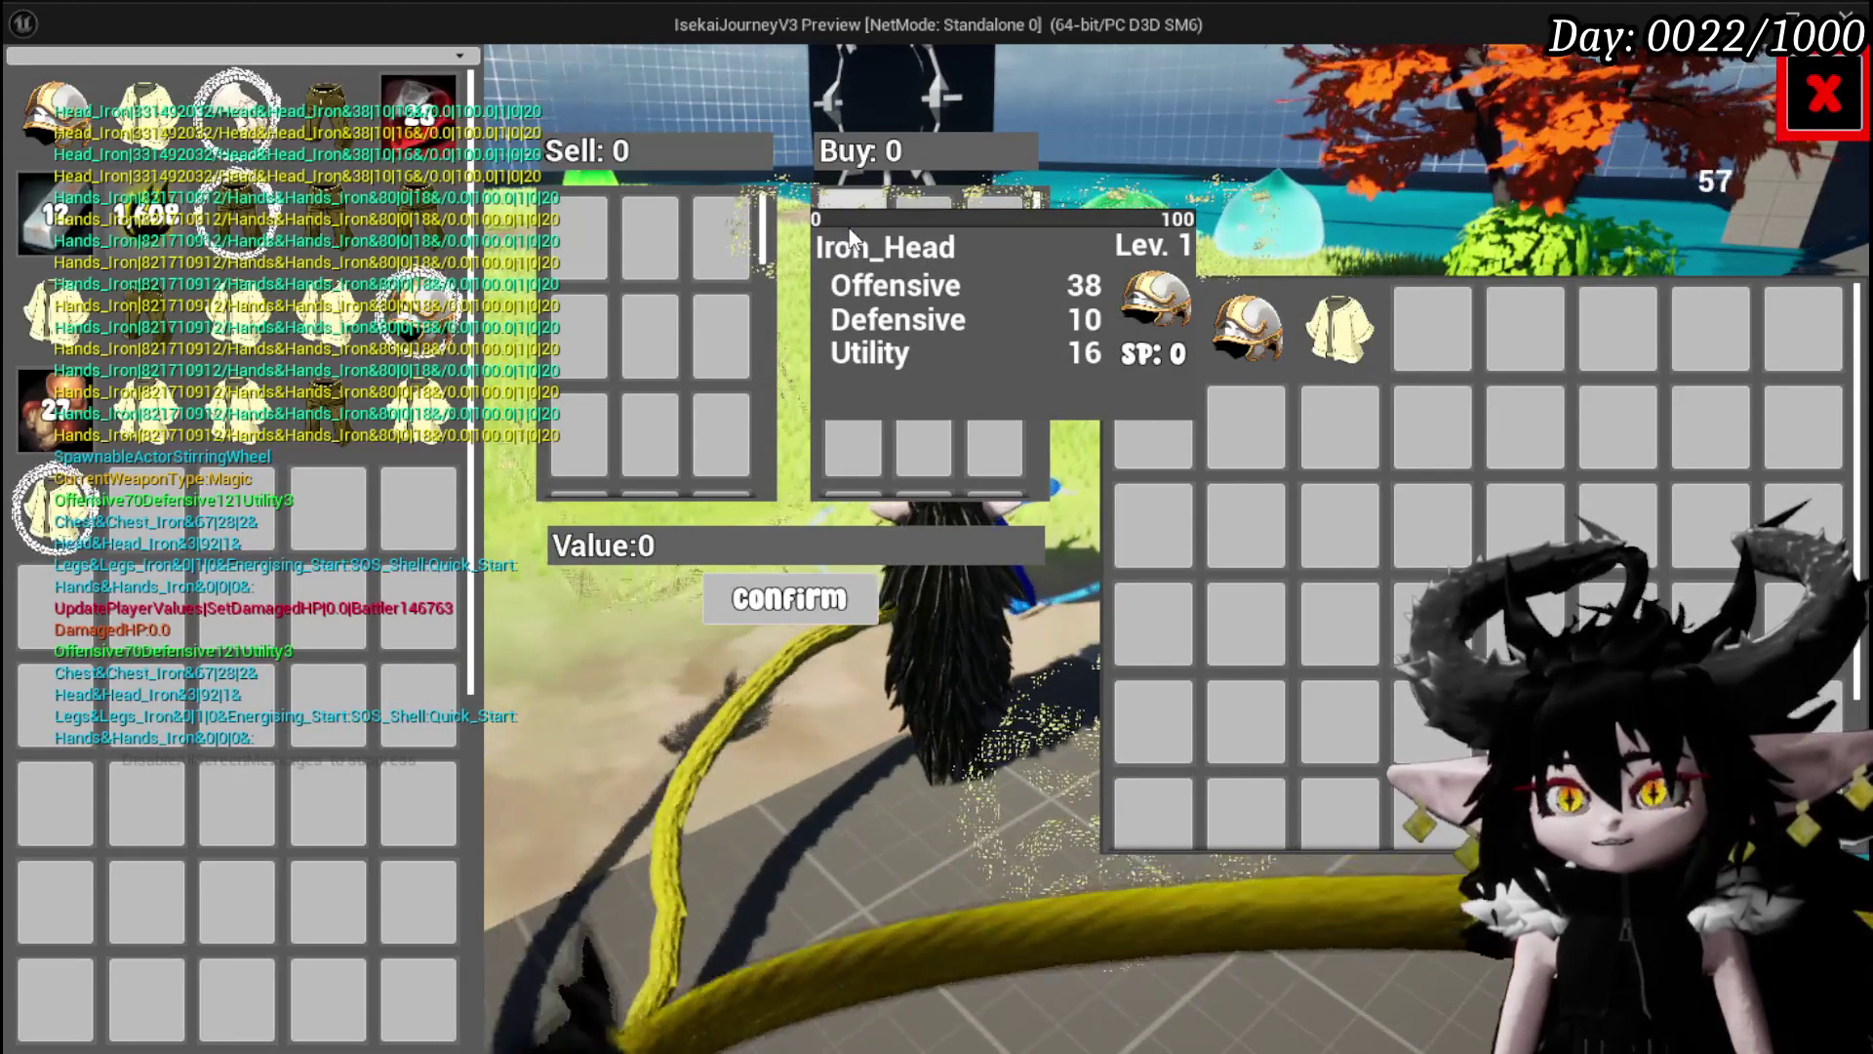
Stop the Play-In-Editor session to return to the WP_MerchantHUD Blueprint editor.
key(Escape)
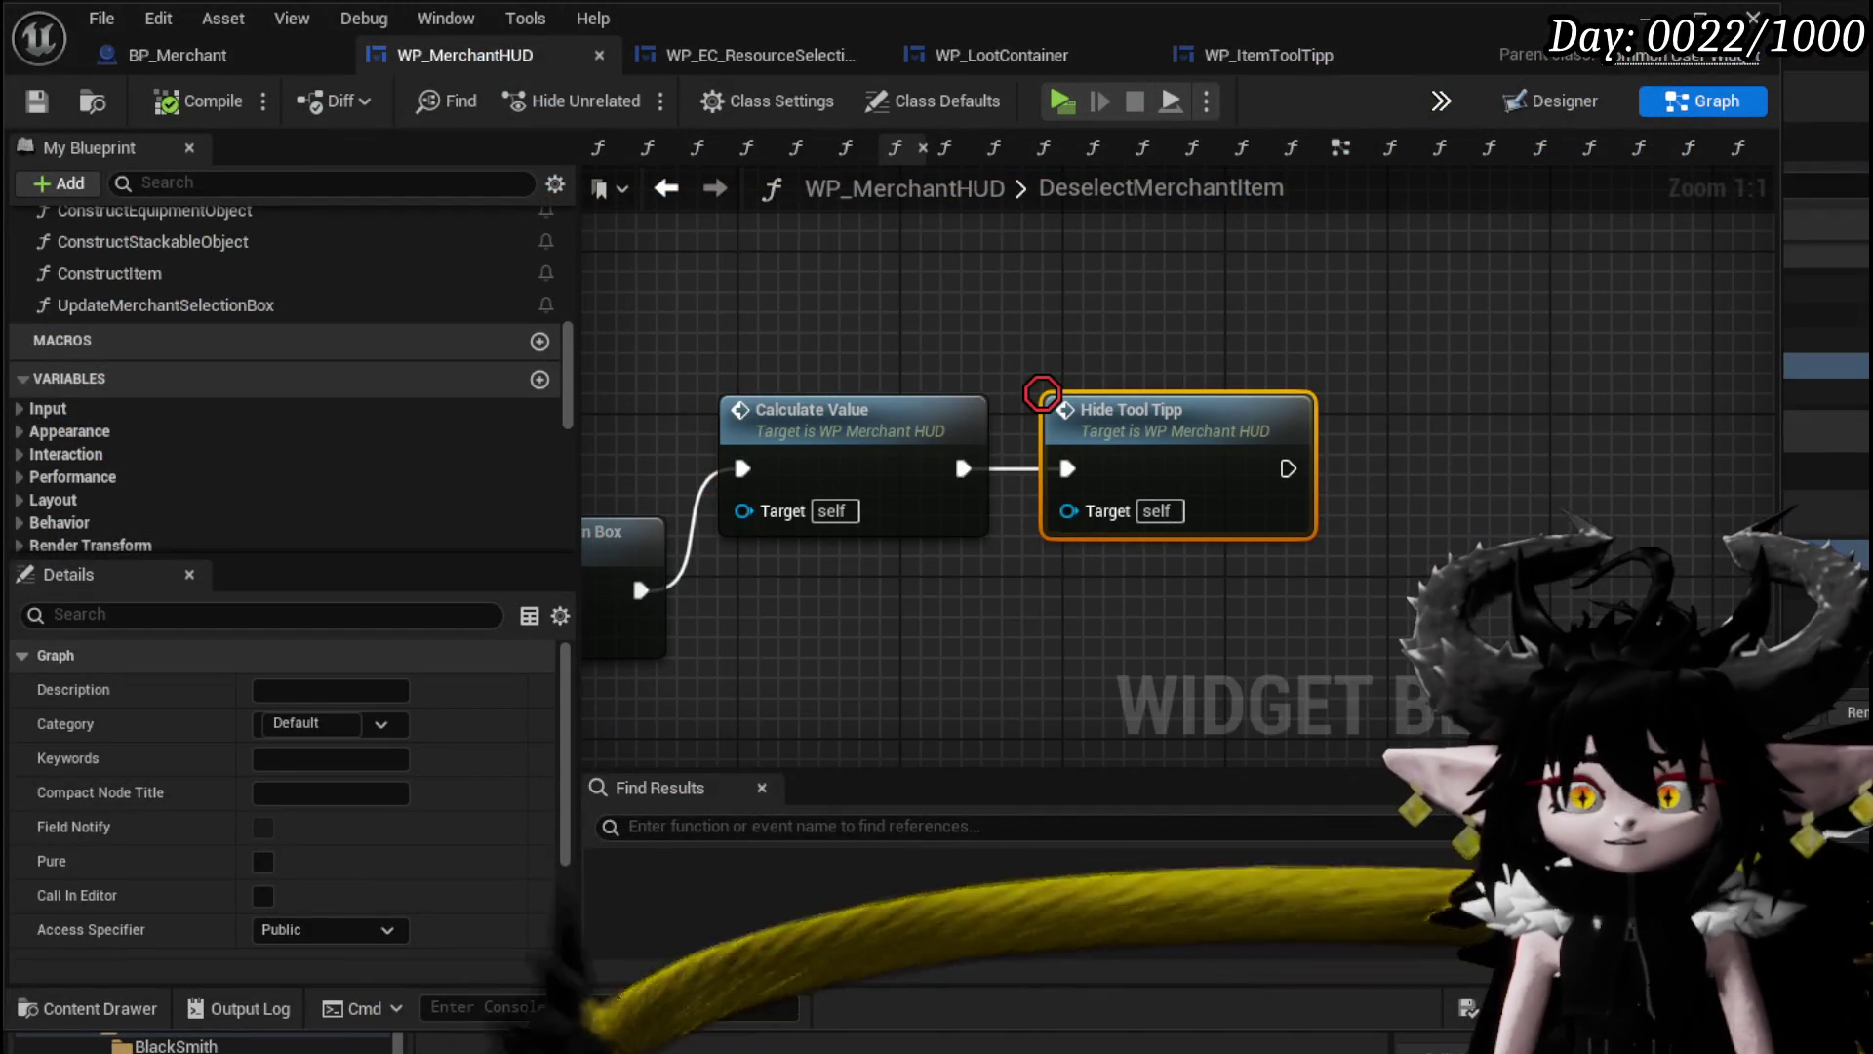
In ShowToolTipp, delete the lower Set Data node and its Equipment Tool Tipp getter.
scroll(238, 337, up, 10)
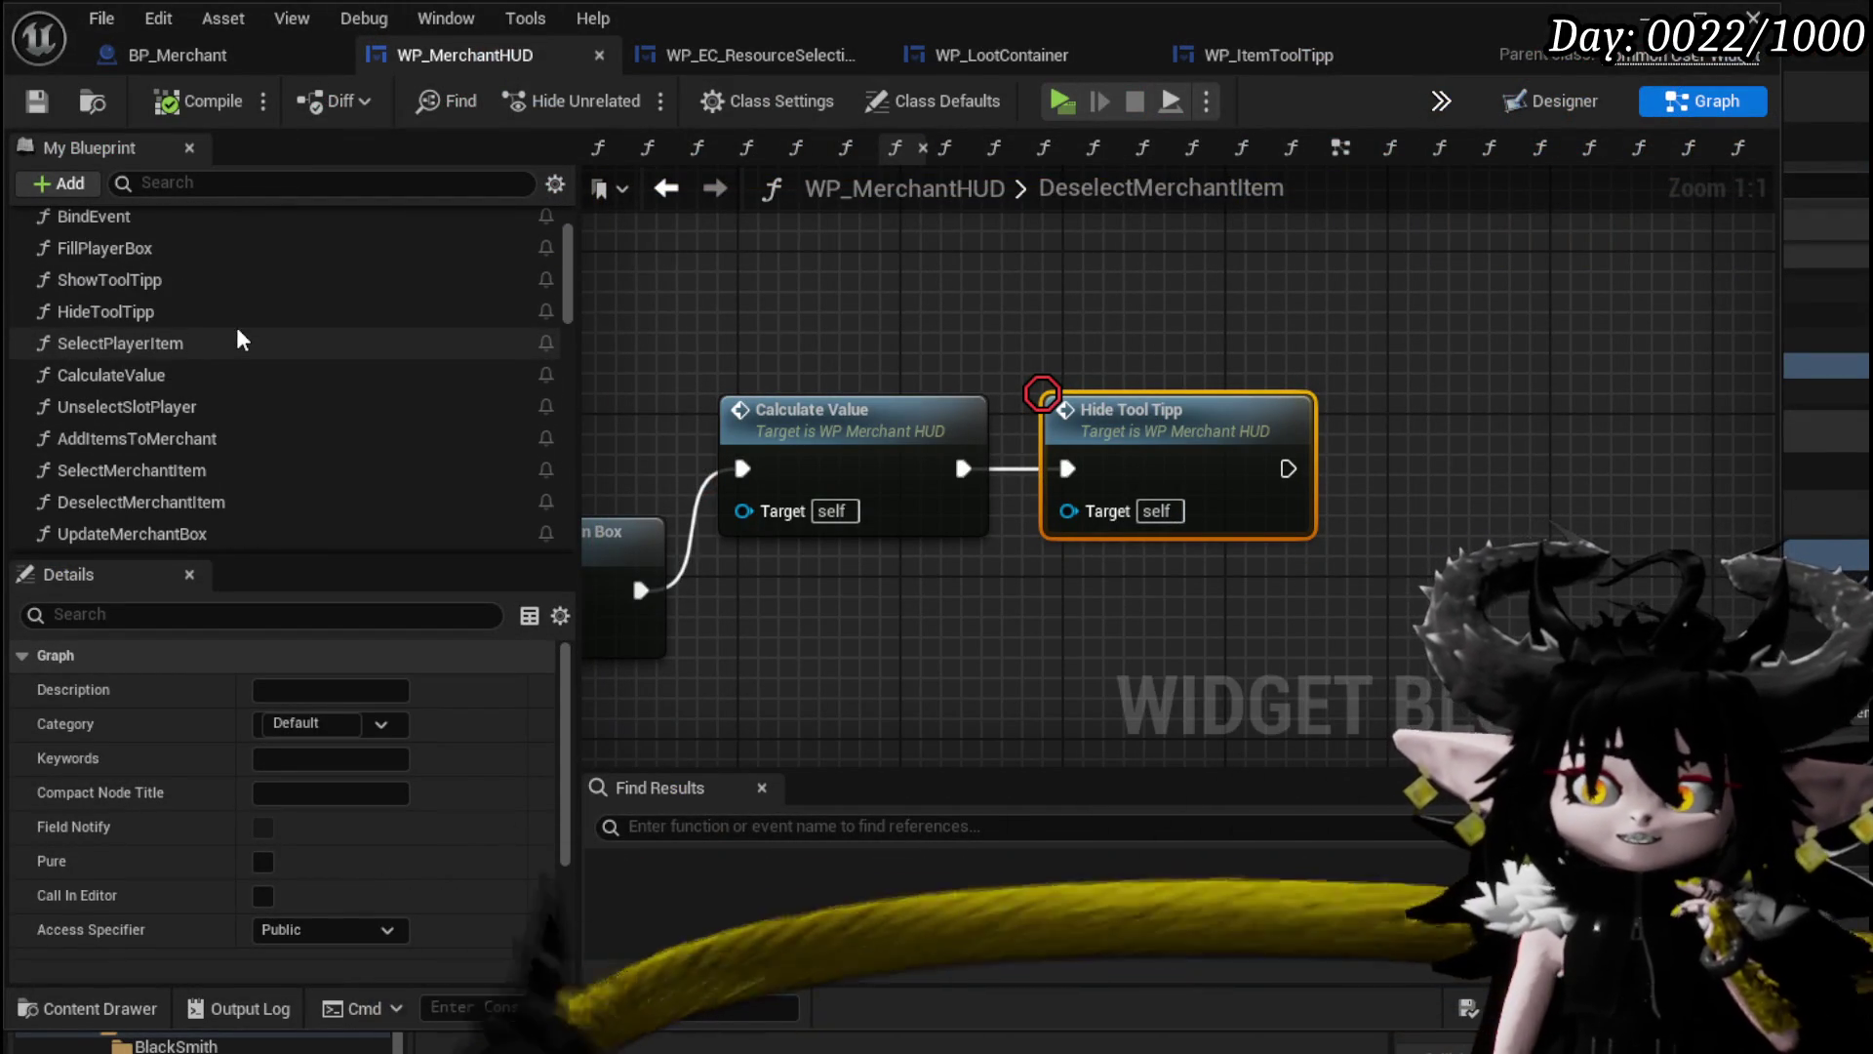
double_click(207, 279)
mouse_move(604, 359)
mouse_down()
mouse_move(1330, 301)
mouse_move(1191, 507)
mouse_move(1286, 523)
mouse_move(1021, 435)
mouse_move(1292, 448)
mouse_move(1279, 440)
mouse_move(835, 419)
mouse_move(648, 384)
mouse_up()
scroll(971, 424, down, 2)
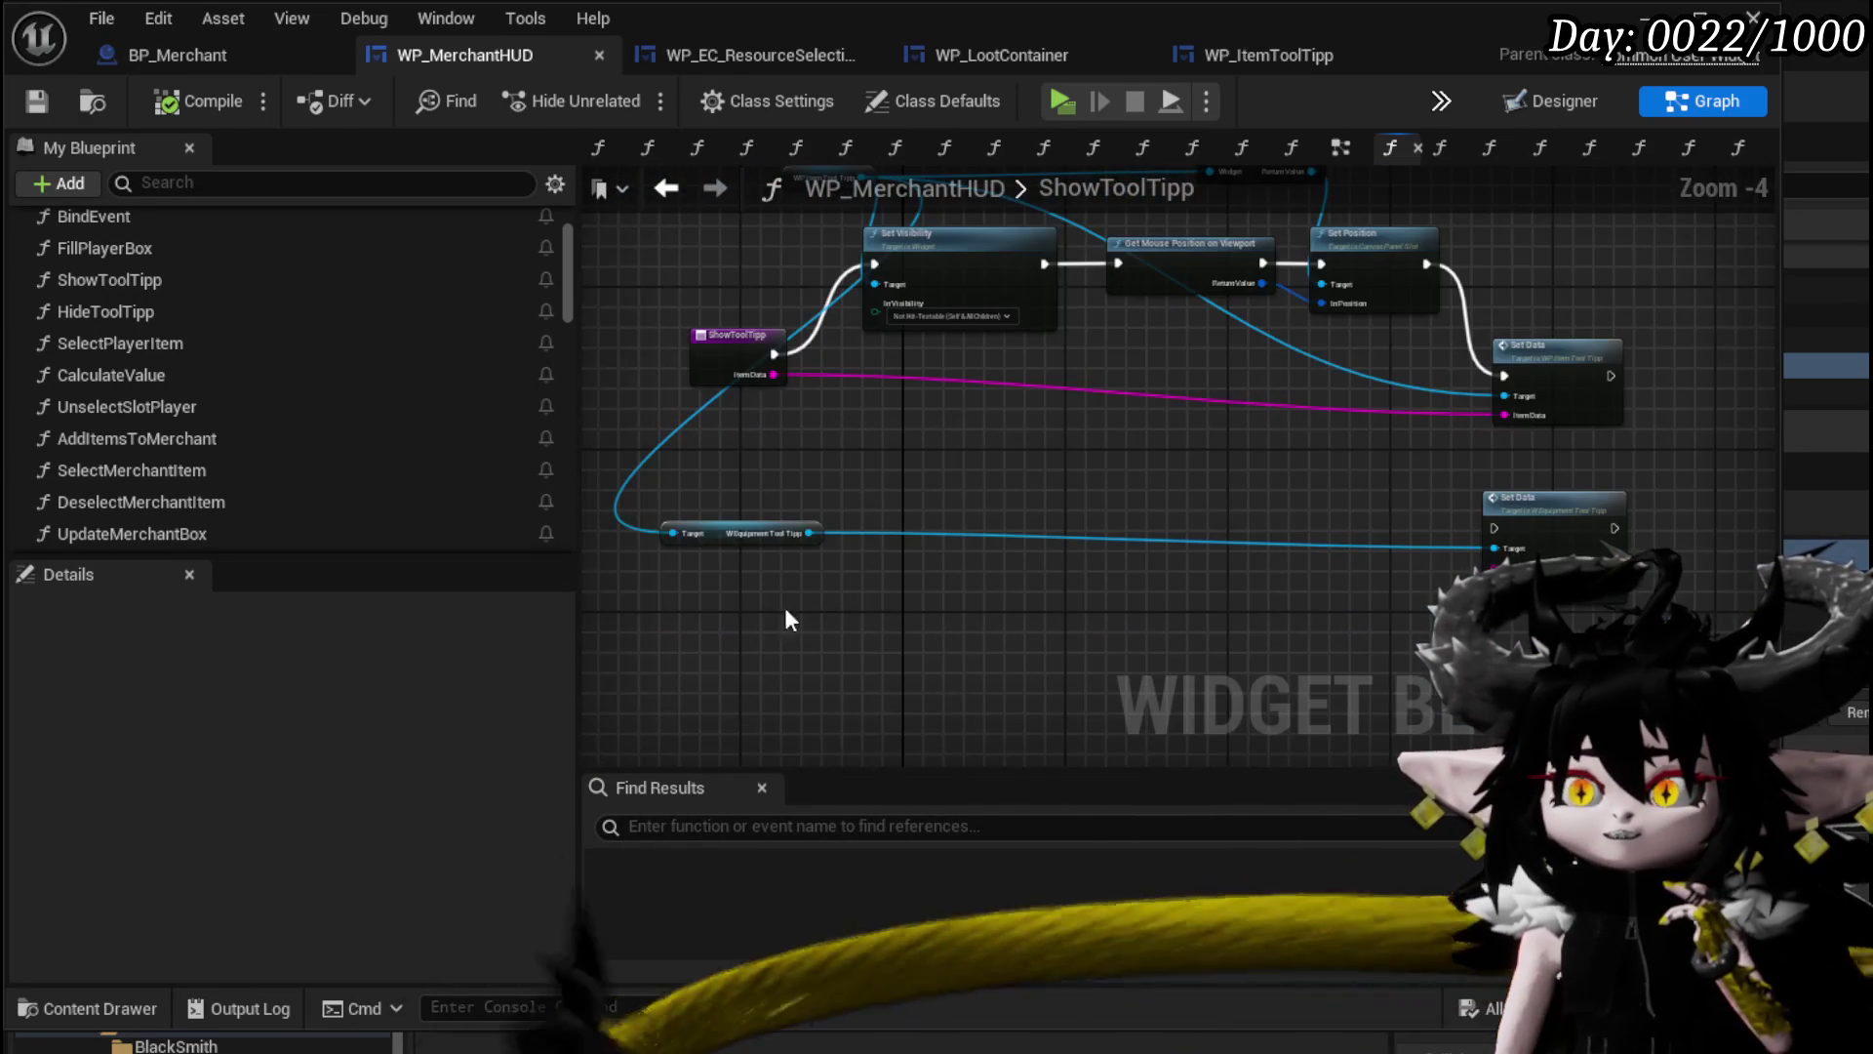
key(Delete)
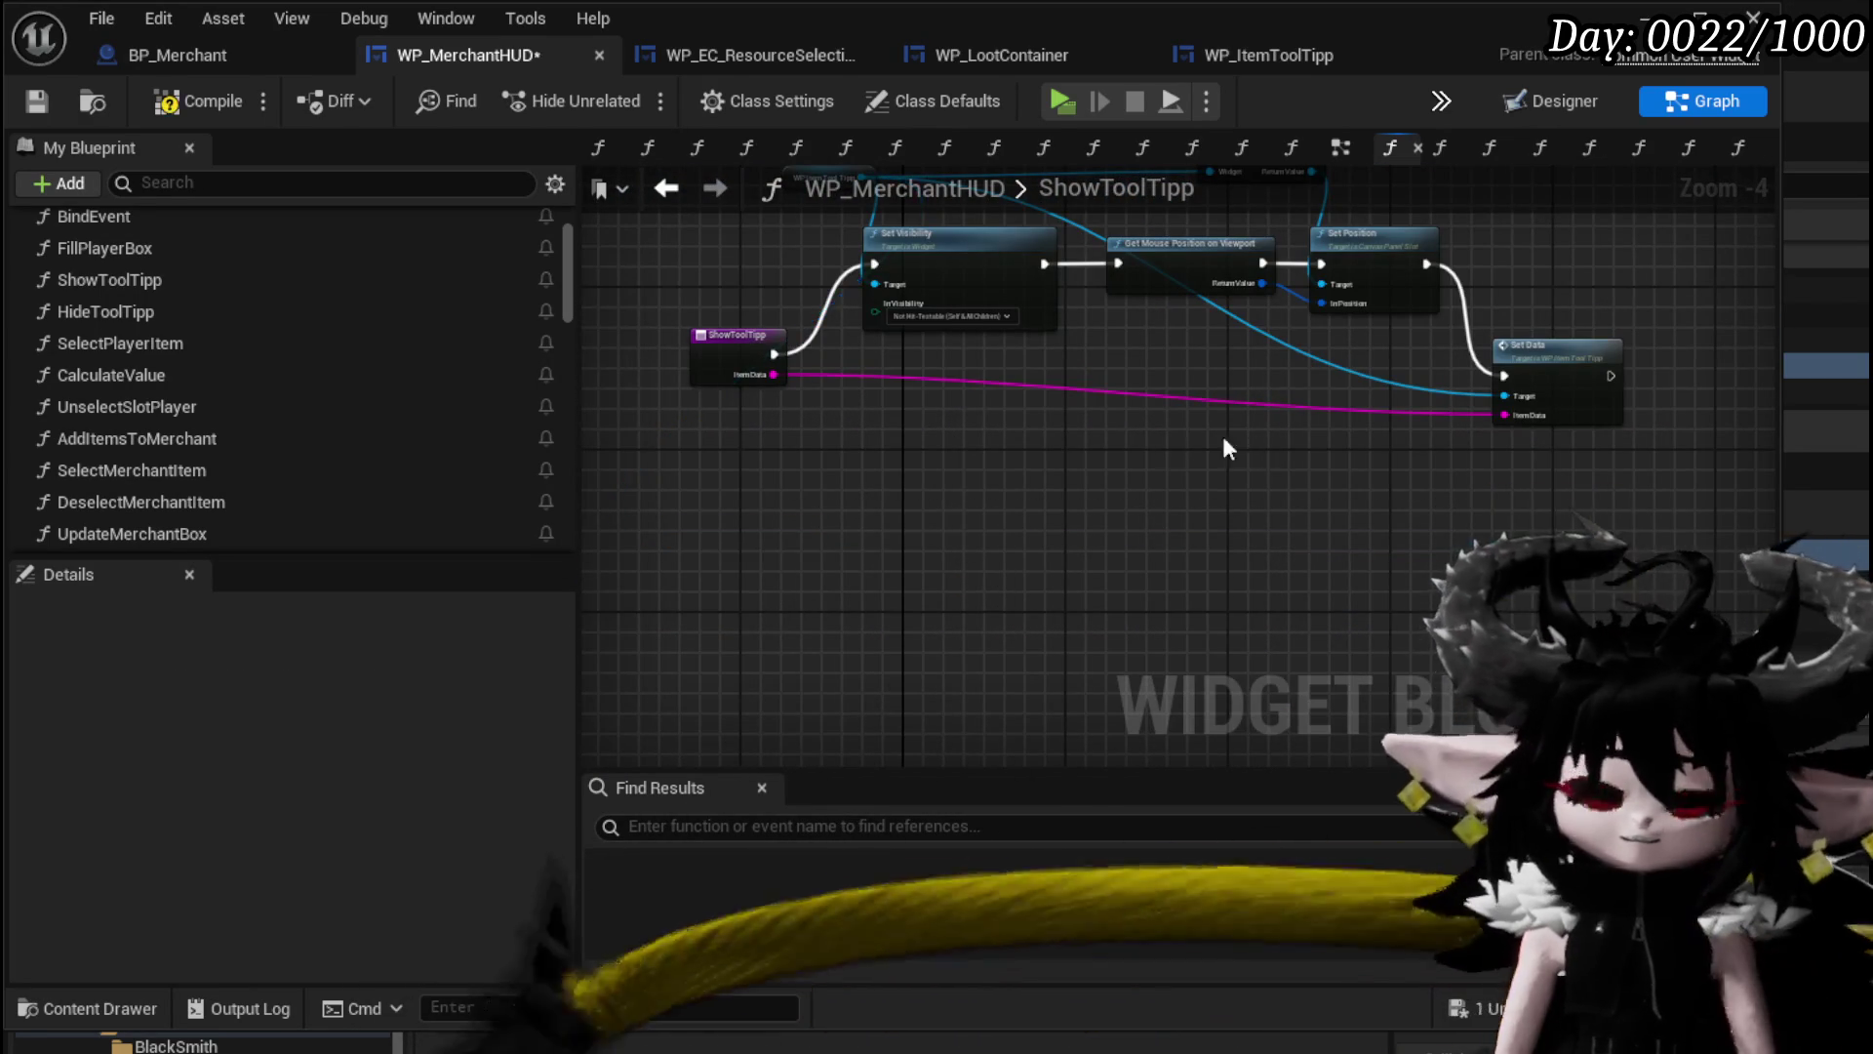
scroll(1040, 546, up, 2)
drag(1644, 486, 1288, 472)
click(1574, 411)
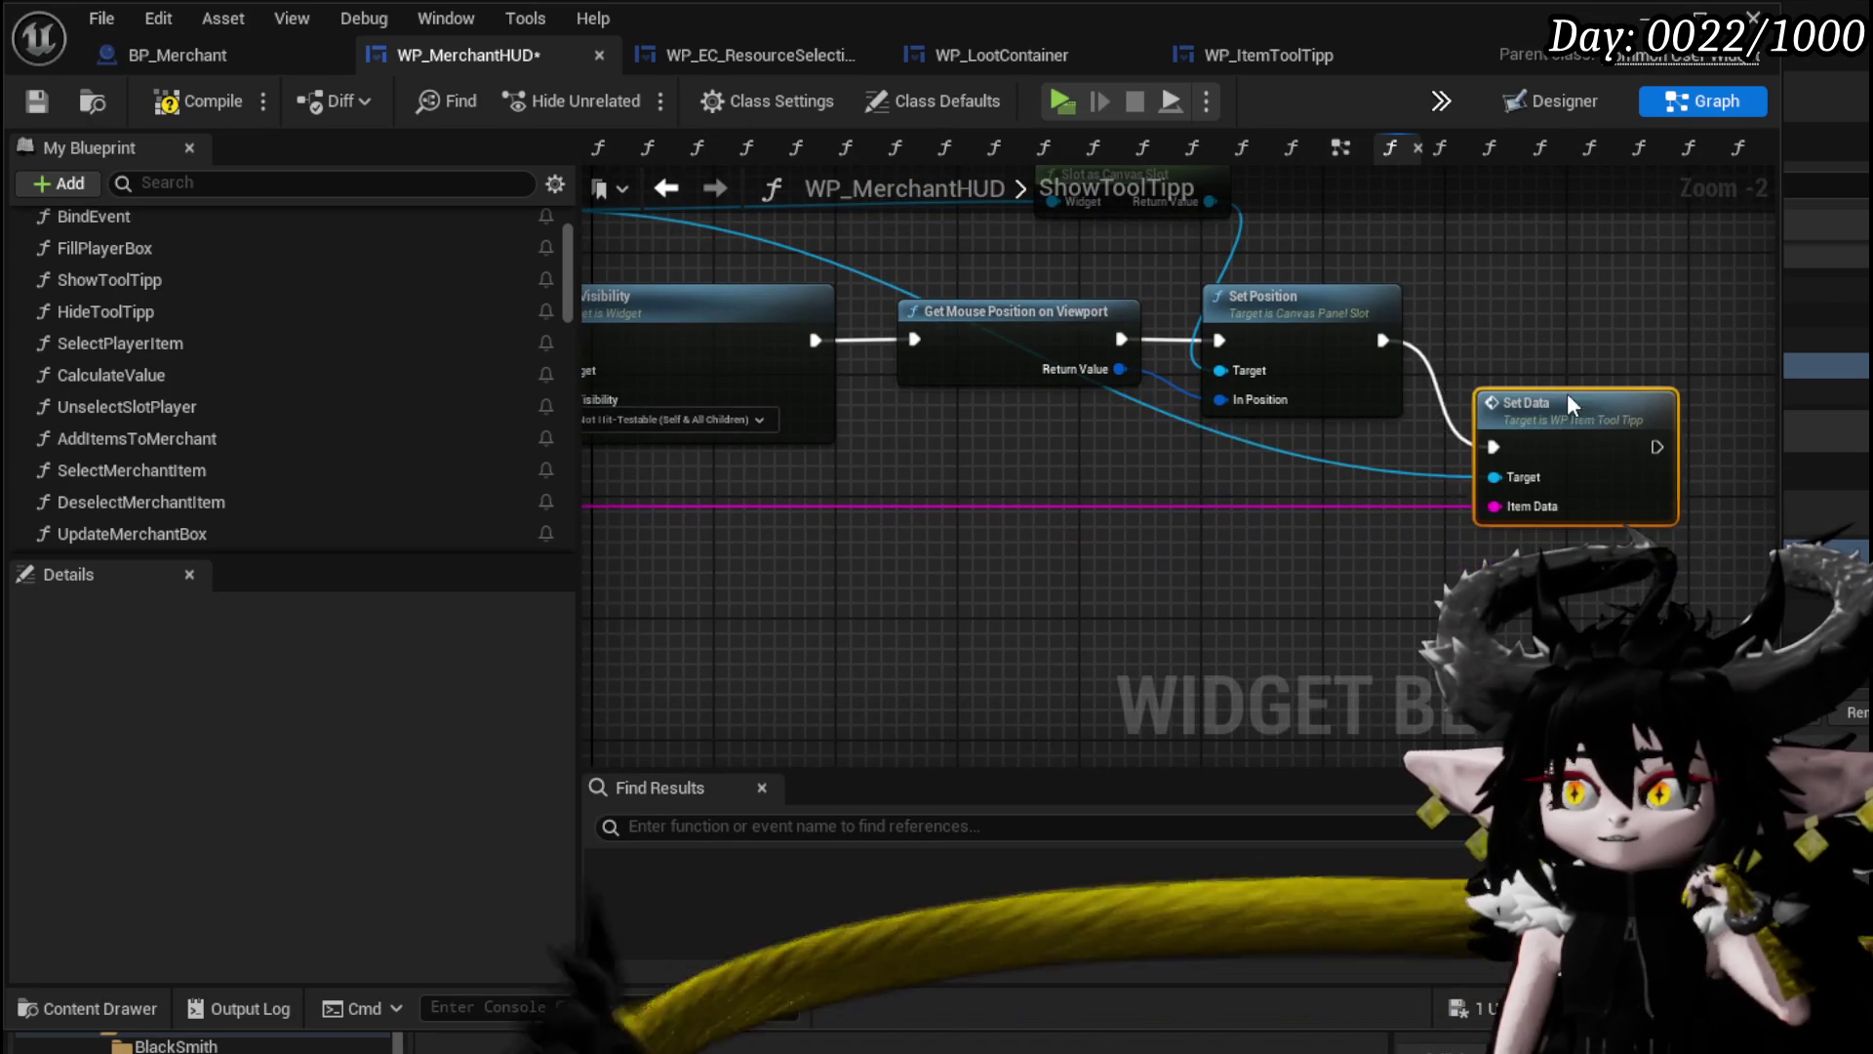
drag(1069, 490, 1571, 527)
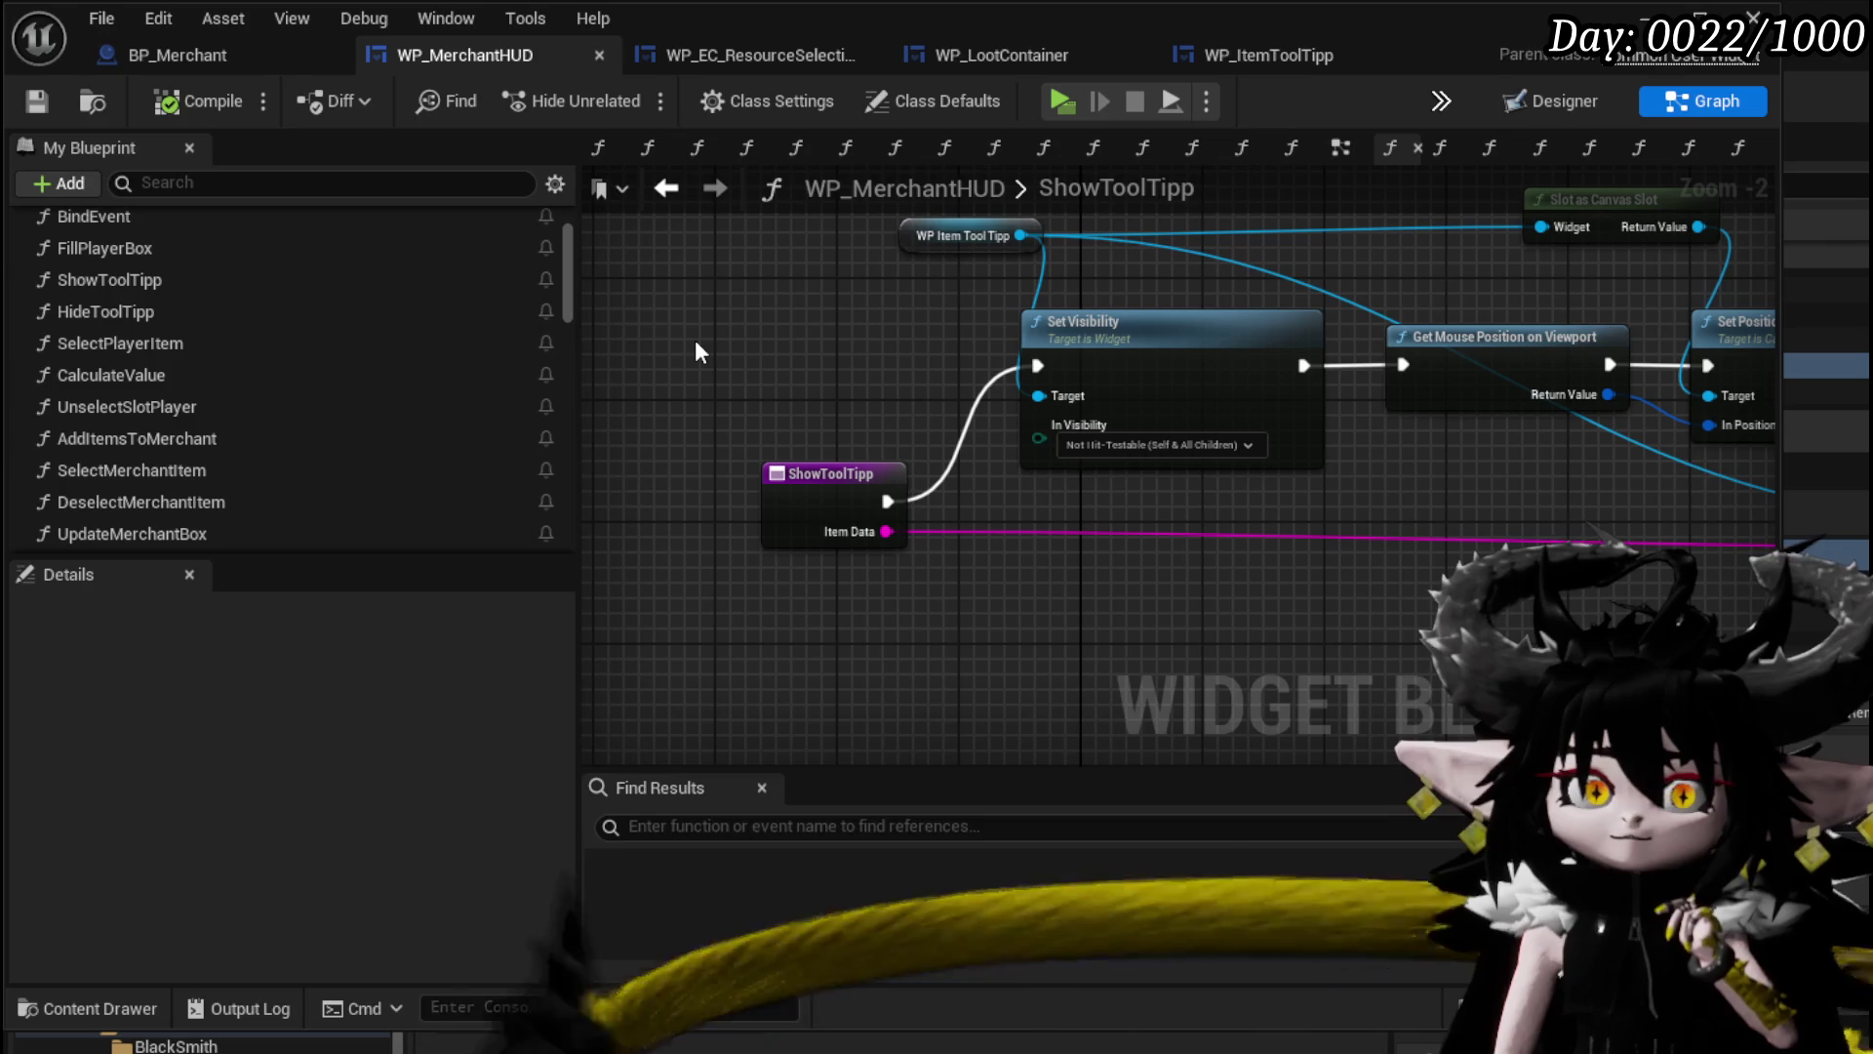
key(Home)
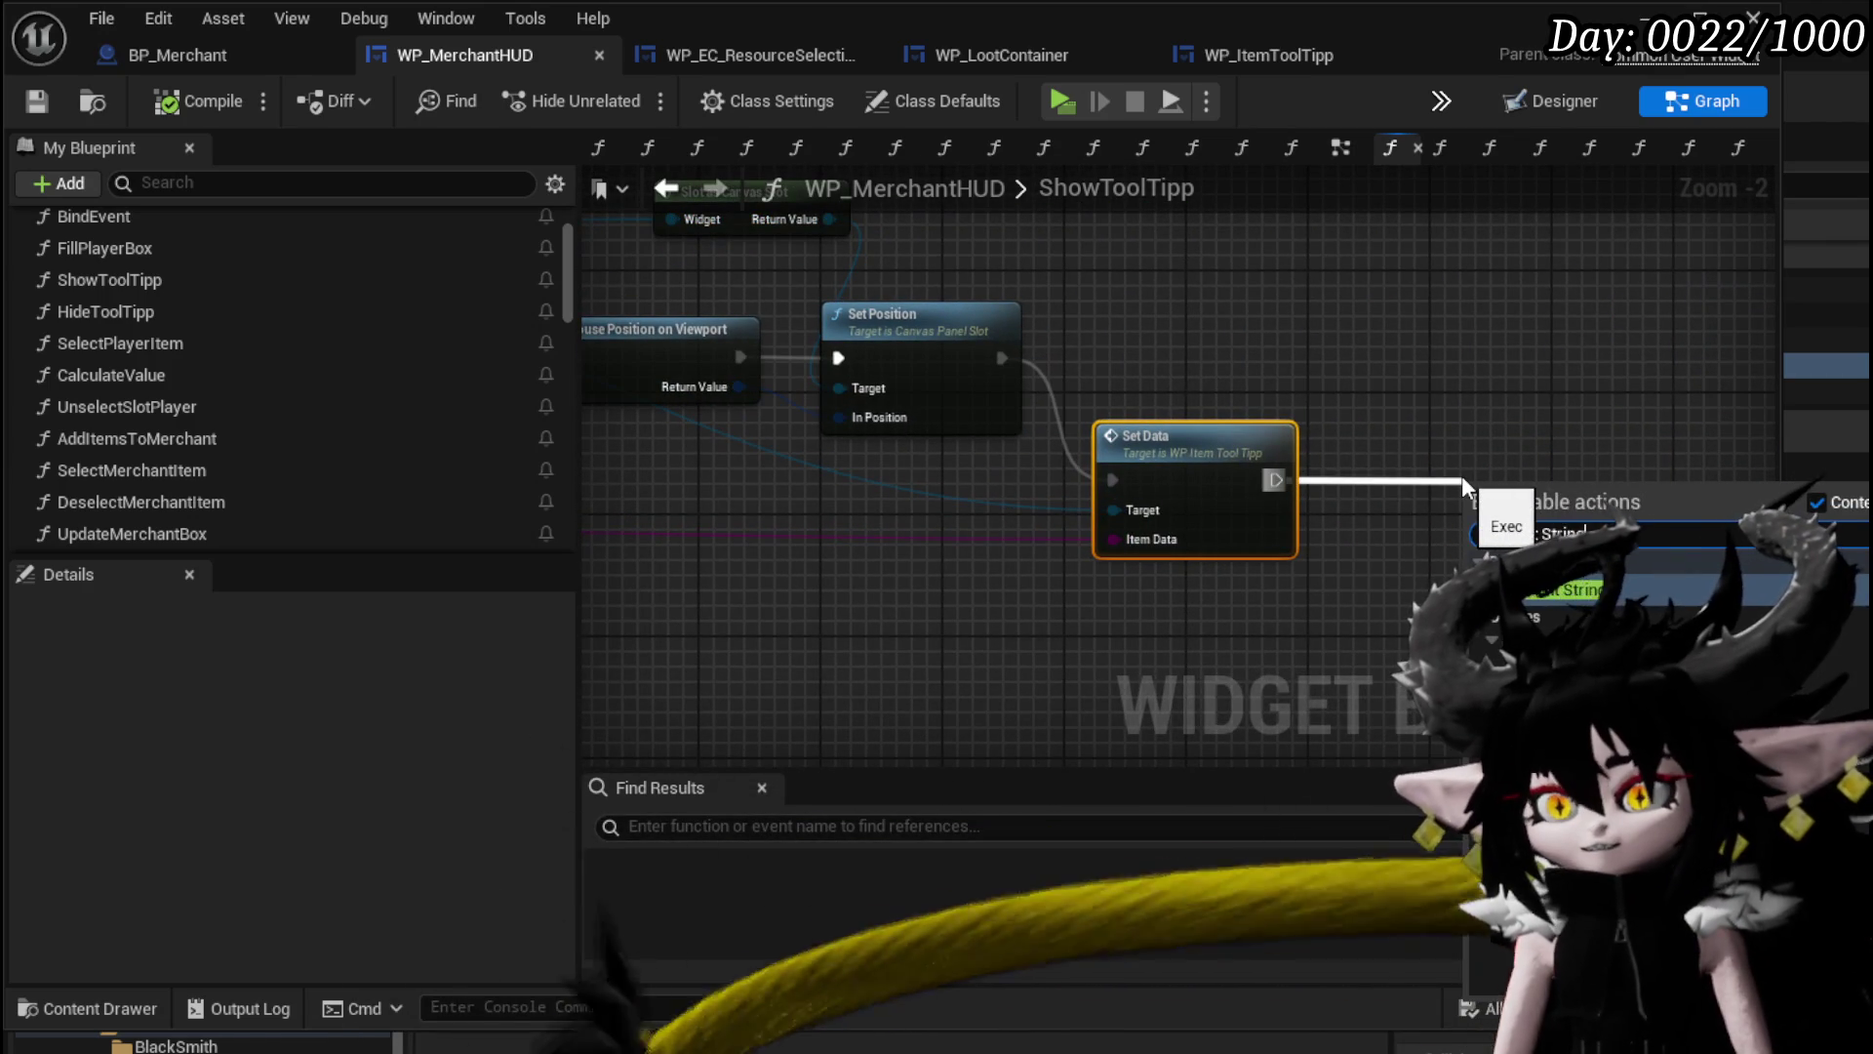
Chain a Print String node onto Set Data's exec output in ShowToolTipp.
key(Return)
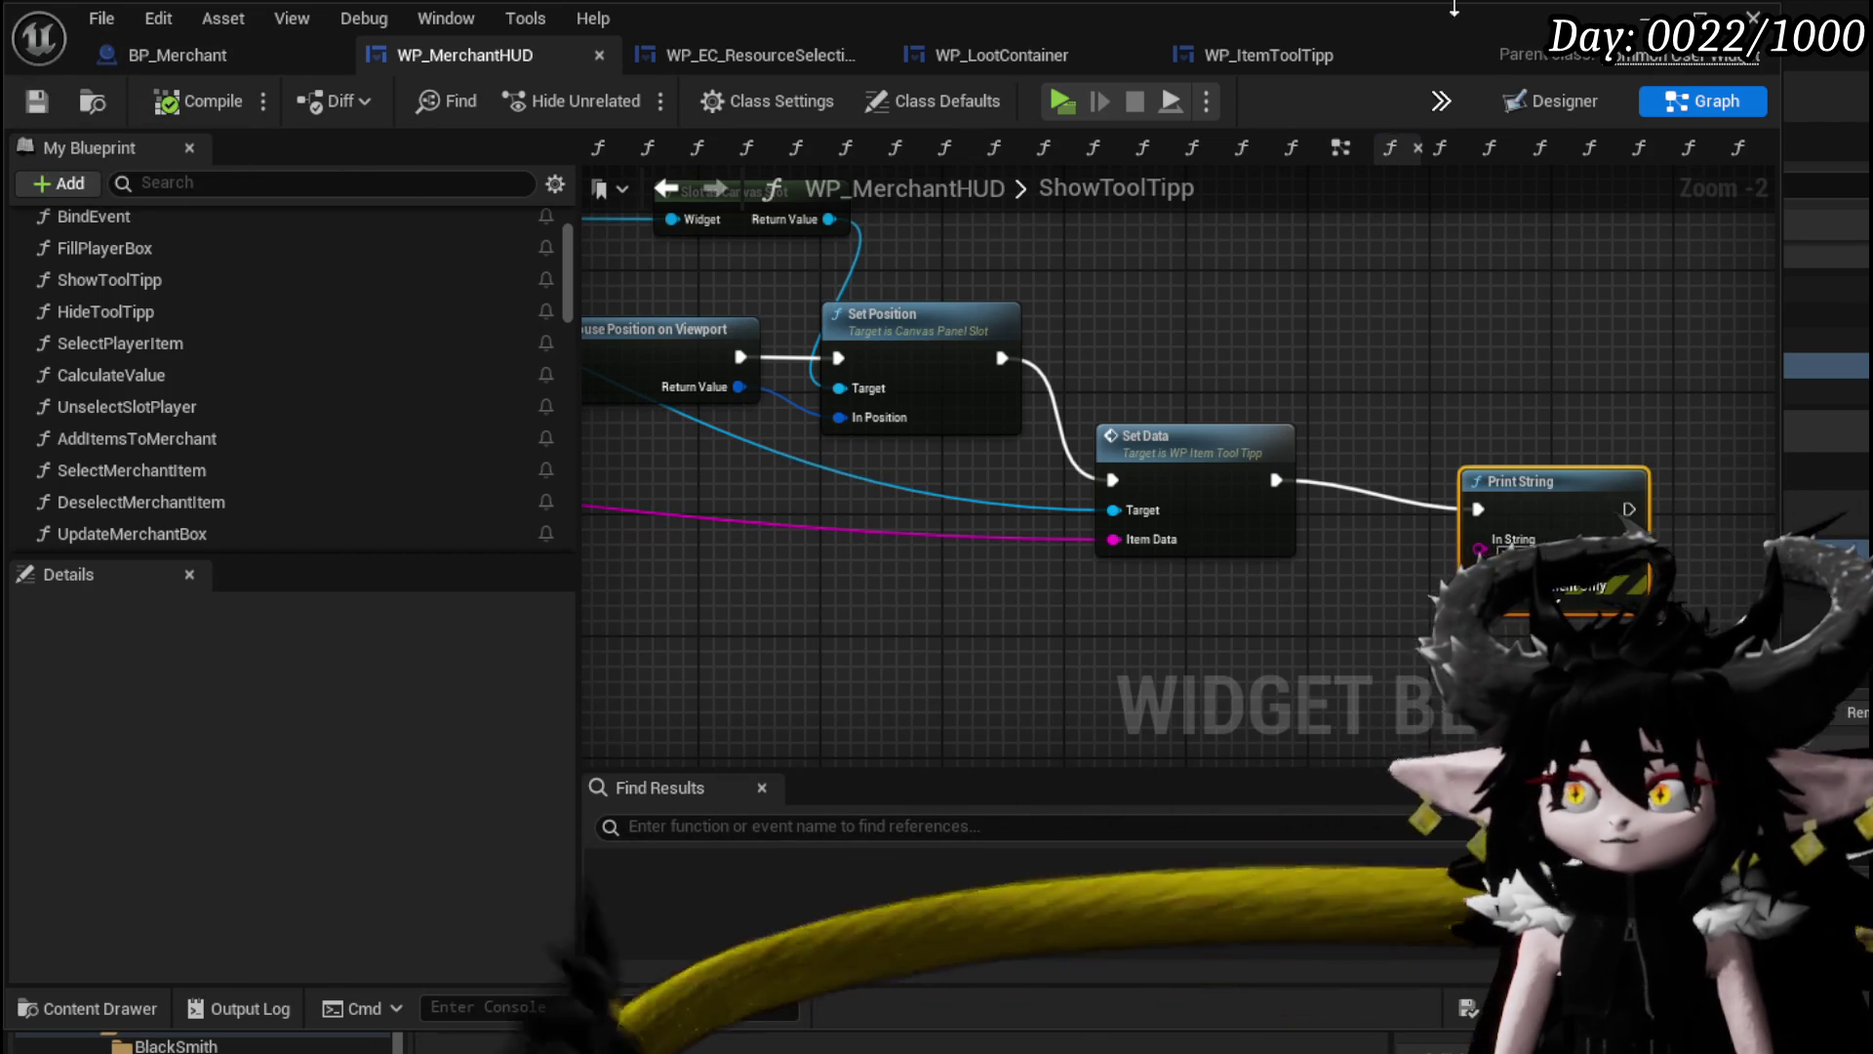
Go back to the L_DungeonCreationTest level editor.
click(1700, 16)
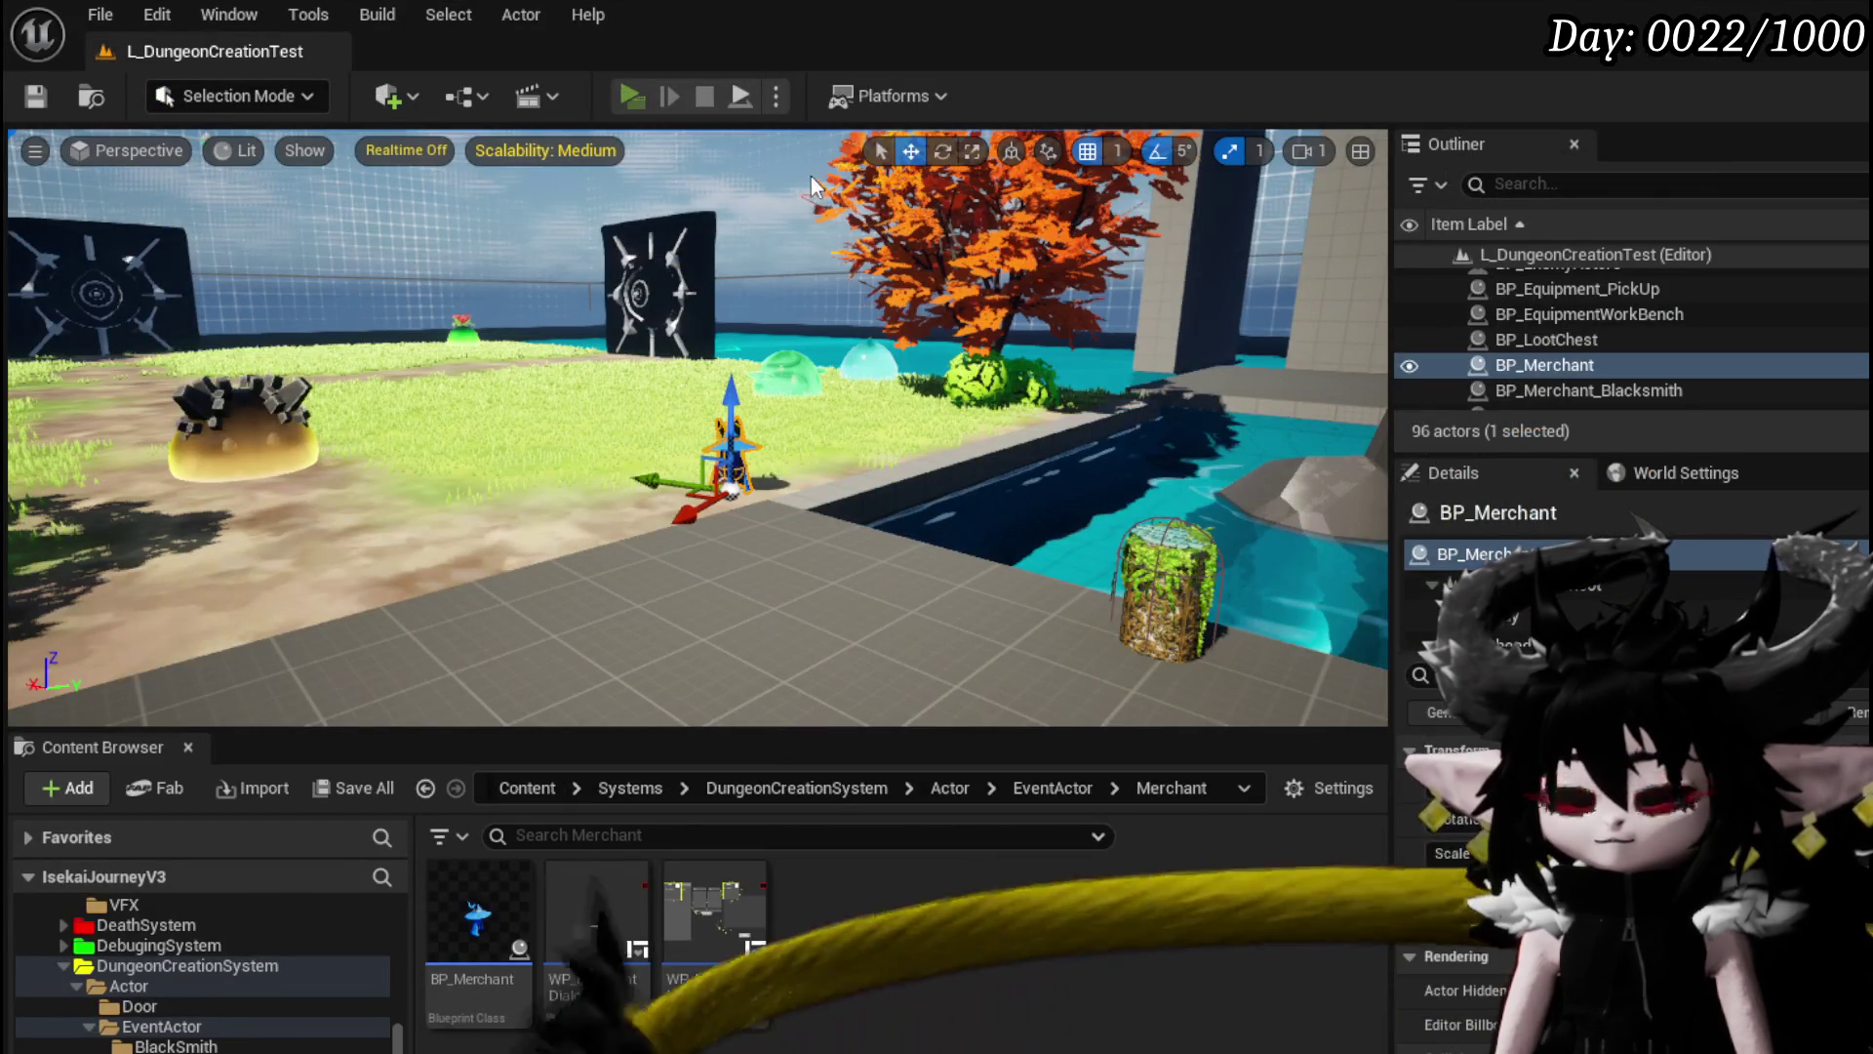
key(alt+p)
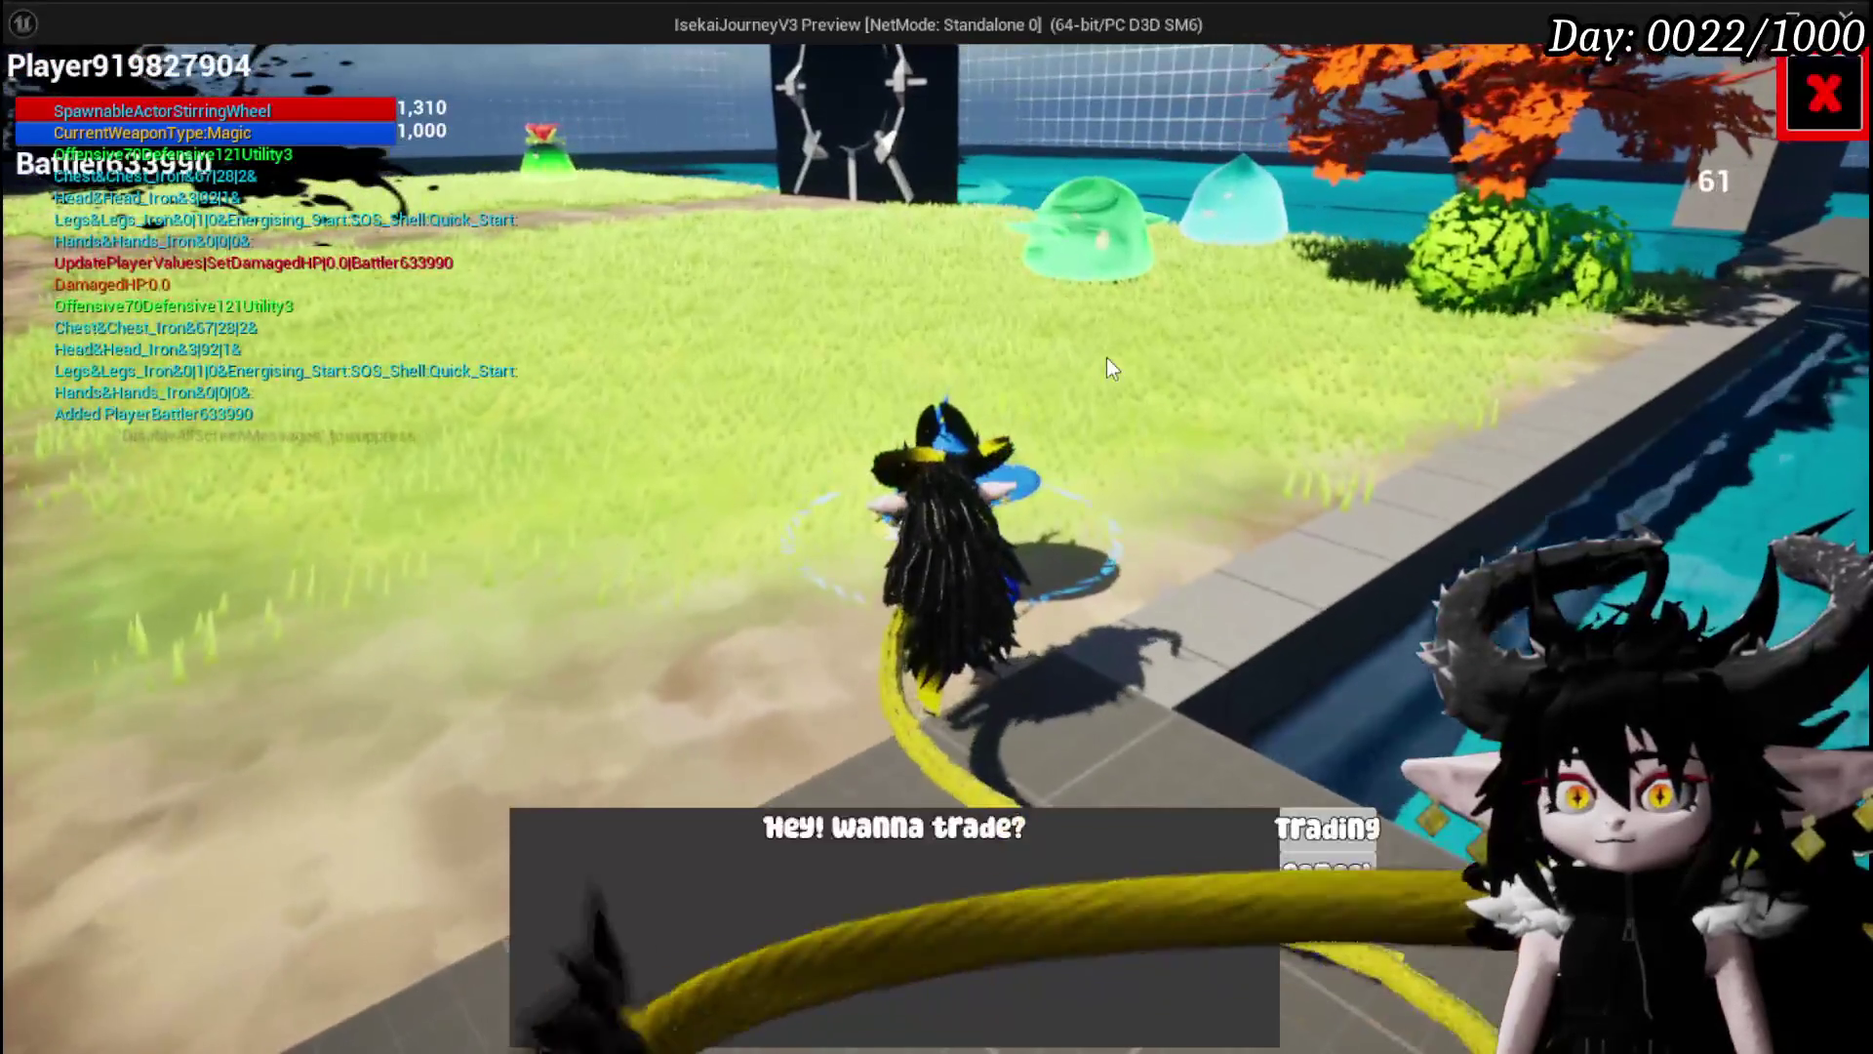
click(1323, 826)
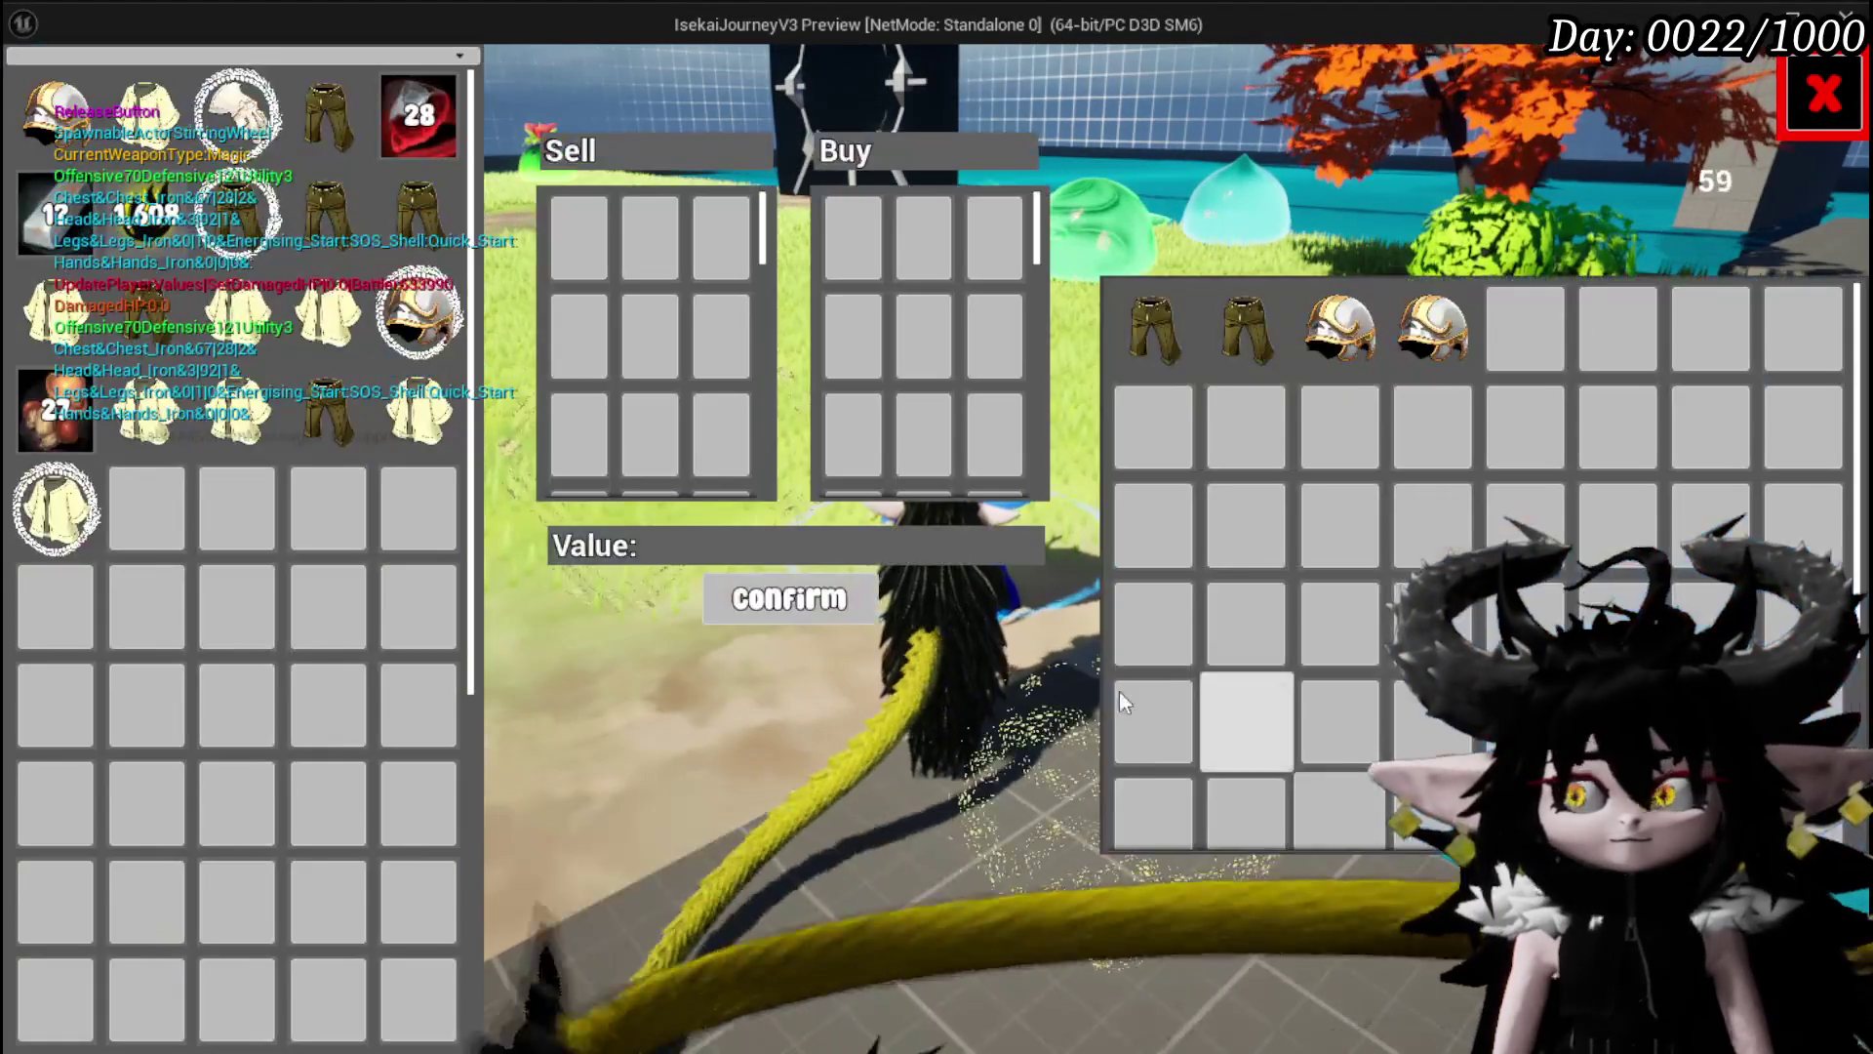
mouse_move(1149, 343)
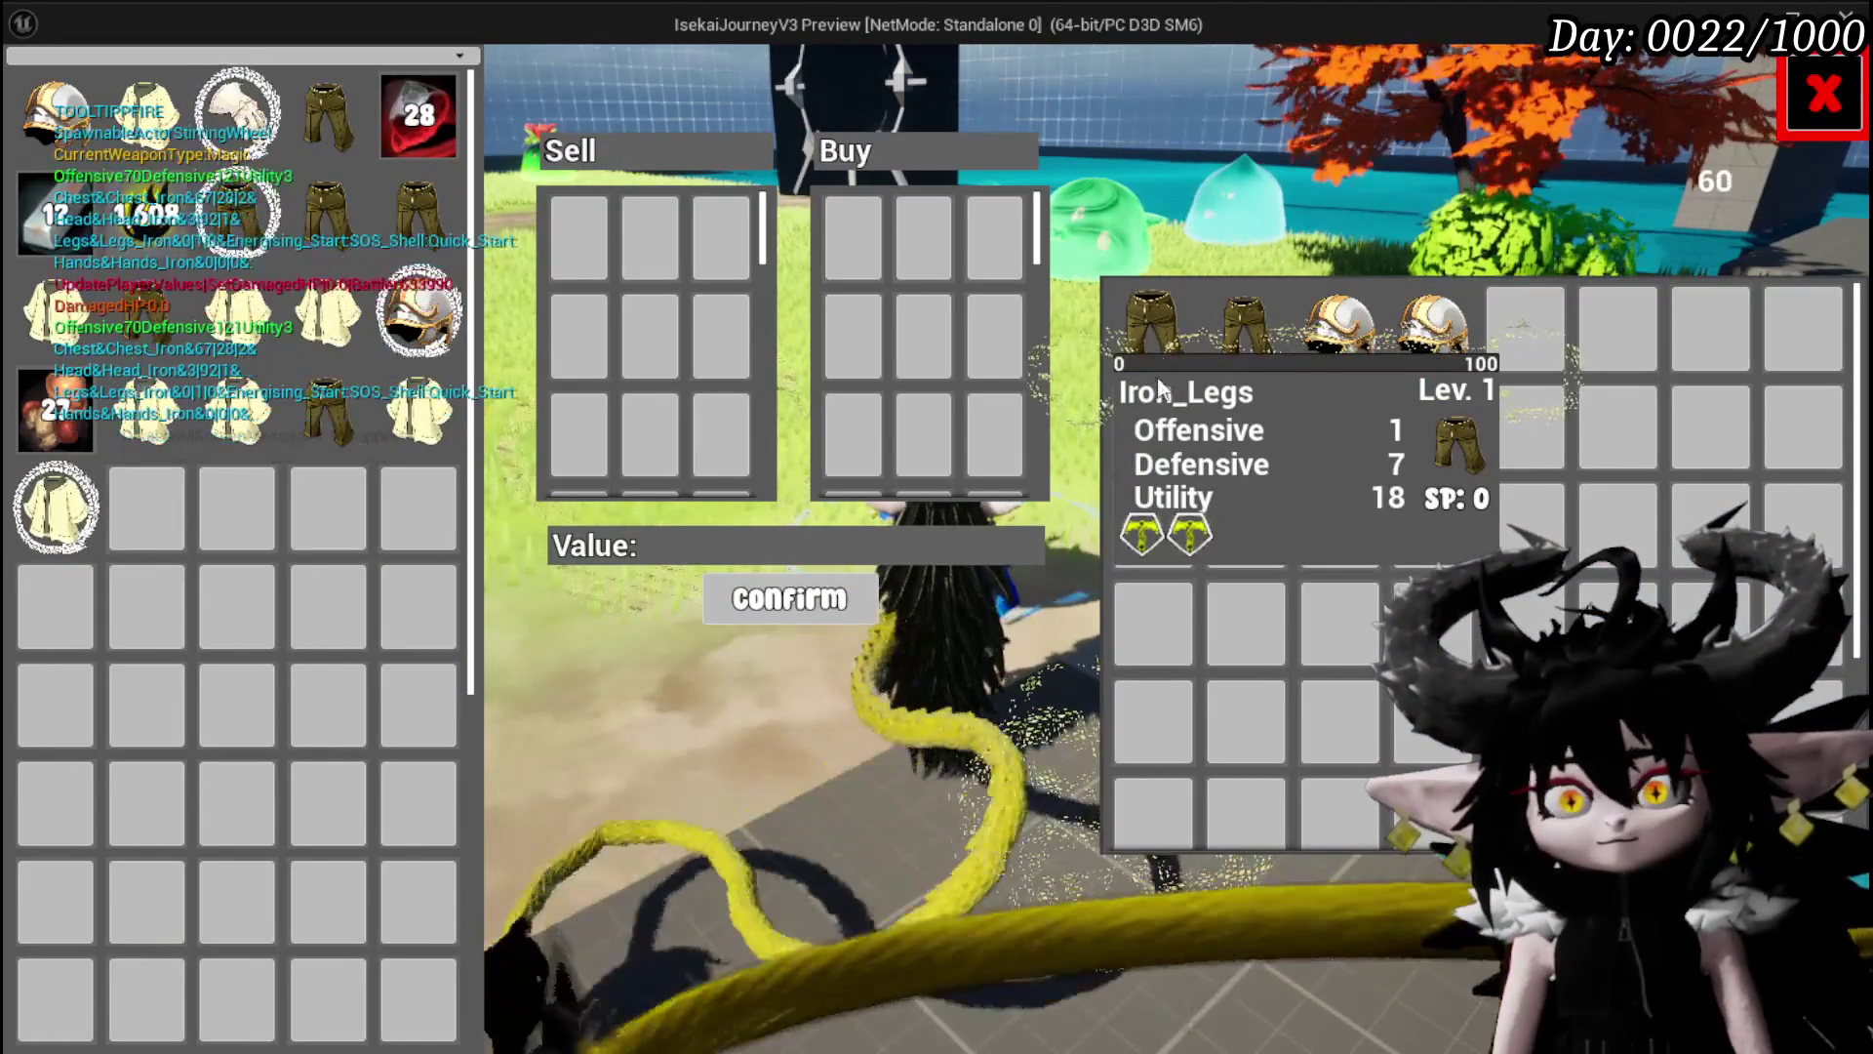
click(1151, 355)
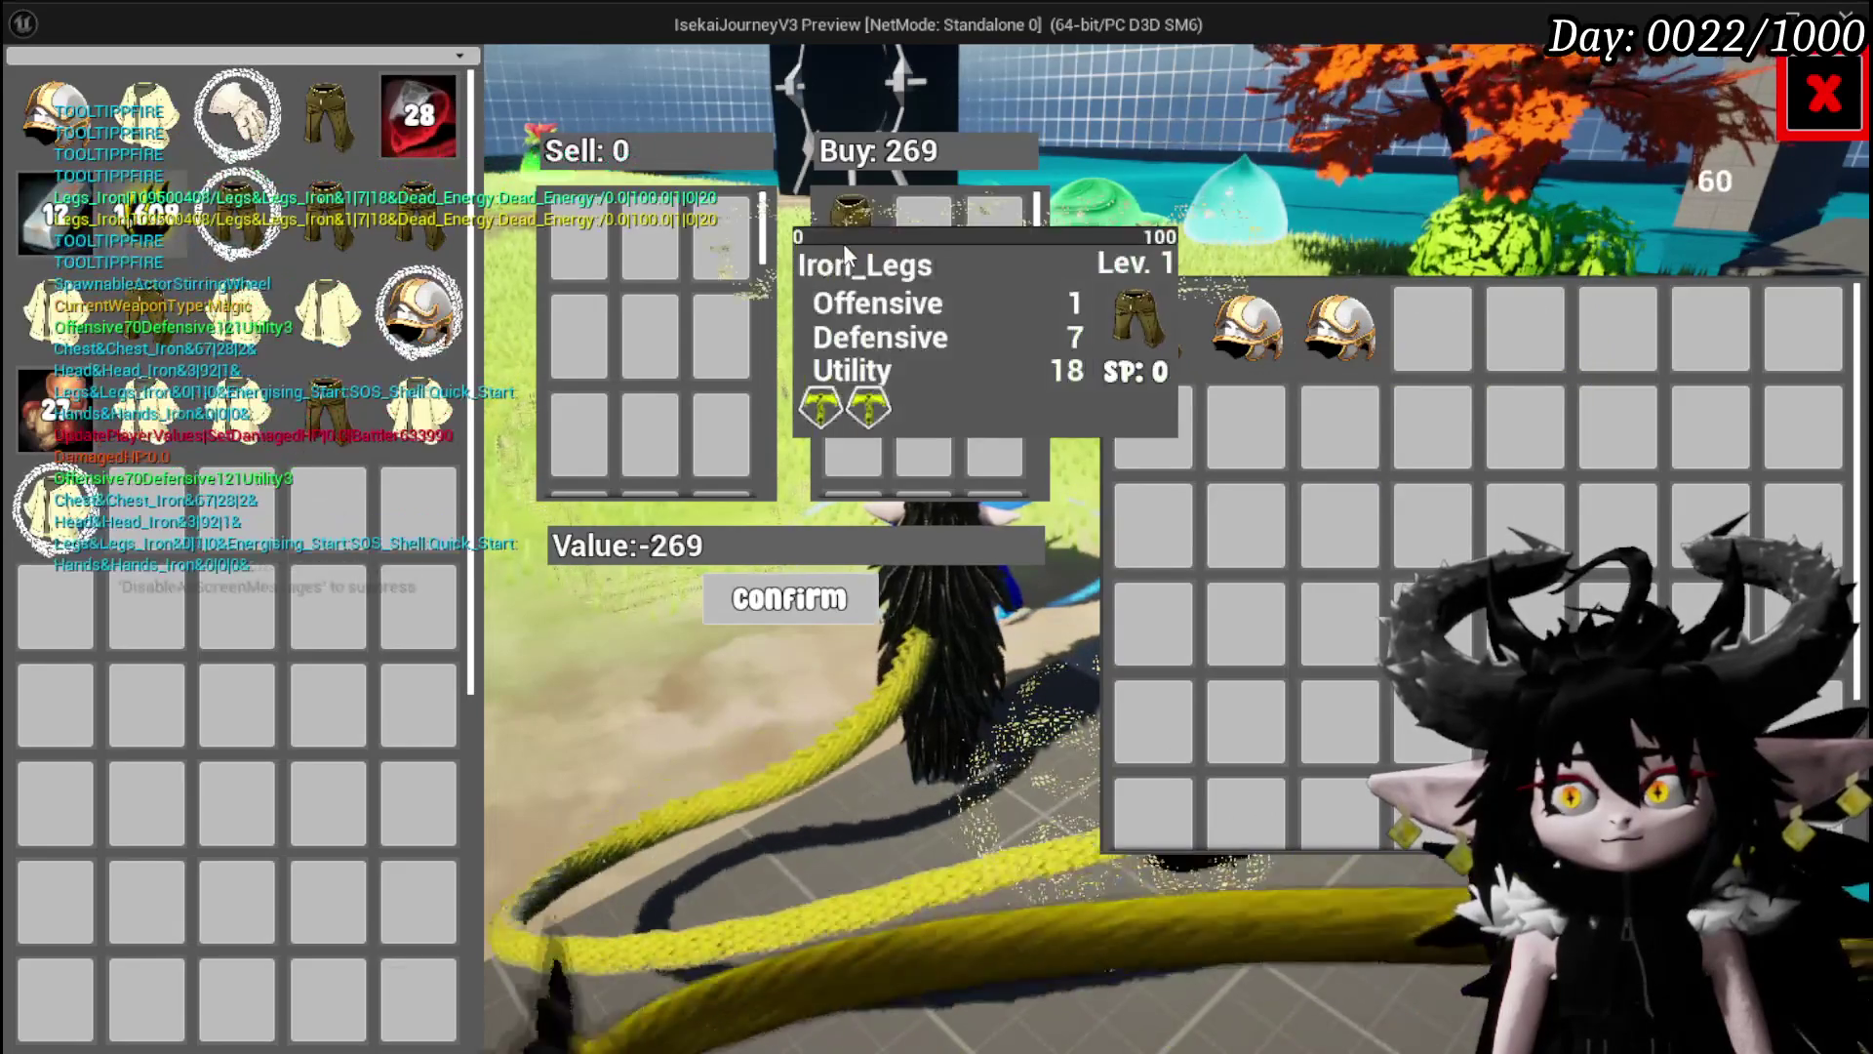
click(851, 242)
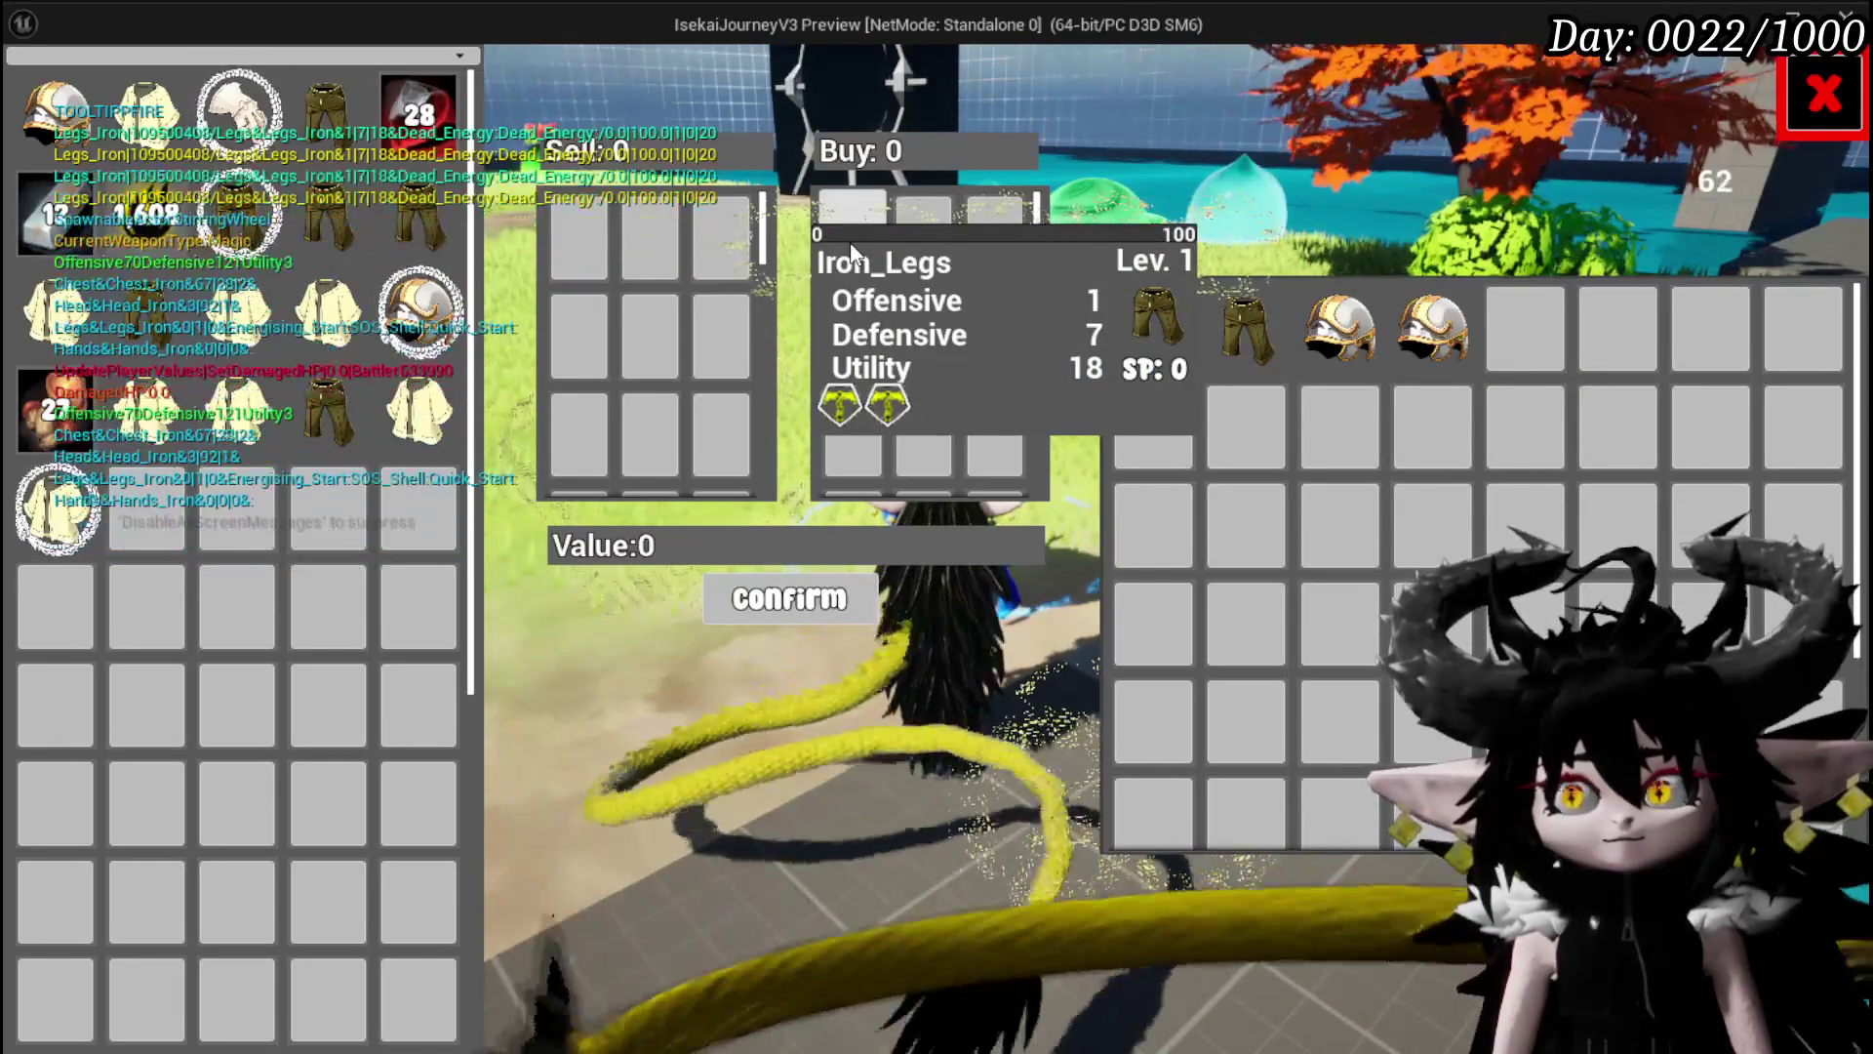
mouse_move(95, 137)
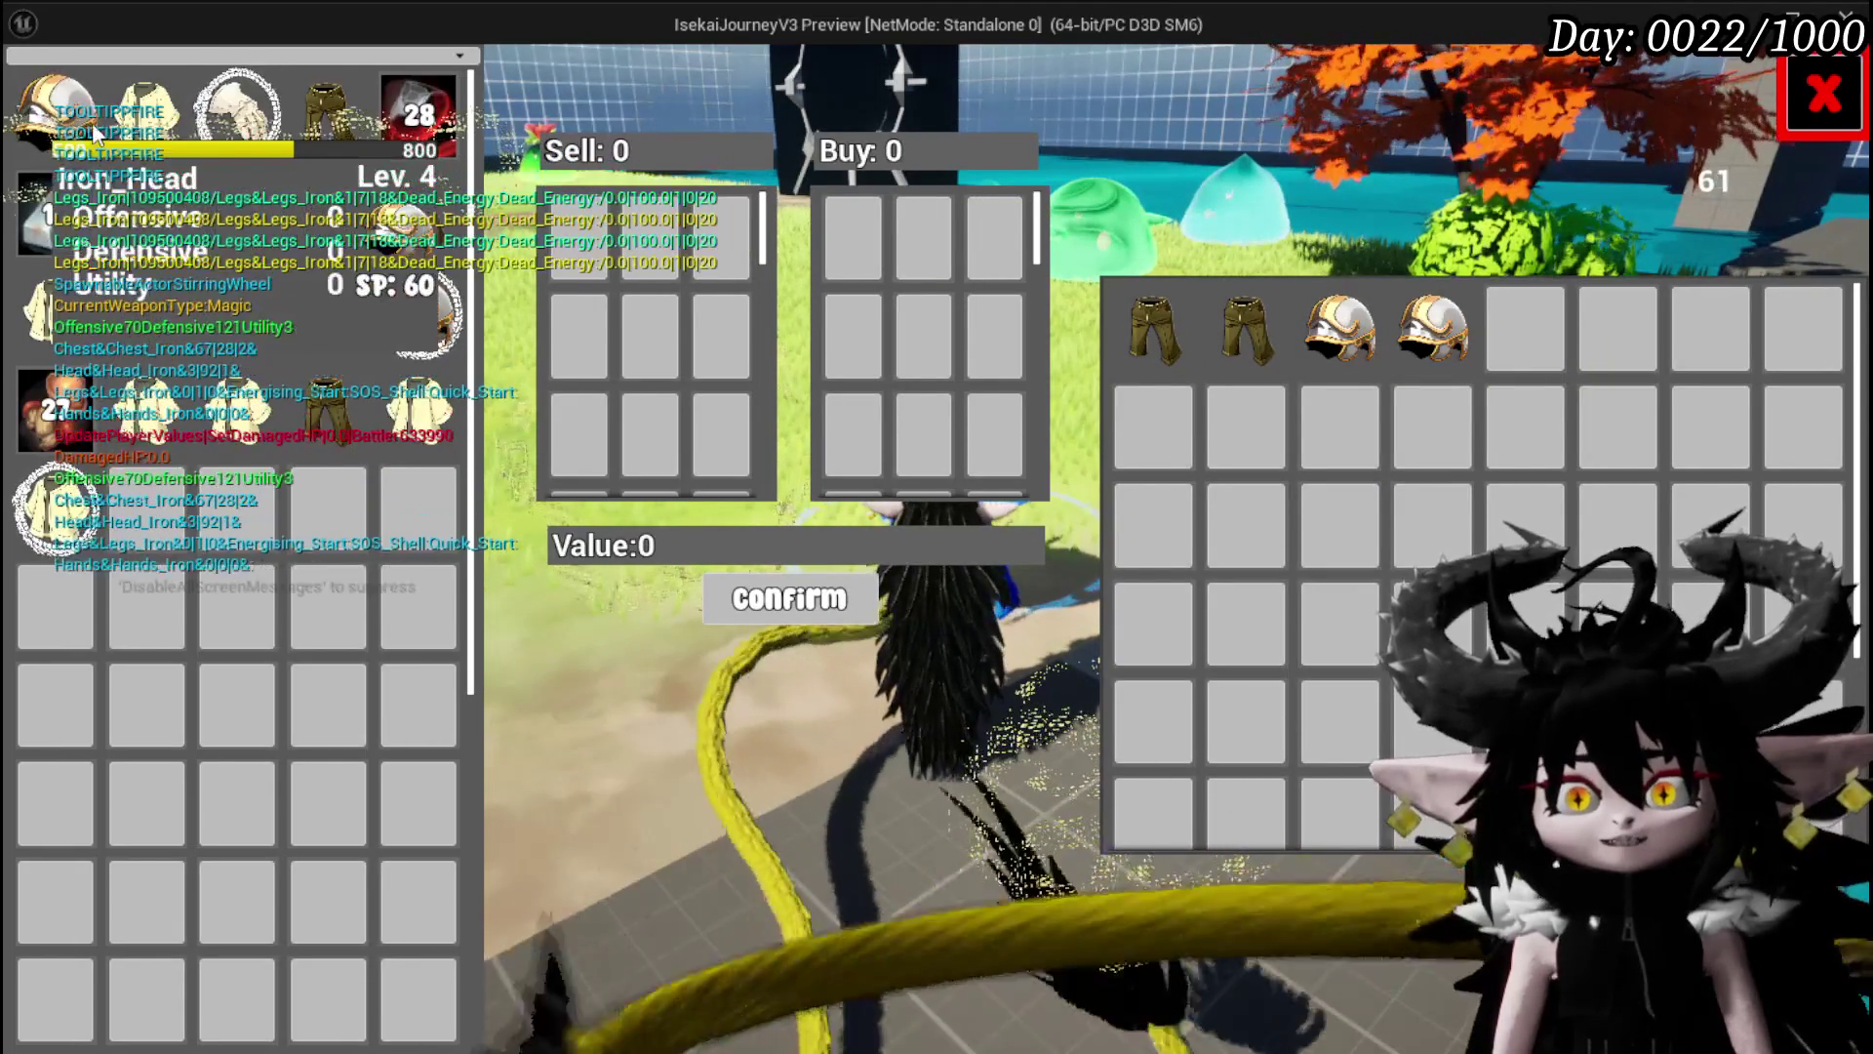
mouse_move(106, 273)
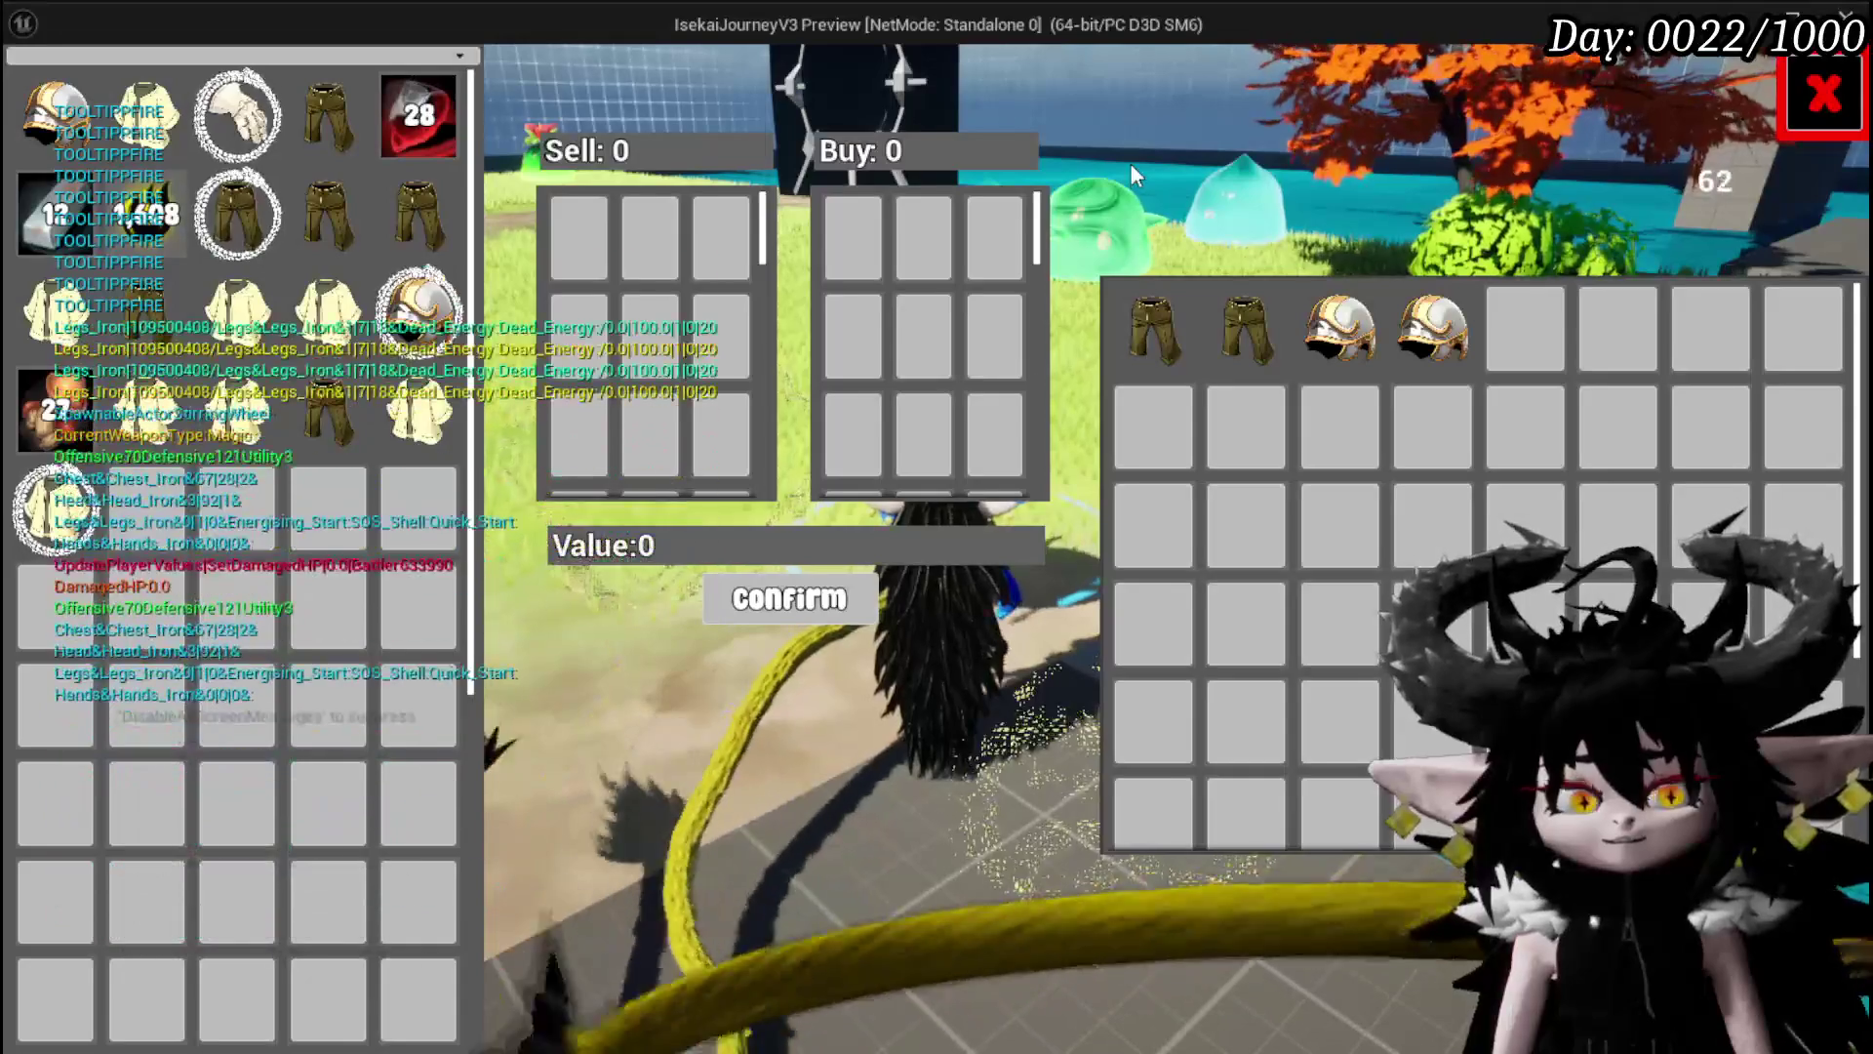
key(Escape)
key(ctrl+s)
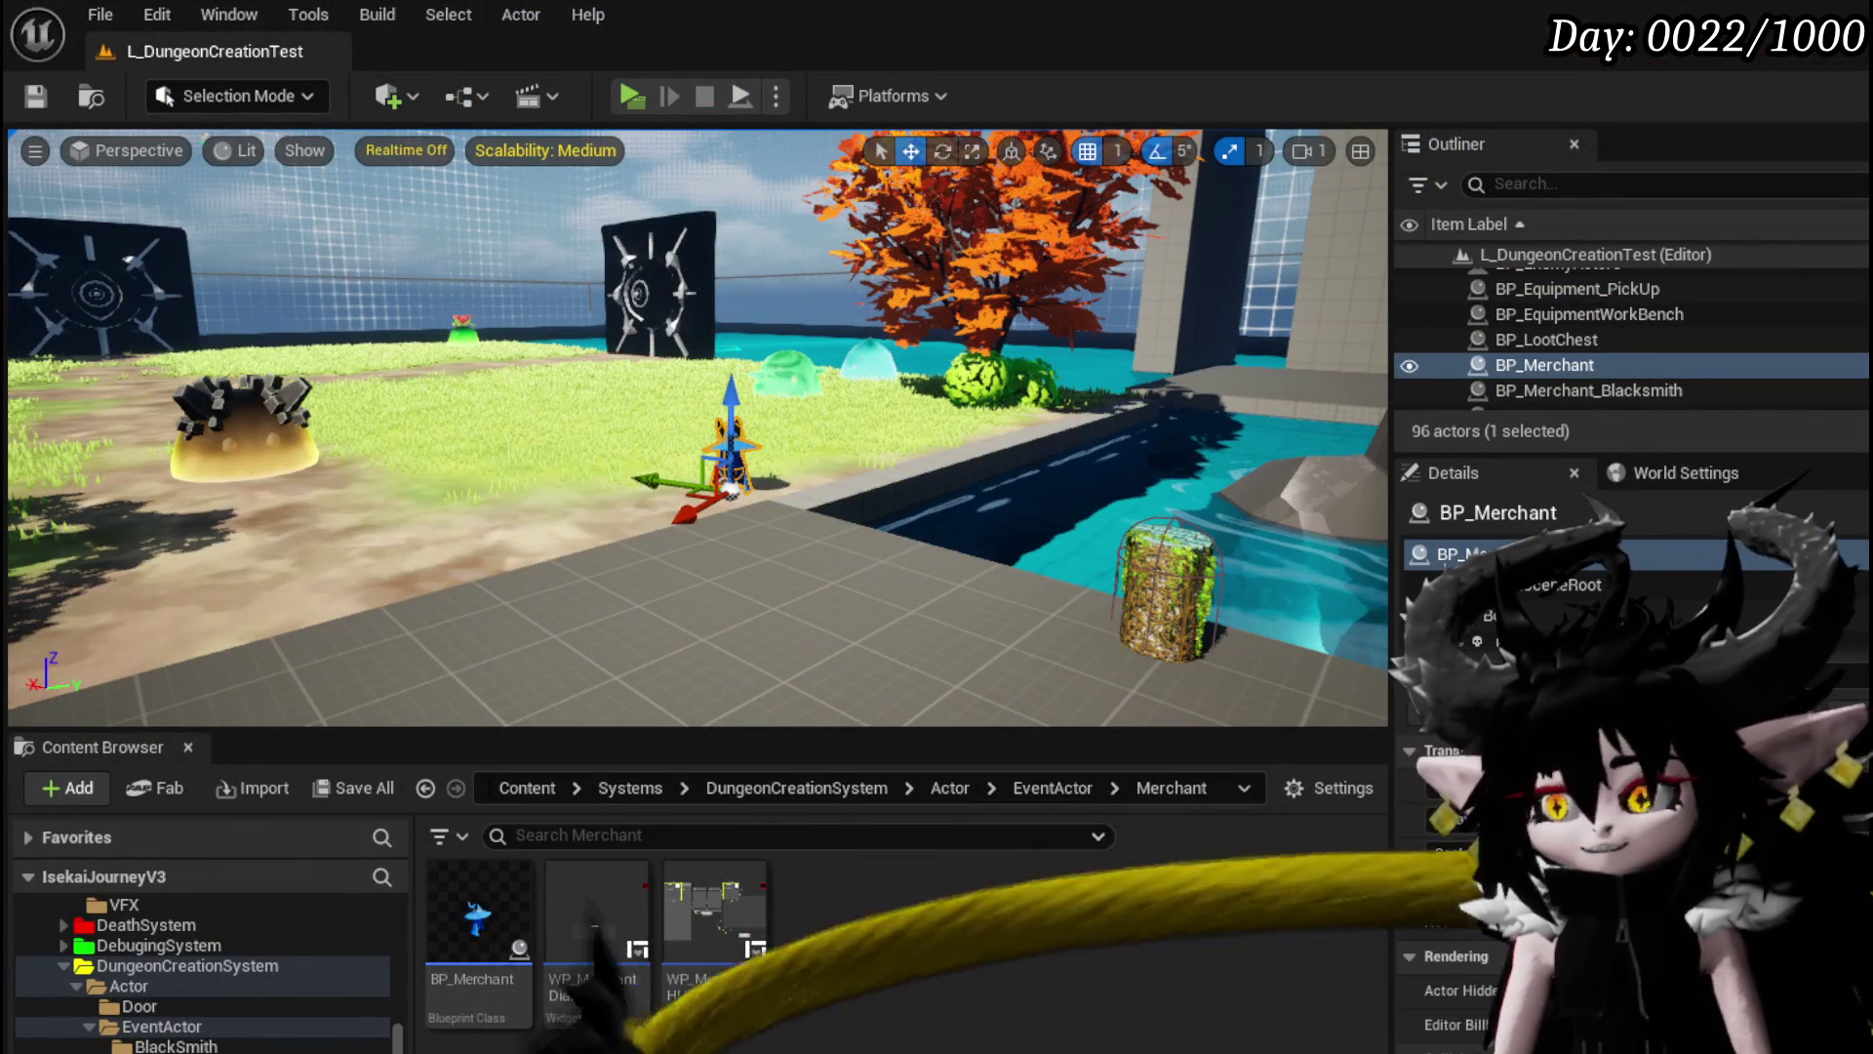
key(alt+Tab)
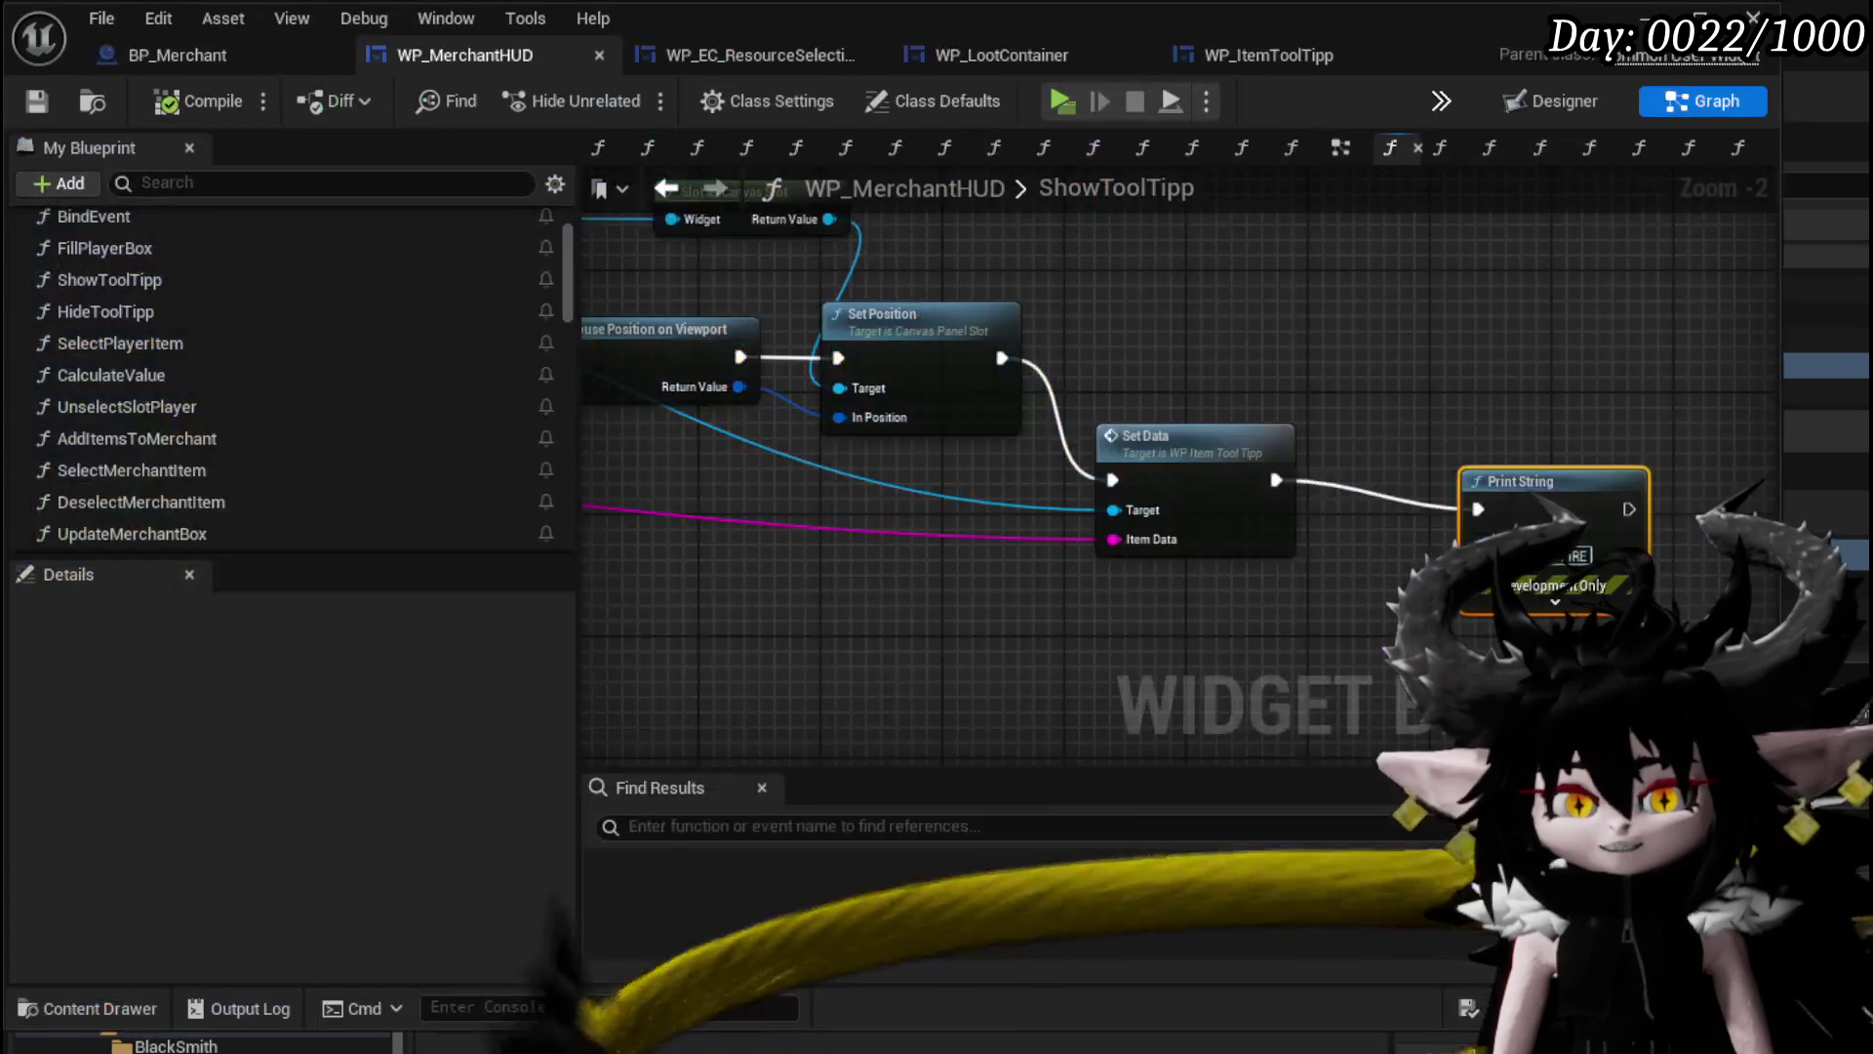
Move the TOOLTIPPFIRE Print String node in line beside Set Data and review the chain.
mouse_move(1325, 478)
mouse_down()
mouse_move(1221, 411)
mouse_move(1261, 454)
mouse_up()
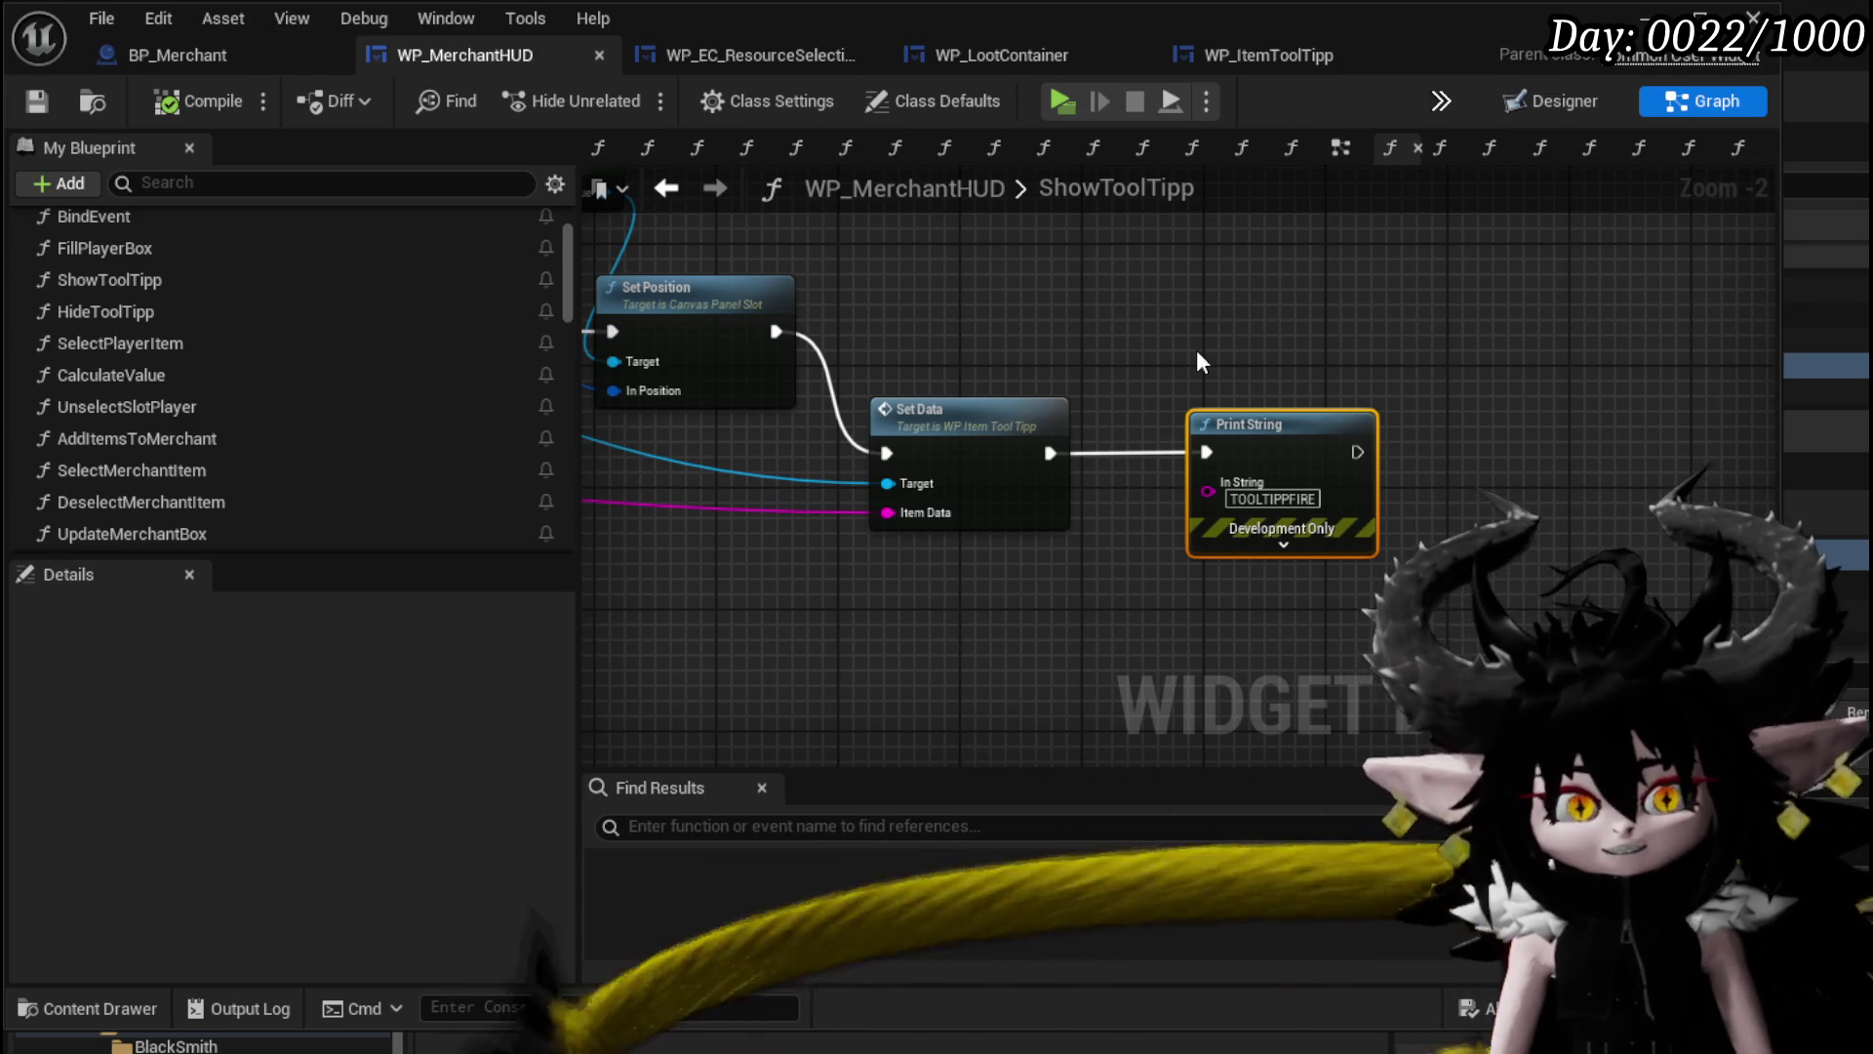
drag(1210, 385, 1615, 435)
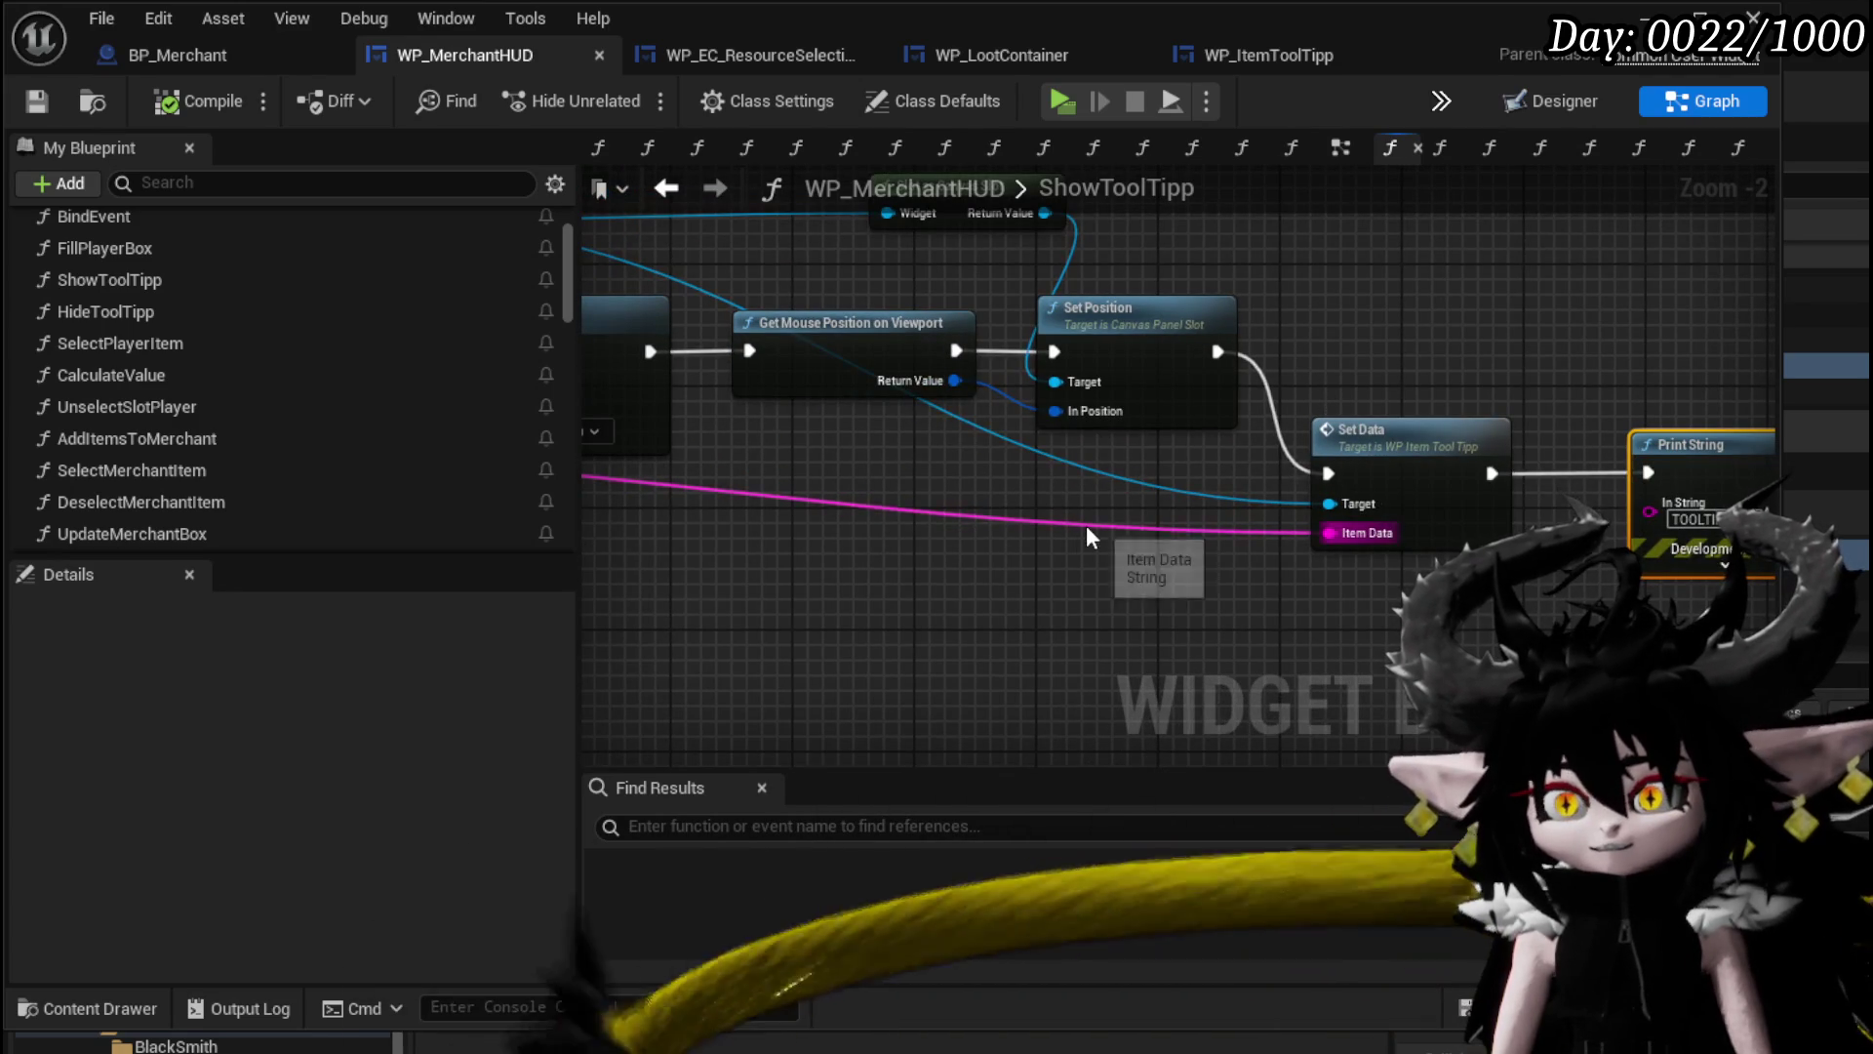
click(1182, 591)
scroll(1074, 556, down, 4)
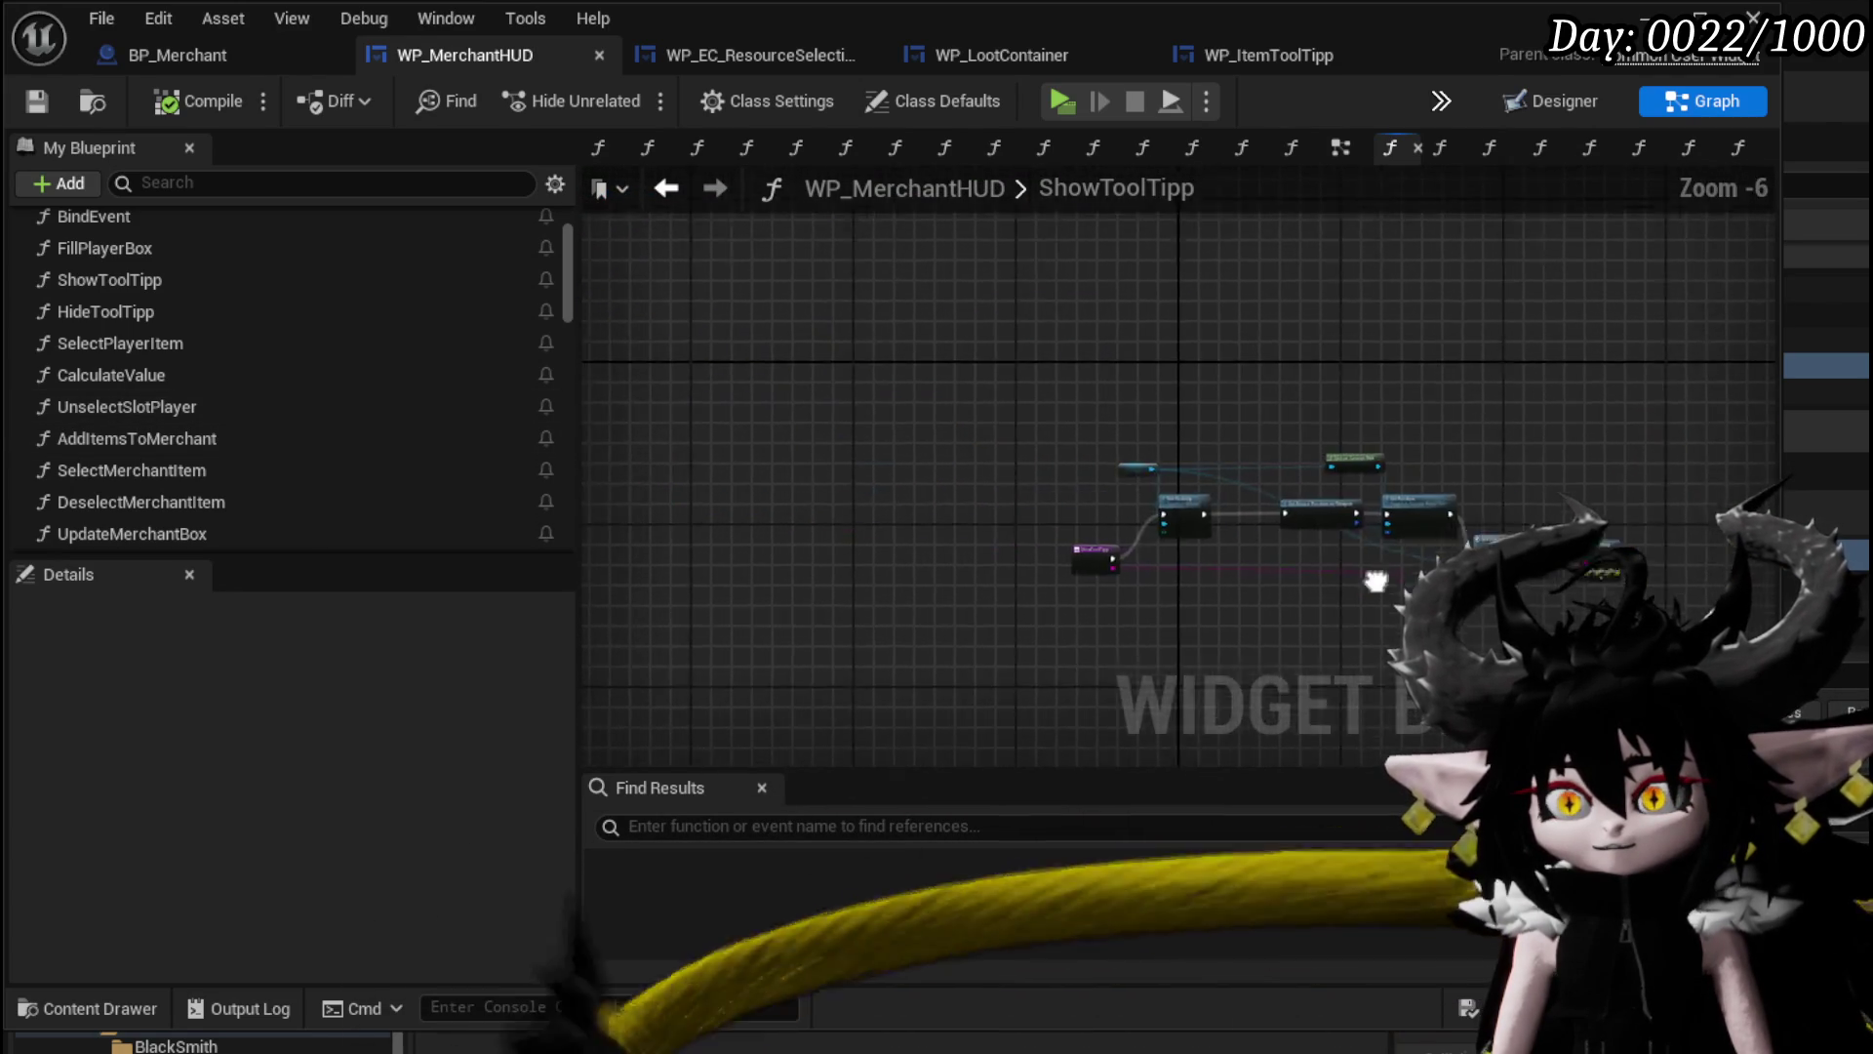
scroll(1158, 564, up, 4)
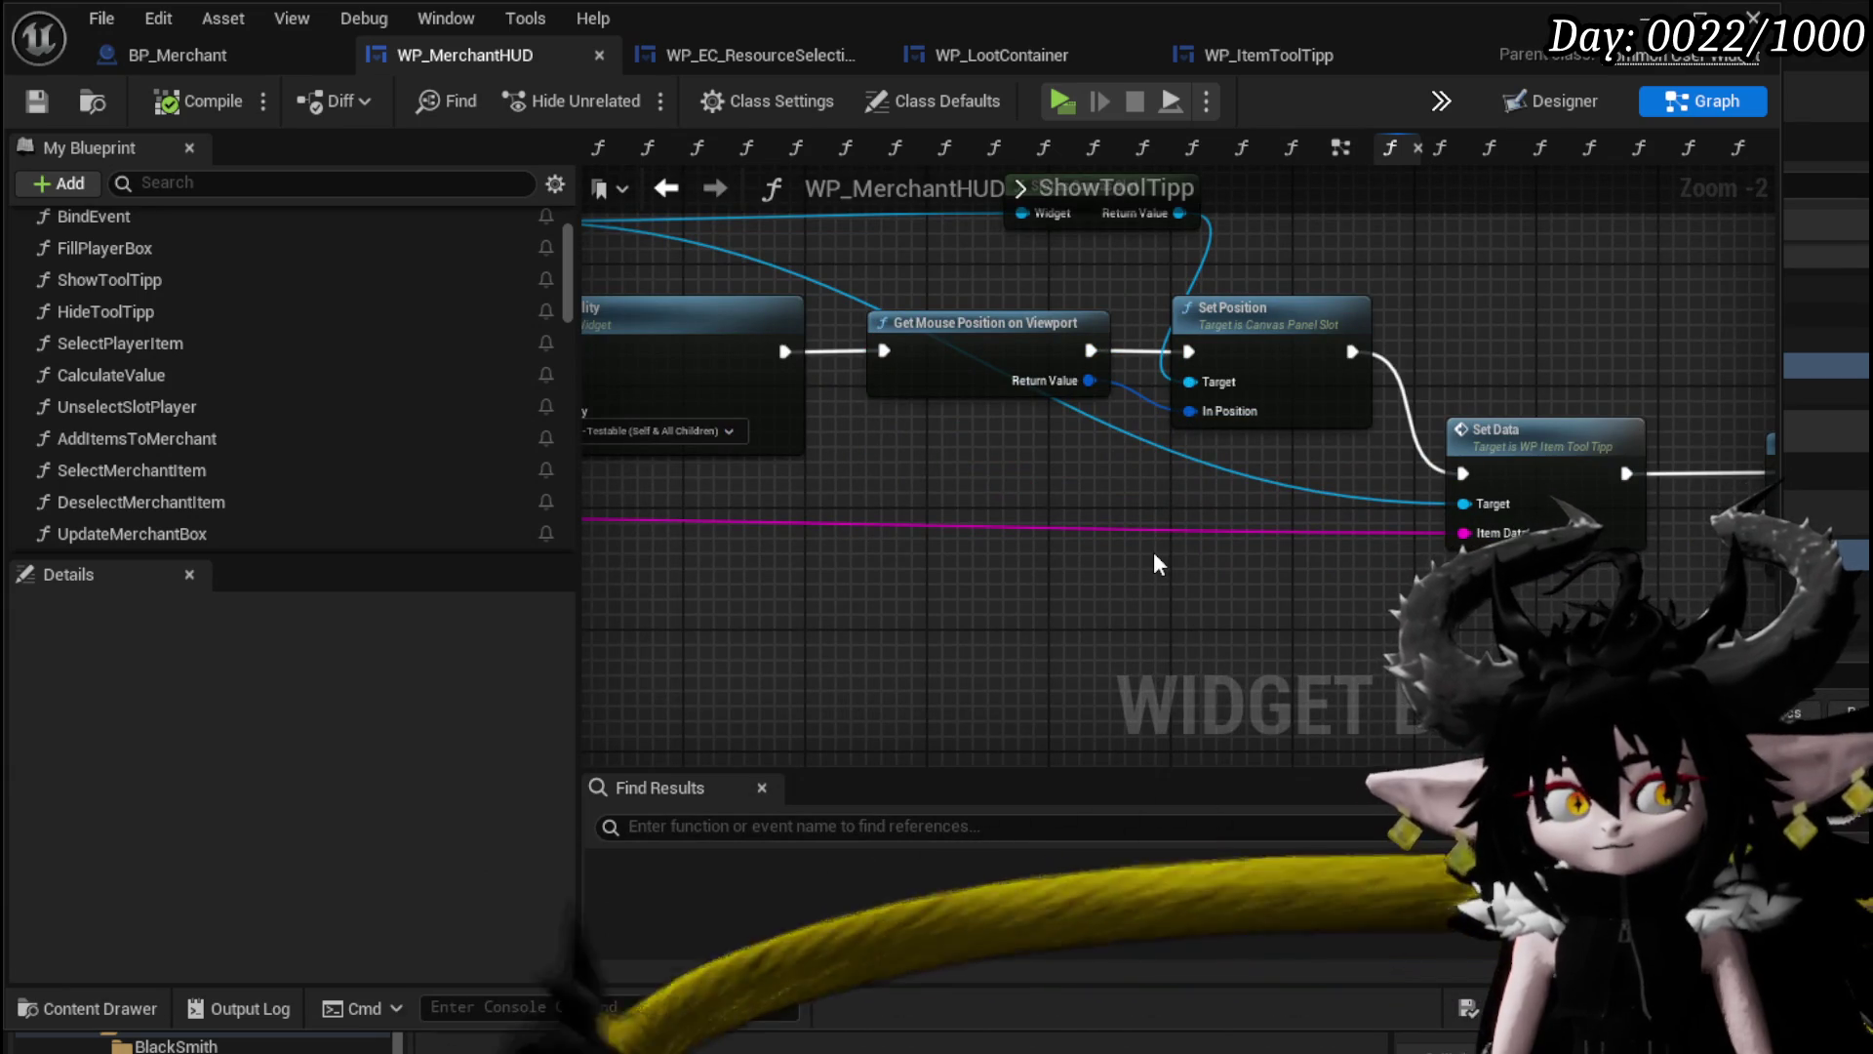
drag(1154, 552, 657, 535)
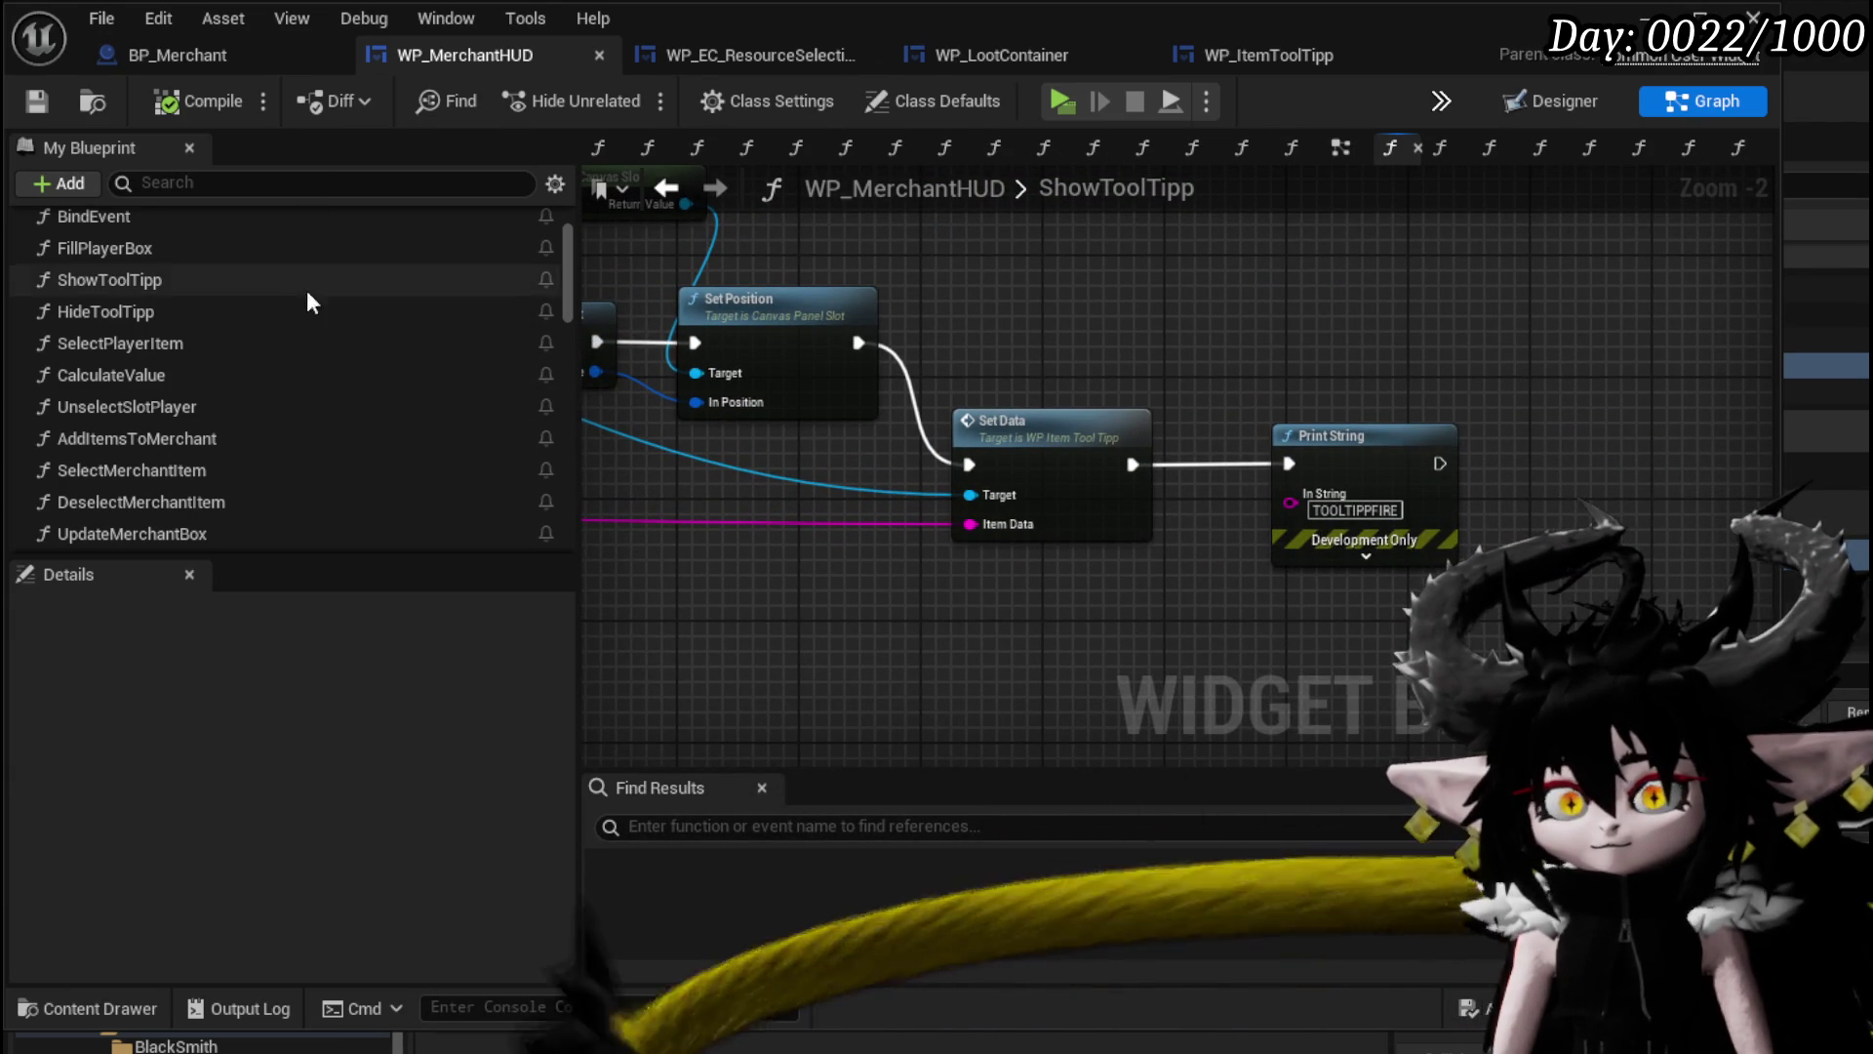
scroll(273, 375, up, 2)
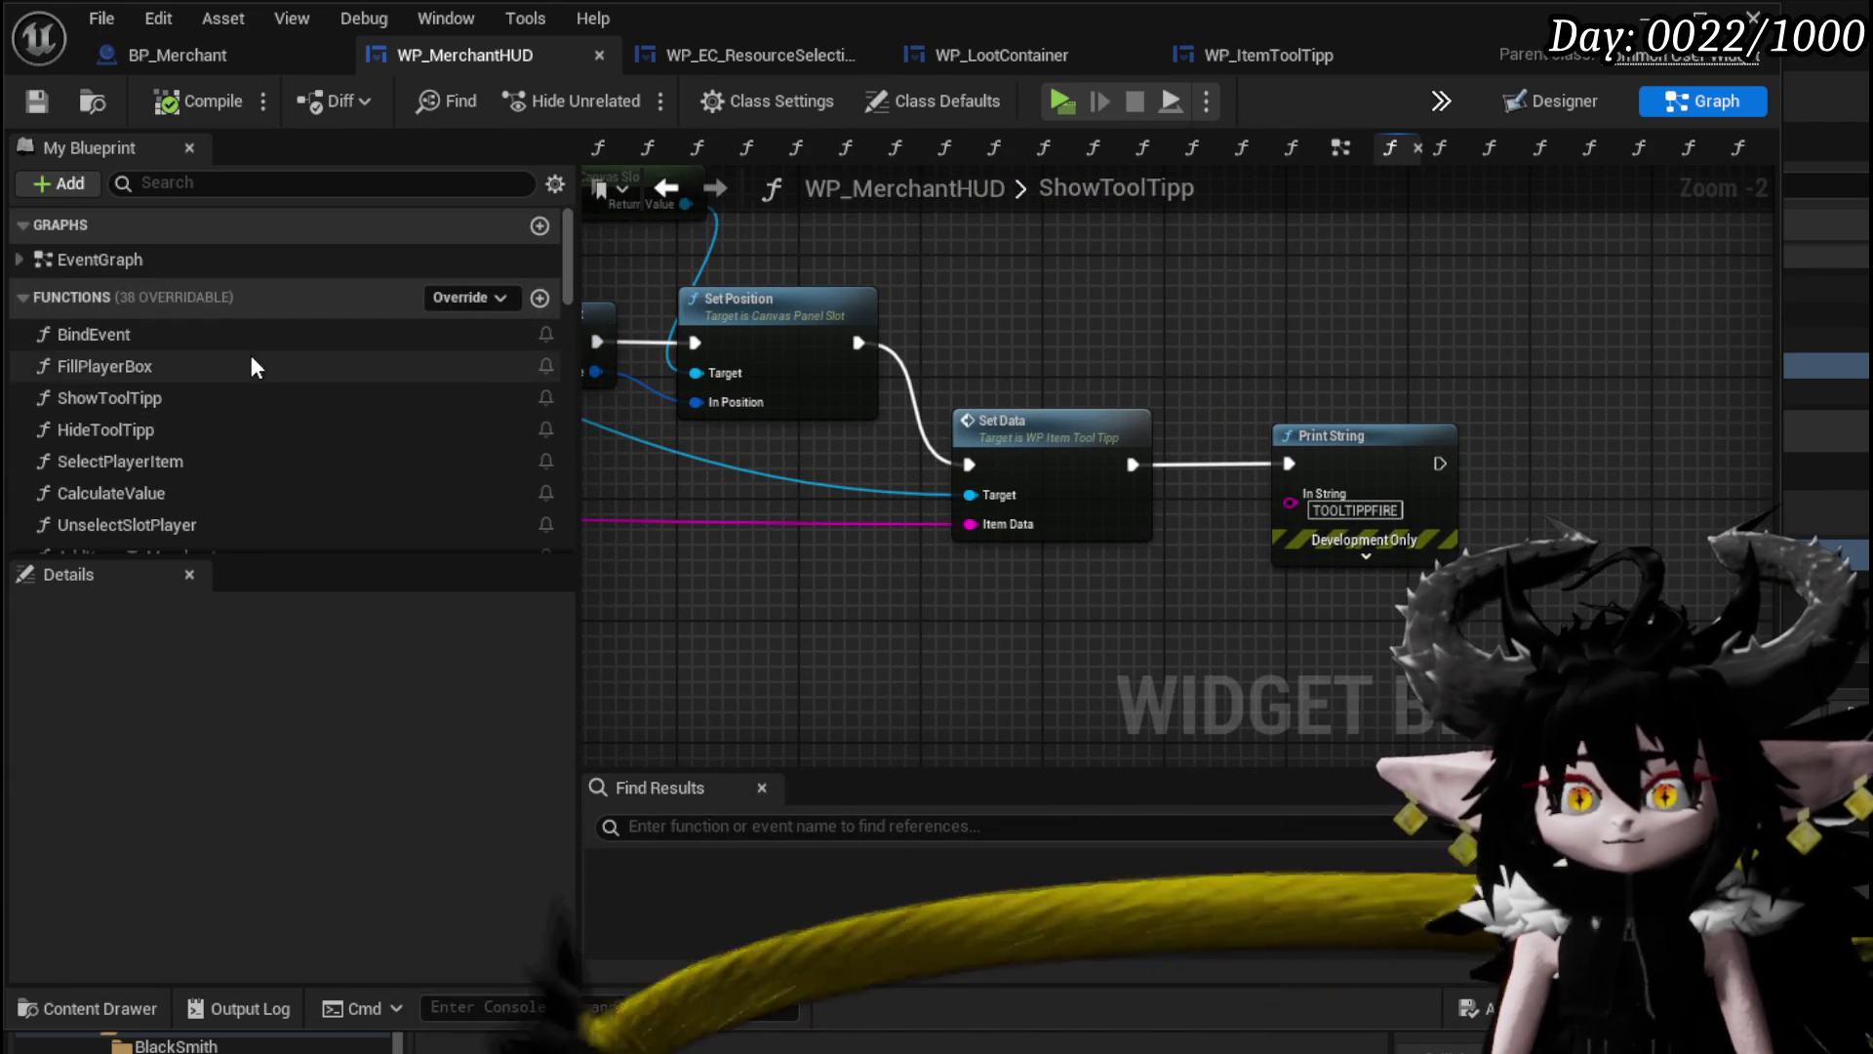
scroll(195, 356, down, 3)
scroll(252, 381, down, 1)
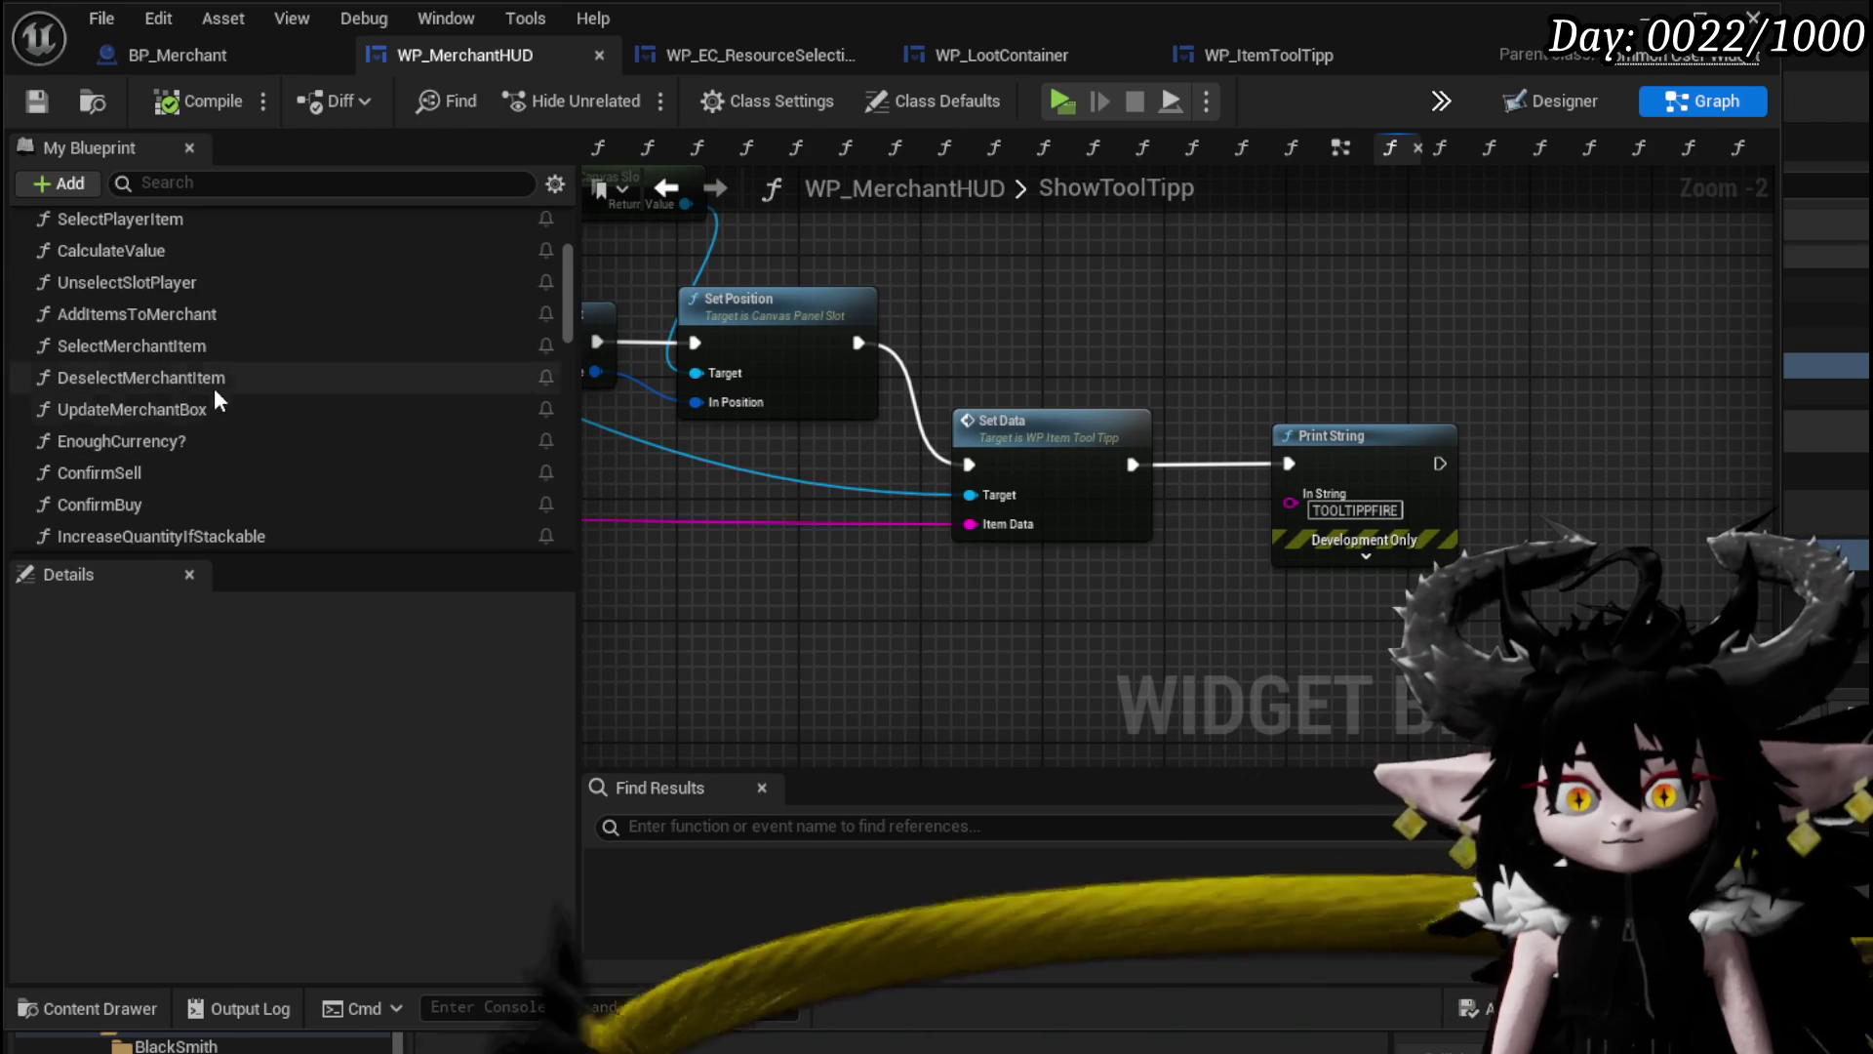
In DeselectMerchantItem, place Hide Tool Tipp right after Calculate Value, then save WP_MerchantHUD.
double_click(207, 377)
drag(1125, 364, 1286, 309)
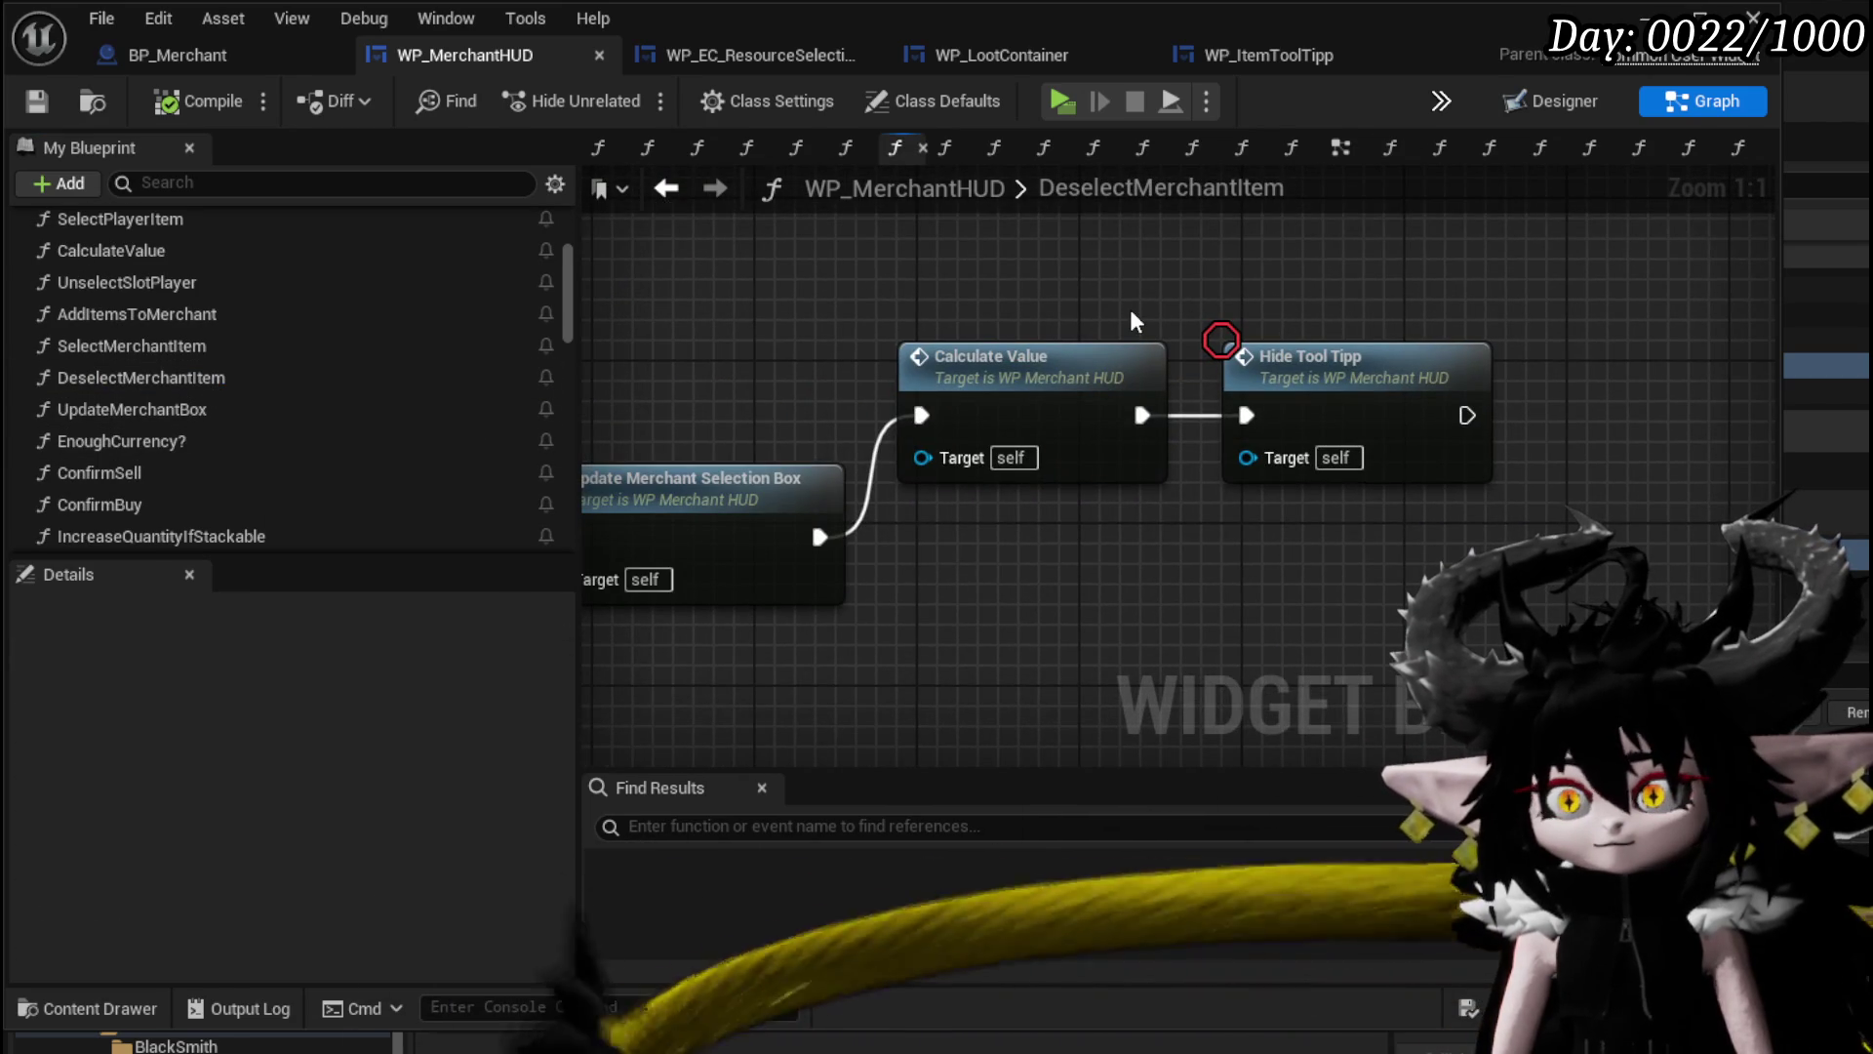
scroll(1122, 308, down, 3)
drag(937, 356, 1122, 337)
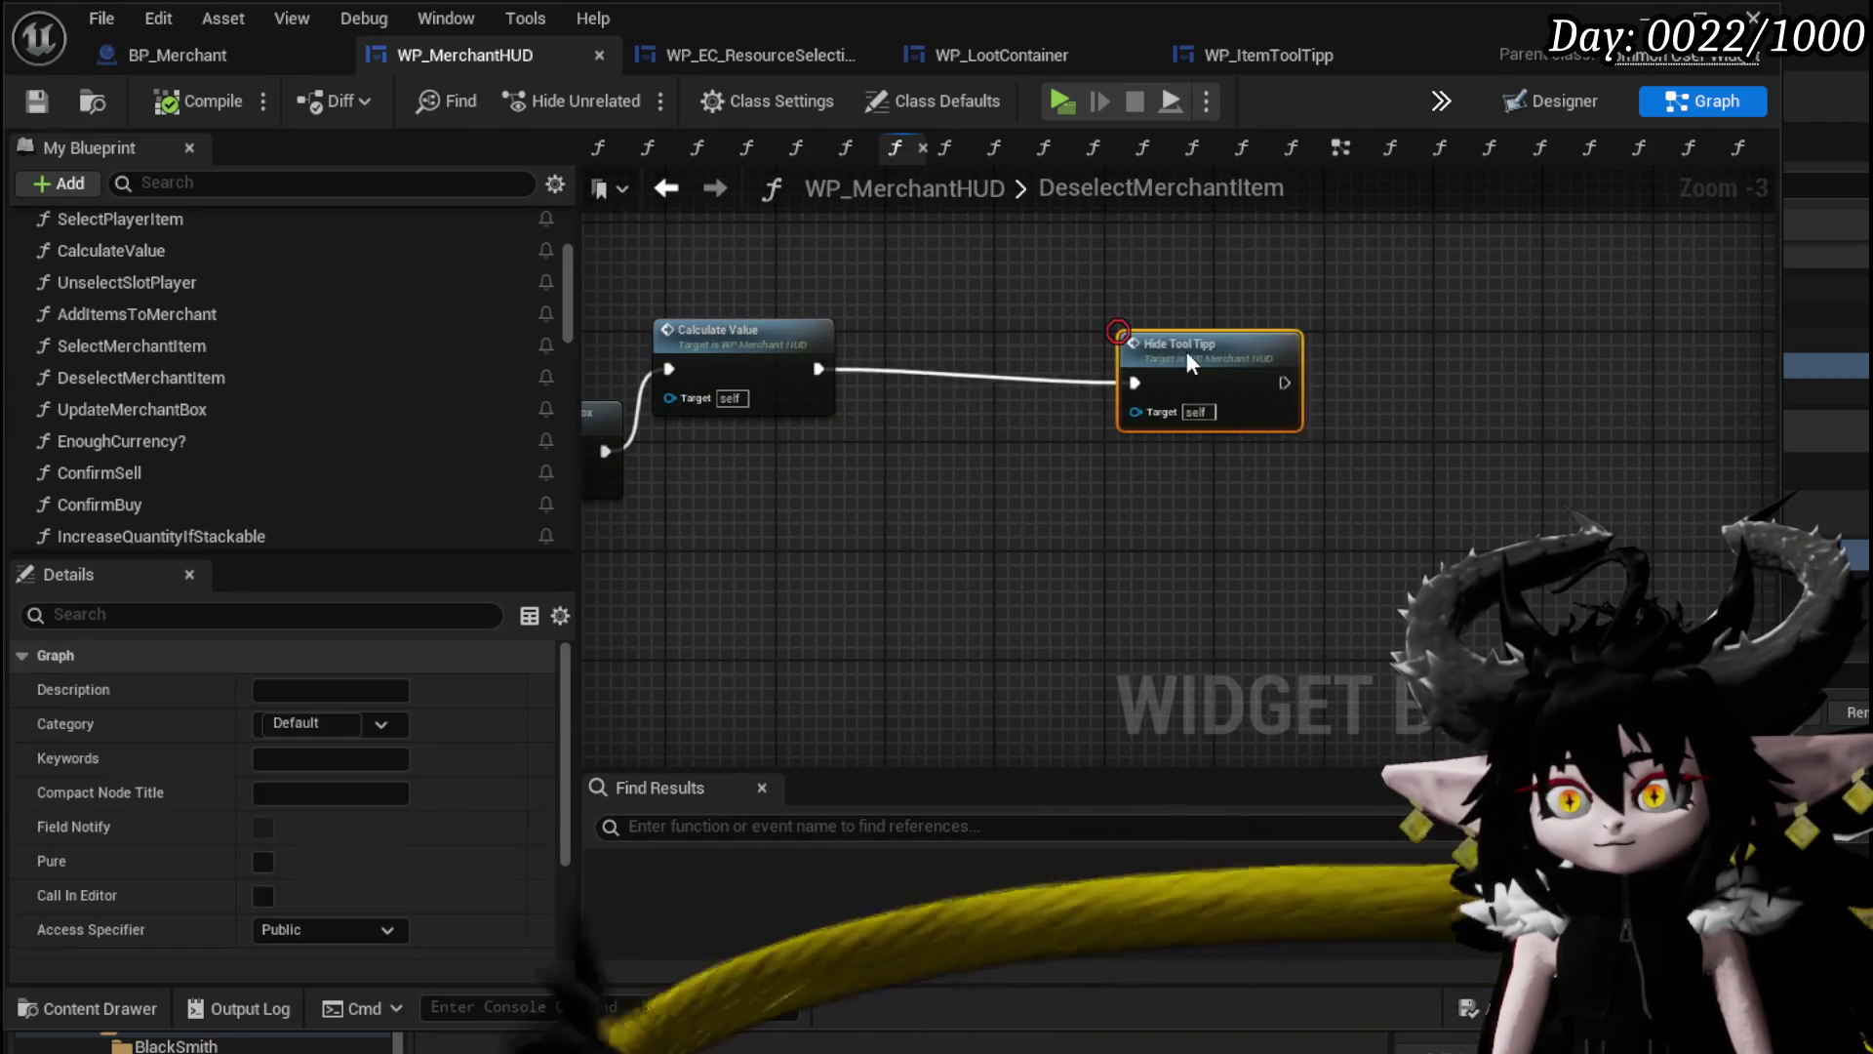
drag(1011, 239, 816, 418)
mouse_move(940, 395)
mouse_down()
mouse_move(1250, 337)
mouse_move(1411, 335)
mouse_up()
scroll(223, 343, down, 2)
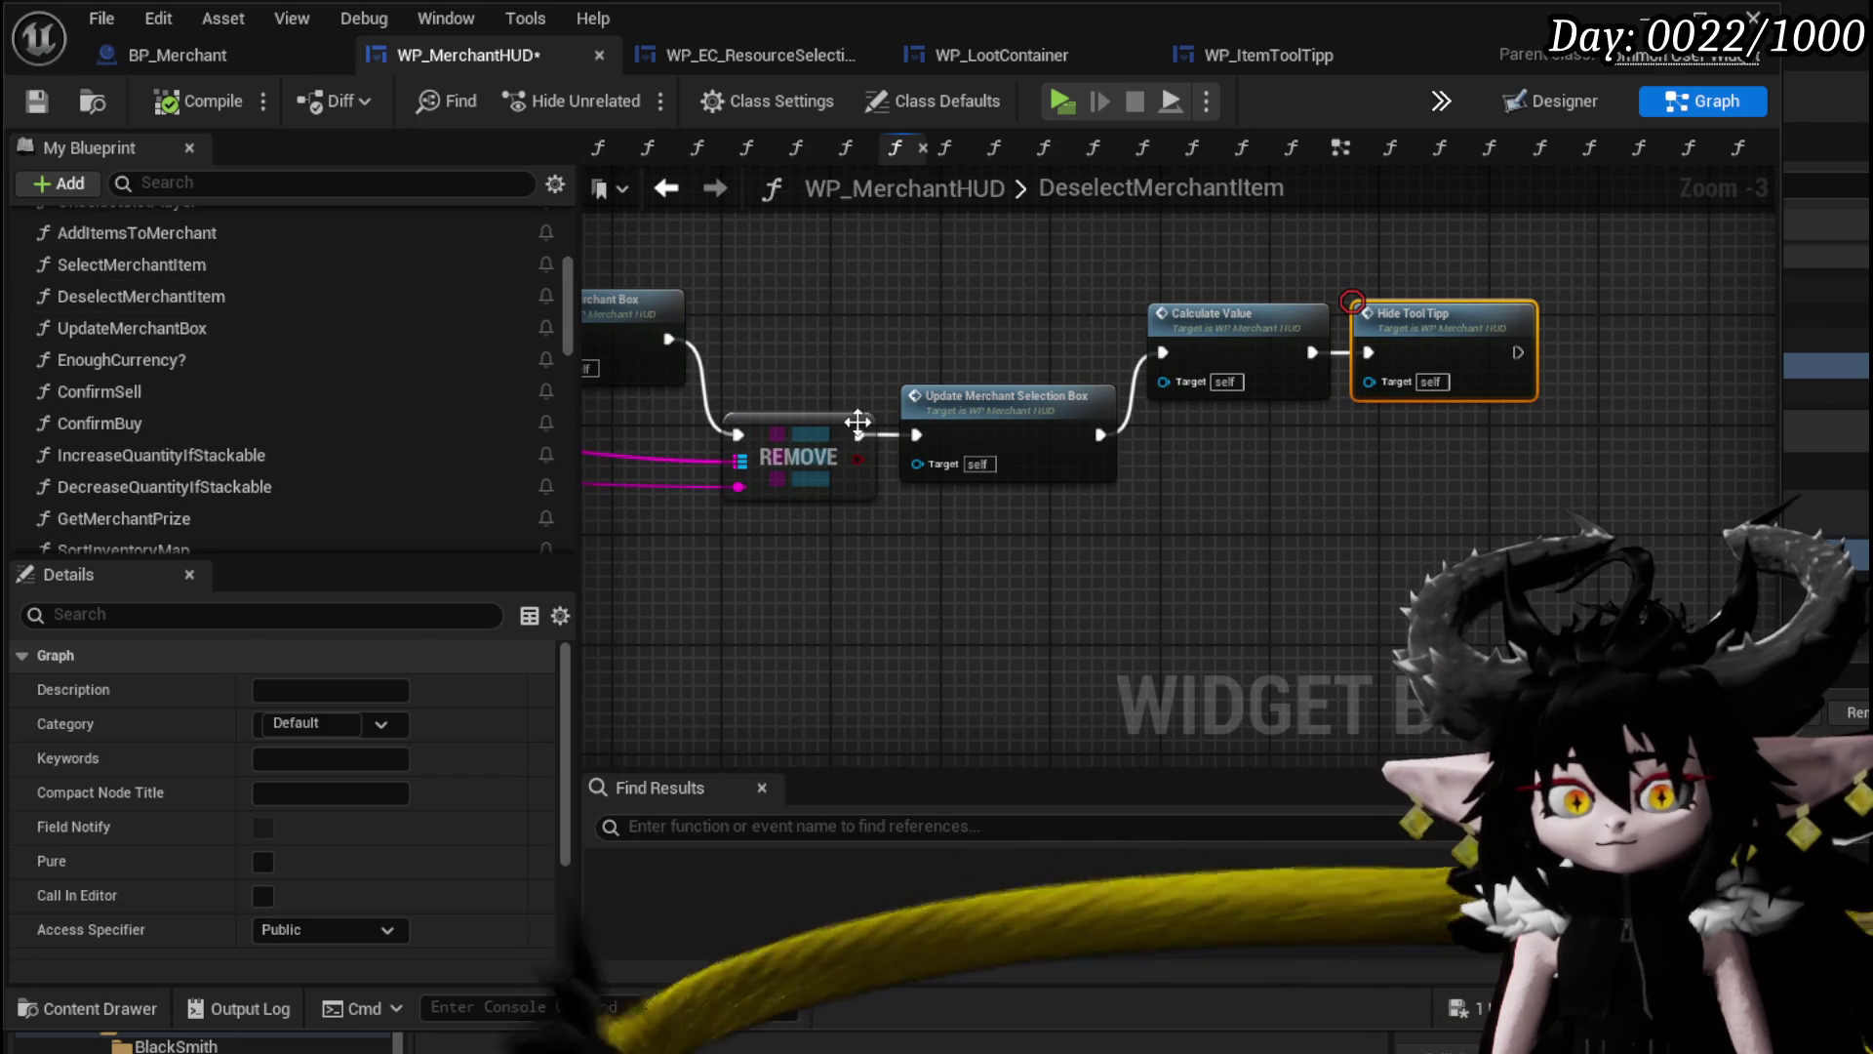
scroll(373, 379, down, 2)
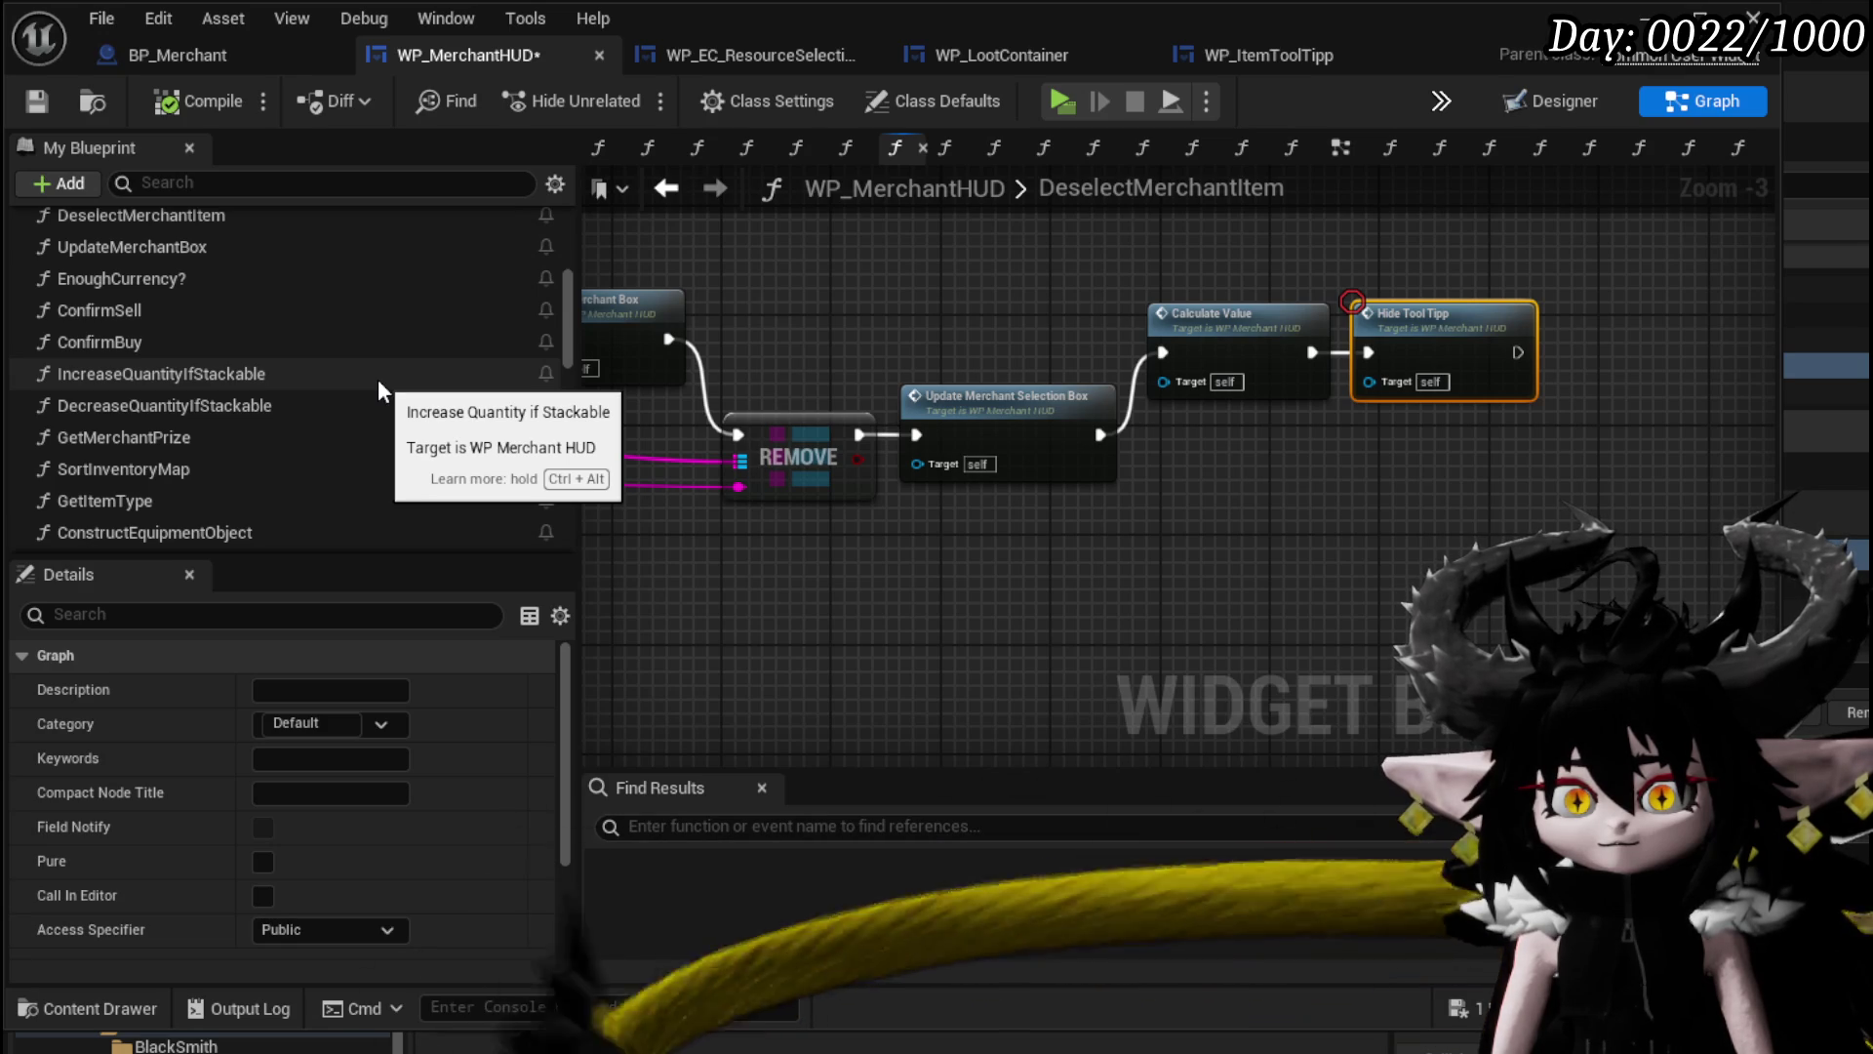
drag(683, 605, 930, 624)
key(ctrl+s)
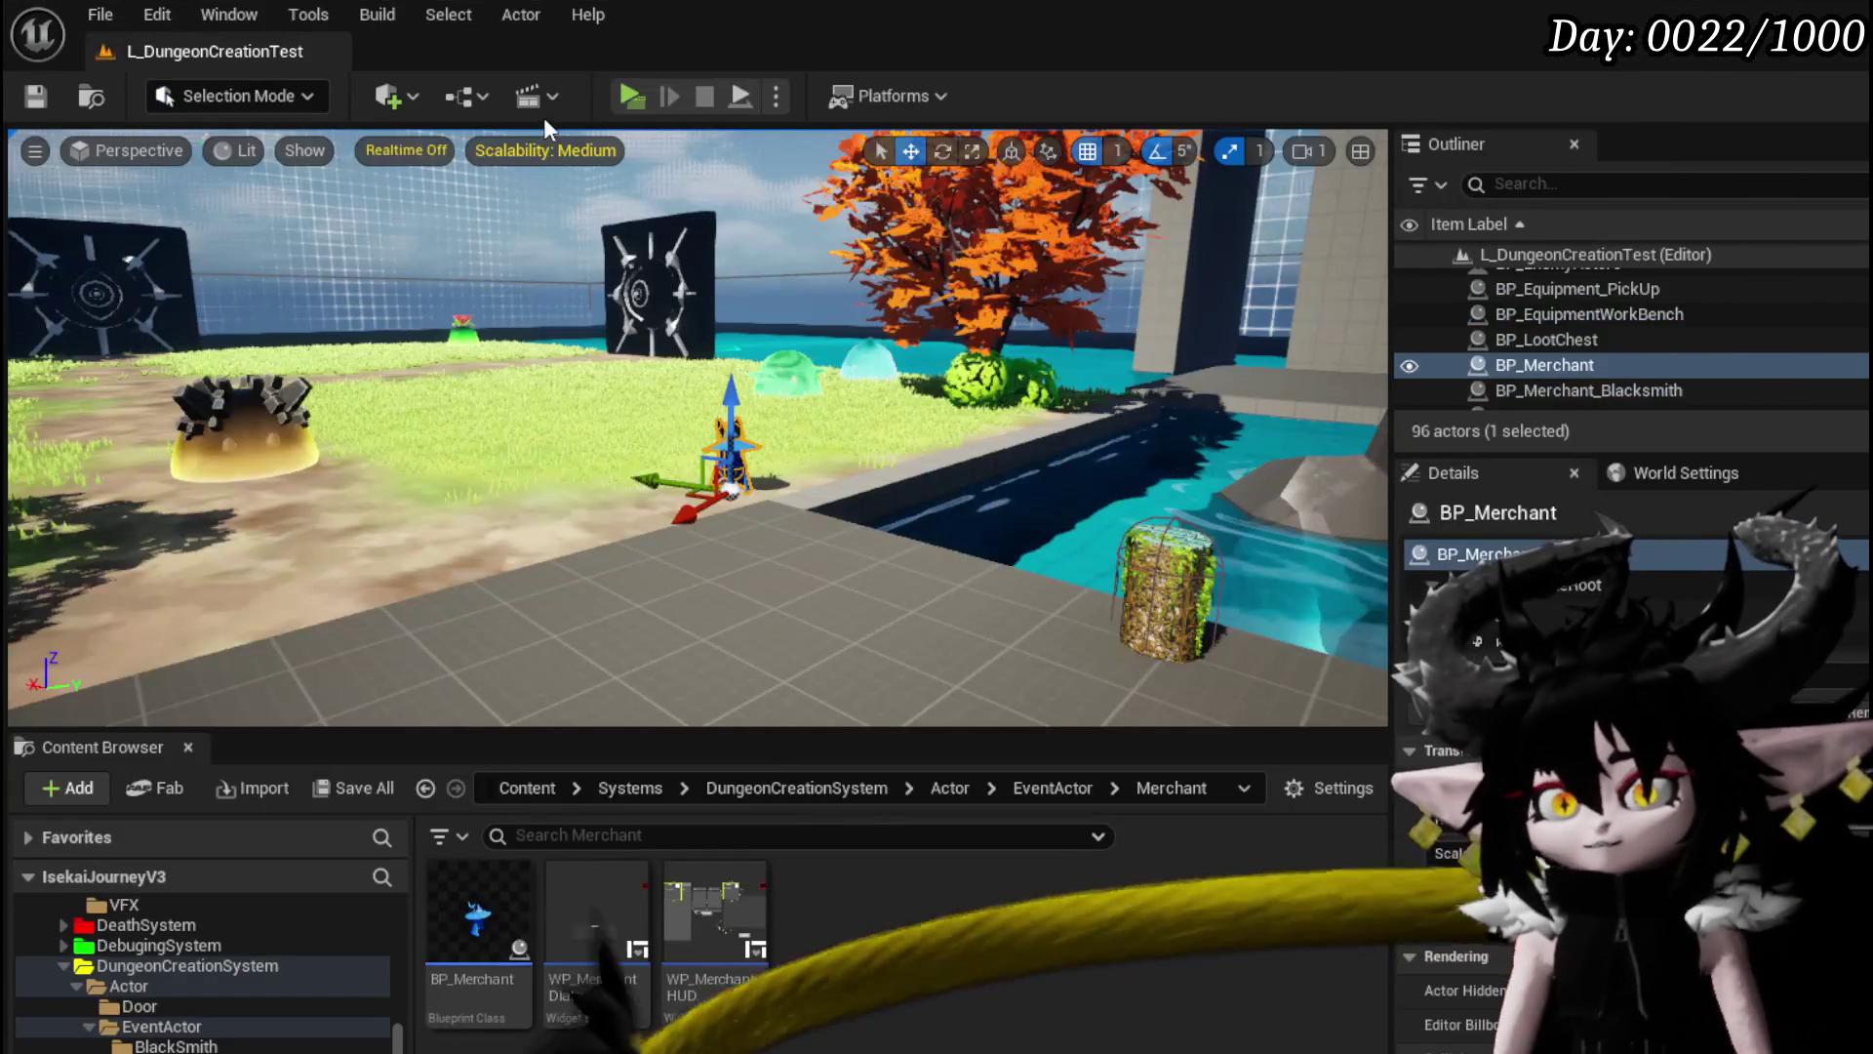
Start a playtest, walk to the merchant and buy Iron_Legs for 124.
click(618, 92)
key(w)
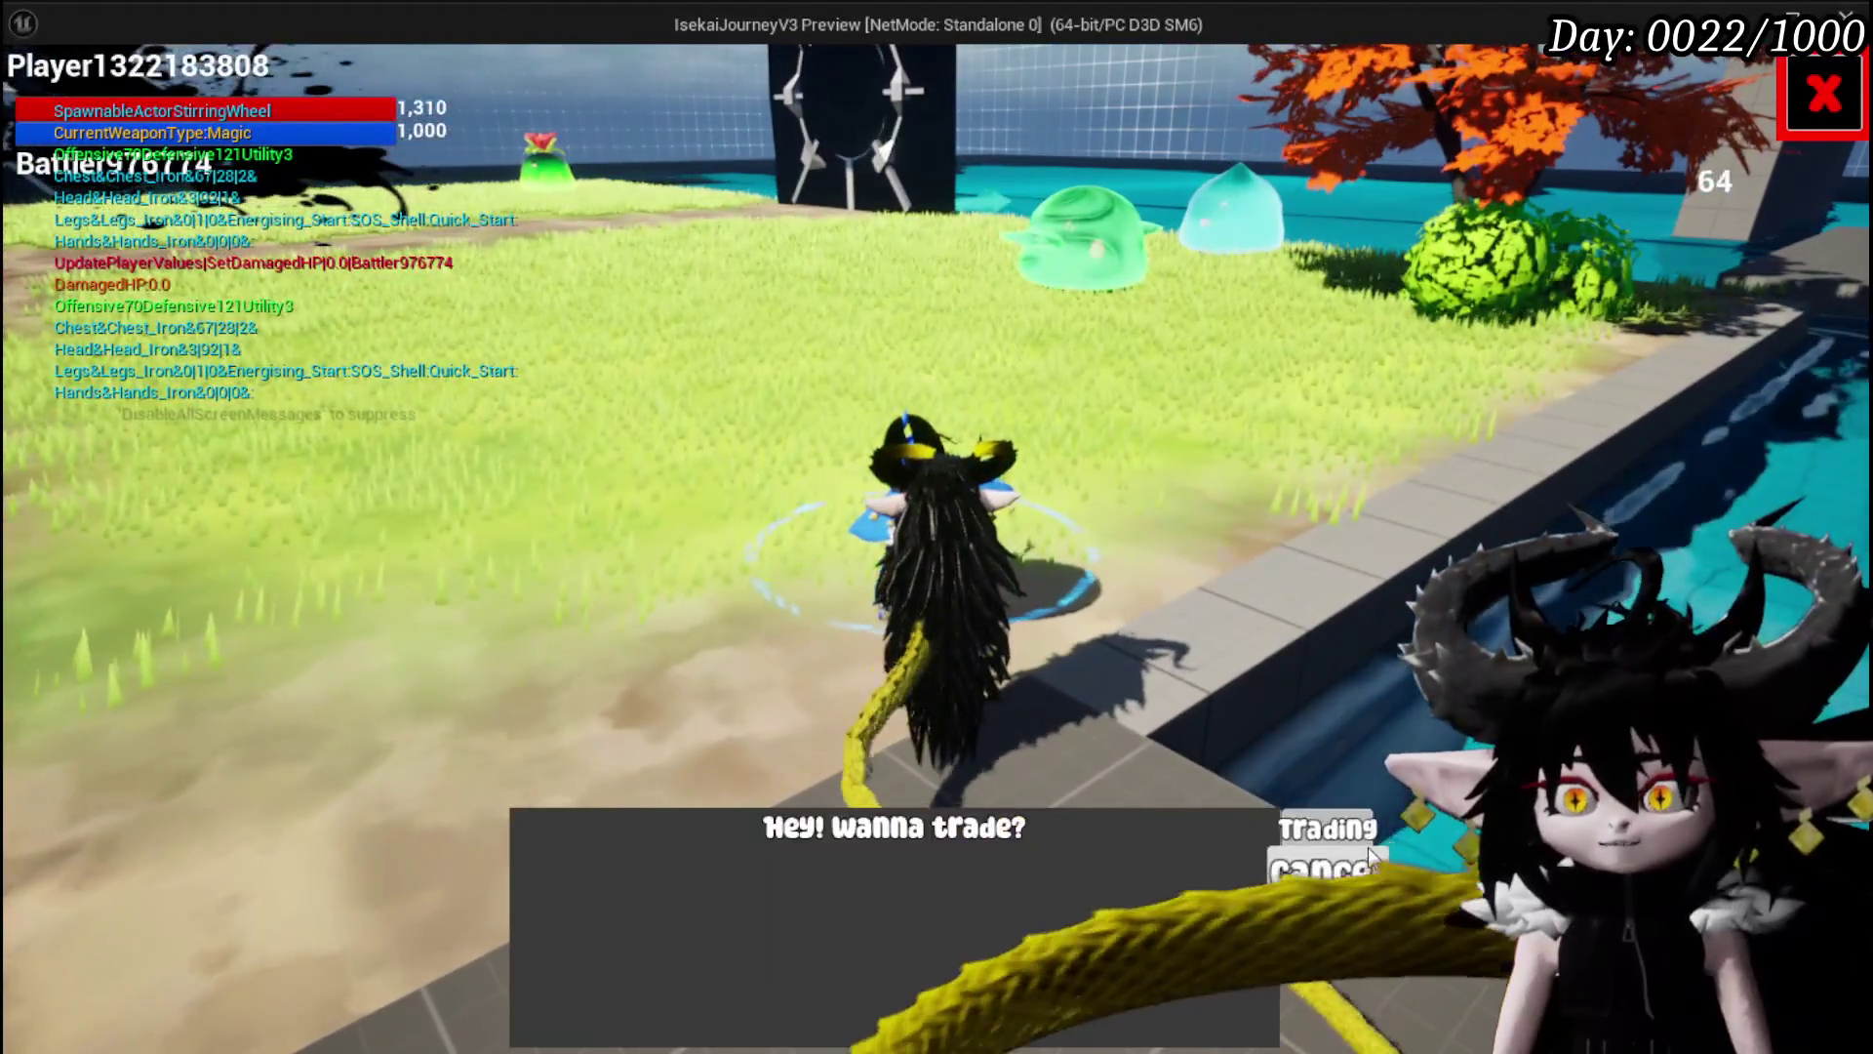
click(1368, 841)
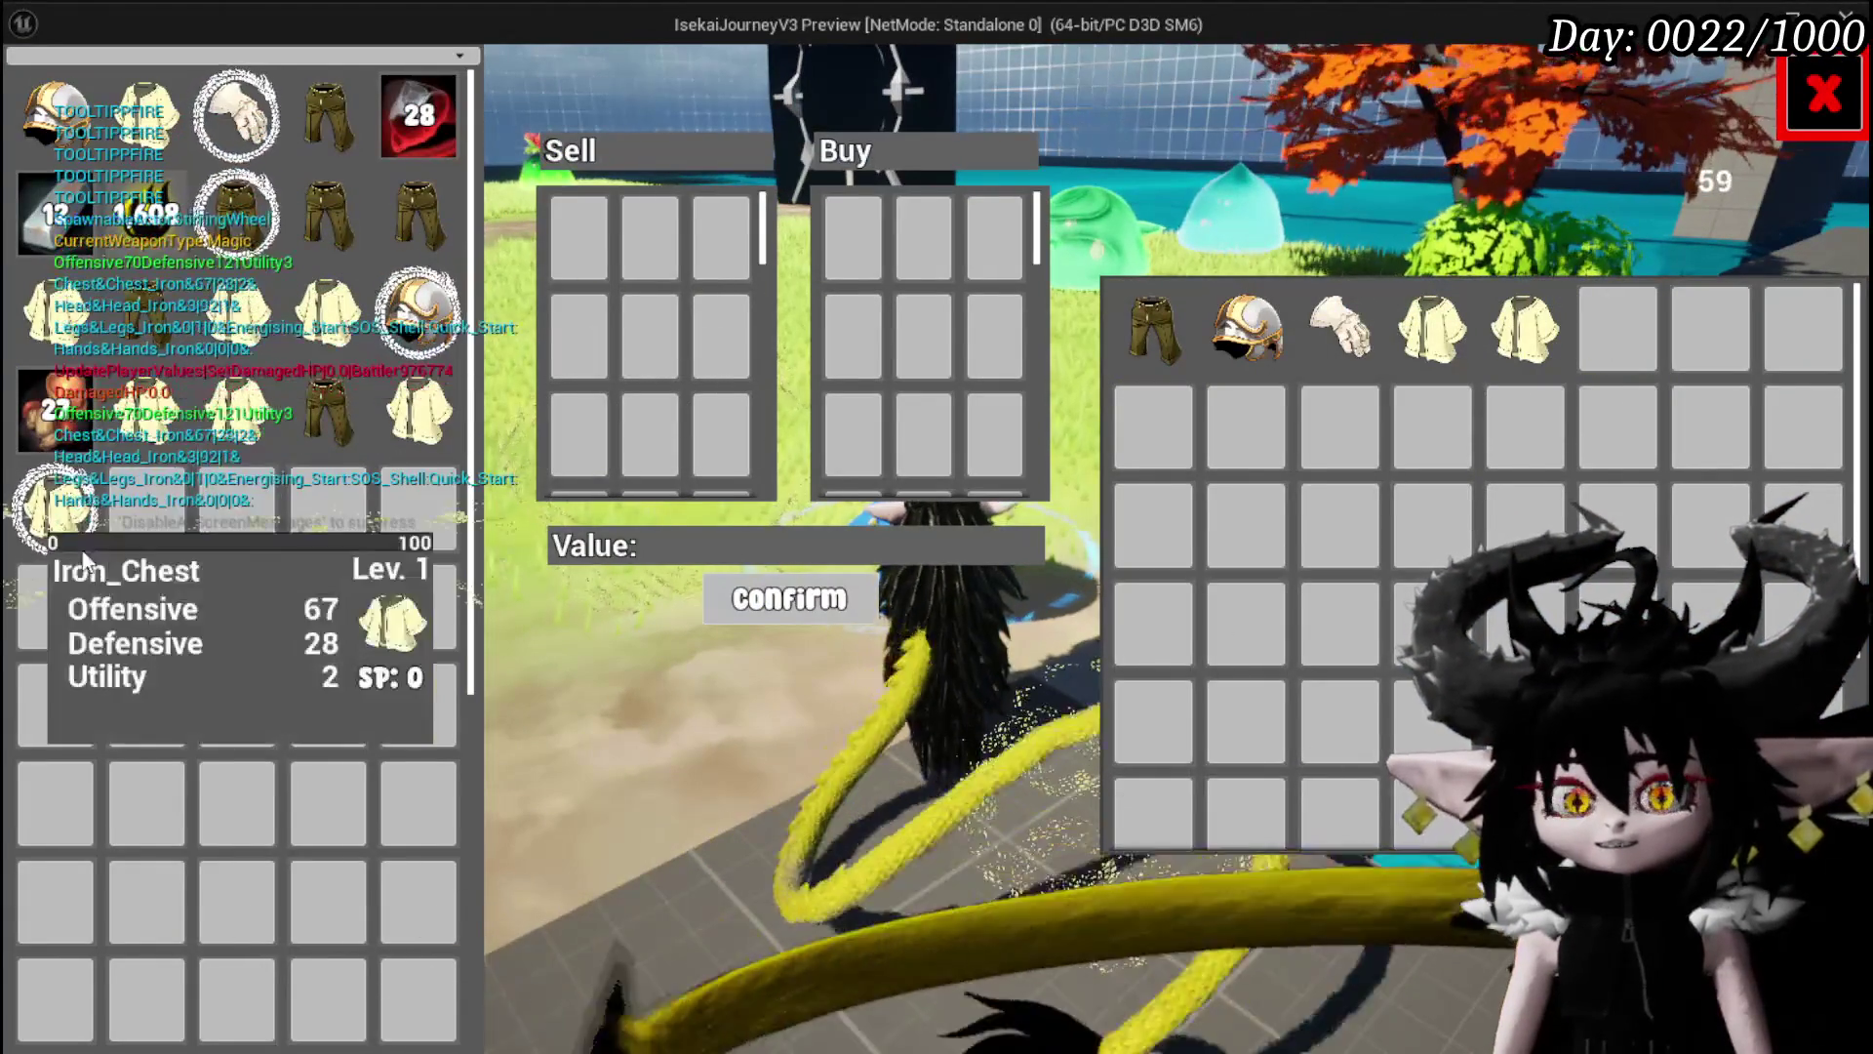
mouse_move(432, 122)
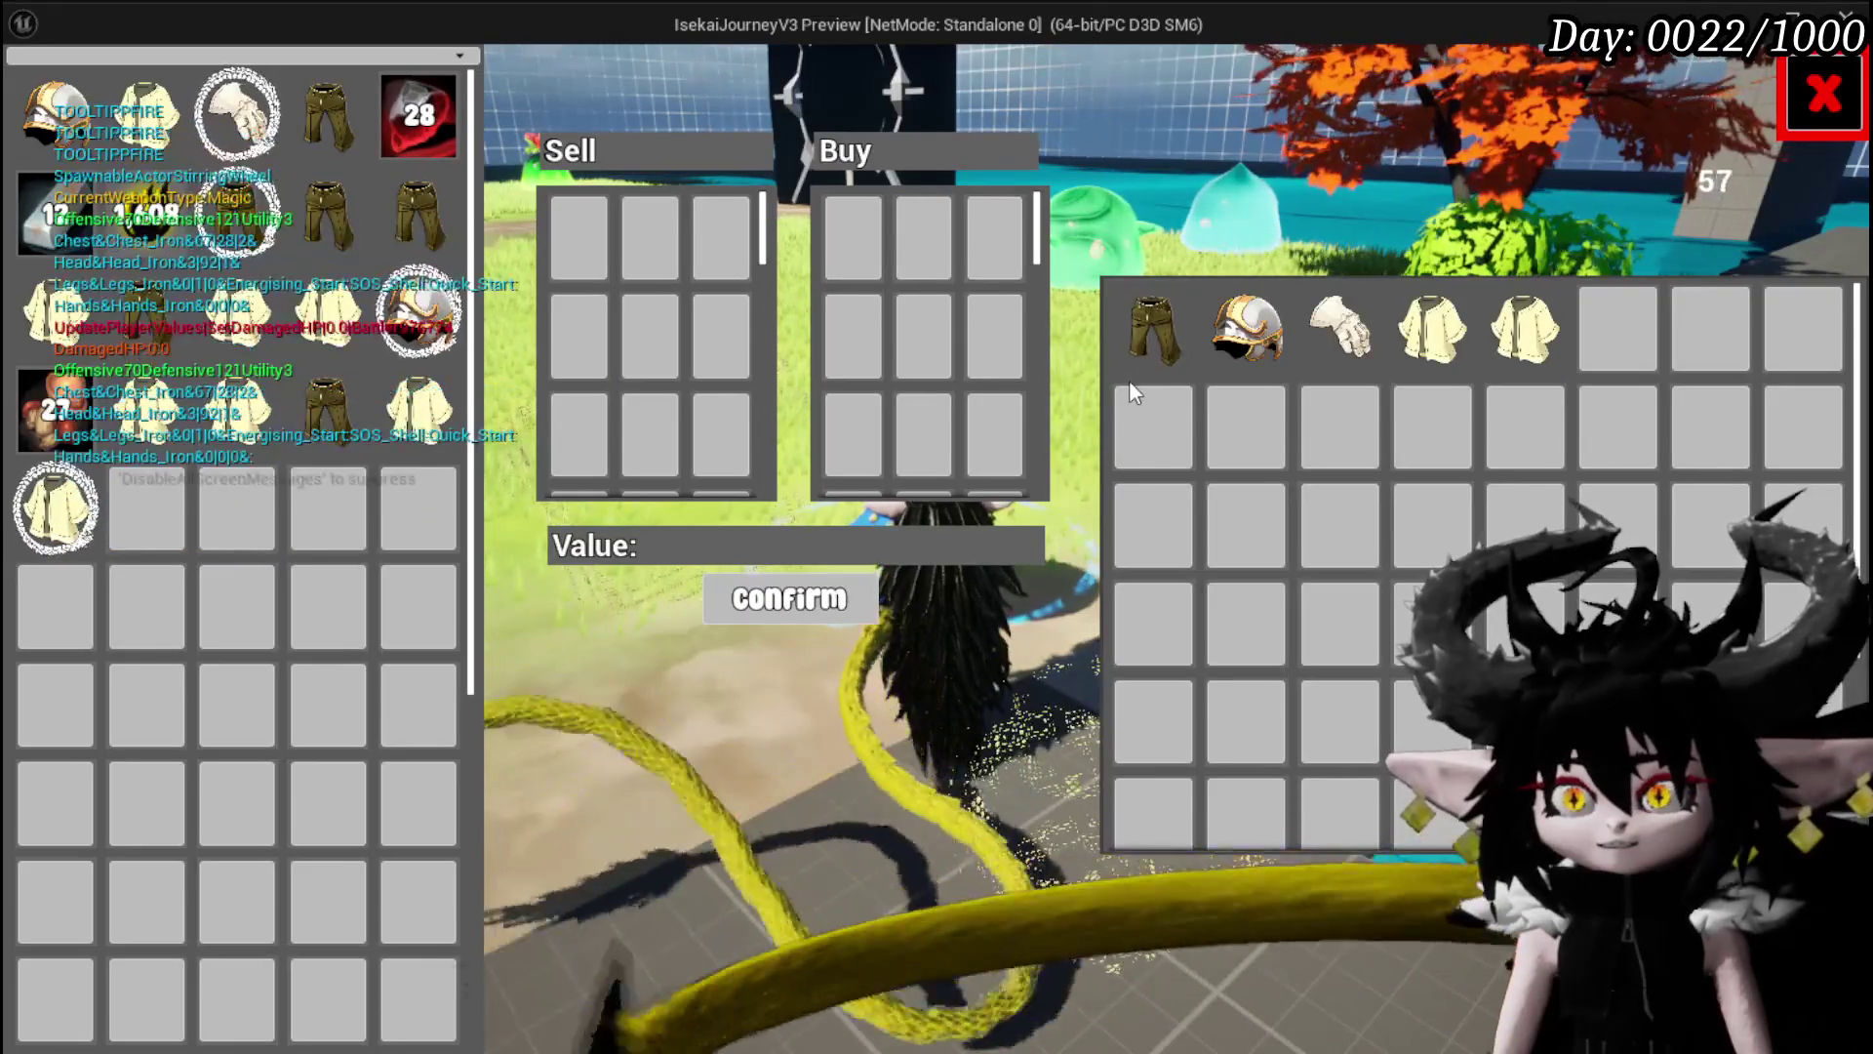
click(1154, 354)
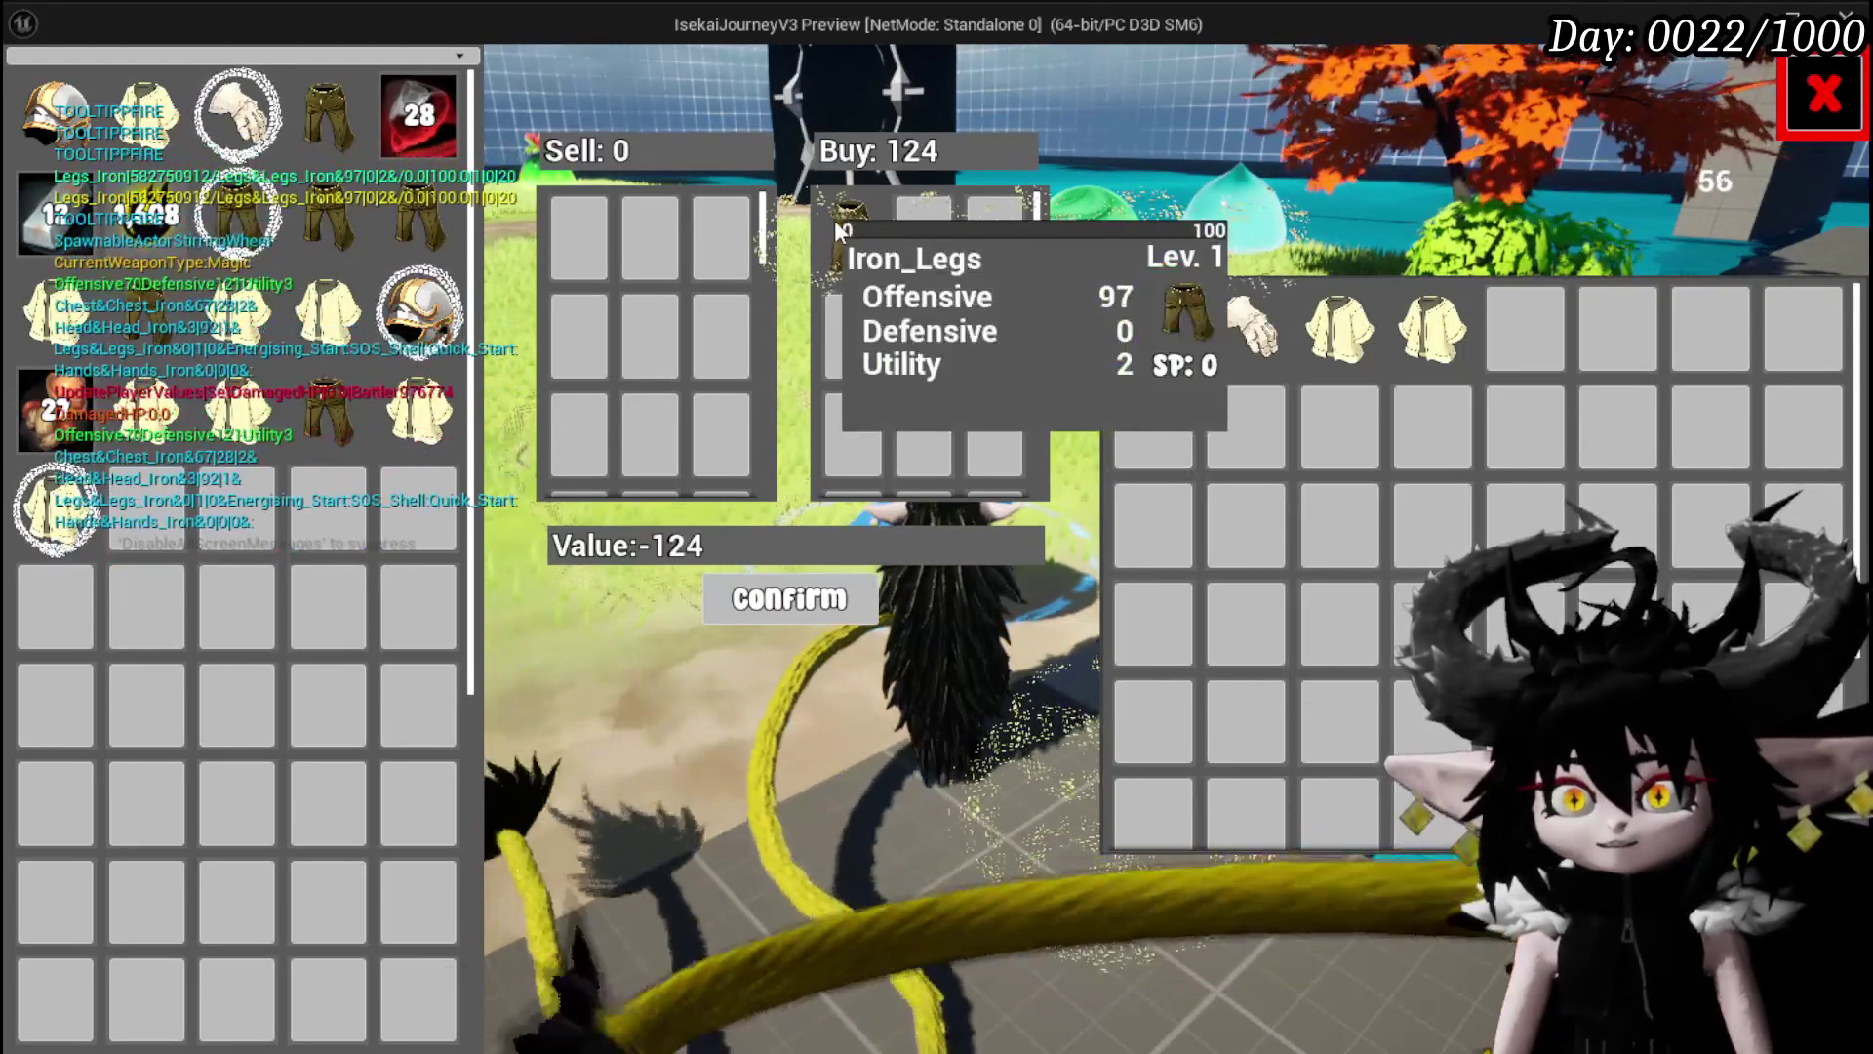
click(824, 597)
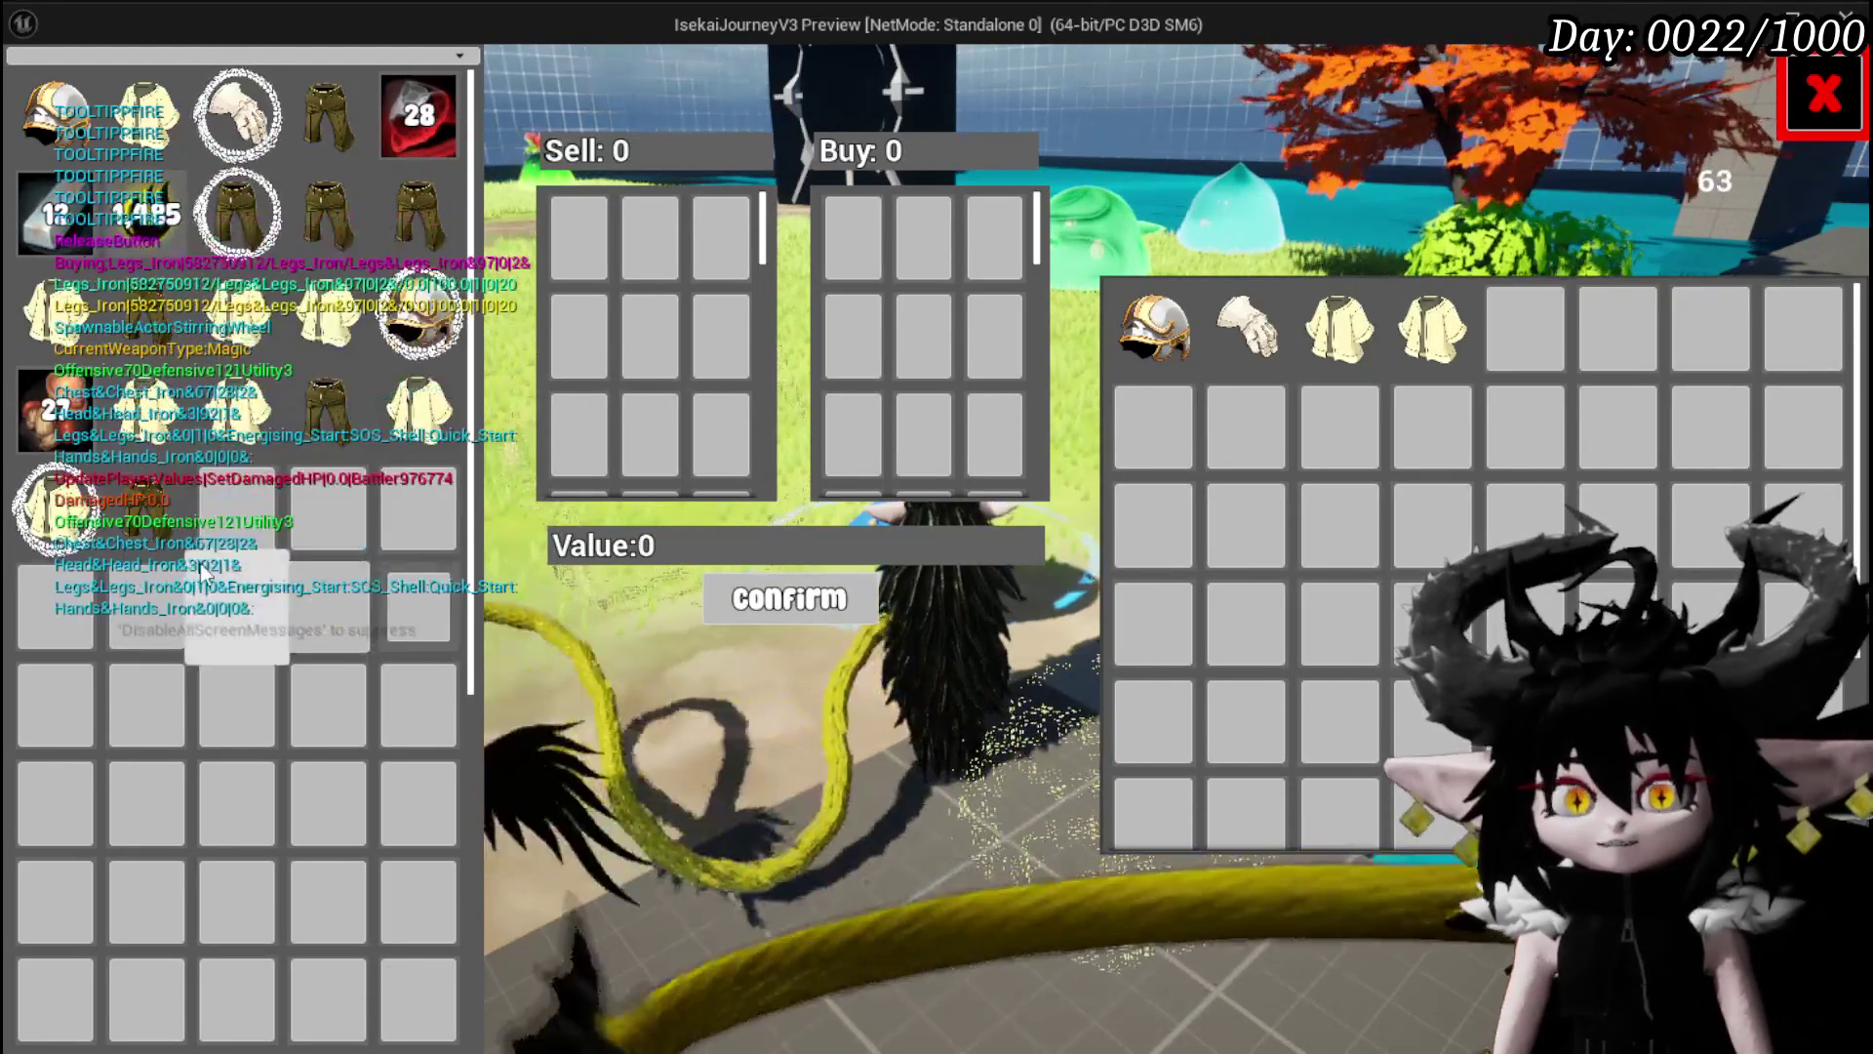
Sell the Iron_Legs back to the merchant for 111.
click(146, 497)
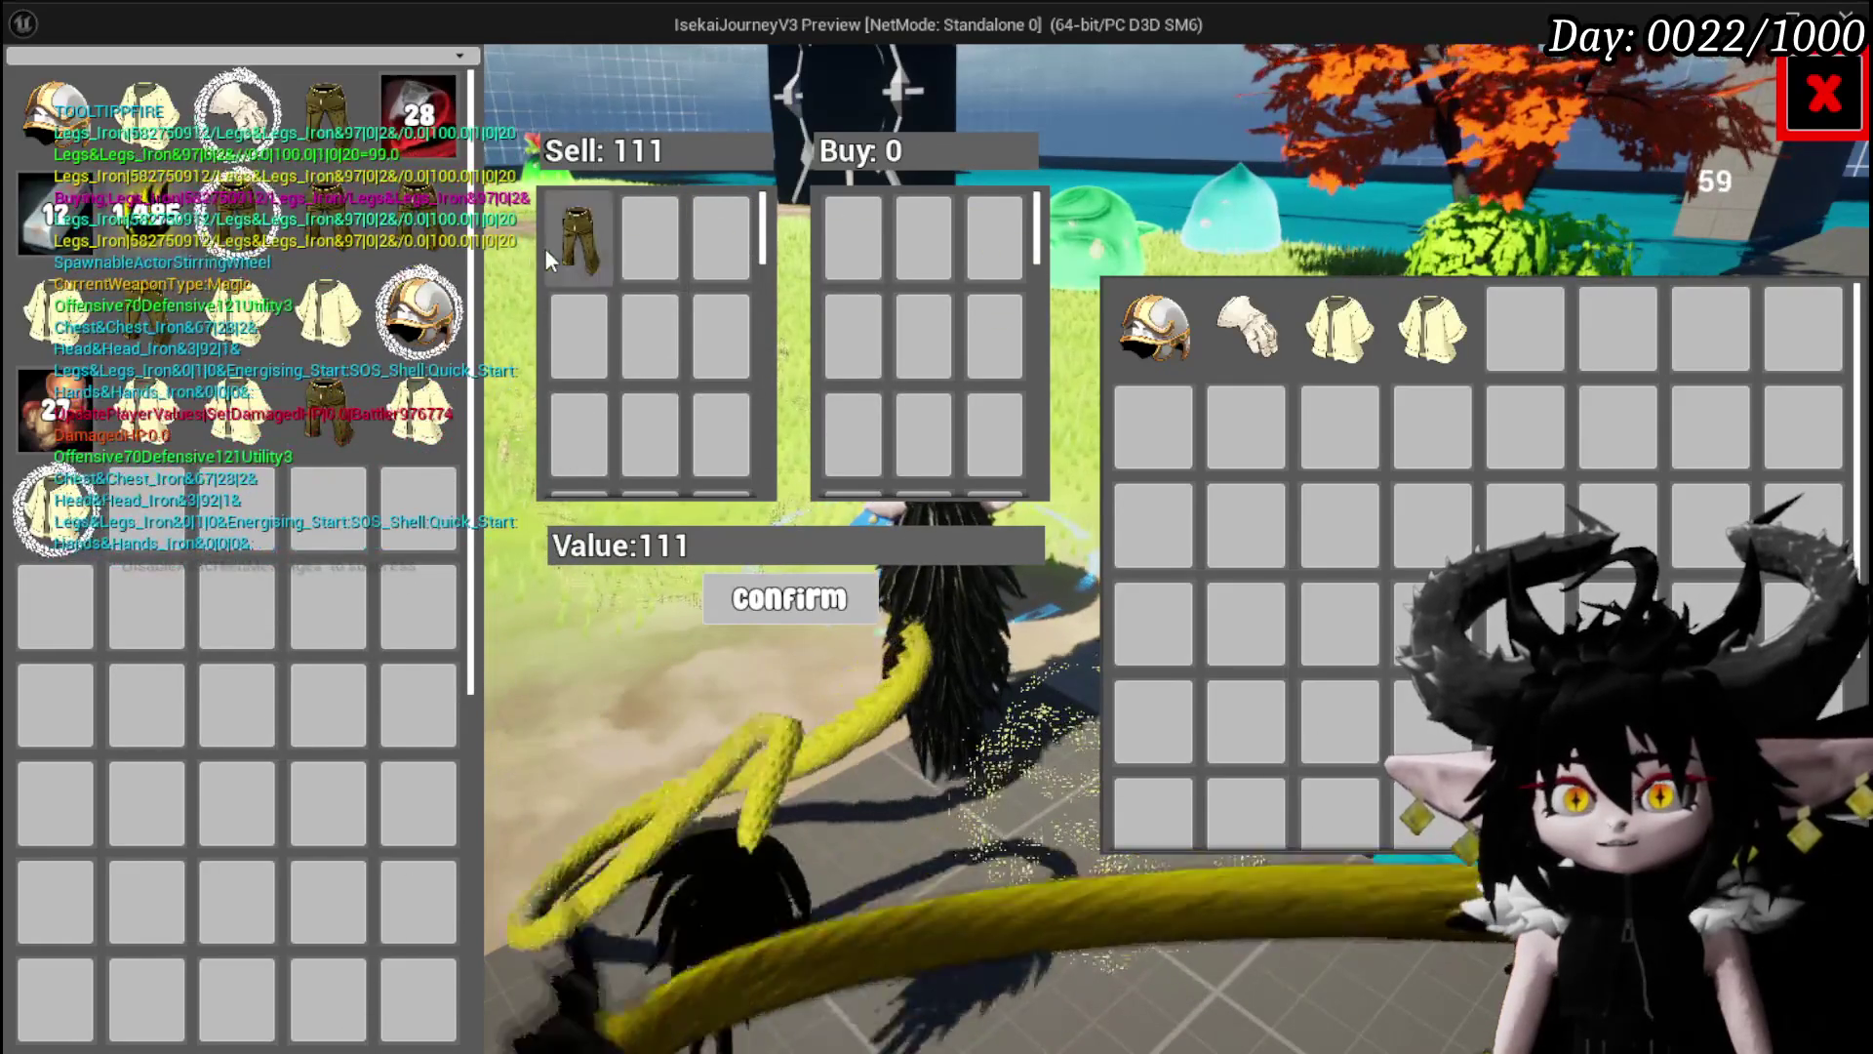
mouse_move(560, 262)
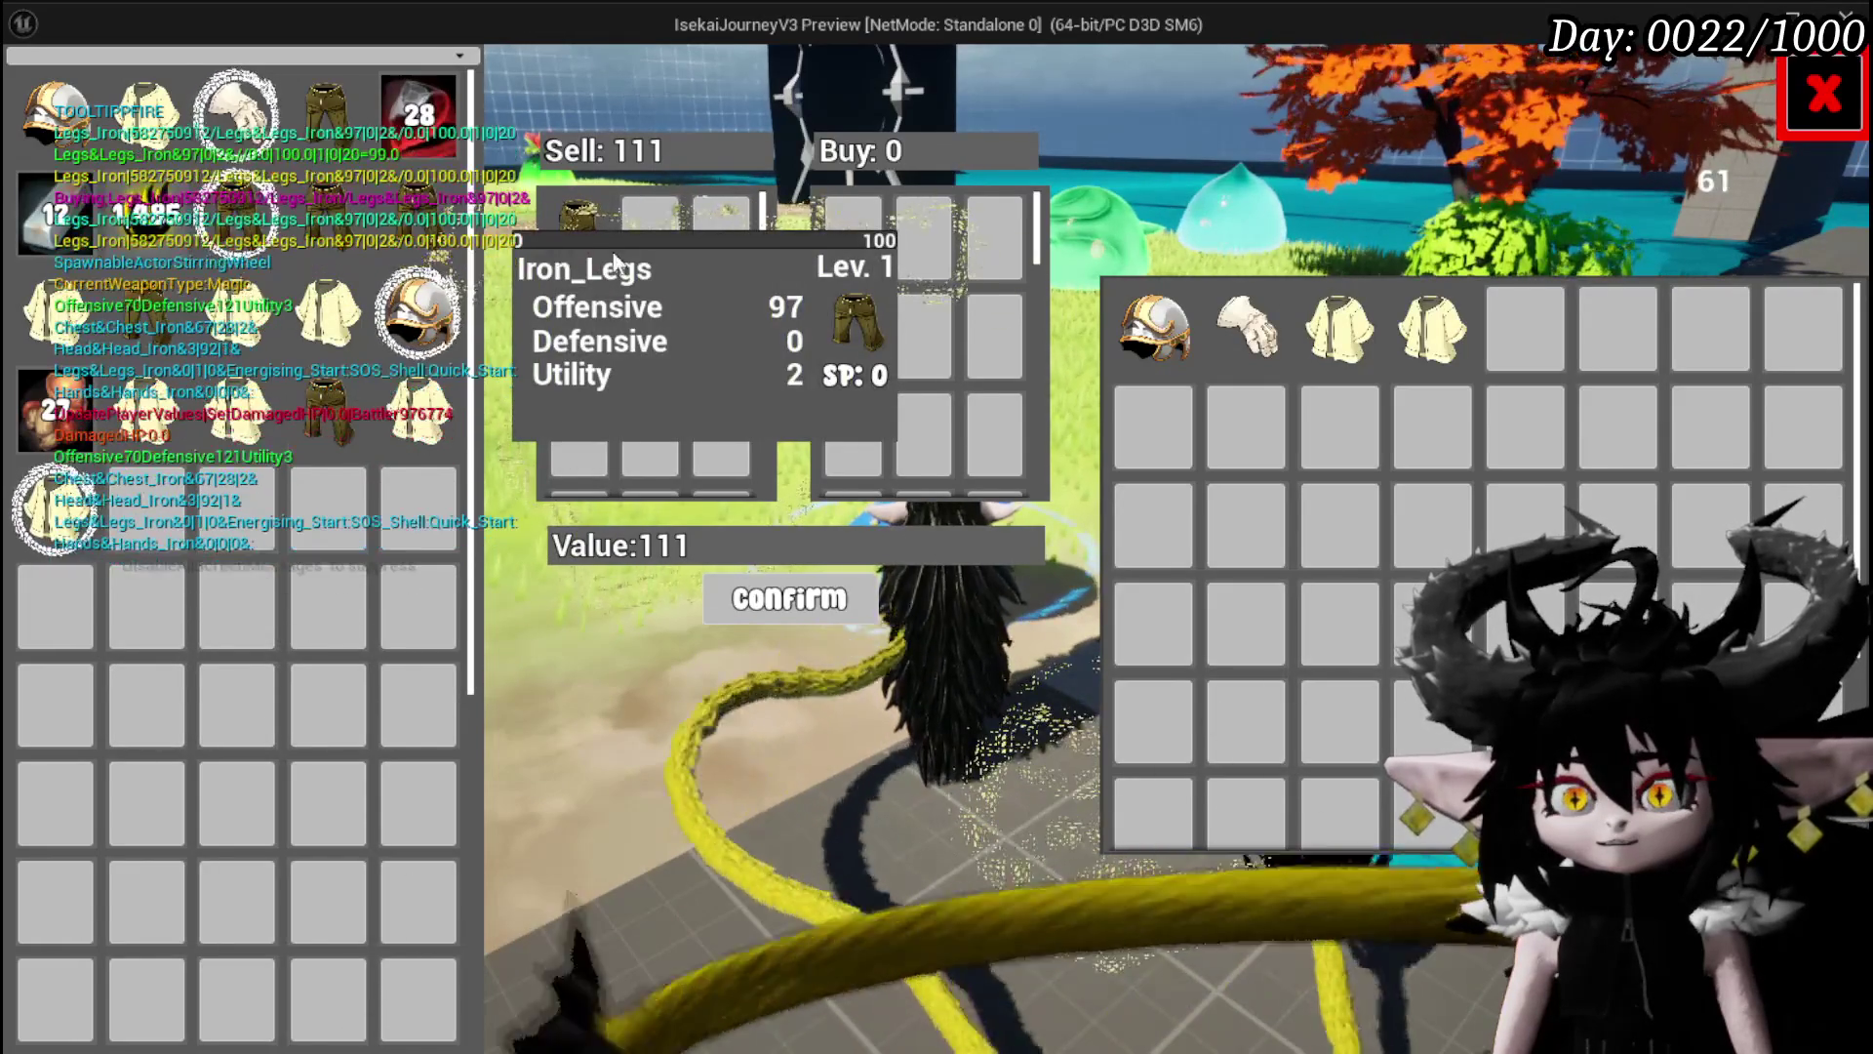
click(794, 597)
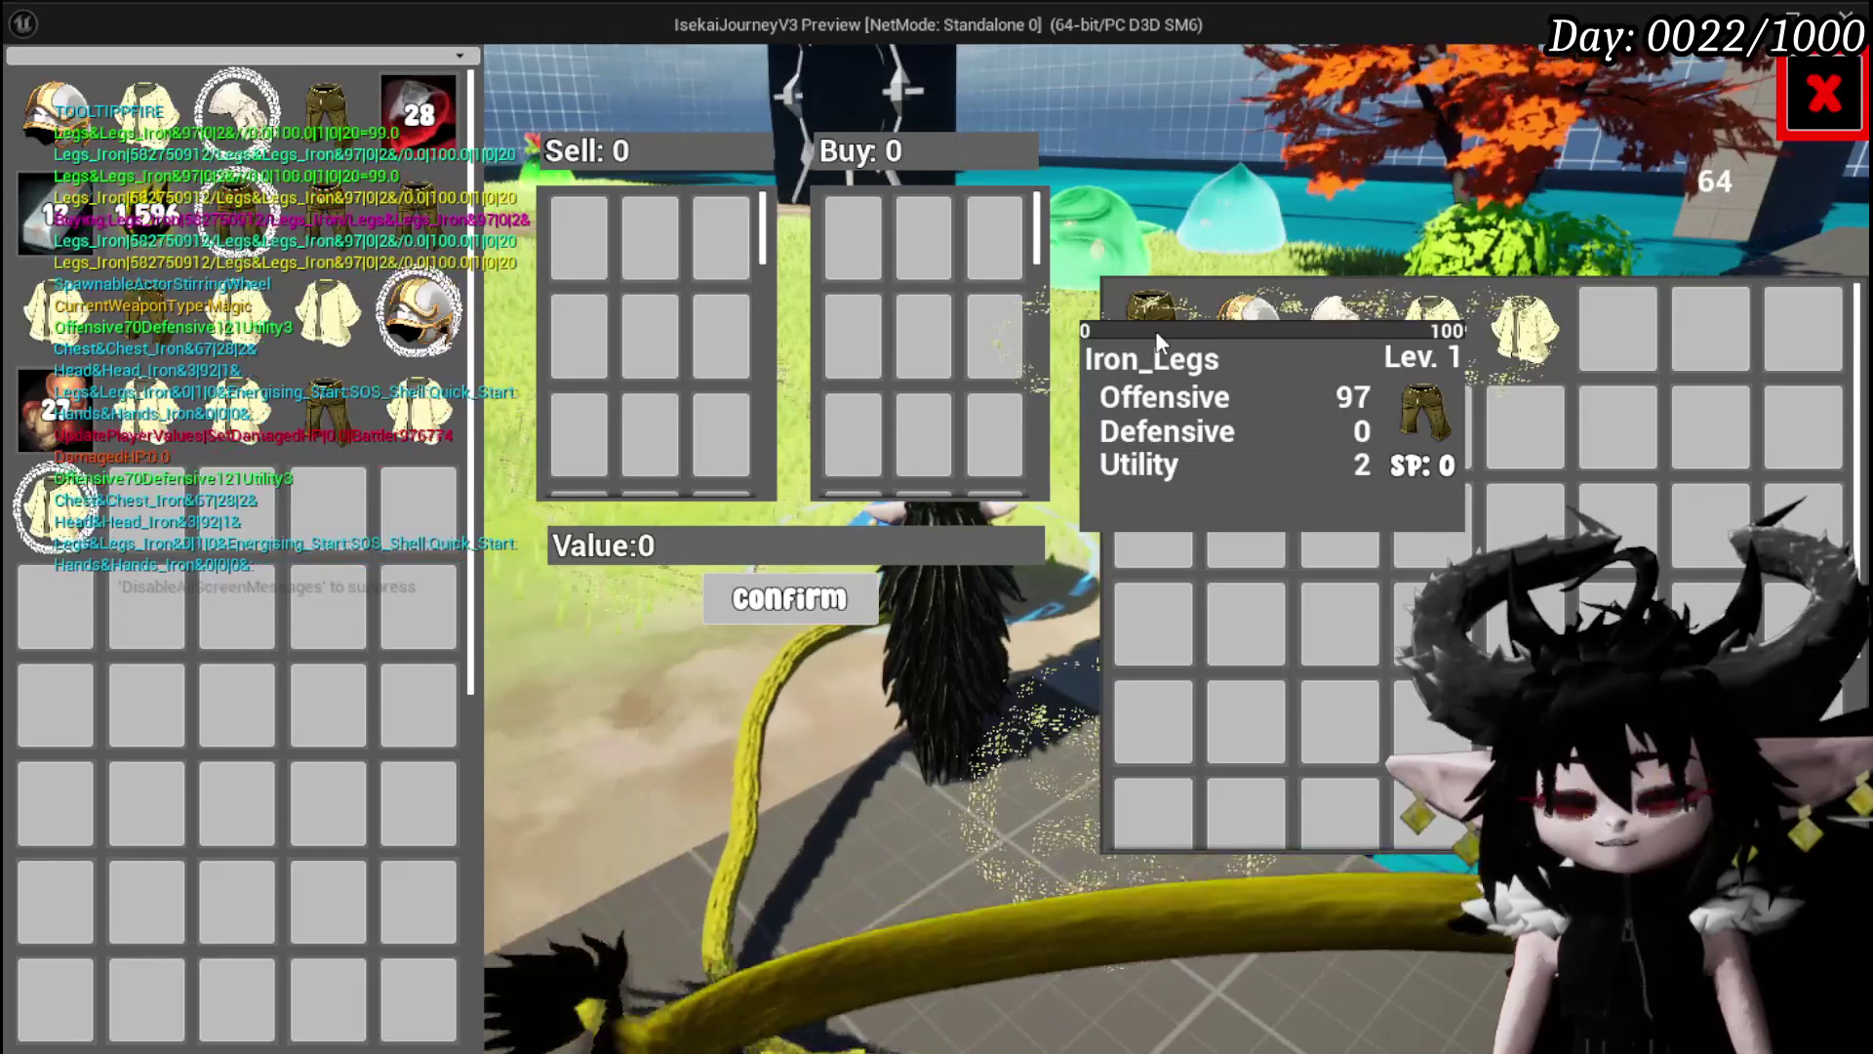
Buy back the Iron_Legs and sell them a second time.
click(1155, 330)
mouse_move(1141, 331)
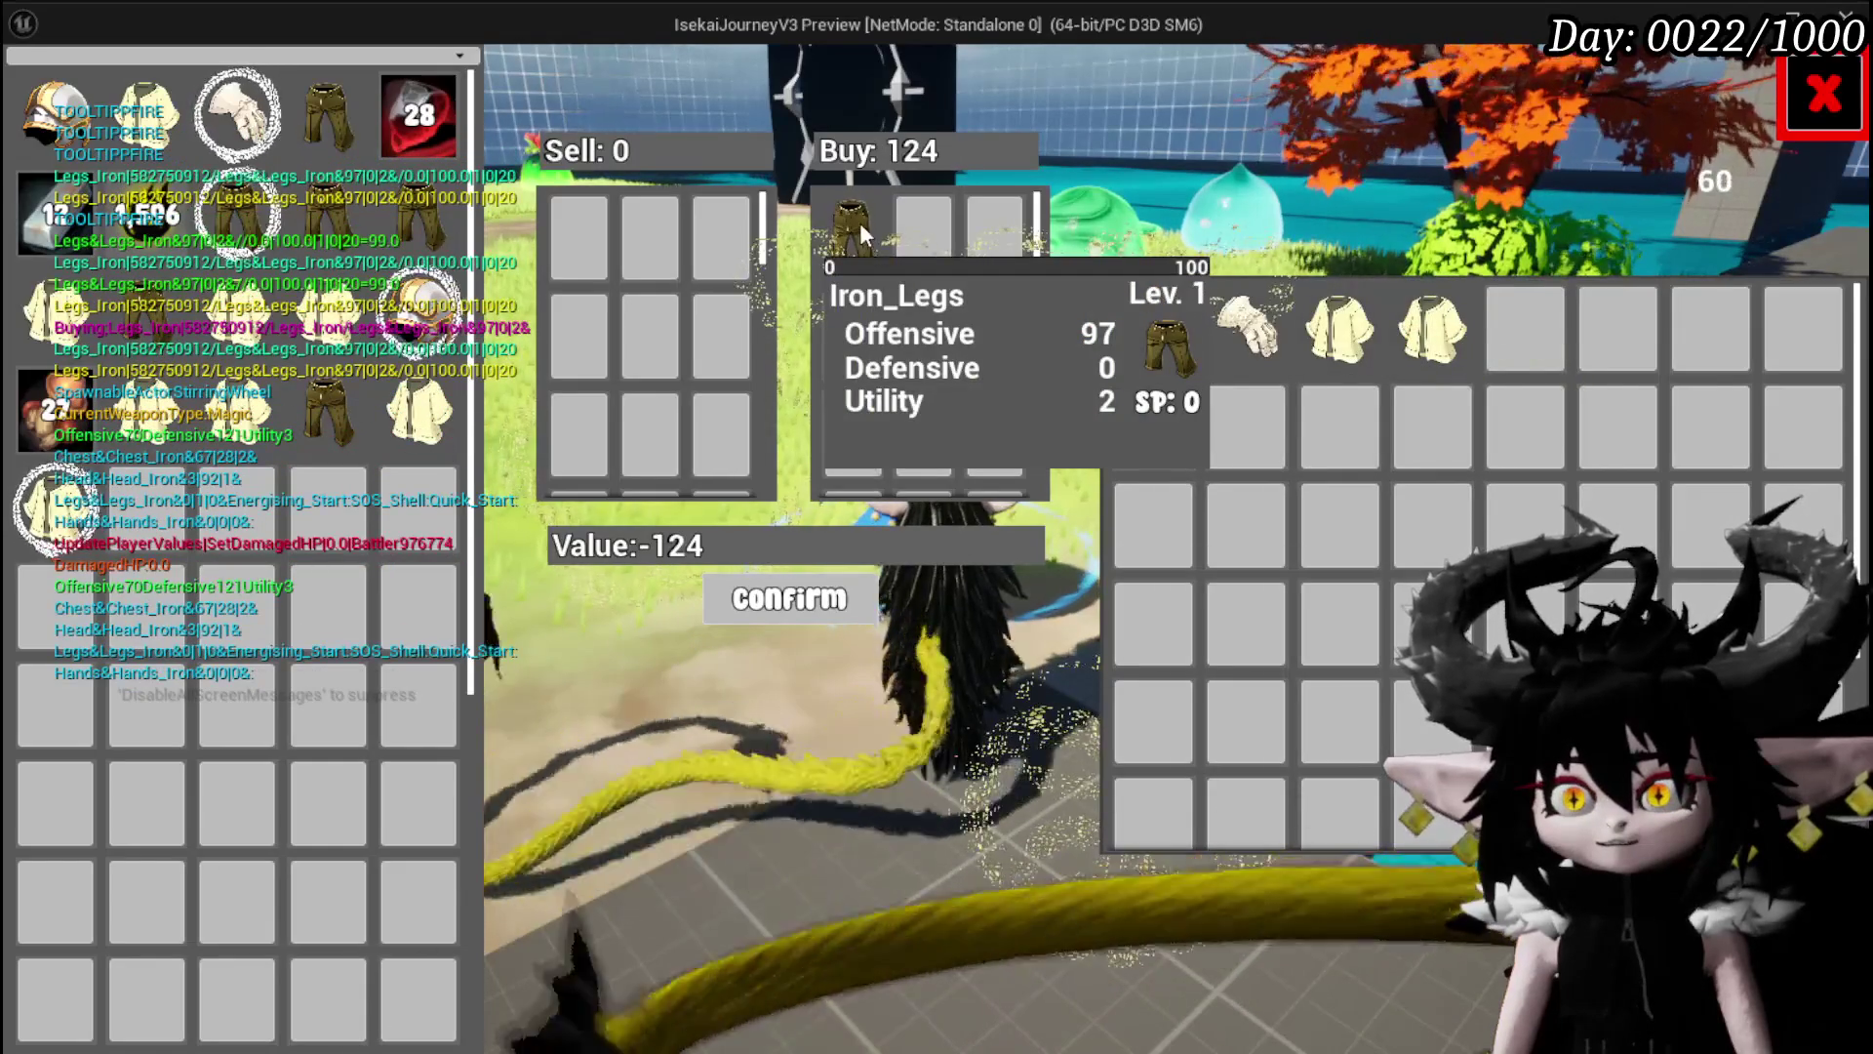
click(791, 597)
click(151, 517)
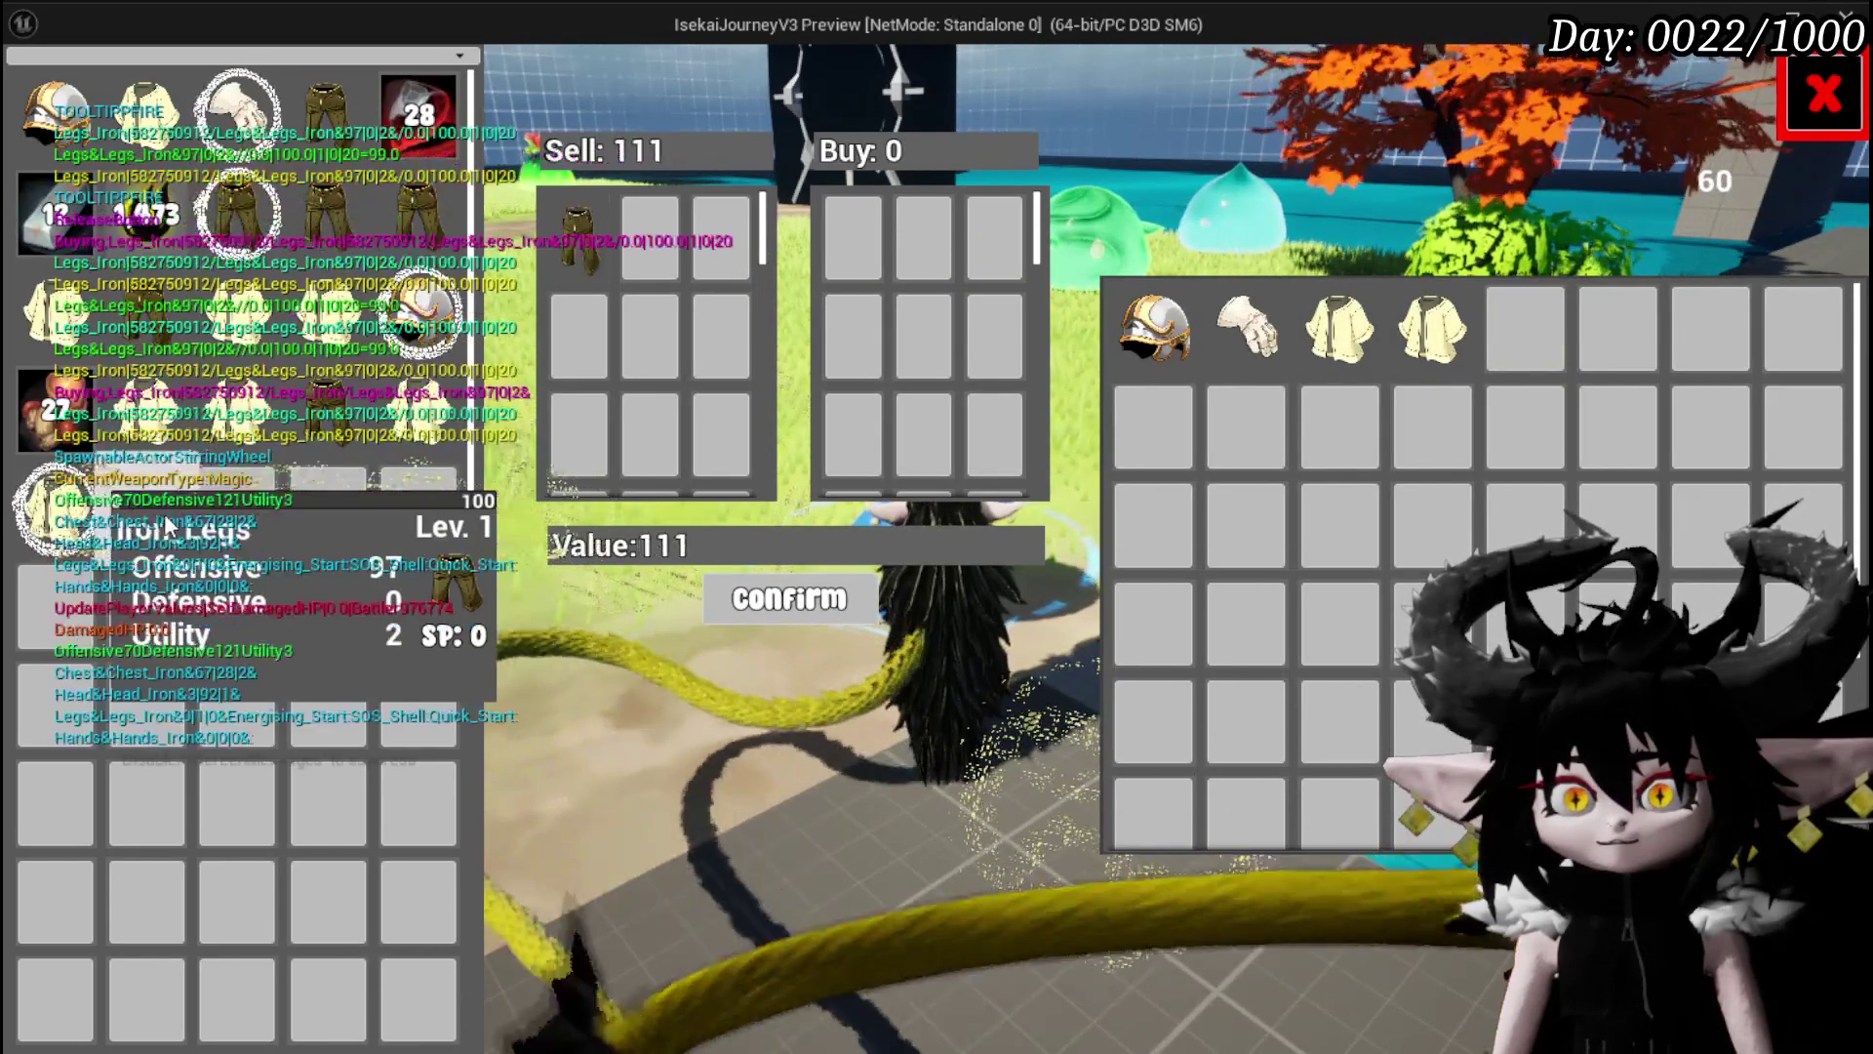
click(858, 610)
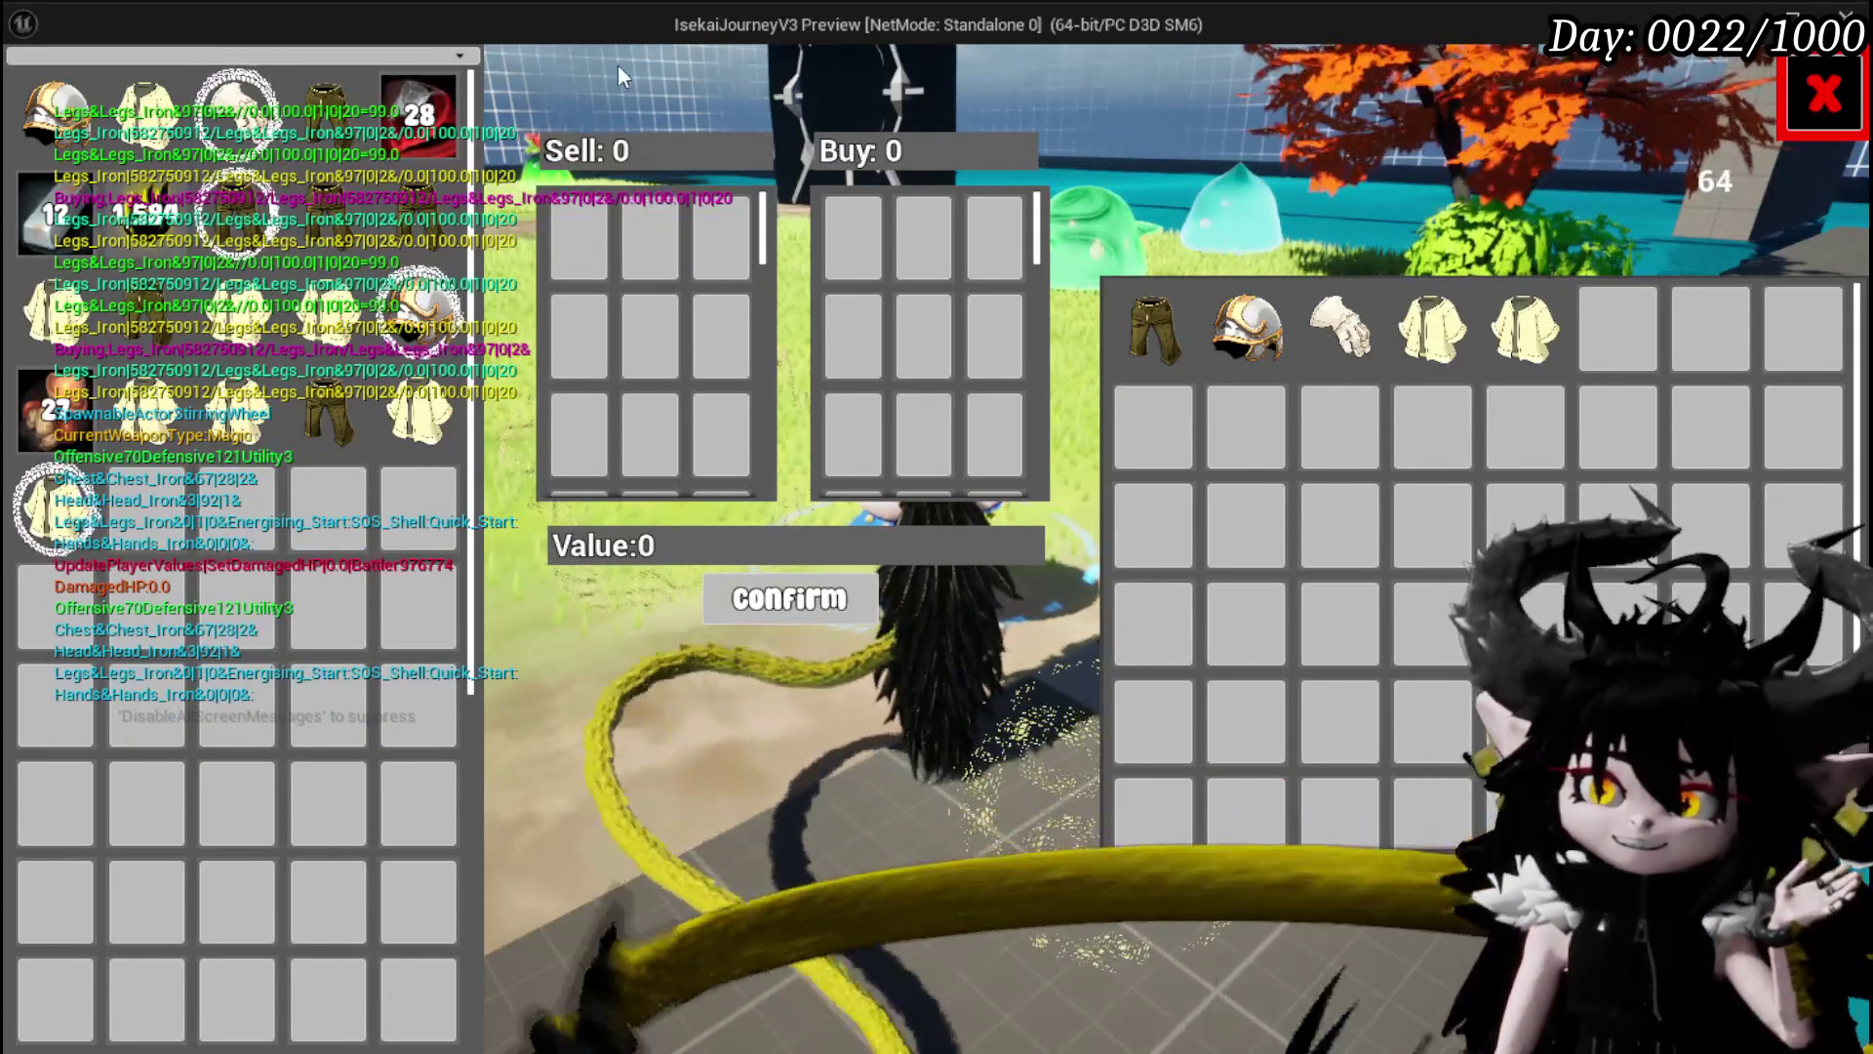
Offer Copper Ore for sale, then stop the playtest and save the L_DungeonCreationTest level.
mouse_move(142, 218)
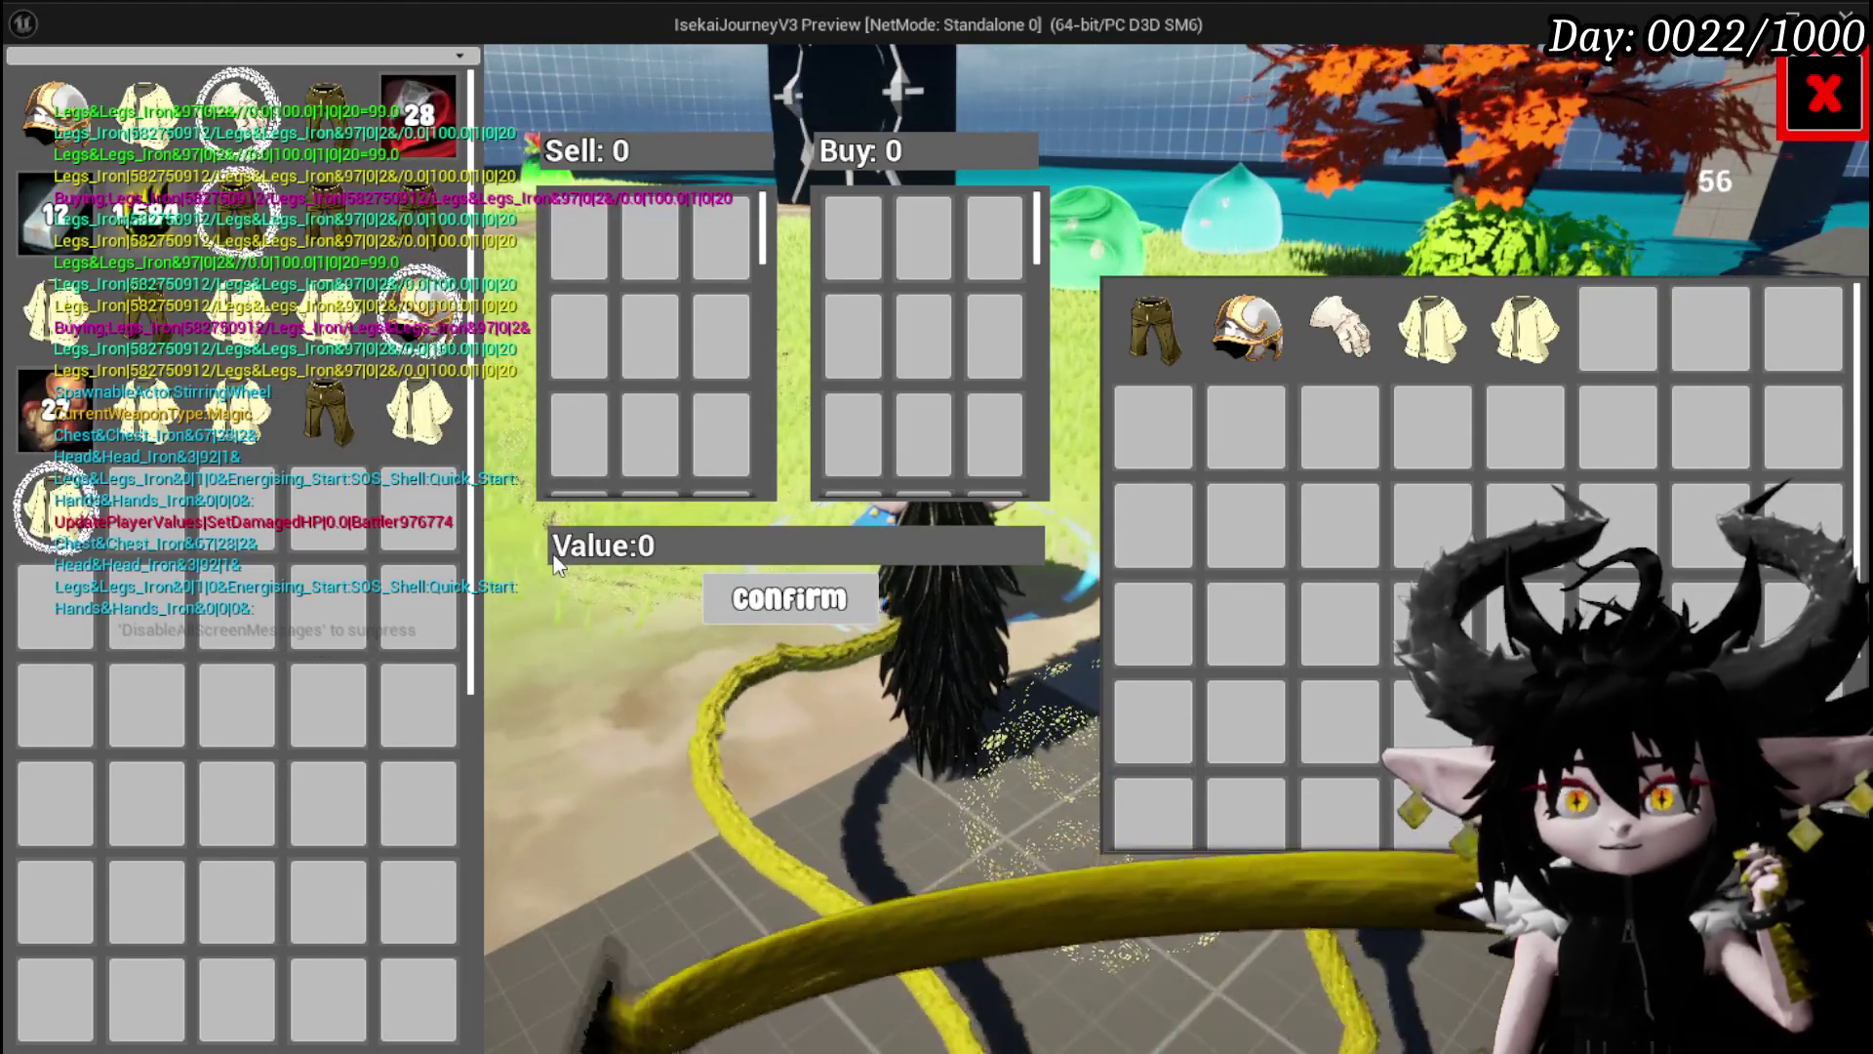
mouse_move(377, 213)
click(405, 131)
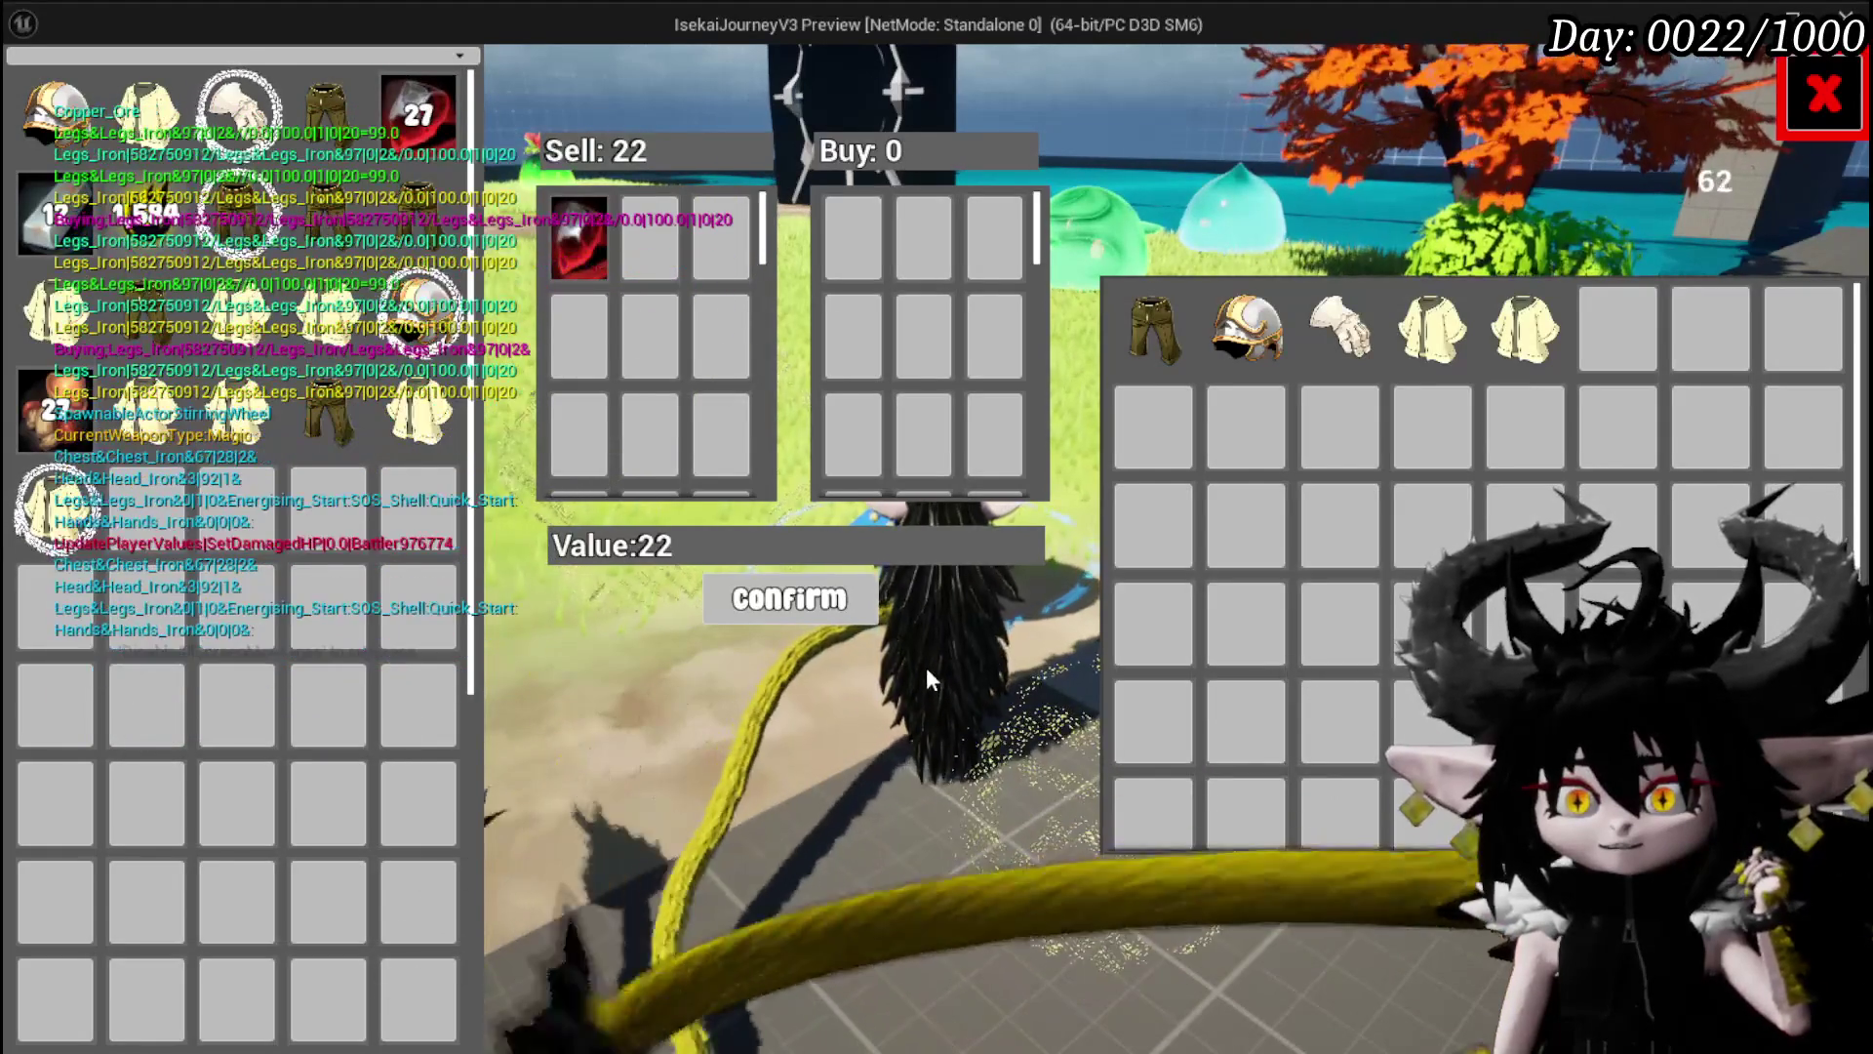
click(424, 127)
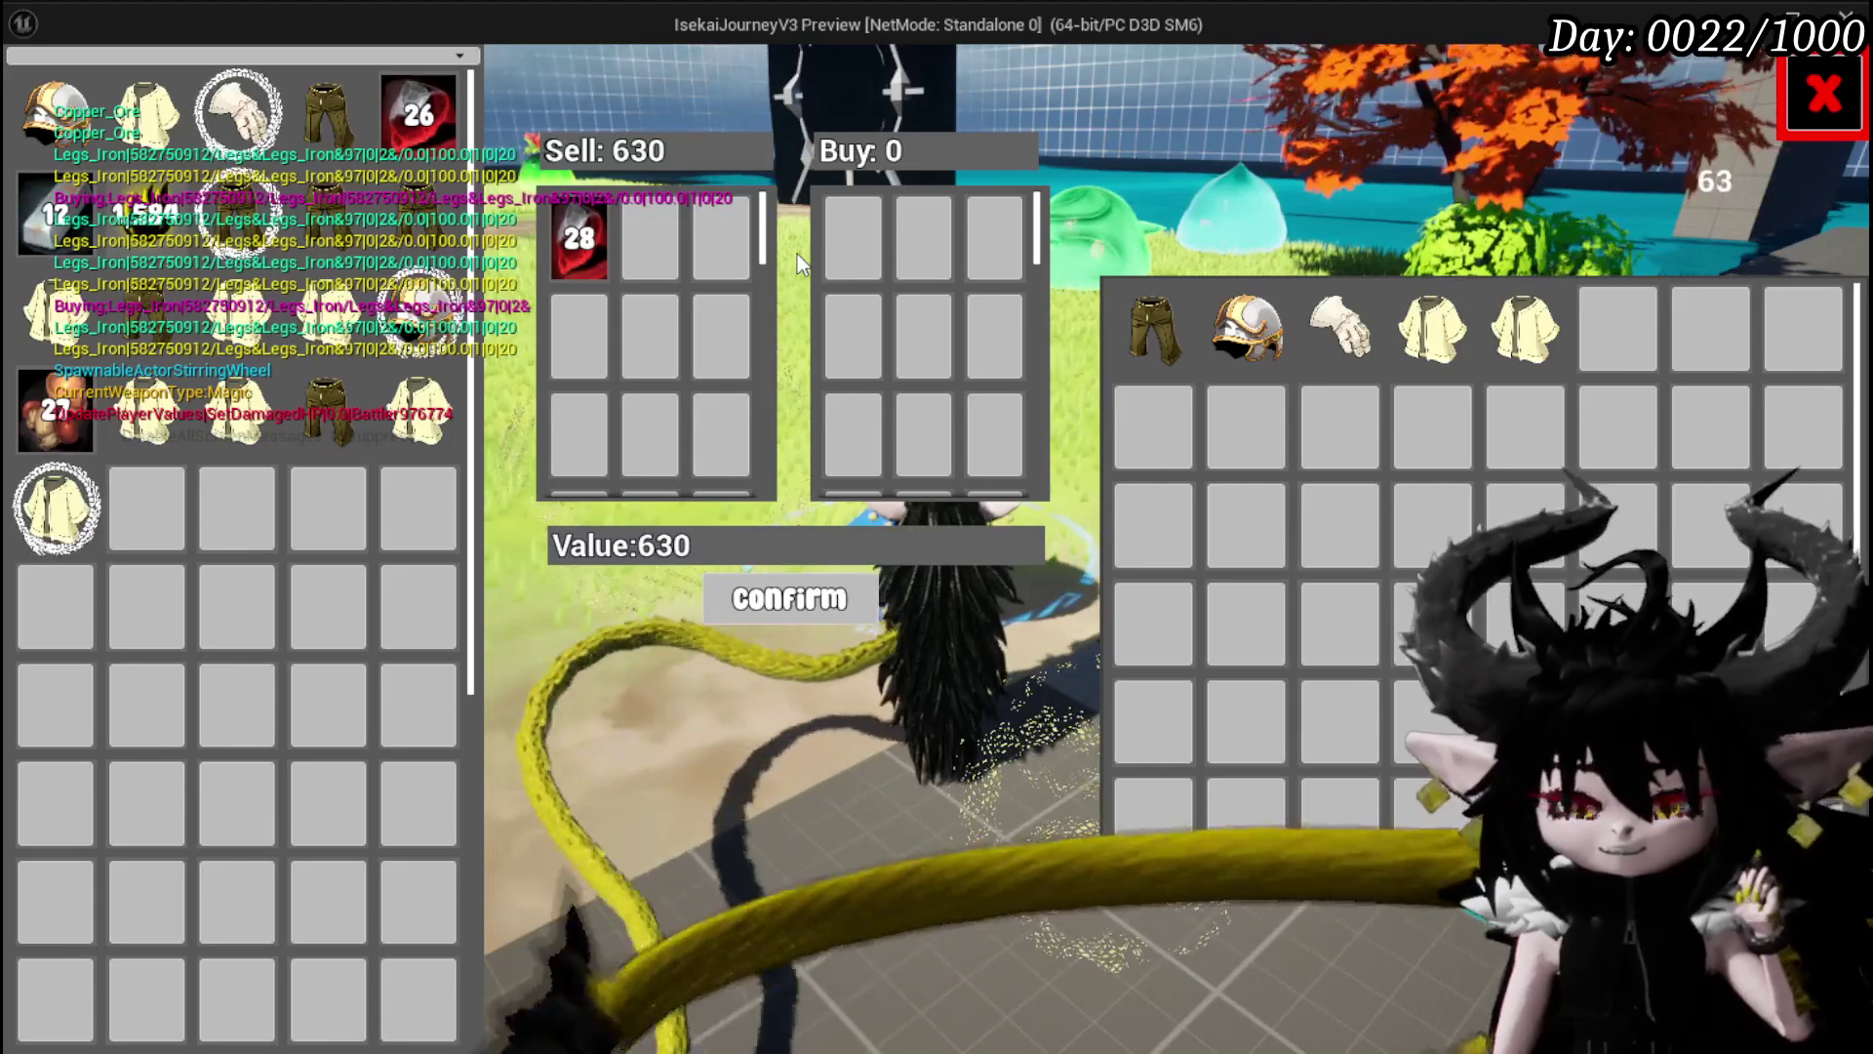
key(Escape)
click(45, 96)
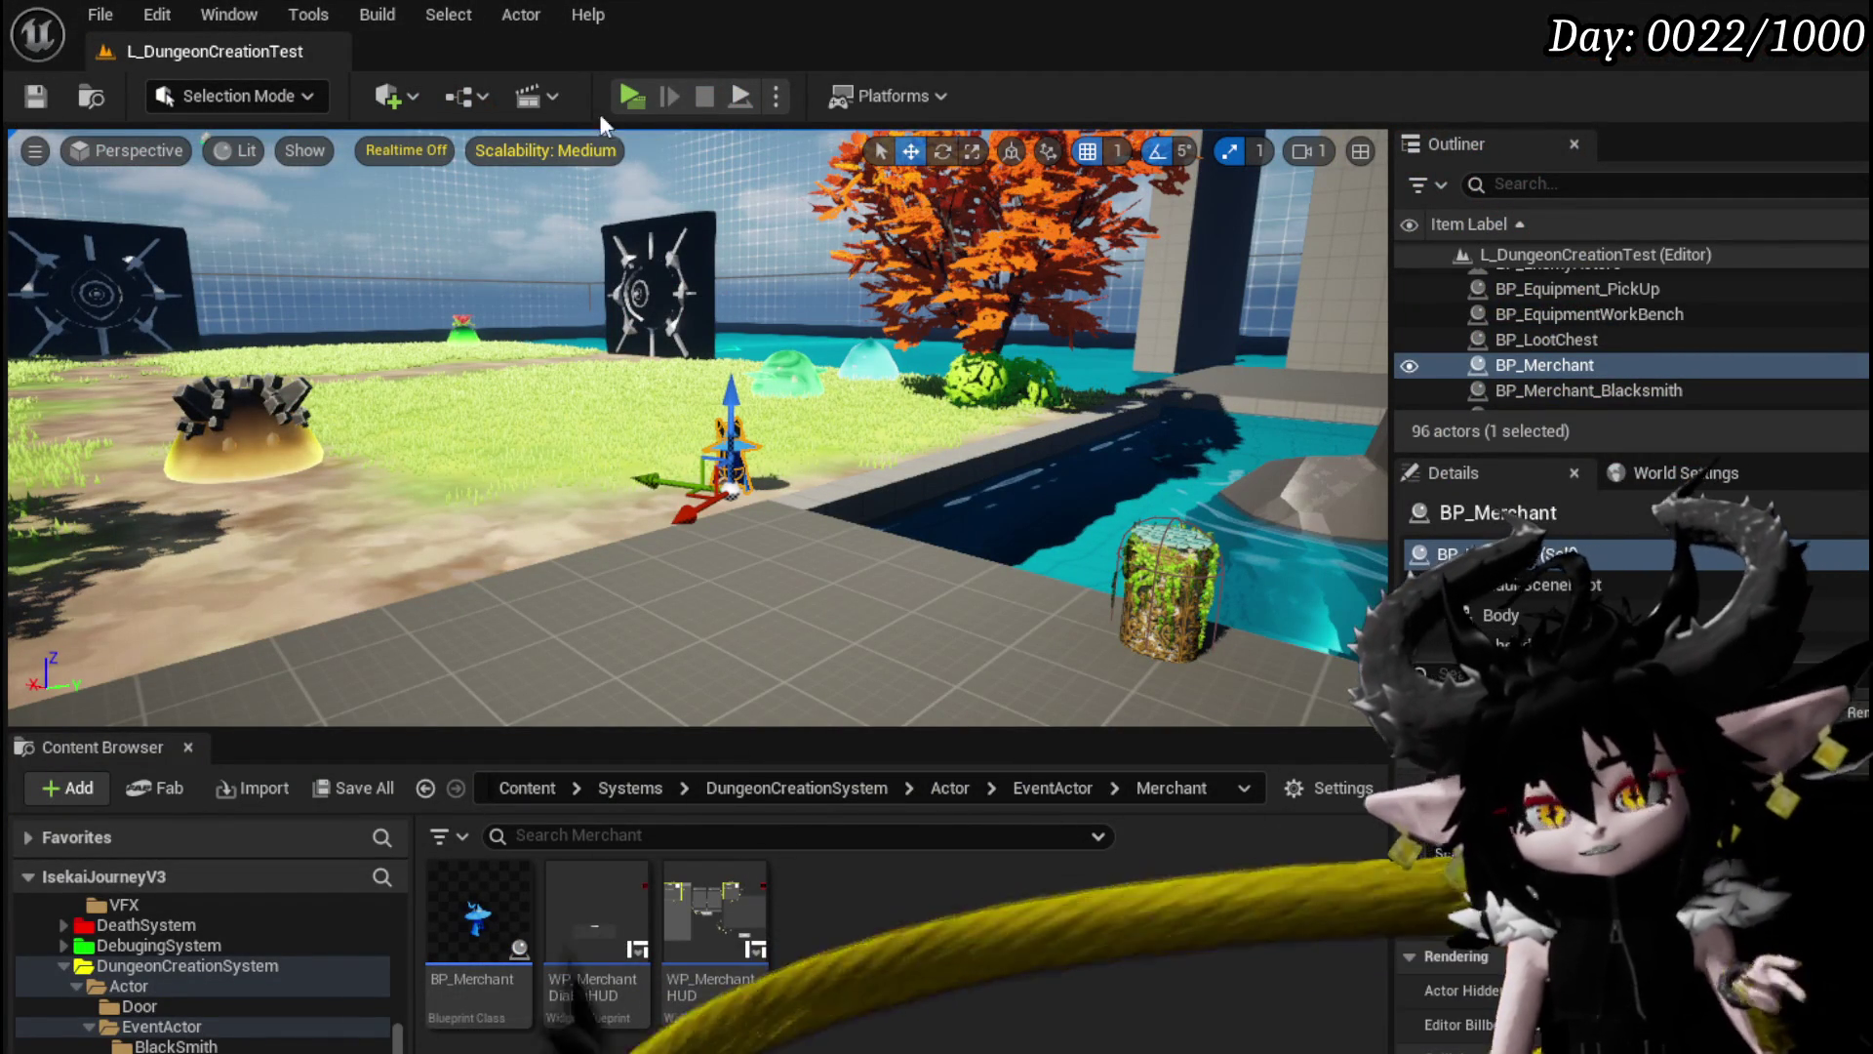
Launch a playtest and open the workbench Upgrade panel for Iron_Hands (Lev. 4, 60 SP).
click(629, 101)
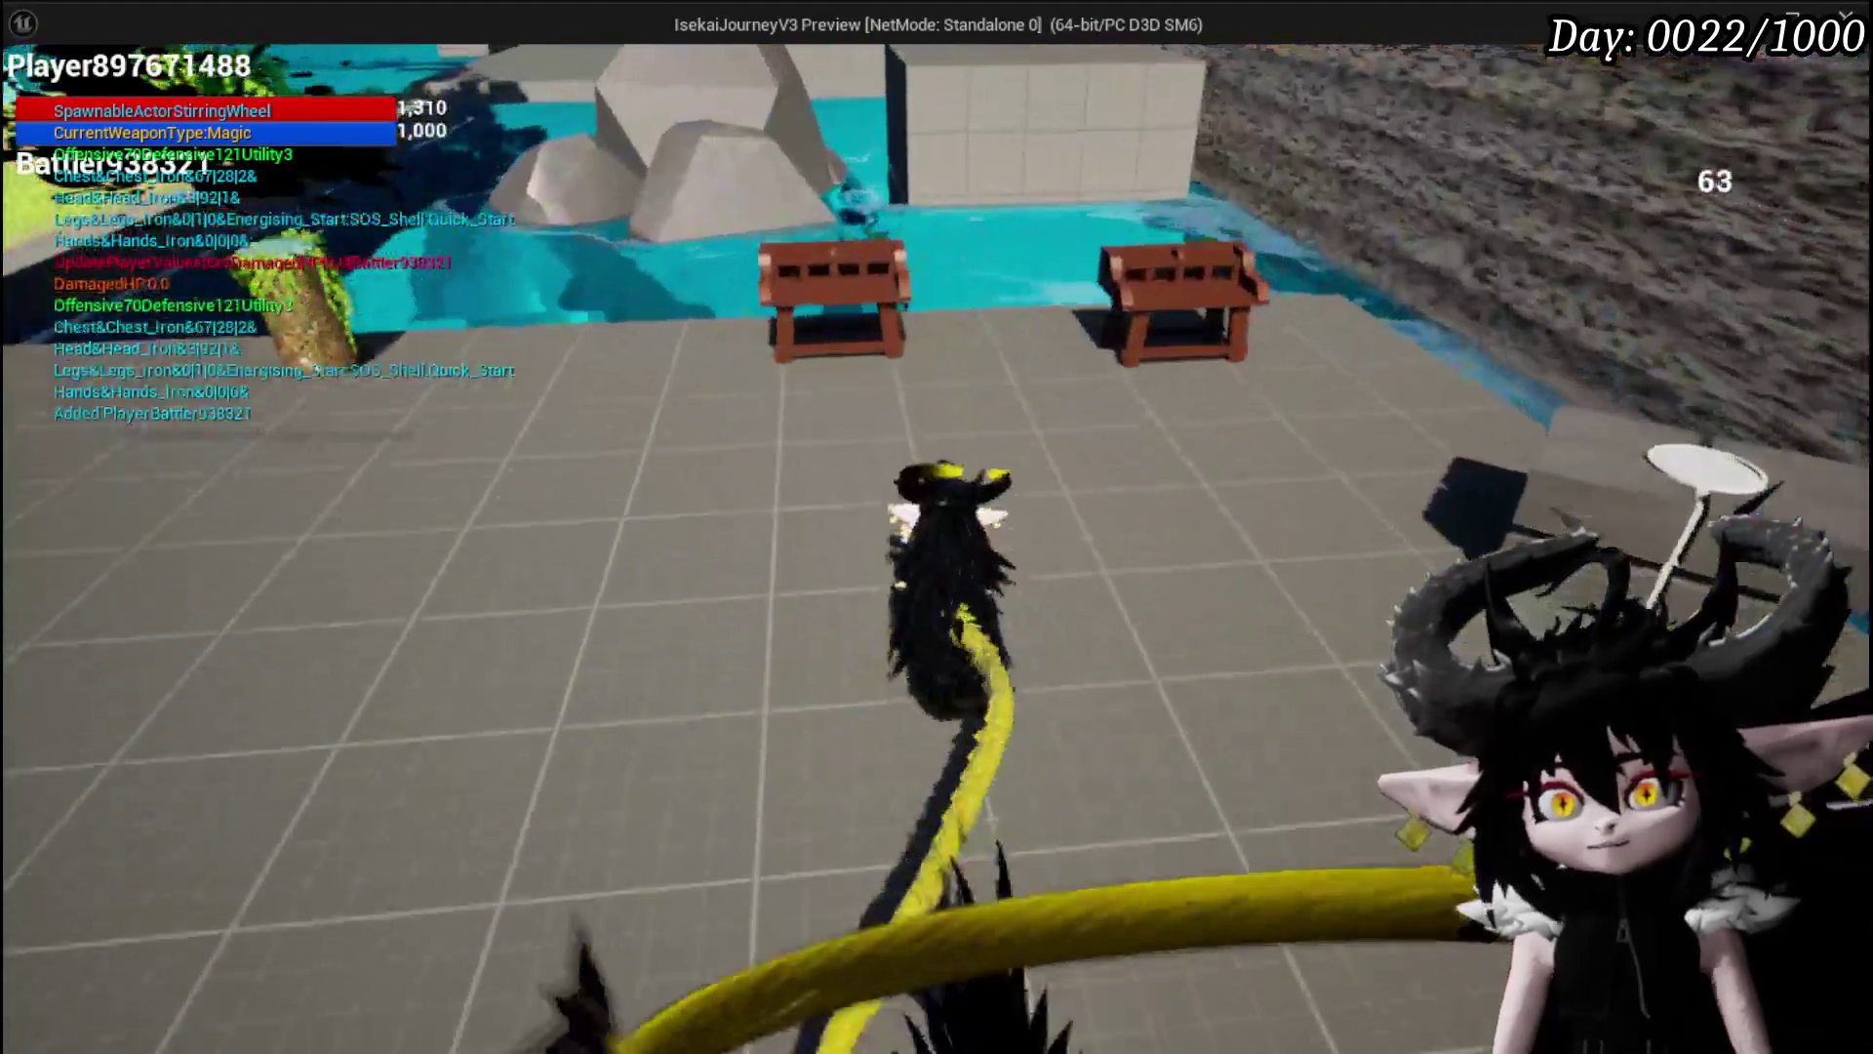
key(Tab)
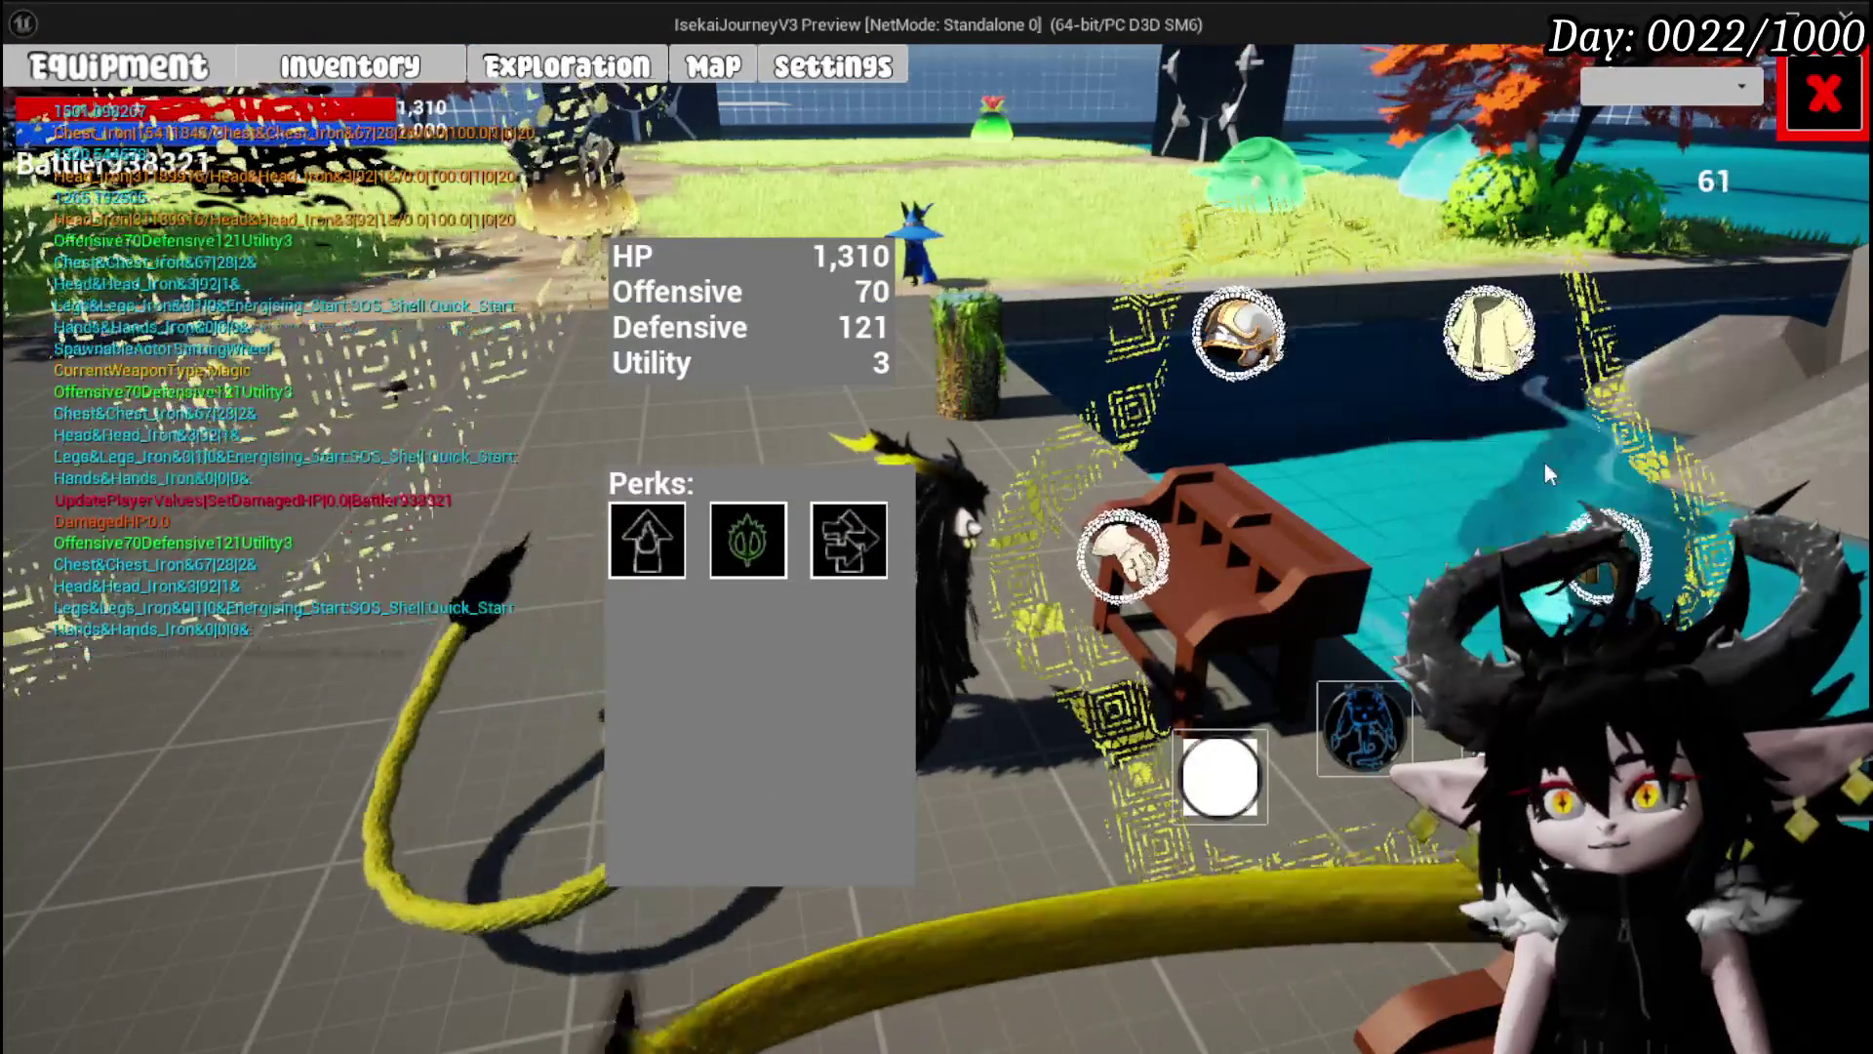
mouse_move(1605, 561)
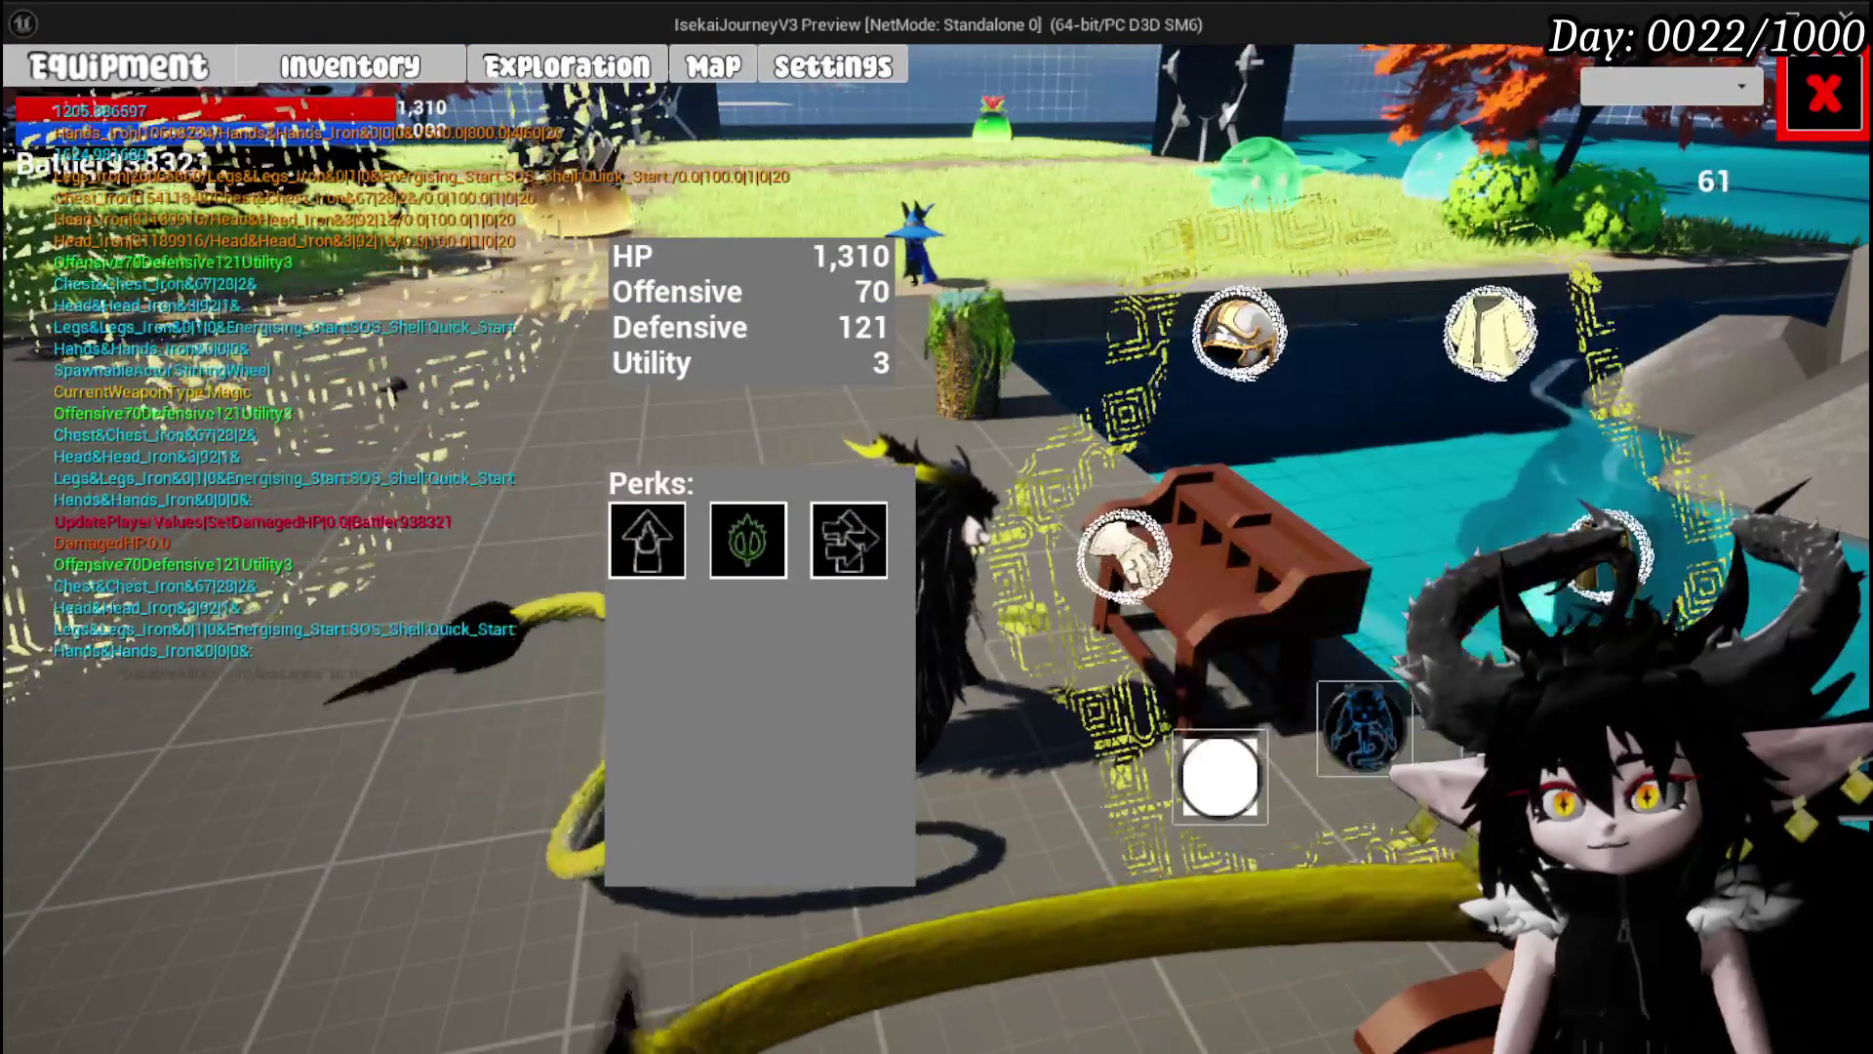
click(1813, 88)
key(b)
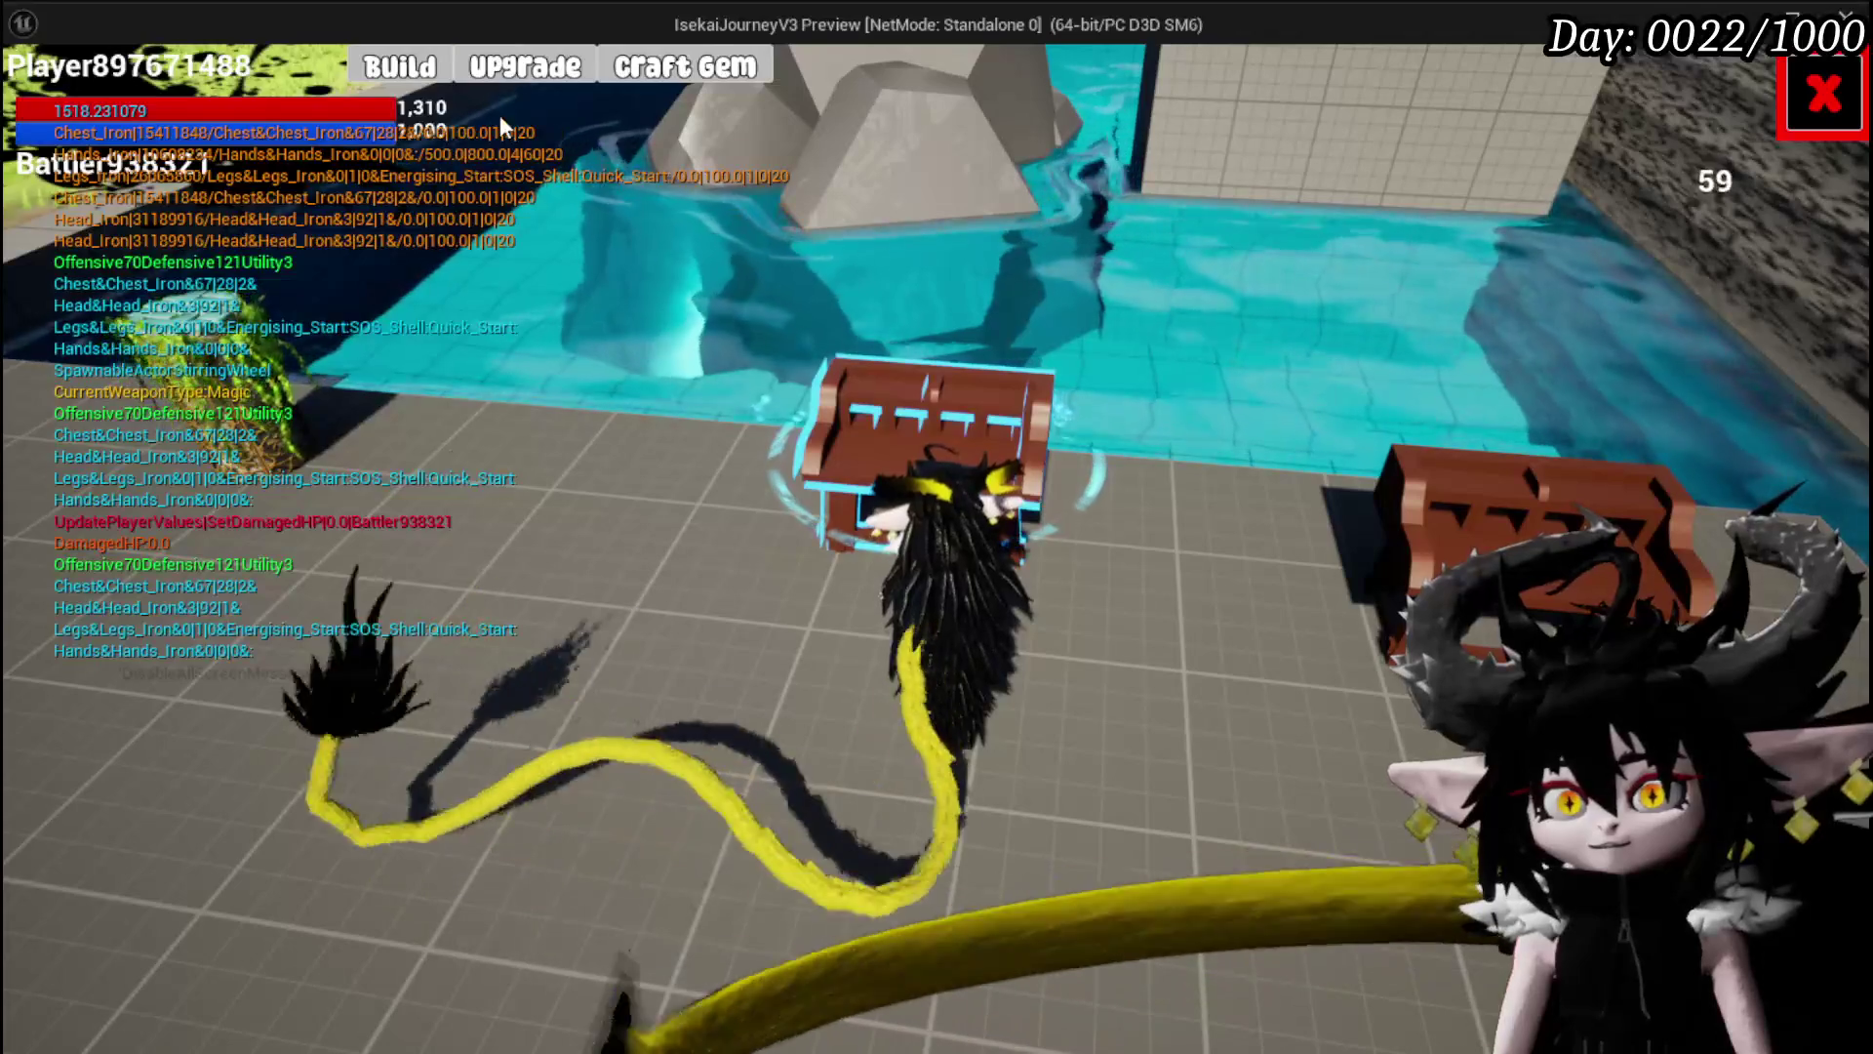
click(422, 70)
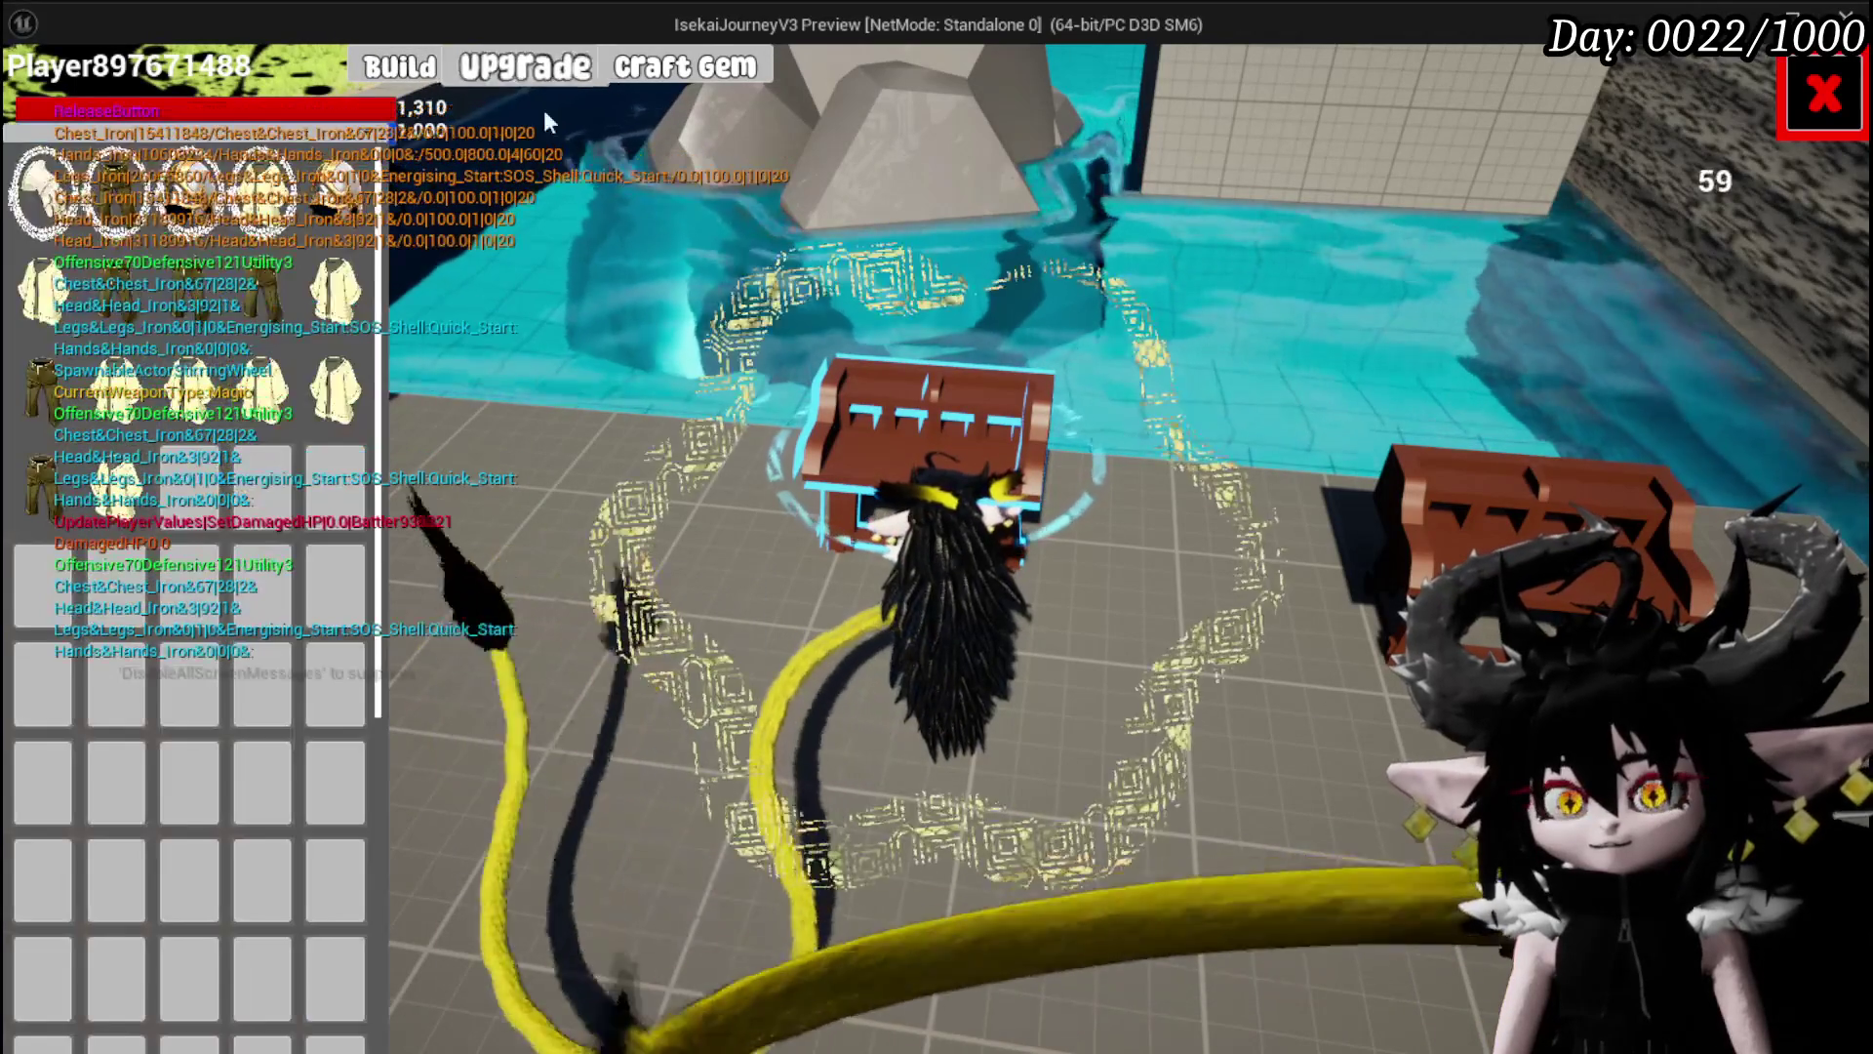
click(98, 190)
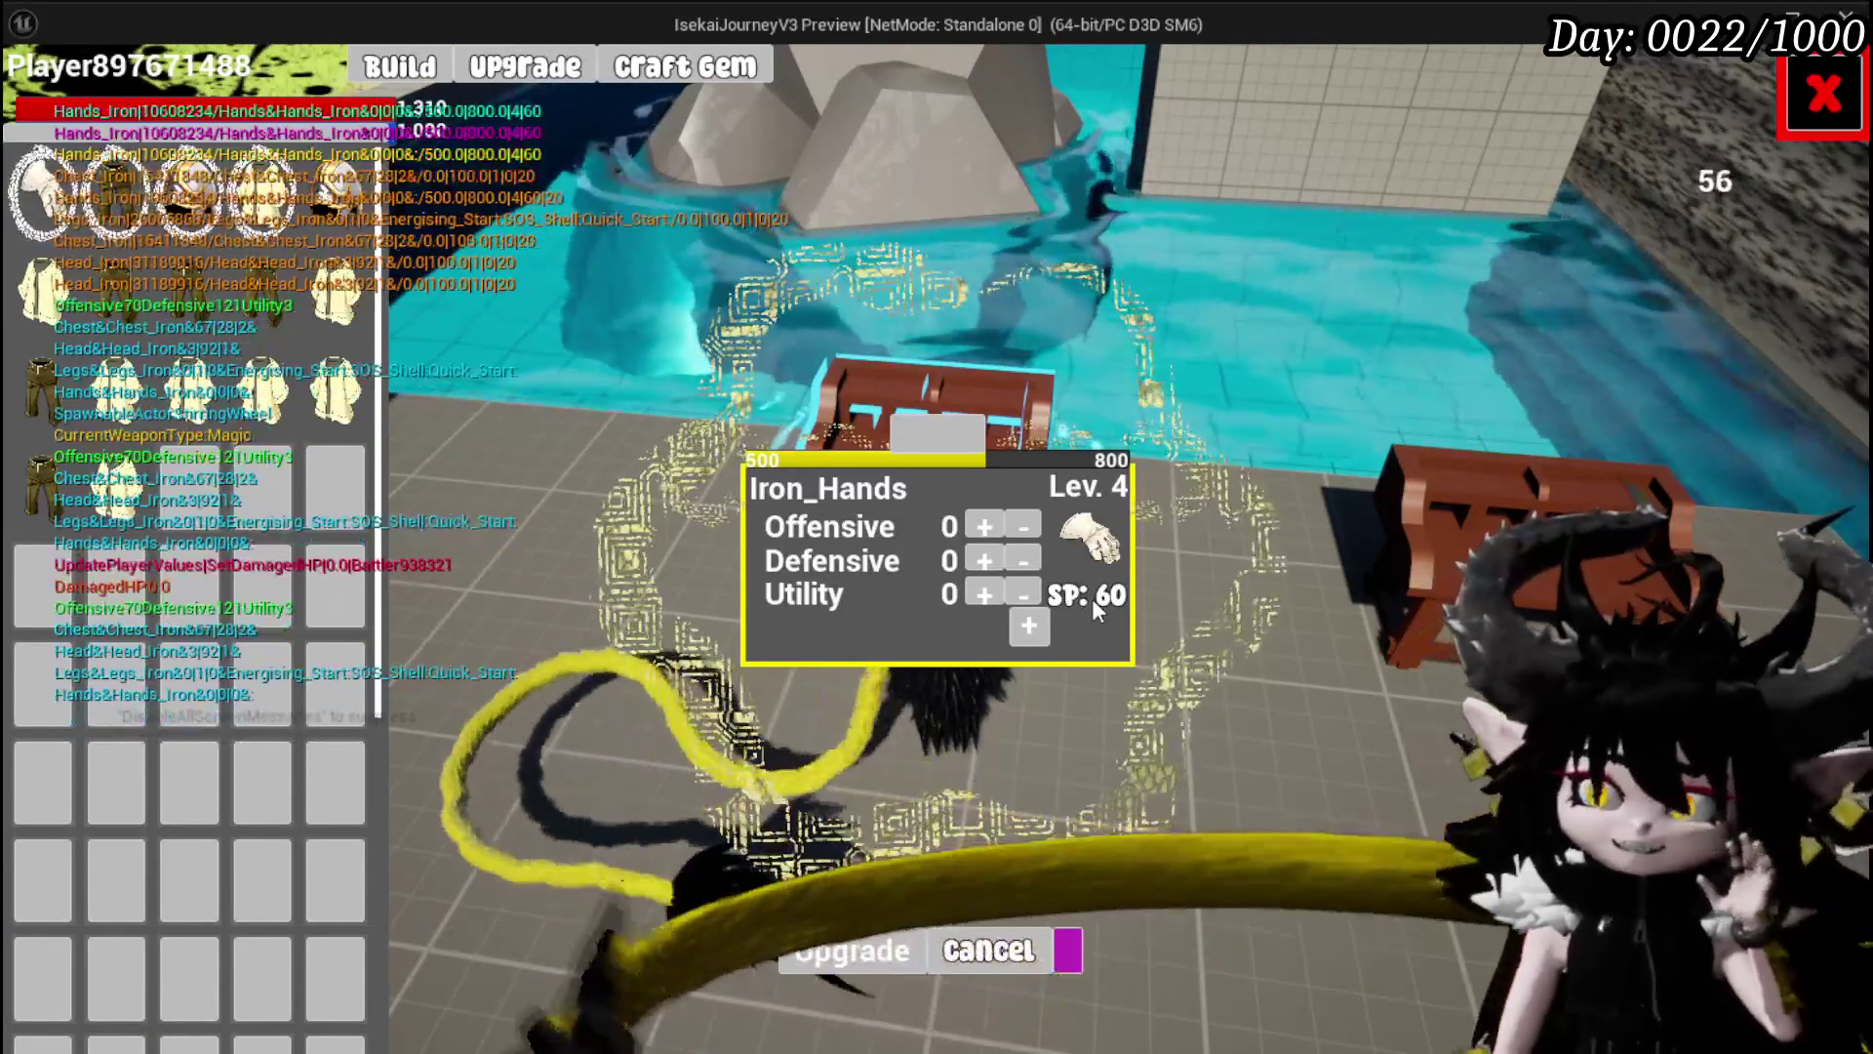
Spend Iron_Hands skill points on Offensive, holding + to pour in the rest.
click(985, 525)
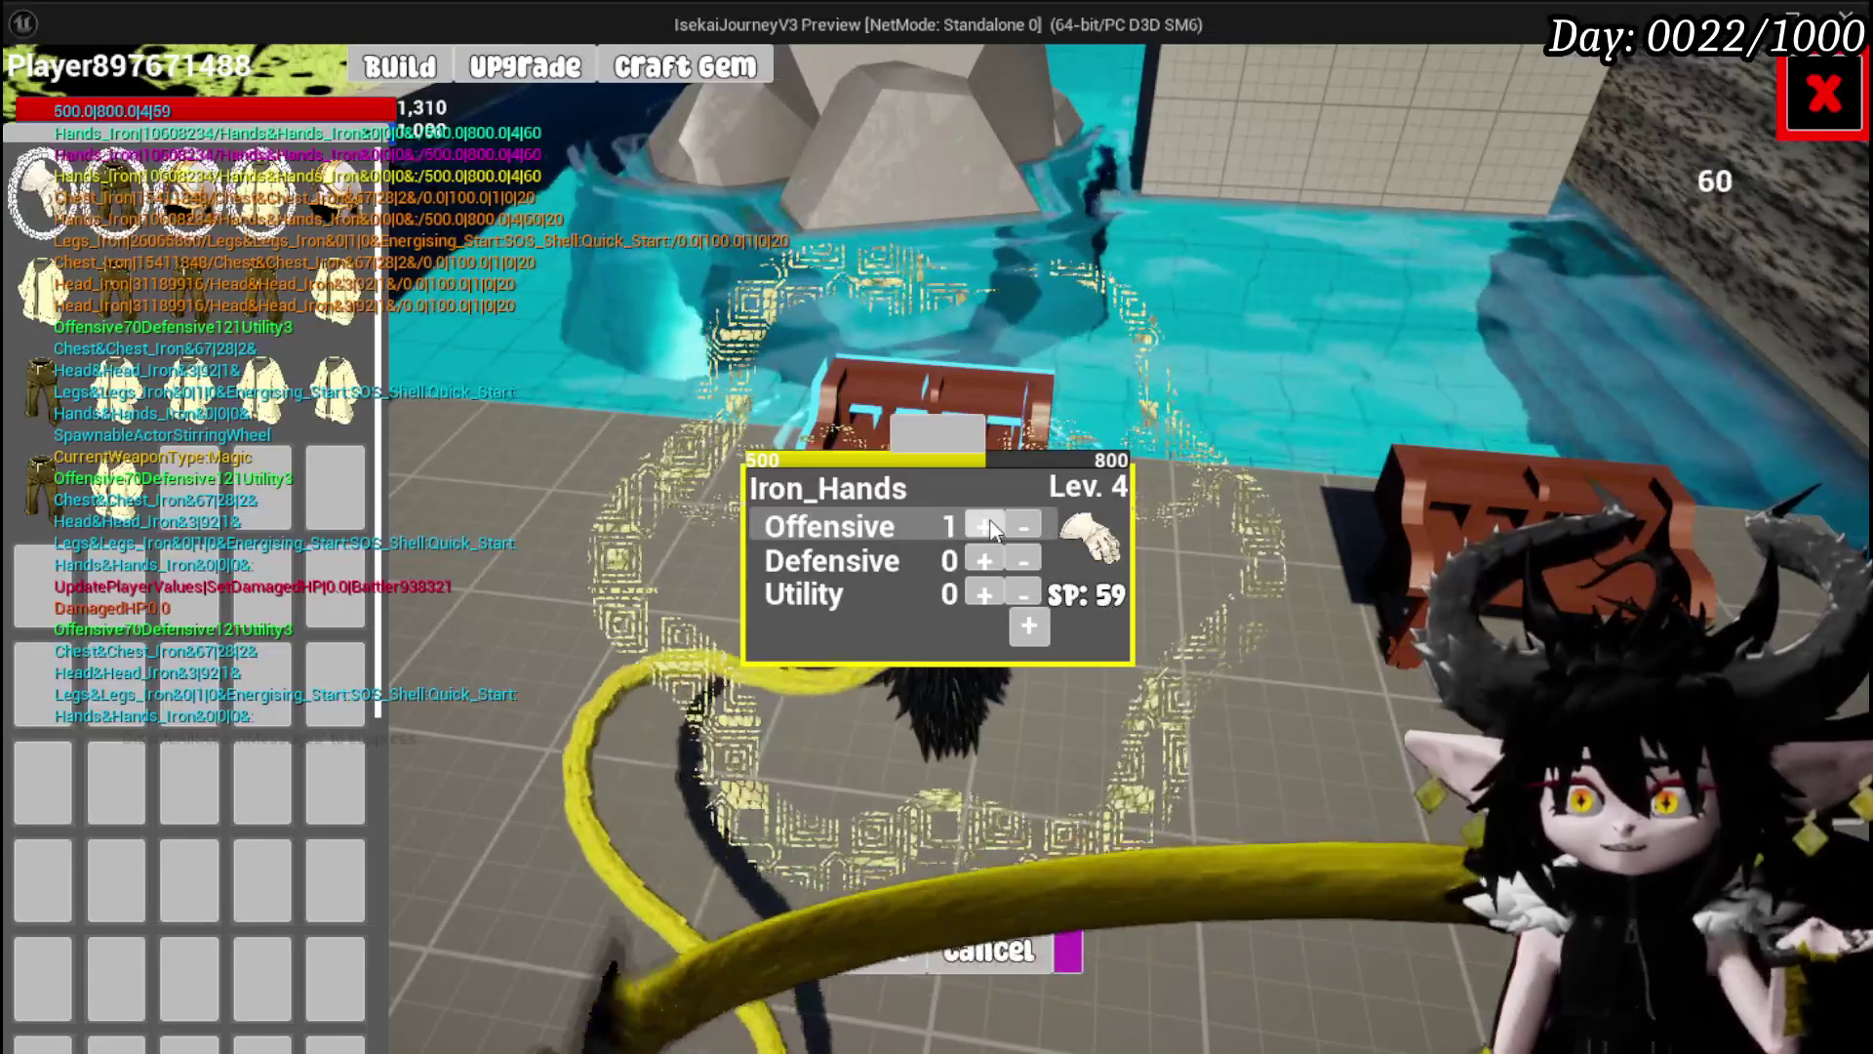
click(988, 523)
click(990, 518)
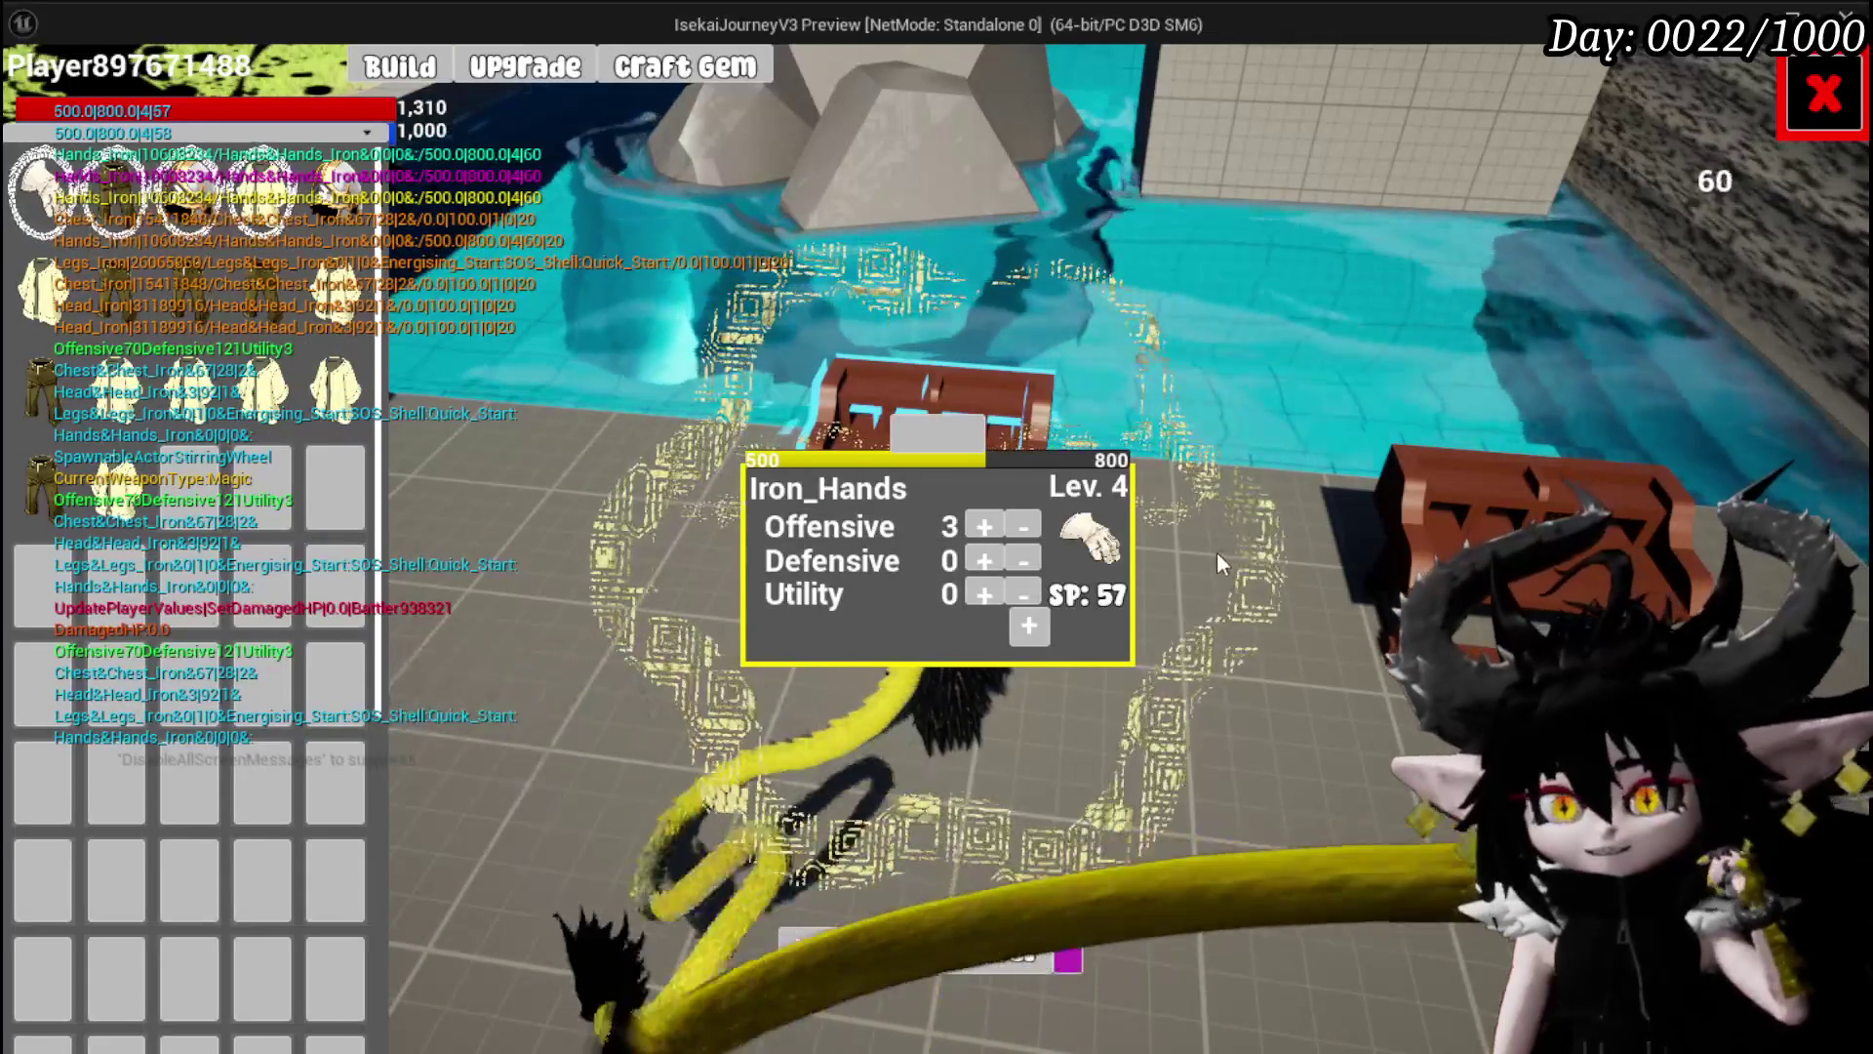
click(986, 521)
drag(985, 521, 985, 521)
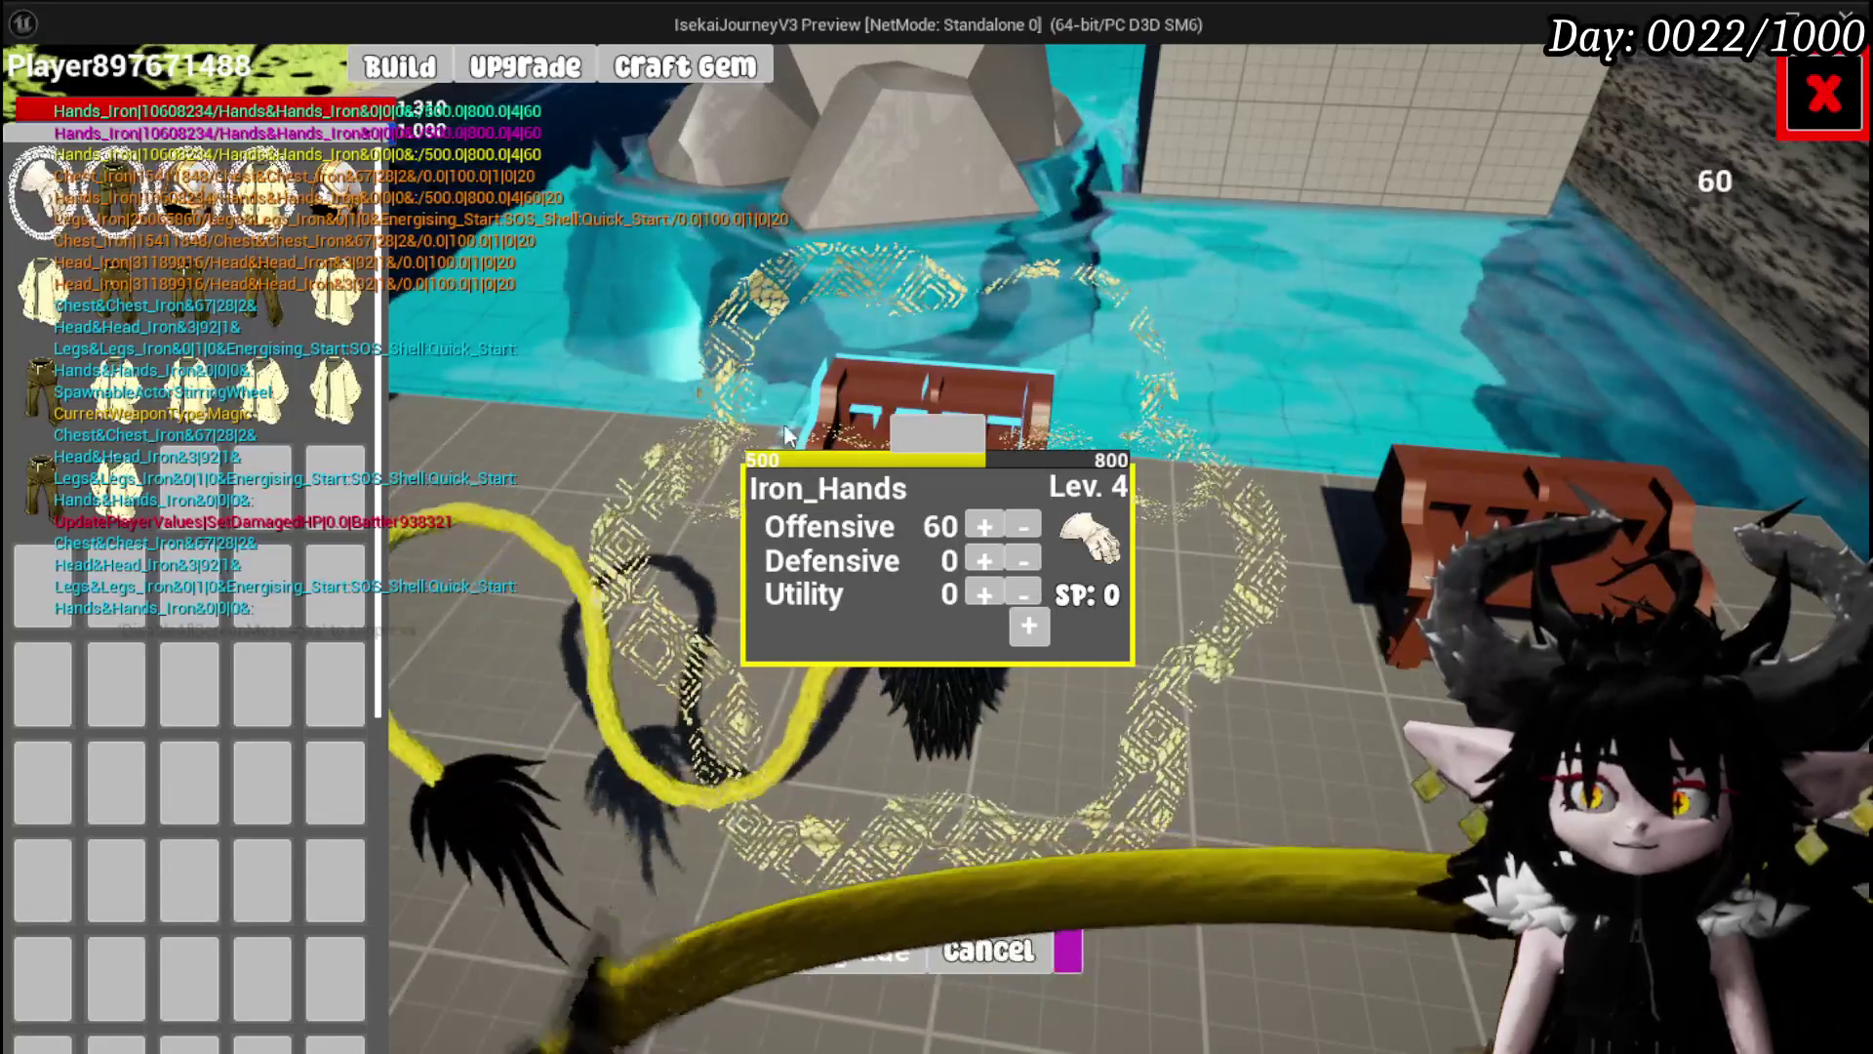
Refund four points from Offensive, then stop the playtest.
click(1020, 527)
click(1018, 525)
click(1018, 525)
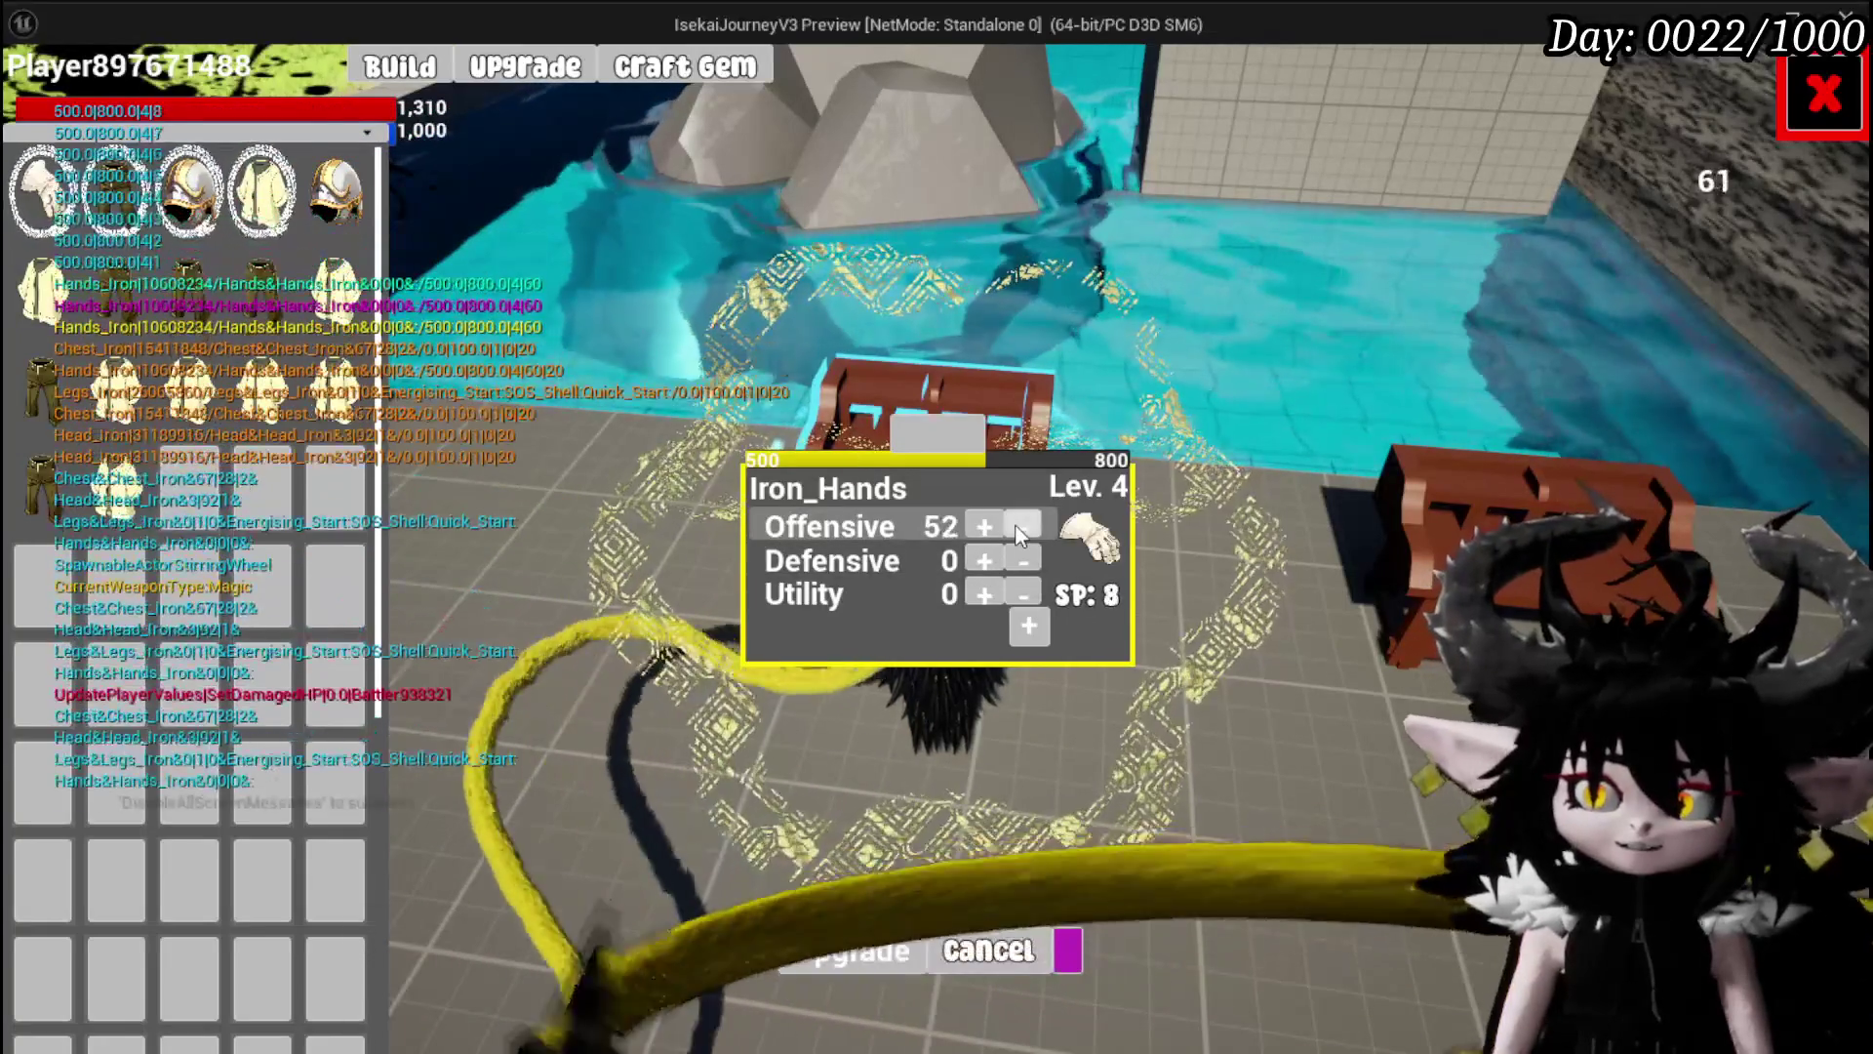
click(1018, 527)
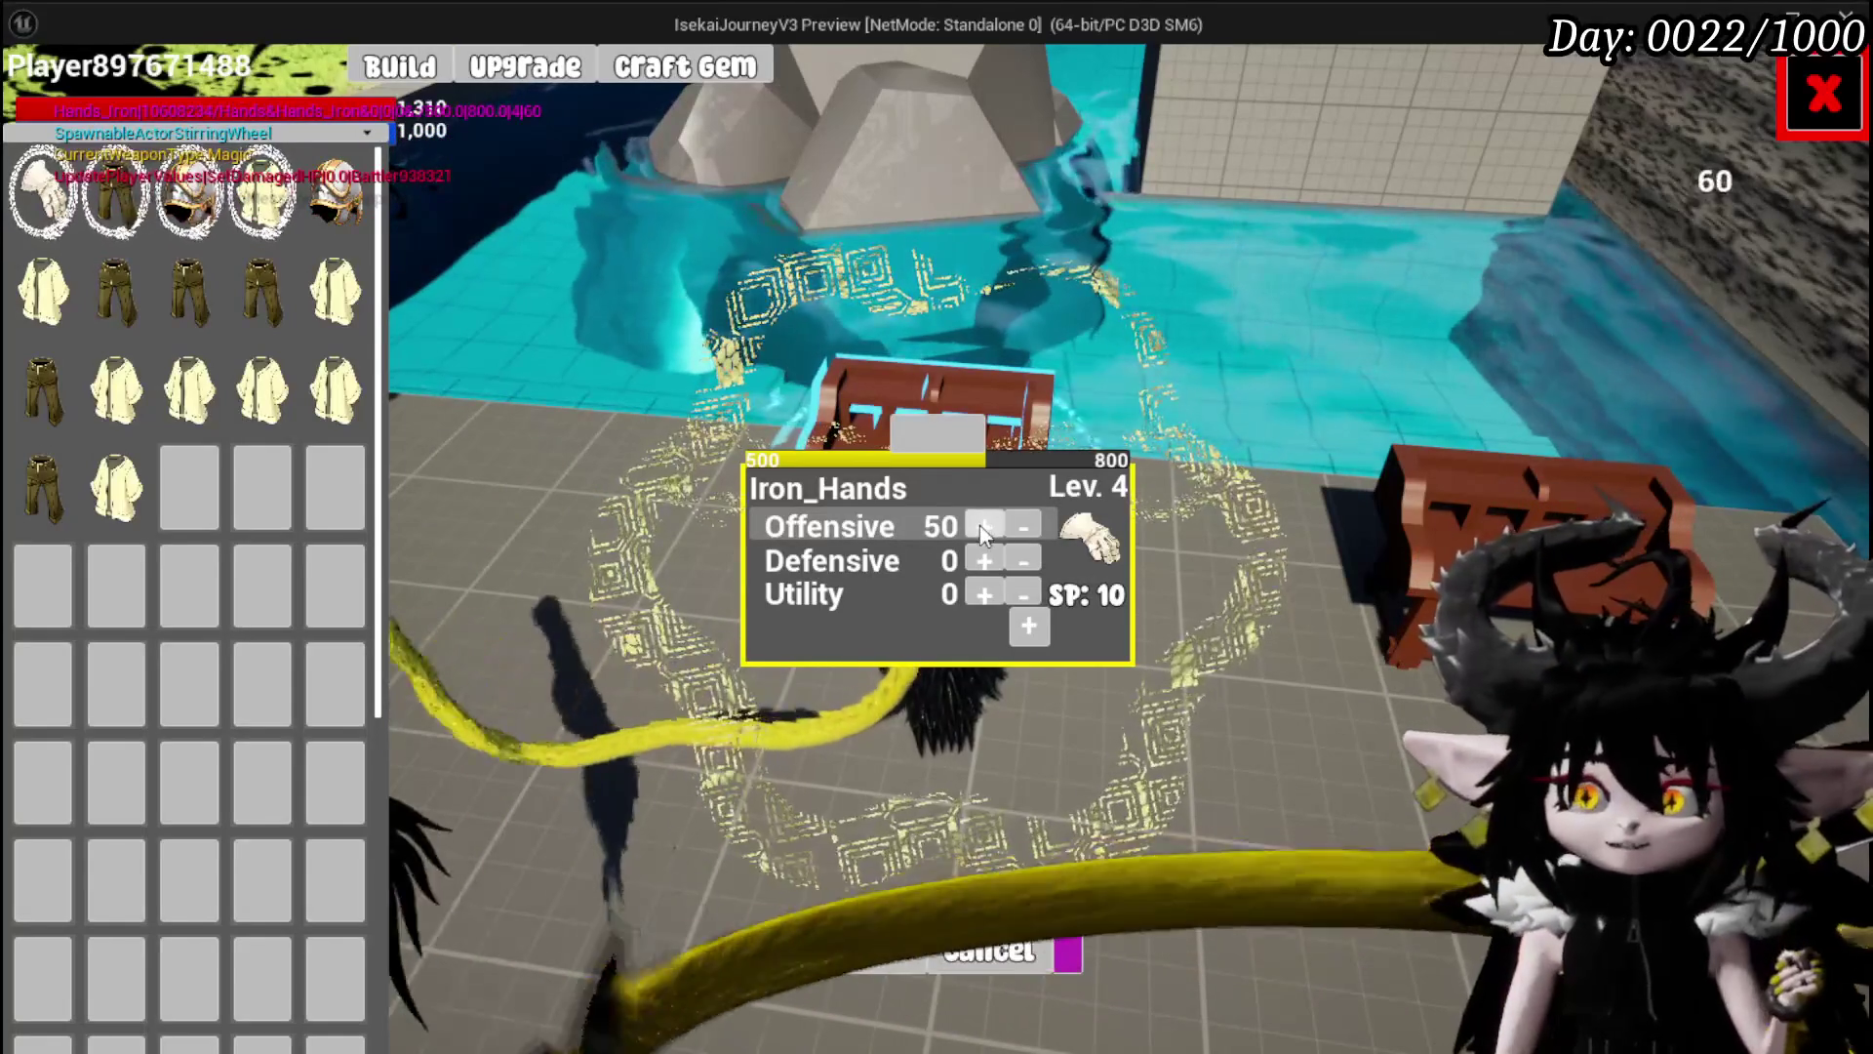
key(Escape)
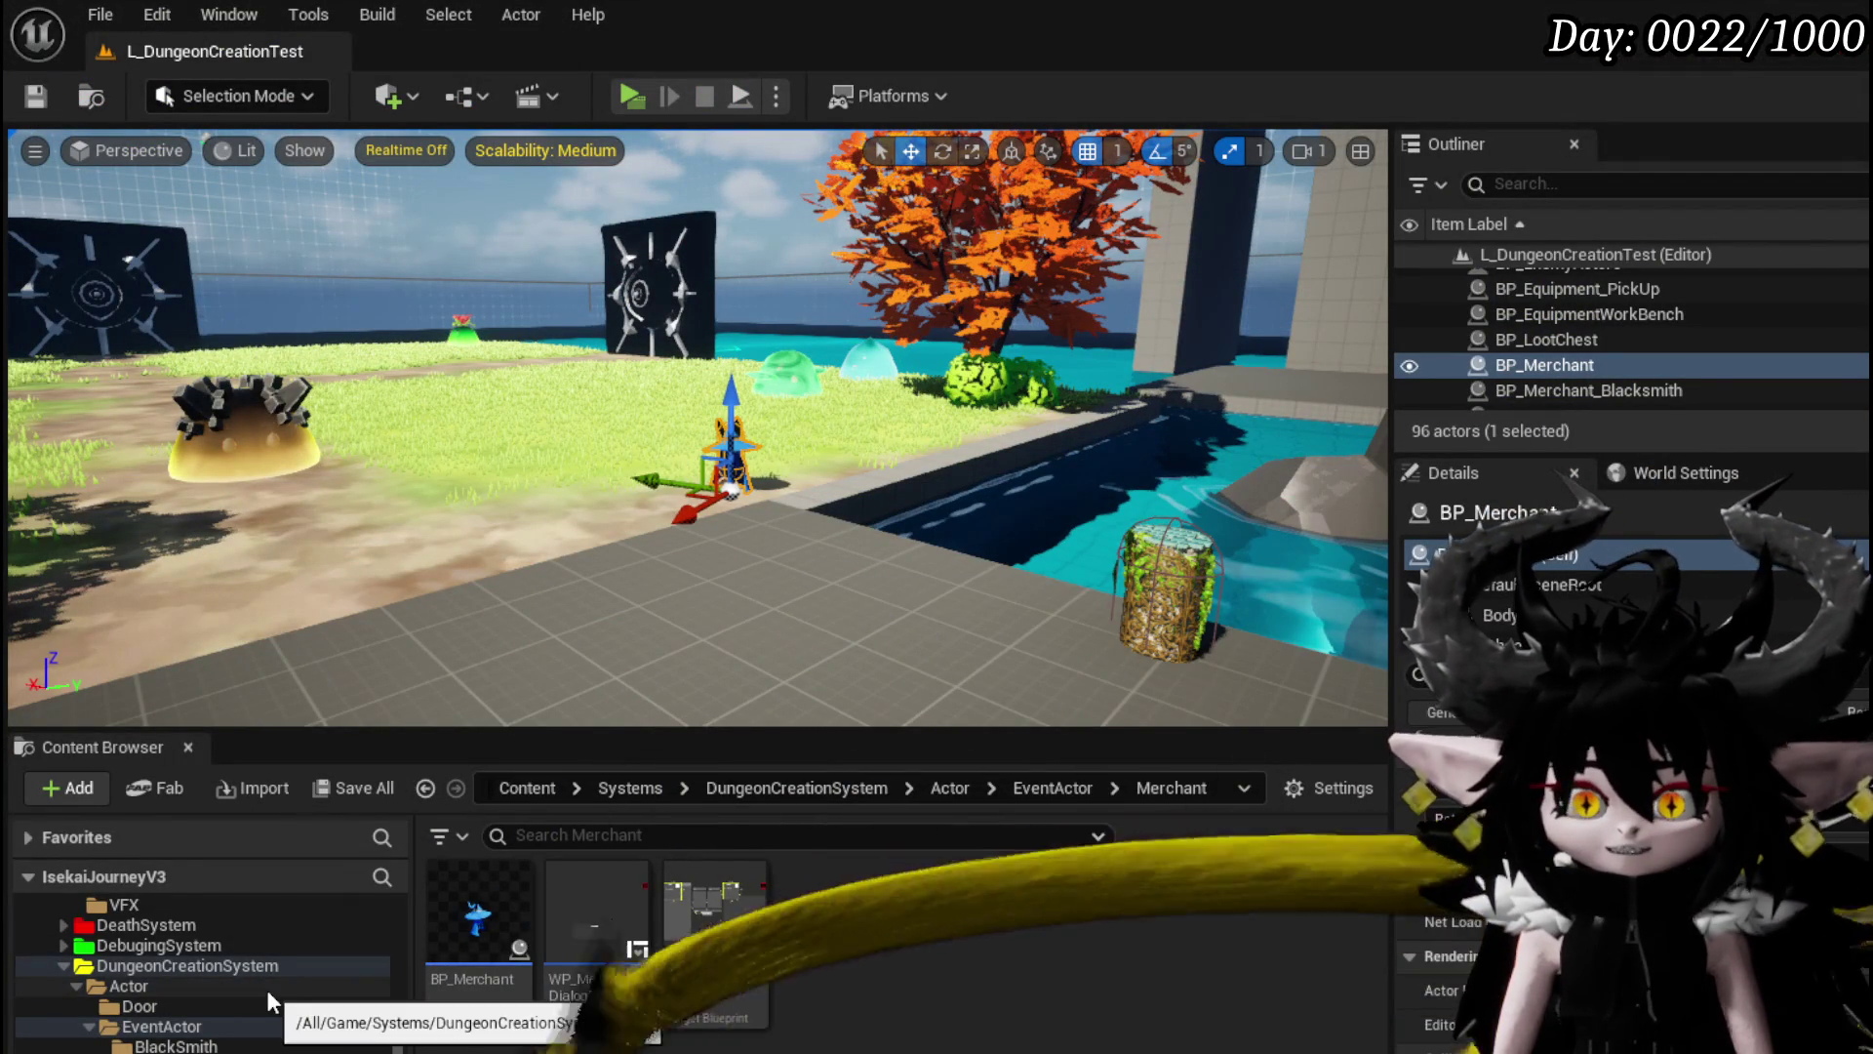
From EquipmentSystem, open WP_EquipmentWorkbenchUI and edit its W_EquipmentToolTipp widget.
scroll(131, 992, down, 5)
scroll(201, 1020, up, 5)
scroll(196, 1010, down, 5)
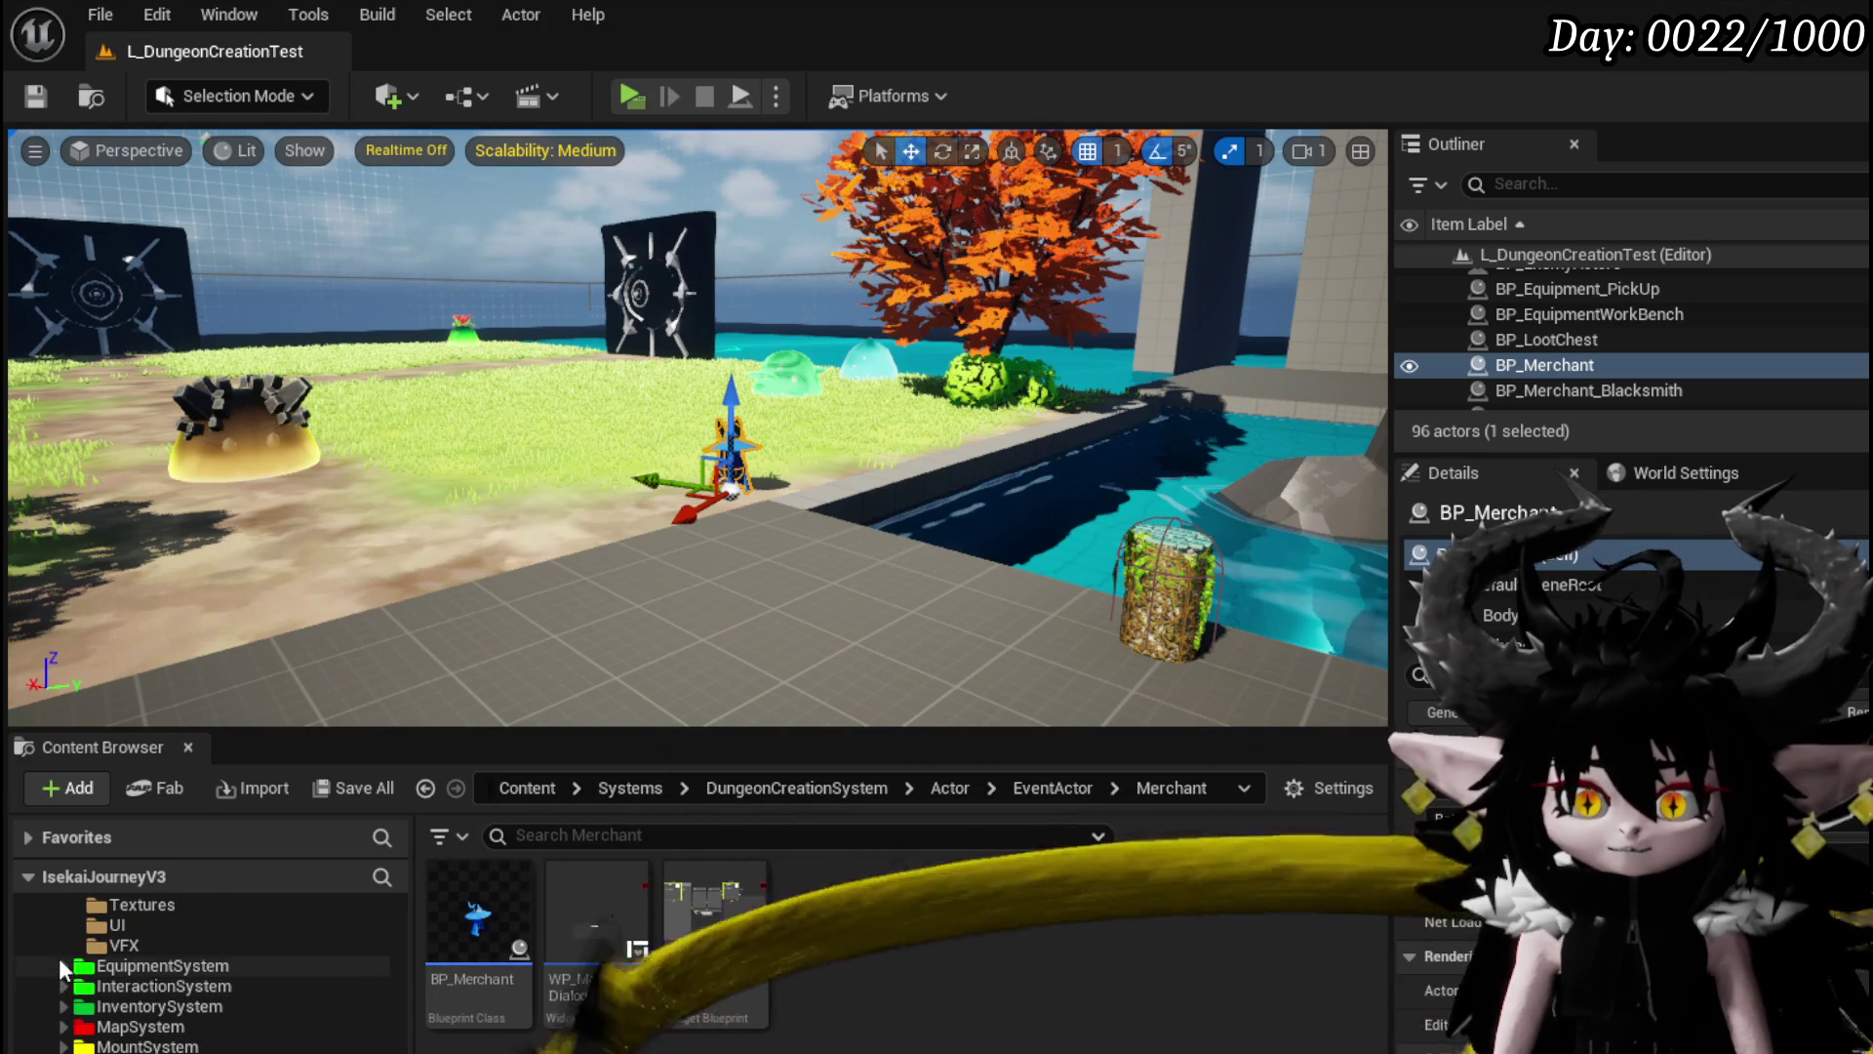
click(62, 965)
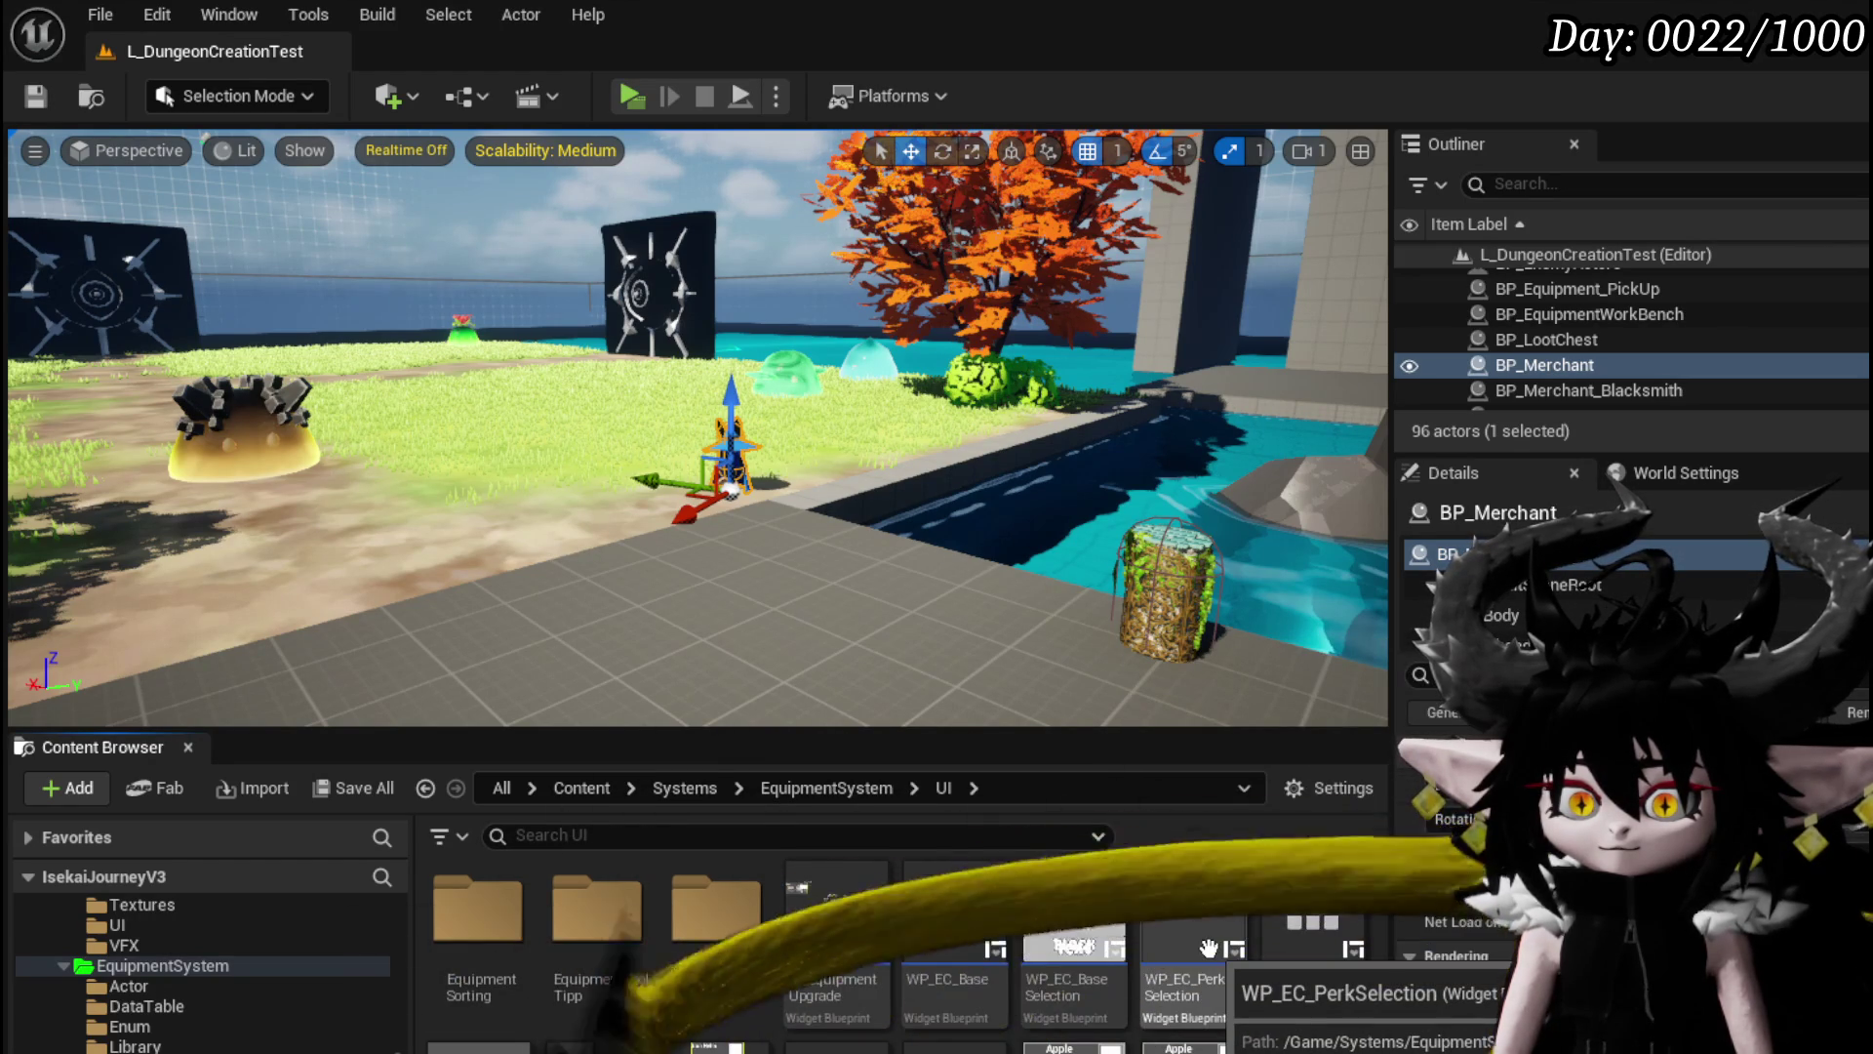
double_click(1193, 917)
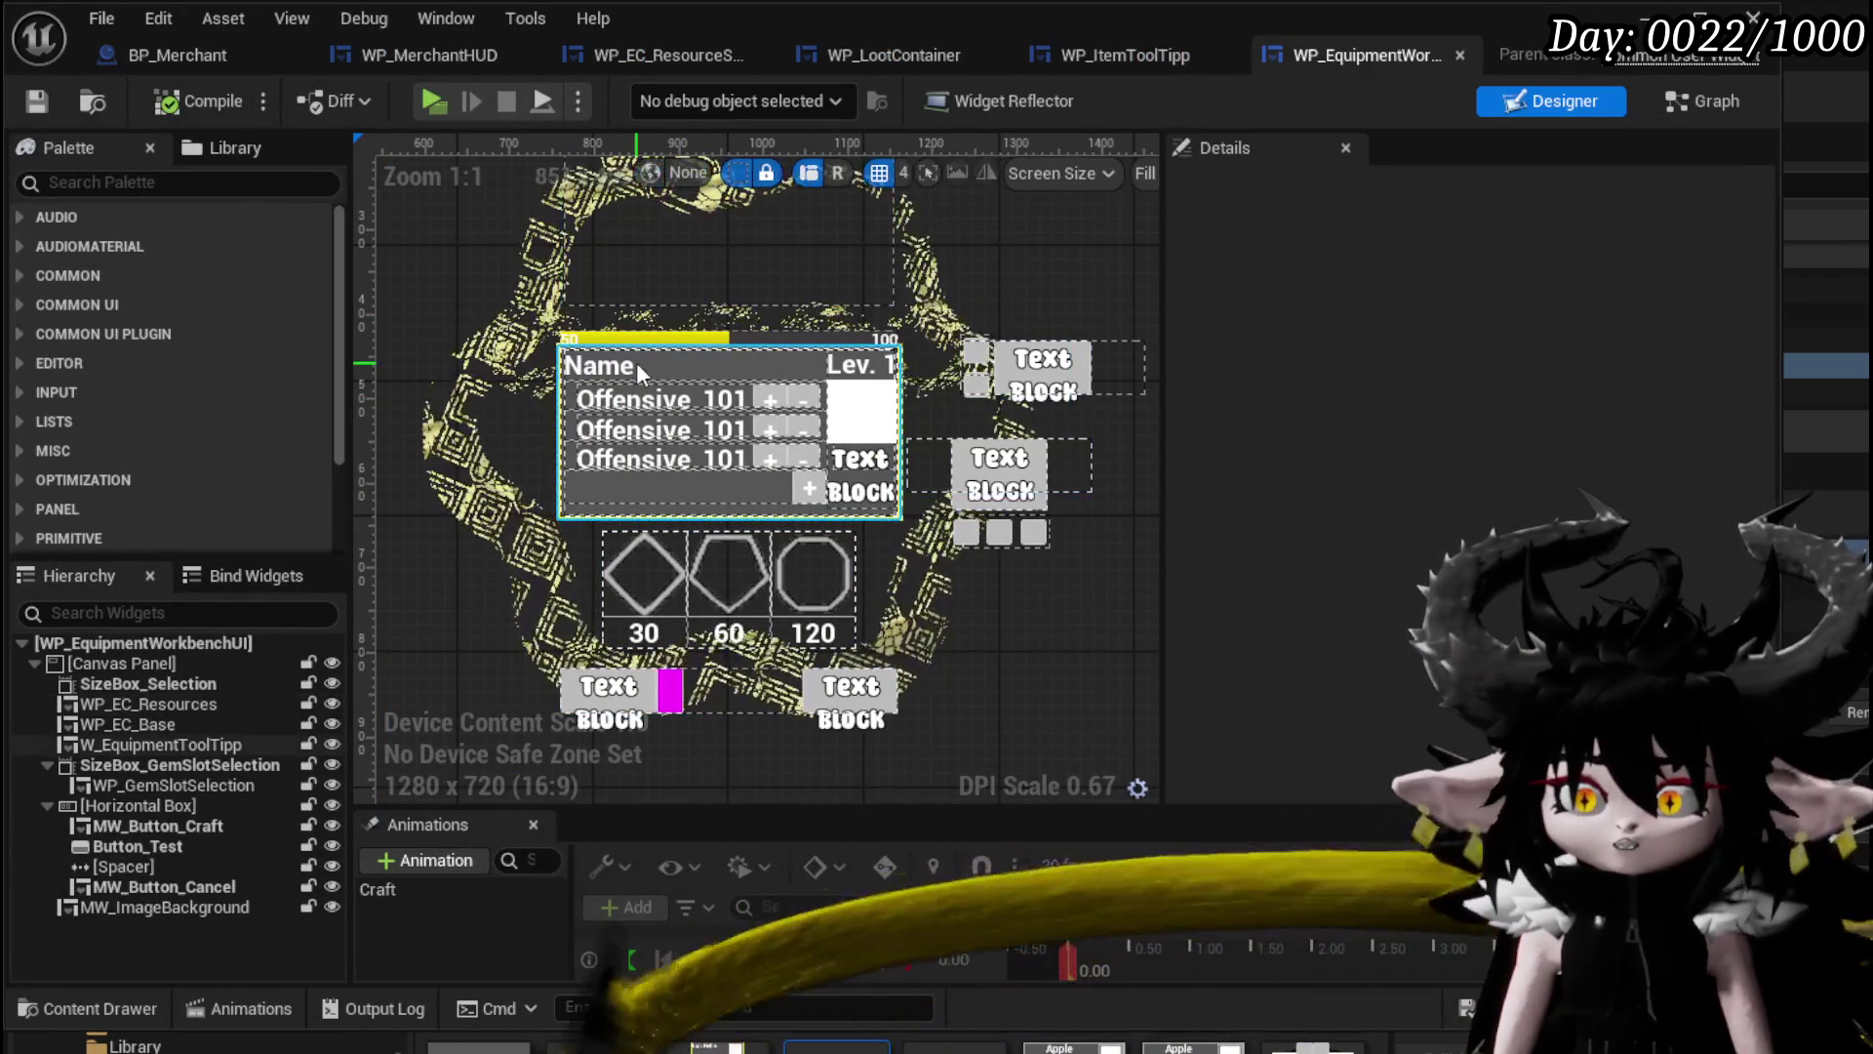
click(636, 361)
click(1678, 188)
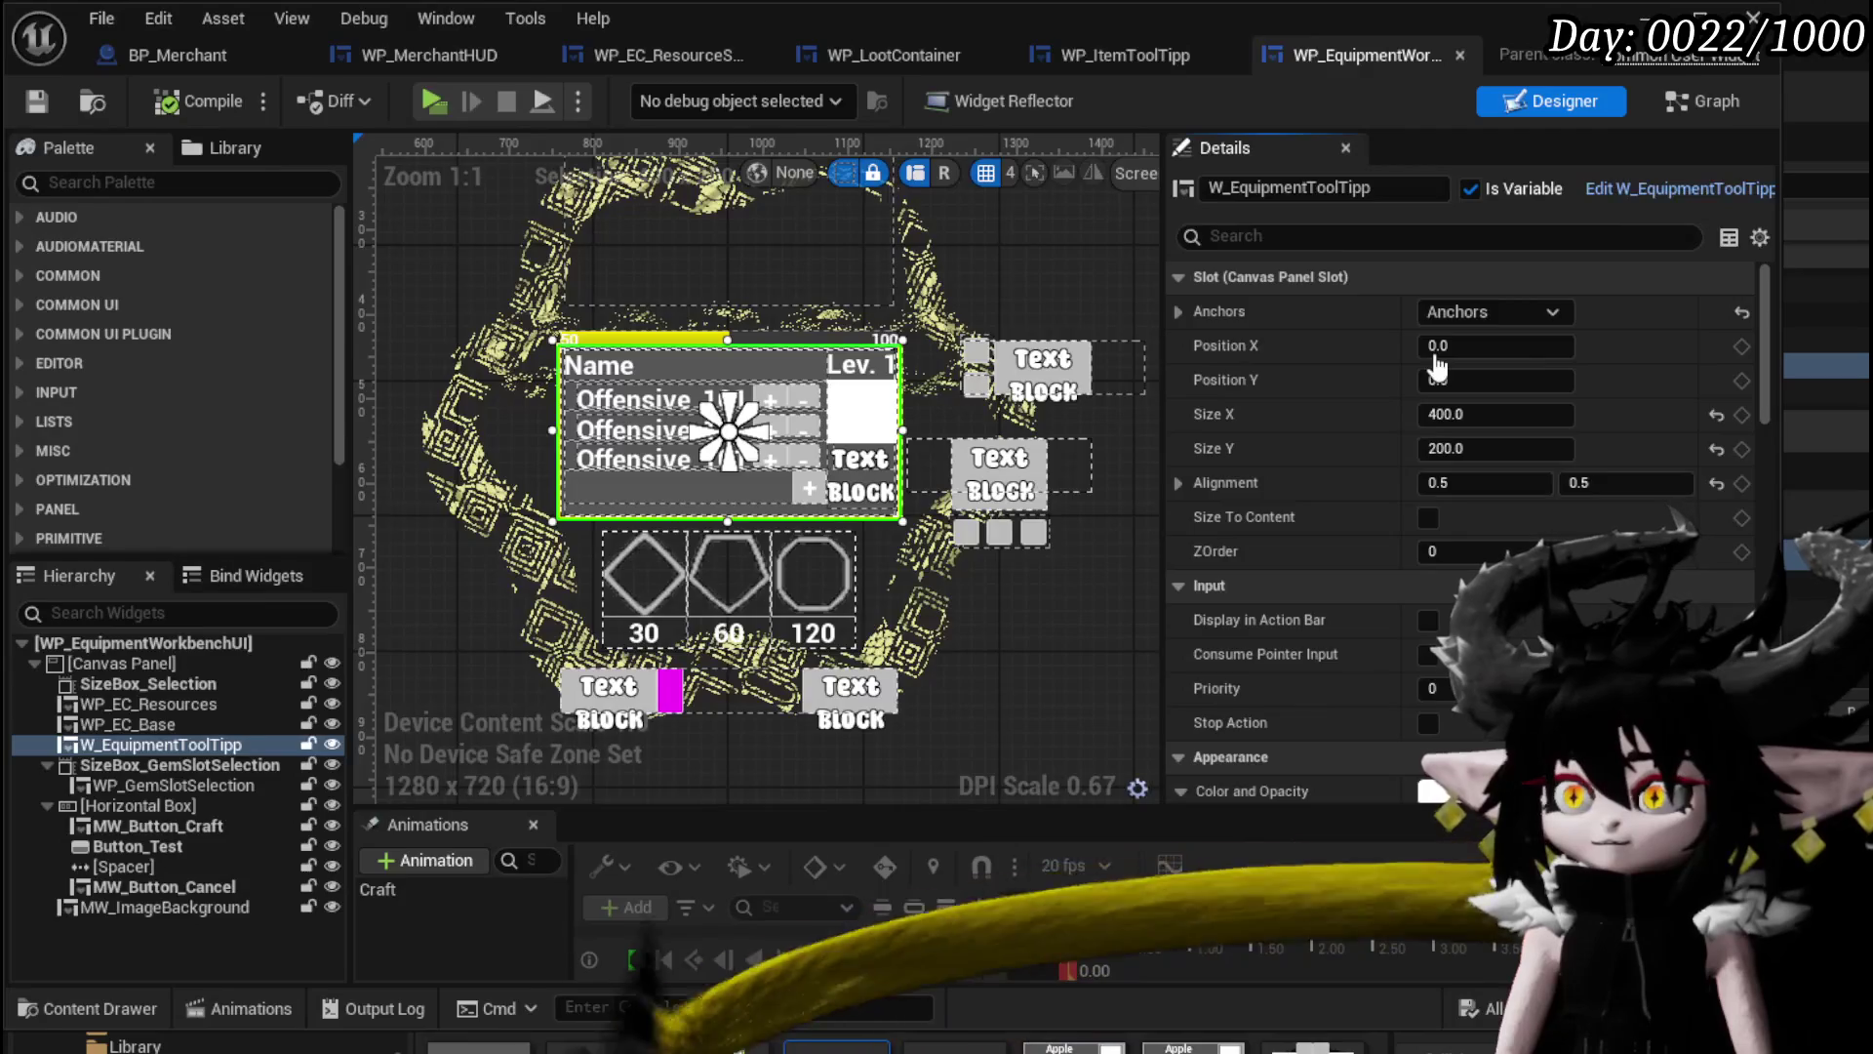
Open the Offensive button's WP_Equipment_TextButton widget and view Button_+'s graph.
click(1094, 577)
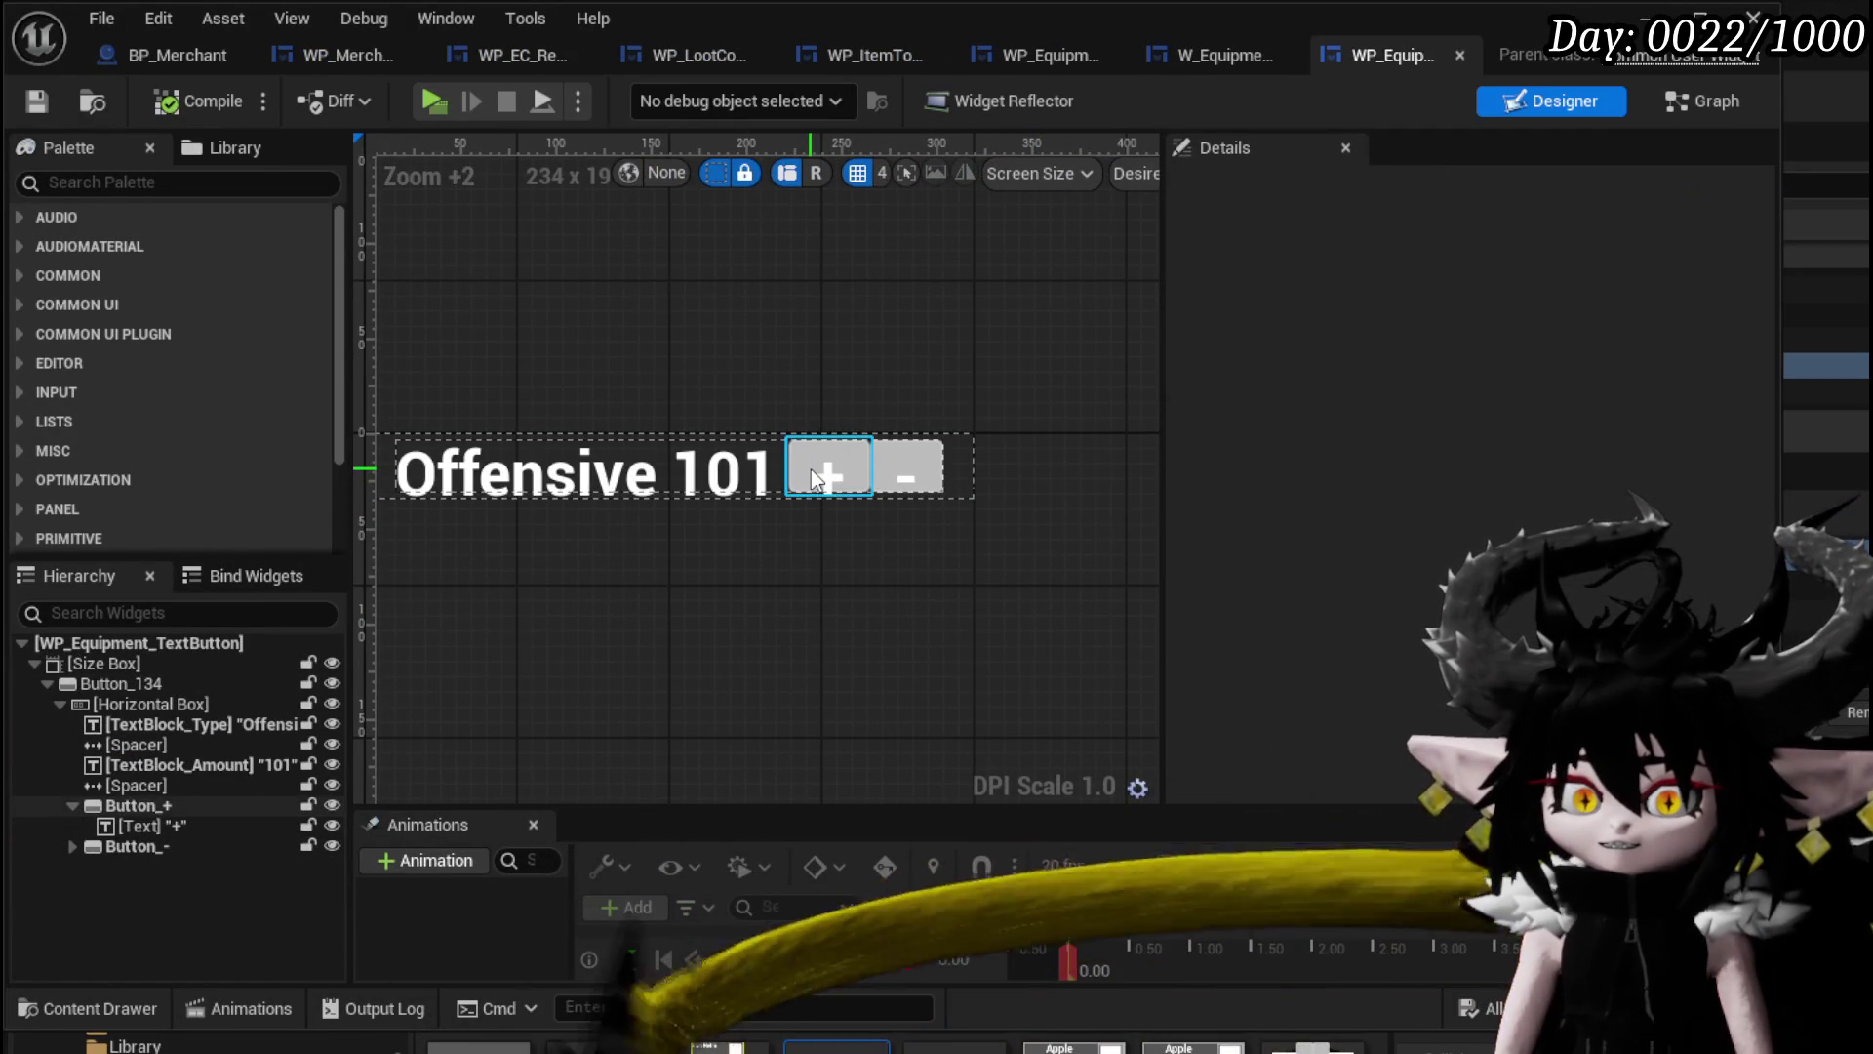
click(810, 470)
click(1676, 111)
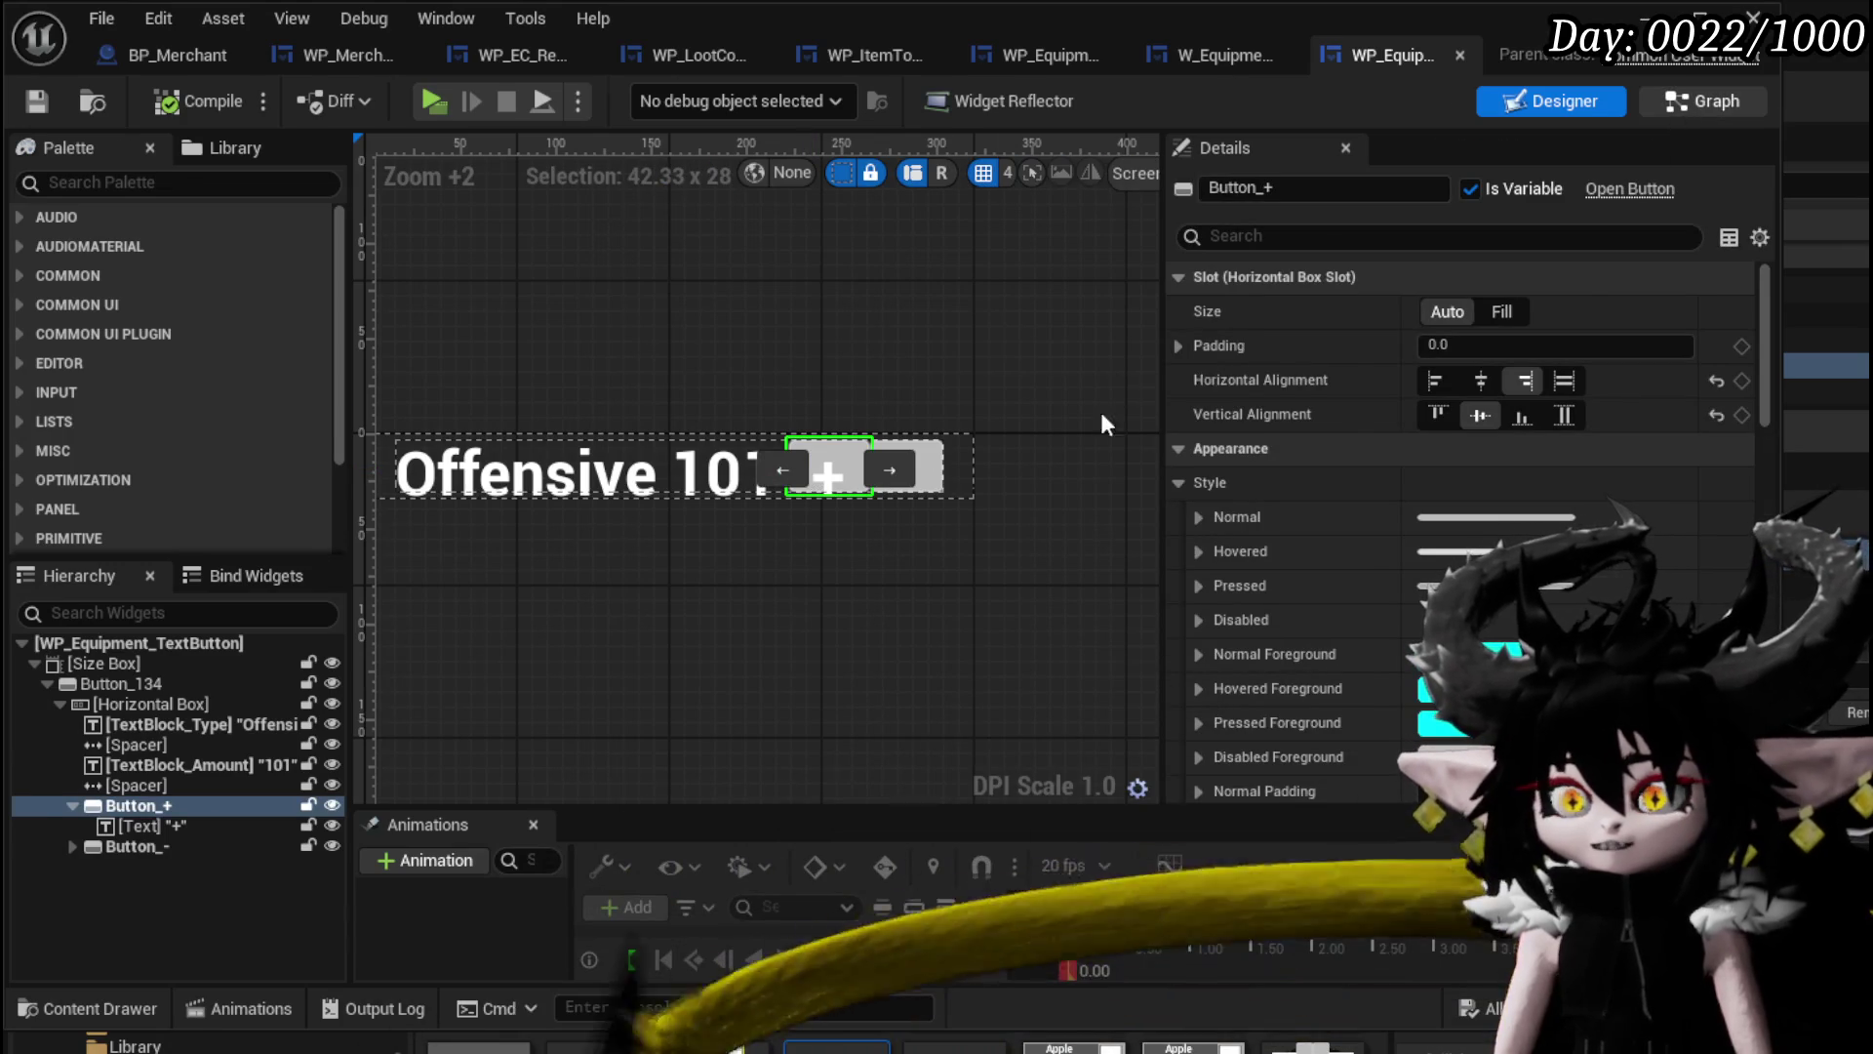
scroll(314, 365, up, 10)
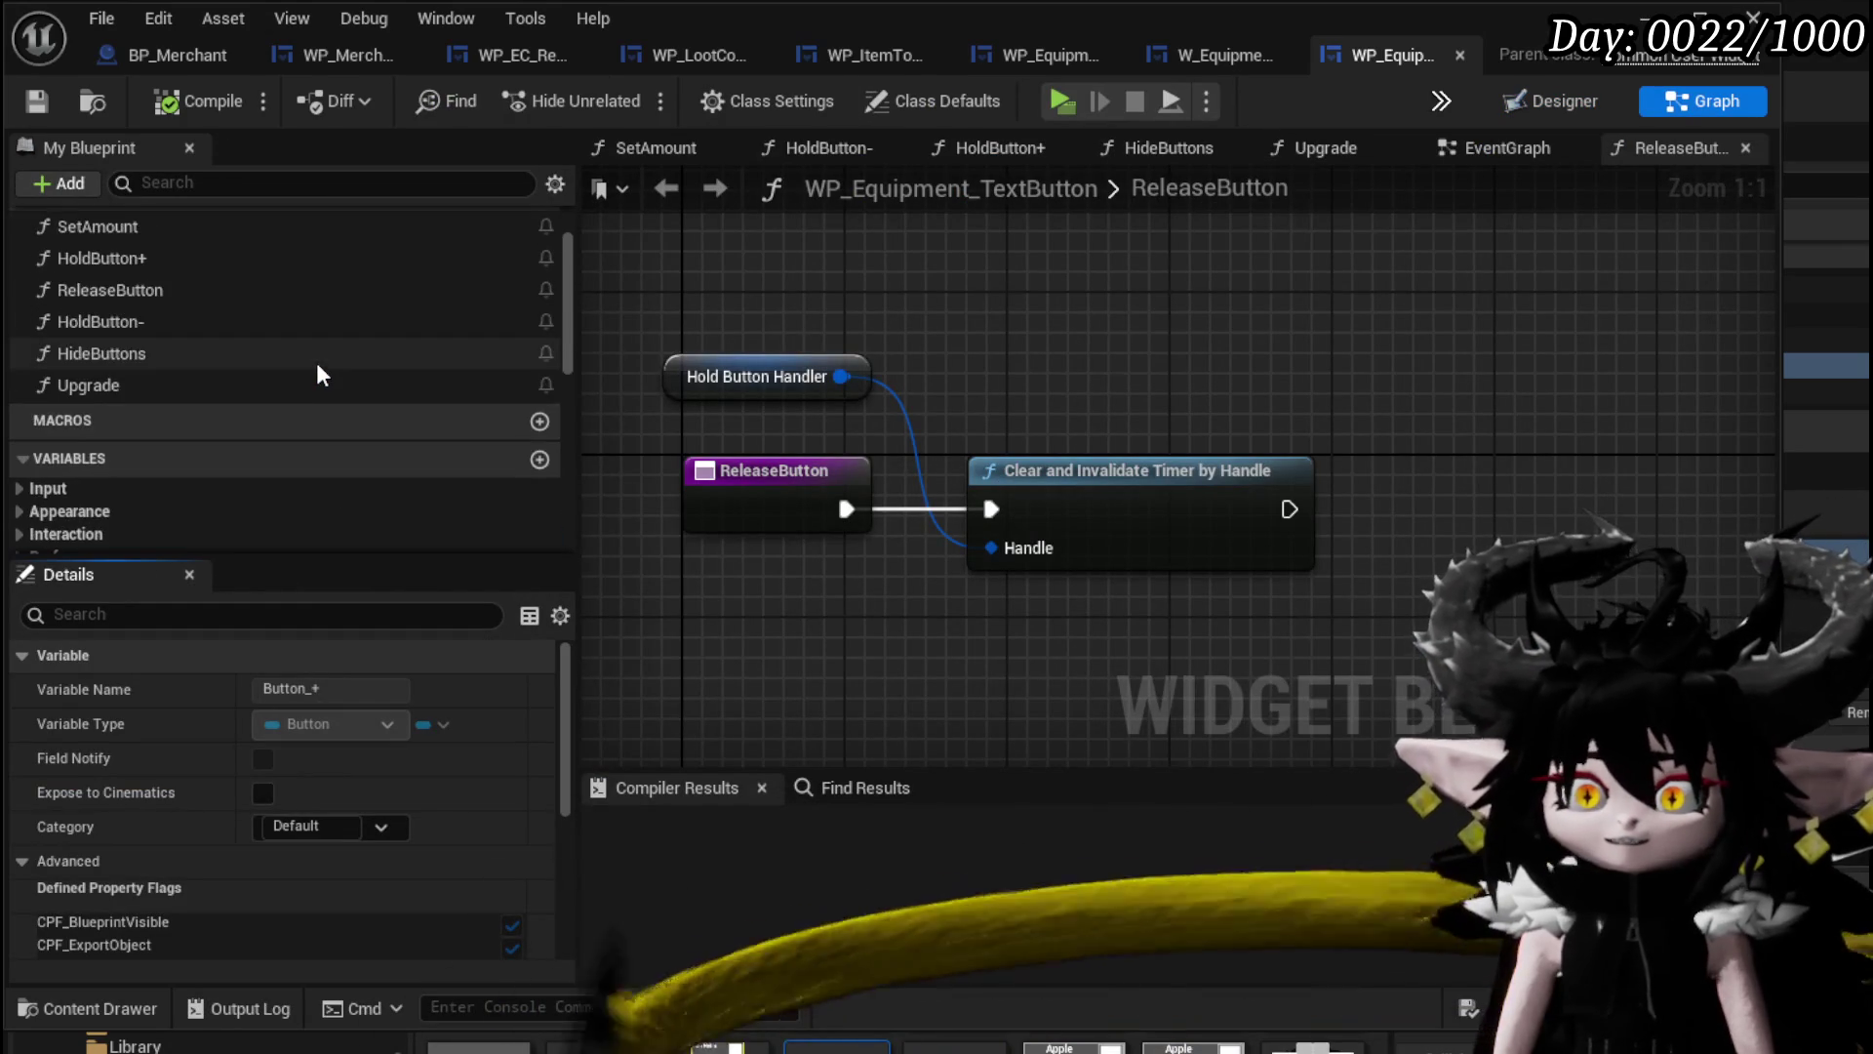
Shift Call On Press+ right and tuck Create Event under Set Timer by Event.
double_click(160, 261)
drag(672, 496, 857, 501)
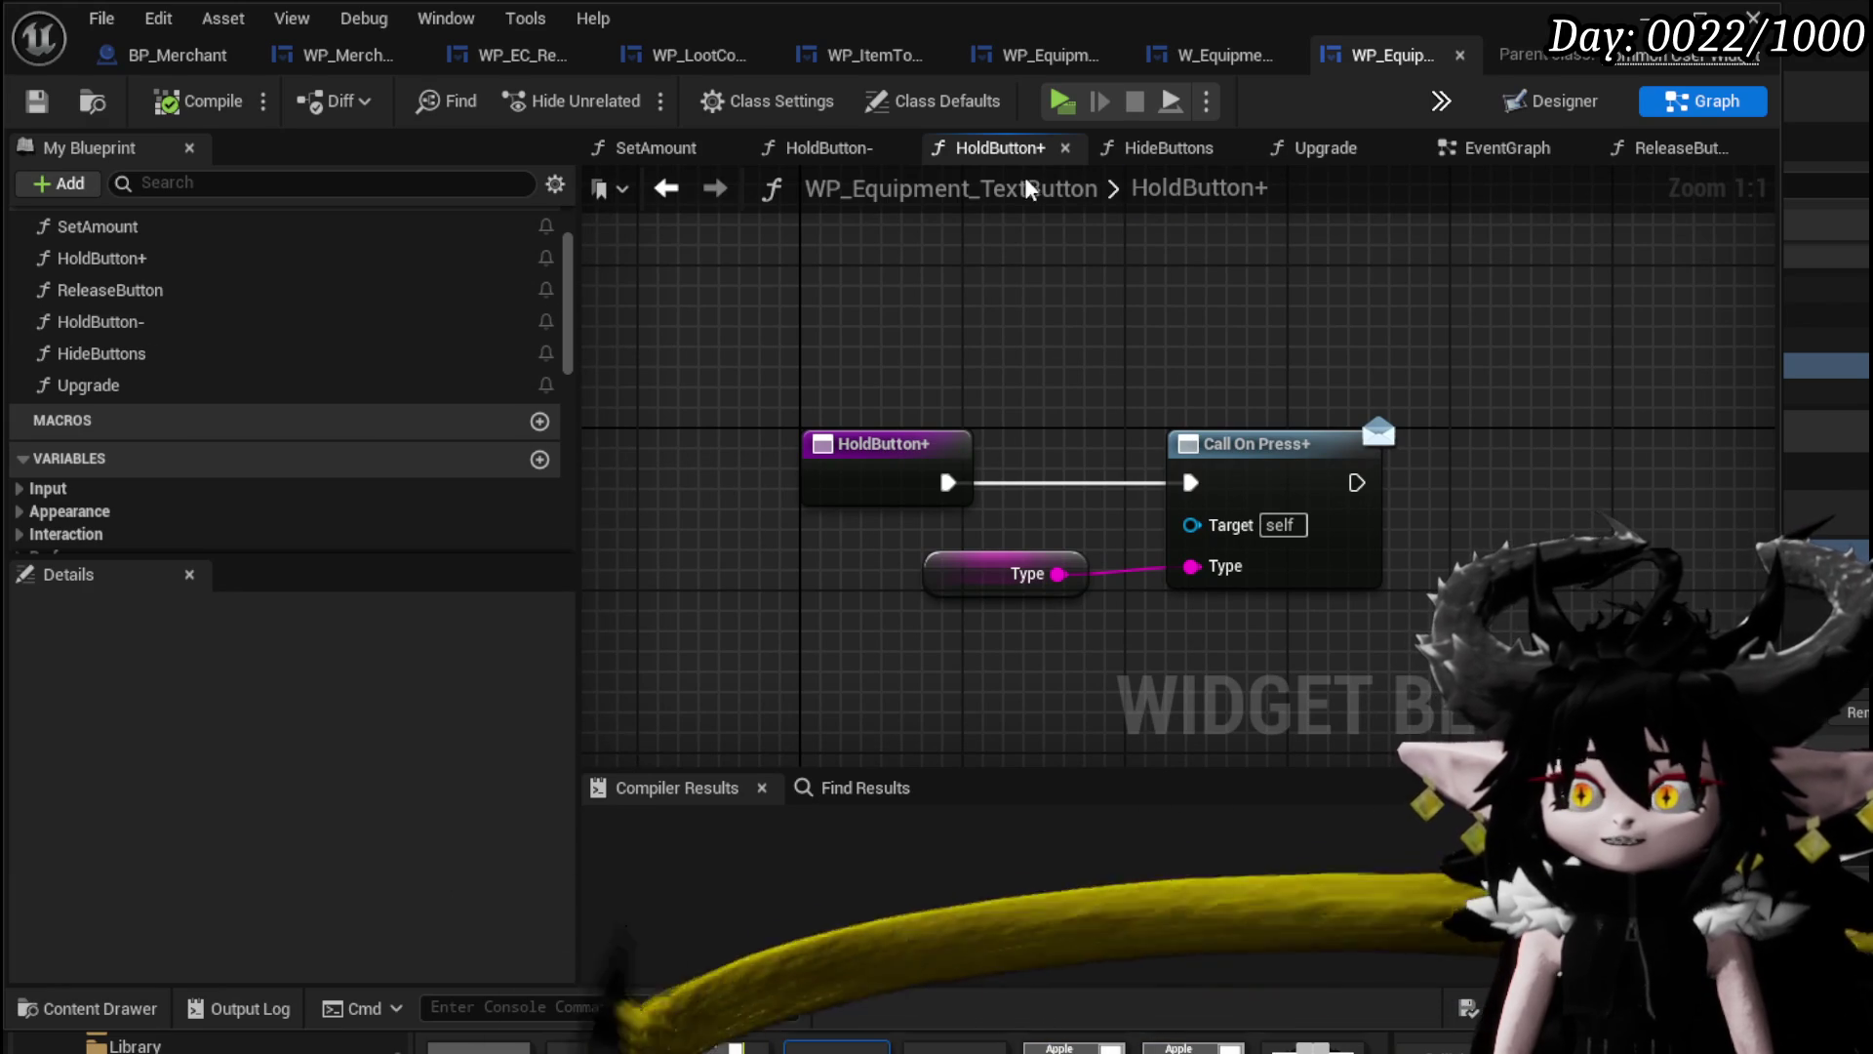
click(1464, 154)
scroll(1195, 522, up, 4)
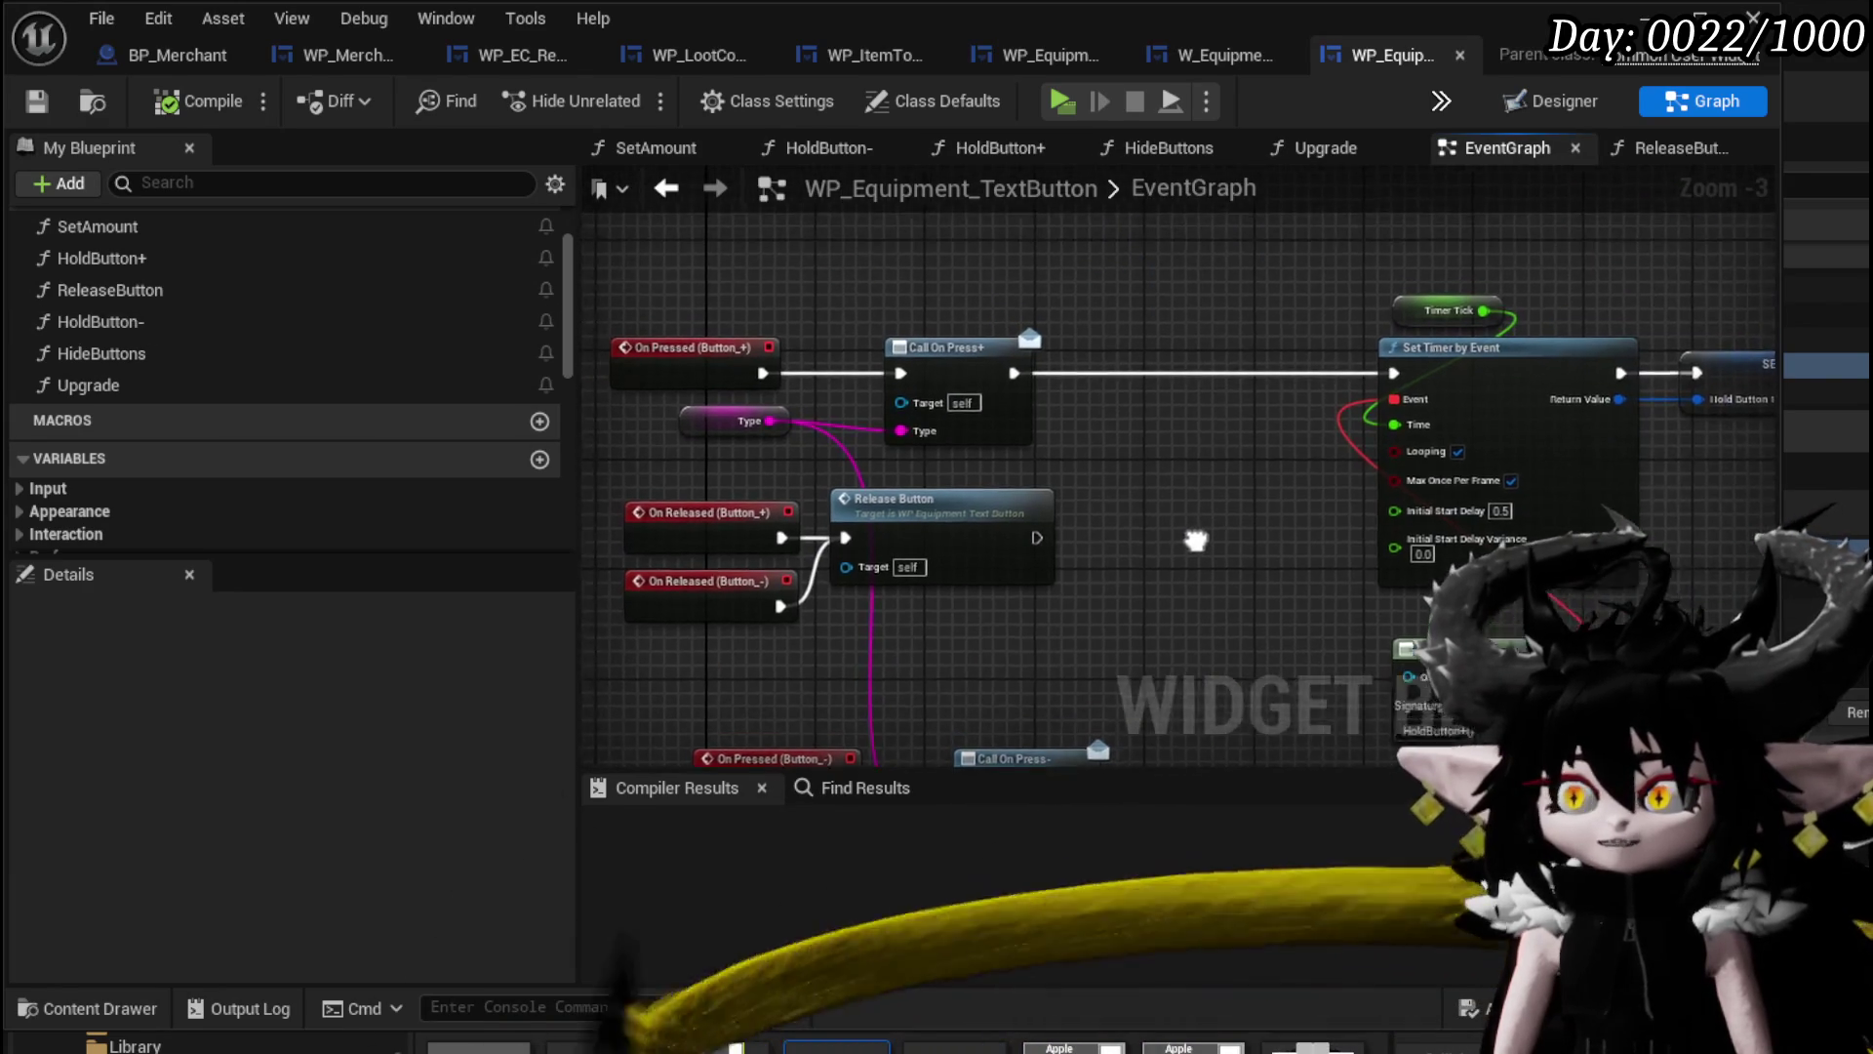
drag(1079, 376, 1317, 353)
drag(1610, 552, 866, 456)
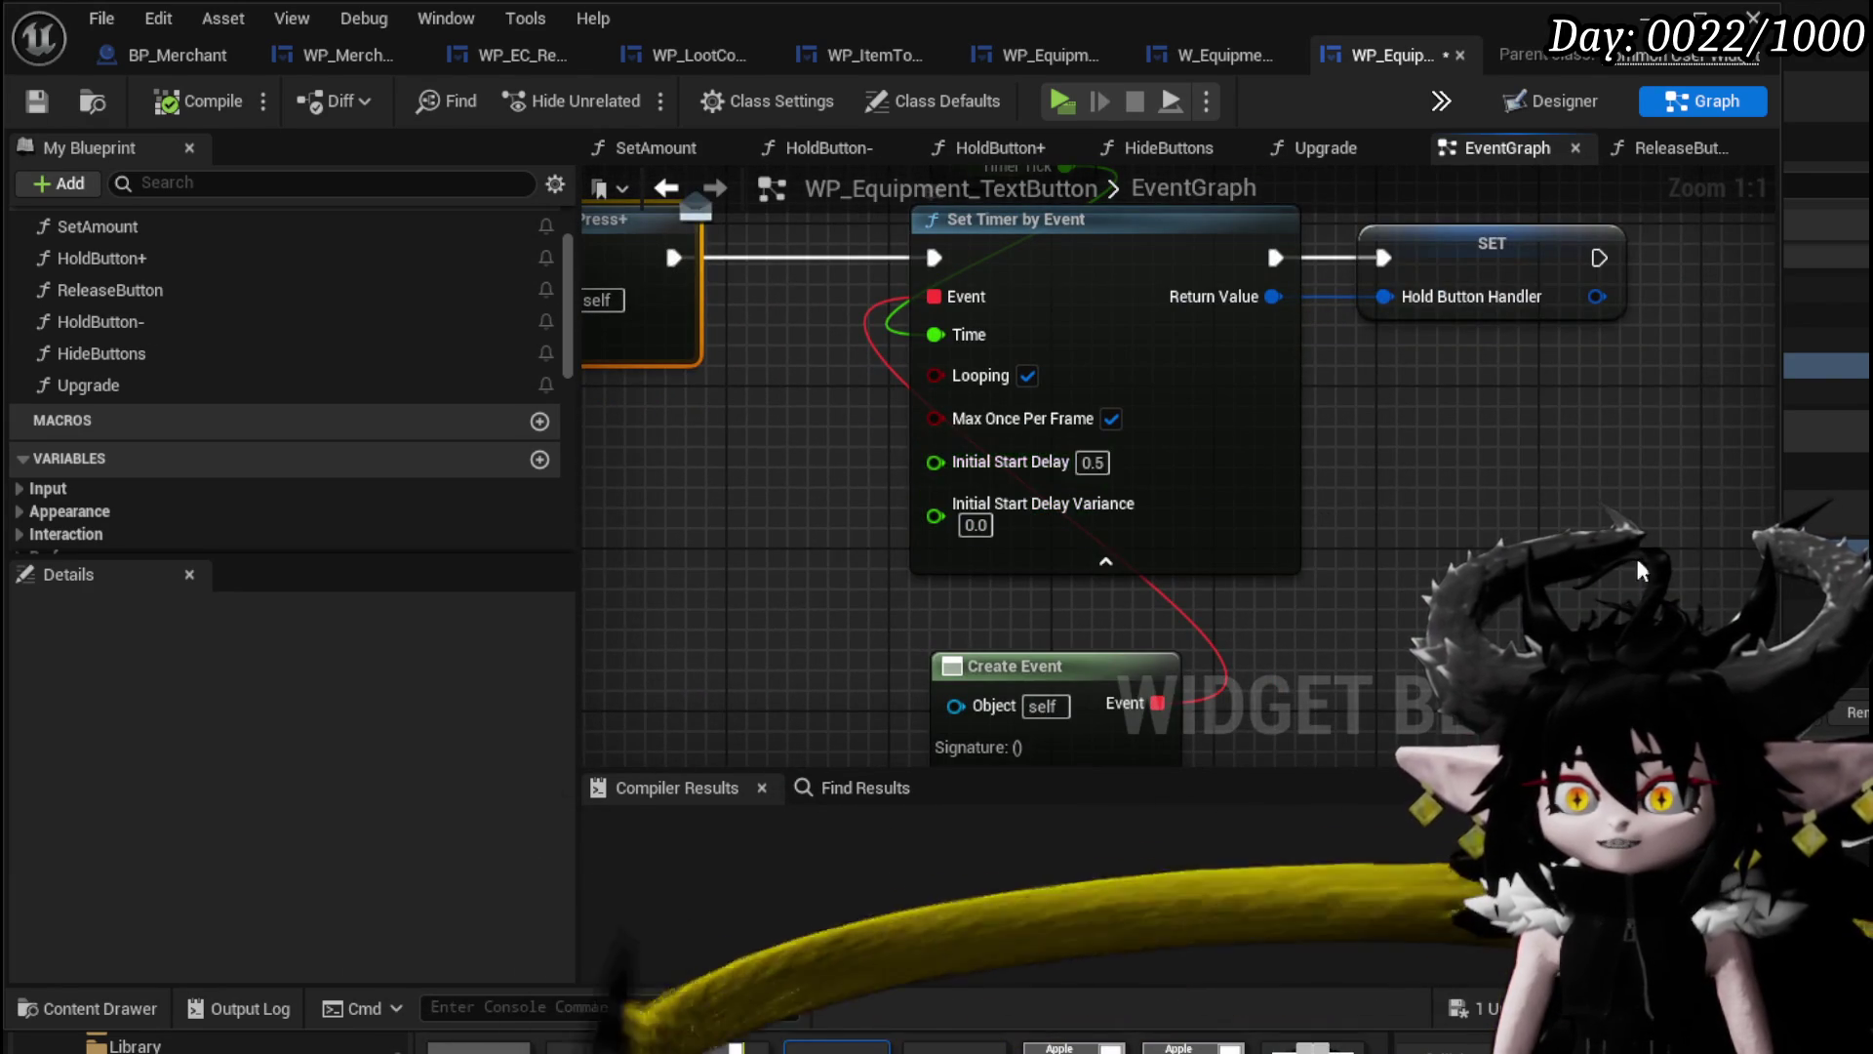
drag(1671, 571, 1672, 487)
mouse_move(1014, 523)
mouse_down()
mouse_move(1003, 494)
mouse_move(753, 669)
mouse_move(725, 725)
mouse_up()
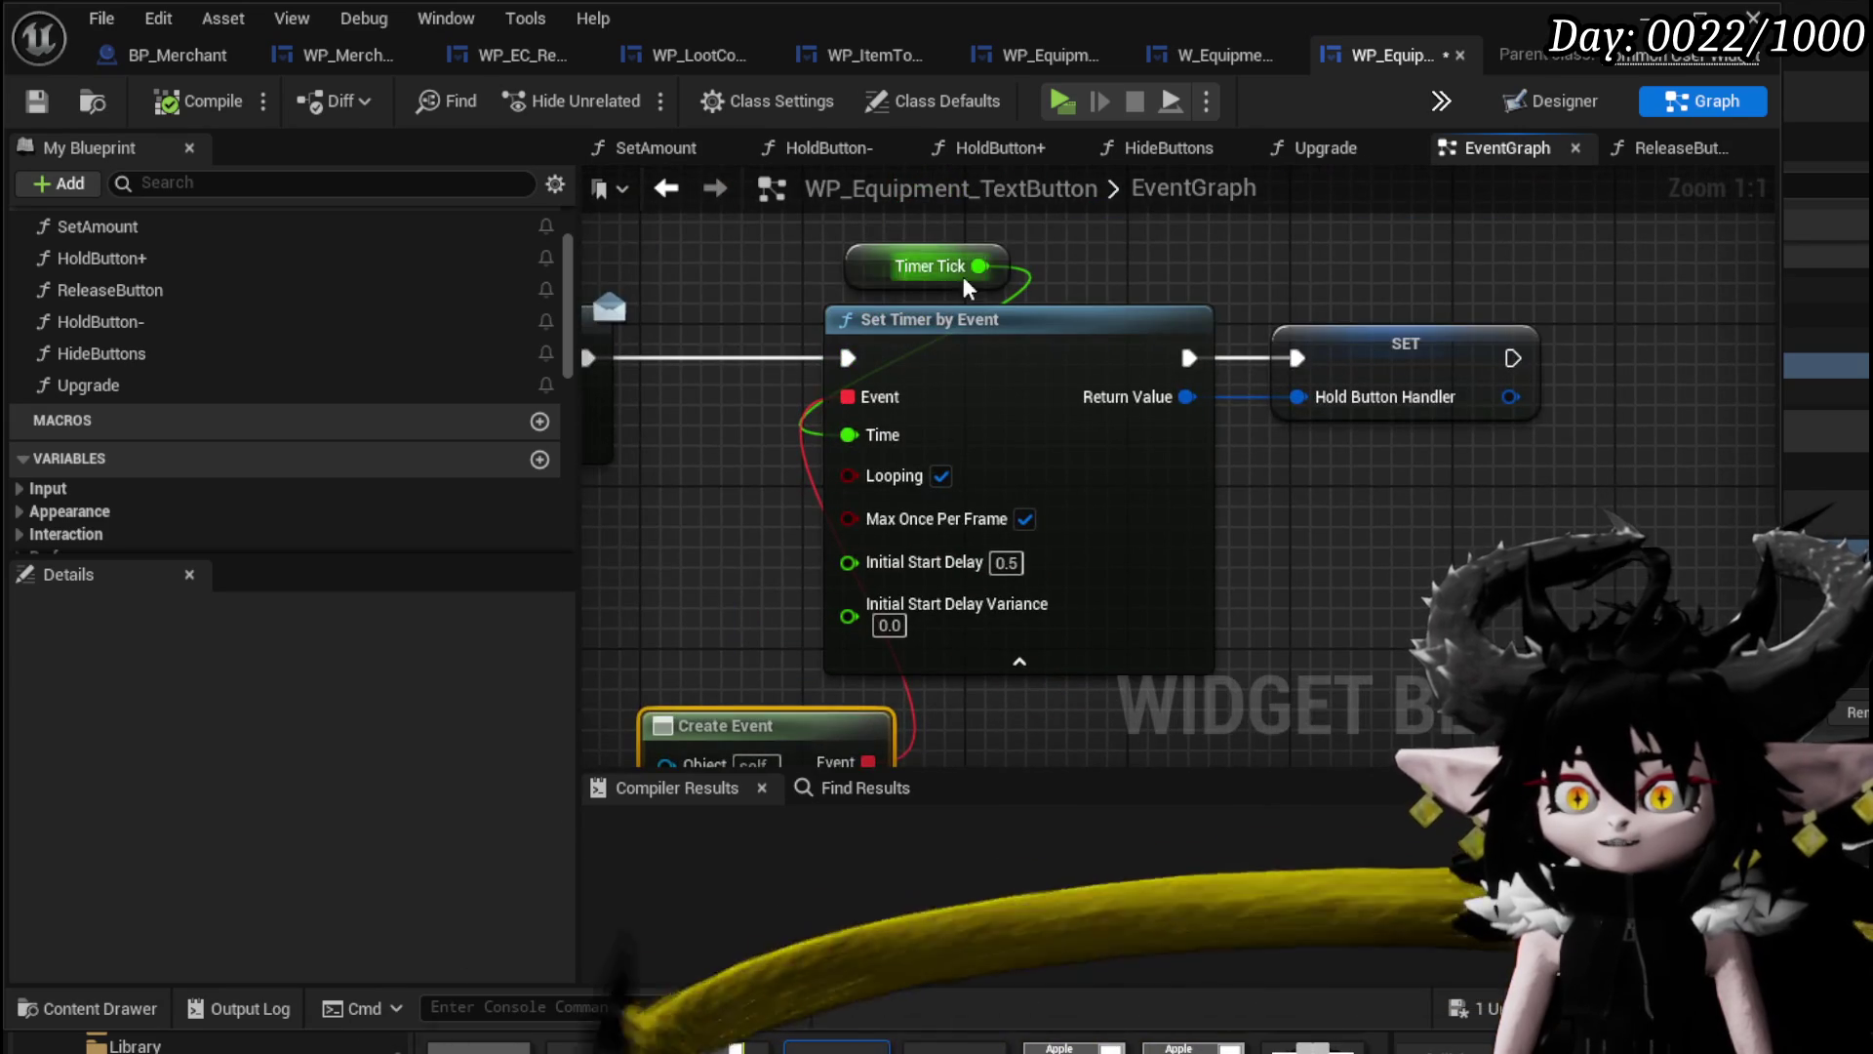
Regroup the On Released and Release Button nodes, moving Release Button near Call On Press+.
mouse_move(853, 243)
mouse_down()
mouse_move(1098, 453)
mouse_move(1347, 476)
mouse_move(1406, 528)
mouse_up()
scroll(1406, 528, down, 2)
mouse_move(733, 541)
mouse_down()
mouse_move(1014, 417)
mouse_move(963, 461)
mouse_up()
drag(622, 402, 938, 579)
drag(1117, 622, 969, 575)
mouse_move(756, 430)
mouse_down()
mouse_move(845, 430)
mouse_move(801, 429)
mouse_up()
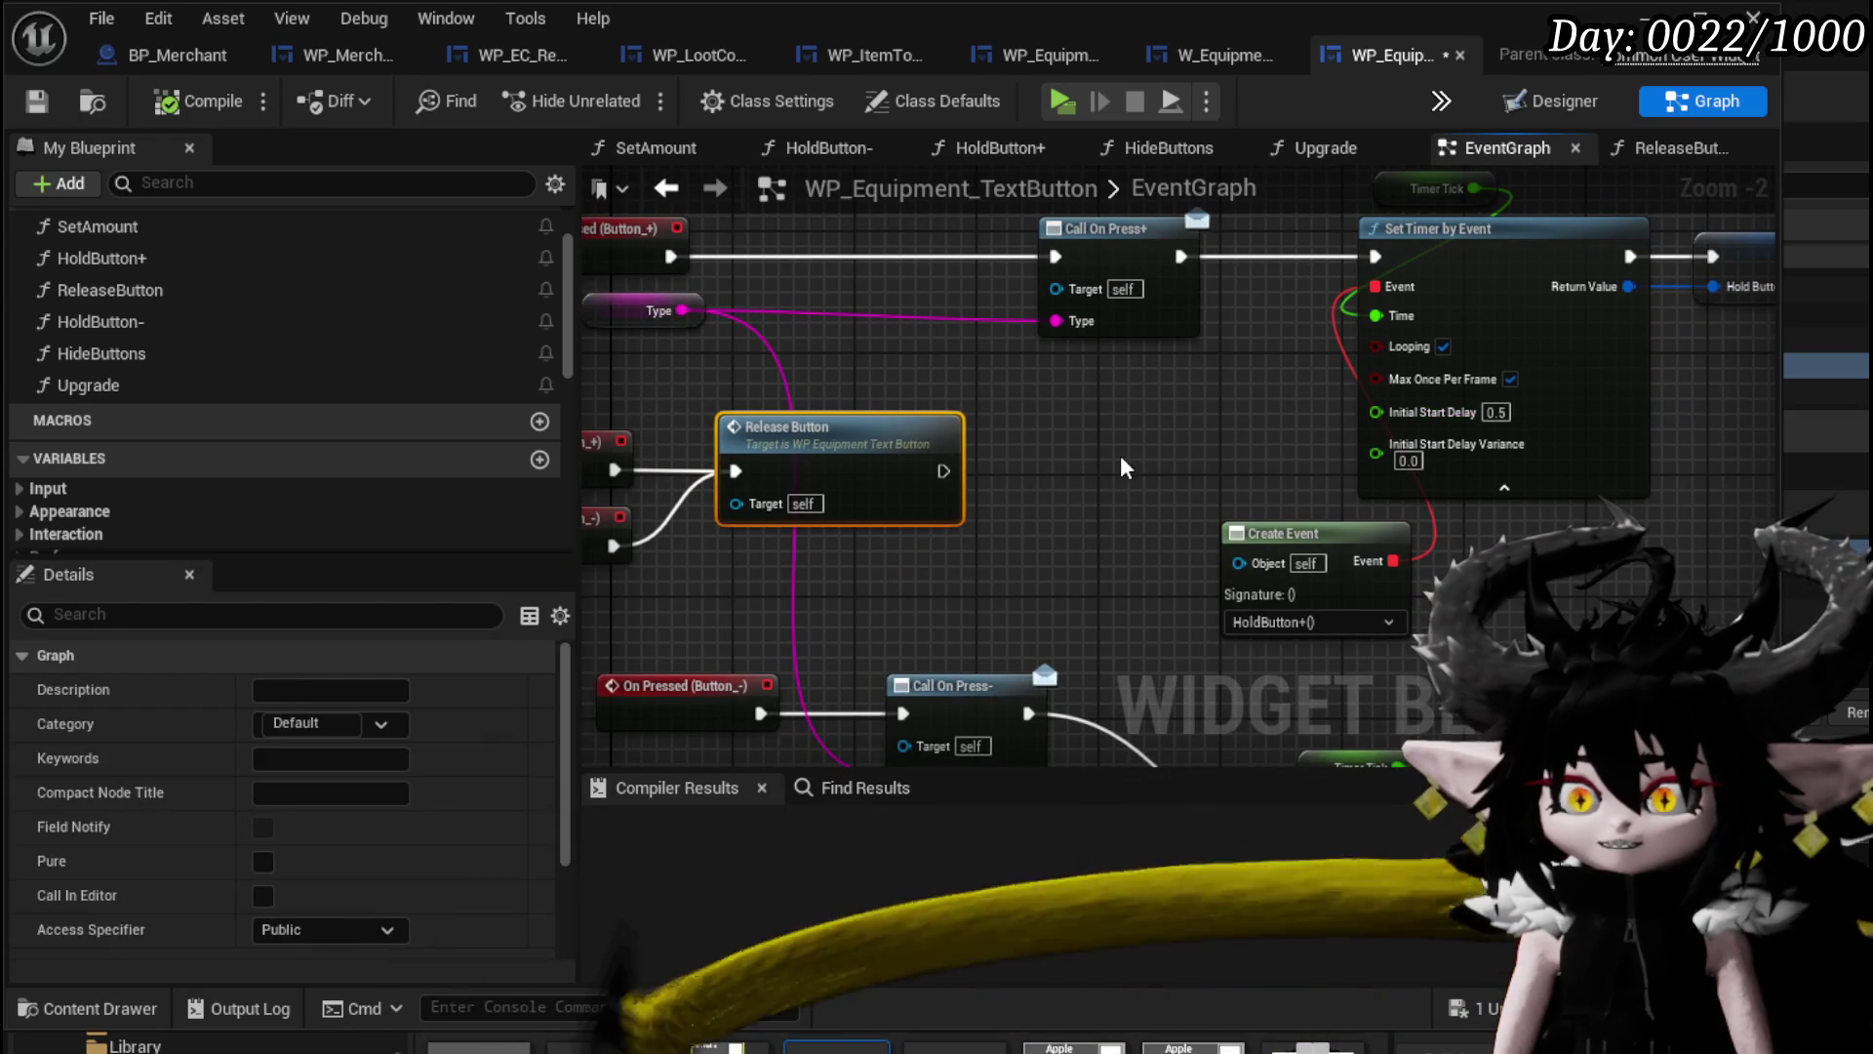
mouse_move(1122, 458)
mouse_down()
mouse_move(1067, 324)
mouse_move(966, 375)
mouse_move(715, 592)
mouse_move(1007, 393)
mouse_move(1109, 525)
mouse_move(954, 321)
mouse_move(926, 586)
mouse_up()
Align Create Event with Set Timer by Event and reposition the Timer Tick getter node.
drag(1346, 336, 1362, 478)
mouse_move(1137, 322)
mouse_down()
mouse_move(1073, 283)
mouse_move(1093, 311)
mouse_up()
click(1122, 312)
scroll(371, 747, down, 10)
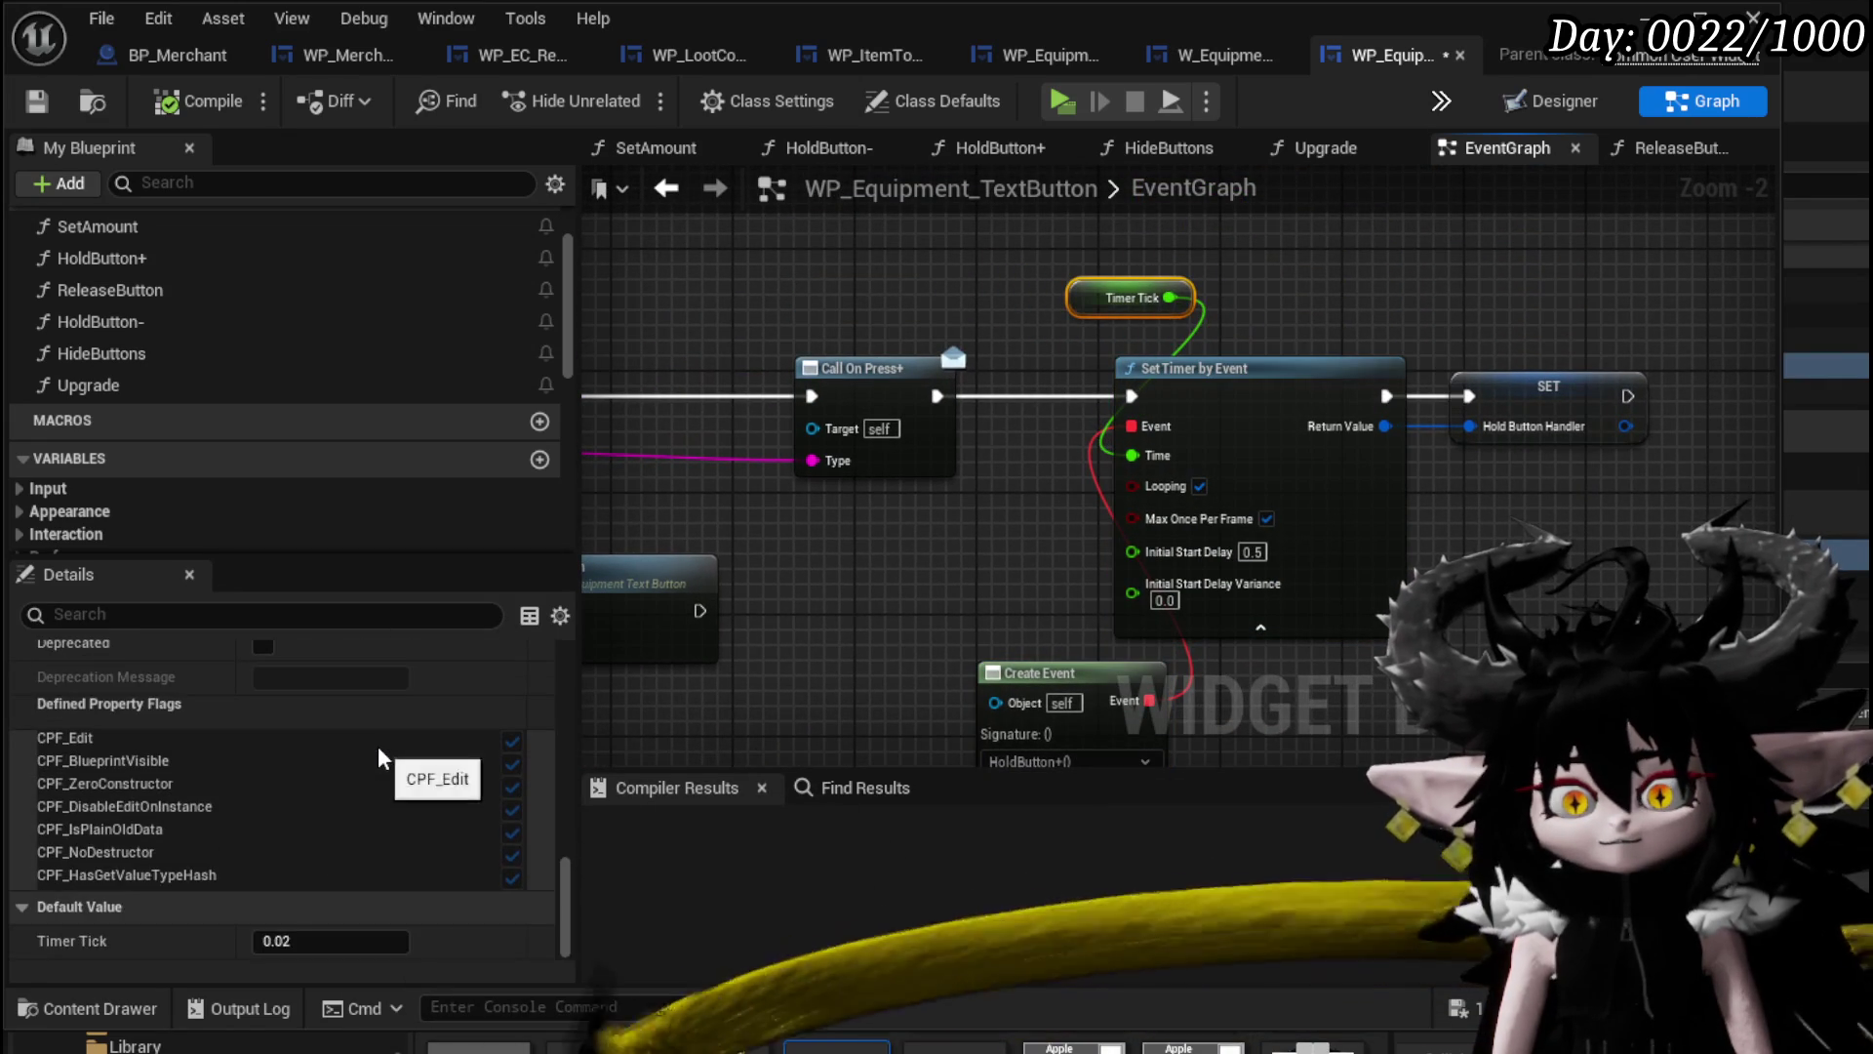
mouse_move(982, 298)
mouse_down()
mouse_move(742, 239)
mouse_move(1032, 279)
mouse_move(1120, 533)
mouse_move(1131, 461)
mouse_move(895, 299)
mouse_move(844, 137)
mouse_move(898, 166)
mouse_move(849, 171)
mouse_move(910, 512)
mouse_move(1001, 547)
mouse_up()
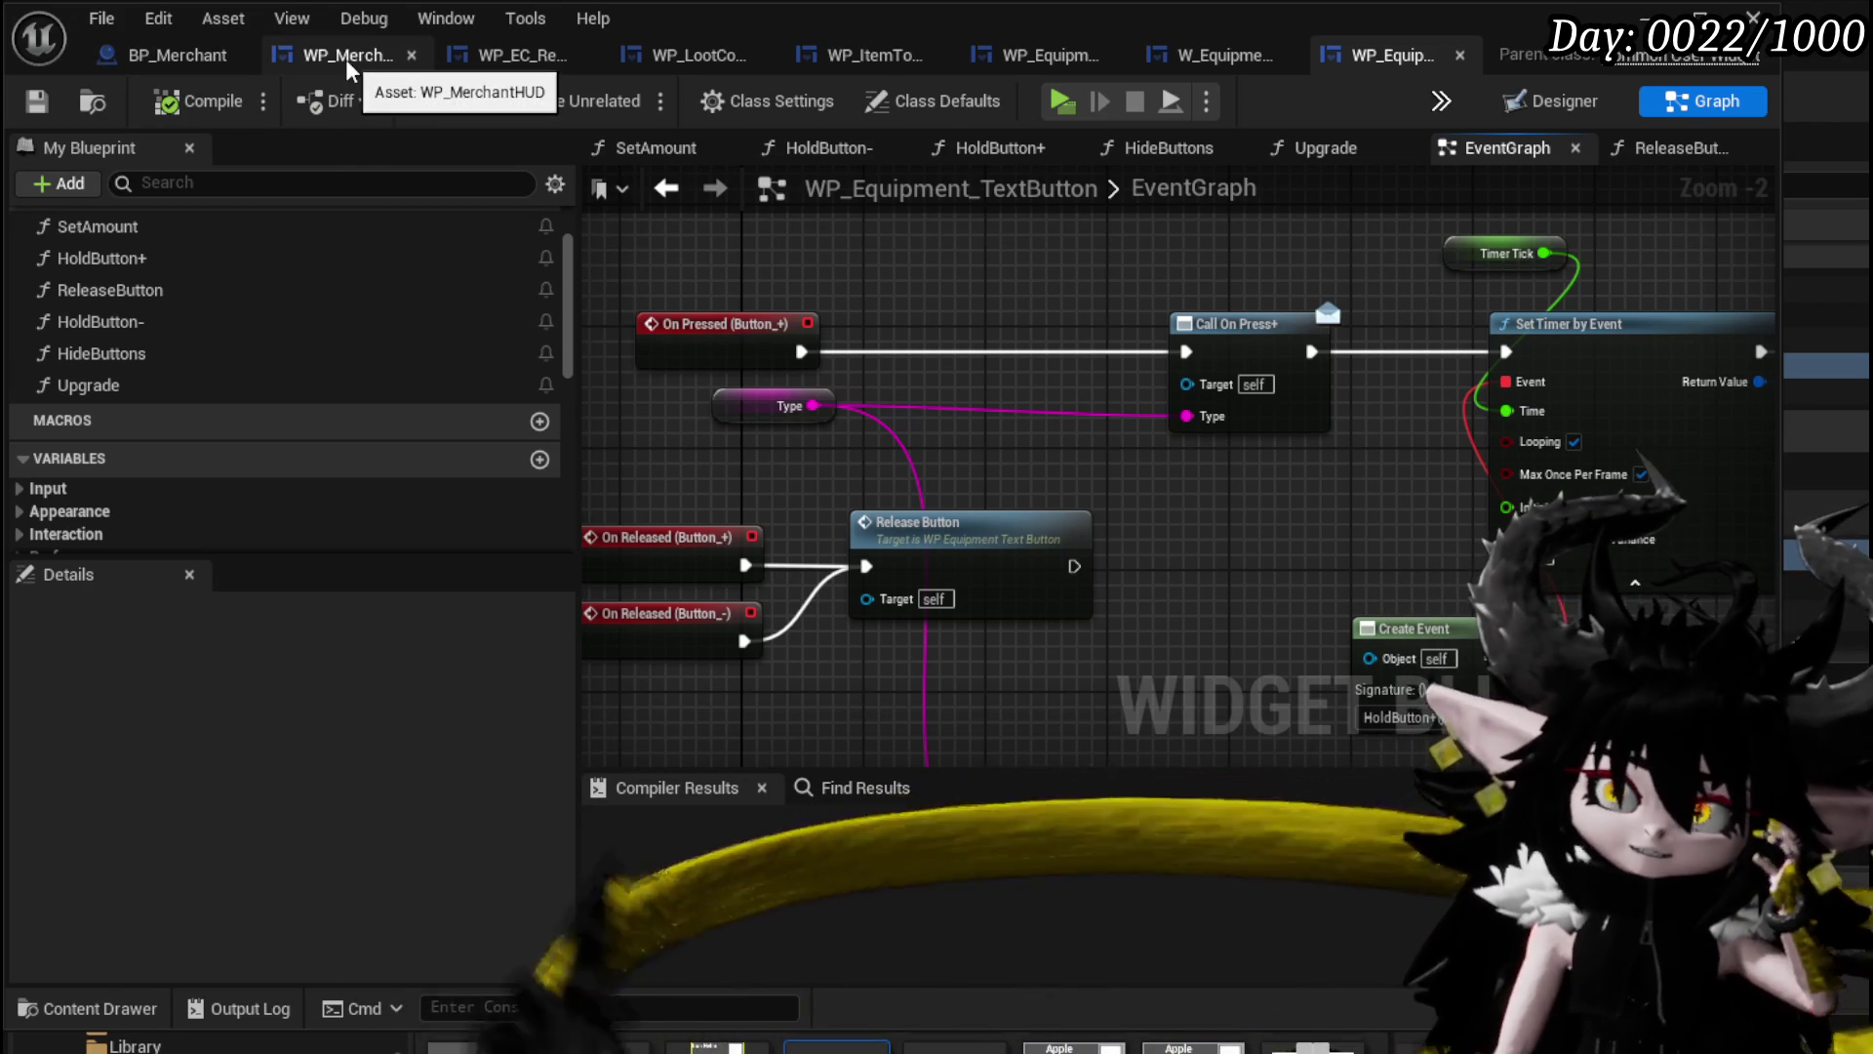
click(348, 66)
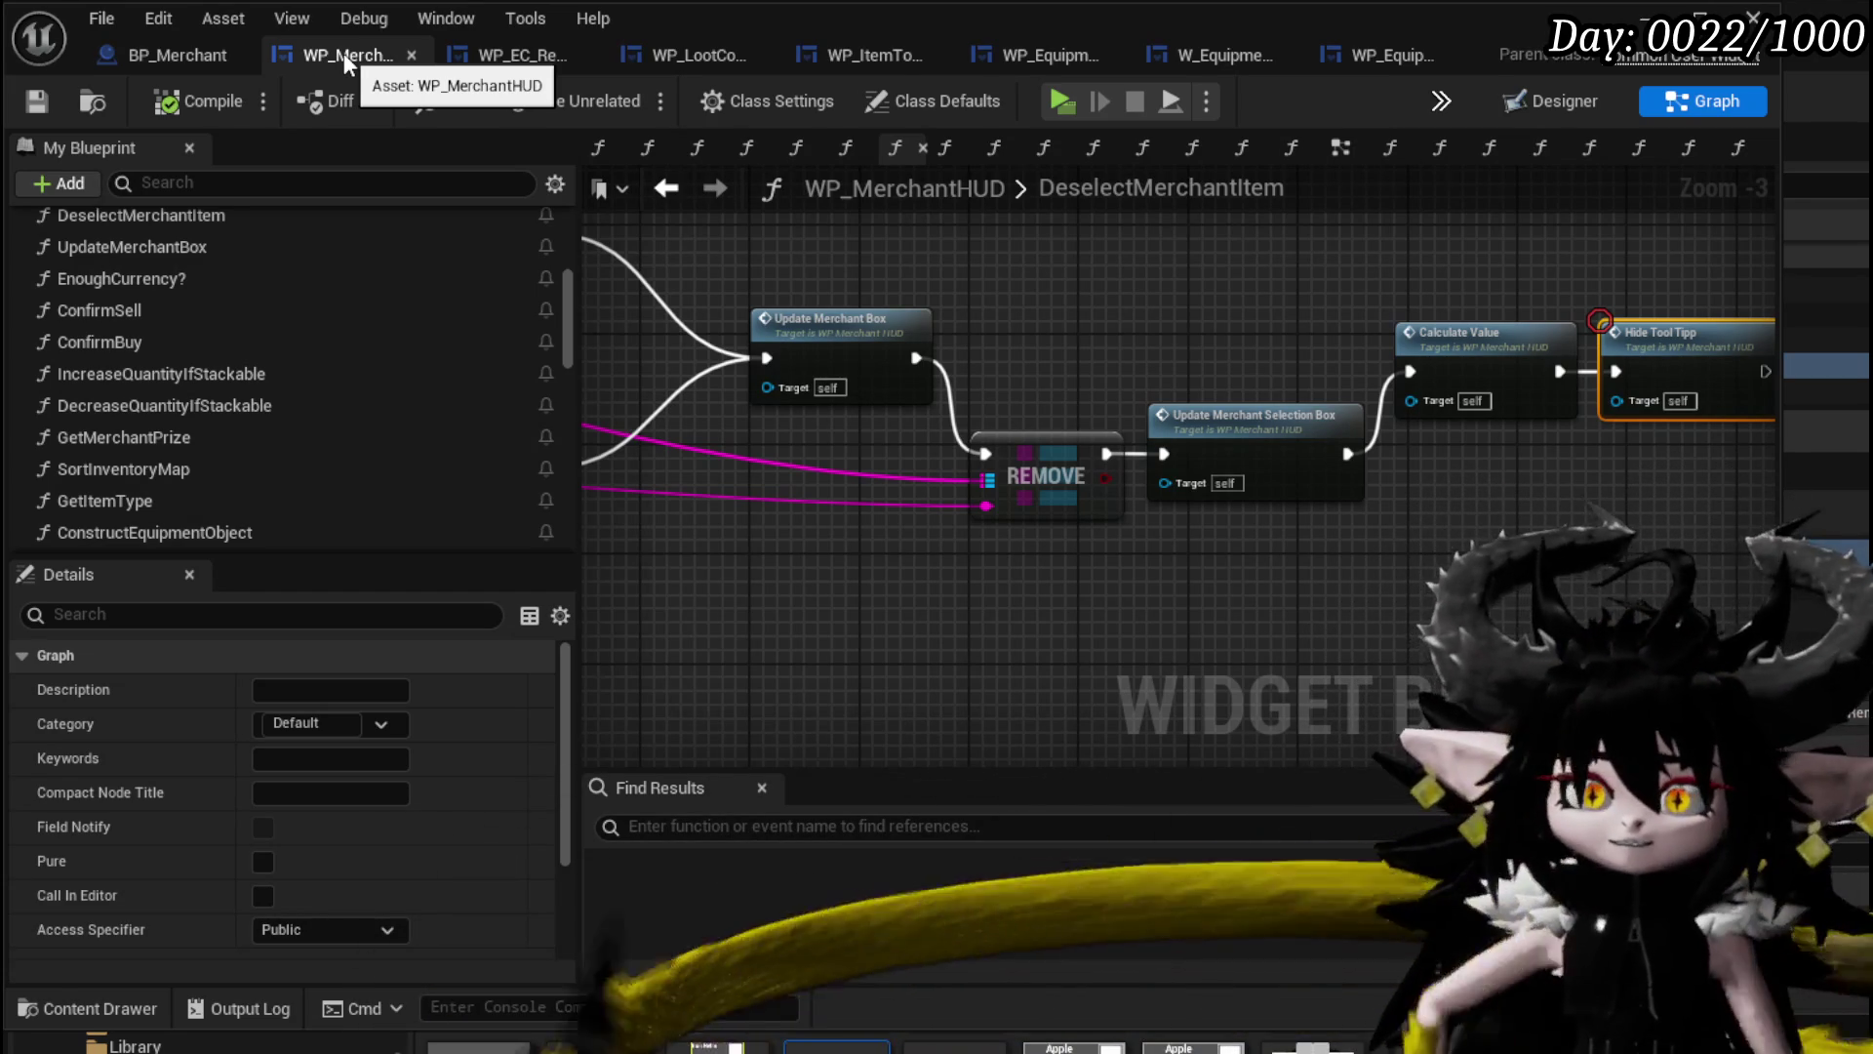
Inspect WP_MerchantHUD's DeselectMerchantItem chain from Calculate Value to Hide Tool Tipp.
mouse_move(1223, 372)
mouse_down()
mouse_move(878, 420)
mouse_move(1288, 460)
mouse_move(1130, 423)
mouse_move(942, 419)
mouse_move(1600, 459)
mouse_move(1466, 442)
mouse_move(1649, 585)
mouse_move(1348, 493)
mouse_move(1493, 480)
mouse_move(1518, 411)
mouse_up()
scroll(1465, 442, down, 1)
drag(1386, 367, 1150, 400)
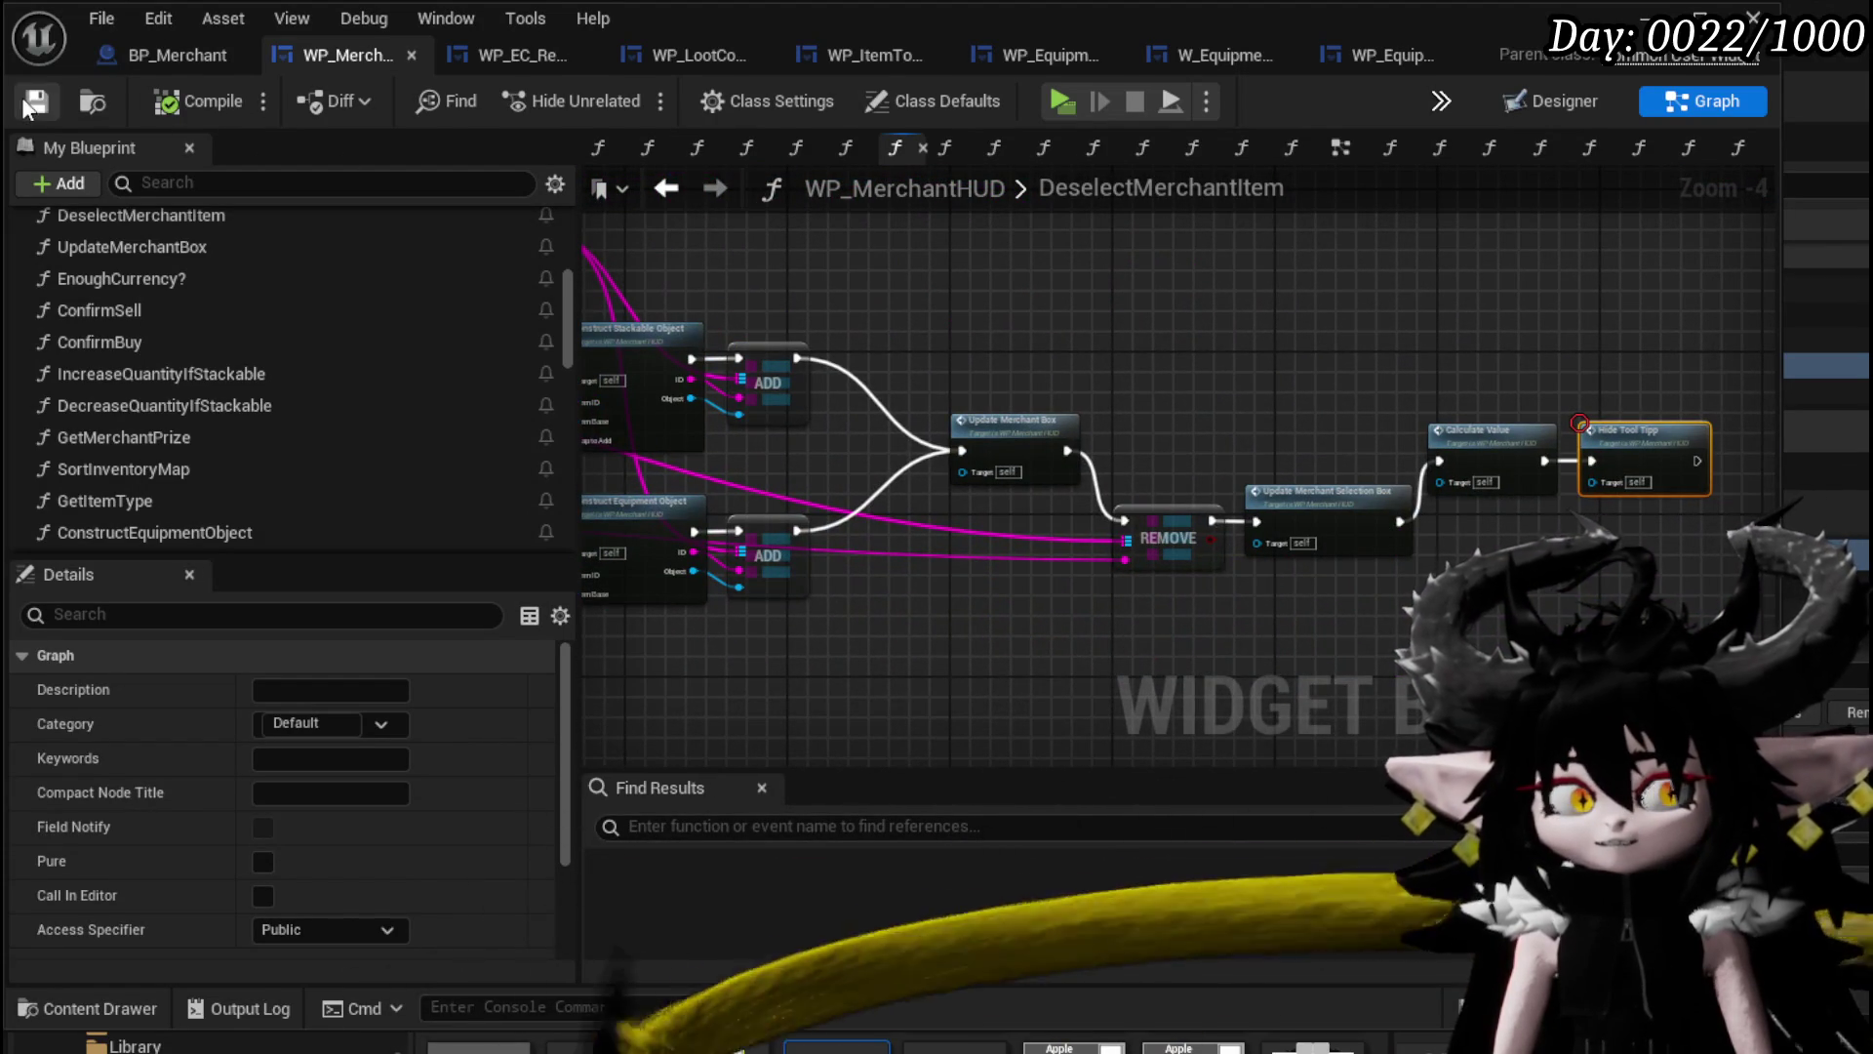
mouse_move(1067, 330)
mouse_down()
mouse_move(765, 230)
mouse_move(1356, 371)
mouse_move(1190, 322)
mouse_move(1011, 347)
mouse_up()
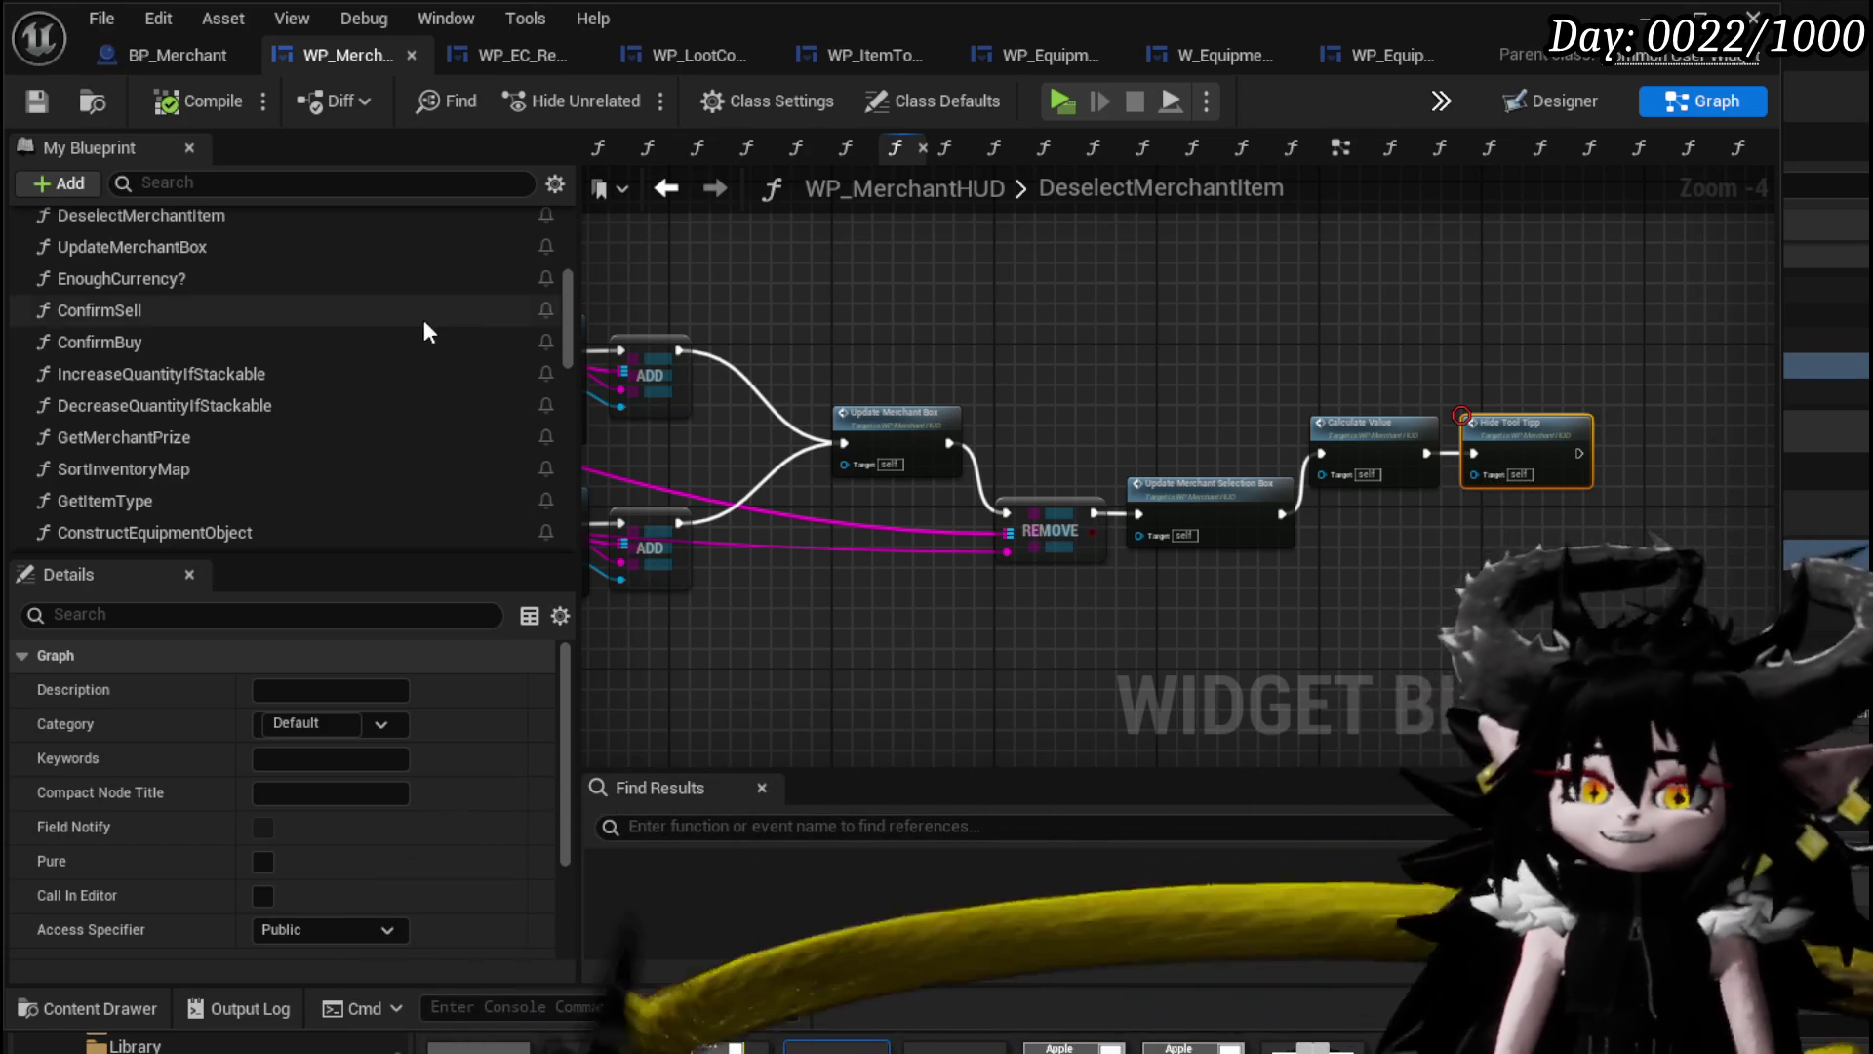
scroll(408, 314, up, 5)
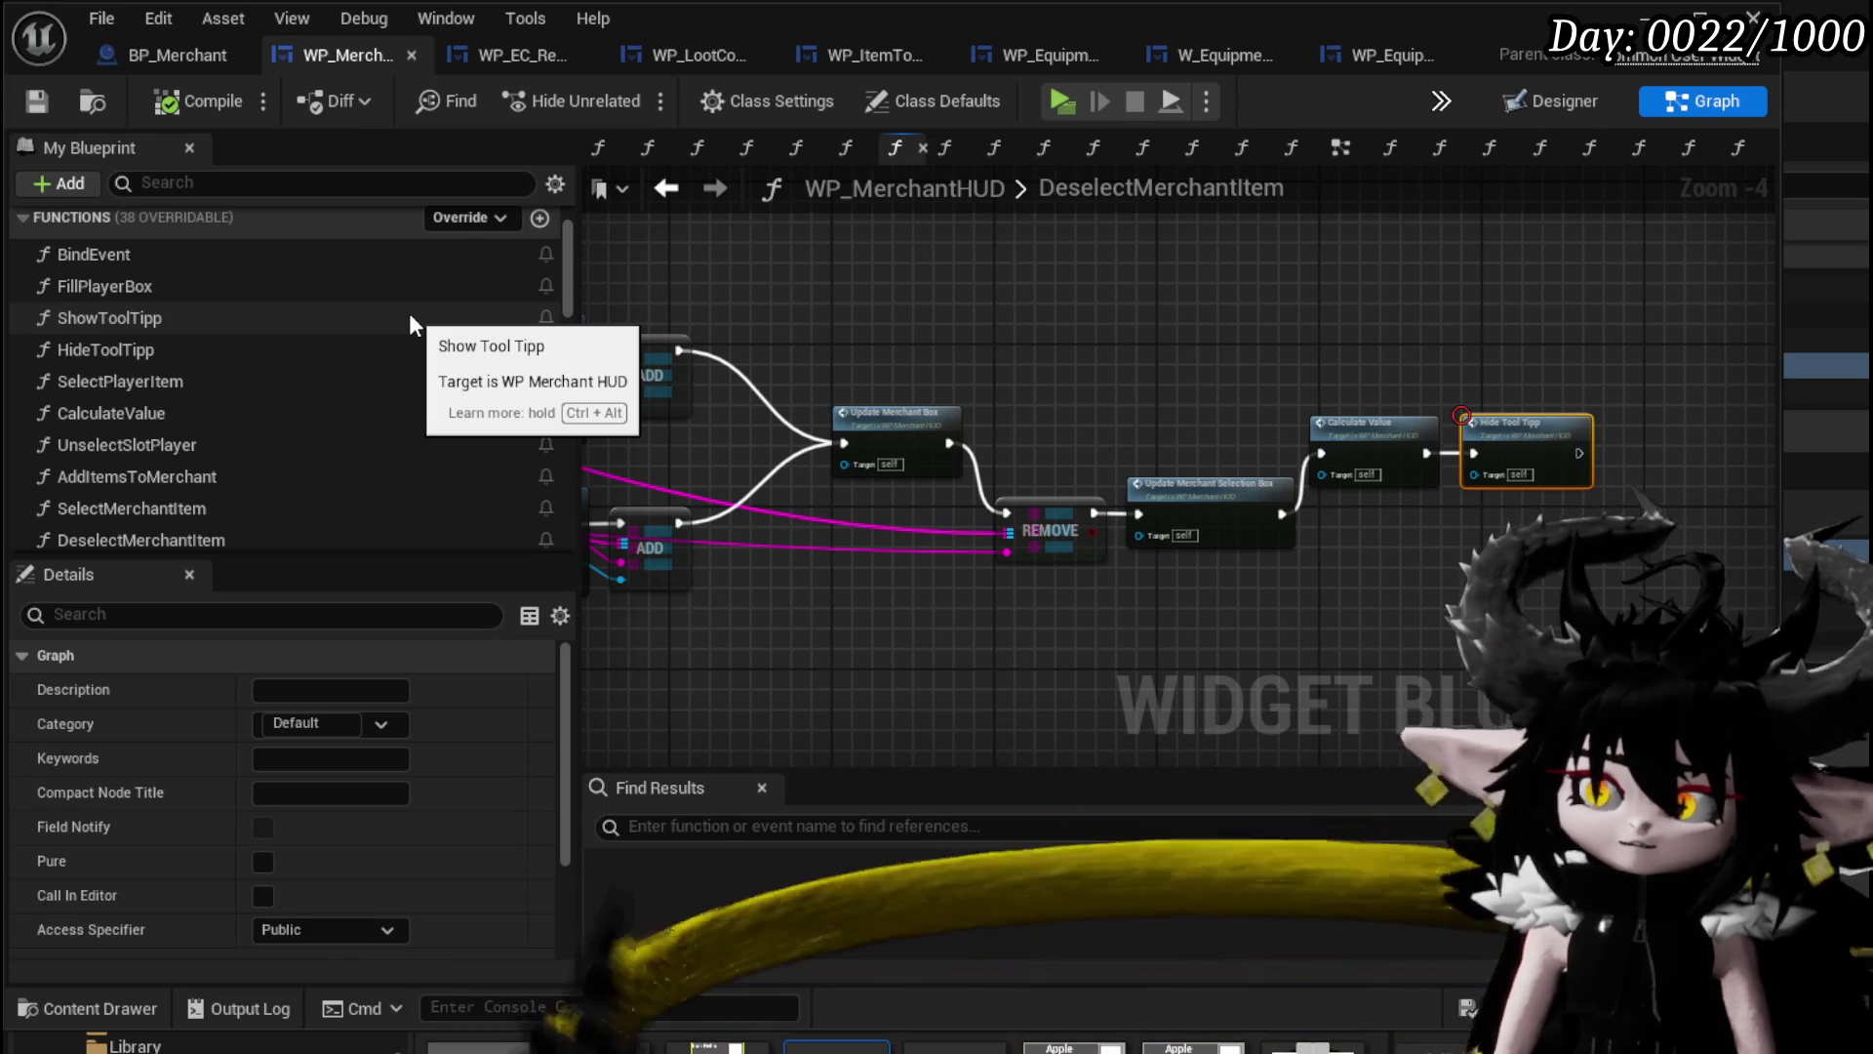
scroll(1216, 327, up, 3)
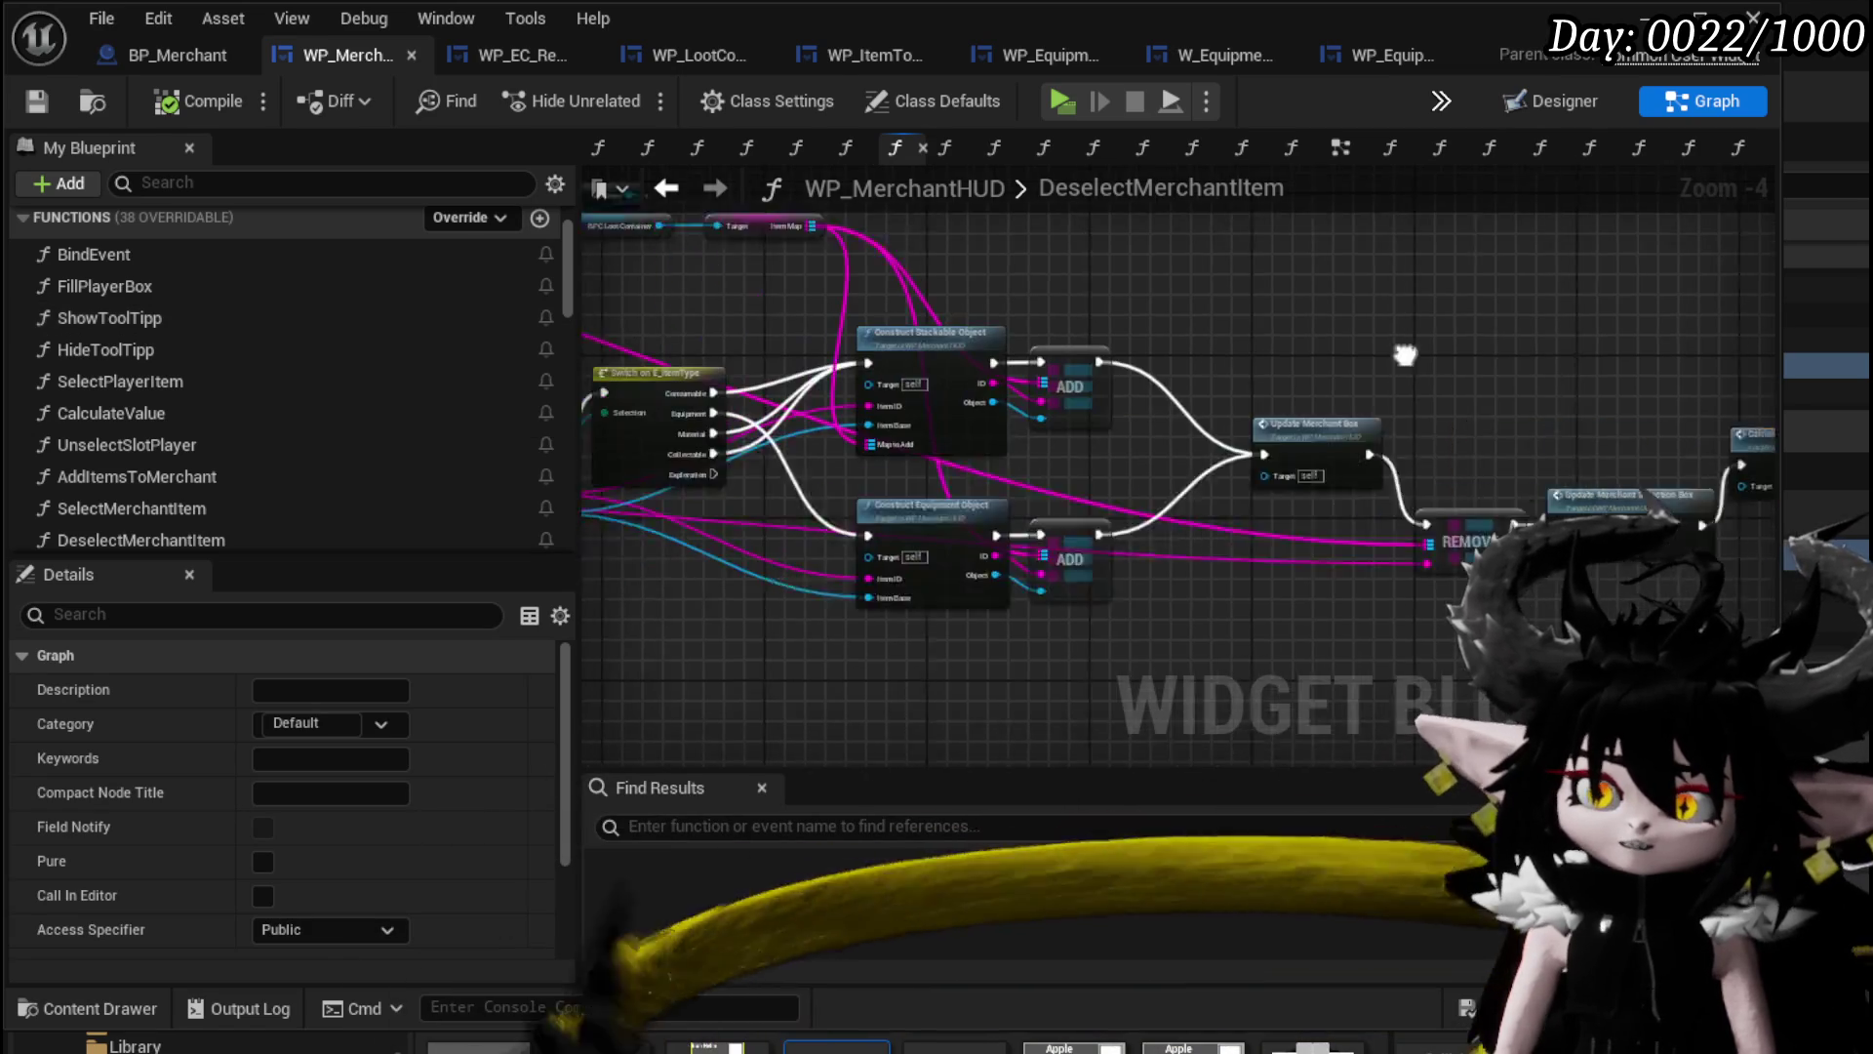
drag(1219, 331, 1283, 295)
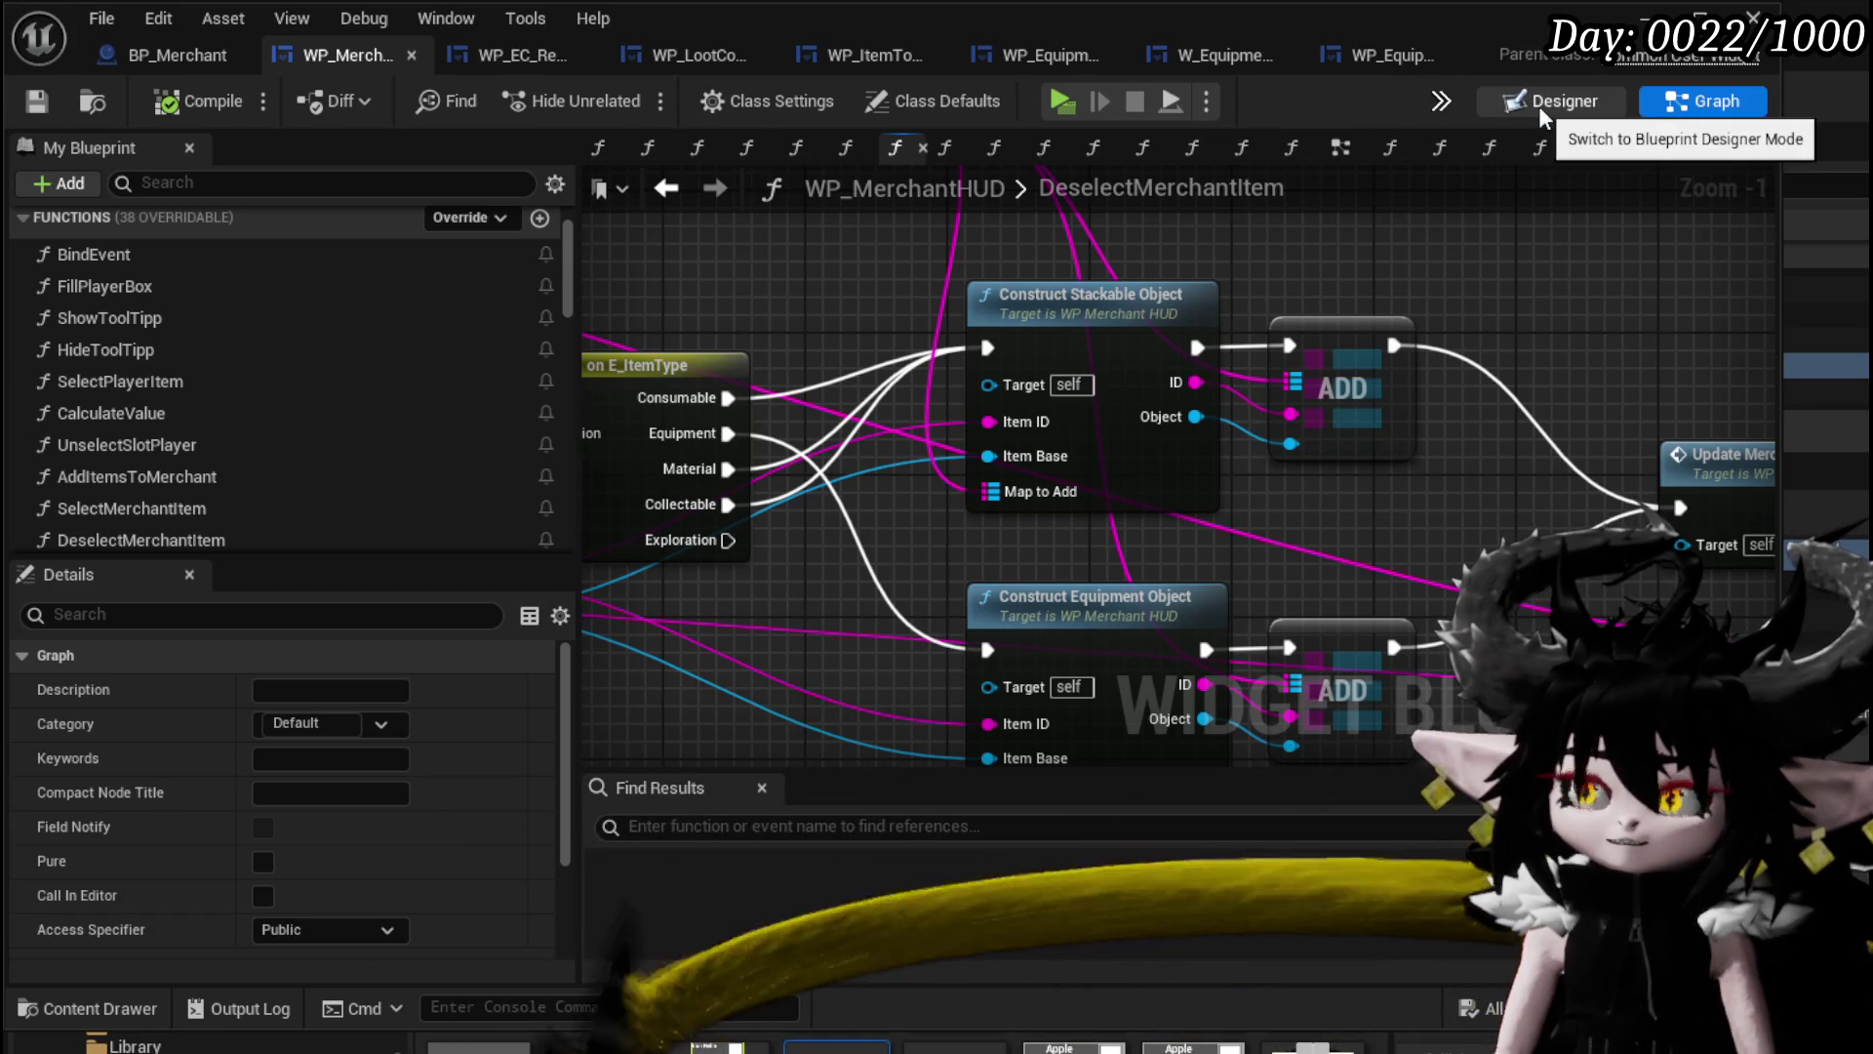
click(1537, 105)
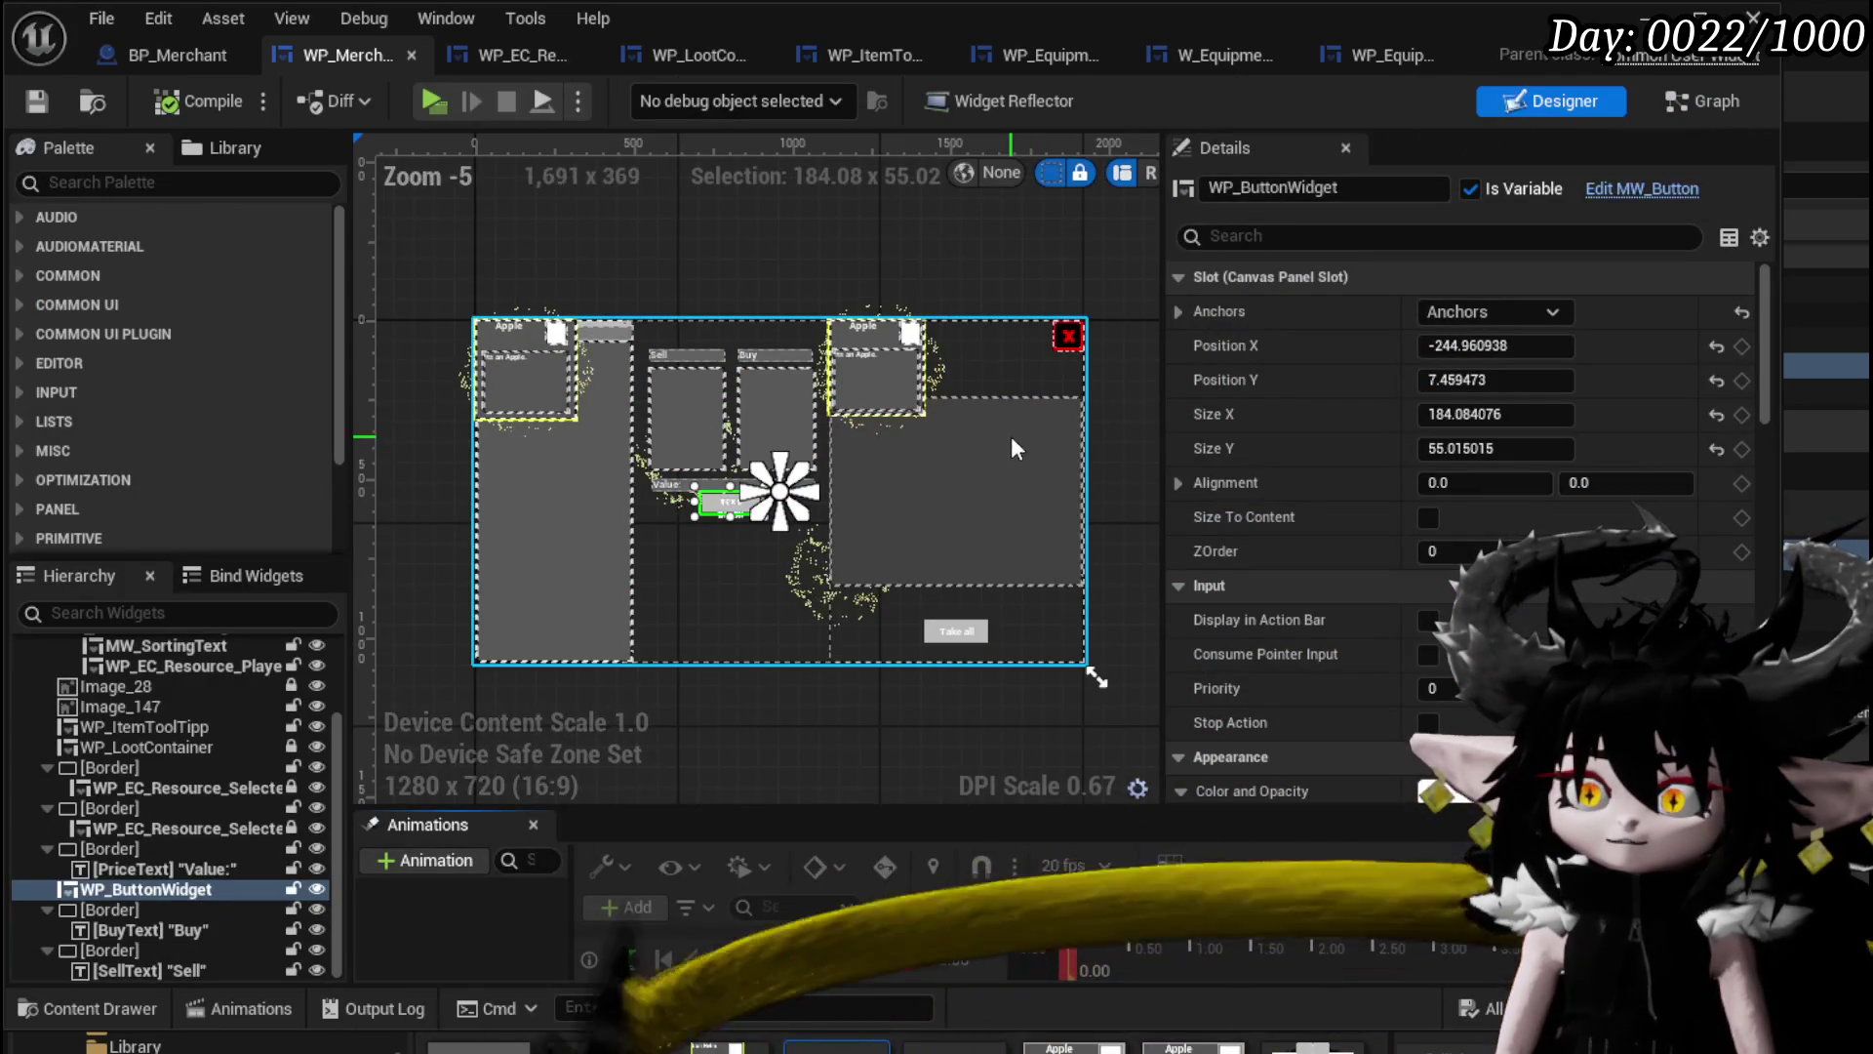
key(shift+F4)
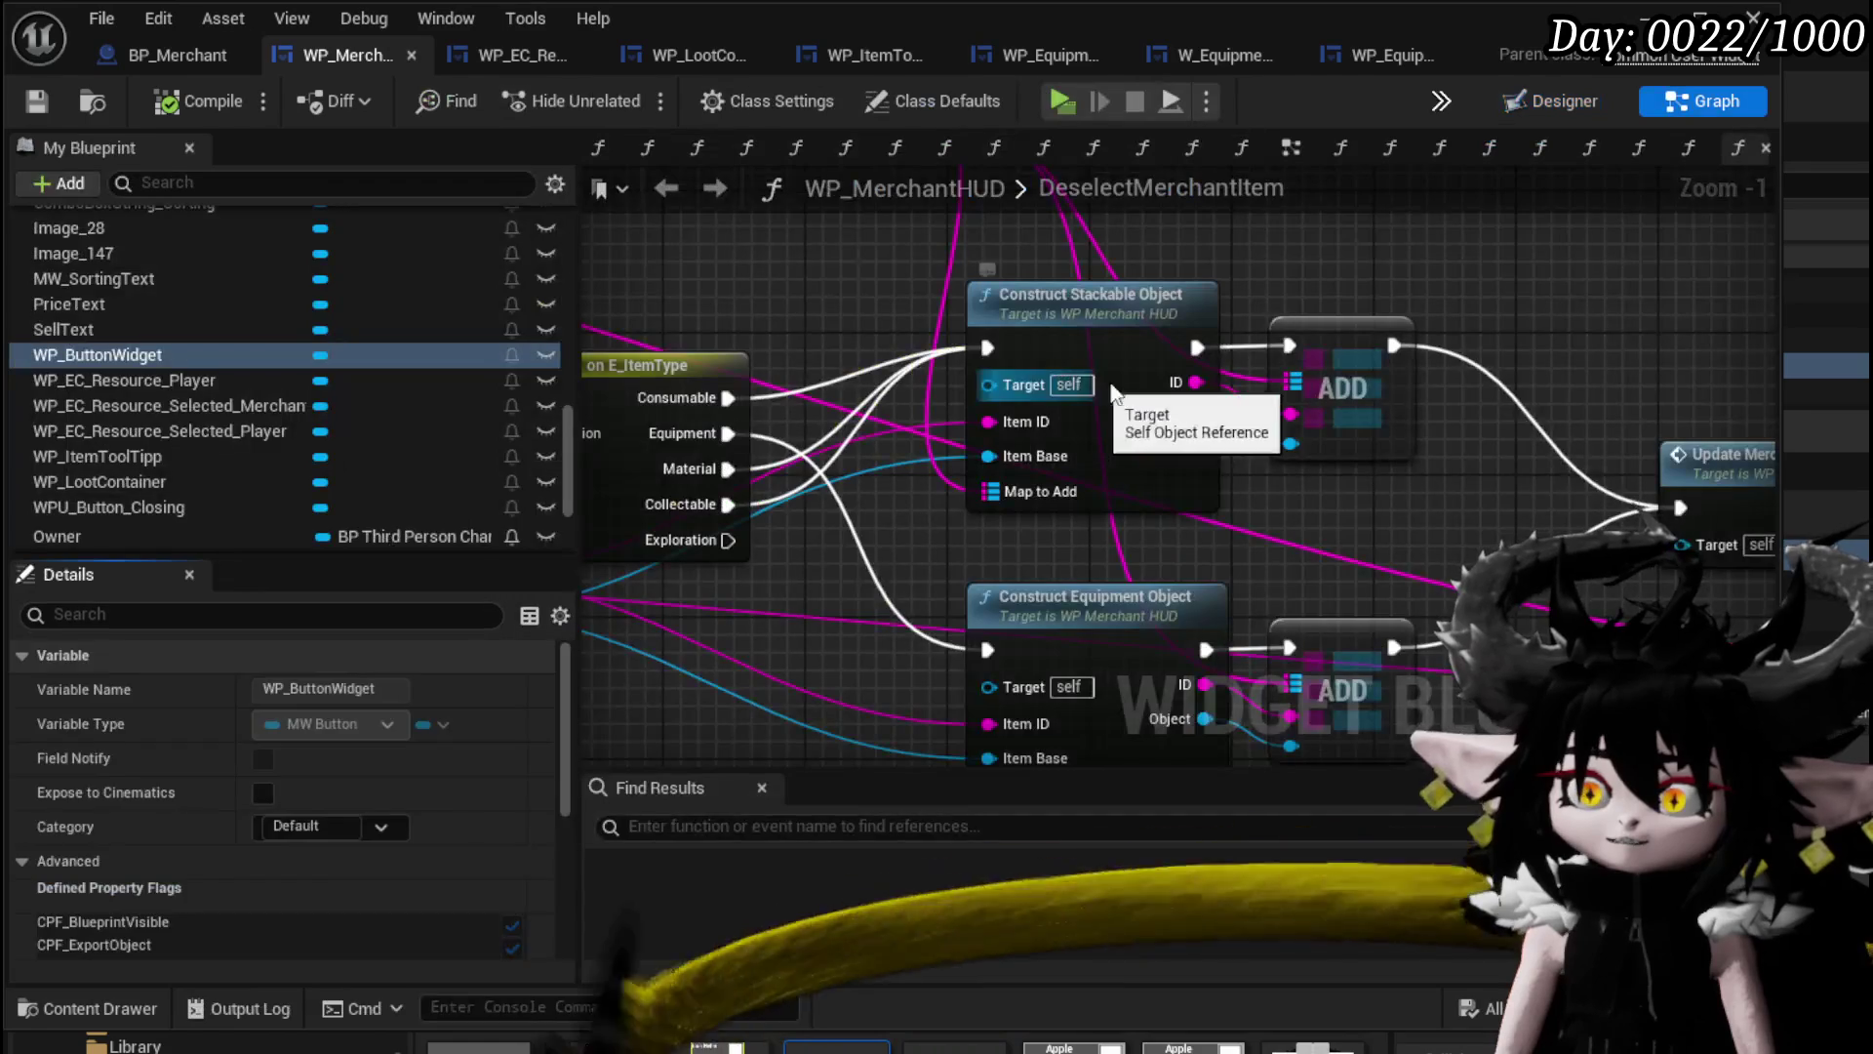
Open the UpdateMerchantBox function graph from WP_MerchantHUD.
mouse_move(1278, 293)
mouse_down()
mouse_move(810, 210)
mouse_move(1400, 193)
mouse_move(766, 191)
mouse_up()
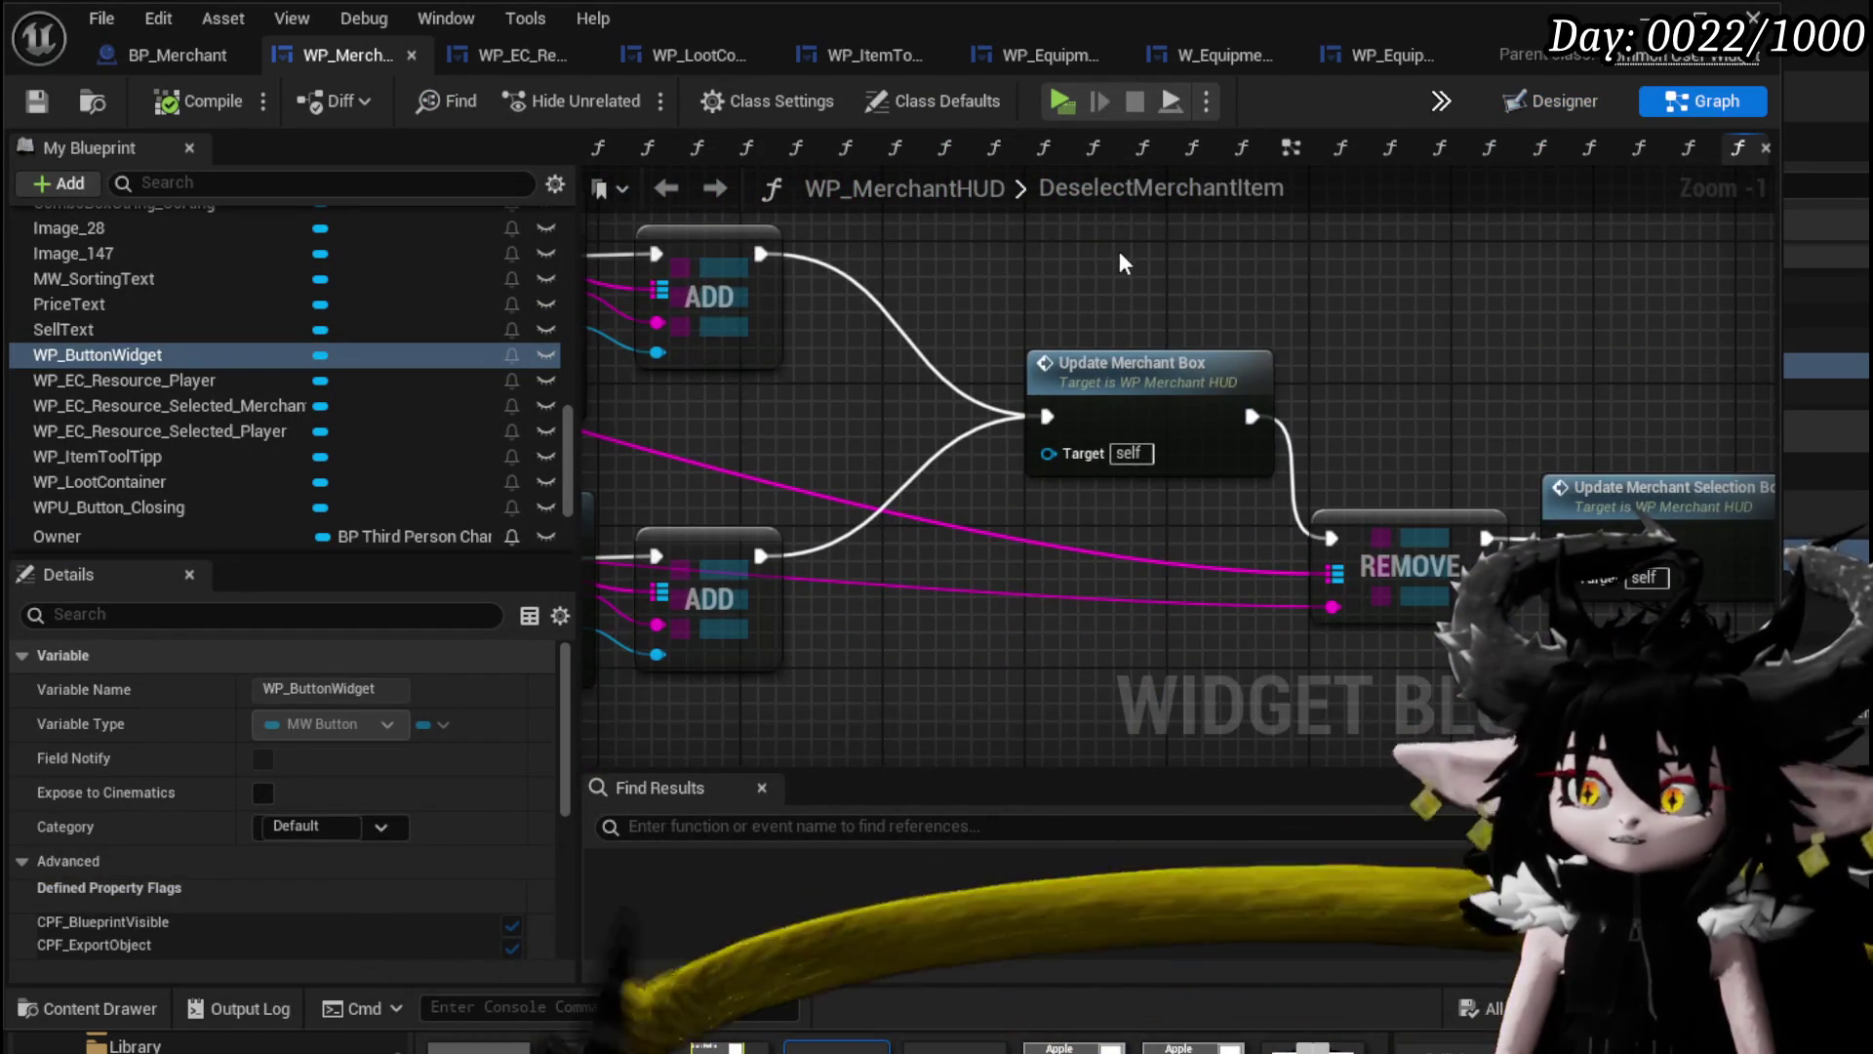
scroll(1120, 250, down, 1)
mouse_move(1120, 250)
mouse_down()
mouse_move(1408, 372)
mouse_move(1698, 385)
mouse_up()
scroll(1162, 348, up, 2)
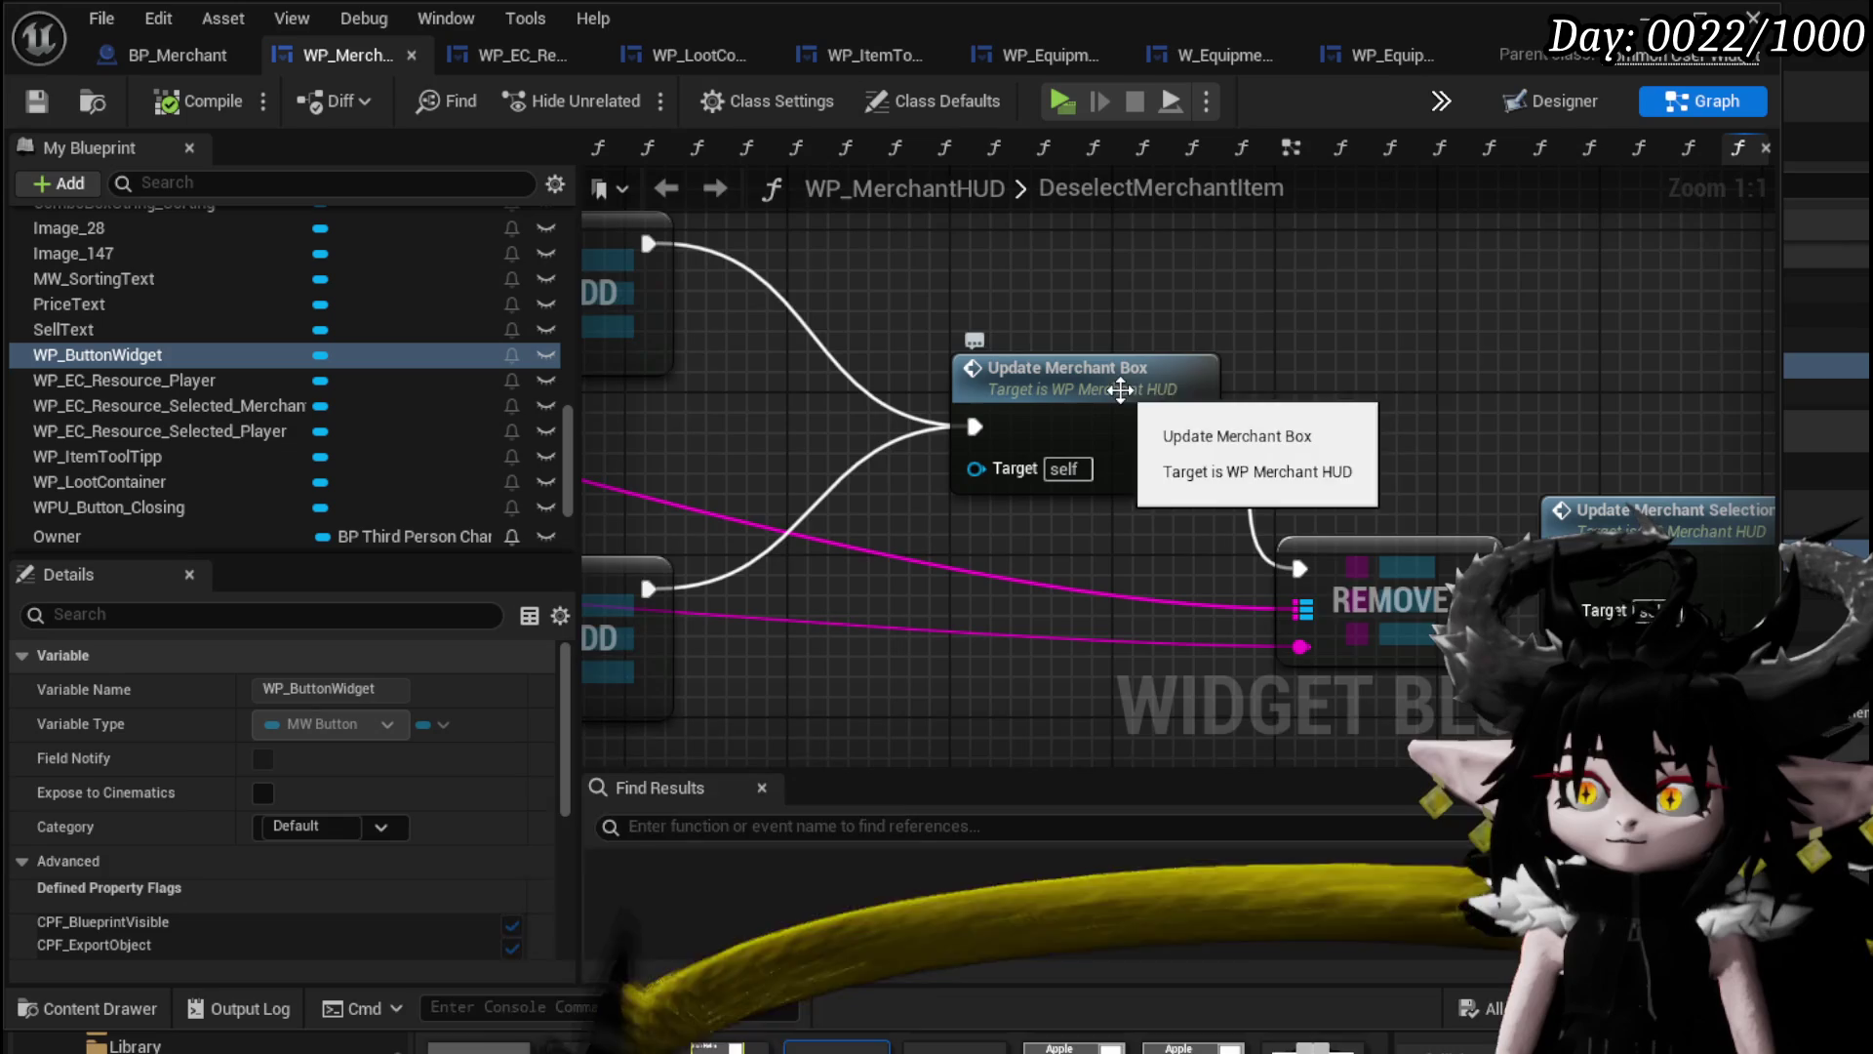
drag(1176, 394, 790, 336)
double_click(790, 337)
Follow Update Box into AddFullMap and select the Create WP Item Slot Widget node.
drag(1330, 420, 1162, 368)
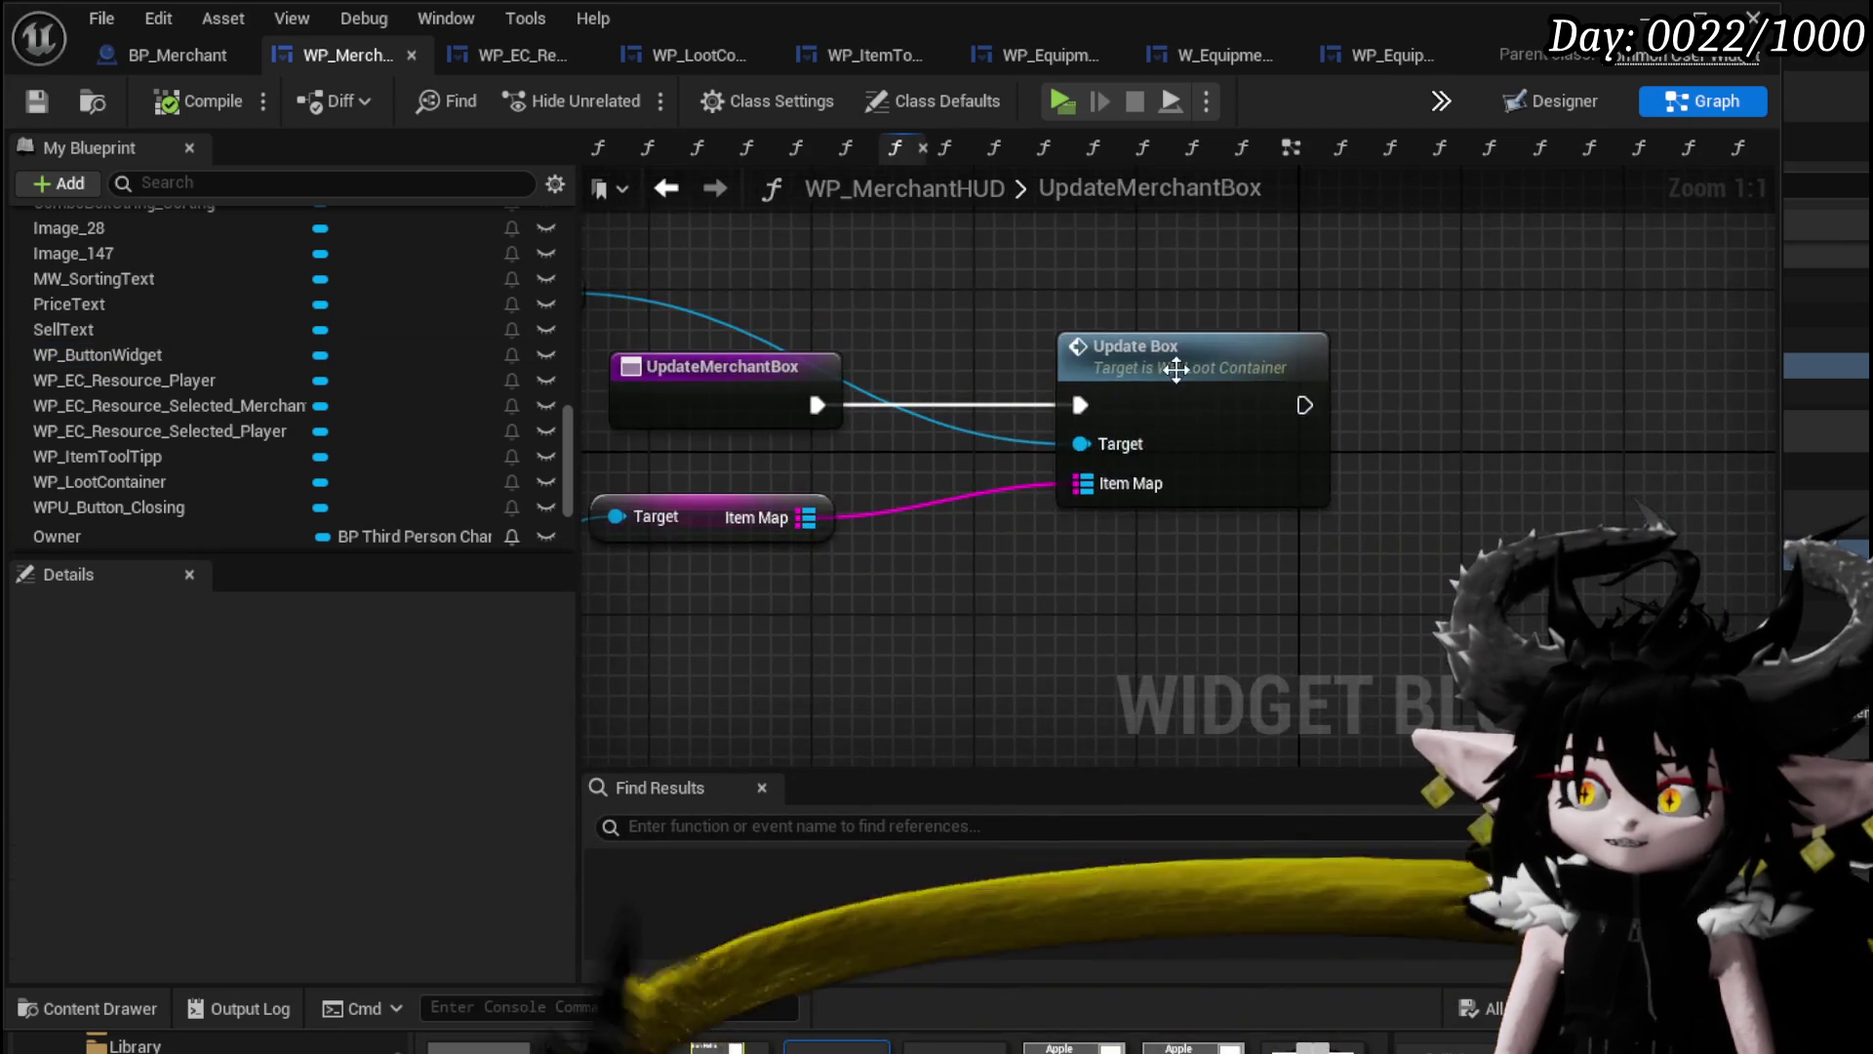
double_click(1068, 340)
double_click(1033, 439)
mouse_move(1407, 449)
mouse_down()
mouse_move(724, 517)
mouse_move(571, 552)
mouse_up()
scroll(917, 514, up, 2)
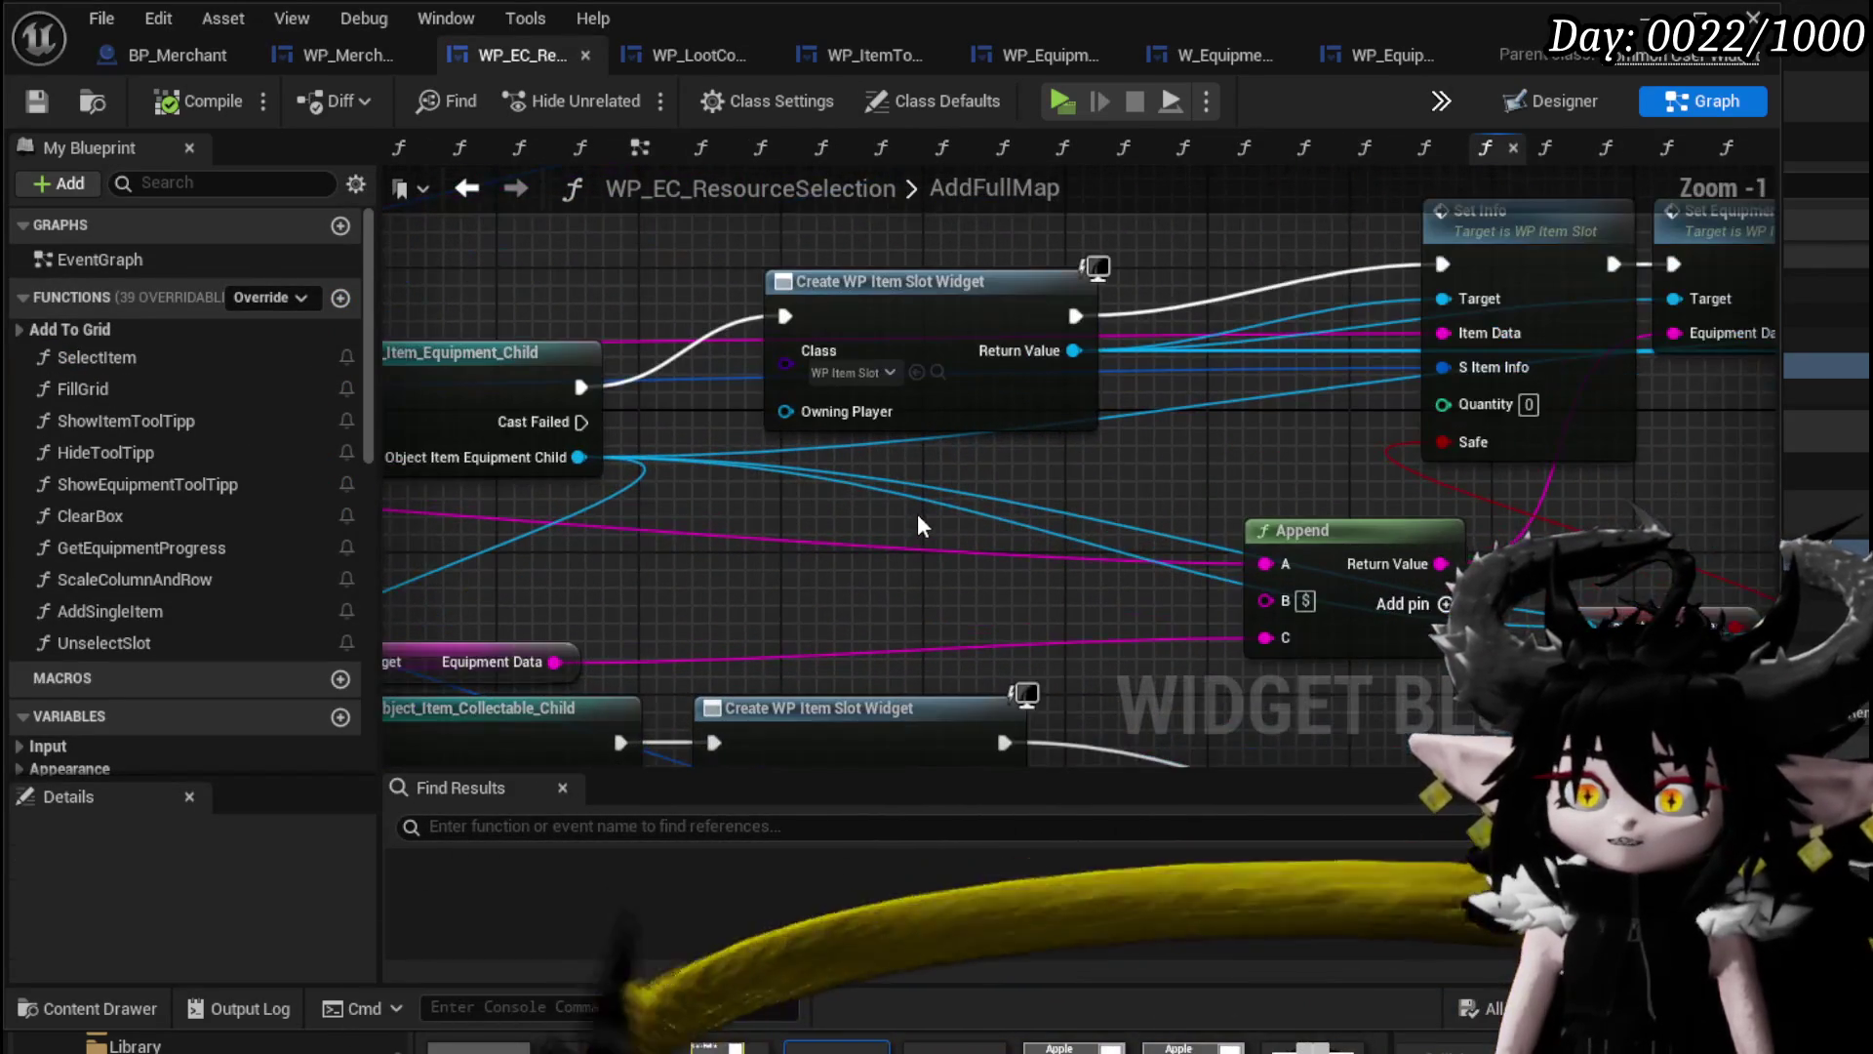
click(919, 371)
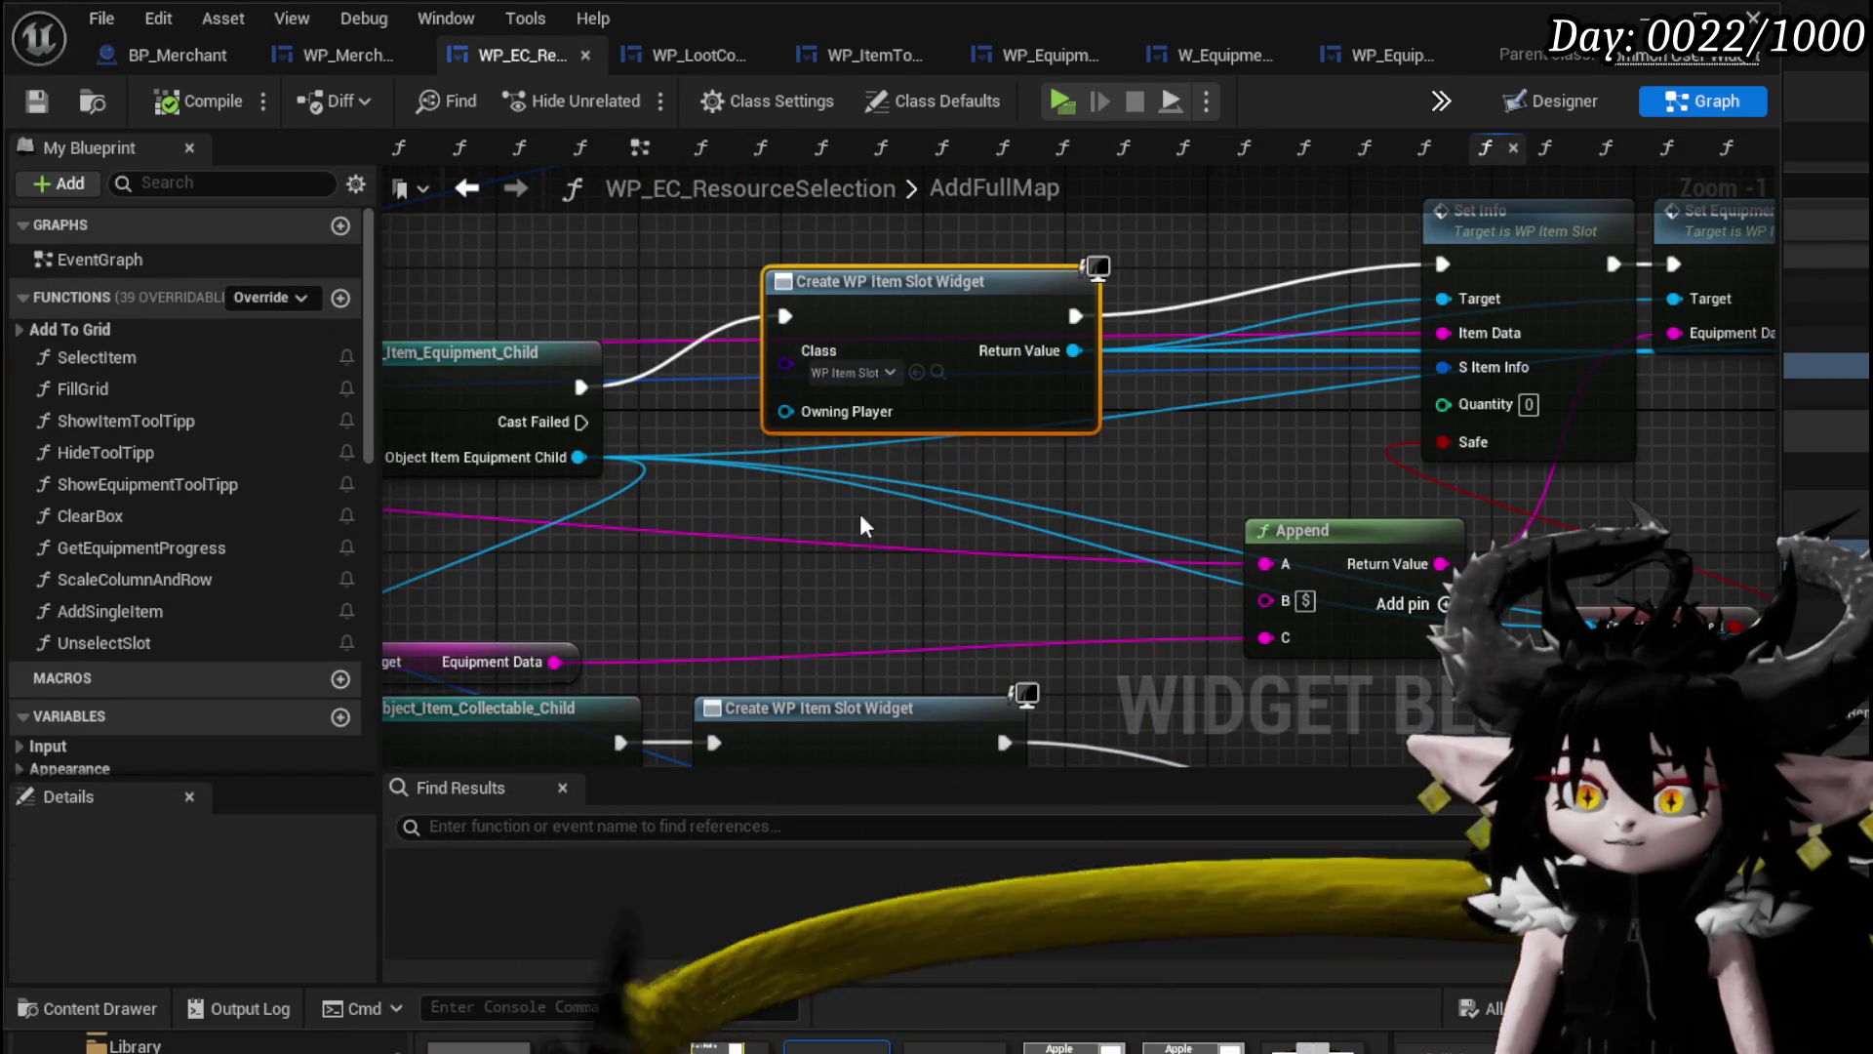
Browse the UI folder's Equipment Sorting and EquipmentToolTipp subfolders, then reopen WP_EC_ResourceSelection.
click(290, 1049)
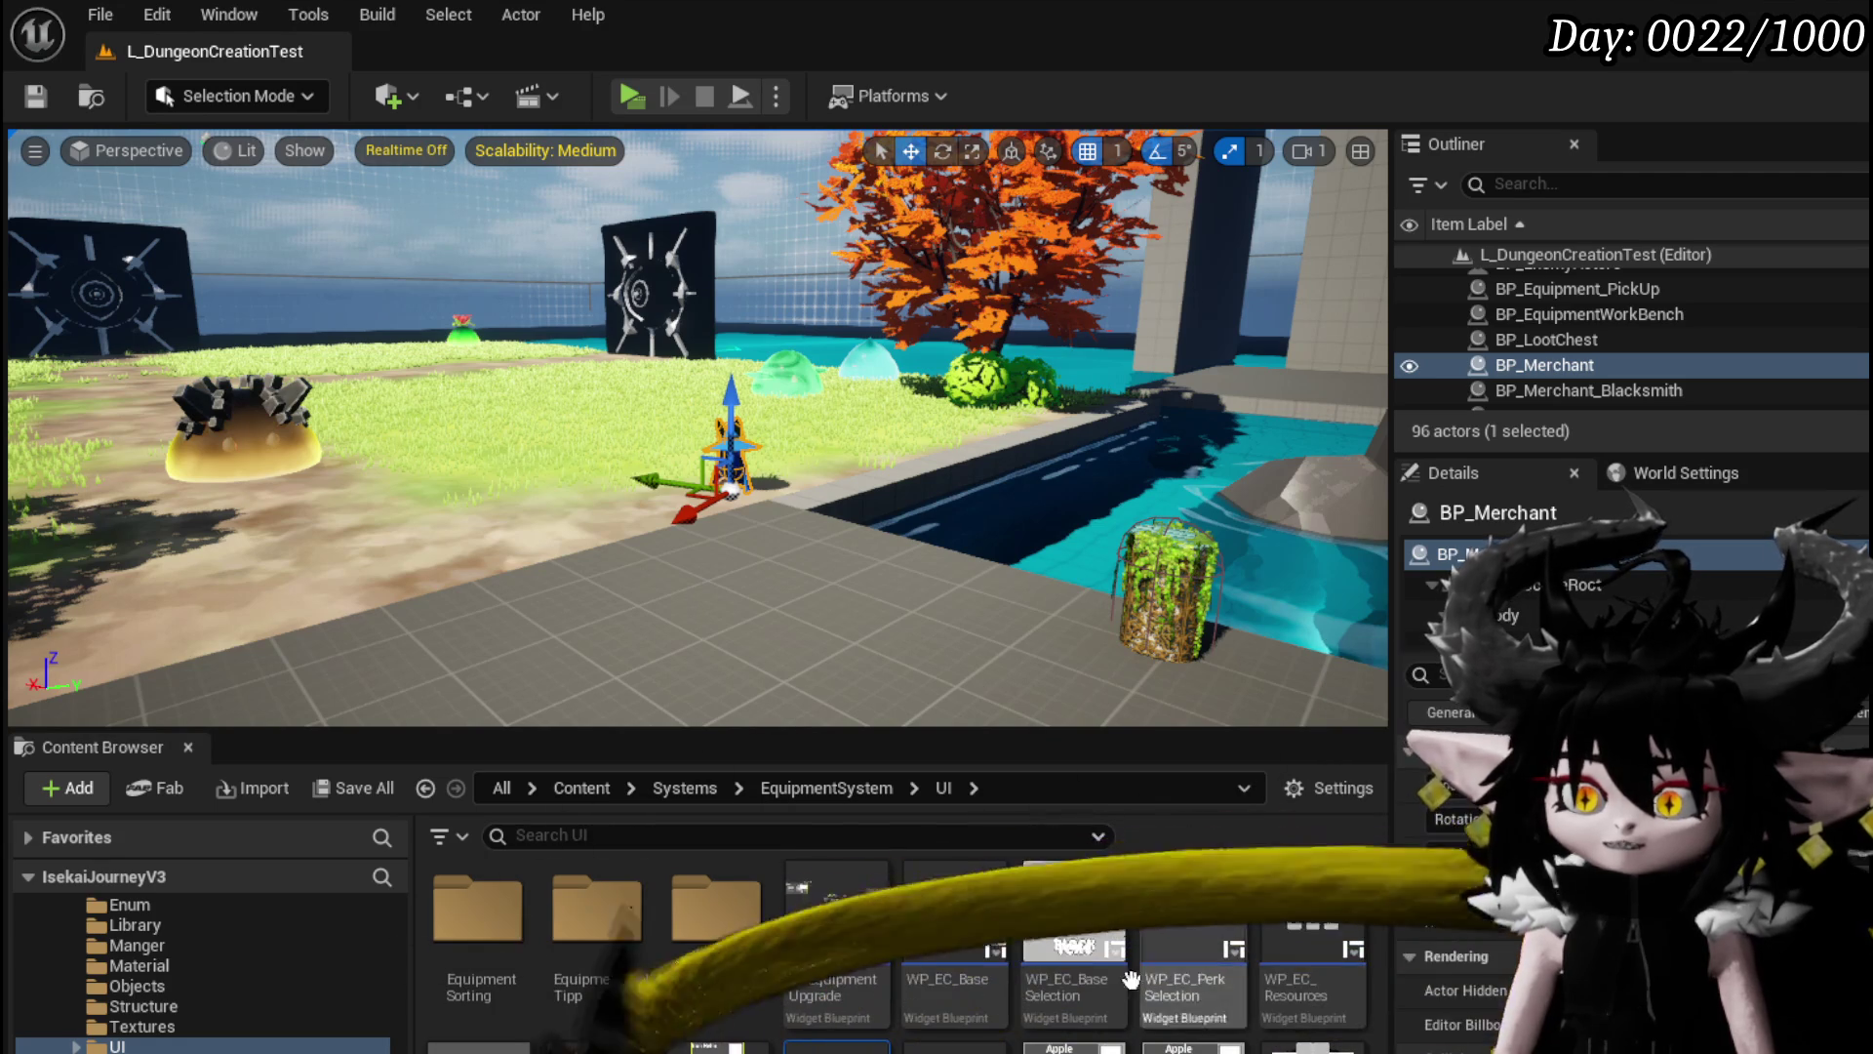
scroll(269, 954, up, 3)
scroll(269, 954, down, 2)
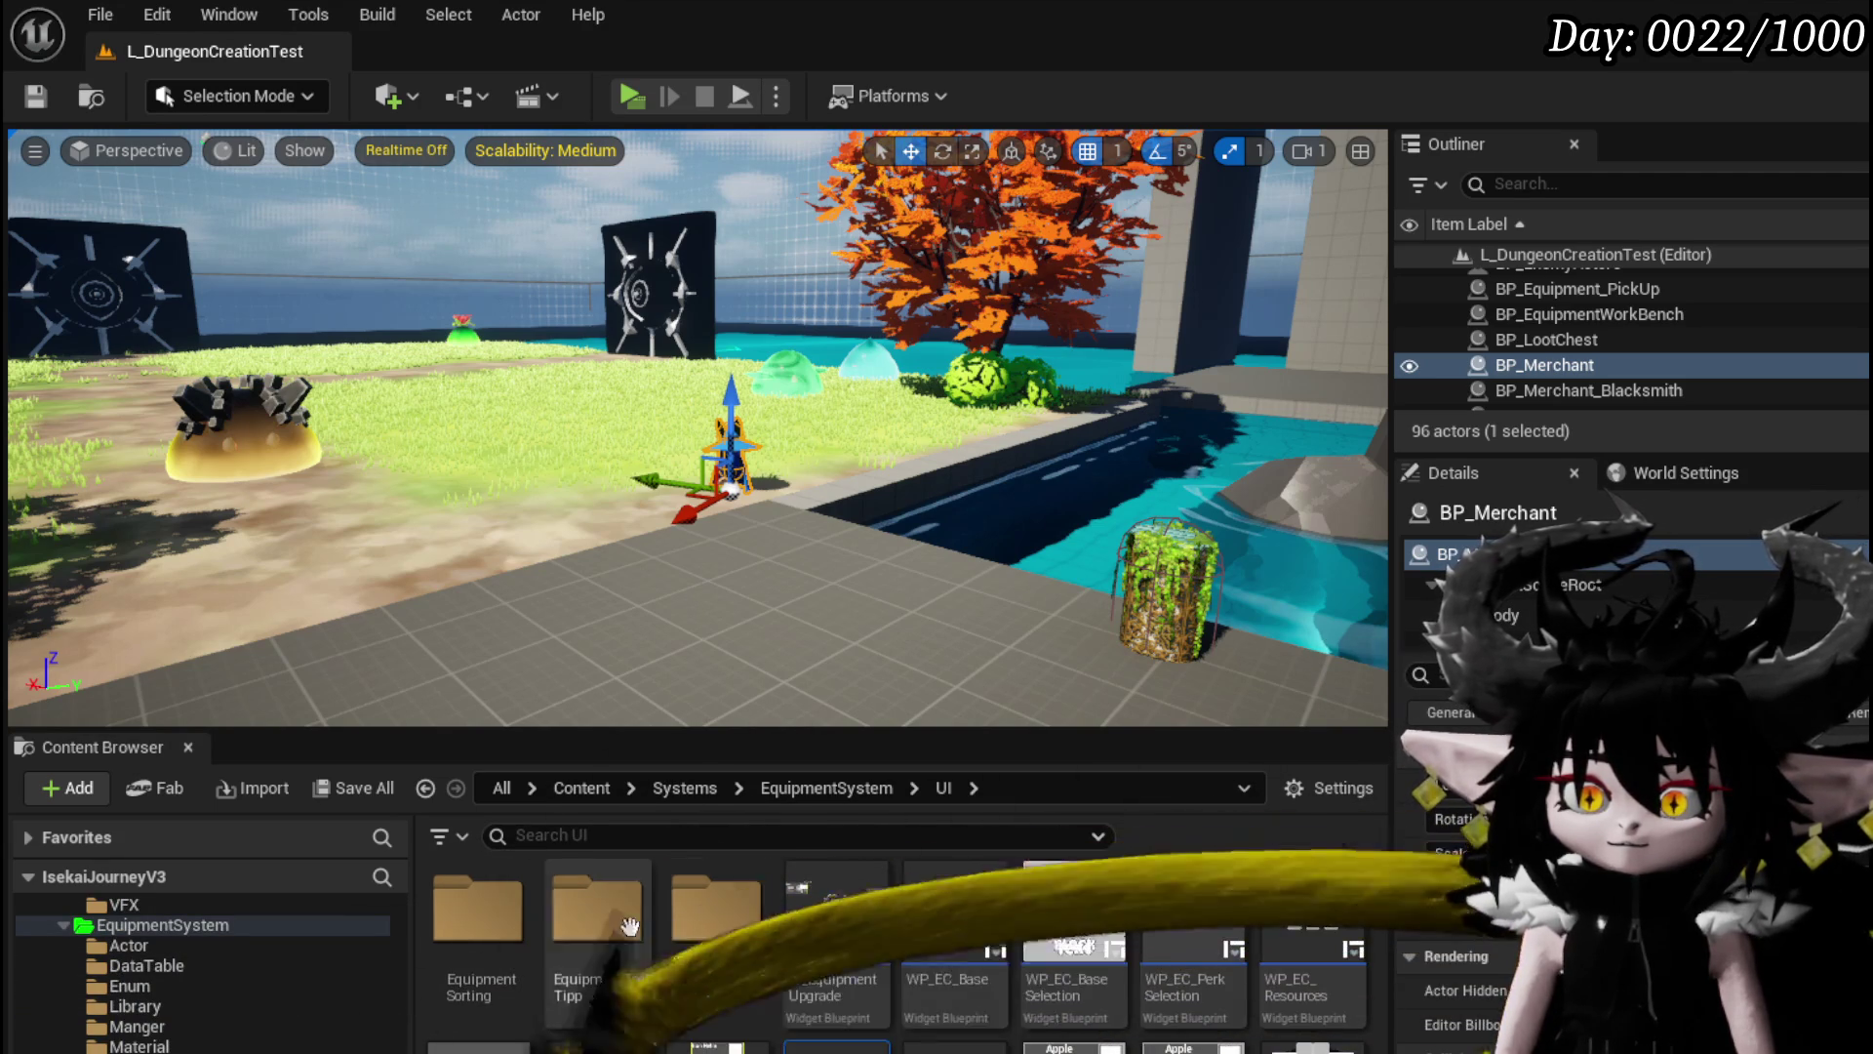
double_click(488, 927)
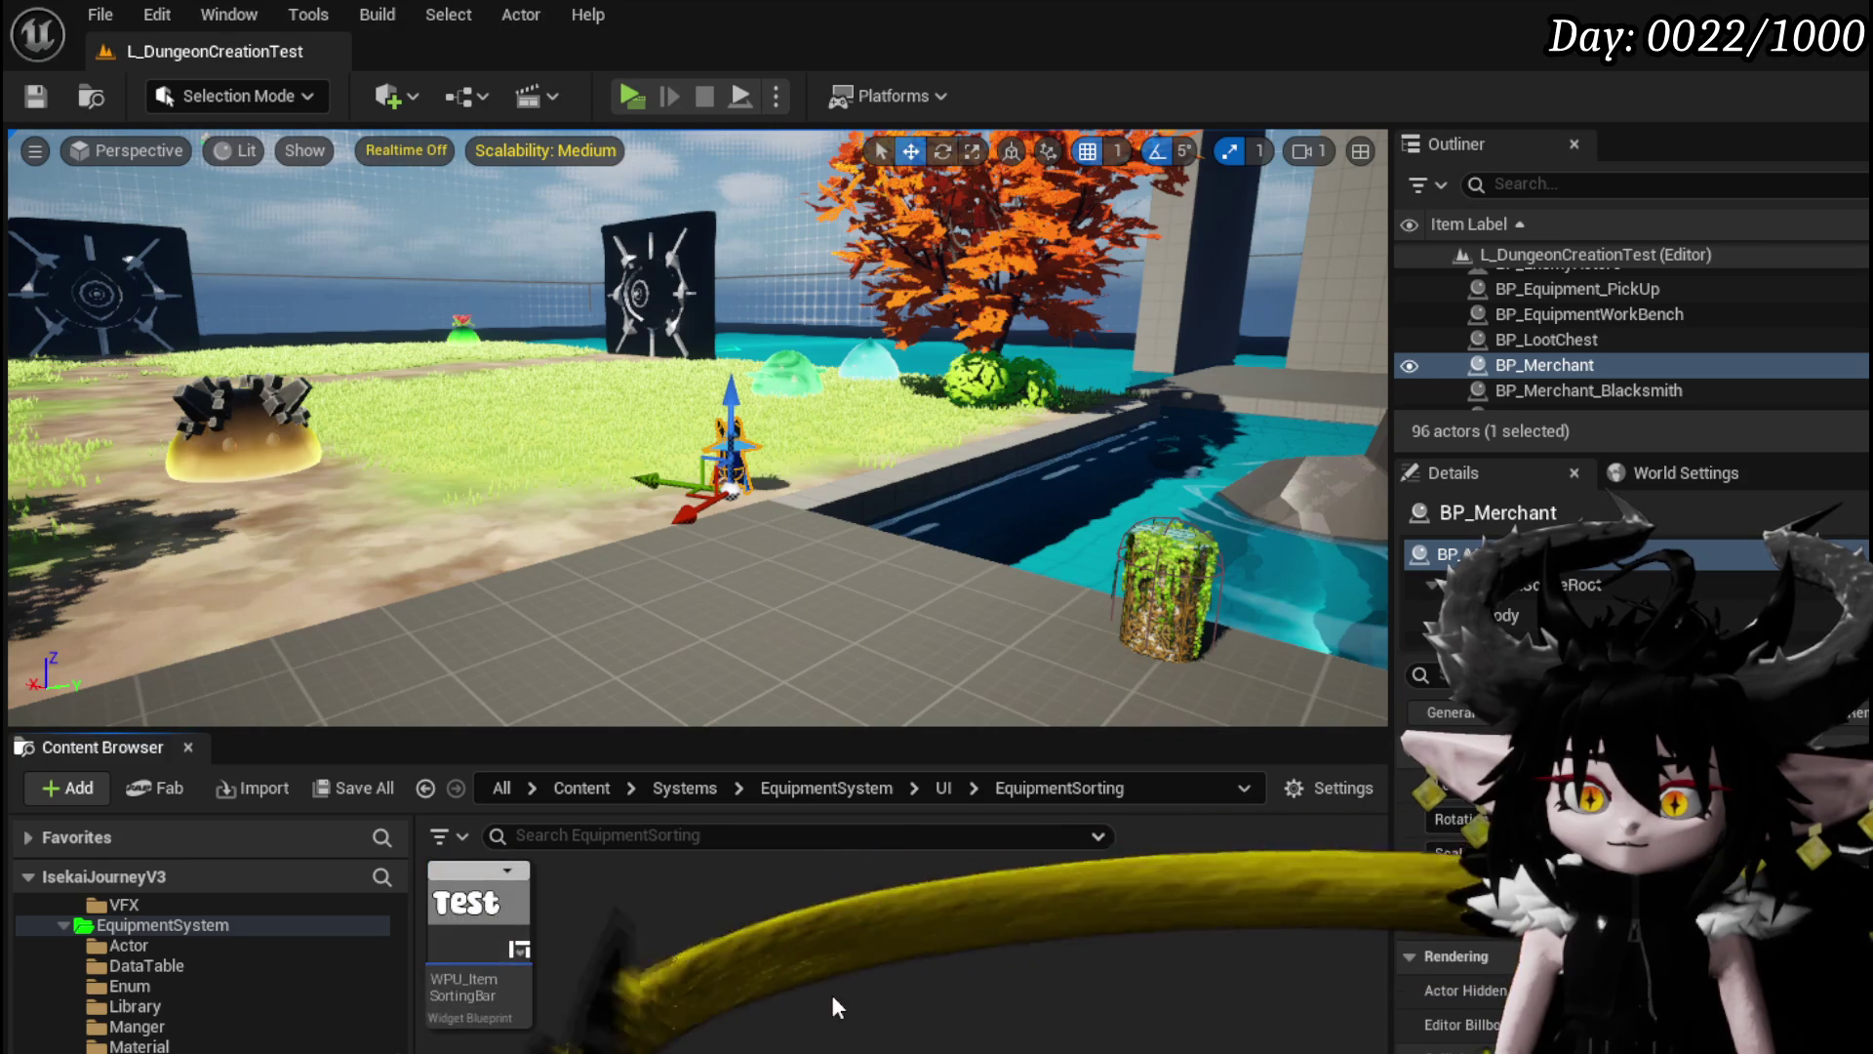
click(938, 787)
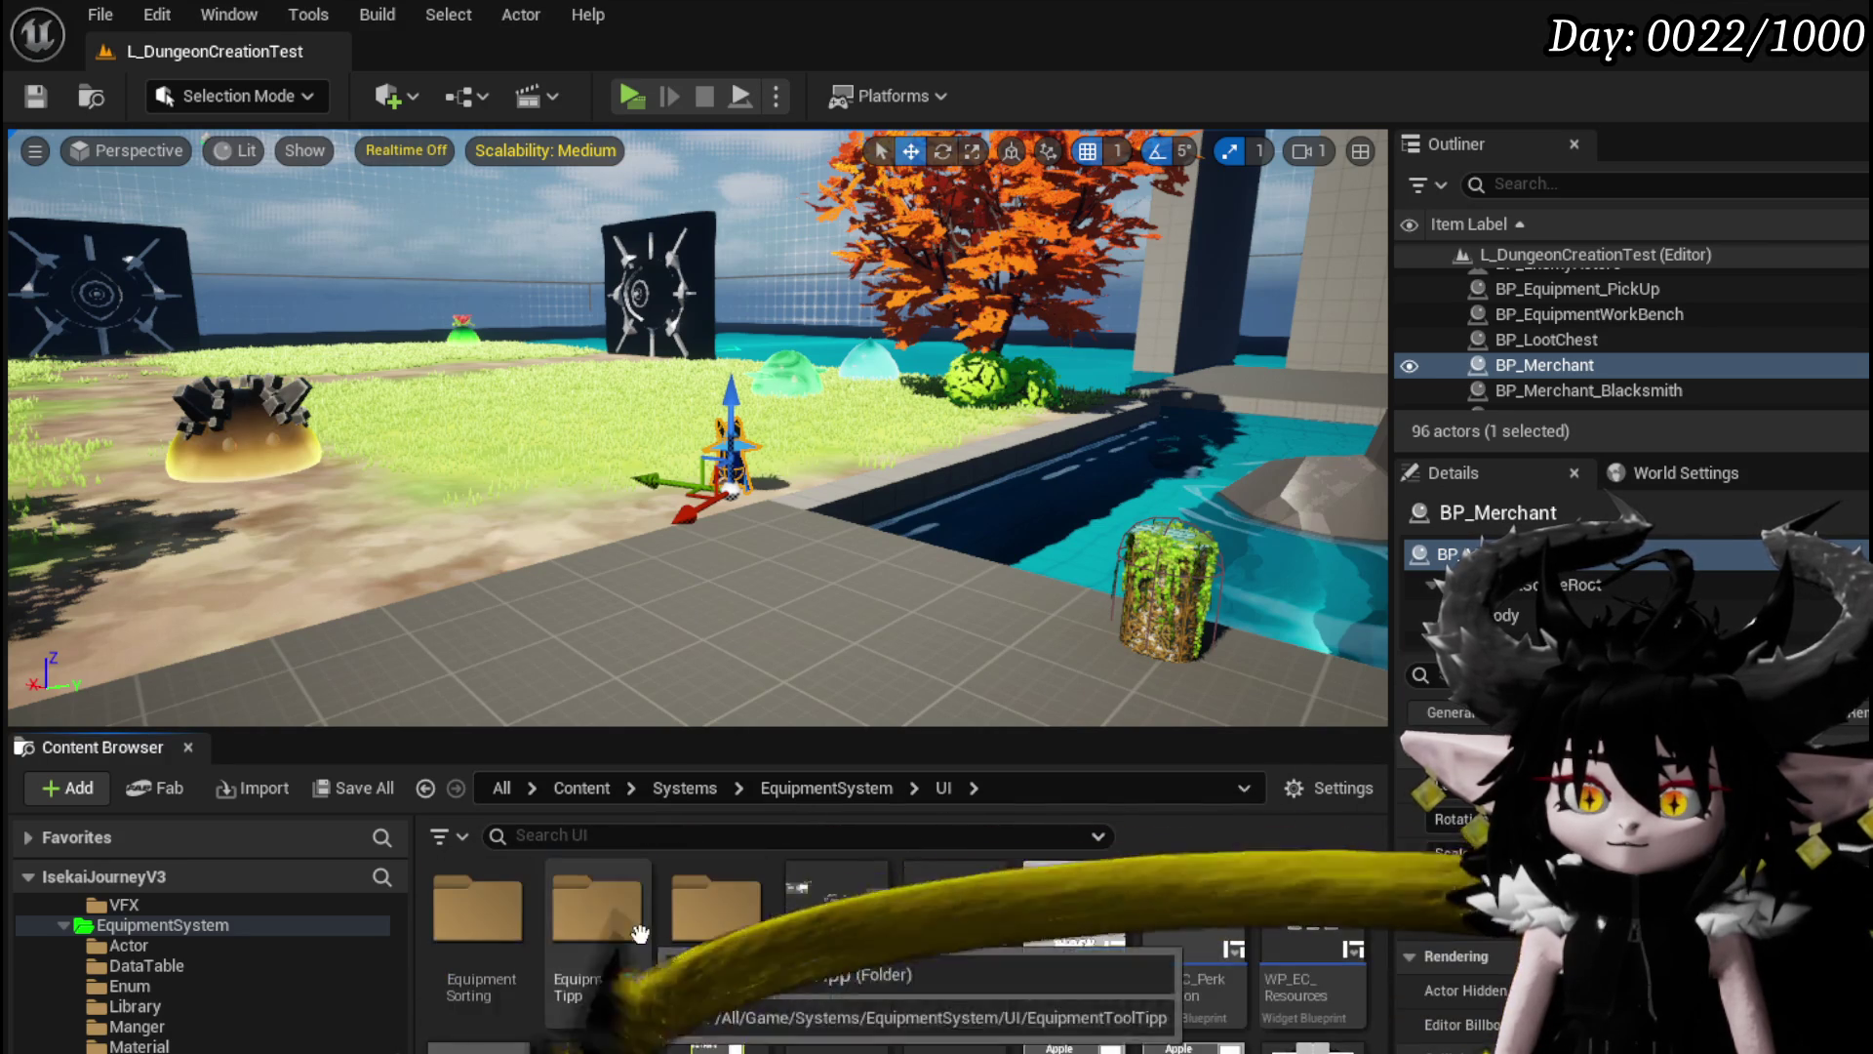
double_click(851, 937)
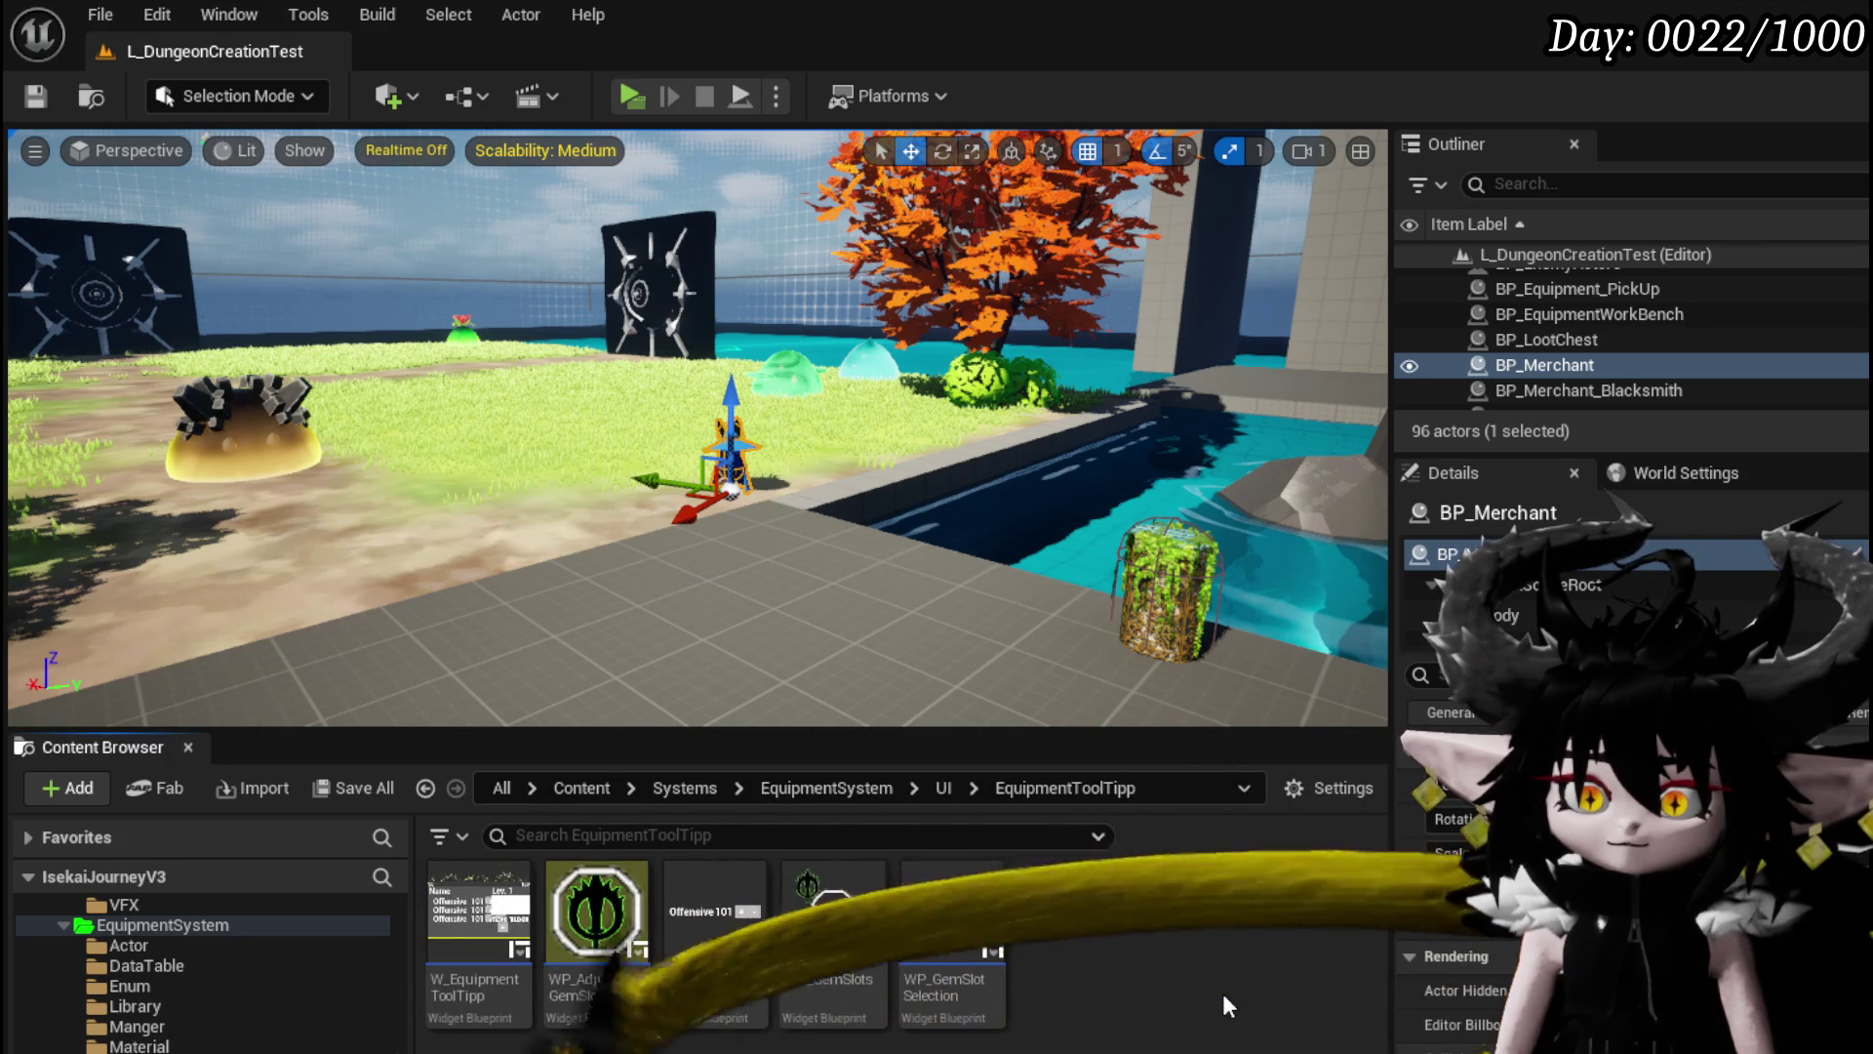
click(946, 788)
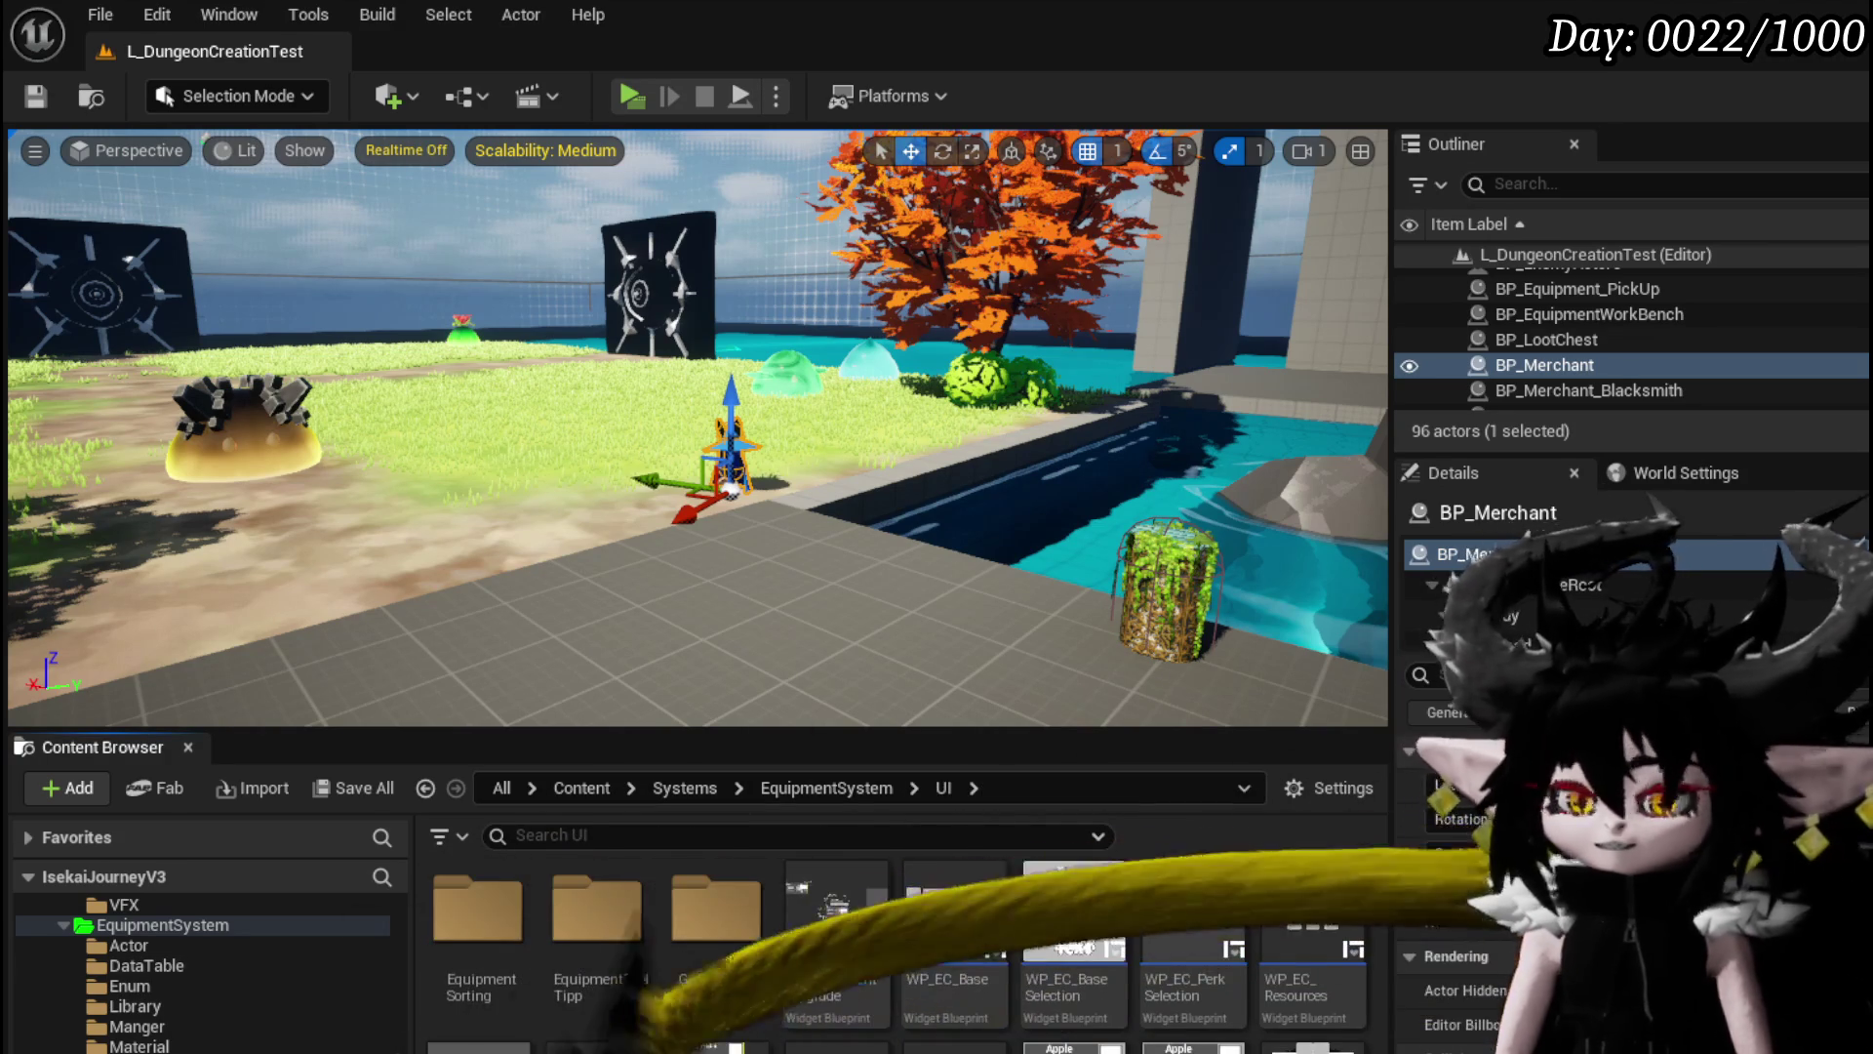
double_click(1073, 917)
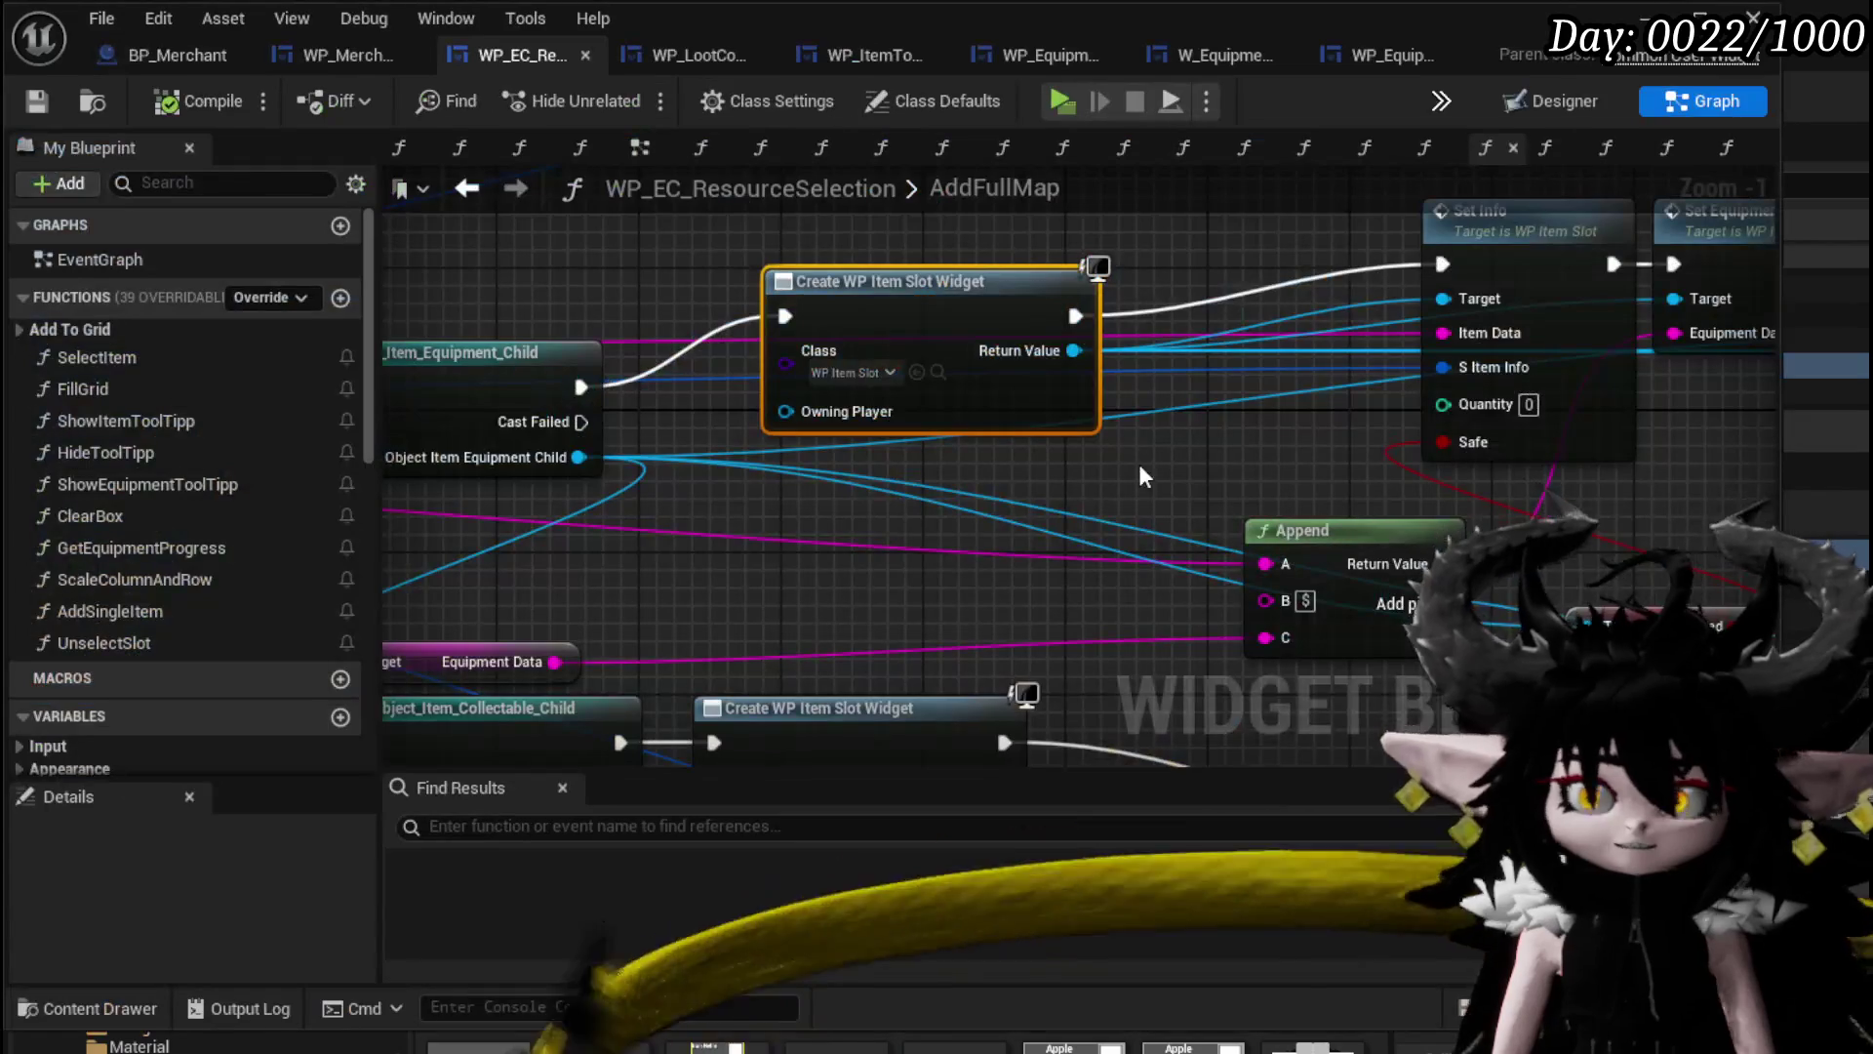
Locate WP_ItemSlot in the Content Browser and open it.
click(937, 371)
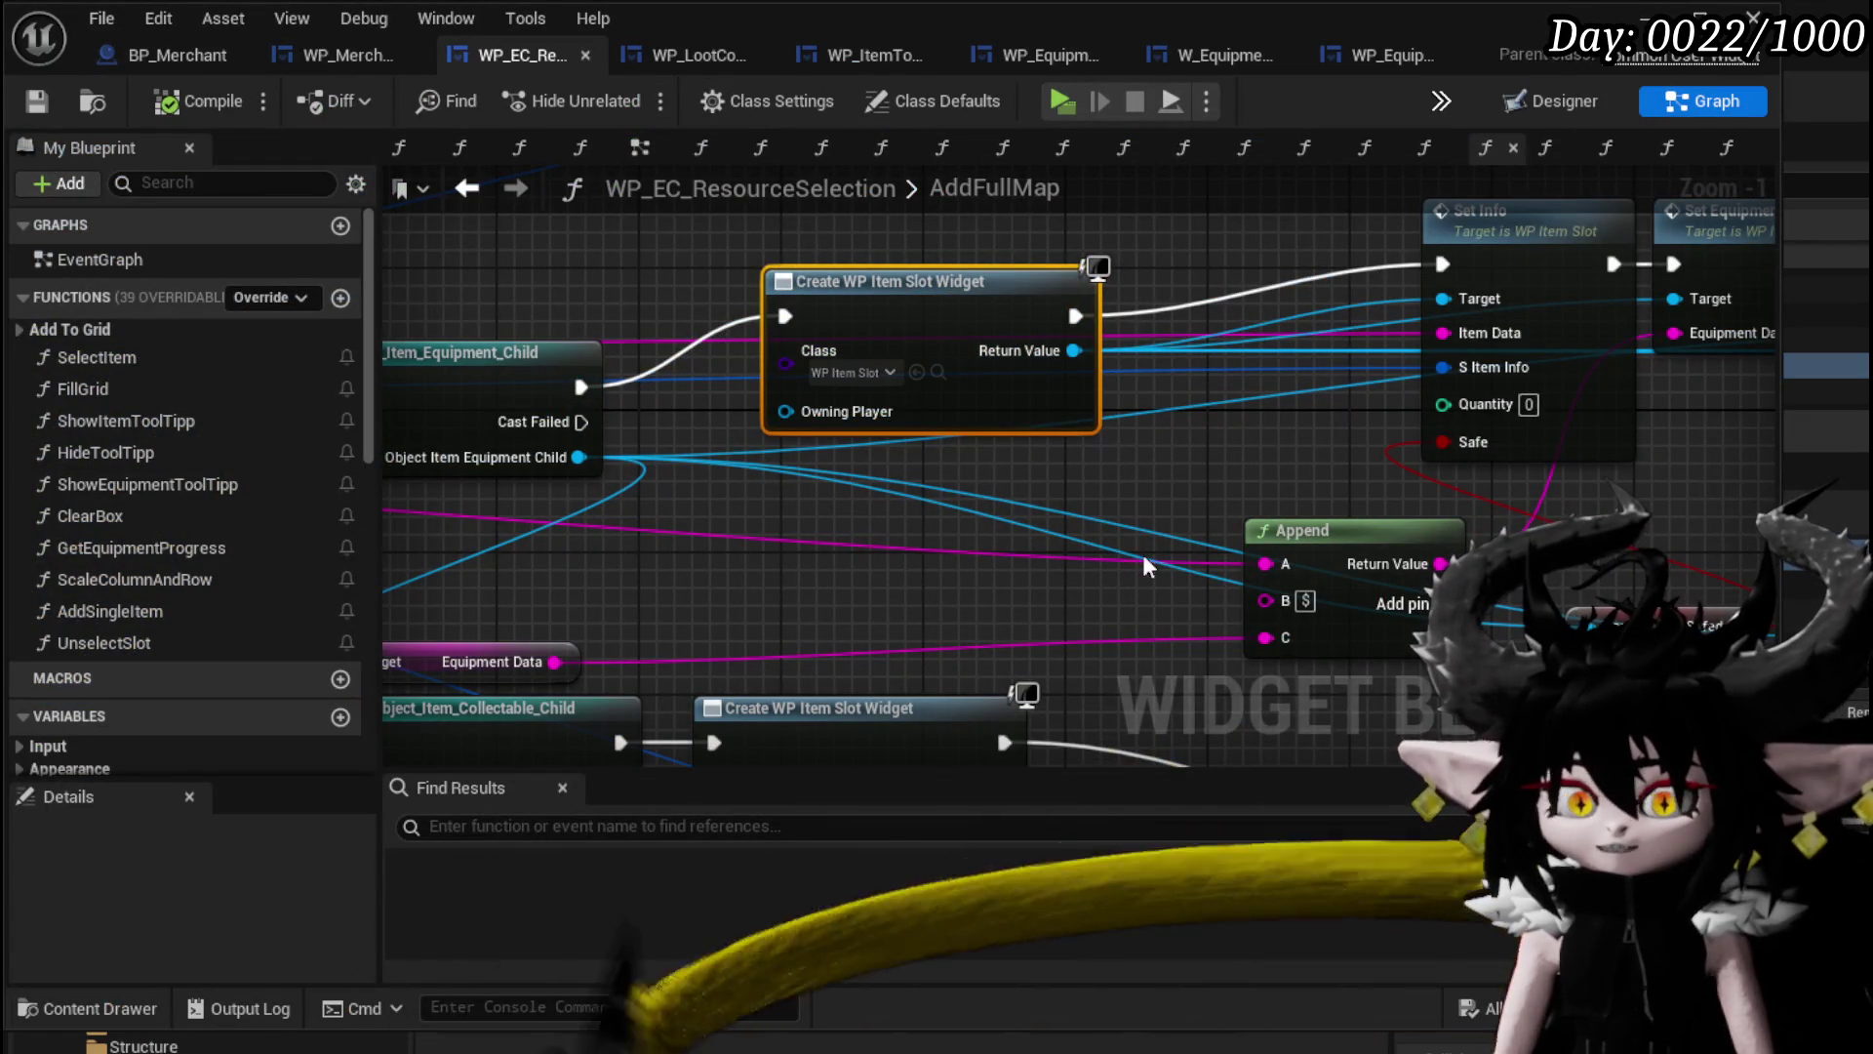
scroll(214, 987, up, 5)
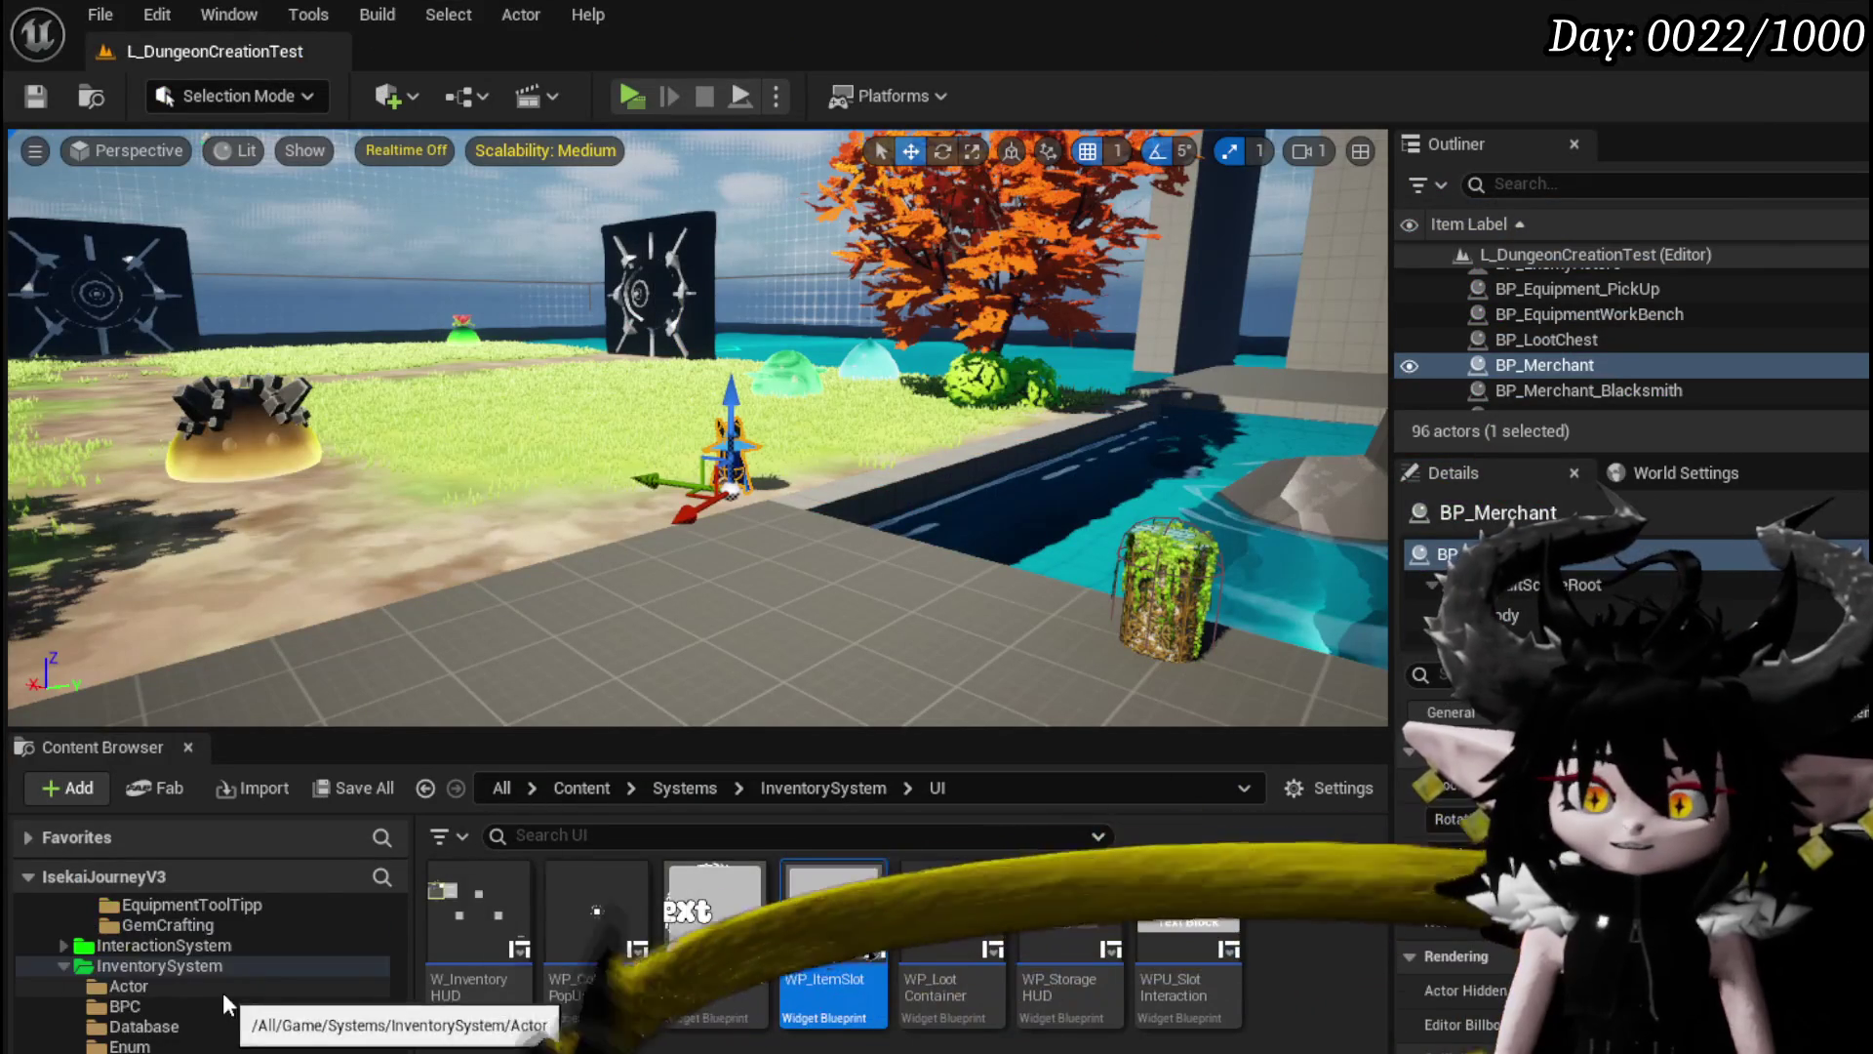
scroll(138, 963, down, 3)
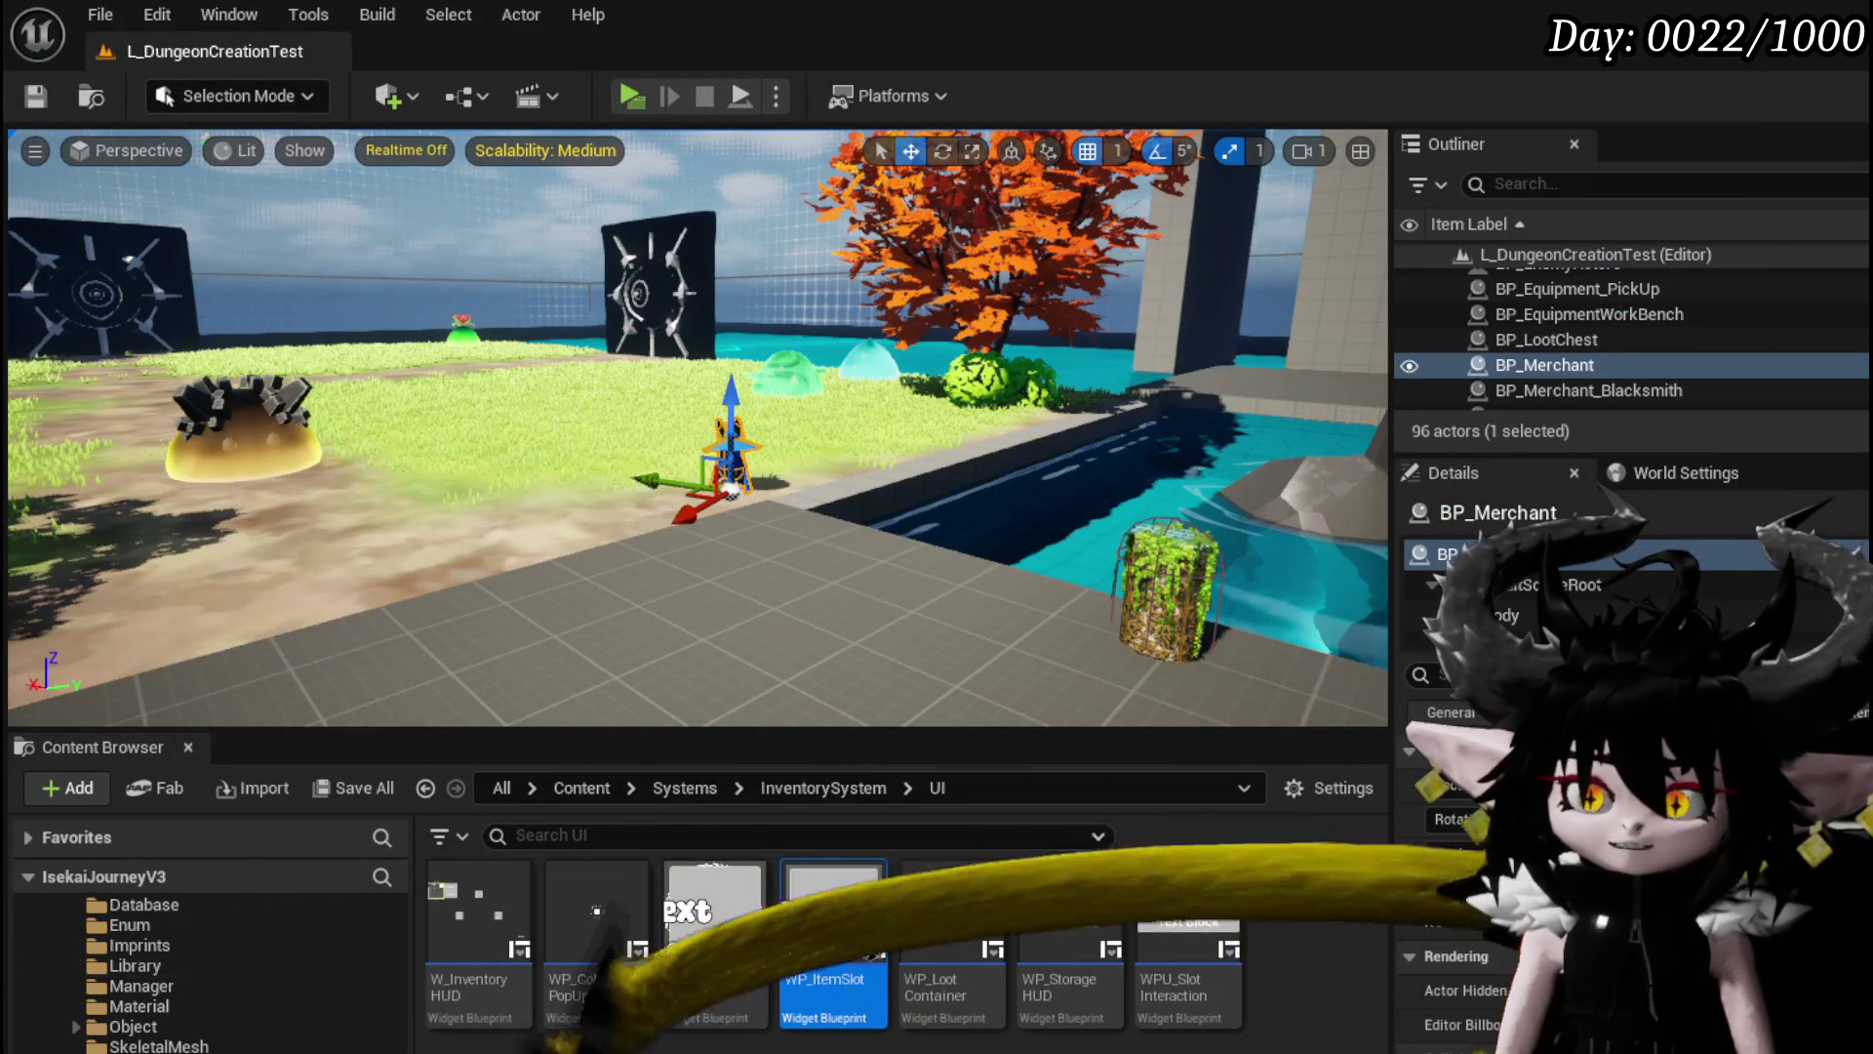
double_click(802, 925)
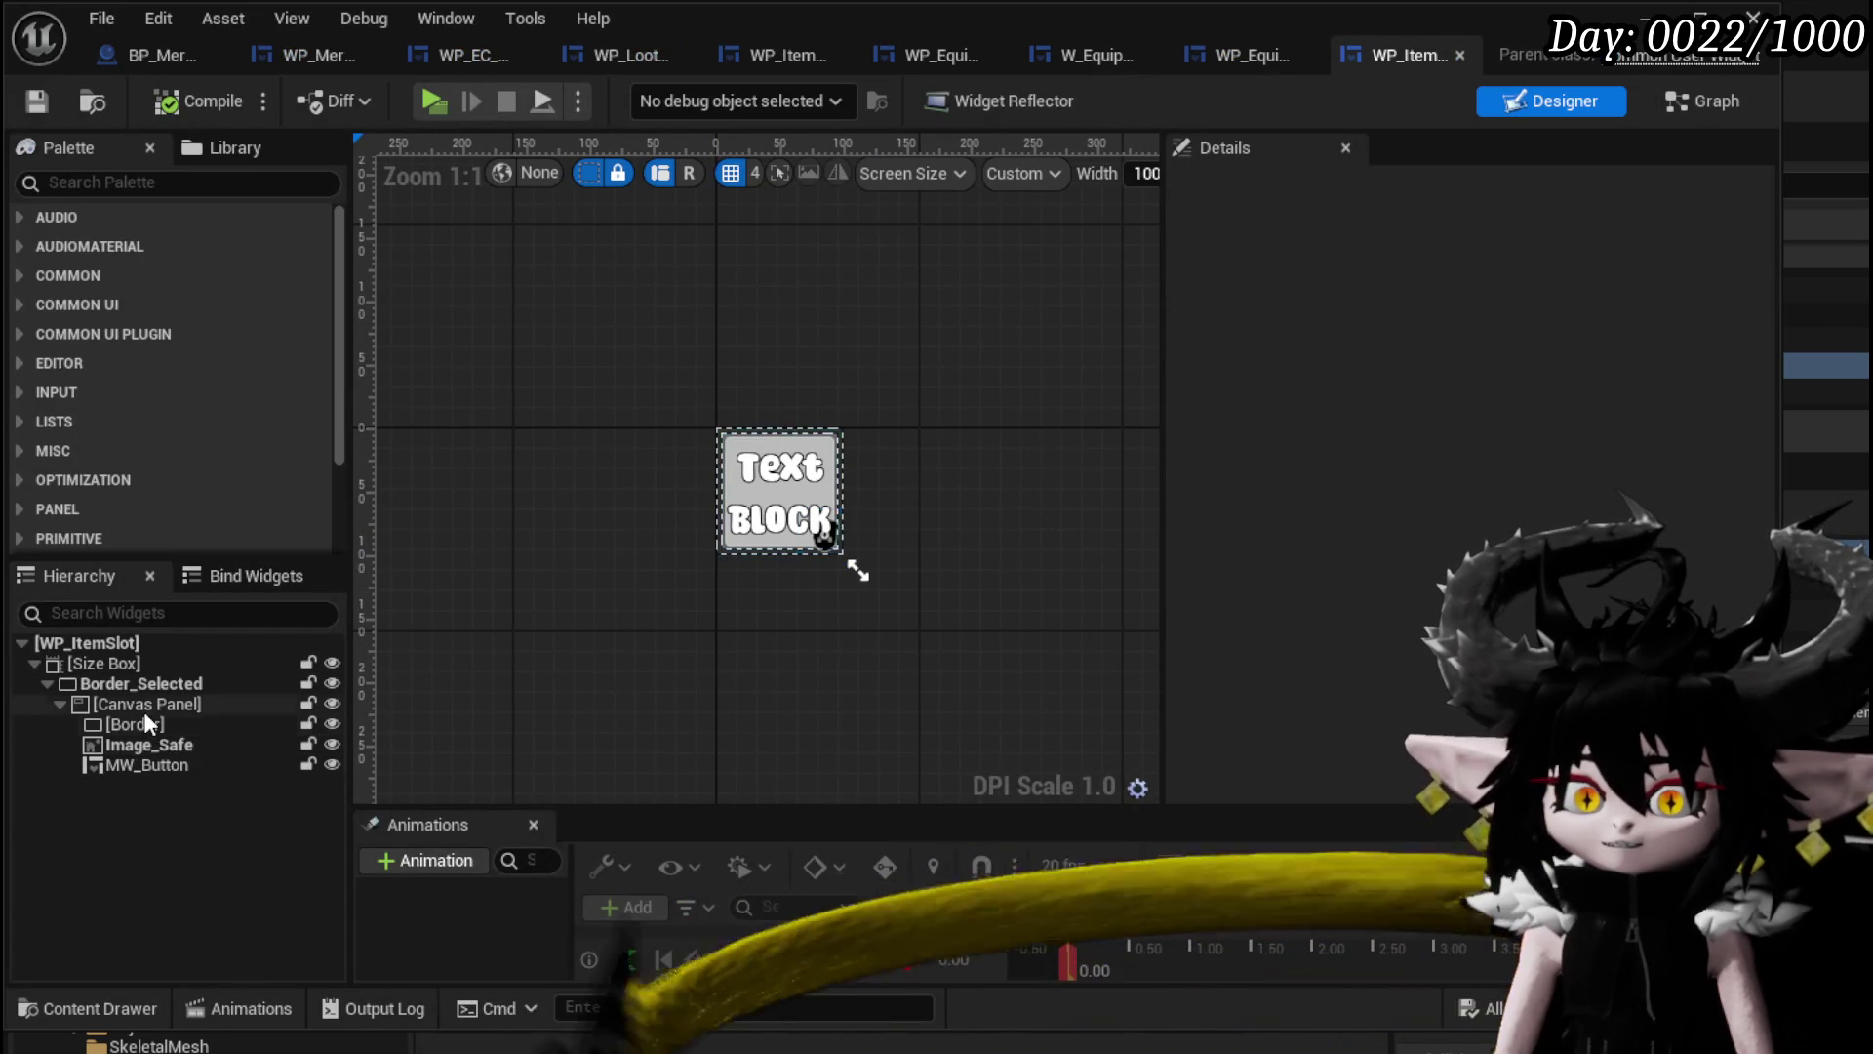
Select MW_Button in WP_ItemSlot's widget tree, viewing the Graph and then the Designer.
click(149, 771)
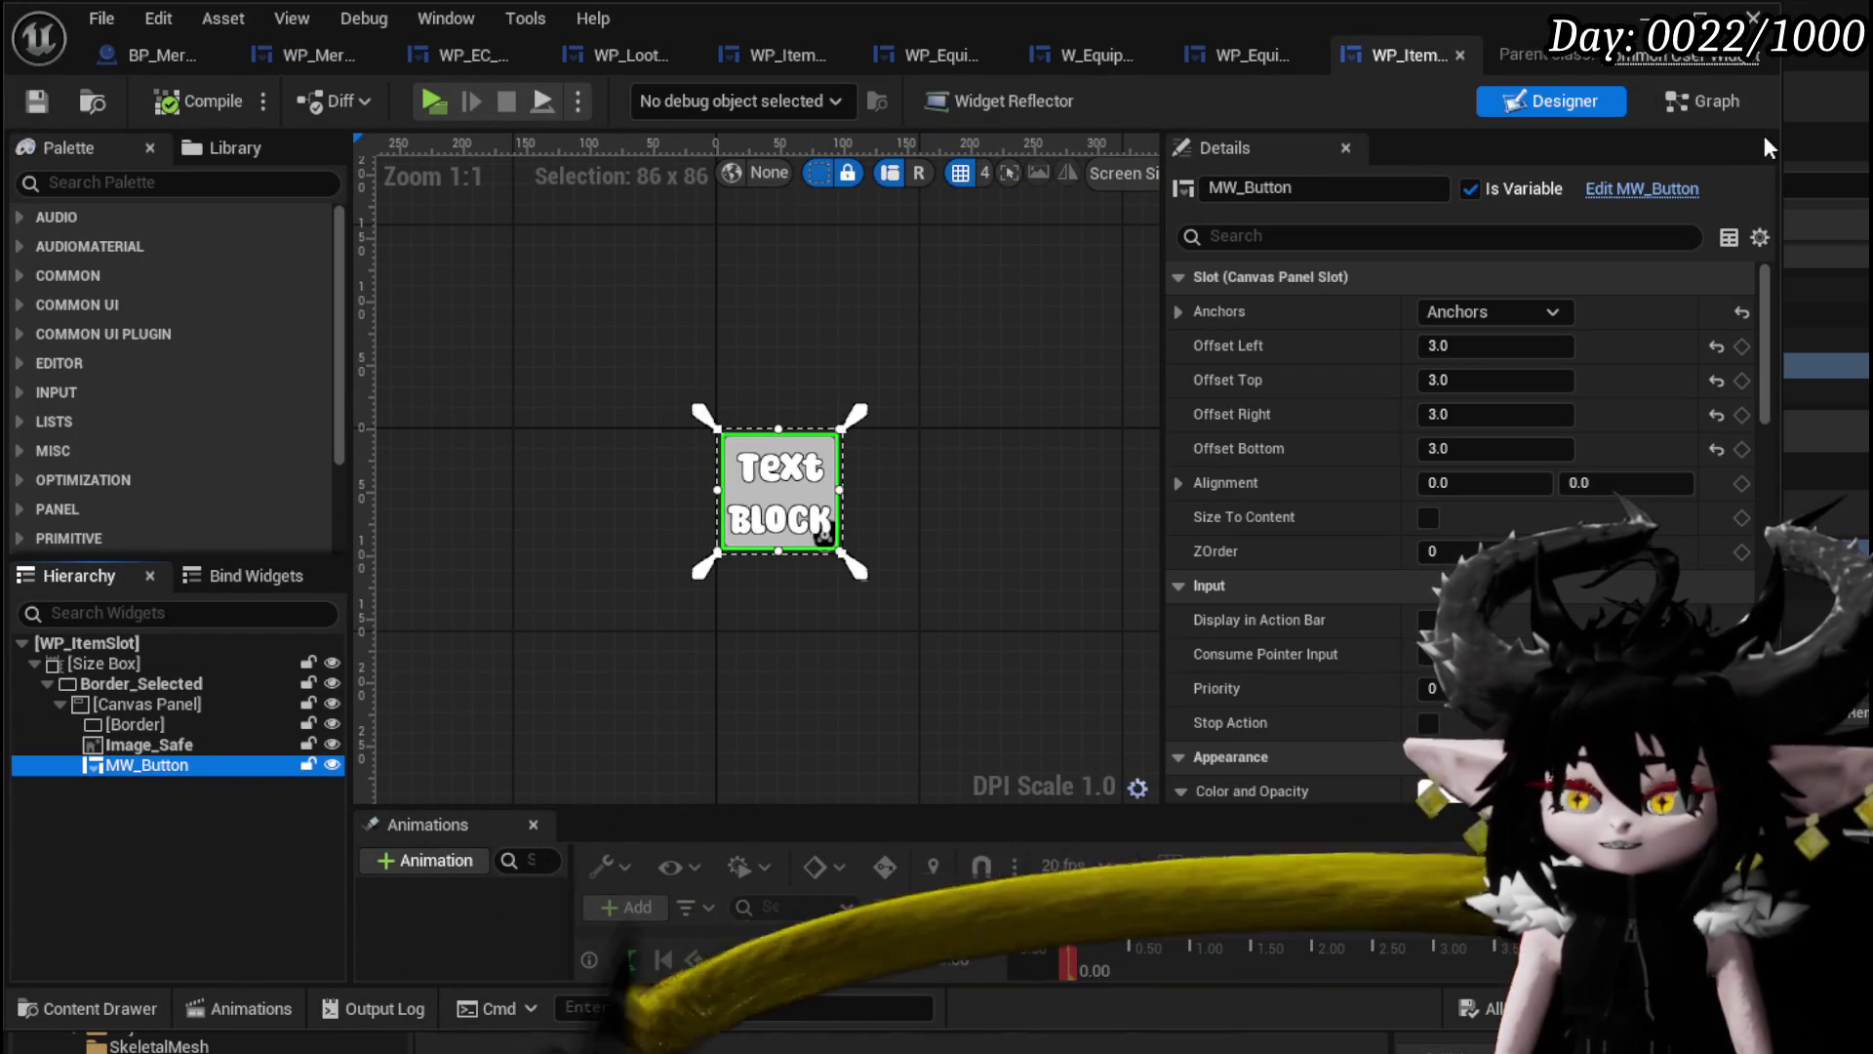
click(1714, 110)
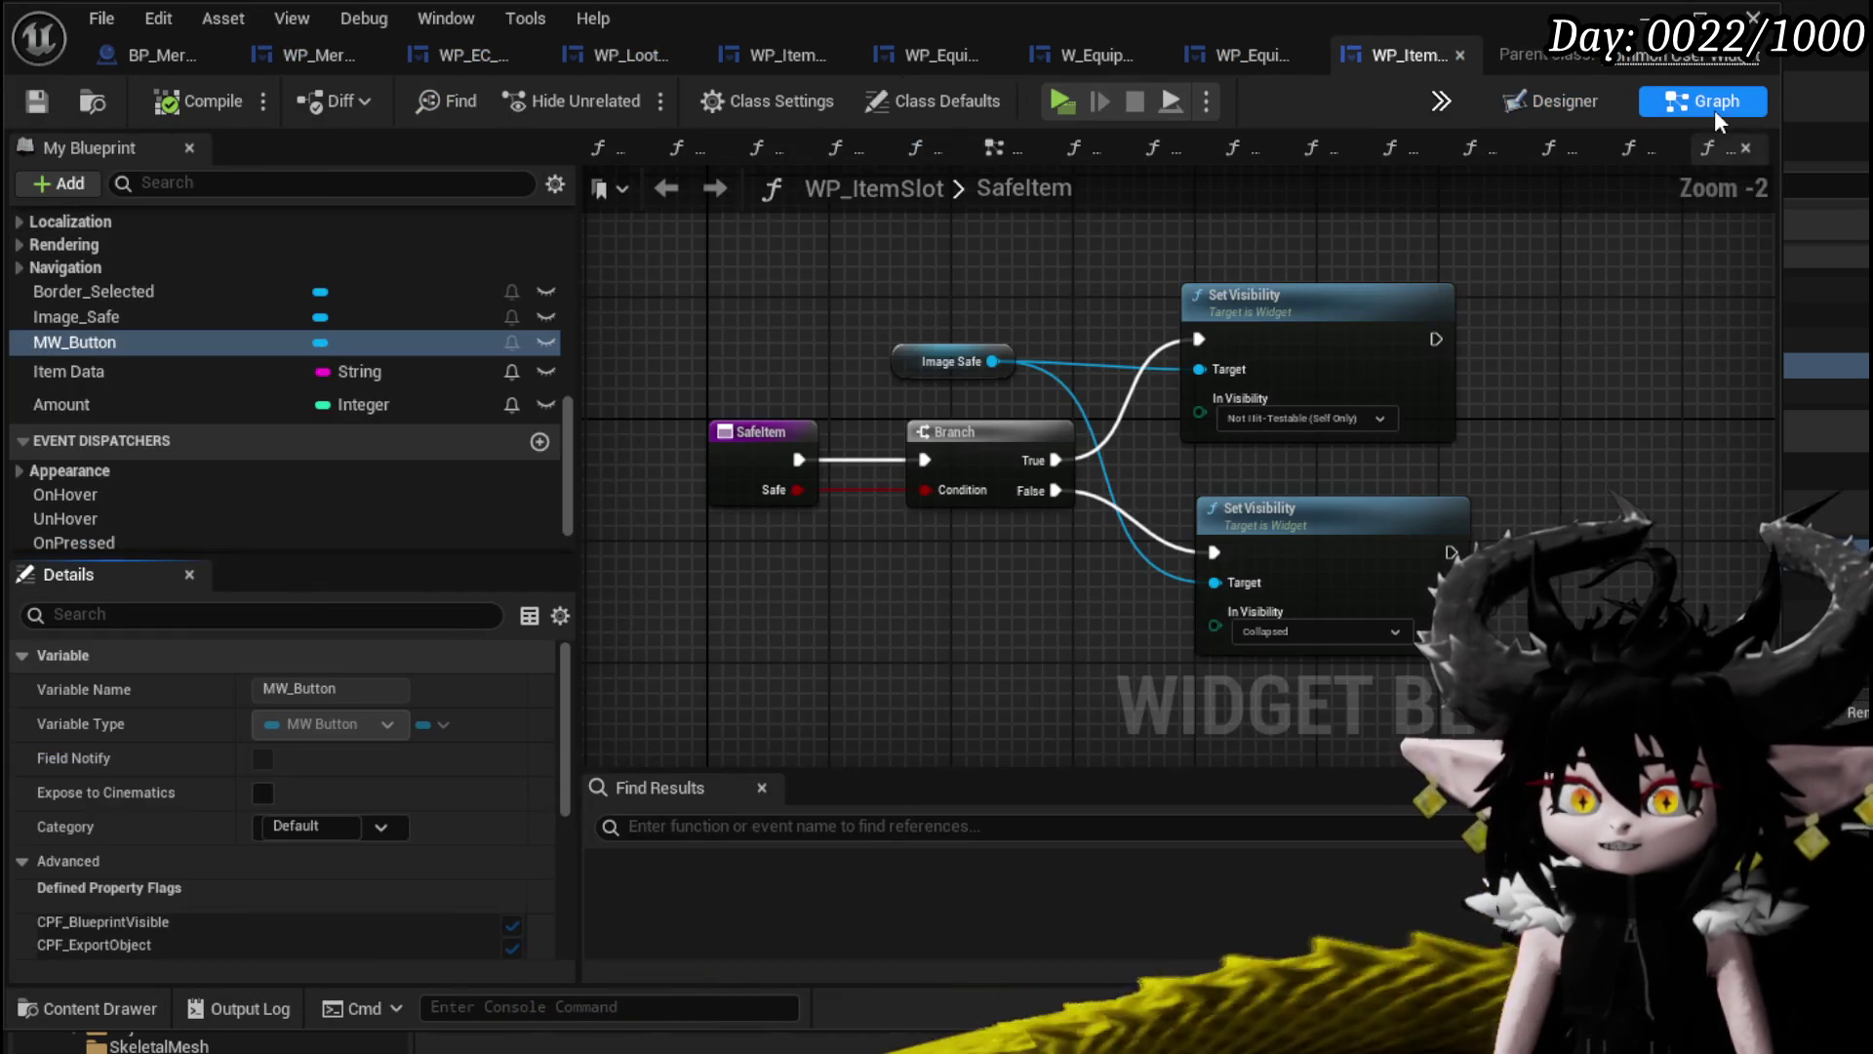
click(1539, 108)
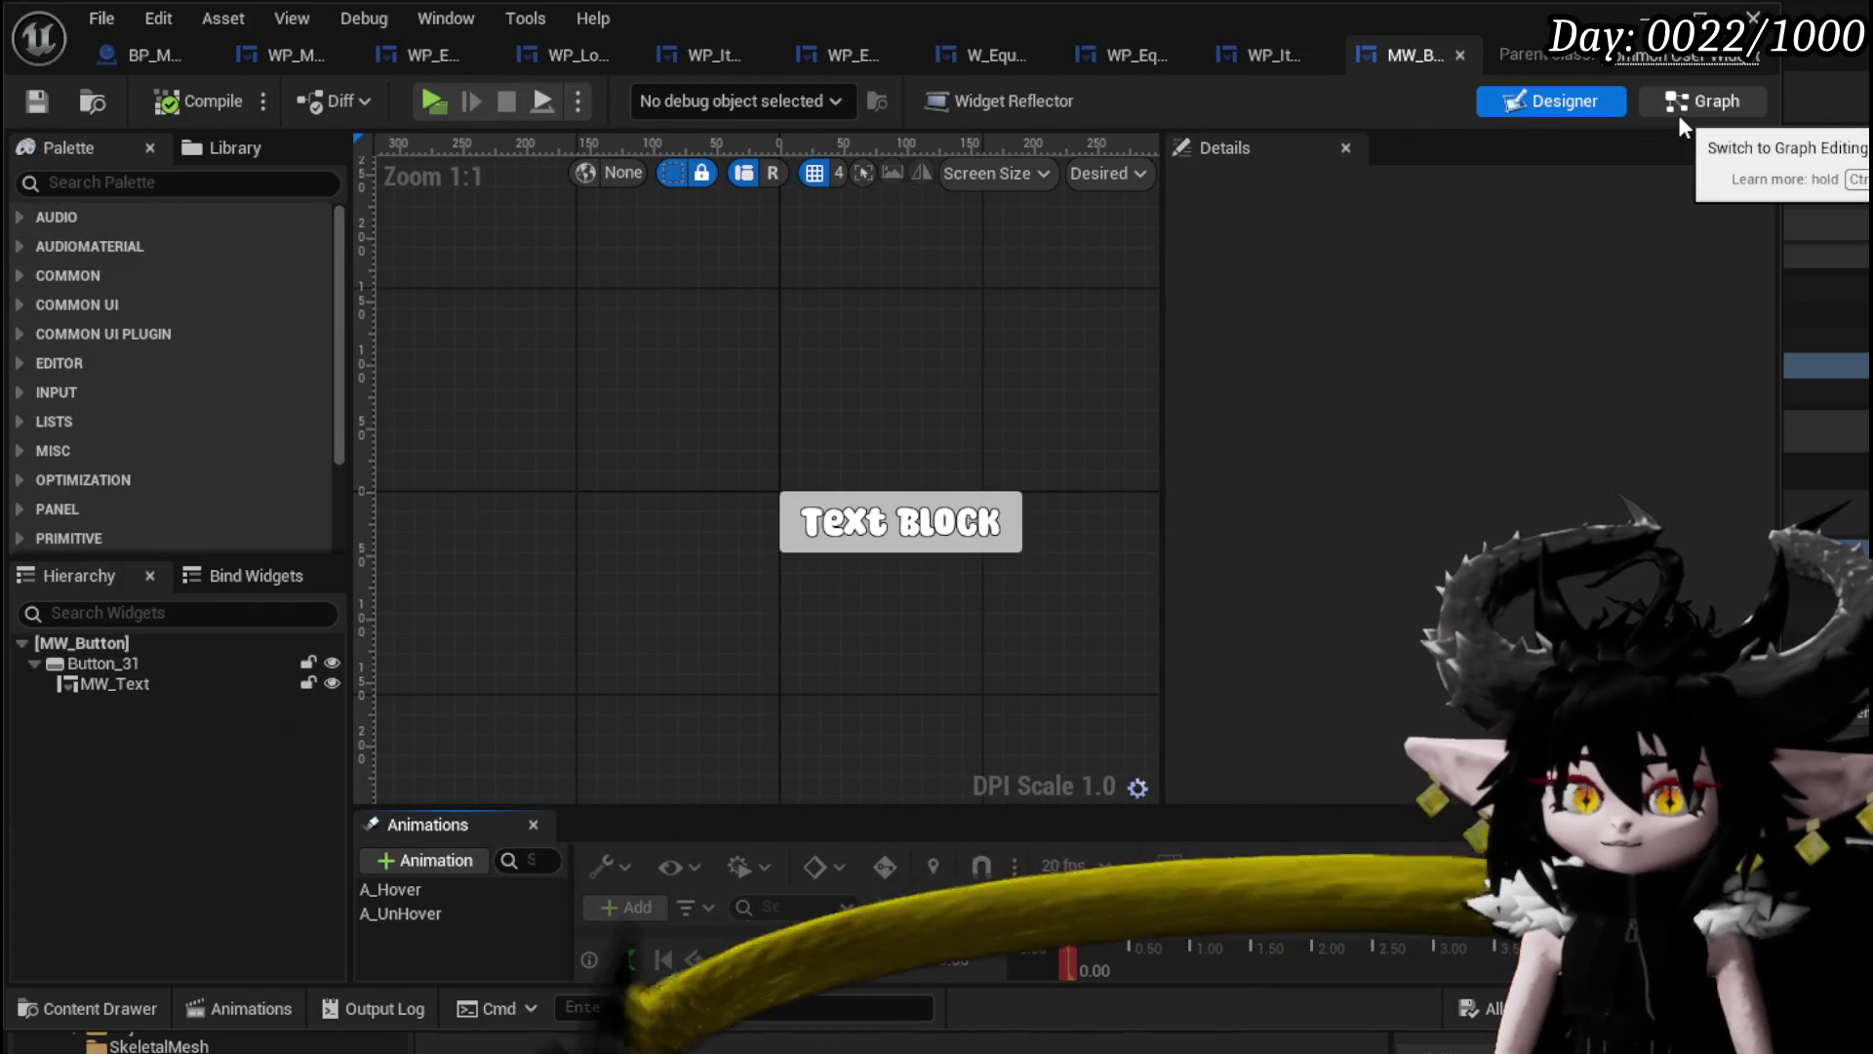
Open MW_Button's EventGraph from Button_31 and select the Print String node for copying.
click(136, 667)
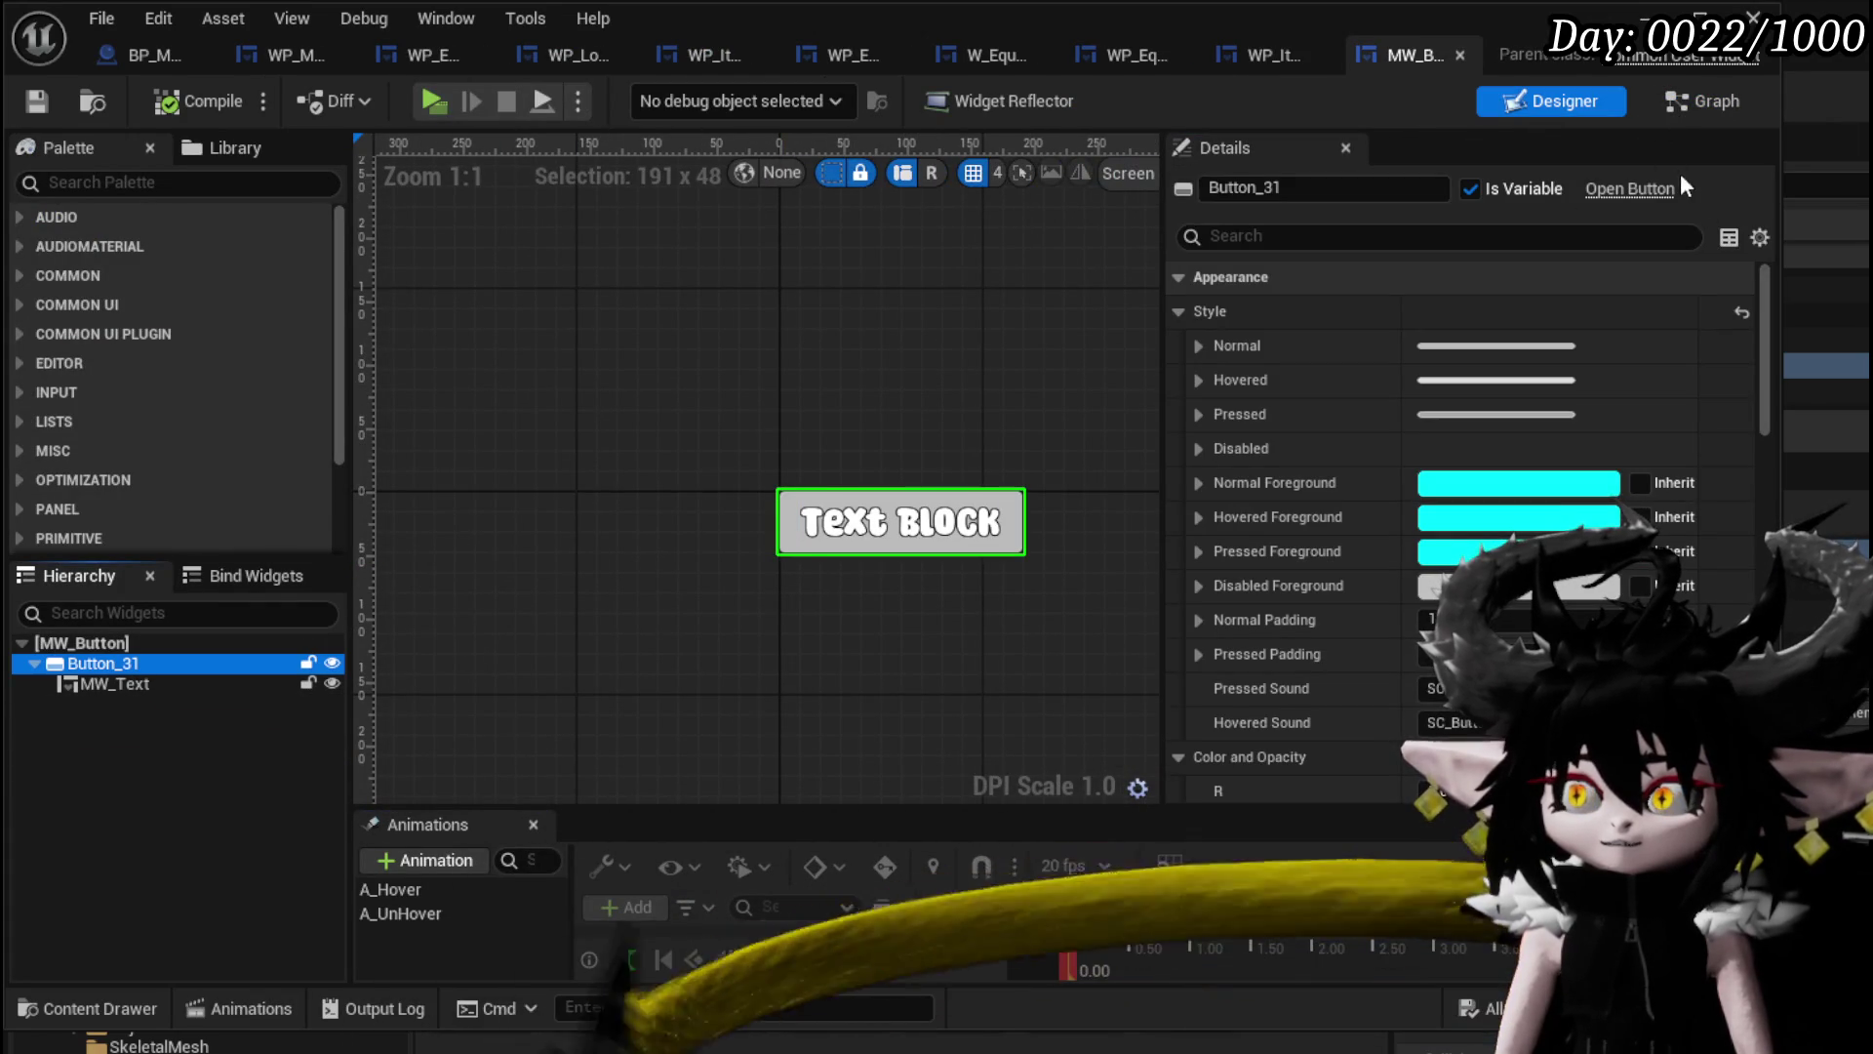
click(1694, 109)
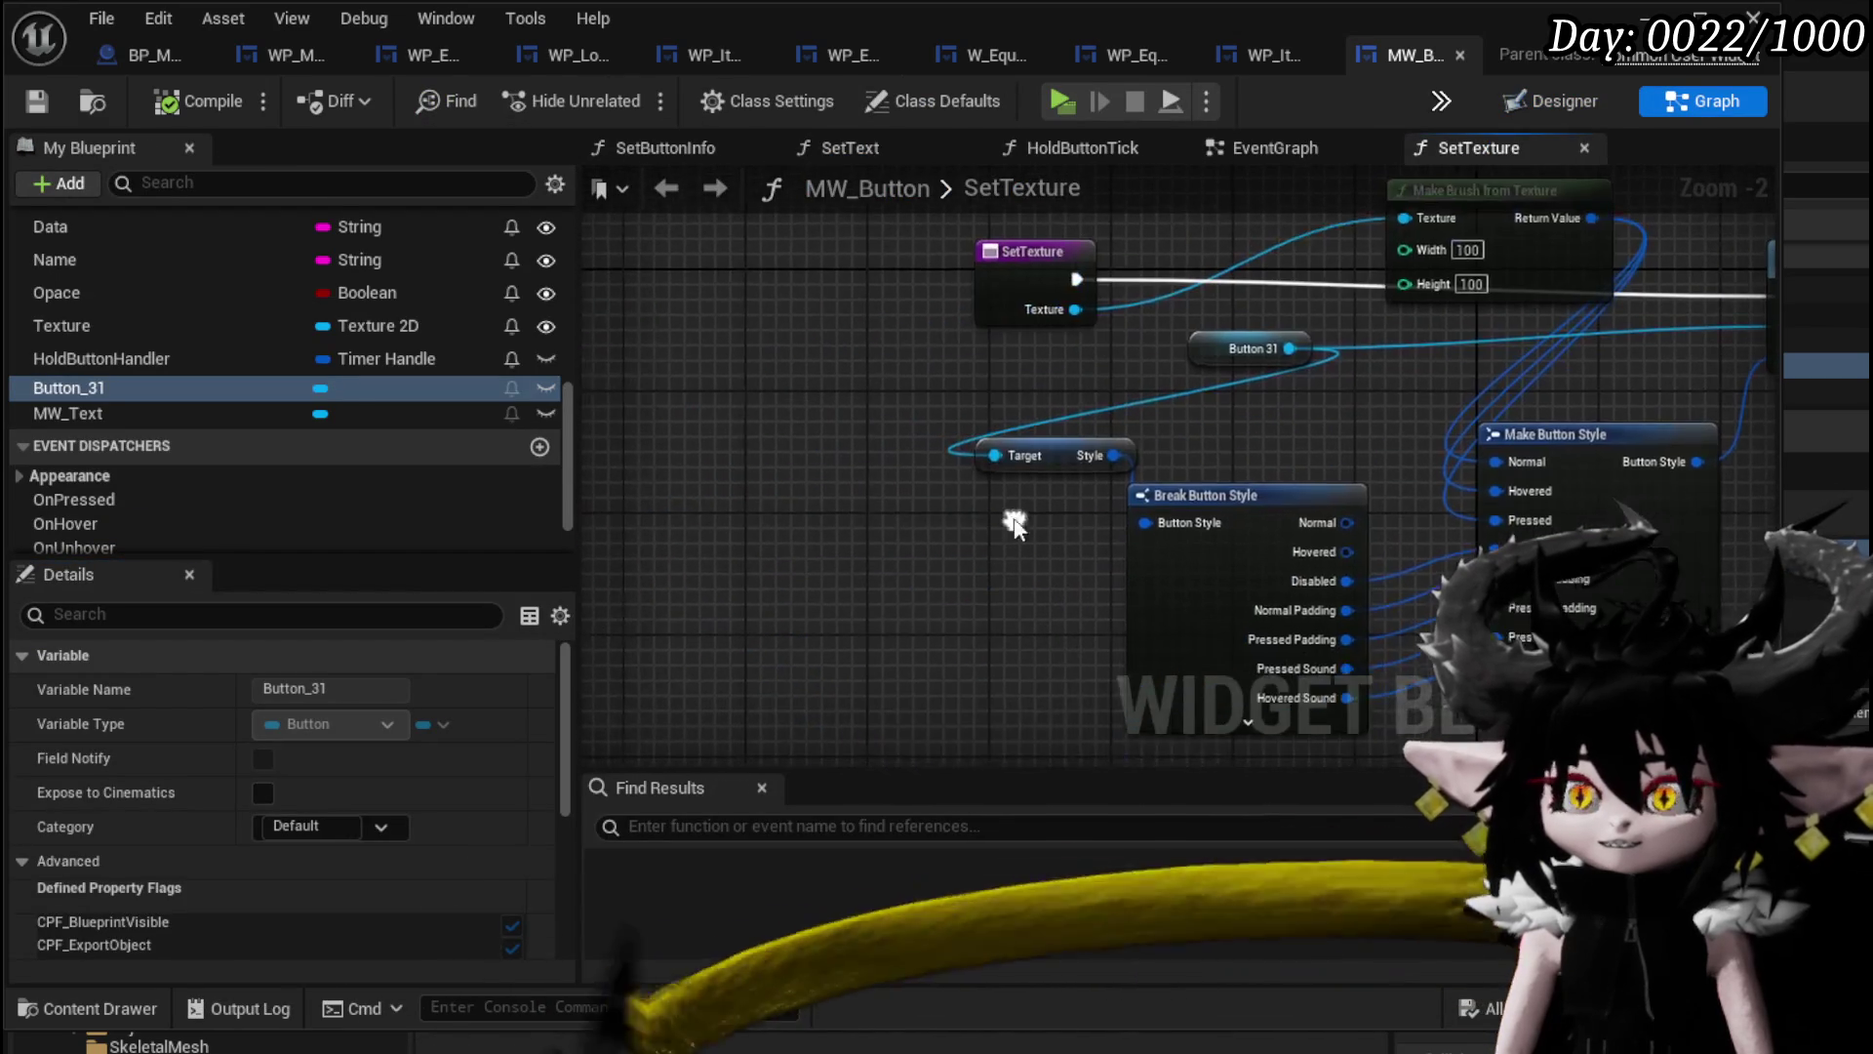
scroll(396, 445, up, 3)
scroll(395, 445, up, 5)
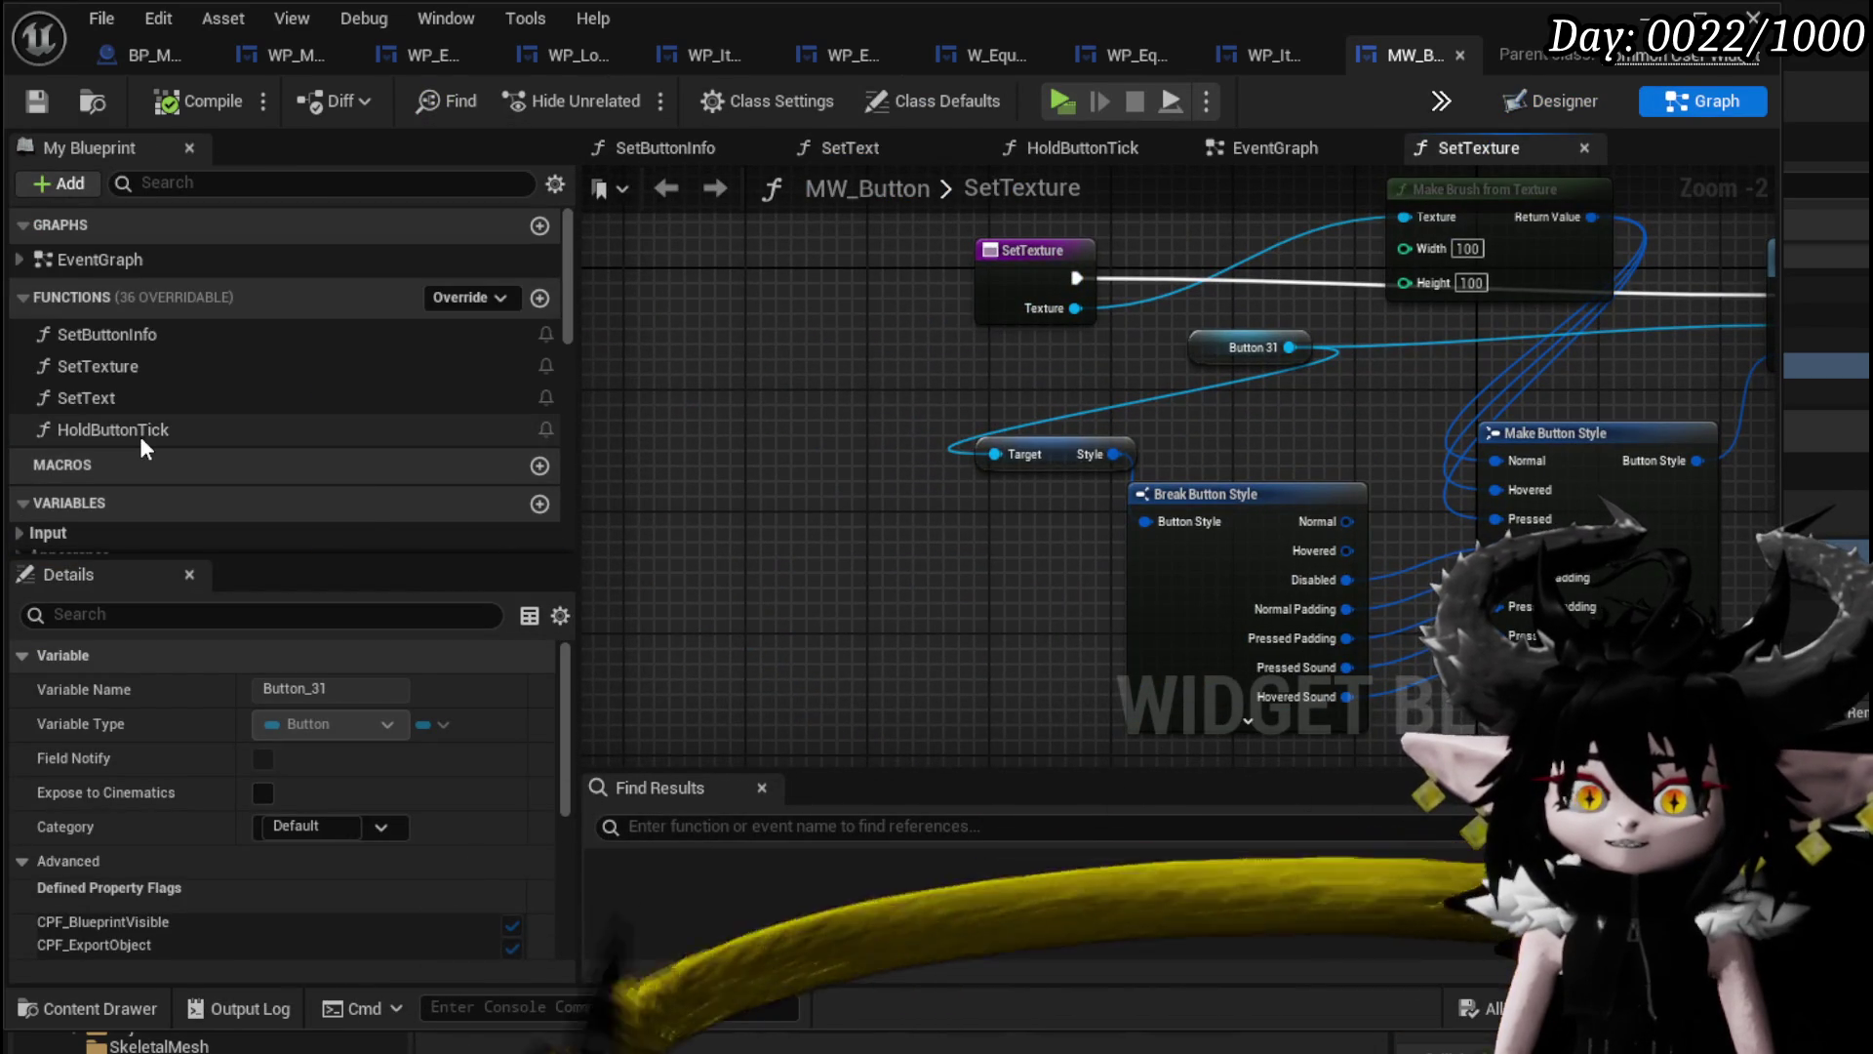
click(1227, 142)
mouse_move(879, 410)
mouse_down()
mouse_move(958, 490)
mouse_move(1120, 538)
mouse_move(1361, 508)
mouse_move(1206, 363)
mouse_up()
scroll(1116, 524, down, 1)
drag(1538, 523, 1208, 500)
click(1122, 557)
Wire Call On Pressed into Set Timer by Function Name and set its Time to 0.02.
scroll(1208, 499, up, 2)
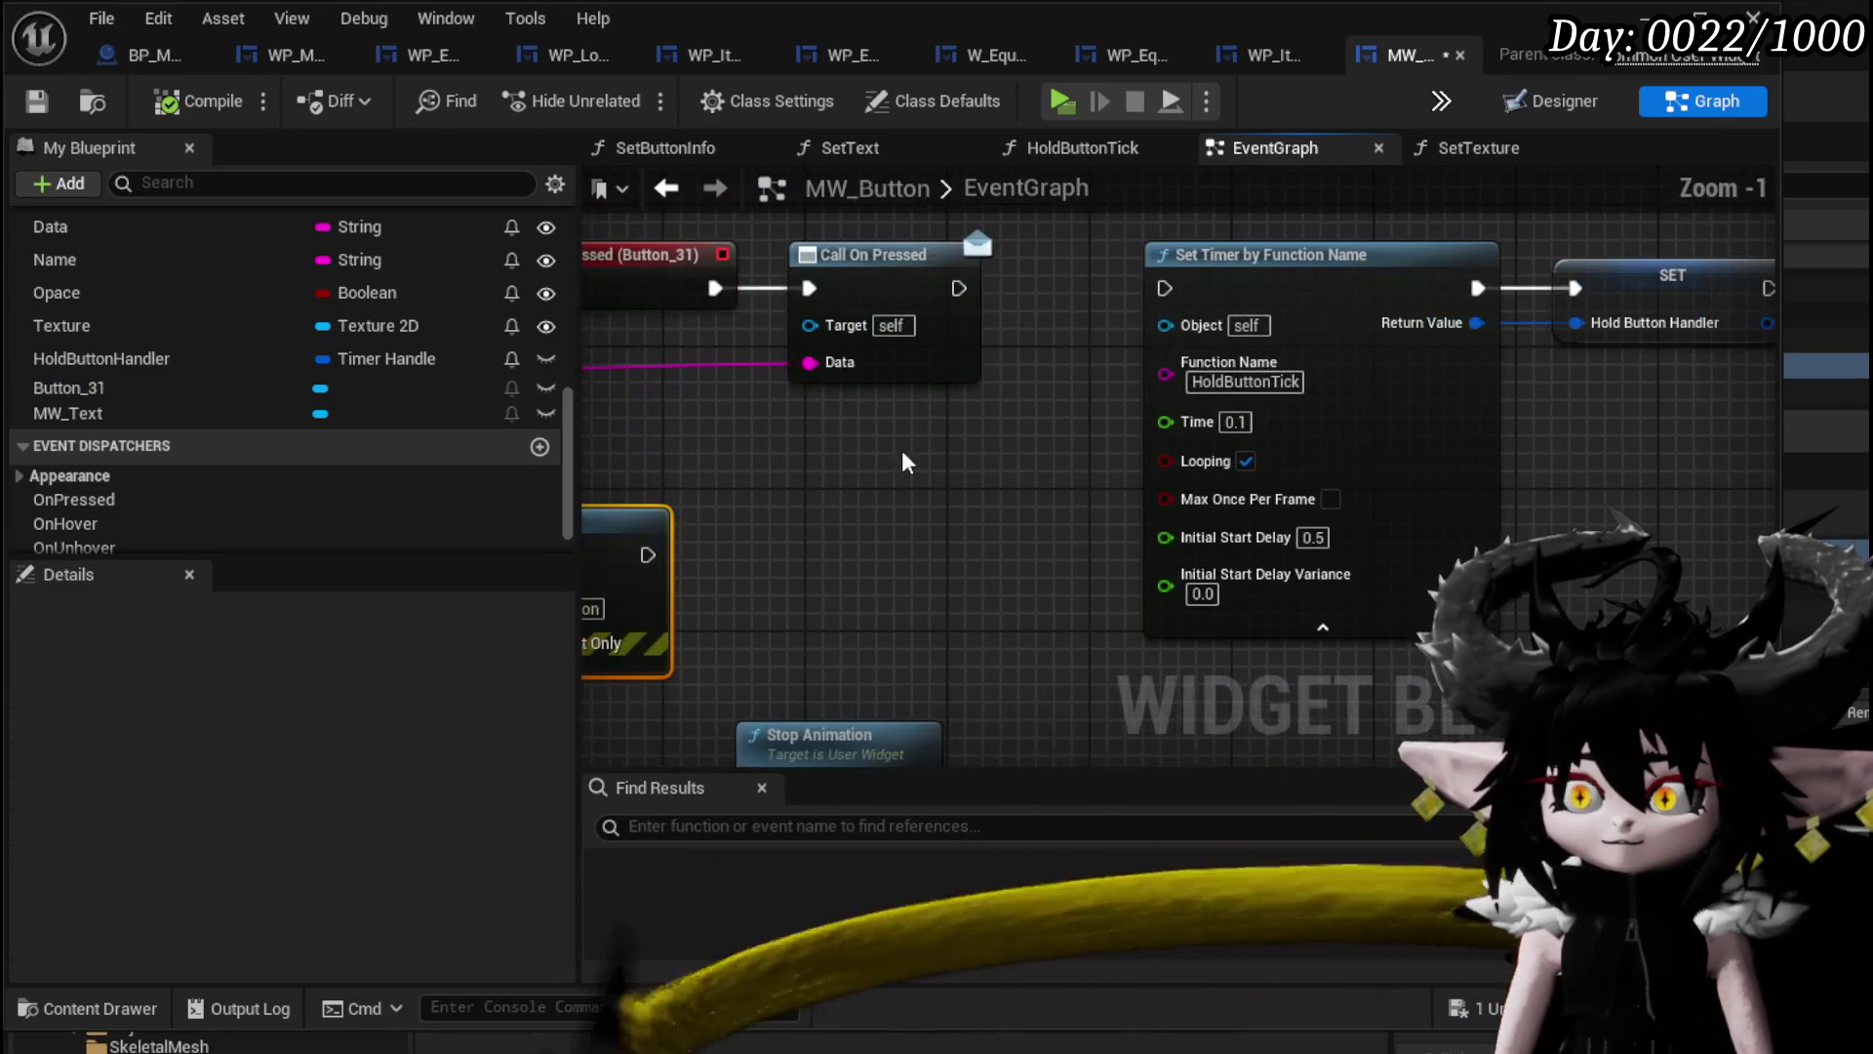
drag(959, 288, 1156, 292)
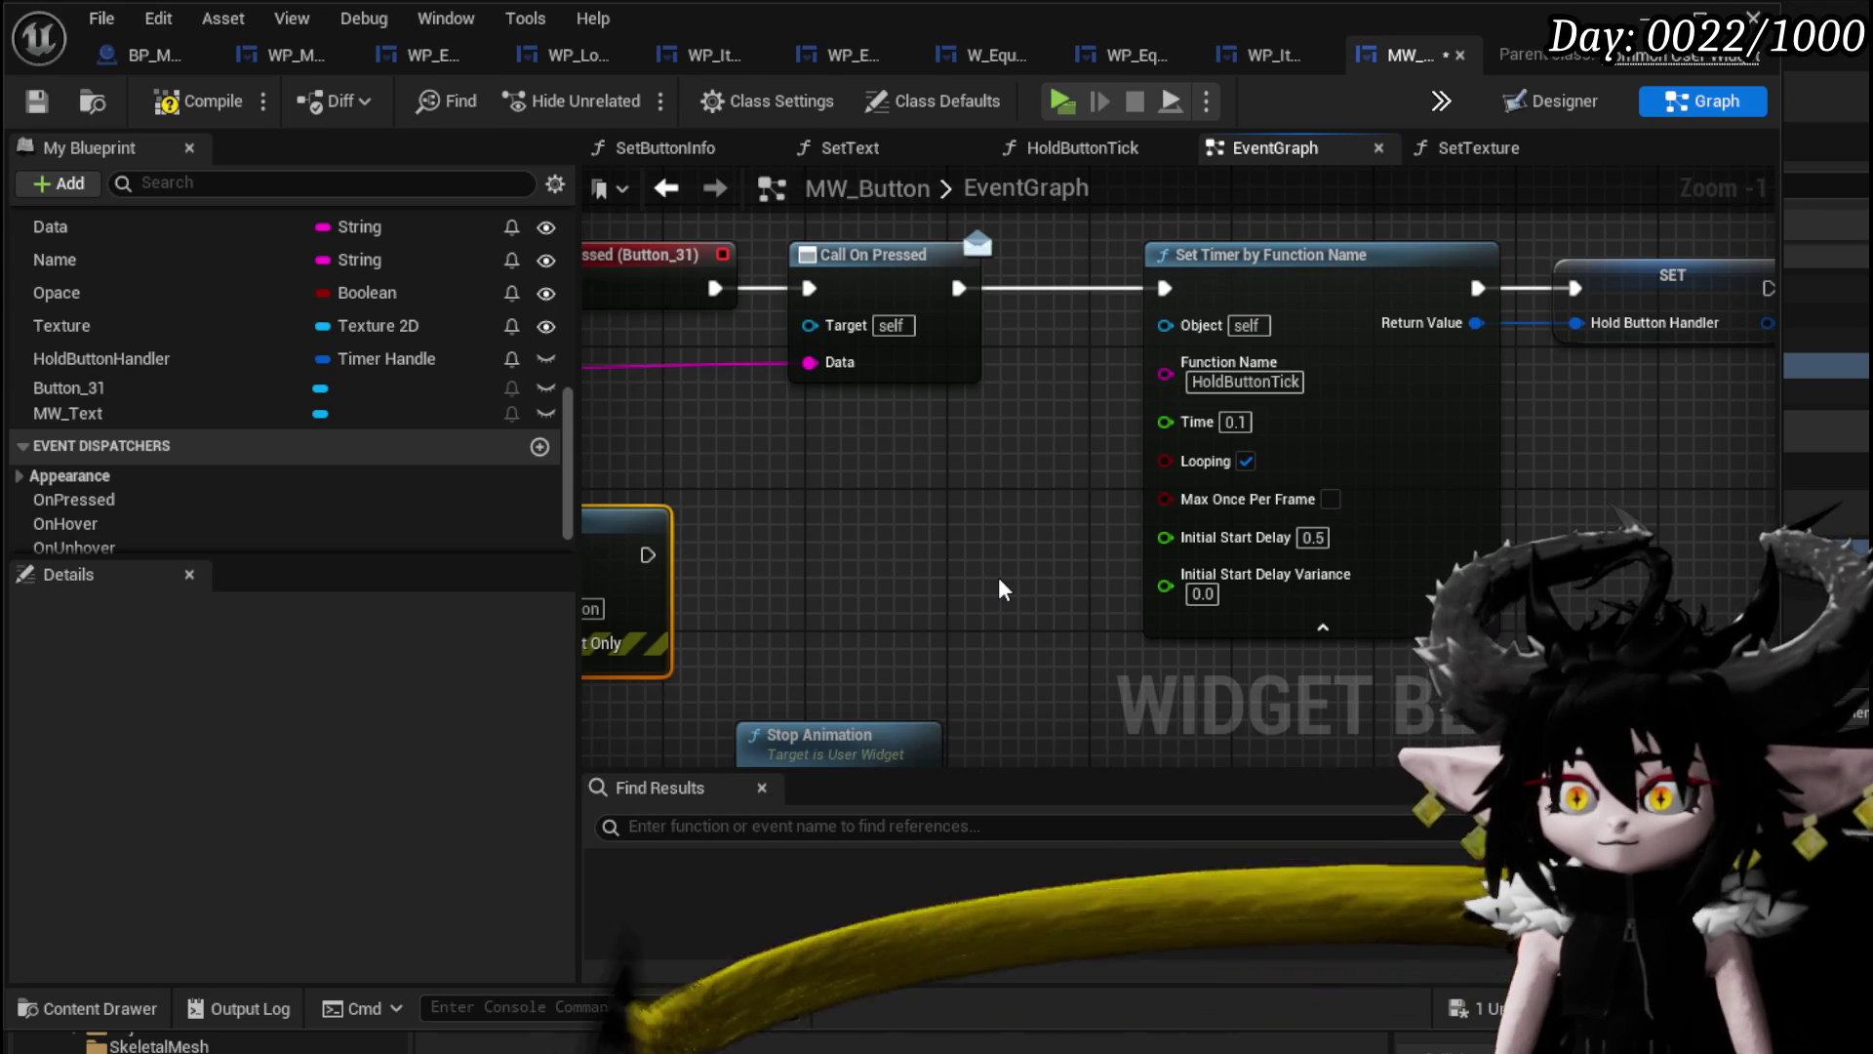
click(1235, 422)
text(0.02)
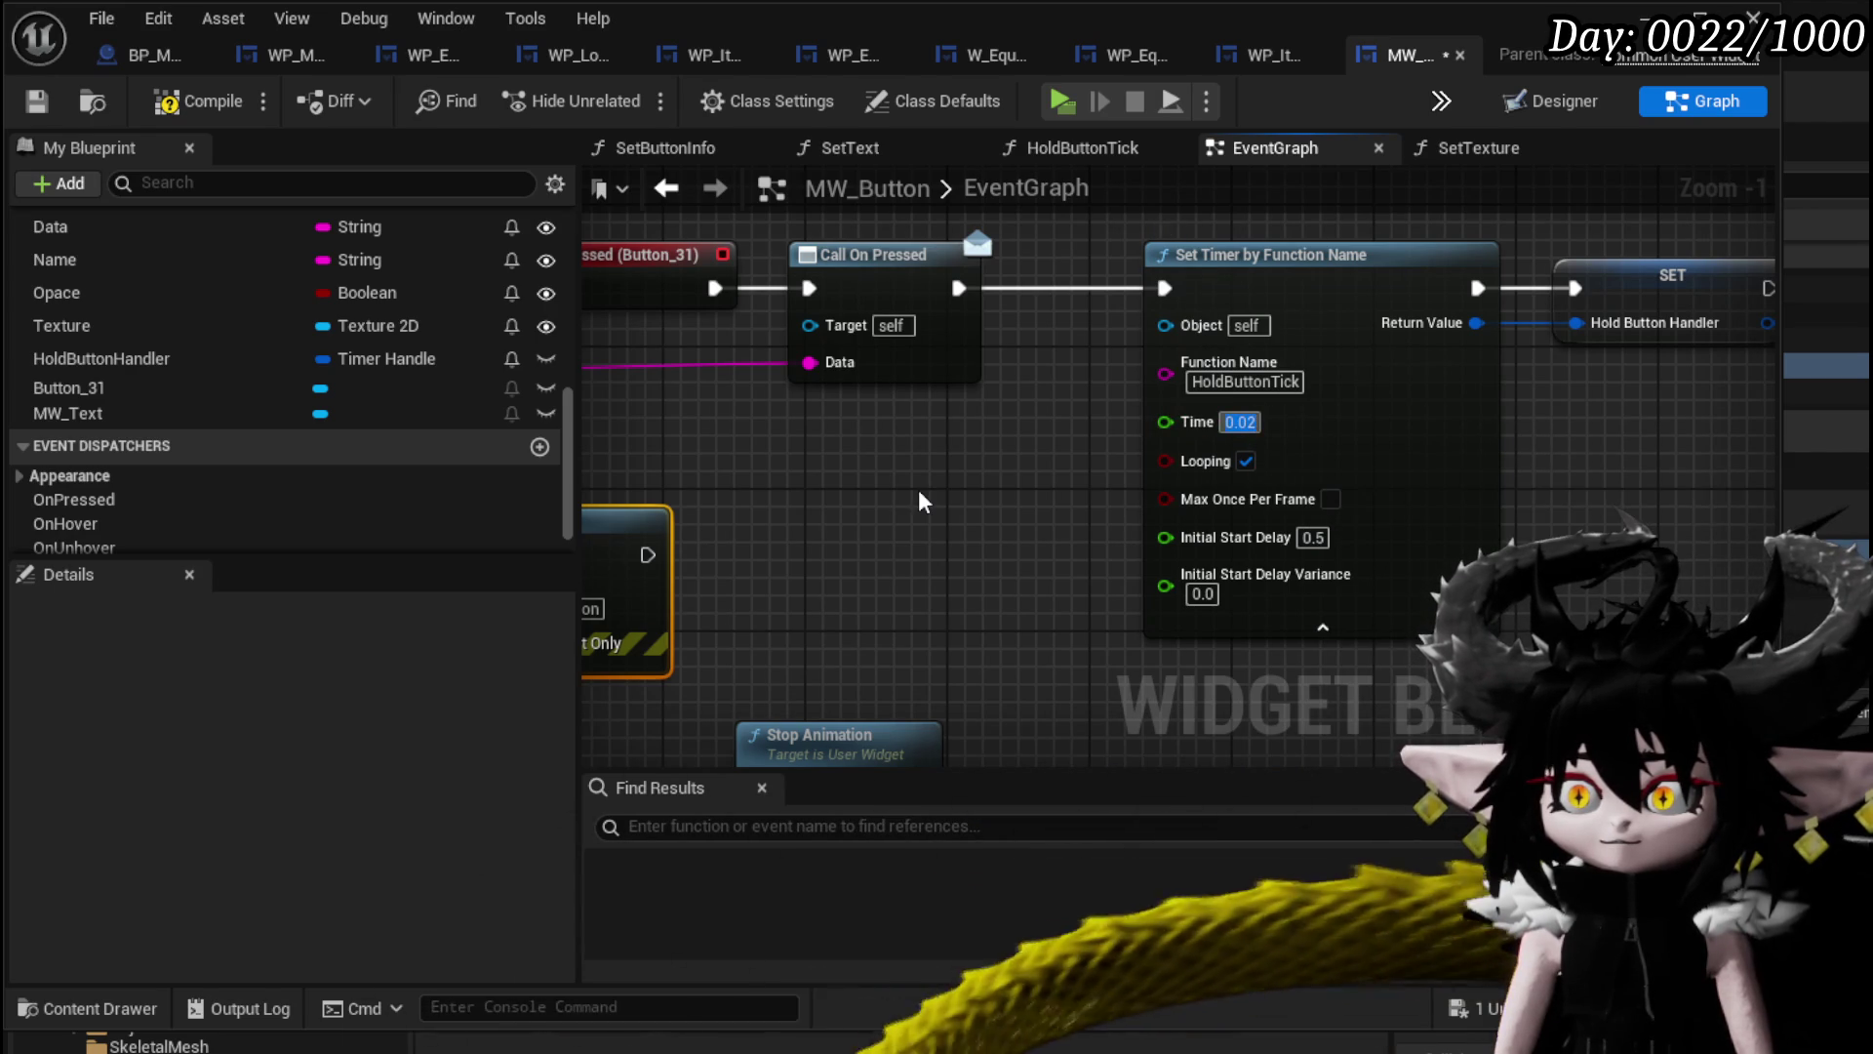
scroll(920, 494, down, 2)
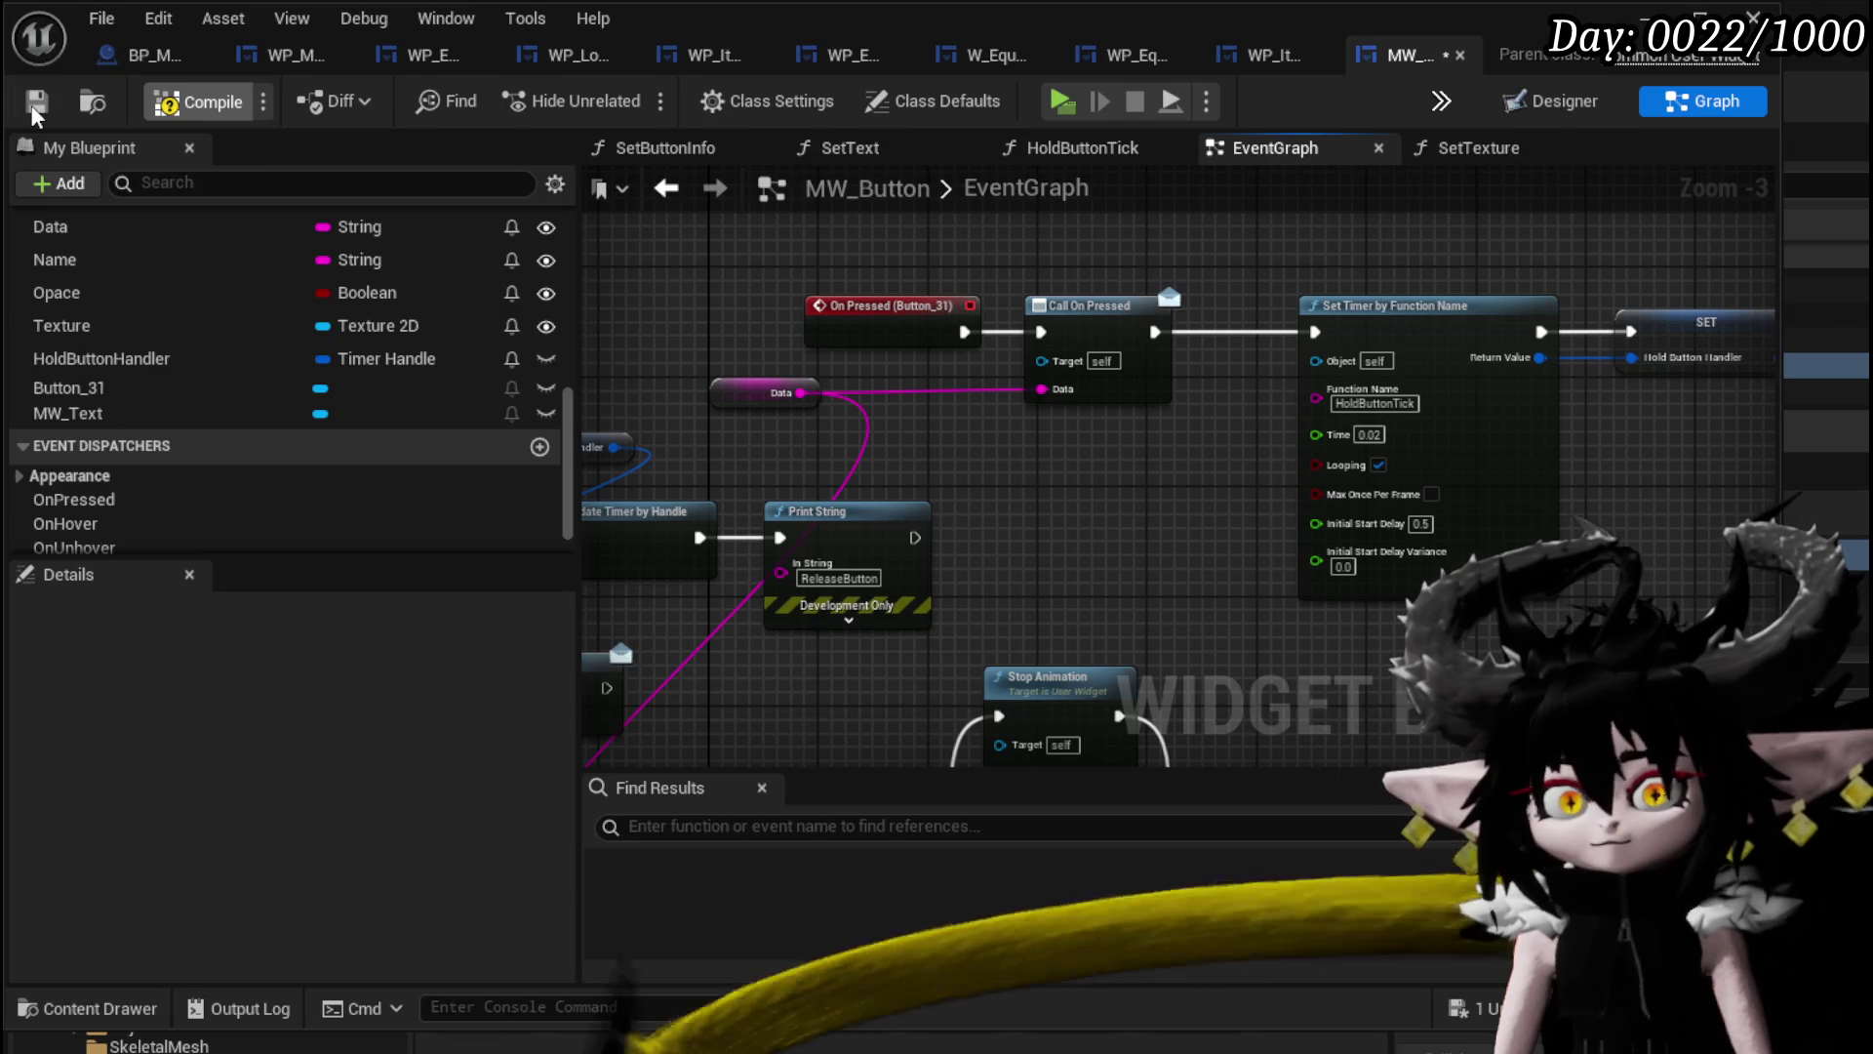
drag(1024, 576, 1242, 594)
scroll(357, 392, up, 10)
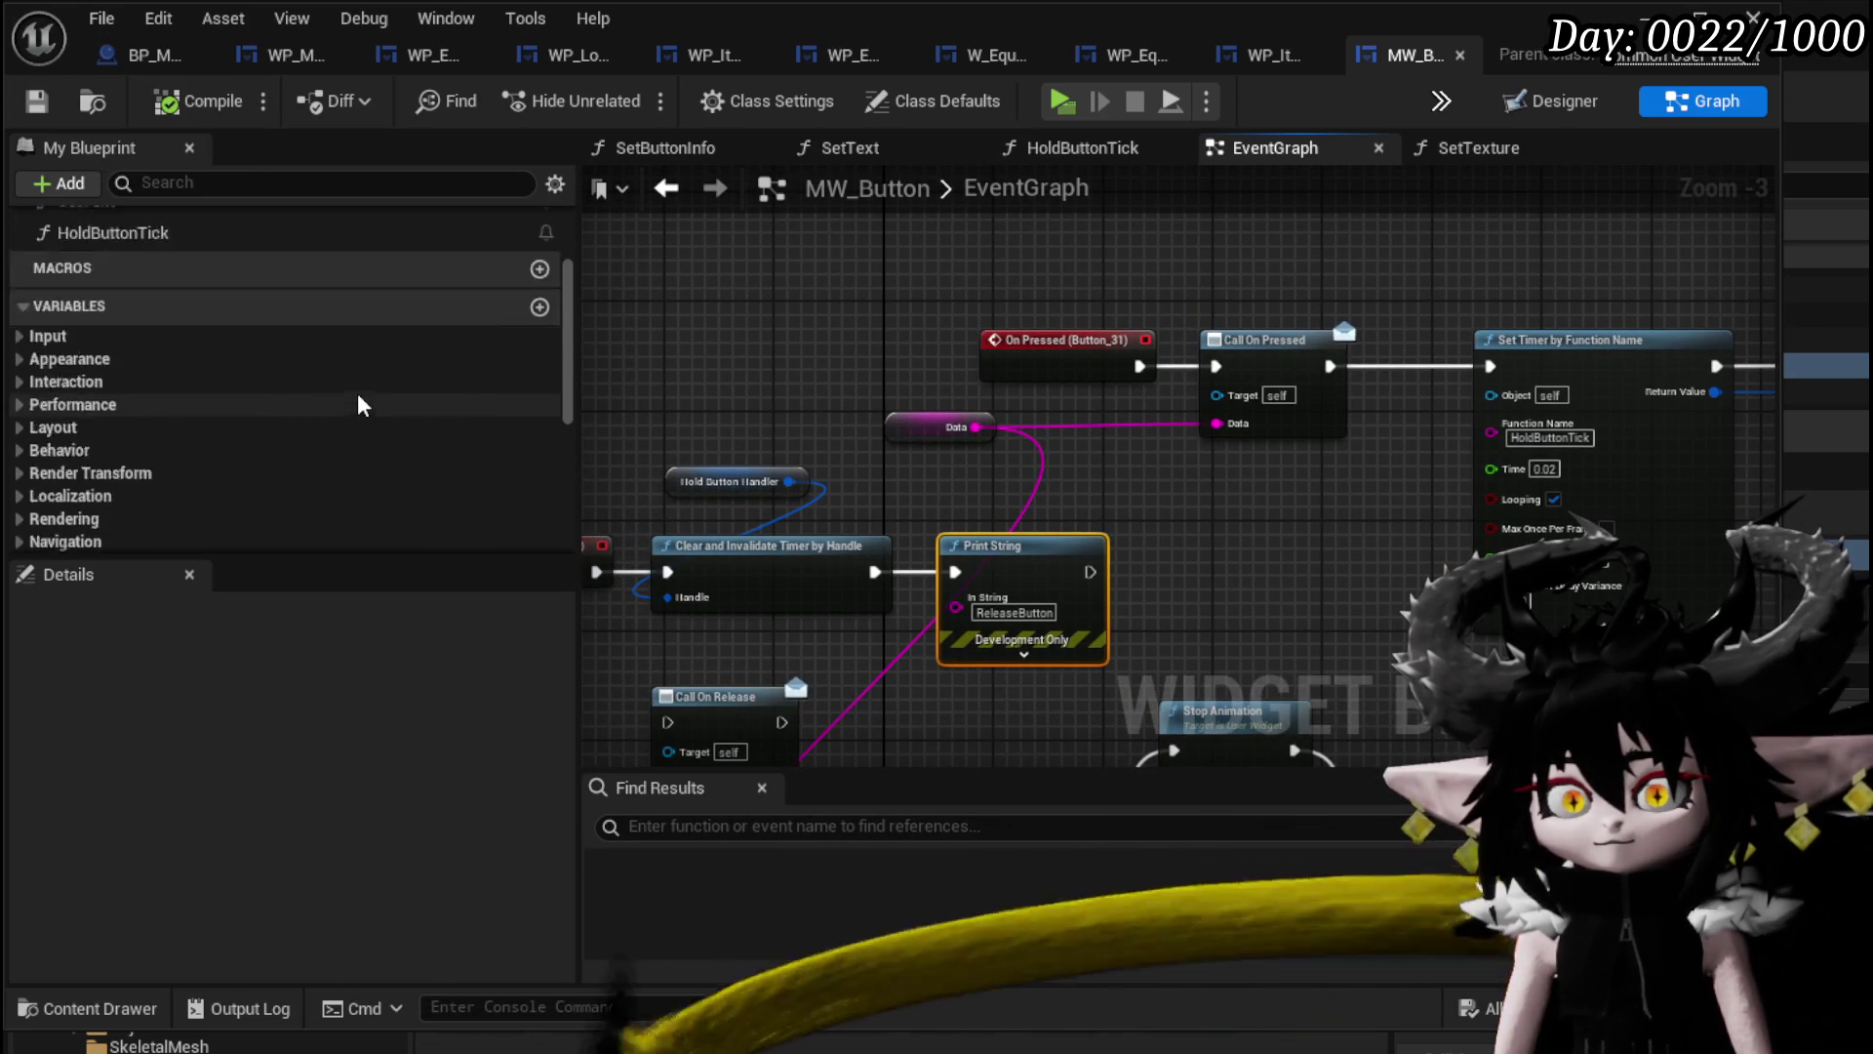
double_click(213, 432)
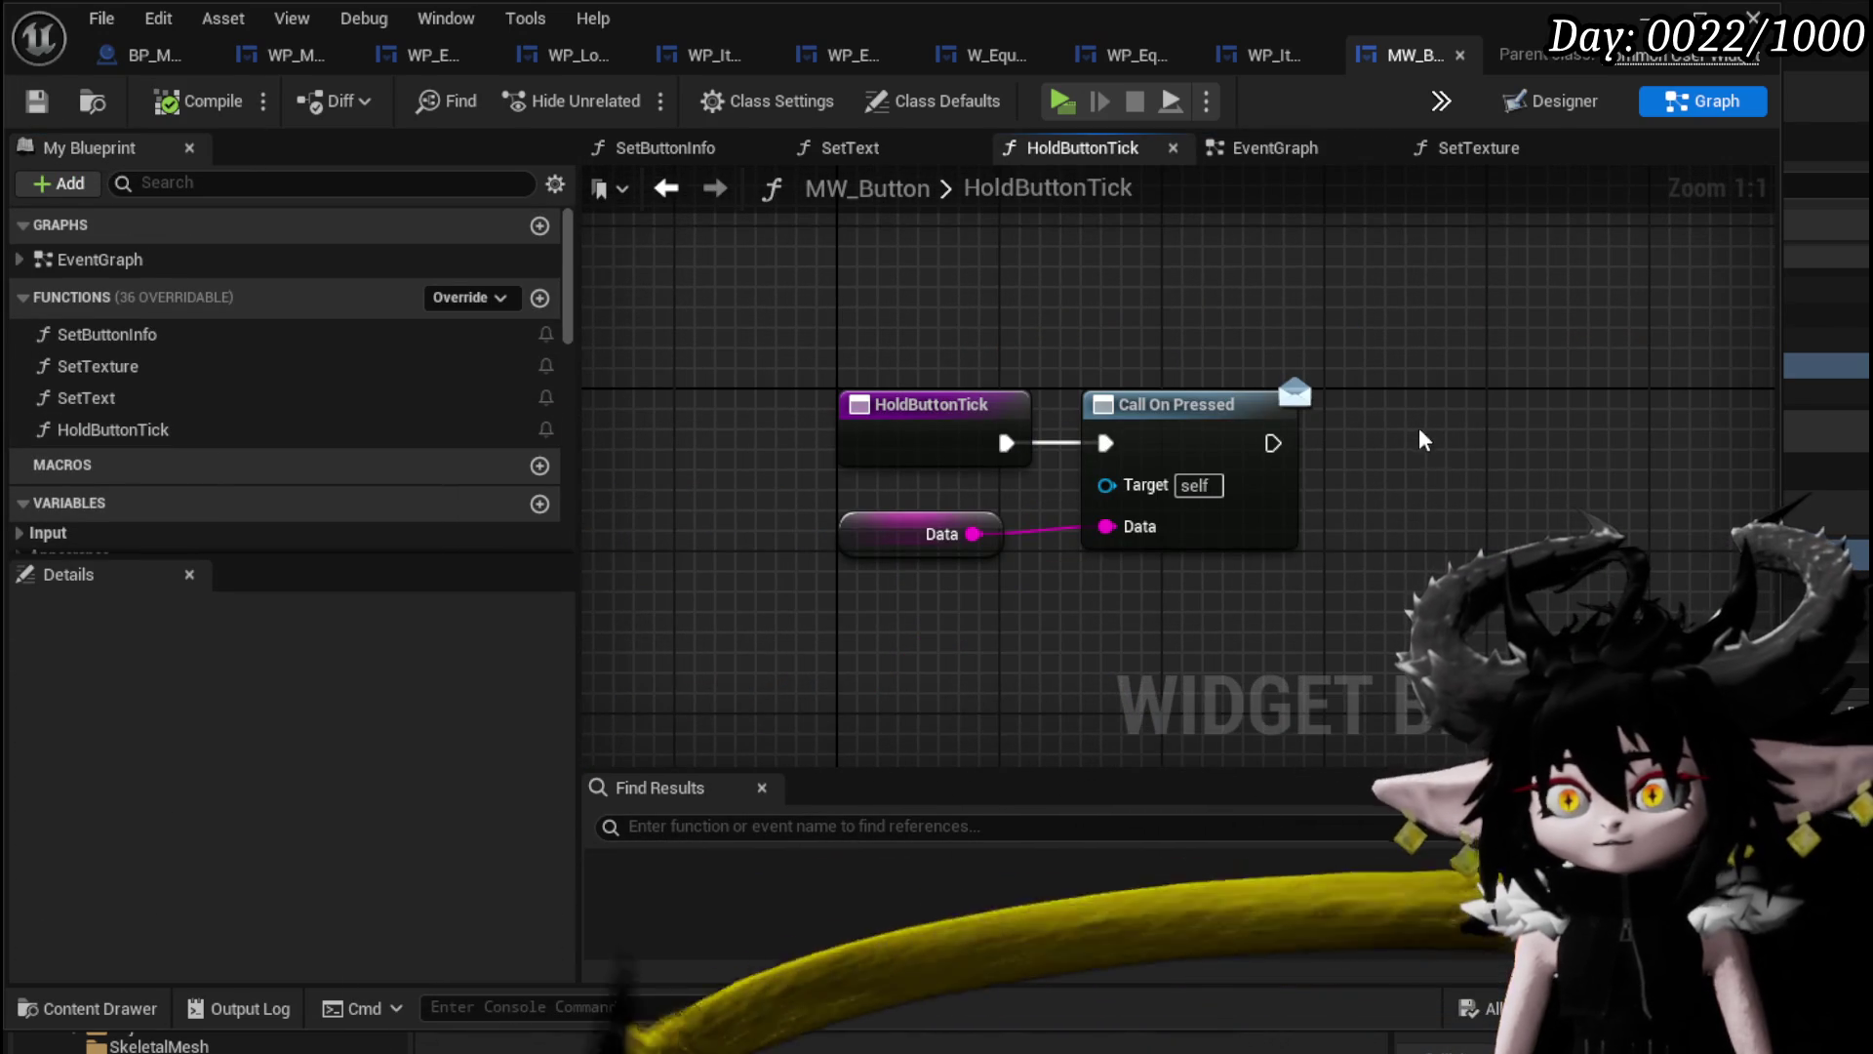
Add a Print String reading HOLDING BUTTON after Call On Pressed, then compile and save MW_Button.
key(ctrl+v)
drag(1314, 469, 1409, 516)
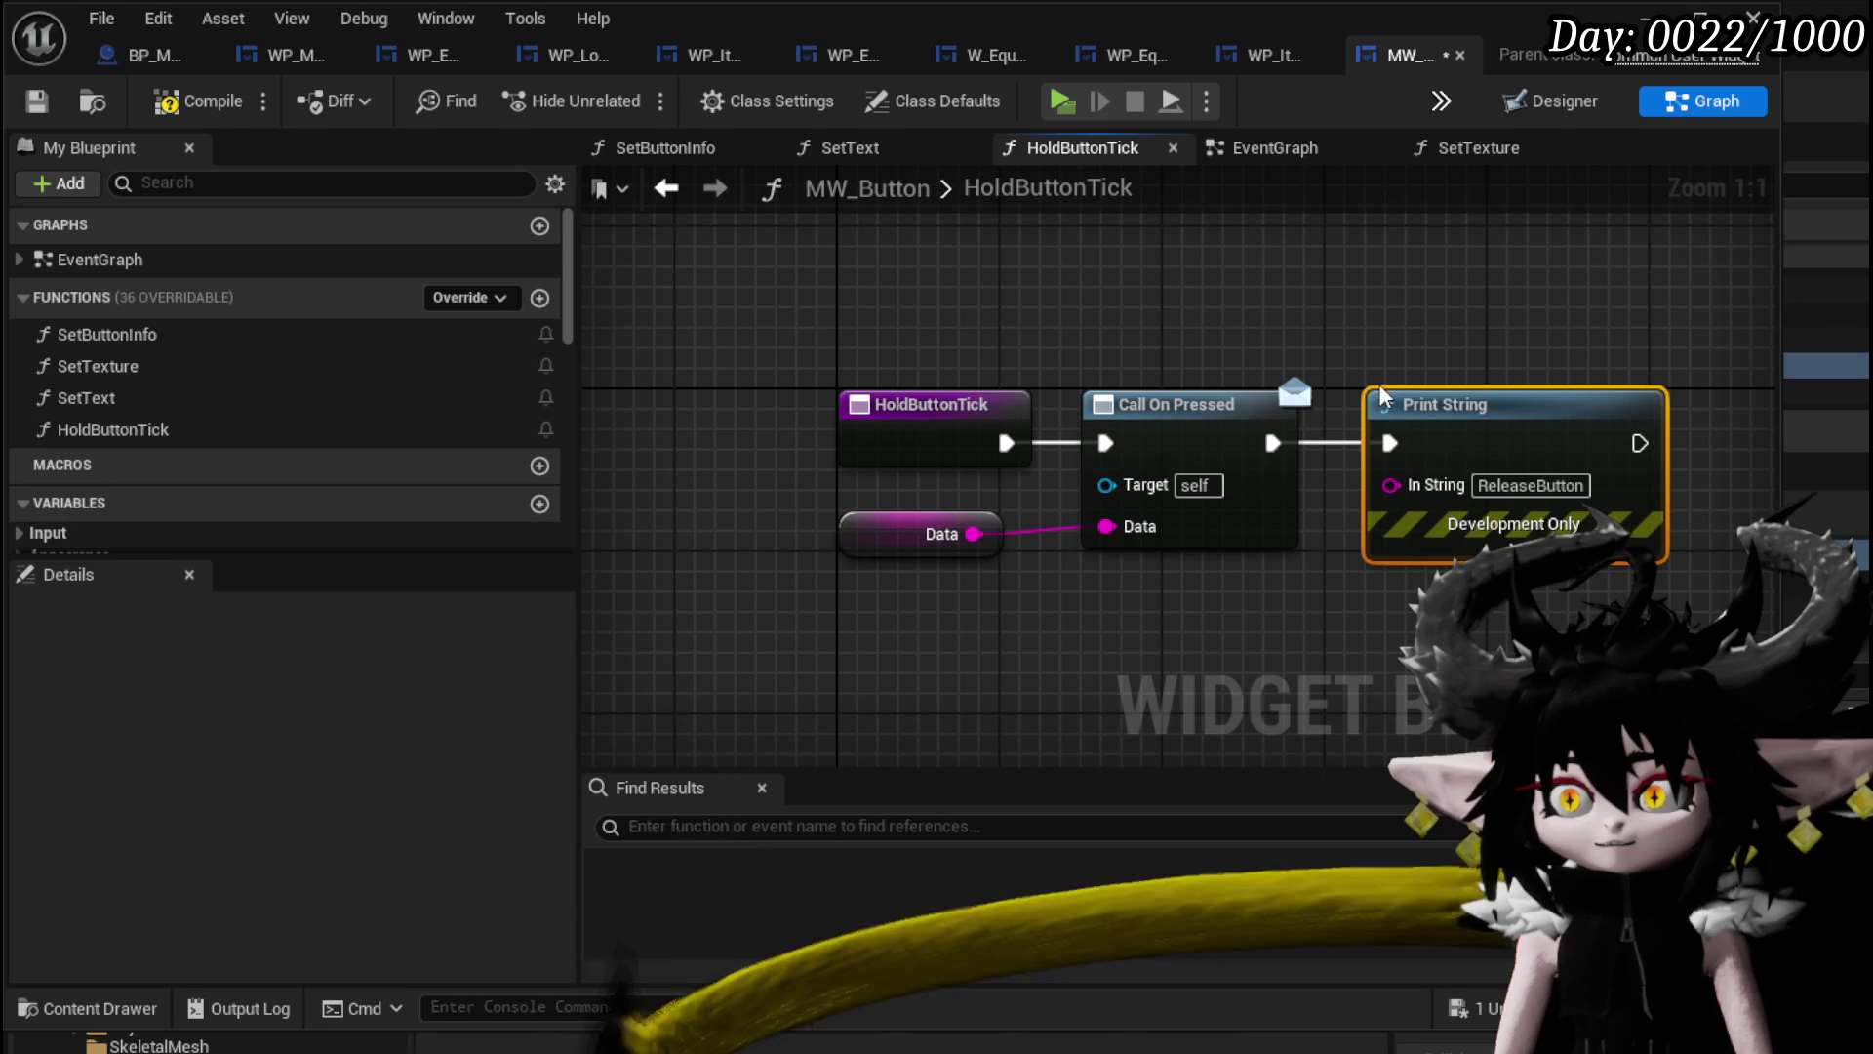
click(1531, 485)
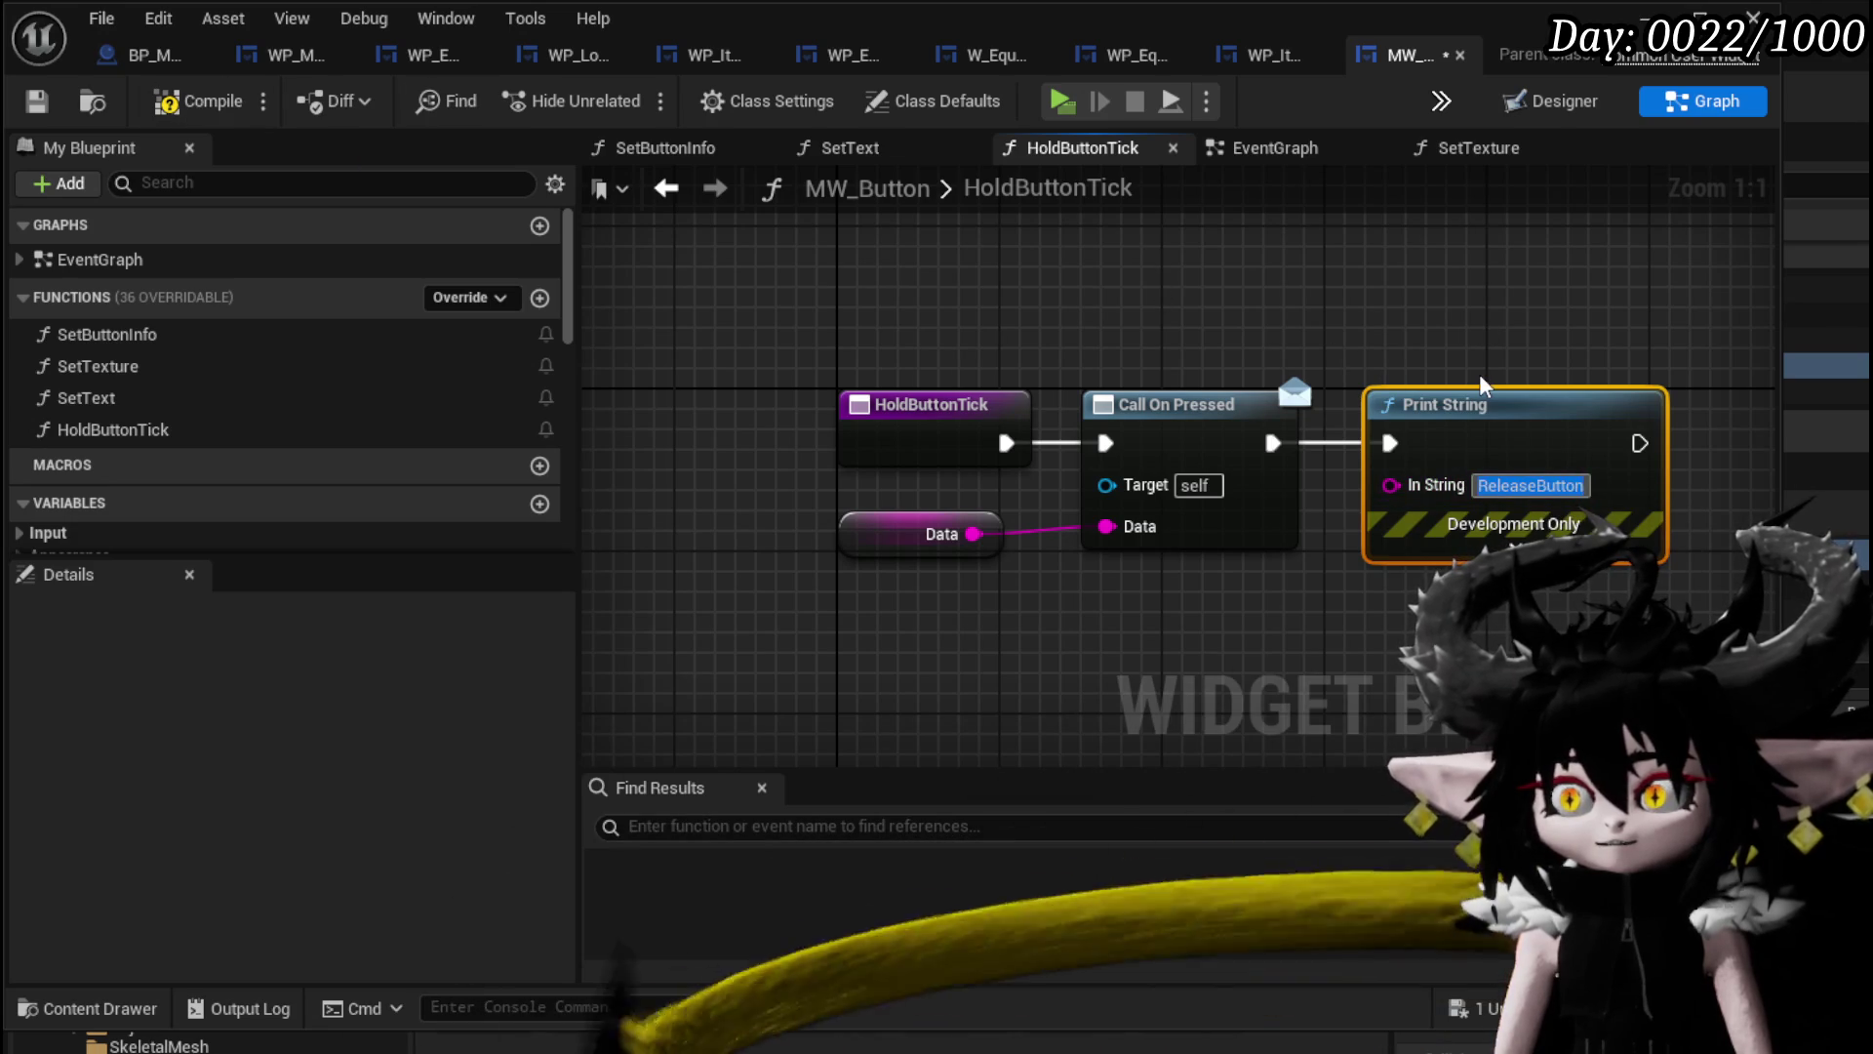
text(HOLDING BUTTON)
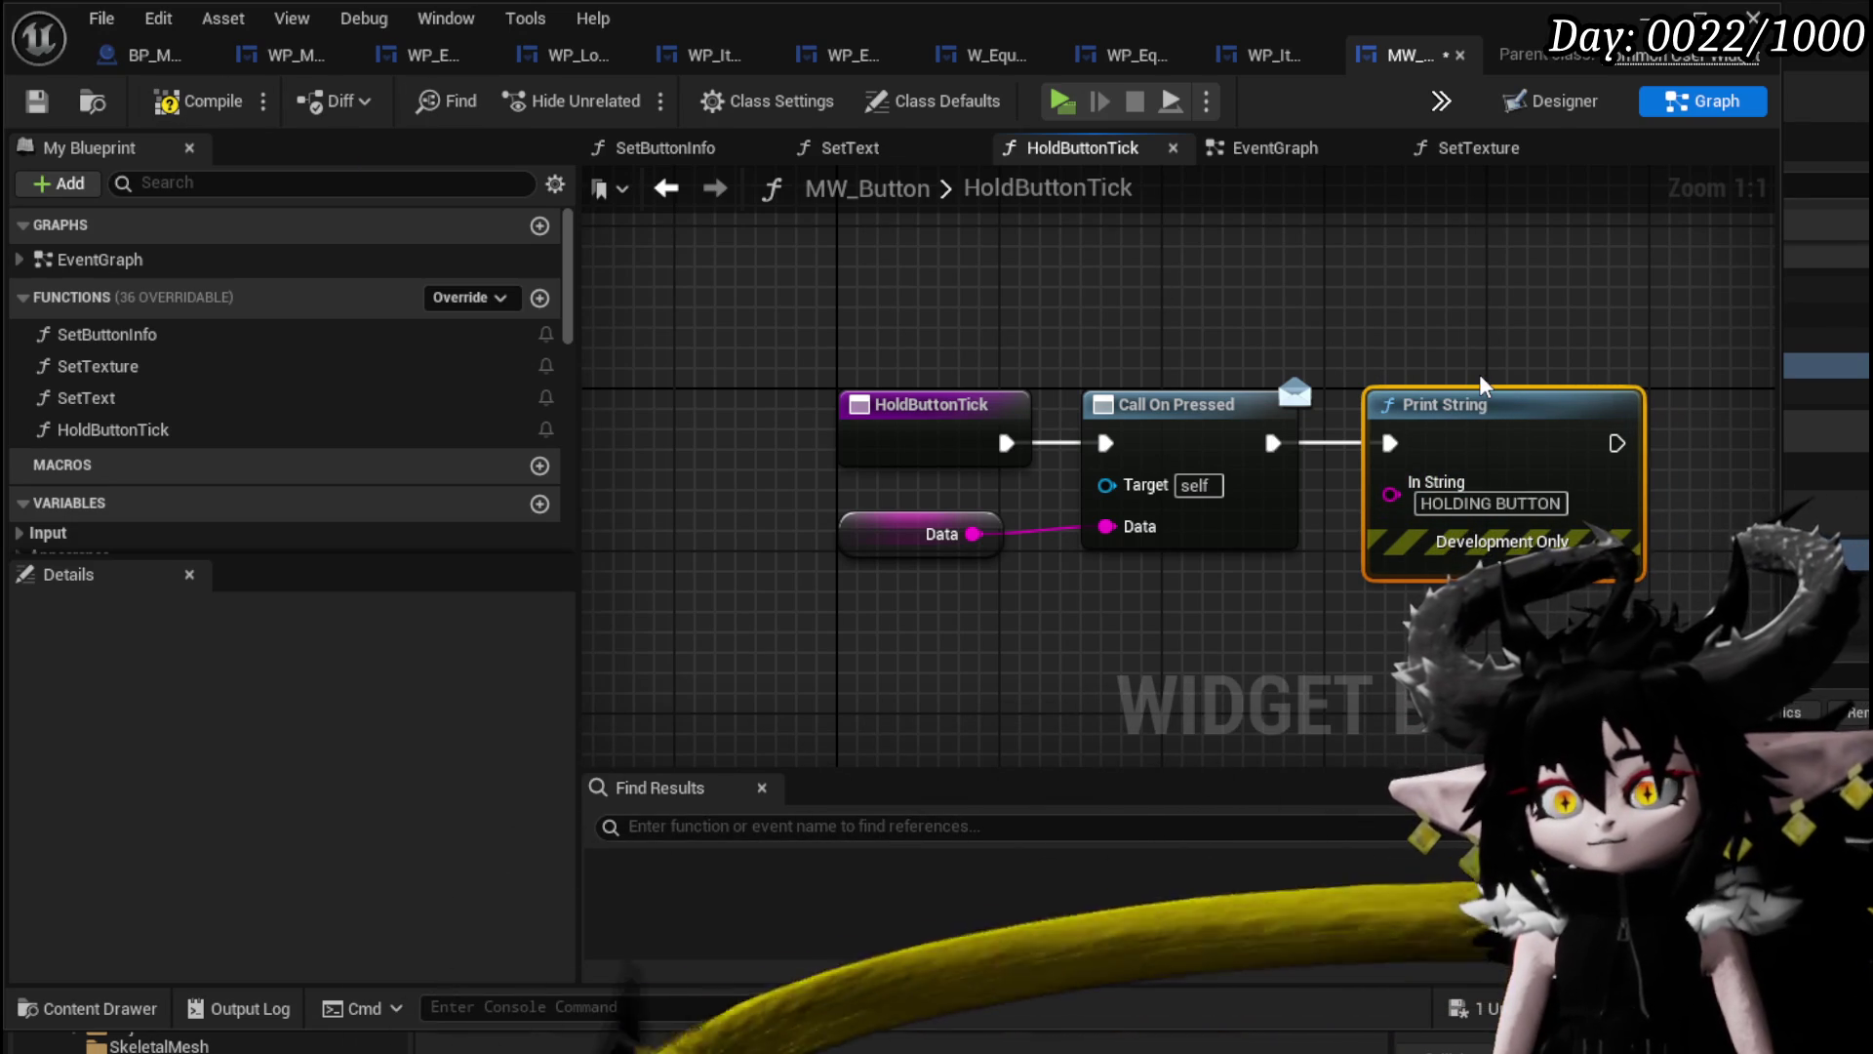
click(37, 105)
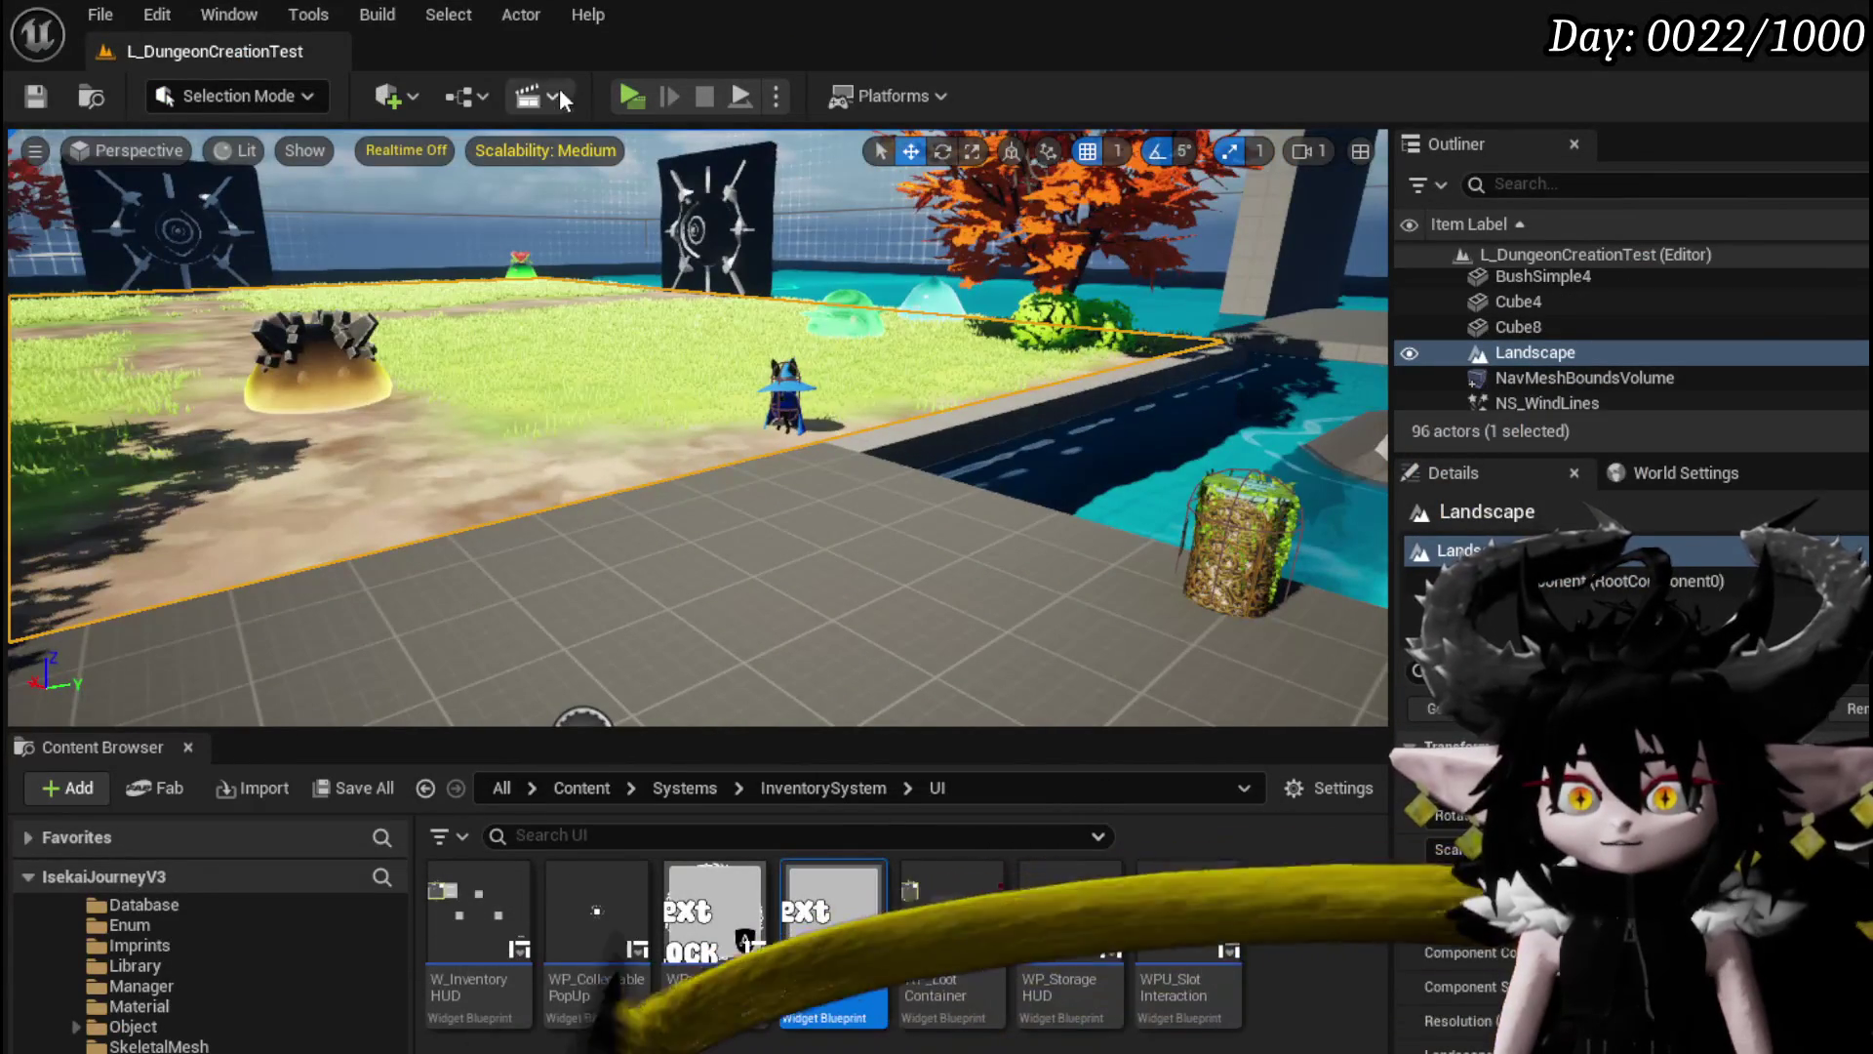
Start a play-test, open the merchant trade window and move the Iron_Head helmet into Buy.
click(634, 95)
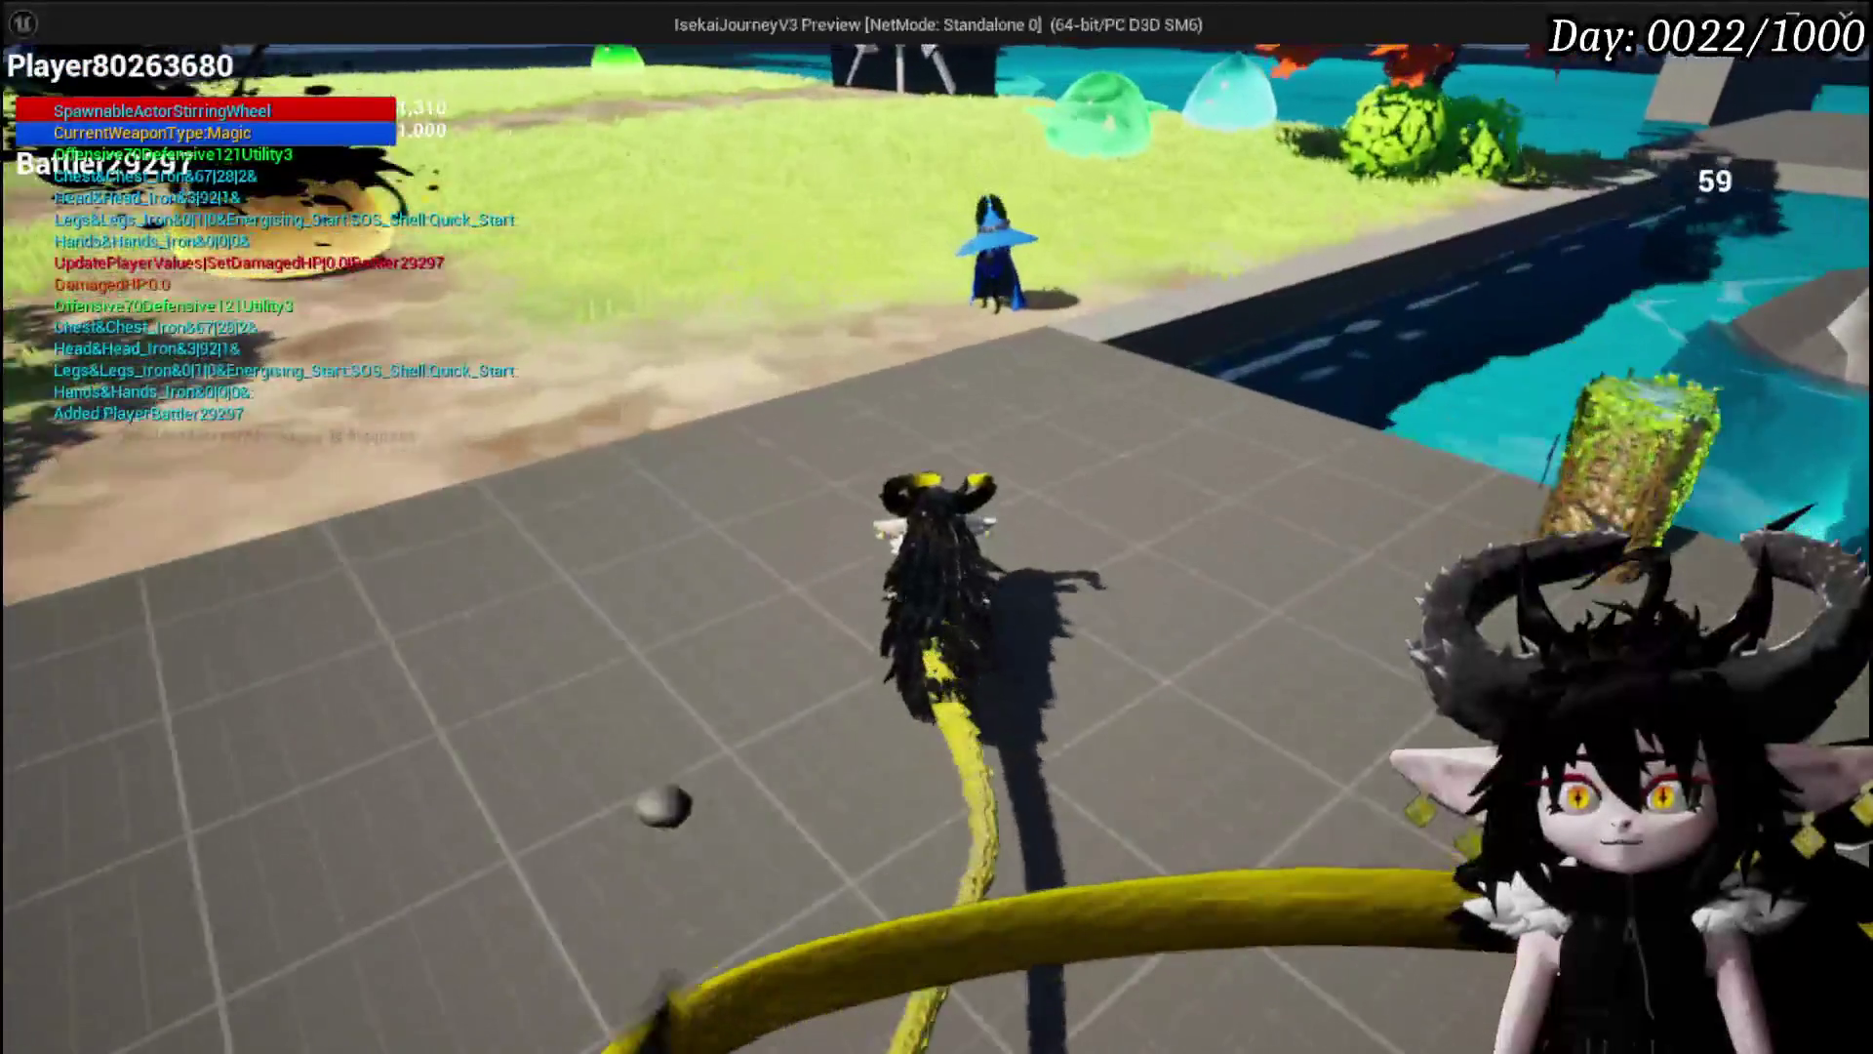
key(w)
click(1331, 831)
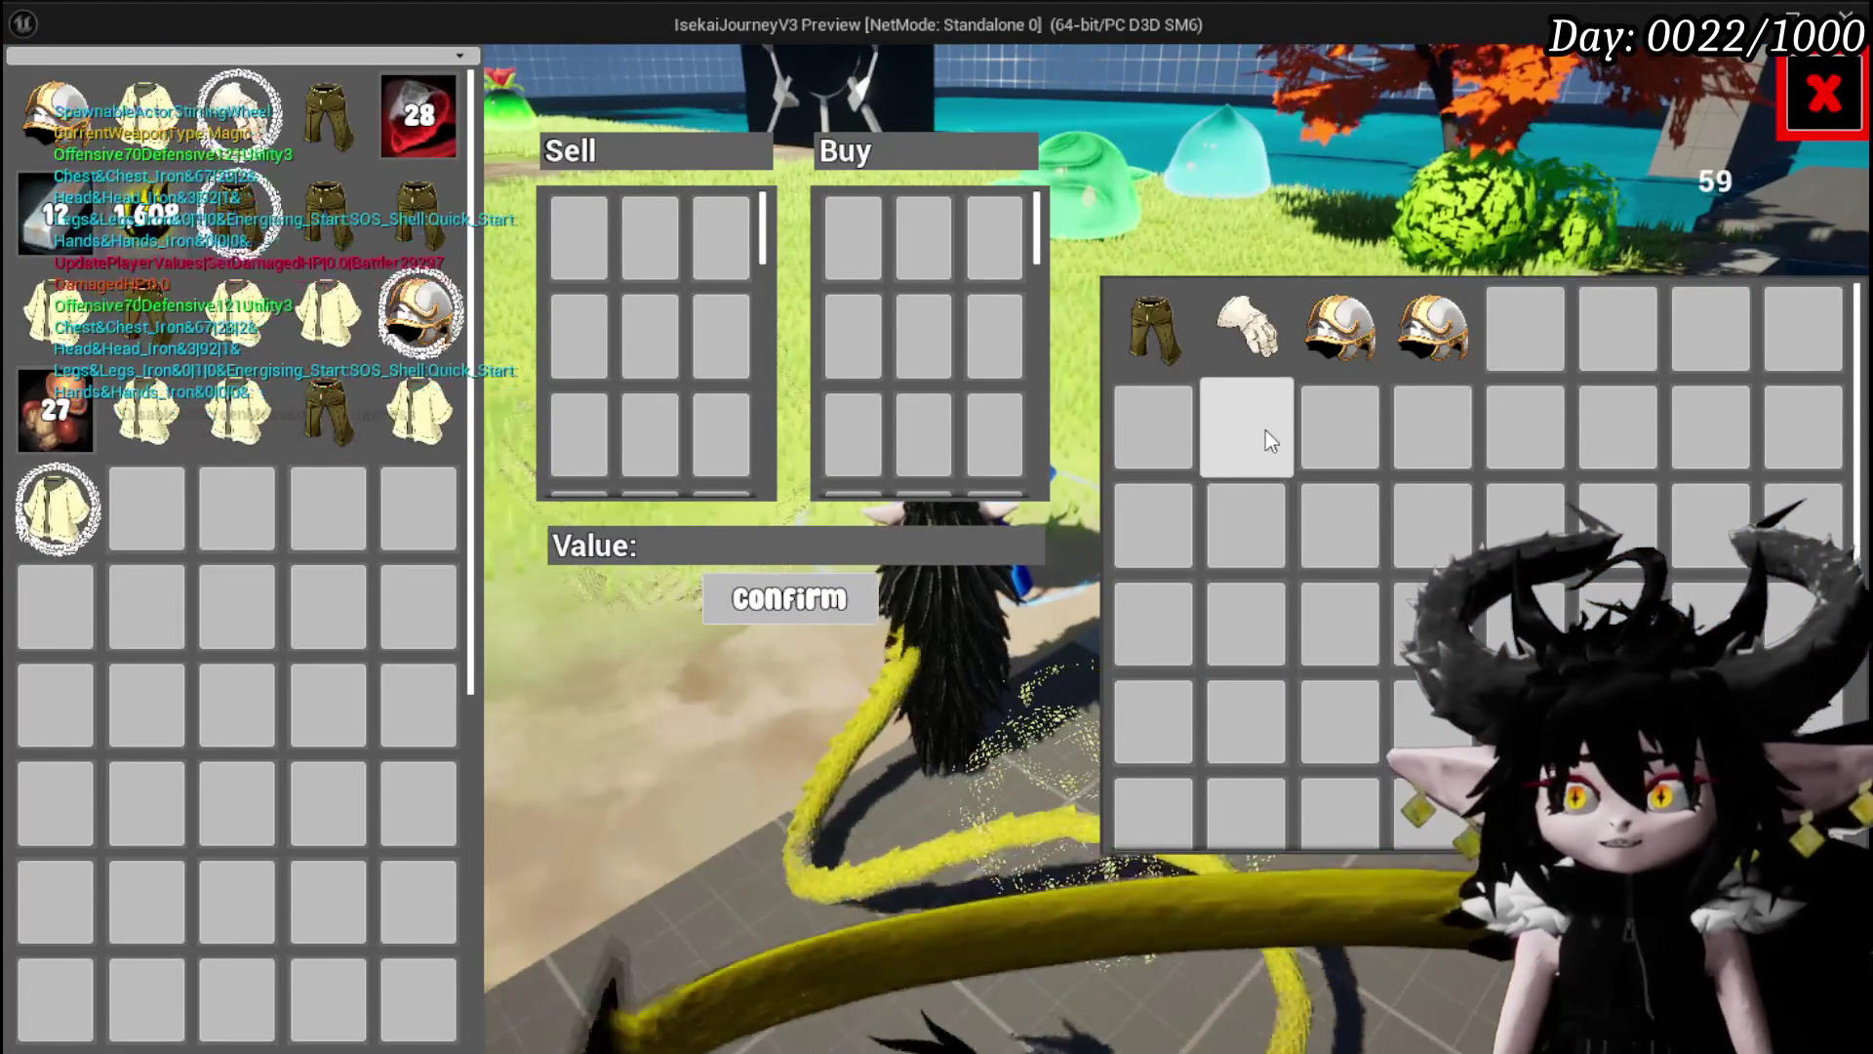
click(1257, 427)
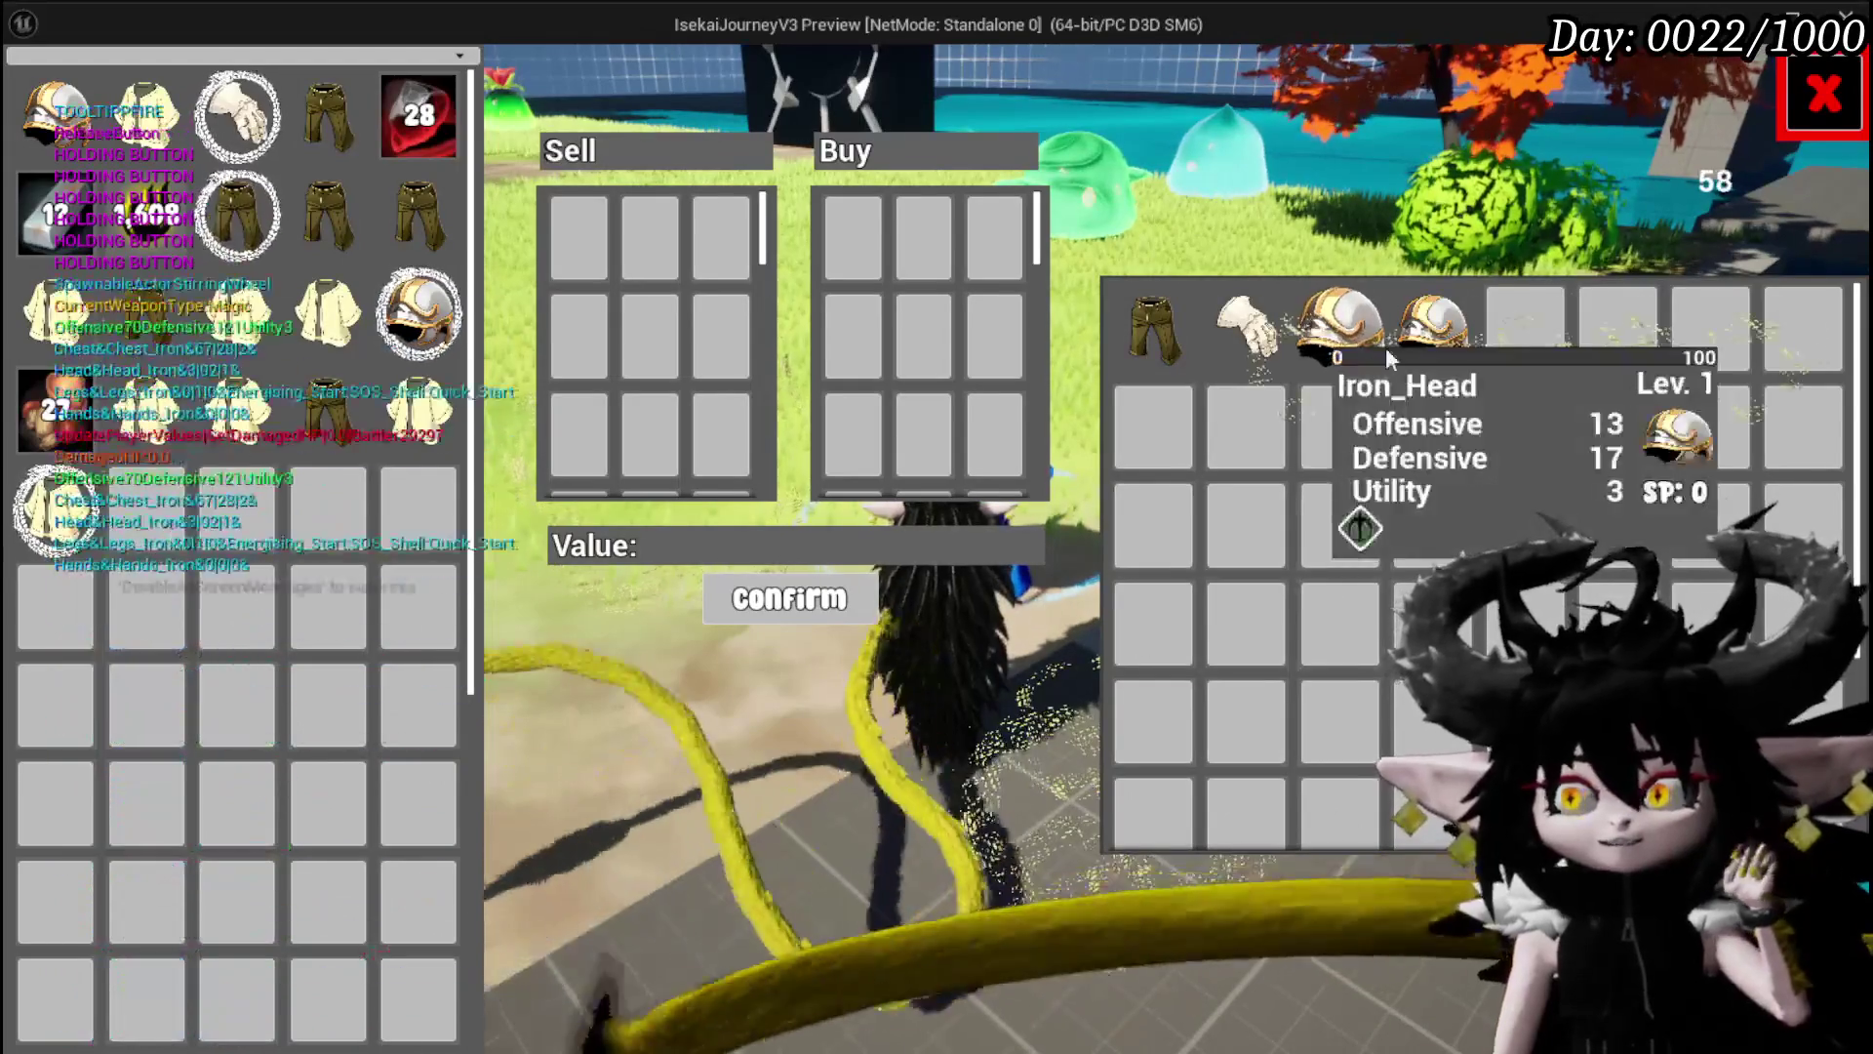
click(1368, 357)
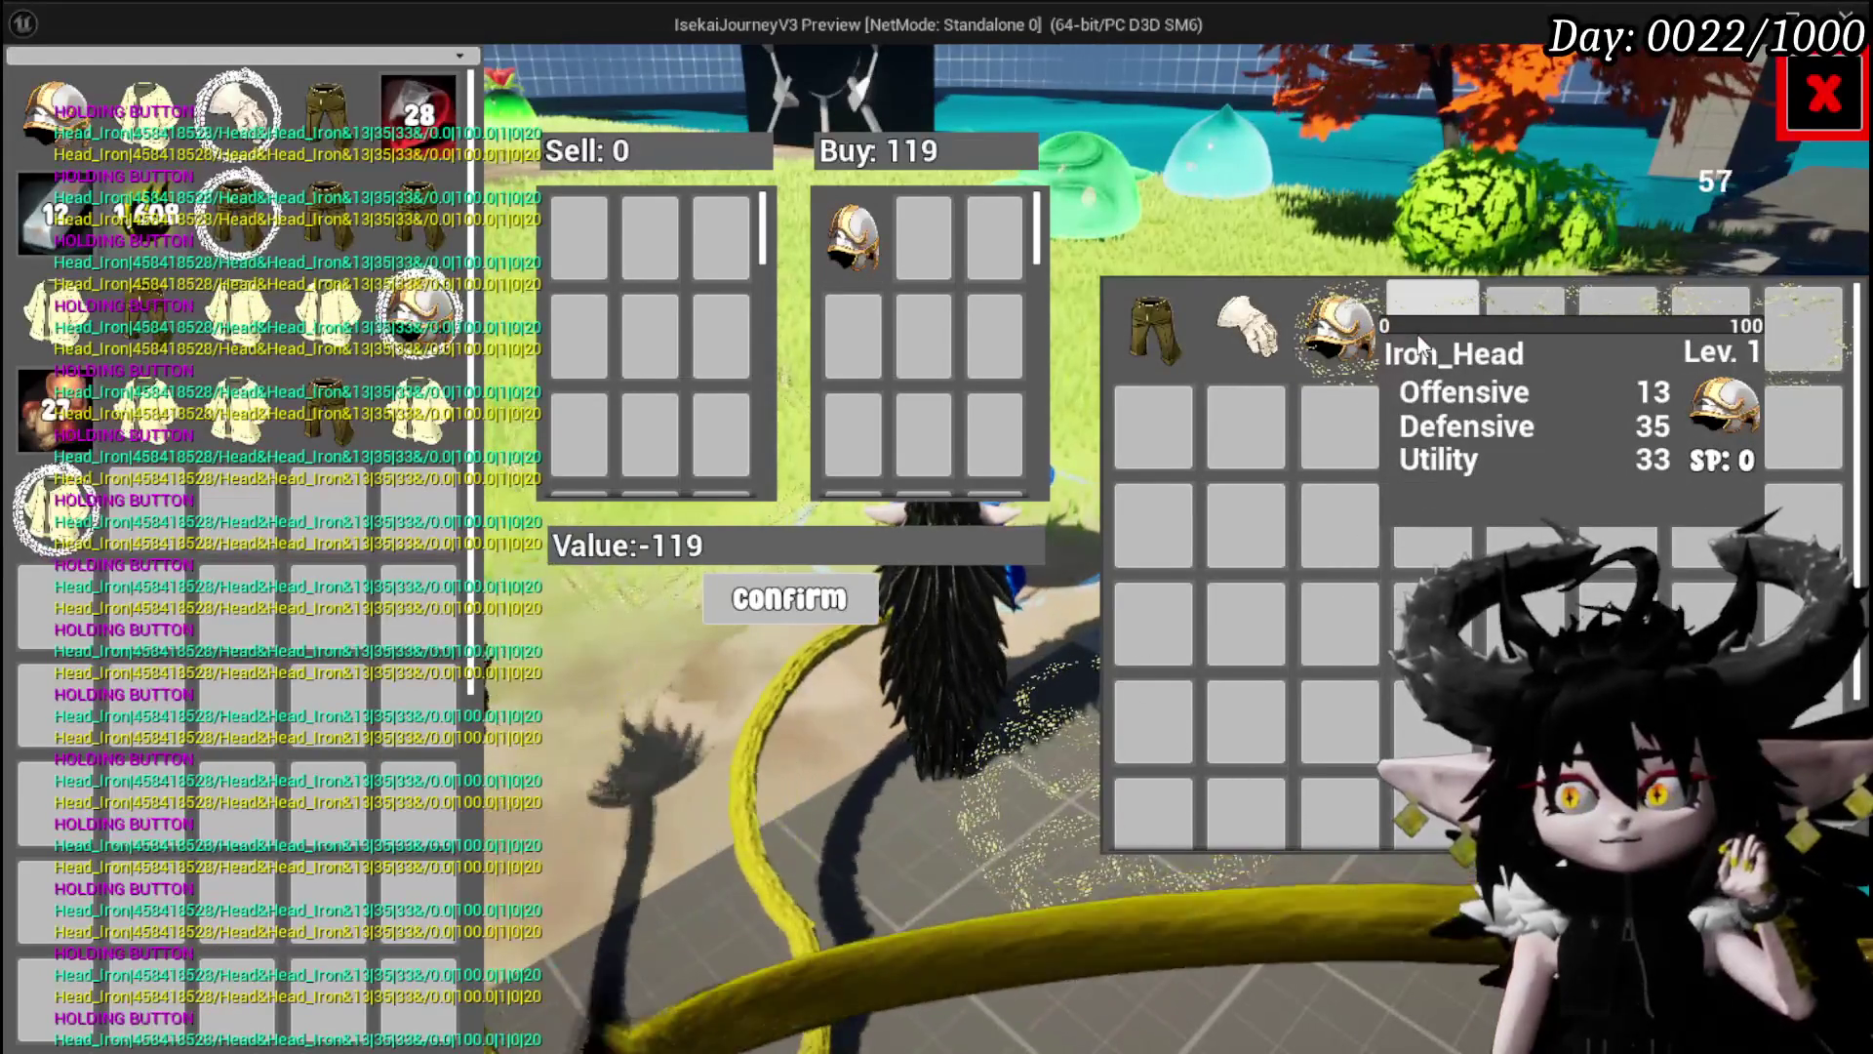
mouse_move(1303, 343)
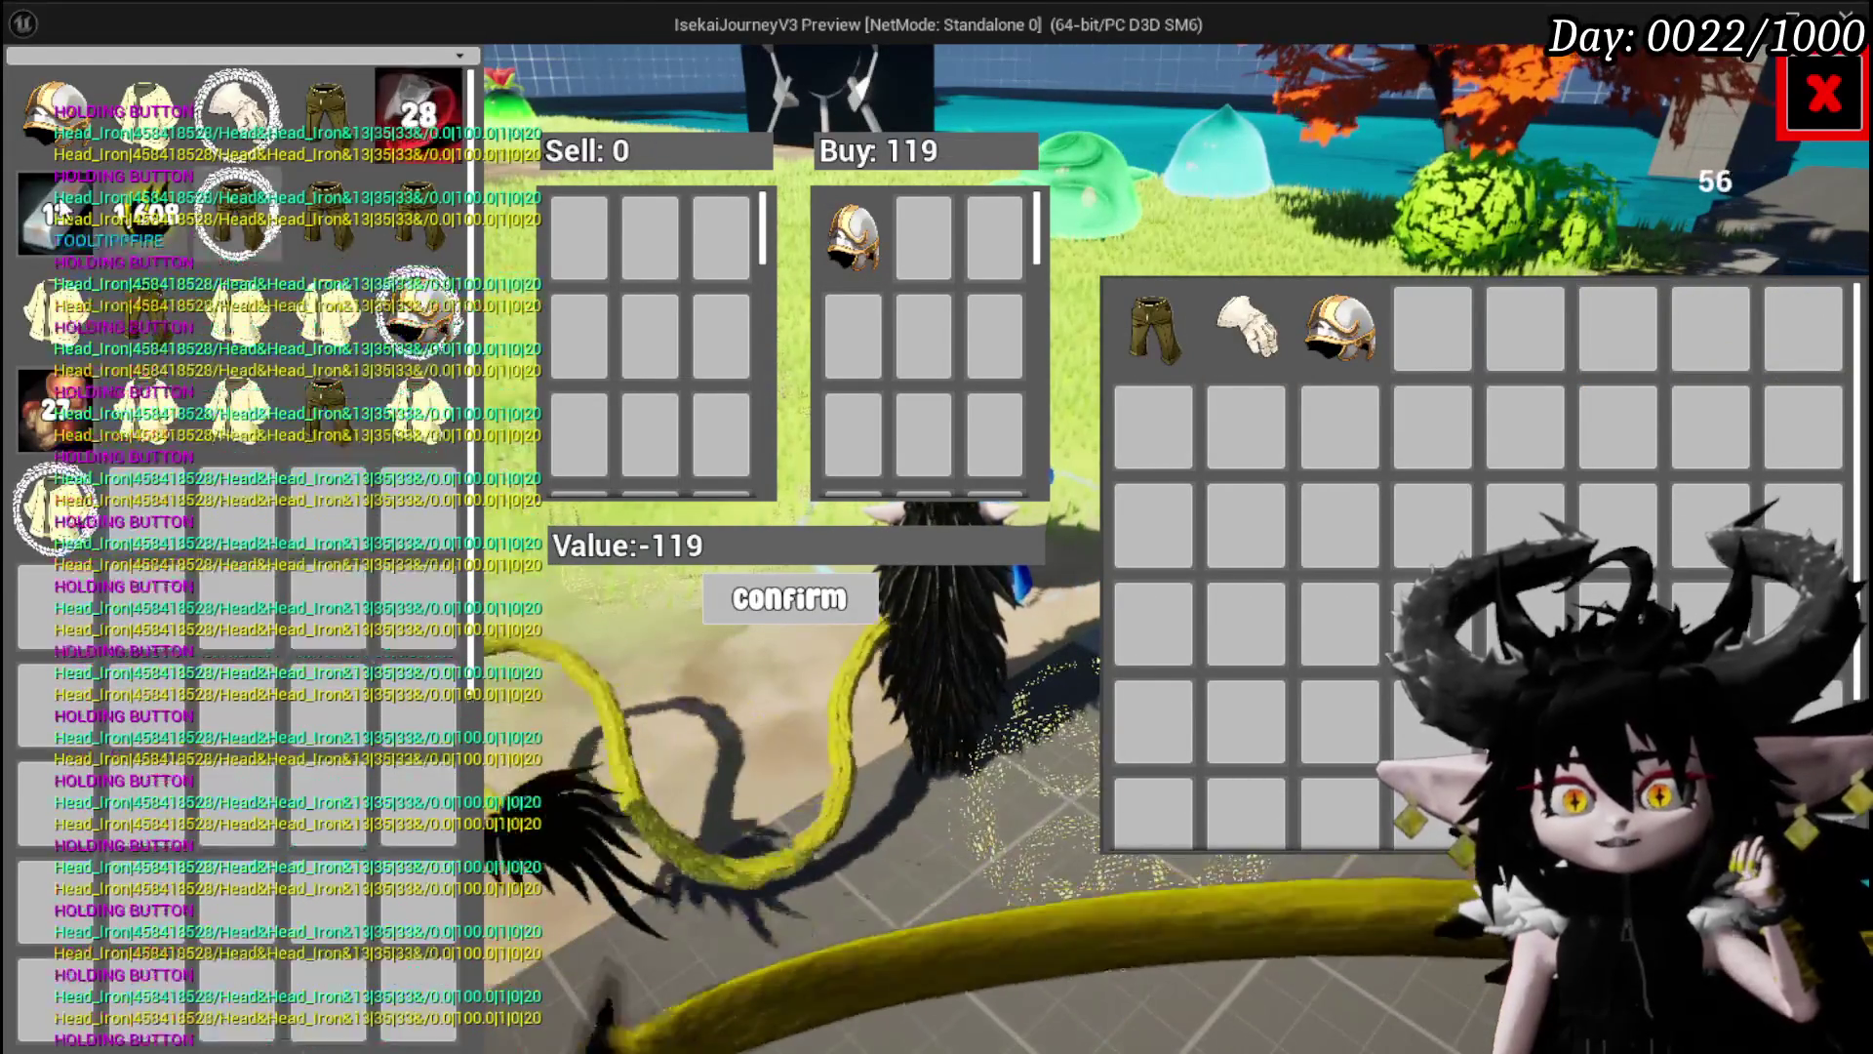
Hold on the Copper Ore, Iron Ingot and gold coin slots to confirm repeated adding.
click(436, 127)
drag(439, 131, 935, 149)
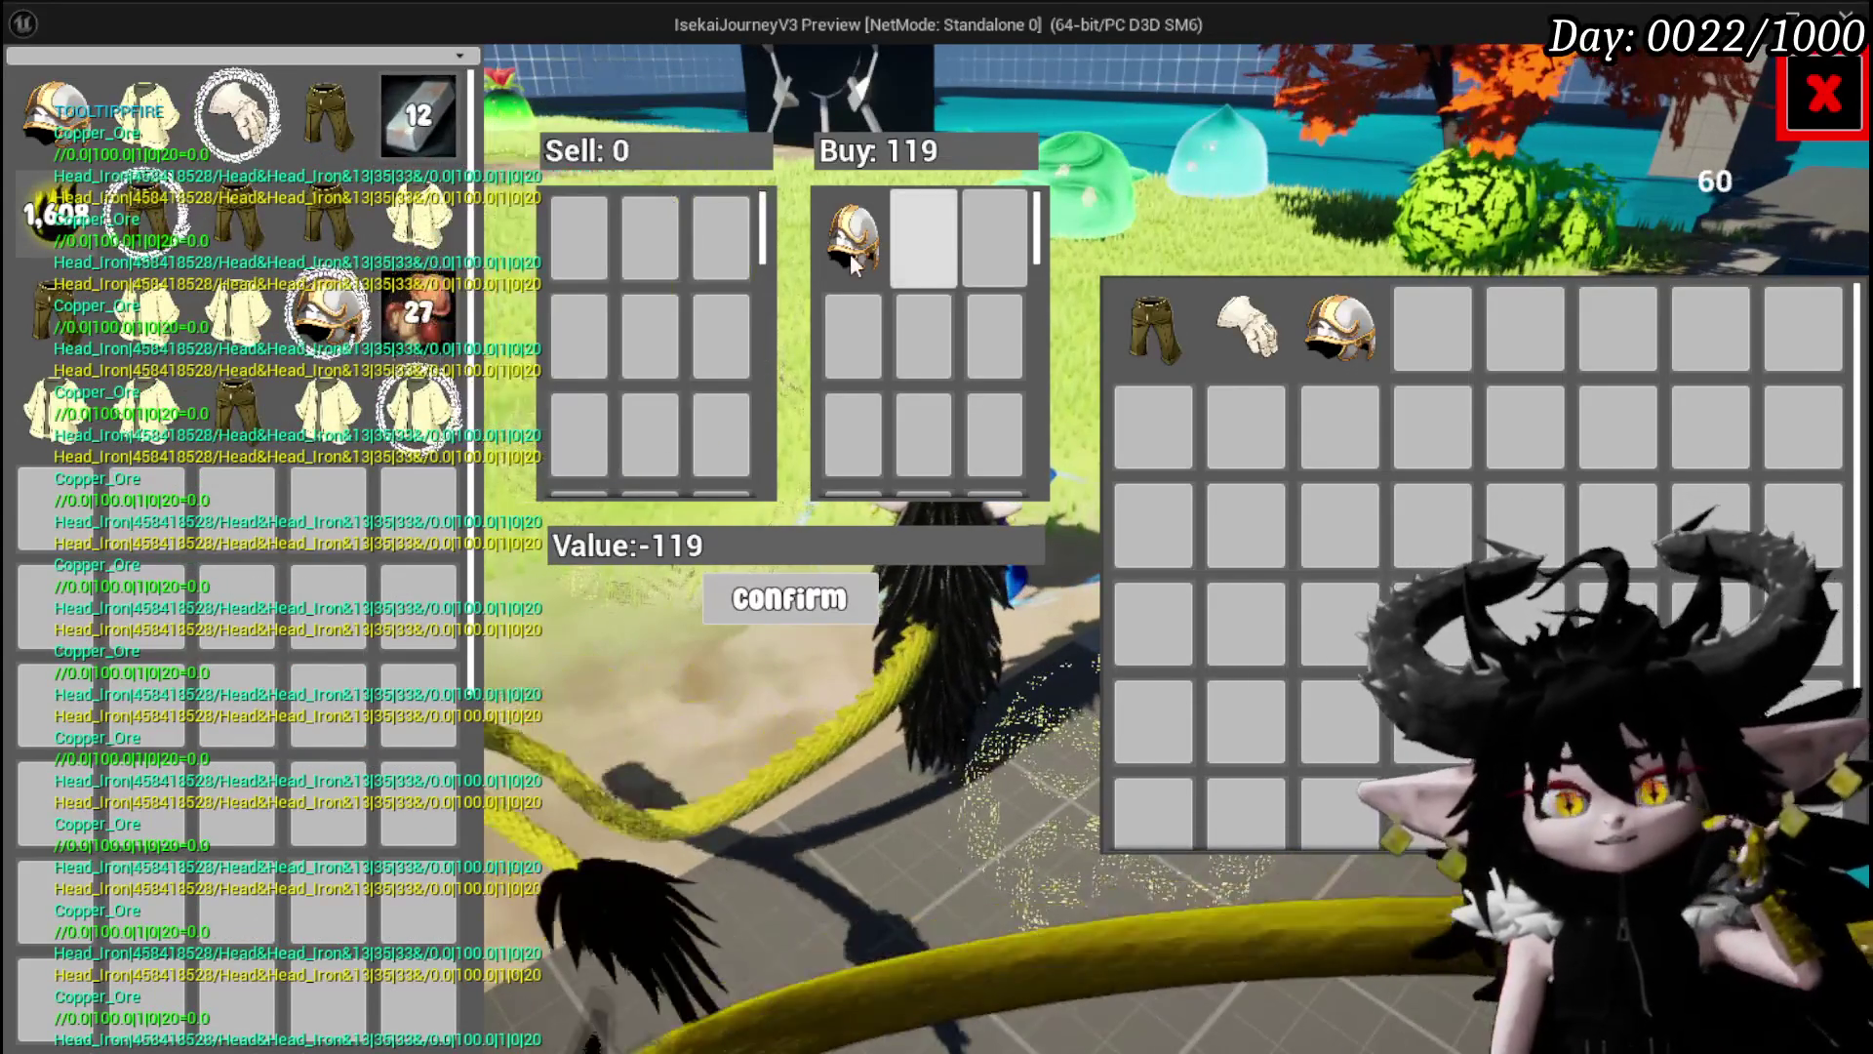
click(442, 98)
click(442, 98)
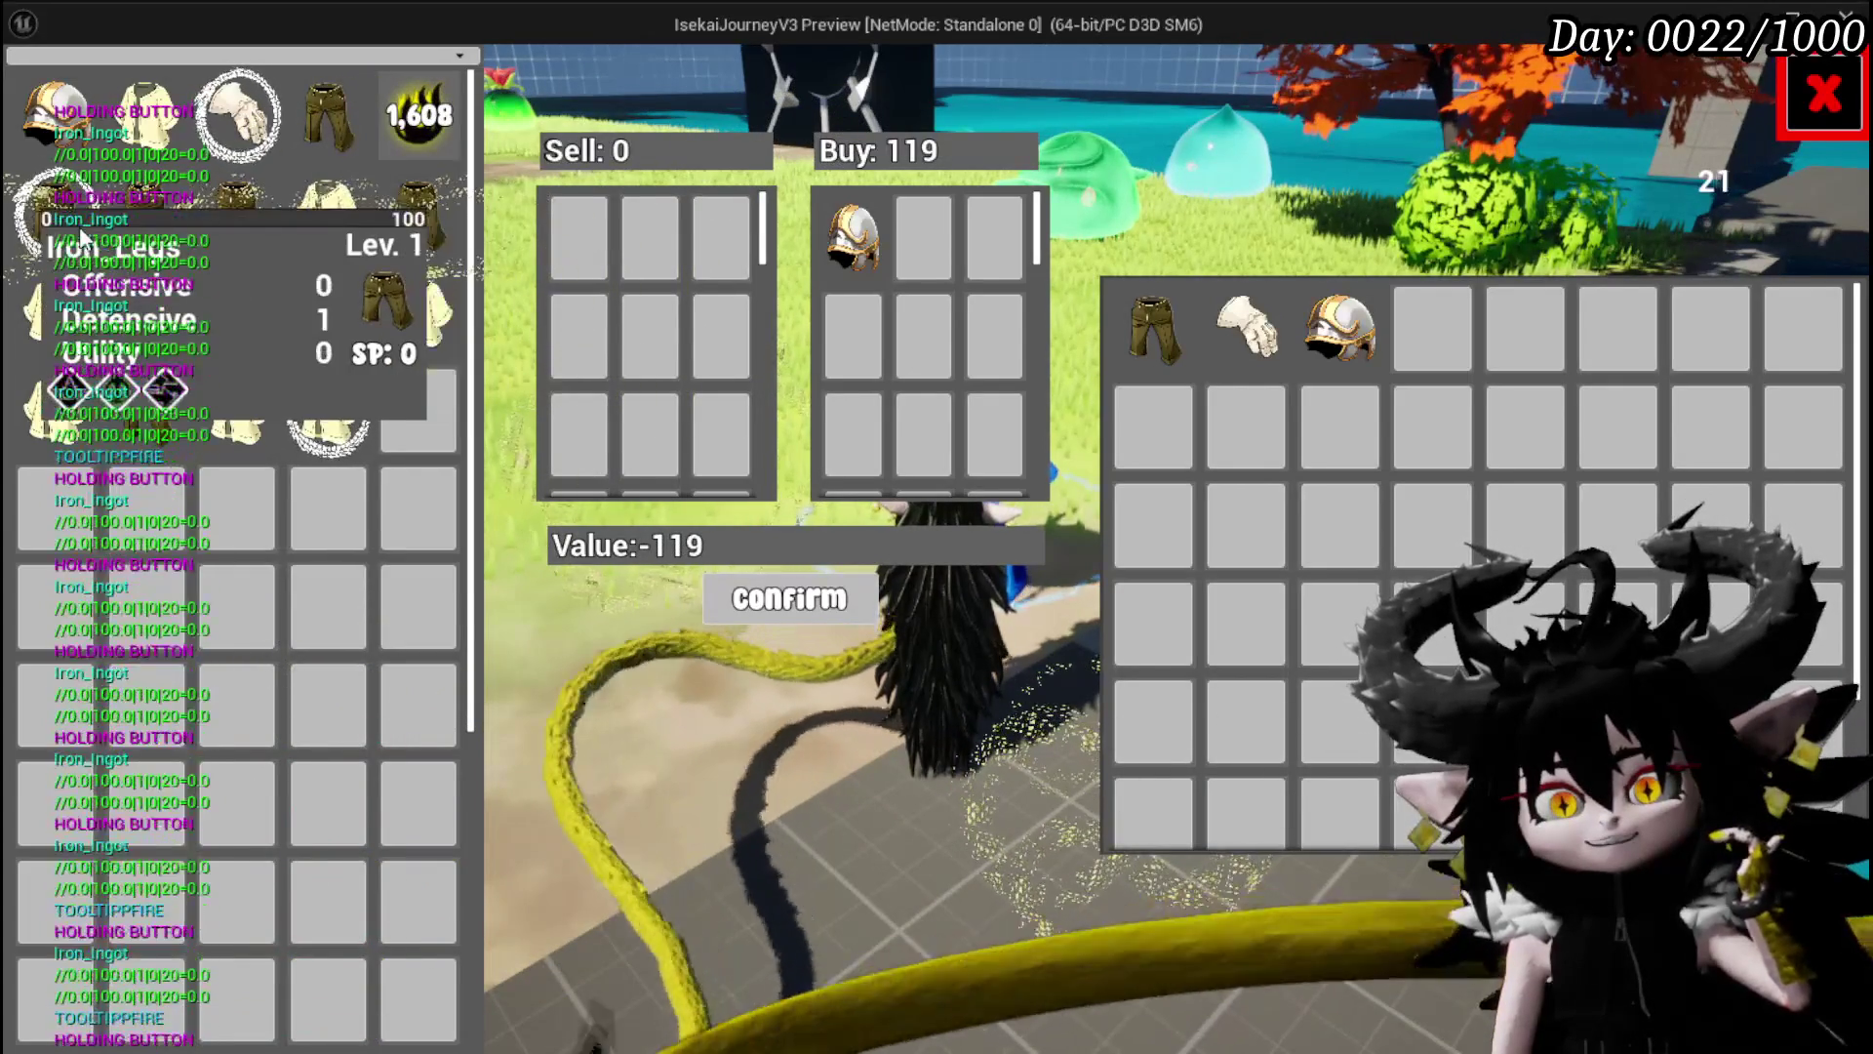
click(425, 121)
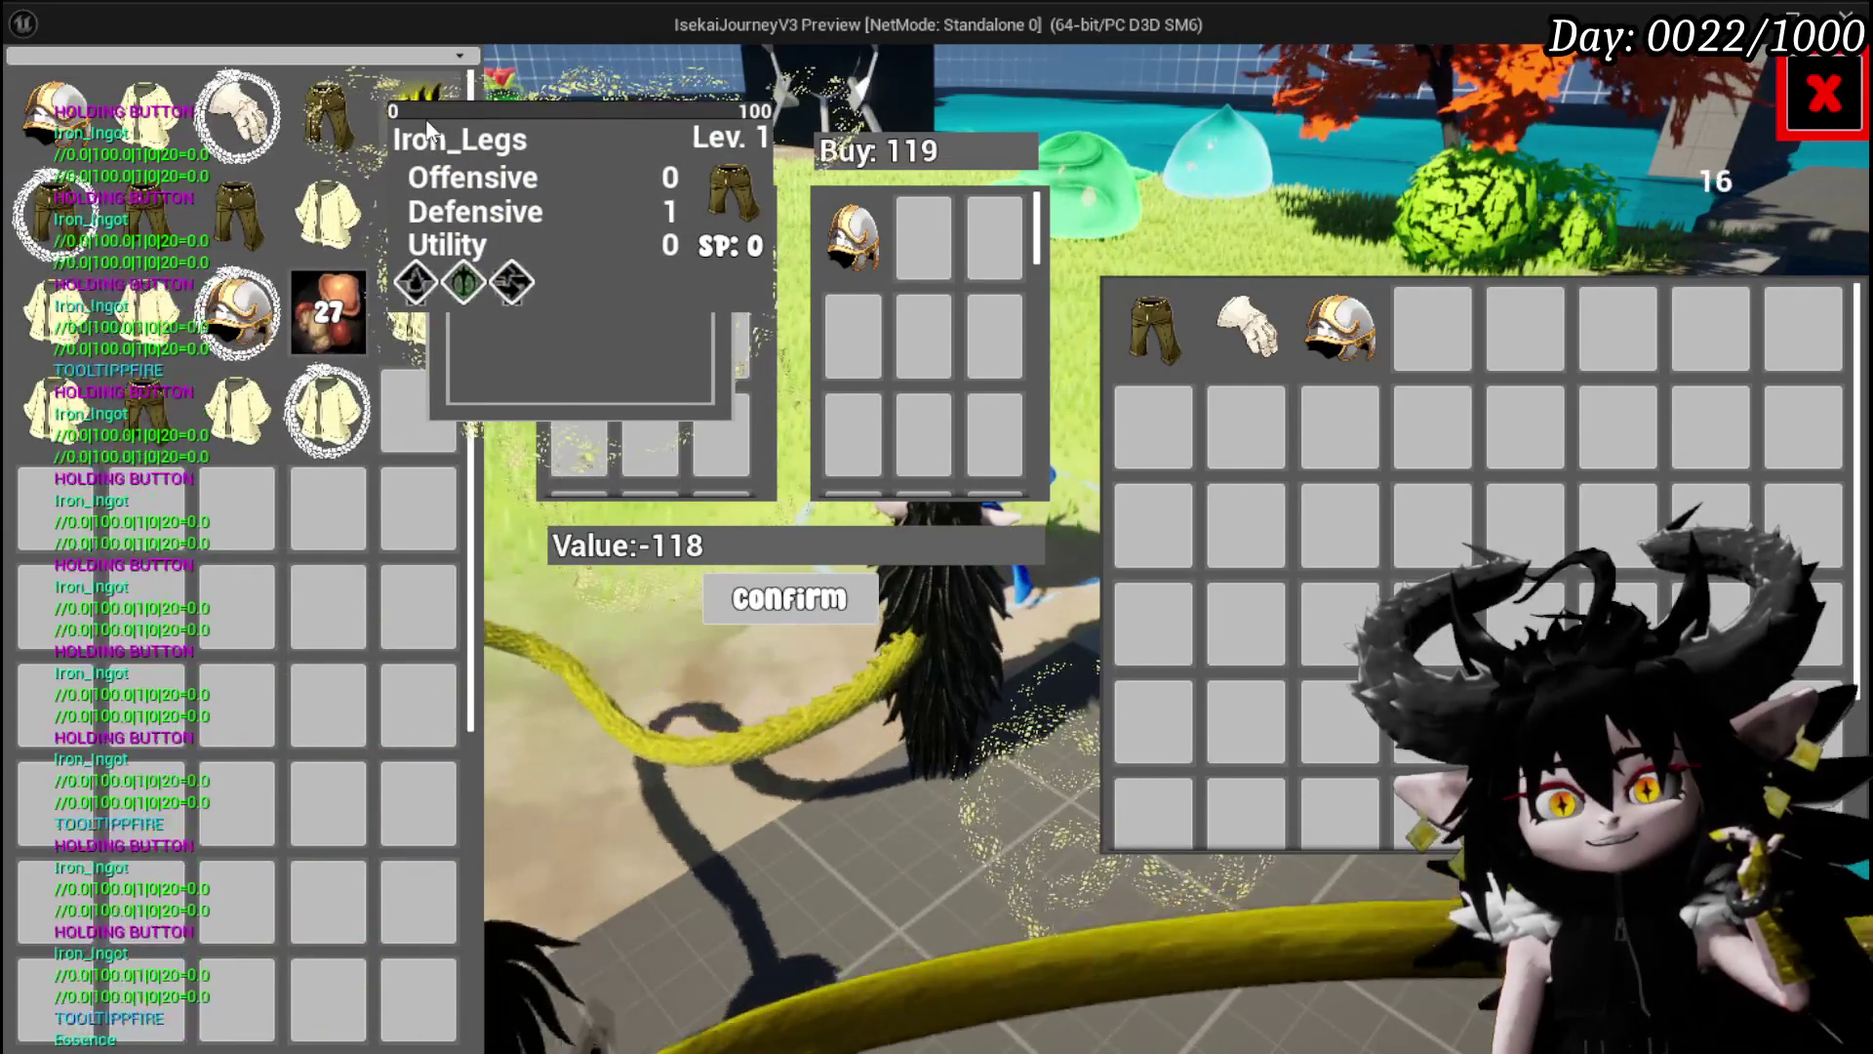
click(427, 127)
drag(427, 127, 605, 117)
key(alt+Tab)
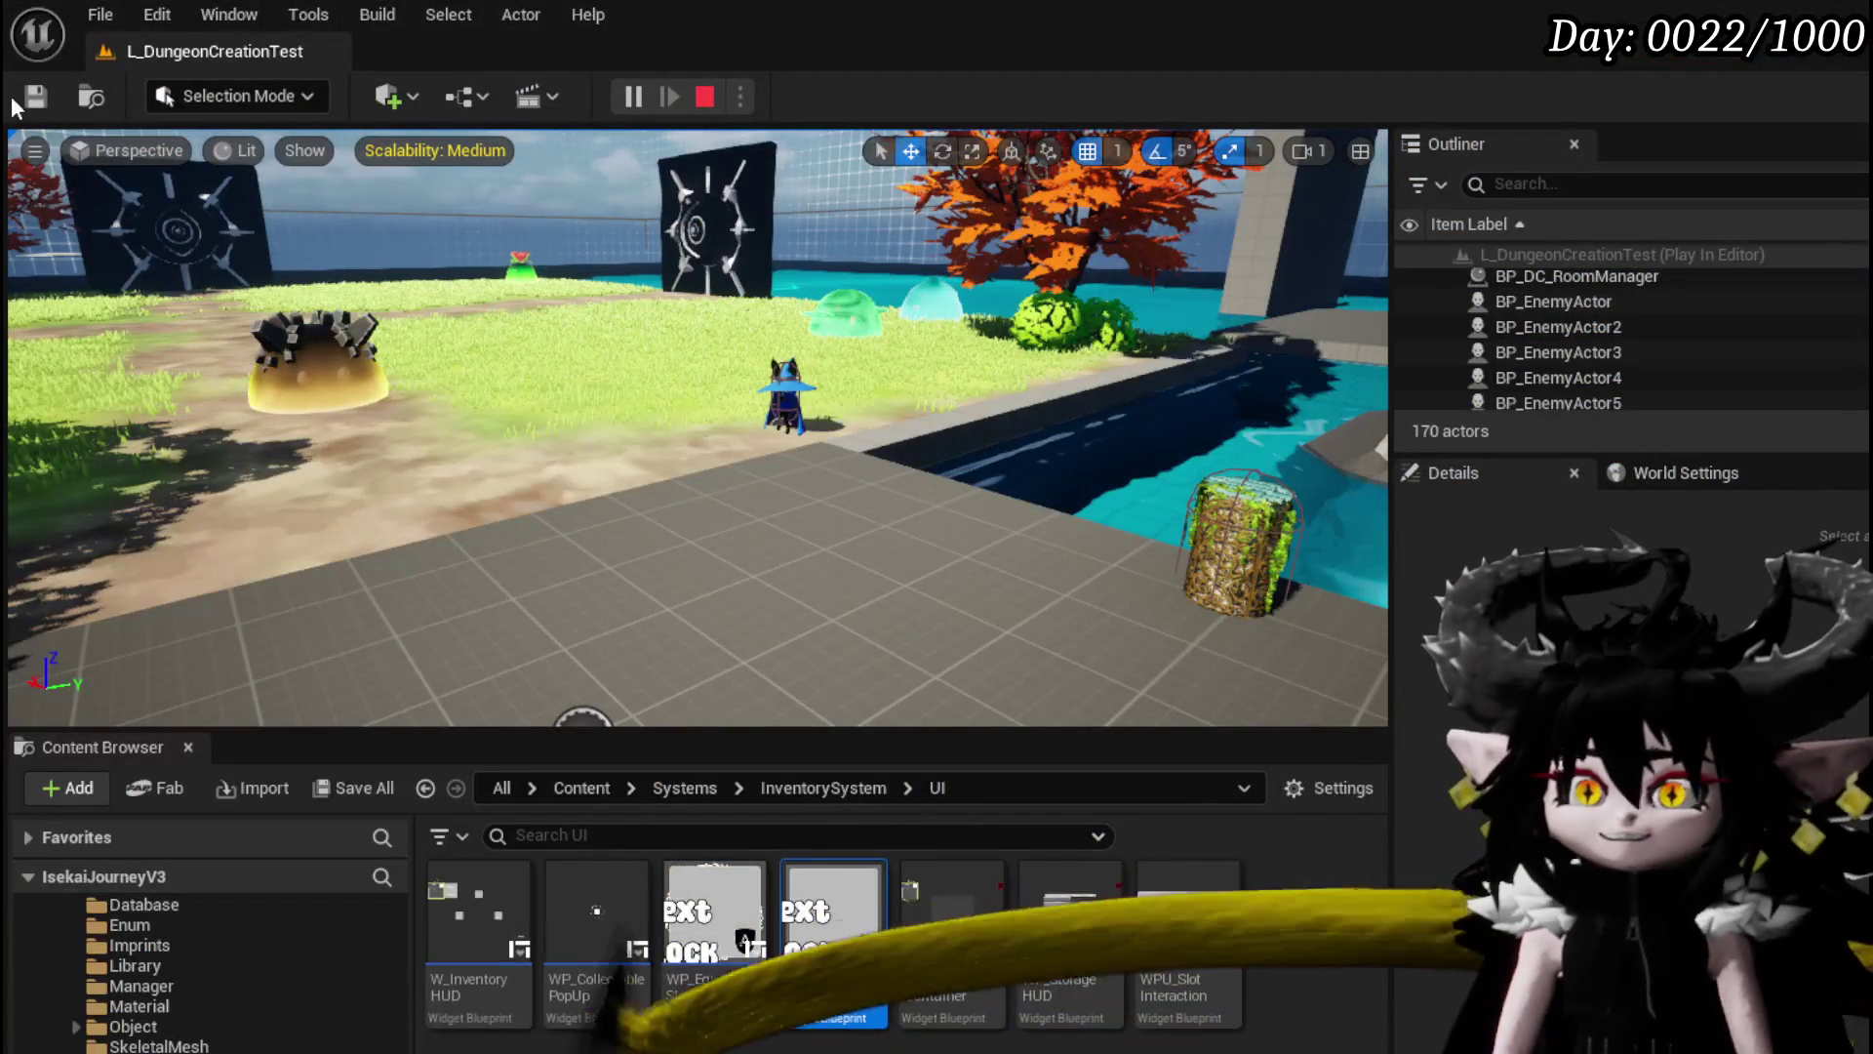
Stop the play-test and open WP_ItemSlot's graph, scrolling up to its Functions list.
key(Escape)
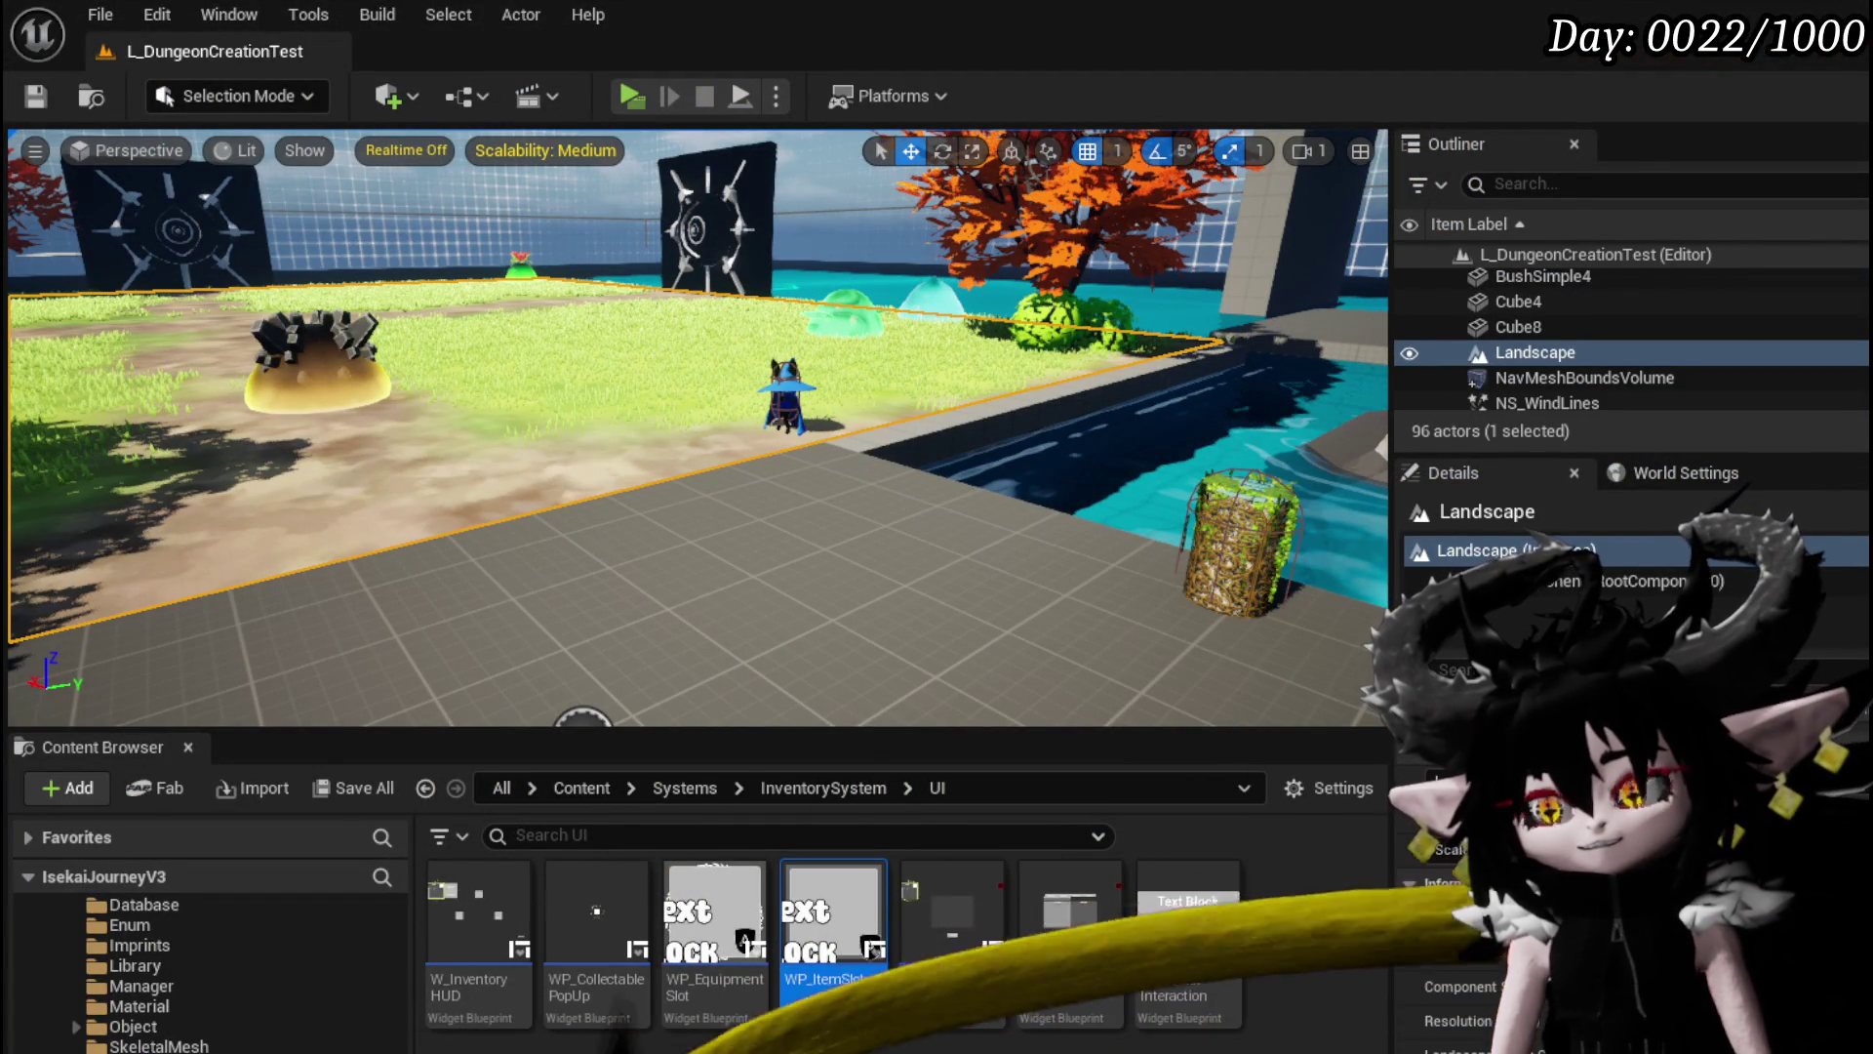
double_click(808, 912)
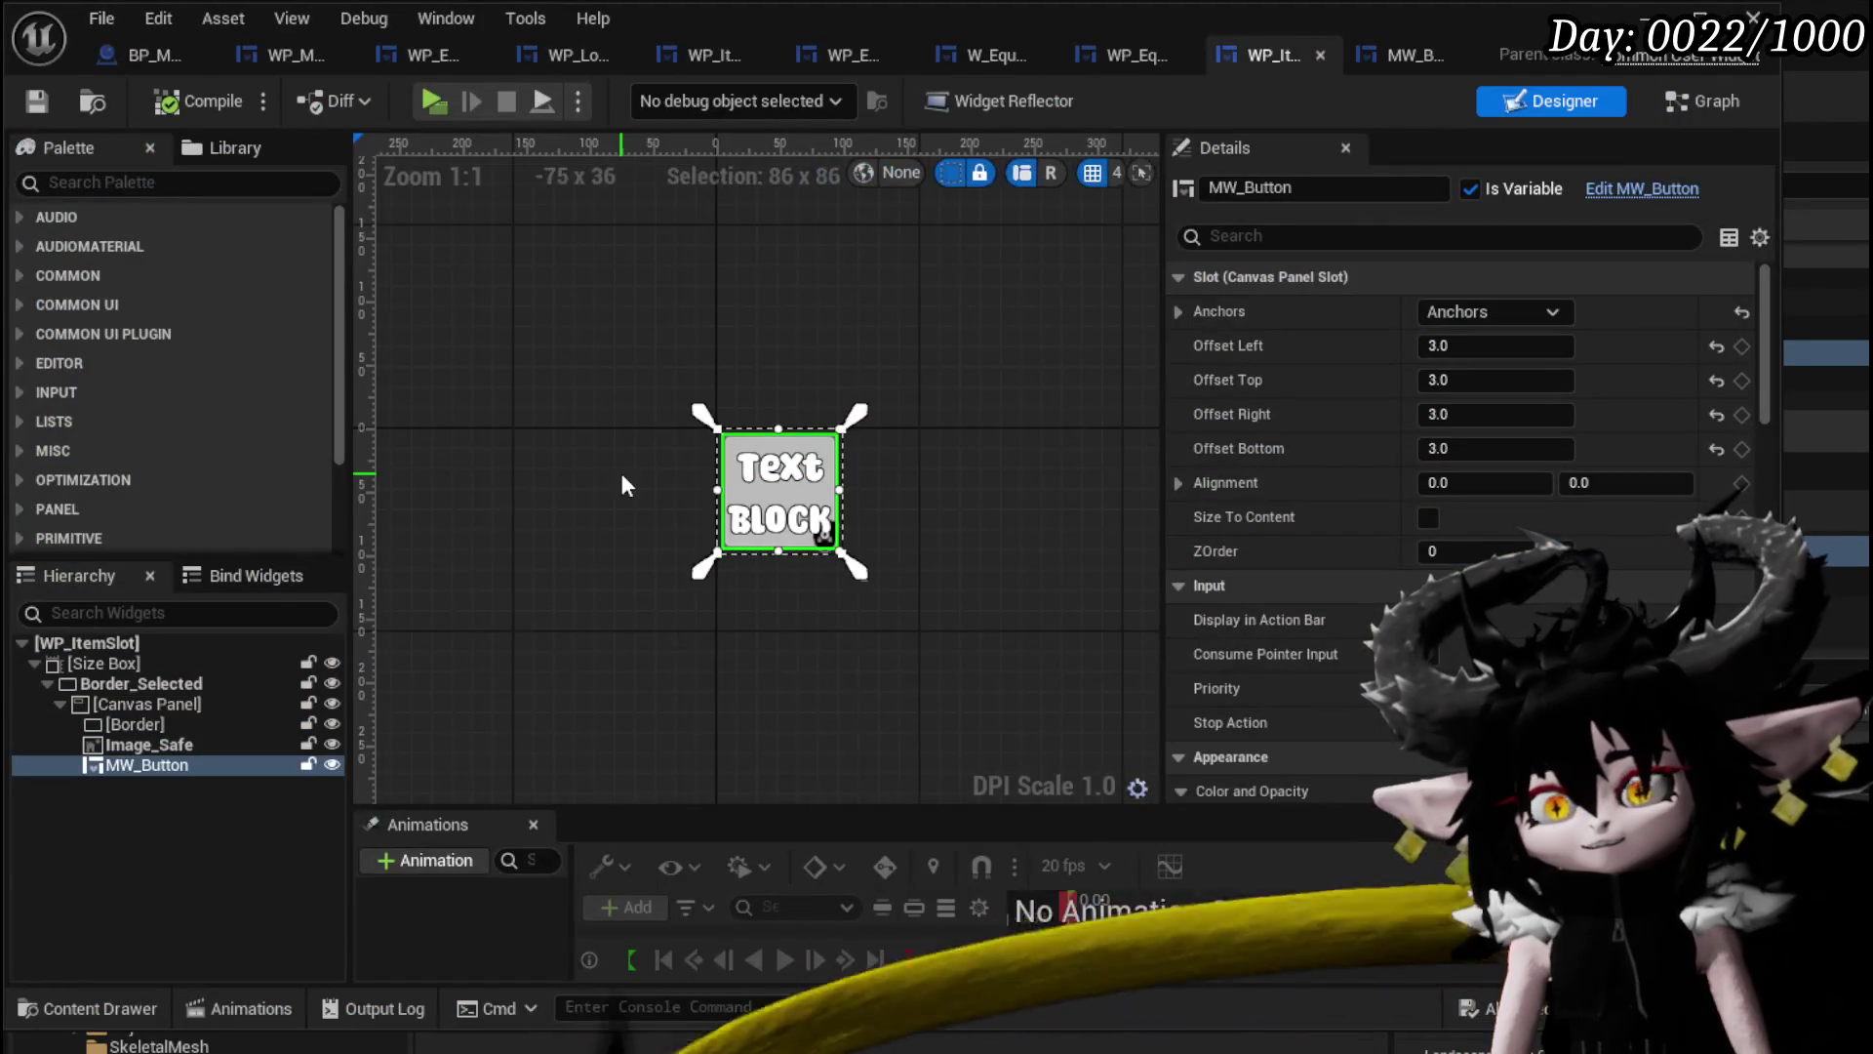
click(1682, 113)
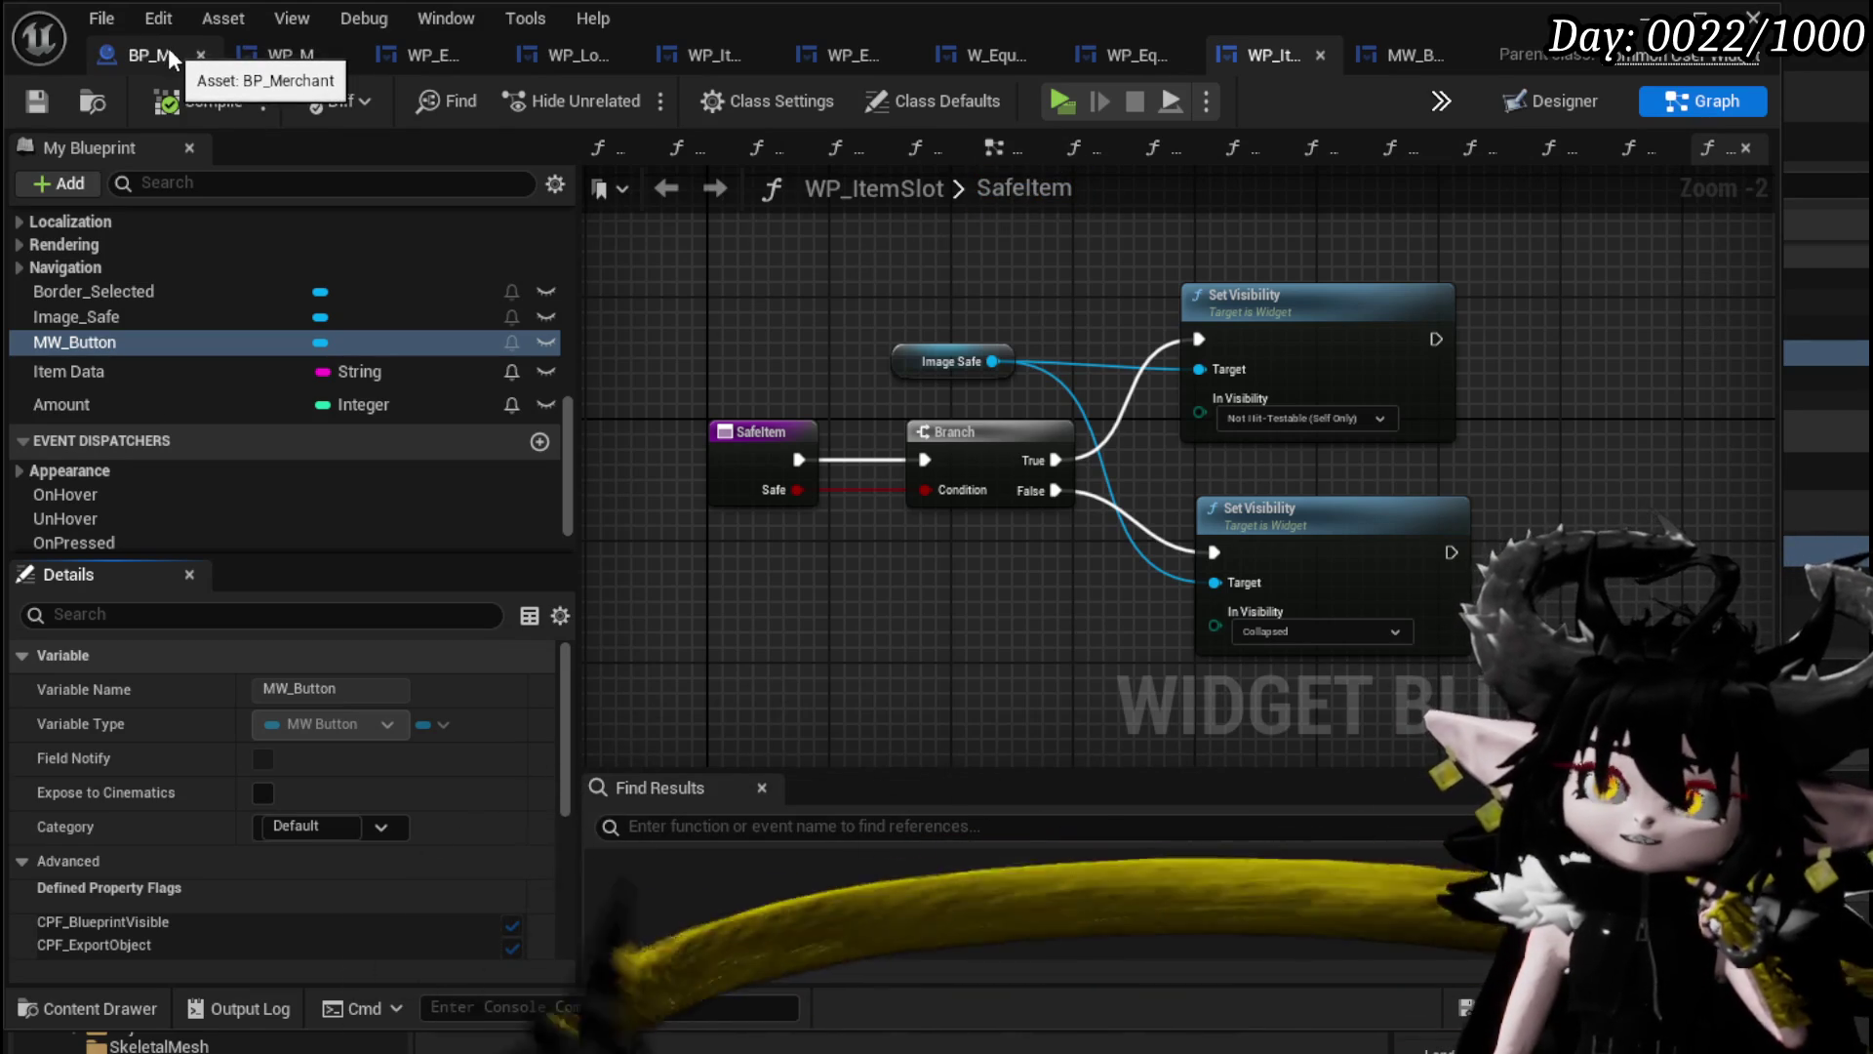
scroll(319, 277, up, 3)
scroll(319, 277, up, 5)
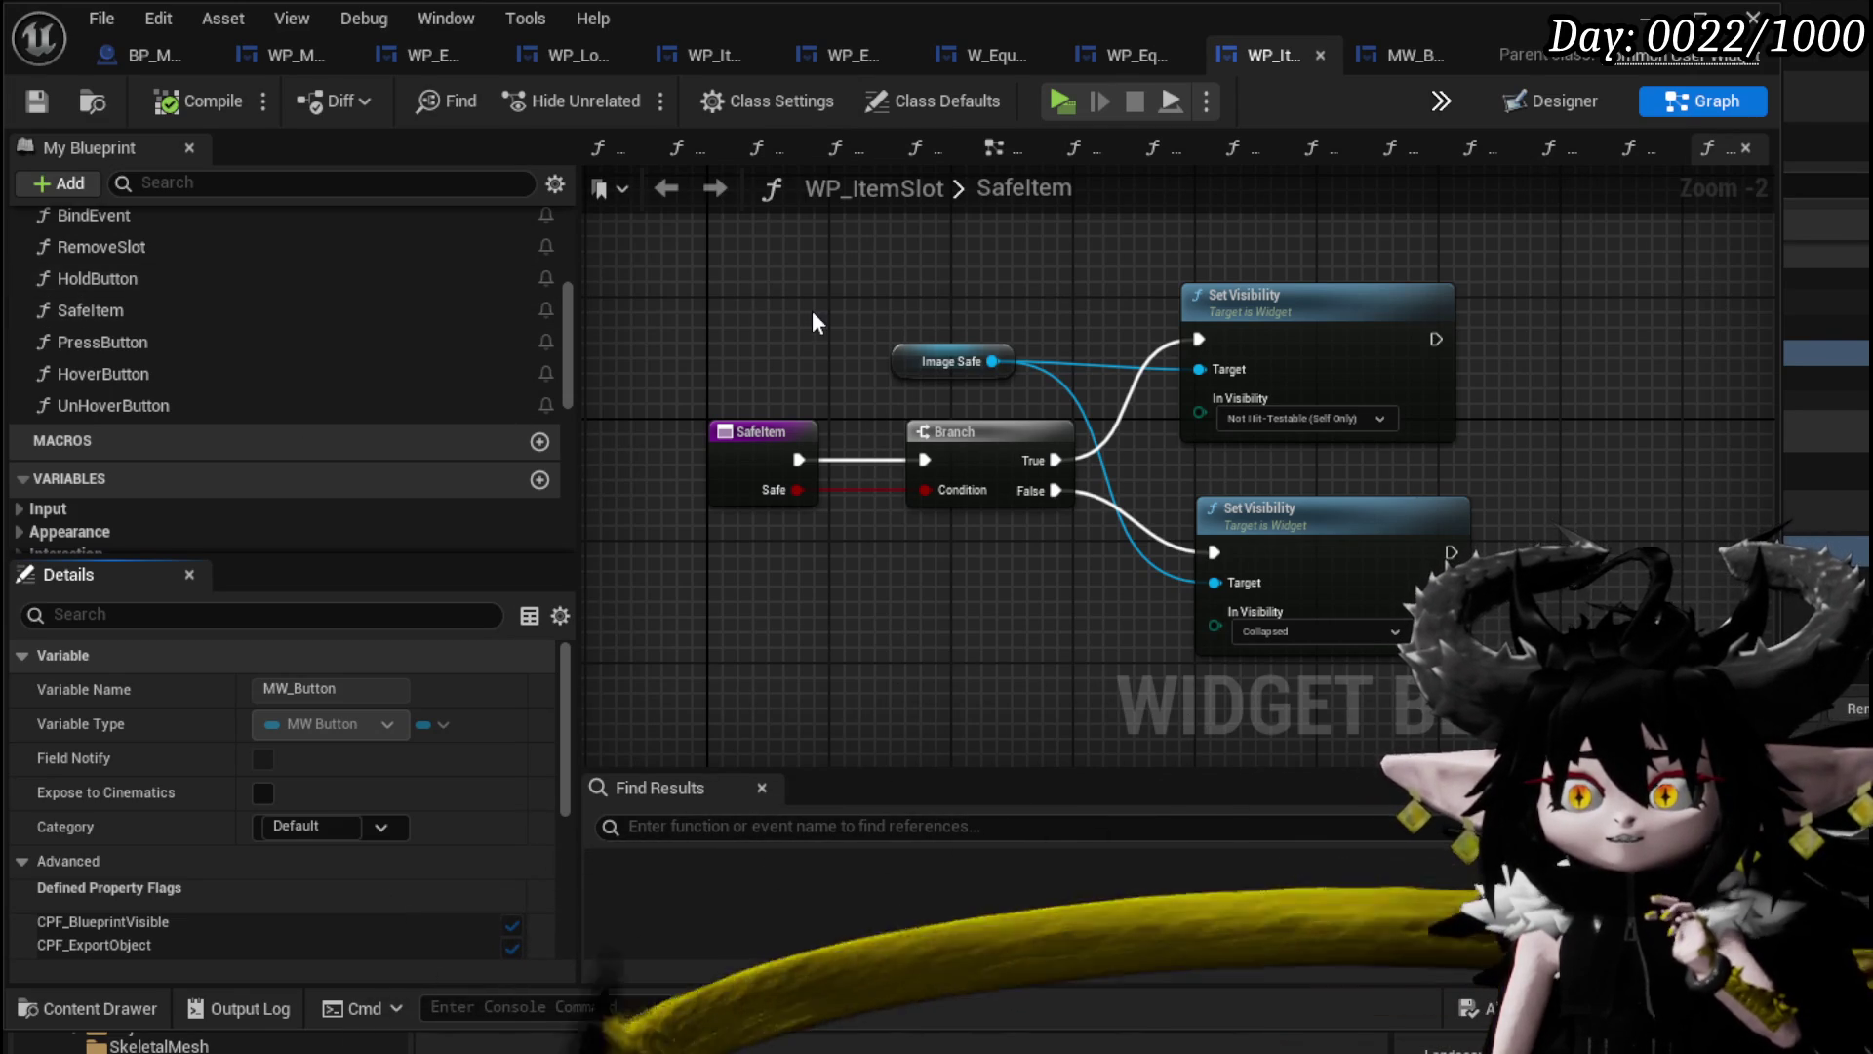
Add a new function named EndHoldButton to the MW_Button blueprint.
click(1408, 61)
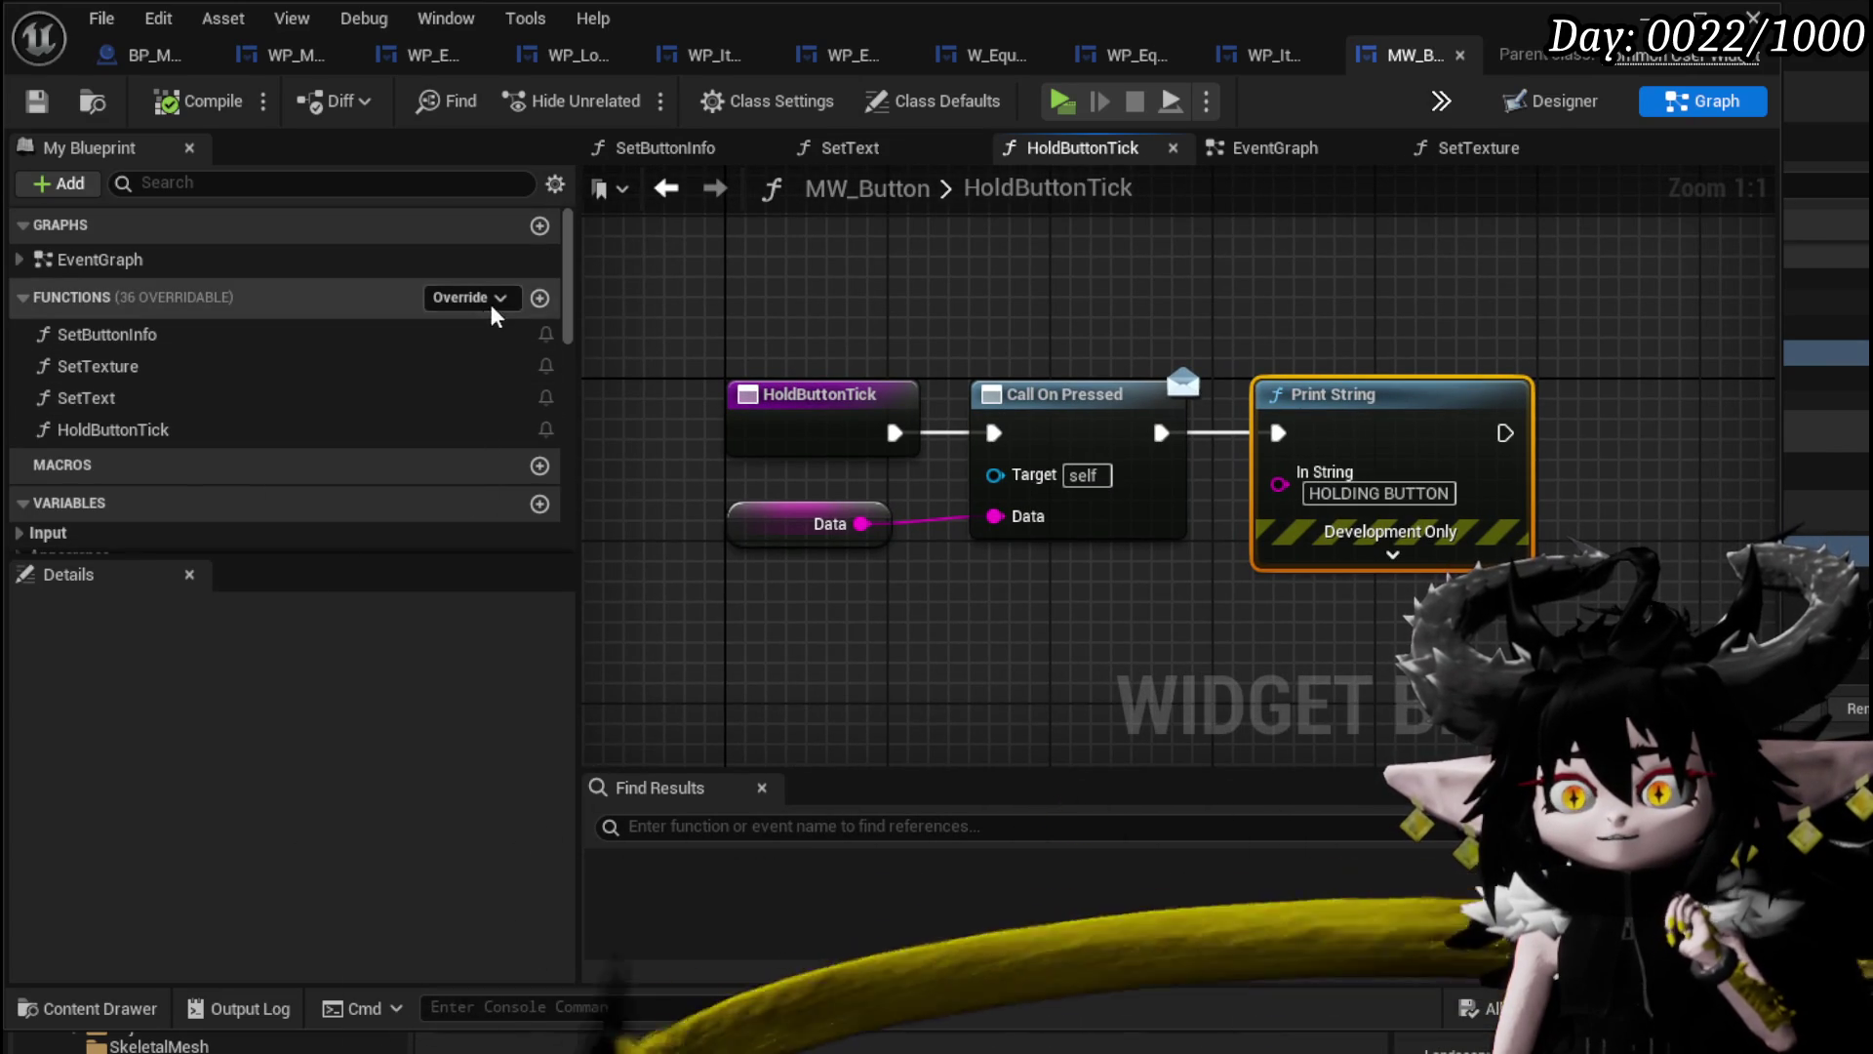
click(540, 298)
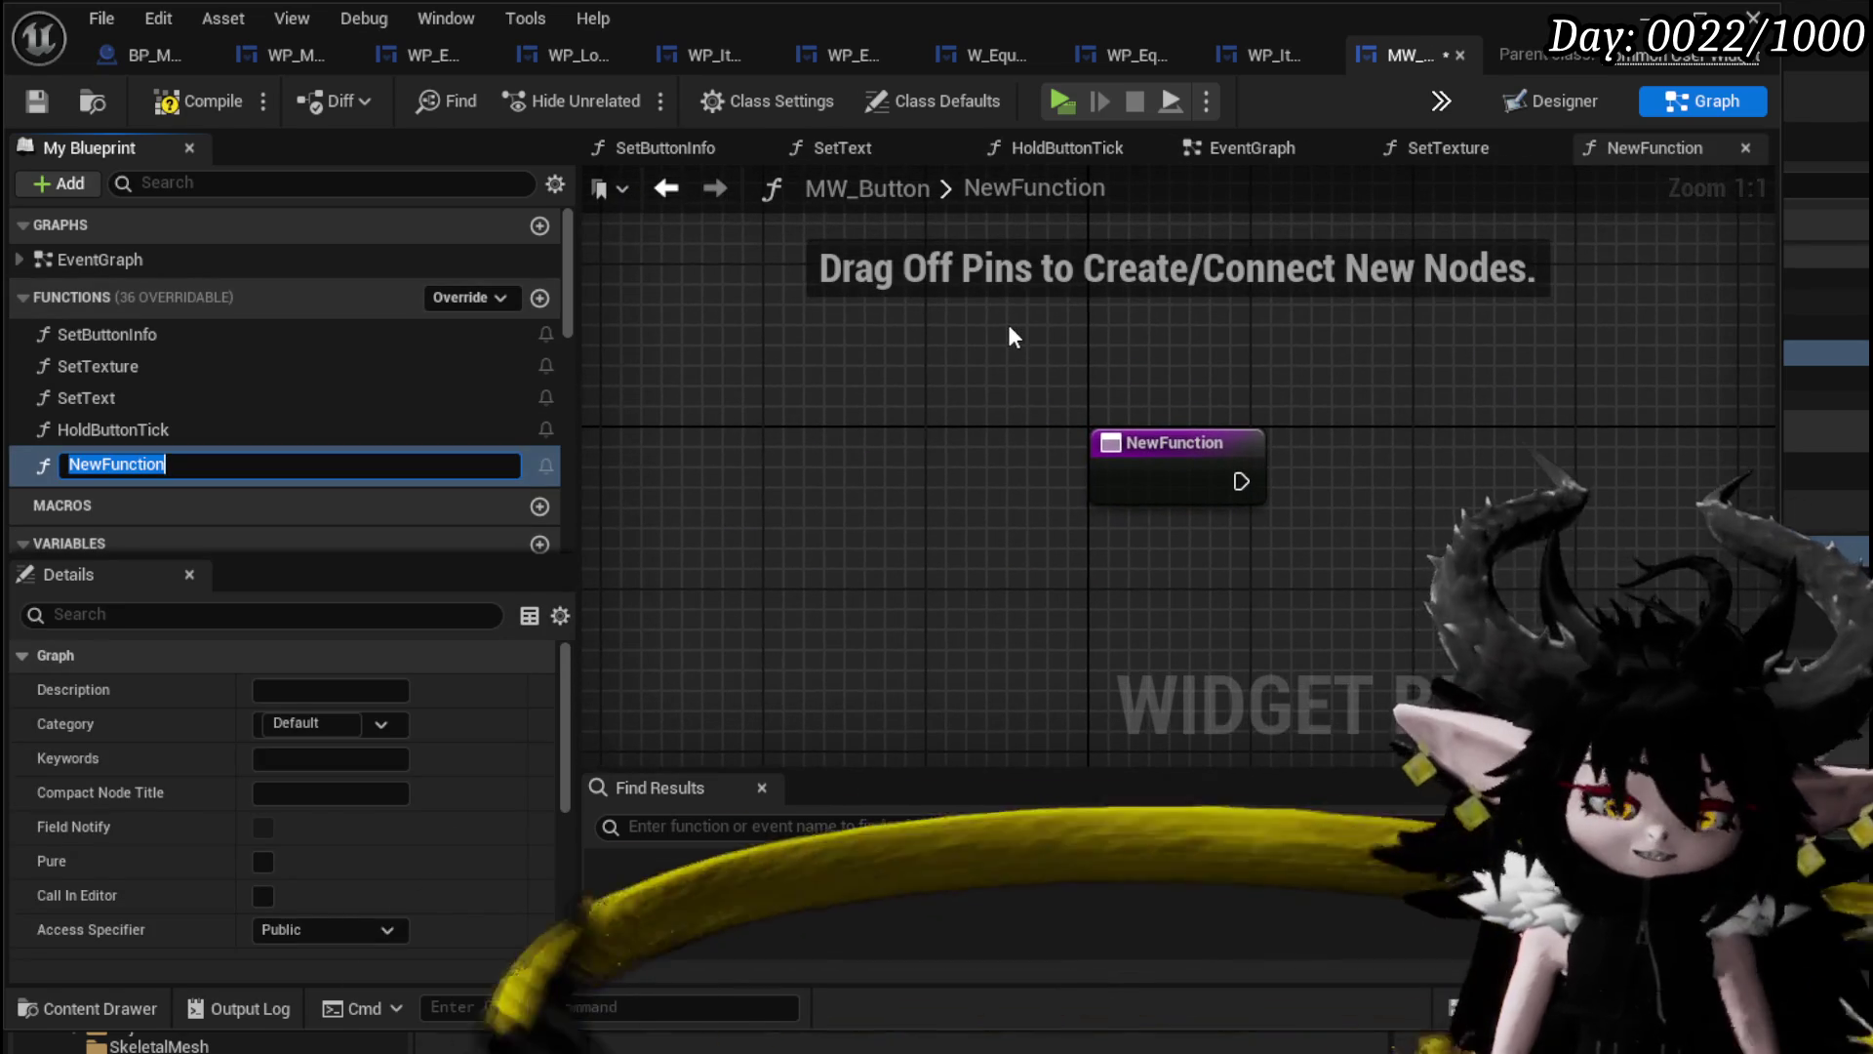
text(EndHo)
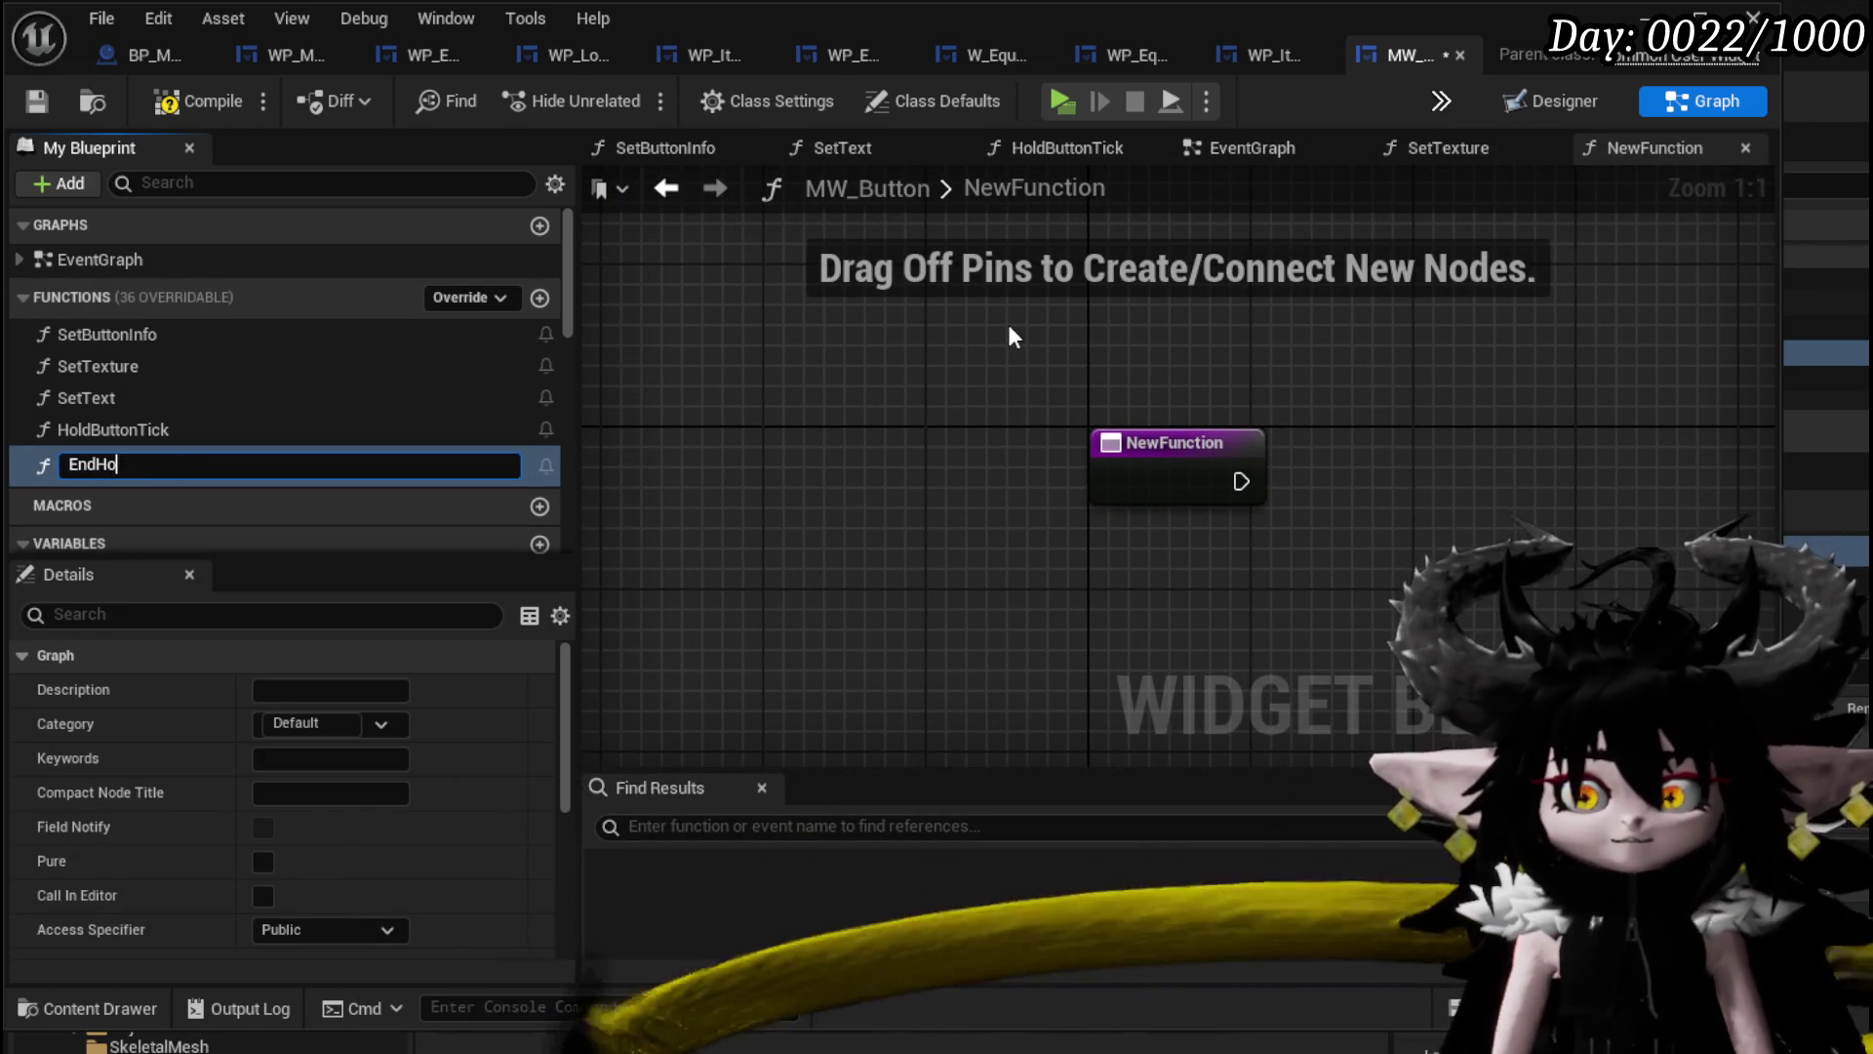
text(ldButto)
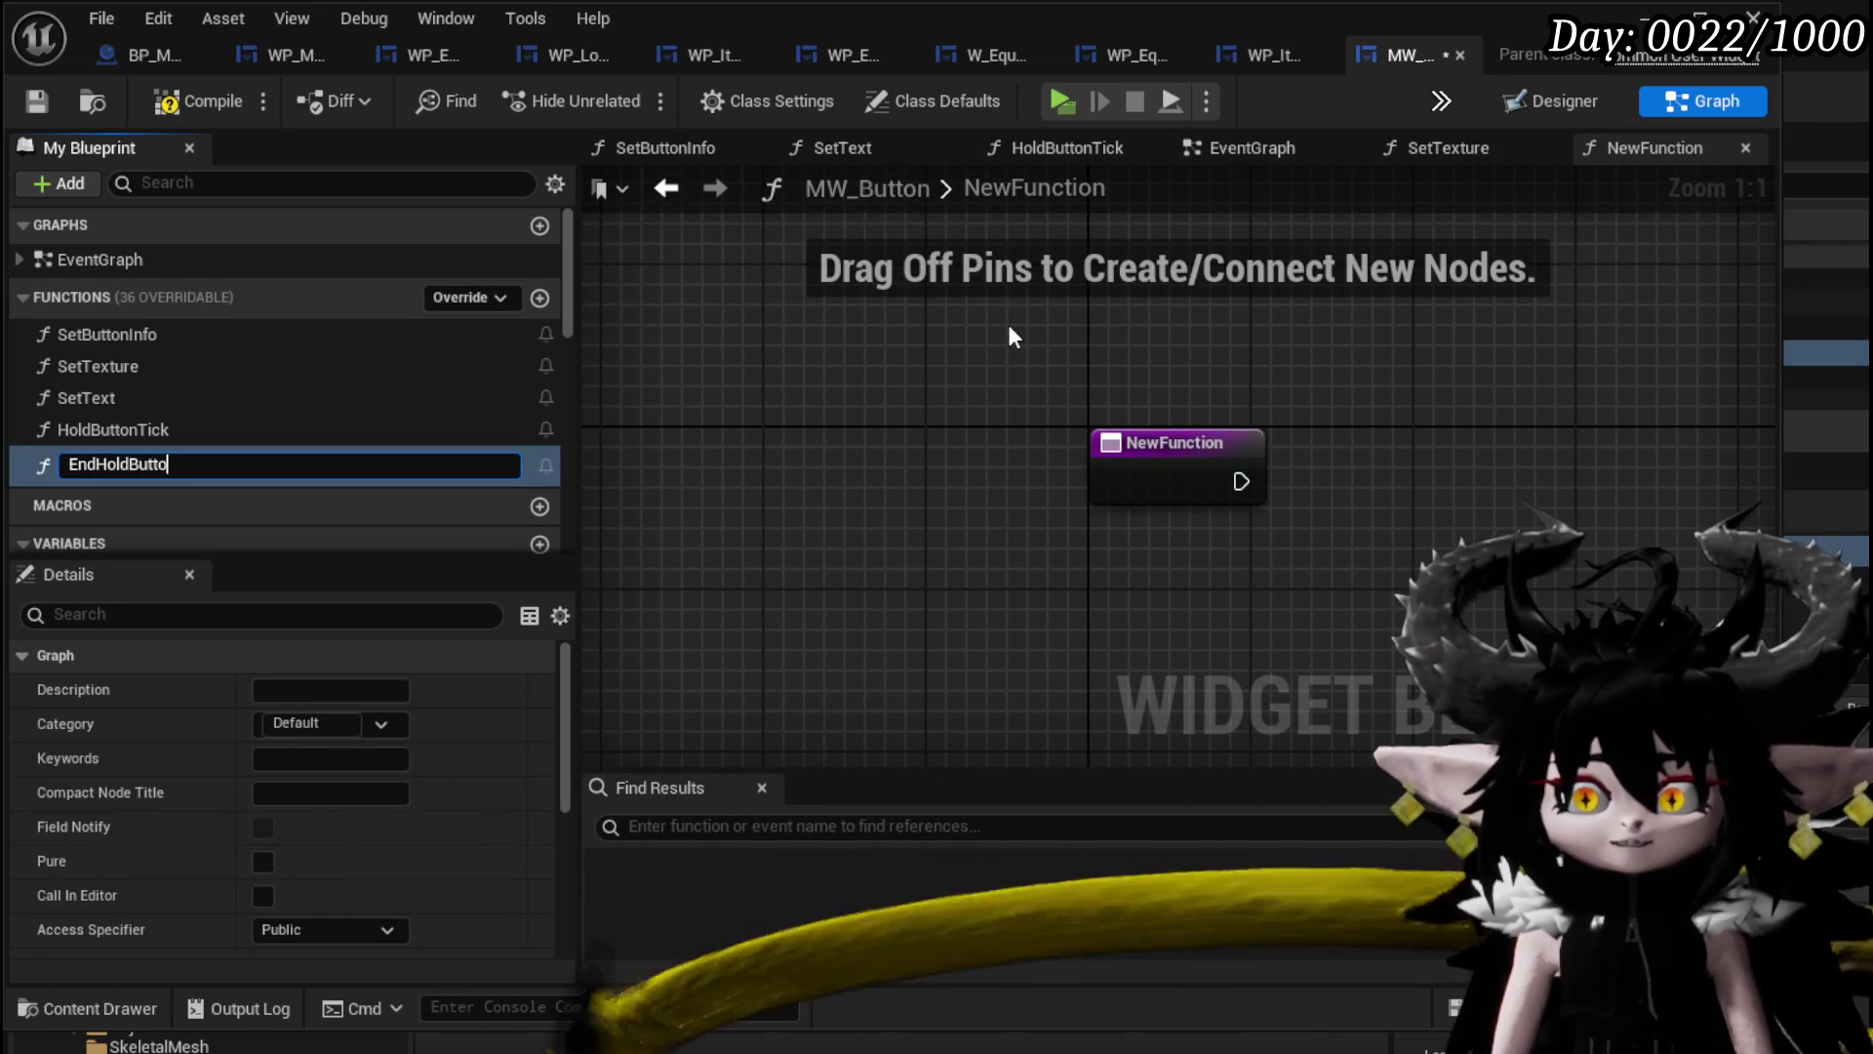
text(n)
key(Return)
scroll(244, 411, down, 10)
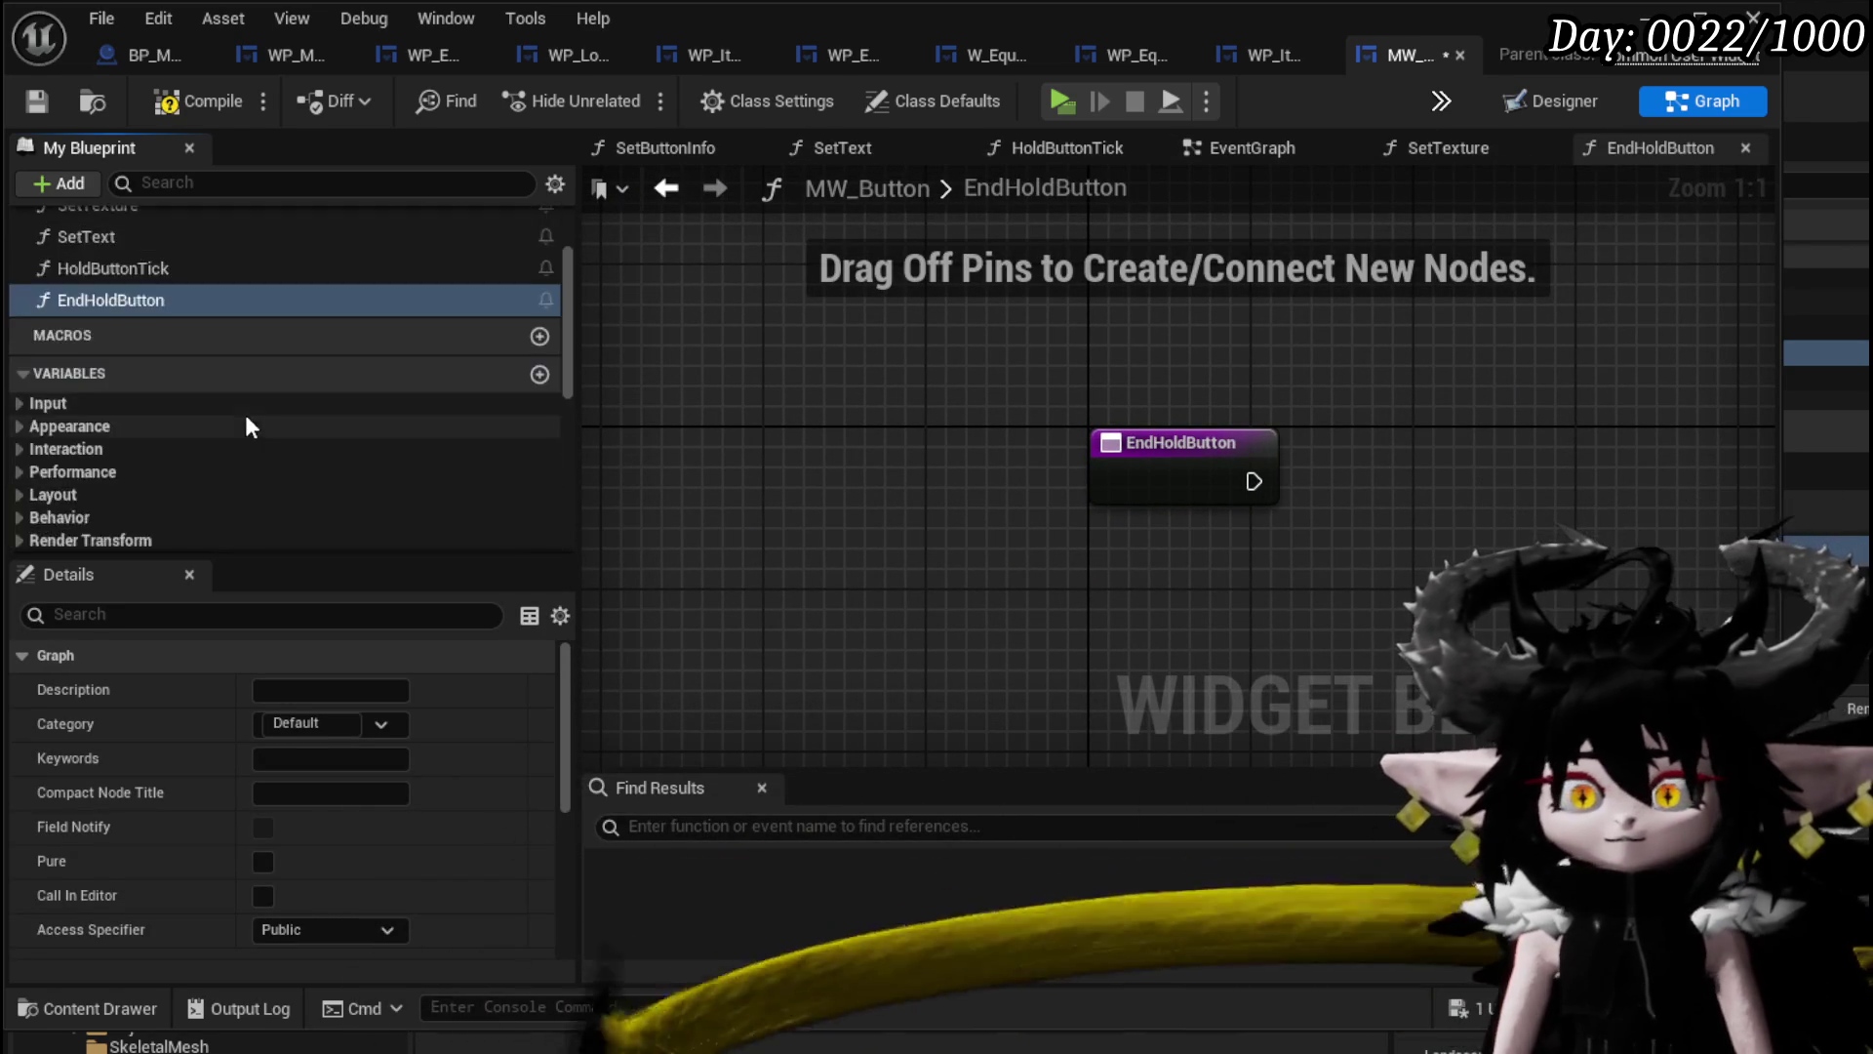
Add Clear and Invalidate Timer by Handle fed by Hold Button Handler, wired from EndHoldButton's entry.
mouse_move(252, 424)
mouse_down()
mouse_move(1037, 367)
mouse_move(1221, 465)
mouse_up()
click(1171, 371)
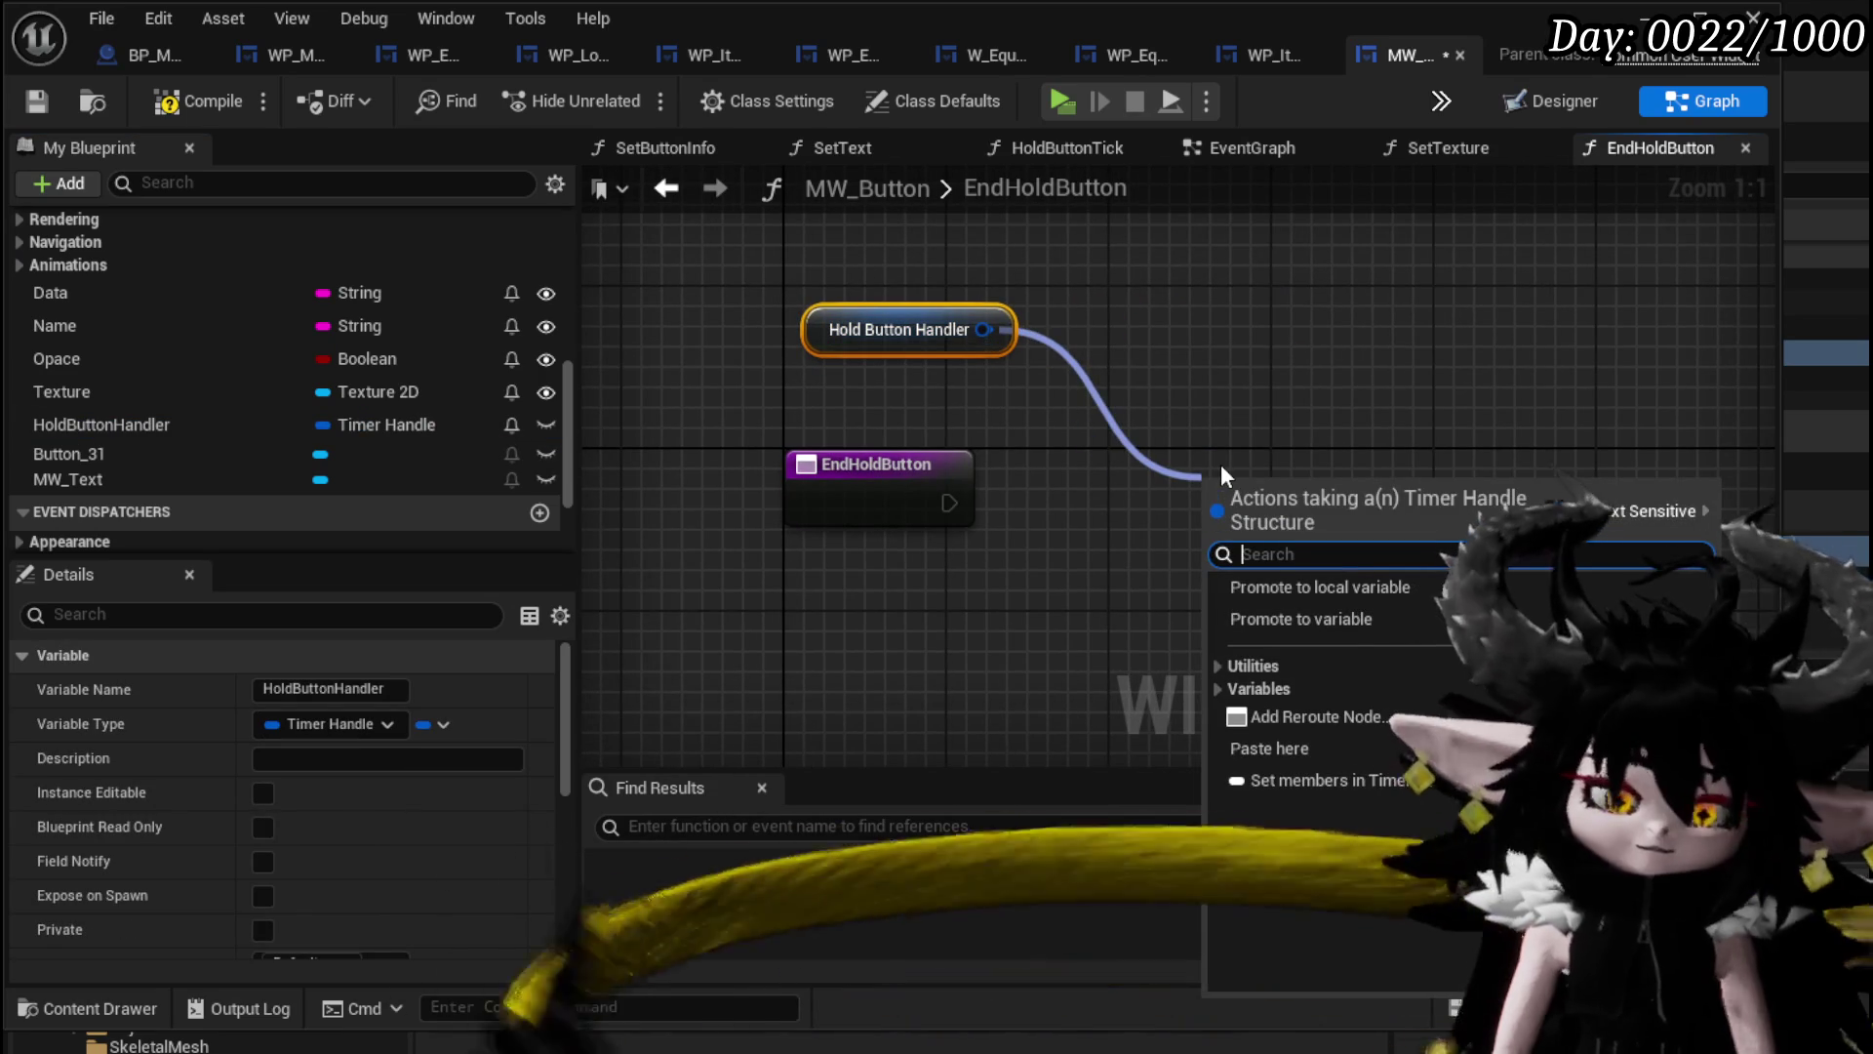
text(Clear)
key(Return)
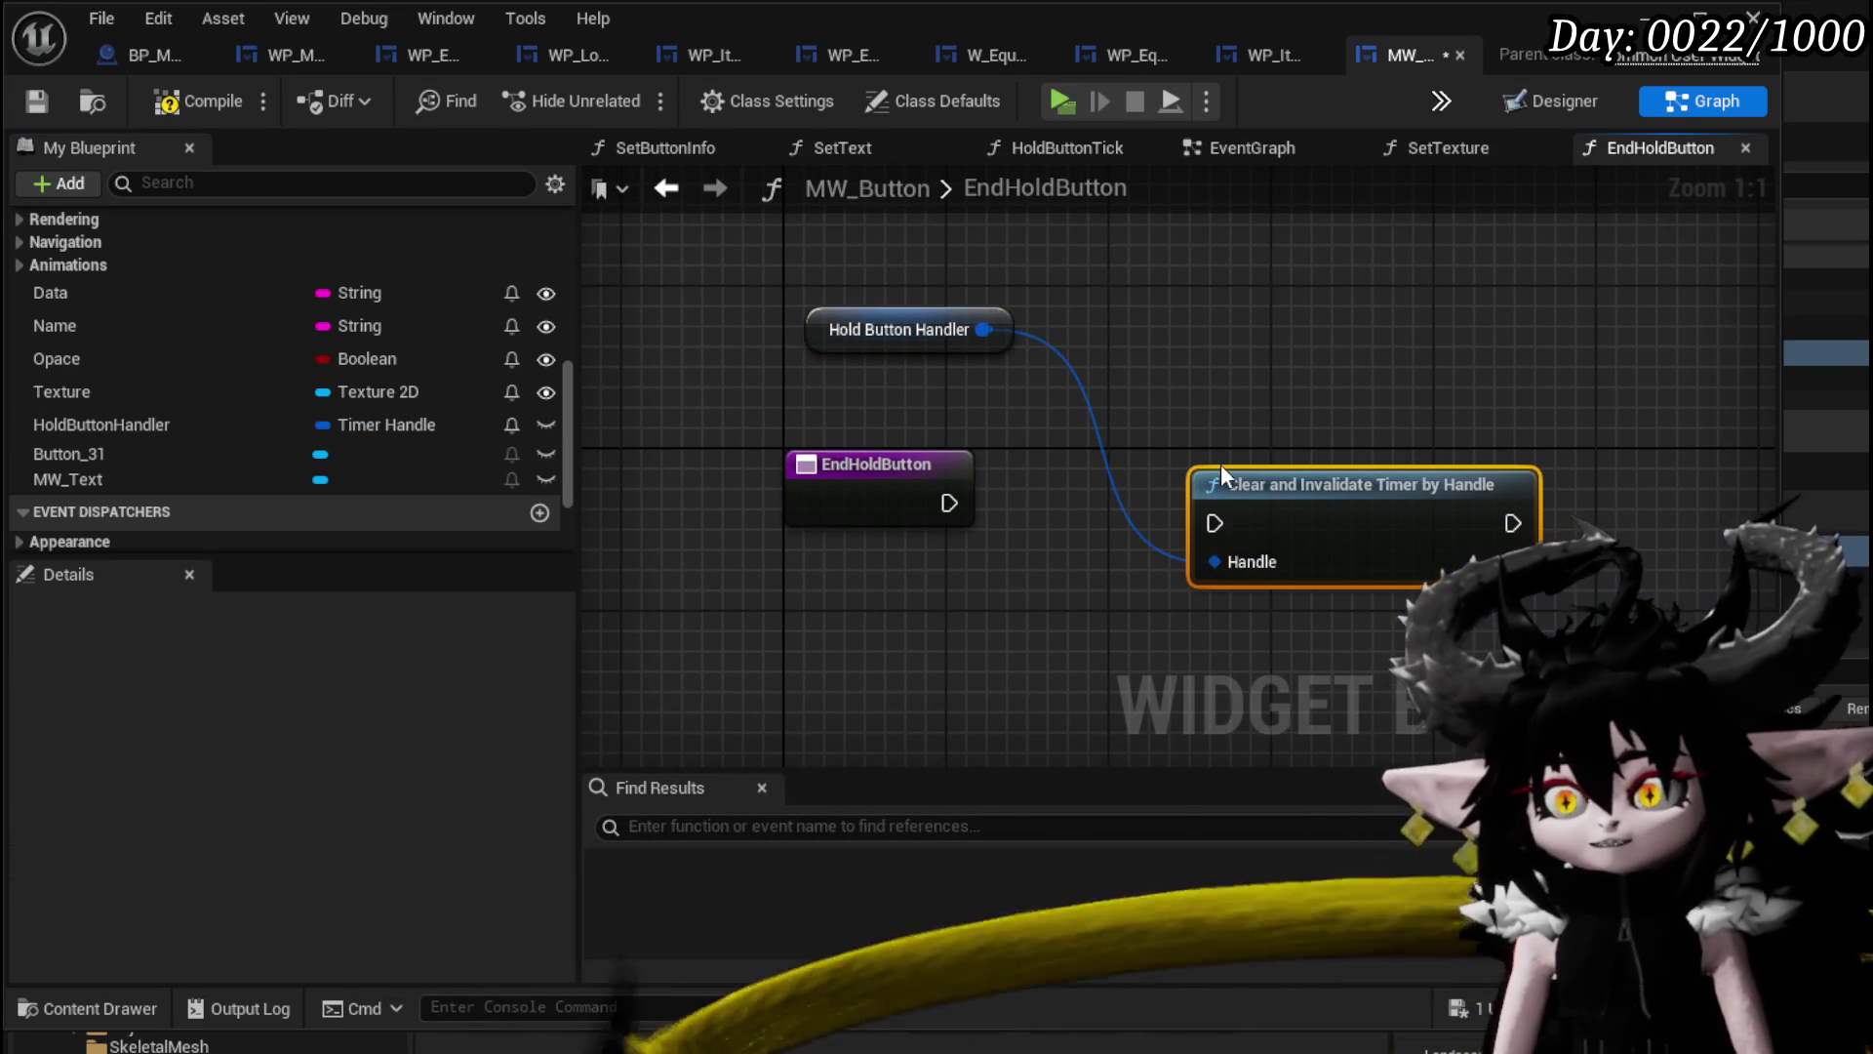
drag(946, 503, 1210, 533)
drag(1324, 500, 1165, 479)
drag(828, 337, 808, 378)
click(948, 273)
click(178, 103)
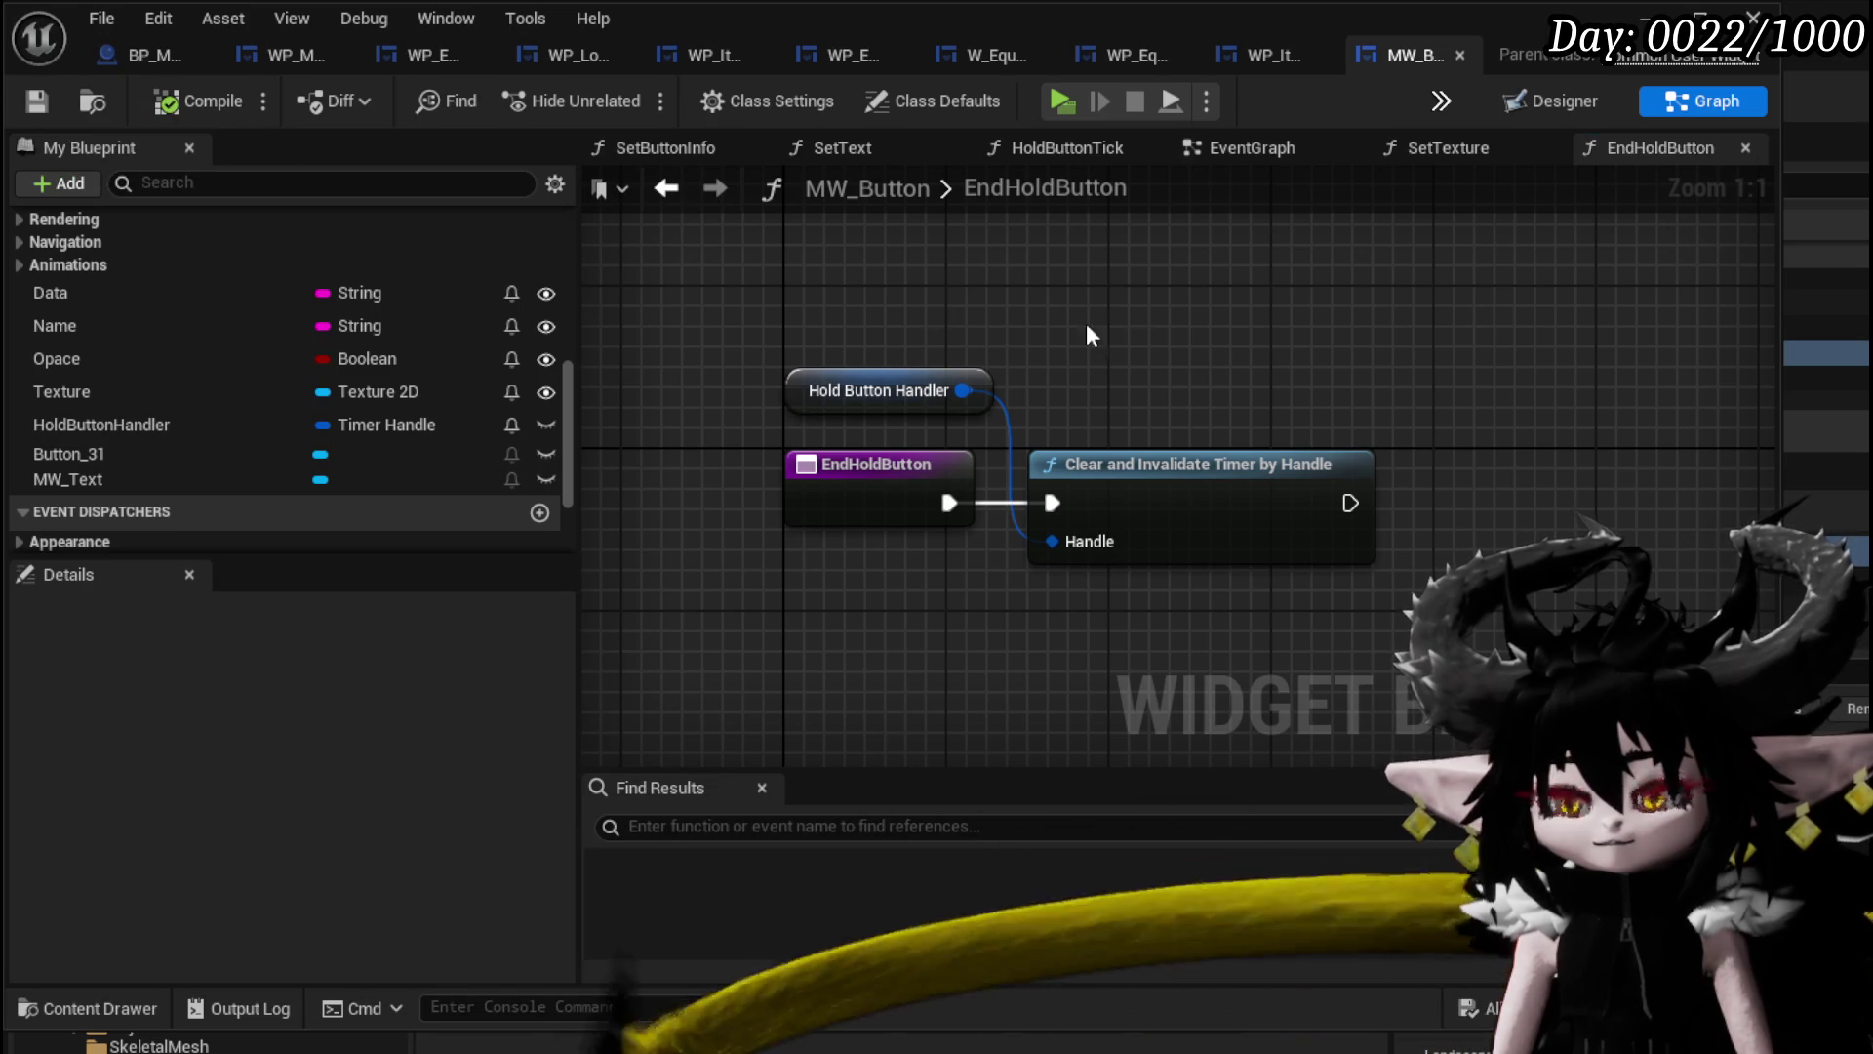
scroll(345, 351, up, 8)
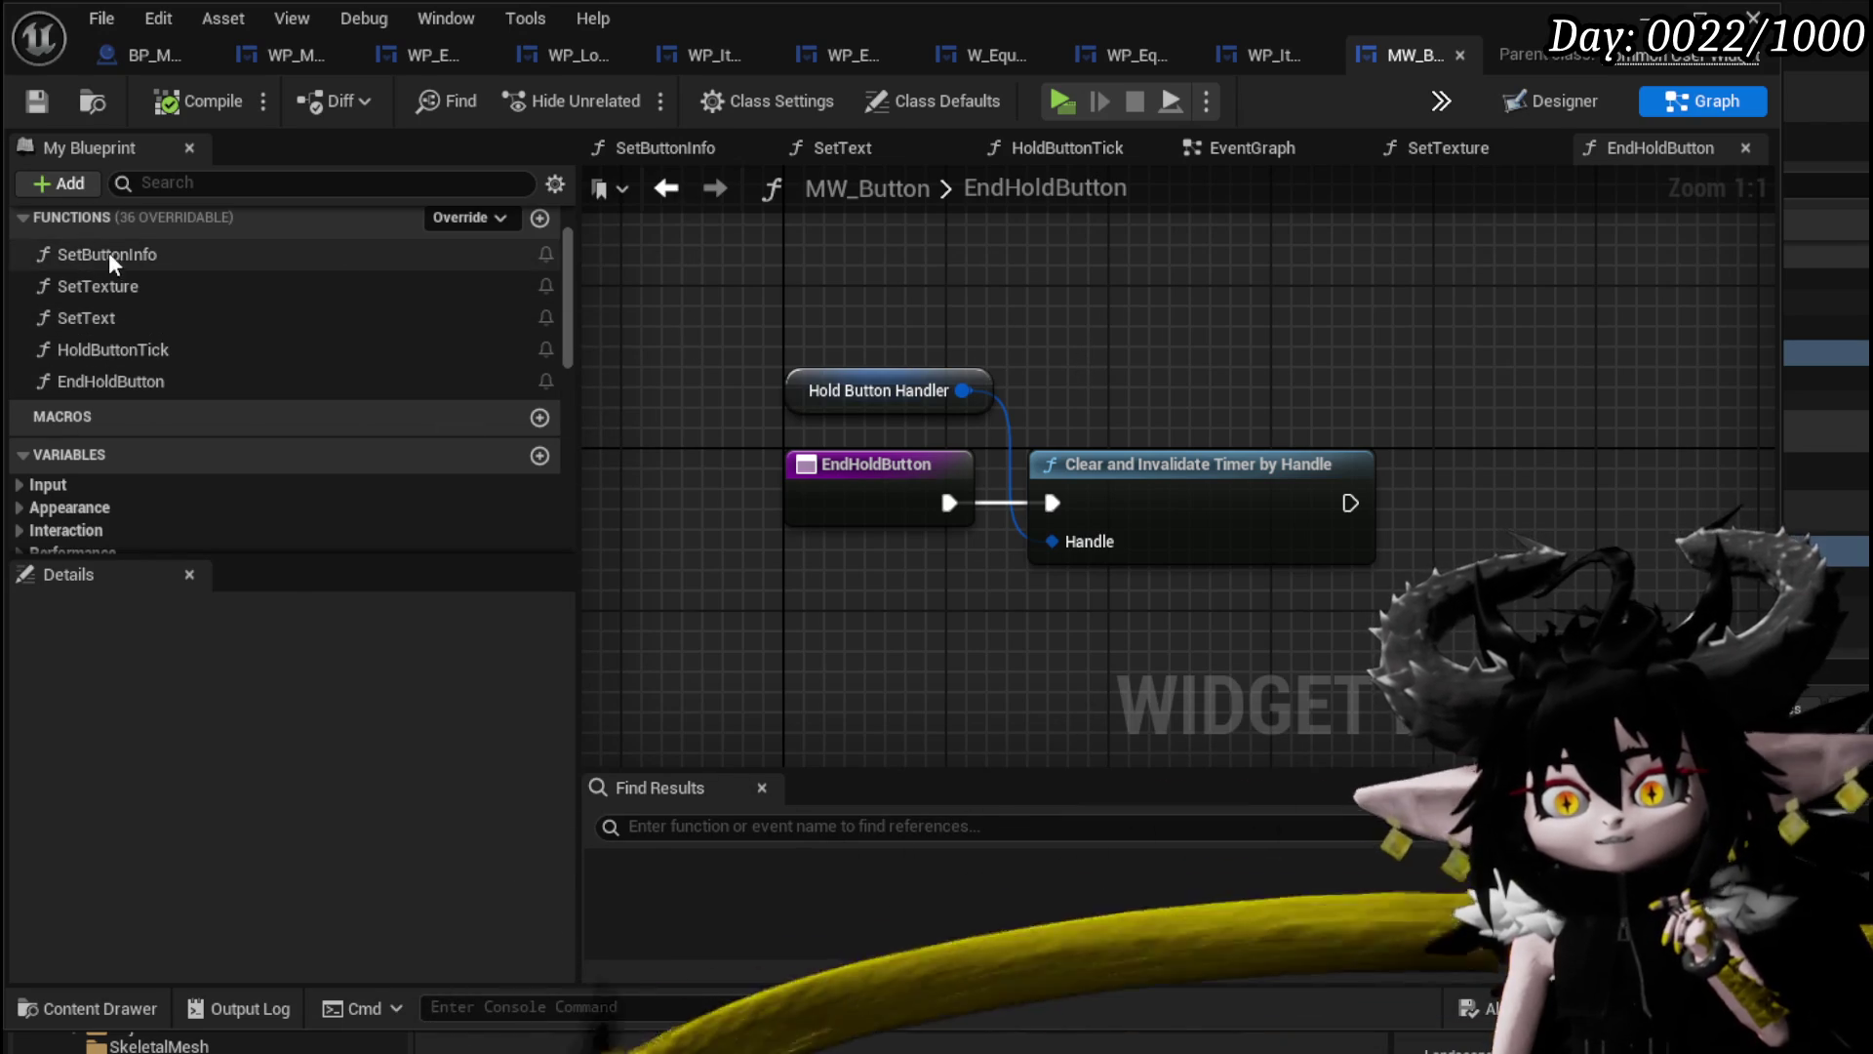
Place an End Hold Button call beside the On Released (Button_31) nodes in MW_Button's EventGraph.
click(1259, 148)
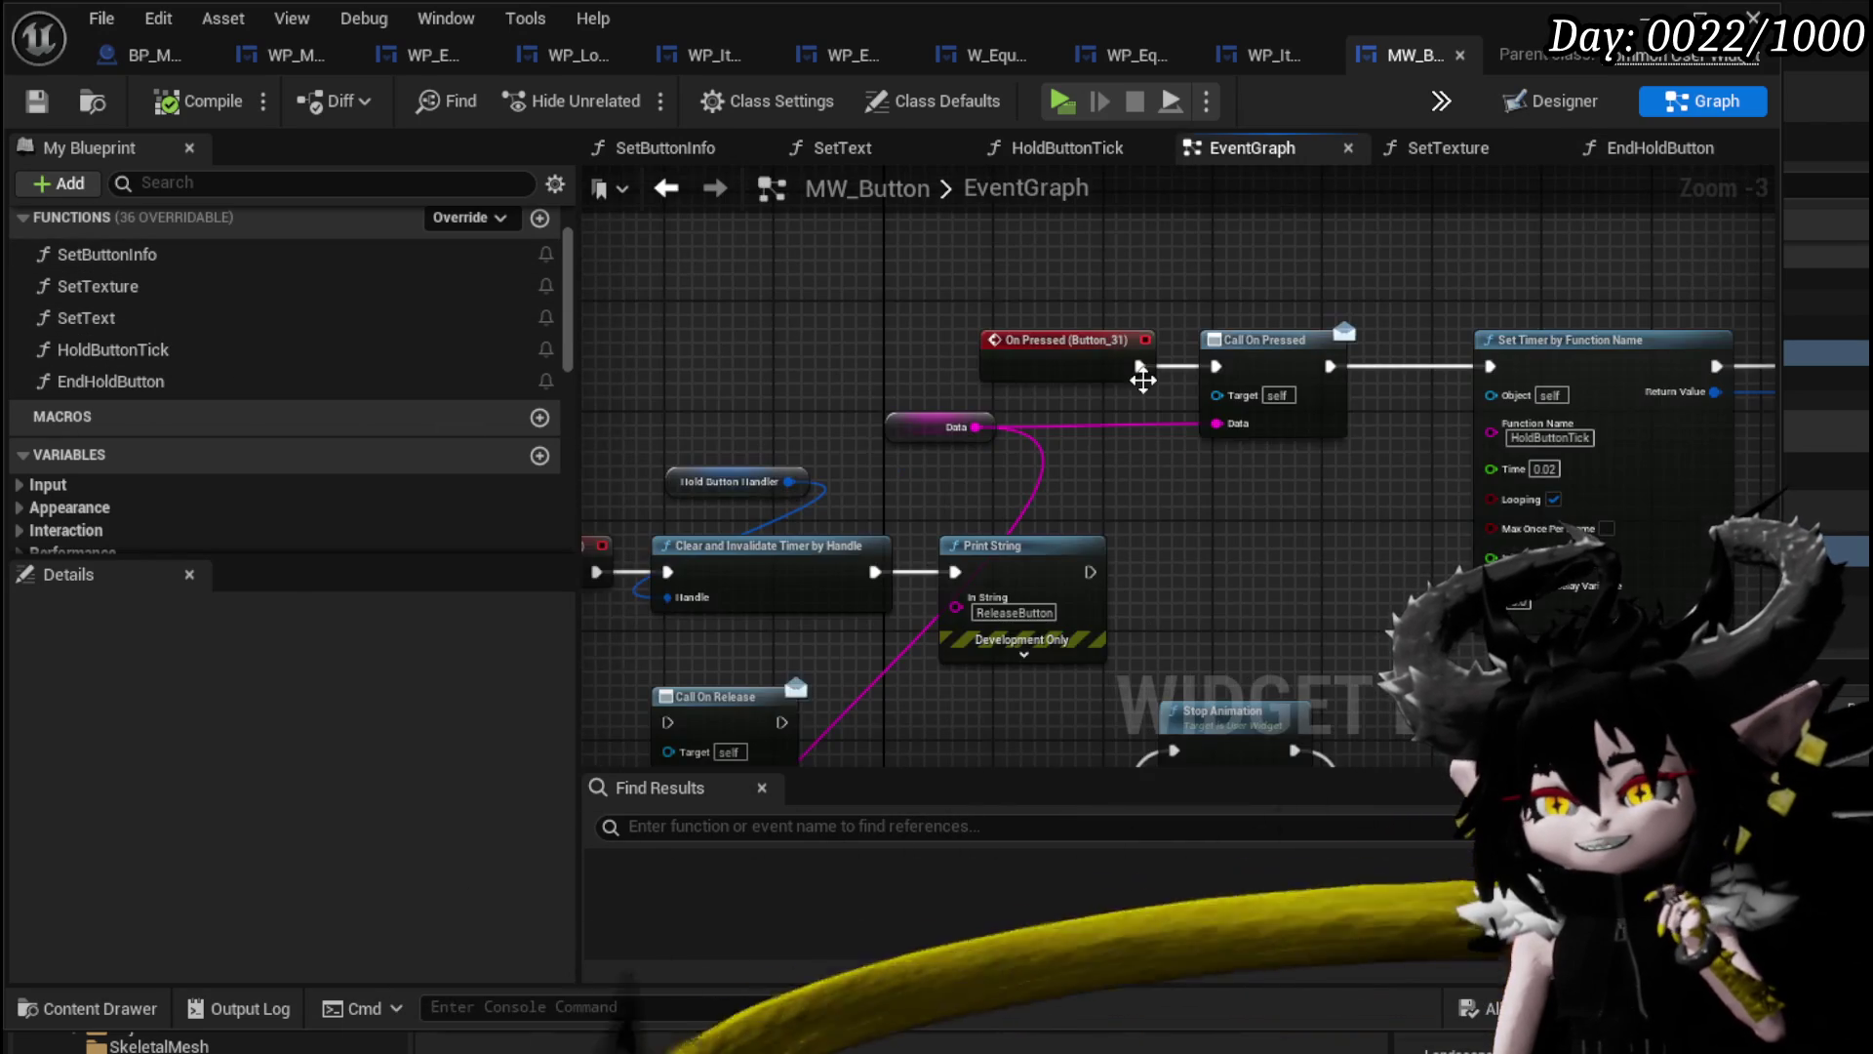
mouse_move(1134, 541)
mouse_down()
mouse_move(715, 489)
mouse_move(804, 462)
mouse_move(1239, 508)
mouse_move(1131, 448)
mouse_move(1366, 435)
mouse_move(1249, 420)
mouse_move(1339, 372)
mouse_move(1044, 263)
mouse_move(1122, 391)
mouse_move(1008, 522)
mouse_move(608, 457)
mouse_move(1317, 221)
mouse_move(1043, 515)
mouse_move(1440, 351)
mouse_move(981, 483)
mouse_up()
scroll(608, 457, down, 3)
scroll(1043, 515, up, 3)
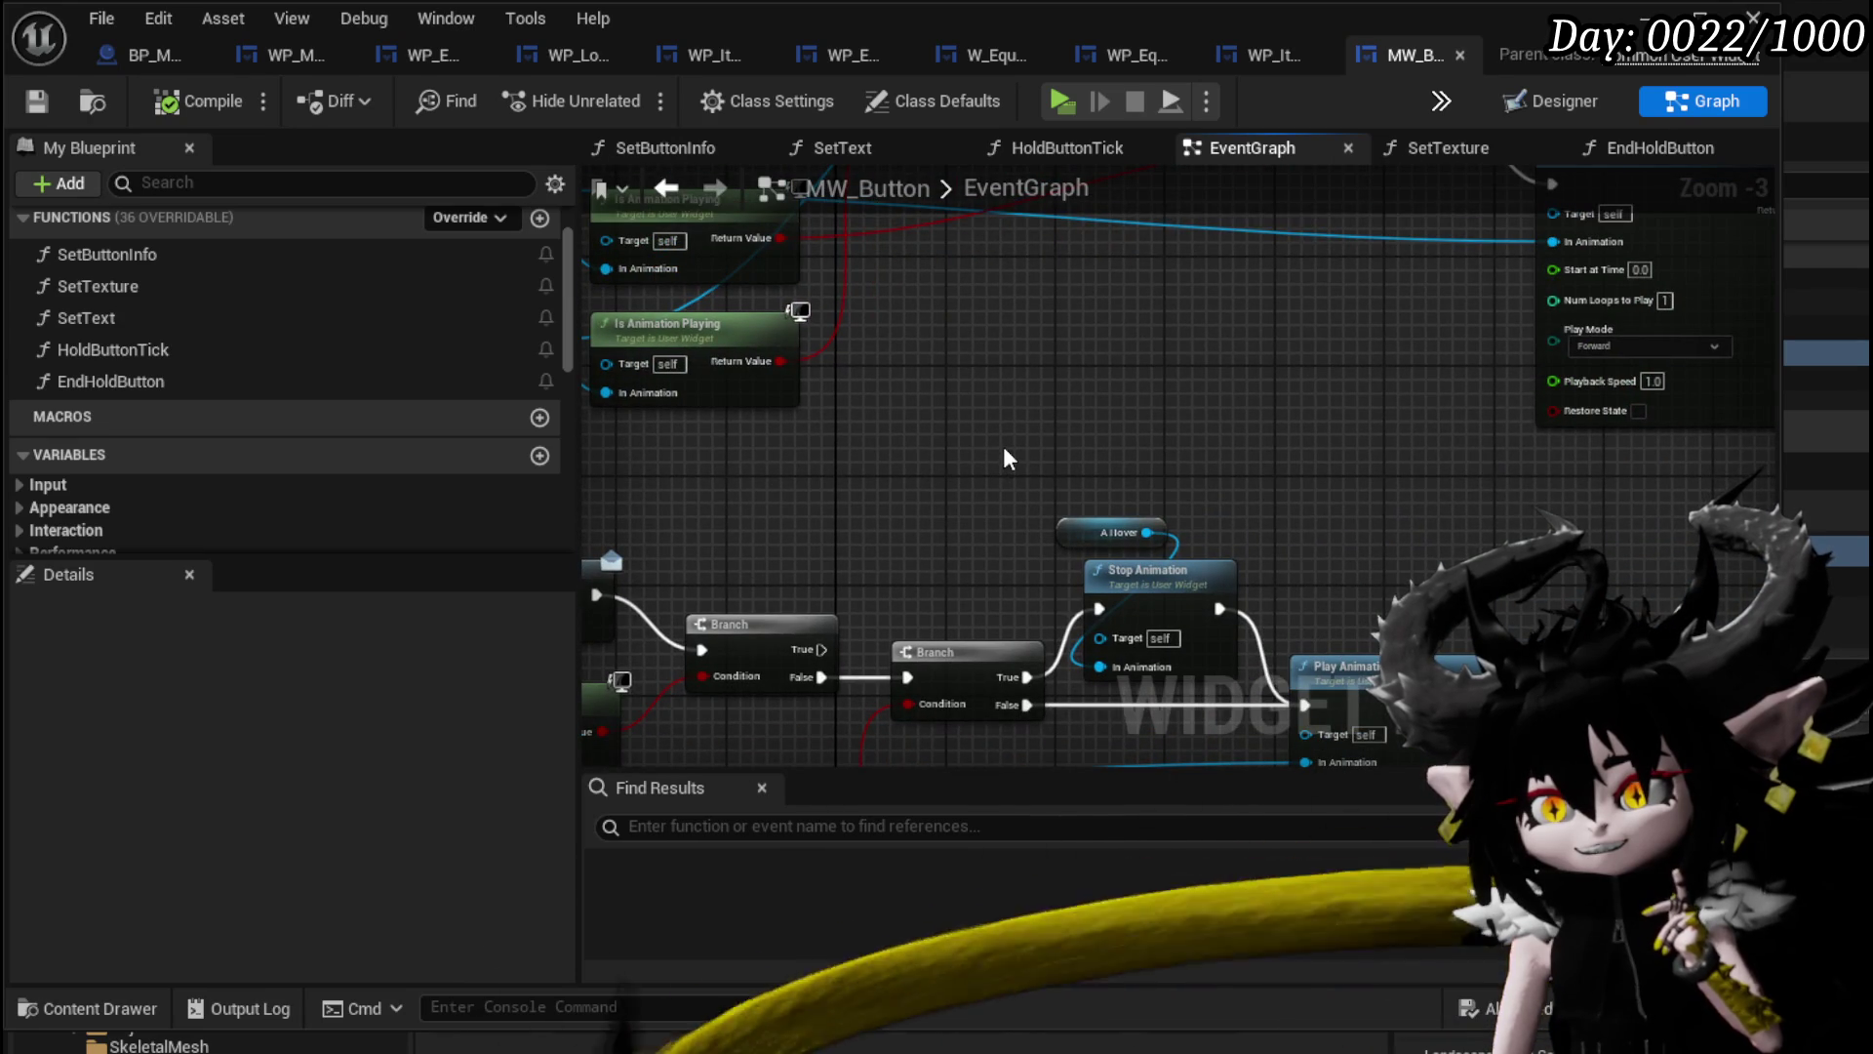
scroll(1004, 420, down, 3)
scroll(1107, 334, up, 3)
mouse_move(1107, 334)
mouse_down()
mouse_move(1109, 564)
mouse_move(1092, 587)
mouse_up()
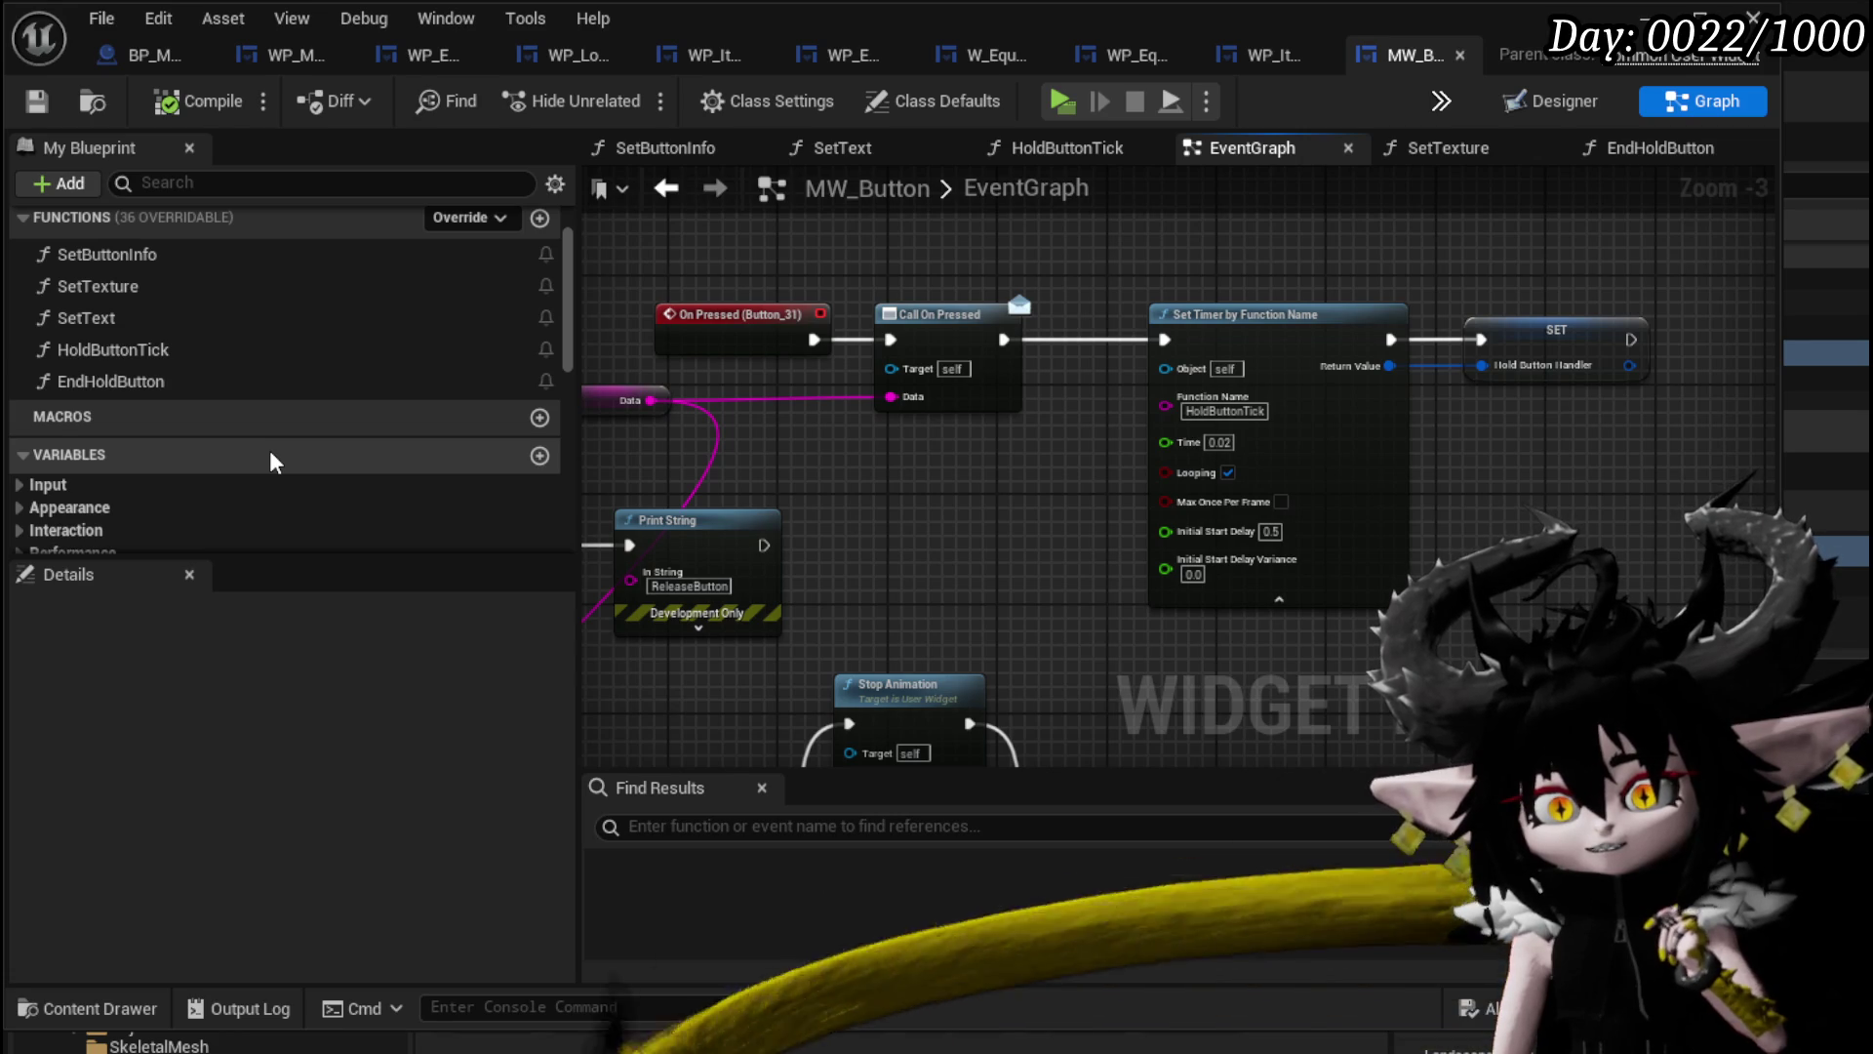
drag(766, 335, 1231, 248)
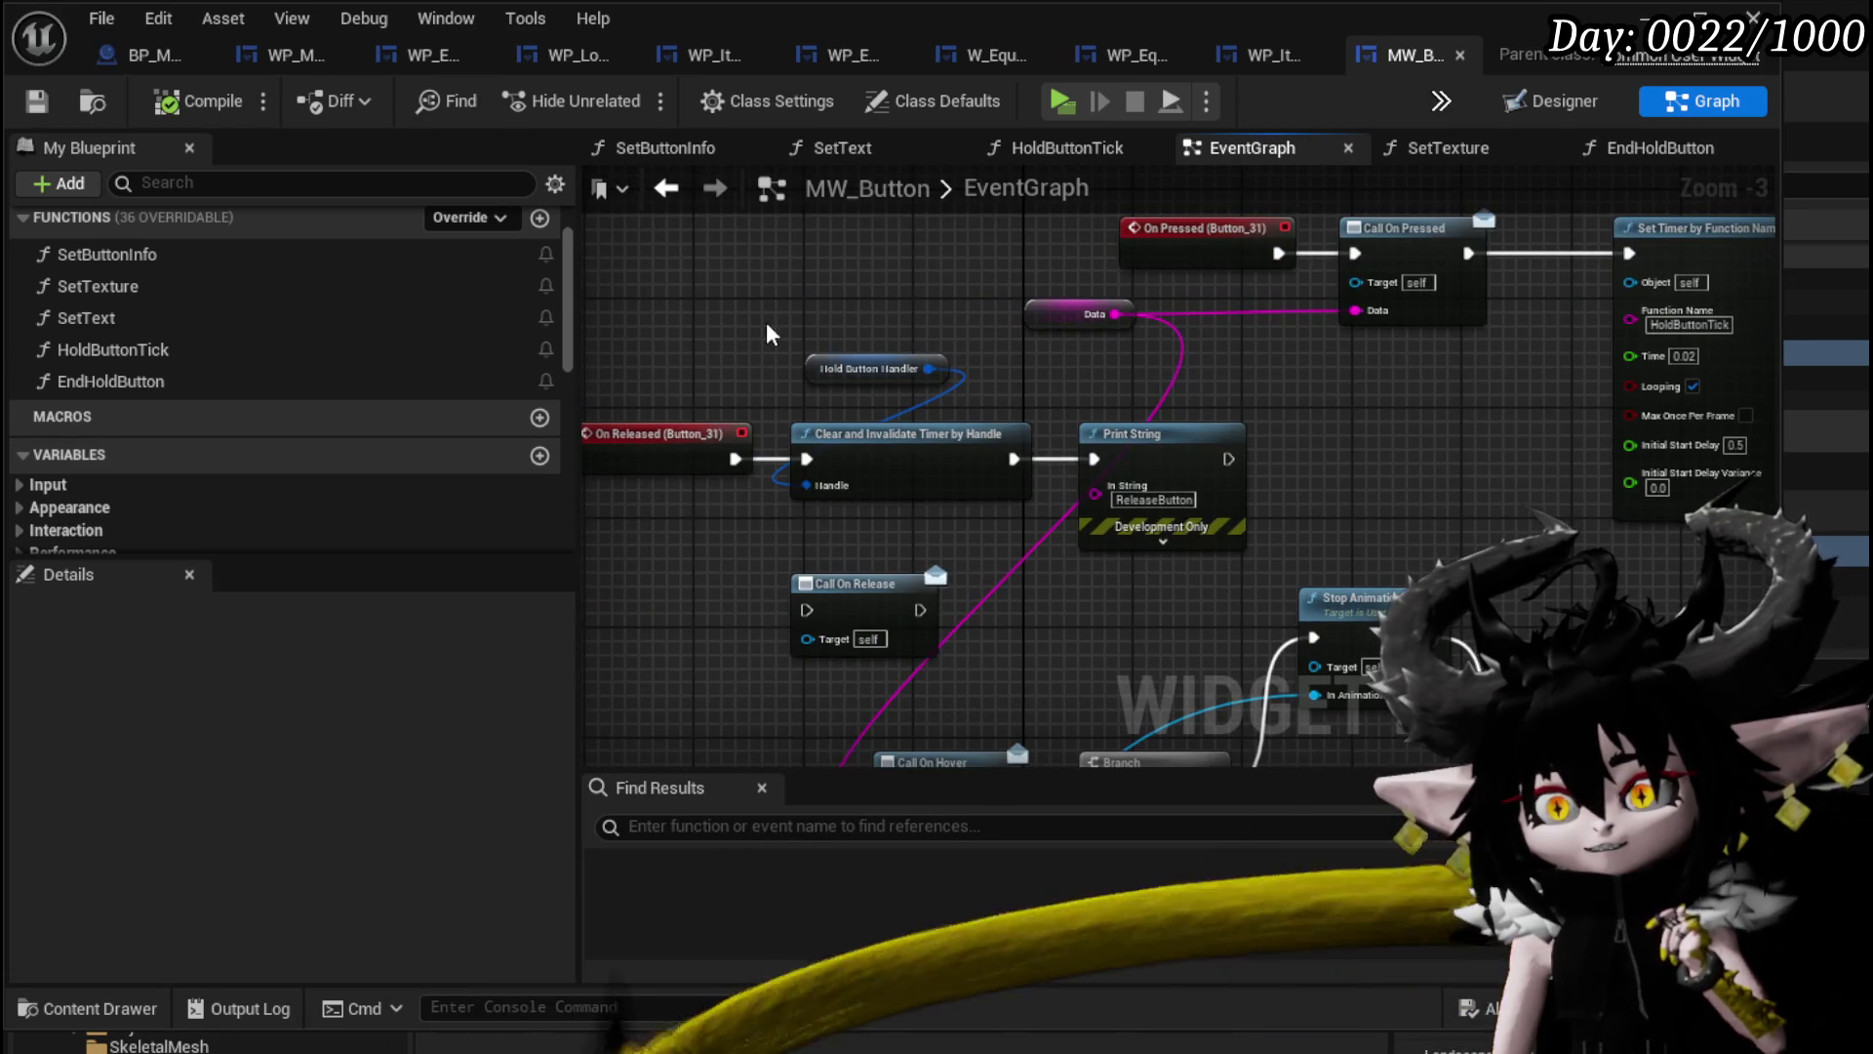
mouse_move(168, 383)
mouse_down()
mouse_move(429, 313)
mouse_move(798, 265)
mouse_up()
Wire On Released into End Hold Button in place of the direct timer clear.
mouse_move(734, 459)
mouse_down()
mouse_move(786, 307)
mouse_move(806, 308)
mouse_up()
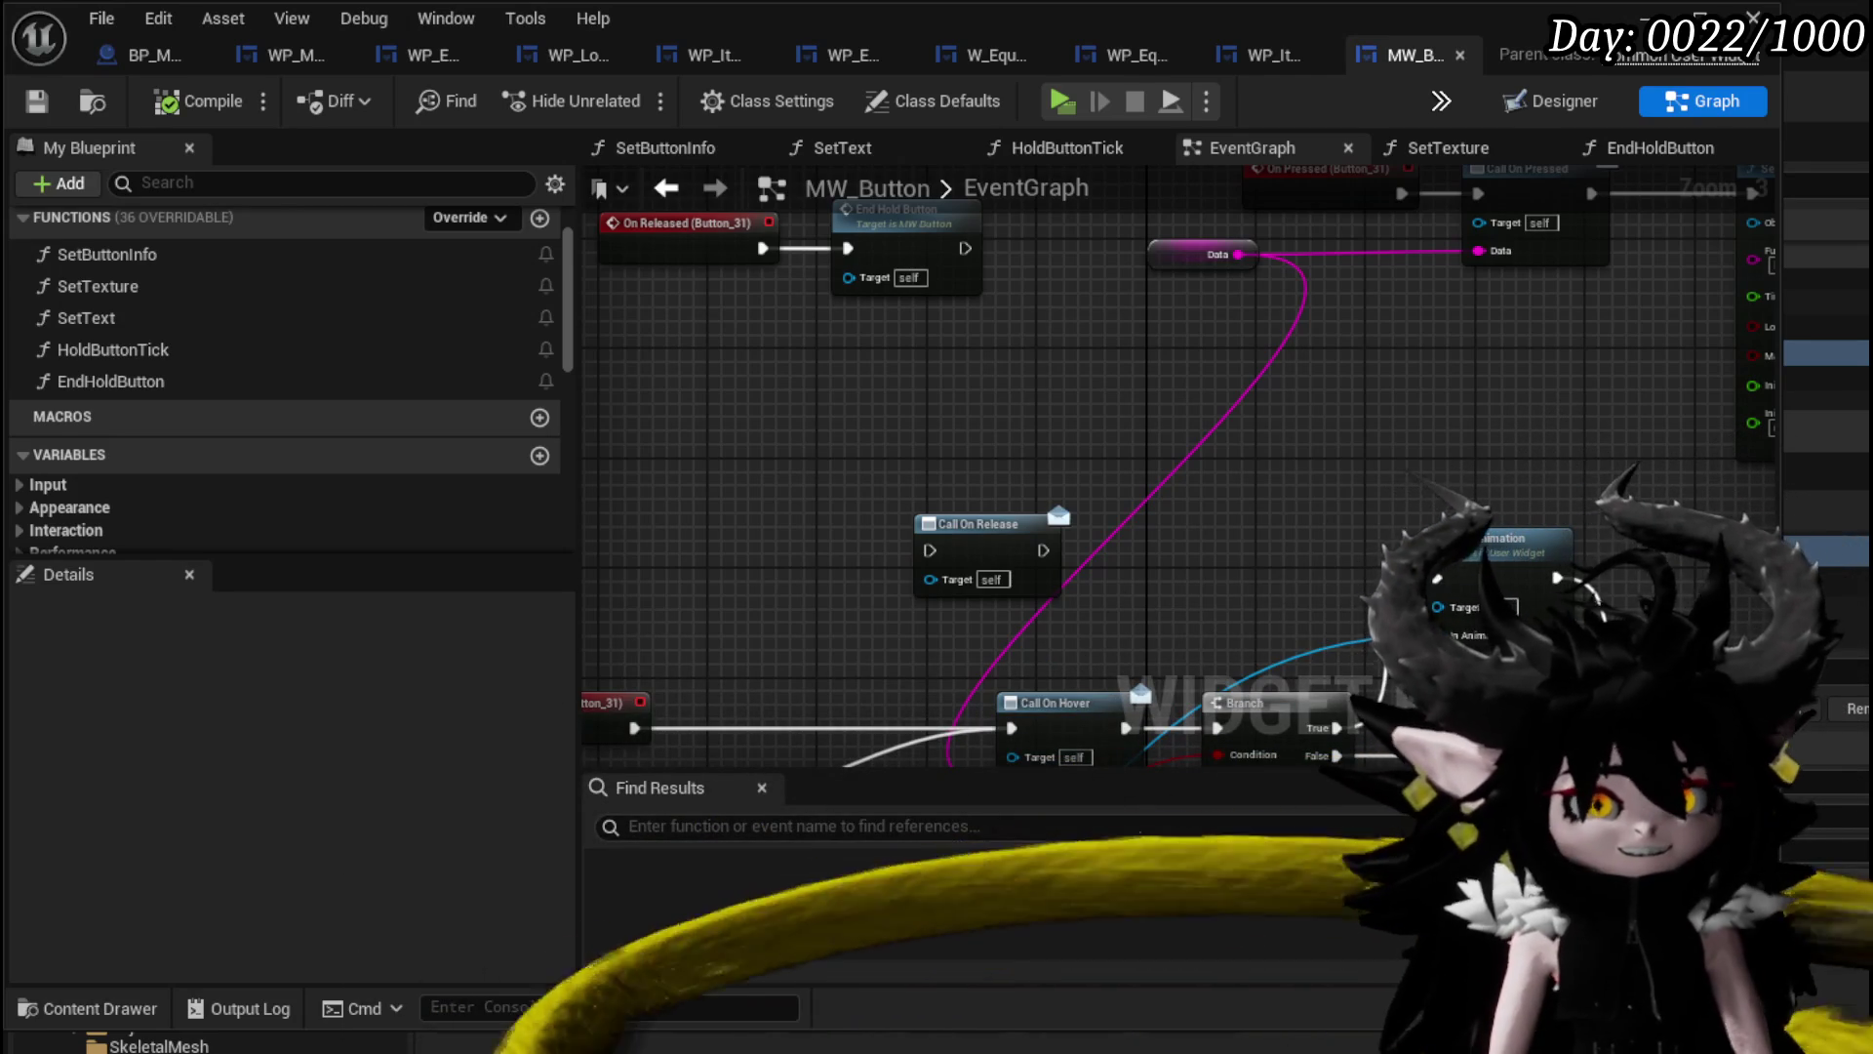
mouse_move(1371, 522)
mouse_down()
mouse_move(1107, 548)
mouse_move(1112, 507)
mouse_move(839, 518)
mouse_move(966, 505)
mouse_move(1073, 546)
mouse_move(1219, 493)
mouse_up()
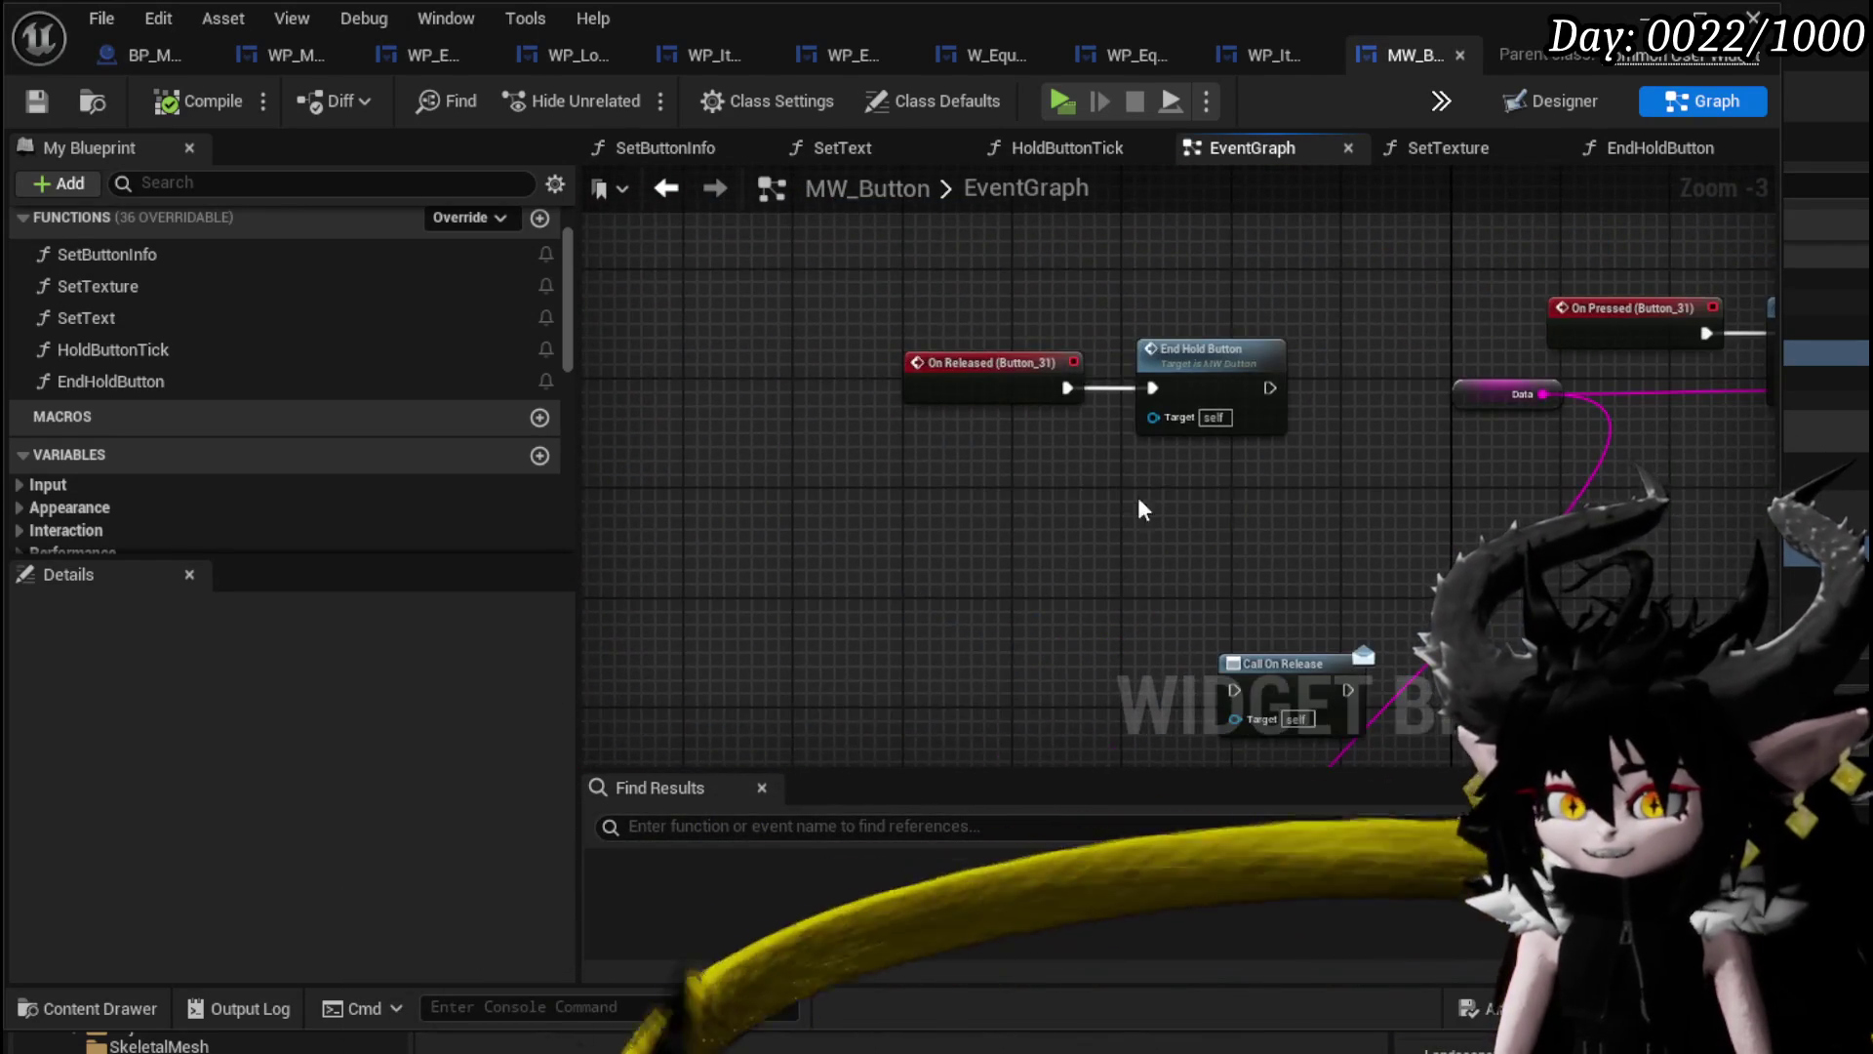
click(1291, 347)
mouse_move(979, 435)
mouse_down()
mouse_move(887, 473)
mouse_move(870, 406)
mouse_move(826, 410)
mouse_move(1539, 435)
mouse_up()
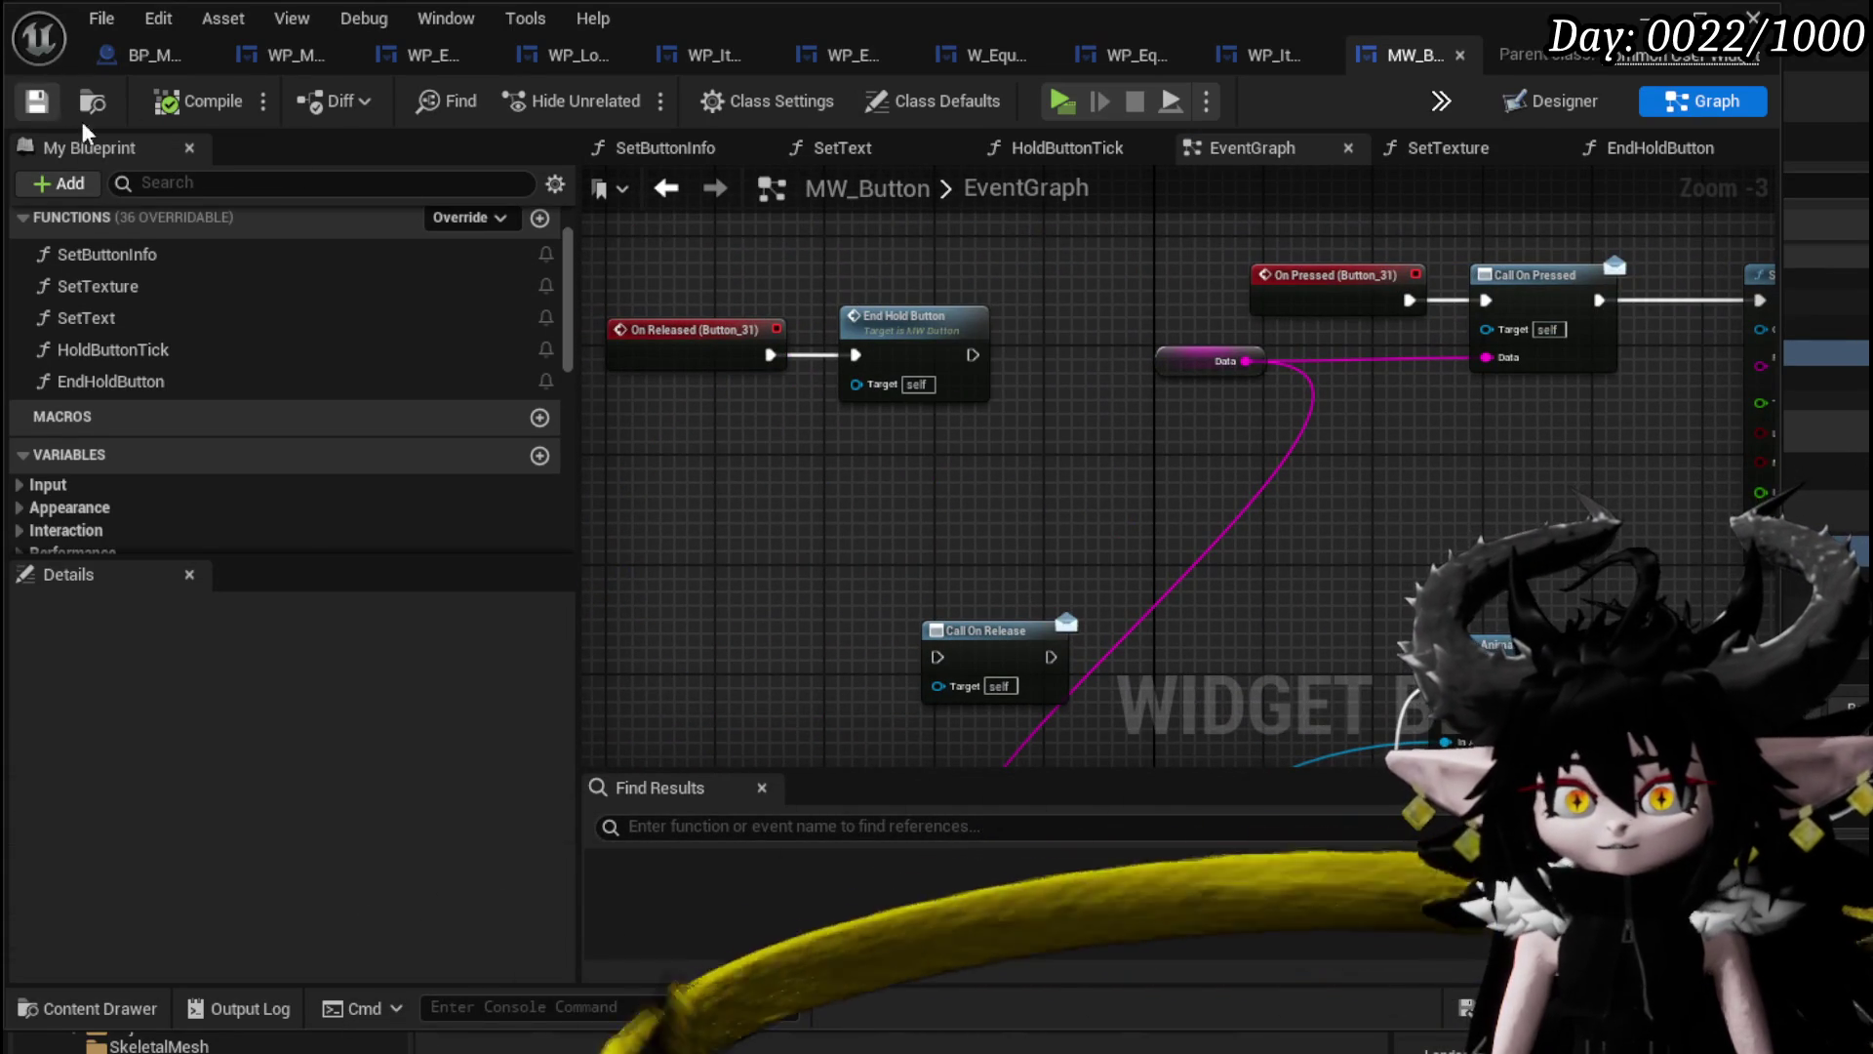
scroll(176, 472, down, 6)
scroll(178, 472, down, 4)
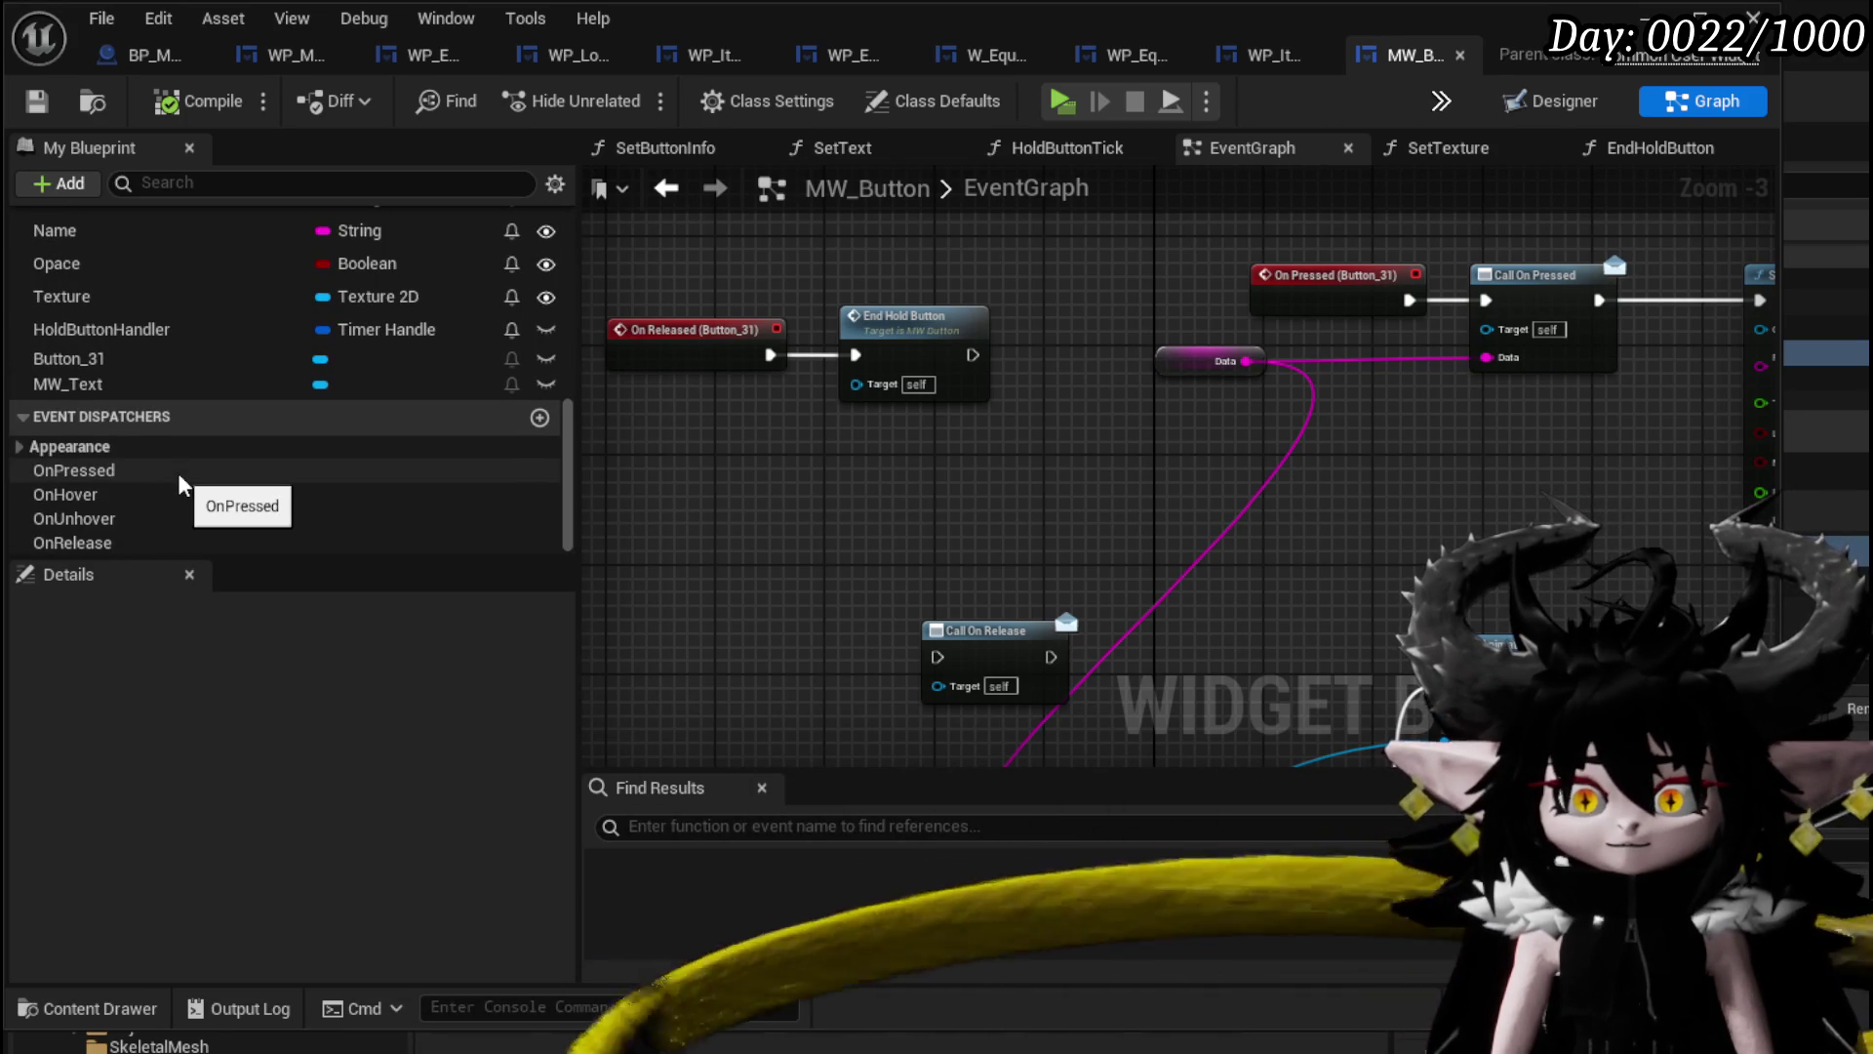
Add a new event dispatcher named OnRemoveButton.
click(539, 417)
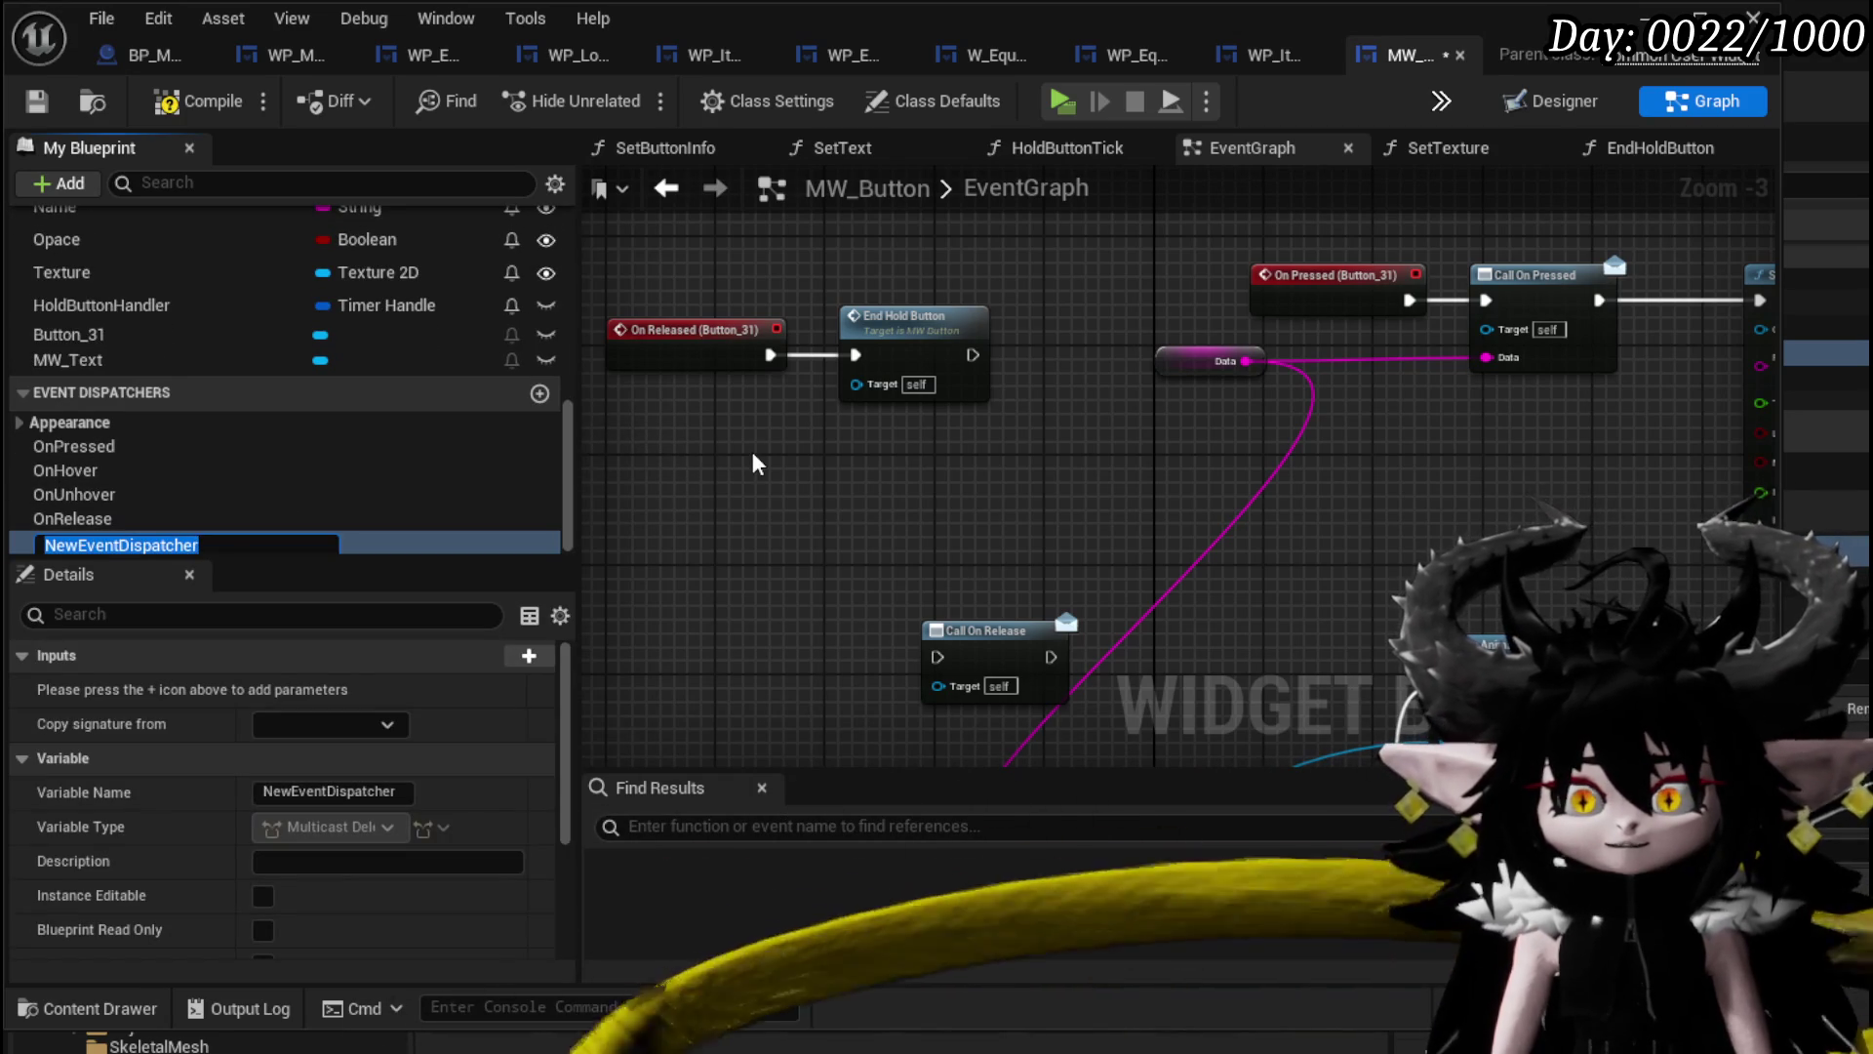
text(O)
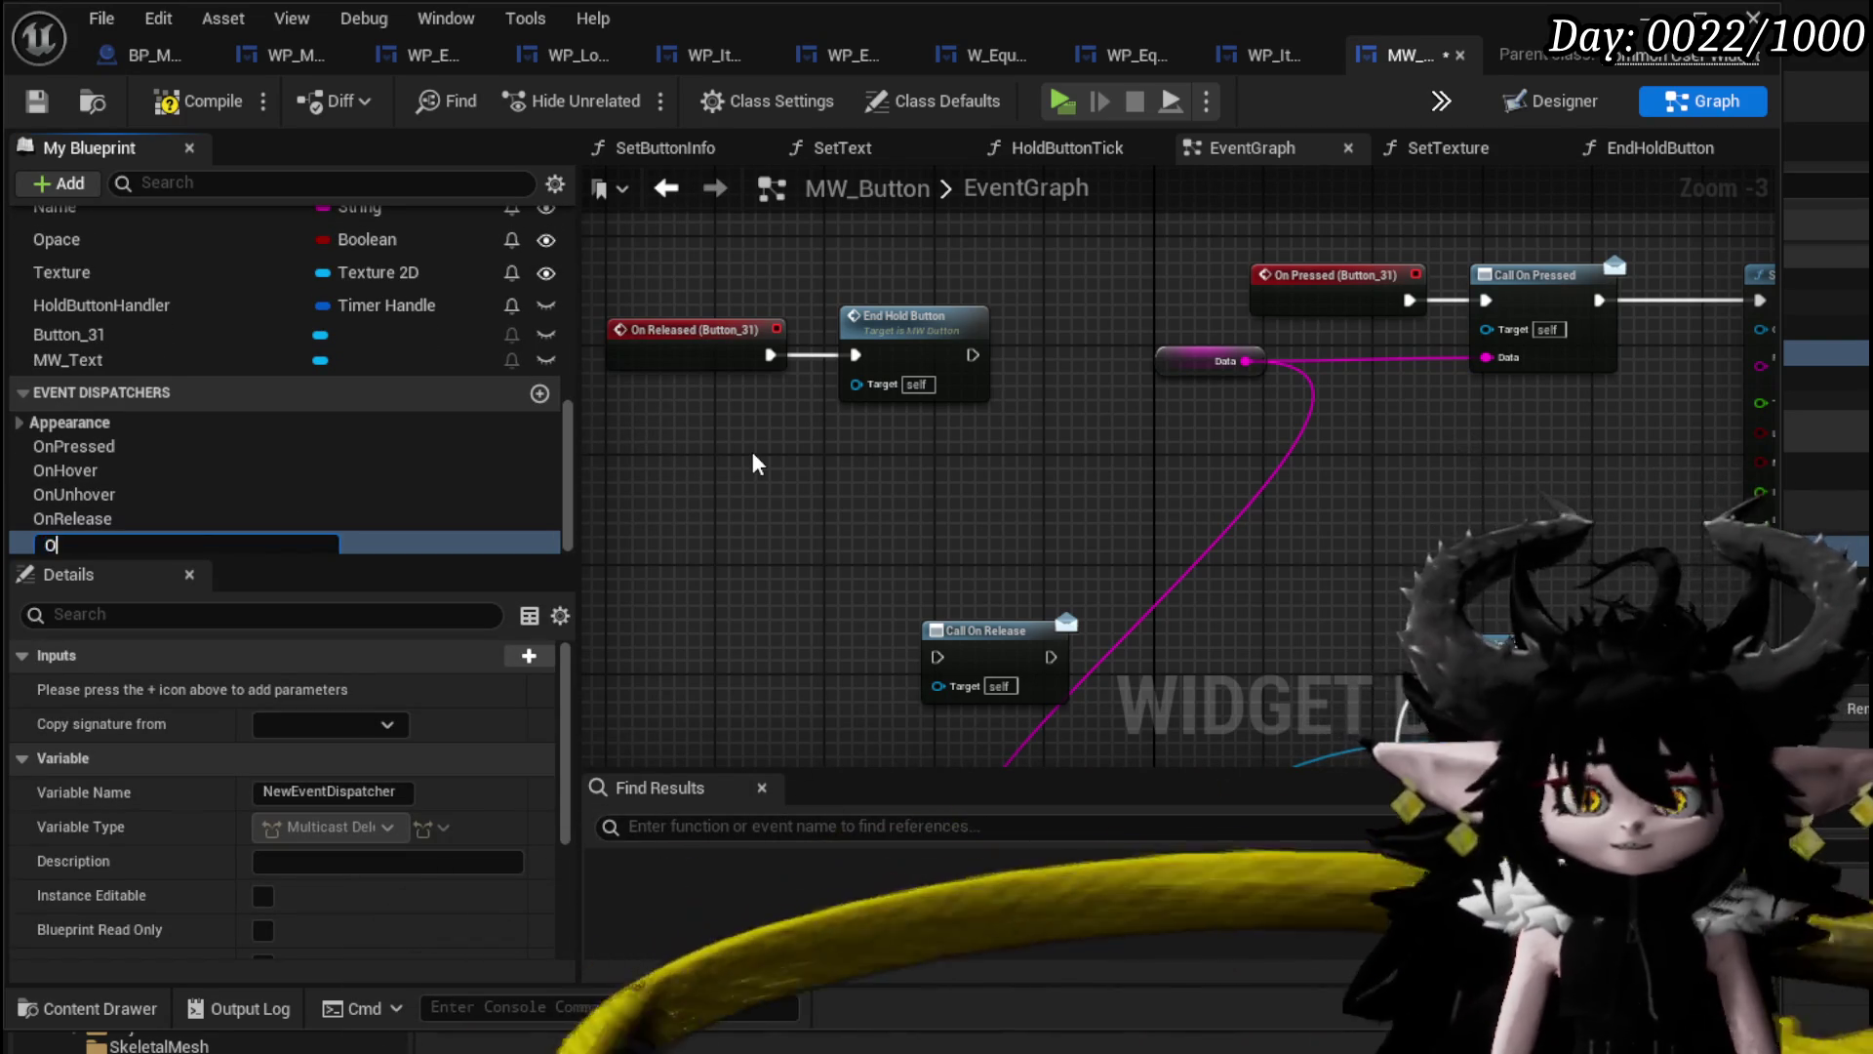
text(nRe)
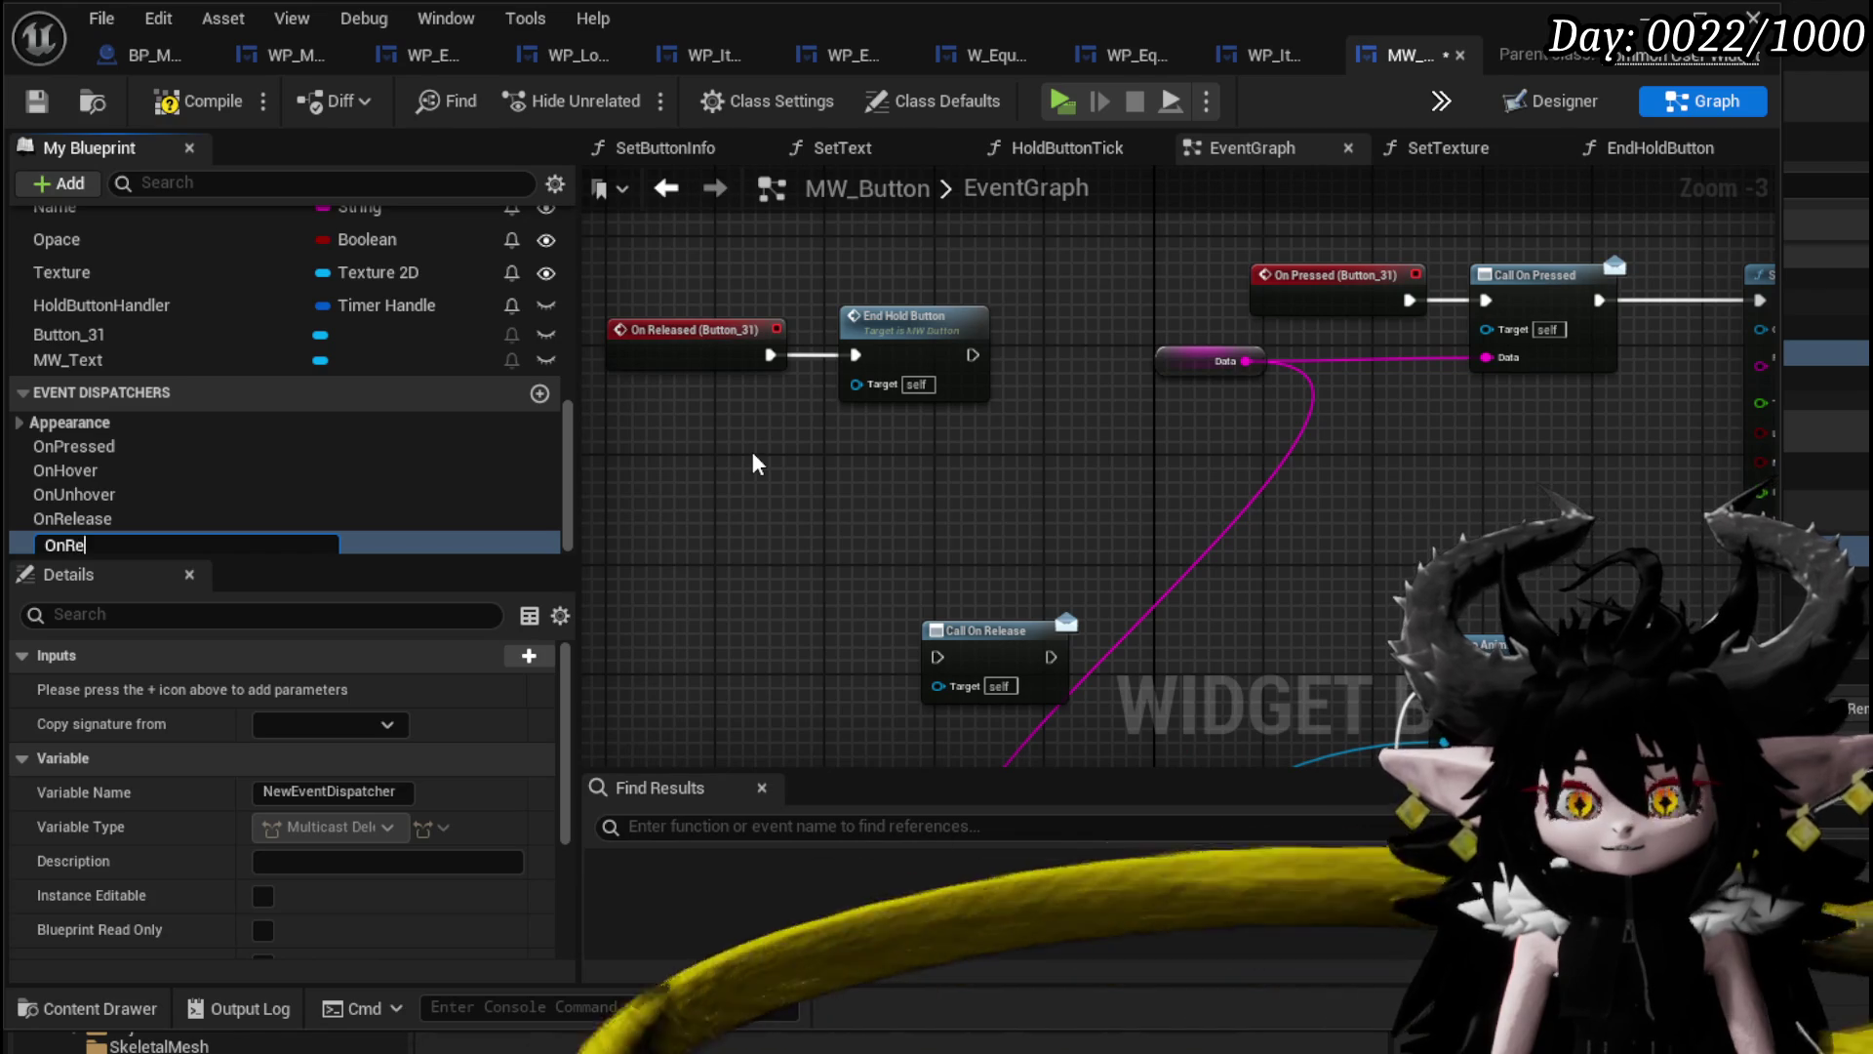
text(move)
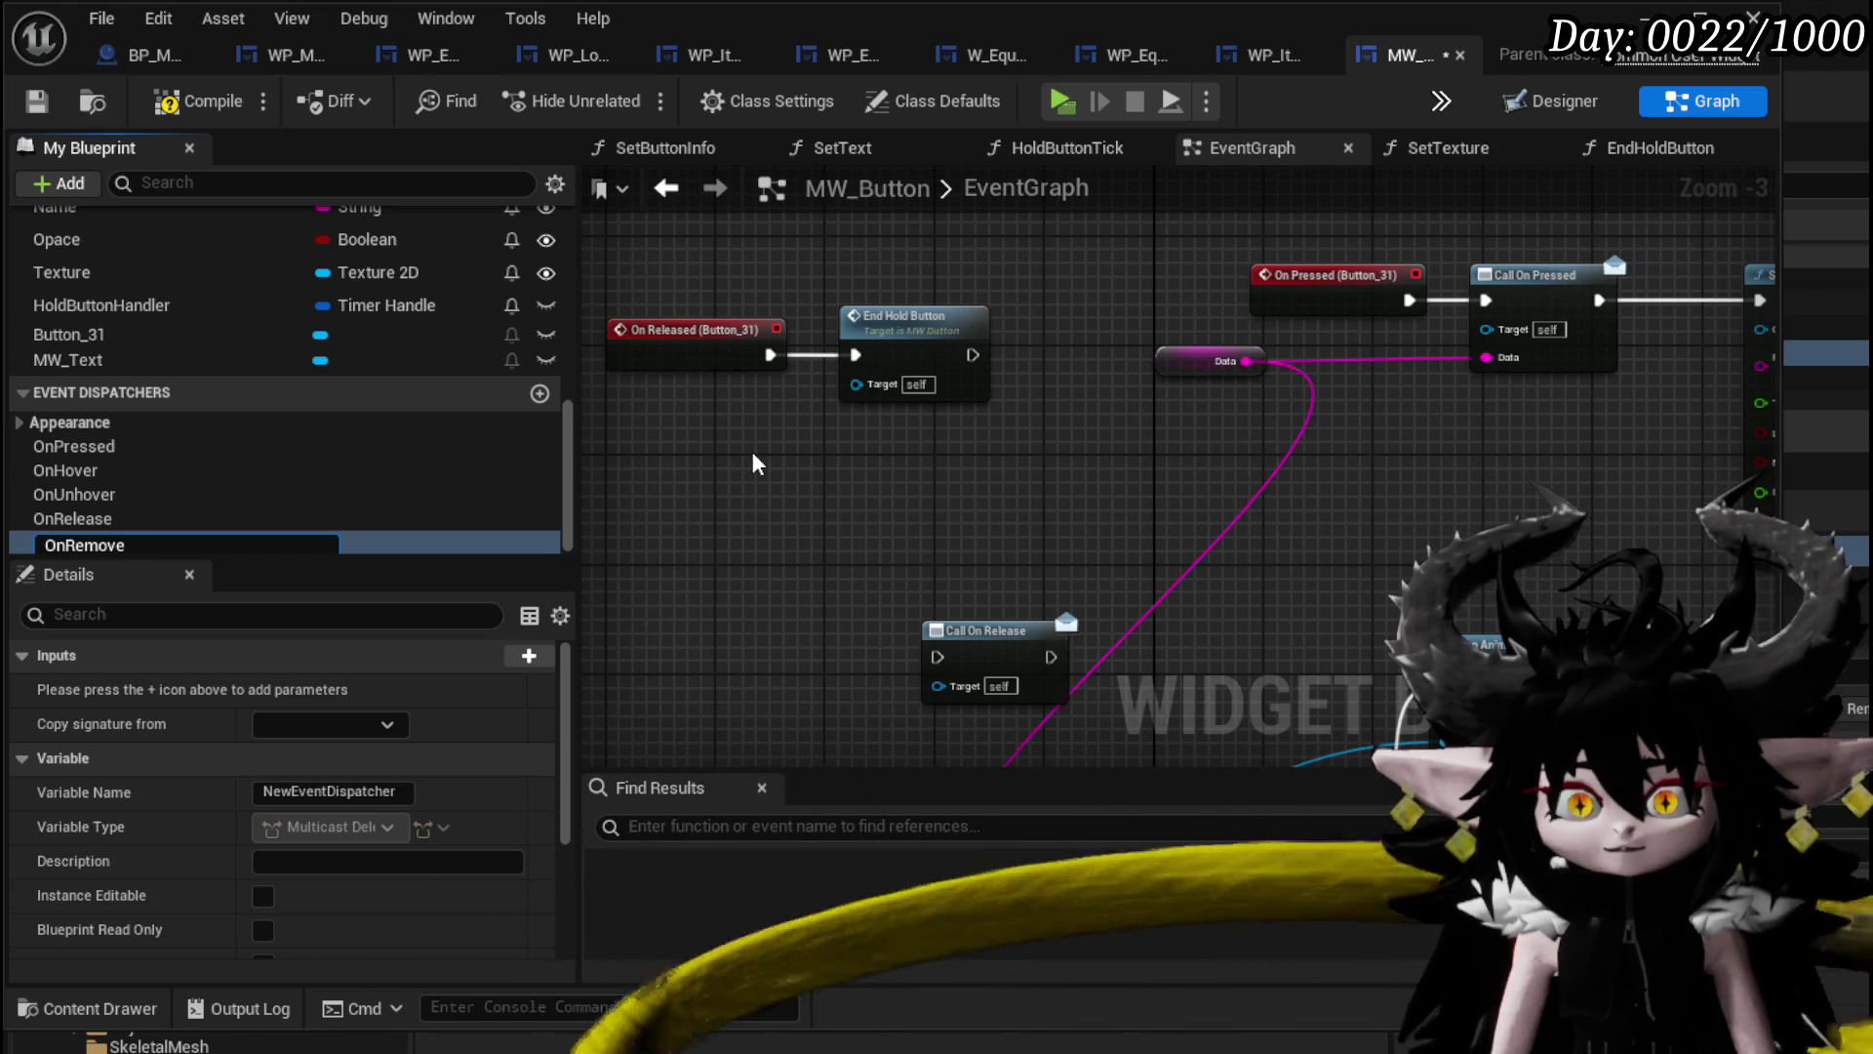
text(Button)
key(Return)
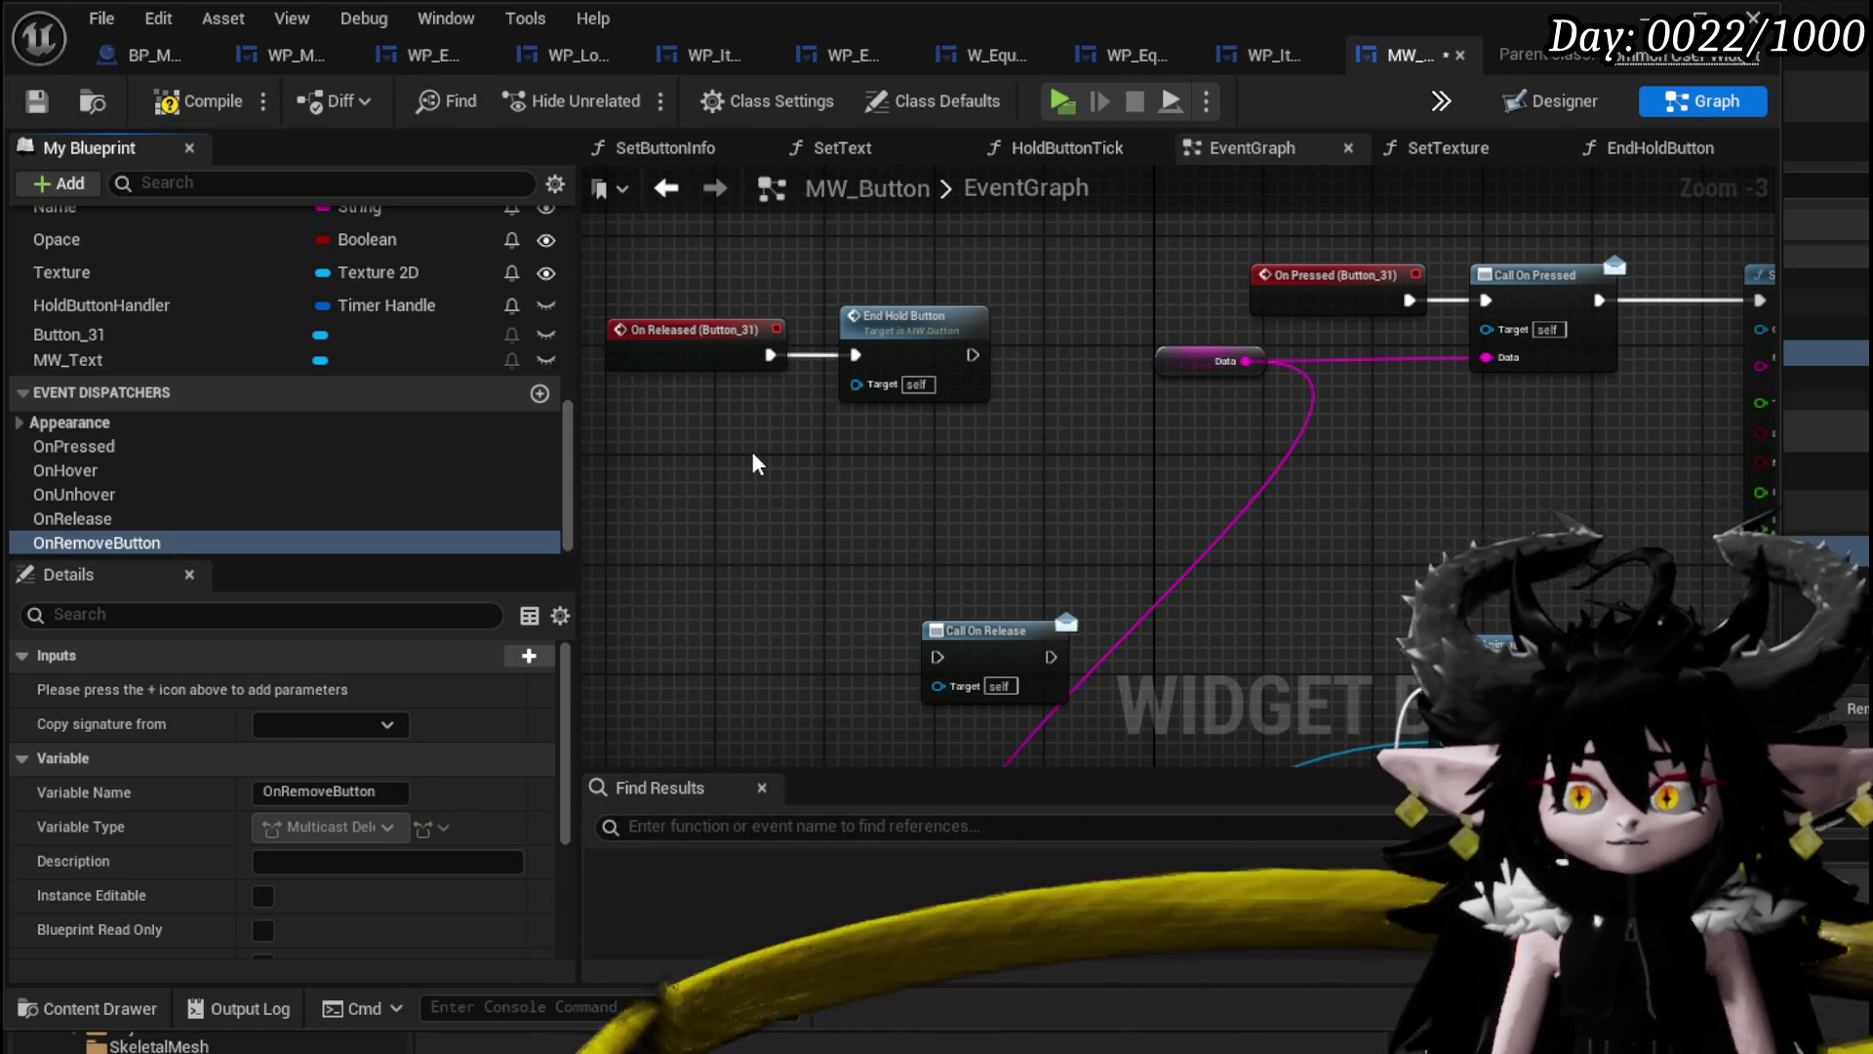
In EndHoldButton, insert a Call On Remove Button node right after the entry node.
double_click(913, 318)
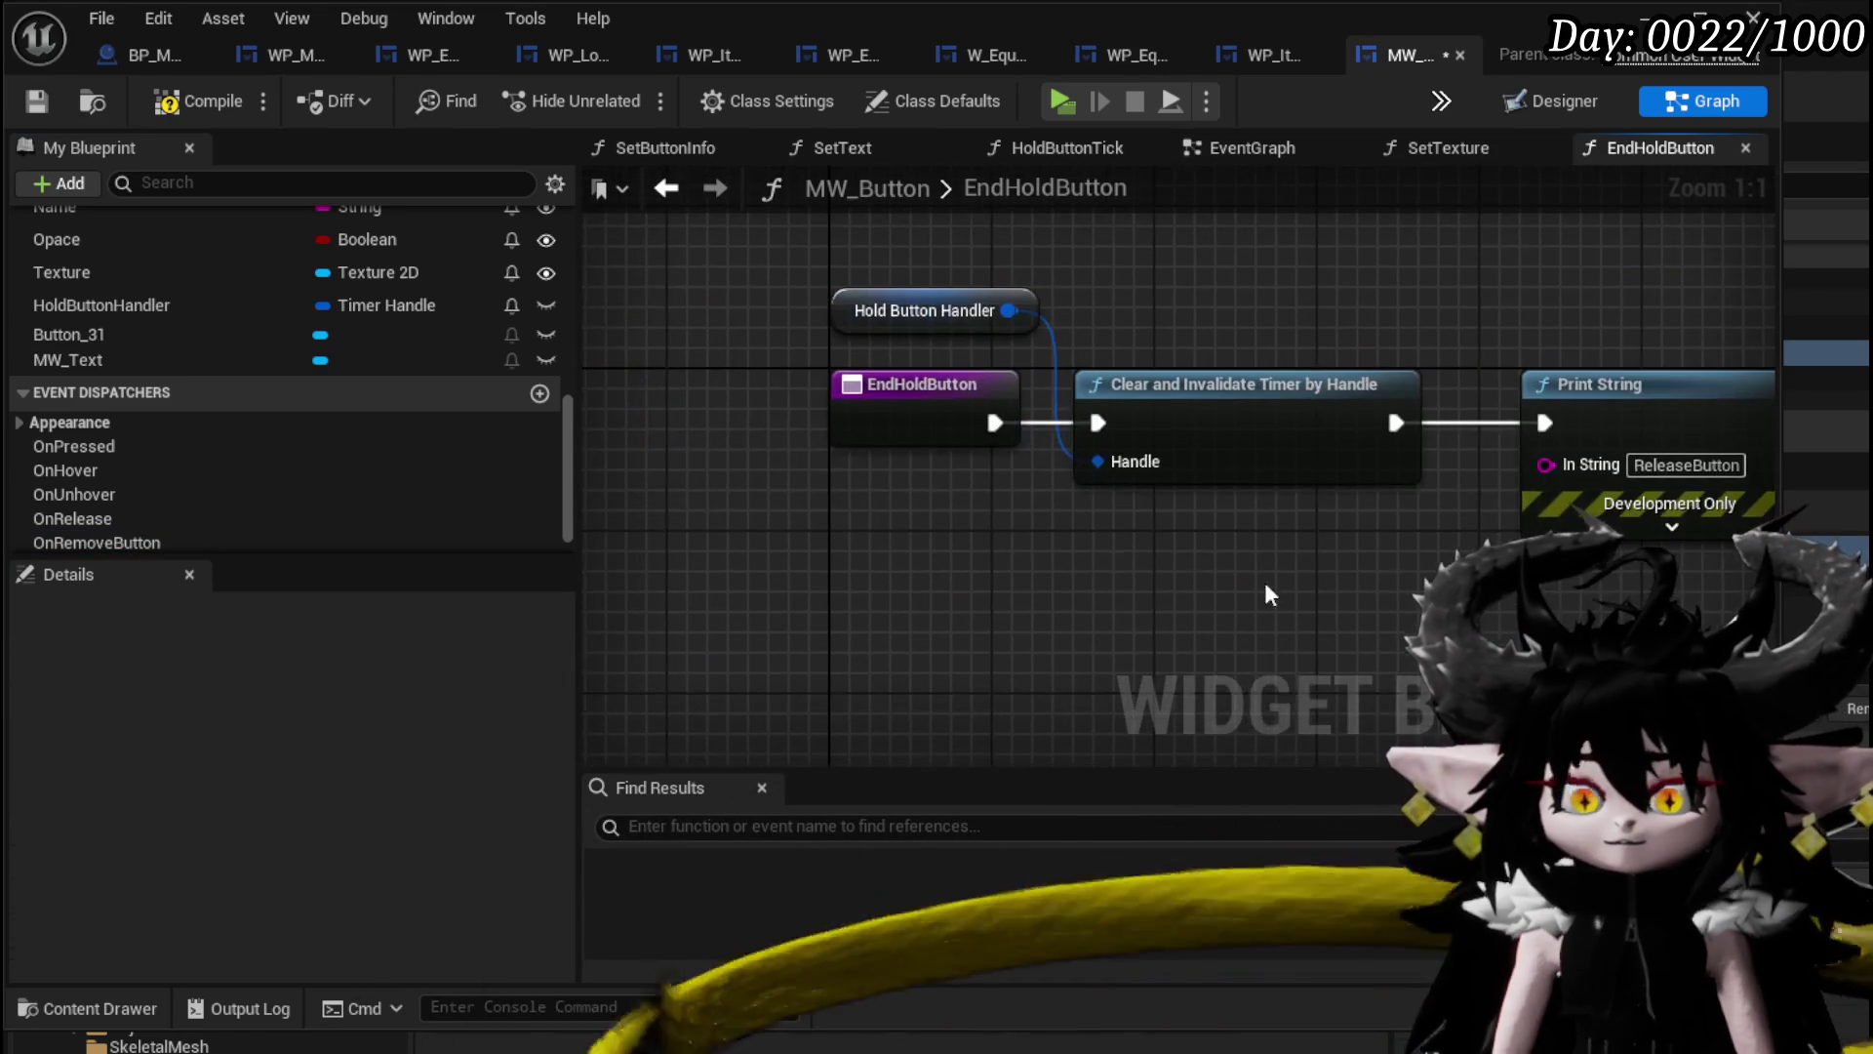
drag(869, 418, 618, 430)
drag(201, 544, 887, 535)
click(880, 582)
click(722, 457)
mouse_move(1065, 540)
mouse_down()
mouse_move(900, 400)
mouse_move(906, 531)
mouse_up()
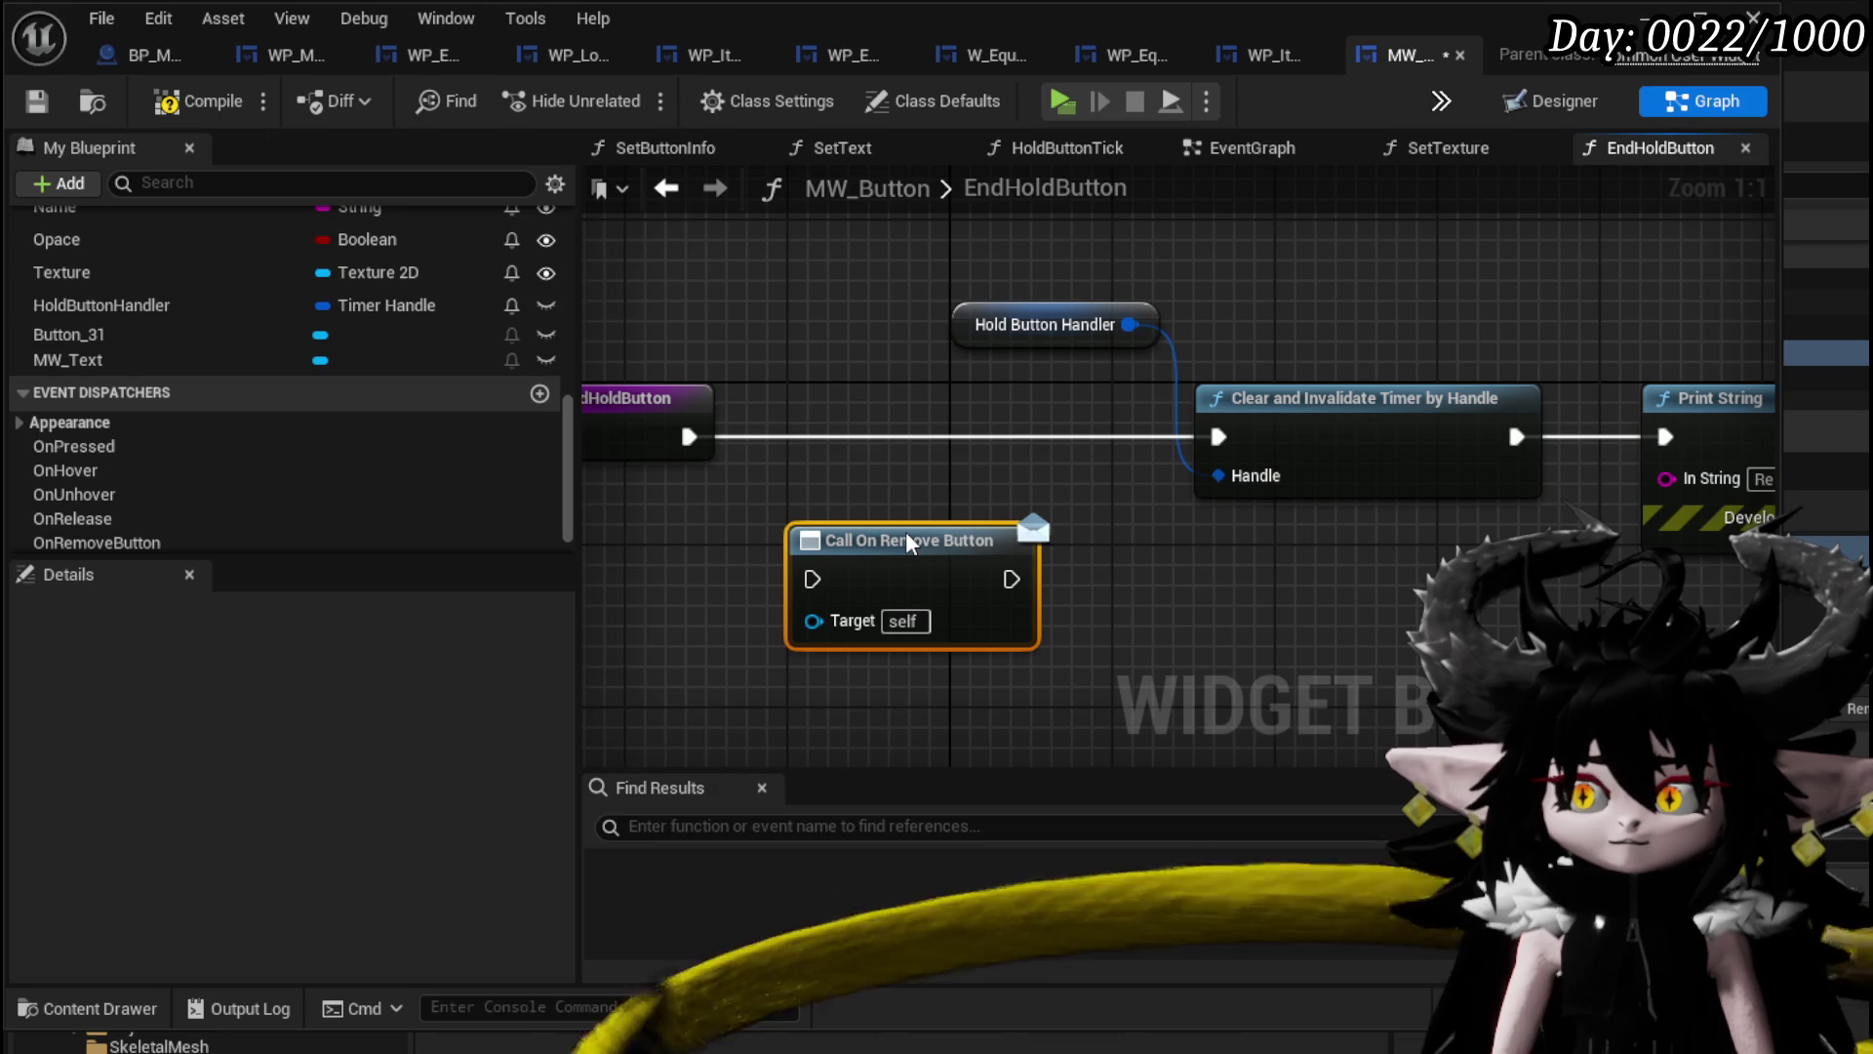
drag(907, 533, 899, 403)
mouse_move(688, 436)
mouse_down()
mouse_move(795, 455)
mouse_move(683, 636)
mouse_up()
drag(663, 337, 754, 334)
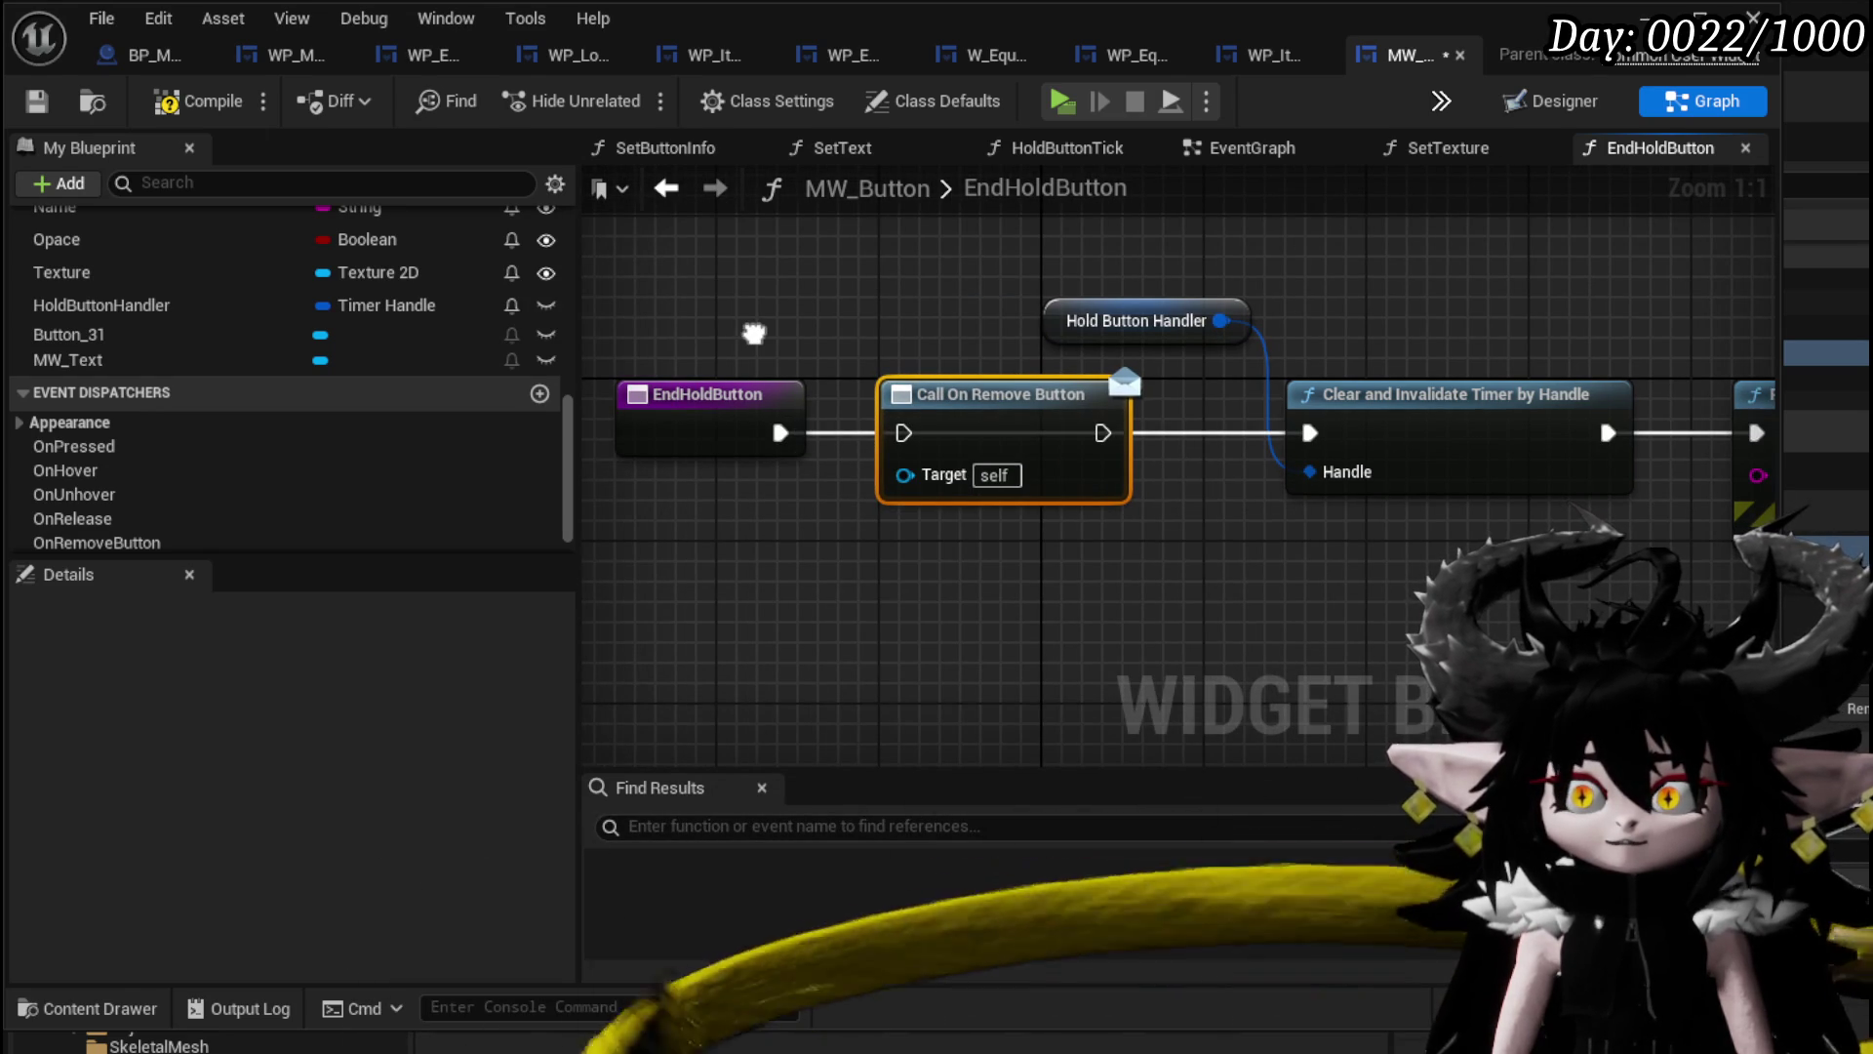
drag(754, 334, 775, 346)
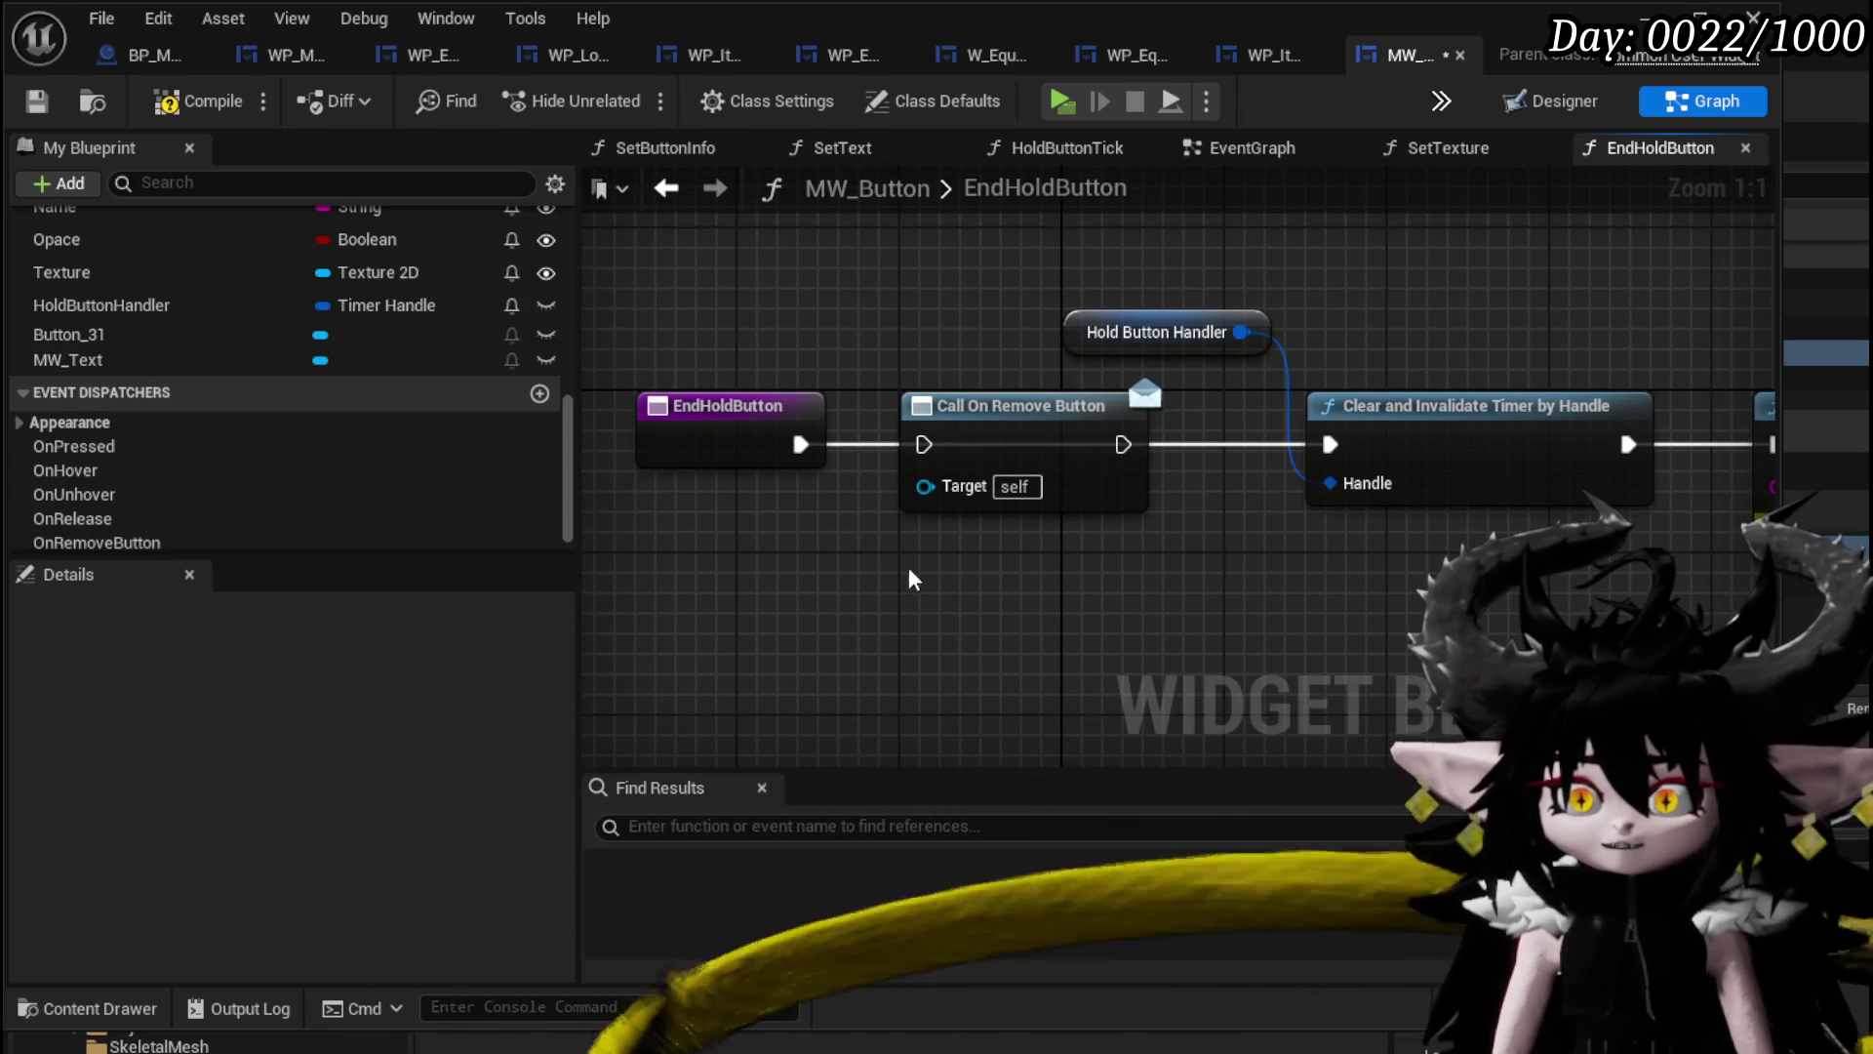
Compile MW_Button and review the EndHoldButton function chain.
click(37, 101)
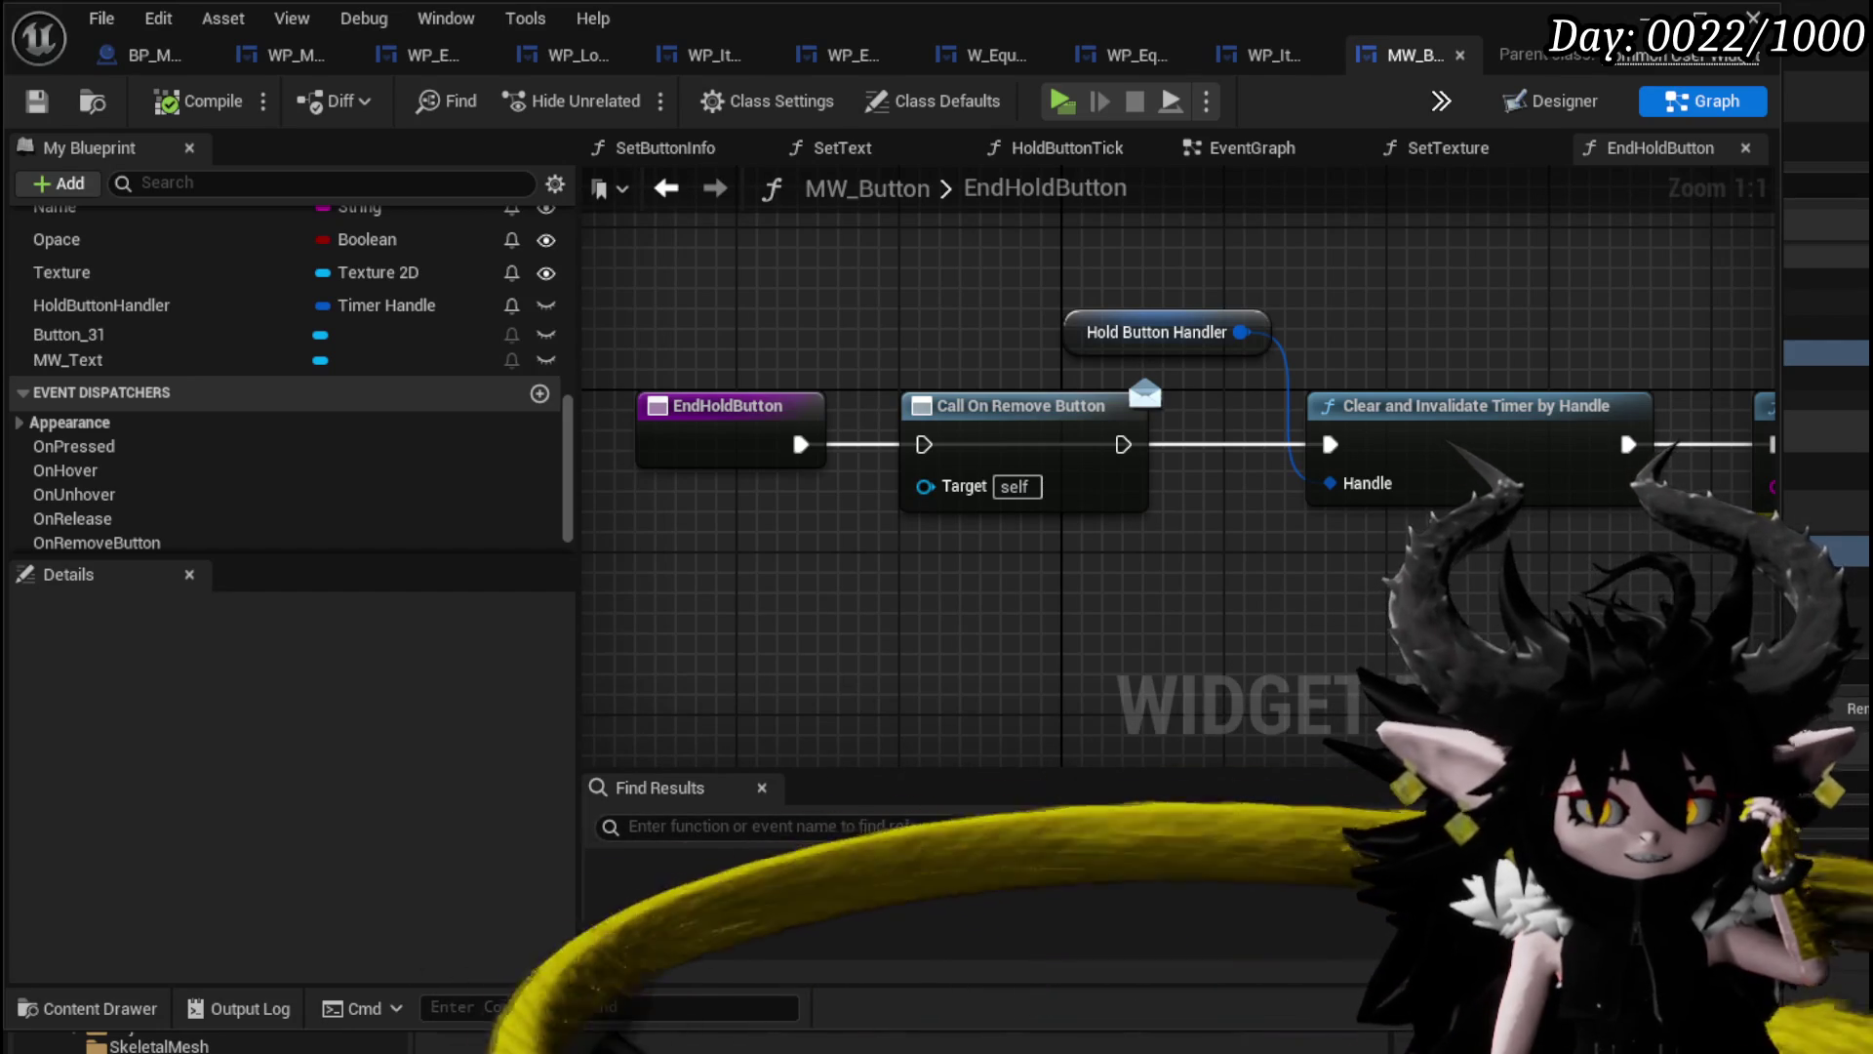
mouse_move(1356, 629)
mouse_down()
mouse_move(925, 566)
mouse_move(1117, 610)
mouse_move(1320, 607)
mouse_up()
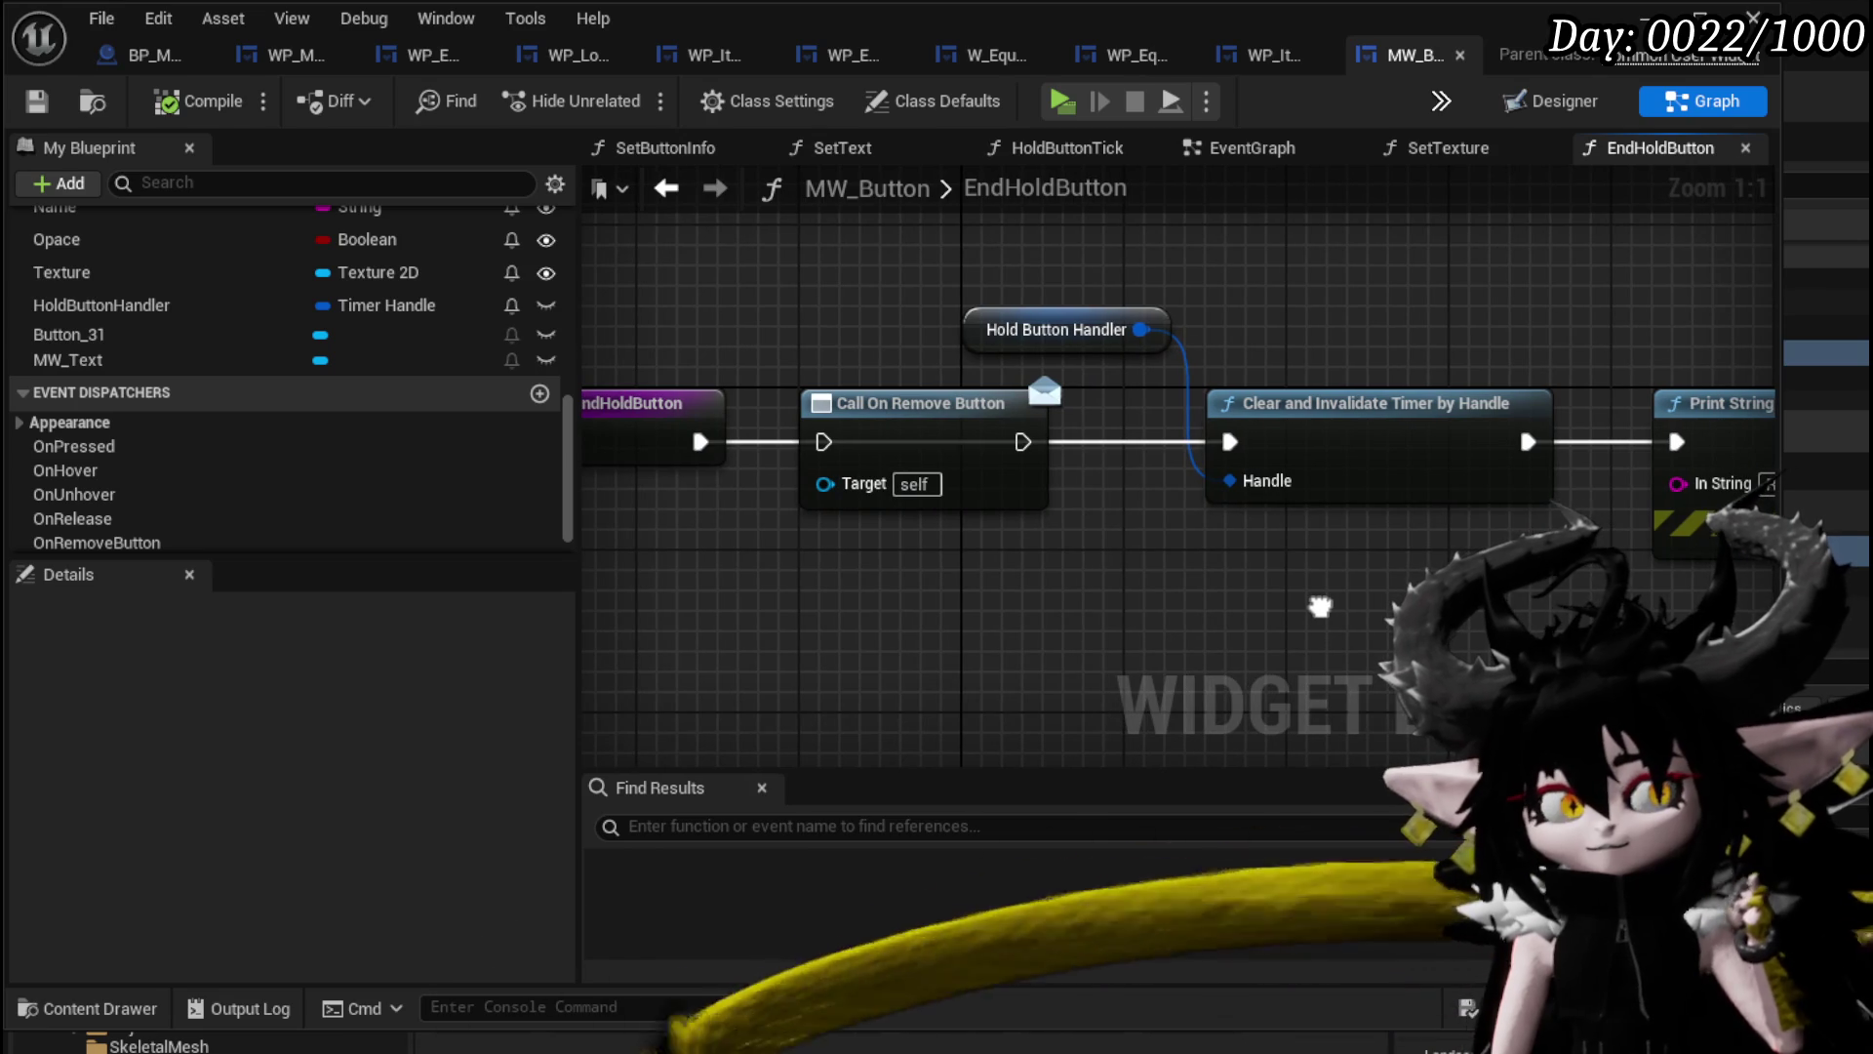
mouse_move(1320, 607)
mouse_down()
mouse_move(1391, 613)
mouse_move(1273, 598)
mouse_up()
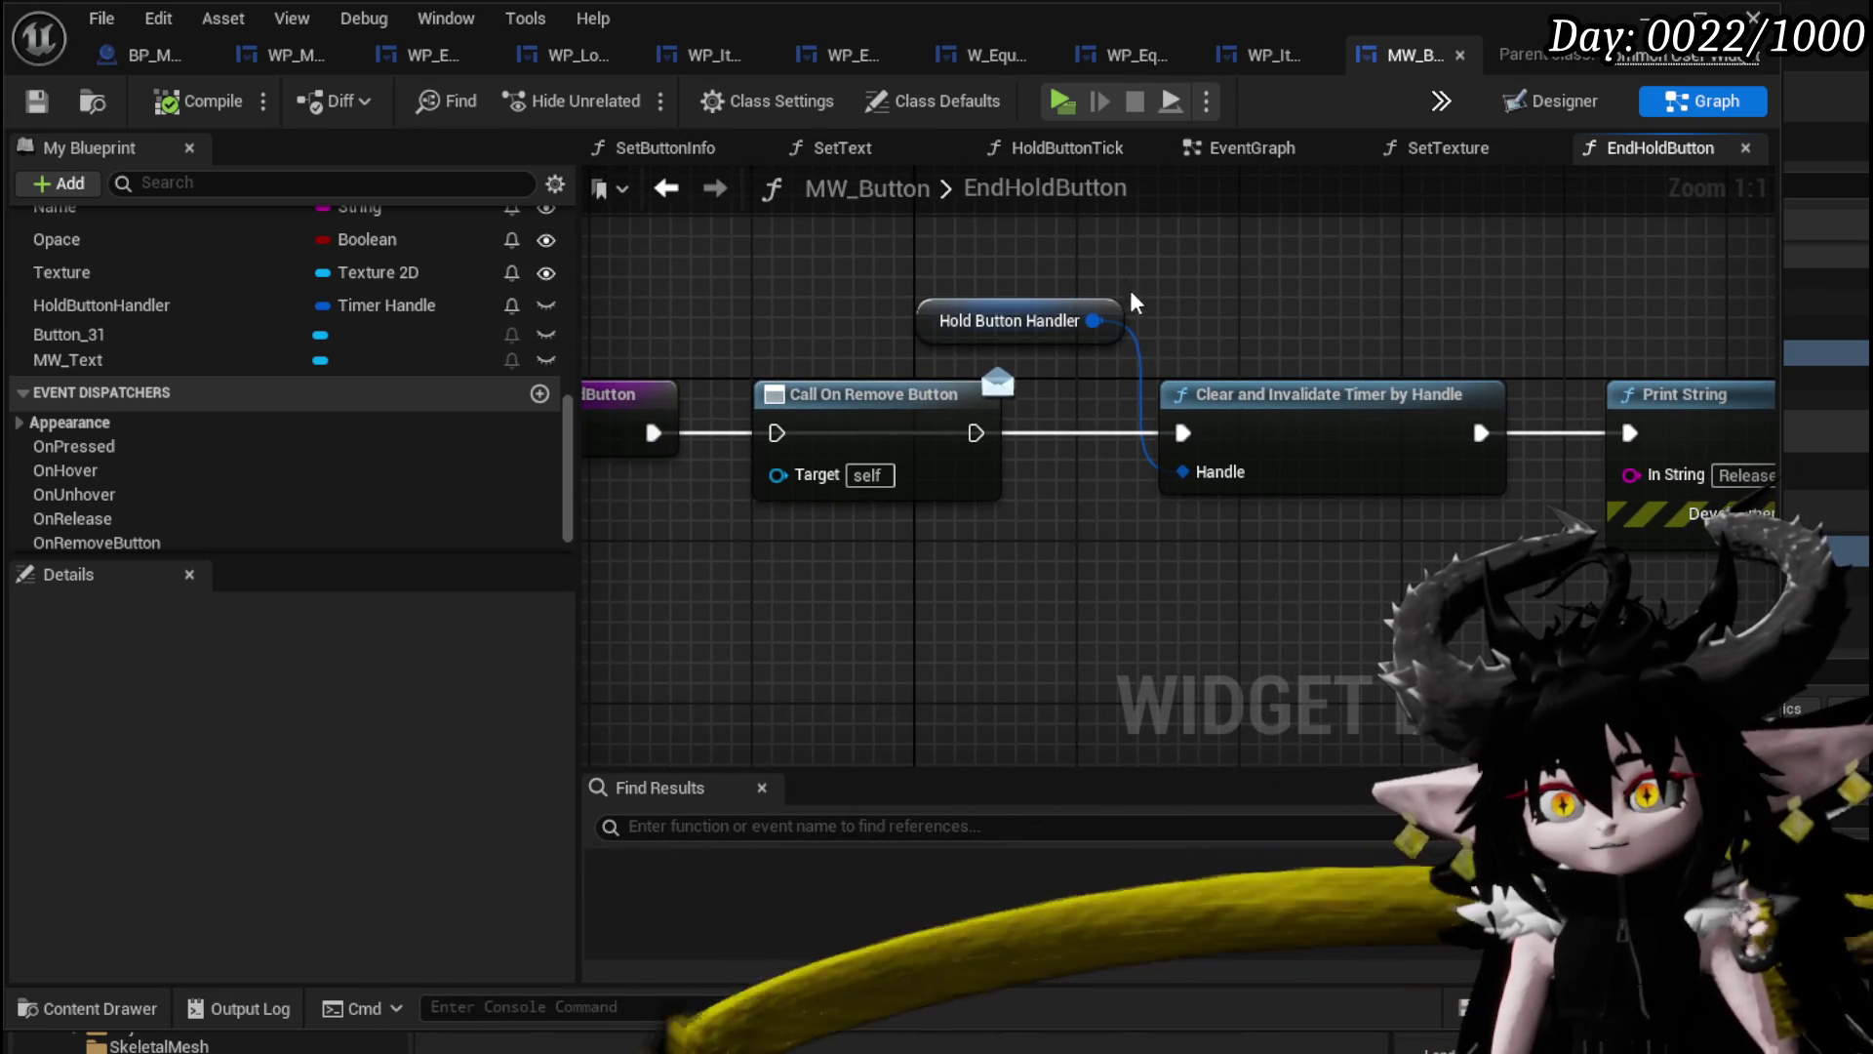
drag(788, 552, 1021, 585)
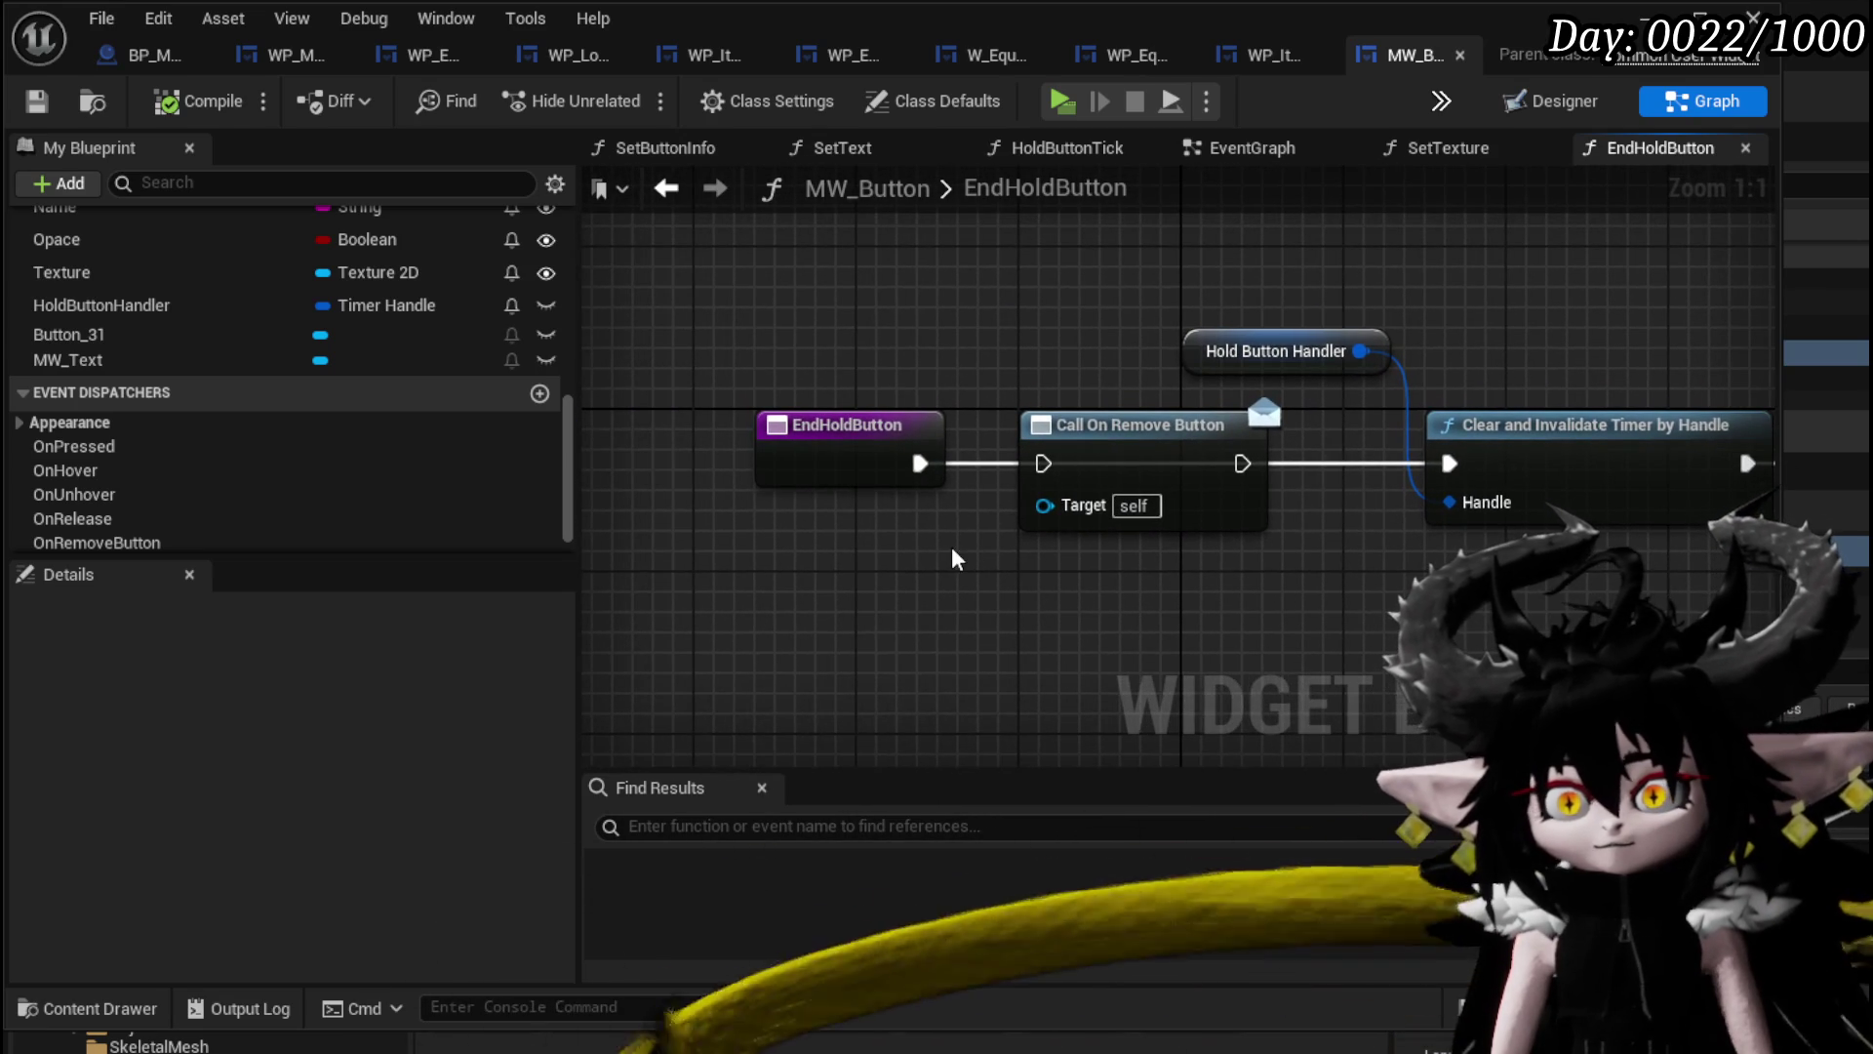
click(820, 443)
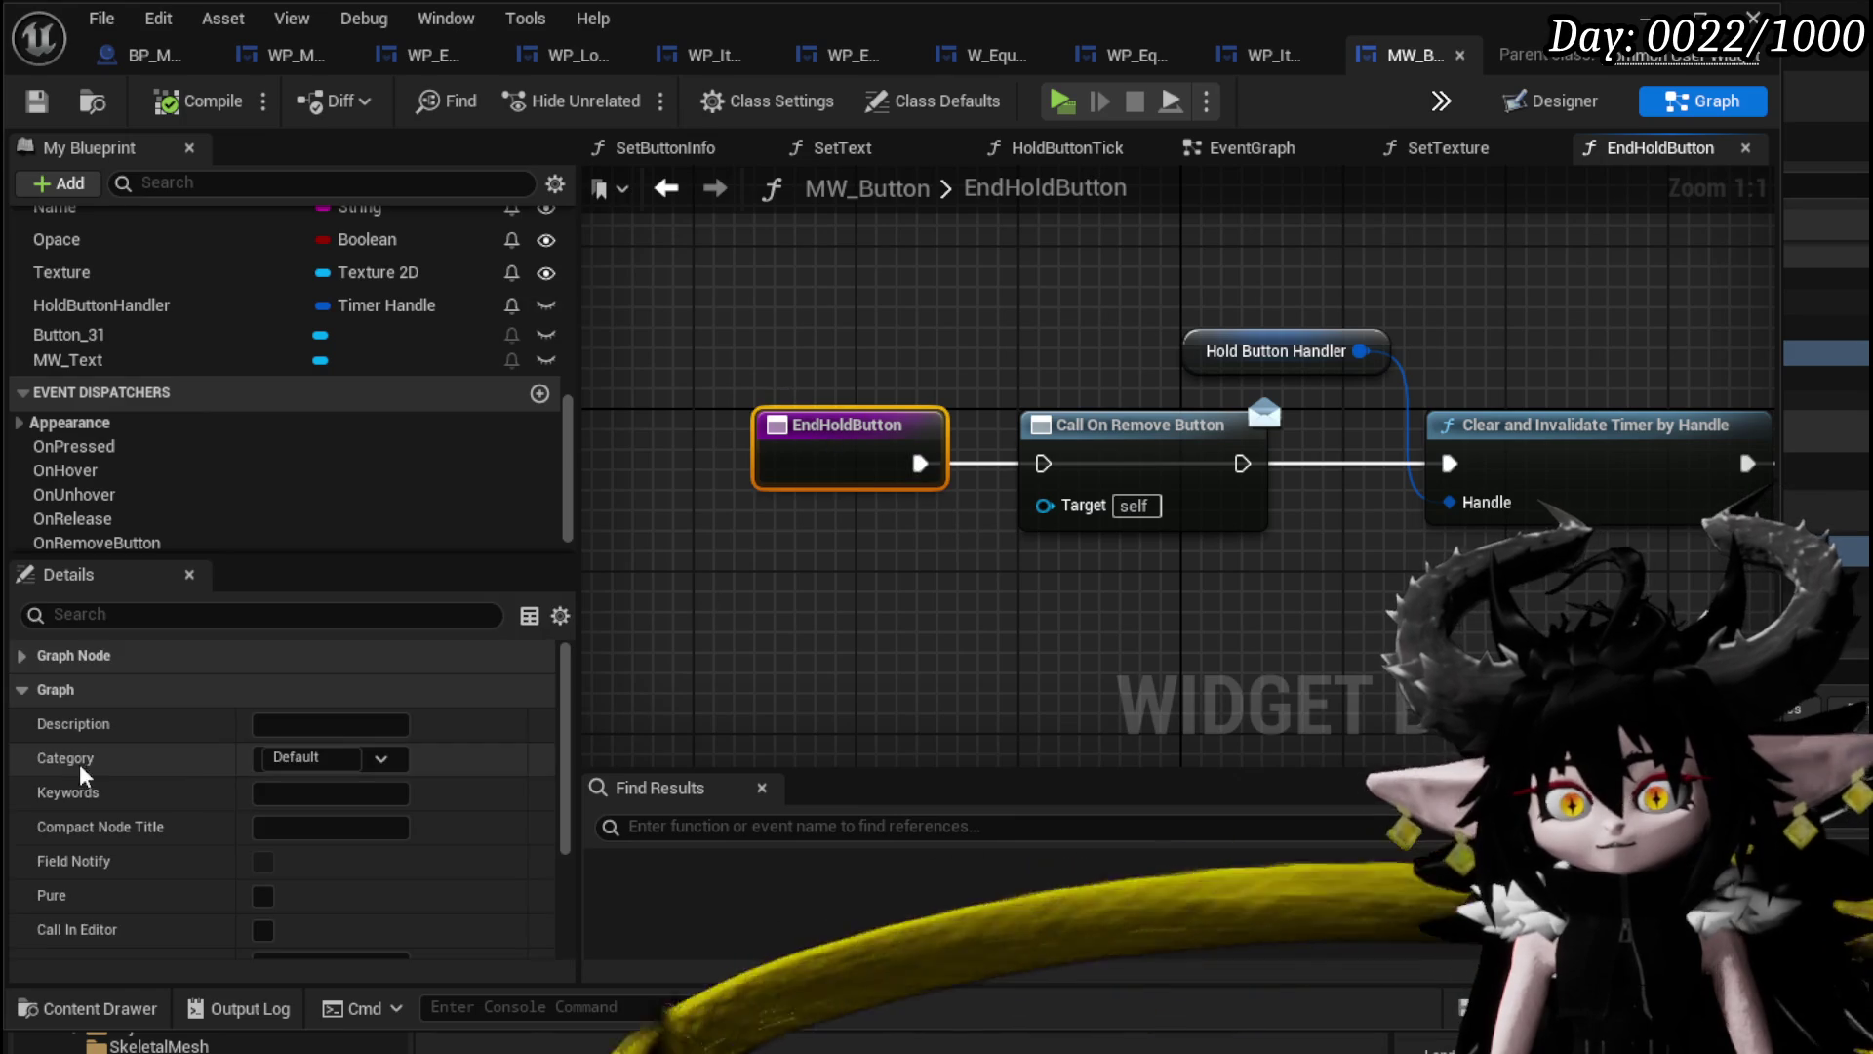
Rename the EndHoldButton function to ForceEndButton.
scroll(205, 749, down, 5)
scroll(204, 746, up, 3)
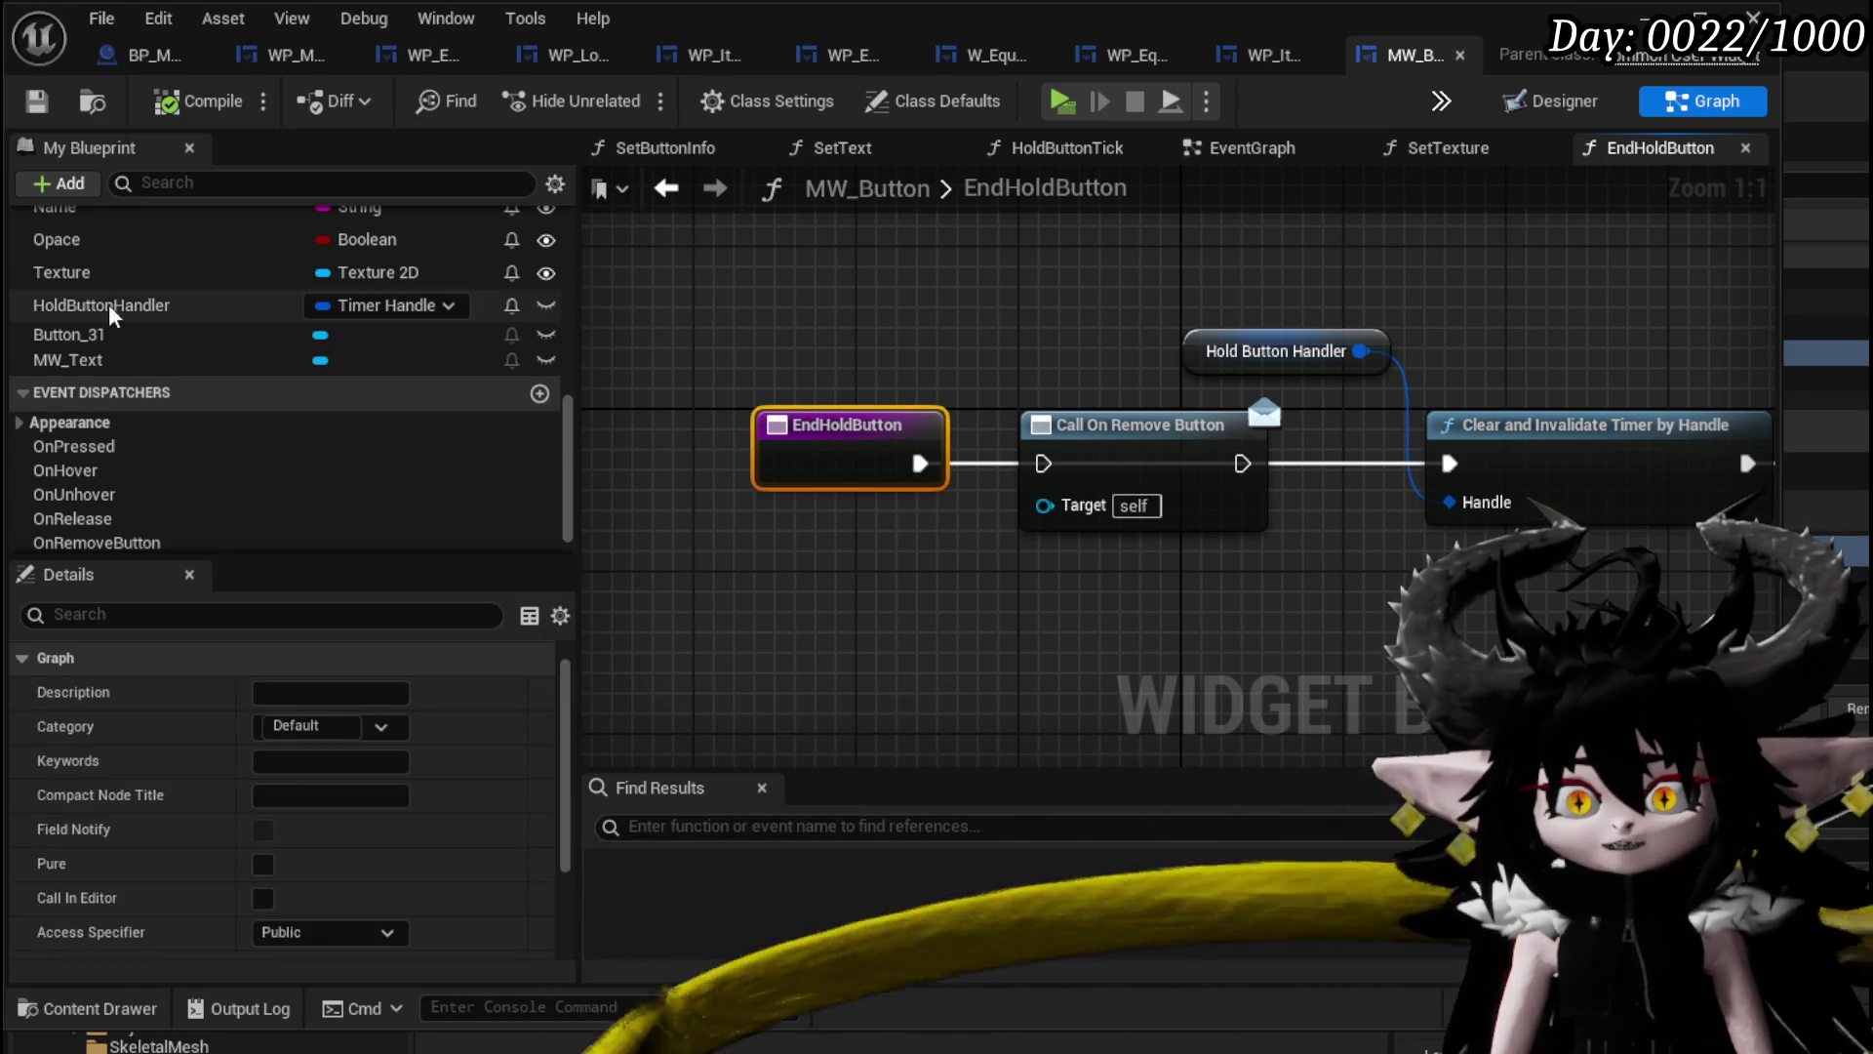
scroll(122, 334, up, 5)
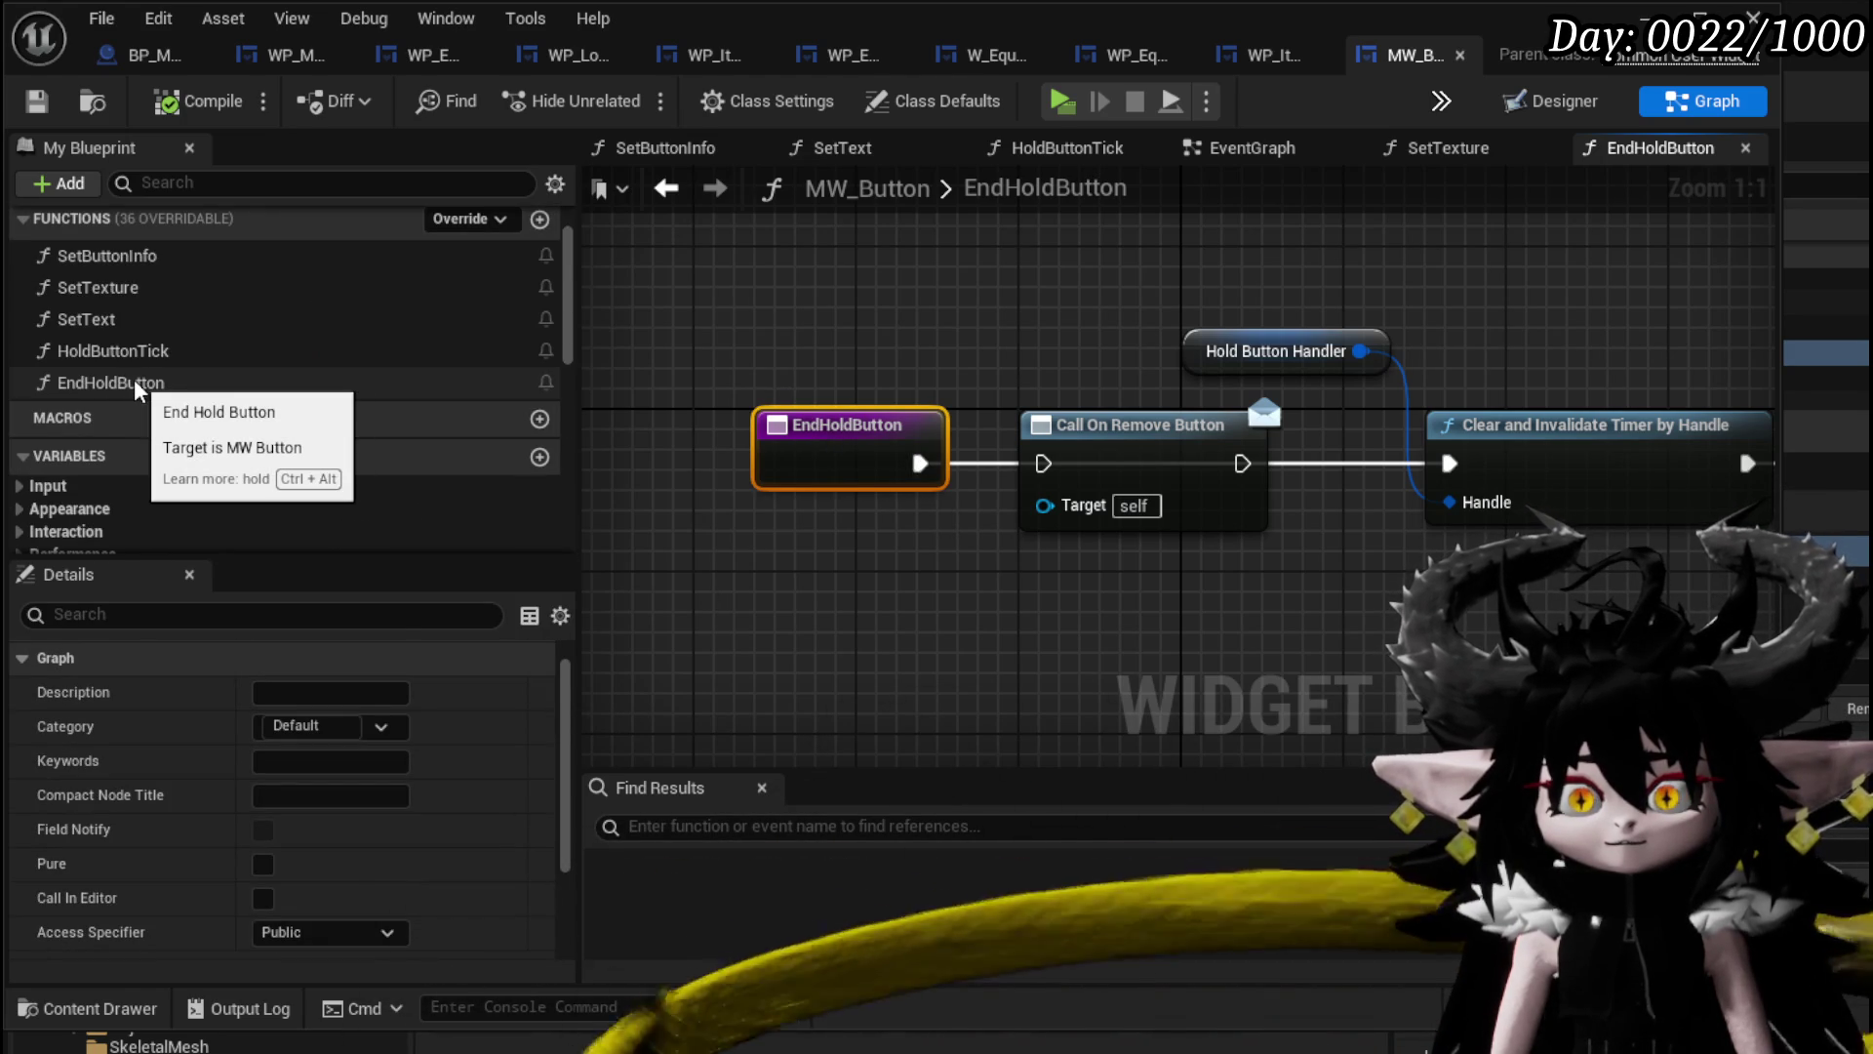
right_click(138, 388)
mouse_move(217, 517)
click(197, 486)
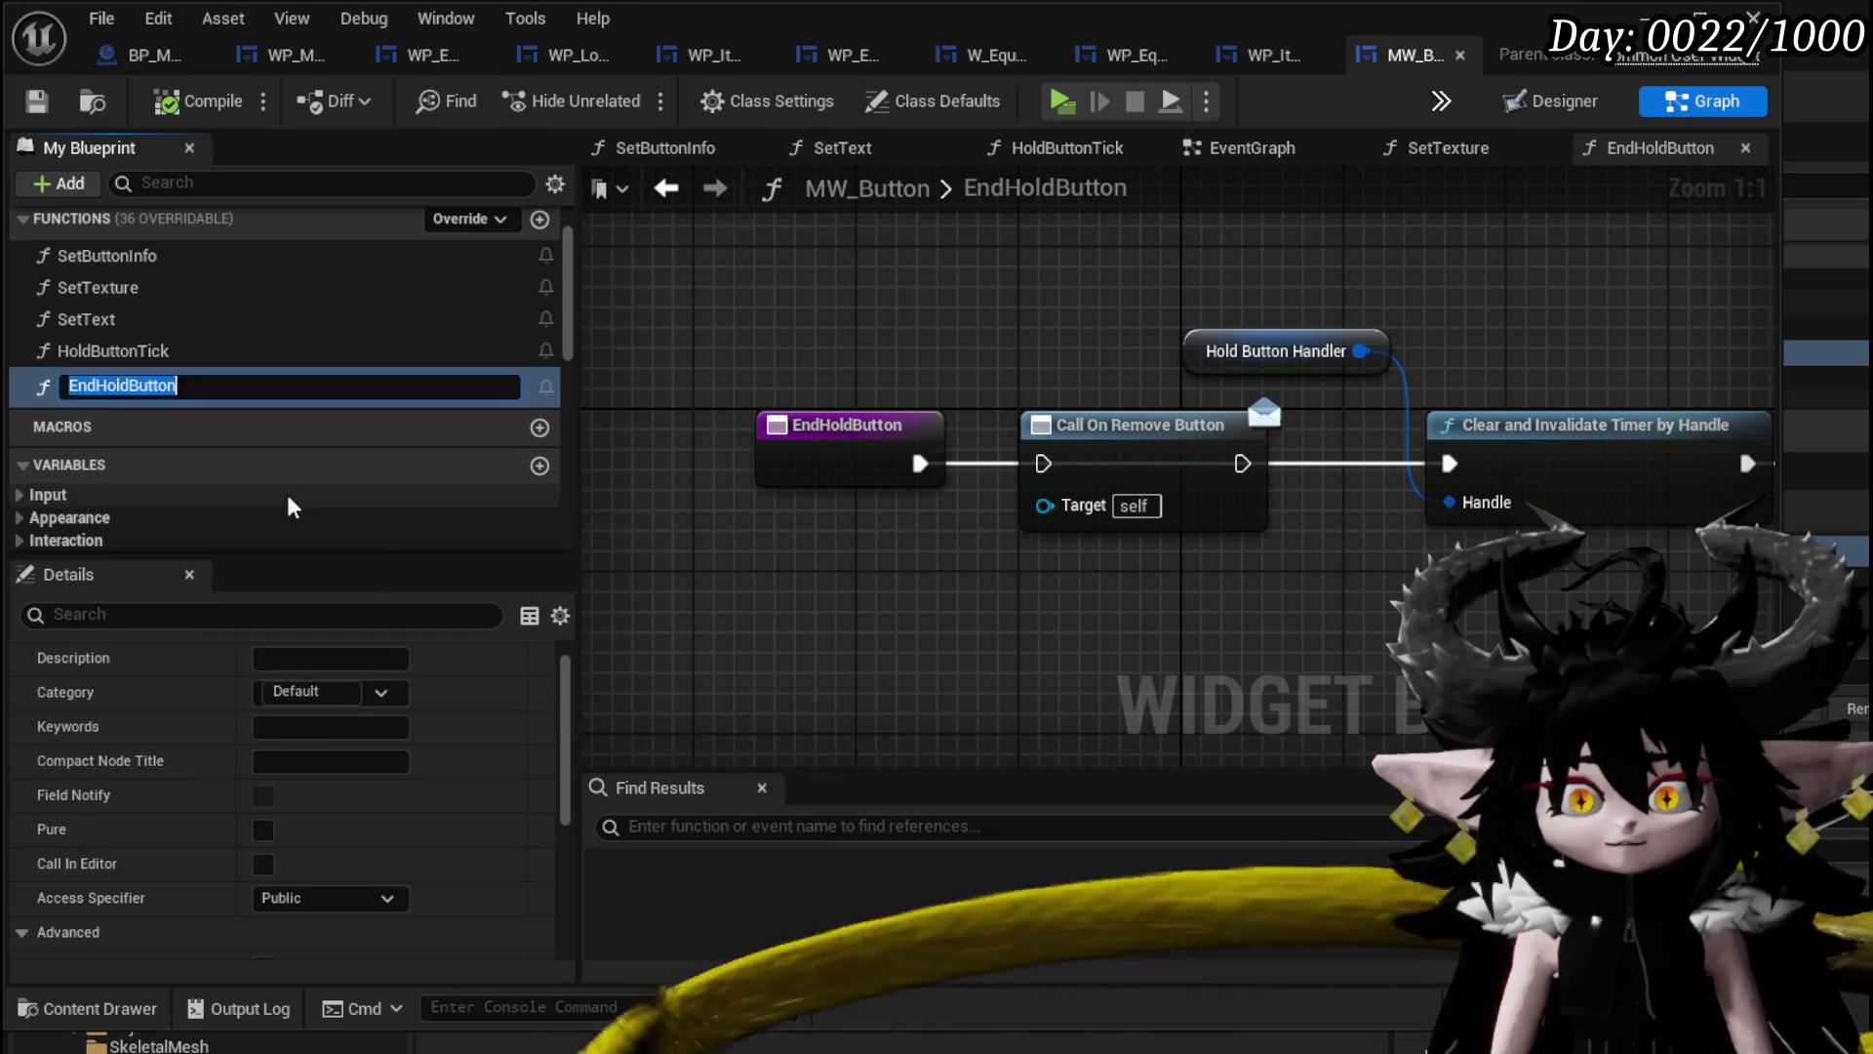
text(Force)
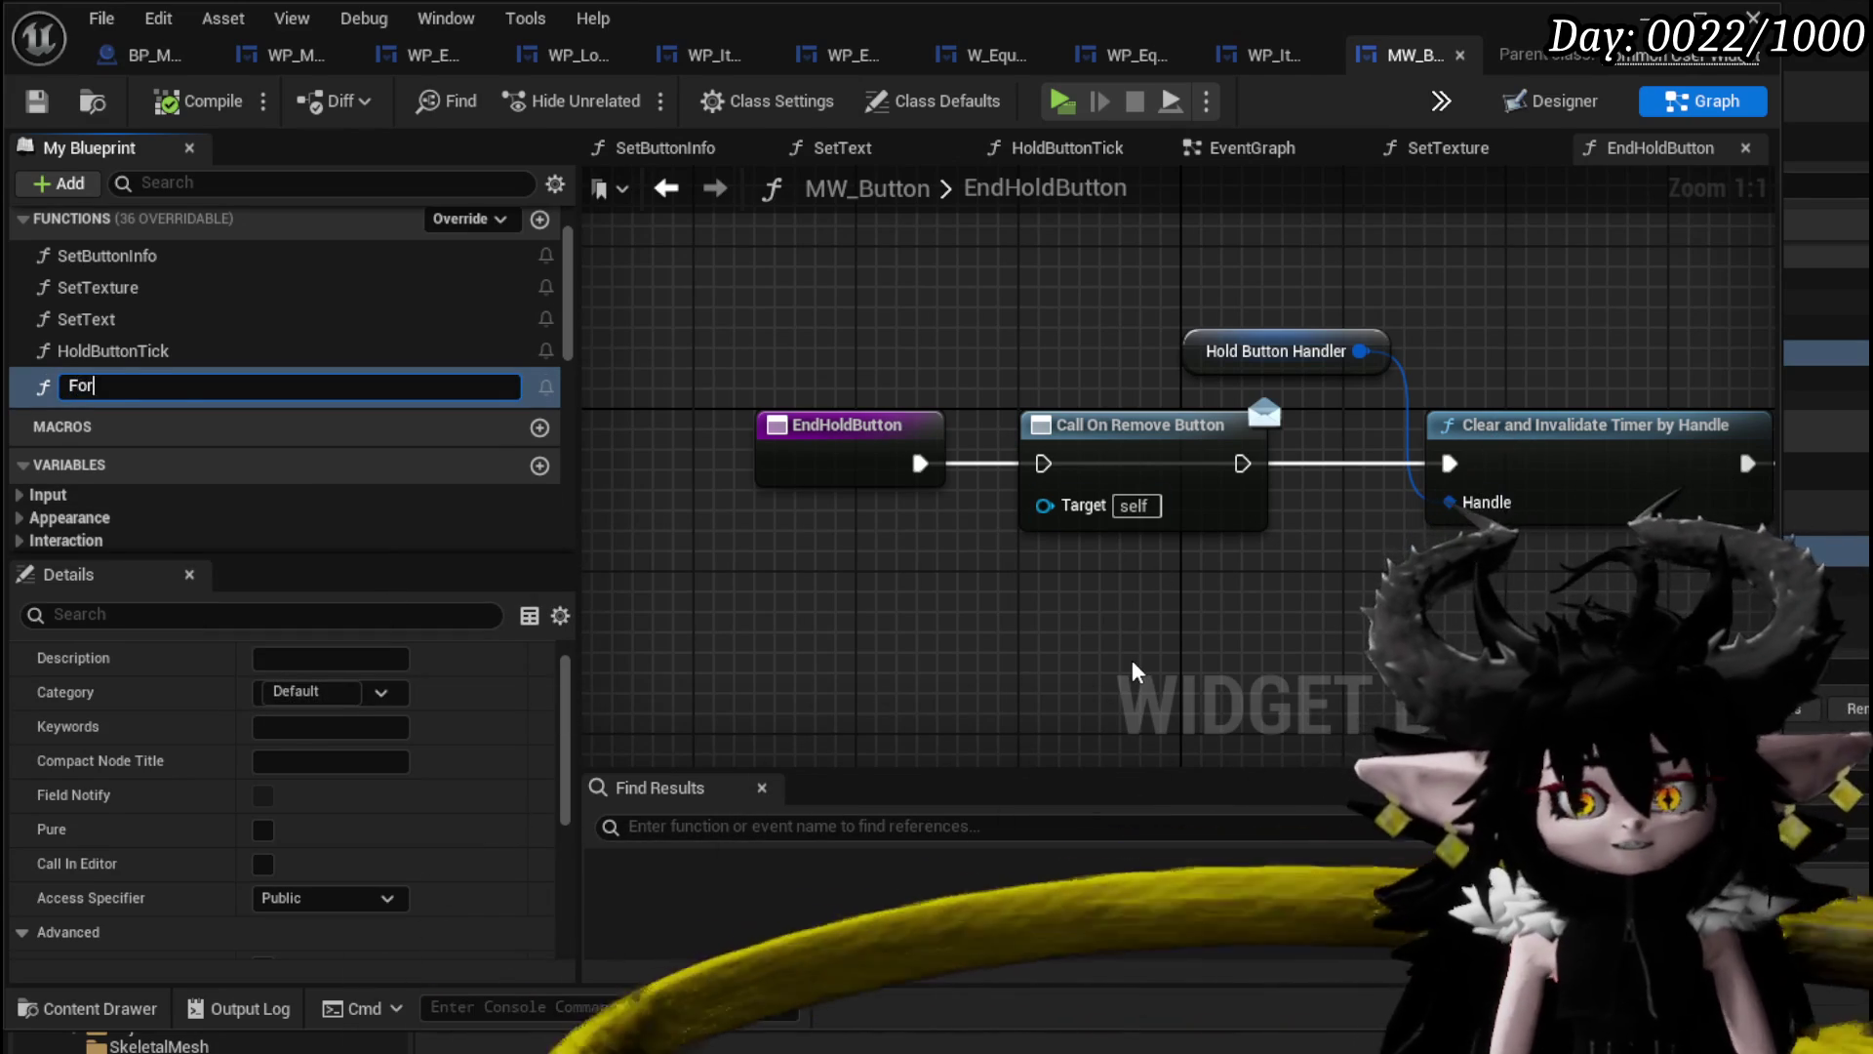
text(EndButton)
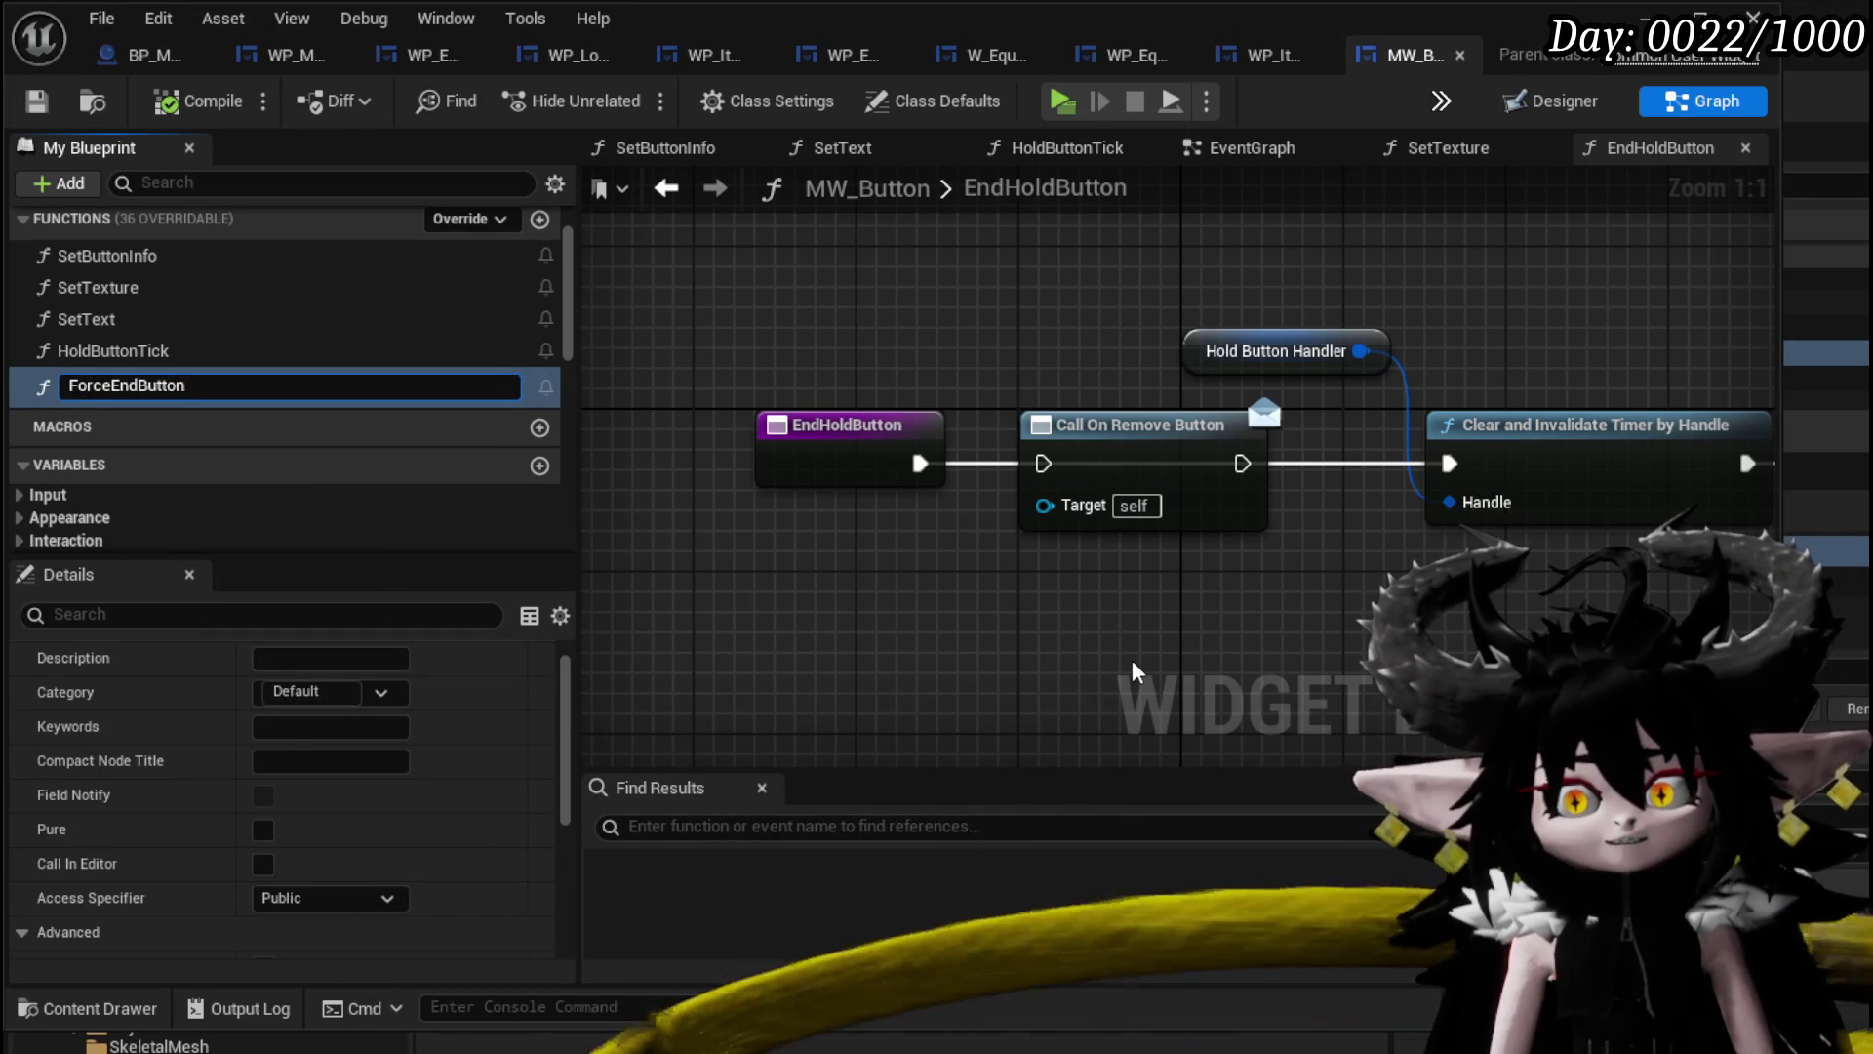
key(Return)
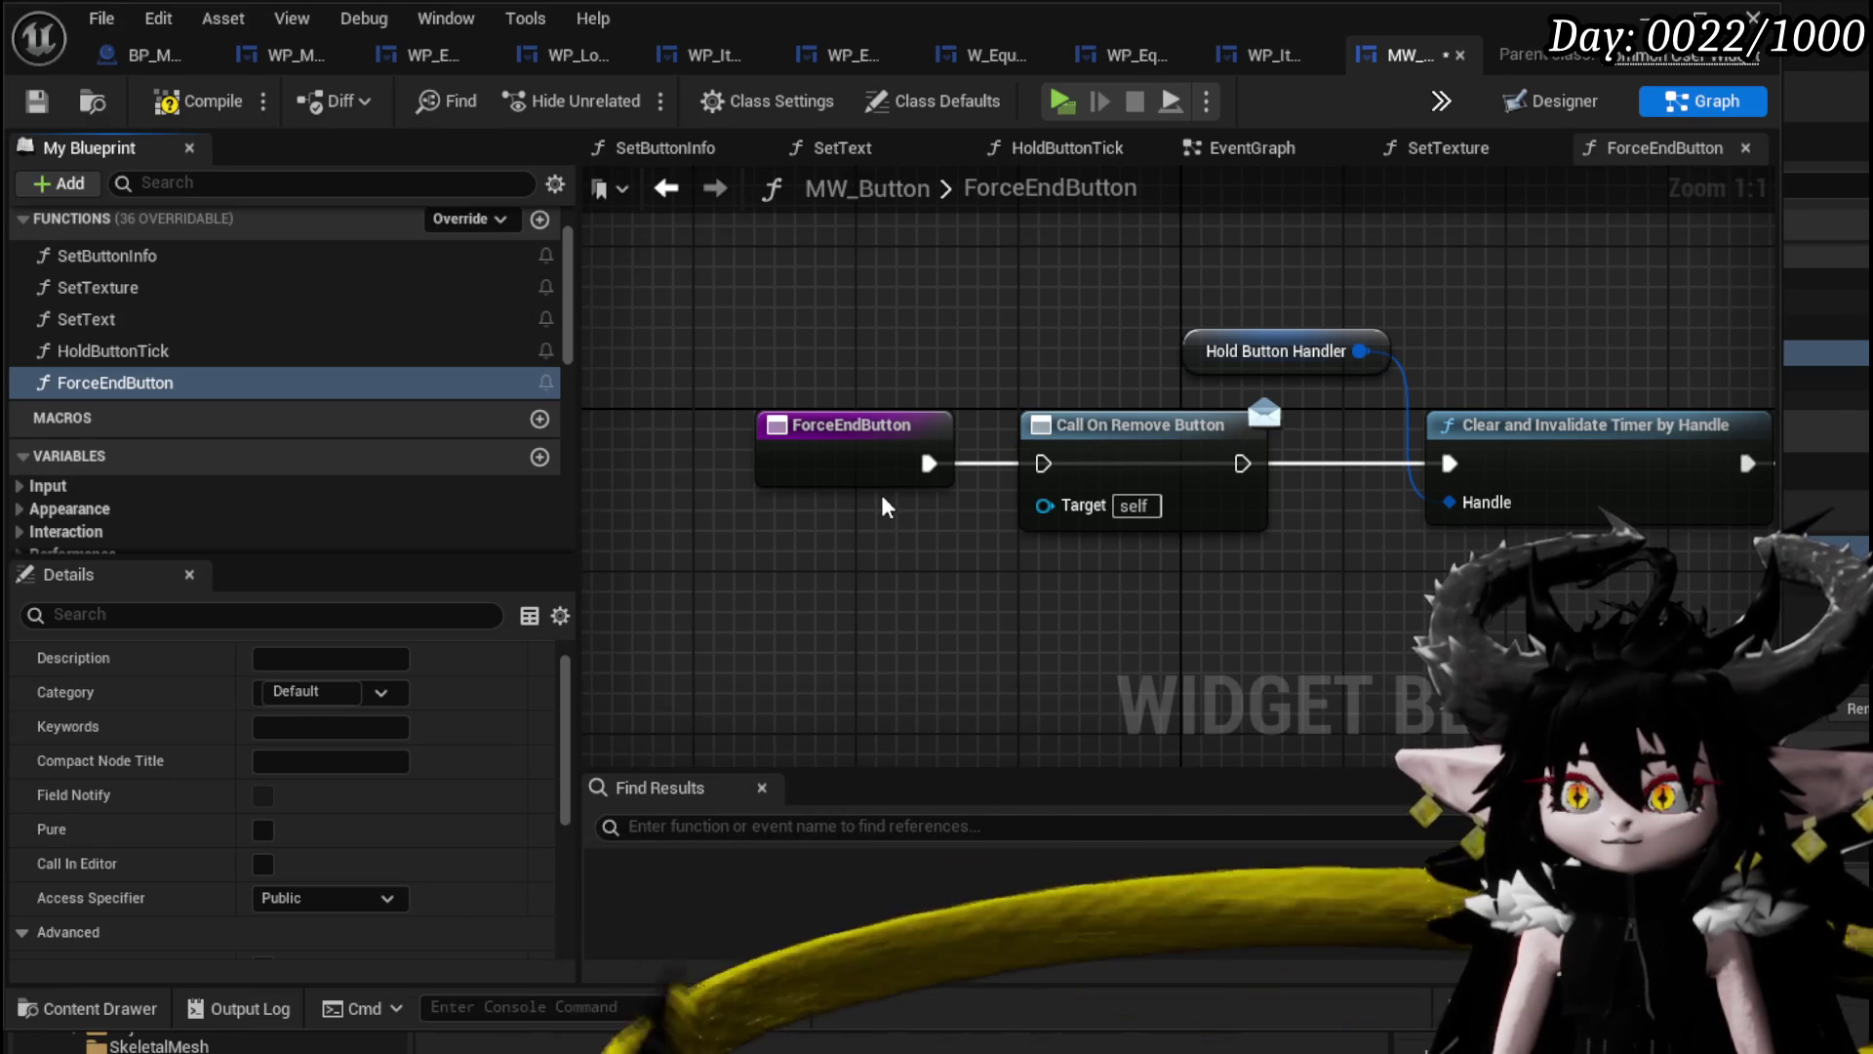
Wire Call On Remove Button into Clear and Invalidate Timer and save.
drag(929, 463, 1064, 474)
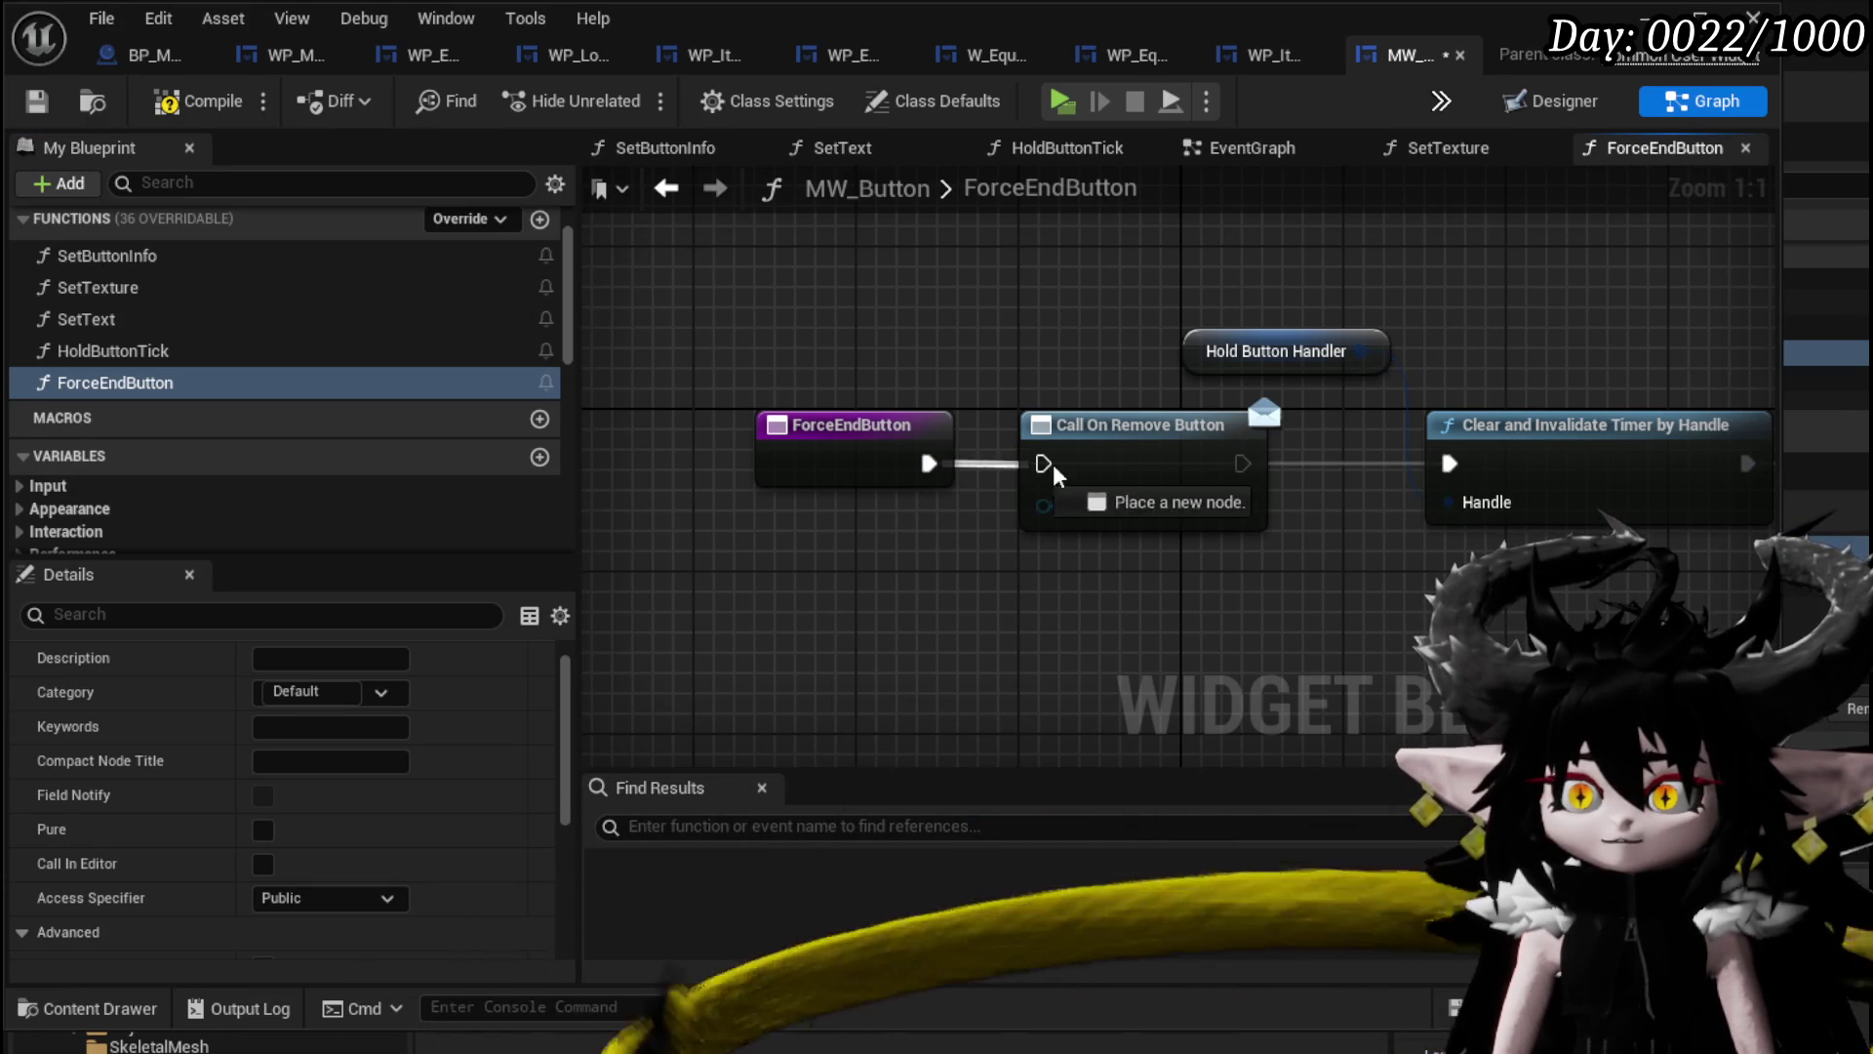
mouse_move(1242, 463)
mouse_down()
mouse_move(1464, 478)
mouse_move(1451, 465)
mouse_up()
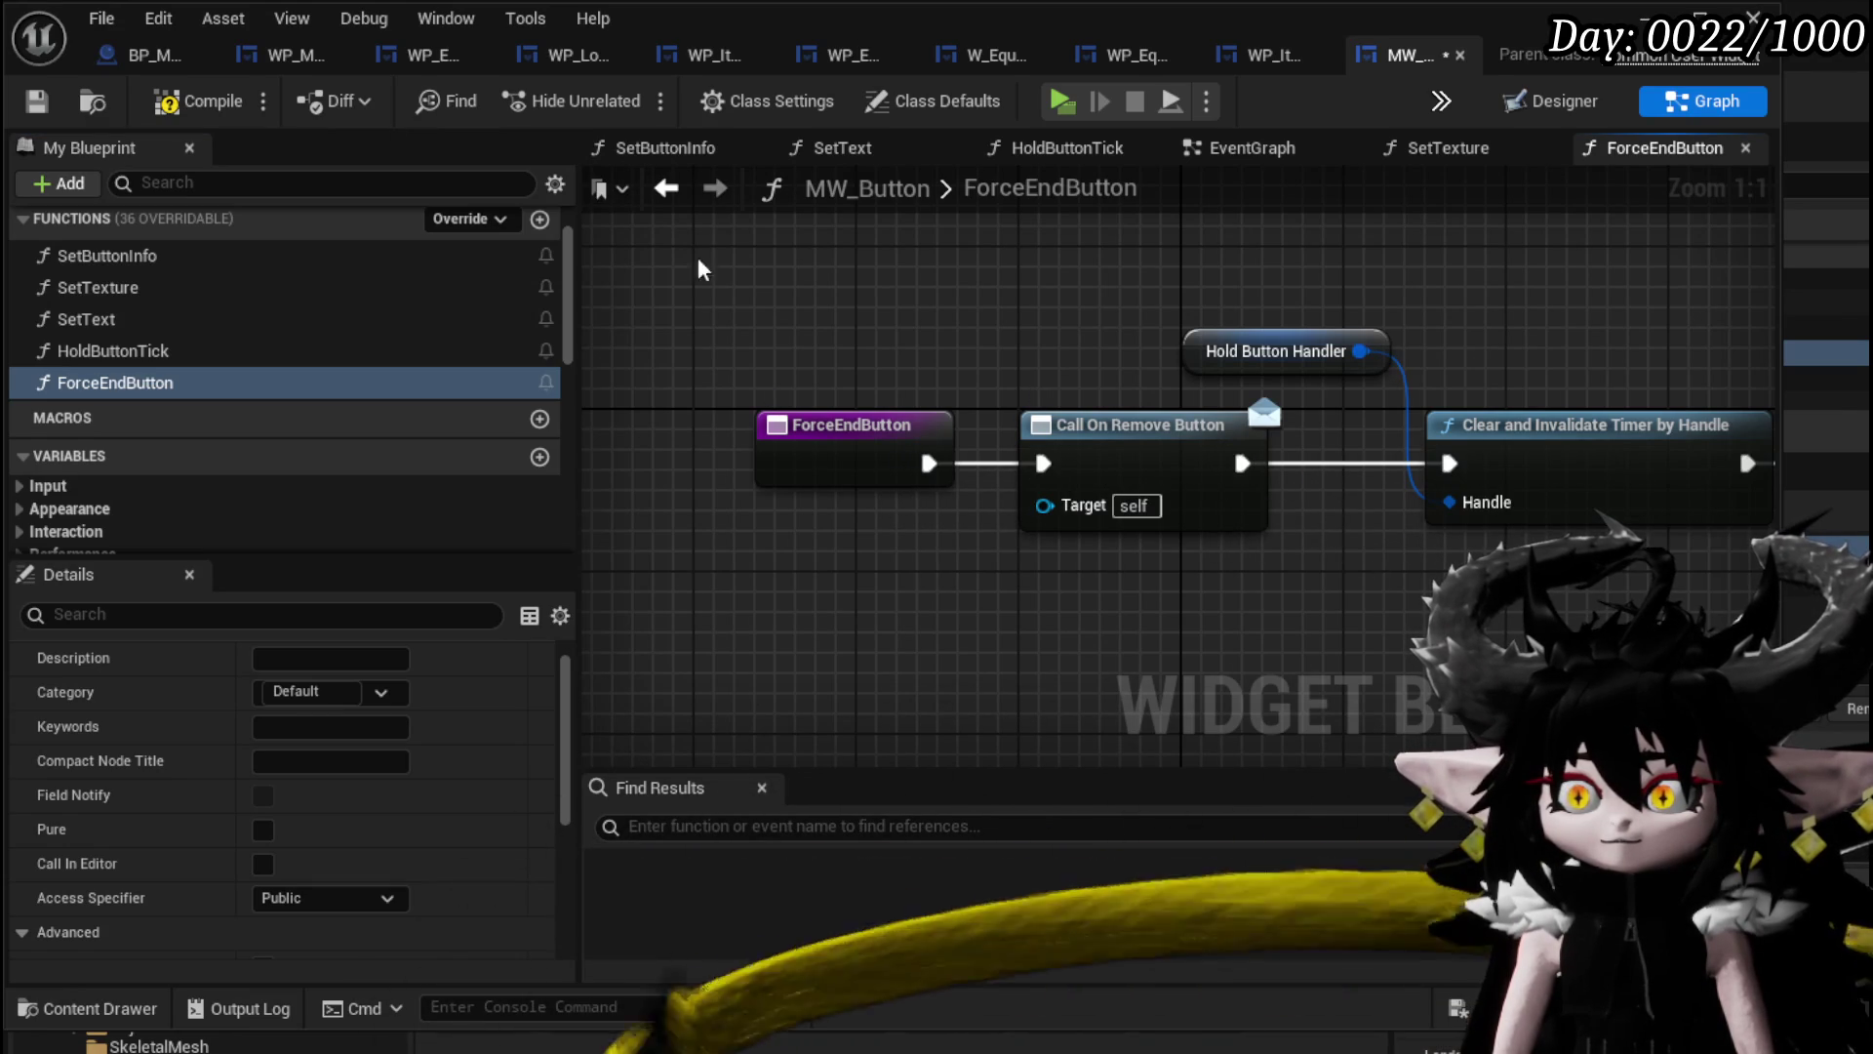
click(35, 102)
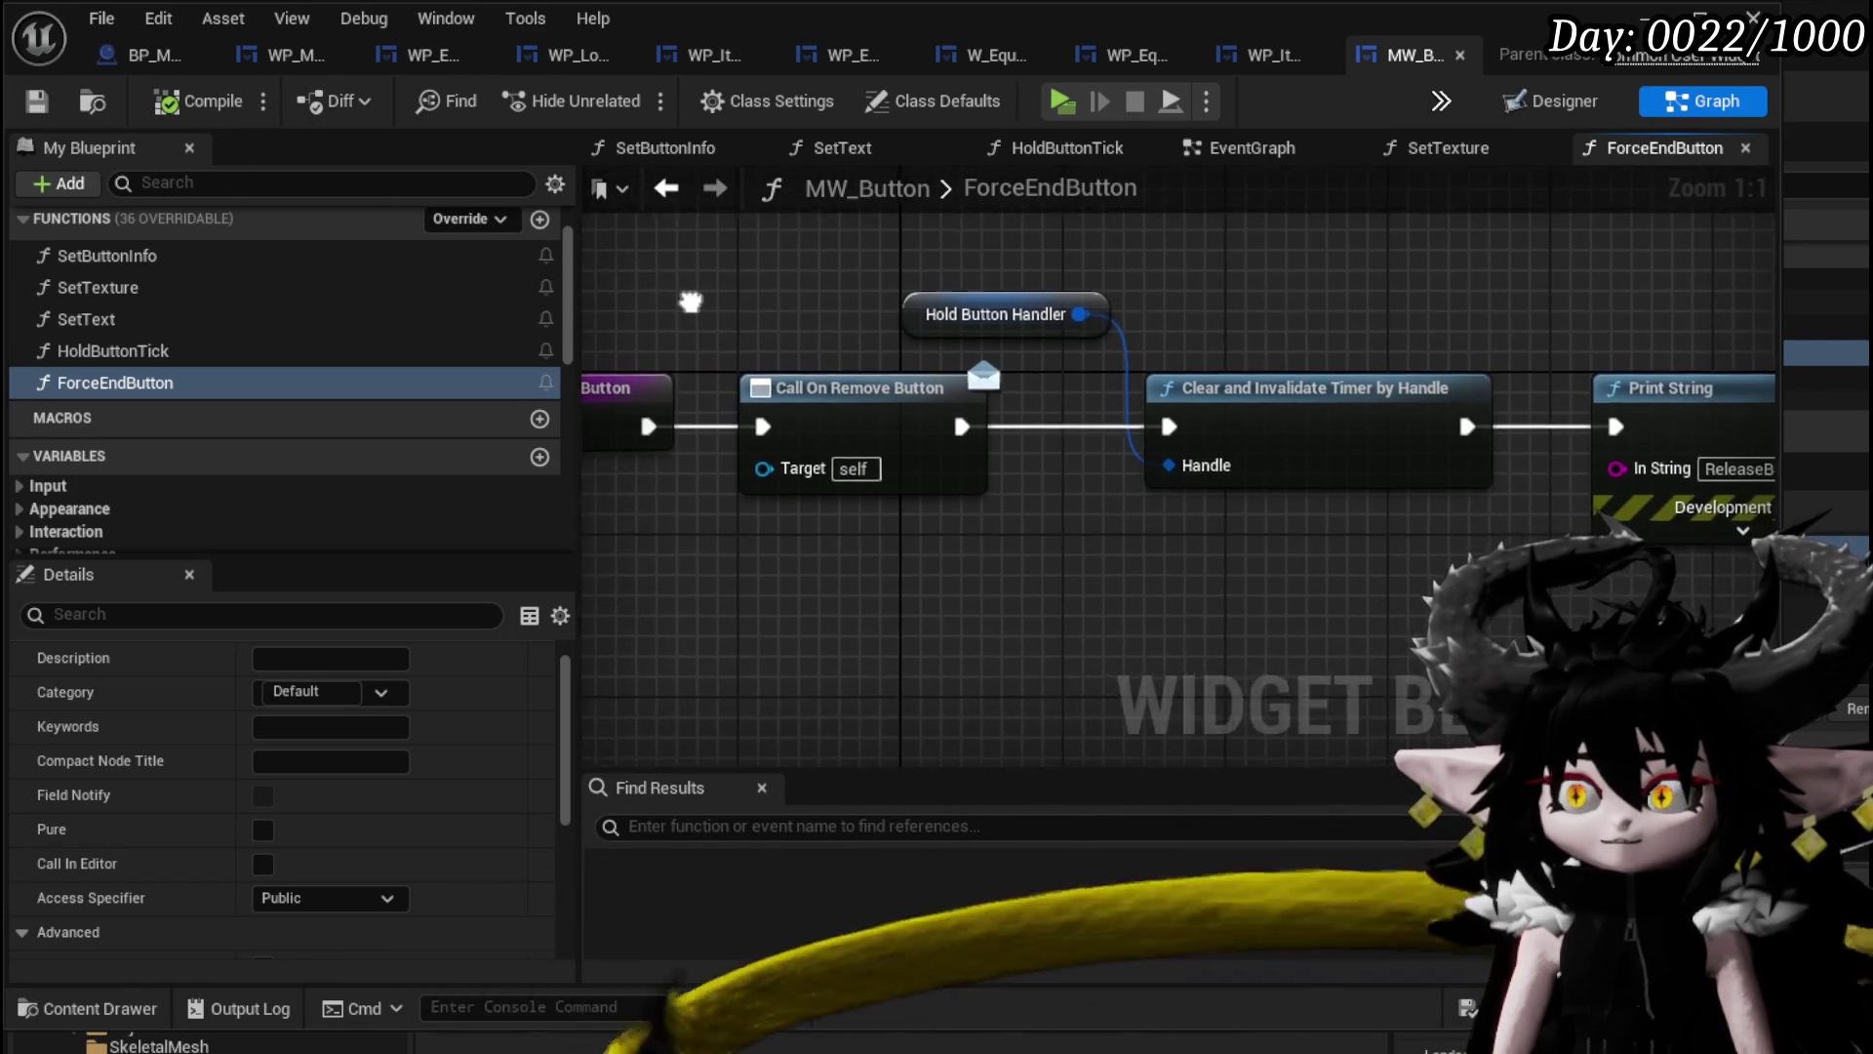
Select the Hold Button Handler and timer-clearing nodes, then save MW_Button.
drag(492, 269, 568, 277)
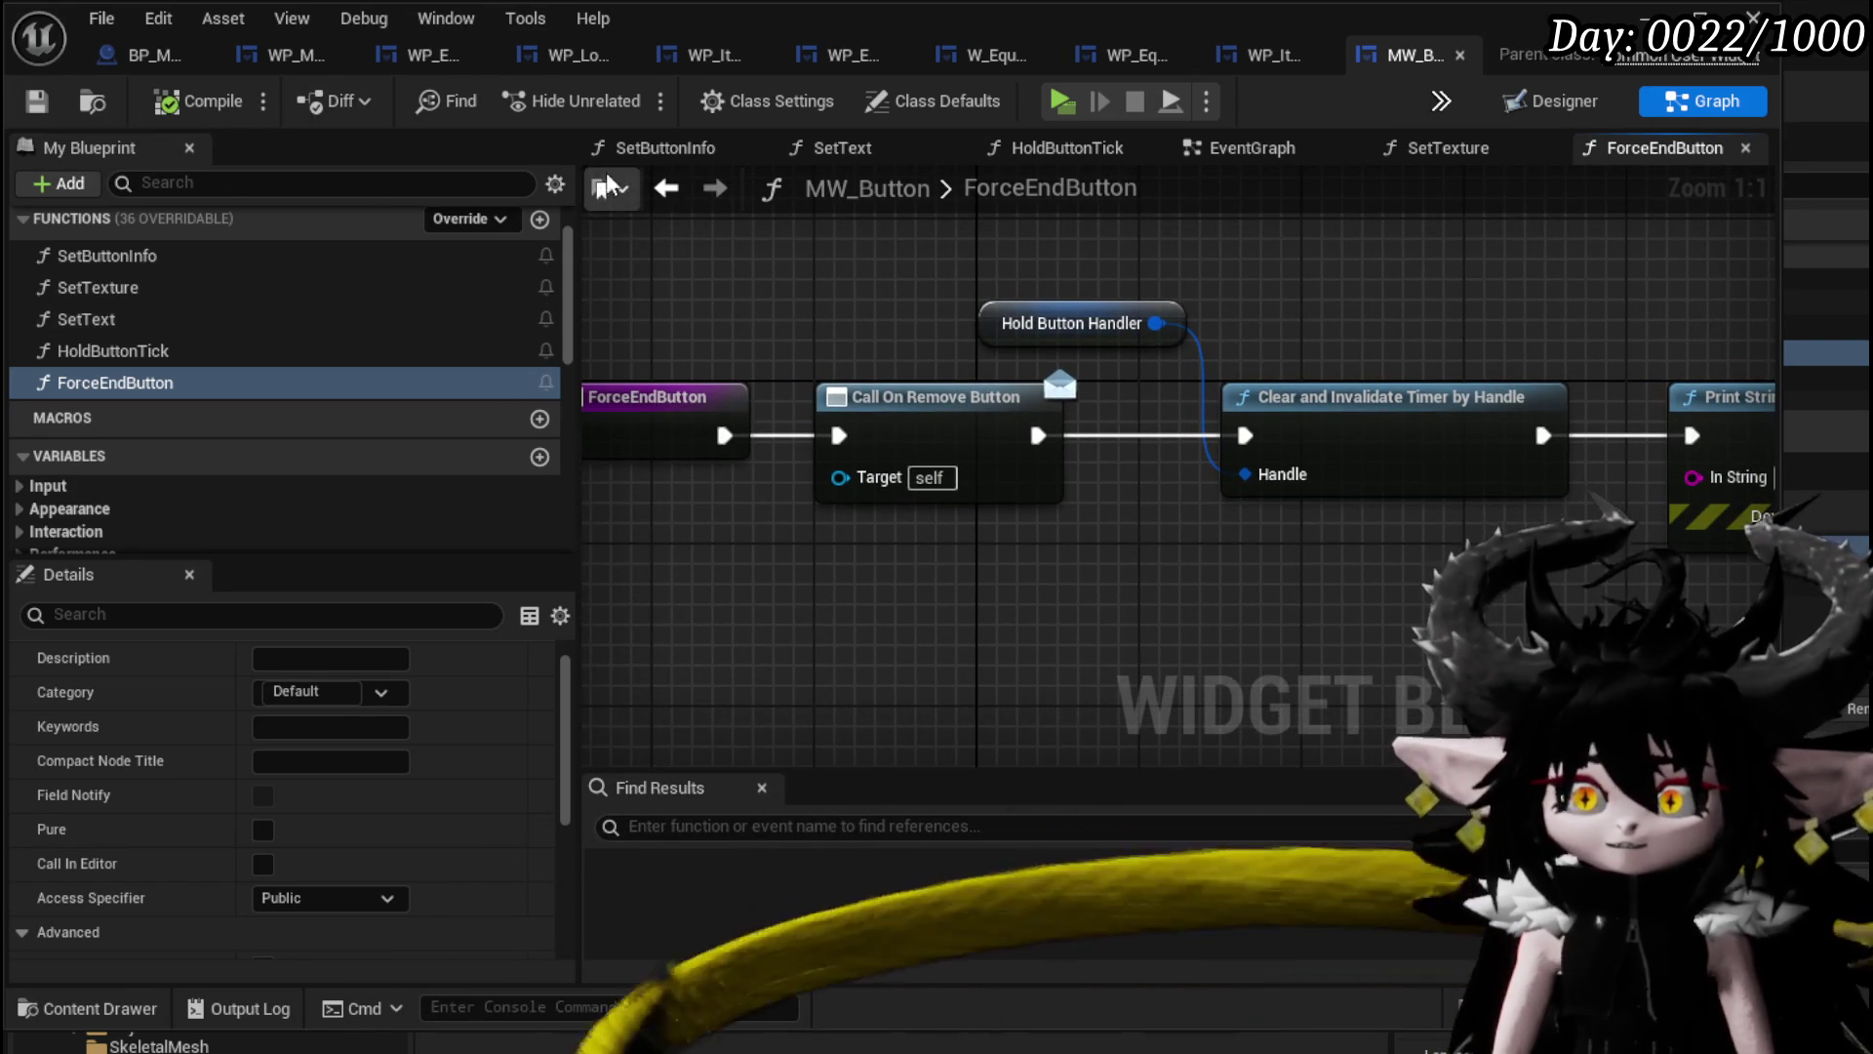
drag(1140, 277, 791, 274)
mouse_move(657, 317)
mouse_down()
mouse_move(881, 318)
mouse_move(1093, 542)
mouse_up()
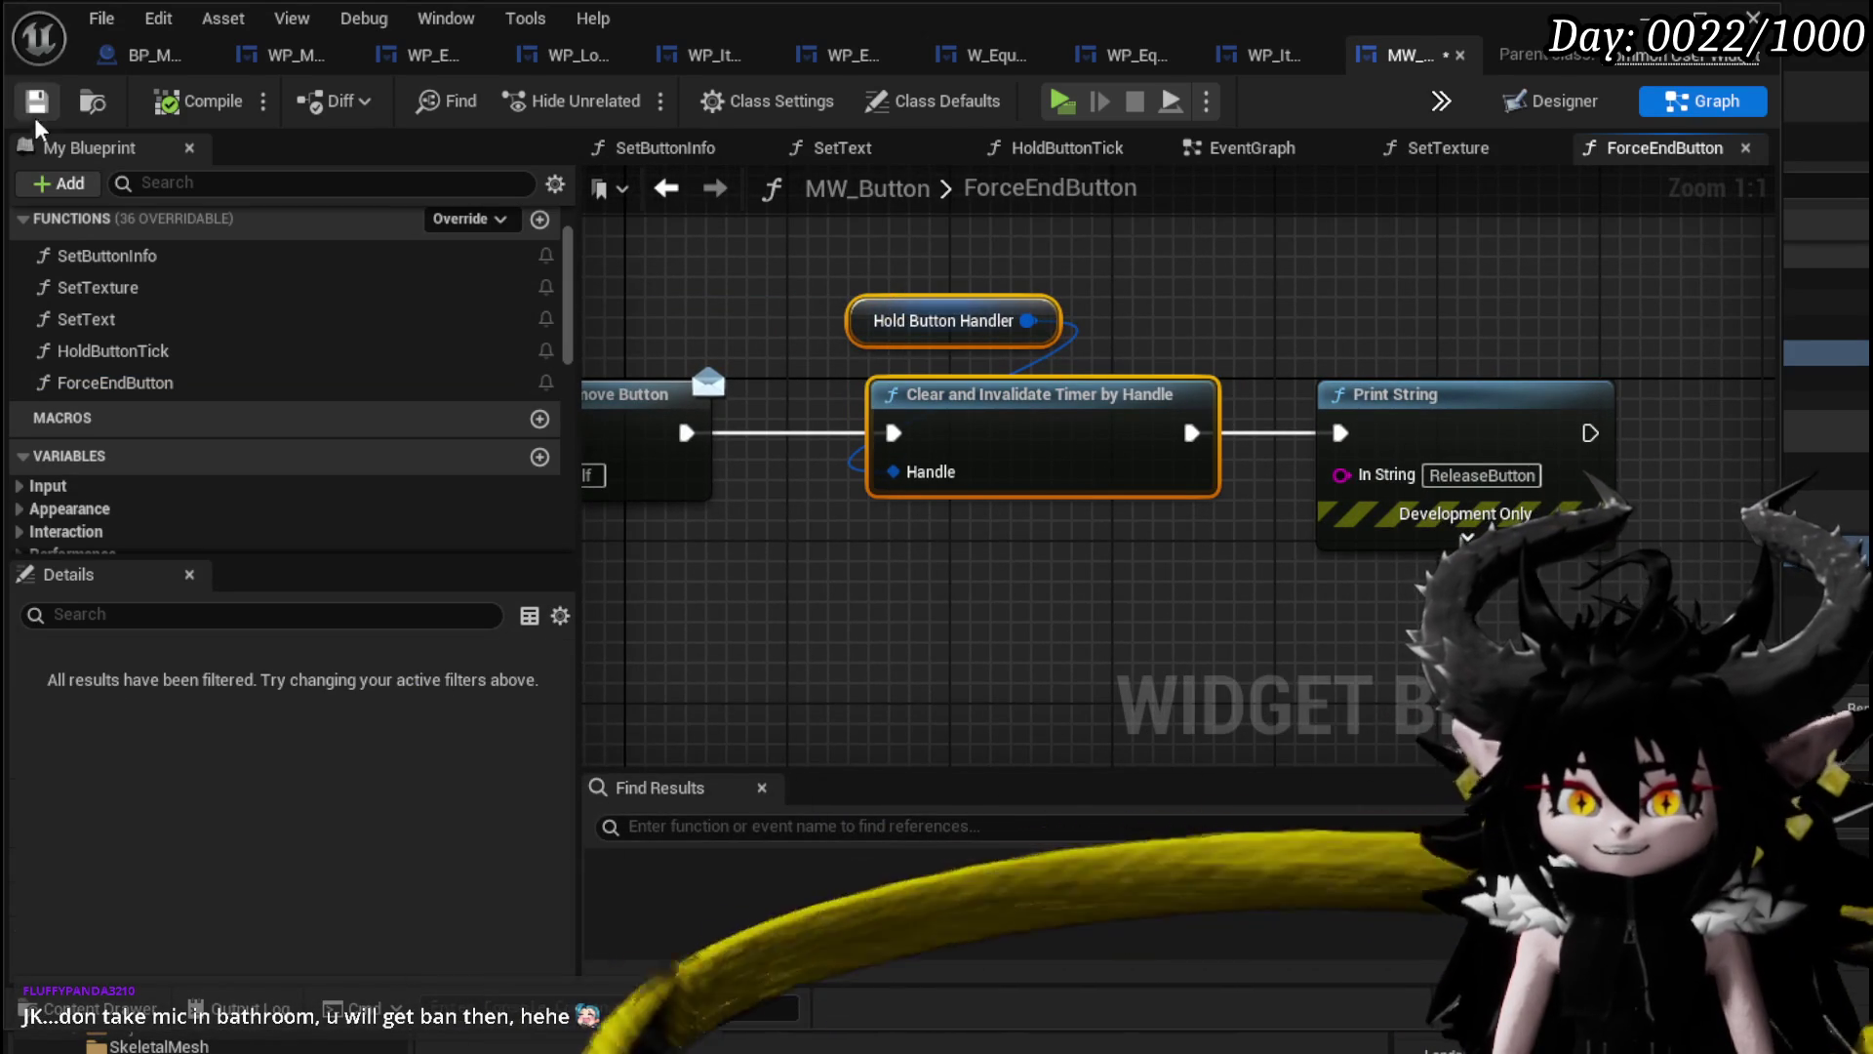
click(36, 102)
Paste the timer-clearing nodes into EventGraph, wire On Released to them, and save.
click(668, 189)
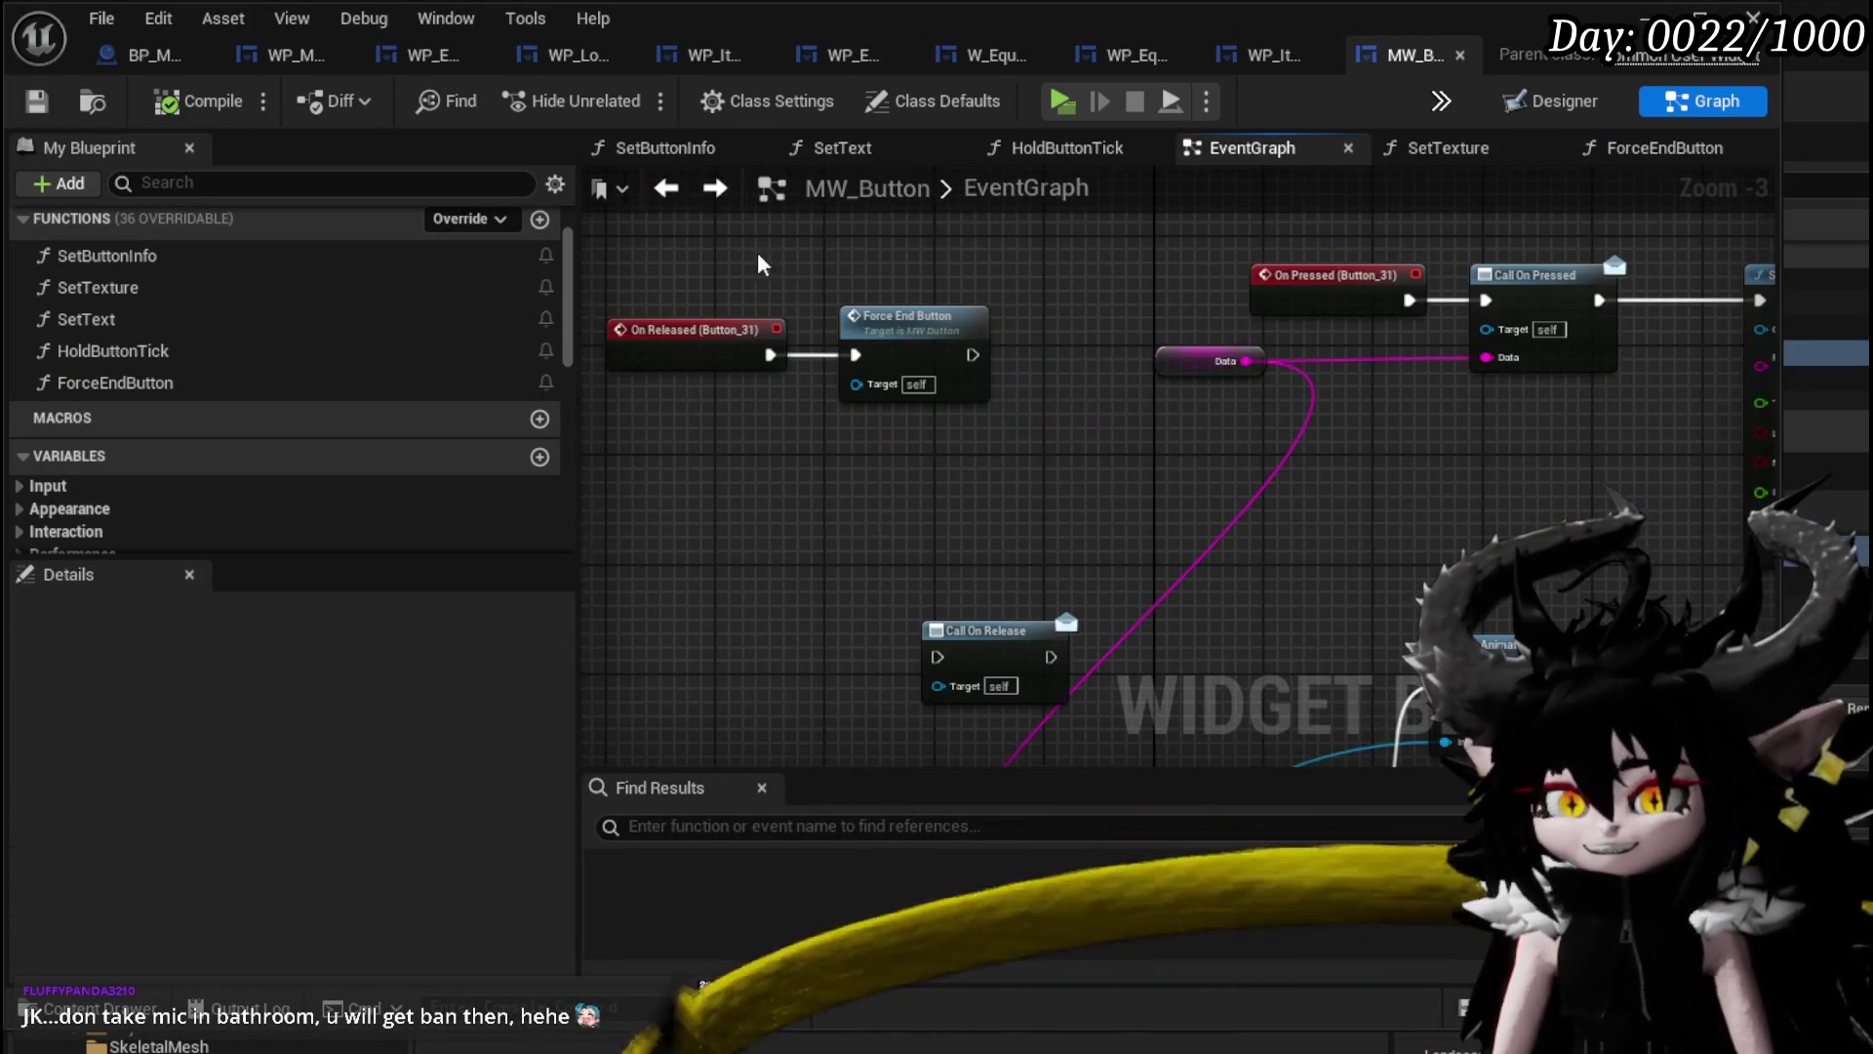
mouse_move(827, 202)
mouse_down()
mouse_move(855, 419)
mouse_move(916, 548)
mouse_move(762, 547)
mouse_move(705, 519)
mouse_move(936, 356)
mouse_move(745, 459)
mouse_move(747, 480)
mouse_move(917, 466)
mouse_up()
key(ctrl+v)
click(821, 403)
drag(1263, 410, 1179, 485)
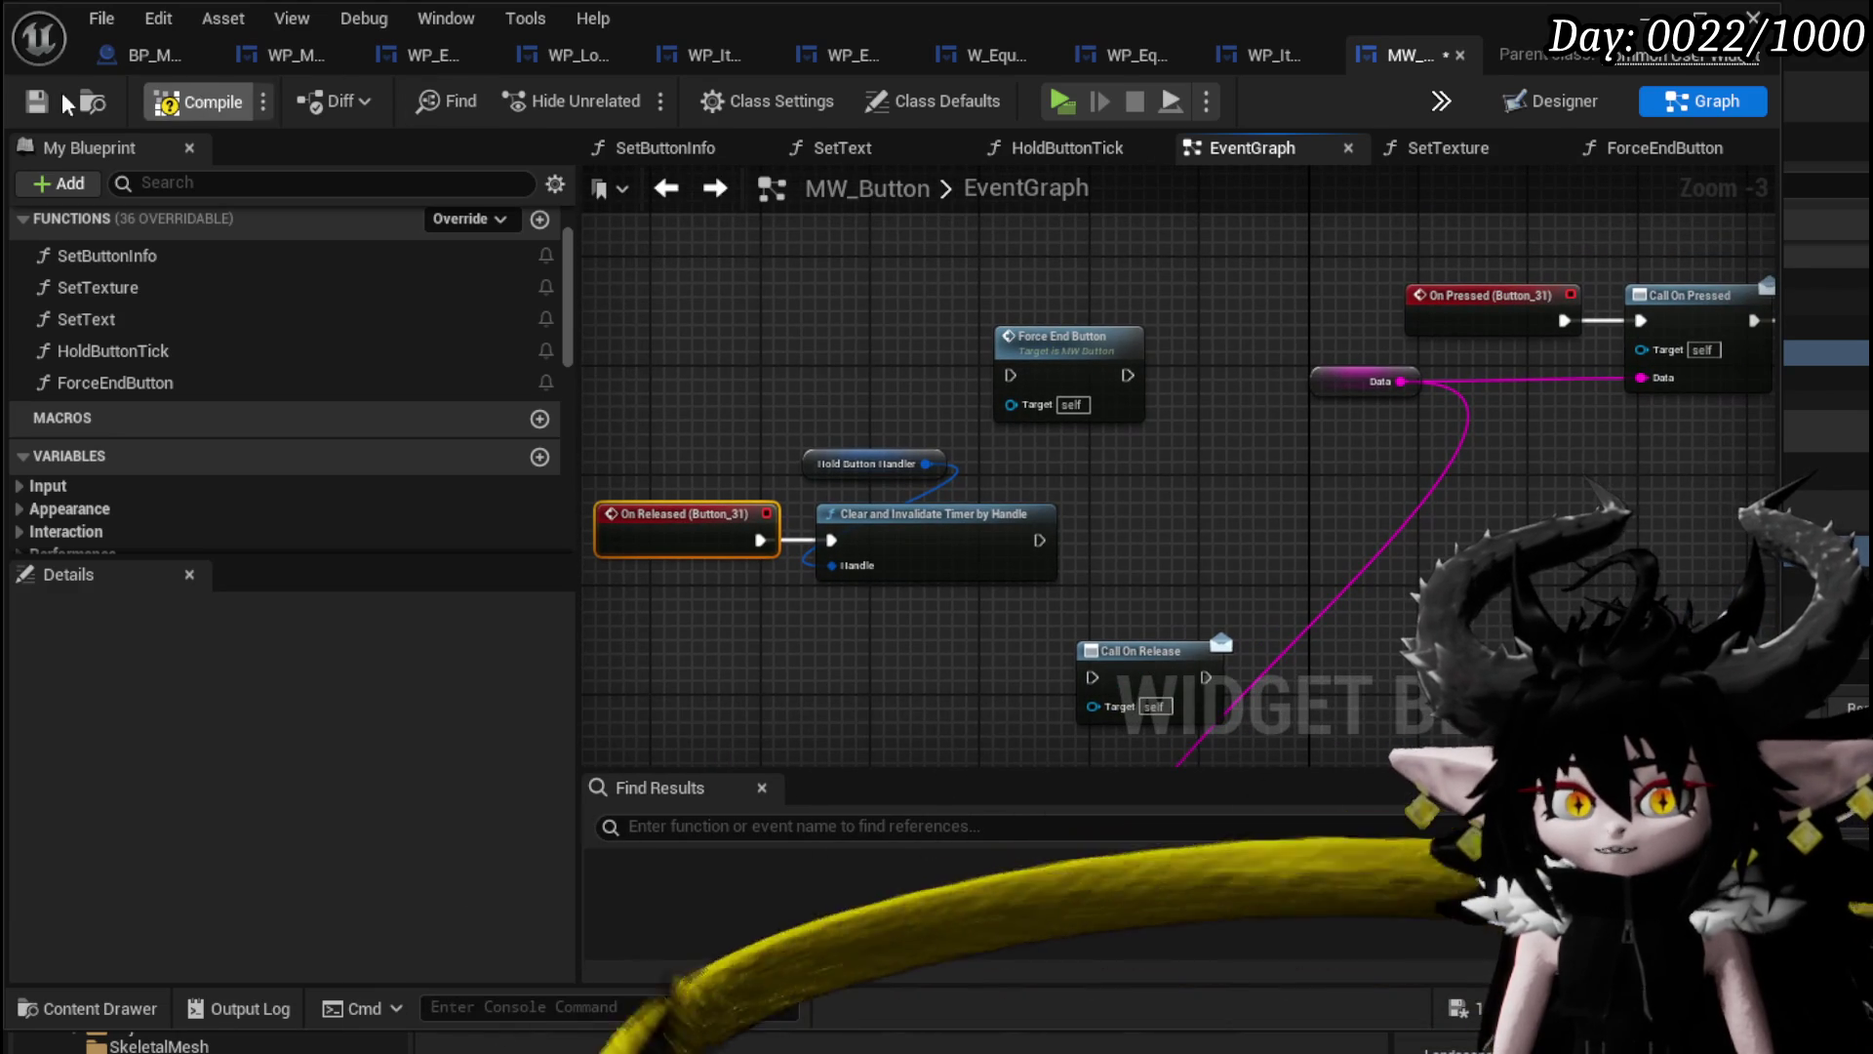
click(36, 101)
Inspect the Force End Button node, then switch to the WP_ItemSlot blueprint.
mouse_move(1130, 449)
mouse_down()
mouse_move(1049, 265)
mouse_move(989, 352)
mouse_move(1363, 397)
mouse_move(727, 486)
mouse_move(1351, 289)
mouse_move(1073, 439)
mouse_move(1243, 485)
mouse_up()
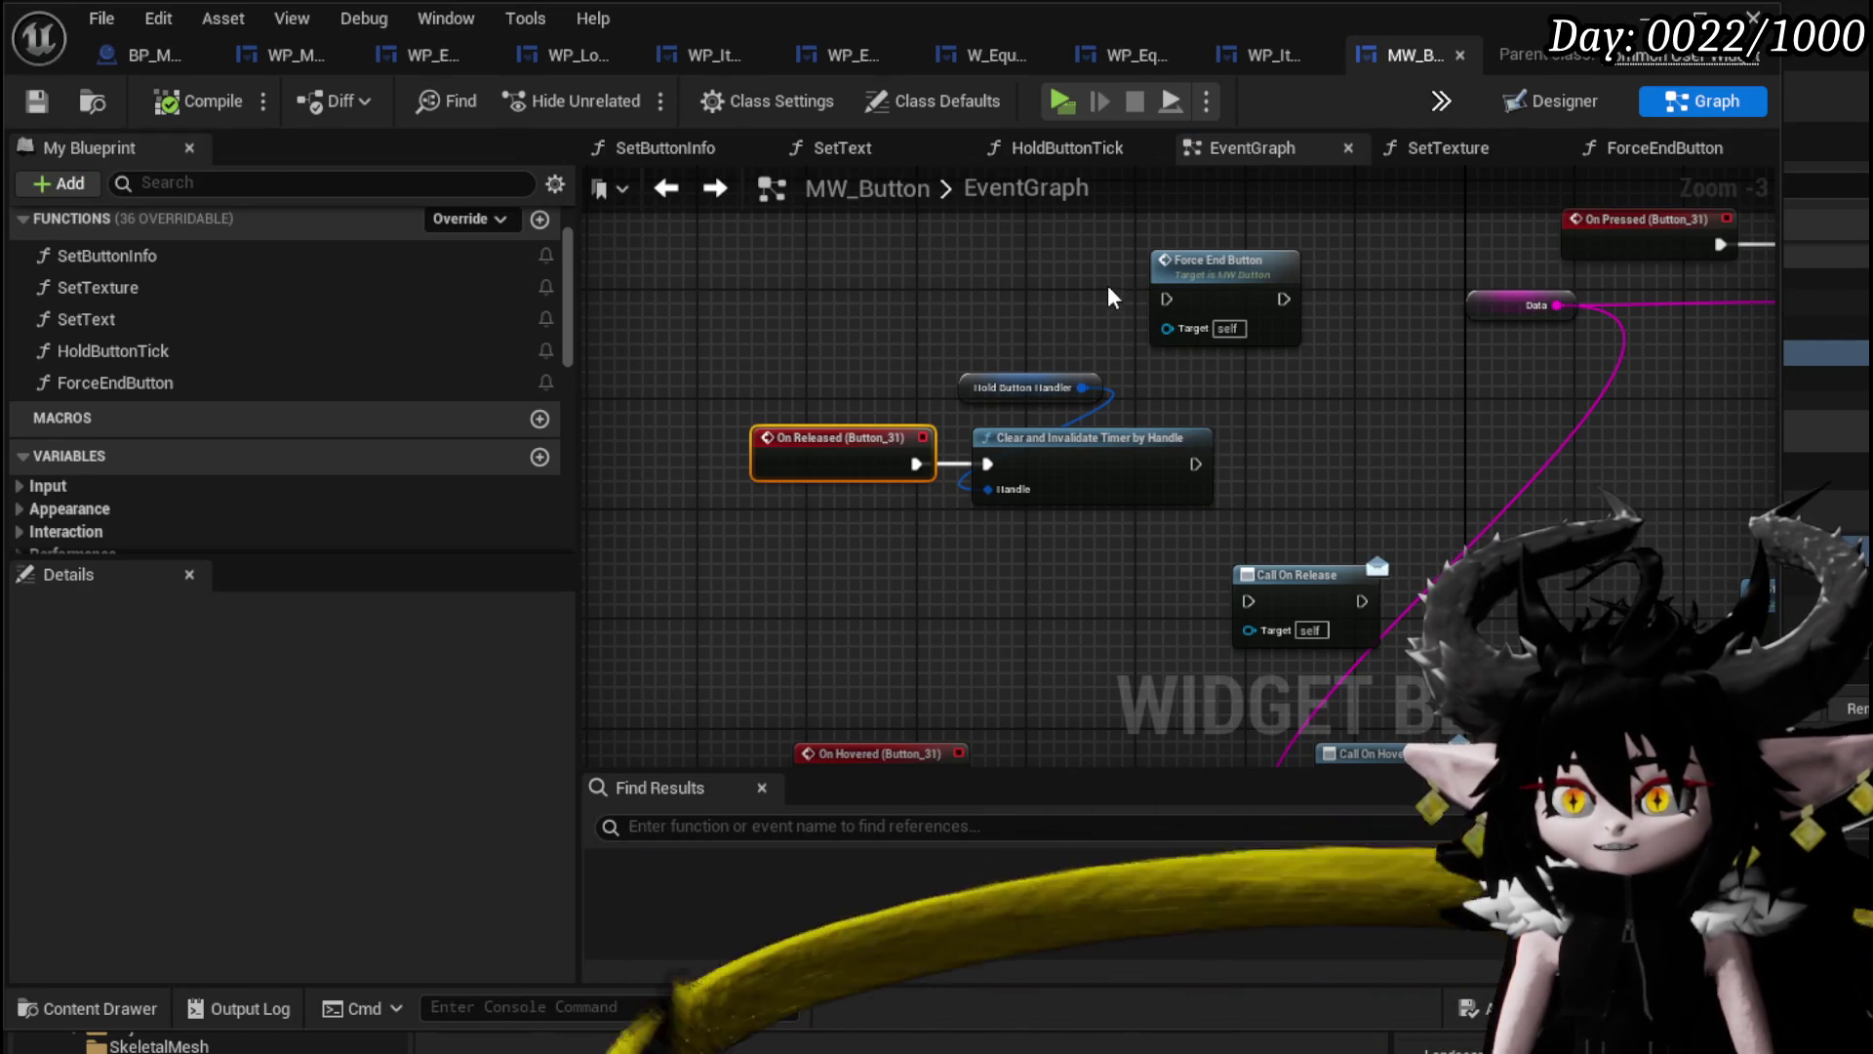
click(1224, 292)
click(1051, 229)
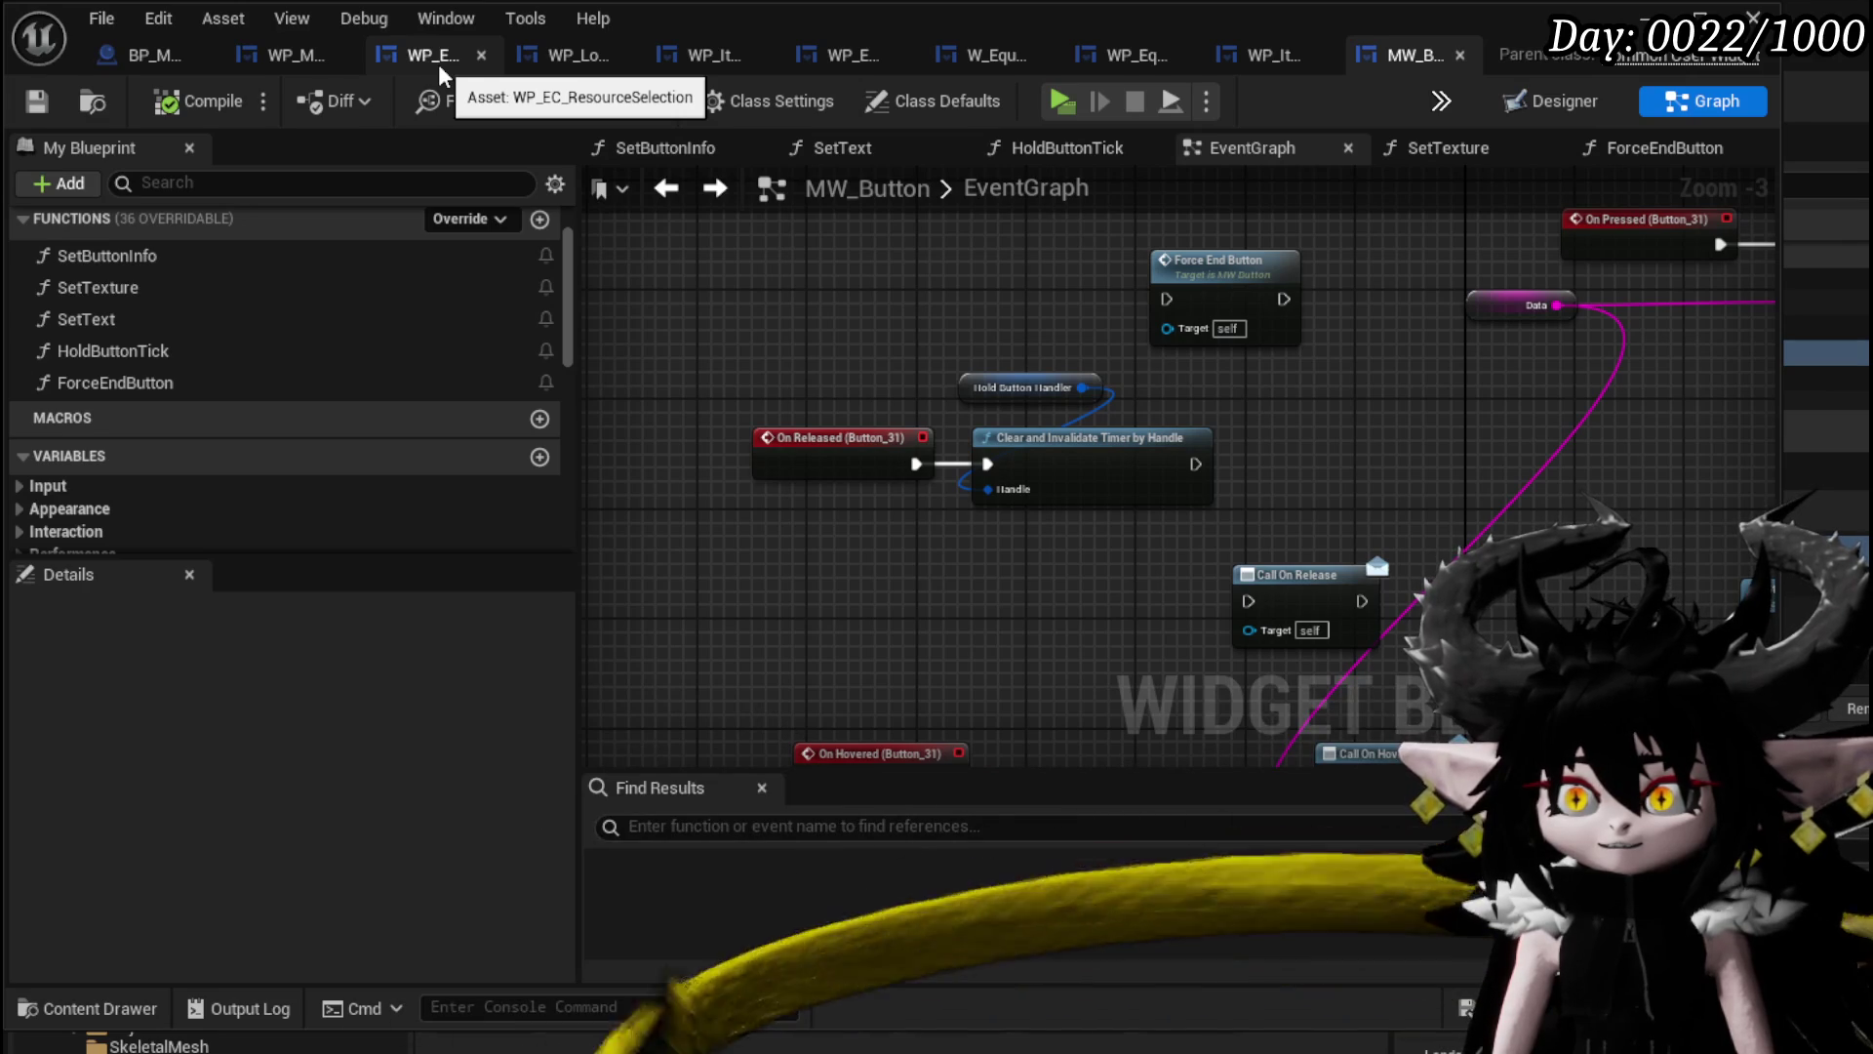
click(1277, 54)
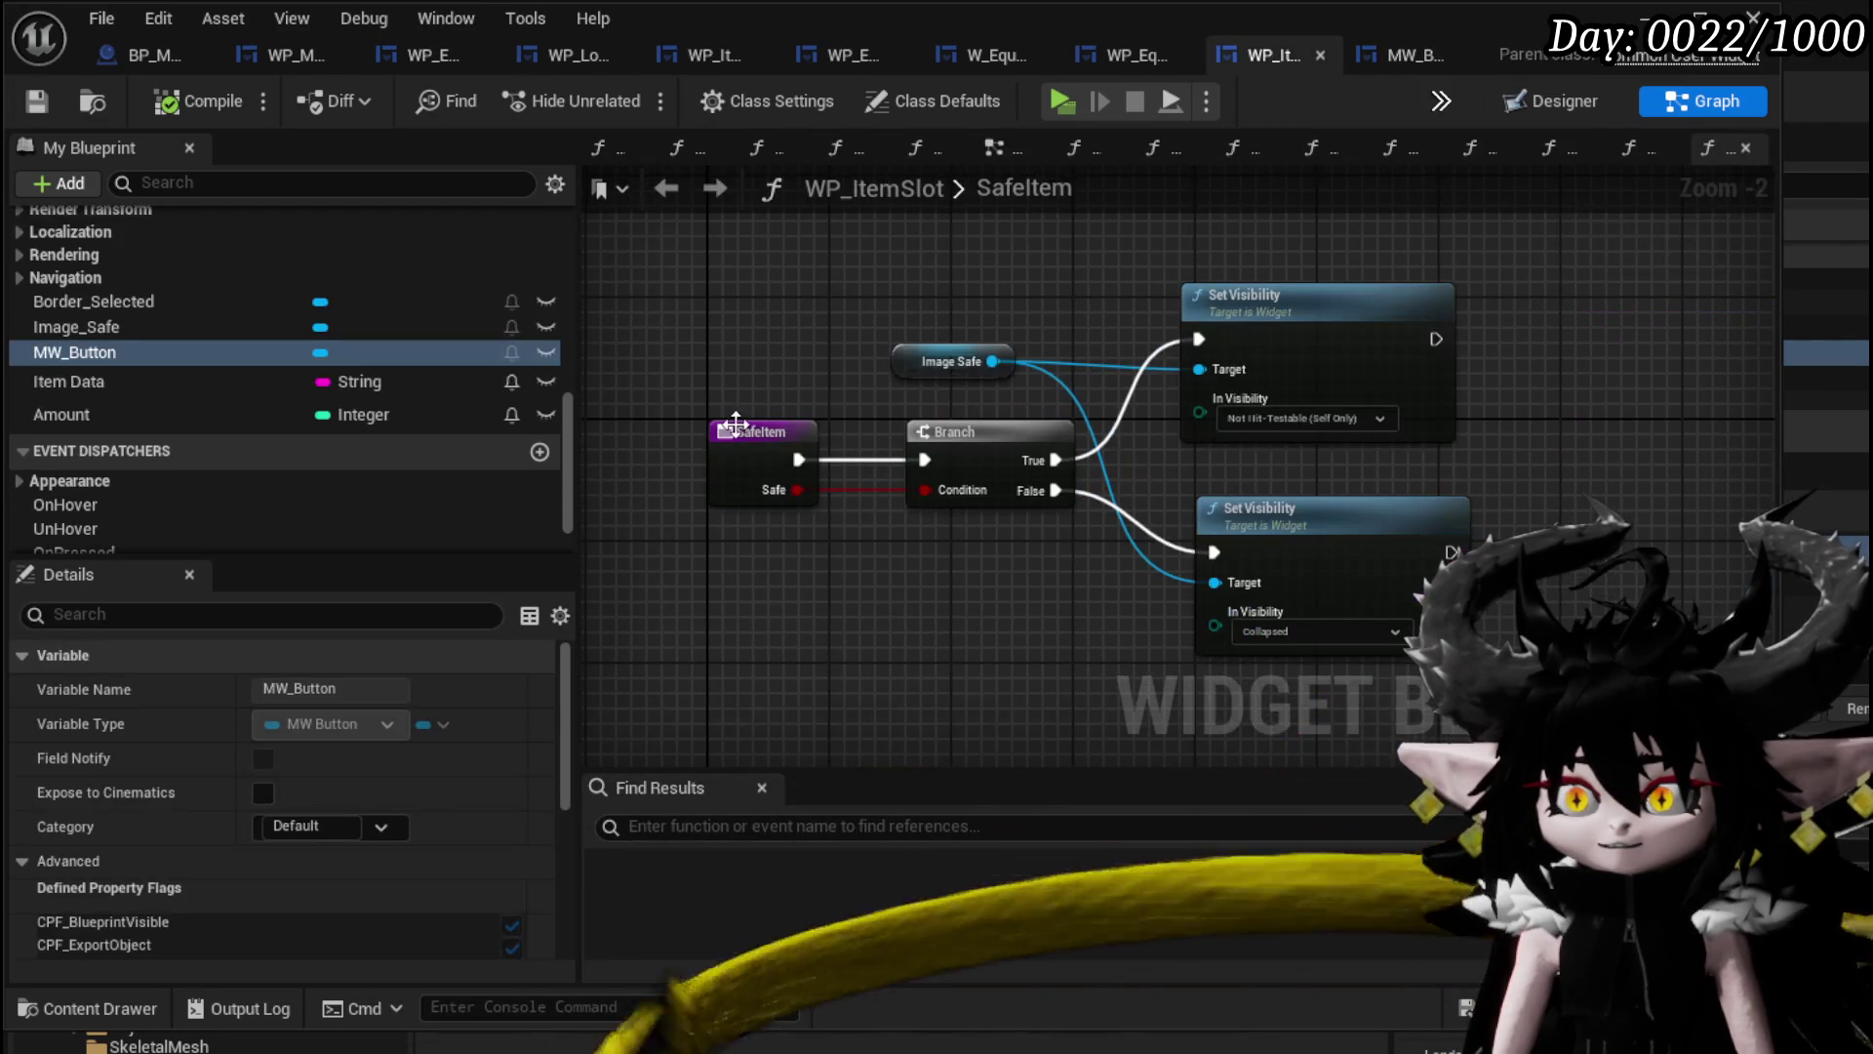
In the Designer, select MW_Button and add its On Remove Button event from Details.
scroll(322, 359, up, 5)
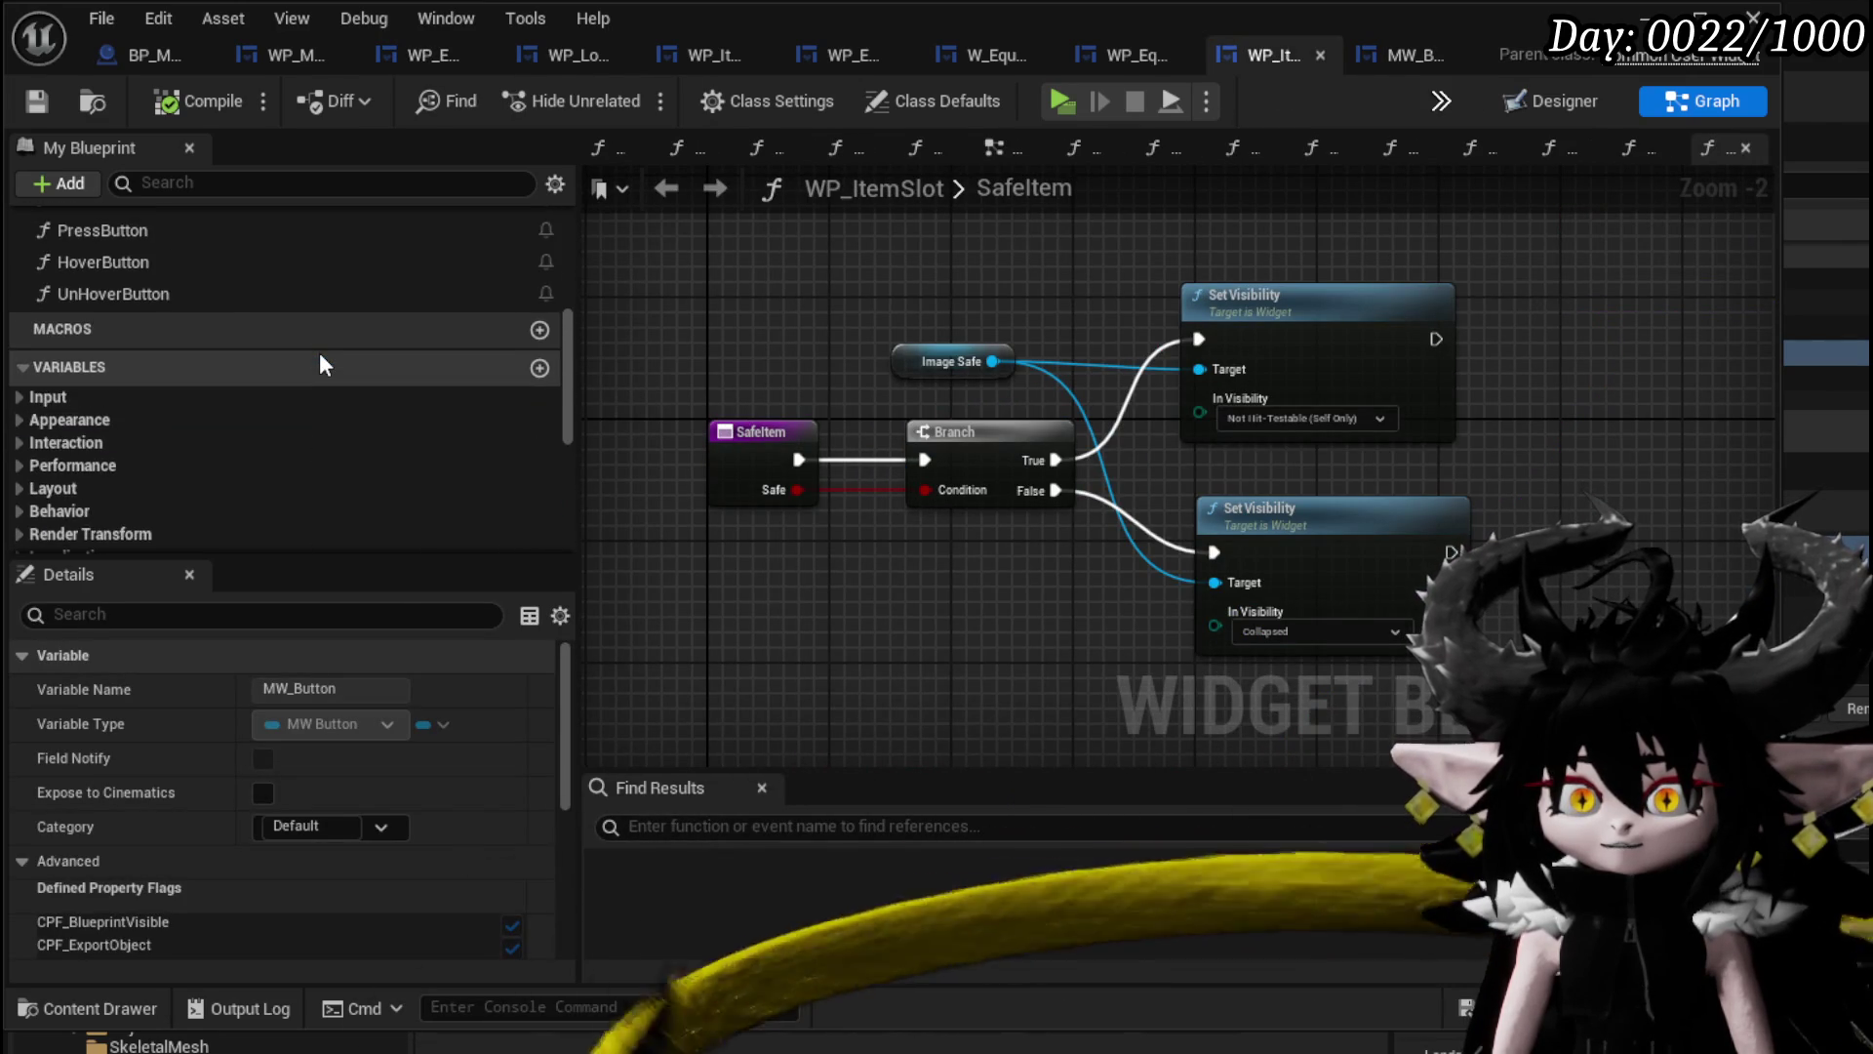
scroll(322, 359, up, 5)
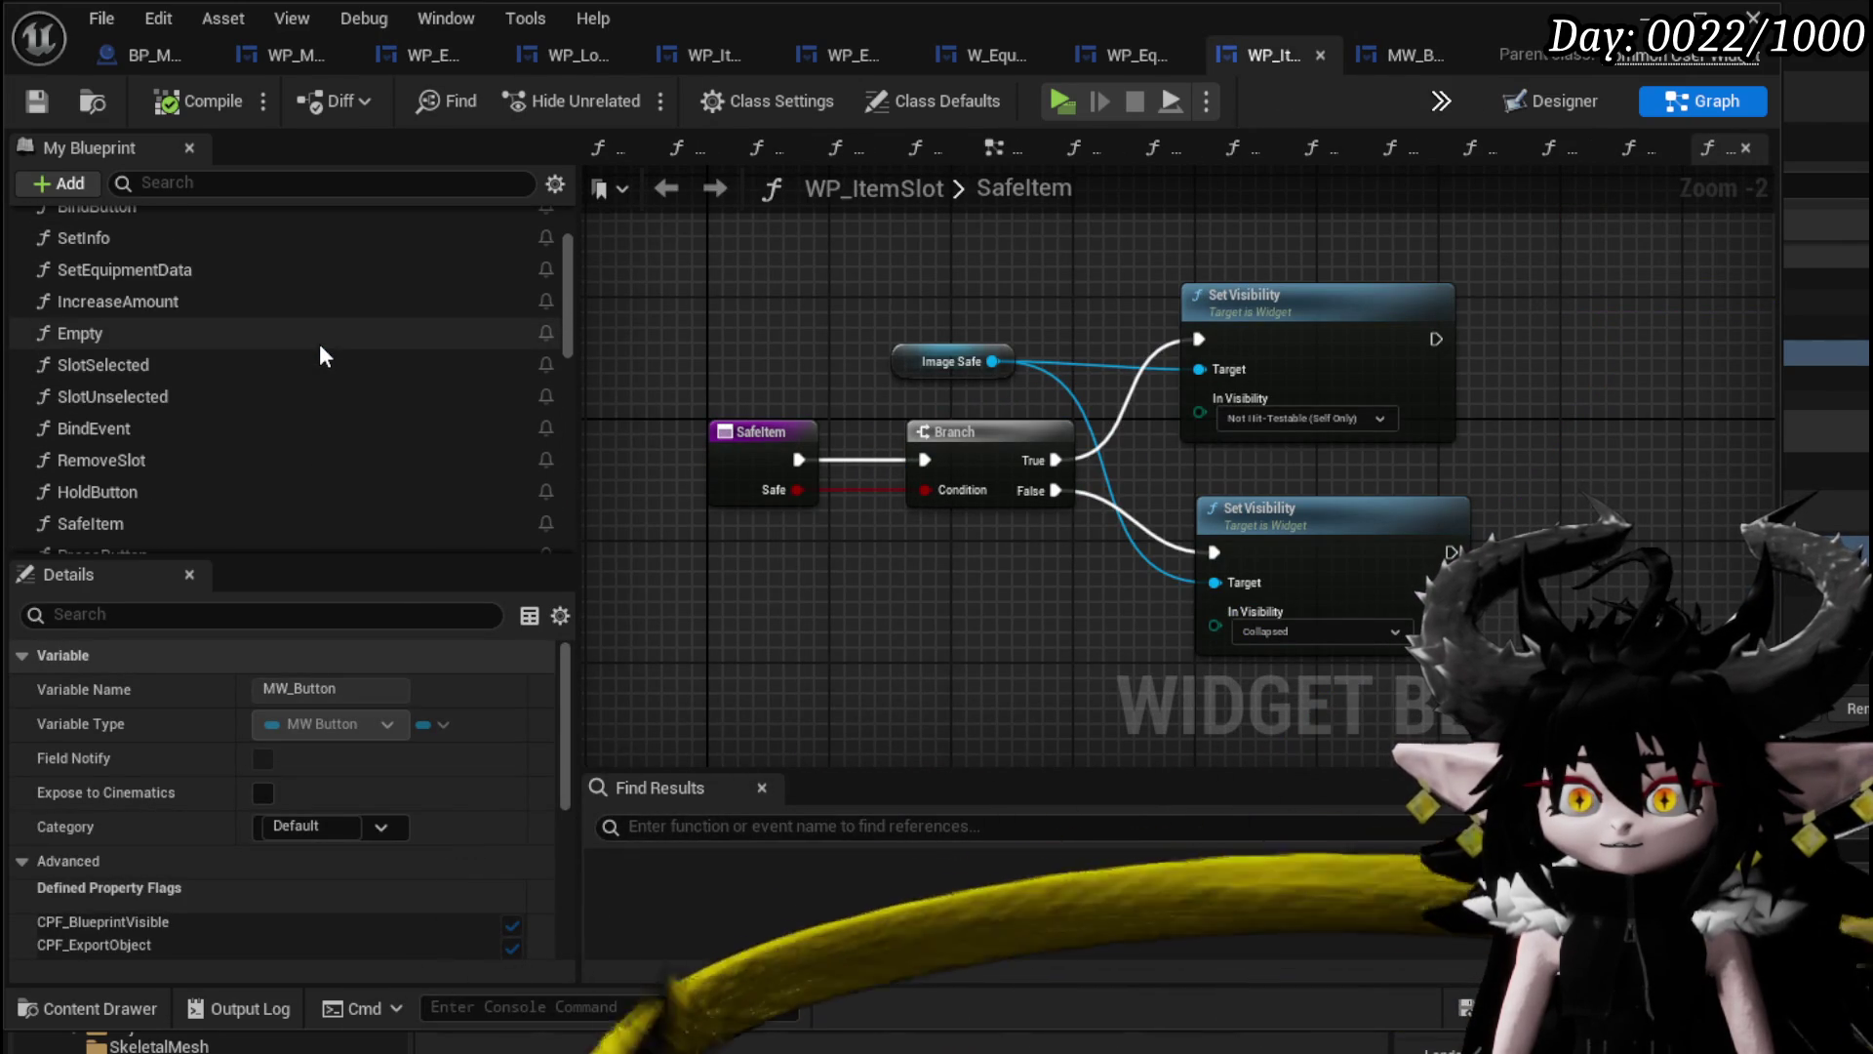
click(1578, 103)
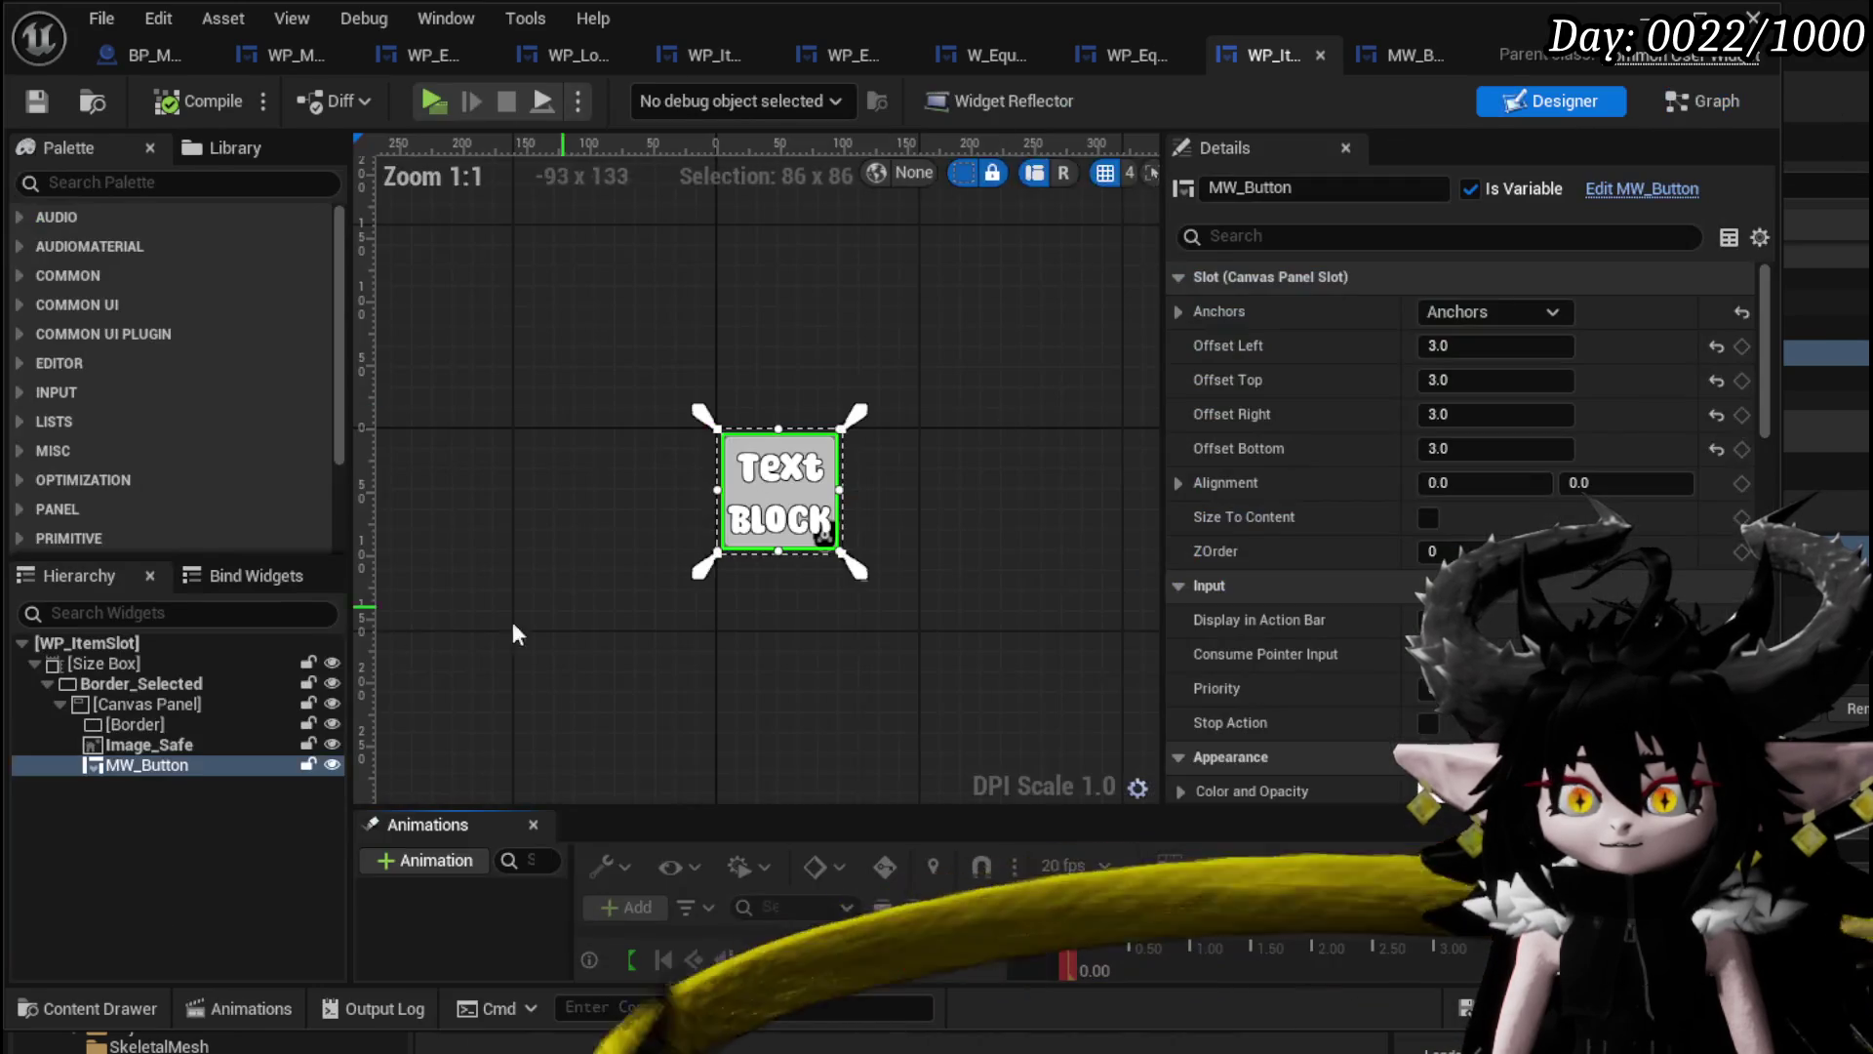
click(138, 745)
click(132, 765)
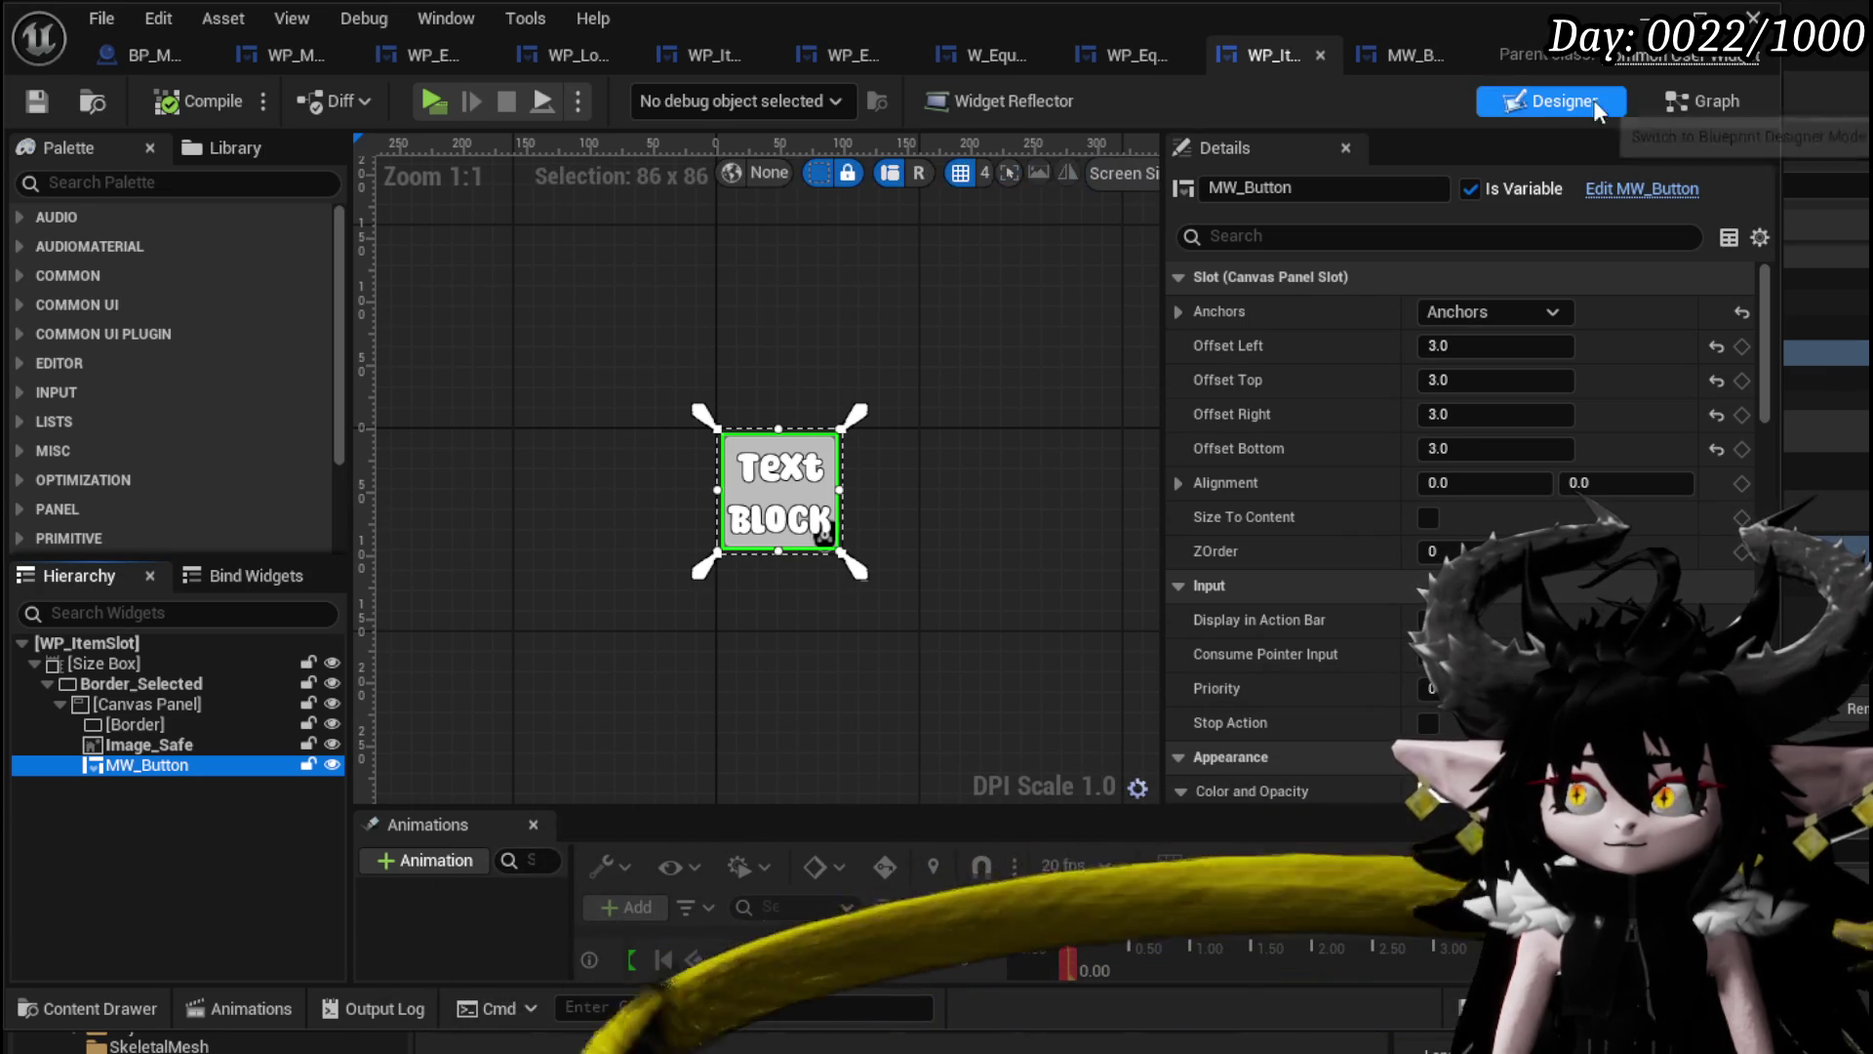
scroll(1635, 413, down, 8)
scroll(1747, 447, down, 10)
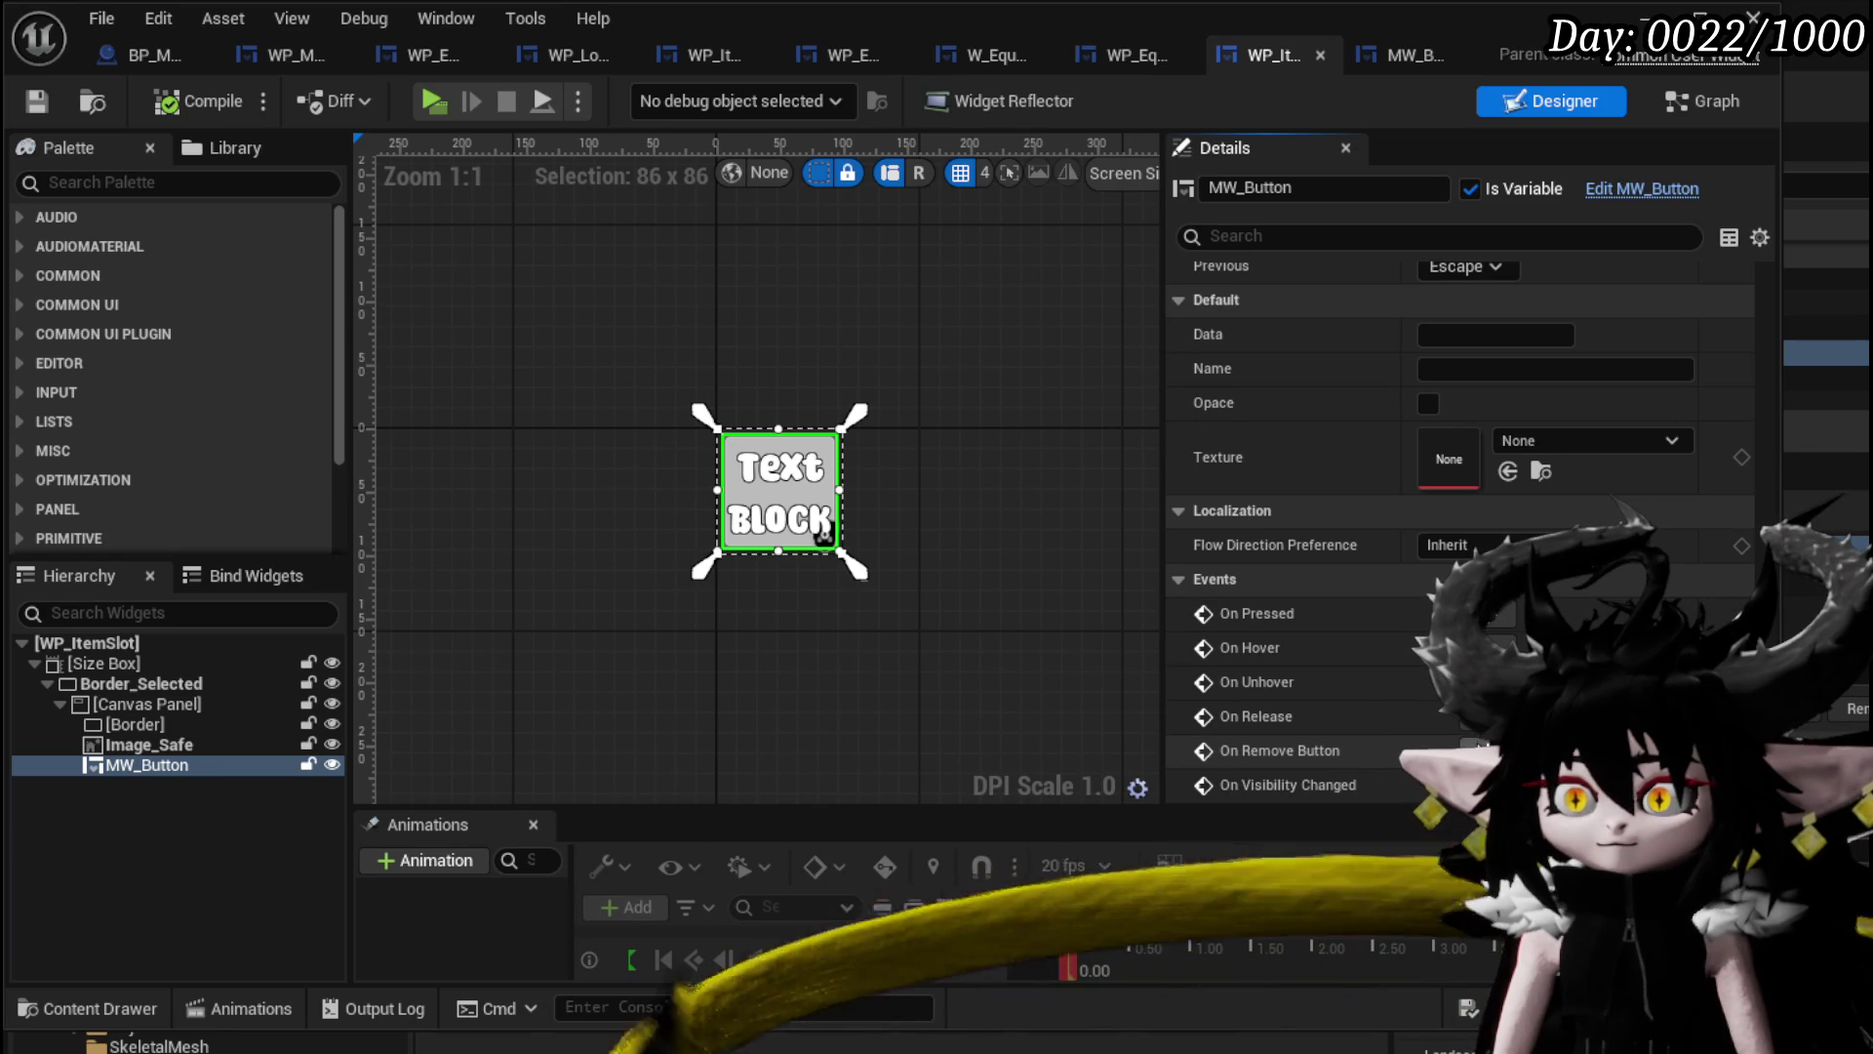
click(1478, 750)
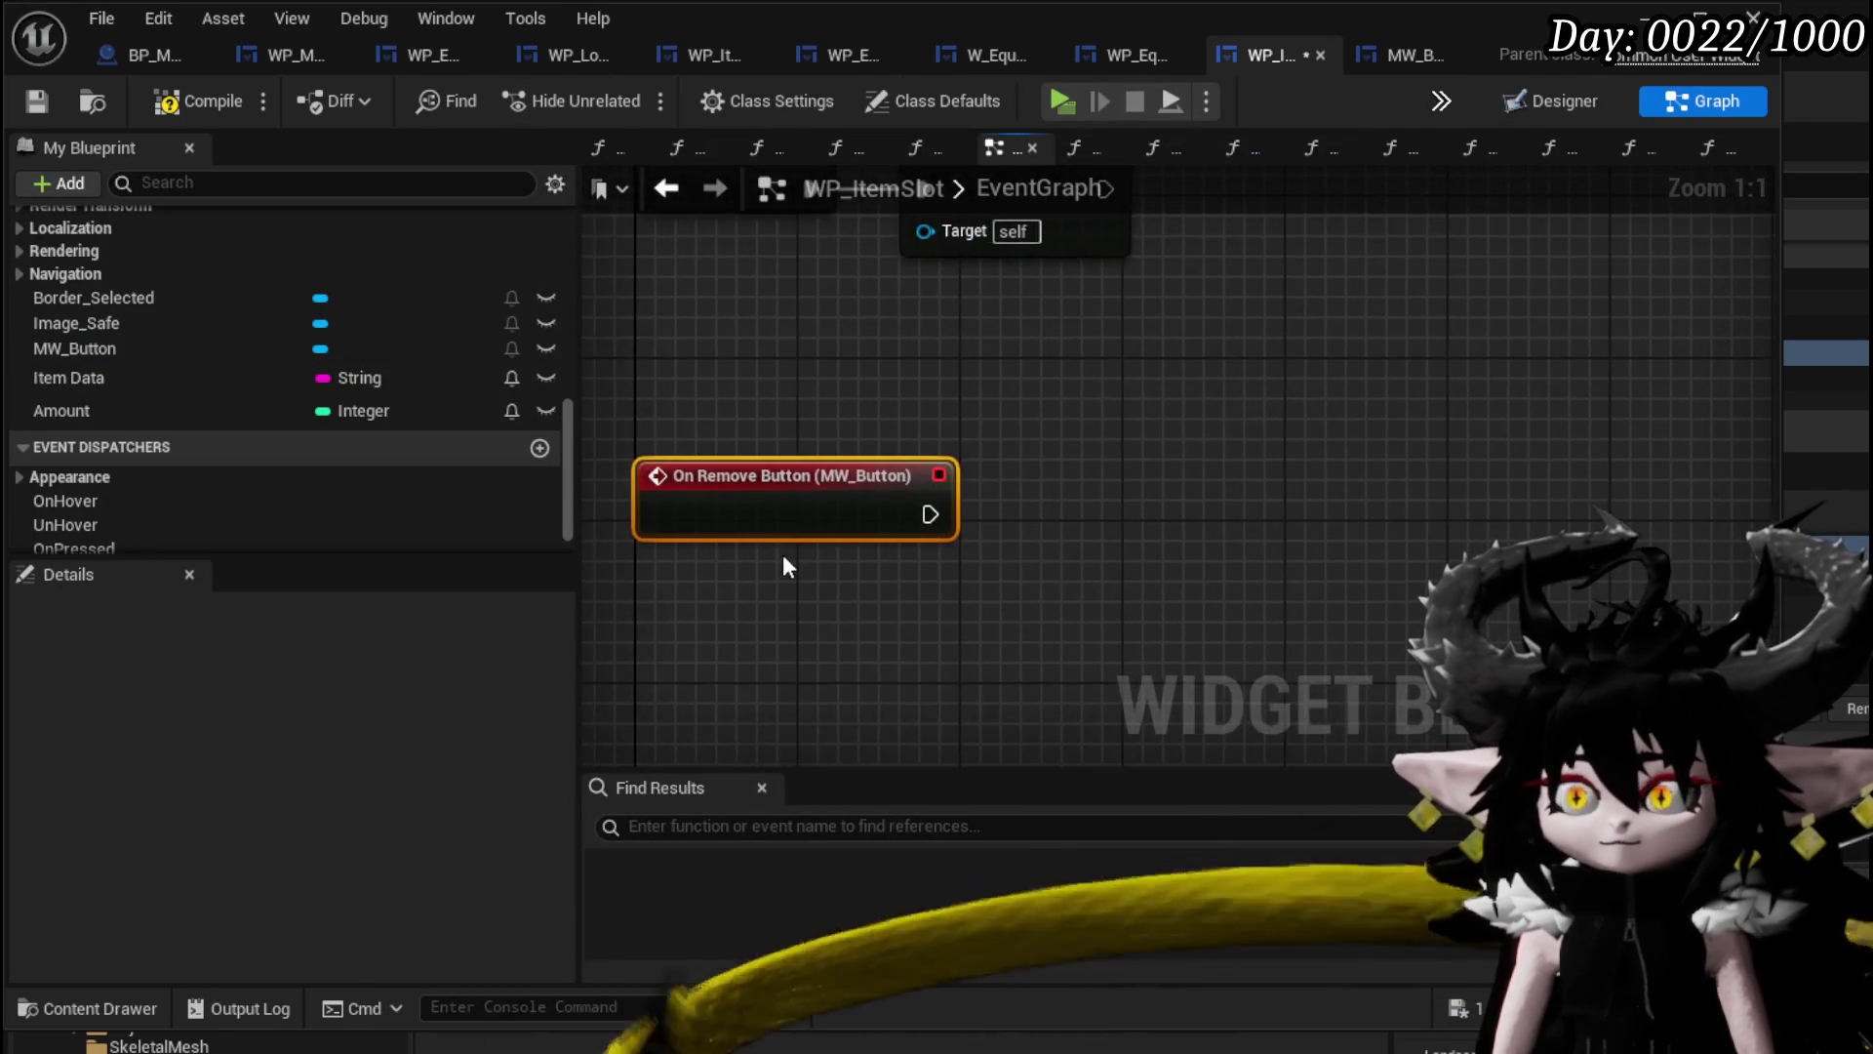
Add an OnRemoveButton dispatcher called by the On Remove Button event, save, then open WP_EC_ResourceSelection.
click(539, 422)
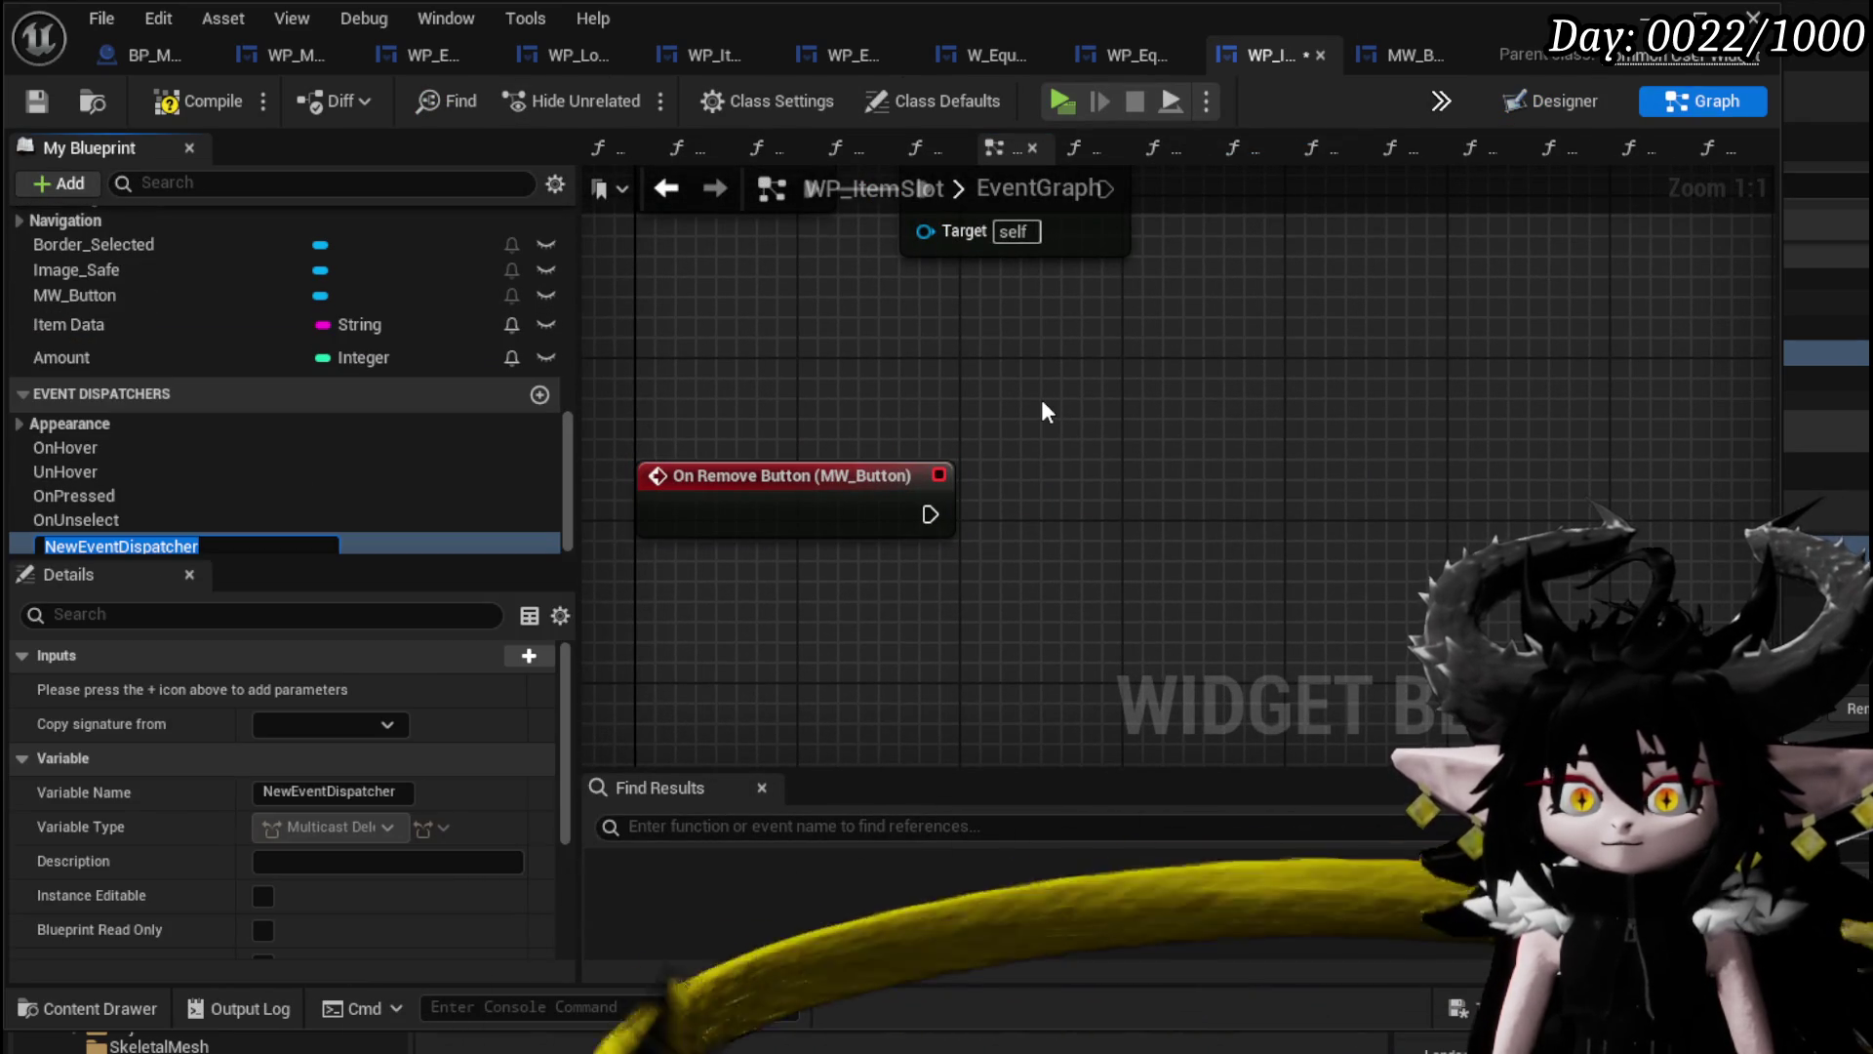
text(OnRemoveButto)
text(n)
key(Return)
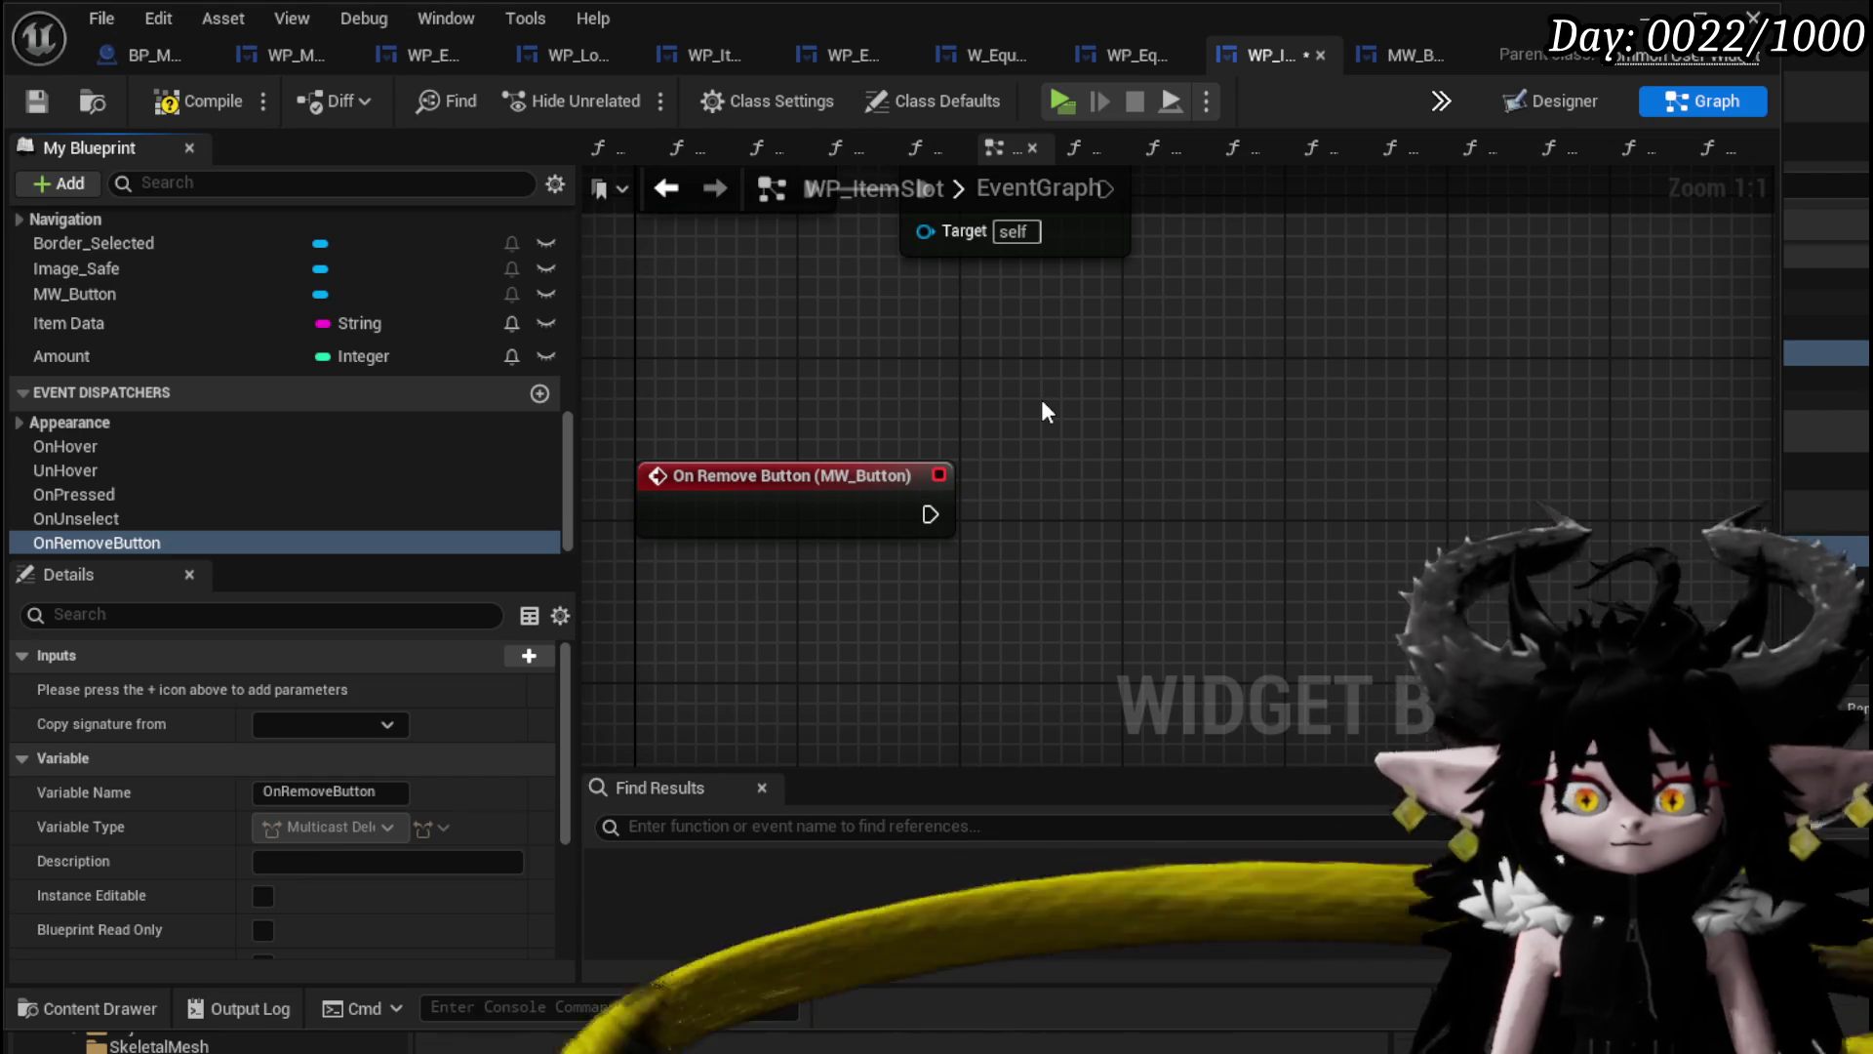
mouse_move(92, 543)
mouse_down()
mouse_move(1020, 487)
mouse_move(1005, 514)
mouse_up()
click(1050, 527)
click(1015, 389)
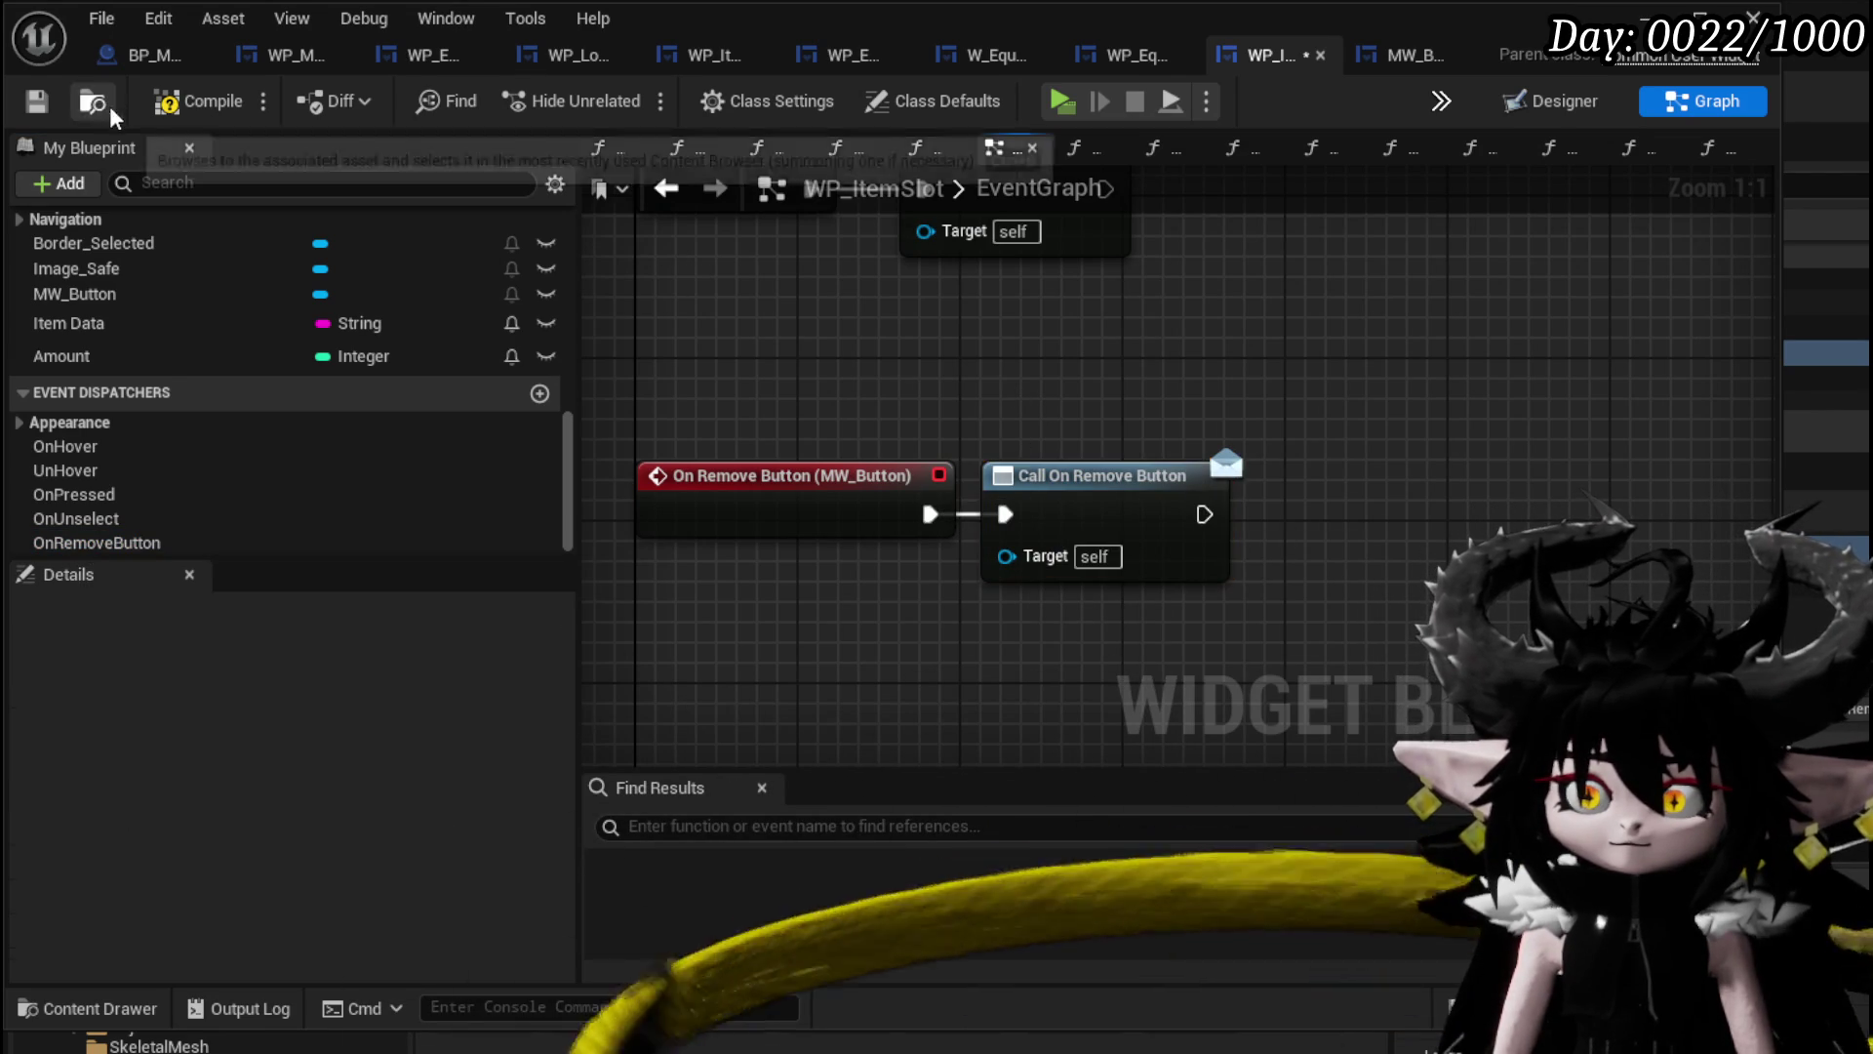
click(21, 101)
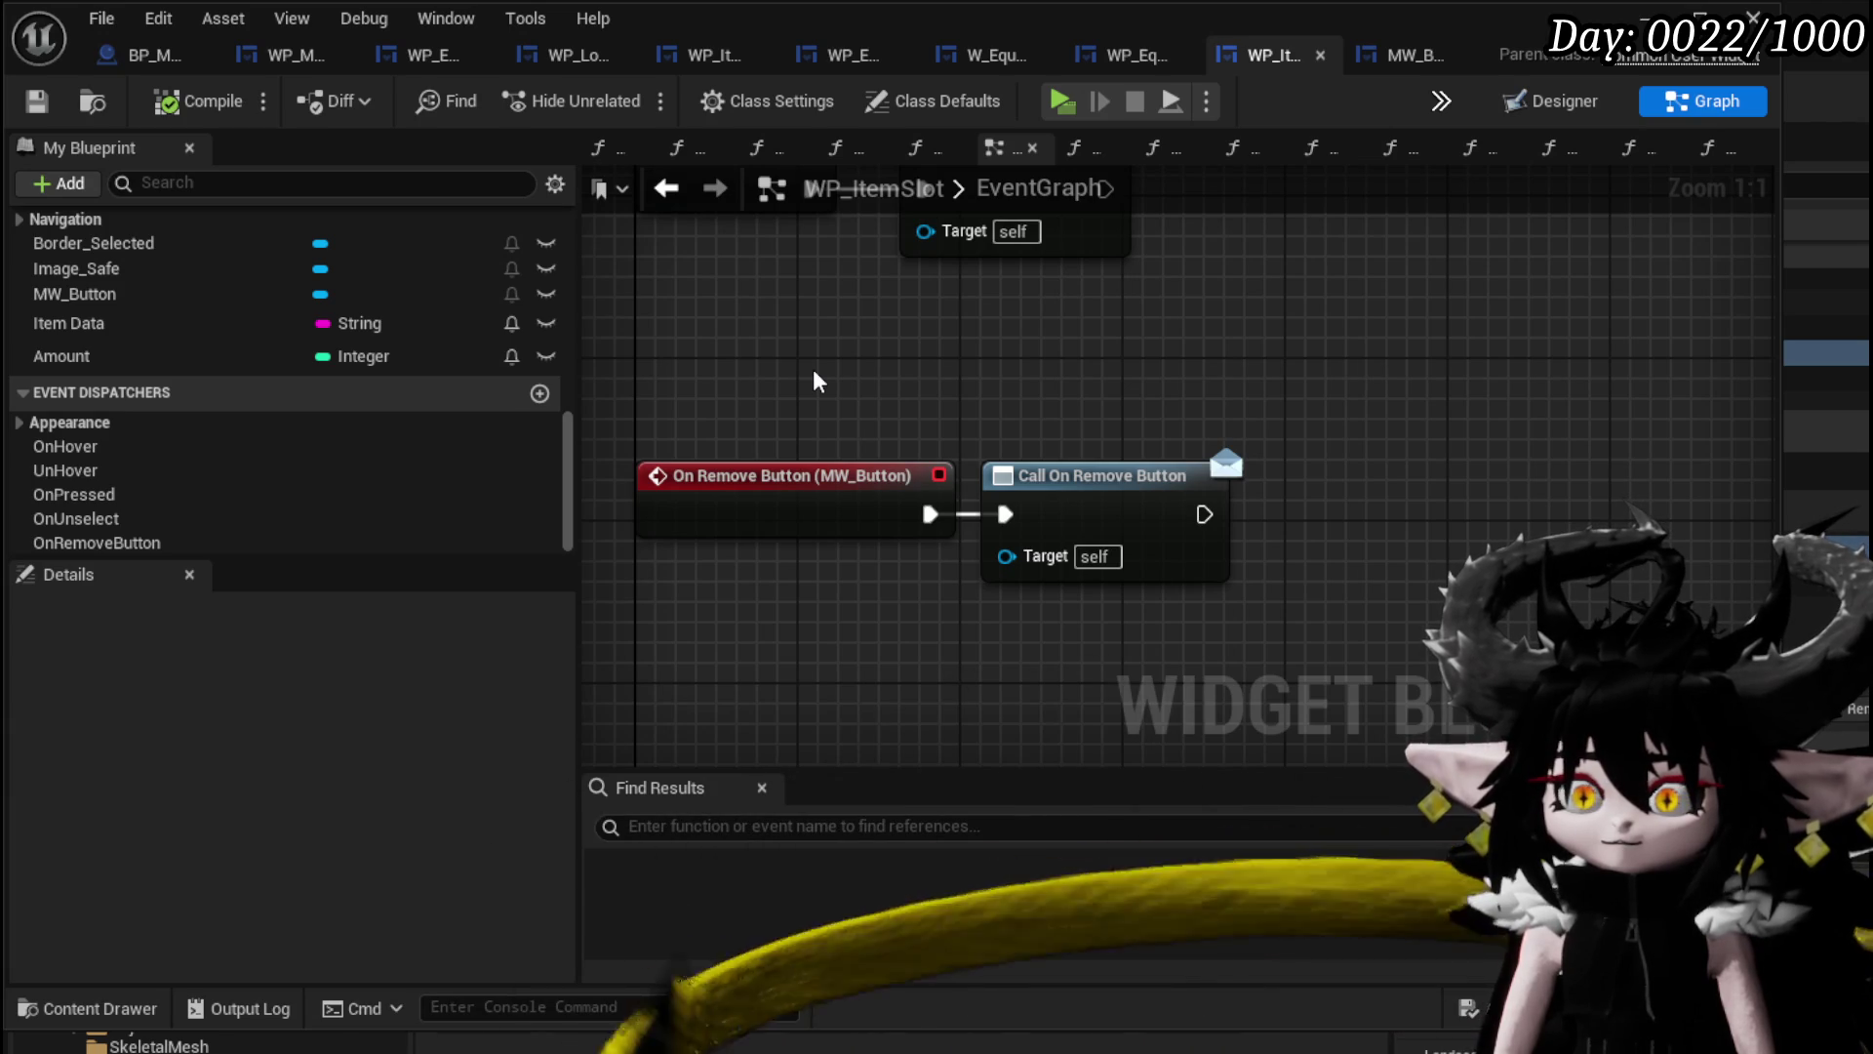
drag(722, 390, 1349, 565)
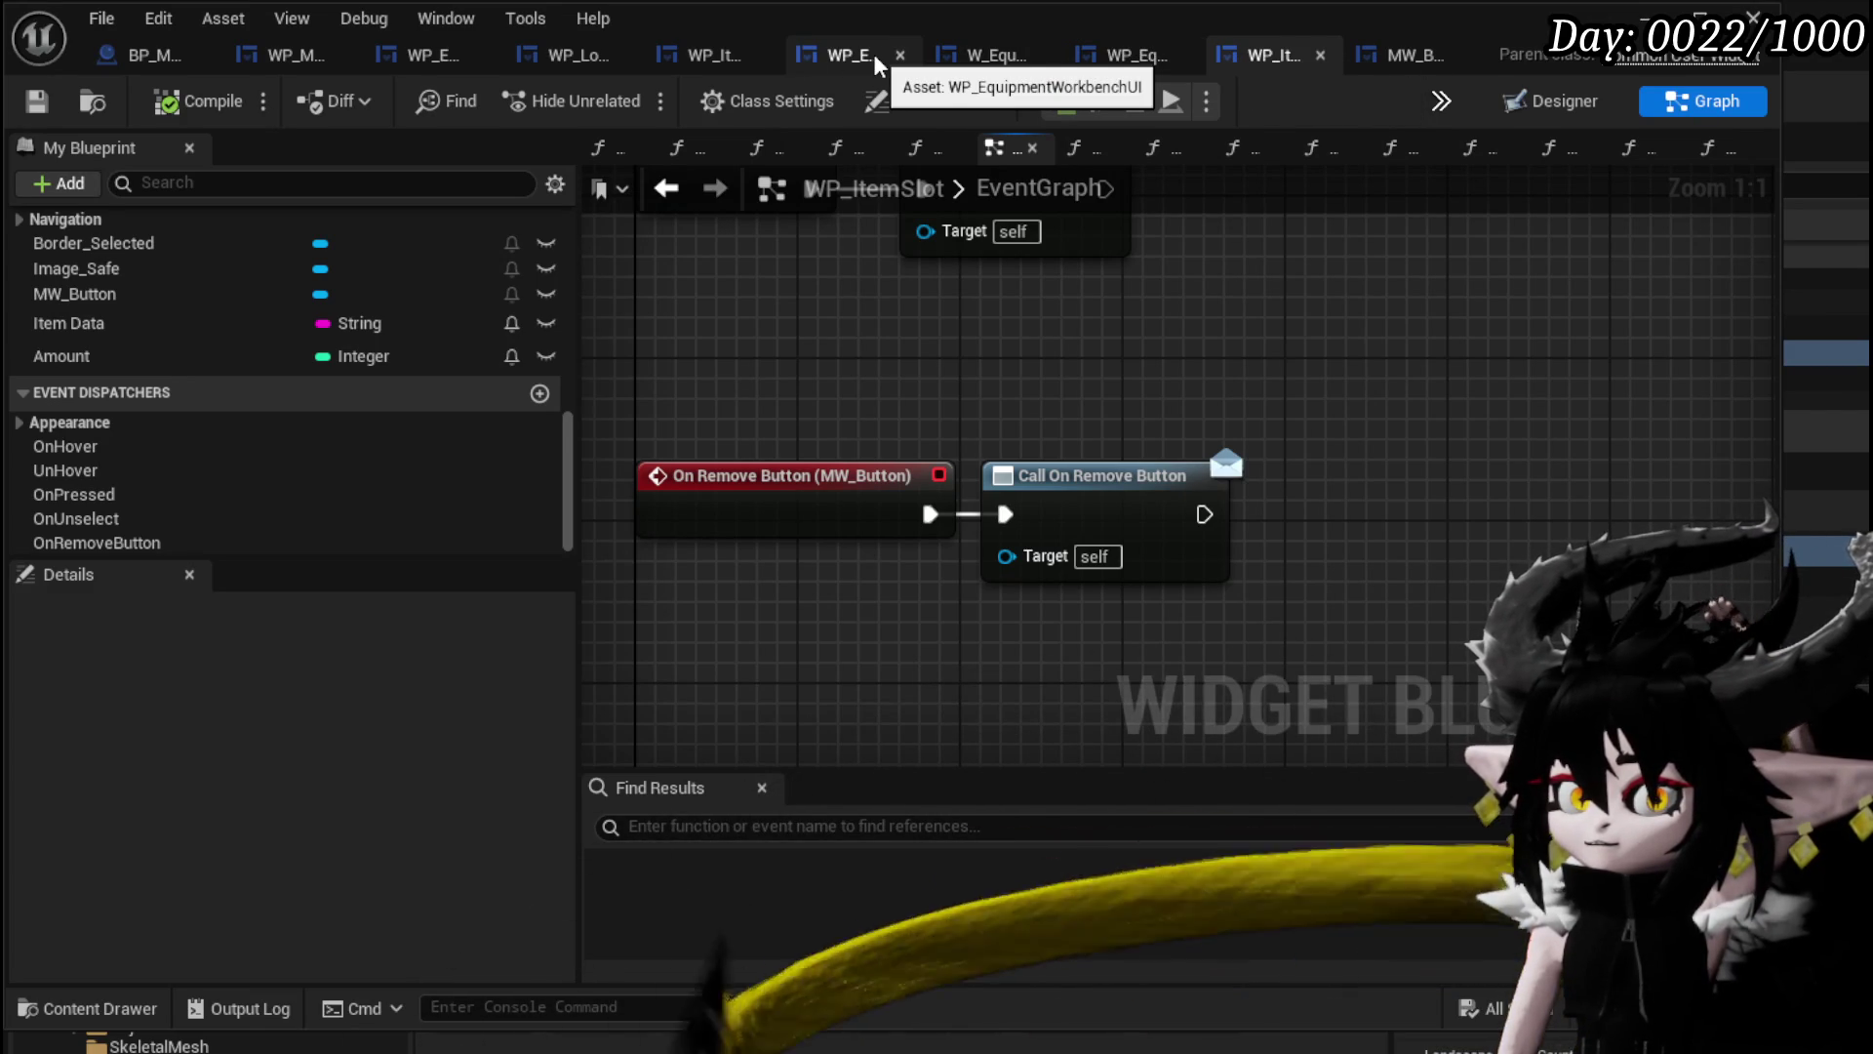
click(437, 55)
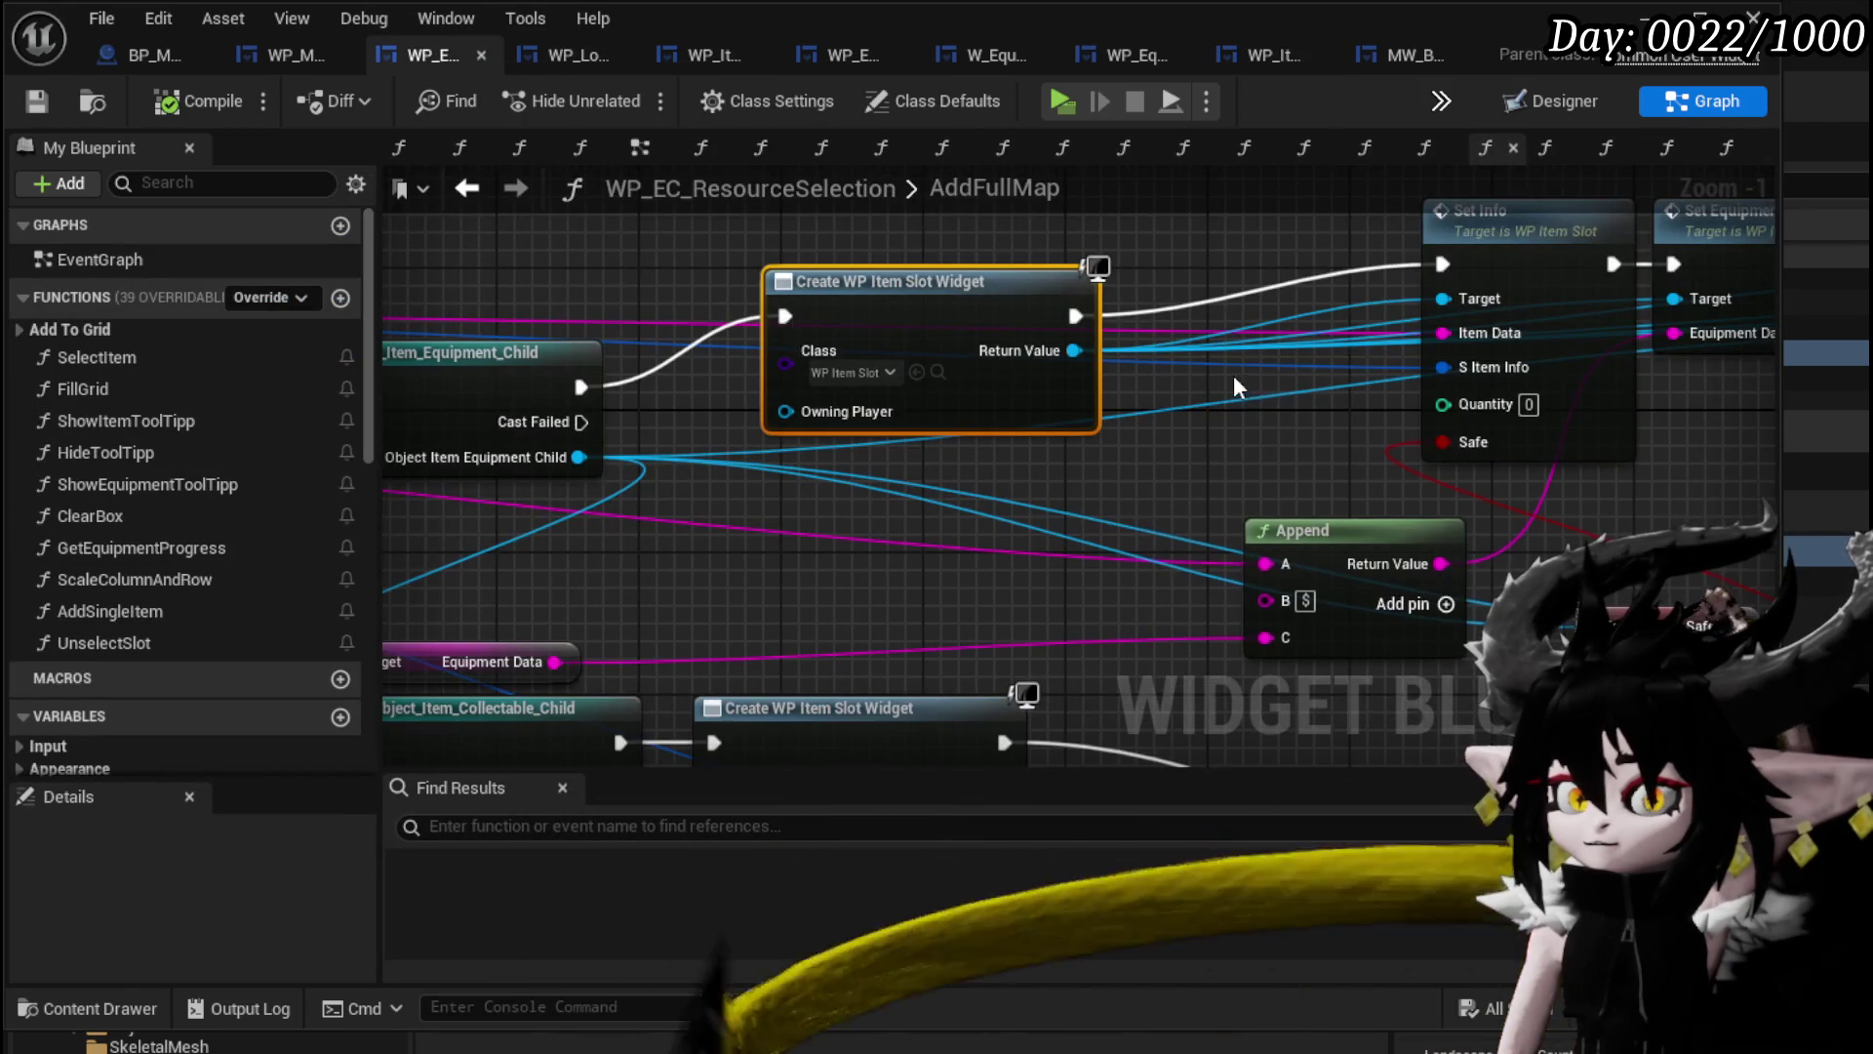
Review AddFullMap's Bind Event chain and briefly look inside the FillGrid function.
scroll(777, 297, down, 3)
scroll(529, 289, up, 3)
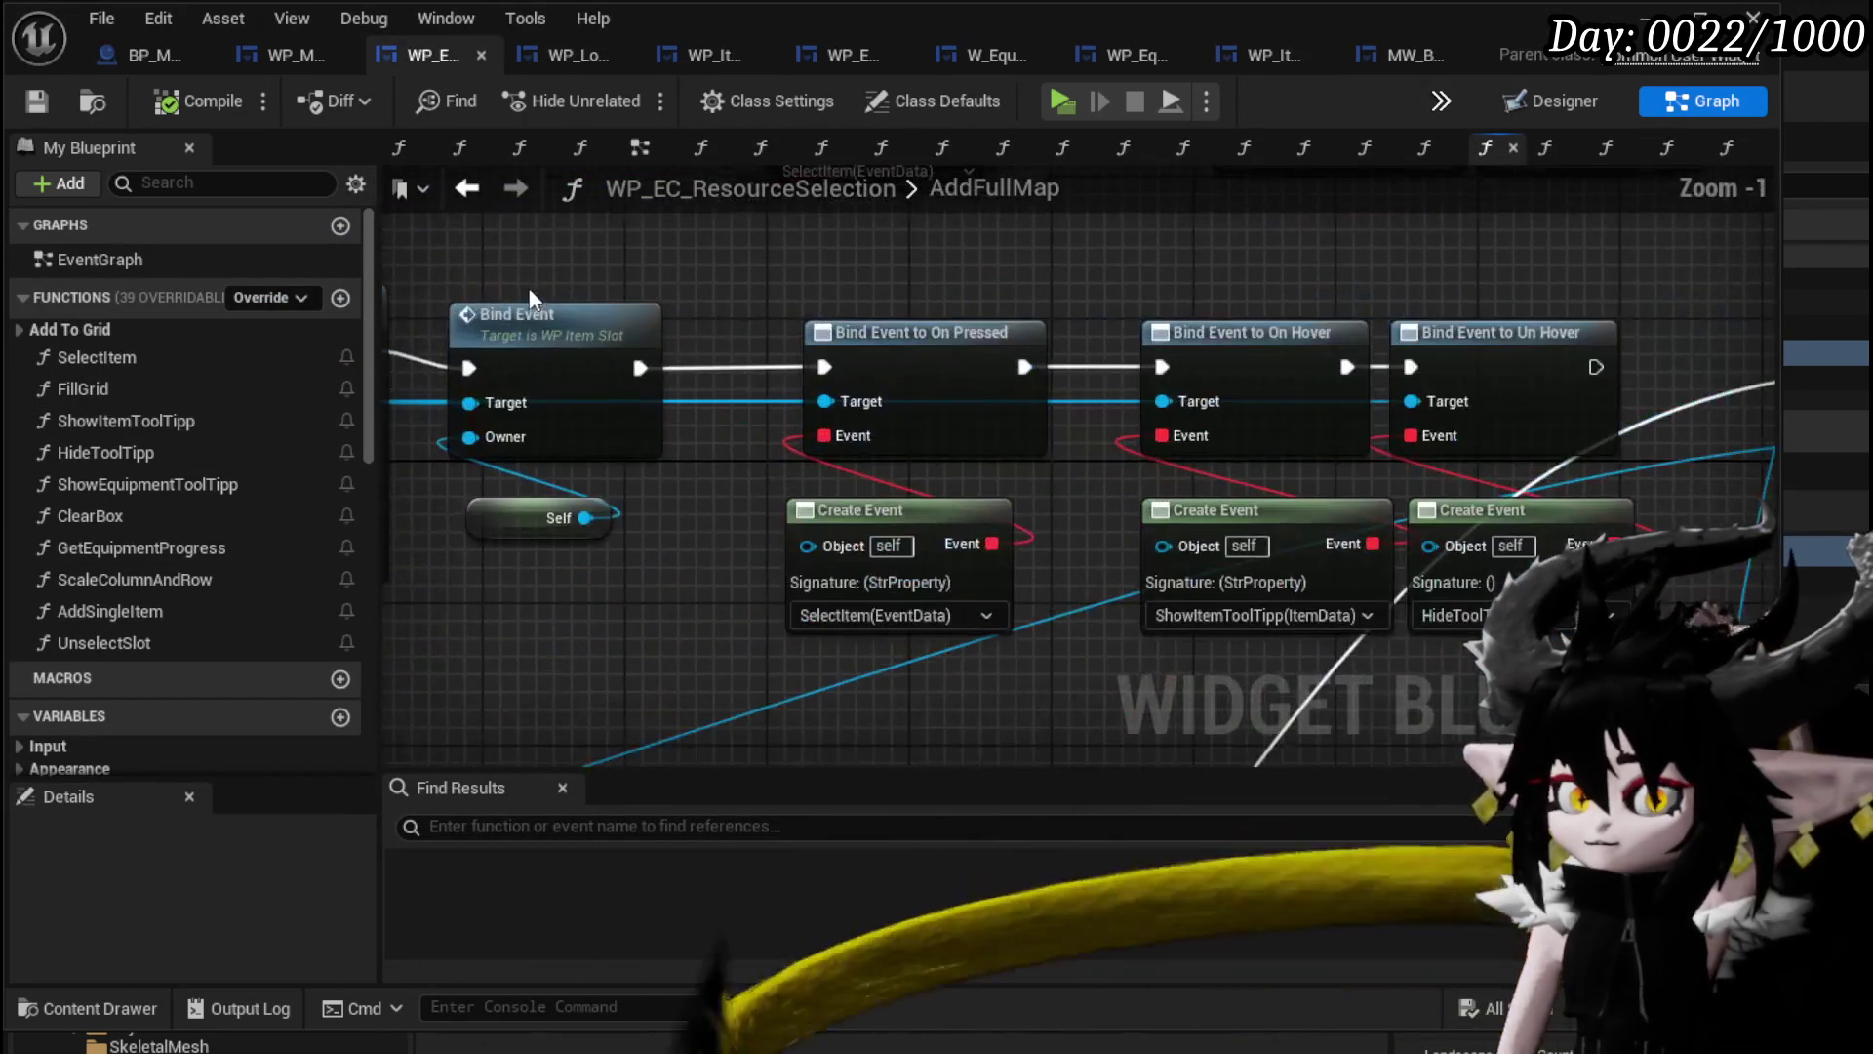
mouse_move(722, 293)
mouse_down()
mouse_move(1277, 301)
mouse_move(939, 325)
mouse_move(908, 601)
mouse_move(1466, 535)
mouse_move(1174, 365)
mouse_move(1044, 334)
mouse_up()
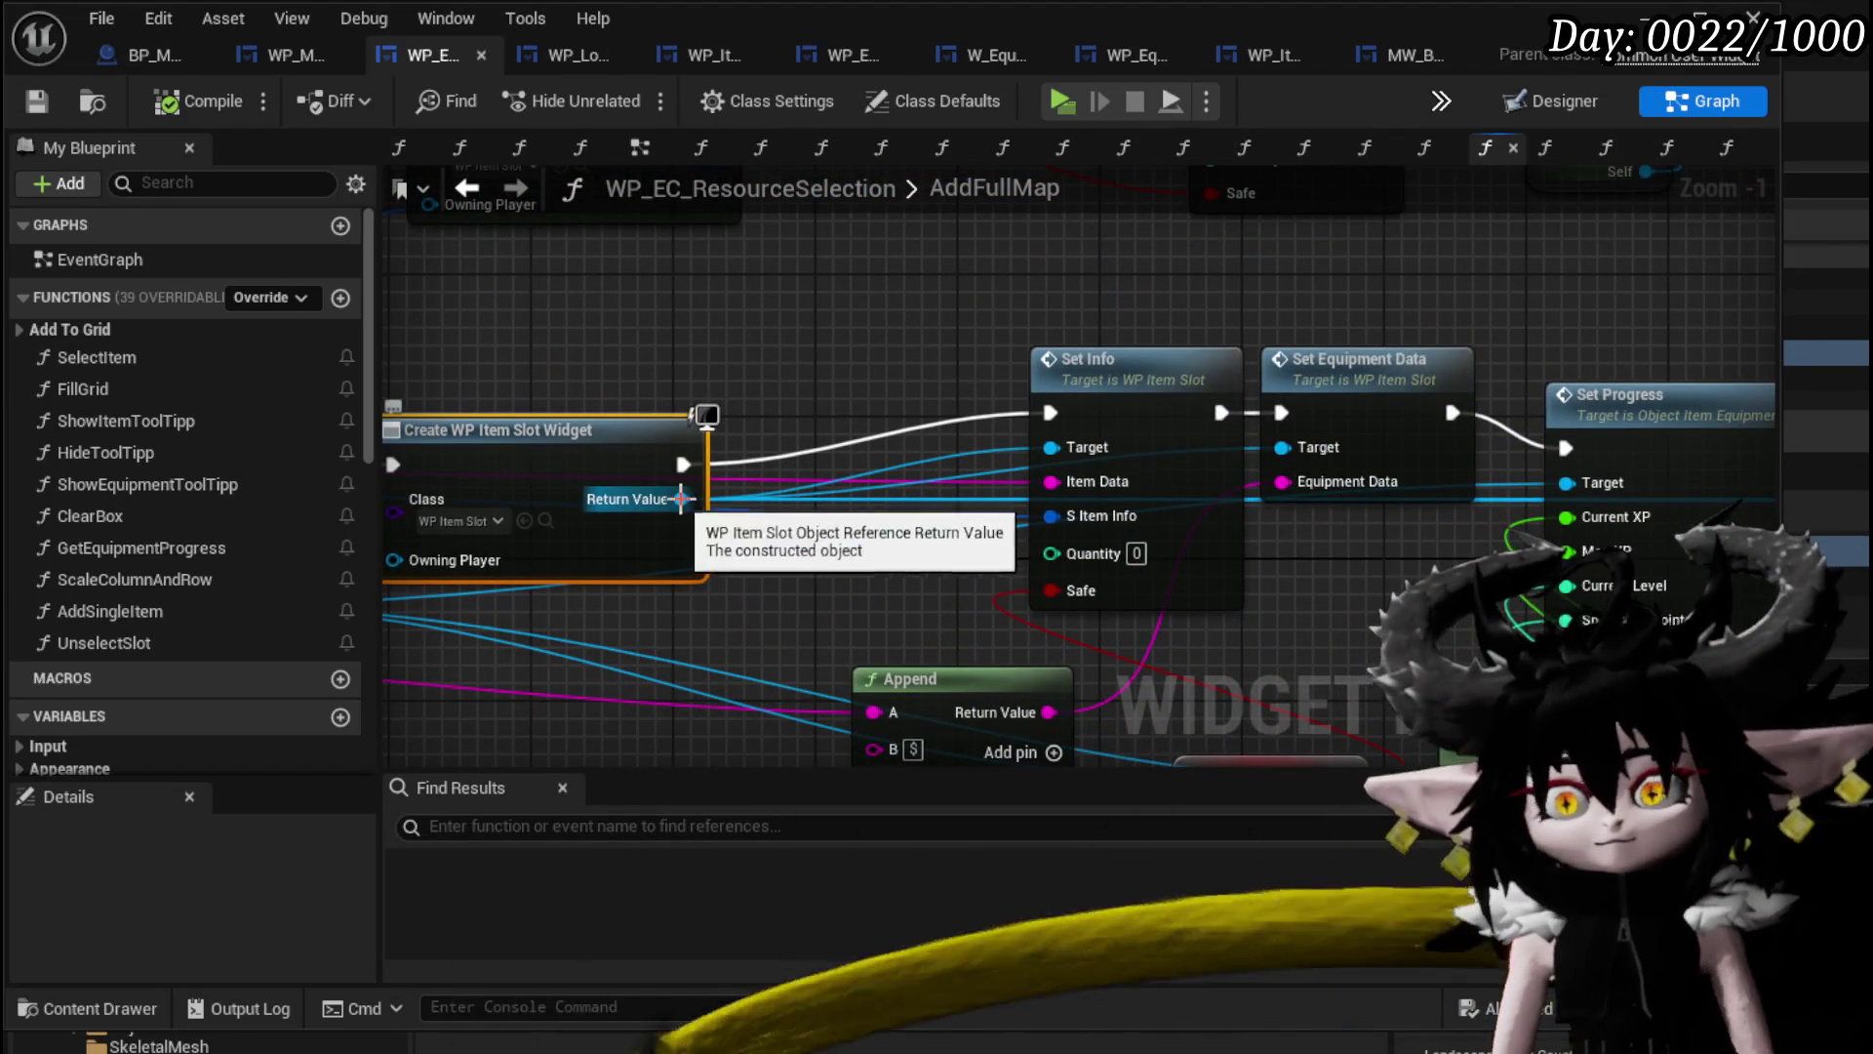
scroll(673, 503, down, 3)
mouse_move(664, 522)
mouse_down()
mouse_move(839, 393)
mouse_move(1133, 647)
mouse_up()
scroll(584, 439, up, 5)
double_click(581, 442)
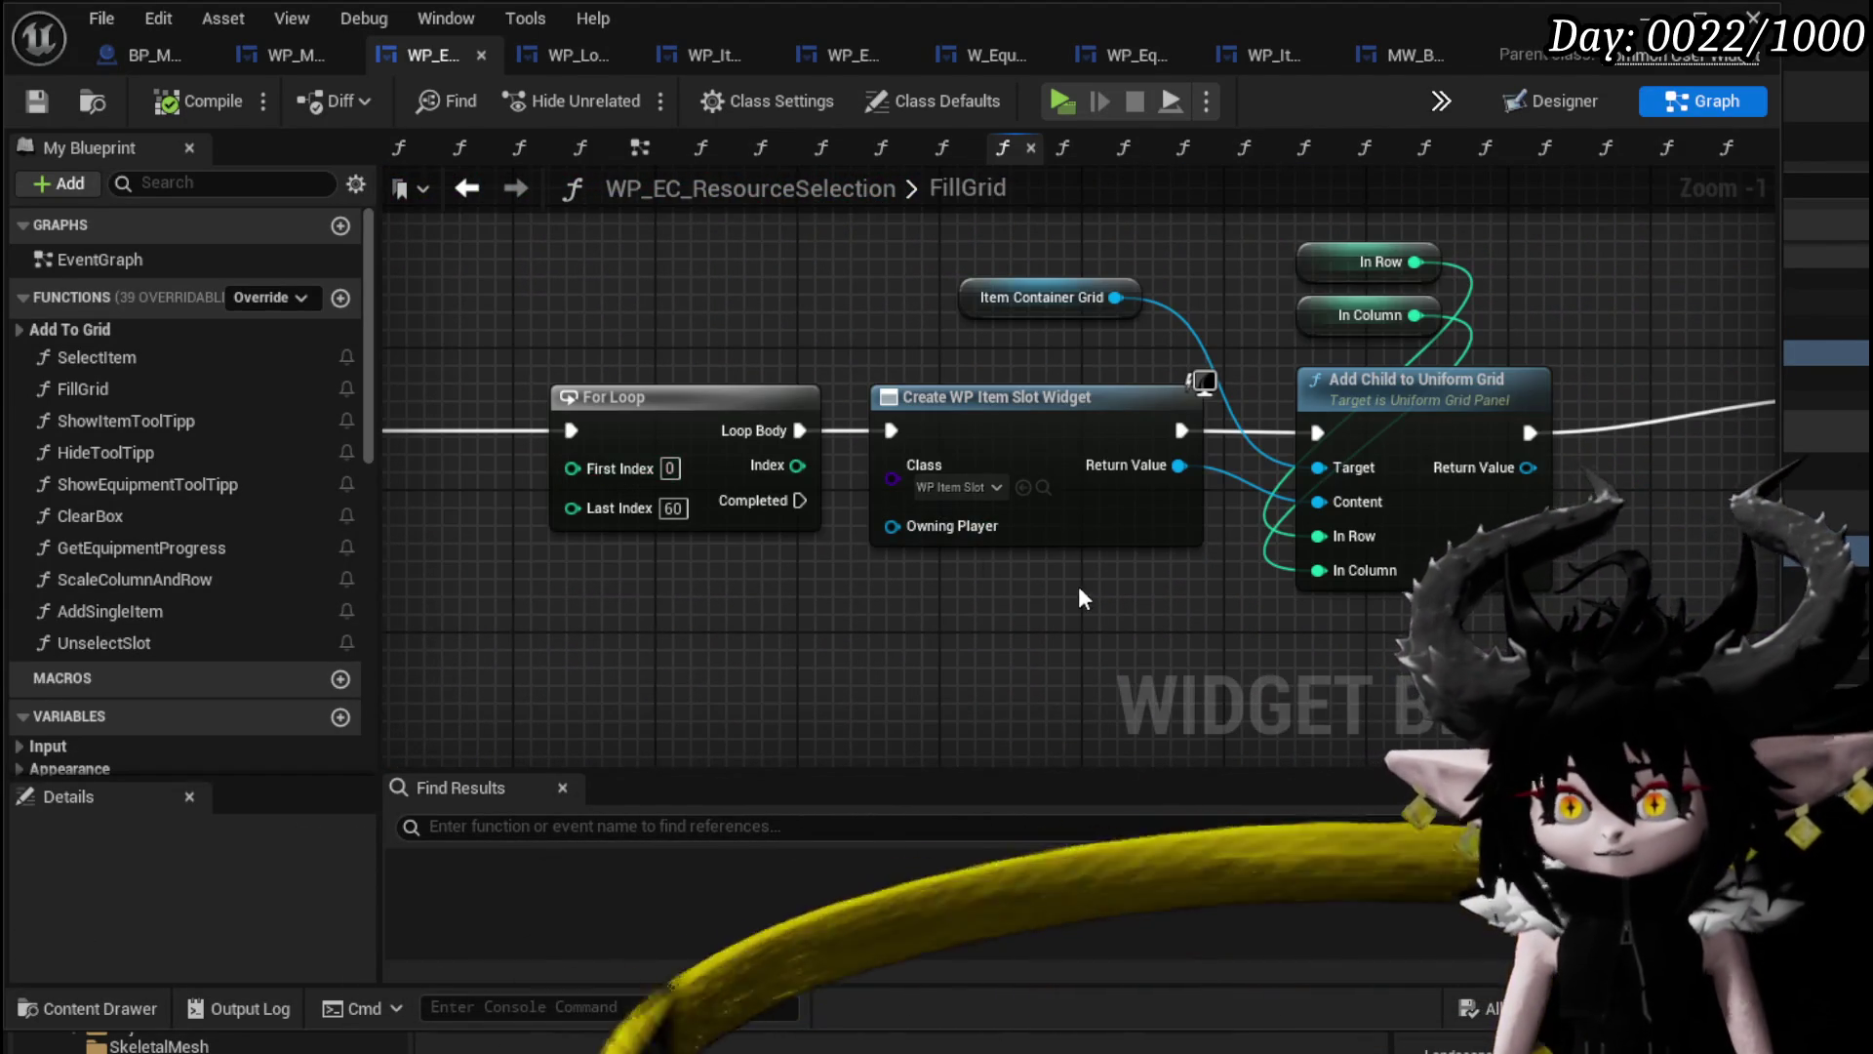
drag(1027, 646, 919, 626)
scroll(919, 626, down, 3)
scroll(1142, 514, up, 3)
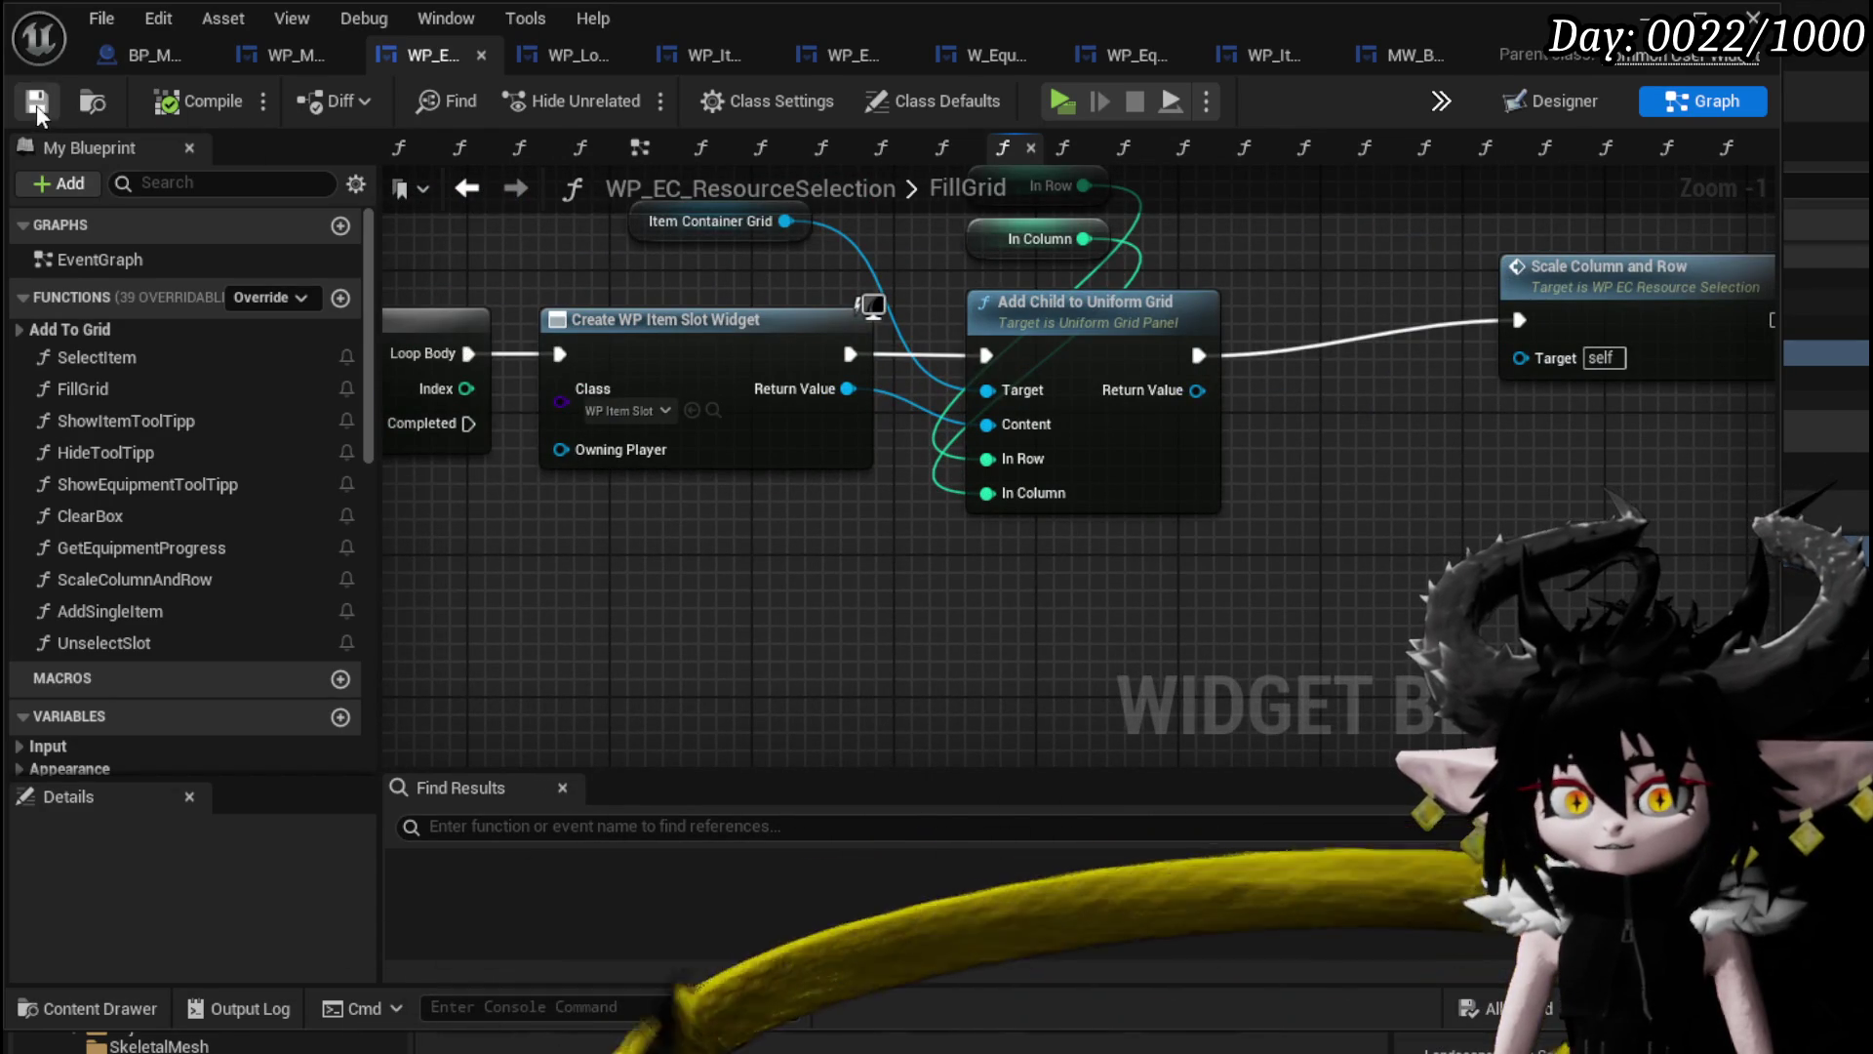
click(466, 189)
scroll(821, 365, down, 6)
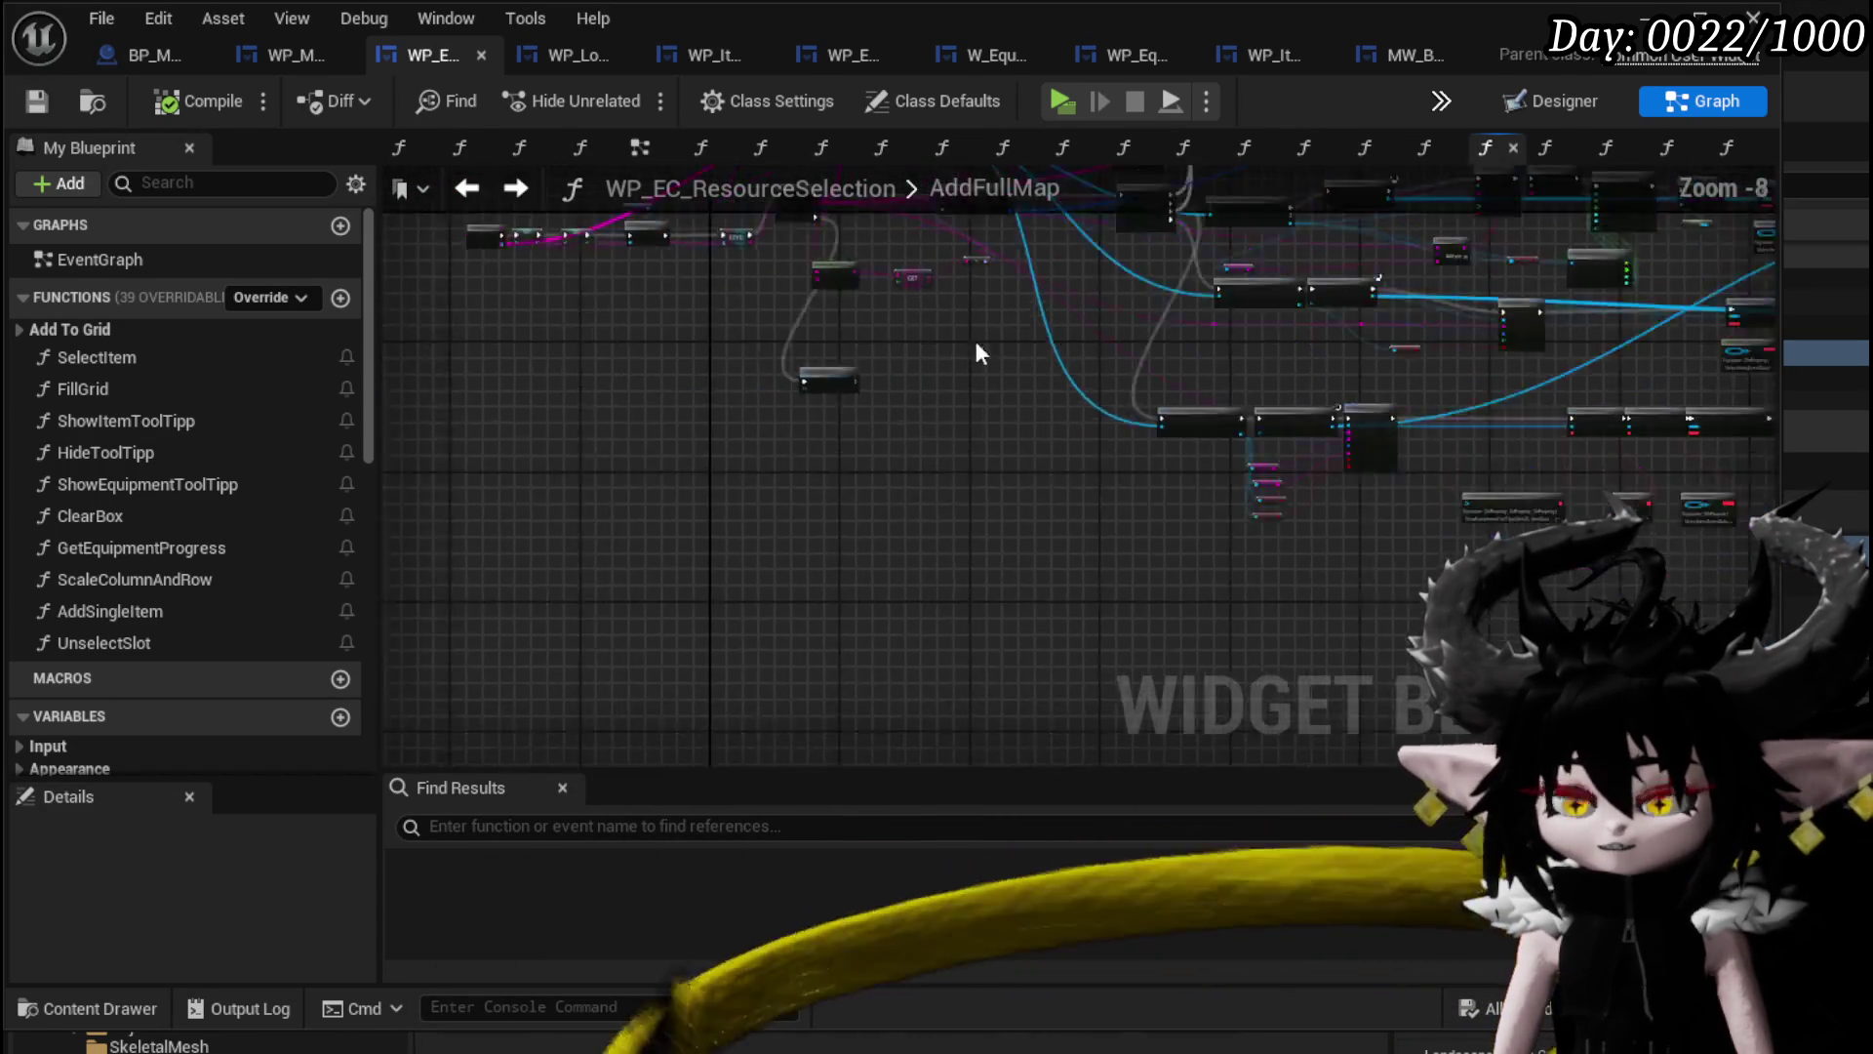
scroll(1115, 332, up, 3)
Select and inspect the Bind Event and Create Event nodes in AddFullMap.
mouse_move(629, 234)
mouse_down()
mouse_move(1132, 517)
mouse_move(1425, 512)
mouse_up()
drag(1283, 336, 1041, 233)
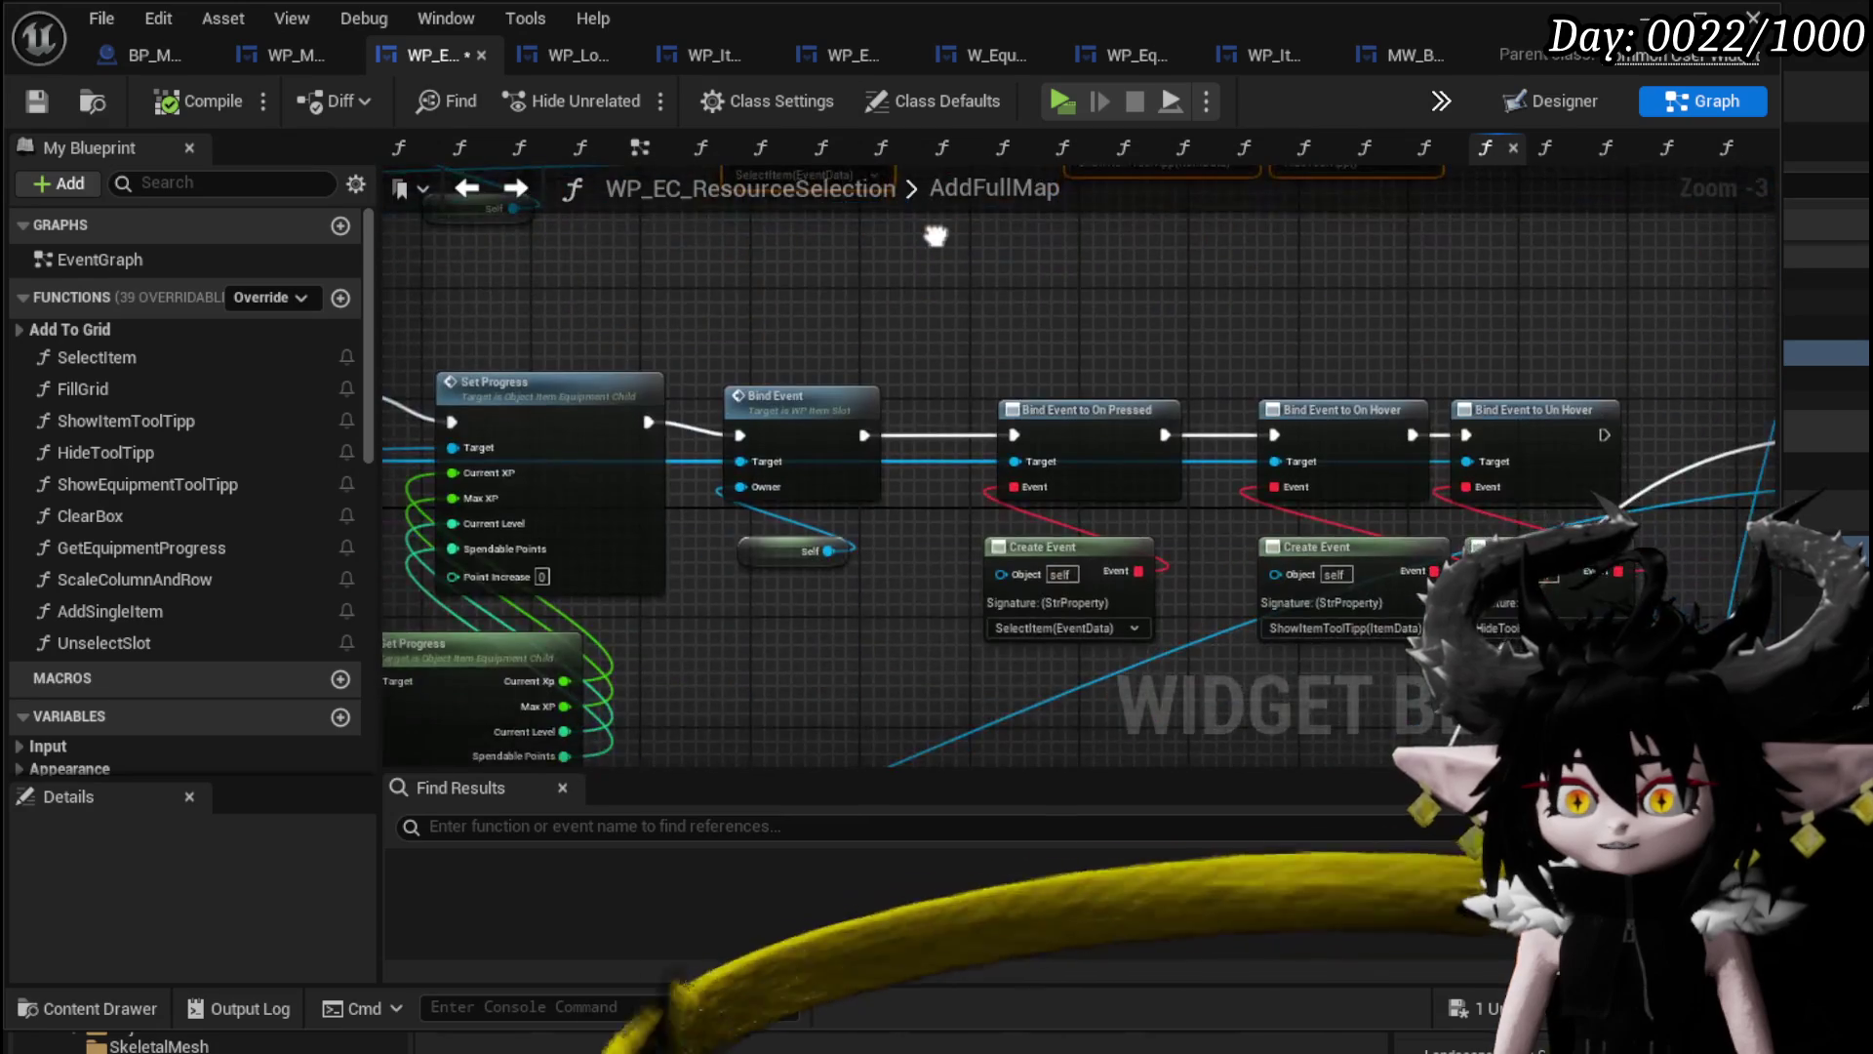
mouse_move(723, 292)
mouse_down()
mouse_move(662, 501)
mouse_move(712, 564)
mouse_move(680, 390)
mouse_up()
drag(934, 417, 951, 285)
drag(1008, 552, 973, 419)
mouse_move(894, 662)
mouse_down()
mouse_move(858, 636)
mouse_move(920, 306)
mouse_move(1287, 420)
mouse_move(1515, 289)
mouse_move(1413, 510)
mouse_move(917, 517)
mouse_up()
click(782, 586)
scroll(1057, 502, down, 3)
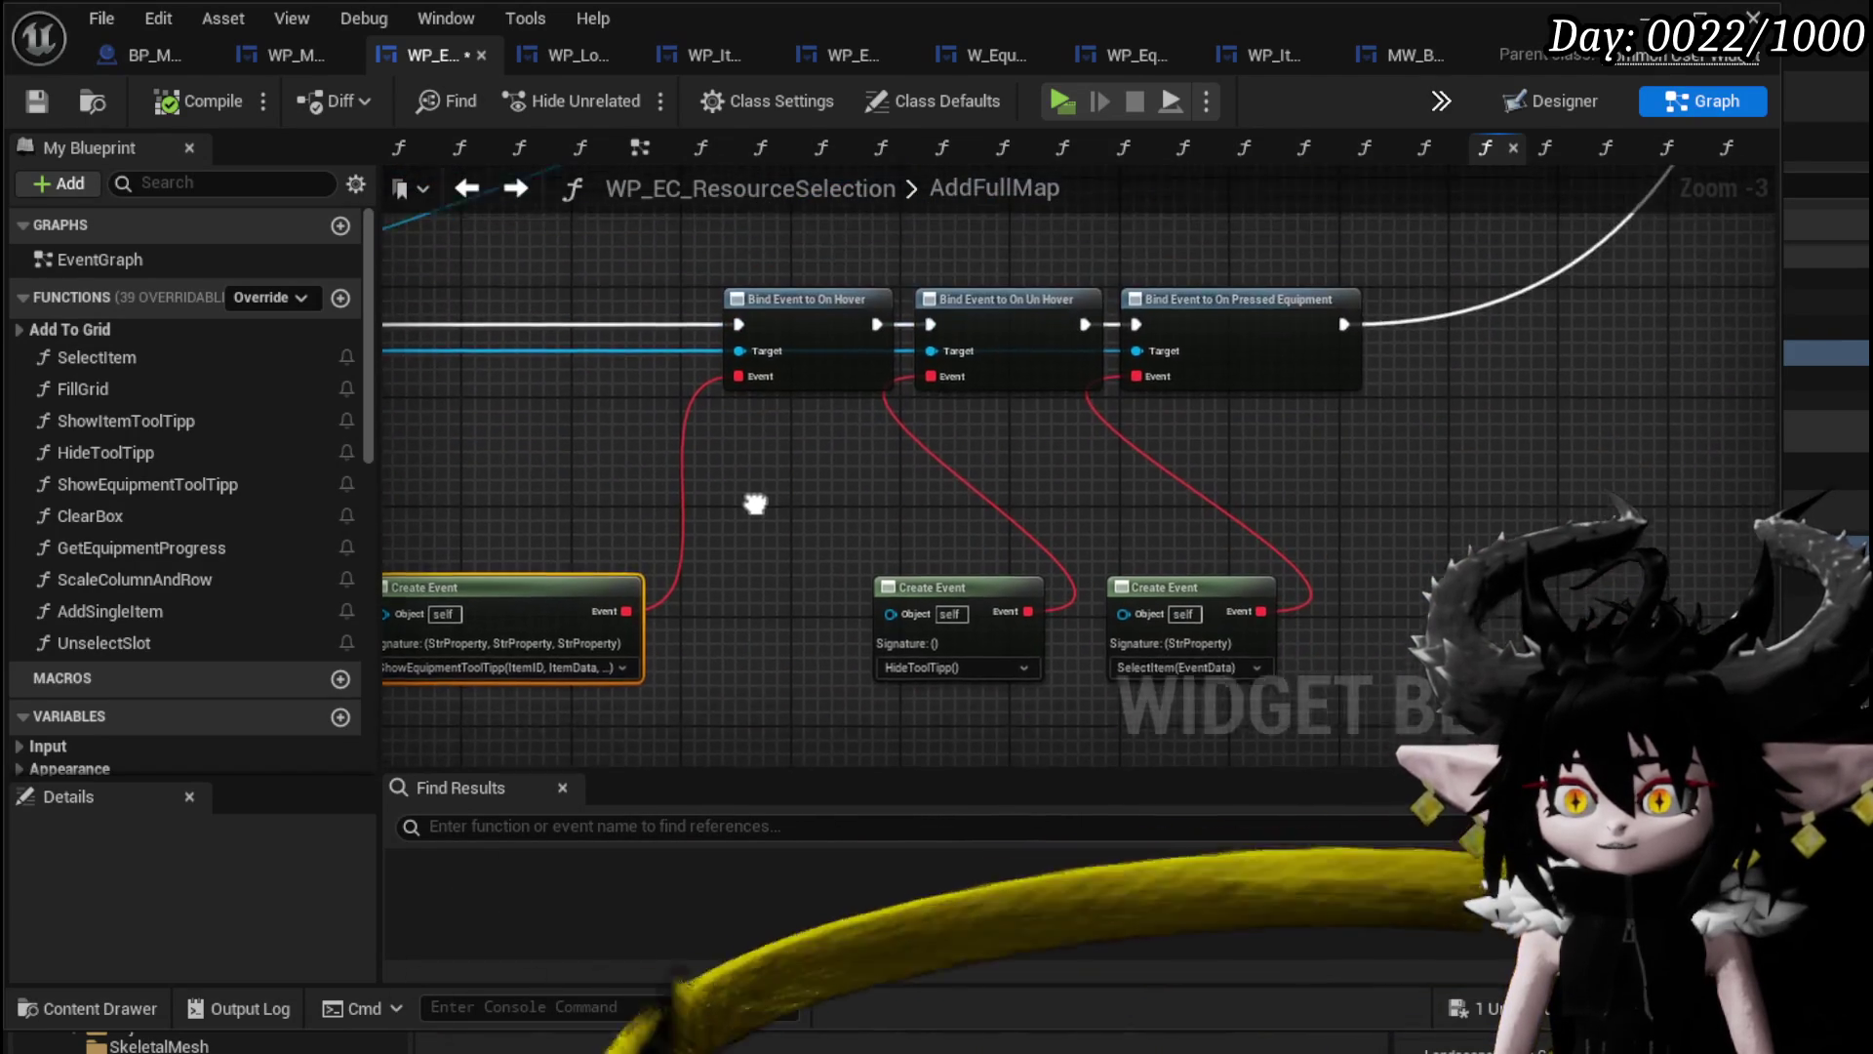
mouse_move(952, 479)
mouse_down()
mouse_move(858, 481)
mouse_move(1121, 508)
mouse_up()
scroll(858, 483, up, 3)
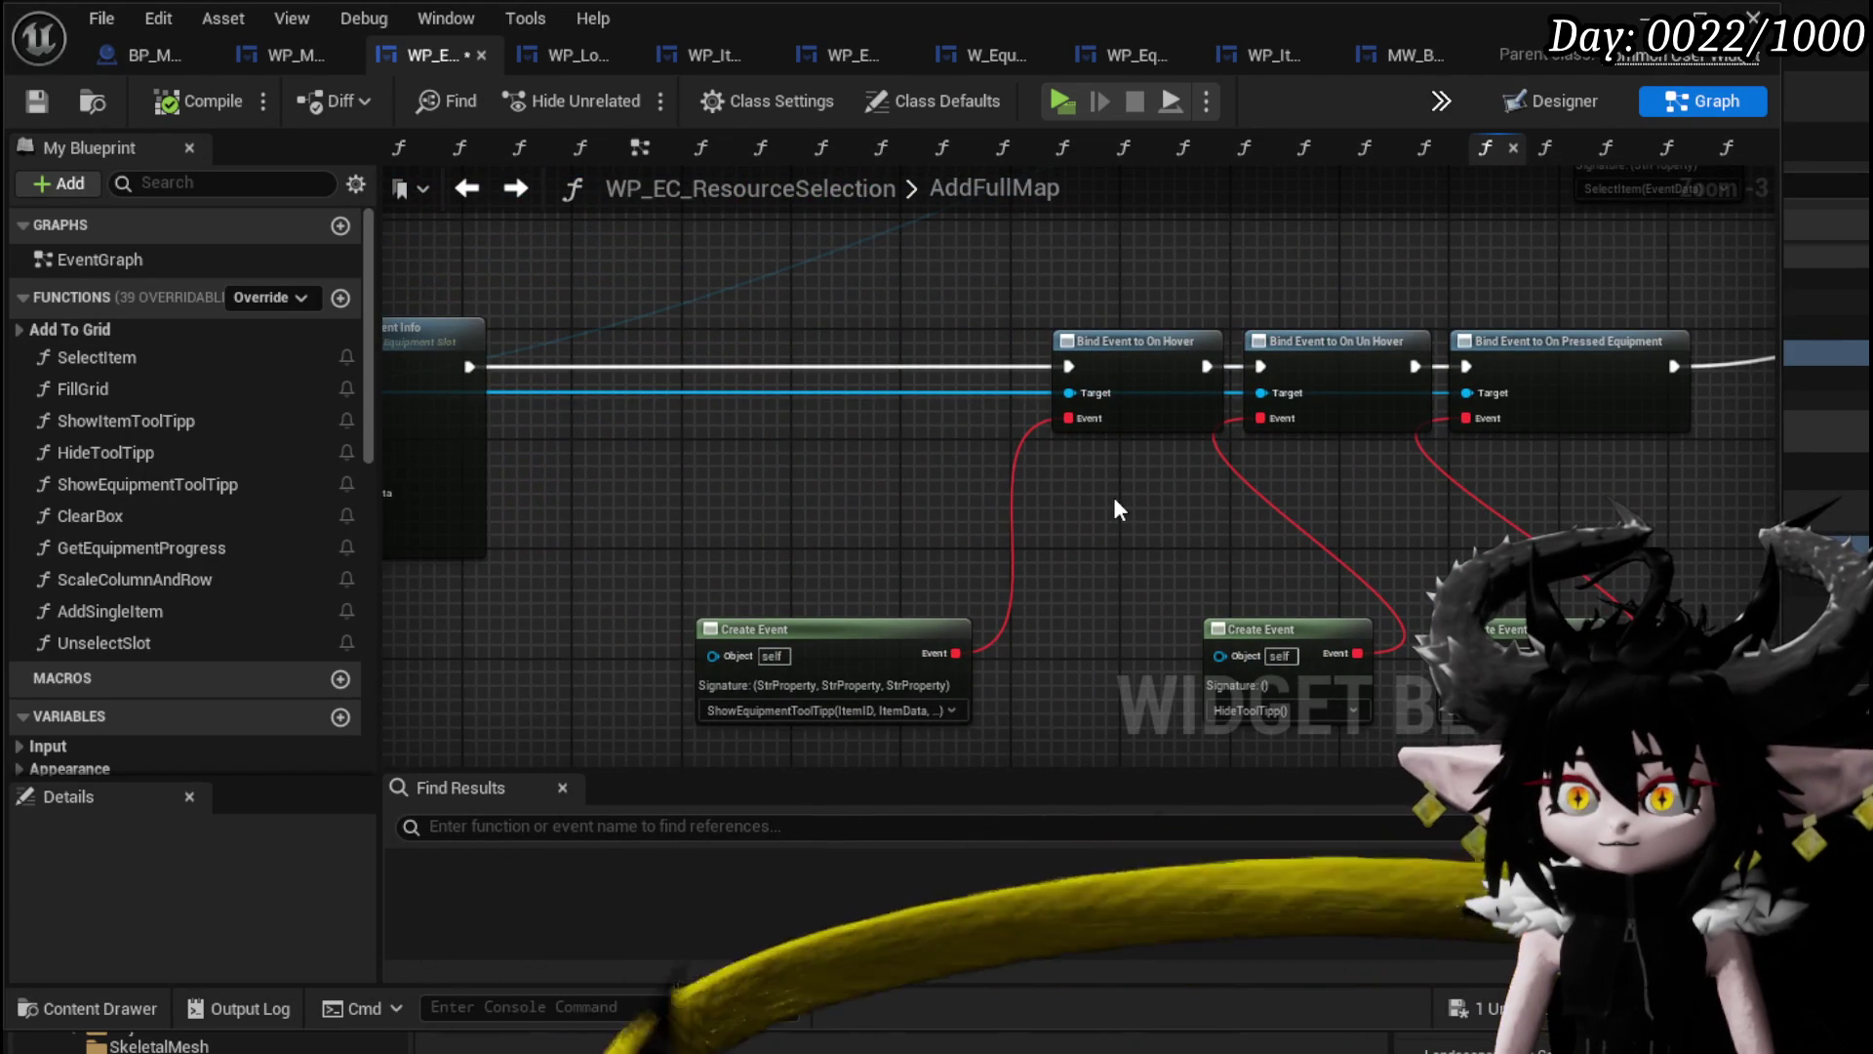
mouse_move(1074, 390)
mouse_down()
mouse_move(884, 508)
mouse_move(709, 482)
mouse_move(634, 585)
mouse_move(687, 552)
mouse_move(634, 564)
mouse_move(1398, 313)
mouse_up()
scroll(884, 507, down, 2)
scroll(884, 508, up, 2)
mouse_move(809, 379)
mouse_down()
mouse_move(781, 400)
mouse_move(955, 300)
mouse_move(860, 400)
mouse_up()
right_click(949, 299)
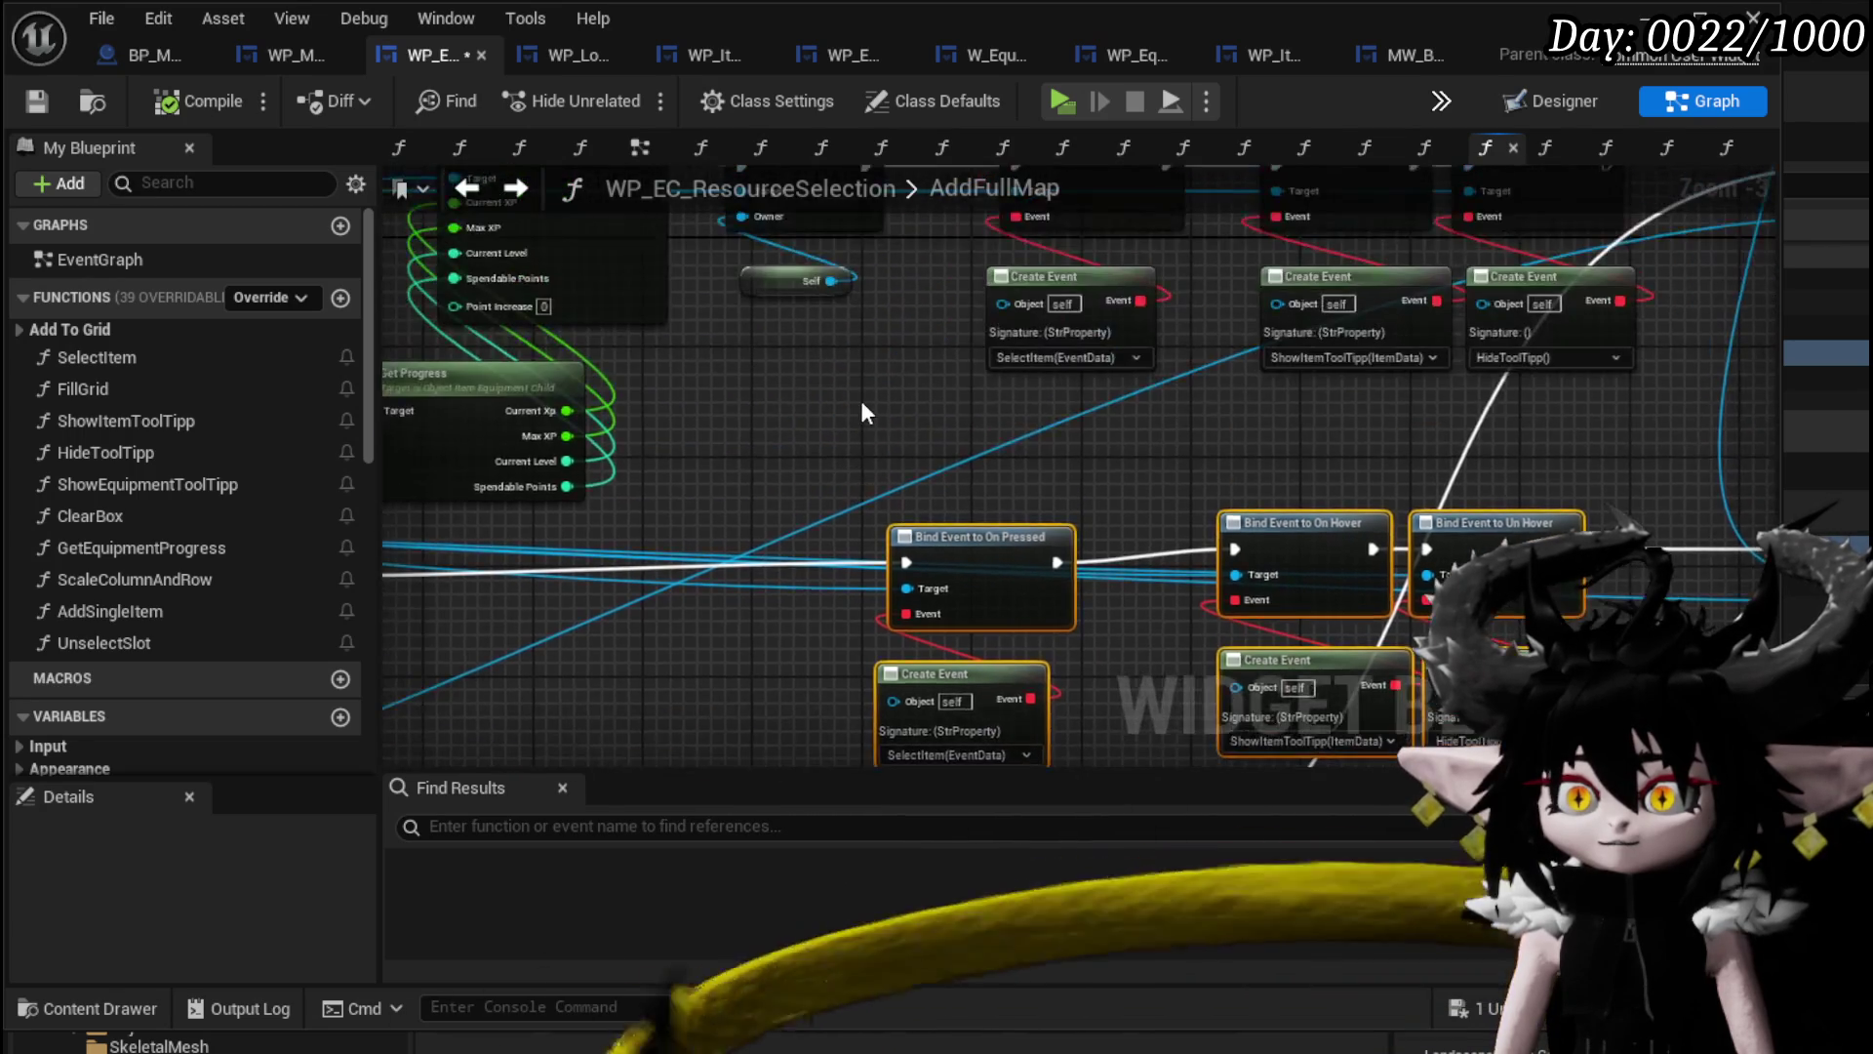
scroll(861, 400, down, 3)
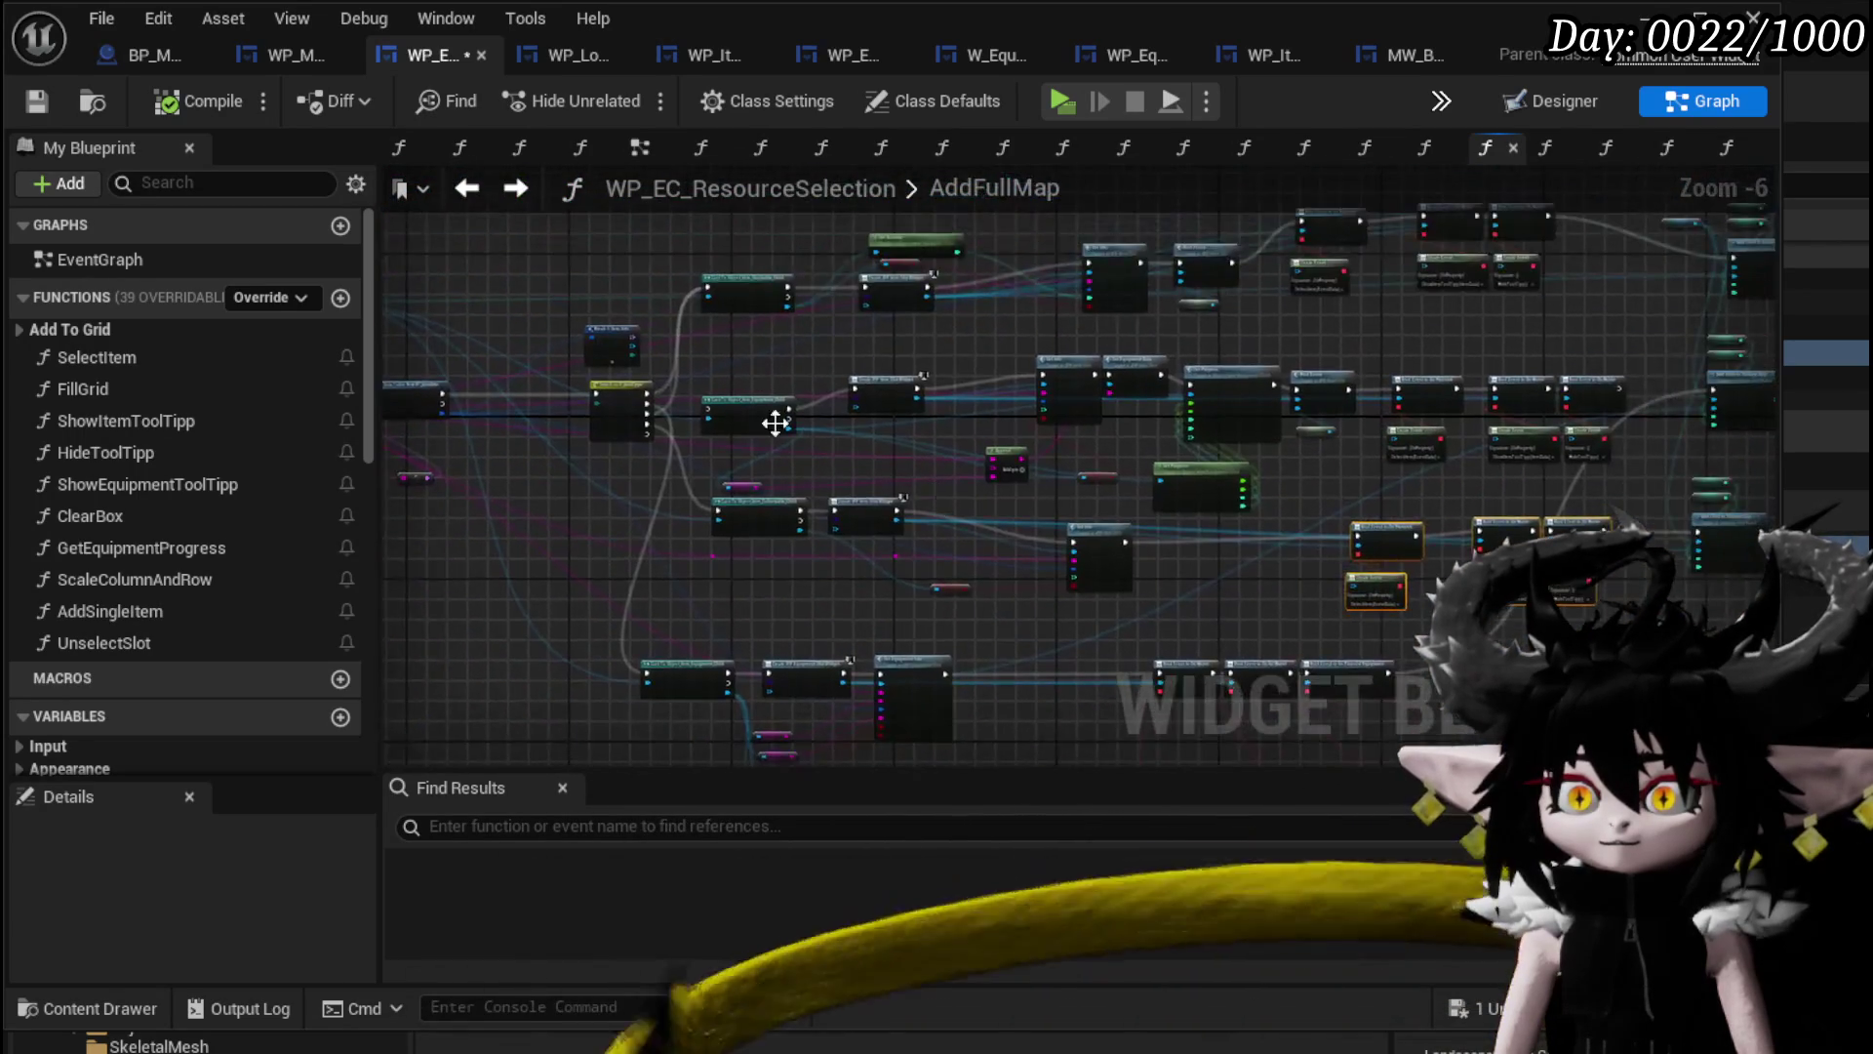
scroll(704, 310, up, 4)
Delete the Cast To, Equipment Data, Append, Item Data and Set/Get Progress nodes.
key(Delete)
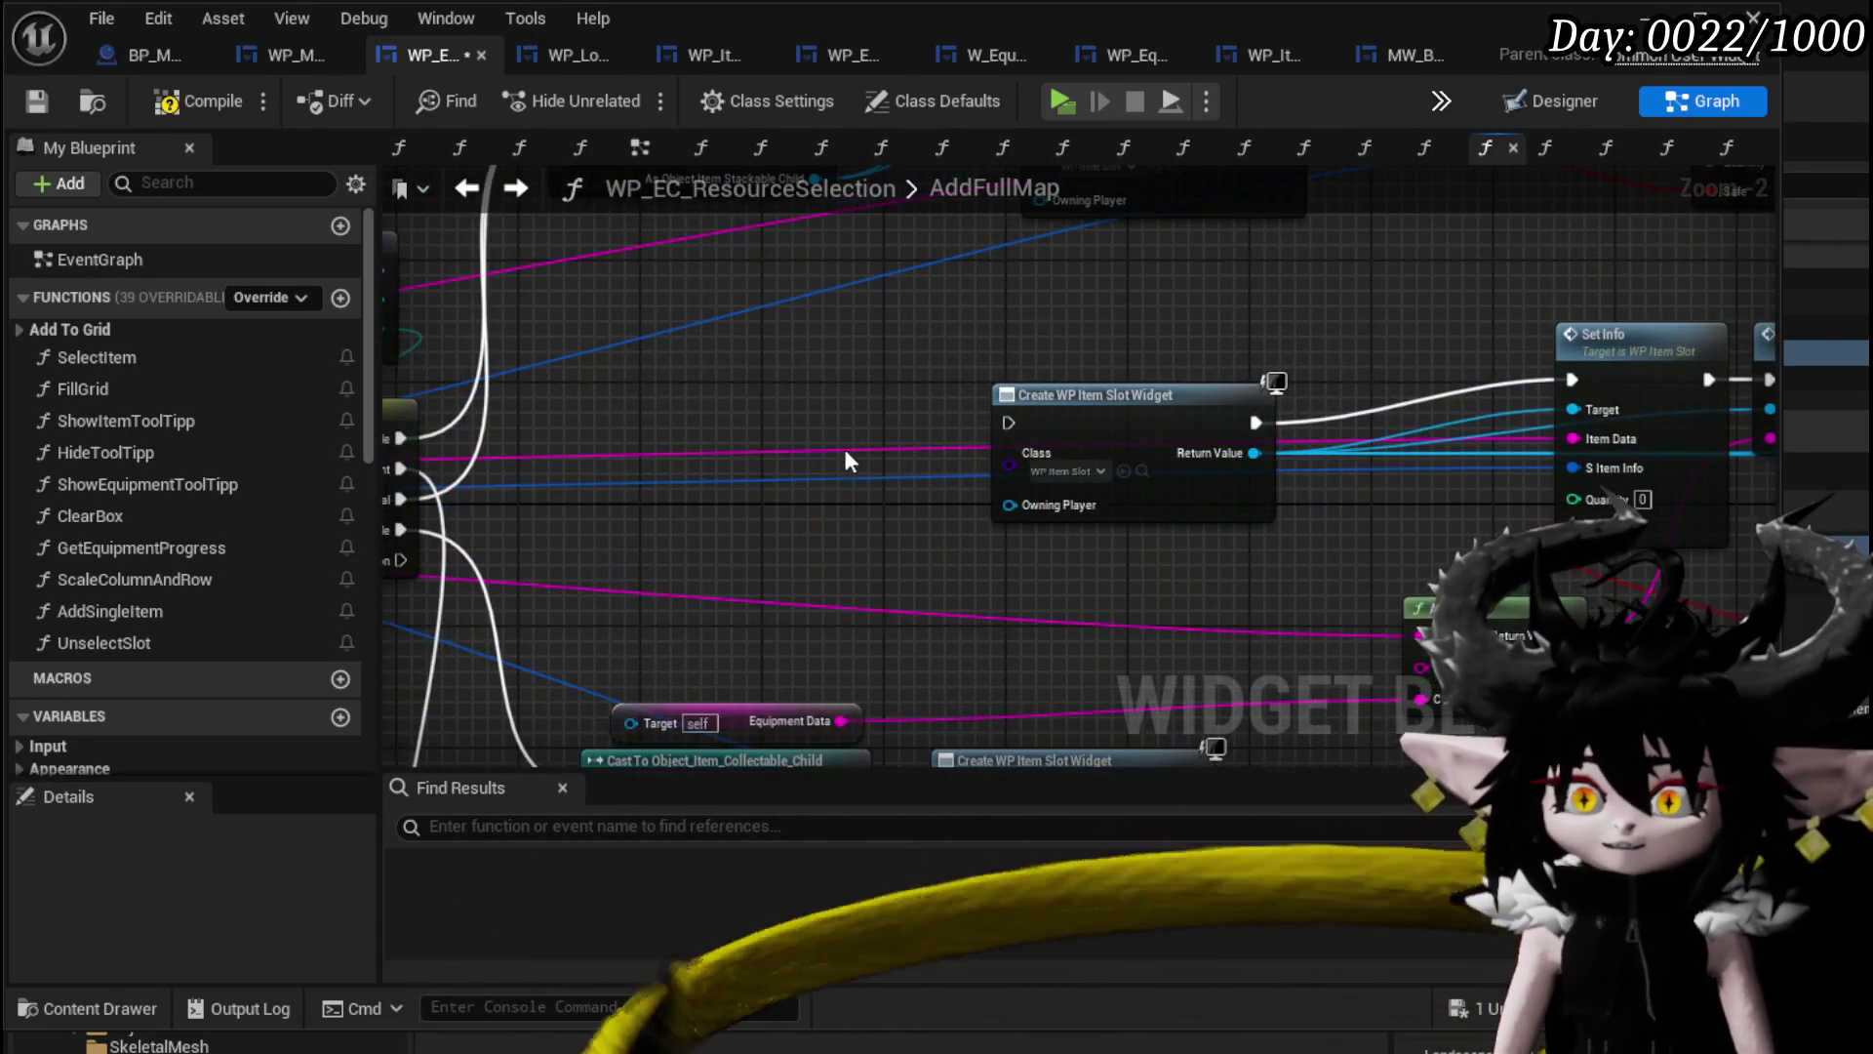
drag(846, 453, 839, 283)
mouse_move(683, 544)
mouse_down()
mouse_move(829, 385)
mouse_move(644, 449)
mouse_move(1184, 498)
mouse_move(509, 505)
mouse_up()
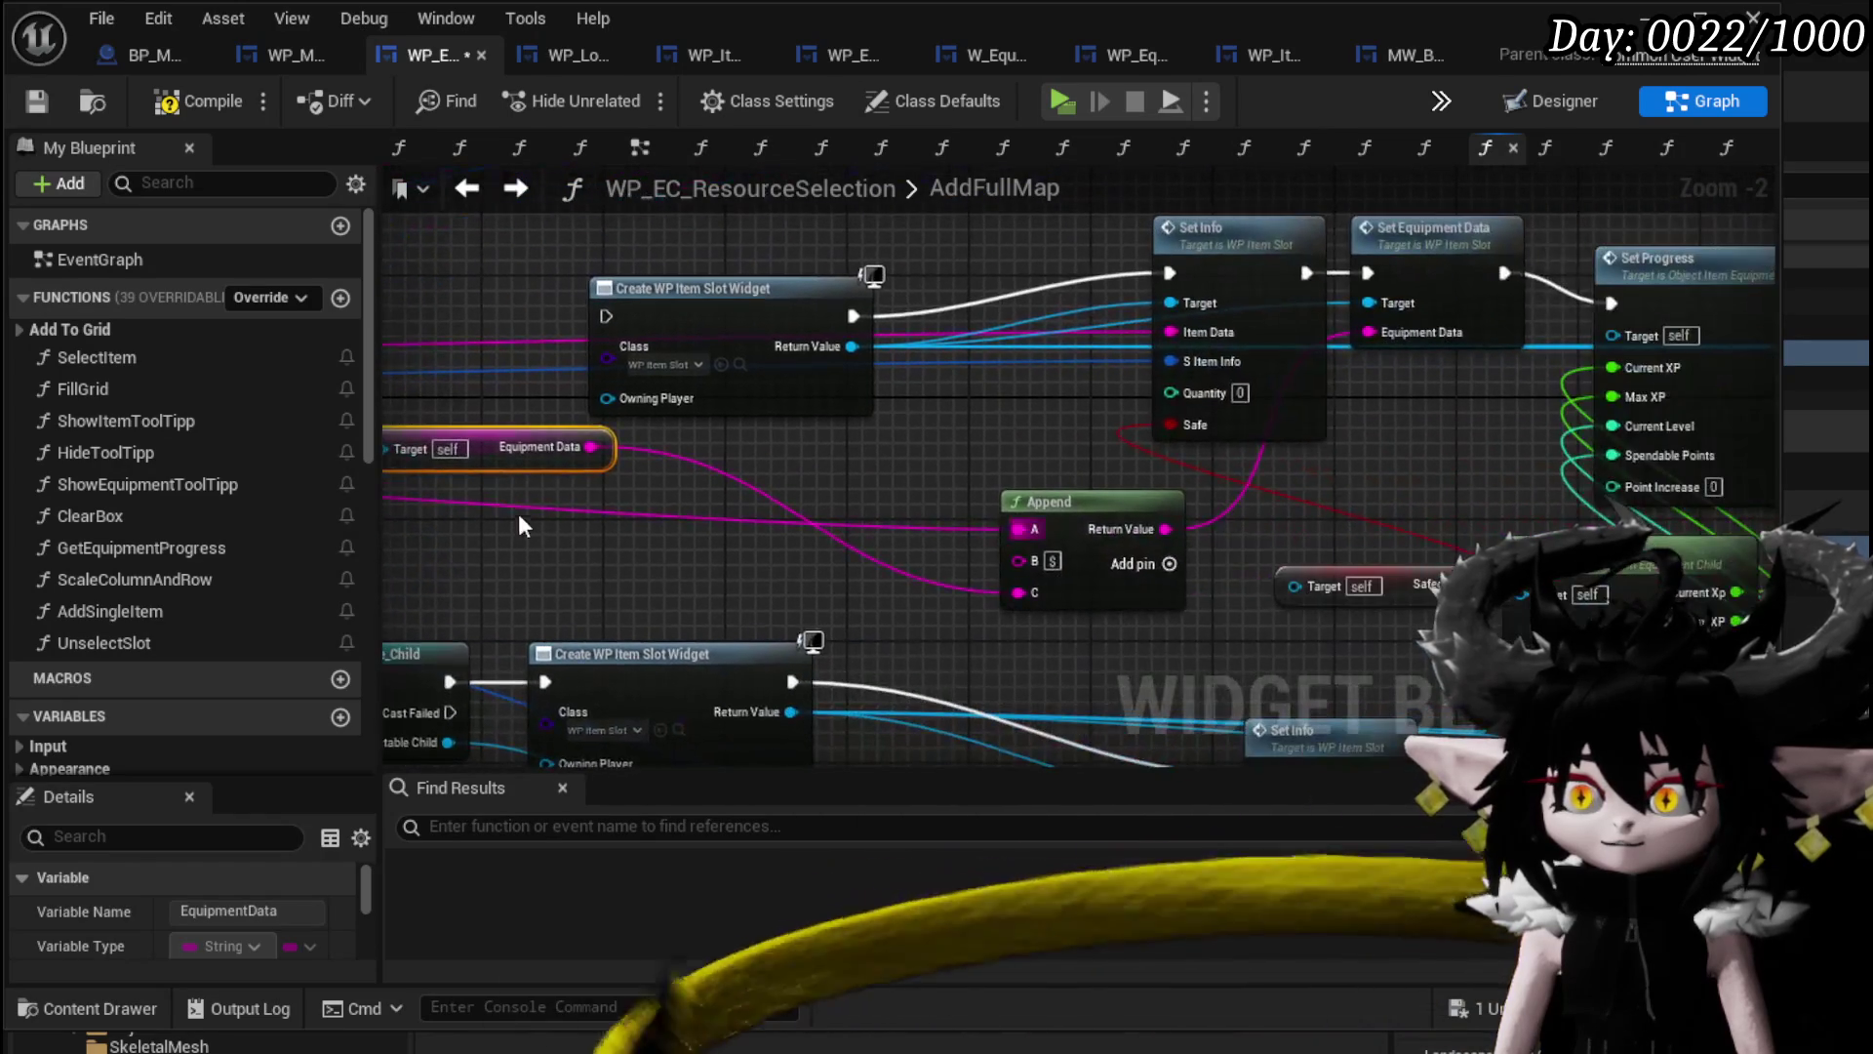
key(Delete)
mouse_move(793, 502)
mouse_down()
mouse_move(736, 513)
mouse_move(852, 412)
mouse_move(607, 495)
mouse_move(767, 494)
mouse_move(753, 506)
mouse_up()
key(Delete)
key(Delete)
key(Delete)
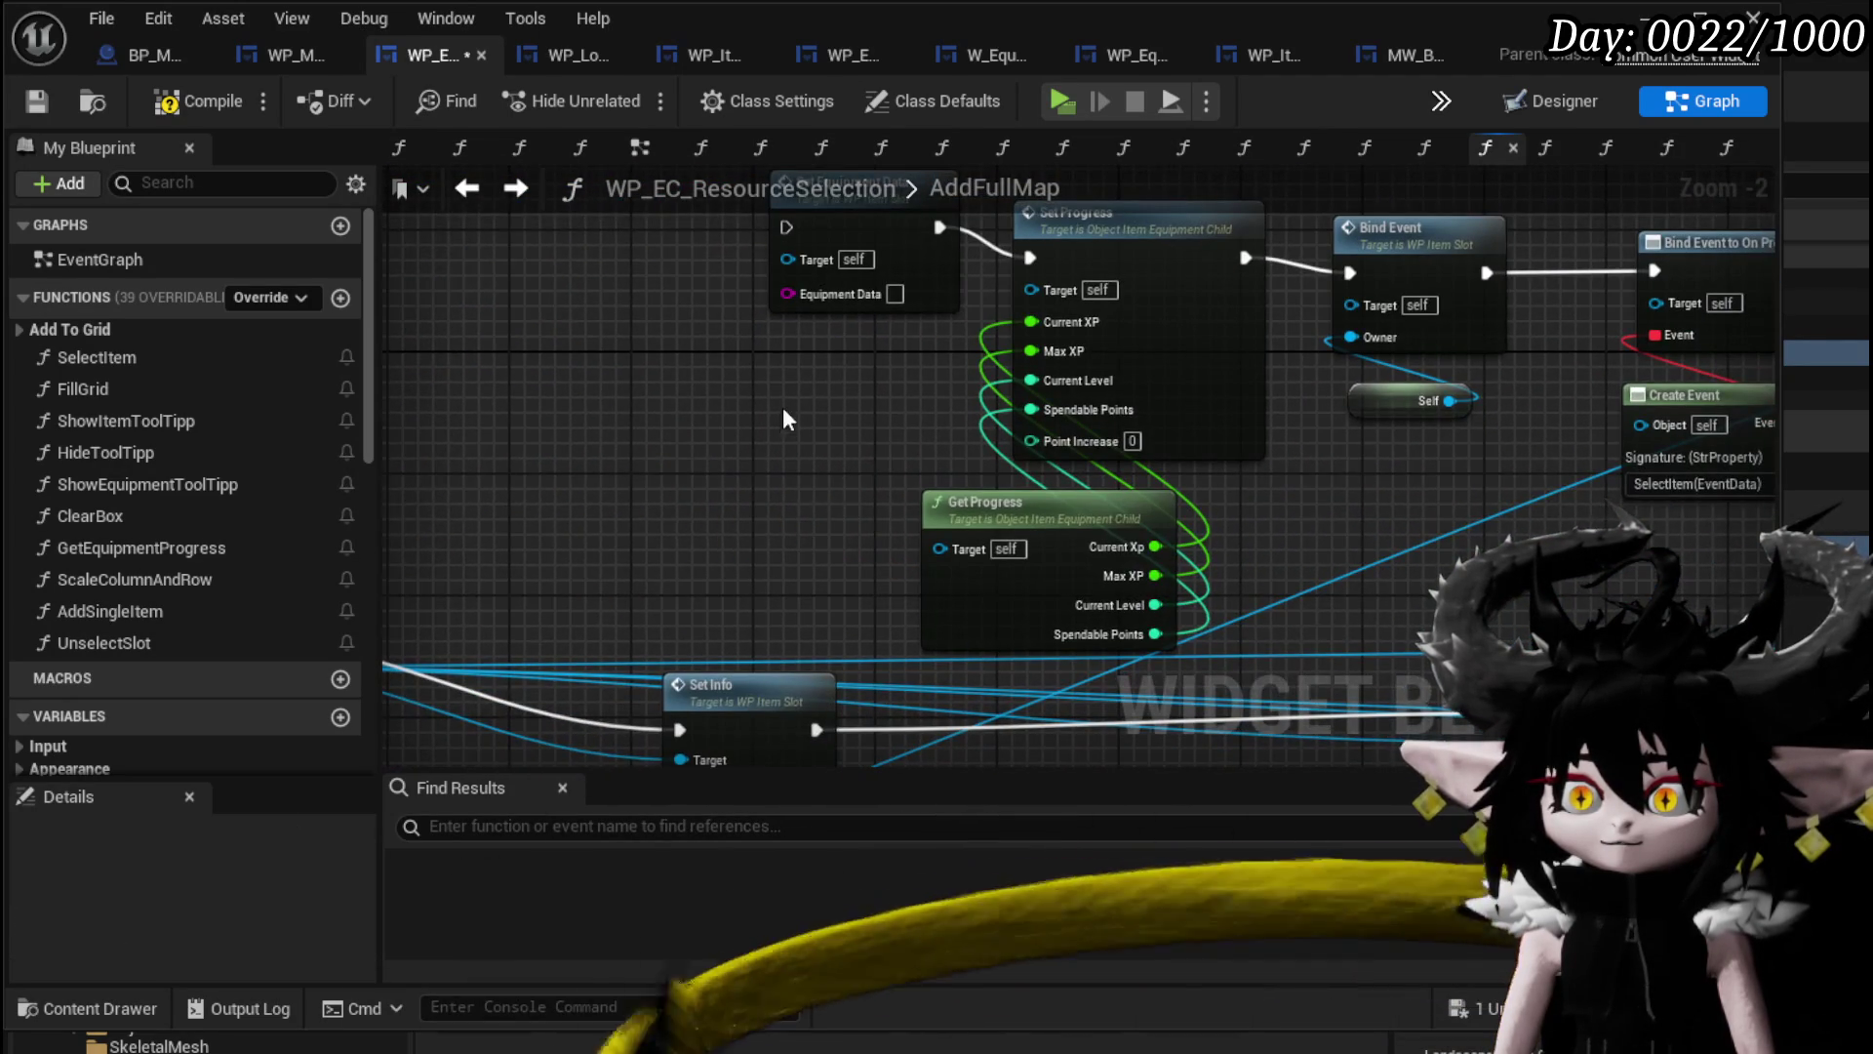
drag(782, 402, 572, 443)
click(849, 262)
key(Delete)
click(765, 551)
key(Delete)
mouse_move(969, 478)
mouse_down()
mouse_move(535, 479)
mouse_move(900, 371)
mouse_move(634, 347)
mouse_up()
key(Delete)
drag(542, 285, 1052, 430)
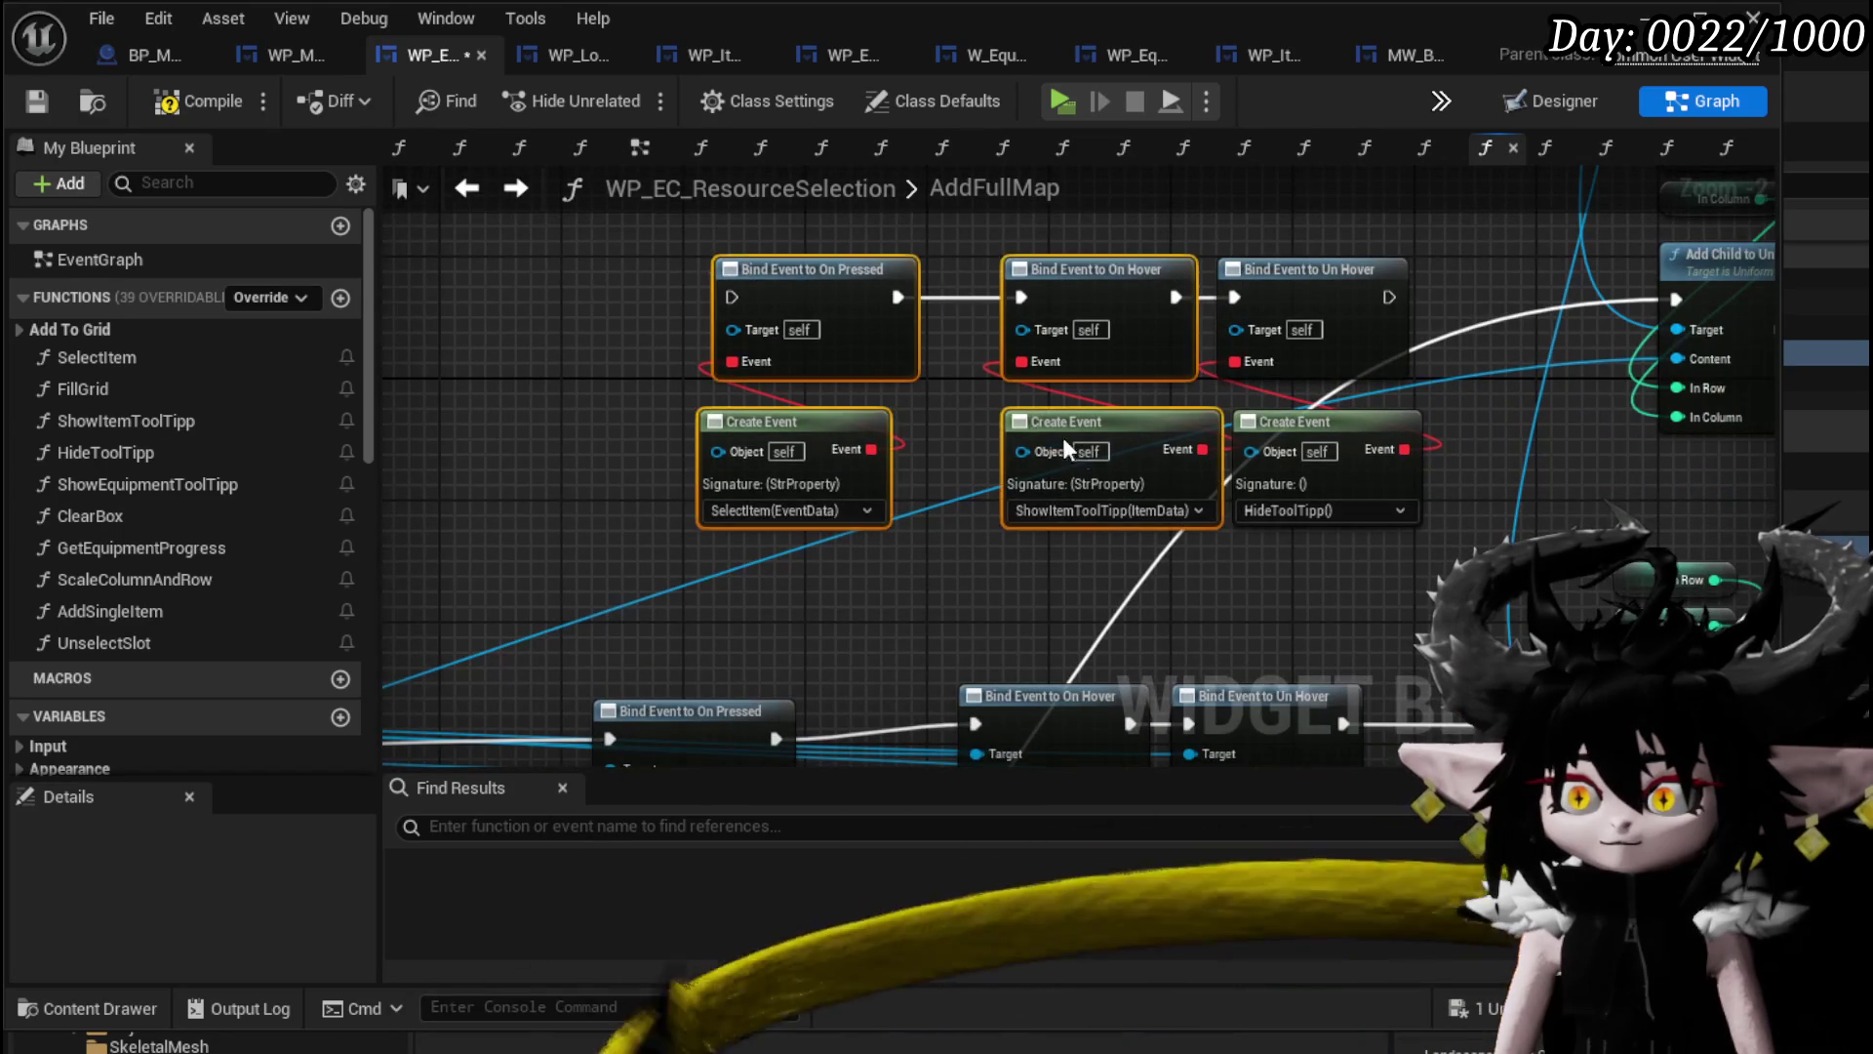
key(Delete)
key(Delete)
Undo to restore the Bind Event nodes and select all three binds with their Create Events.
scroll(1103, 285, down, 1)
drag(1279, 606, 1278, 195)
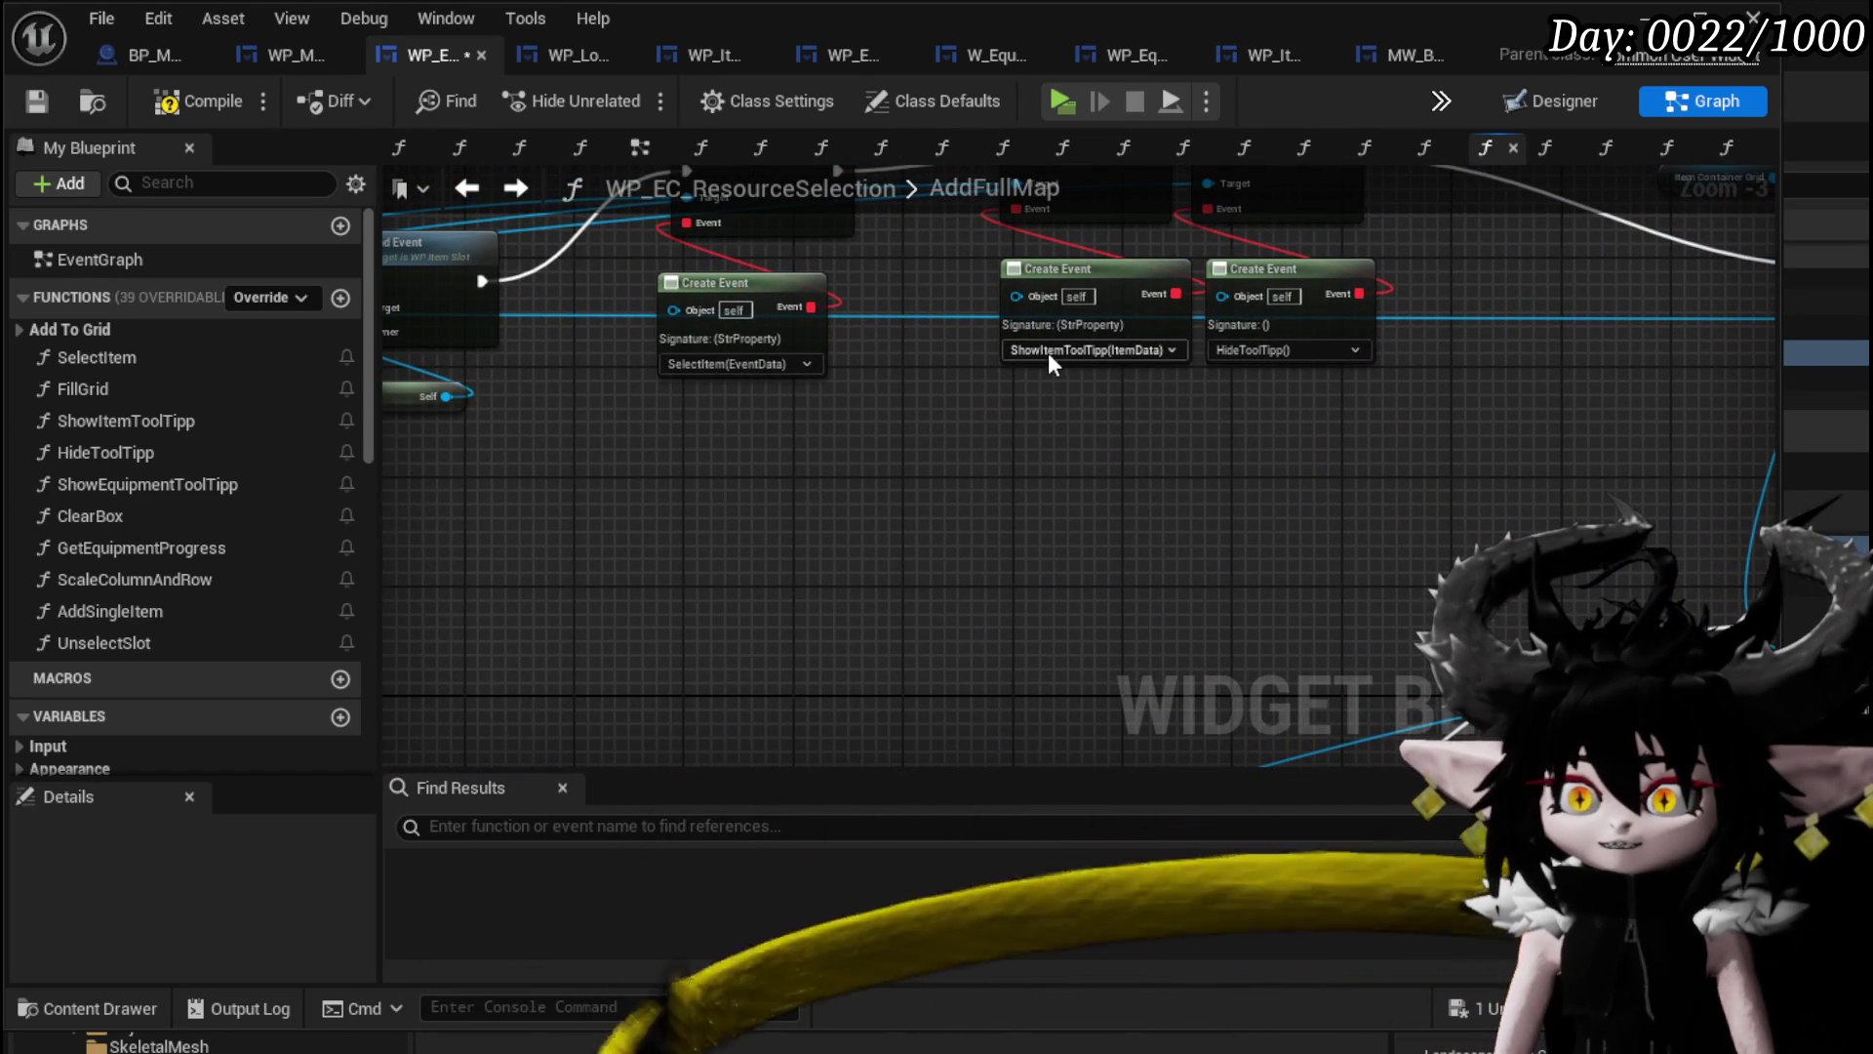
key(ctrl+z)
key(ctrl+z)
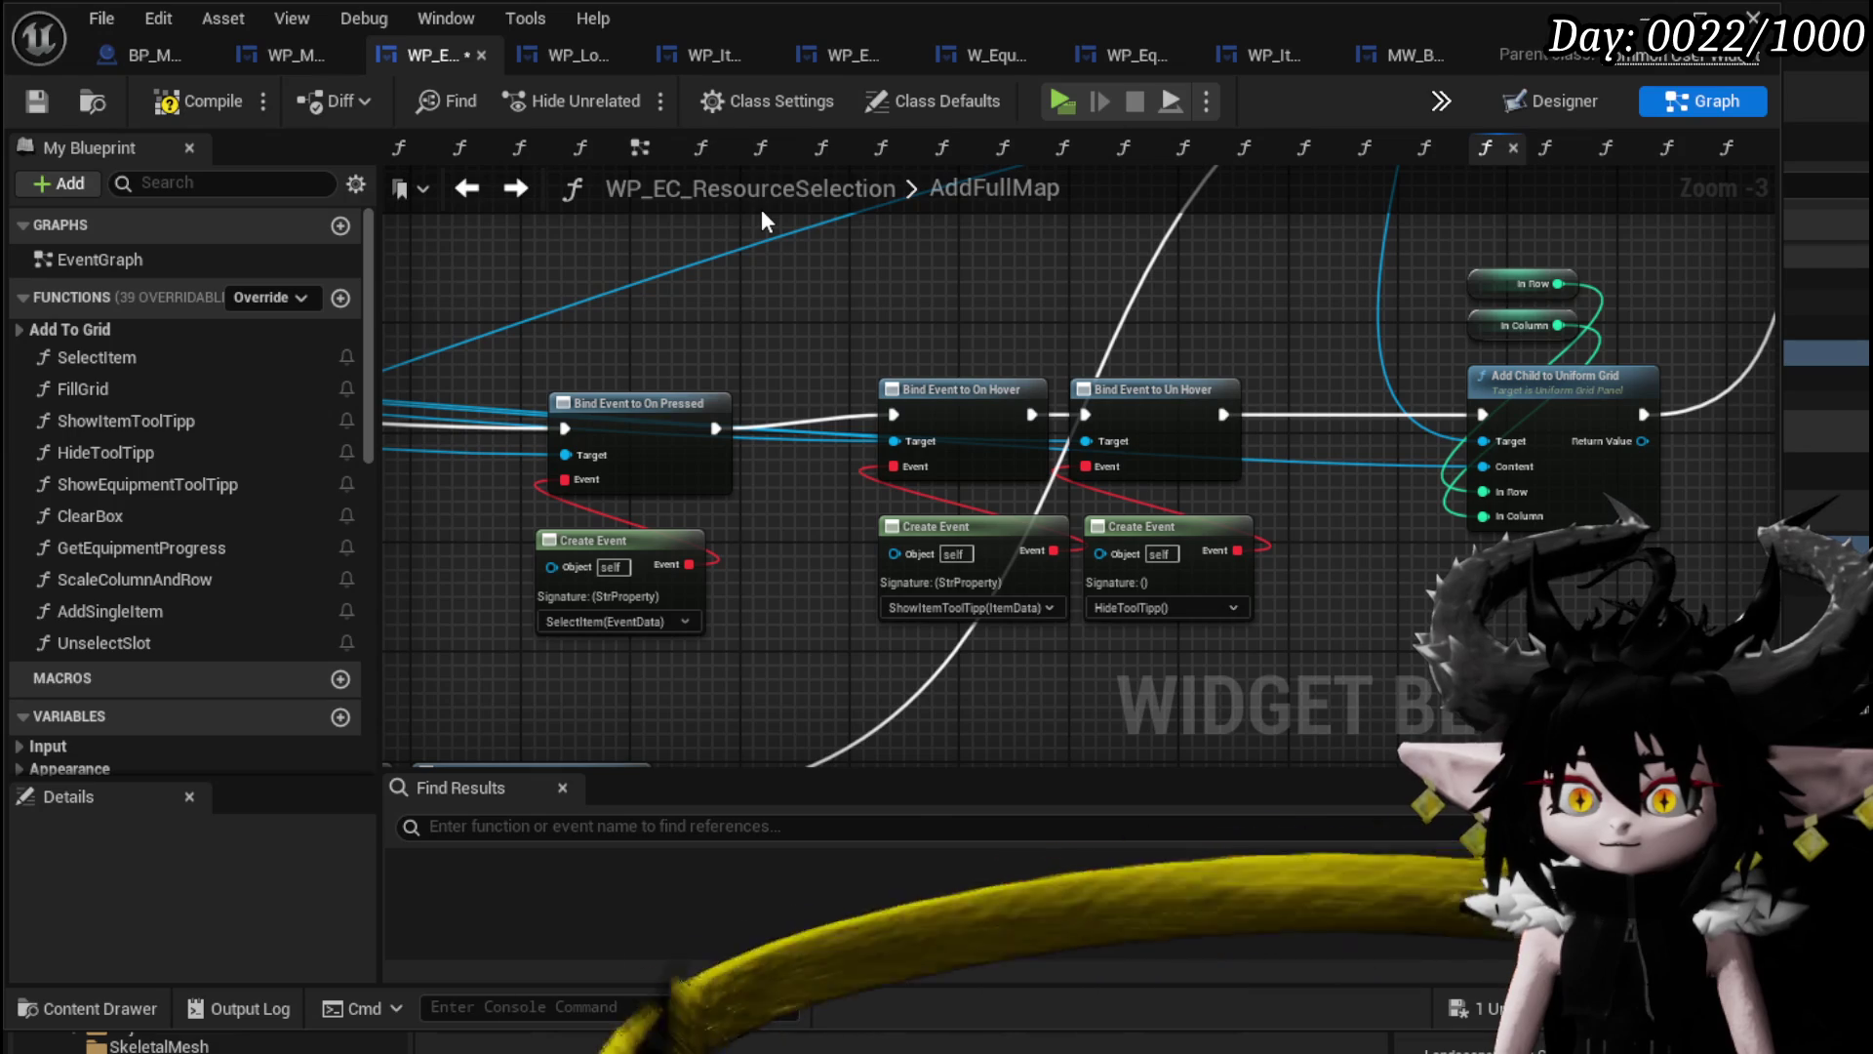
mouse_move(618, 687)
mouse_down()
mouse_move(1112, 361)
mouse_move(1175, 388)
mouse_up()
right_click(1174, 390)
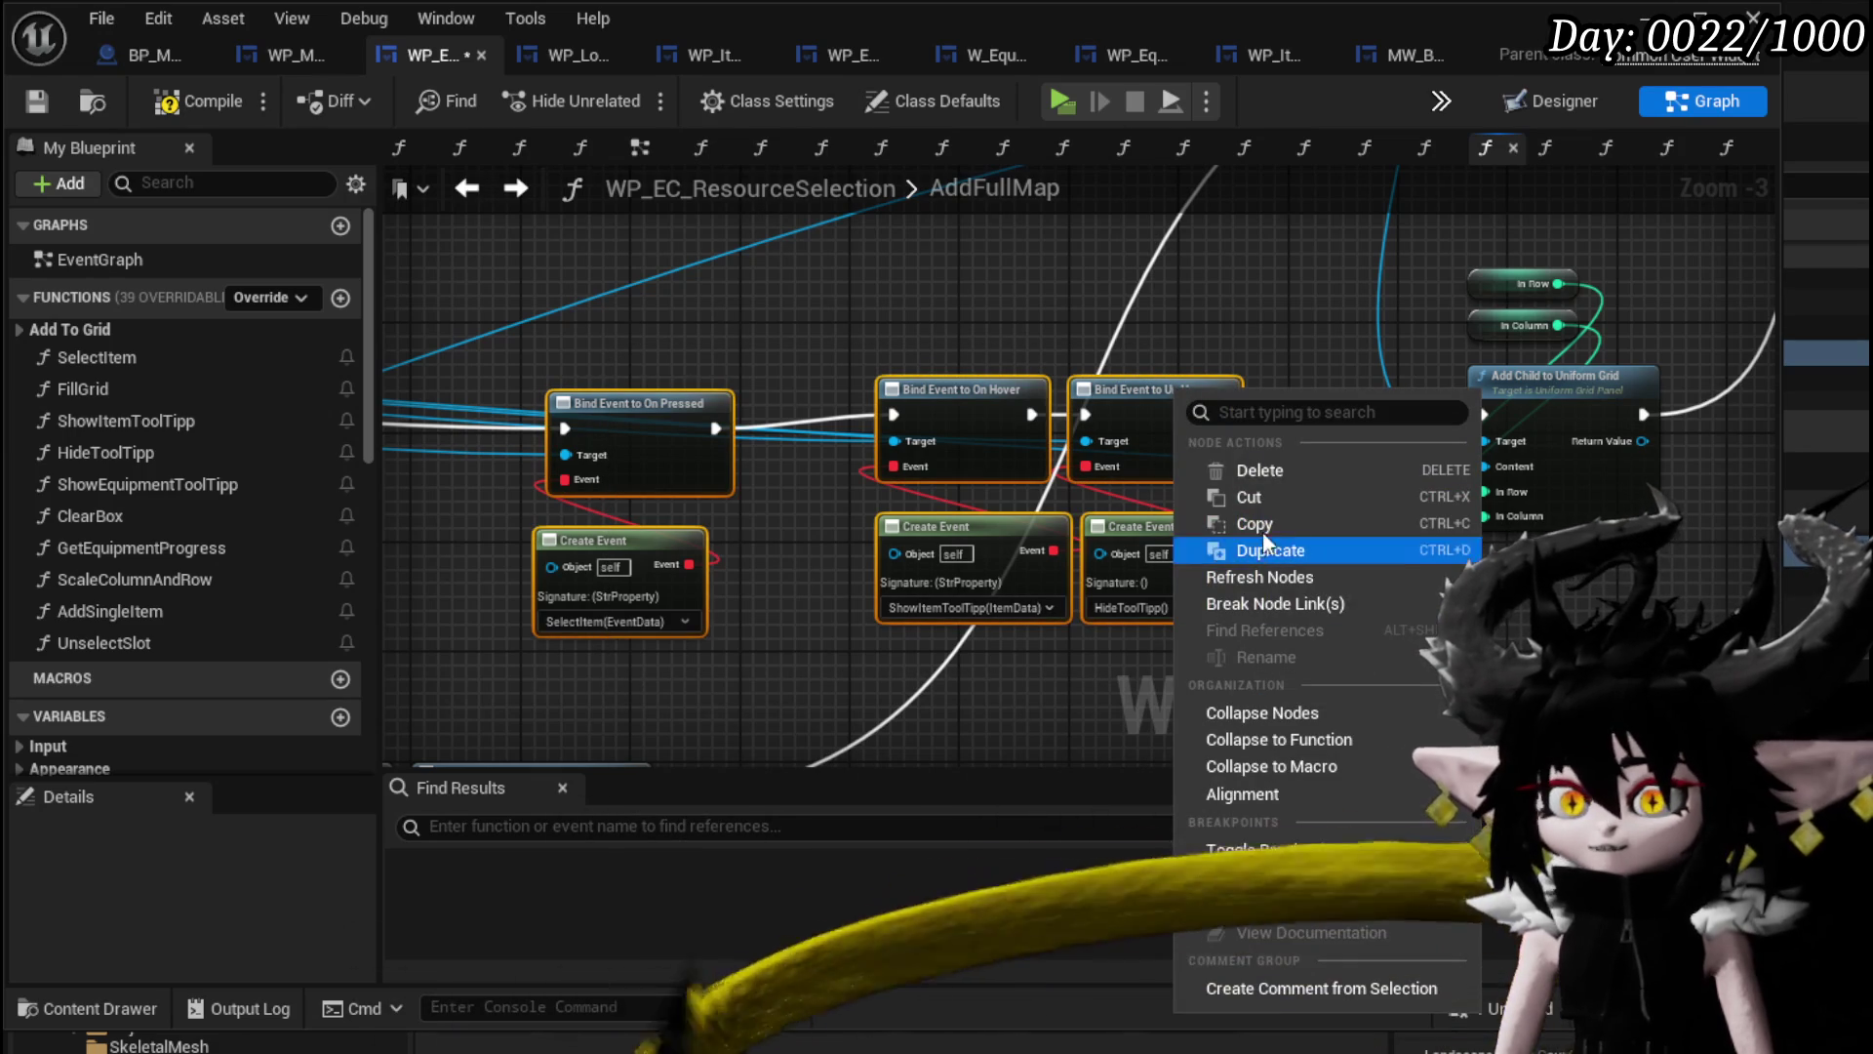
Collapse the selected binds into a function named BindItemSlot and open its graph.
click(1268, 740)
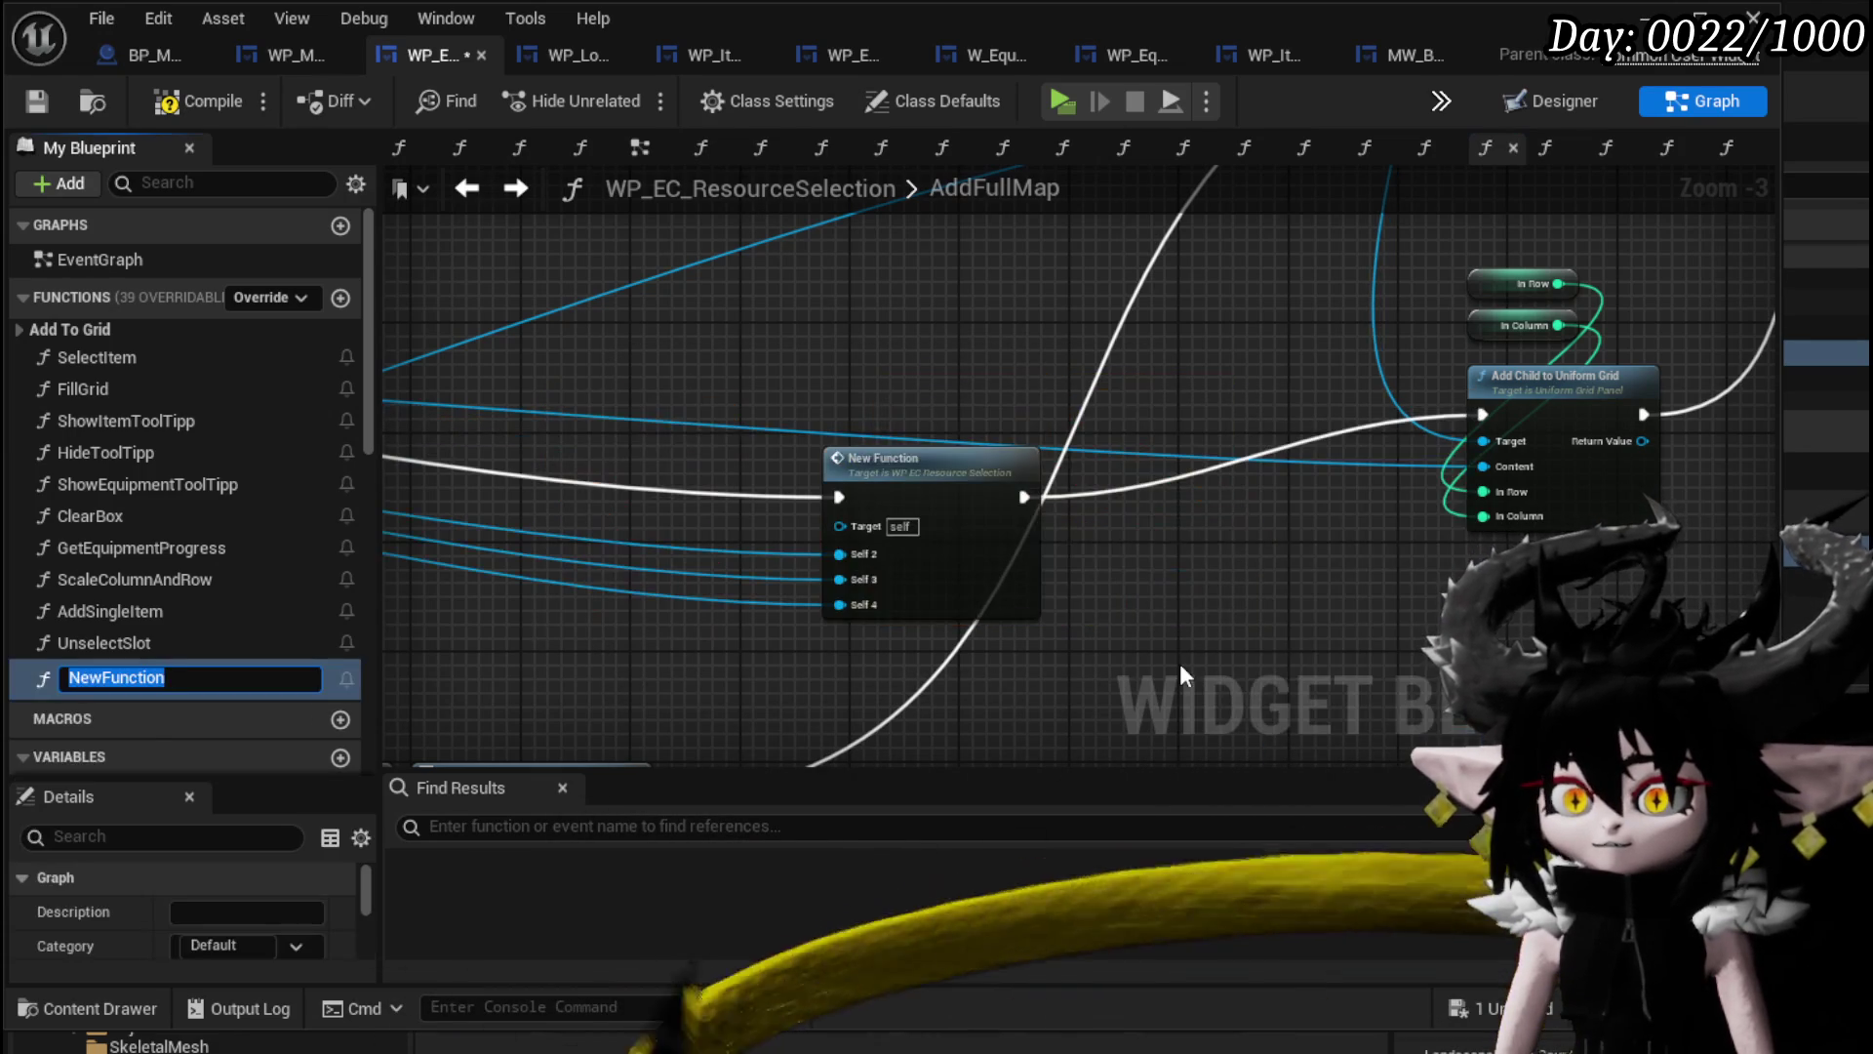
text(BindI)
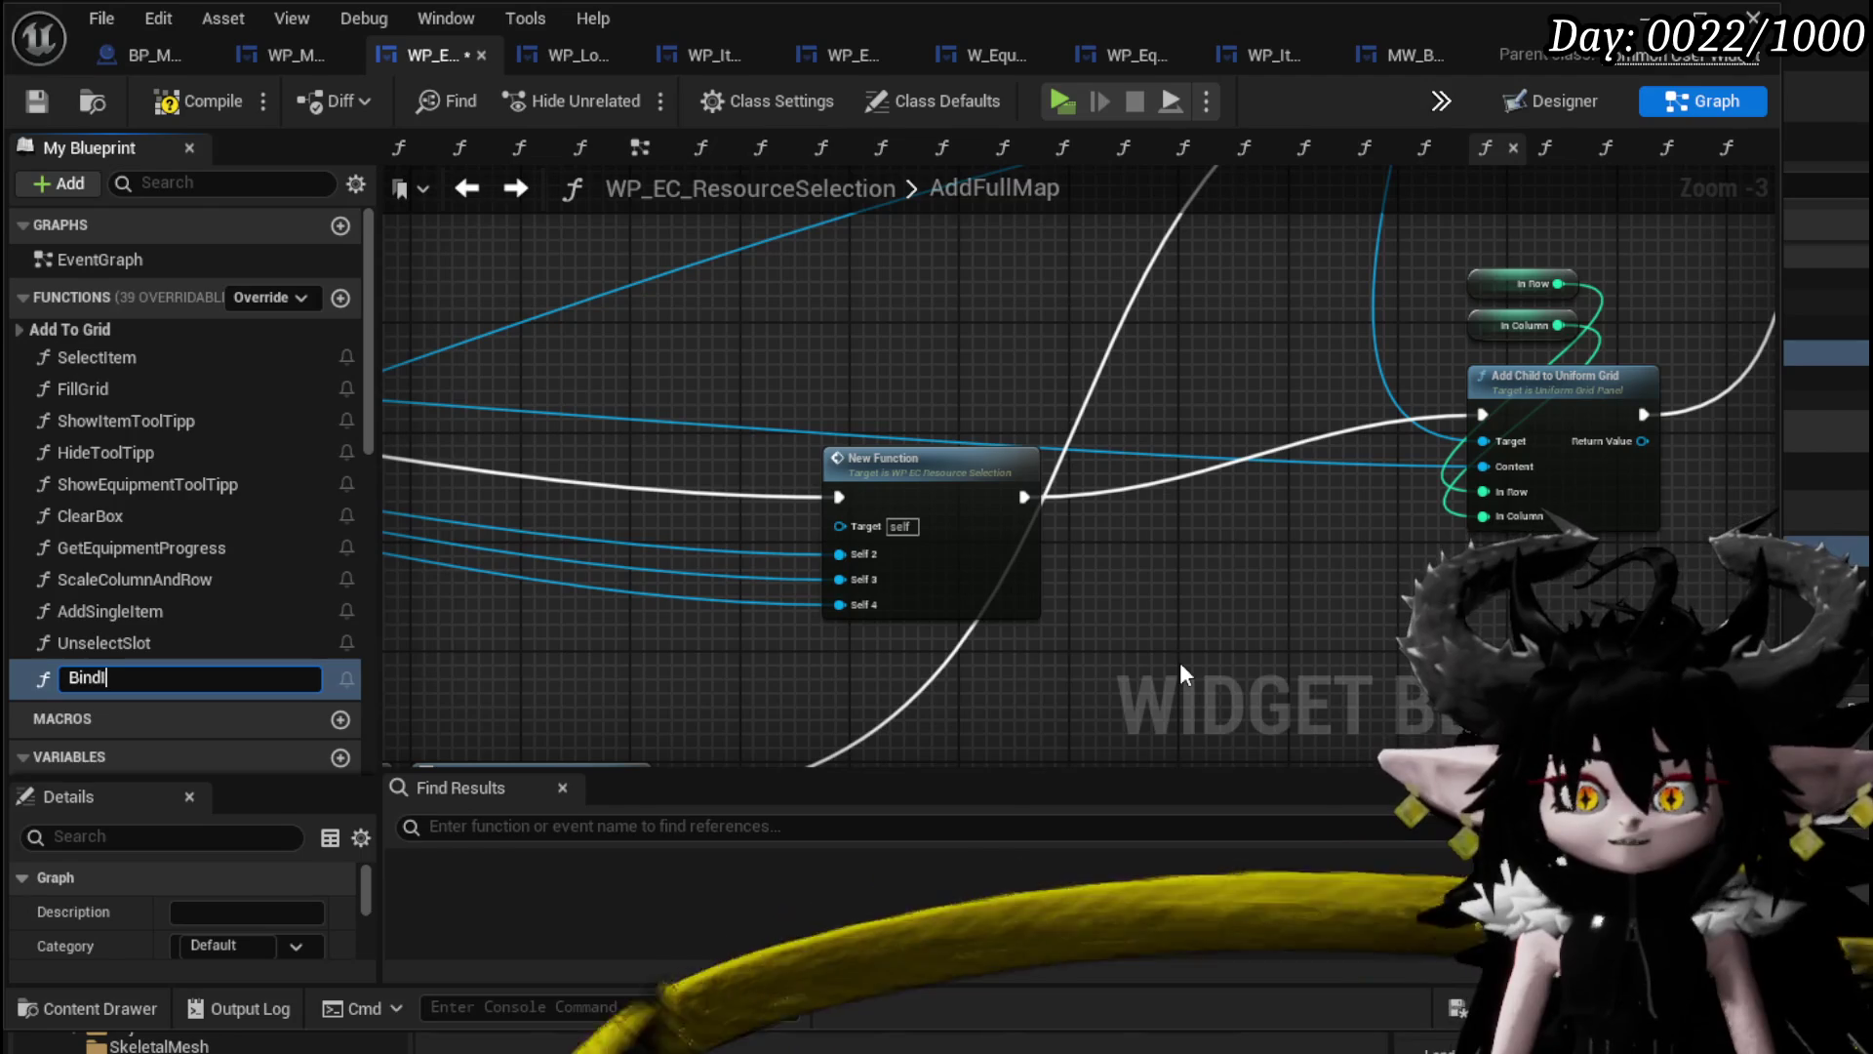
text(temSlot)
key(Return)
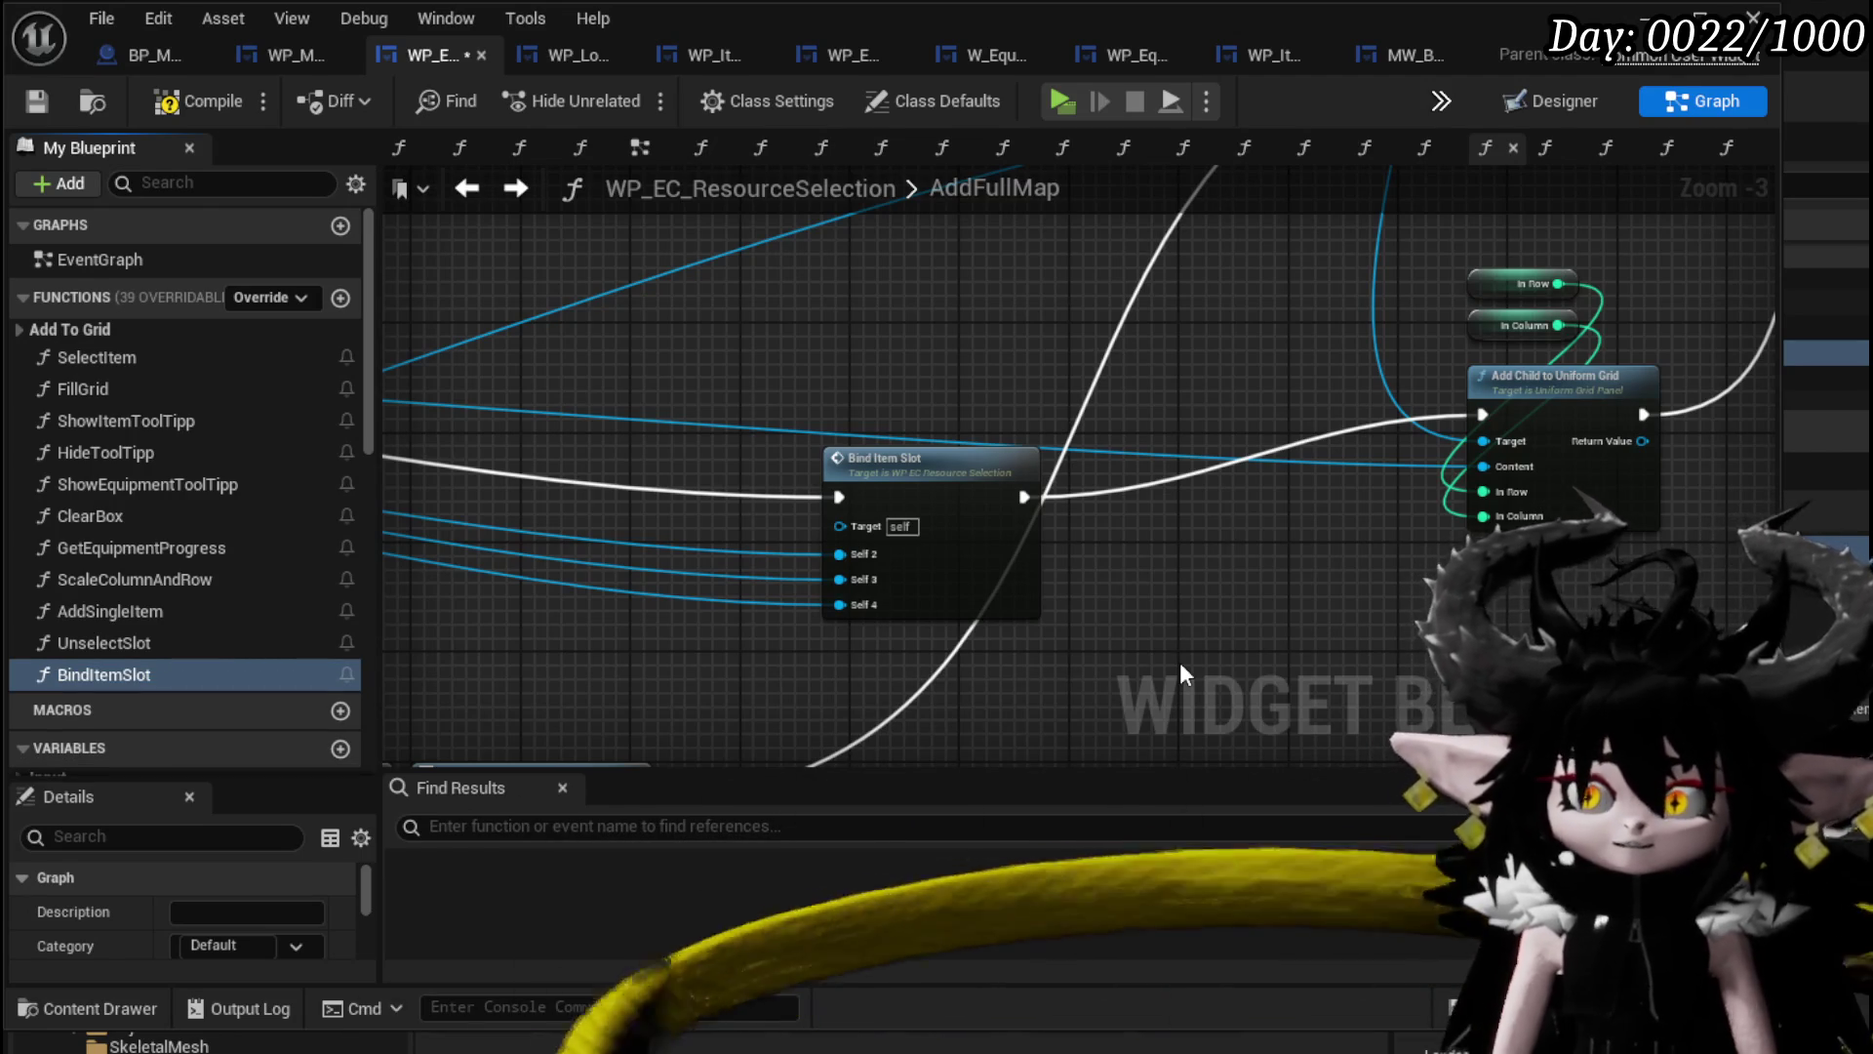
mouse_move(916, 413)
mouse_down()
mouse_move(1279, 556)
mouse_move(968, 462)
mouse_move(948, 478)
mouse_up()
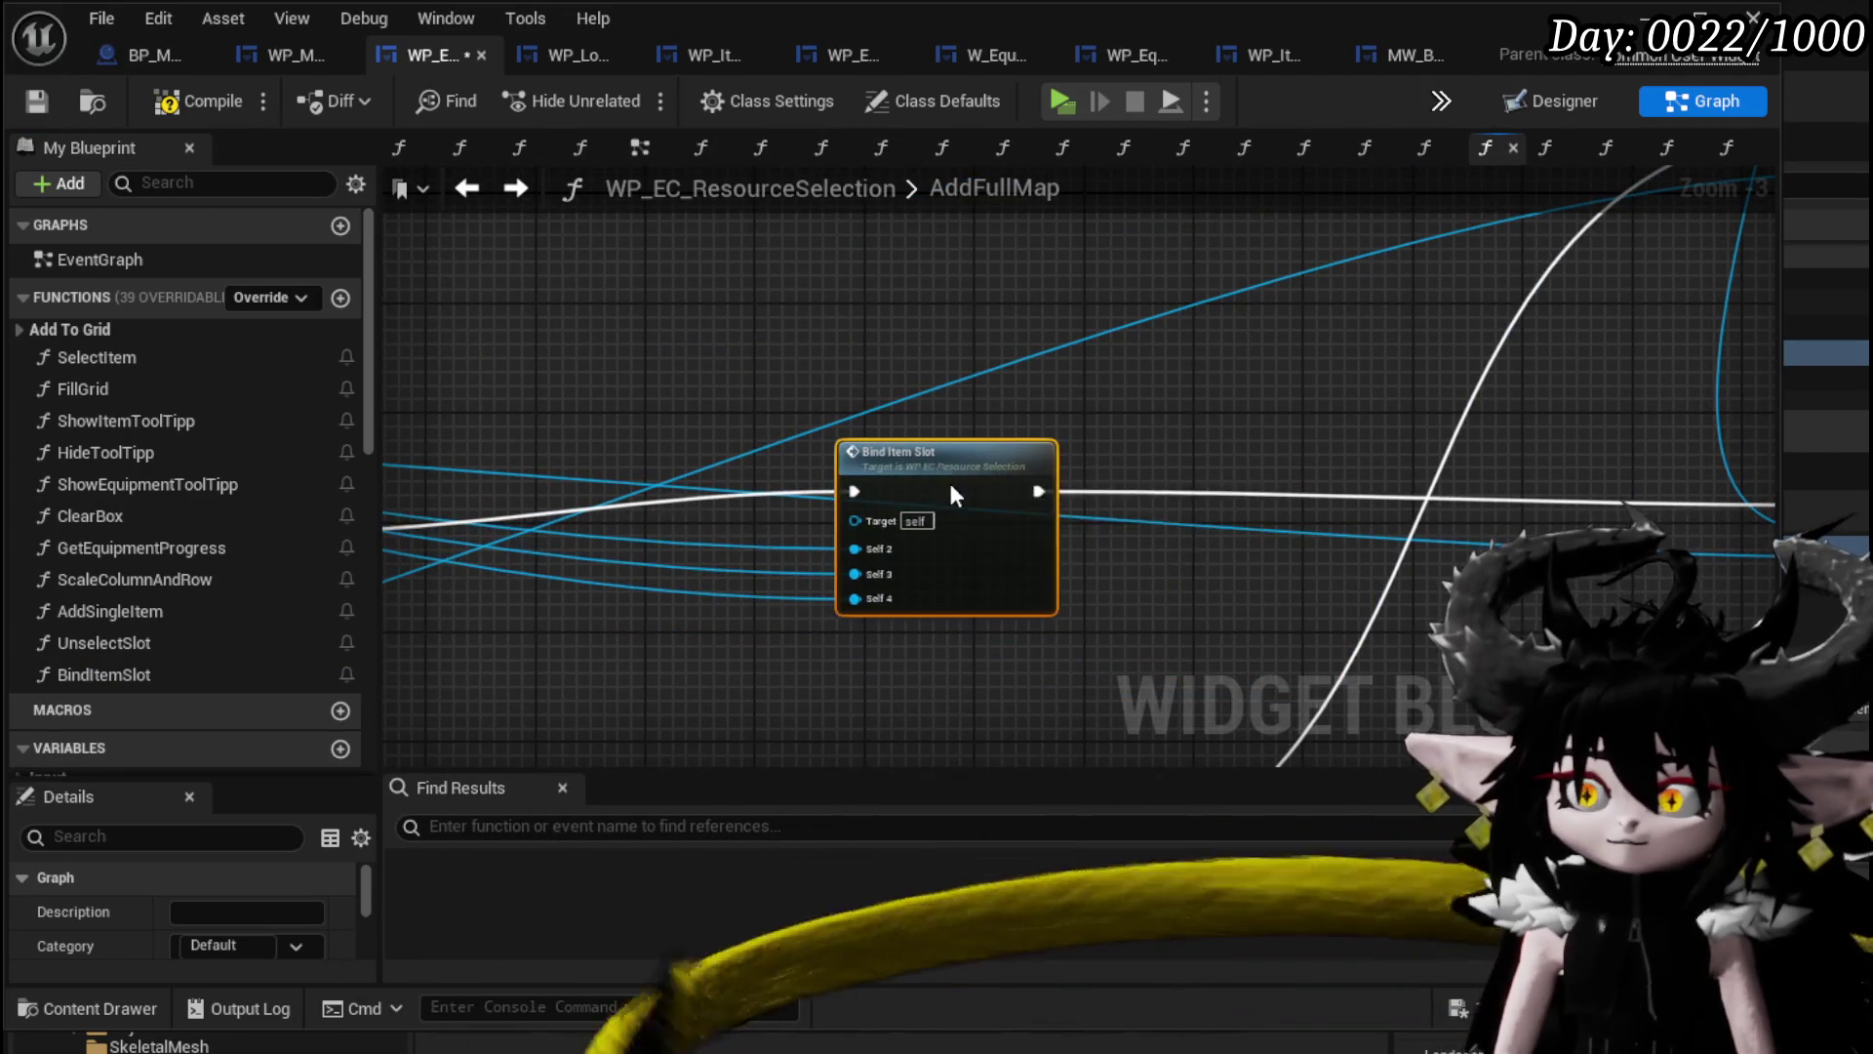
double_click(949, 478)
drag(699, 434, 729, 531)
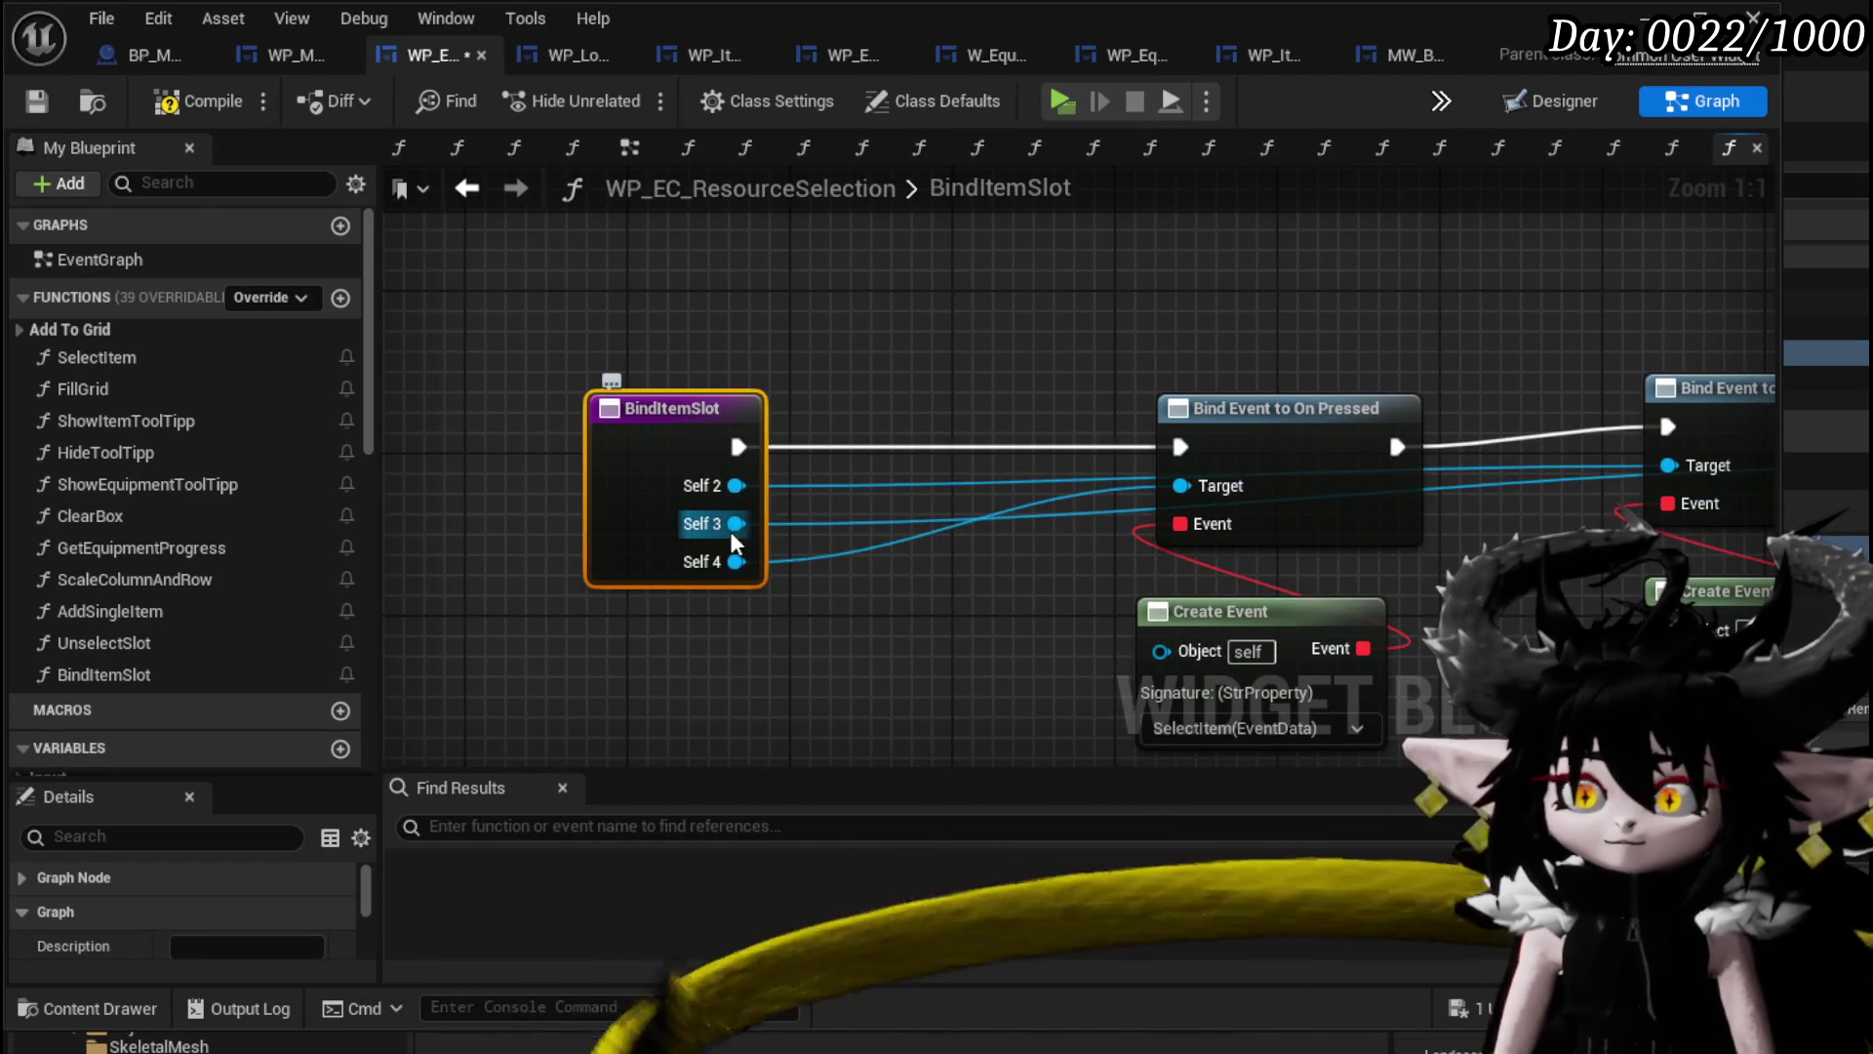
Add a Target input to the BindItemSlot entry node and remove the self2, self3 and self4 inputs.
drag(1181, 485, 752, 482)
alt+click(737, 562)
alt+click(737, 523)
alt+click(735, 485)
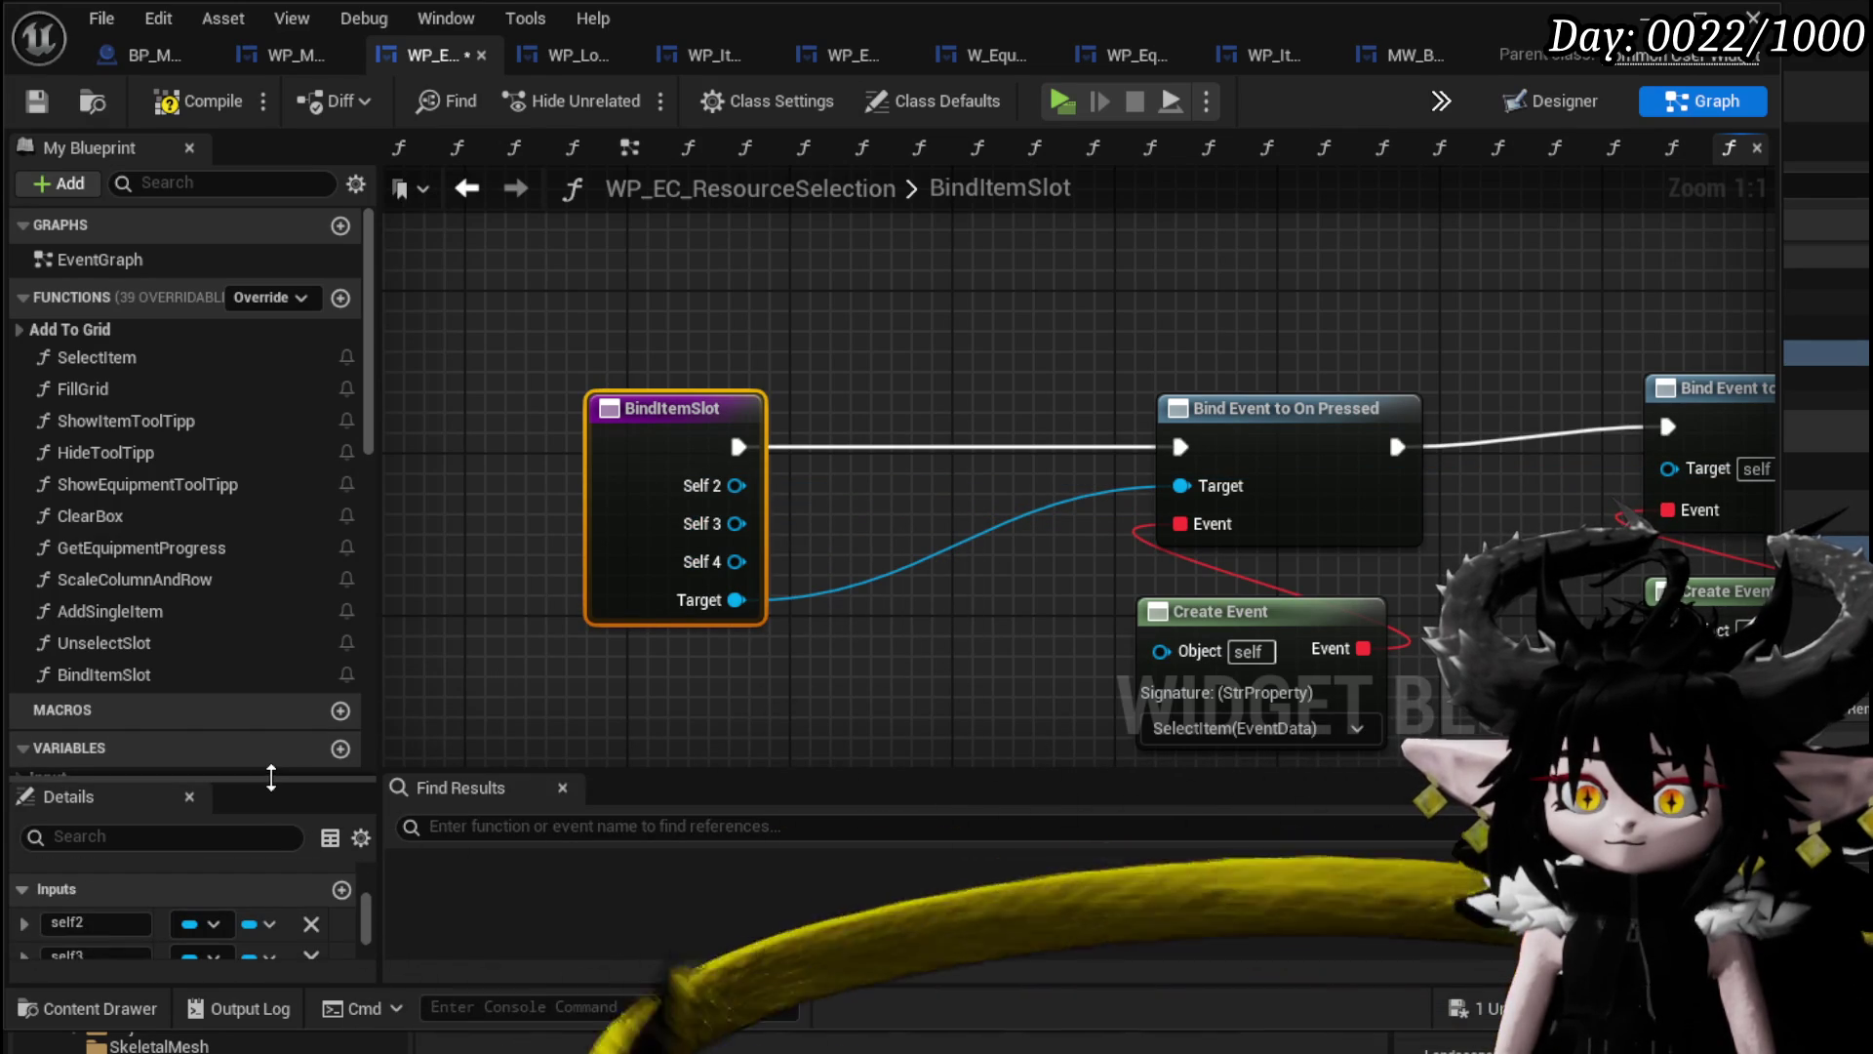
drag(272, 777, 273, 491)
click(308, 773)
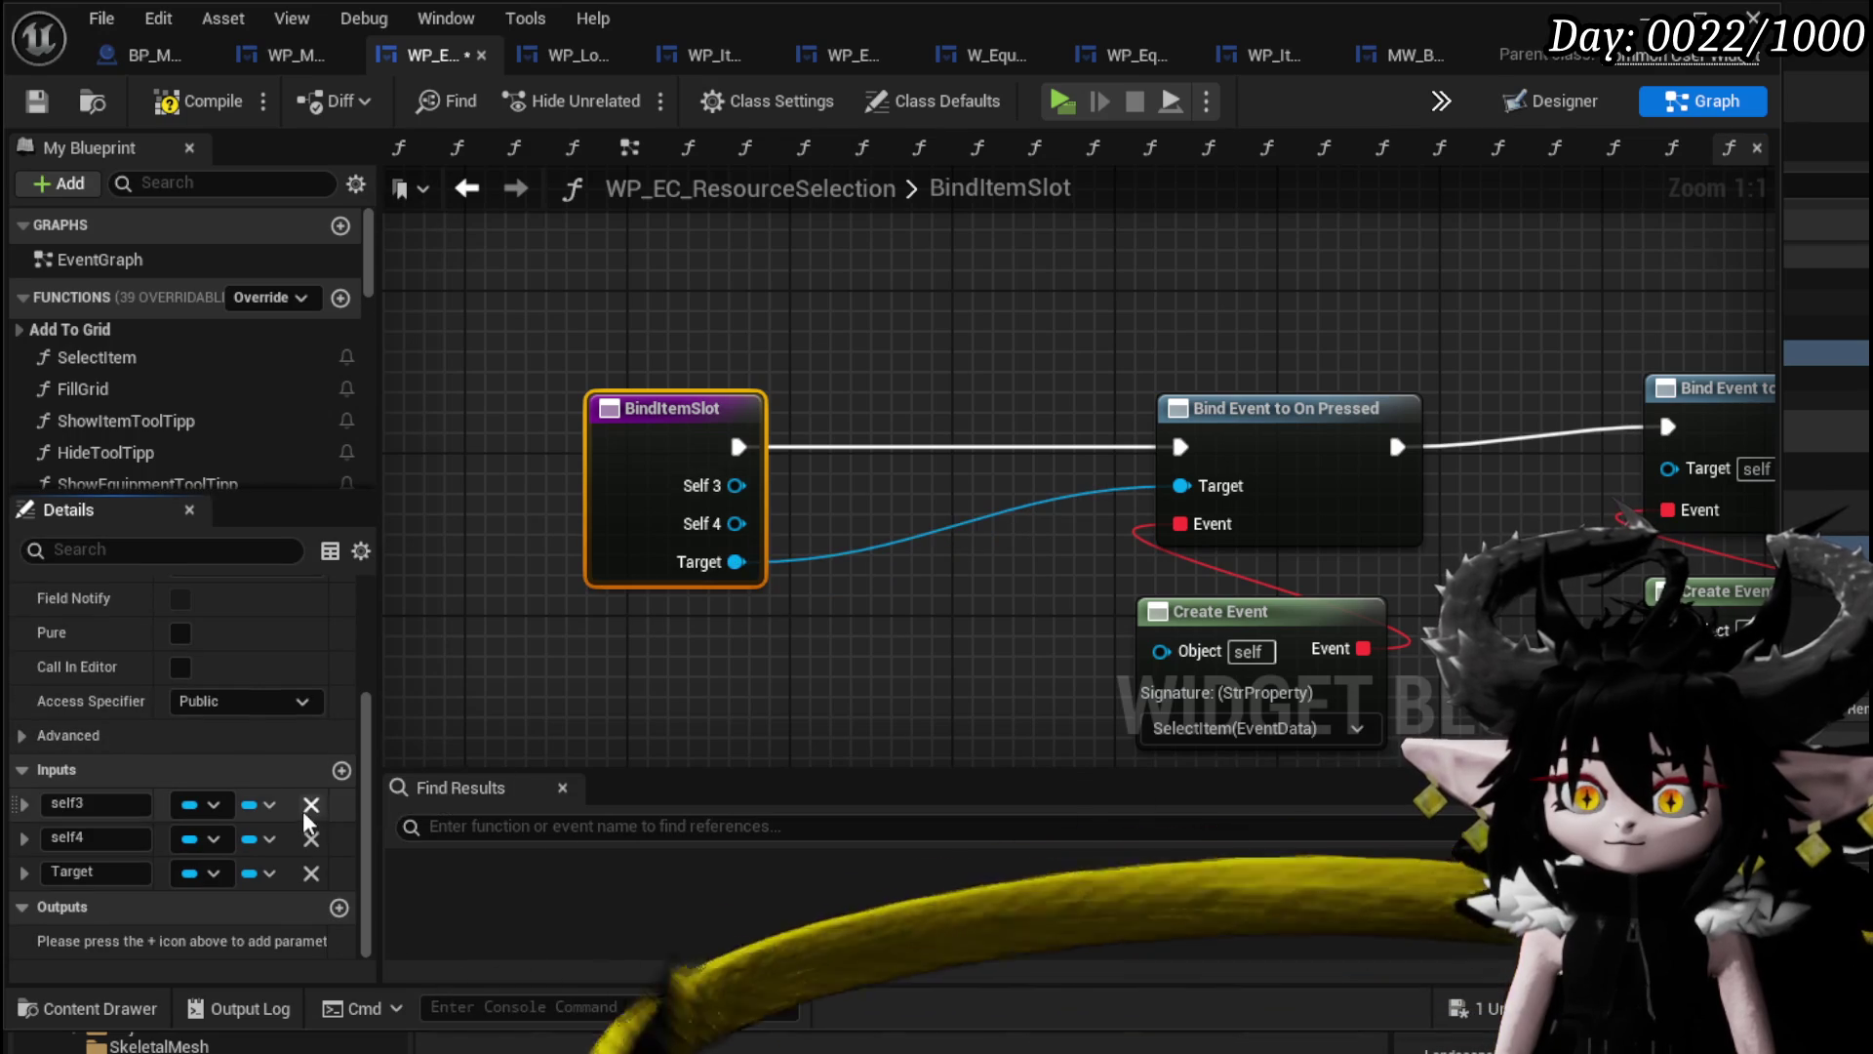
click(310, 804)
click(310, 839)
Wire Target into the On Hover and Un Hover binds and move them beside On Pressed.
mouse_move(439, 495)
mouse_down()
mouse_move(1317, 514)
mouse_move(1368, 479)
mouse_up()
drag(970, 508, 1305, 510)
drag(993, 327, 1364, 704)
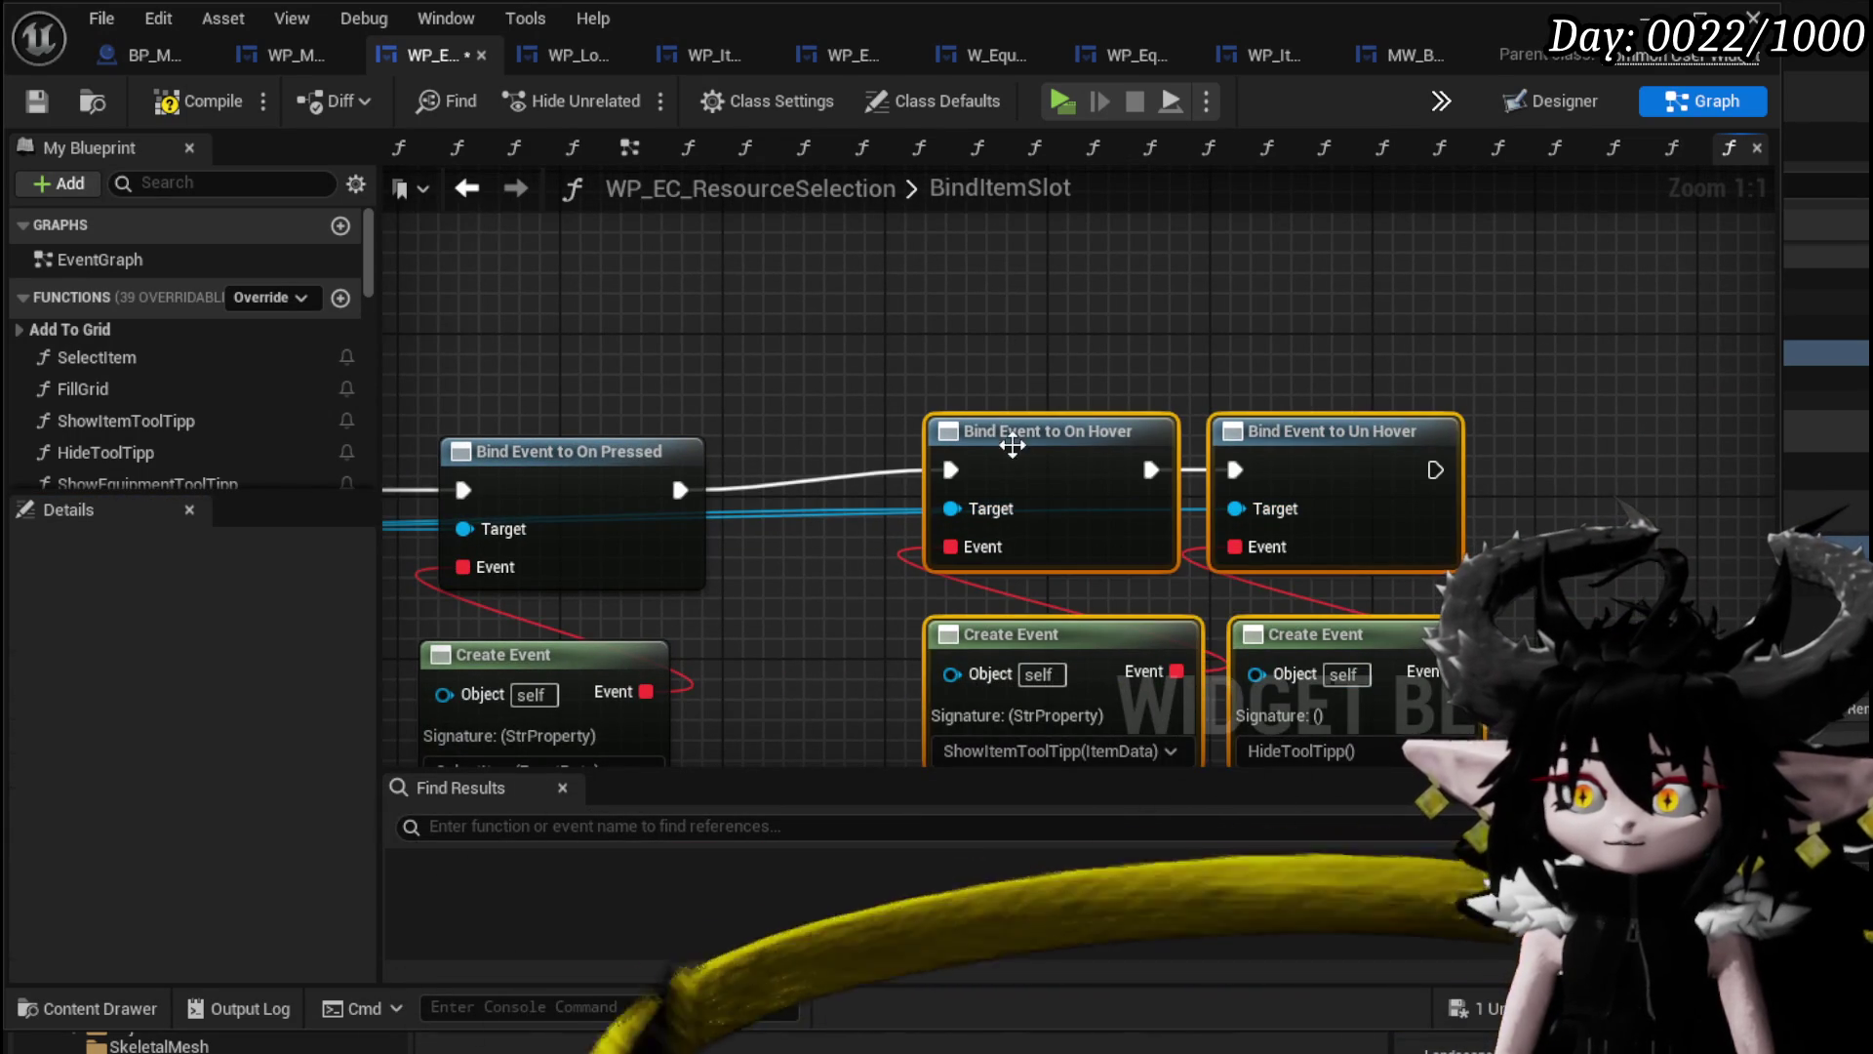
drag(1013, 445, 899, 445)
click(640, 527)
mouse_move(752, 654)
mouse_down()
mouse_move(313, 595)
mouse_move(520, 610)
mouse_up()
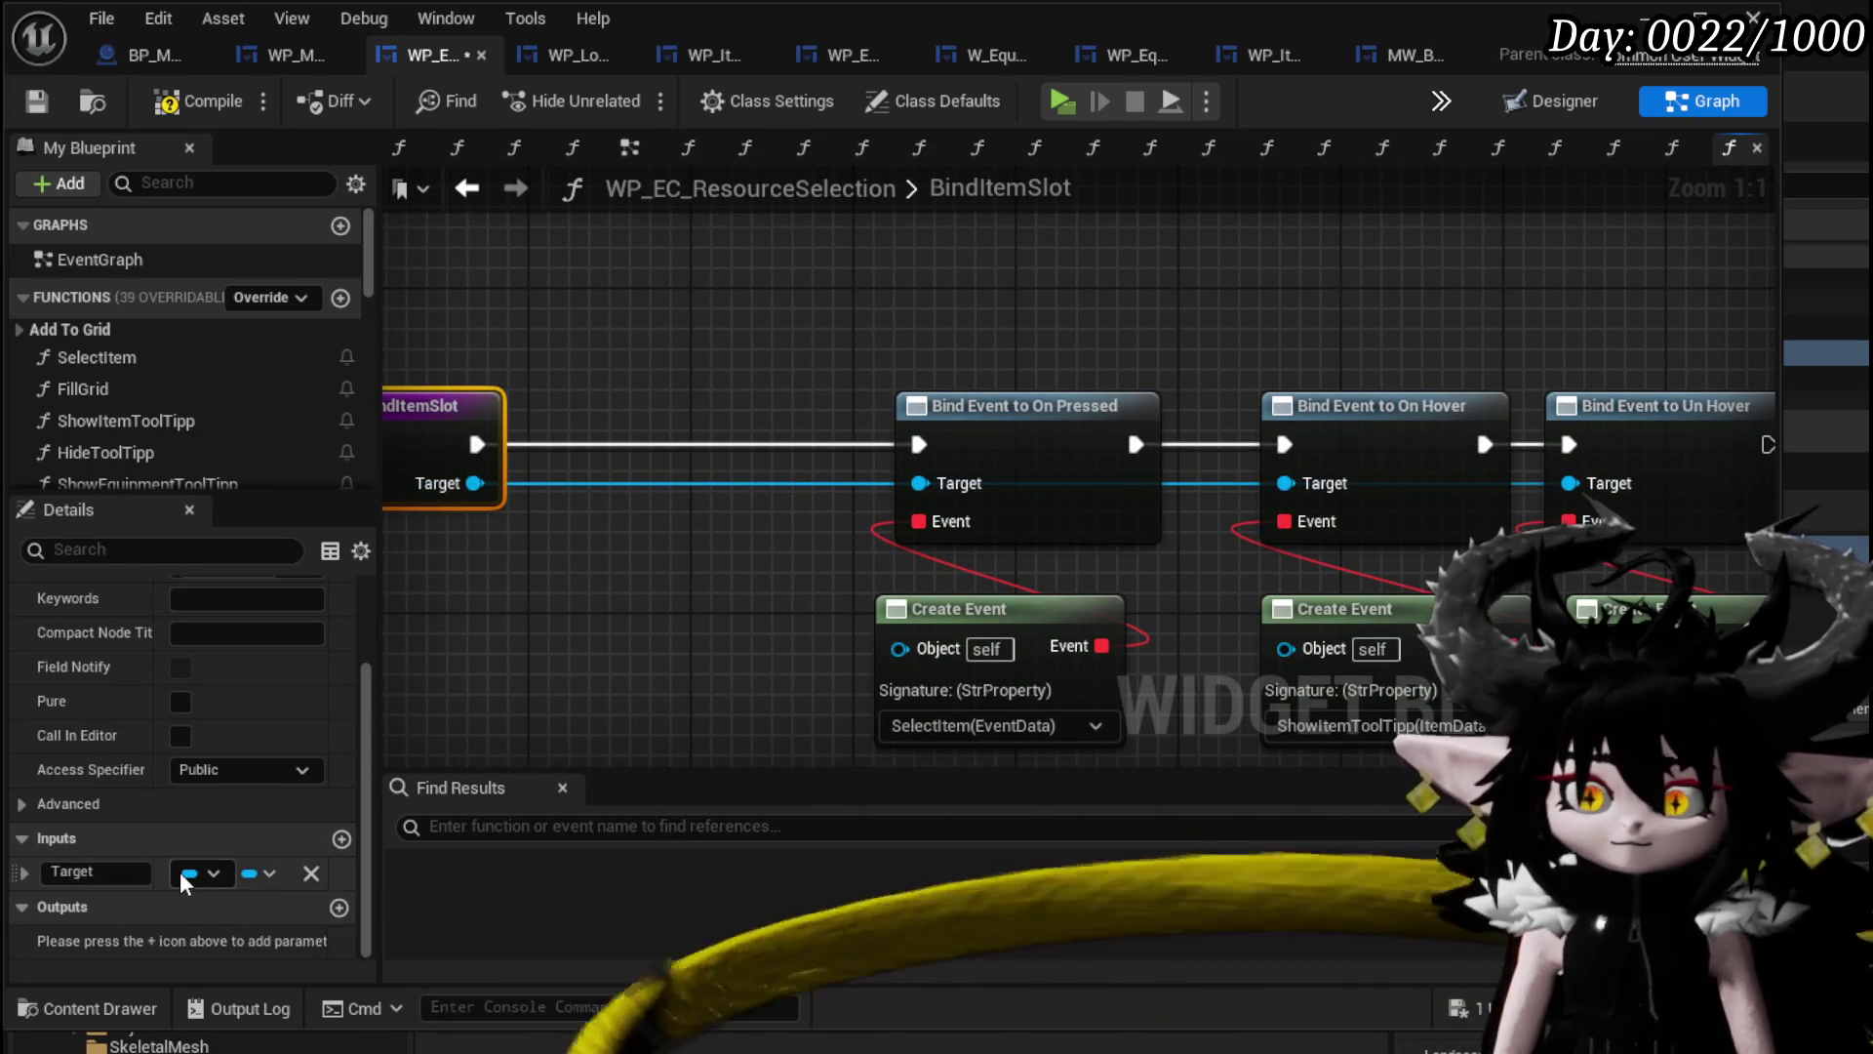
Add a Bind Event to On Remove Button node chained after Un Hover, then create a new function.
mouse_move(475, 483)
mouse_down()
mouse_move(719, 551)
mouse_move(909, 249)
mouse_up()
text(Bind on Rem)
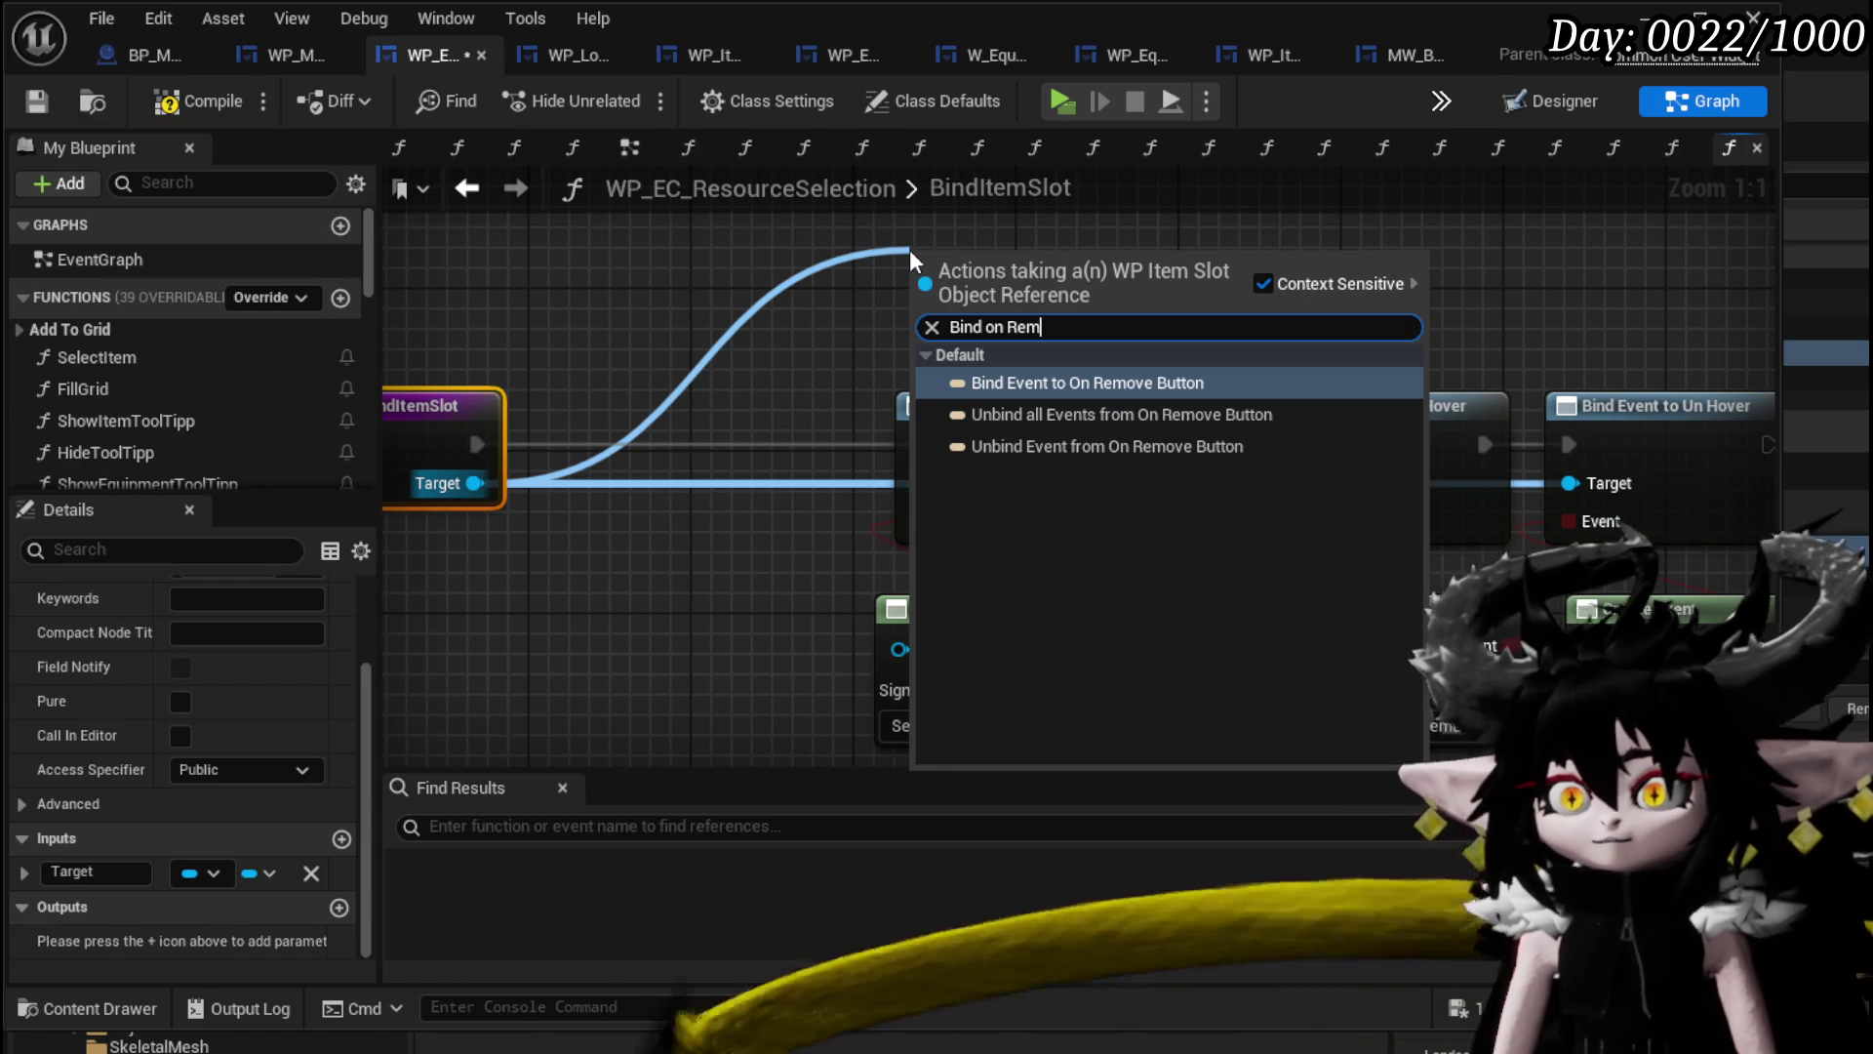
click(1052, 388)
mouse_move(588, 234)
mouse_down()
mouse_move(1630, 406)
mouse_move(1624, 390)
mouse_up()
drag(1414, 353, 1540, 371)
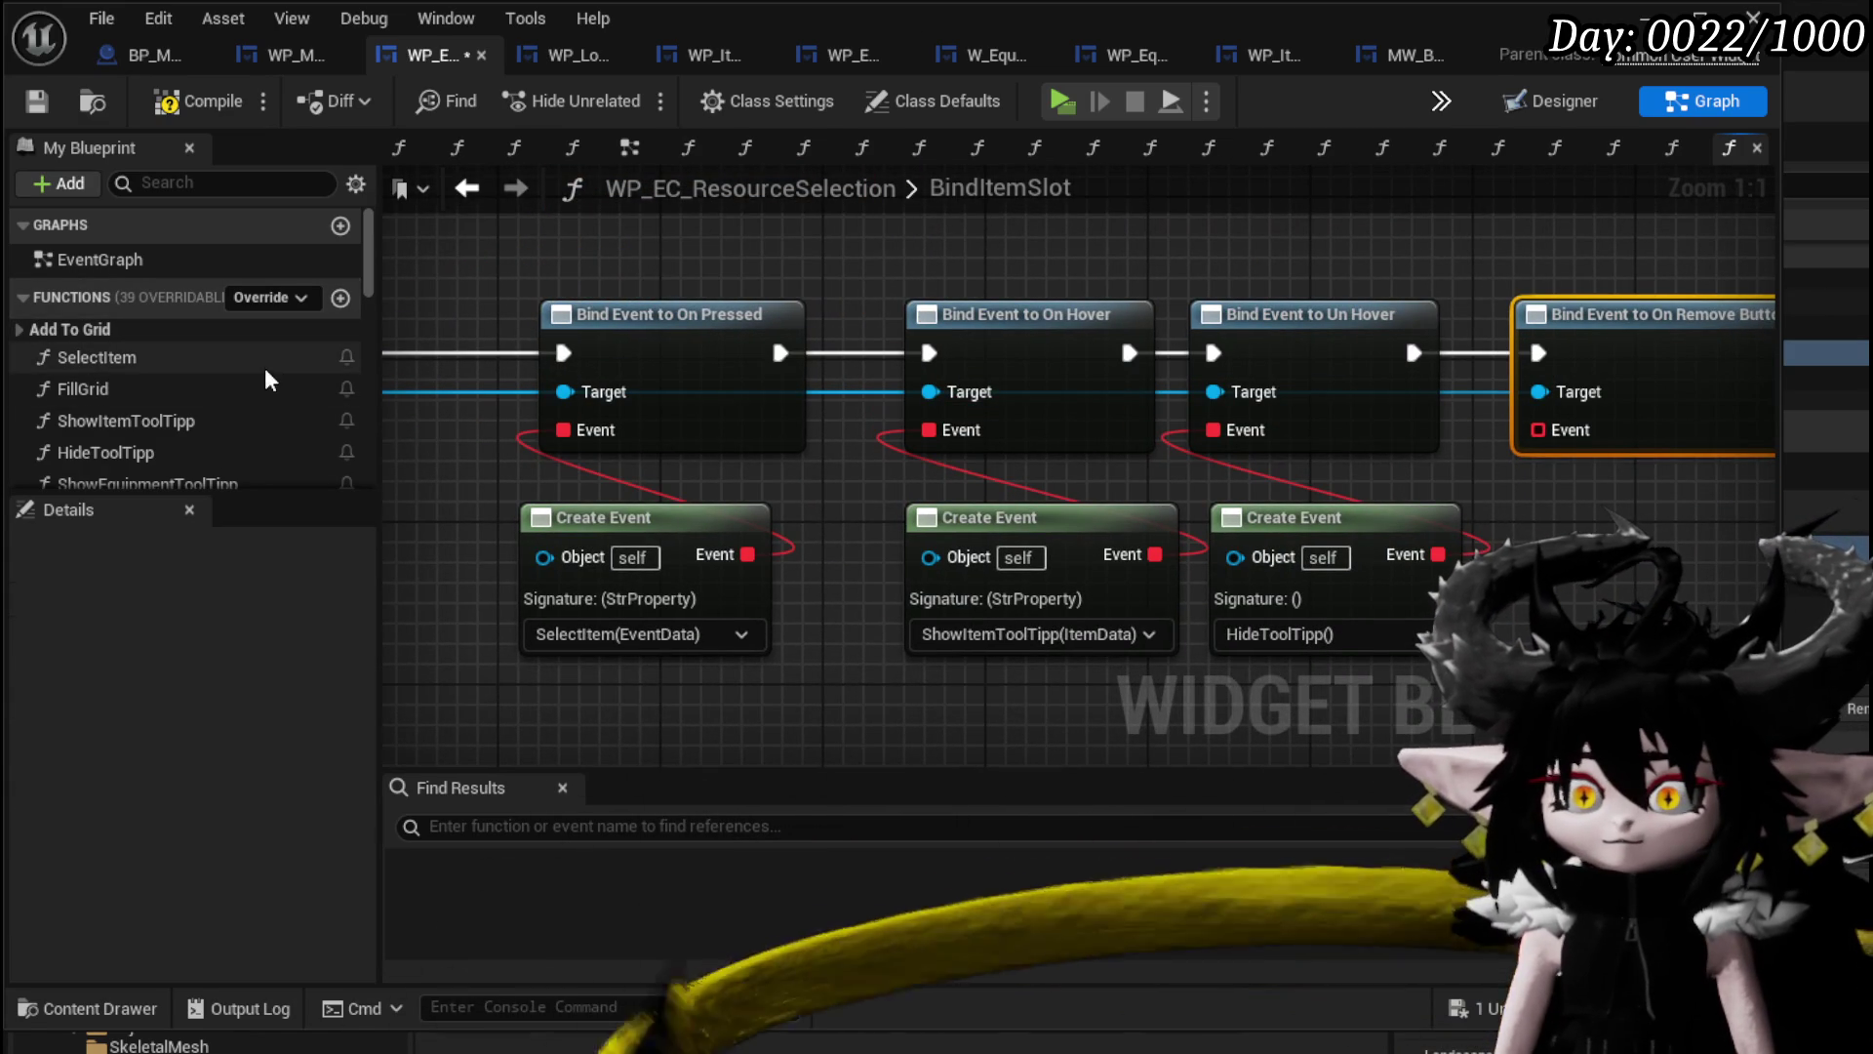
scroll(281, 356, down, 3)
scroll(281, 355, down, 10)
scroll(283, 355, up, 13)
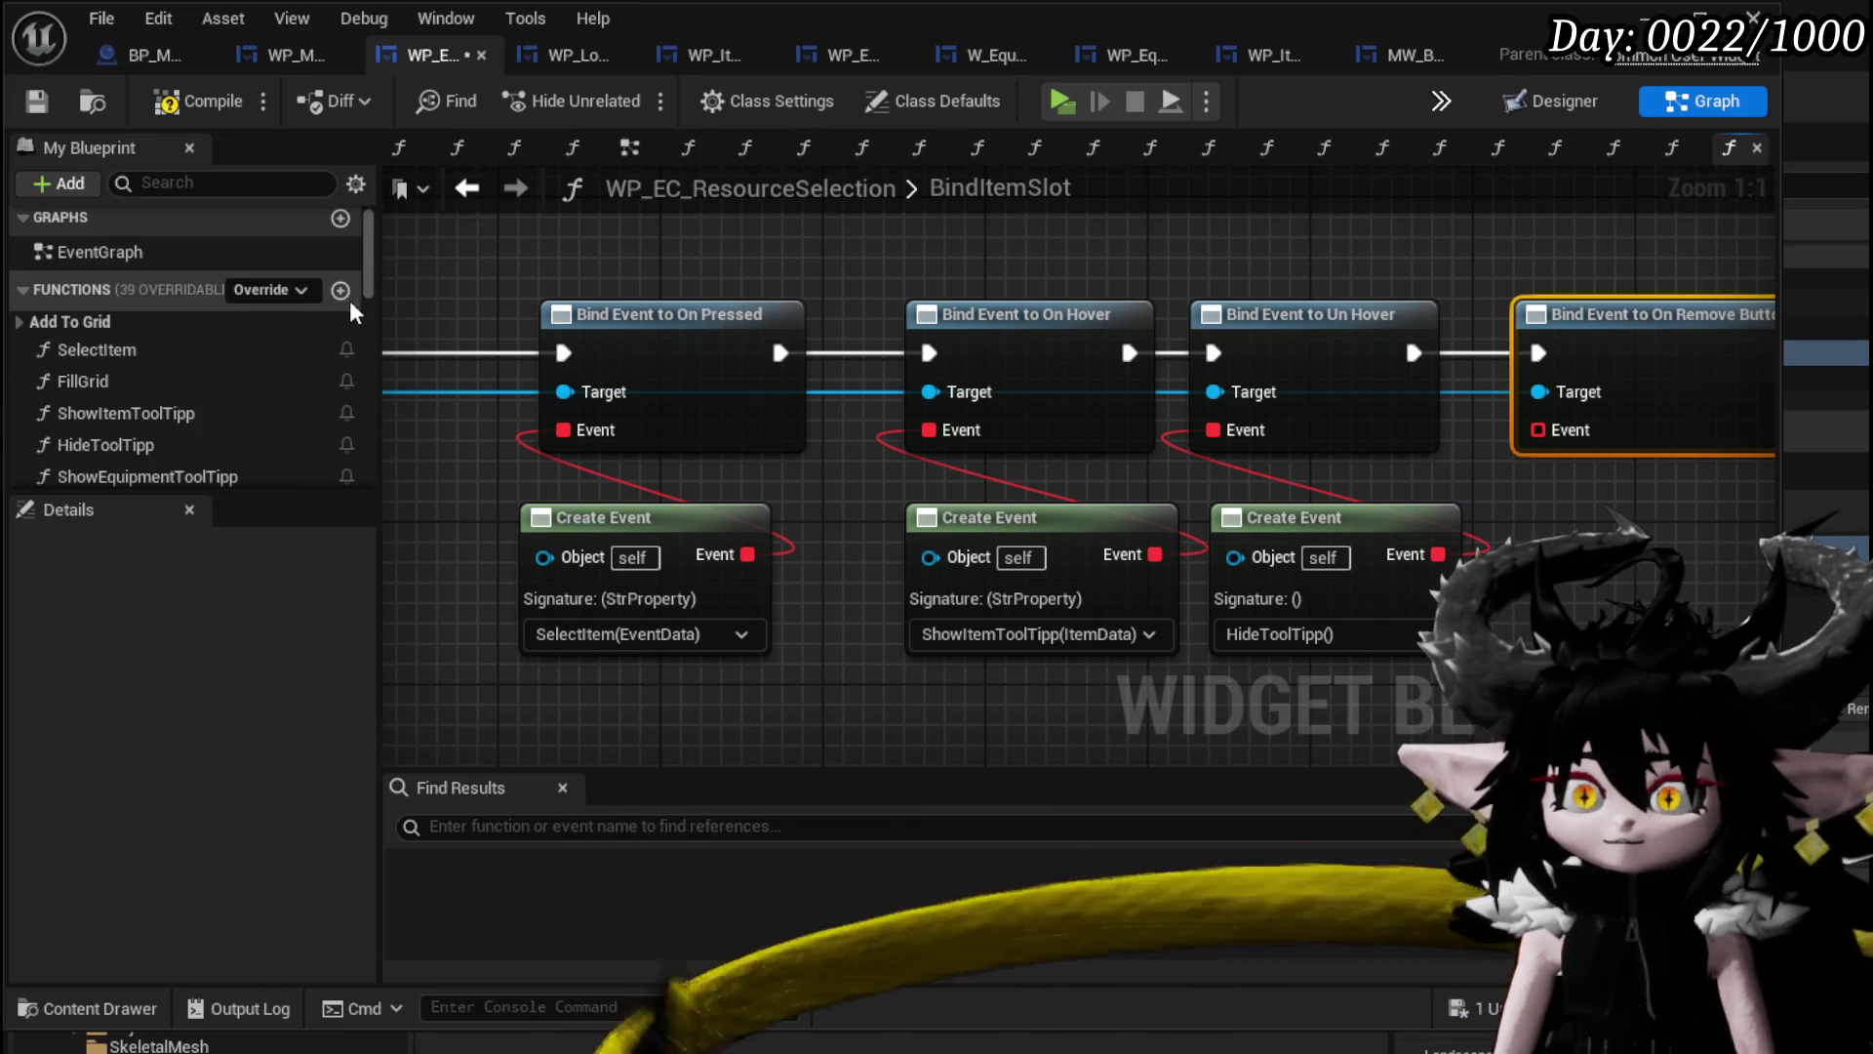
click(341, 289)
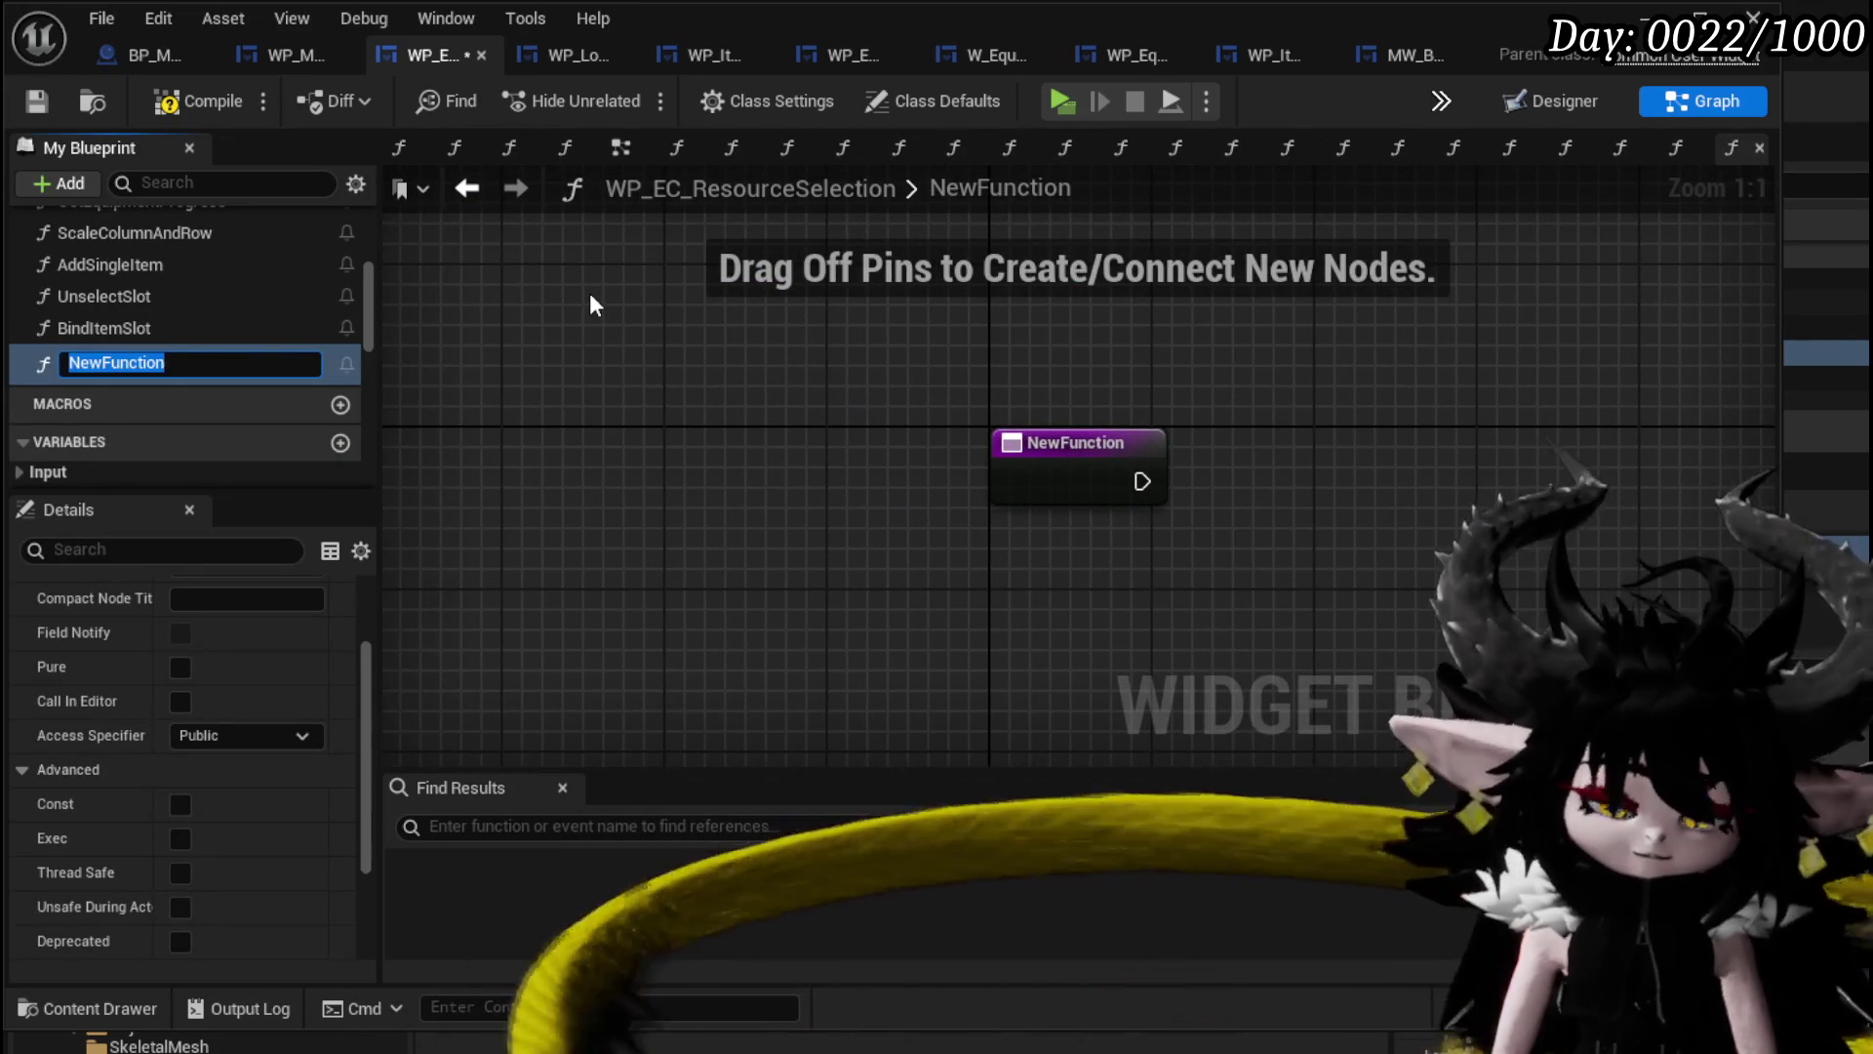
Name the new function RemoveItemSlot, check the Designer view, and return to its graph.
text(RemoveItemSlot)
key(Return)
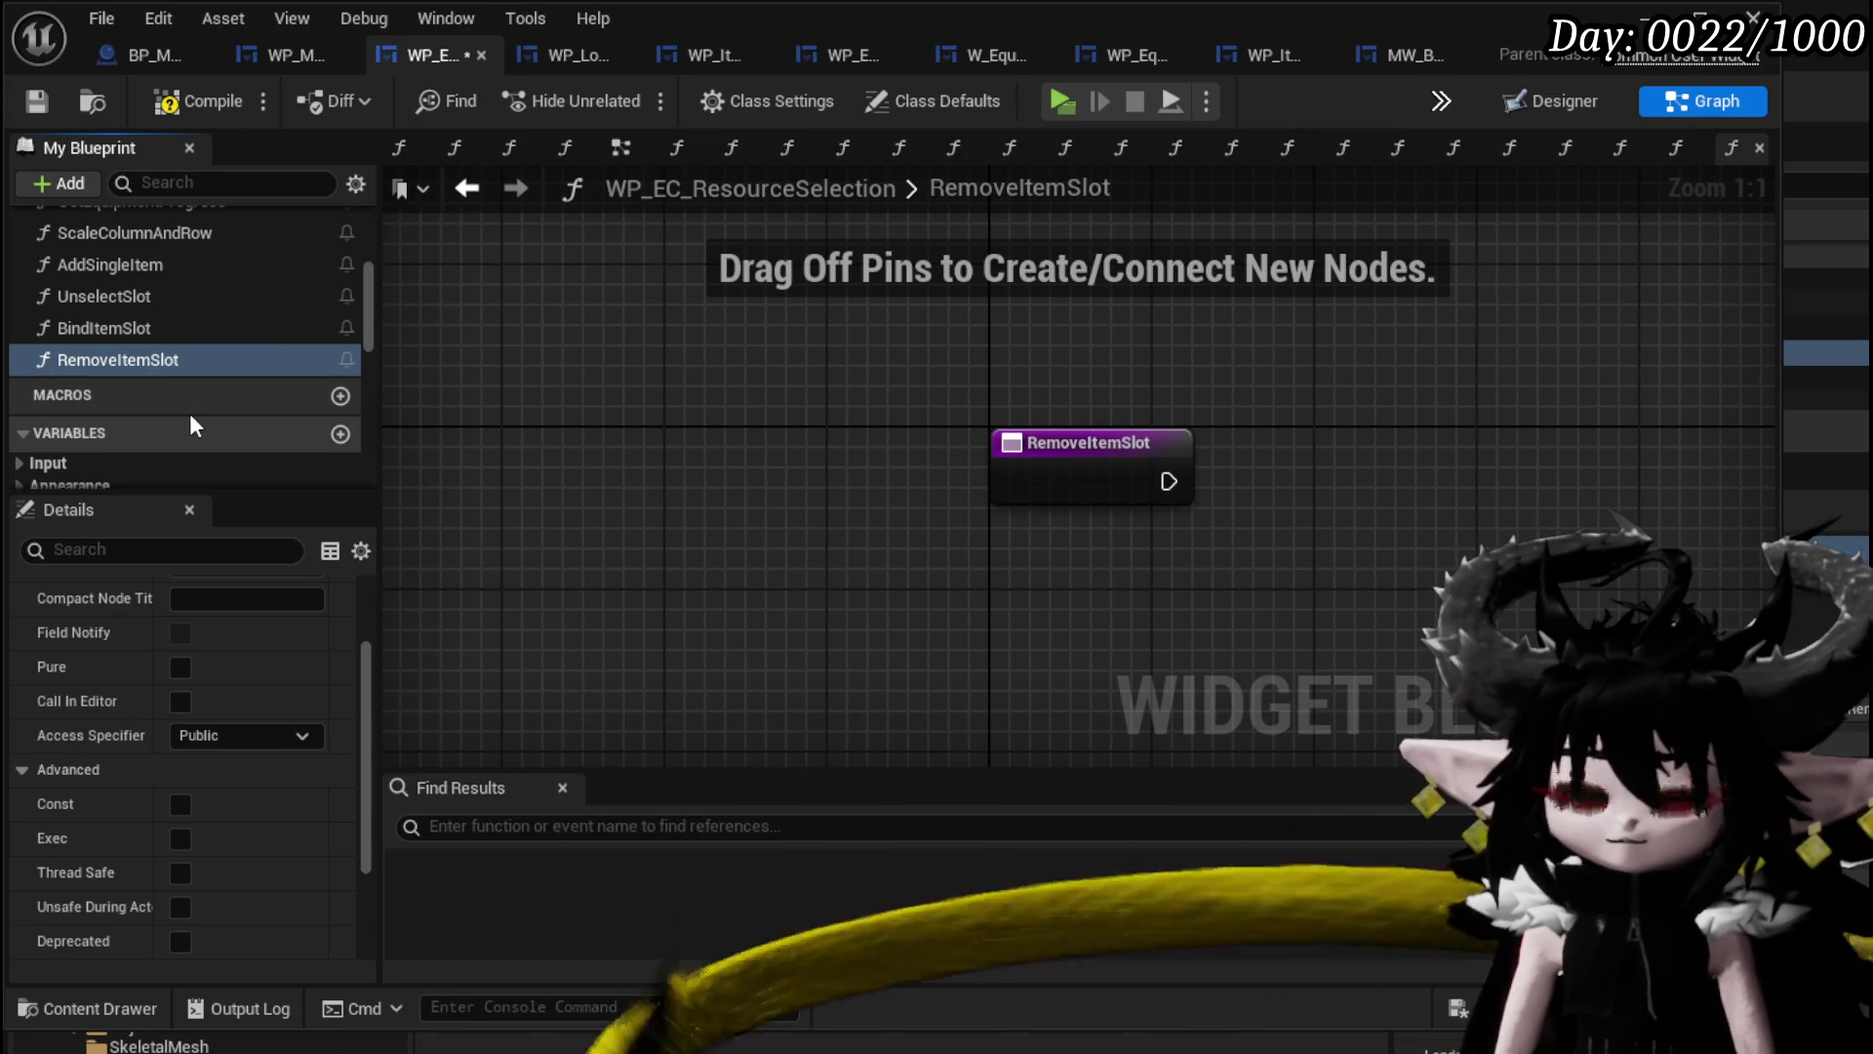
scroll(191, 419, down, 10)
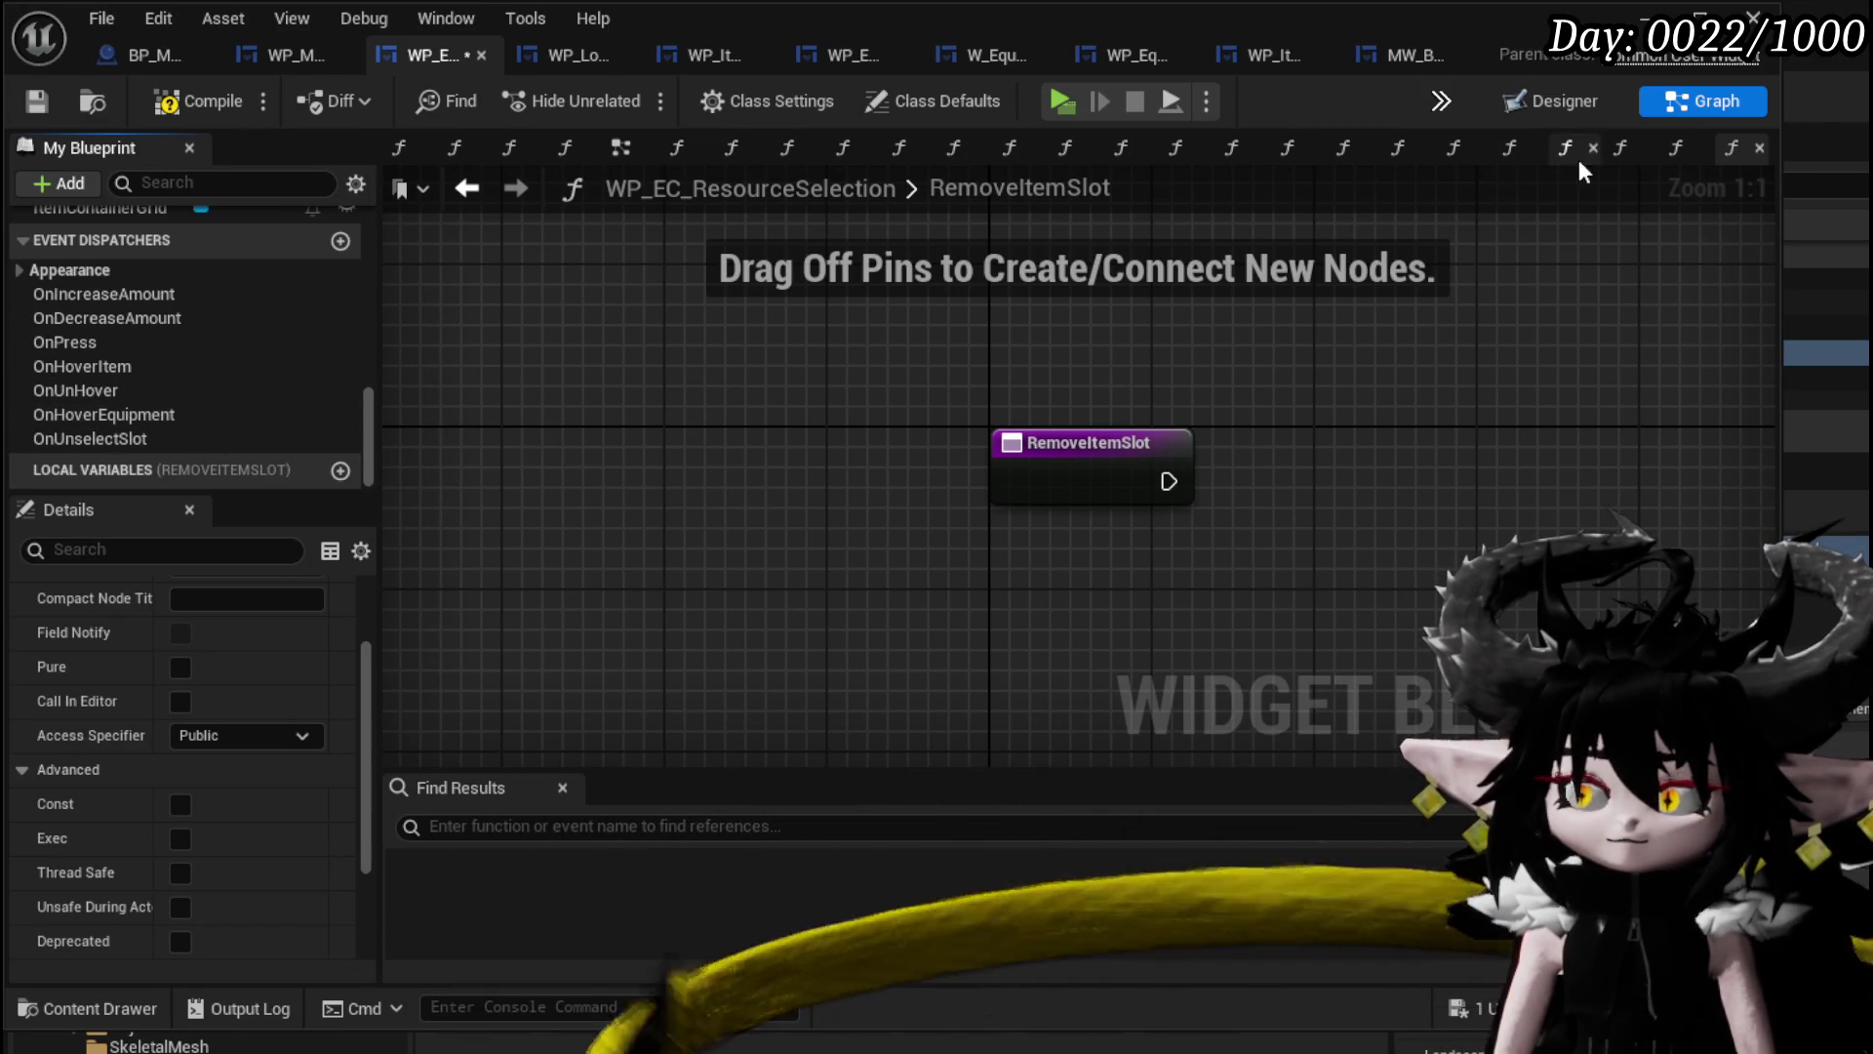
click(1556, 100)
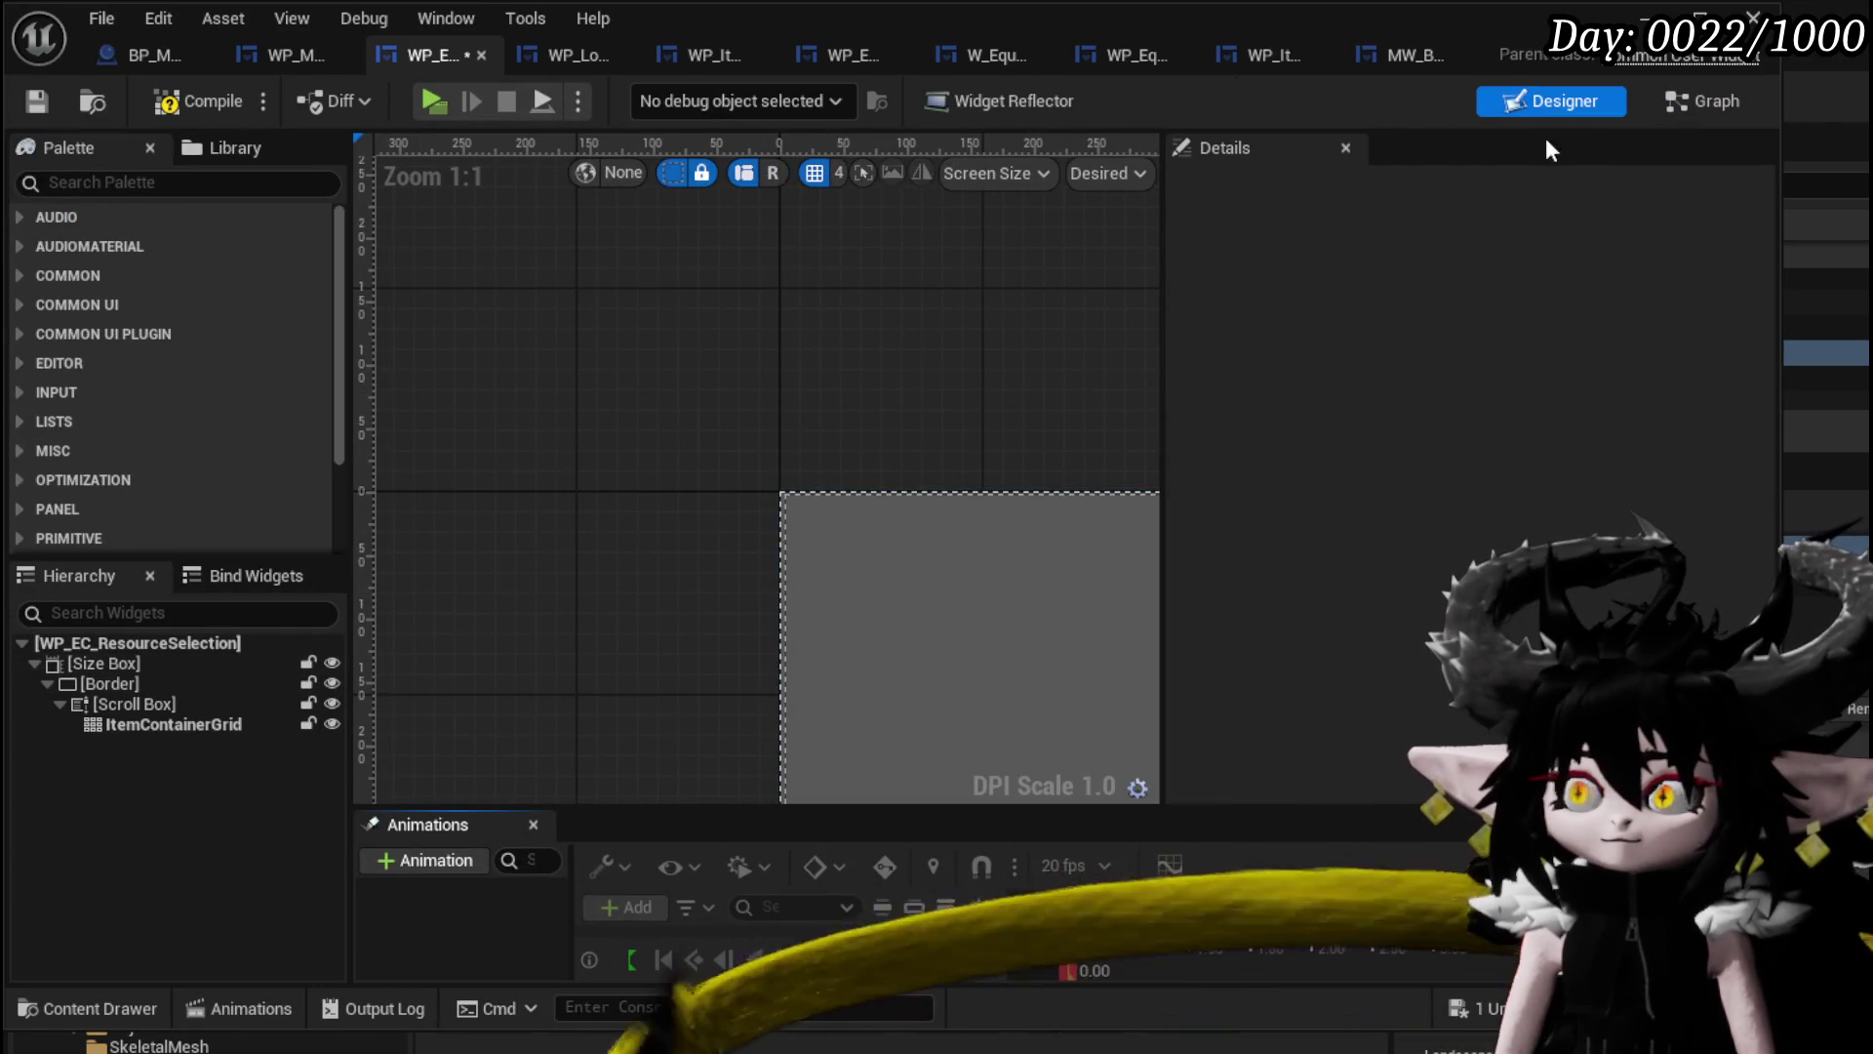
click(1666, 102)
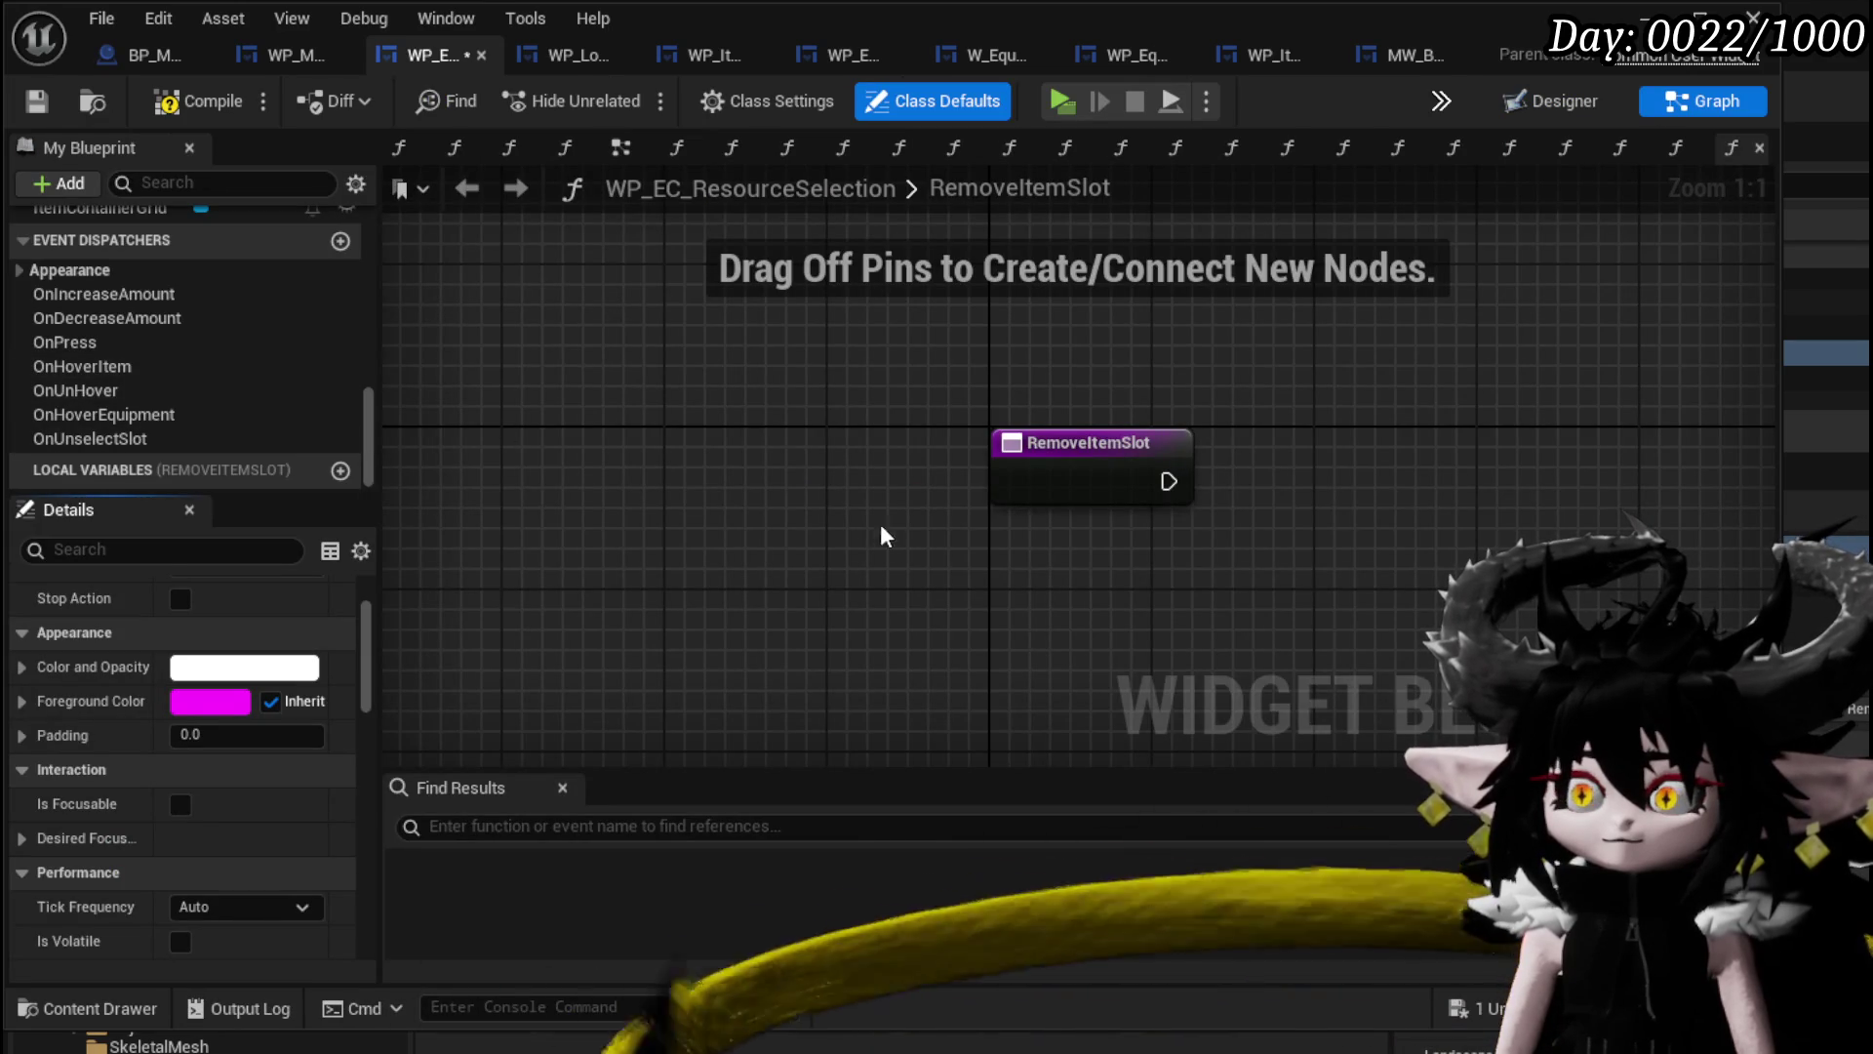
mouse_move(1045, 523)
mouse_down()
mouse_move(648, 431)
mouse_move(759, 450)
mouse_up()
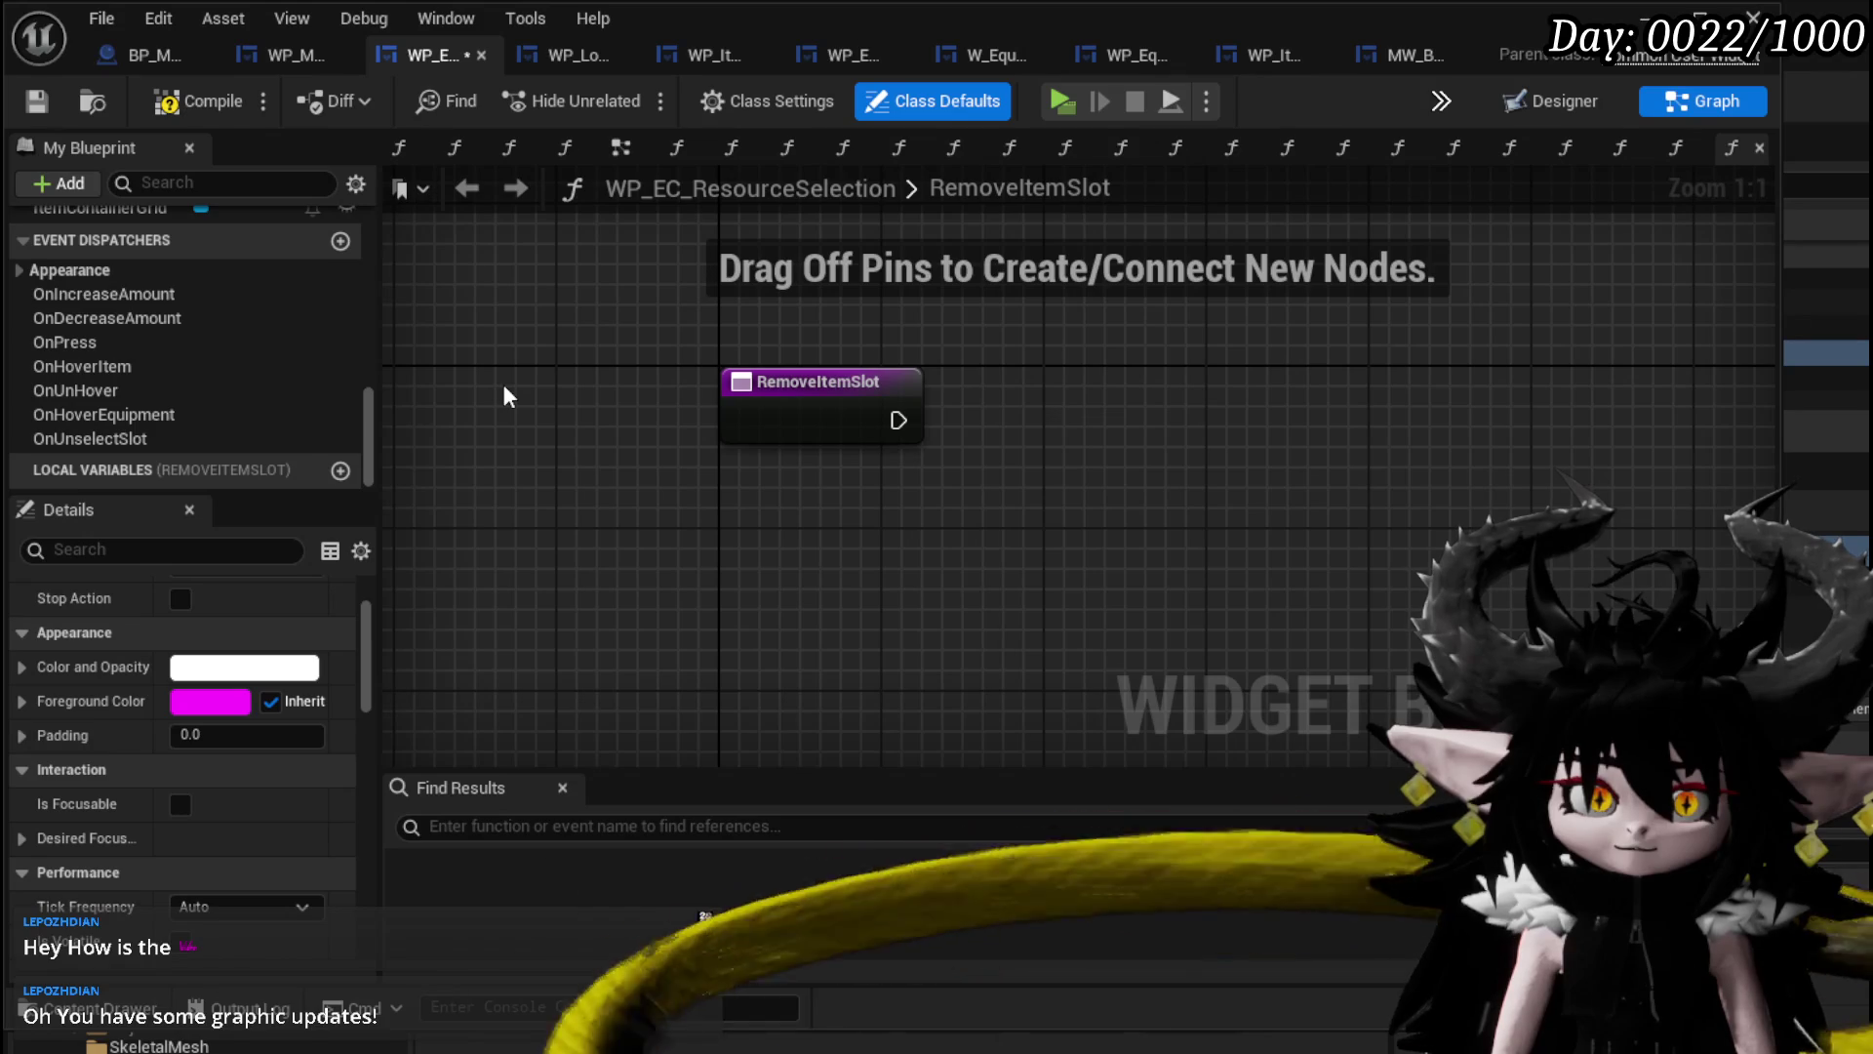
drag(504, 390, 447, 391)
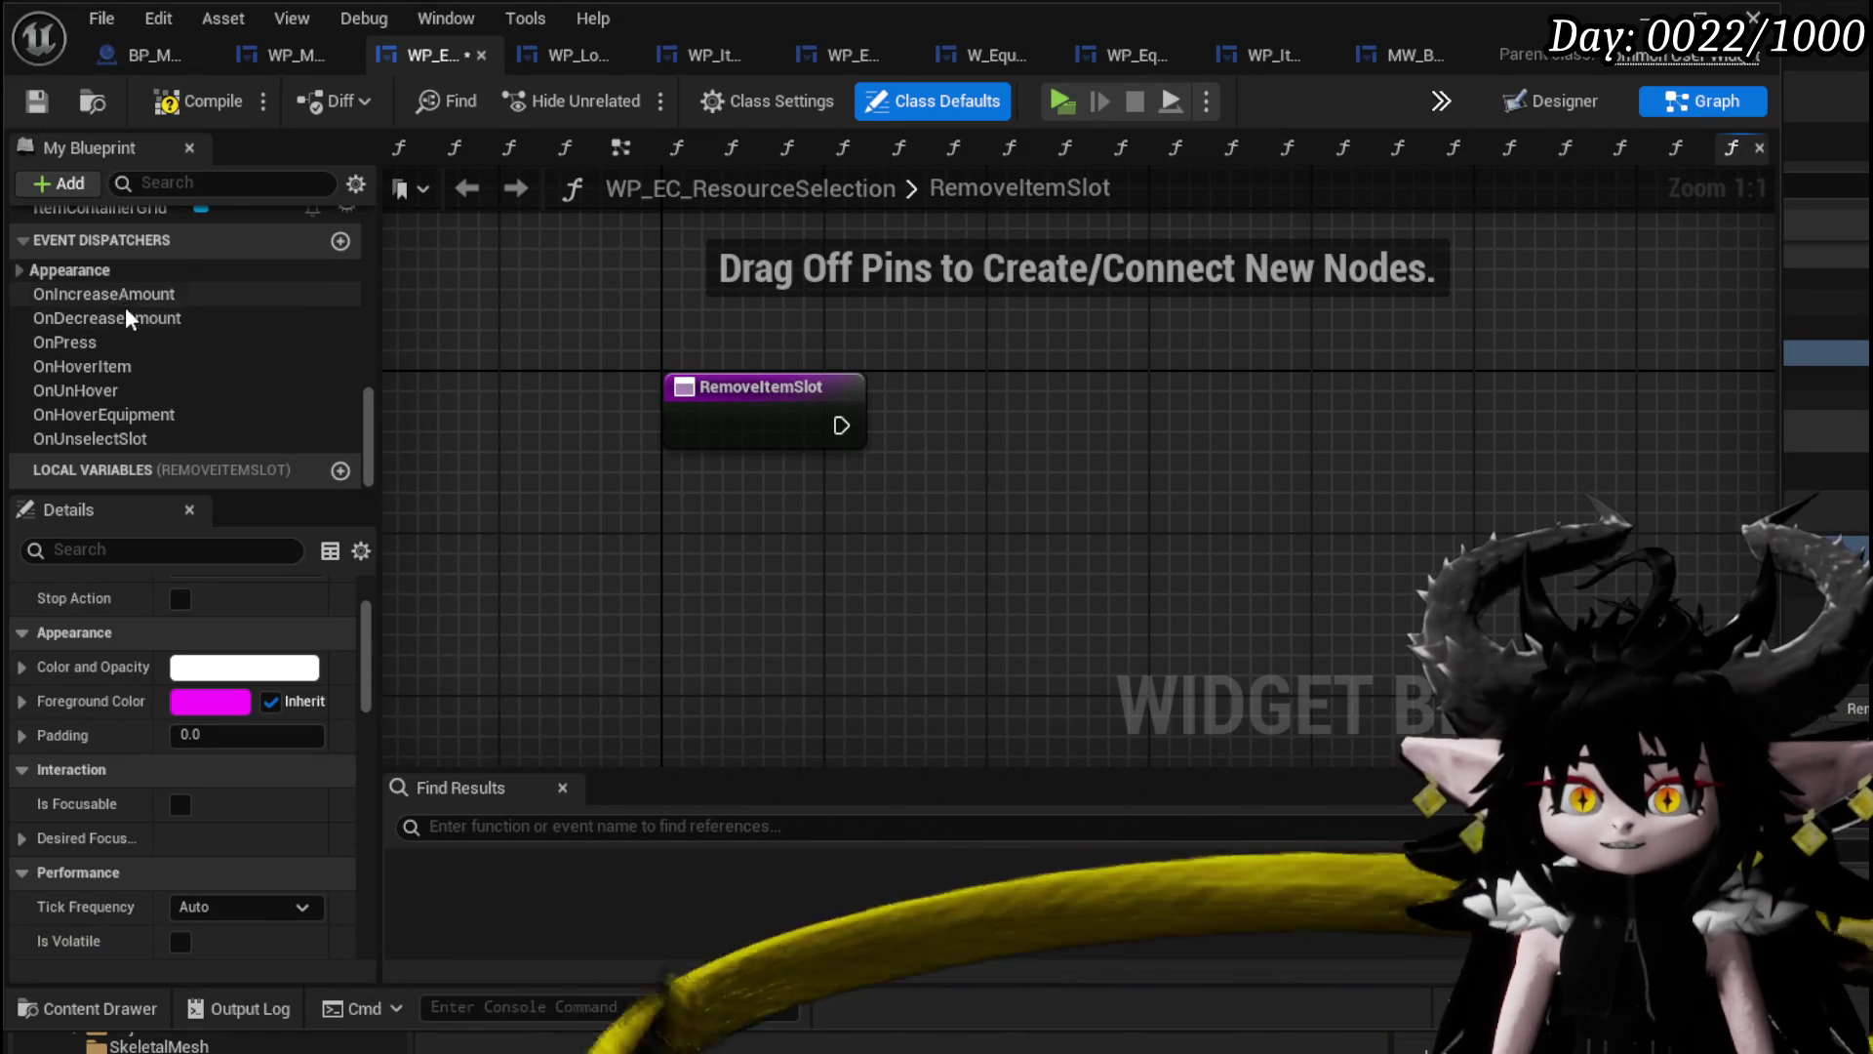
Create the OnRemoveSlot event dispatcher, trial a Call node for it, then delete that Call node.
click(341, 242)
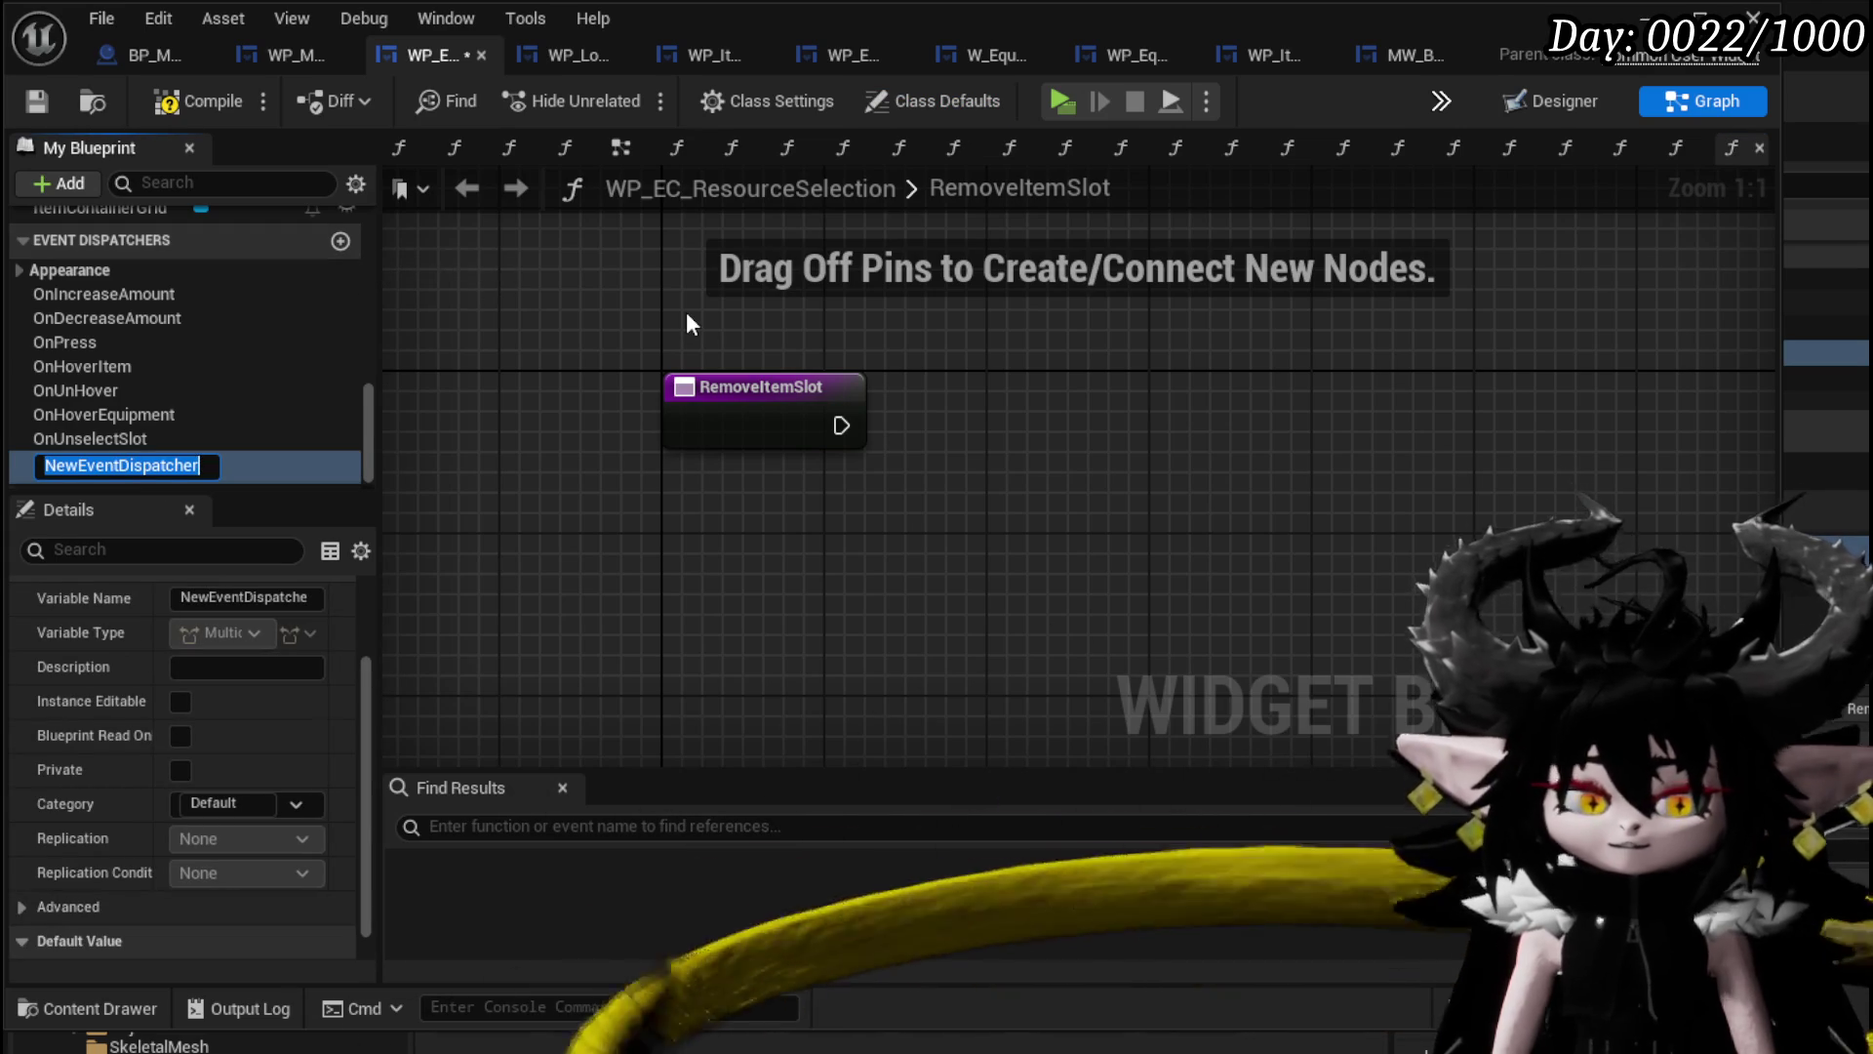
text(moveSlot)
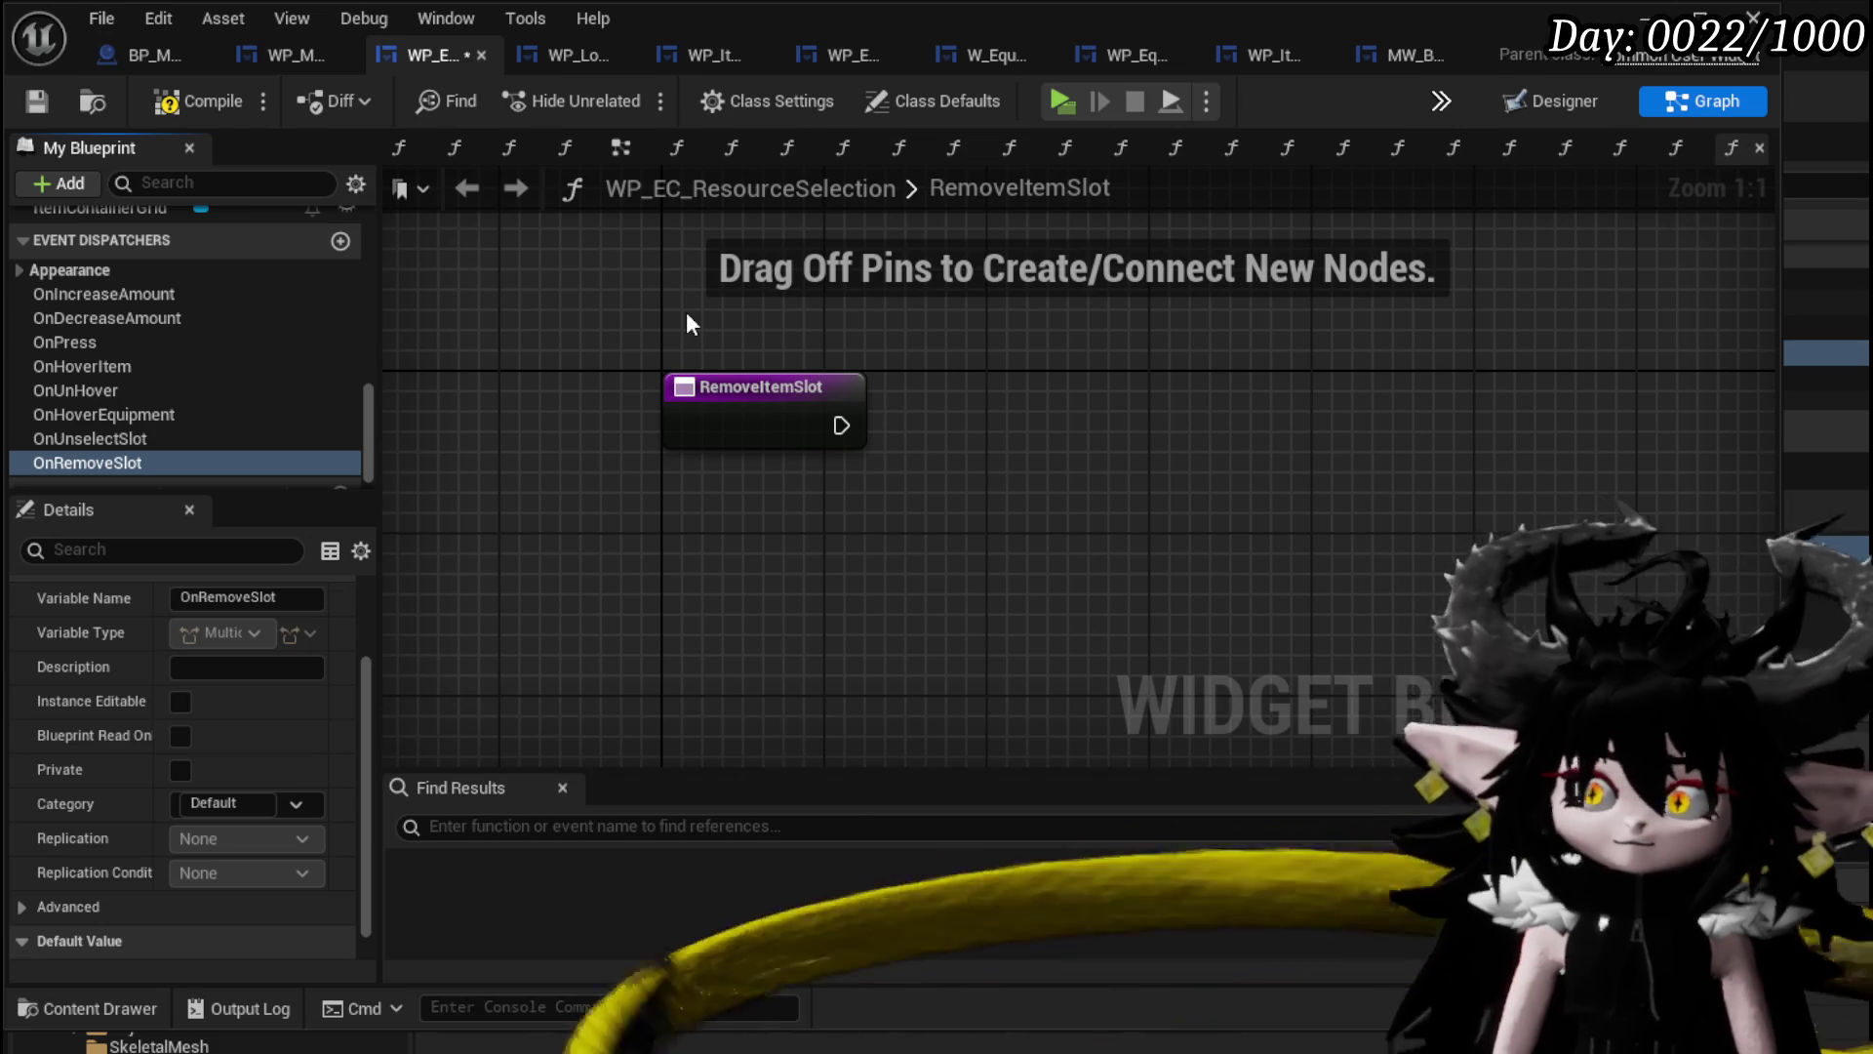
drag(121, 459, 966, 418)
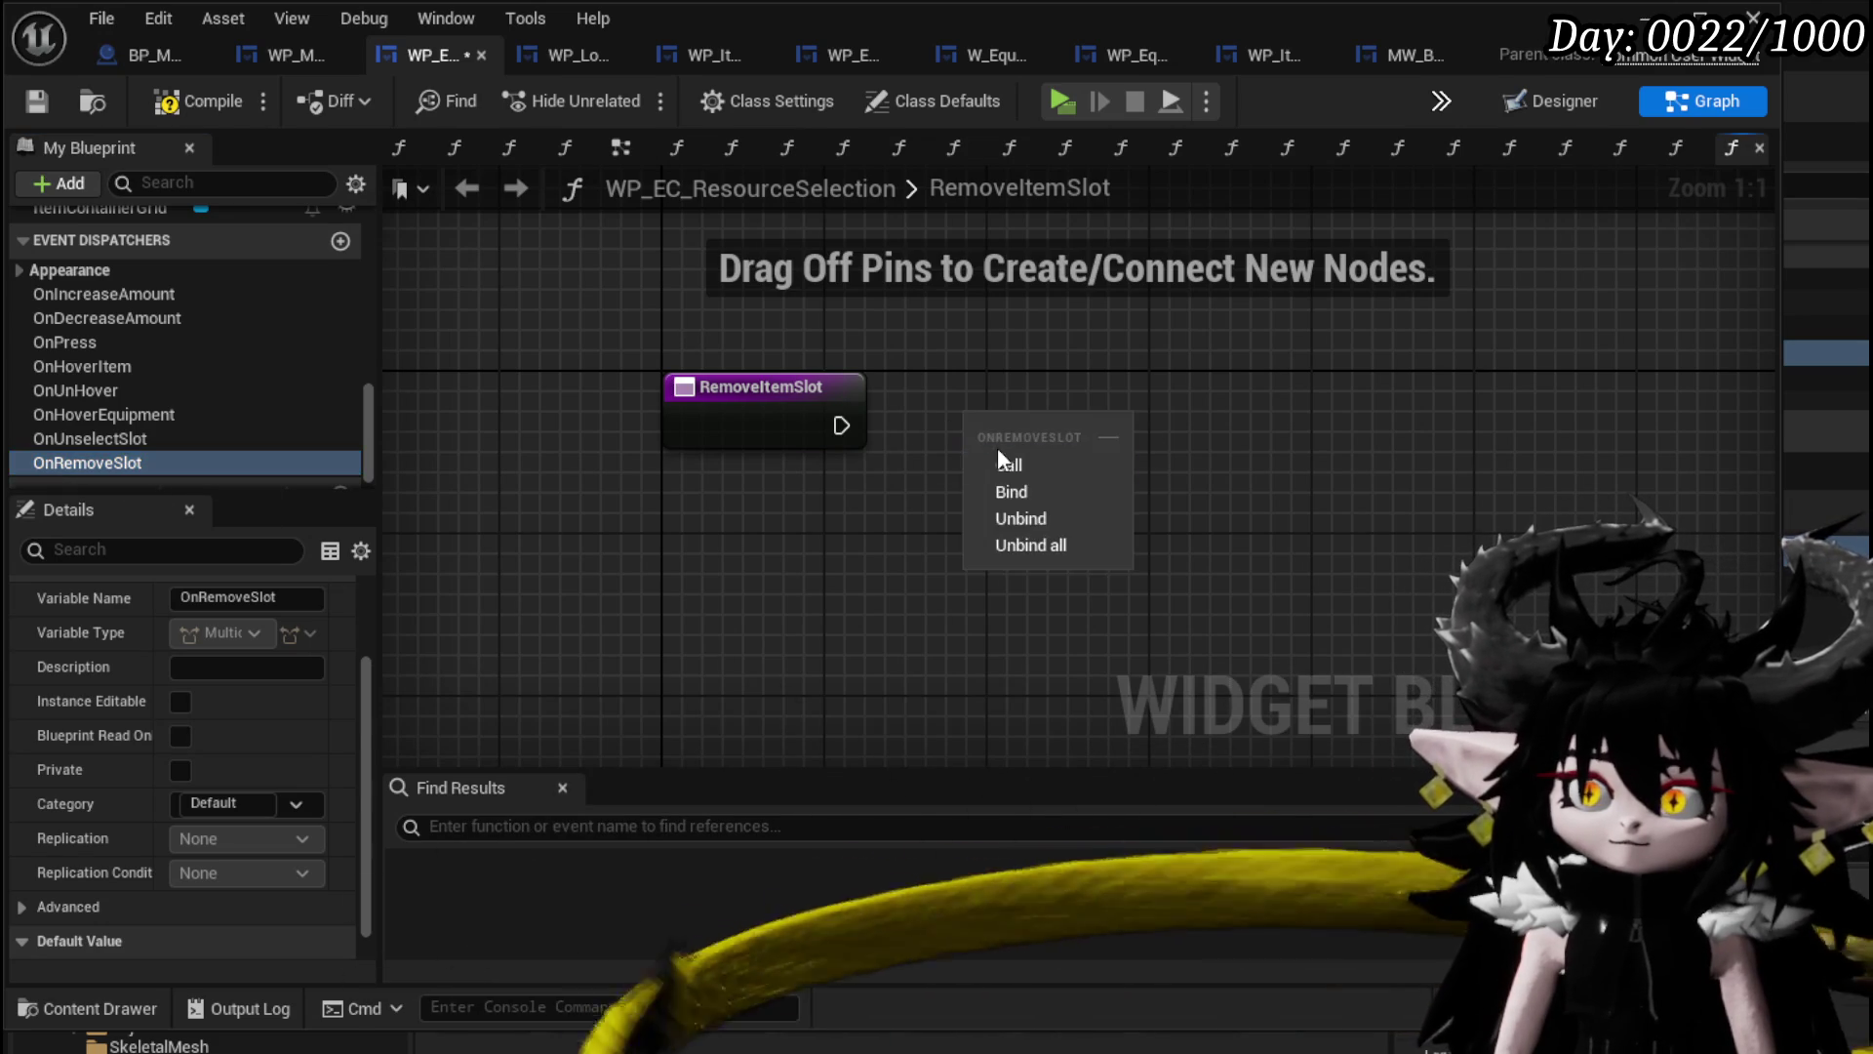
click(1005, 464)
drag(841, 426, 951, 425)
click(1042, 346)
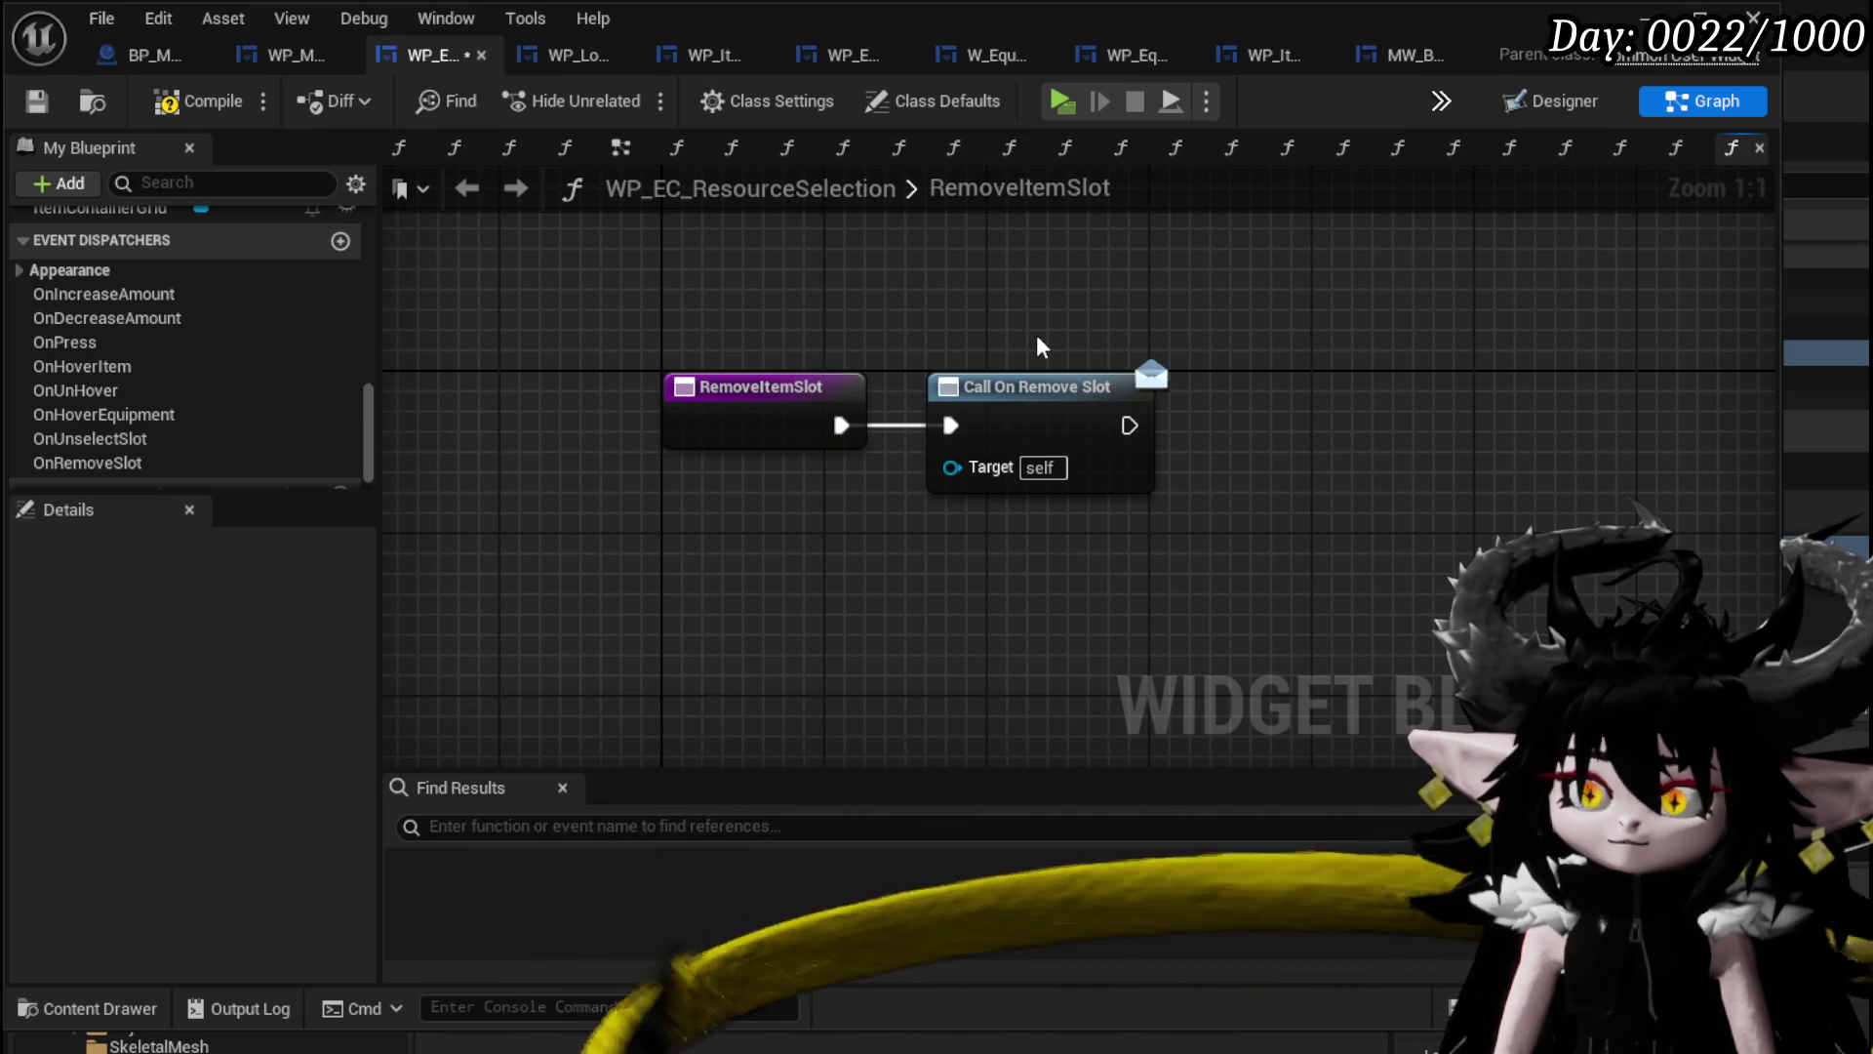
mouse_move(1038, 338)
mouse_down()
mouse_move(1040, 527)
mouse_move(1022, 542)
mouse_up()
key(Delete)
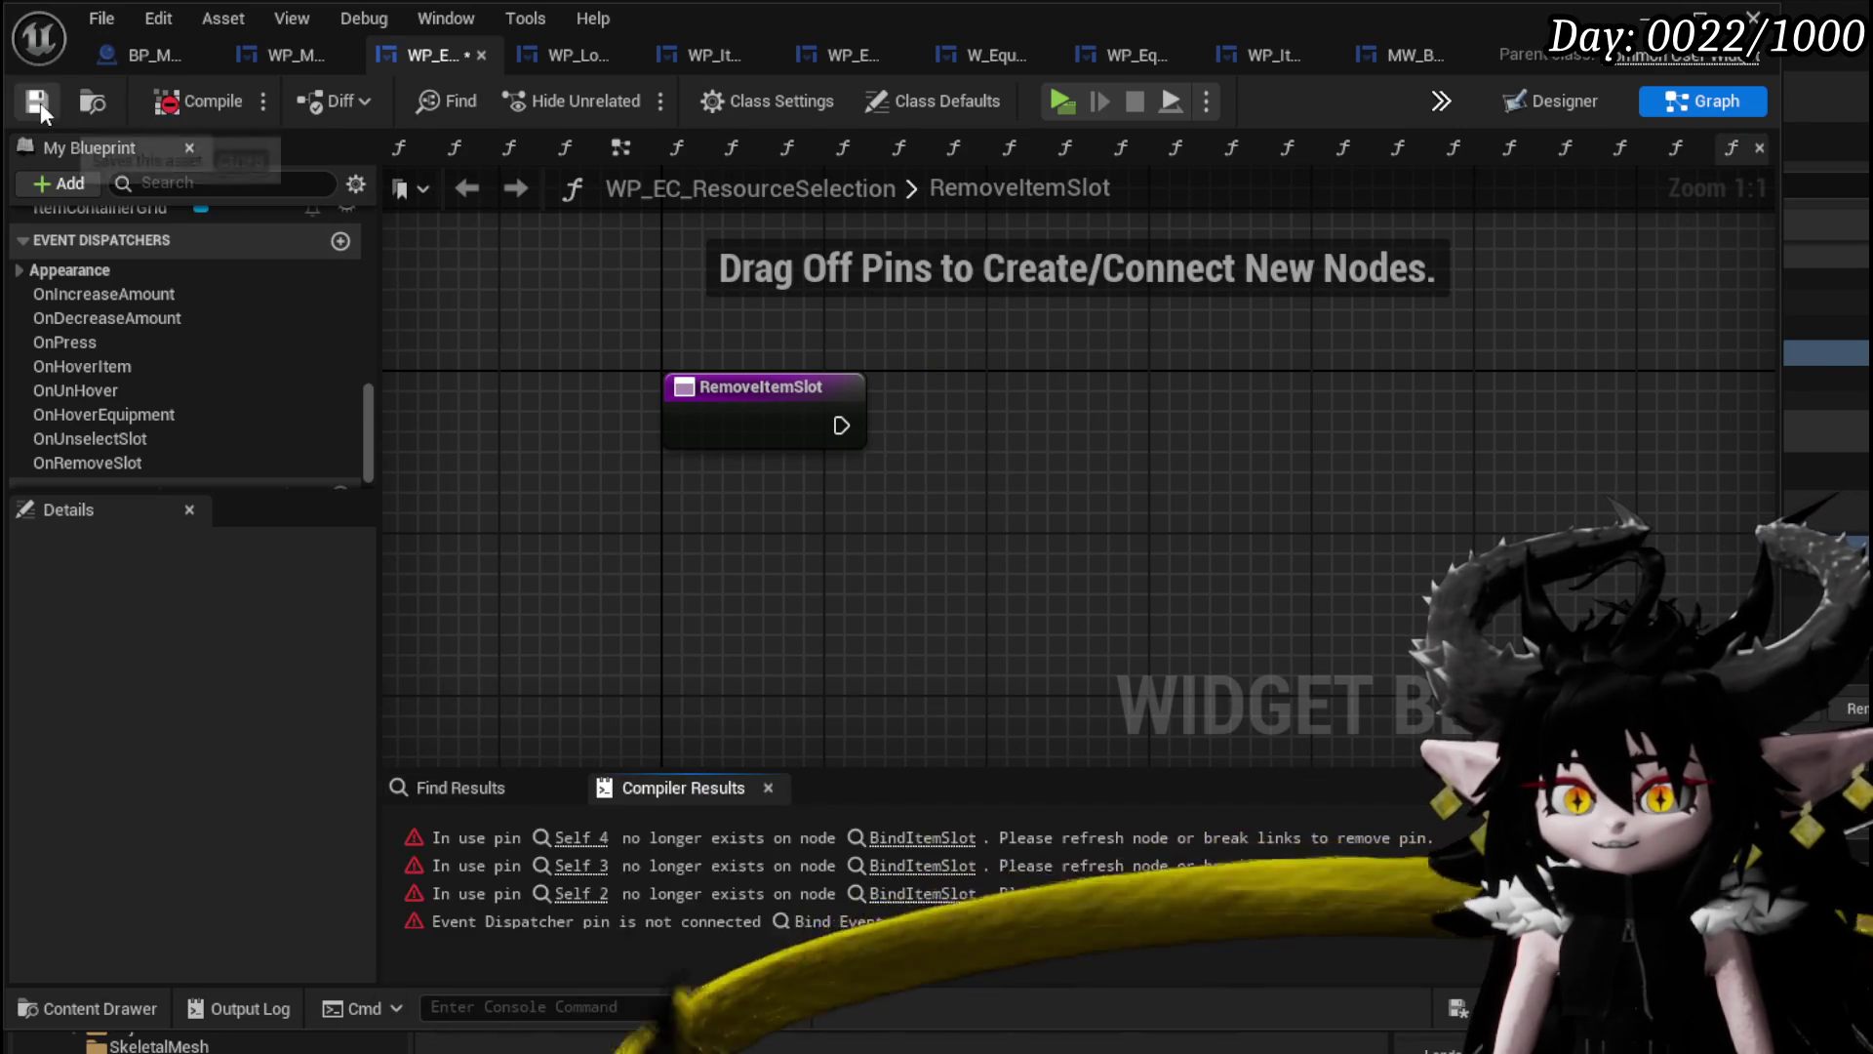
Look over the OnUnselectSlot dispatcher and UnselectSlot function graphs for reference.
double_click(142, 451)
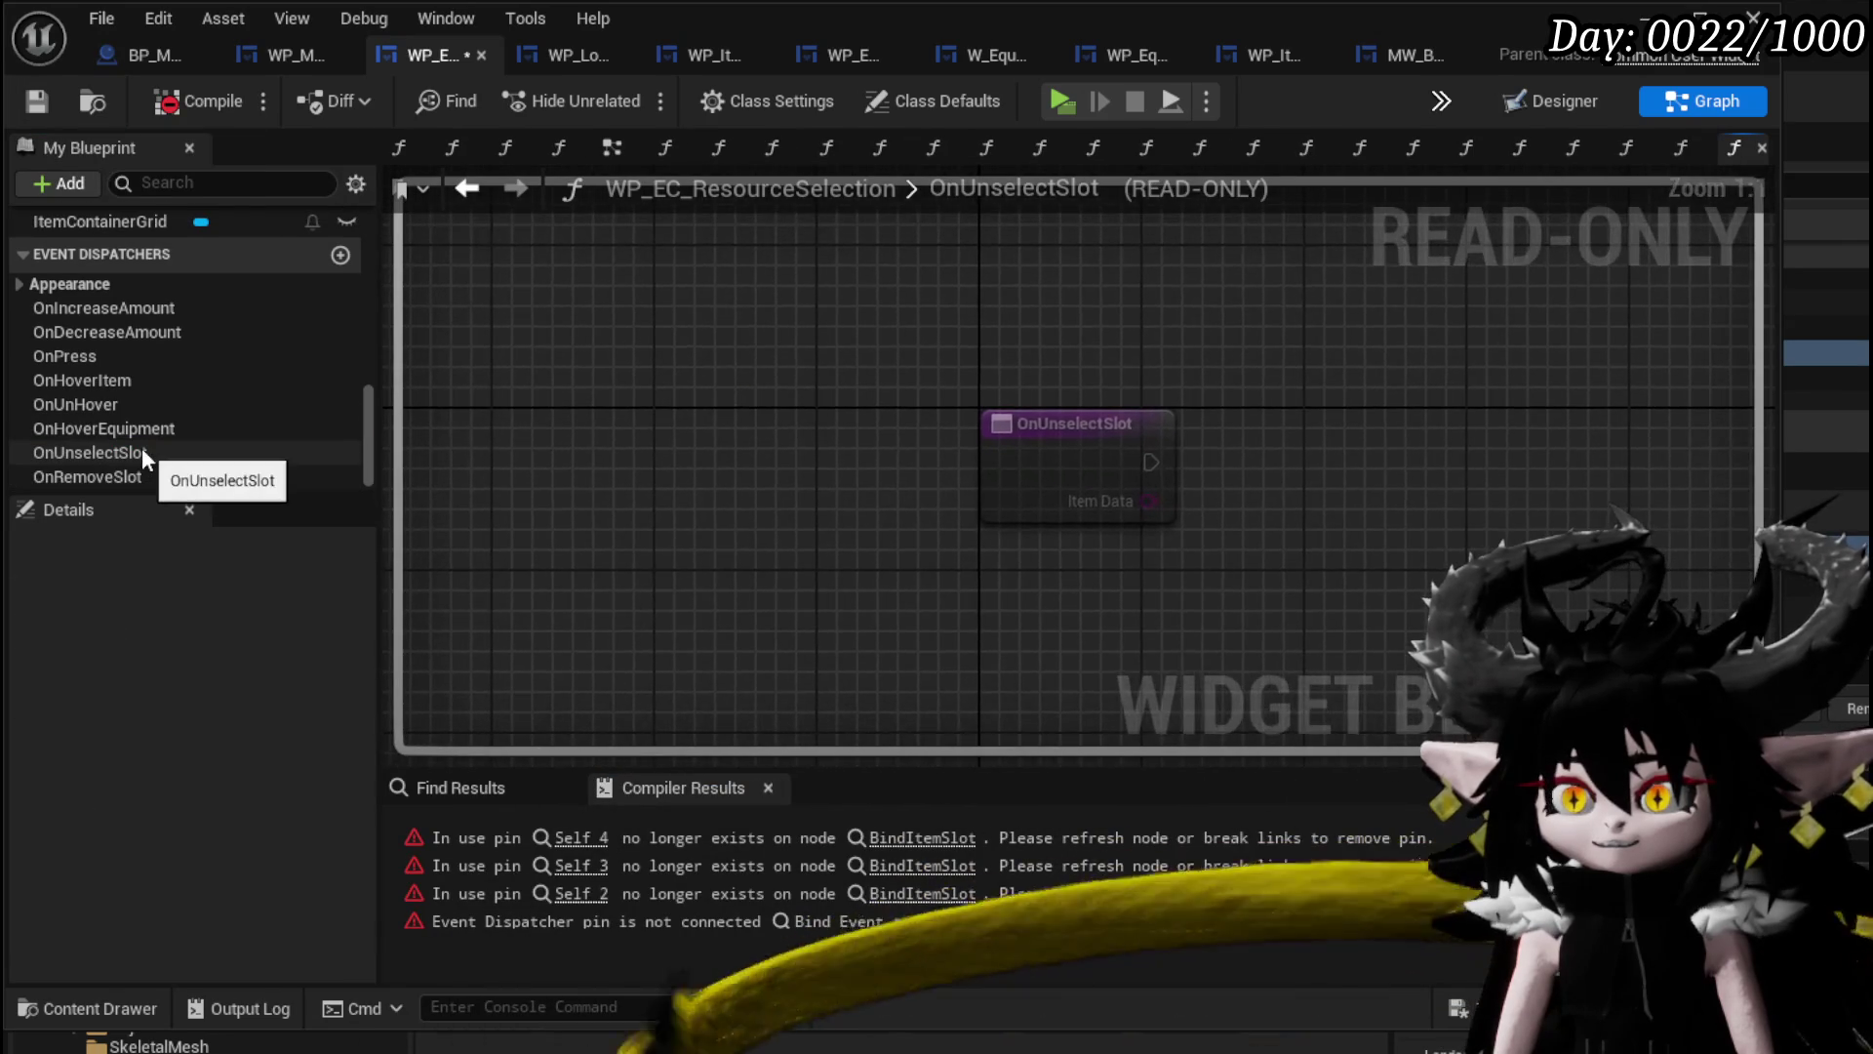
scroll(123, 465, up, 10)
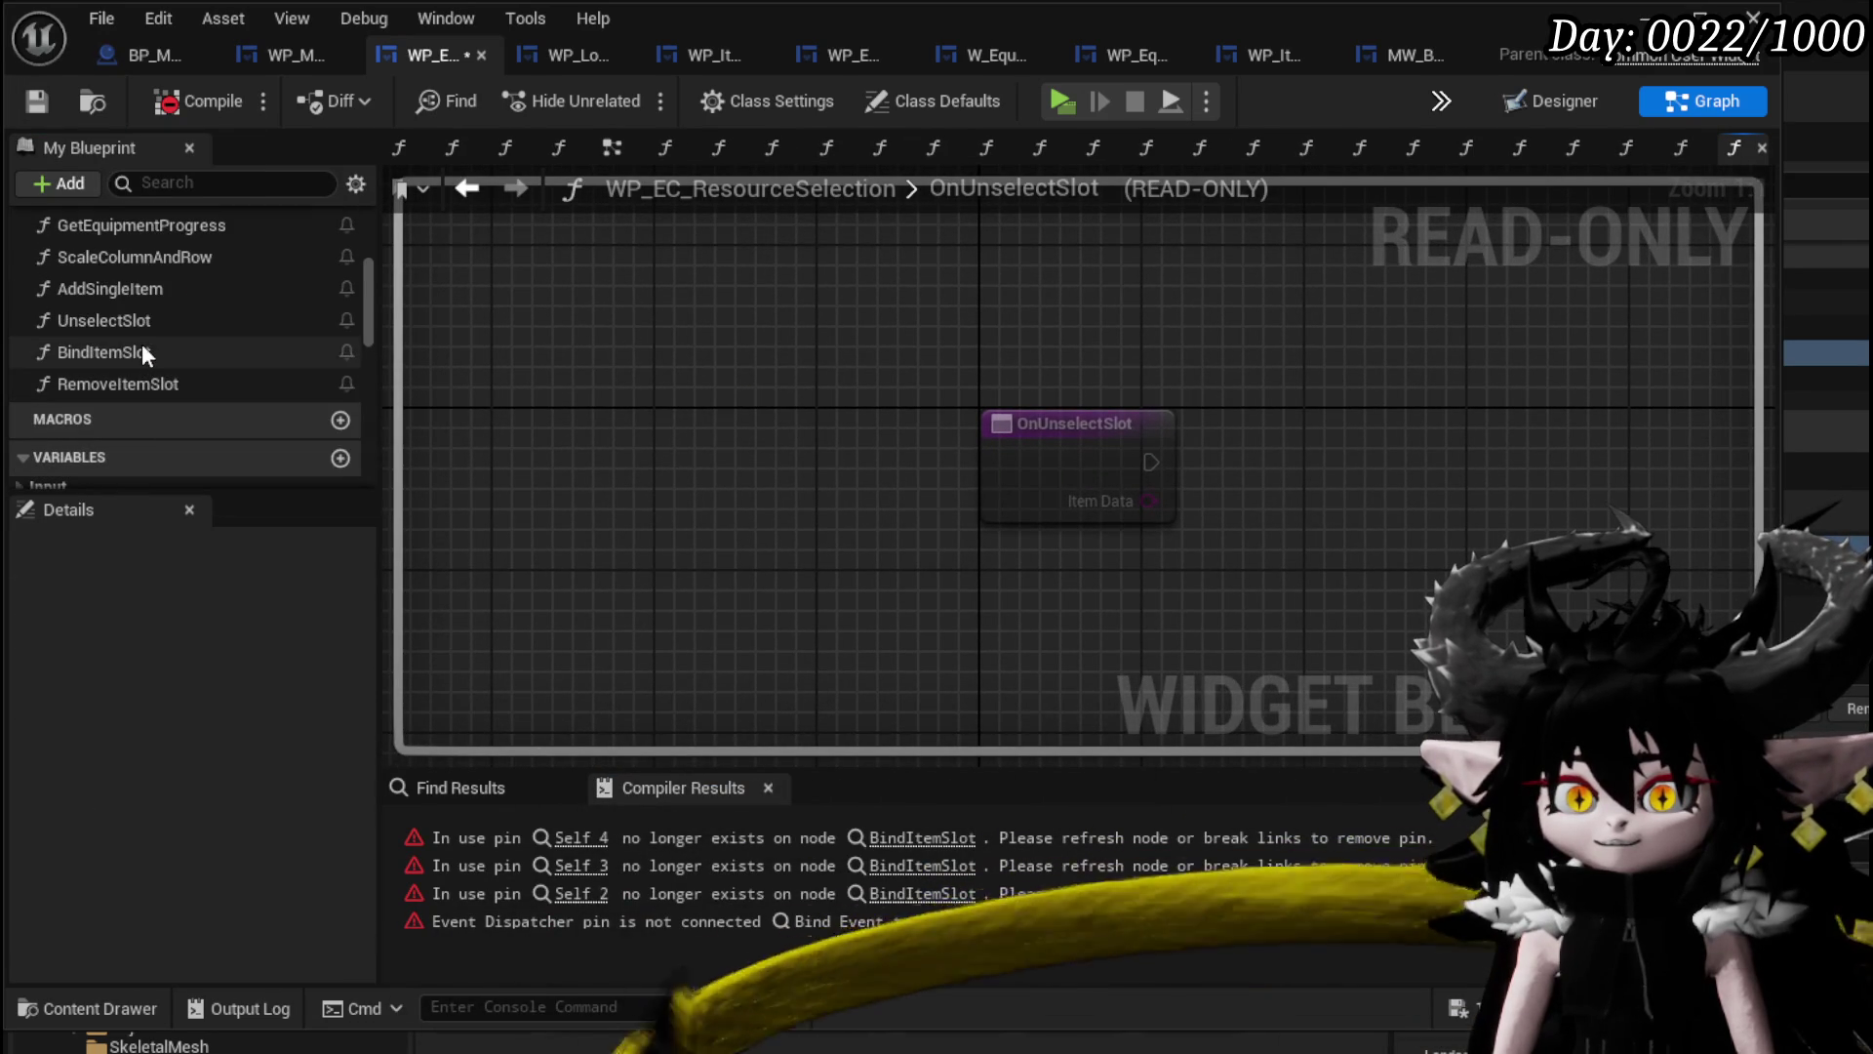
double_click(143, 320)
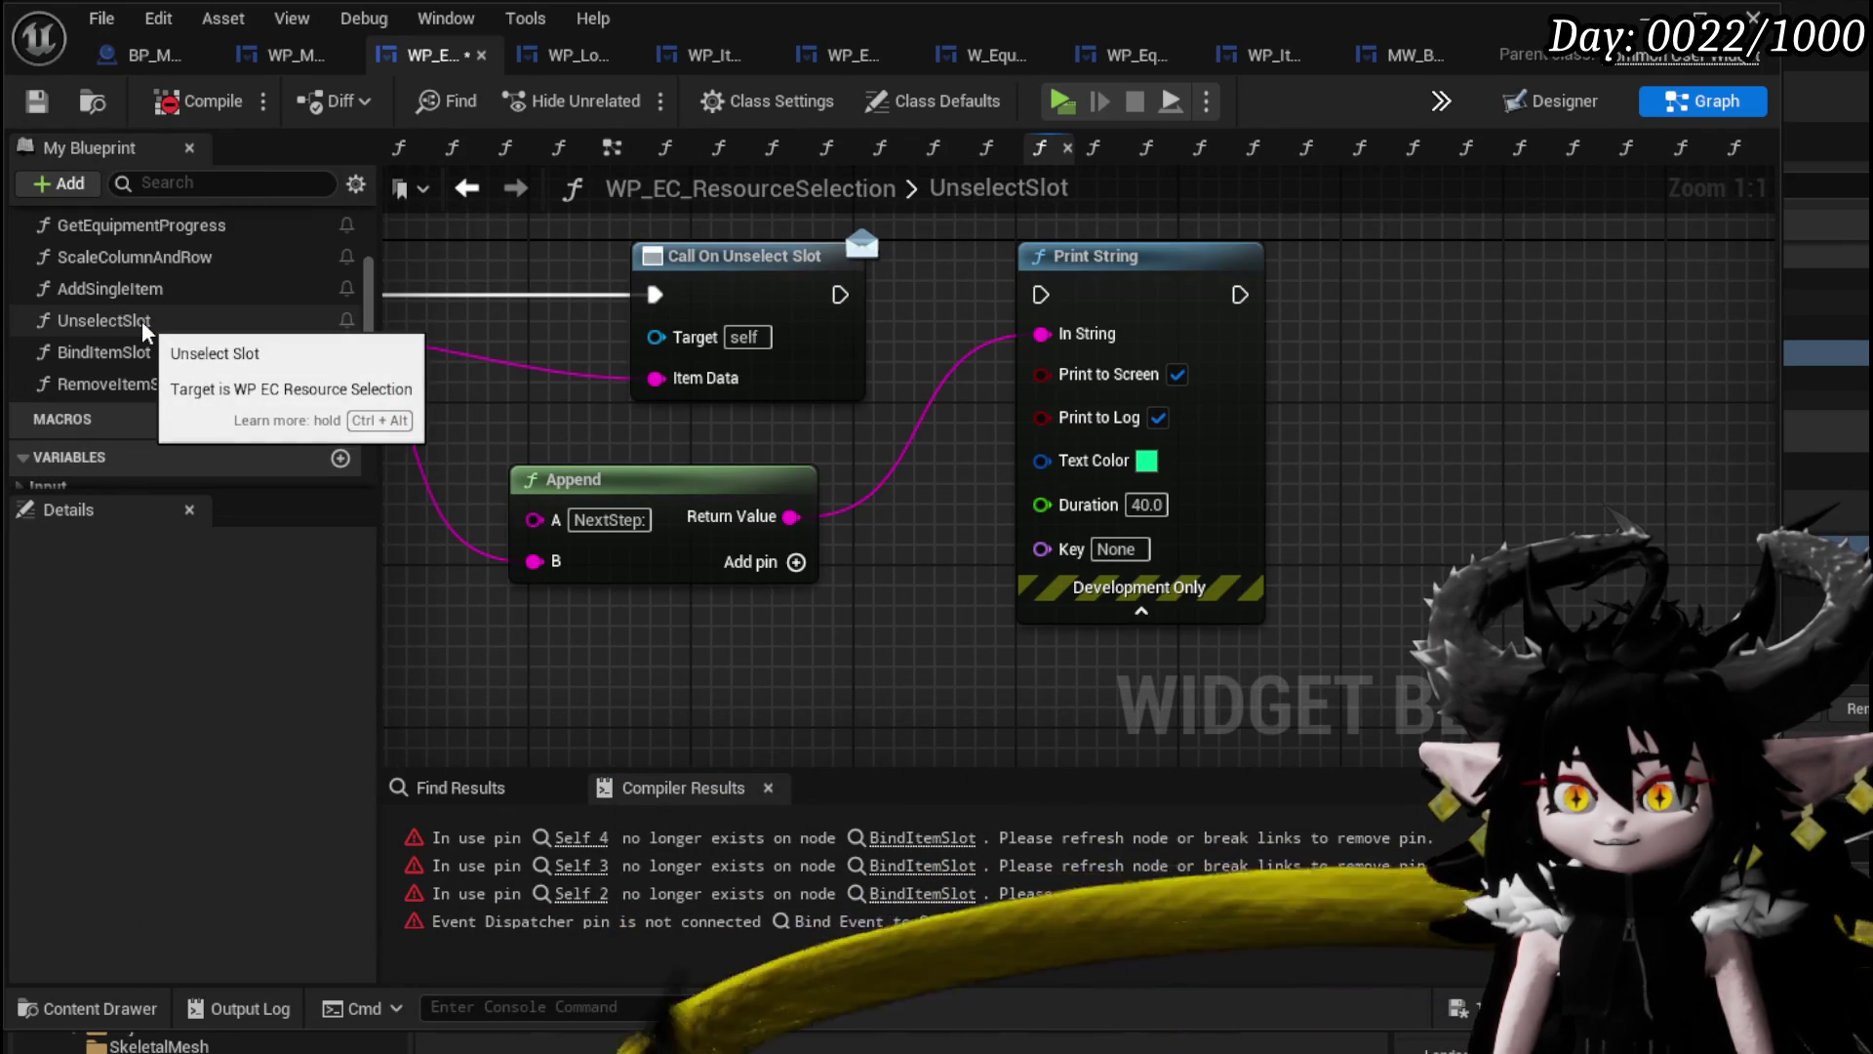
scroll(828, 441, down, 3)
drag(829, 441, 1015, 505)
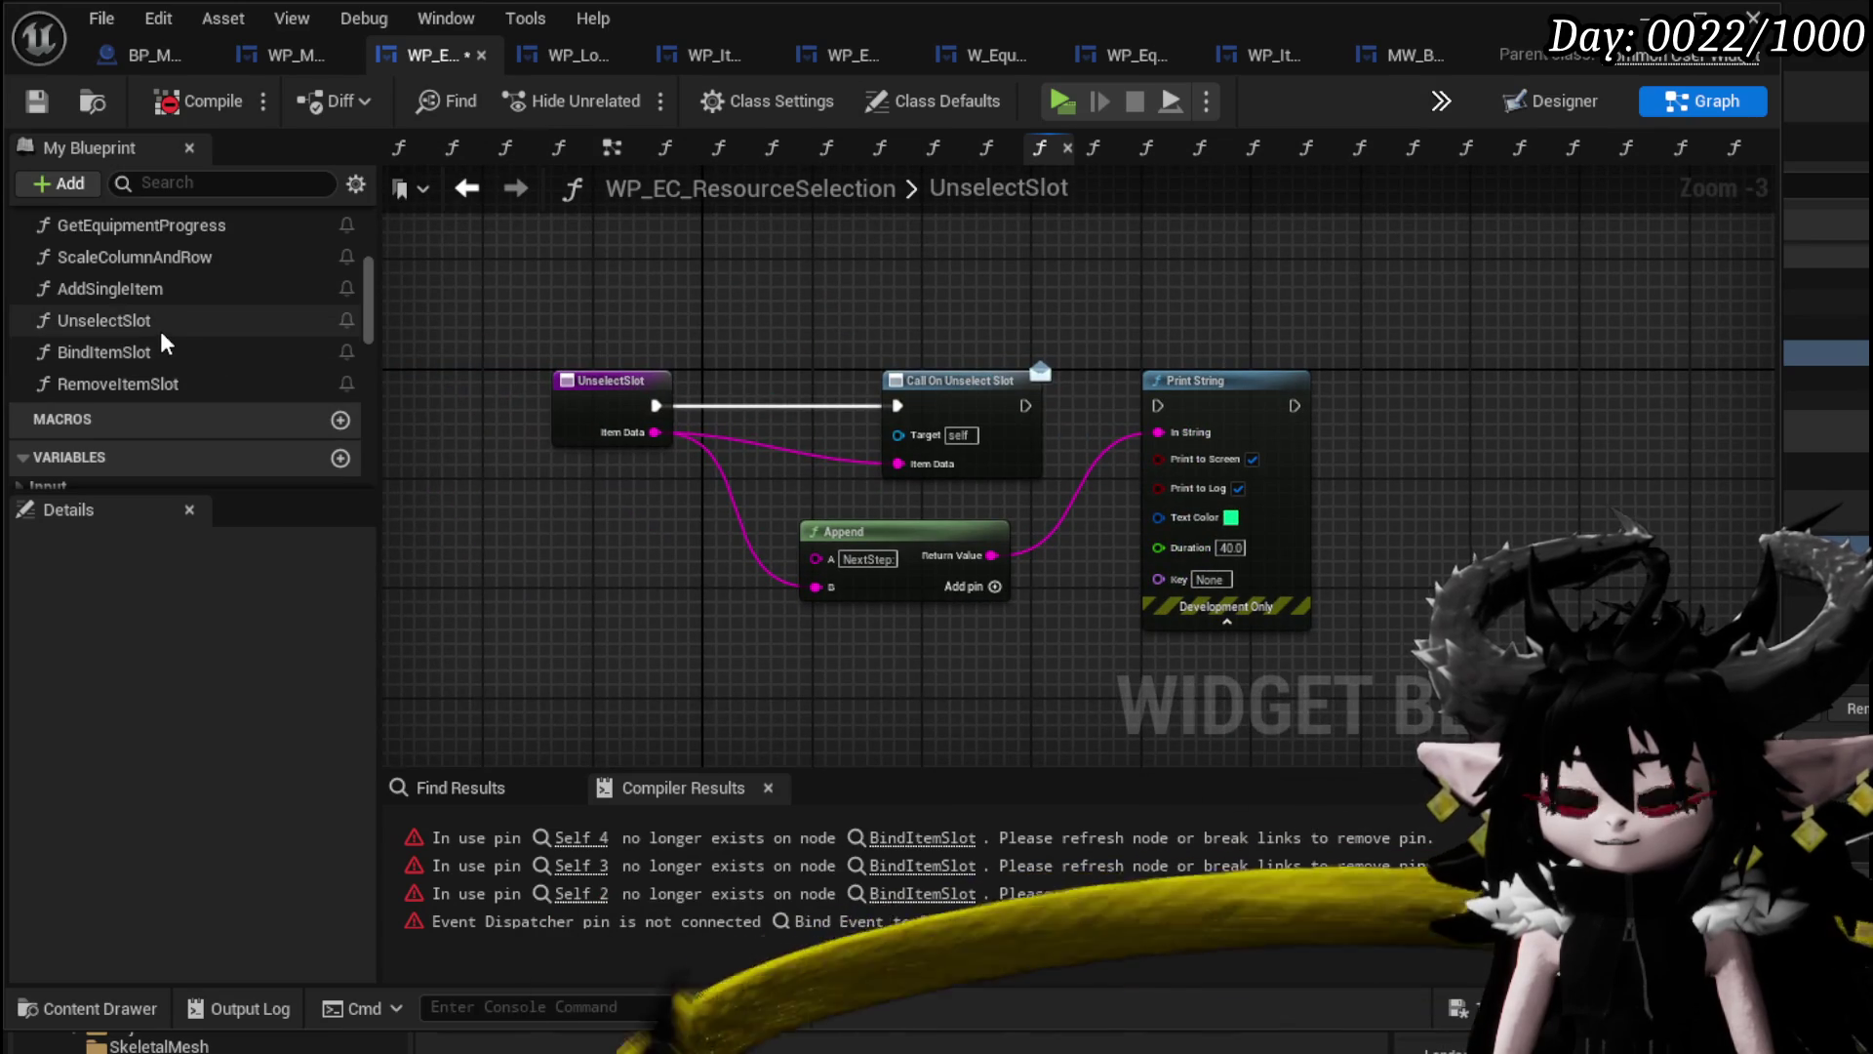
In RemoveItemSlot, add a Call OnRemoveSlot node wired after the entry and save the blueprint.
double_click(143, 383)
scroll(121, 410, down, 3)
scroll(120, 407, down, 10)
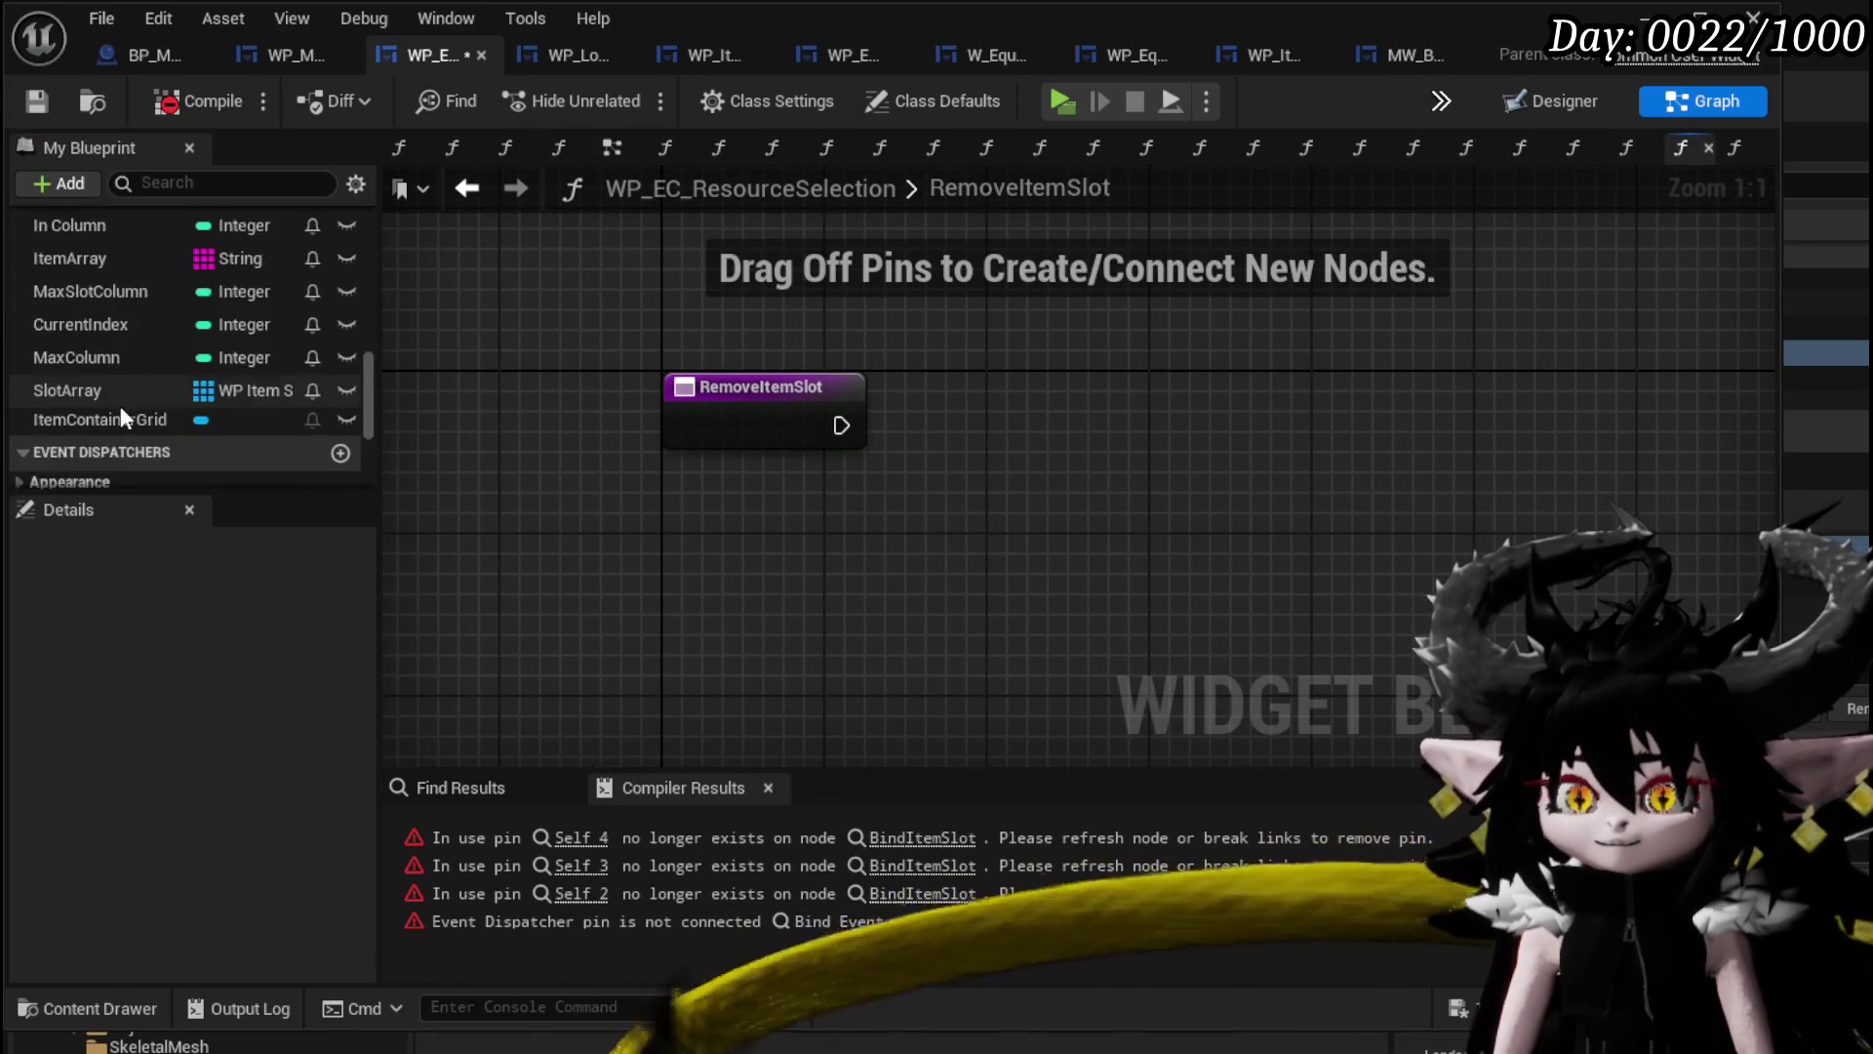
mouse_move(128, 439)
mouse_down()
mouse_move(968, 414)
mouse_move(834, 425)
mouse_up()
key(Escape)
mouse_move(113, 437)
mouse_down()
mouse_move(906, 400)
mouse_move(942, 446)
mouse_move(871, 435)
mouse_move(910, 445)
mouse_move(963, 422)
mouse_up()
click(979, 479)
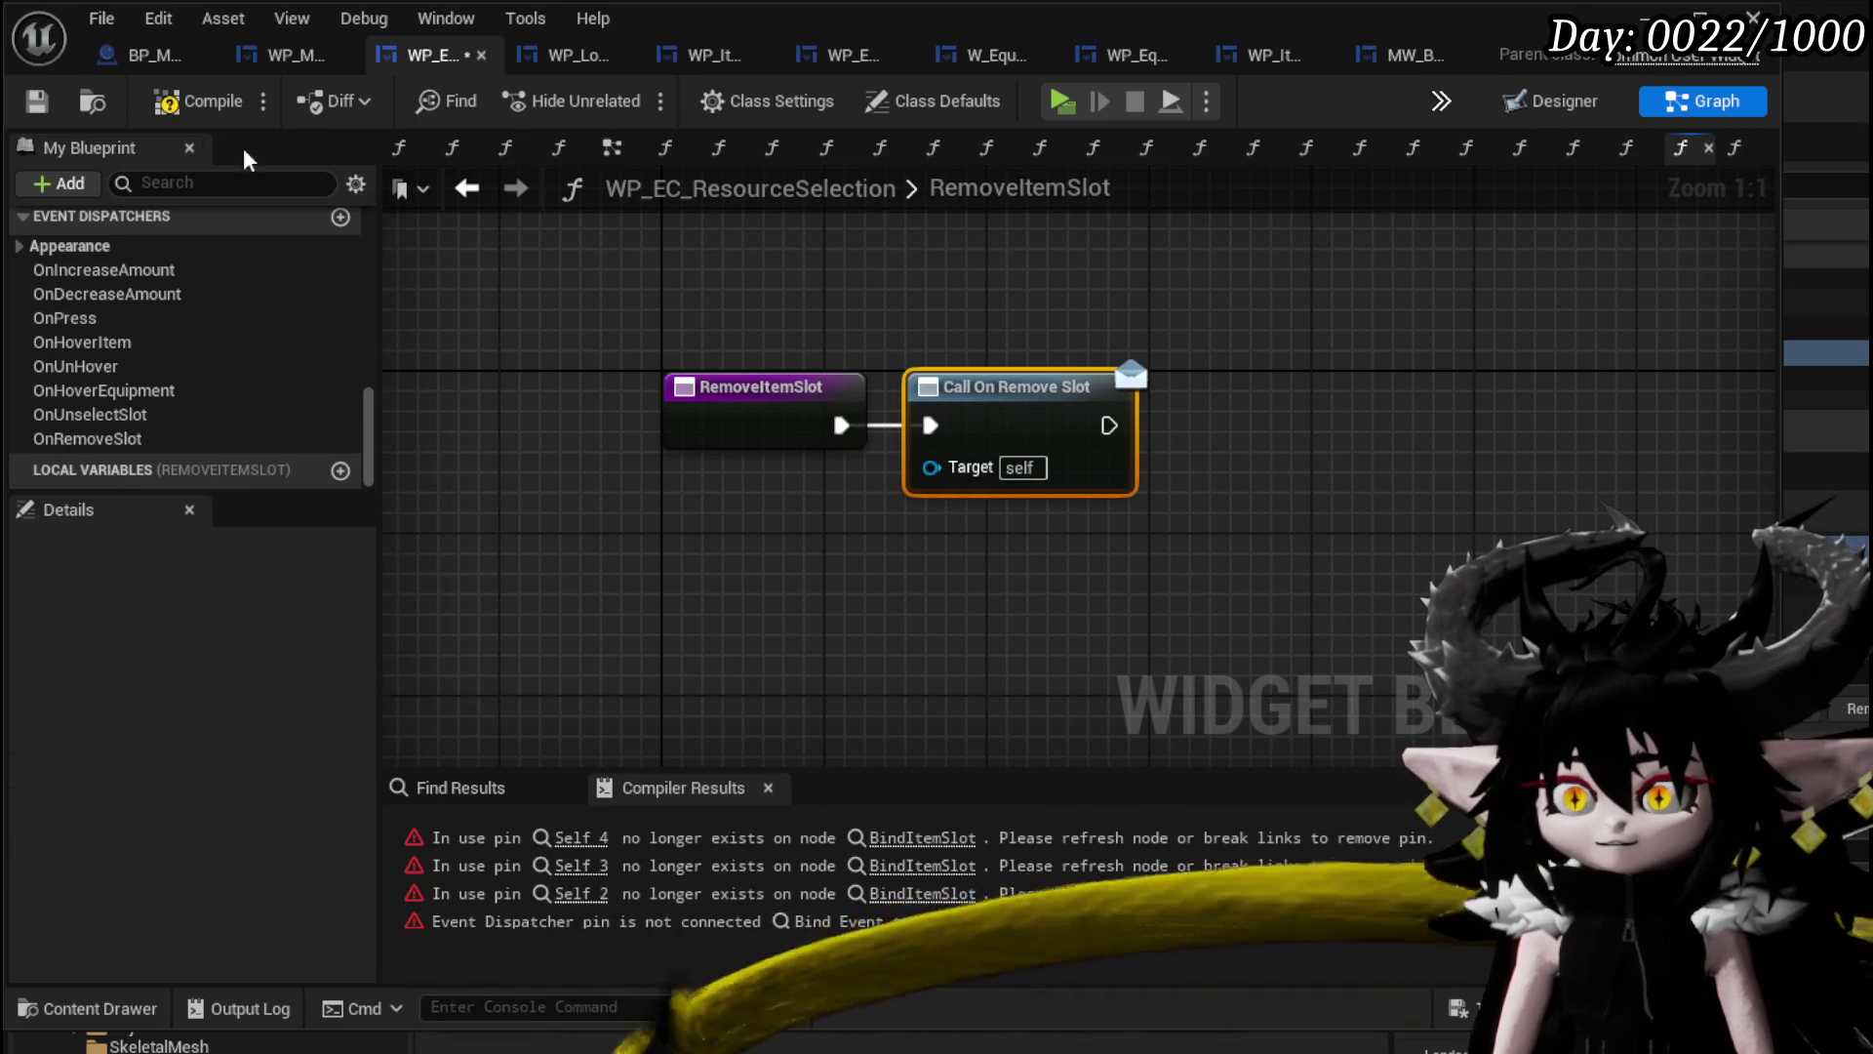
click(33, 102)
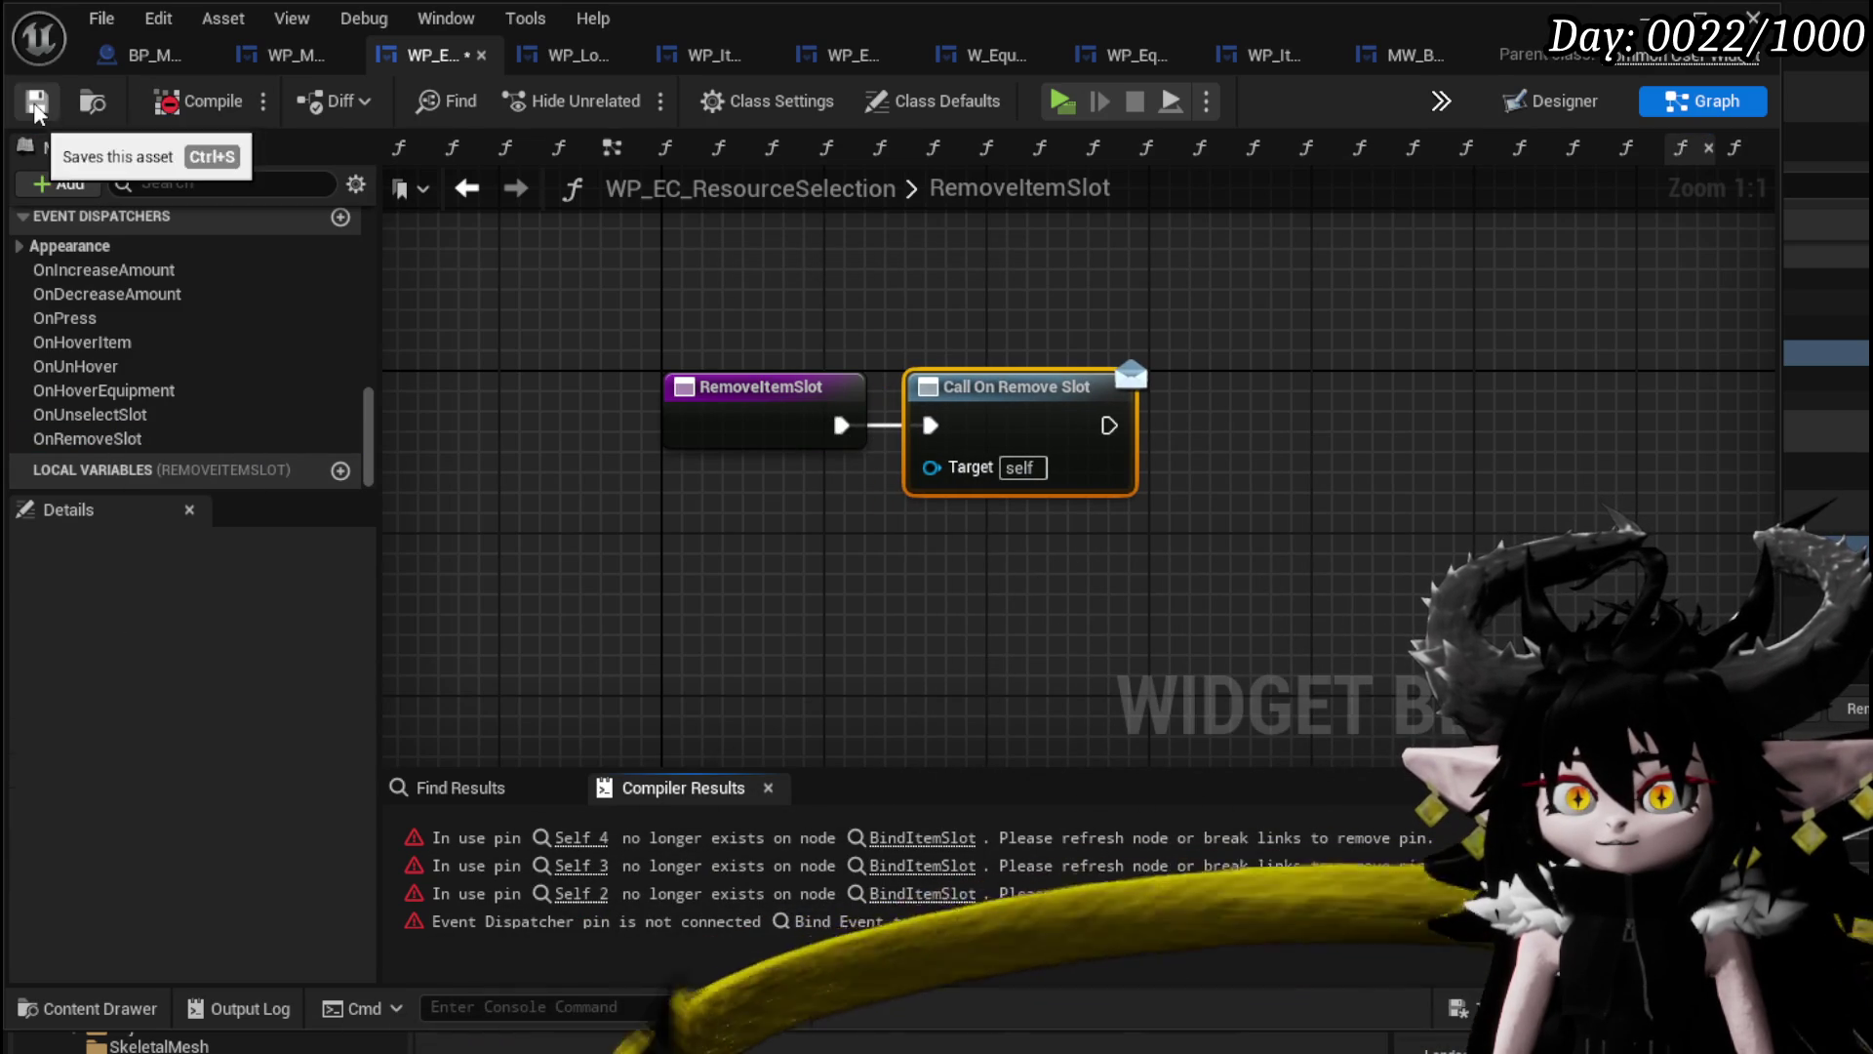
click(928, 831)
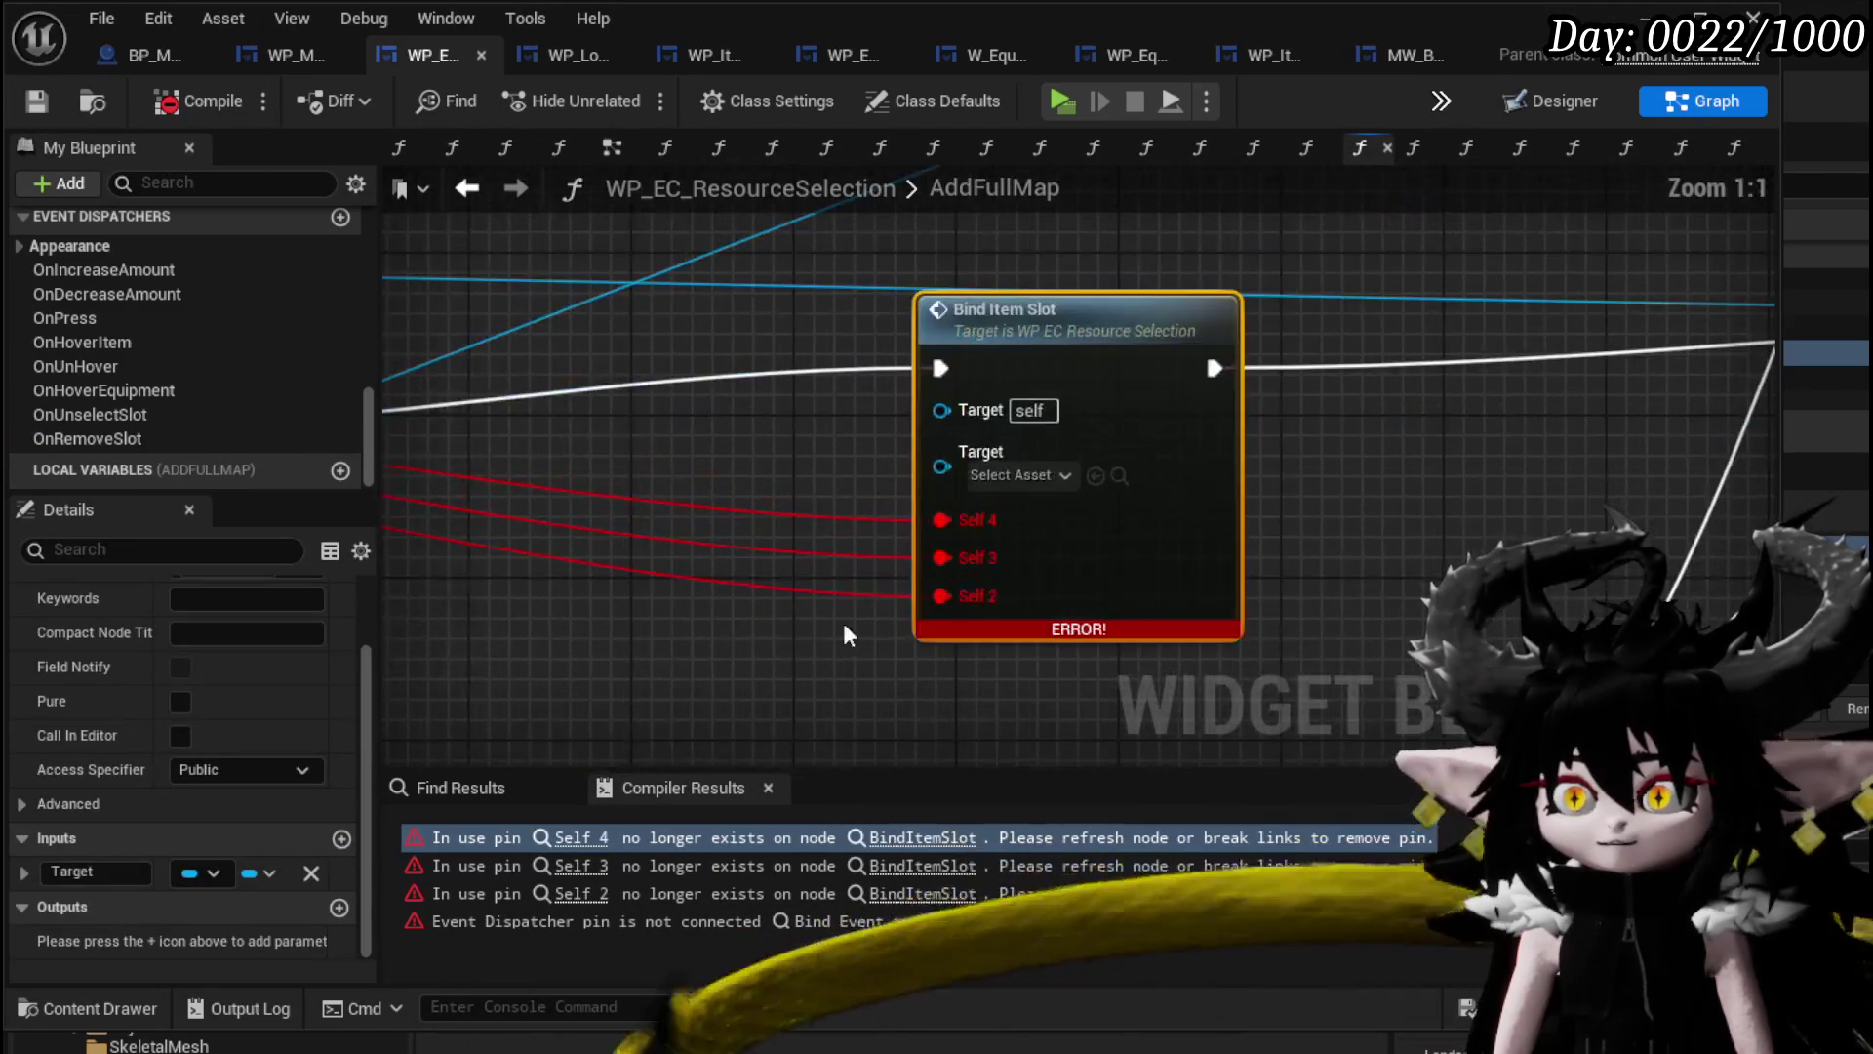
In AddFullMap, paste a fresh Bind Item Slot node between Bind Event and Add Child to Uniform Grid.
scroll(1073, 537, down, 2)
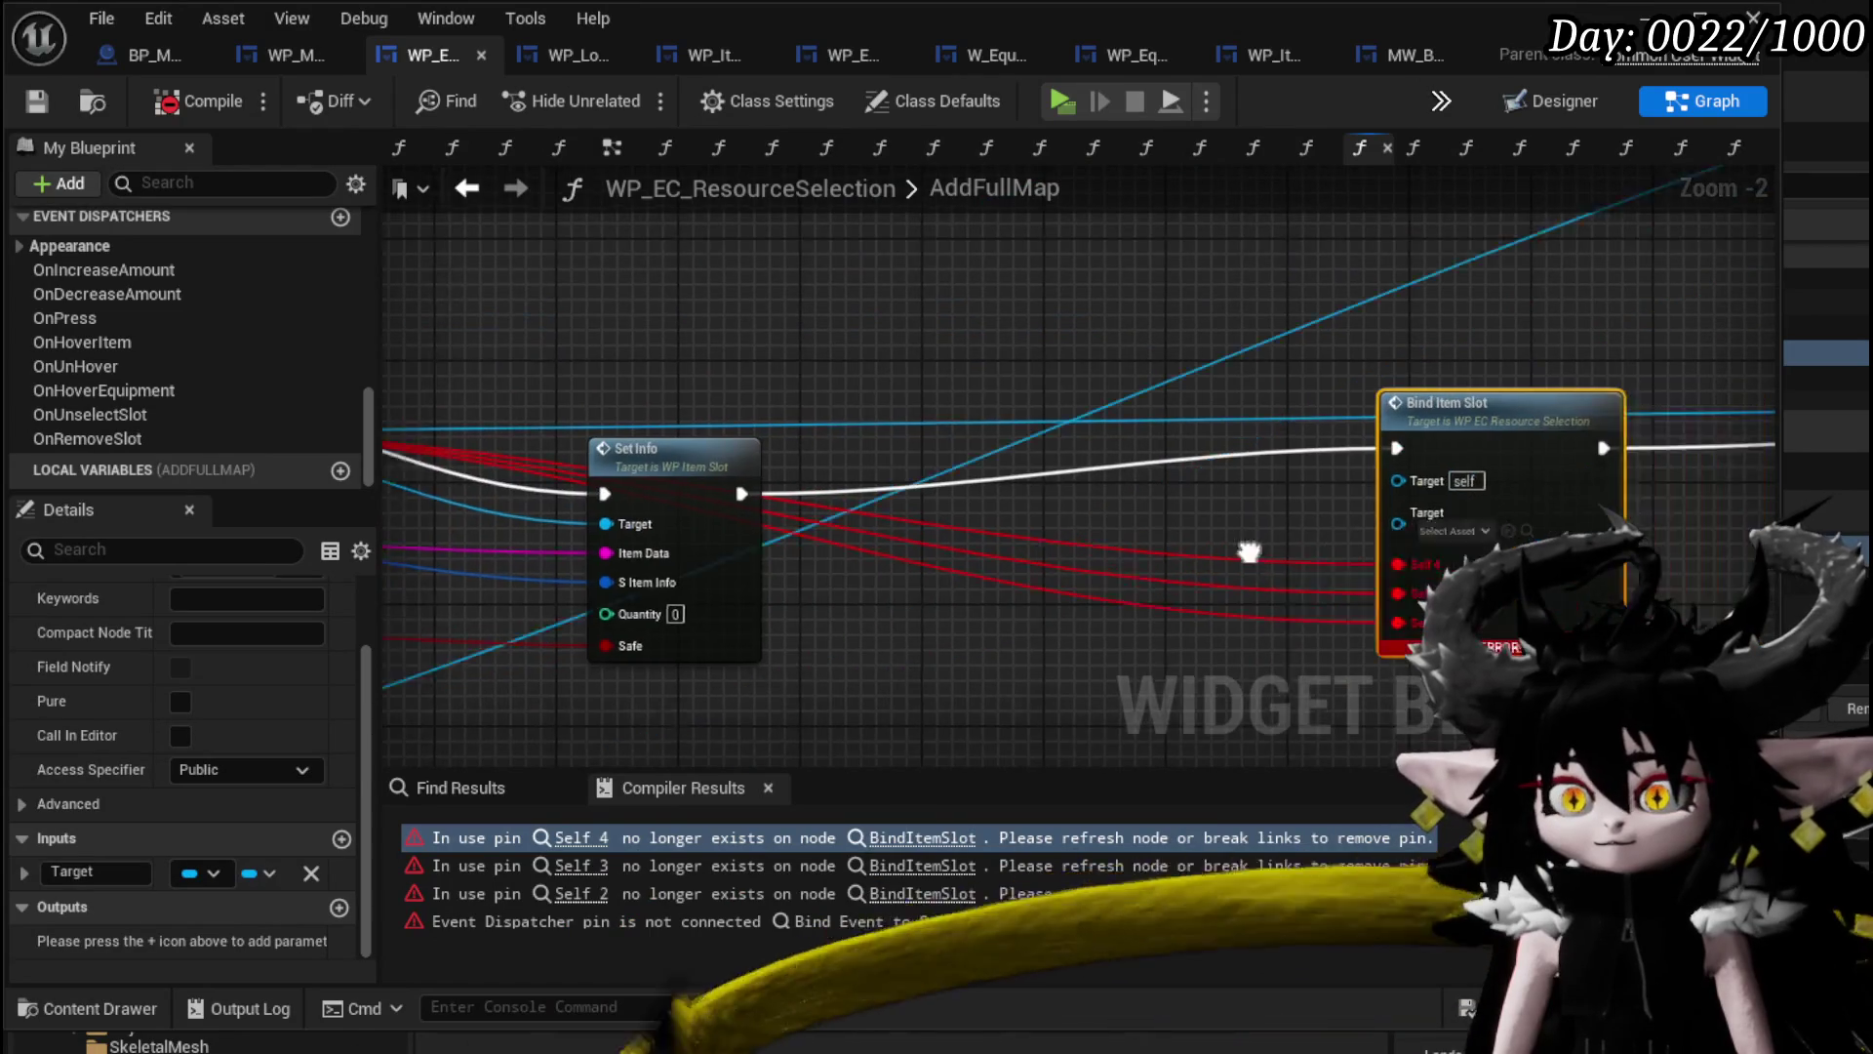
drag(420, 429, 1229, 464)
drag(731, 456, 307, 458)
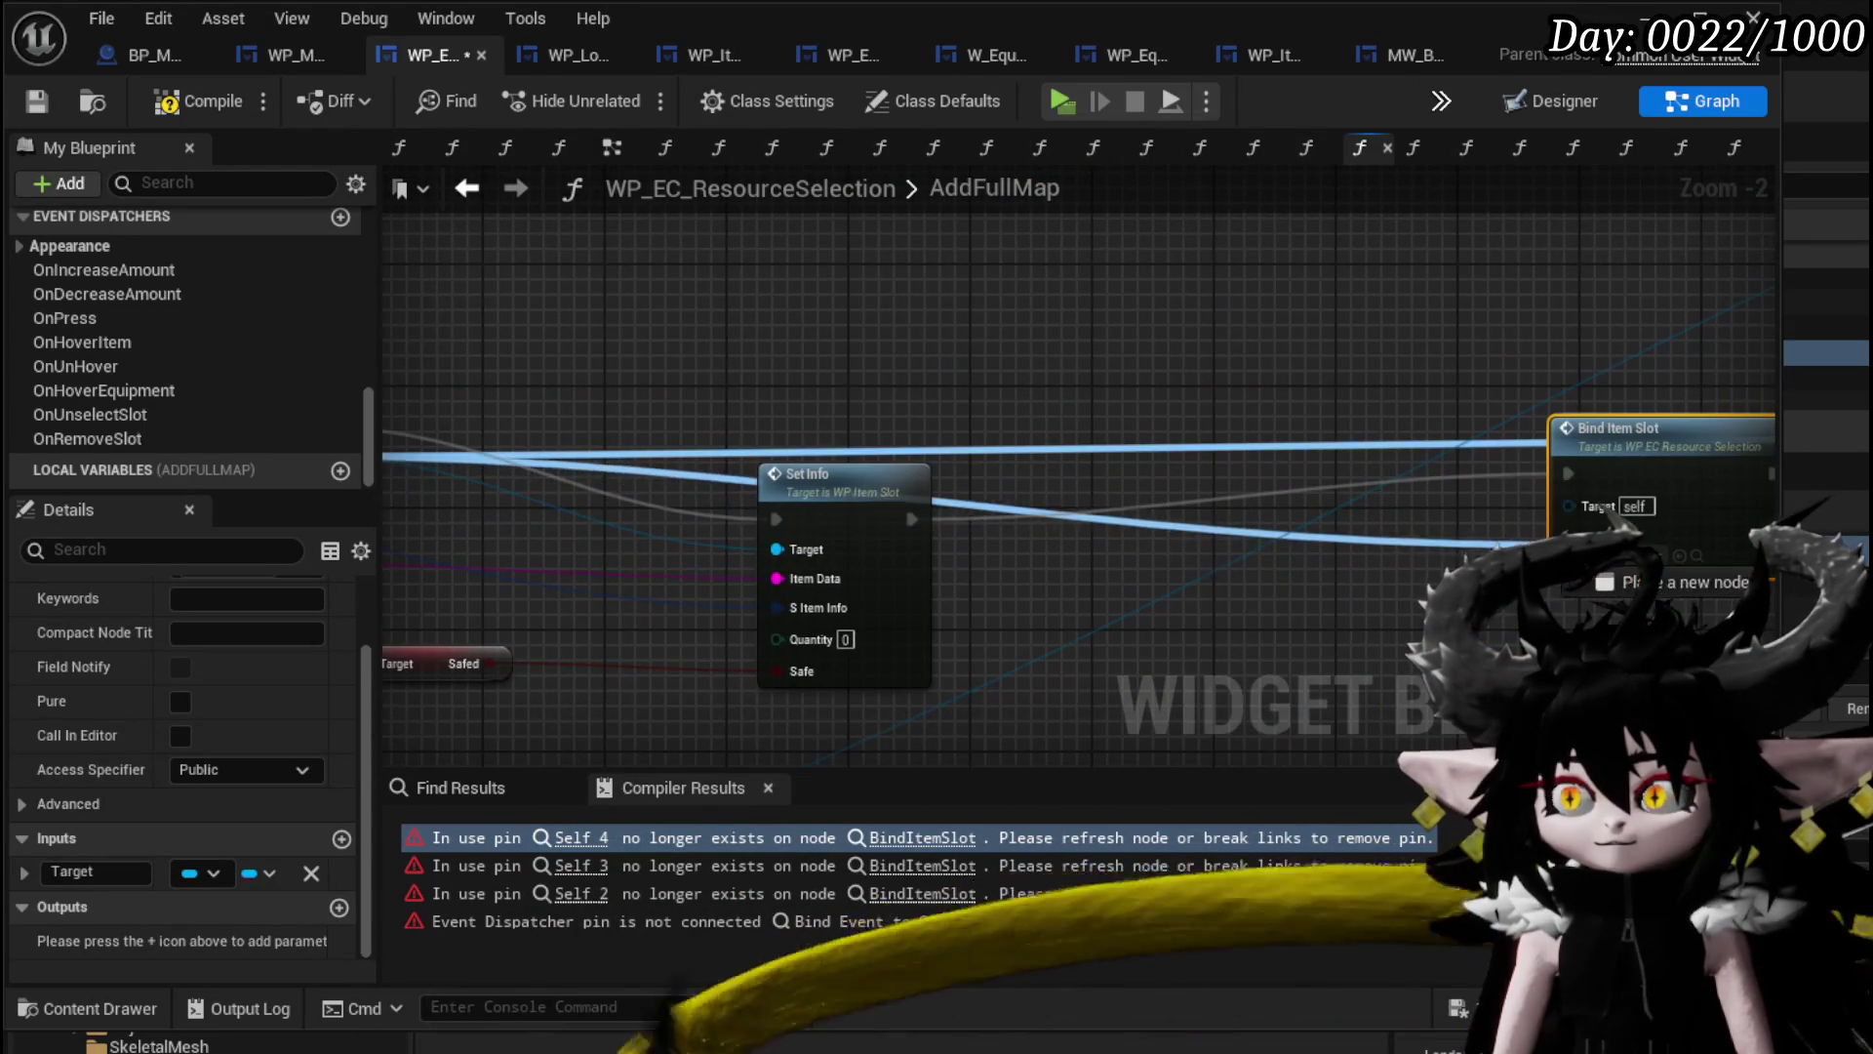
drag(1502, 560, 1066, 579)
mouse_move(440, 488)
mouse_down()
mouse_move(938, 476)
mouse_move(987, 673)
mouse_up()
scroll(976, 410, down, 2)
mouse_move(875, 332)
mouse_down()
mouse_move(858, 564)
mouse_move(819, 546)
mouse_move(788, 597)
mouse_up()
key(ctrl+v)
mouse_move(635, 401)
mouse_down()
mouse_move(771, 483)
mouse_move(1020, 531)
mouse_up()
mouse_move(1149, 531)
mouse_down()
mouse_move(1565, 390)
mouse_move(1649, 388)
mouse_up()
Make the new slot widget's Return Value the Bind Item Slot target and delete the old event-binding nodes.
drag(722, 512, 1263, 499)
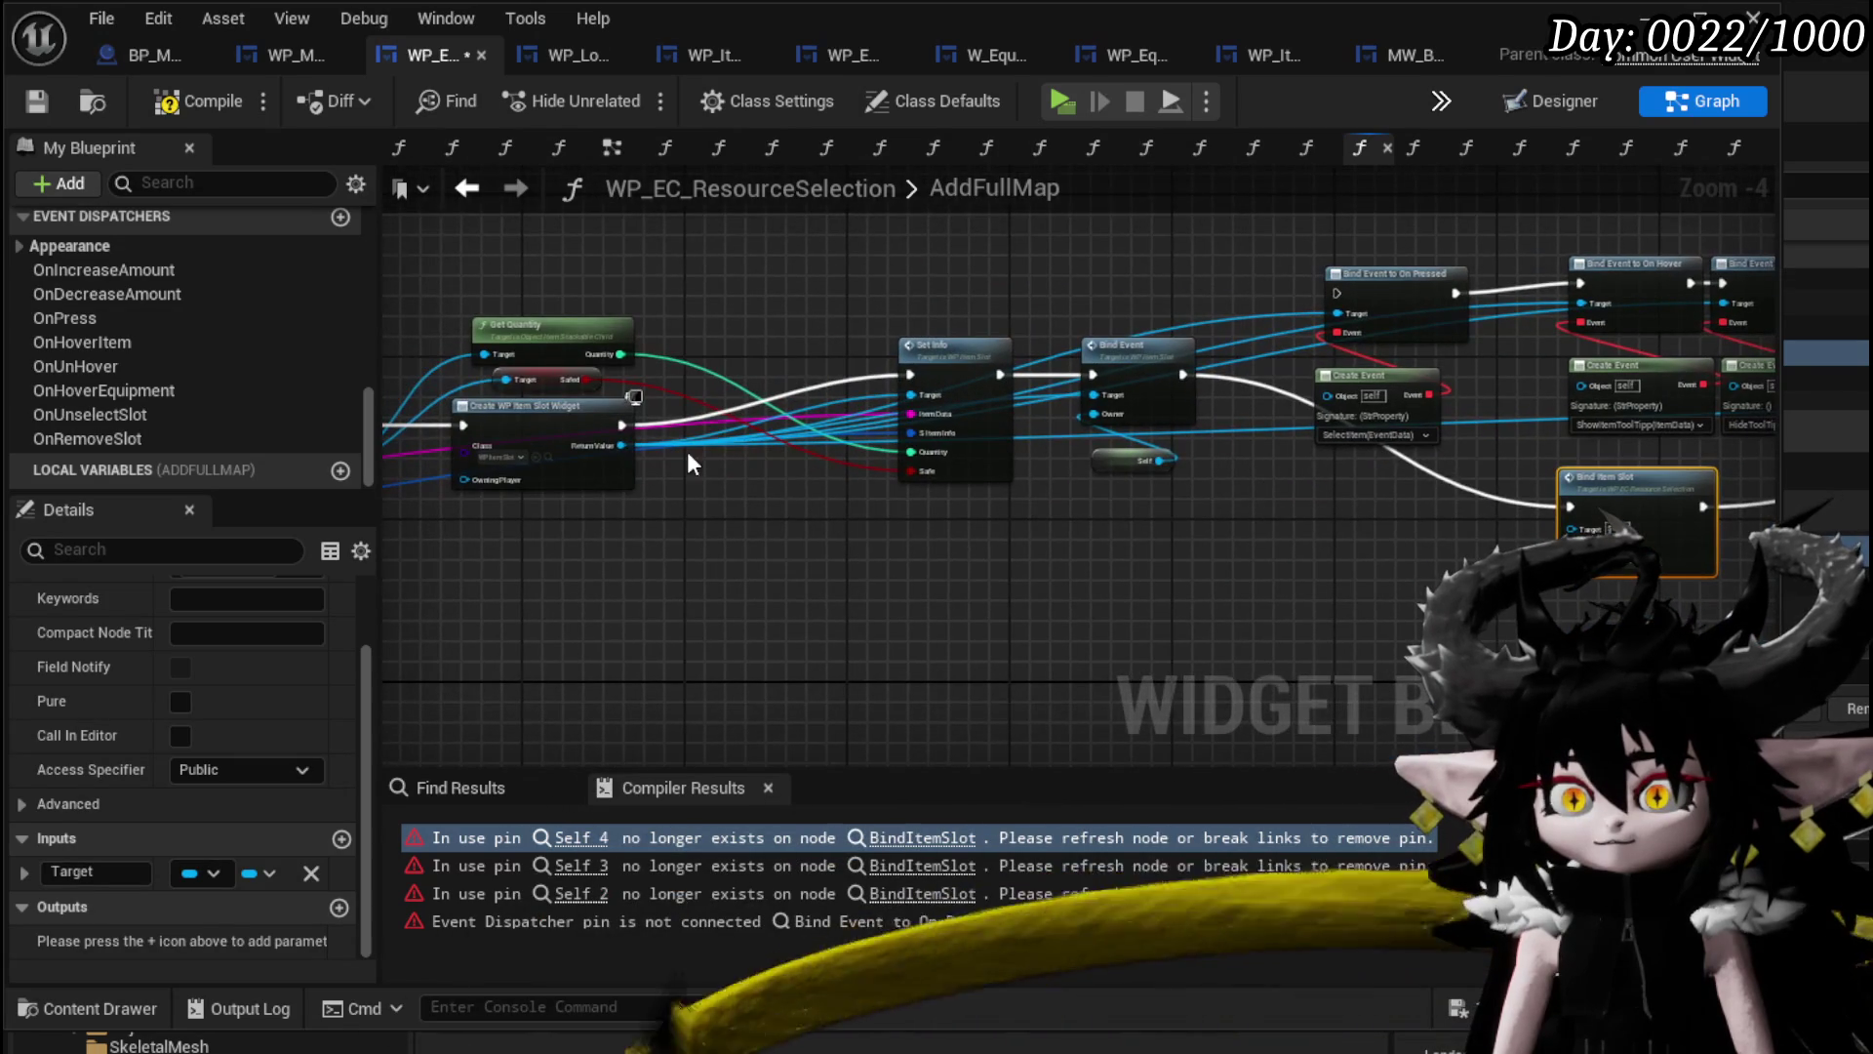
mouse_move(620, 445)
mouse_down()
mouse_move(1623, 577)
mouse_move(1581, 555)
mouse_up()
drag(1378, 504, 837, 551)
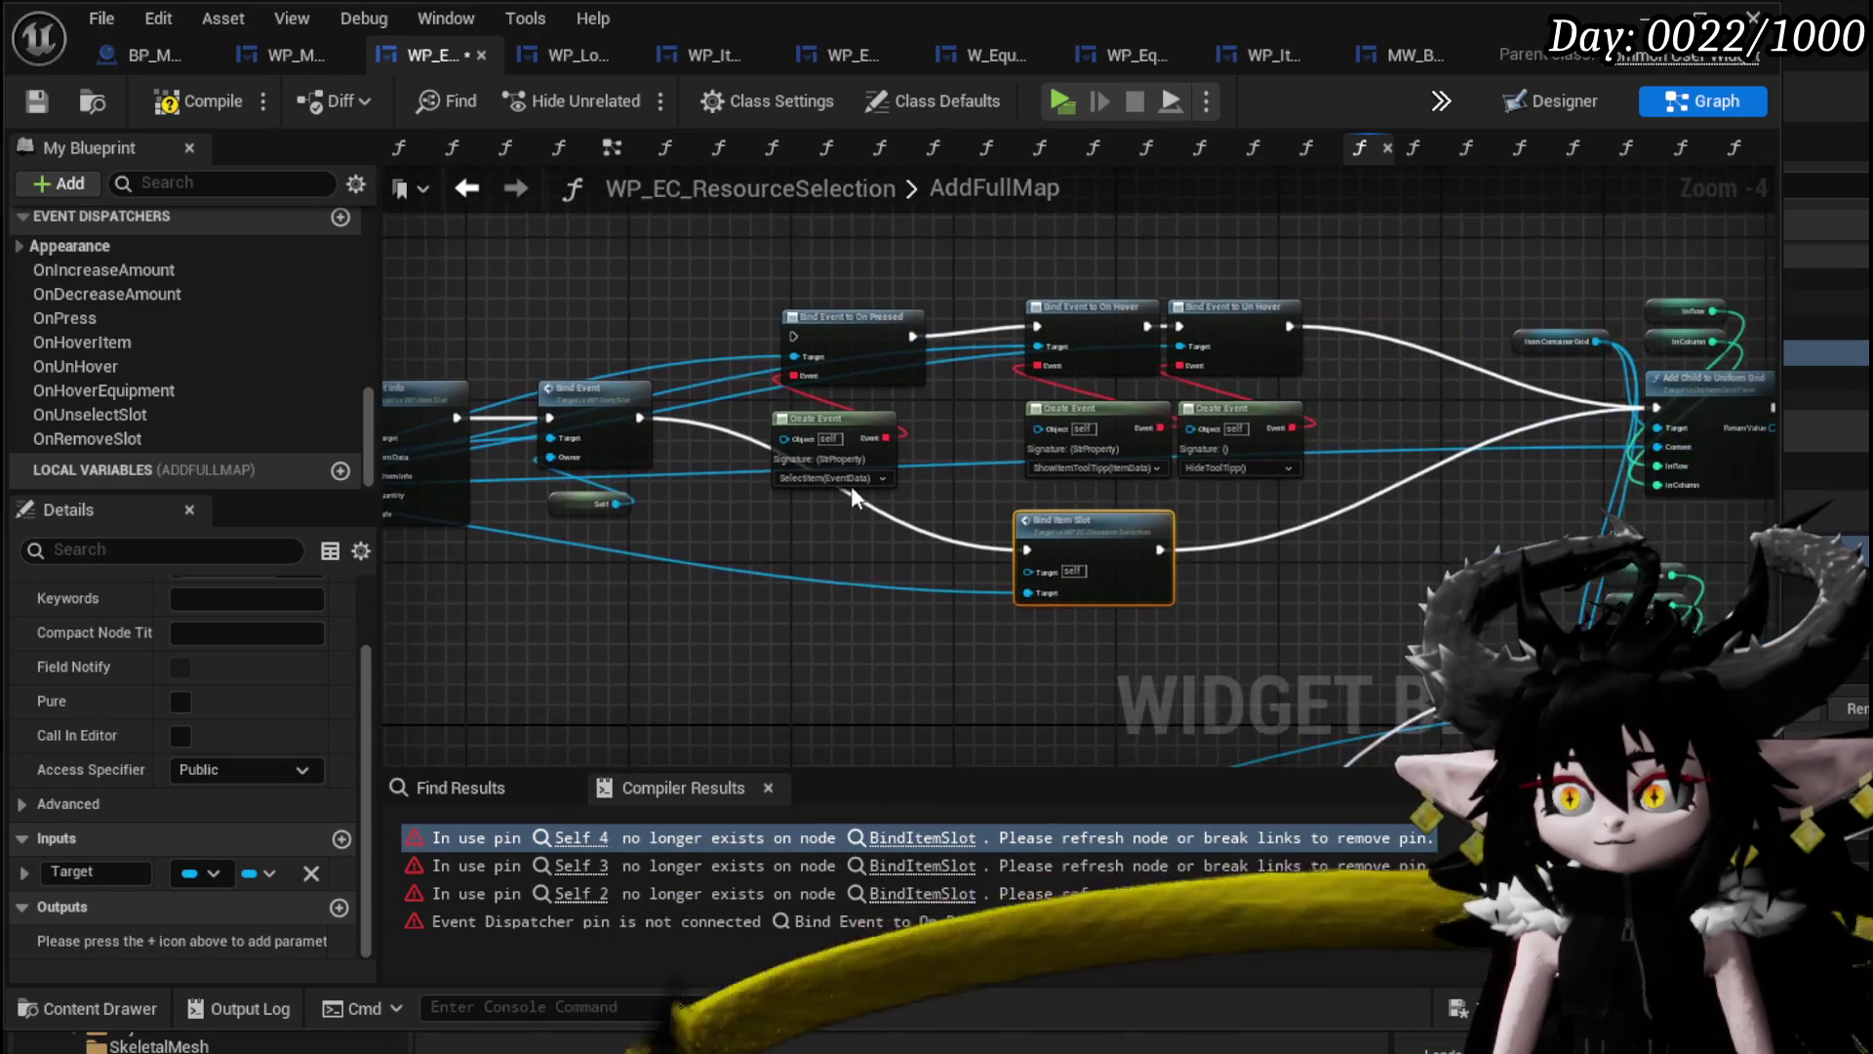
drag(830, 281, 1243, 480)
key(Delete)
Tidy Bind Item Slot into the chain, then compile and save the widget blueprint.
drag(1100, 544, 1081, 384)
mouse_move(1023, 639)
mouse_down()
mouse_move(974, 397)
mouse_move(1205, 315)
mouse_up()
mouse_move(1206, 558)
mouse_down()
mouse_move(1052, 576)
mouse_move(770, 530)
mouse_move(875, 503)
mouse_move(628, 488)
mouse_up()
scroll(513, 495, up, 4)
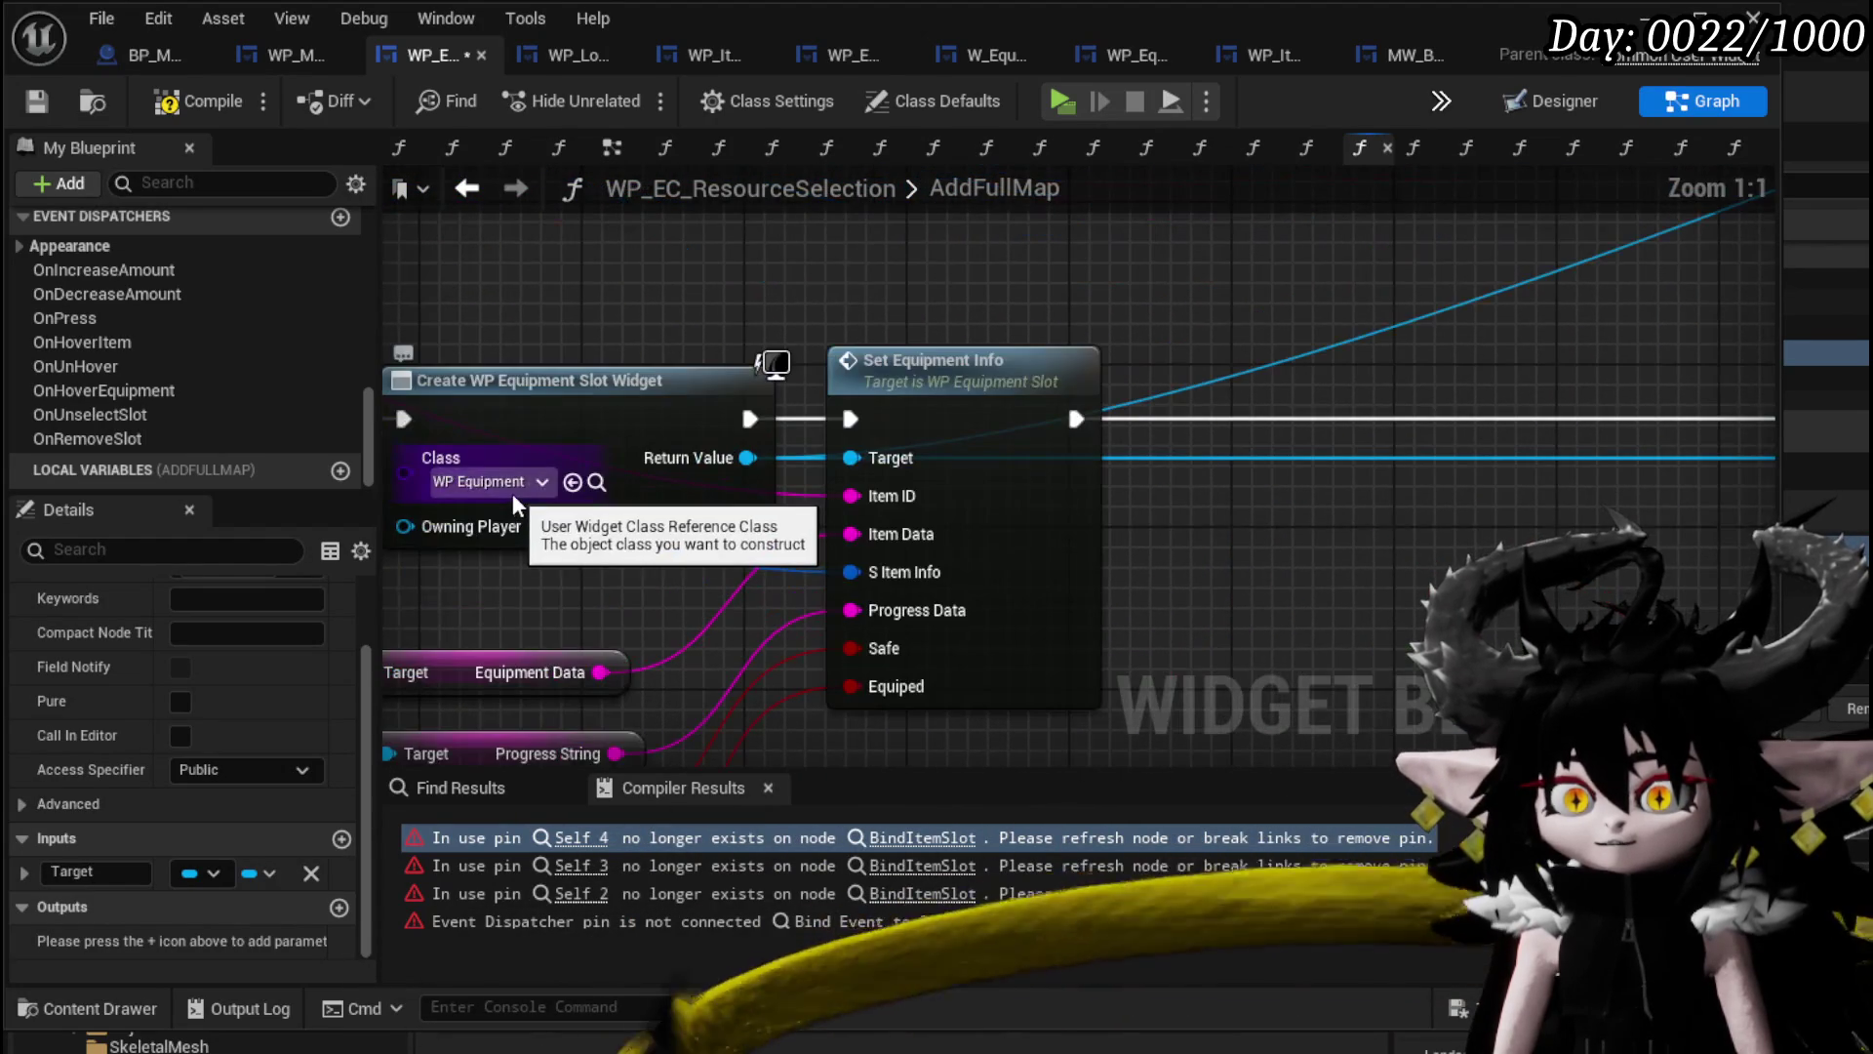
mouse_move(512, 494)
mouse_down()
mouse_move(354, 494)
mouse_move(588, 492)
mouse_up()
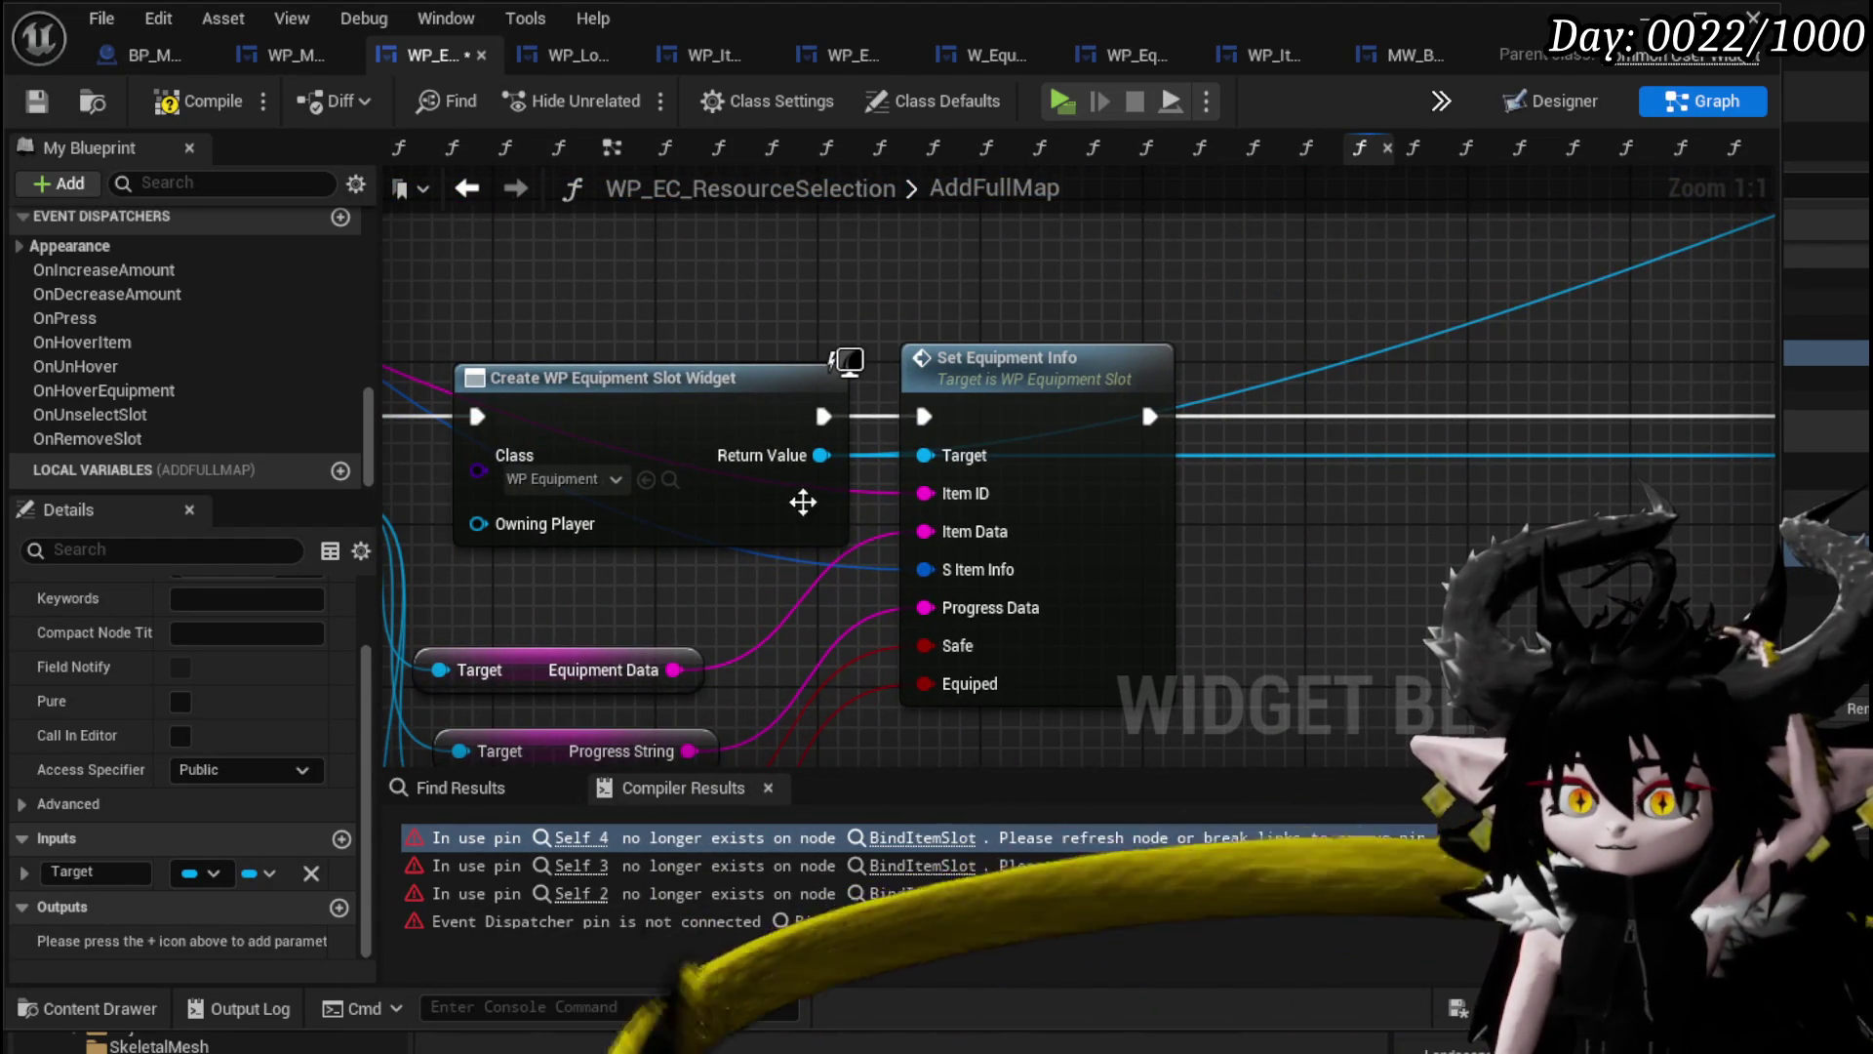
click(190, 101)
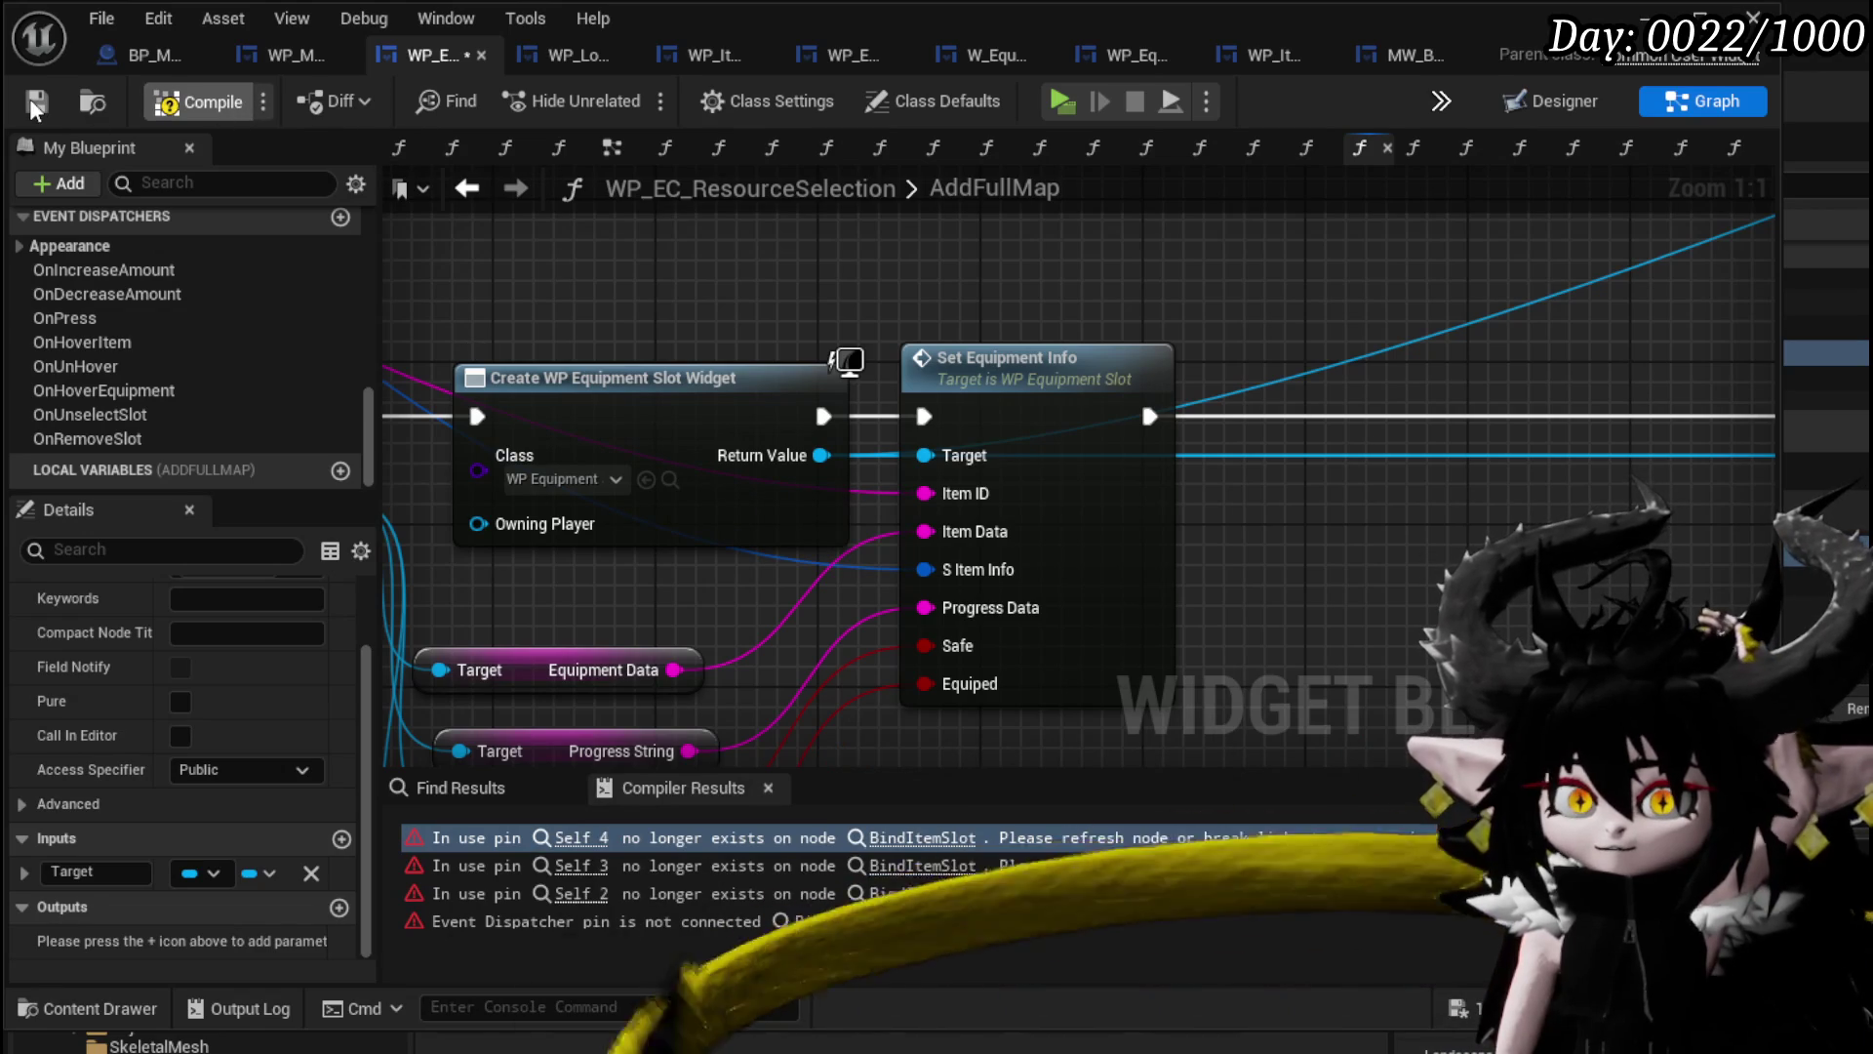
click(36, 102)
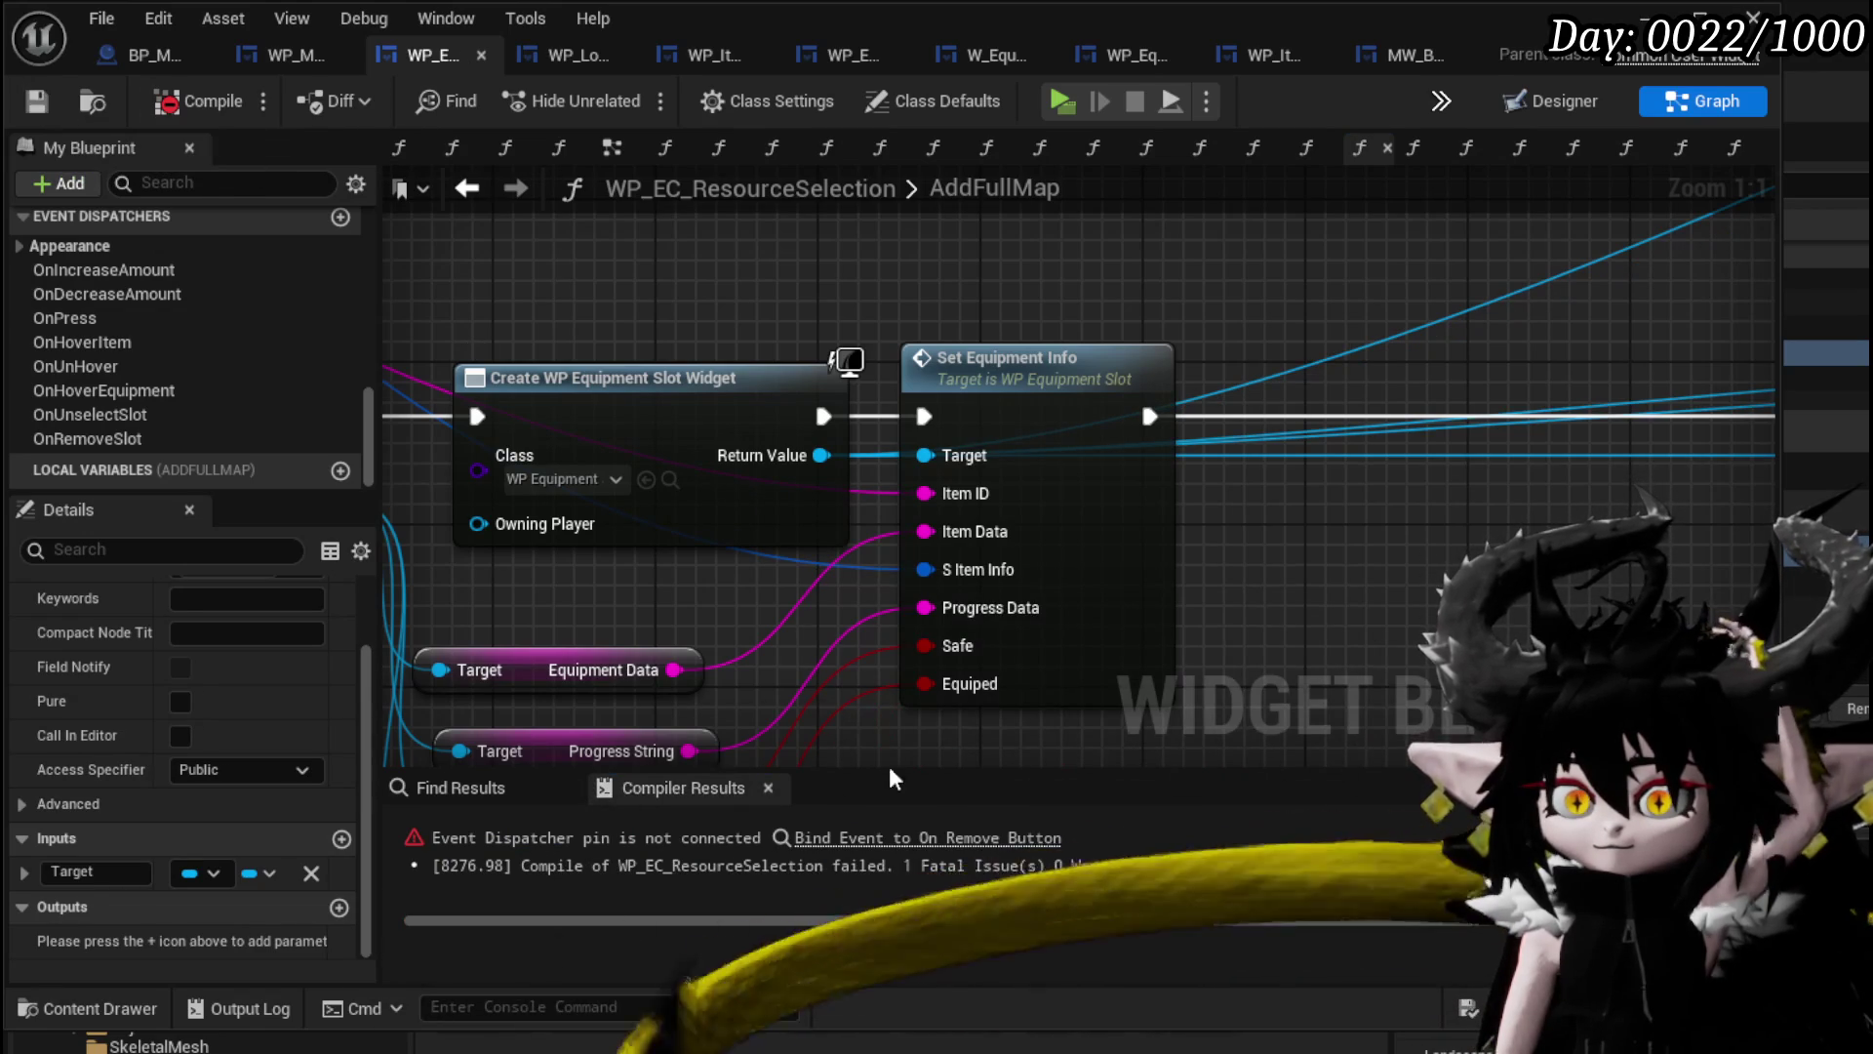
click(976, 837)
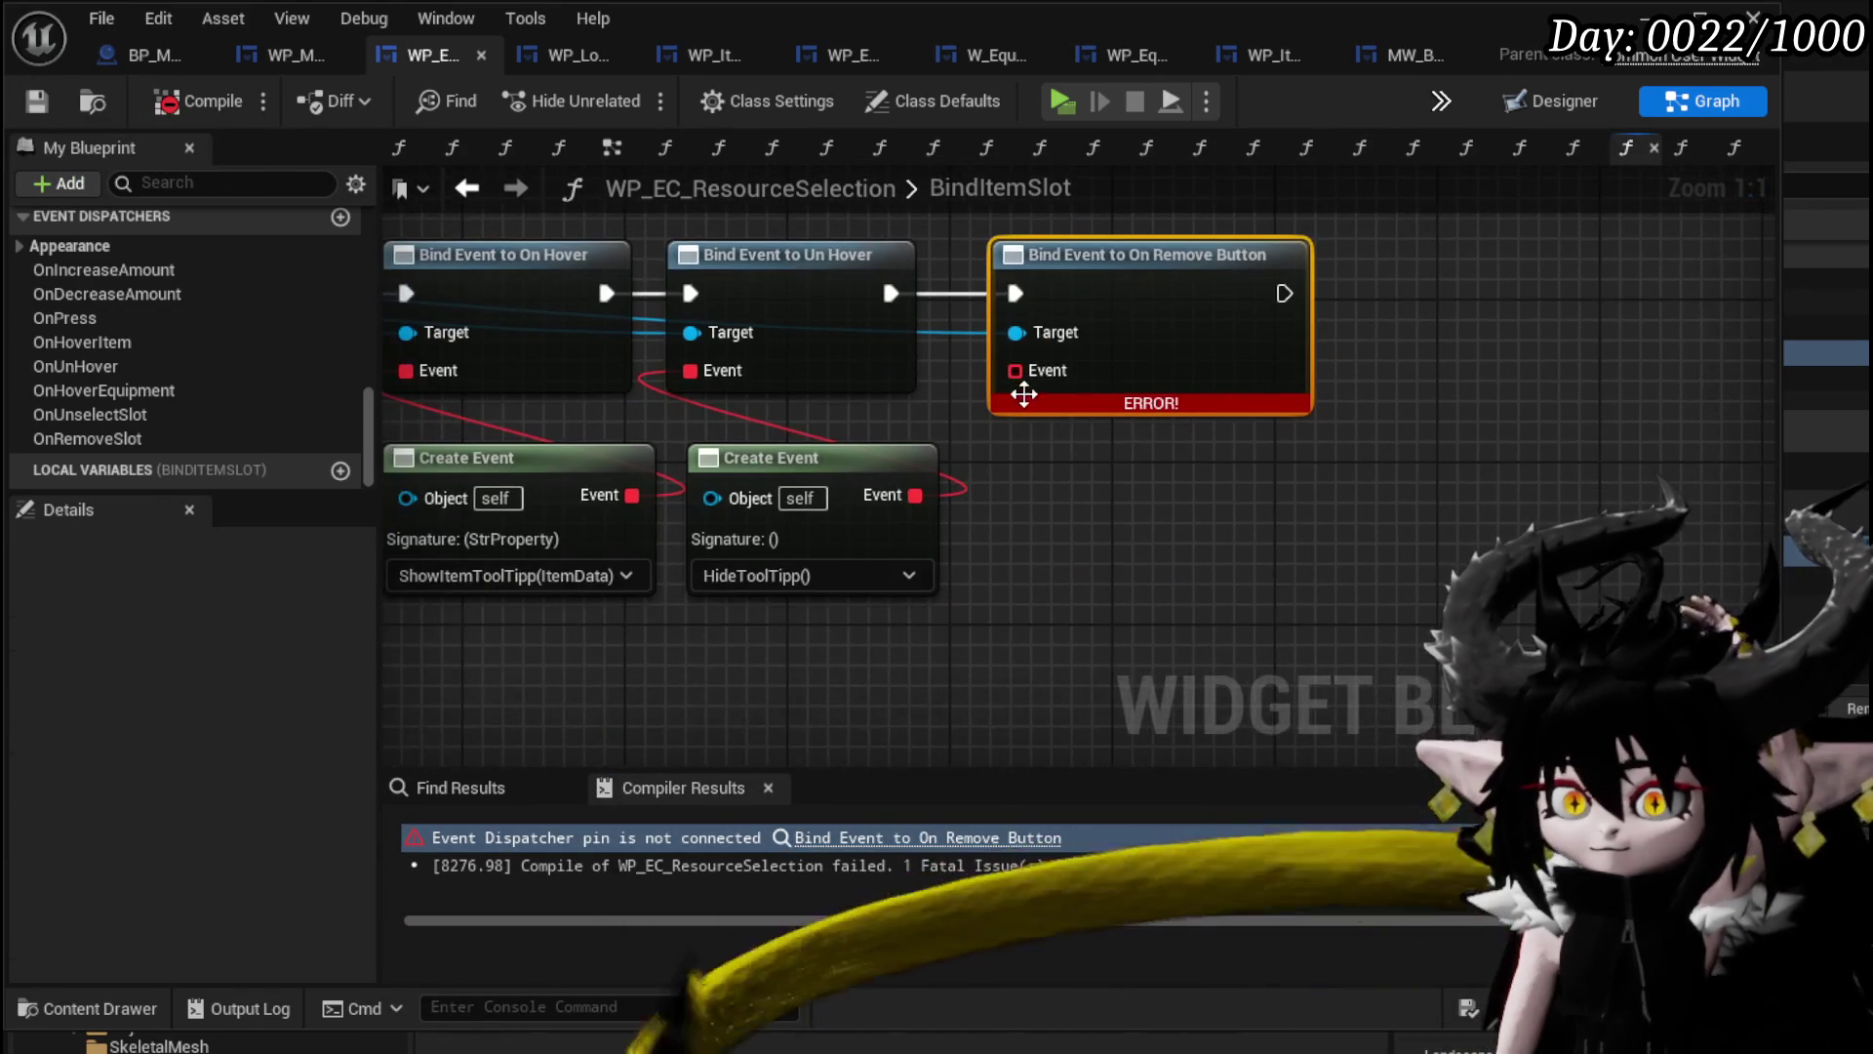
Feed On Remove Button's Event pin a Create Event set to RemoveItemSlot, then compile and save.
drag(1014, 371, 1104, 576)
text(create)
click(1204, 722)
click(1180, 685)
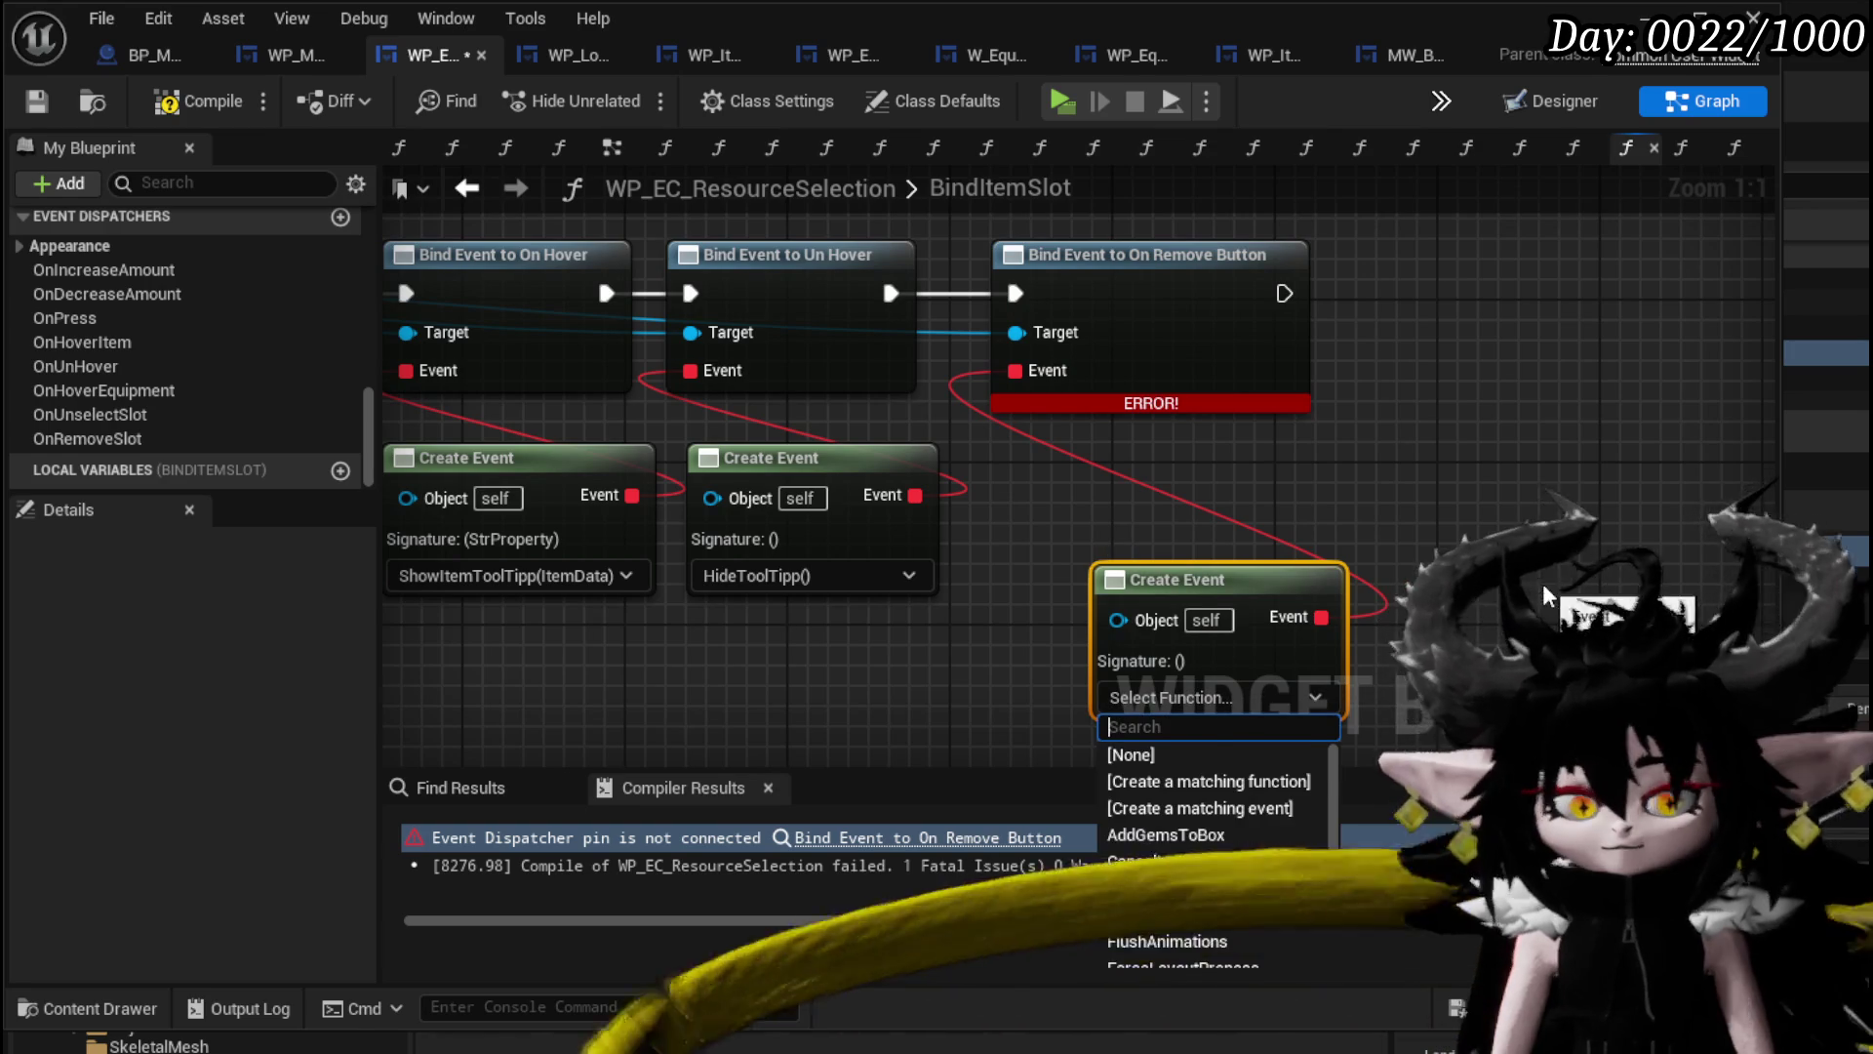
text(Remo)
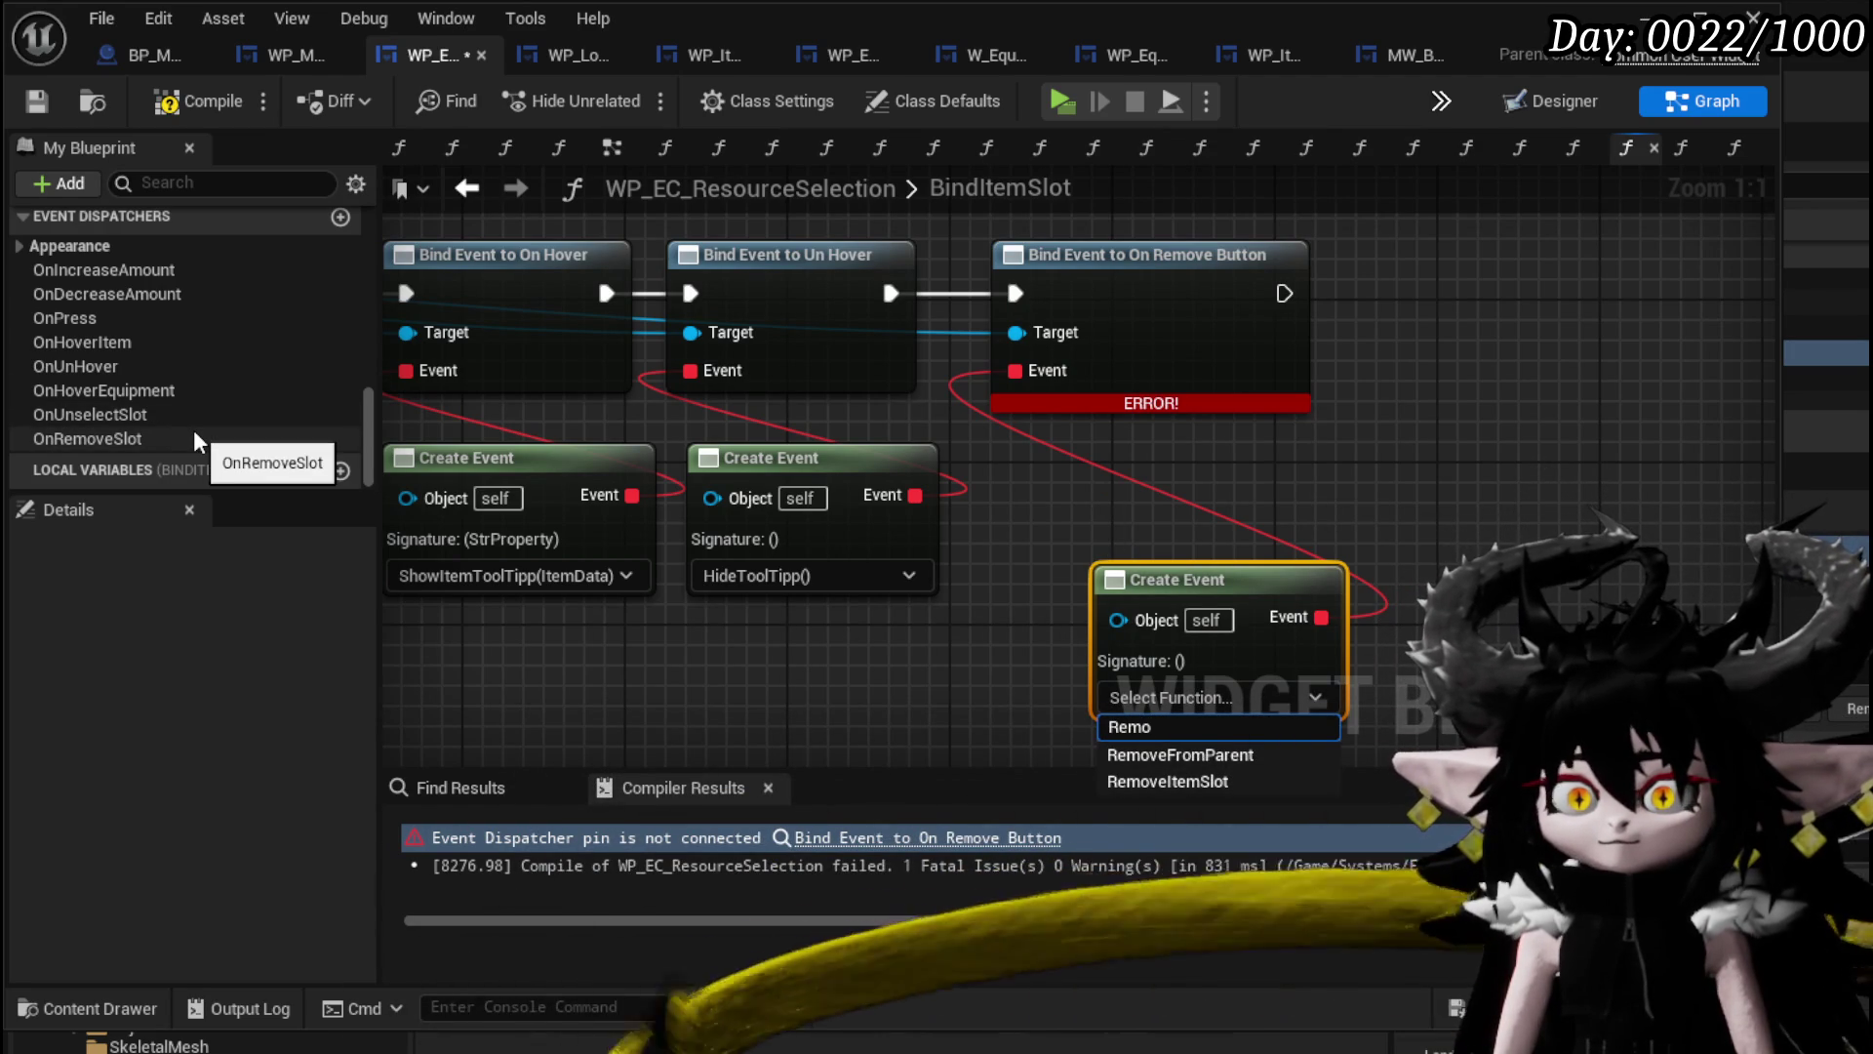
scroll(195, 439, up, 15)
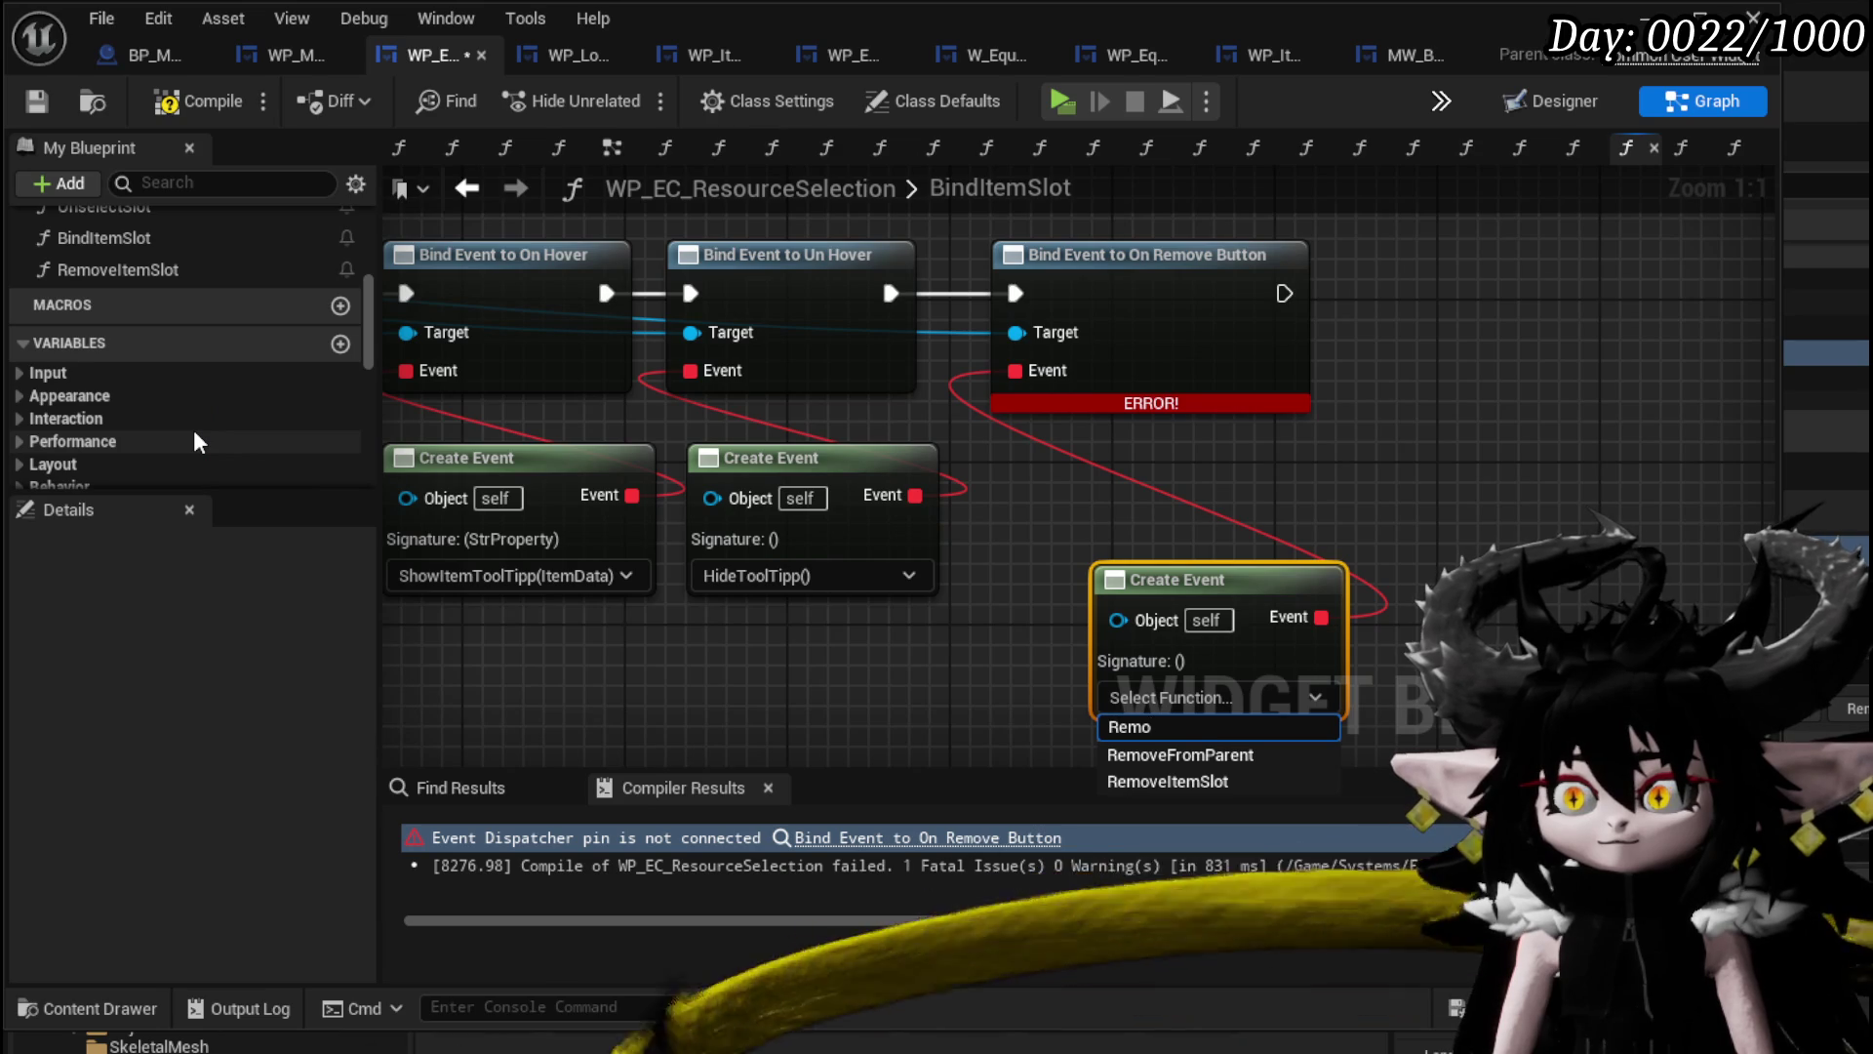
click(1168, 780)
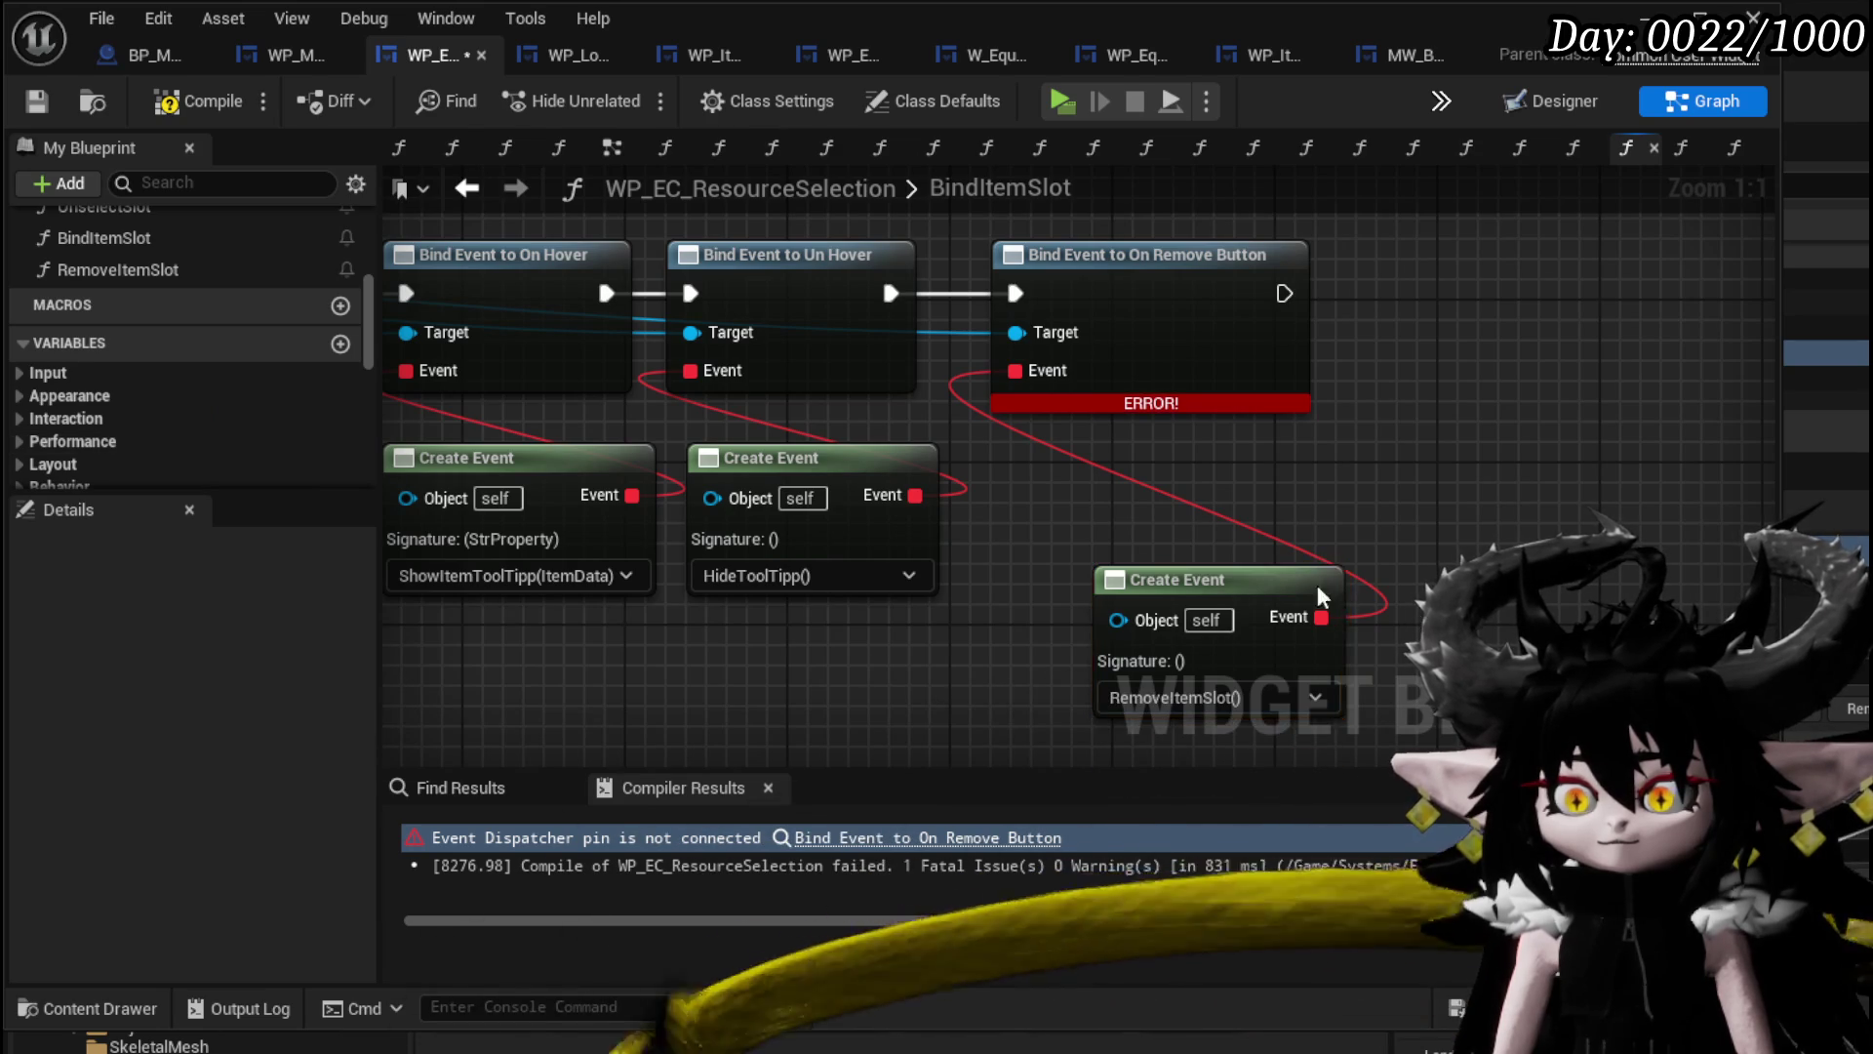
drag(1220, 586, 1159, 484)
click(172, 102)
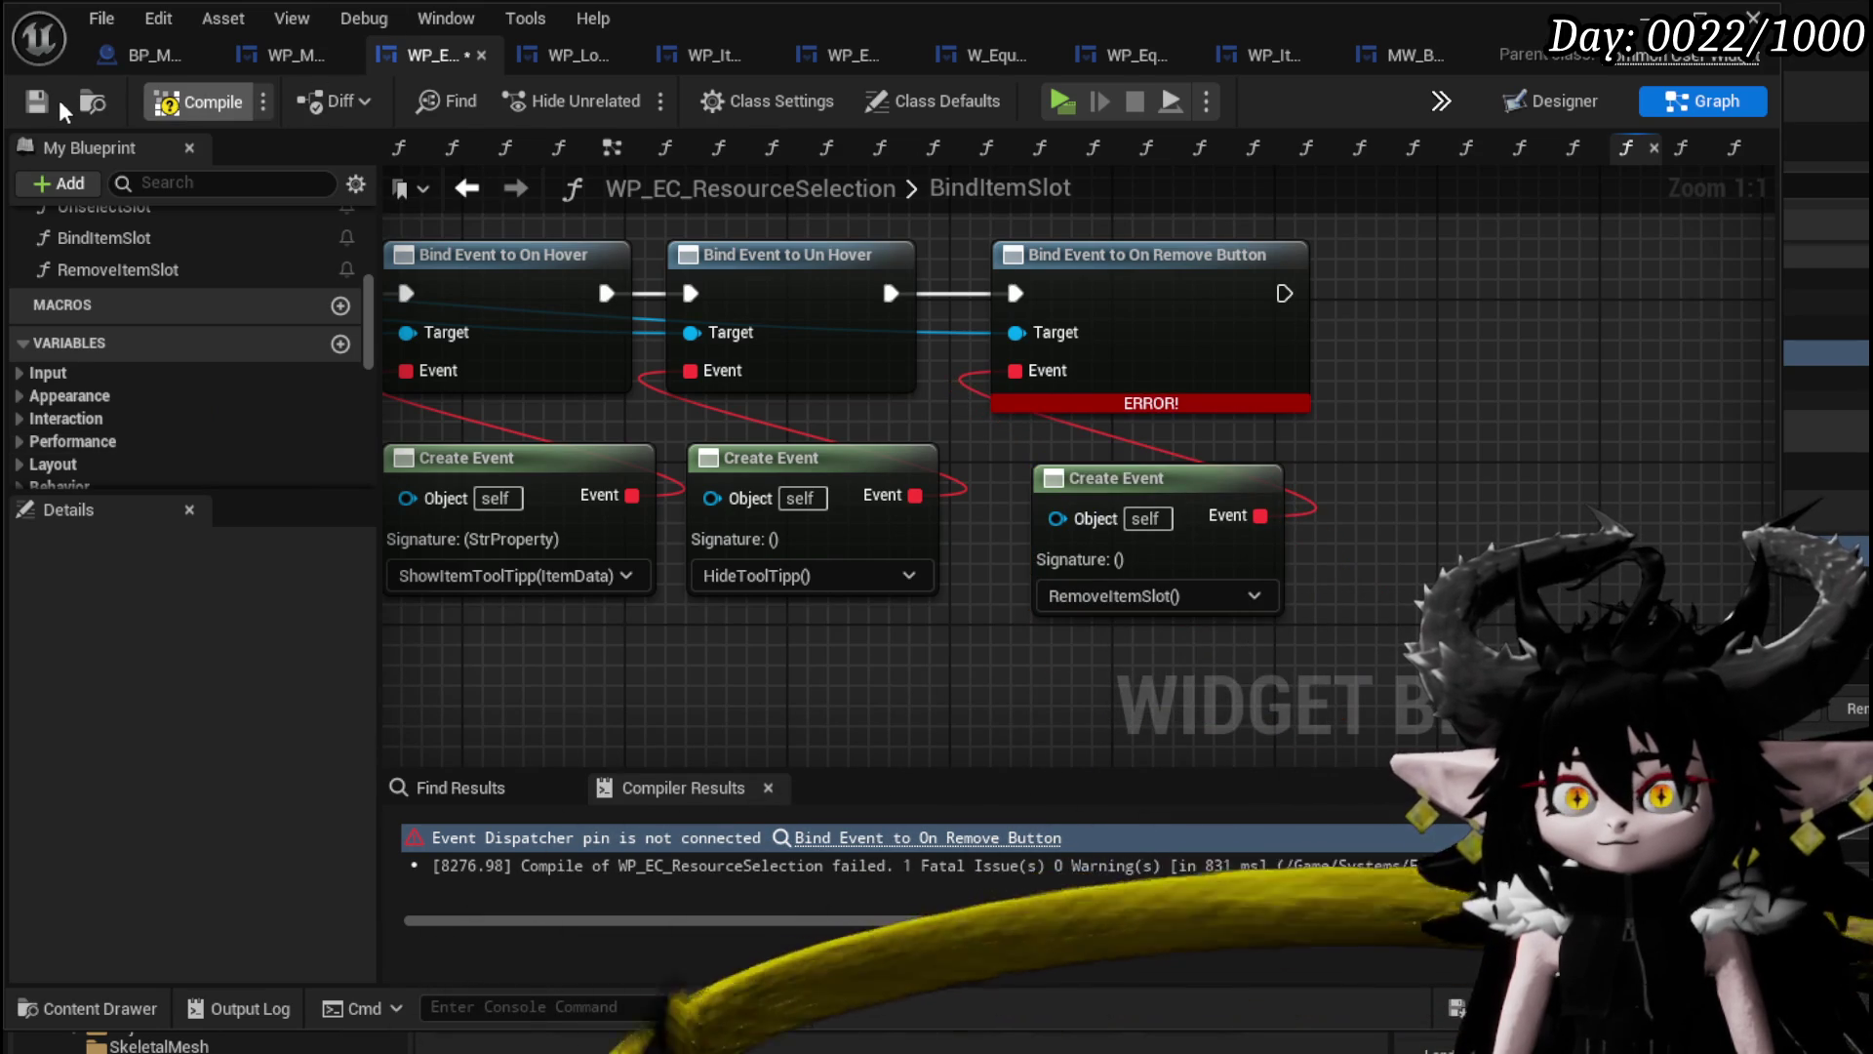
click(41, 96)
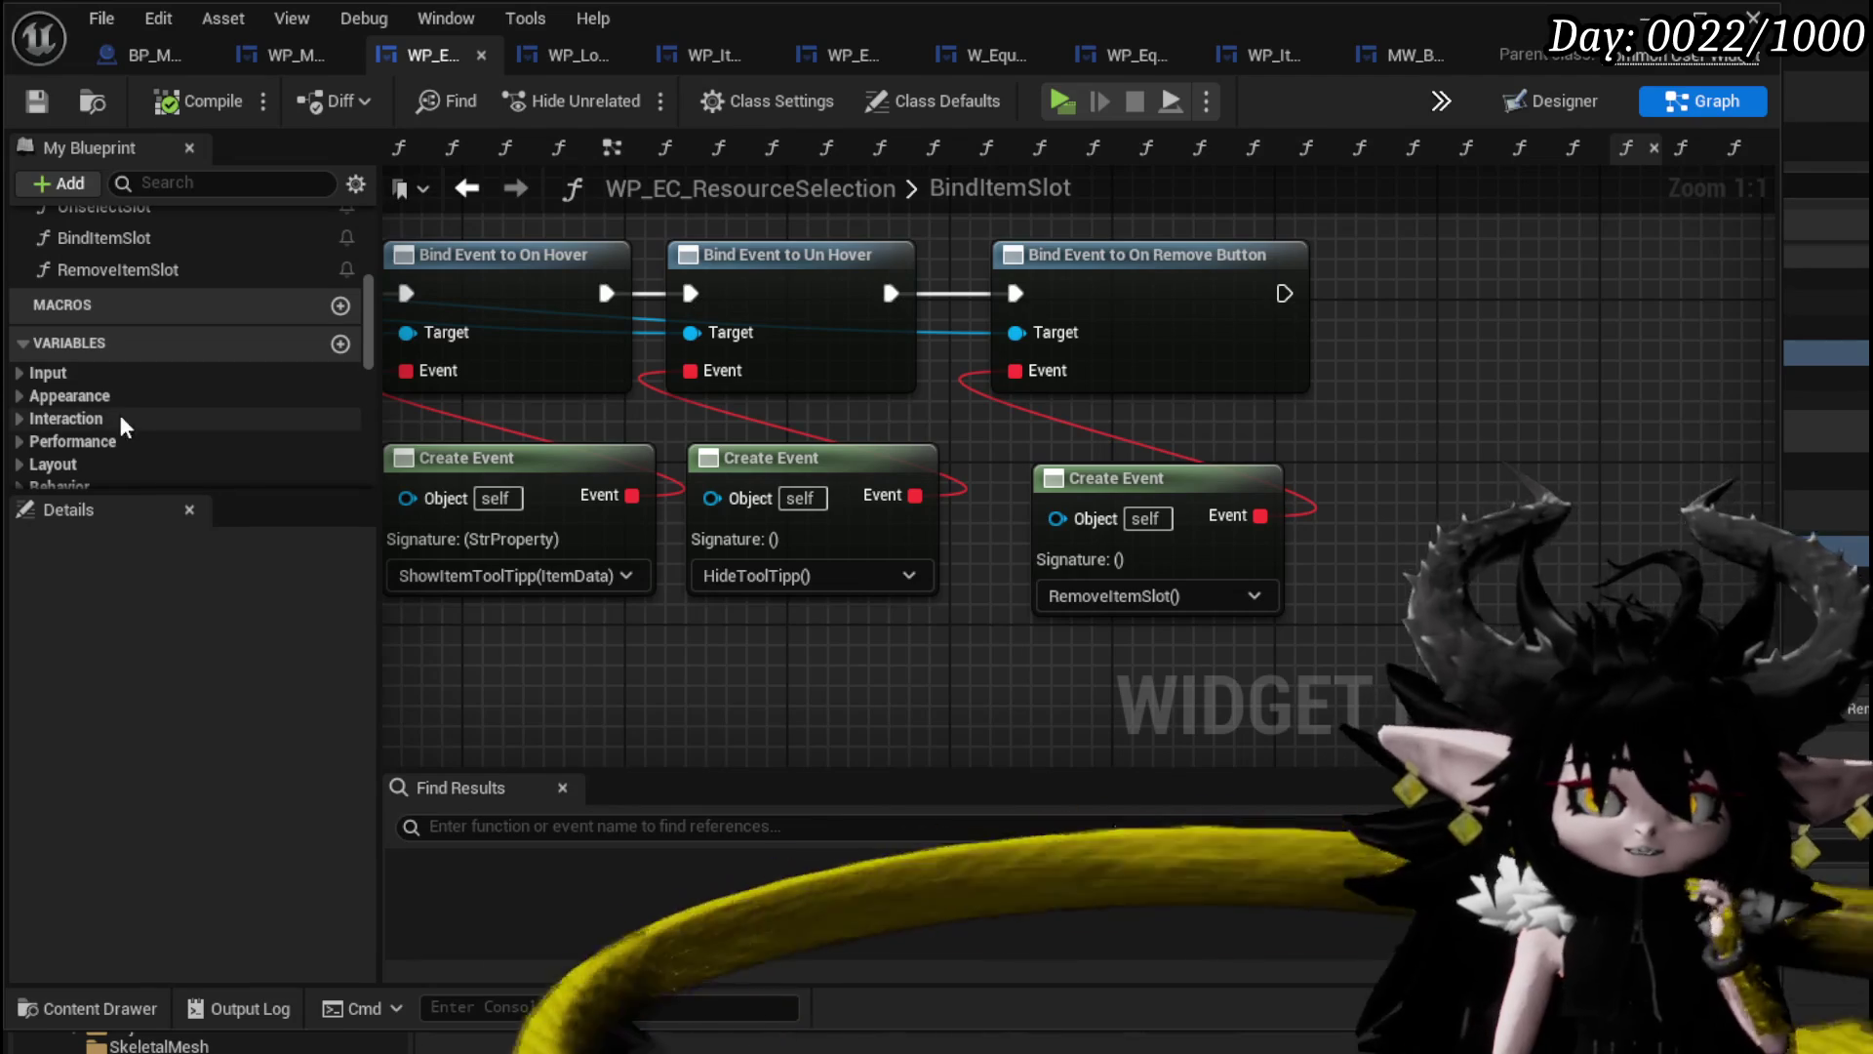
double_click(141, 277)
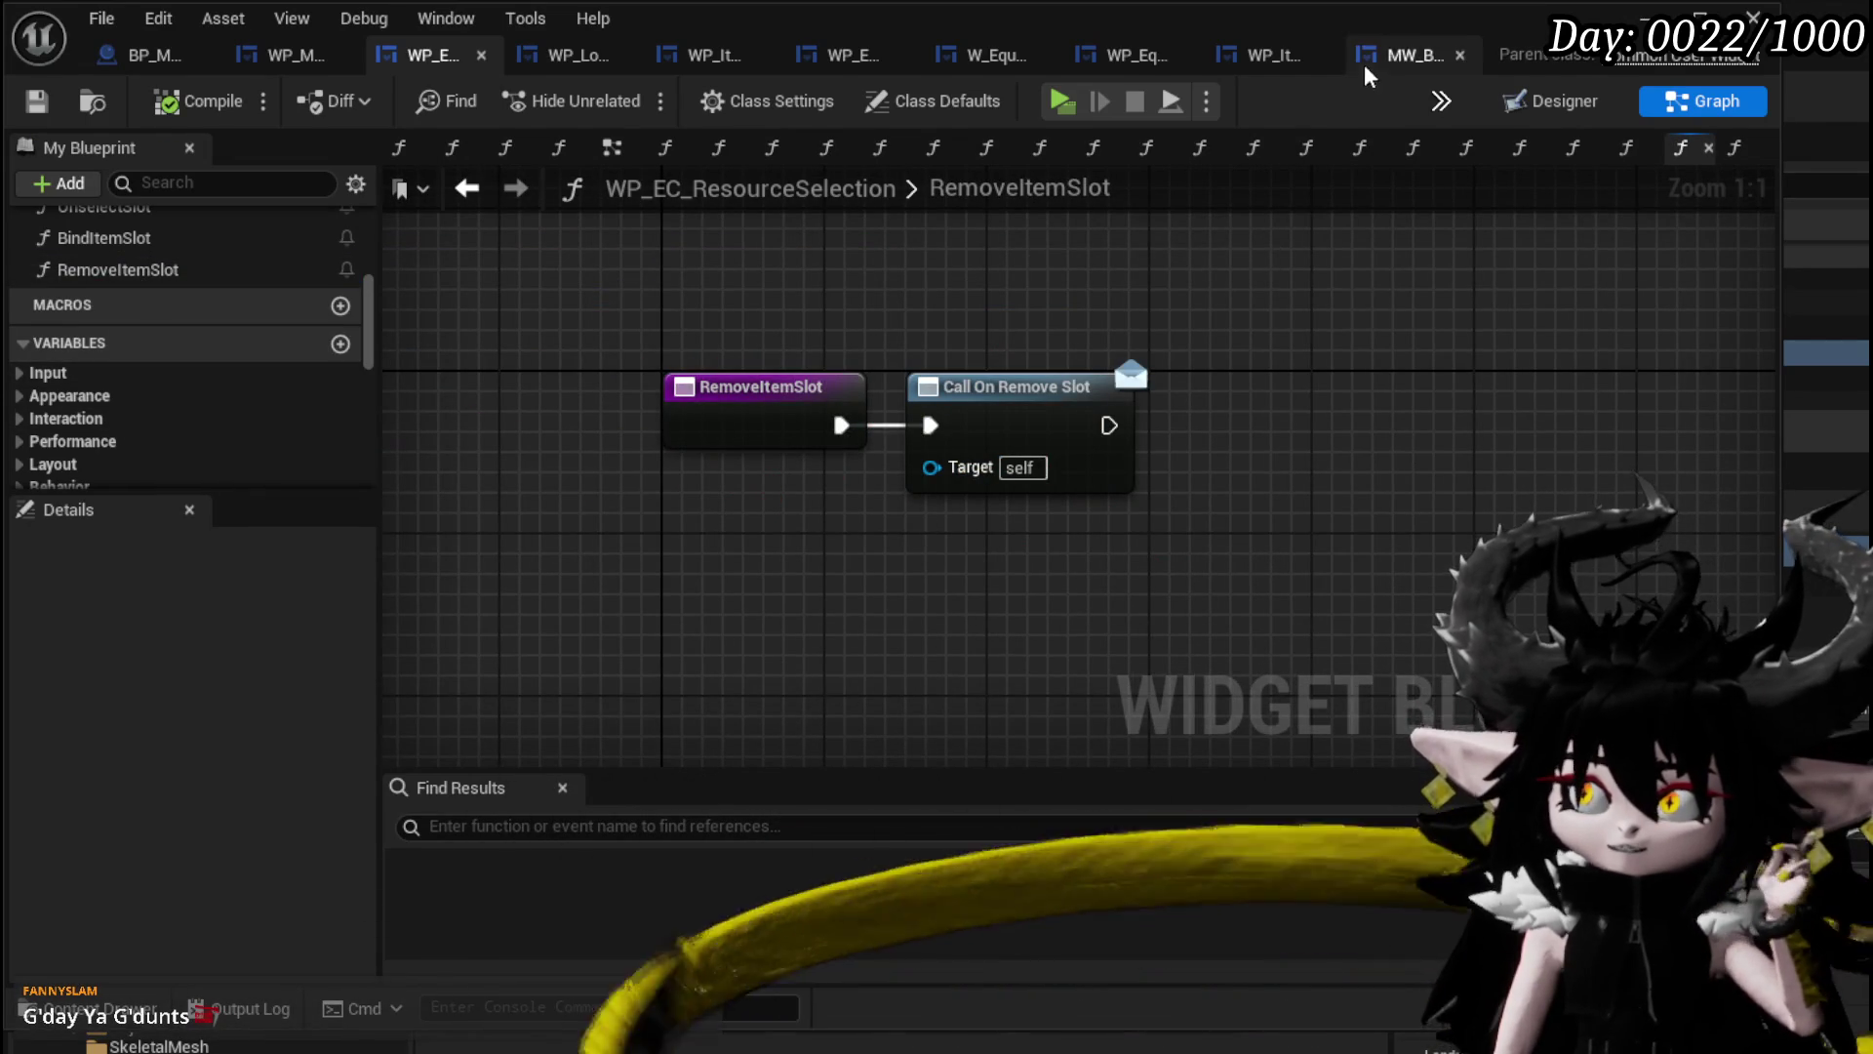
Open MW_Button's ForceEndButton graph showing the On Remove Button call, timer clear and Print String.
click(1398, 55)
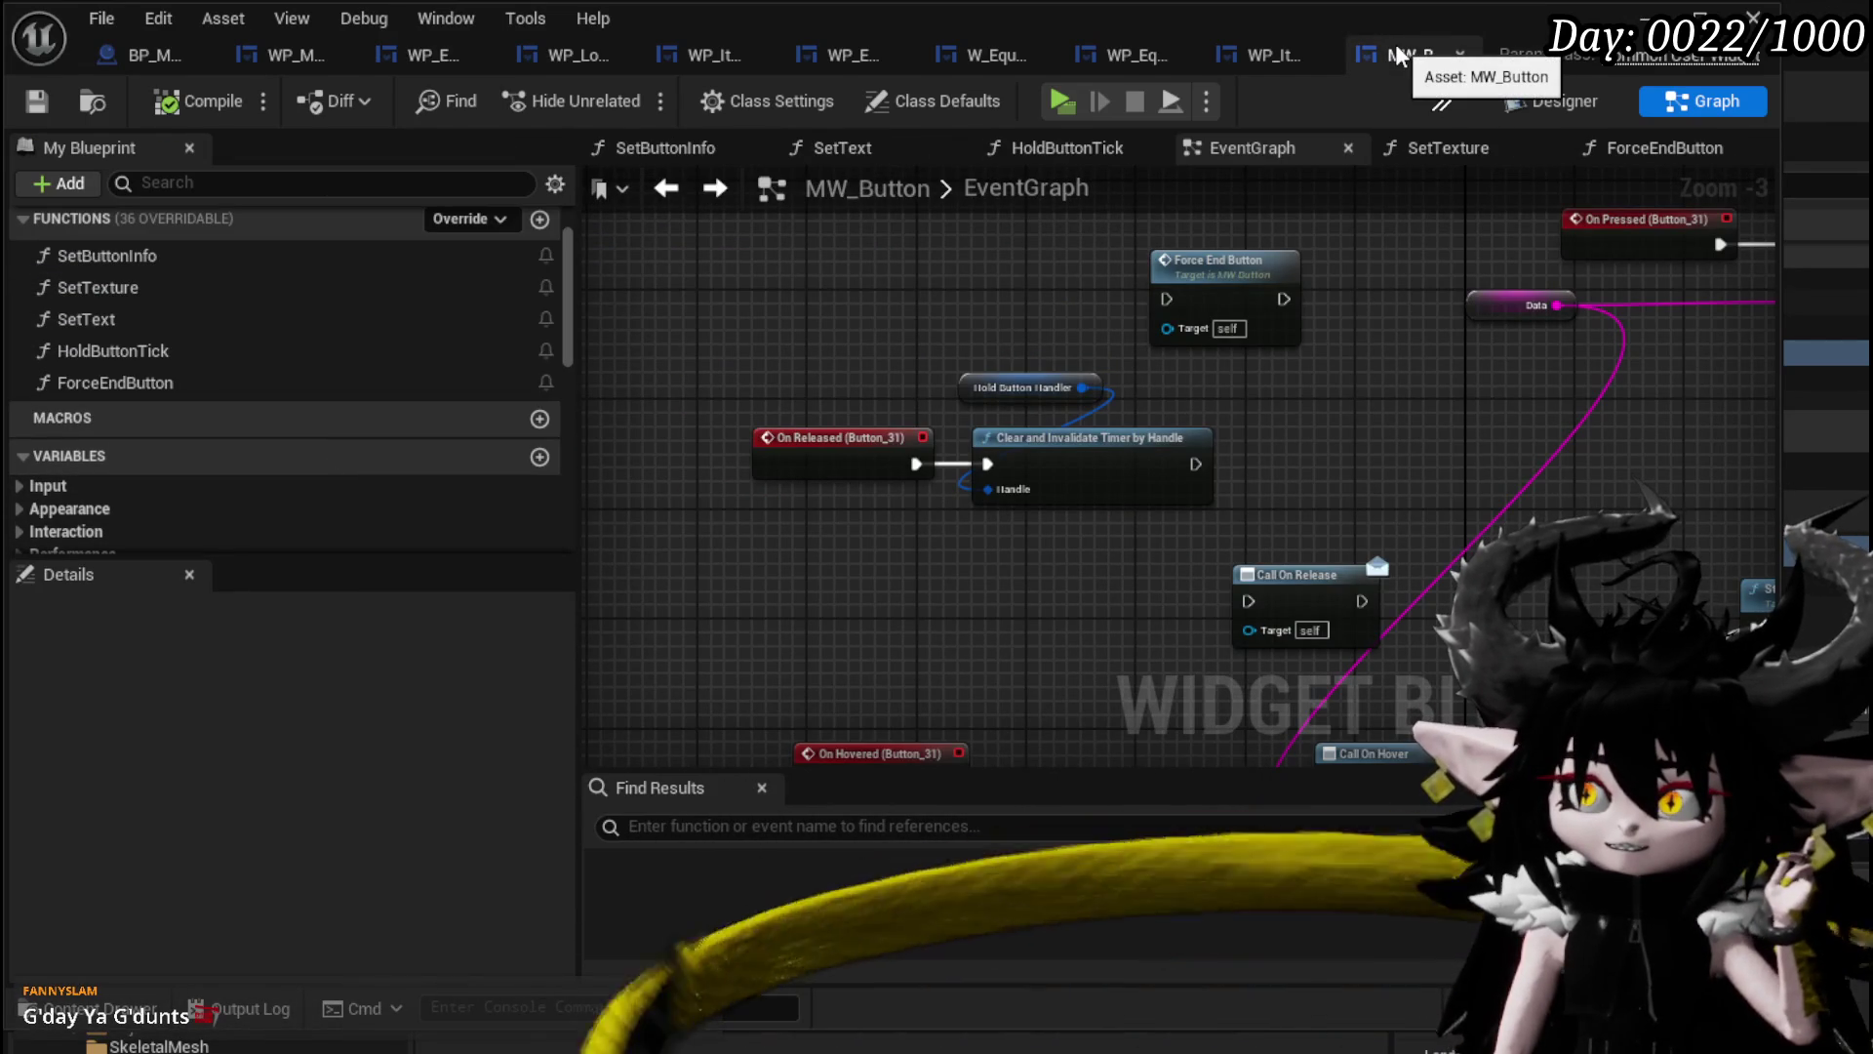
double_click(115, 382)
mouse_move(1004, 493)
mouse_down()
mouse_move(1317, 469)
mouse_move(1193, 467)
mouse_up()
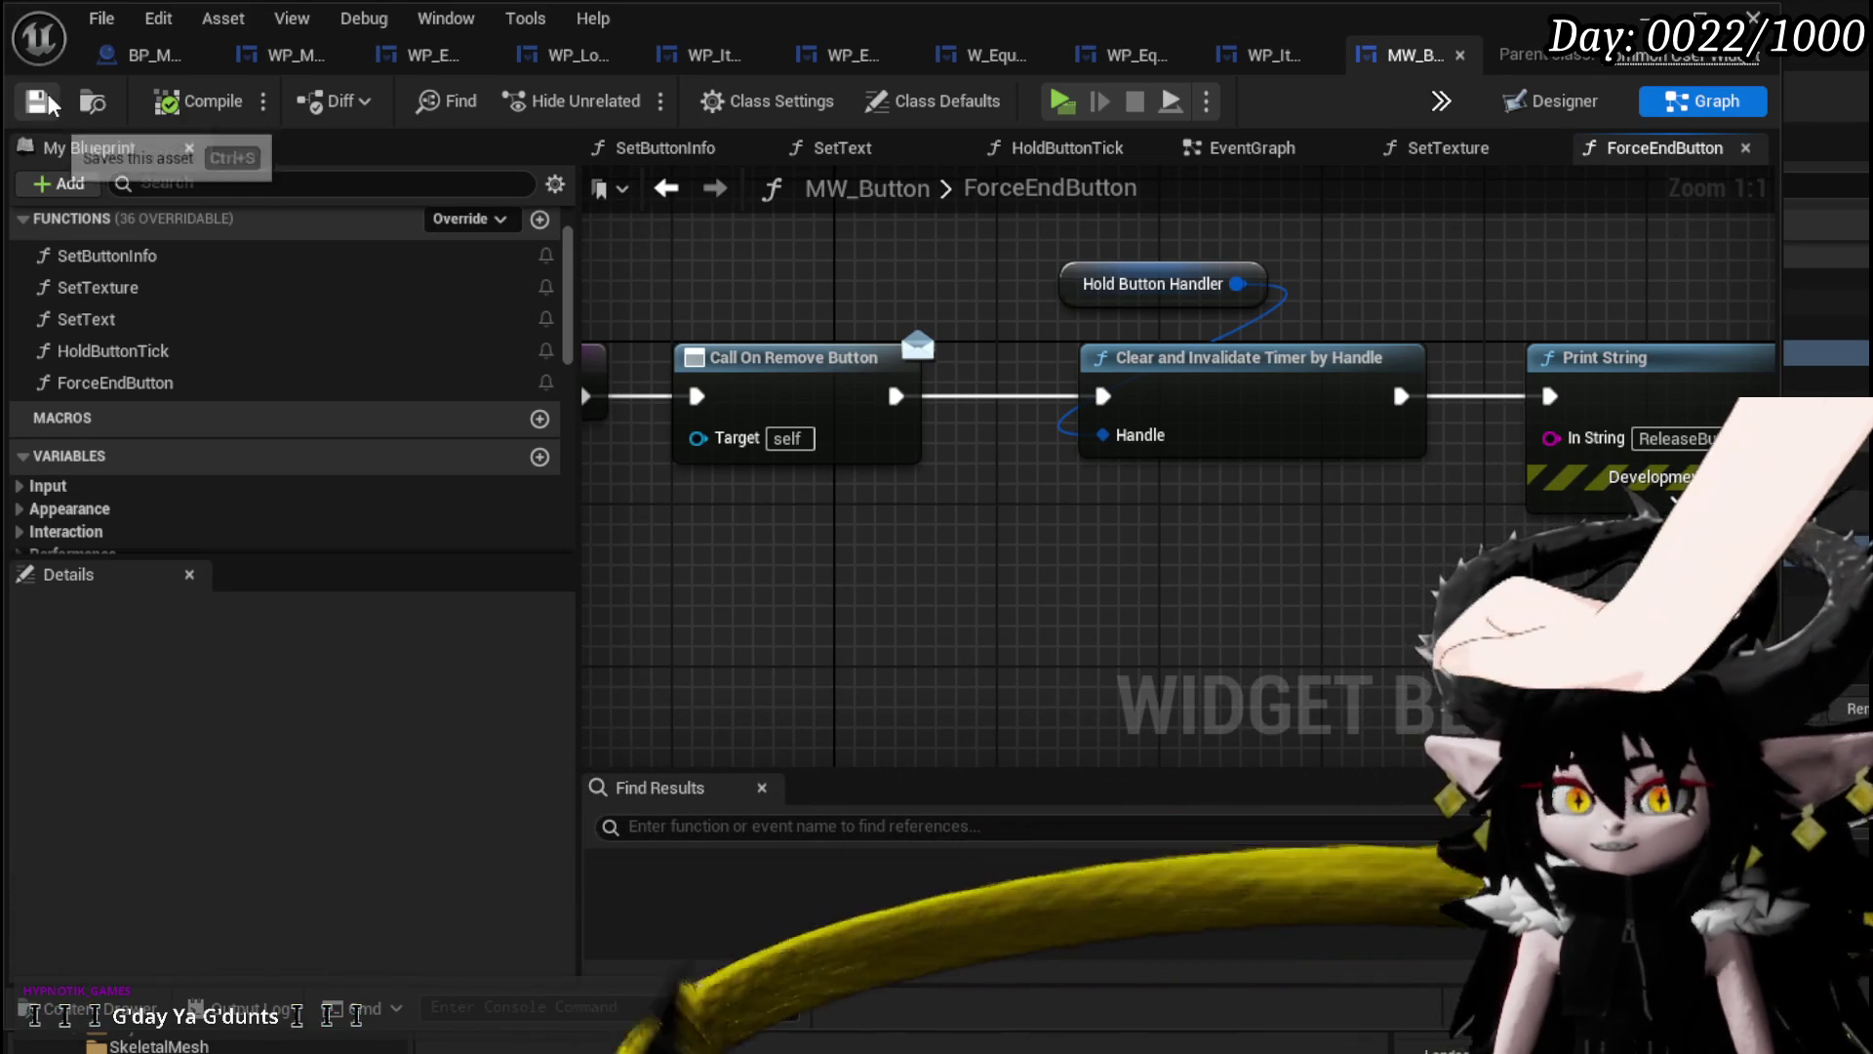
mouse_move(1405, 293)
mouse_down()
mouse_move(1073, 288)
mouse_move(1434, 283)
mouse_up()
mouse_move(802, 323)
mouse_down()
mouse_move(1150, 342)
mouse_move(745, 251)
mouse_move(669, 268)
mouse_up()
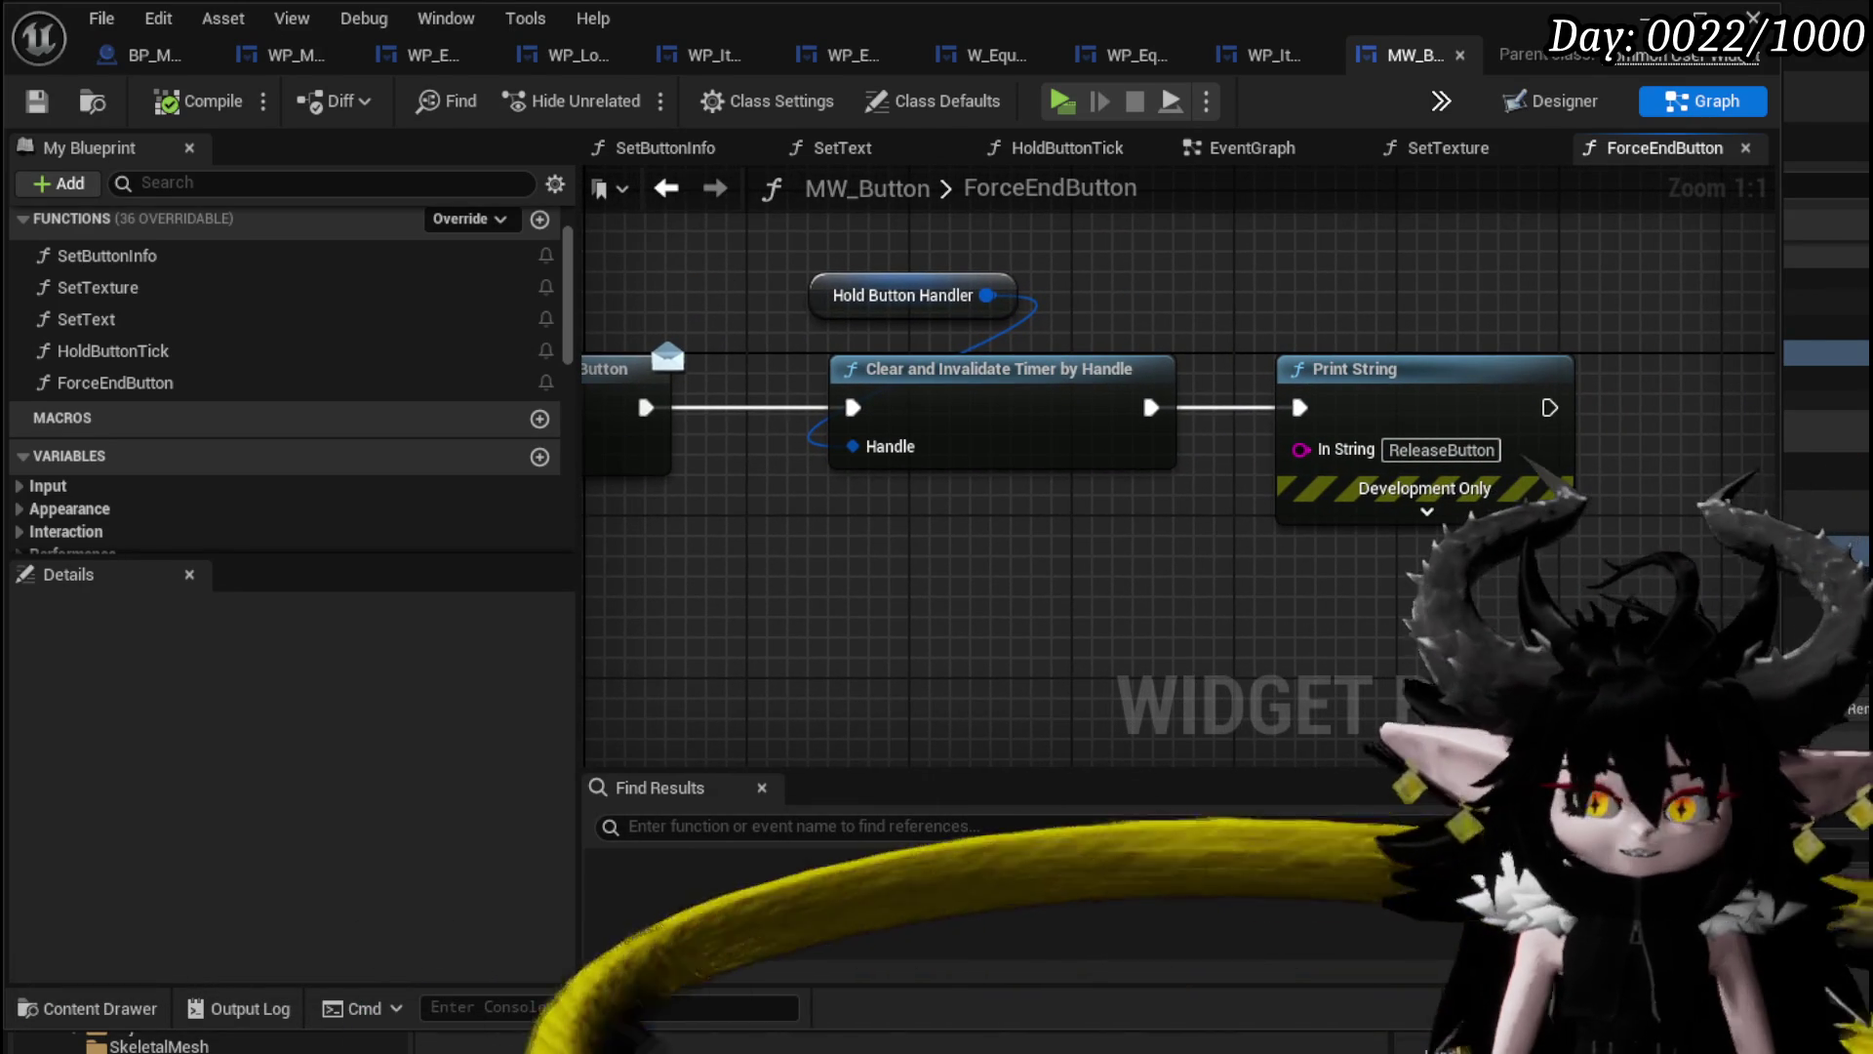
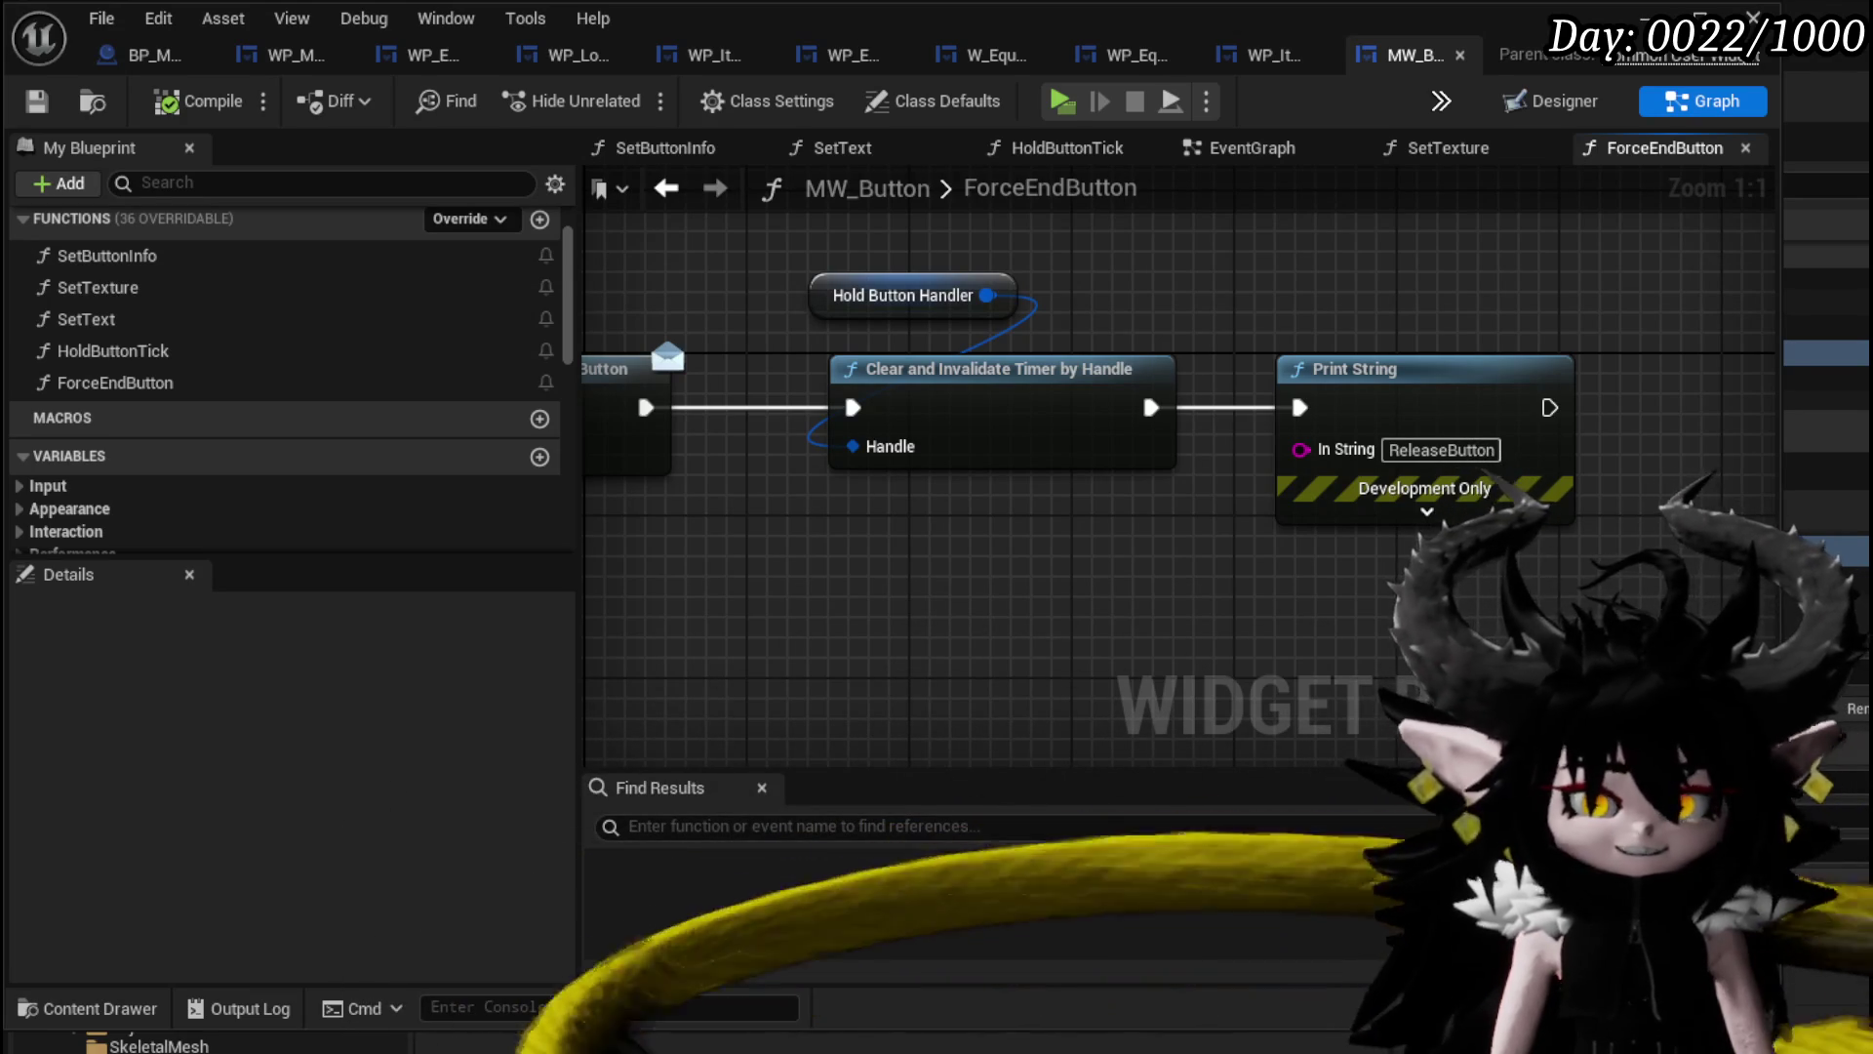
Frame and box-select all ForceEndButton nodes, then minimize the blueprint editor and launch a play-test.
scroll(1339, 491, down, 3)
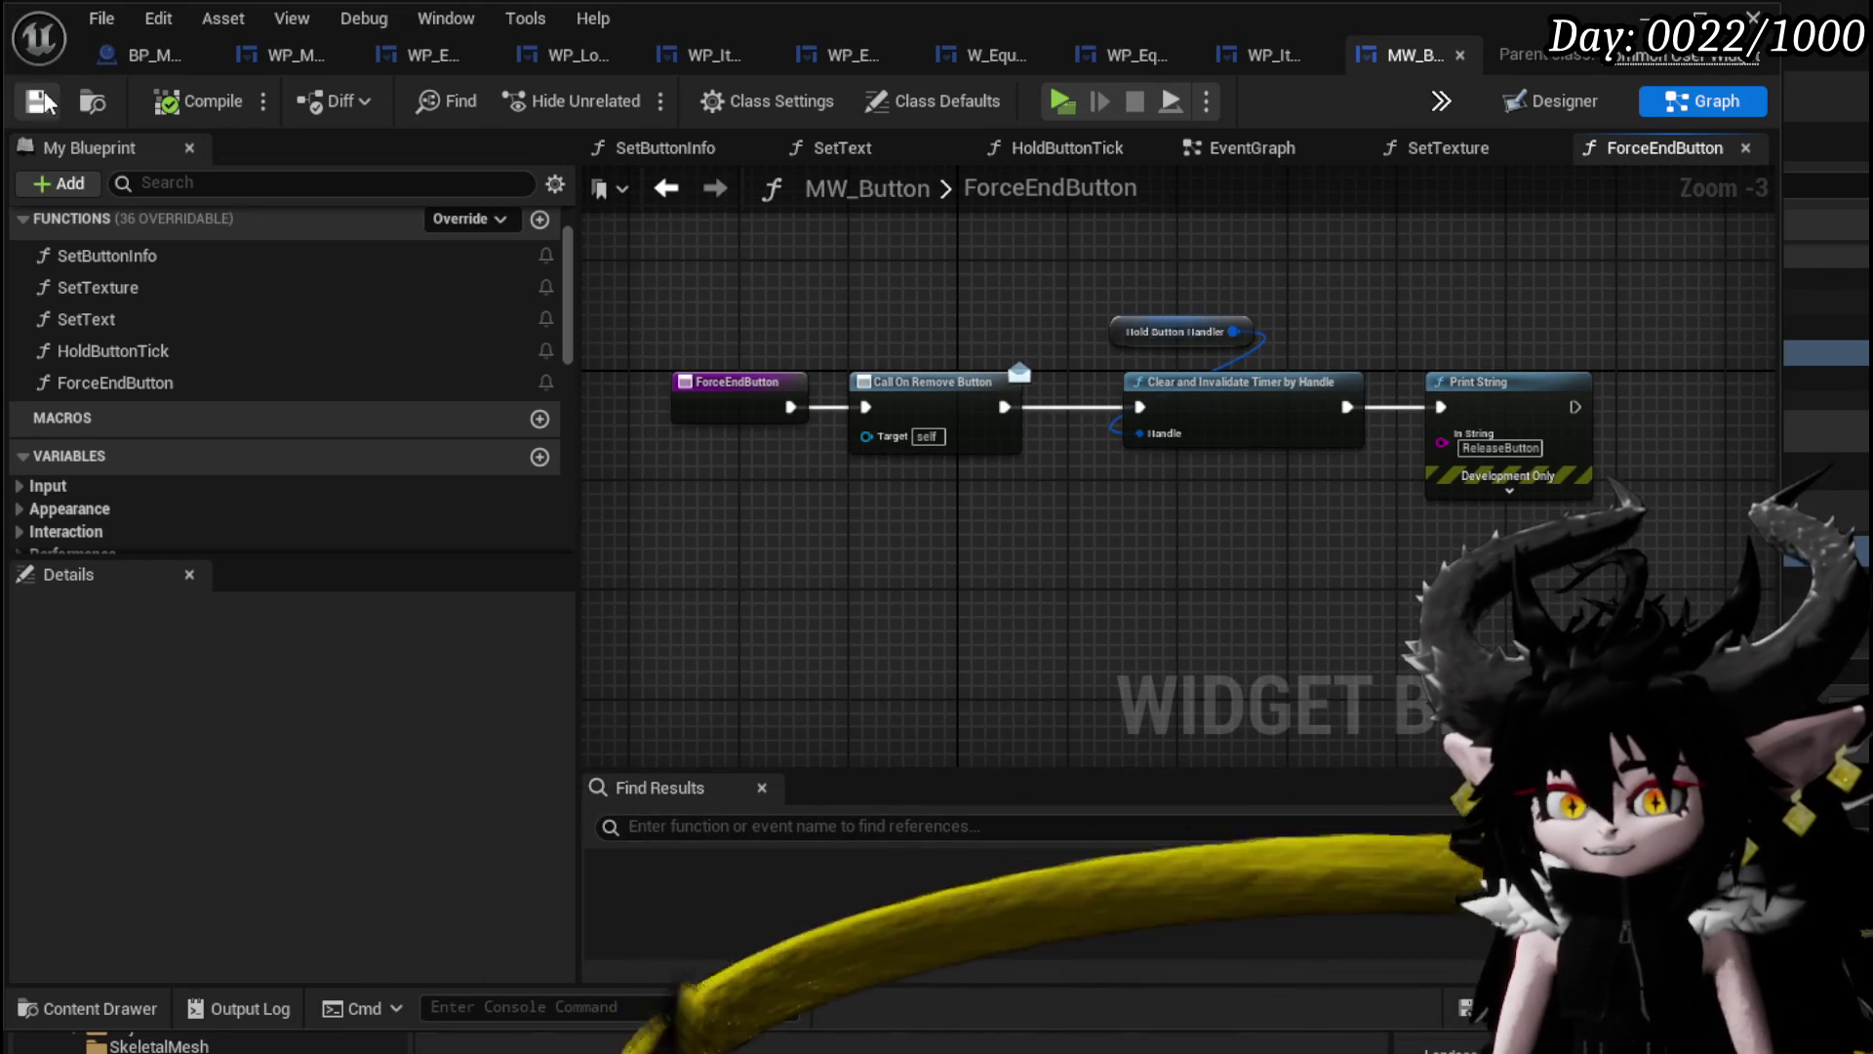
mouse_move(799, 509)
mouse_down()
mouse_move(744, 463)
mouse_move(577, 396)
mouse_move(1008, 490)
mouse_up()
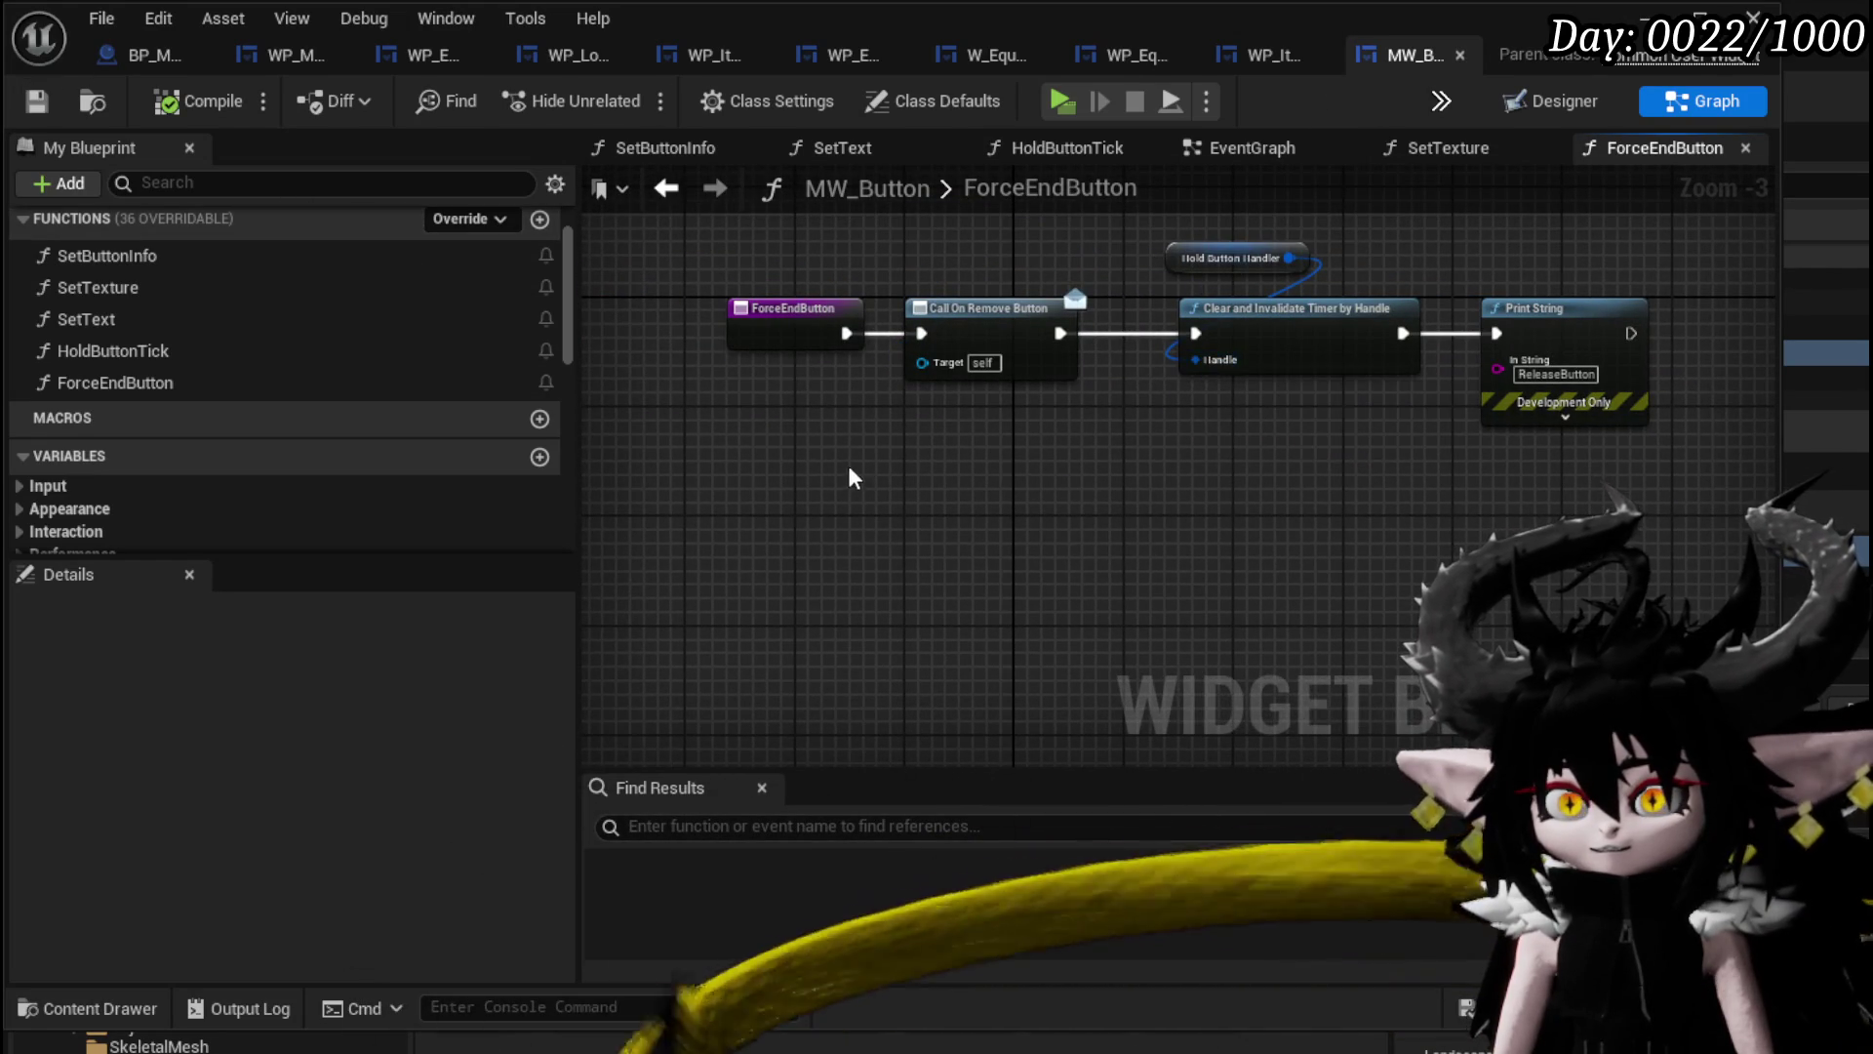
drag(849, 478, 1586, 241)
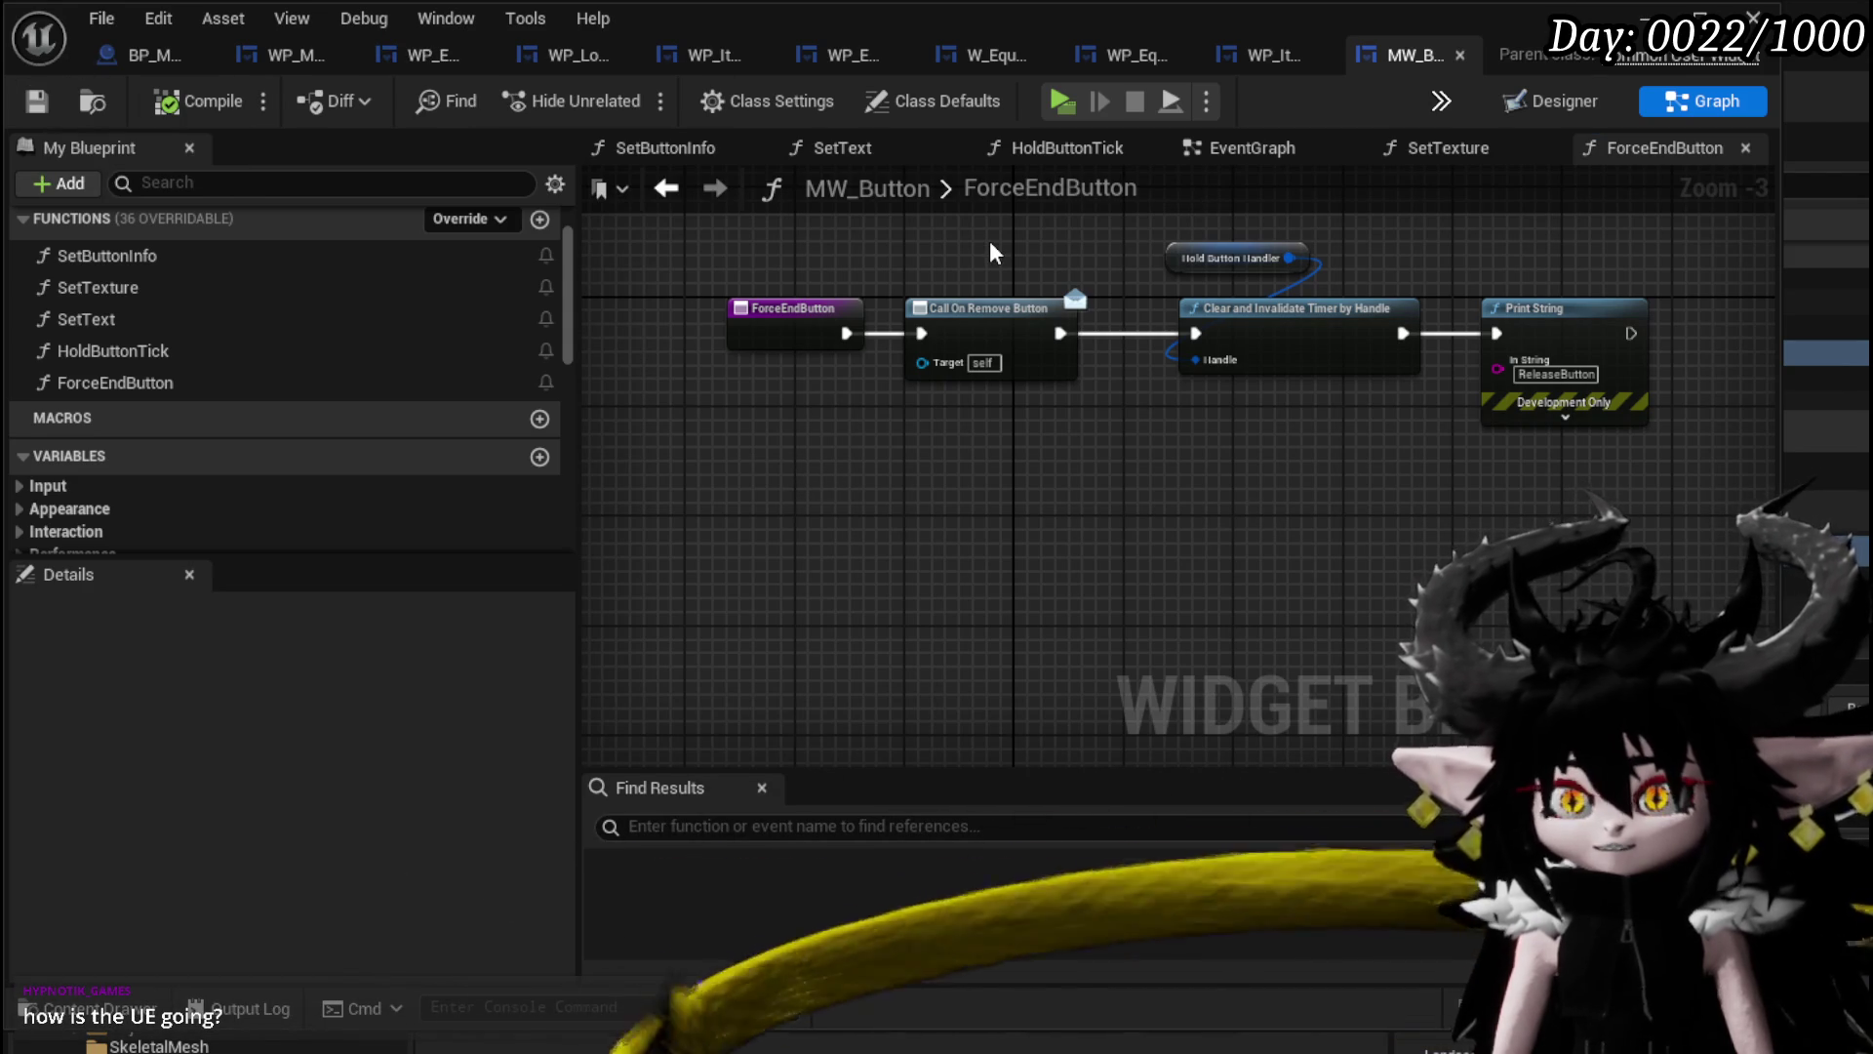
mouse_move(990, 252)
mouse_down()
mouse_move(891, 348)
mouse_move(1015, 315)
mouse_up()
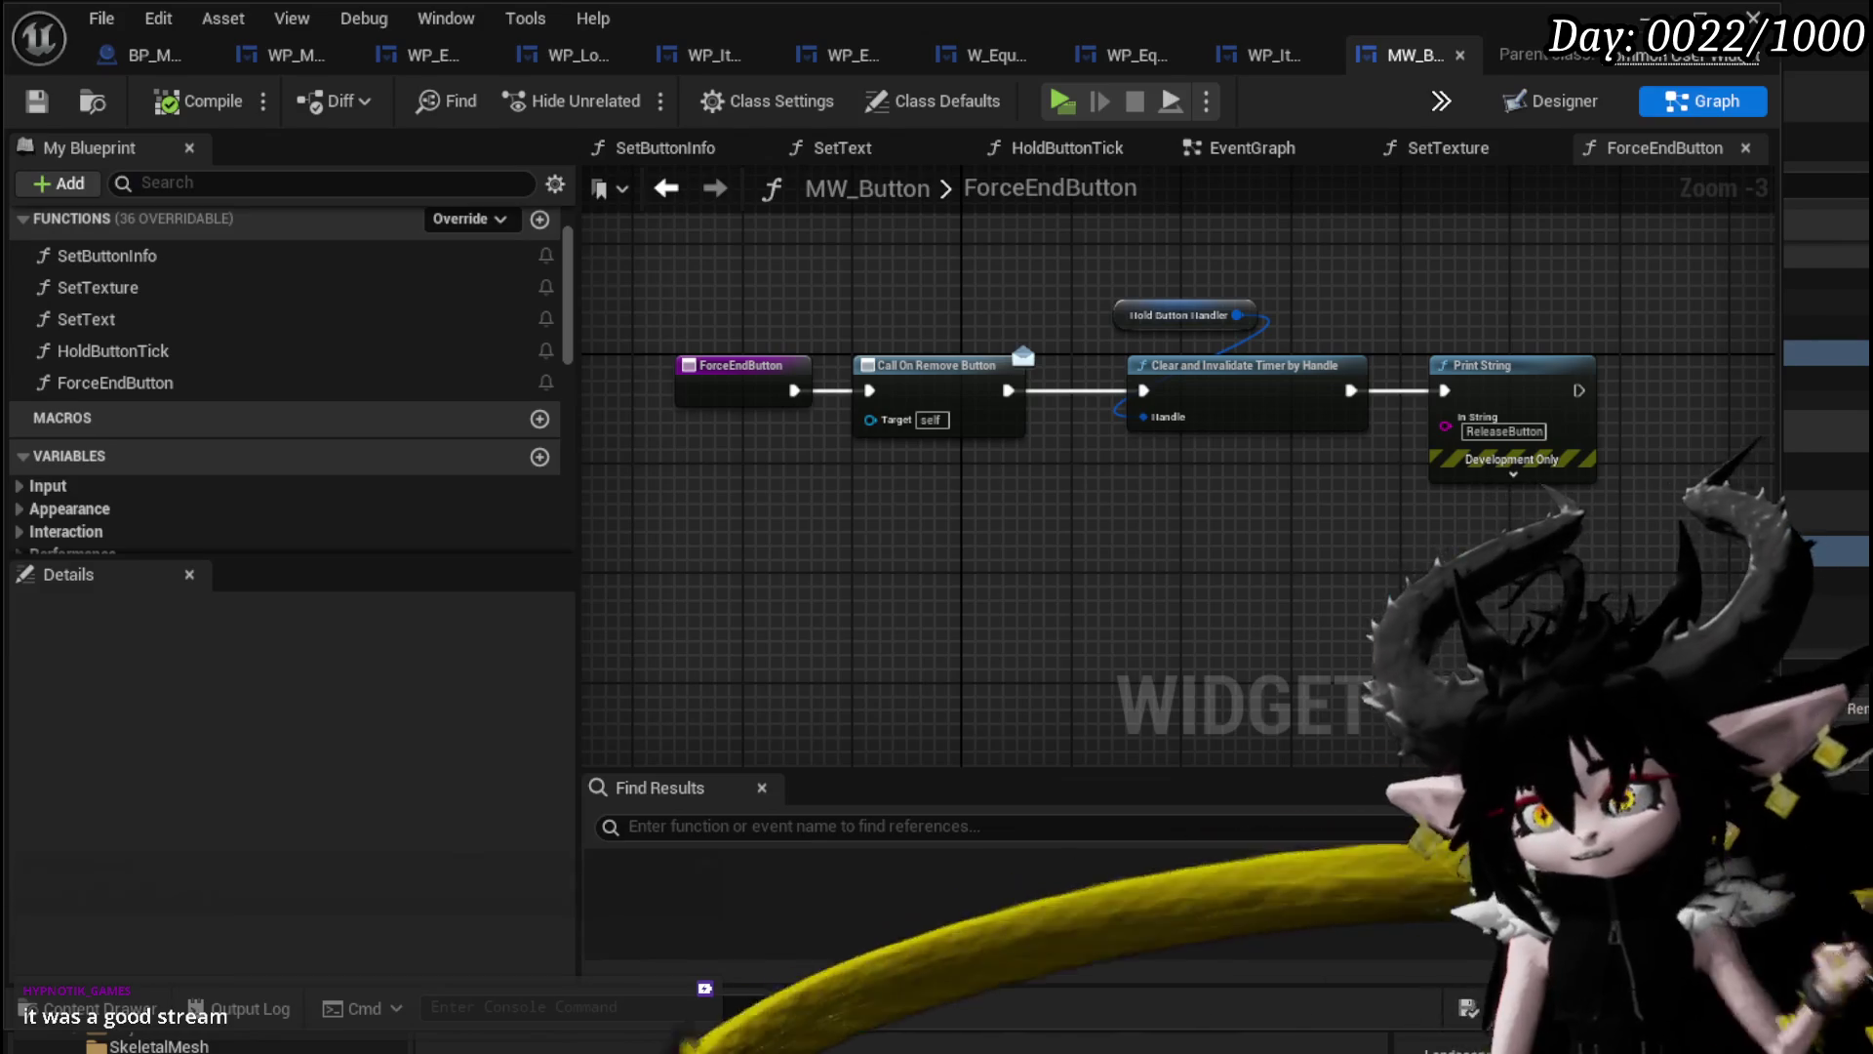
click(1649, 20)
click(631, 97)
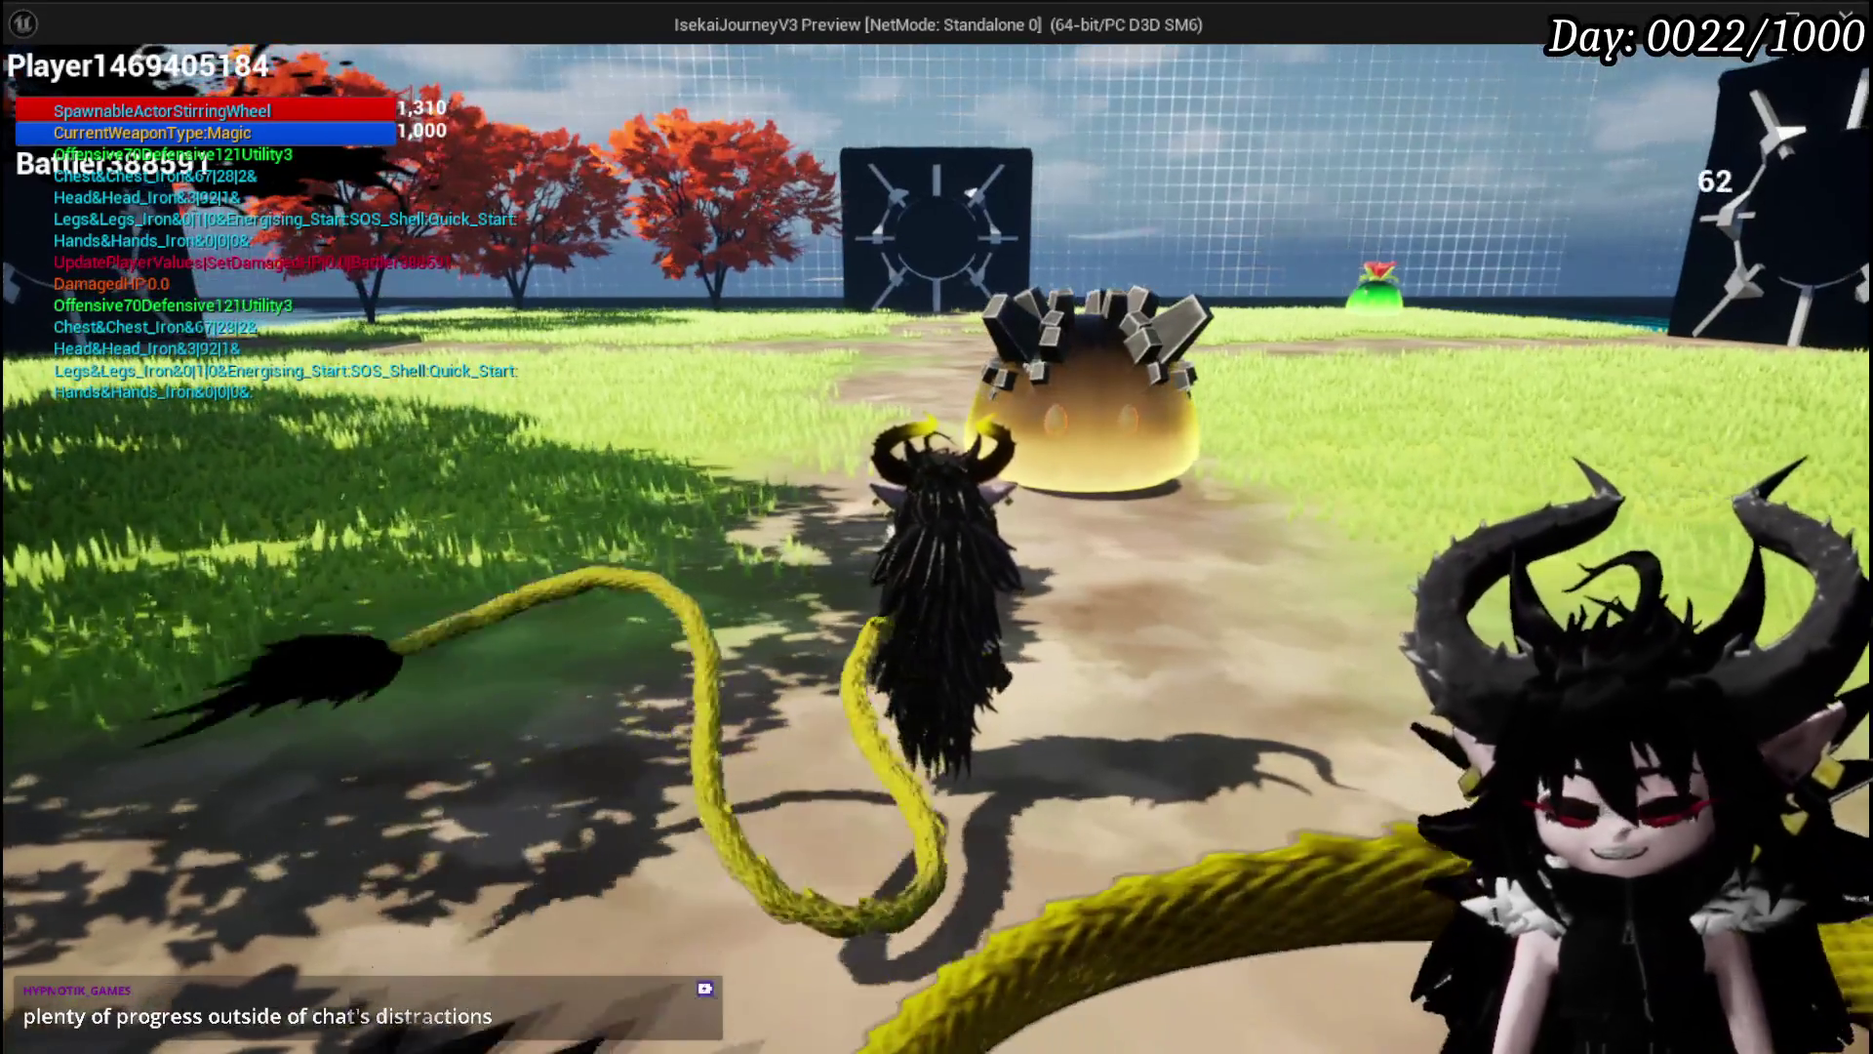
Blast the slime with a fire explosion, answer the X/O prompt, end the turn, and pick Void Movement.
key(w)
click(937, 527)
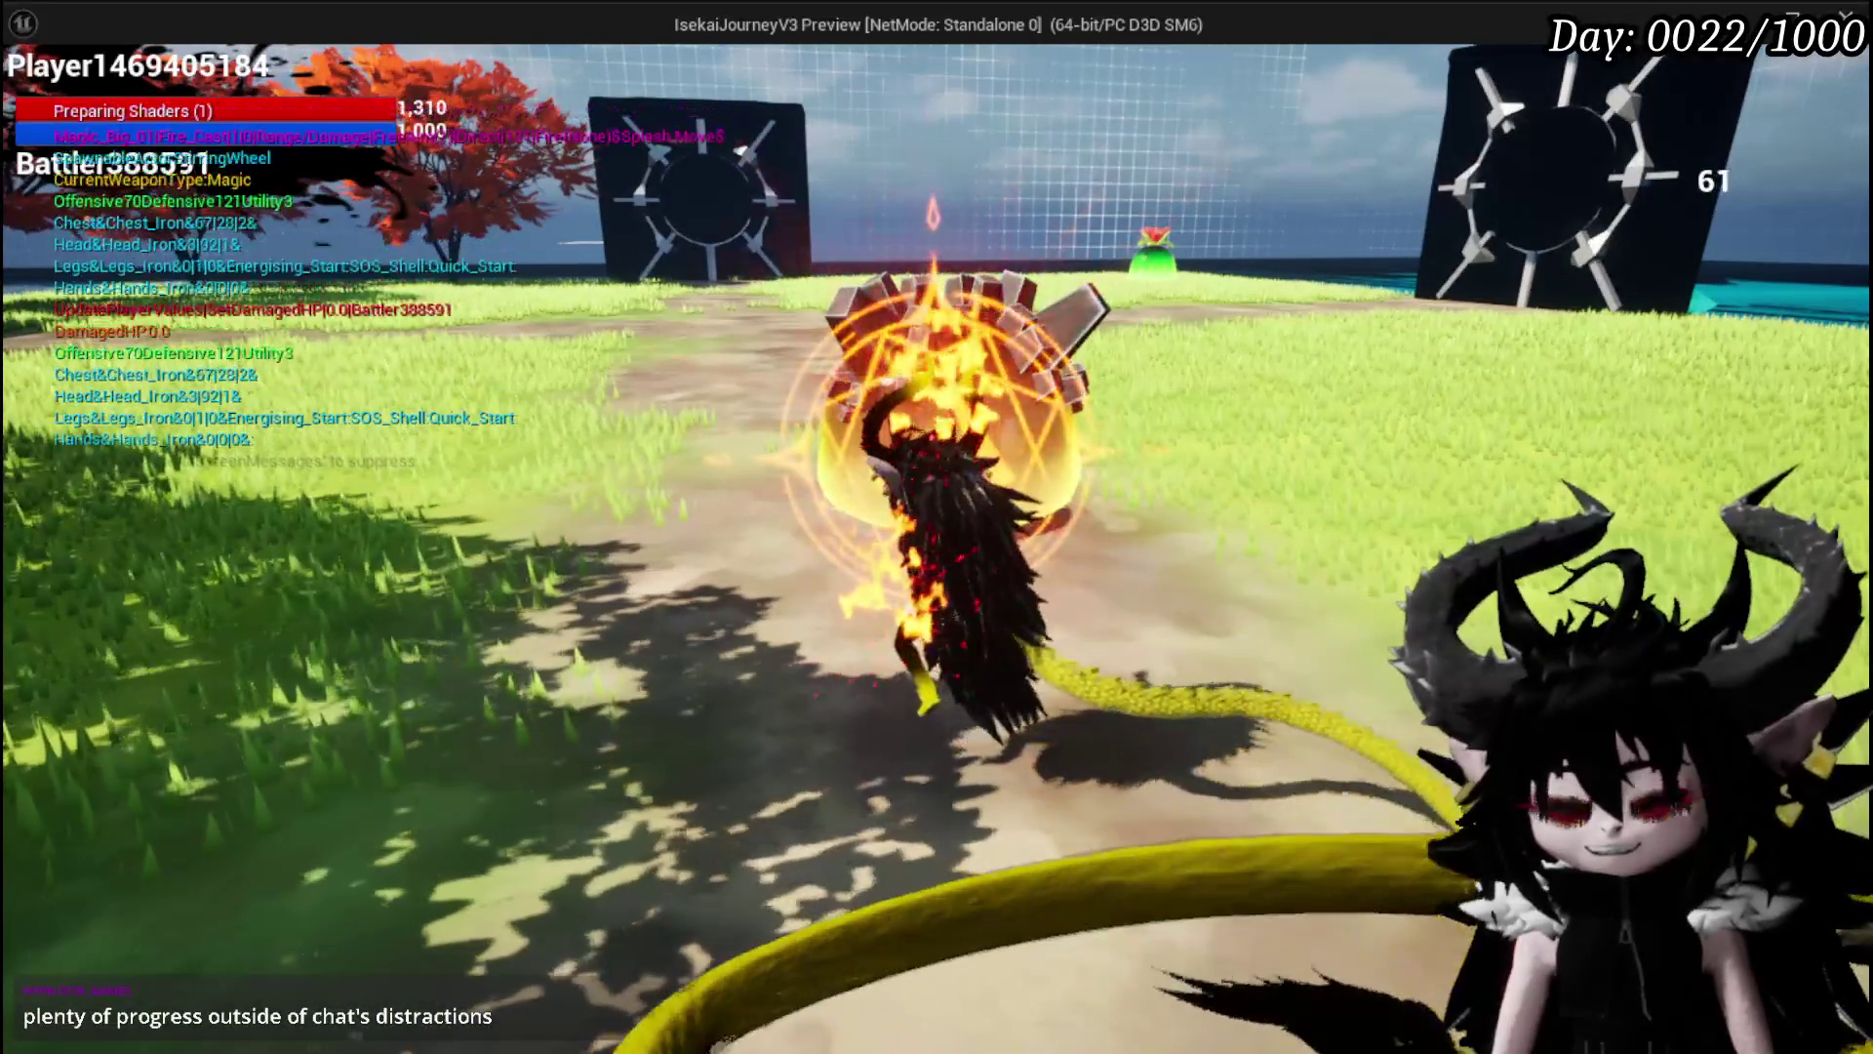
click(937, 527)
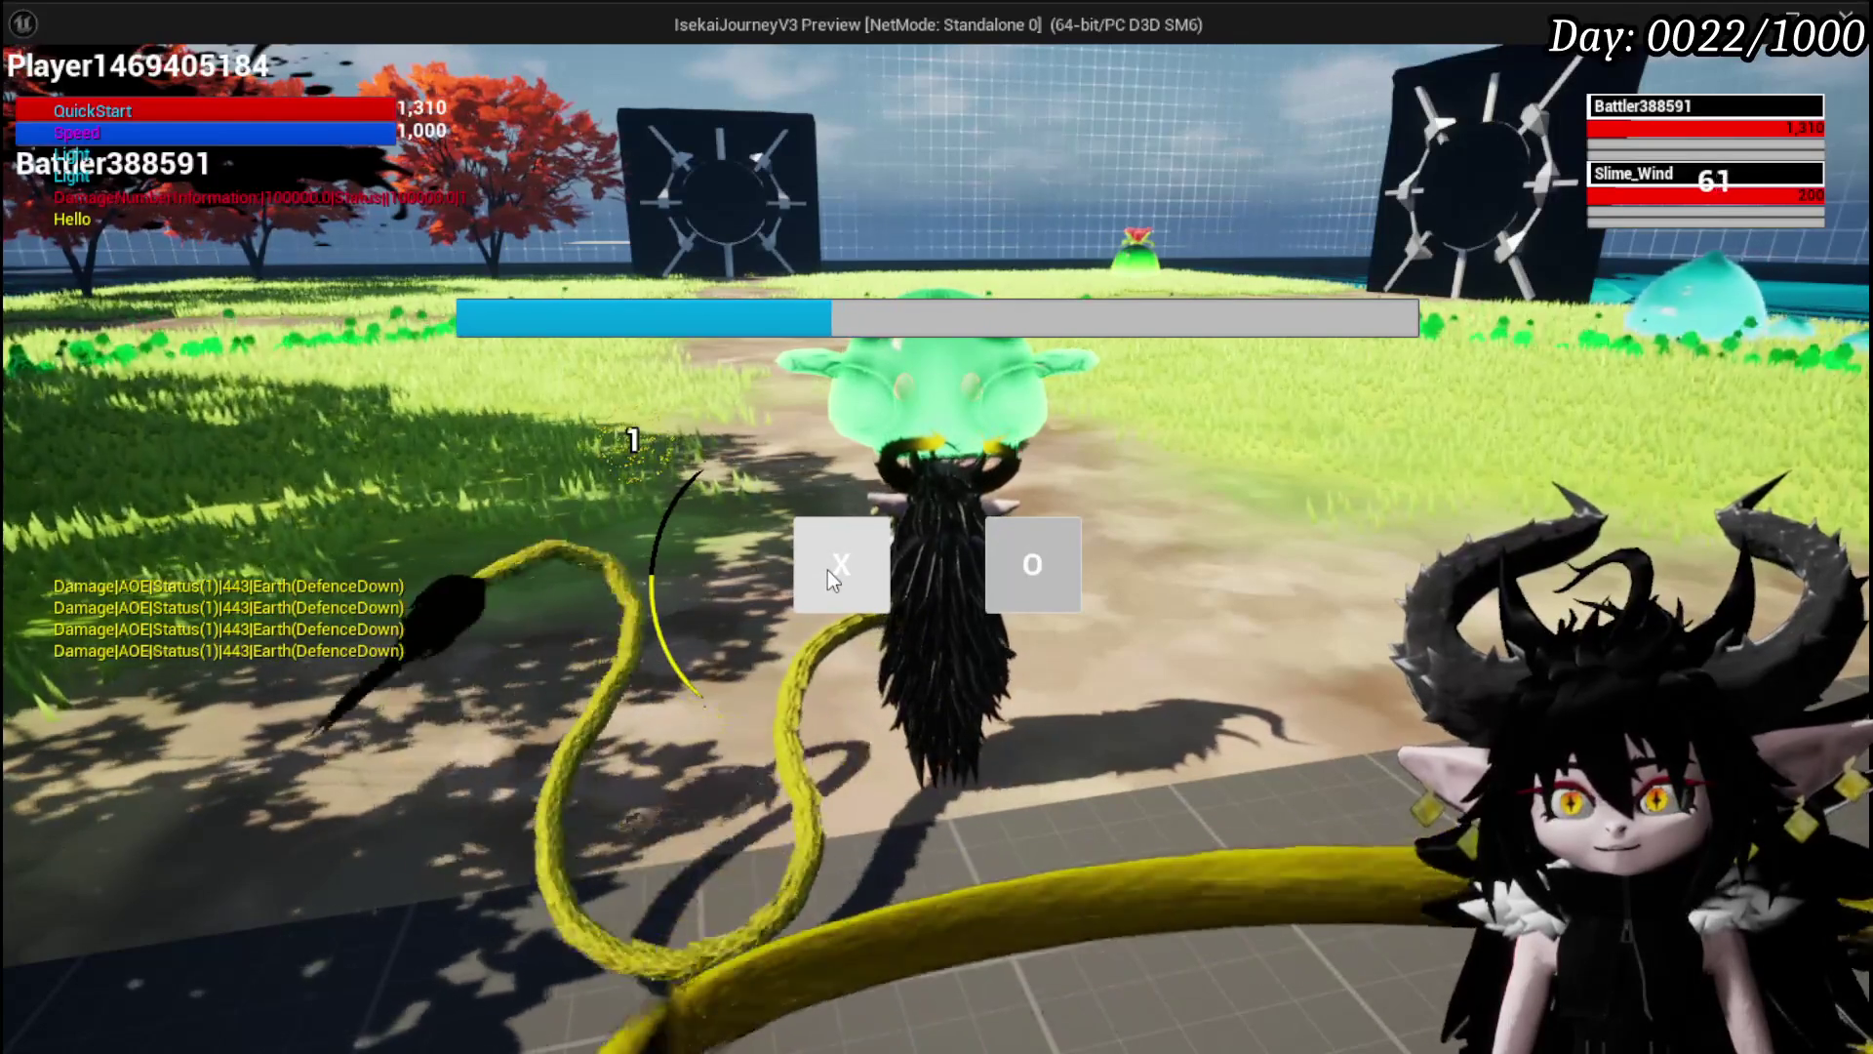
click(827, 571)
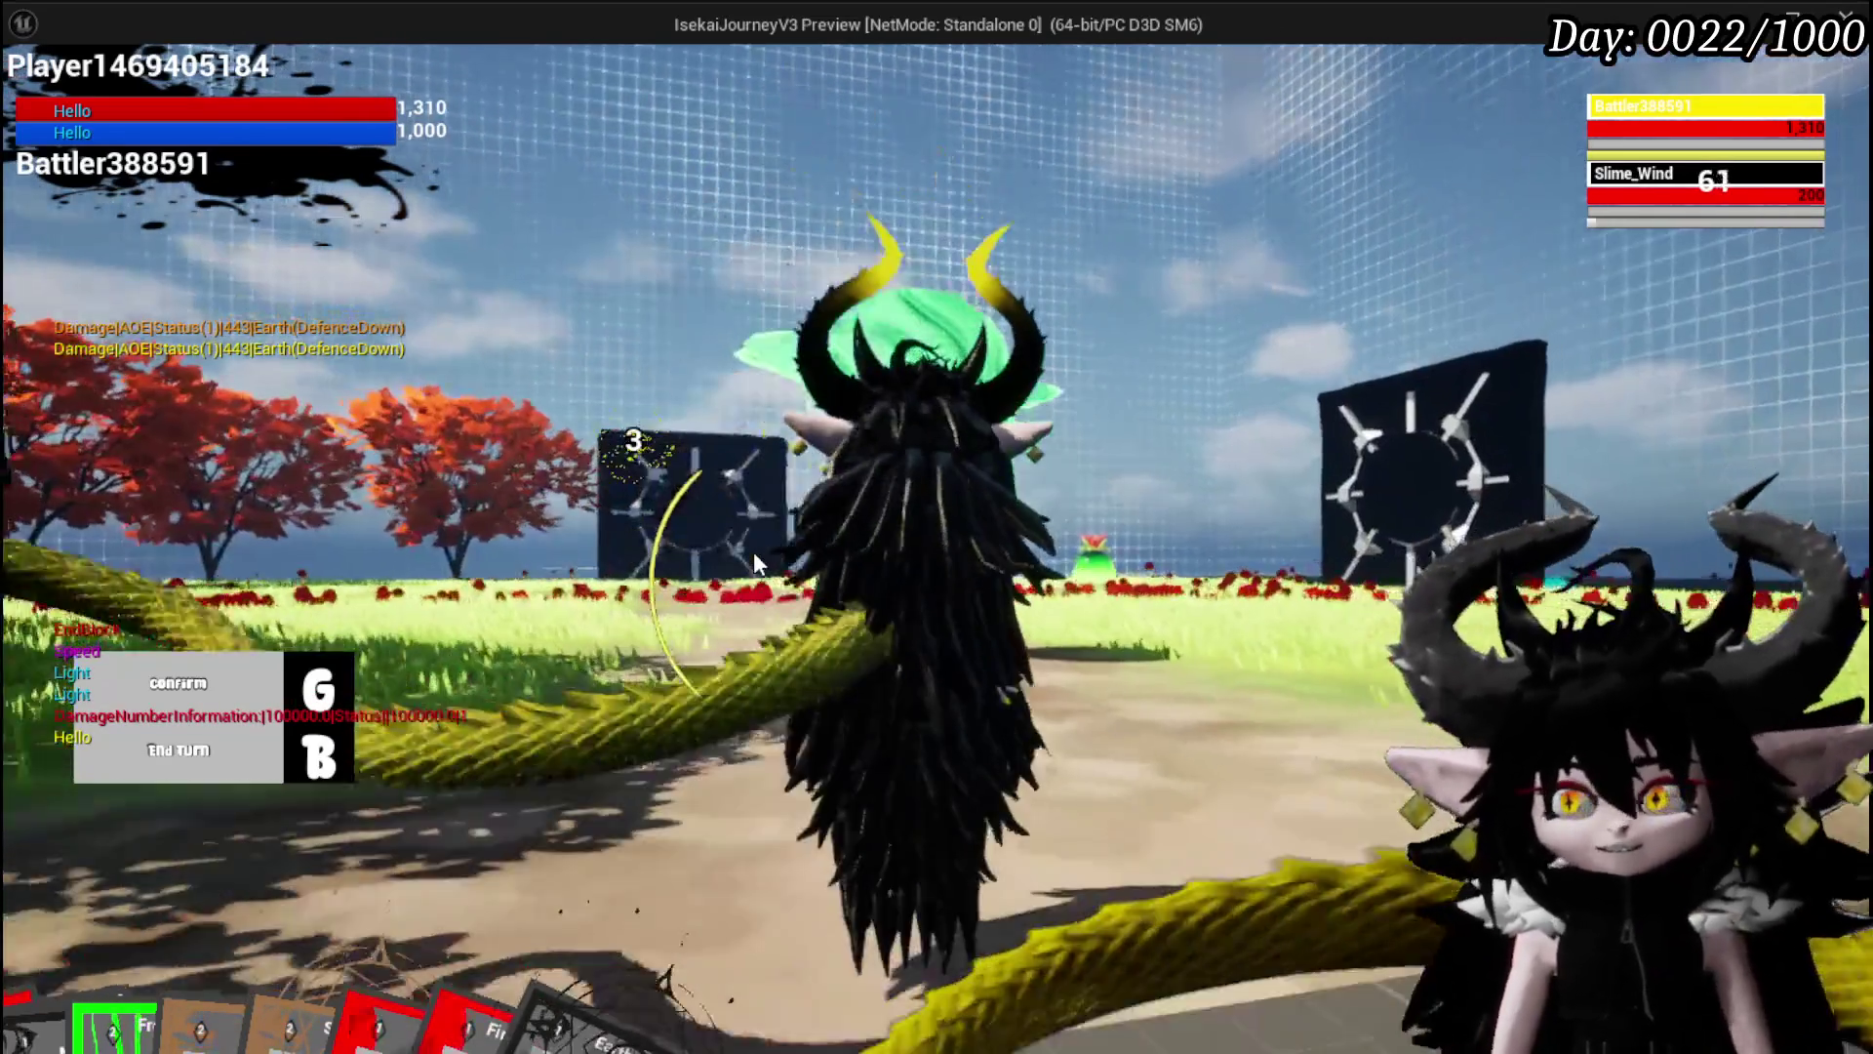
key(g)
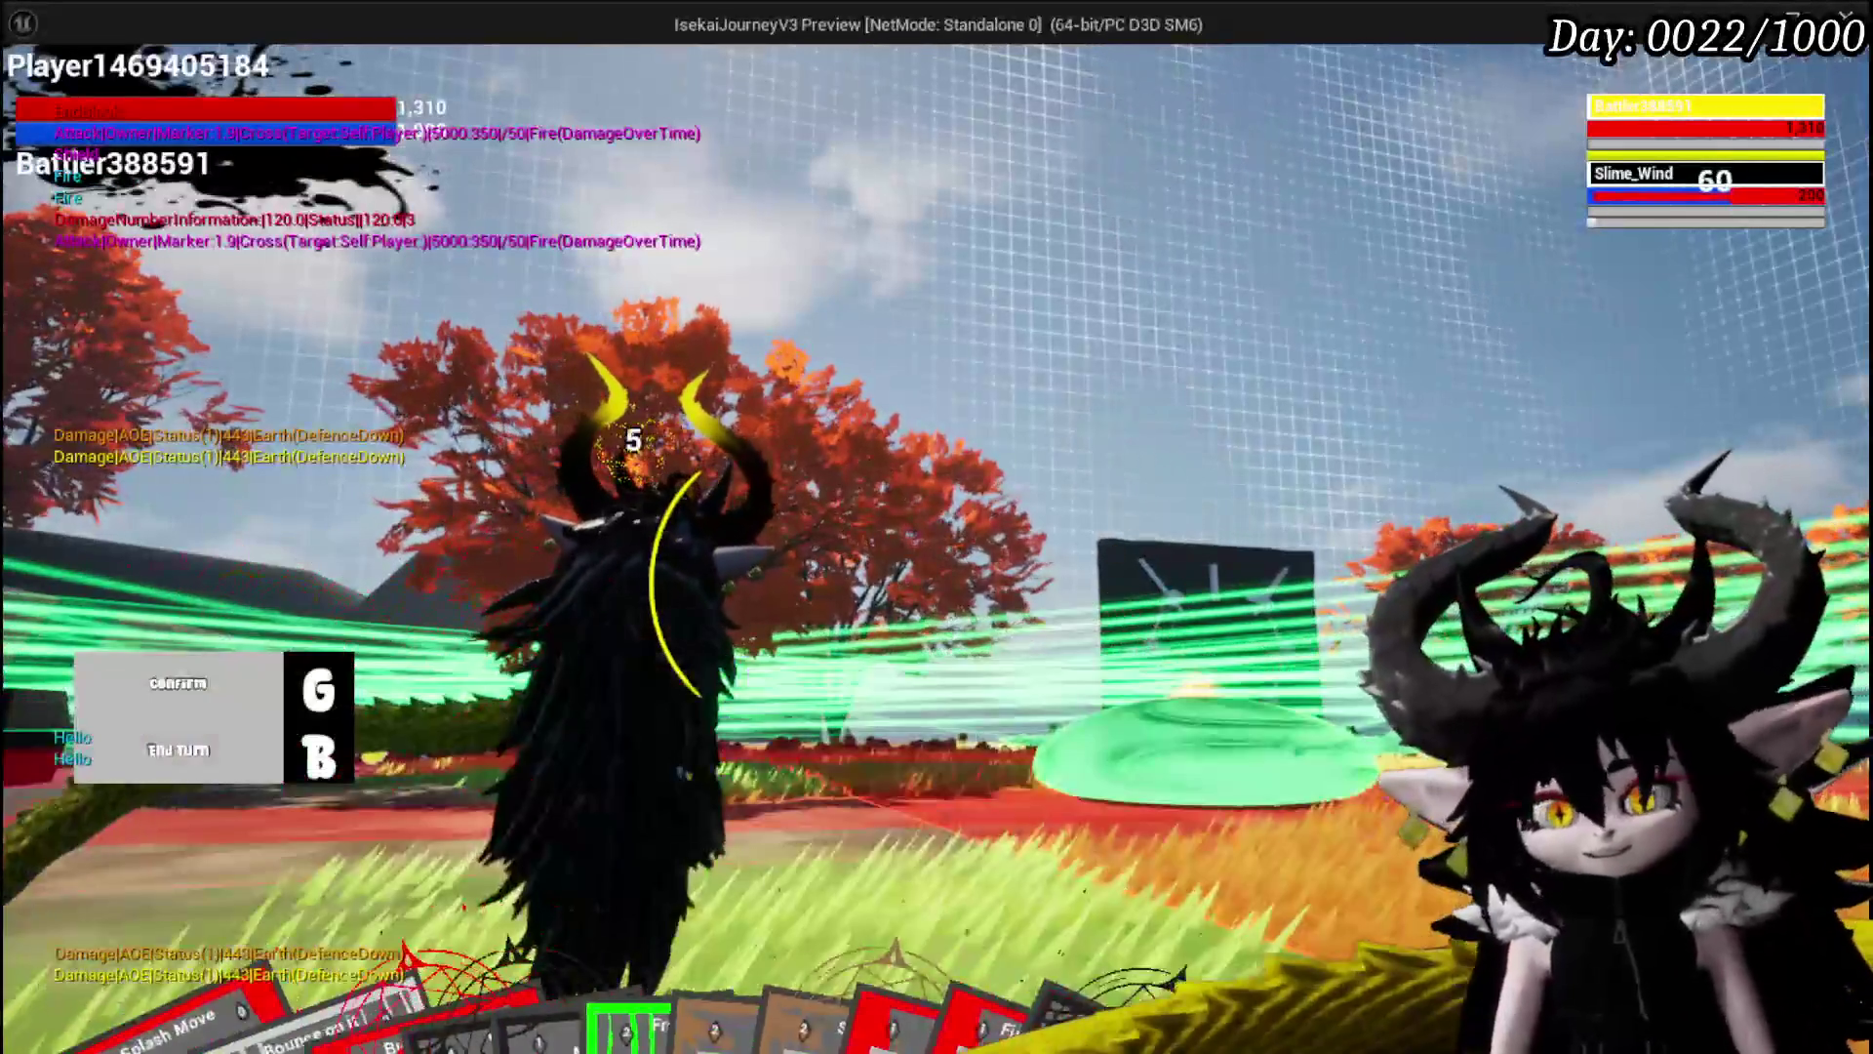
mouse_move(192, 946)
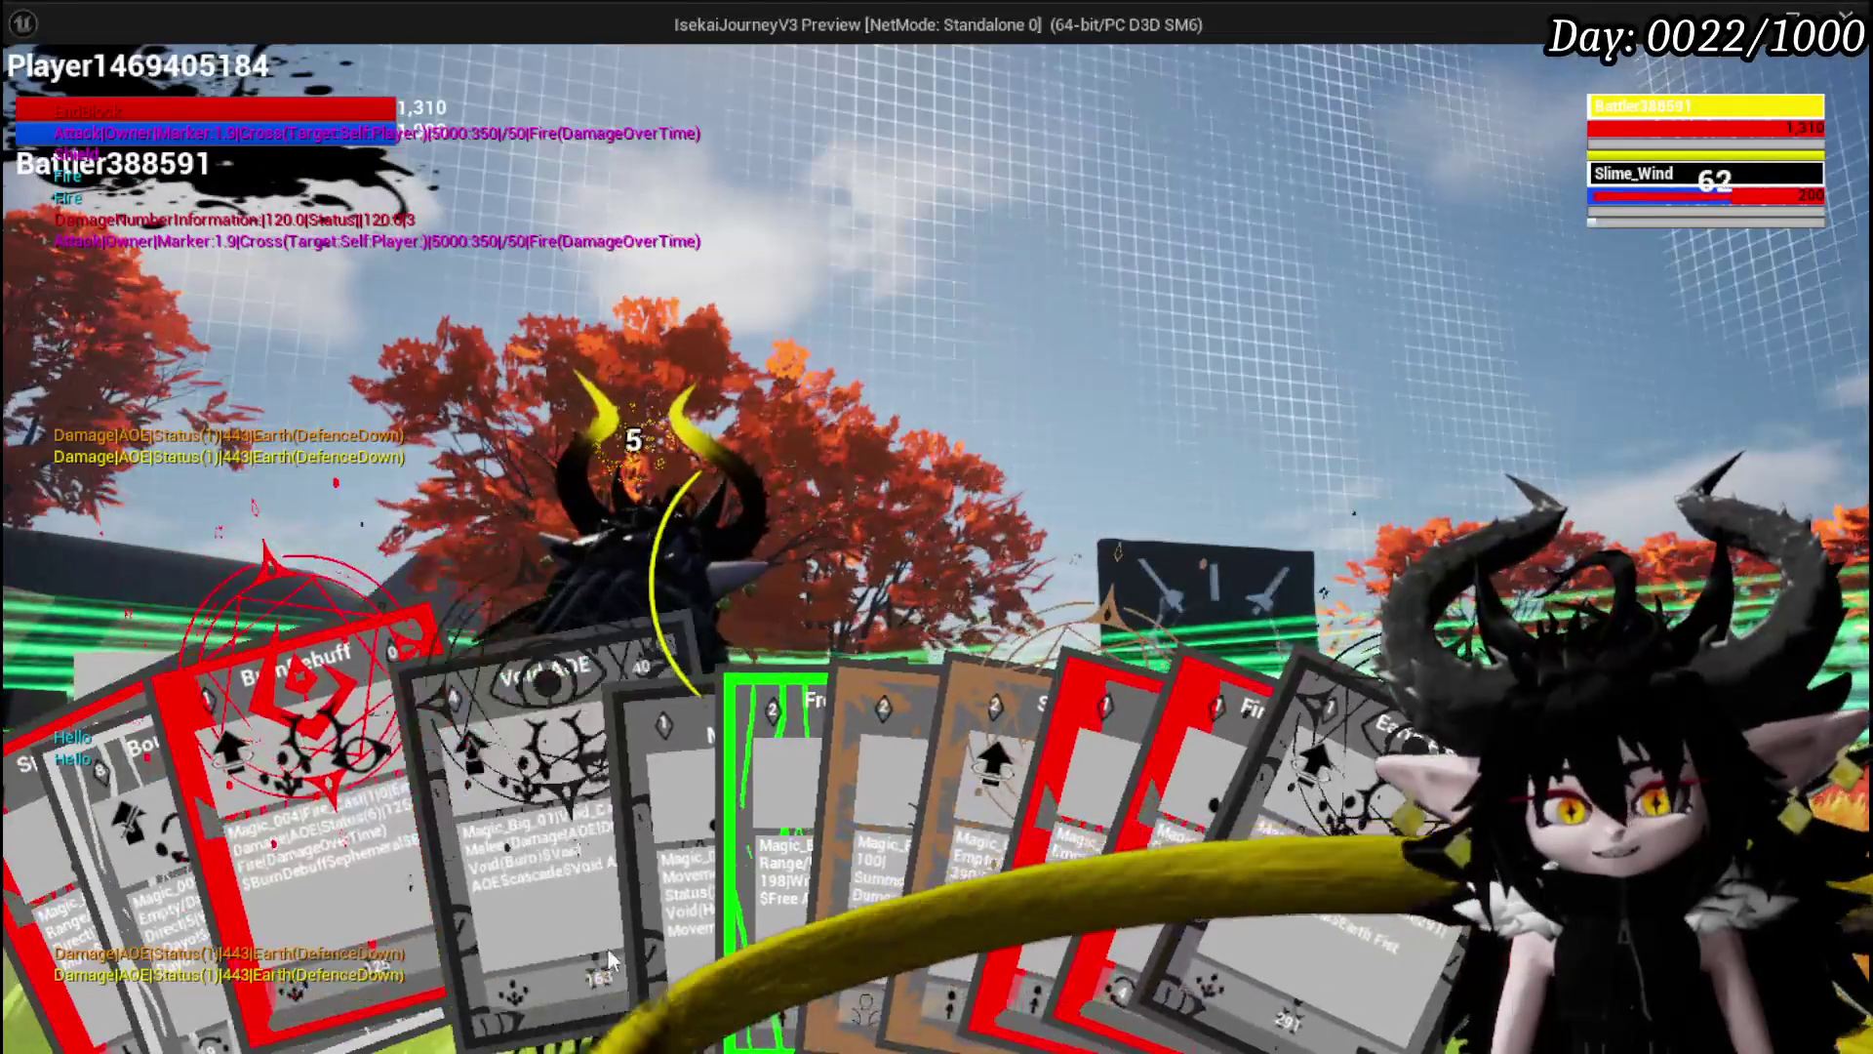
click(584, 793)
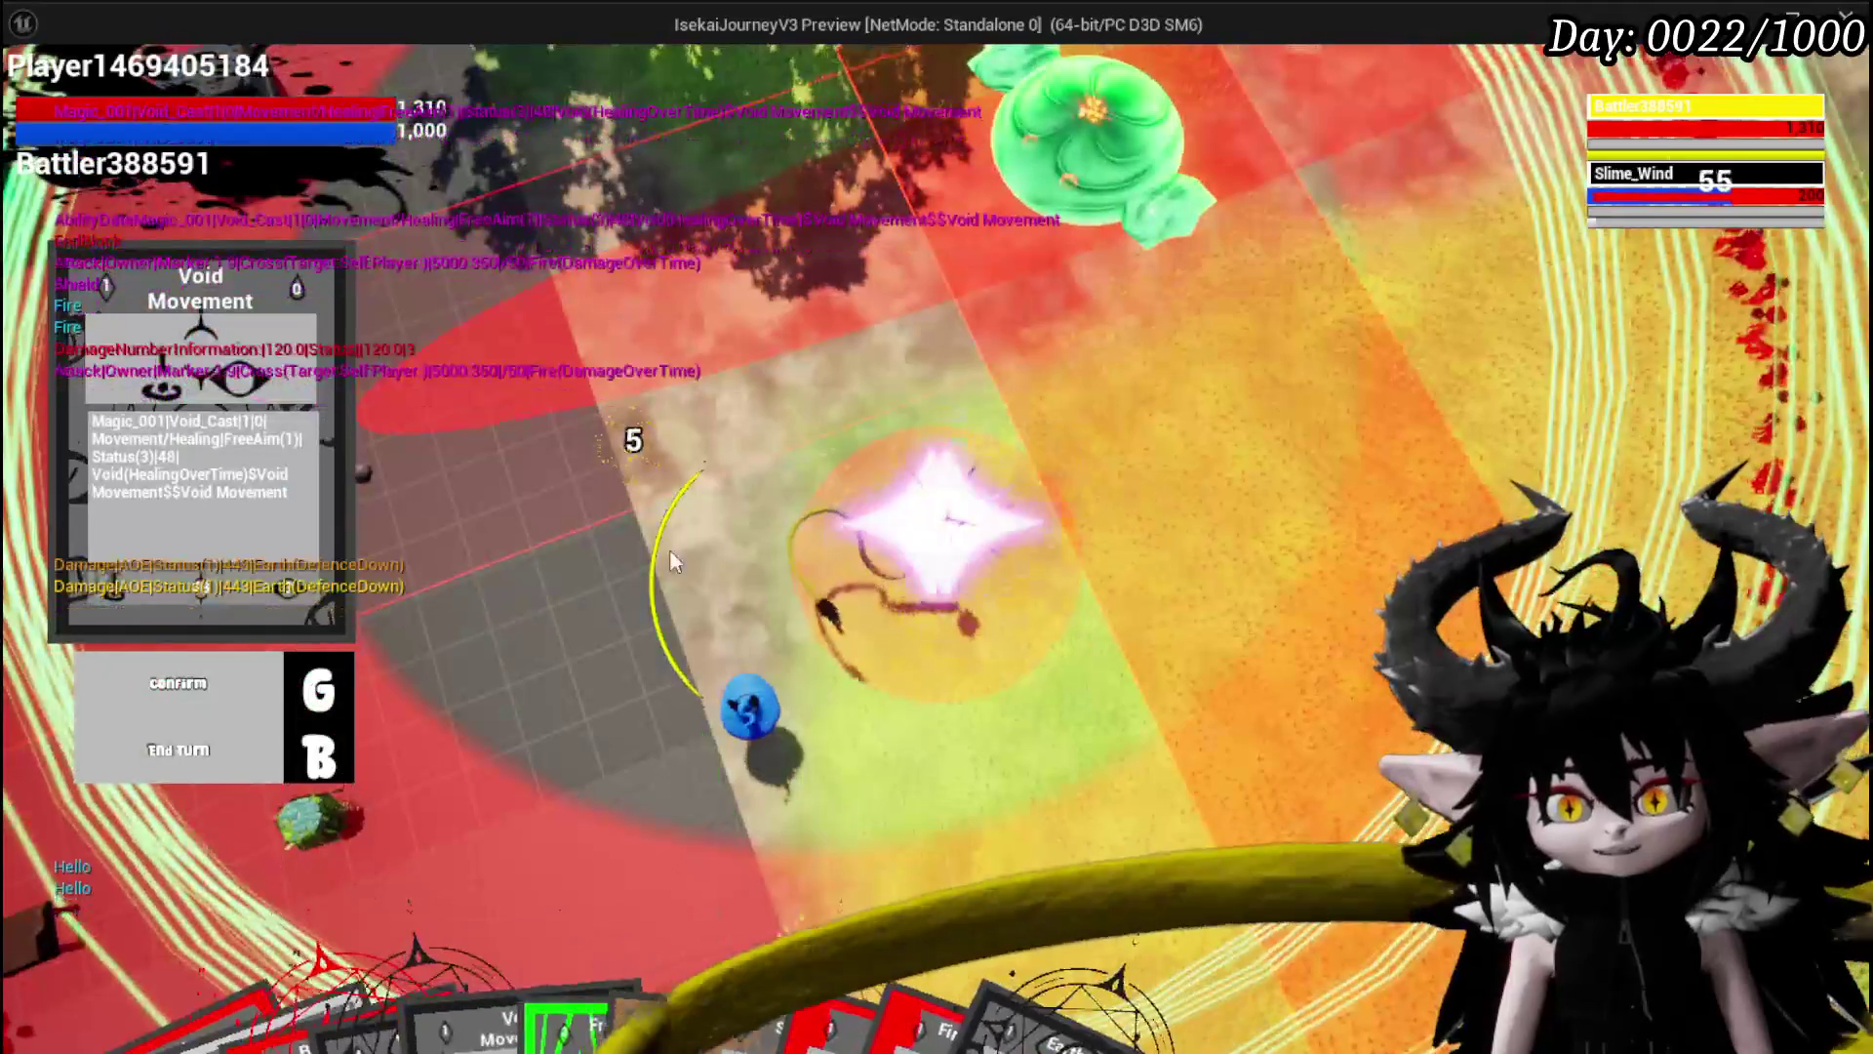
Cast Void Movement and cycle through the ShieldBuff, Giga Ball and Free AIM Fire cards.
key(g)
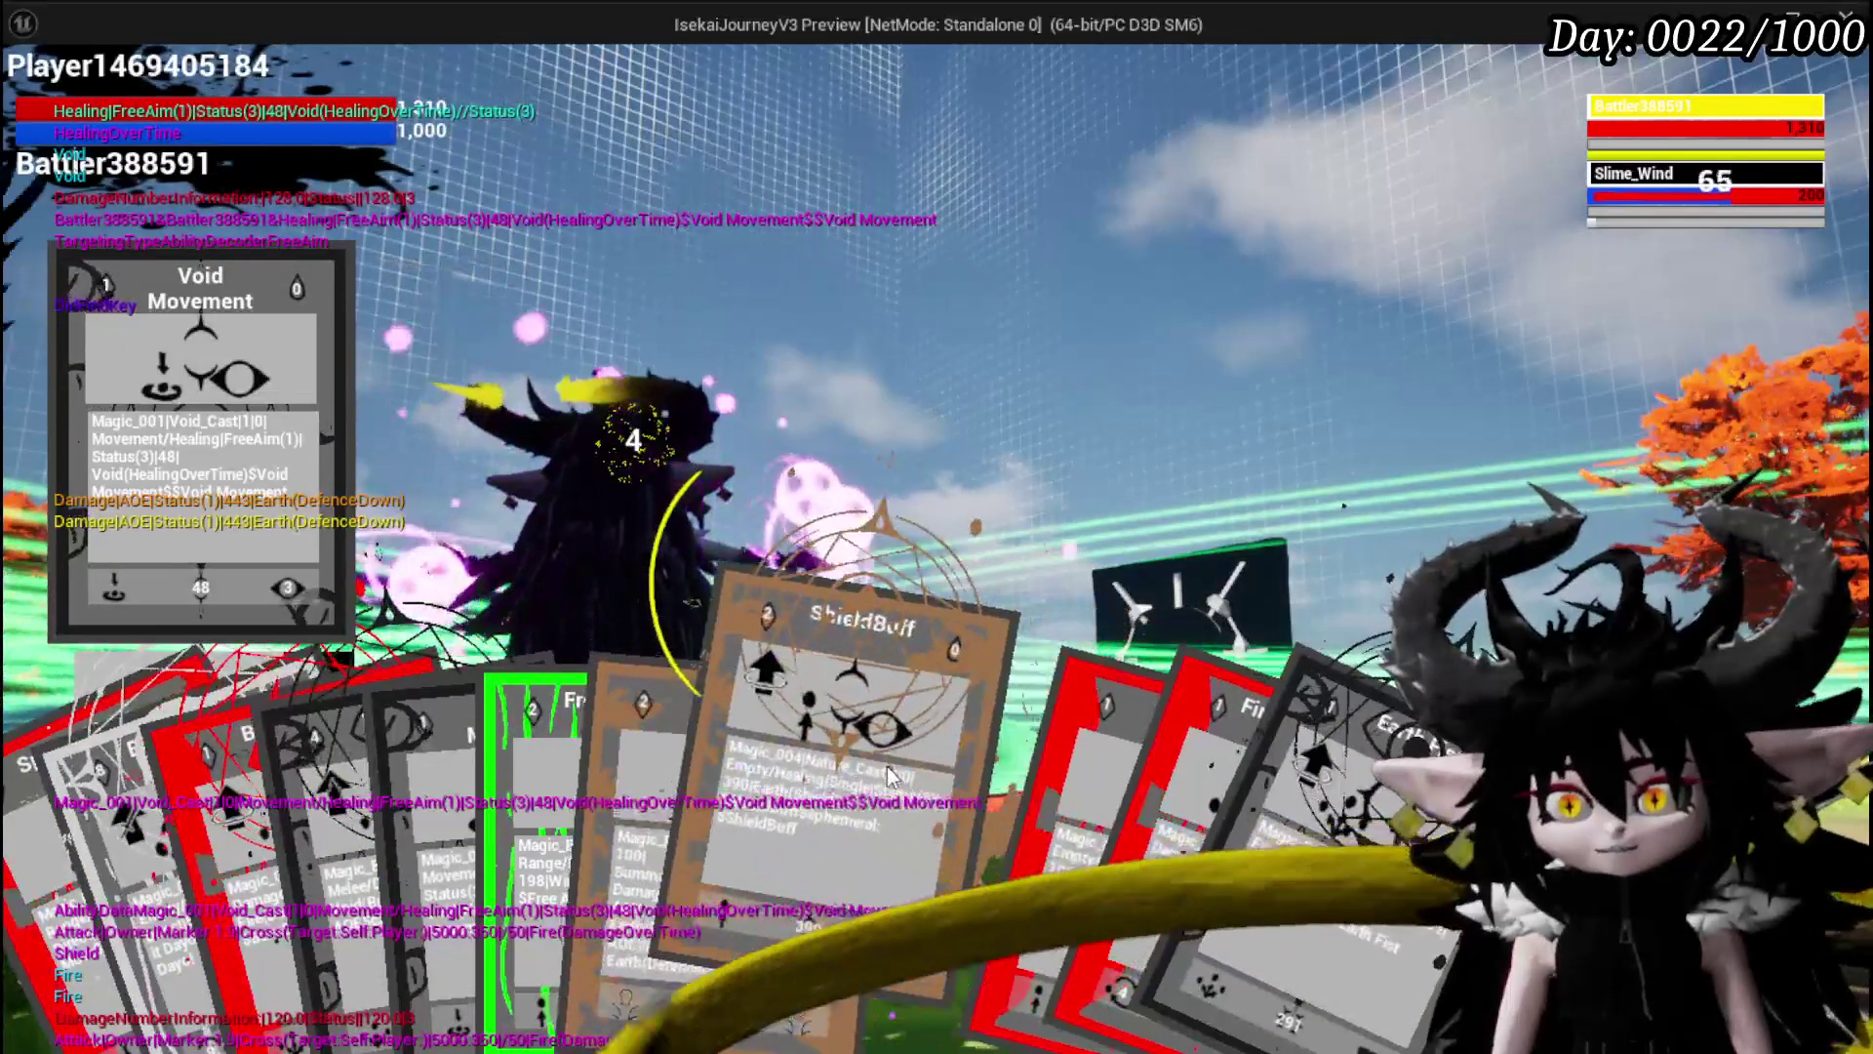
click(790, 848)
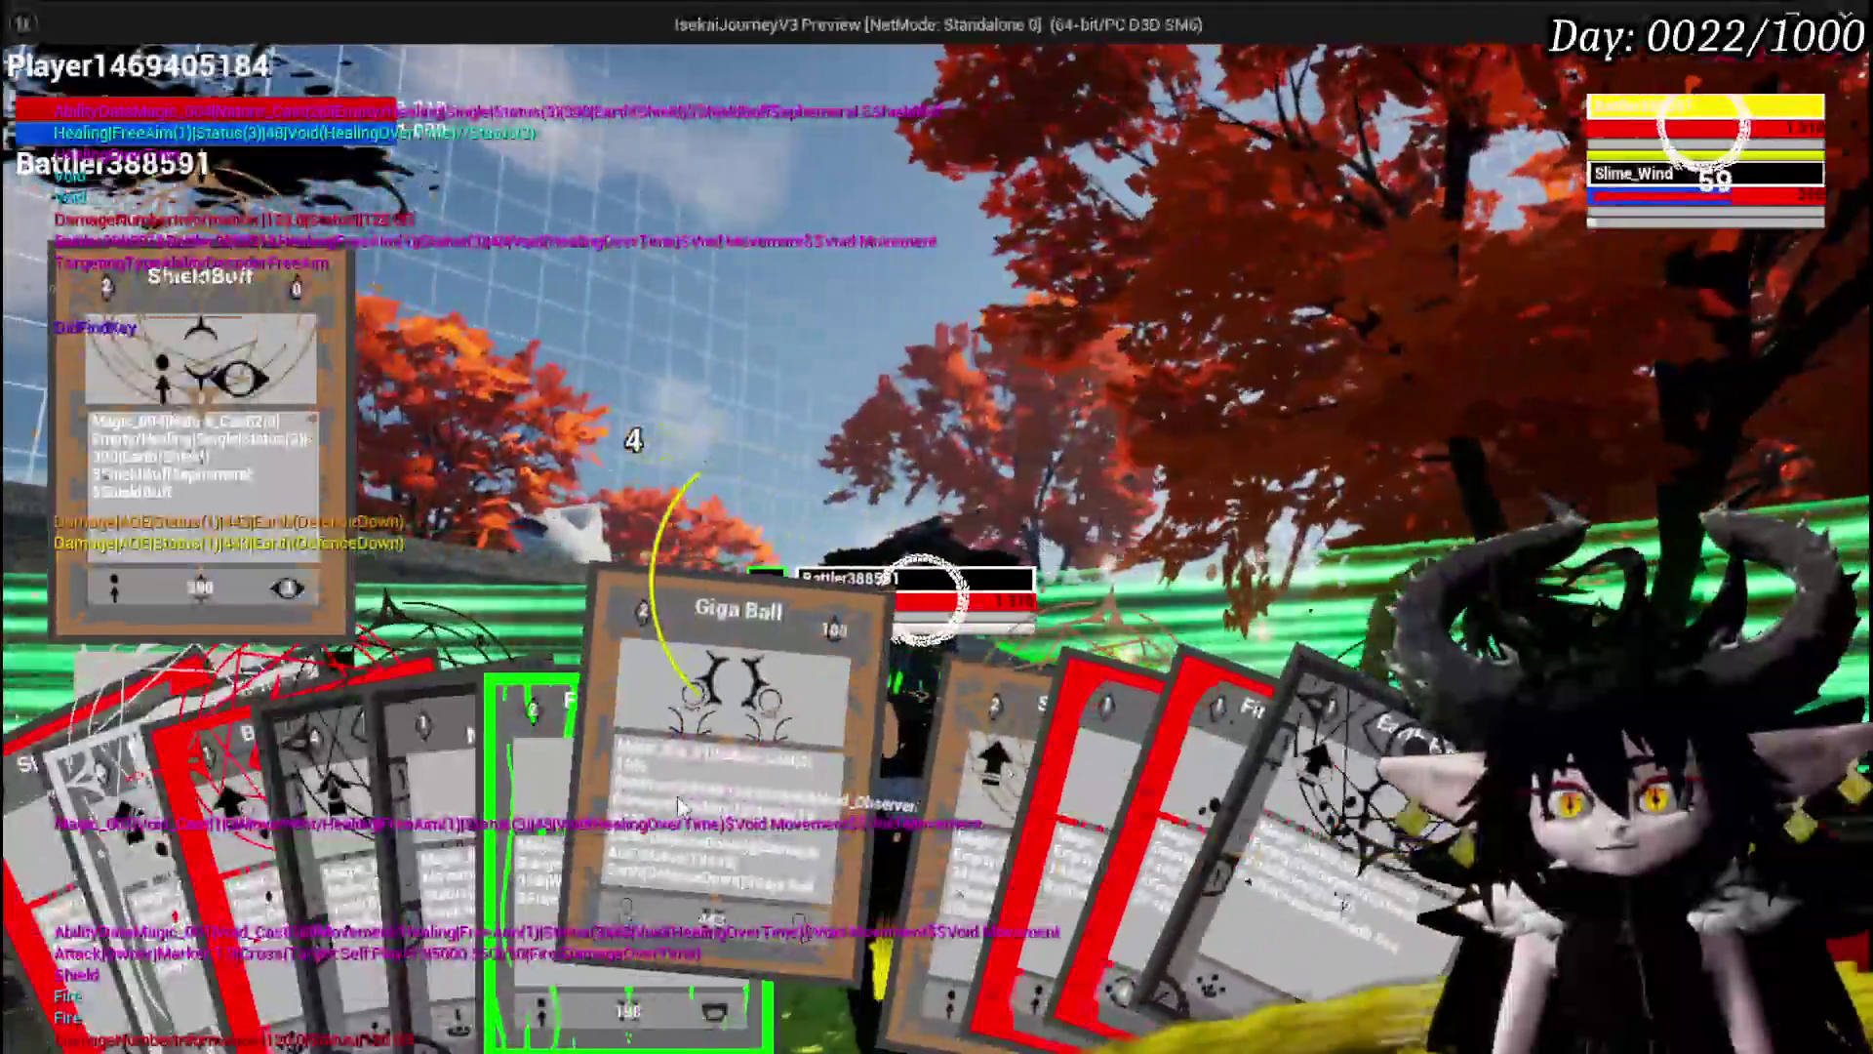
click(695, 703)
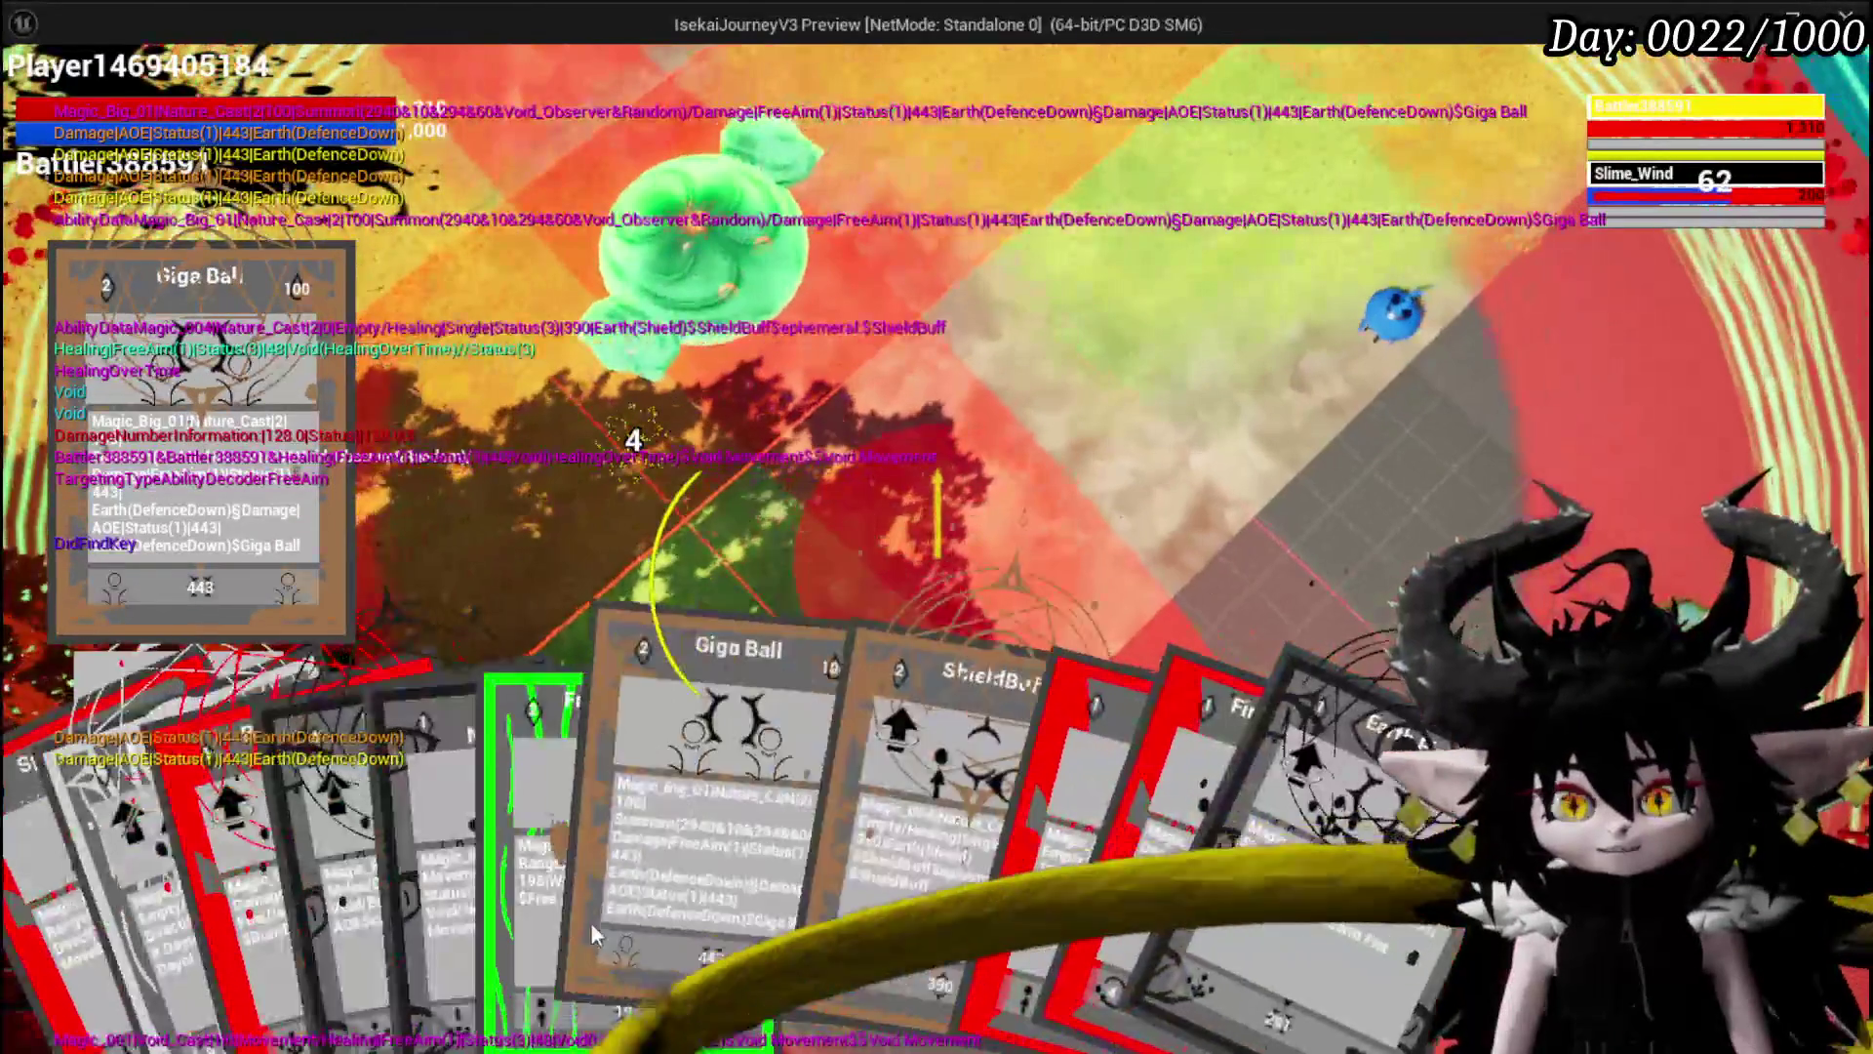
click(747, 757)
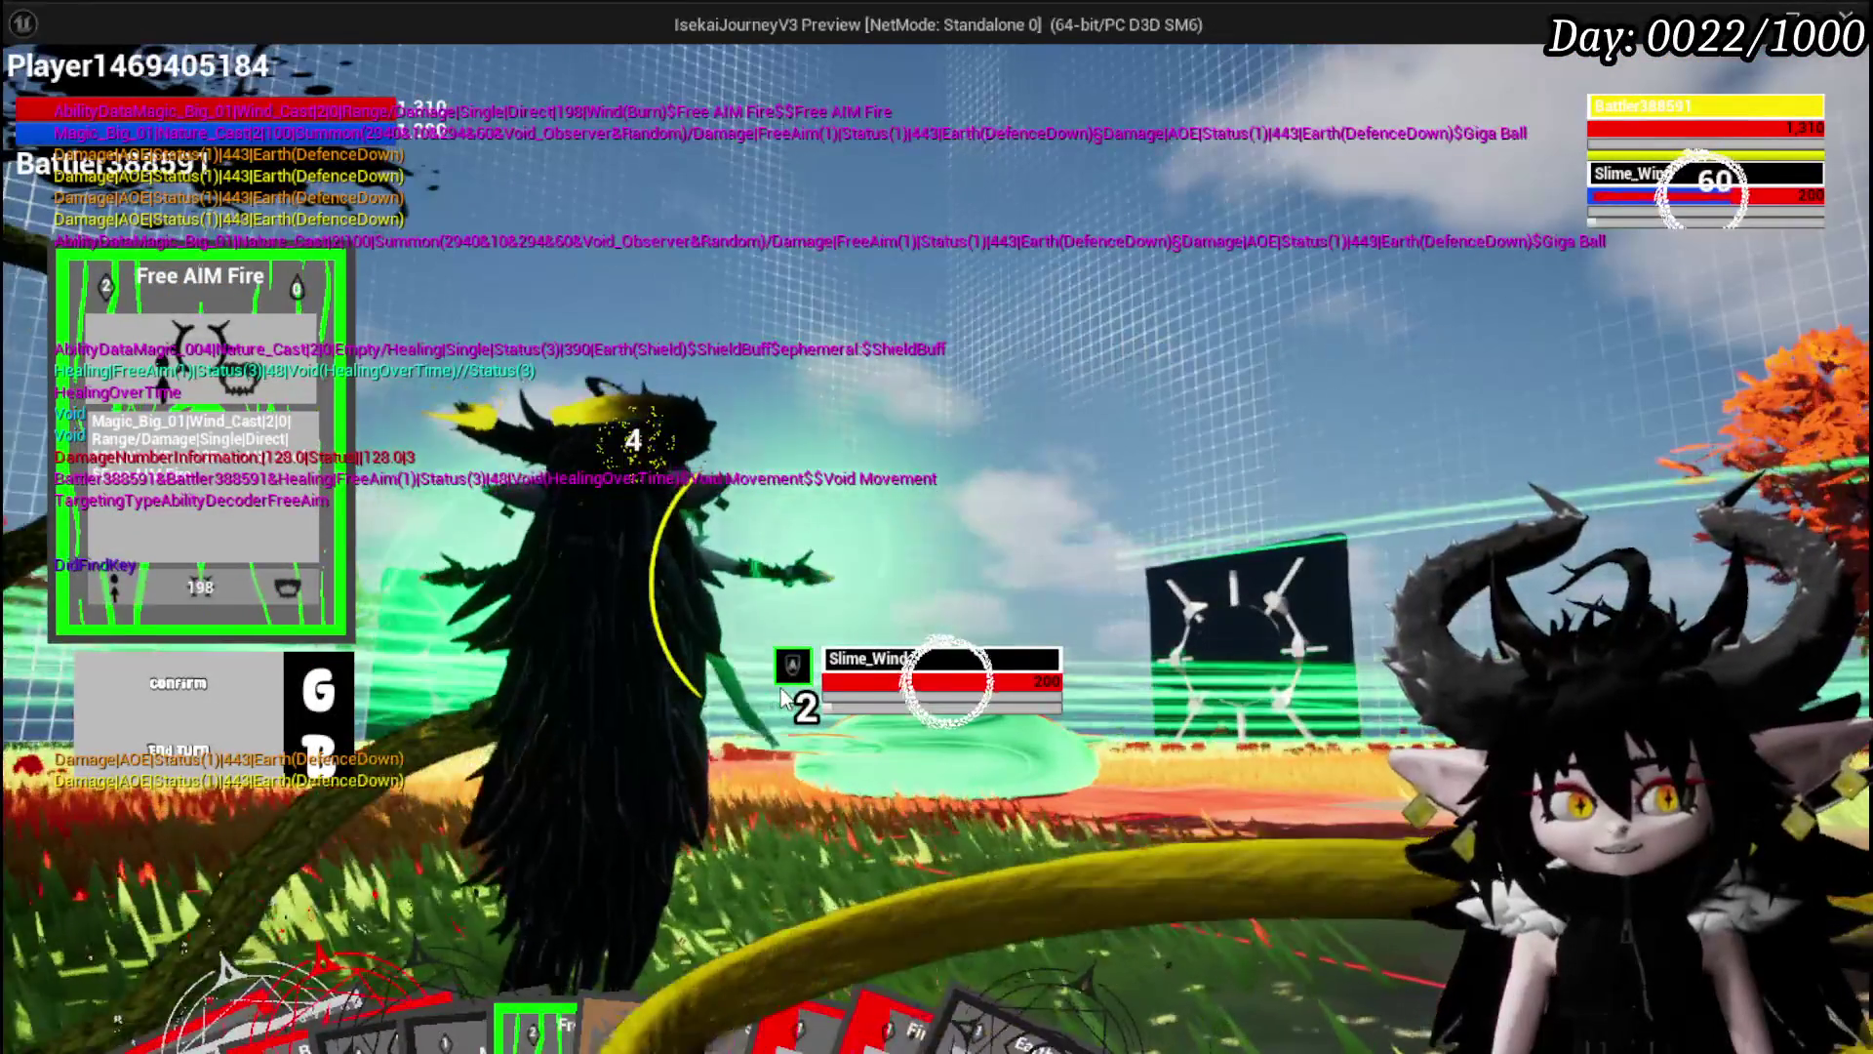
Aim Free AIM Fire at a Slime_Wind, then play Earth Fist for a 612-damage hit.
mouse_move(138, 847)
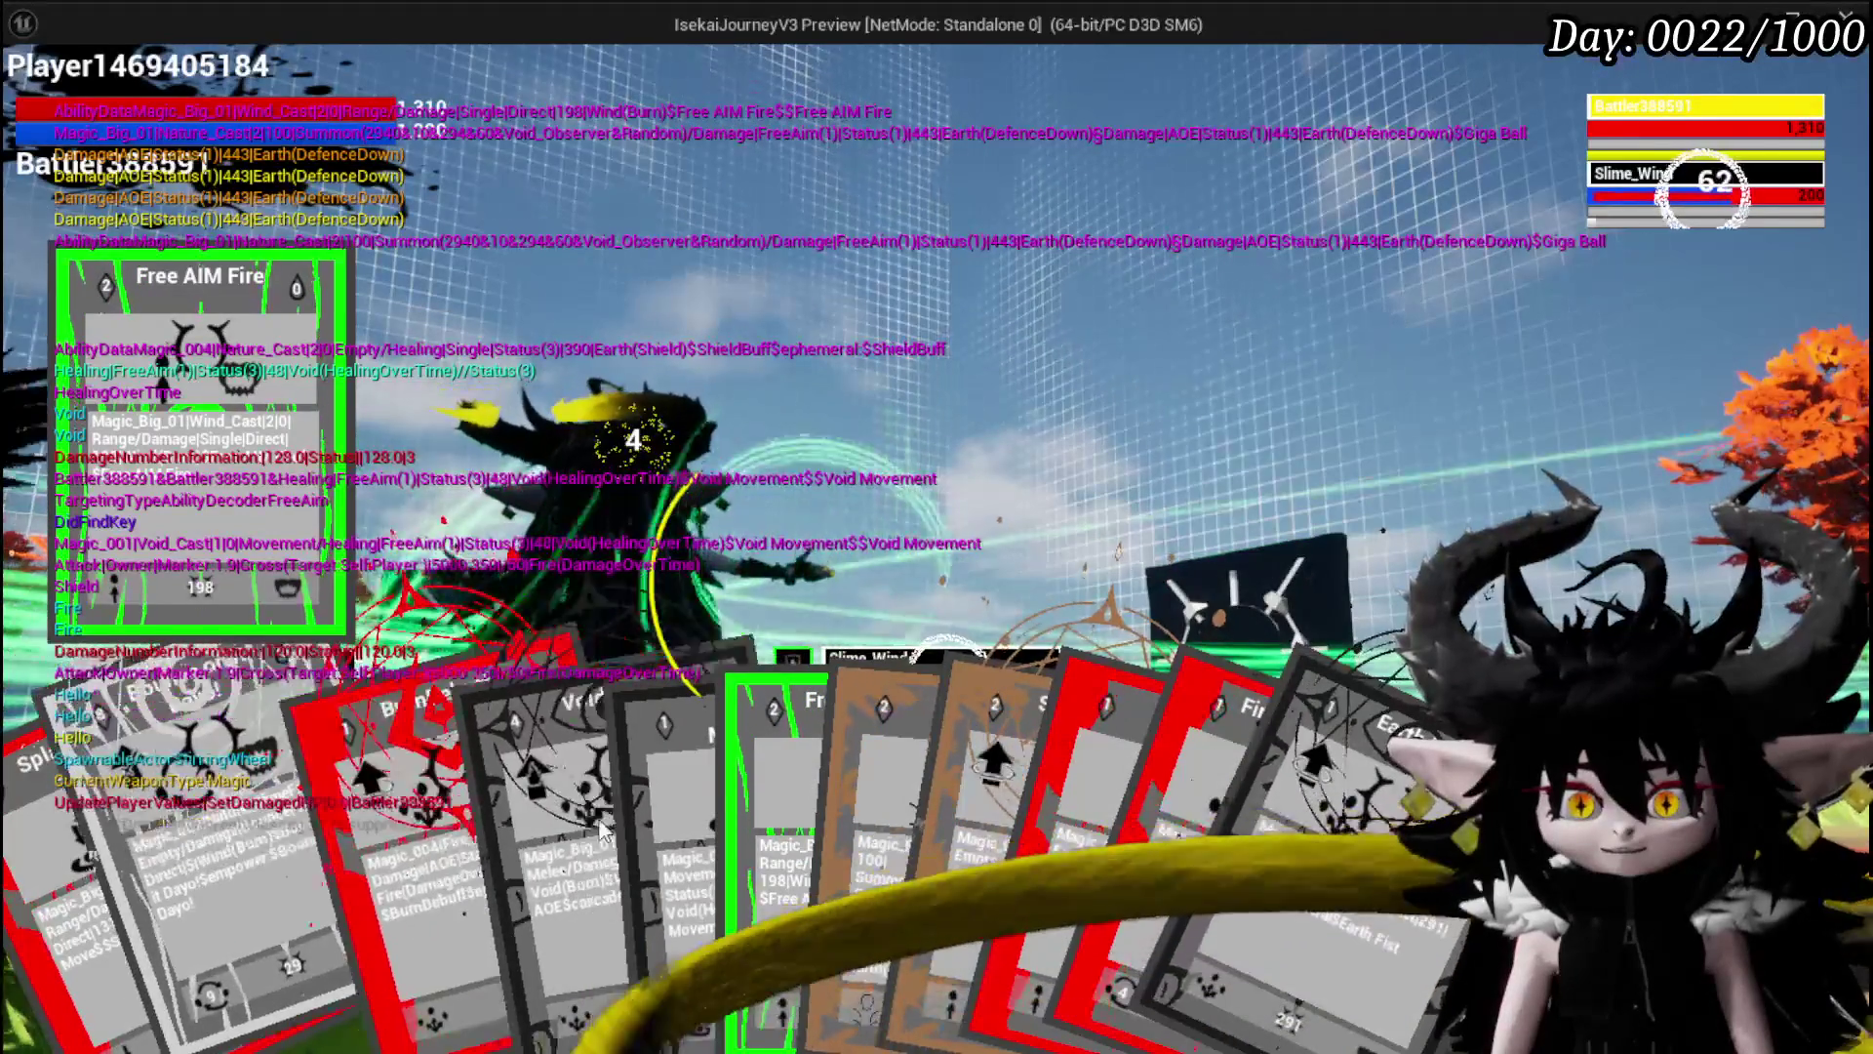
click(802, 825)
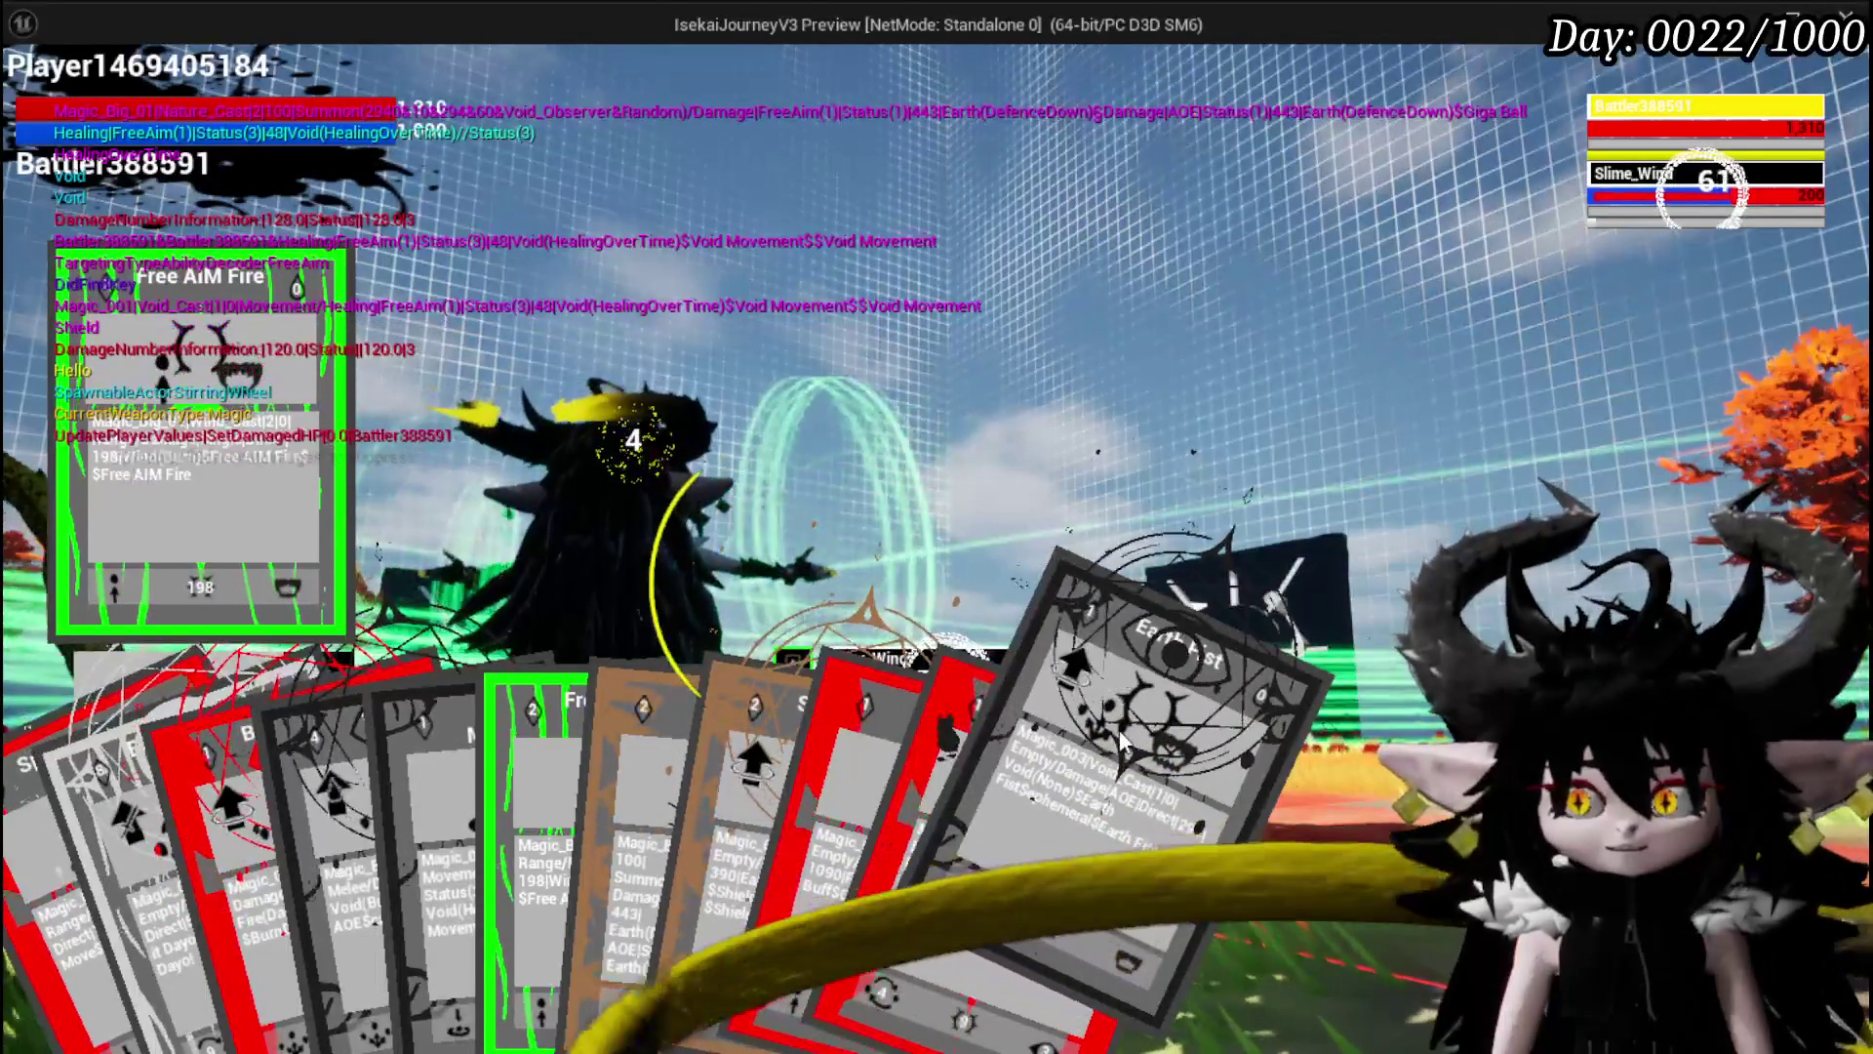
click(1120, 729)
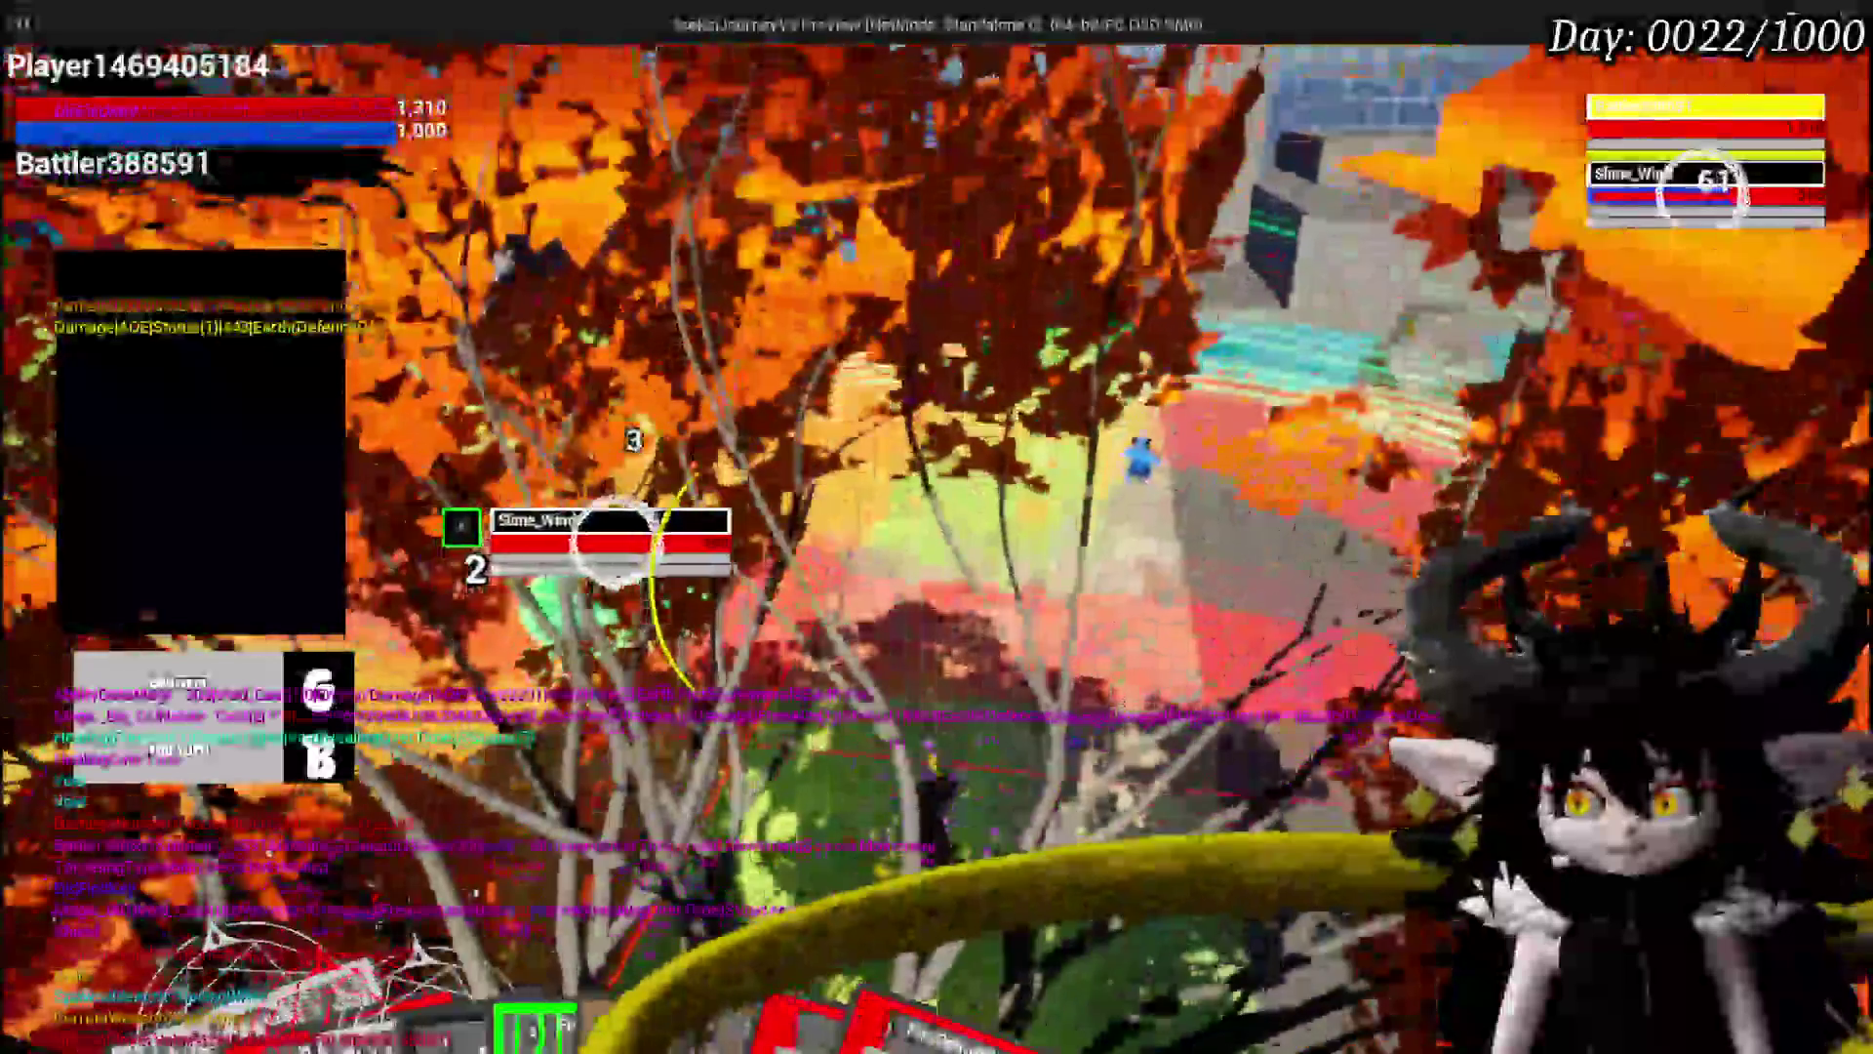
key(g)
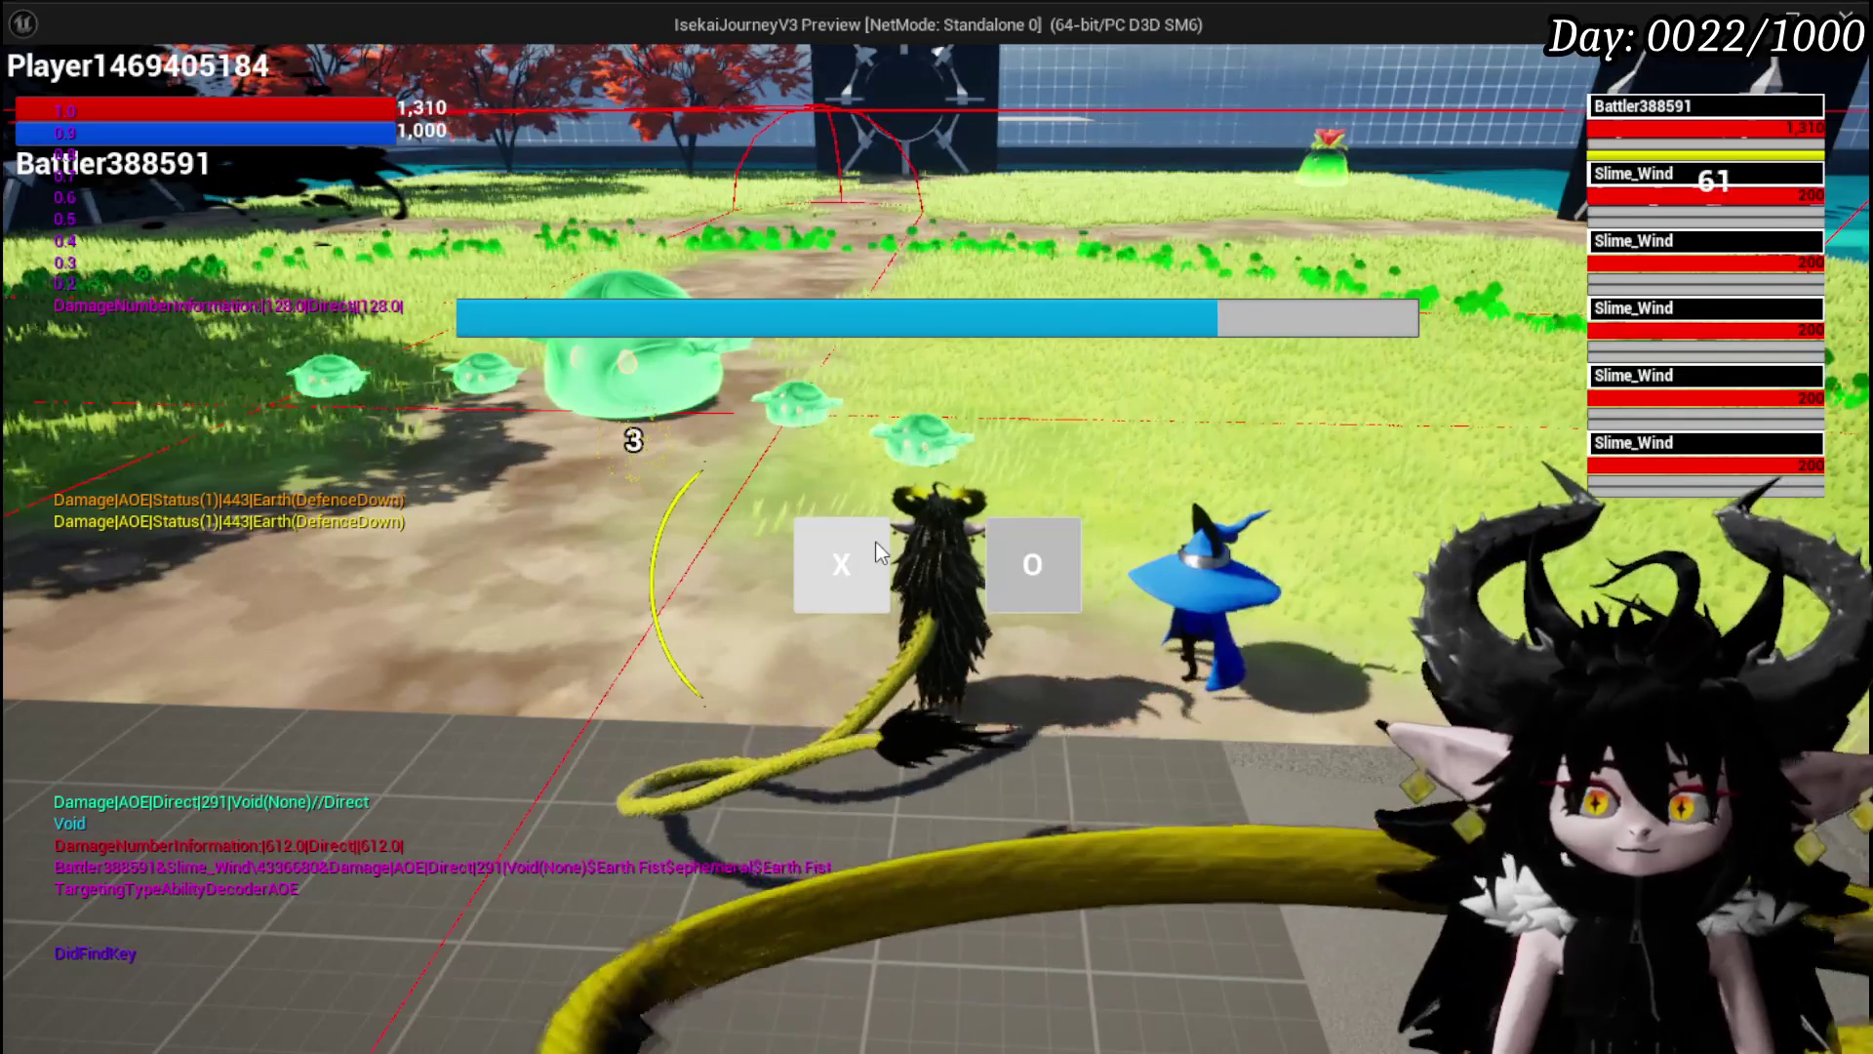
Answer the X/O prompt, cast BurnDebuff on the slimes, end the turn, and exit the play-test.
click(875, 542)
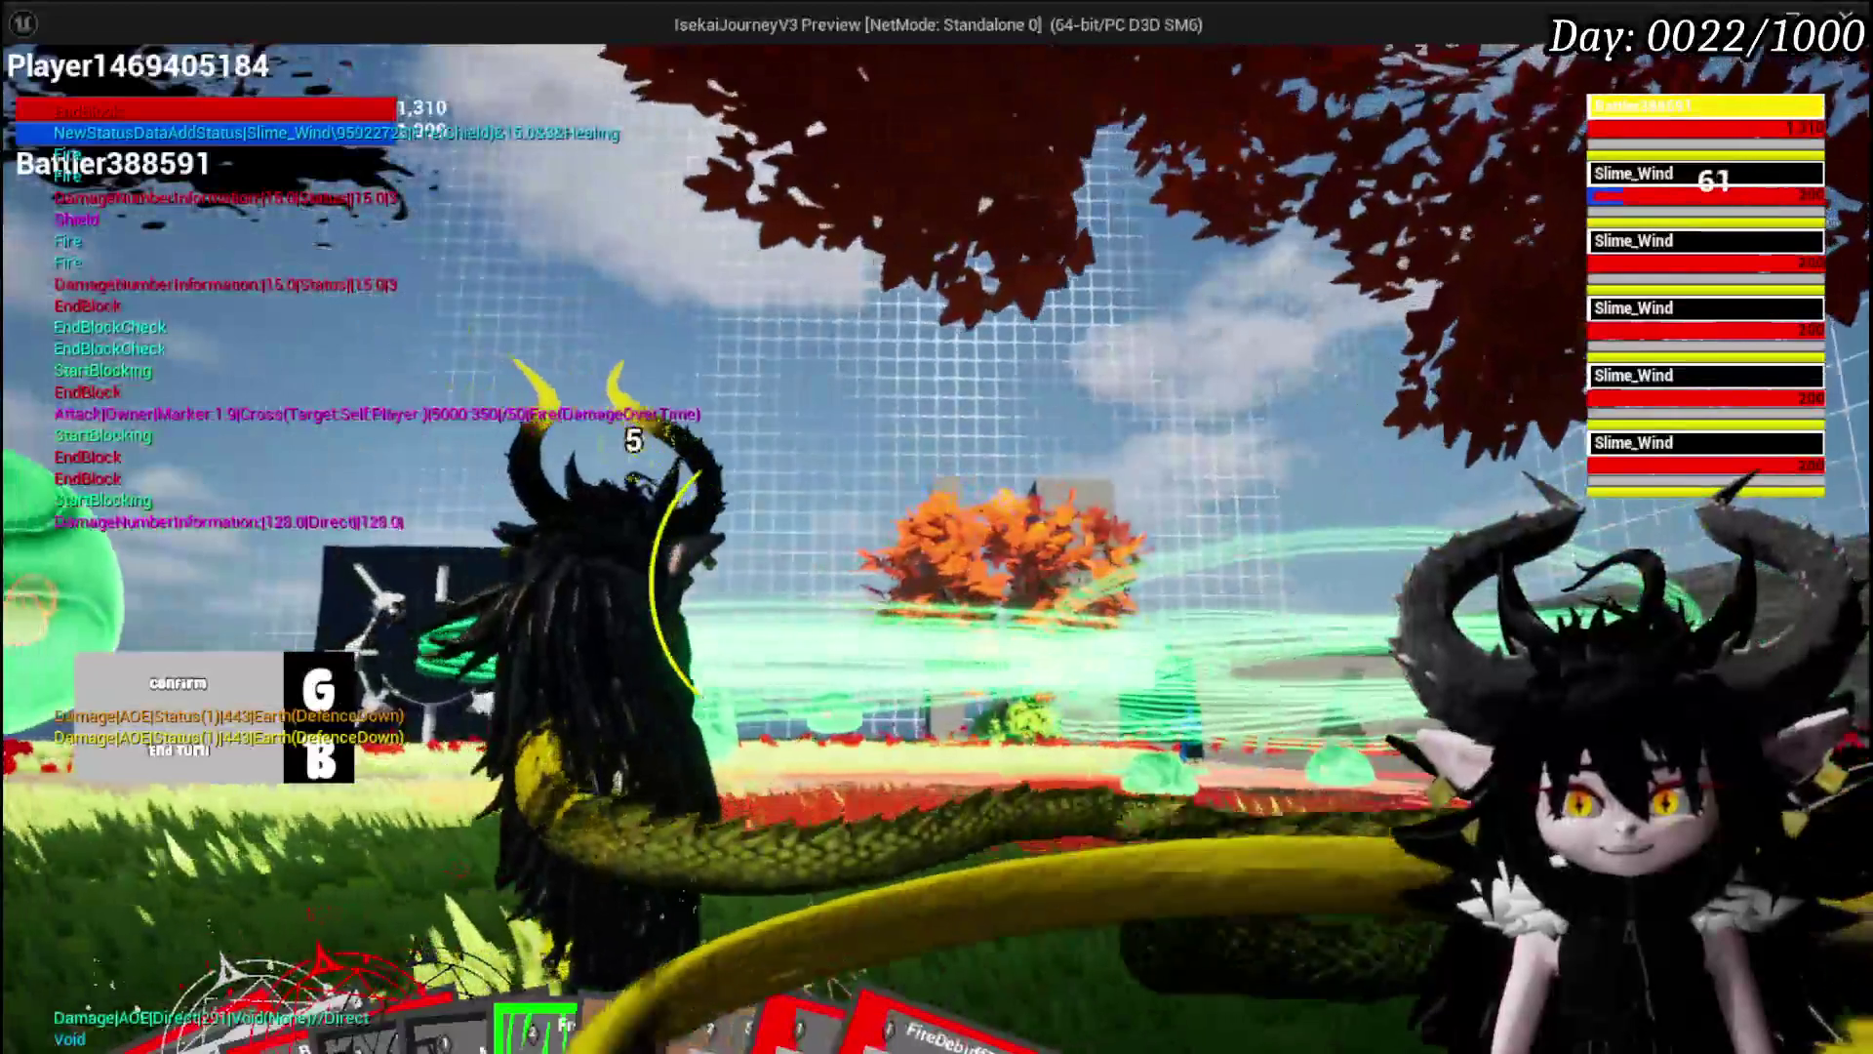
mouse_move(702, 986)
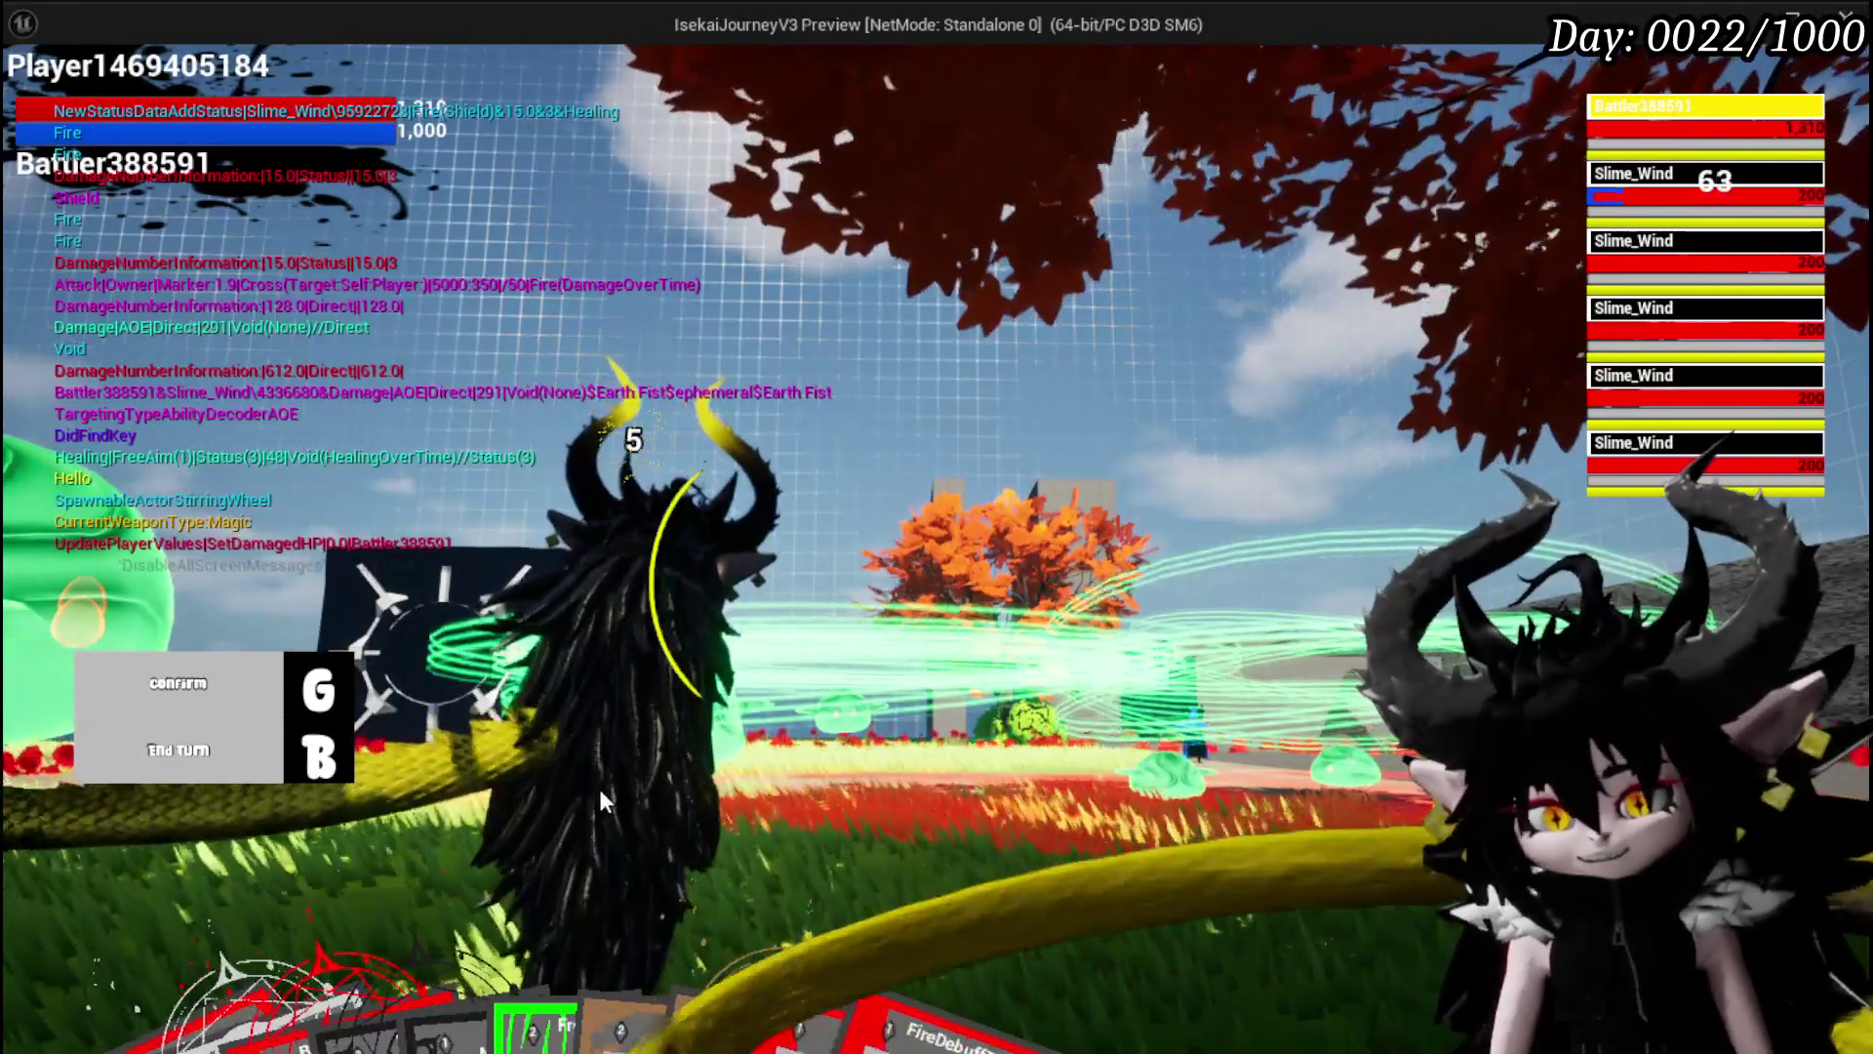
mouse_move(825, 888)
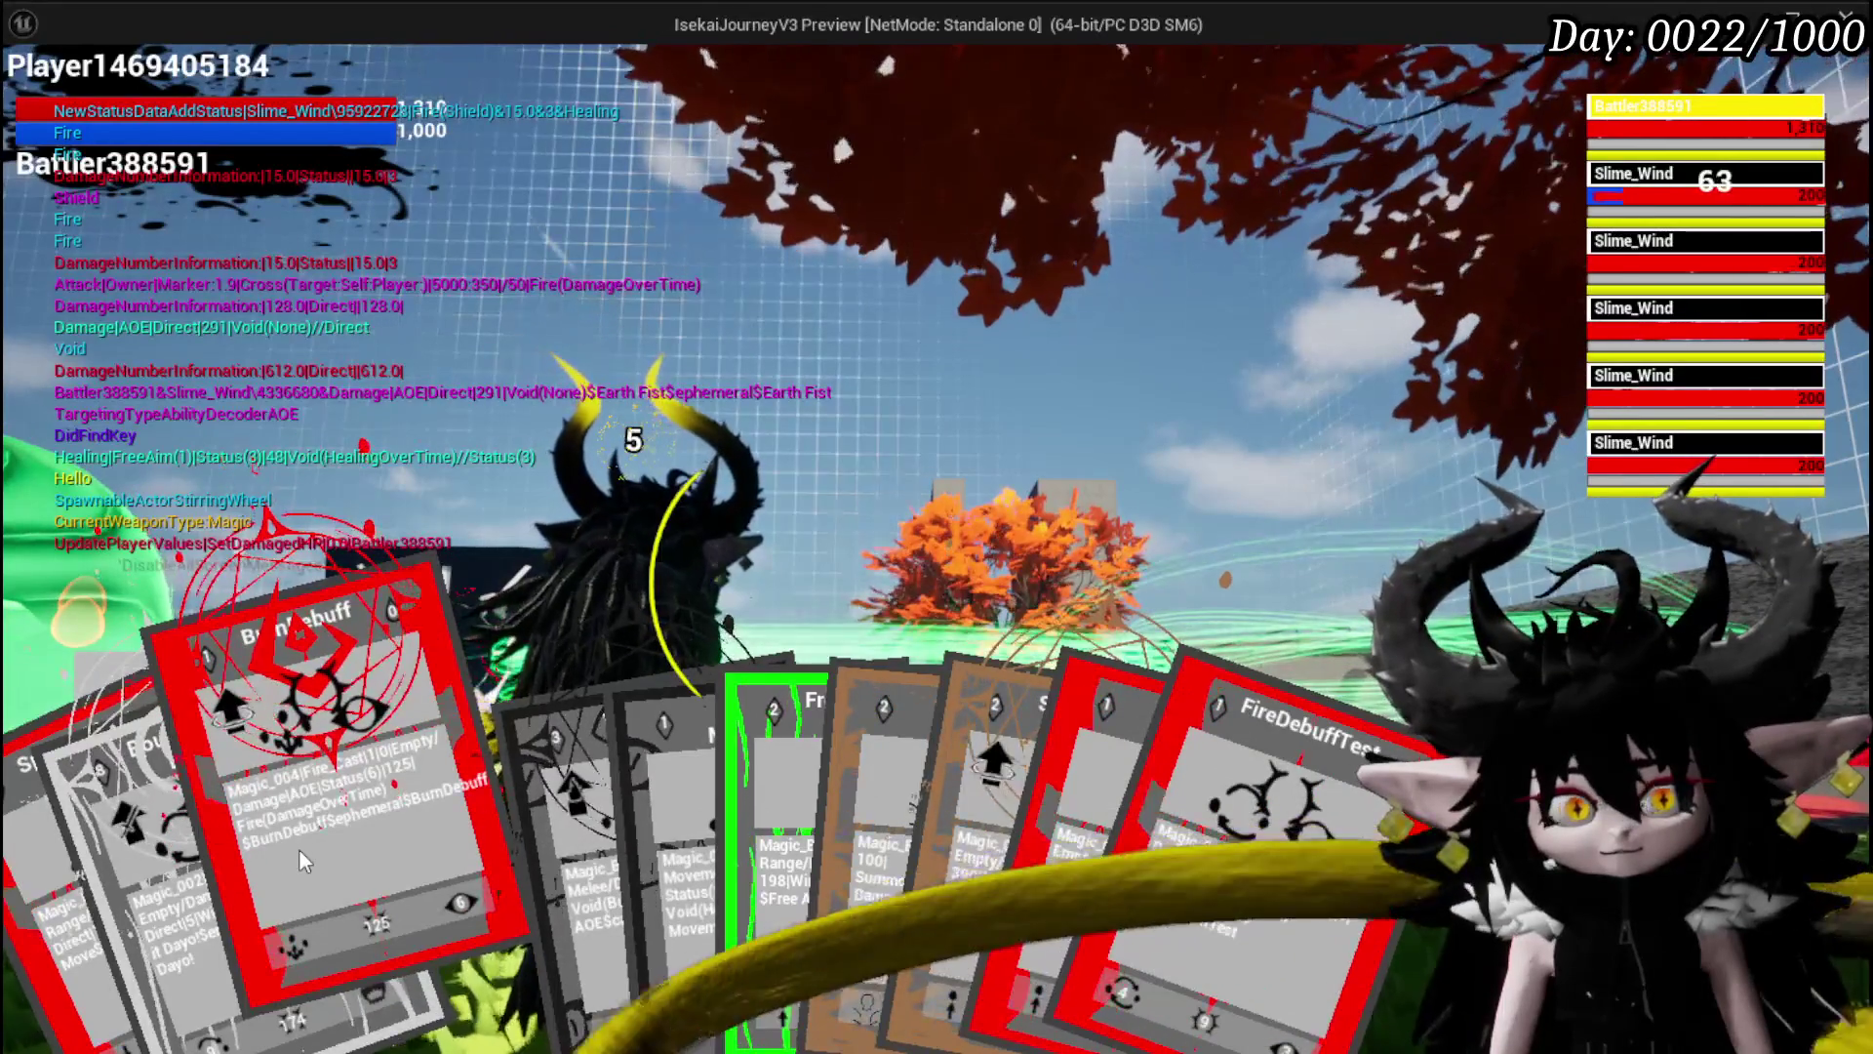
click(298, 849)
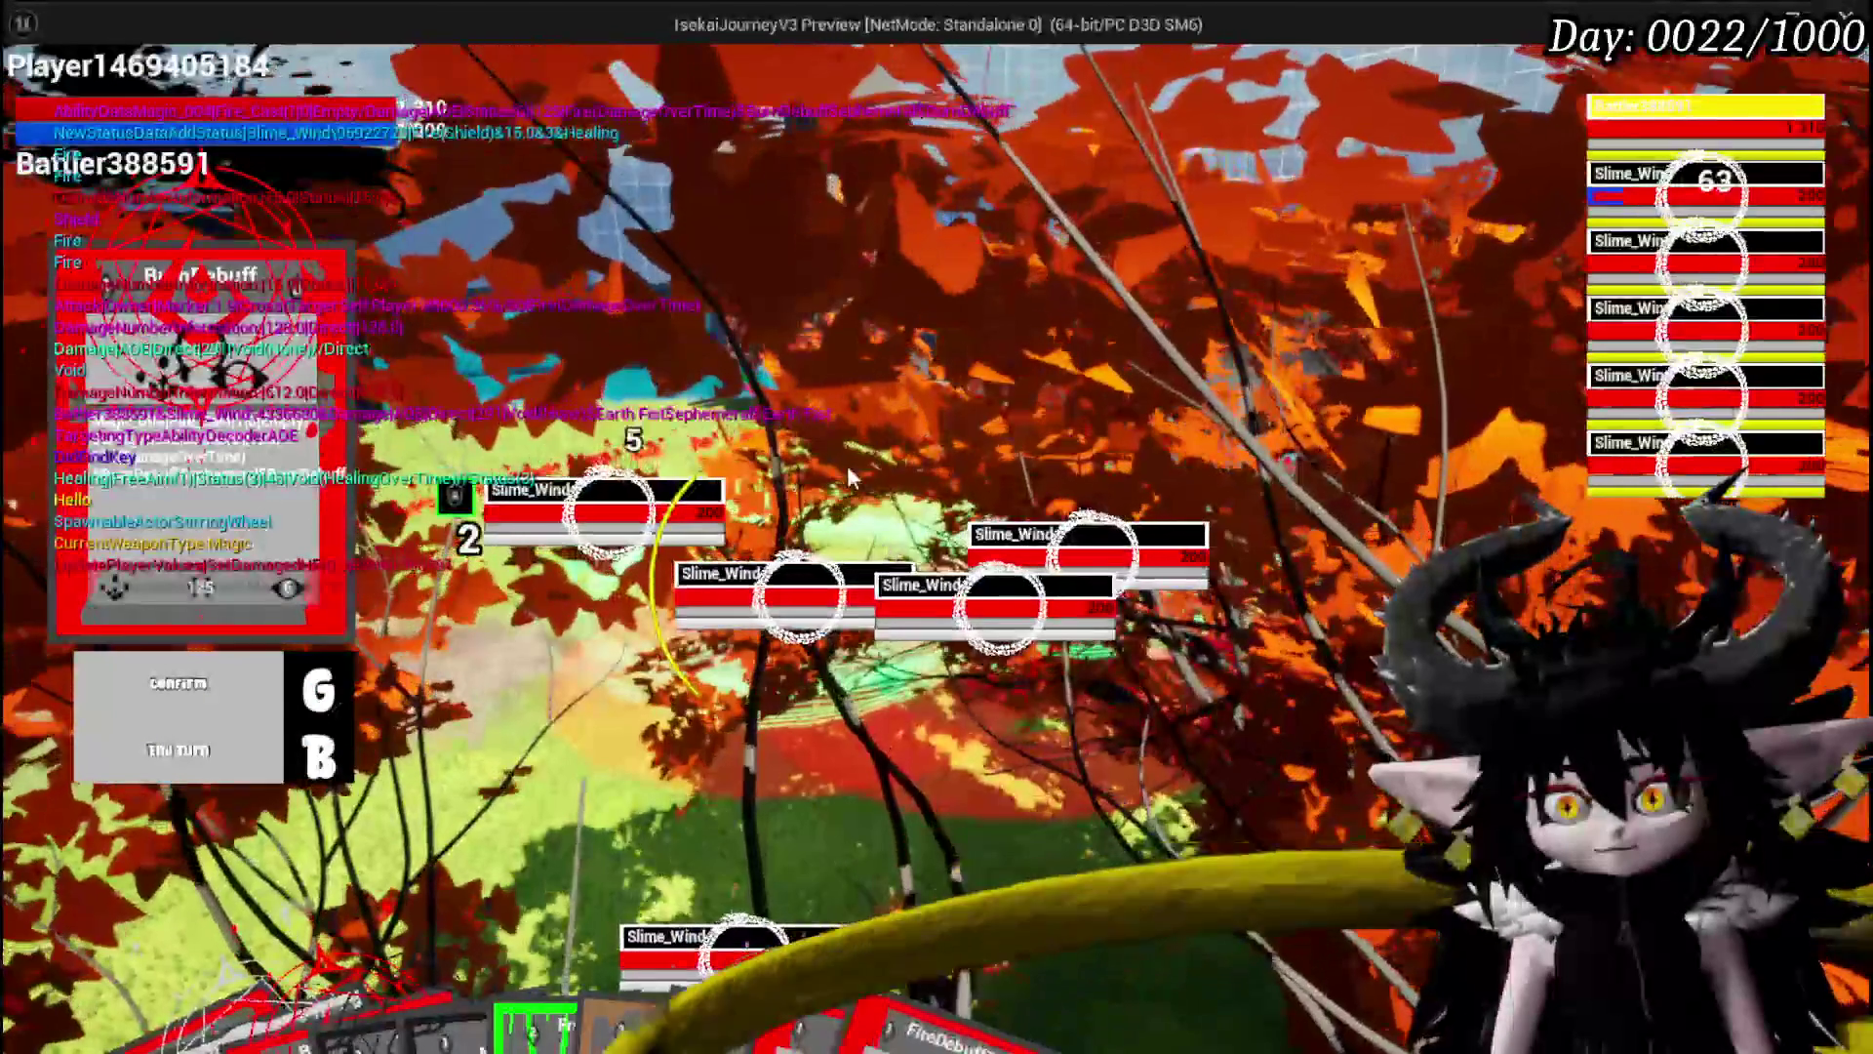
key(g)
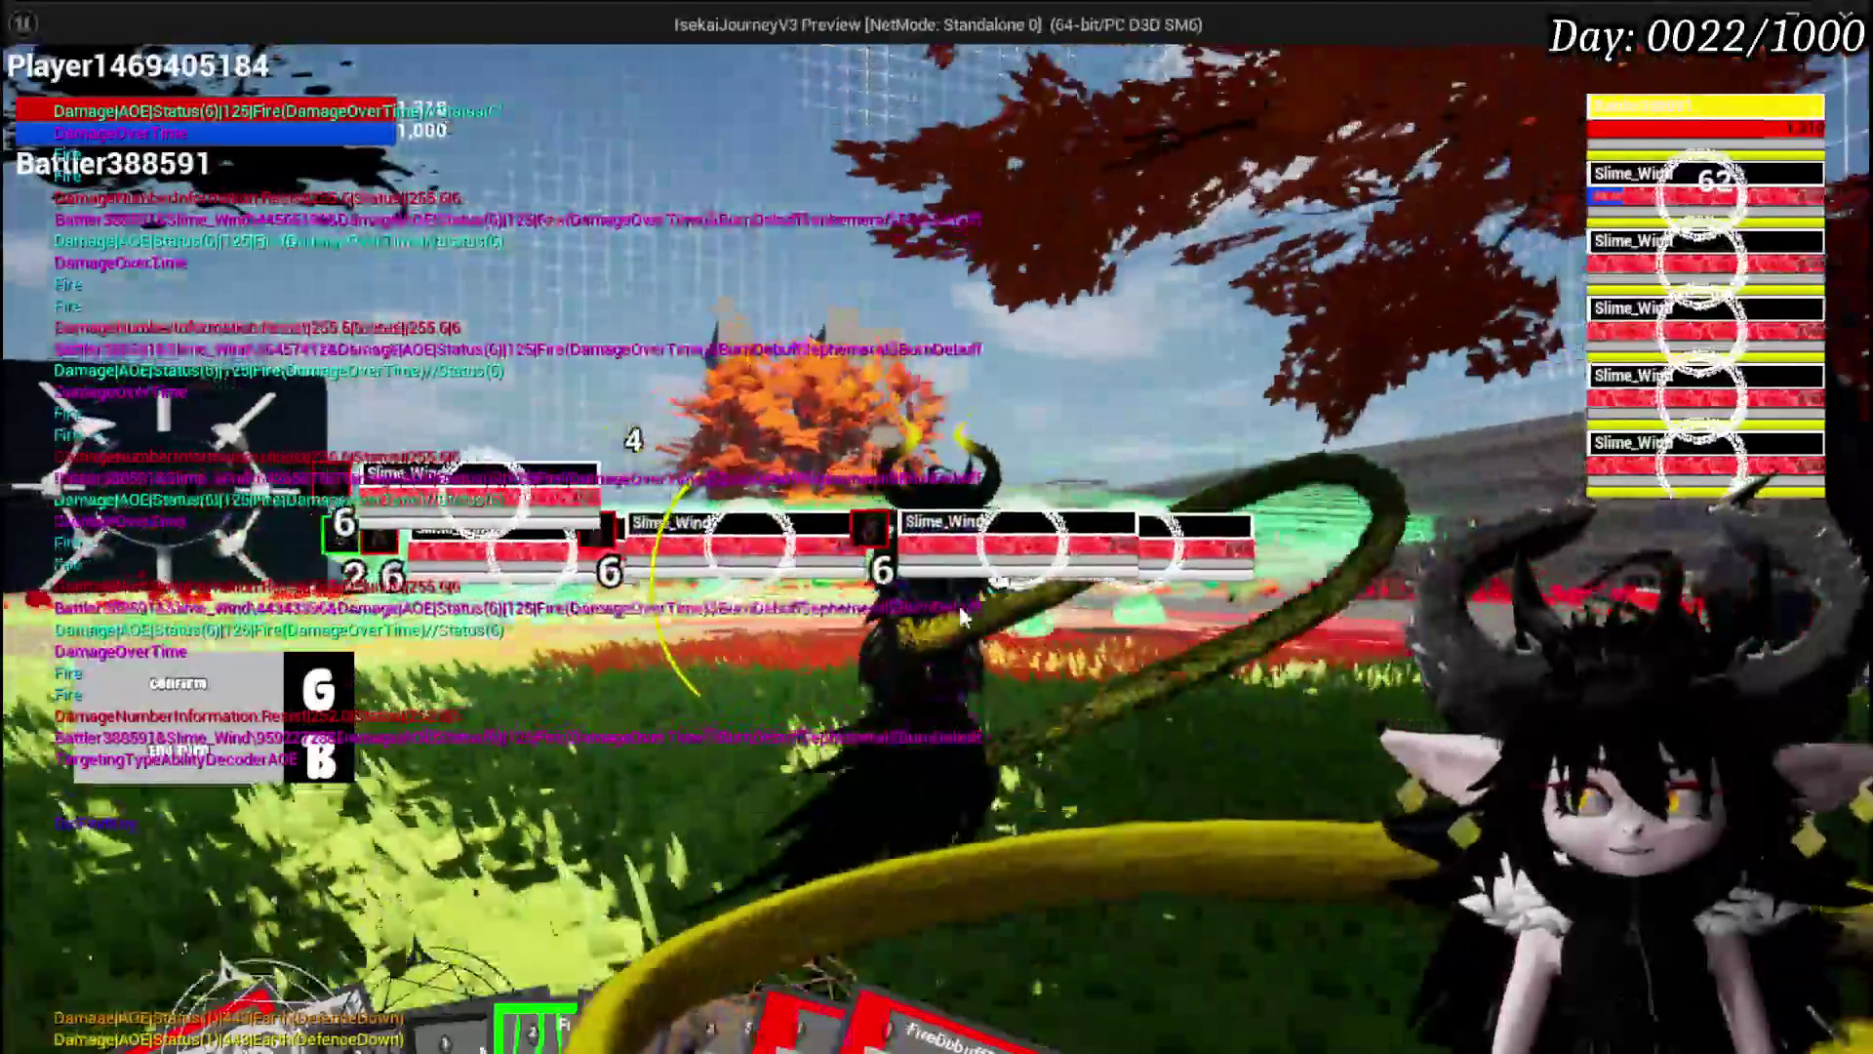
key(b)
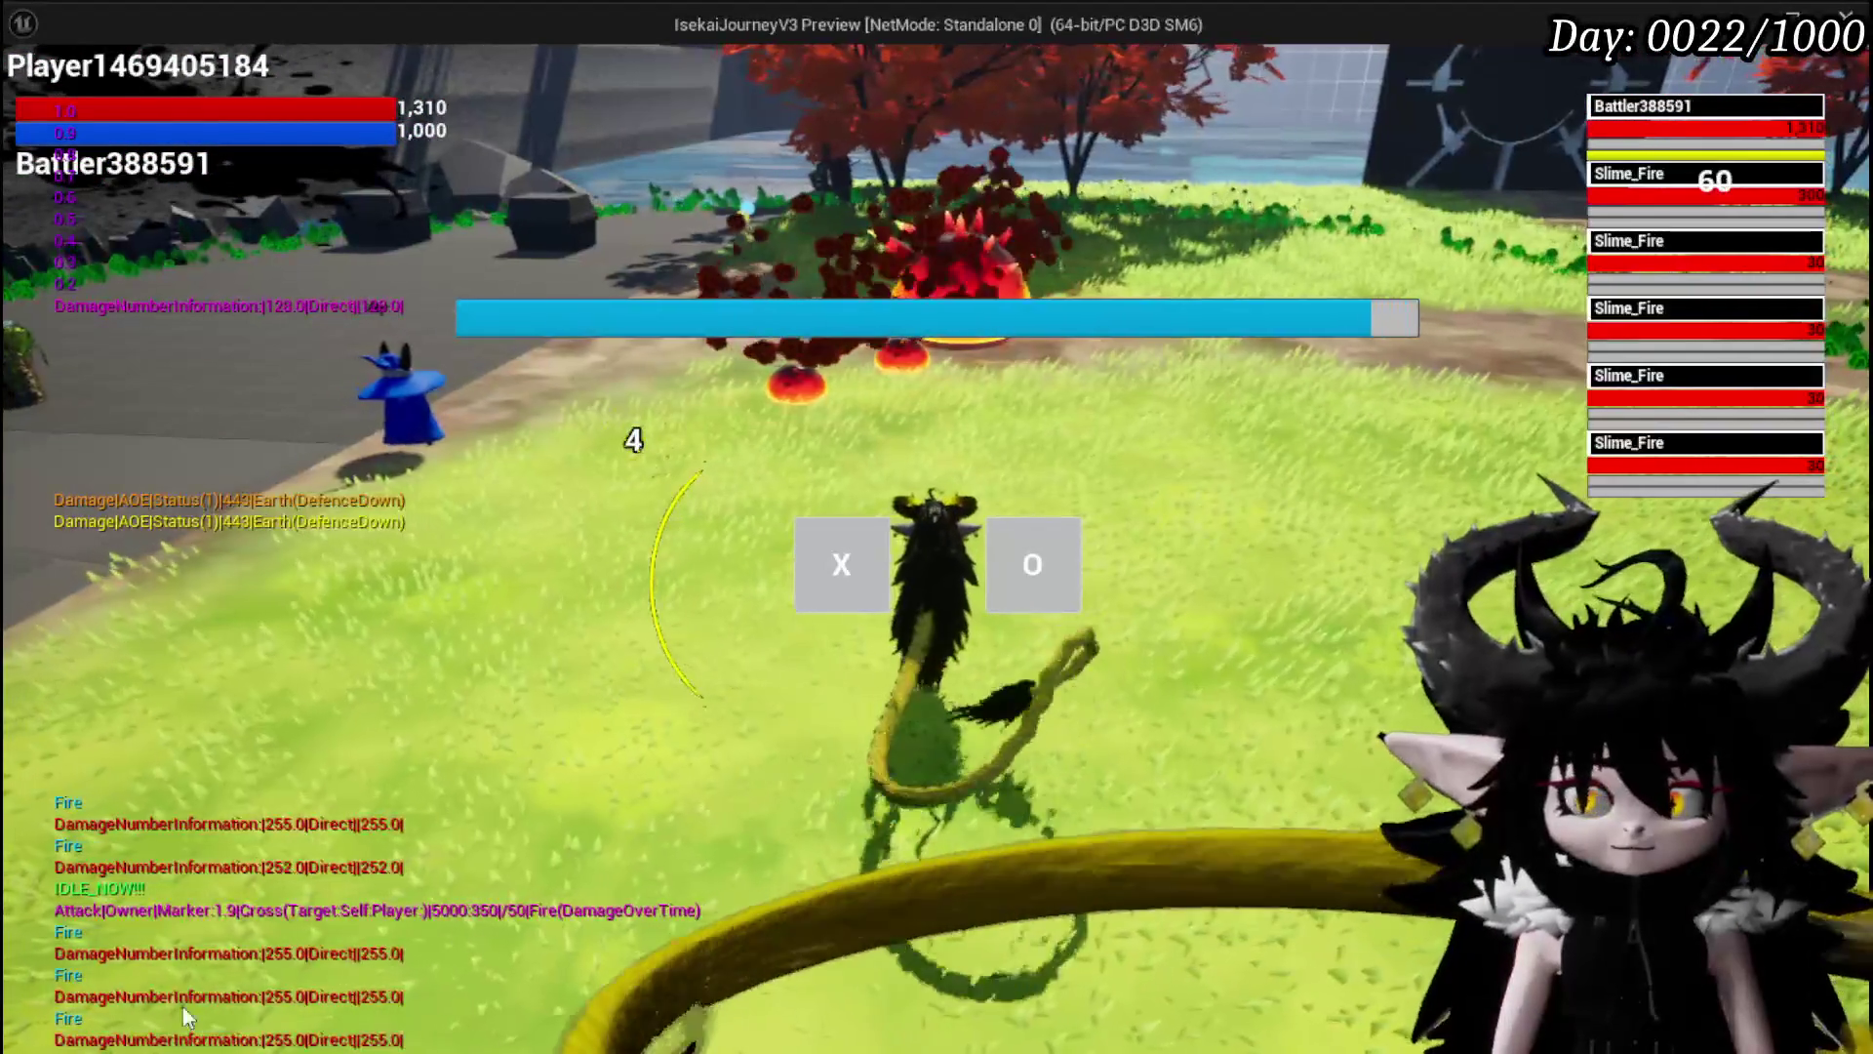
key(Escape)
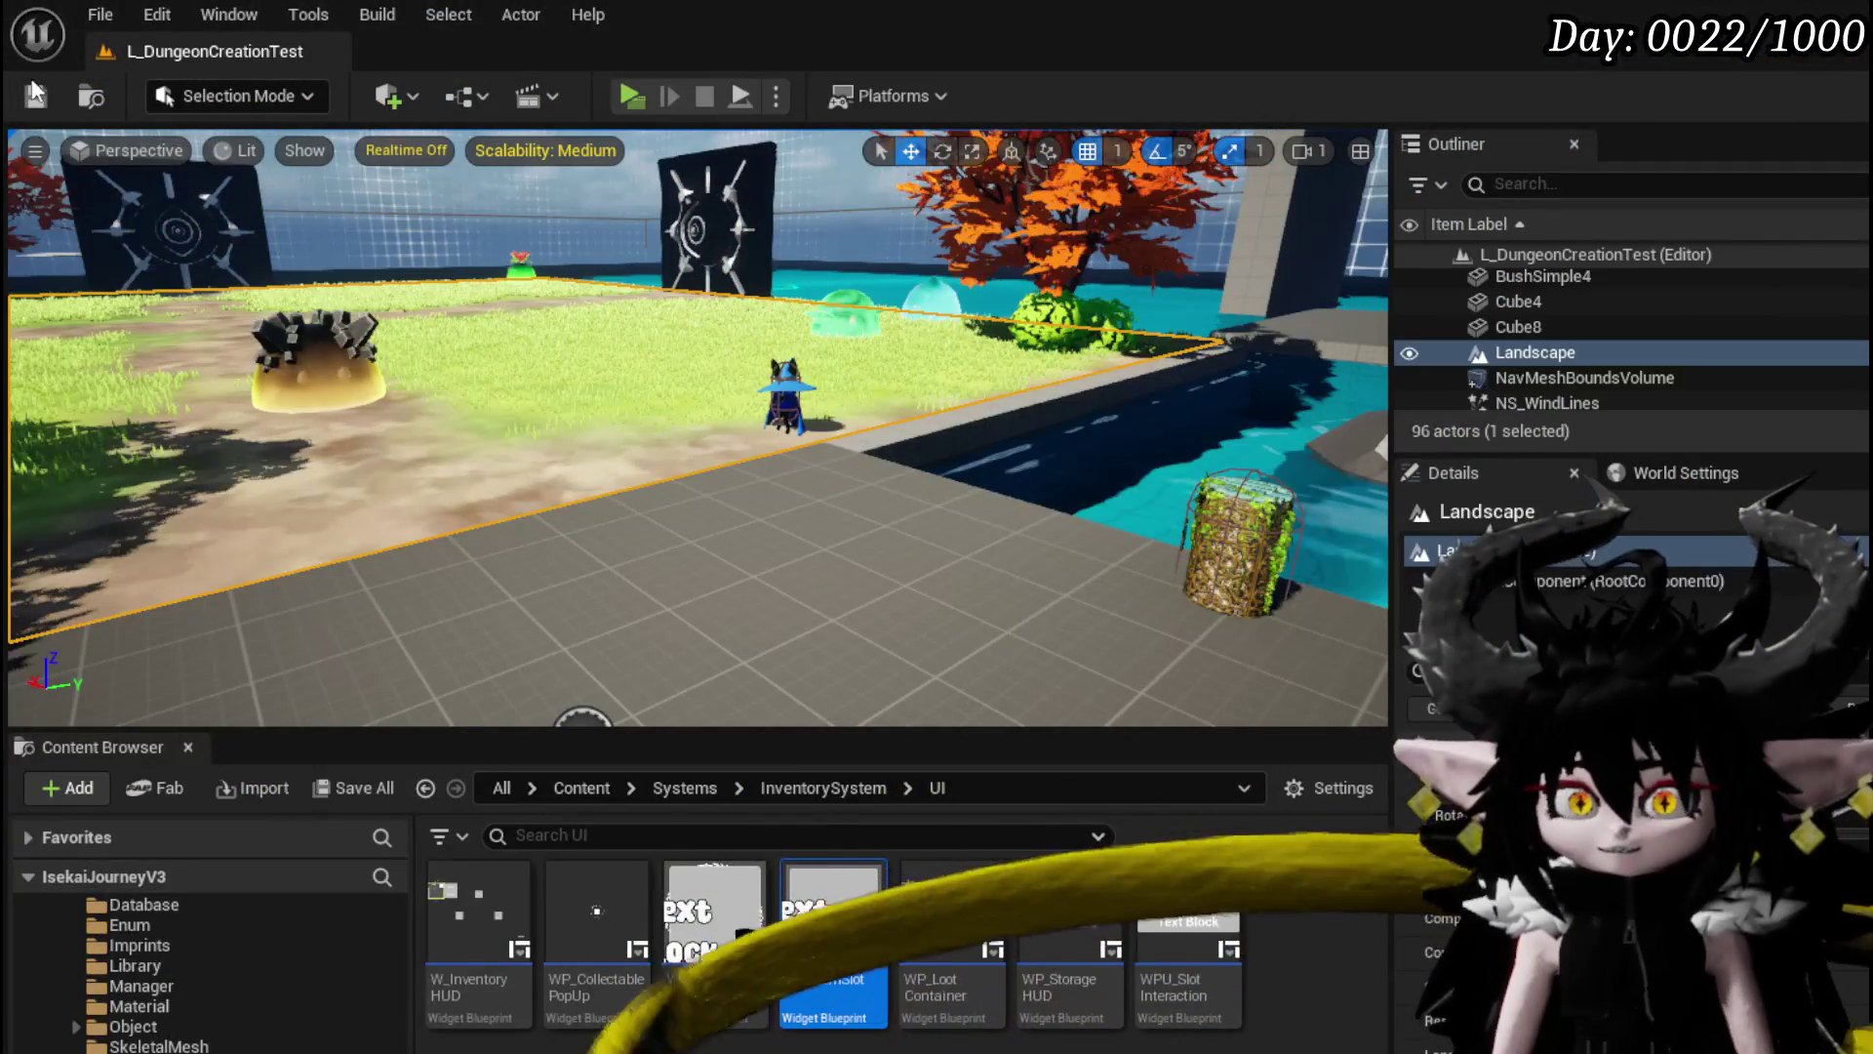
Start a new play-test, walk the character to the bench, and open its Ability/Equipment menu.
click(637, 93)
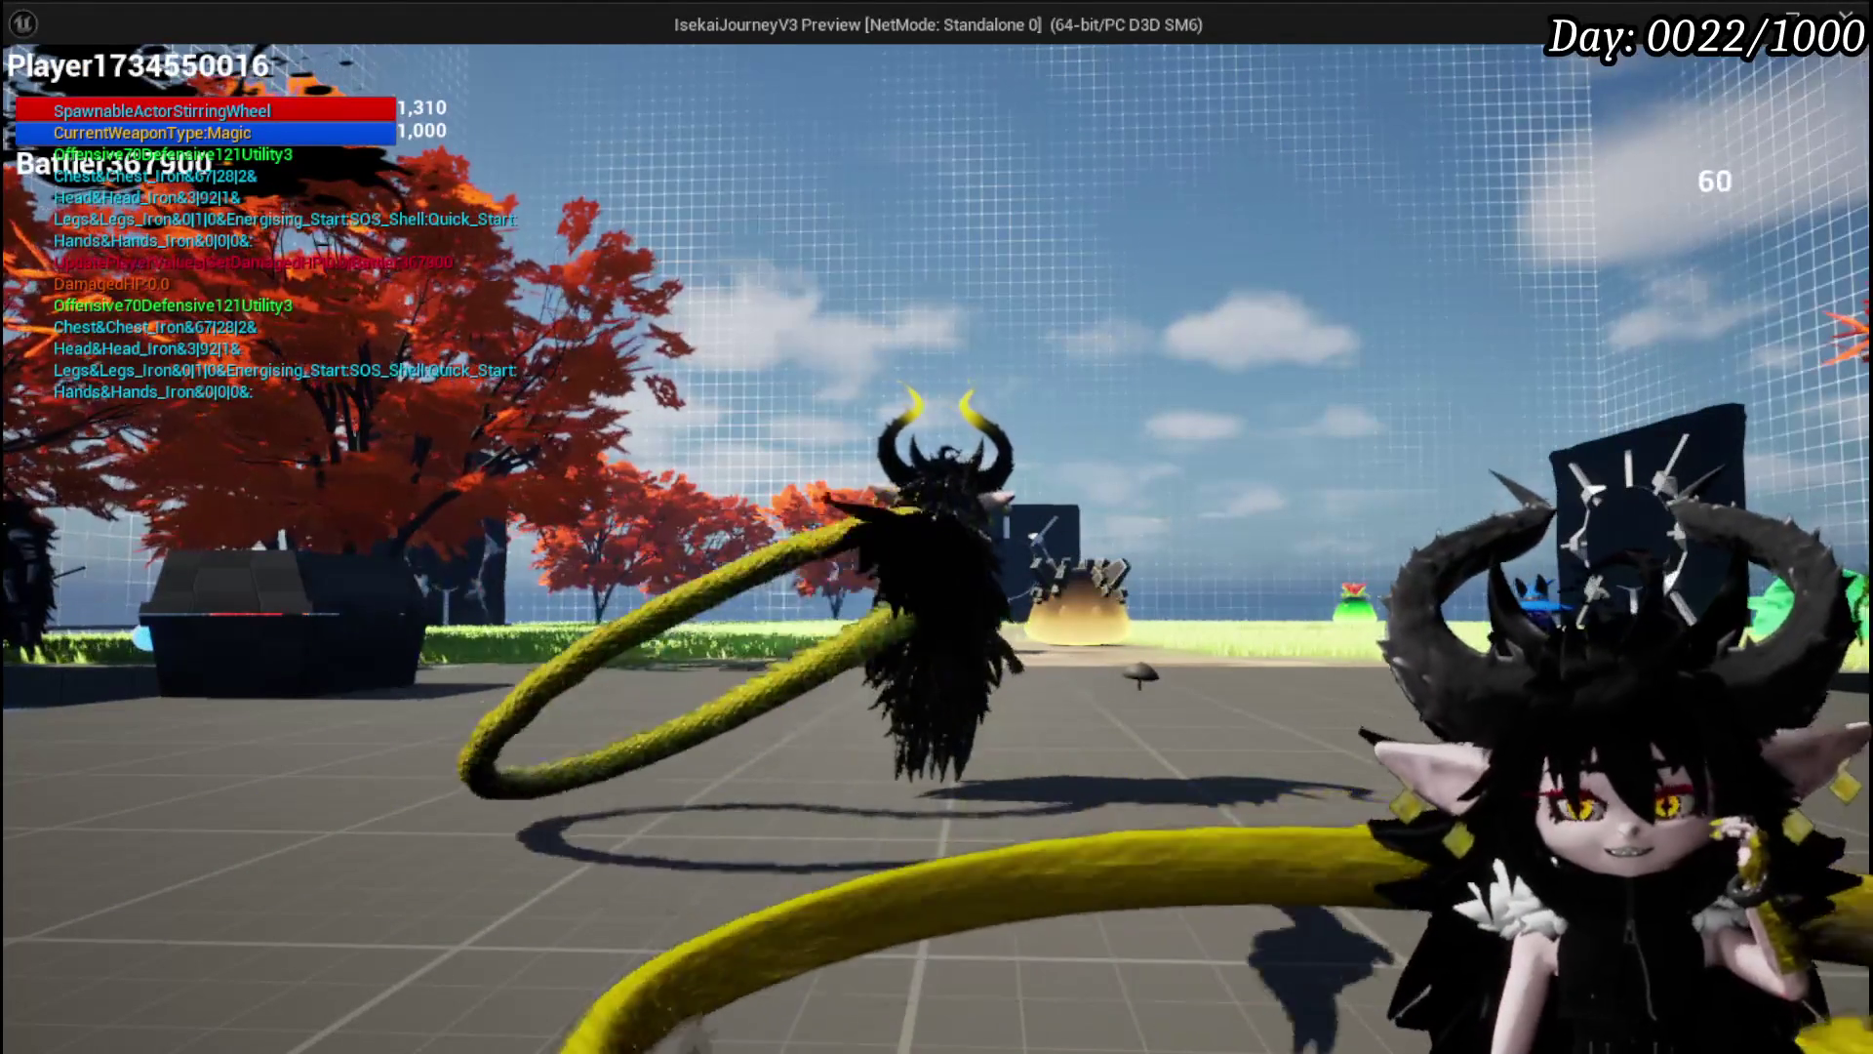
key(w)
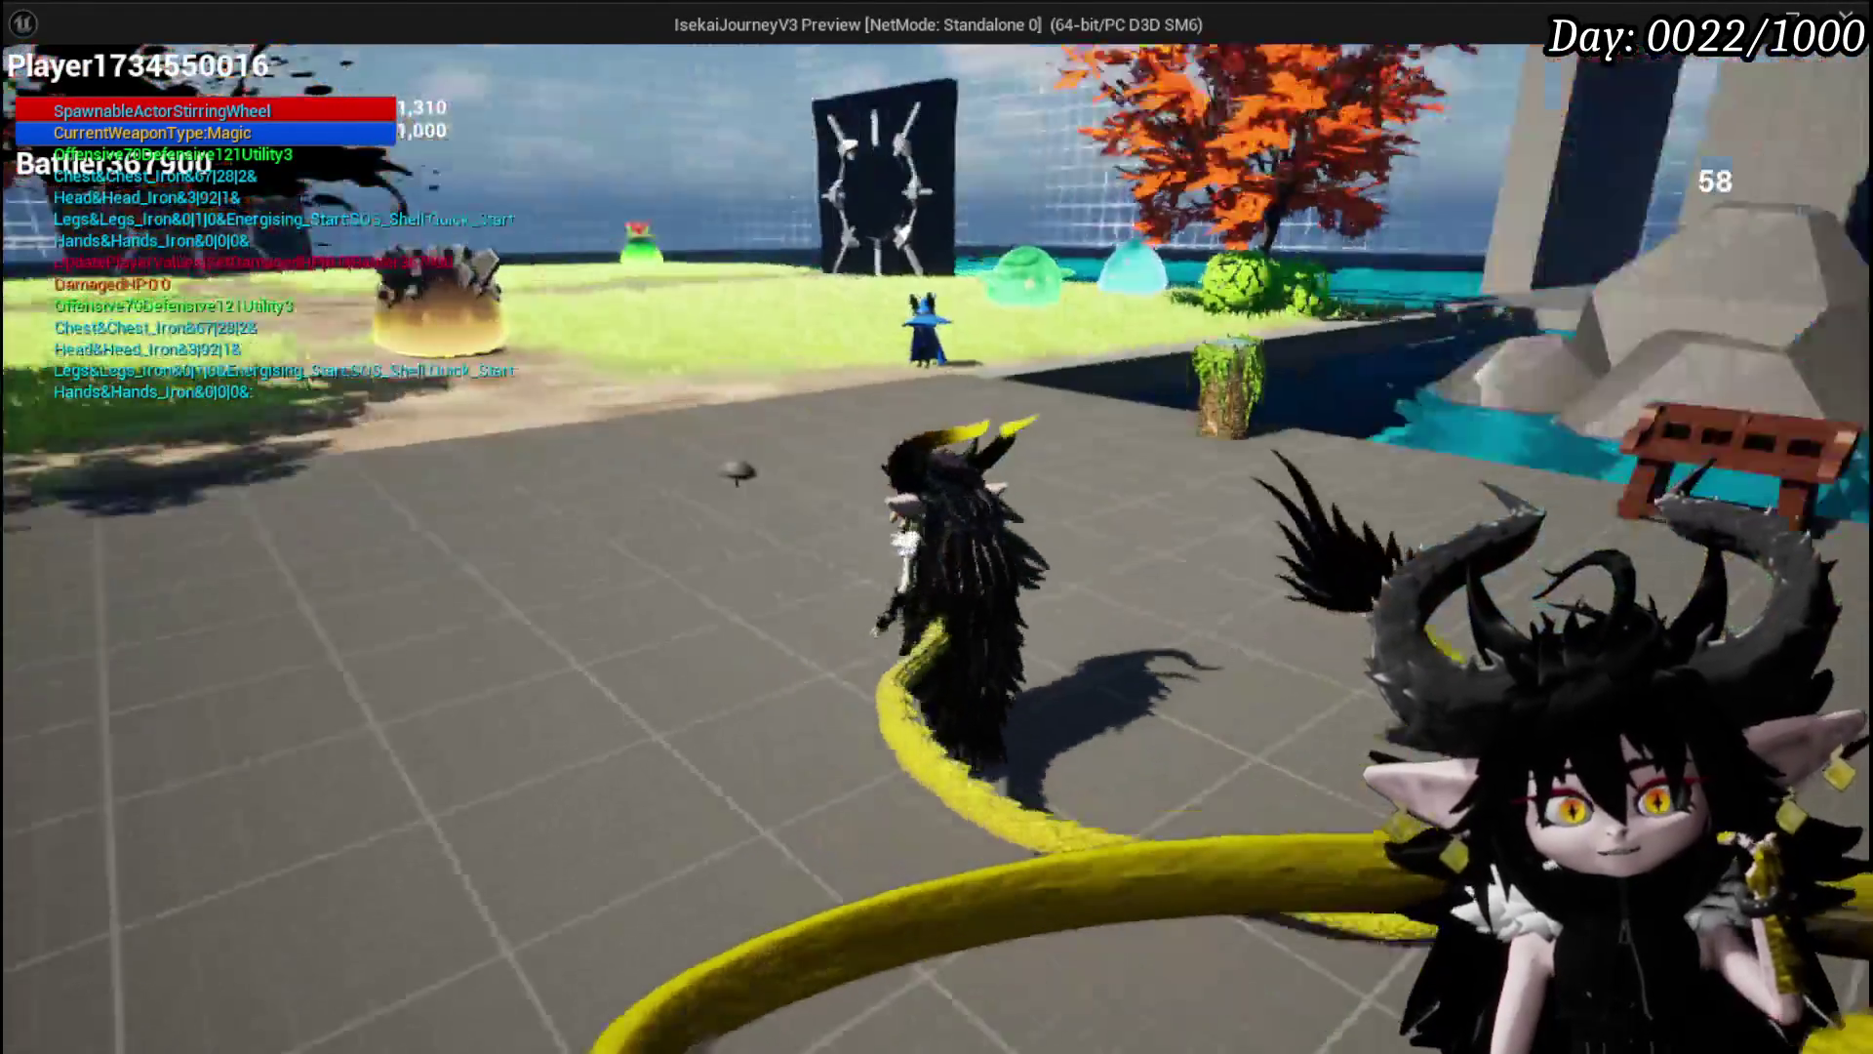
key(Tab)
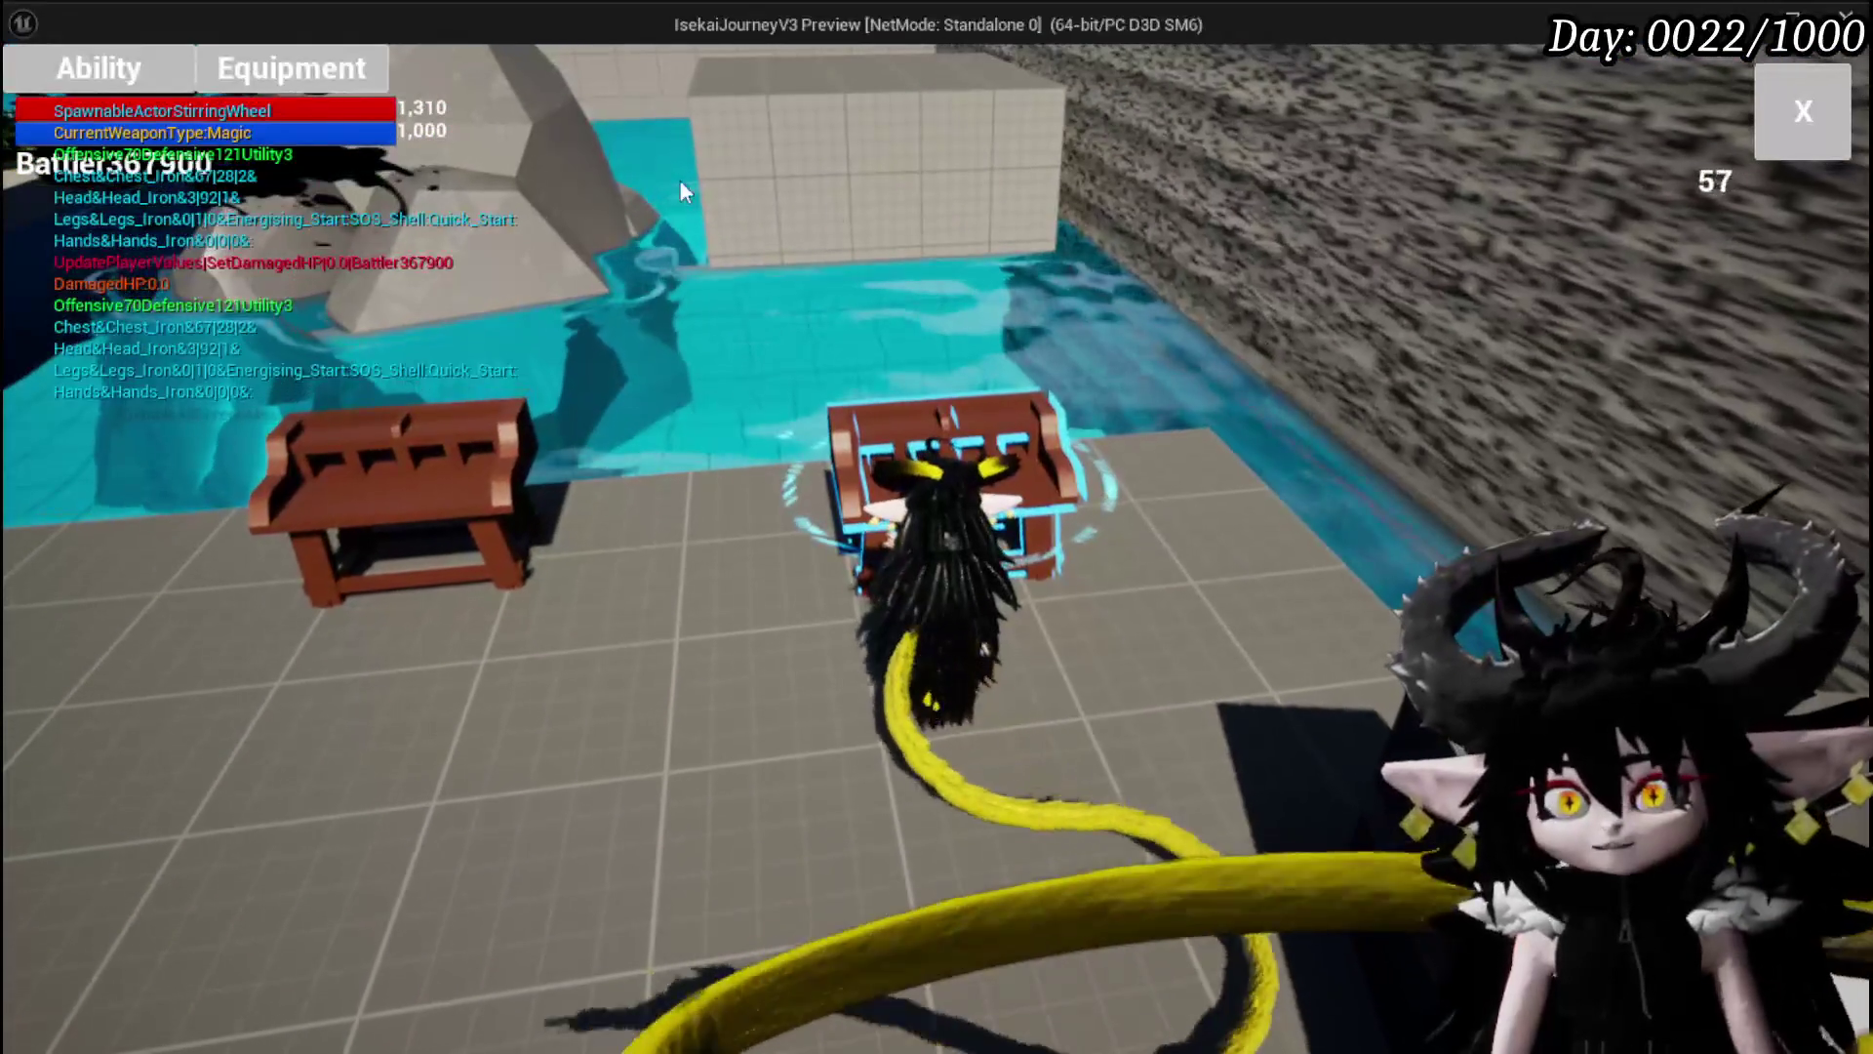
Open the Free AIM Fire card in the bench editor and try a VFX and an animation.
click(787, 331)
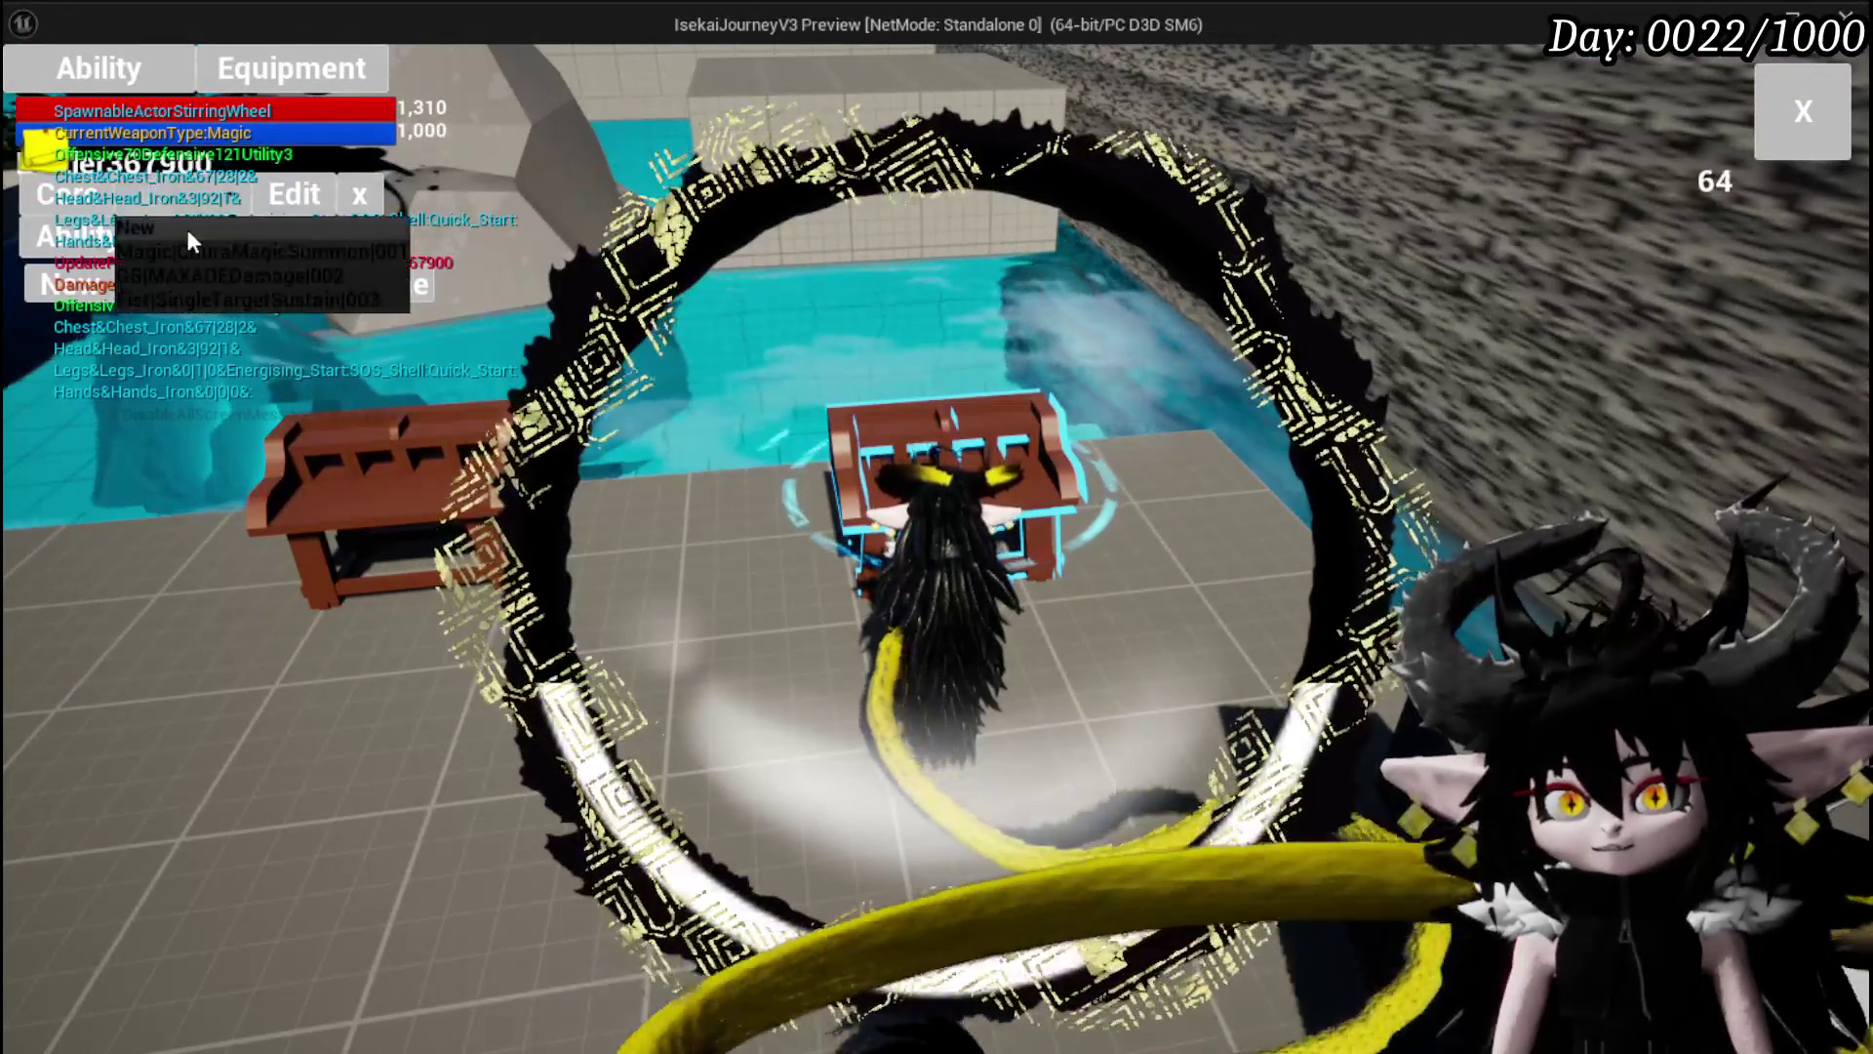
click(202, 240)
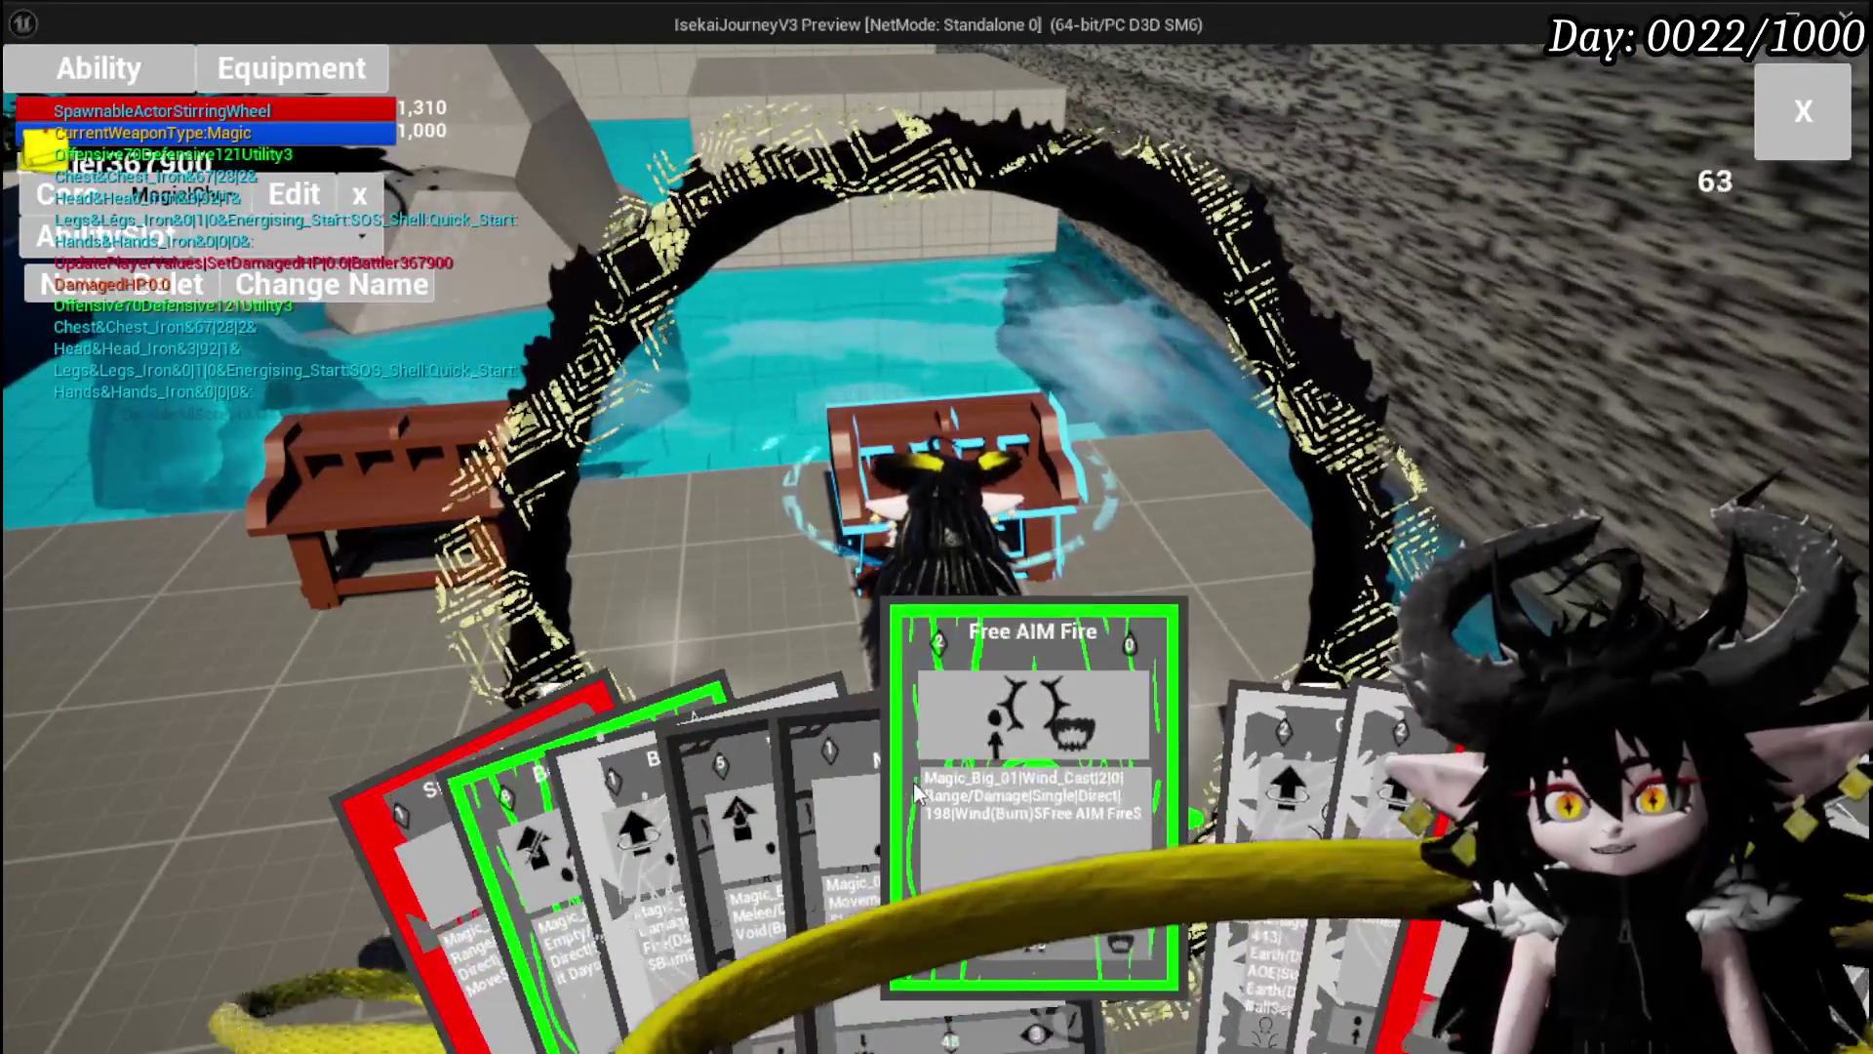
click(962, 845)
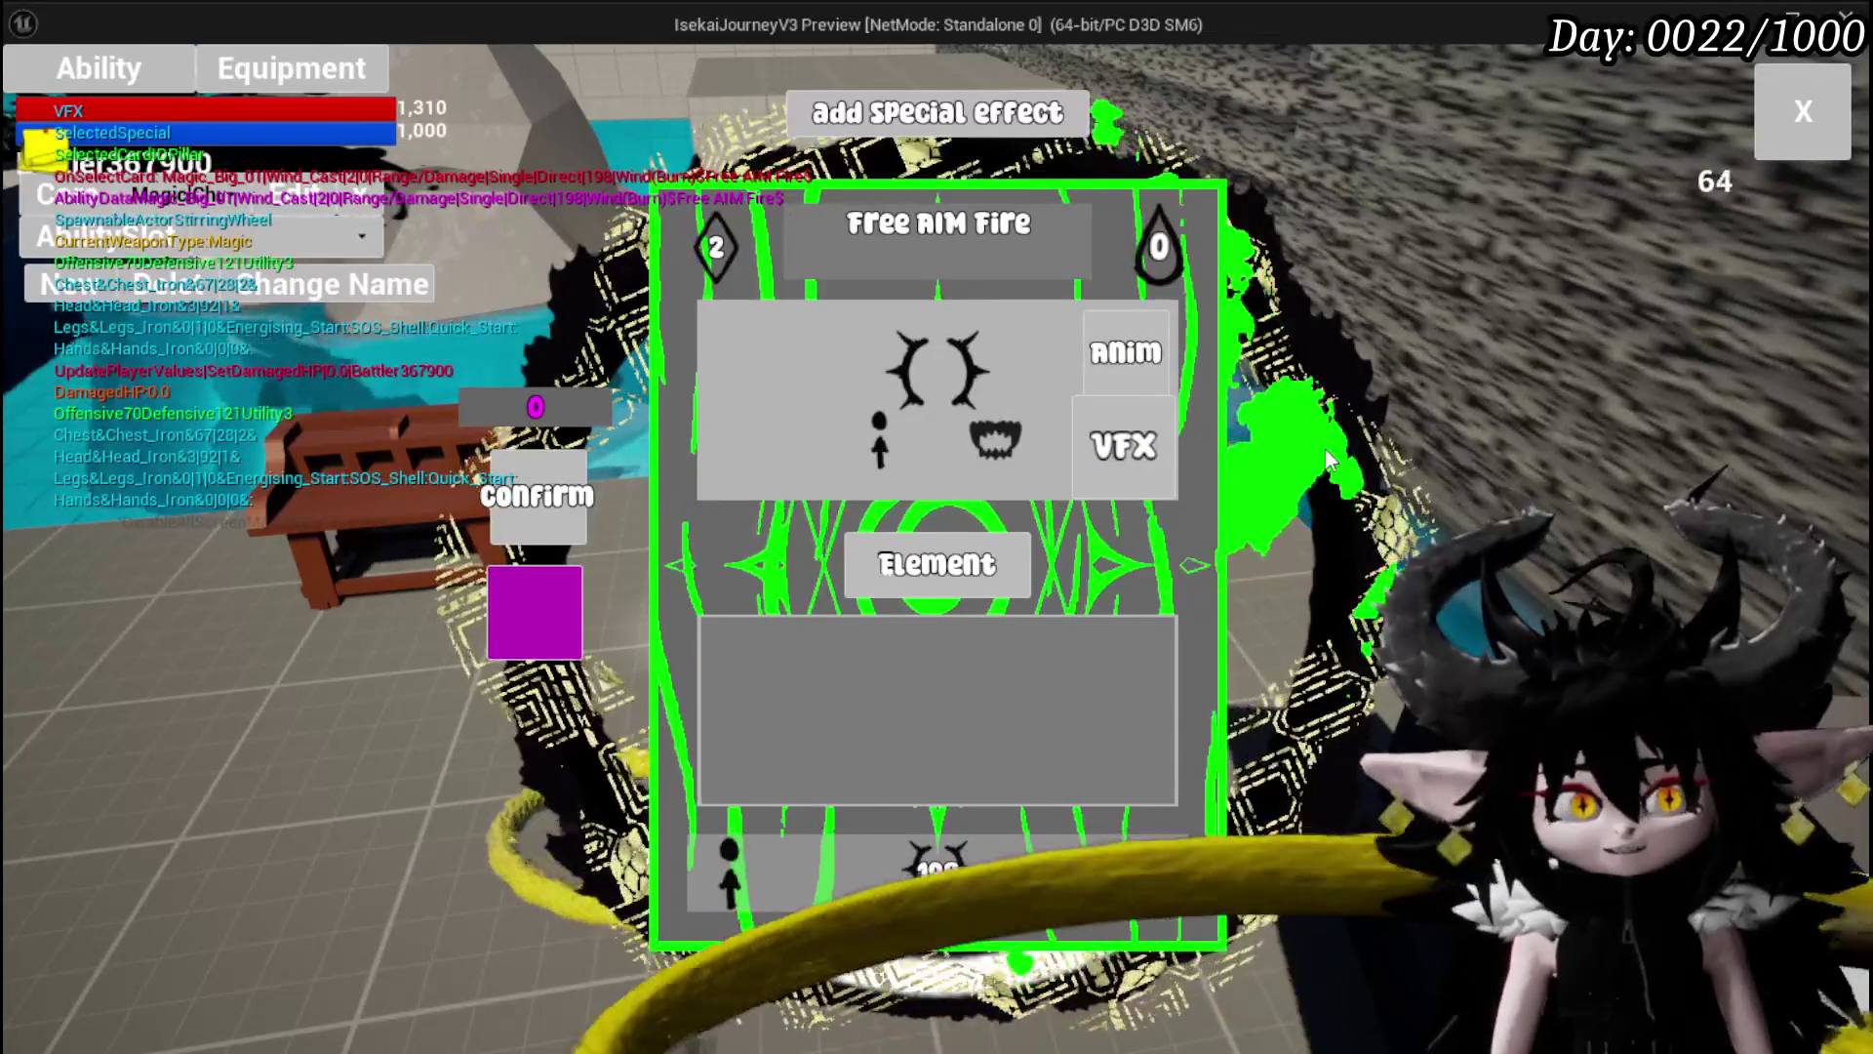
click(1122, 445)
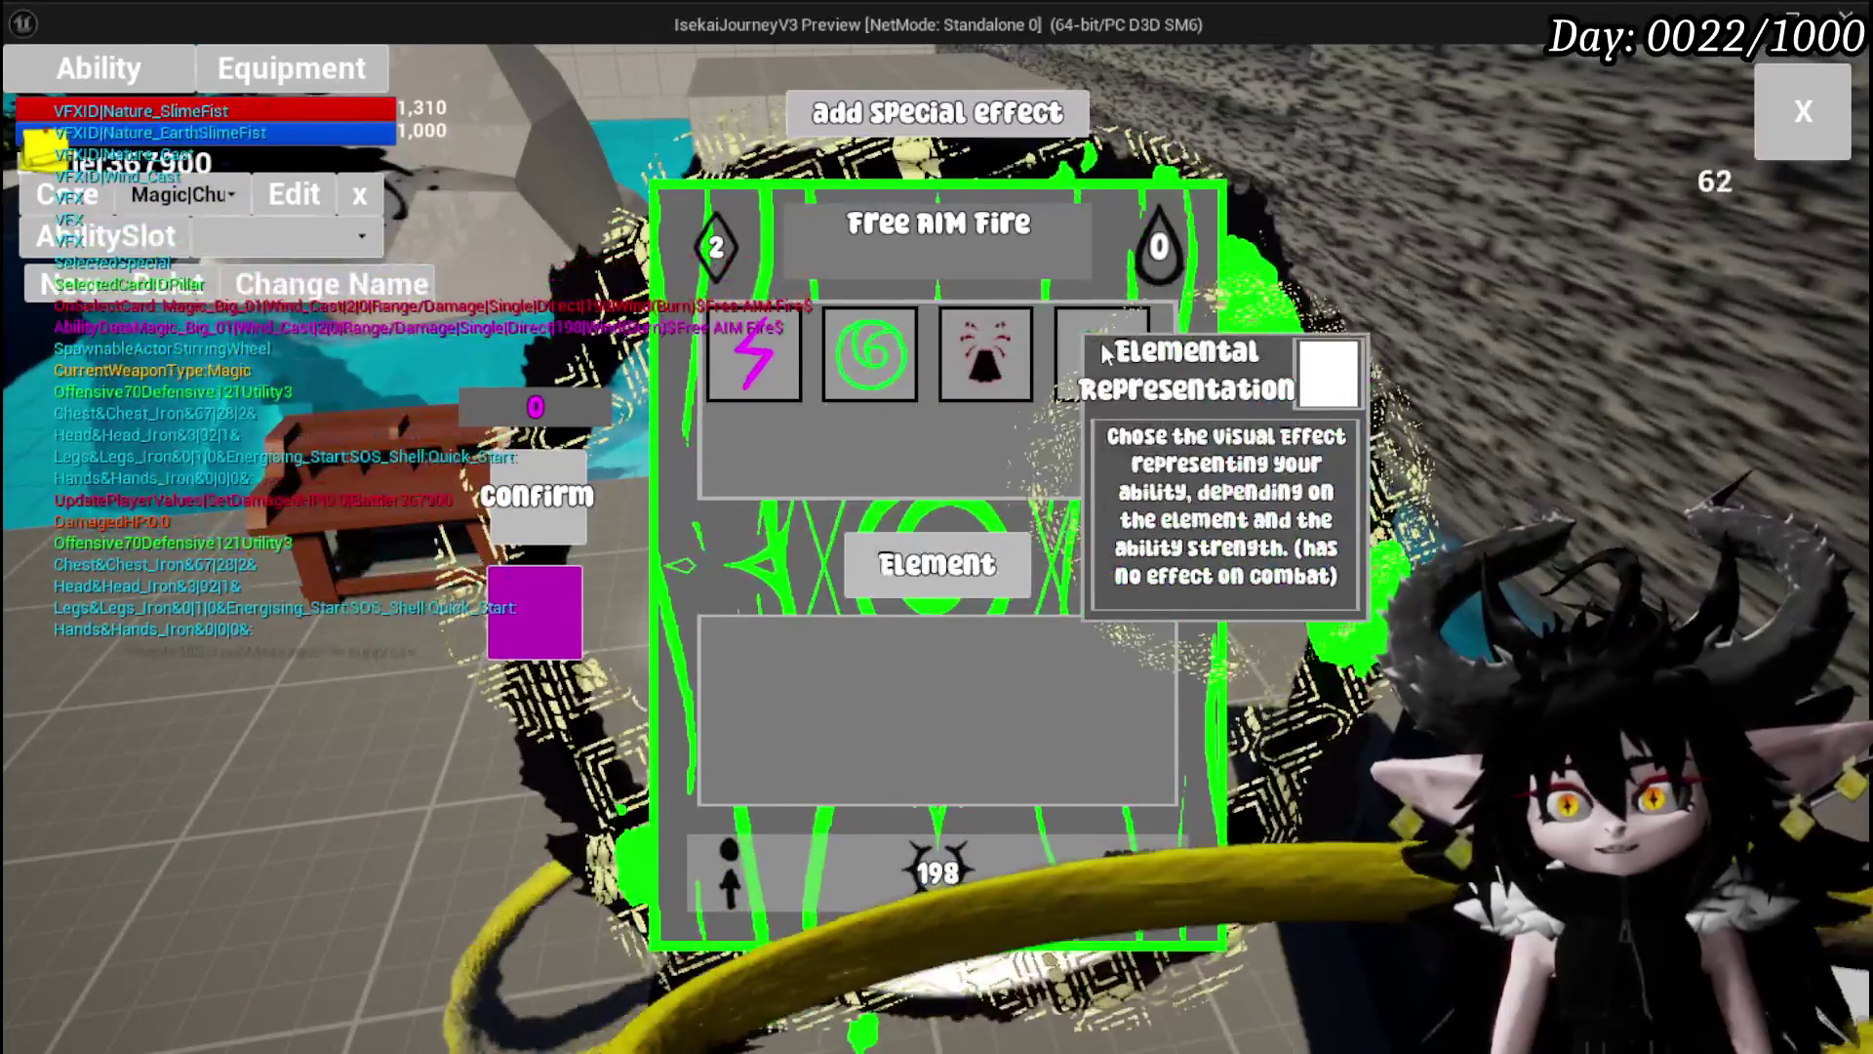
click(1106, 353)
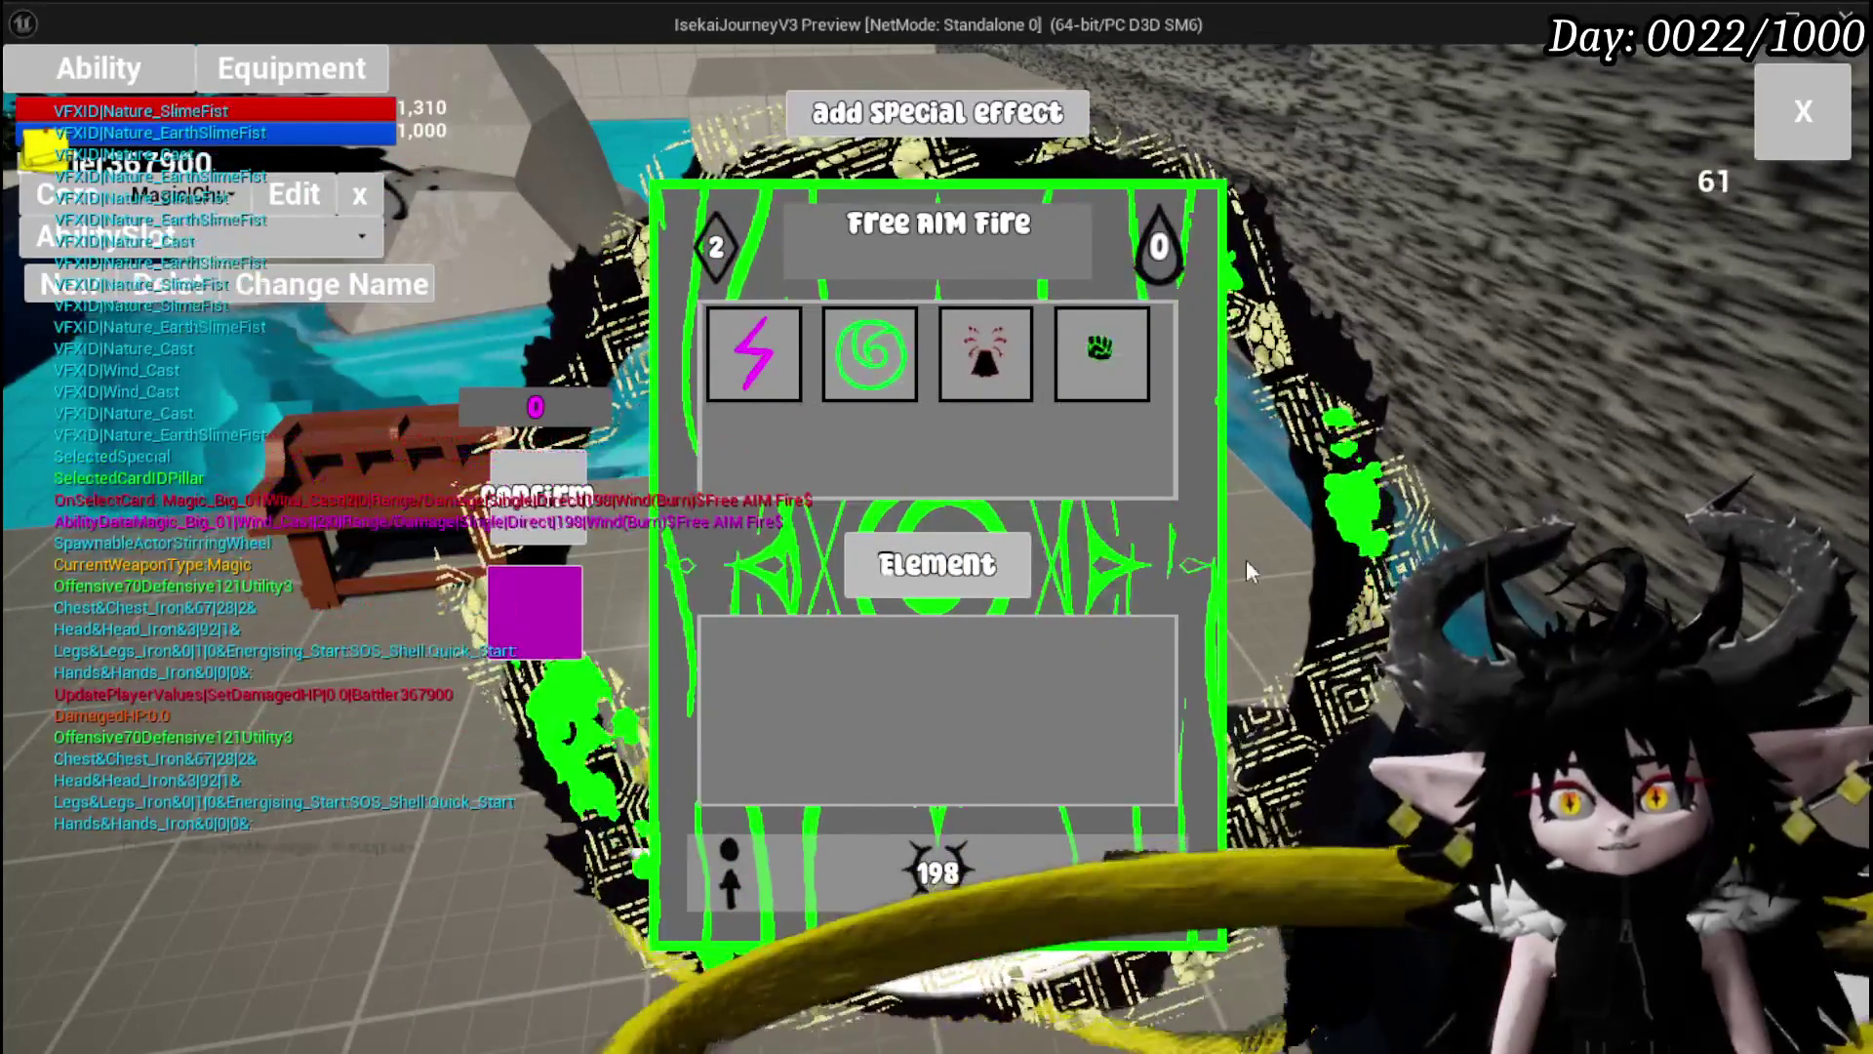
click(1150, 369)
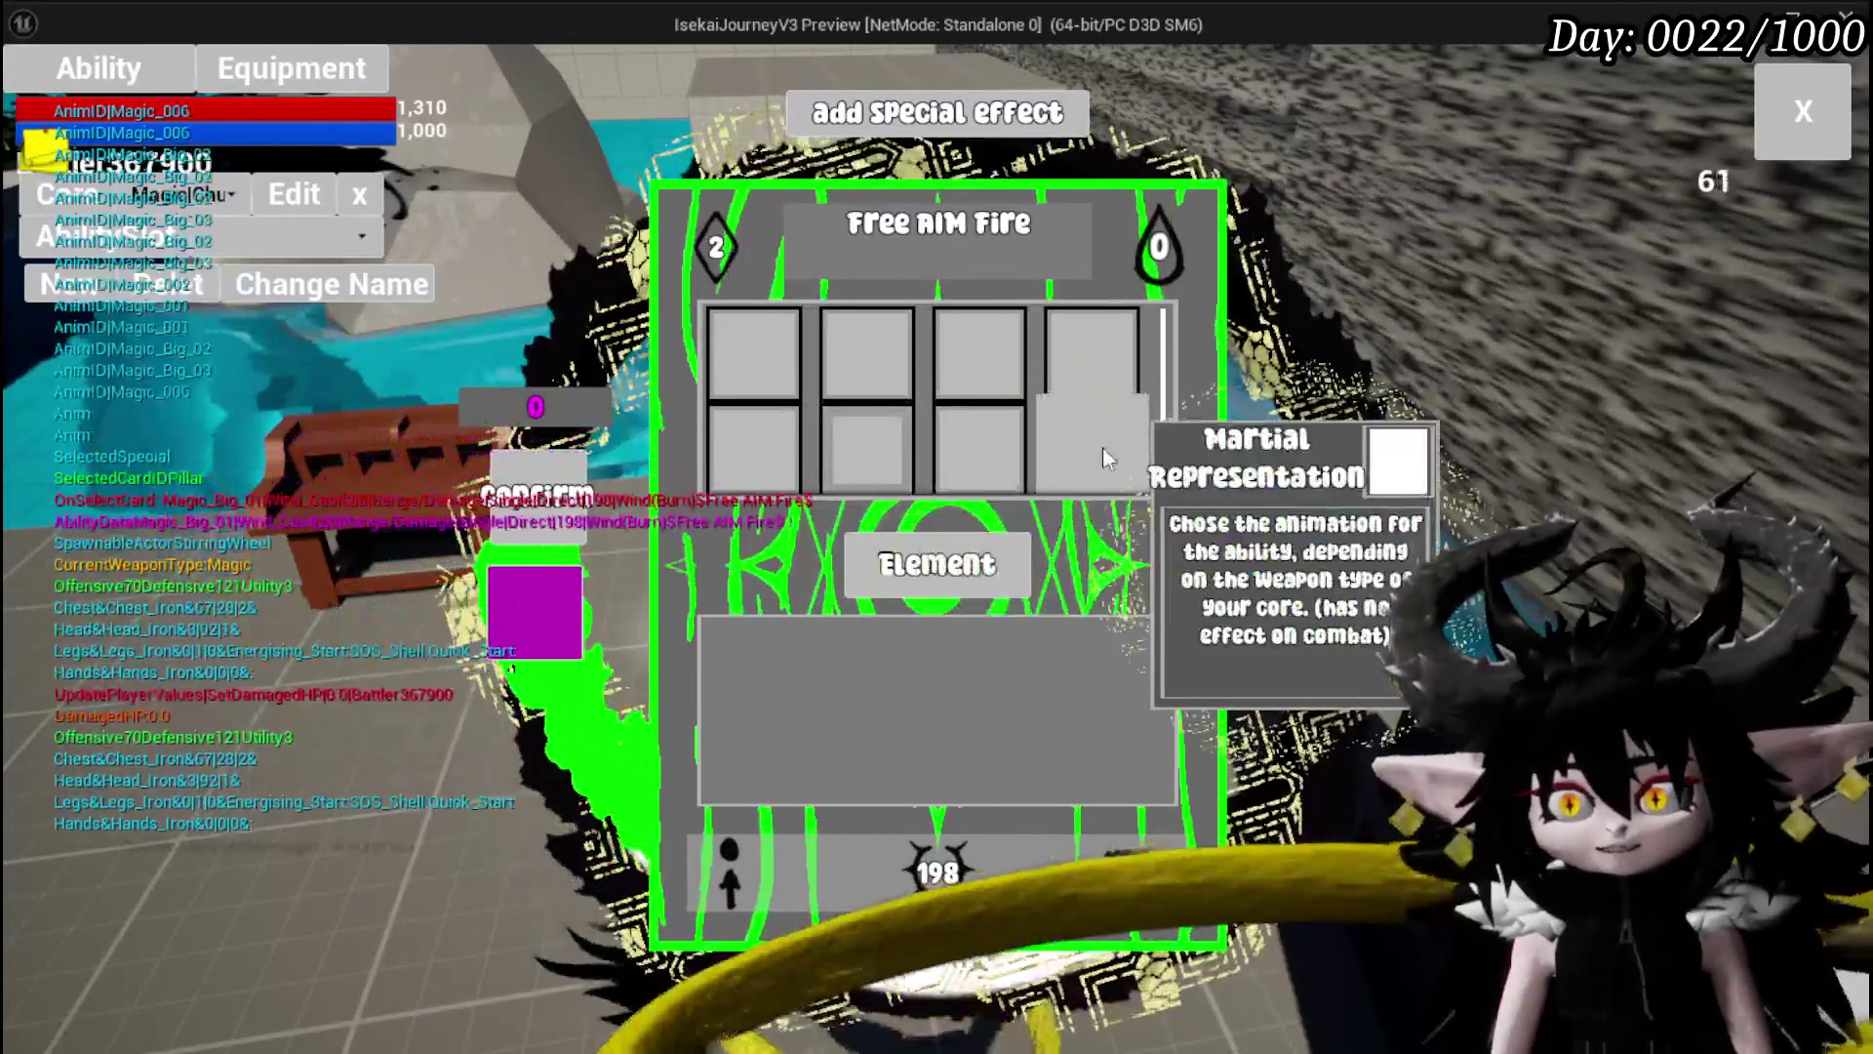
click(1102, 438)
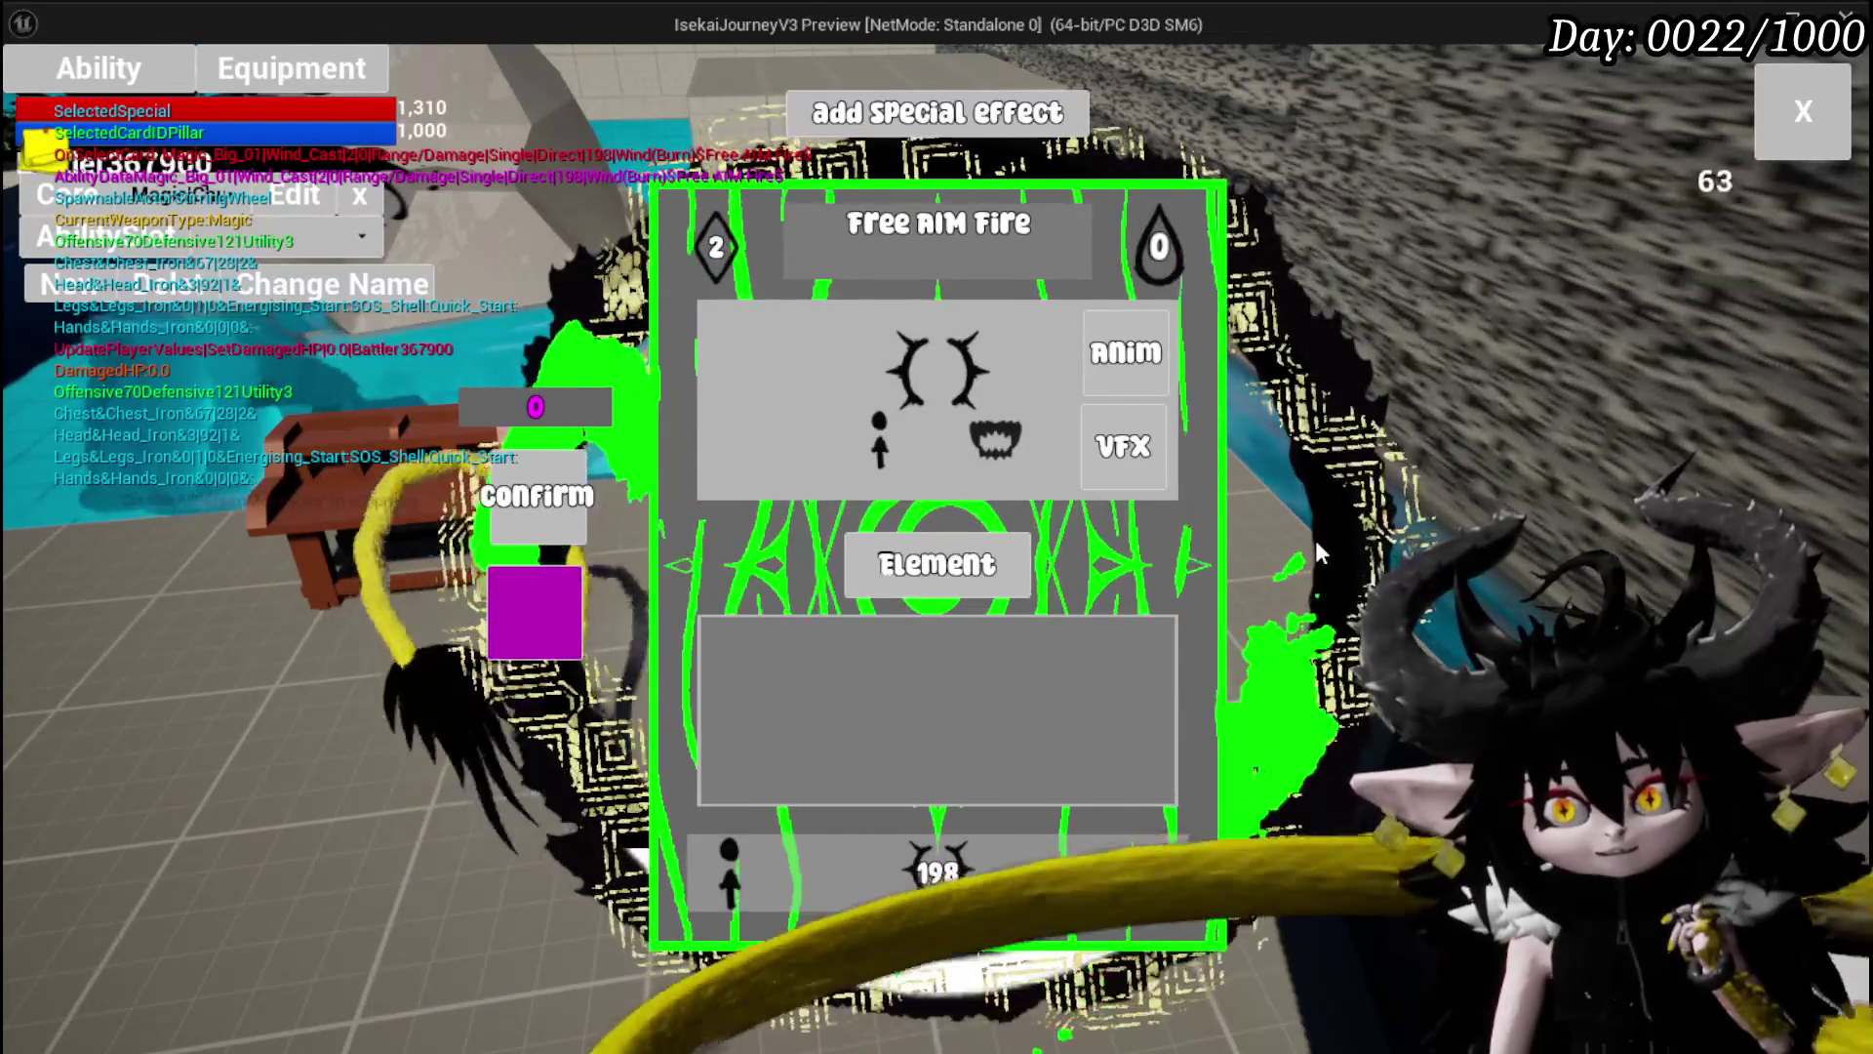
Set Free AIM Fire's element to Water, check its Water_Cast VFX, and close the editor.
click(961, 566)
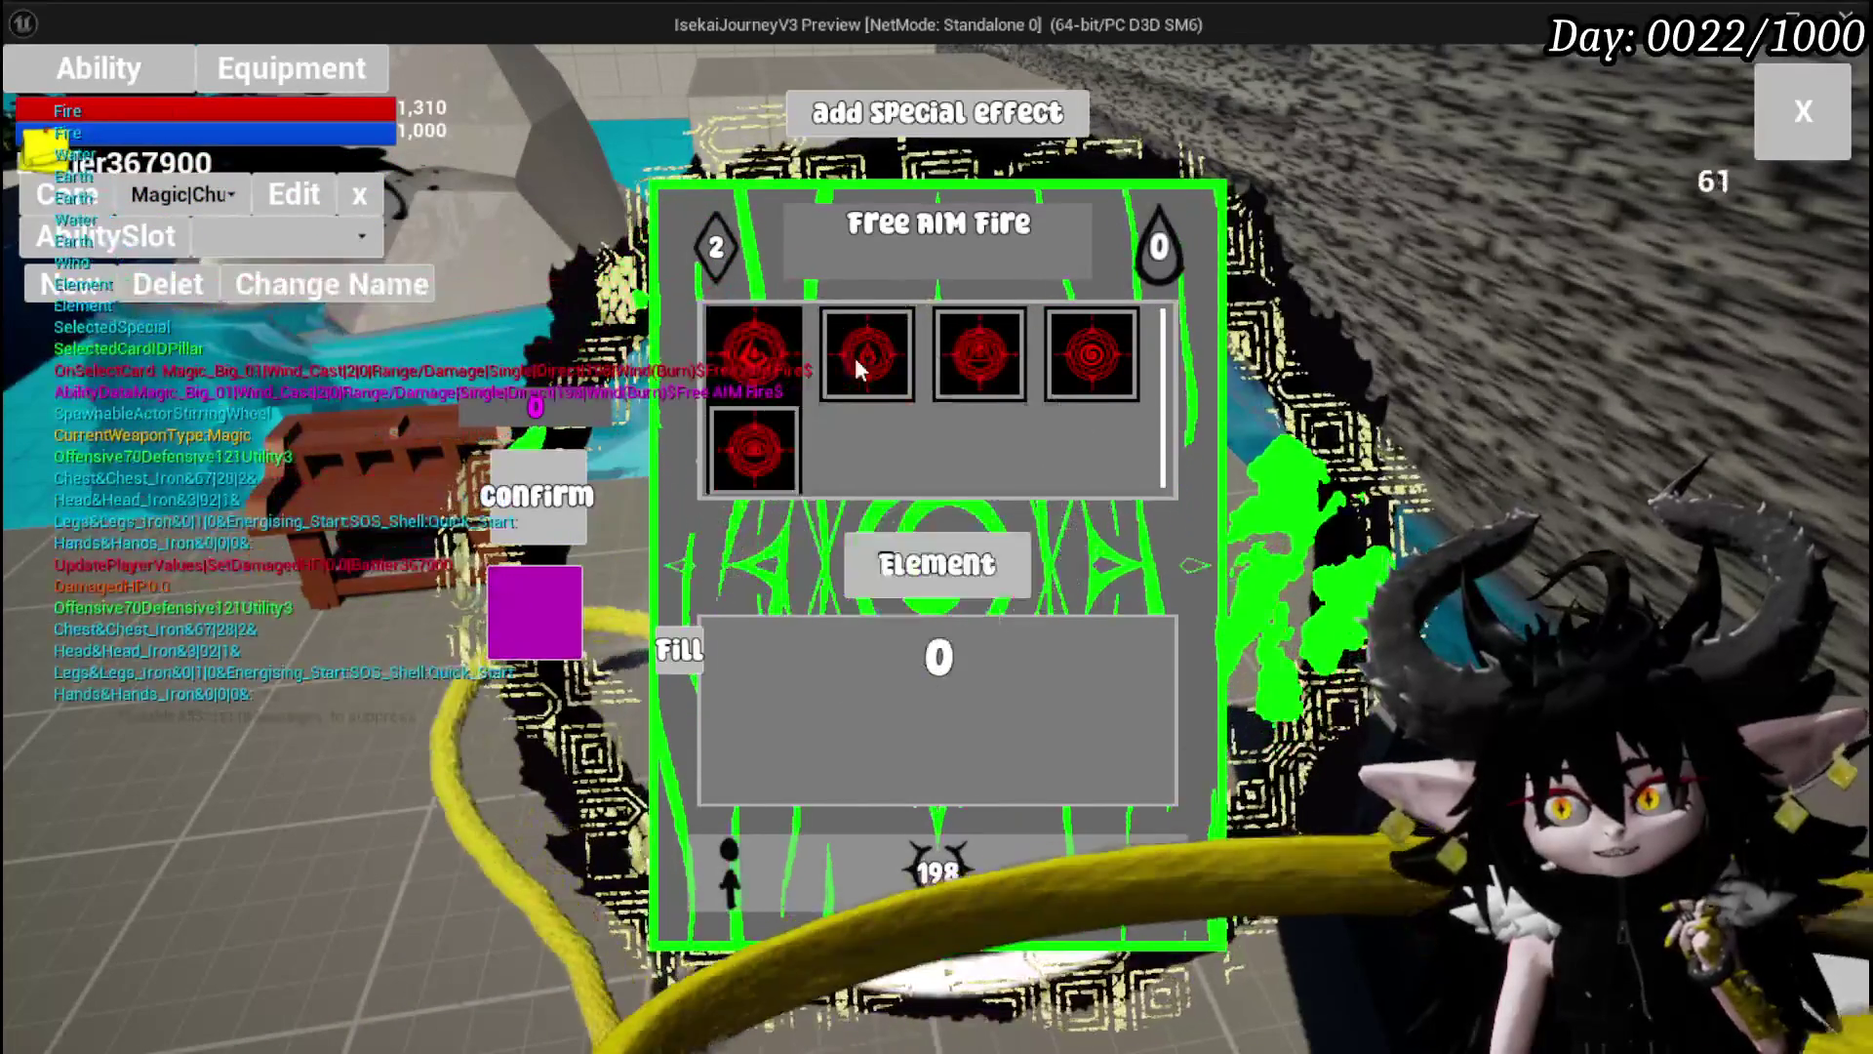
click(867, 354)
click(1122, 451)
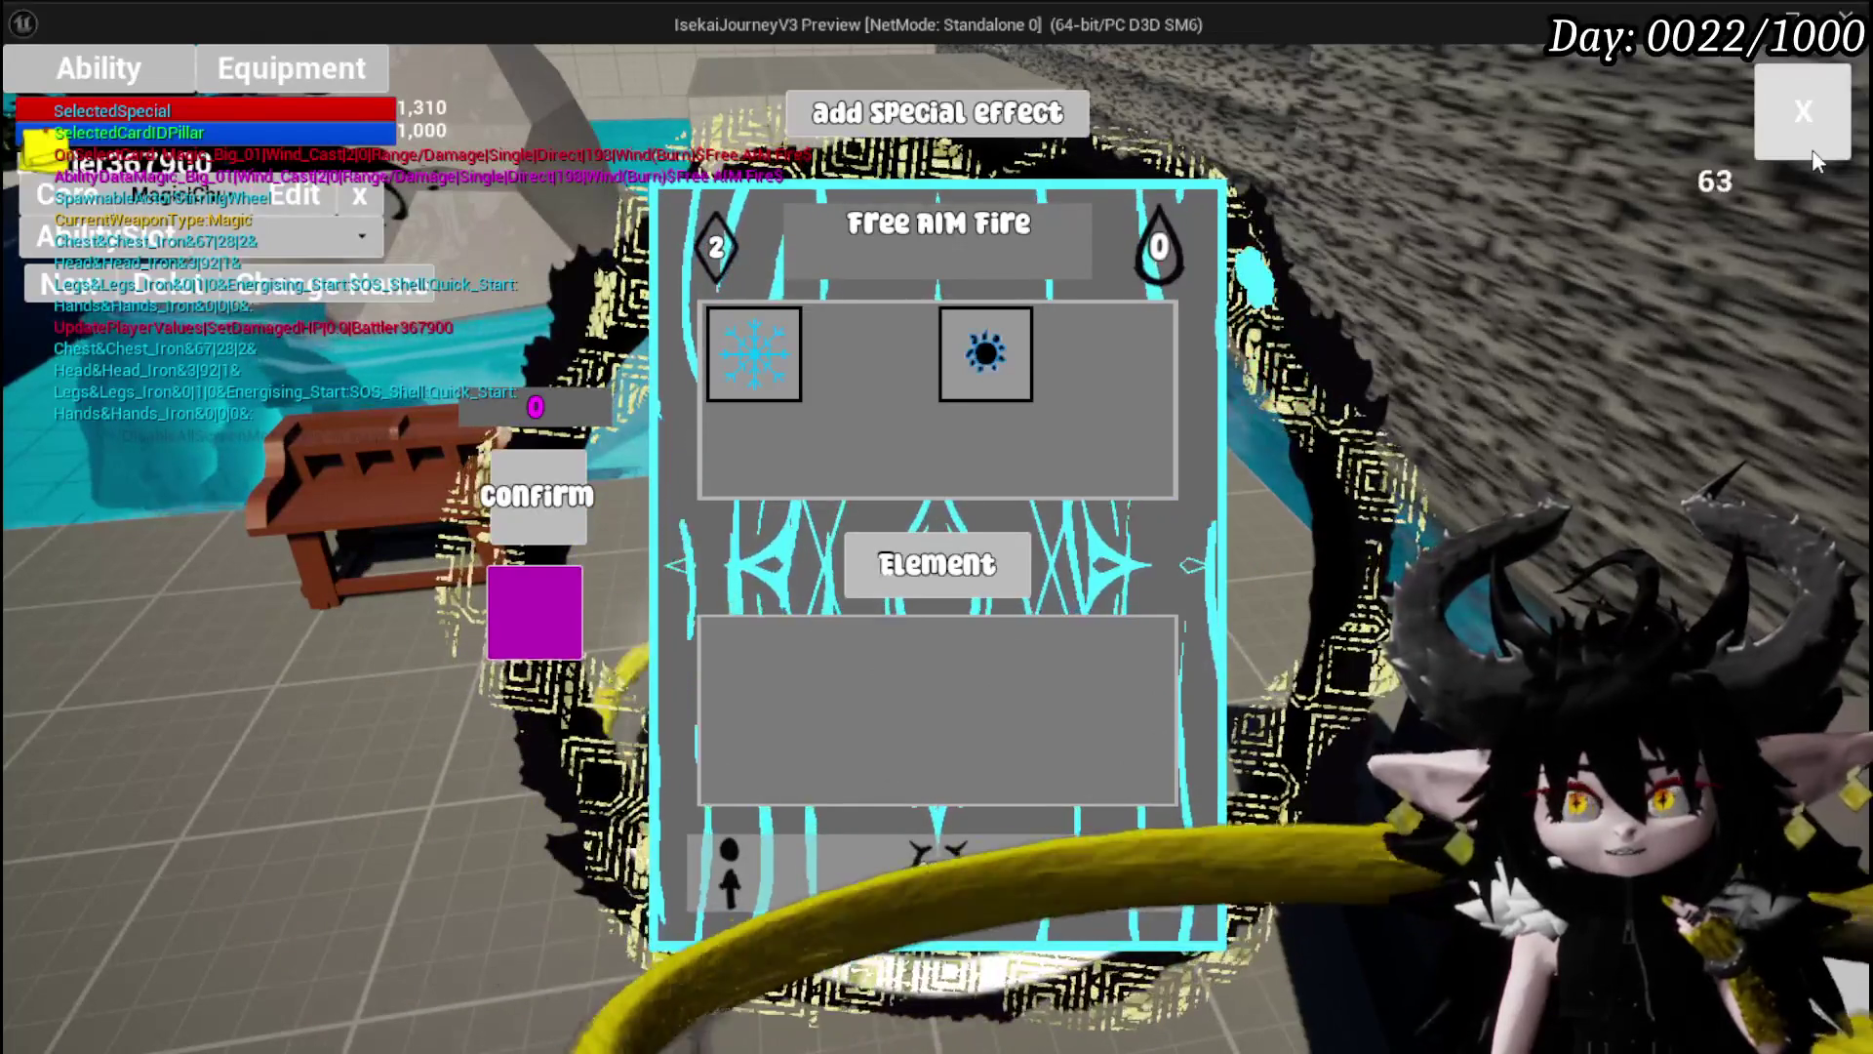
click(1804, 111)
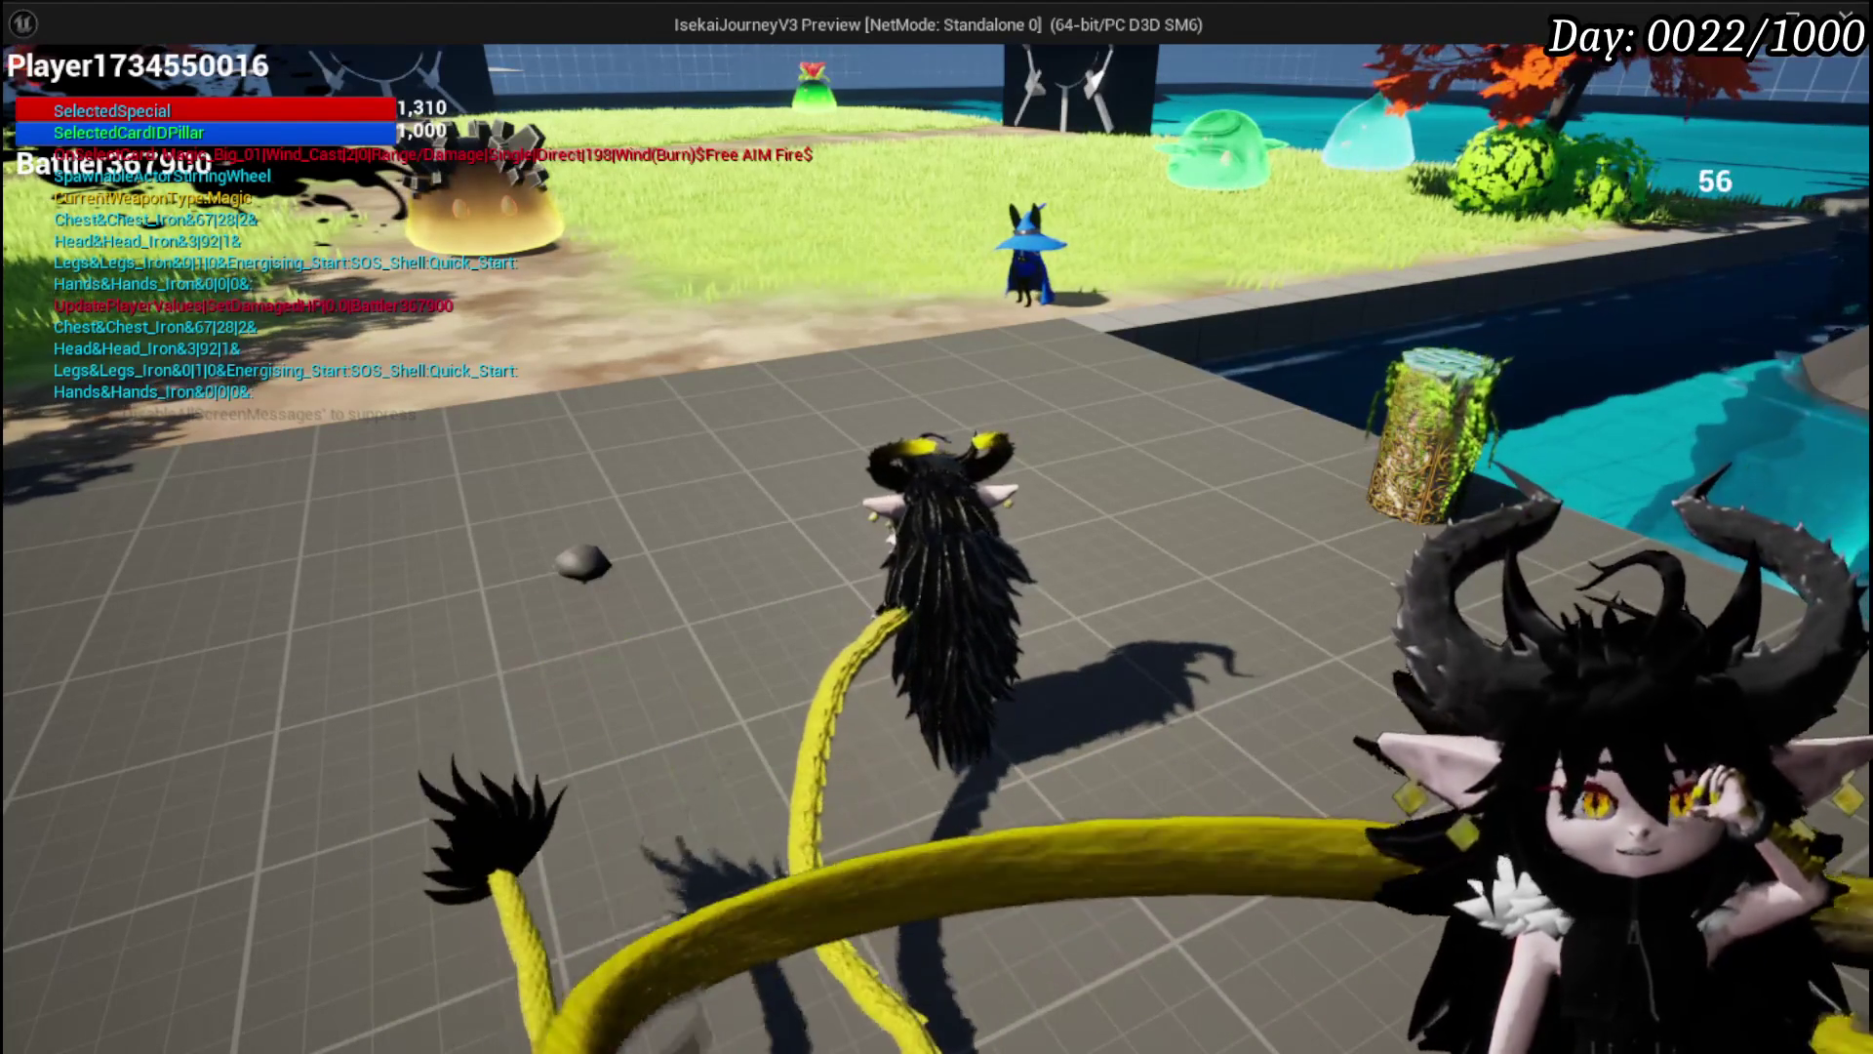
Run the character past the water, island and tiles near the mage, then stop the session.
key(d)
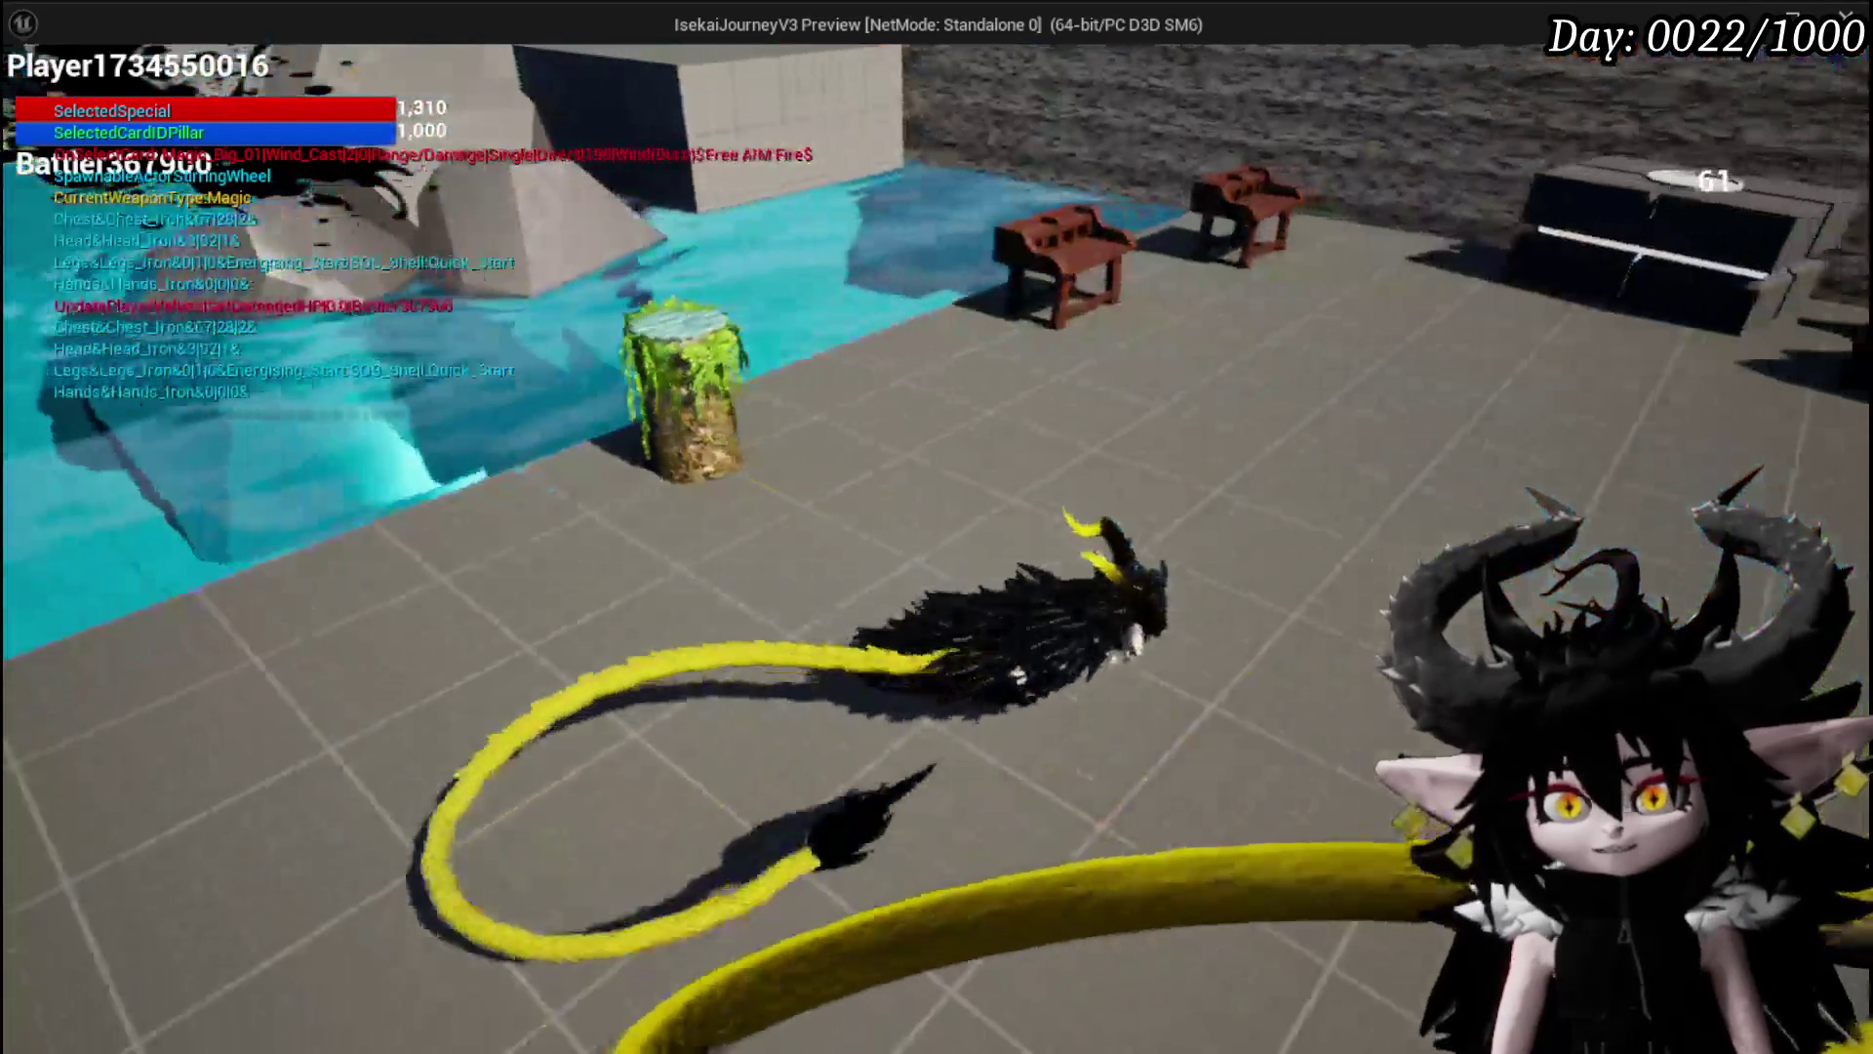
key(a)
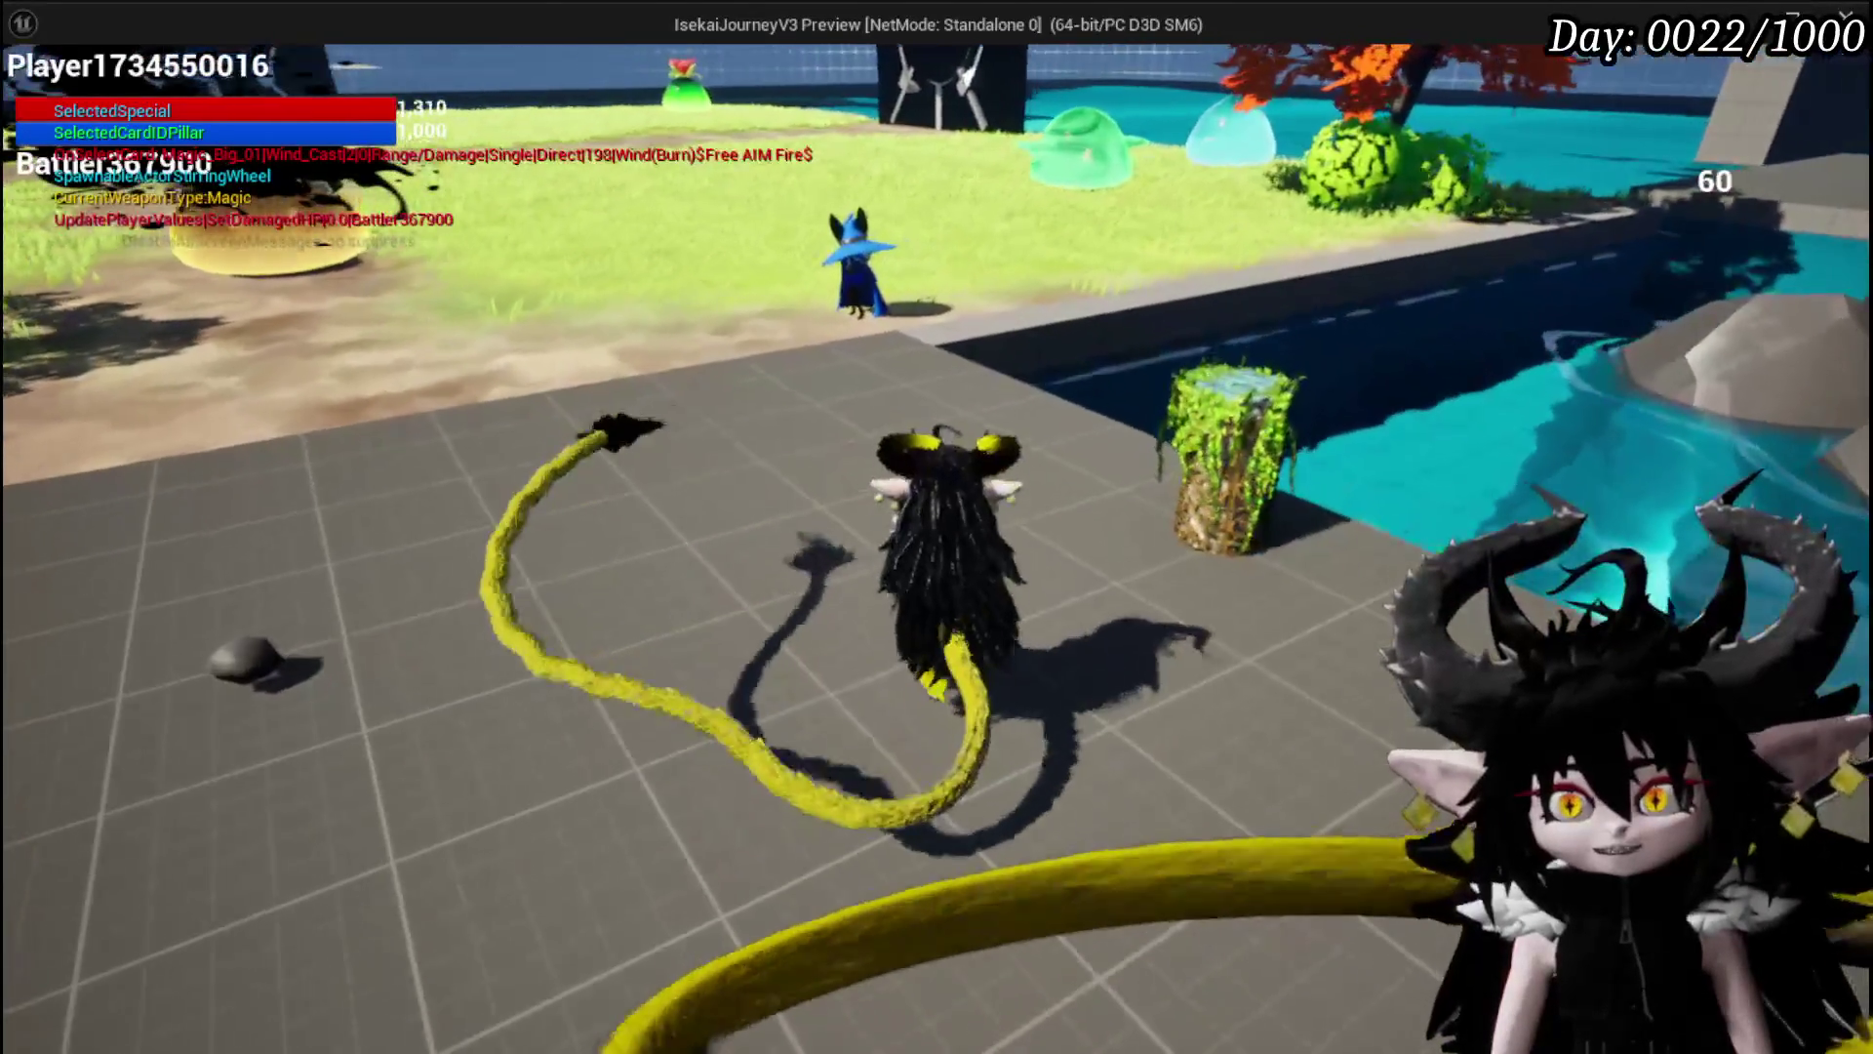
key(d)
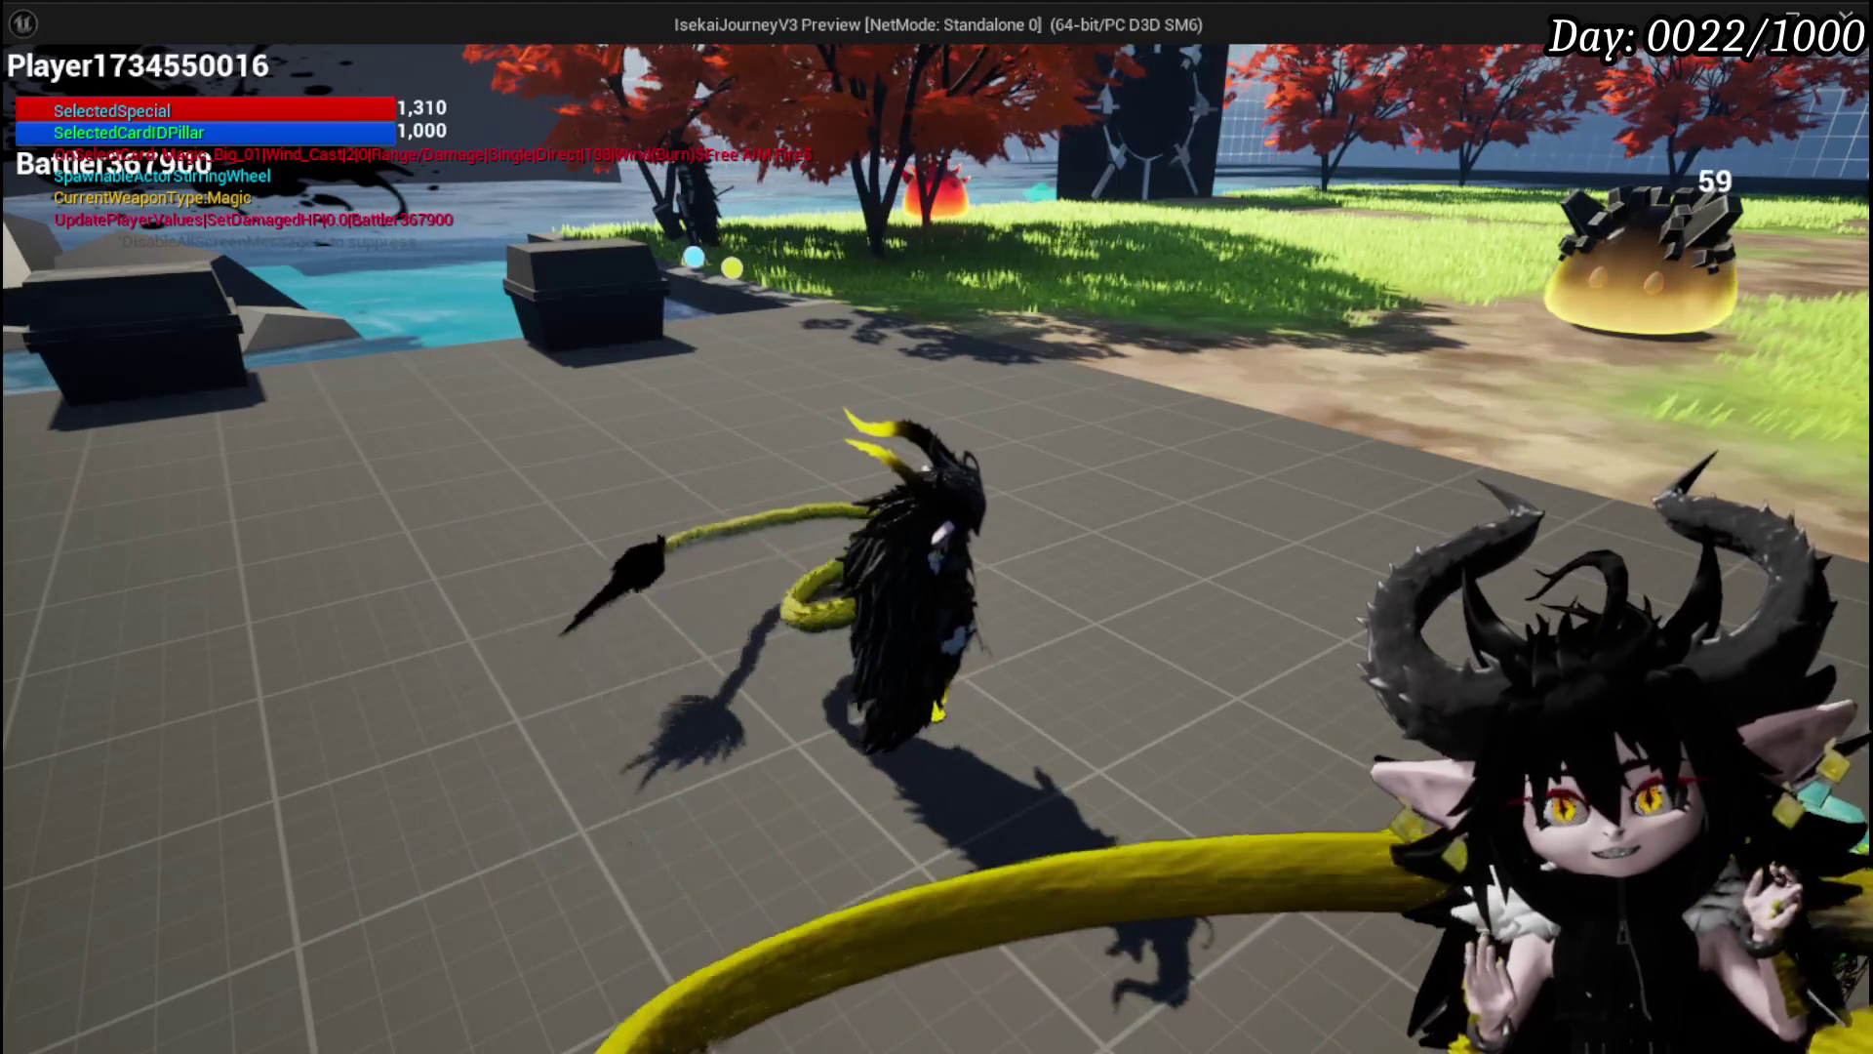
key(w)
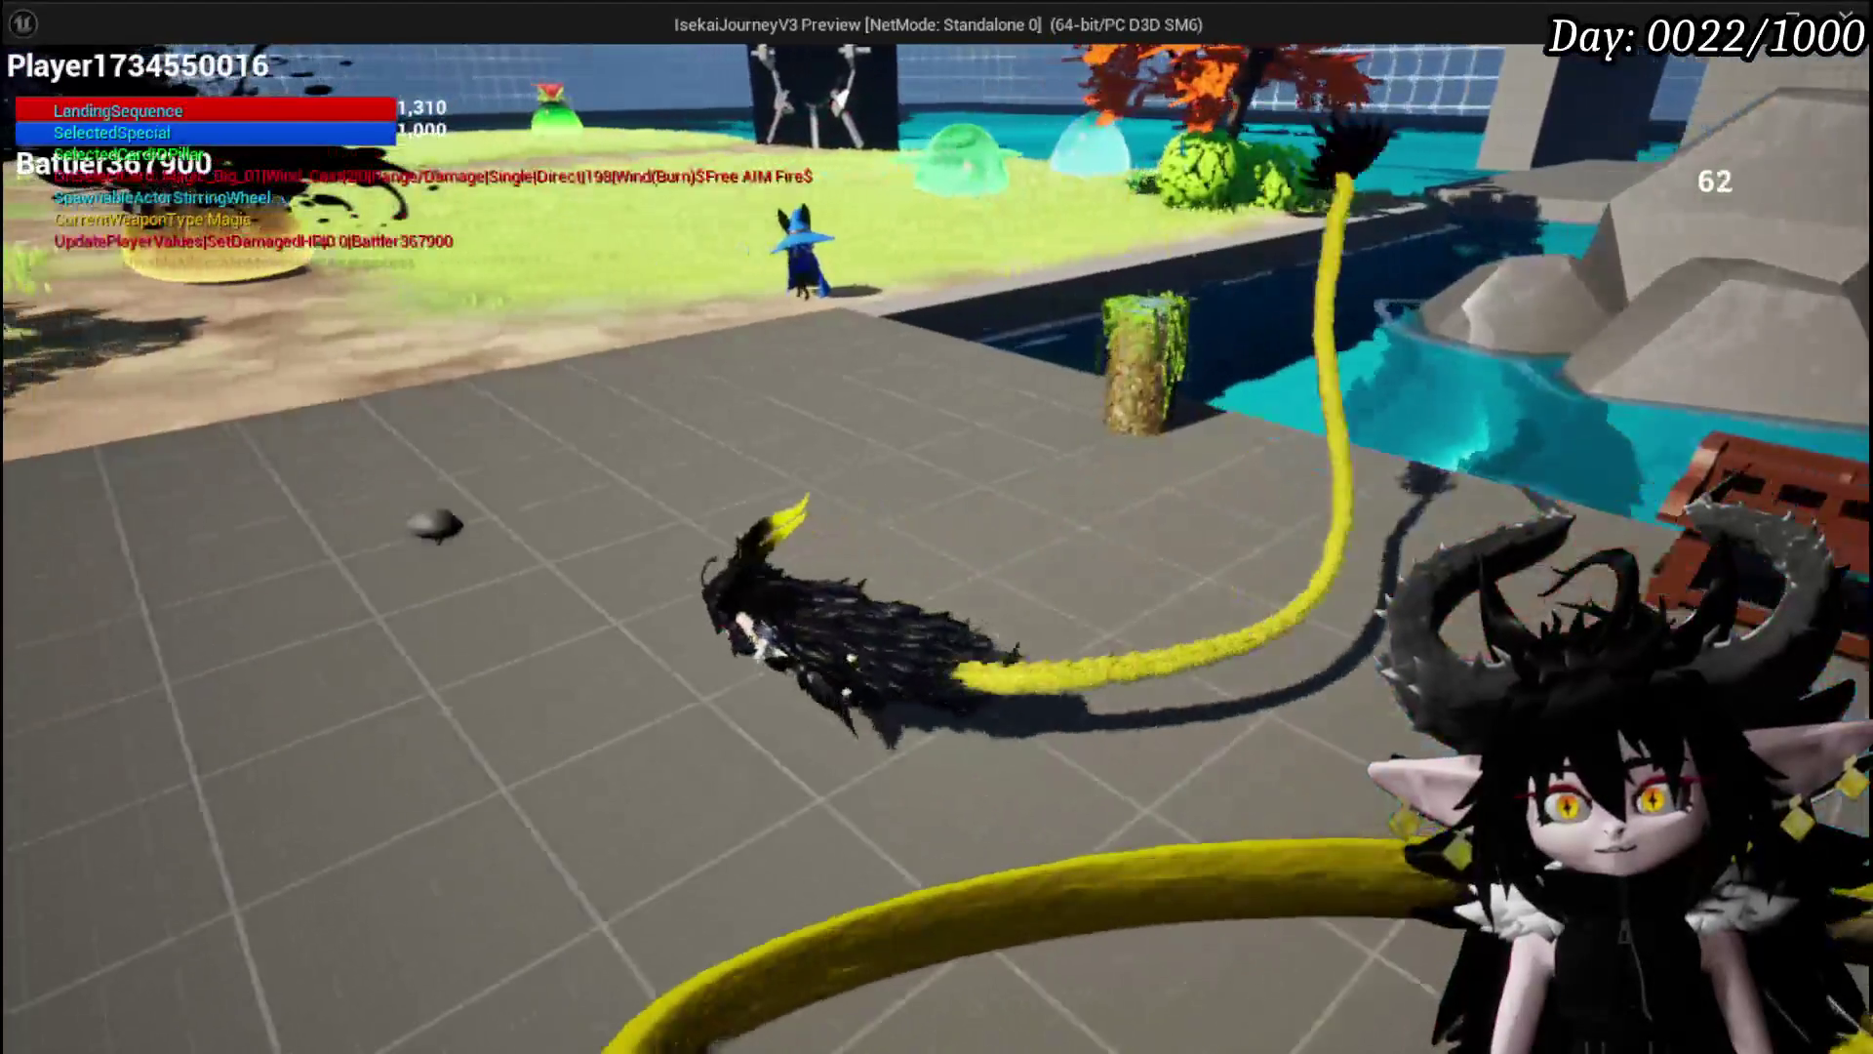
key(w)
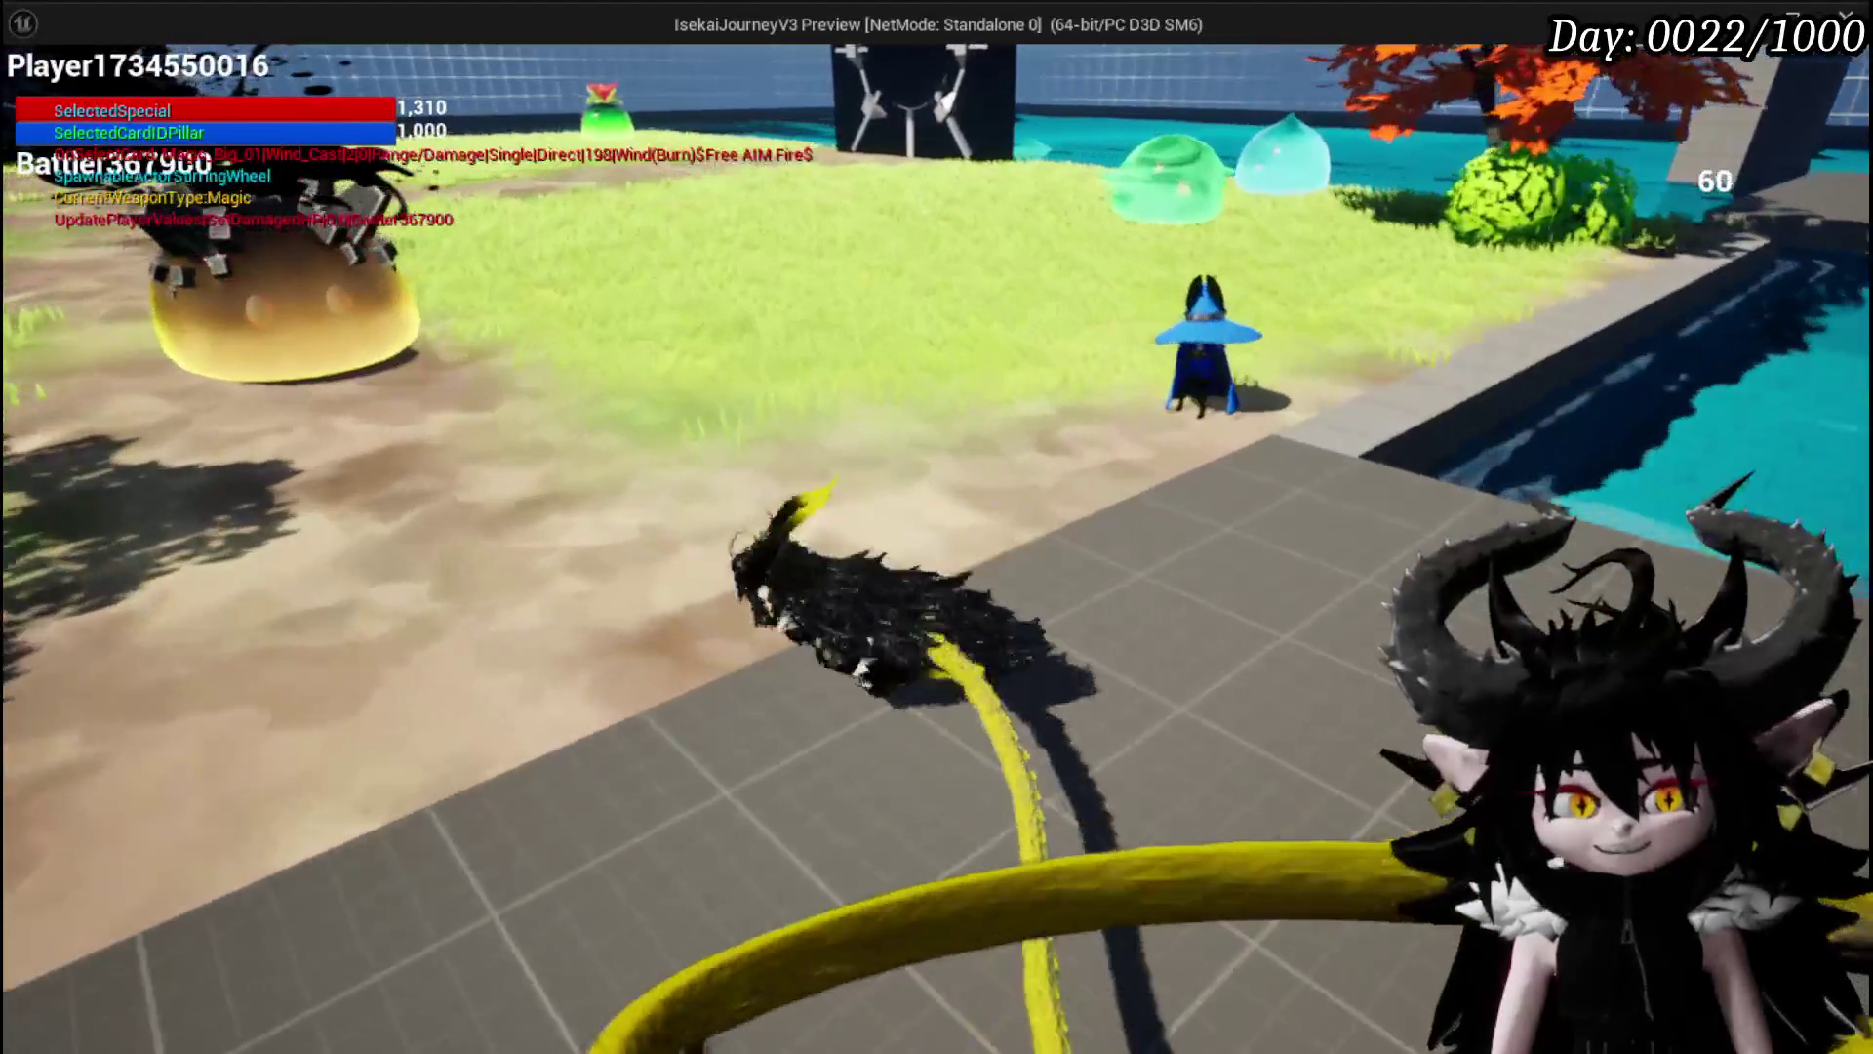
key(w)
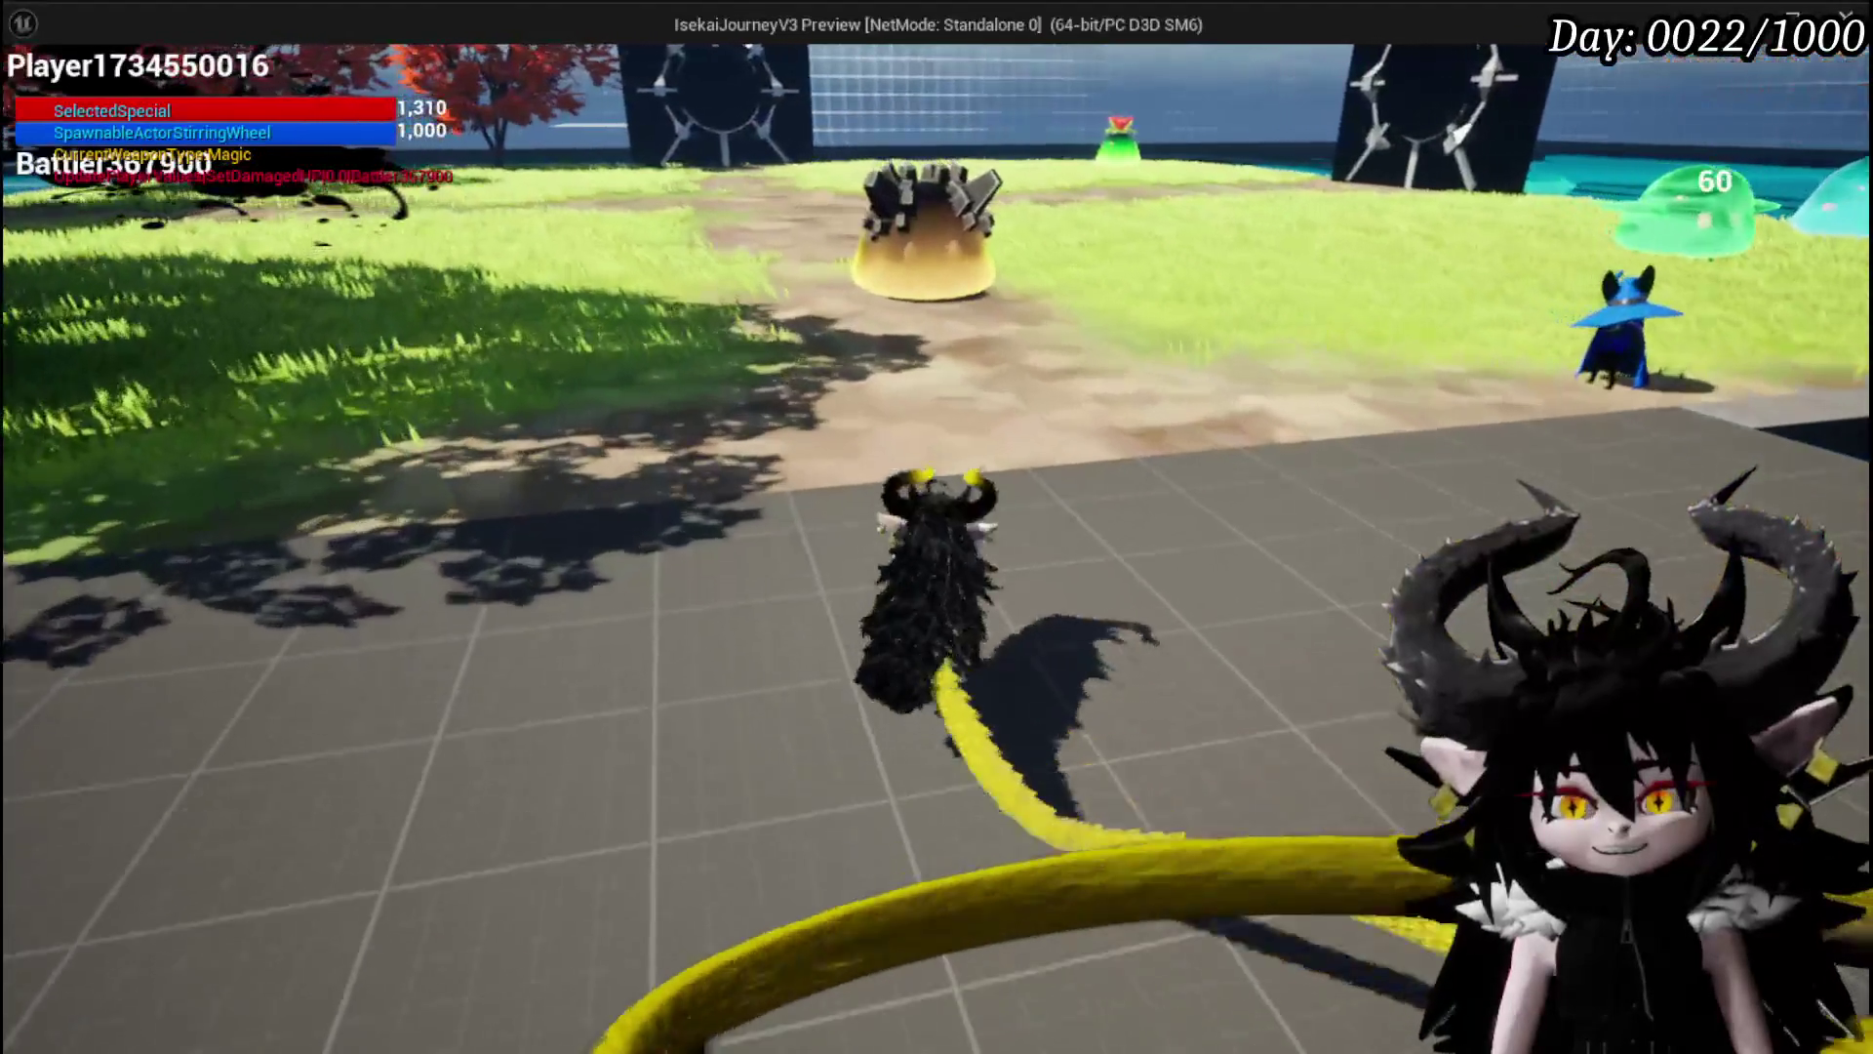
key(w)
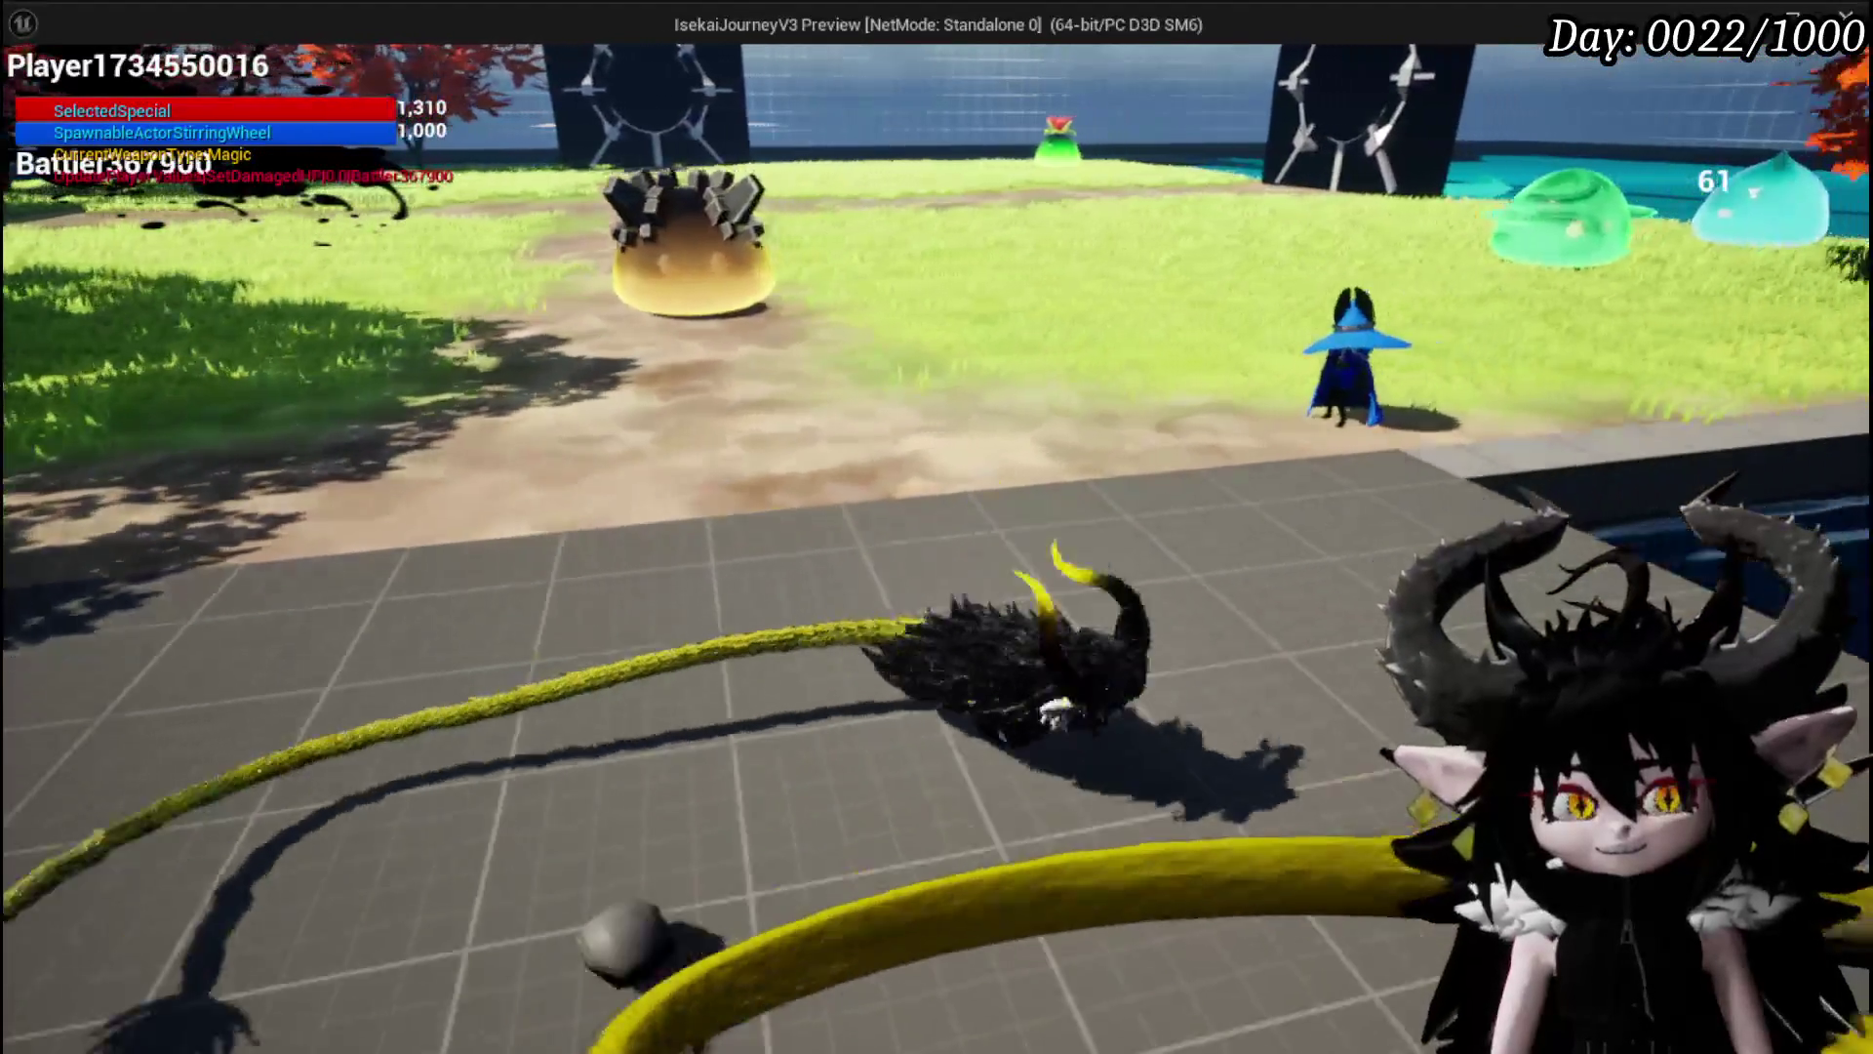
key(w)
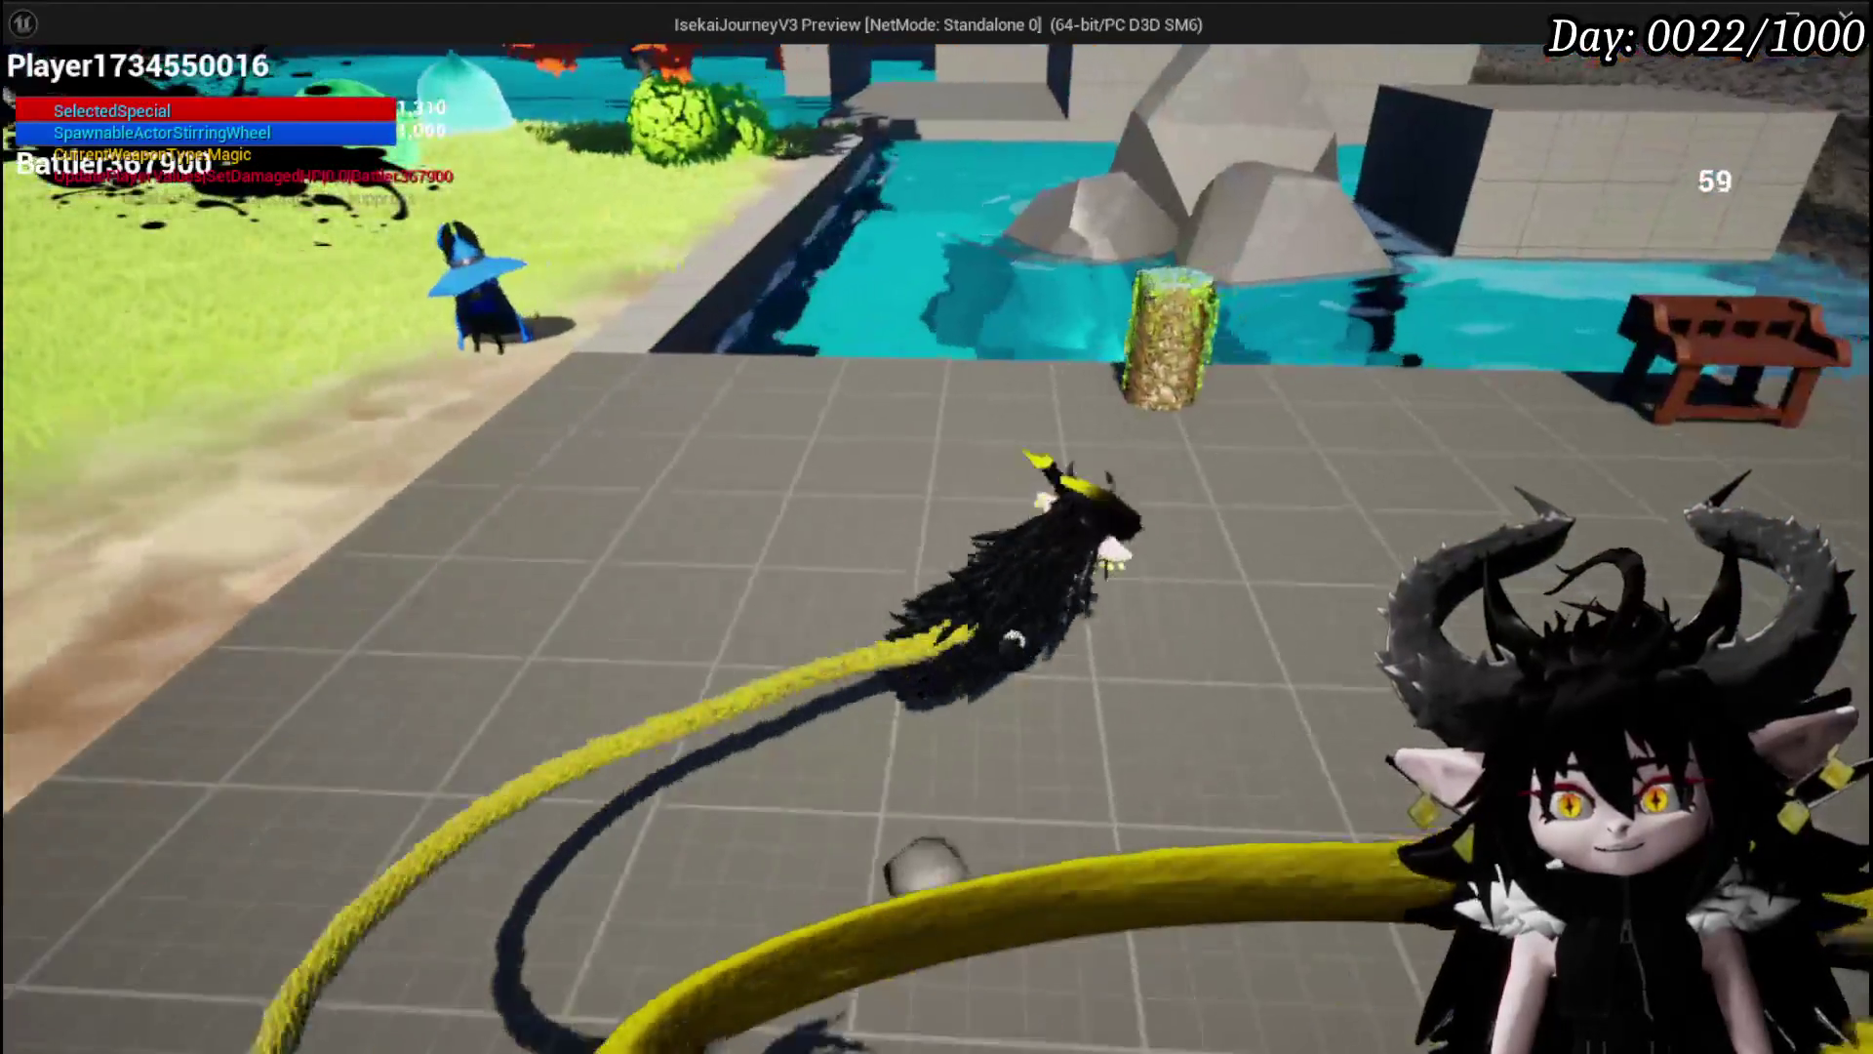
key(w)
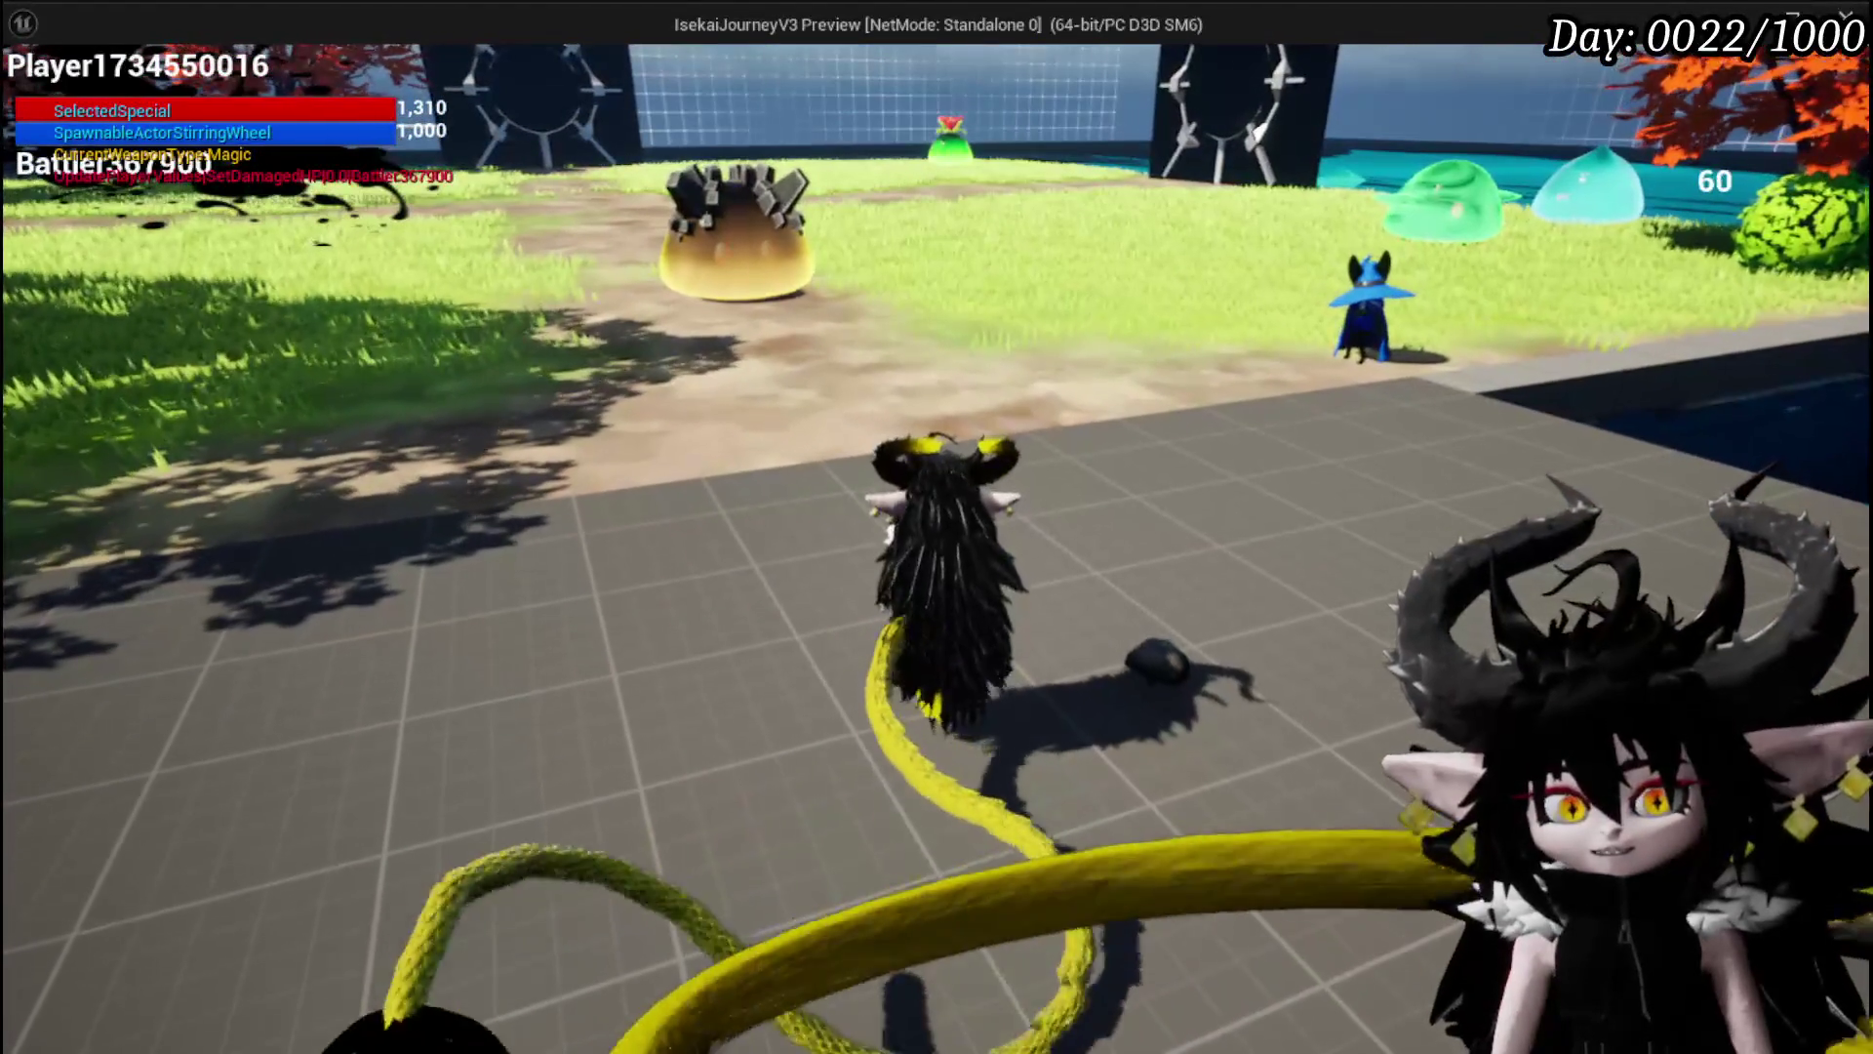
key(Escape)
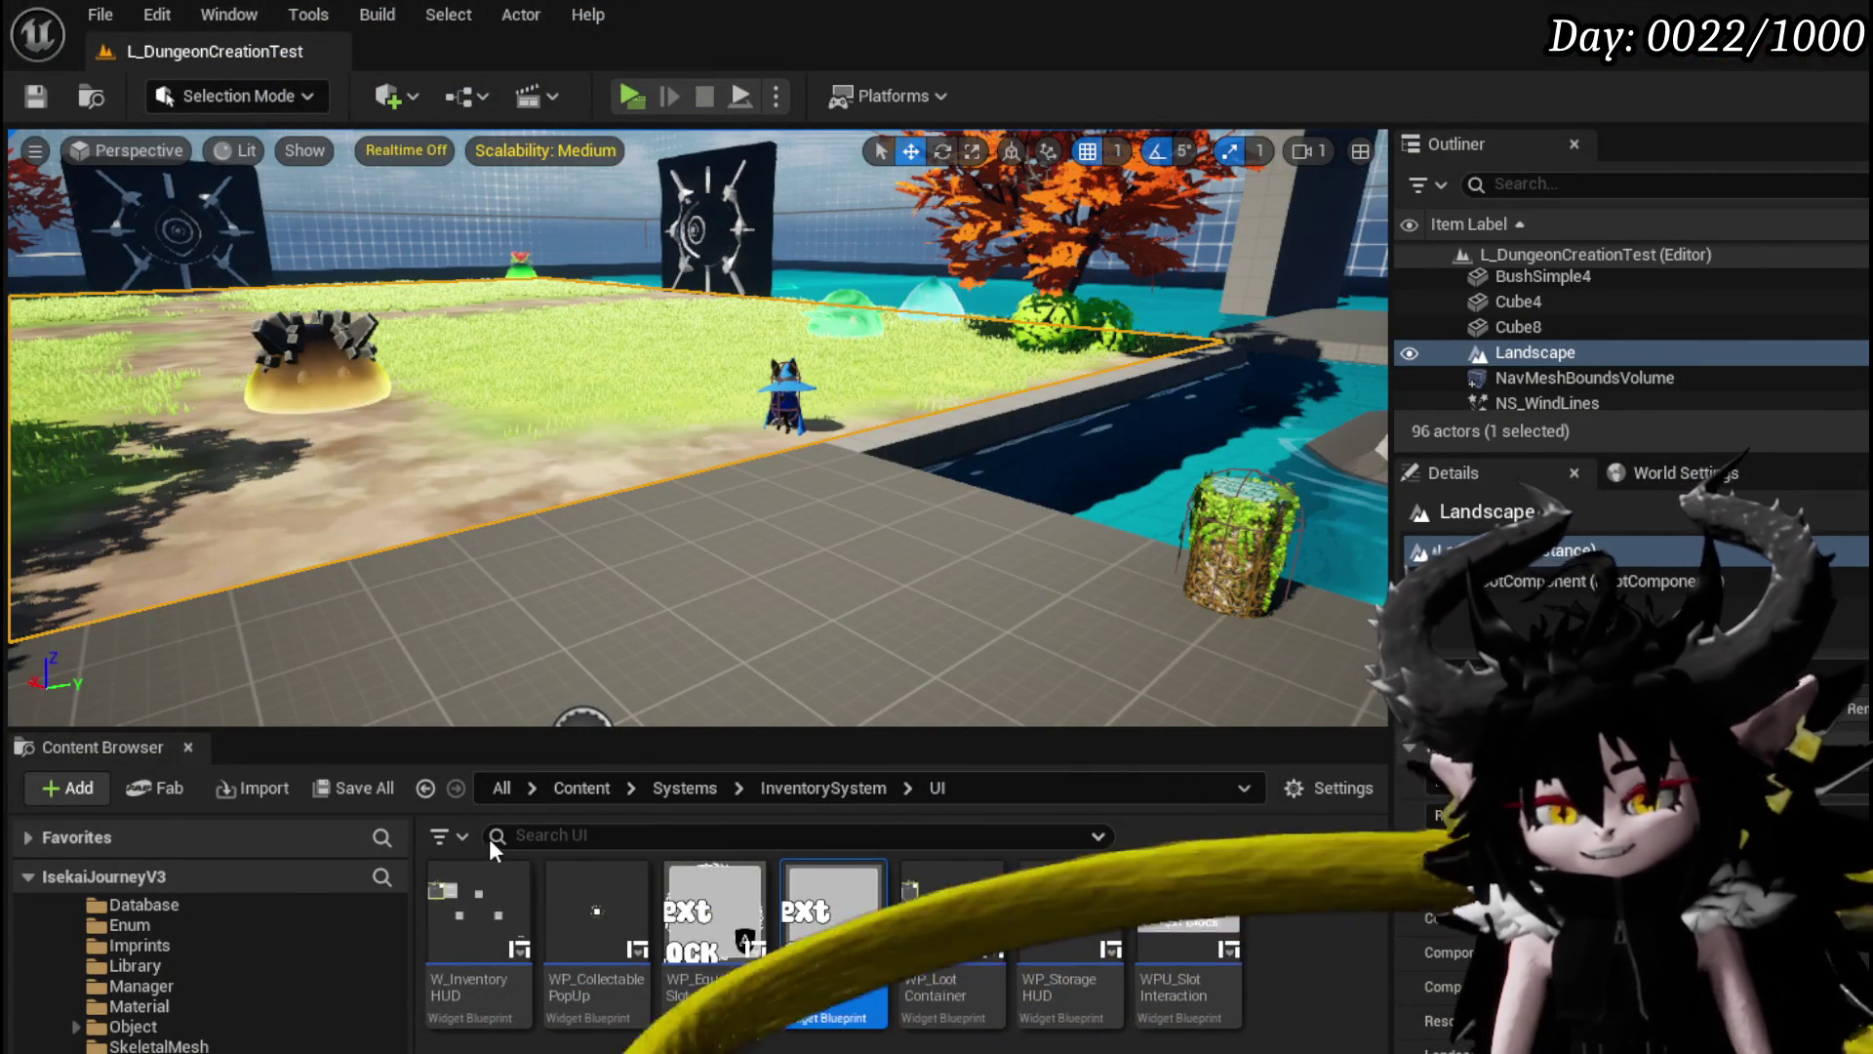
key(alt+Tab)
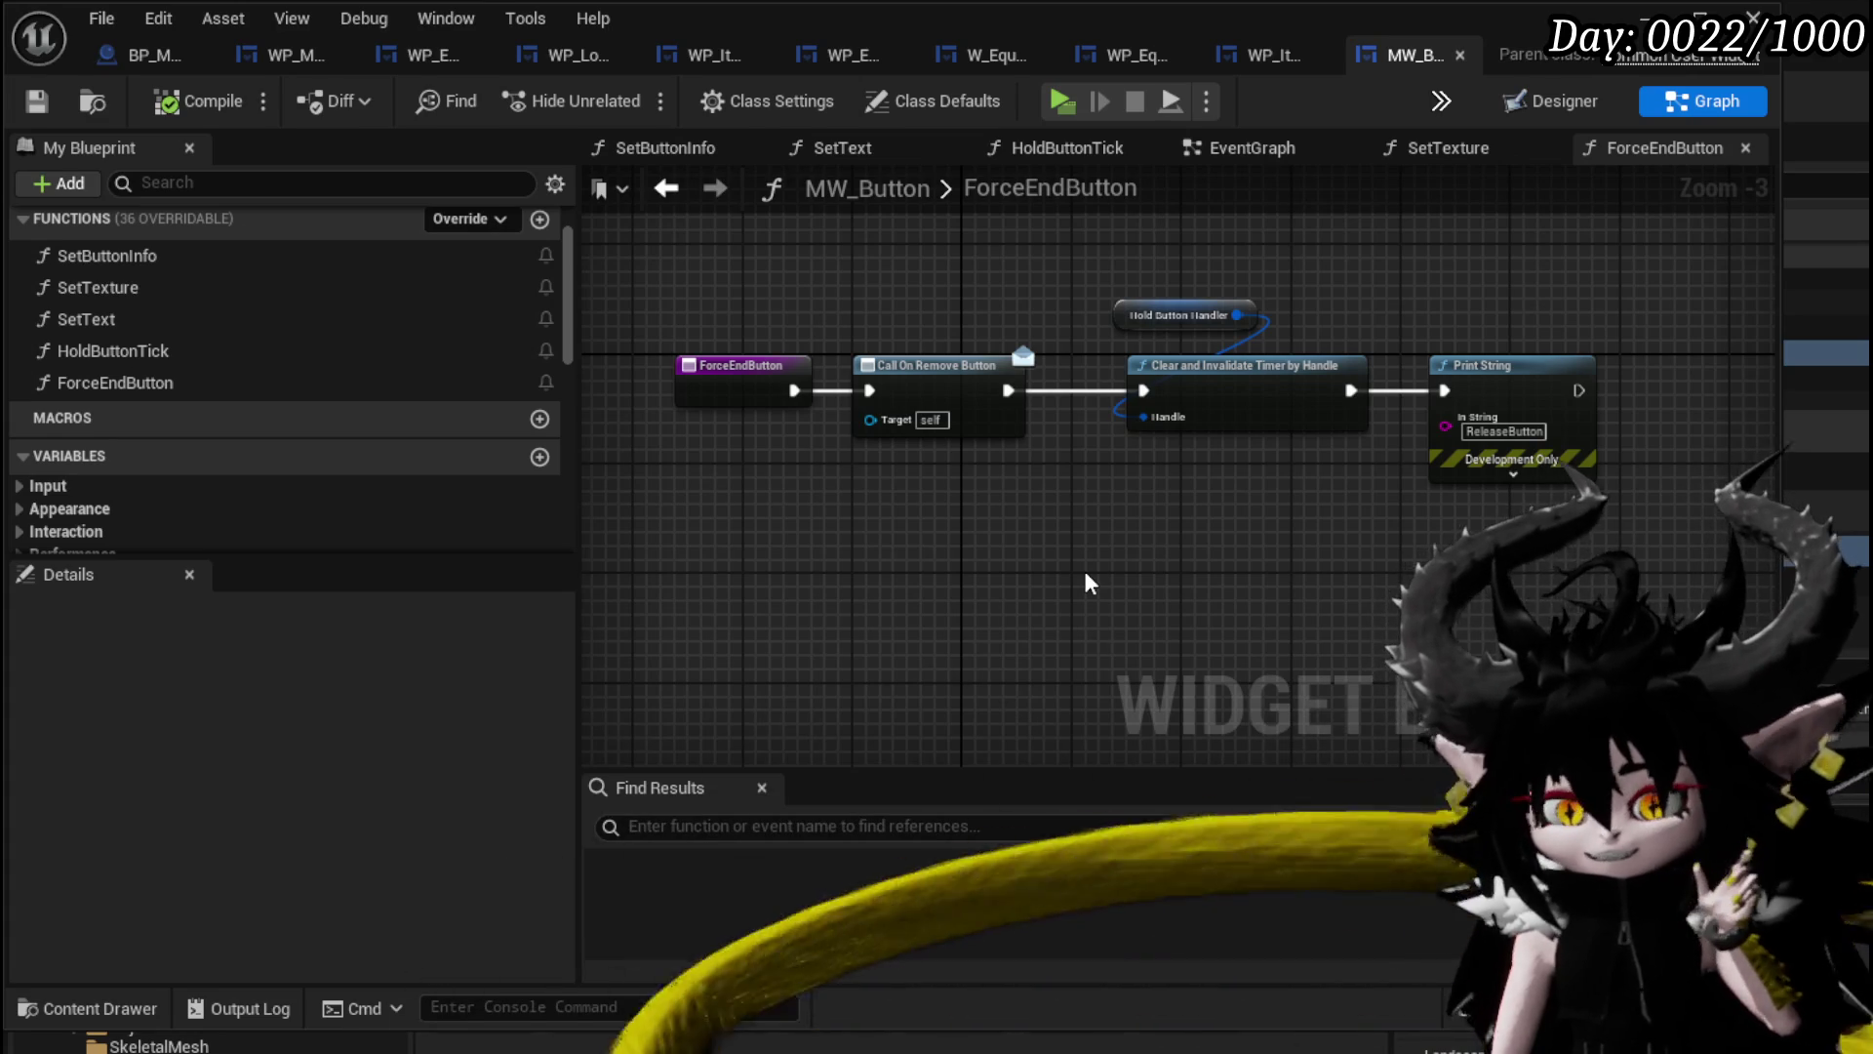
mouse_move(1090, 584)
mouse_down()
mouse_move(853, 534)
mouse_move(1117, 549)
mouse_up()
scroll(1117, 549, down, 1)
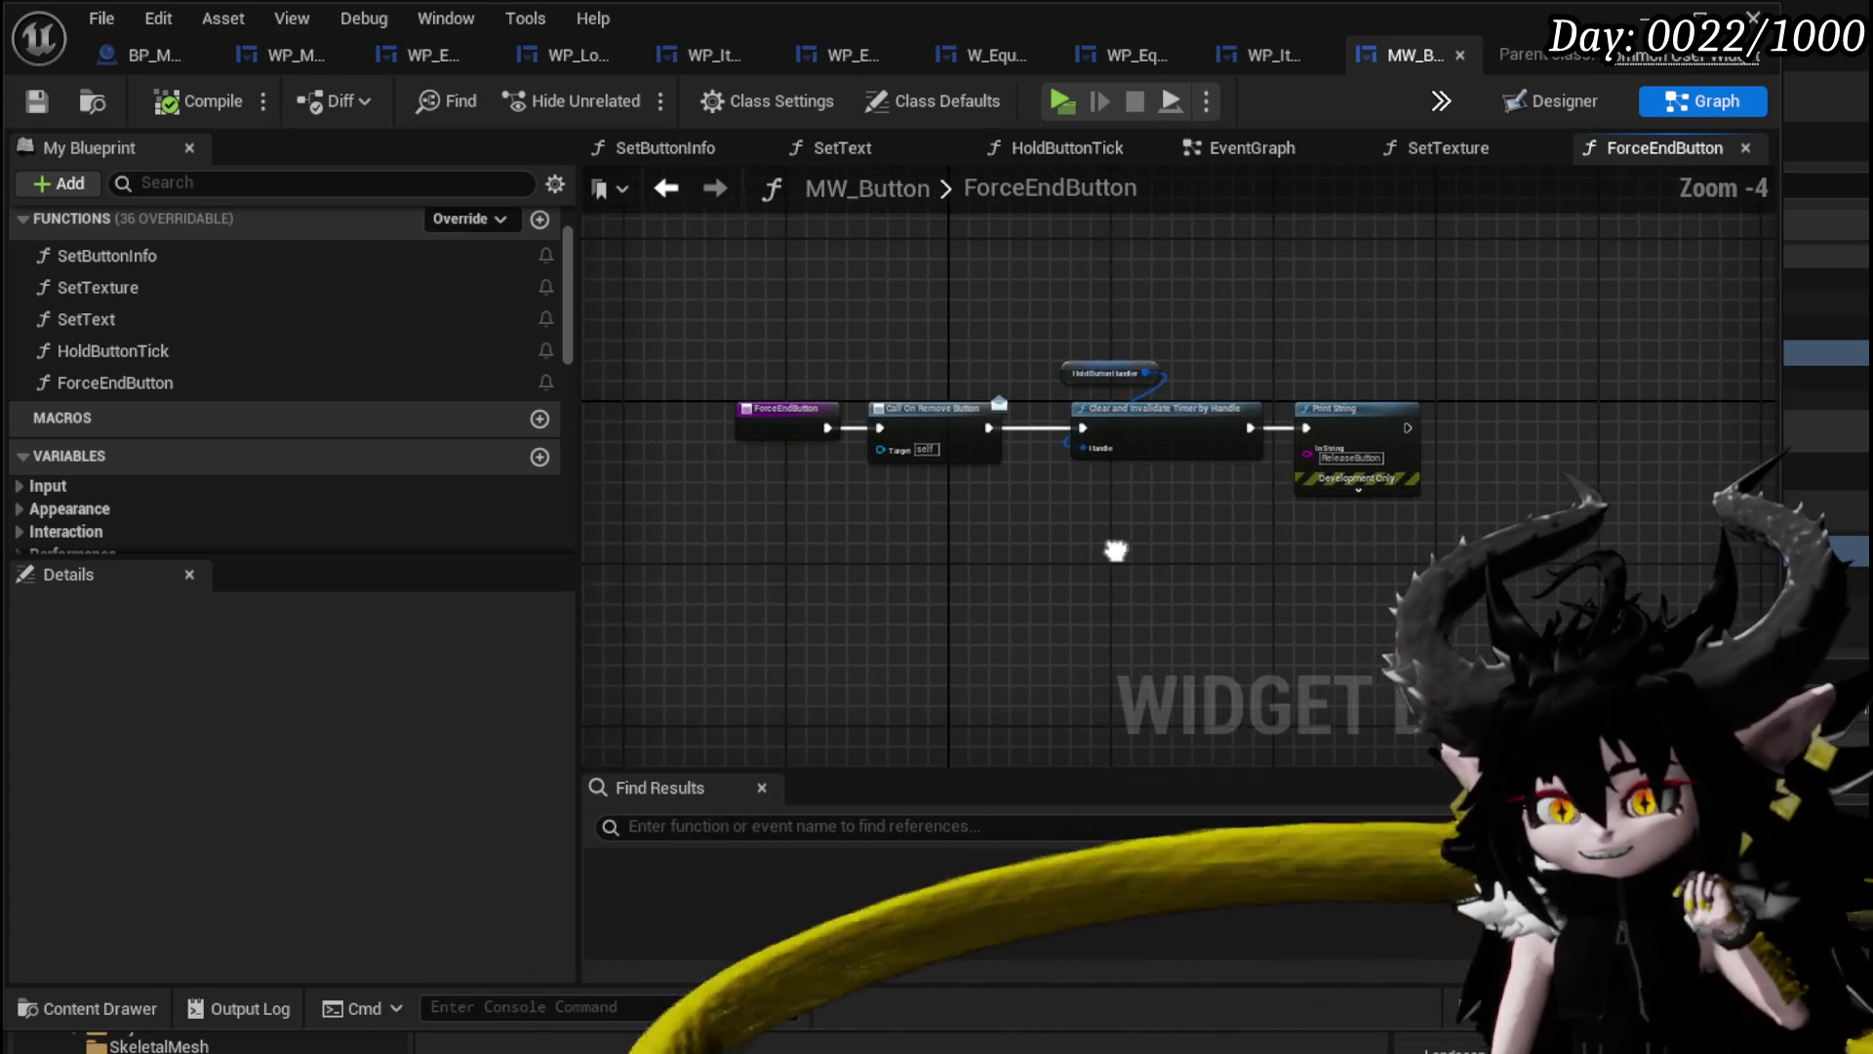
mouse_move(1050, 307)
mouse_down()
mouse_move(979, 326)
mouse_move(1033, 306)
mouse_up()
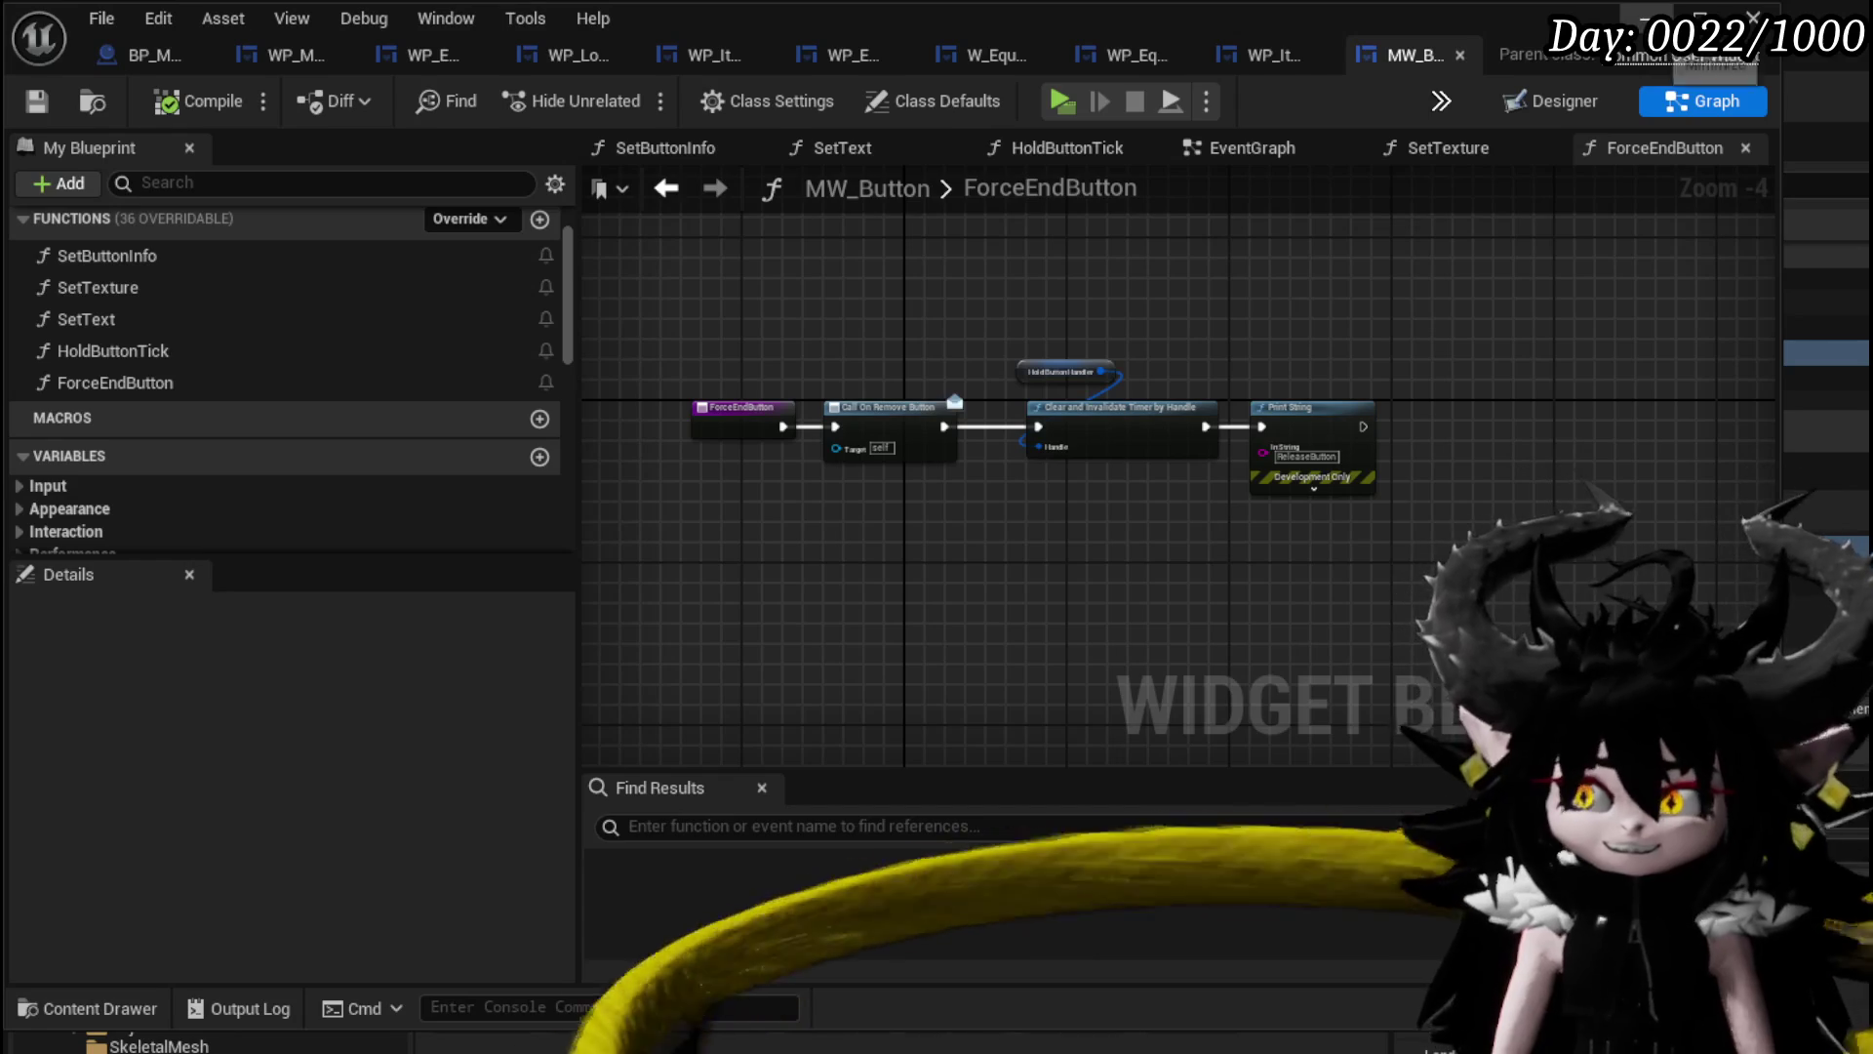
click(1646, 17)
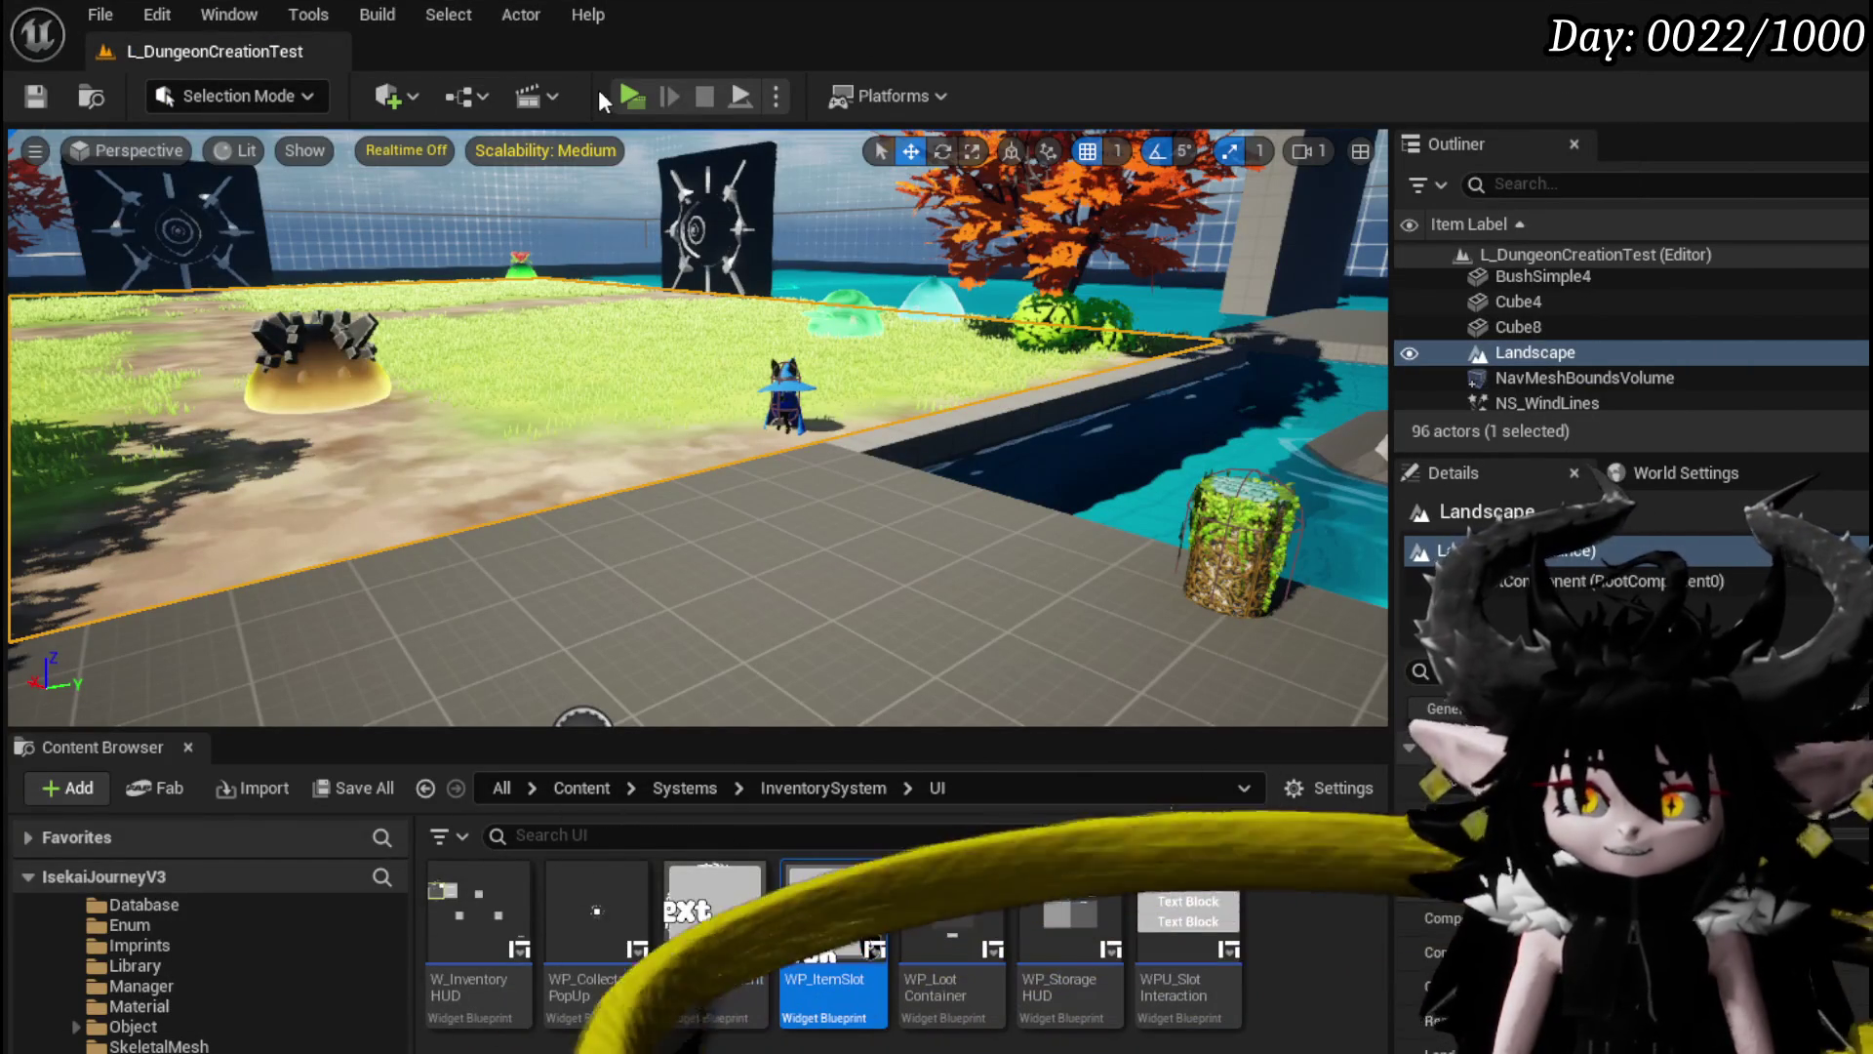
Play-test the level, stop it, save the modified packages, and return to the MW_Button blueprint.
click(642, 96)
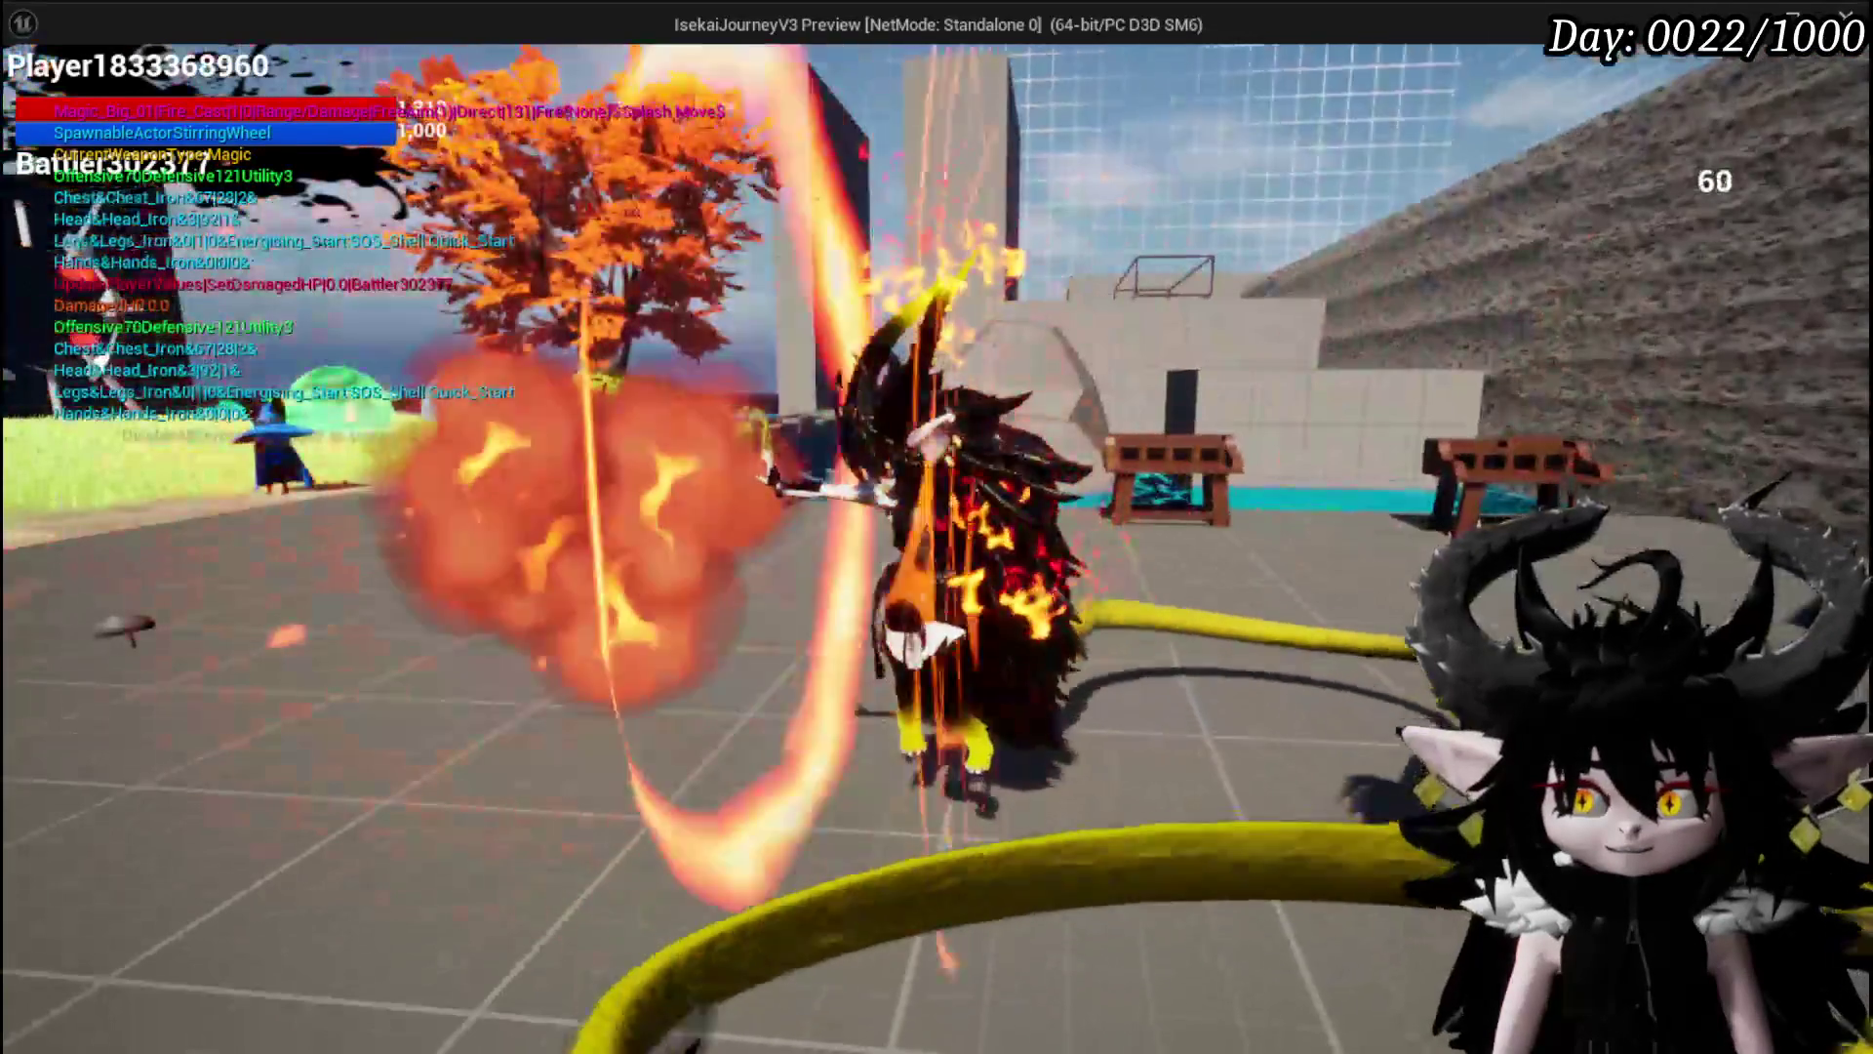
key(Escape)
click(43, 99)
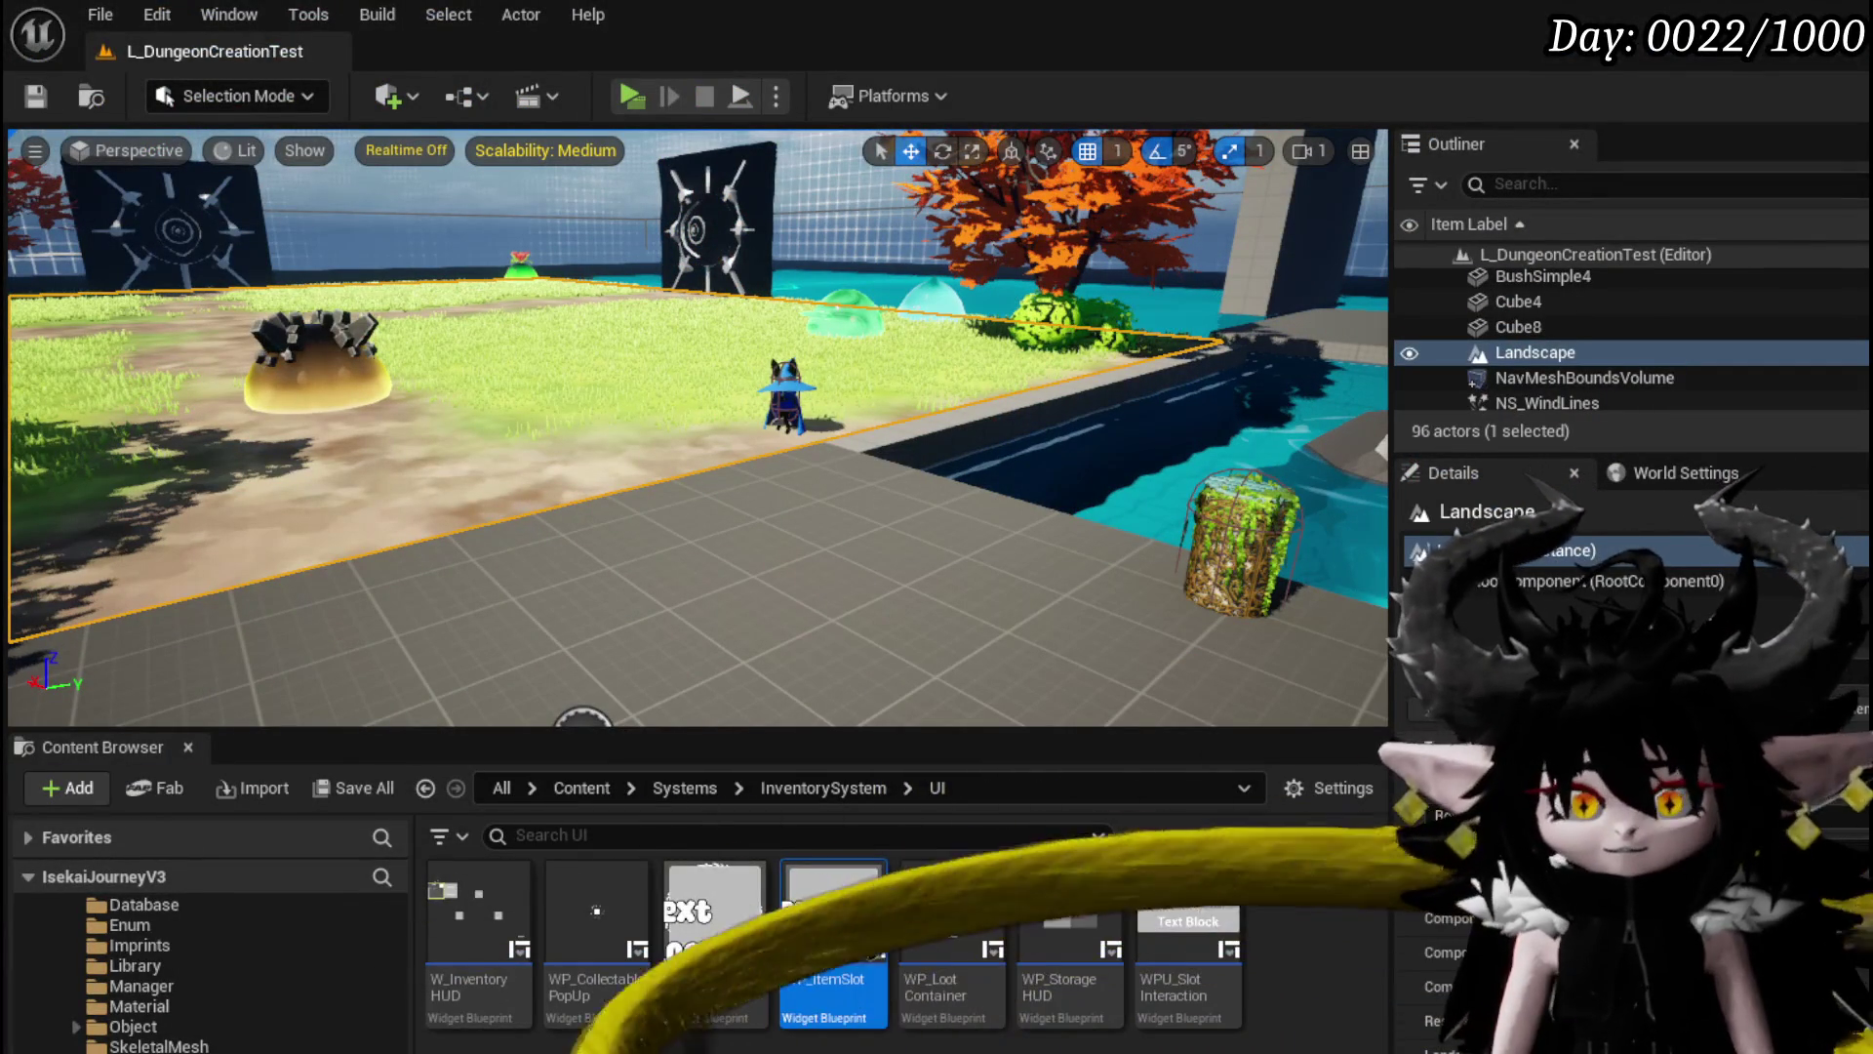
key(alt+Tab)
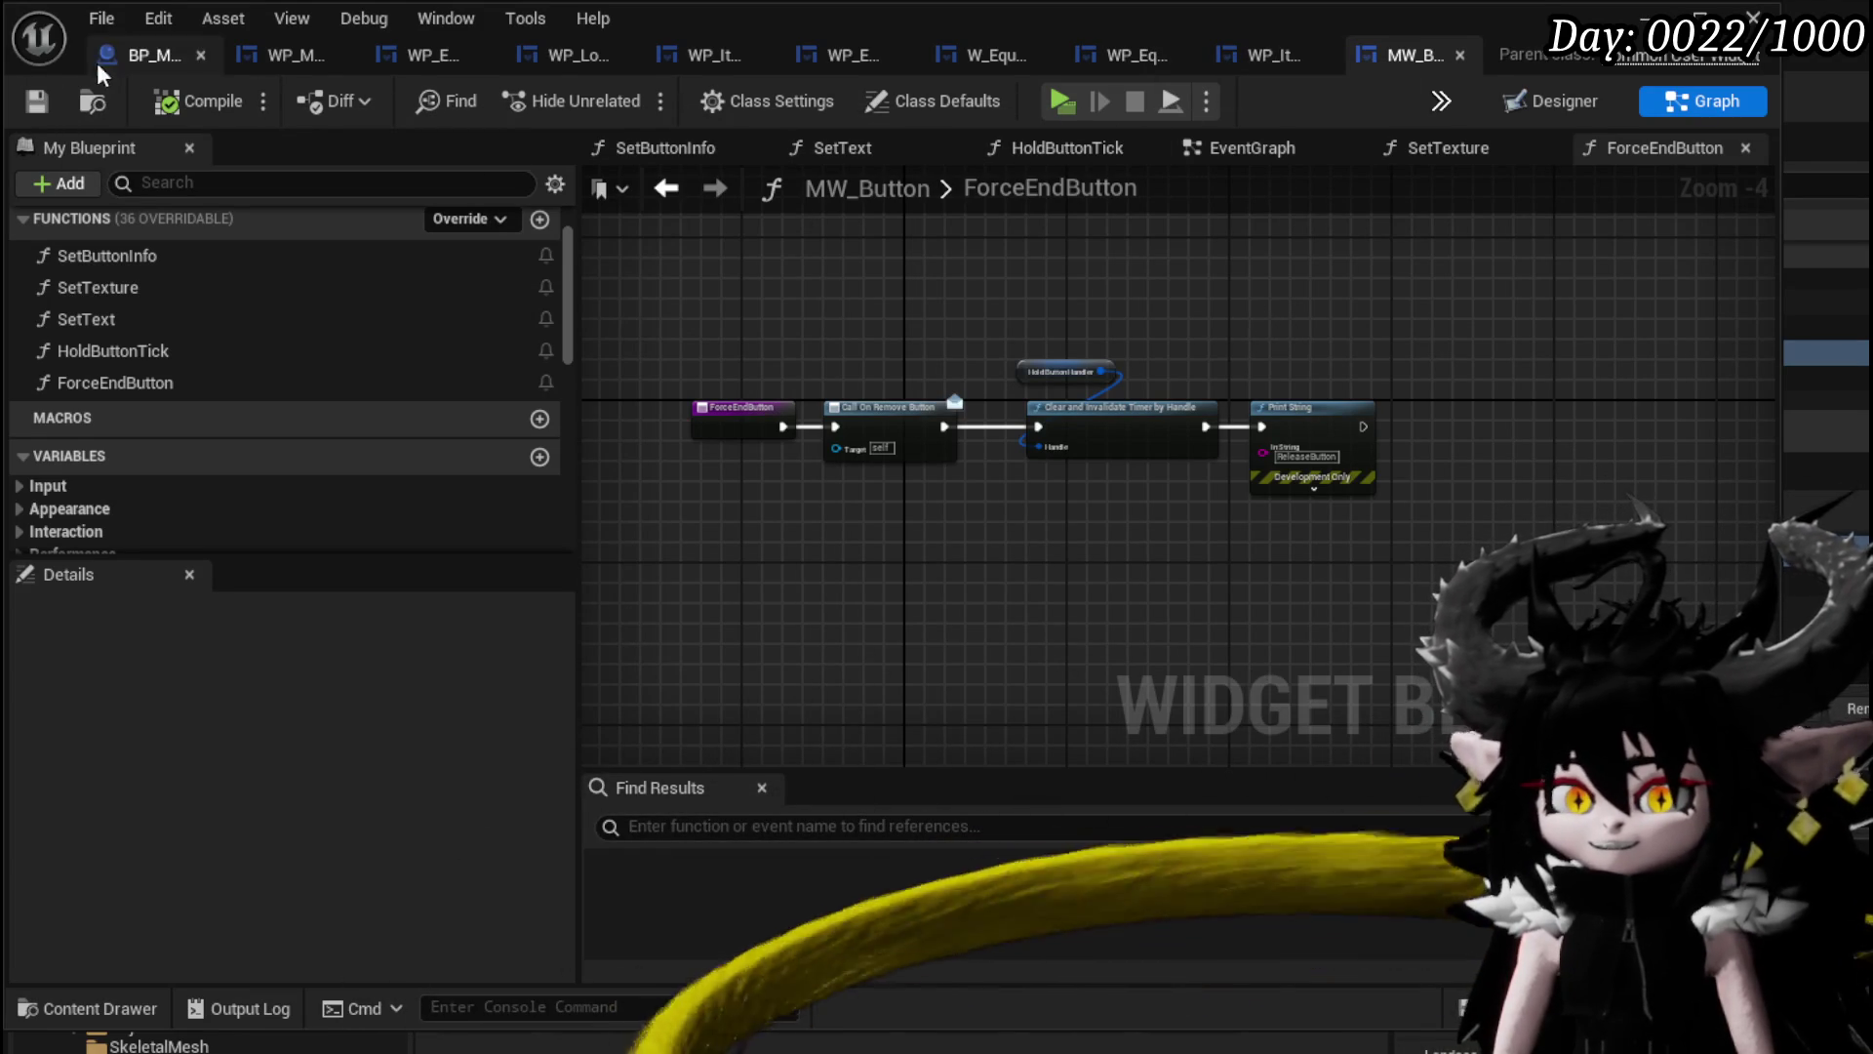
Select all ForceEndButton nodes in MW_Button, then launch a new play-test.
key(ctrl+a)
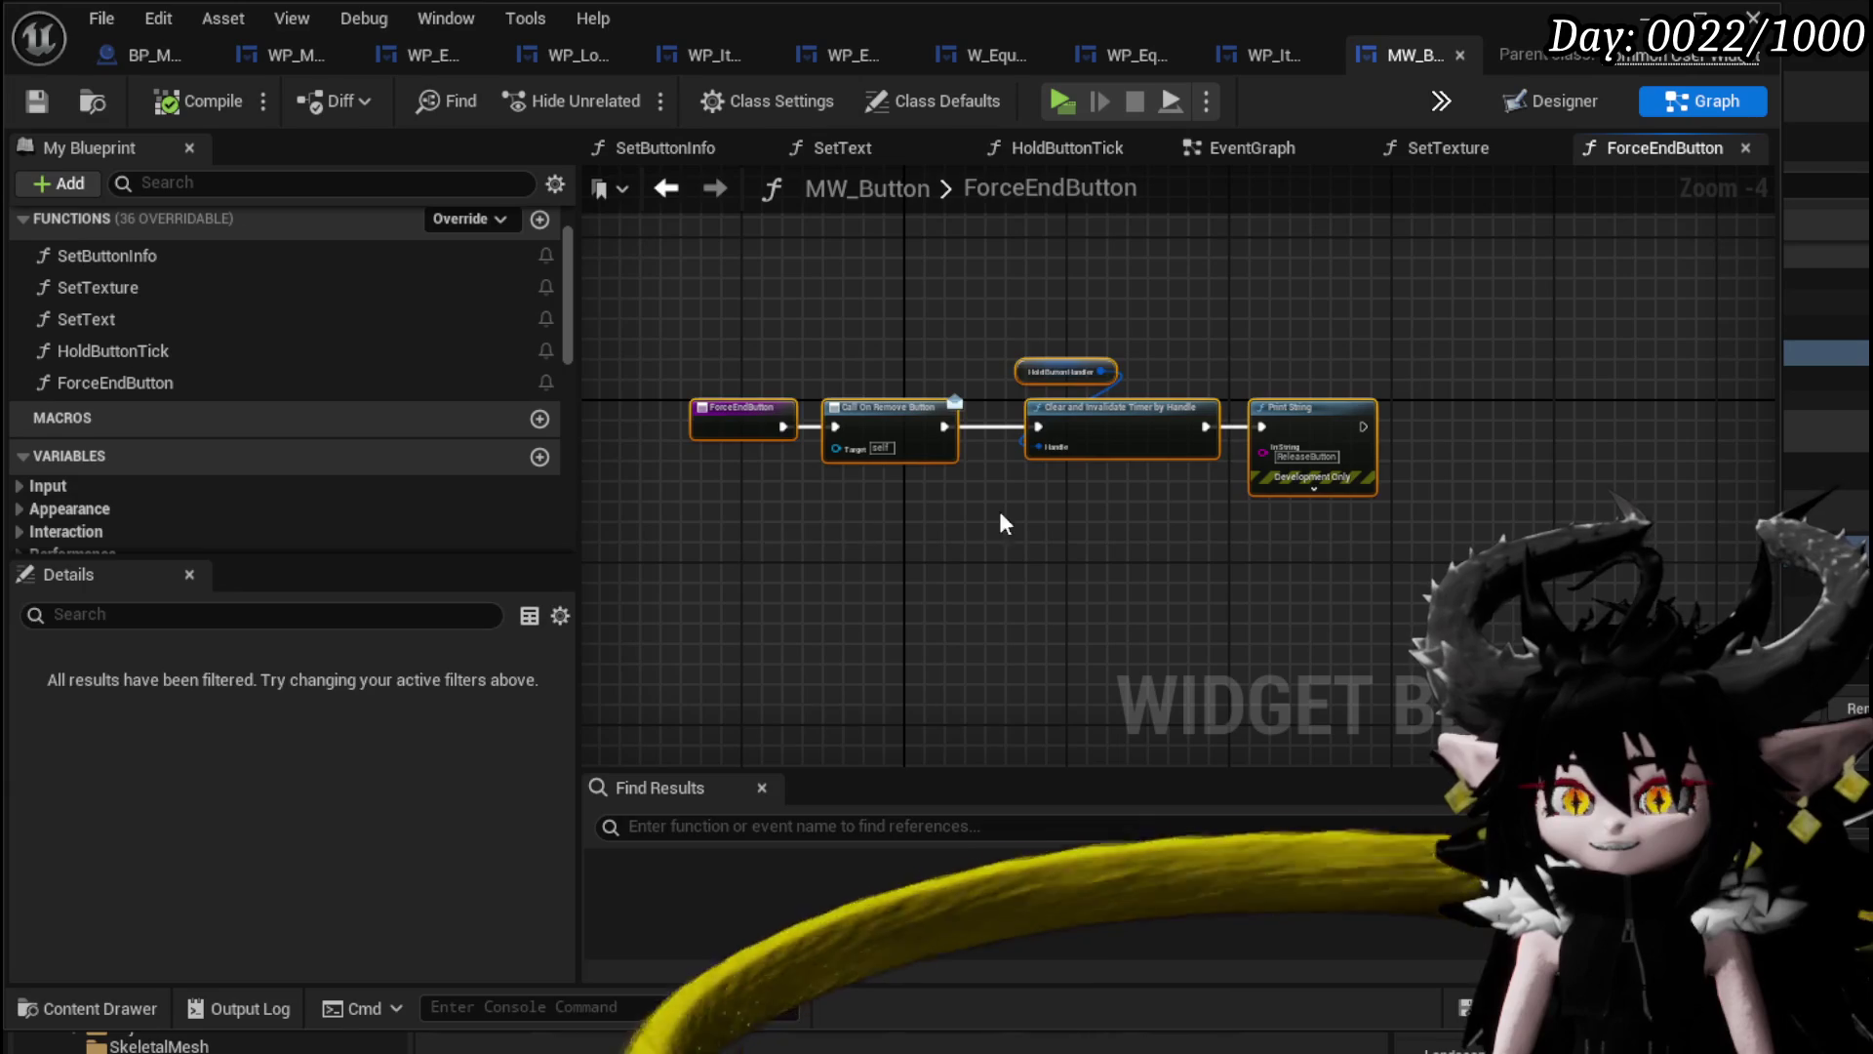
drag(1408, 314, 1405, 313)
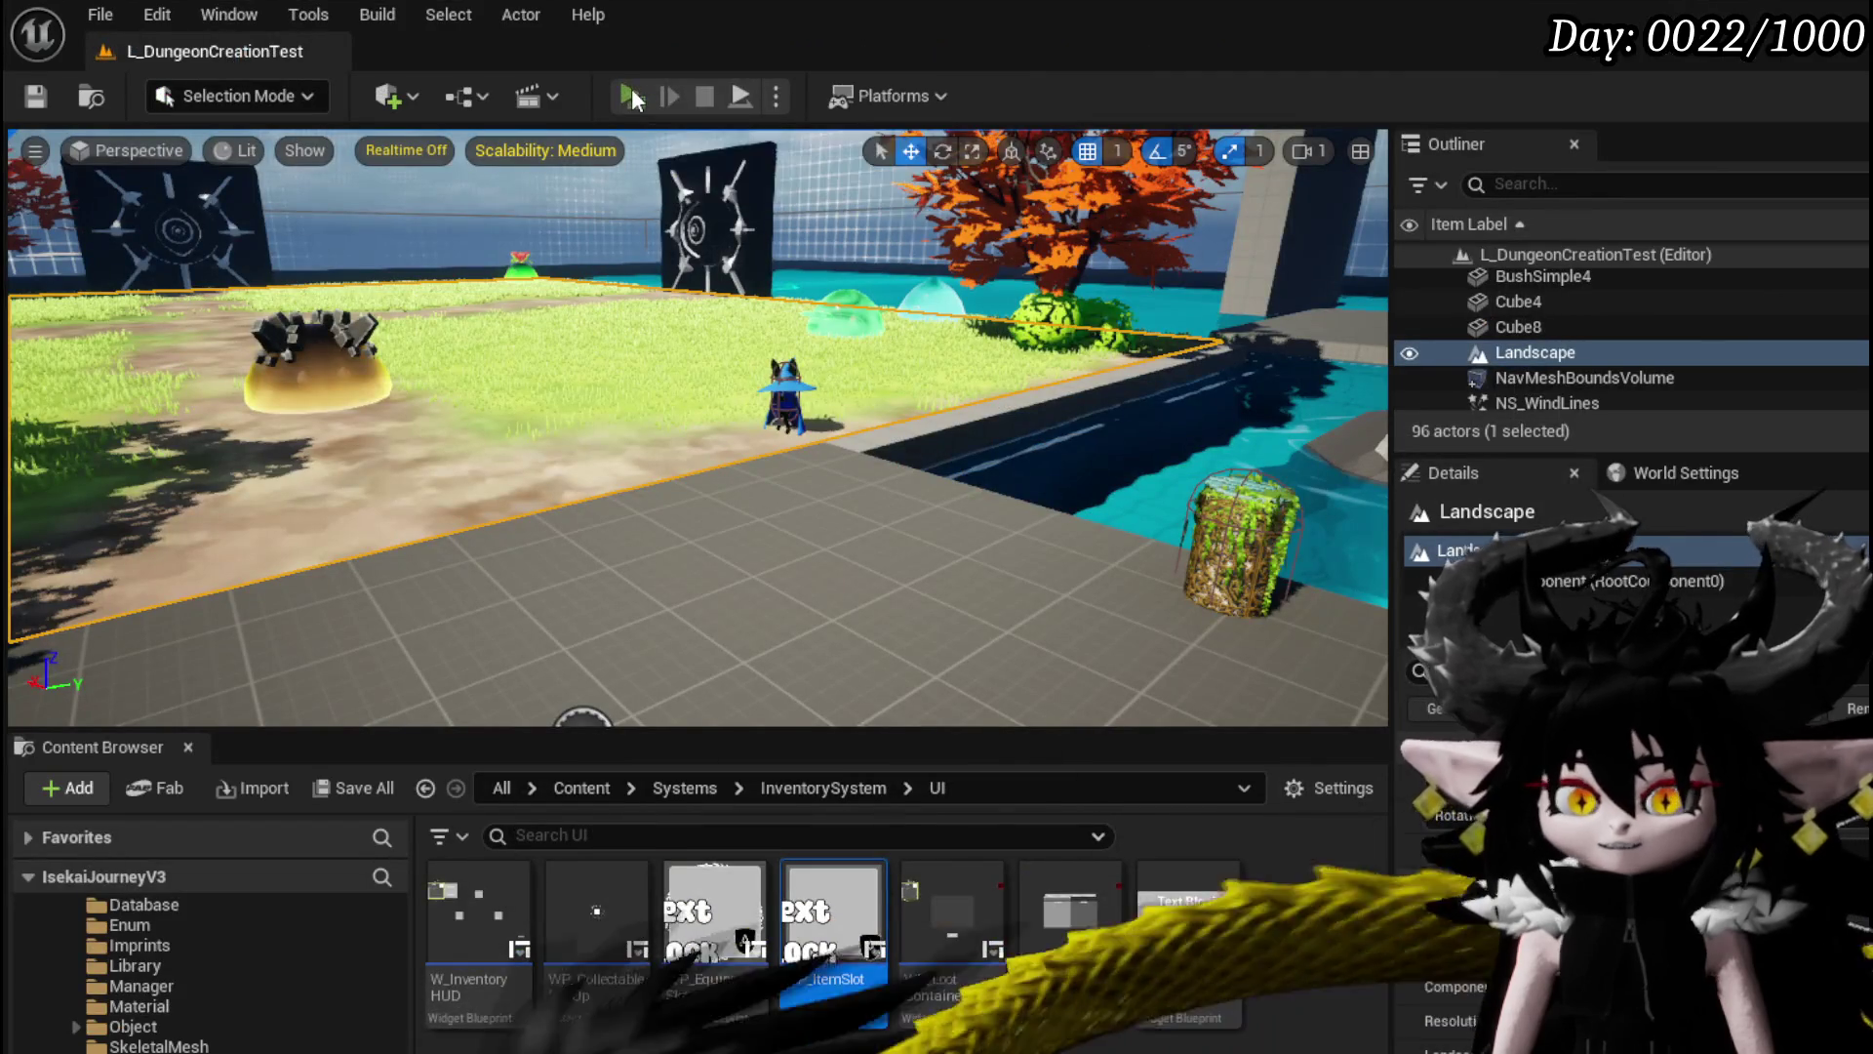
click(630, 88)
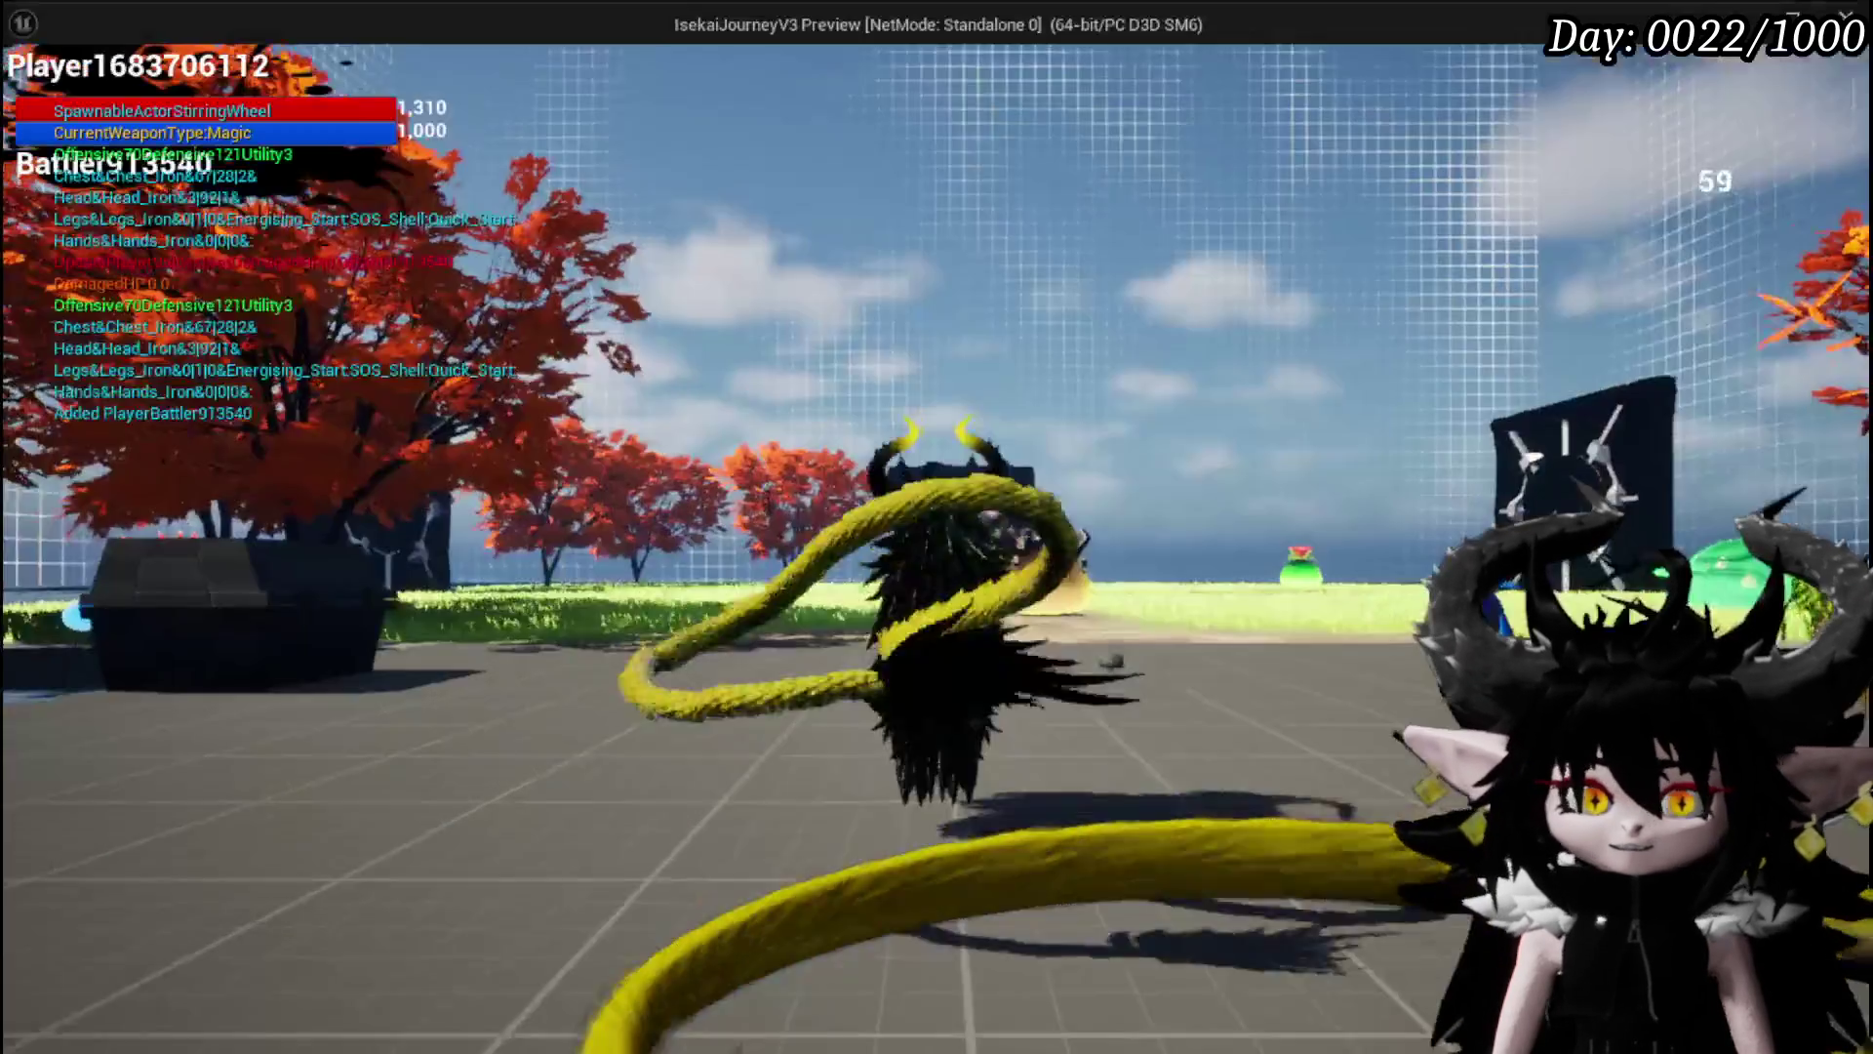
Open the Iron_Hands upgrade popup and buy the 30 SP gem slot.
key(b)
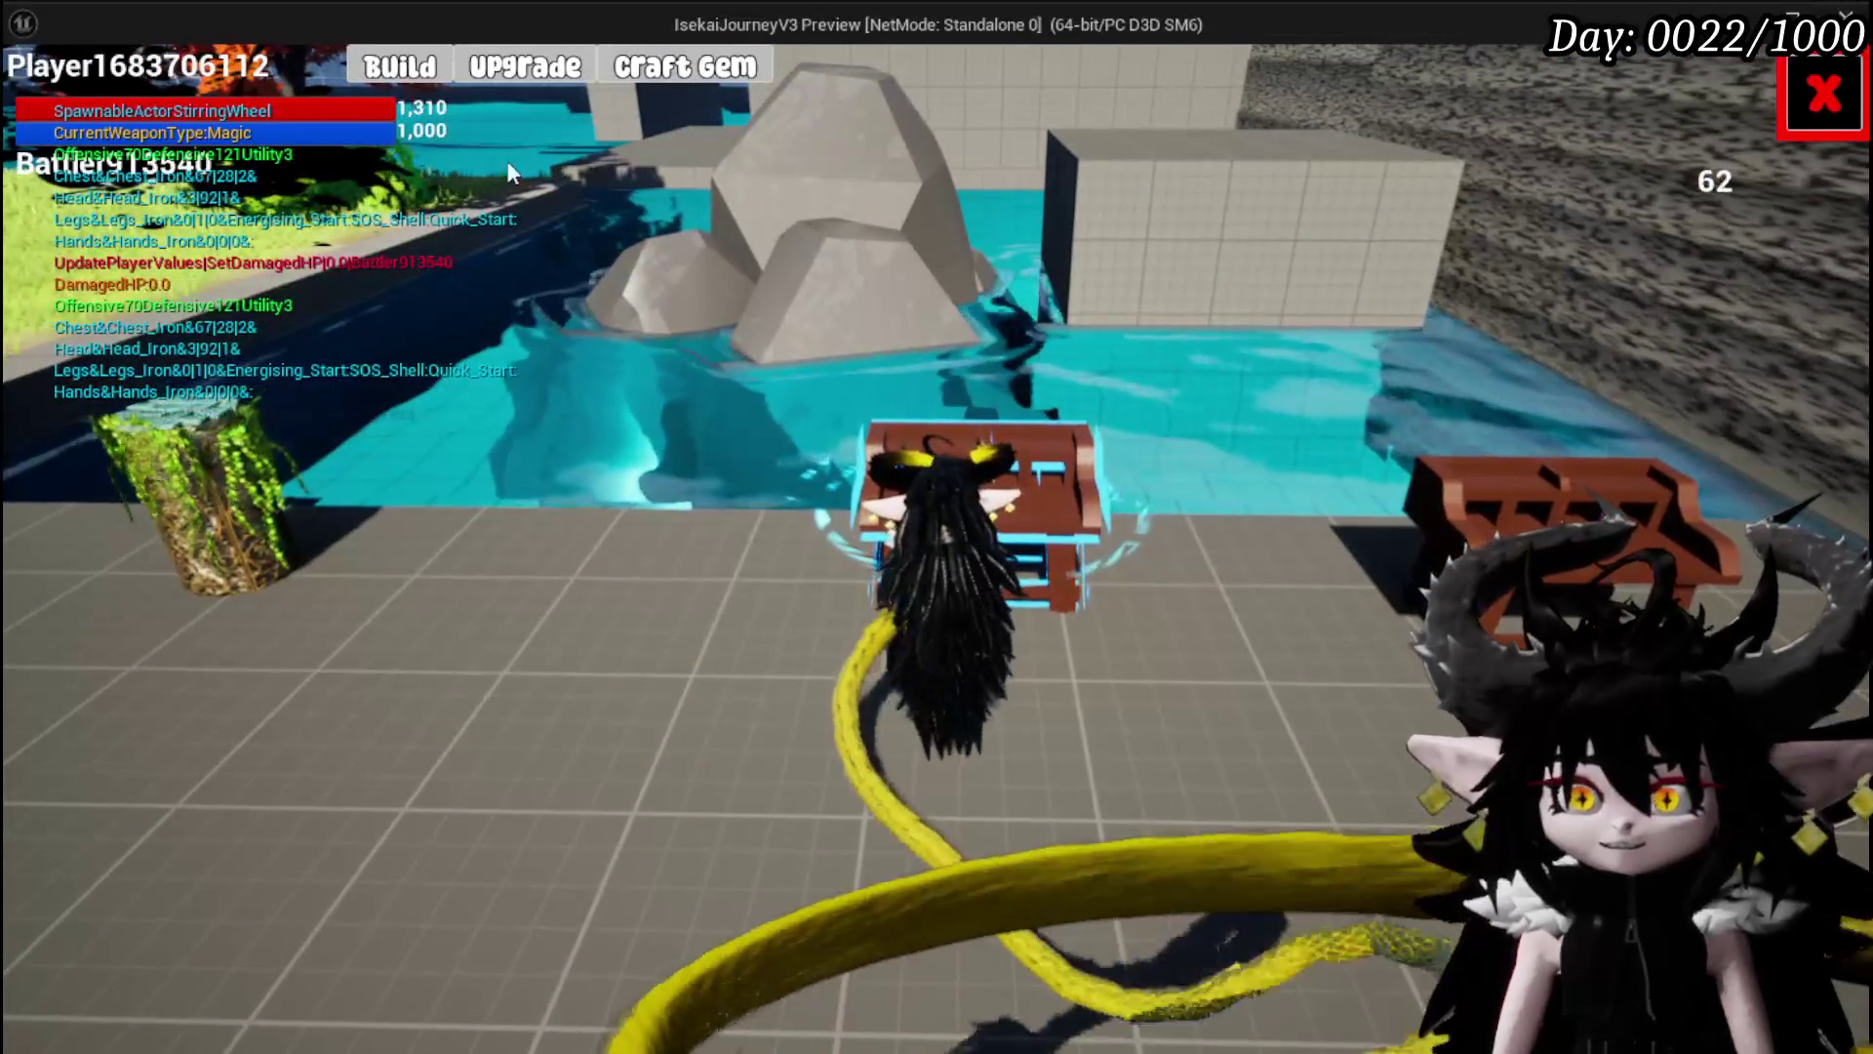
click(525, 67)
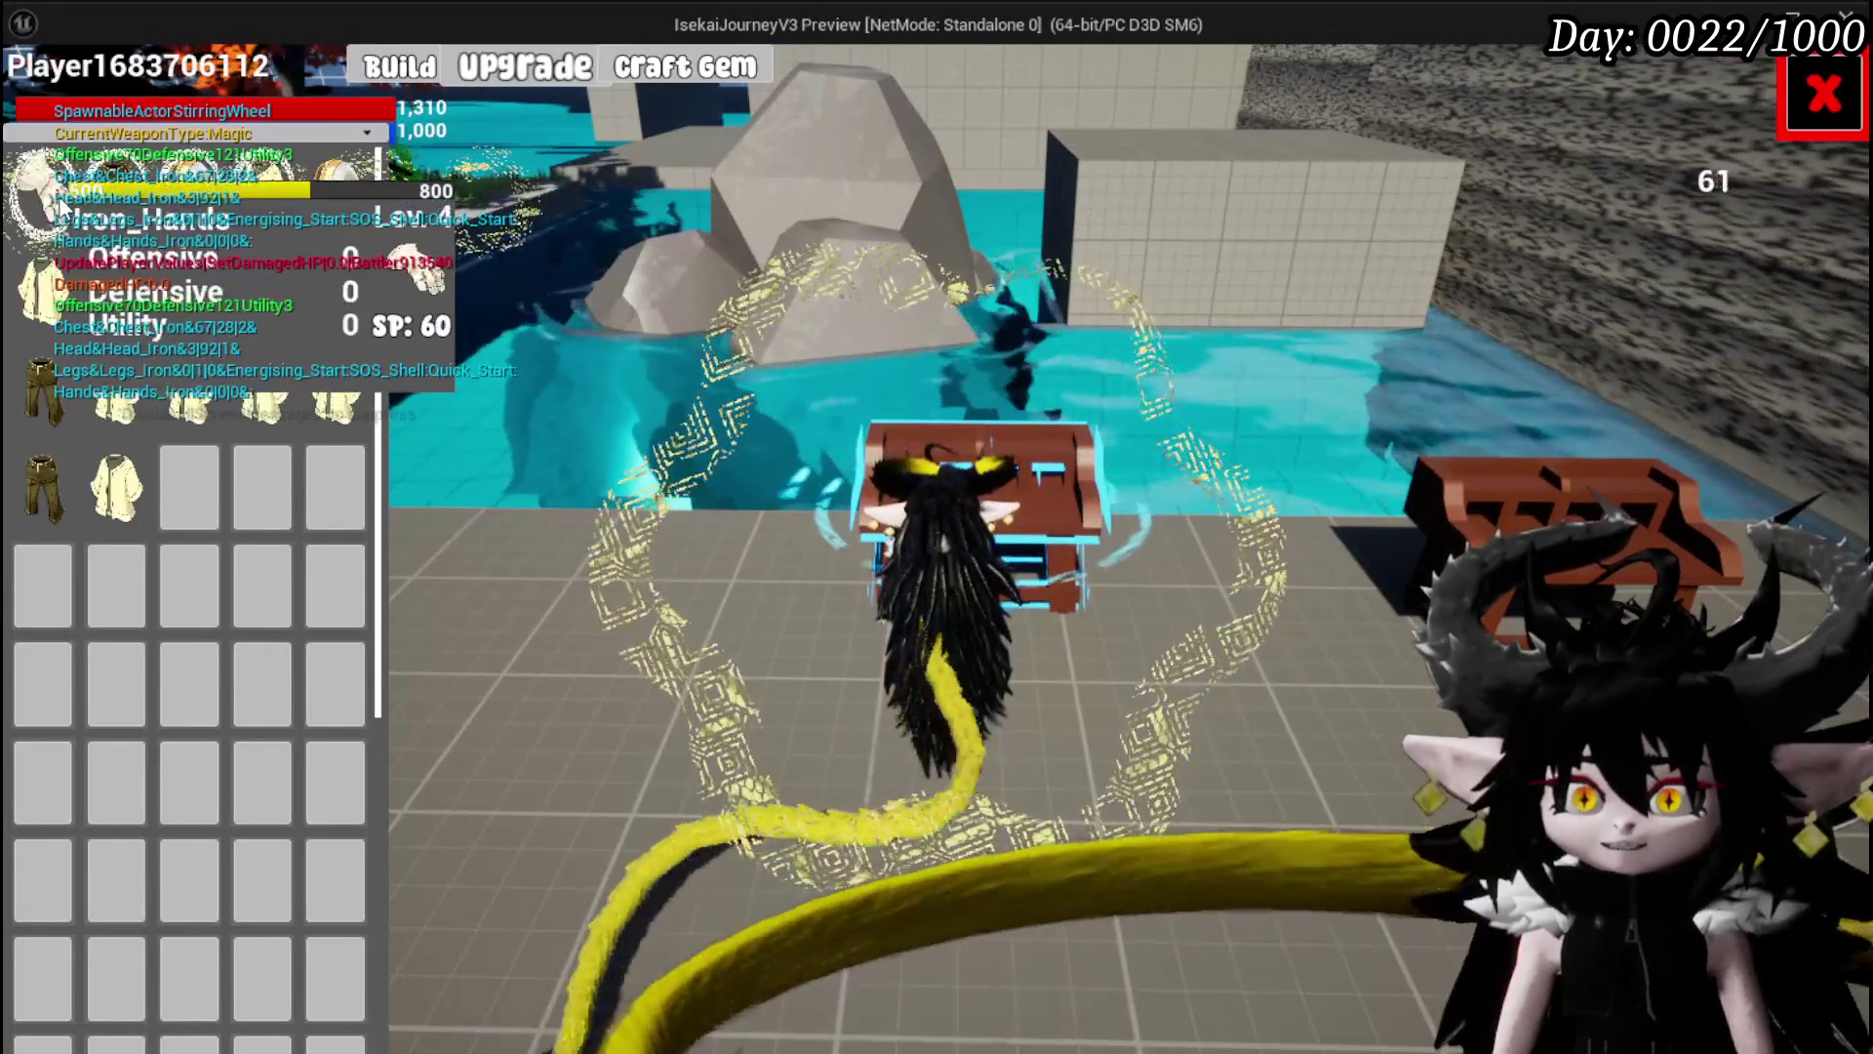
click(426, 276)
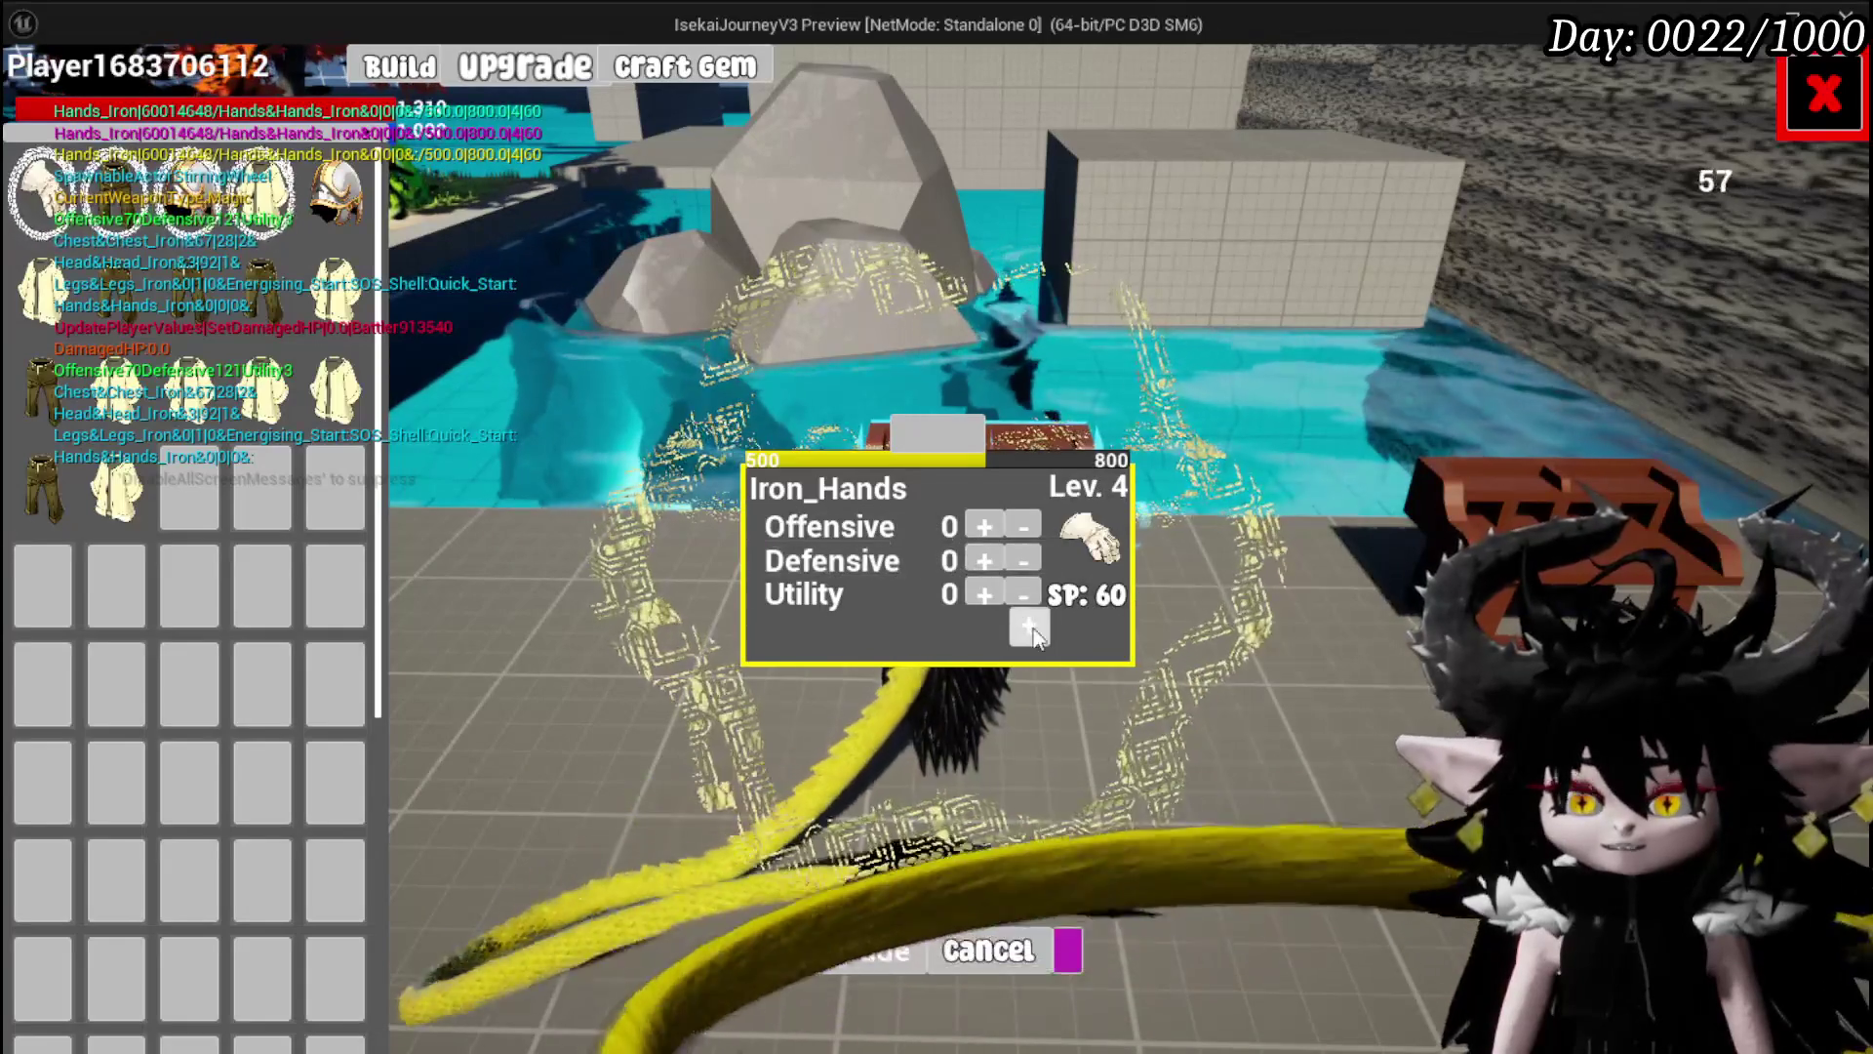
click(1029, 626)
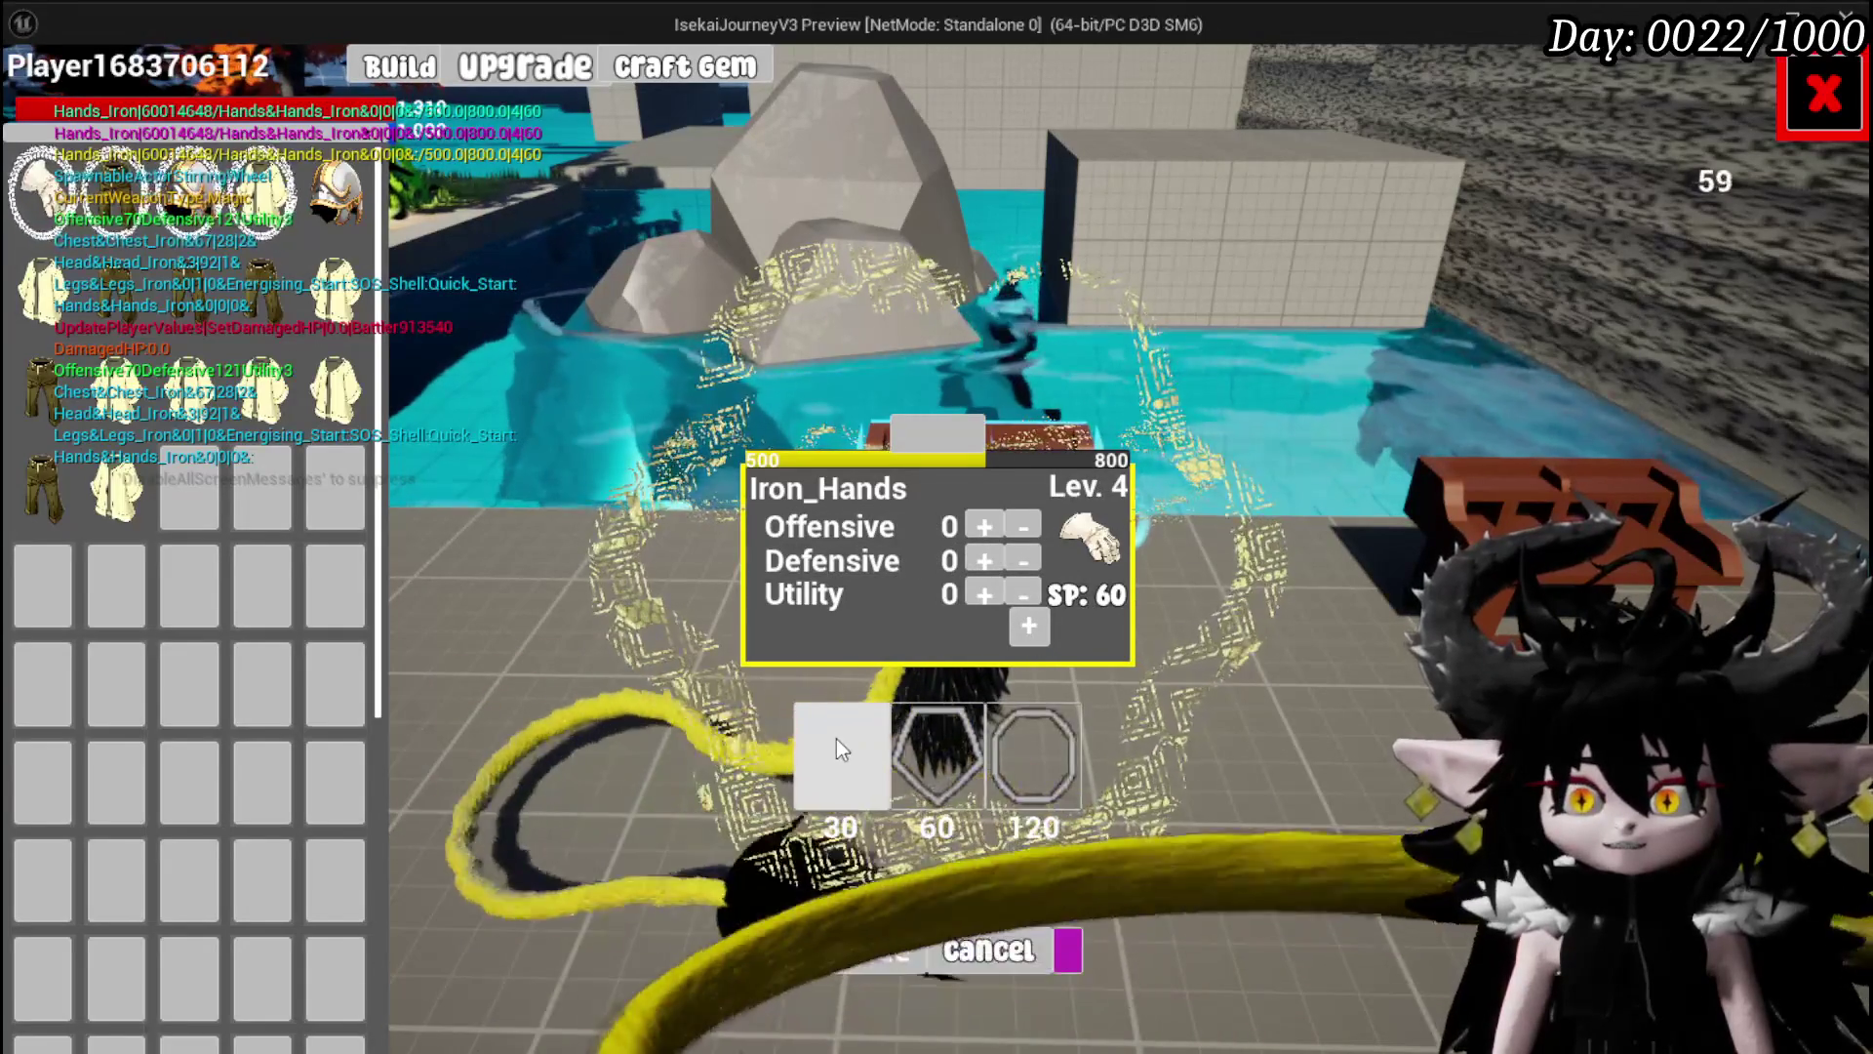
click(842, 750)
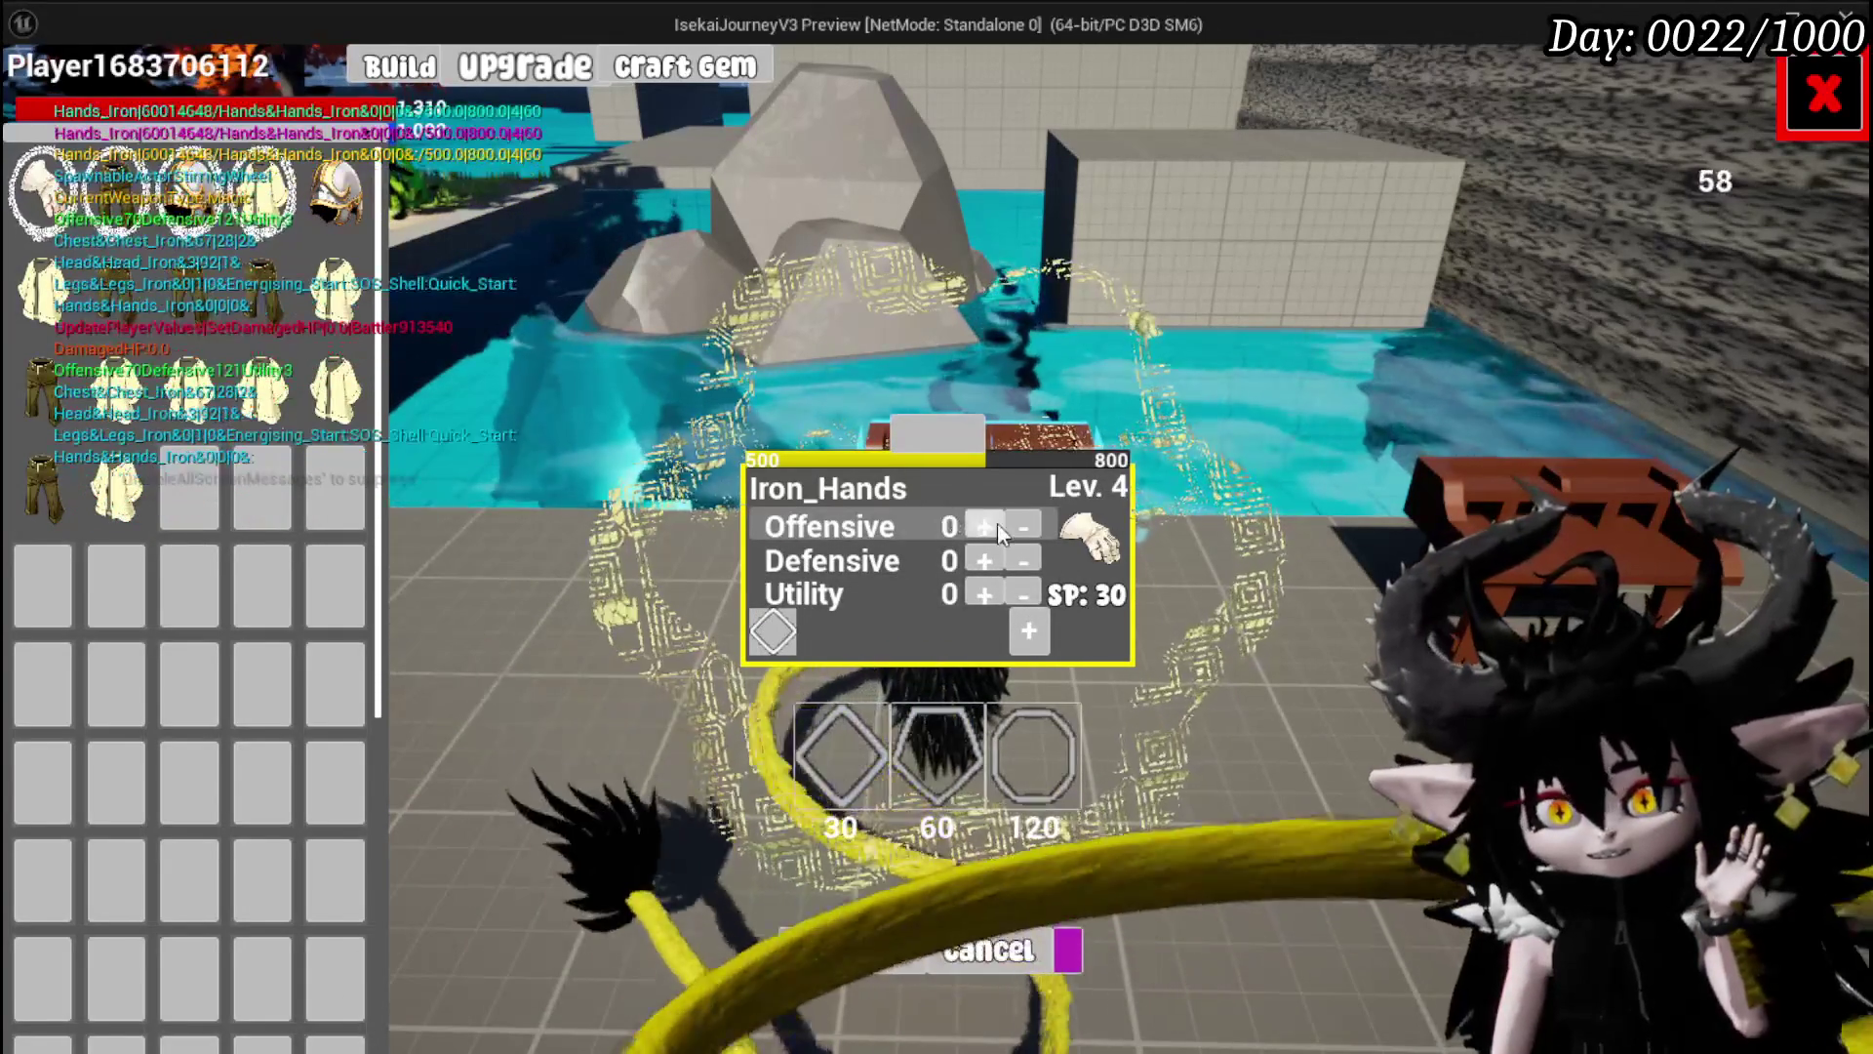
Hold the Offensive increase to raise Iron_Hands Offensive until SP runs out.
click(997, 522)
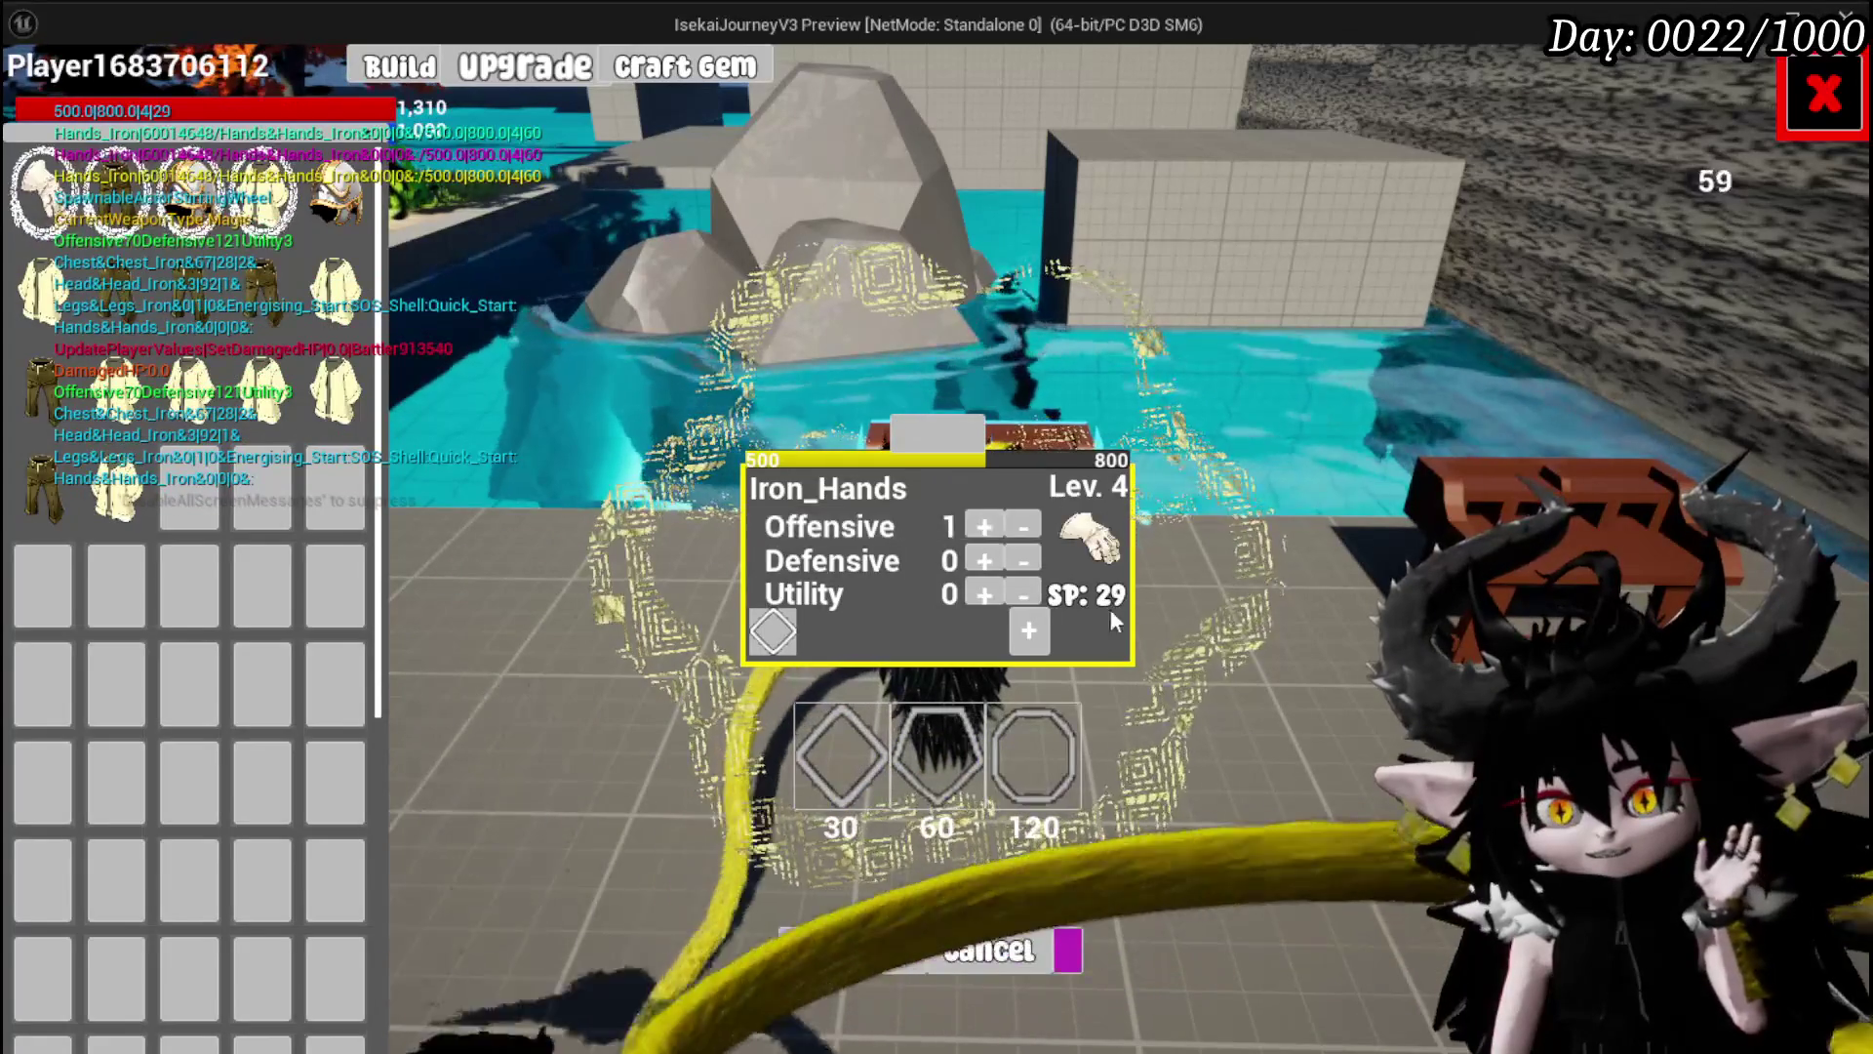
click(985, 525)
click(1021, 527)
click(1021, 527)
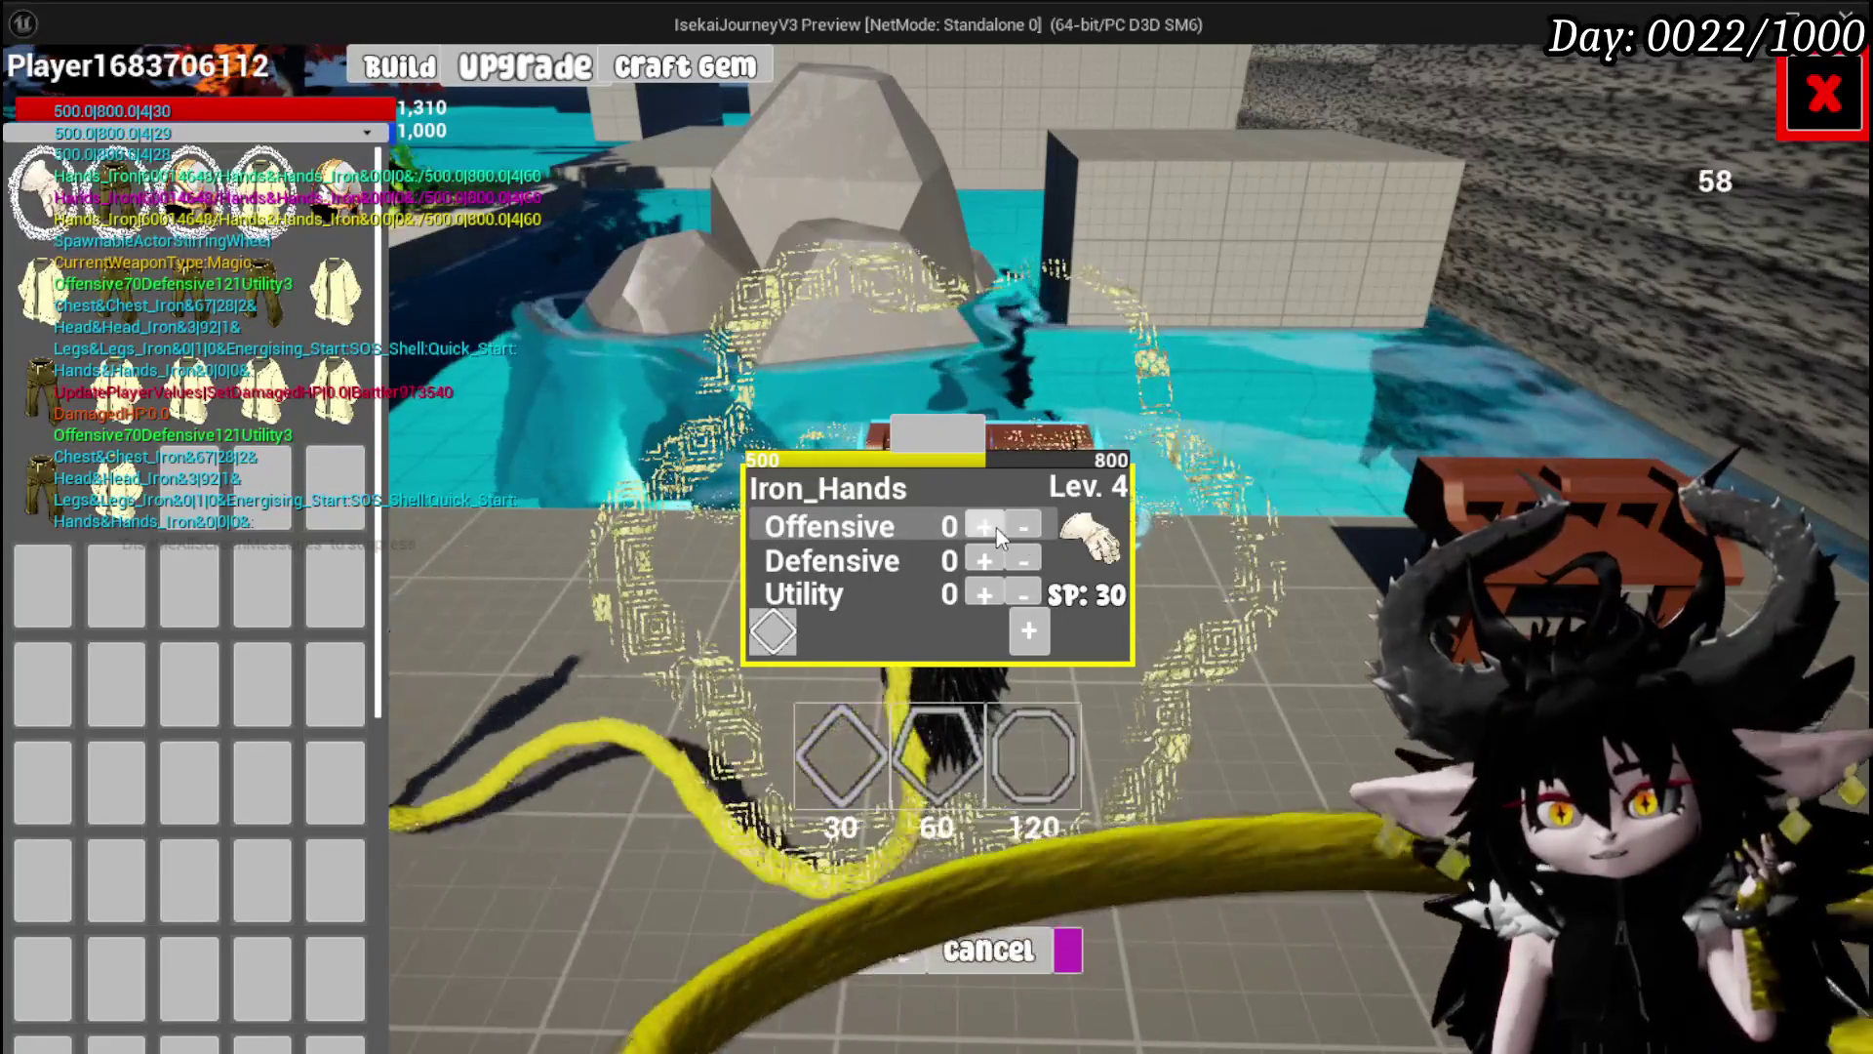
click(997, 529)
click(997, 529)
click(997, 529)
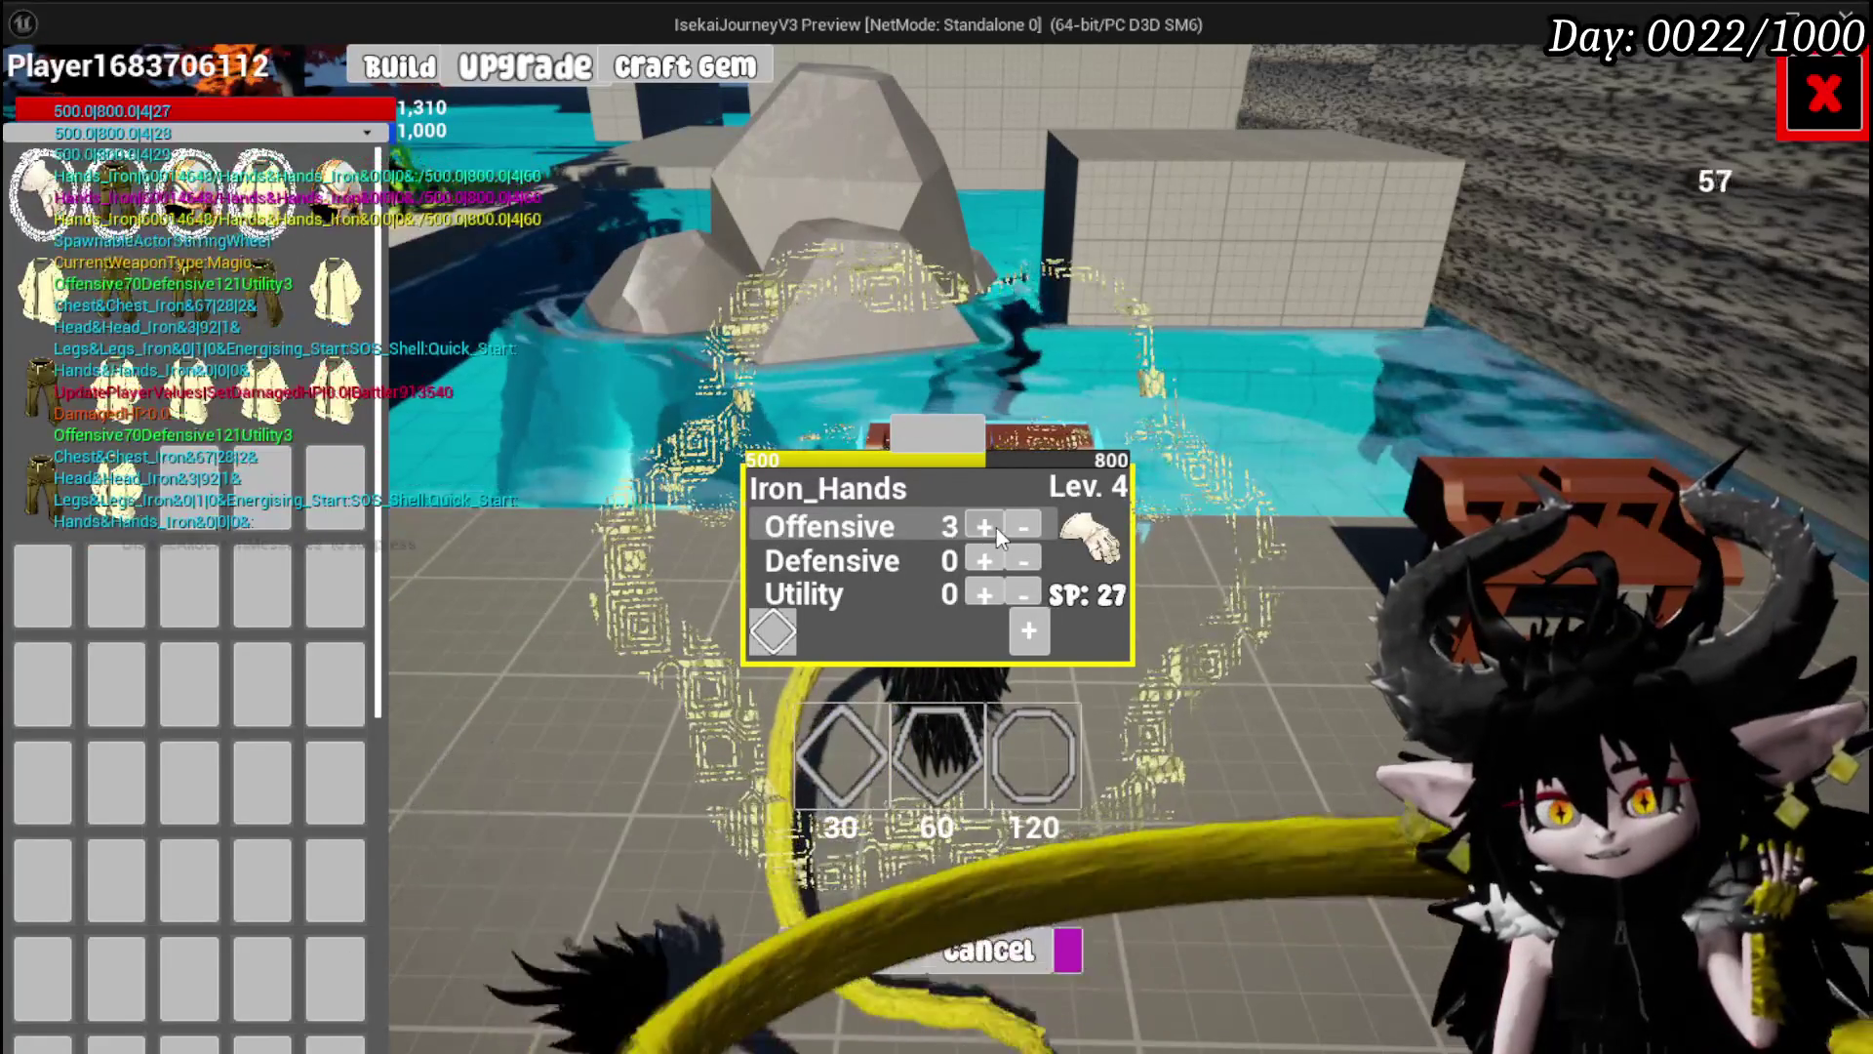
click(997, 529)
click(997, 529)
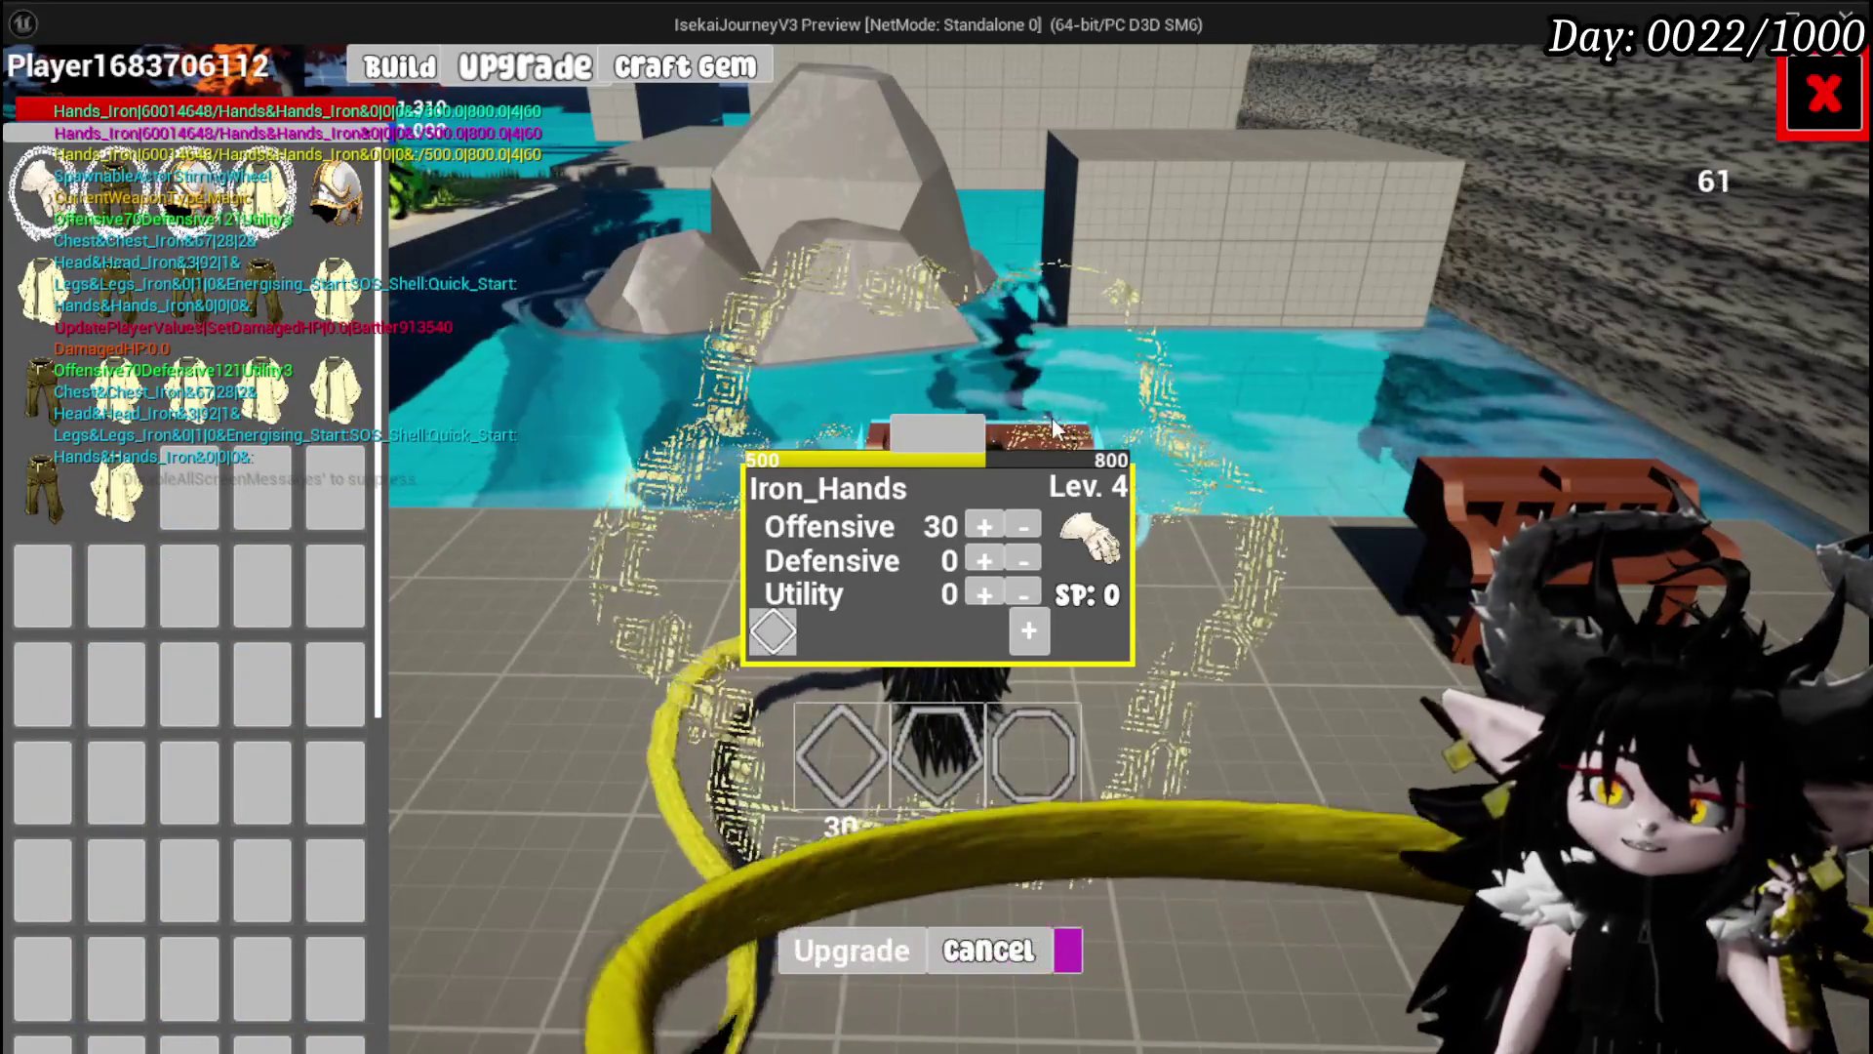
Lower Offensive toward zero, raise it back to 30, and close the upgrade panel.
click(1010, 523)
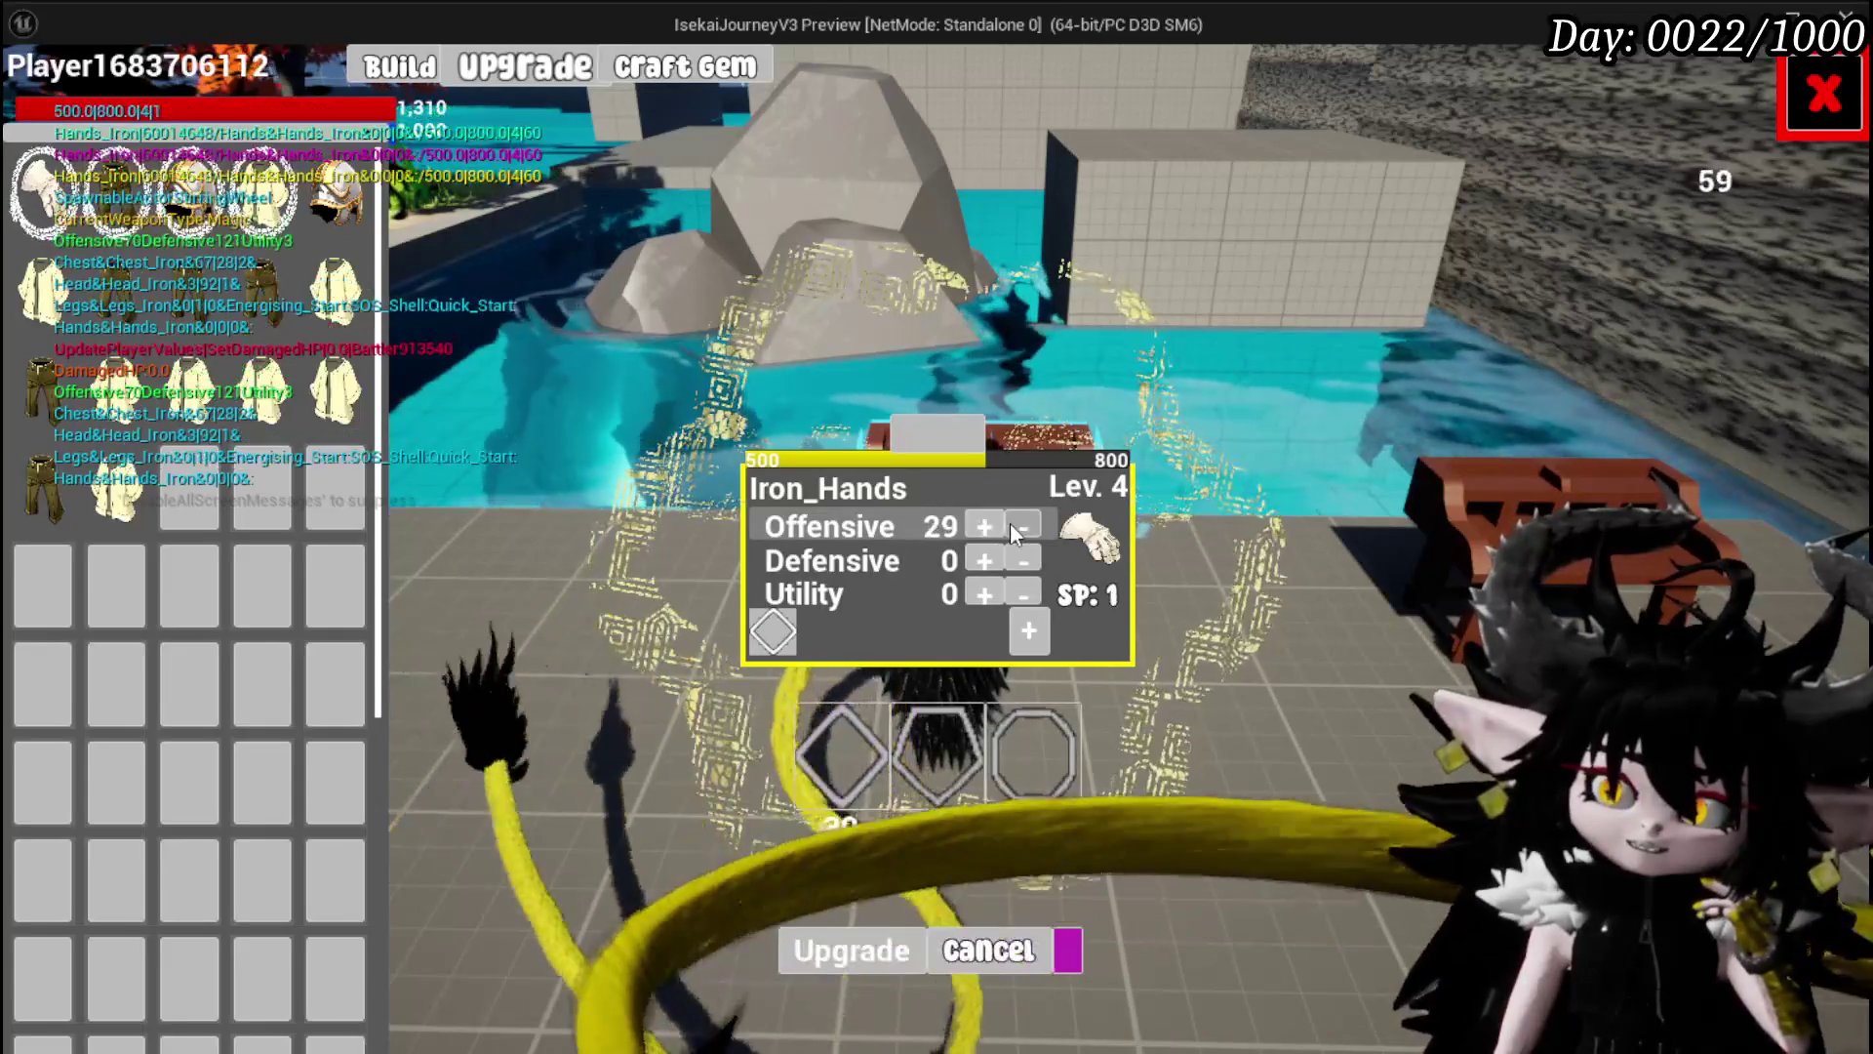
click(1009, 523)
click(1010, 523)
click(983, 528)
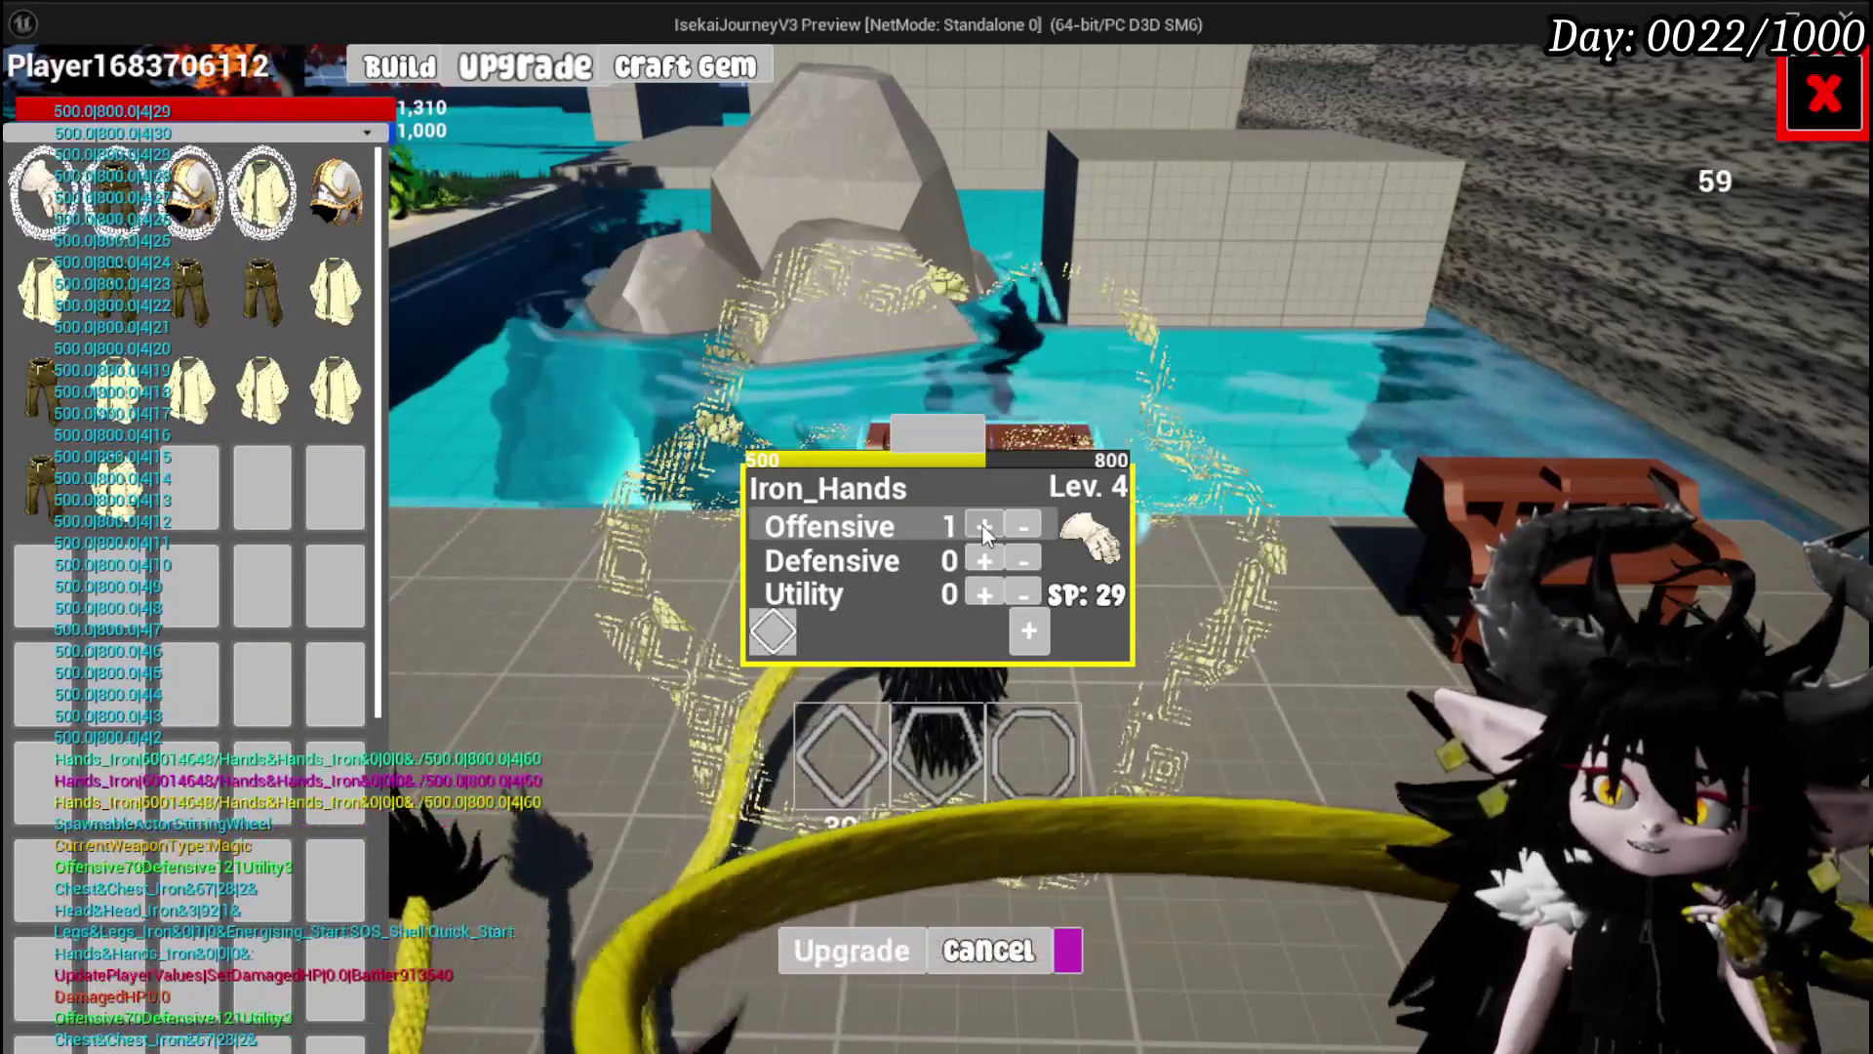
click(984, 528)
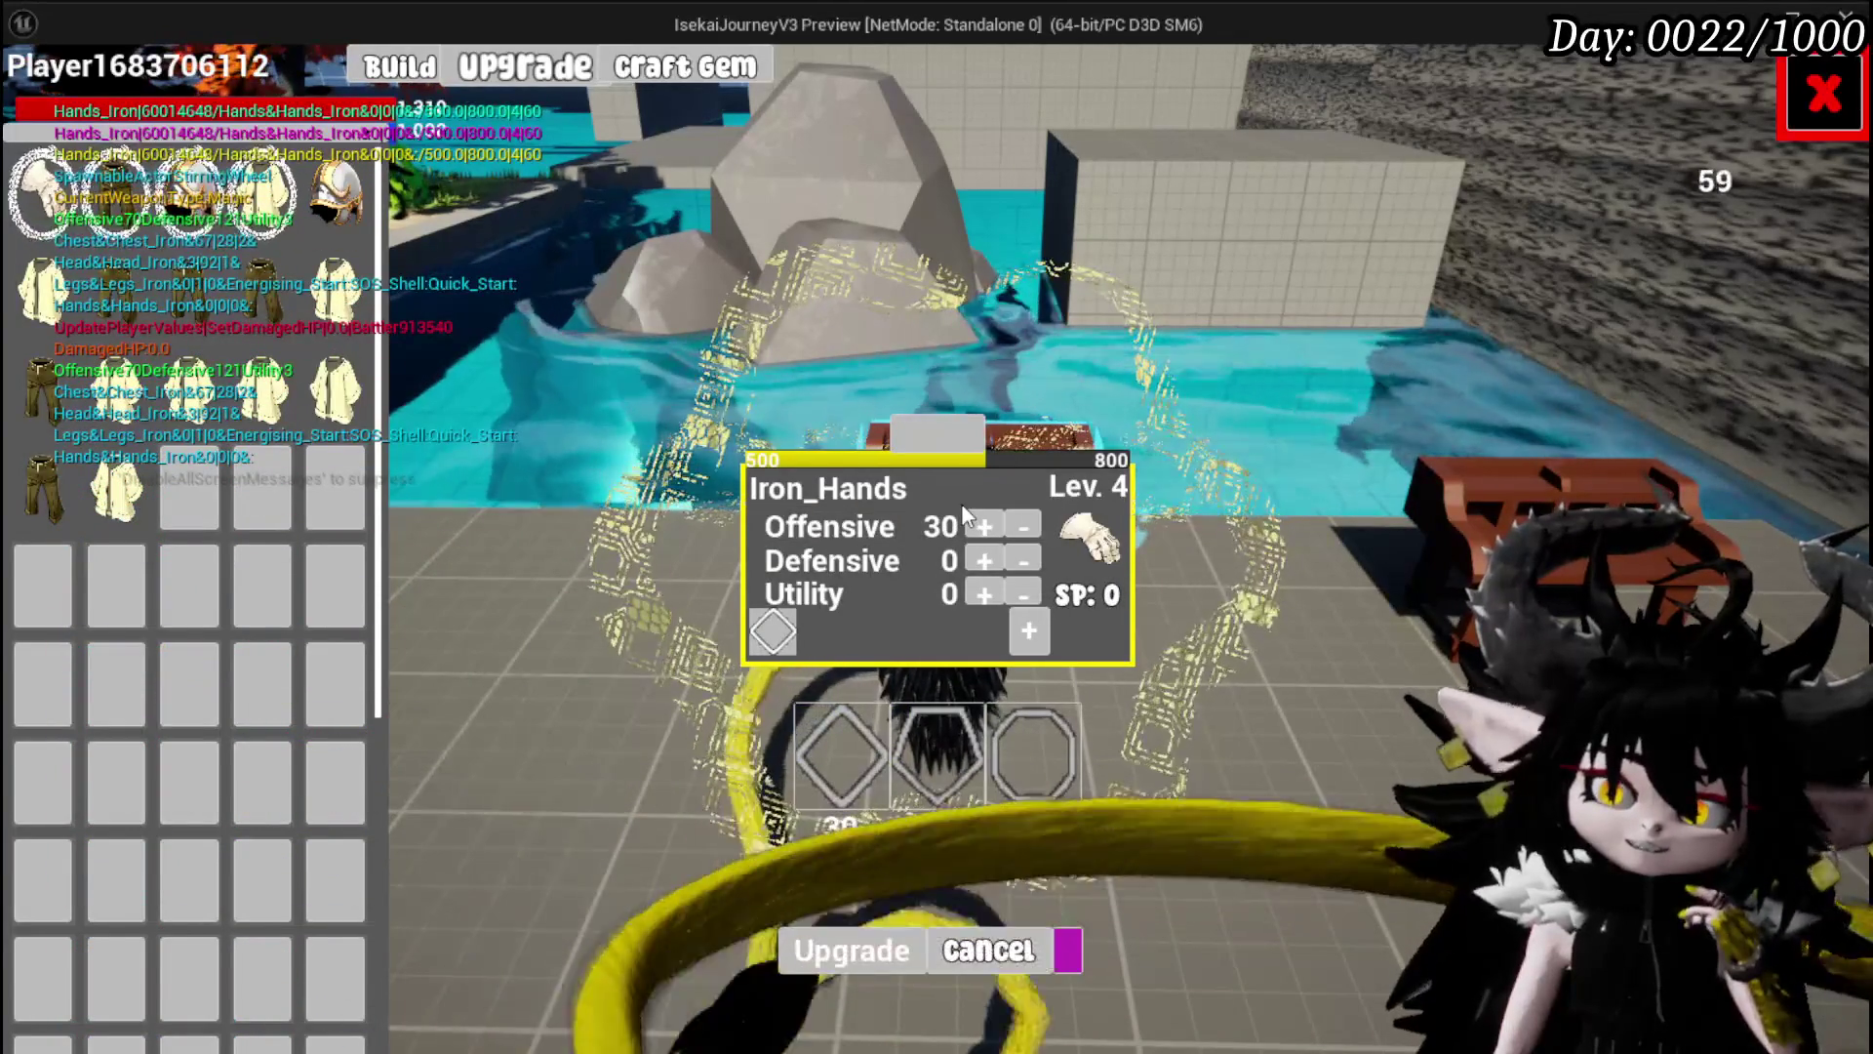
click(1795, 93)
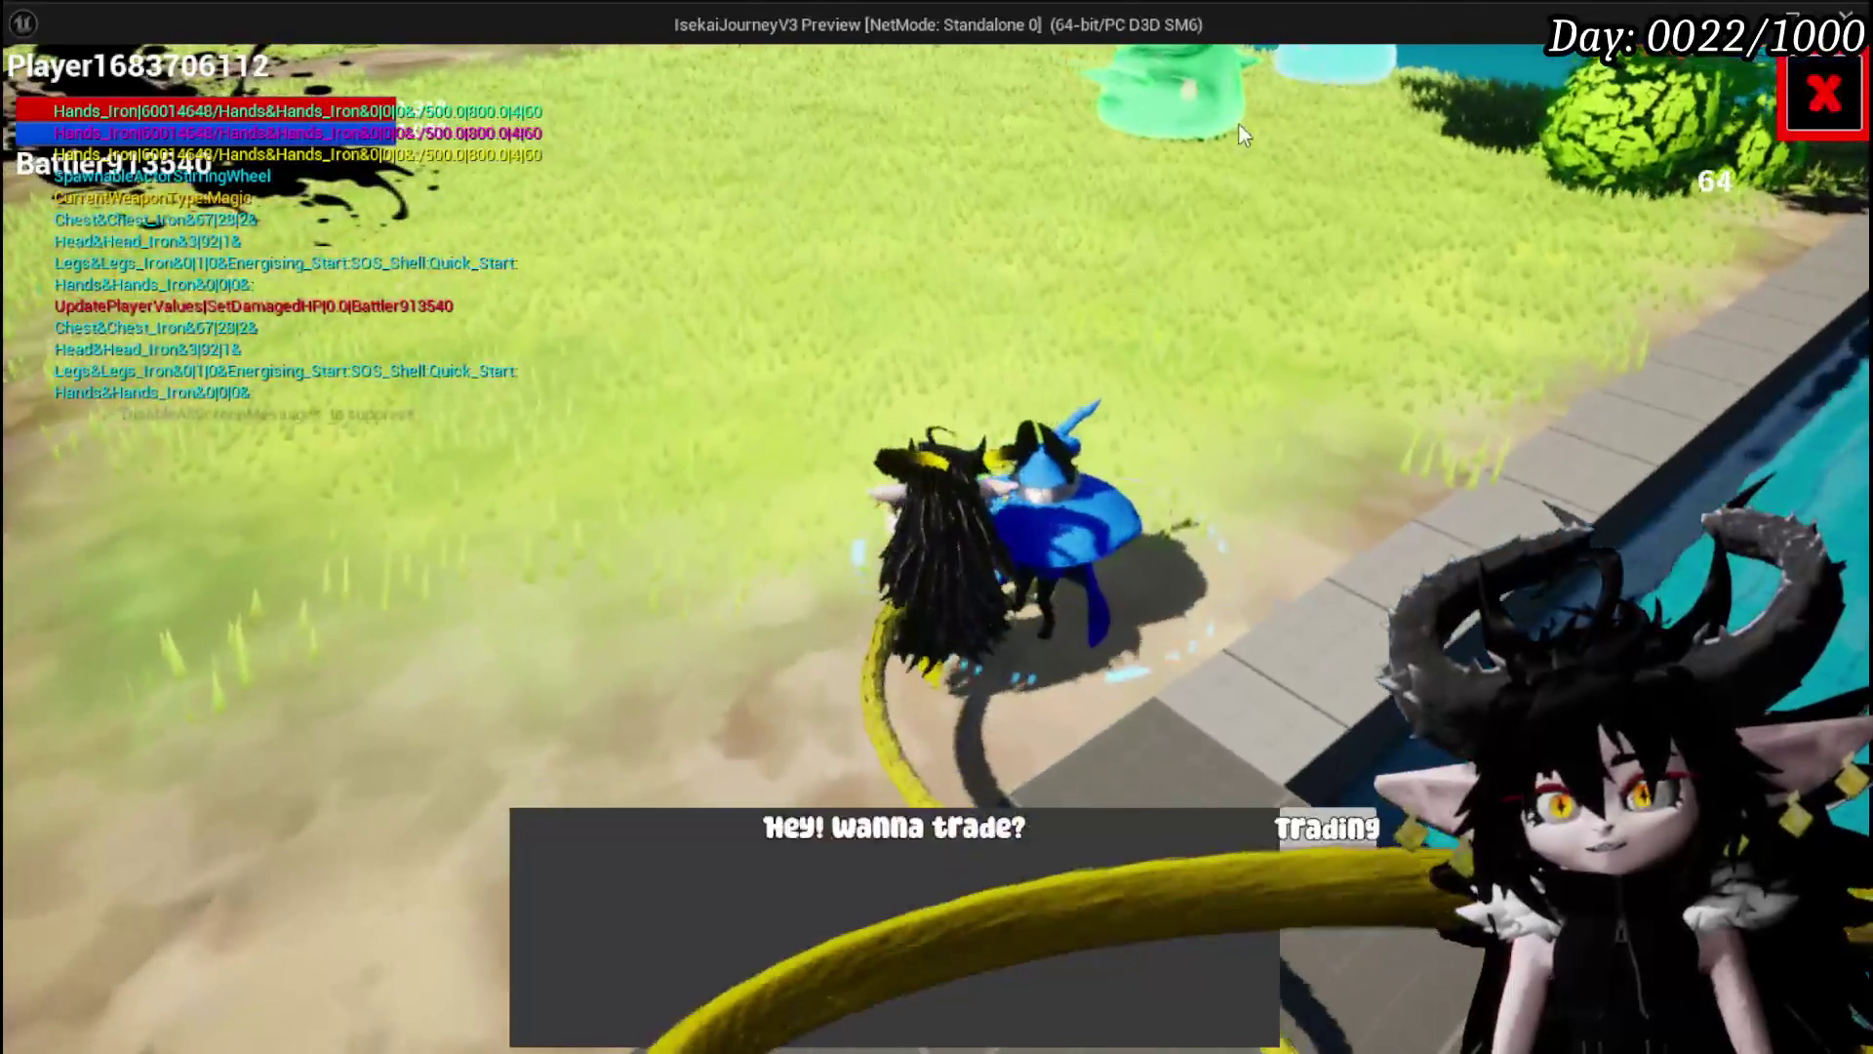
Accept the merchant's trade and hold Copper Ore to add it to the sell list.
click(1327, 828)
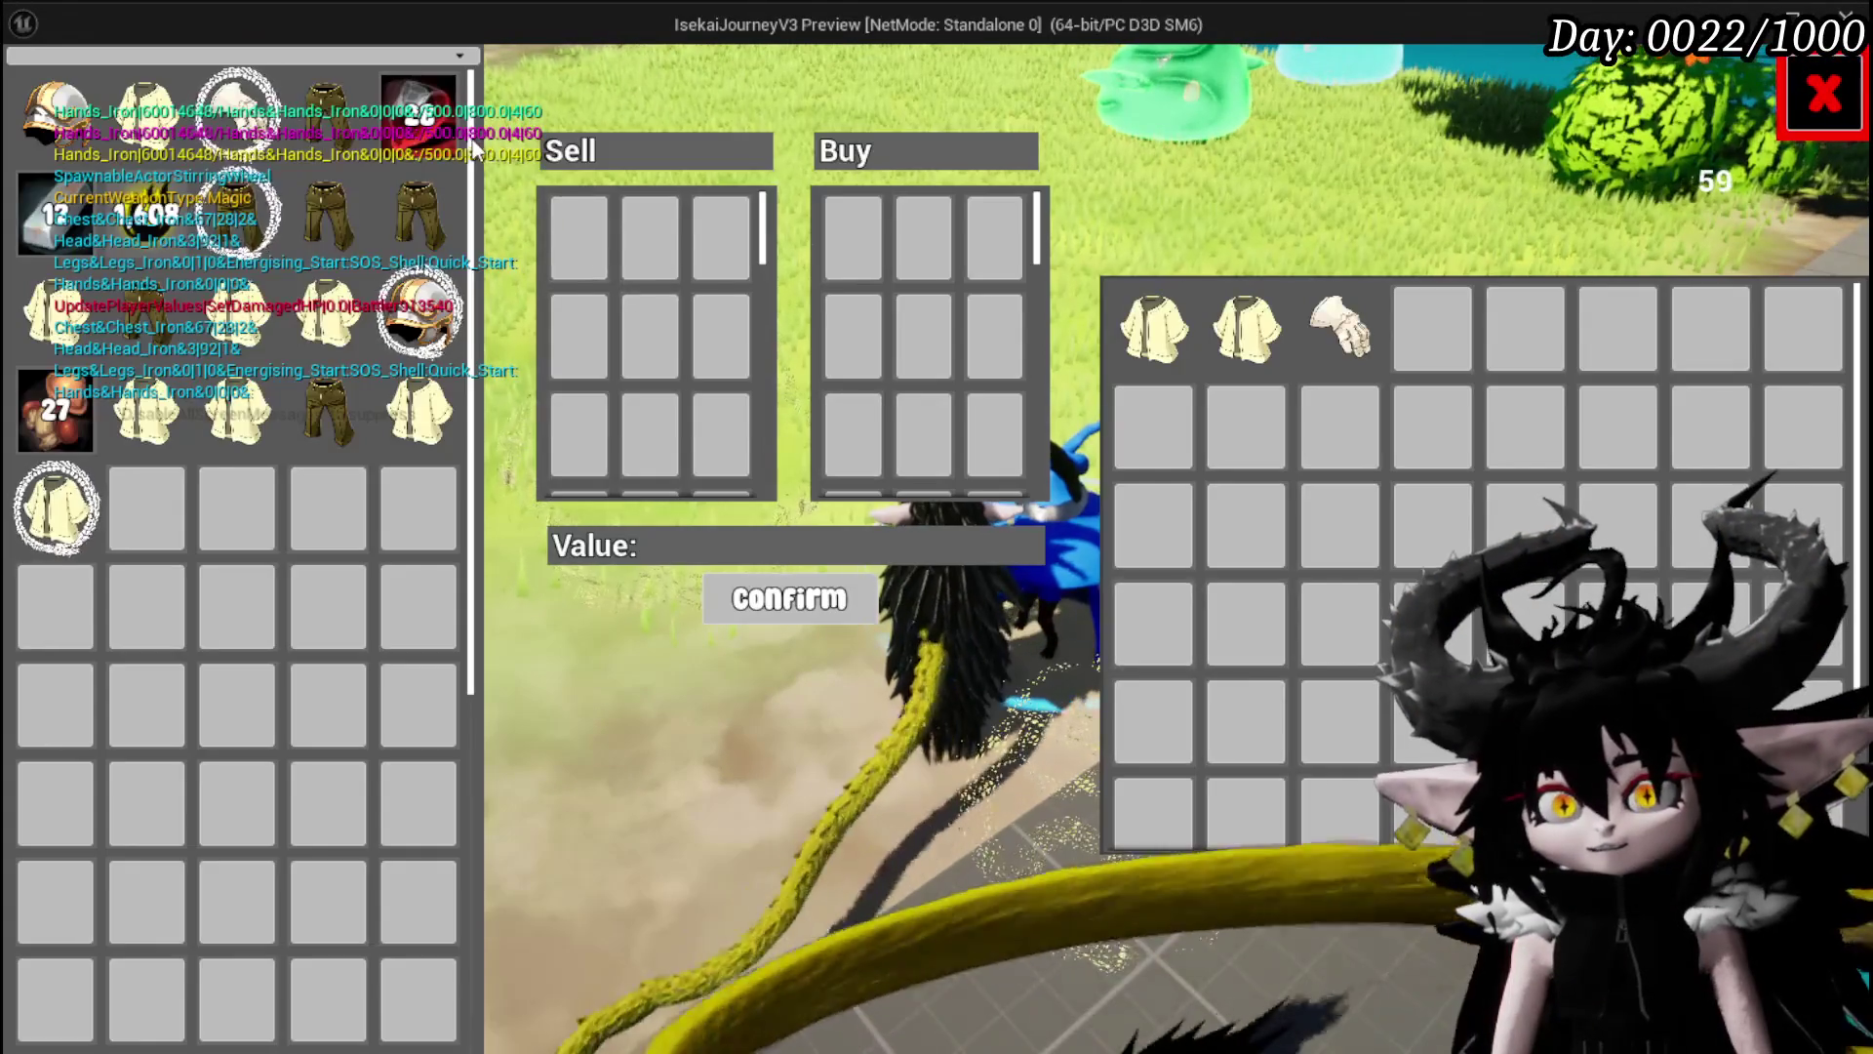
click(434, 123)
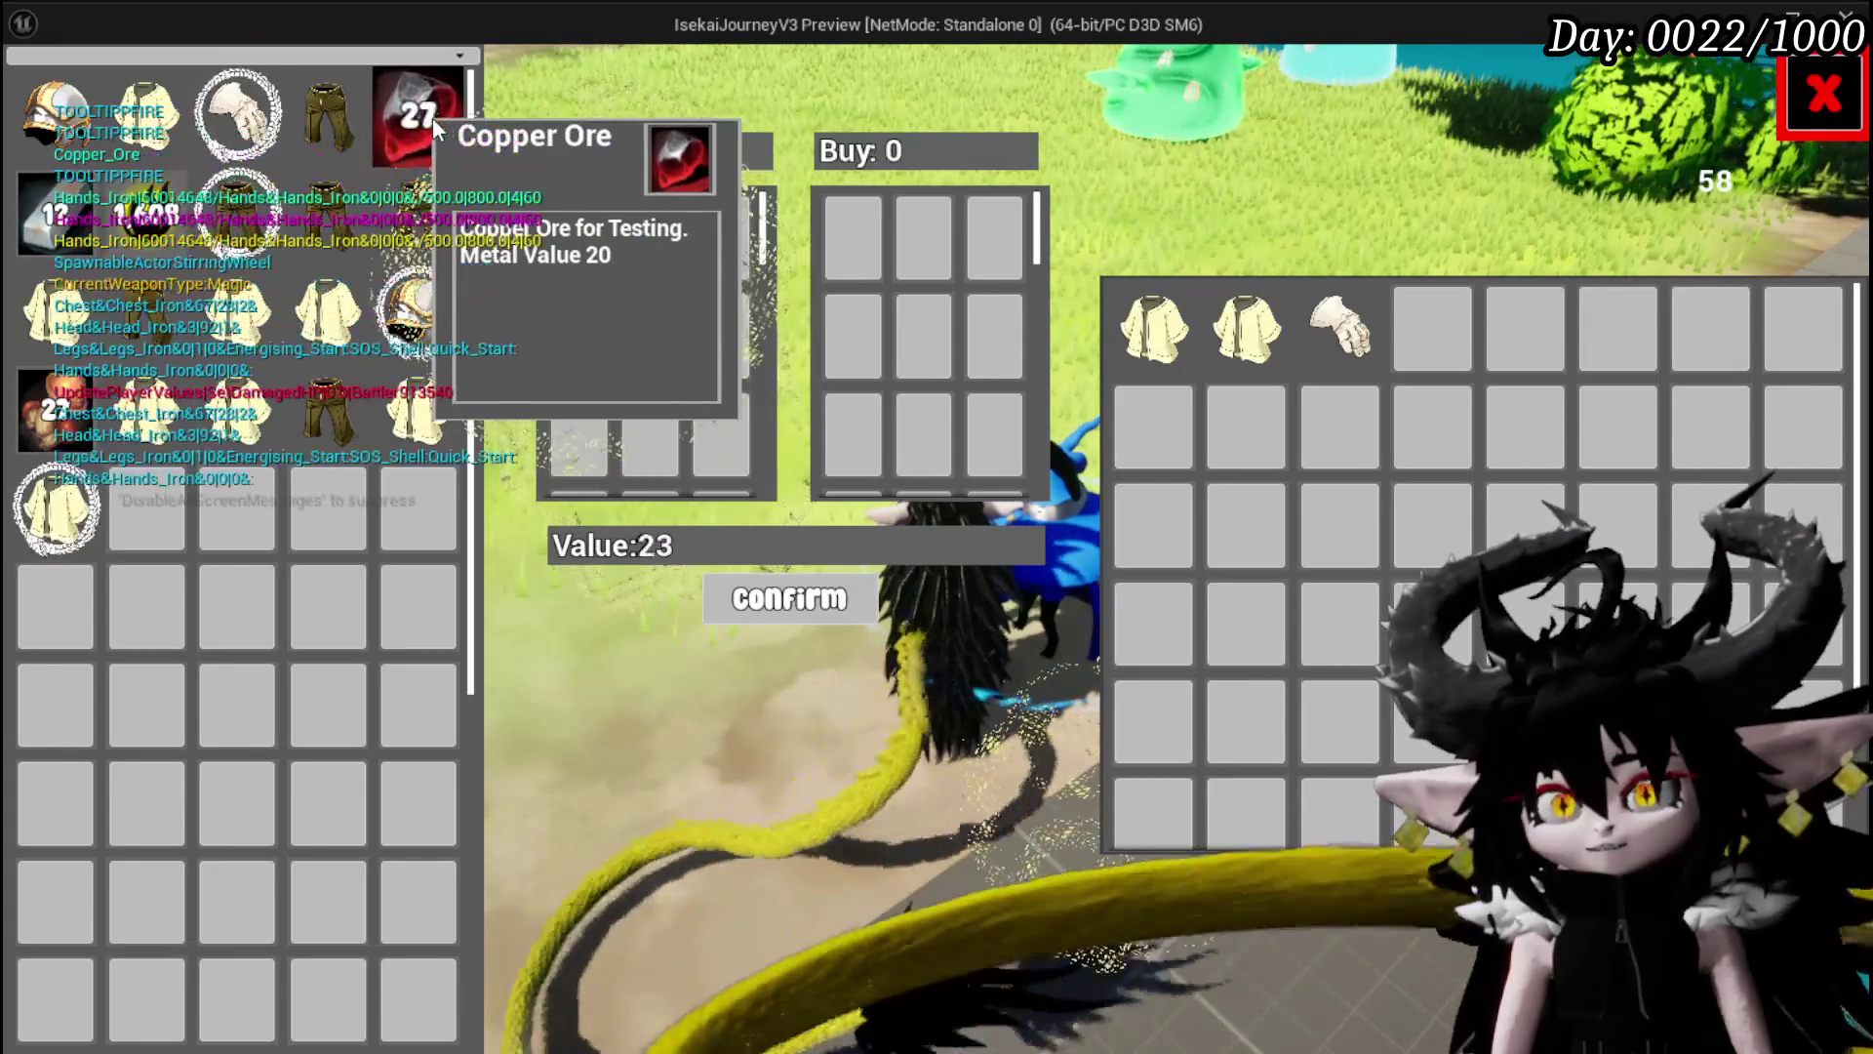
click(431, 117)
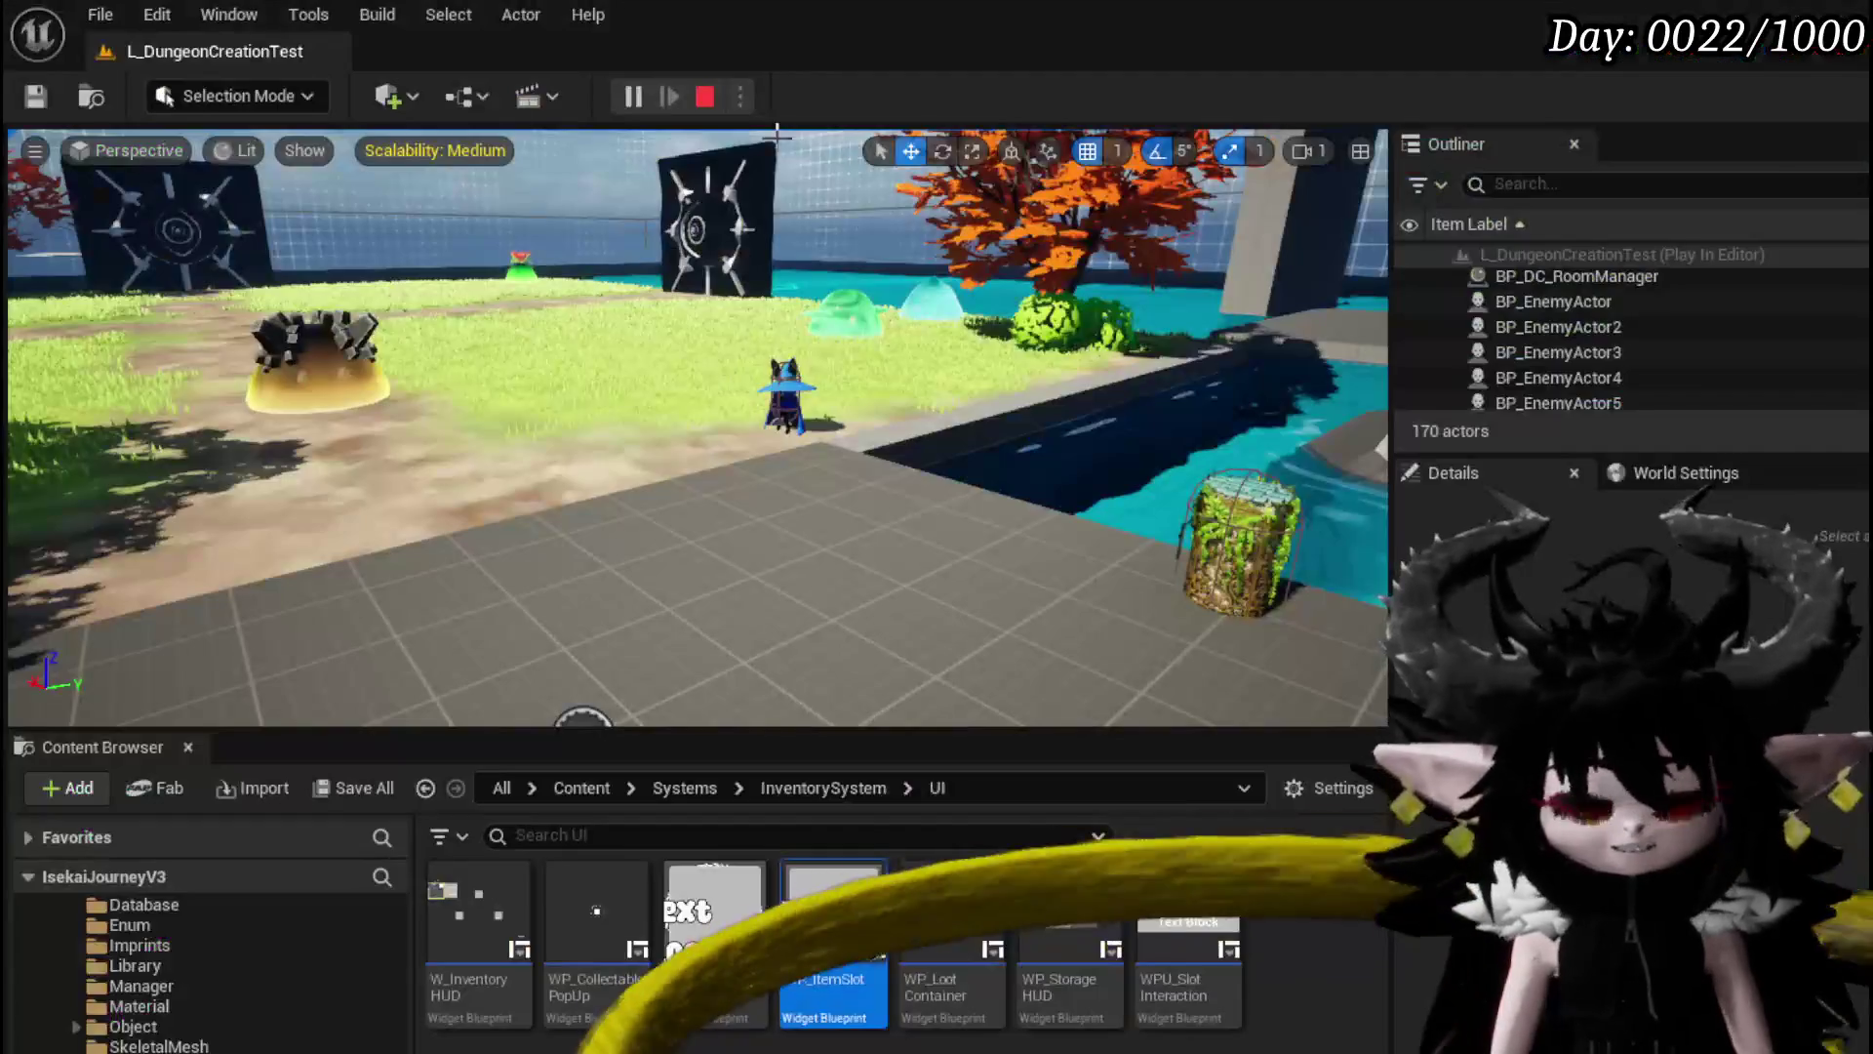
Stop the play-test and save the L_DungeonCreationTest level.
click(704, 96)
click(43, 103)
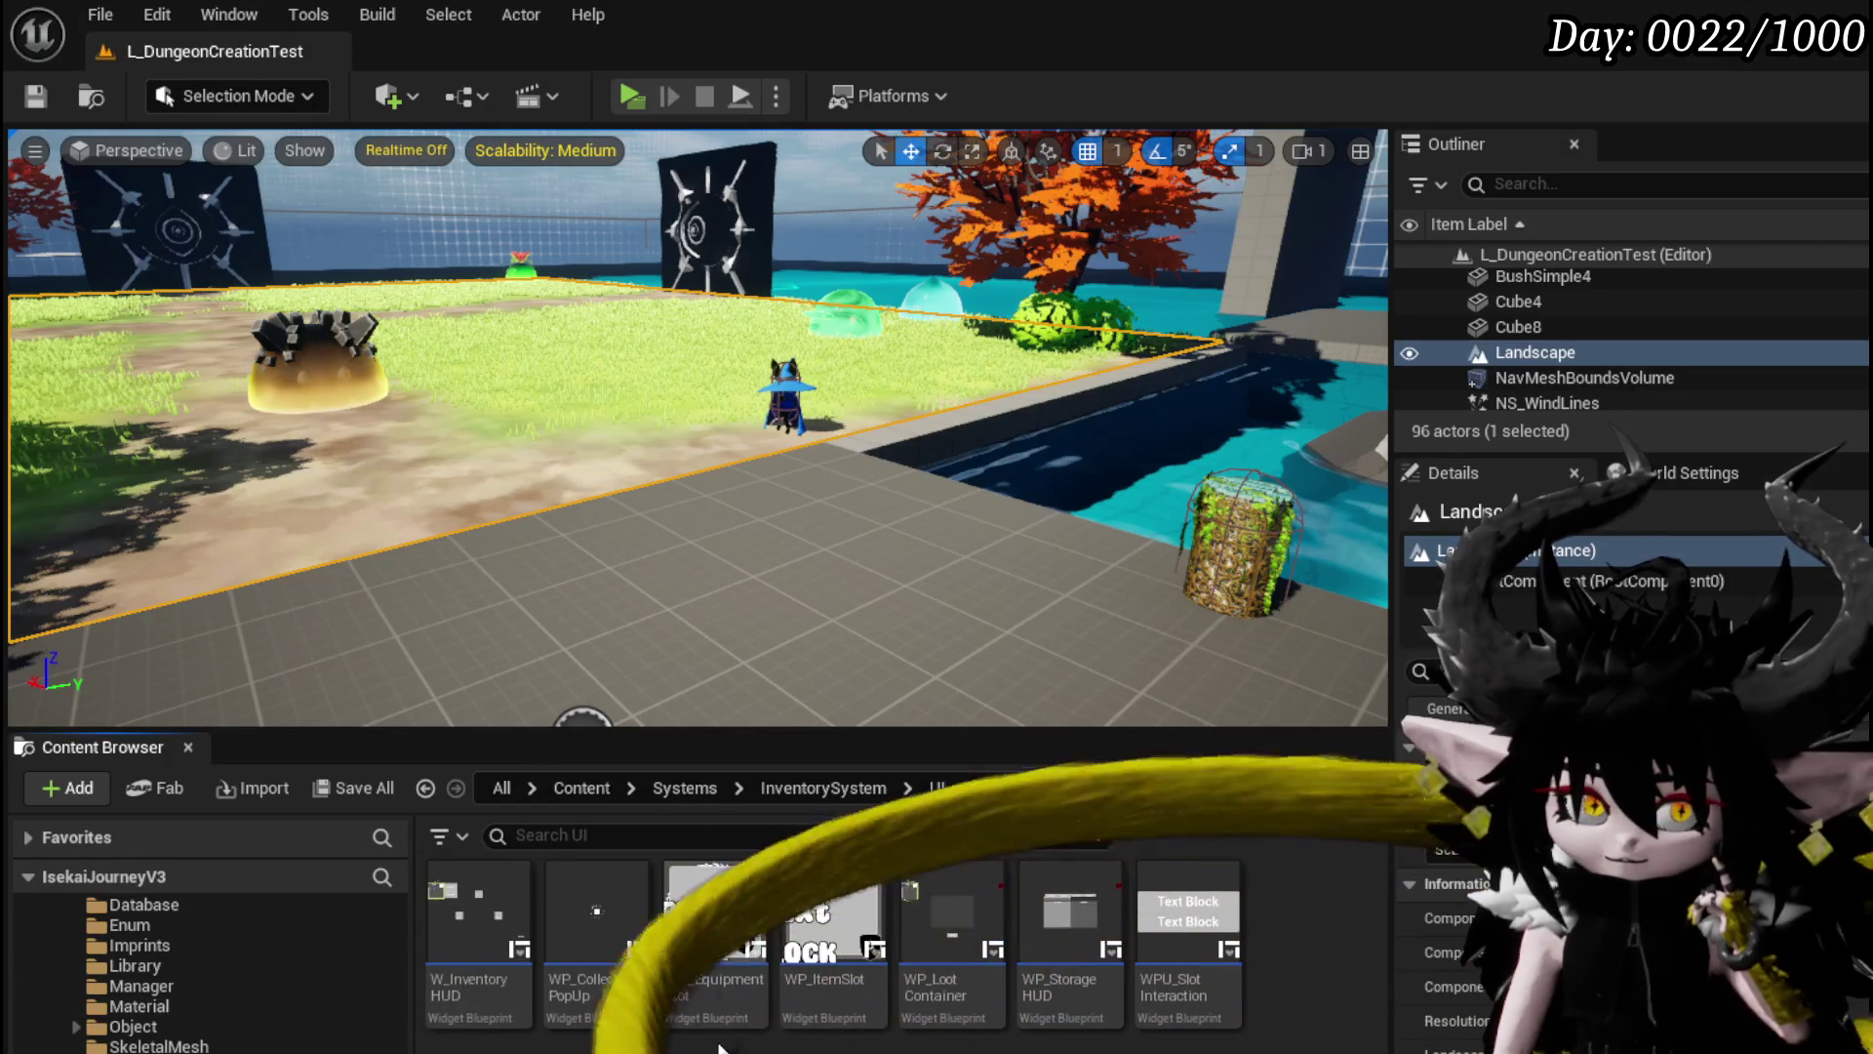
Zoom into ForceEndButton and select its Clear and Invalidate Timer nodes, then switch to WP_LootContainer.
scroll(205, 976, down, 5)
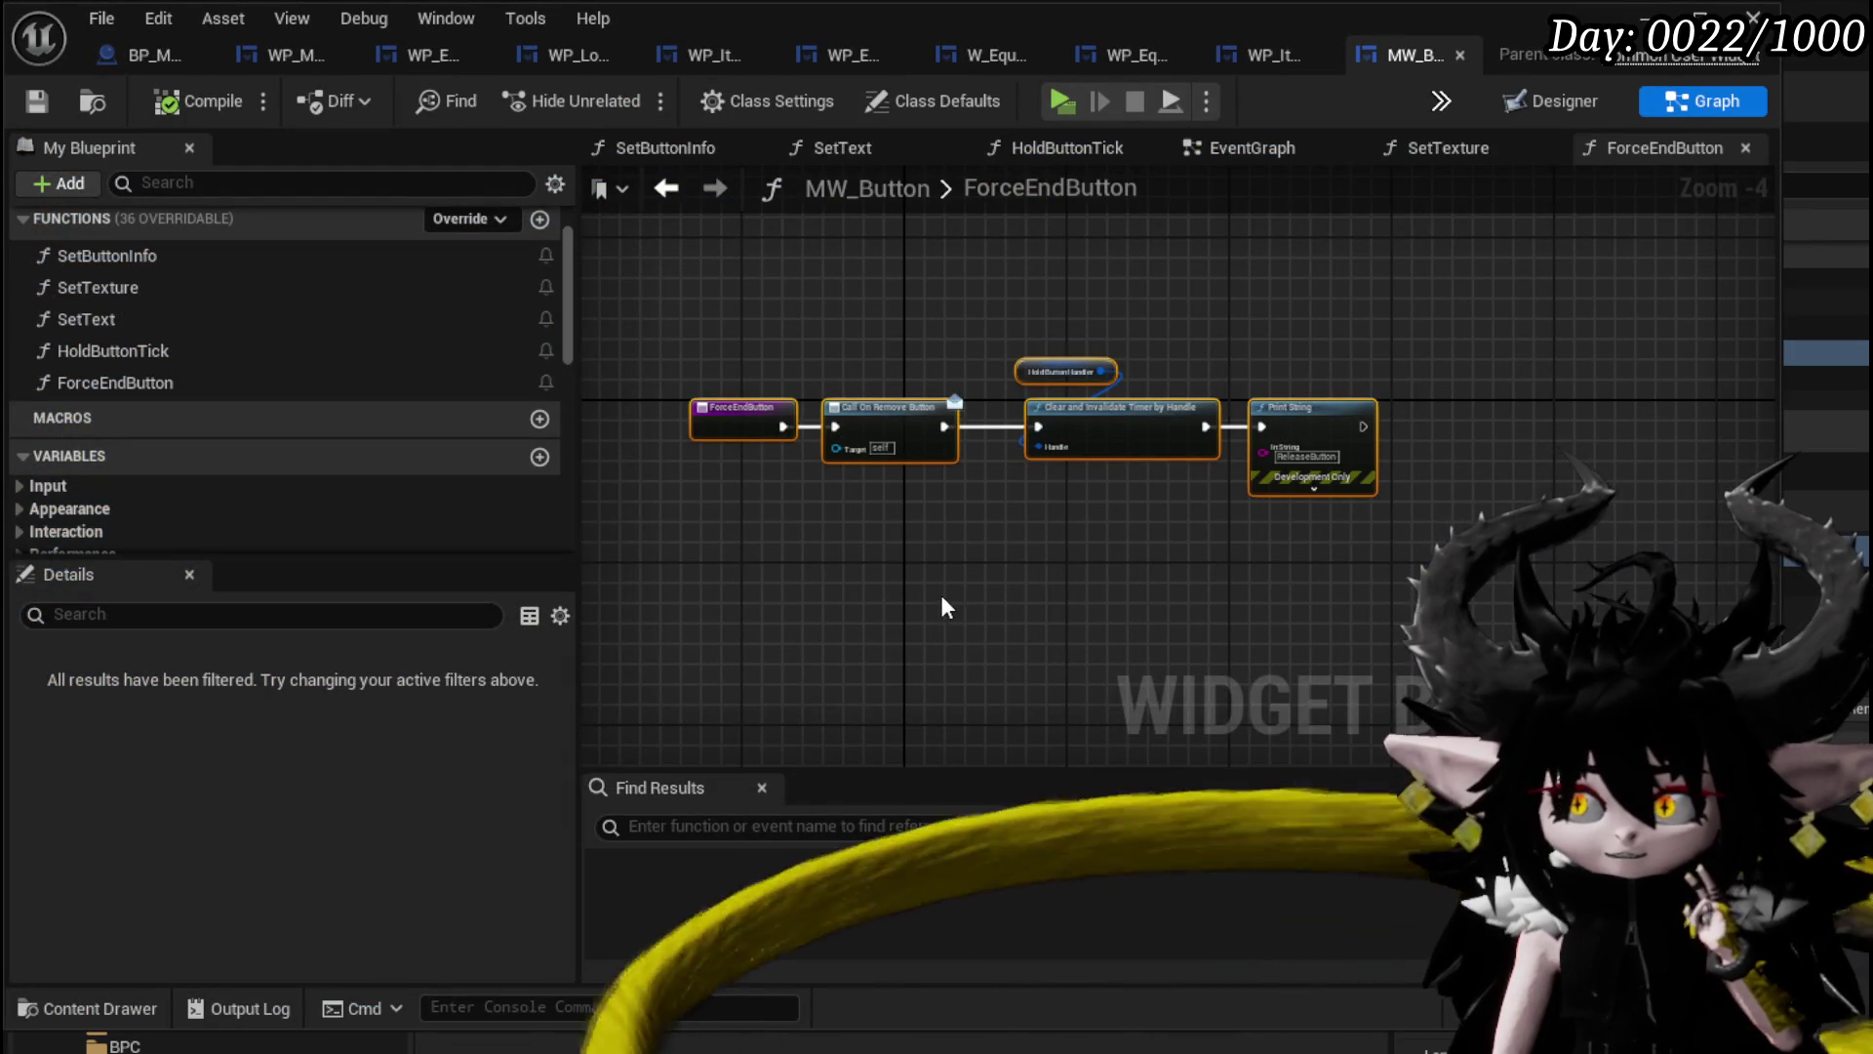
scroll(1015, 468, up, 4)
mouse_move(954, 544)
mouse_down()
mouse_move(1028, 395)
mouse_move(914, 566)
mouse_move(1079, 523)
mouse_move(1296, 530)
mouse_up()
scroll(1147, 542, down, 1)
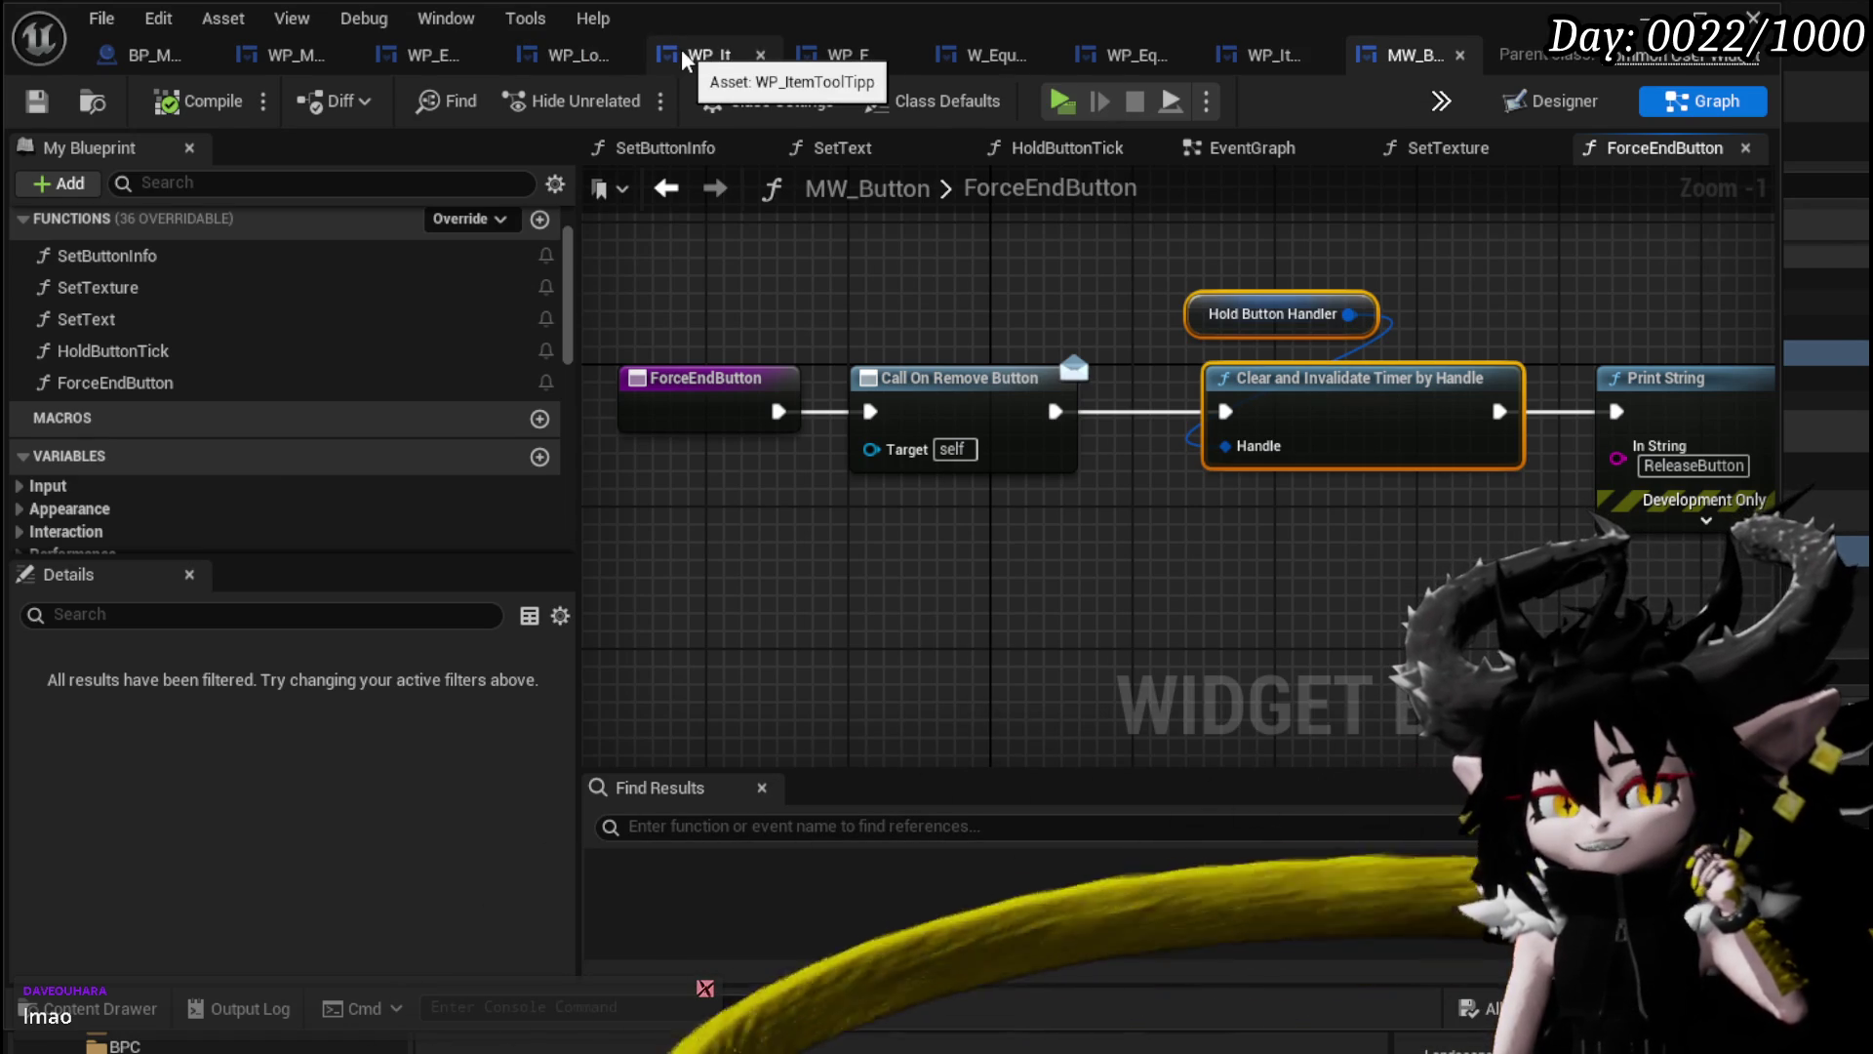
click(583, 56)
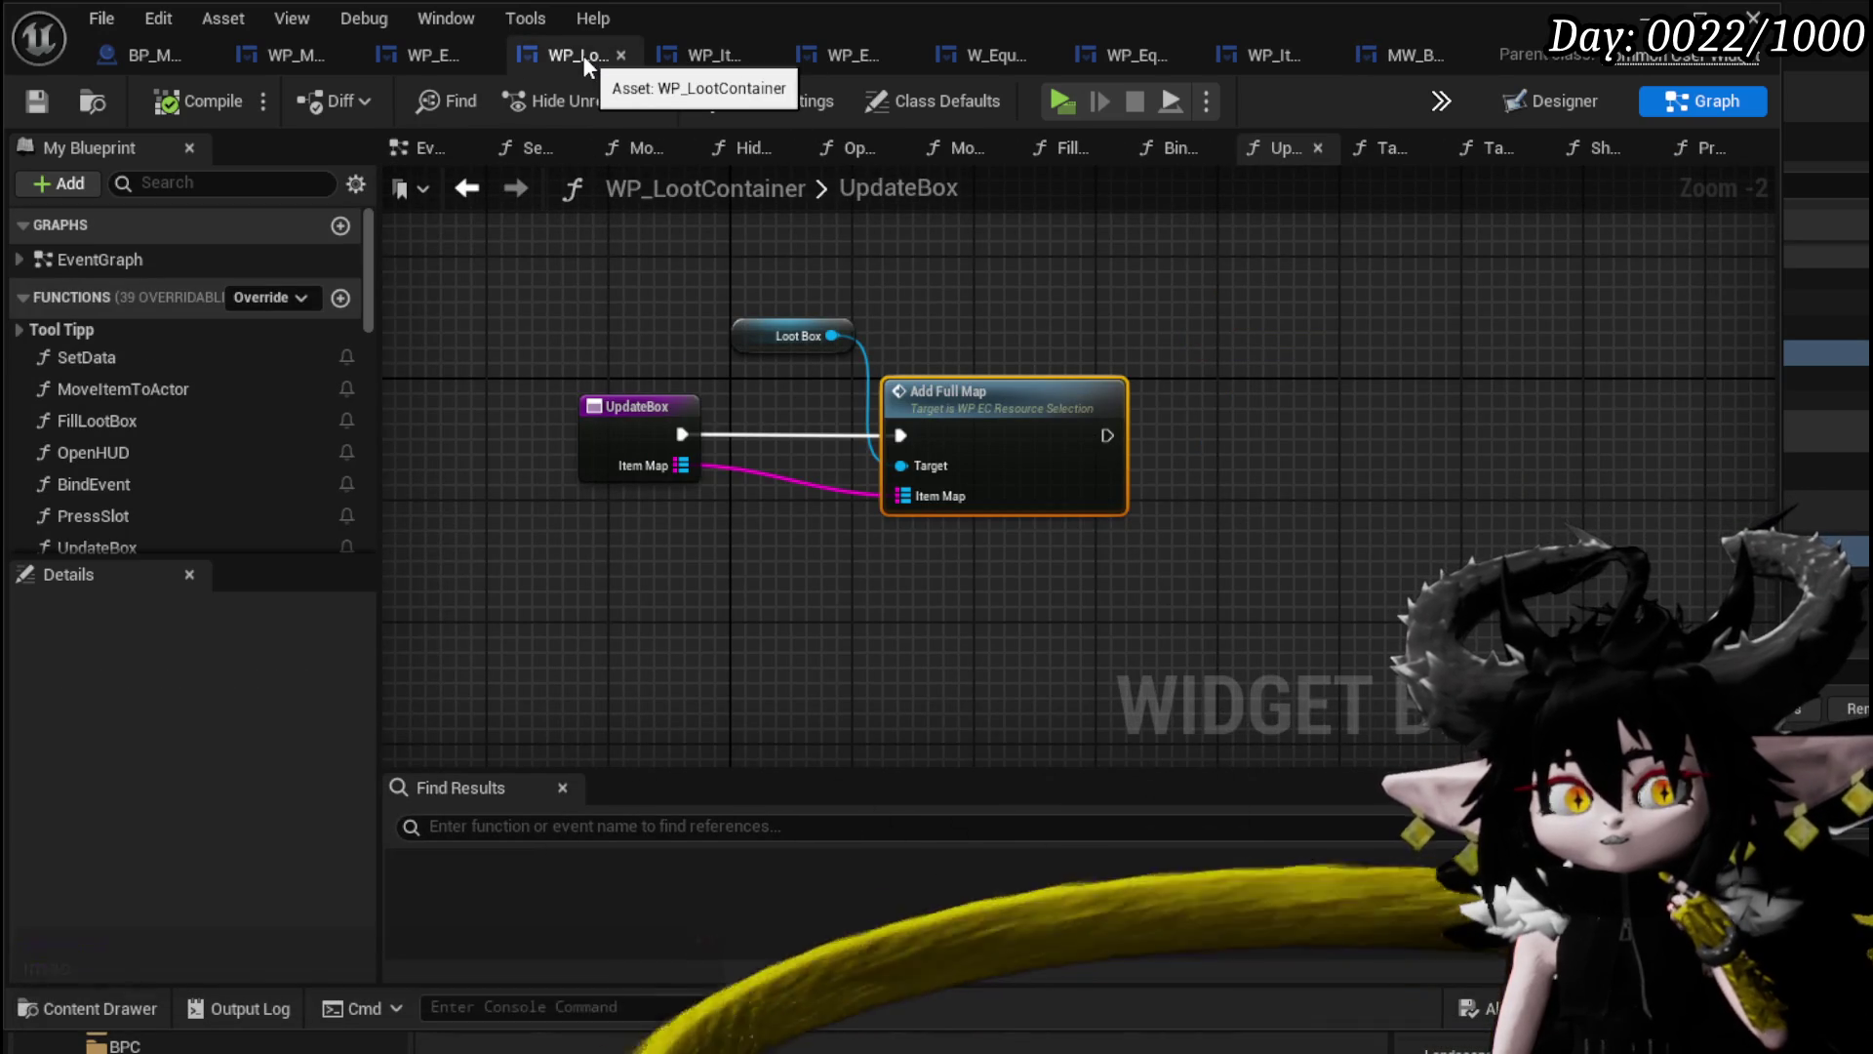
Look over the WP_EC_ResourceSelection and WP_MerchantHUD blueprint graphs.
click(425, 56)
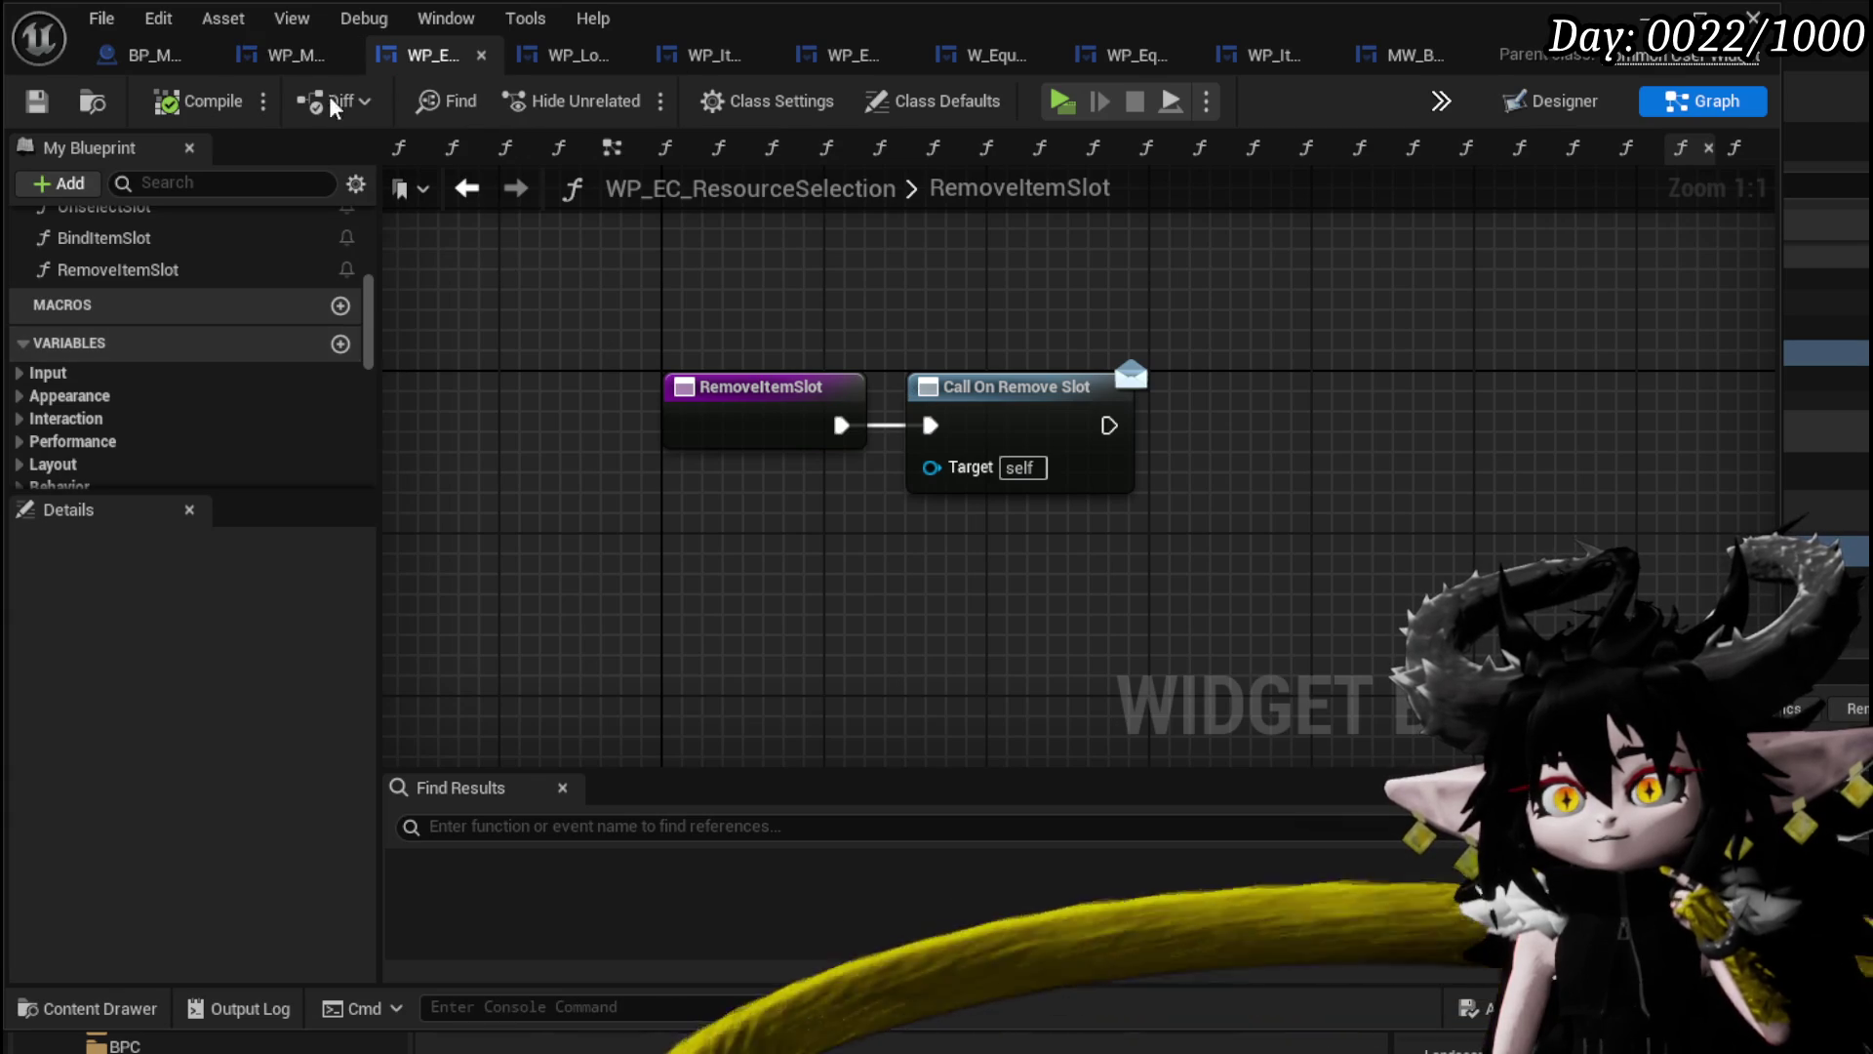
click(293, 55)
scroll(236, 337, up, 10)
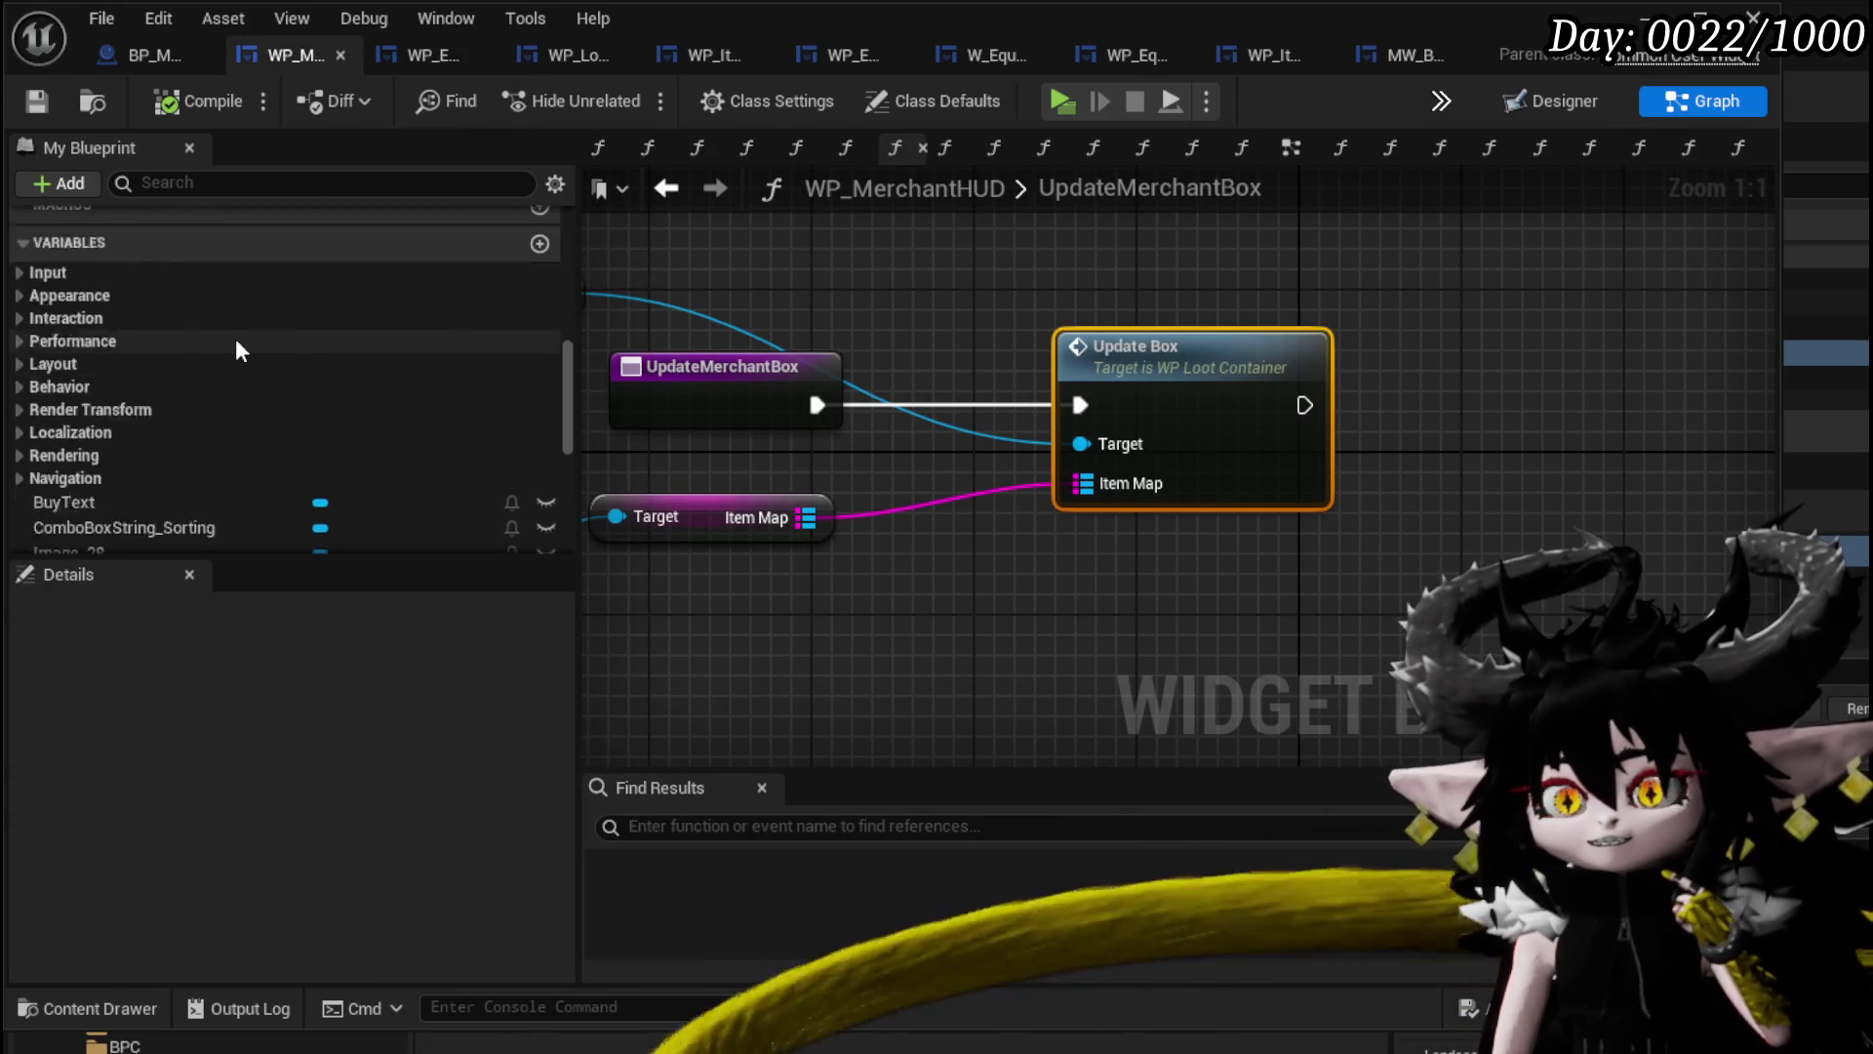
scroll(246, 341, up, 3)
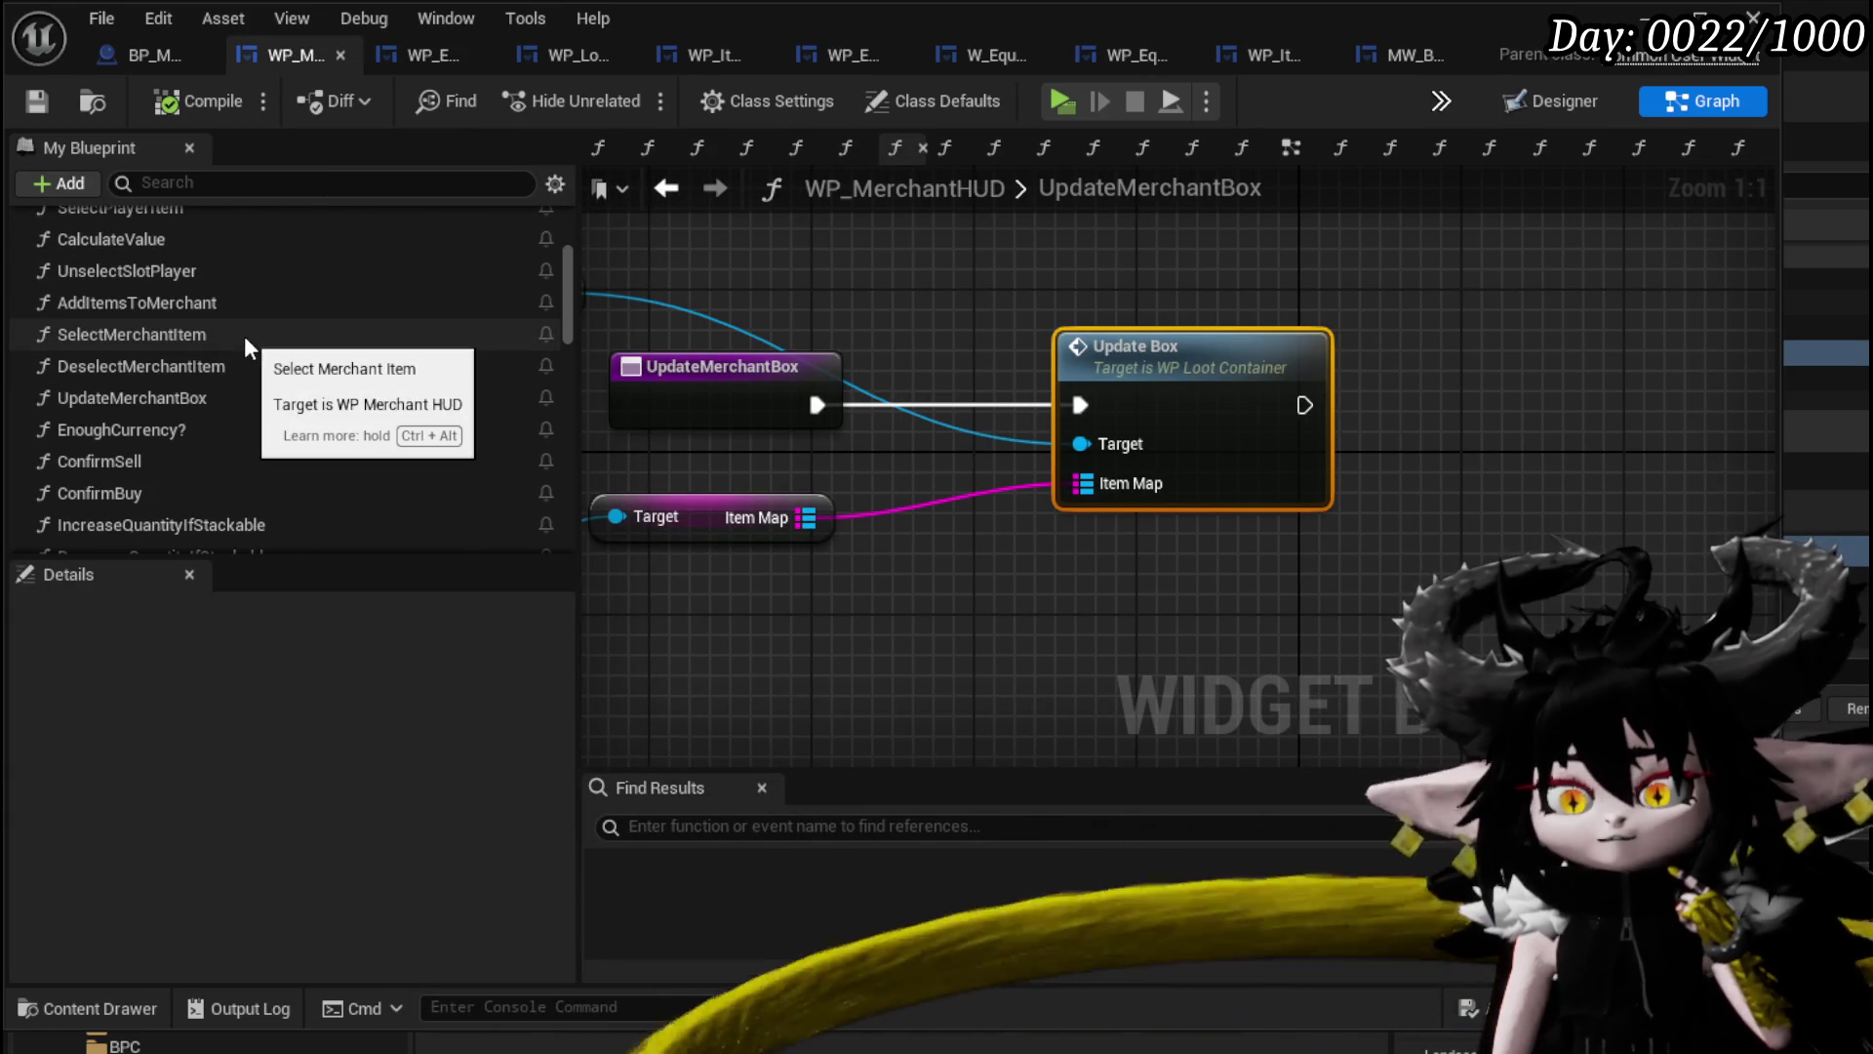
scroll(246, 342, up, 4)
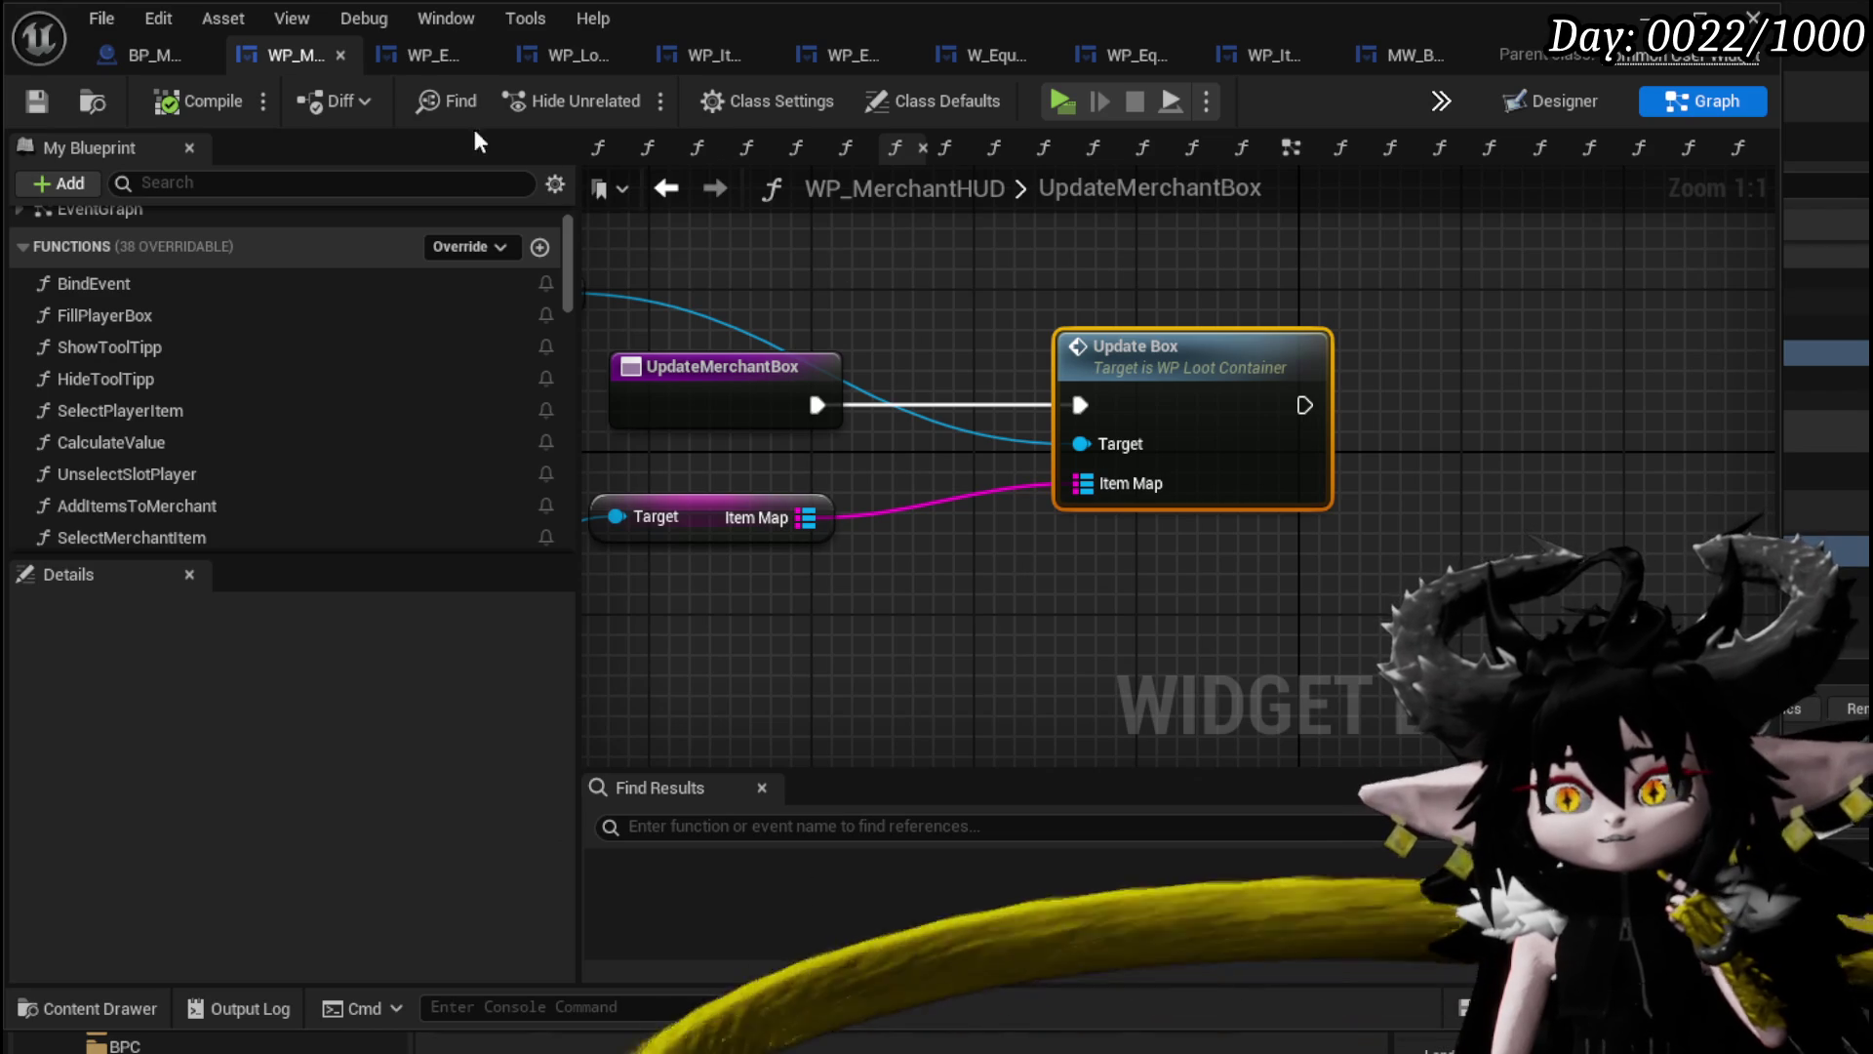
Review the RemoveItemSlot graph in WP_EC_ResourceSelection.
click(435, 59)
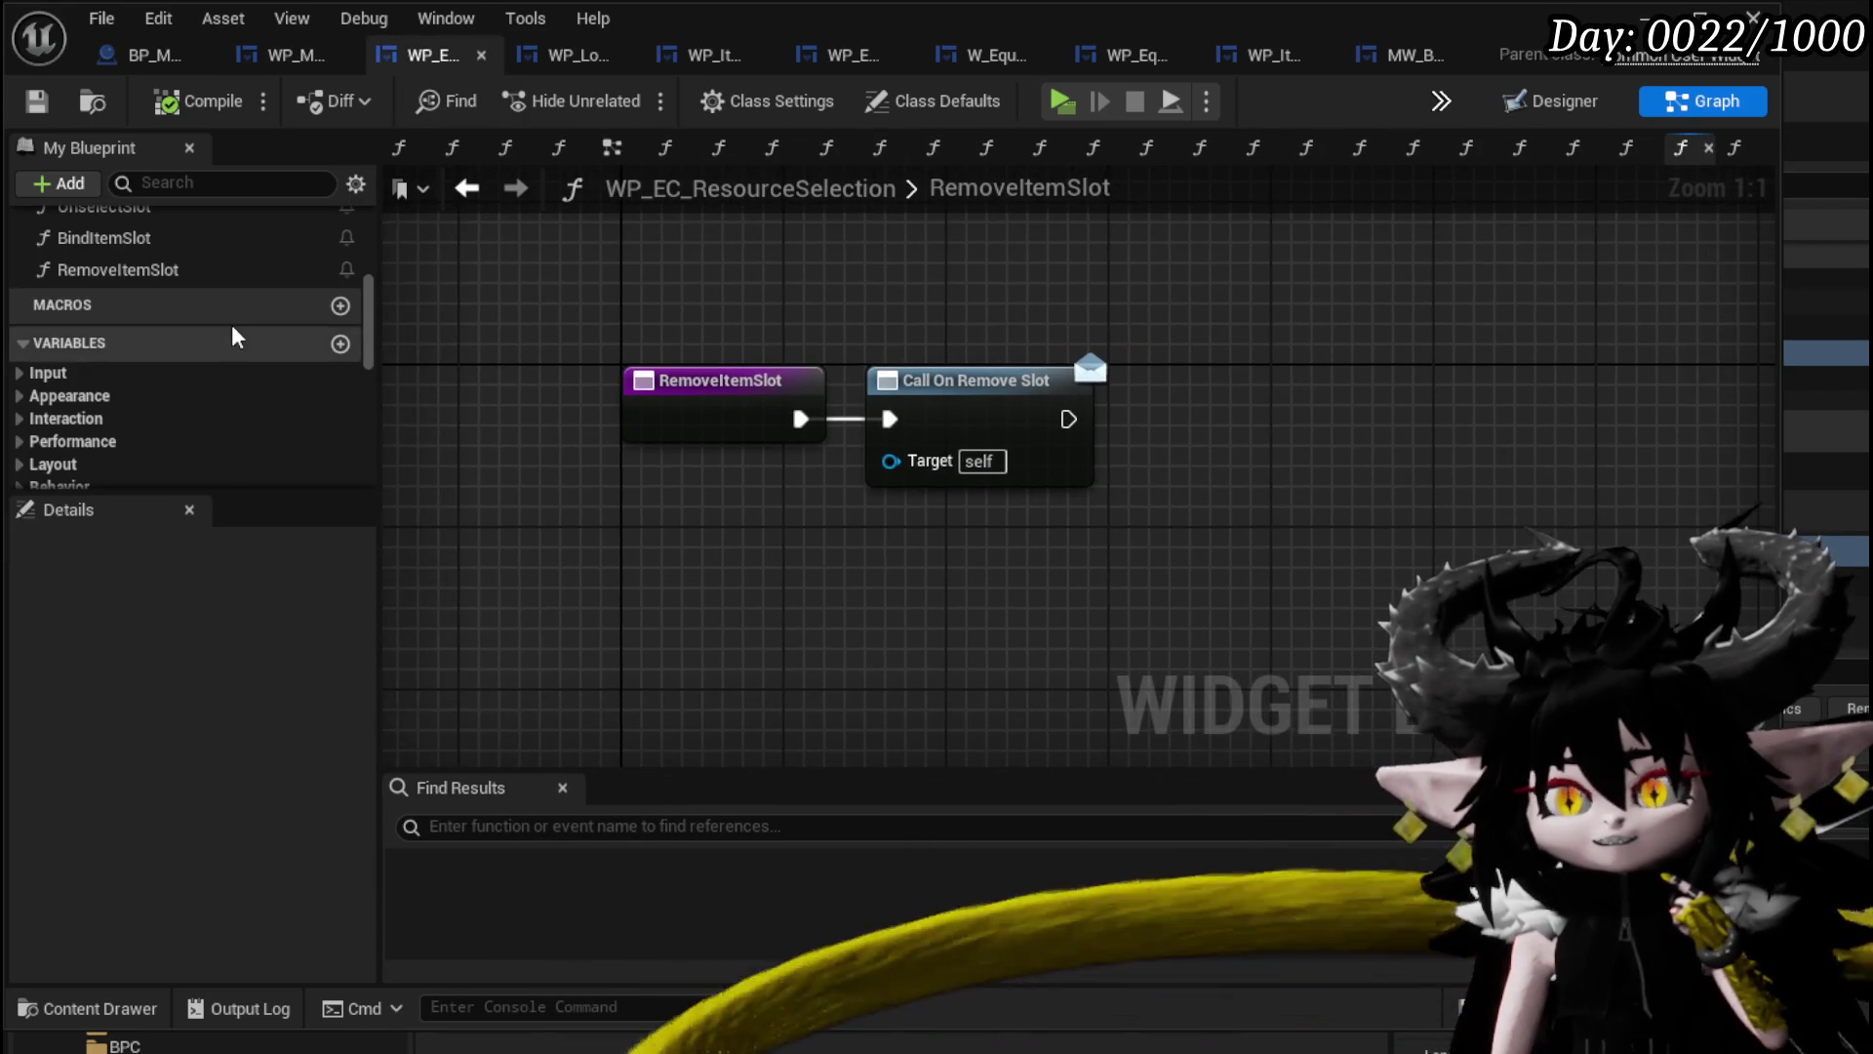
scroll(234, 314, up, 3)
scroll(234, 314, up, 3)
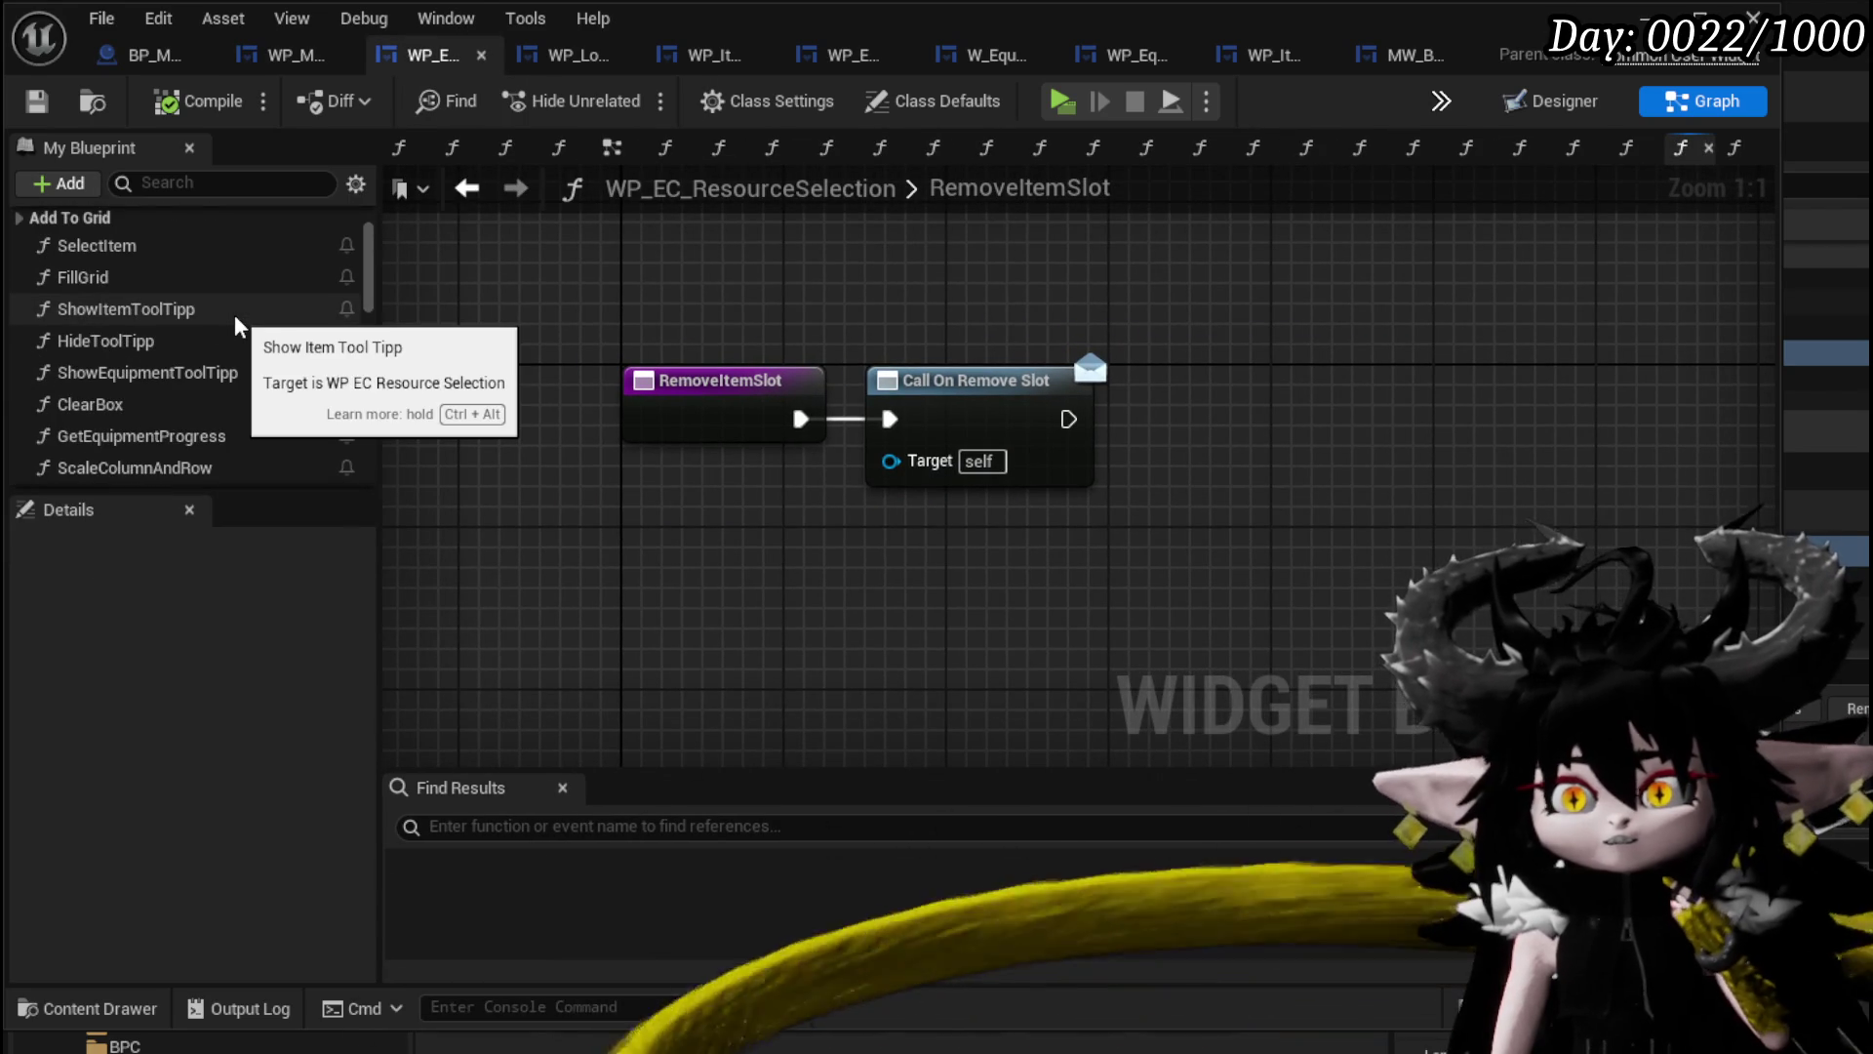
drag(671, 322, 694, 284)
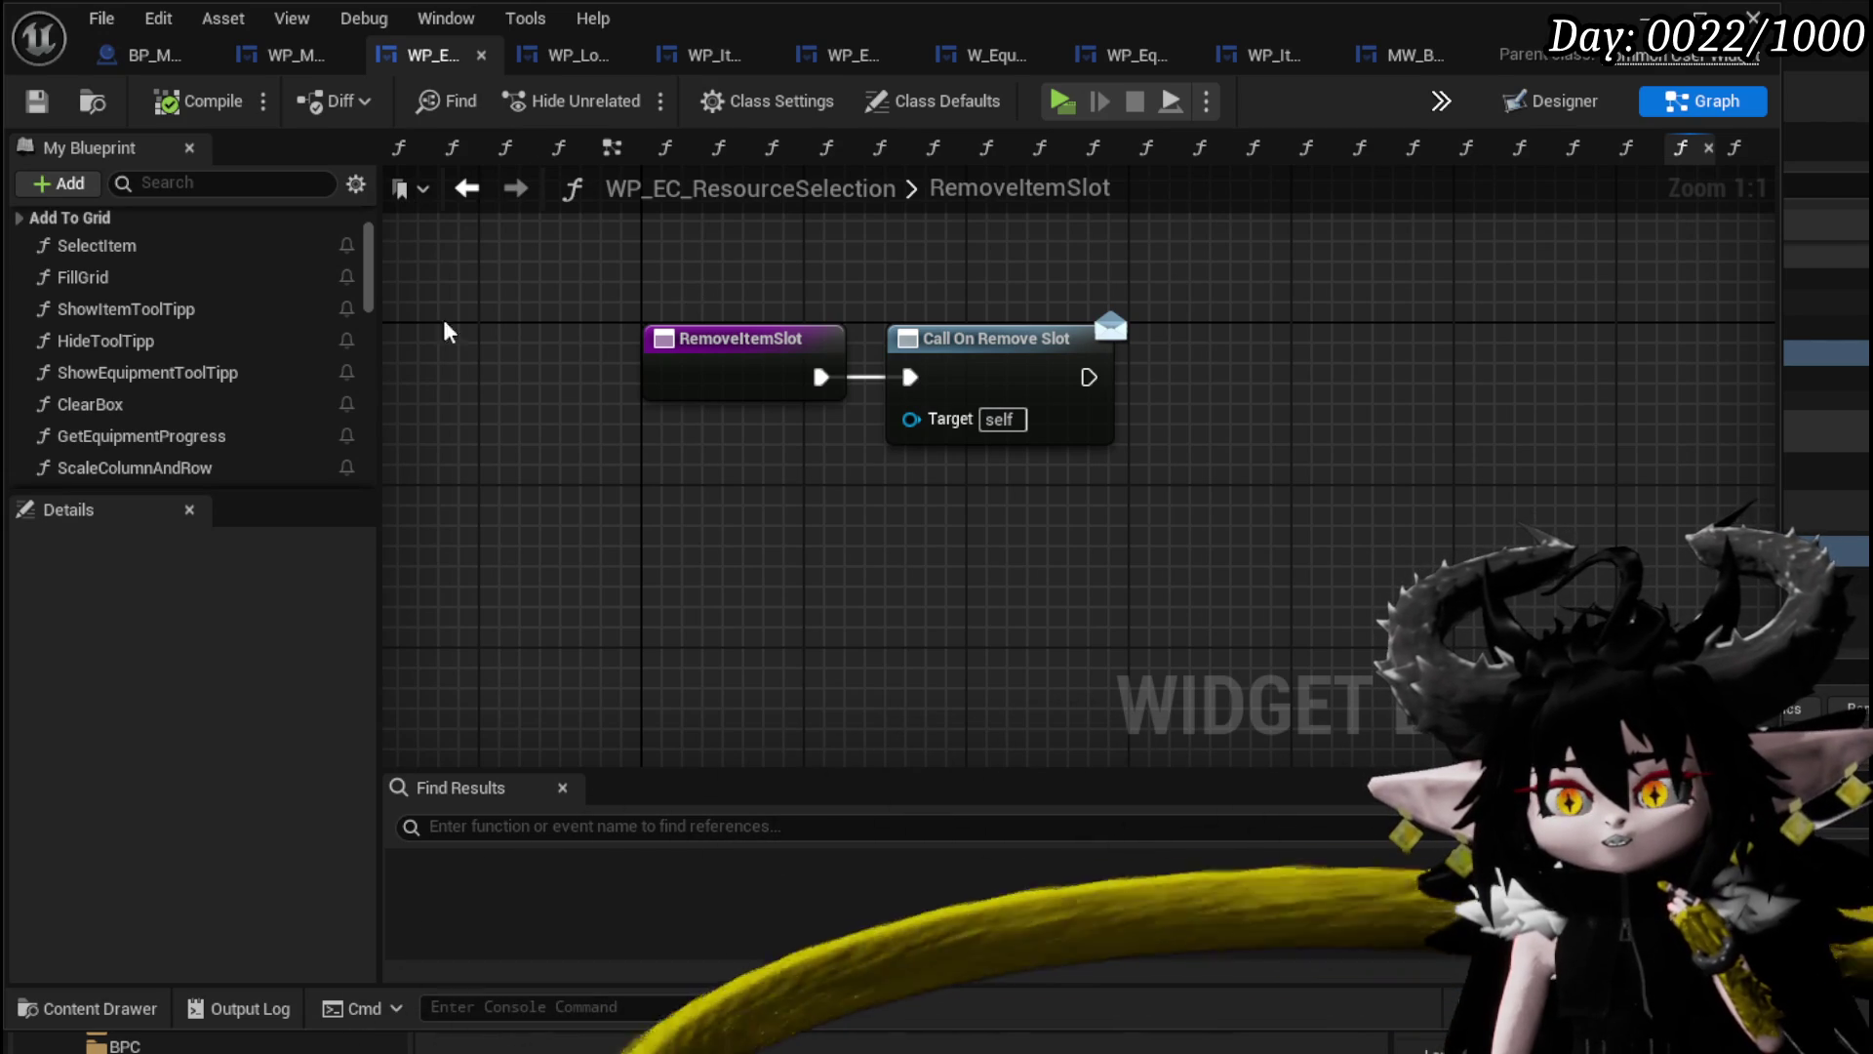
scroll(291, 319, down, 3)
scroll(298, 326, down, 2)
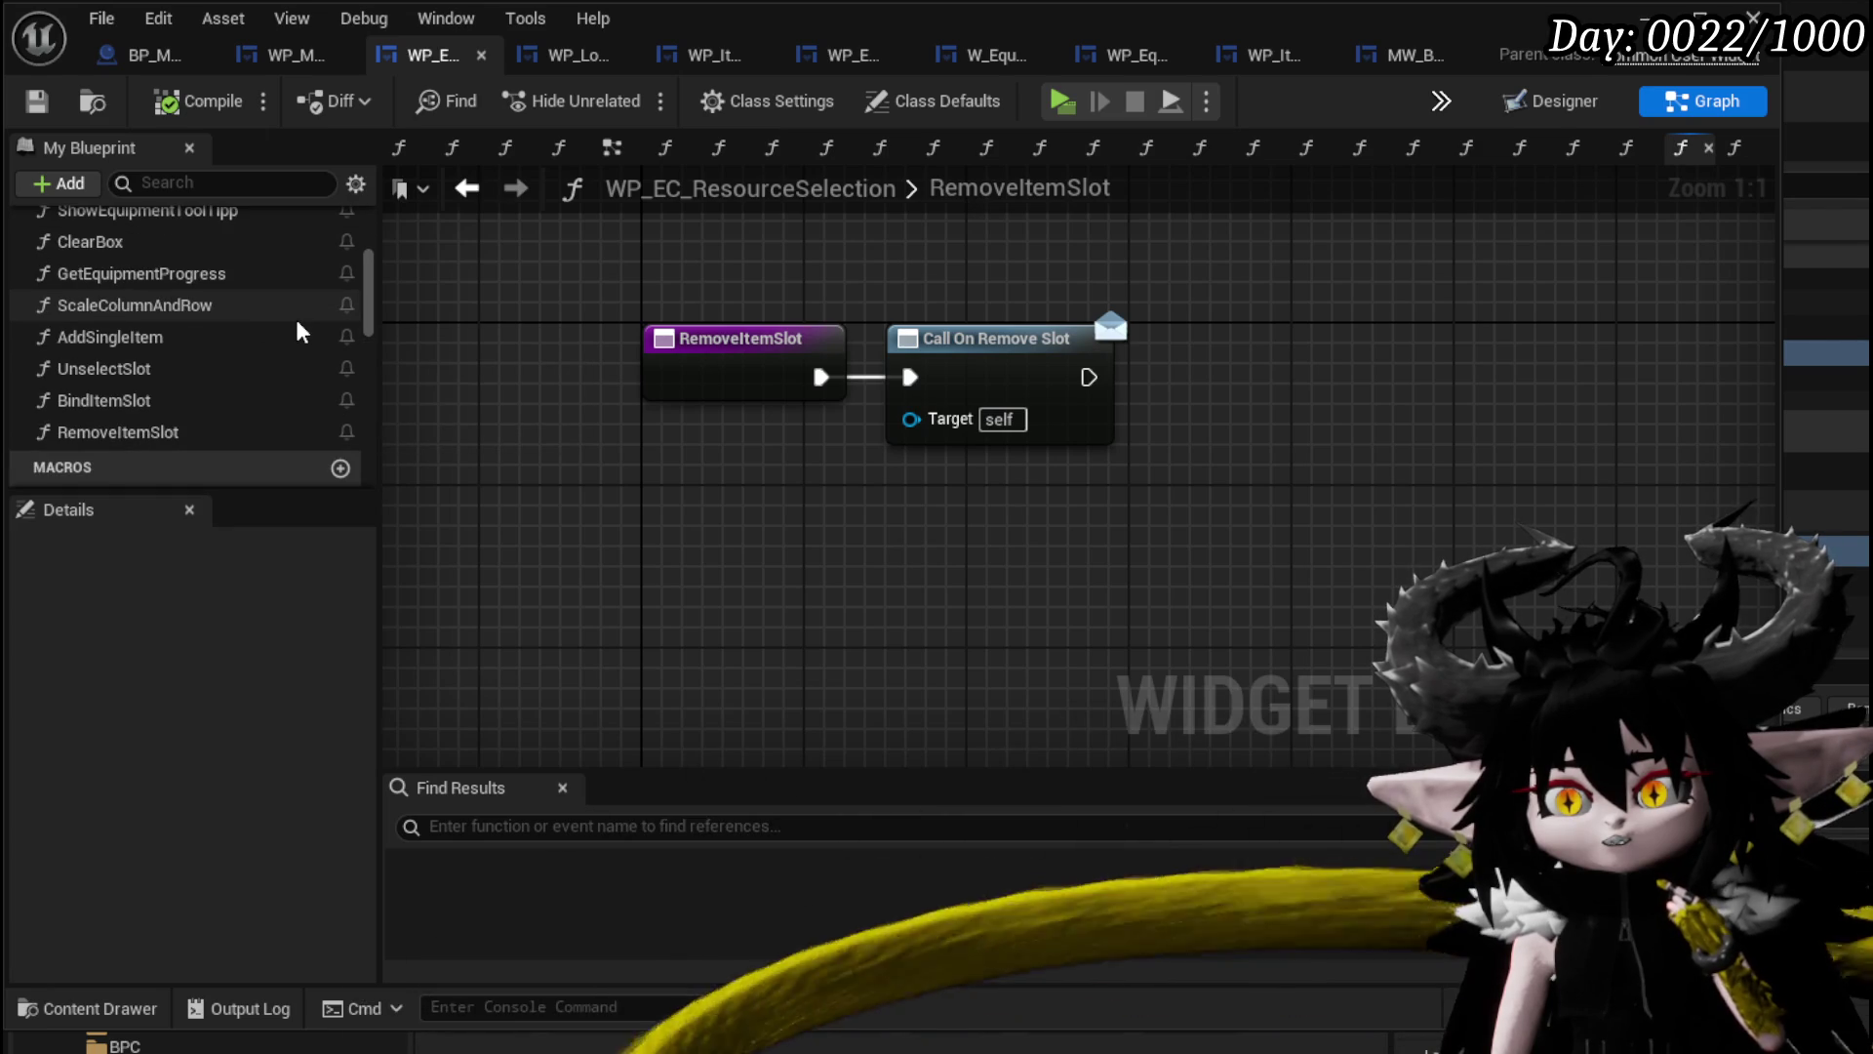
scroll(298, 330, up, 5)
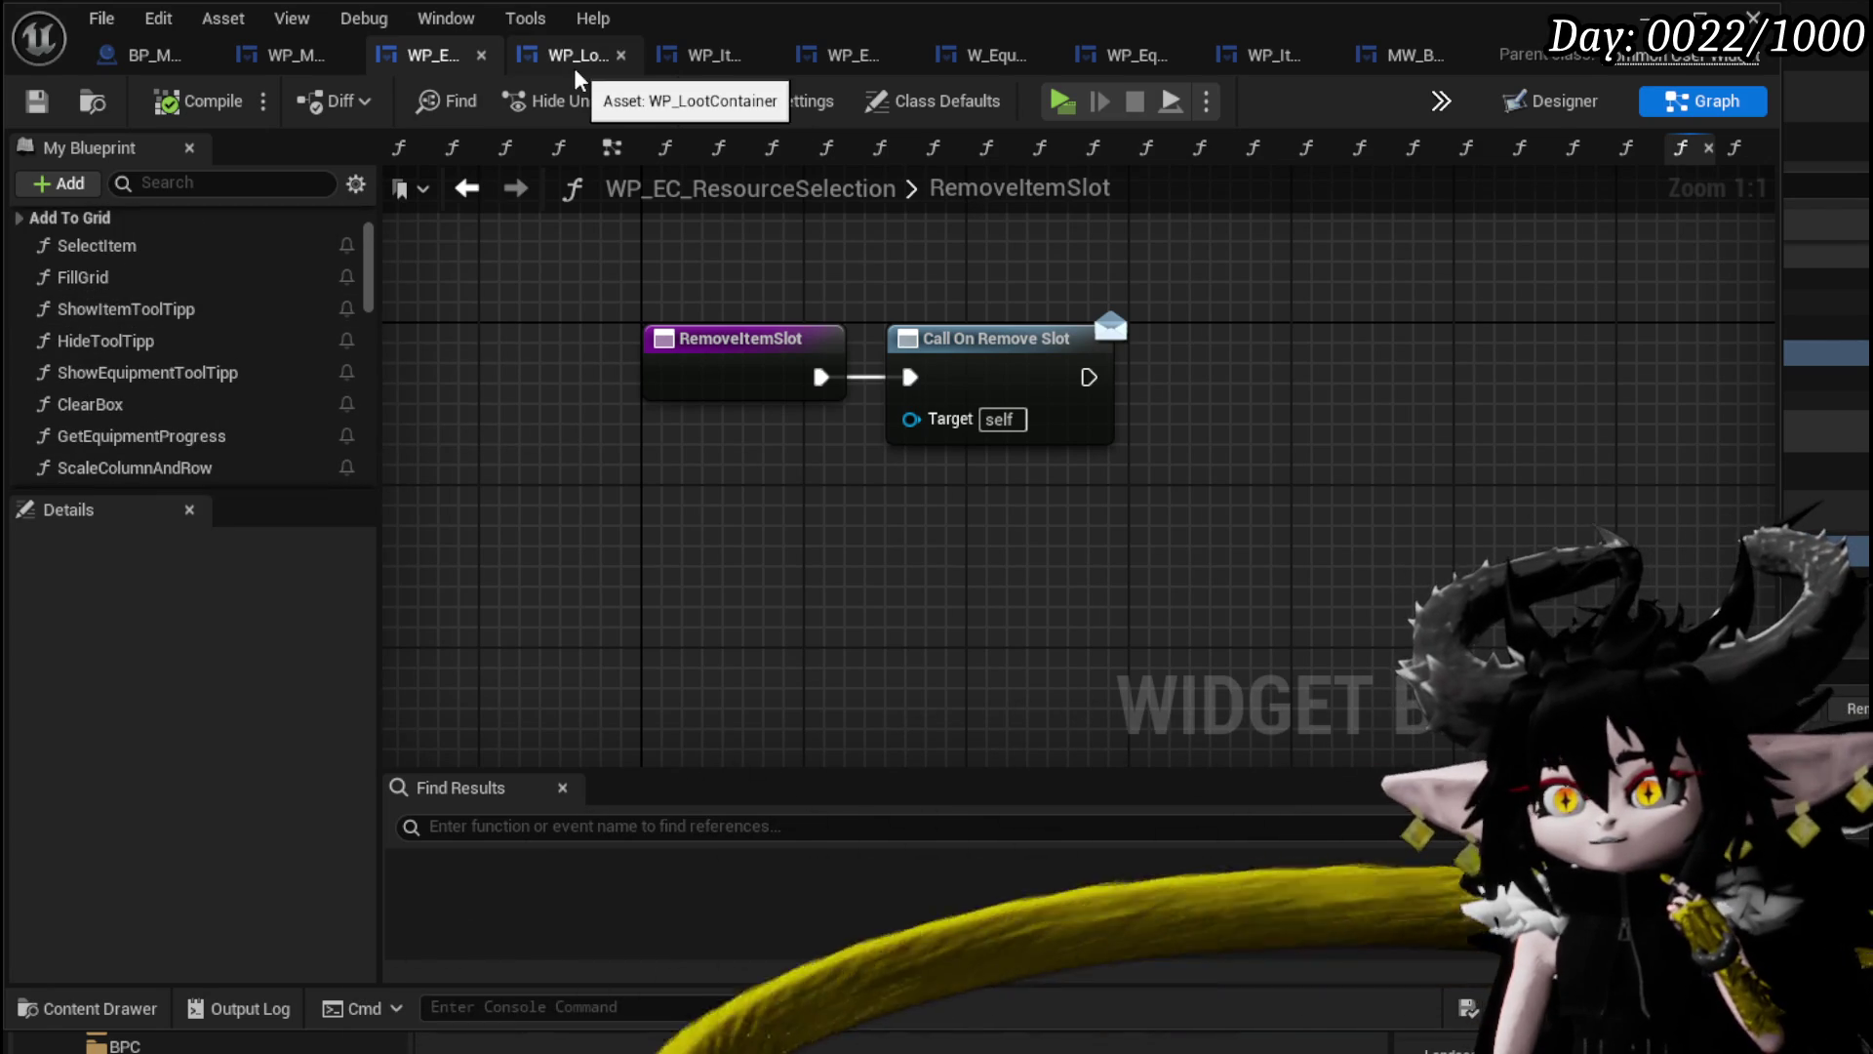
Open WP_ItemSlot as the first editor tab, review its event graph, then return to MW_Button.
click(1252, 55)
drag(1253, 59, 127, 41)
mouse_move(681, 334)
mouse_down()
mouse_move(781, 635)
mouse_move(771, 372)
mouse_up()
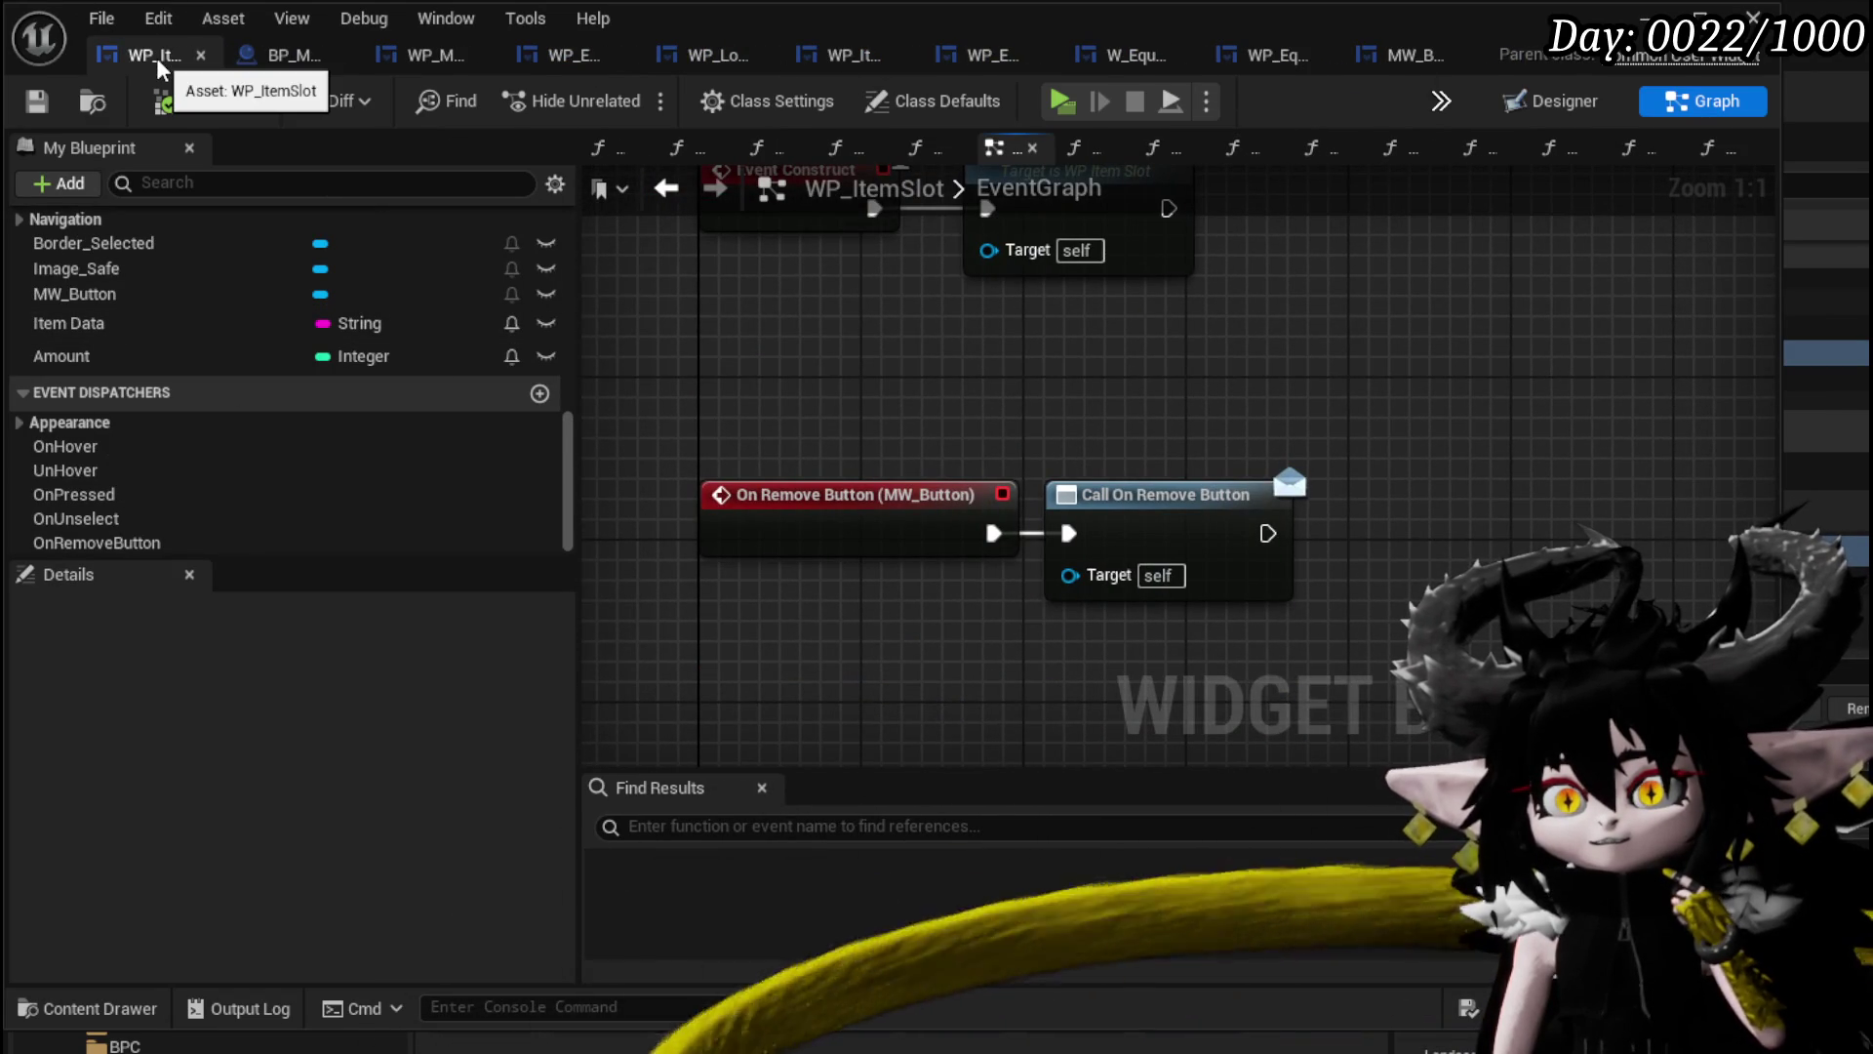
scroll(199, 283, up, 3)
scroll(201, 279, up, 5)
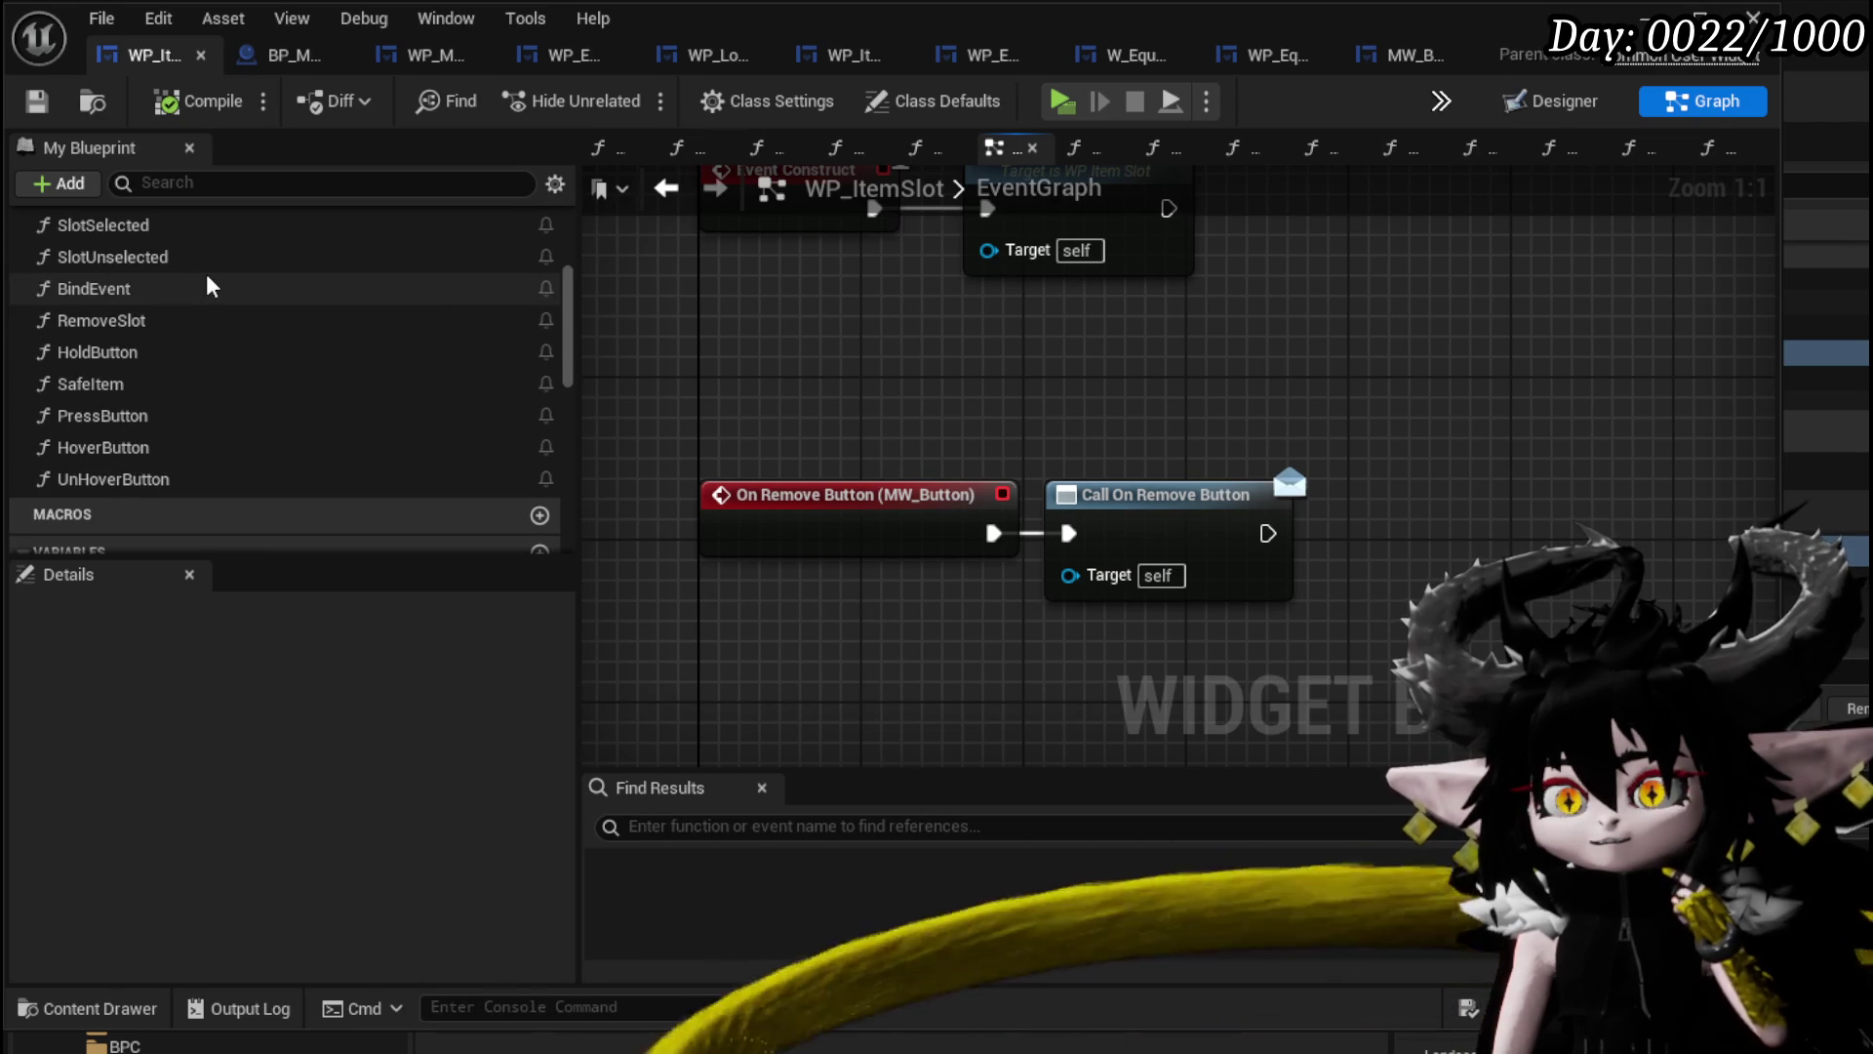
scroll(229, 293, up, 4)
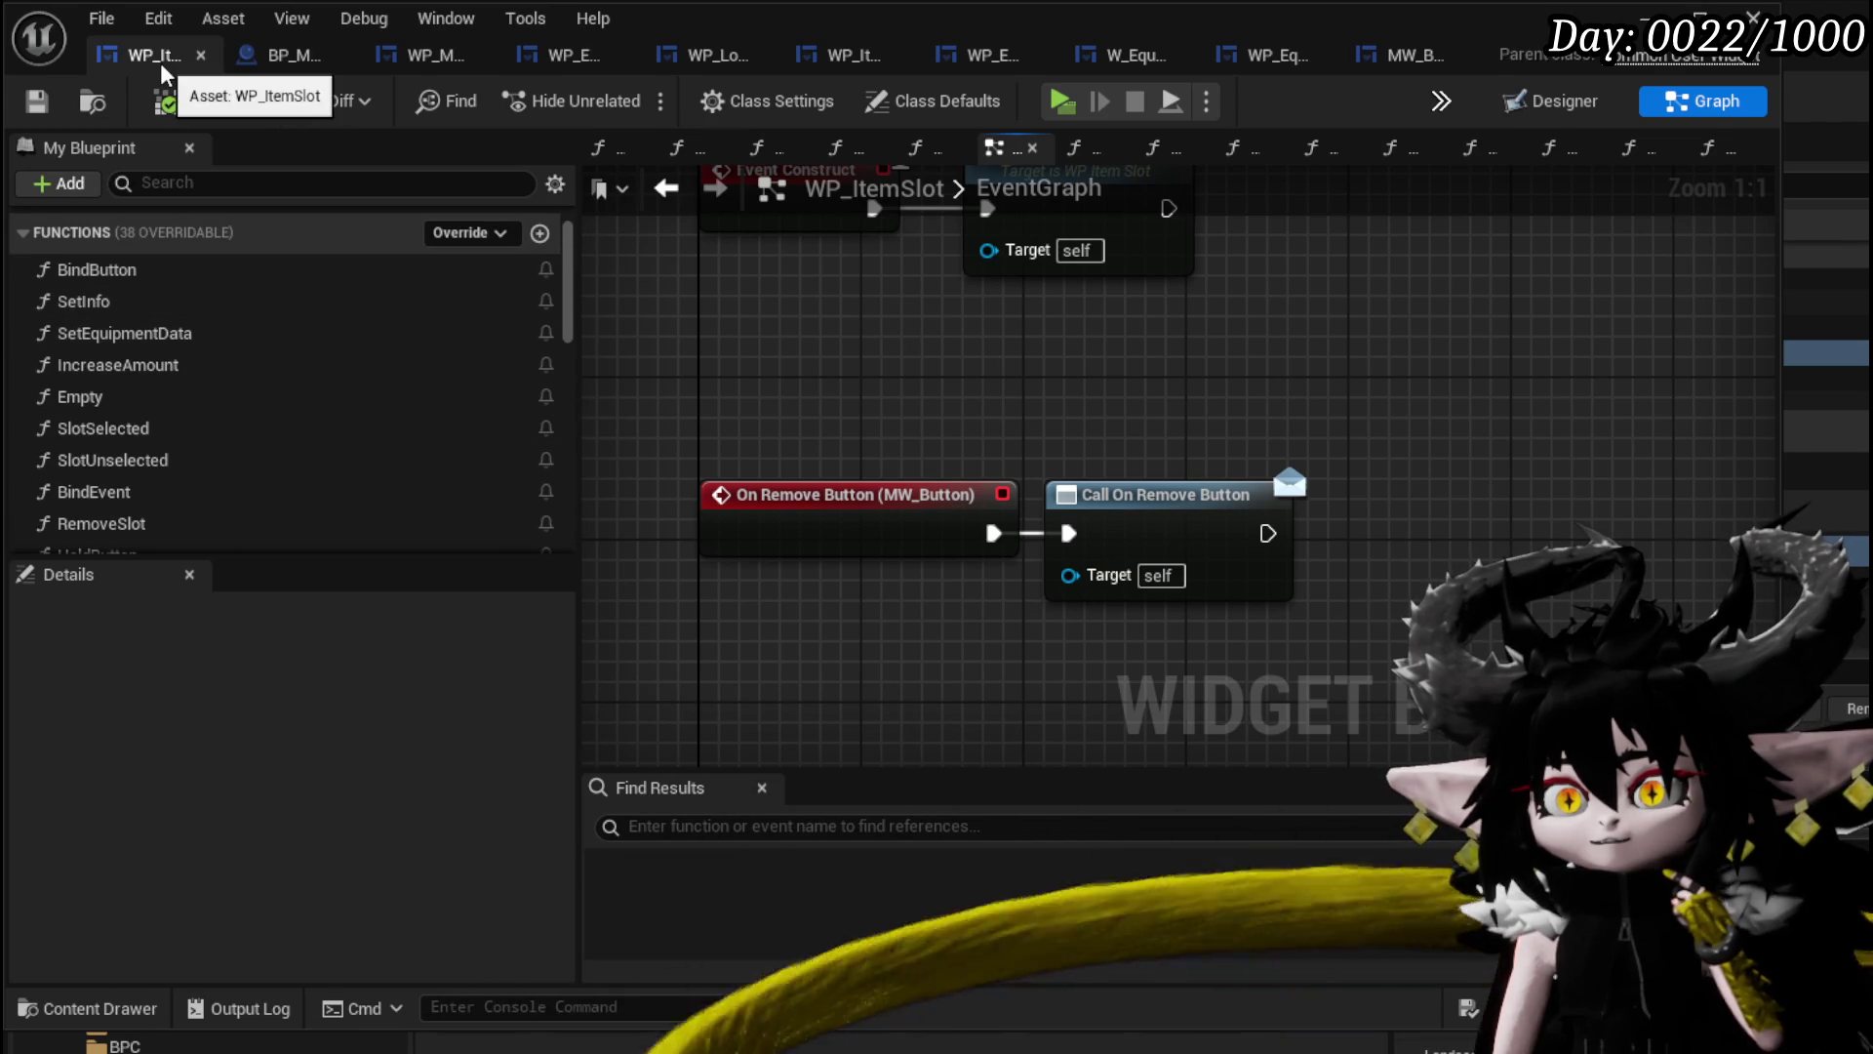
scroll(310, 387, down, 4)
scroll(311, 386, down, 1)
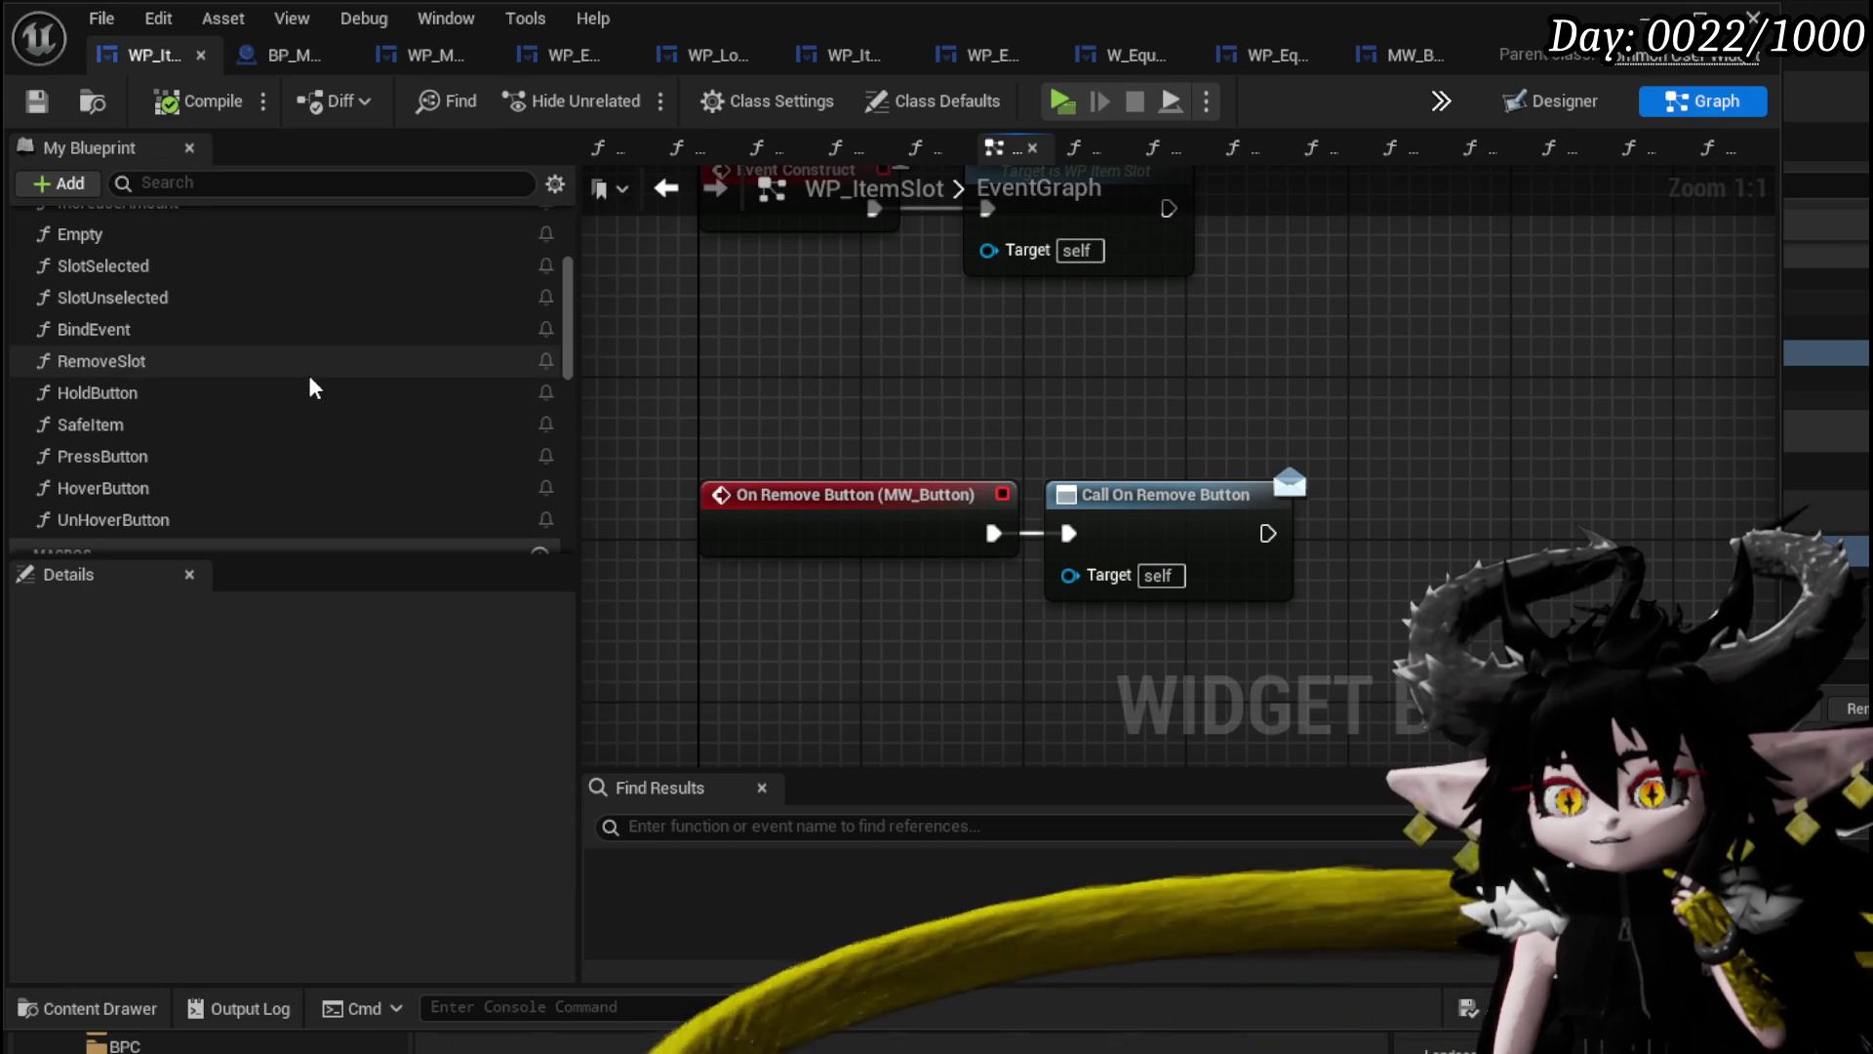
scroll(863, 382, down, 5)
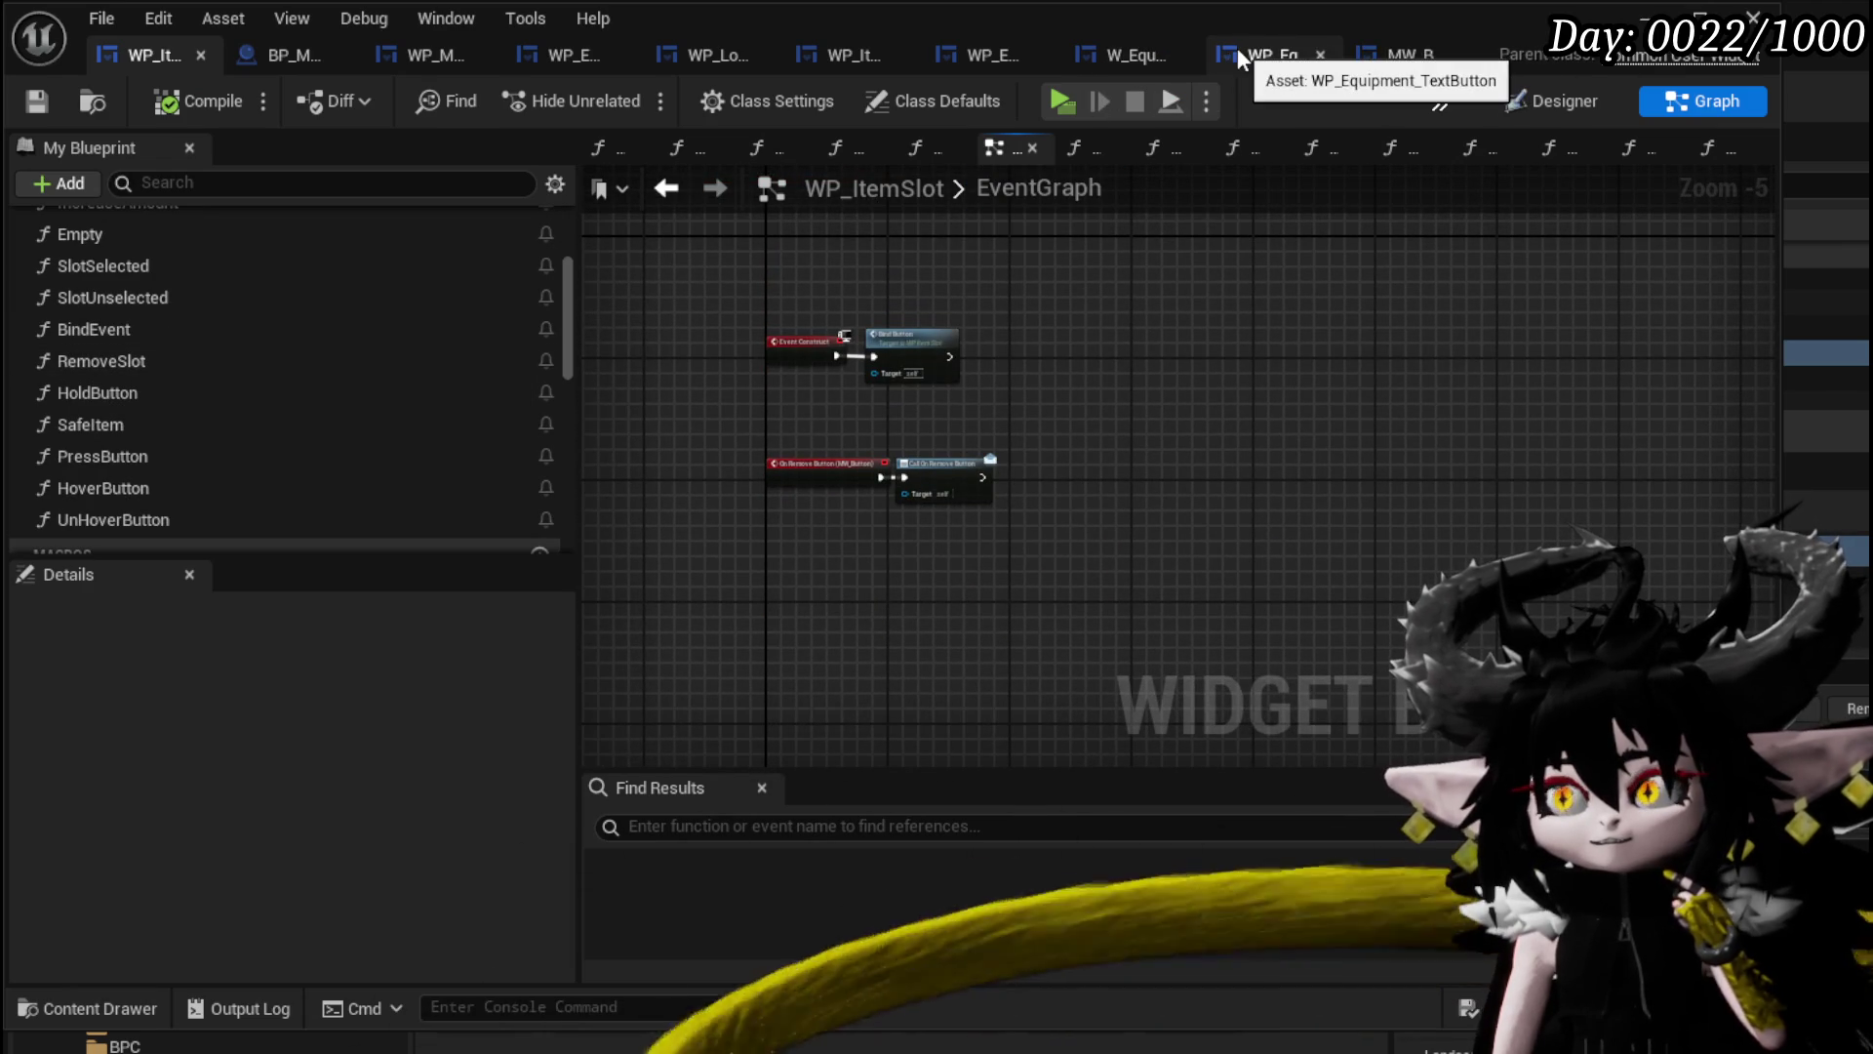
click(1391, 59)
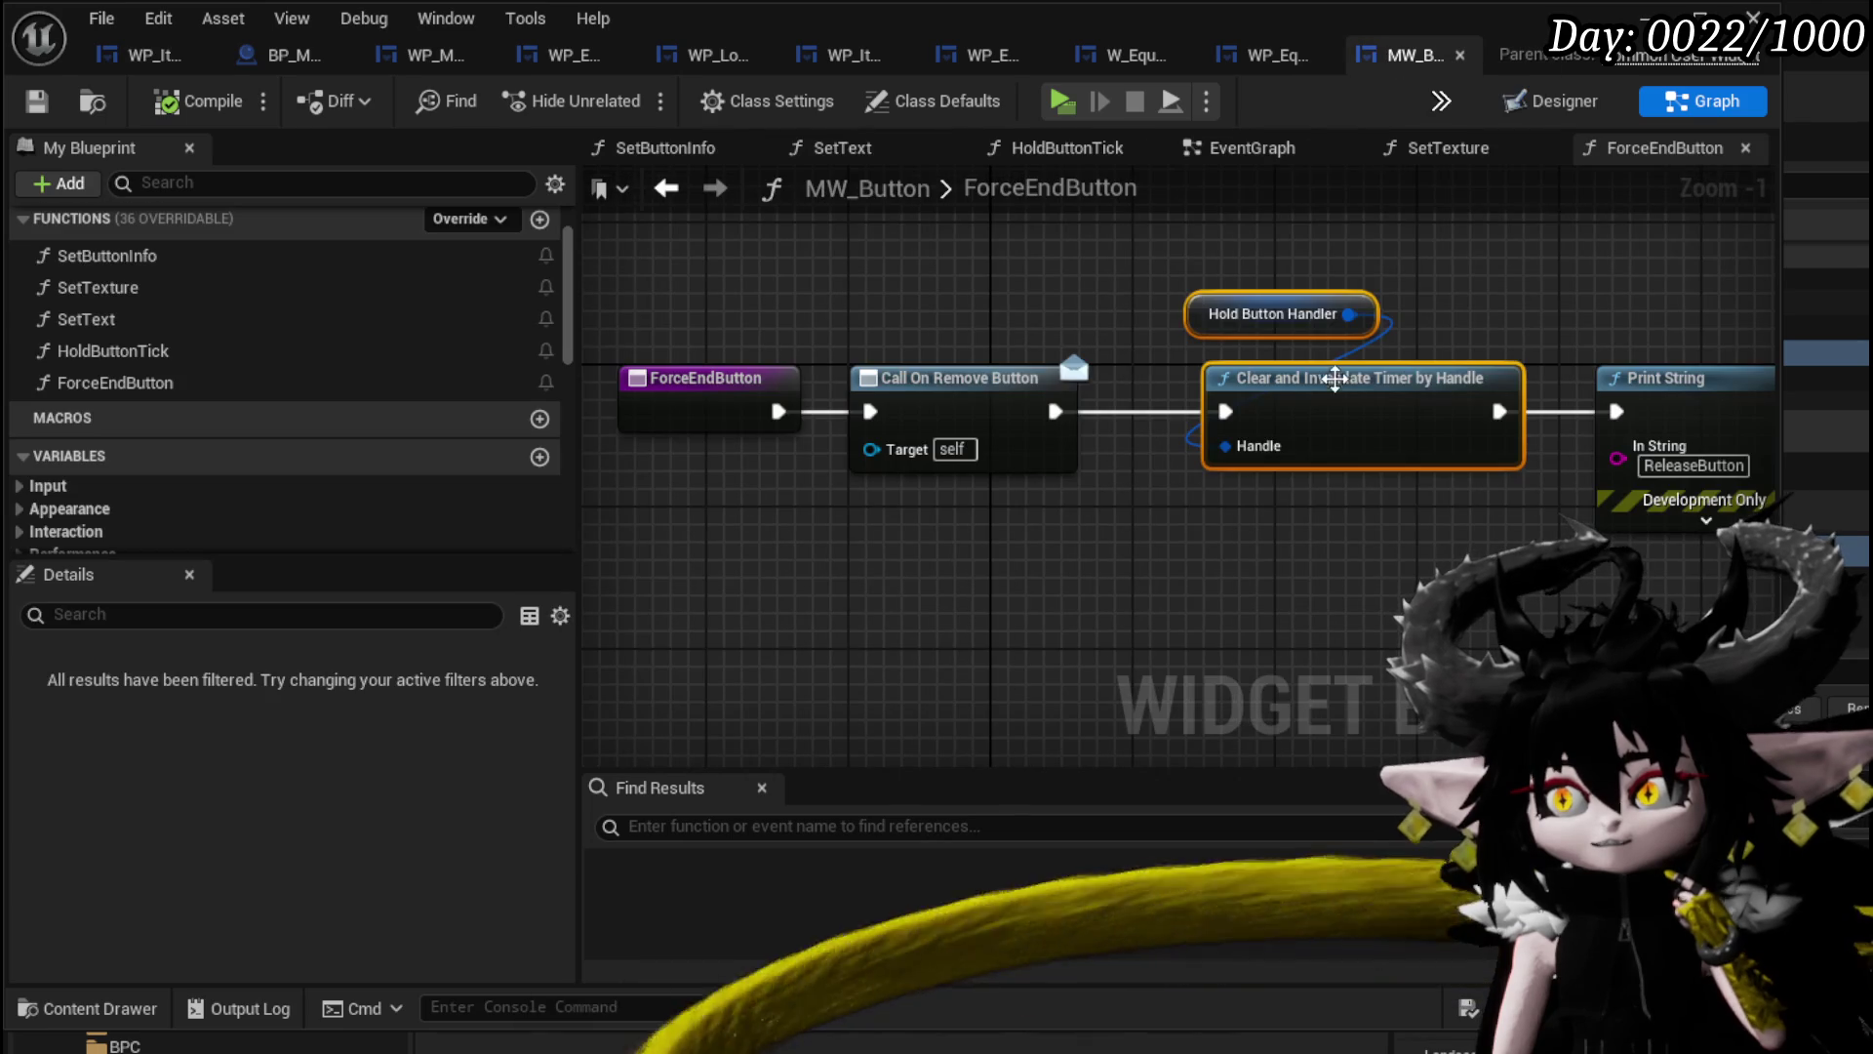
Move the MW_Button tab to the front, nudge its ForceEndButton view, and return to WP_ItemSlot.
drag(1391, 58, 146, 56)
mouse_move(932, 294)
mouse_down()
mouse_move(851, 303)
mouse_move(869, 303)
mouse_up()
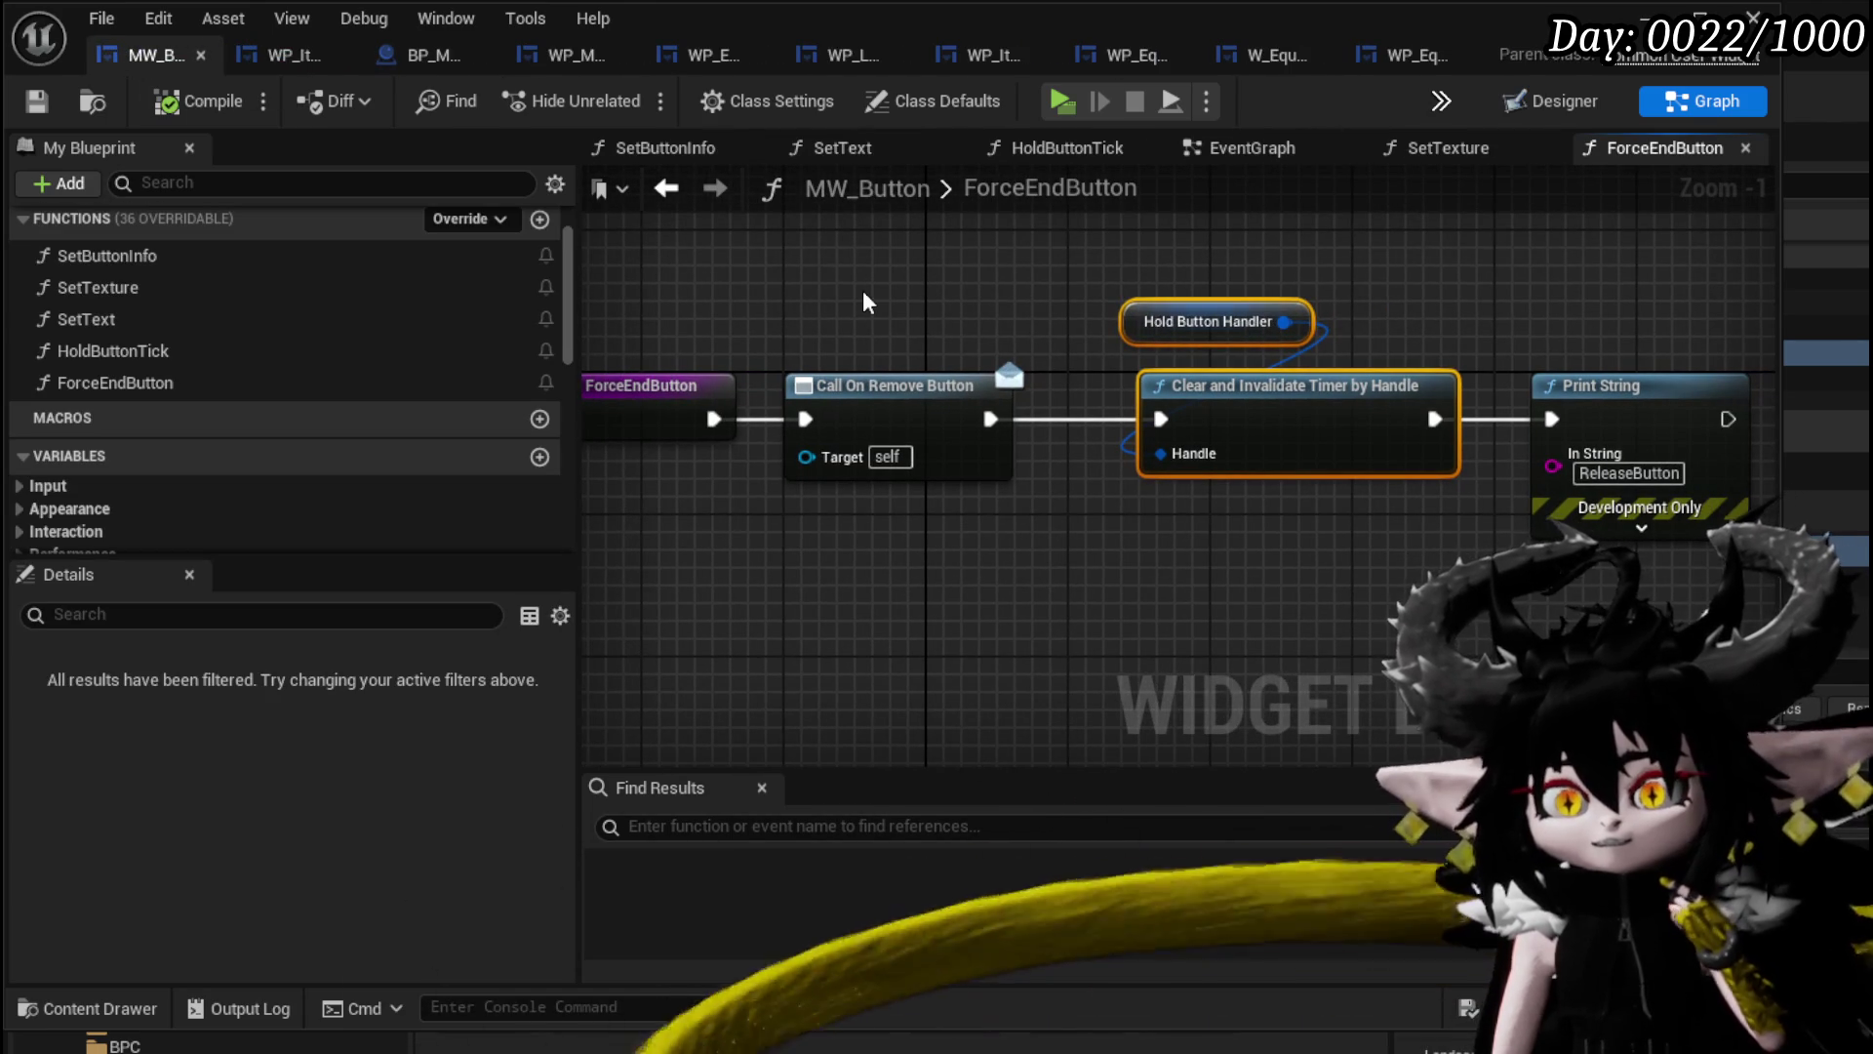
click(313, 72)
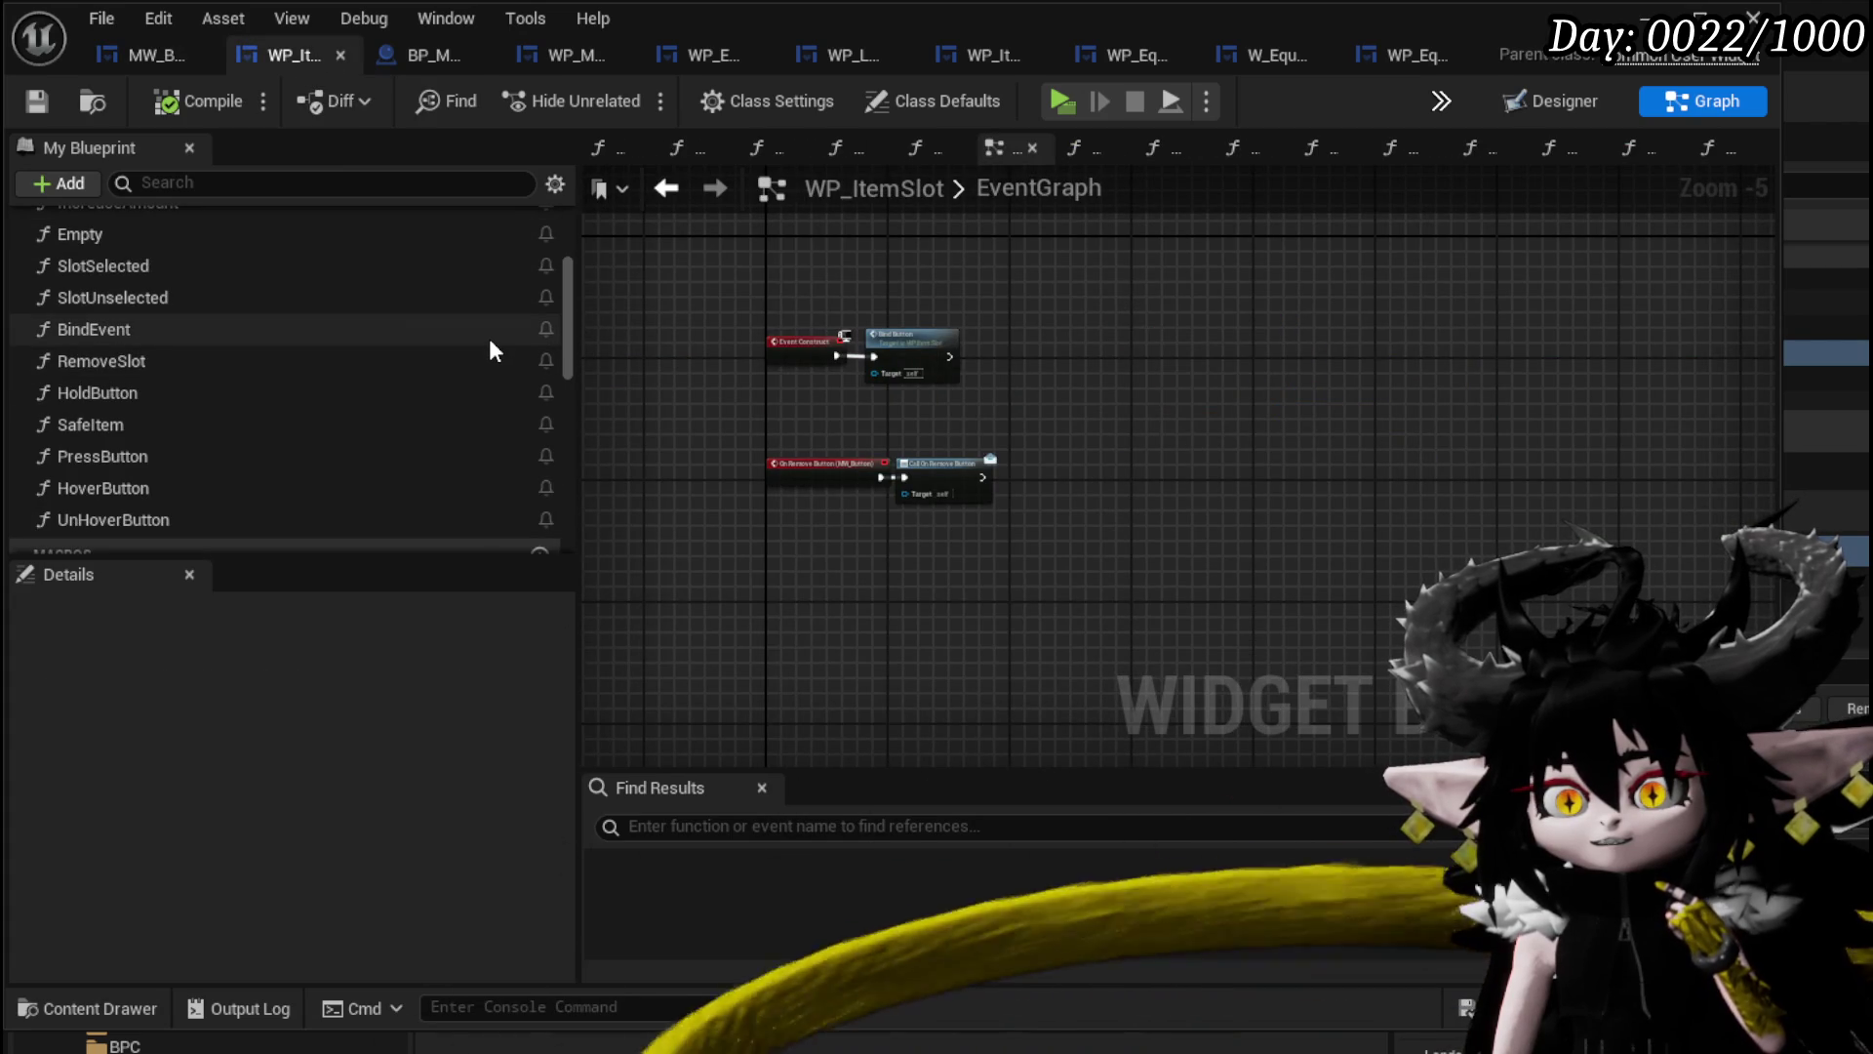
In RemoveSlot, call MW_Button's Force End Button before Remove from Parent.
double_click(376, 366)
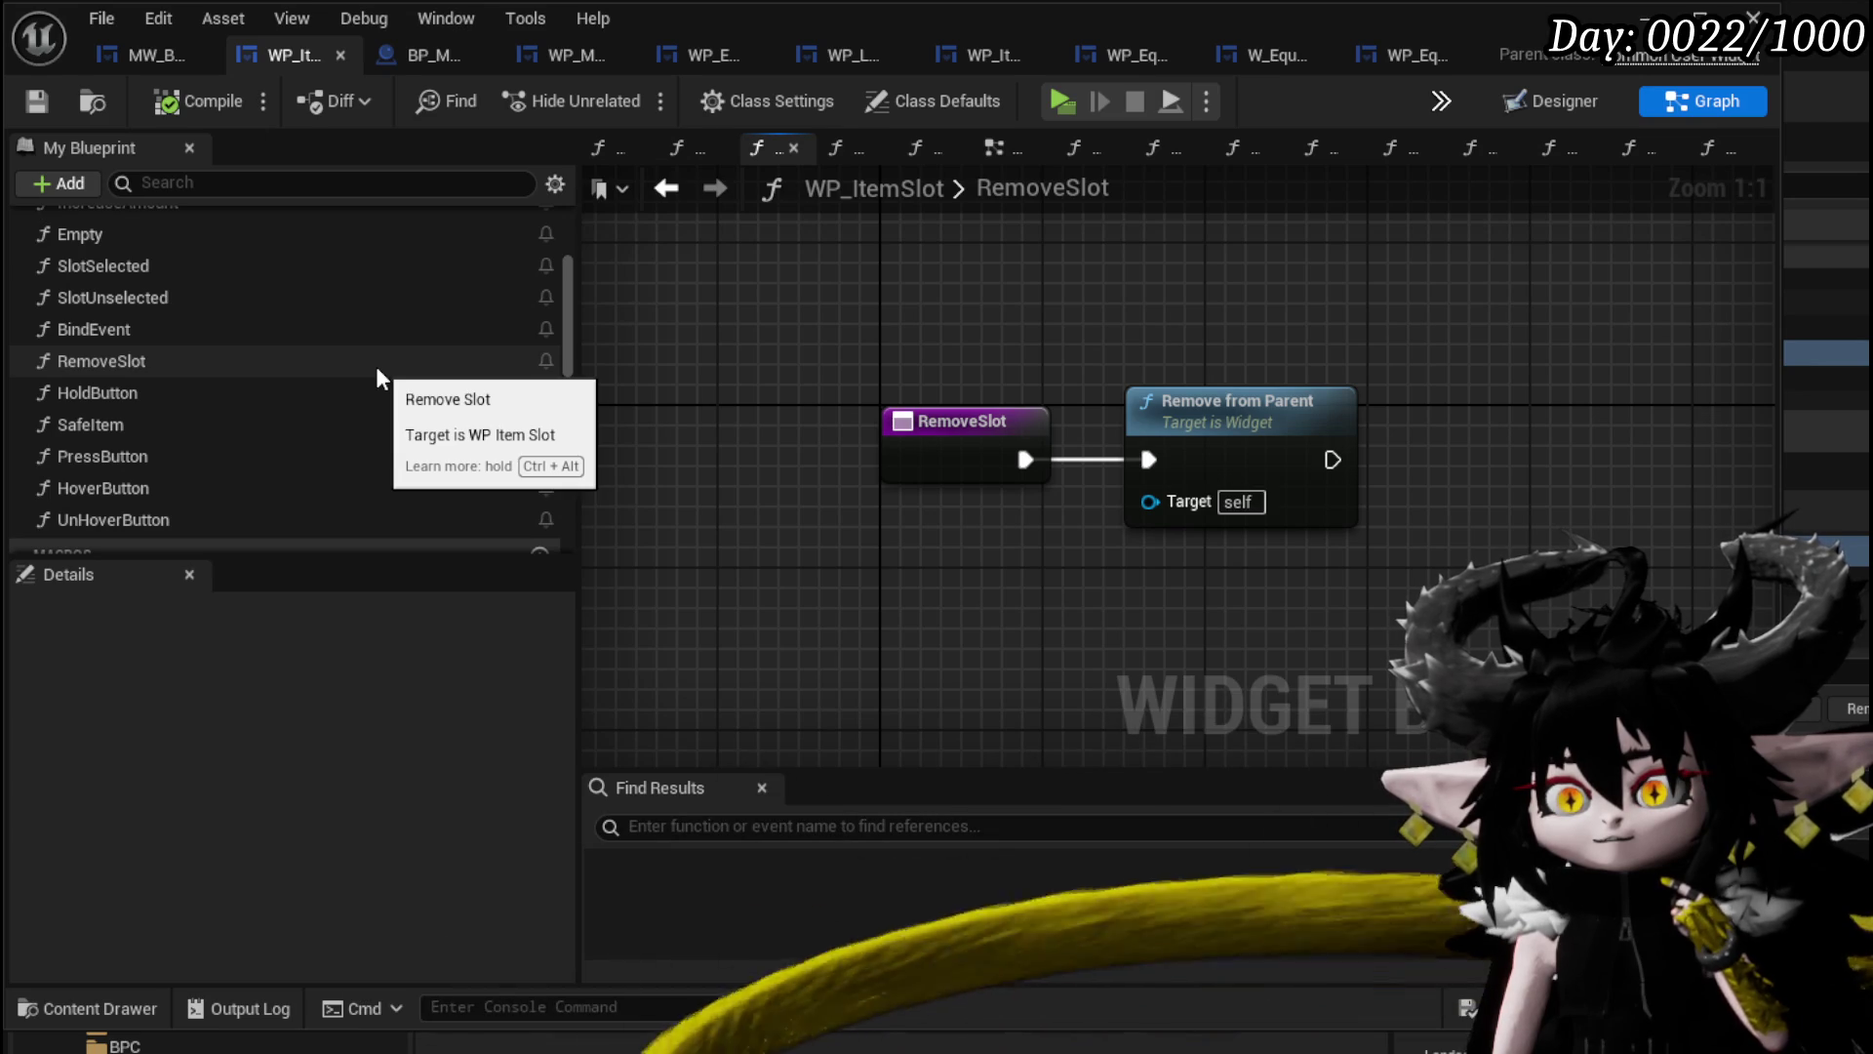
drag(903, 420, 634, 421)
scroll(244, 371, down, 10)
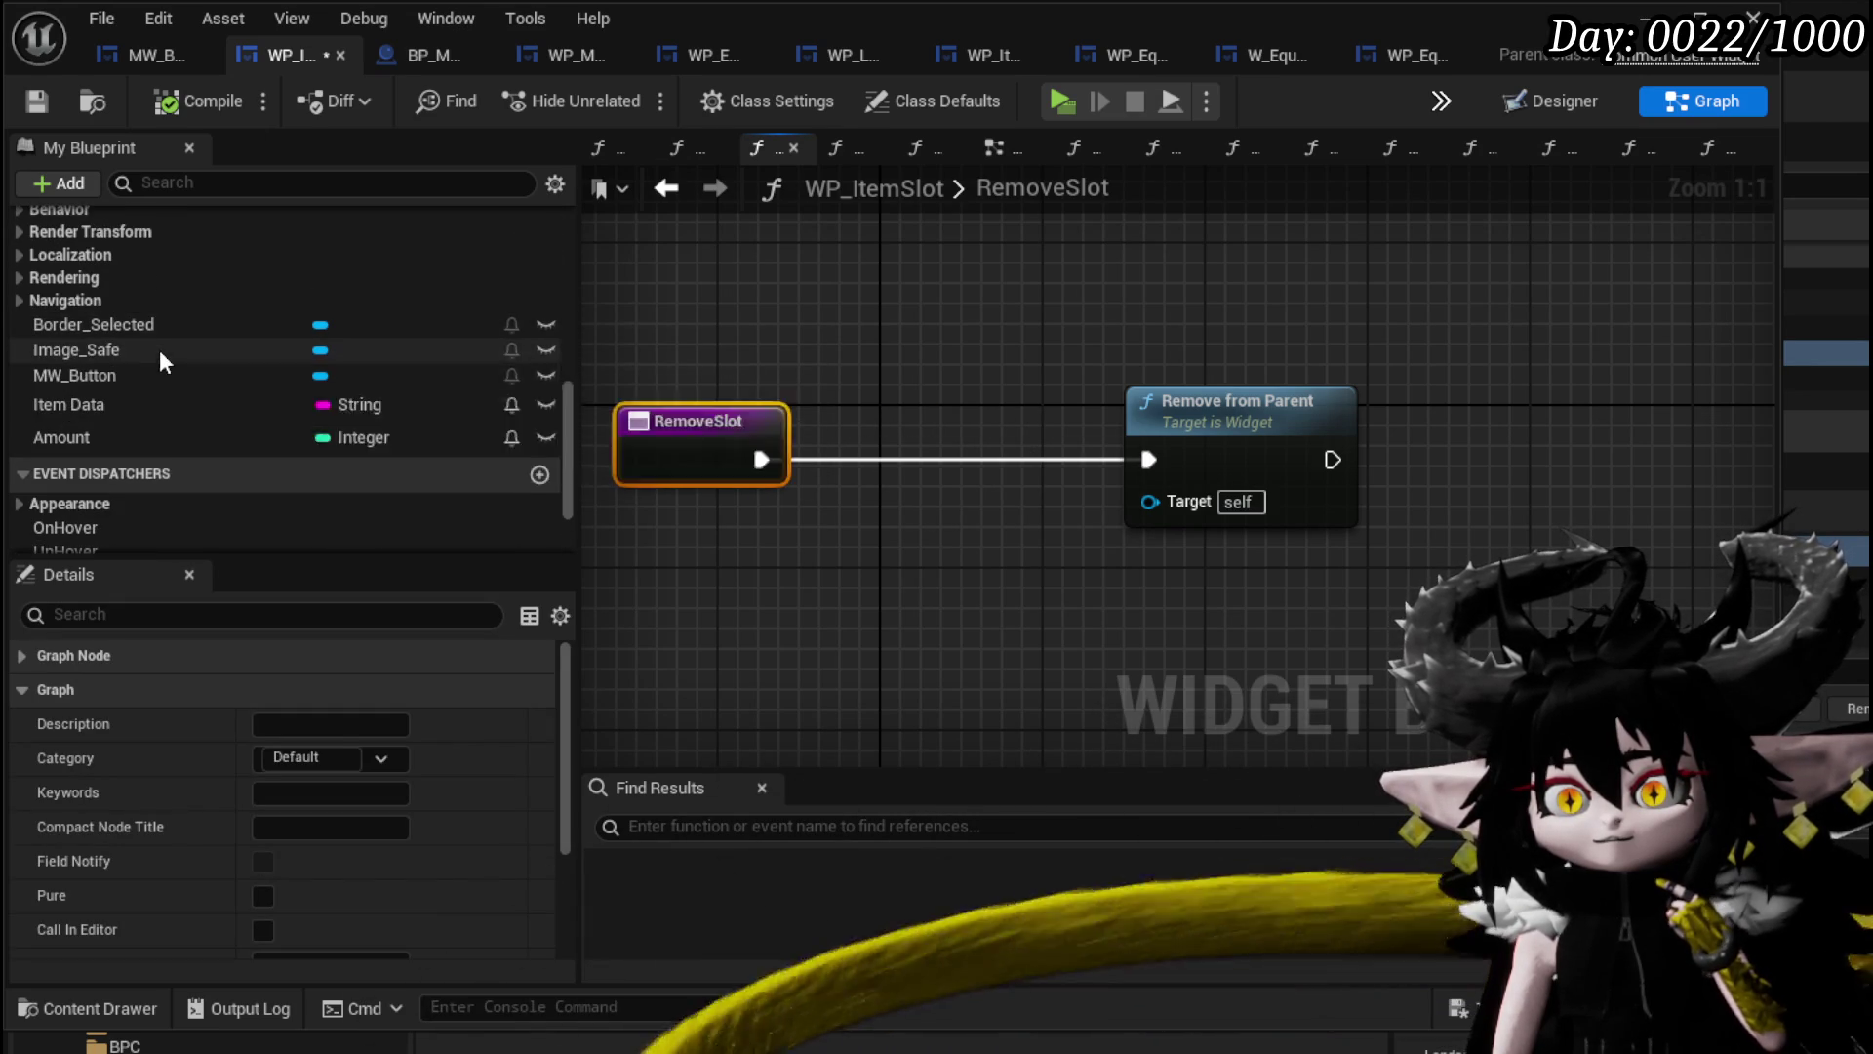
mouse_move(146, 376)
mouse_down()
mouse_move(677, 273)
mouse_move(677, 293)
mouse_move(850, 365)
mouse_up()
click(677, 310)
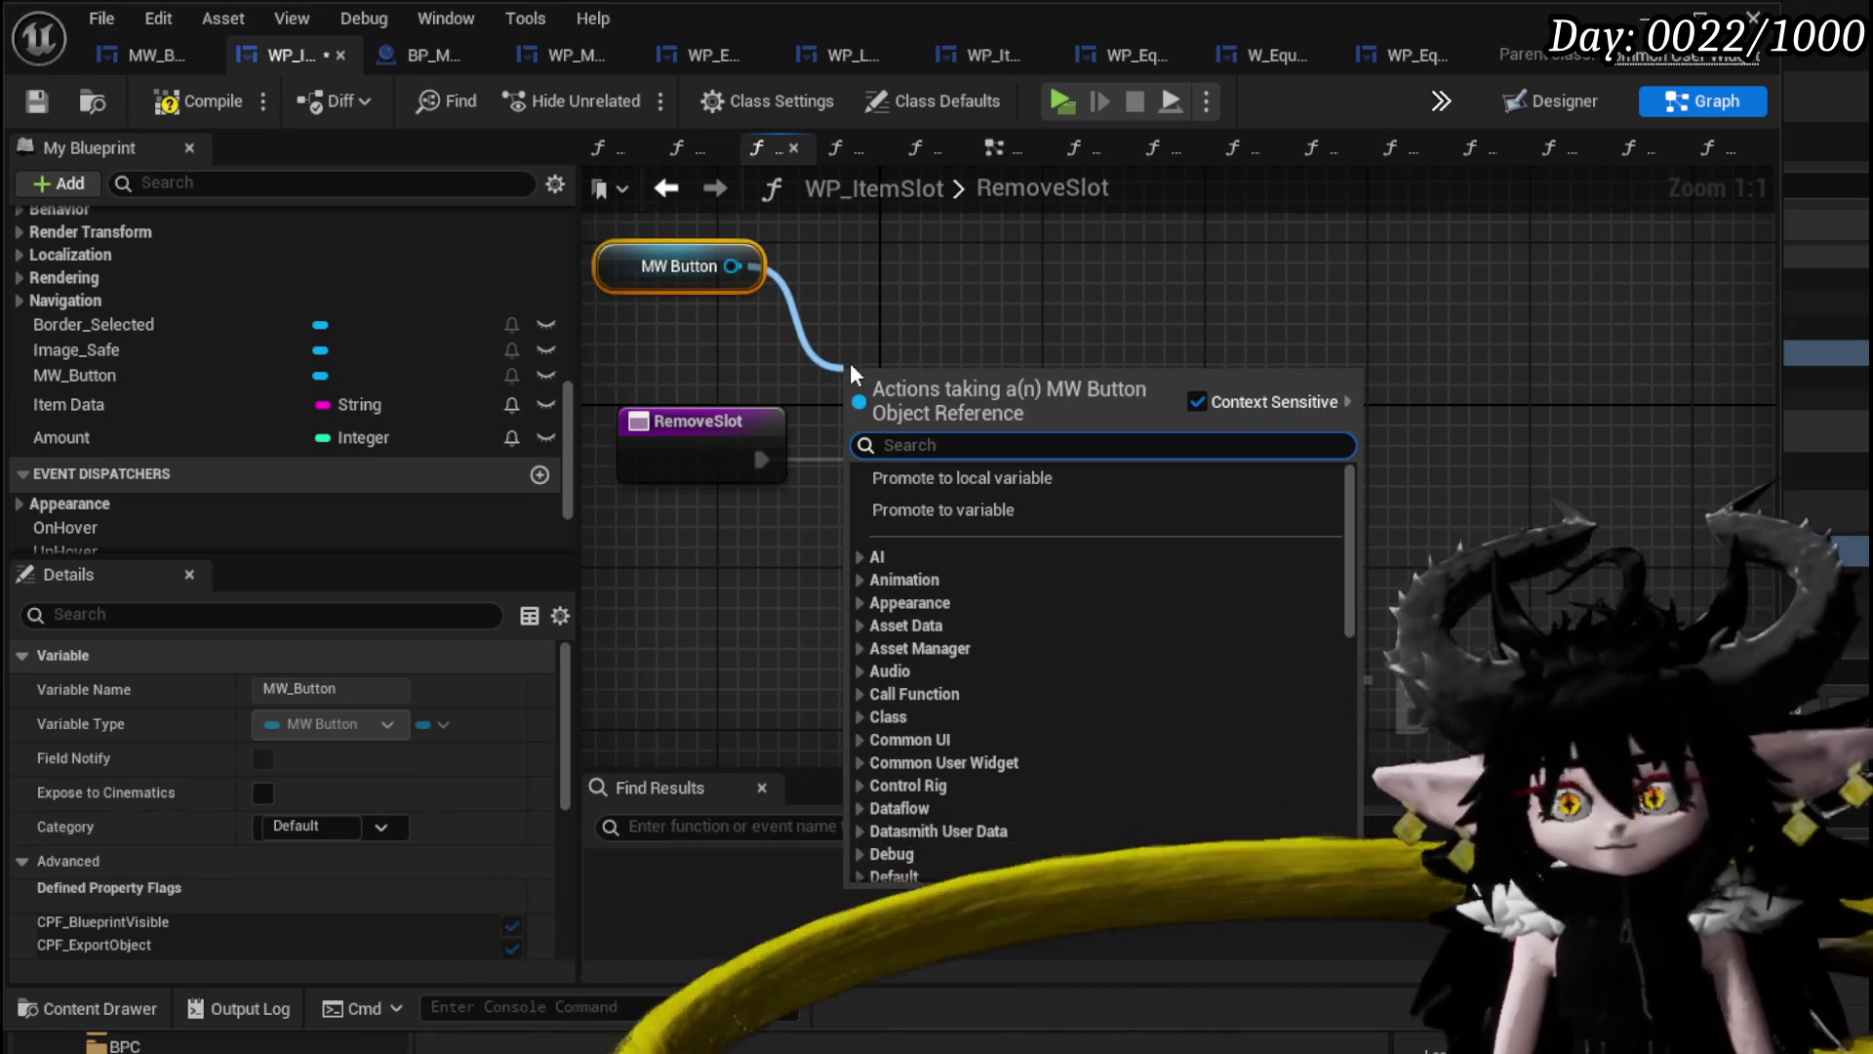
text(Force)
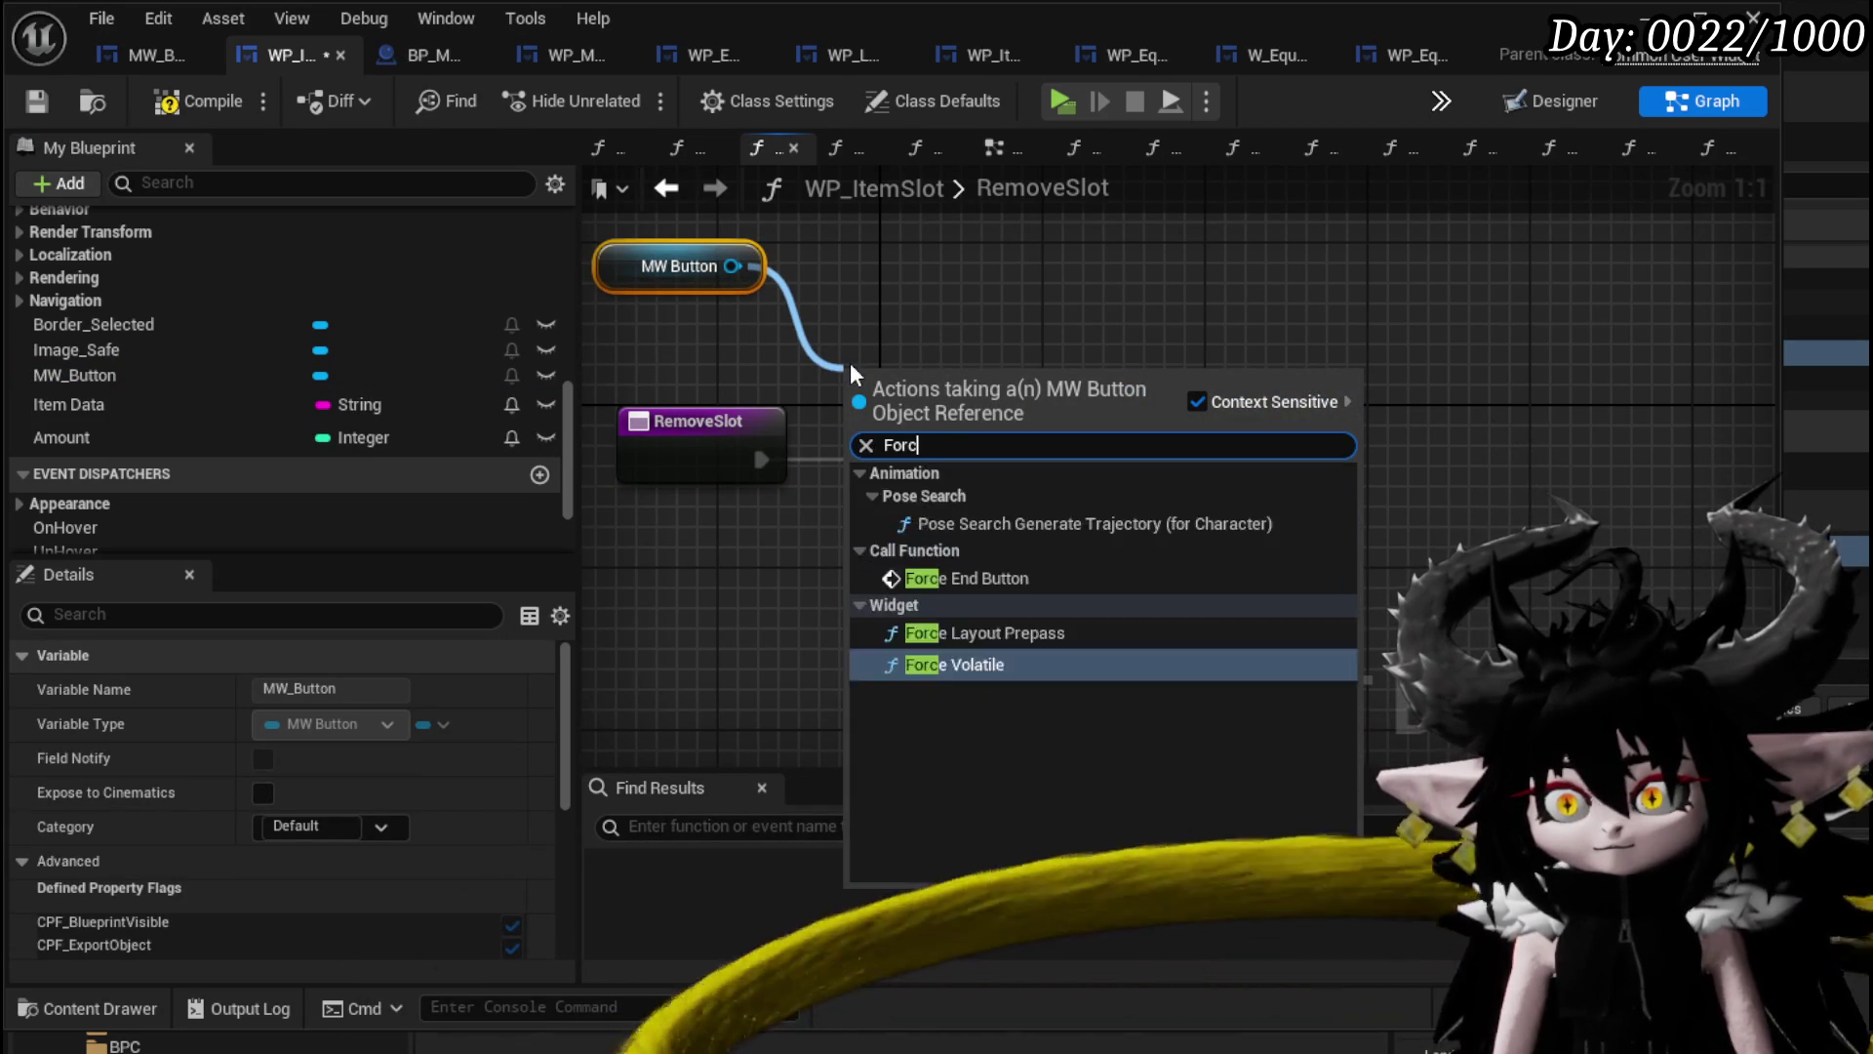
click(966, 500)
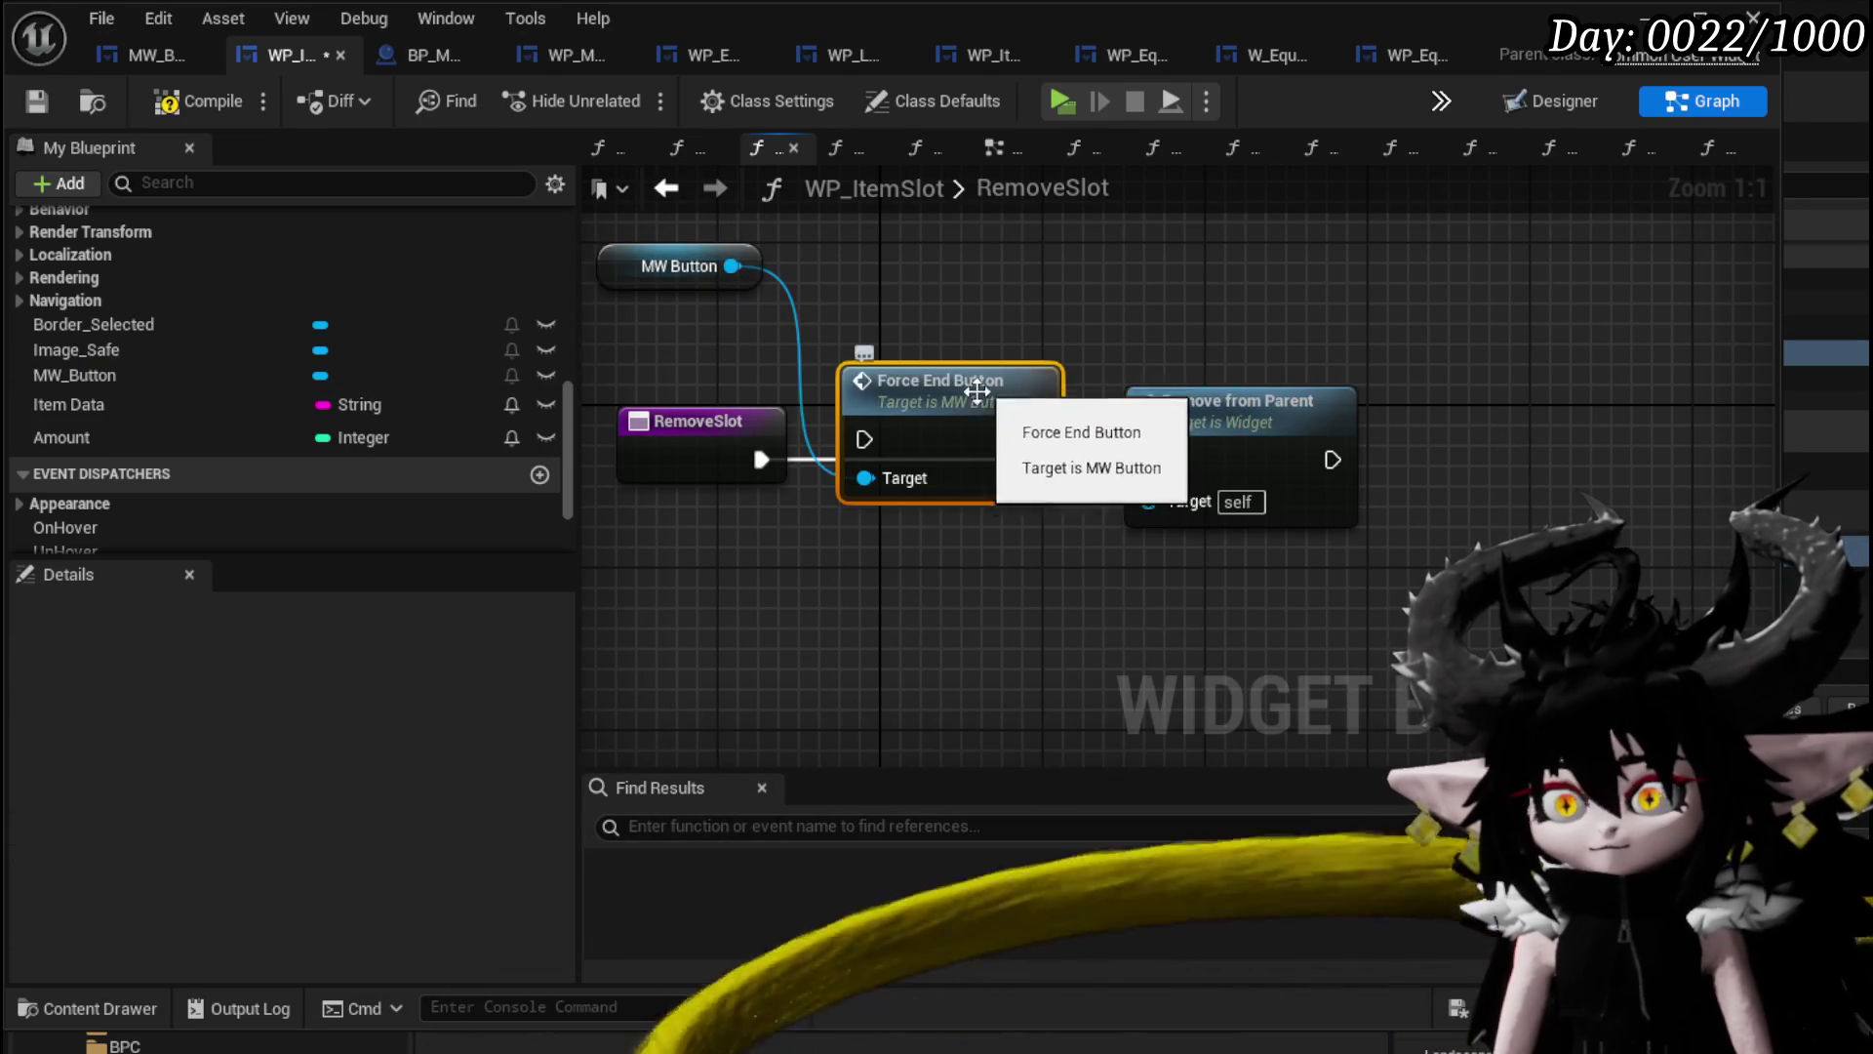
drag(769, 459, 1143, 466)
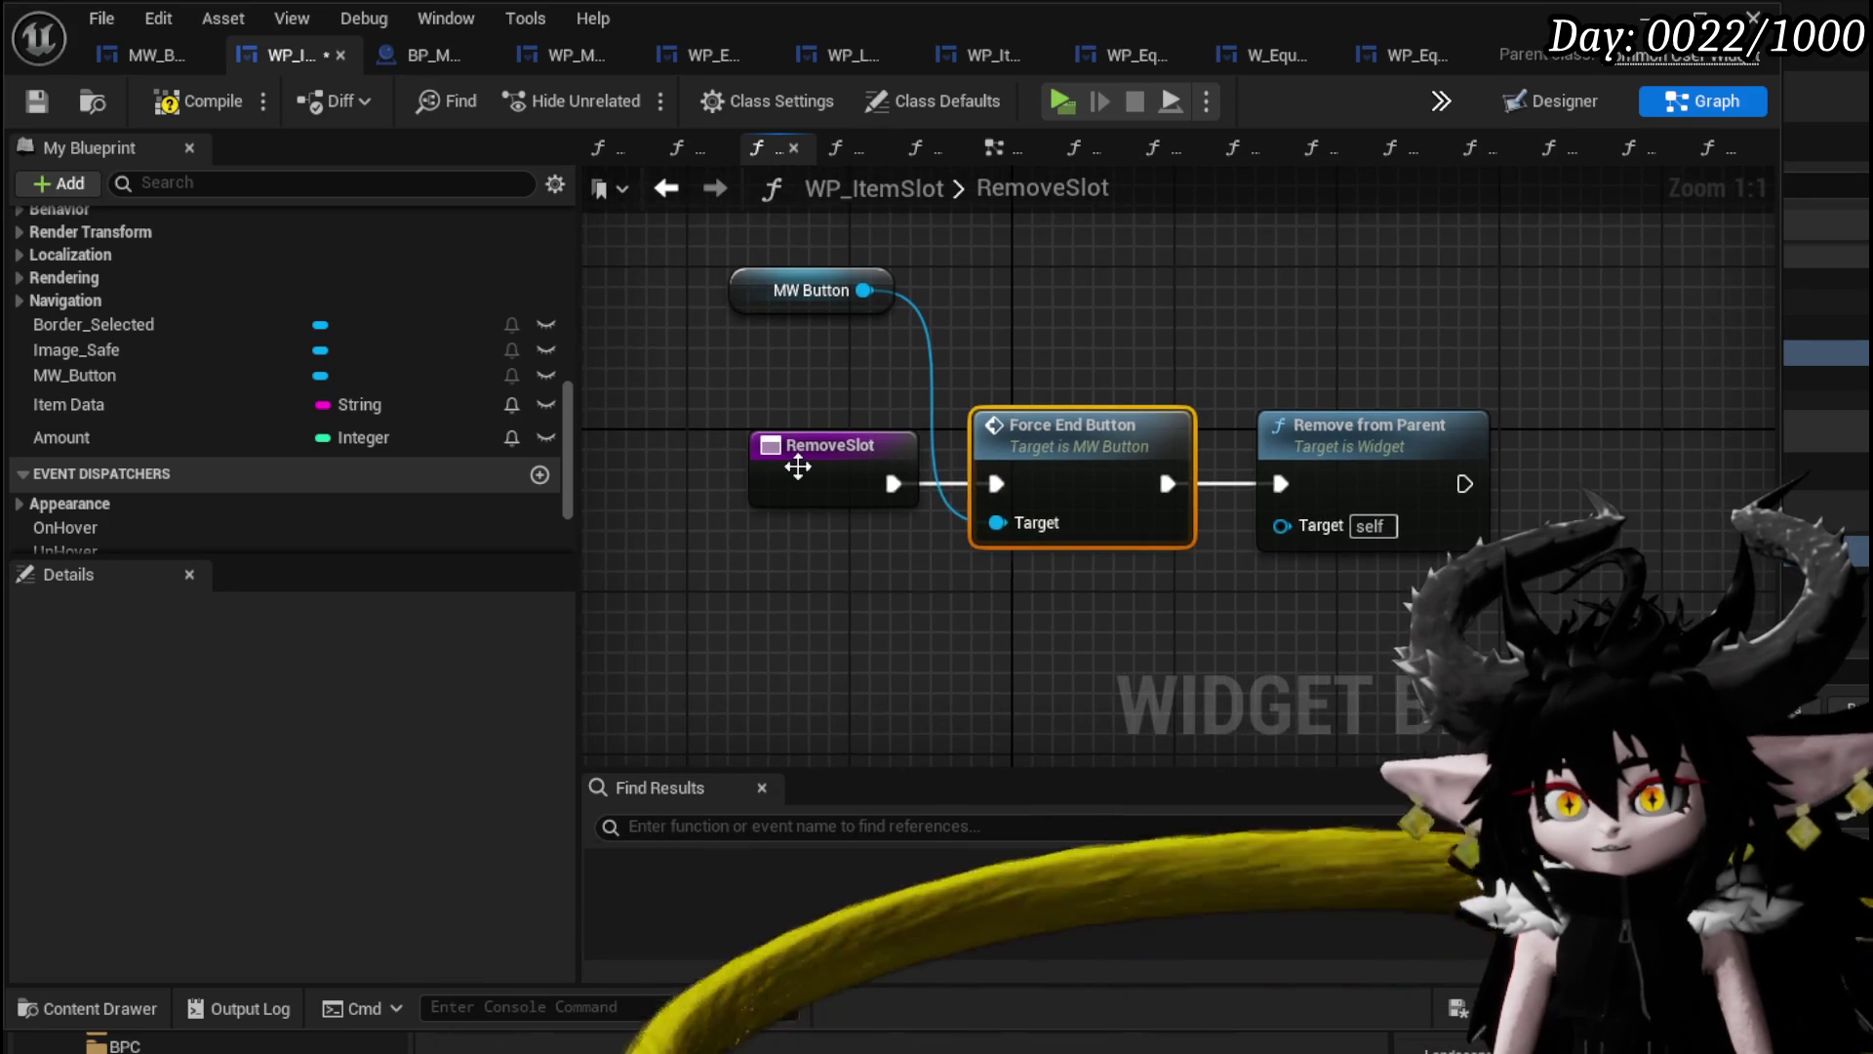
Add a breakpoint on the RemoveSlot node, save the blueprint, and start a play-test.
right_click(798, 466)
click(888, 982)
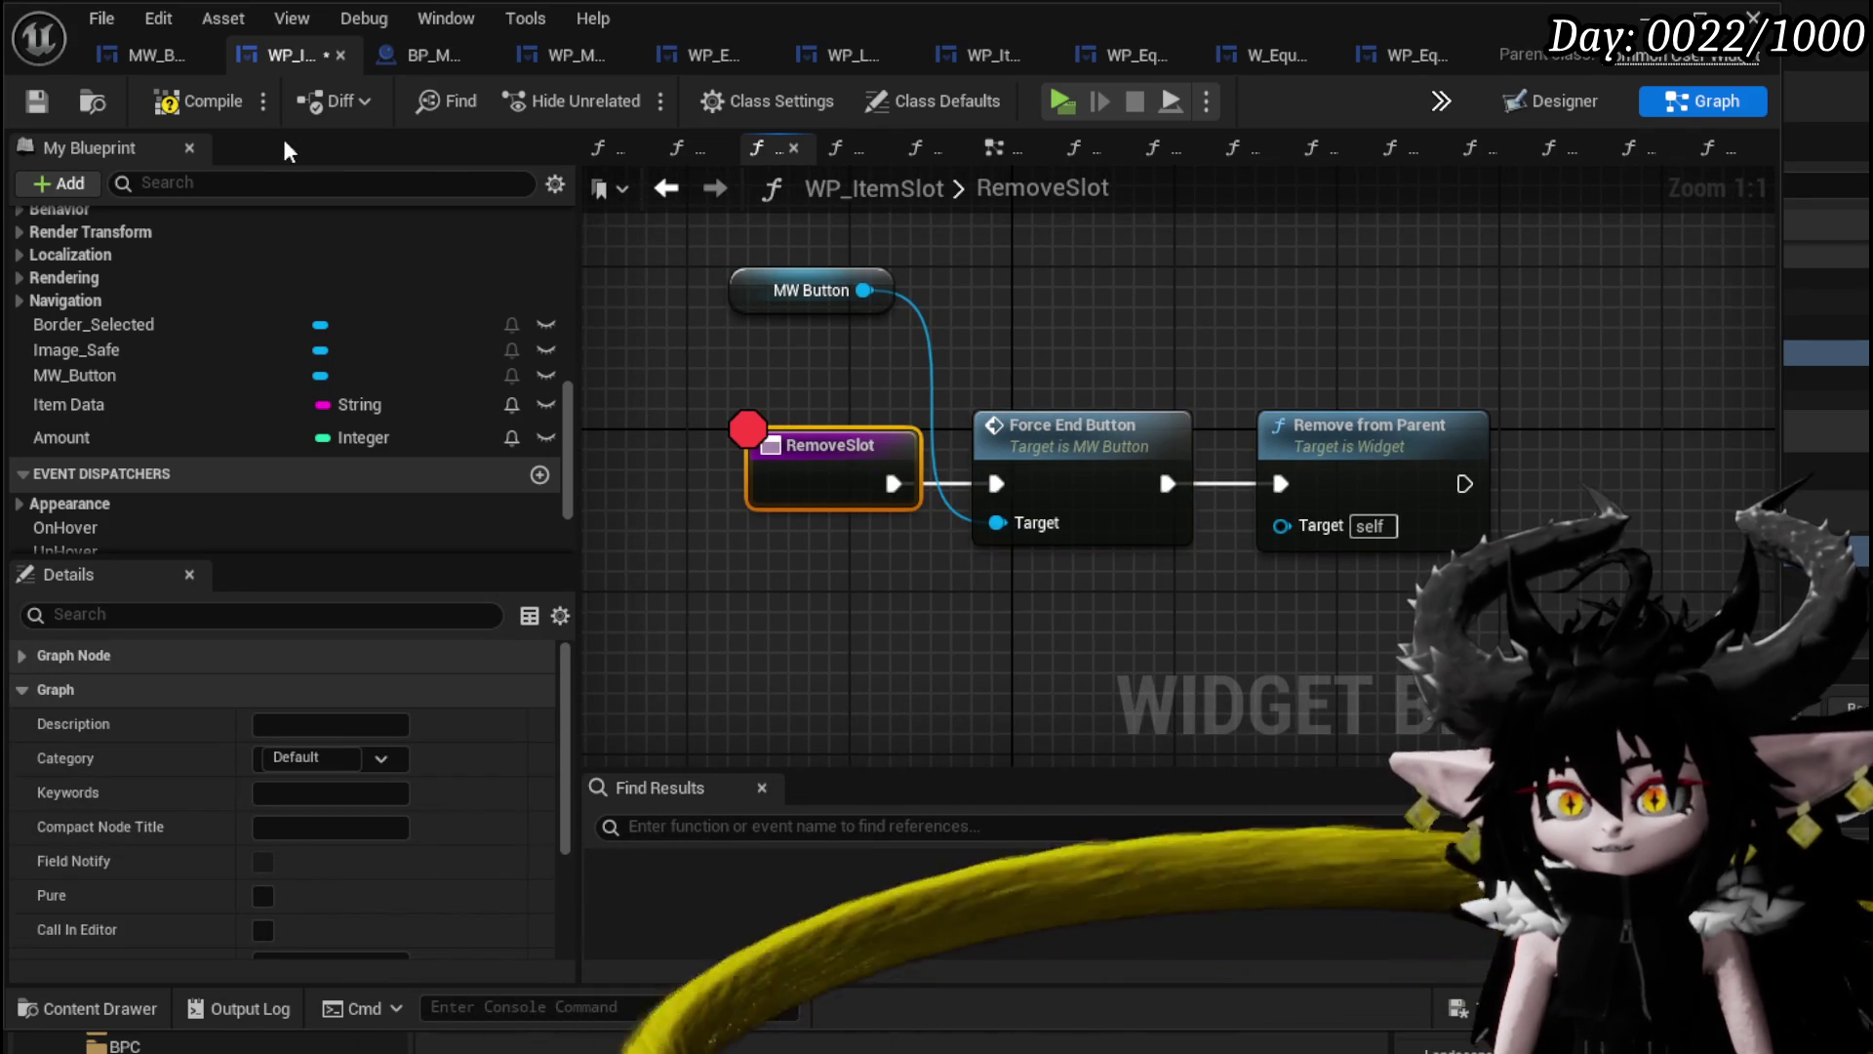
click(35, 109)
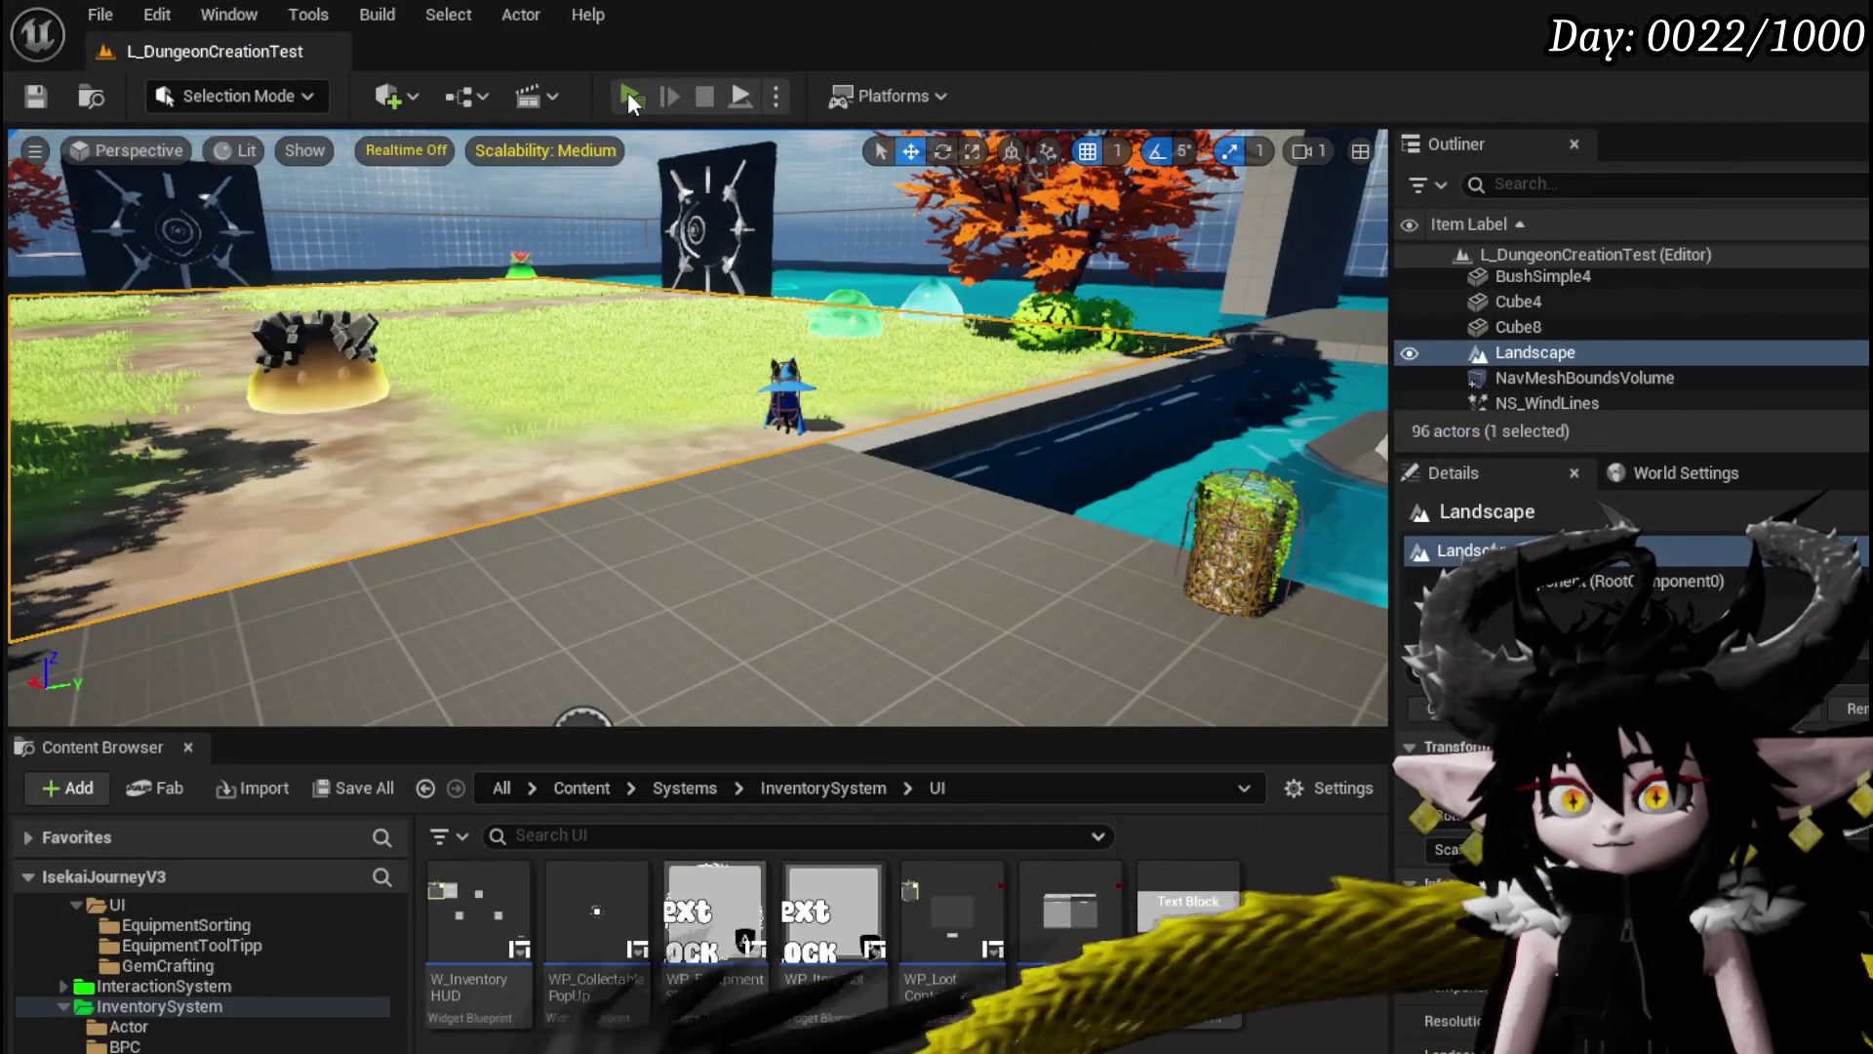
click(628, 92)
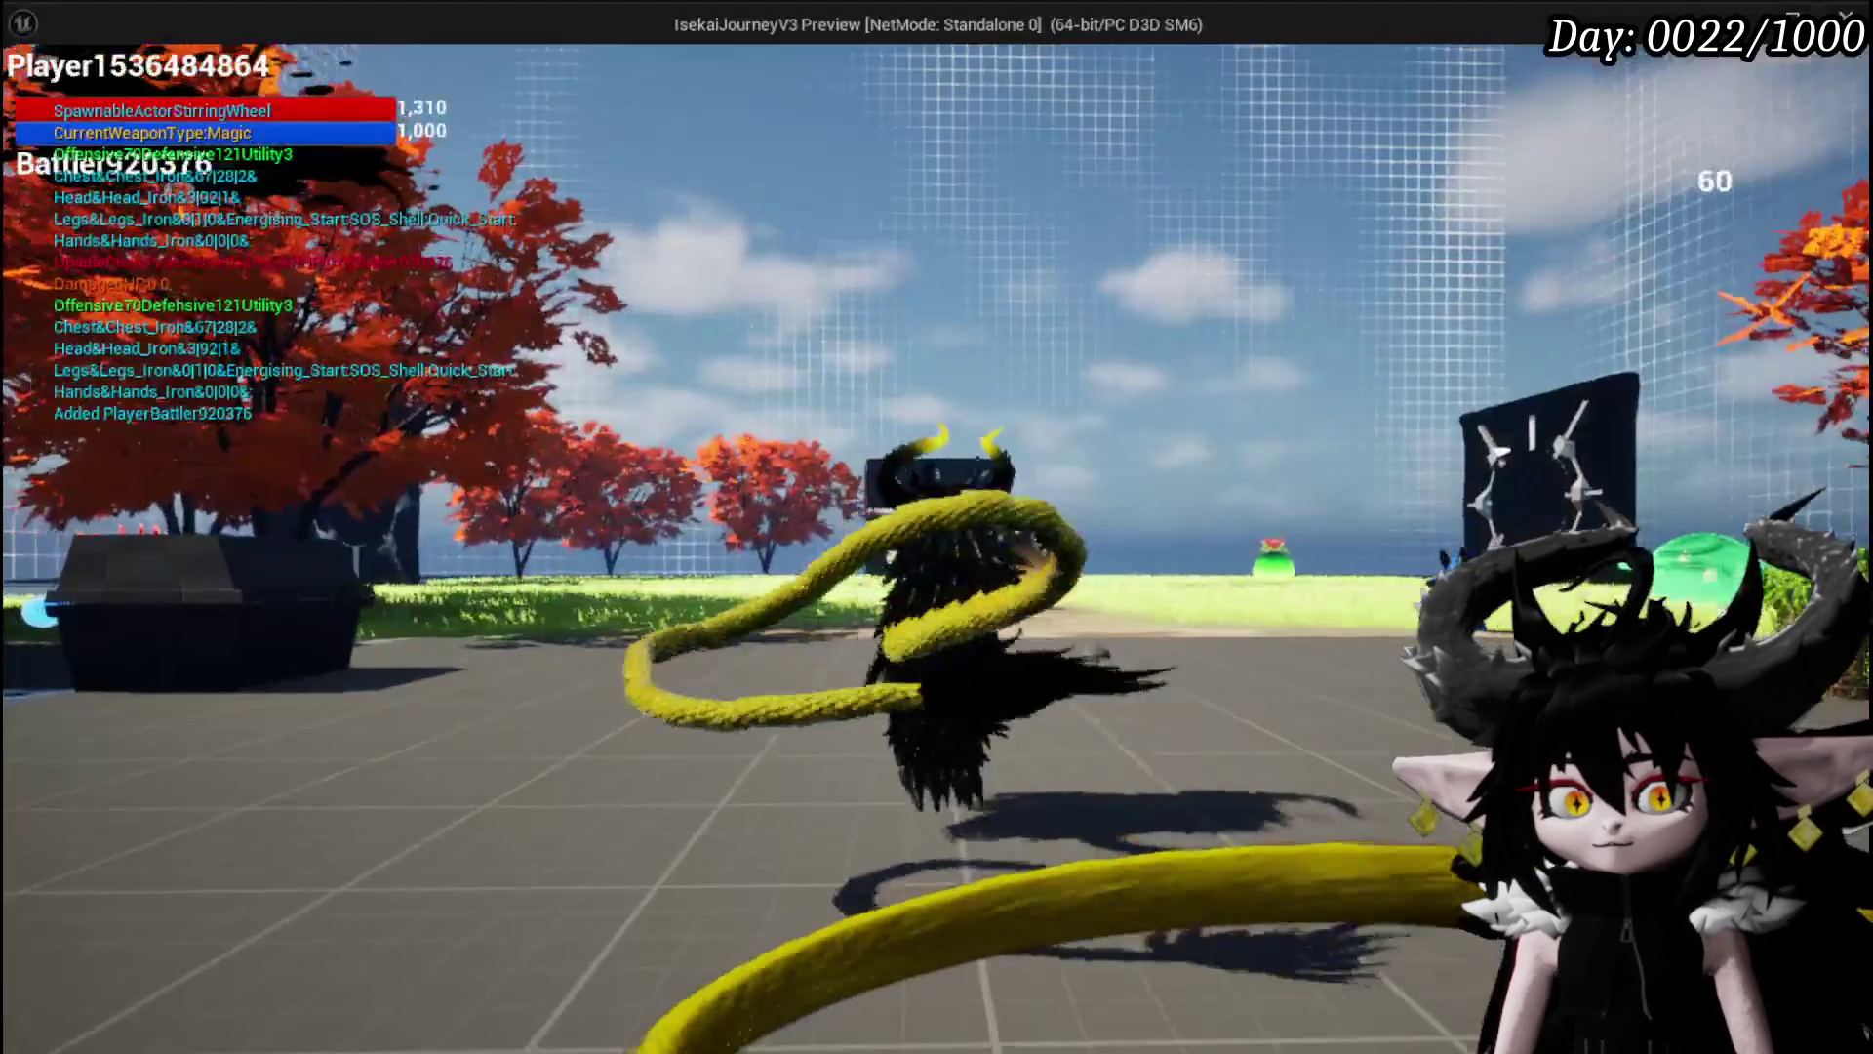
Talk to the merchant, open Trading, hold Copper Ore to sell it, then end the play-test.
key(e)
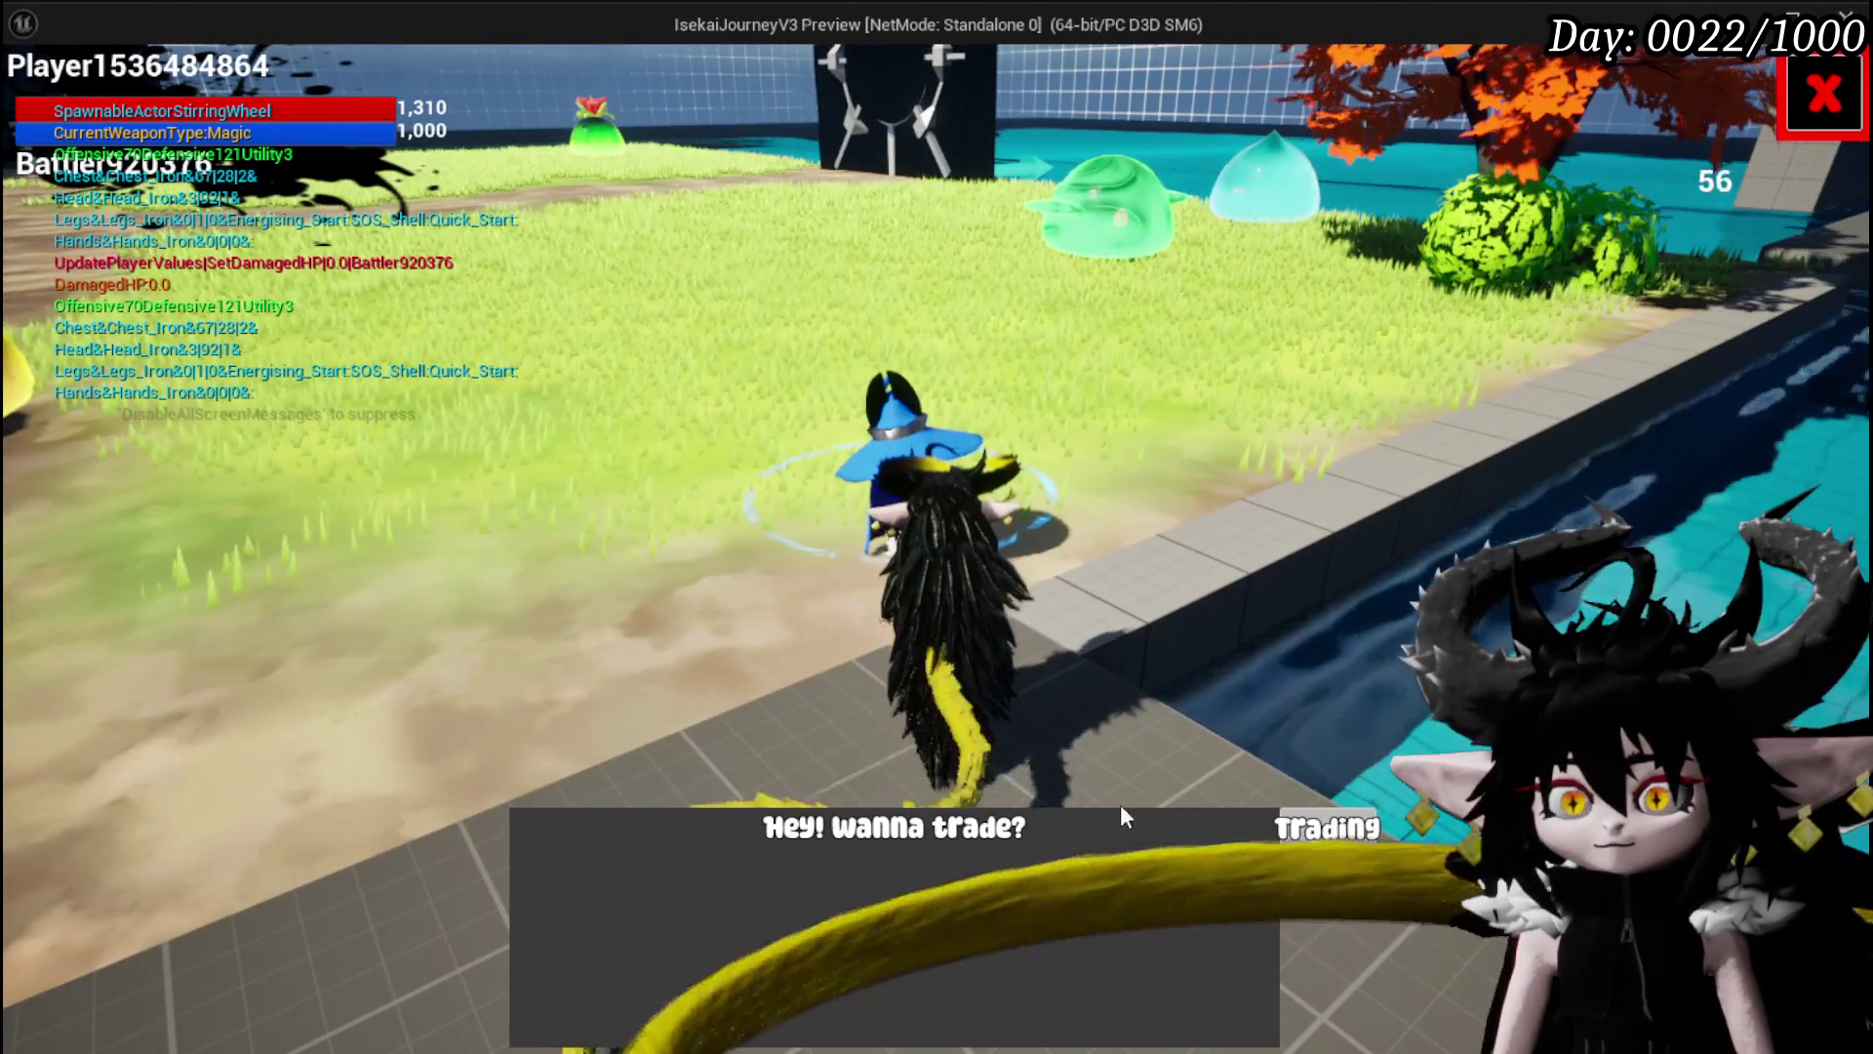
click(1326, 827)
drag(413, 142, 412, 142)
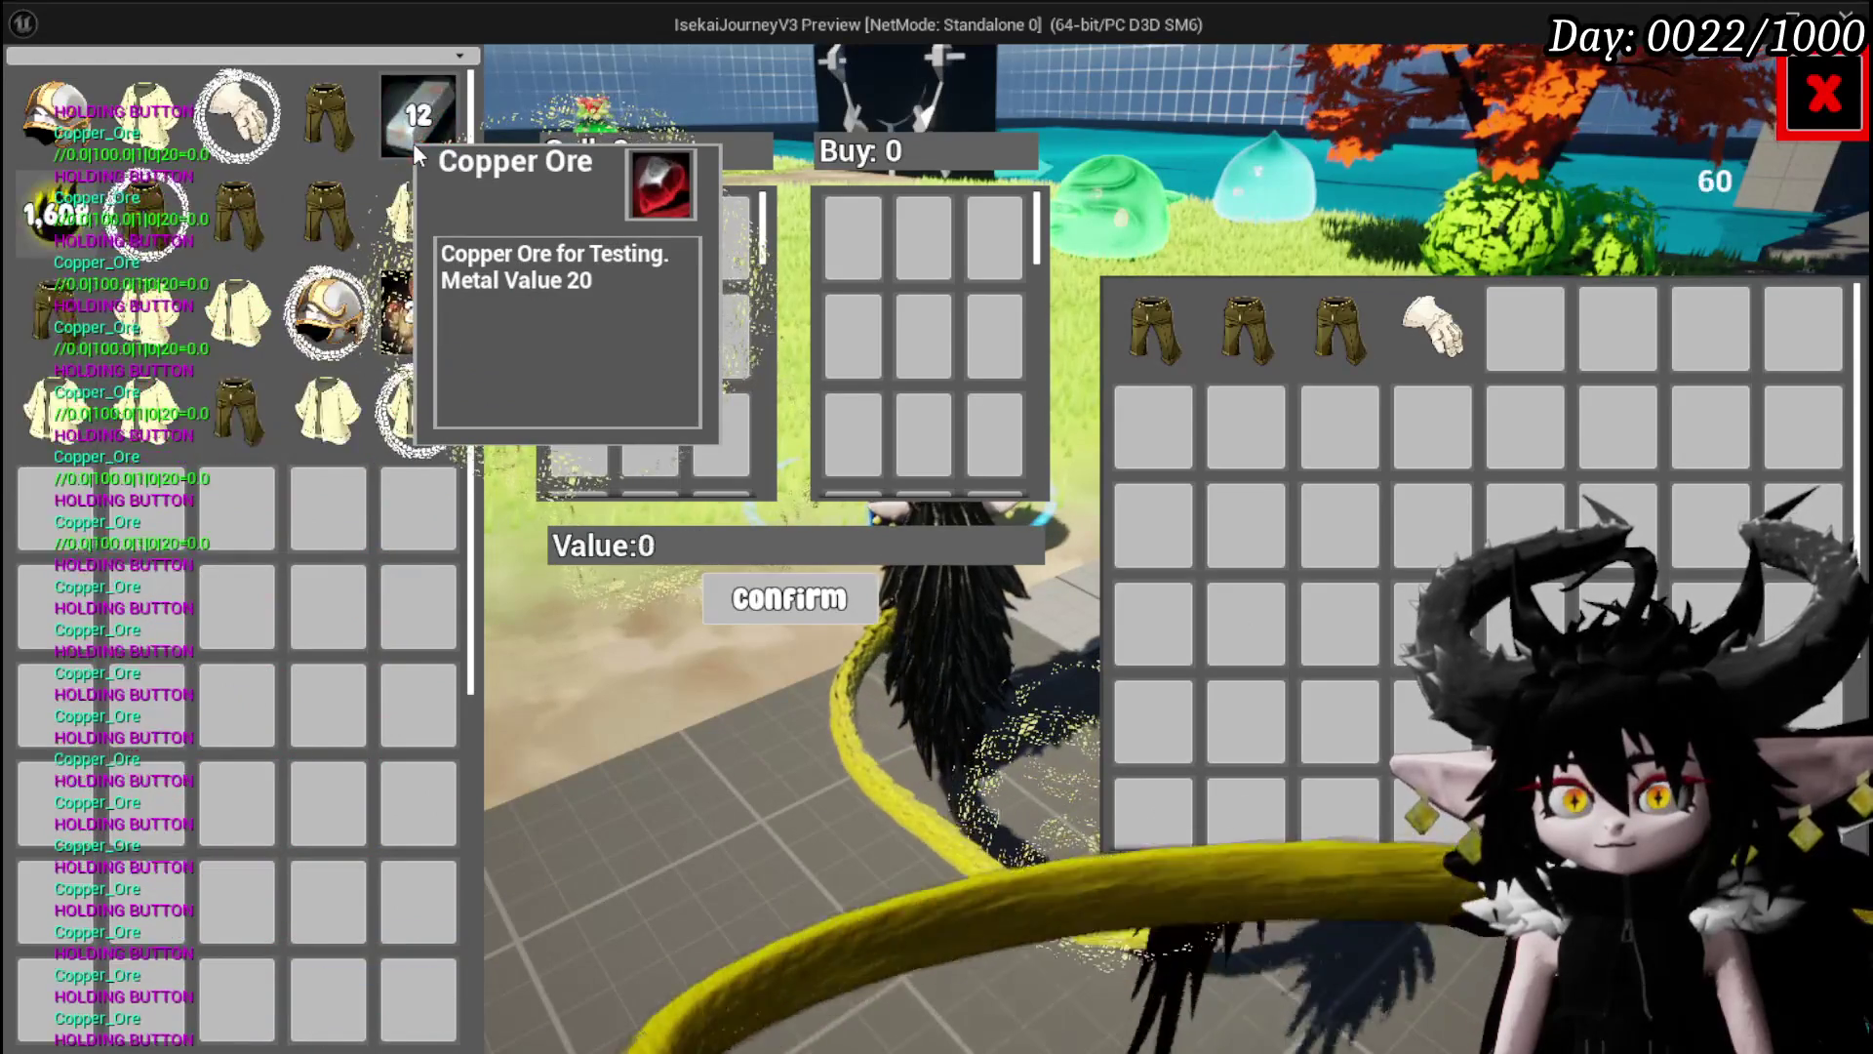
key(Escape)
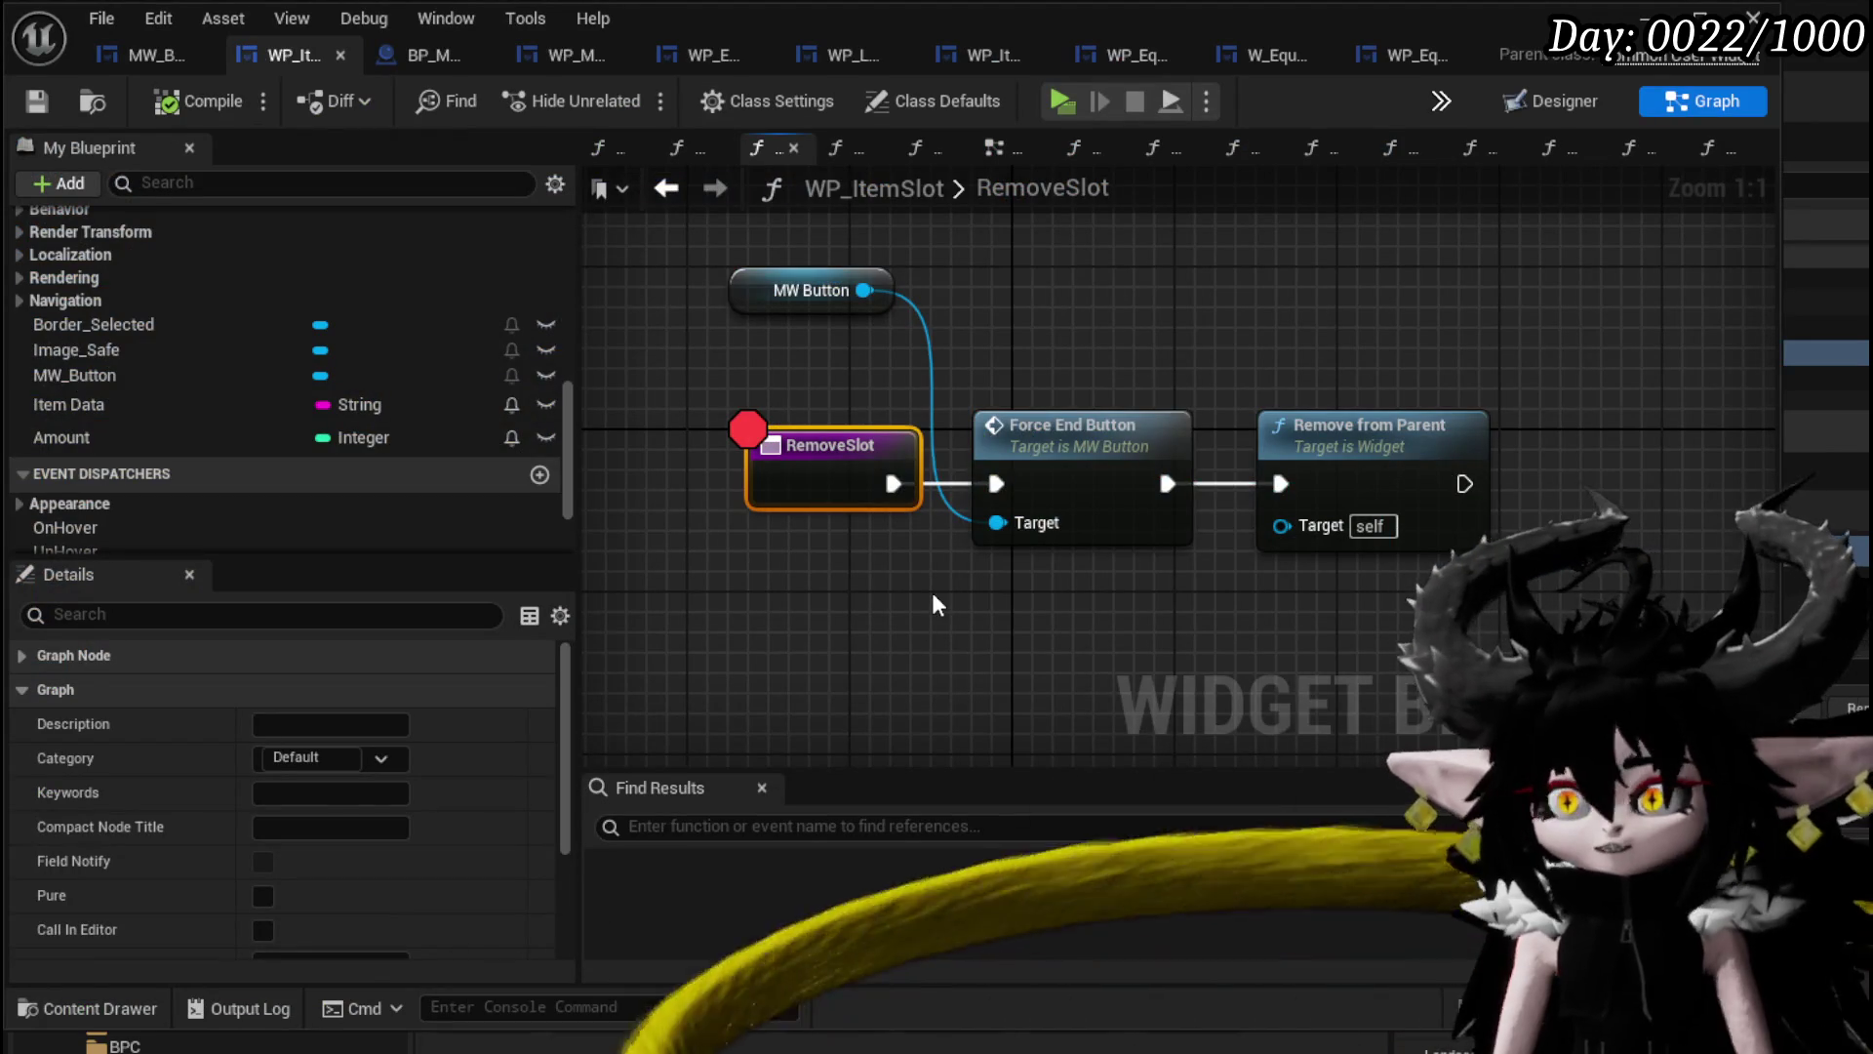
In BindButton, bind MW Button's On Release event, chained after the On Unhover binding.
scroll(236, 379, up, 10)
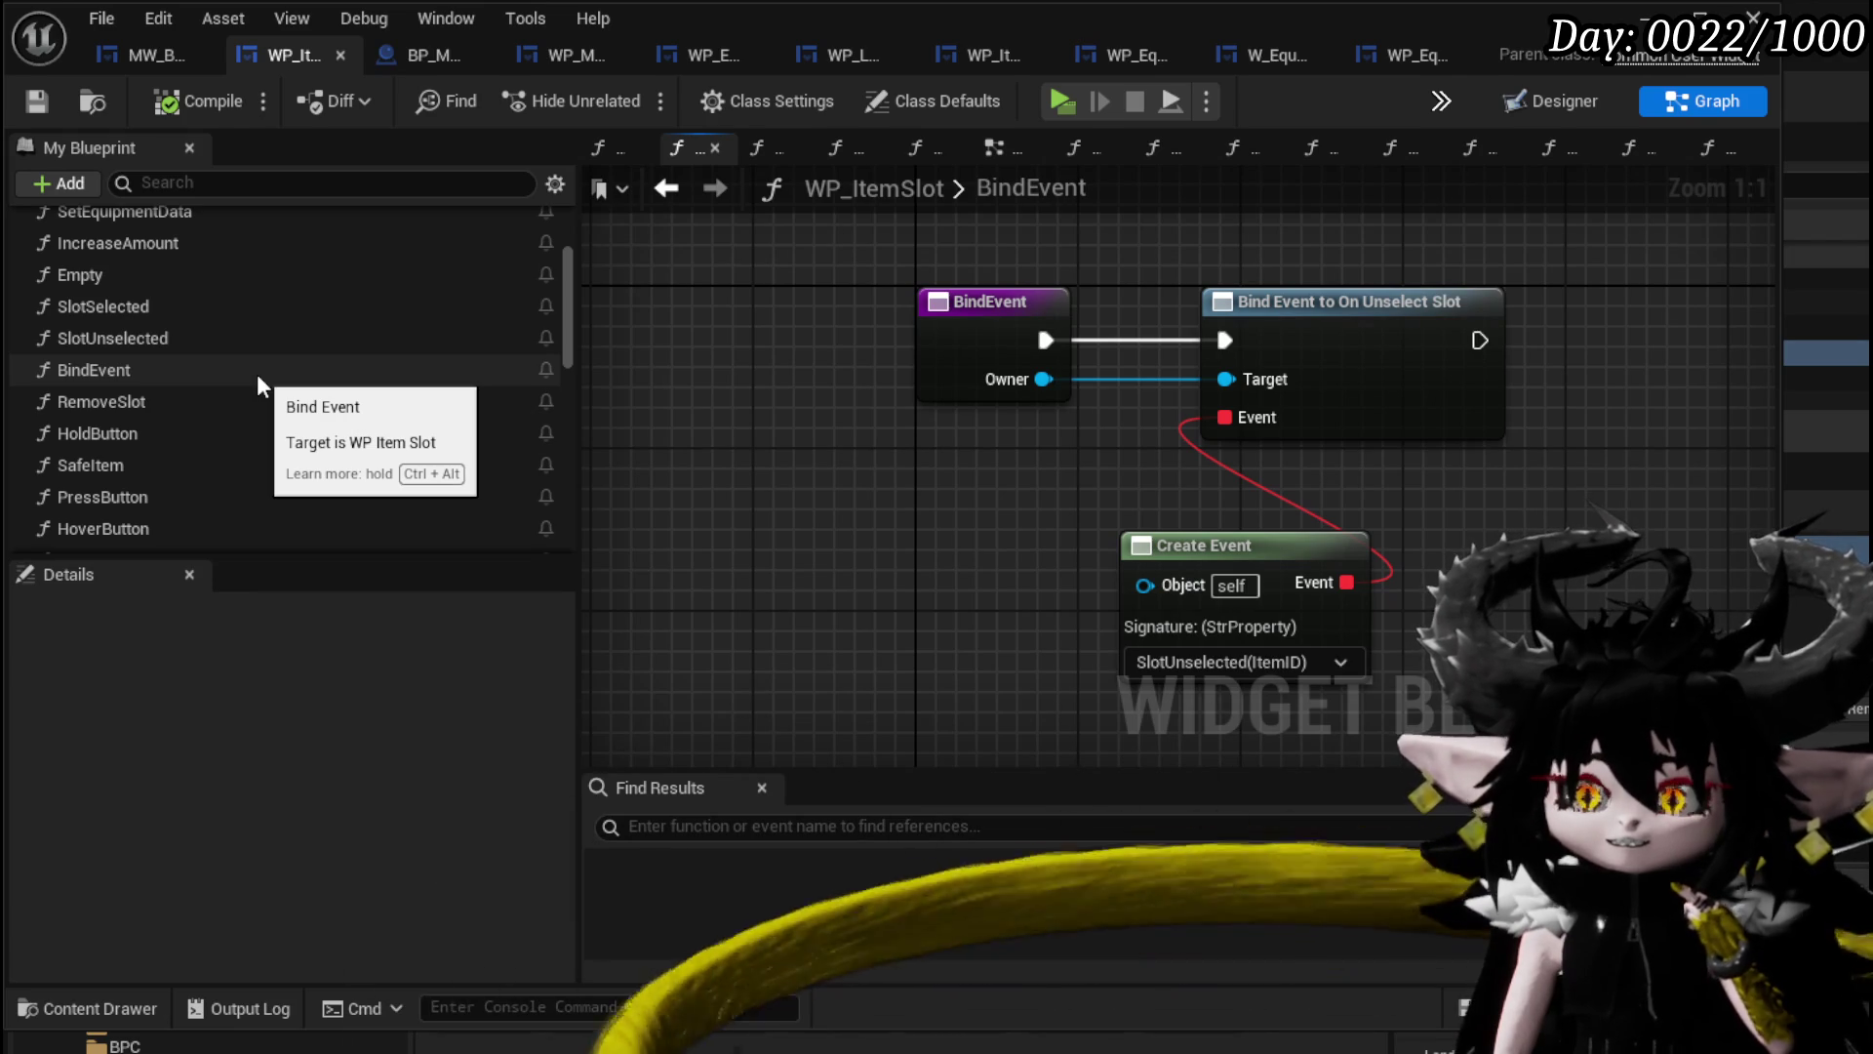
scroll(256, 373, up, 3)
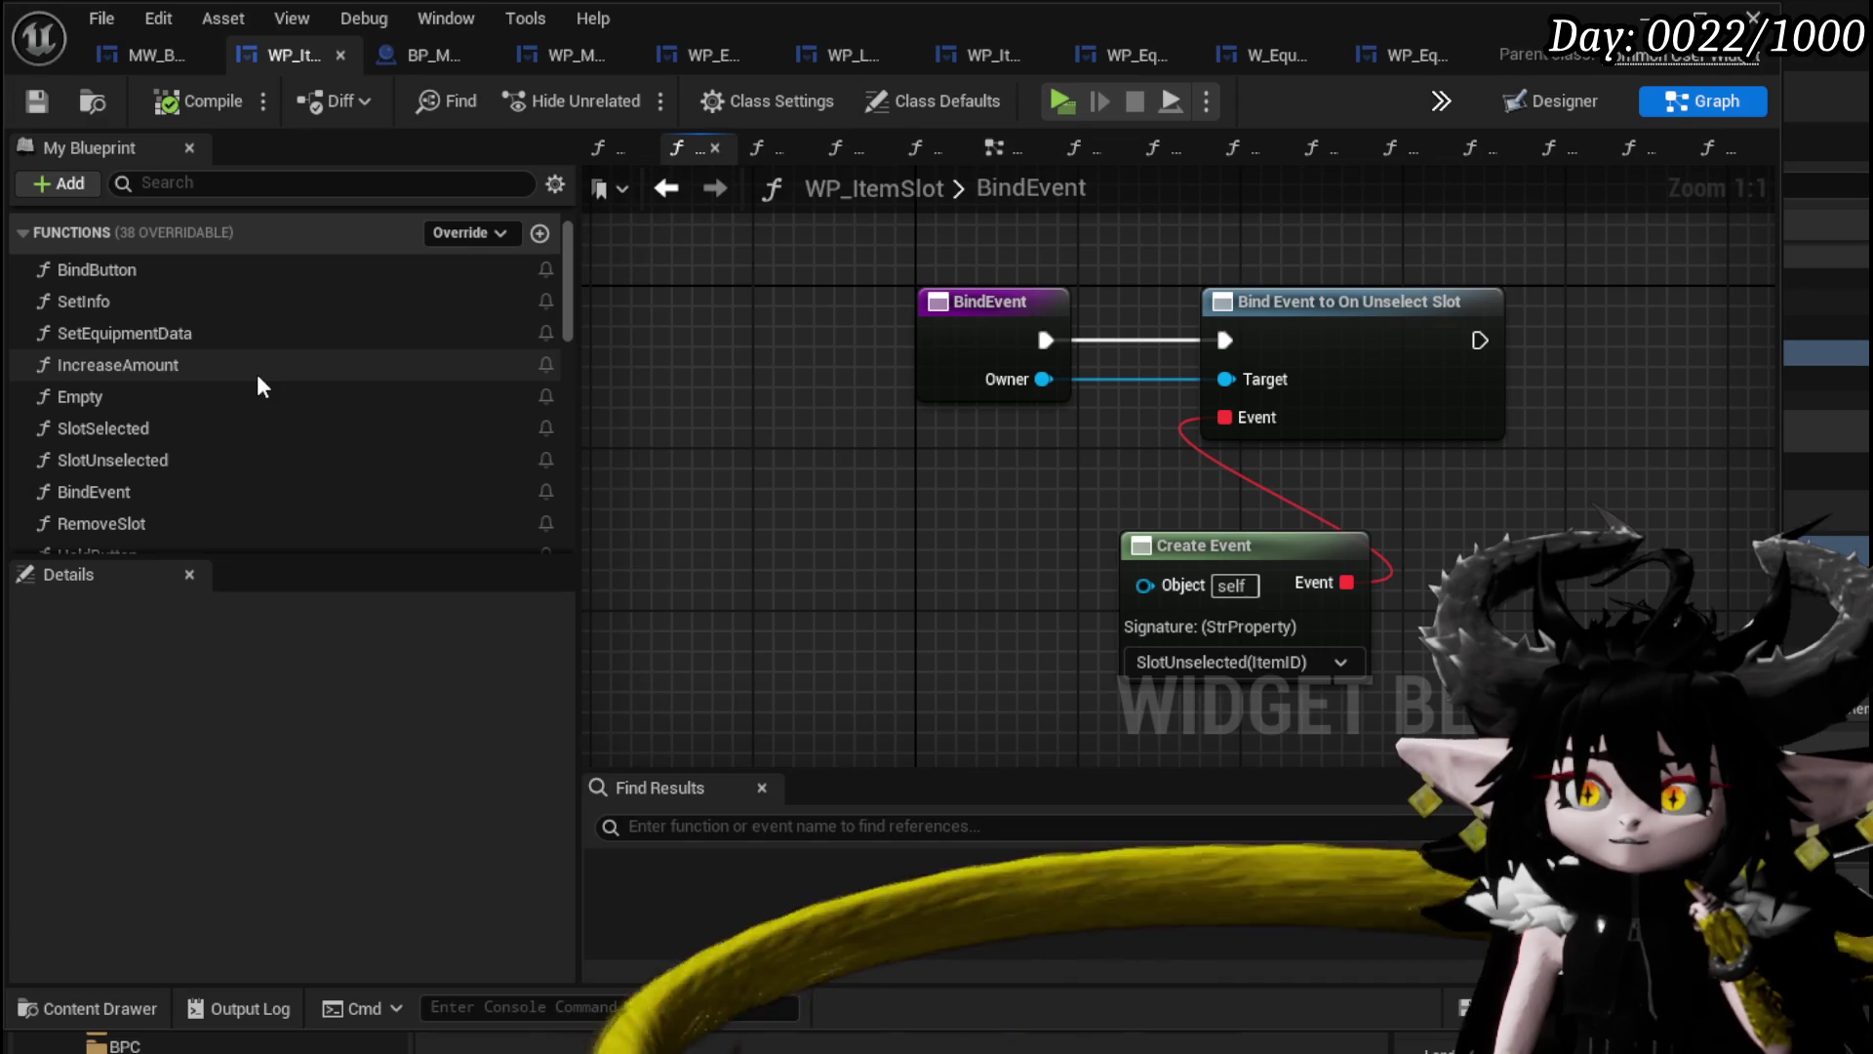
double_click(236, 273)
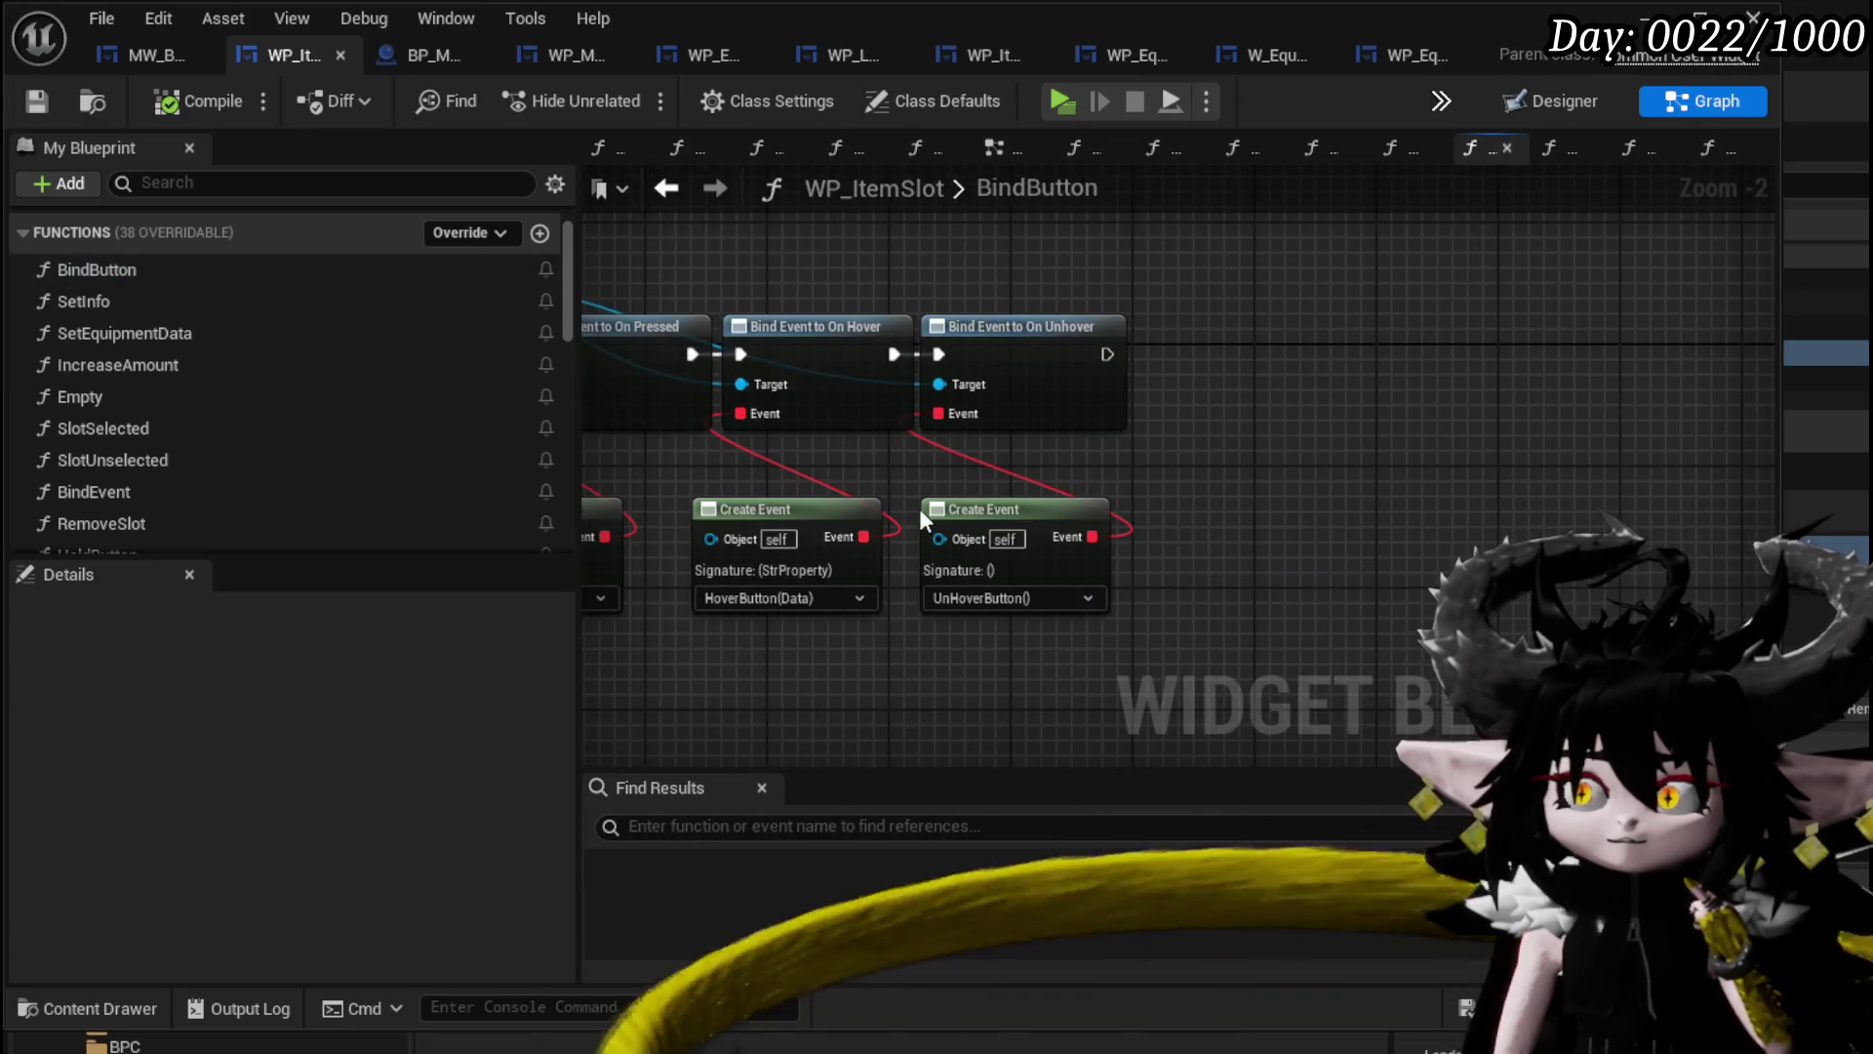
mouse_move(1239, 472)
mouse_down()
mouse_move(1598, 453)
mouse_move(1546, 485)
mouse_up()
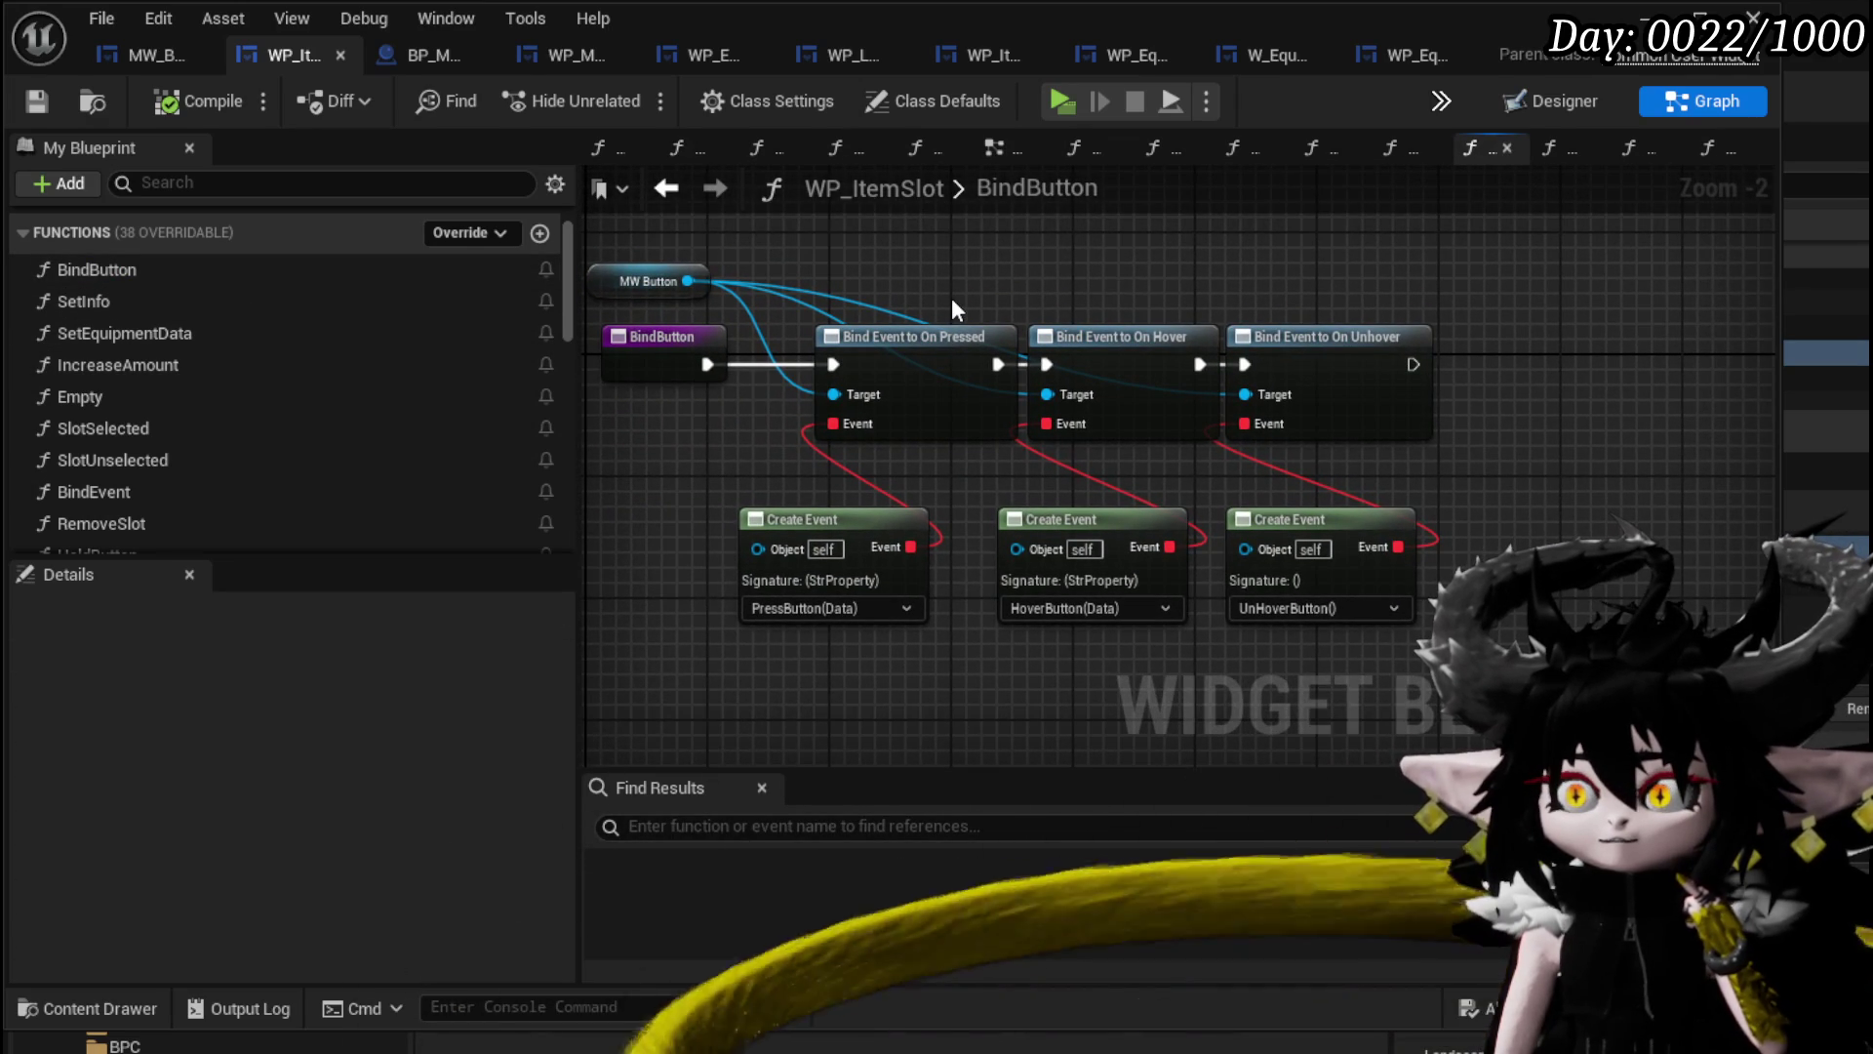
drag(687, 281, 987, 272)
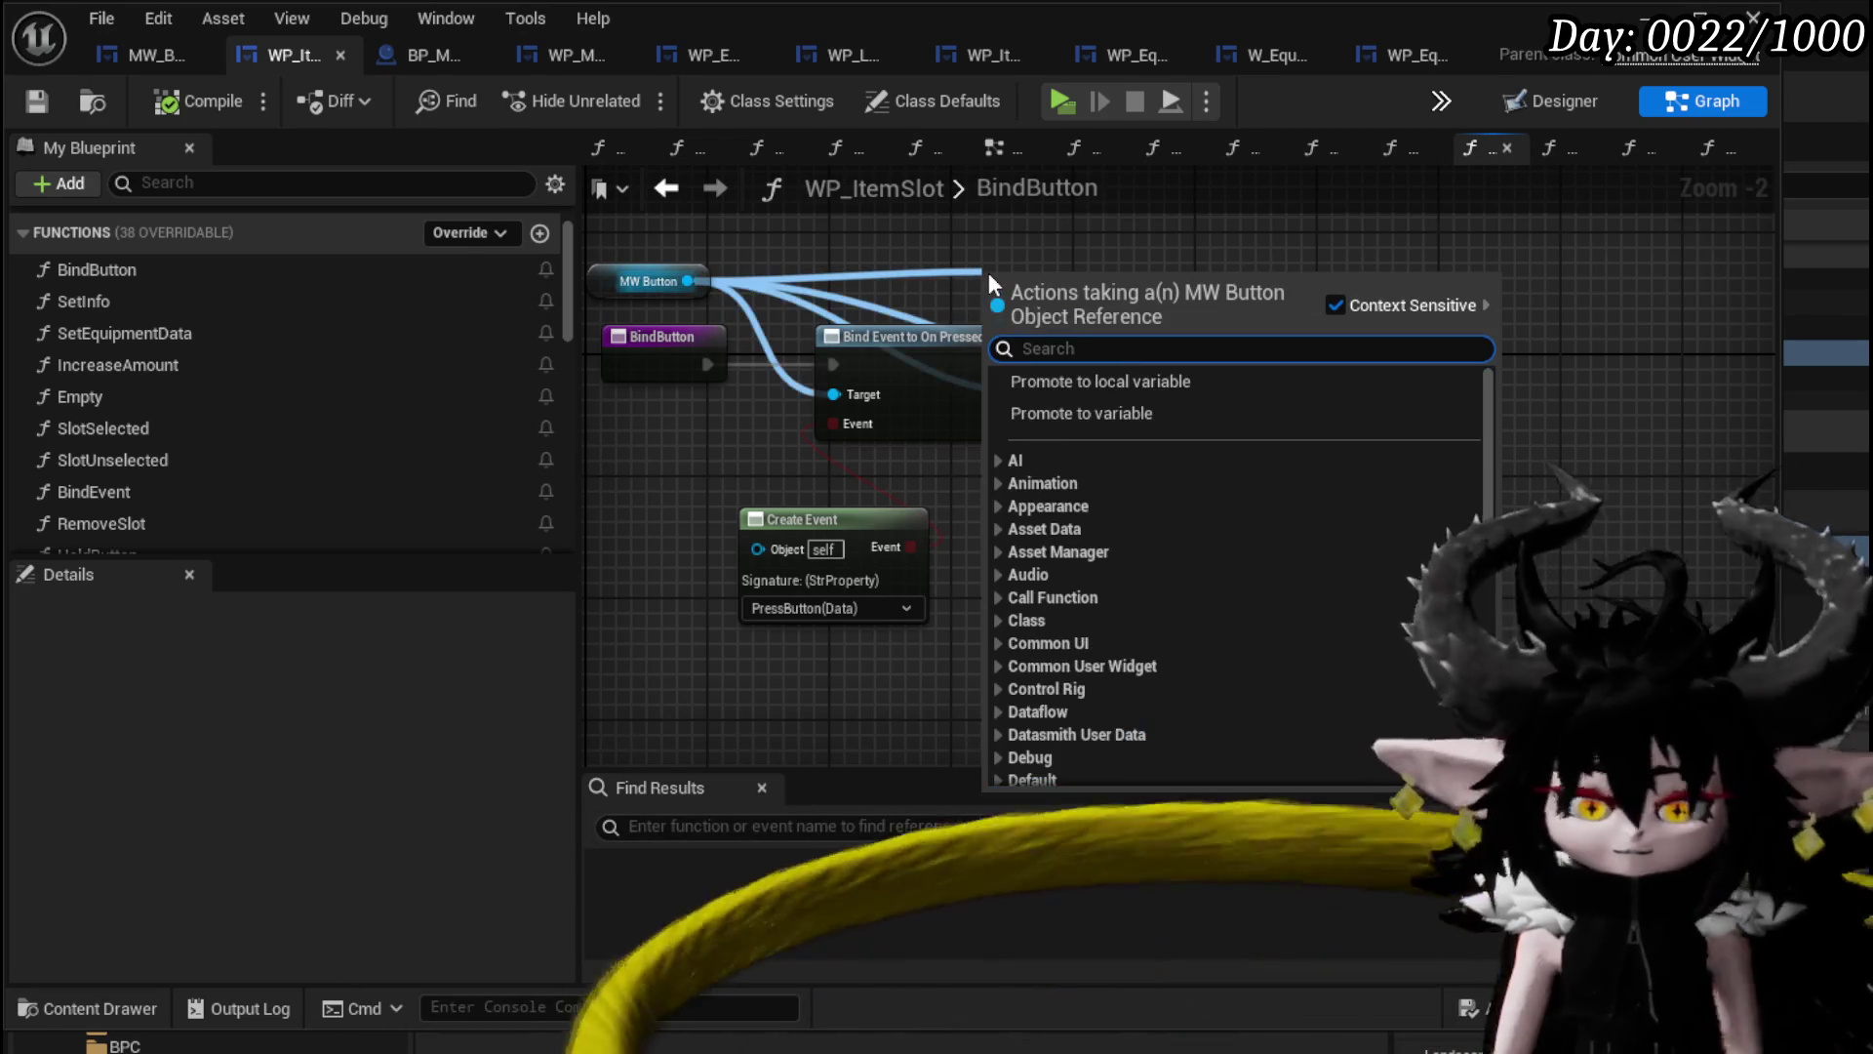
text(Bind on)
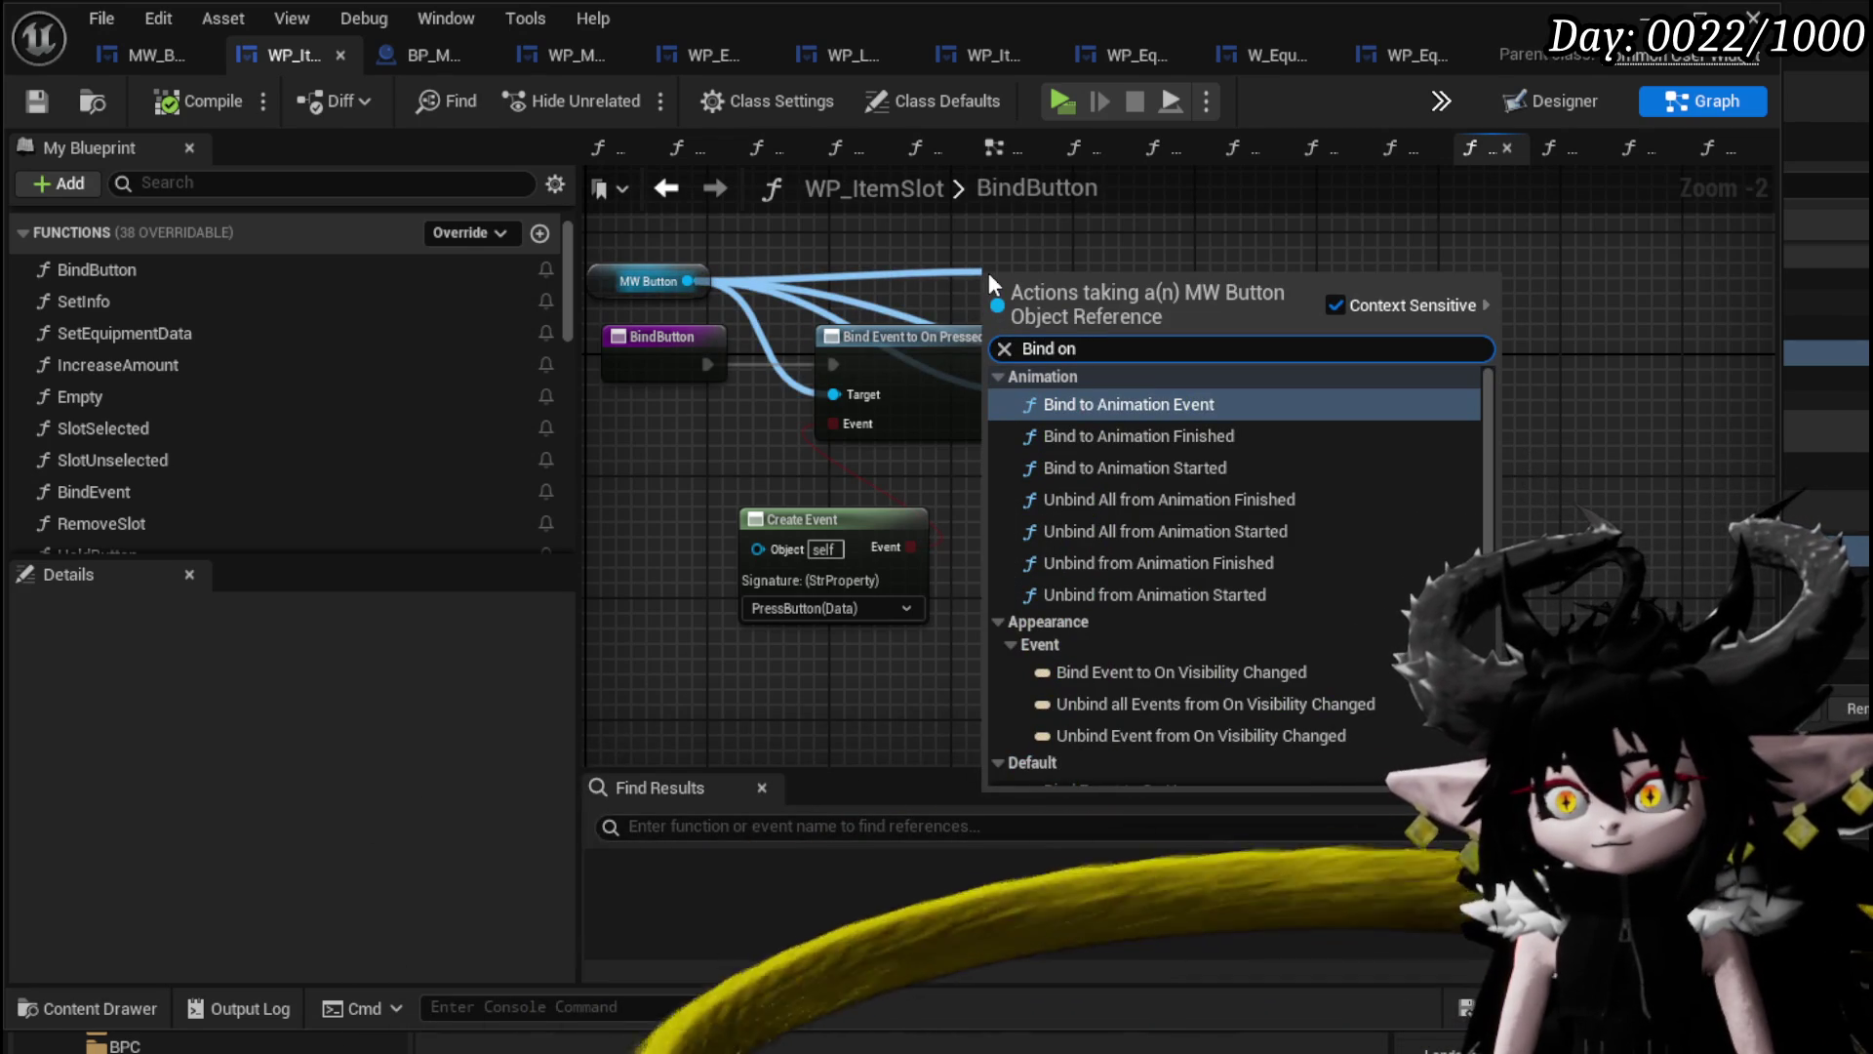
text( Re)
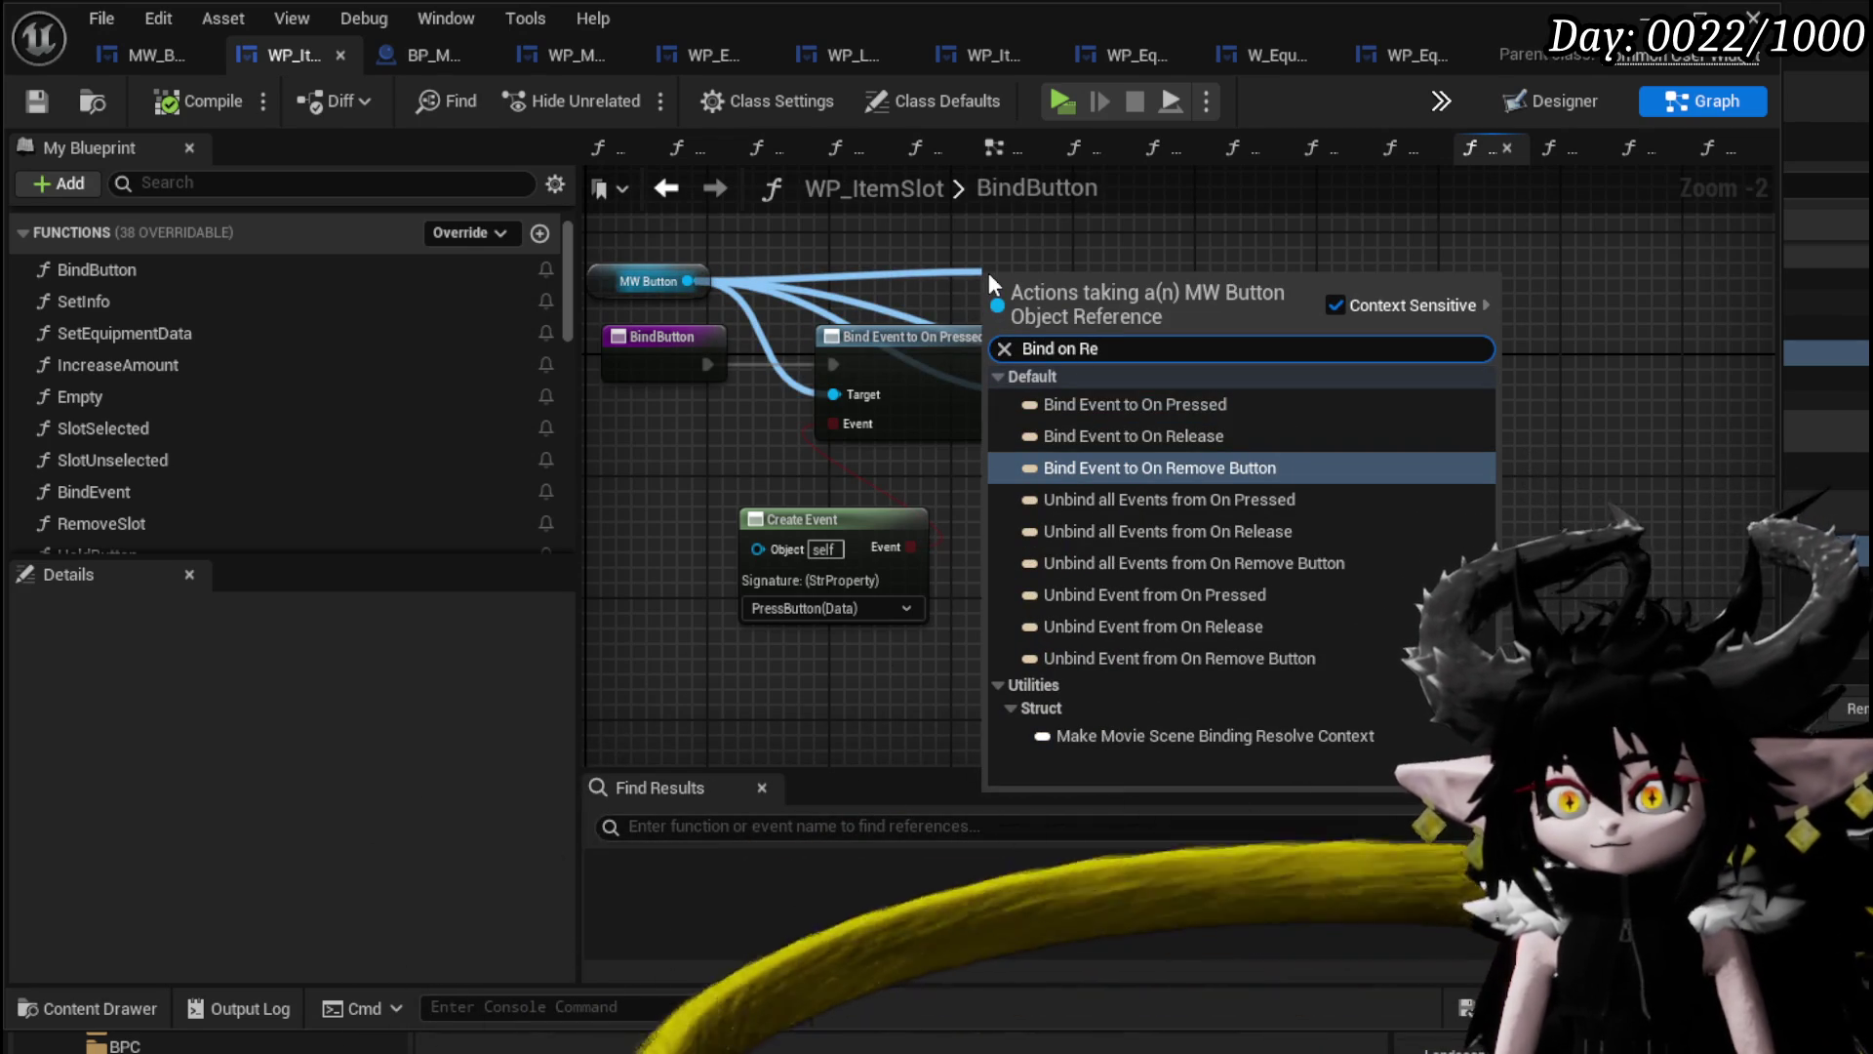
click(1243, 435)
mouse_move(1051, 298)
mouse_down()
mouse_move(1647, 376)
mouse_move(1580, 368)
mouse_up()
drag(1414, 364, 1520, 367)
Attach a Create Event node to the On Release binding and add a new function named Release.
mouse_move(1564, 498)
mouse_down()
mouse_move(1126, 414)
mouse_move(1097, 385)
mouse_move(1134, 497)
mouse_up()
text(create)
click(1220, 630)
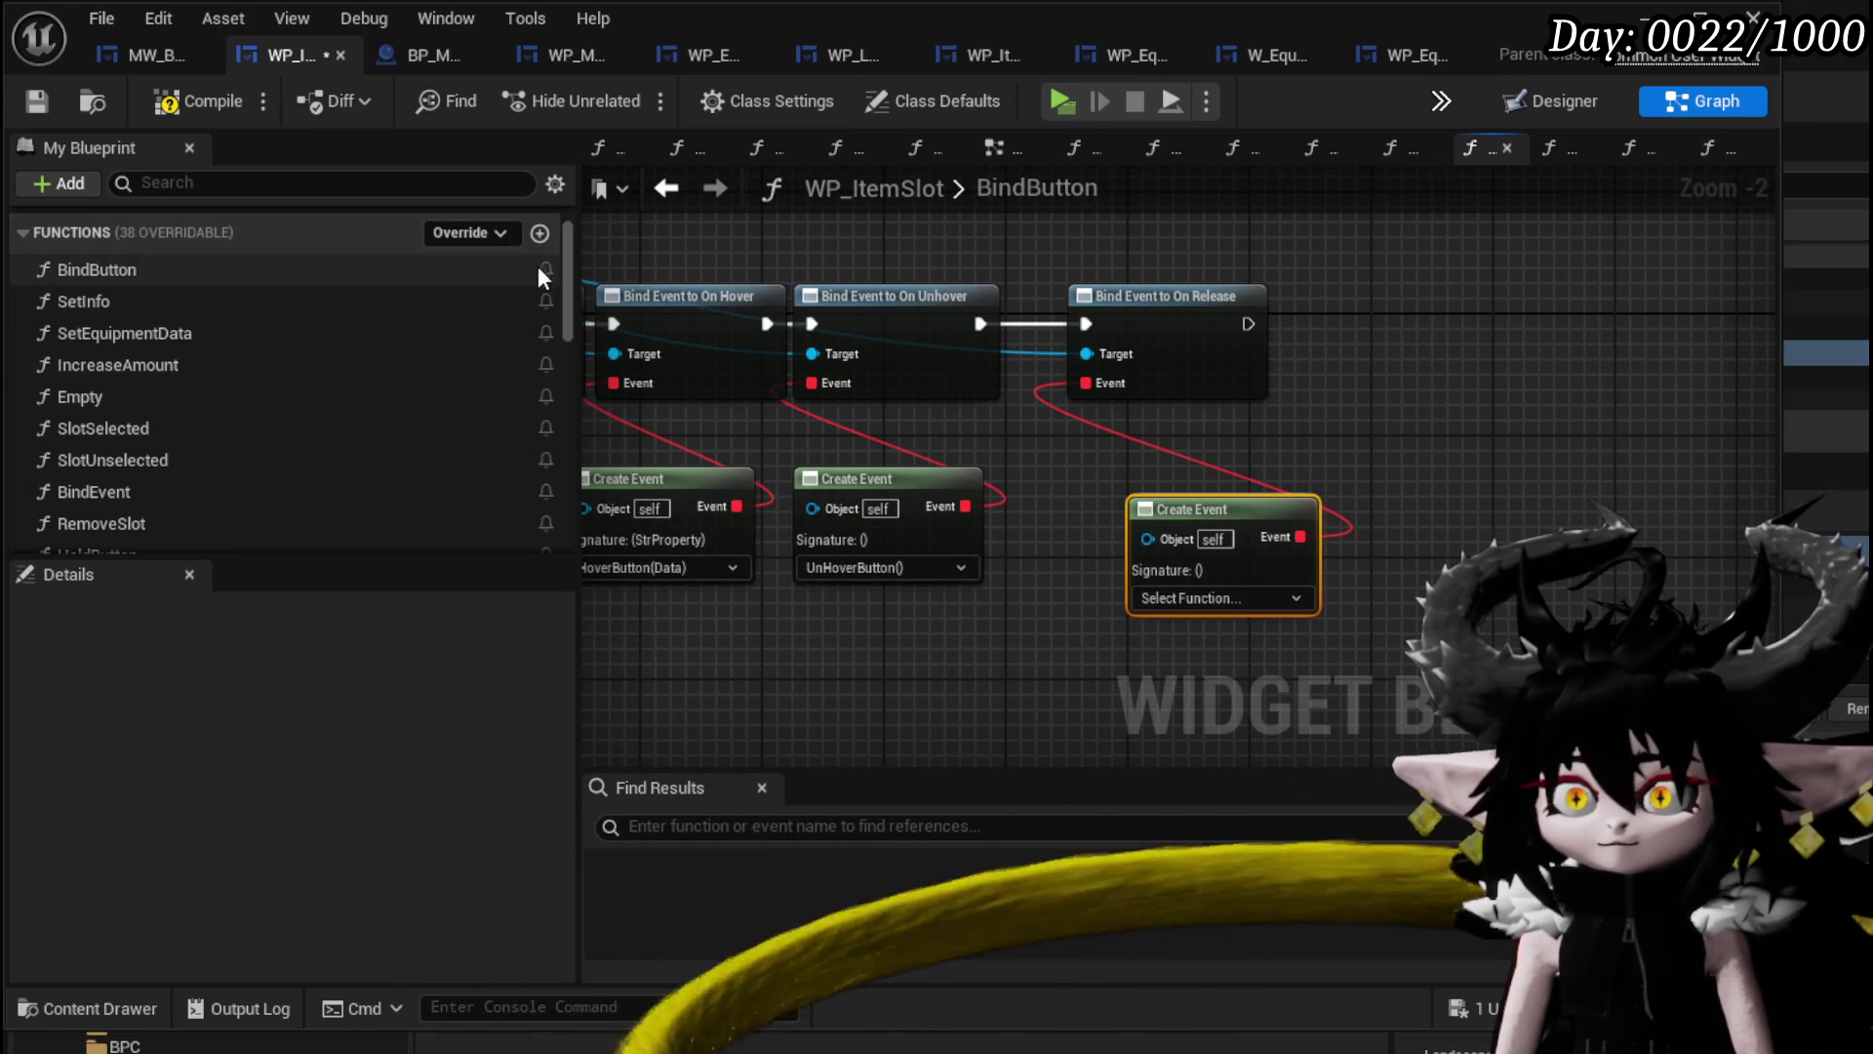
scroll(466, 312, down, 2)
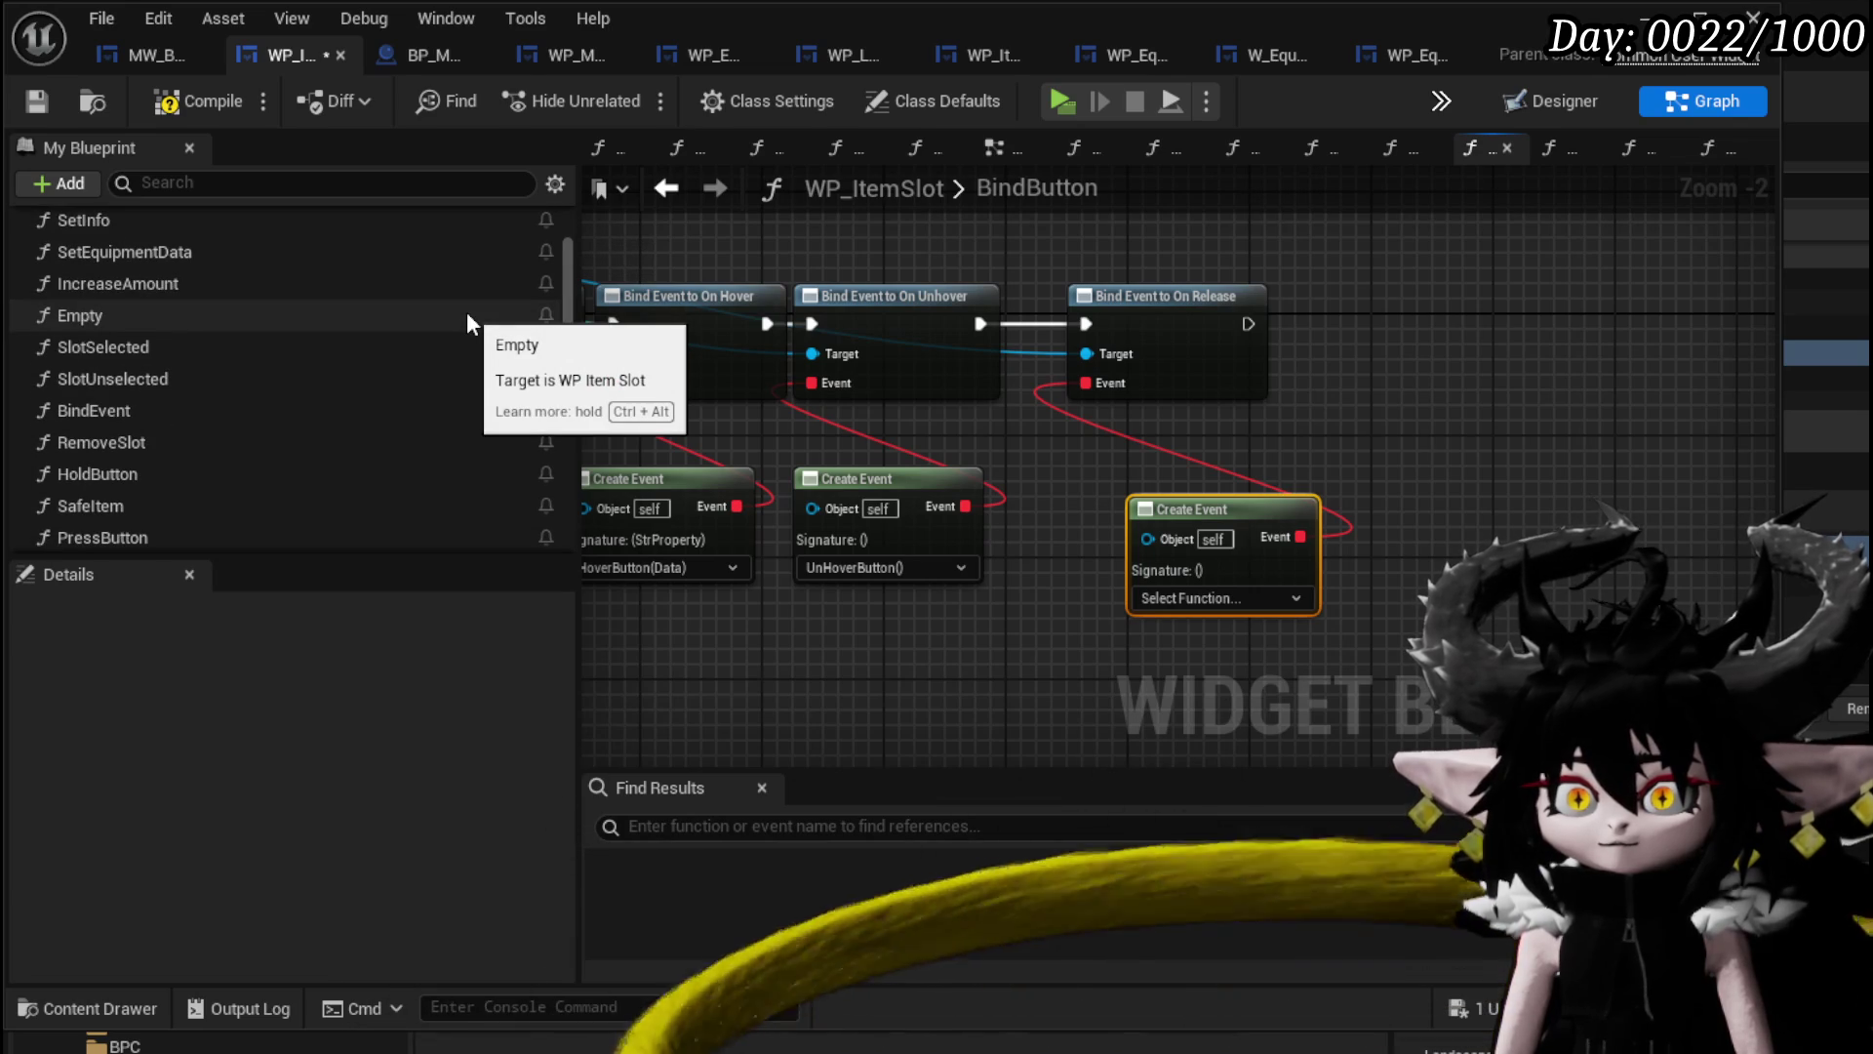
scroll(468, 317, down, 3)
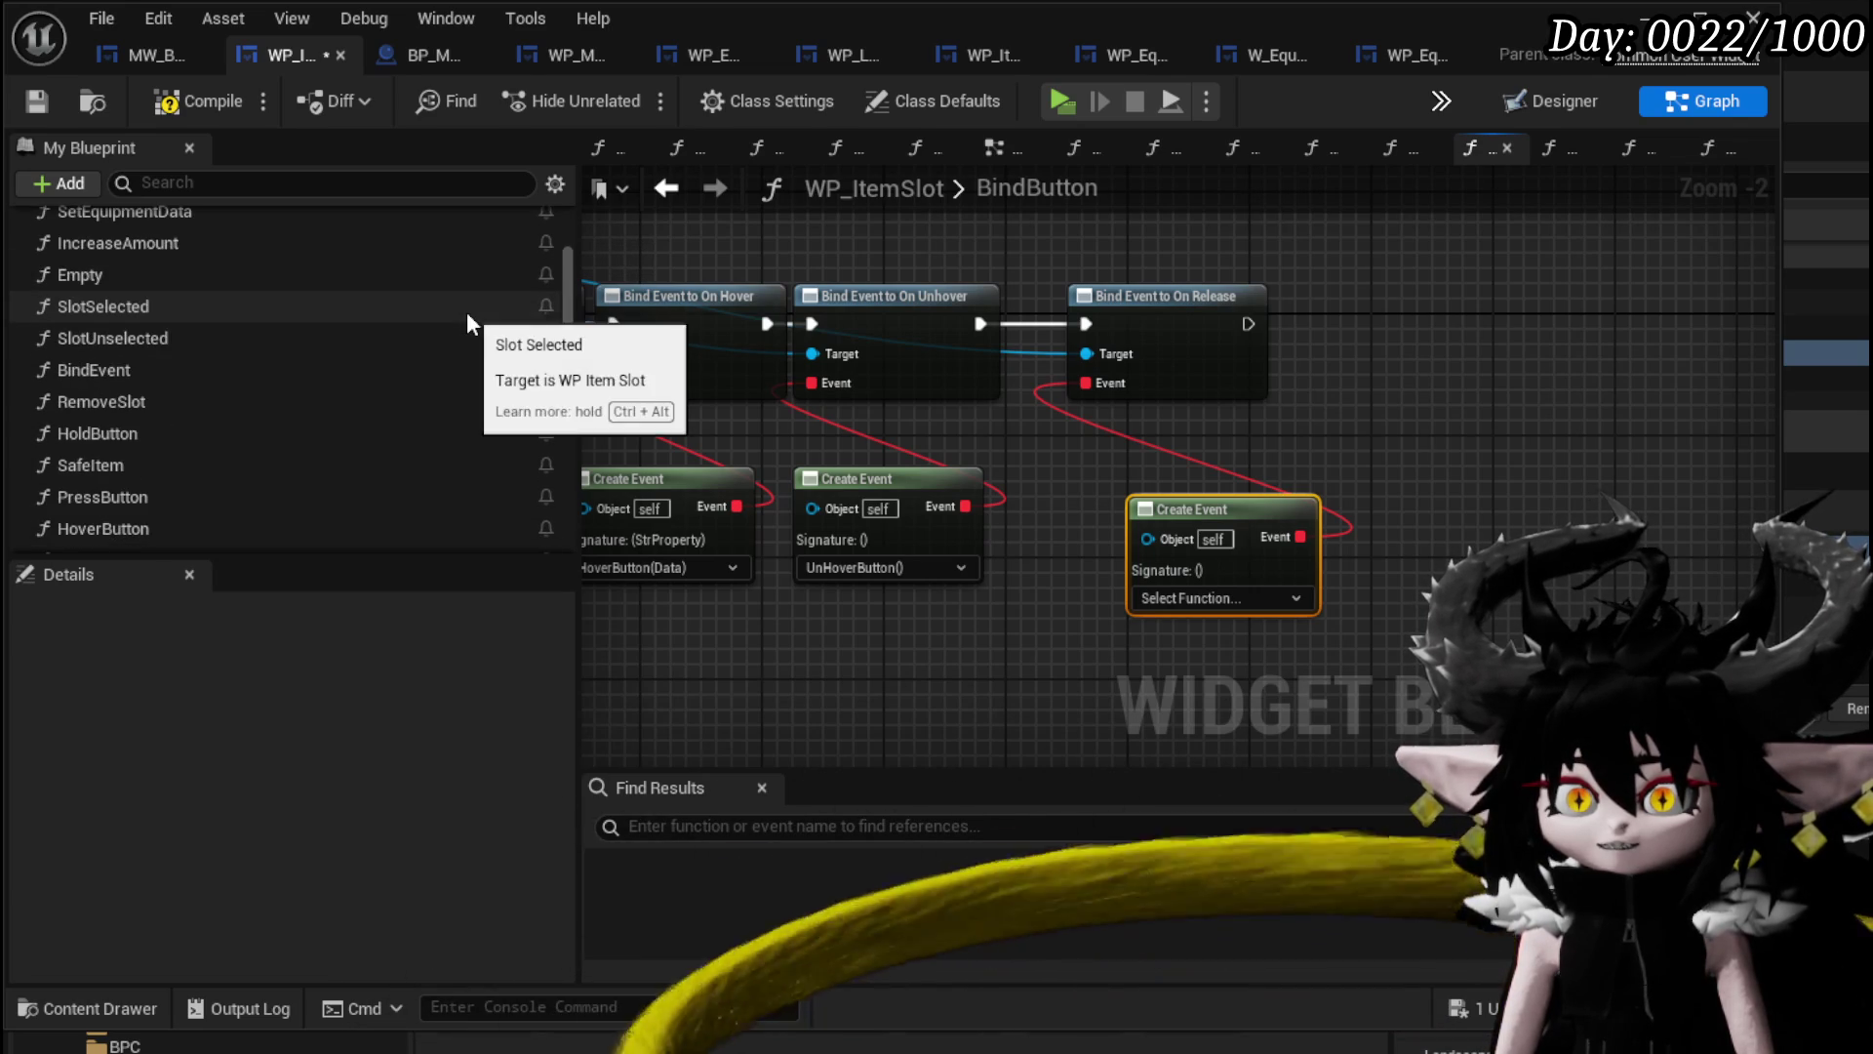
scroll(466, 312, up, 5)
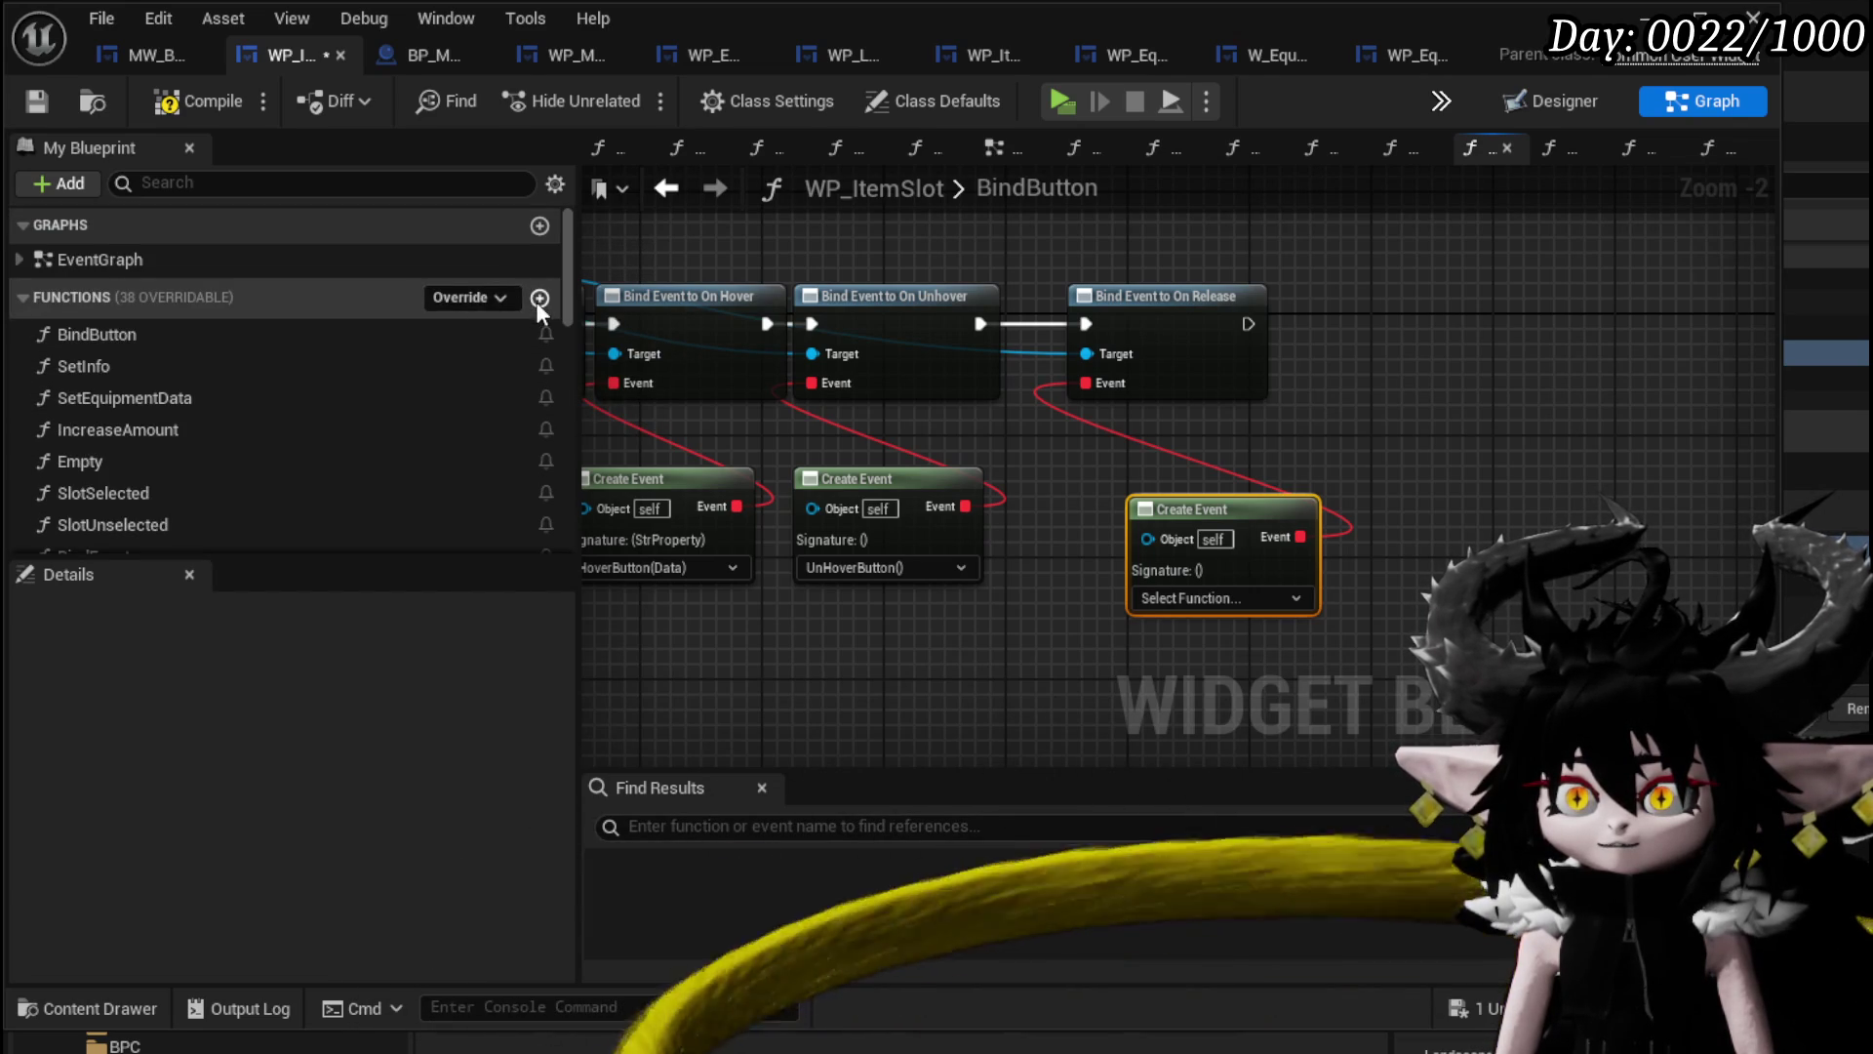
click(538, 300)
text(Release)
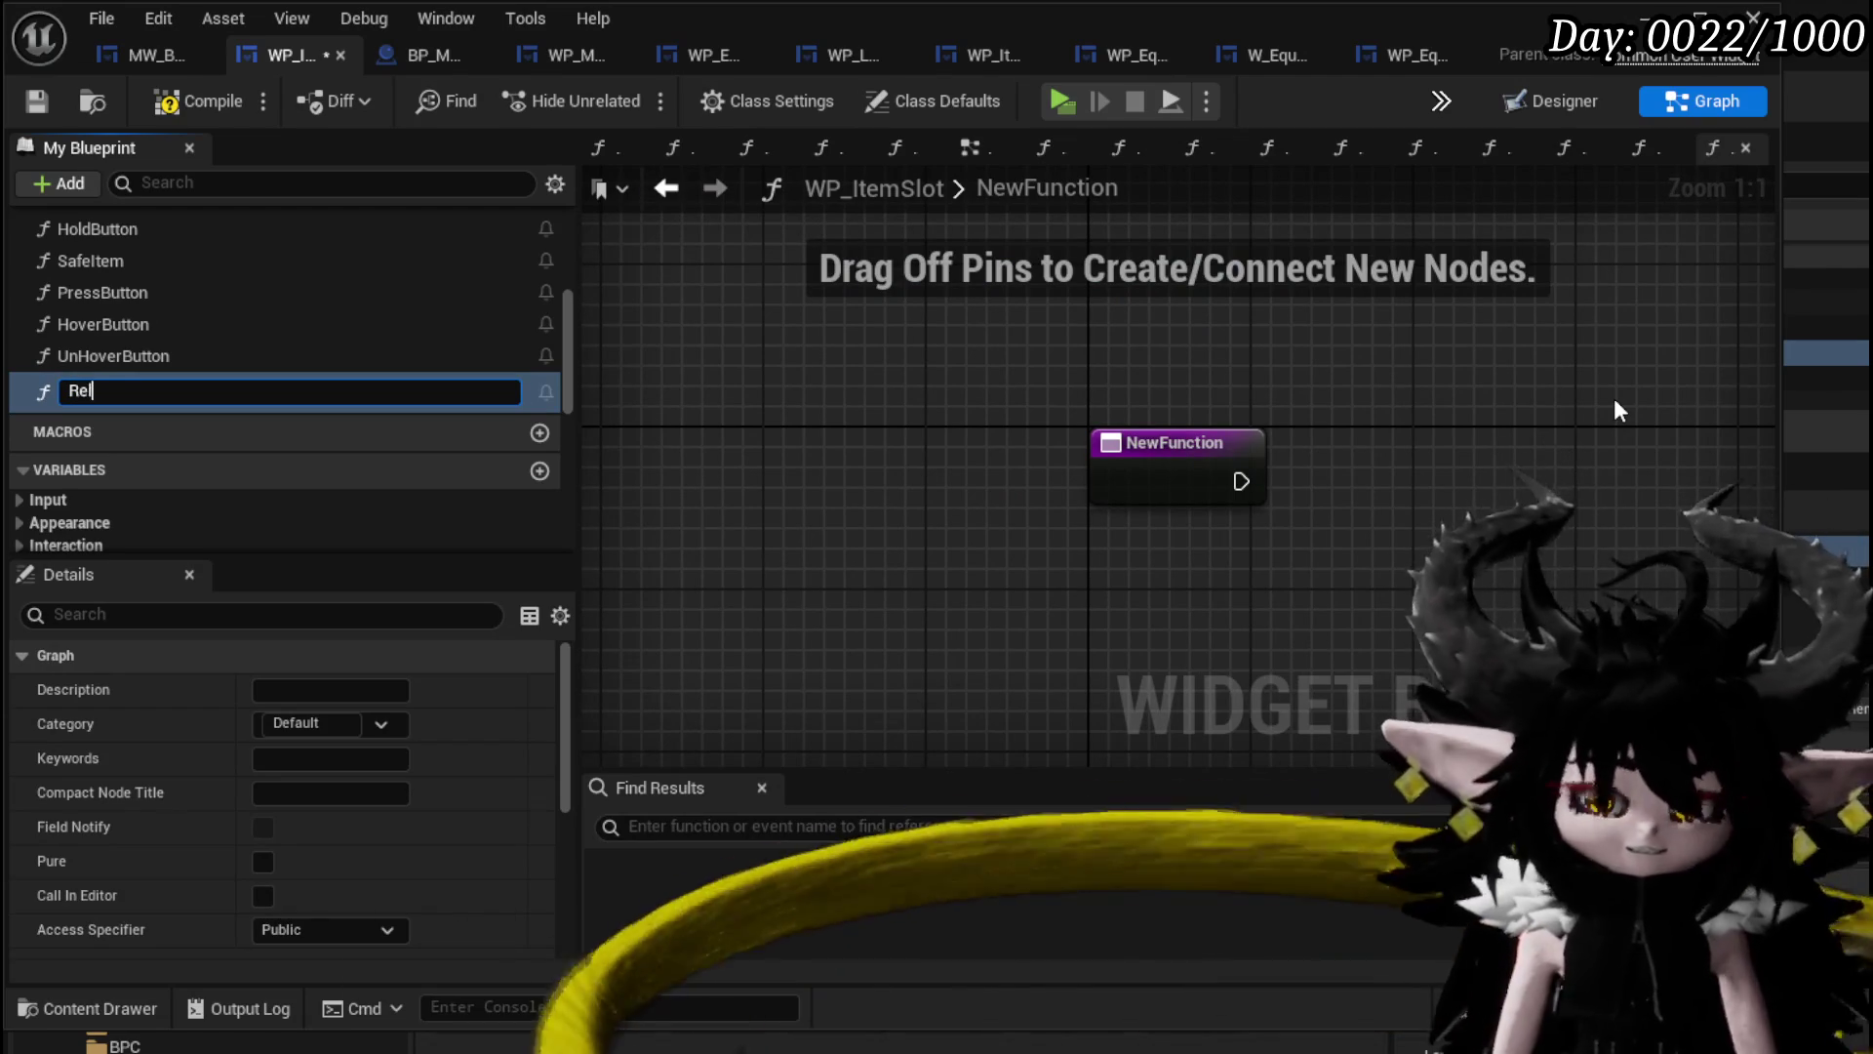
Paste RemoveSlot's MW Button Force End Button call into the new Release function and wire it.
key(Return)
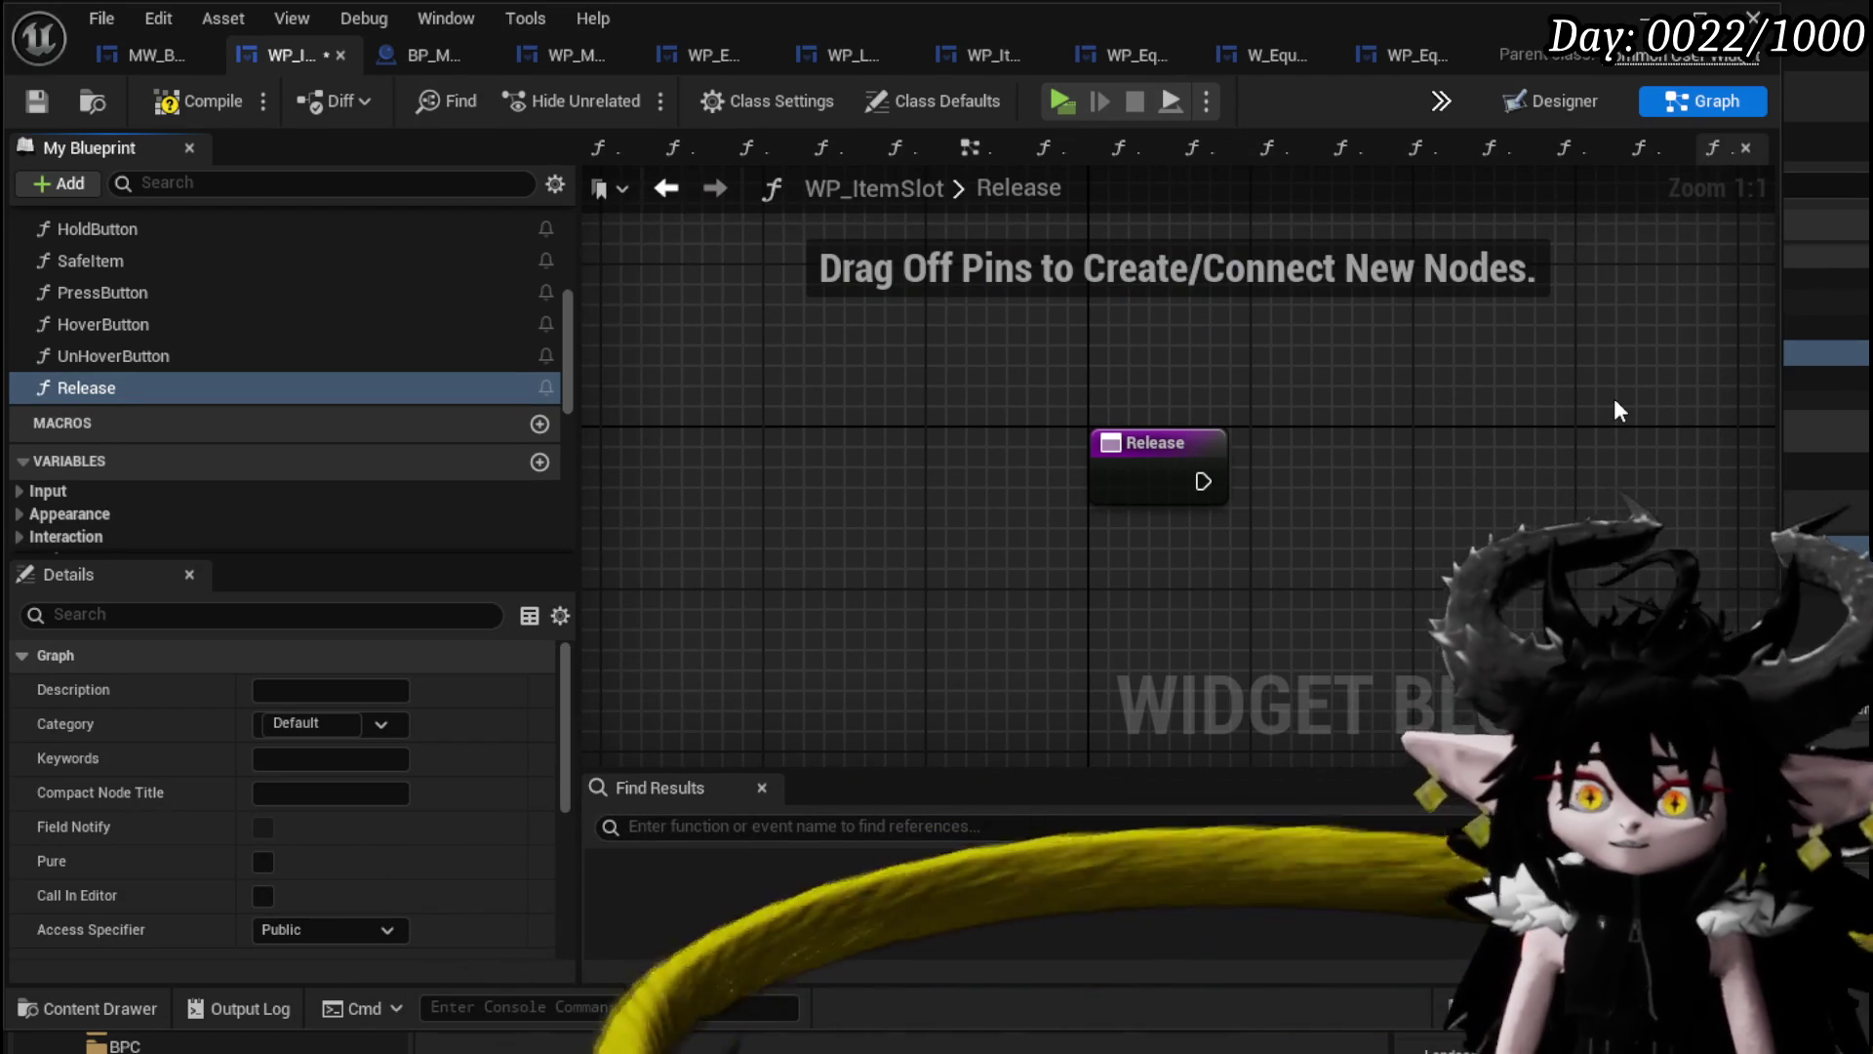
scroll(227, 326, up, 3)
scroll(224, 317, up, 4)
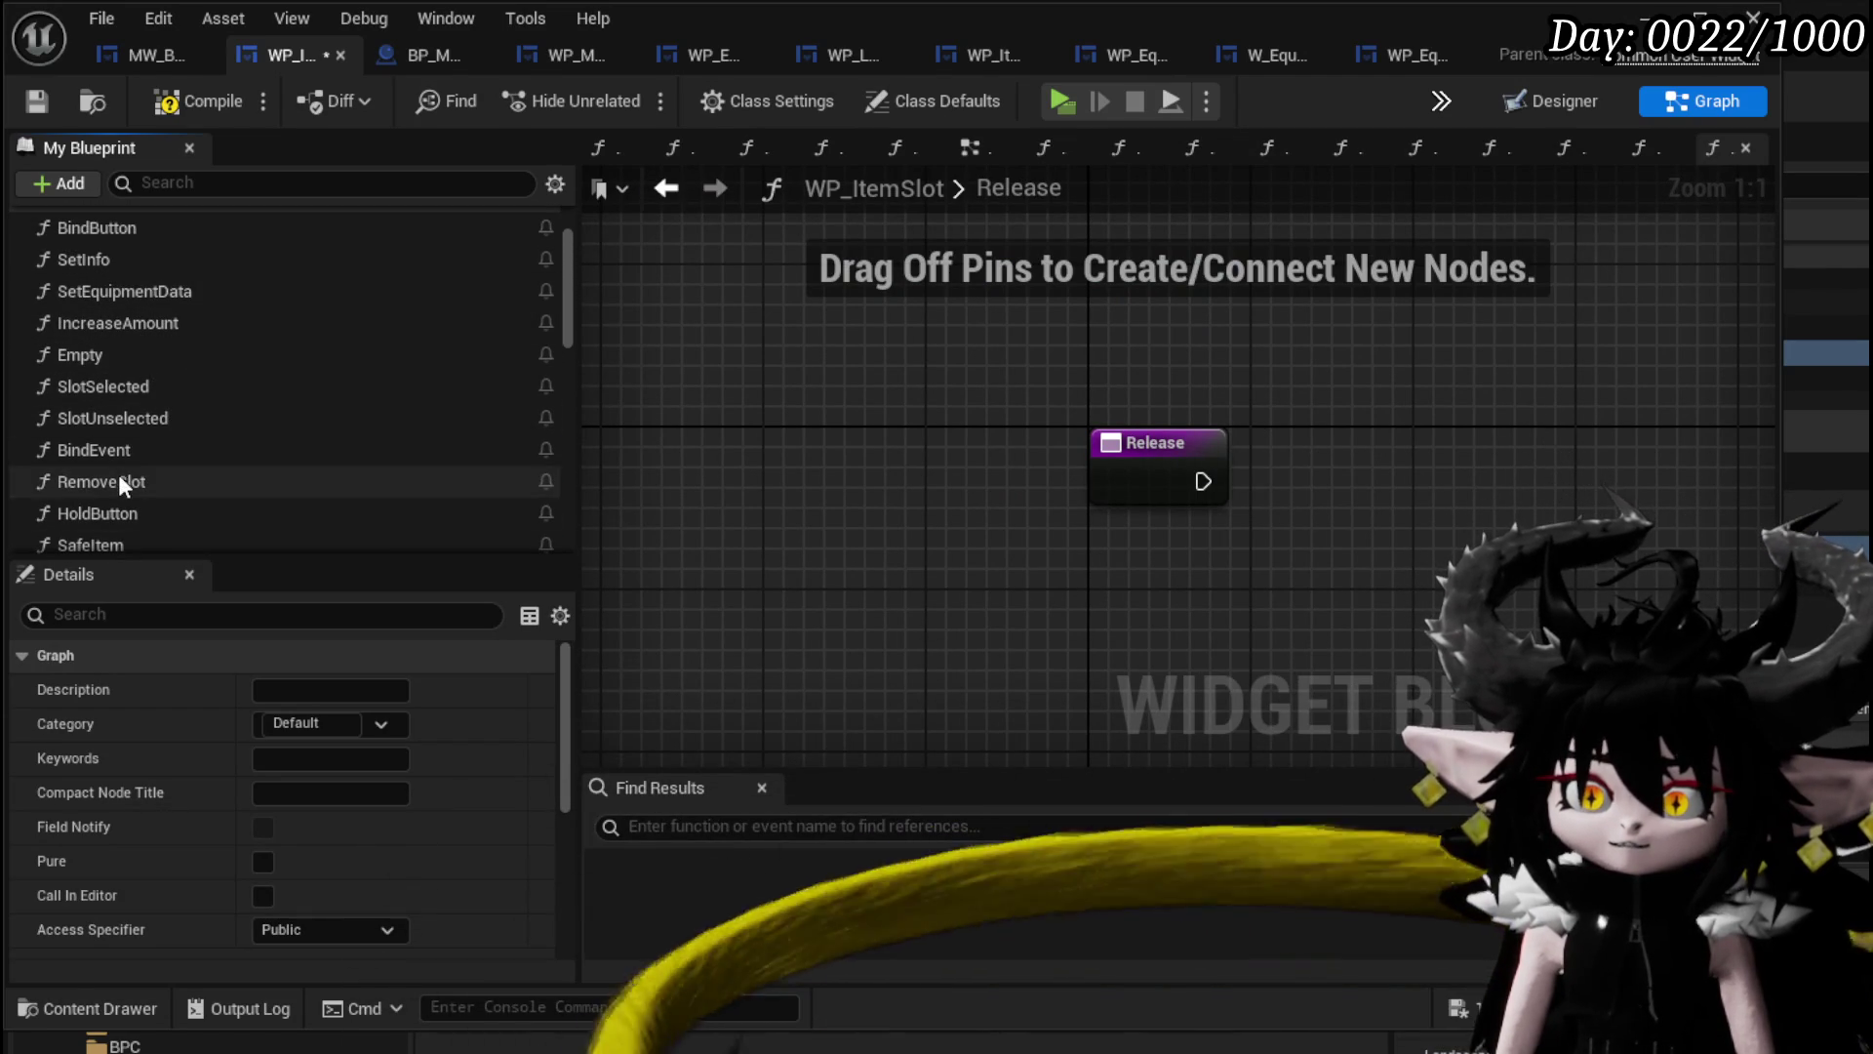
double_click(119, 478)
drag(771, 286, 1035, 368)
ctrl+click(1087, 465)
scroll(190, 509, down, 5)
double_click(189, 509)
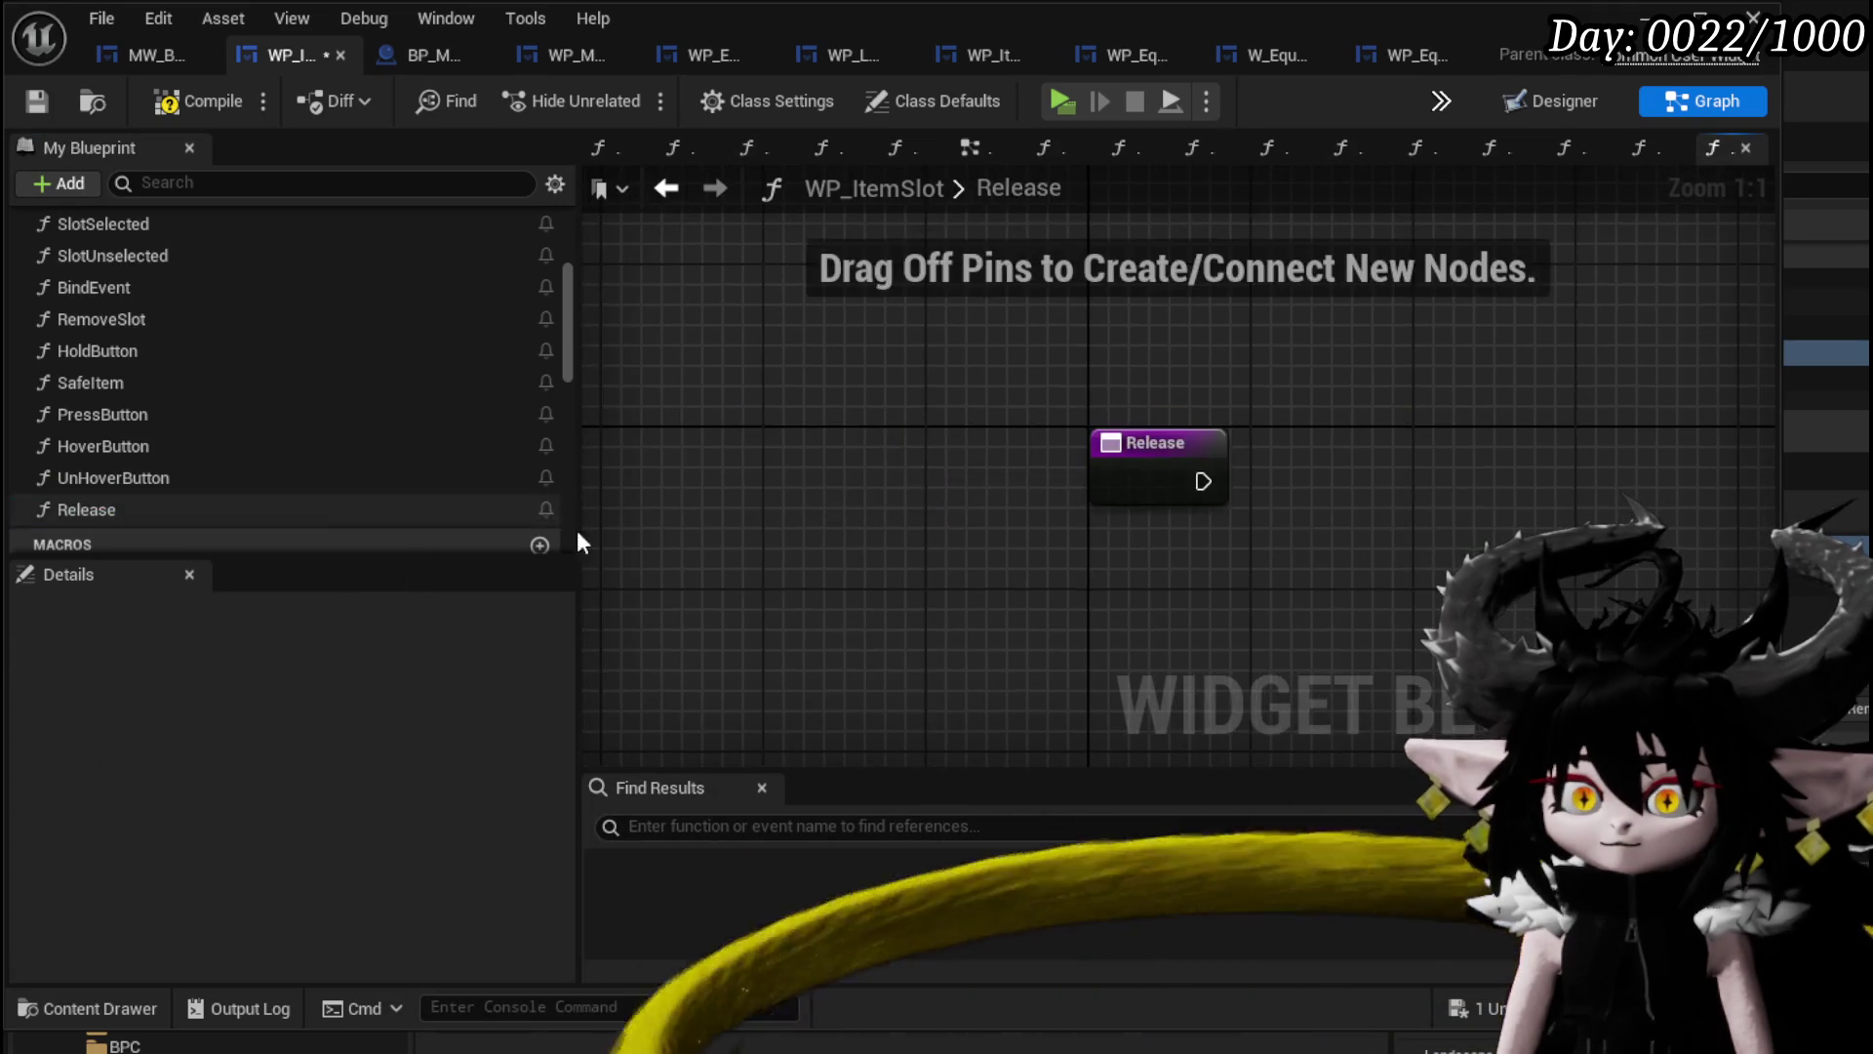
key(ctrl+v)
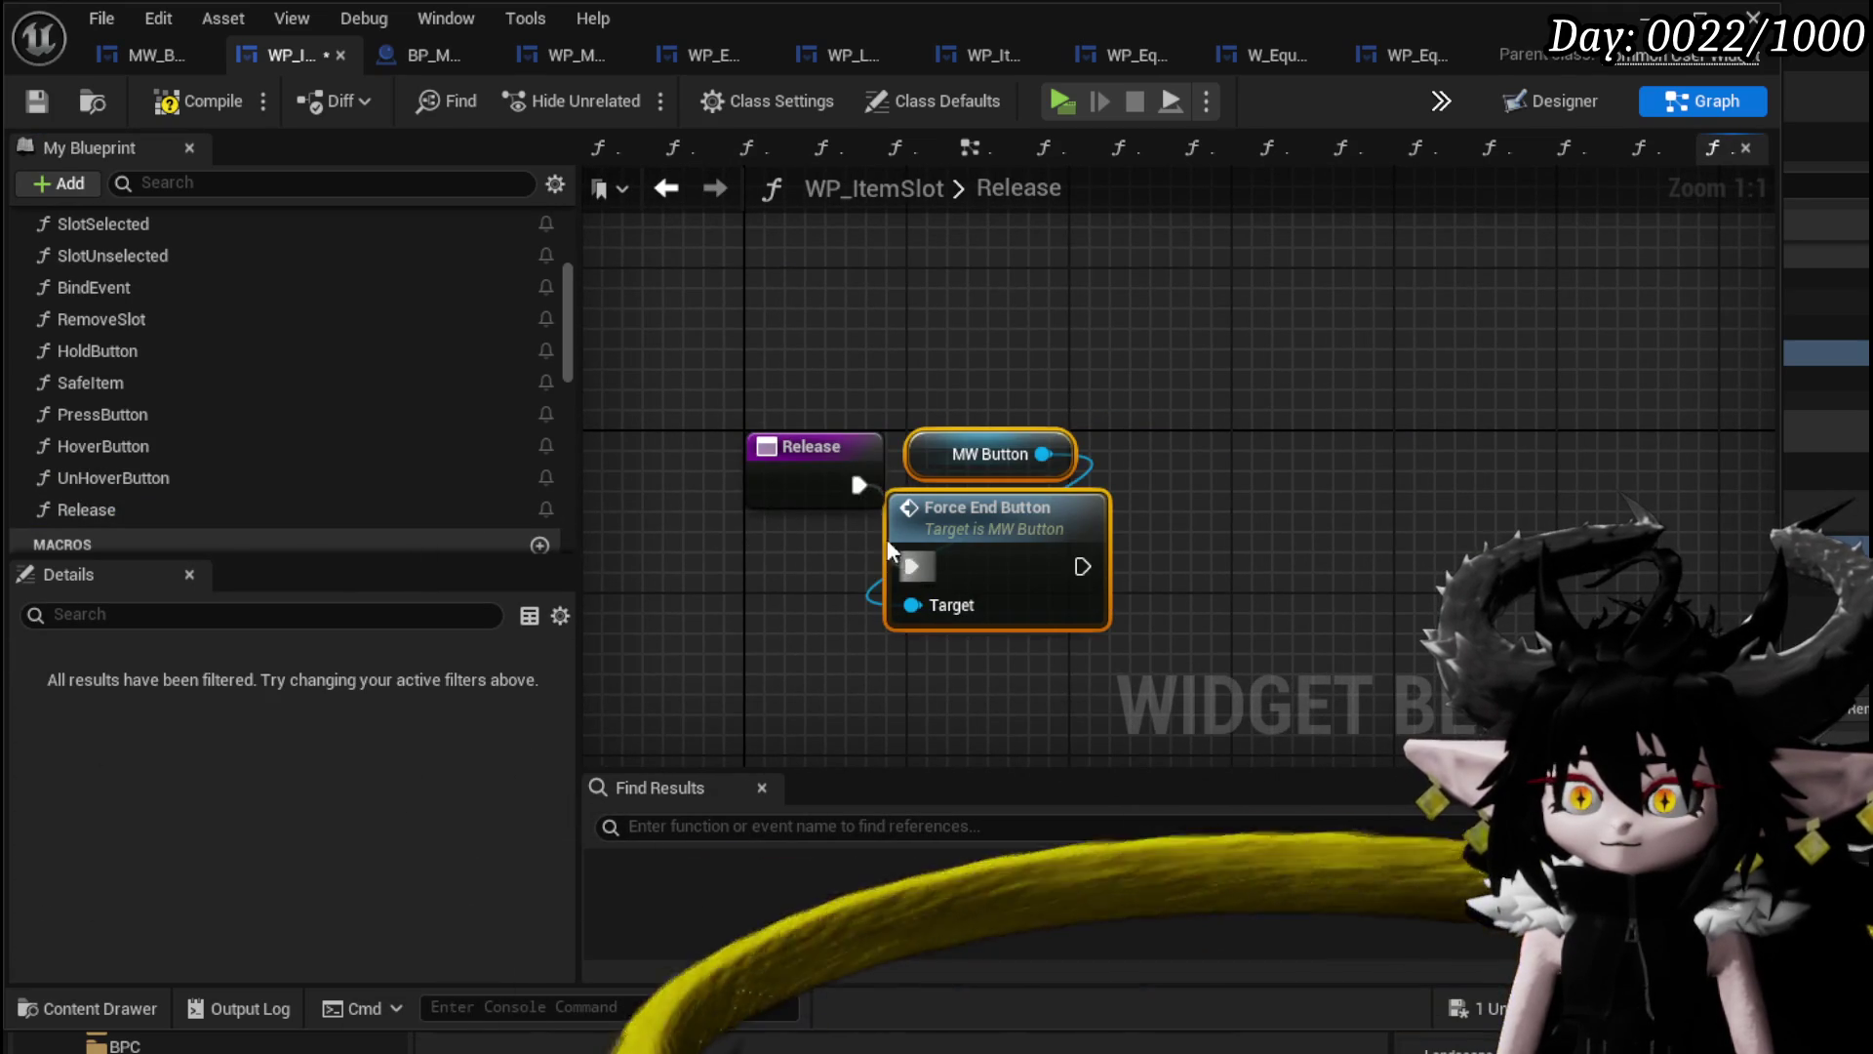
drag(910, 569, 859, 485)
drag(810, 446, 749, 507)
Compile, then fix the Create Event error by binding it to the Release function.
click(41, 101)
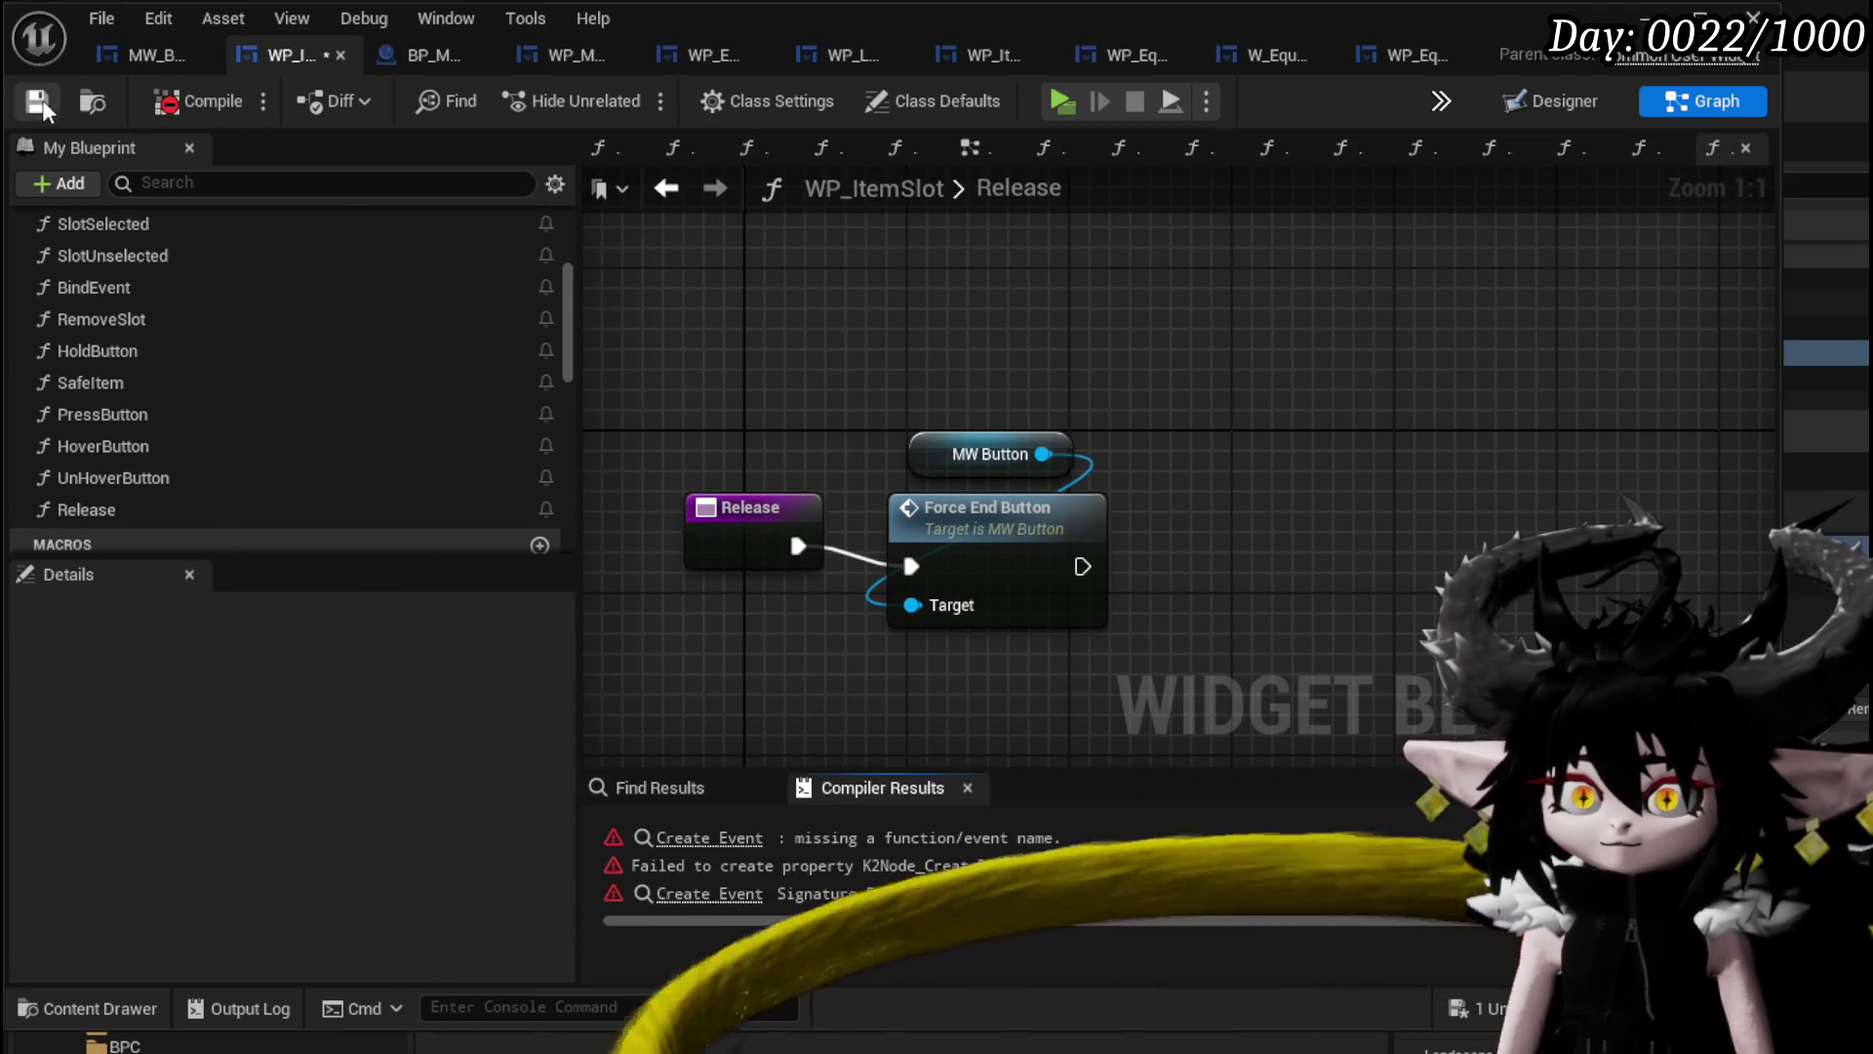
click(747, 841)
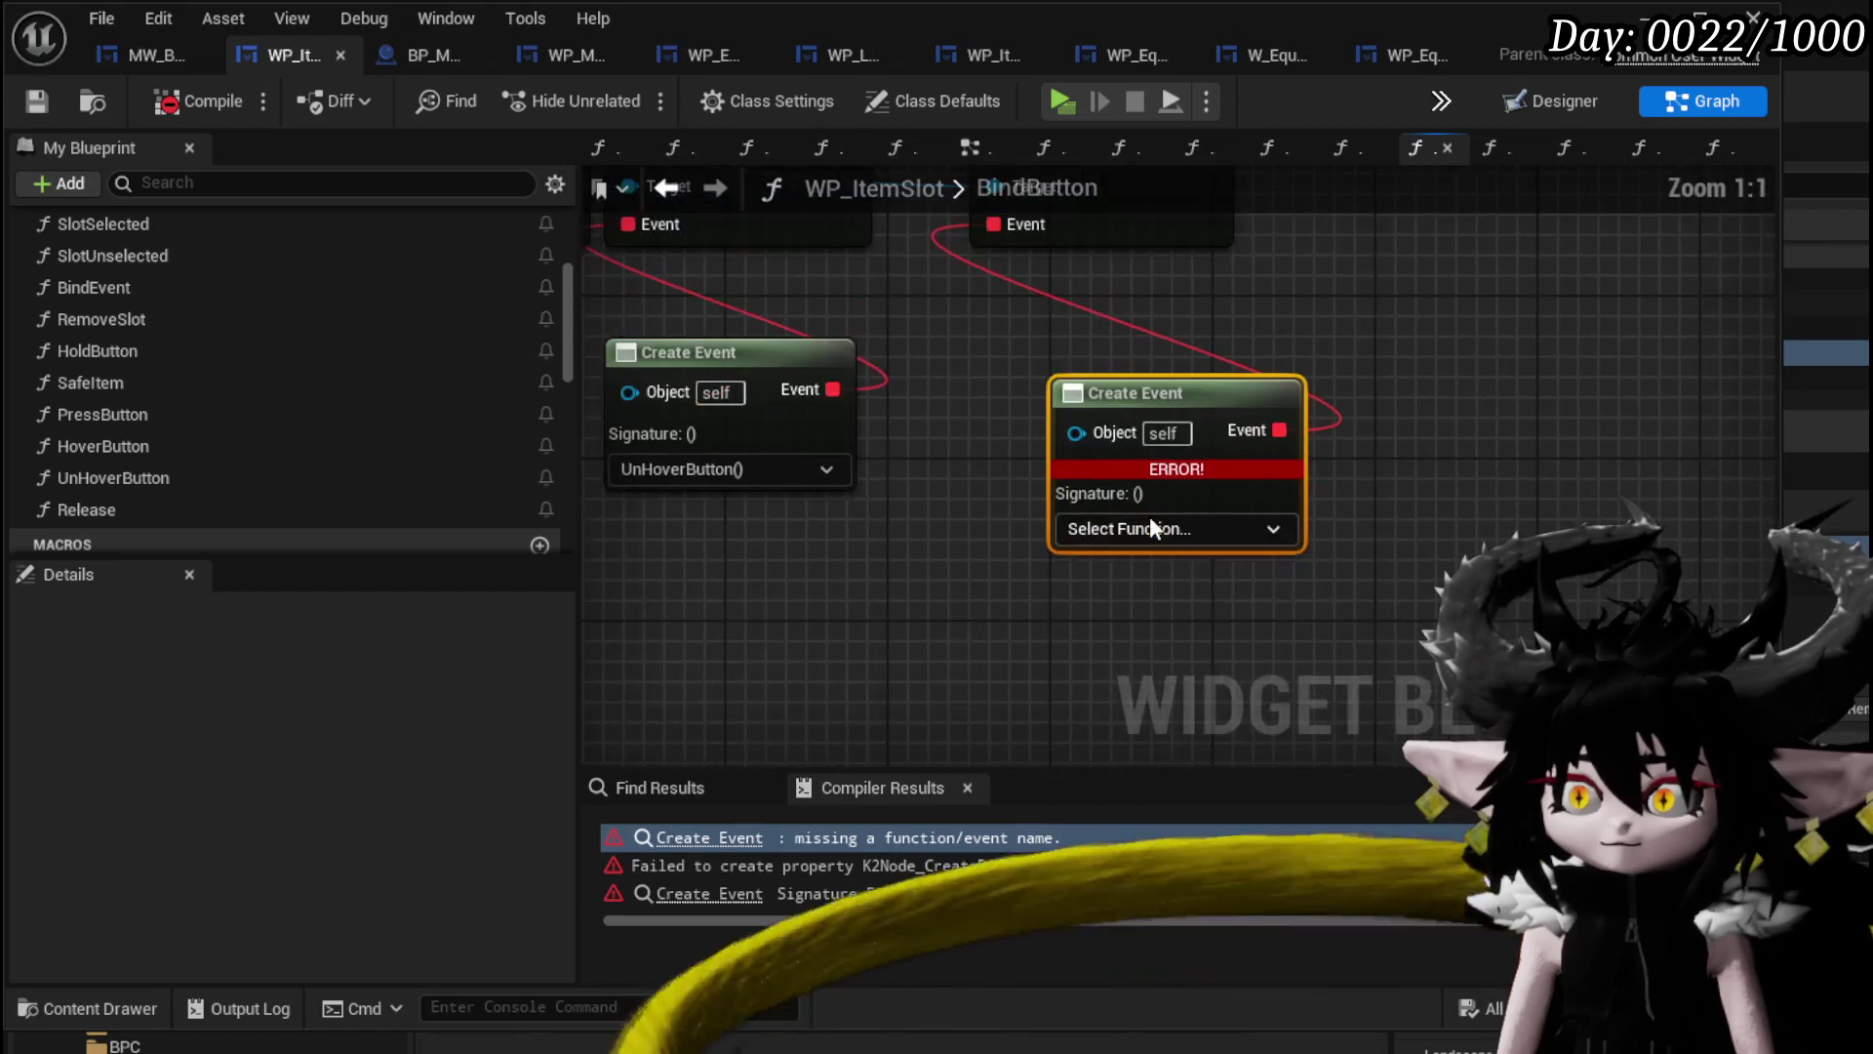
click(1148, 523)
scroll(1464, 605, down, 3)
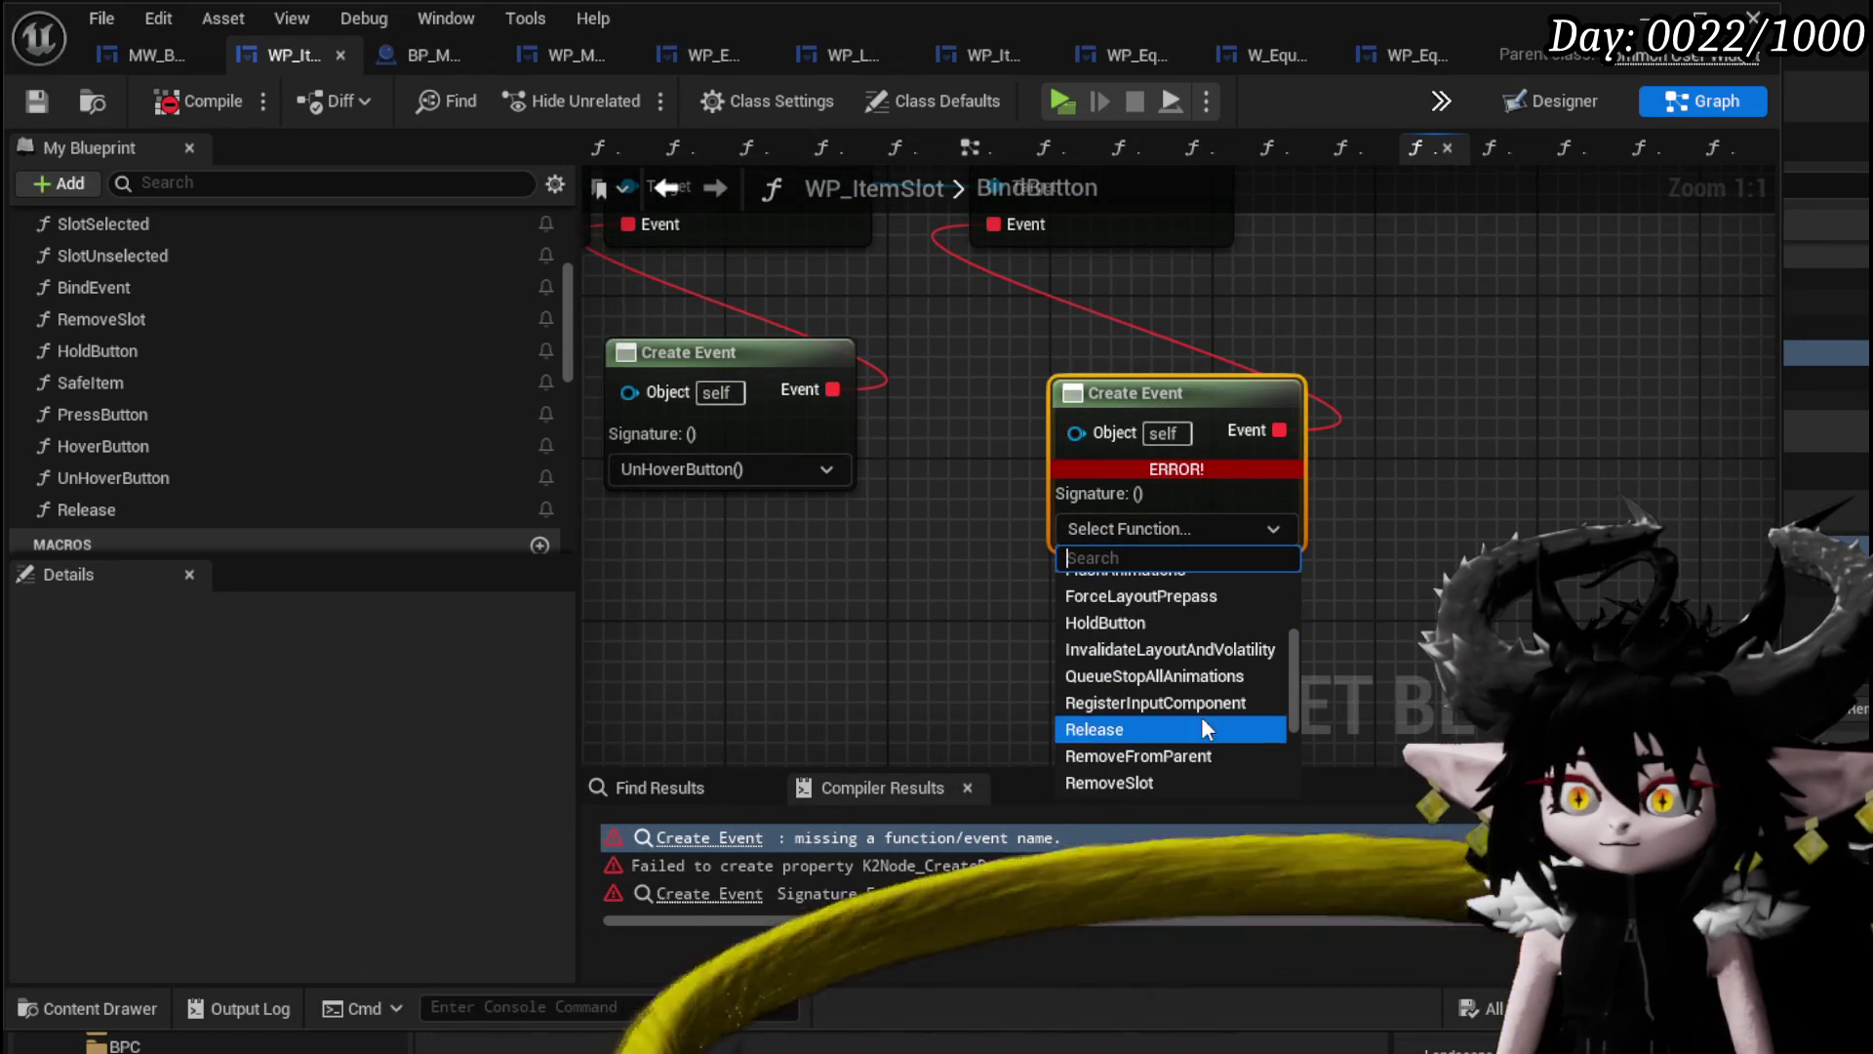
scroll(1152, 673, down, 2)
click(1093, 607)
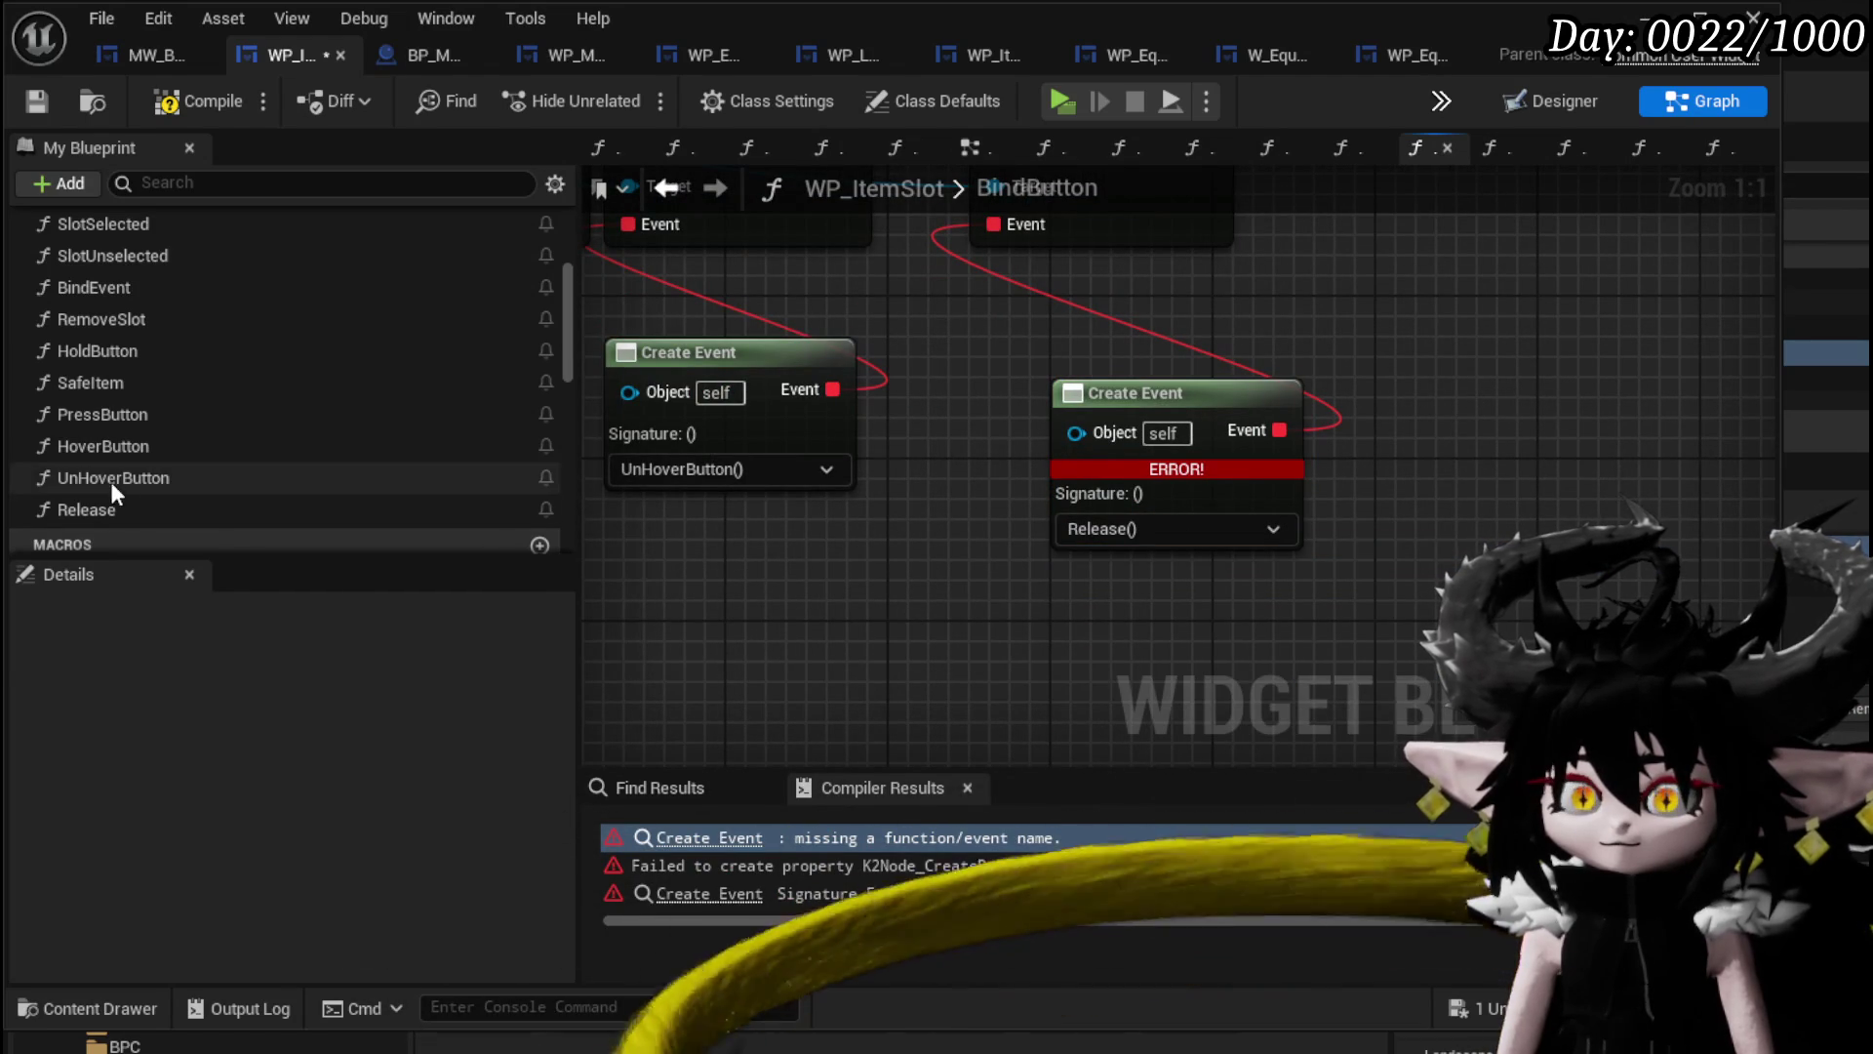
Rename the Release function to ReleaseButton and save the blueprint.
click(90, 507)
right_click(96, 505)
click(176, 606)
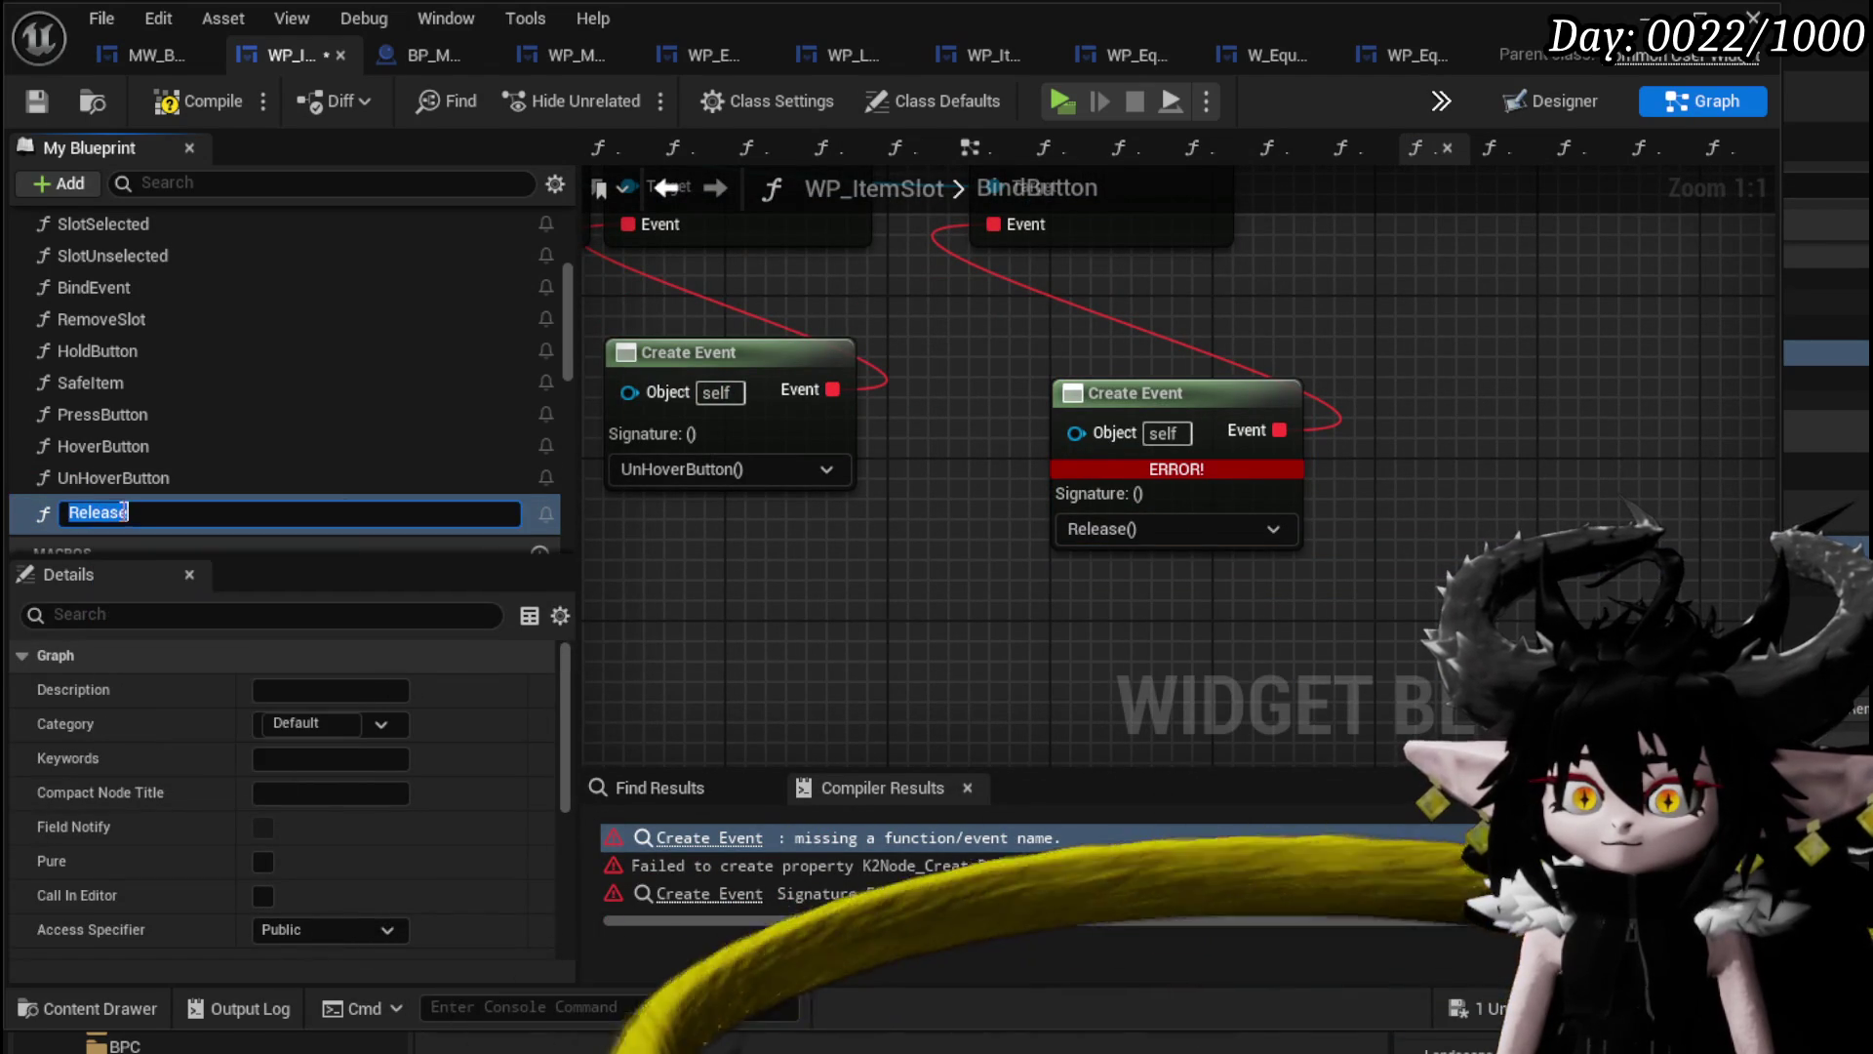
text(Button)
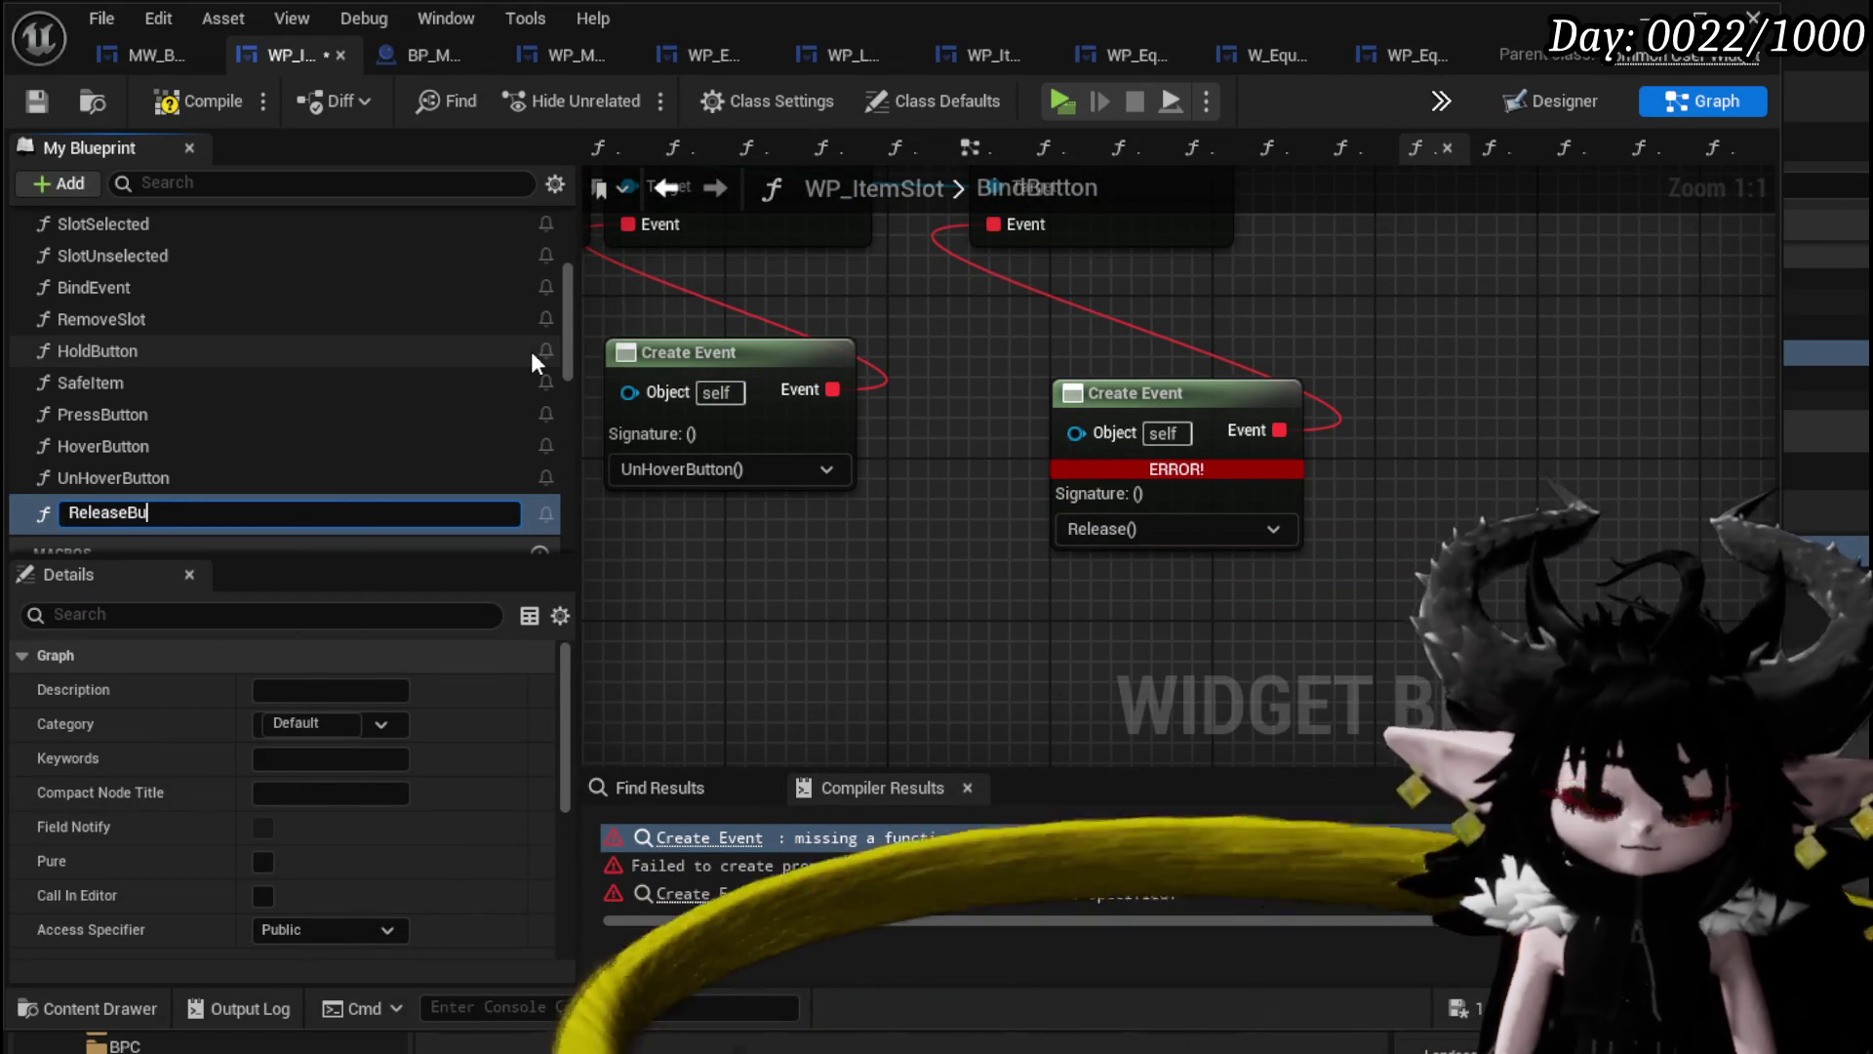
key(Return)
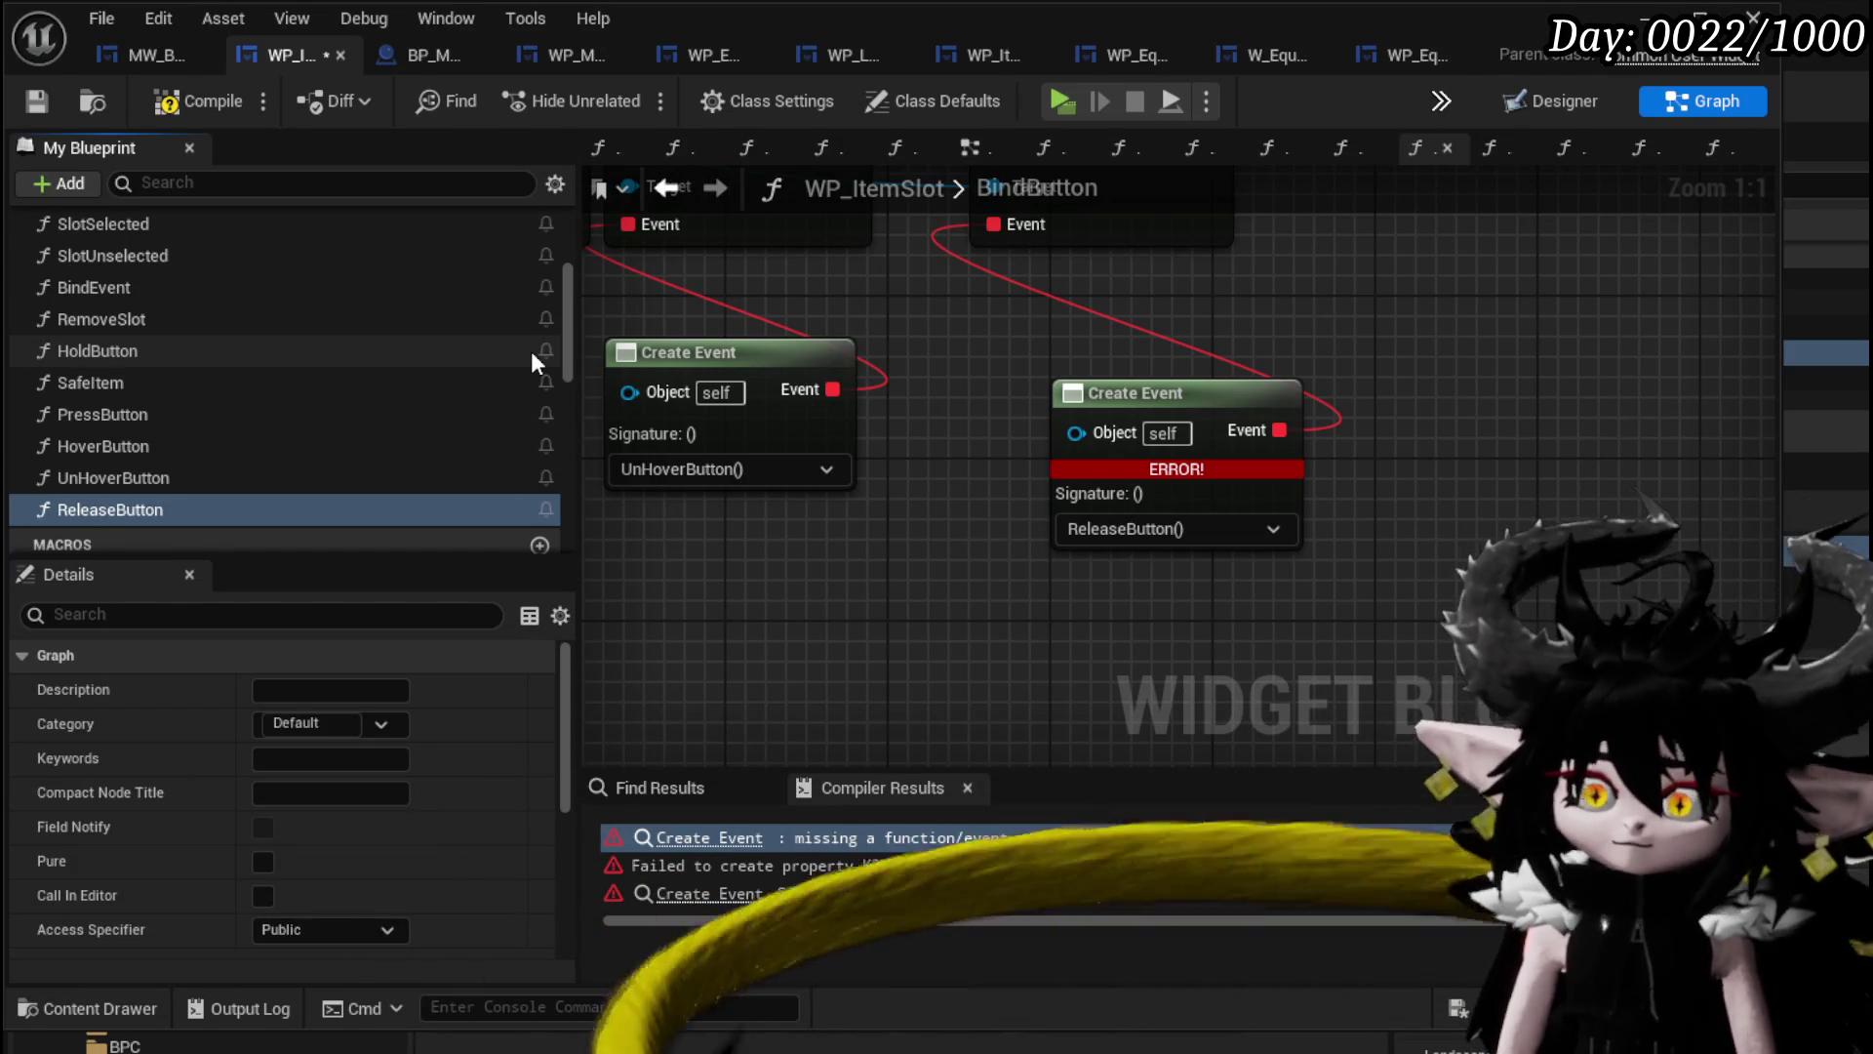
click(29, 101)
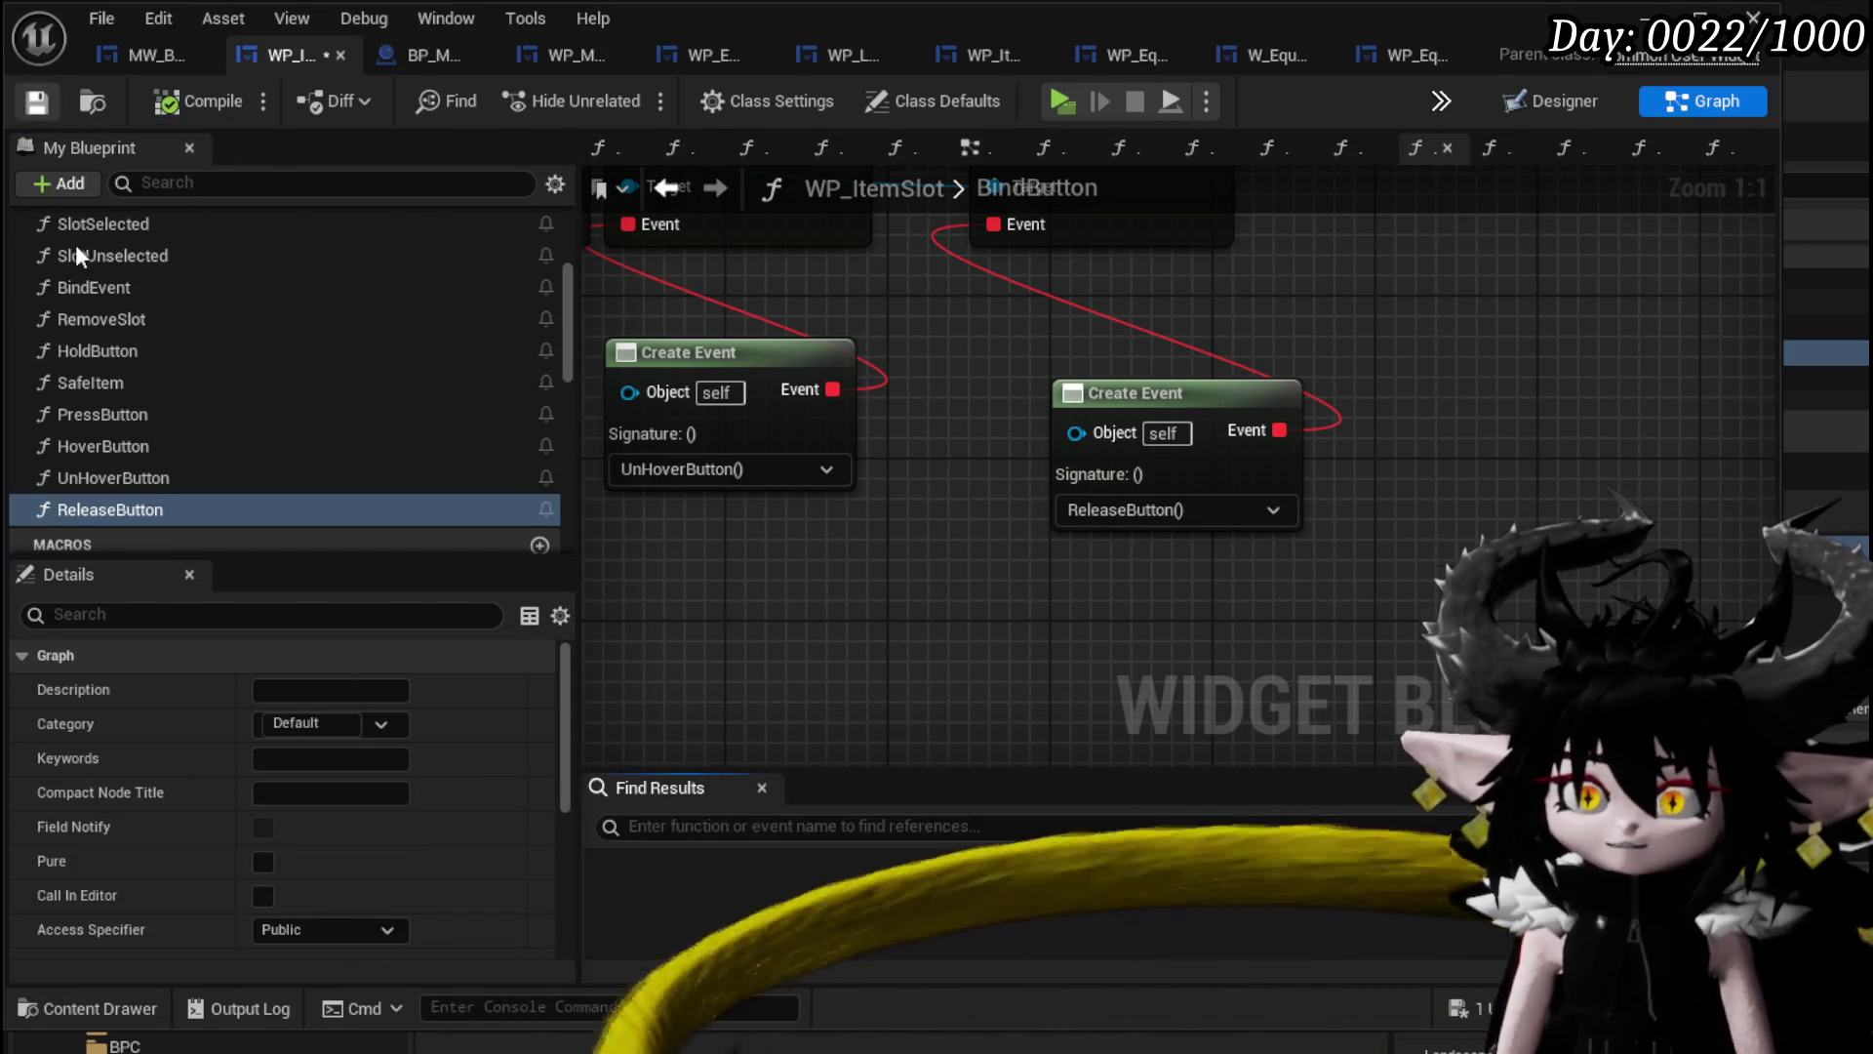
Add a breakpoint on the ReleaseButton entry node and return to the level editor.
double_click(145, 507)
right_click(779, 527)
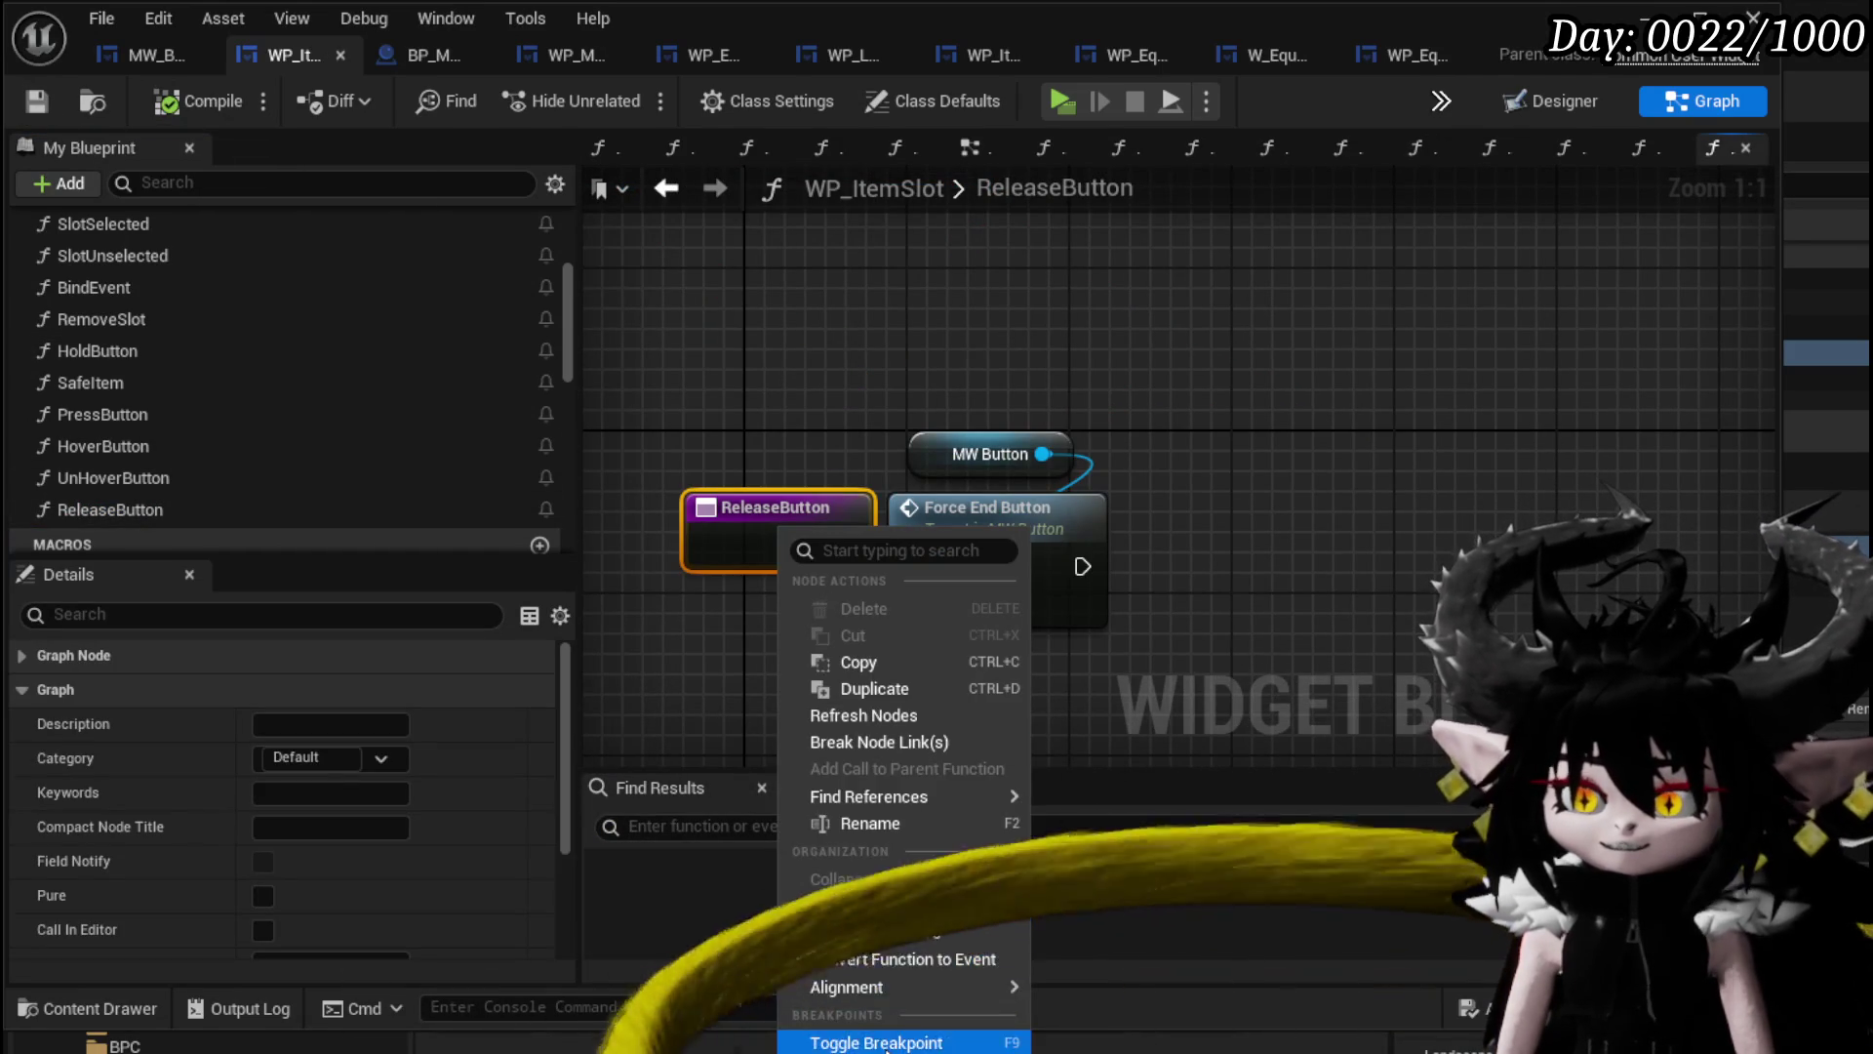
click(851, 1036)
scroll(221, 402, up, 1)
scroll(225, 402, up, 5)
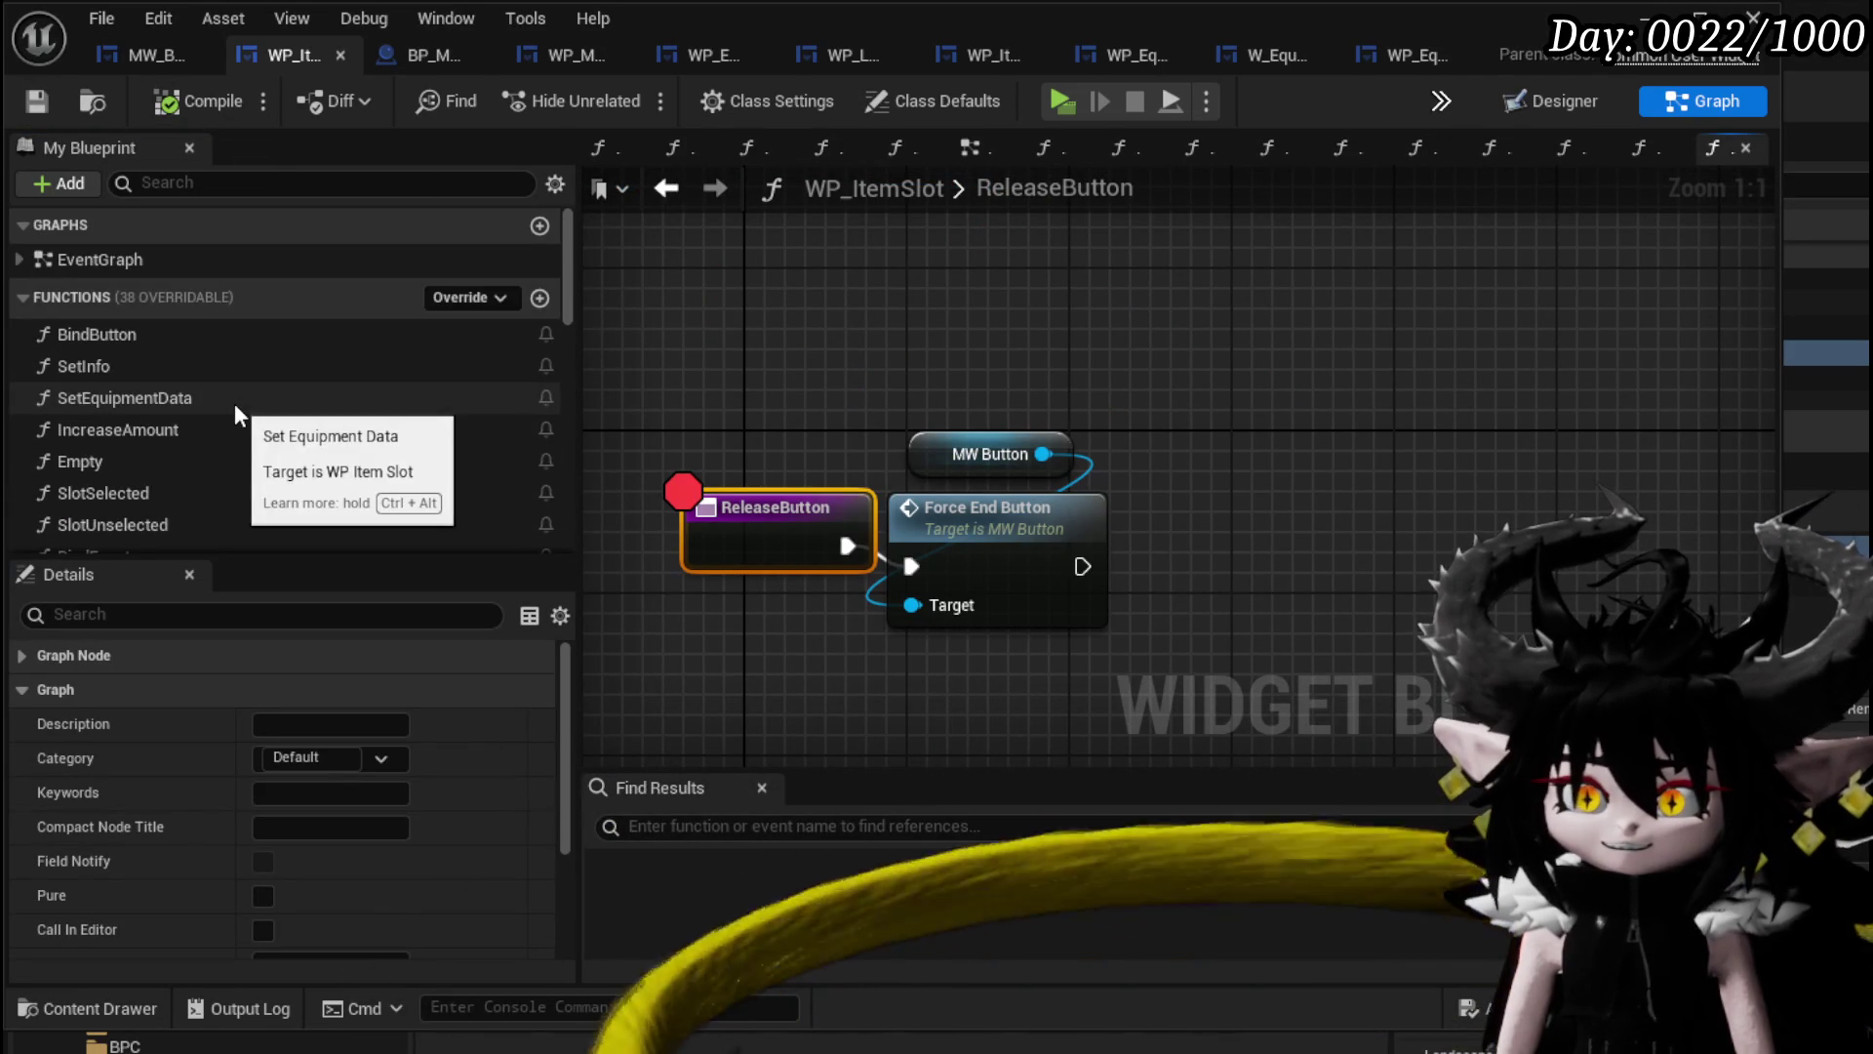
click(1647, 17)
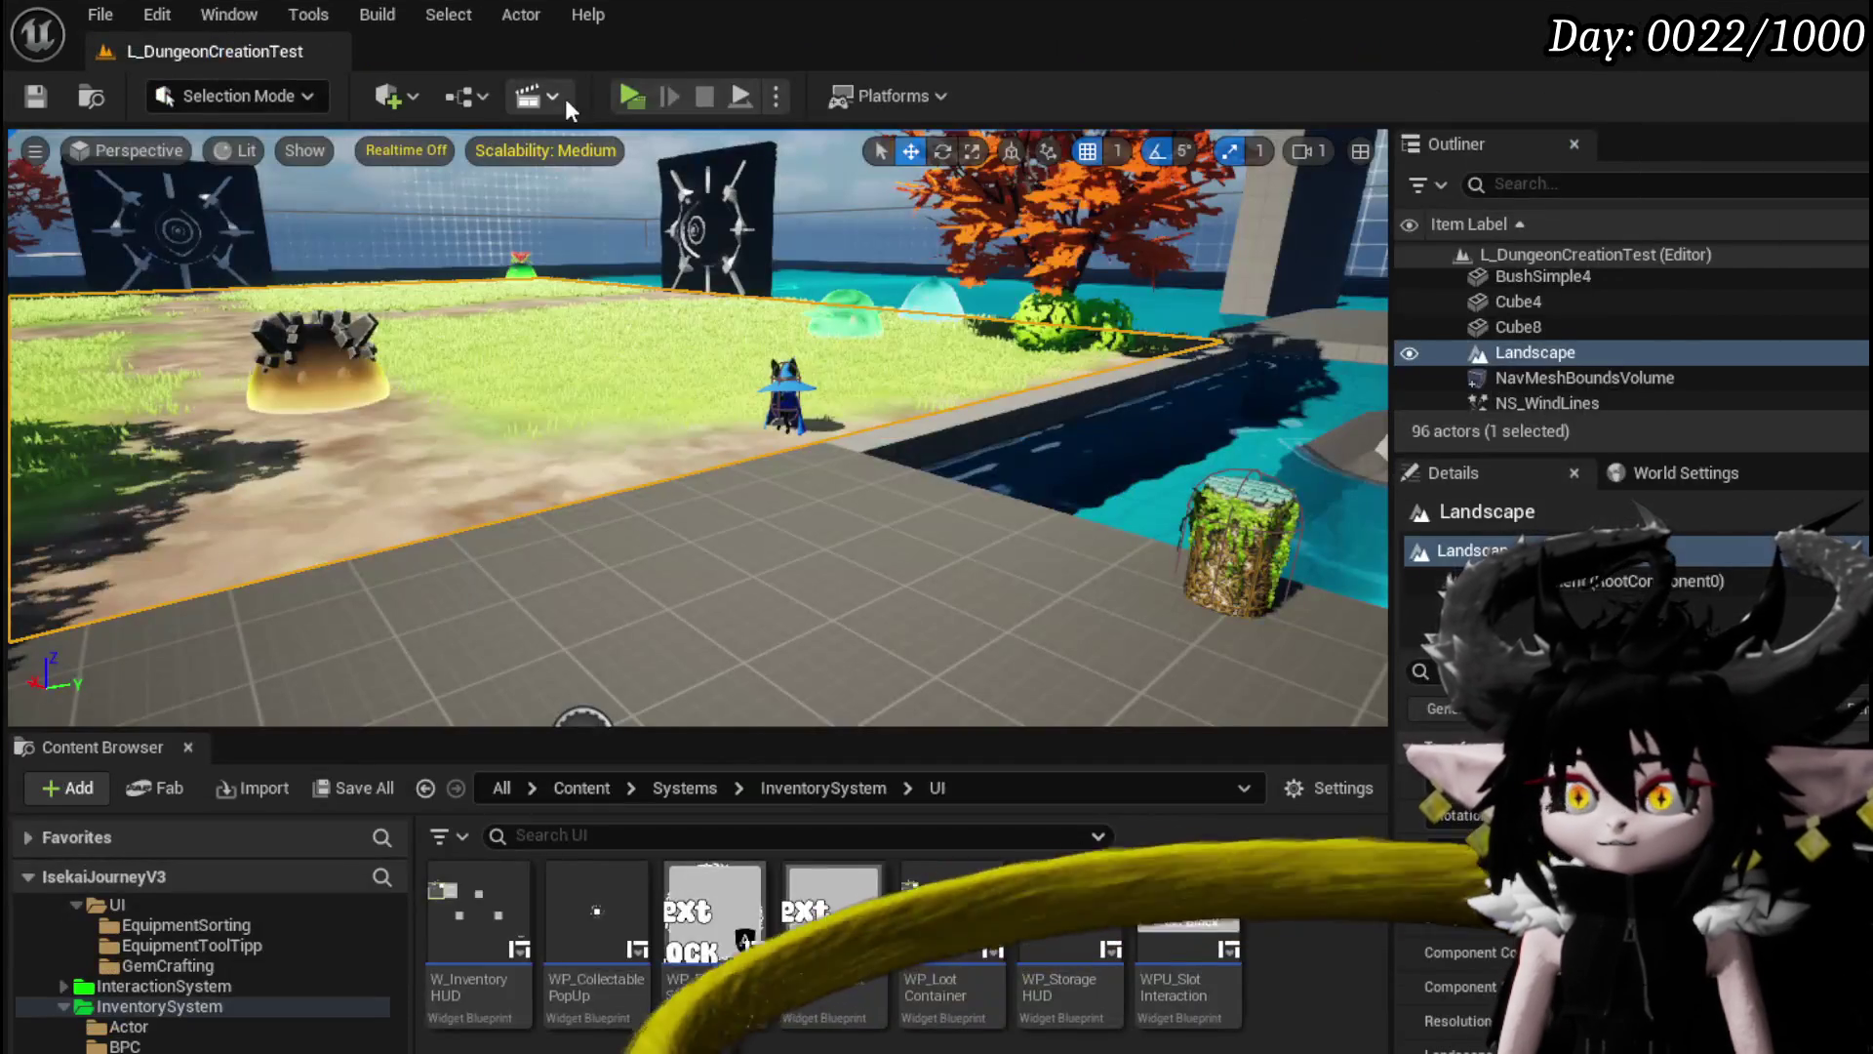
Play-test with Alt+P, hold Copper Ore in the merchant's trade window, stop, and save.
key(alt+p)
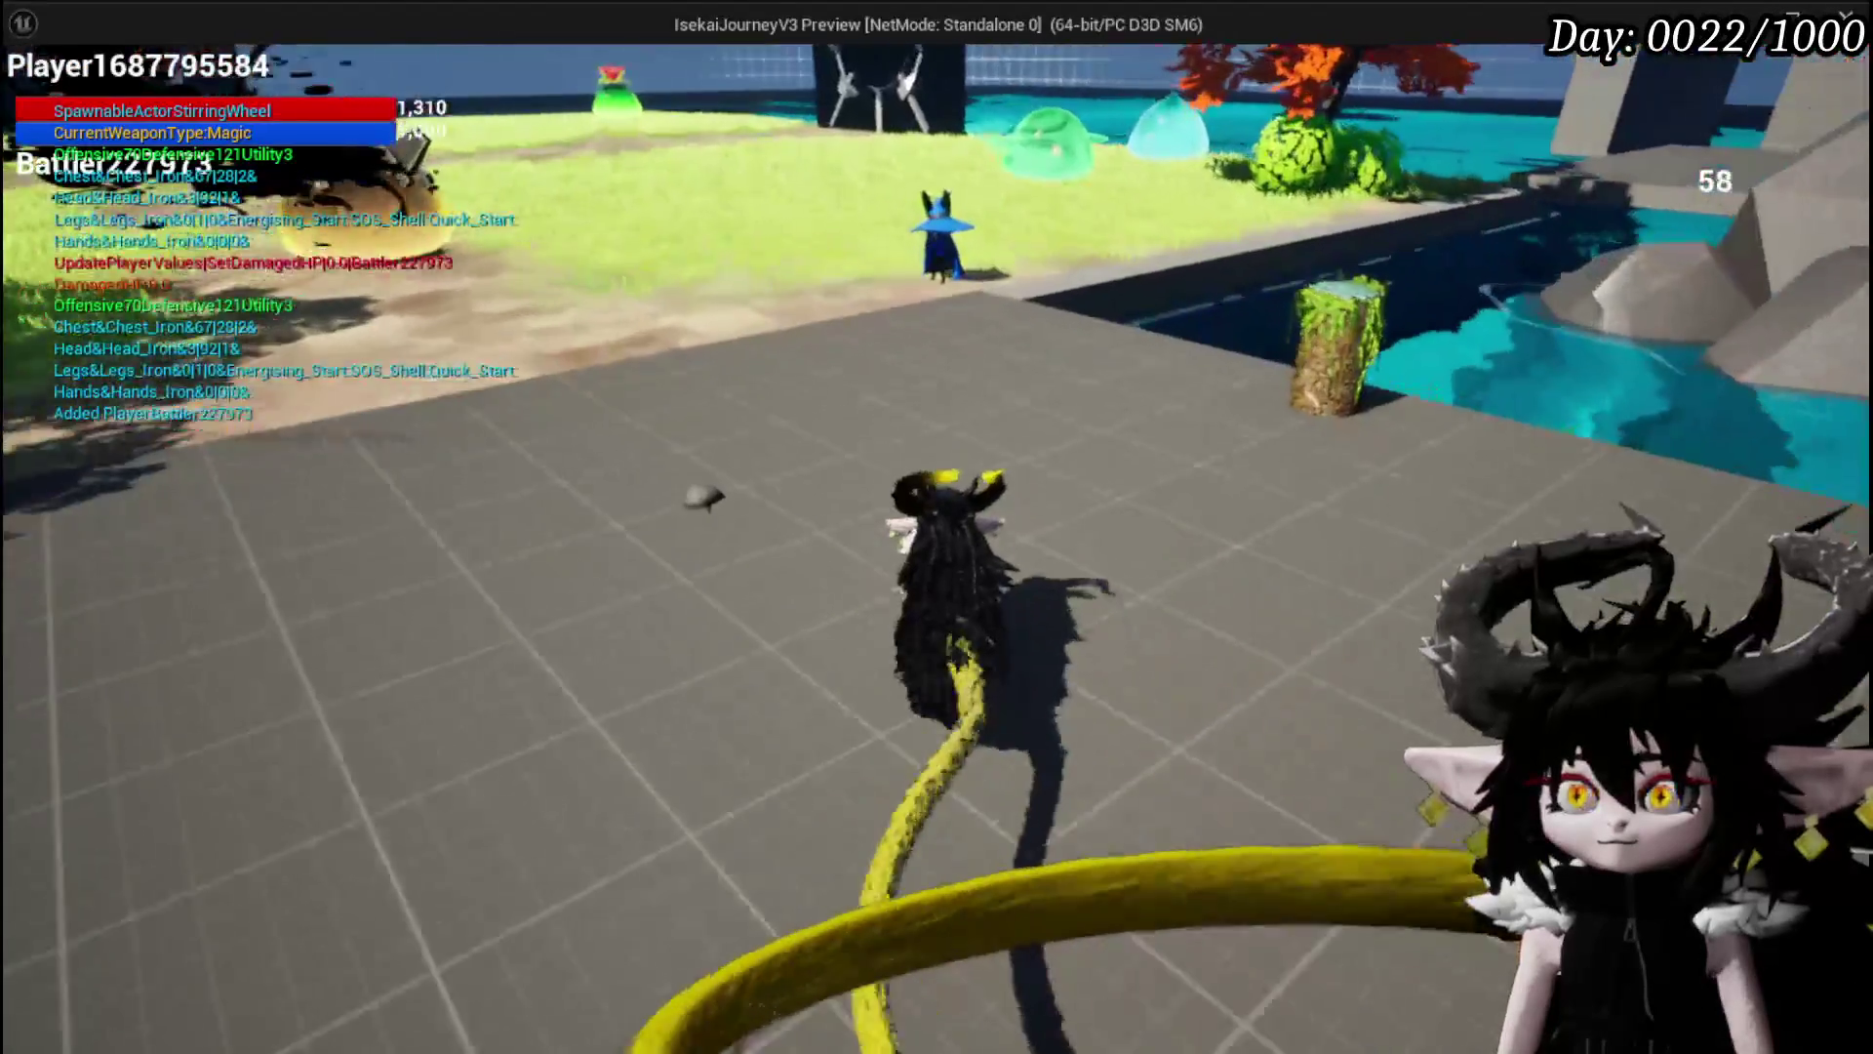
key(e)
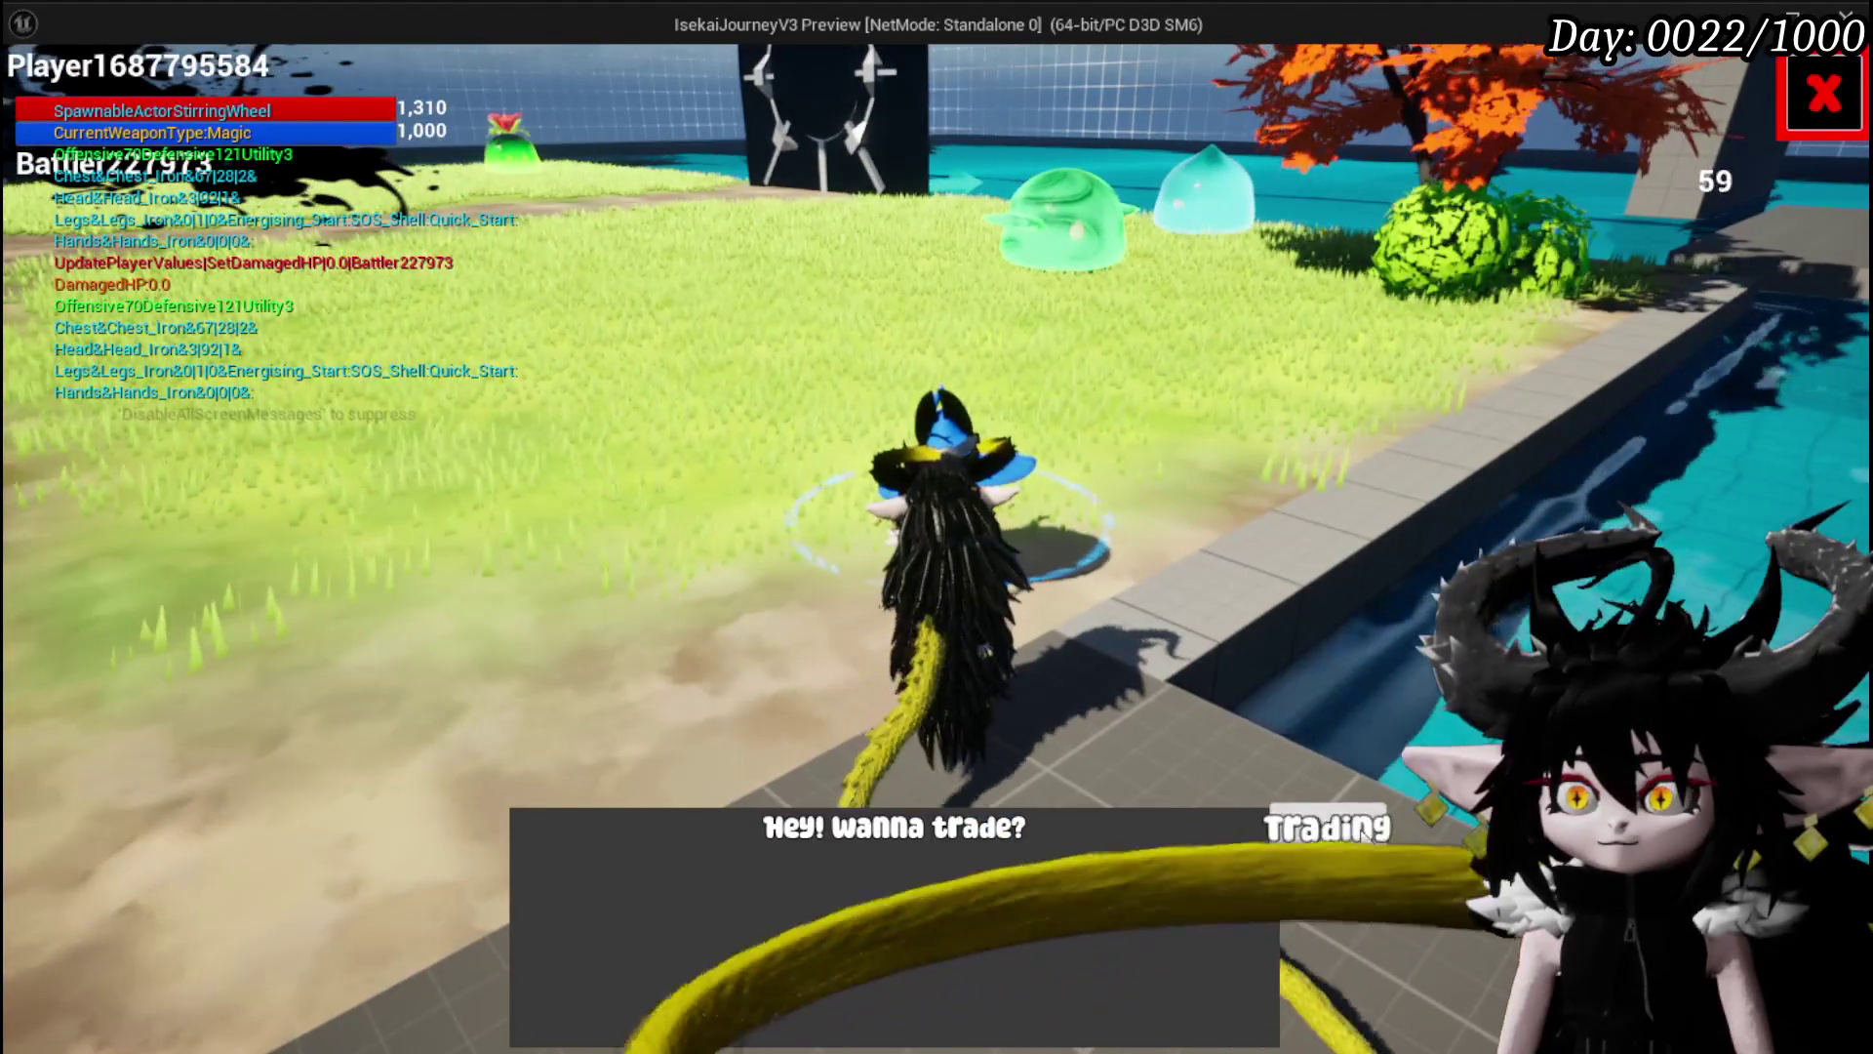
click(1330, 822)
drag(388, 117, 526, 147)
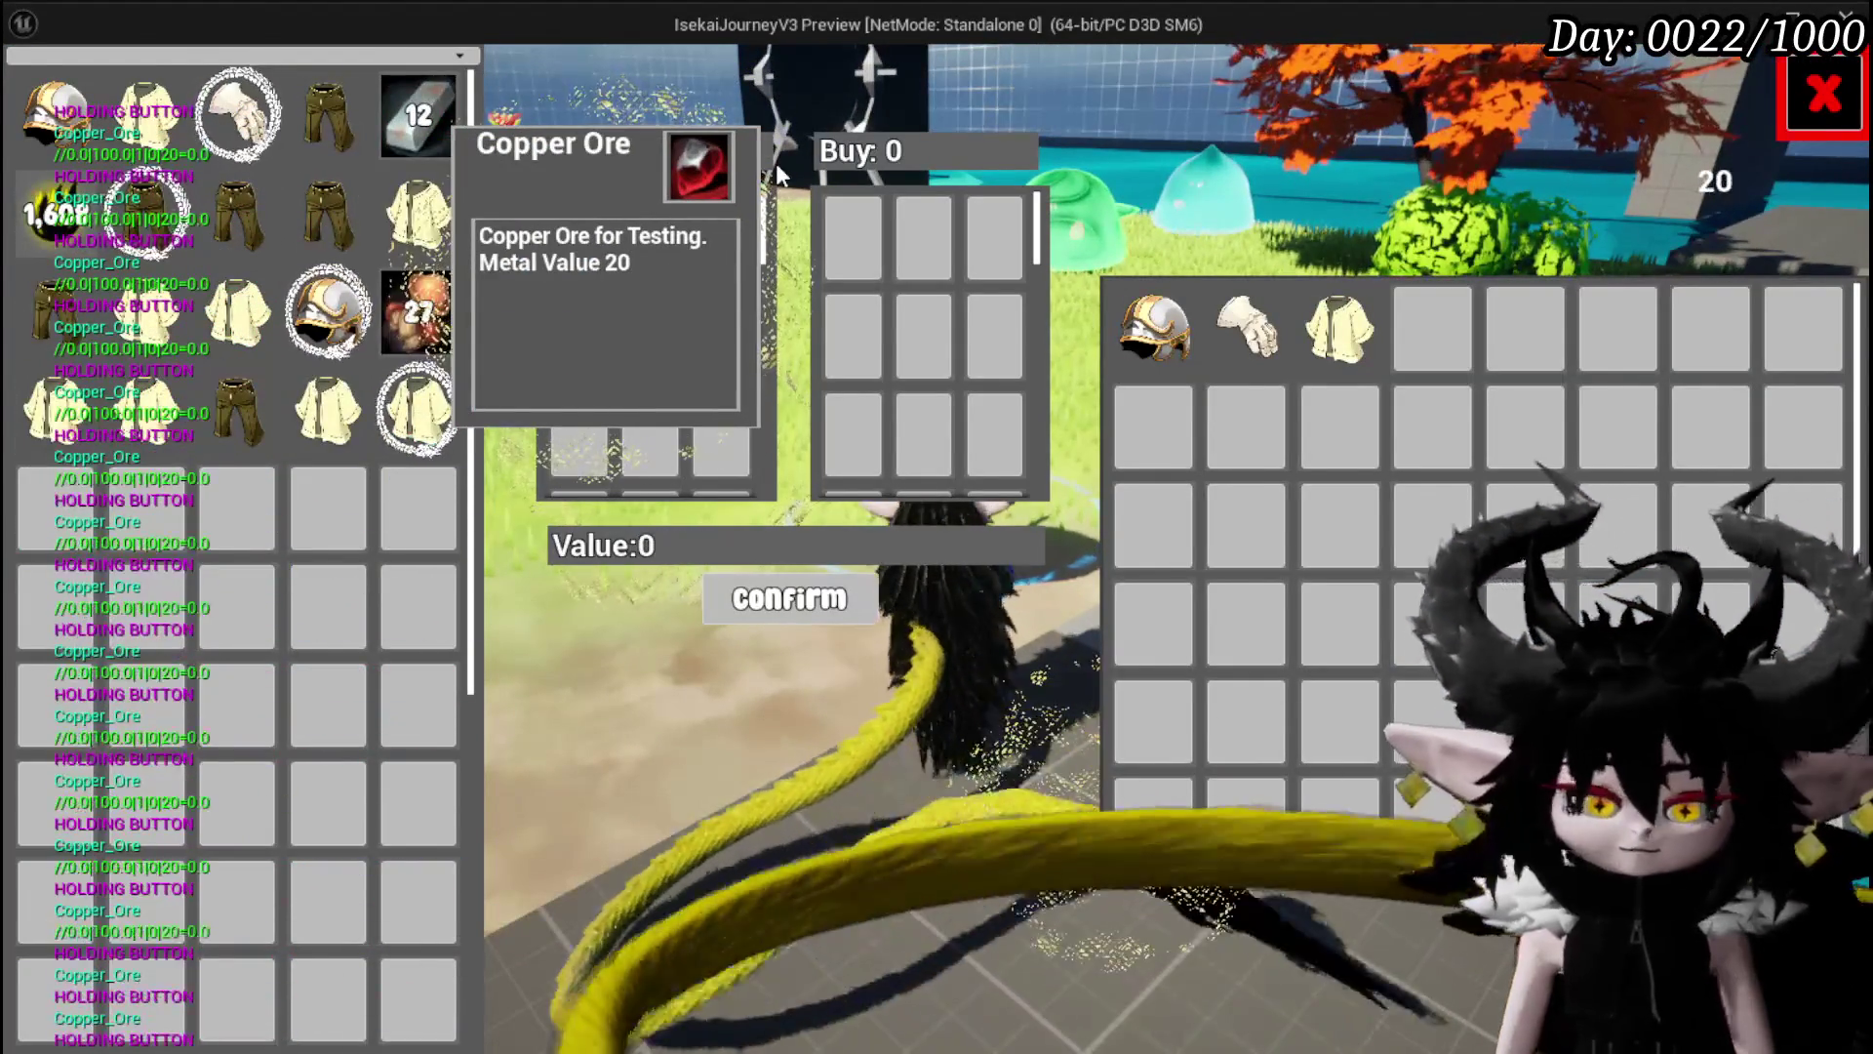
key(Escape)
click(35, 97)
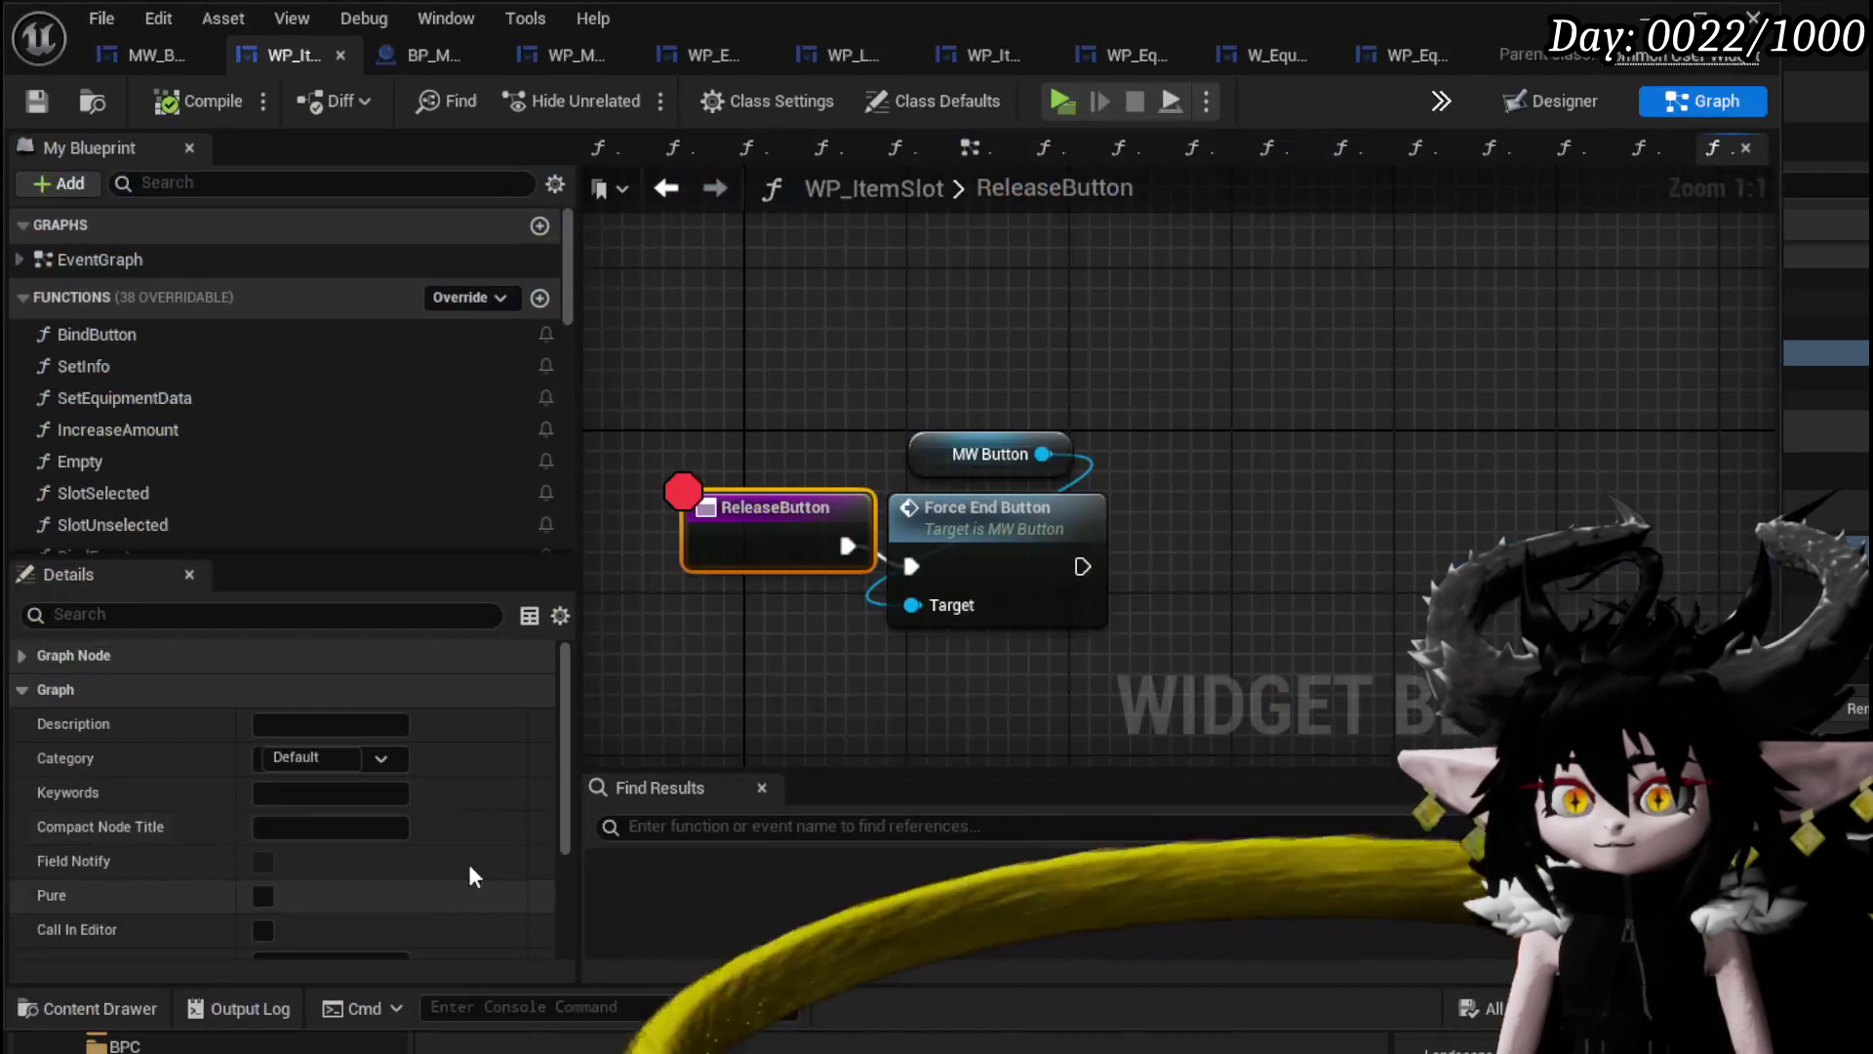
Shift the ReleaseButton entry node slightly left in its graph.
click(880, 503)
drag(880, 502, 839, 503)
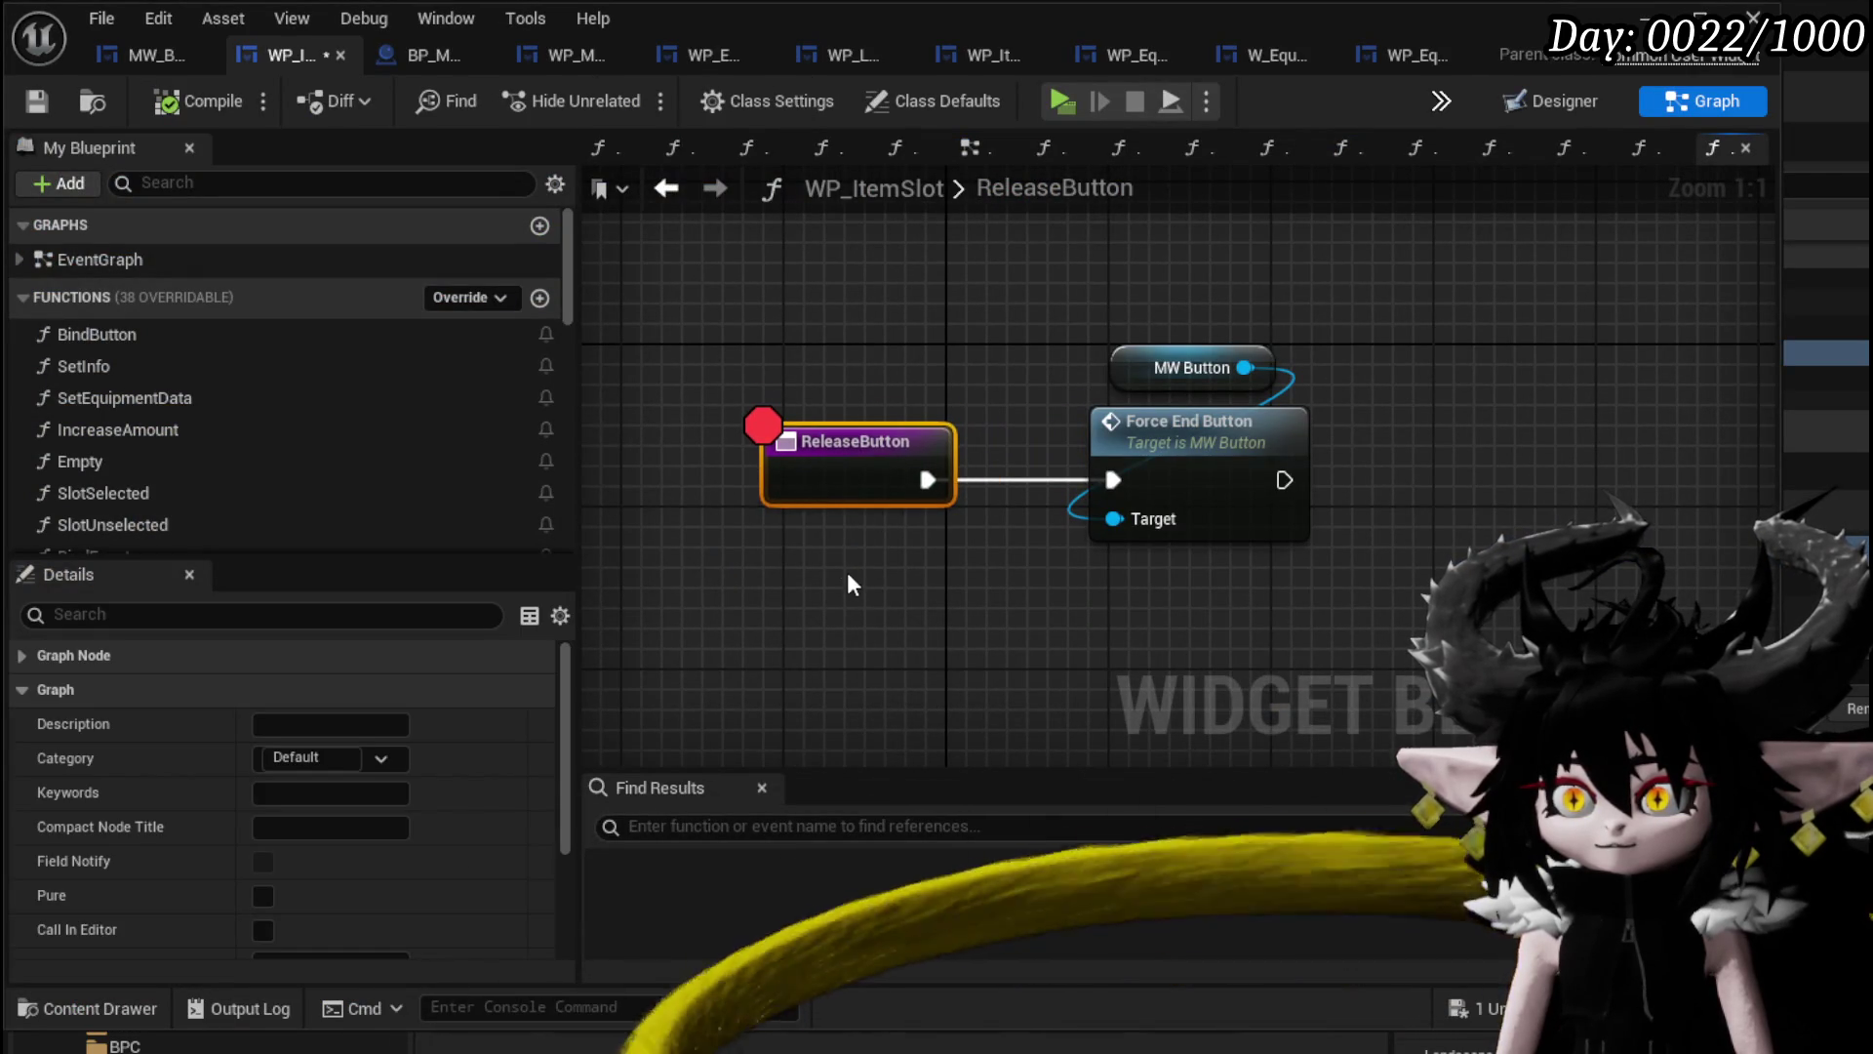
click(636, 572)
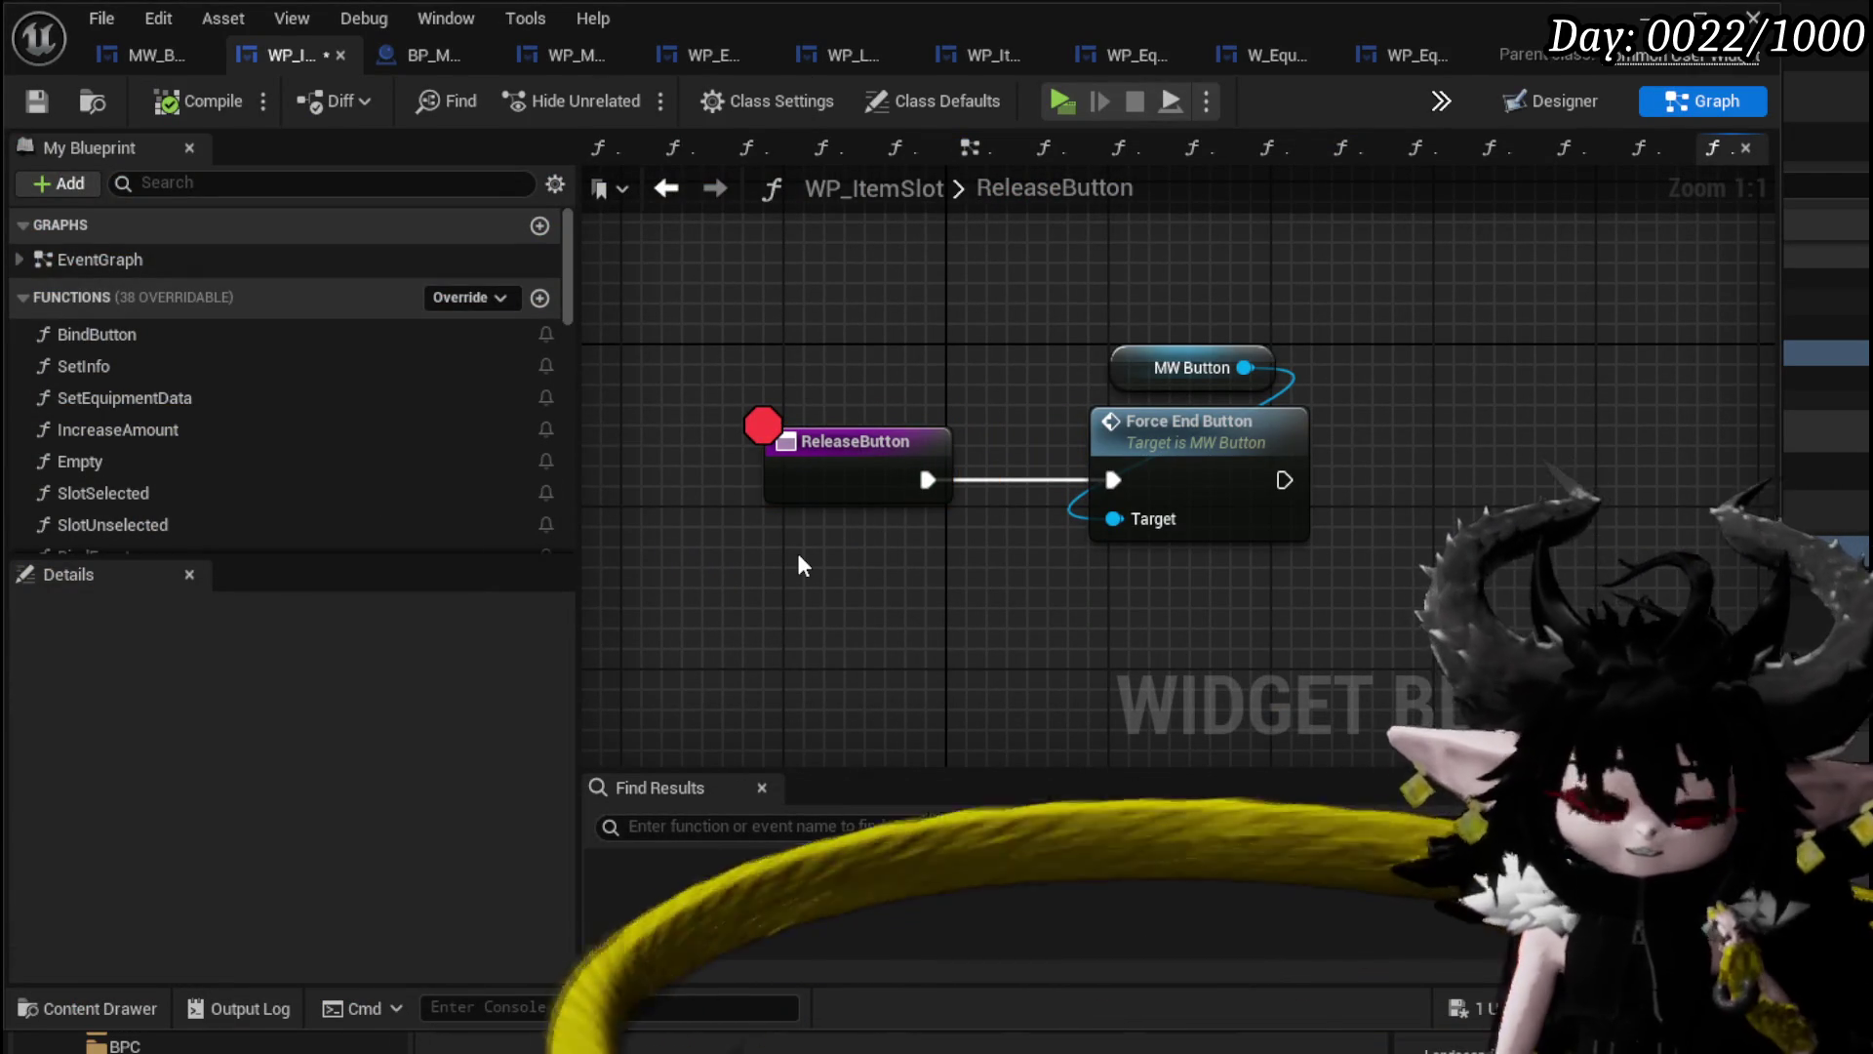
scroll(281, 441, down, 2)
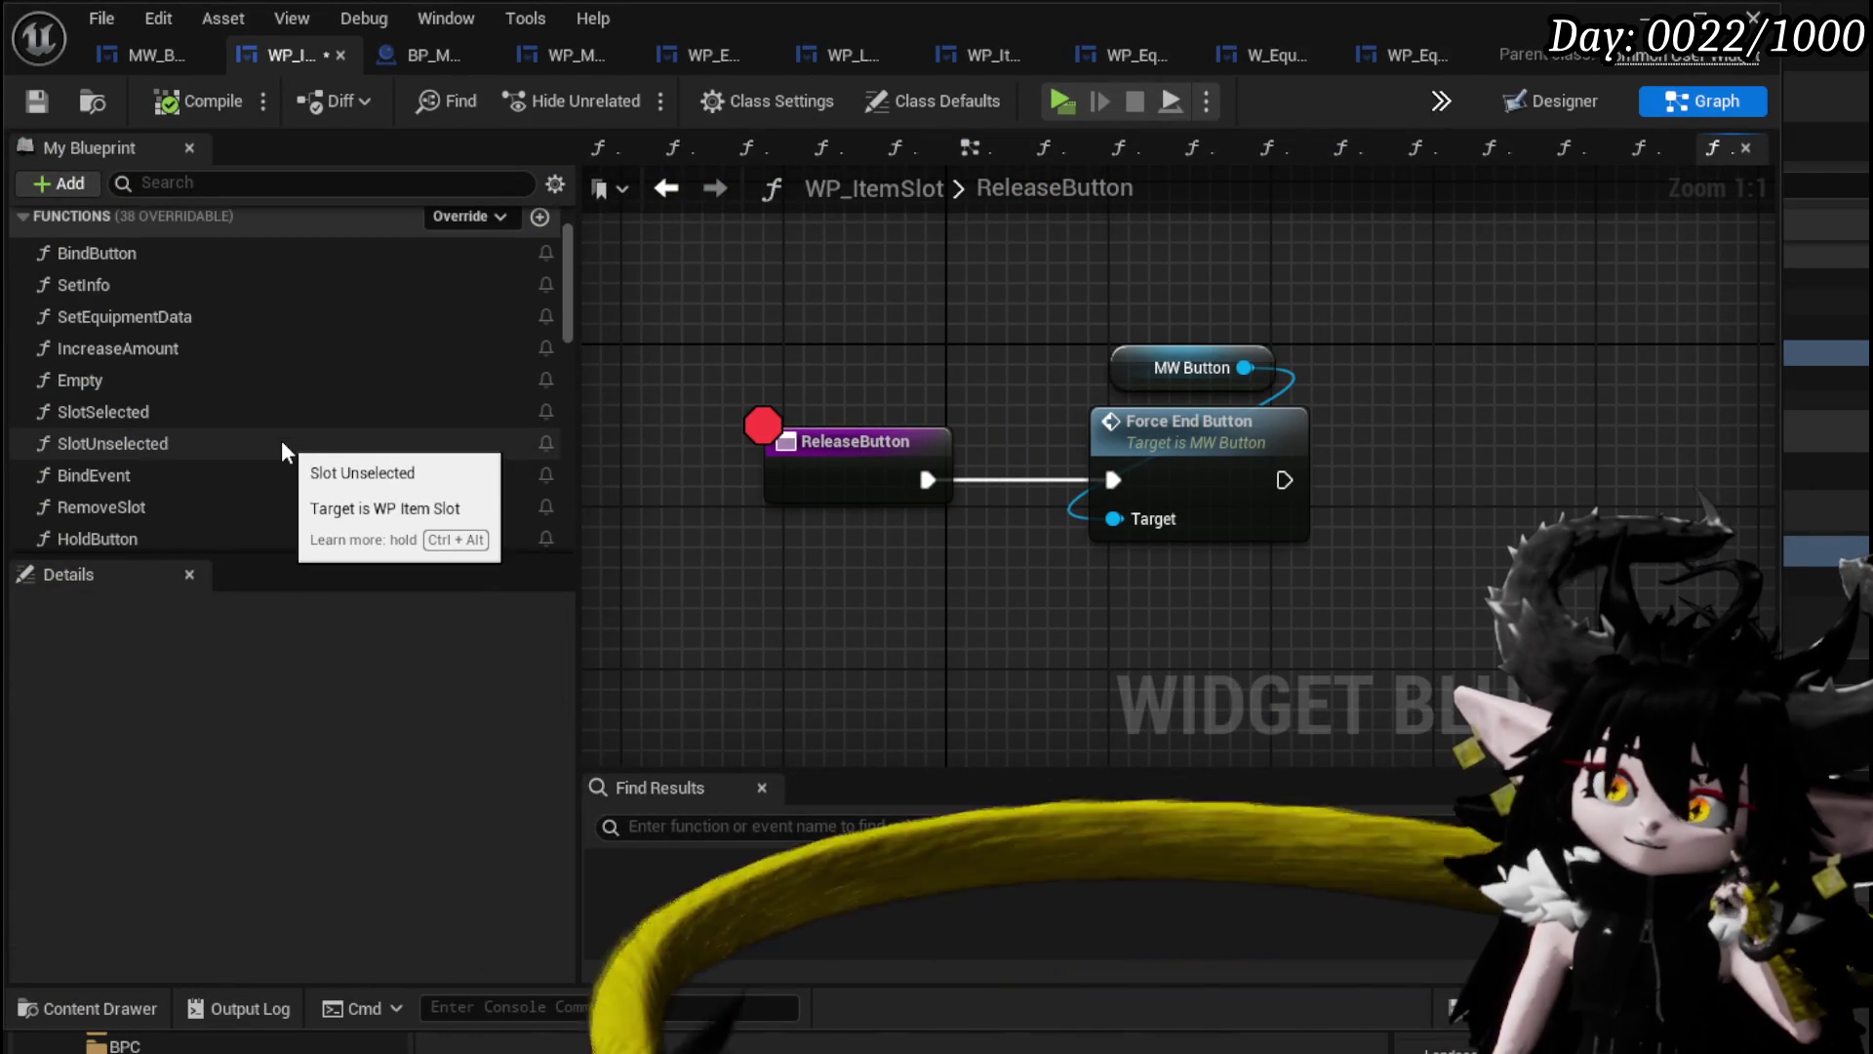
scroll(281, 441, down, 1)
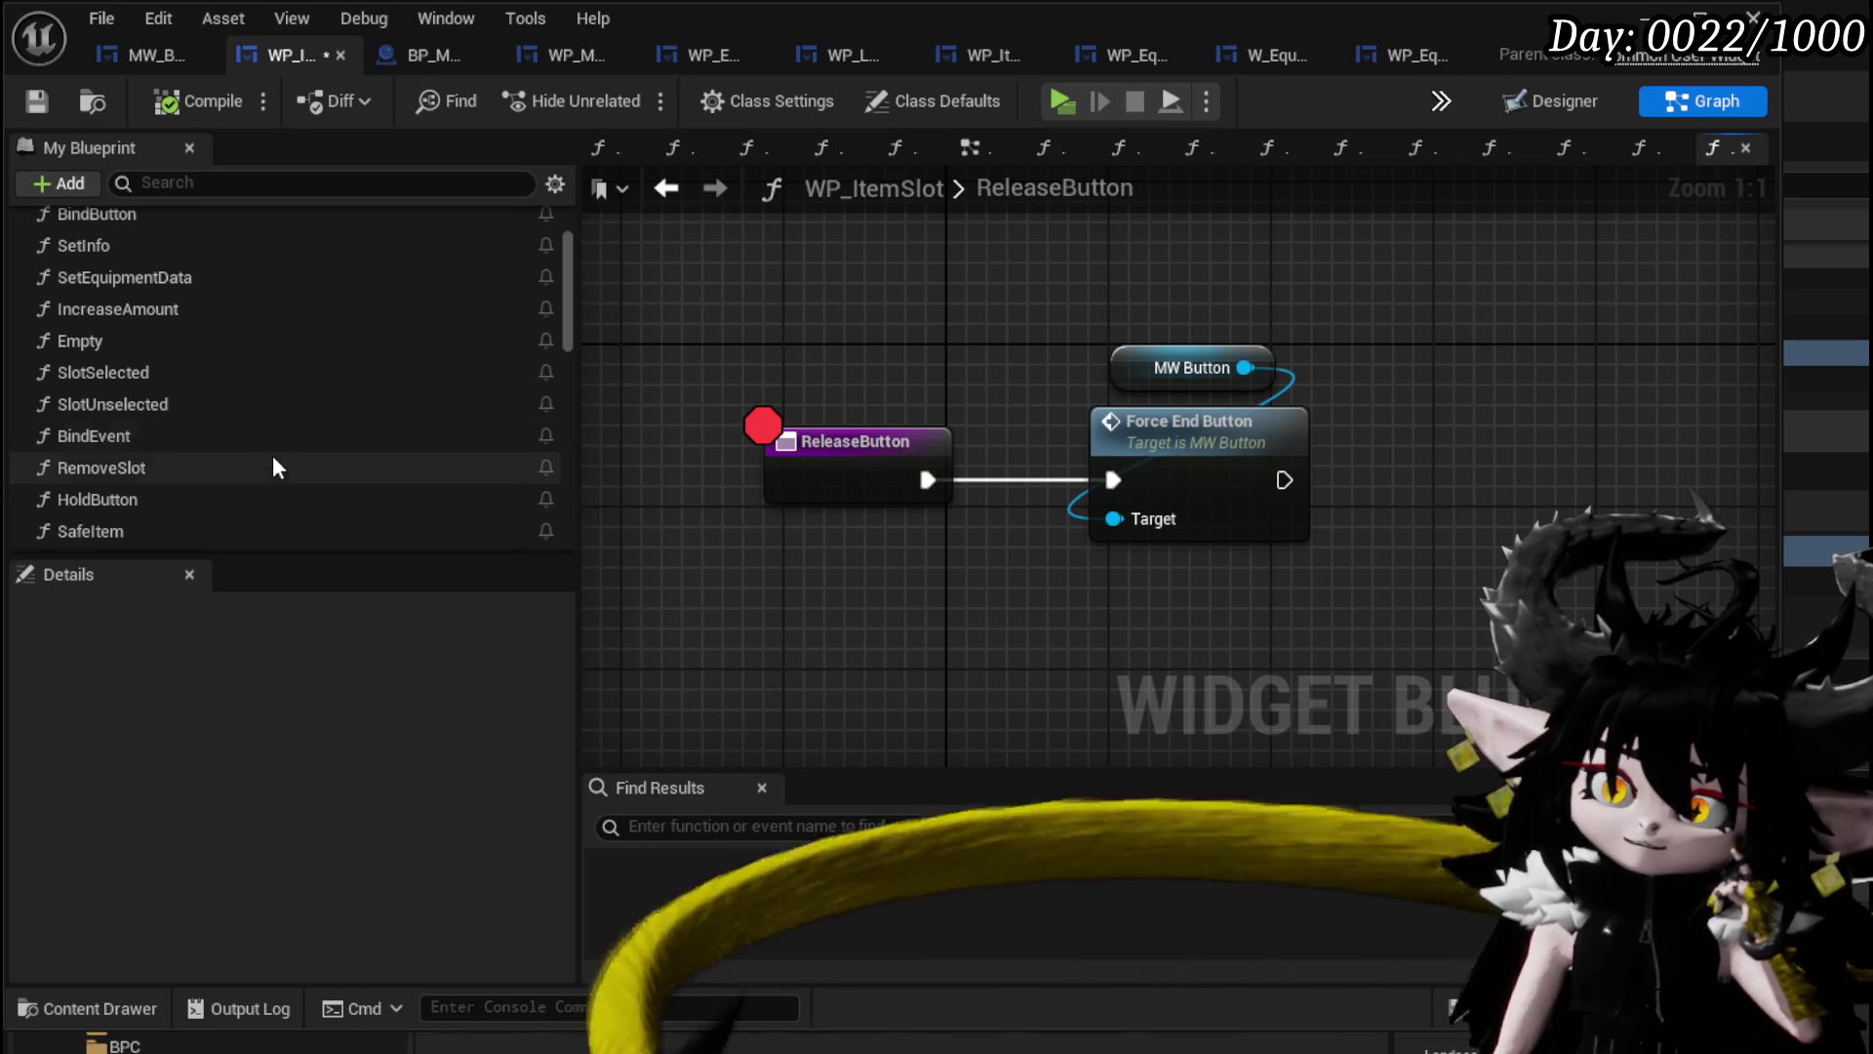
Add a breakpoint on the HoldButton function's entry node and return to the level editor.
click(261, 468)
double_click(254, 499)
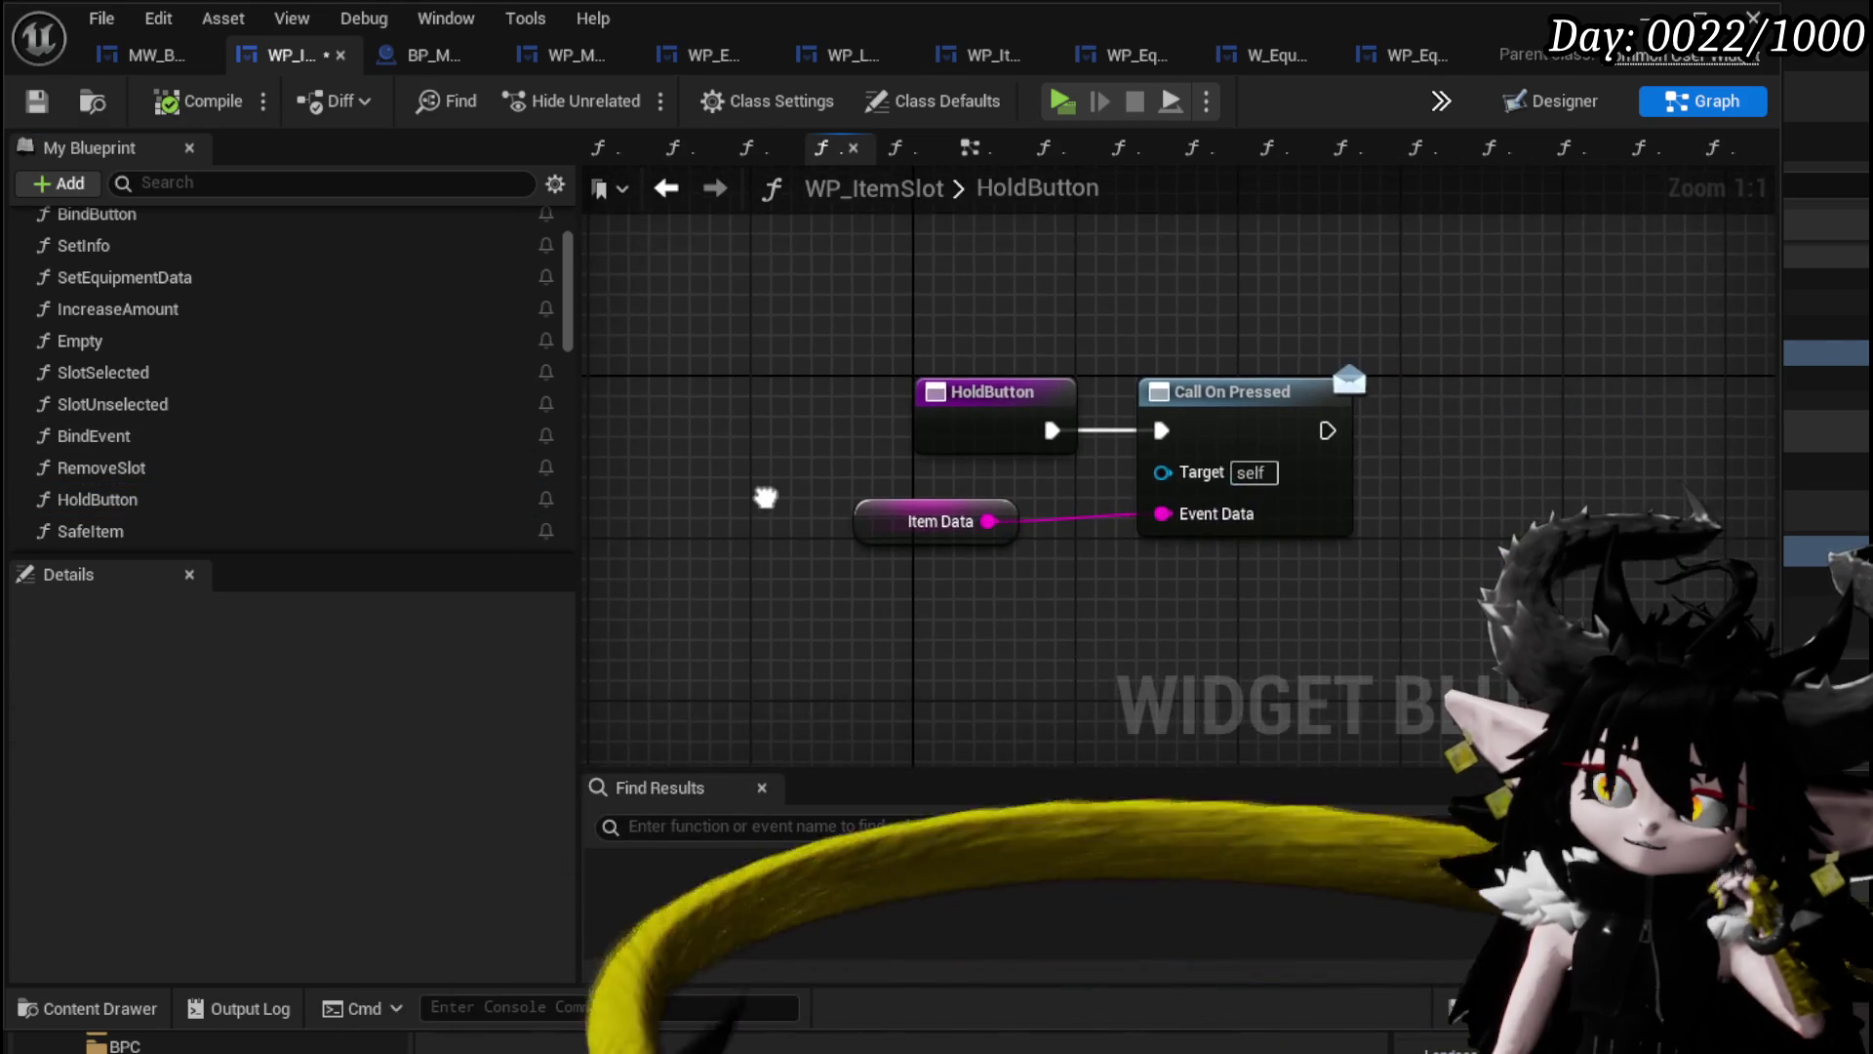
right_click(974, 423)
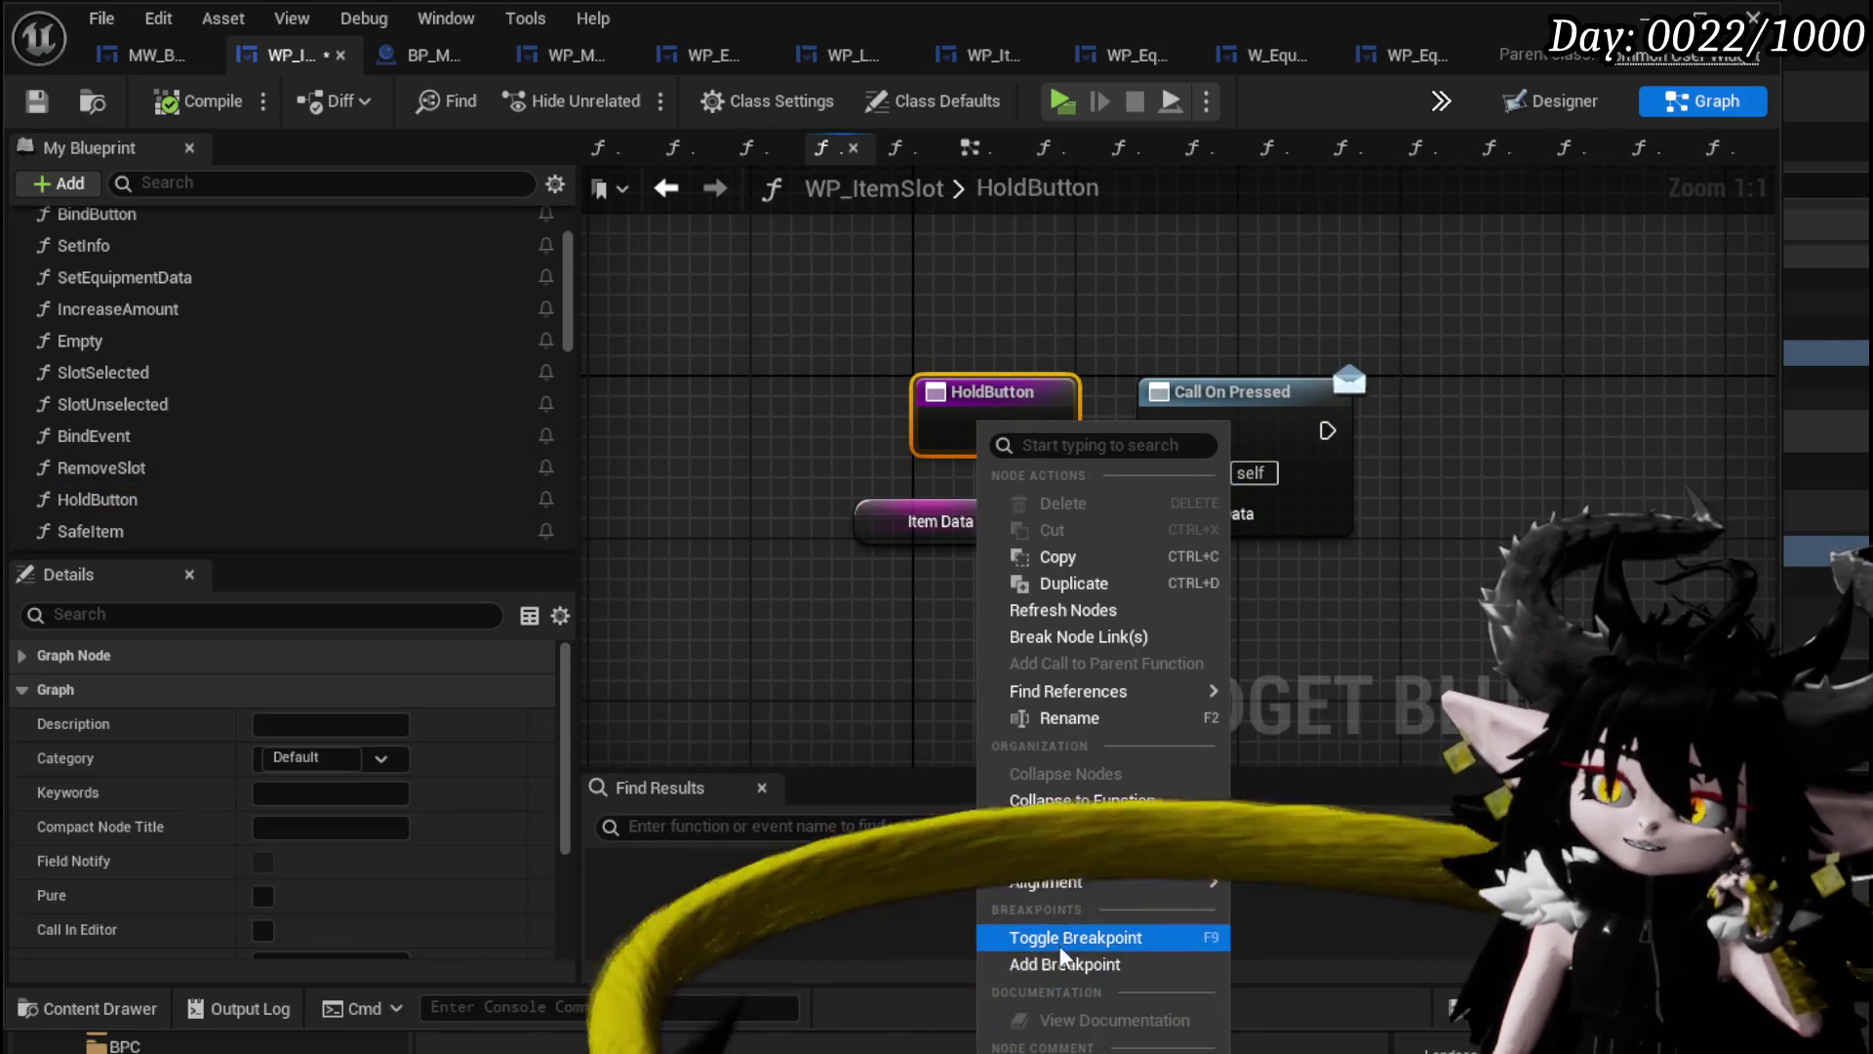
click(1061, 938)
click(802, 509)
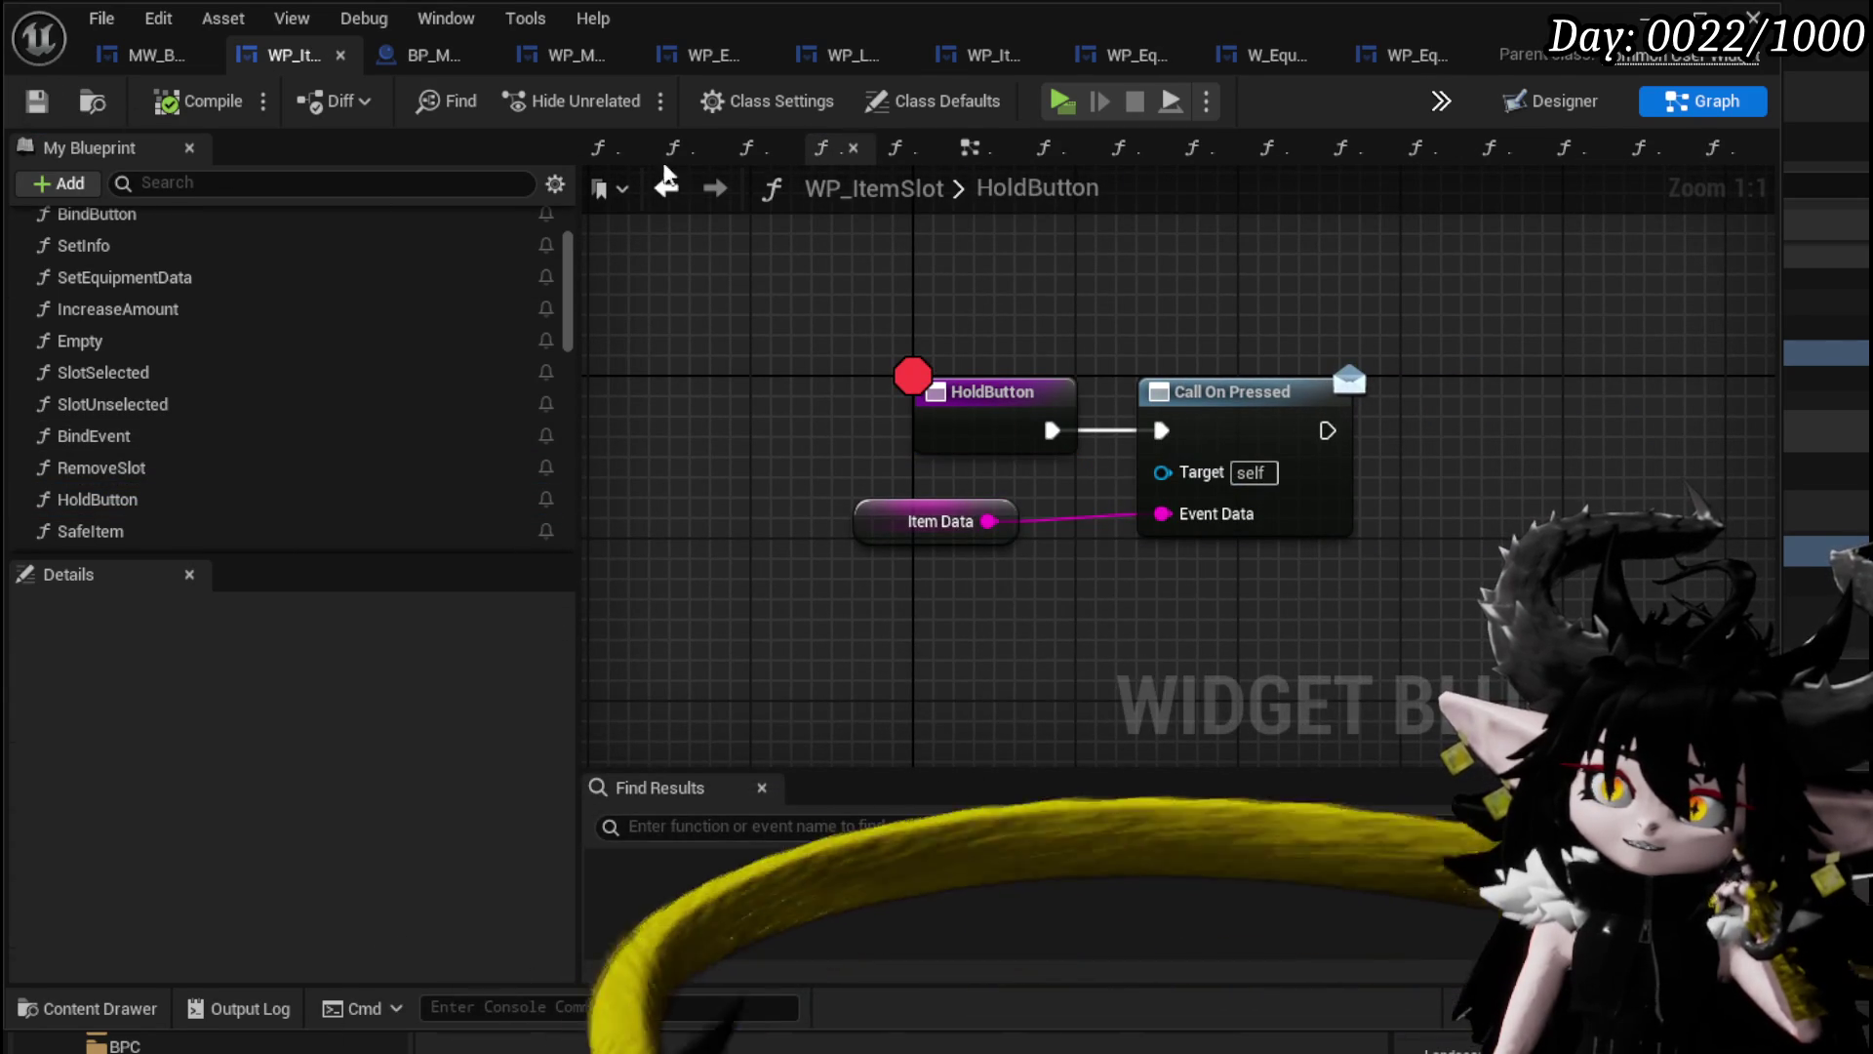
click(1649, 15)
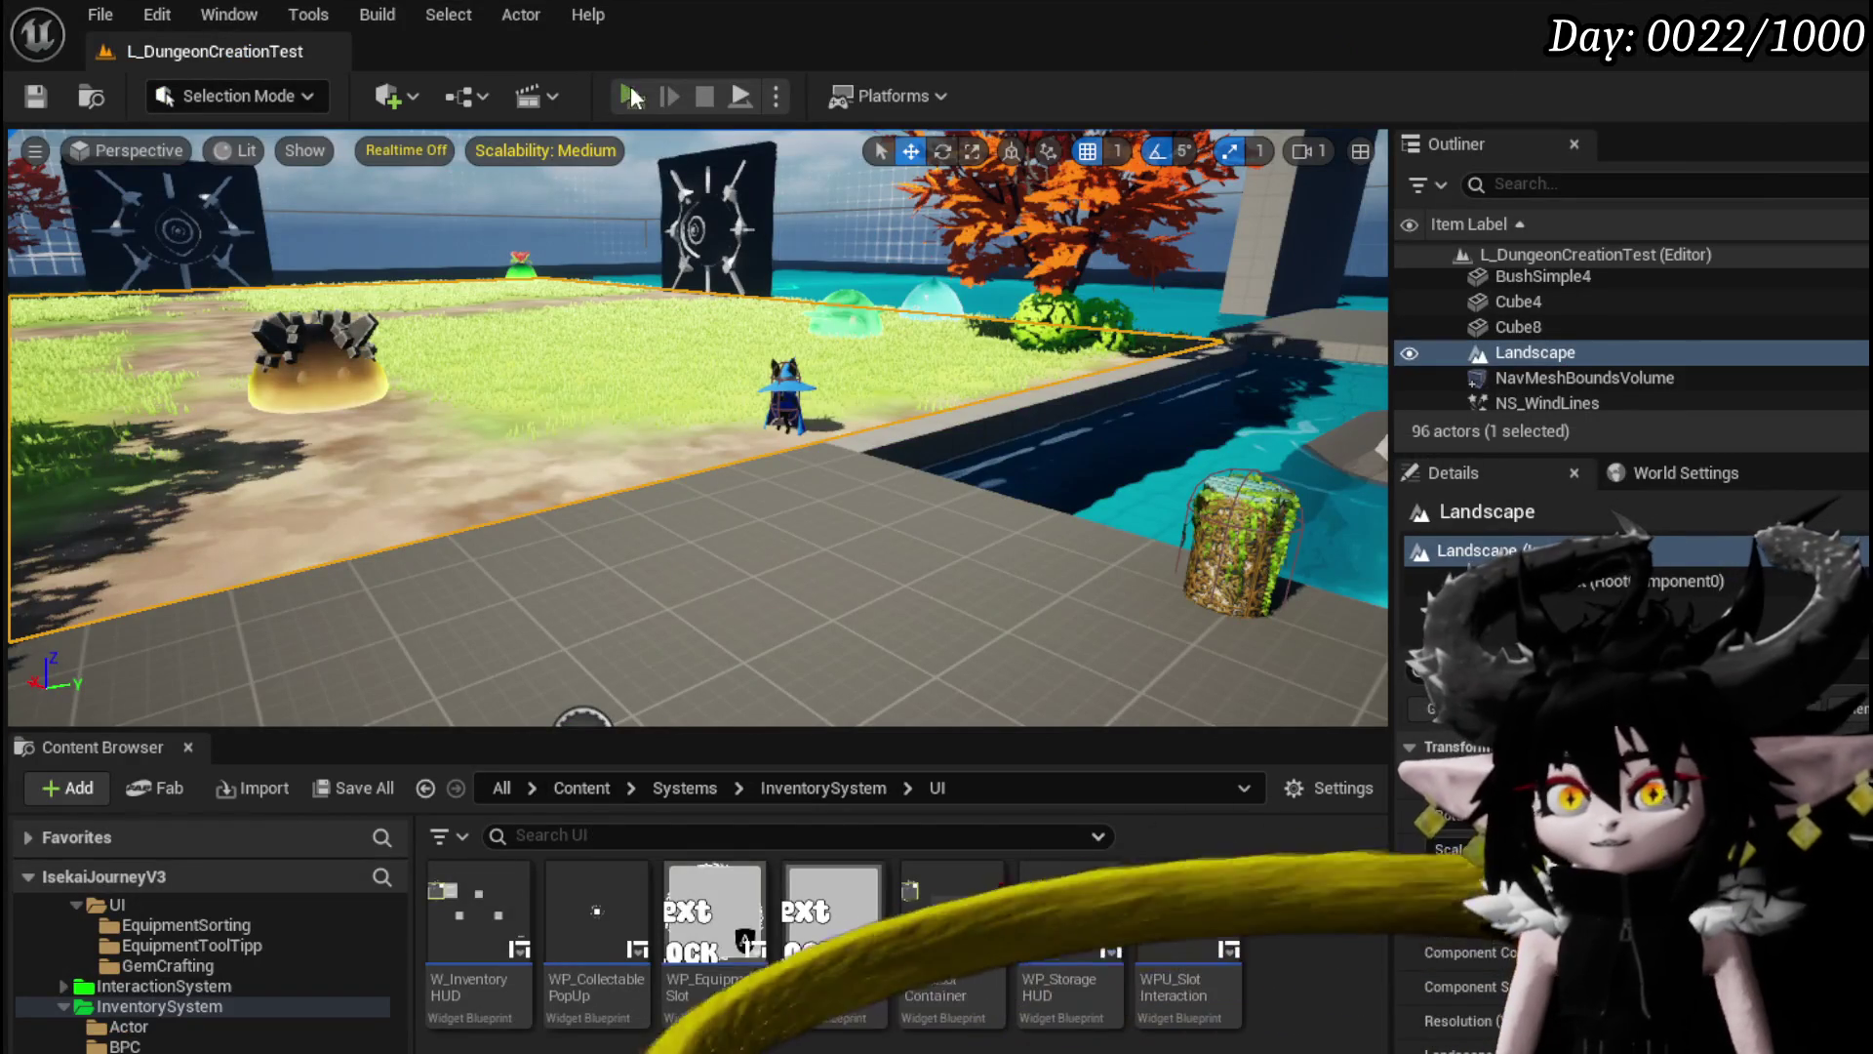
Play-test trading with the merchant and hold Copper Ore to raise the trade value to 8357.
click(633, 97)
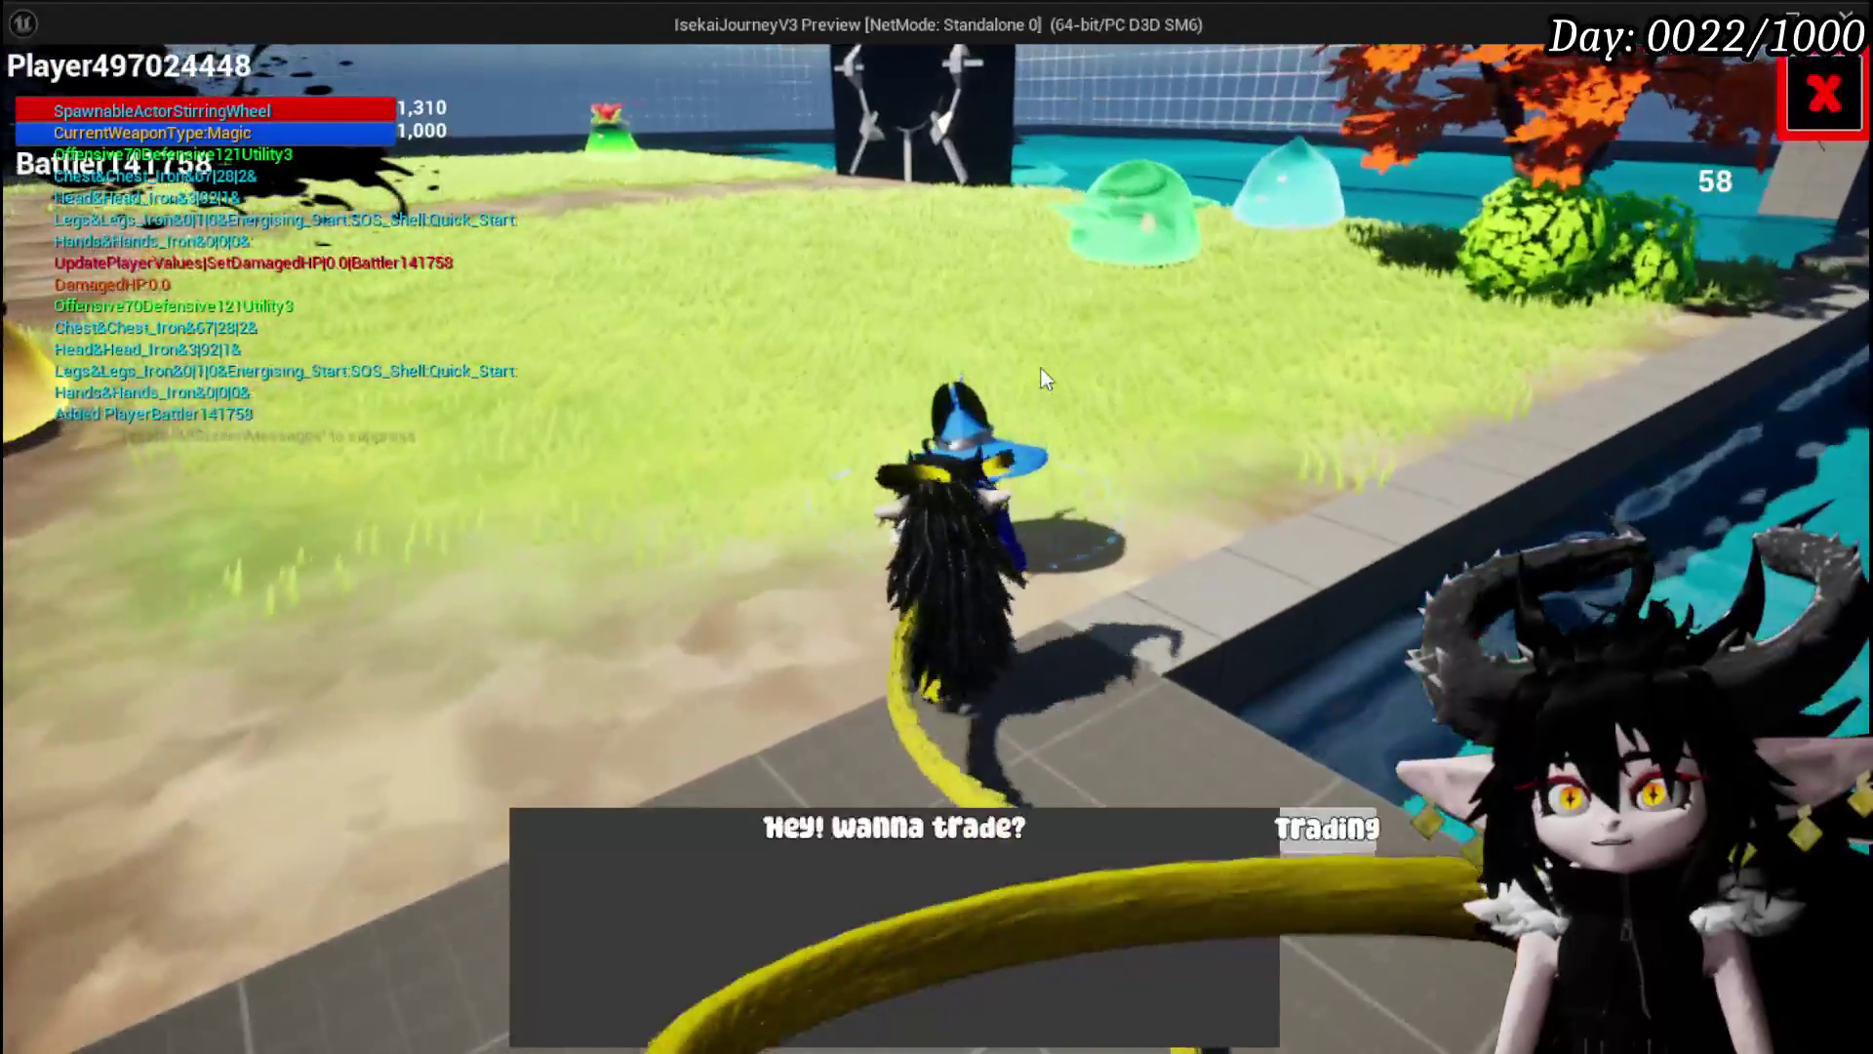
click(1328, 827)
mouse_move(409, 127)
drag(408, 122, 408, 122)
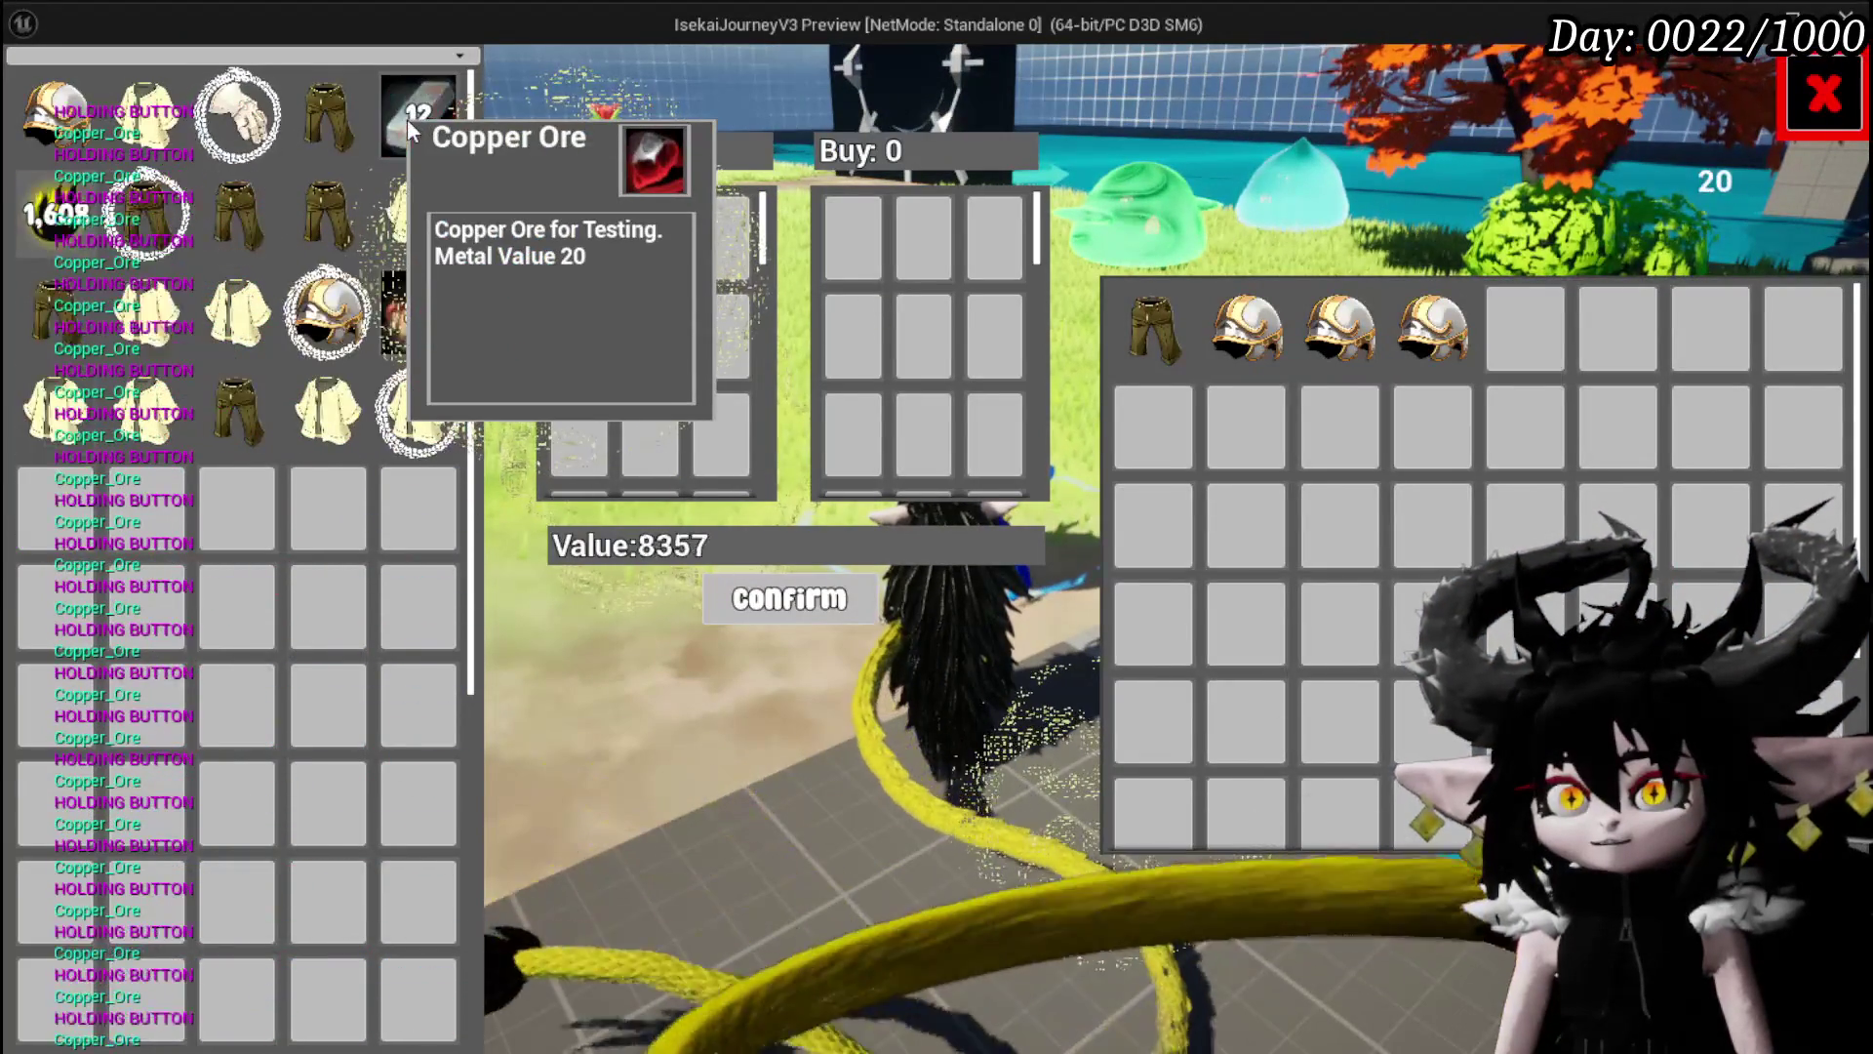
Stop the play-test, save the level and return to the HoldButton graph.
key(Escape)
click(53, 93)
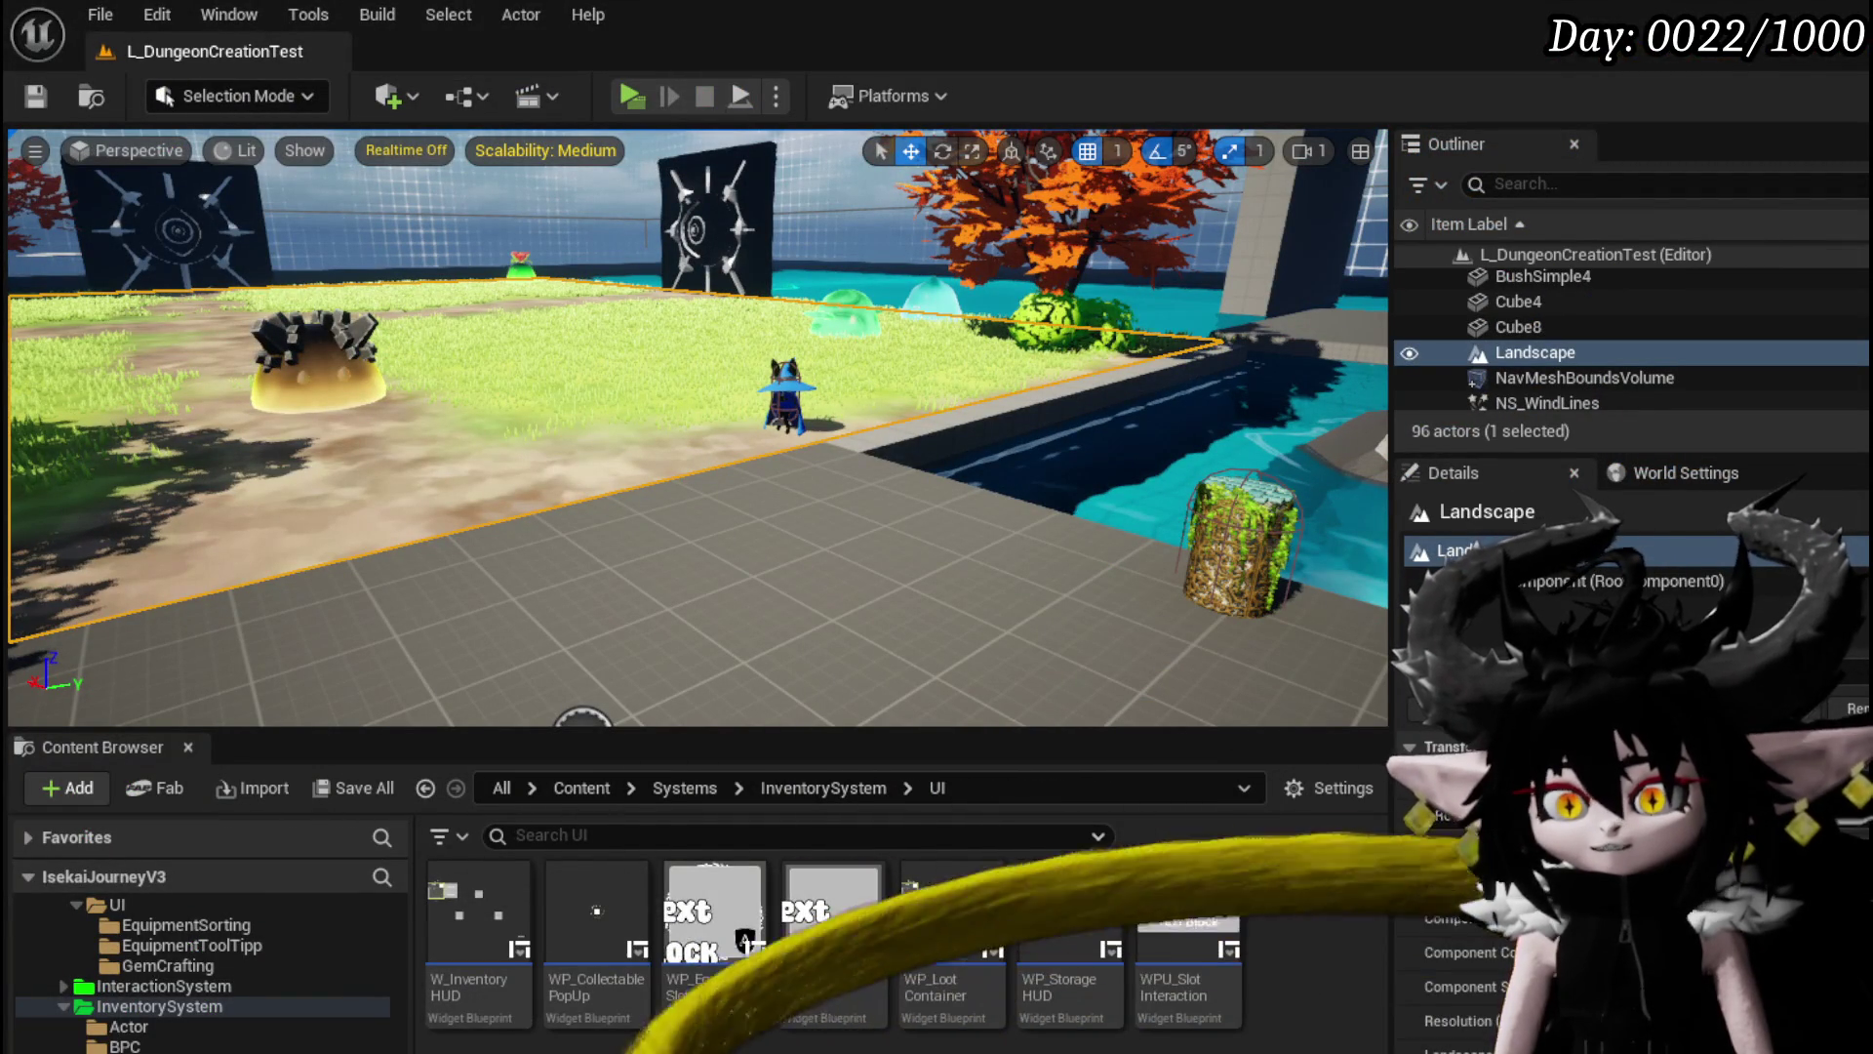
key(alt+Tab)
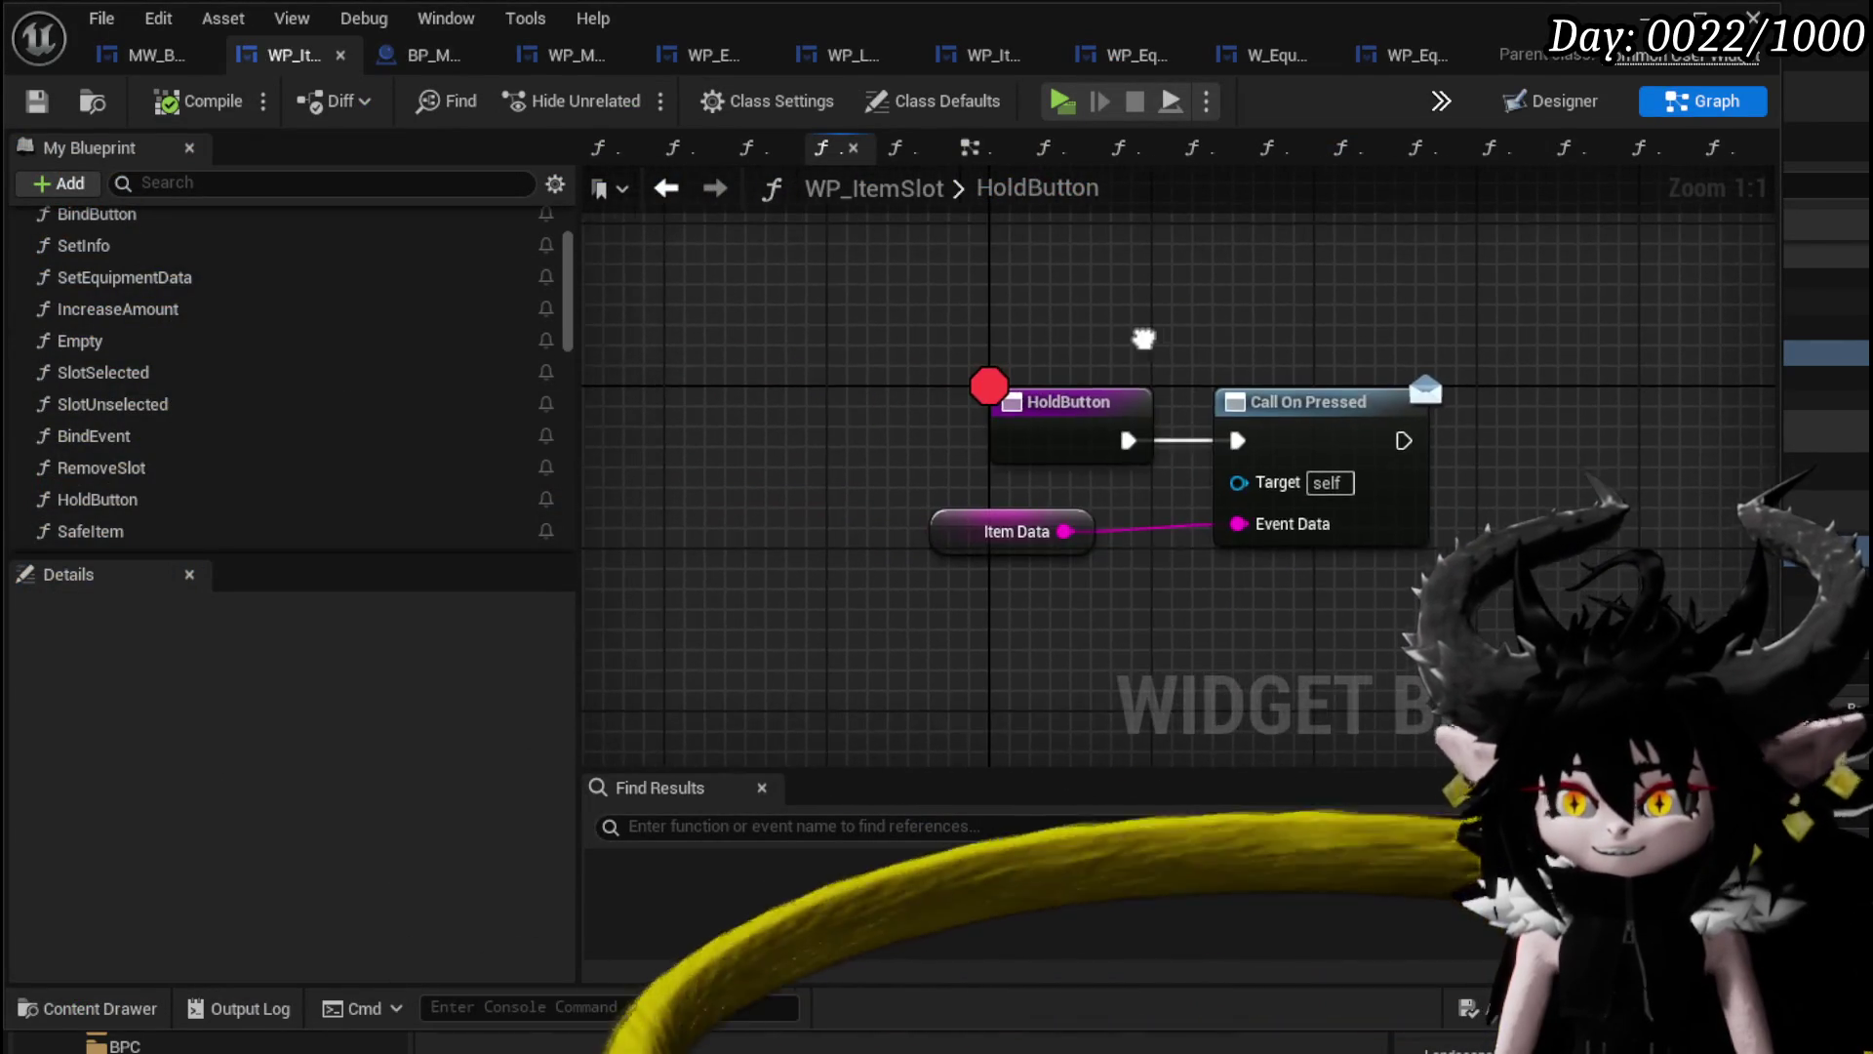
Disable the breakpoints on the HoldButton and ReleaseButton function nodes in WP_ItemSlot.
right_click(1076, 429)
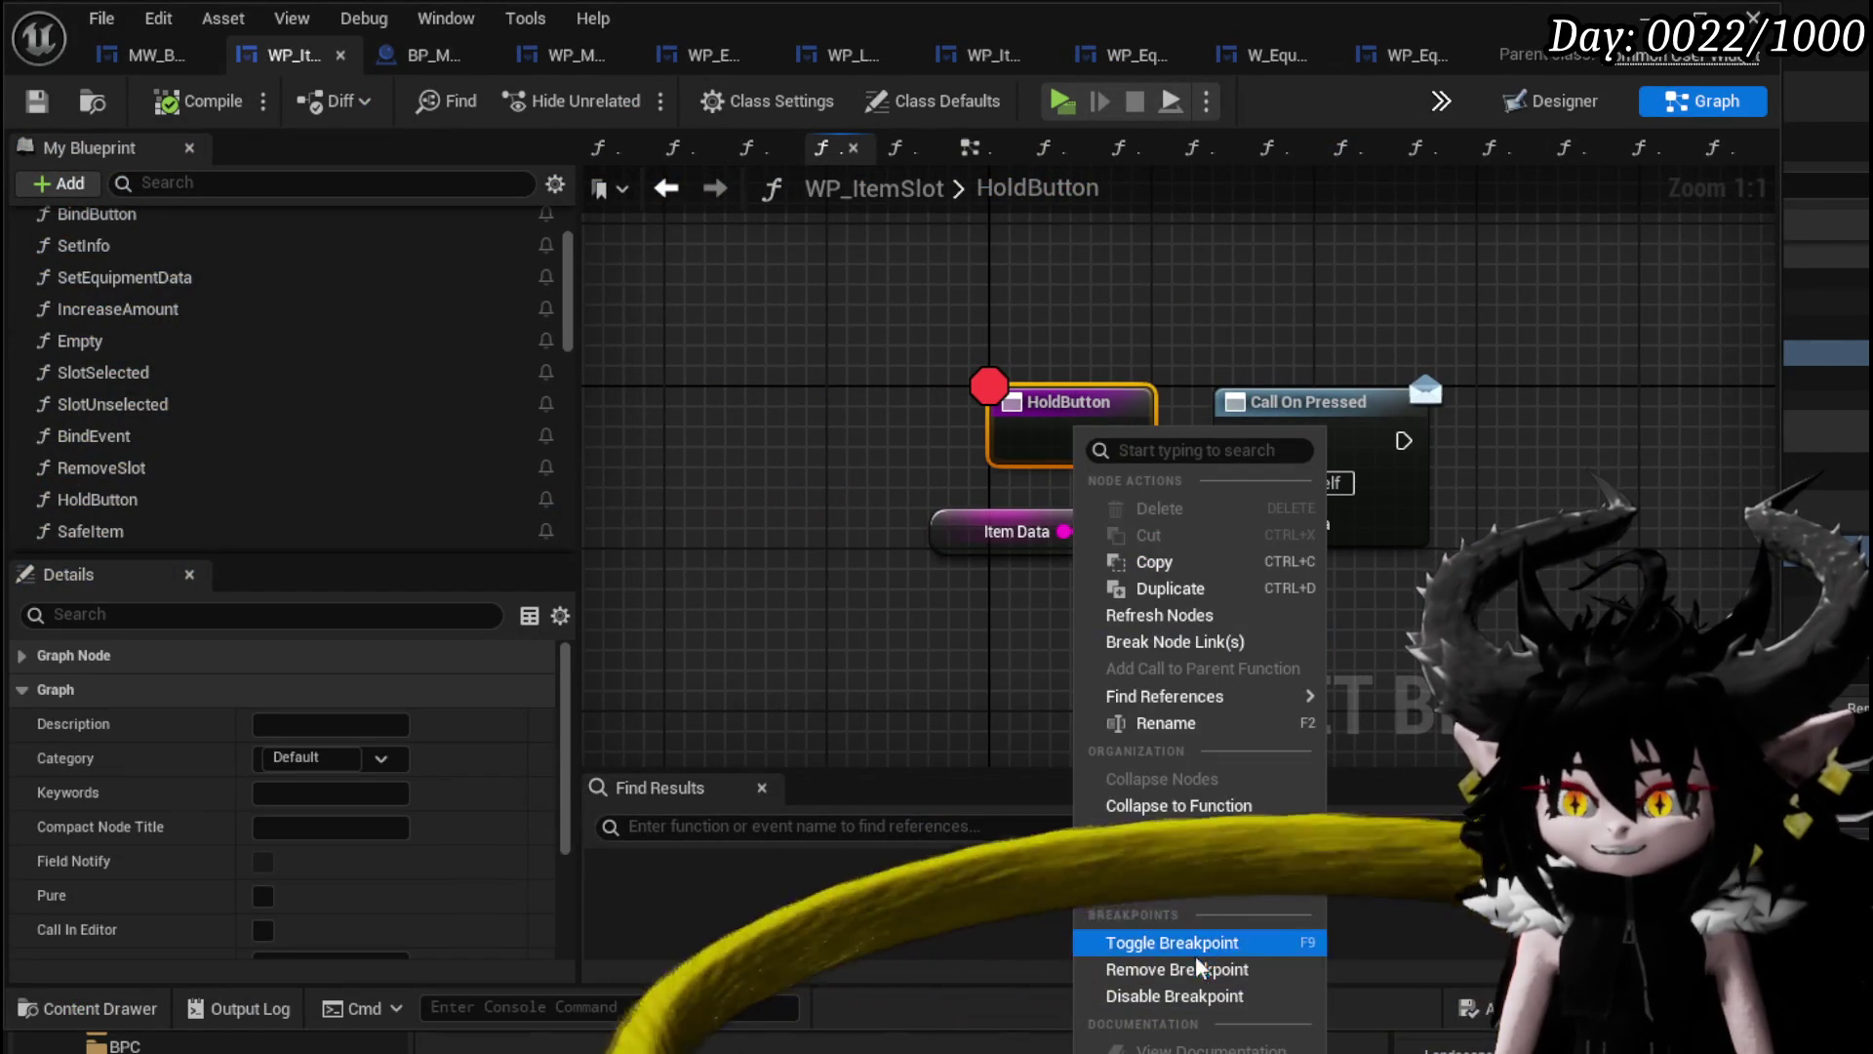
click(1175, 995)
scroll(151, 466, down, 5)
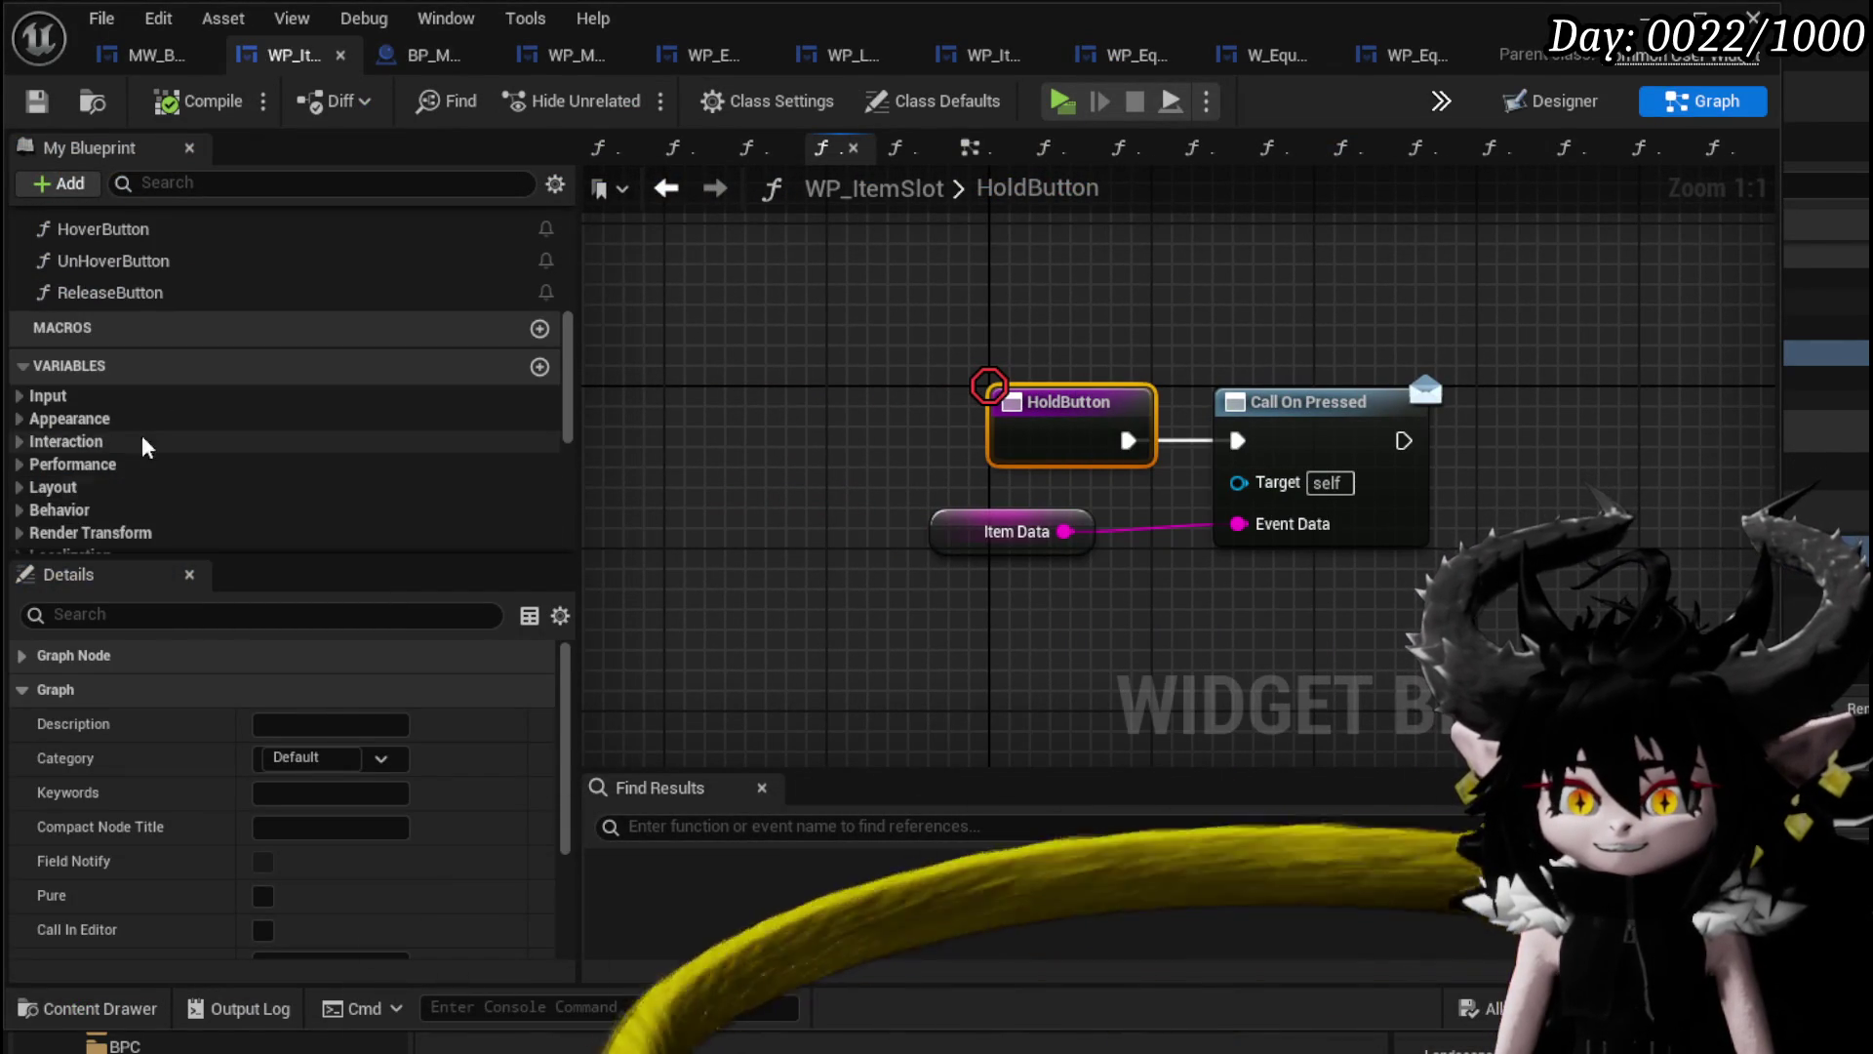
double_click(137, 292)
right_click(781, 464)
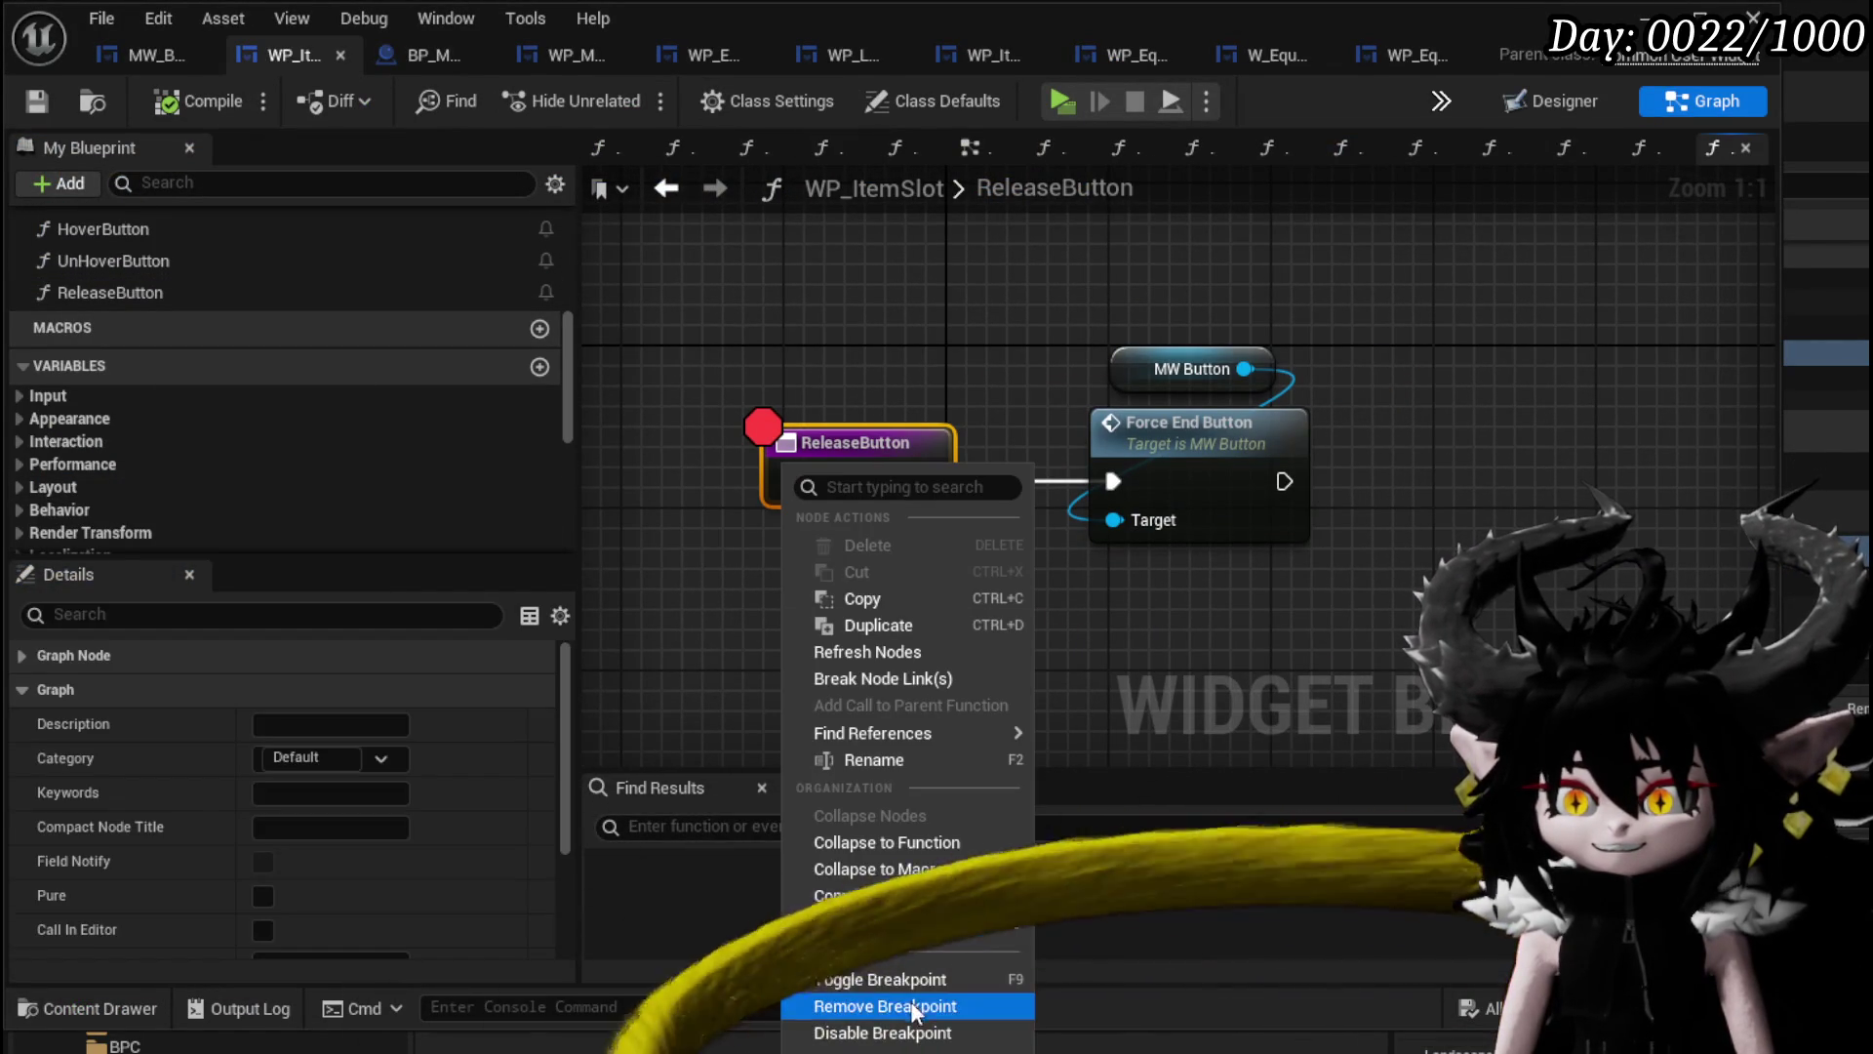
click(888, 1036)
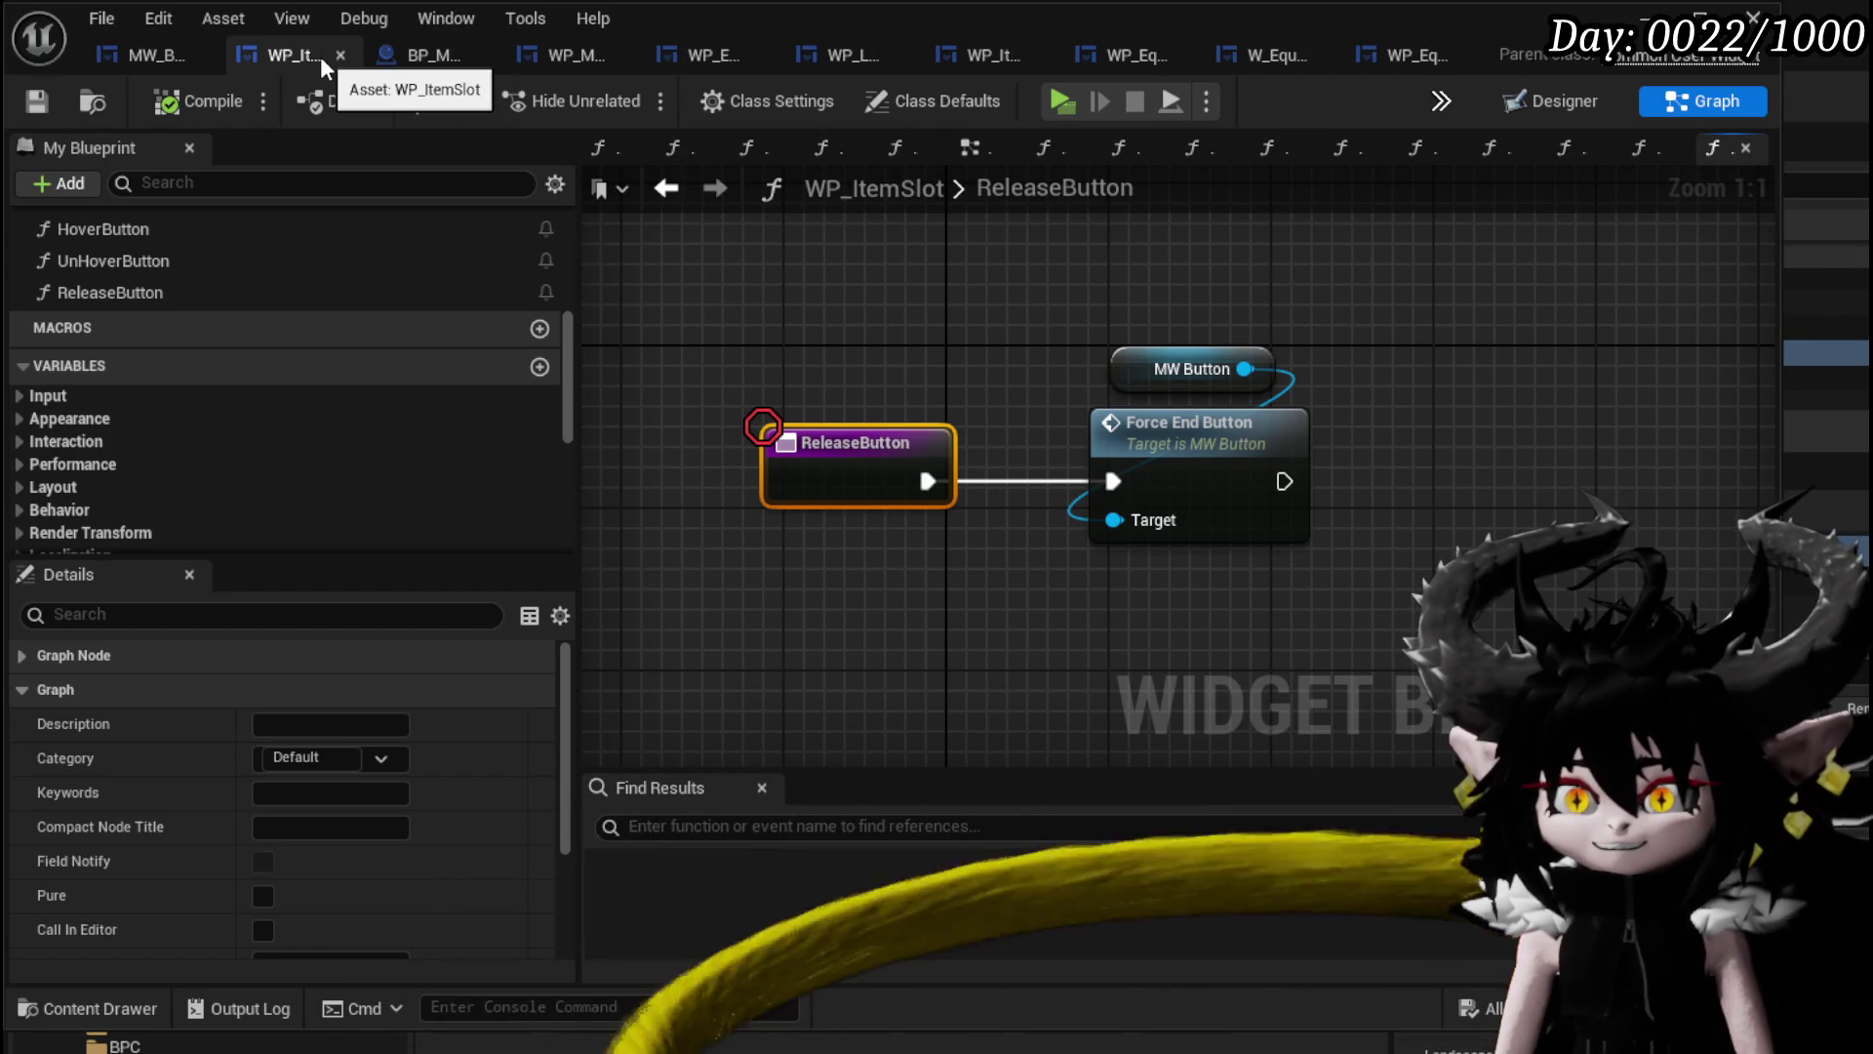
Add a breakpoint on MW_Button's HoldButtonTick function and save the blueprint.
click(115, 60)
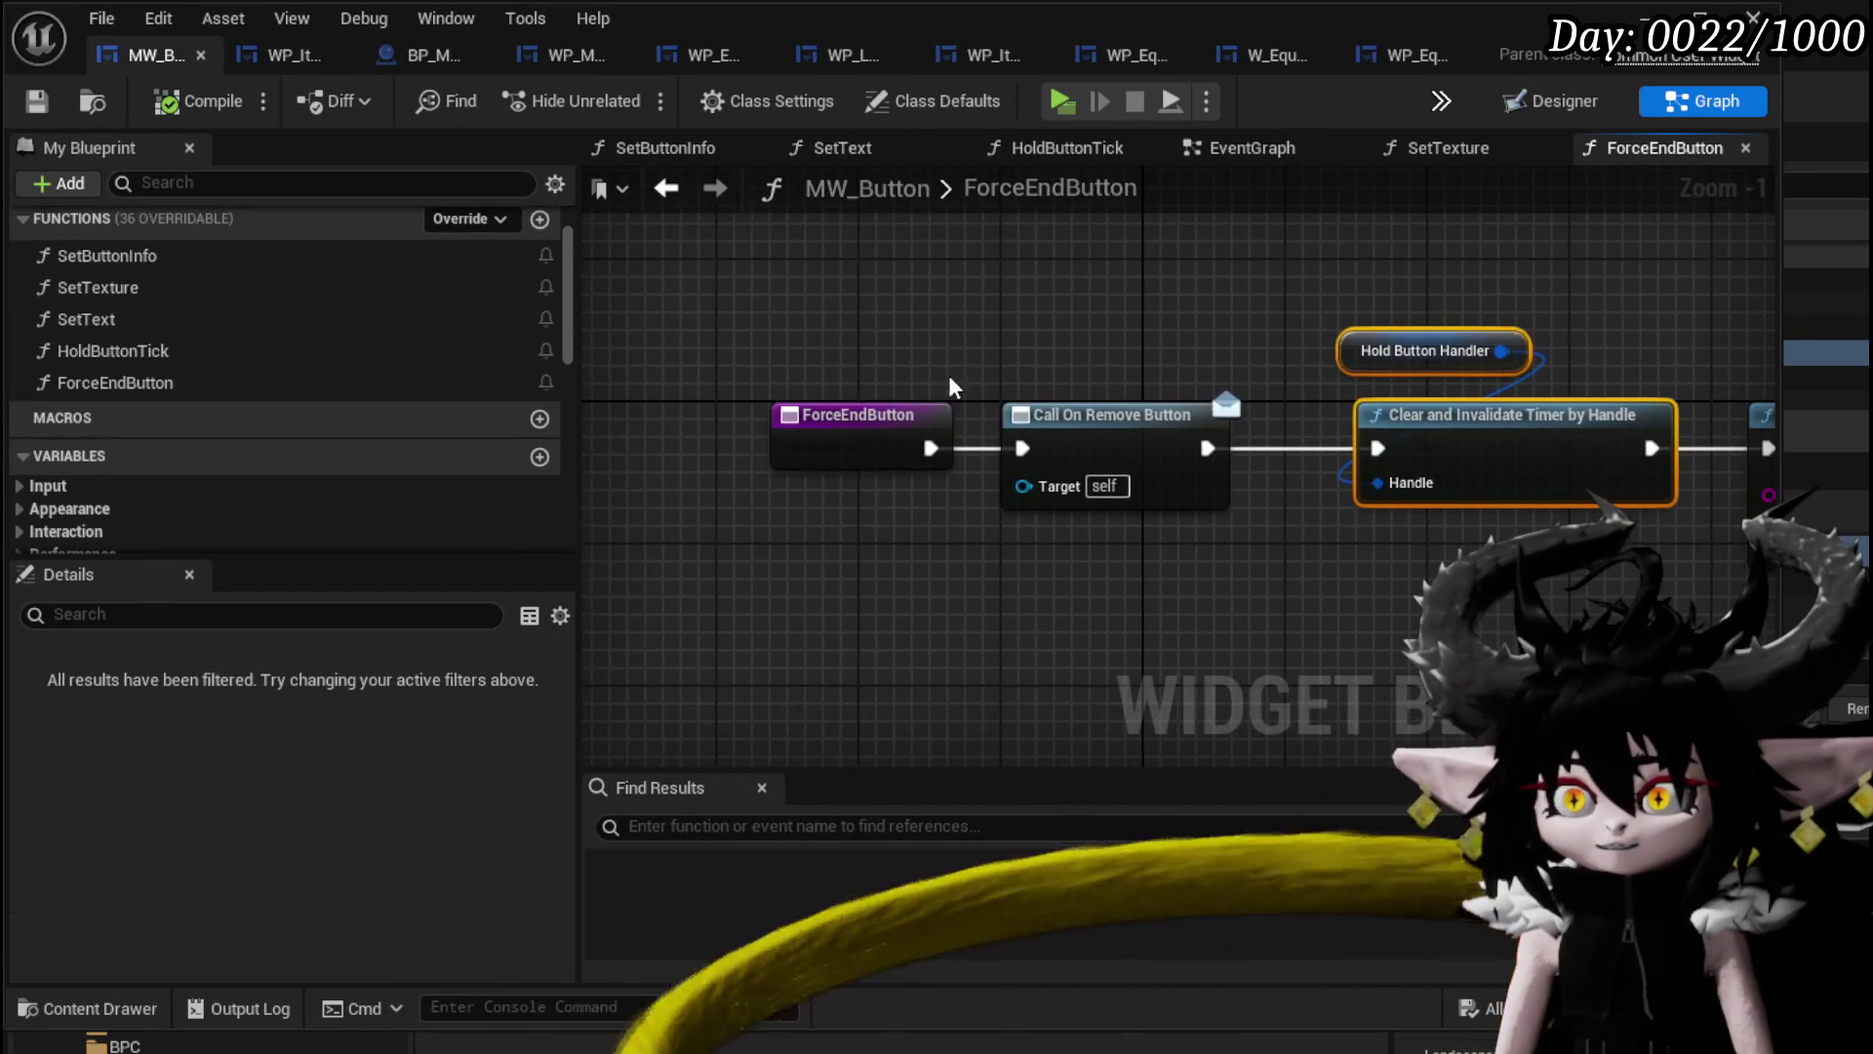
double_click(166, 351)
right_click(791, 403)
click(885, 912)
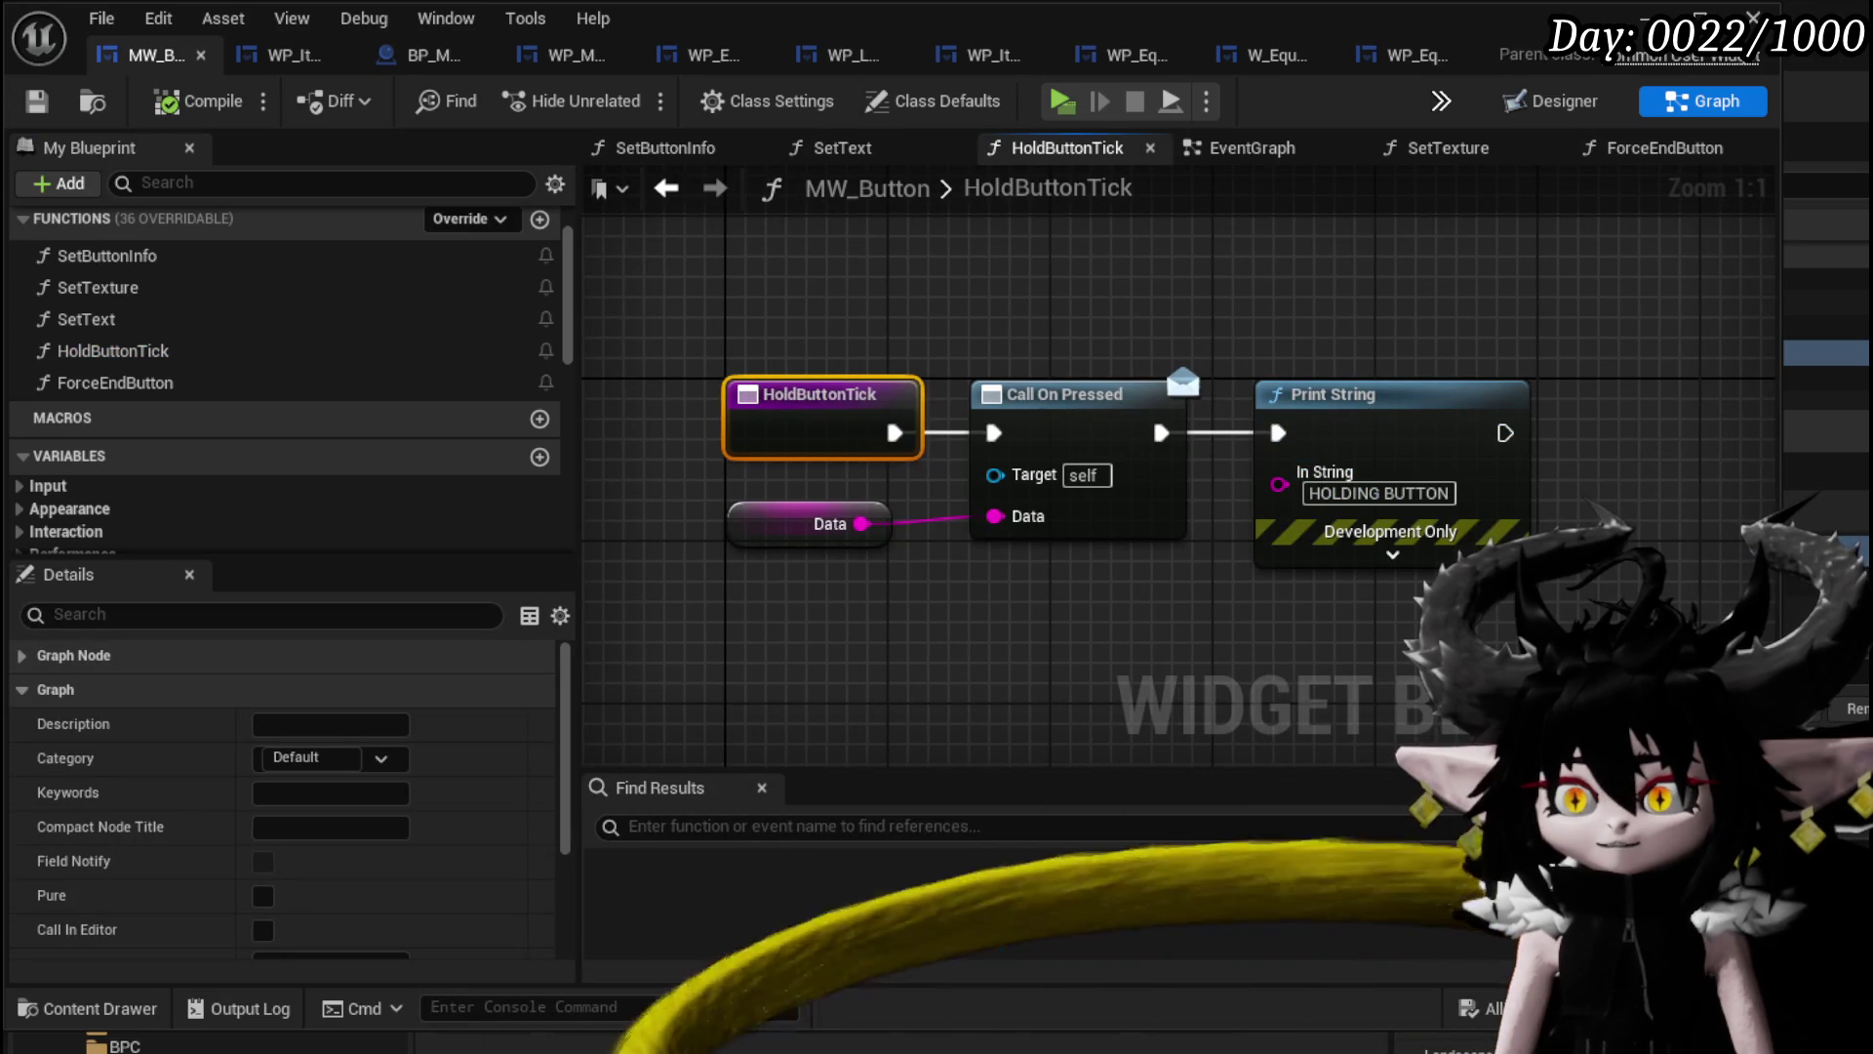
click(36, 101)
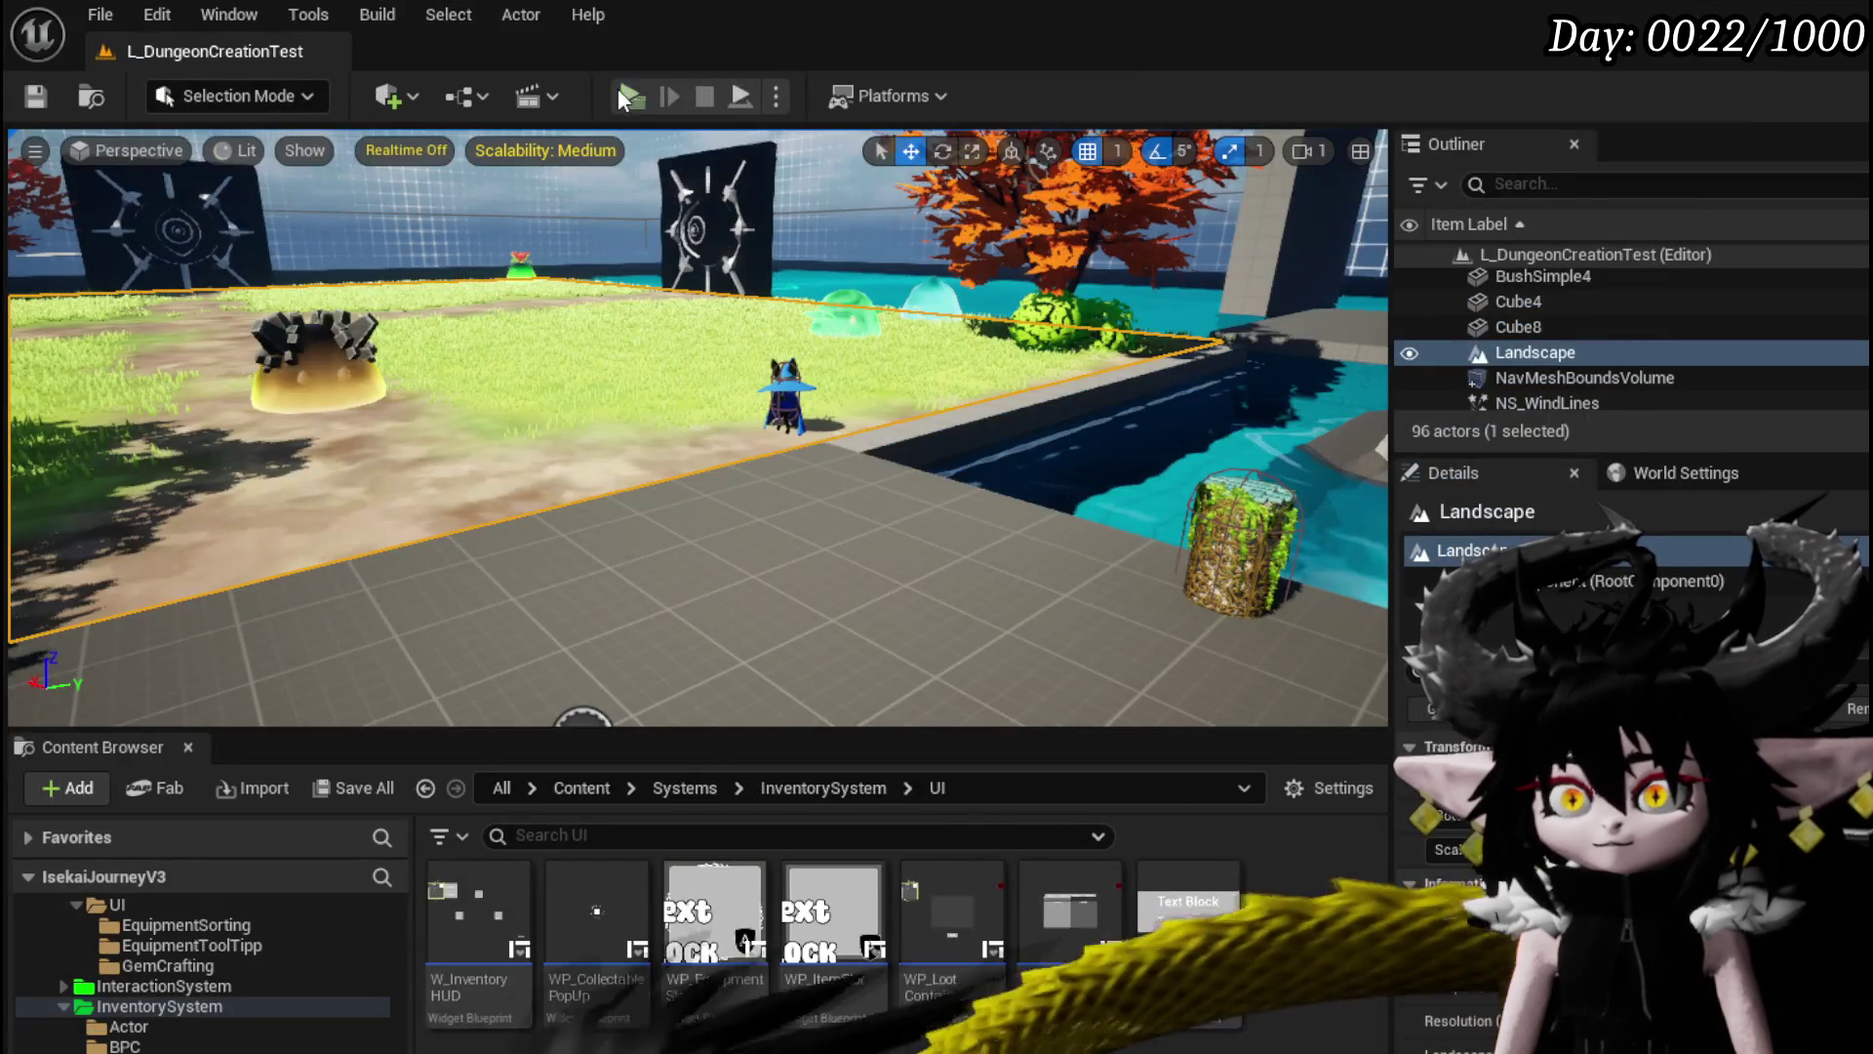
Play-test selecting Copper Ore in the trade window, resume past the breakpoint, then stop.
click(621, 92)
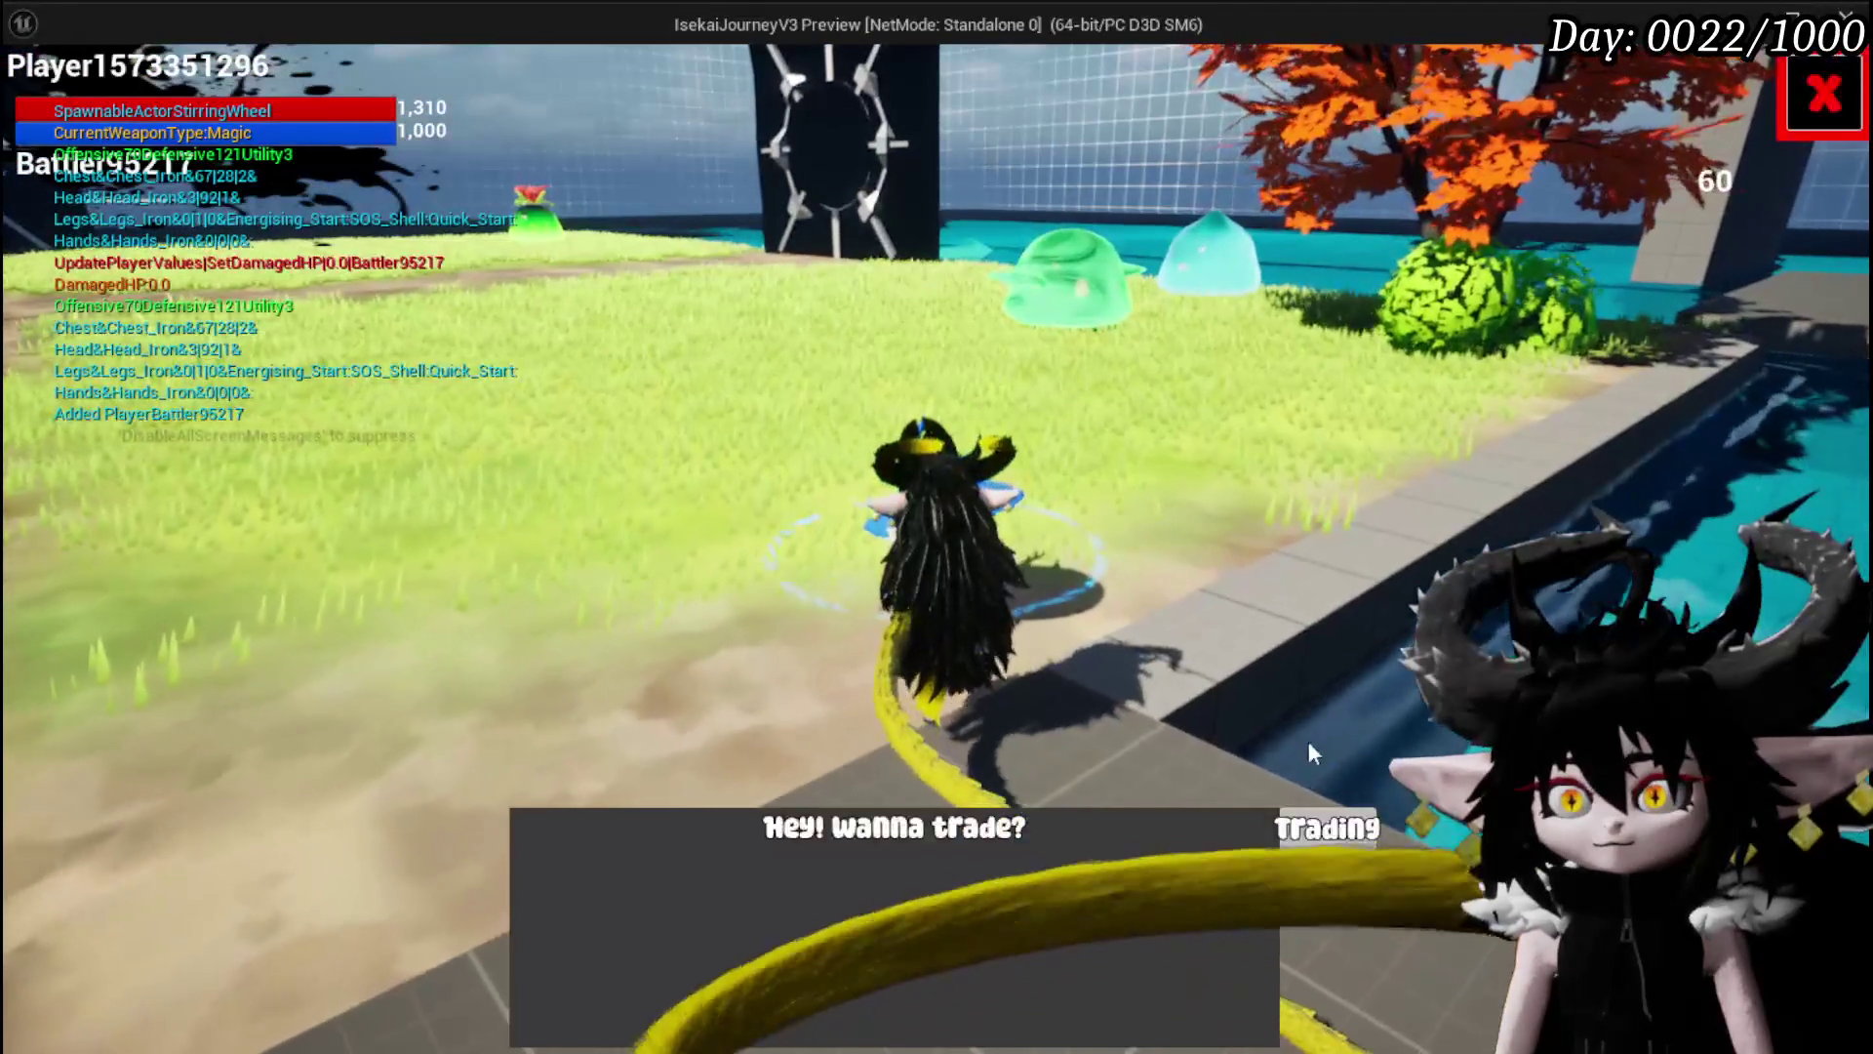
click(1329, 823)
click(410, 115)
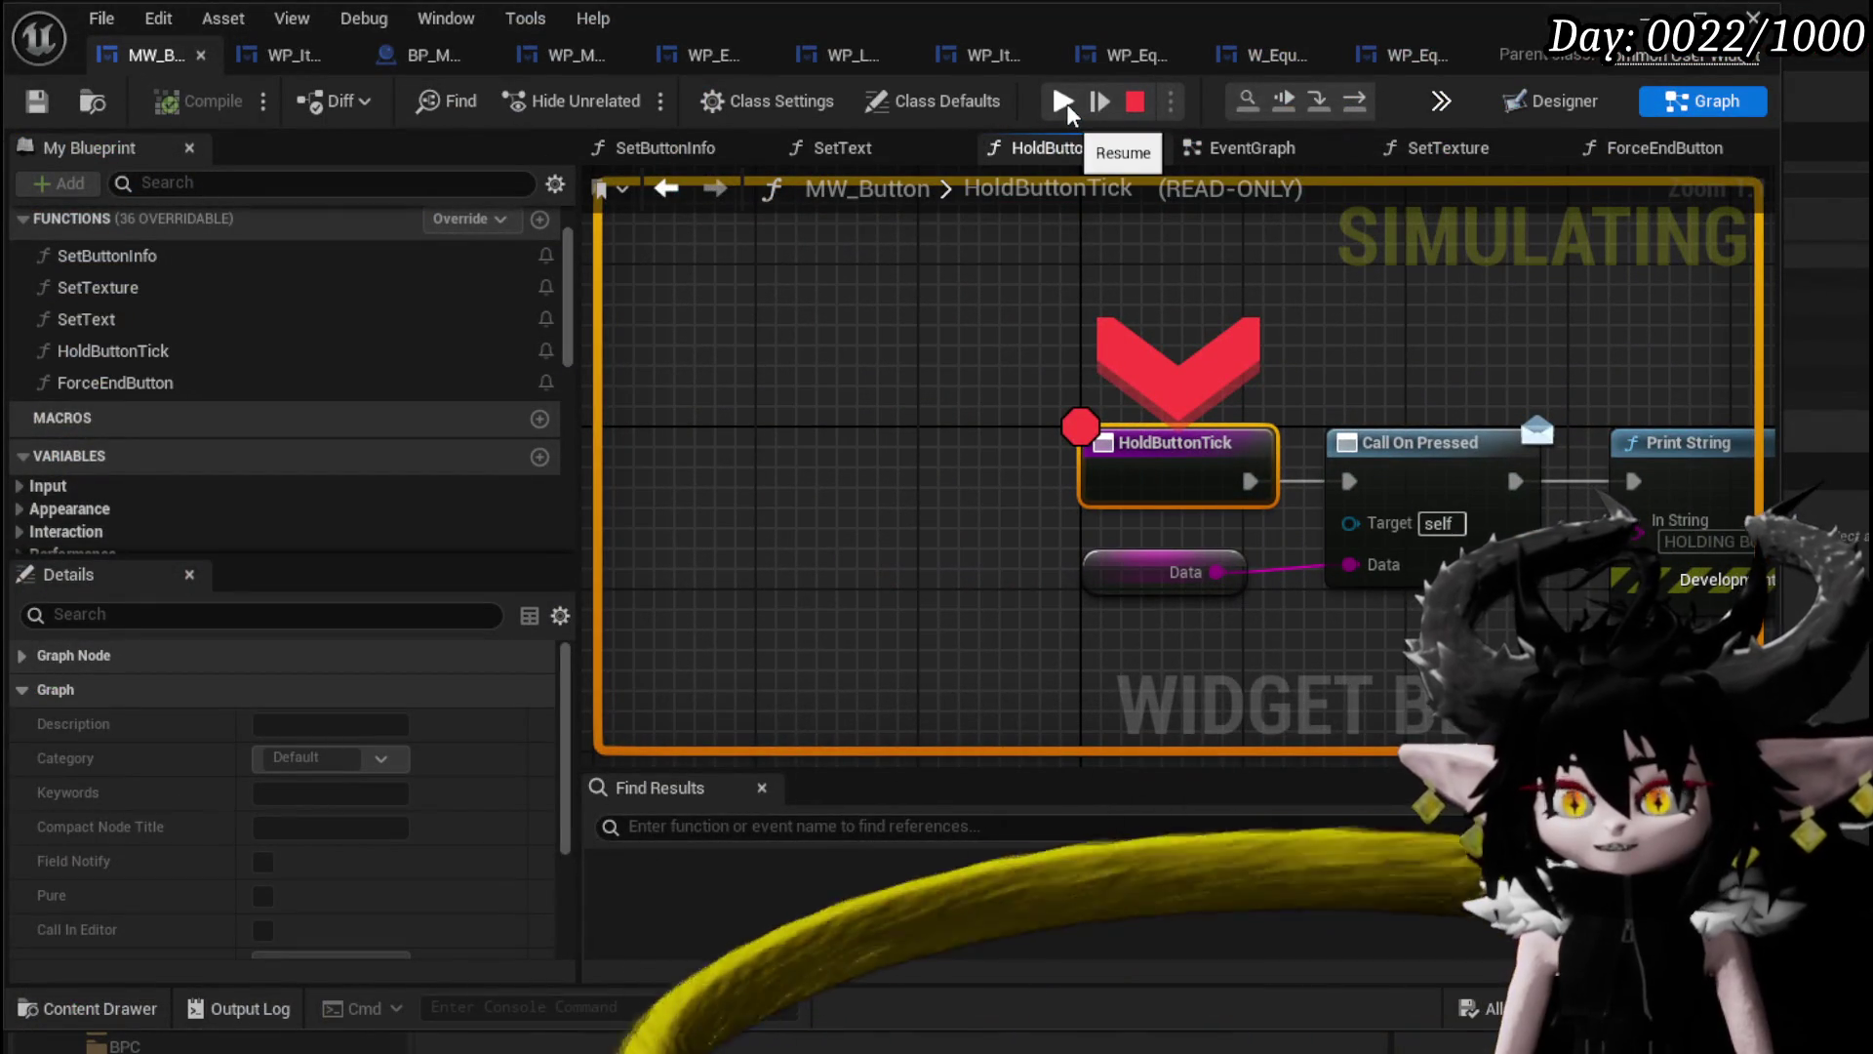
click(1068, 104)
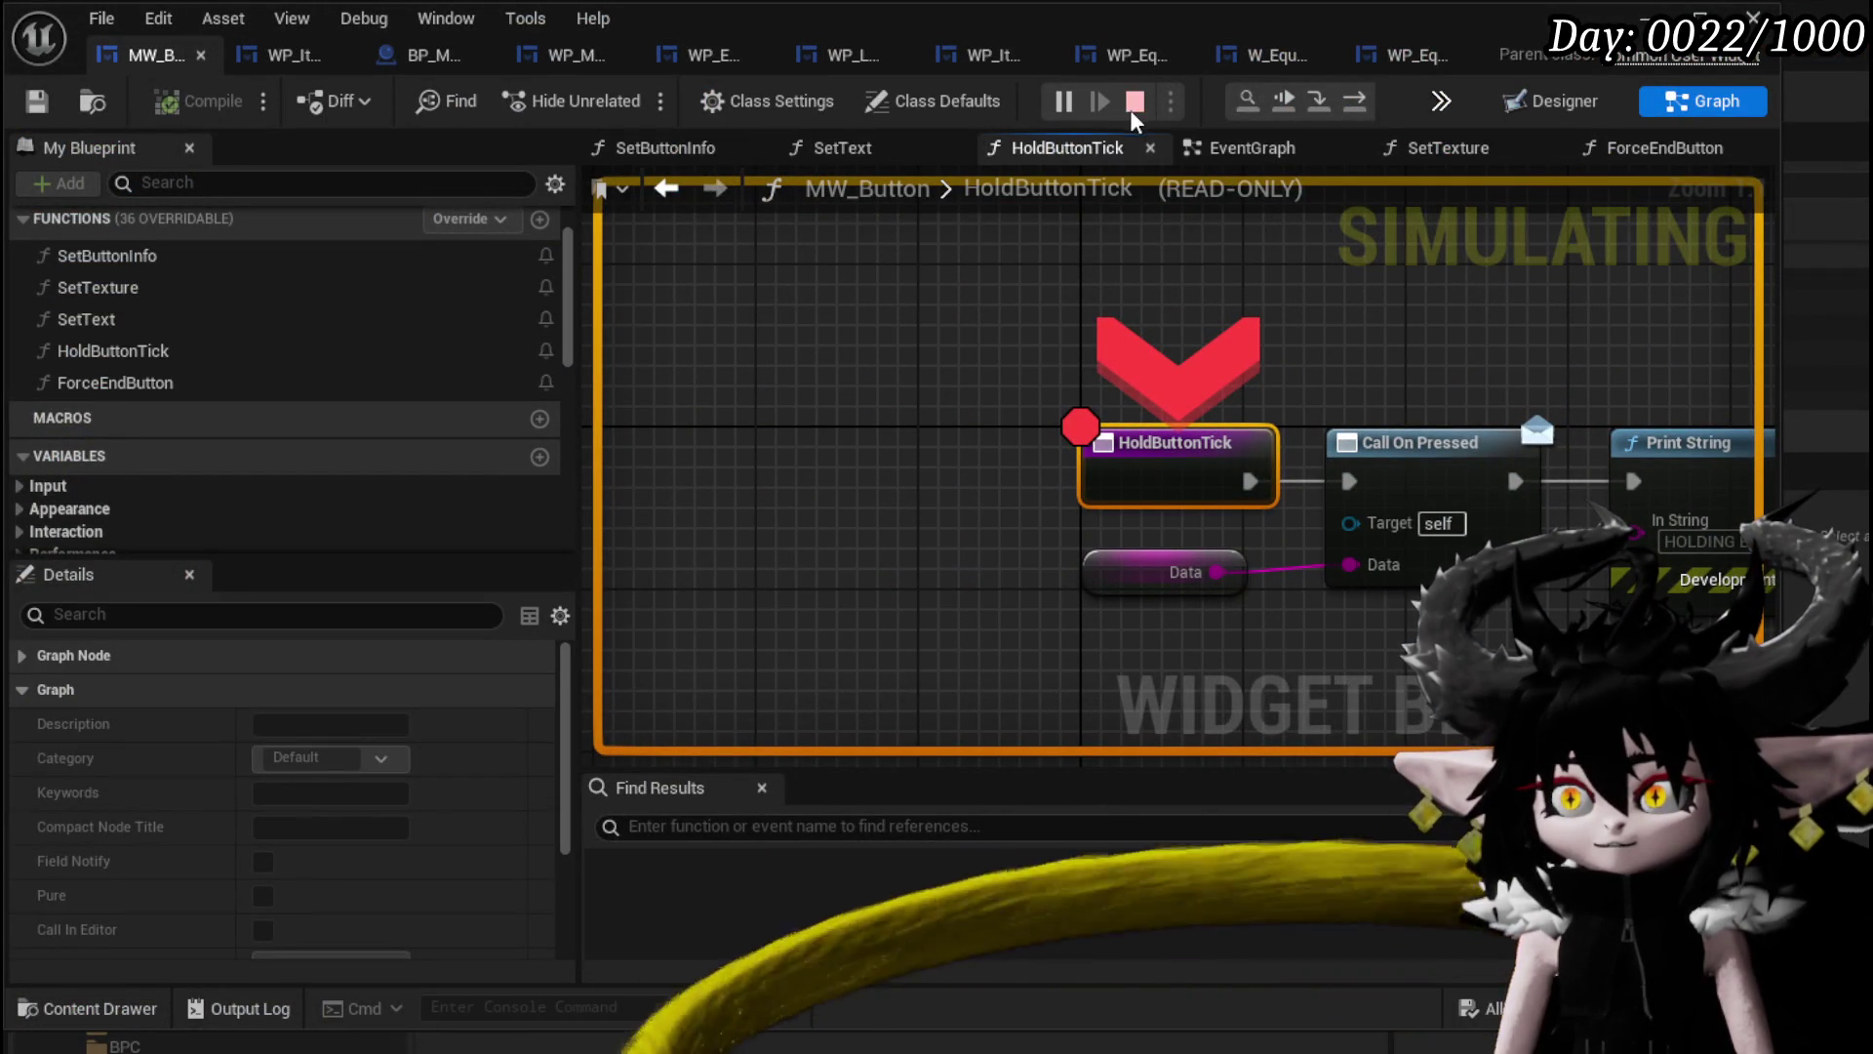
click(1135, 103)
Move the breakpoint from HoldButtonTick to On Released (Button_31) and launch a new play-test.
right_click(1139, 453)
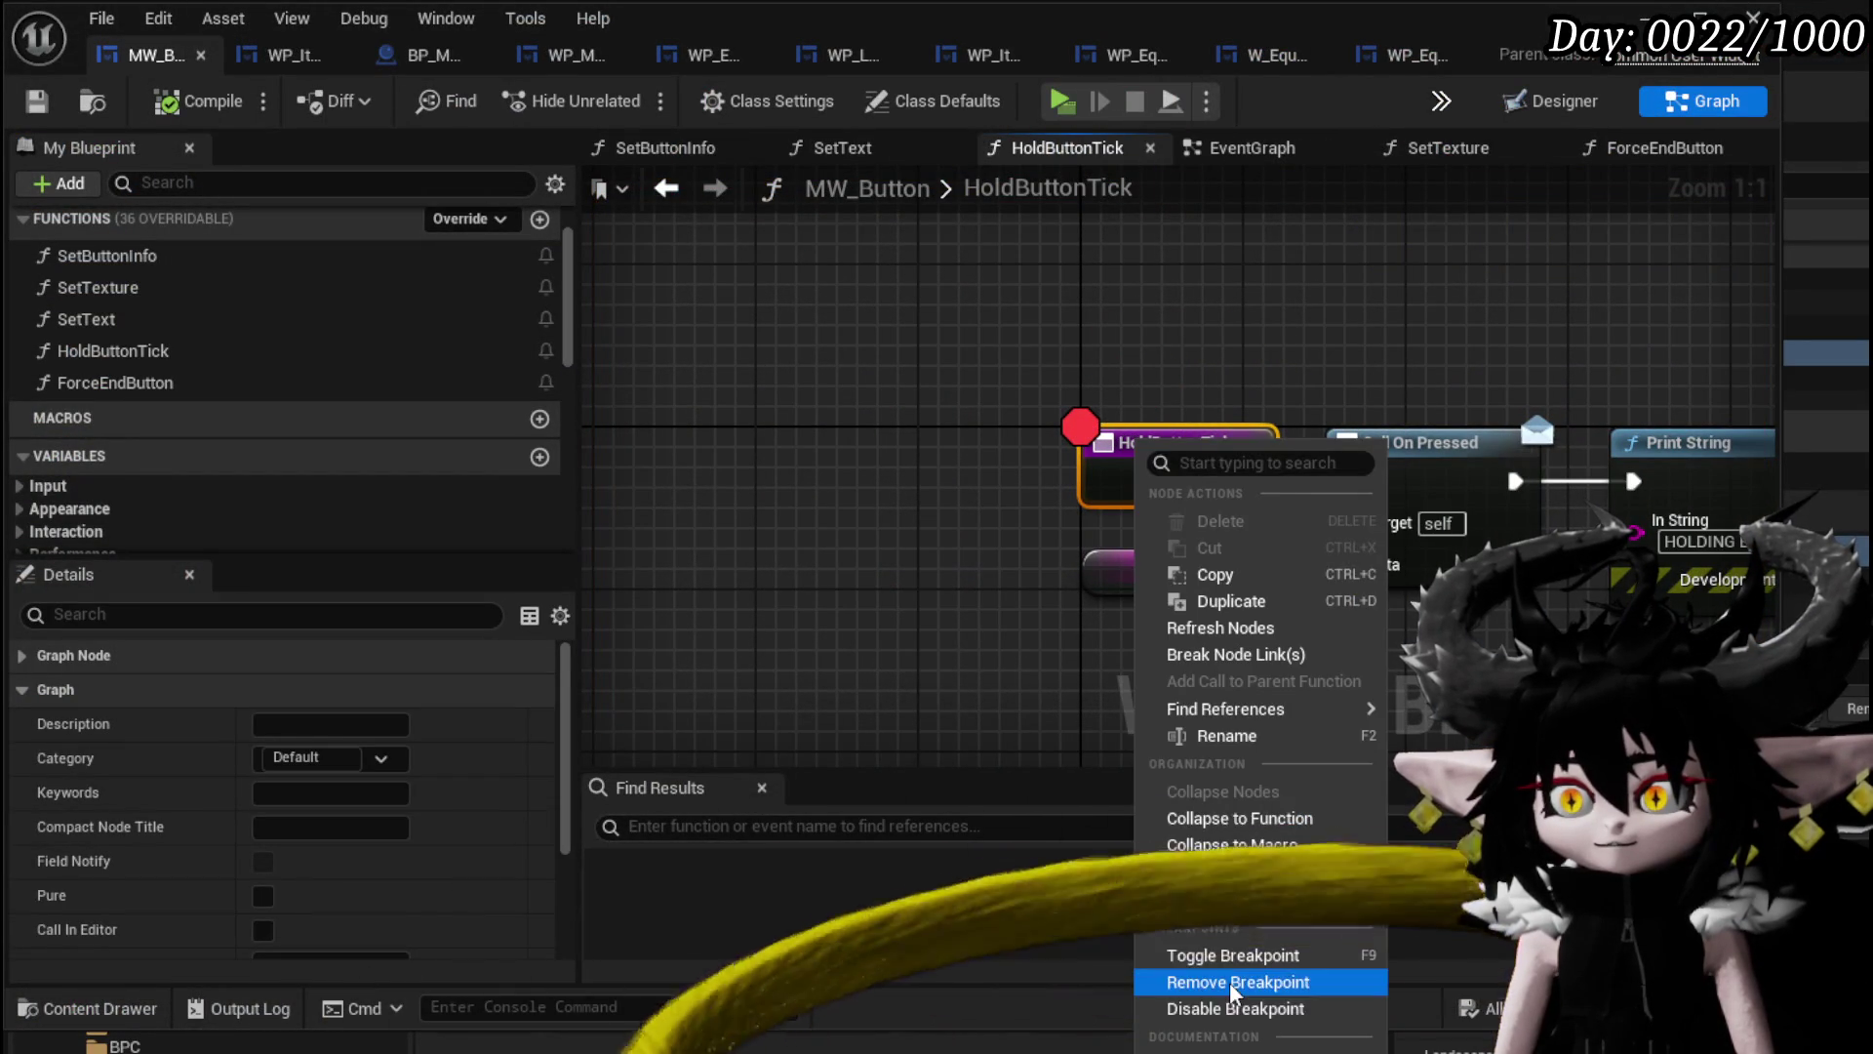
click(1234, 986)
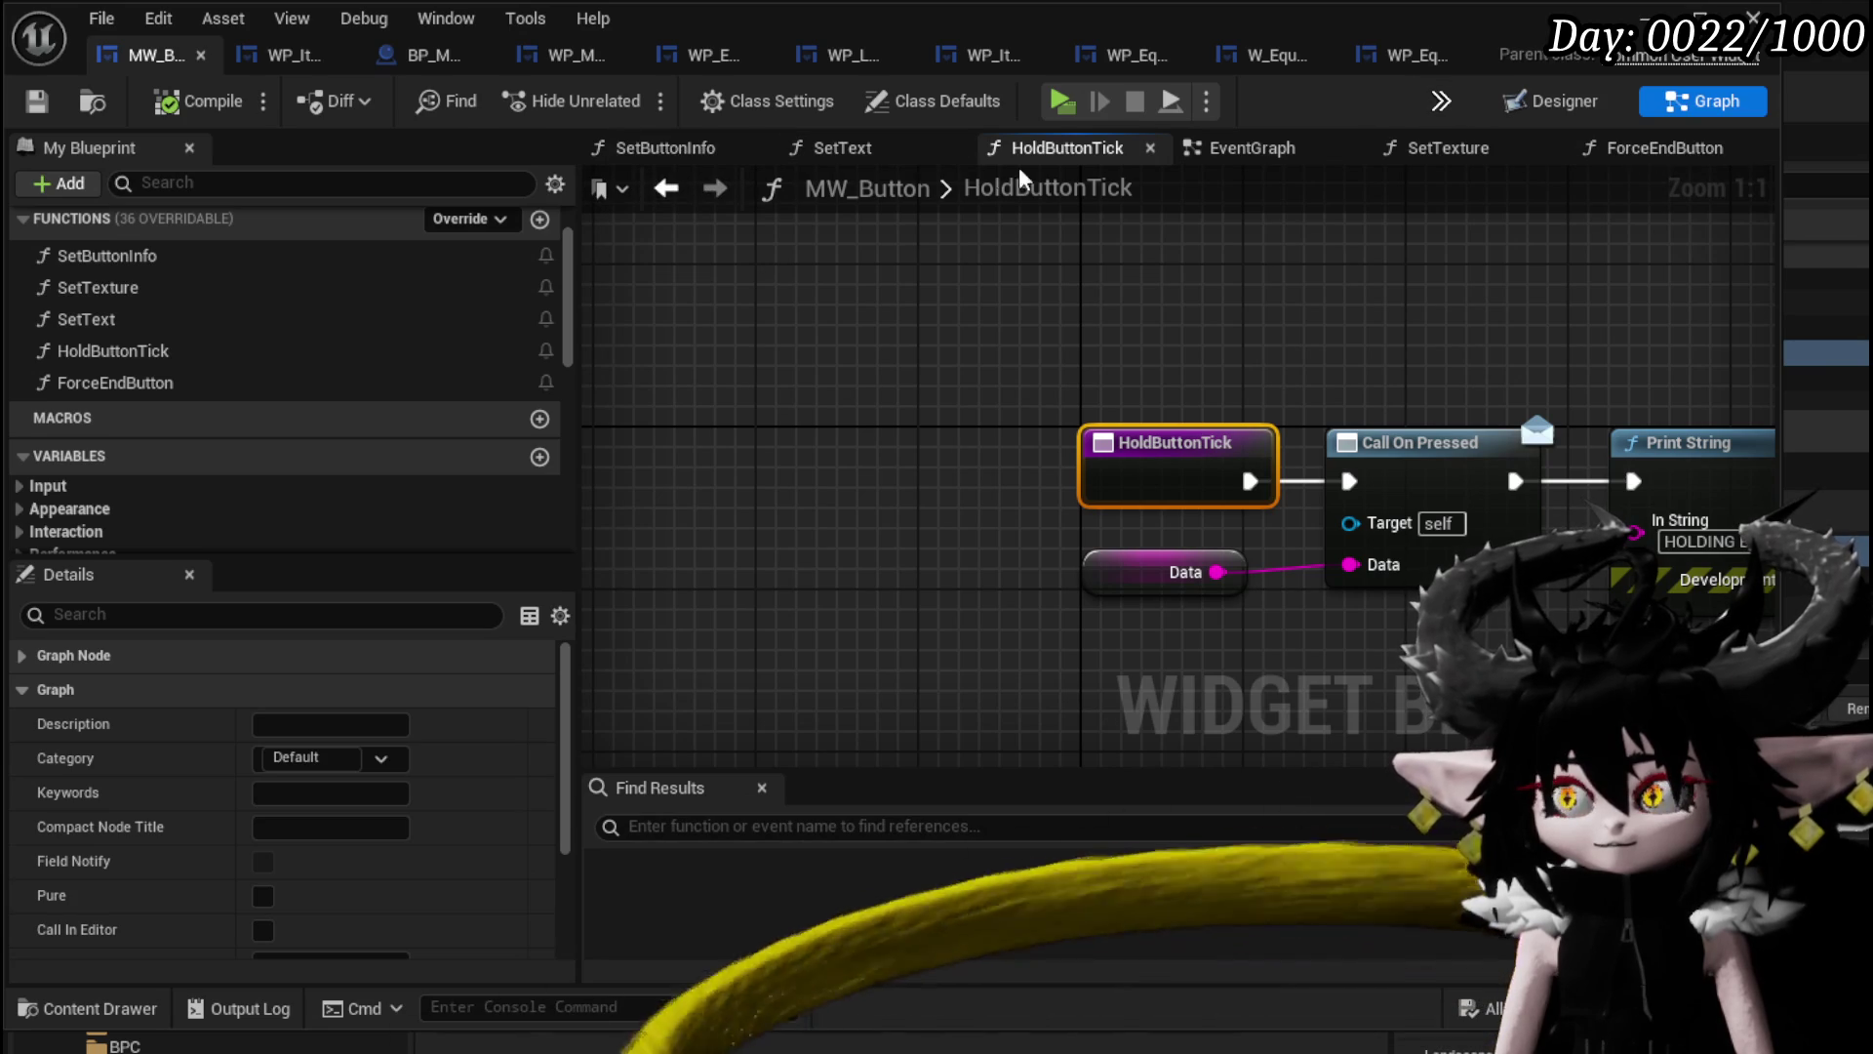
click(1252, 148)
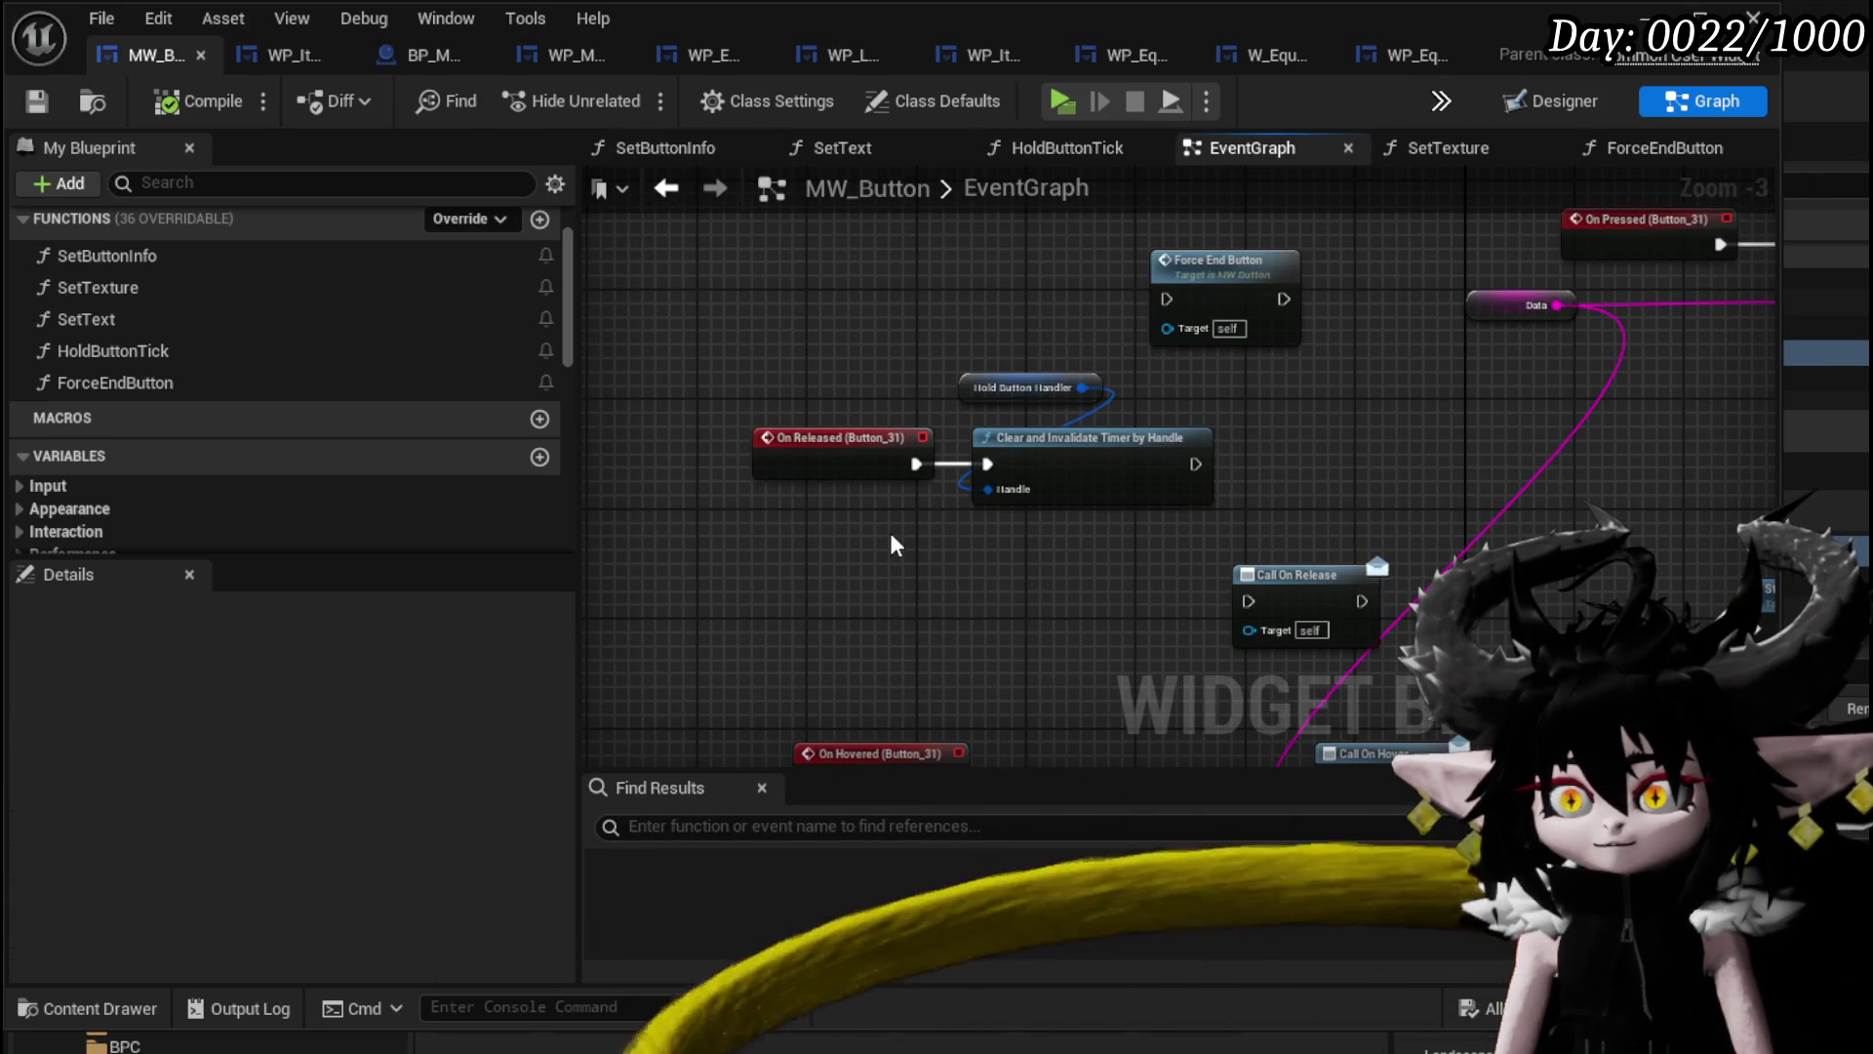
right_click(834, 412)
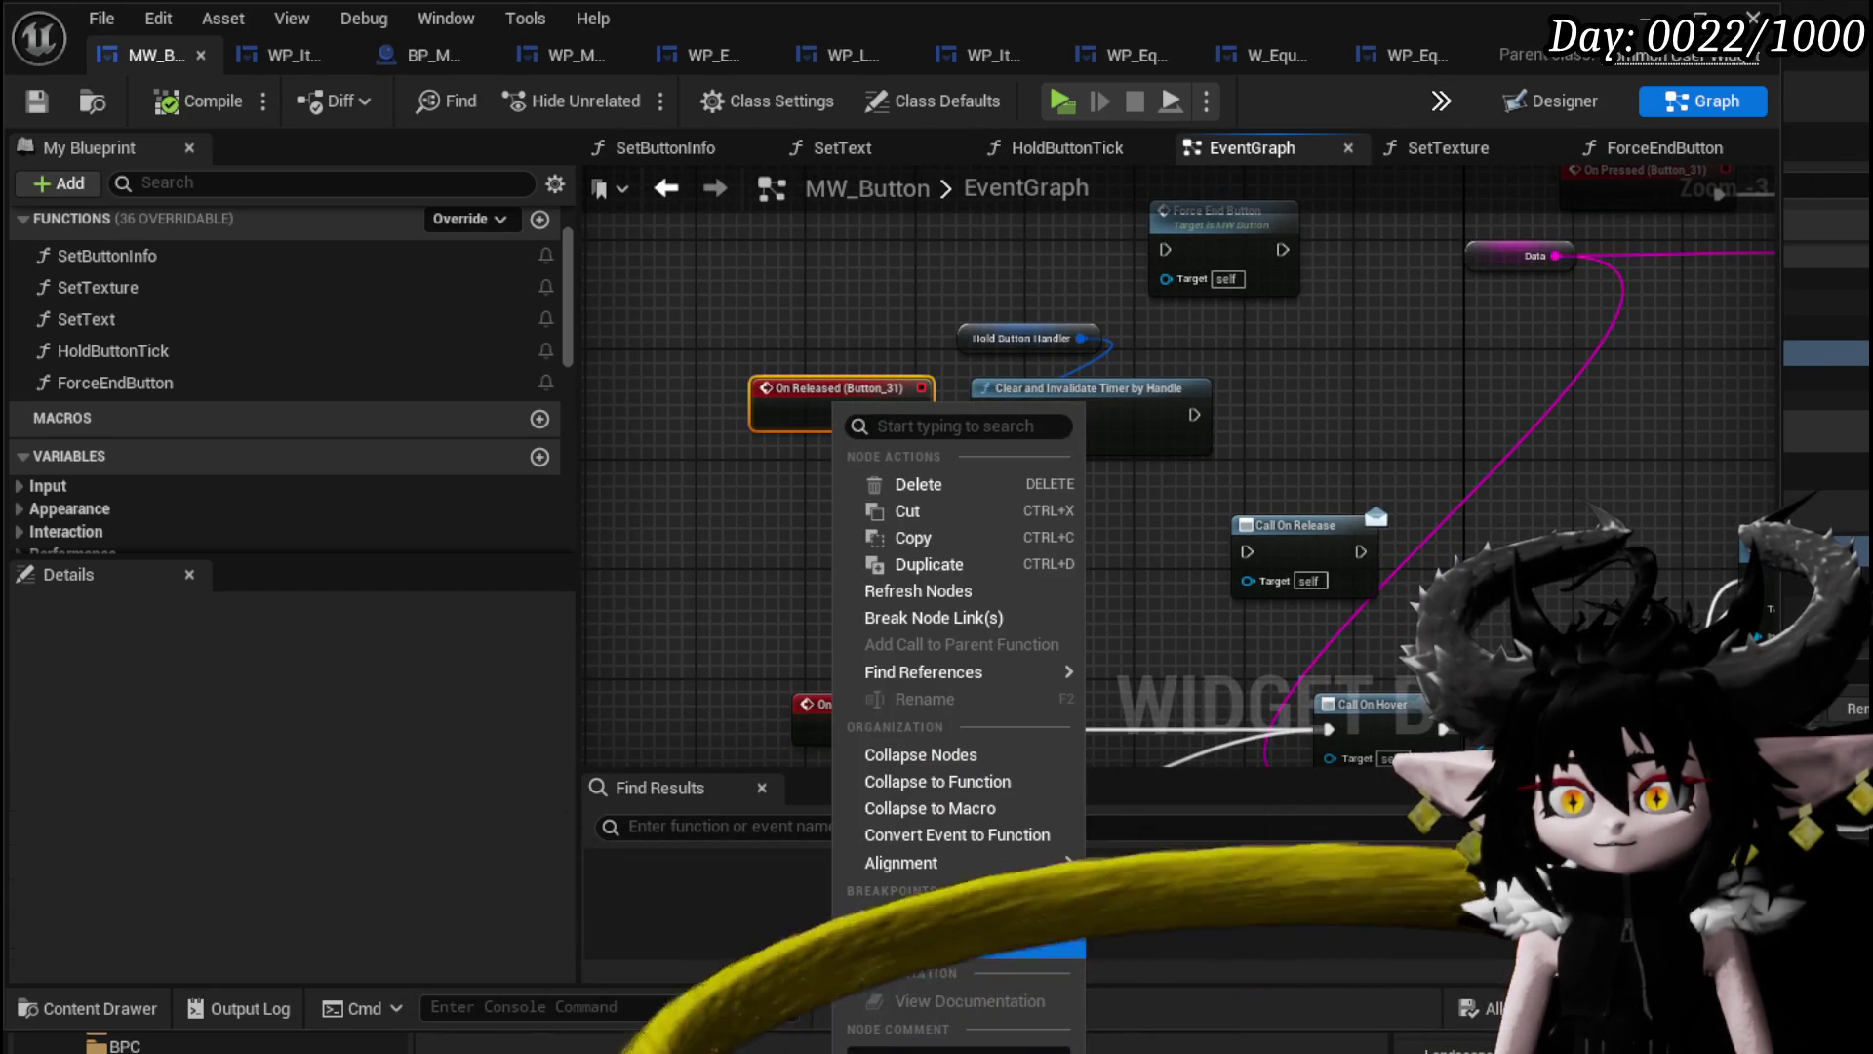
click(956, 948)
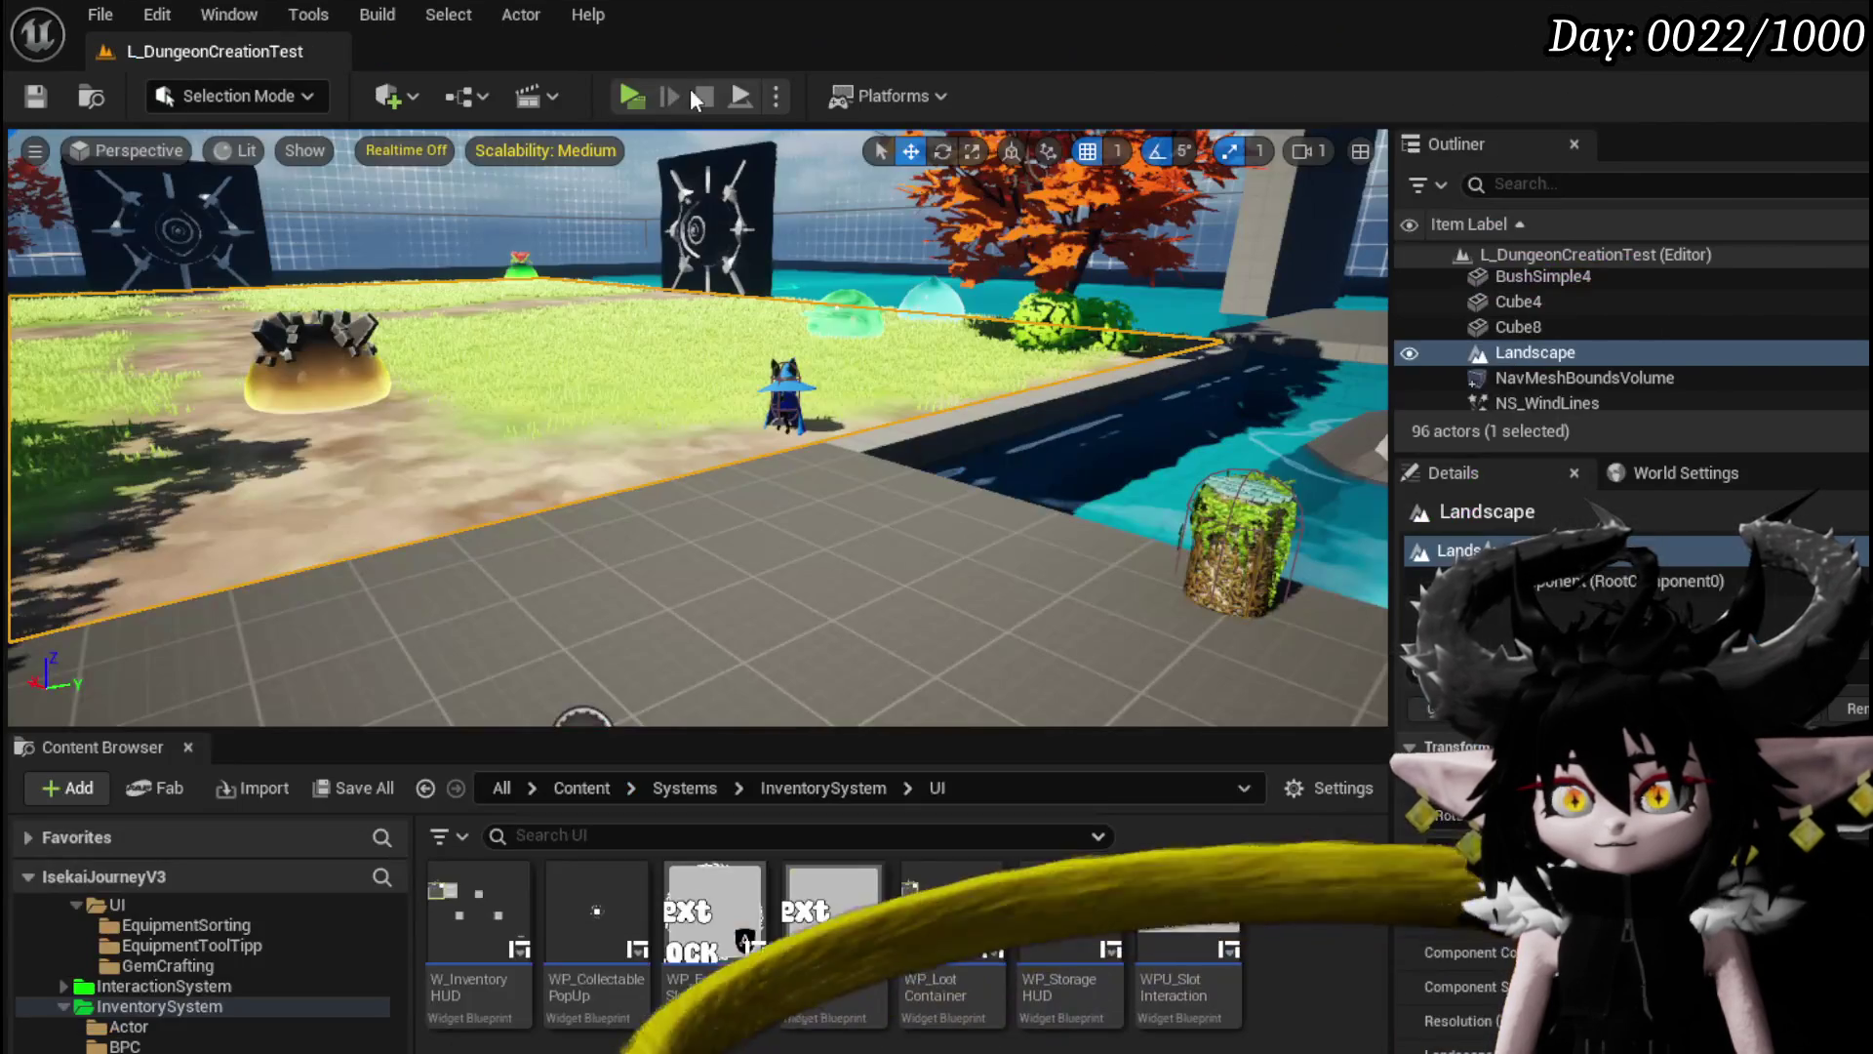
click(618, 92)
Open trading, resume at the breakpoint, hold and release Copper Ore, then stop play.
key(w)
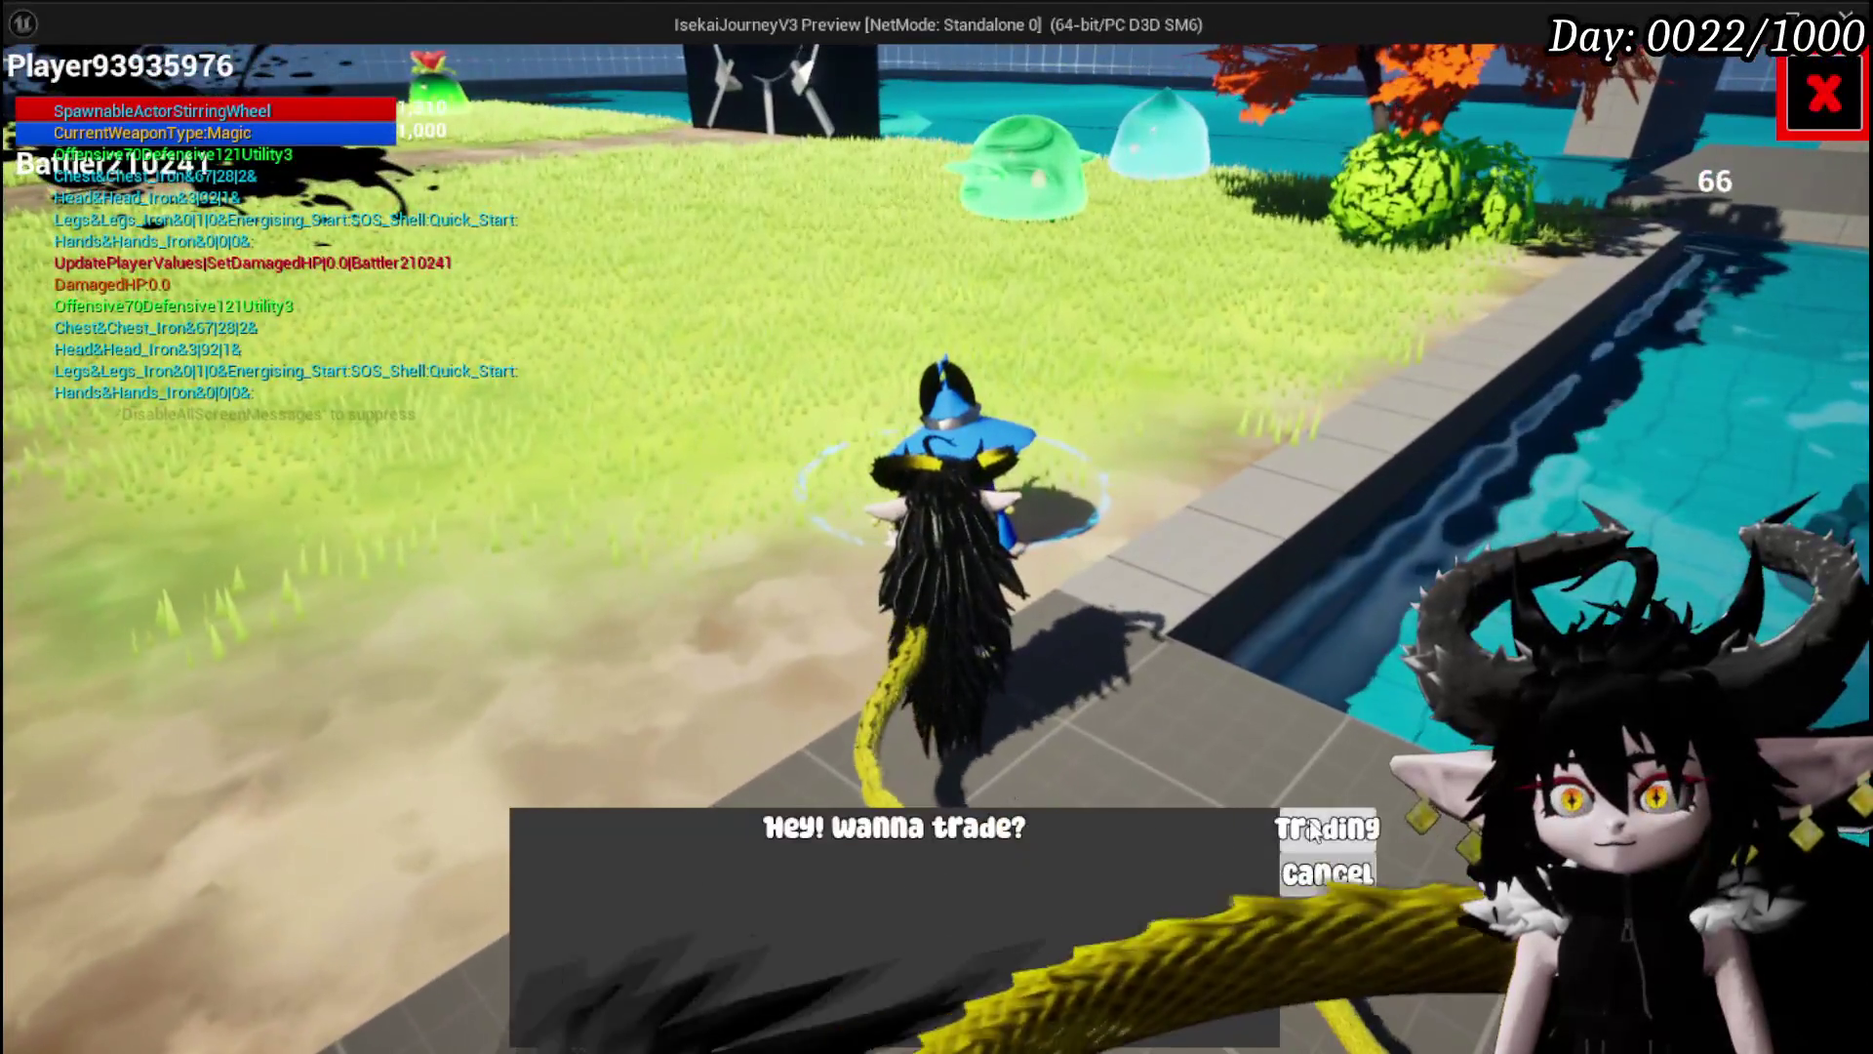
click(1312, 827)
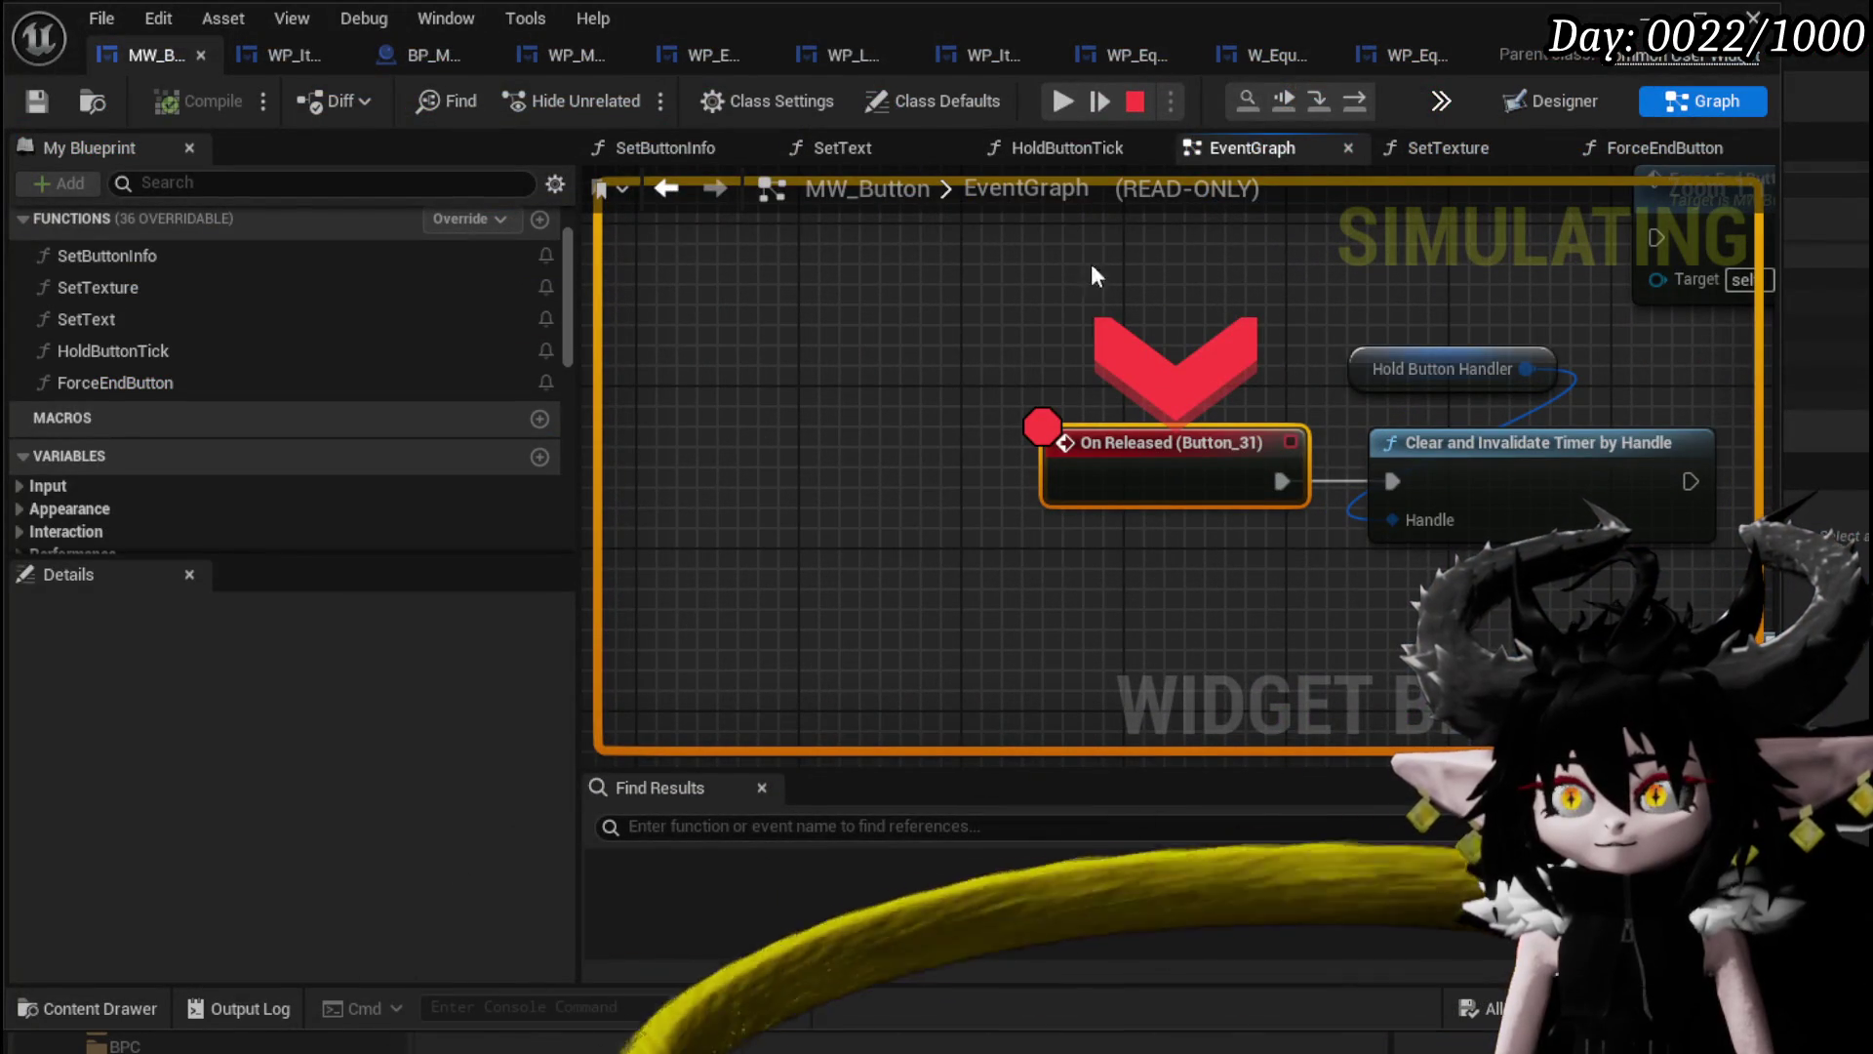
click(1064, 97)
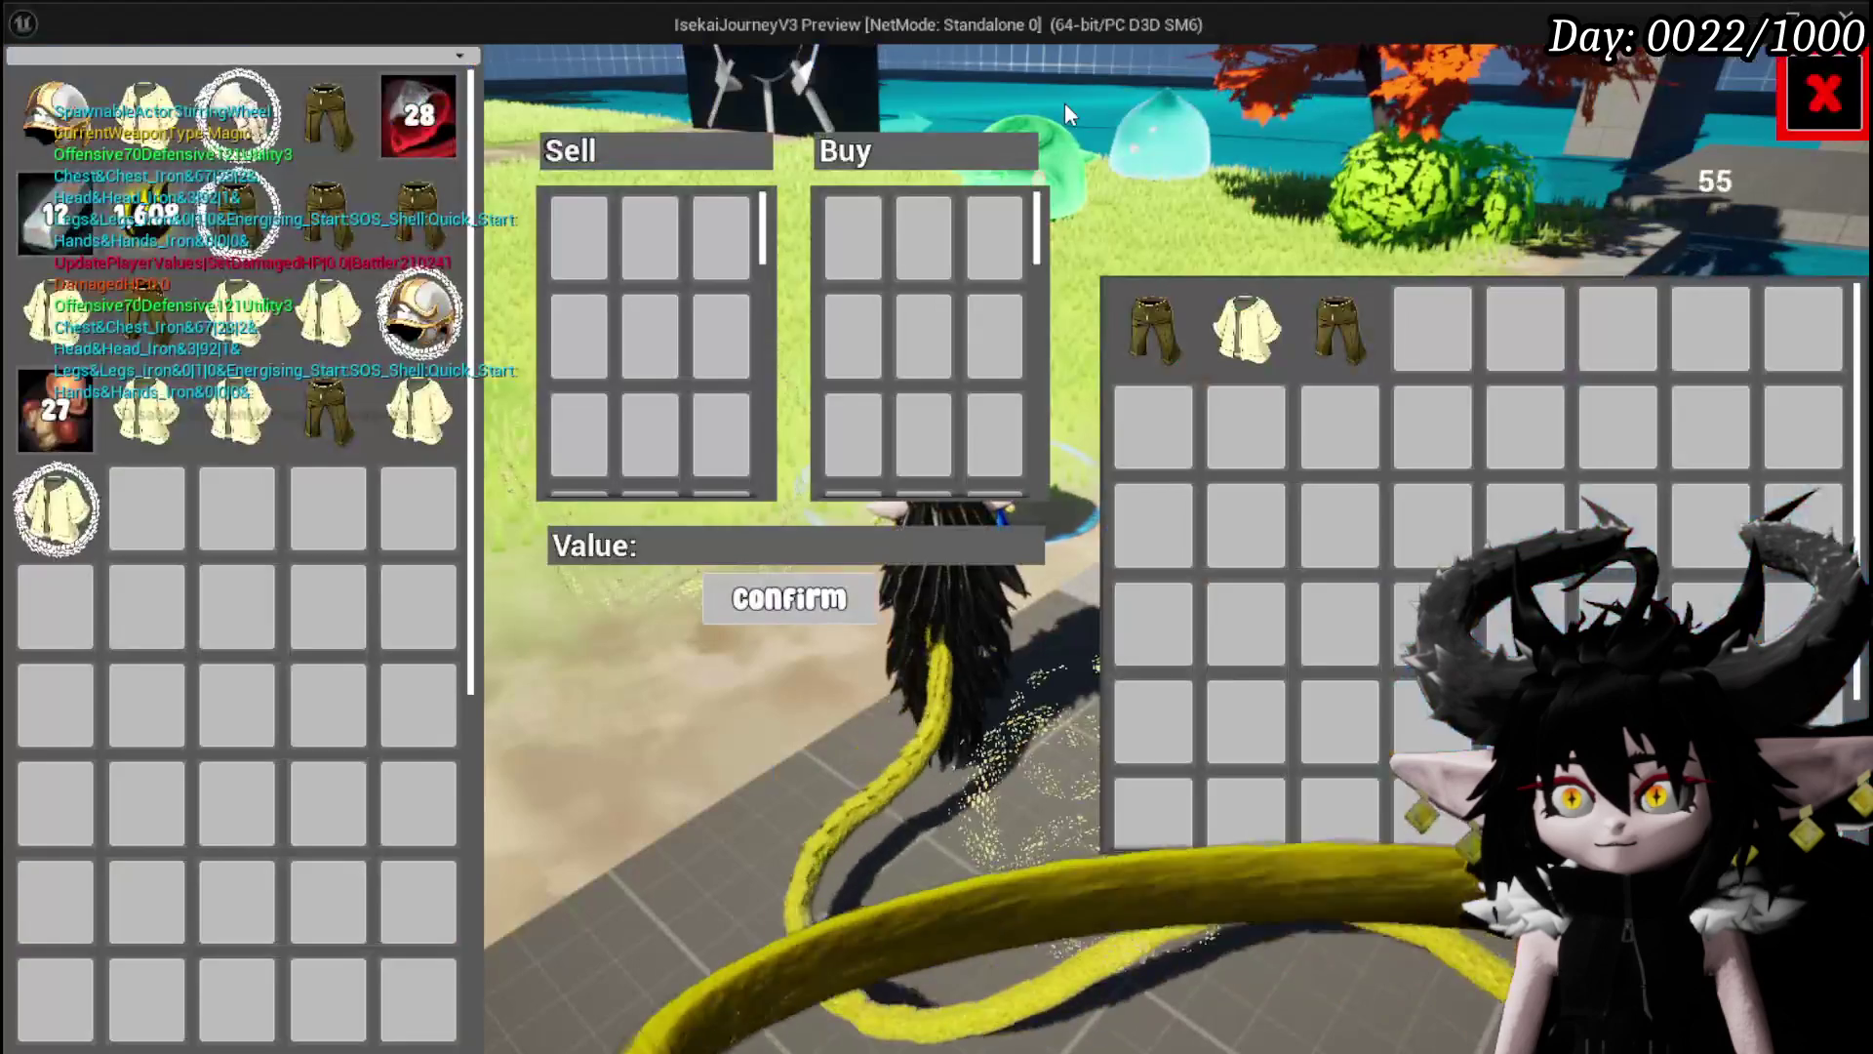
click(420, 119)
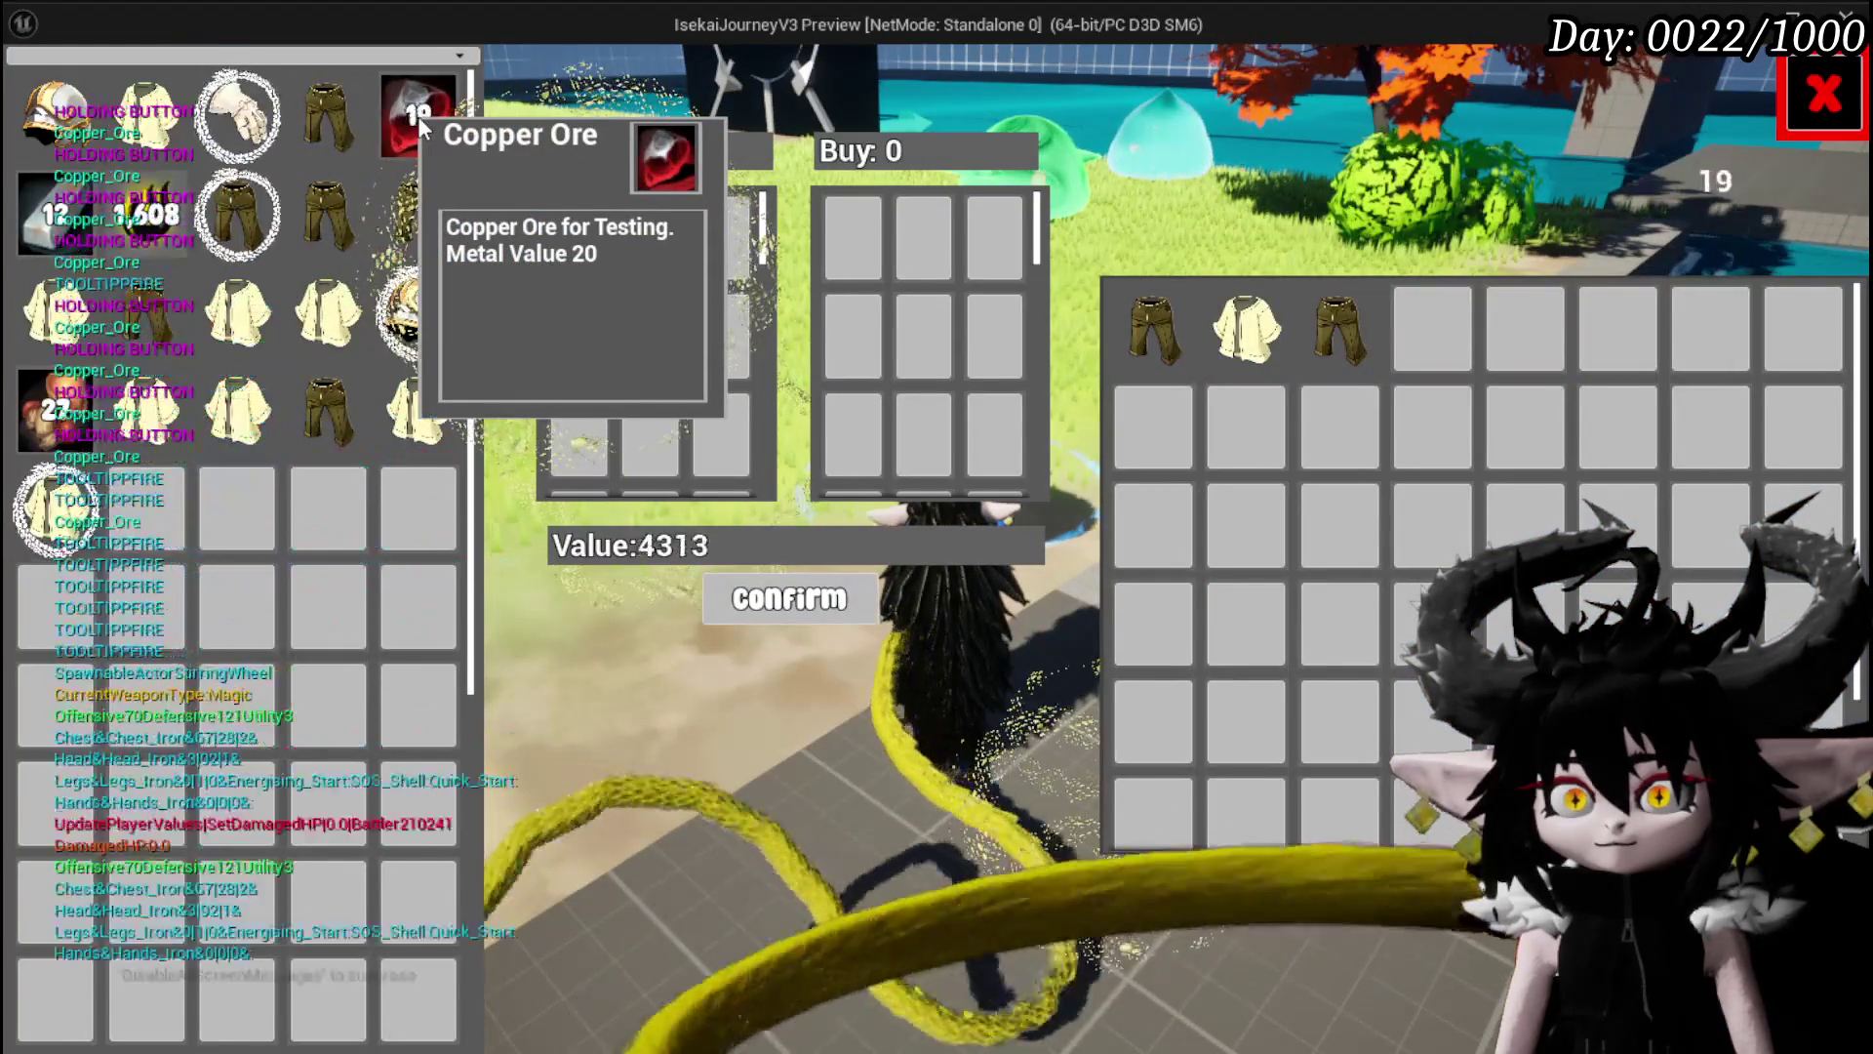
click(417, 116)
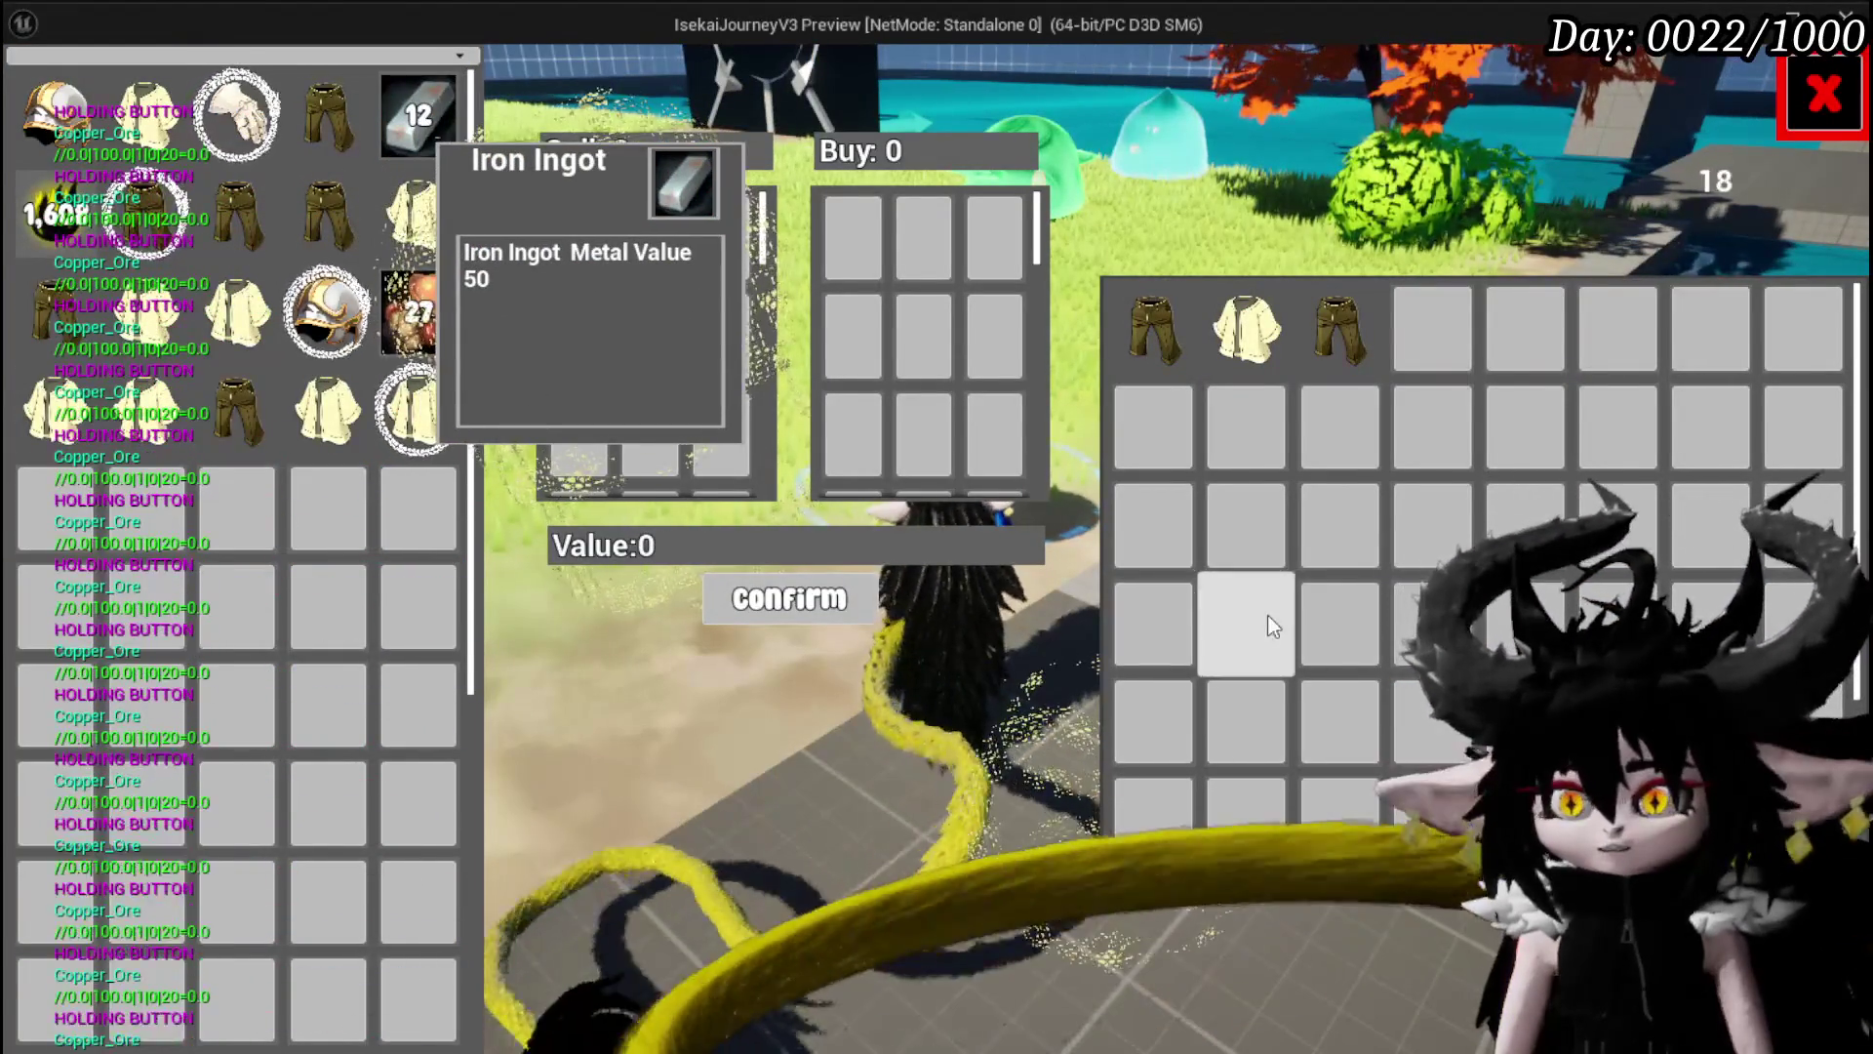
click(1264, 613)
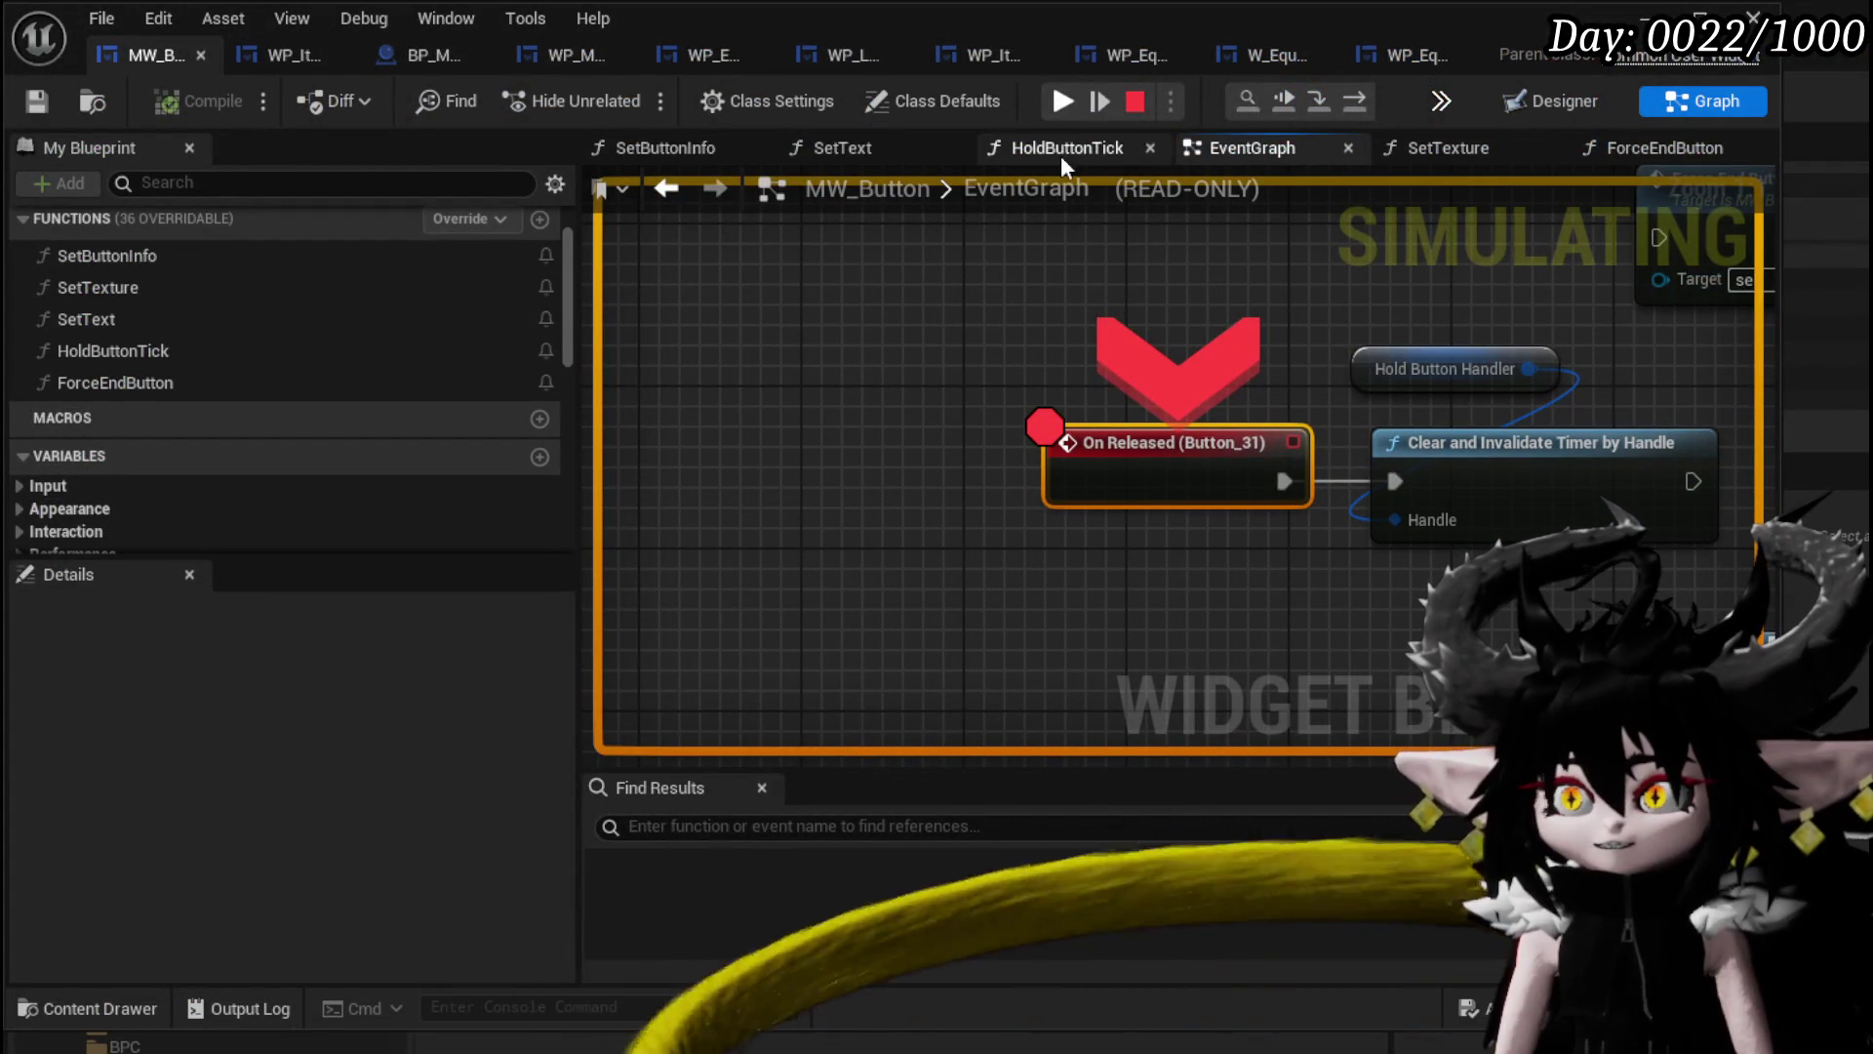
key(Escape)
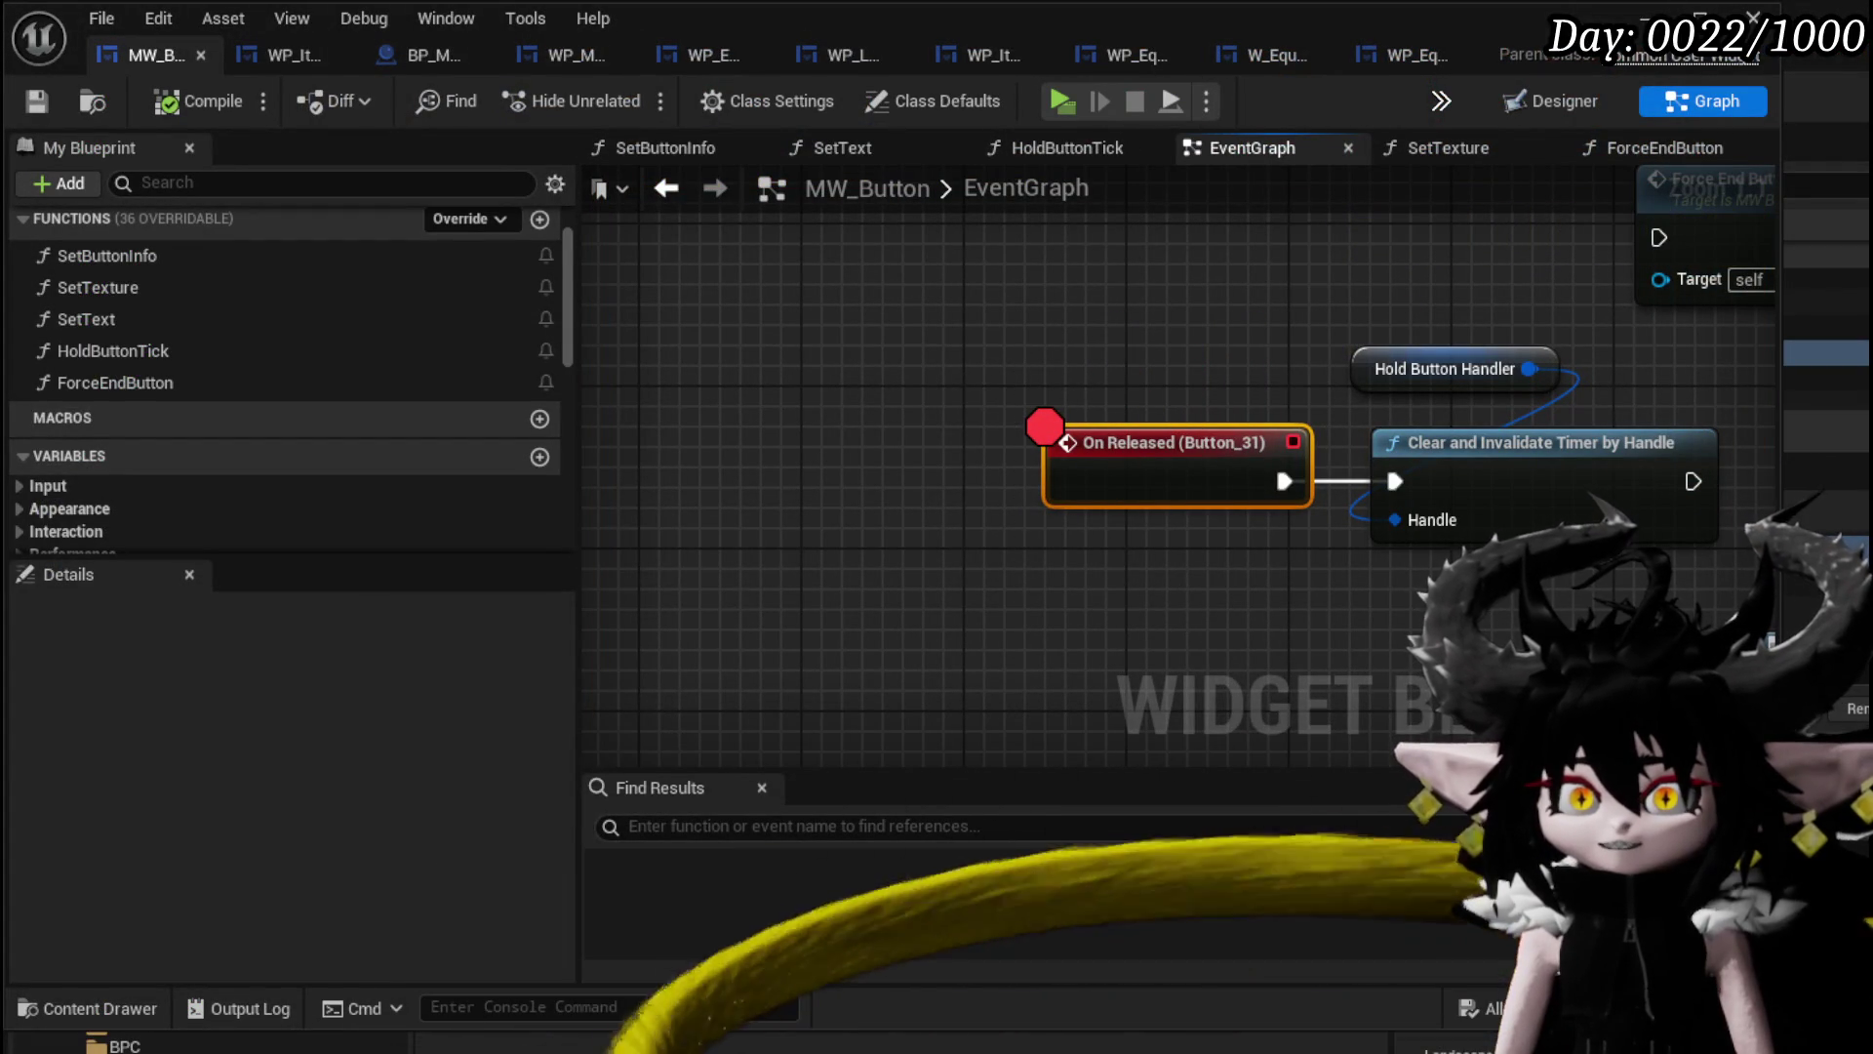
drag(1074, 333, 893, 306)
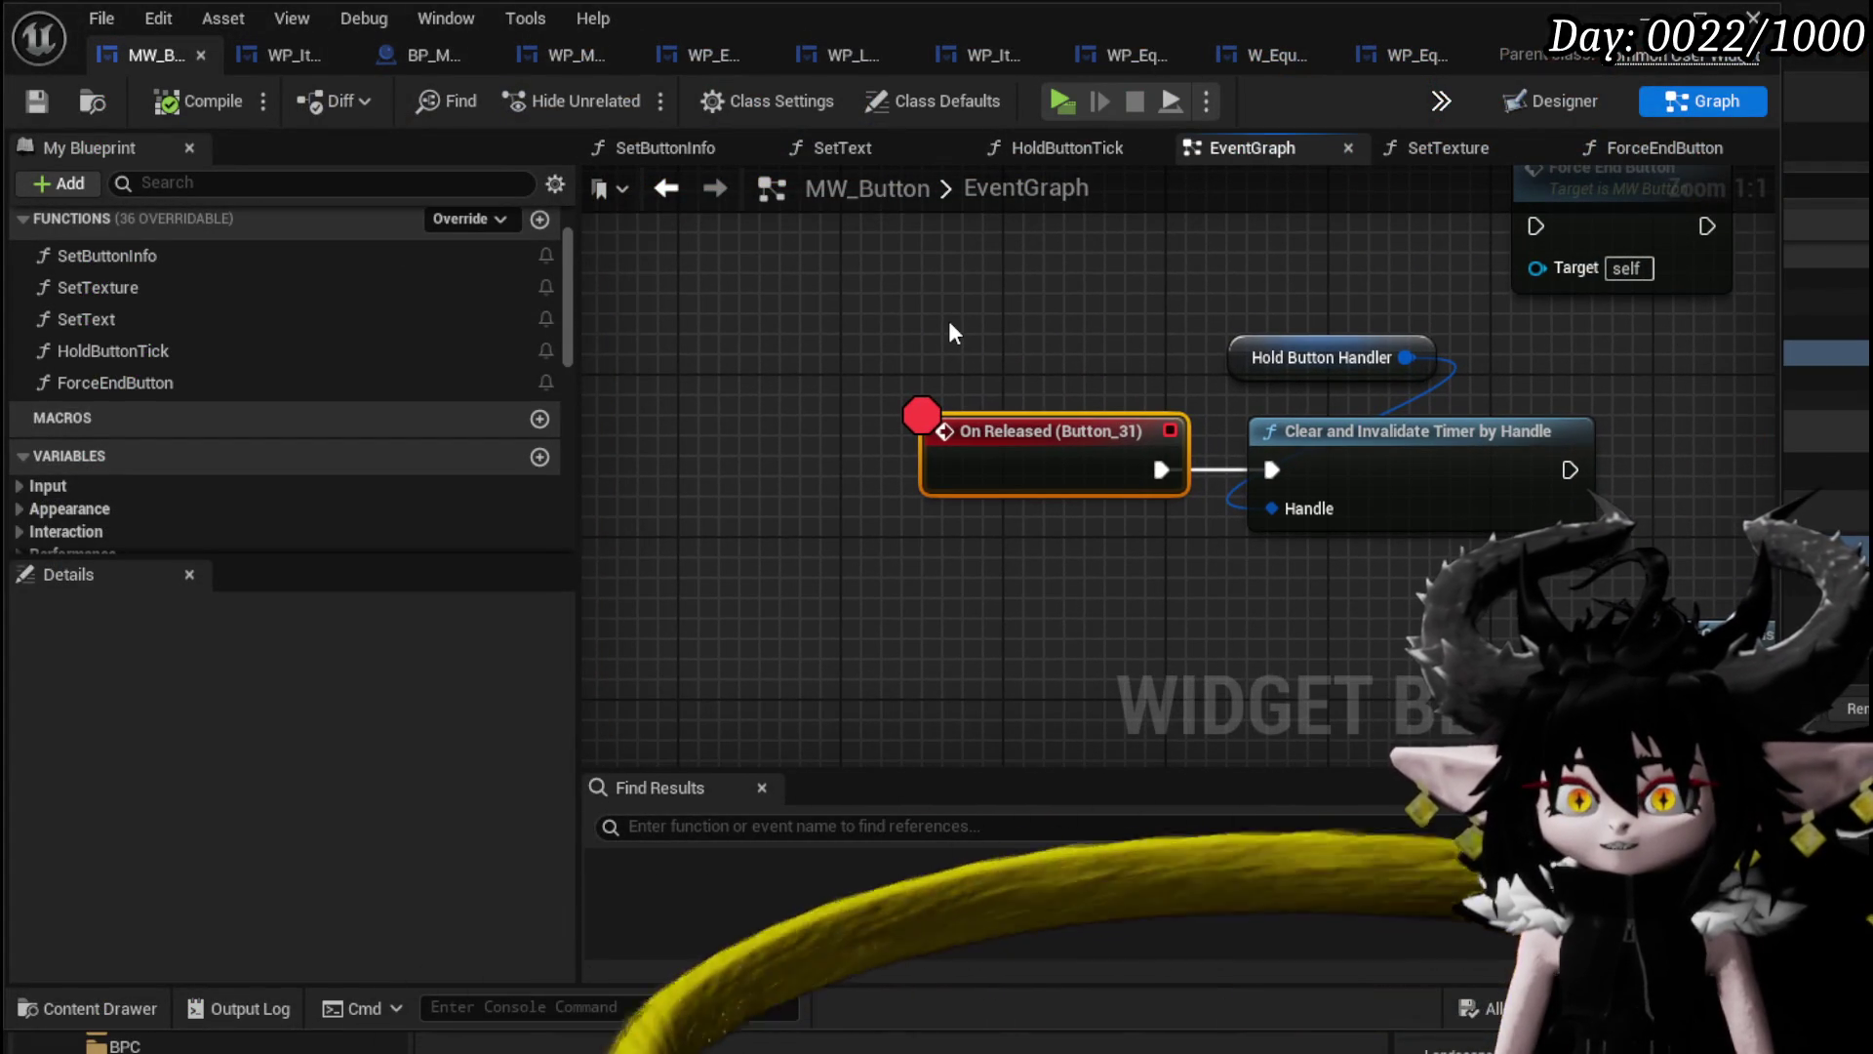
Inspect the On Pressed timer chain and the On Released and On Hovered nodes, then launch a play-test.
click(807, 339)
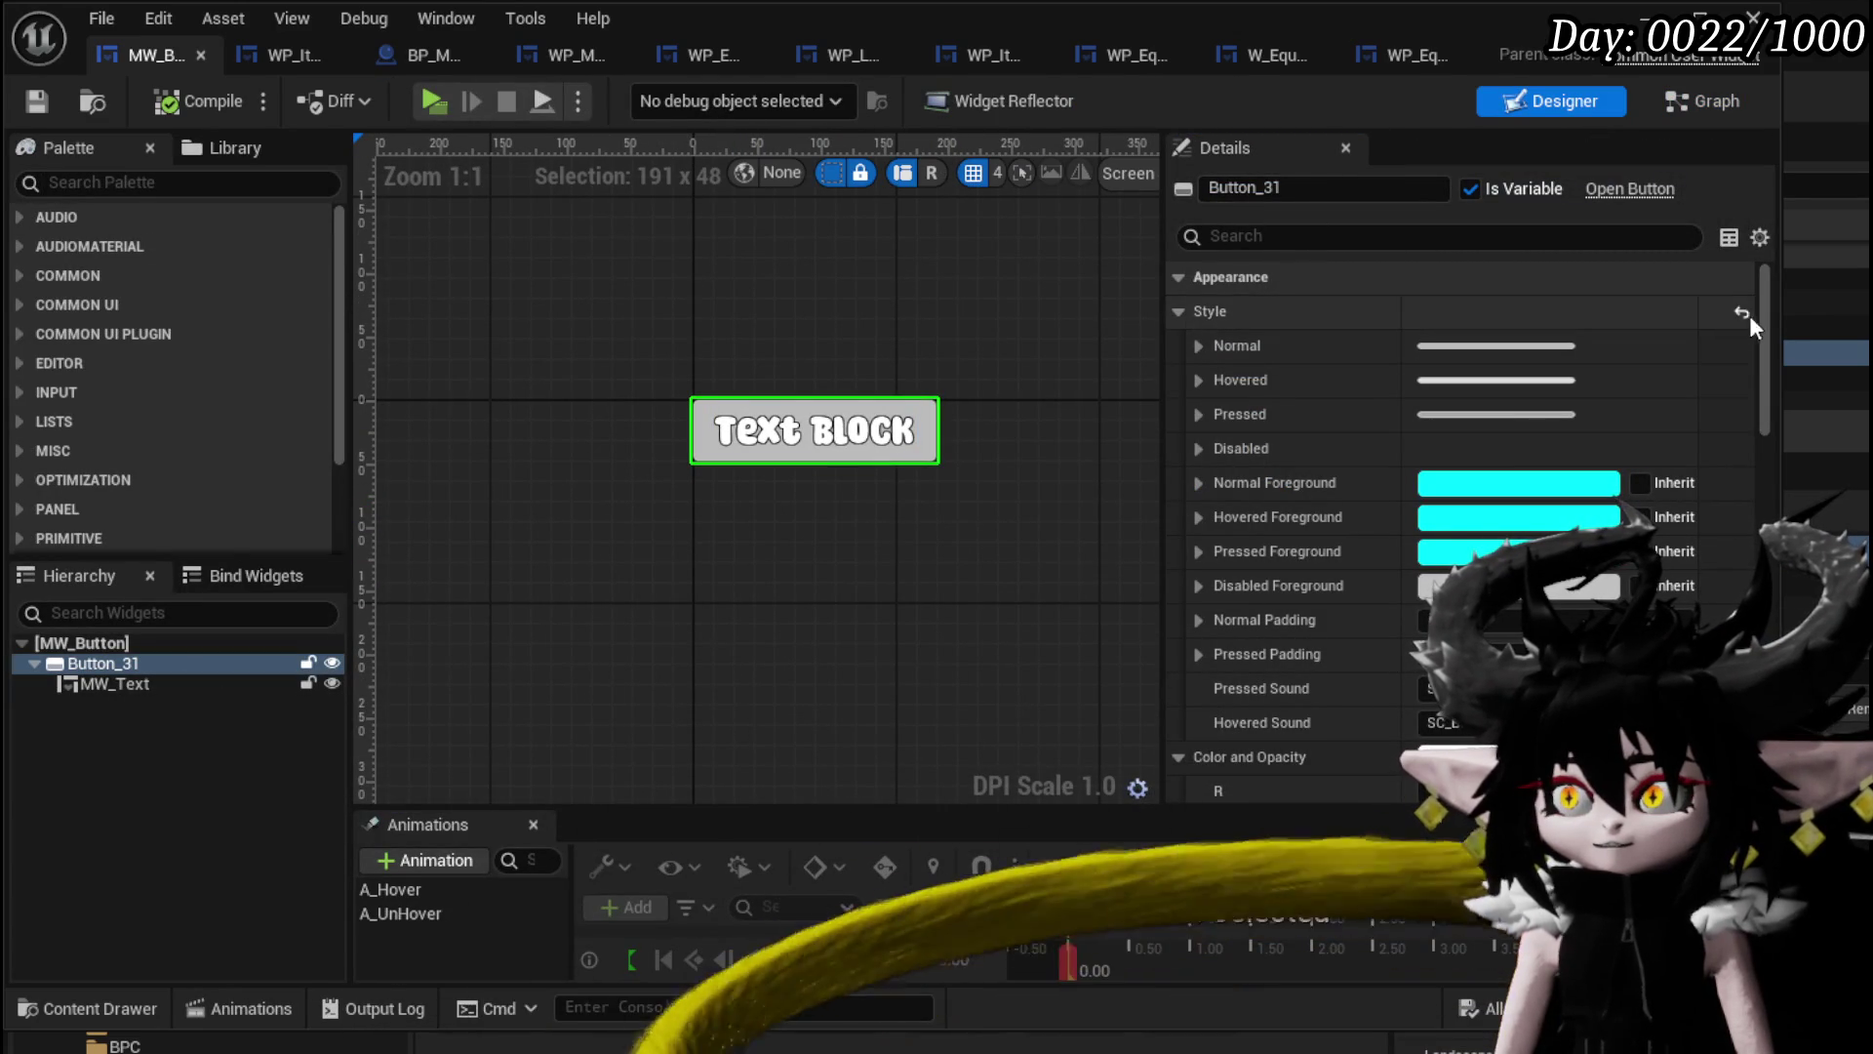
drag(1770, 313, 1771, 586)
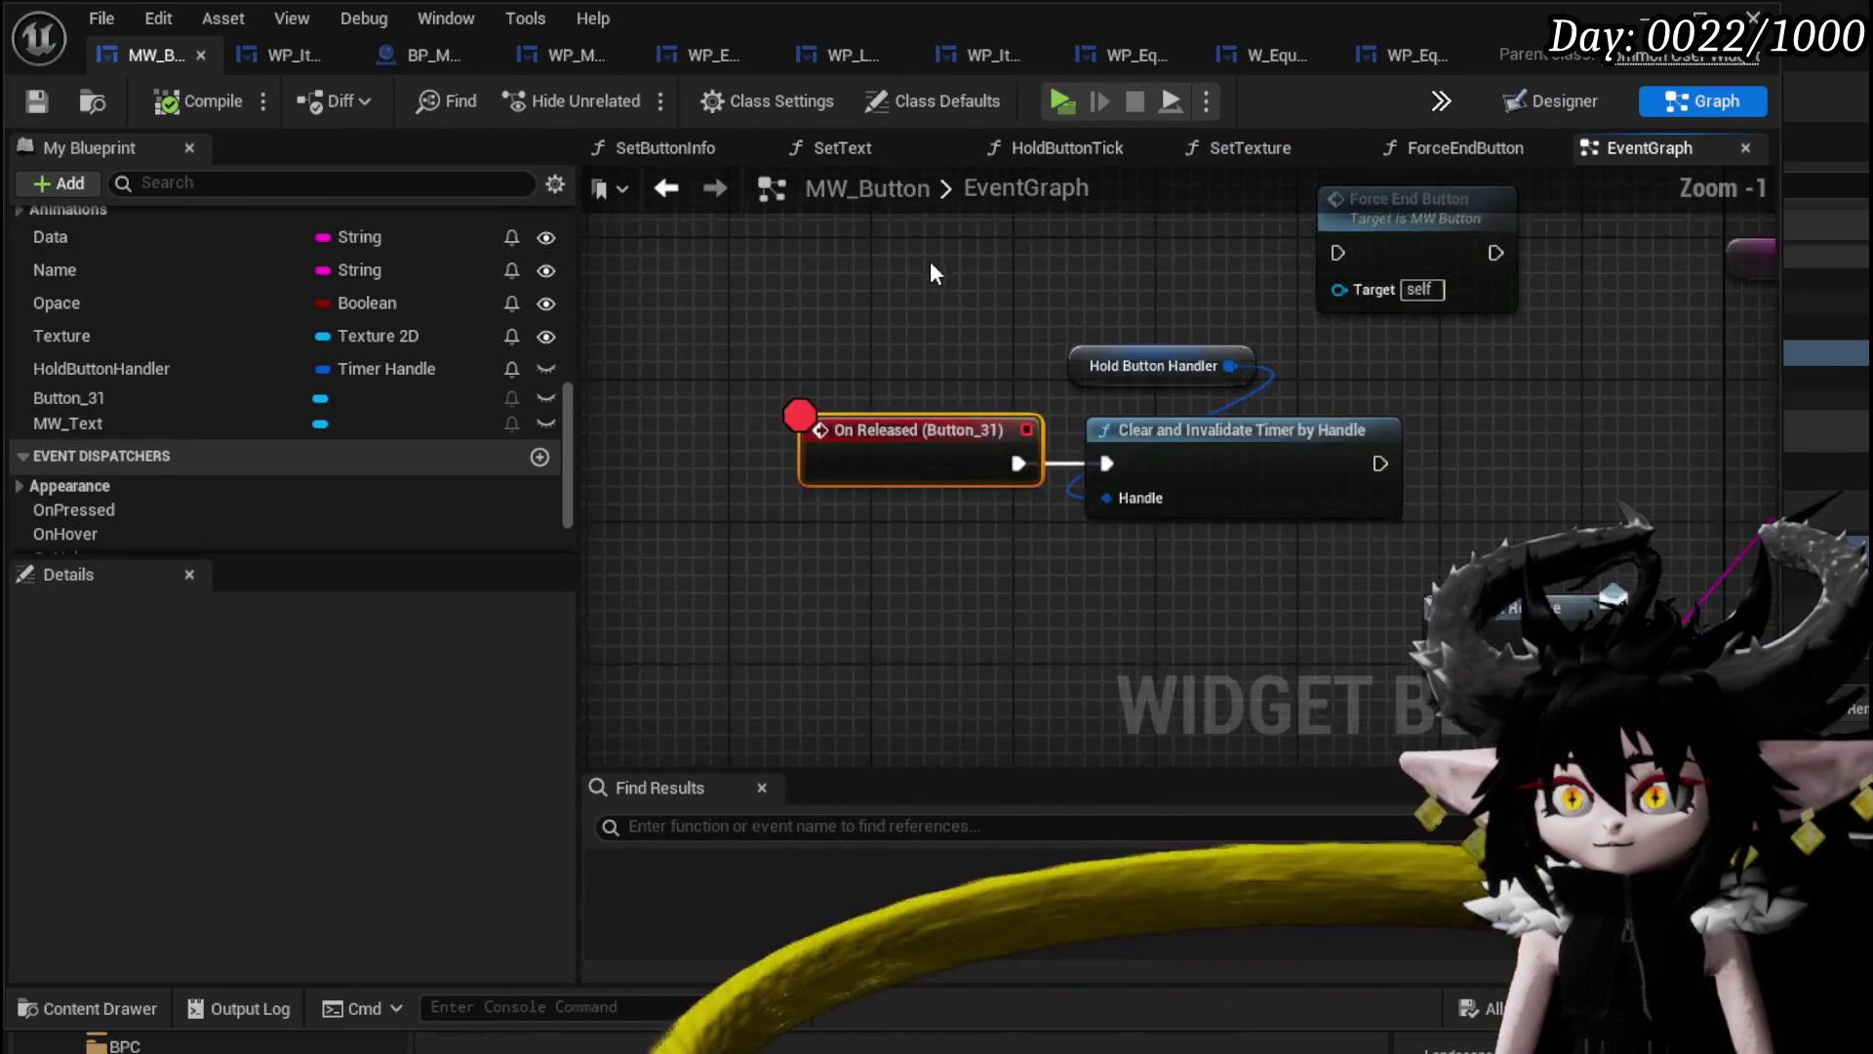
scroll(929, 261, down, 3)
mouse_move(1599, 573)
mouse_down()
mouse_move(1014, 509)
mouse_move(851, 464)
mouse_move(1183, 320)
mouse_move(1268, 514)
mouse_move(1286, 438)
mouse_move(1191, 272)
mouse_move(1554, 298)
mouse_up()
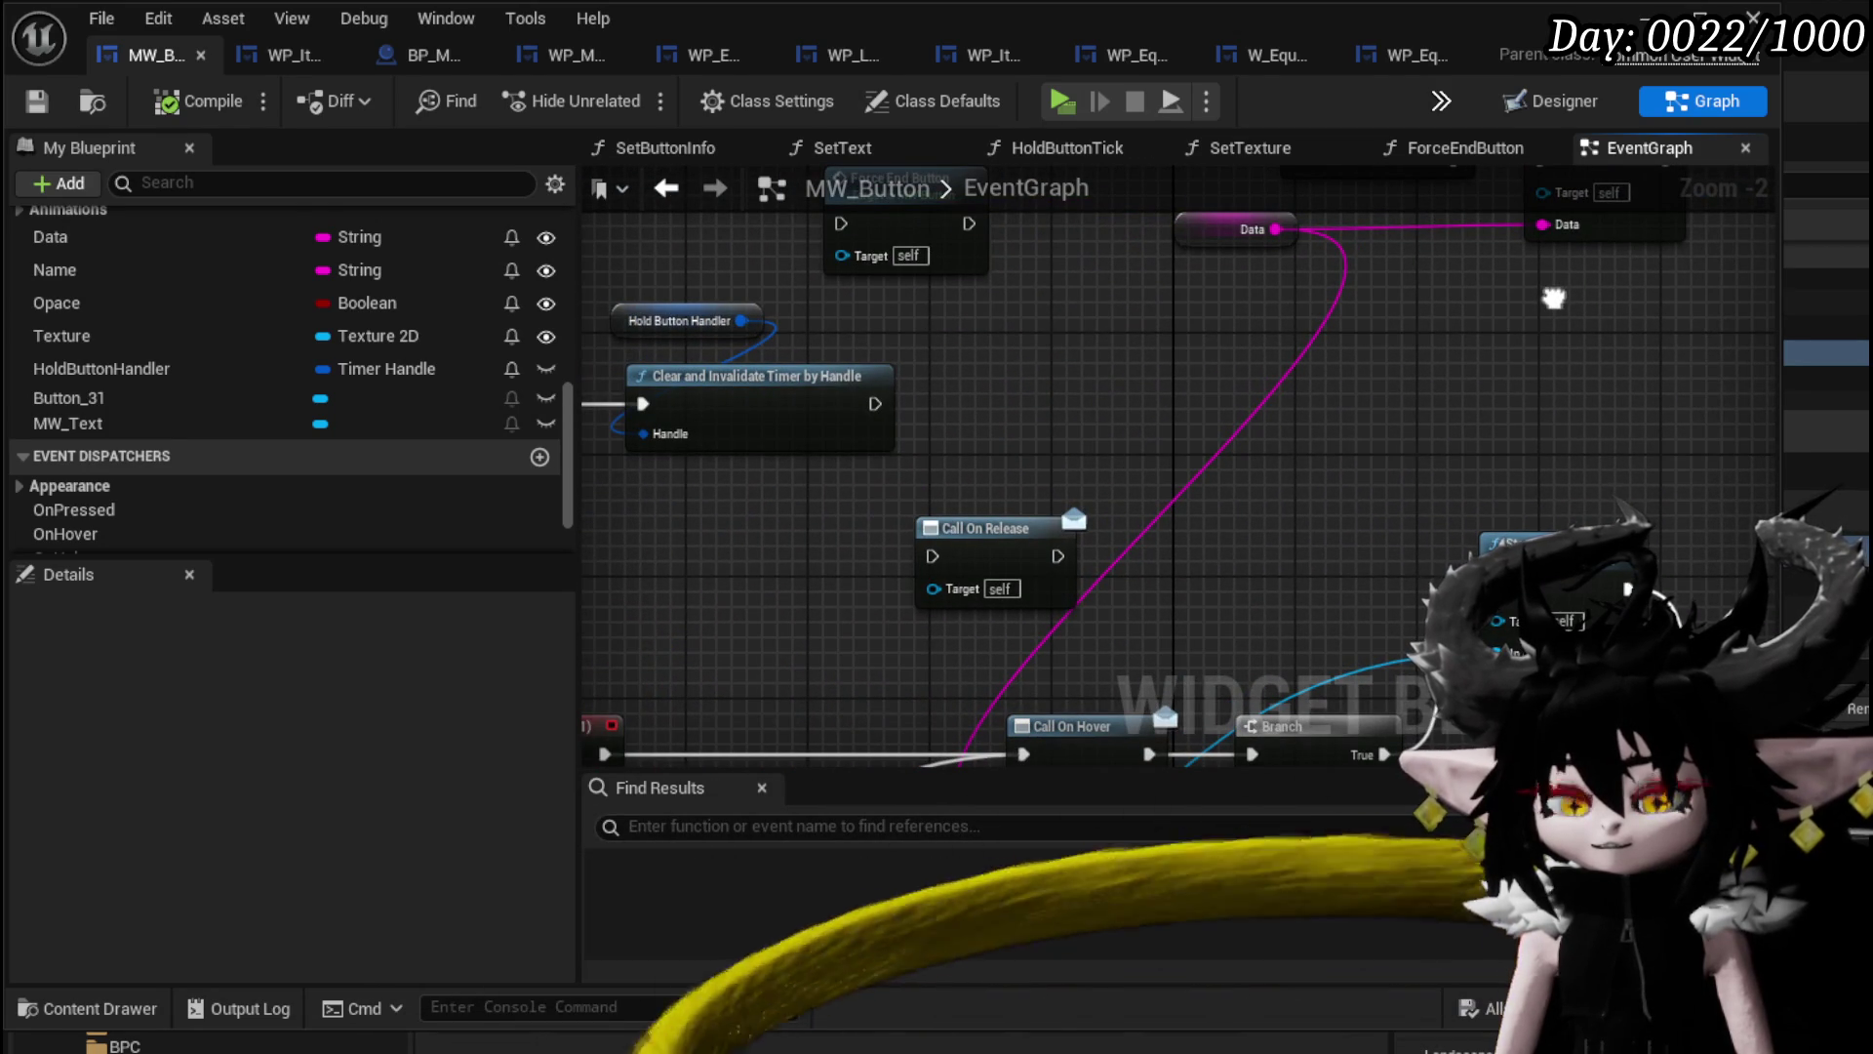
drag(1073, 376, 1493, 363)
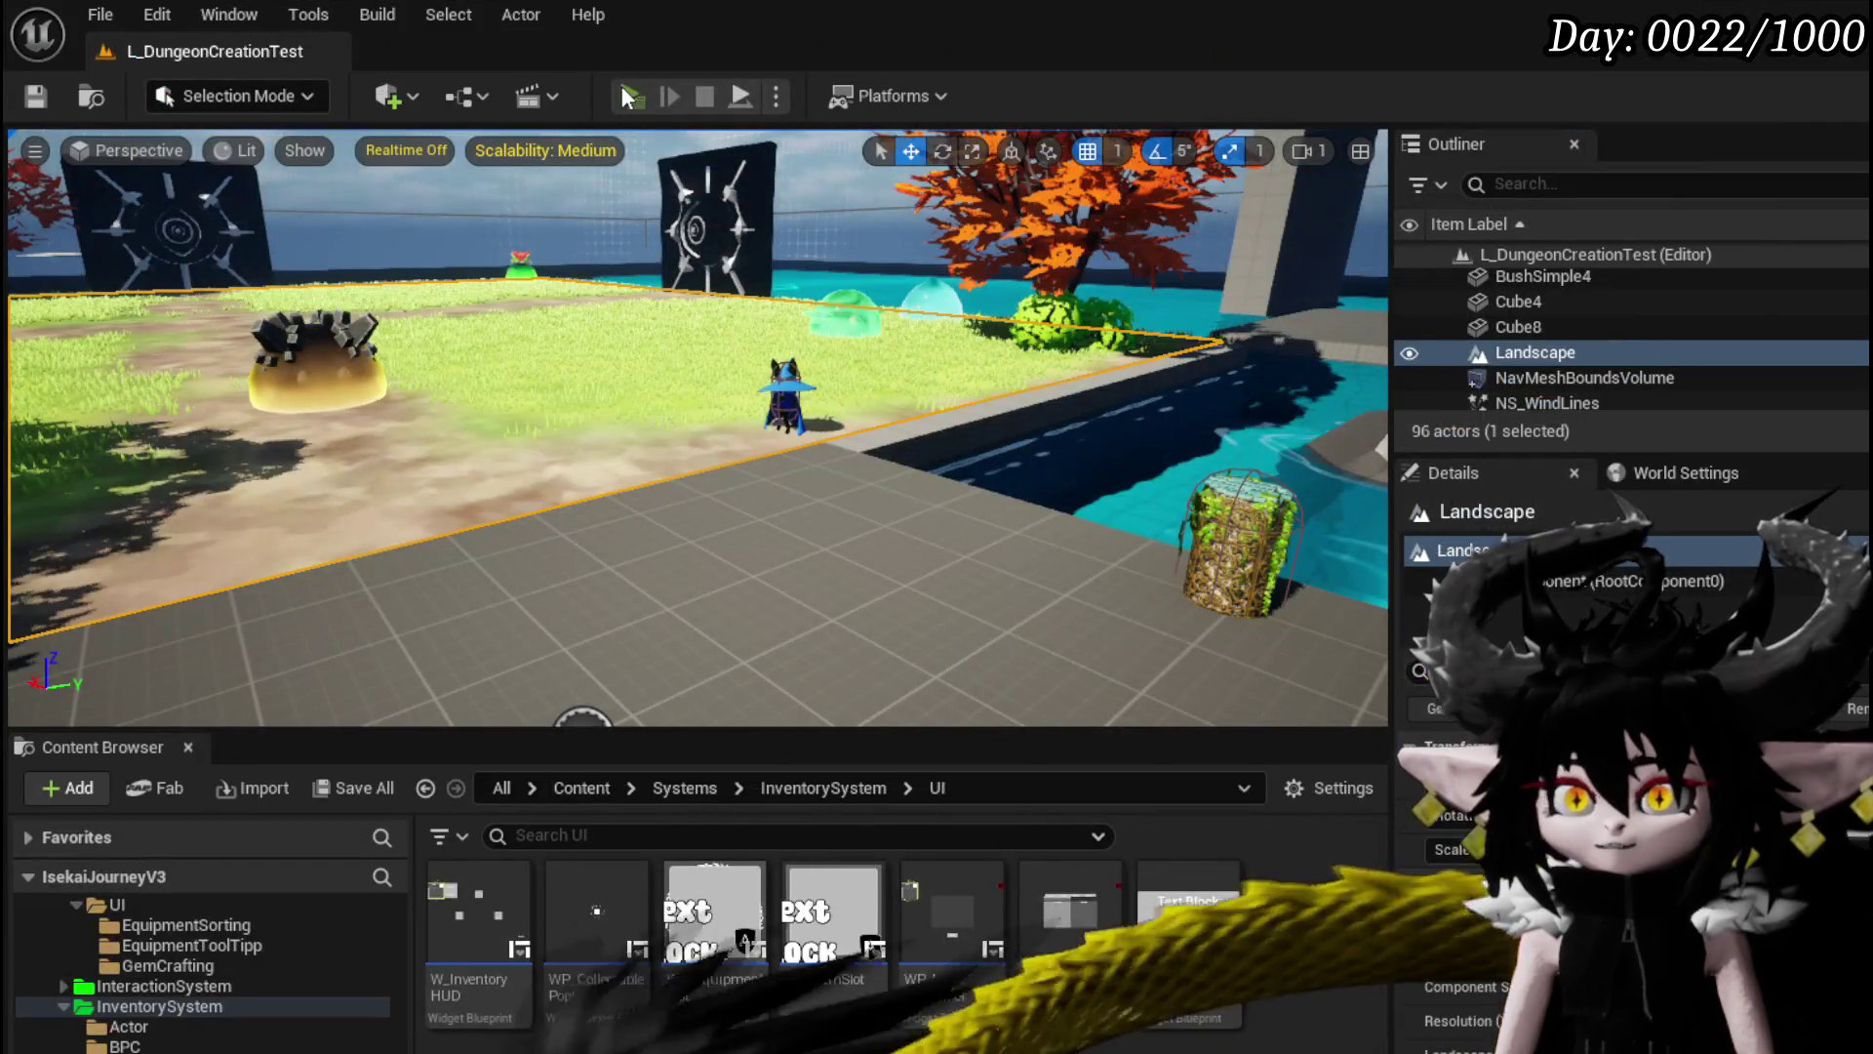
click(632, 96)
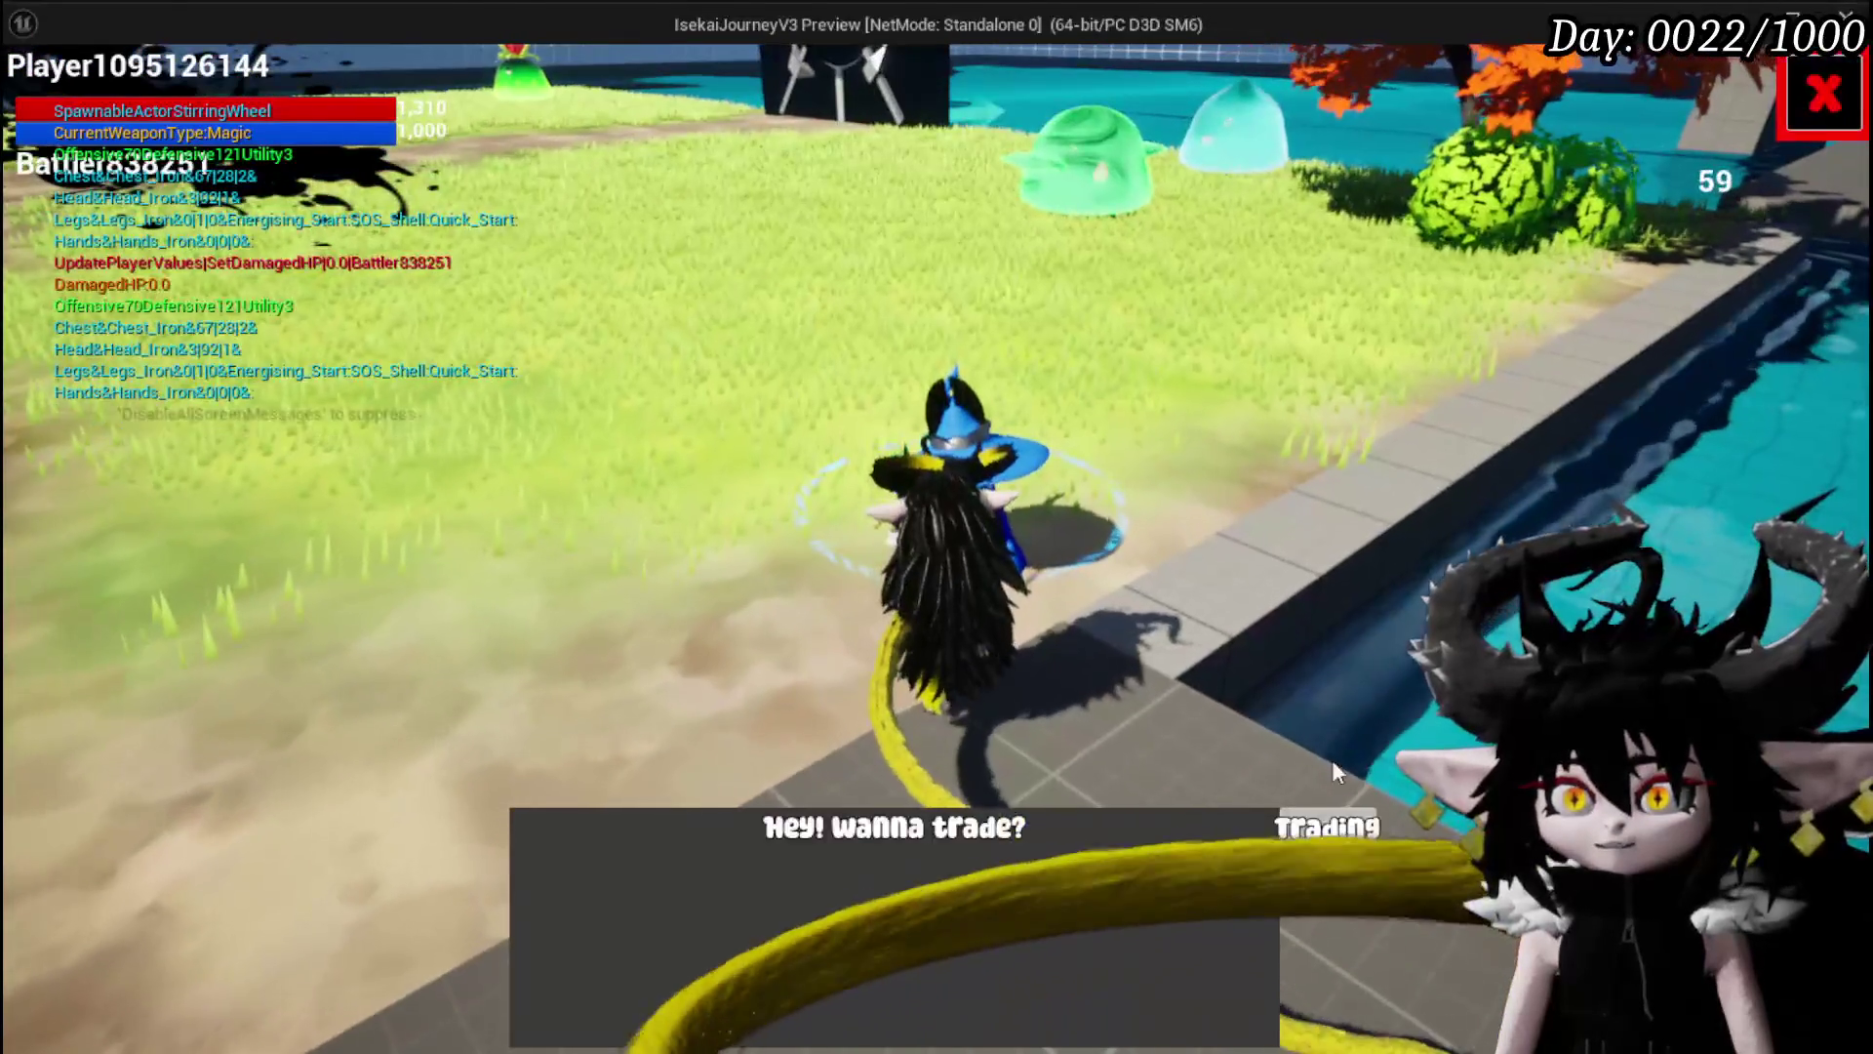
Open trading, resume past the breakpoint, hold-sell the Copper Ore and Iron Ingot stacks, then stop.
click(1337, 820)
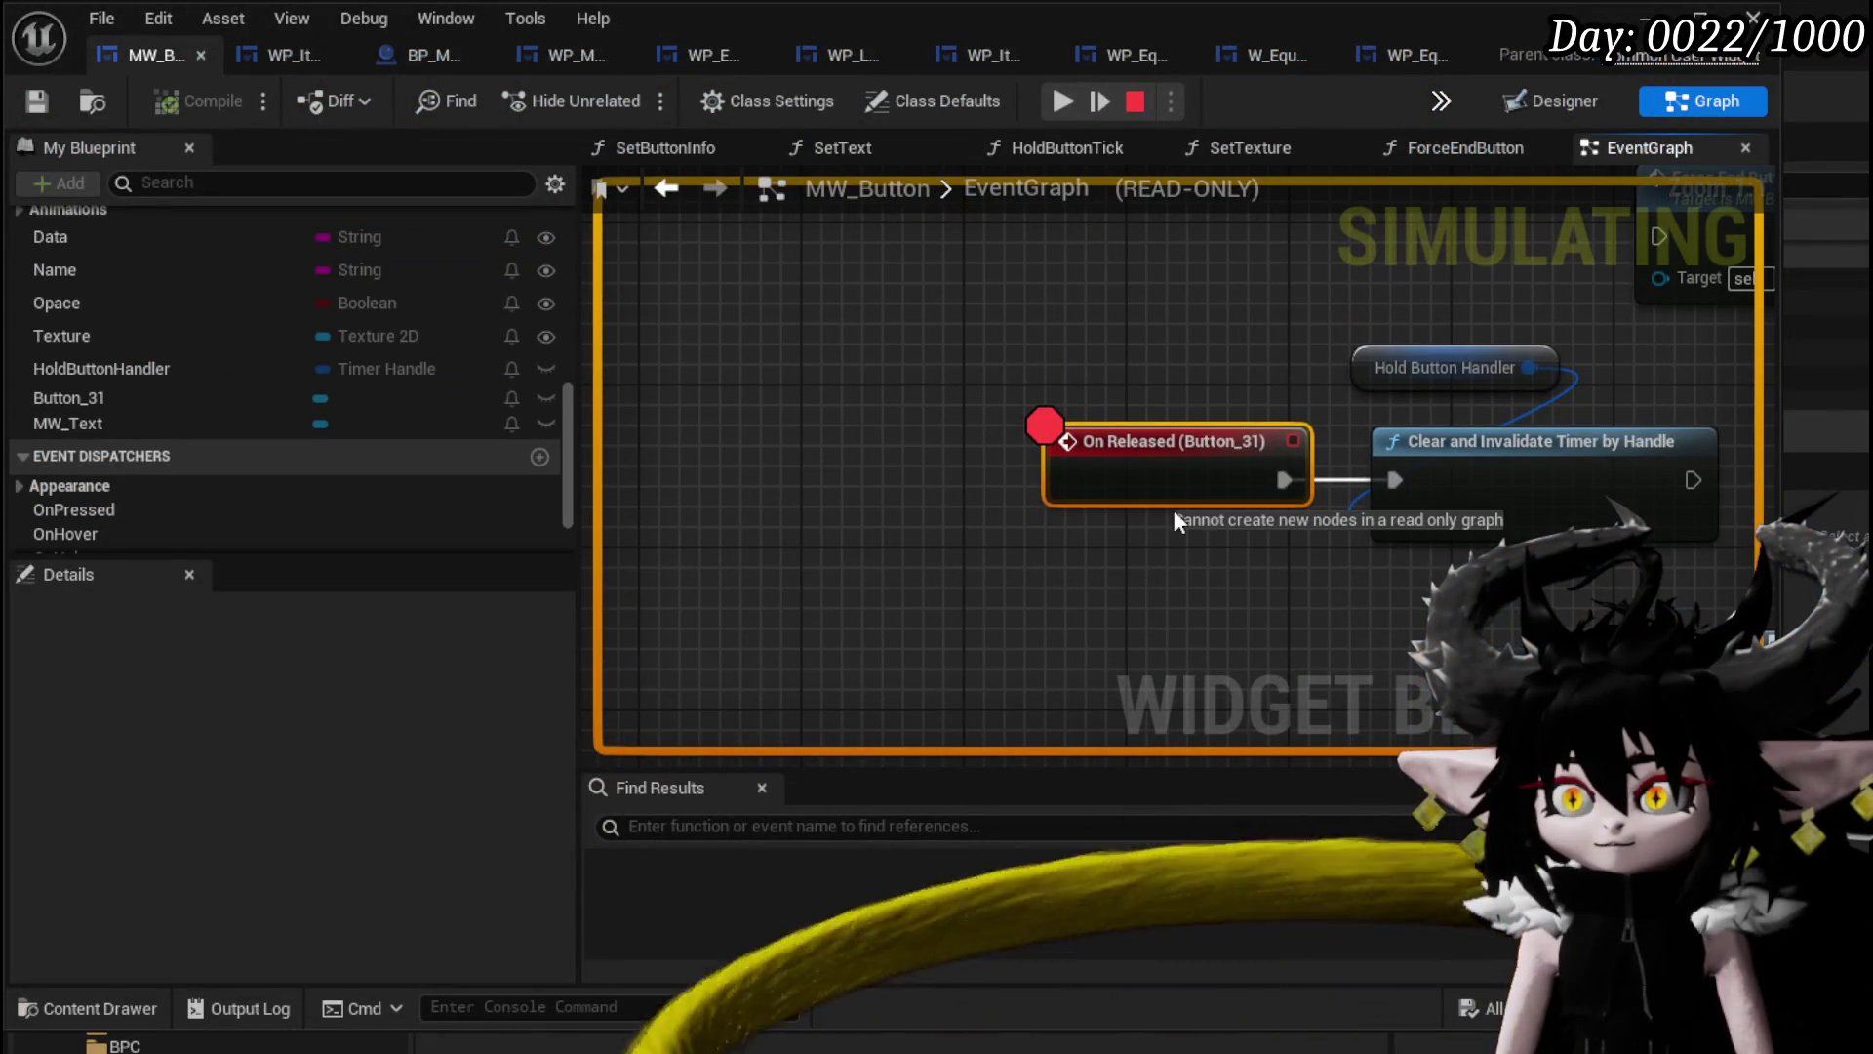
click(1066, 104)
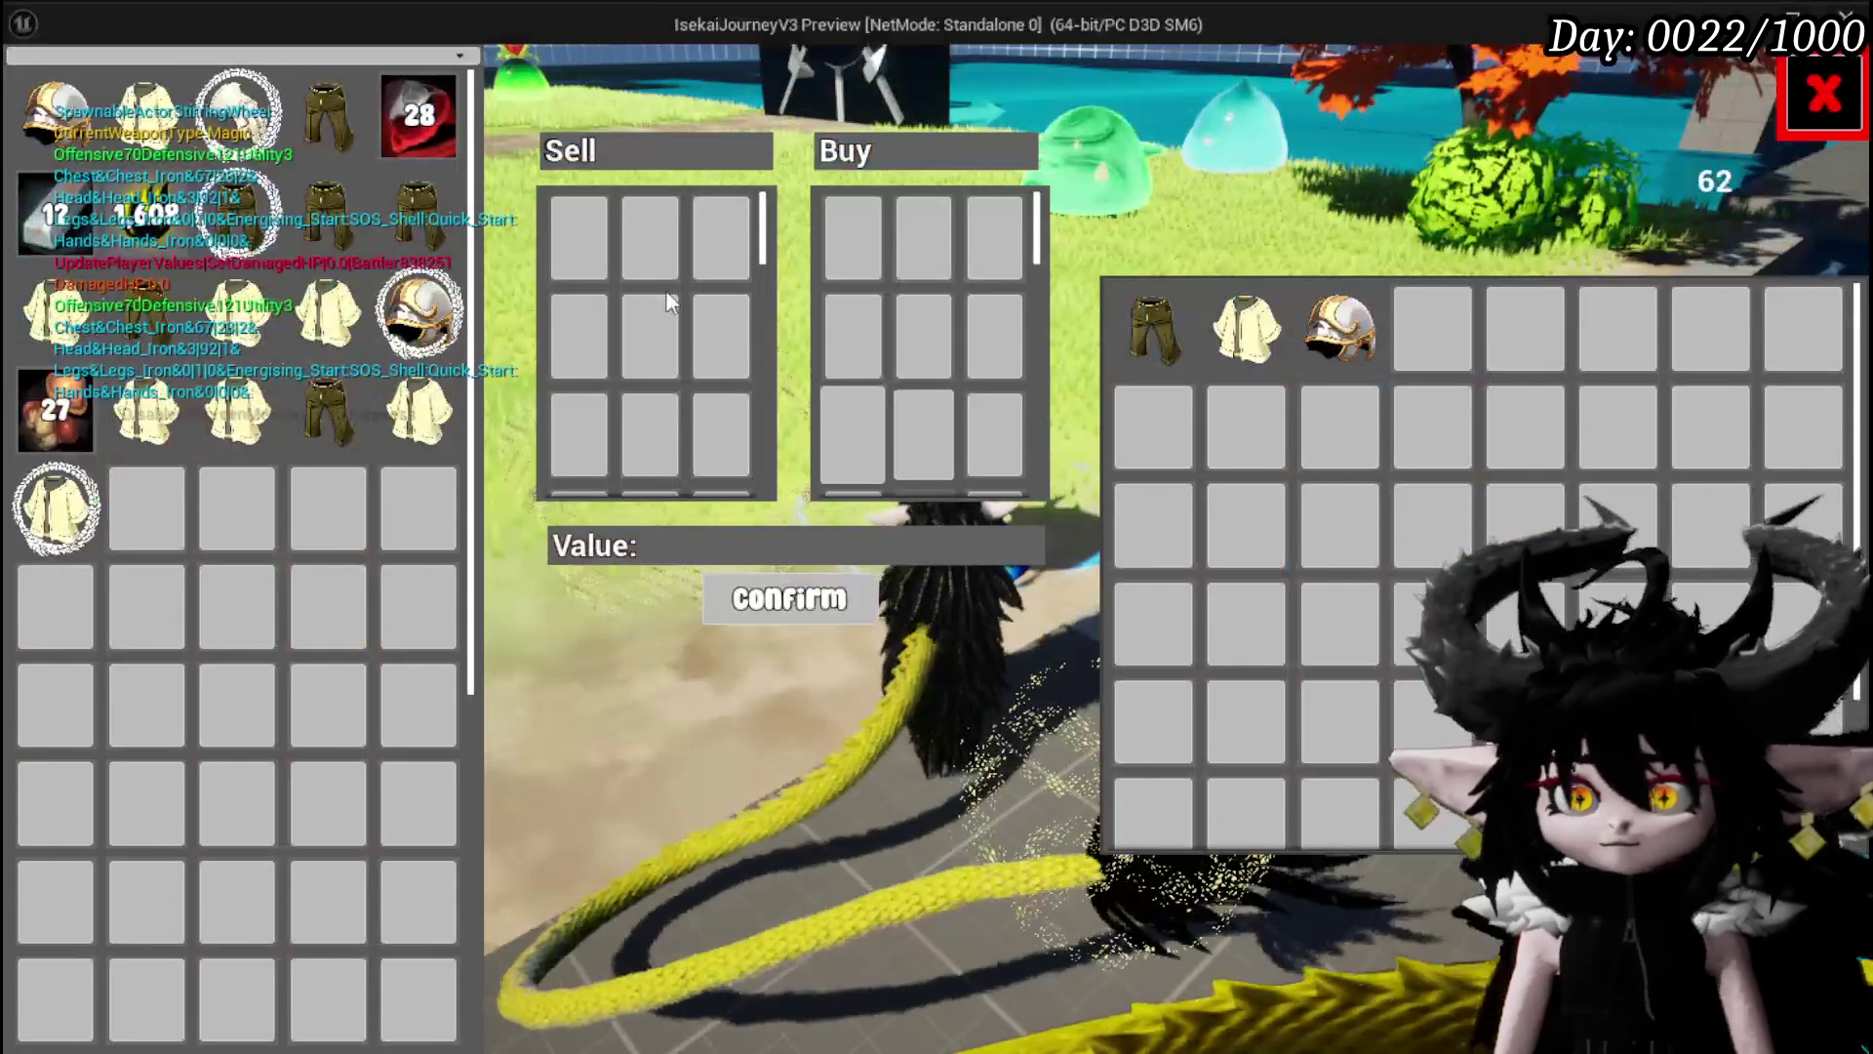
mouse_move(395, 111)
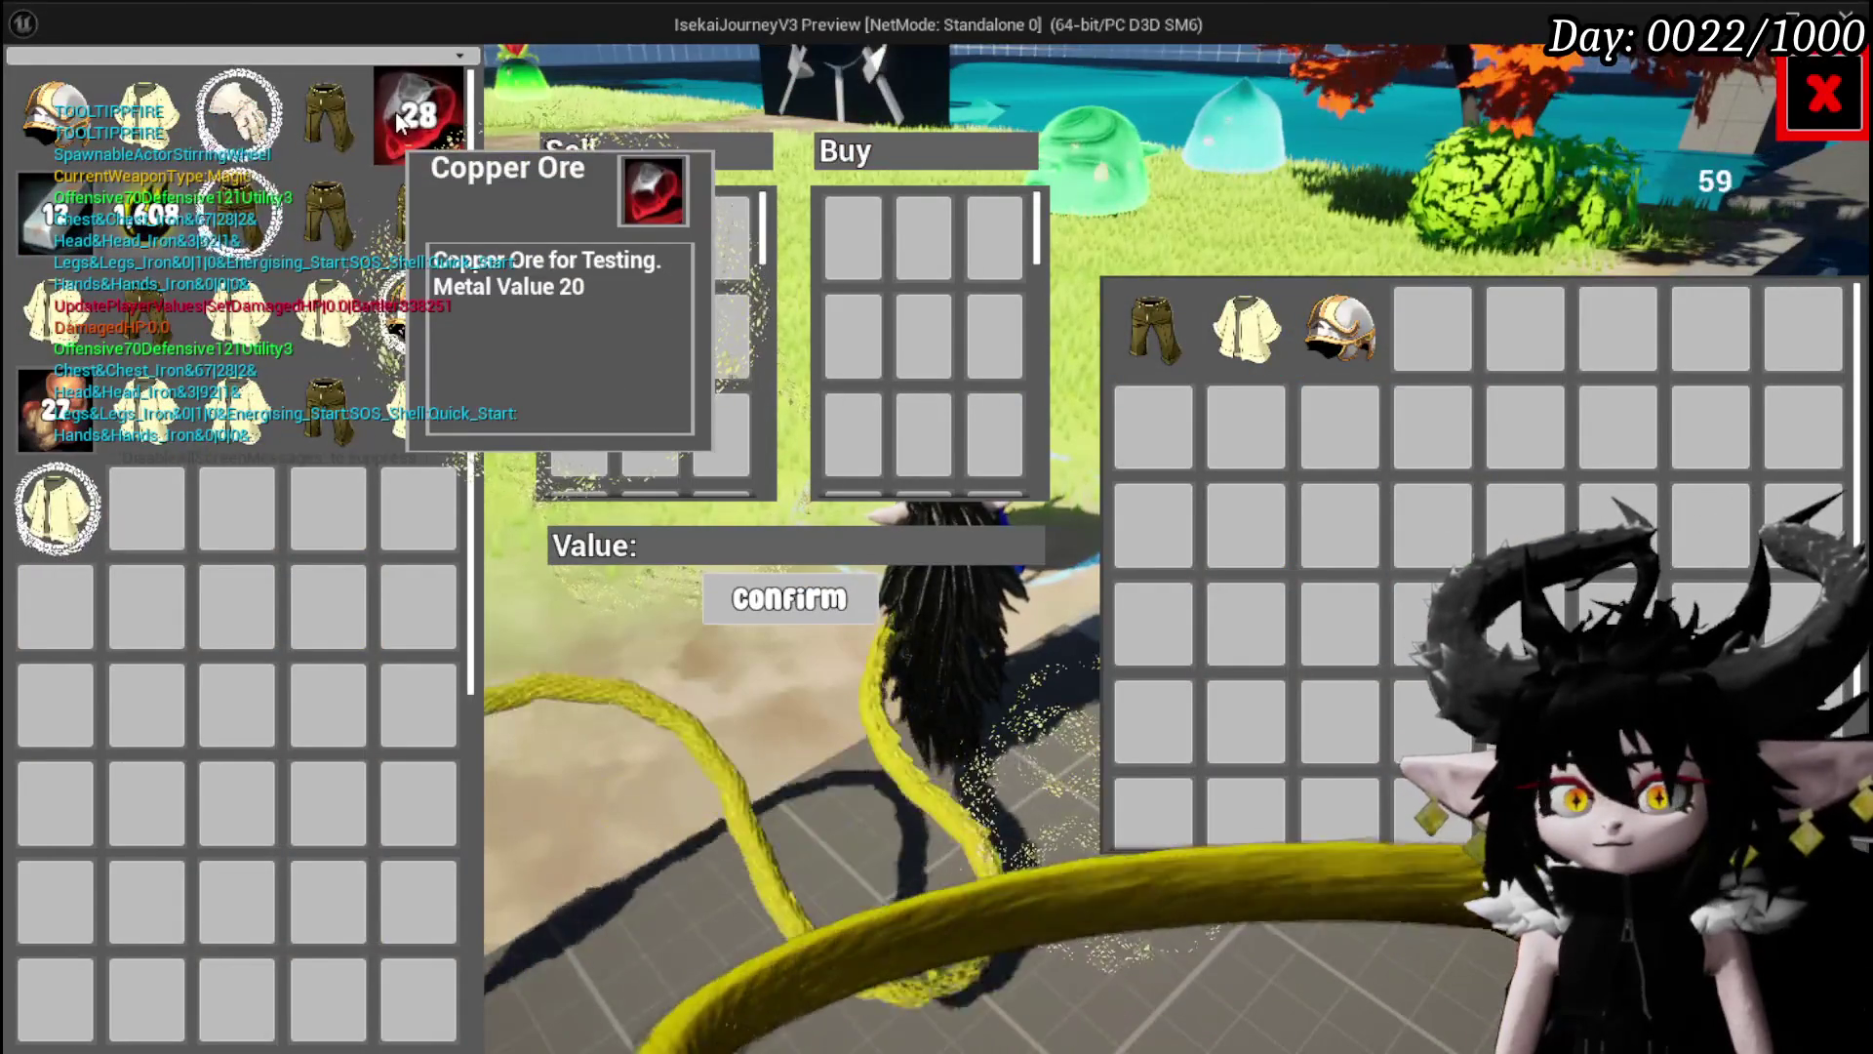
click(418, 115)
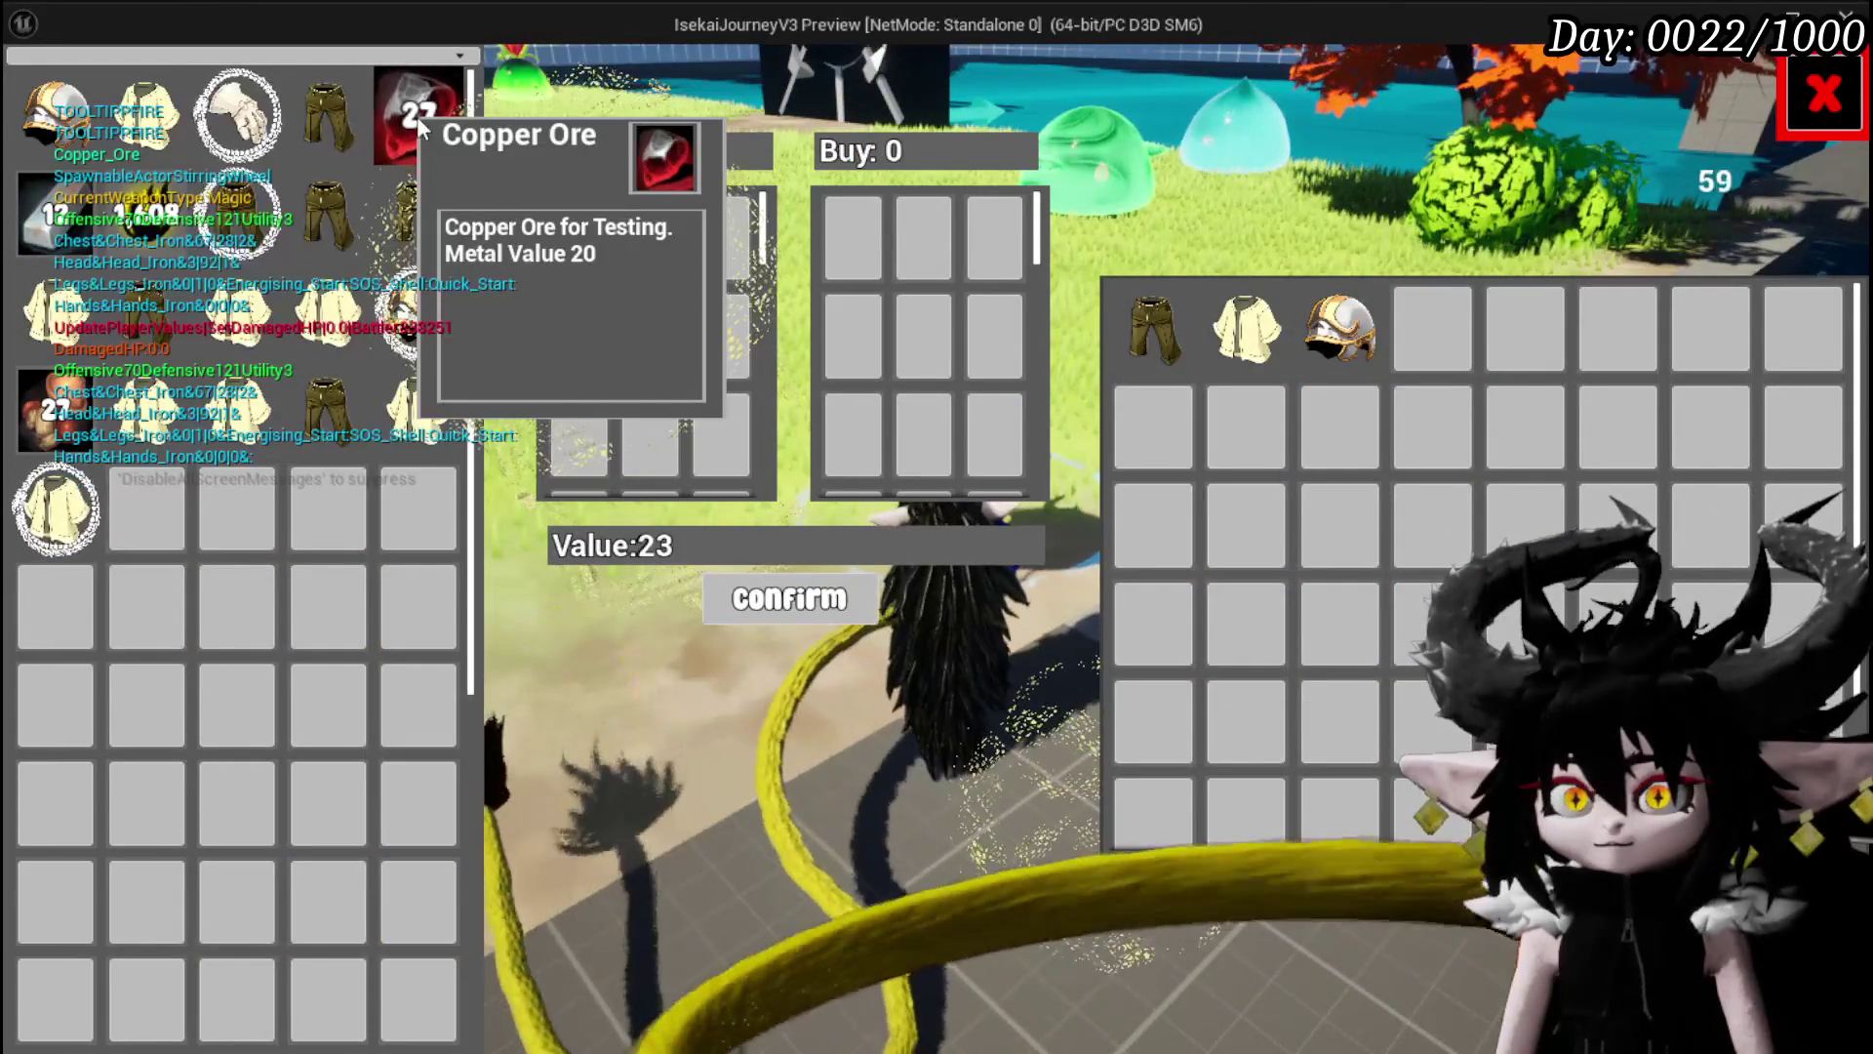
click(418, 115)
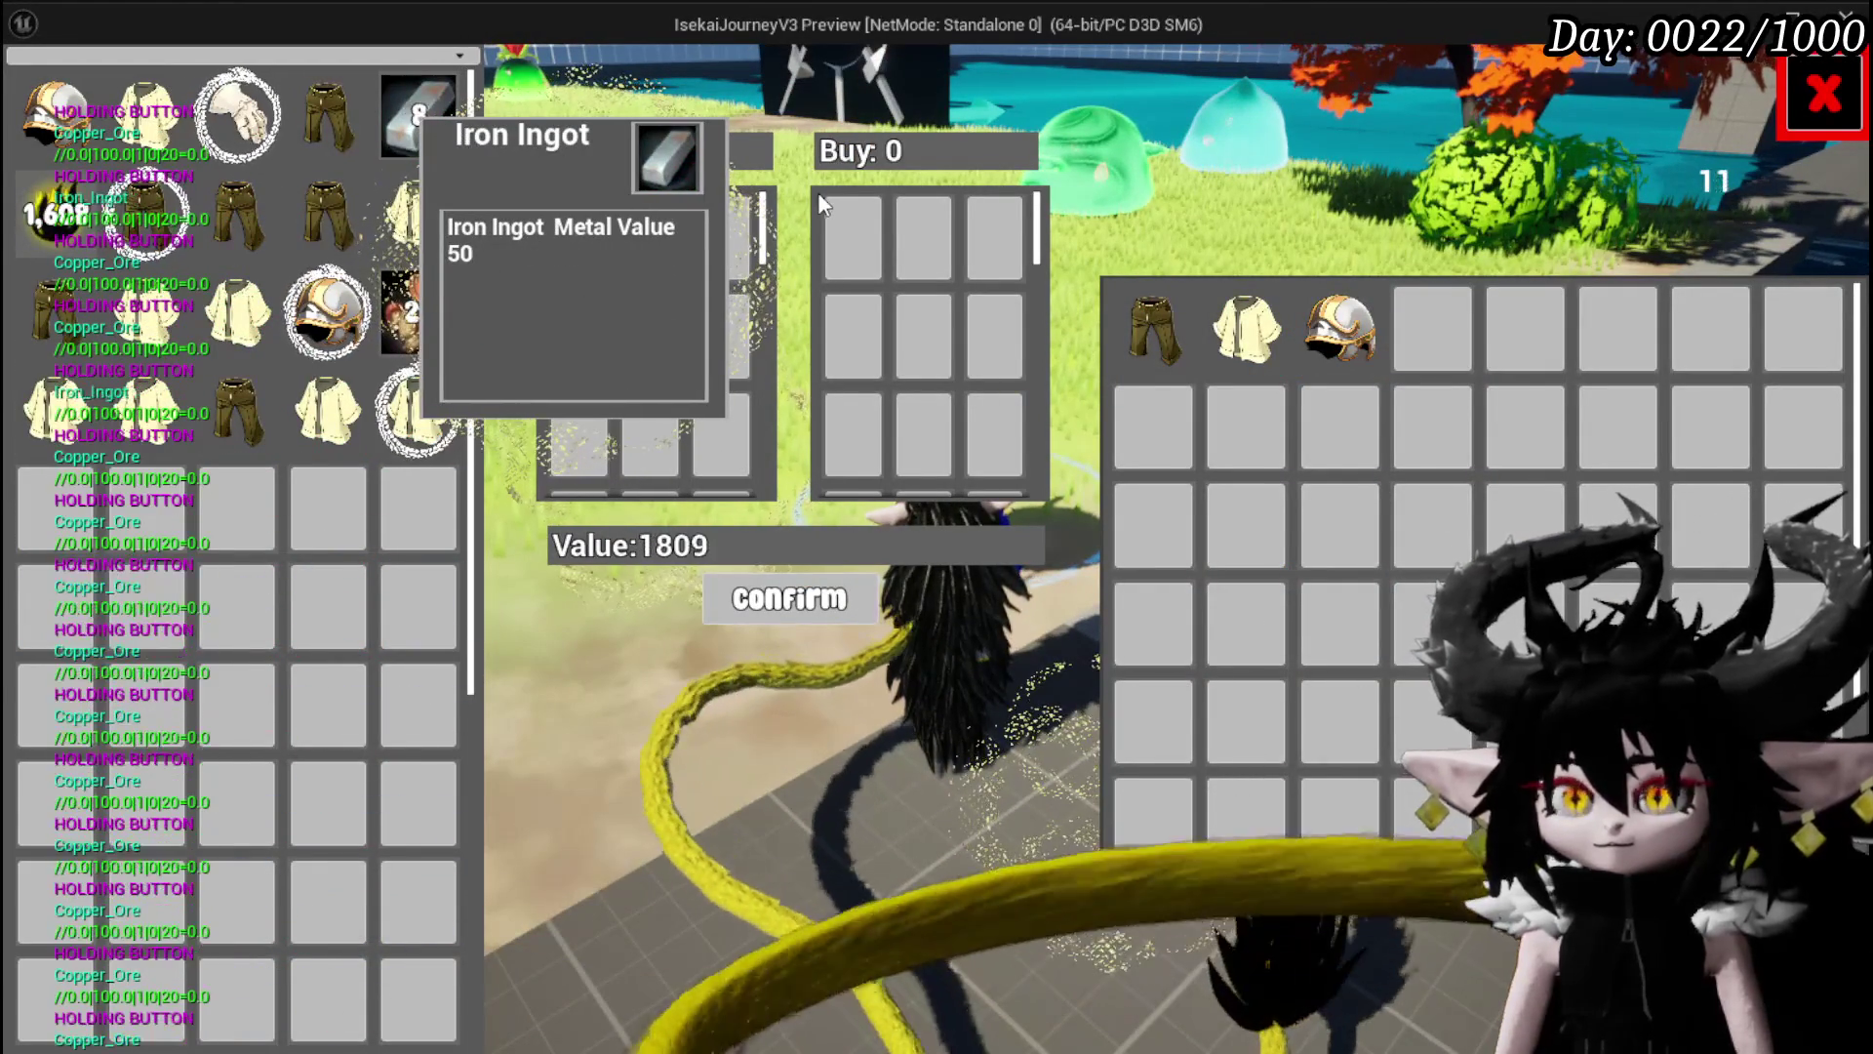
key(Escape)
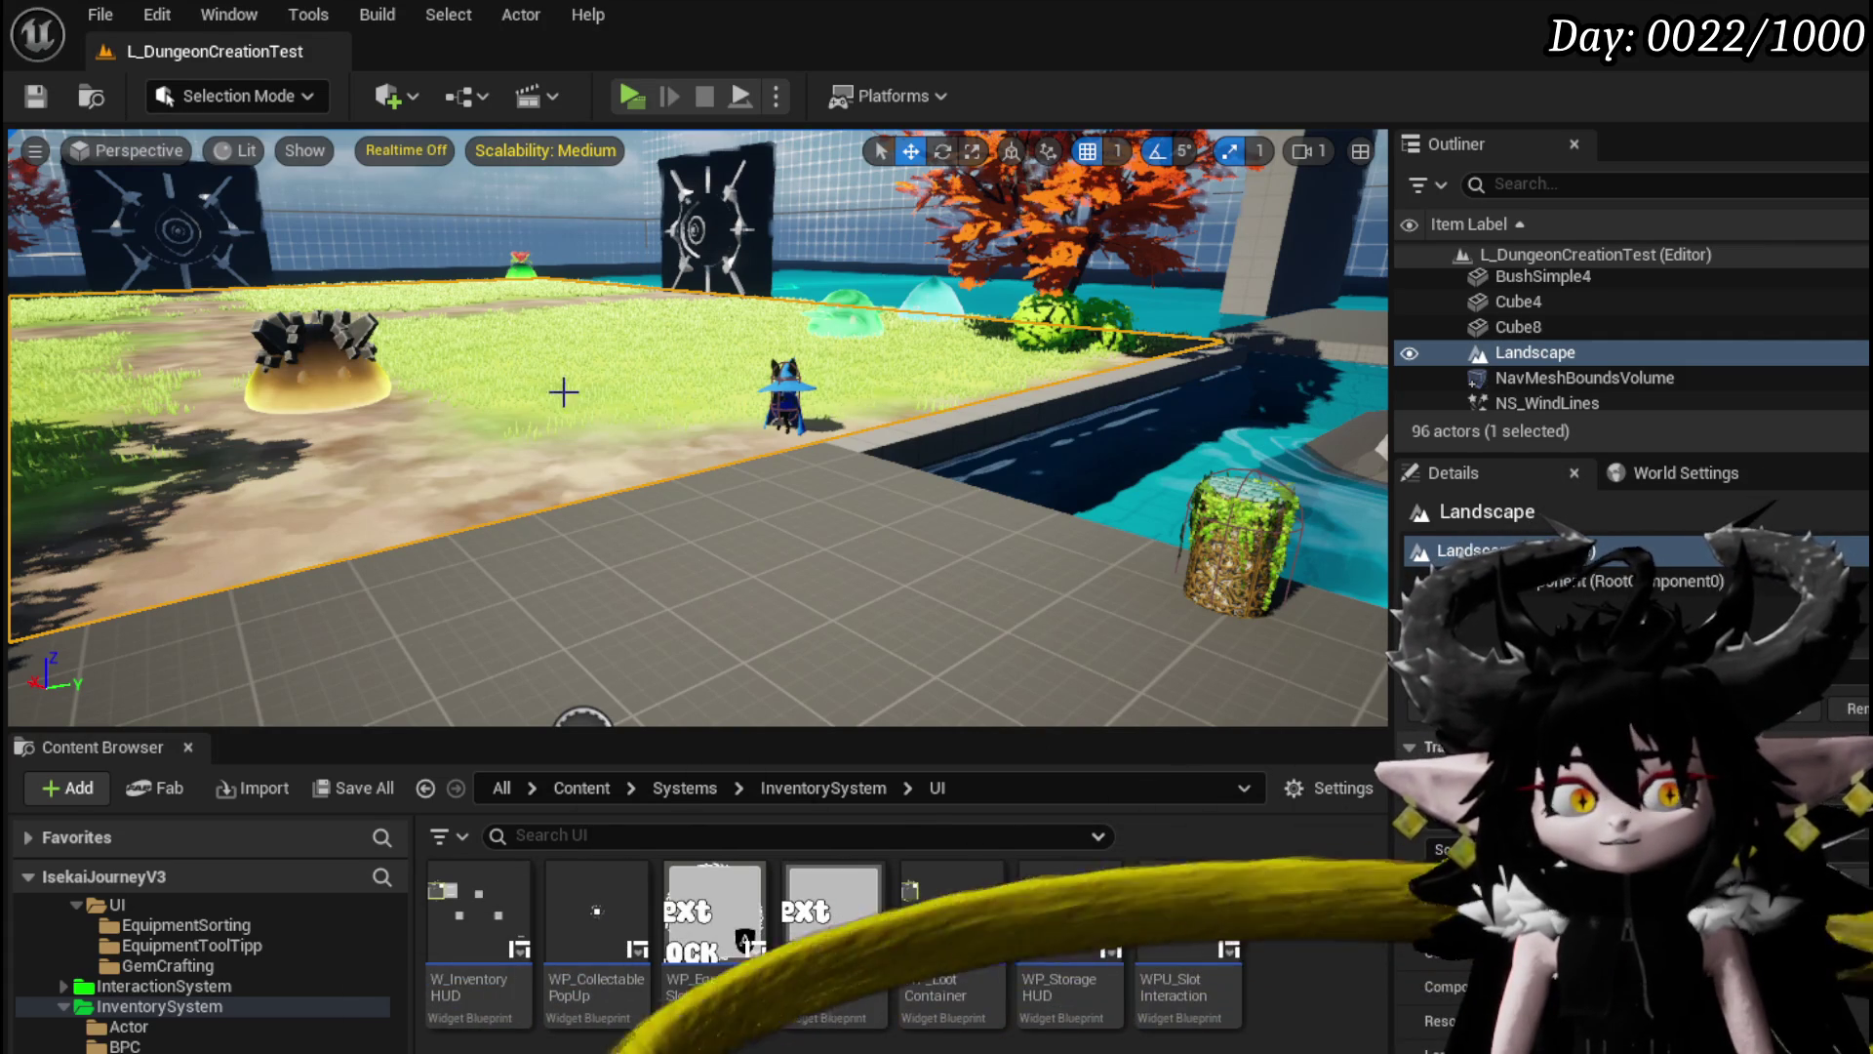
Save the level and pan MW_Button's EventGraph to the Call On Released node.
click(35, 98)
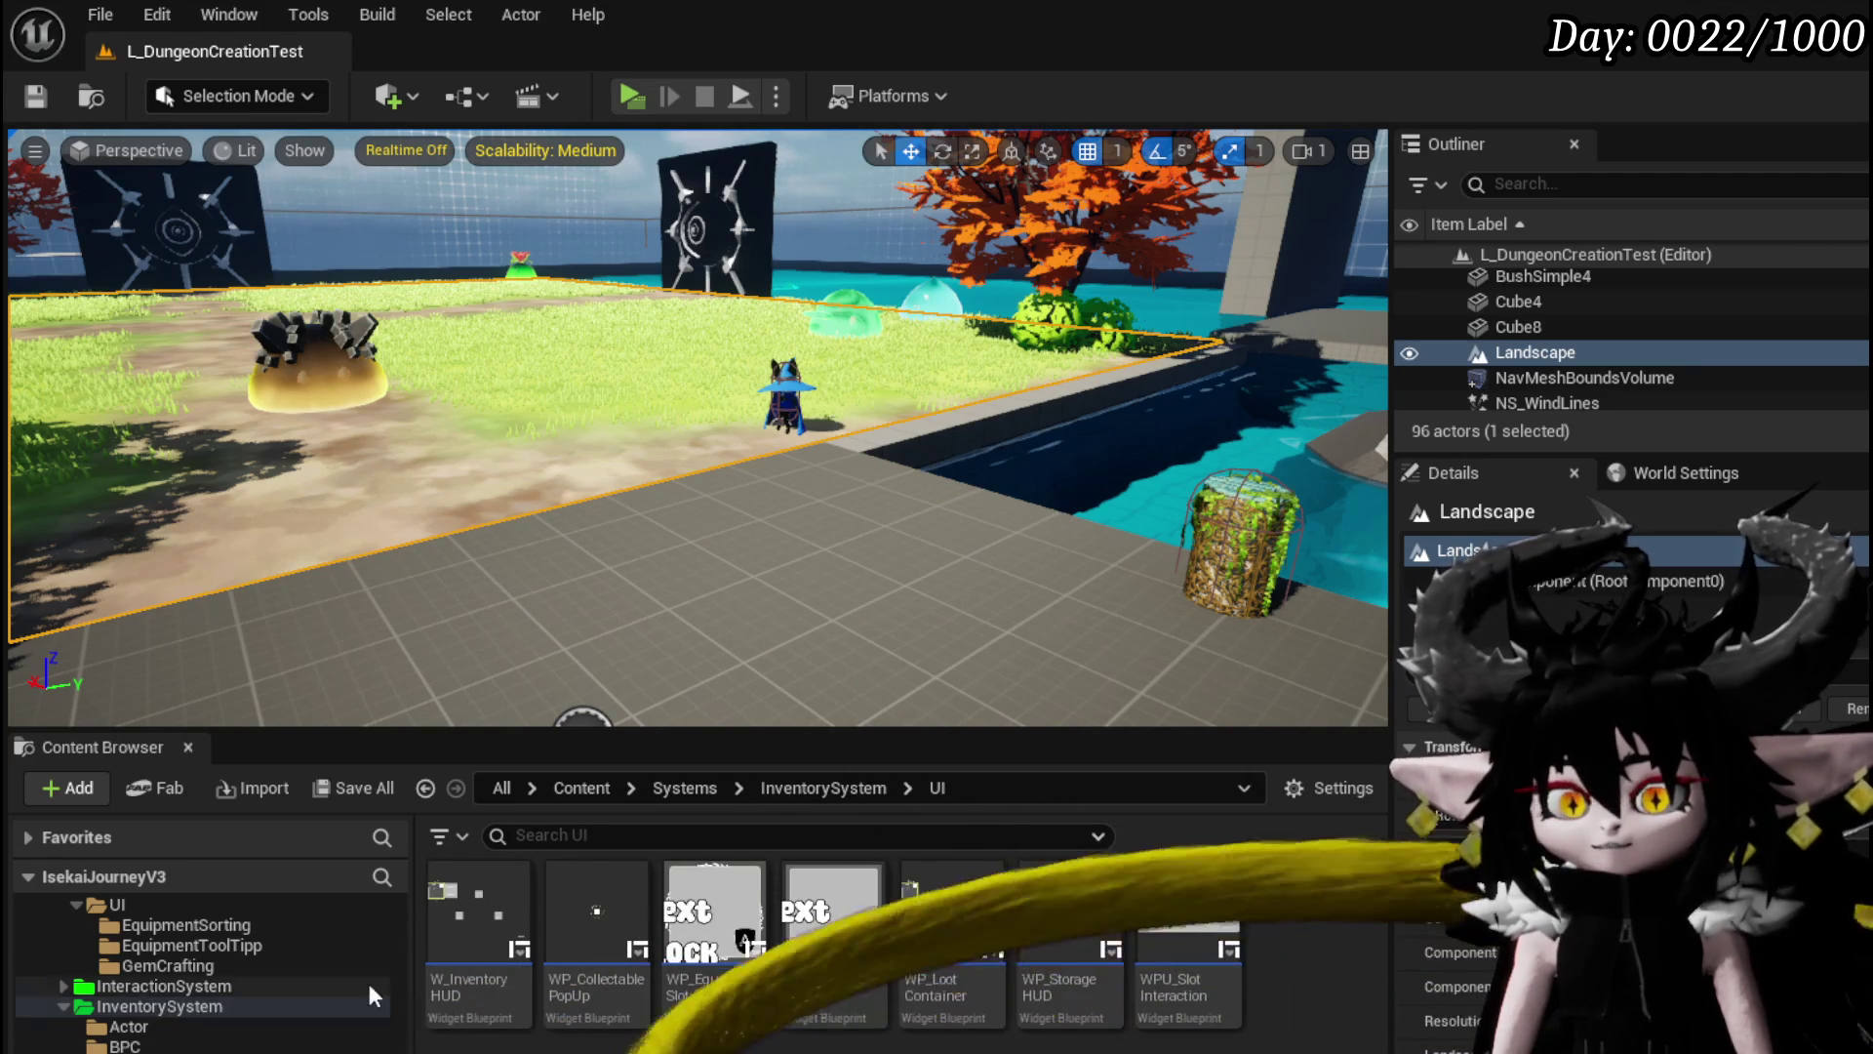
scroll(153, 982, up, 5)
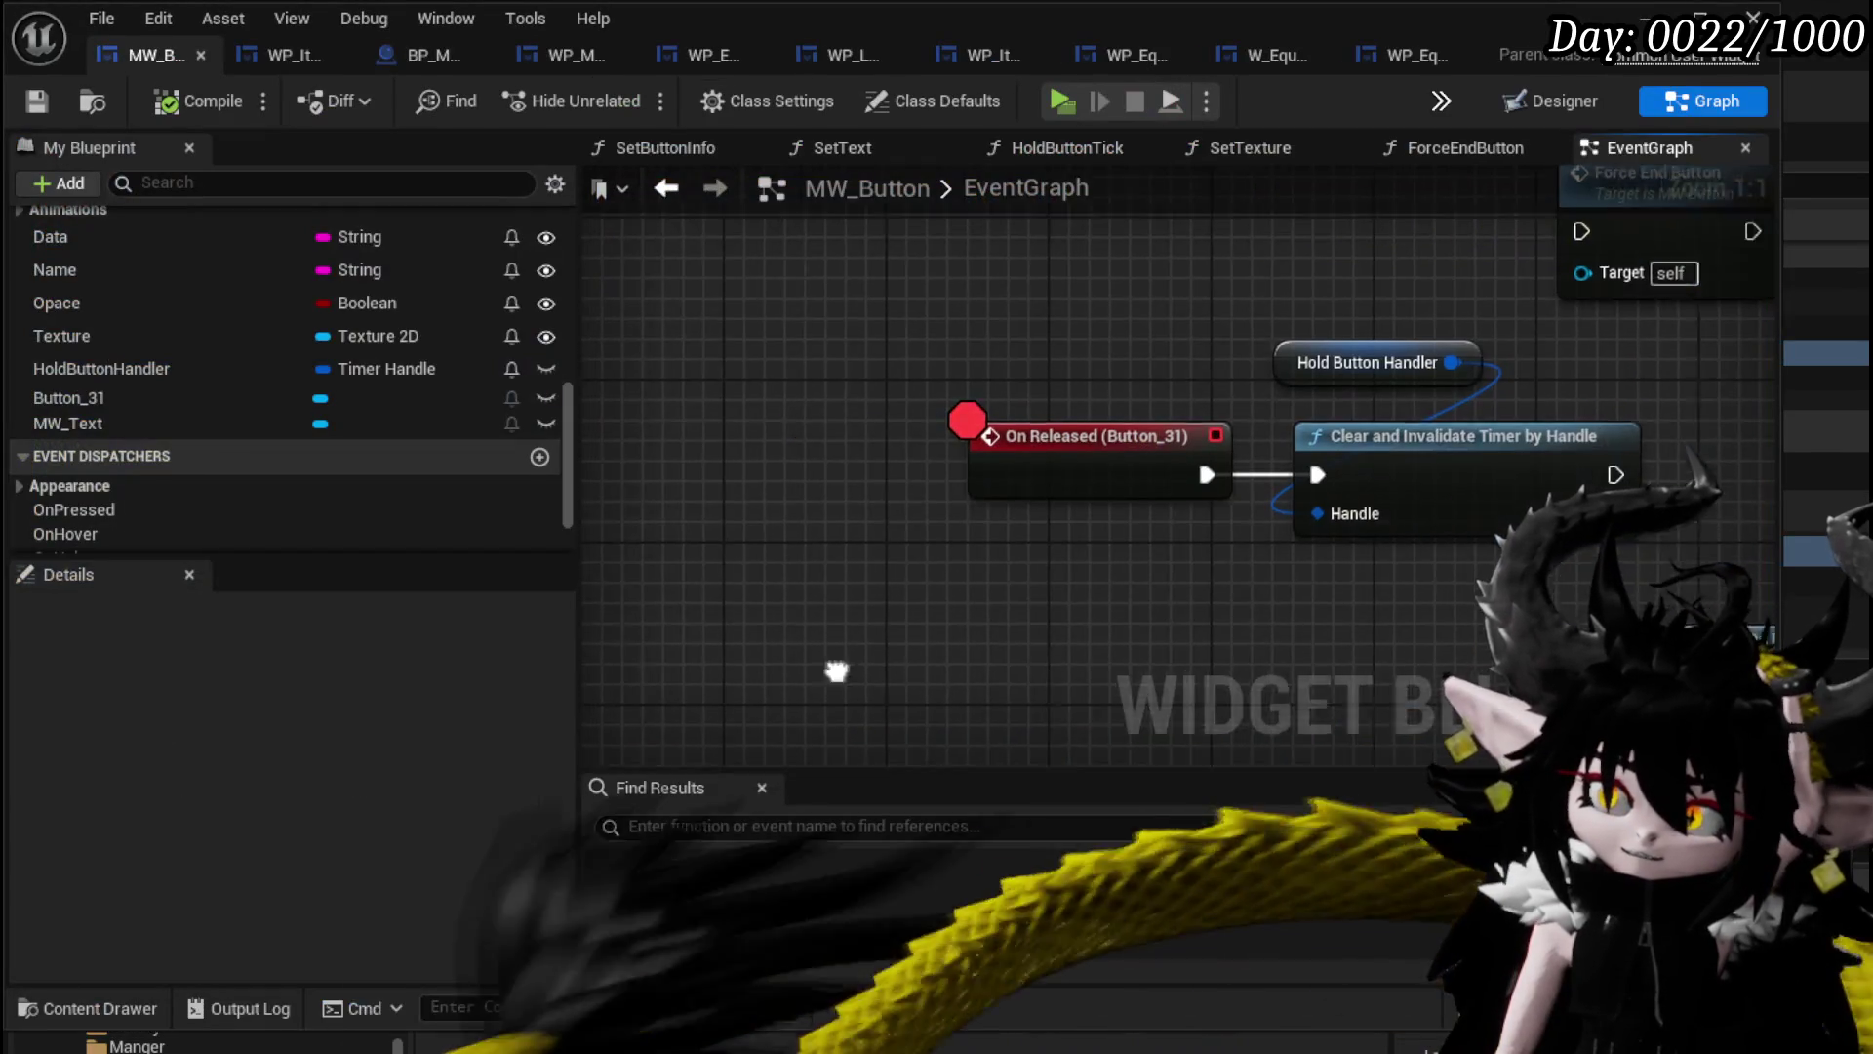
drag(838, 671, 470, 656)
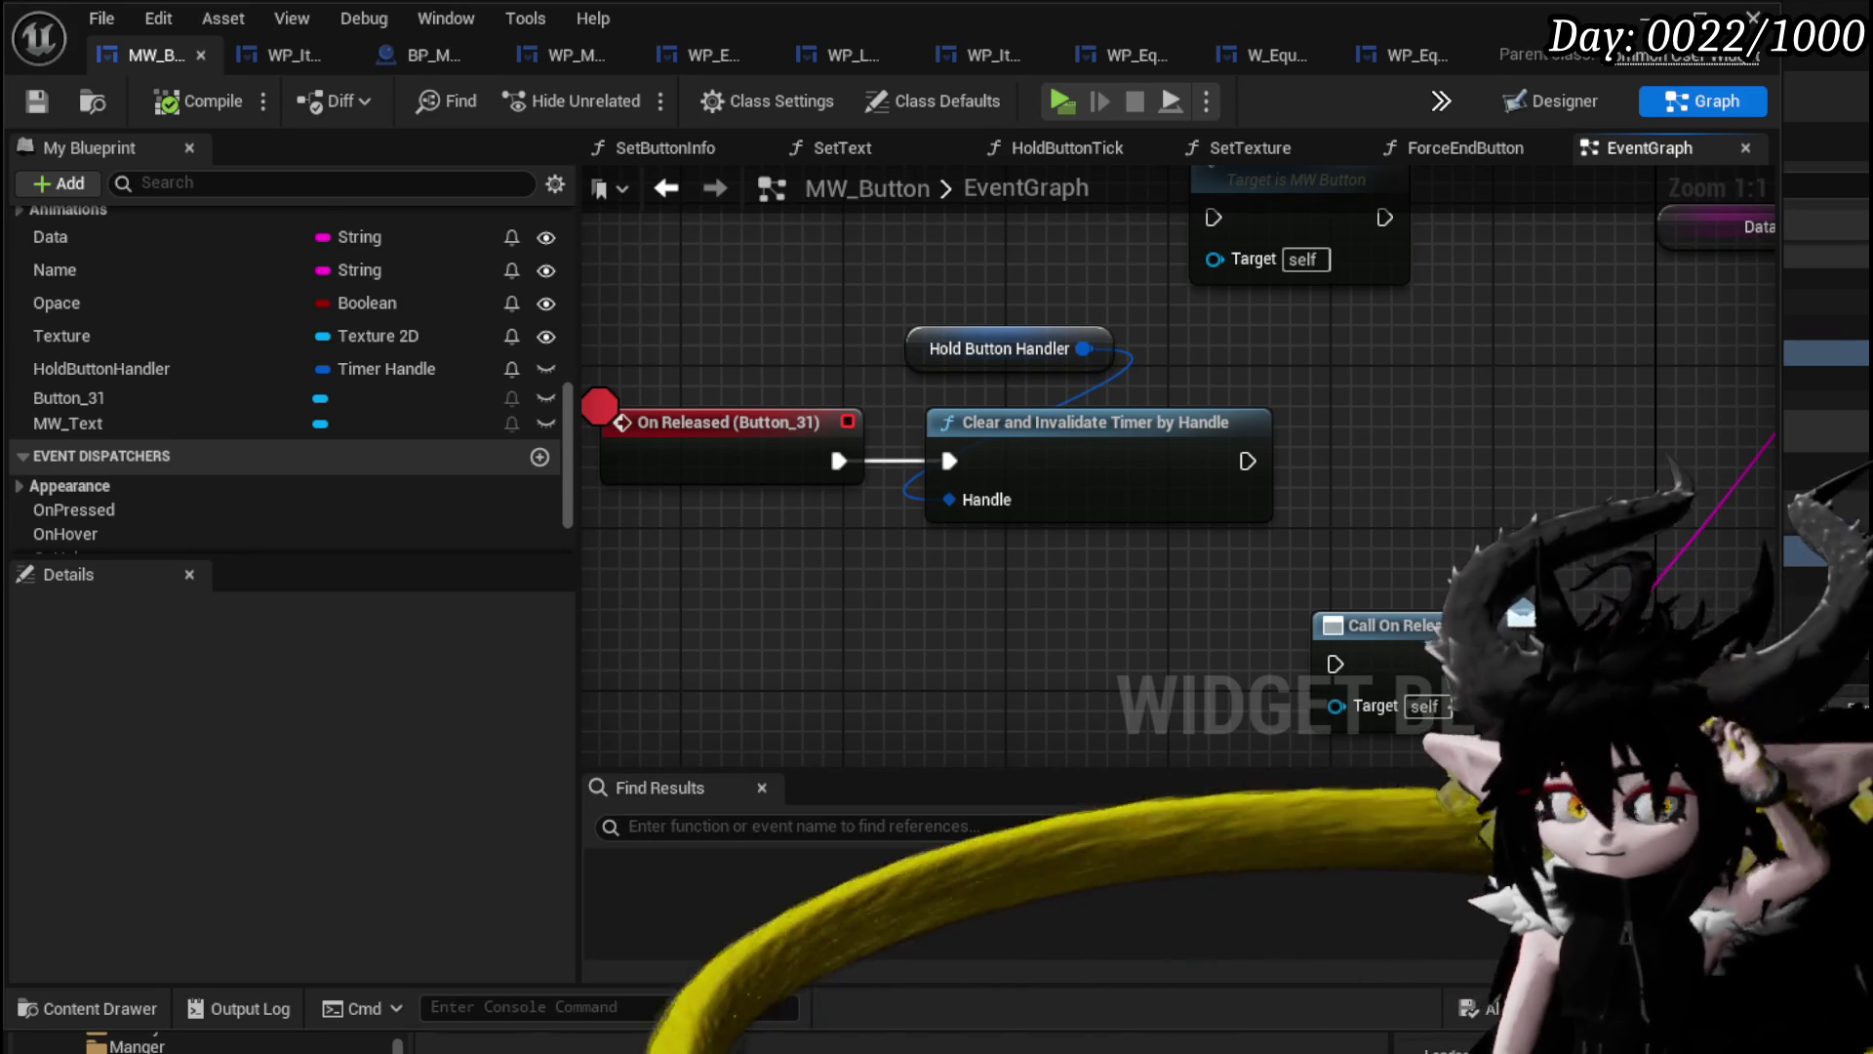
Rearrange the On Pressed (Button_31) event and Data node to make room in the EventGraph.
drag(590, 670, 586, 669)
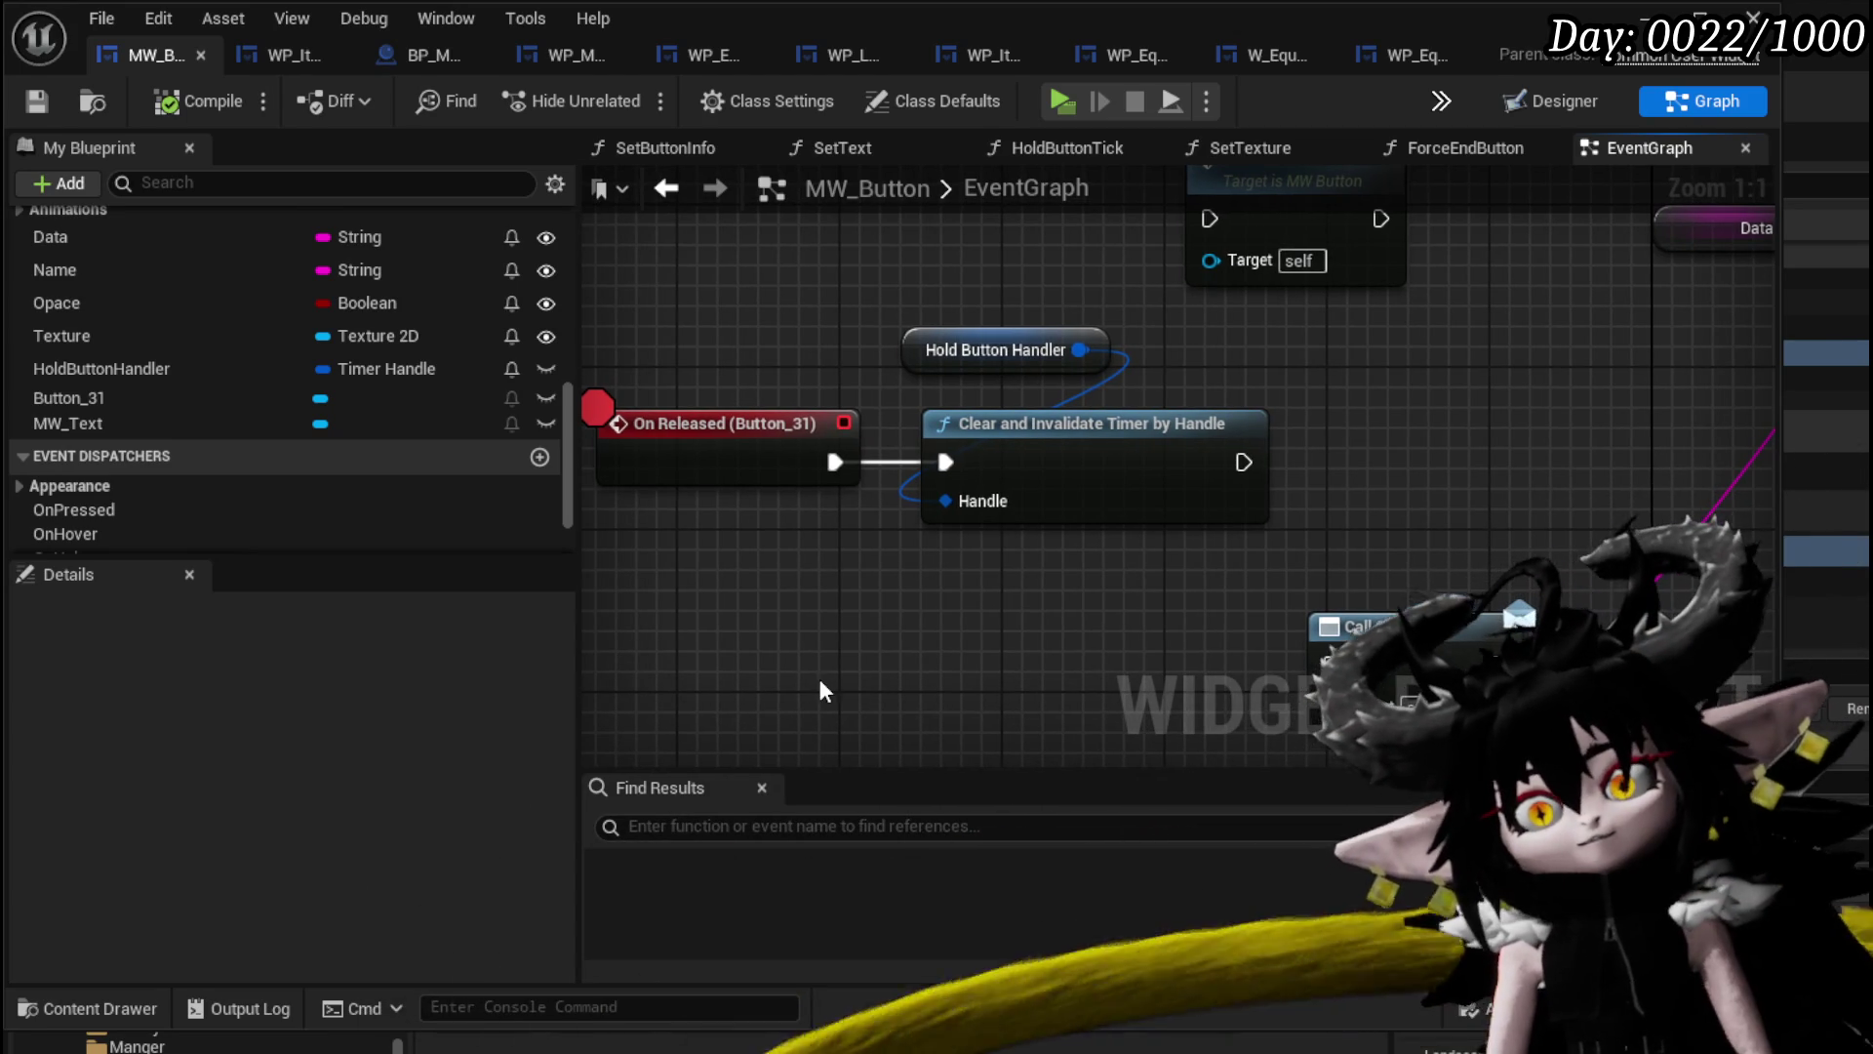
scroll(1297, 476, down, 3)
scroll(935, 484, up, 2)
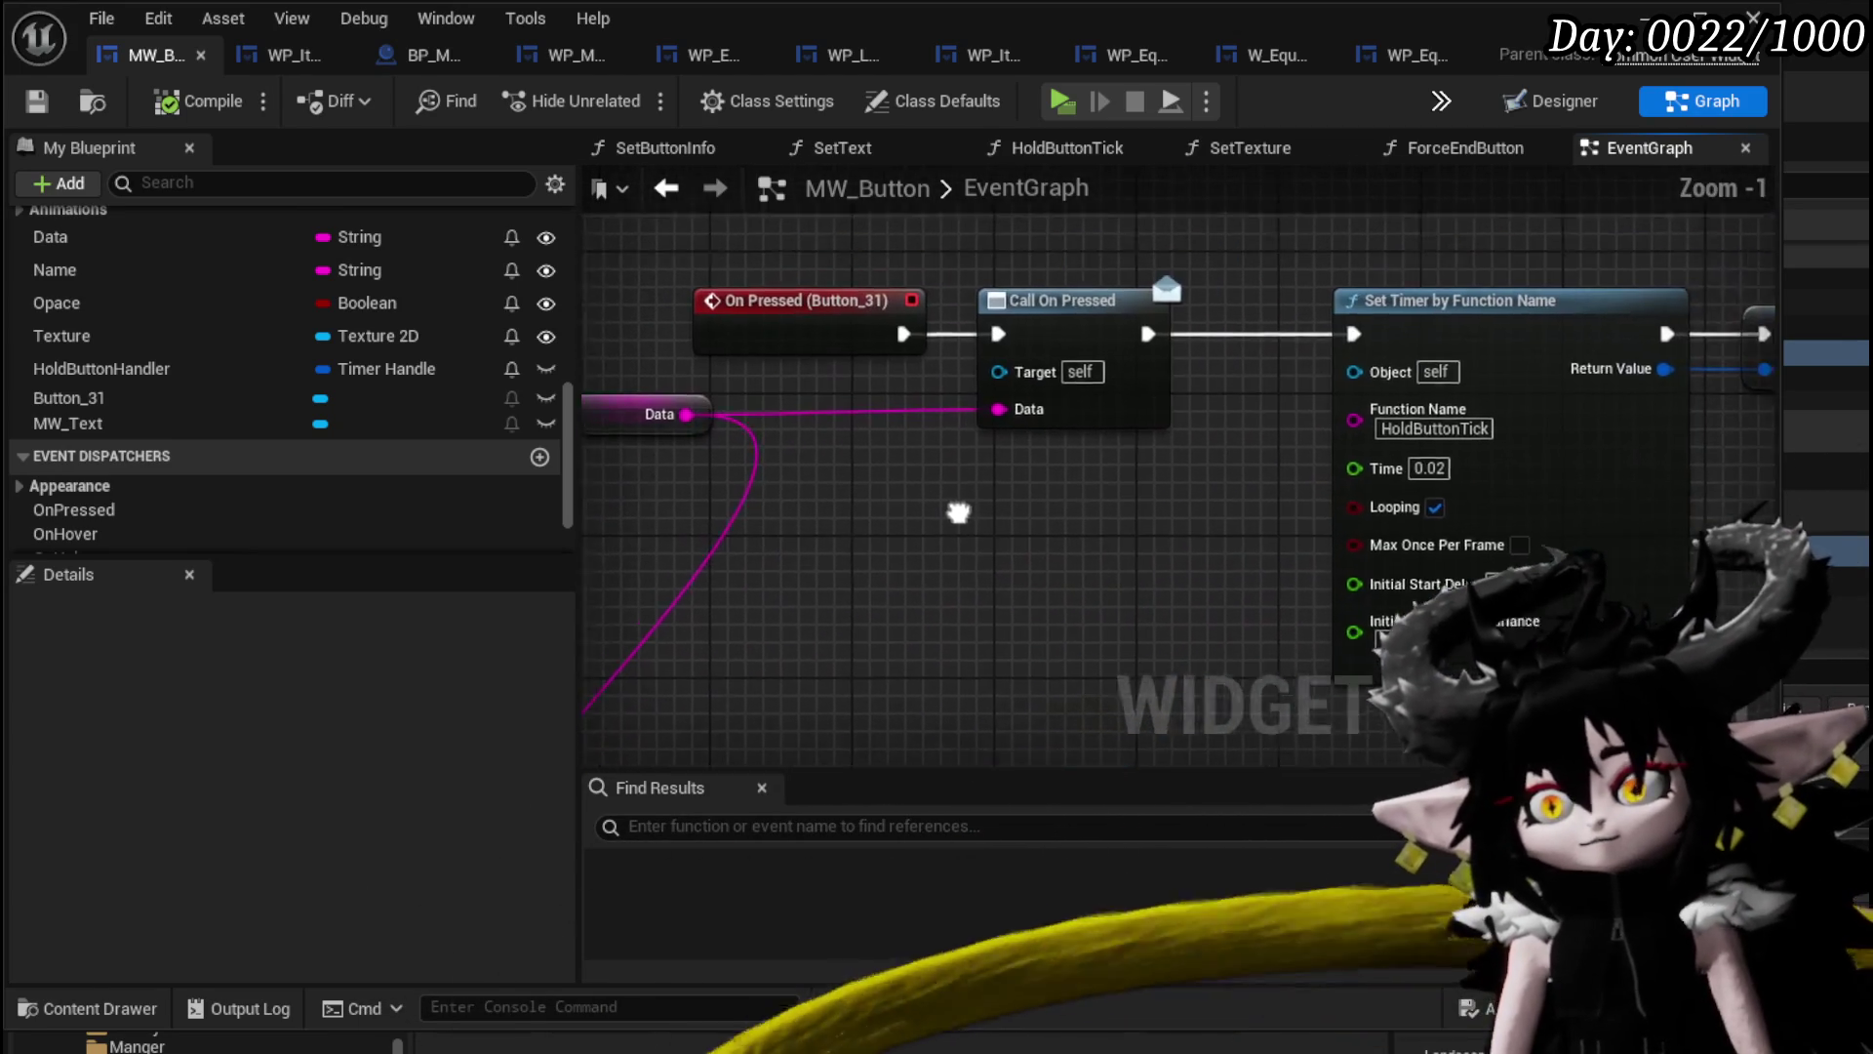
scroll(931, 527, down, 2)
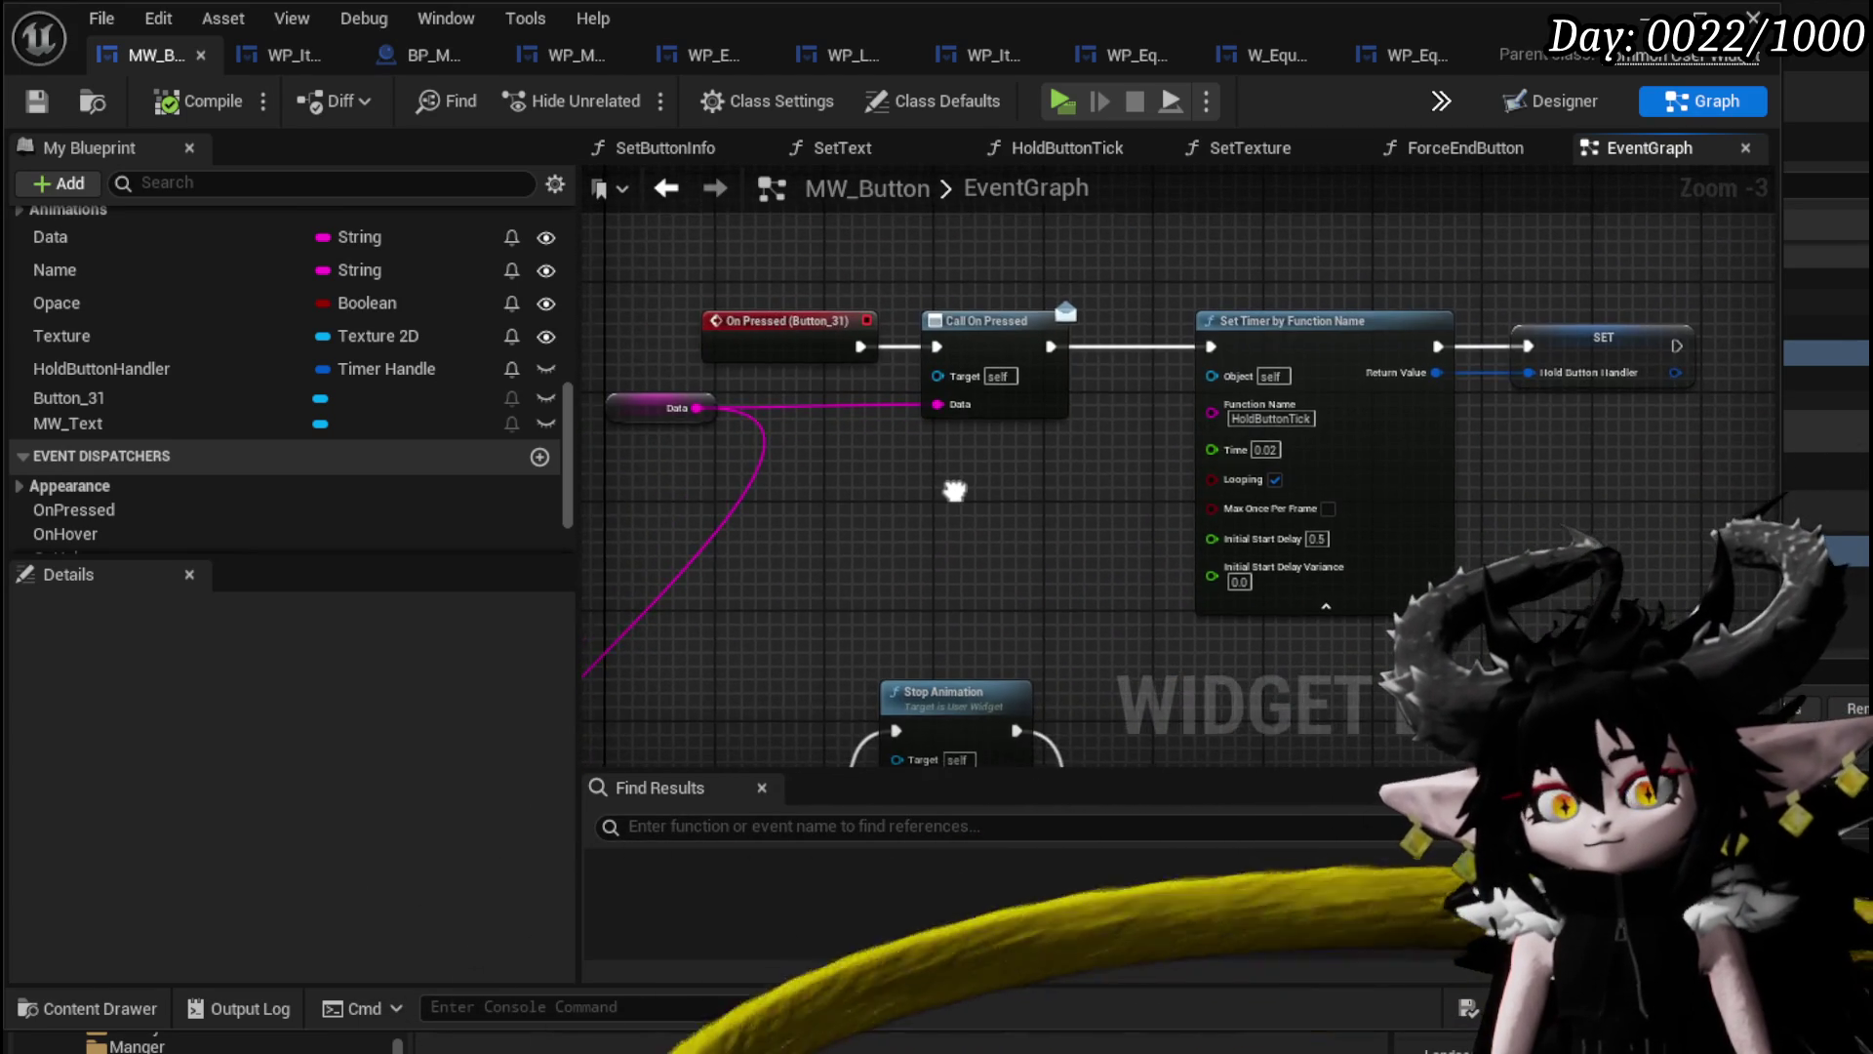
drag(954, 490, 1132, 513)
click(893, 369)
drag(891, 369, 781, 363)
mouse_move(831, 422)
mouse_down()
mouse_move(878, 600)
mouse_move(1296, 463)
mouse_up()
drag(859, 380, 976, 546)
Duplicate the Hold Button Handler and Clear and Invalidate Timer nodes beside On Pressed.
drag(1258, 459, 930, 544)
key(ctrl+v)
drag(758, 412, 689, 438)
drag(930, 346, 825, 346)
ctrl+click(1073, 465)
drag(1073, 464, 1116, 370)
Wire On Pressed through Clear and Invalidate Timer into Call On Pressed, save, and return to the level.
drag(940, 371, 1032, 372)
key(Escape)
drag(1327, 372, 1333, 372)
click(1288, 300)
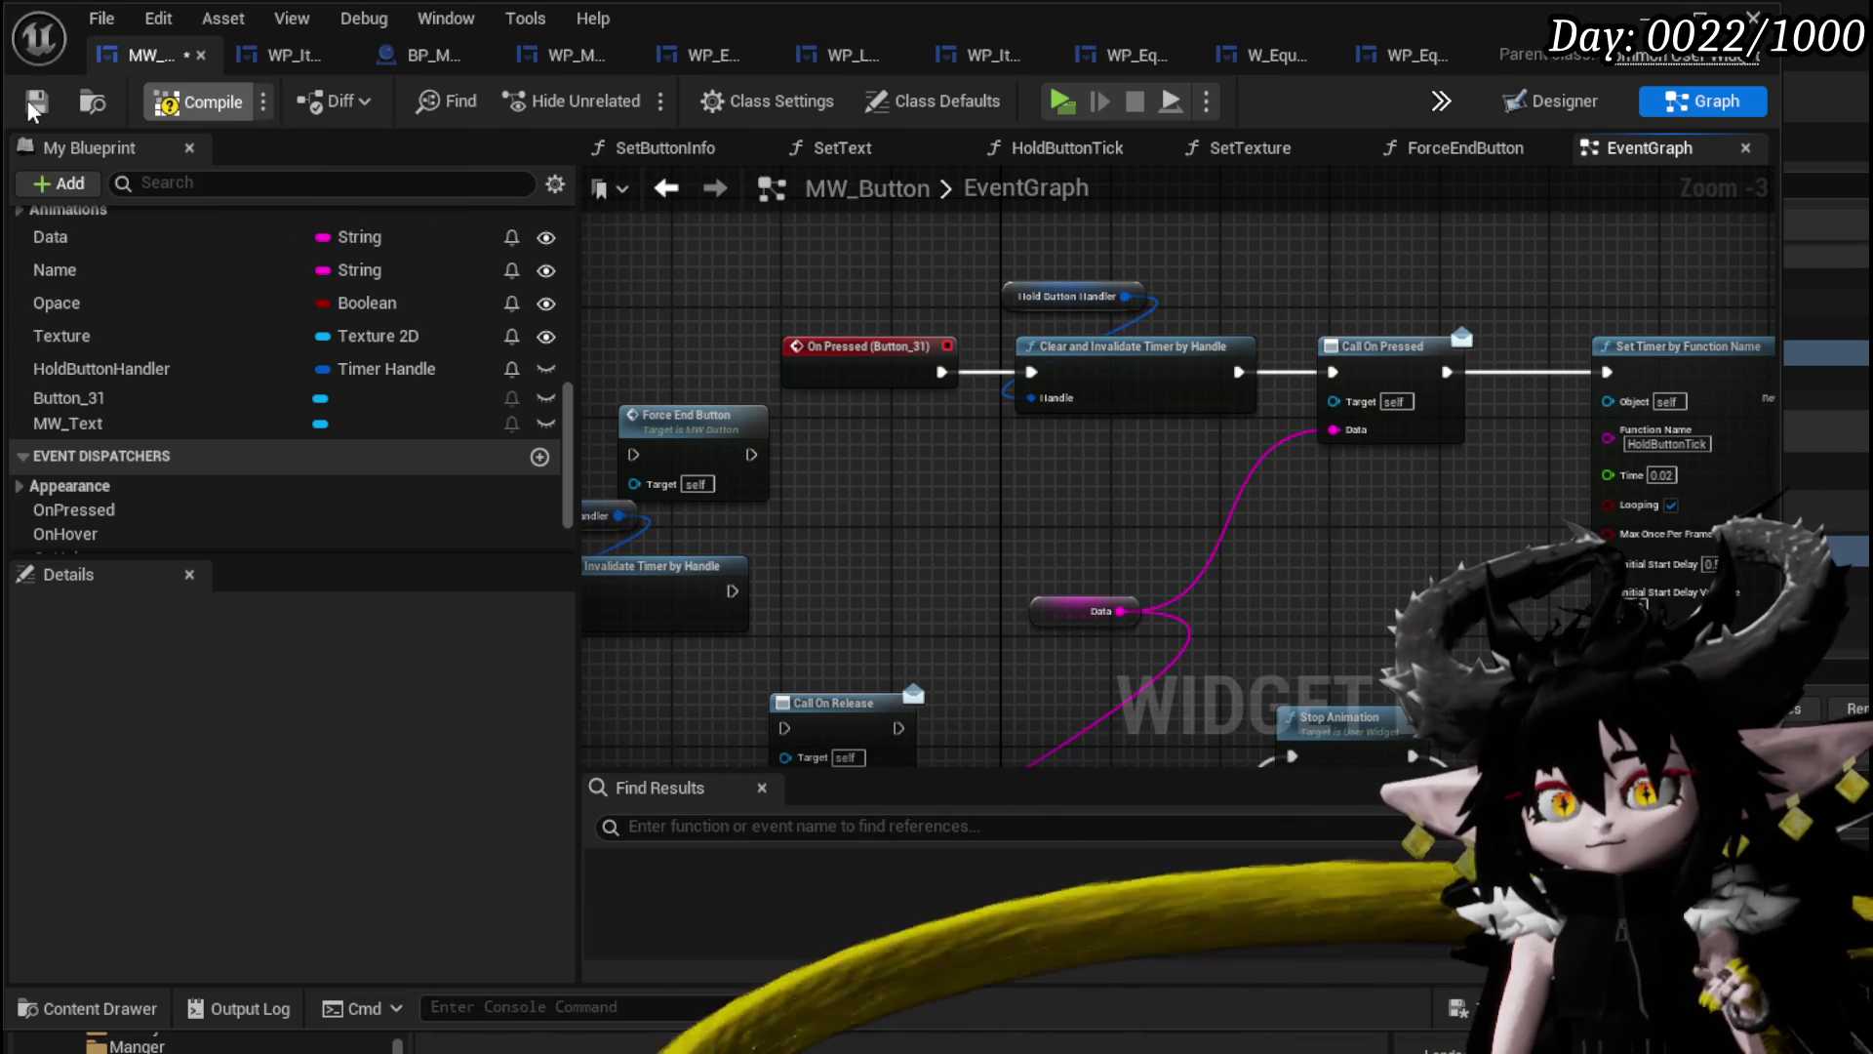
click(36, 102)
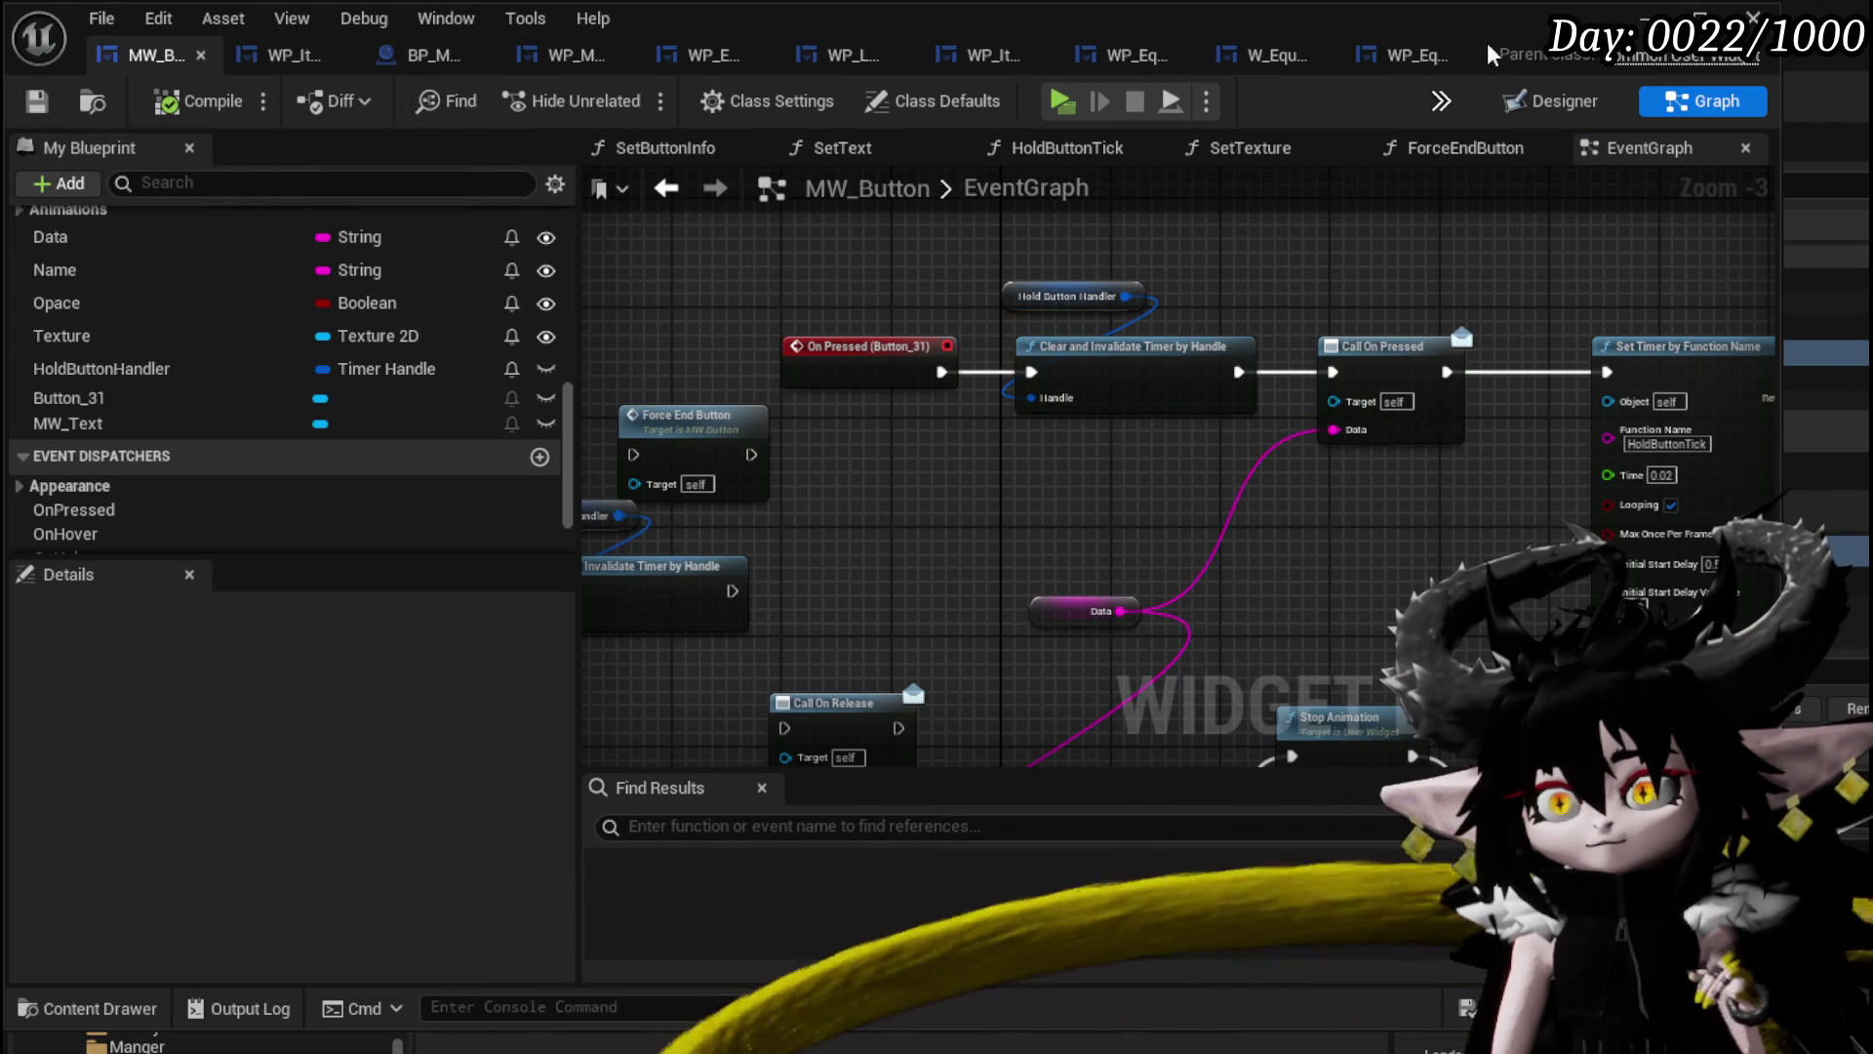
key(alt+Tab)
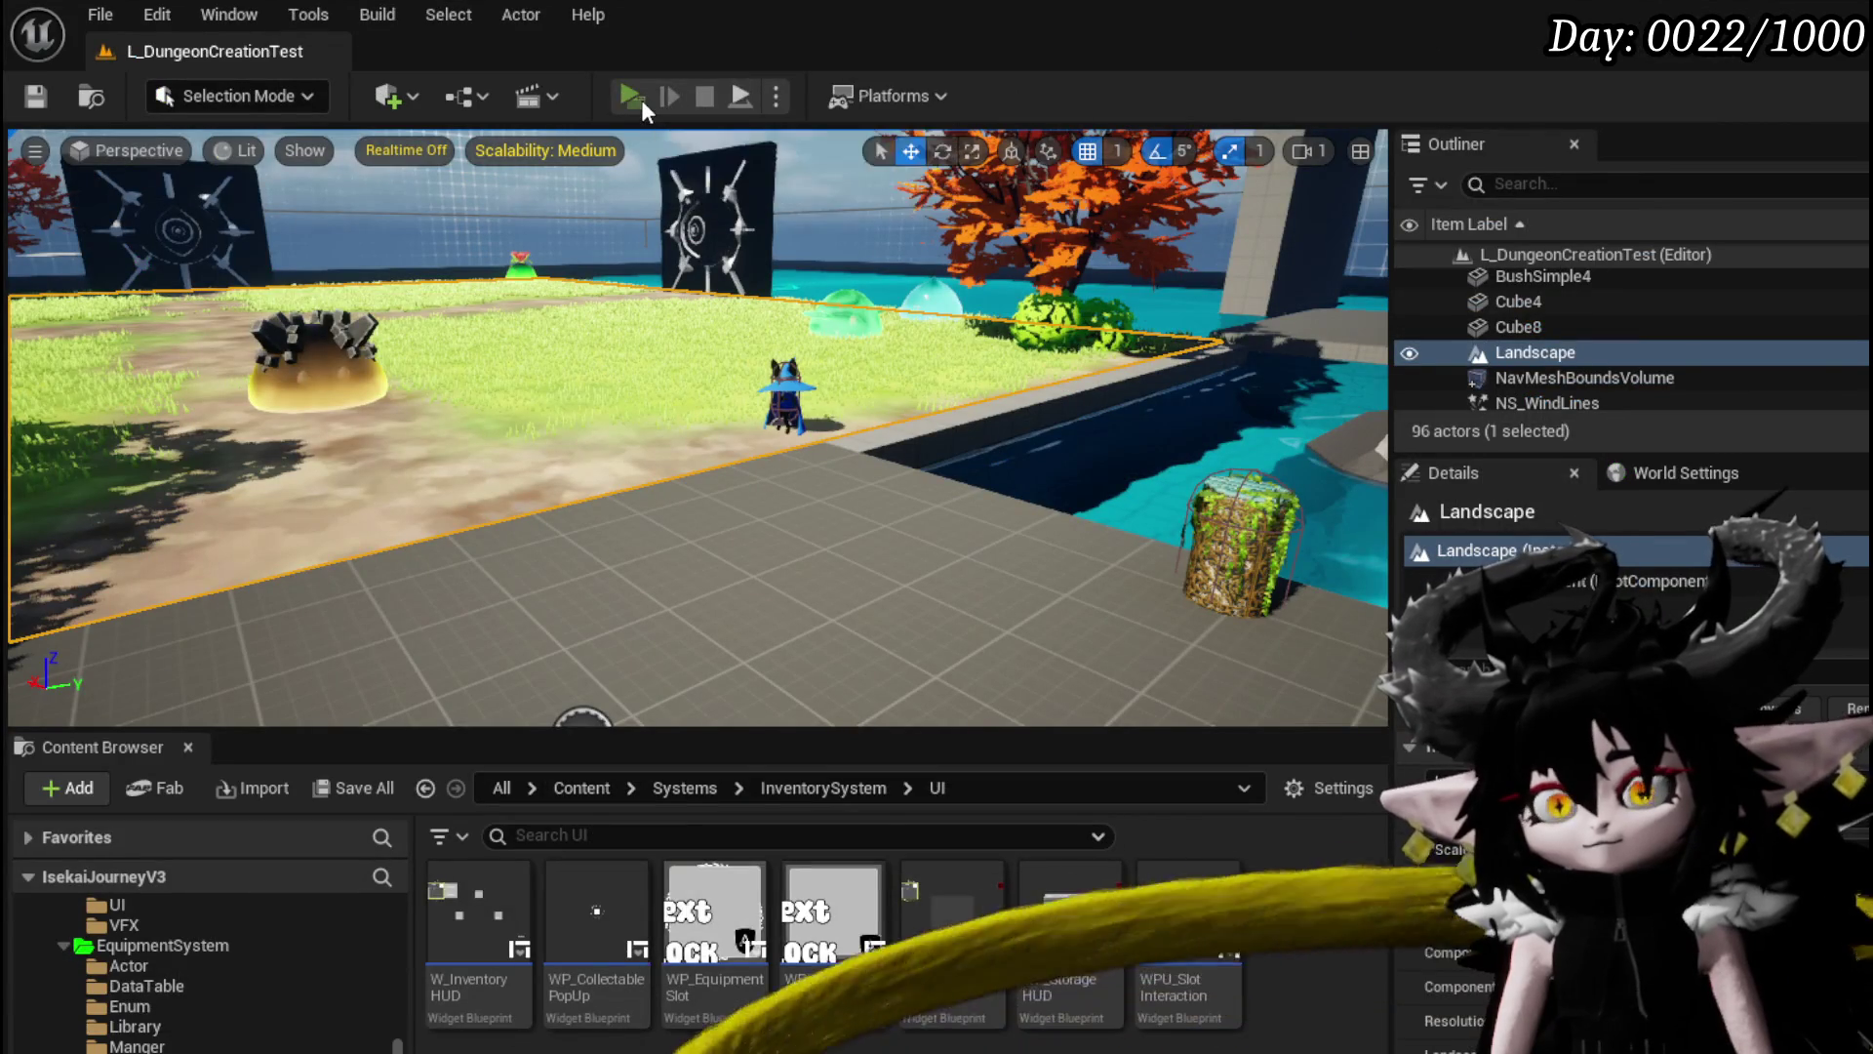
Play-test trading with the wizard, resume at the breakpoint and hold Essence to reach sale value 192614.
click(640, 98)
key(w)
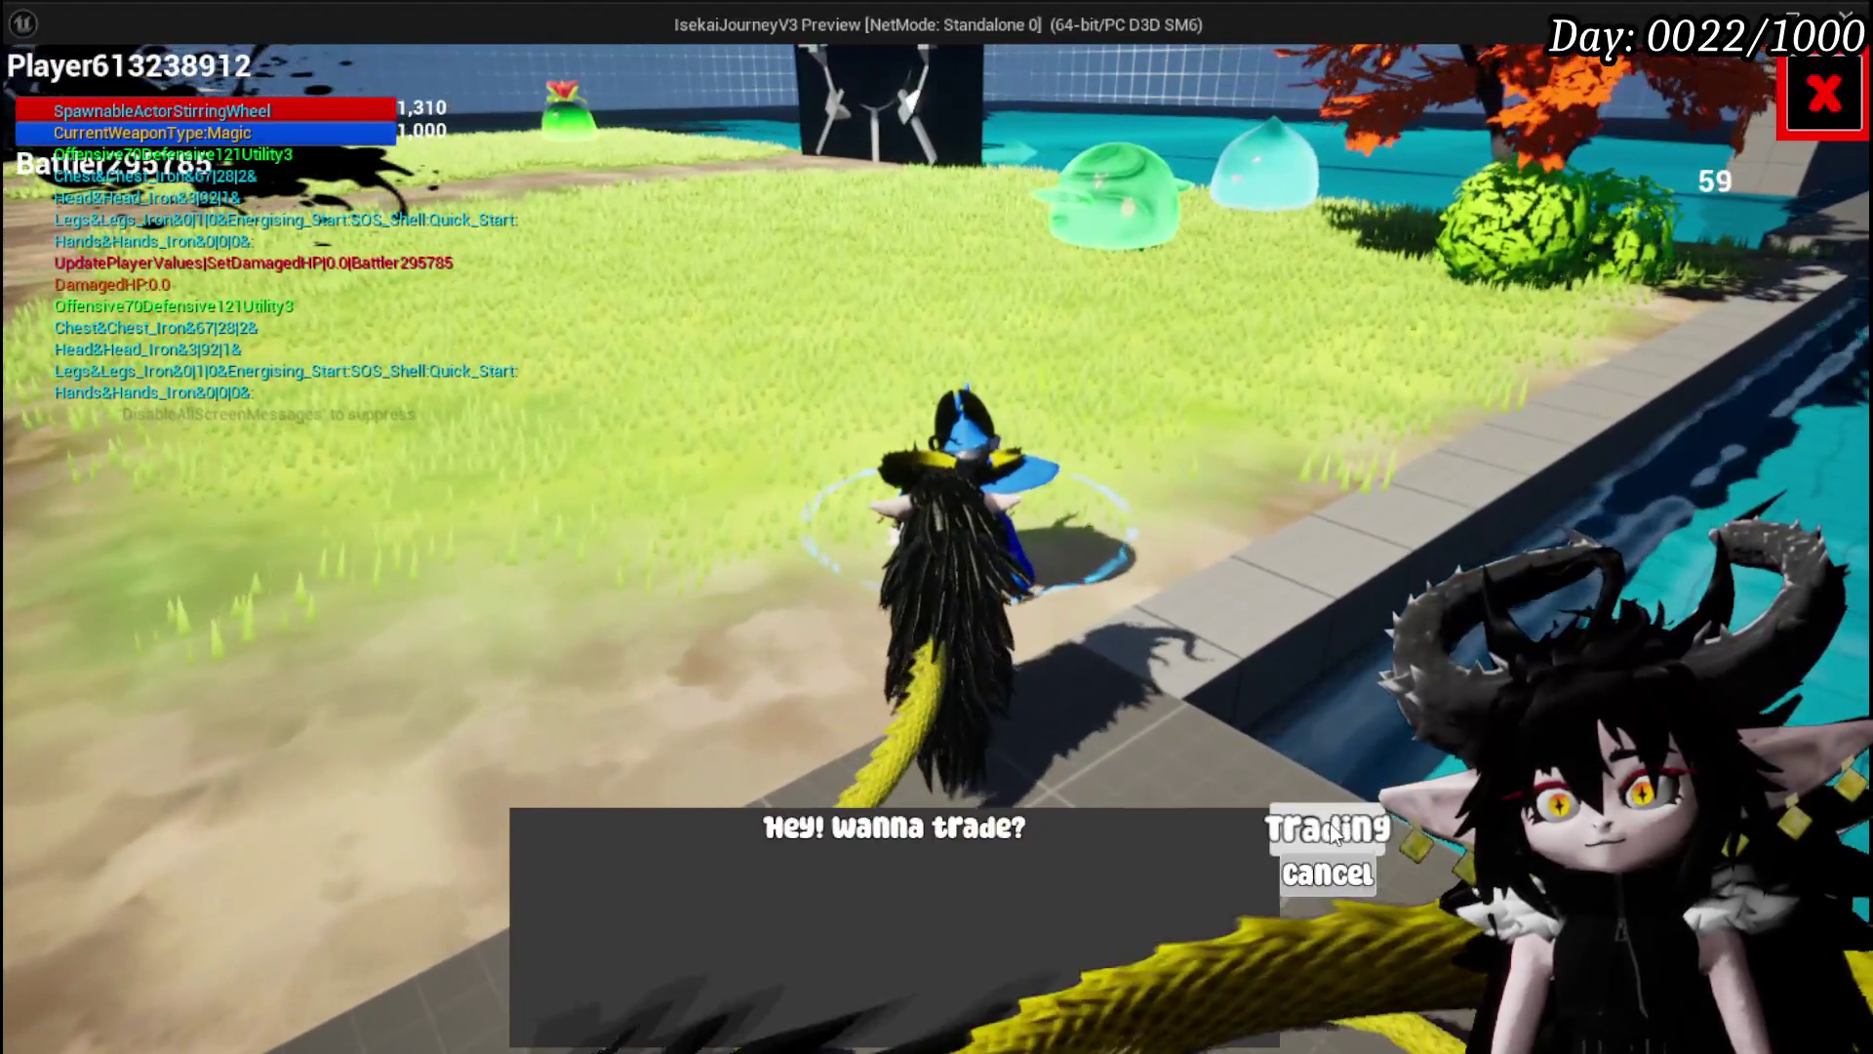
click(1333, 830)
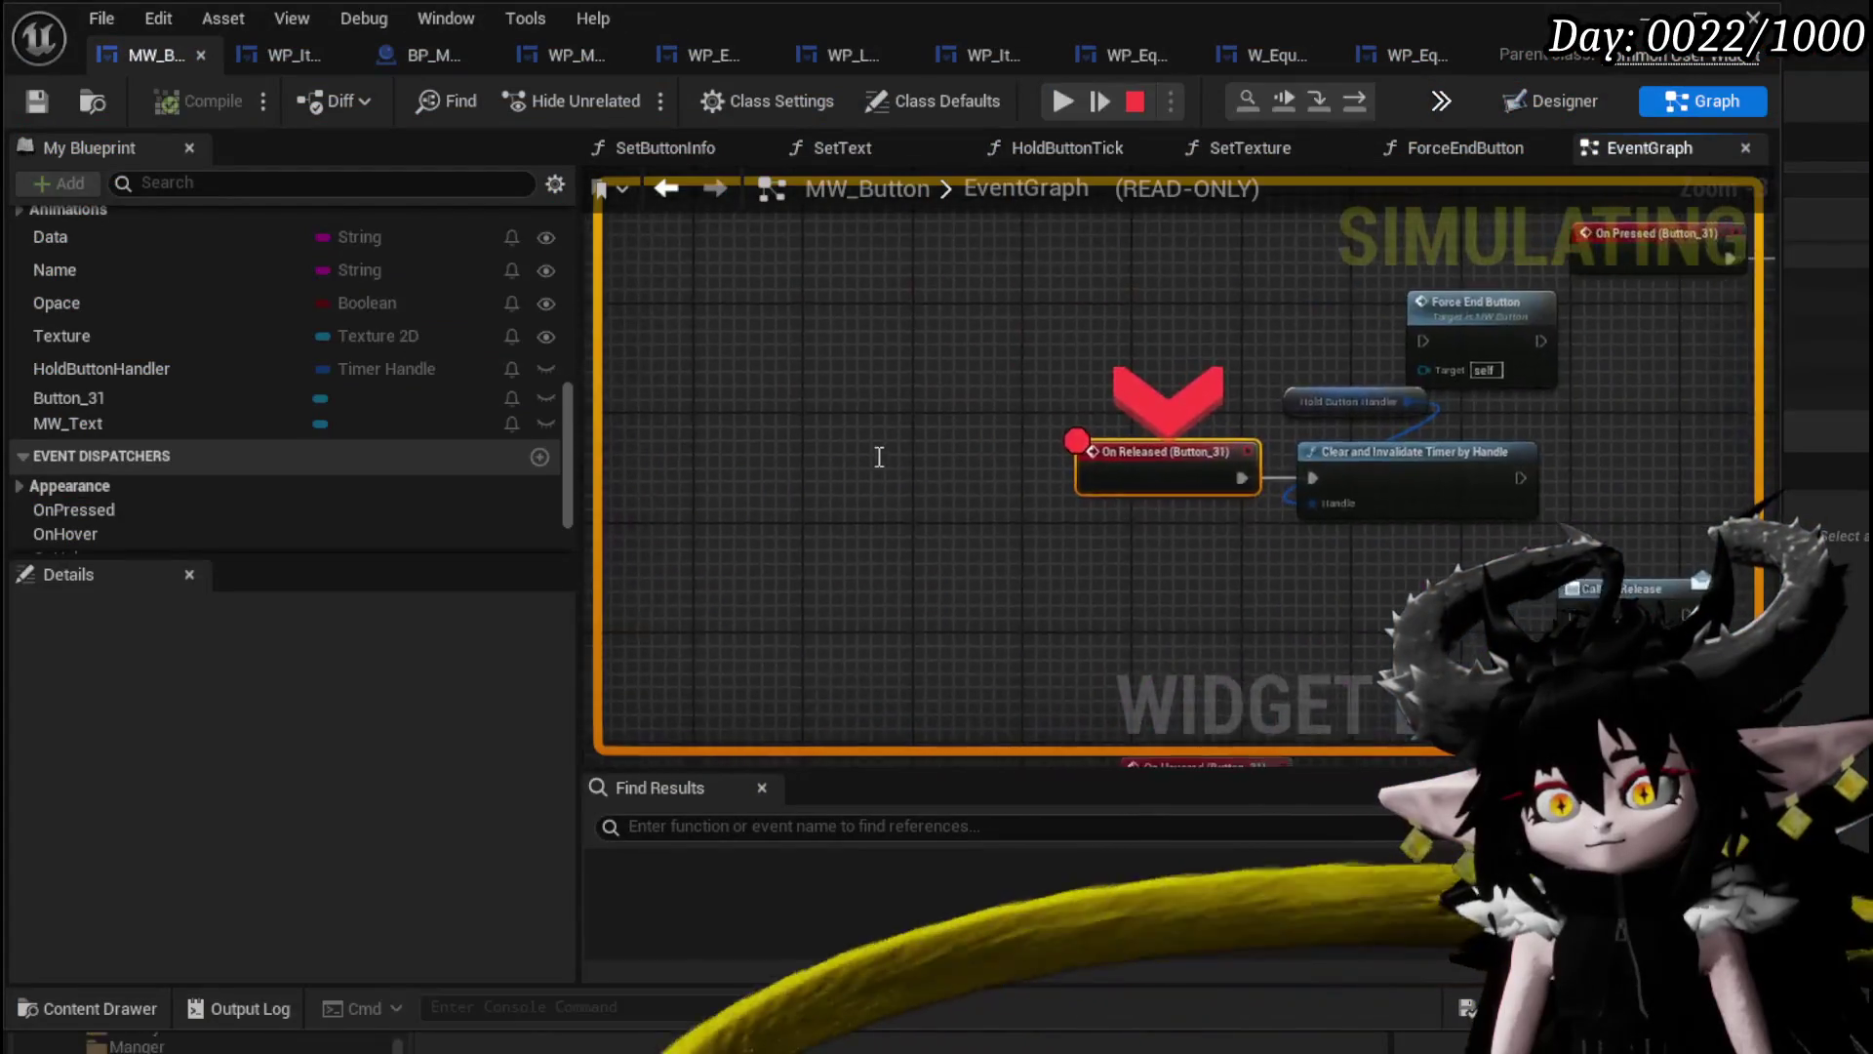
click(1064, 101)
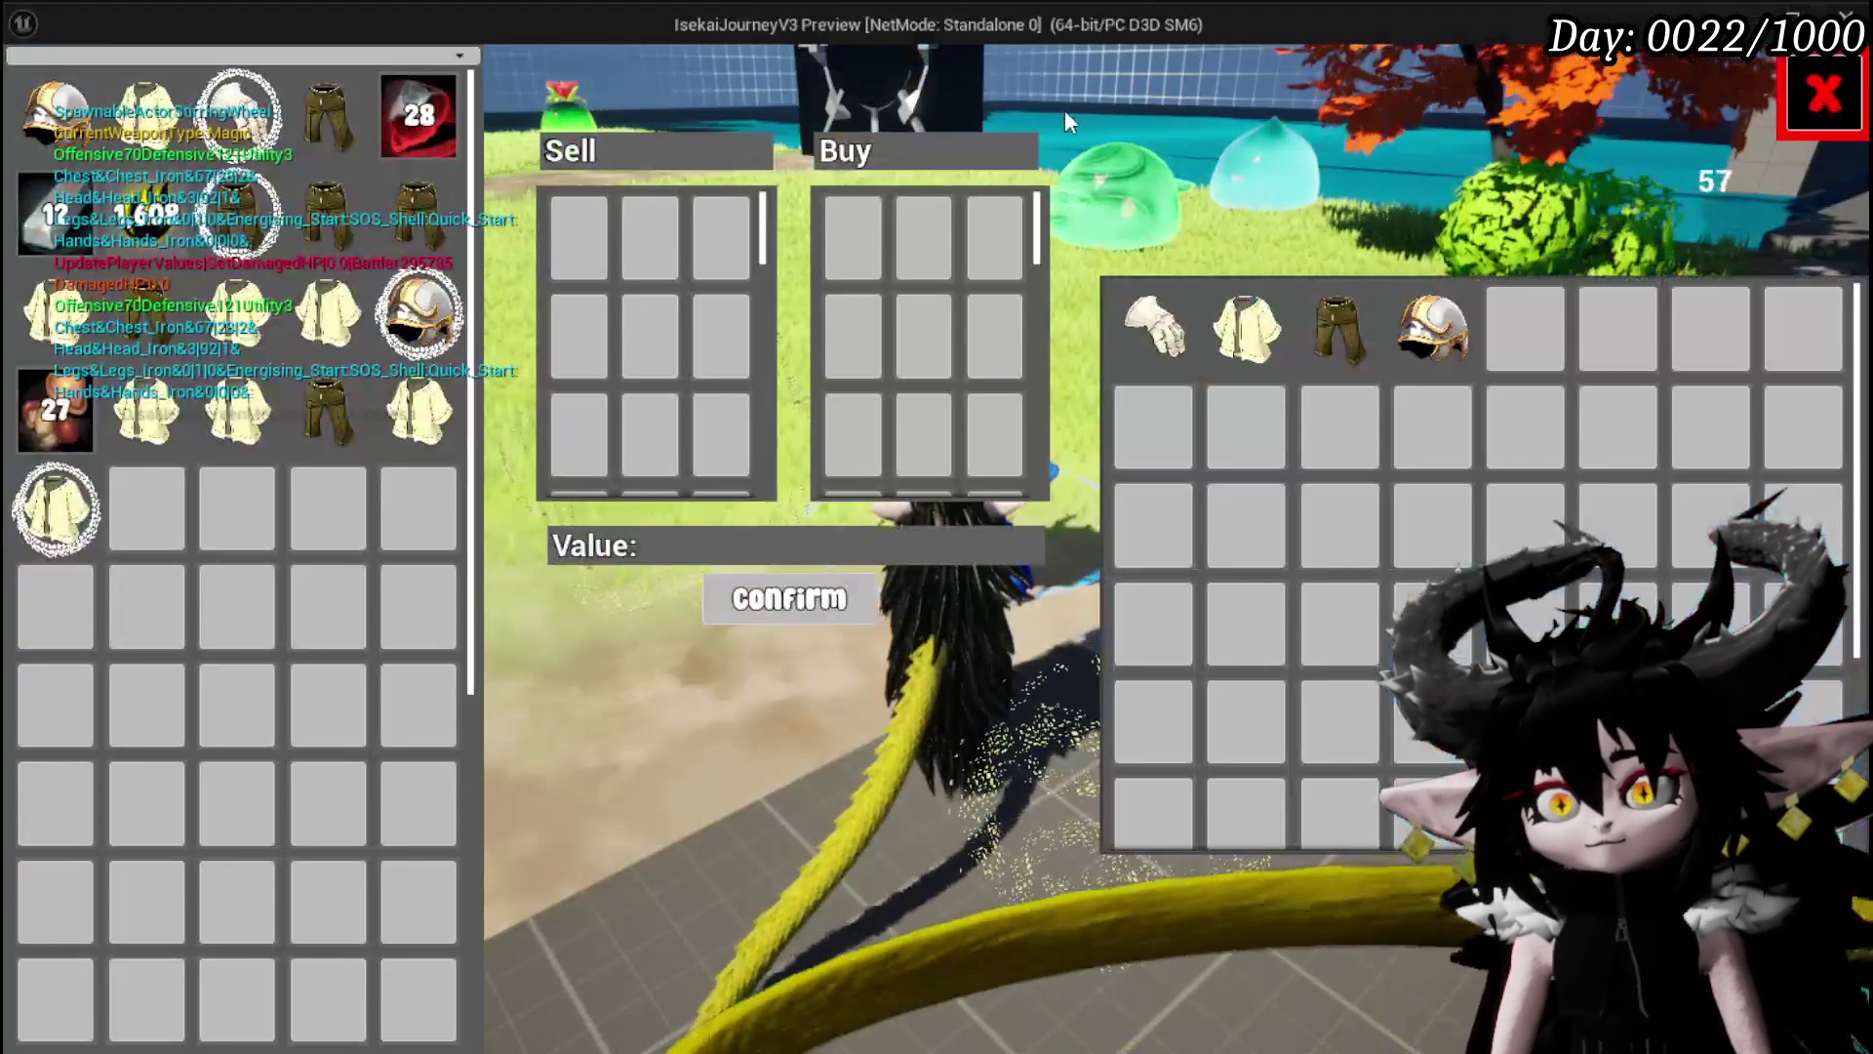
click(133, 219)
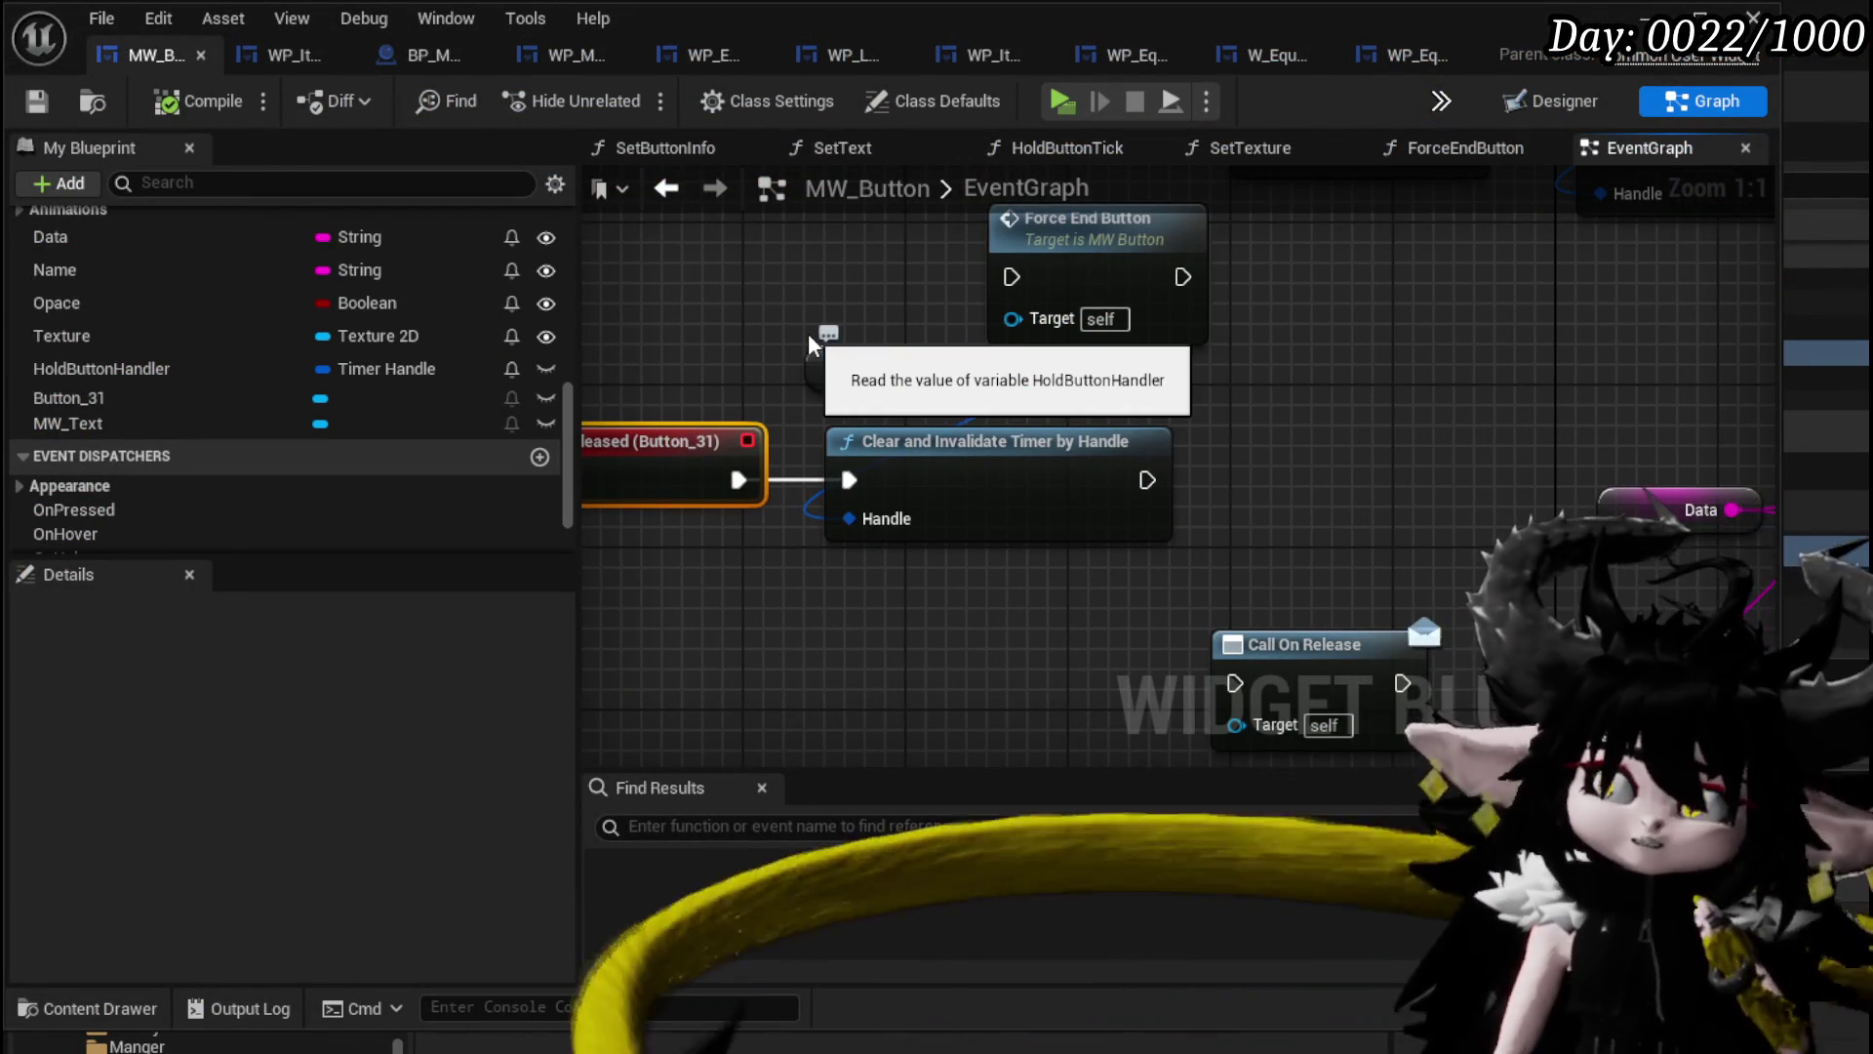
Open the HoldButtonTick function graph and move its entry node up-left.
scroll(808, 331, down, 3)
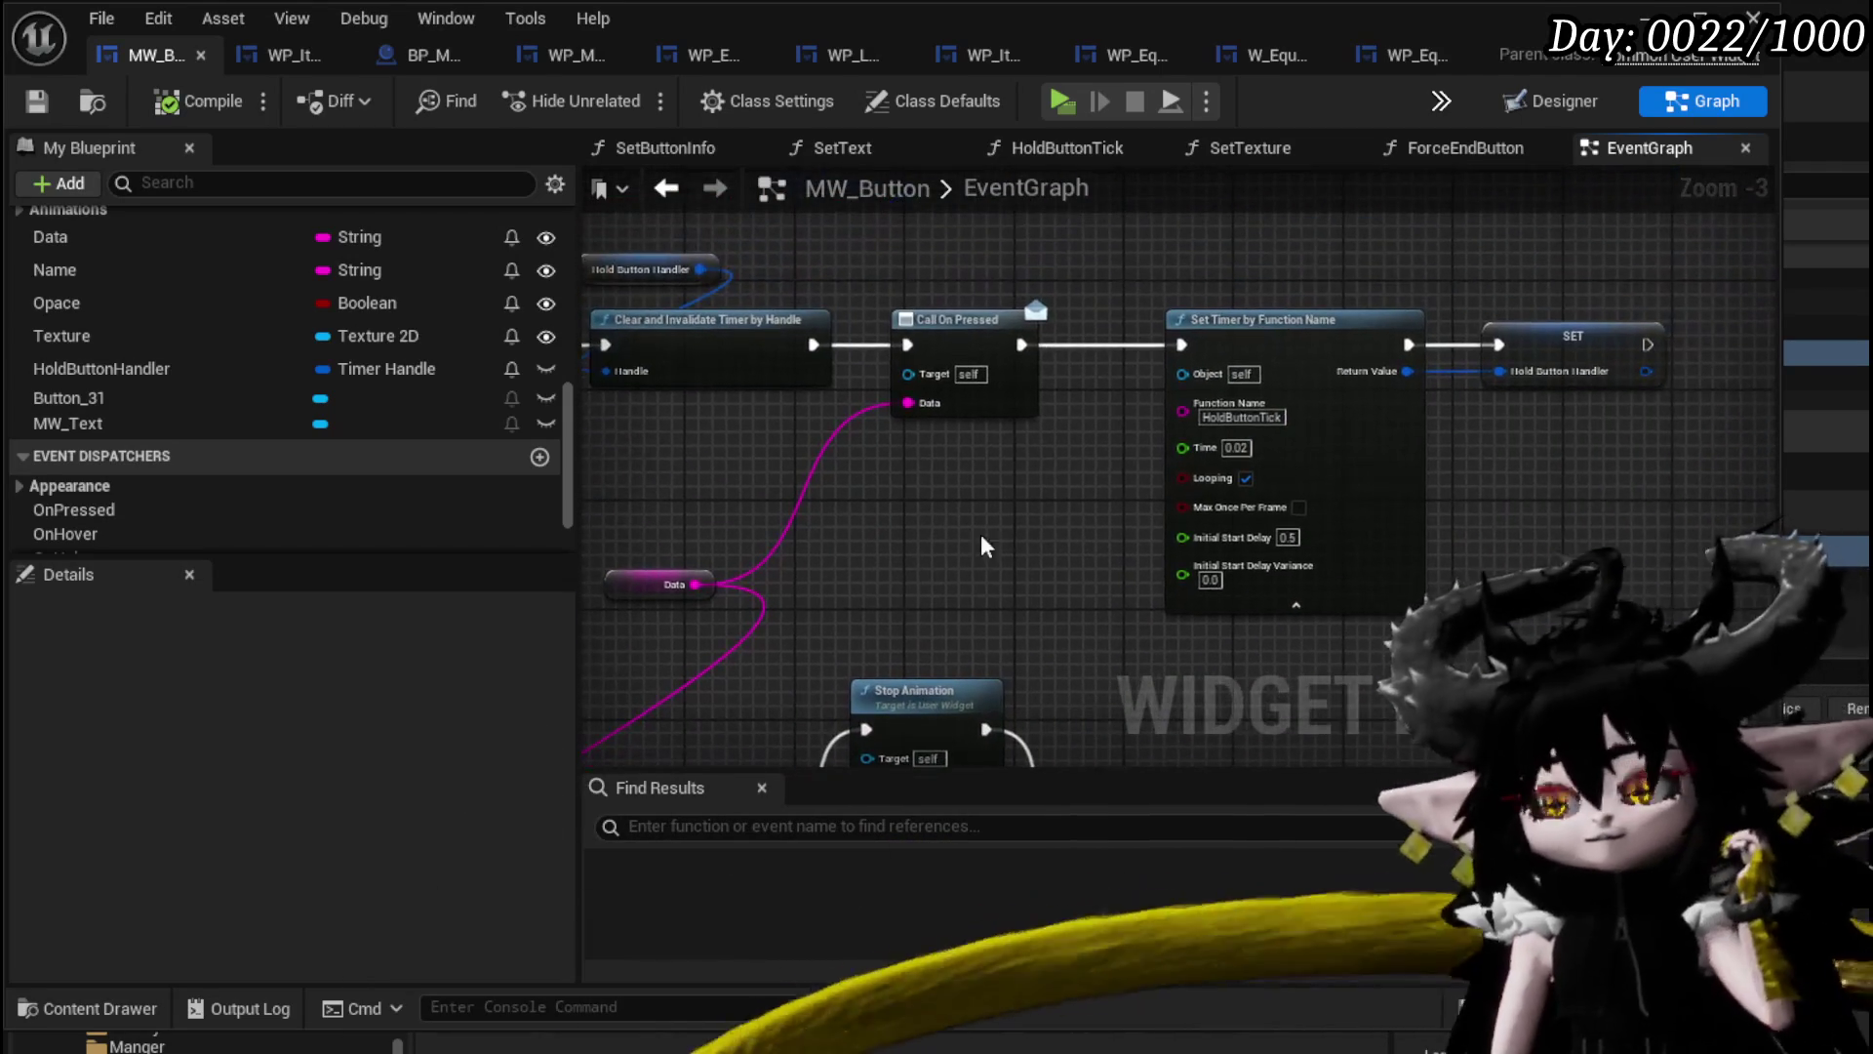
drag(979, 547, 1117, 548)
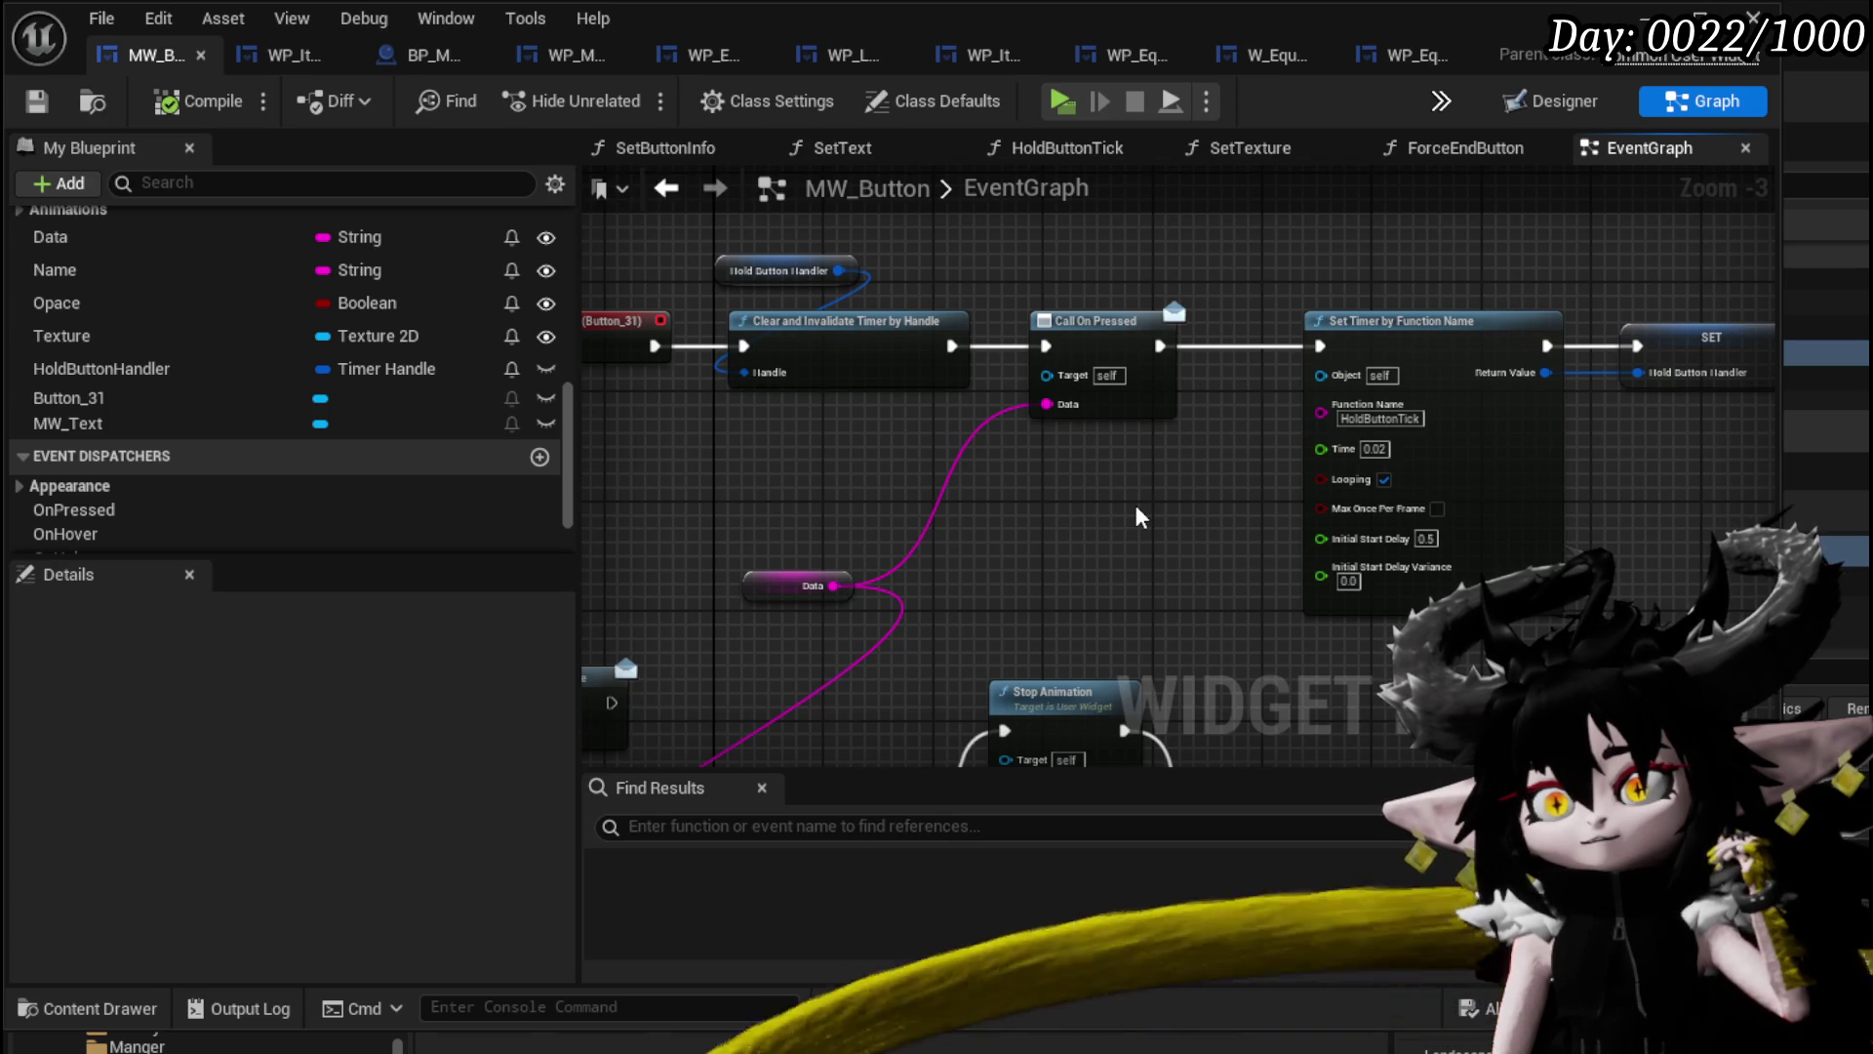
scroll(449, 373, up, 10)
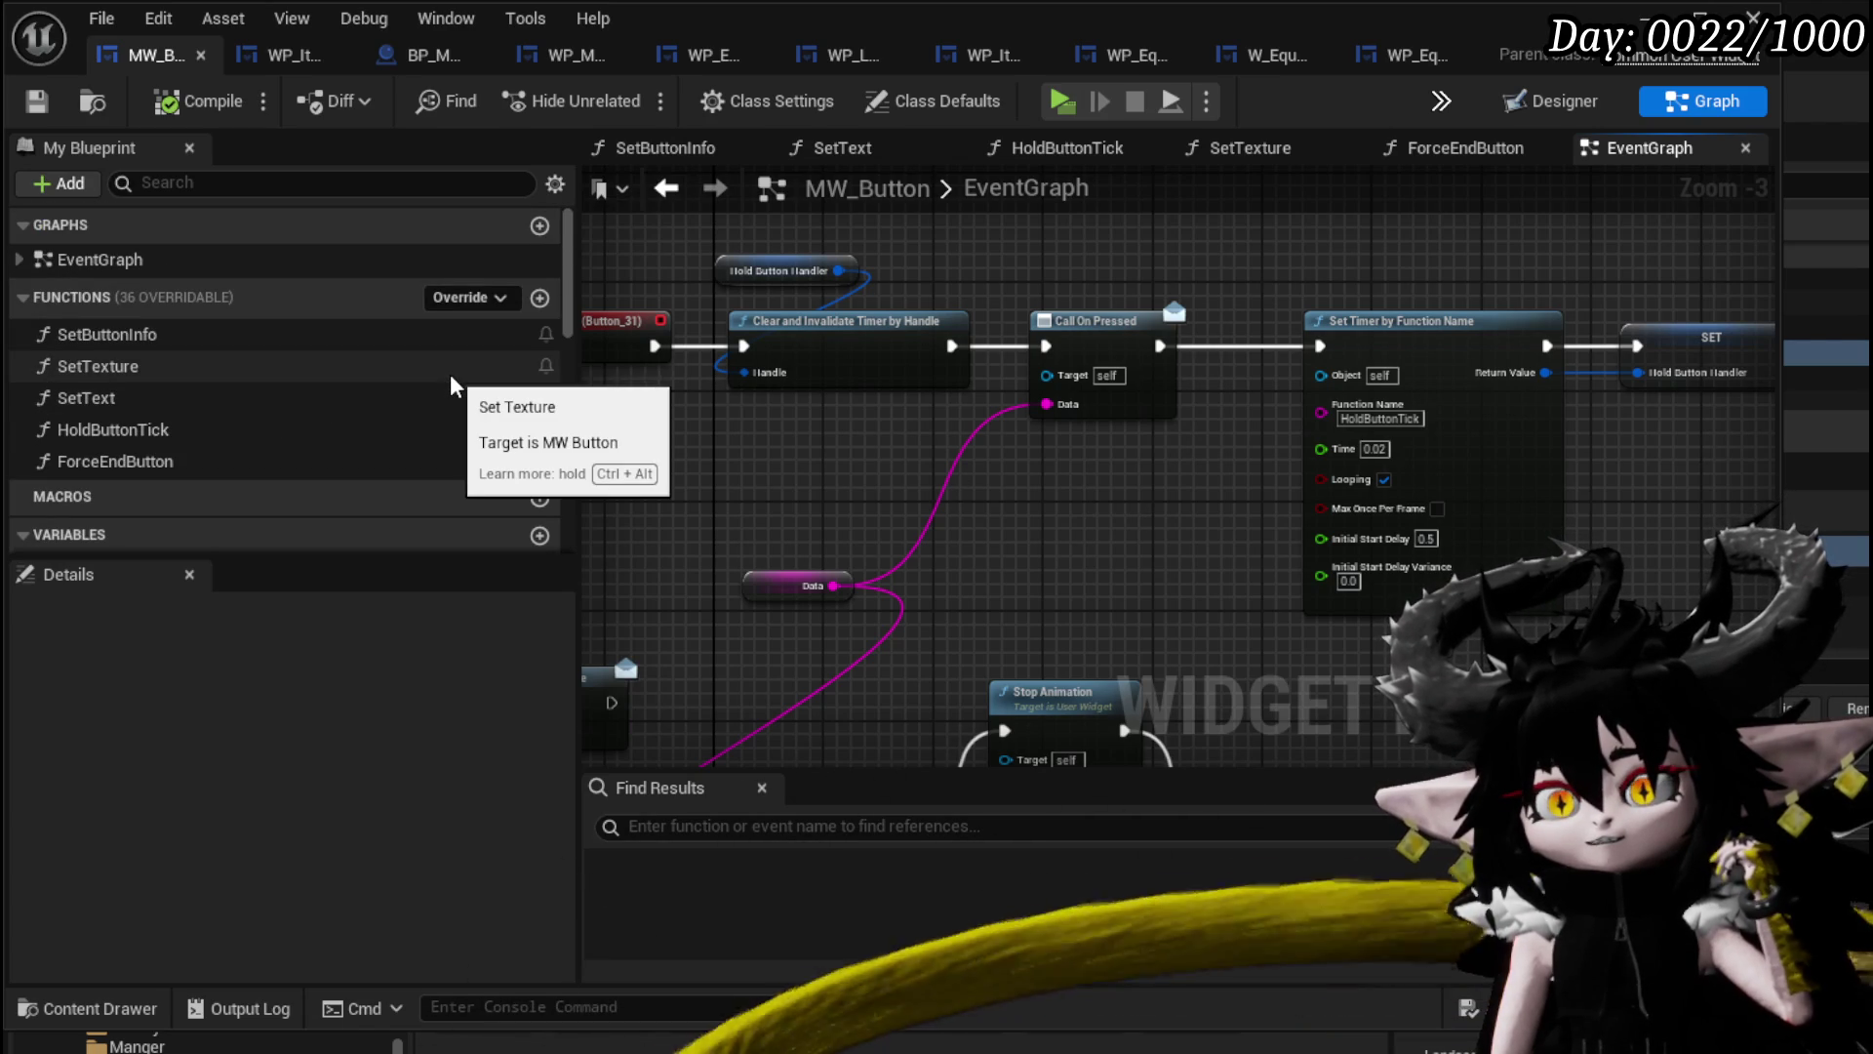
double_click(381, 427)
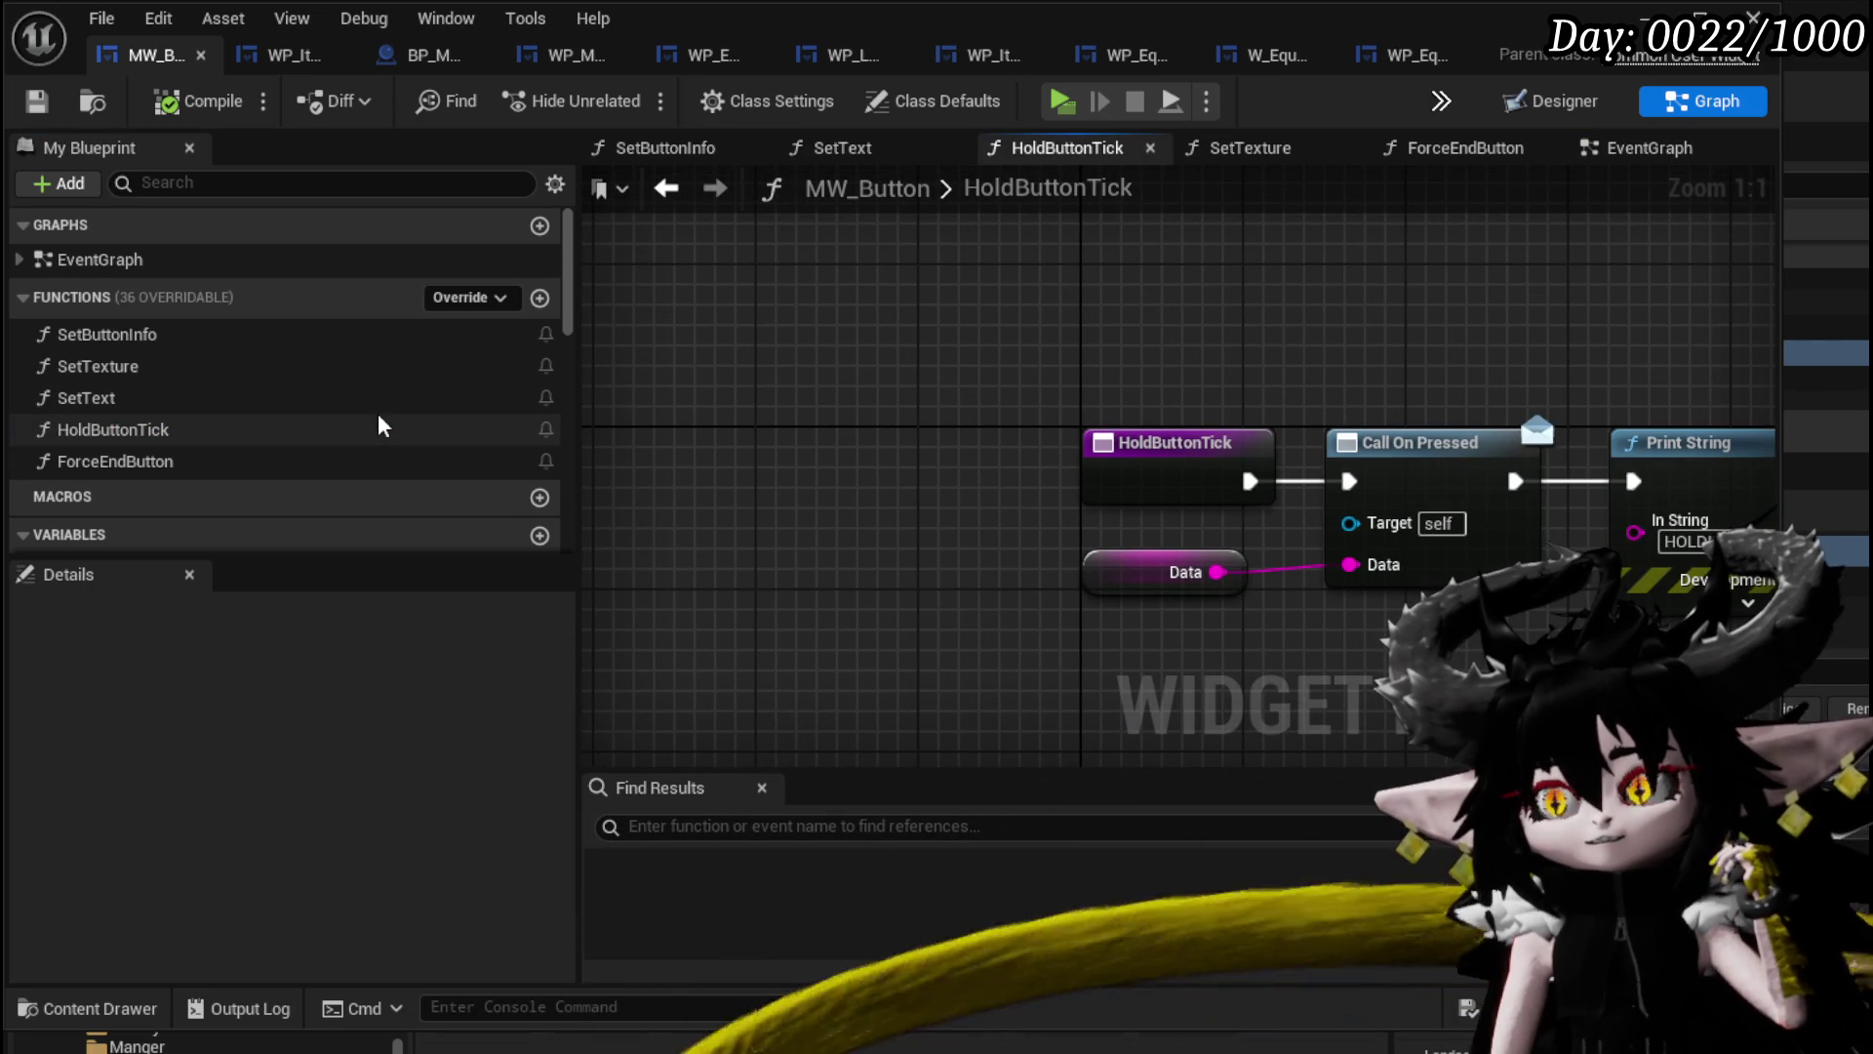
key(Home)
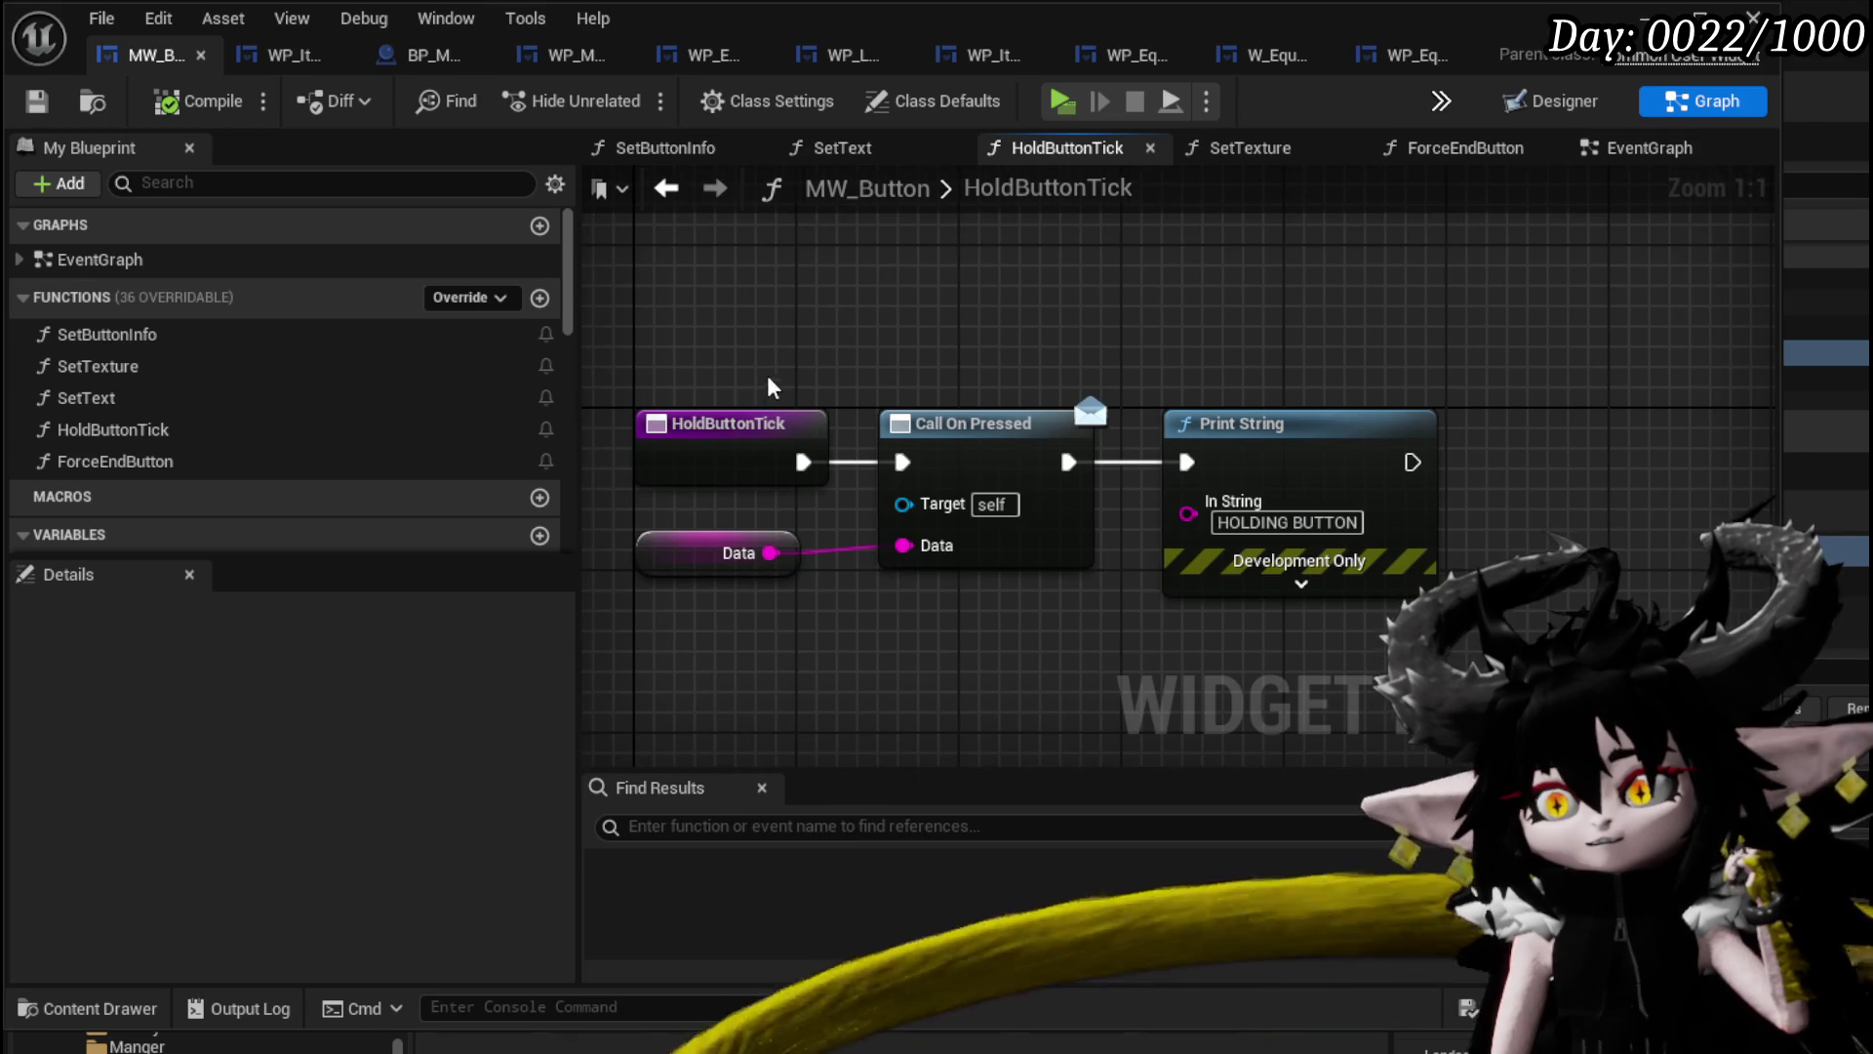
drag(824, 413, 744, 332)
Compile and save MW_Button, then close the blueprint editor.
click(987, 280)
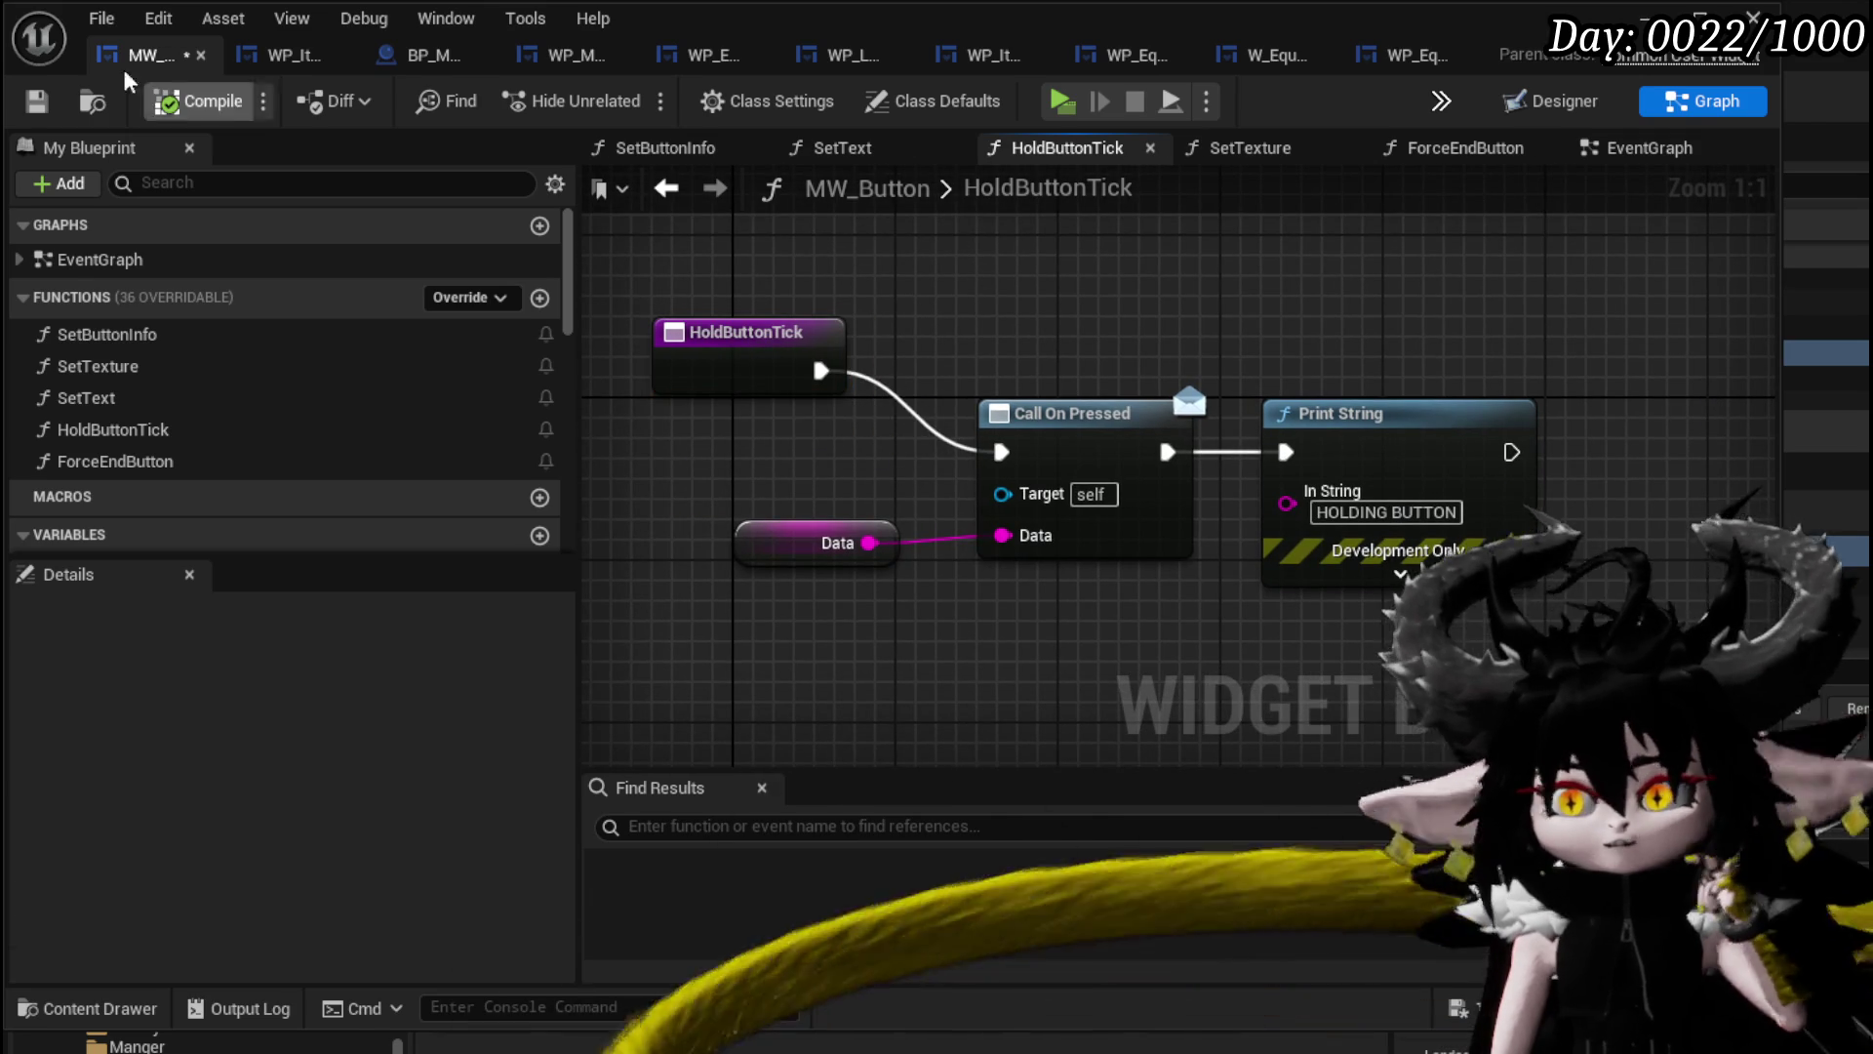
click(37, 101)
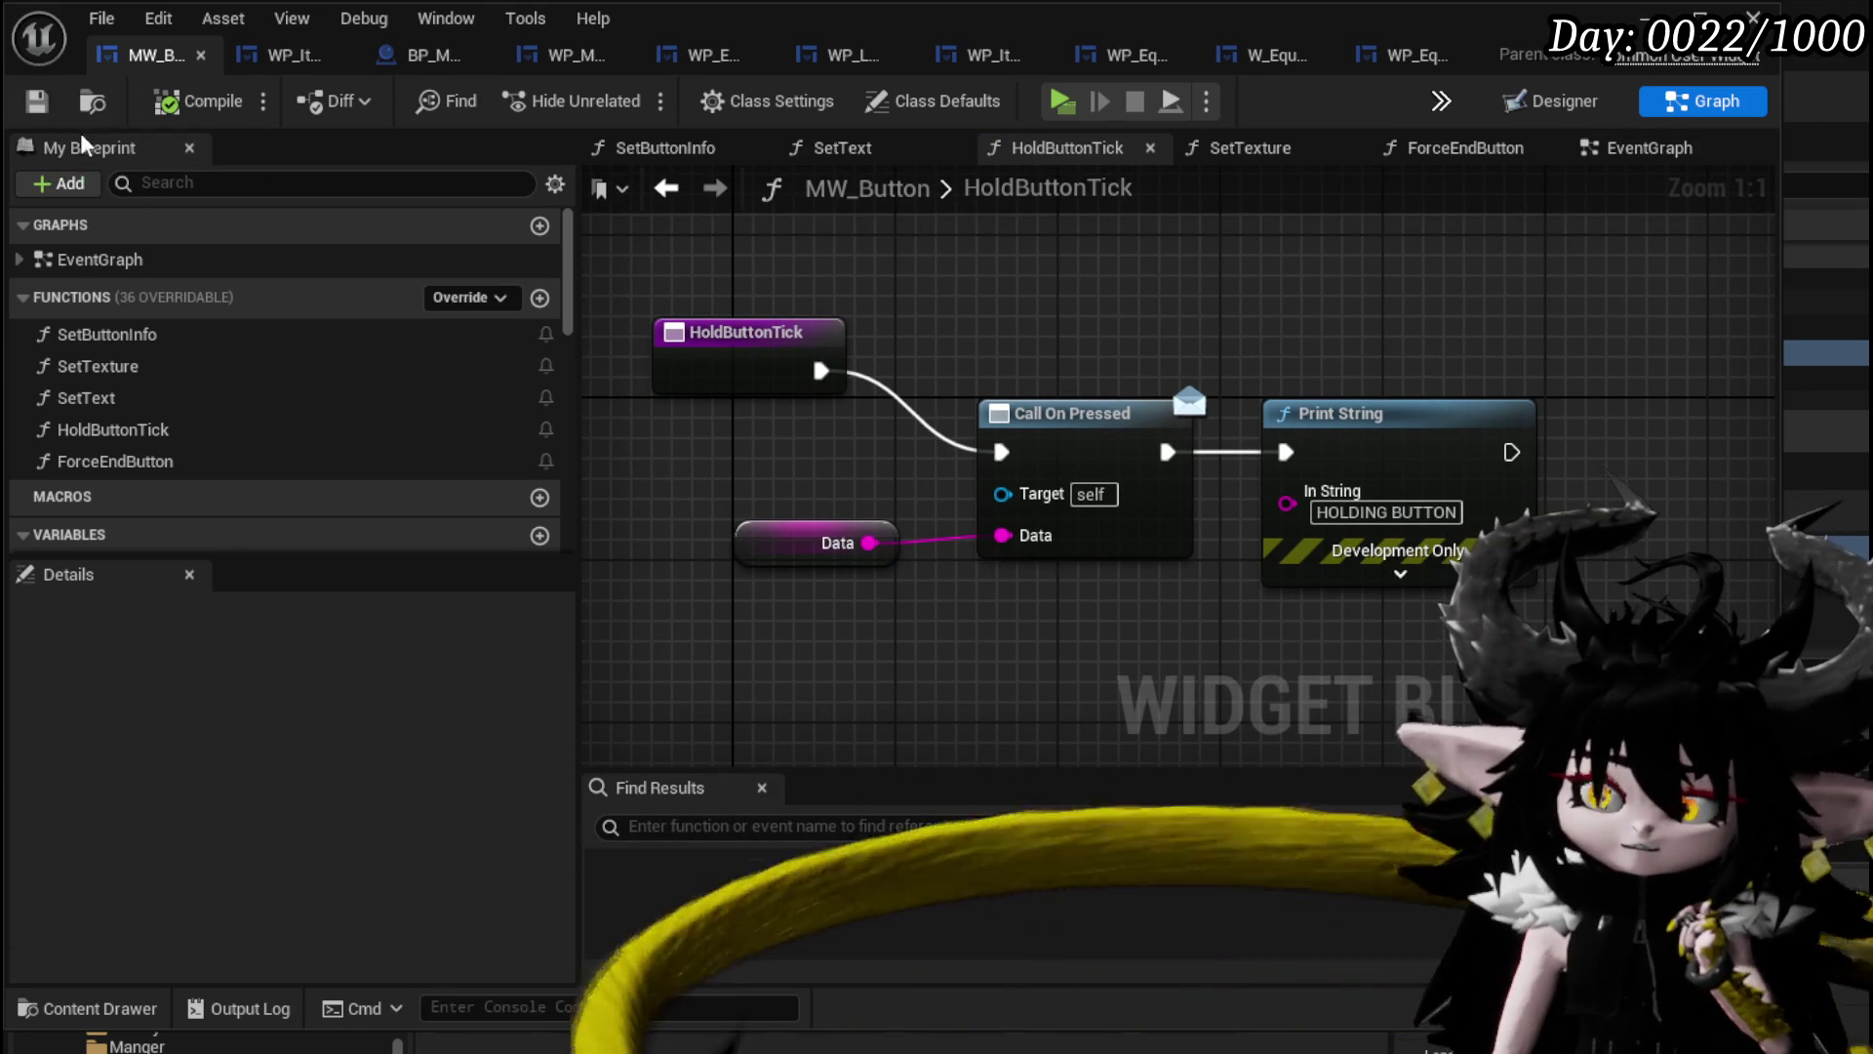
click(1646, 19)
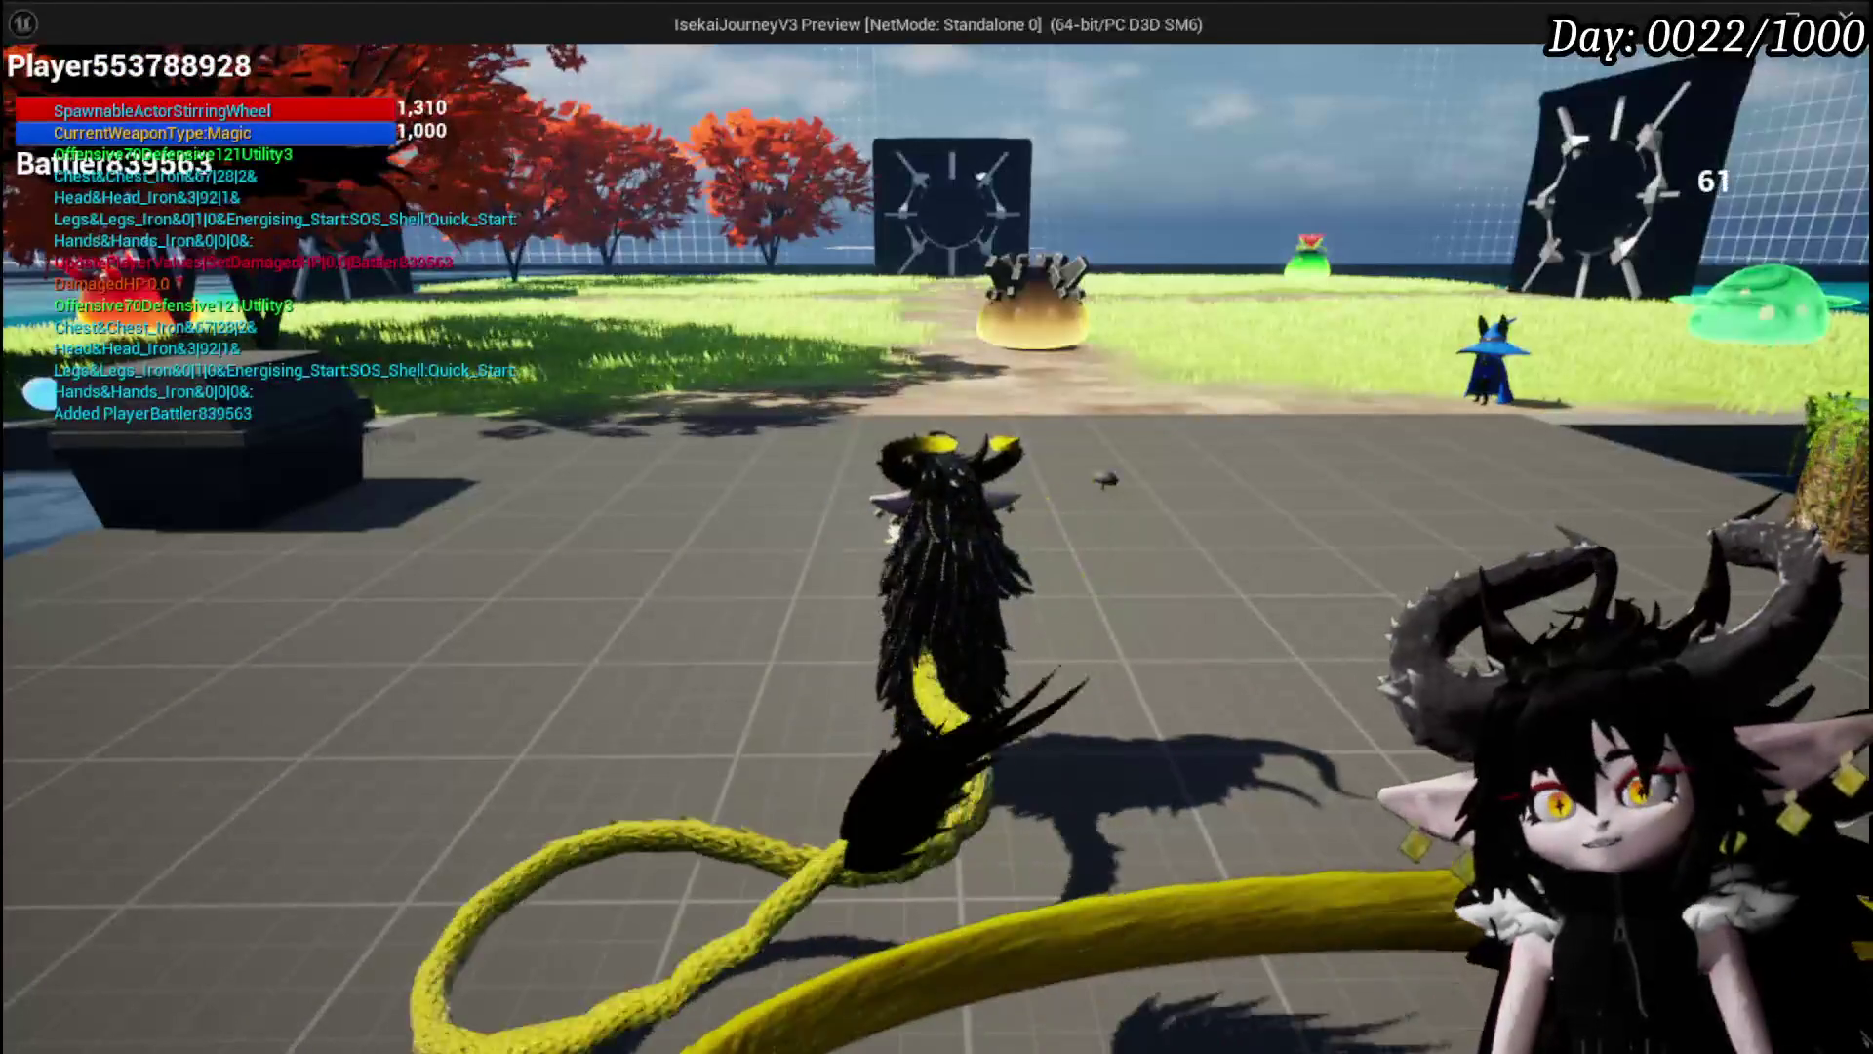
Open the in-game inventory and Materials tab, resuming past the breakpoint each time it pauses.
key(Escape)
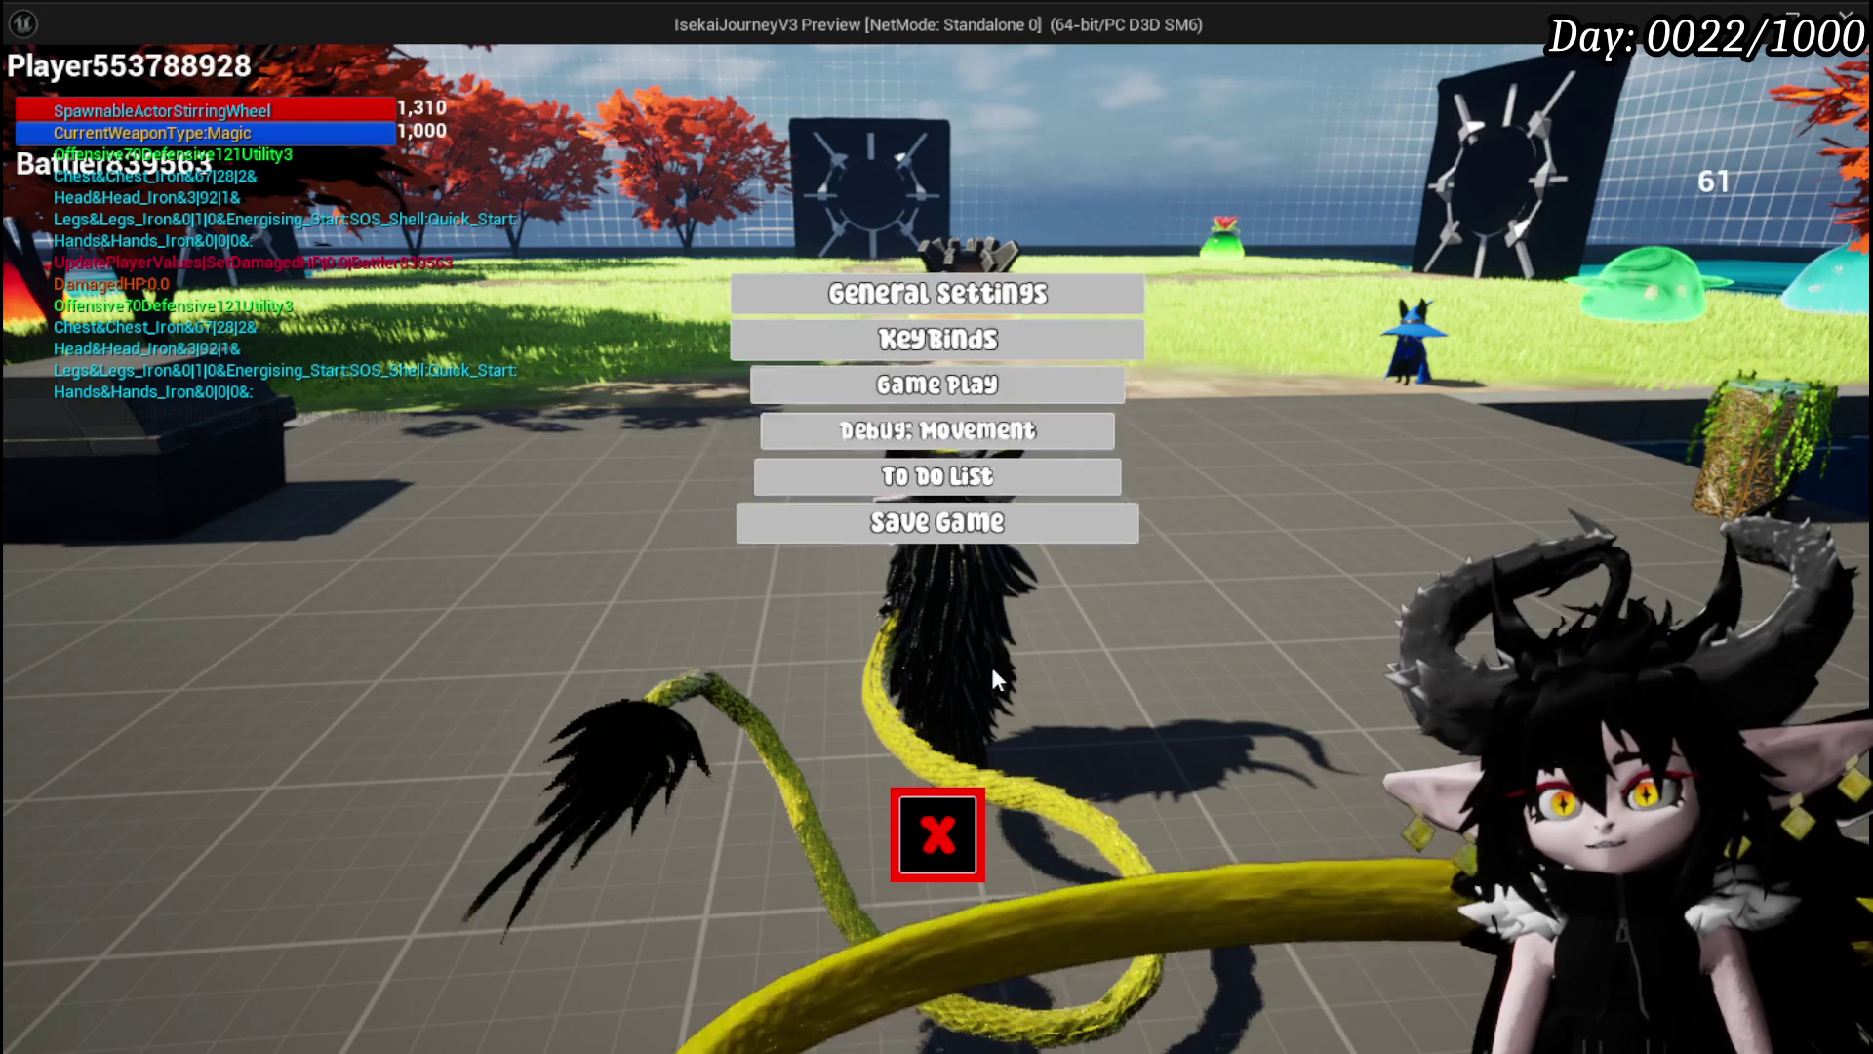
click(962, 845)
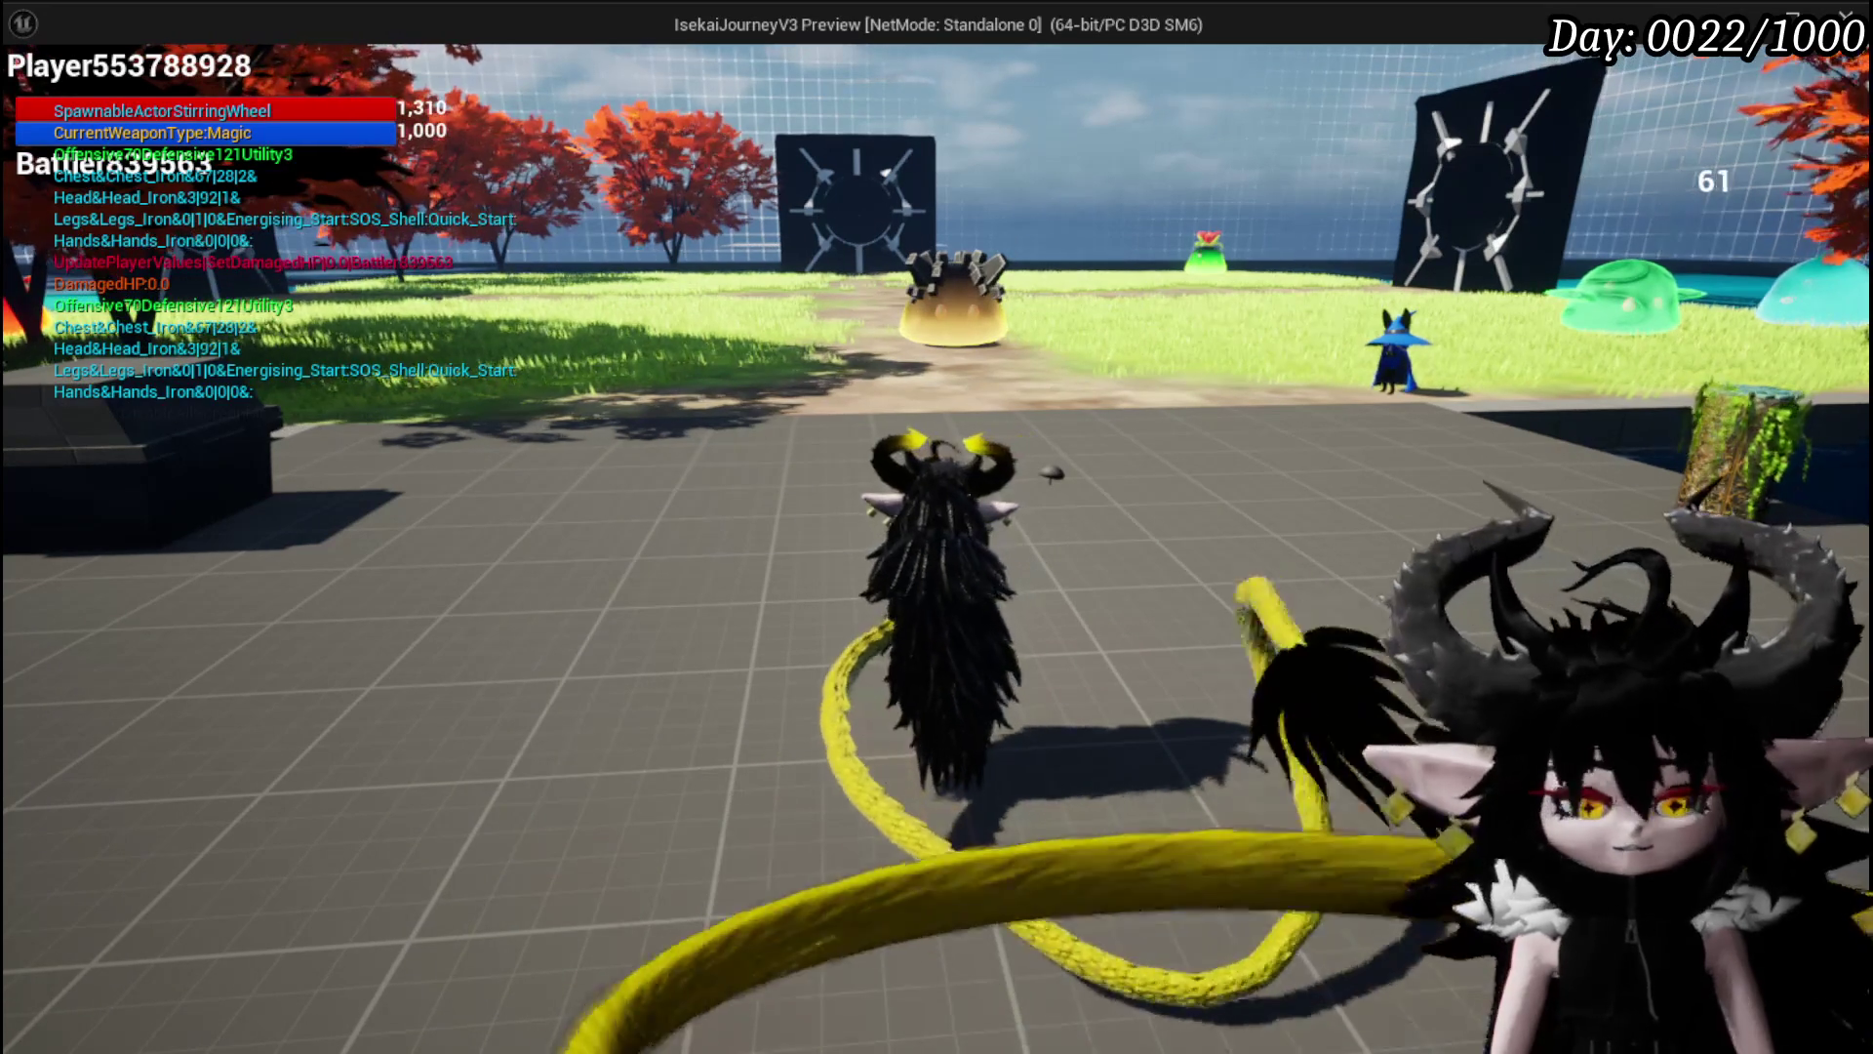
key(Escape)
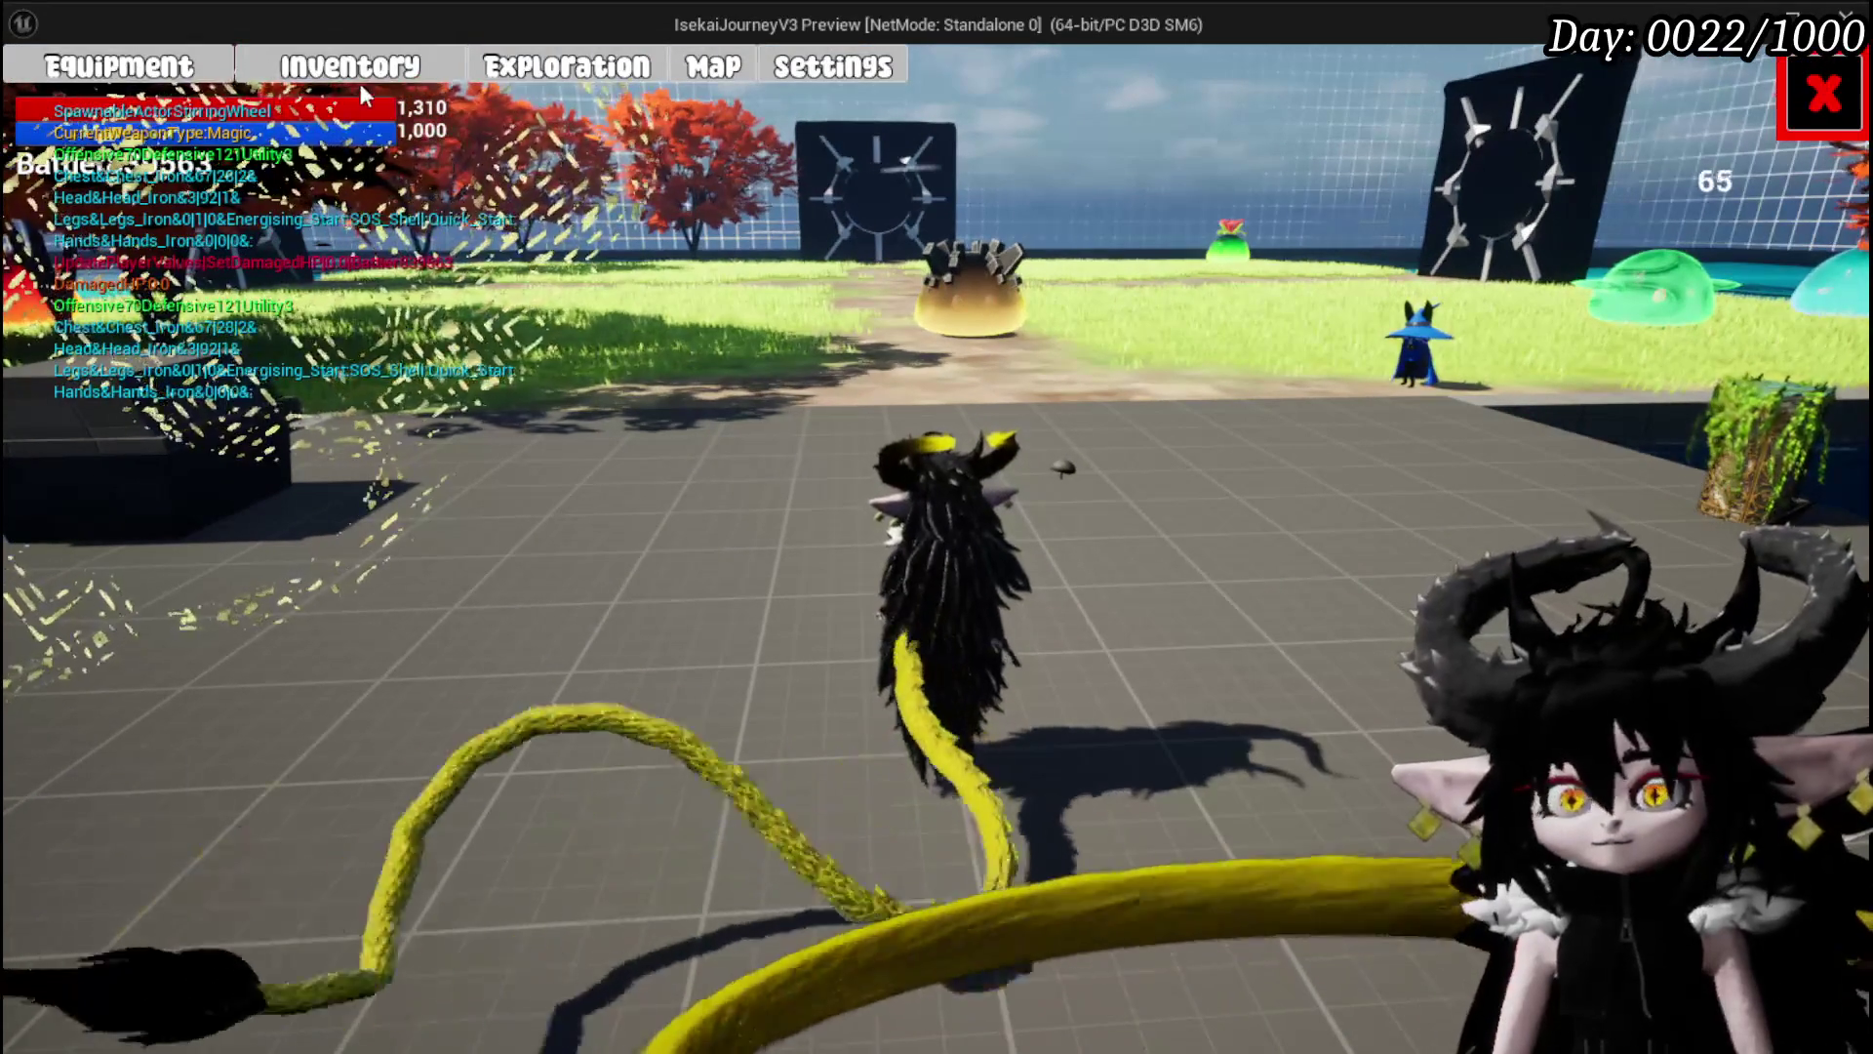
click(356, 76)
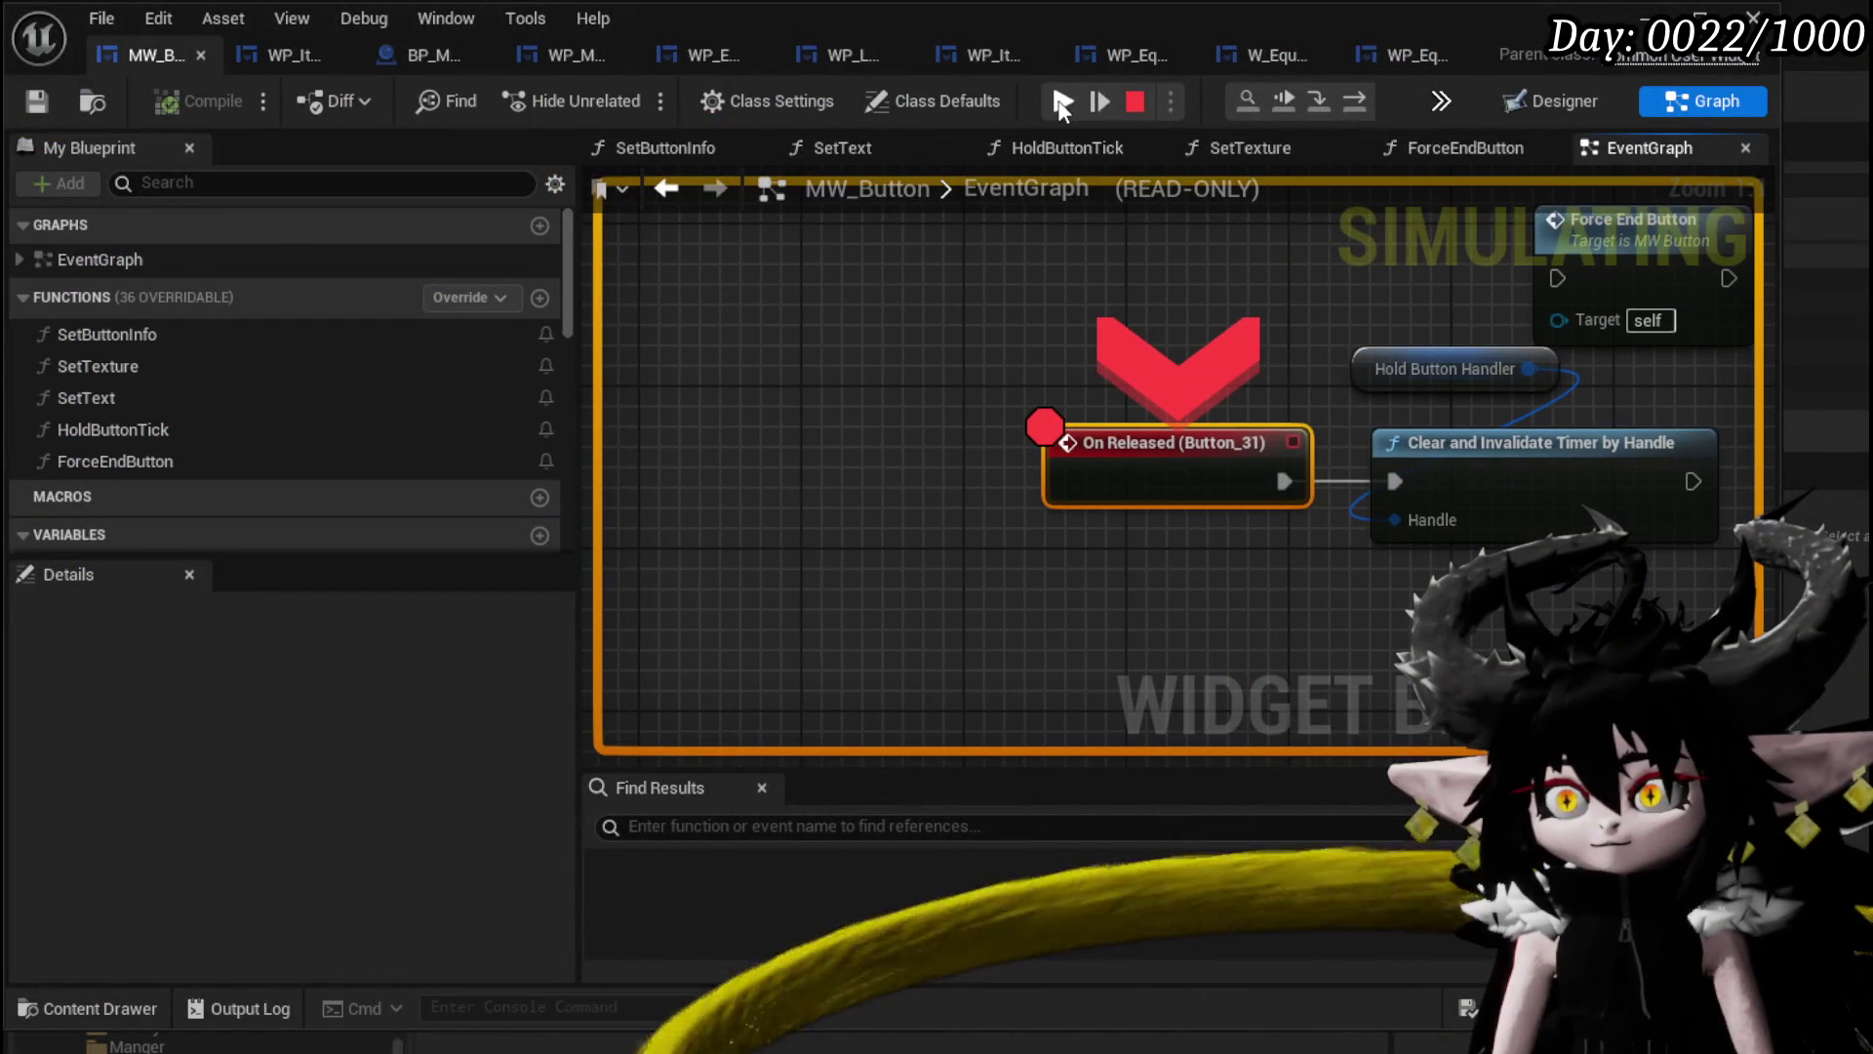
click(1061, 102)
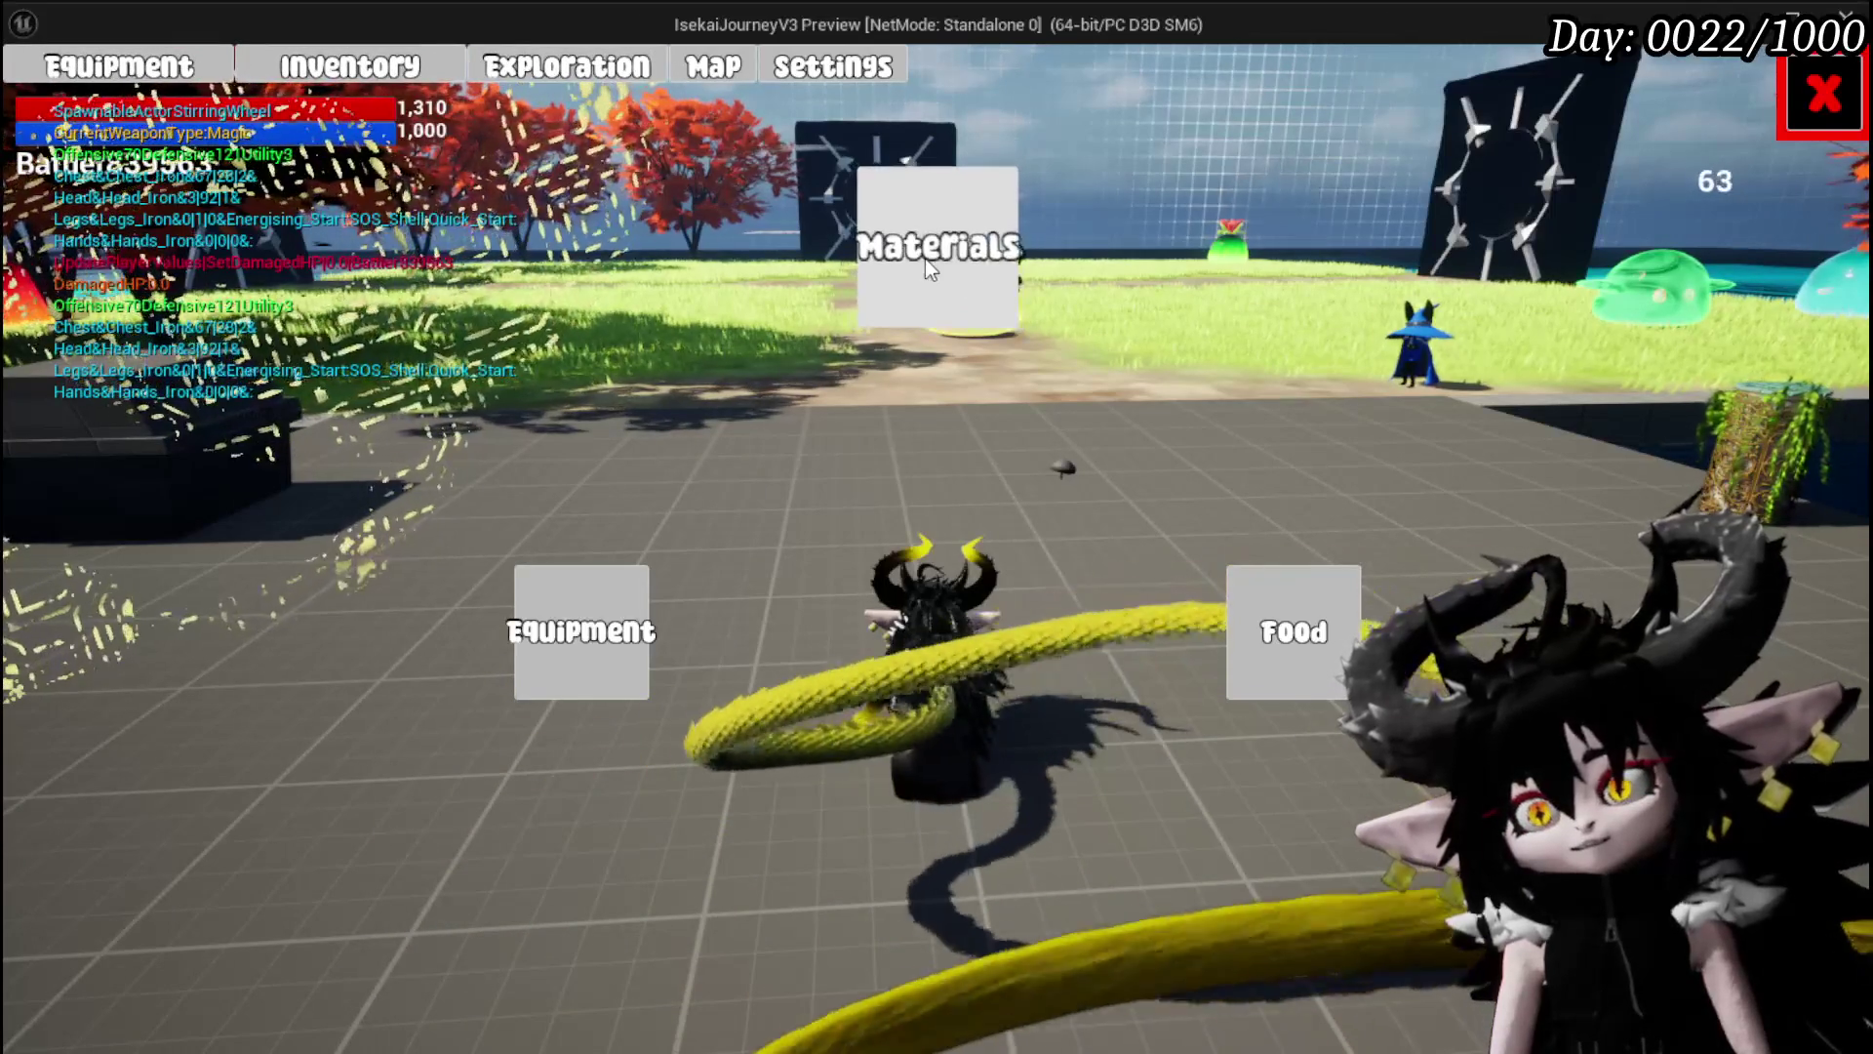
click(927, 261)
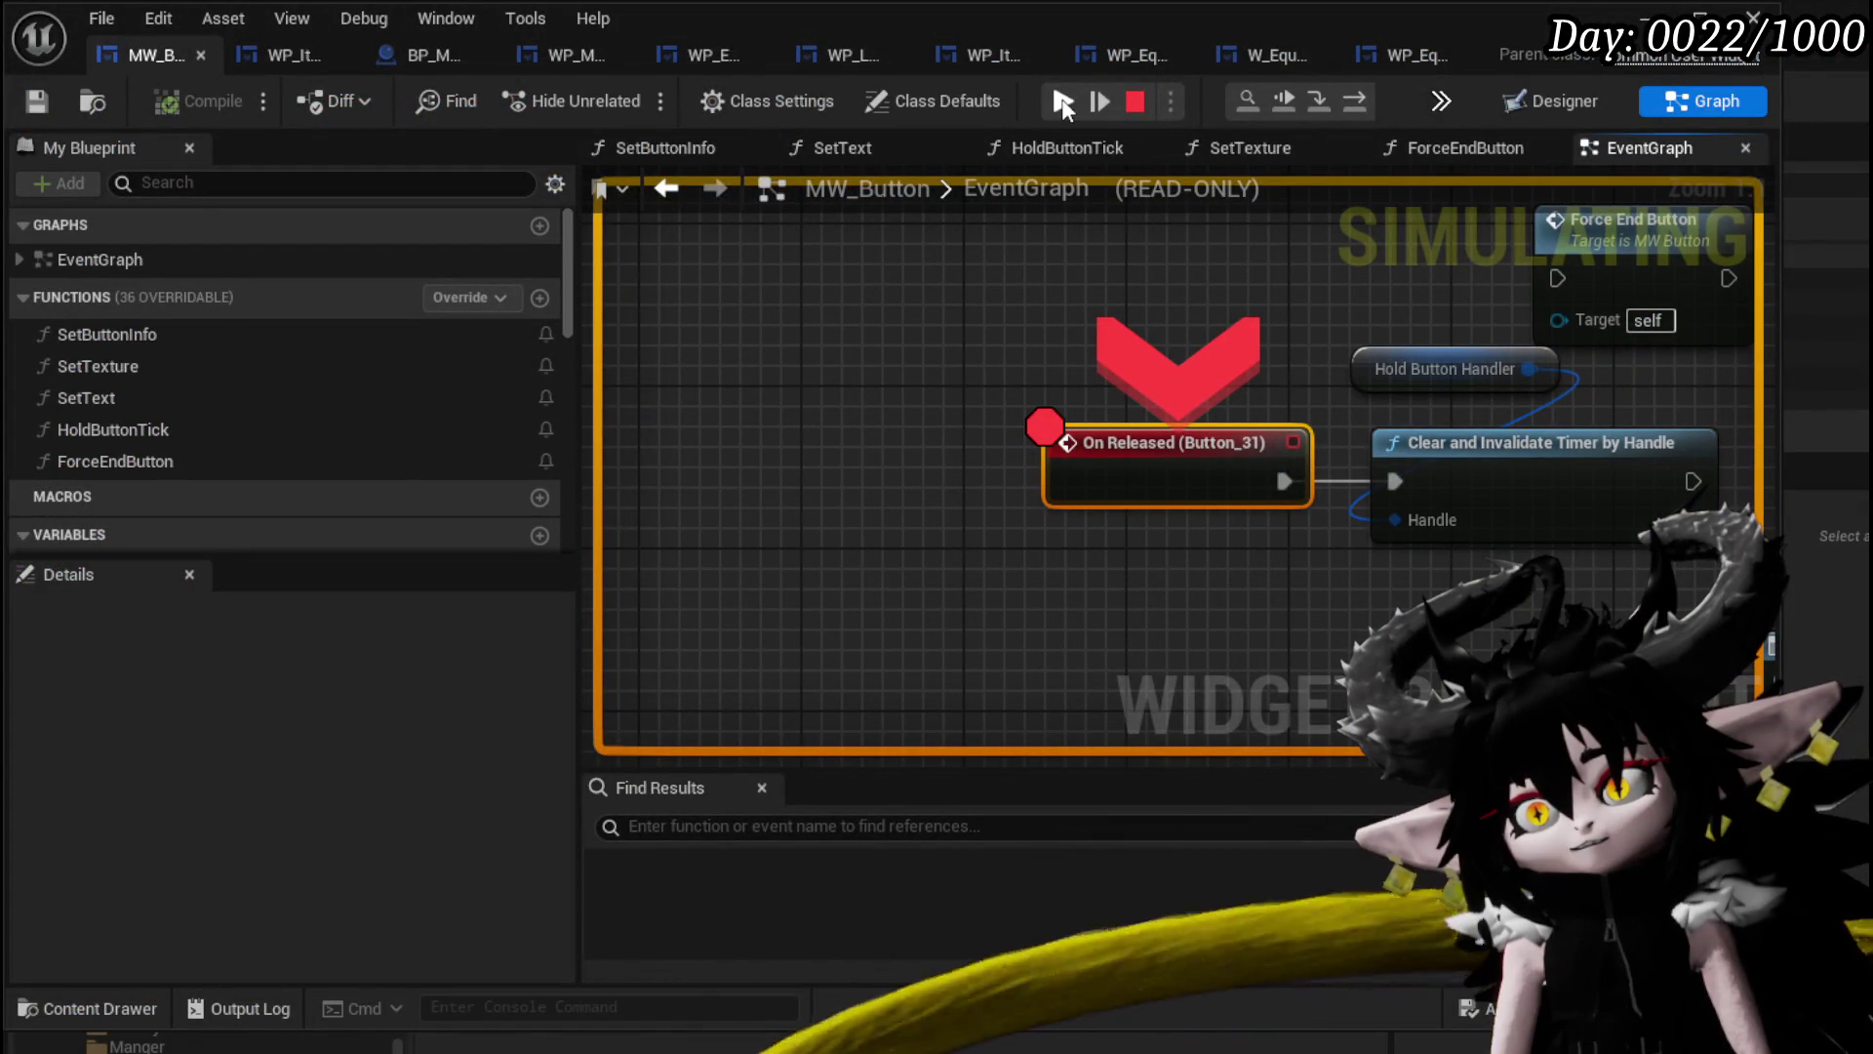
click(1051, 109)
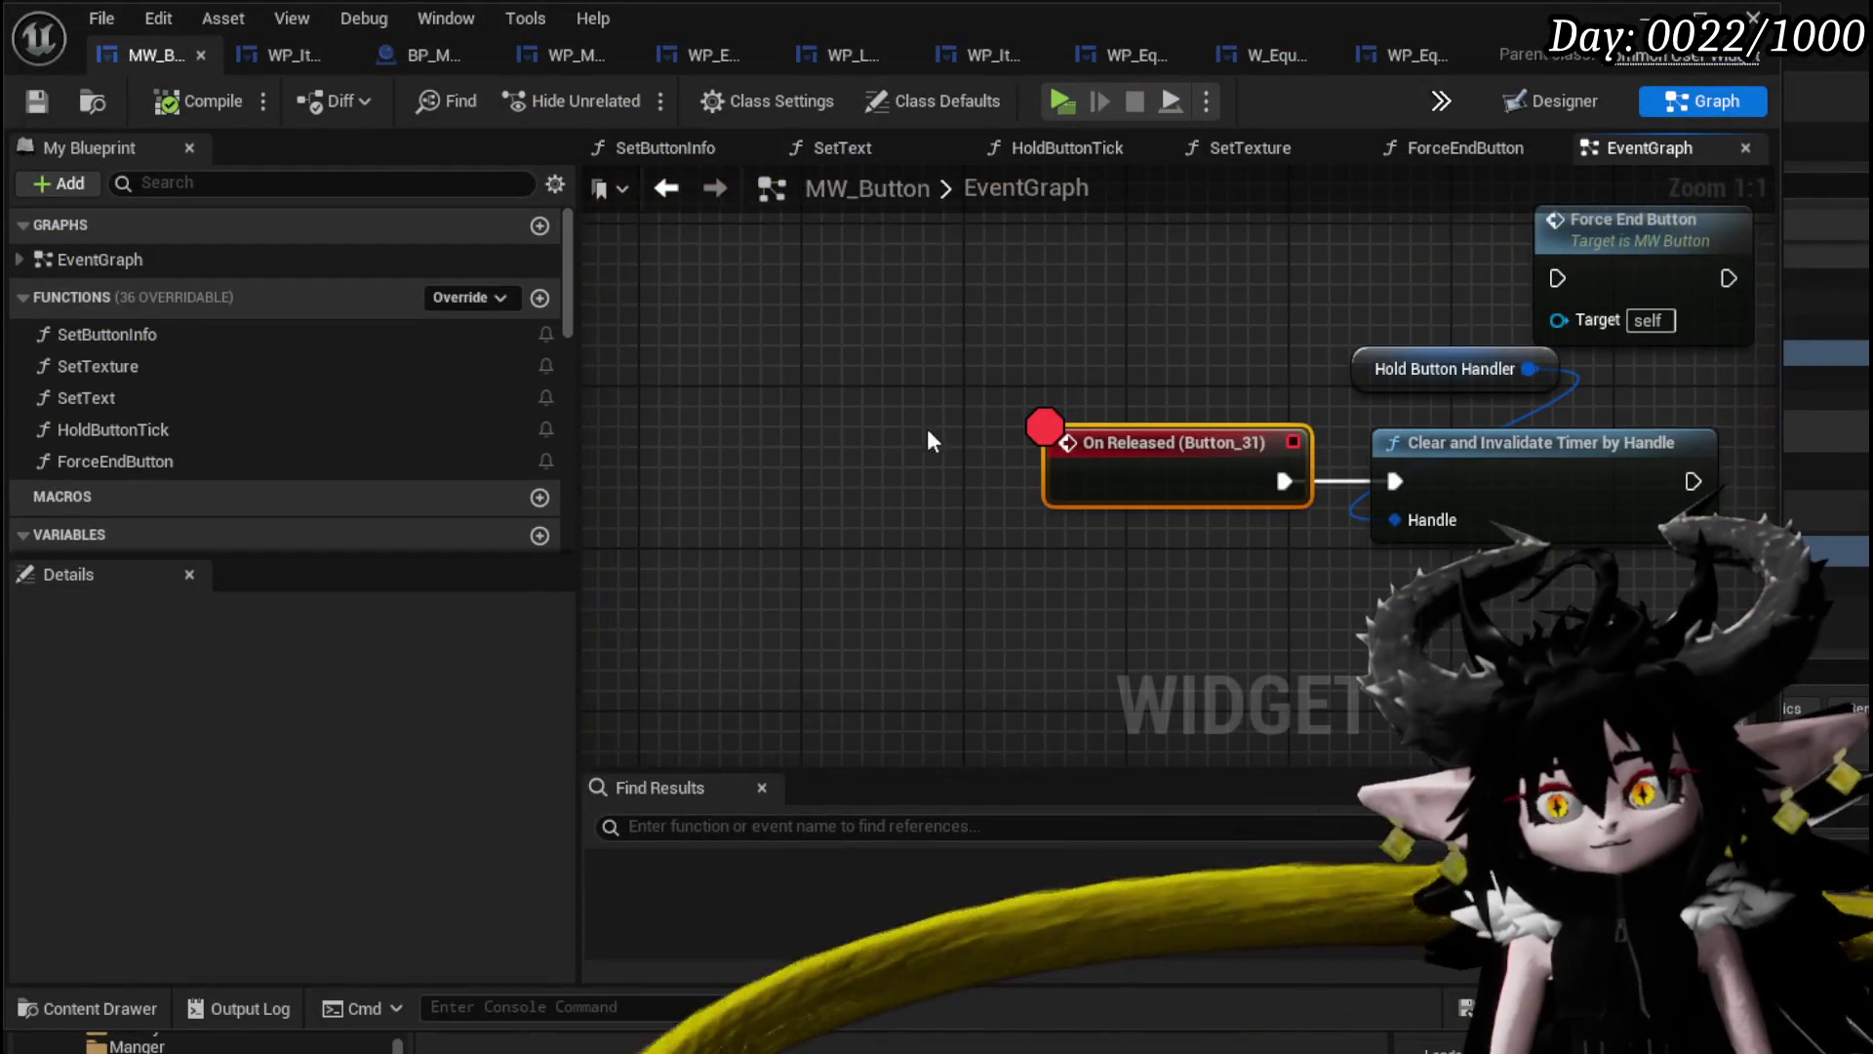
Rewire MW_Button's On Pressed event to the Hold Button Handler and timer-clearing nodes.
scroll(886, 431, down, 3)
mouse_move(1346, 430)
mouse_down()
mouse_move(1063, 427)
mouse_move(829, 518)
mouse_up()
drag(934, 375, 1323, 371)
drag(1076, 248, 1157, 400)
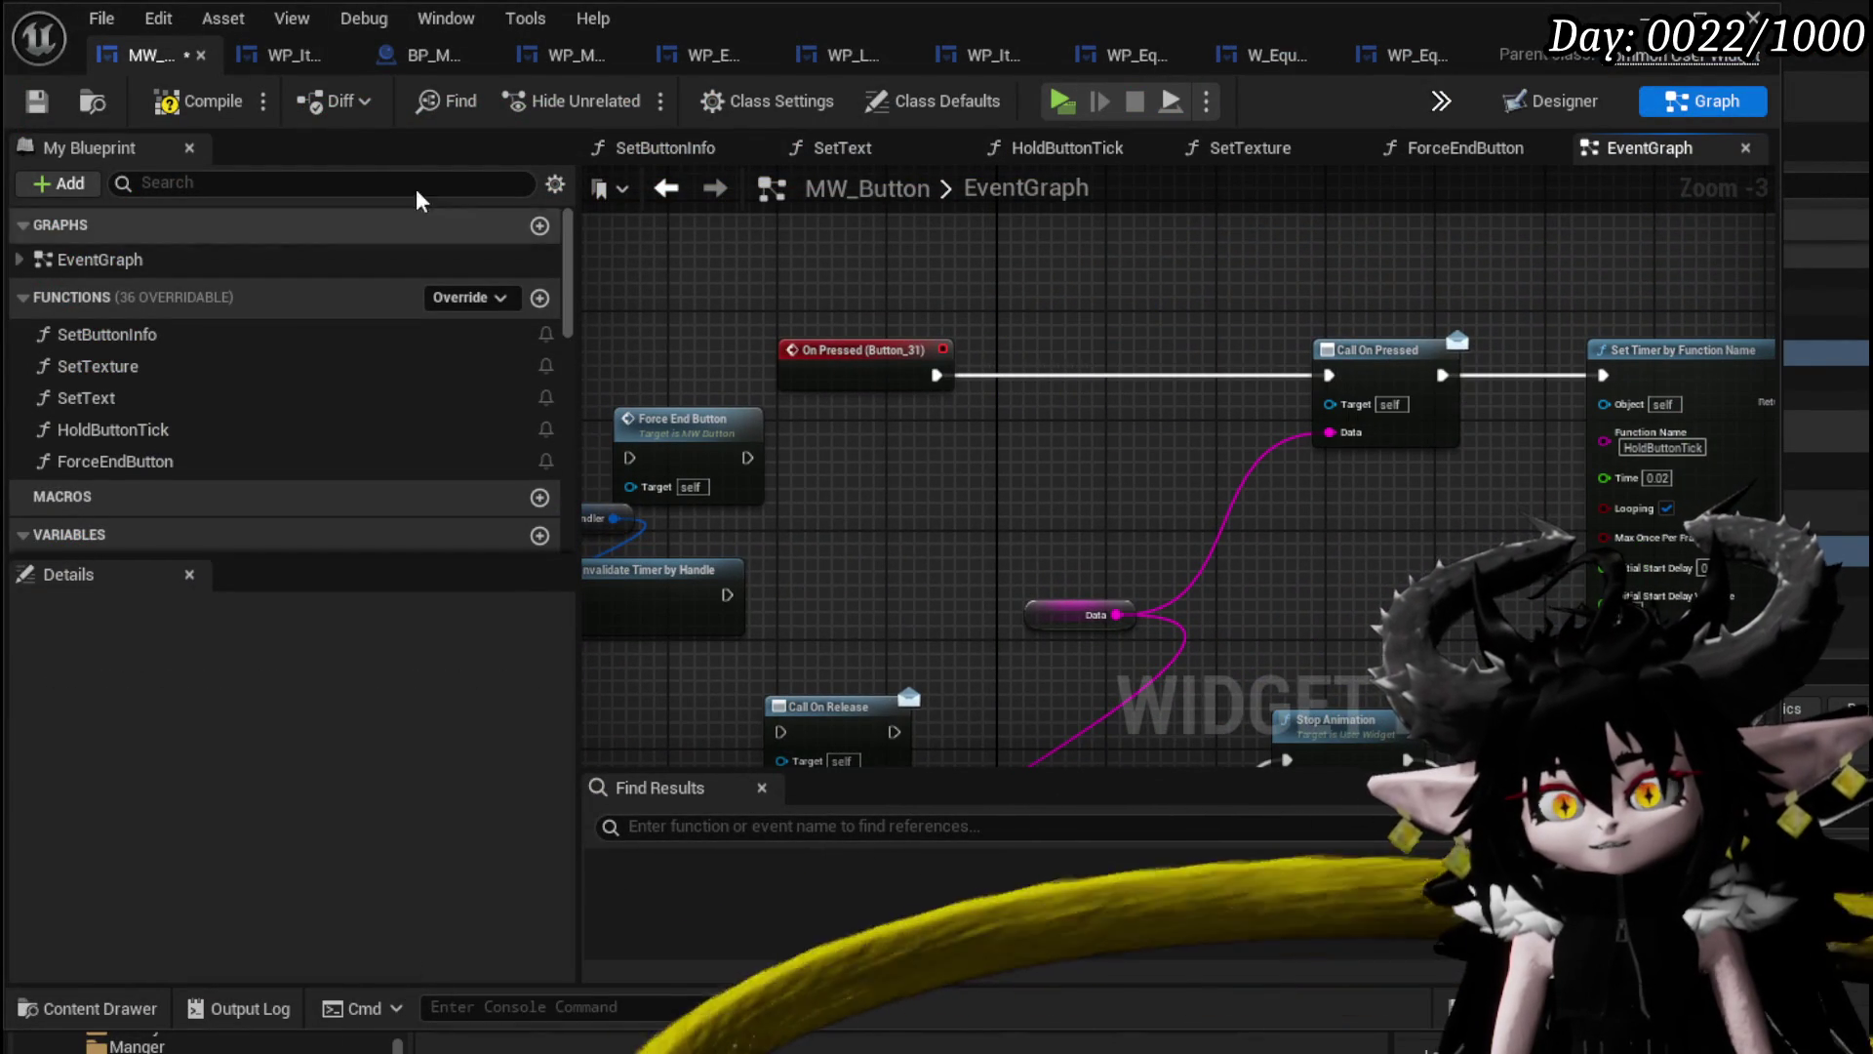
Save MW_Button and move on to the BP_Merchant blueprint's event graph.
click(41, 100)
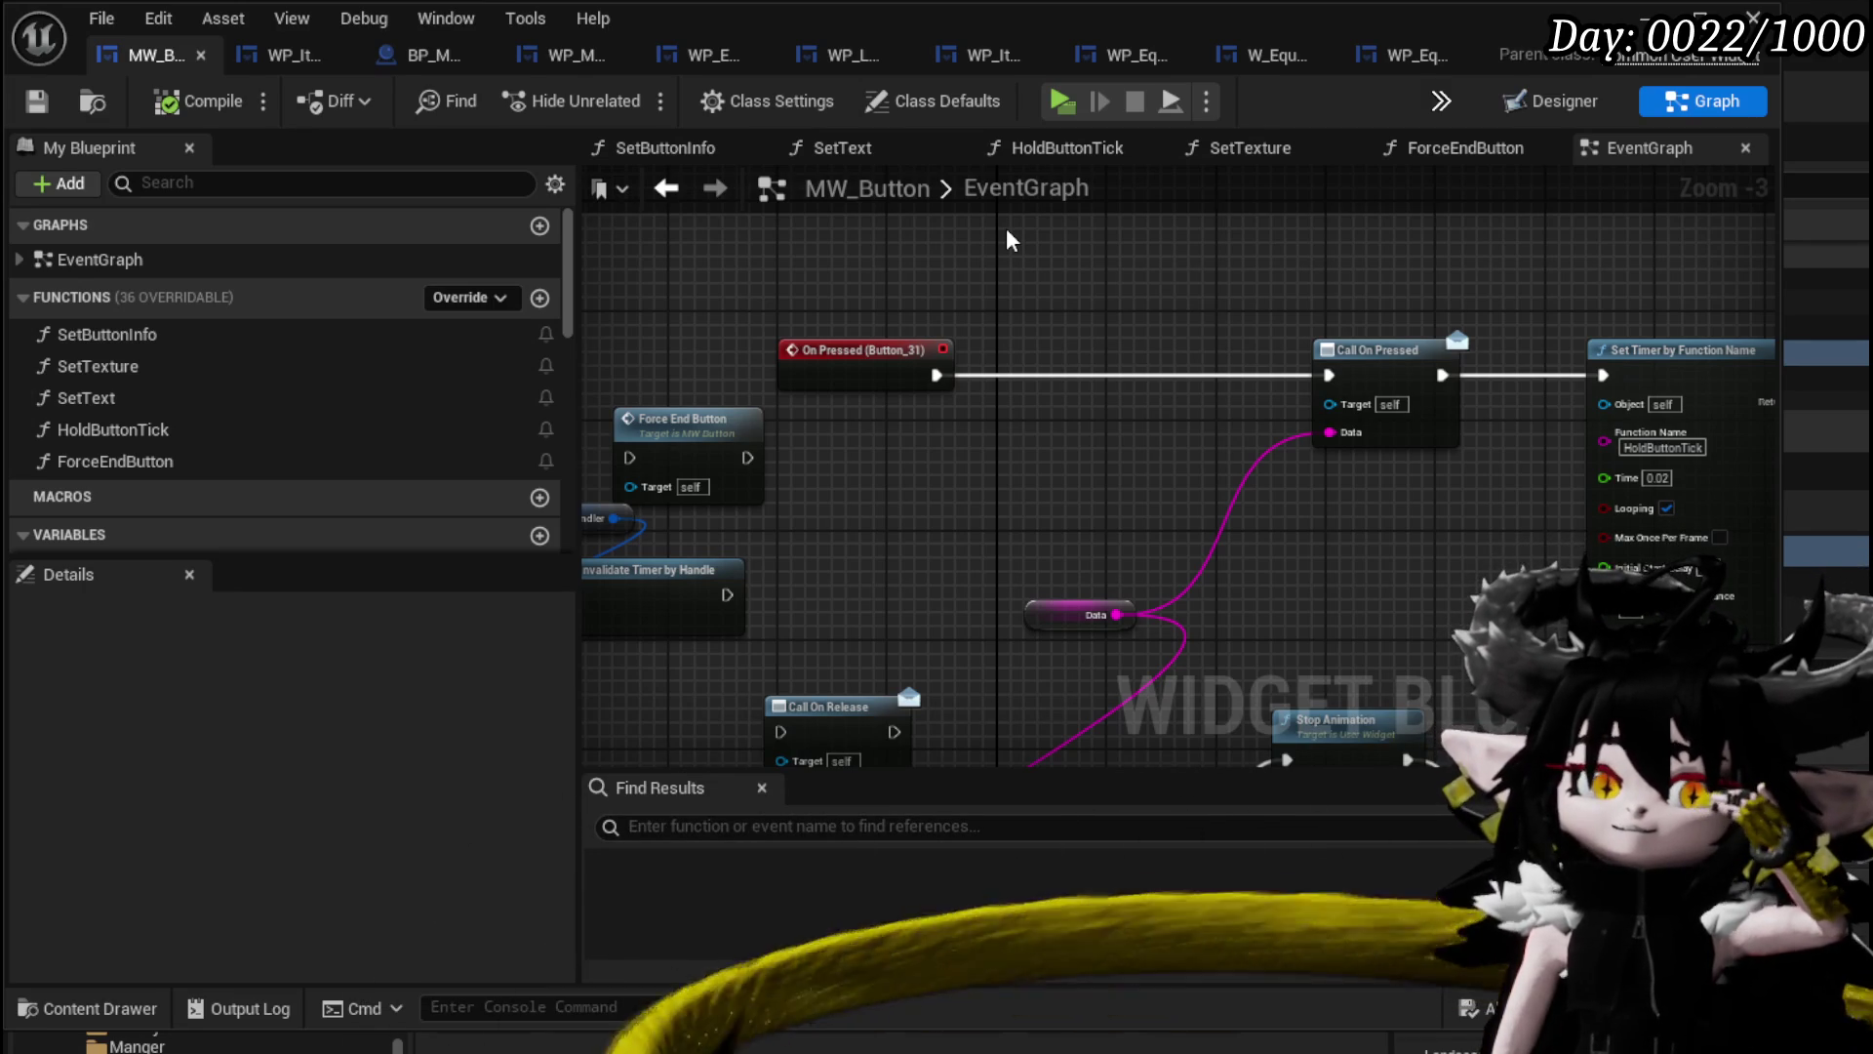
click(266, 54)
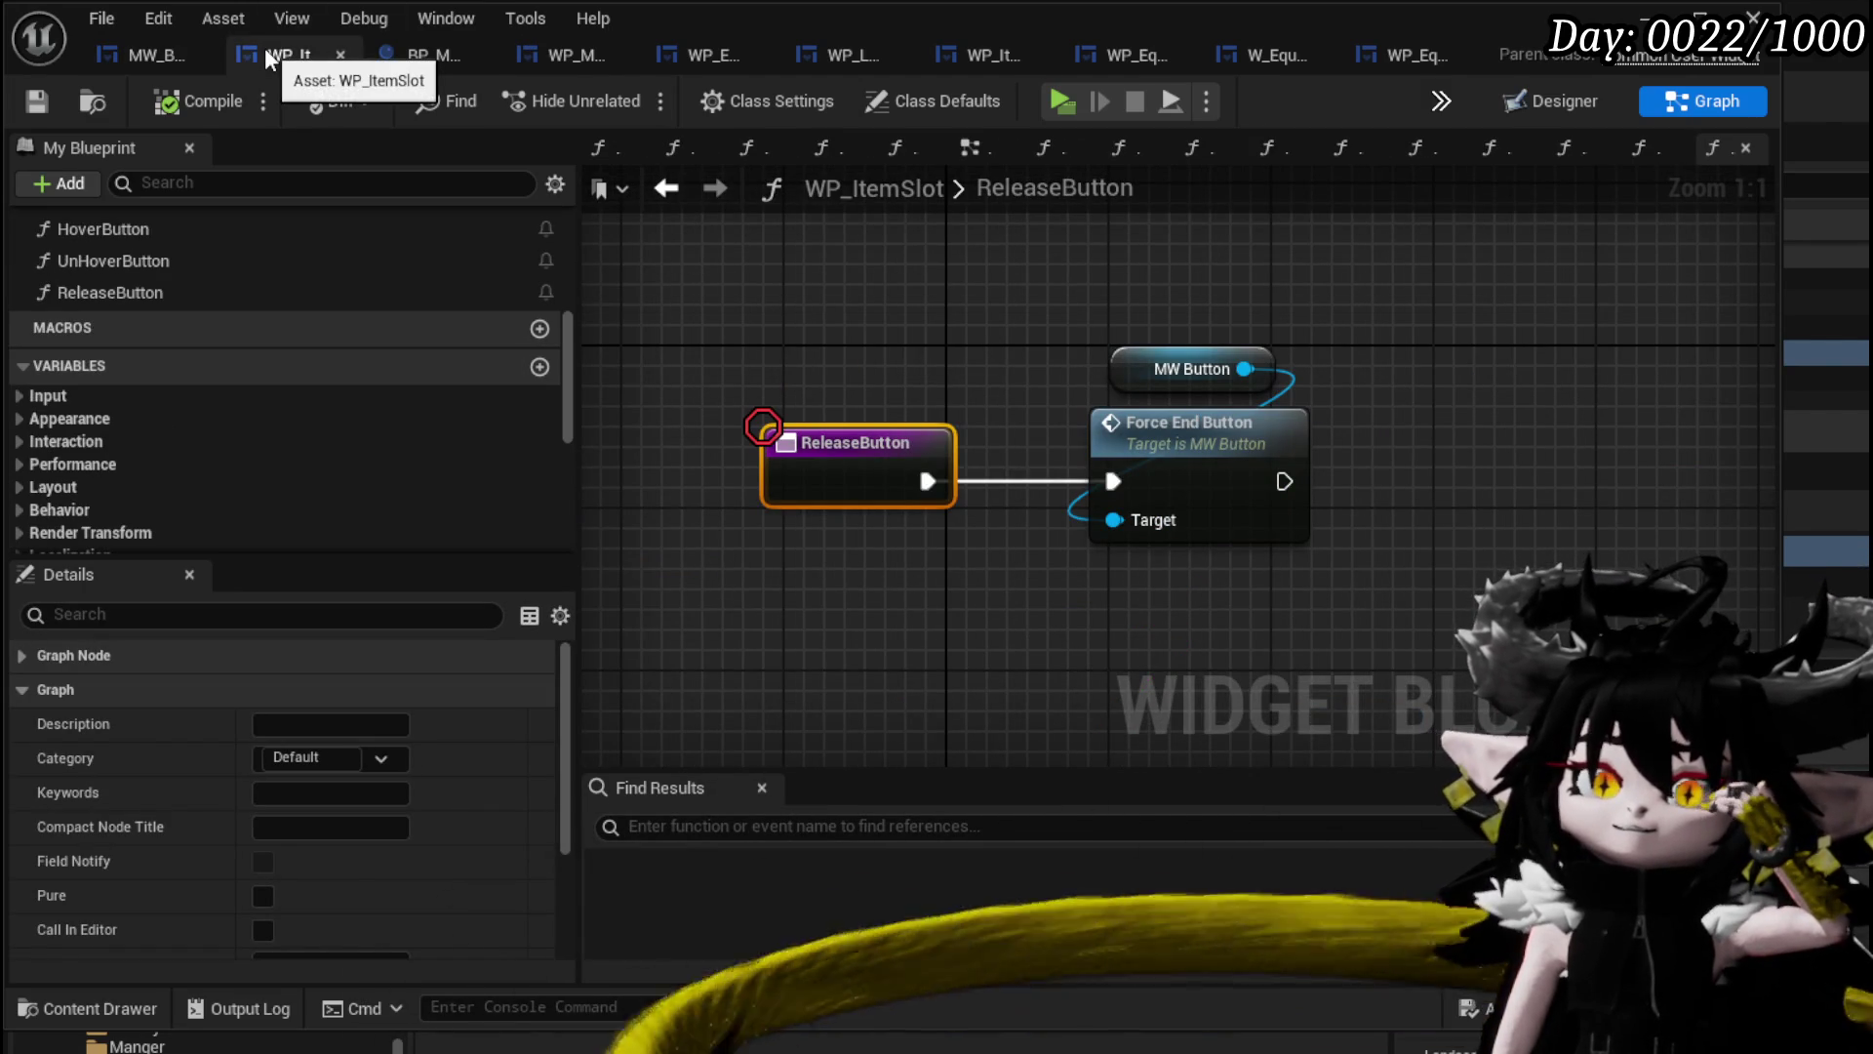
click(419, 54)
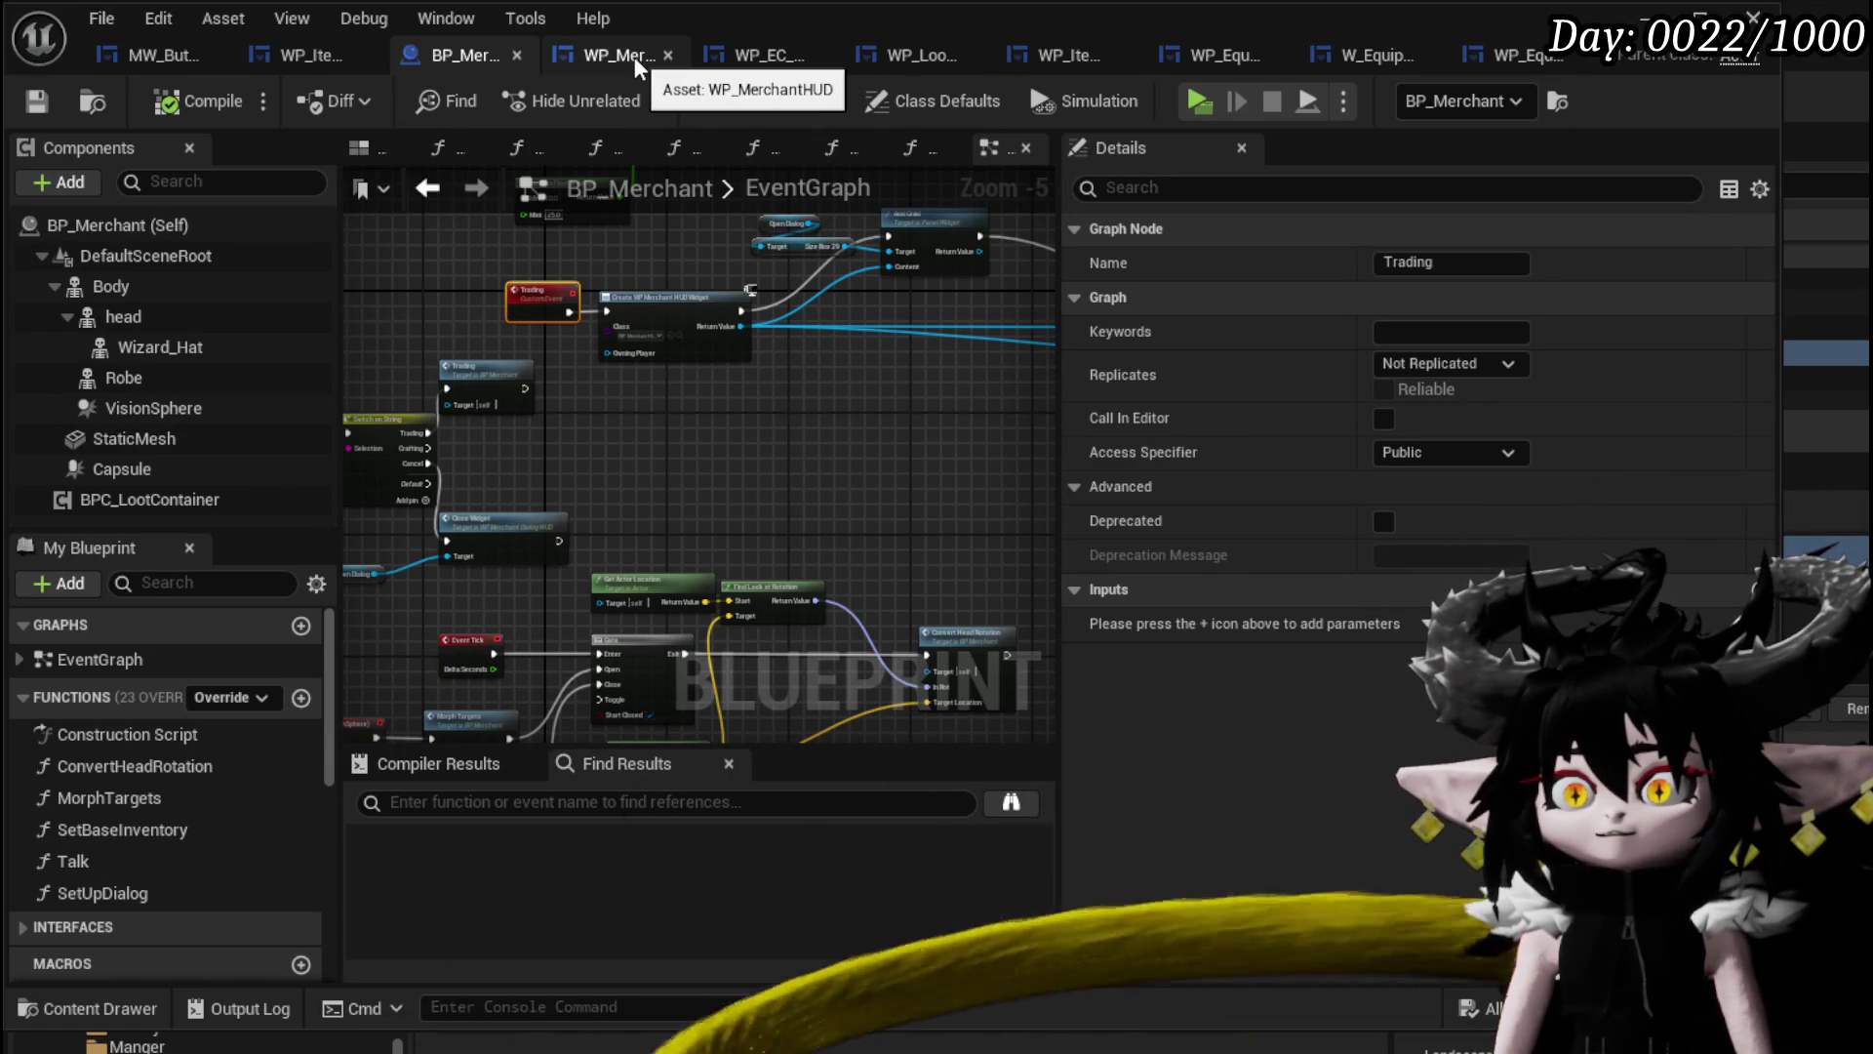
In WP_MerchantHUD's SelectPlayerItem function, move the Fill Player Box node below Remove Item.
drag(476, 55, 564, 53)
click(442, 54)
scroll(893, 236, down, 3)
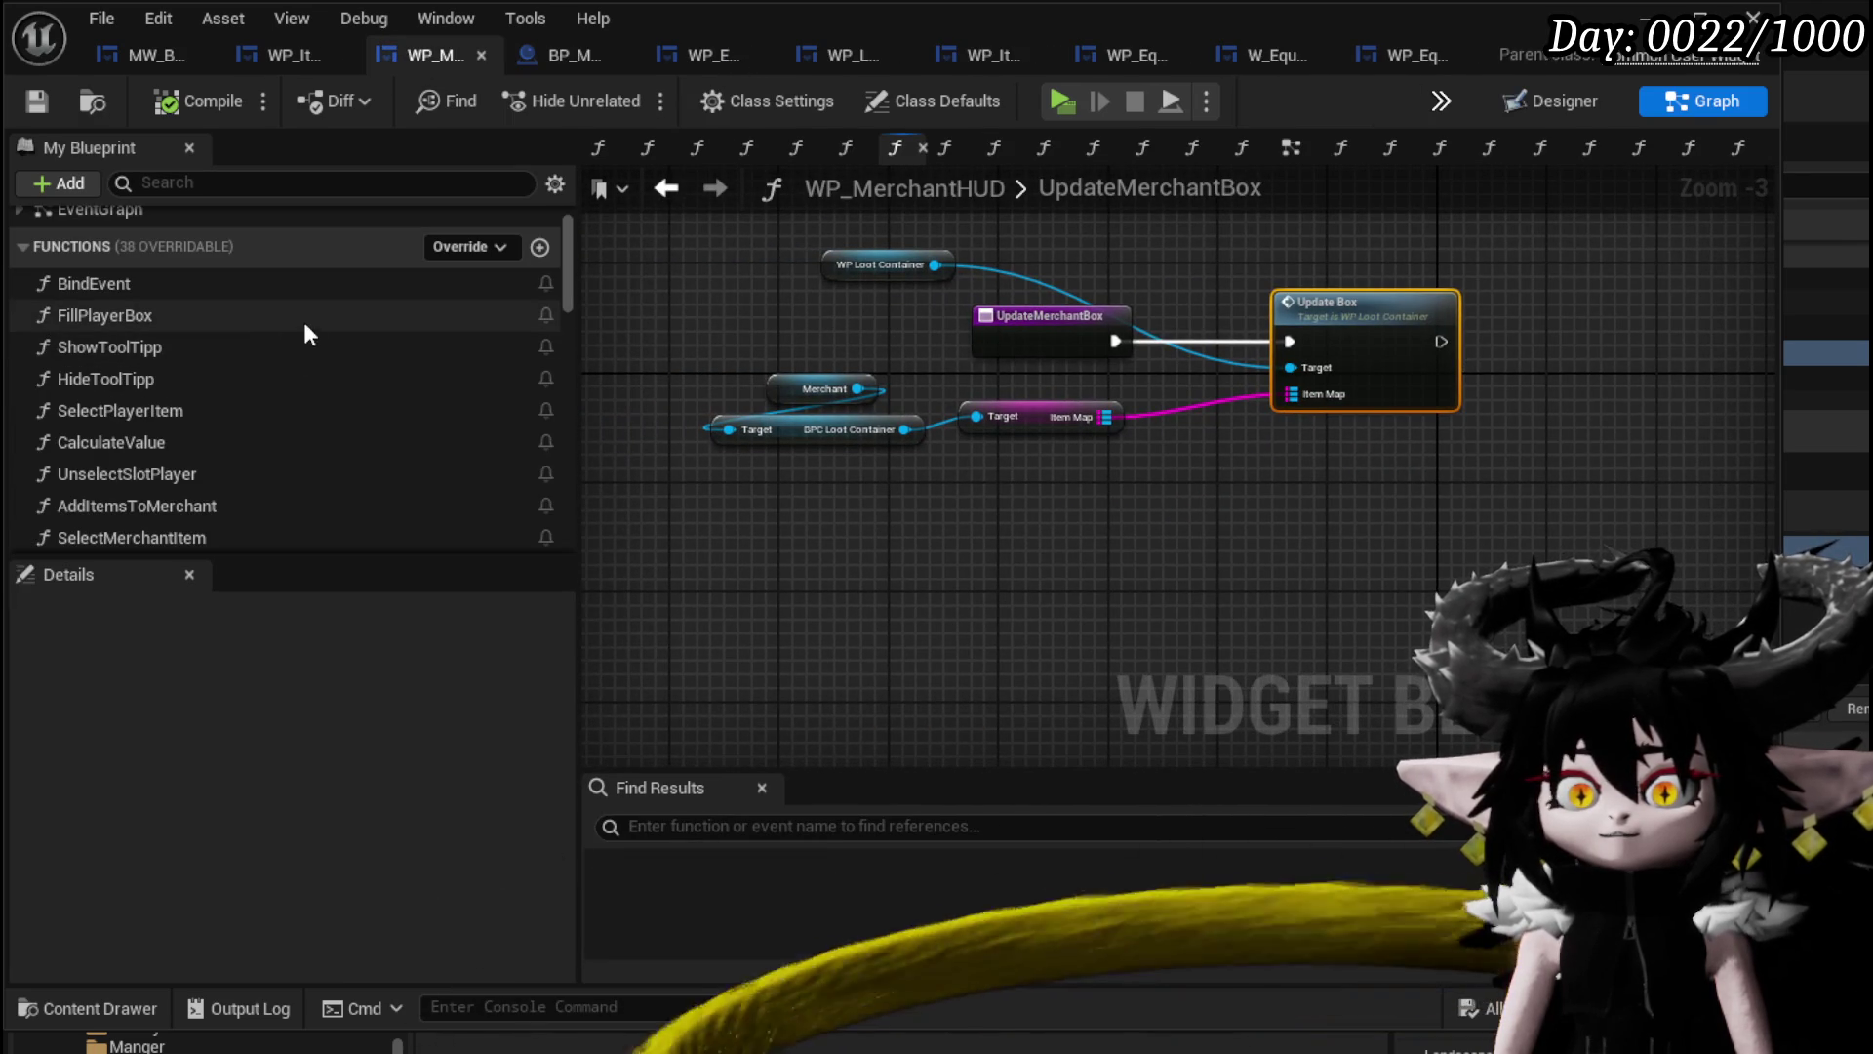
double_click(216, 407)
scroll(708, 322, down, 2)
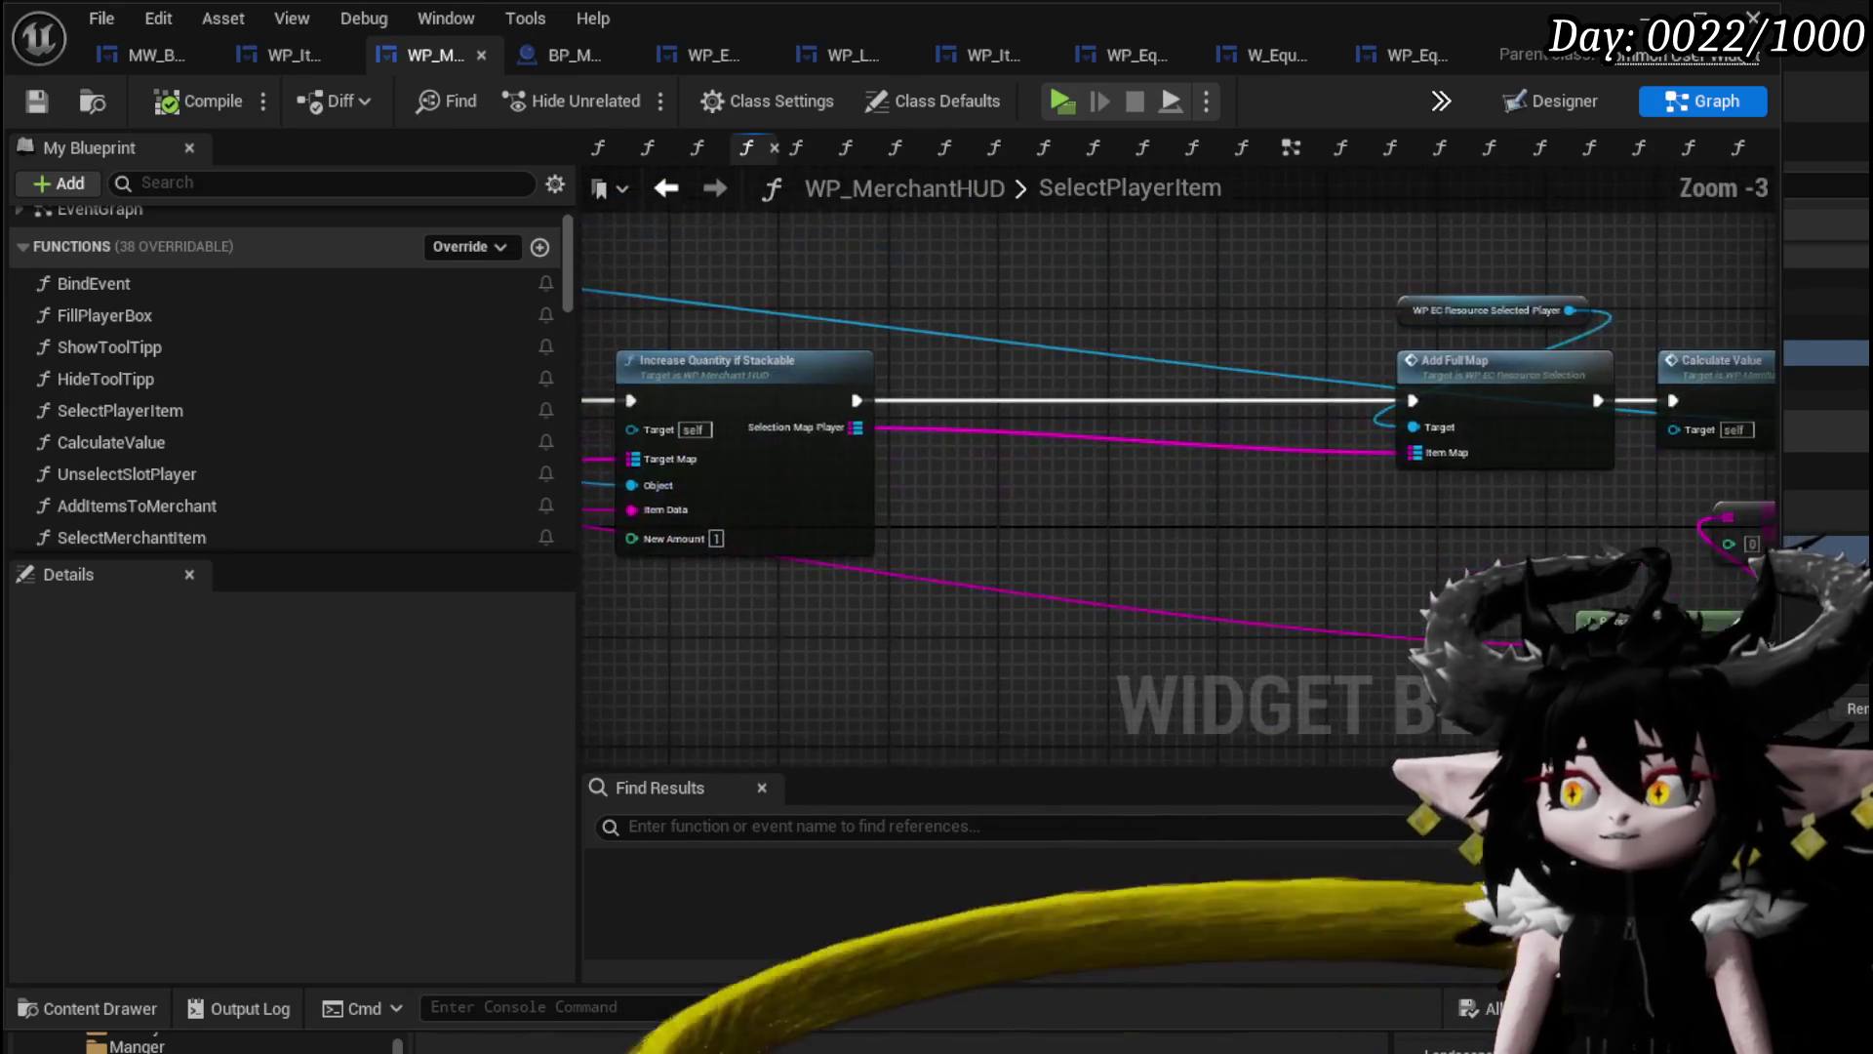
mouse_move(1226, 289)
mouse_down()
mouse_move(1196, 264)
mouse_move(985, 247)
mouse_up()
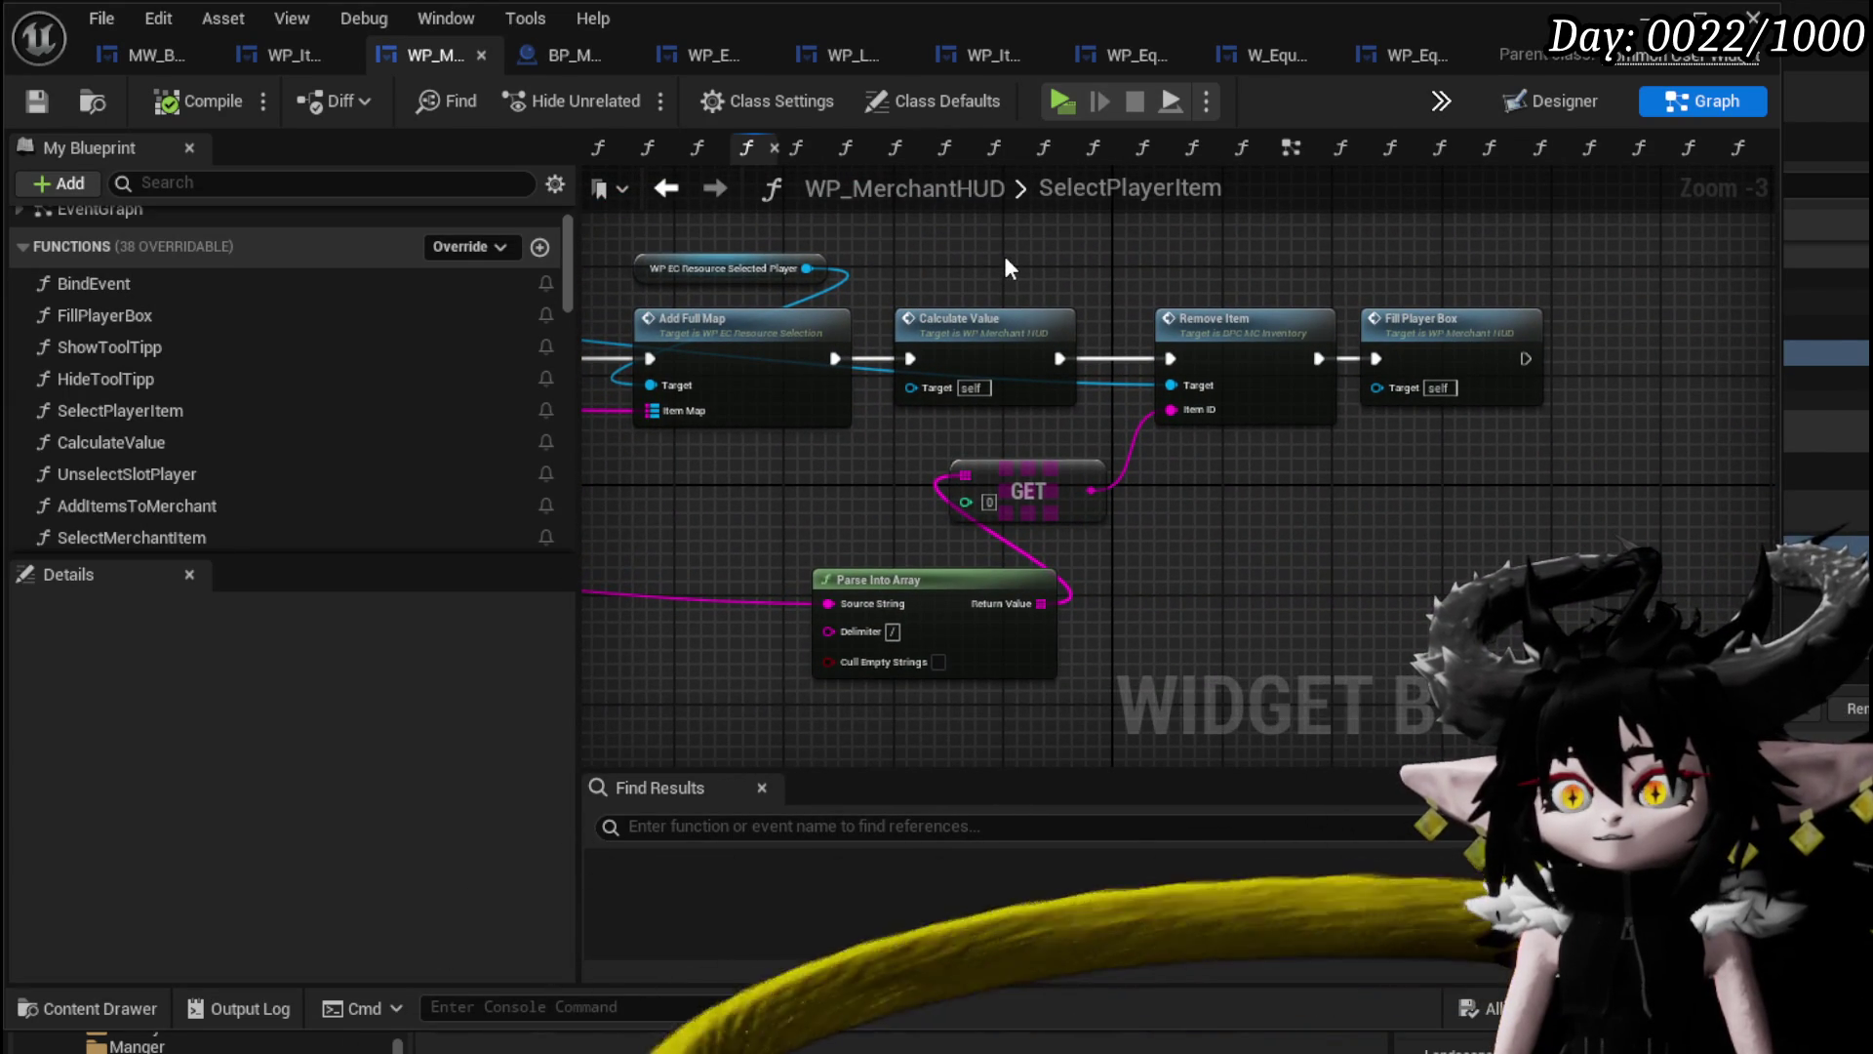
mouse_move(1454, 325)
mouse_down()
mouse_move(1415, 571)
mouse_move(1415, 495)
mouse_move(1328, 491)
mouse_move(1273, 339)
mouse_move(1146, 404)
mouse_up()
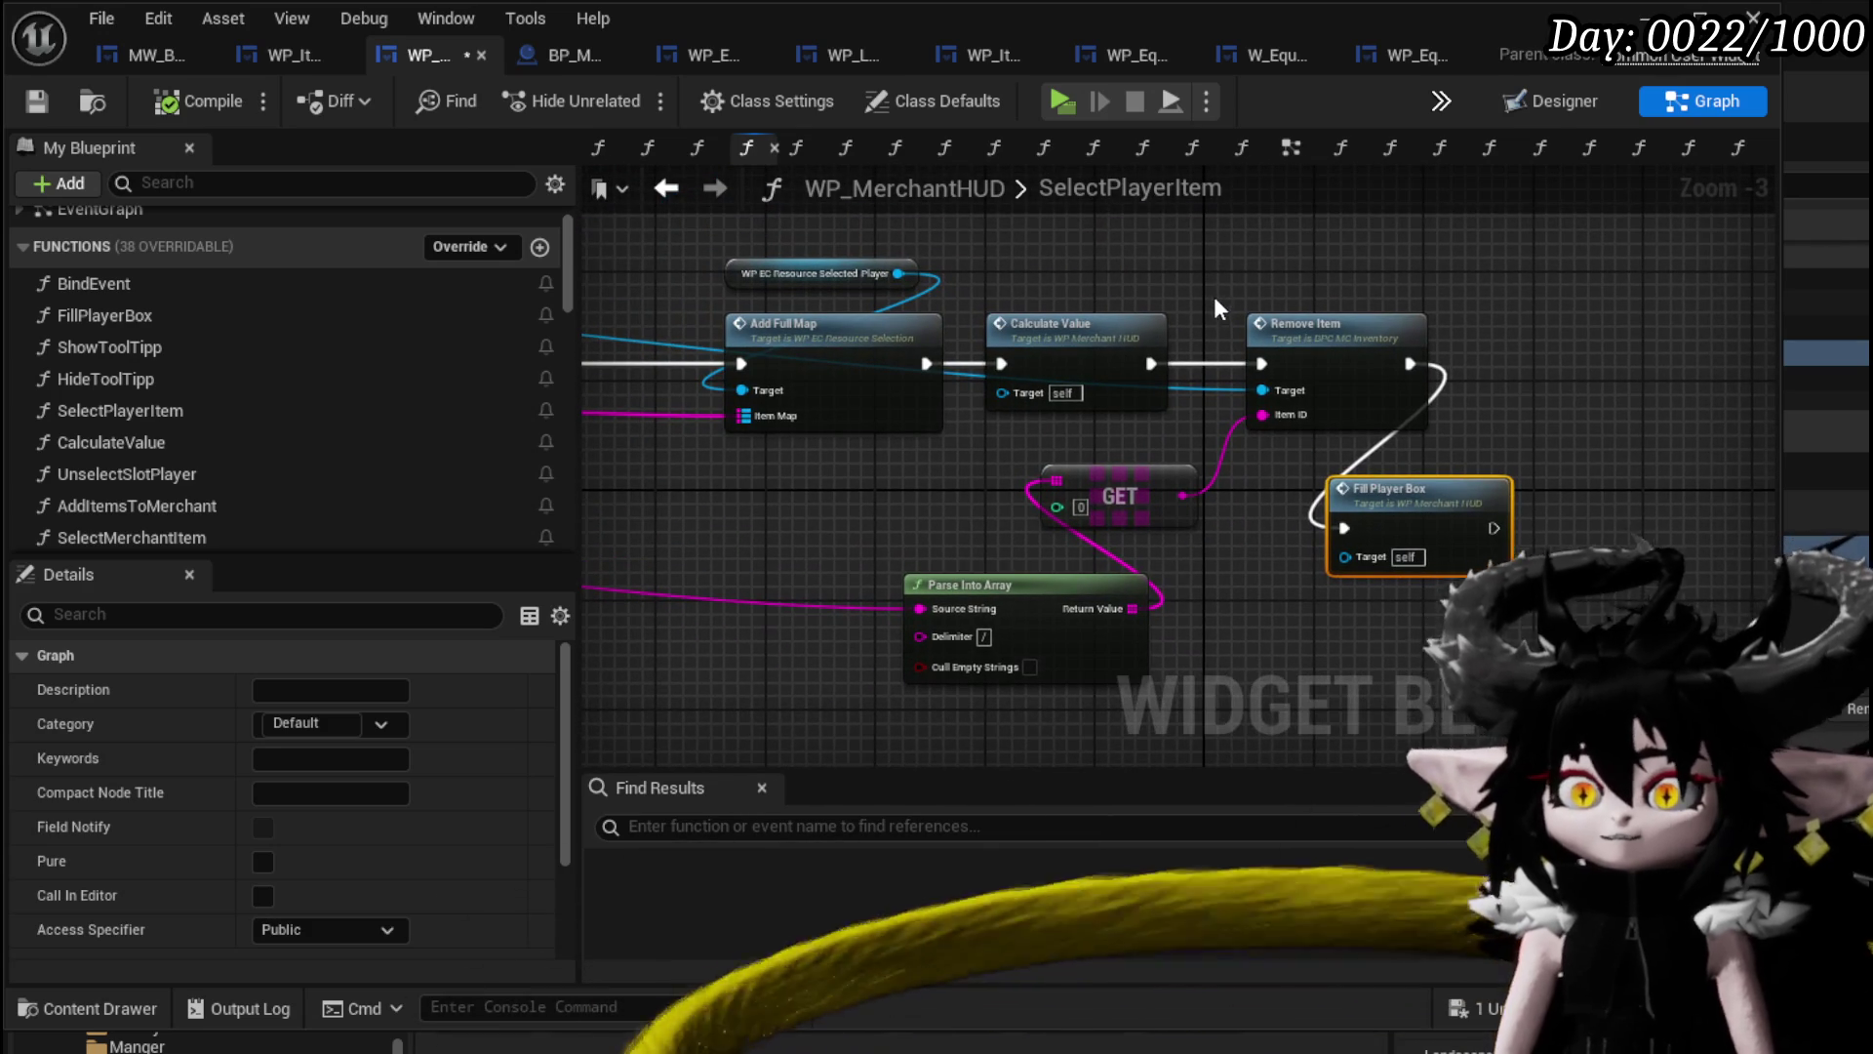
Review the Increase Quantity if Stackable, Print String and FIND nodes, save, and return to the level.
drag(1220, 309, 1290, 322)
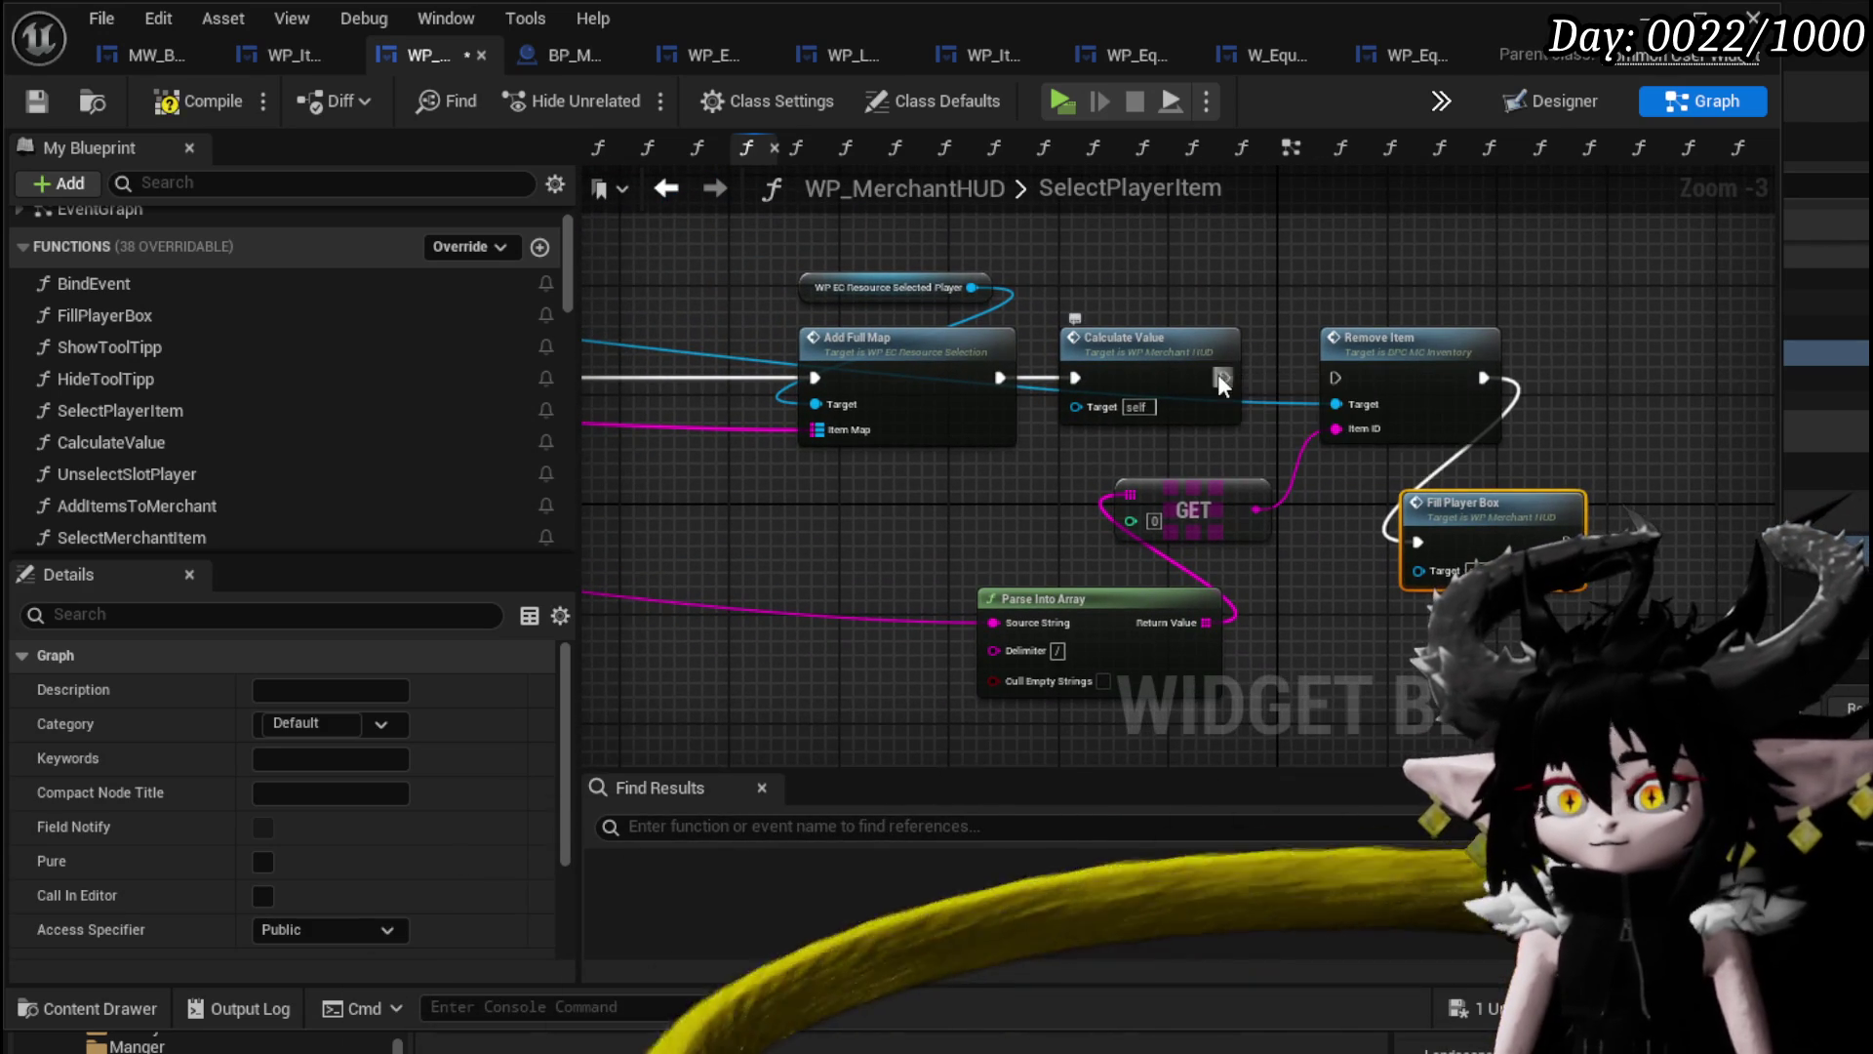
drag(1218, 373, 1339, 353)
drag(927, 439, 1336, 444)
drag(956, 508, 1681, 509)
drag(933, 564, 1129, 561)
click(39, 103)
click(1703, 15)
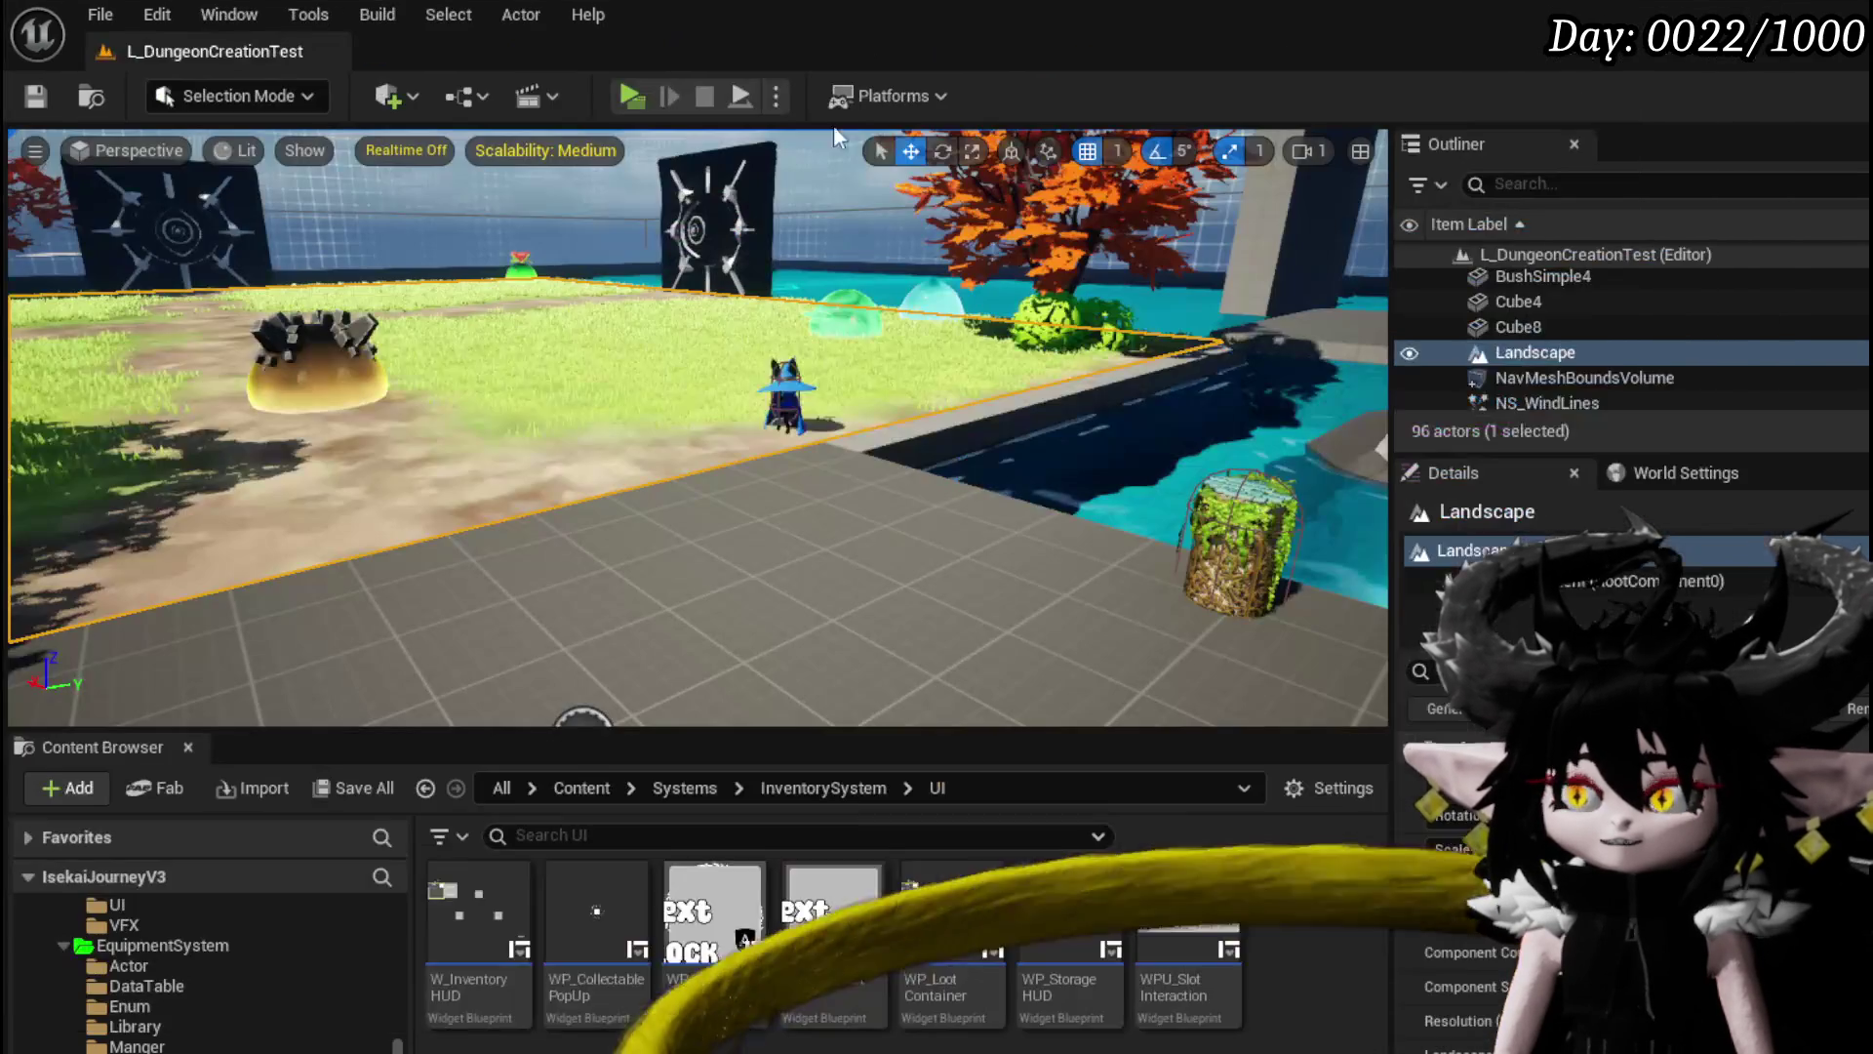
Play-test, walk to the merchant, open Trading, and hold essence into the Sell slot past breakpoints.
click(629, 95)
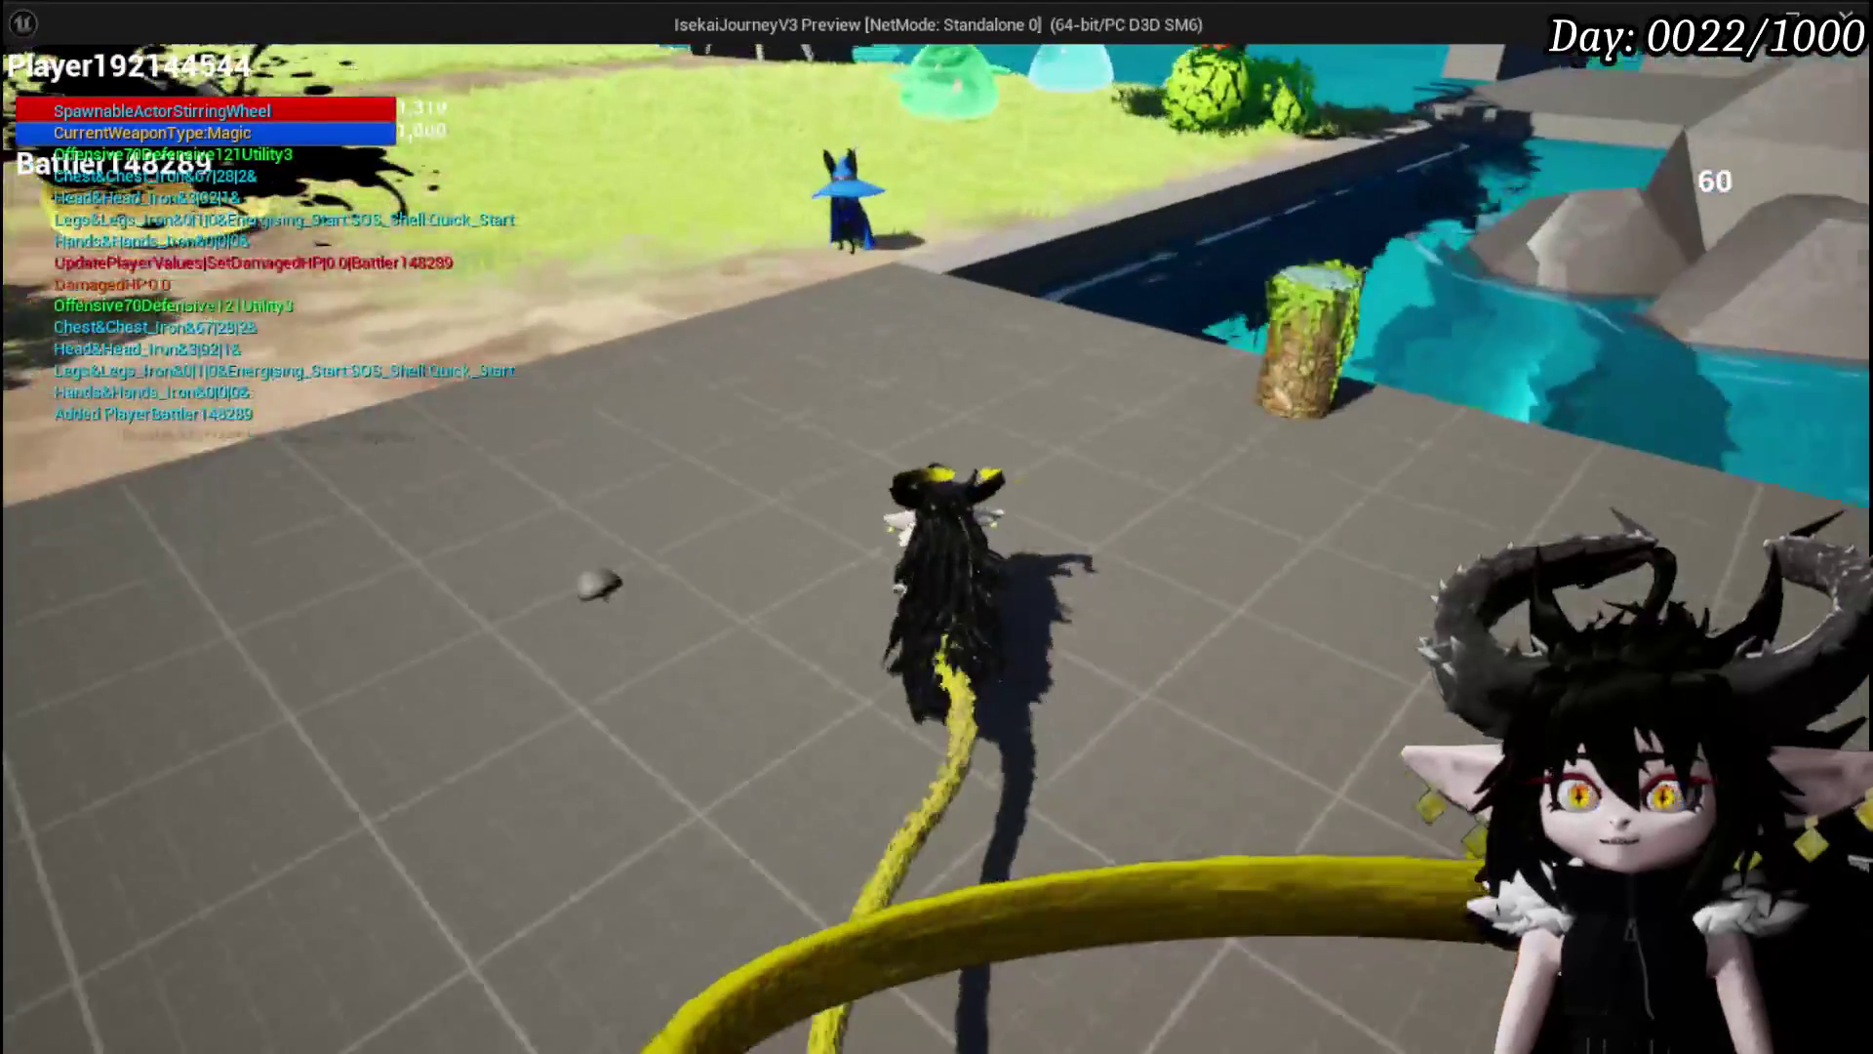
key(w)
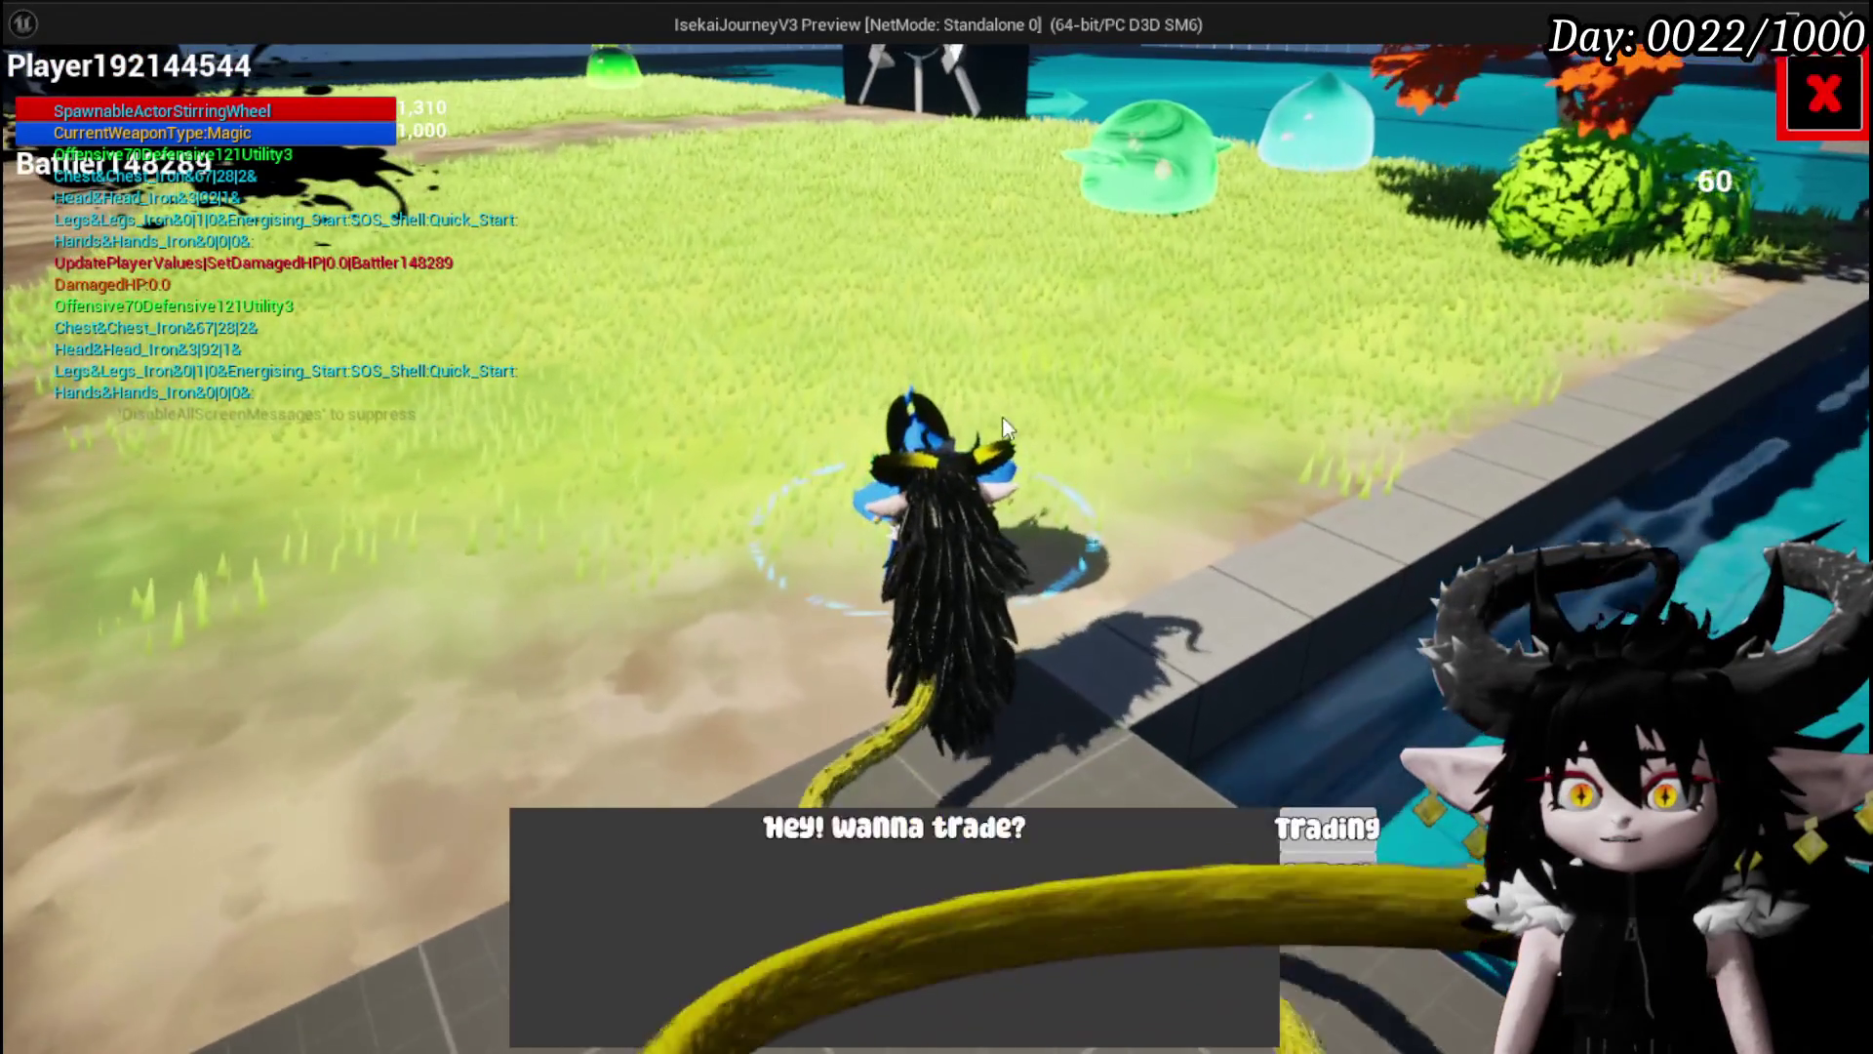
click(1327, 827)
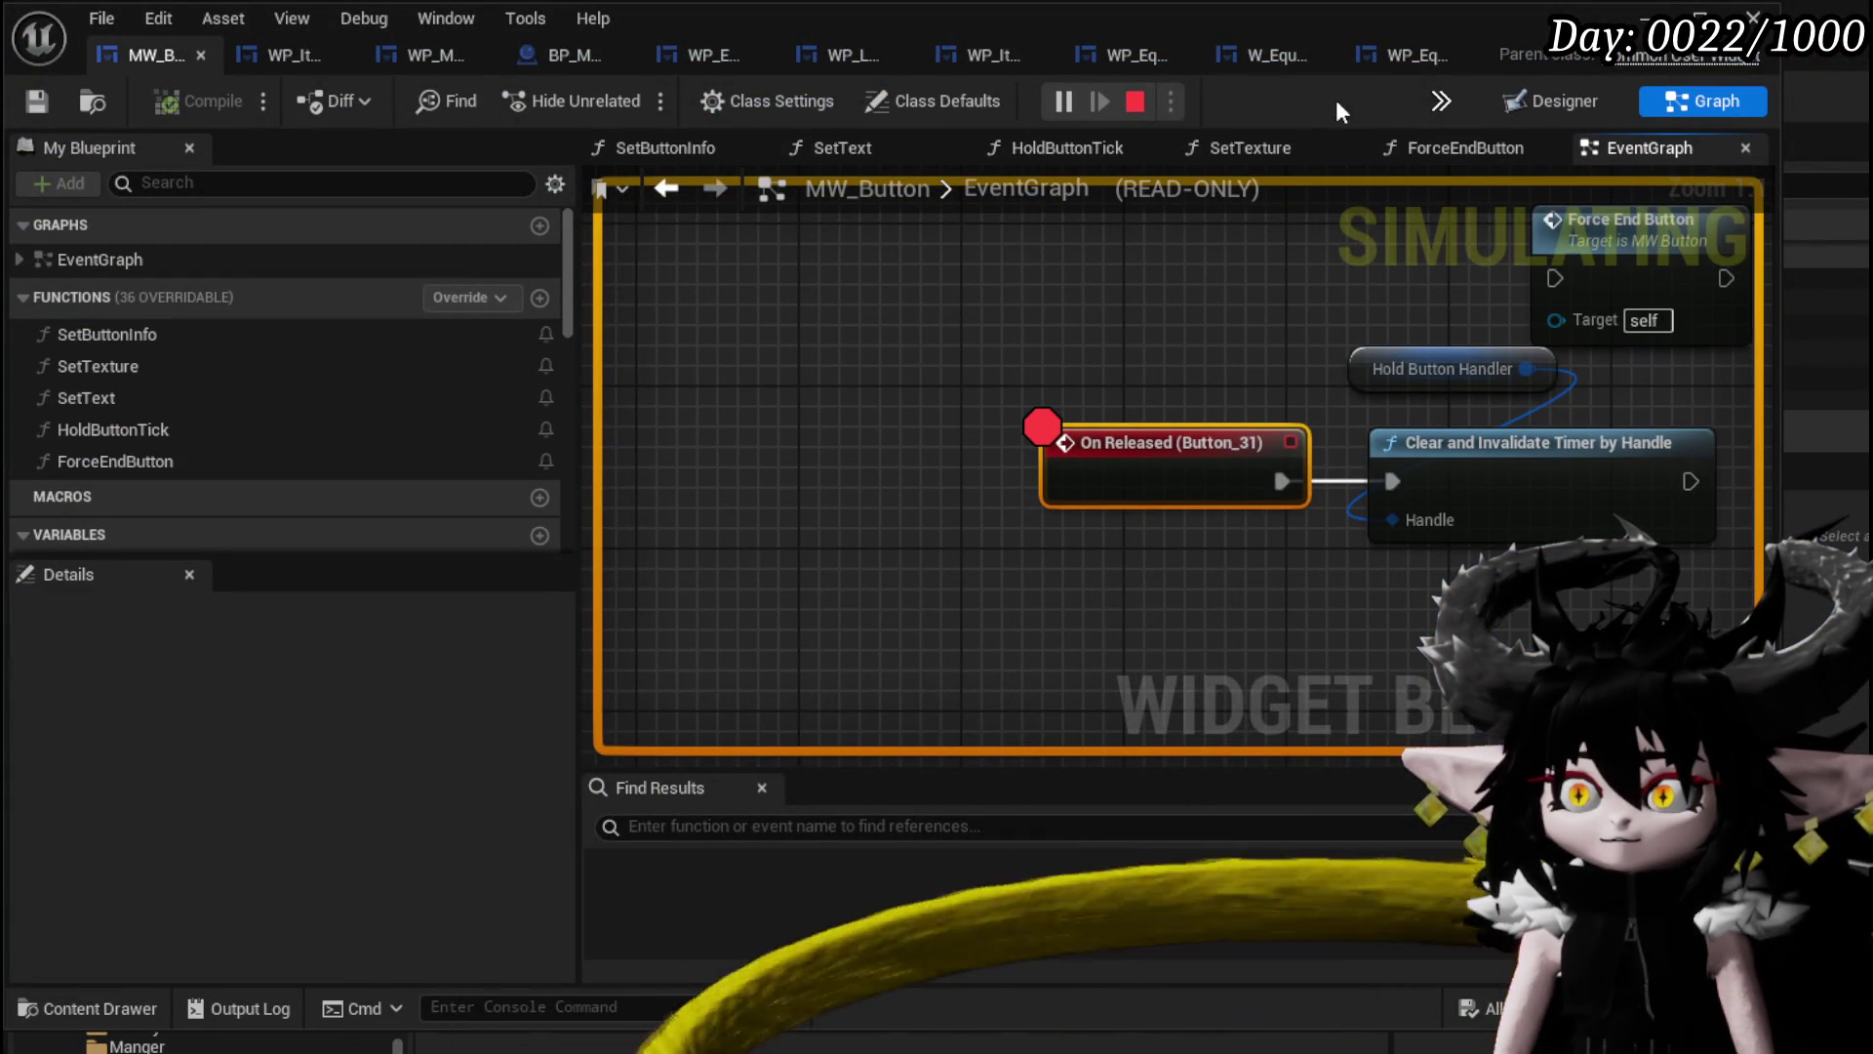
key(F5)
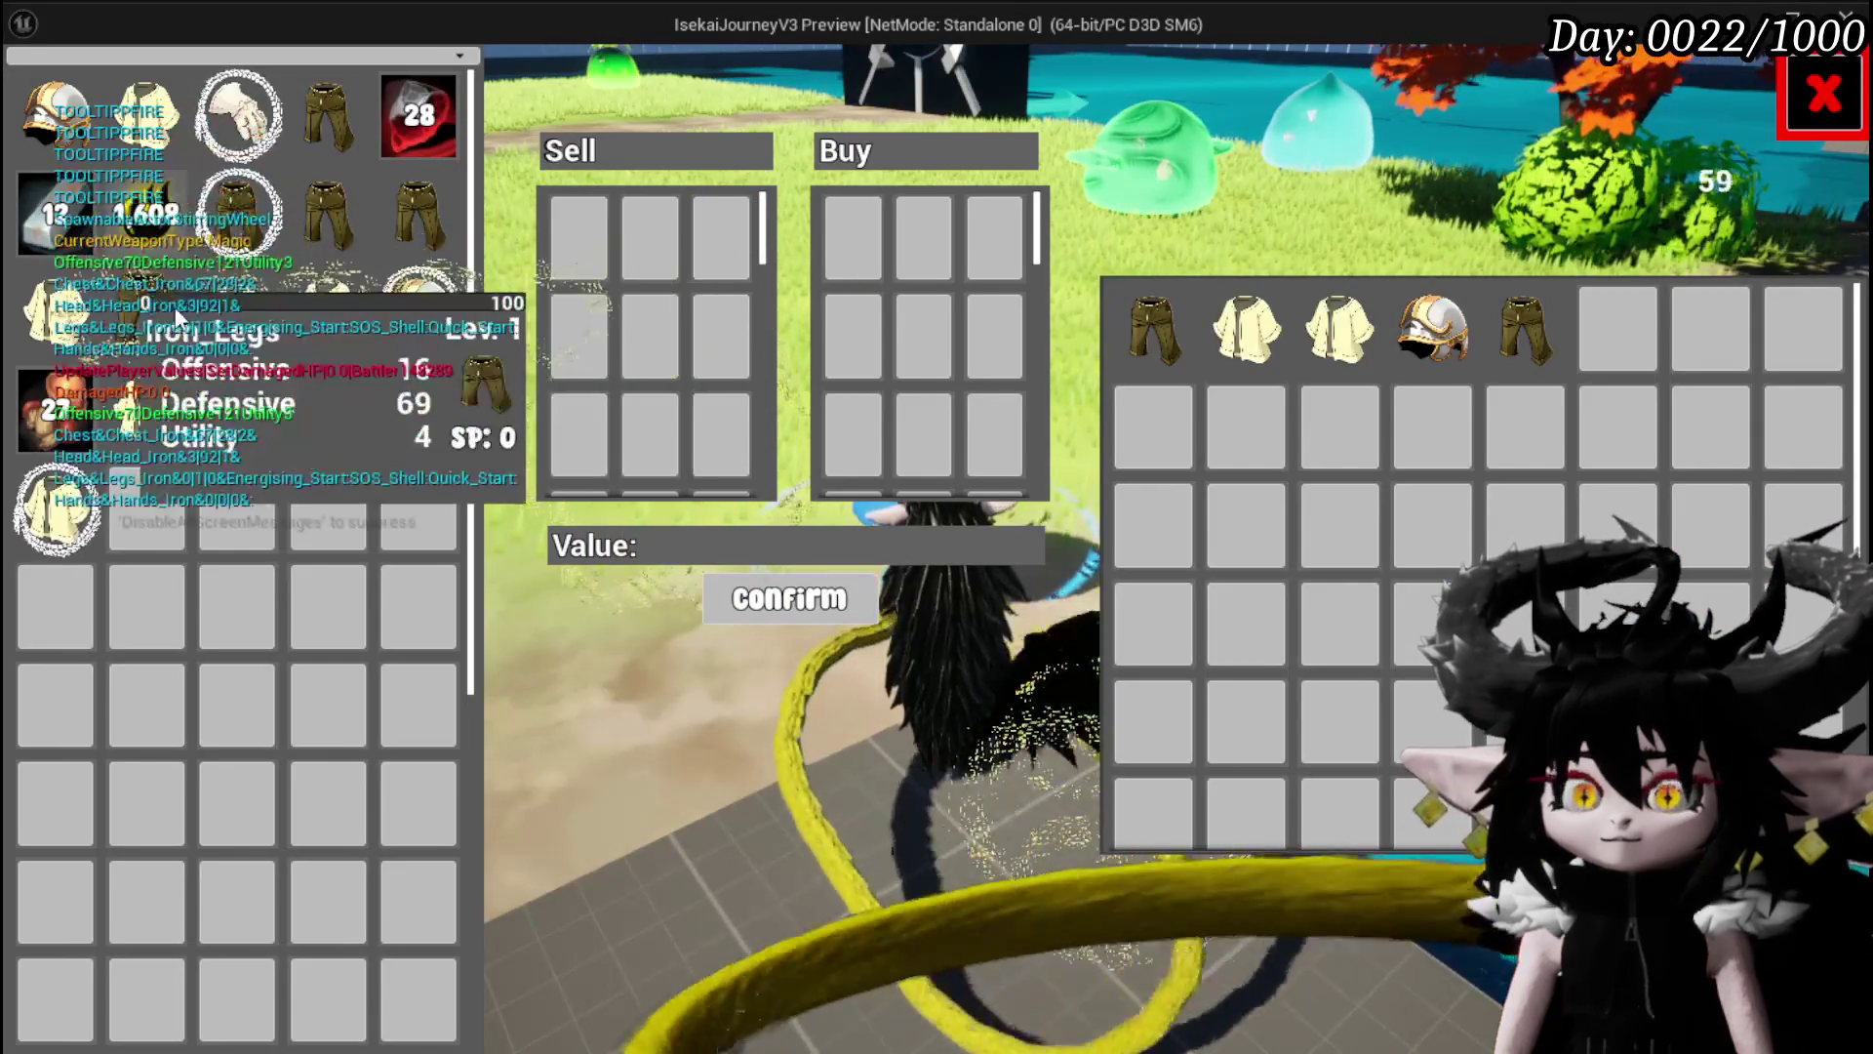
click(145, 221)
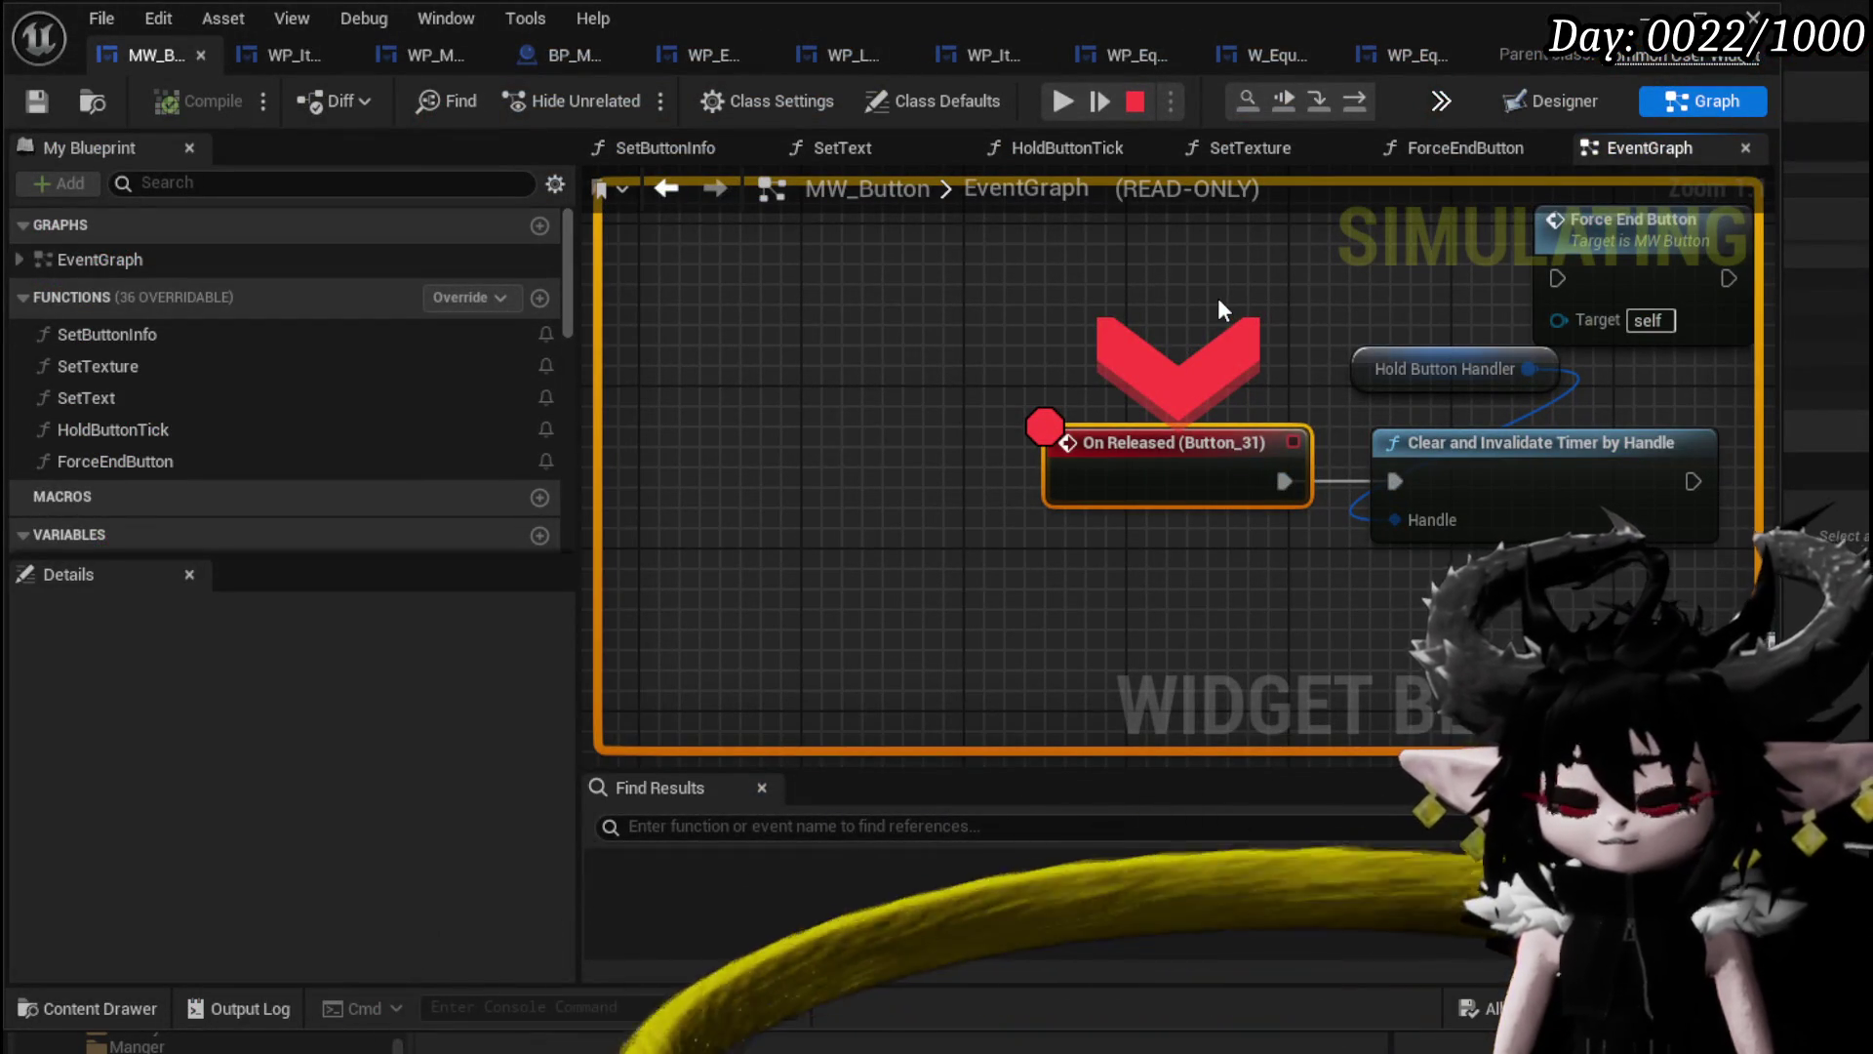
click(1064, 100)
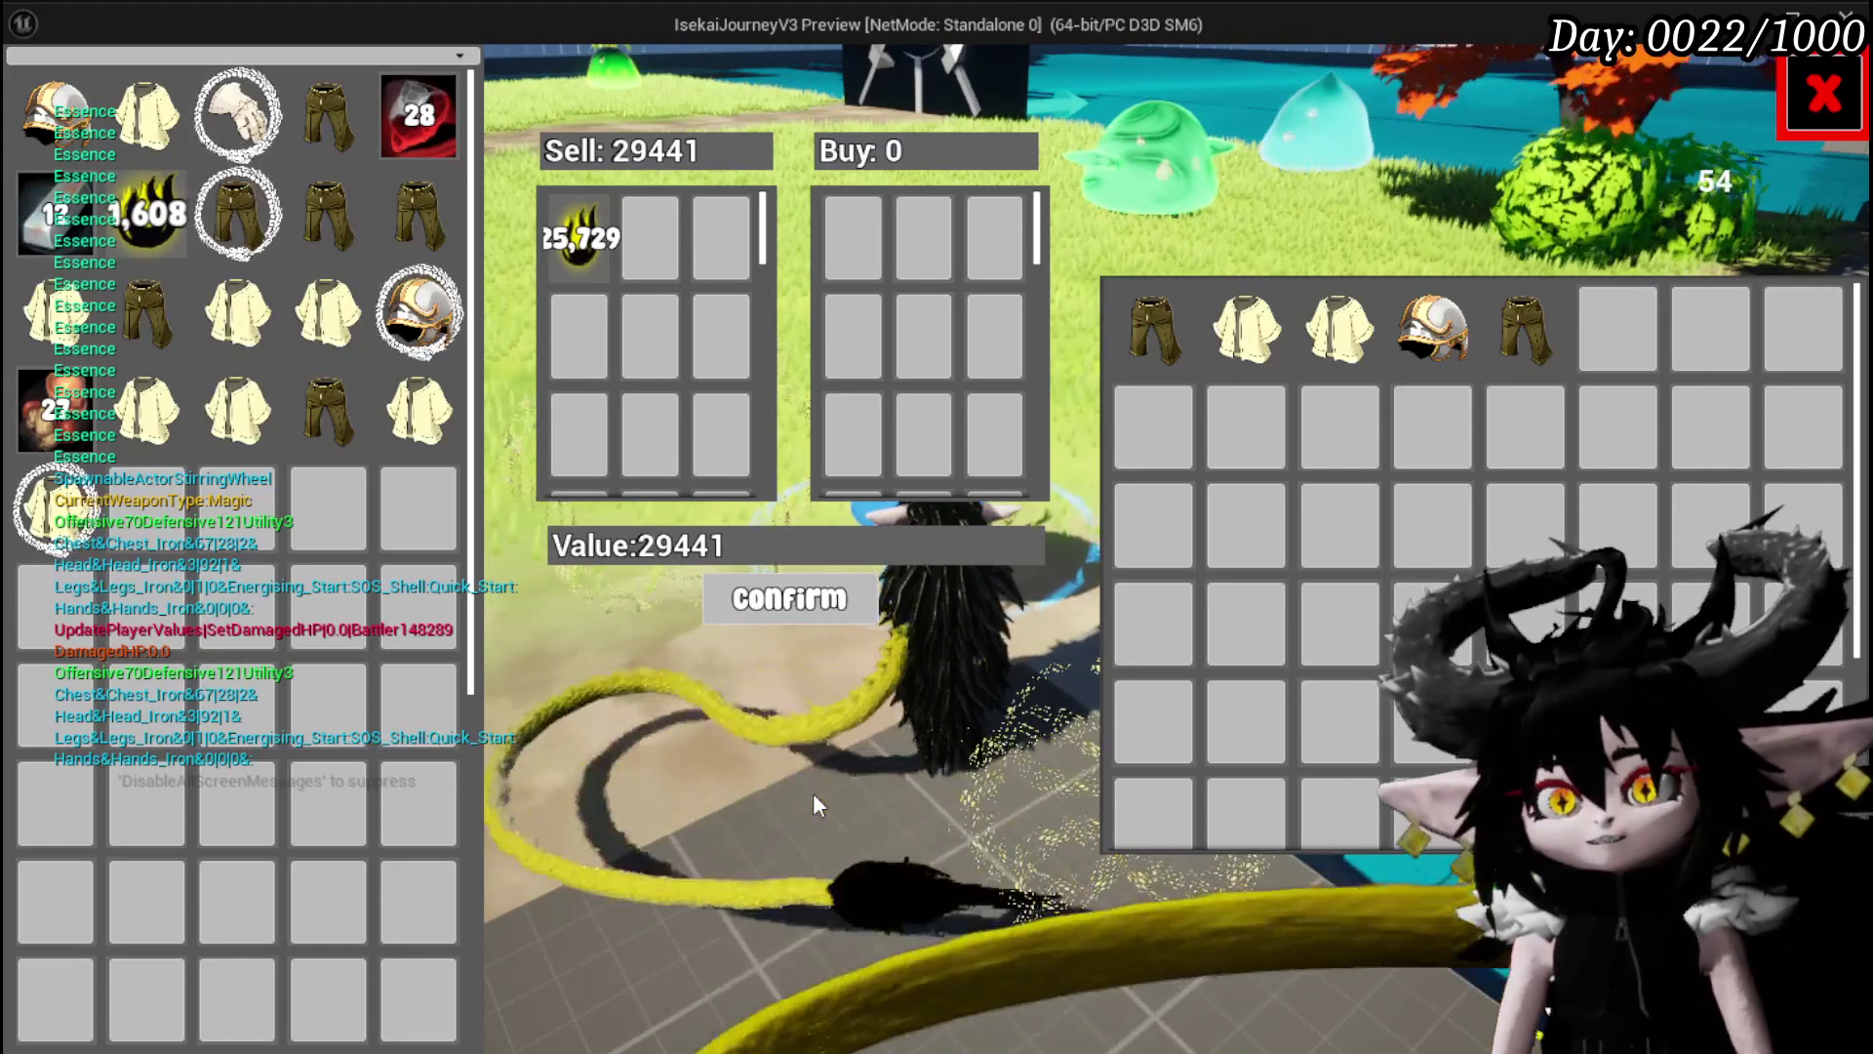
Add more essence to the sale, disable the On Released breakpoint, and resume play.
mouse_move(280, 364)
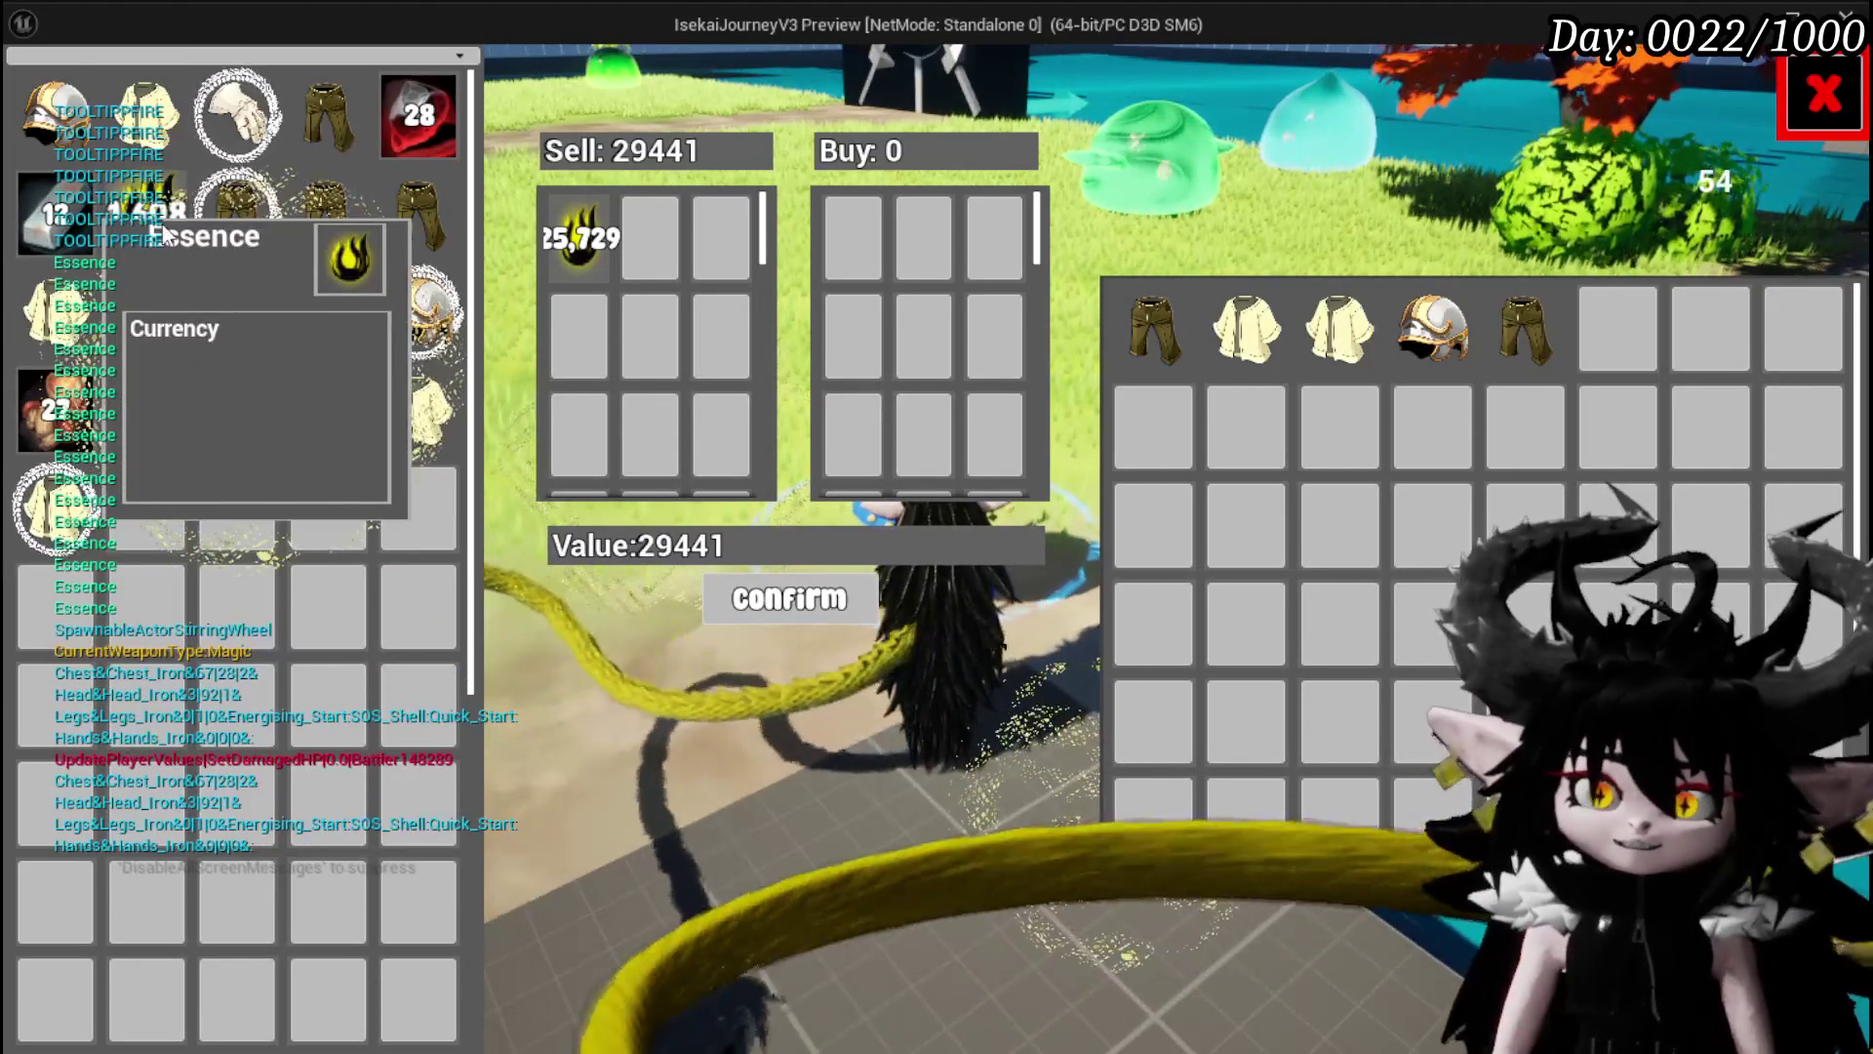
click(198, 225)
right_click(1145, 441)
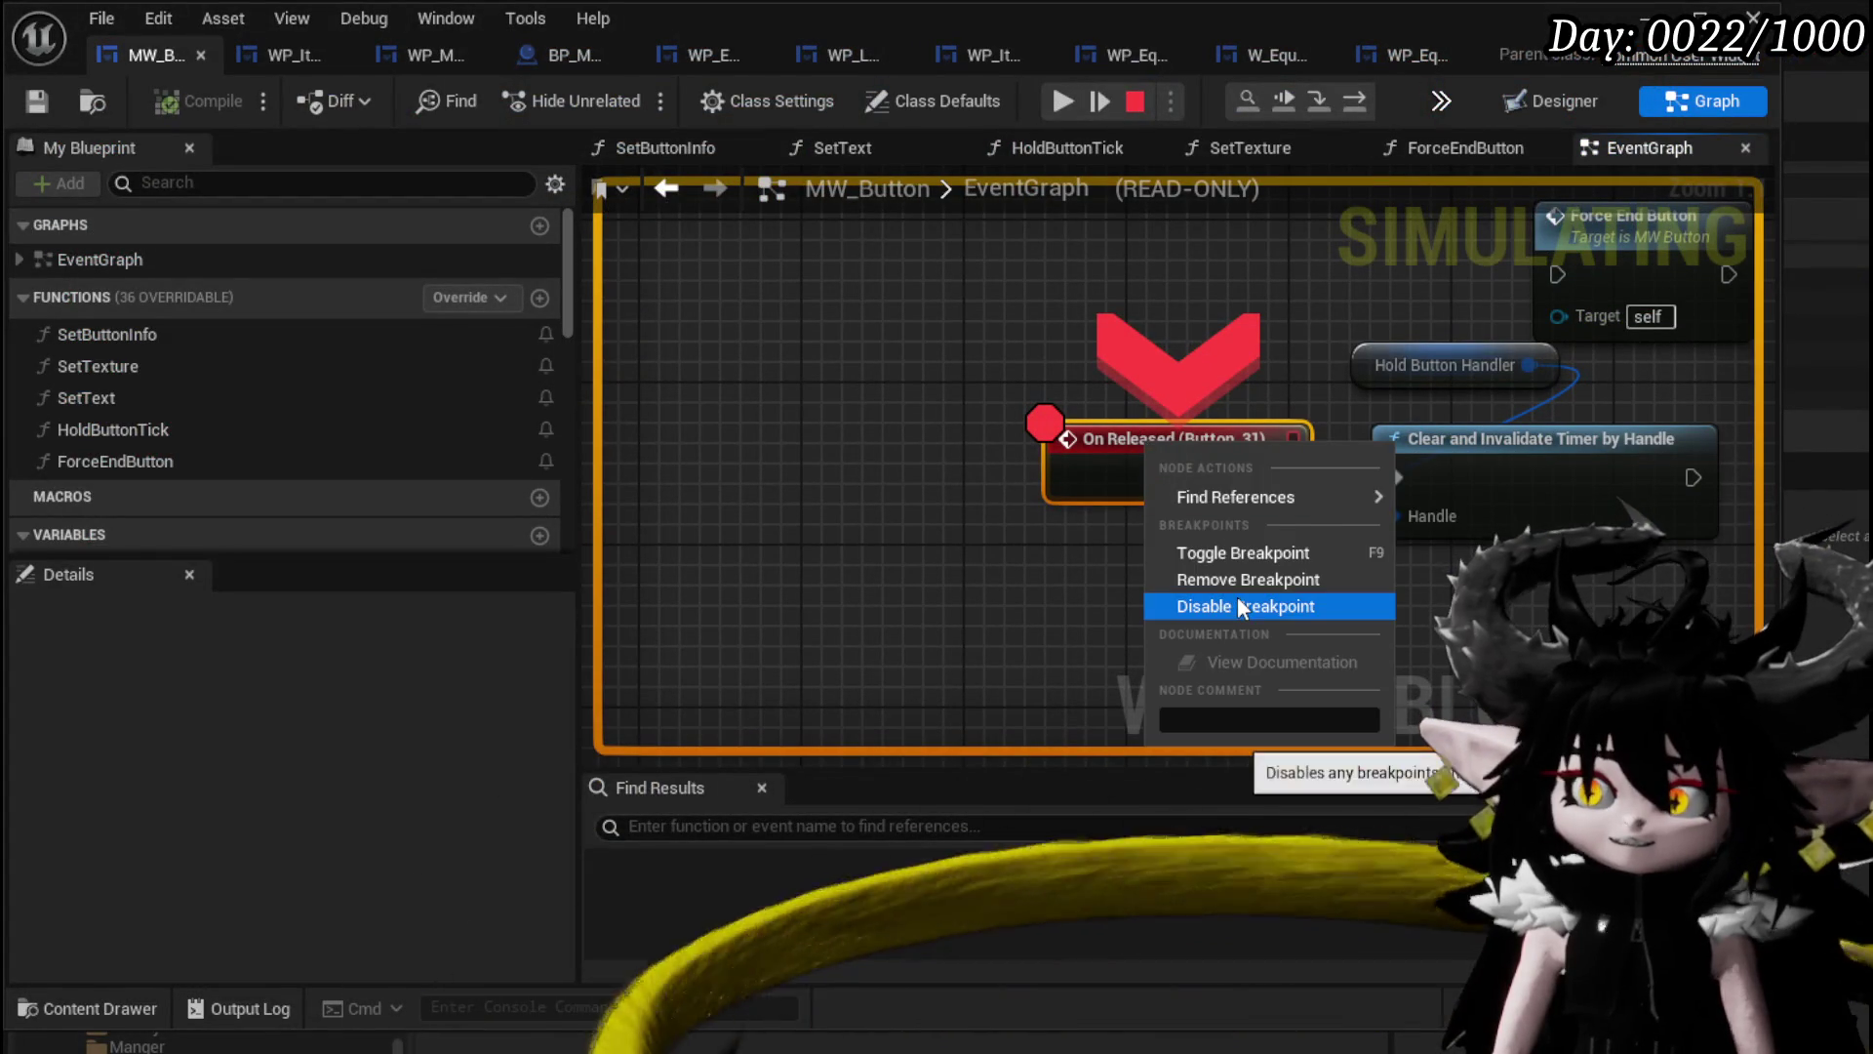
click(1235, 593)
click(1061, 100)
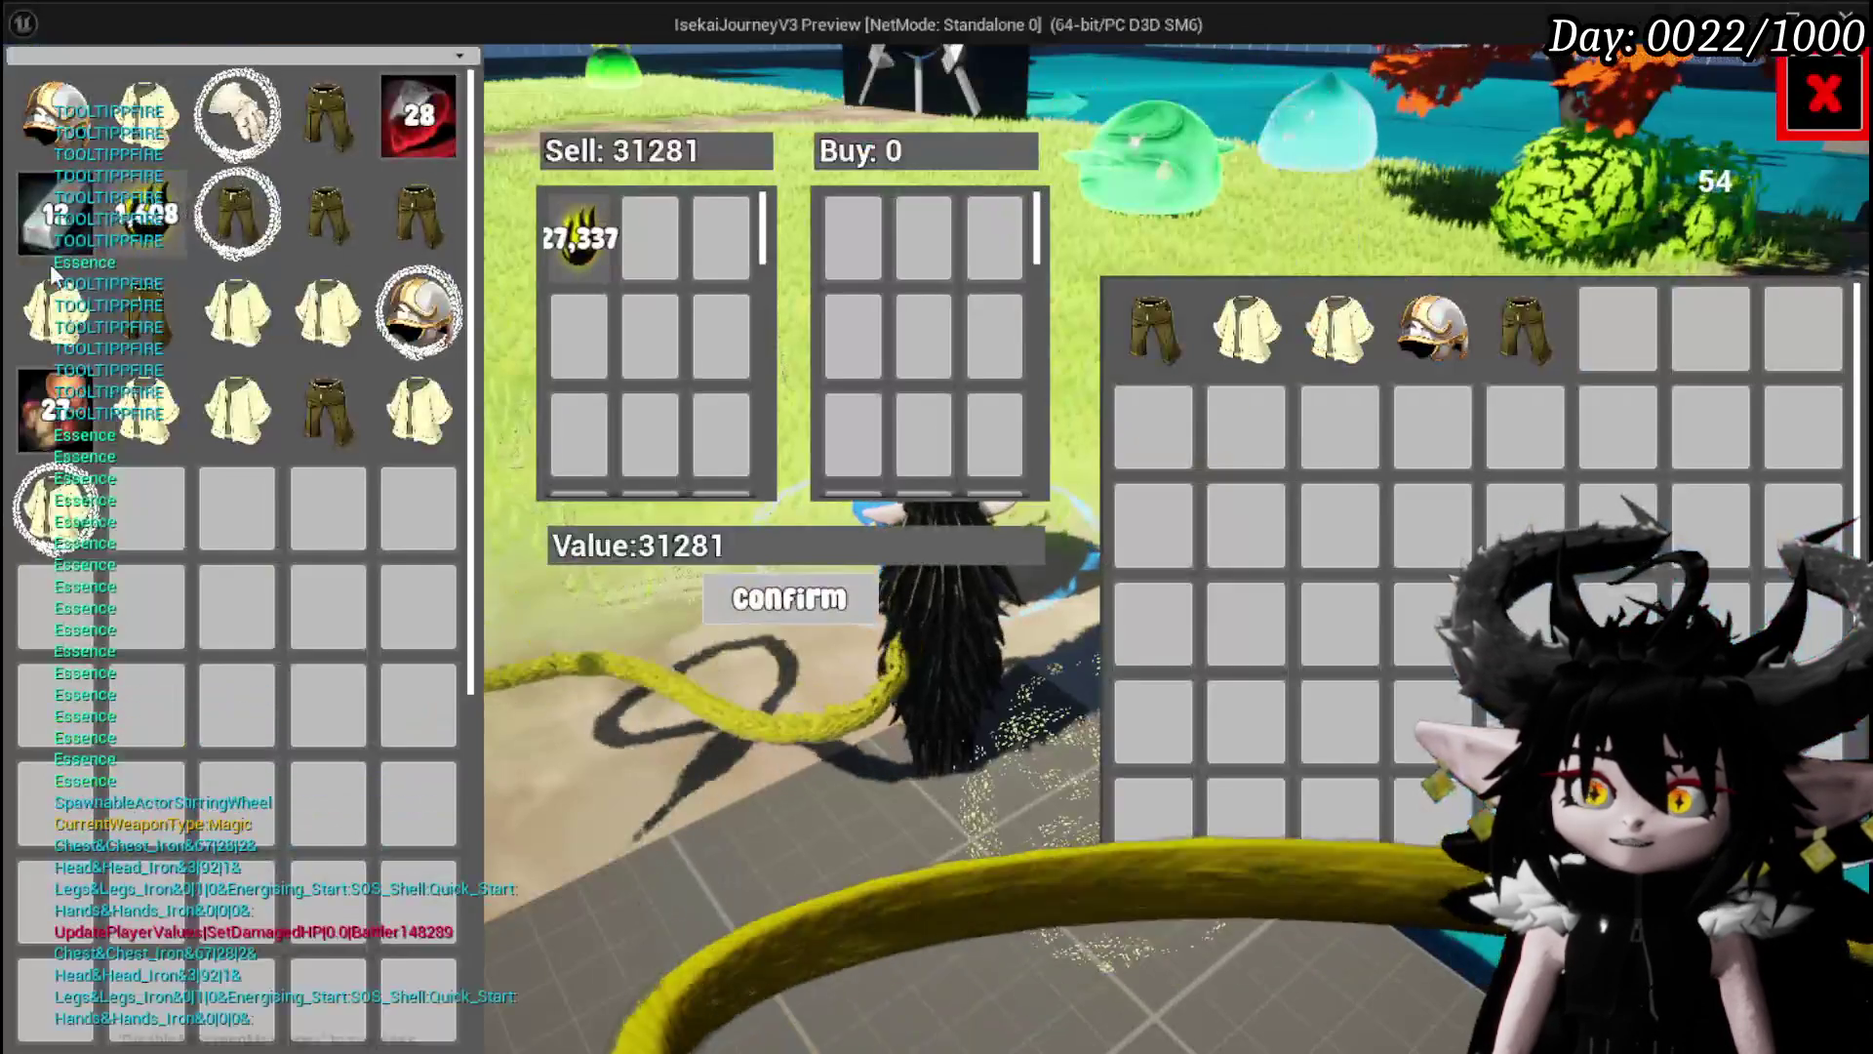
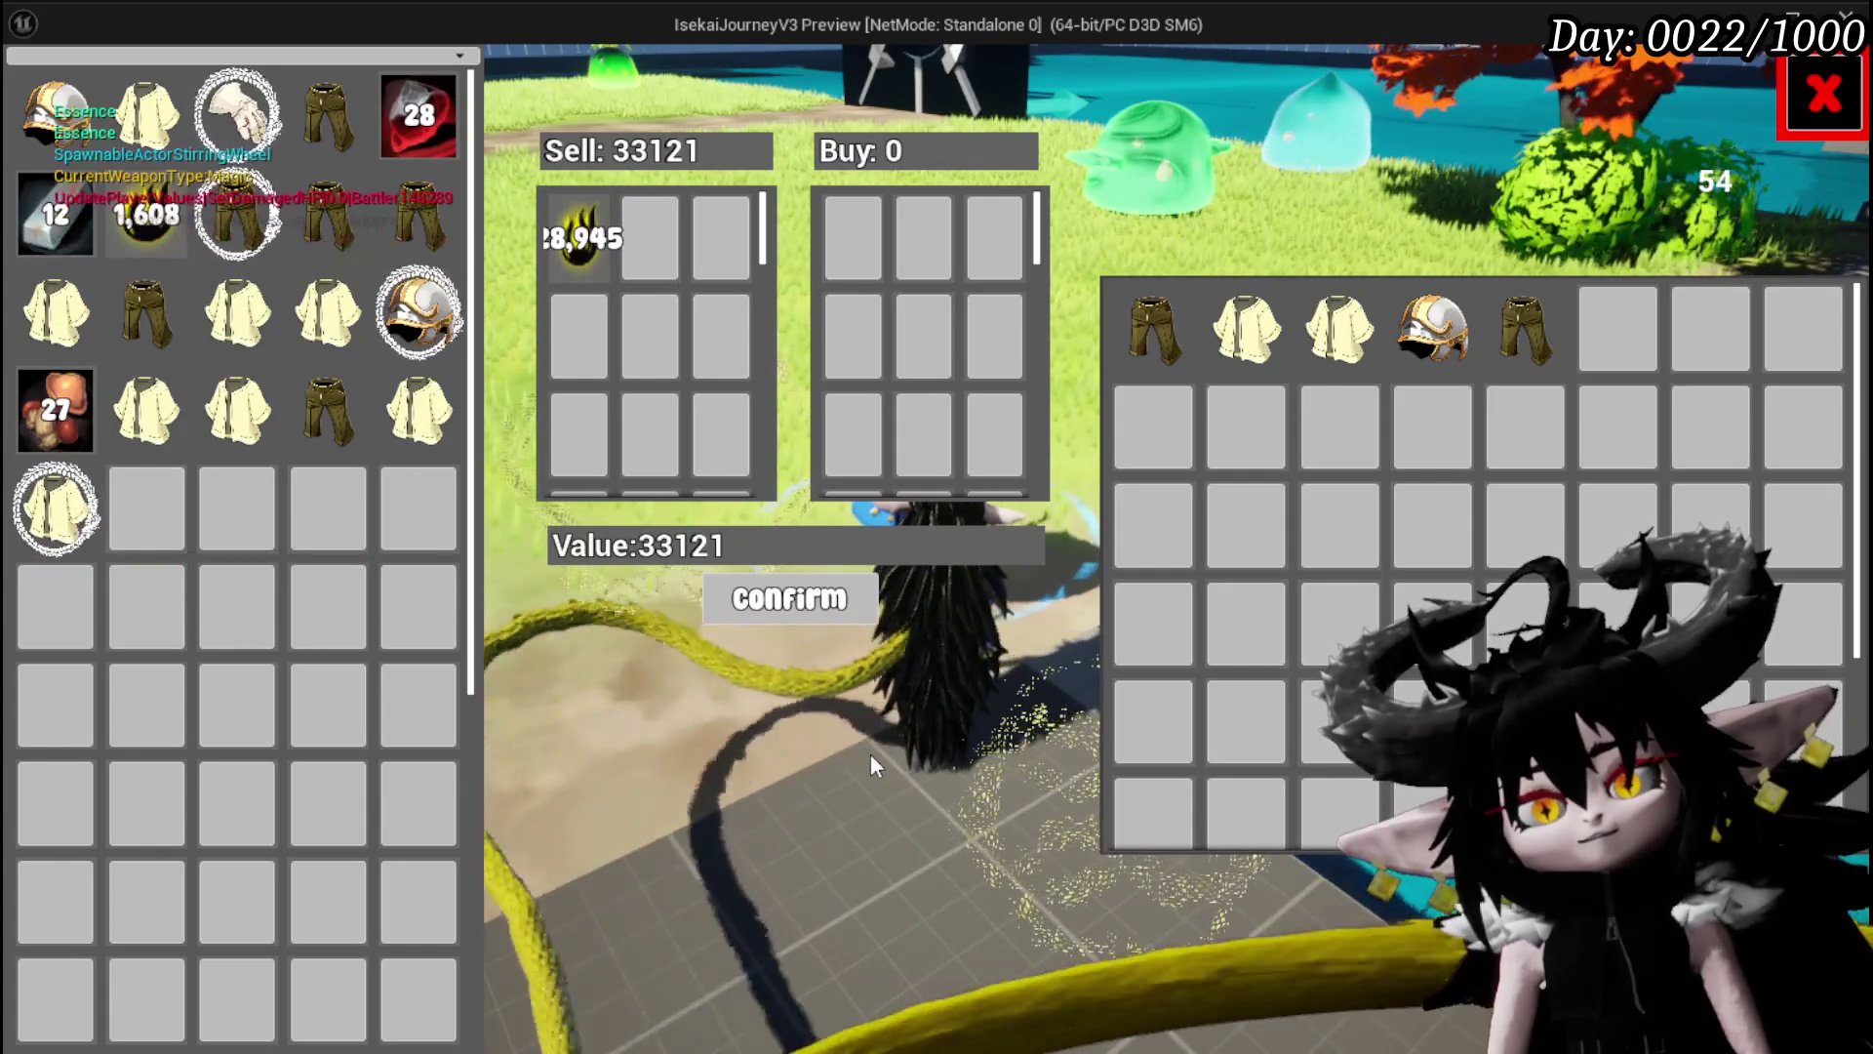
Stop the game preview, shift MW_Button's three event nodes left, and save it.
key(Escape)
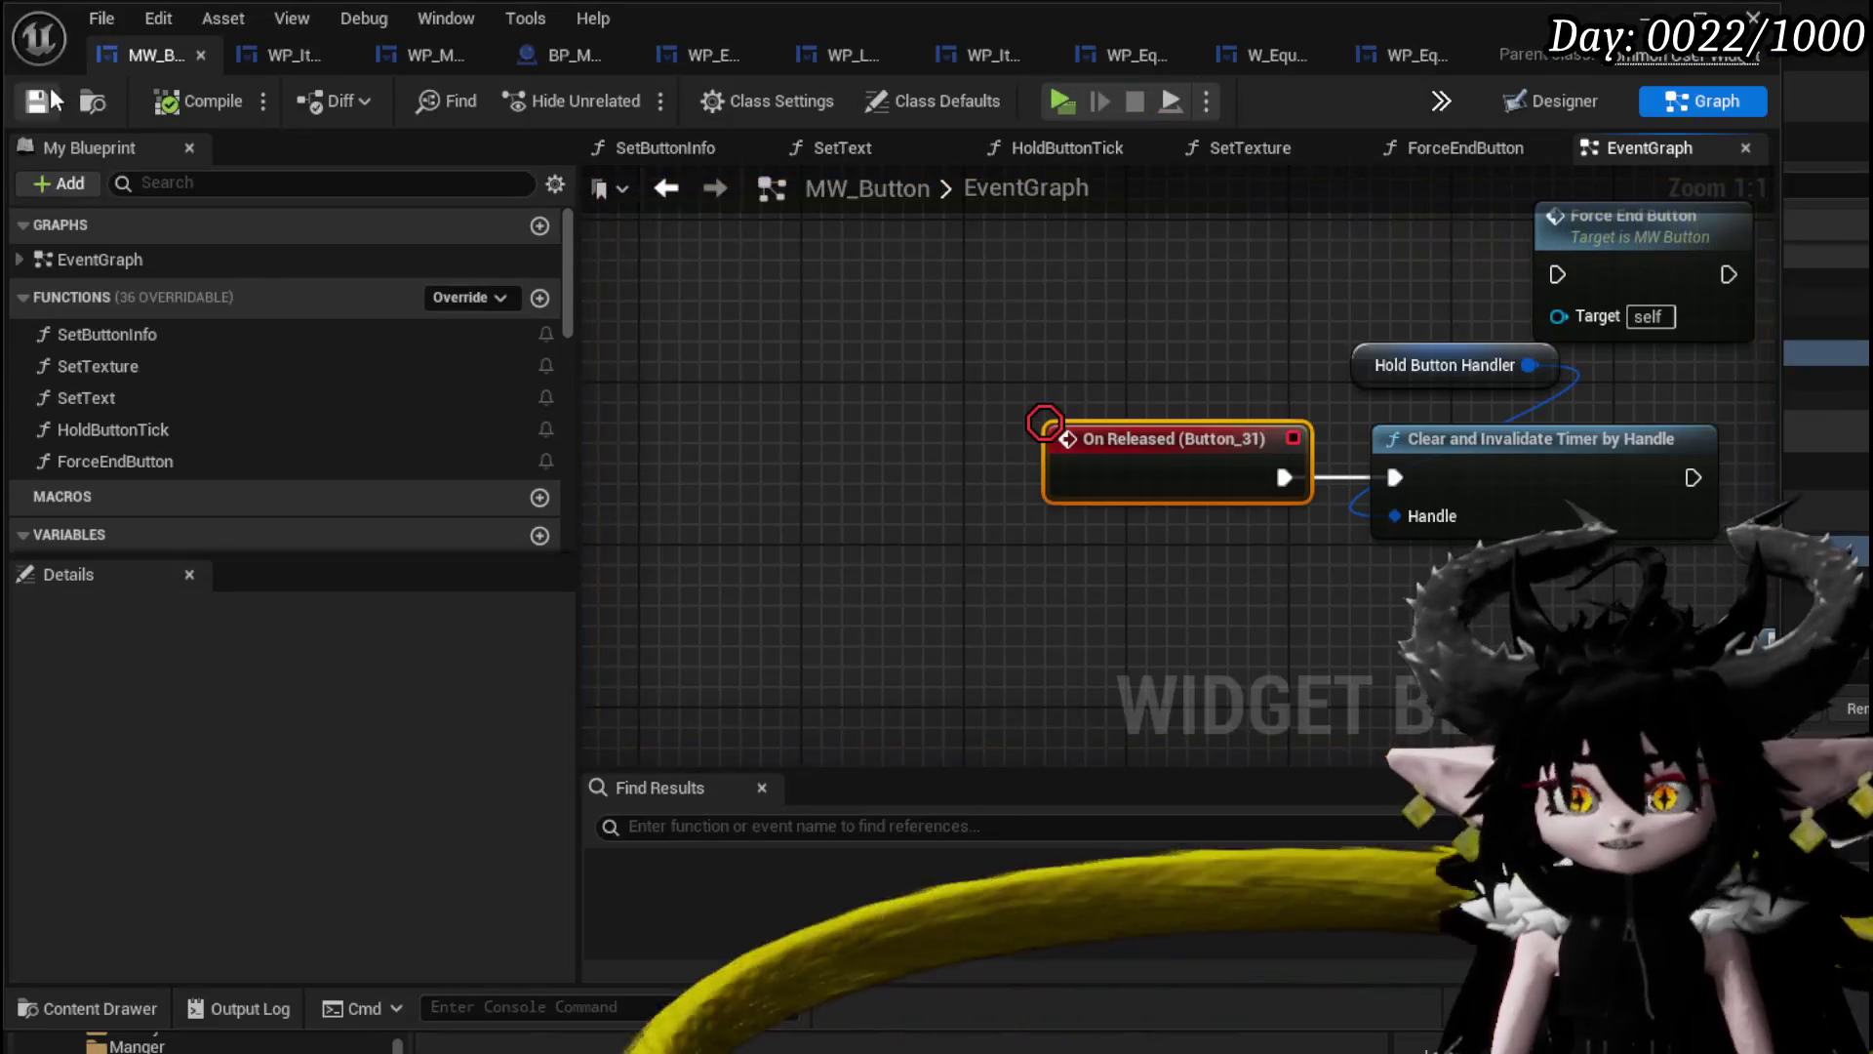
scroll(946, 360, down, 2)
mouse_move(841, 552)
mouse_down()
mouse_move(1149, 418)
mouse_move(1156, 385)
mouse_up()
mouse_move(1394, 438)
mouse_down()
mouse_move(1257, 438)
mouse_move(719, 618)
mouse_move(1036, 470)
mouse_up()
click(60, 99)
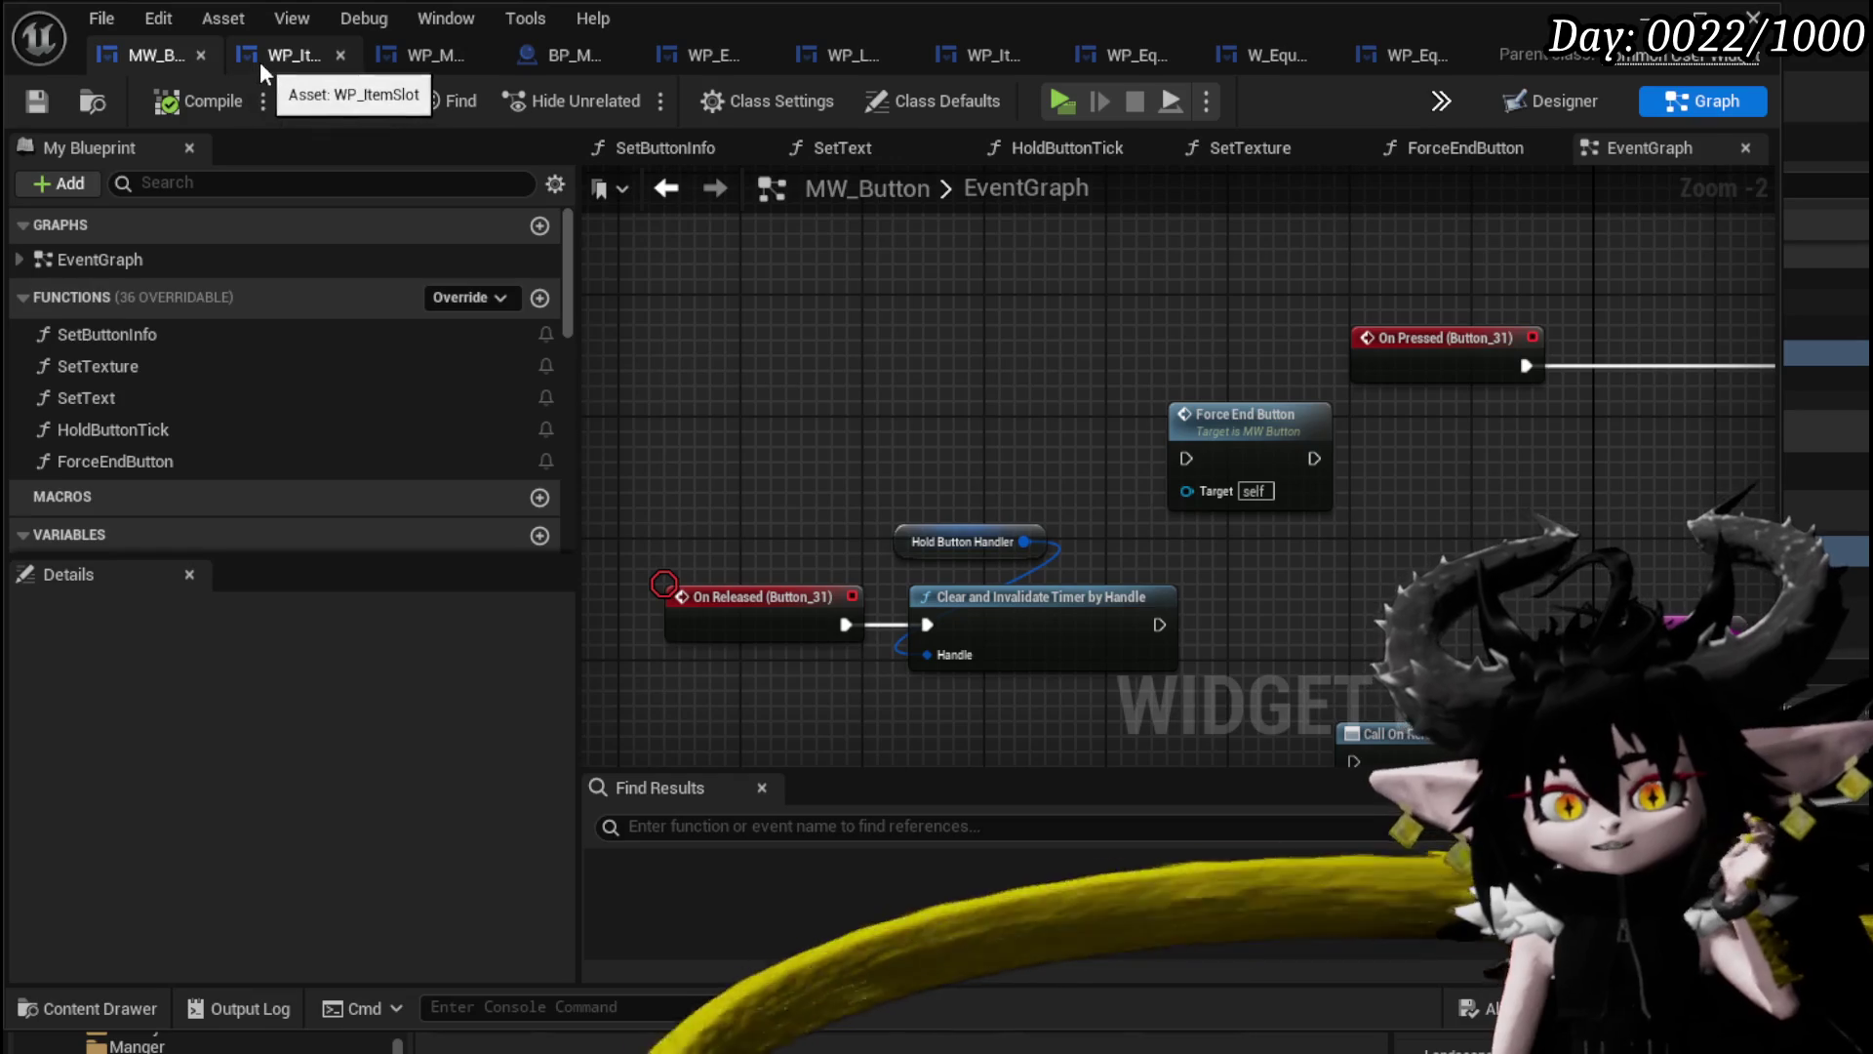
Move from WP_ItemSlot on to WP_MerchantHUD's SelectPlayerItem graph.
click(262, 61)
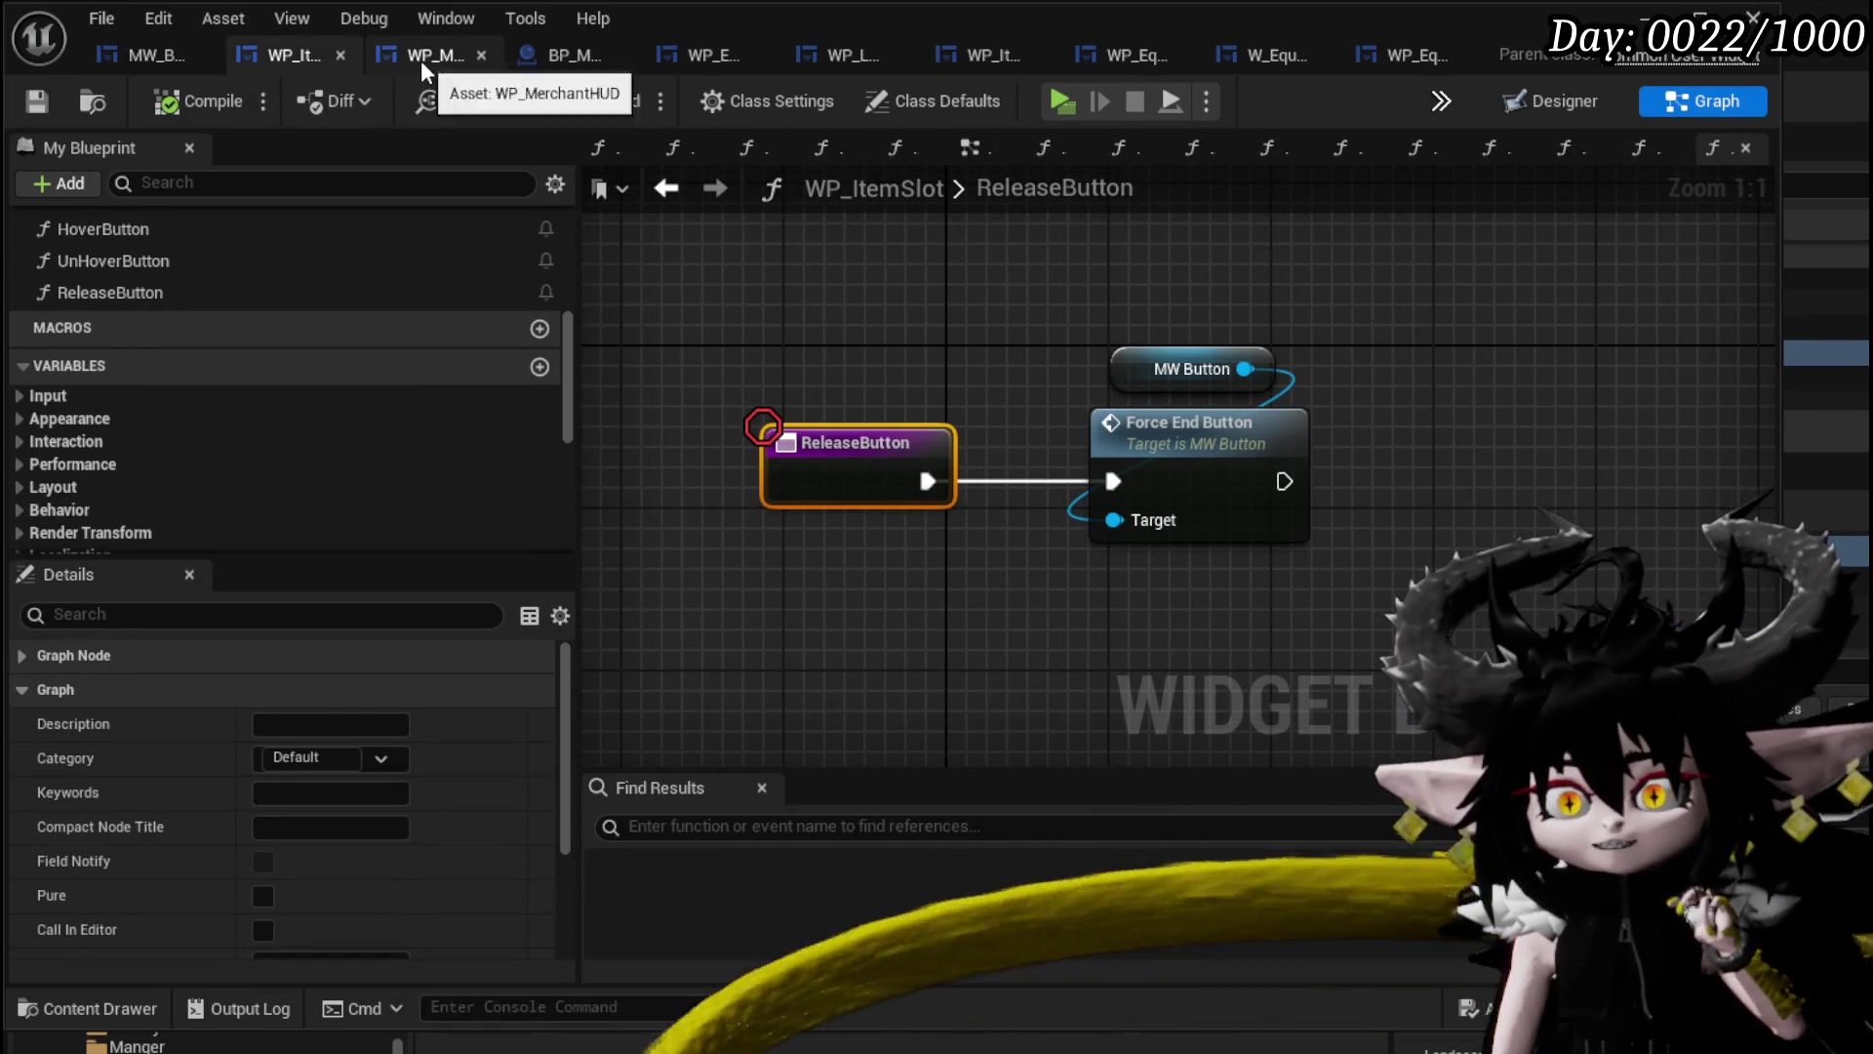
click(420, 61)
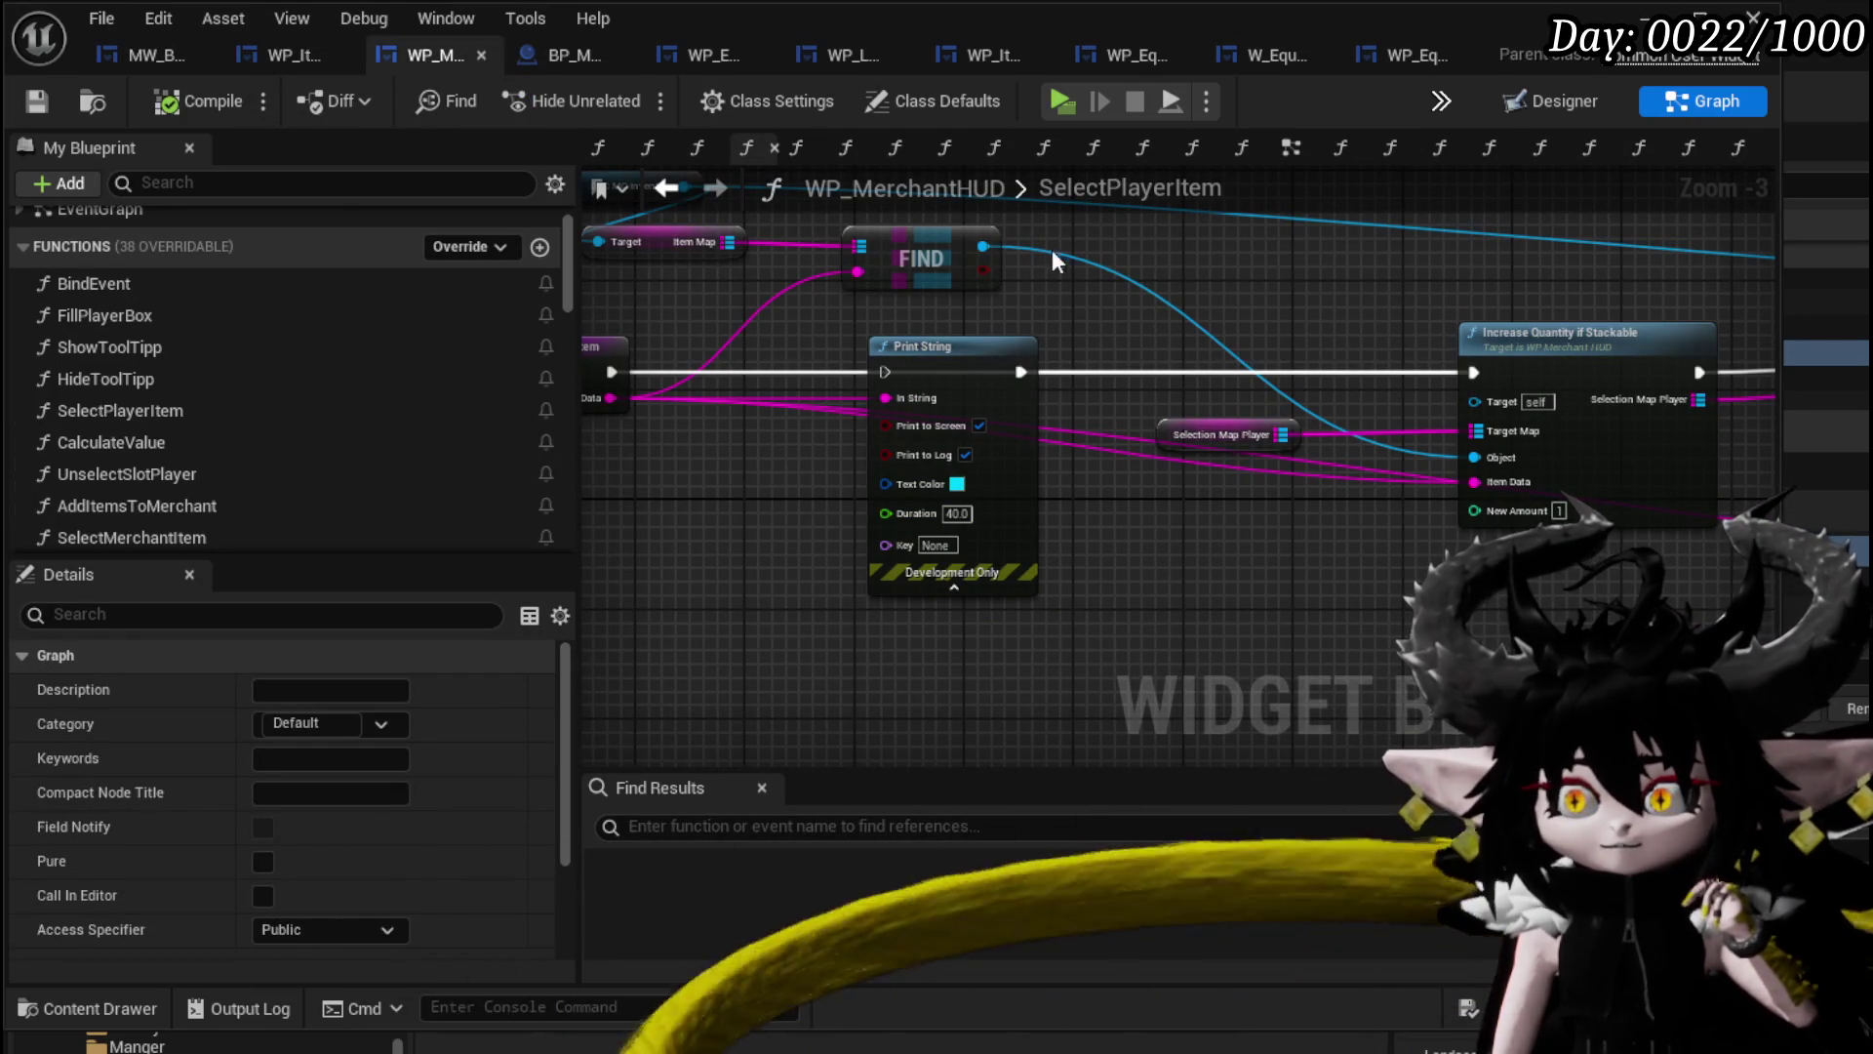
scroll(368, 368, down, 4)
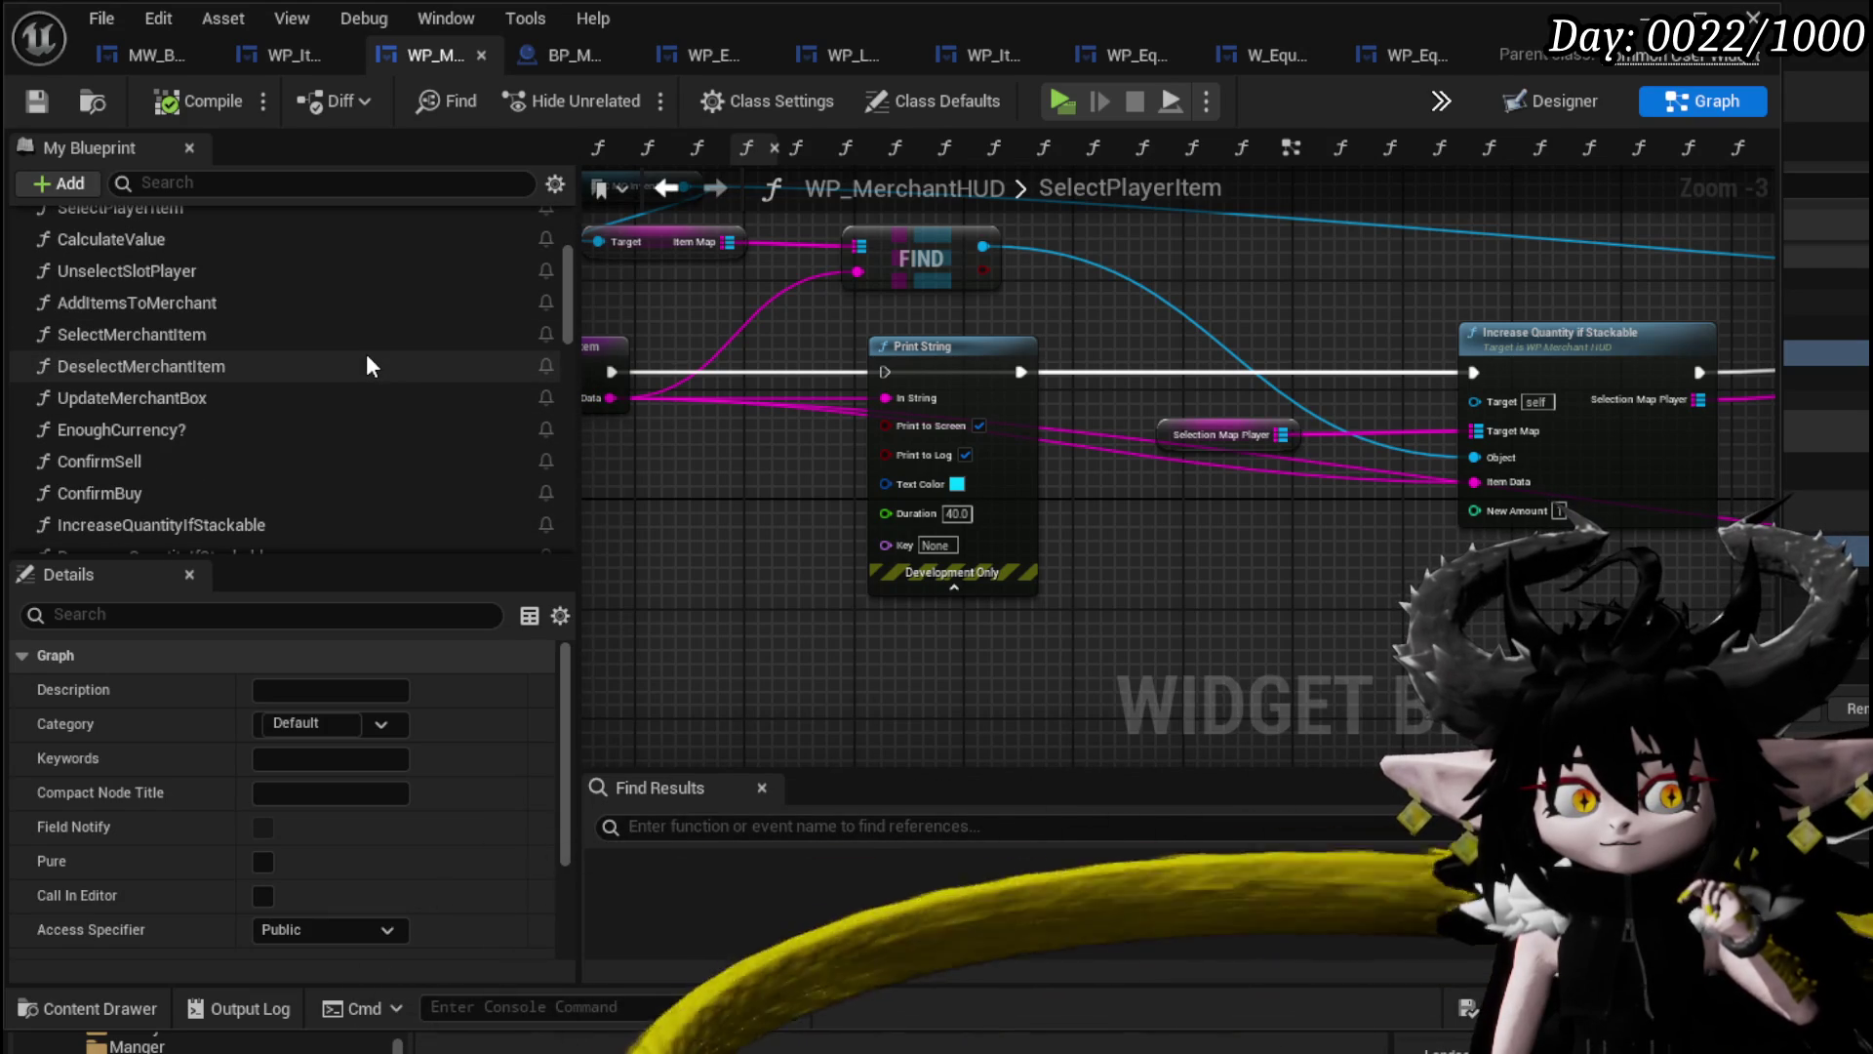
scroll(368, 363, down, 2)
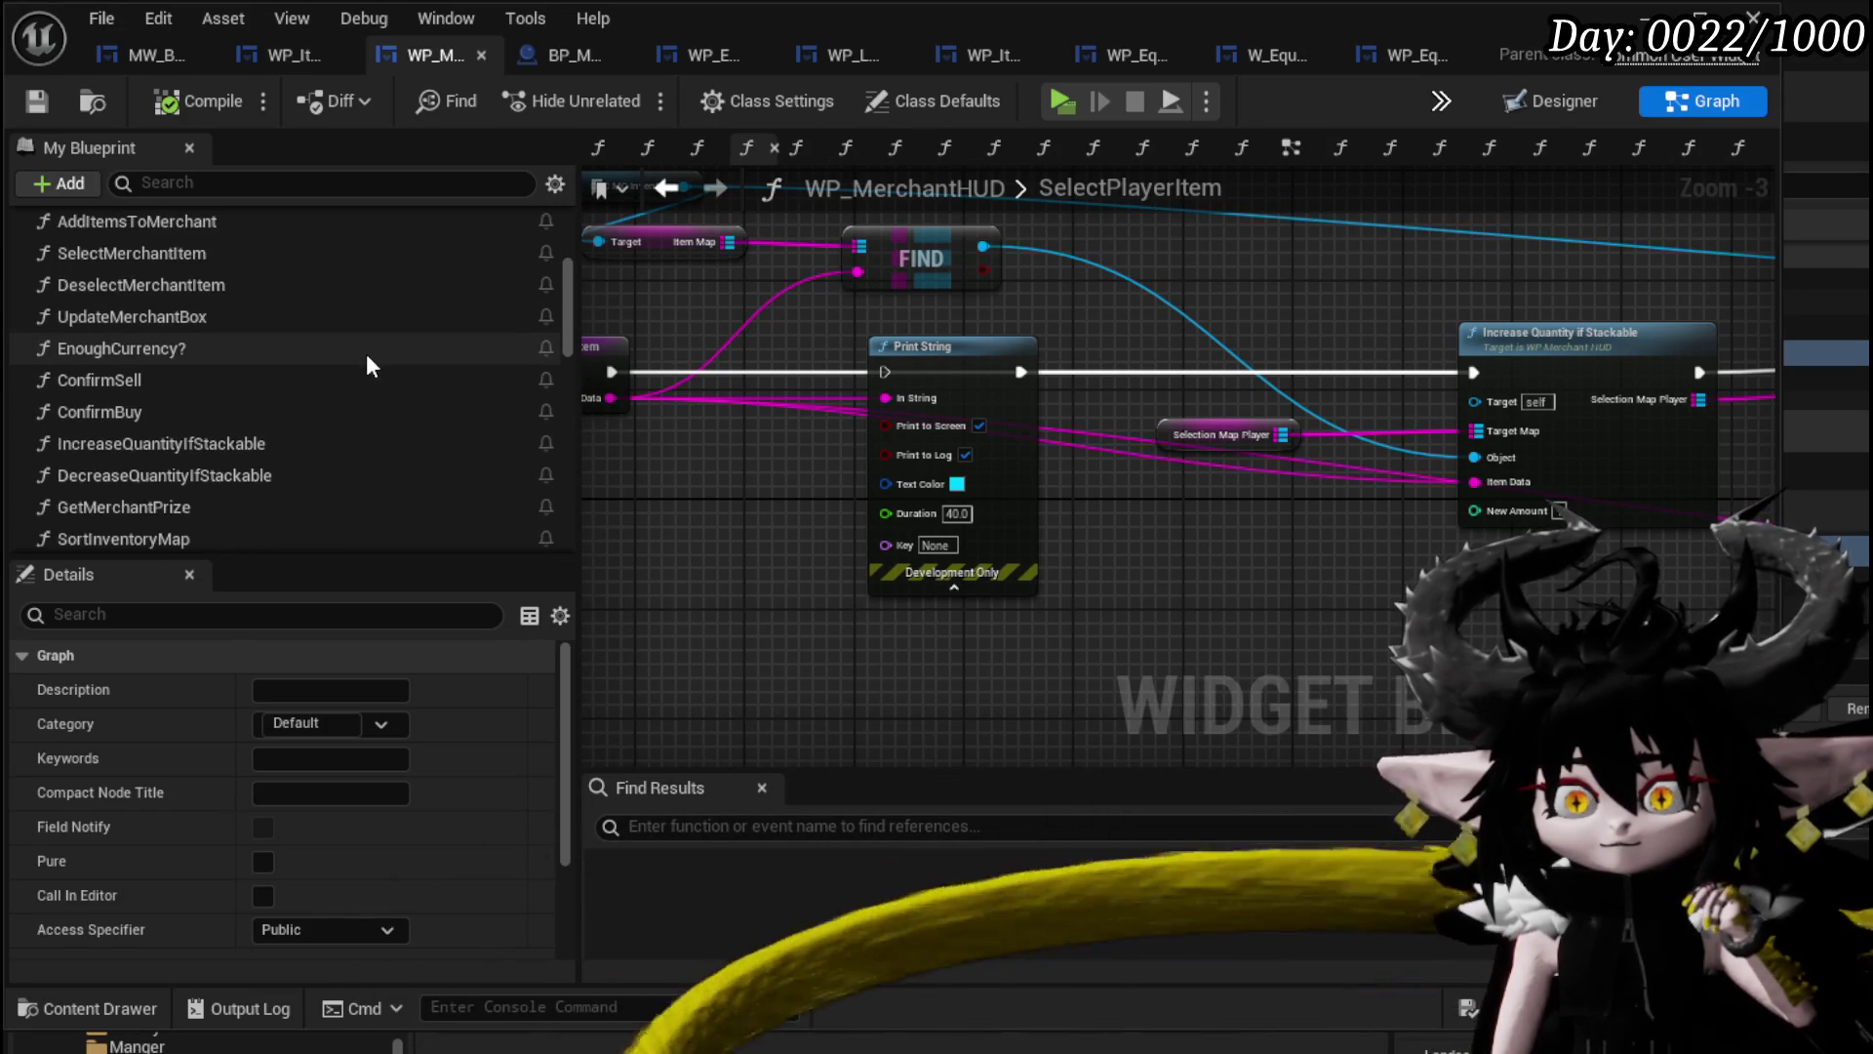
scroll(367, 363, down, 3)
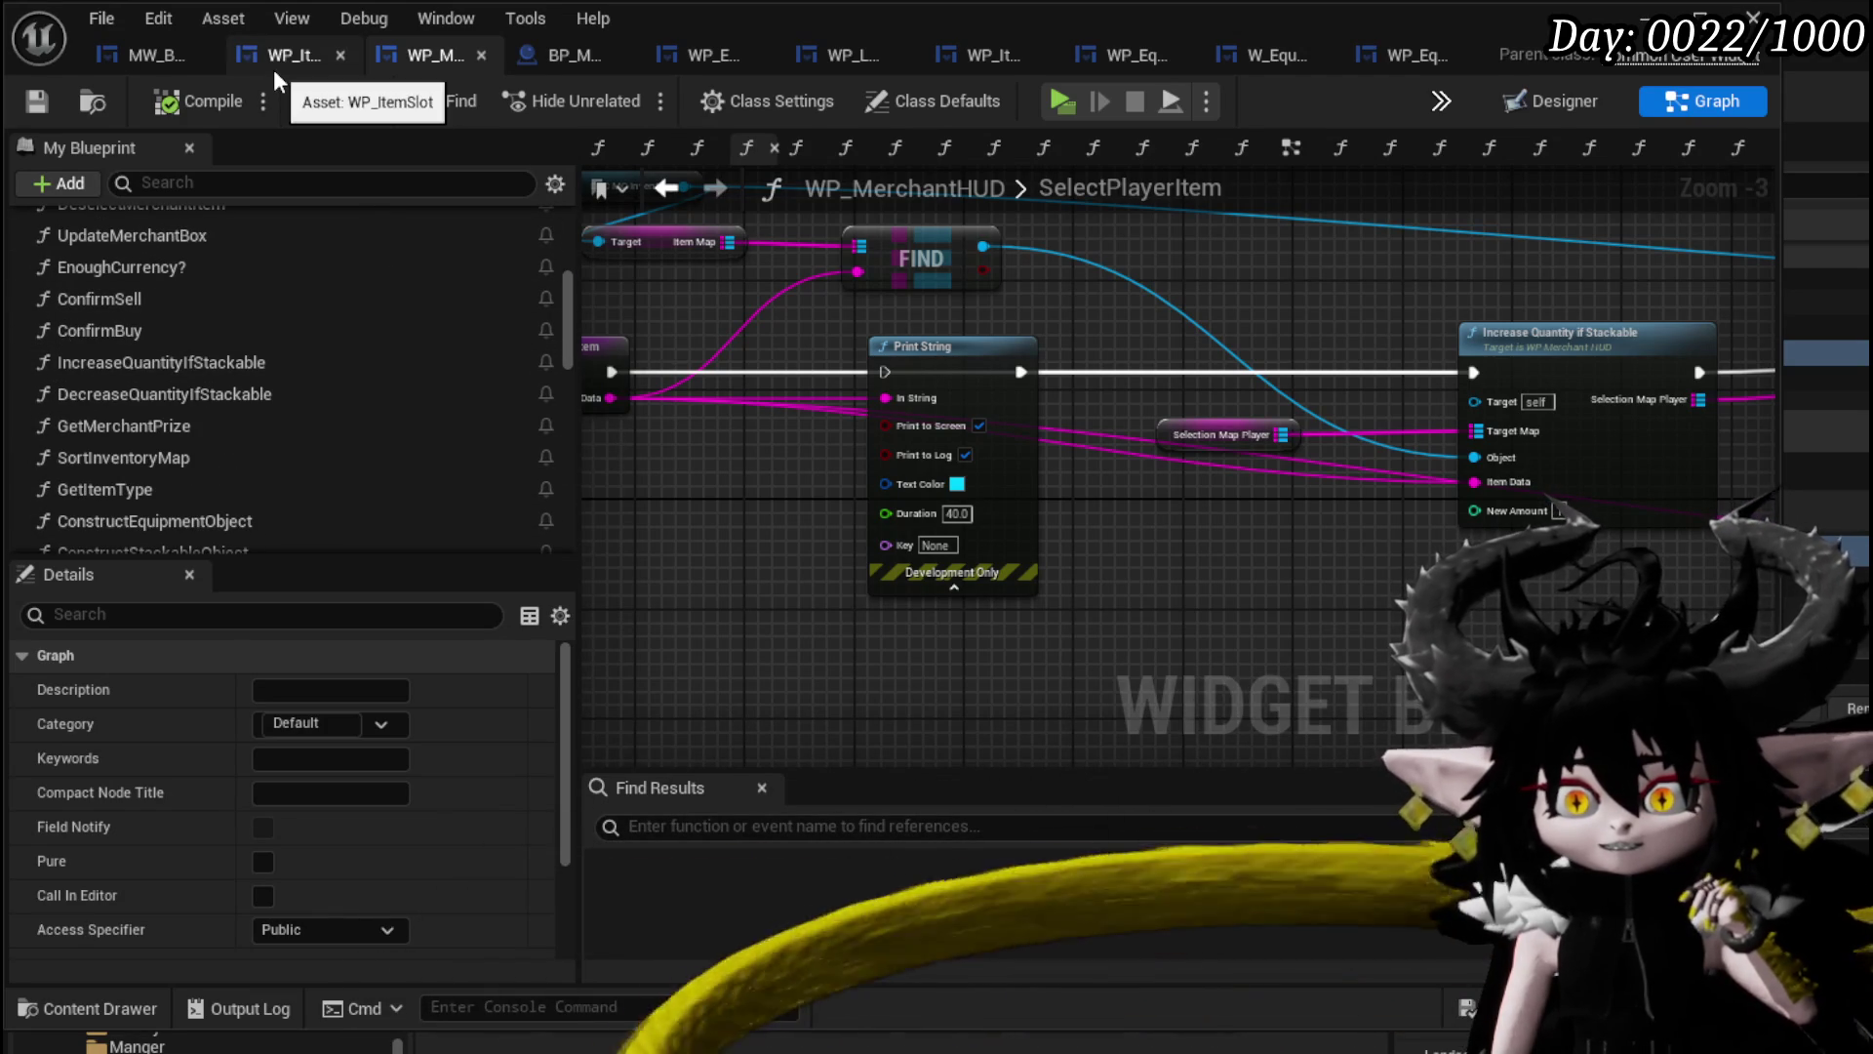
mouse_move(1132, 306)
mouse_down()
mouse_move(988, 331)
mouse_move(314, 359)
mouse_up()
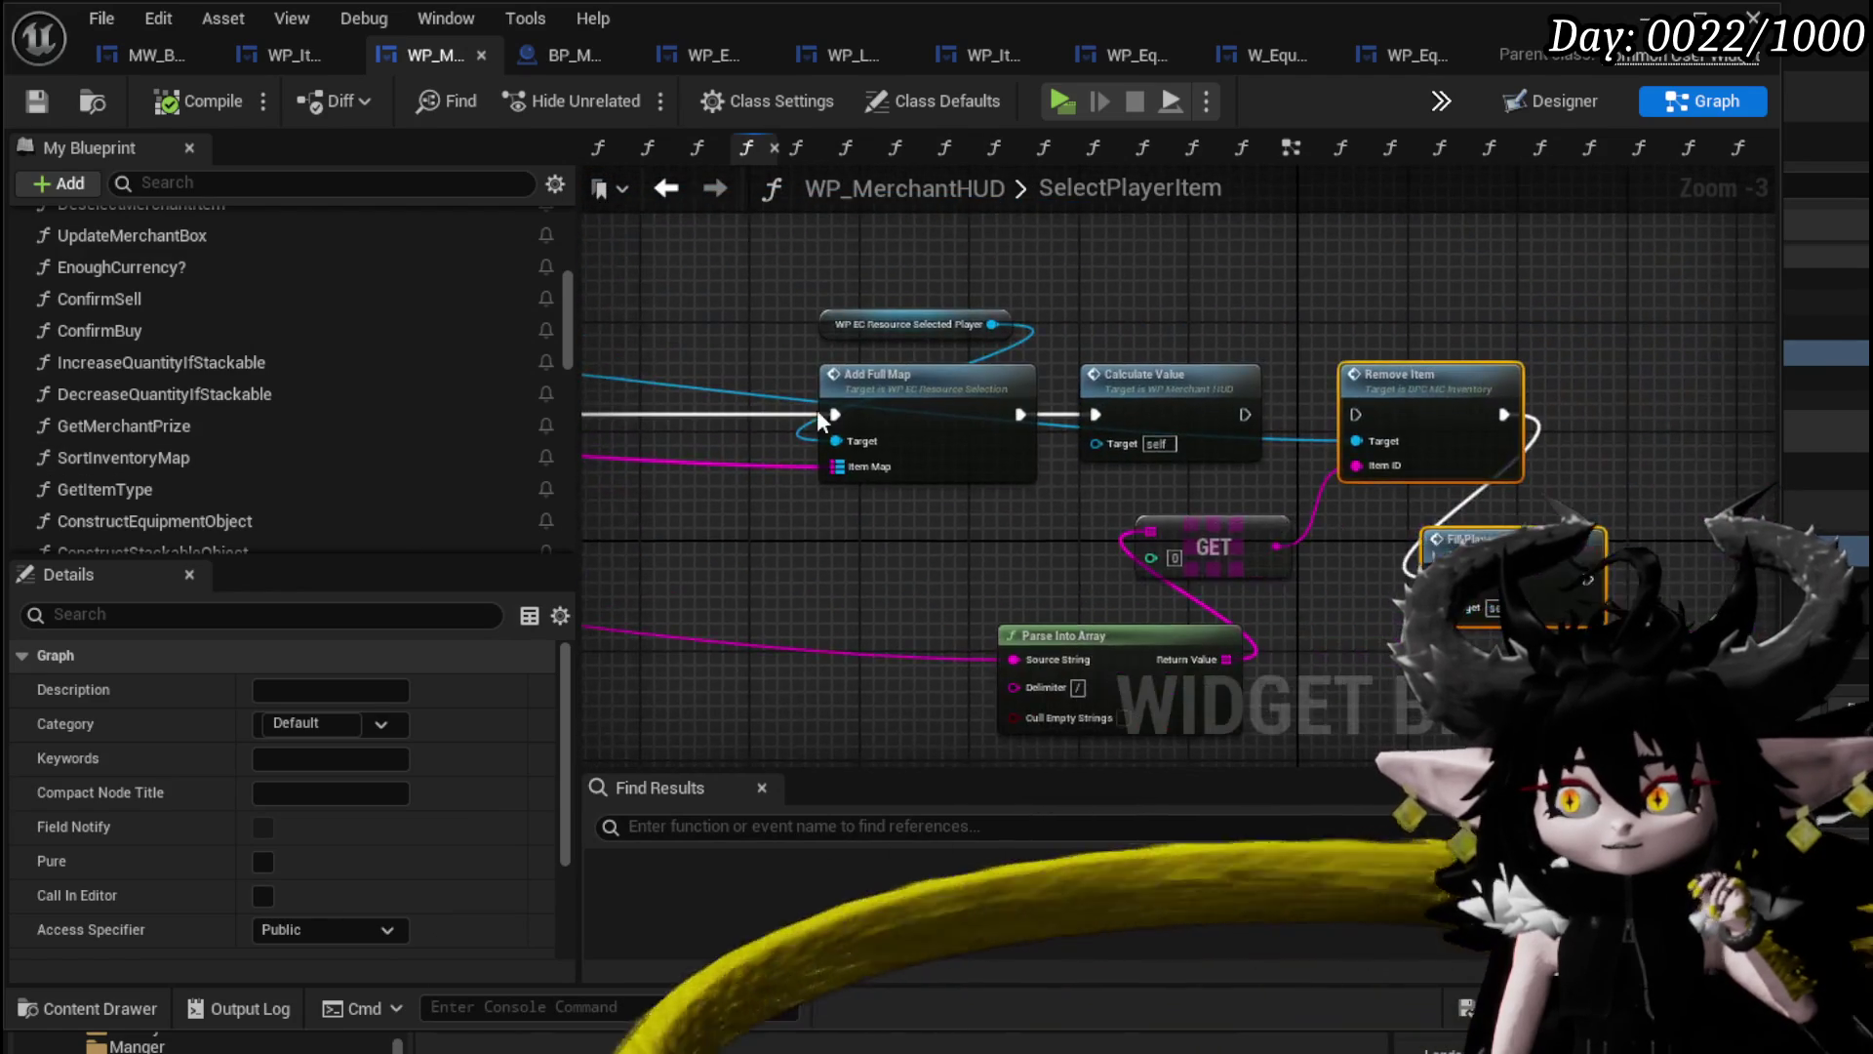
drag(1239, 507, 829, 444)
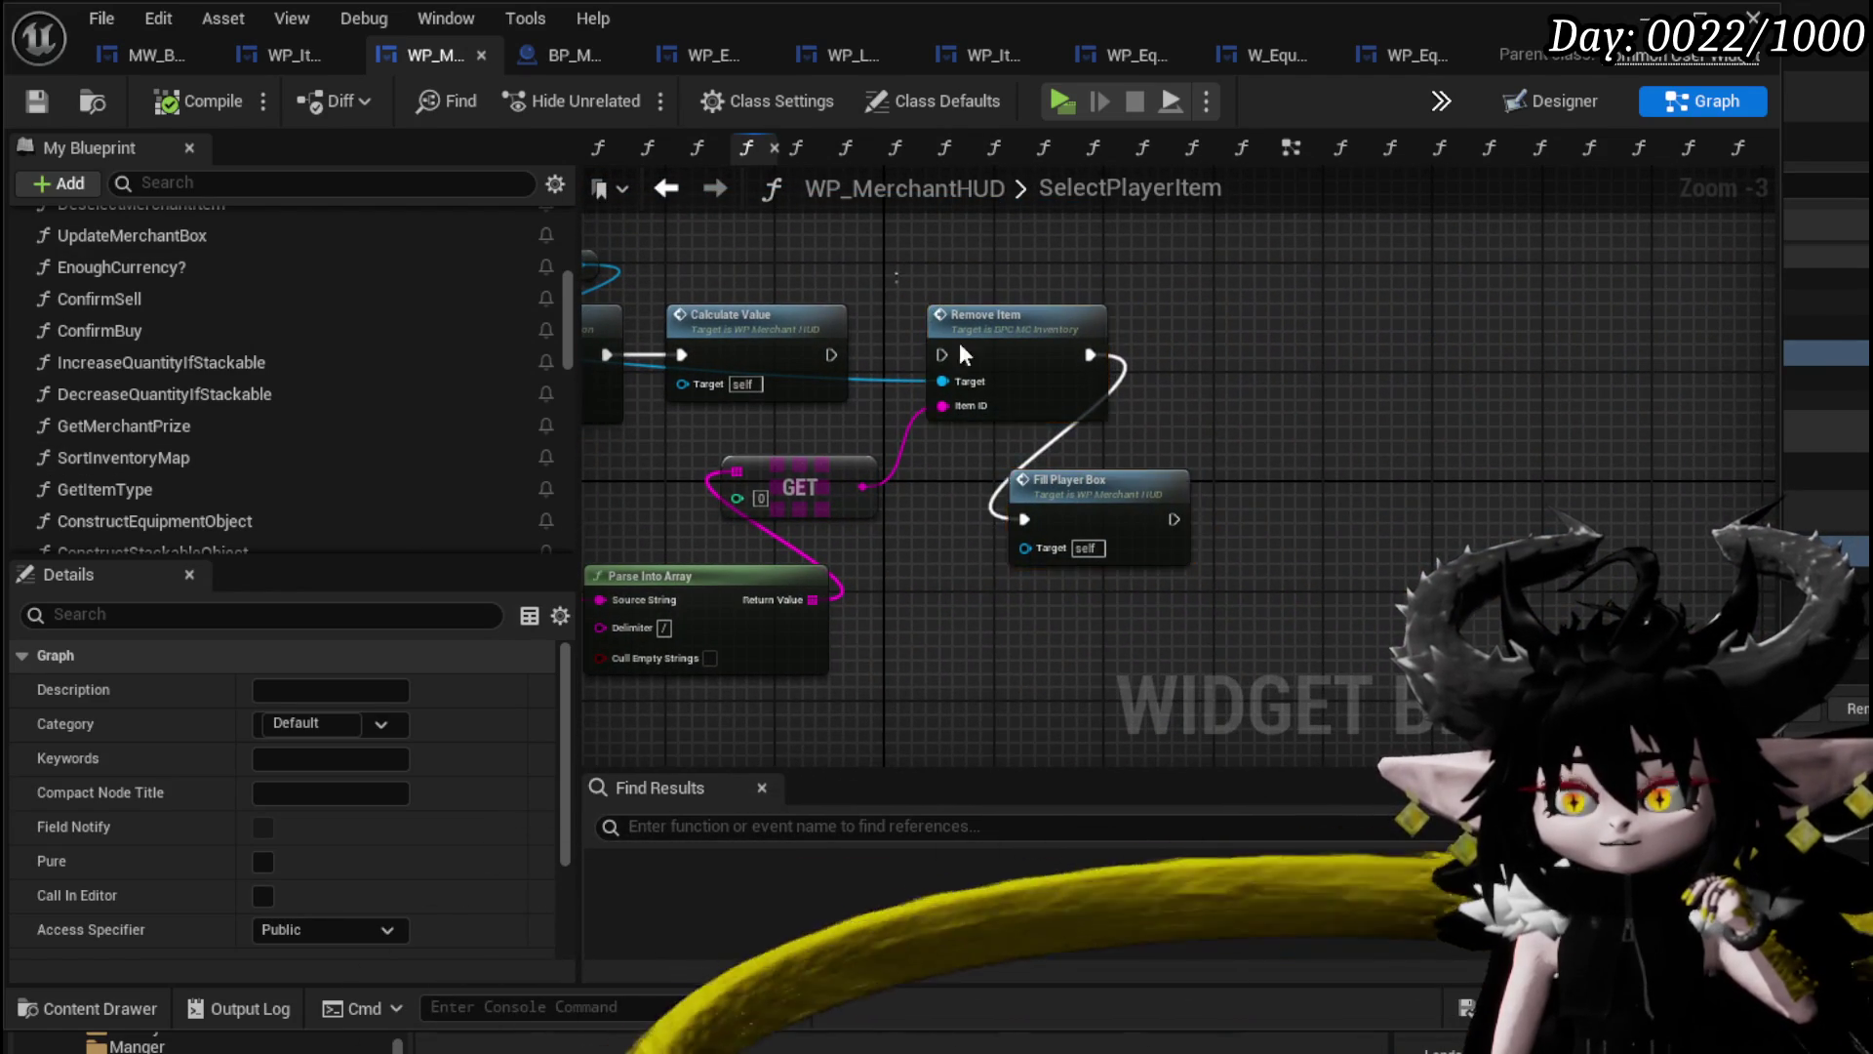
drag(998, 615, 1389, 611)
mouse_move(898, 699)
mouse_down()
mouse_move(1518, 464)
mouse_move(1471, 447)
mouse_up()
drag(1368, 586, 1368, 585)
mouse_move(903, 507)
mouse_down()
mouse_move(1045, 595)
mouse_move(1045, 556)
mouse_move(875, 585)
mouse_up()
click(877, 582)
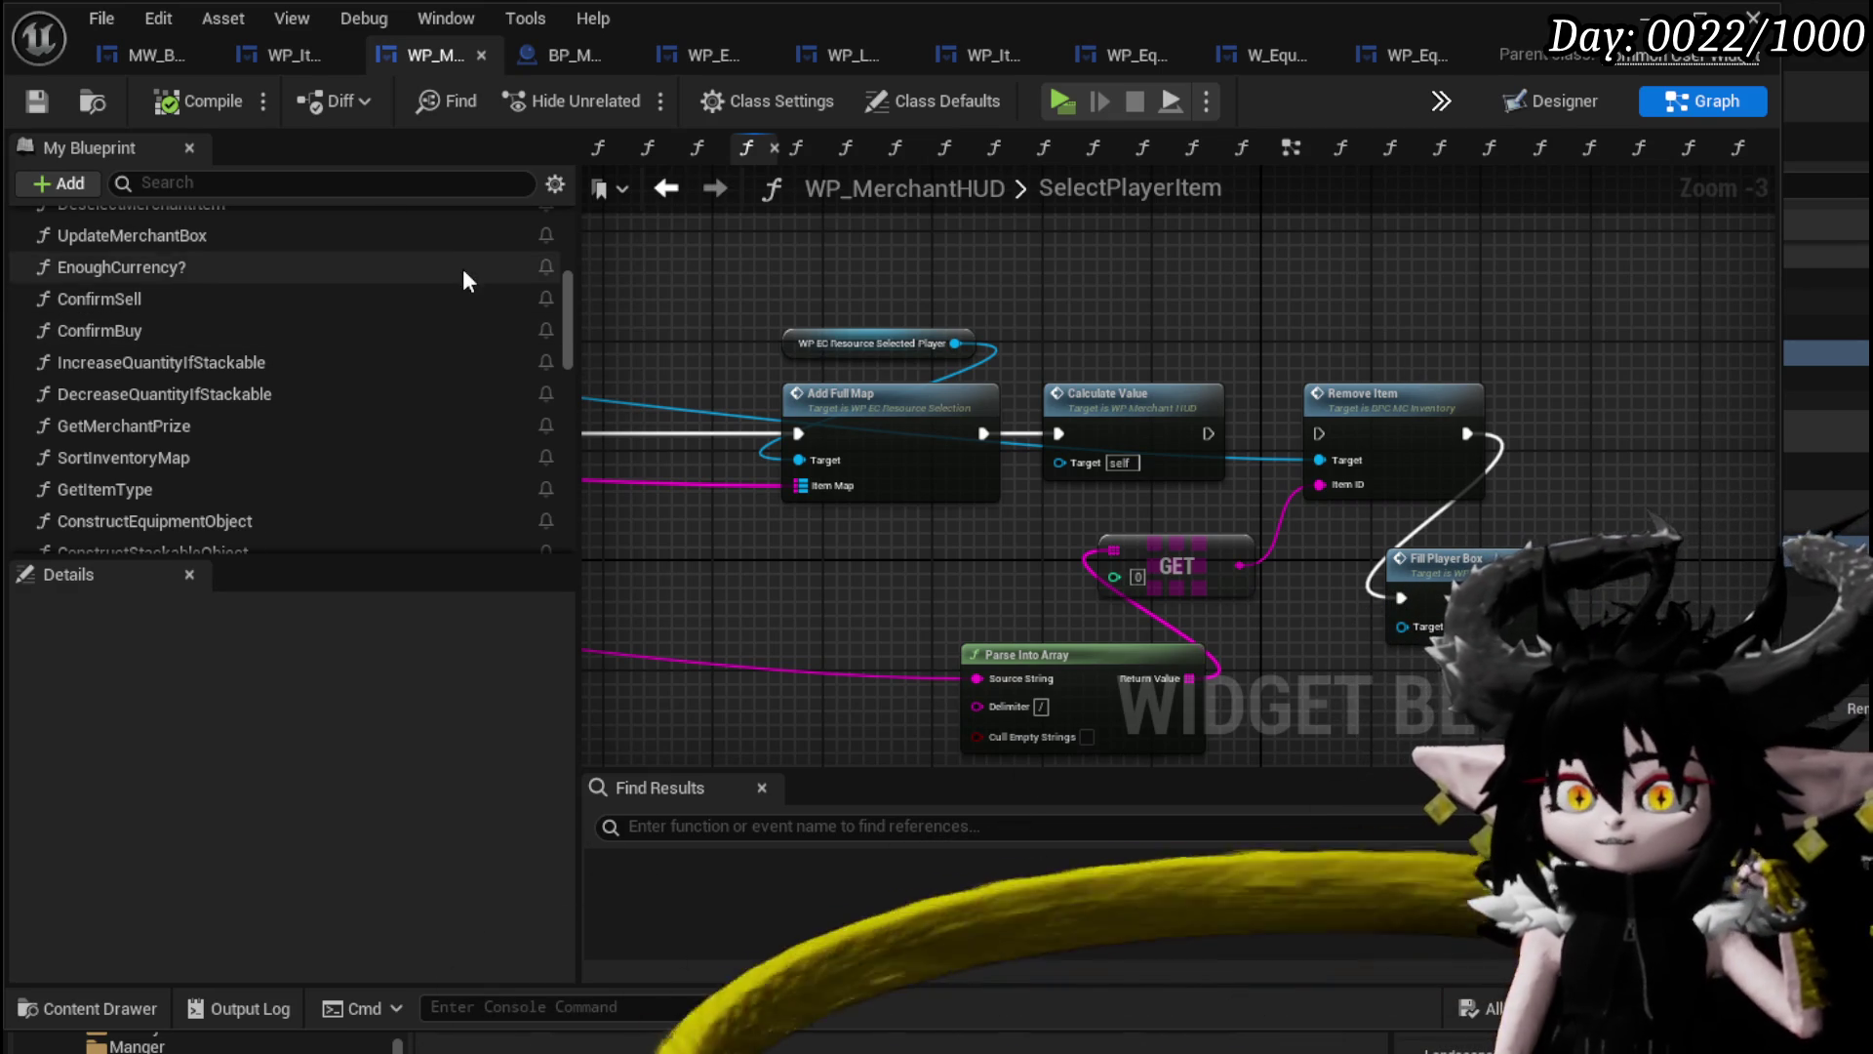
scroll(462, 273, up, 3)
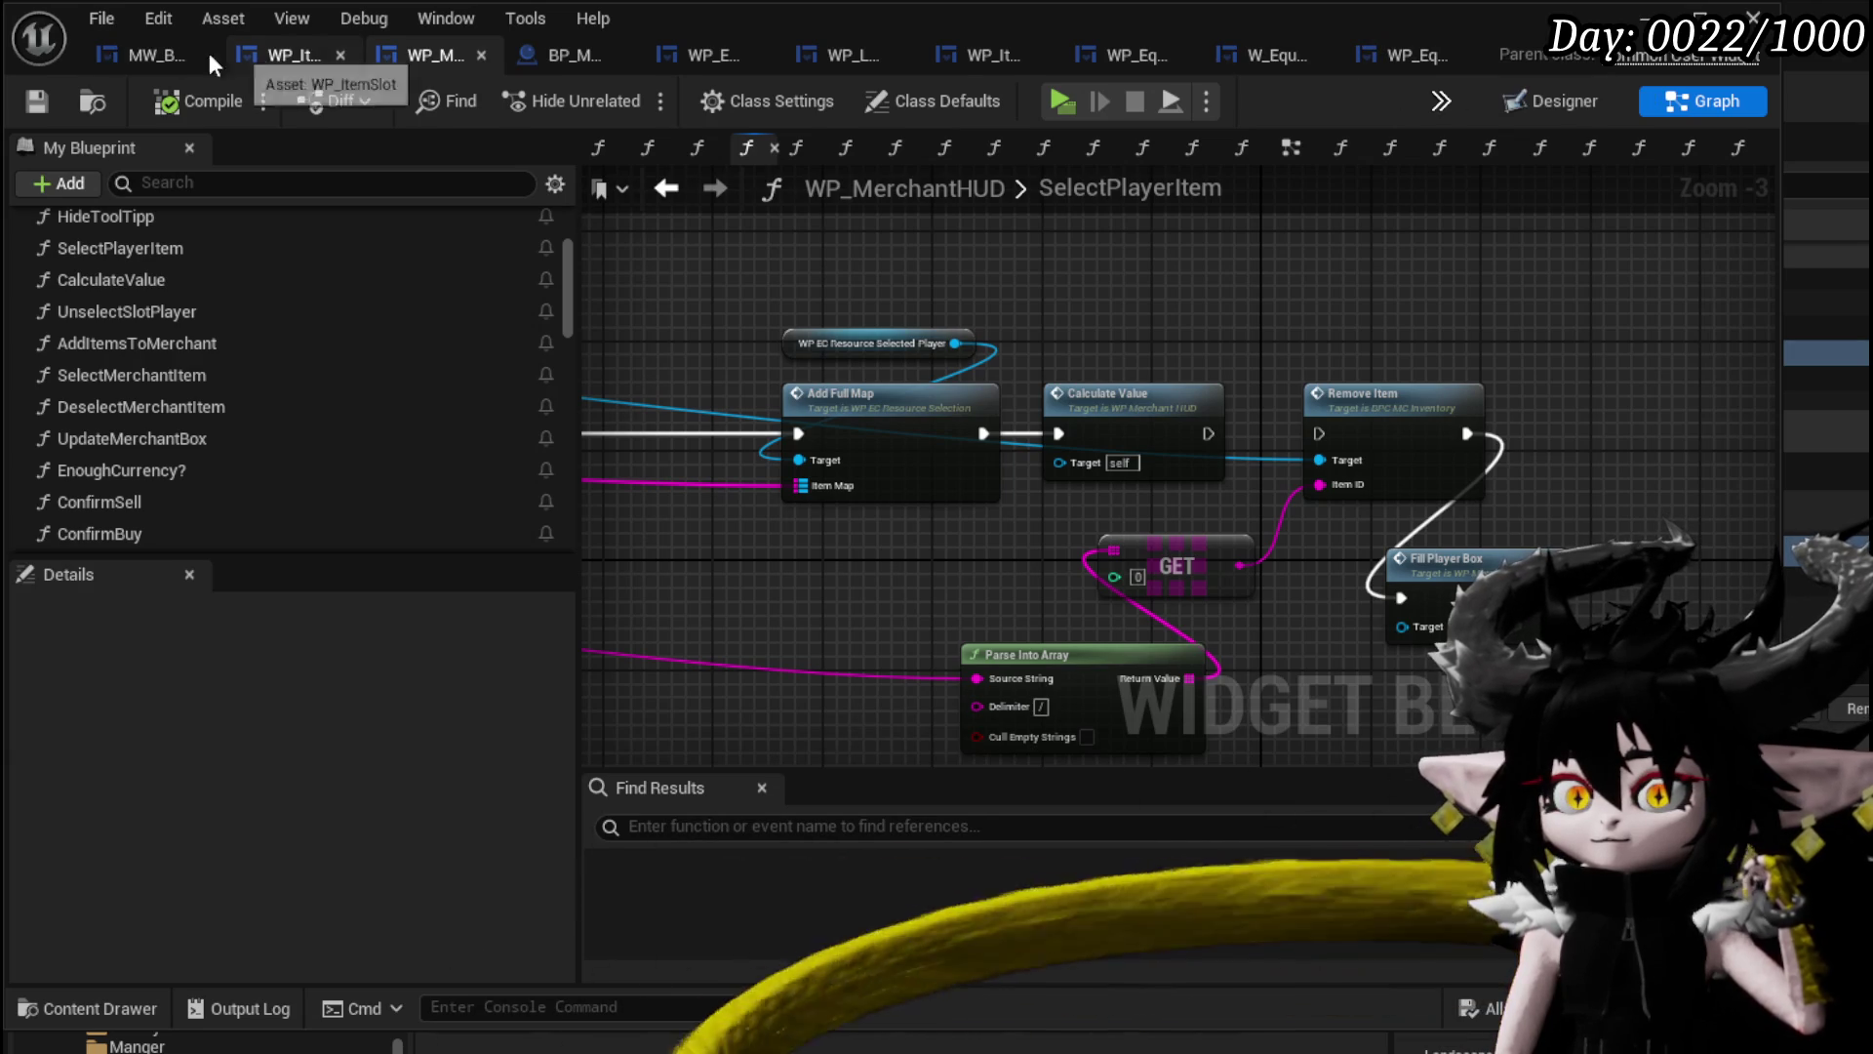
Add a Call On Release node to MW_Button's release event and save the blueprint.
click(141, 54)
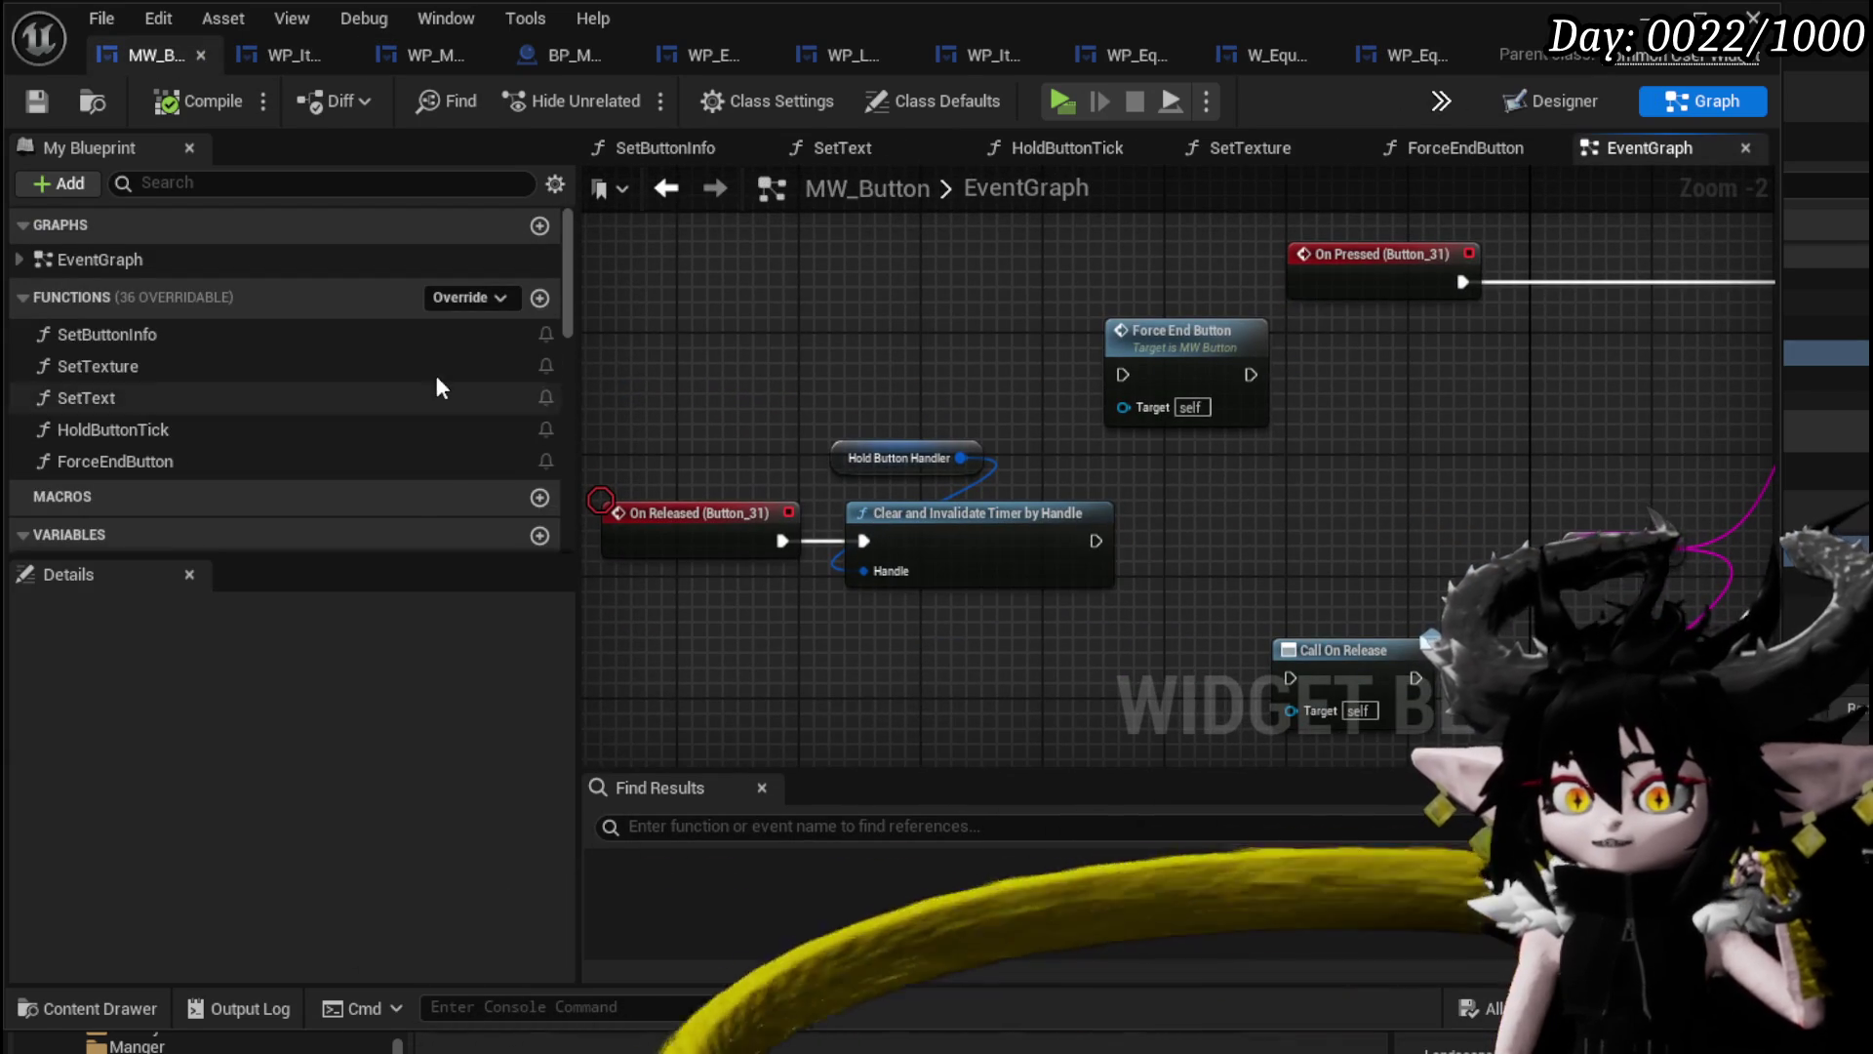
scroll(417, 371, down, 10)
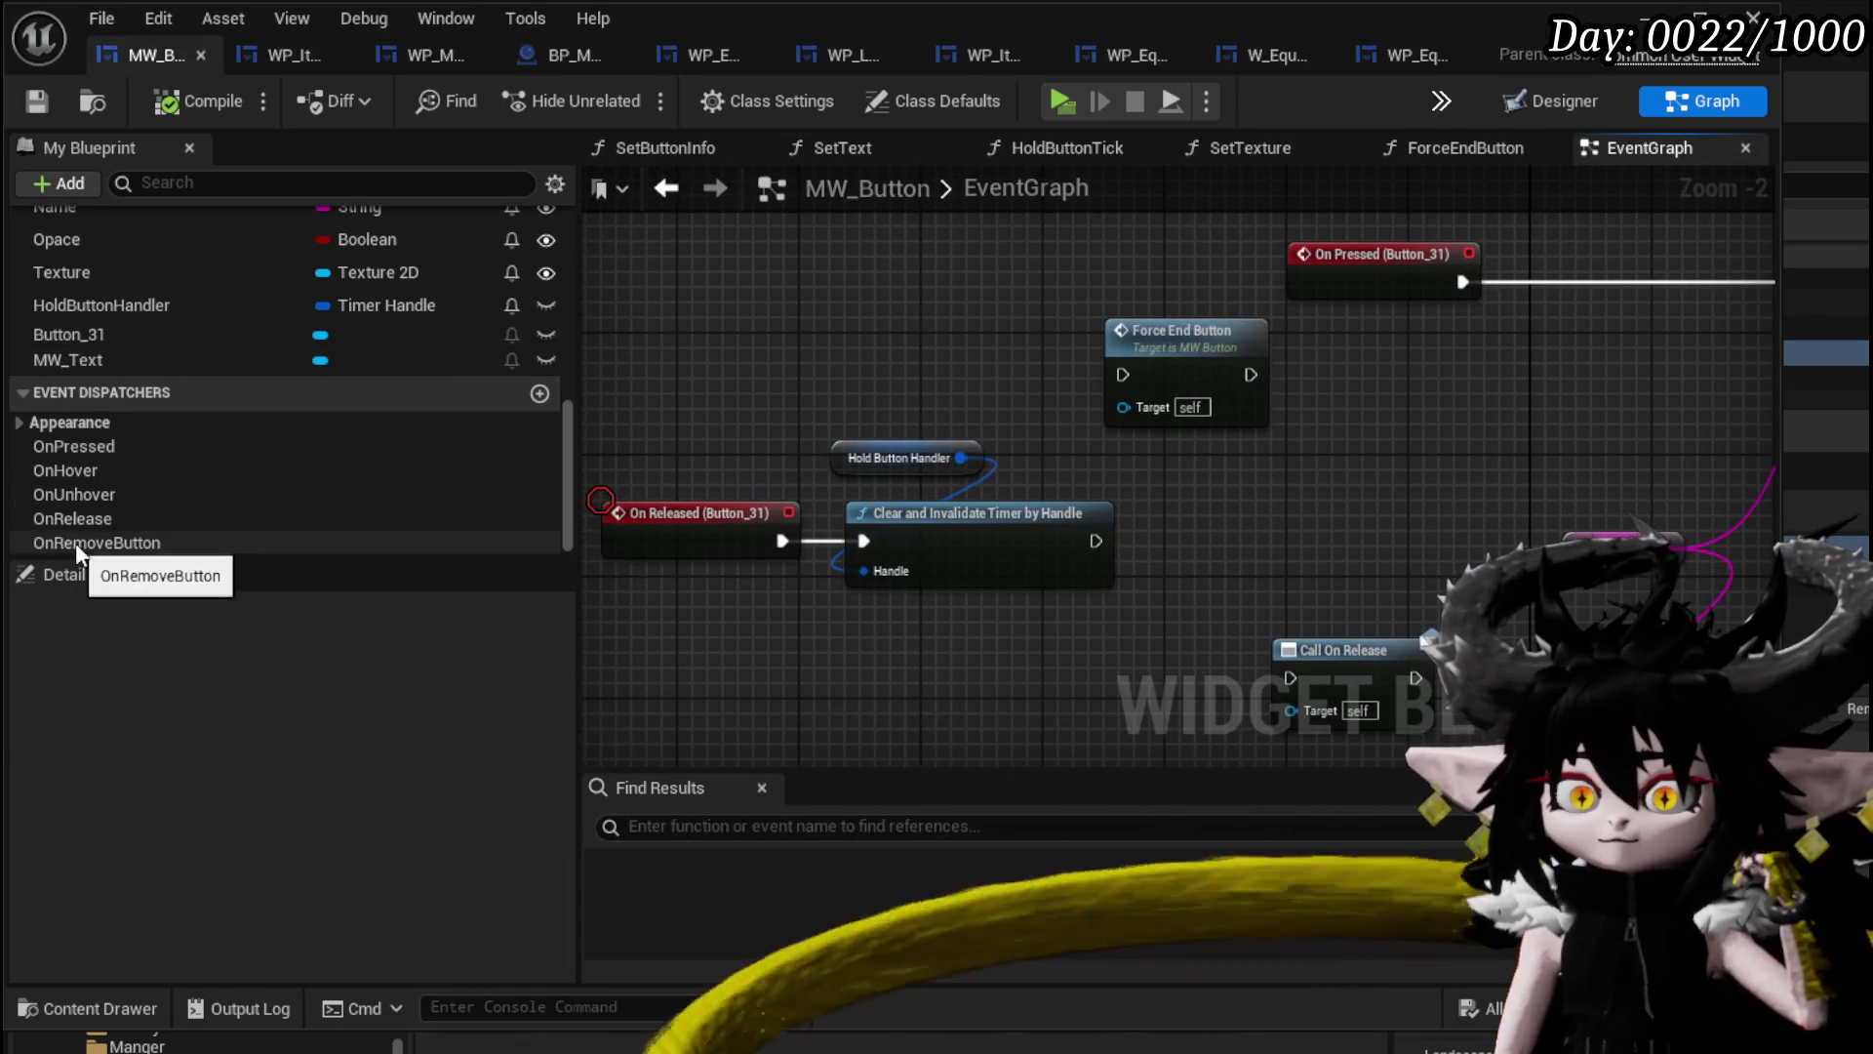
click(79, 541)
mouse_move(79, 518)
mouse_down()
mouse_move(1216, 472)
mouse_move(1237, 531)
mouse_up()
click(1276, 535)
scroll(1336, 480, down, 1)
mouse_move(1337, 480)
mouse_down()
mouse_move(644, 484)
mouse_move(1105, 474)
mouse_up()
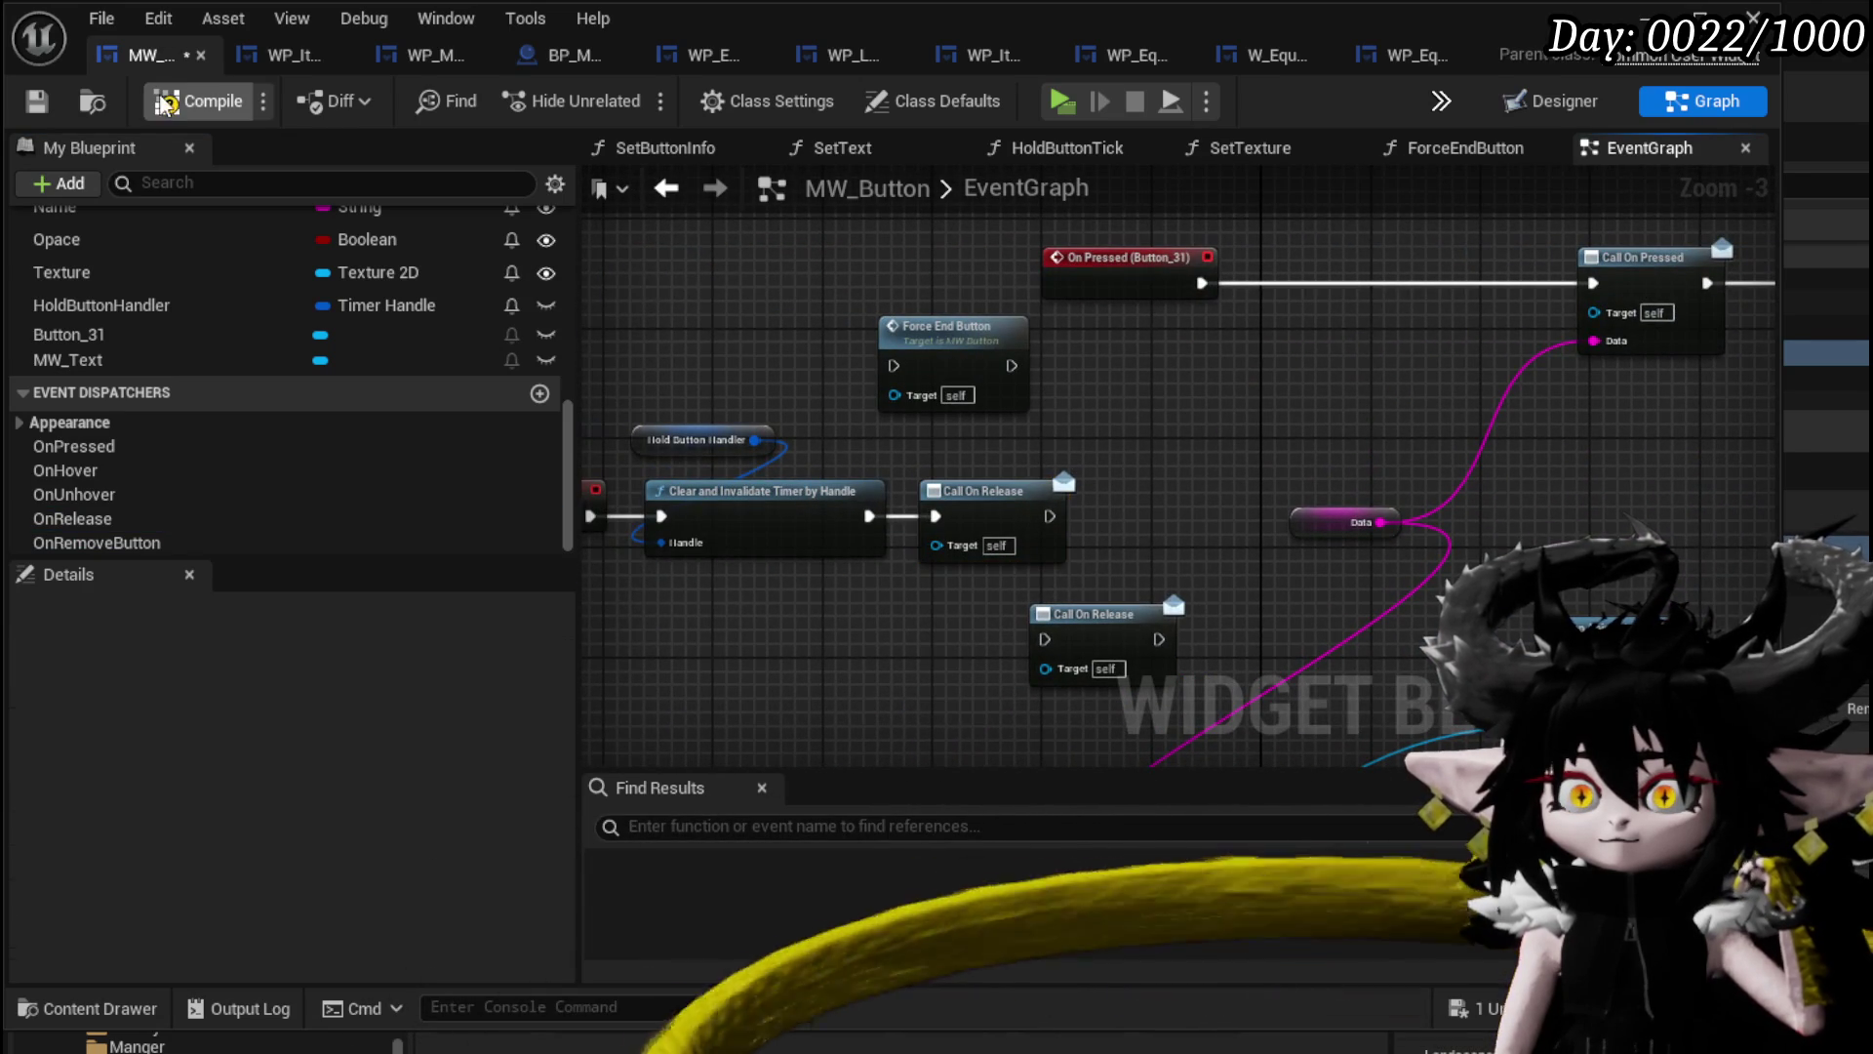
click(41, 101)
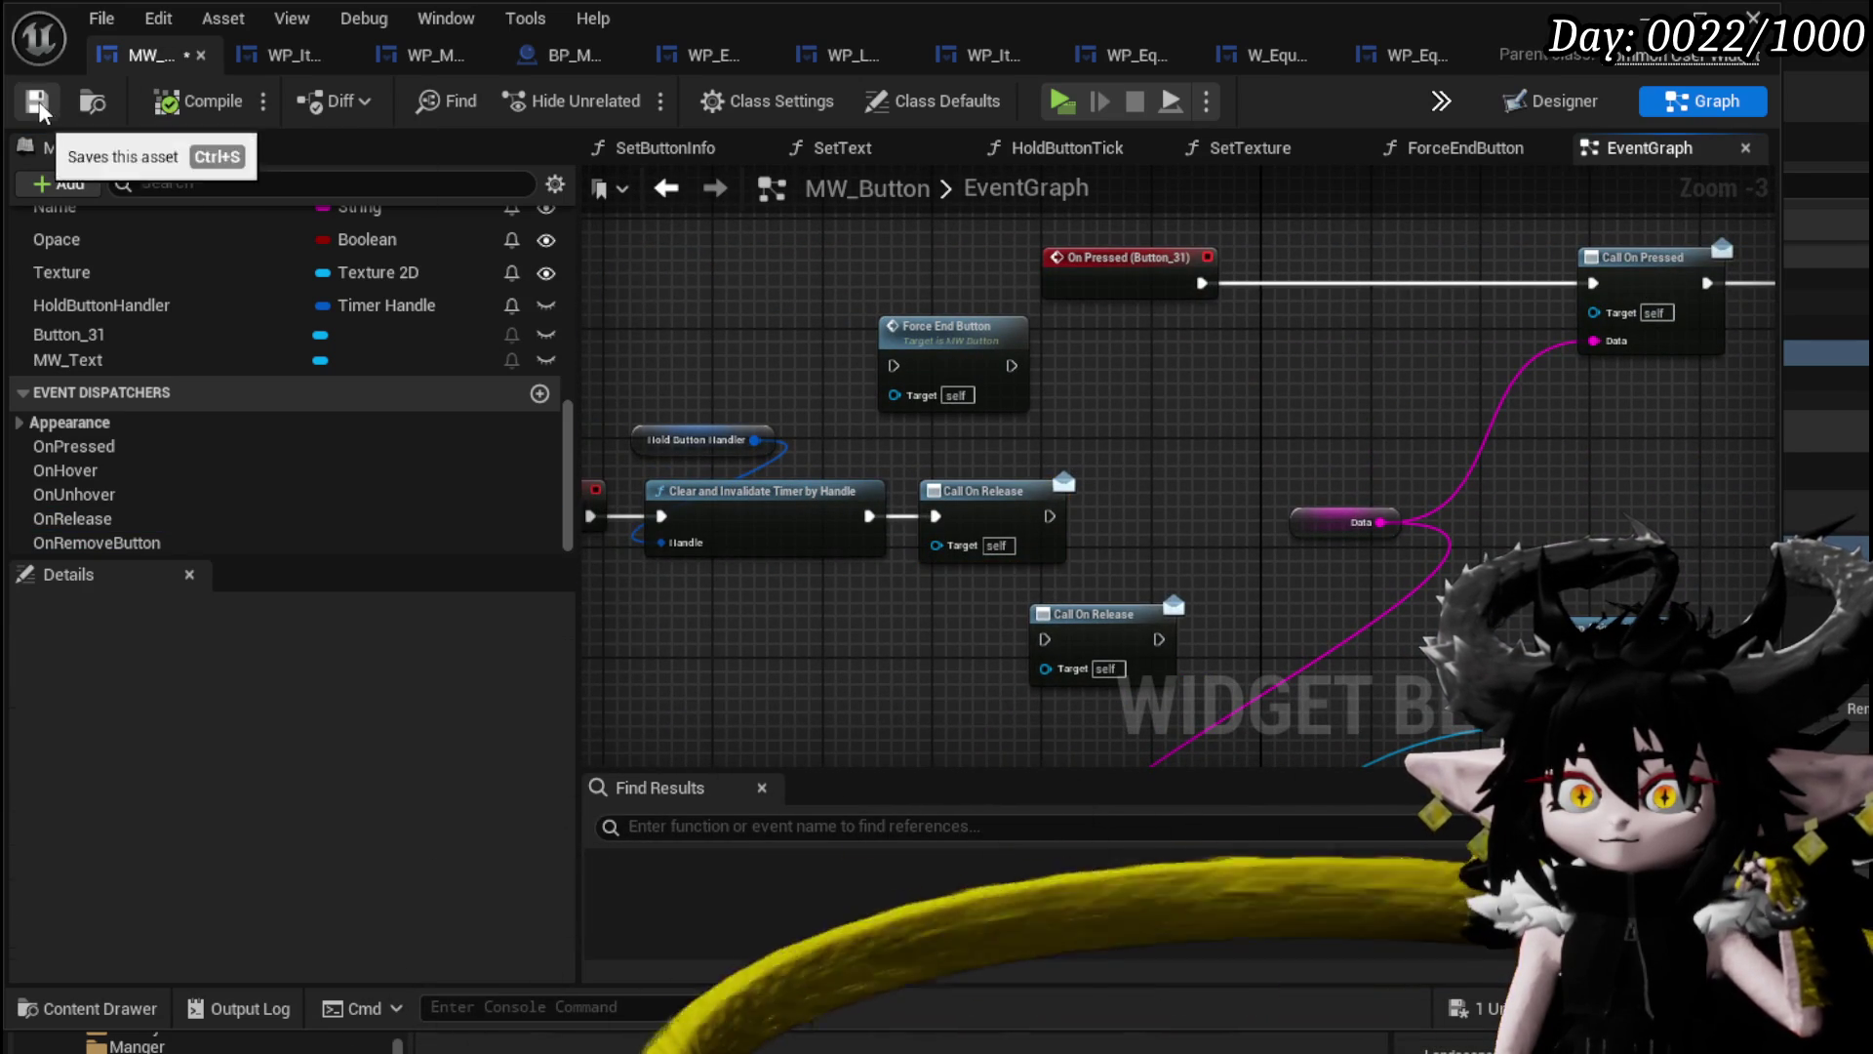
click(298, 59)
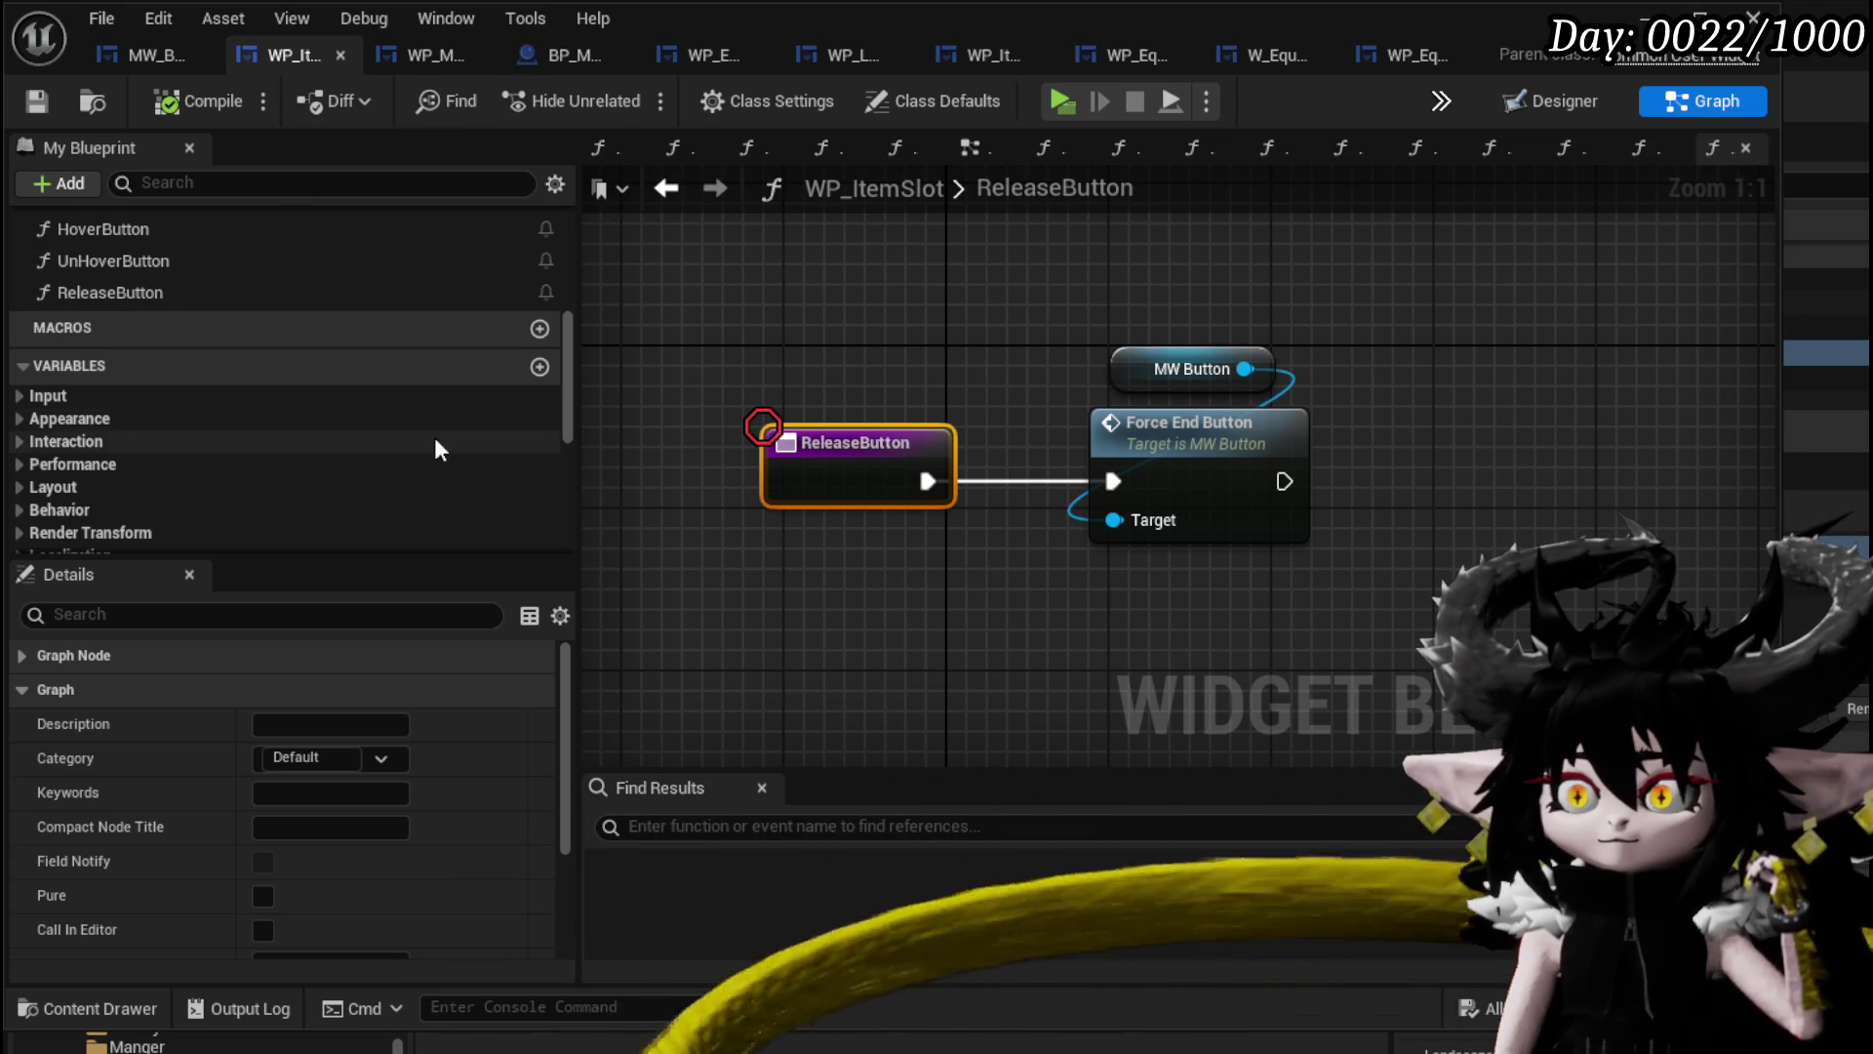
Add an OnReleaseButton event dispatcher to WP_ItemSlot.
scroll(402, 390, down, 5)
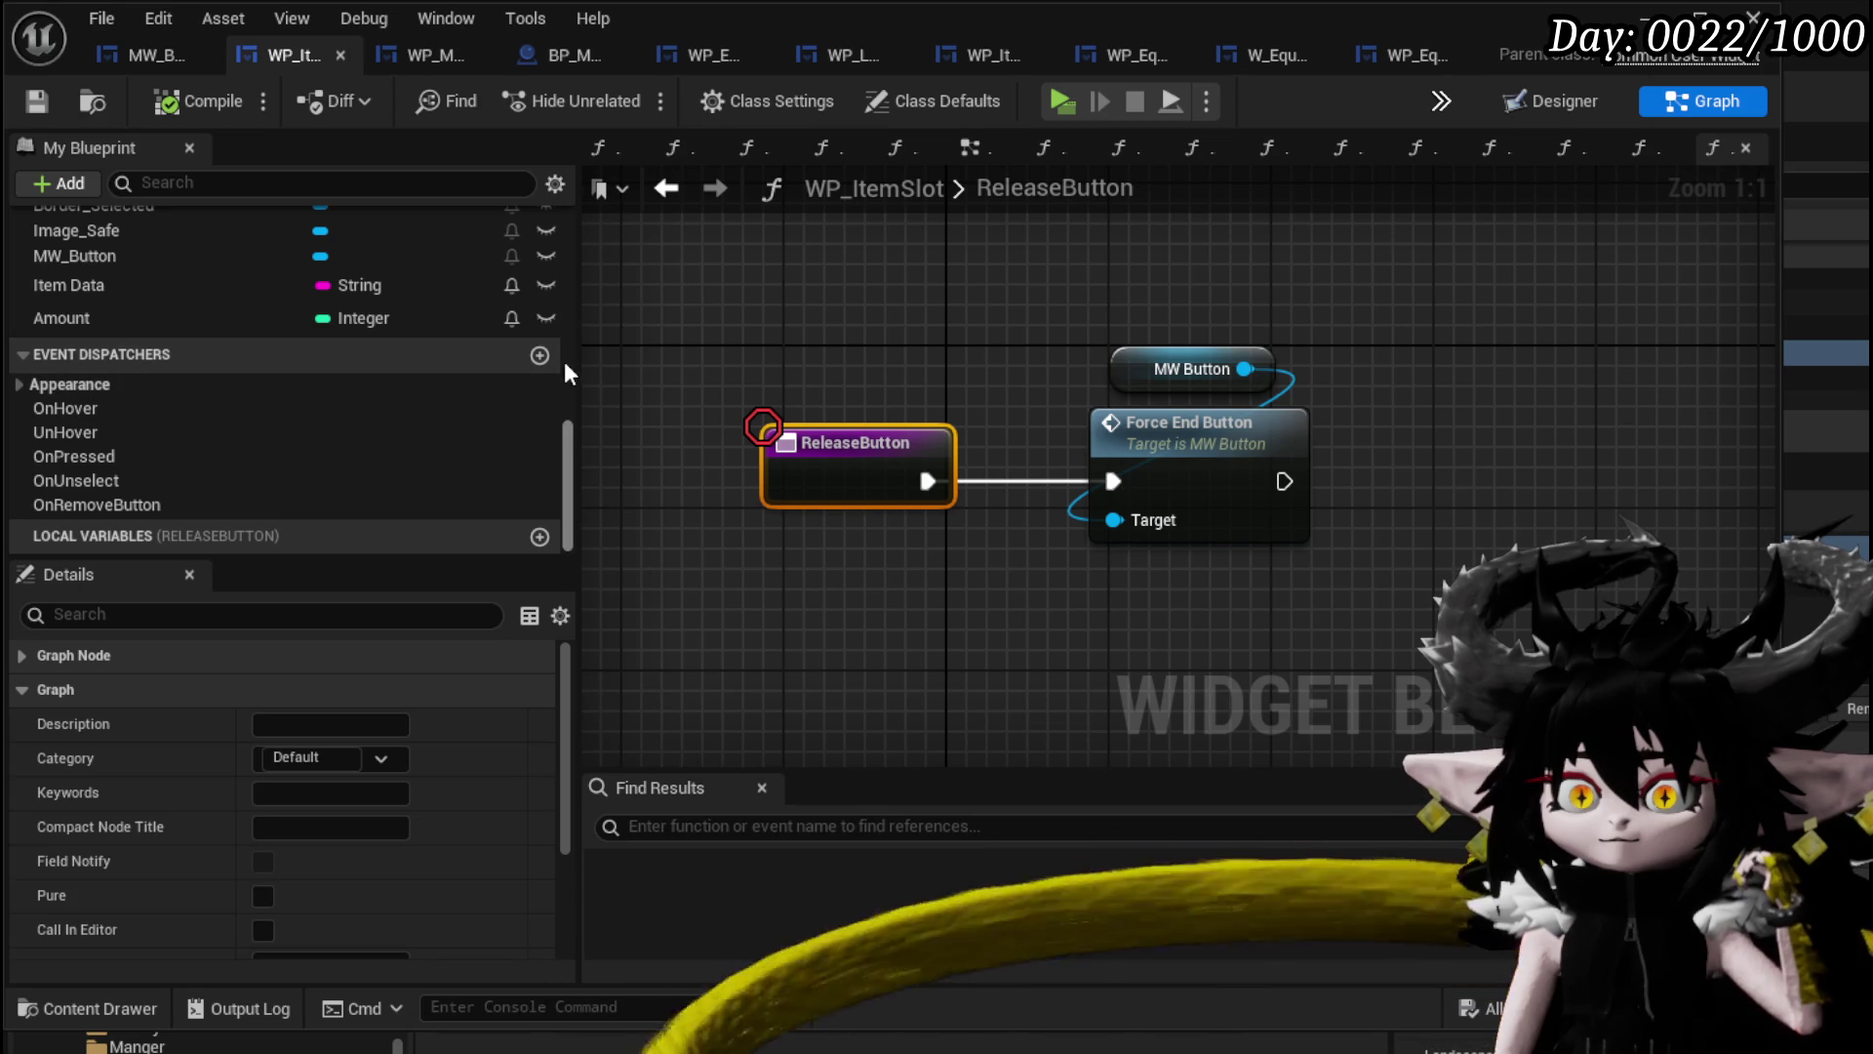
mouse_move(146, 505)
mouse_down()
mouse_move(290, 494)
mouse_move(779, 285)
mouse_up()
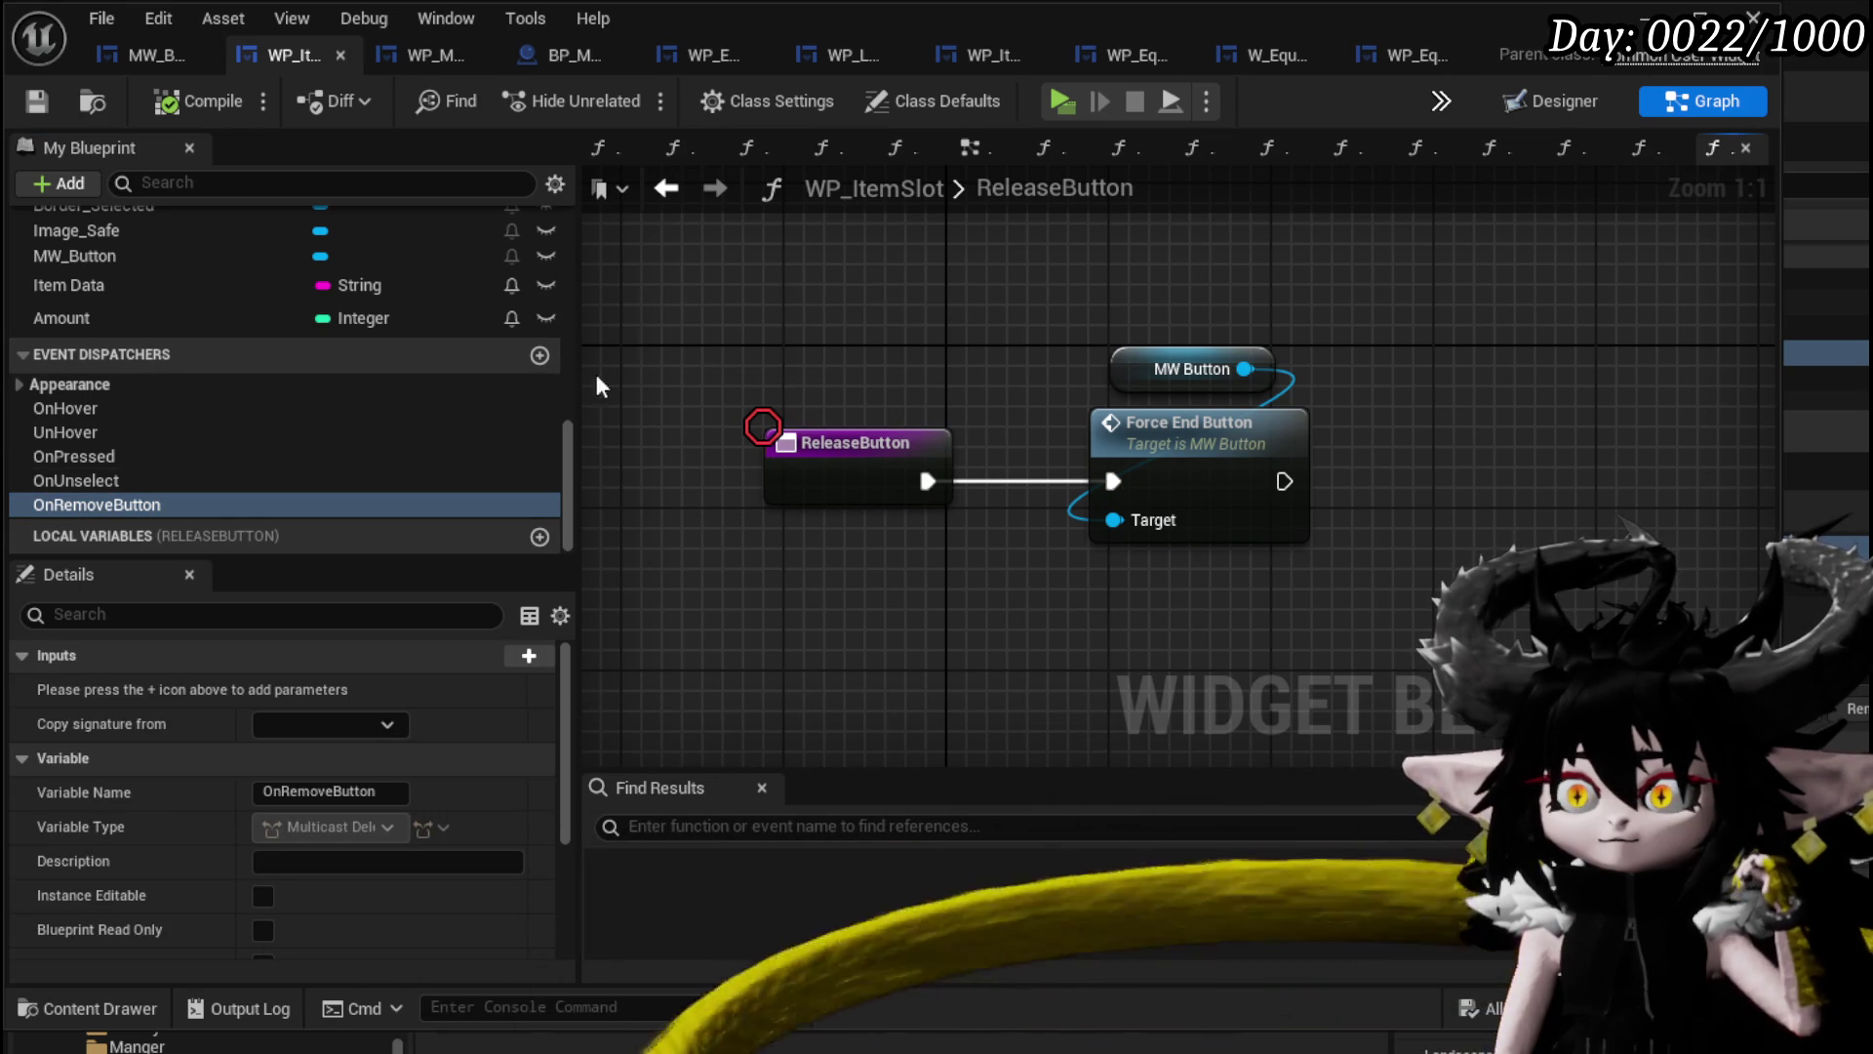
click(541, 355)
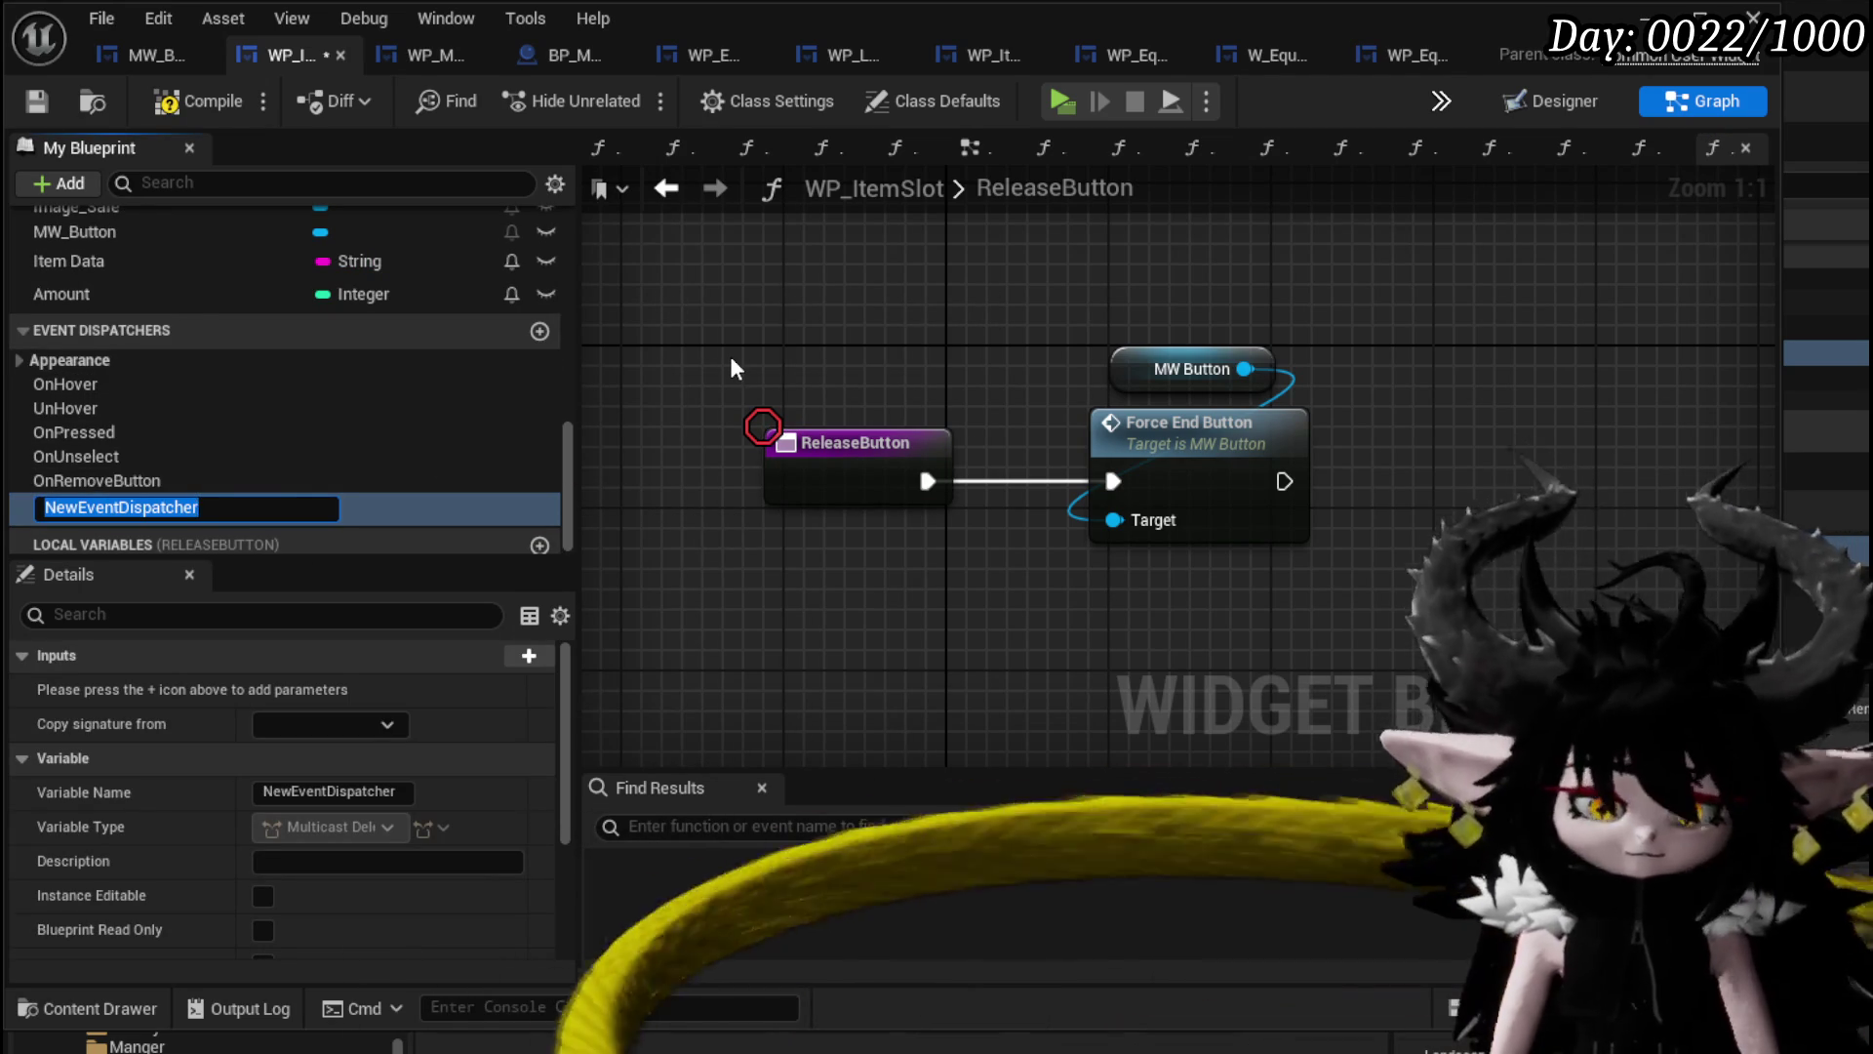
text(OnReleaseB)
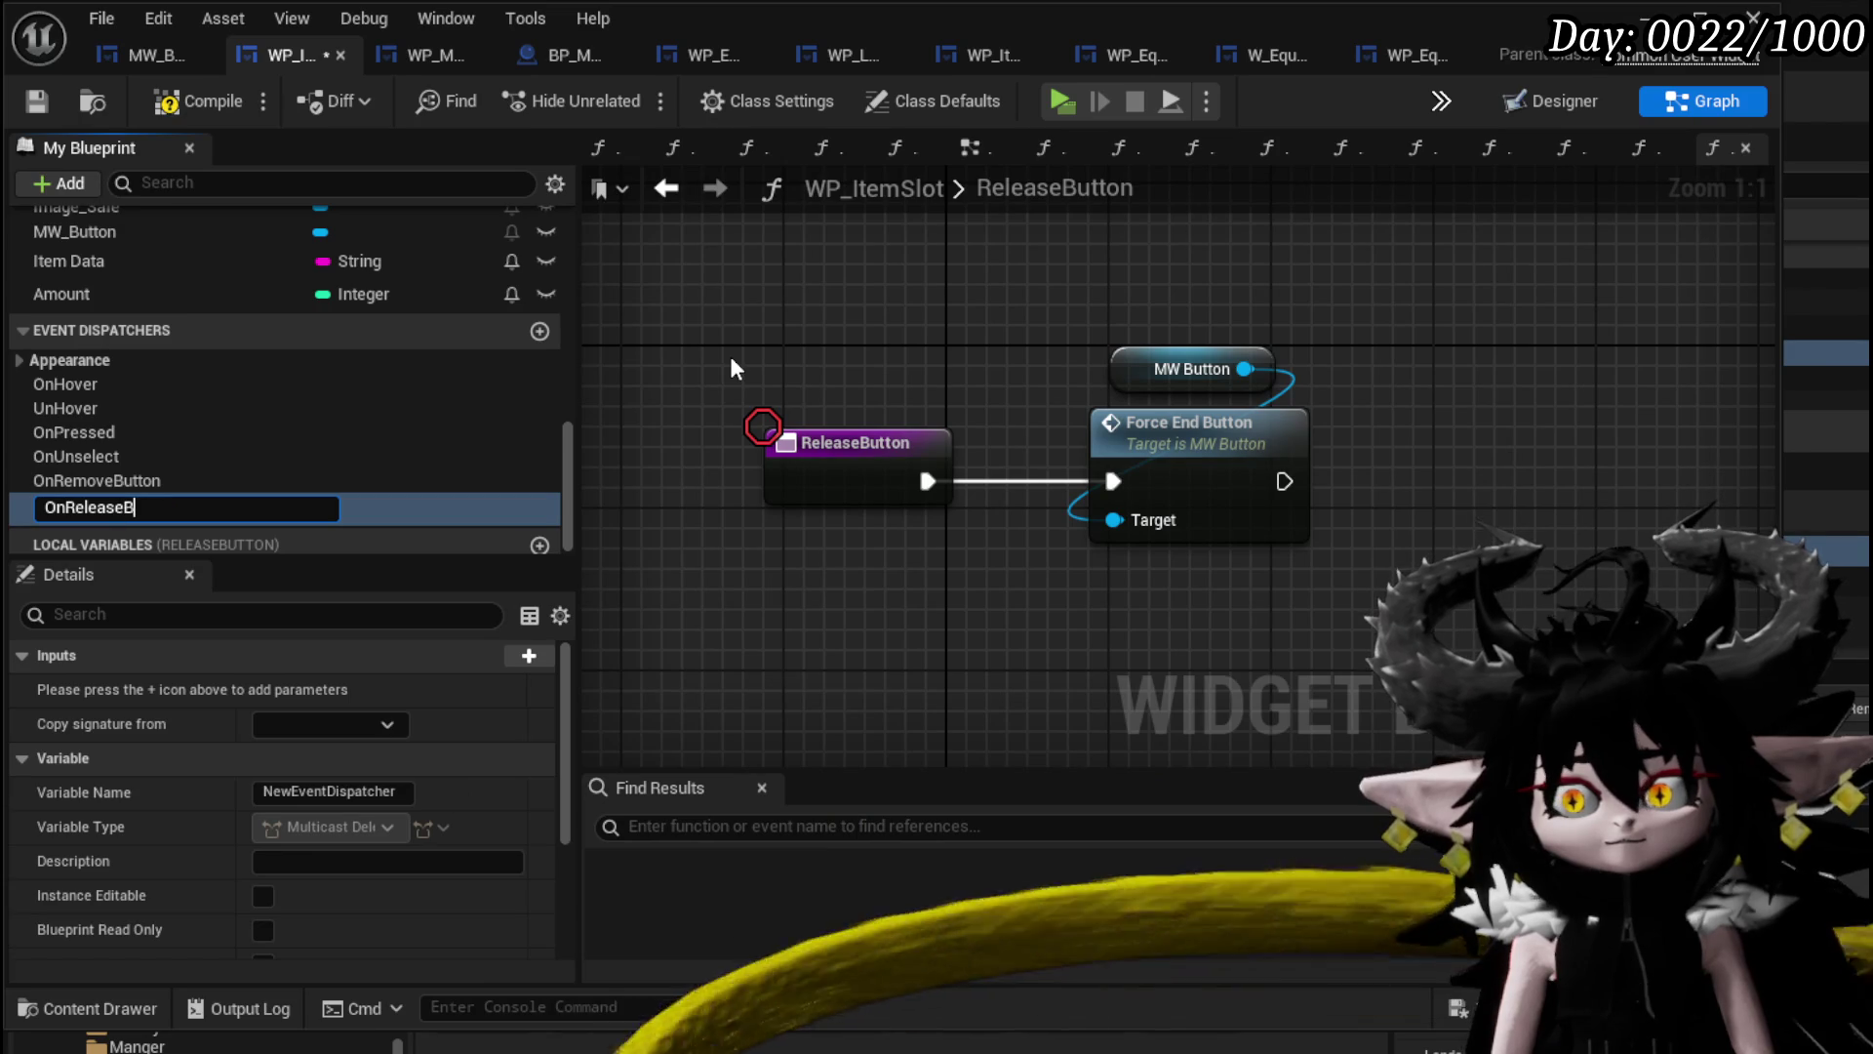
text(utto)
text(n)
key(Return)
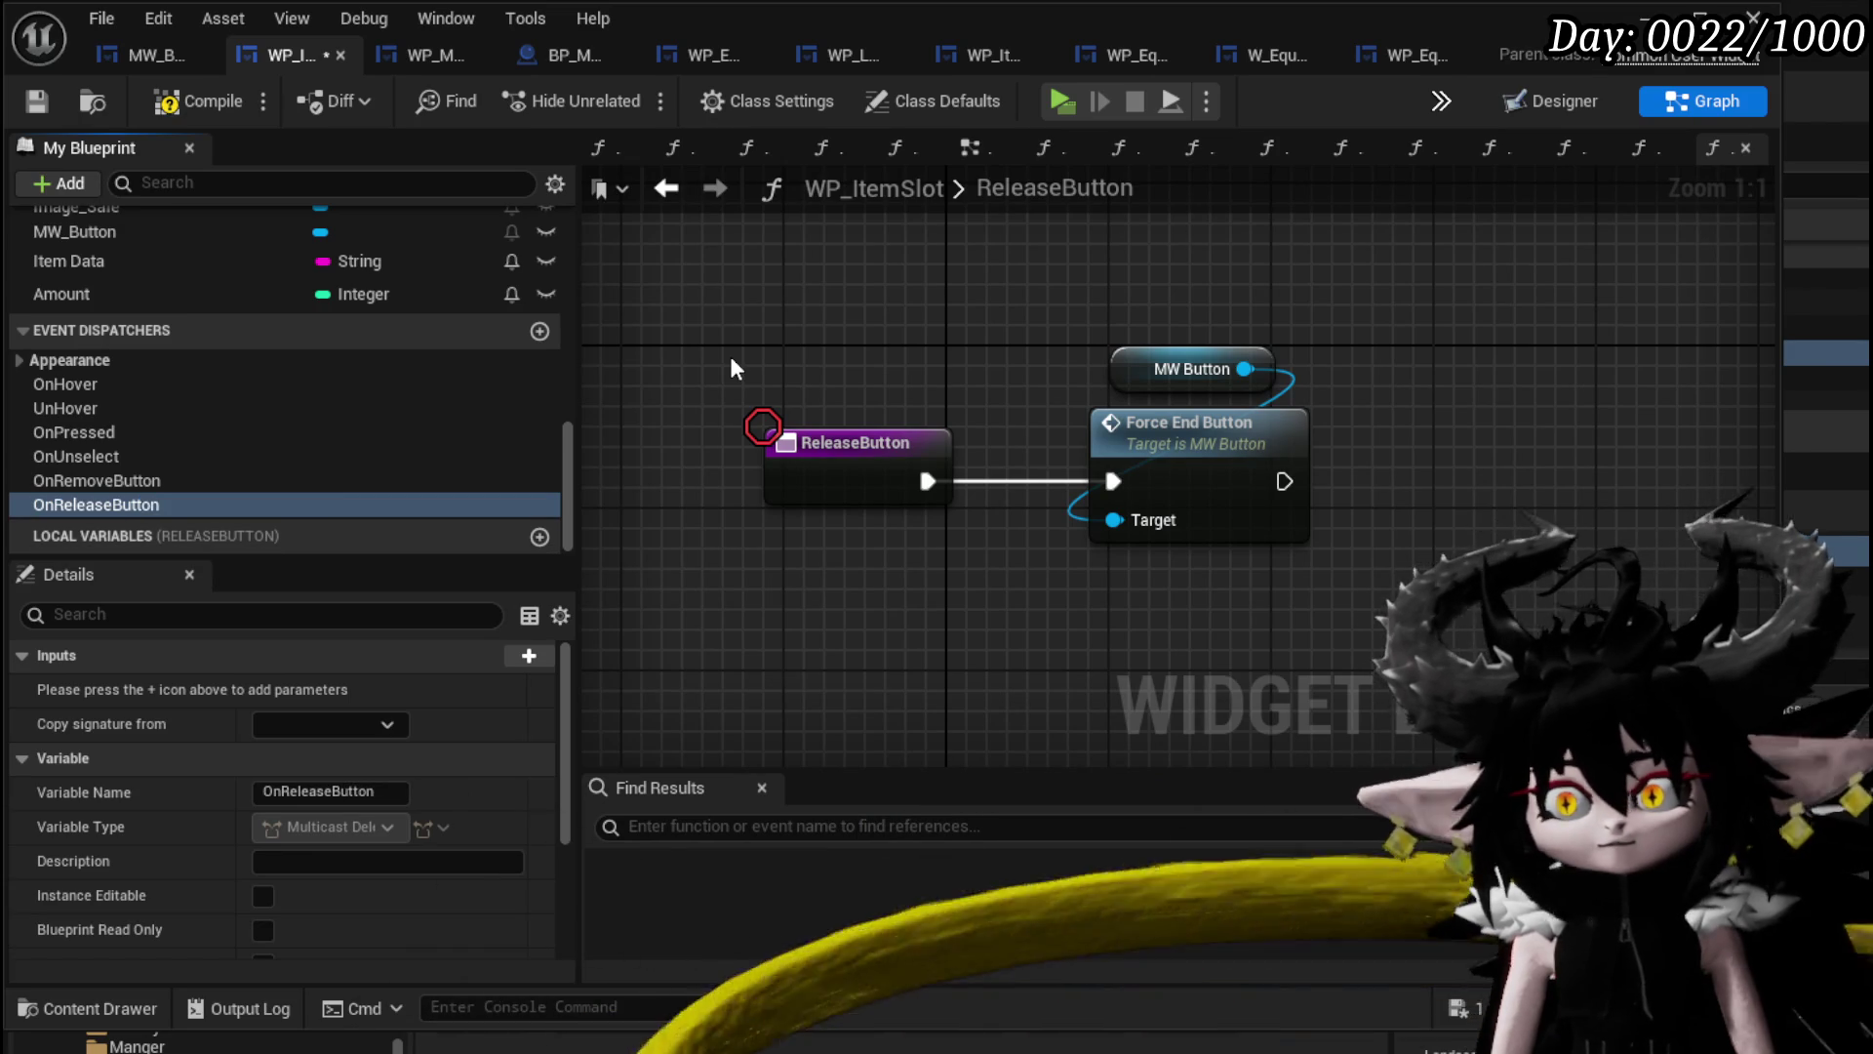
Make ReleaseButton call On Release Button instead of Force End Button, then save.
mouse_move(240, 496)
mouse_down()
mouse_move(795, 525)
mouse_move(850, 566)
mouse_up()
click(851, 566)
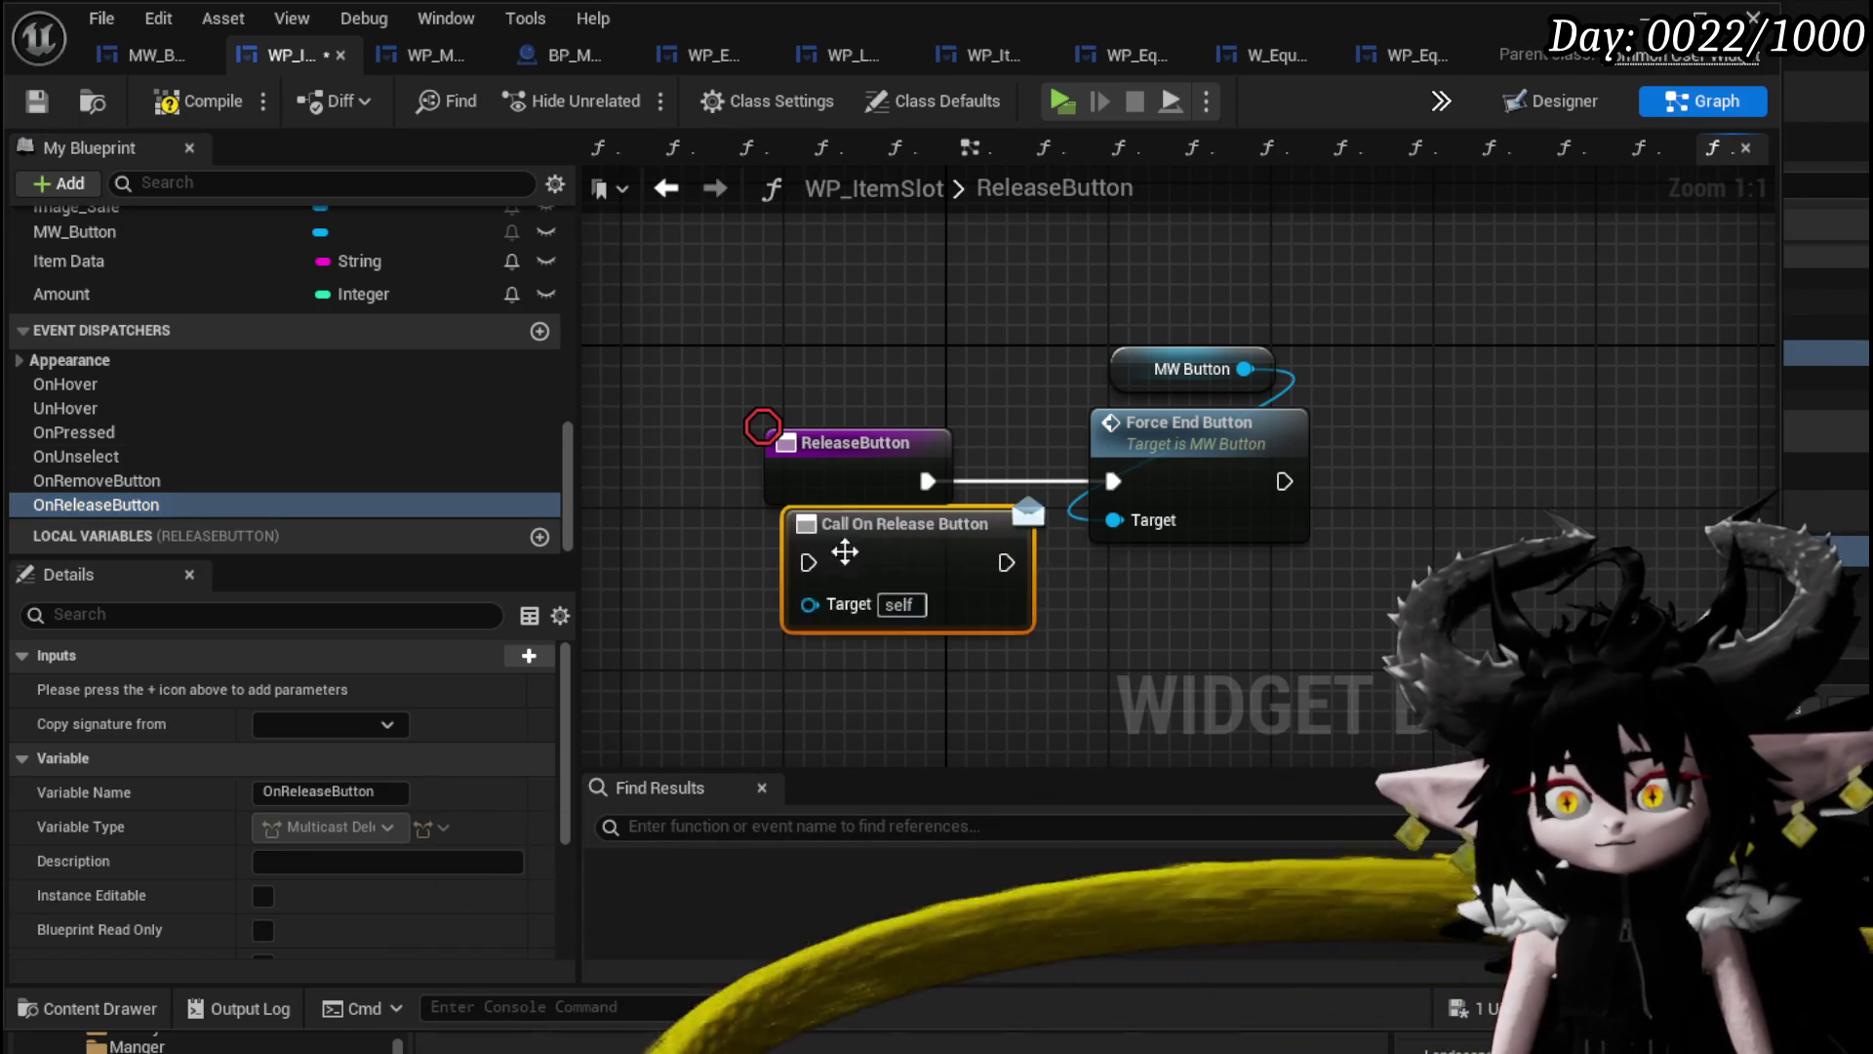
mouse_move(1210, 497)
mouse_down()
mouse_move(828, 493)
mouse_move(1034, 536)
mouse_up()
drag(787, 469, 786, 529)
drag(1081, 535, 970, 524)
click(815, 358)
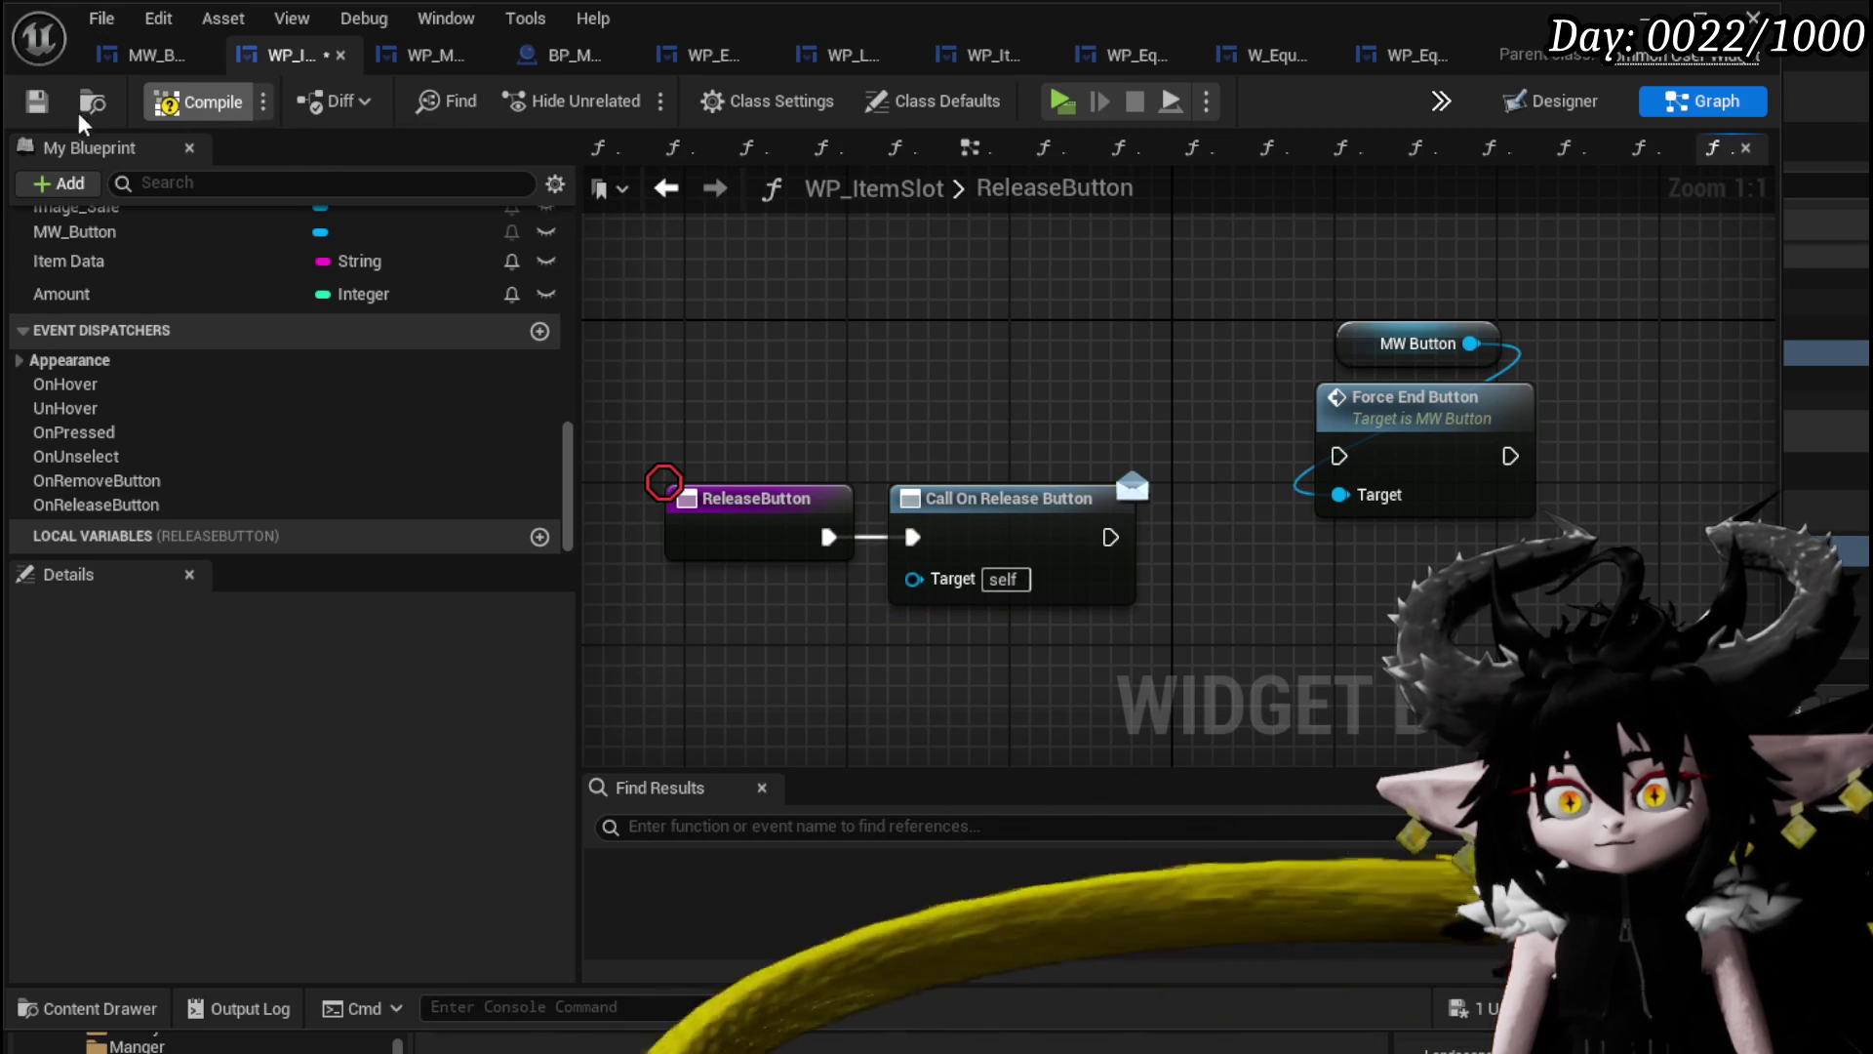
click(41, 107)
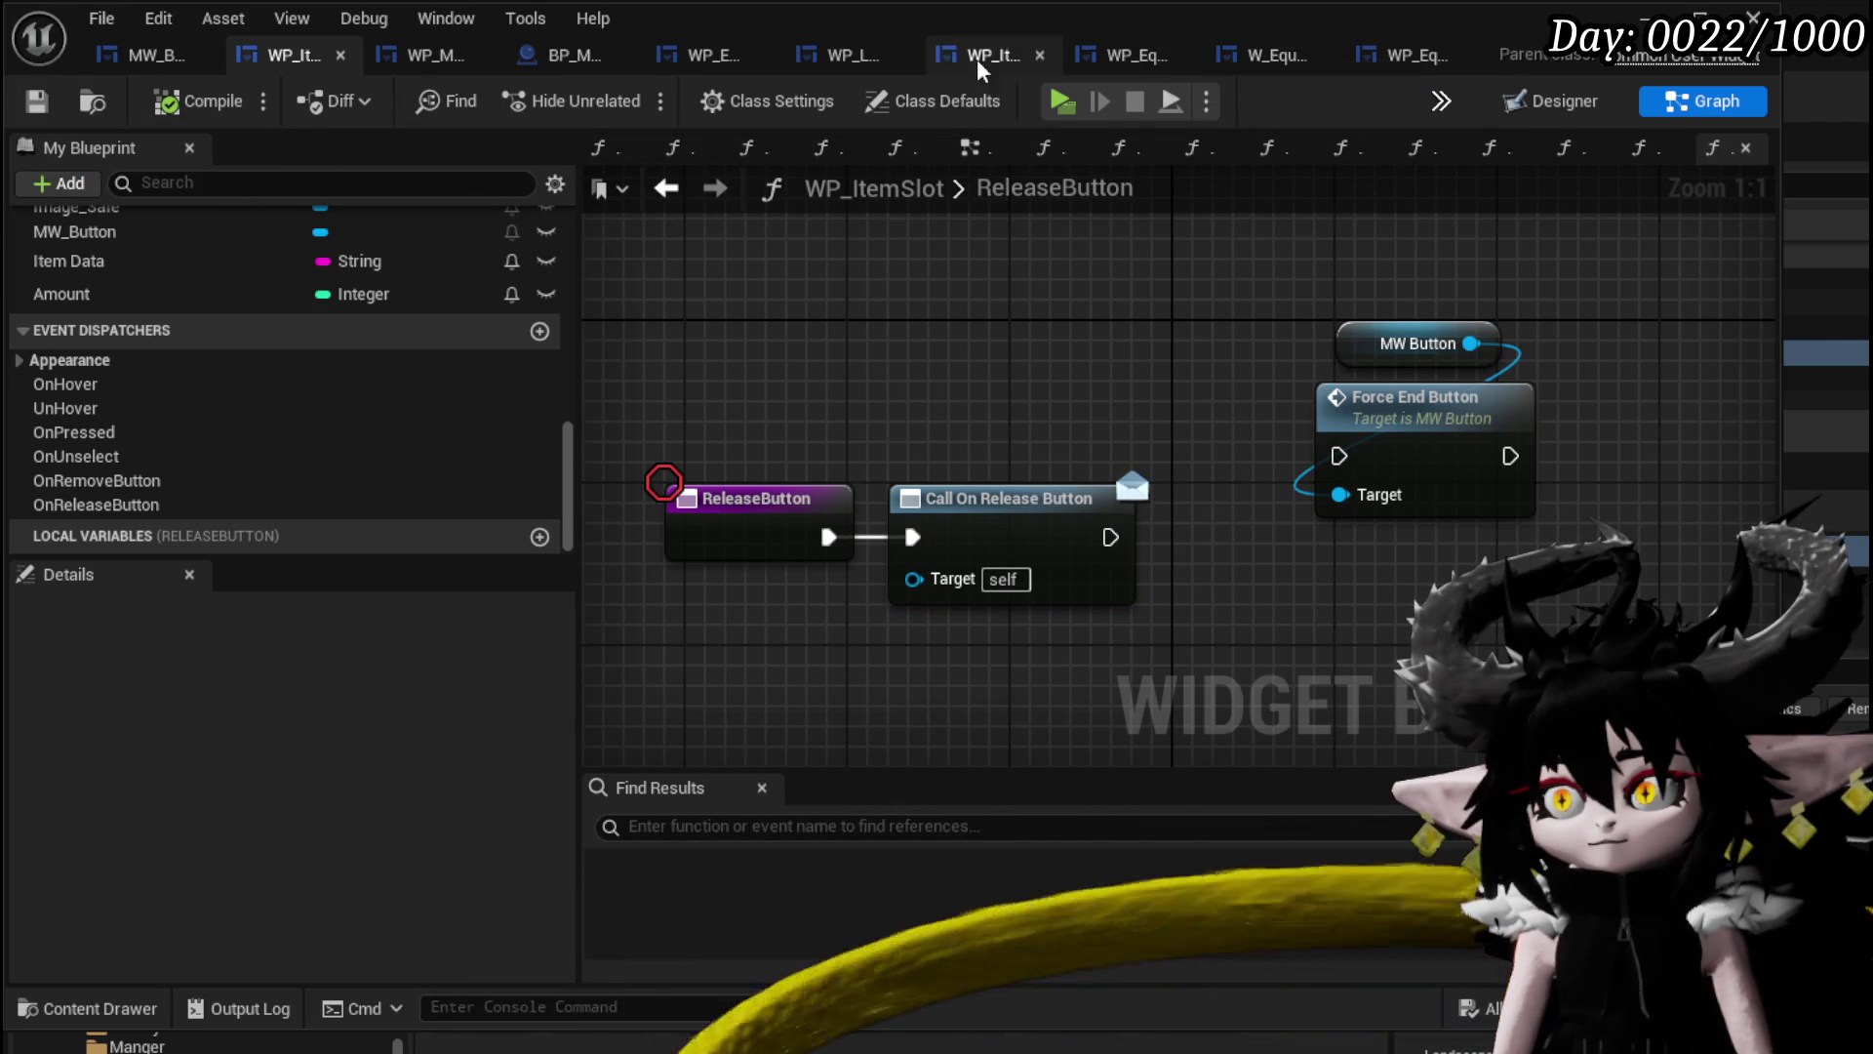
click(708, 58)
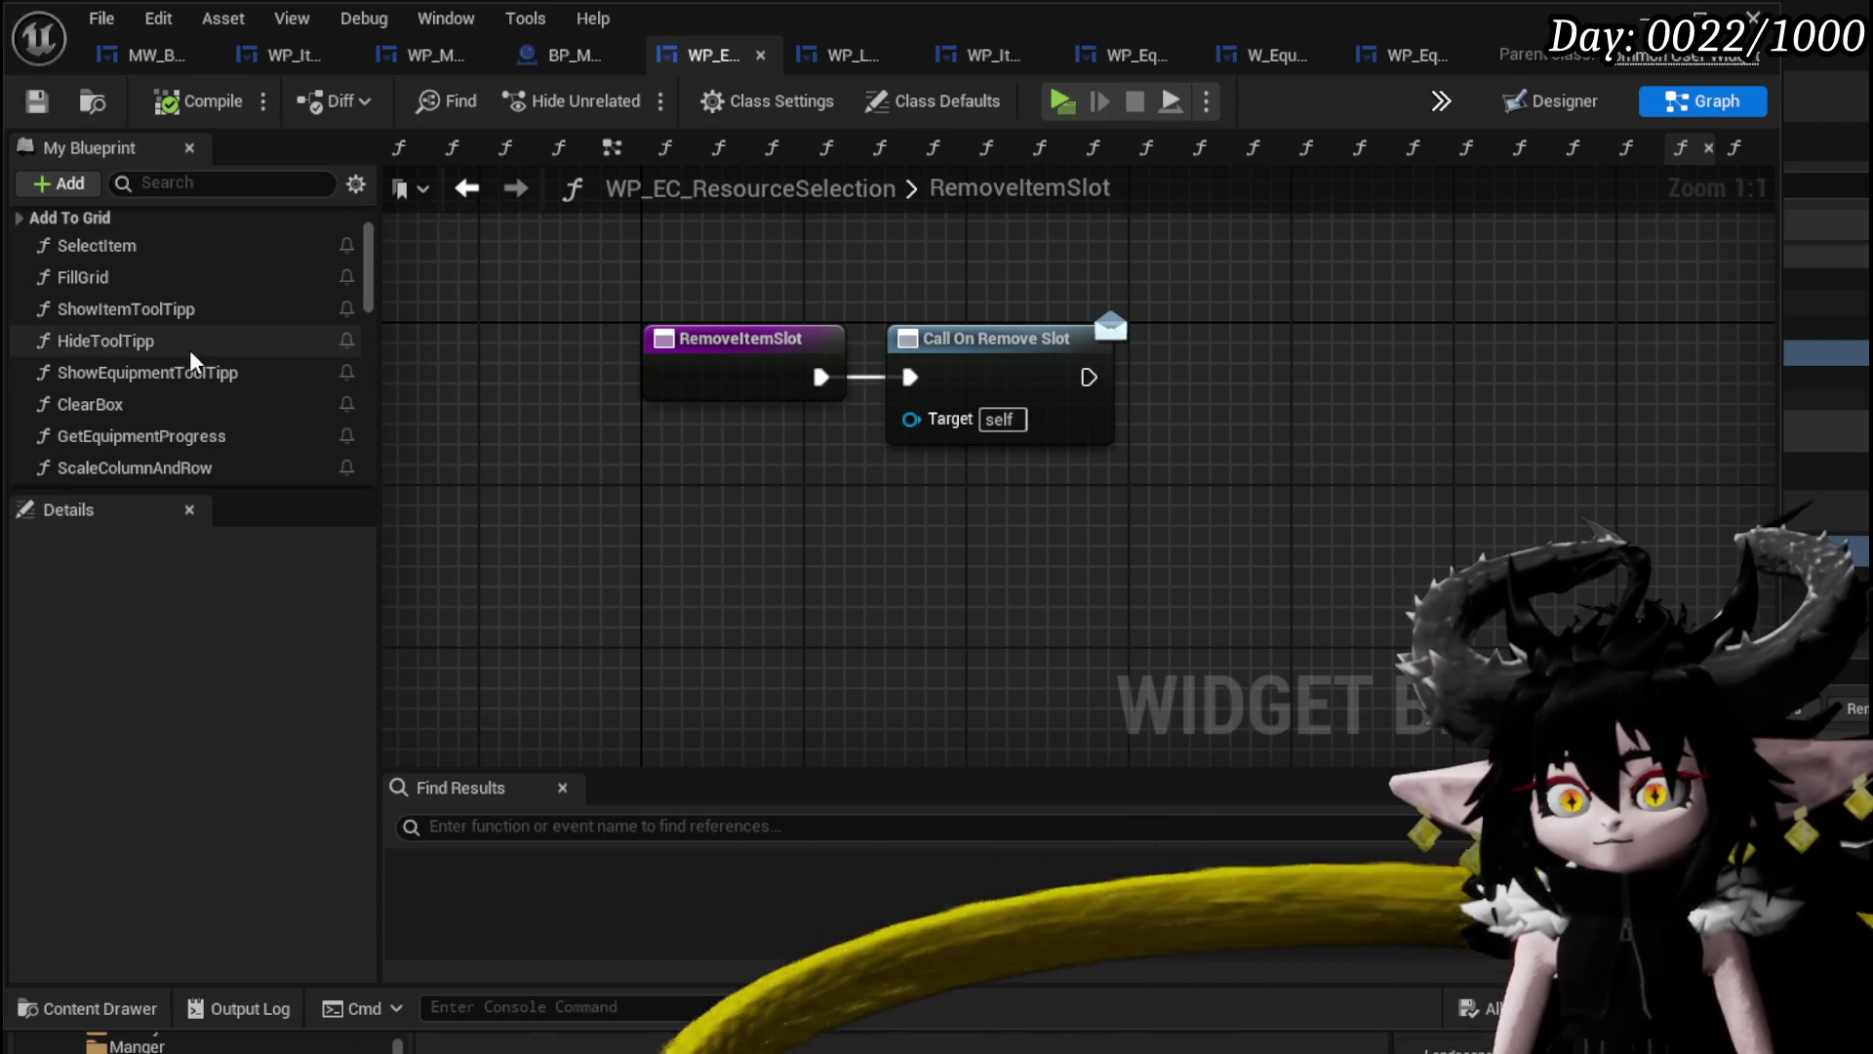
Add an empty ReleaseItemSlot function to WP_EC_ResourceSelection, then compile and save.
scroll(189, 349, down, 3)
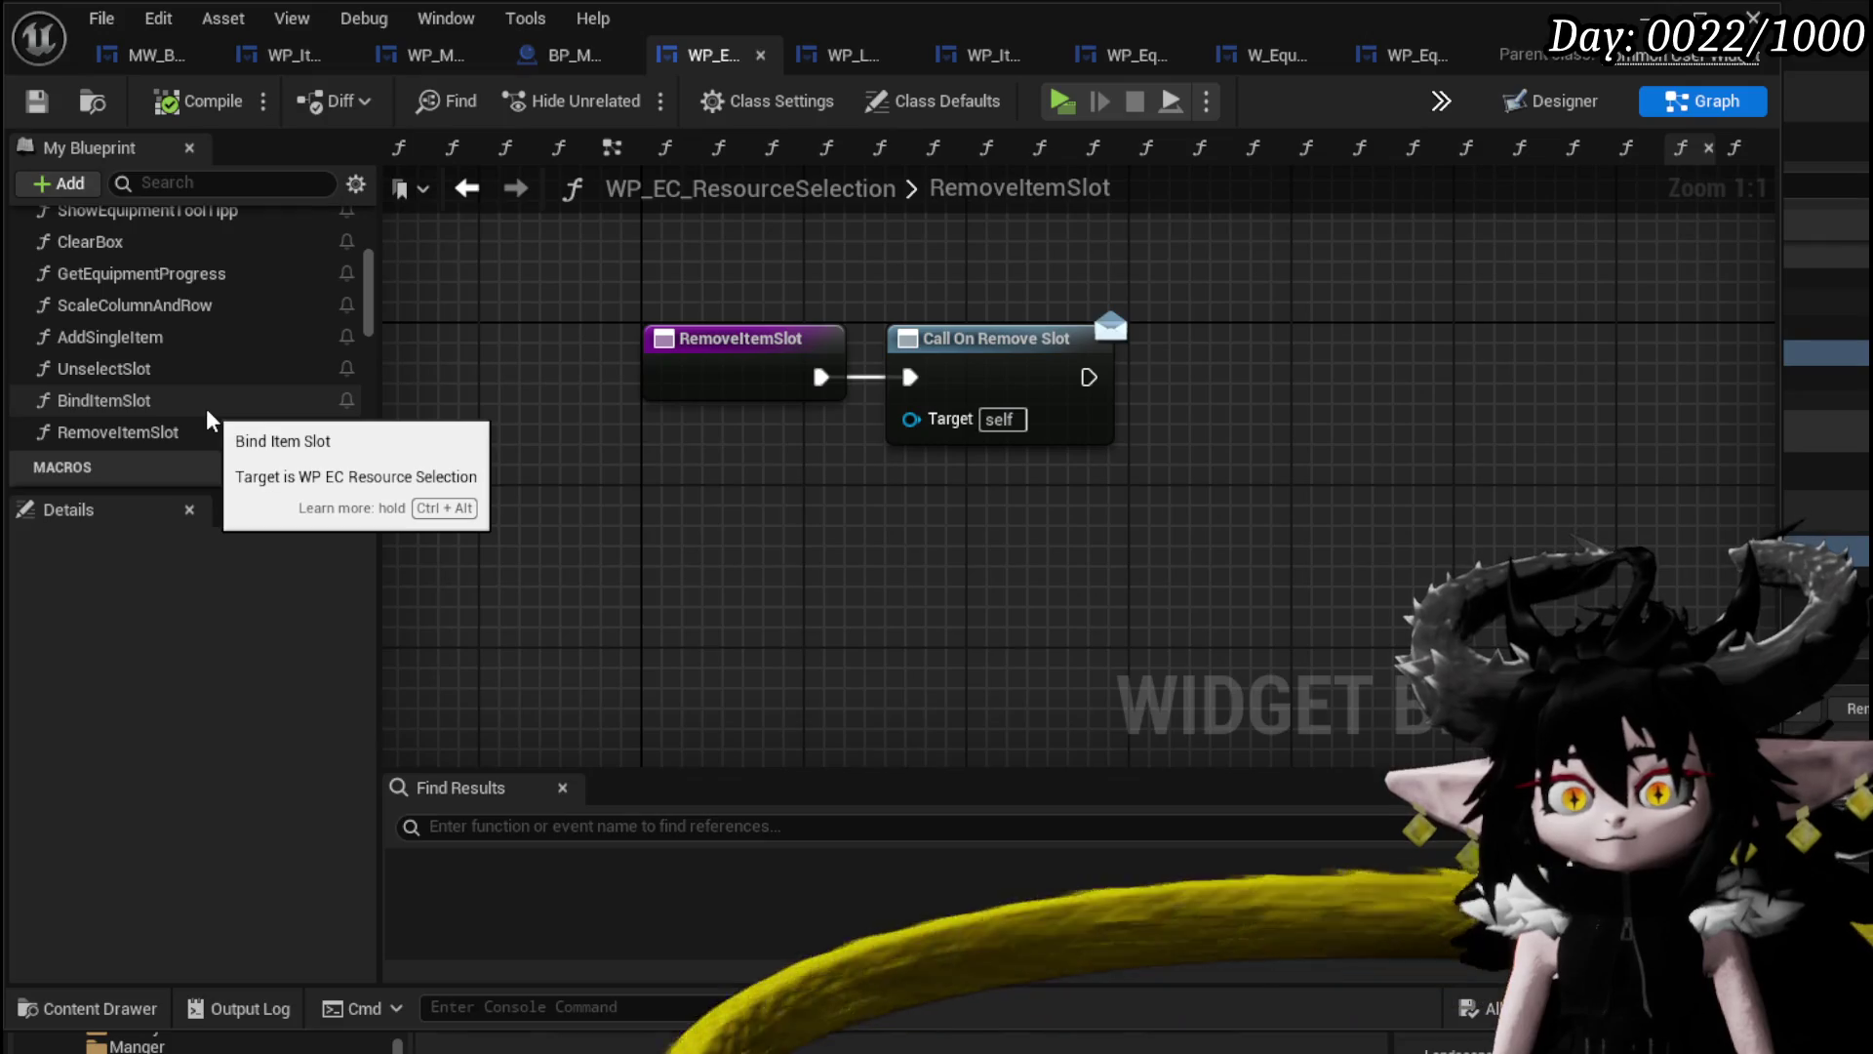
scroll(207, 408, up, 5)
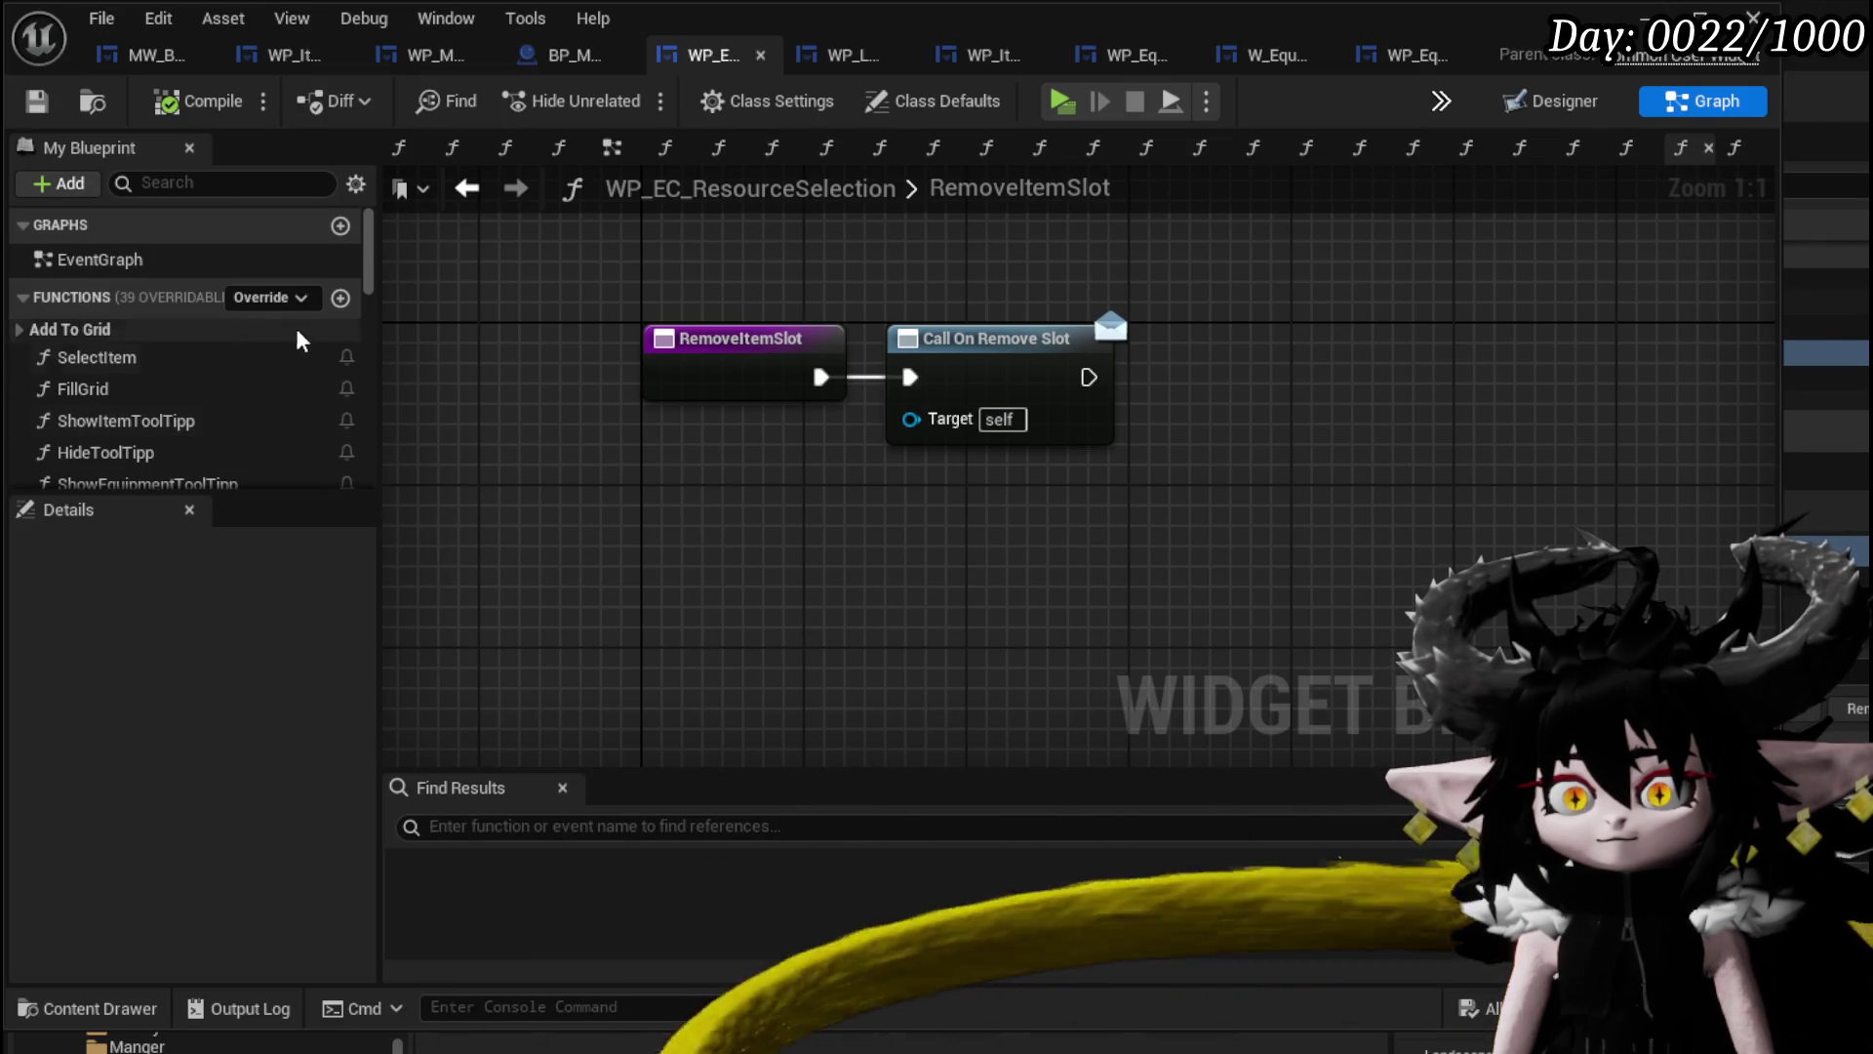
click(340, 298)
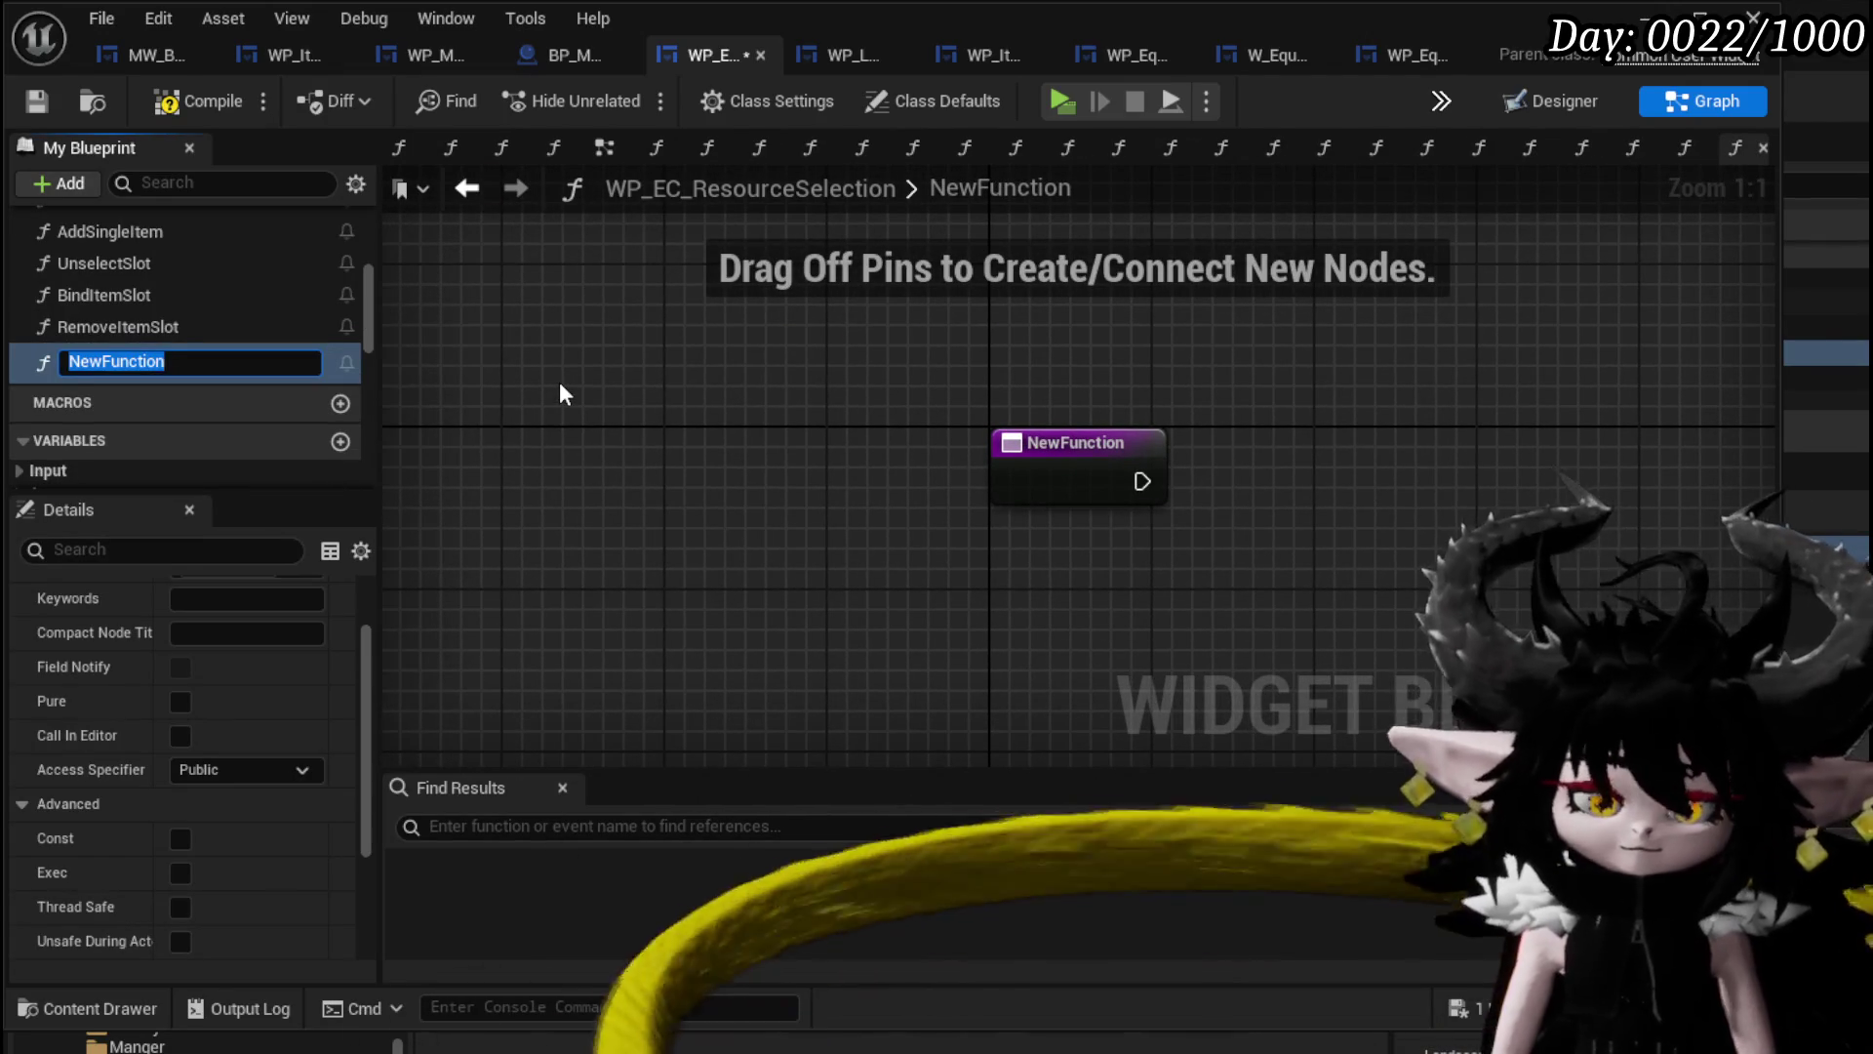
text(Rle)
text(lea)
text(ItemSl)
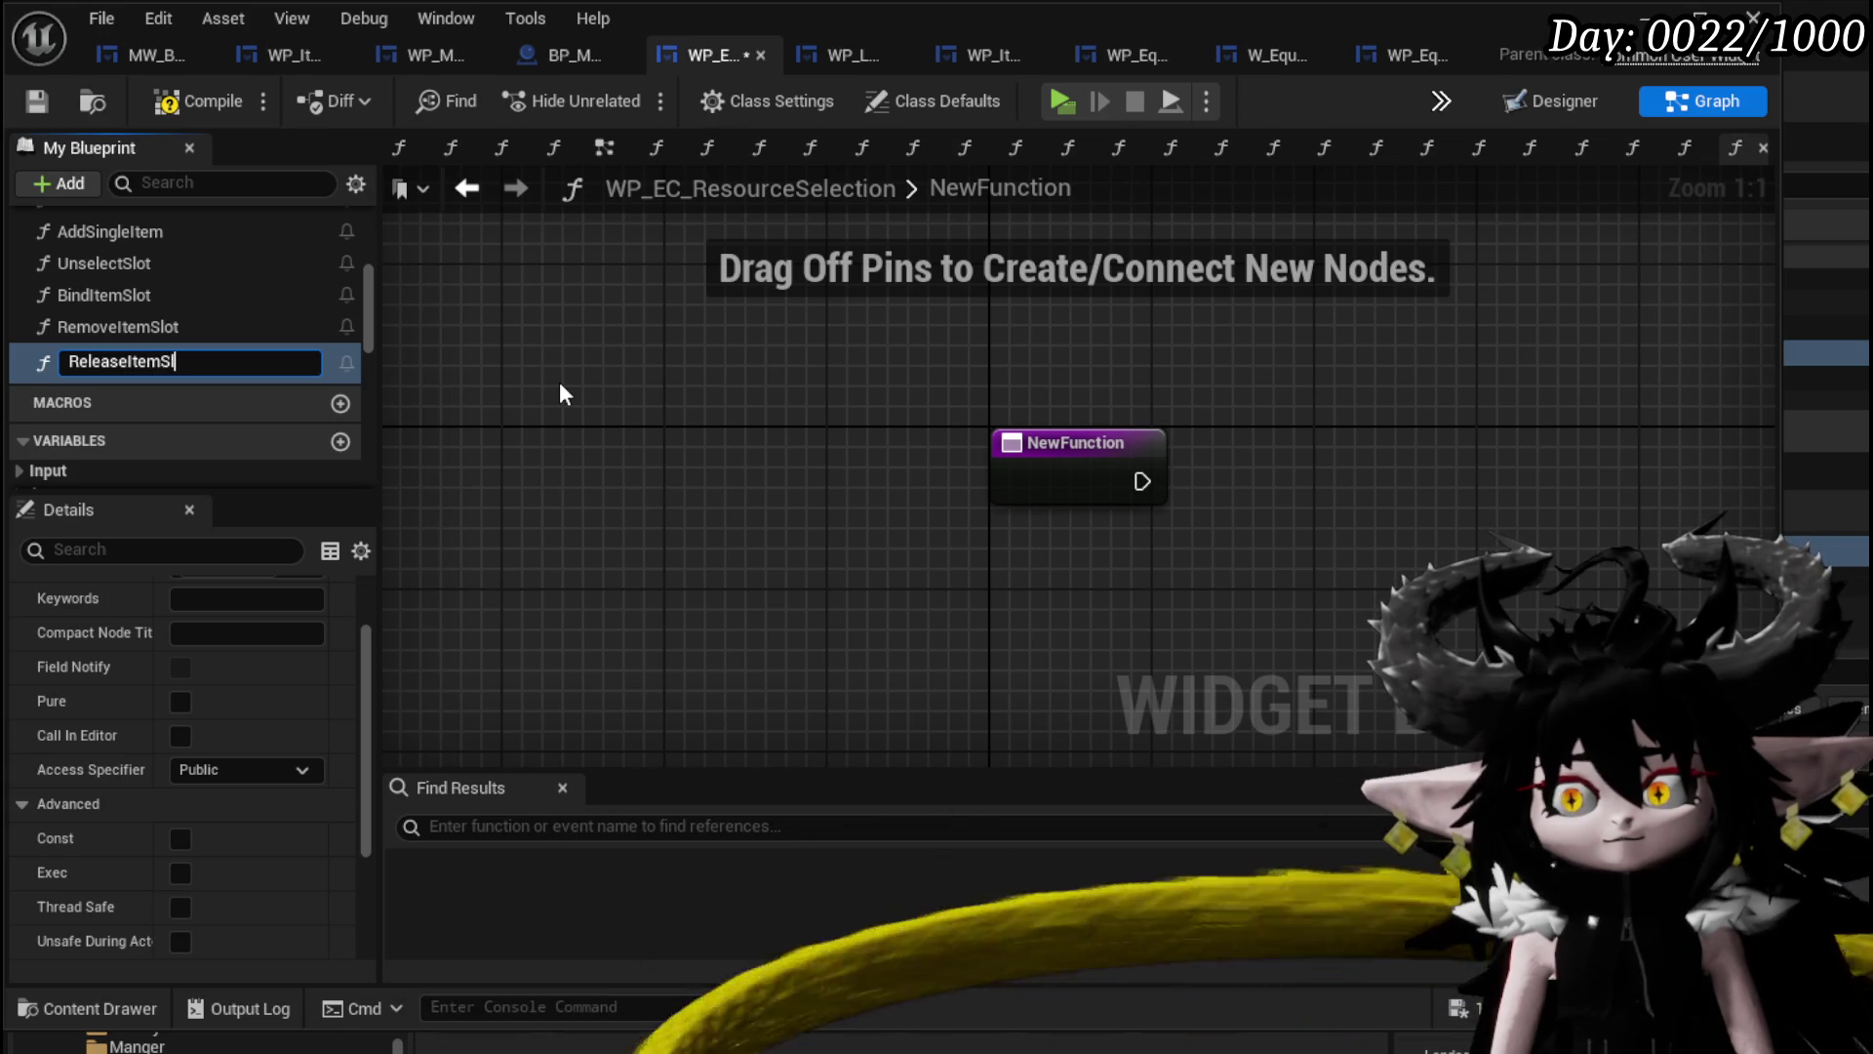
text(ot)
key(Return)
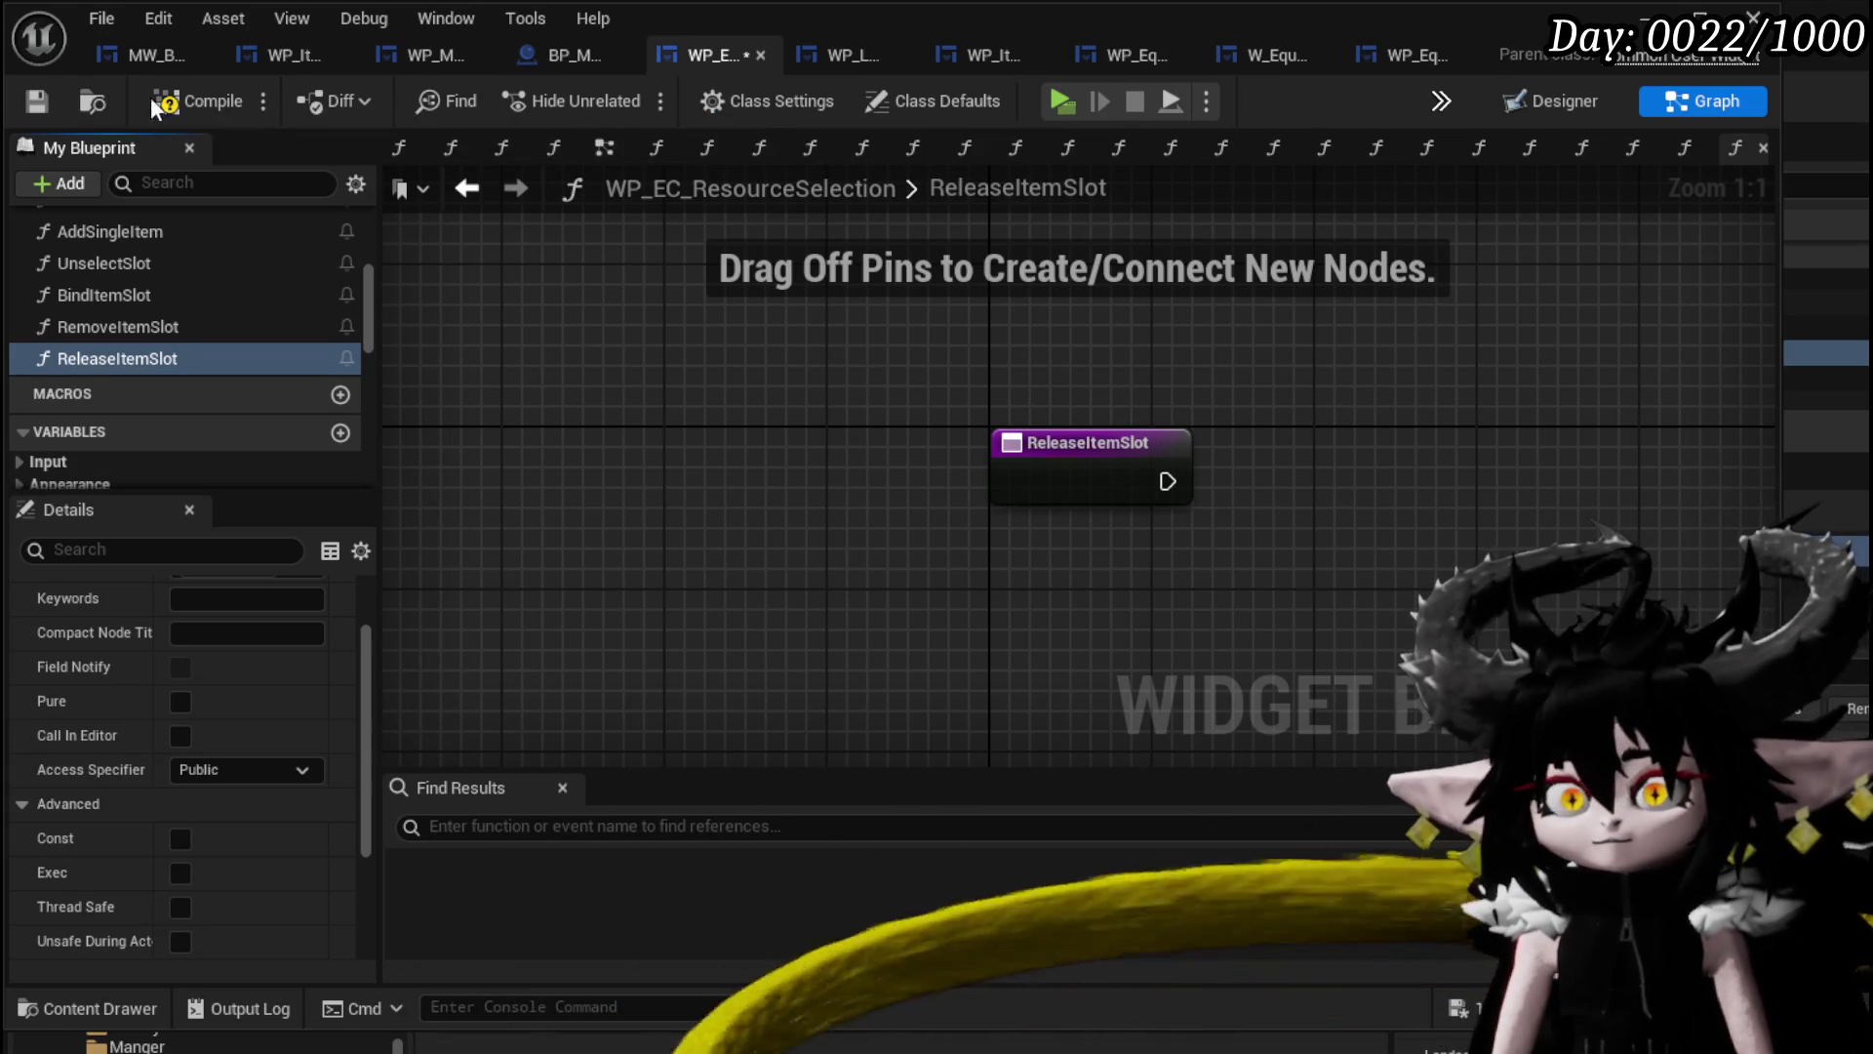
click(37, 101)
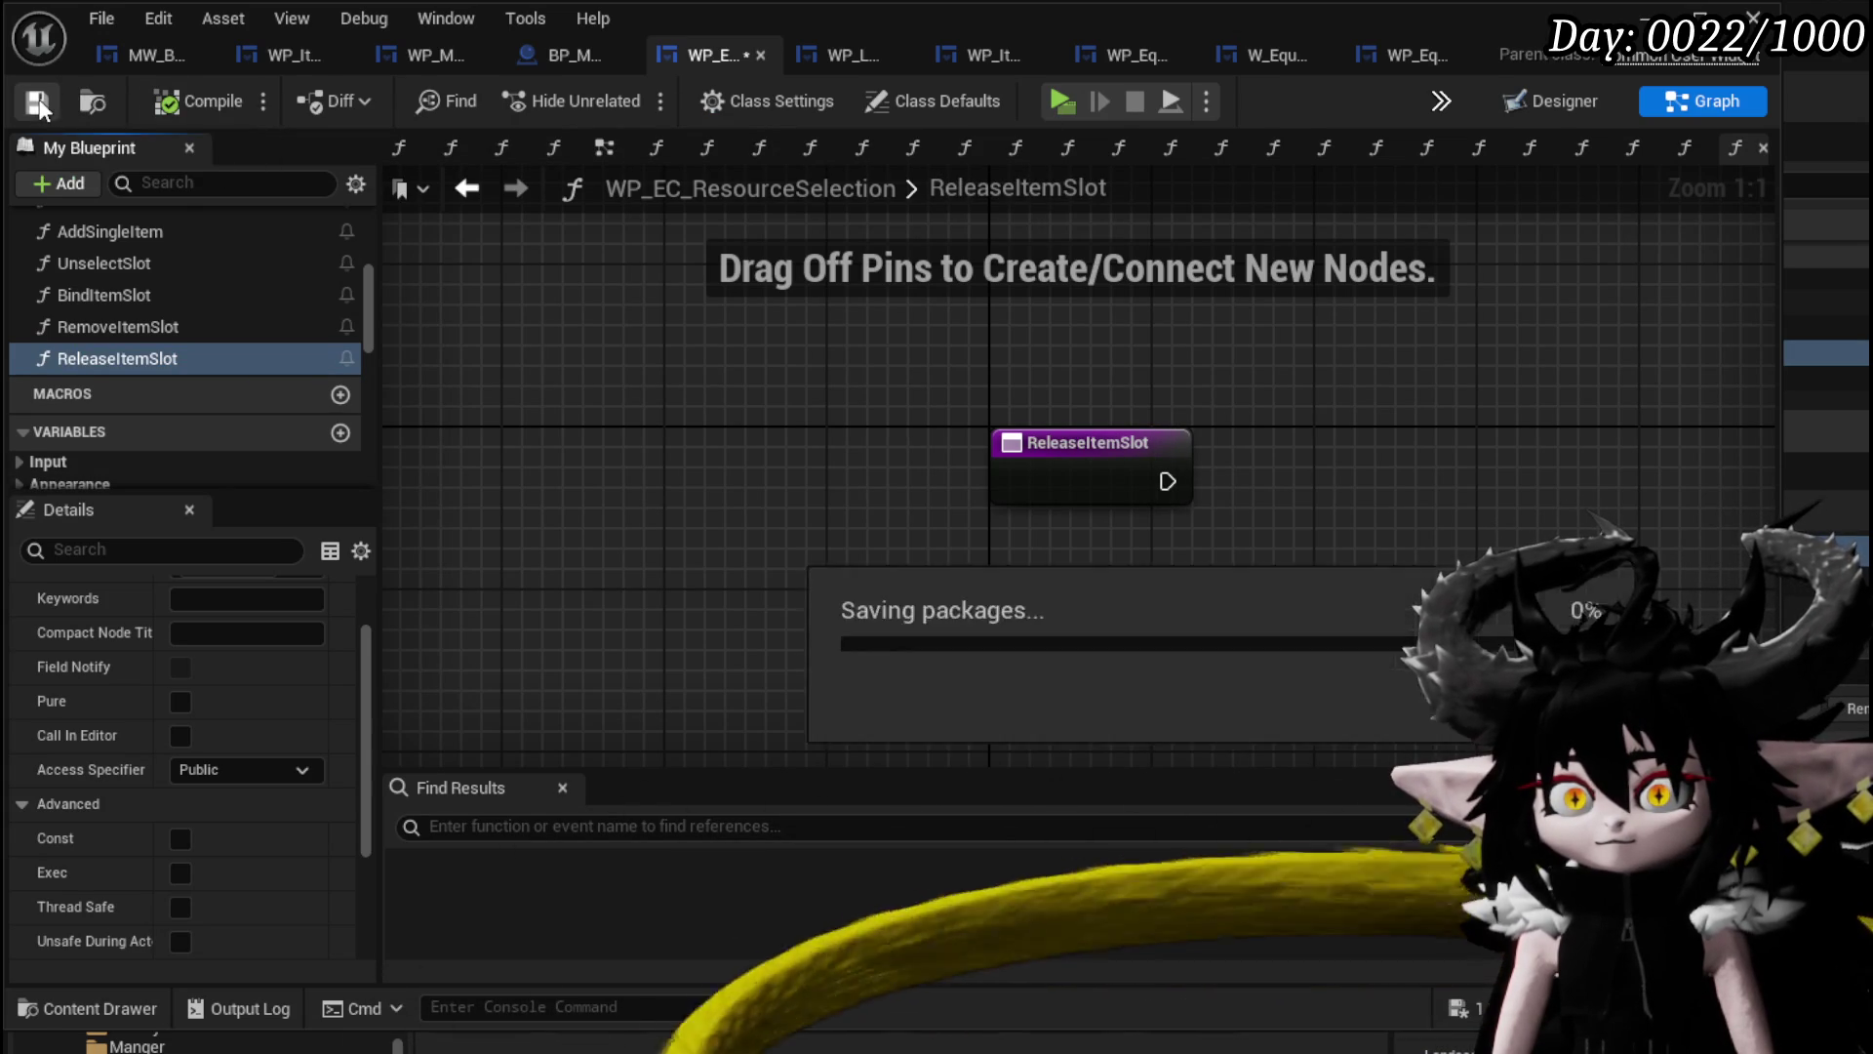
scroll(156, 376, down, 3)
scroll(185, 381, down, 3)
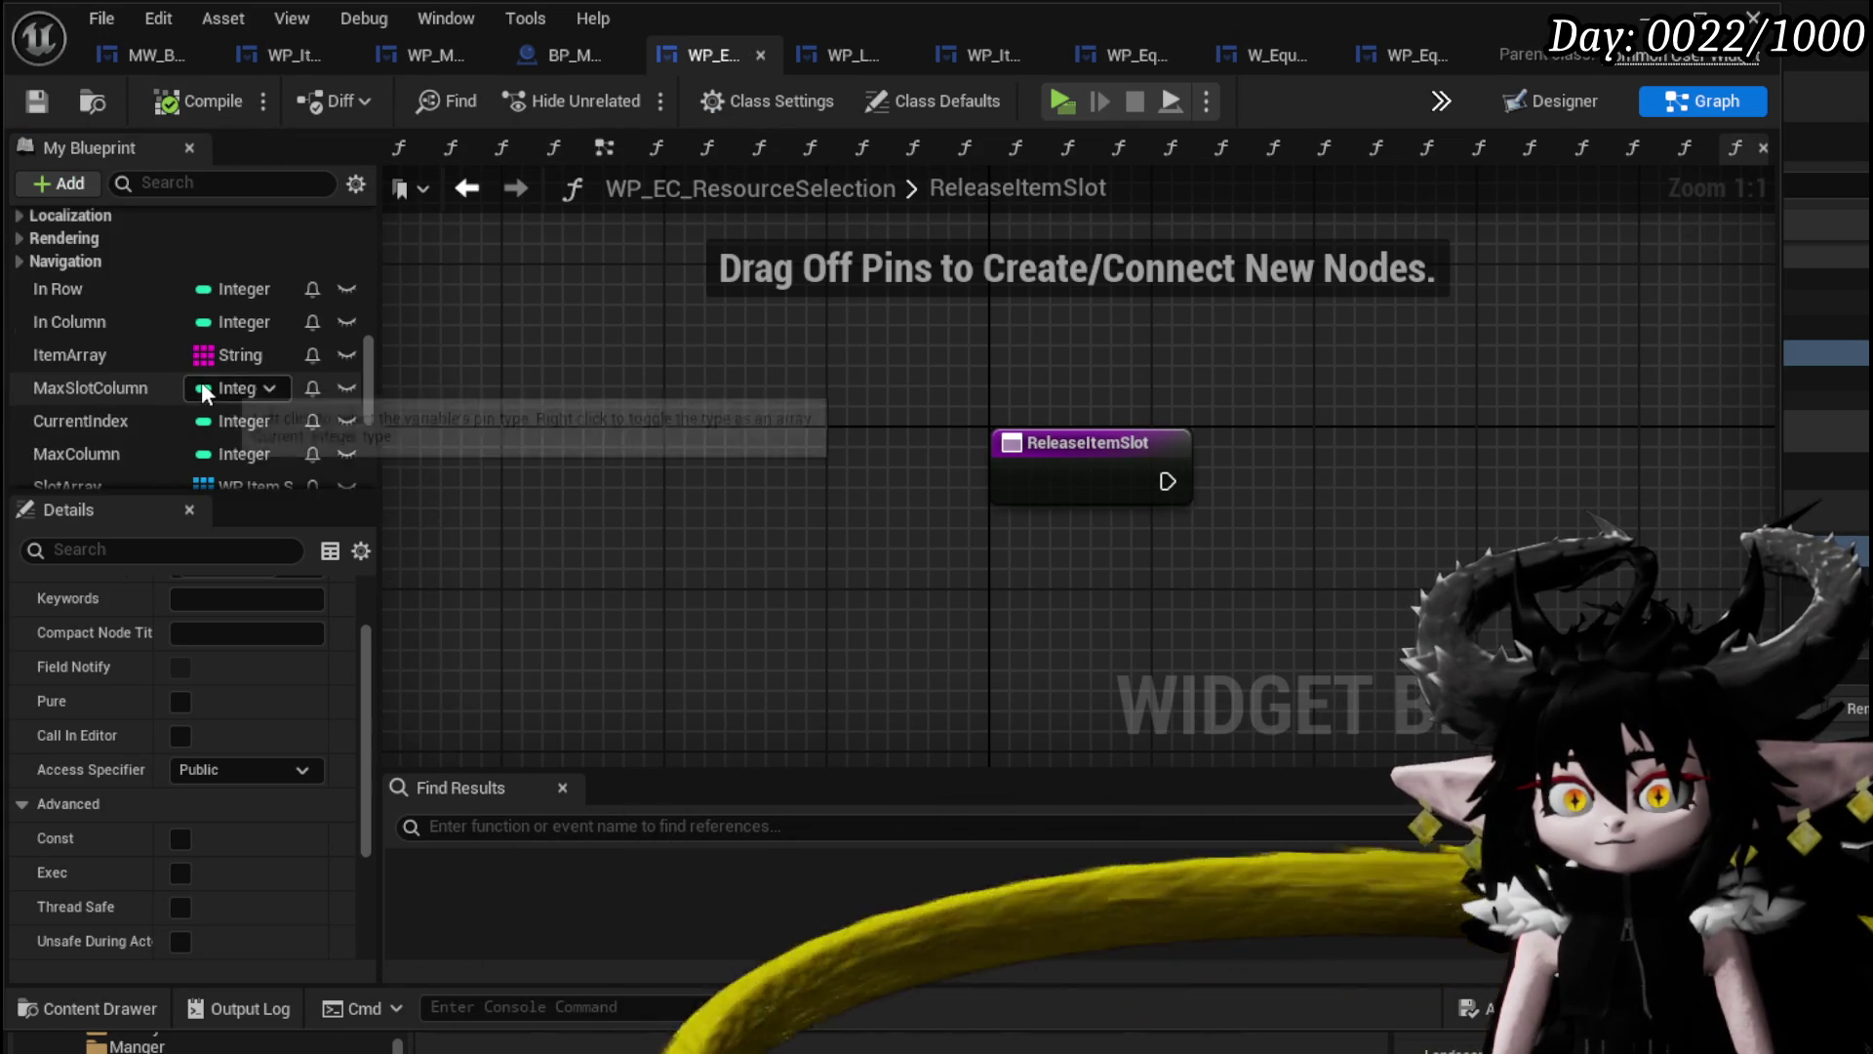
scroll(283, 398, up, 3)
scroll(264, 398, down, 10)
scroll(262, 388, up, 5)
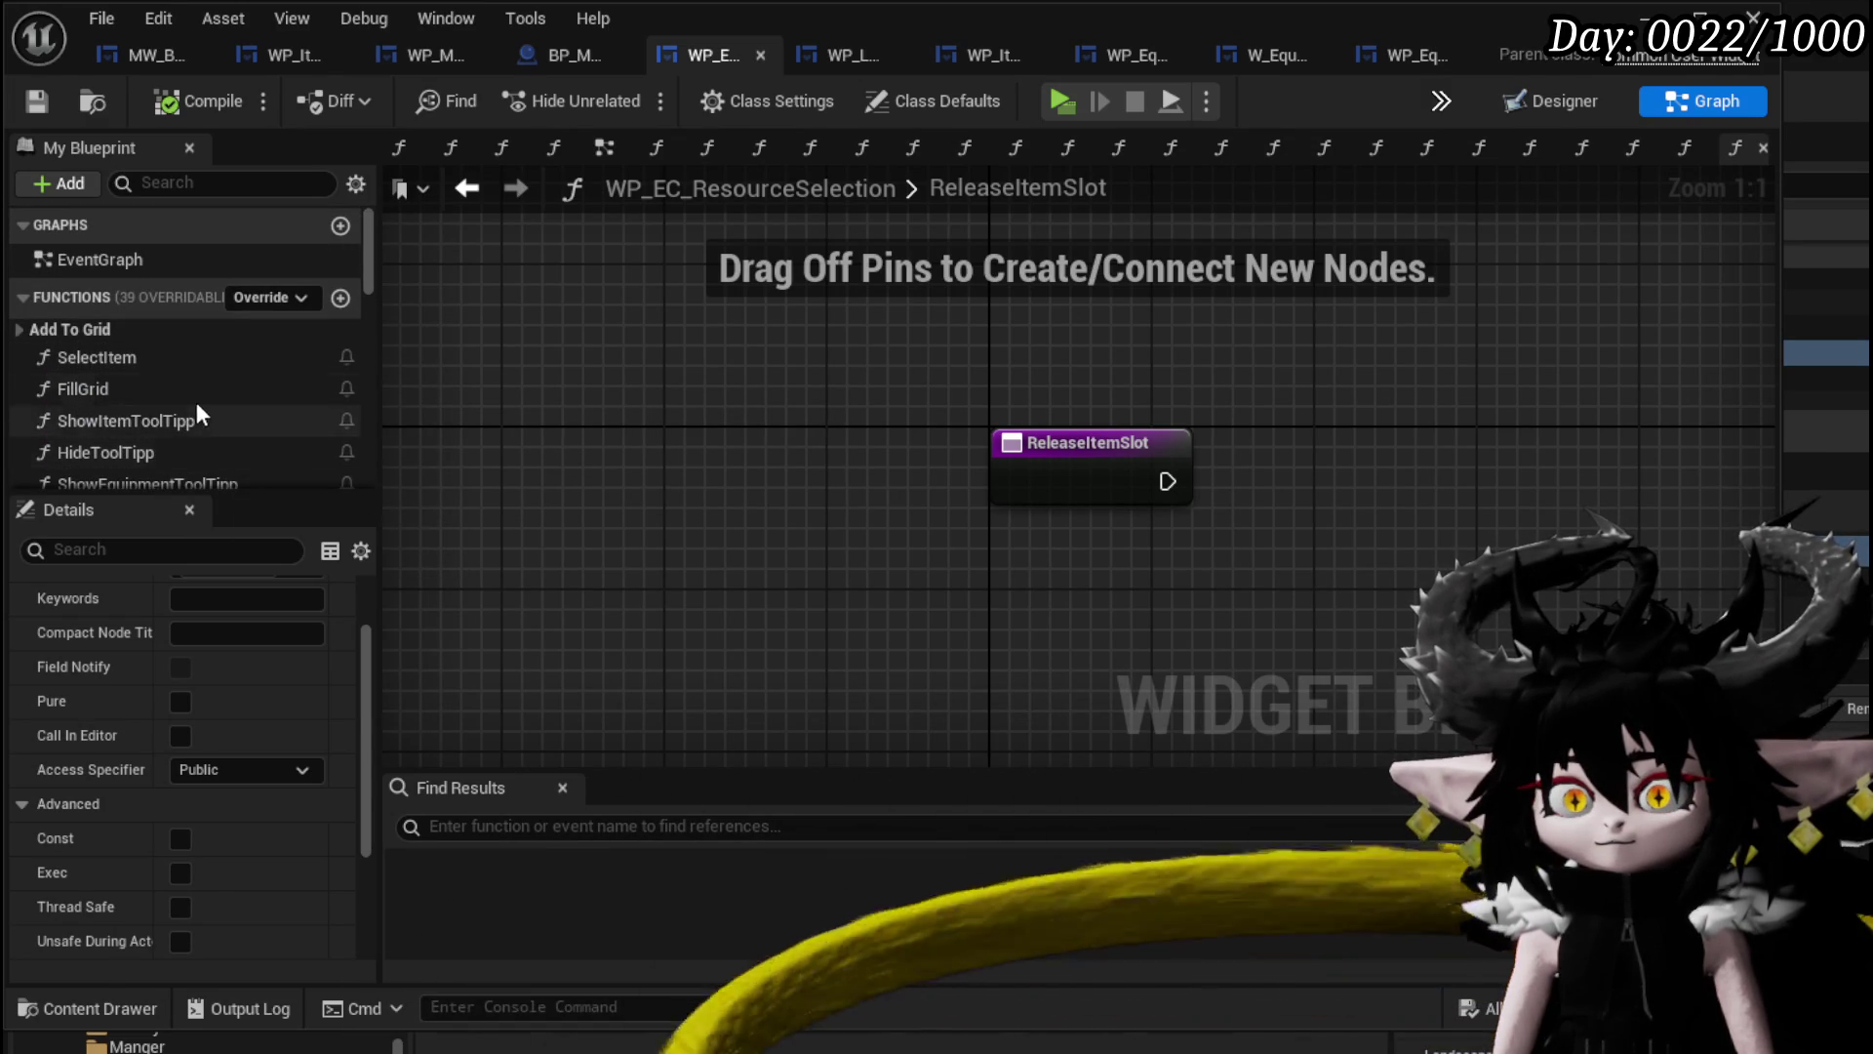
scroll(202, 420, down, 5)
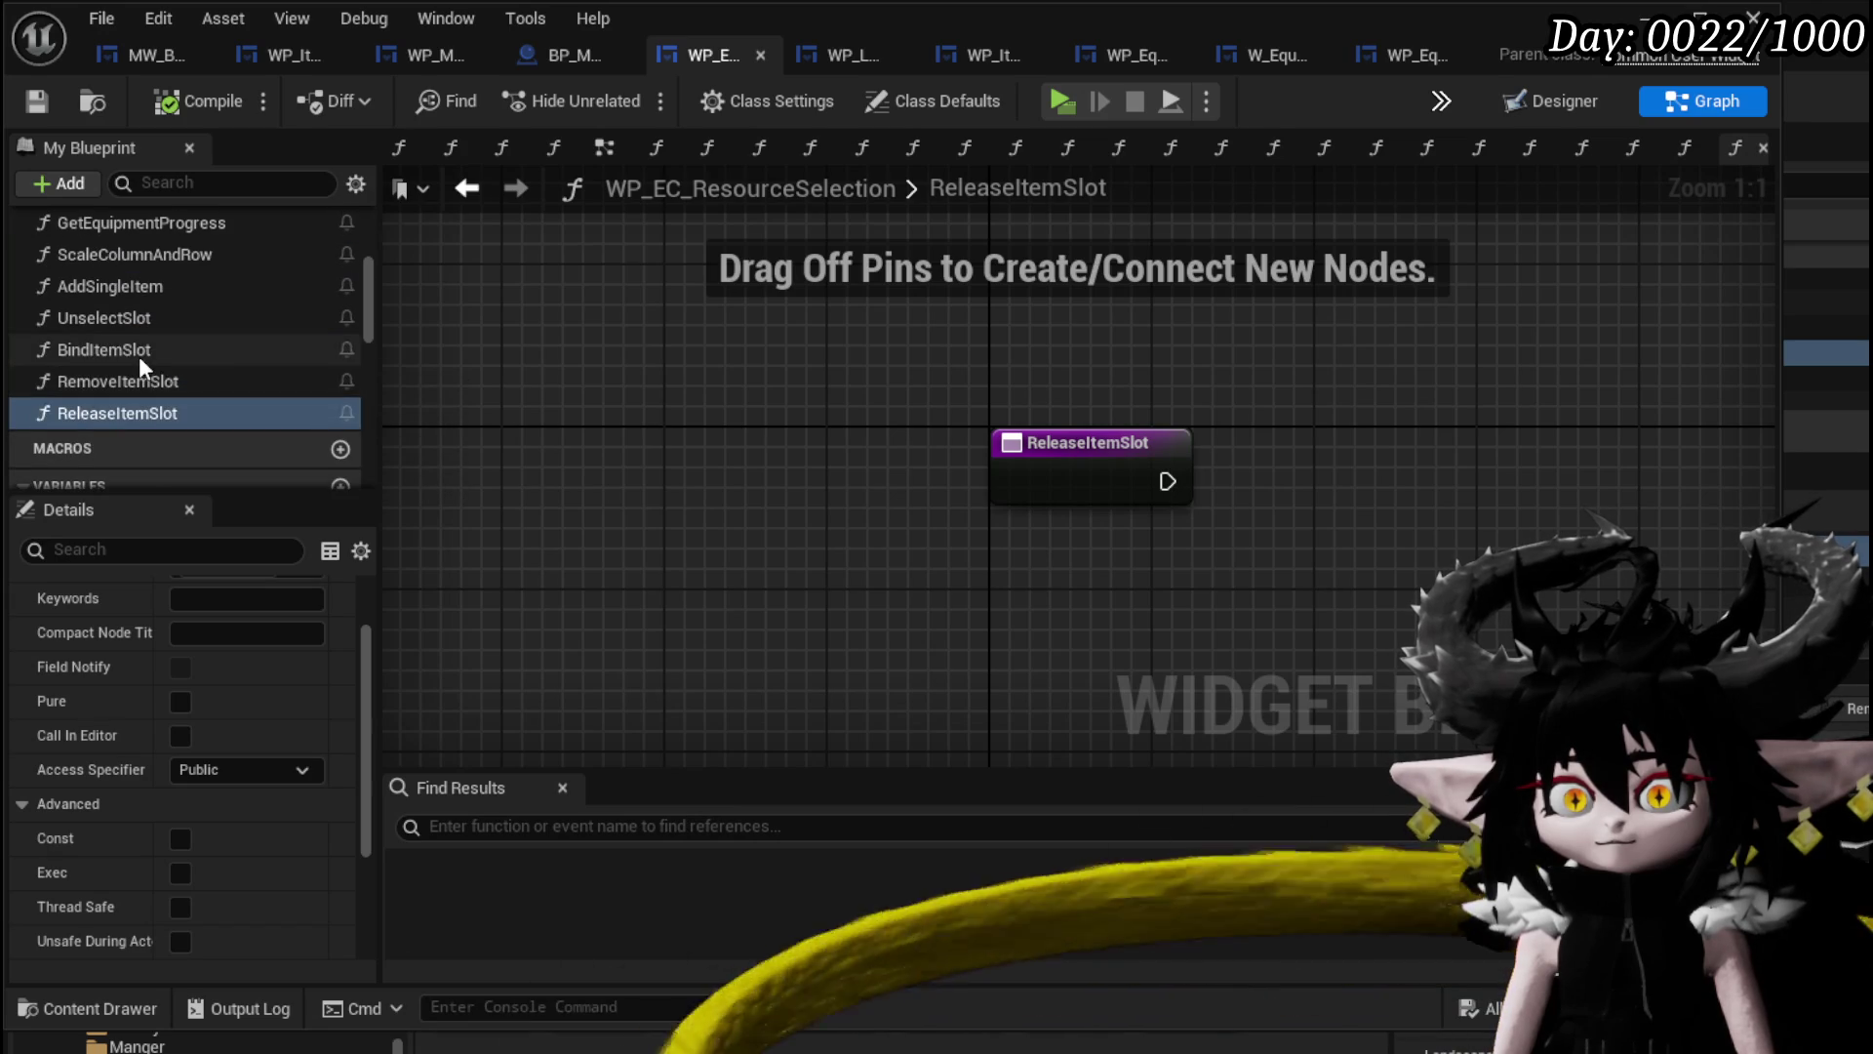
In BindItemSlot, add a Bind Event to On Release Button chained after the remove bind.
double_click(139, 353)
mouse_move(109, 416)
mouse_down()
mouse_move(1472, 501)
mouse_move(1476, 483)
mouse_up()
key(Delete)
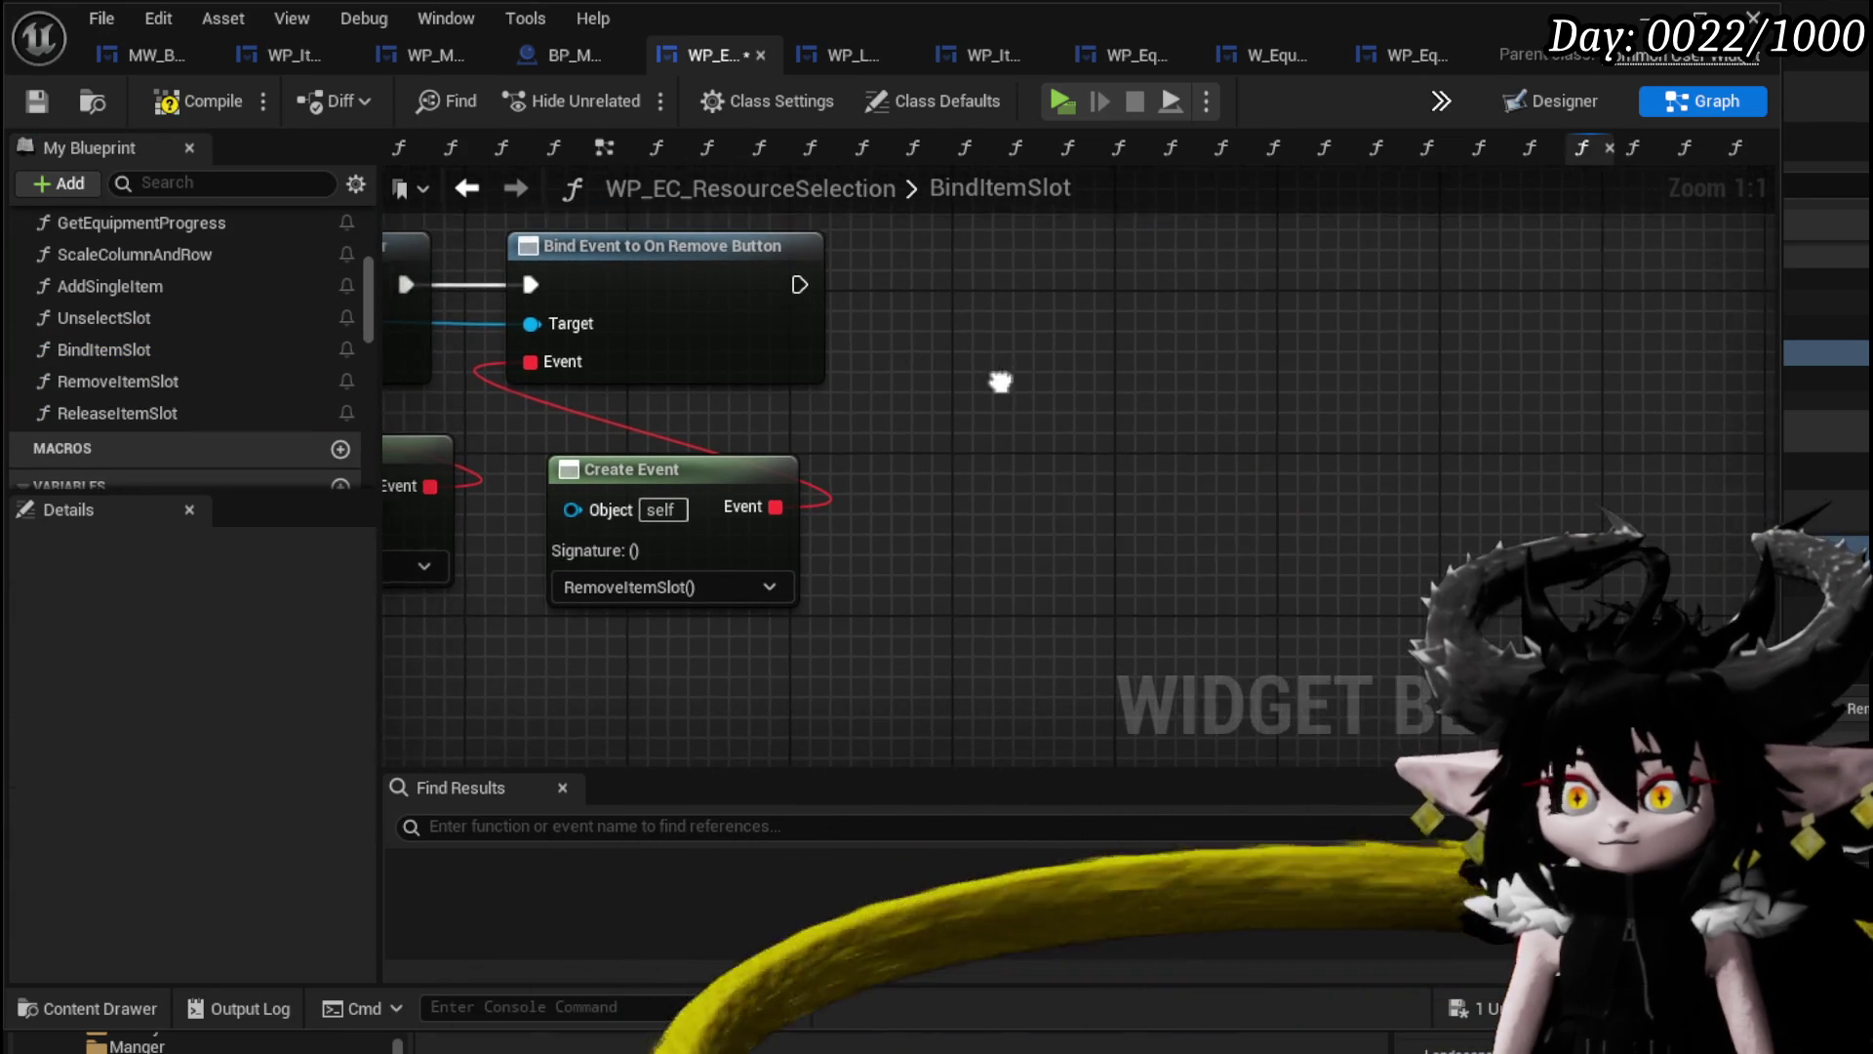
drag(688, 427, 1197, 474)
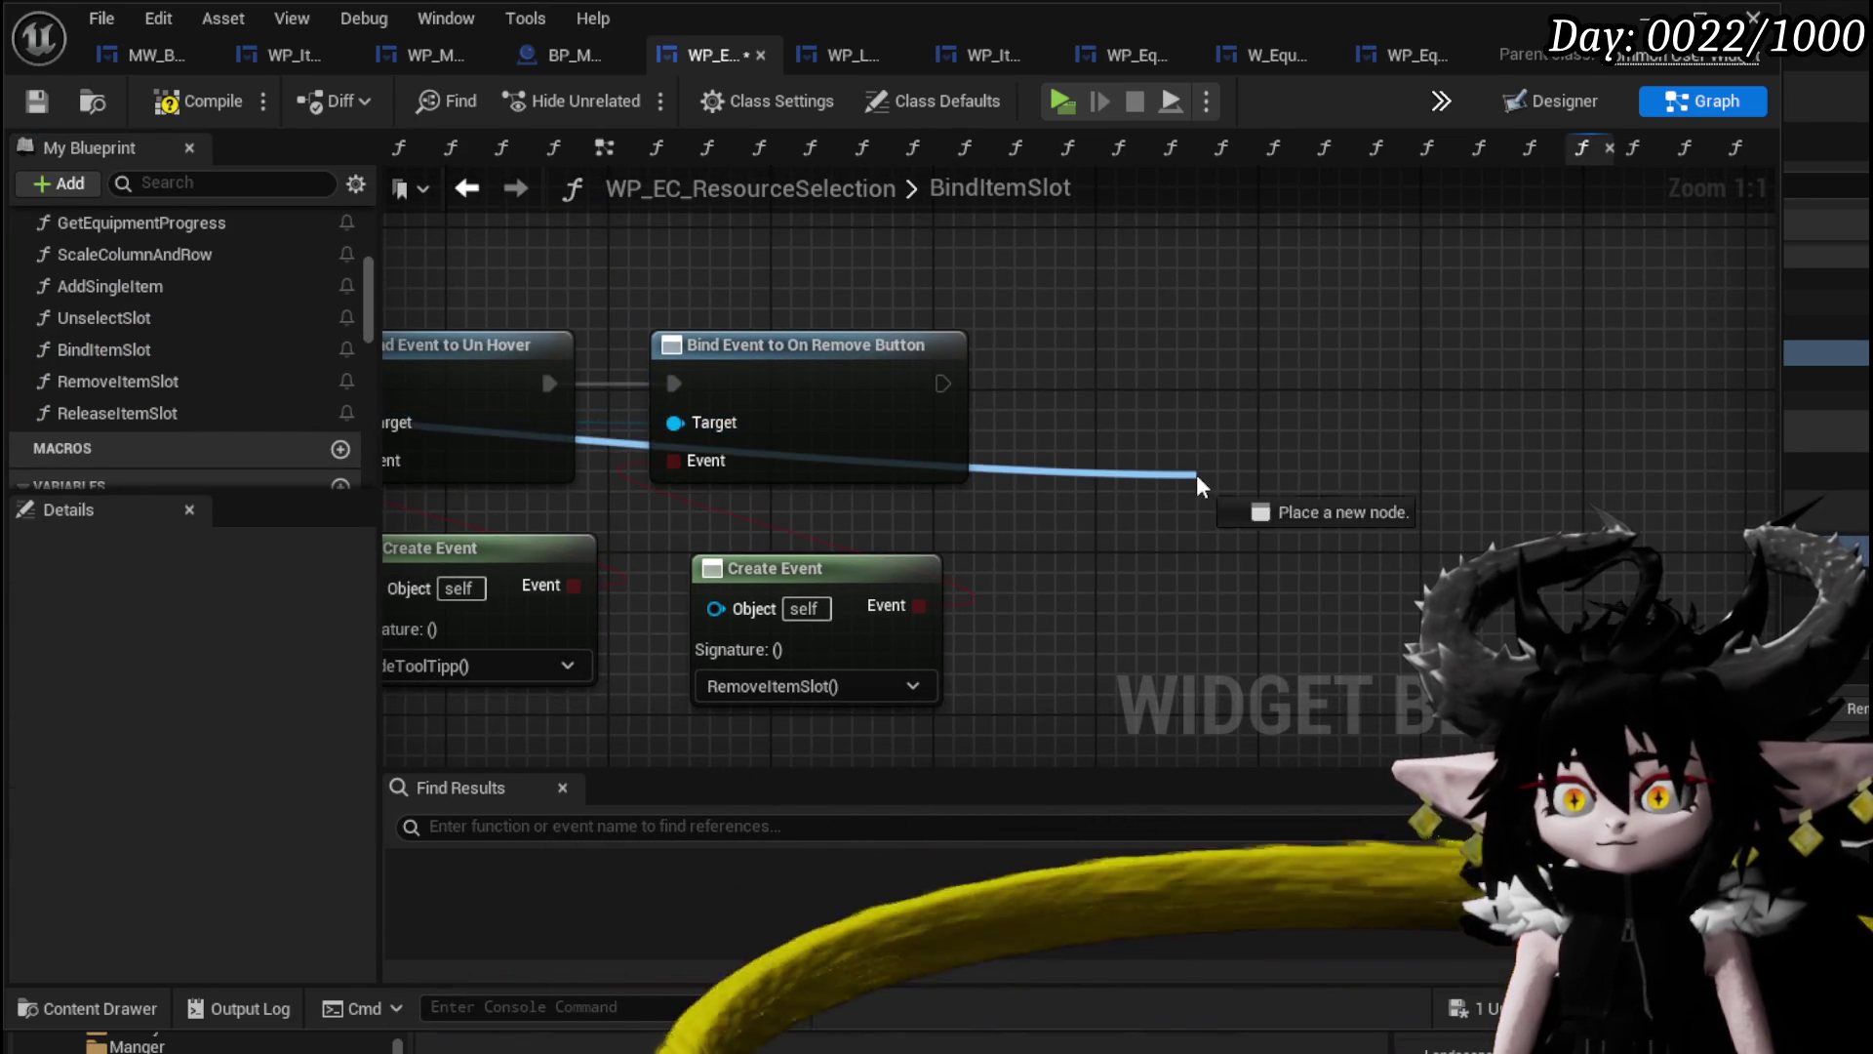
text(Bid)
key(BackSpace)
text(nd on relea)
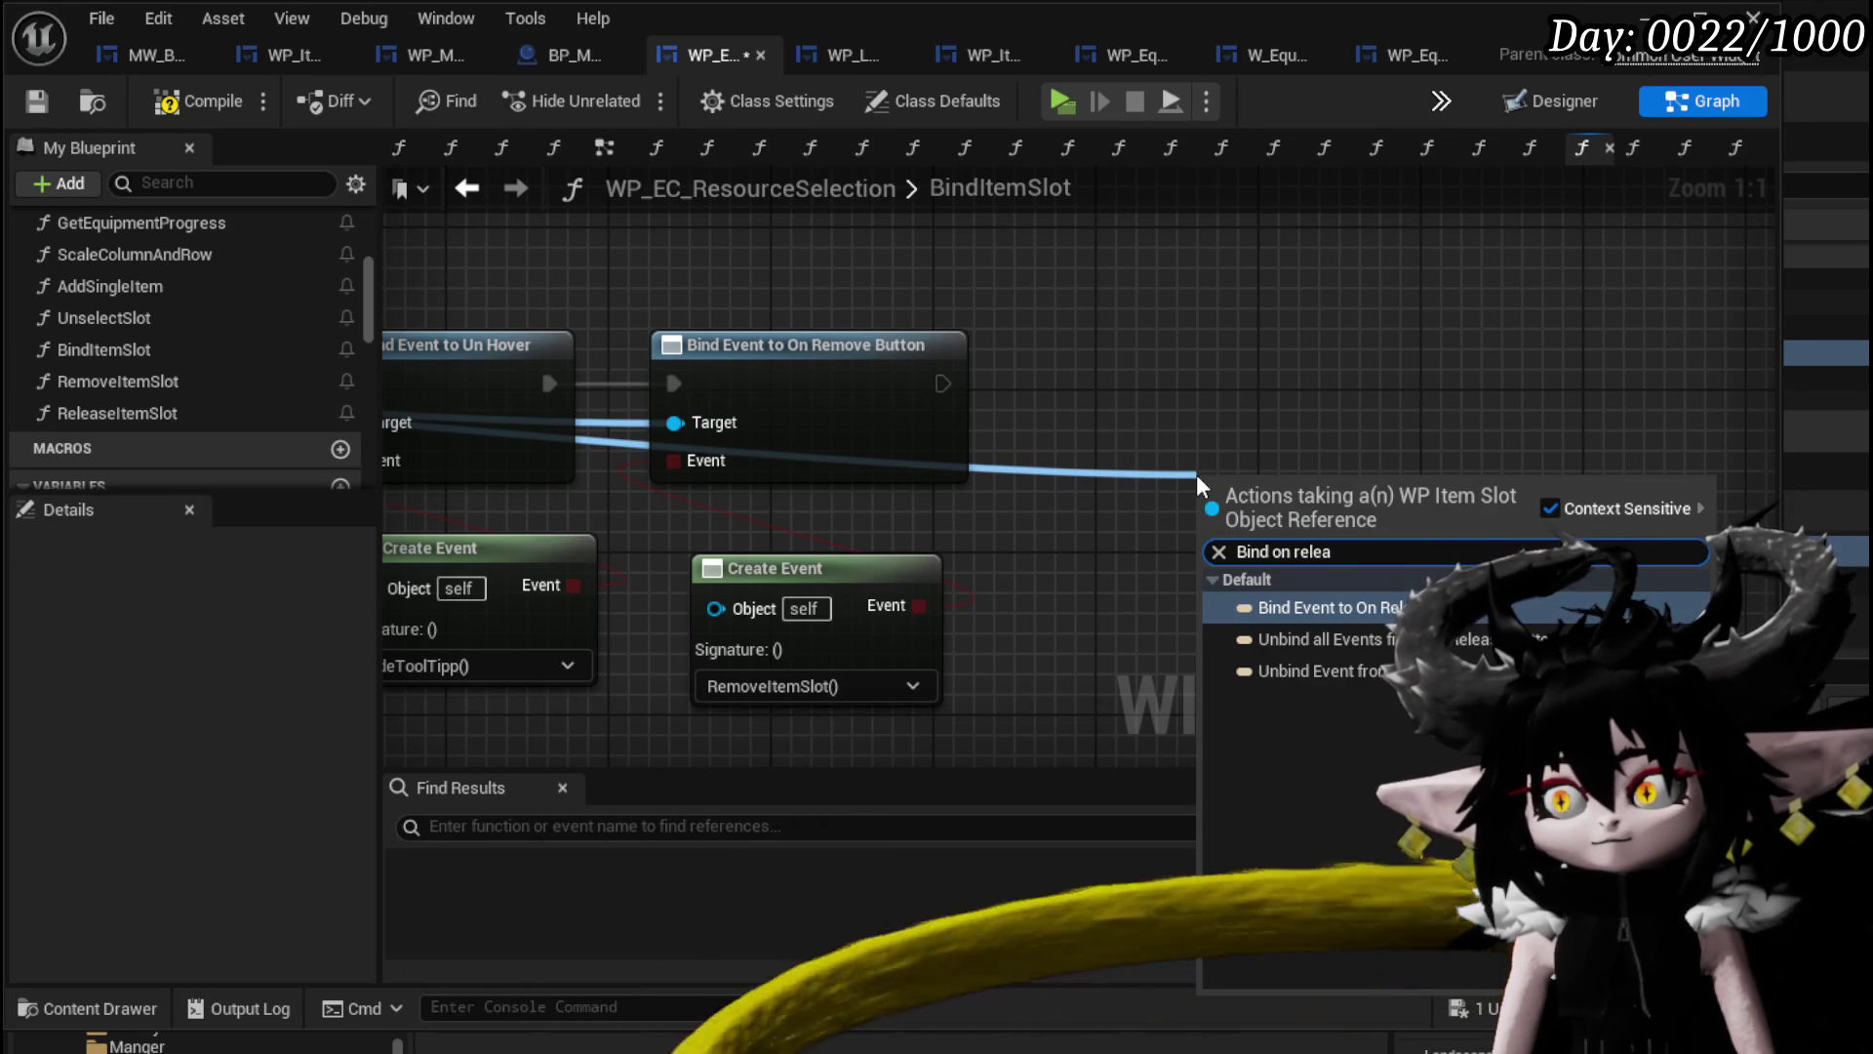
click(1308, 607)
drag(1281, 522, 1198, 400)
mouse_move(942, 383)
mouse_down()
mouse_move(1118, 402)
mouse_move(1181, 603)
mouse_move(1147, 607)
mouse_up()
Attach a Create Event set to ReleaseItemSlot to the release bind and save.
text(c)
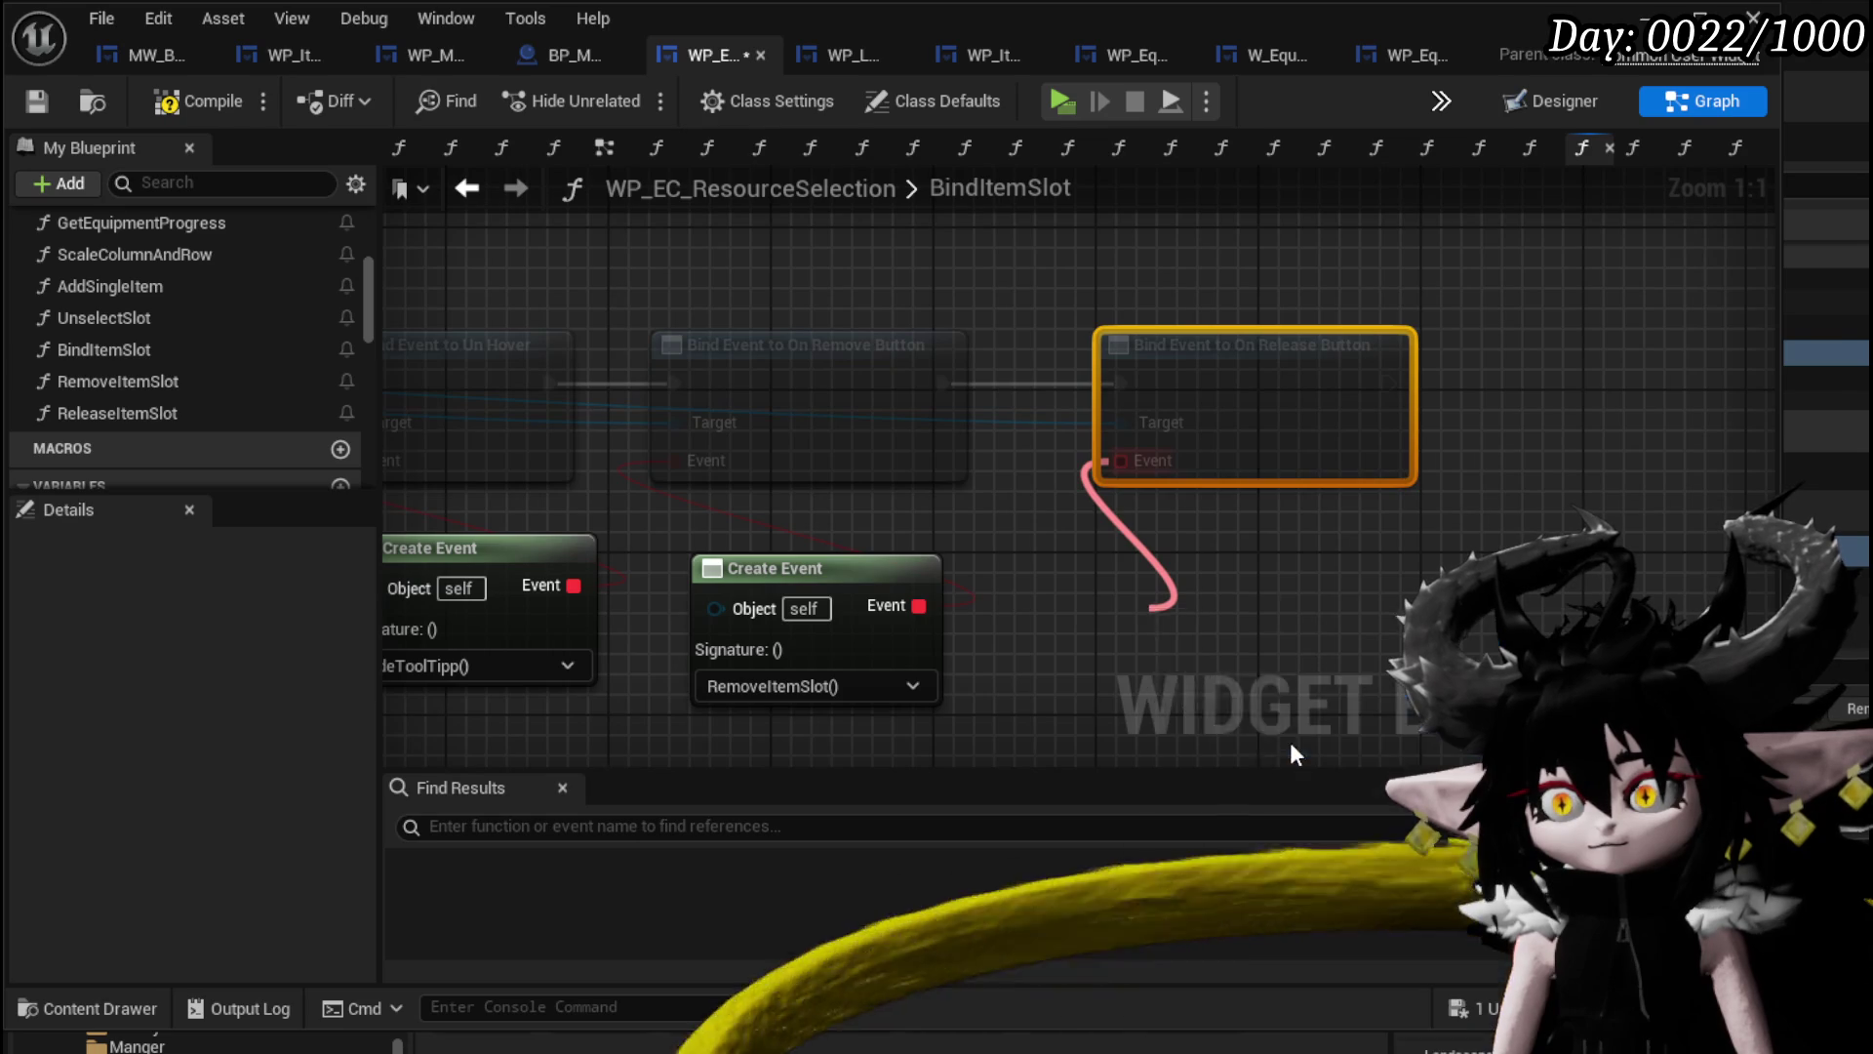
click(1289, 742)
click(1167, 725)
text(Re)
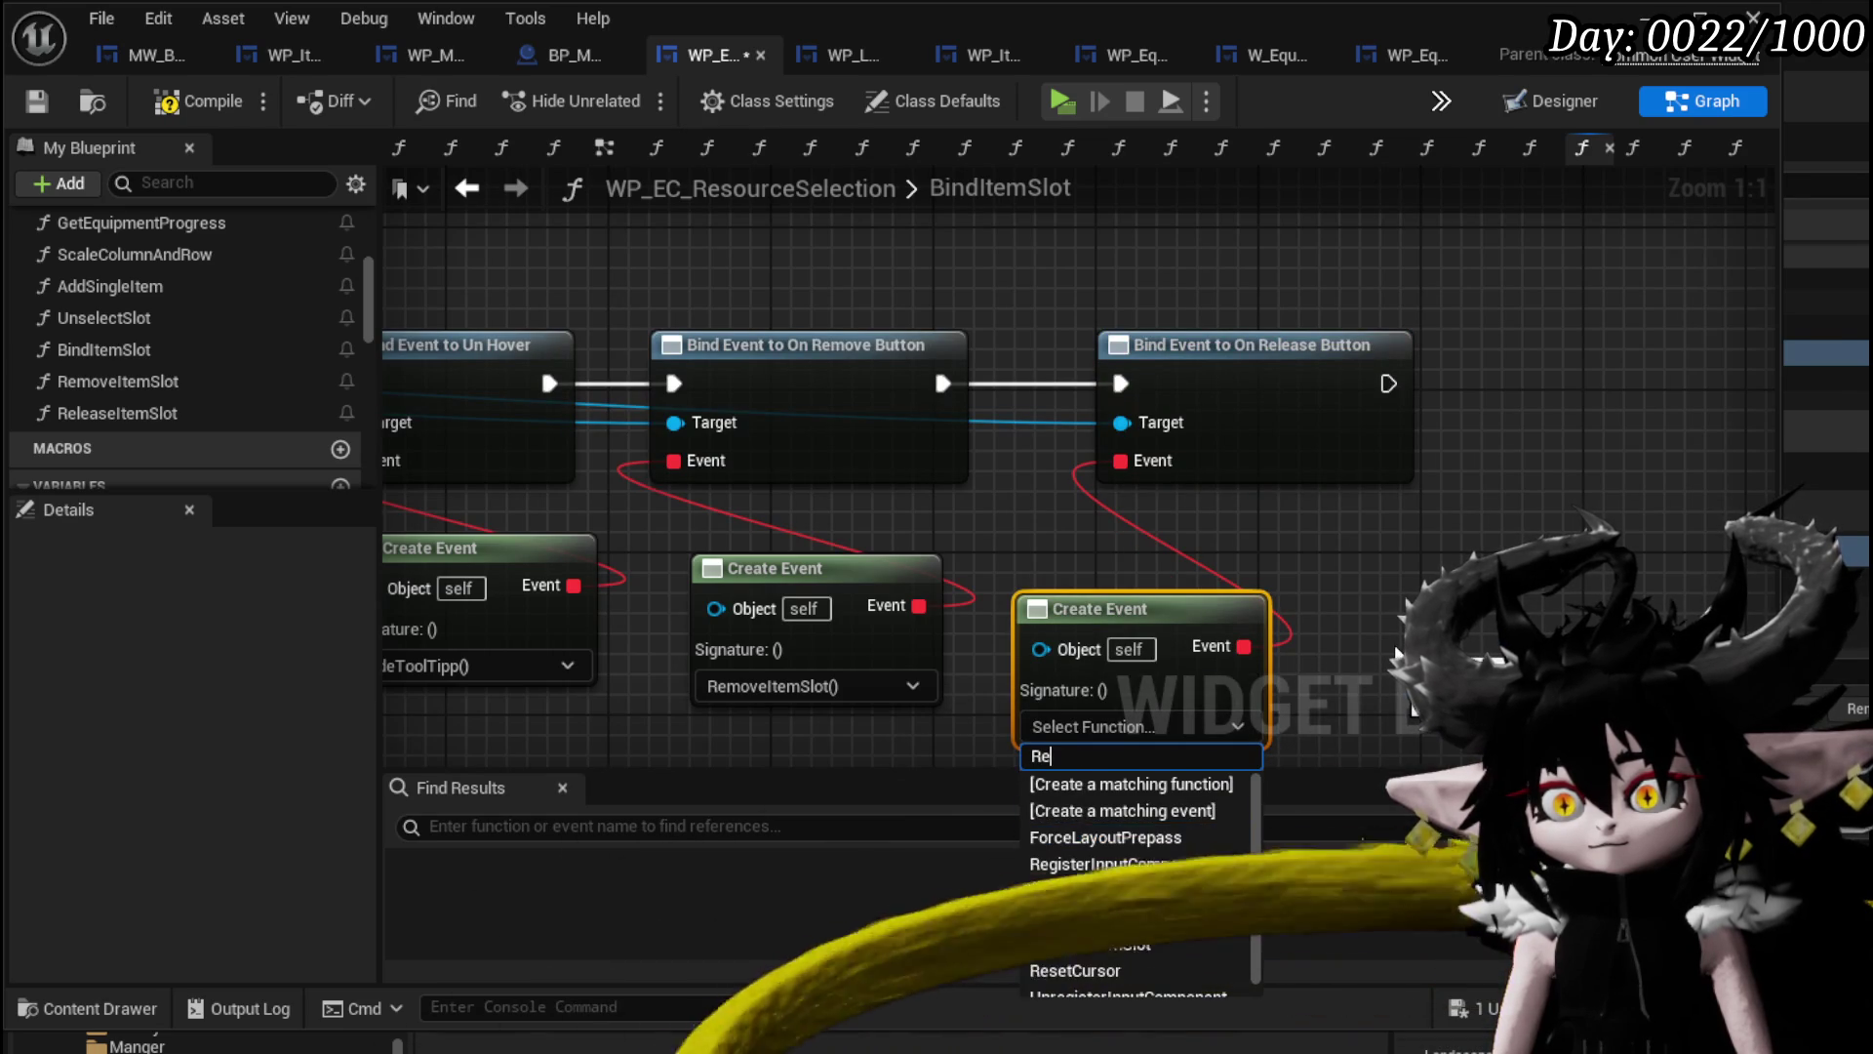
text(lea)
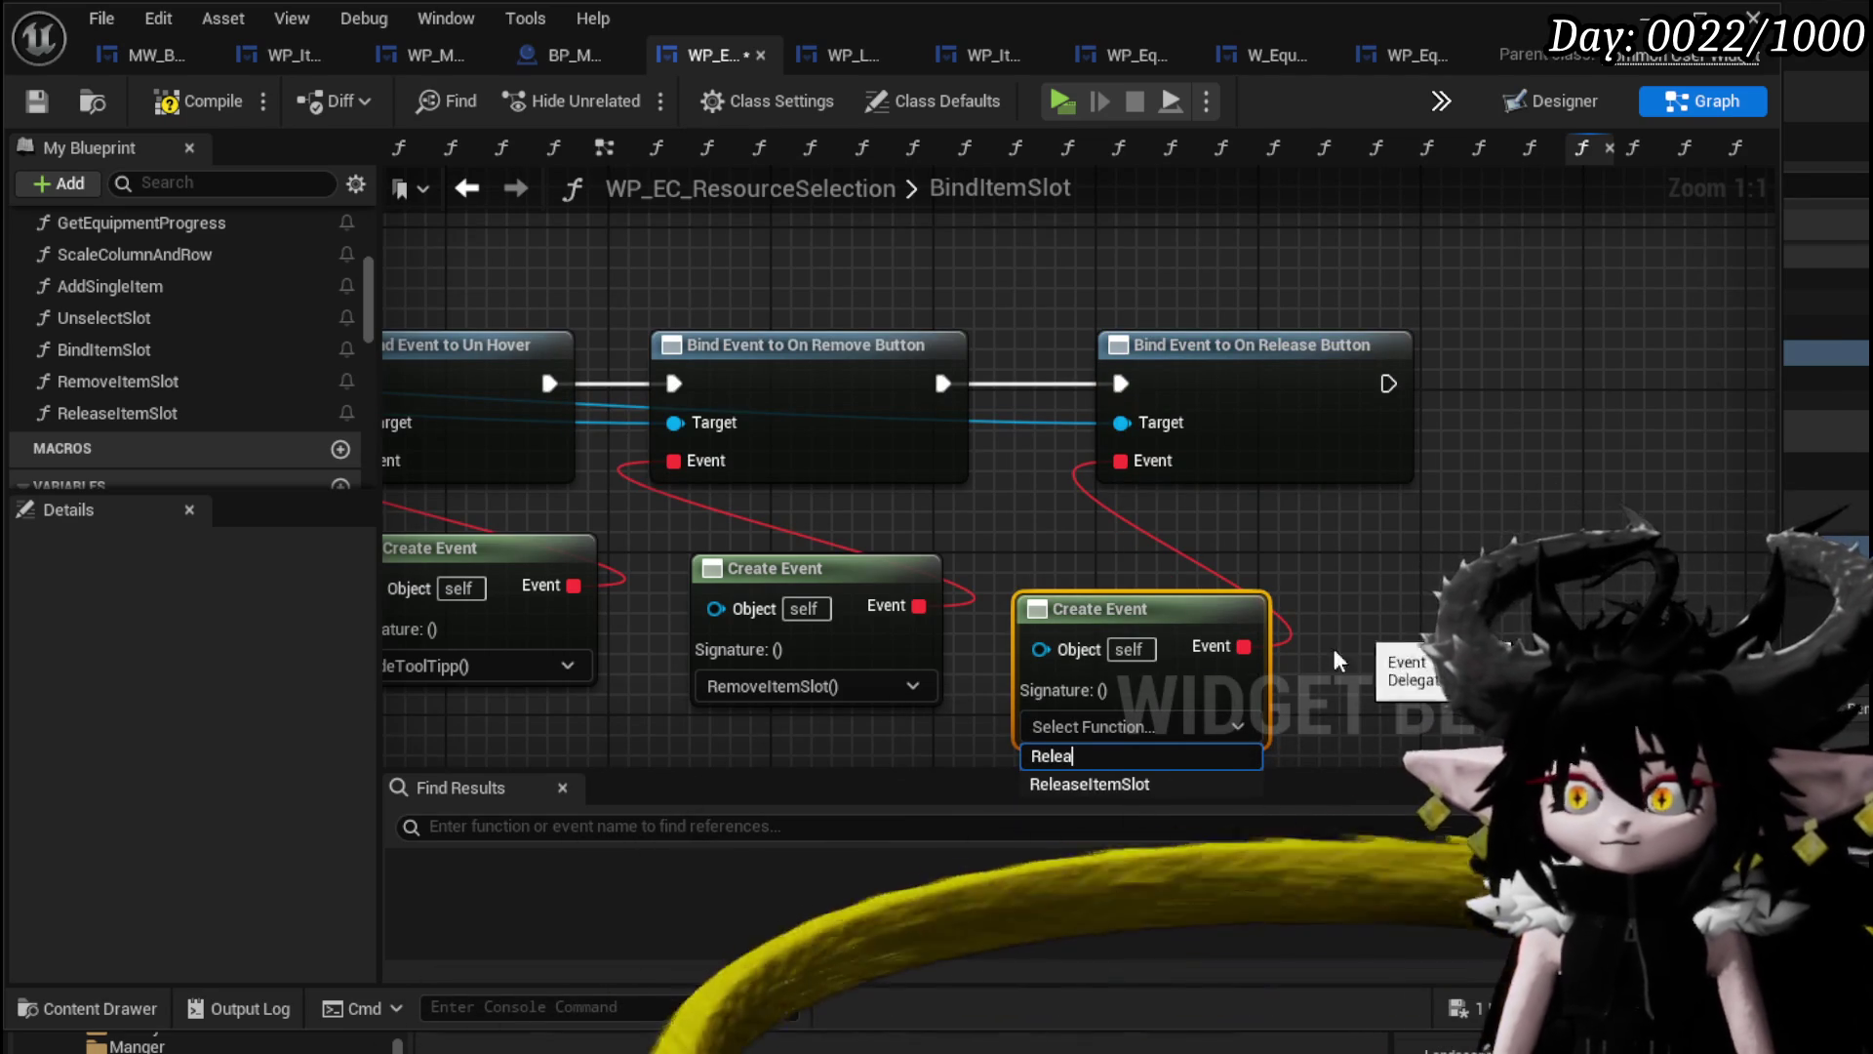
click(1138, 784)
drag(1161, 623, 1242, 583)
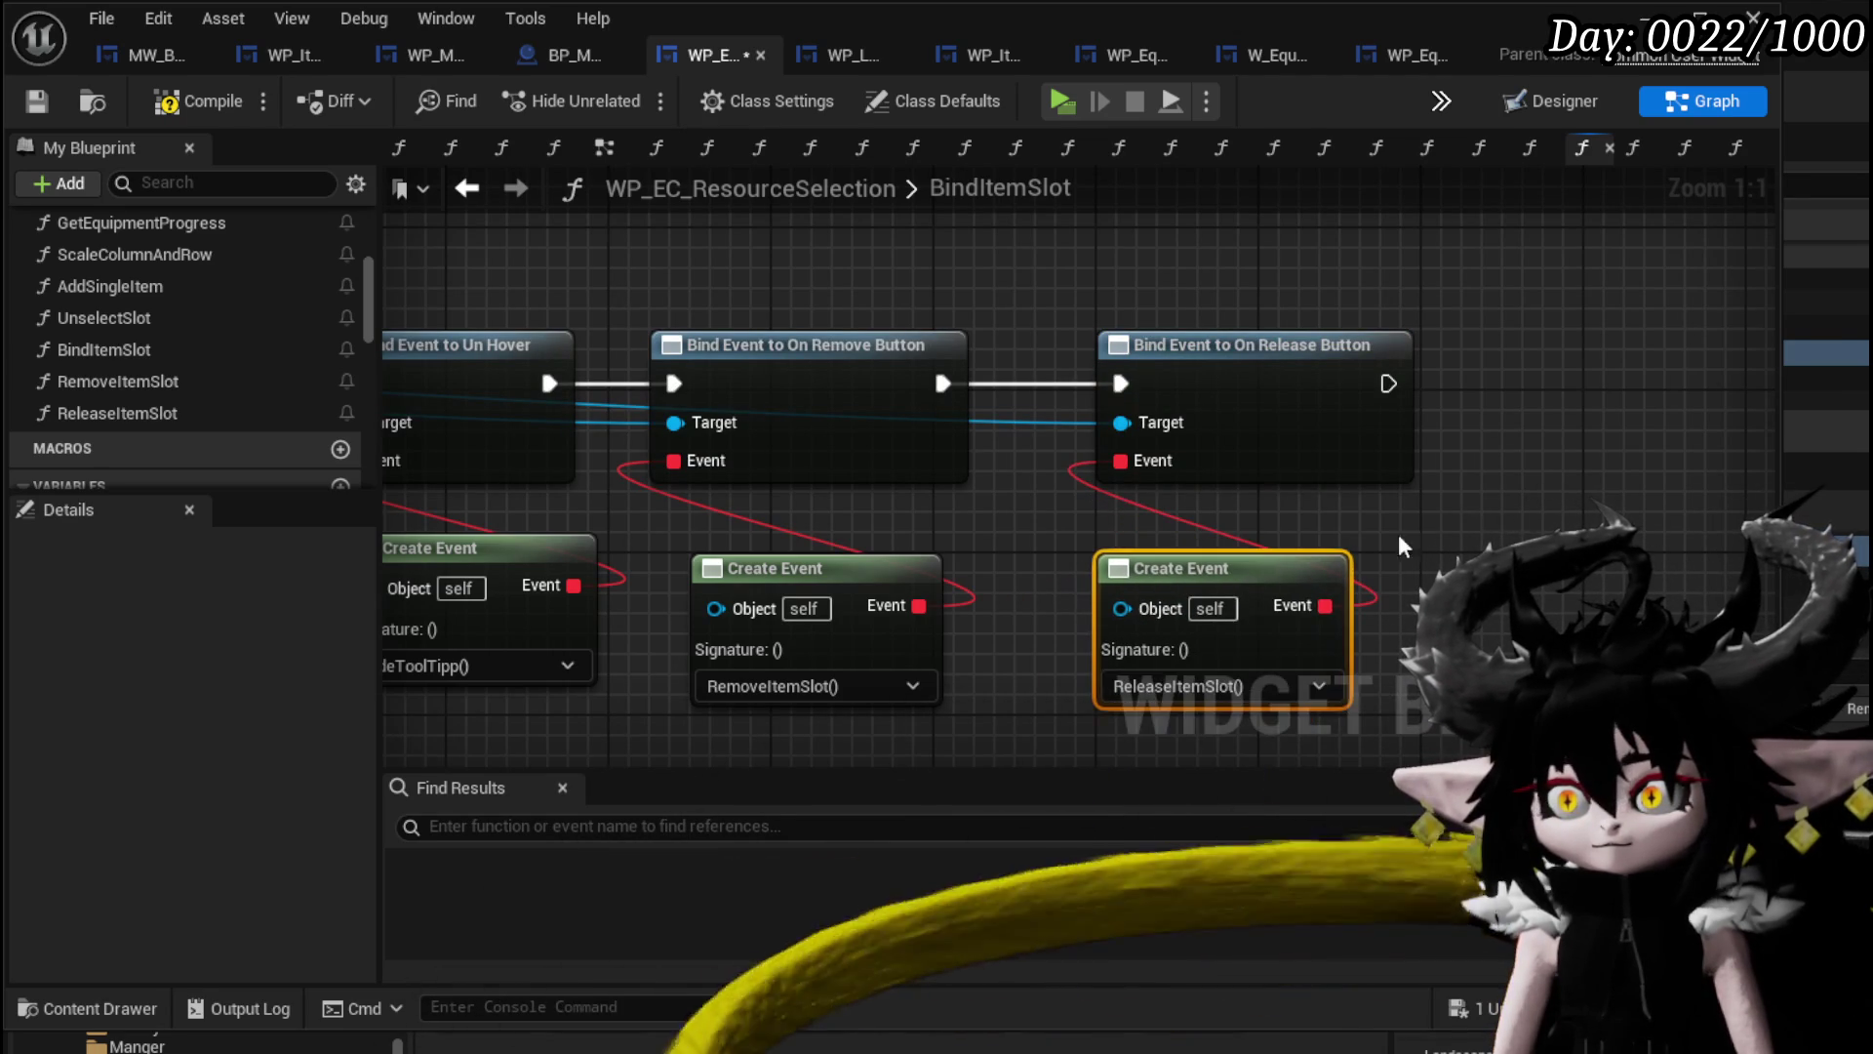
click(36, 103)
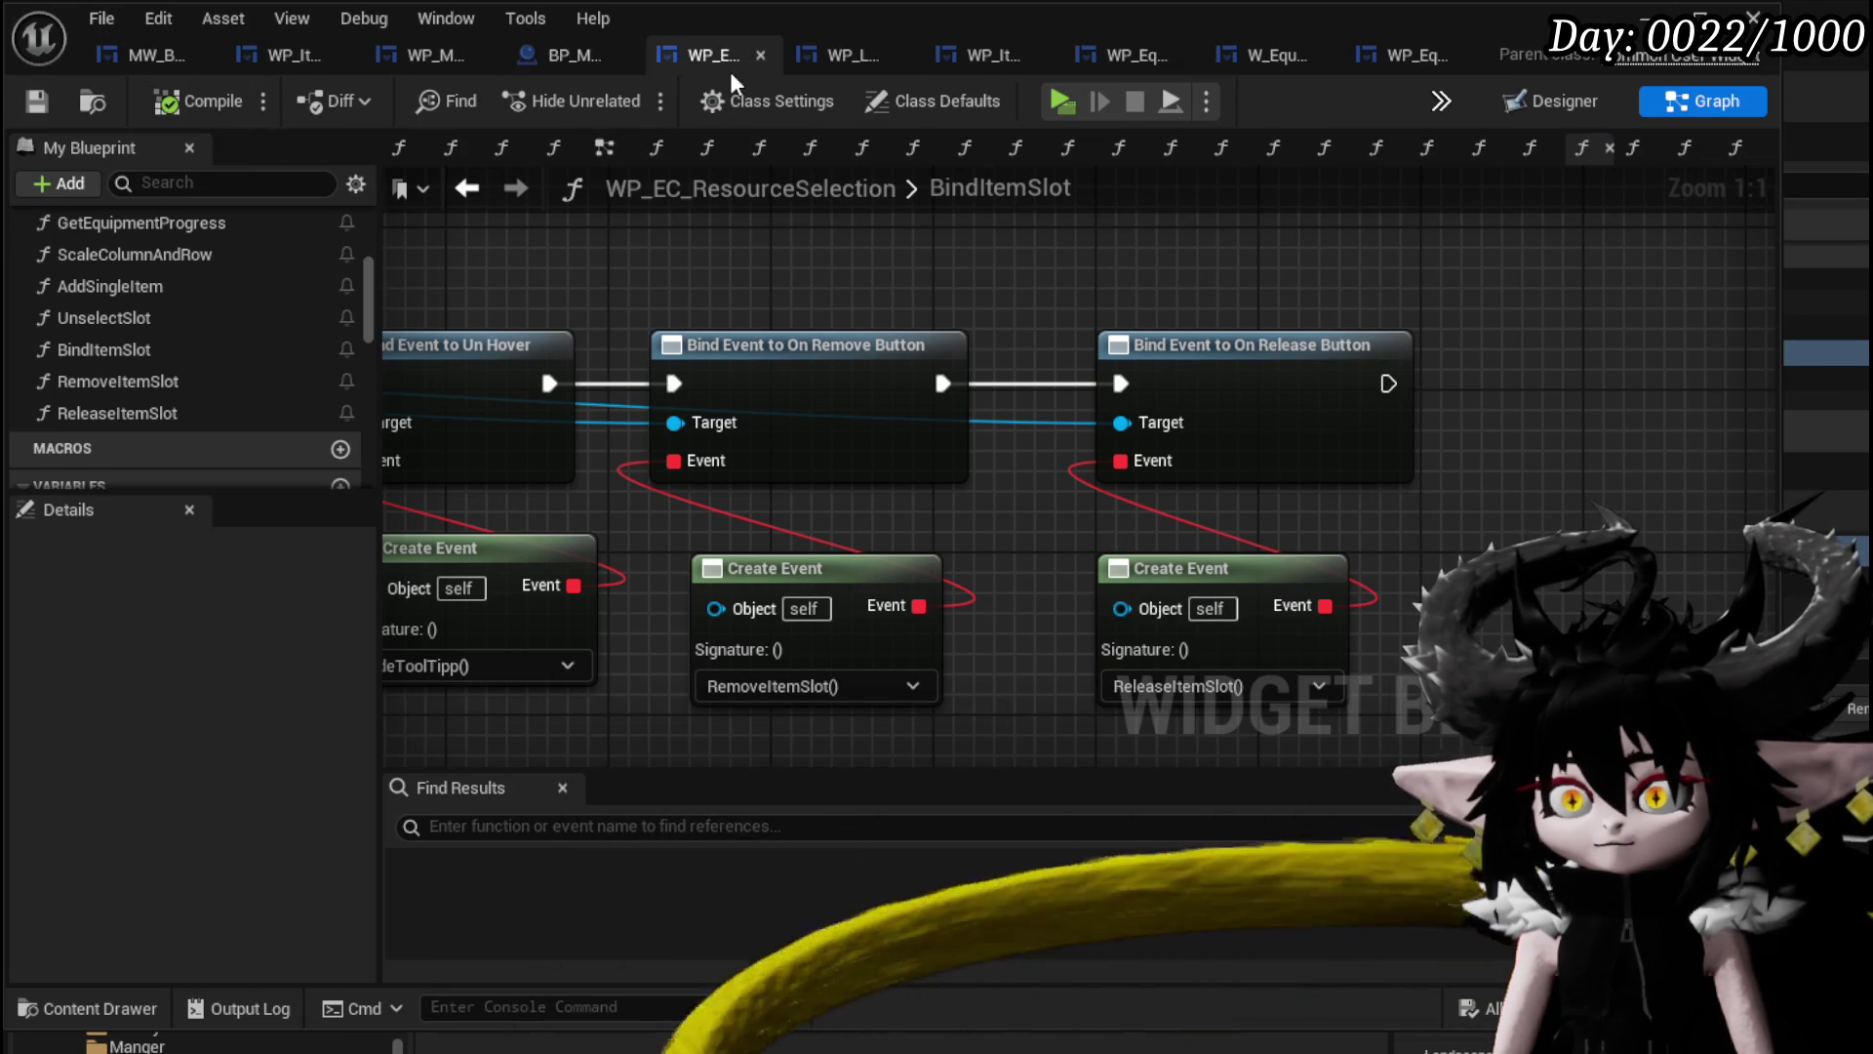
scroll(152, 354, down, 3)
scroll(151, 354, down, 8)
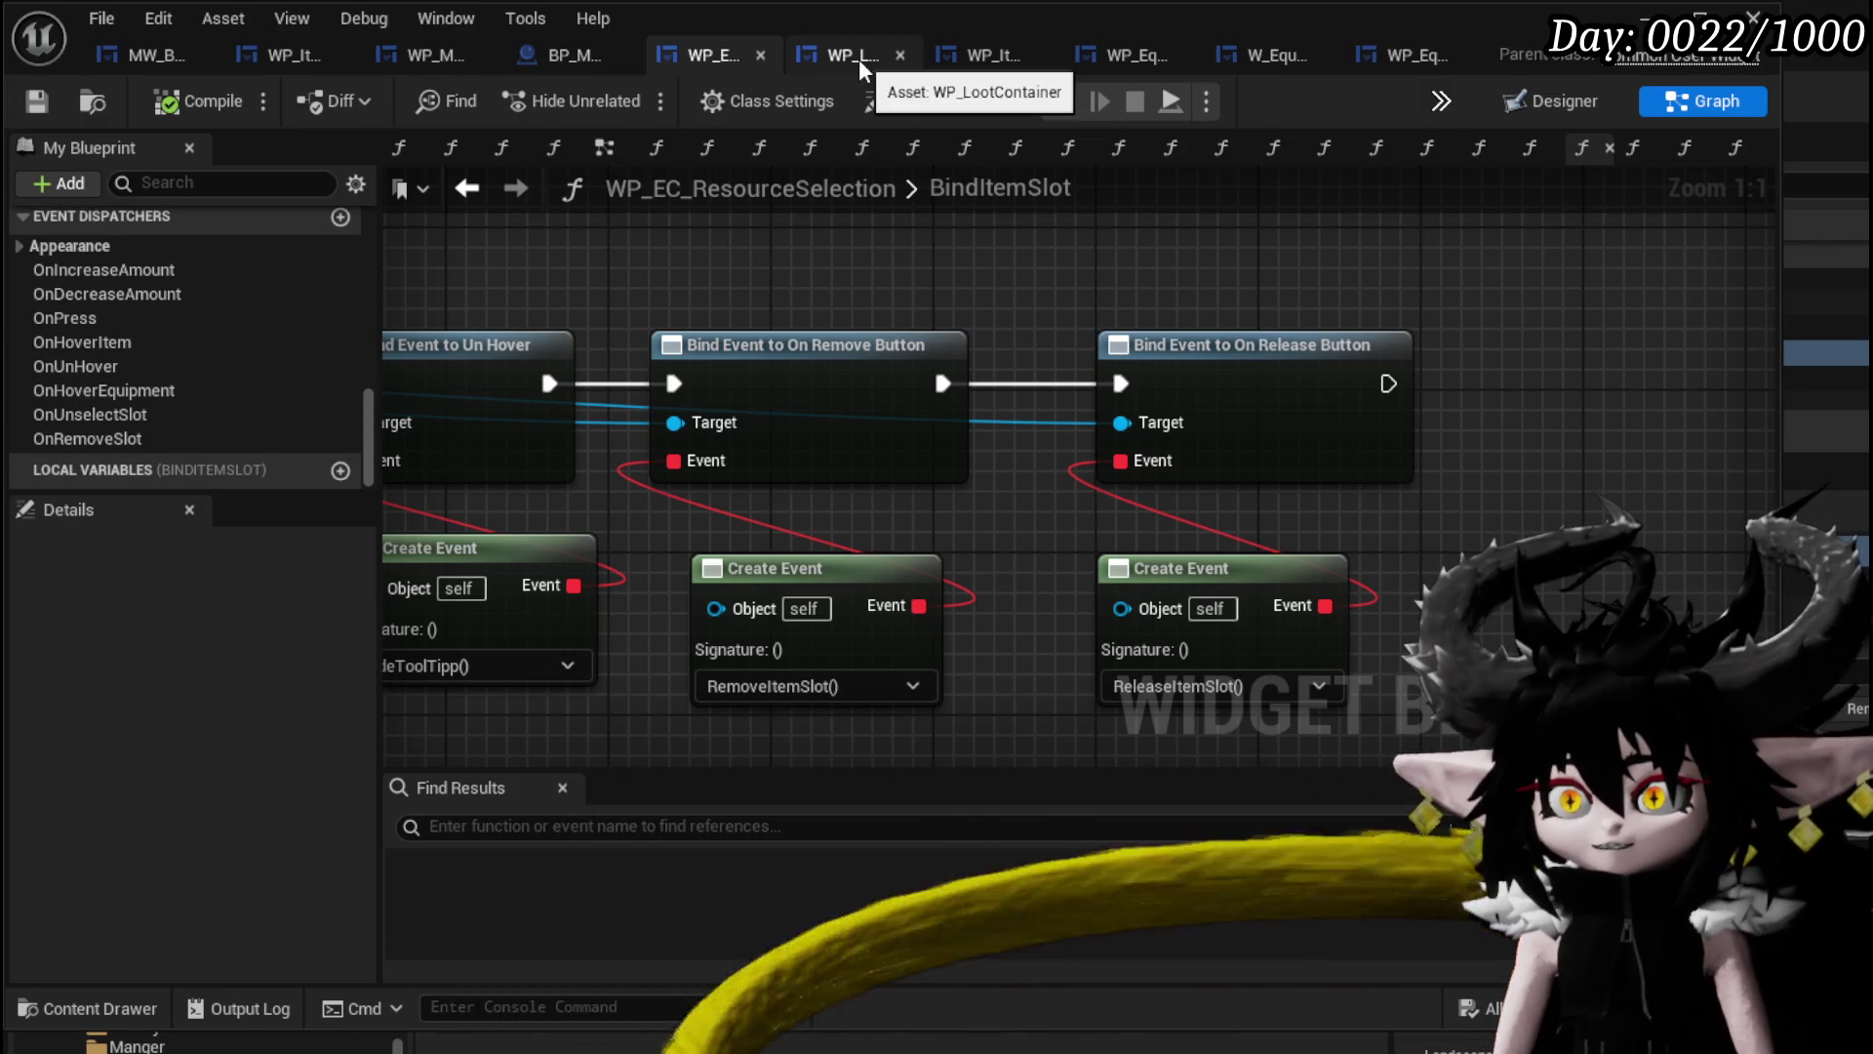
click(425, 60)
scroll(162, 283, up, 3)
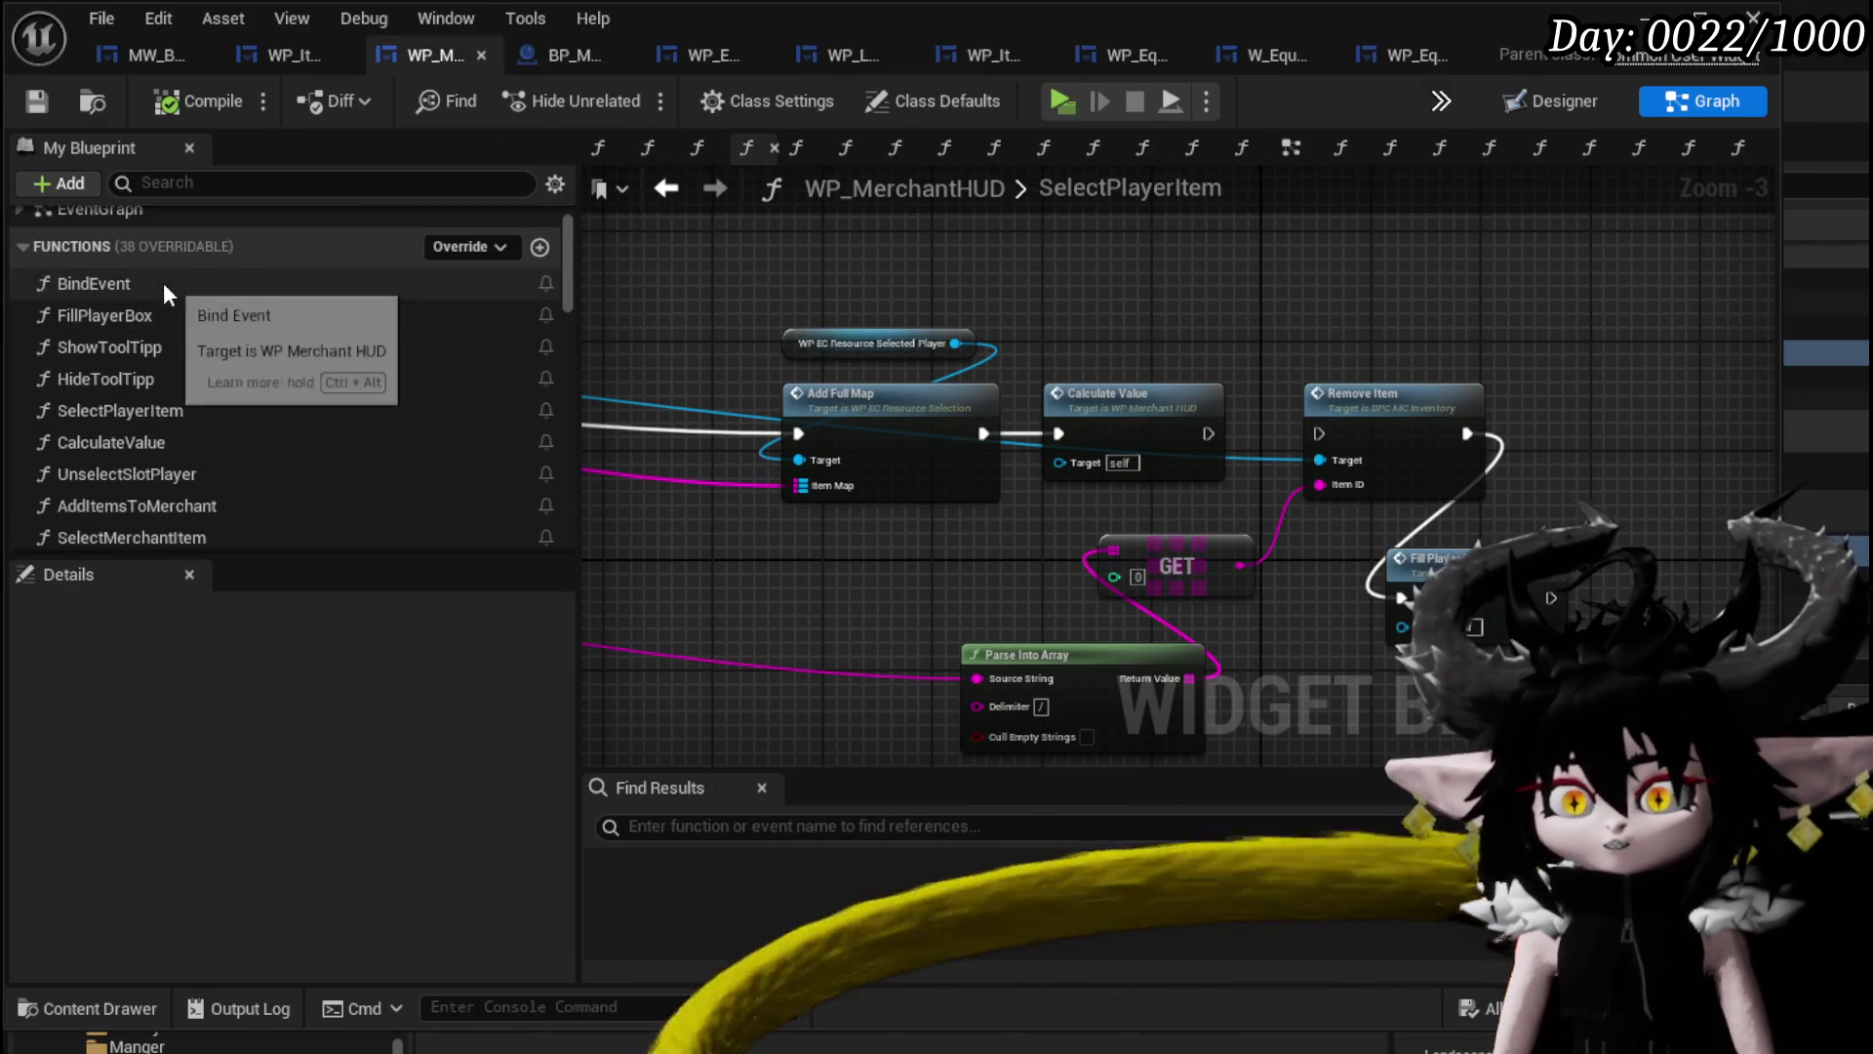
Search WP_MerchantHUD's BindEvent for a Bind on Release action, find none, and go back.
double_click(160, 283)
mouse_move(1551, 322)
mouse_down()
mouse_move(991, 290)
mouse_move(902, 265)
mouse_move(920, 352)
mouse_up()
drag(761, 366, 952, 307)
text(B)
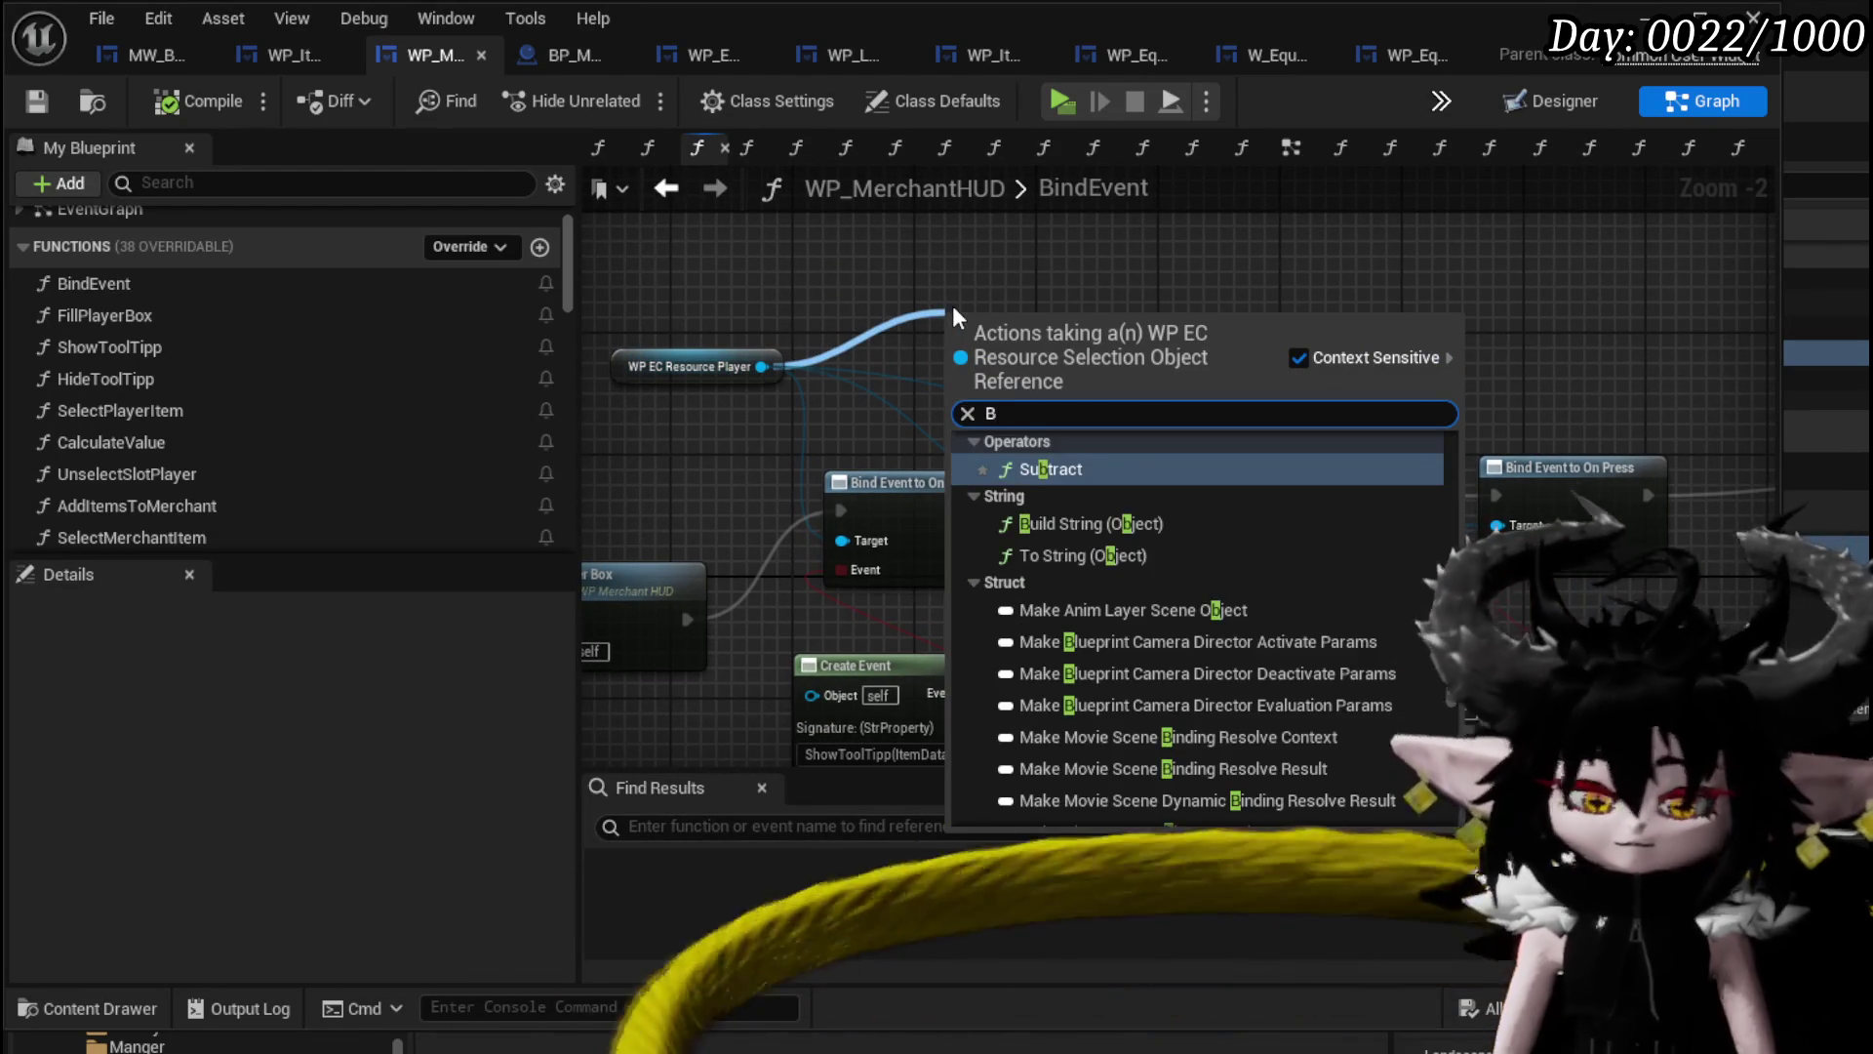
text(ind on R)
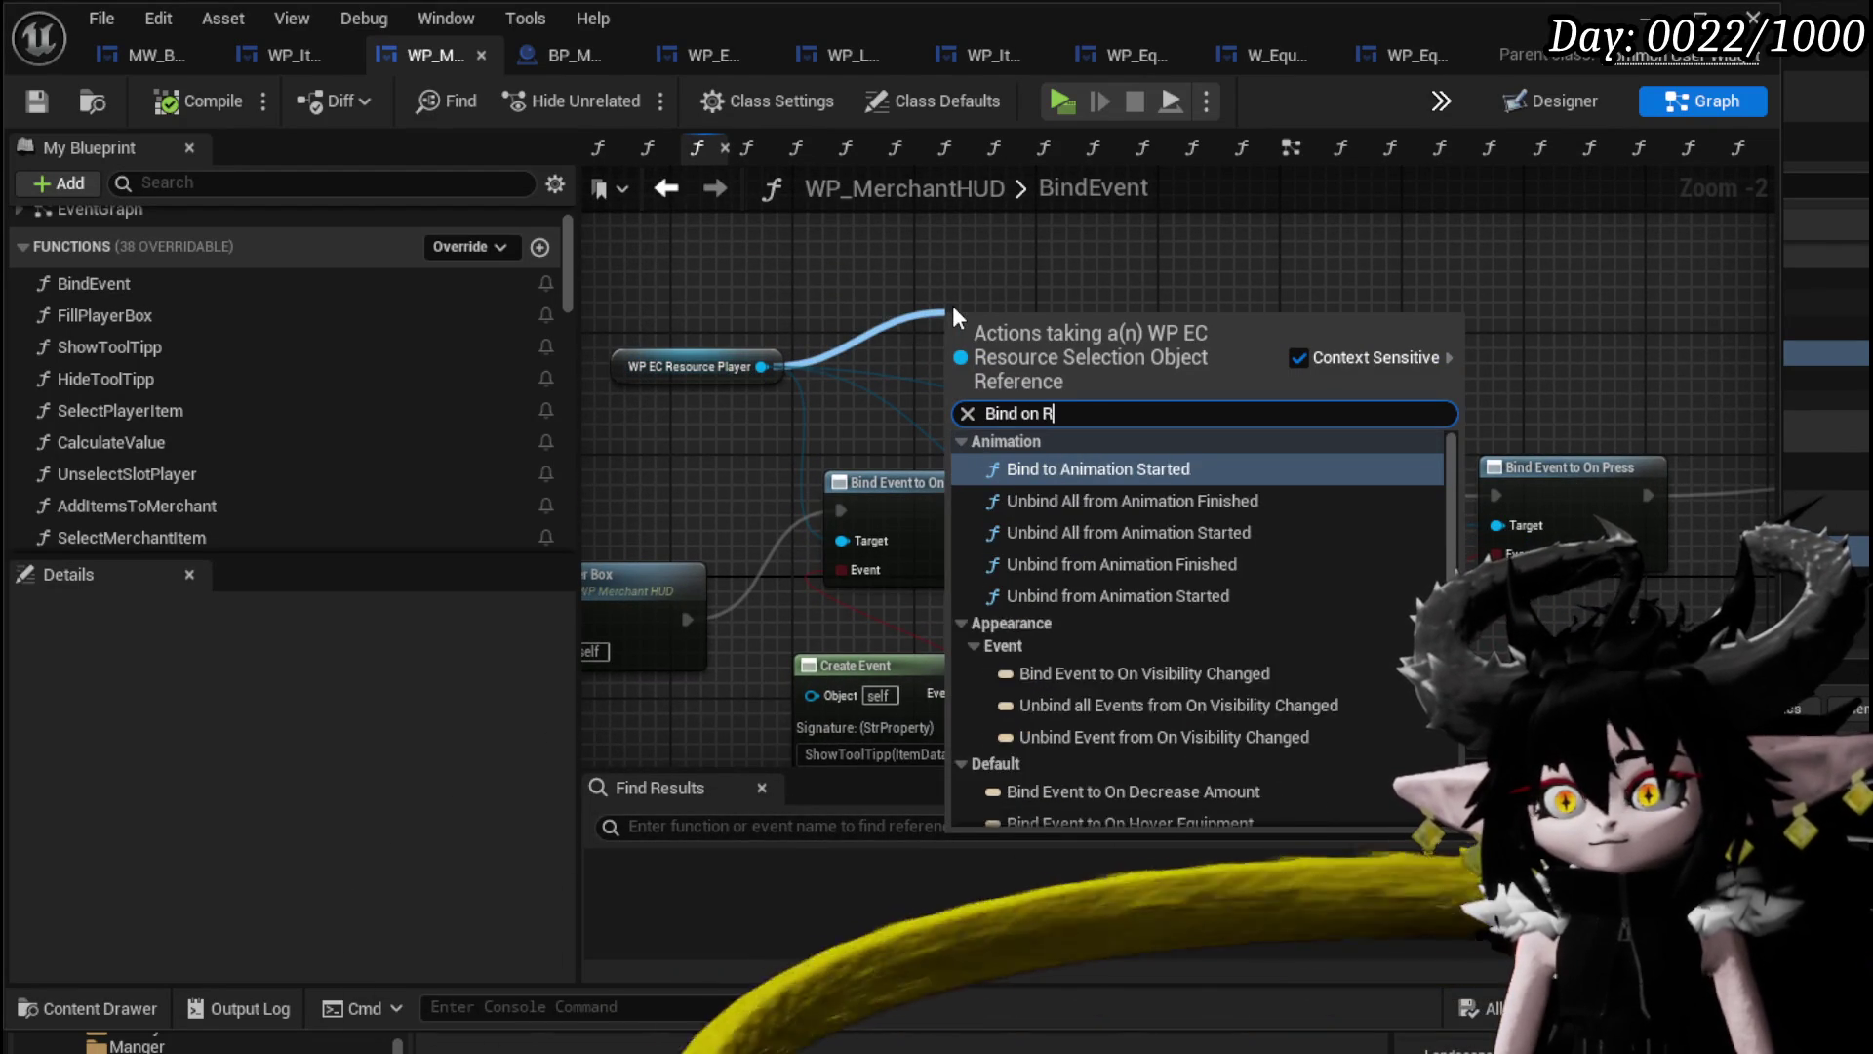
text(efe)
key(BackSpace)
key(BackSpace)
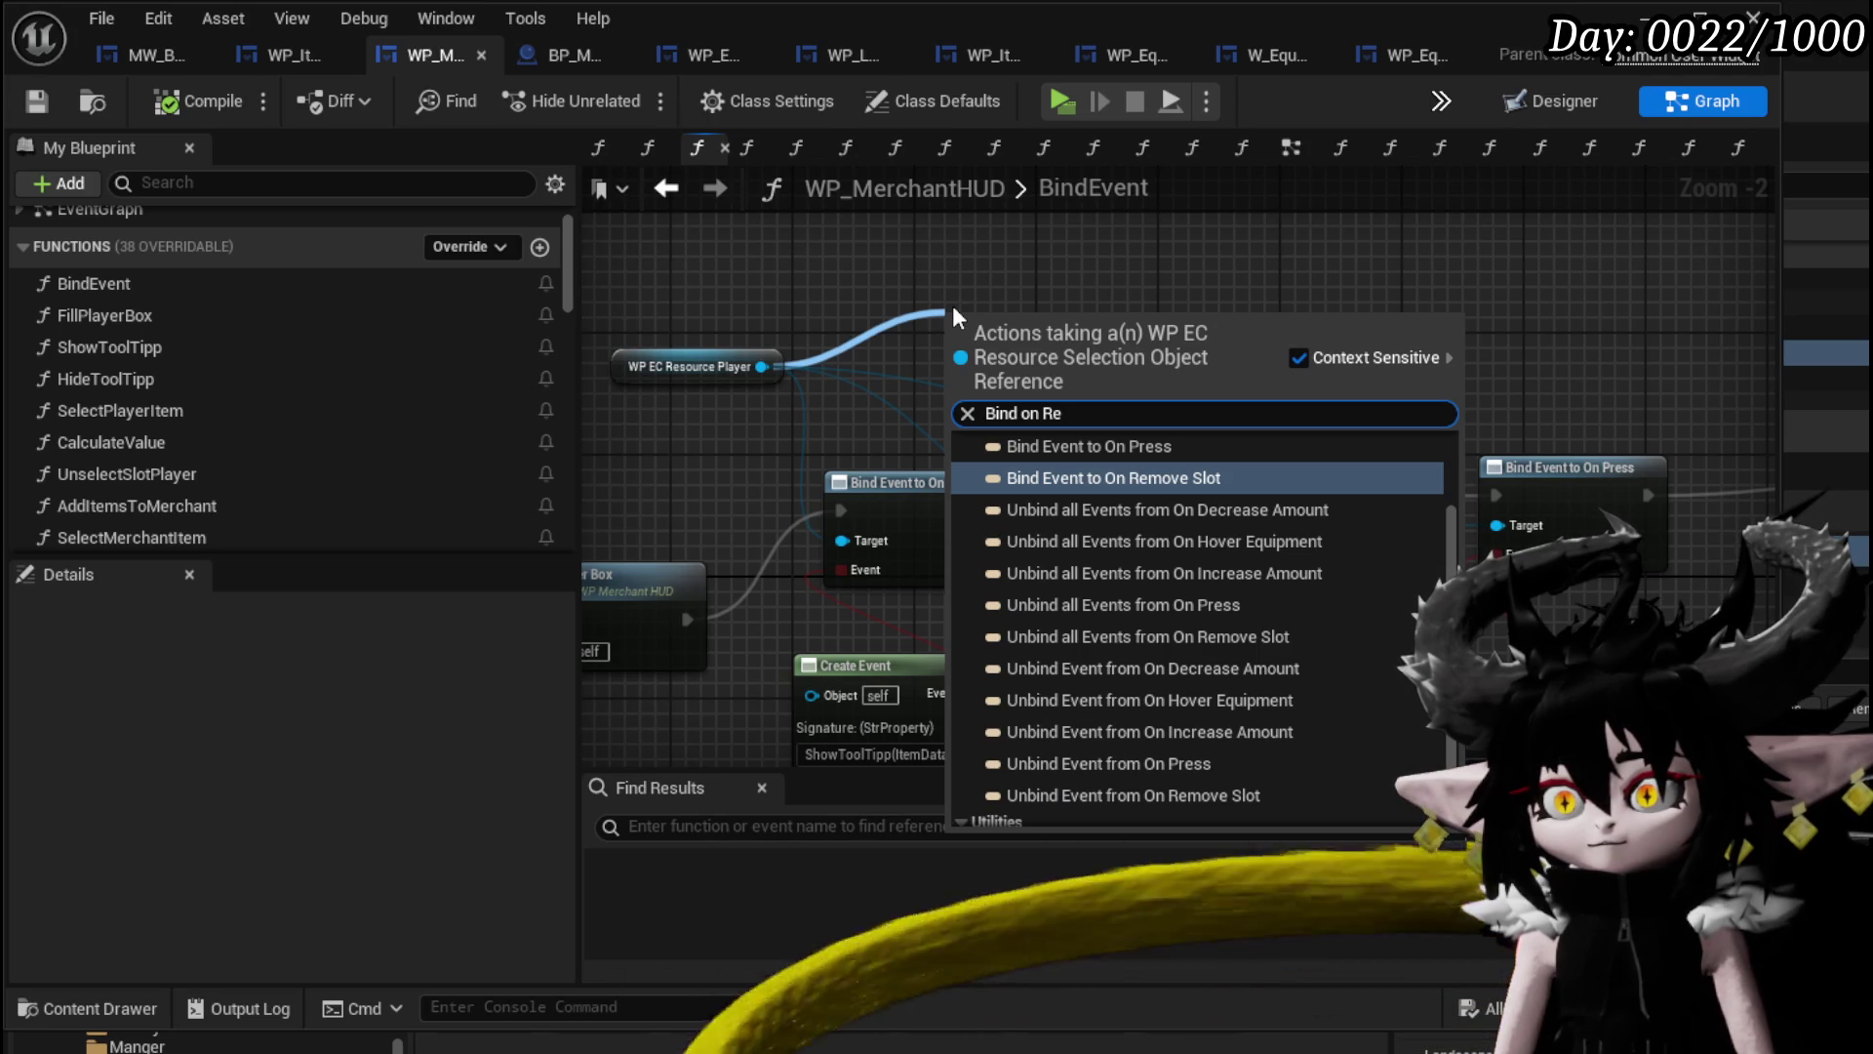
text(l)
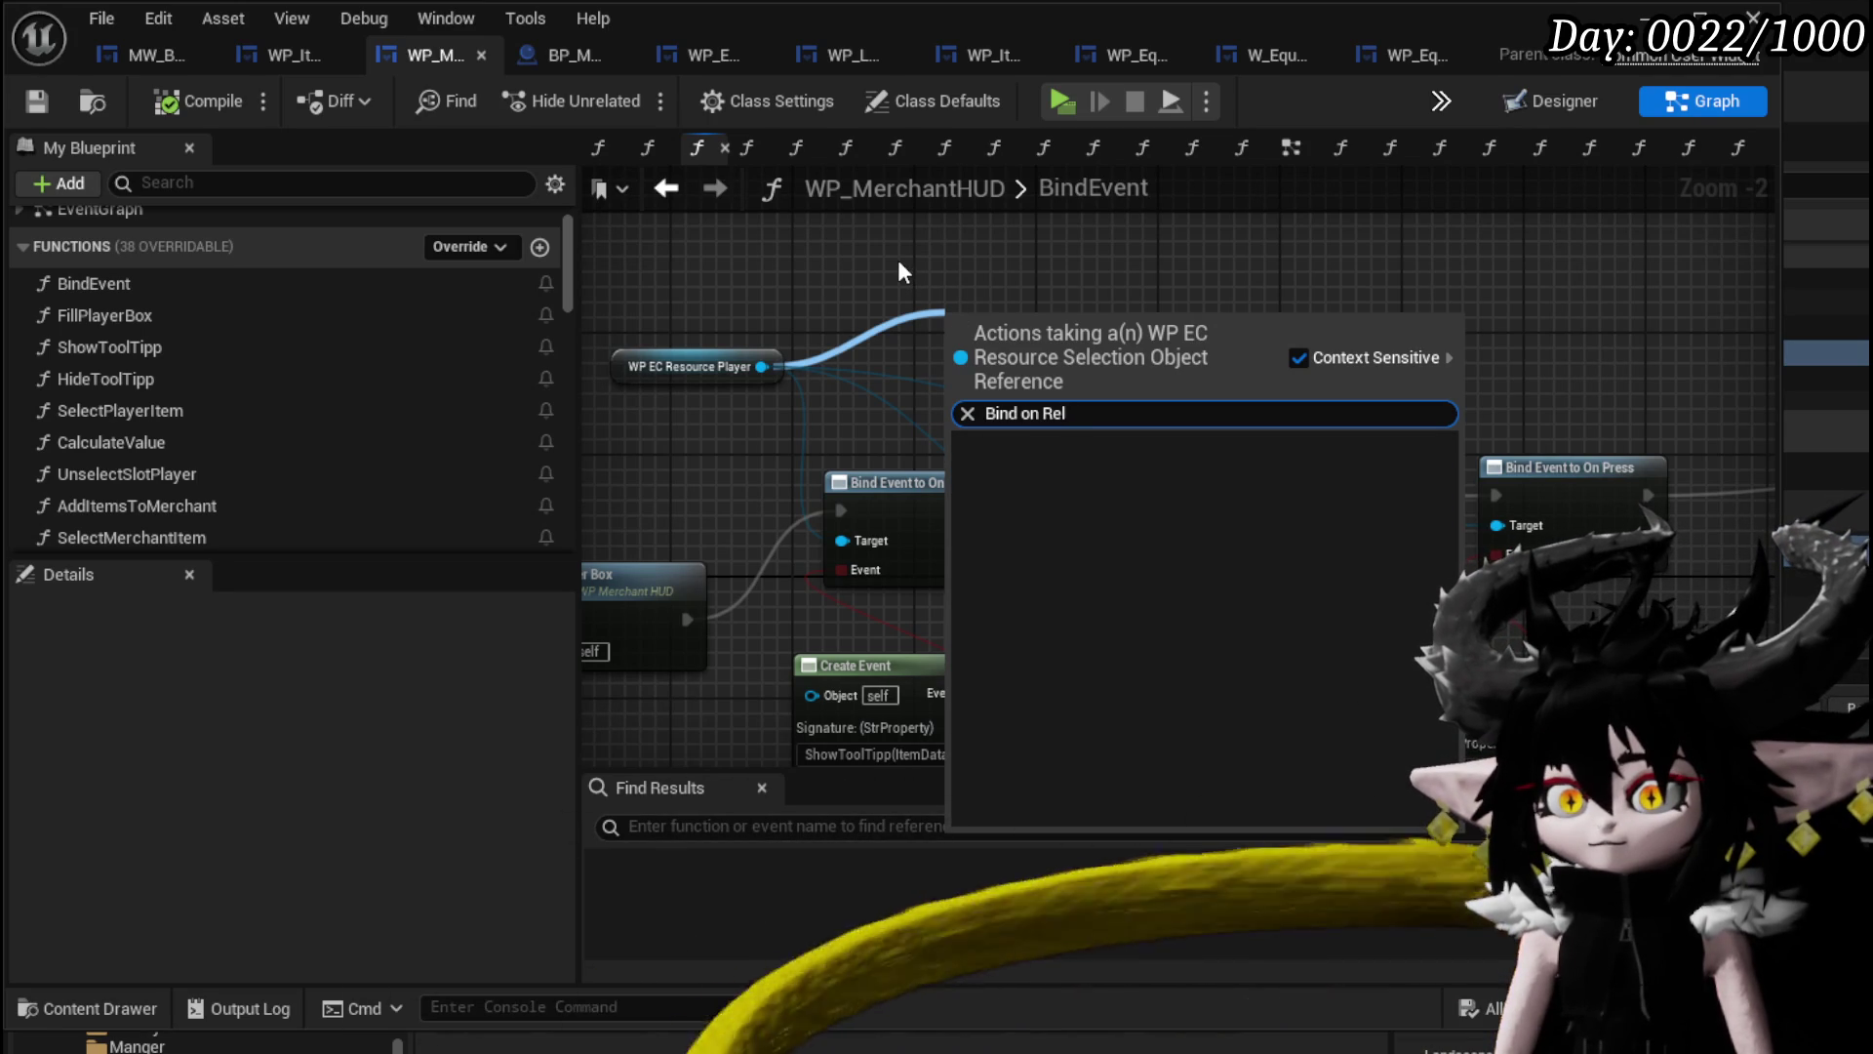
key(Escape)
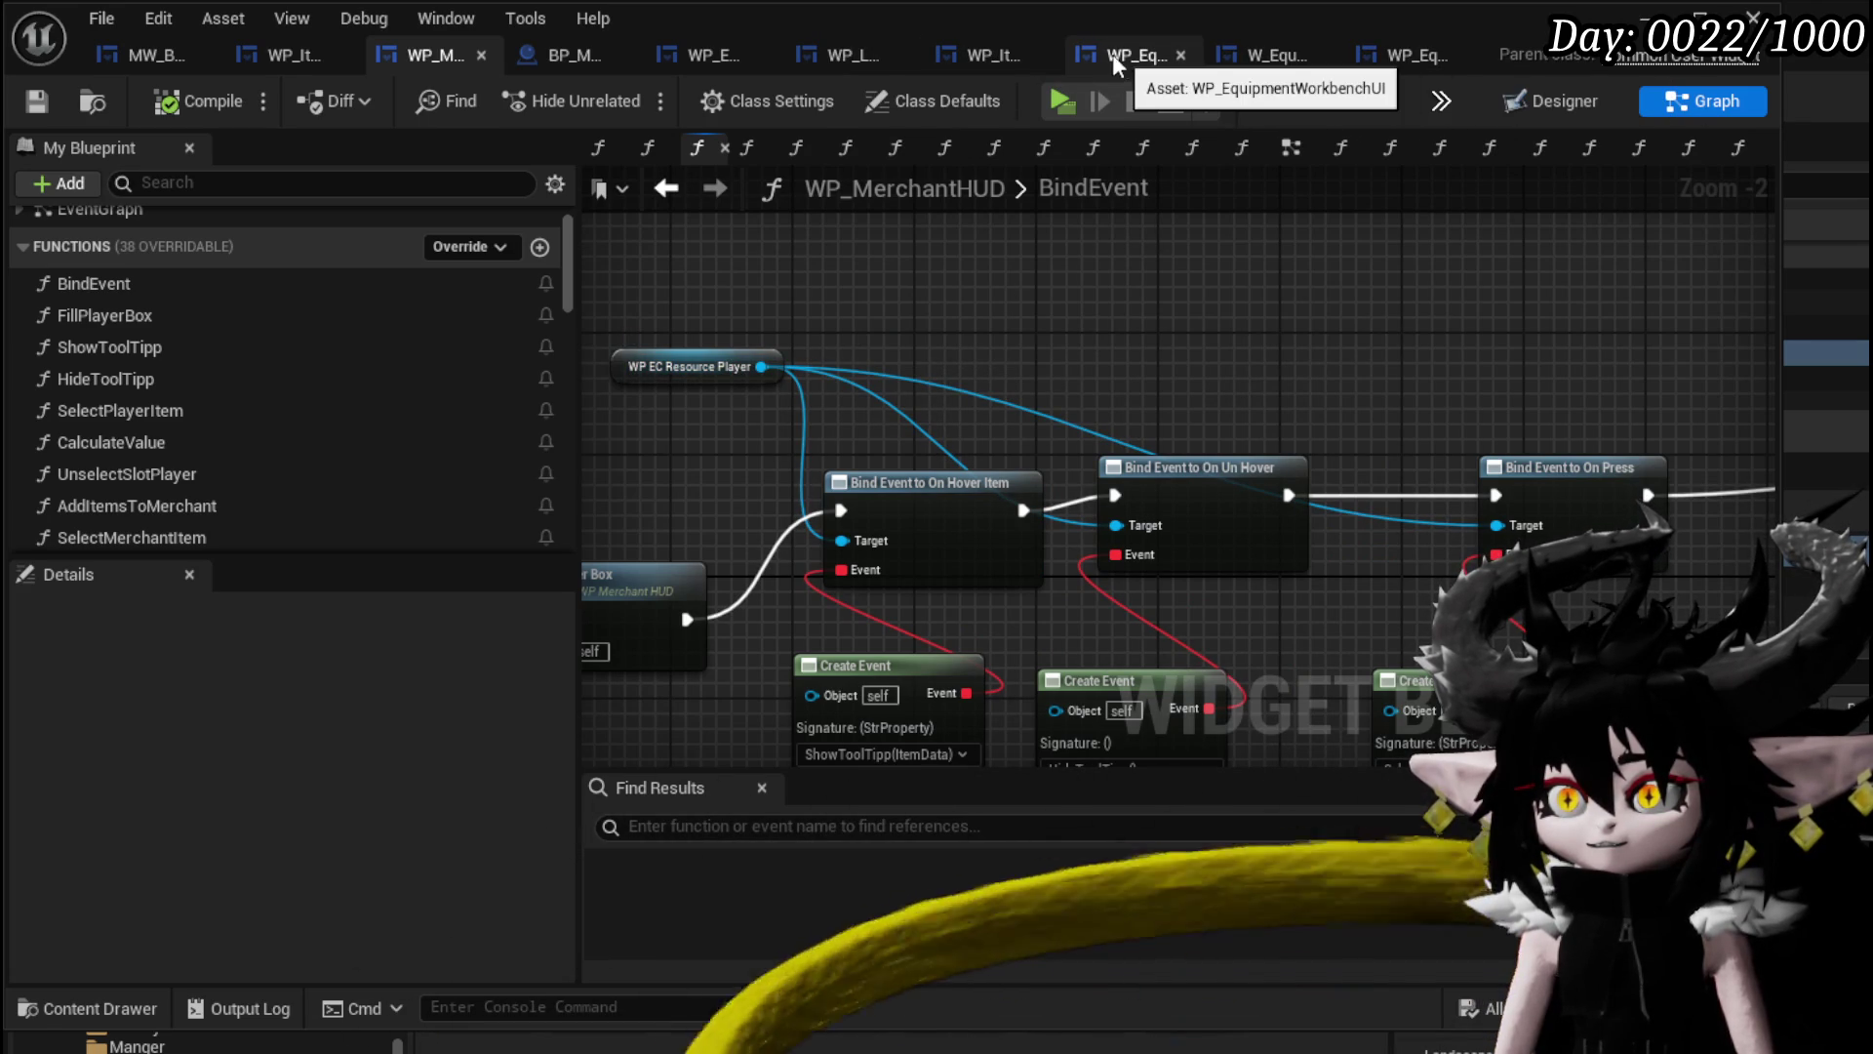
click(688, 56)
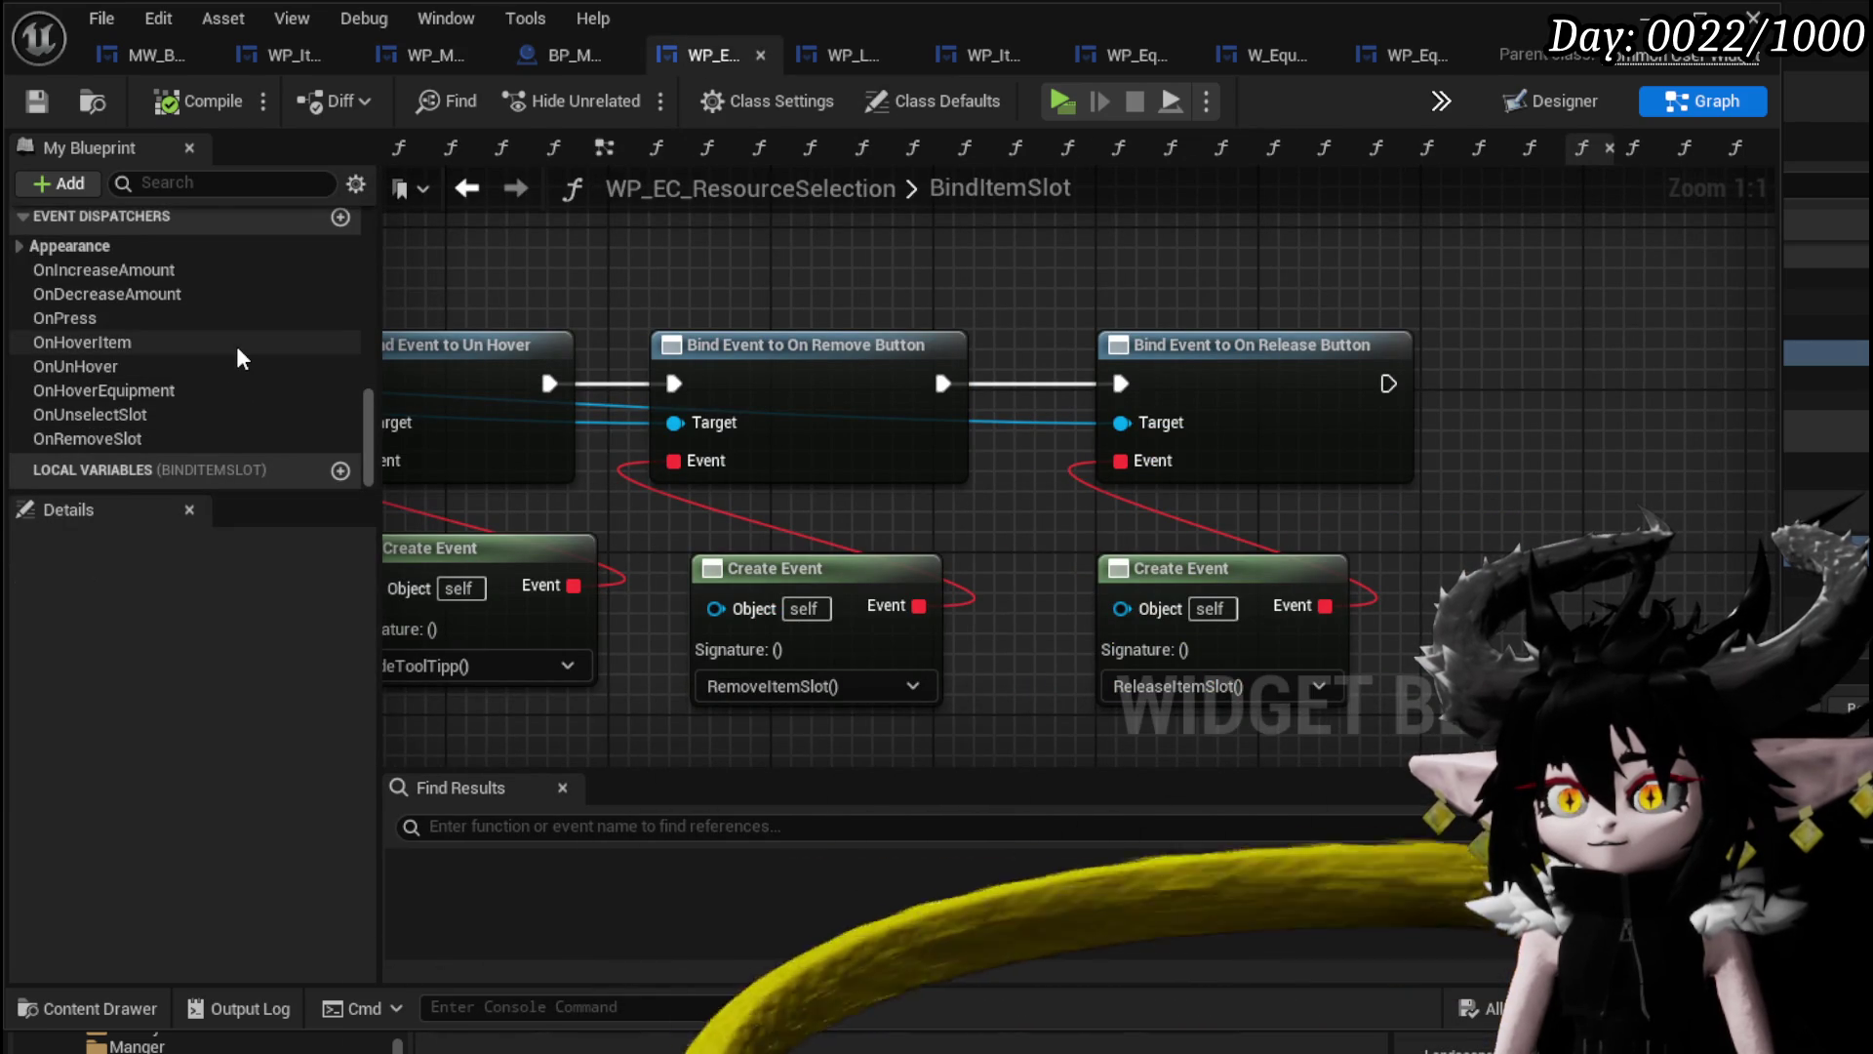
Add an OnRelease event dispatcher to WP_EC_ResourceSelection.
scroll(234, 342, up, 10)
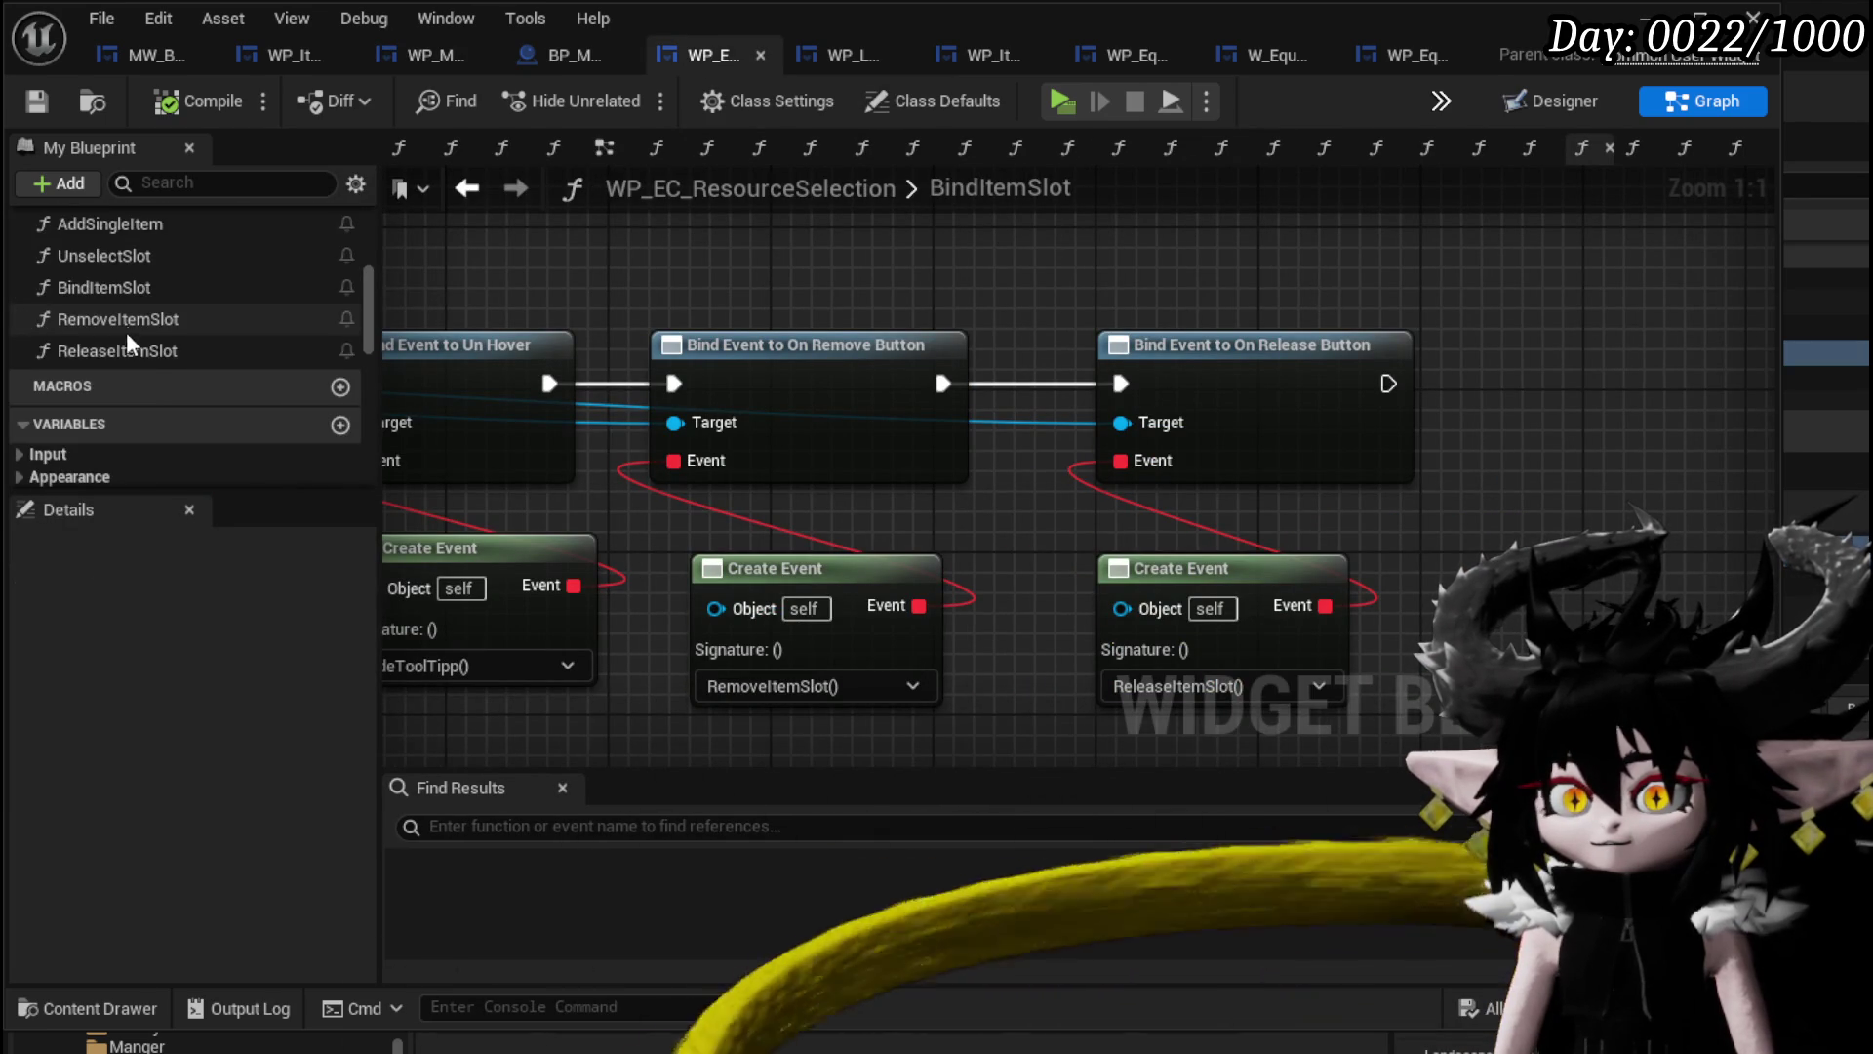
double_click(121, 350)
scroll(148, 347, down, 3)
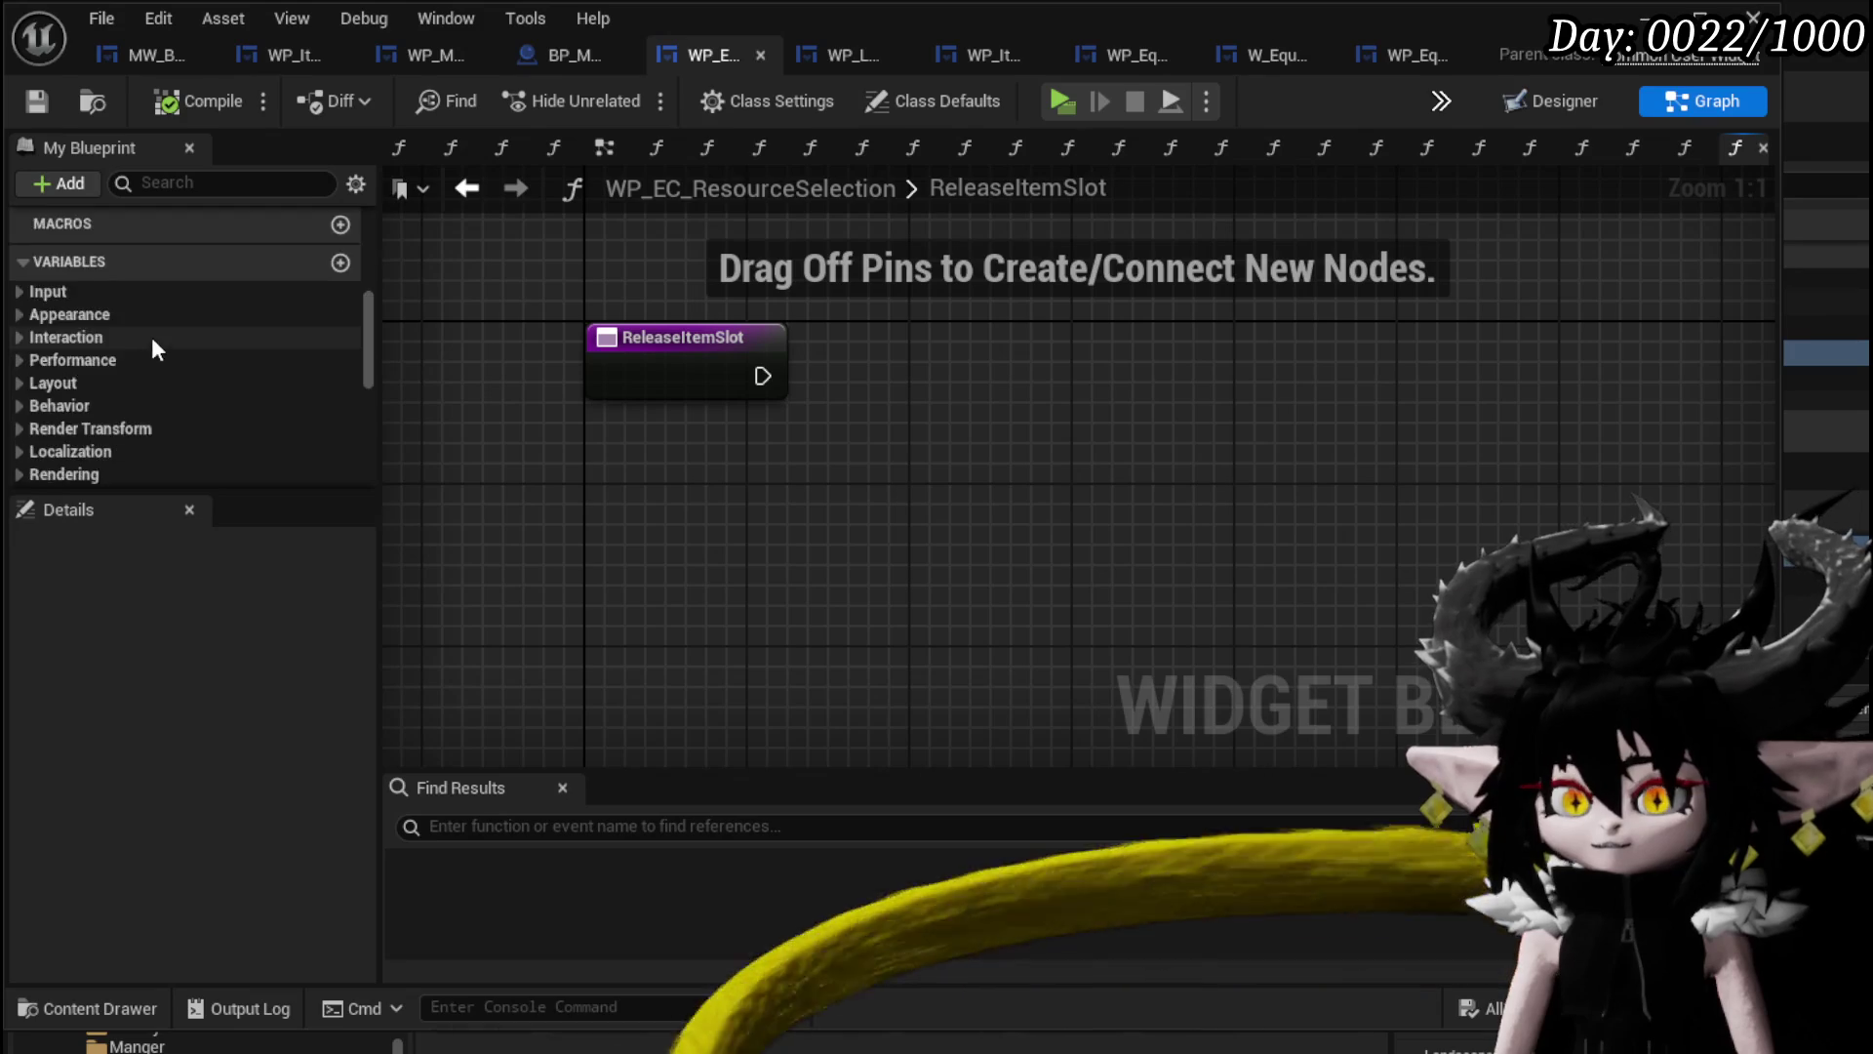
scroll(156, 342, down, 8)
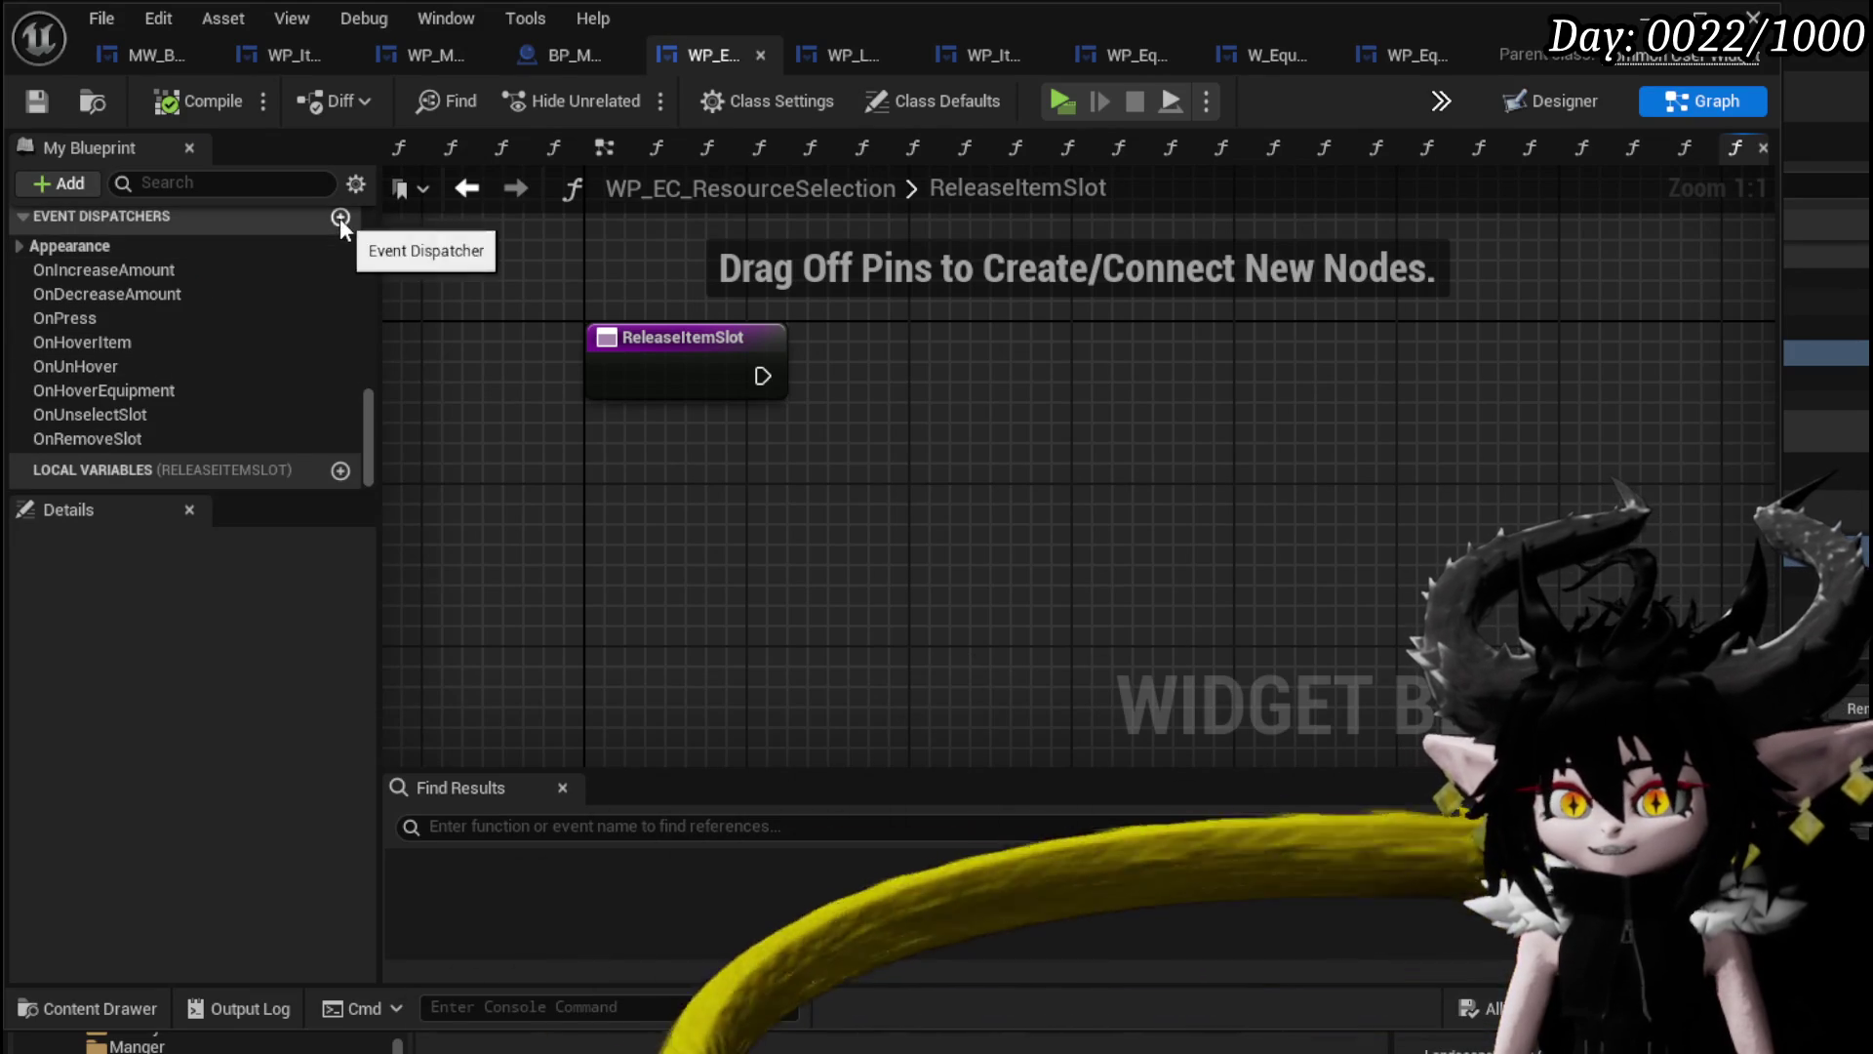
click(339, 216)
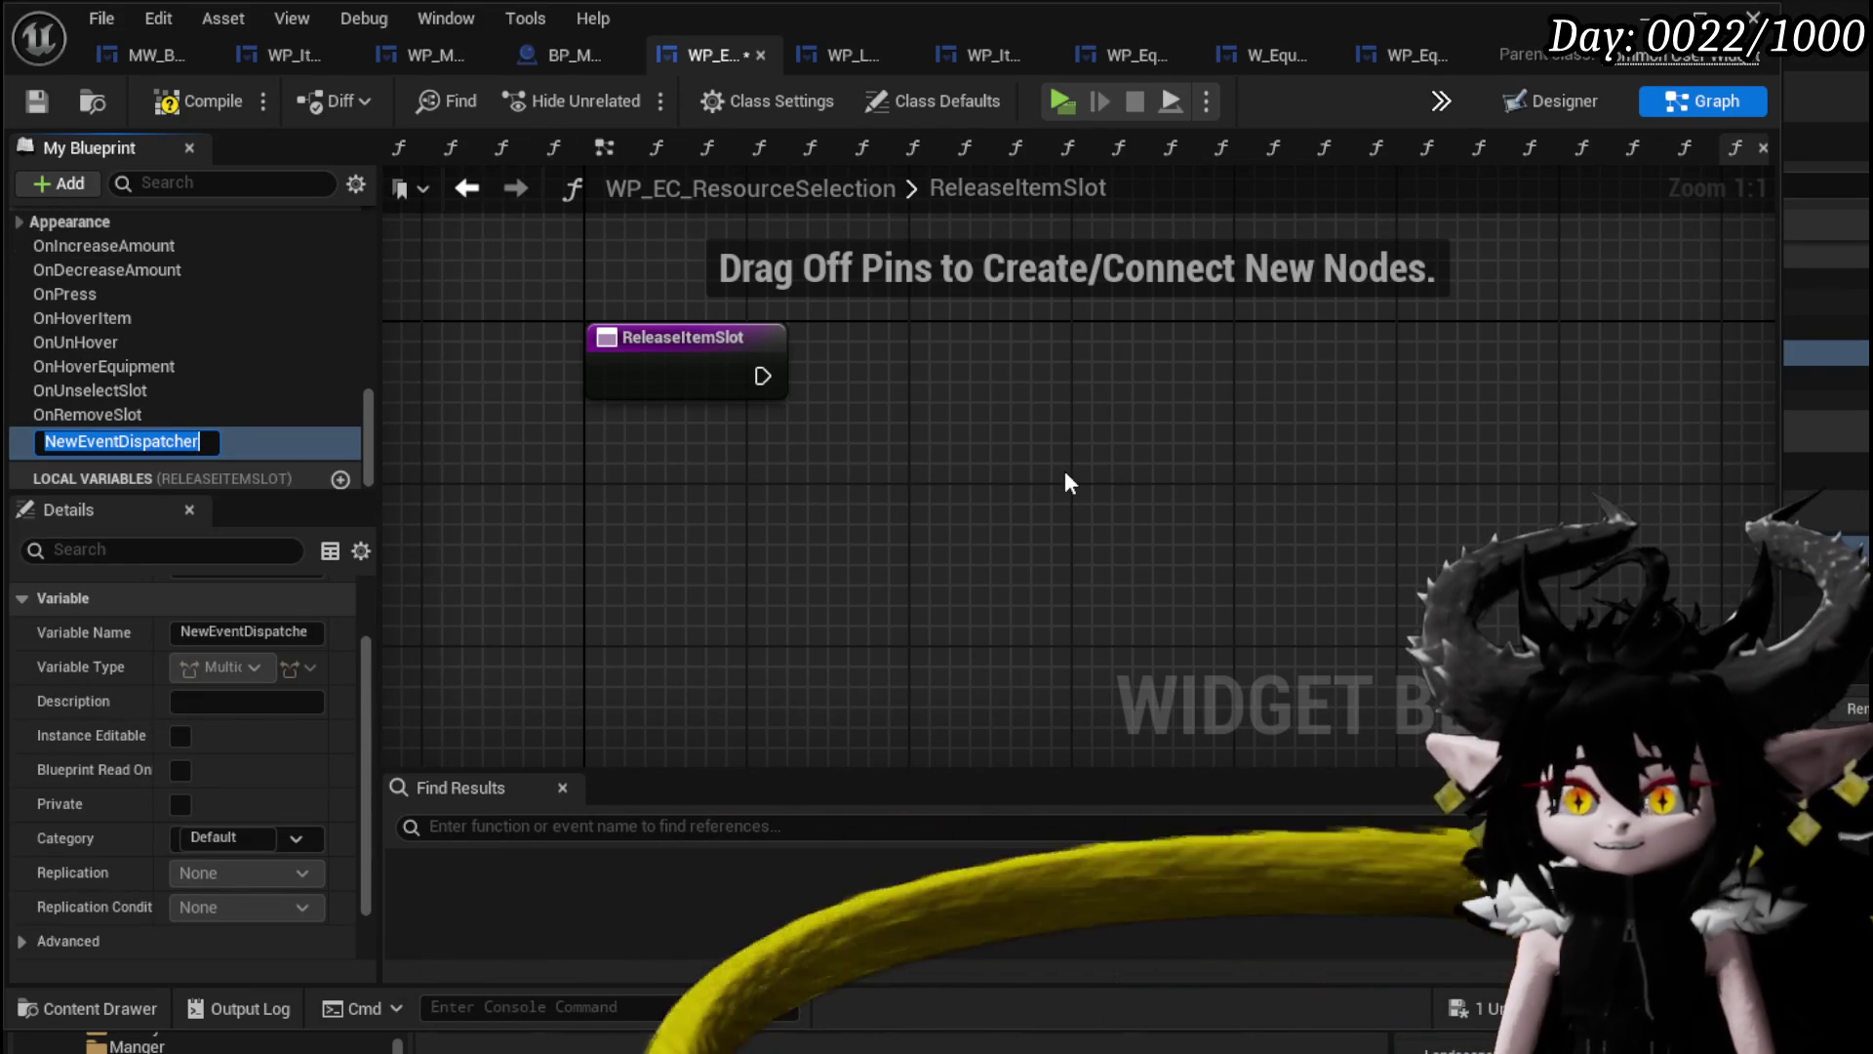
text(Release)
key(Return)
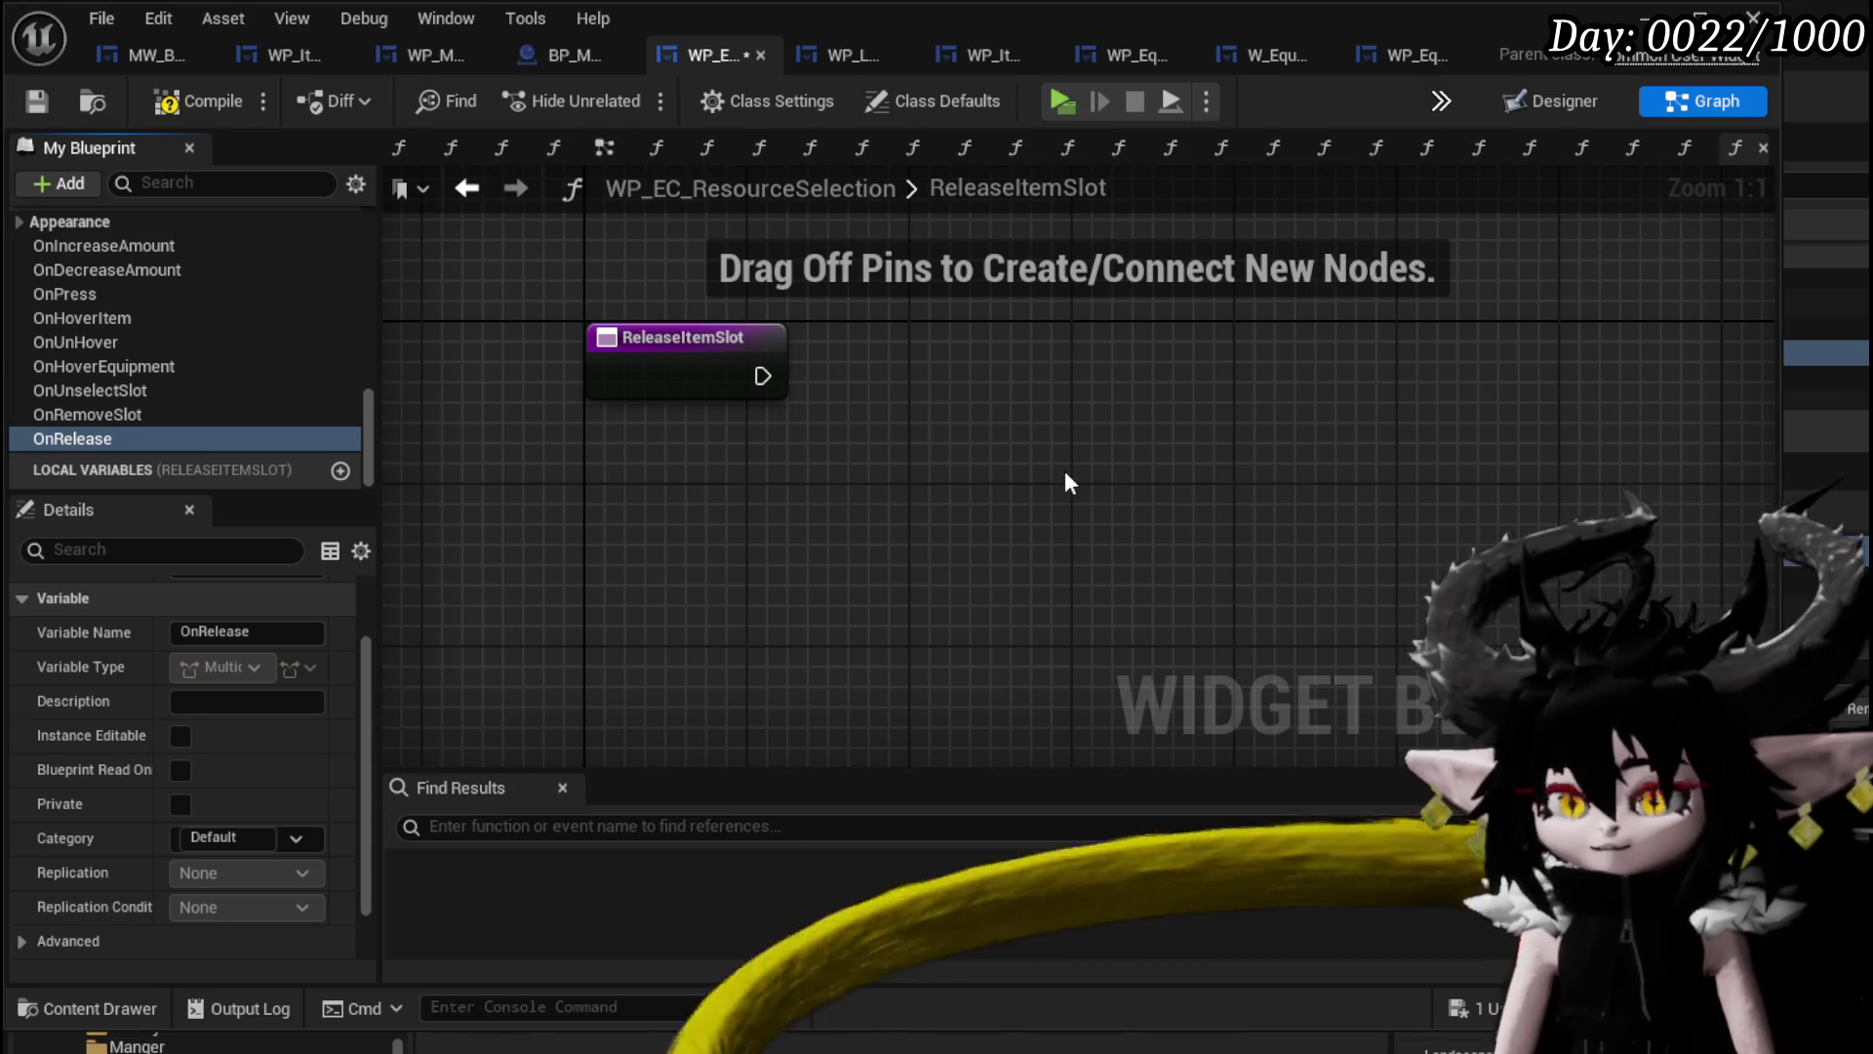
Call OnRelease at the start of ReleaseItemSlot and save the blueprint.
drag(876, 332, 876, 336)
click(899, 368)
mouse_move(762, 375)
mouse_down()
mouse_move(859, 396)
mouse_move(873, 375)
mouse_up()
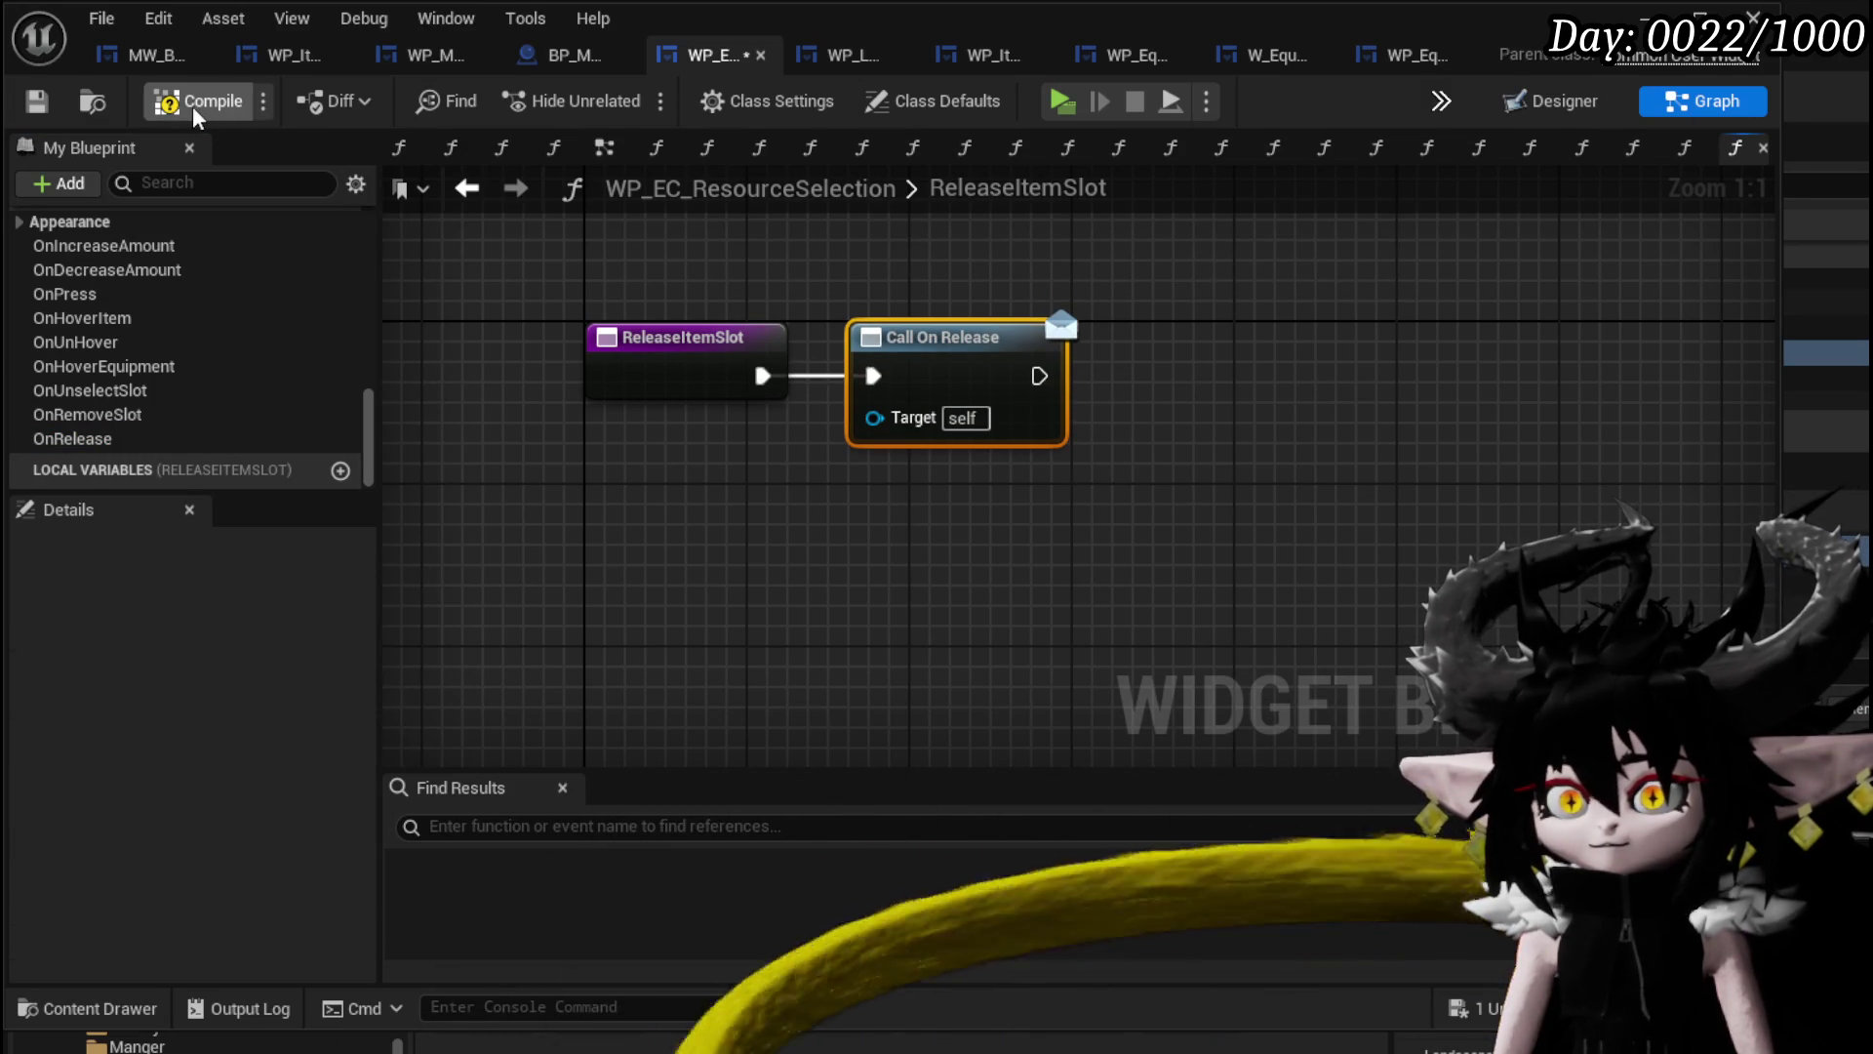
click(38, 107)
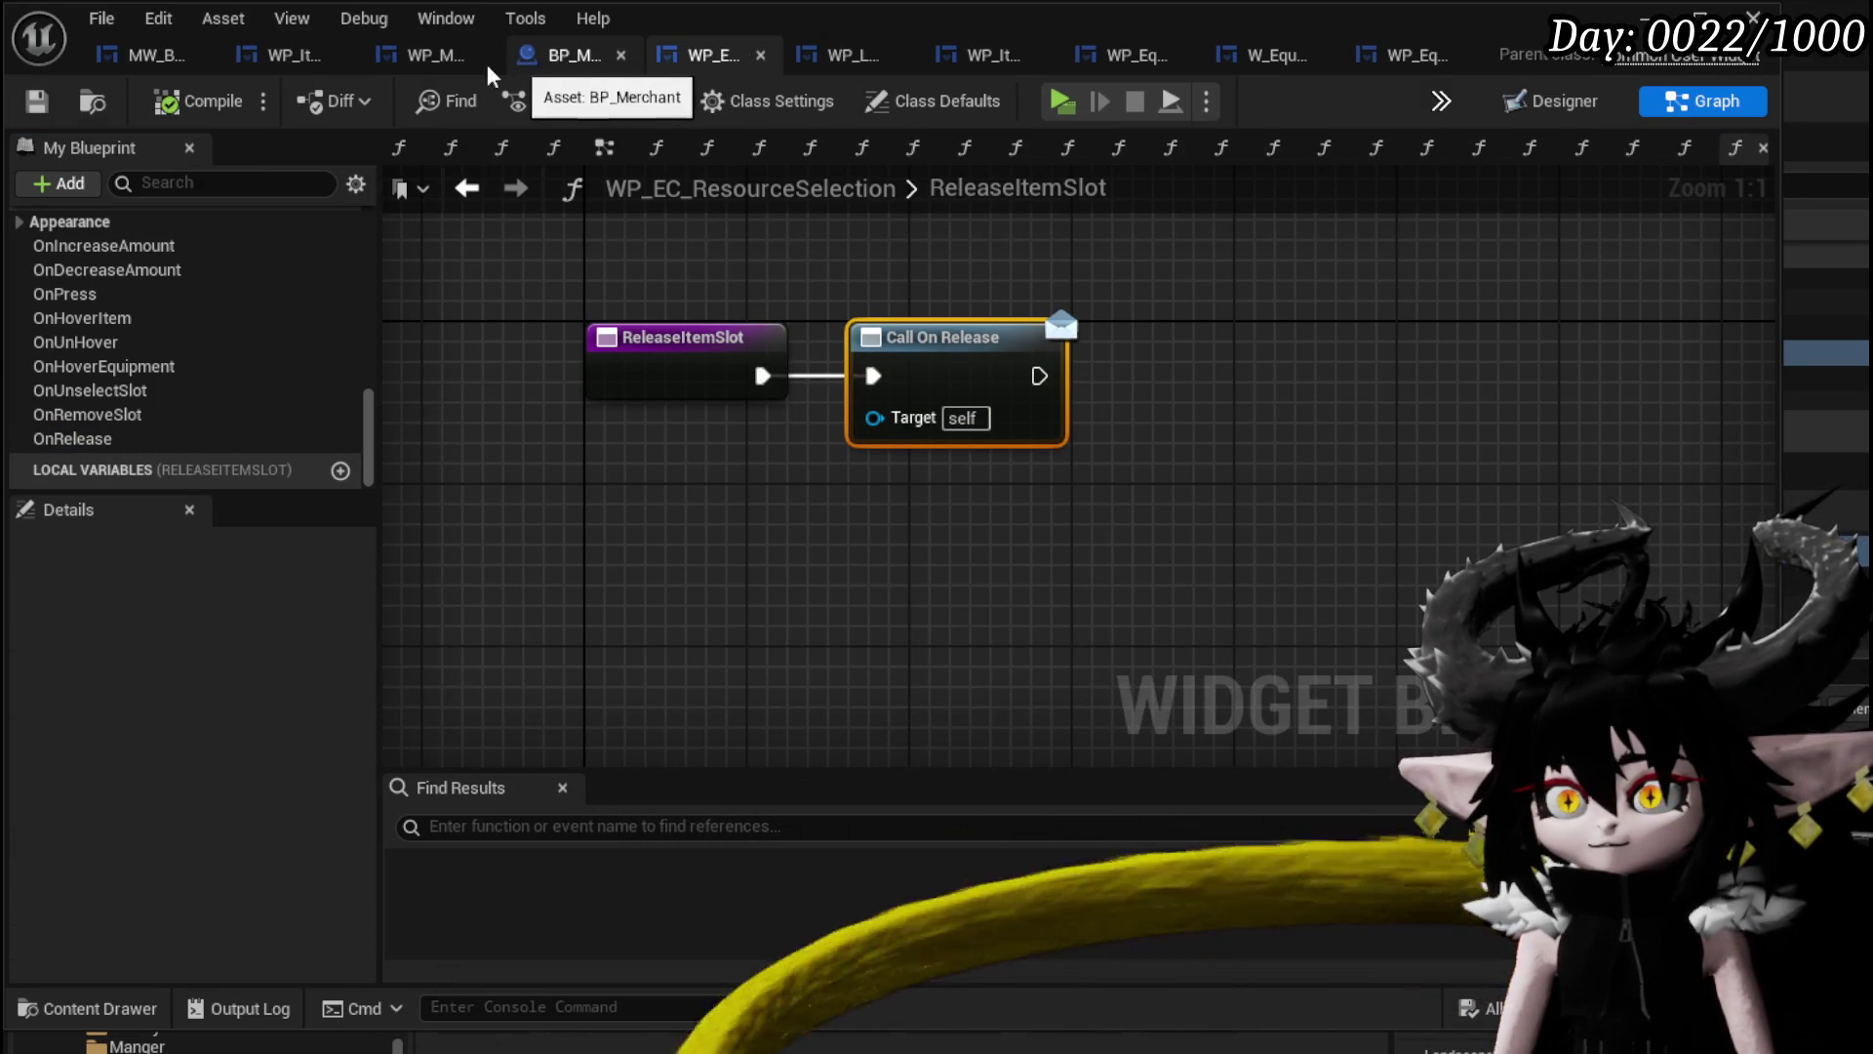
click(451, 67)
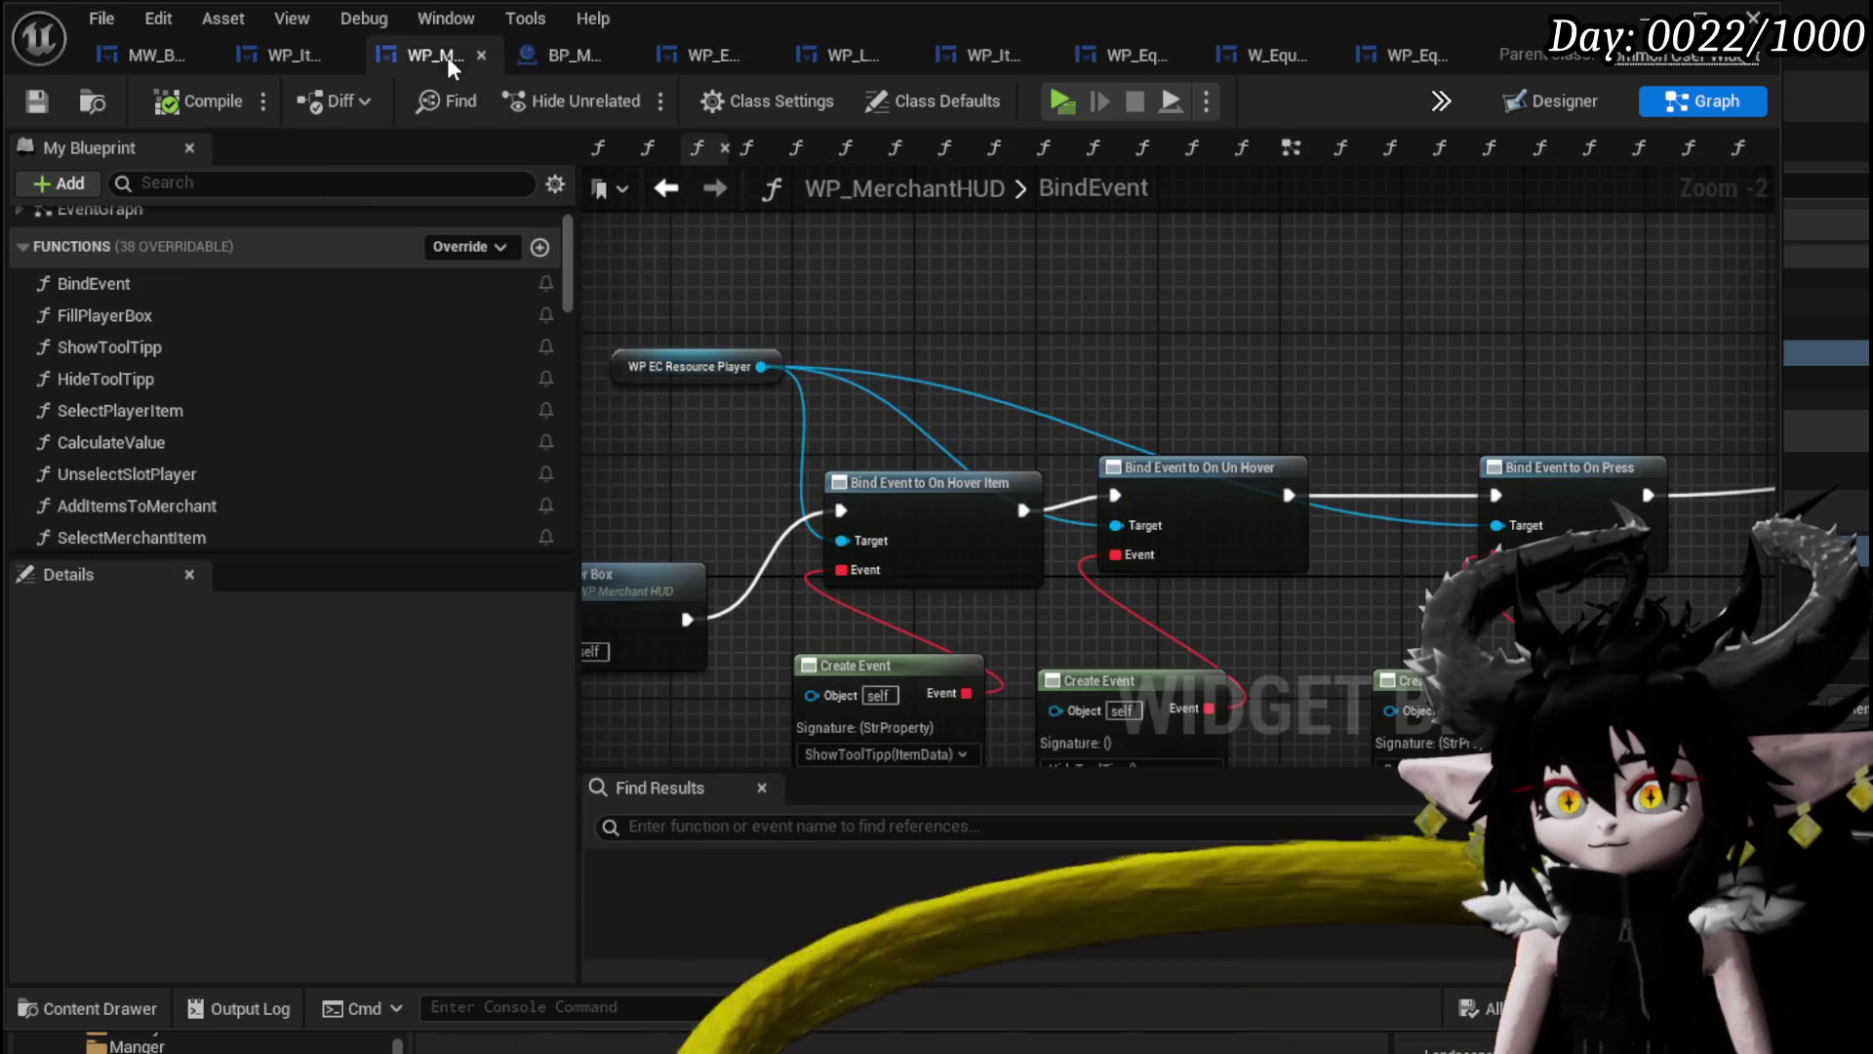
In BindEvent, add a Bind Event to On Release node wired after the On Press bind.
drag(761, 366, 998, 315)
text(B)
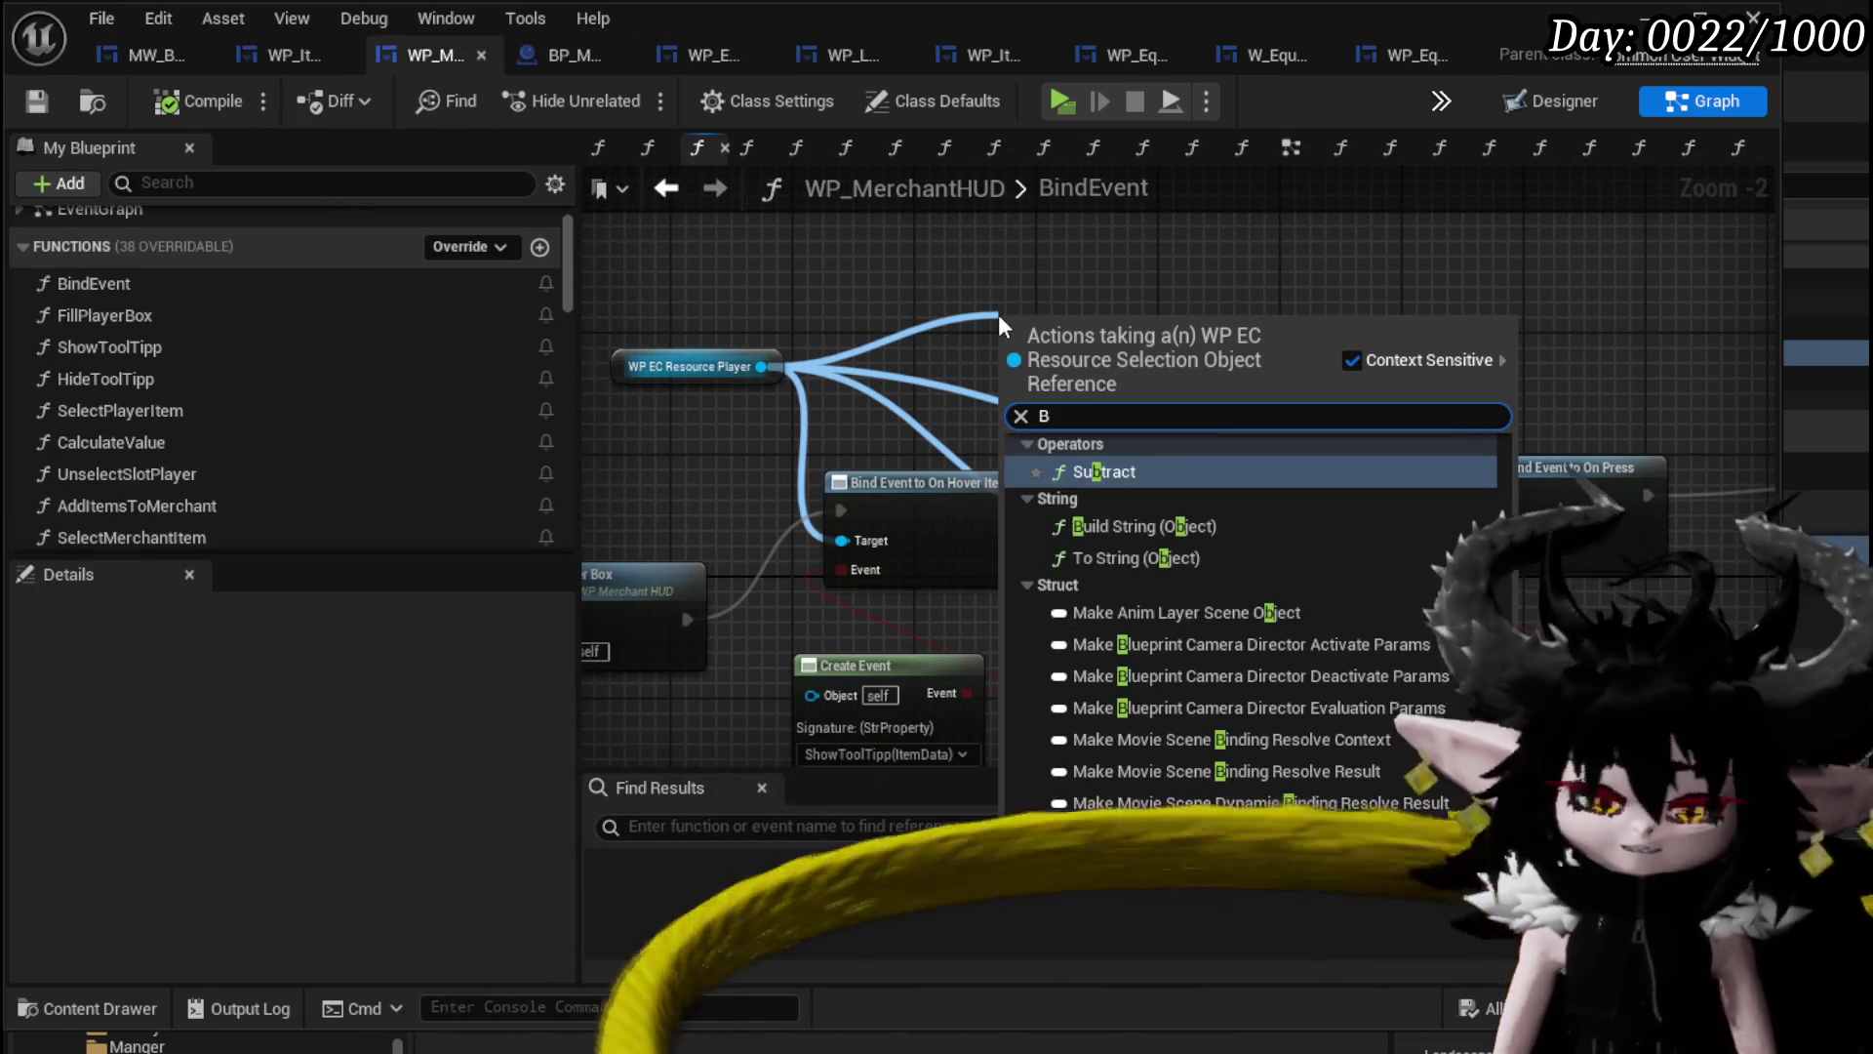
text(ind on Release)
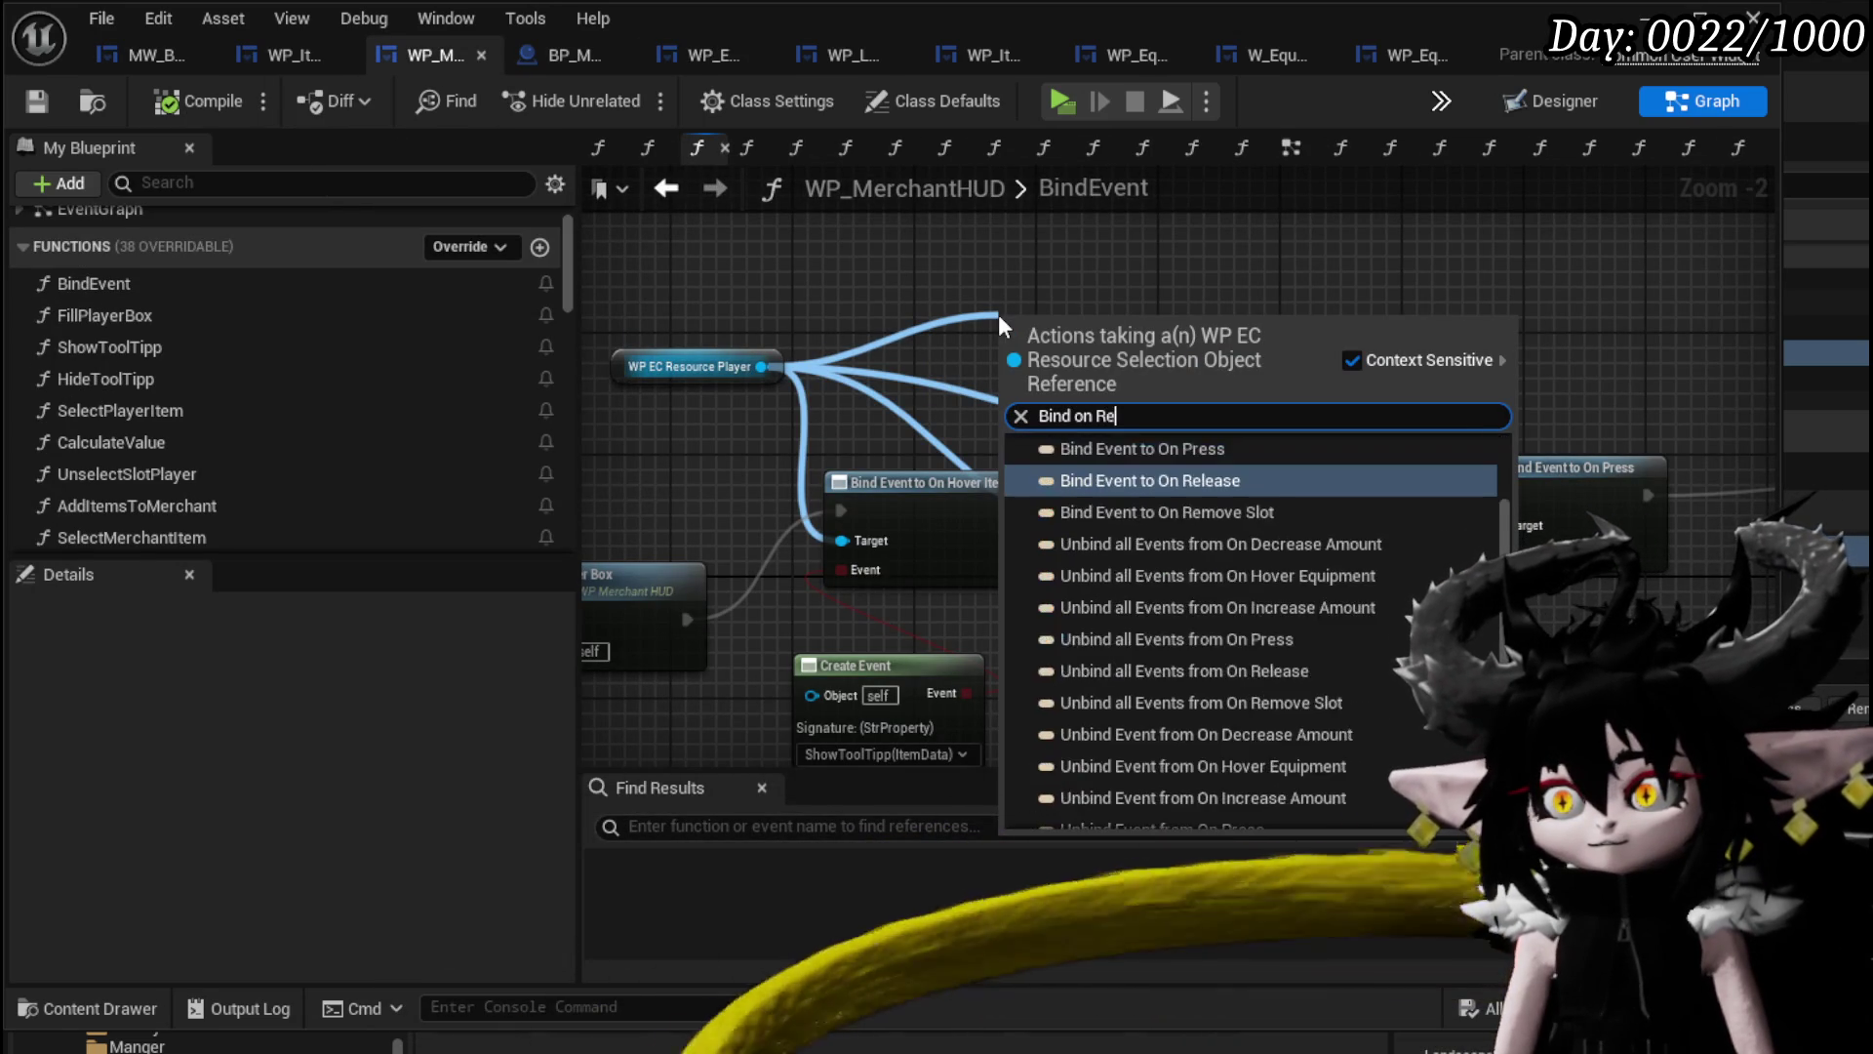
key(Return)
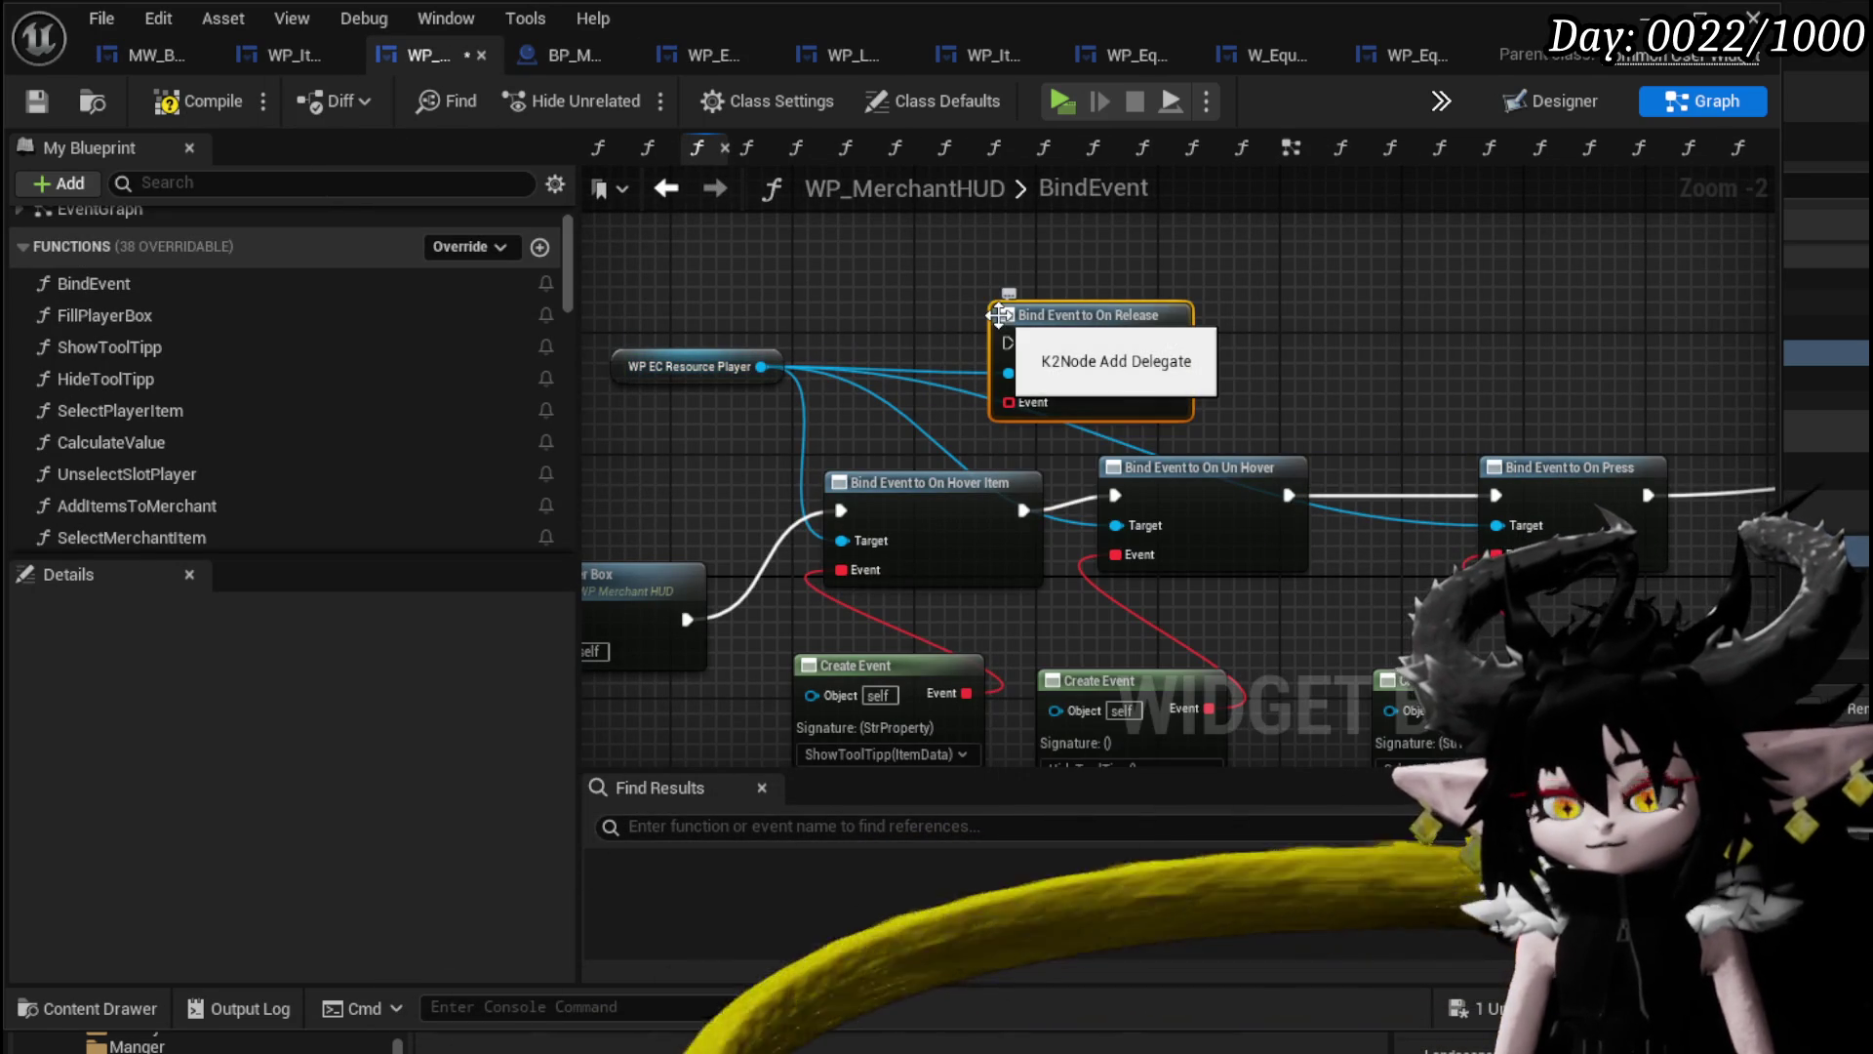
mouse_move(998, 314)
mouse_down()
mouse_move(657, 334)
mouse_move(1327, 459)
mouse_up()
drag(1415, 501, 1386, 482)
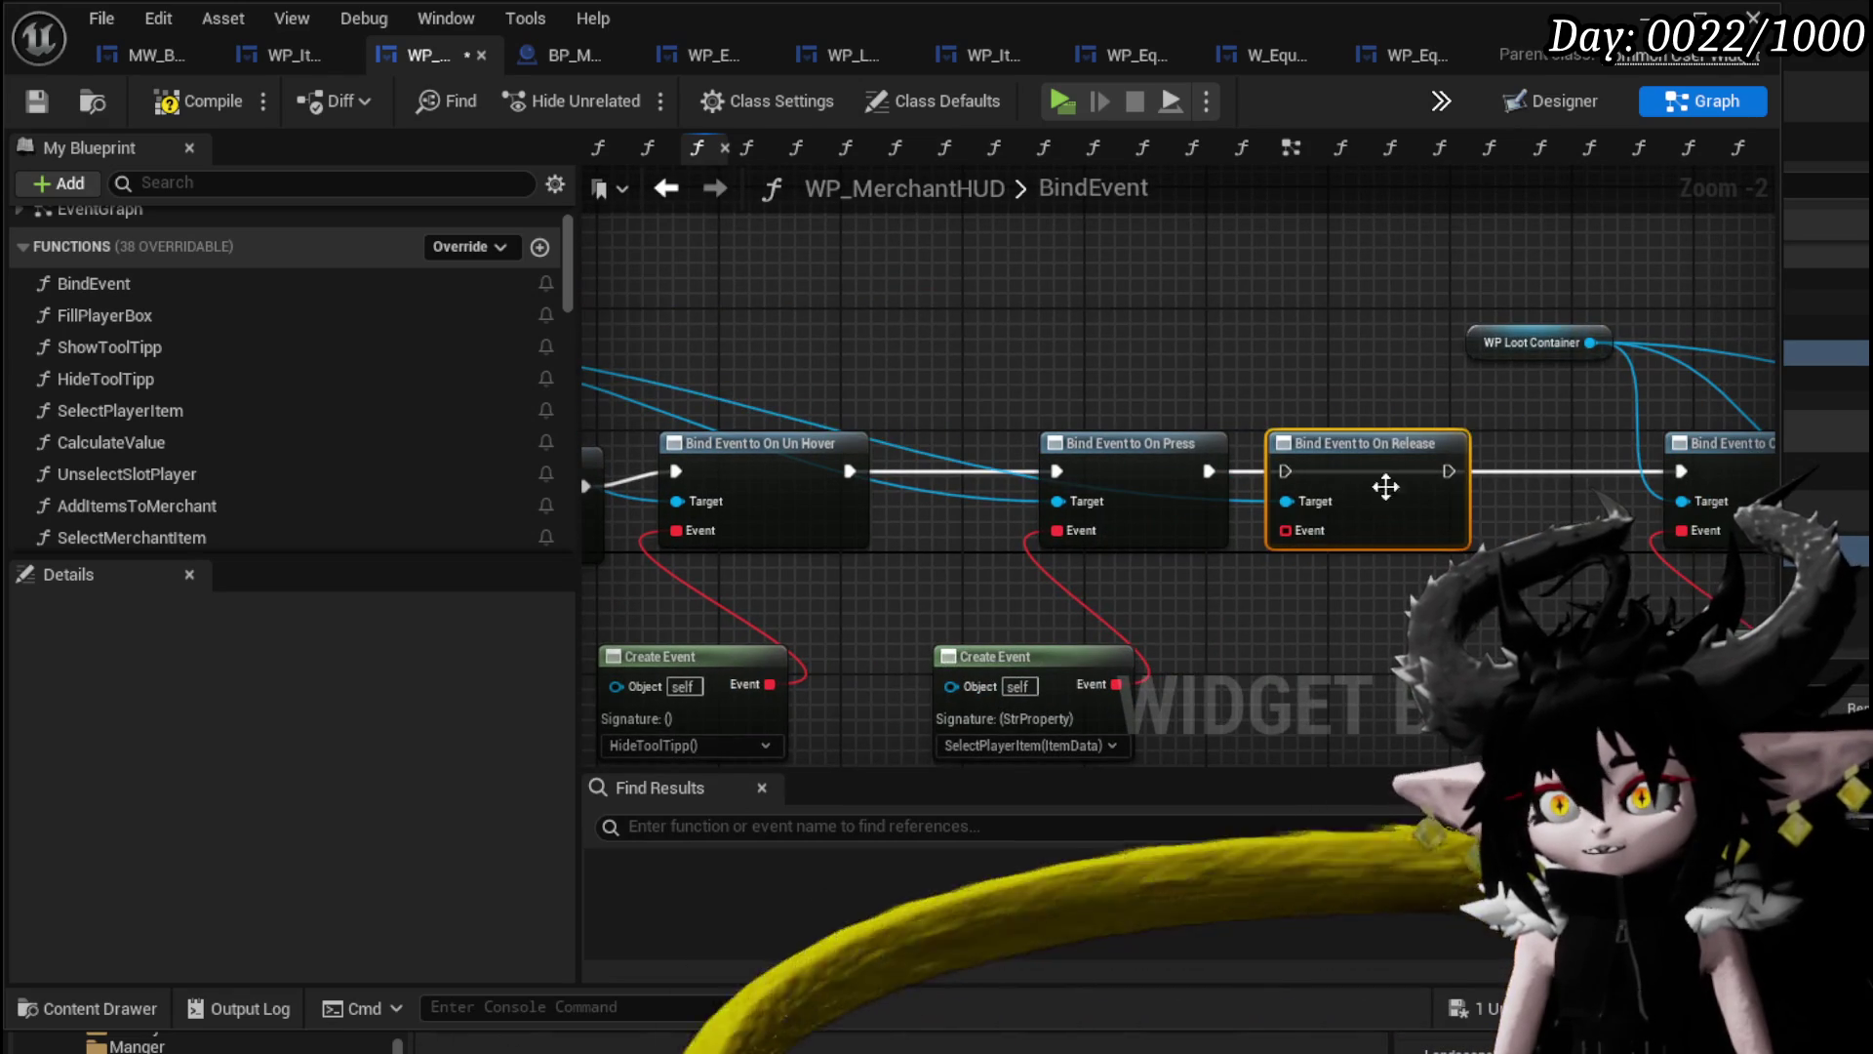
drag(1207, 471, 1285, 471)
drag(1117, 462, 1056, 462)
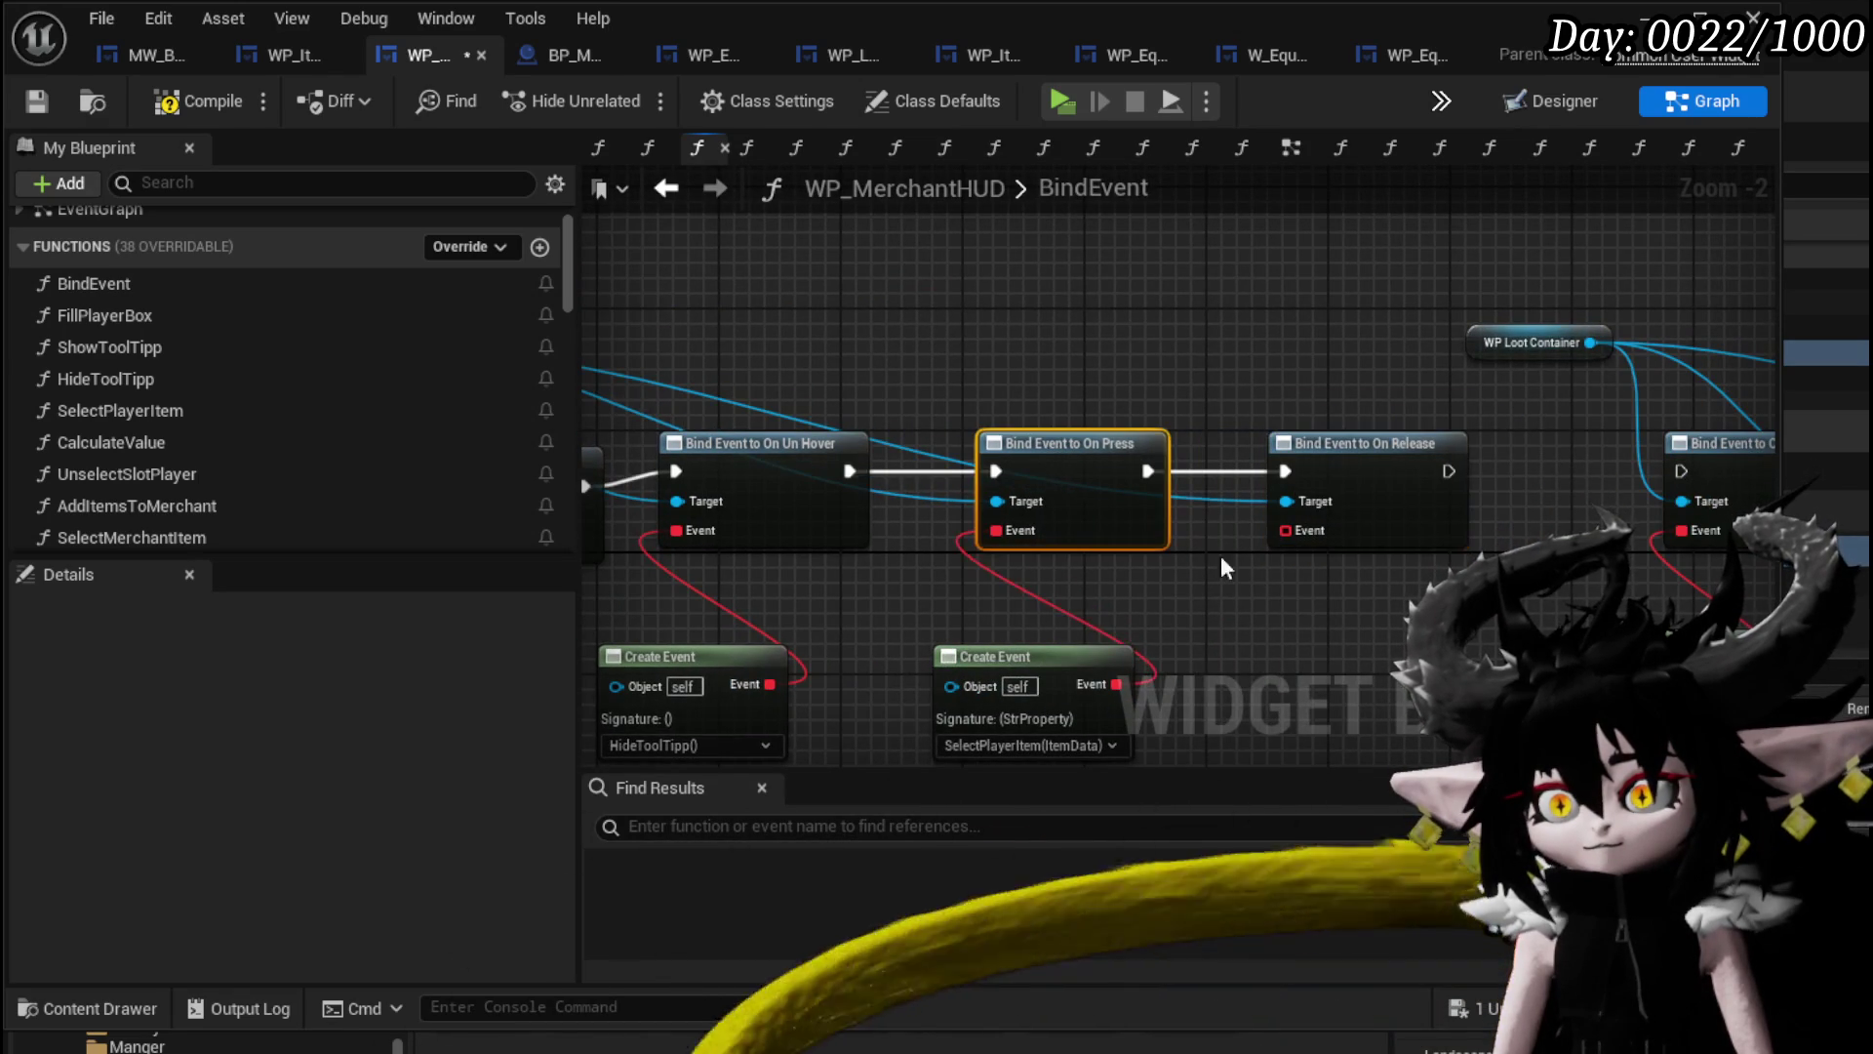
Add a new empty function to WP_MerchantHUD.
drag(738, 662, 800, 608)
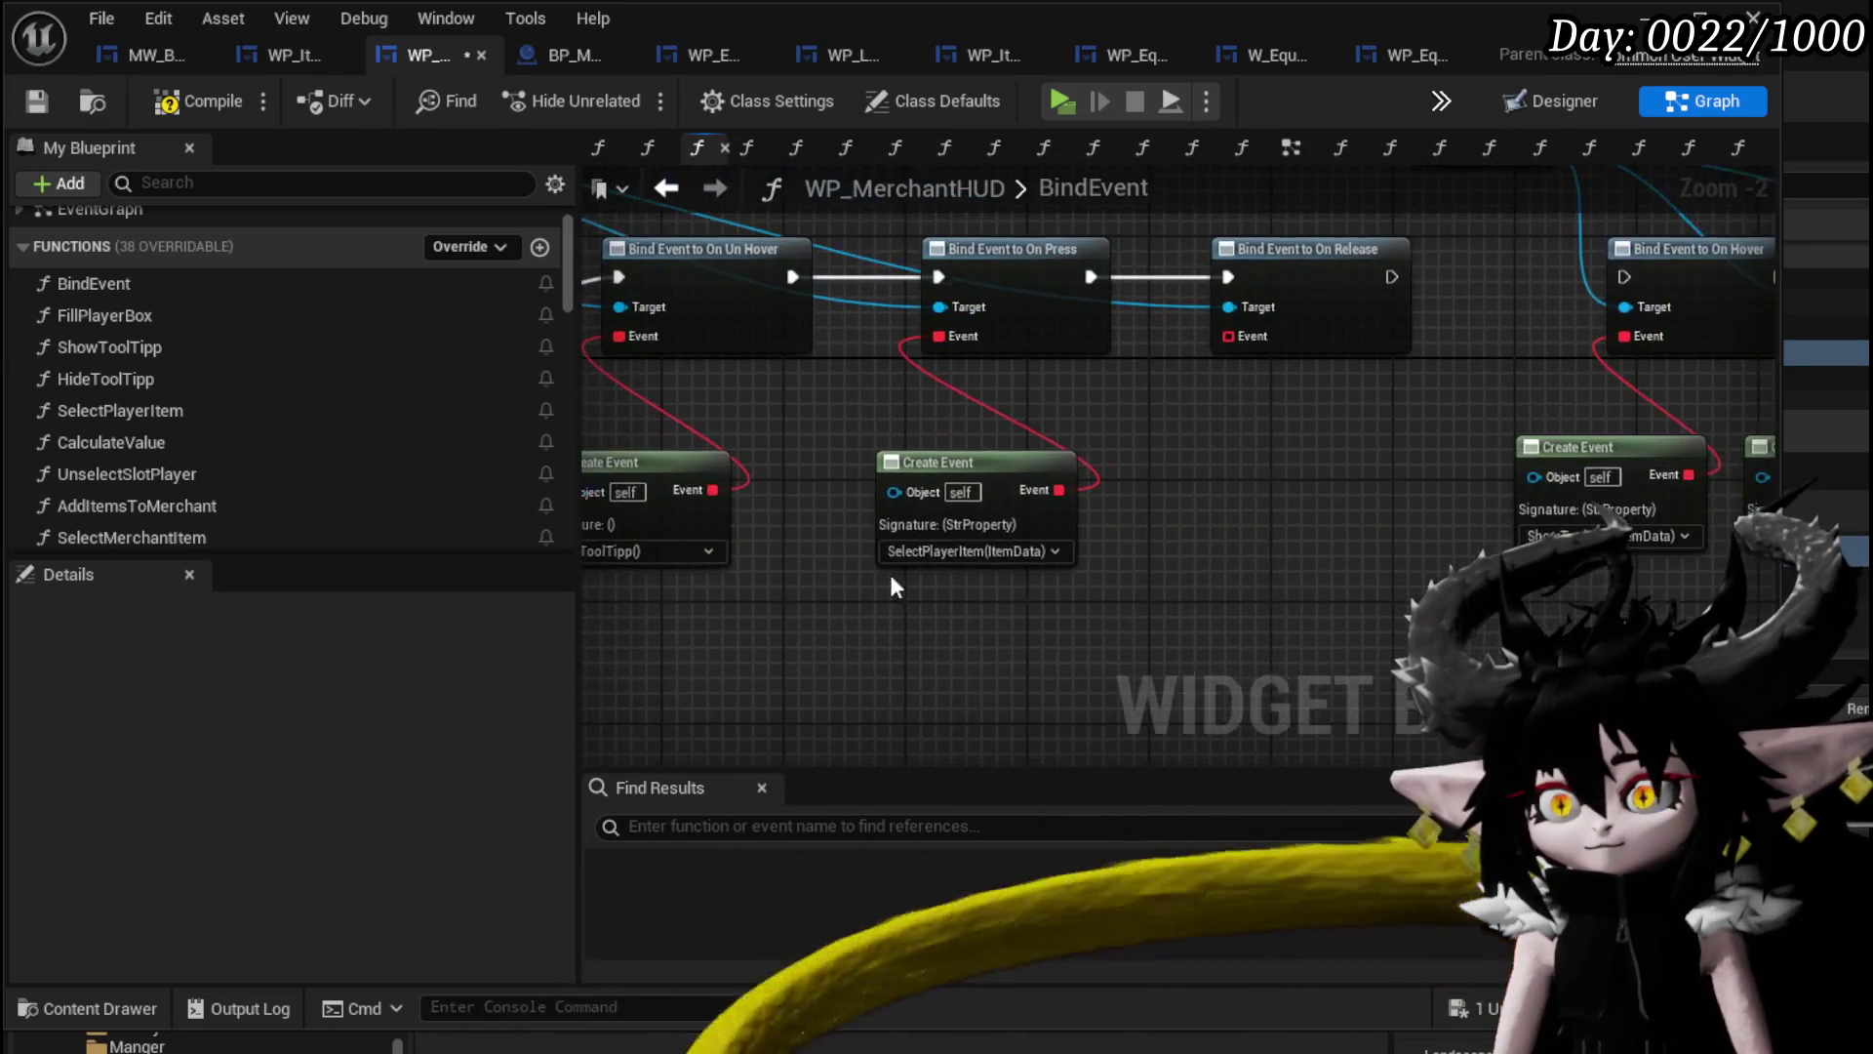
scroll(514, 360, up, 2)
click(538, 299)
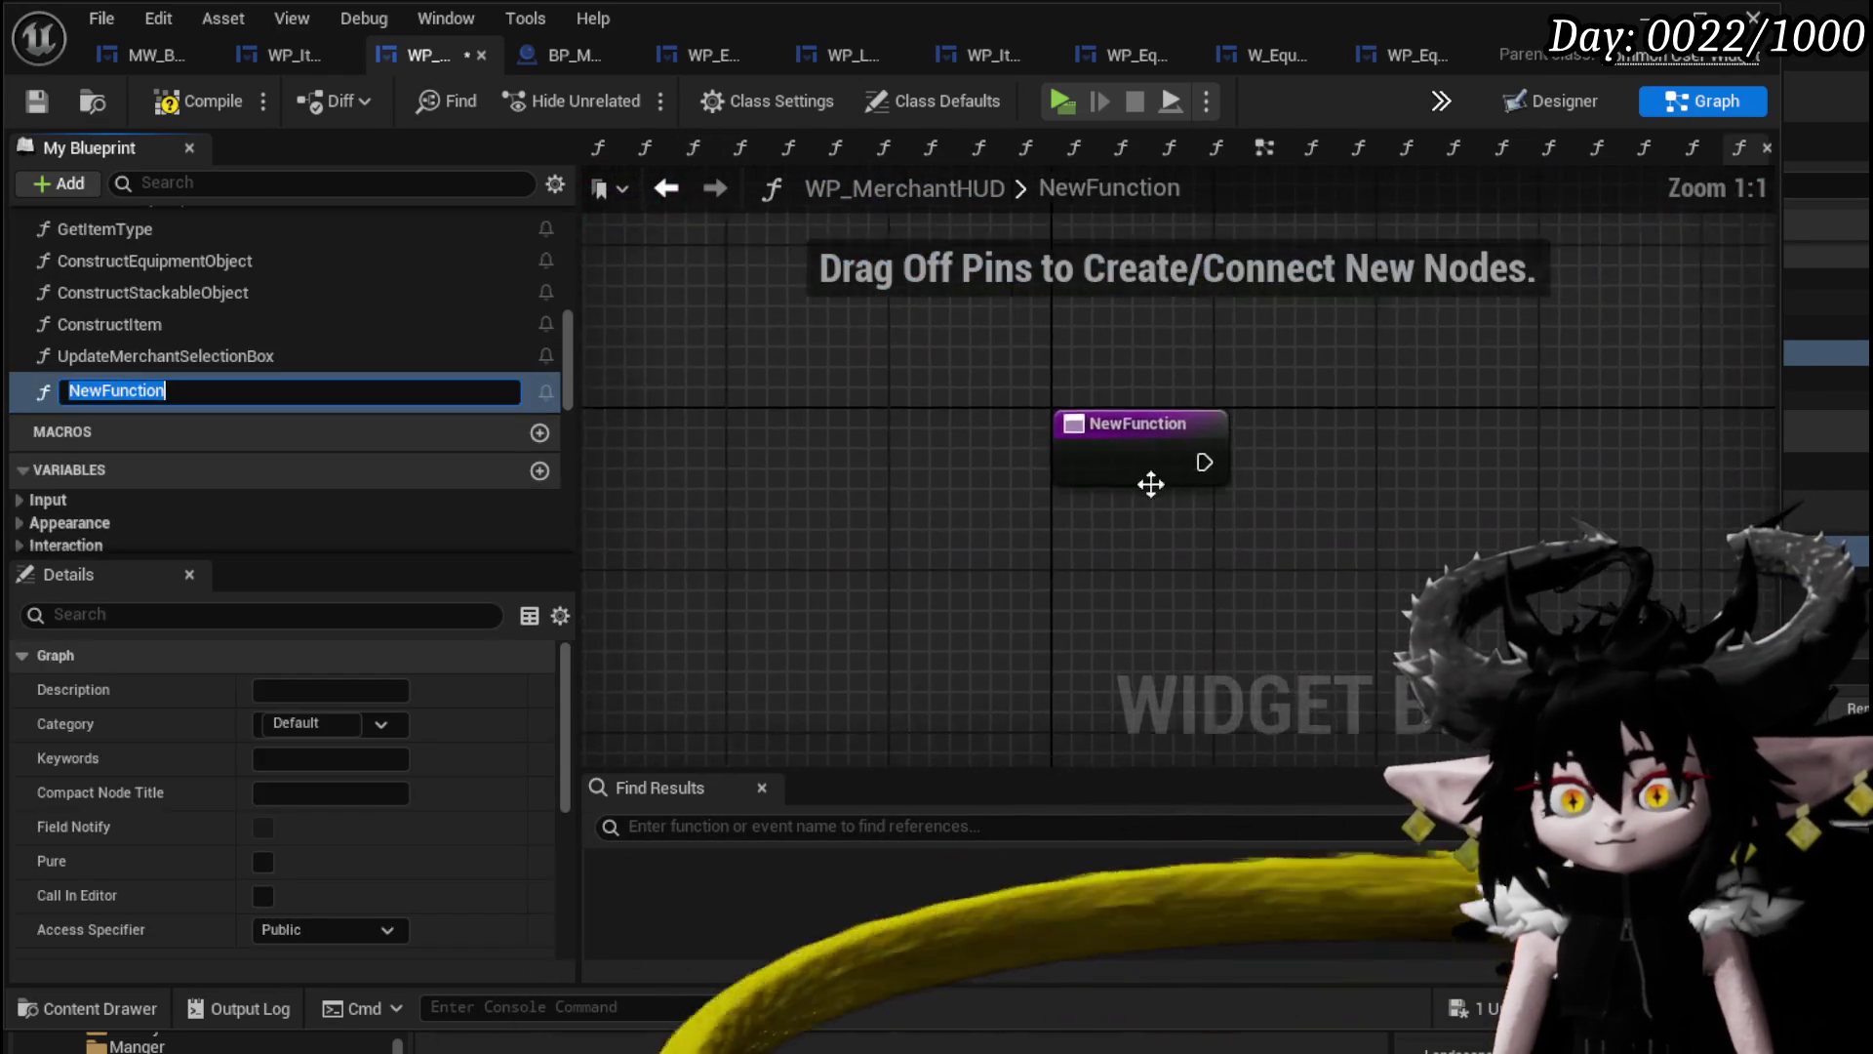
Name the new function UpdateStacks, then compile and save the blueprint.
text(Upda)
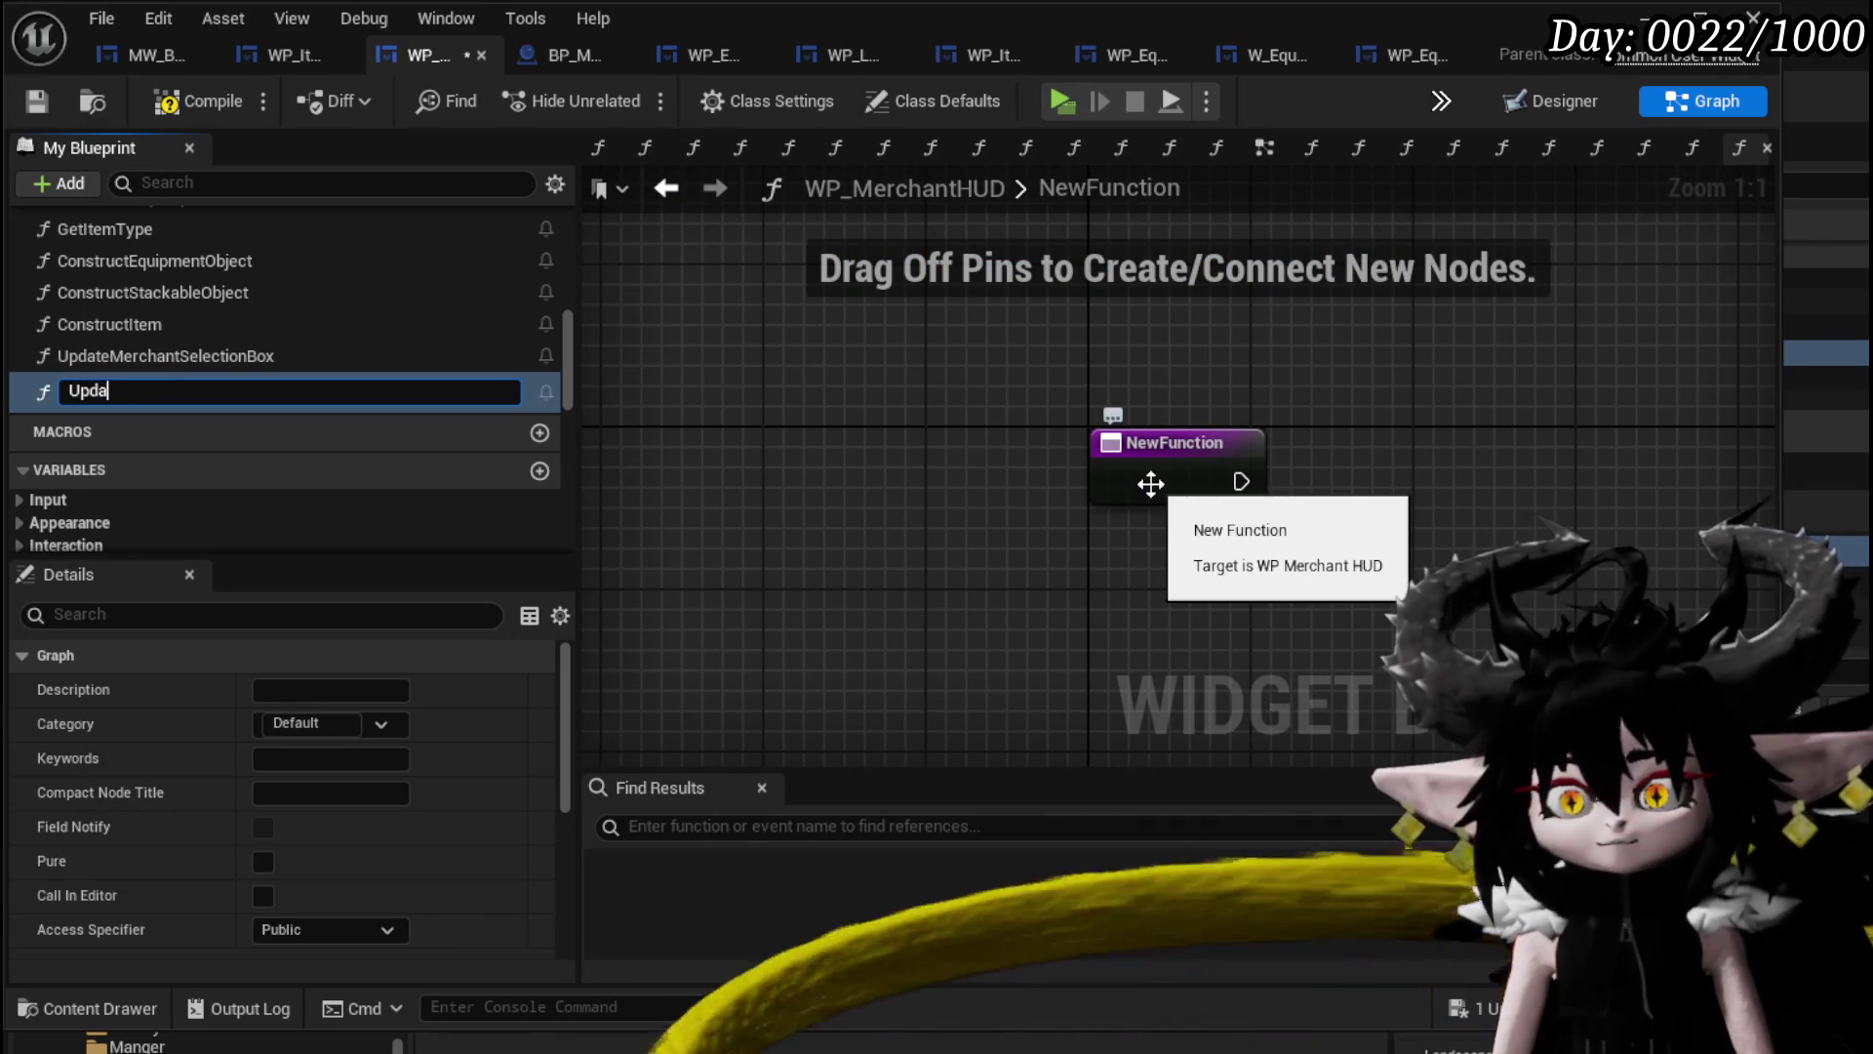
text(teStacks)
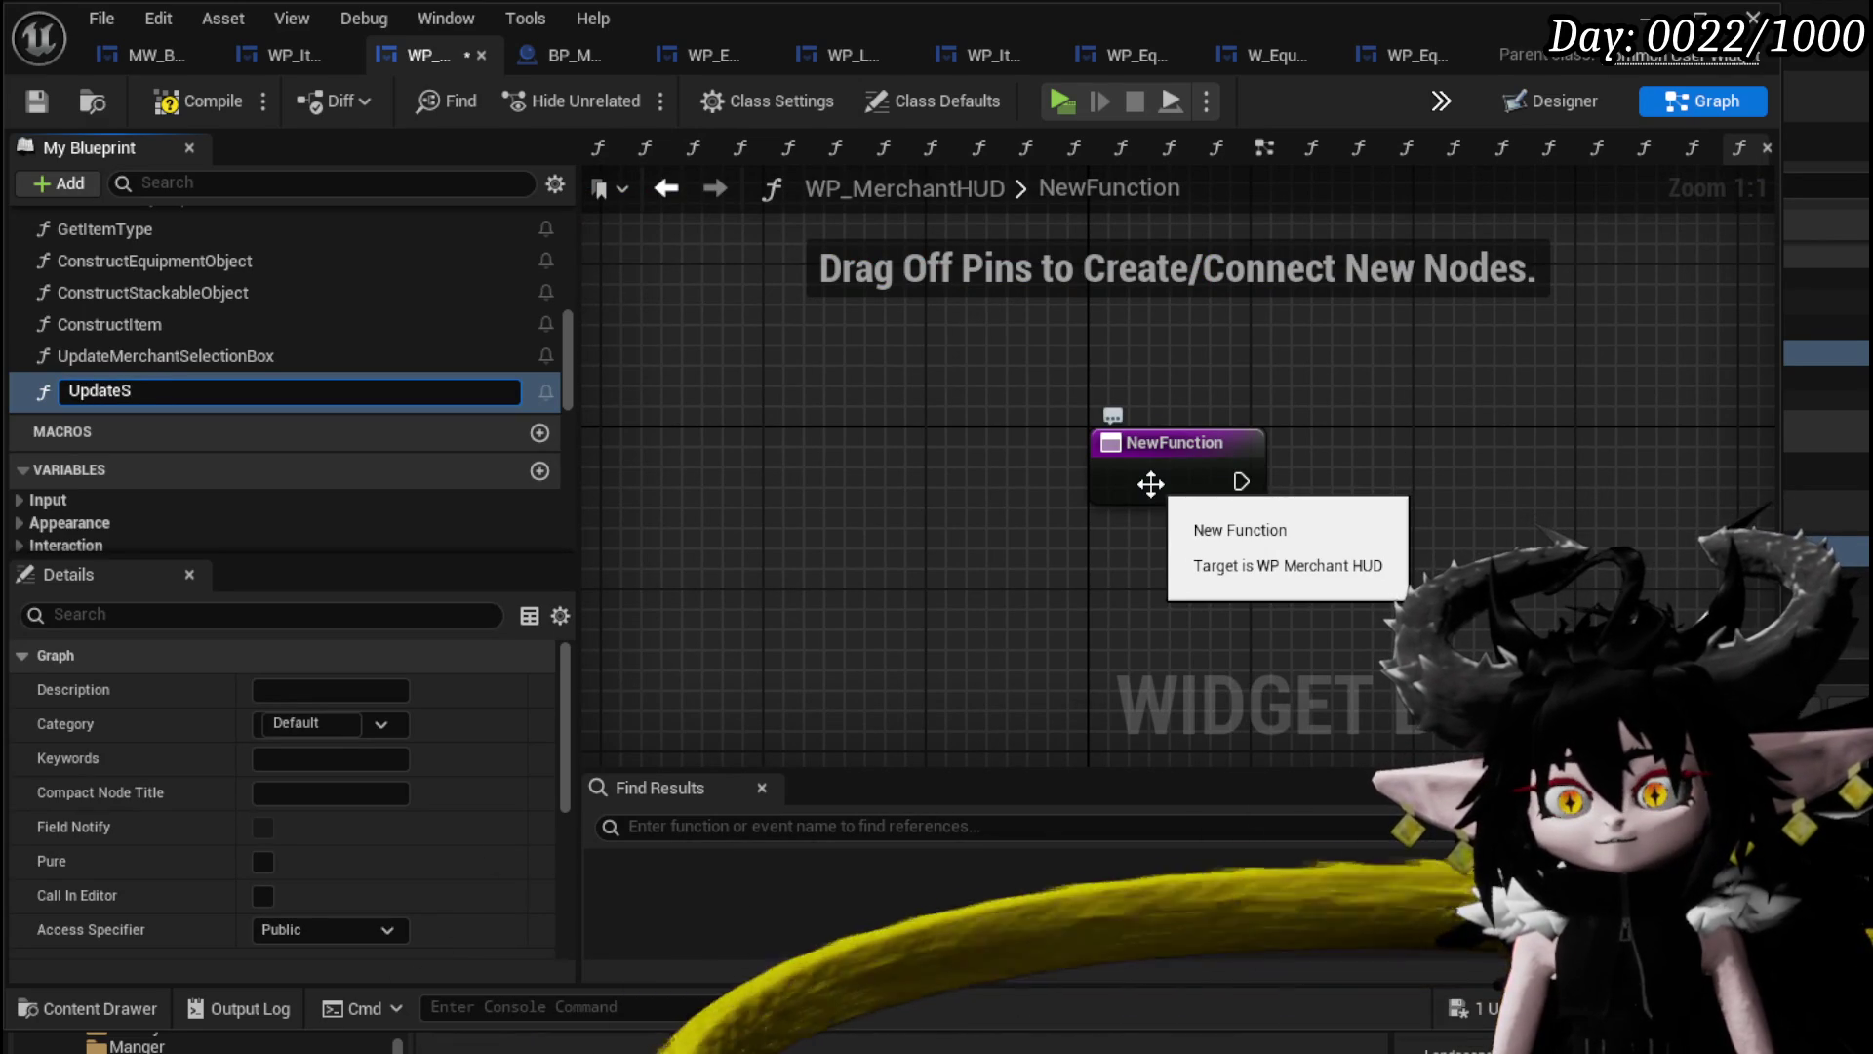
key(Return)
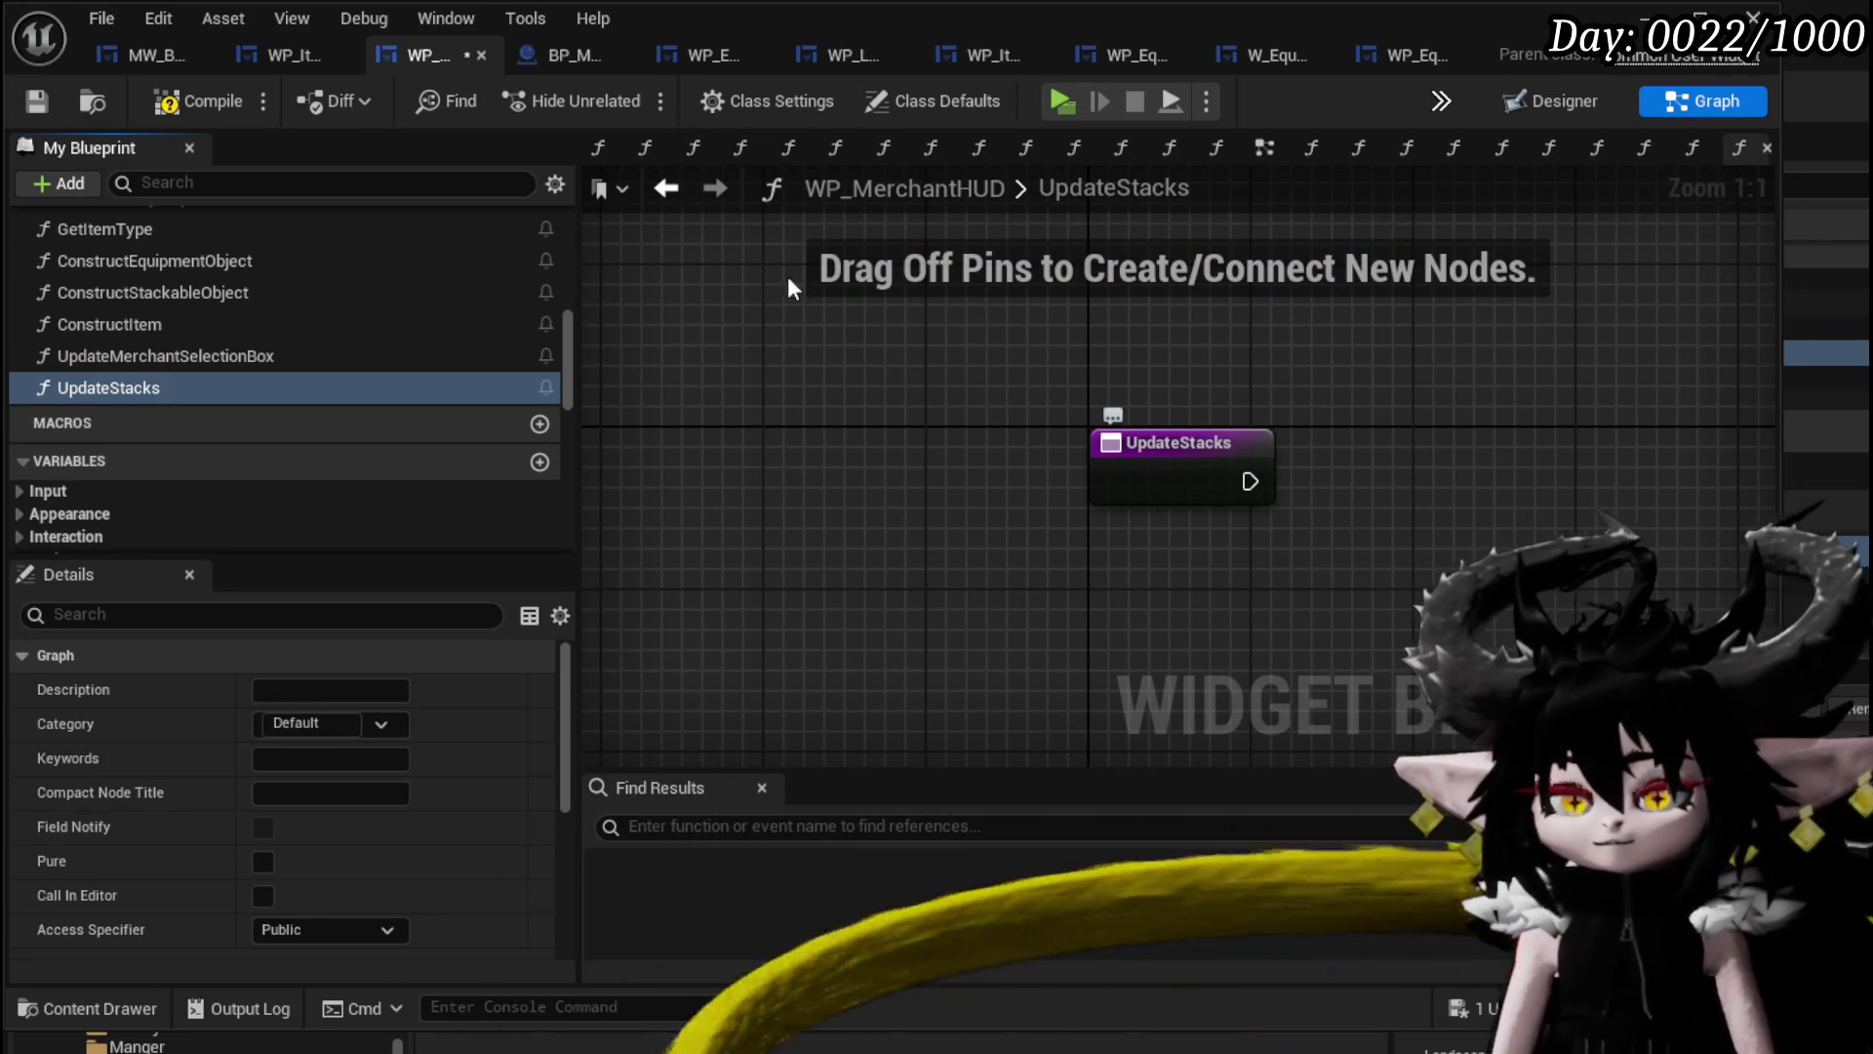
click(200, 101)
key(ctrl+s)
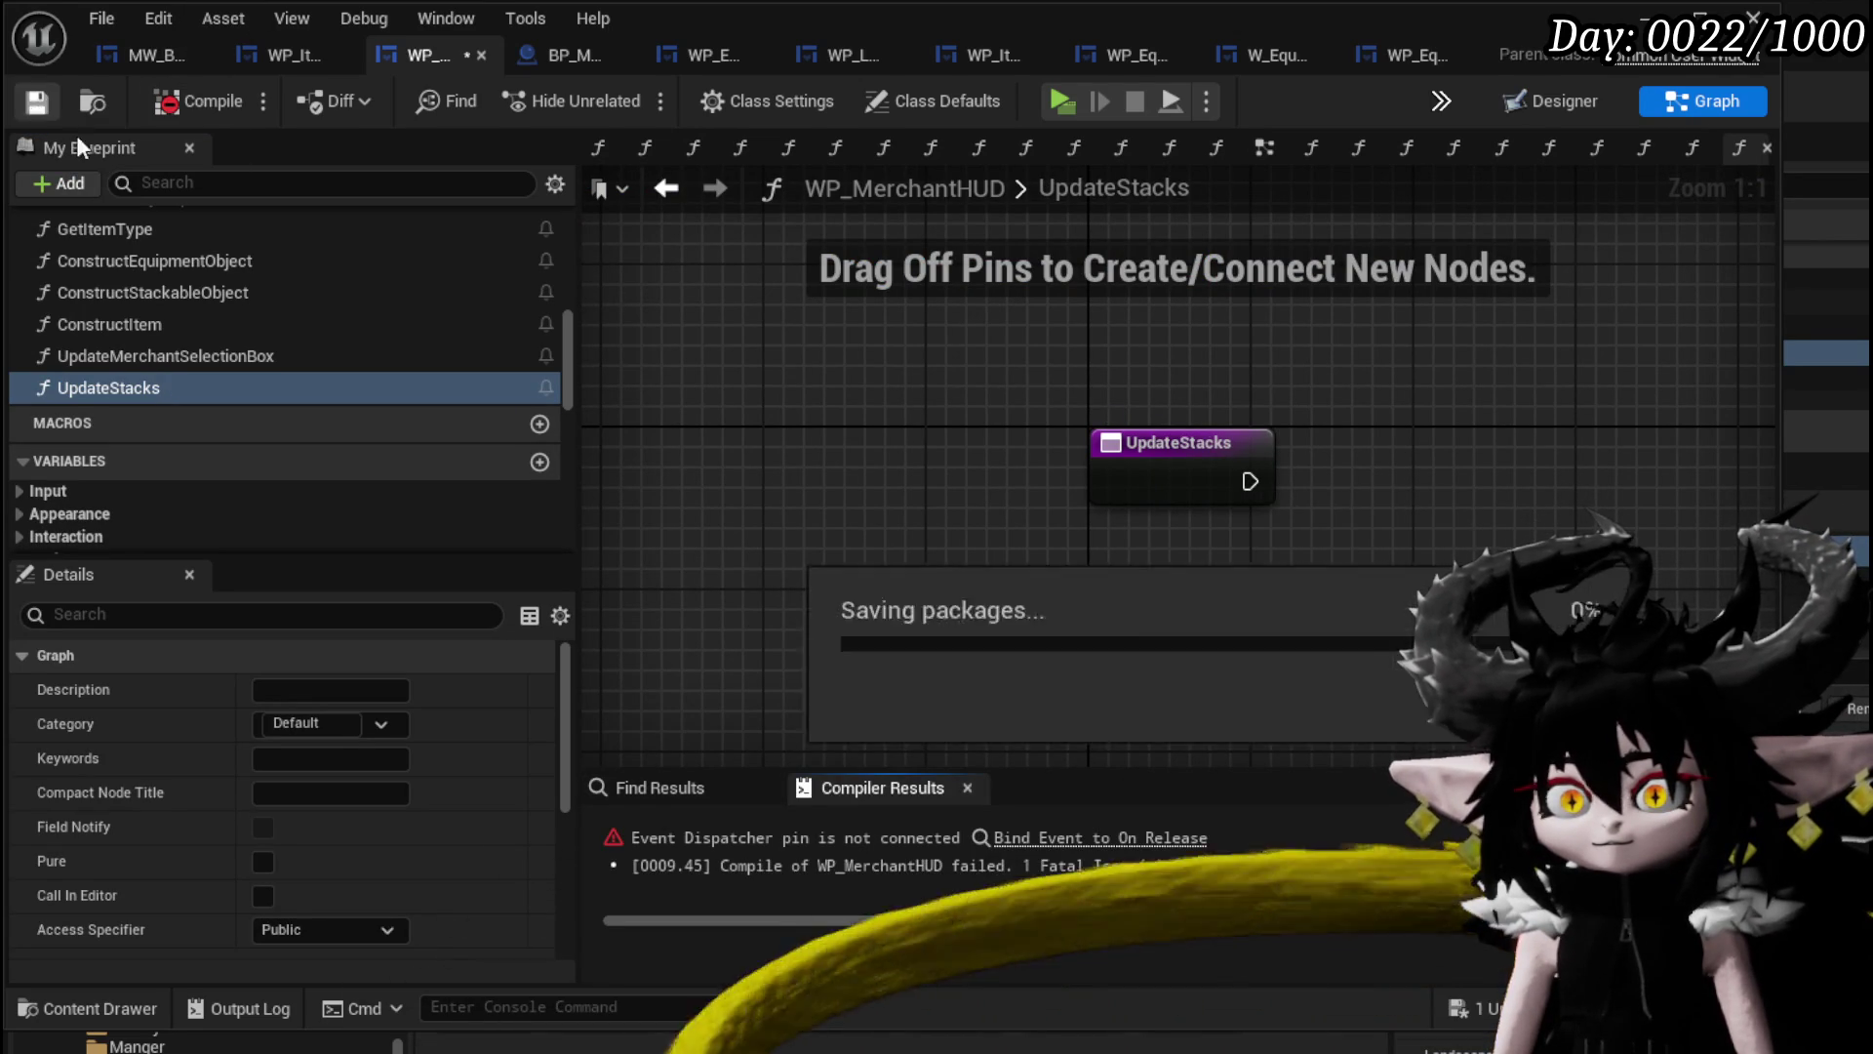
click(985, 839)
Attach a Create Event to the On Release bind, discarding its auto-generated function.
scroll(1090, 519, up, 2)
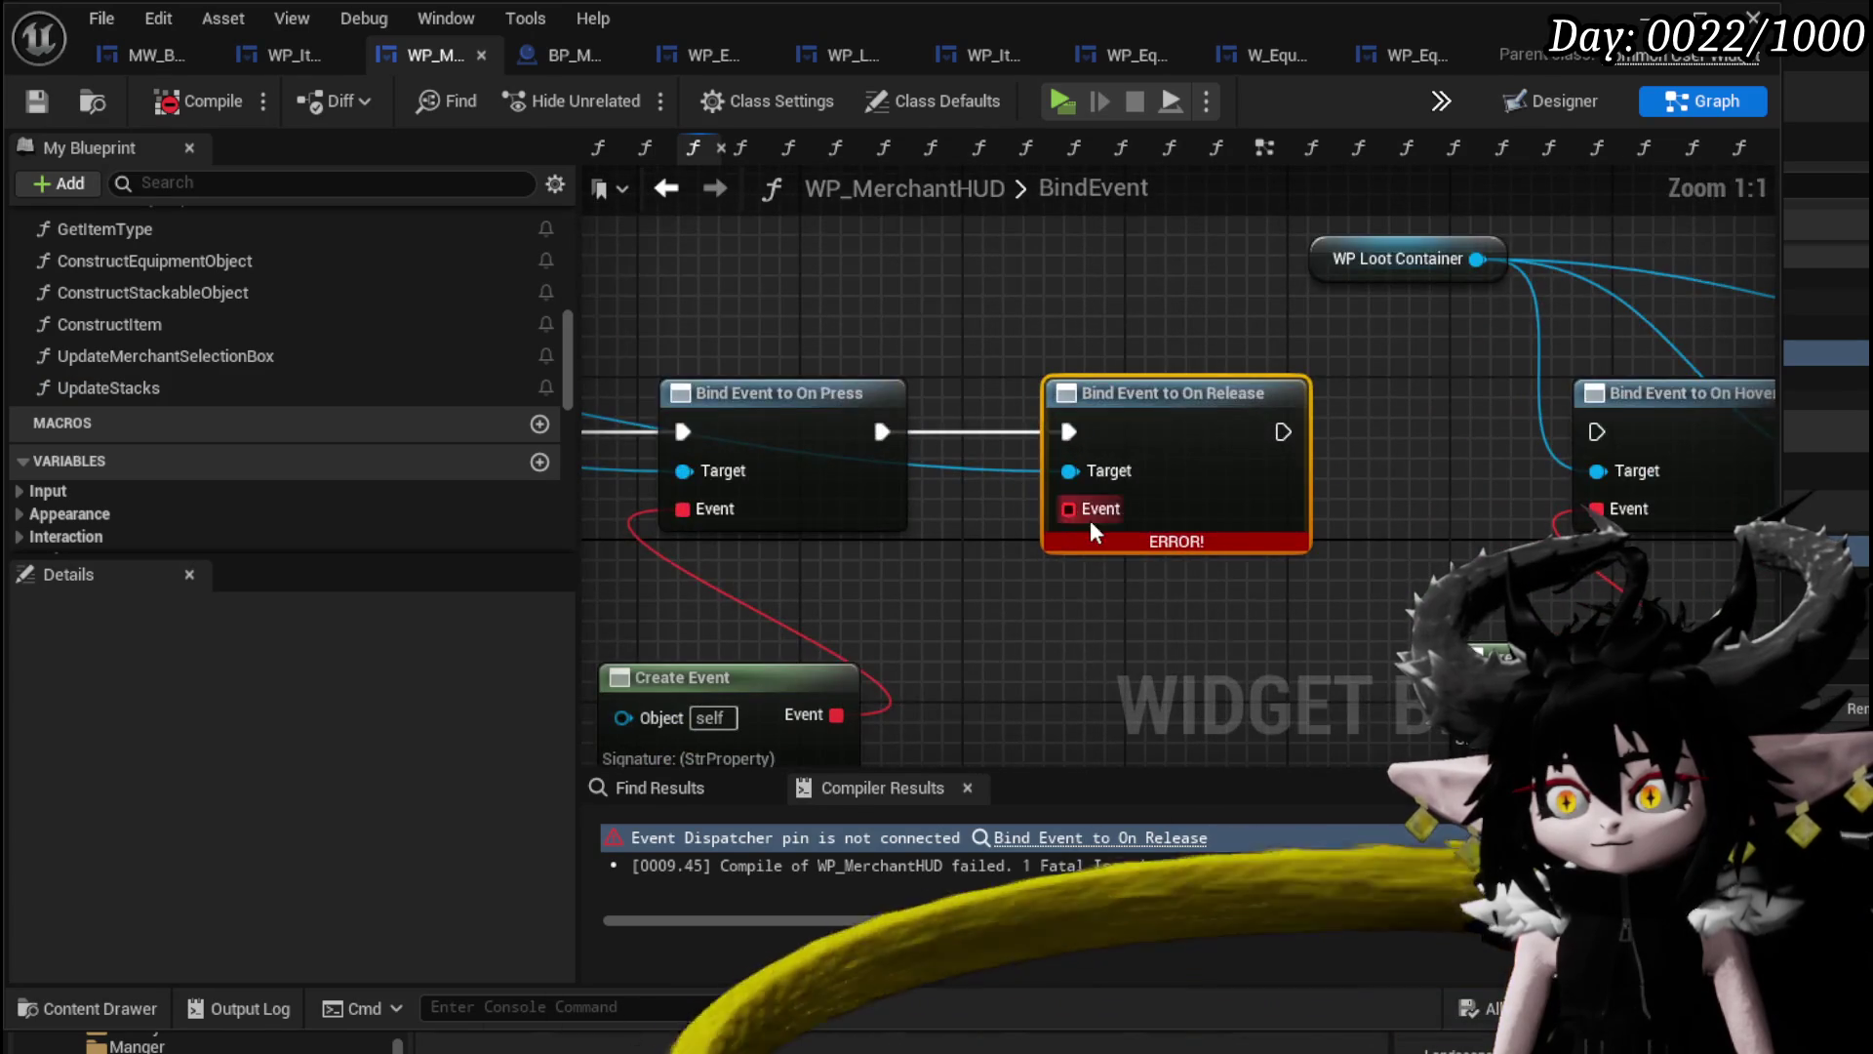
drag(1069, 508, 1067, 648)
text(cr)
click(1181, 780)
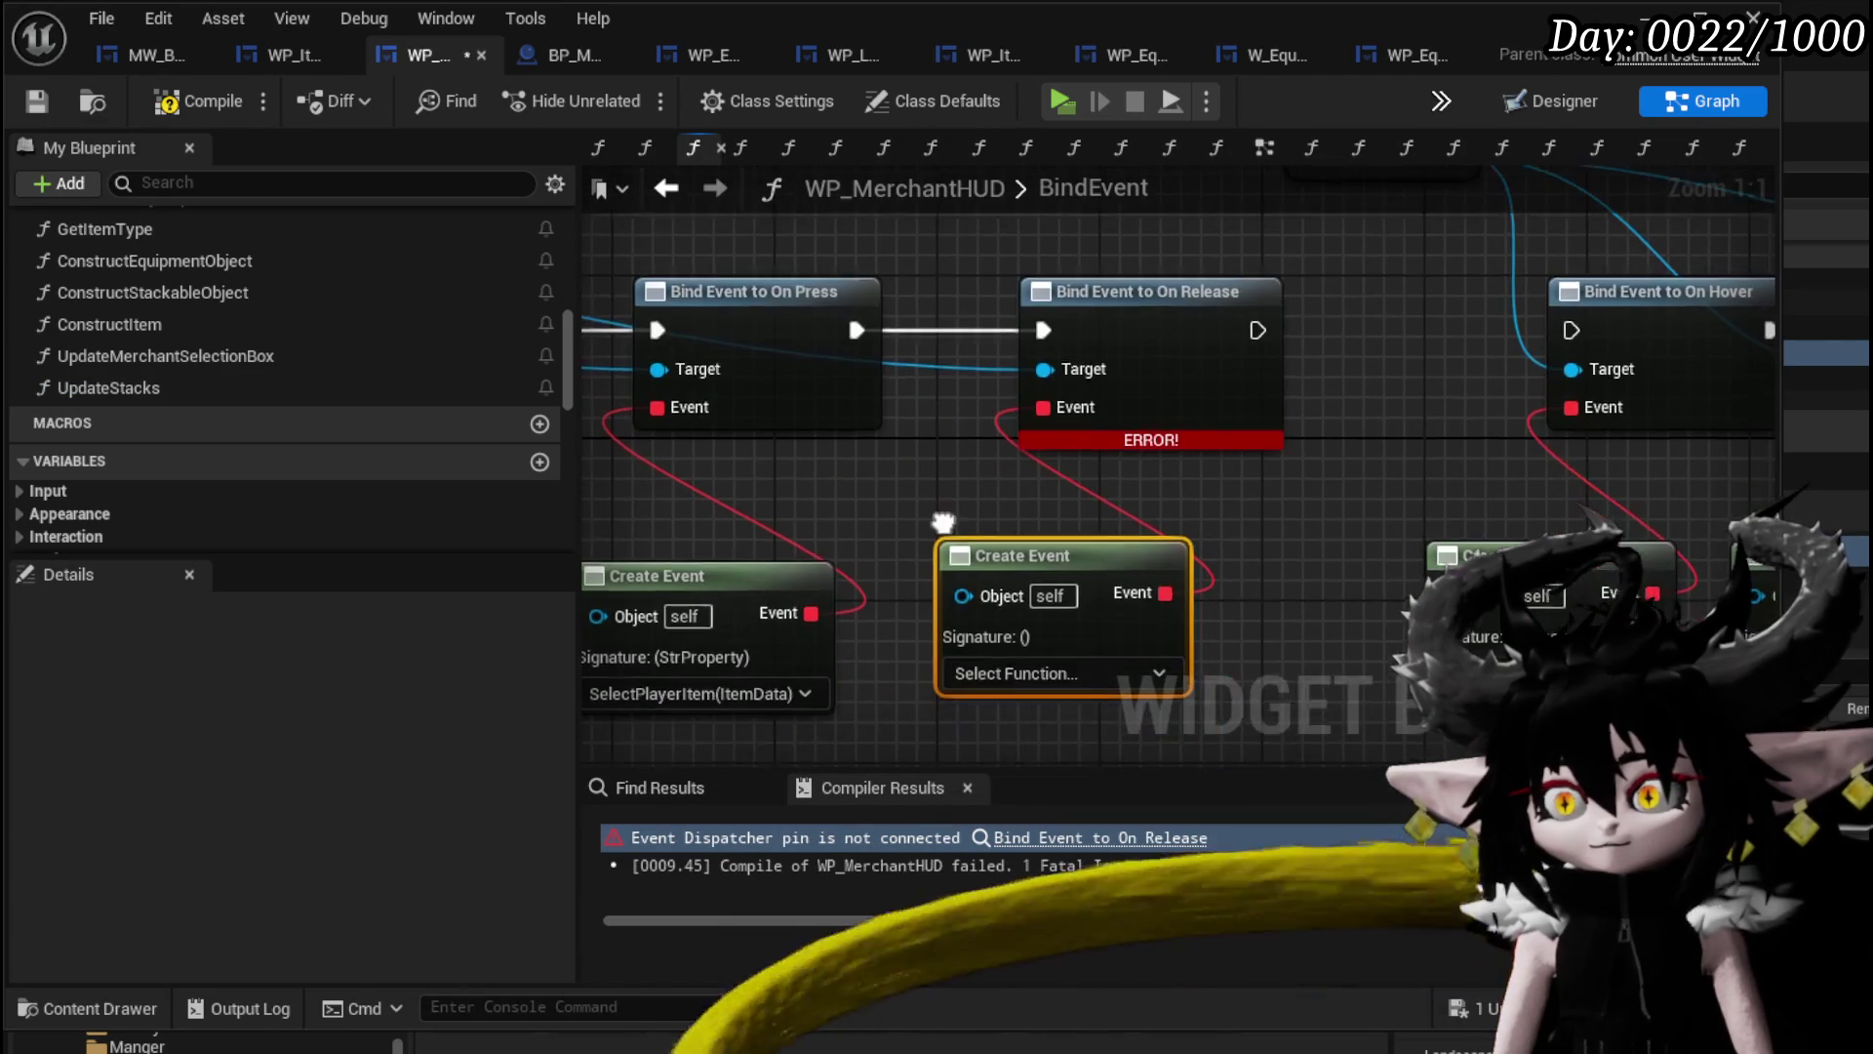
click(1001, 668)
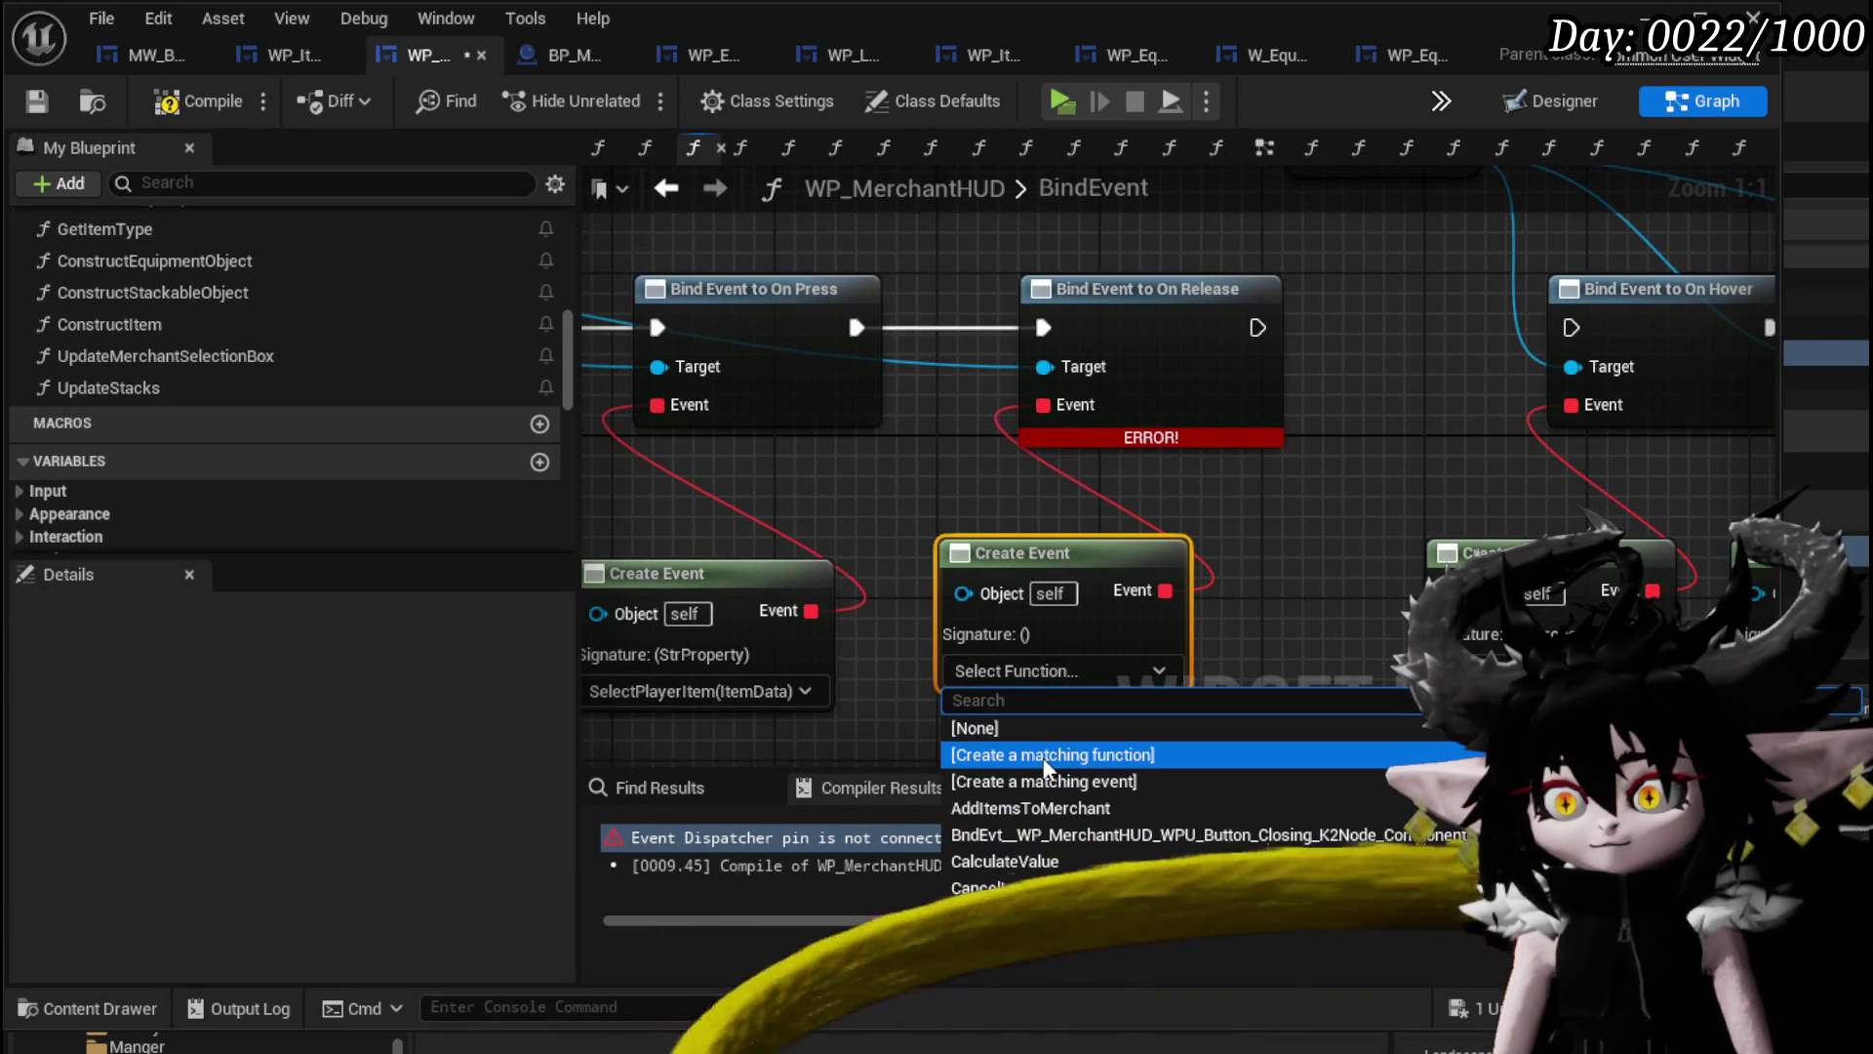
click(1048, 754)
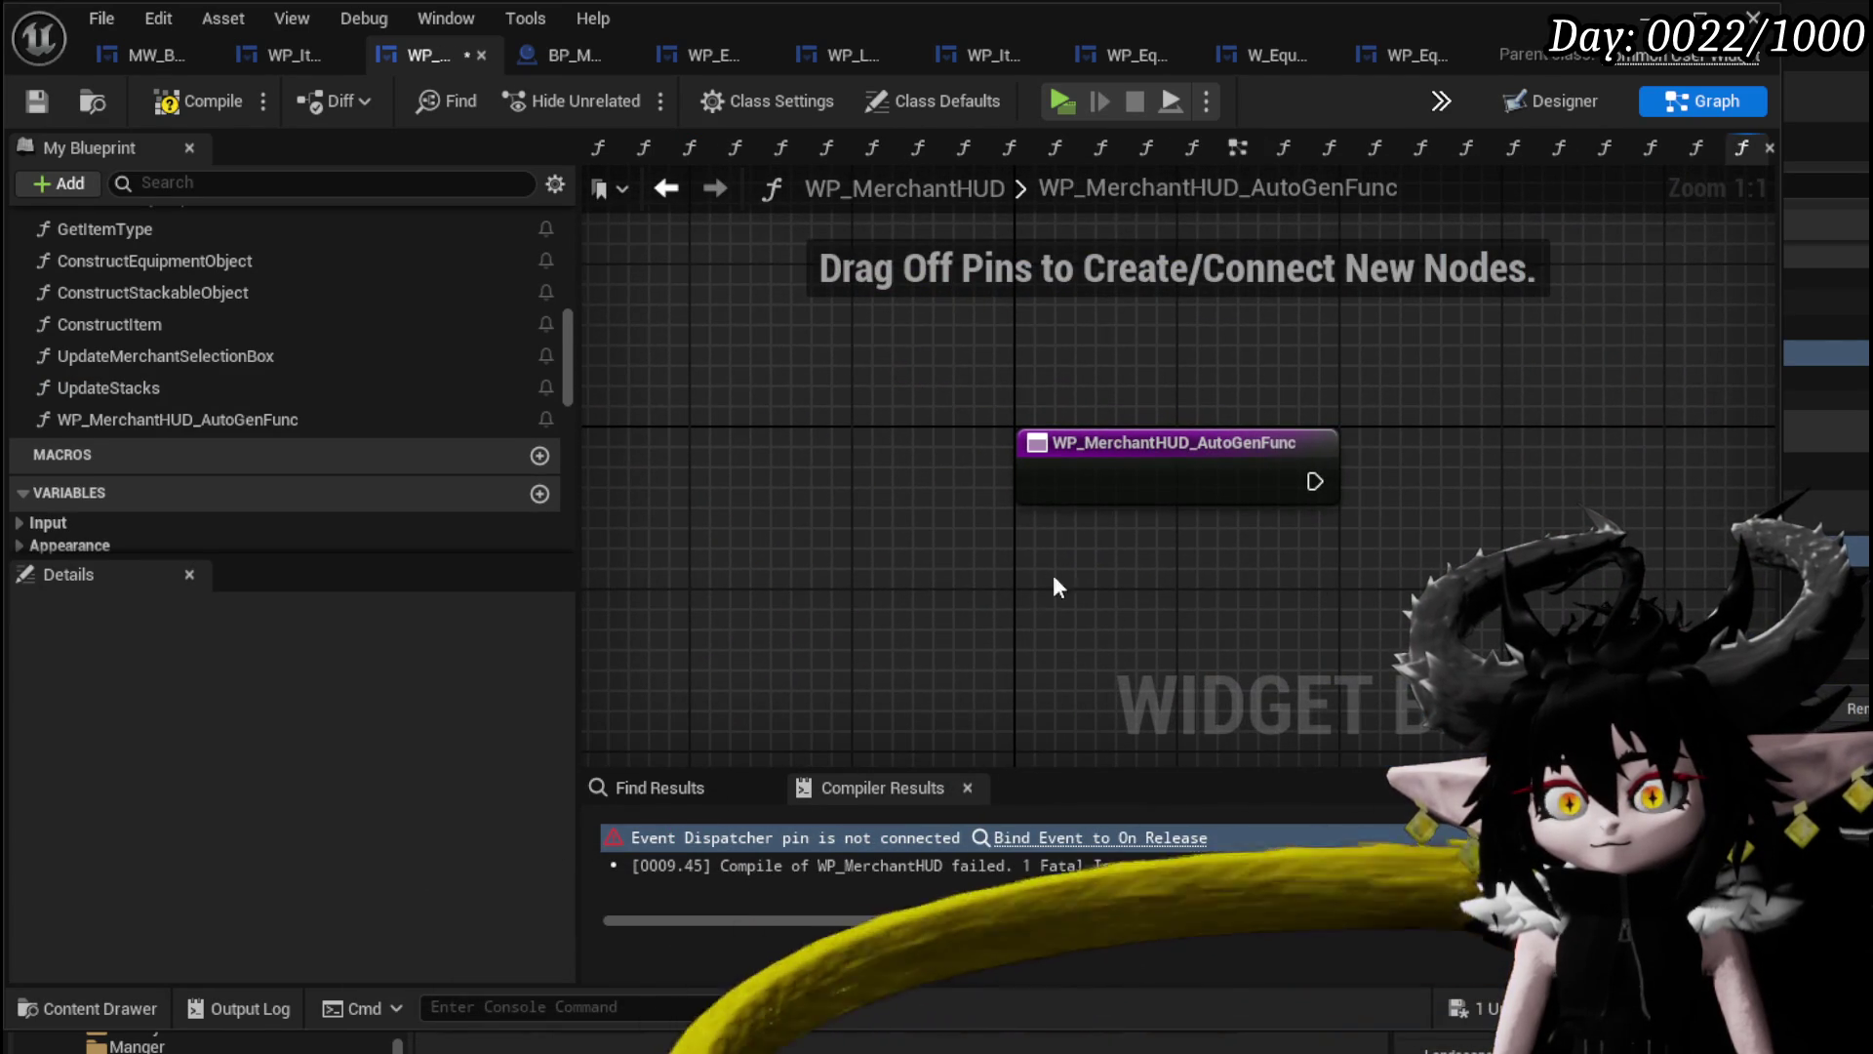
click(219, 422)
key(Delete)
click(195, 97)
click(32, 99)
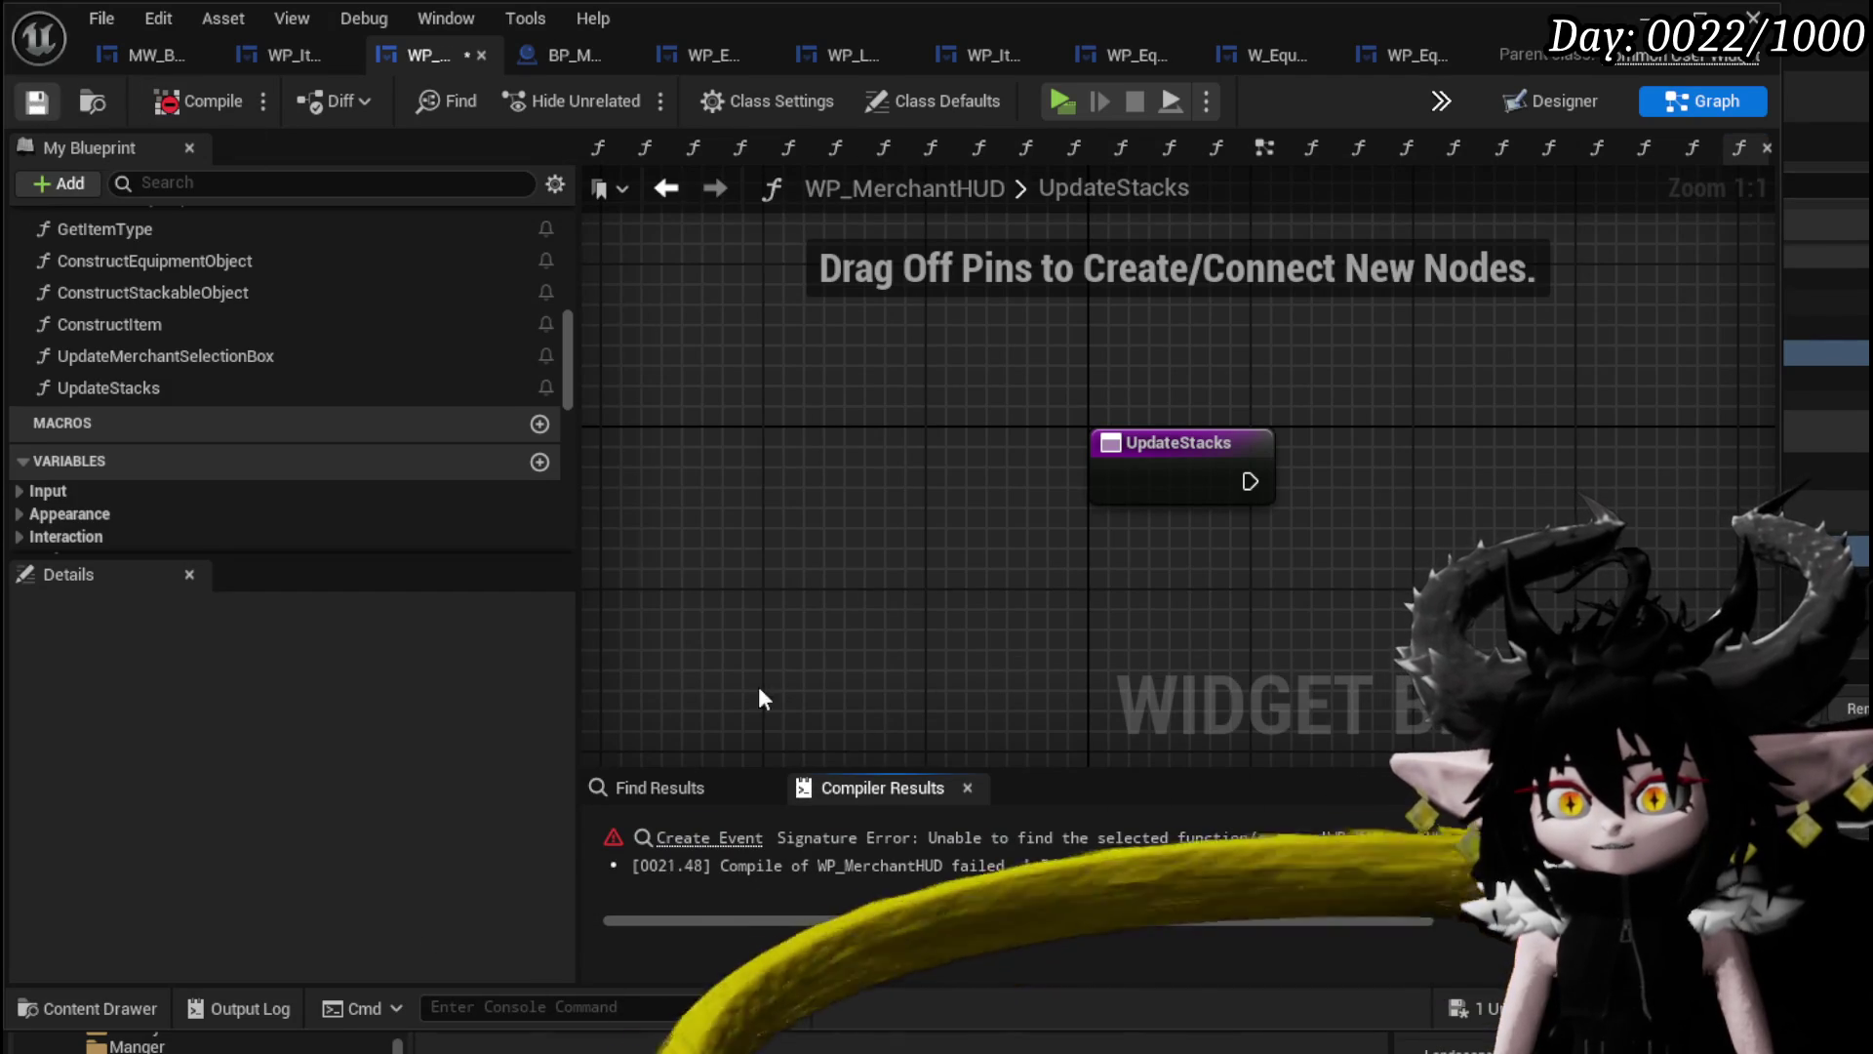
Point the Create Event at UpdateStacks and recompile to clear the error.
click(683, 839)
click(1116, 539)
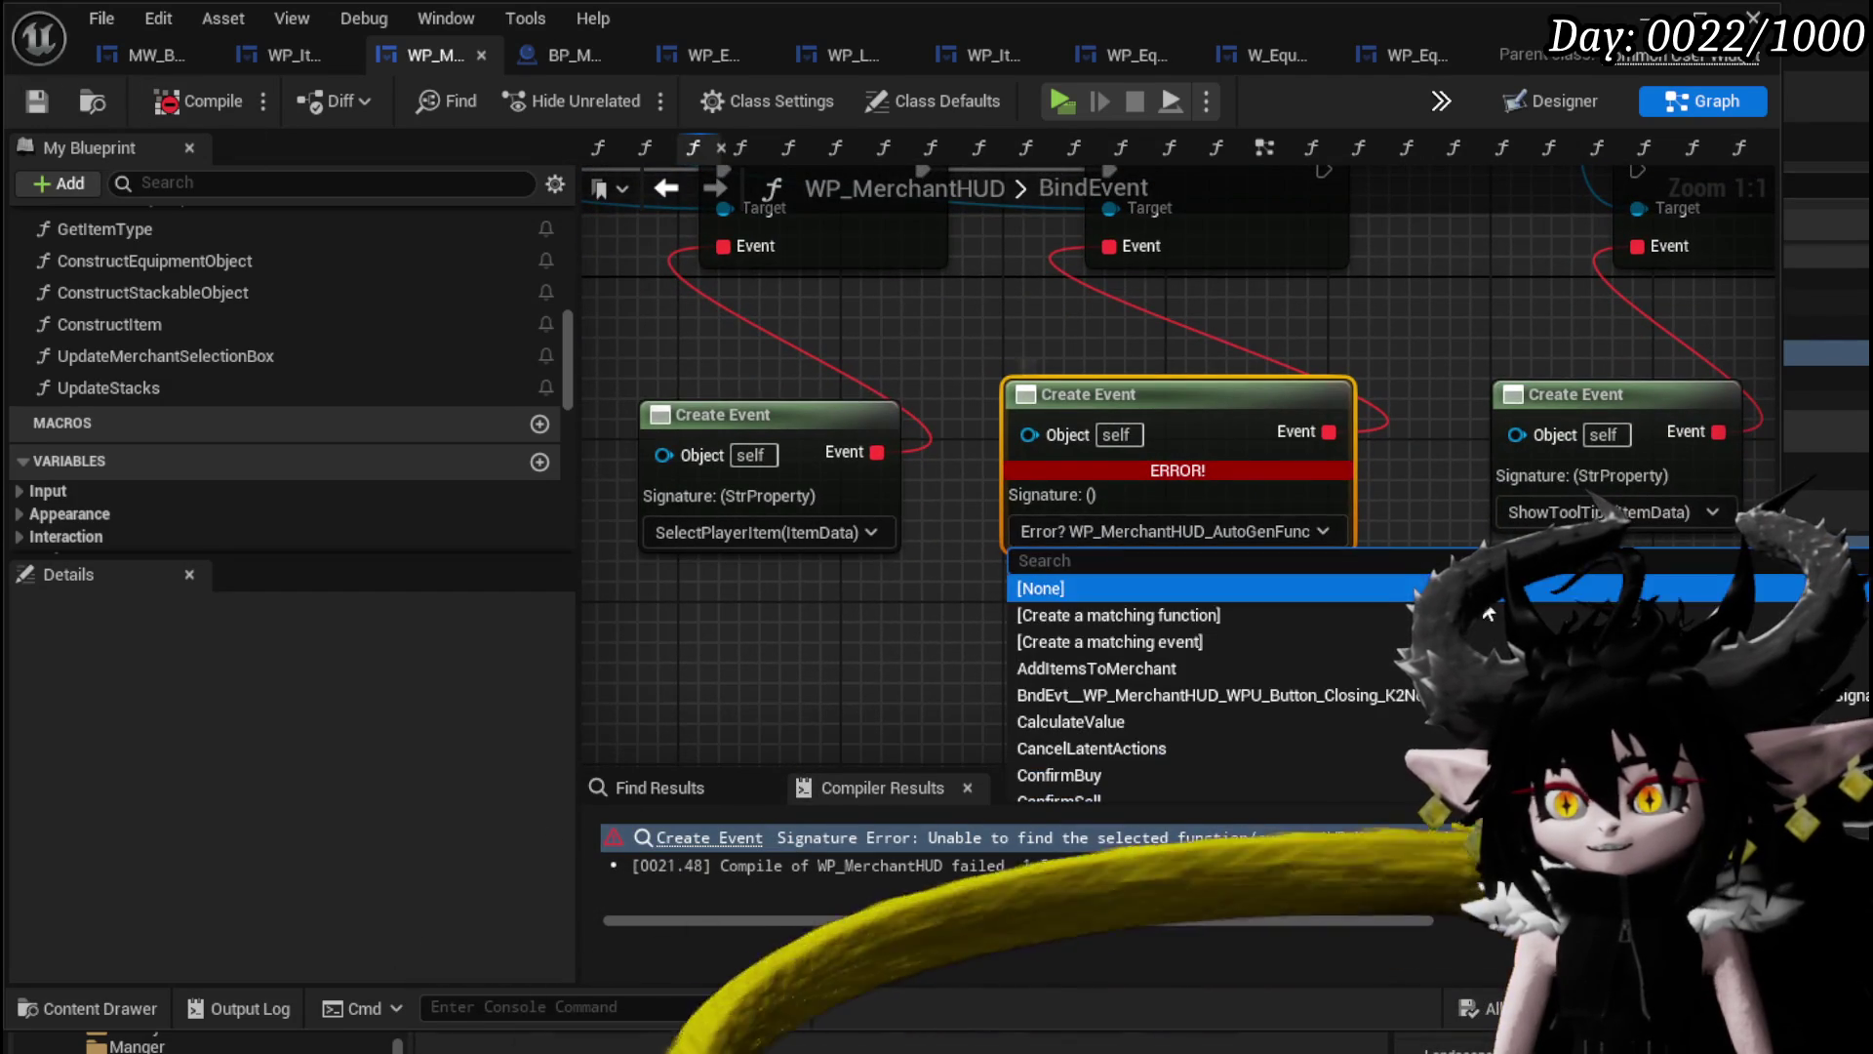
text(Up)
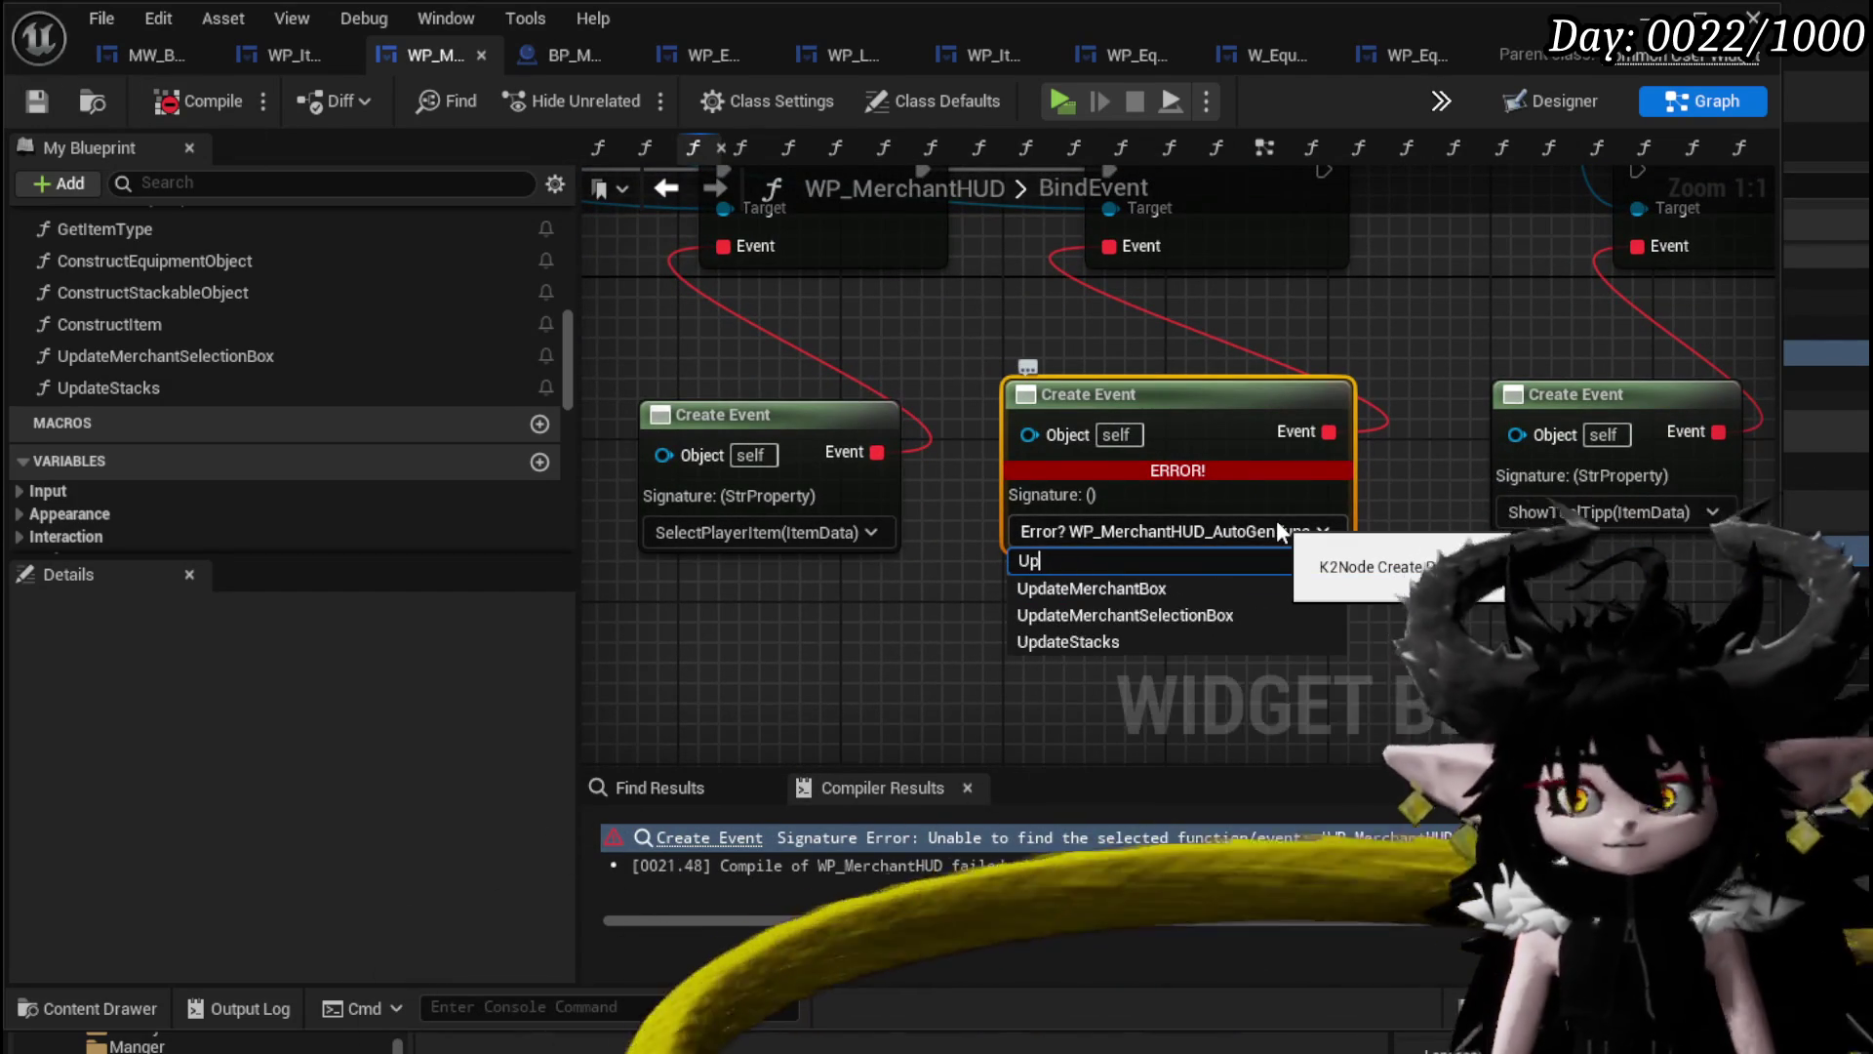
click(1116, 641)
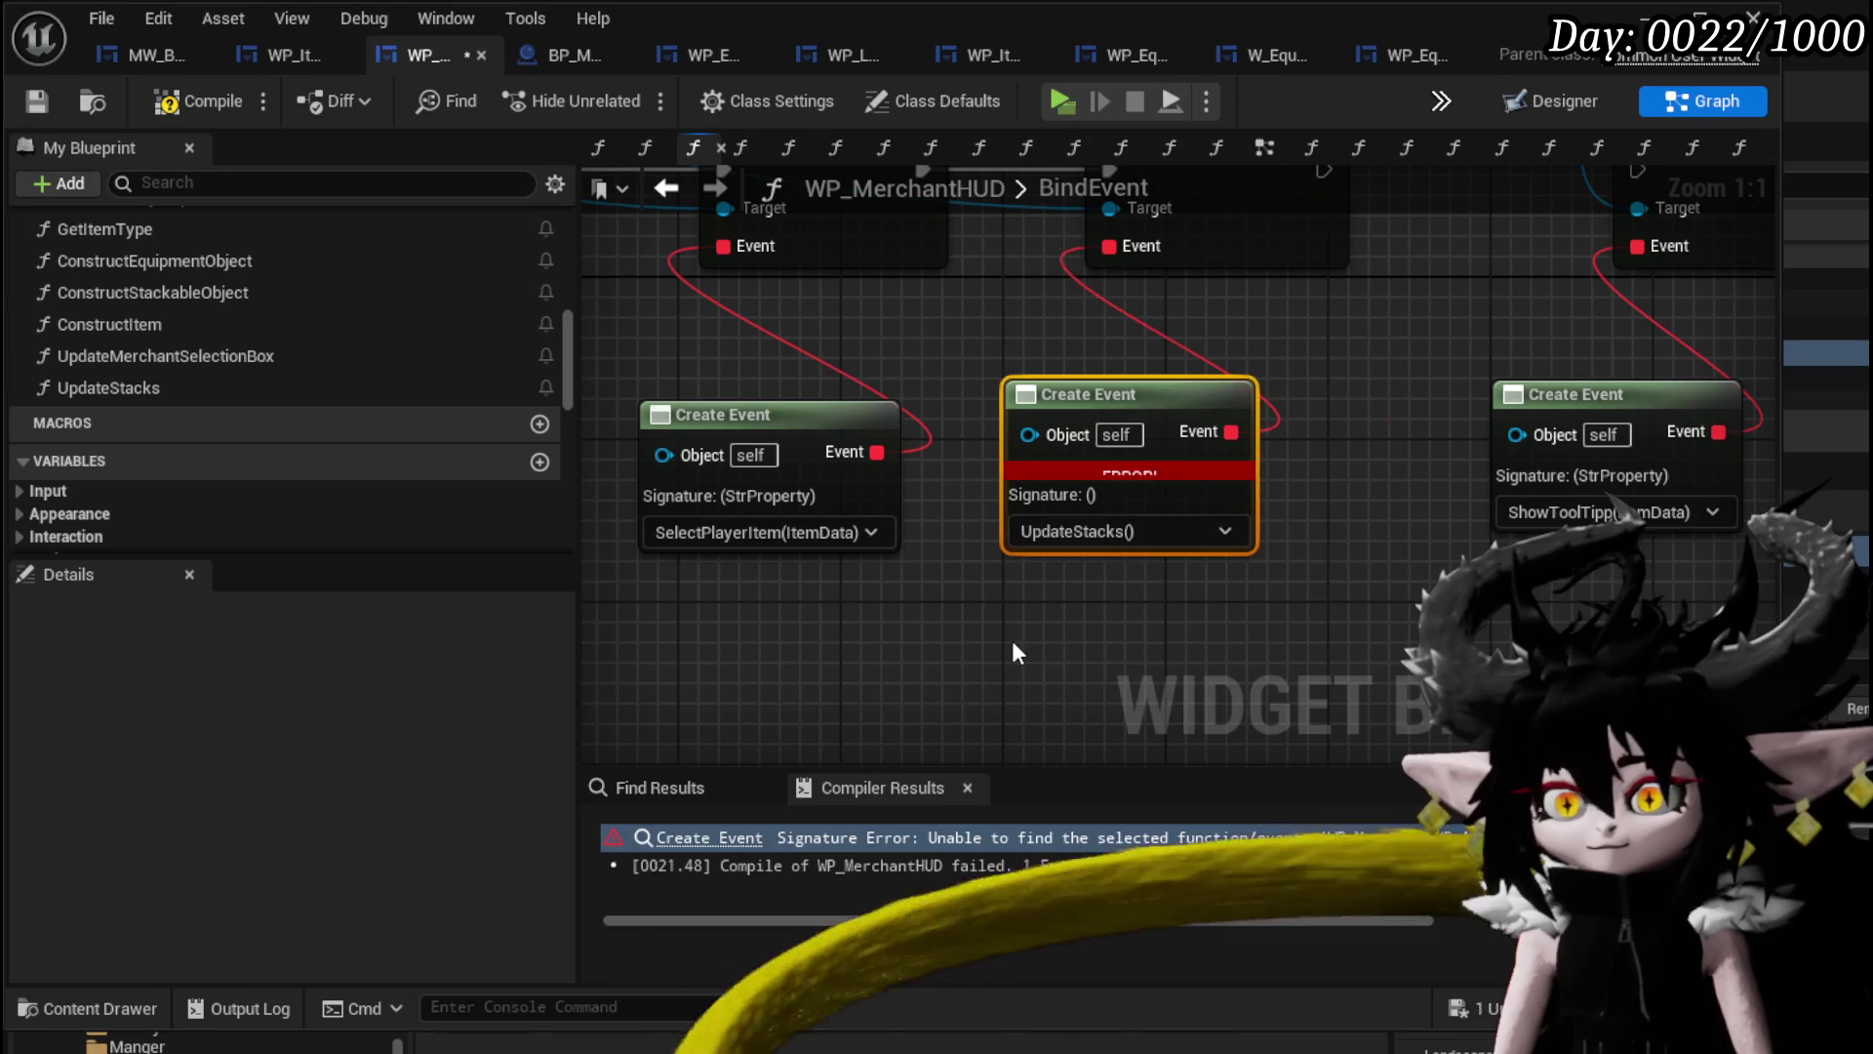
click(23, 106)
double_click(143, 382)
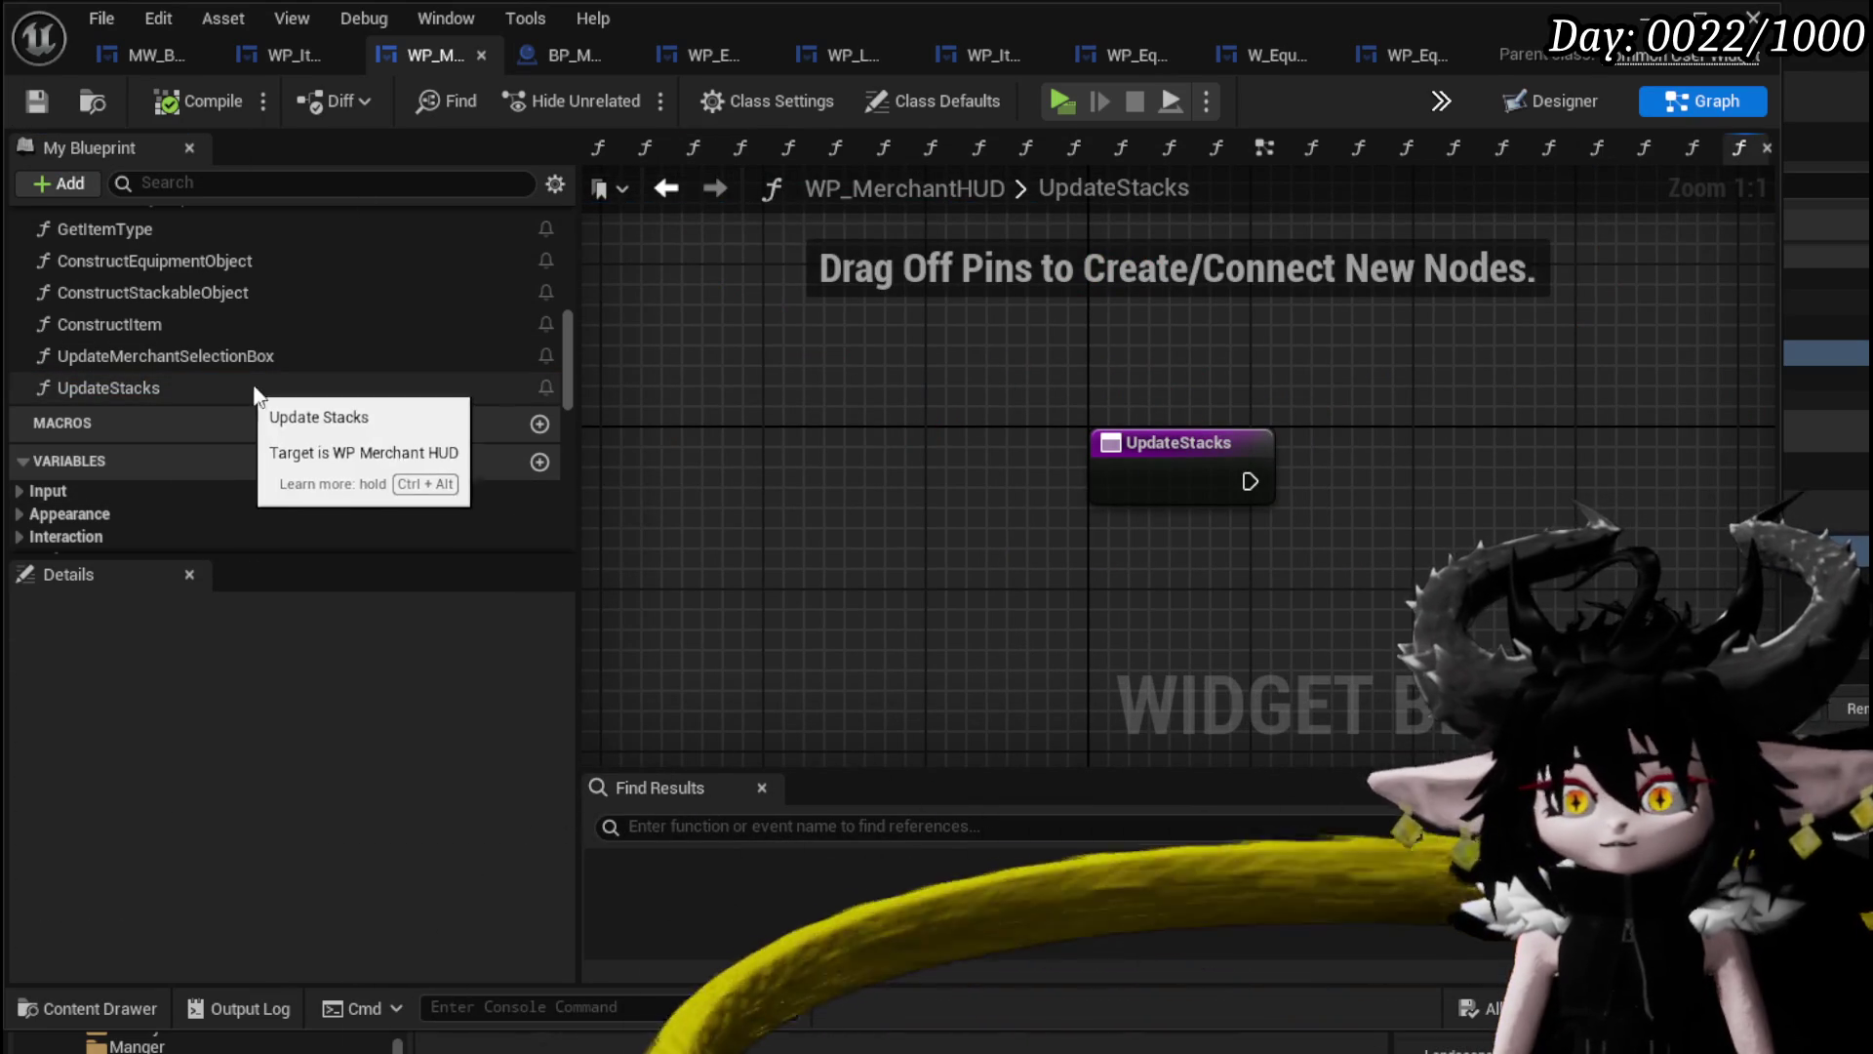
scroll(179, 372, up, 2)
scroll(179, 373, up, 2)
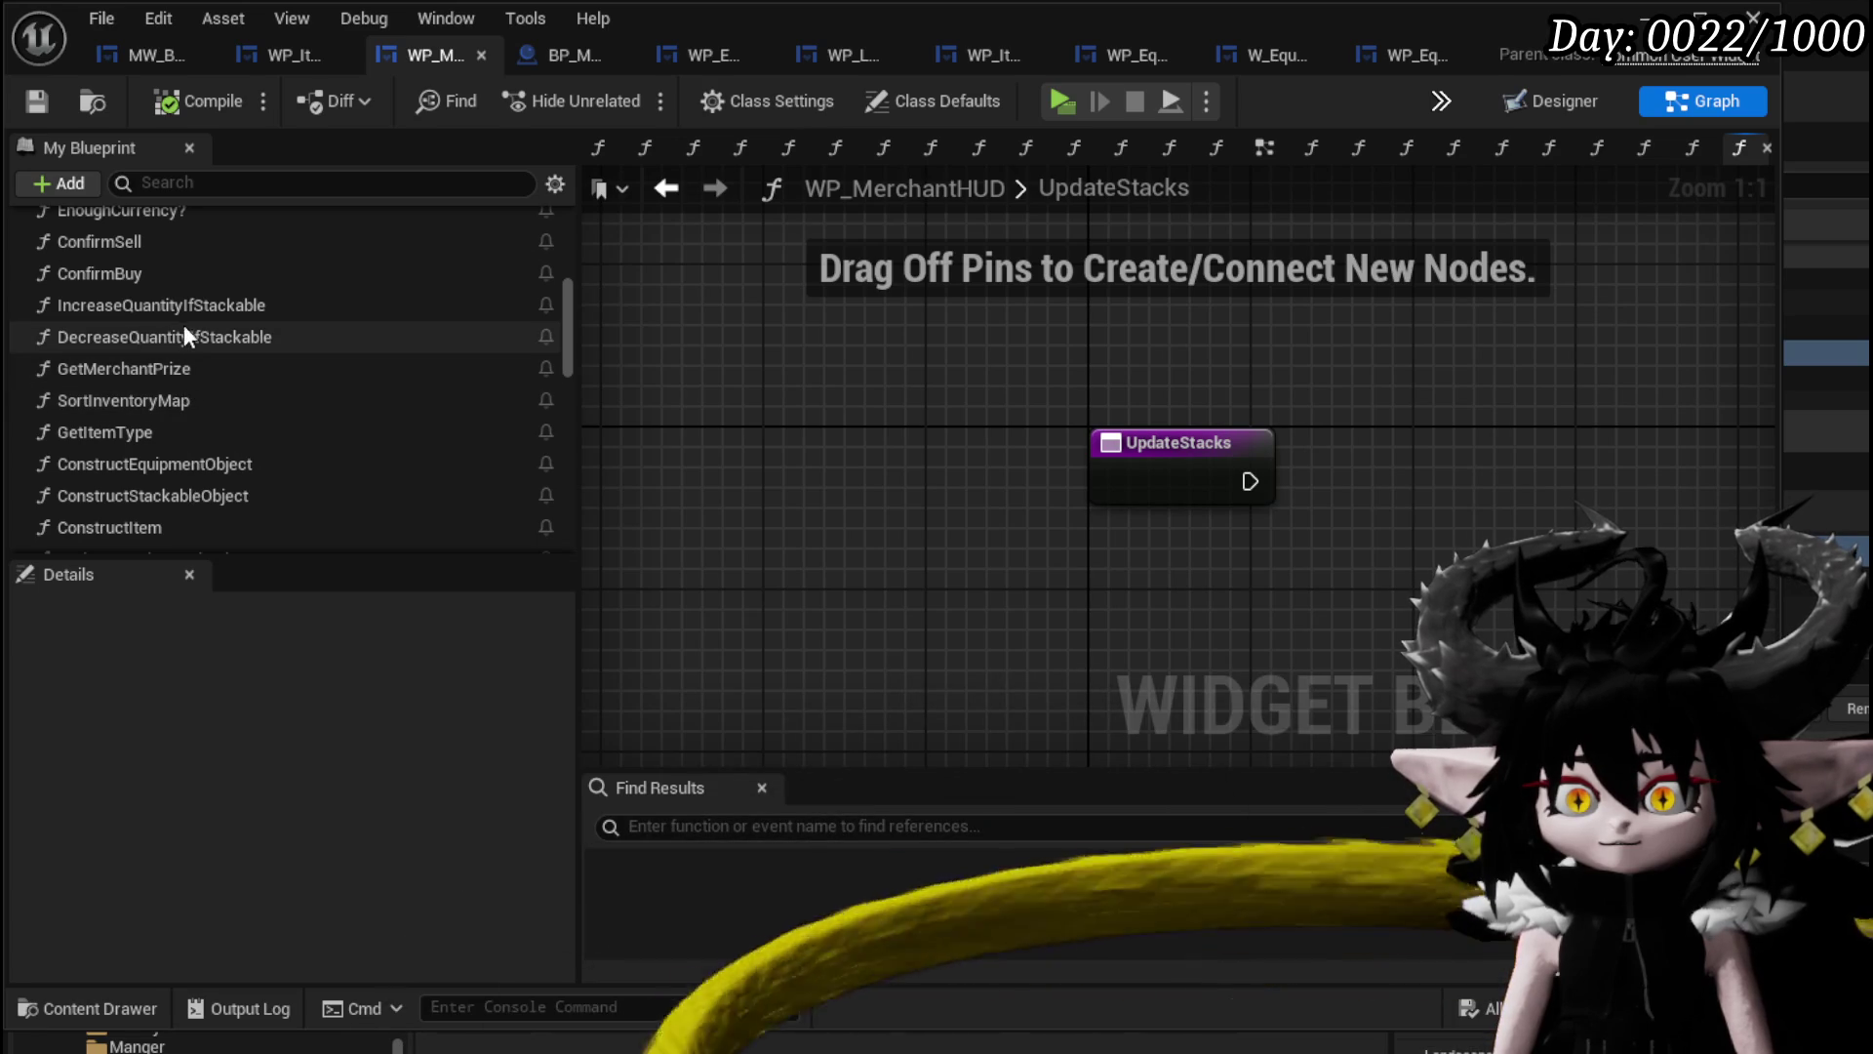
scroll(184, 311, up, 2)
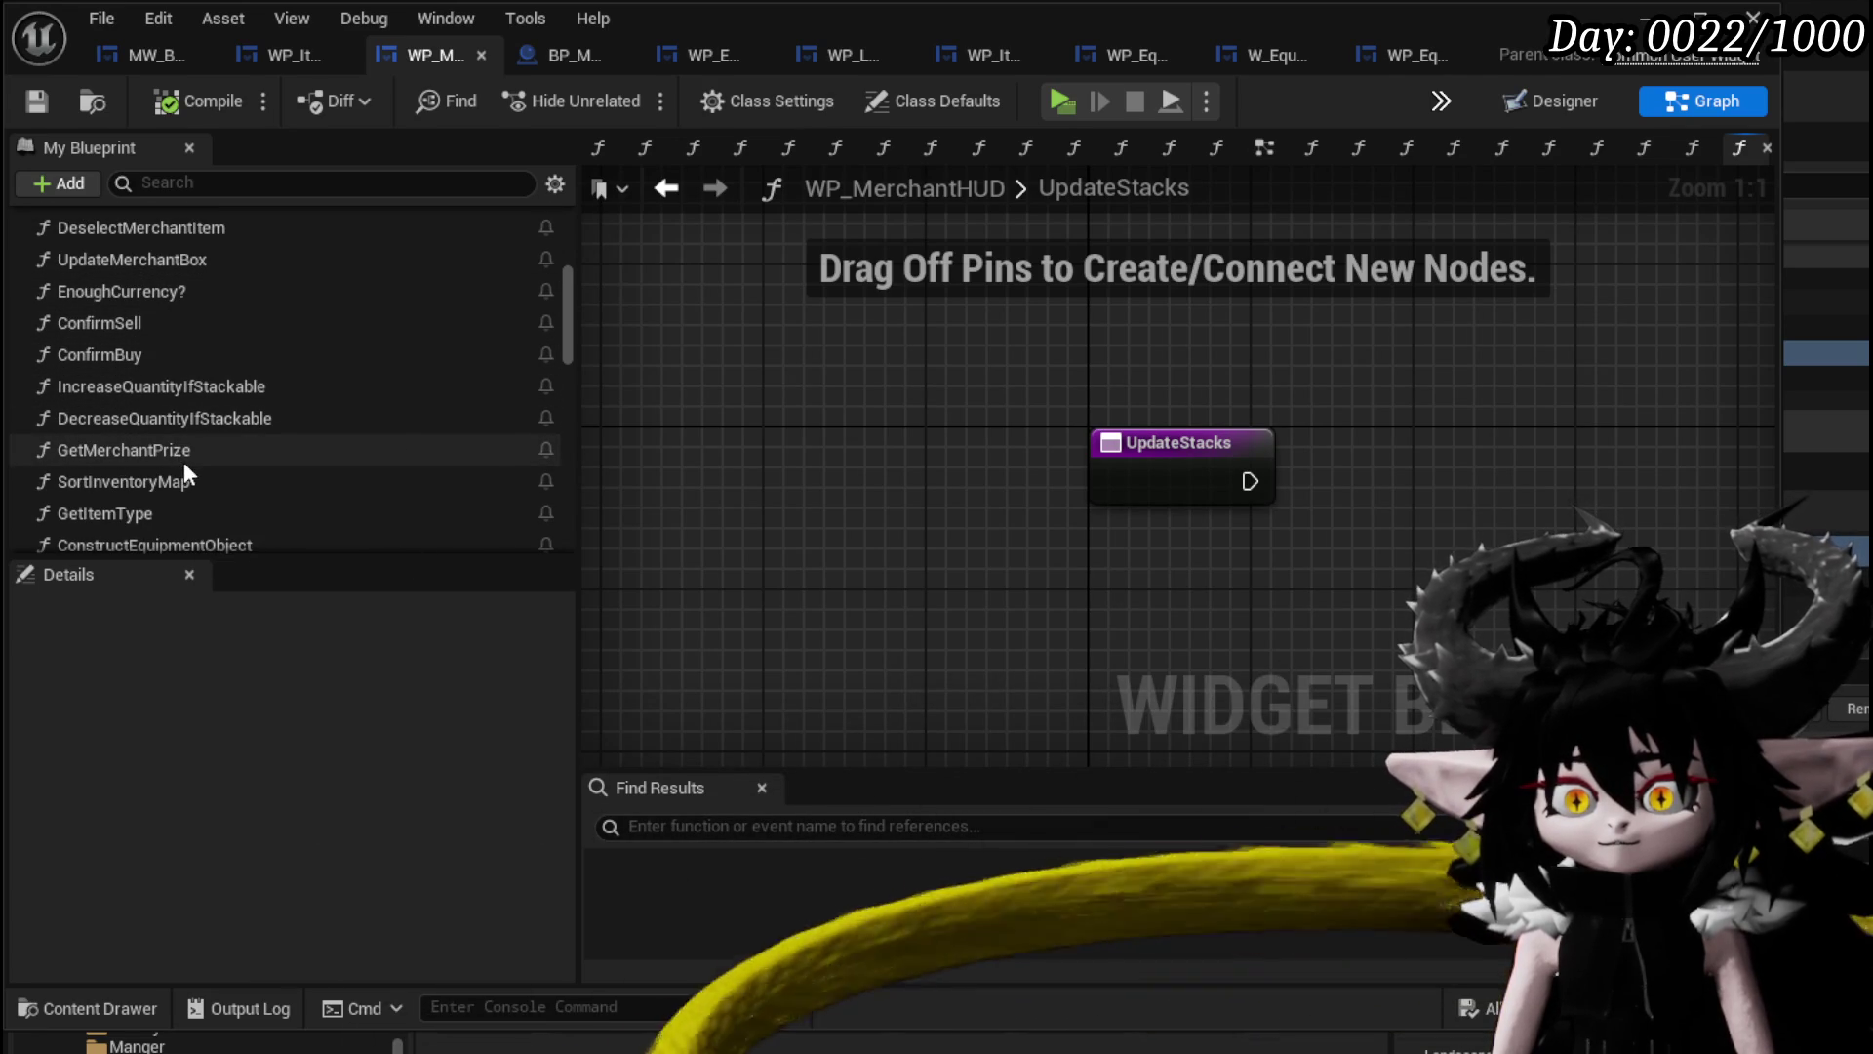
scroll(195, 478, down, 1)
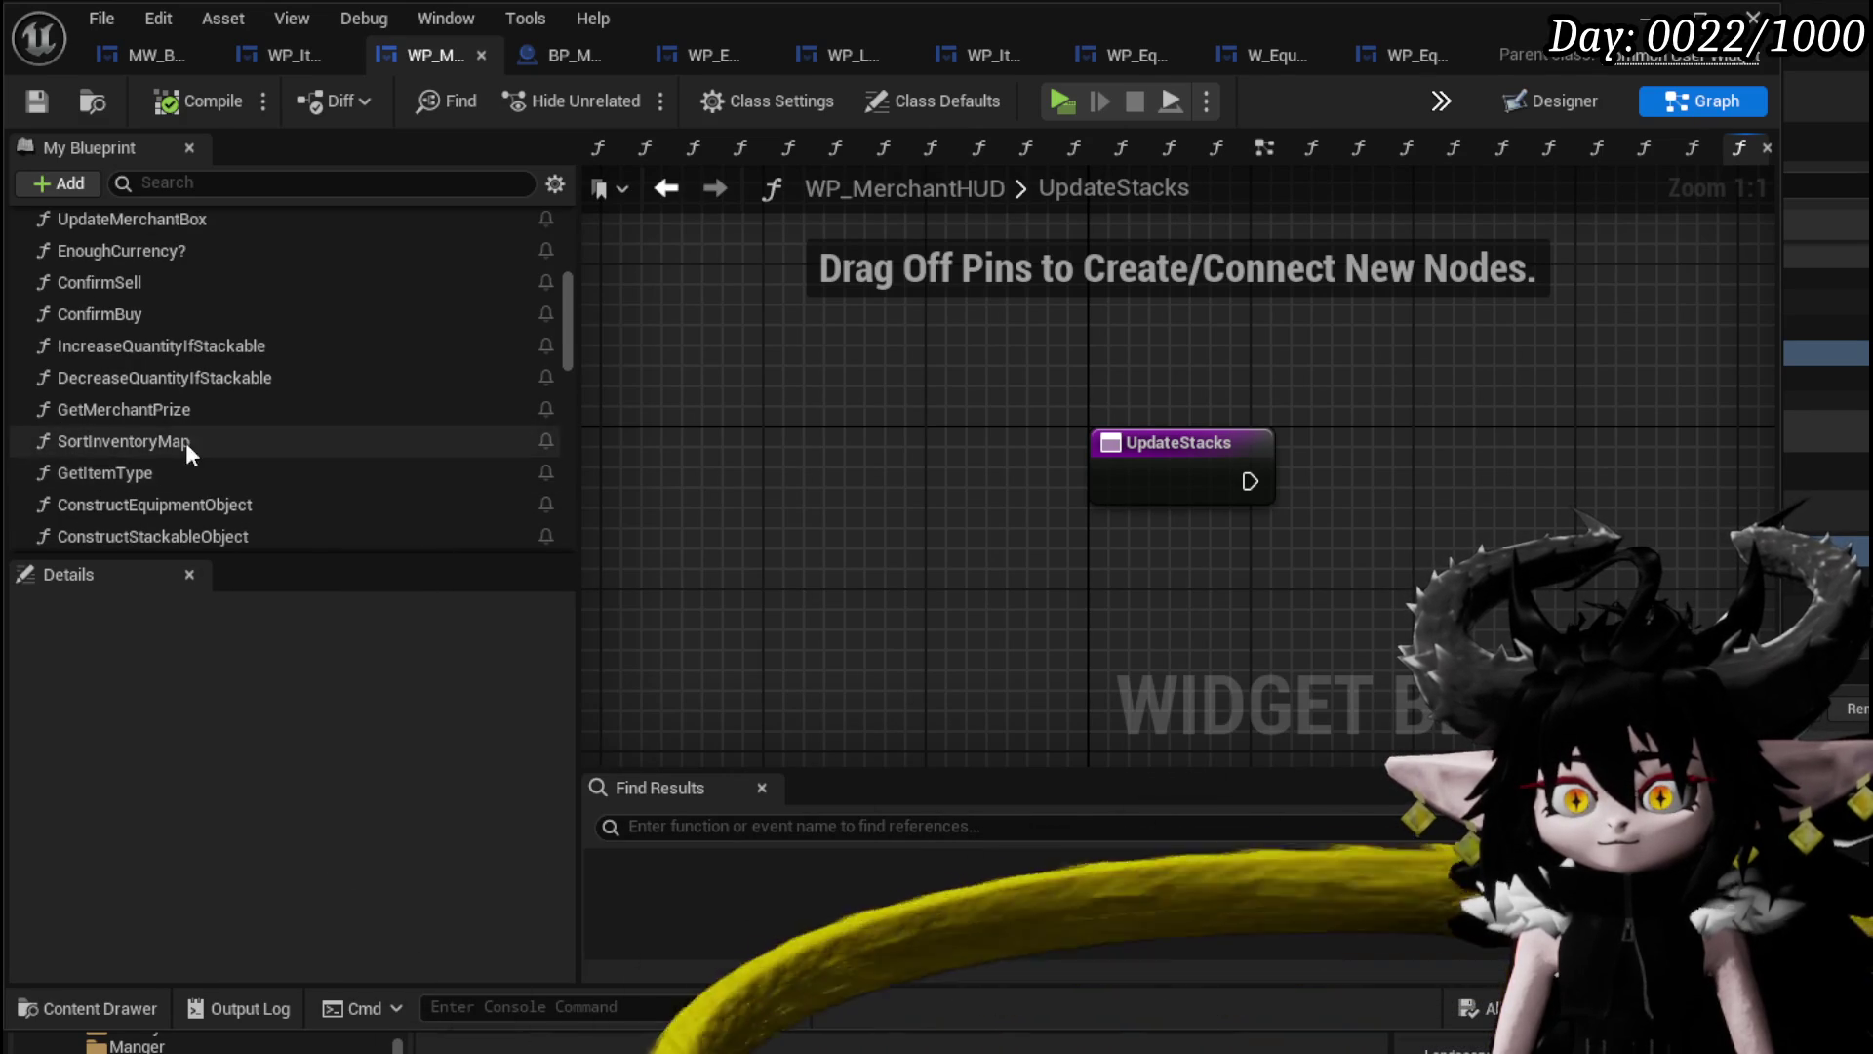
scroll(190, 459, down, 1)
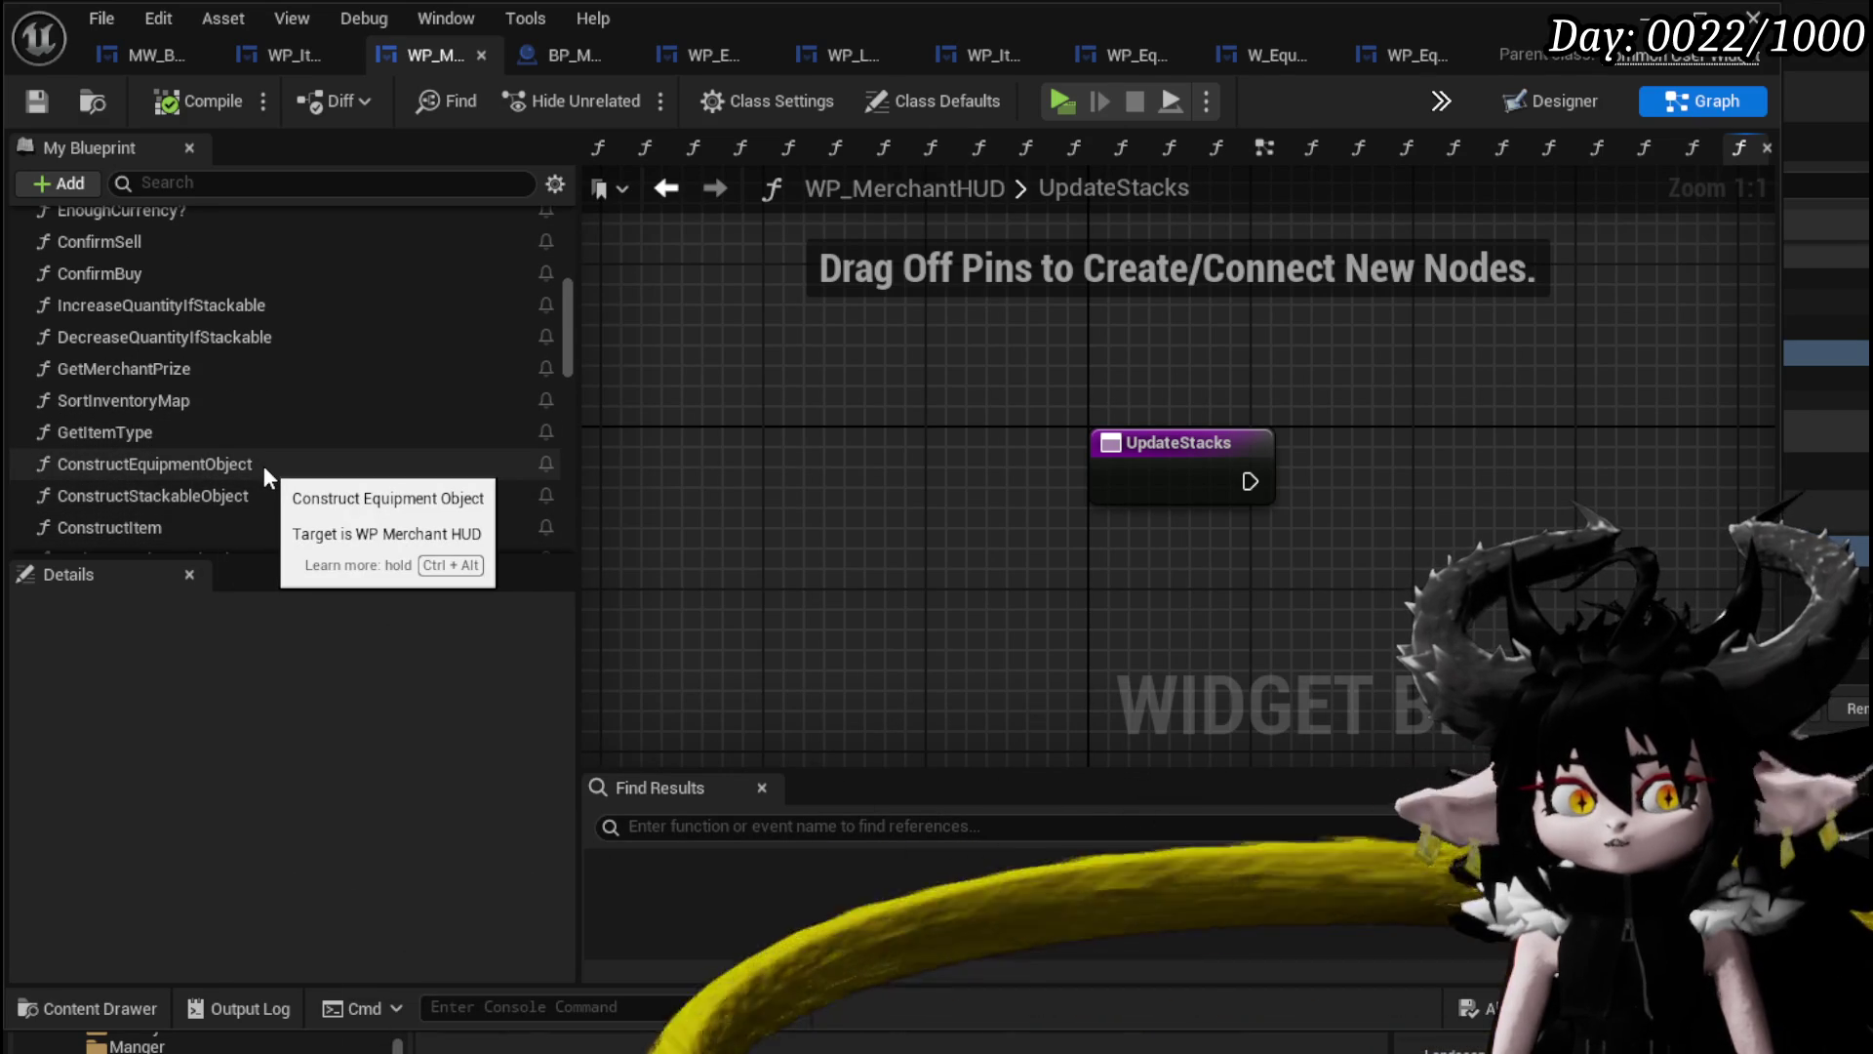
scroll(265, 468, down, 1)
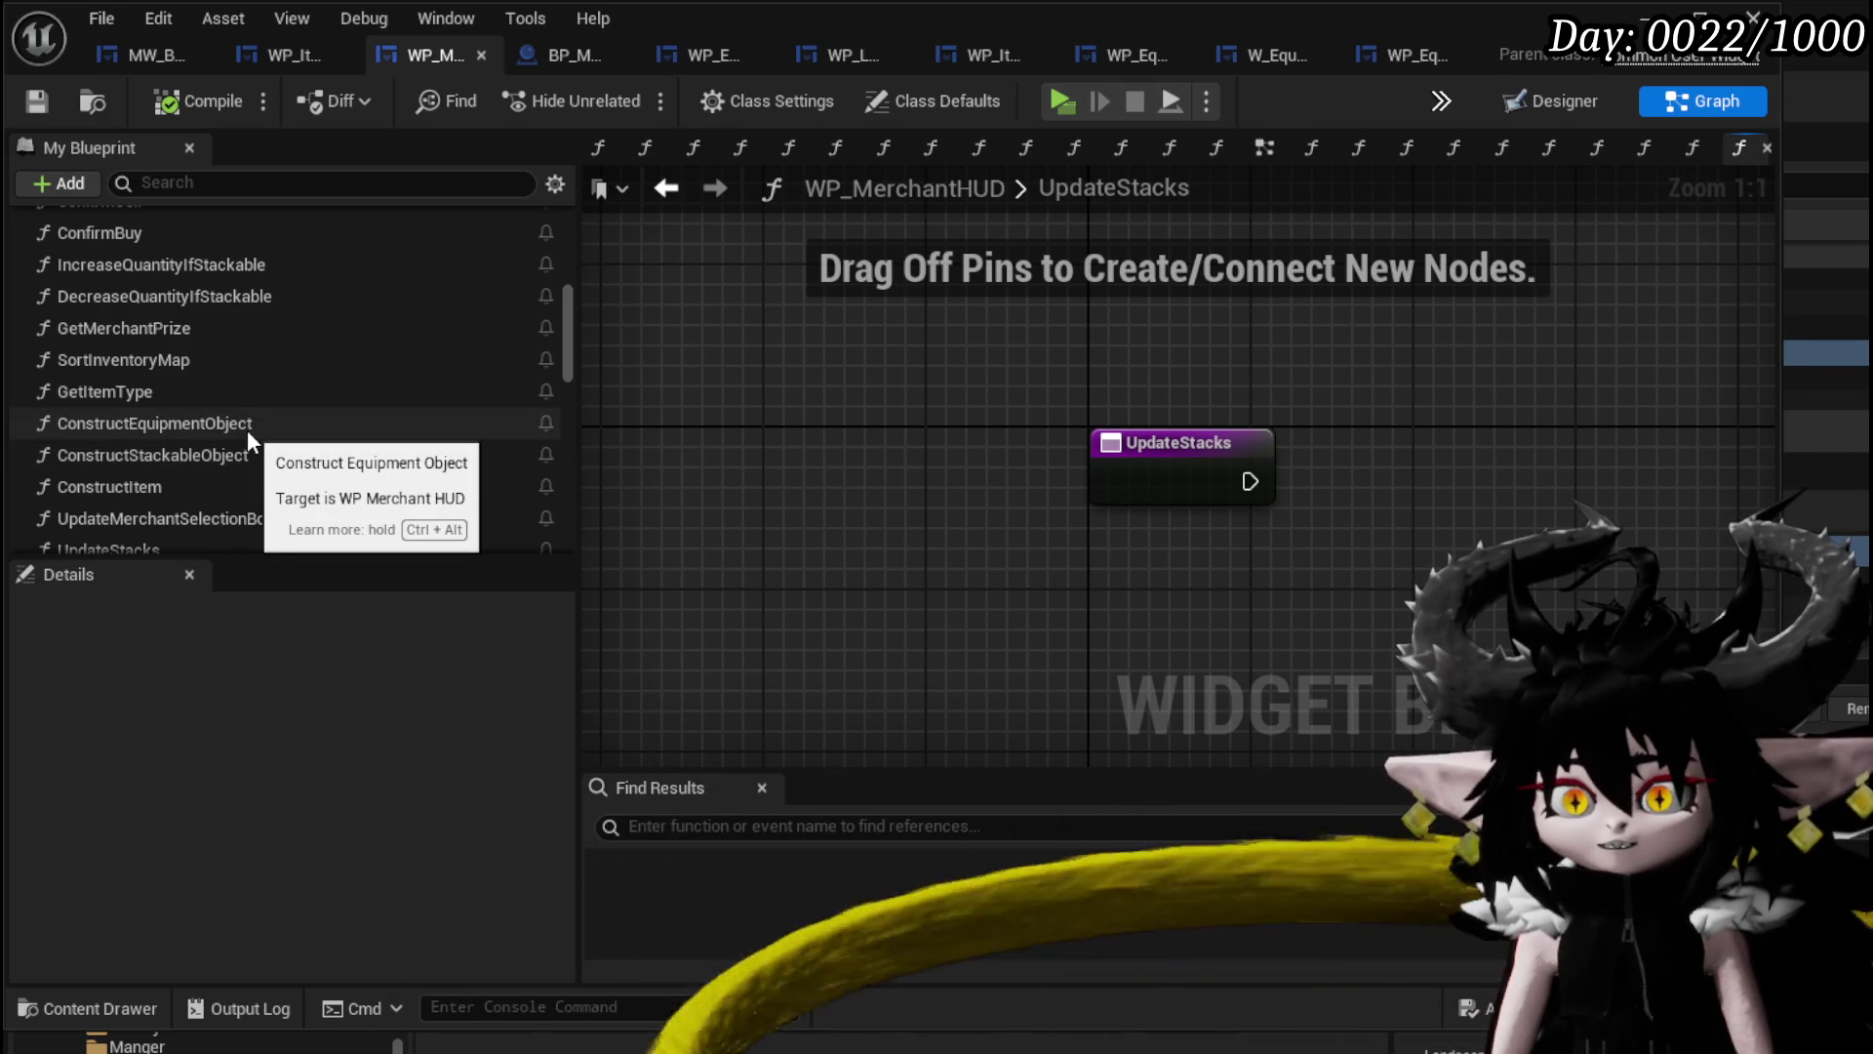
scroll(247, 430, up, 5)
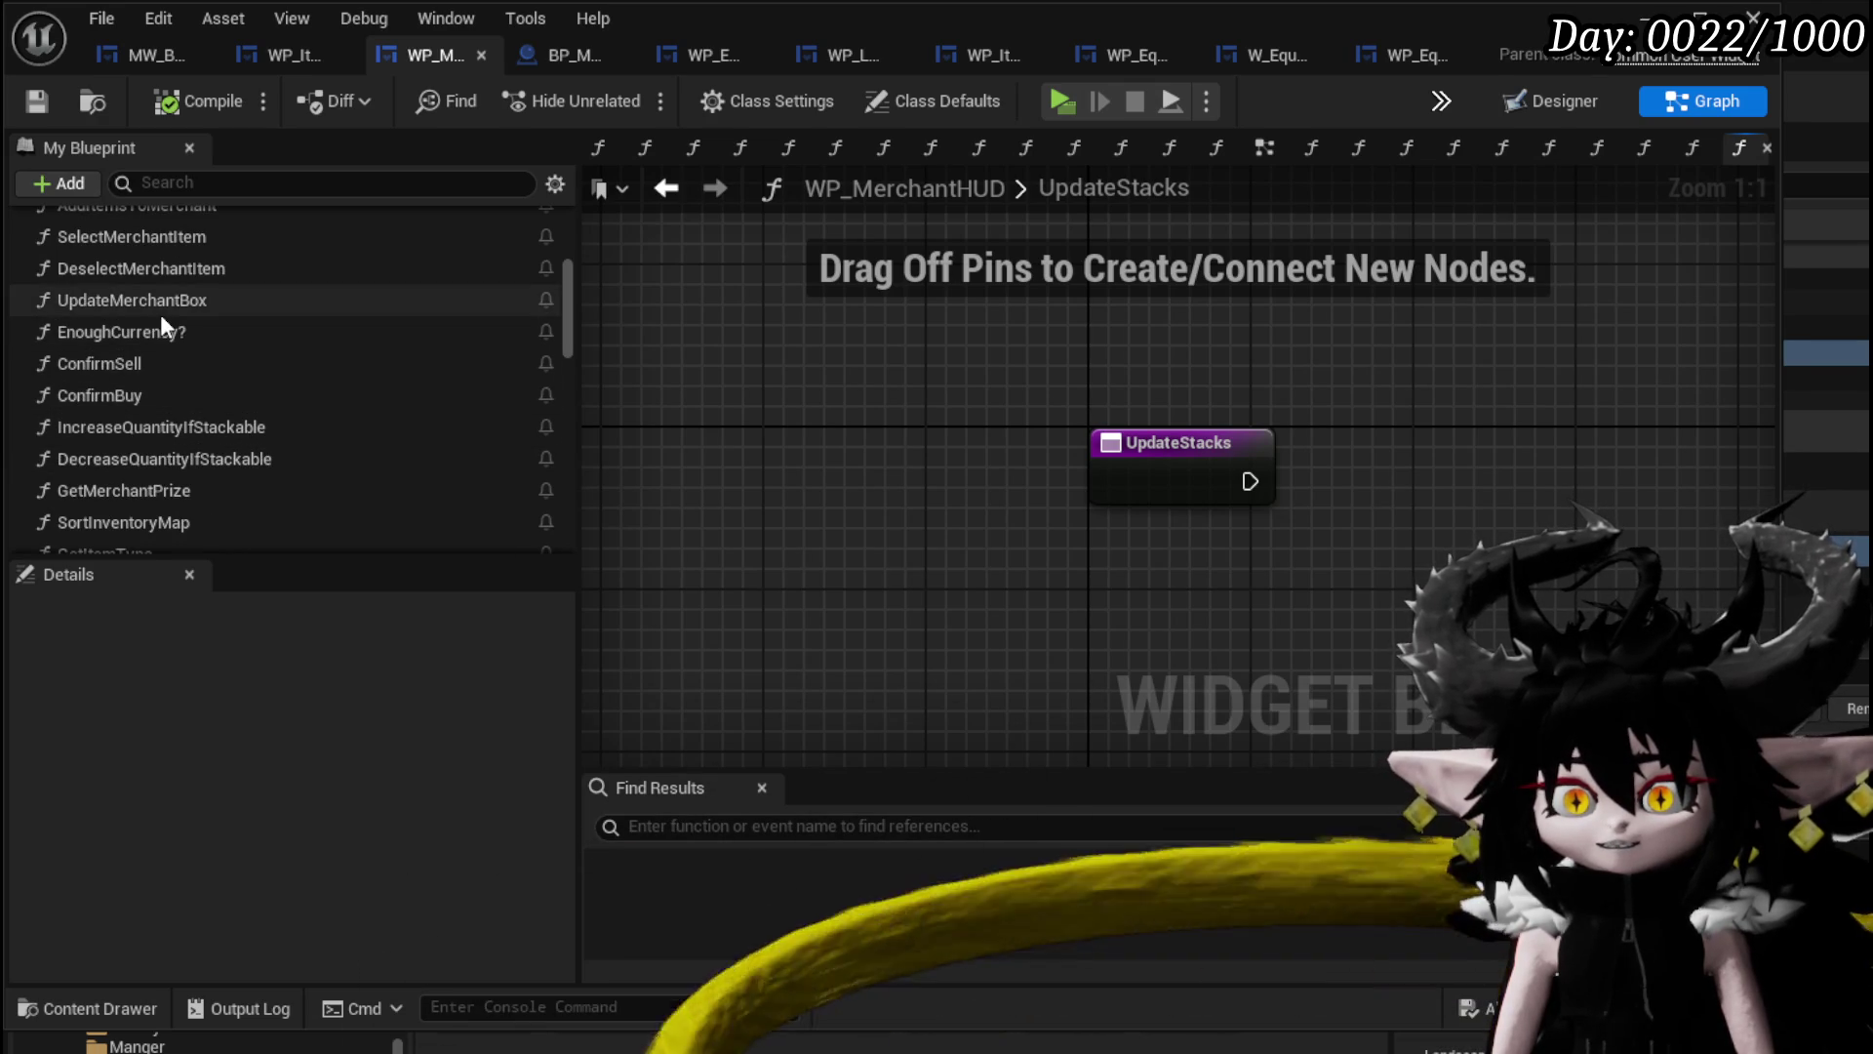
scroll(200, 427, up, 3)
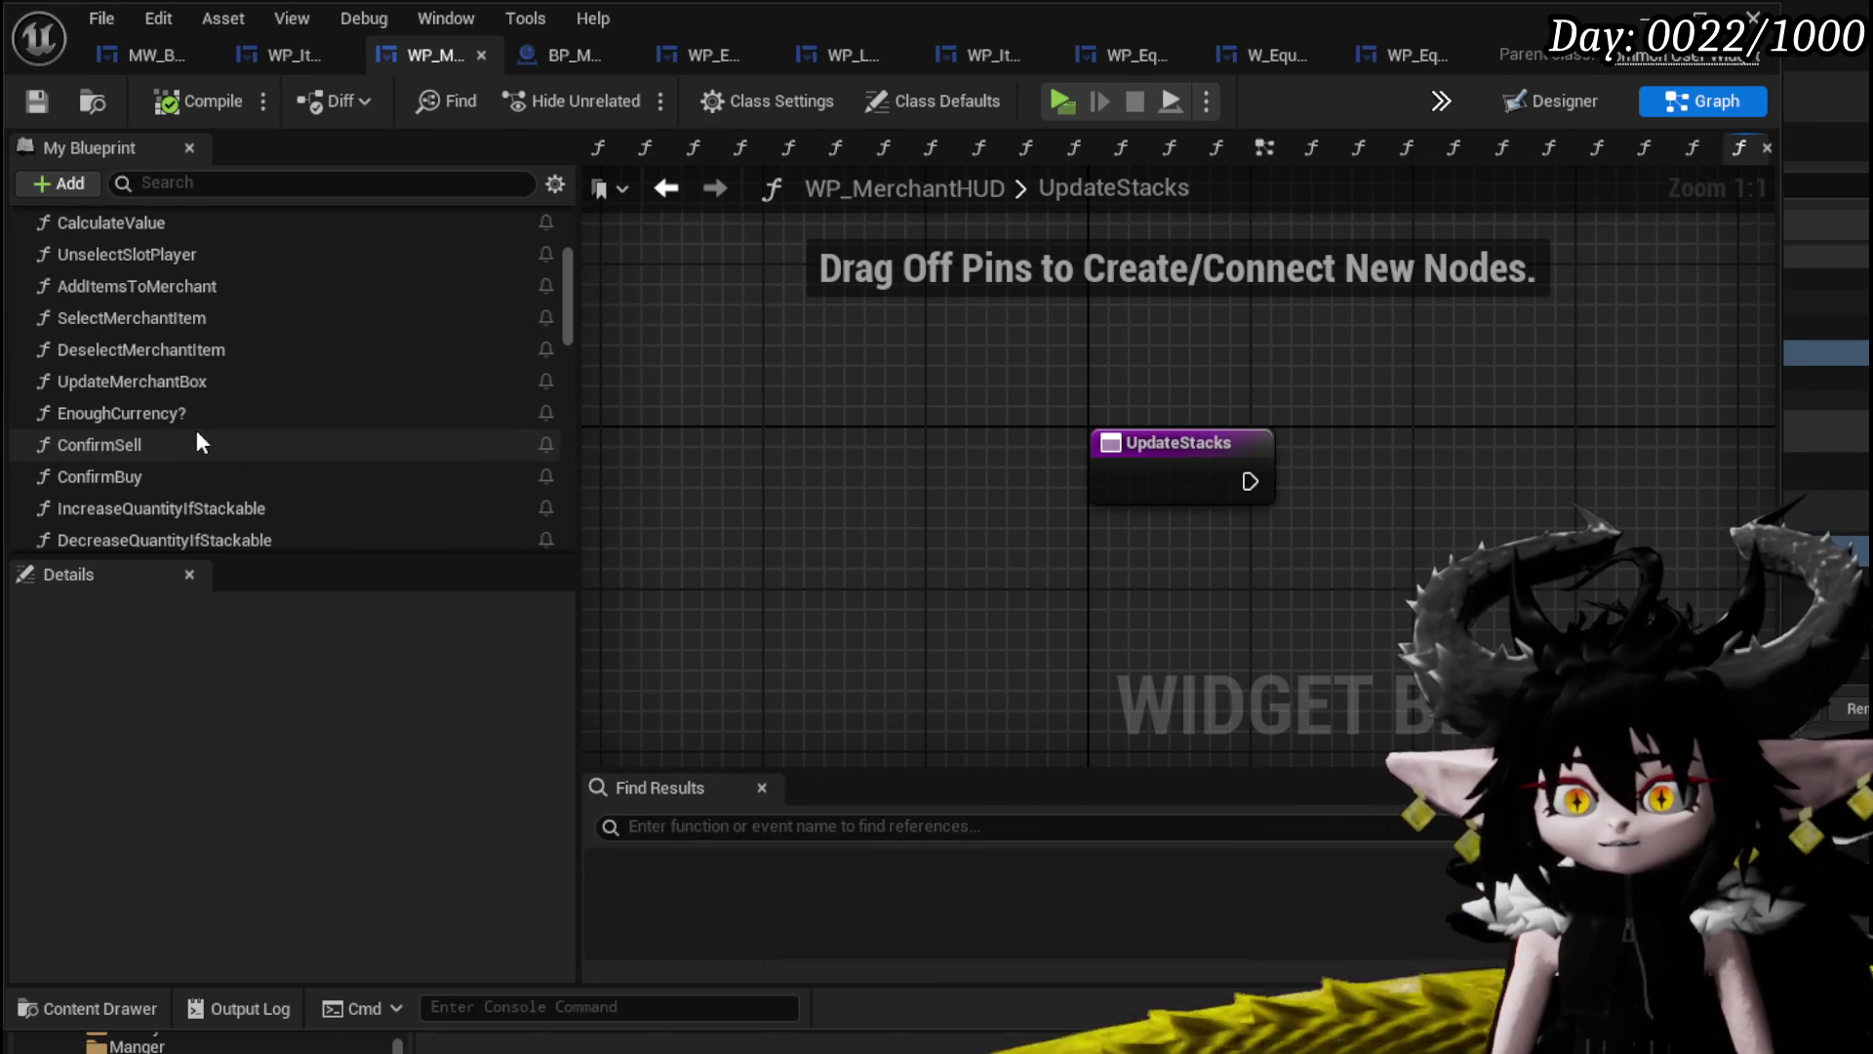
scroll(148, 322, up, 2)
scroll(158, 361, up, 2)
click(142, 314)
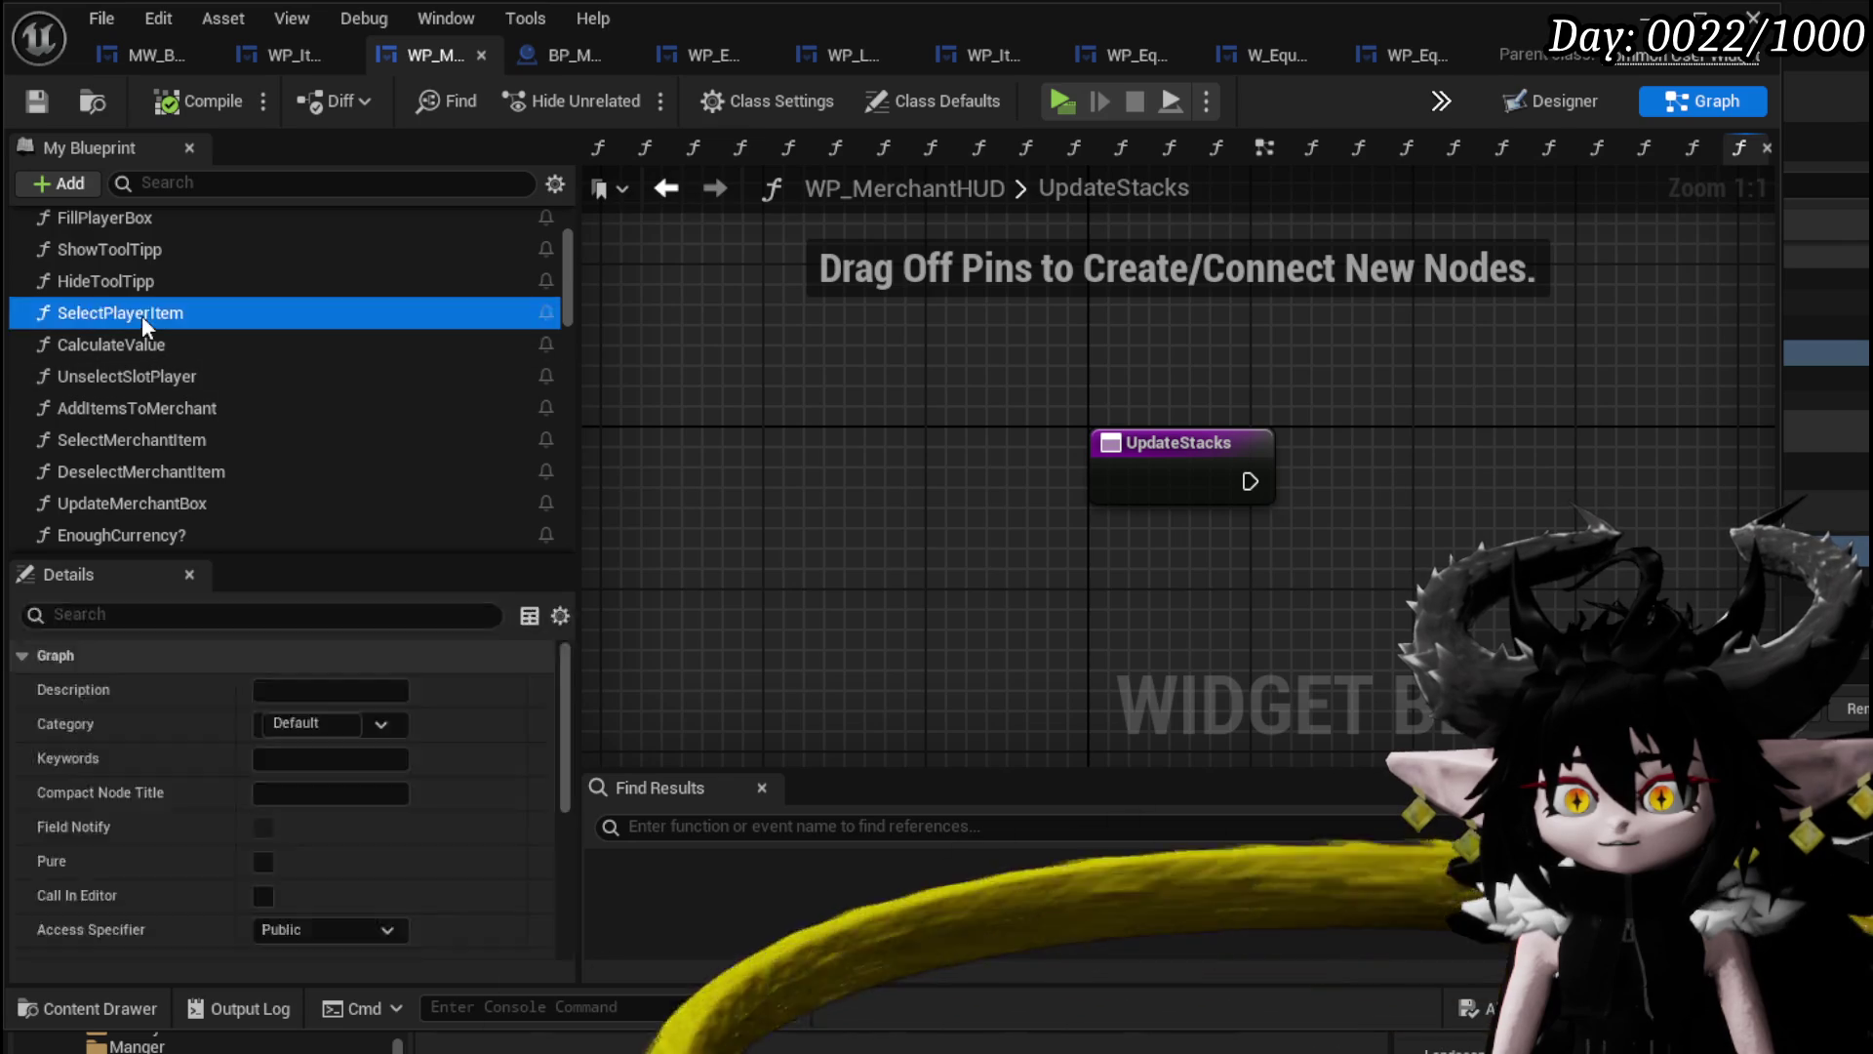
Select Remove Item, GET, Parse Into Array and Fill Player Box in SelectPlayerItem.
double_click(143, 314)
drag(1247, 446, 1173, 619)
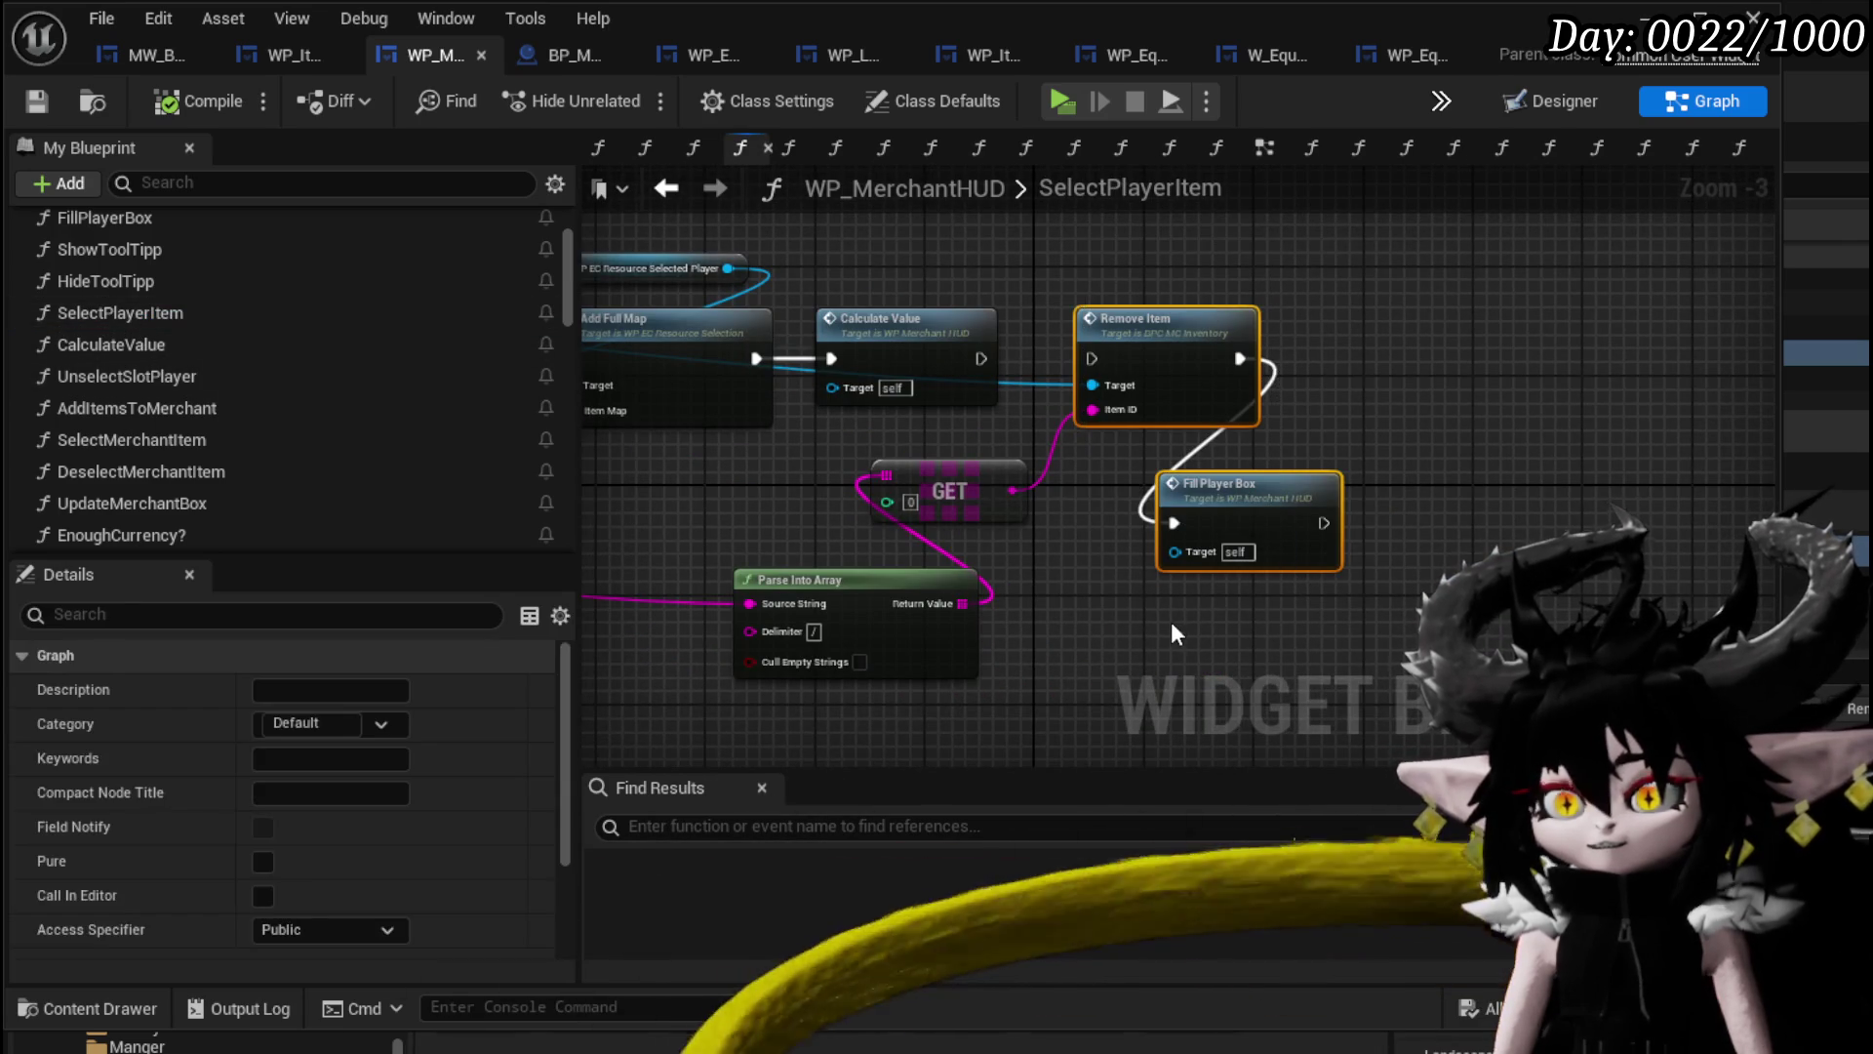
drag(1179, 537, 1045, 536)
drag(964, 634, 1128, 318)
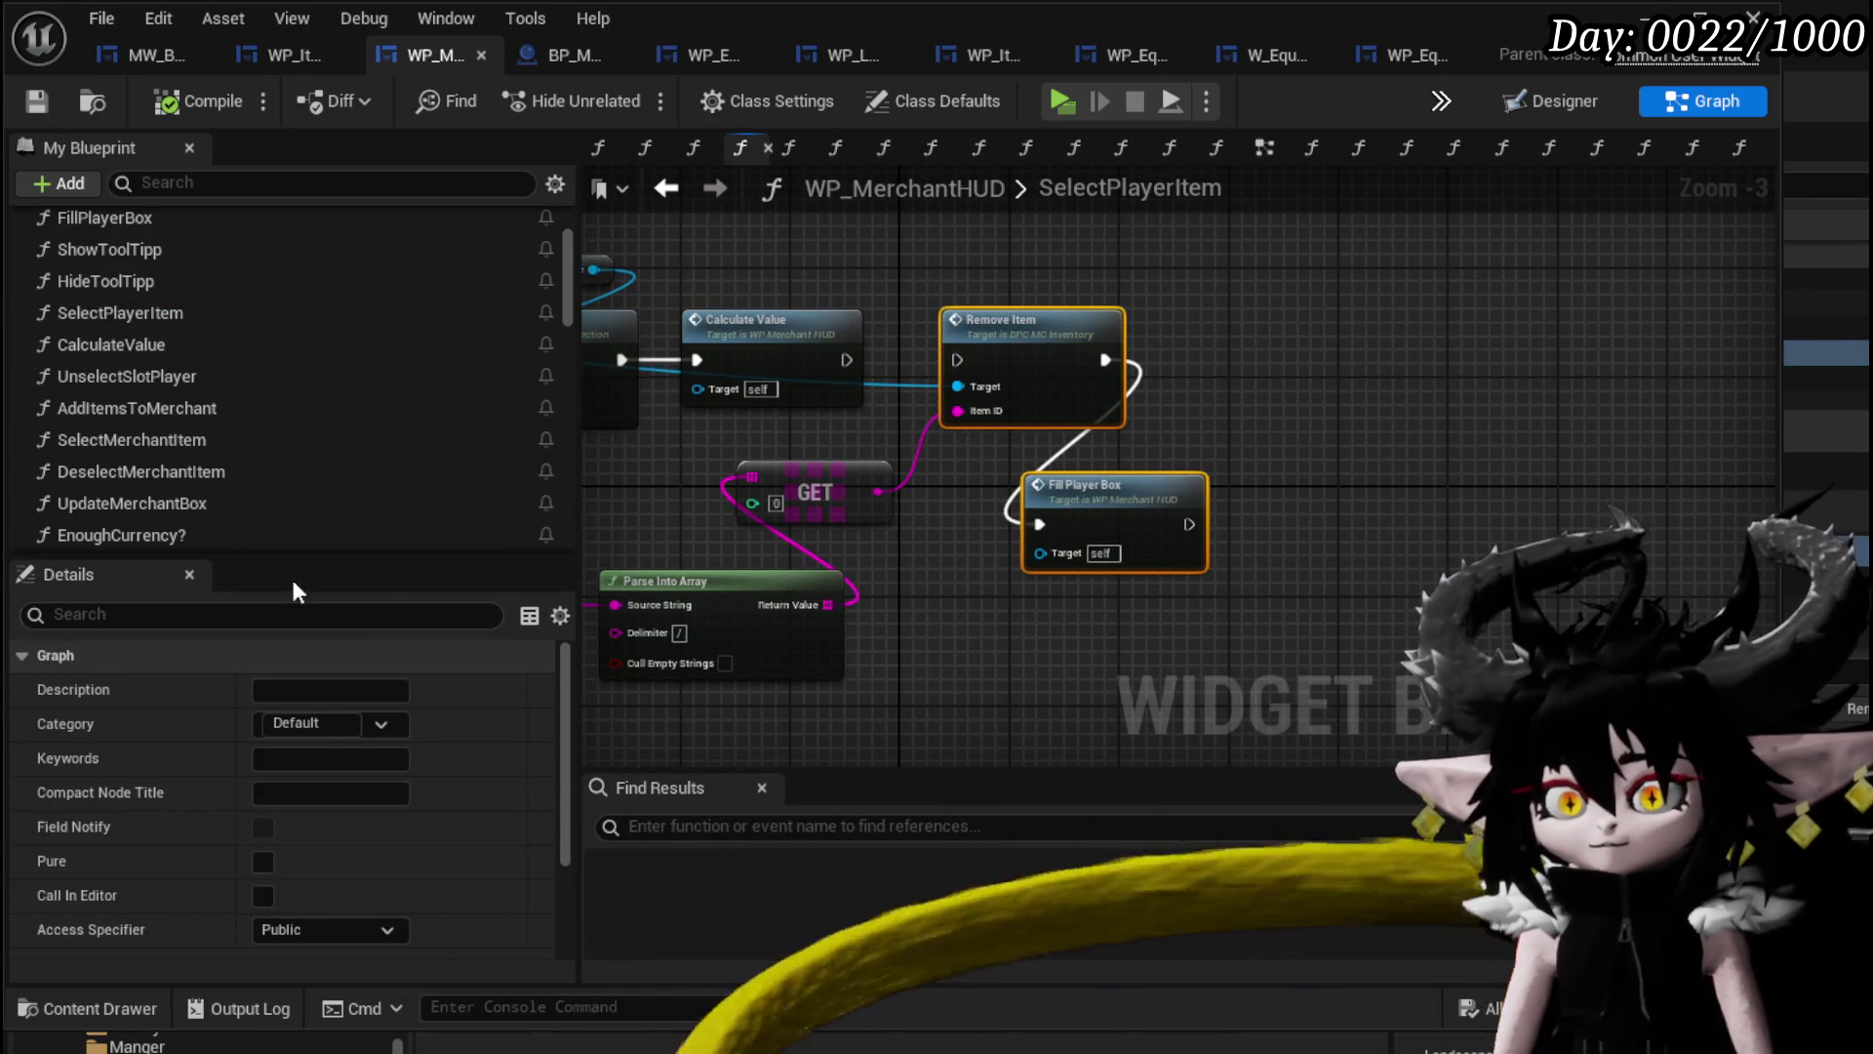
scroll(227, 538, down, 15)
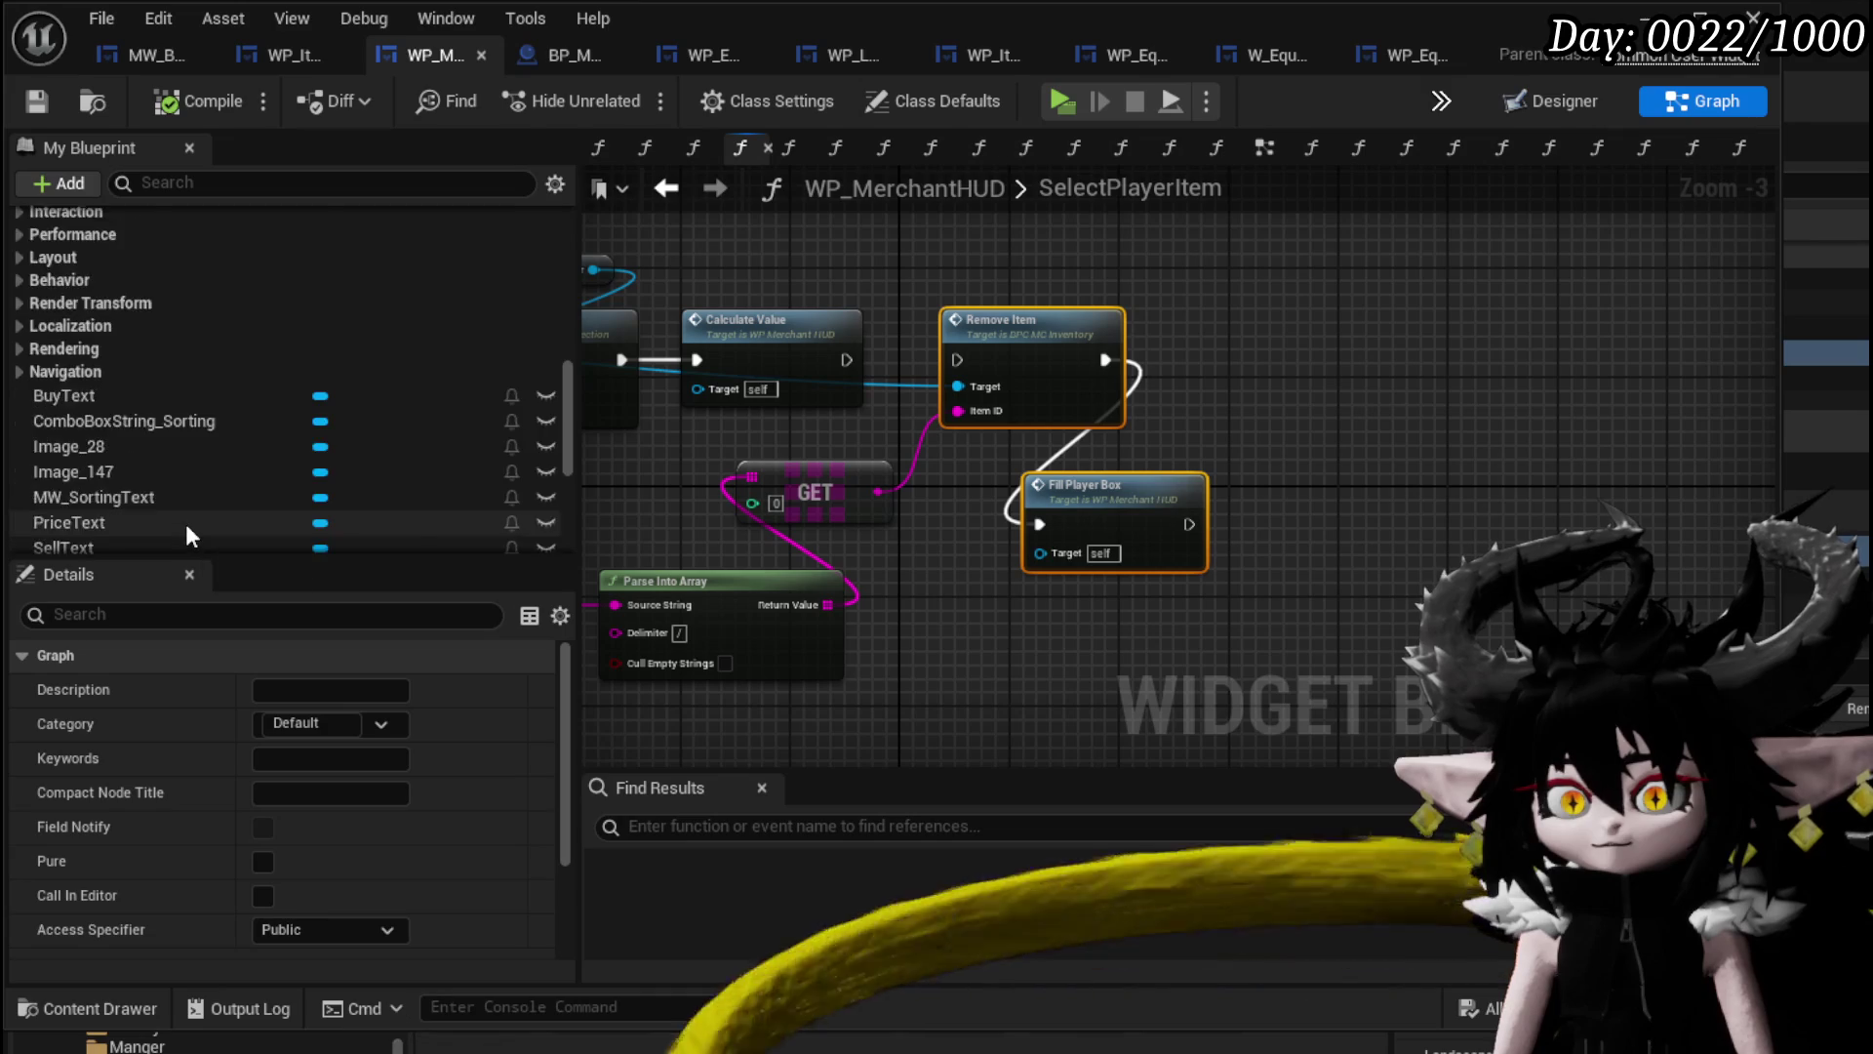
scroll(186, 521, up, 8)
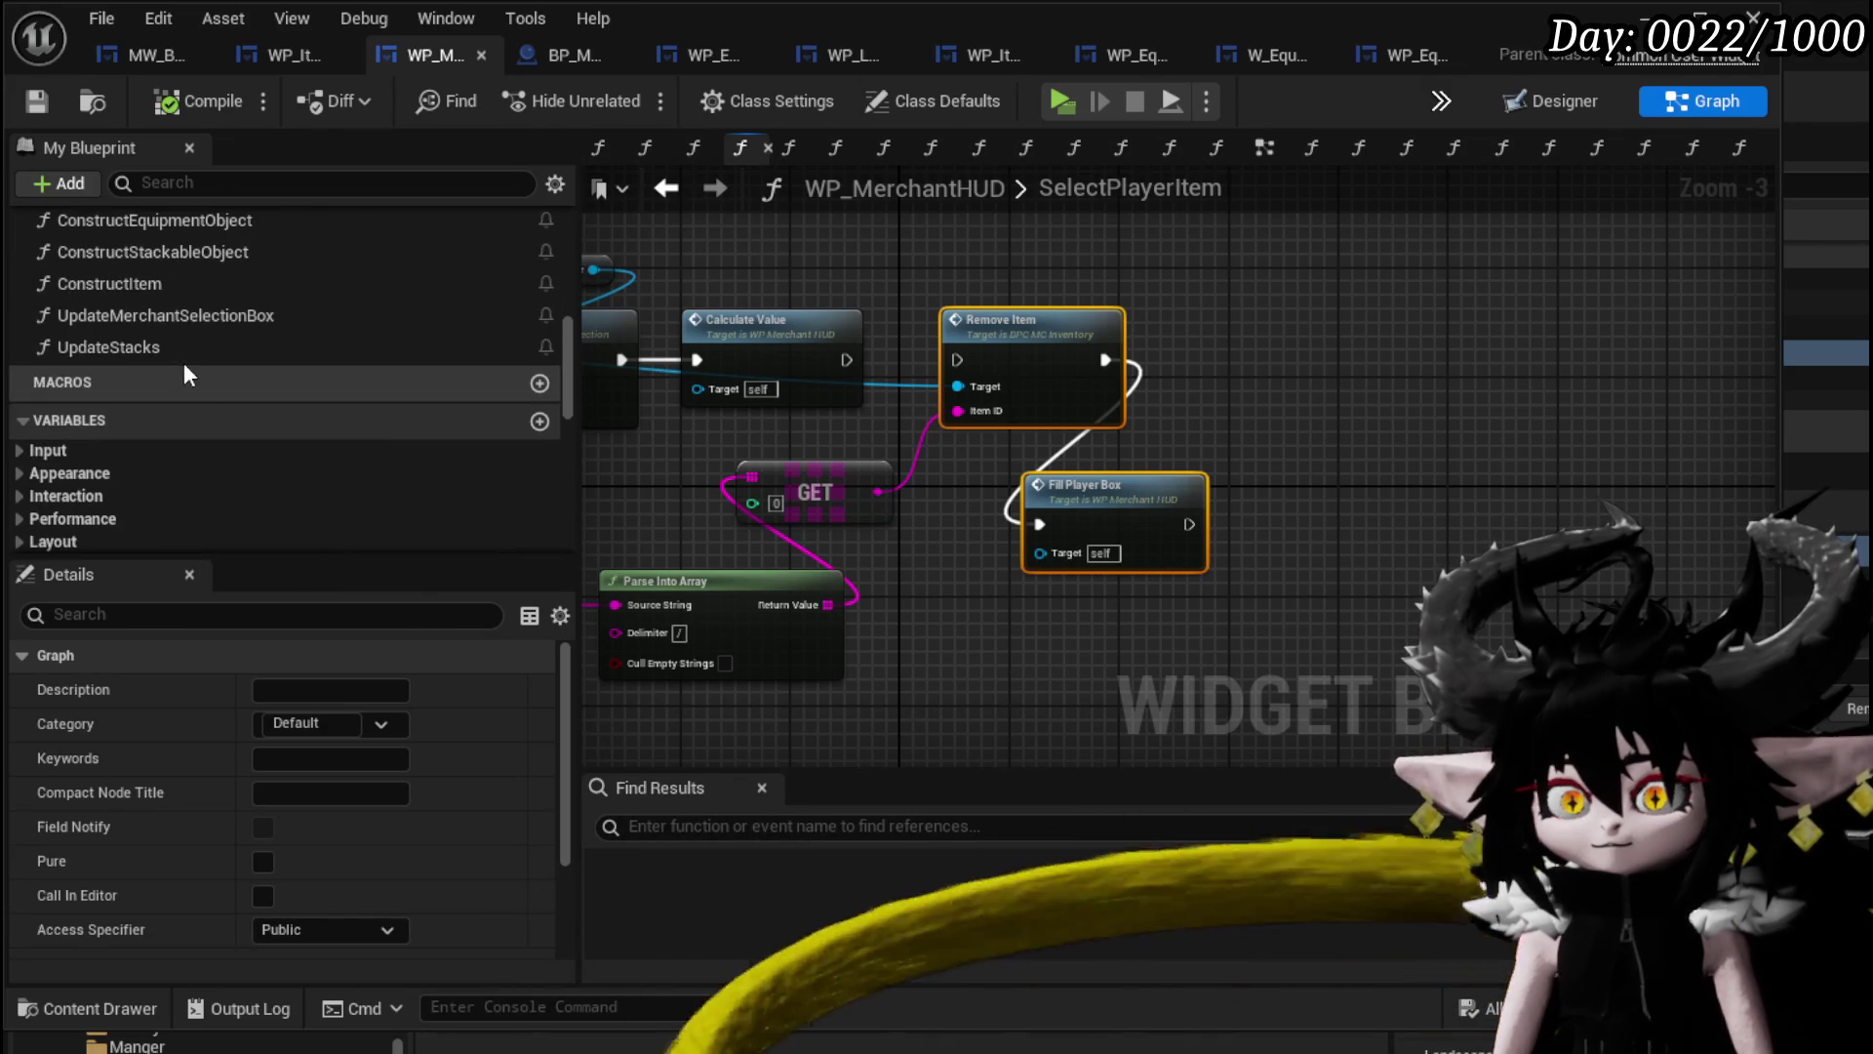
drag(739, 729, 1121, 408)
Paste the nodes into UpdateStacks, wire its entry to Remove Item, and compile.
double_click(195, 347)
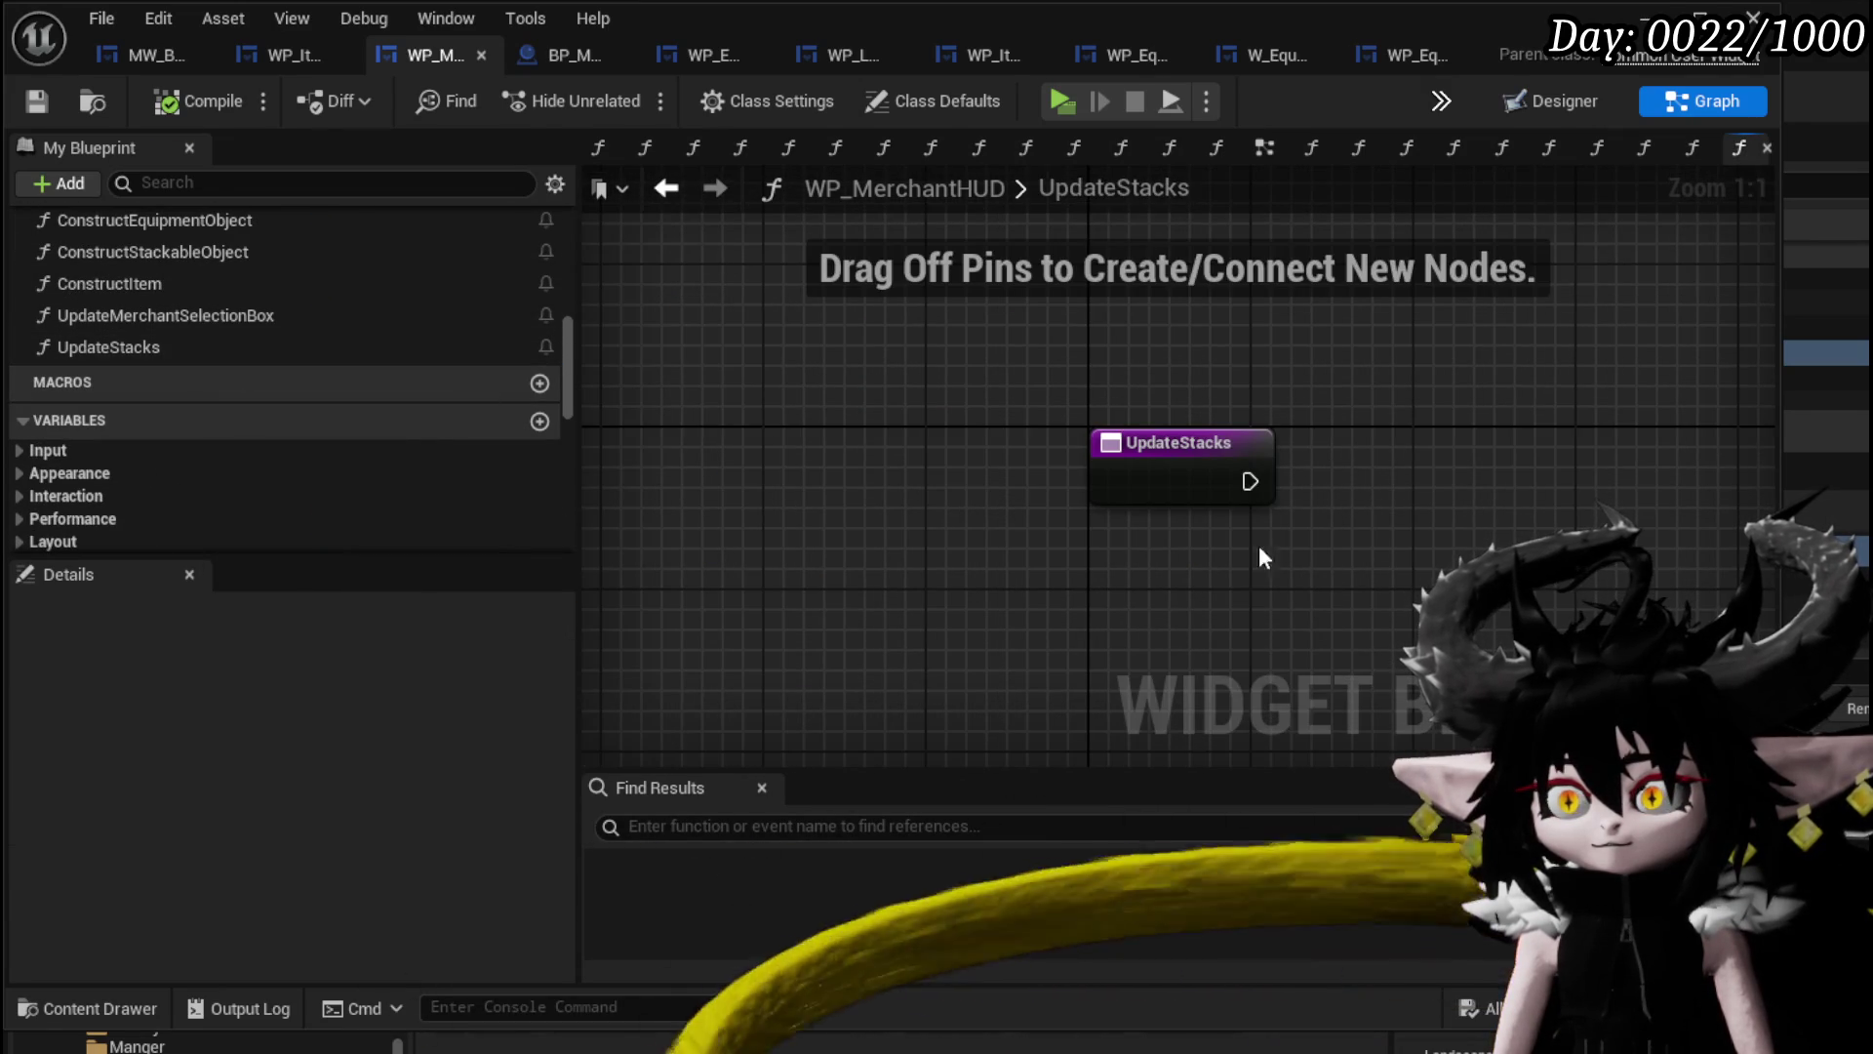
key(ctrl+v)
drag(1646, 330, 1626, 514)
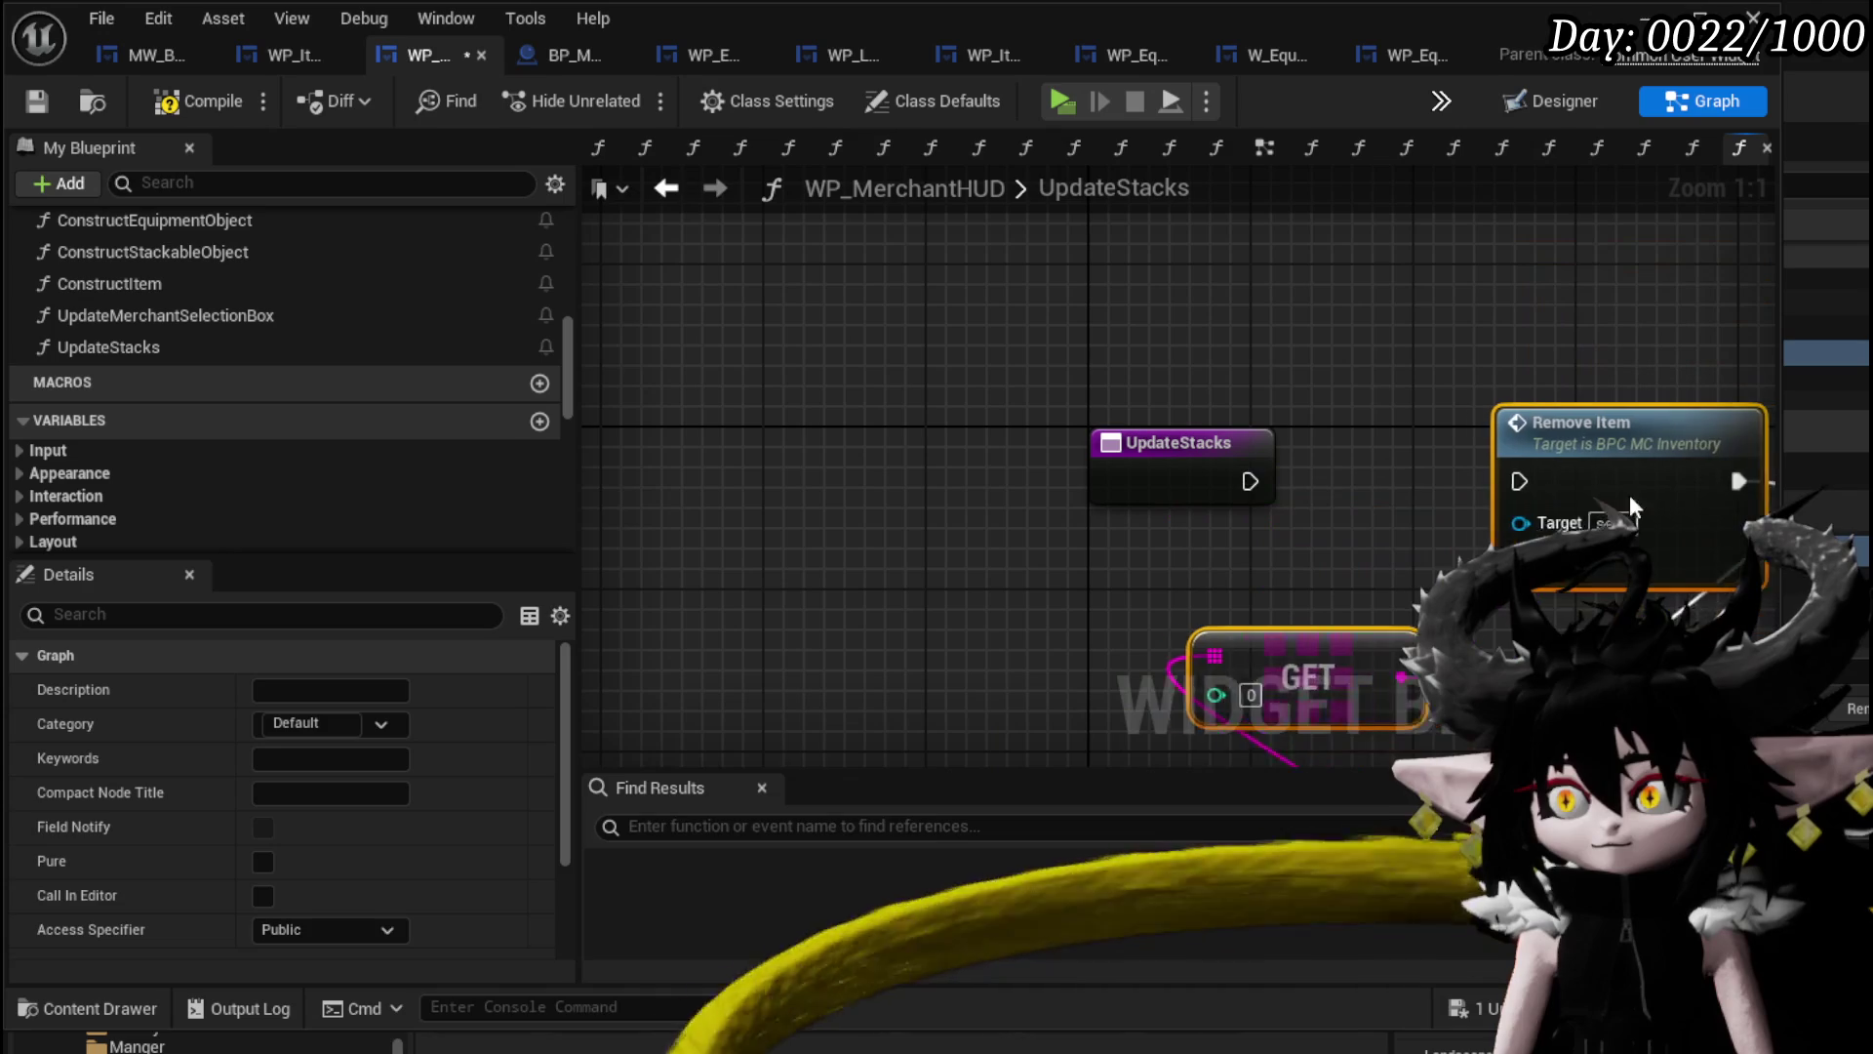
drag(1503, 499, 1502, 500)
drag(1168, 459, 705, 454)
scroll(962, 398, down, 2)
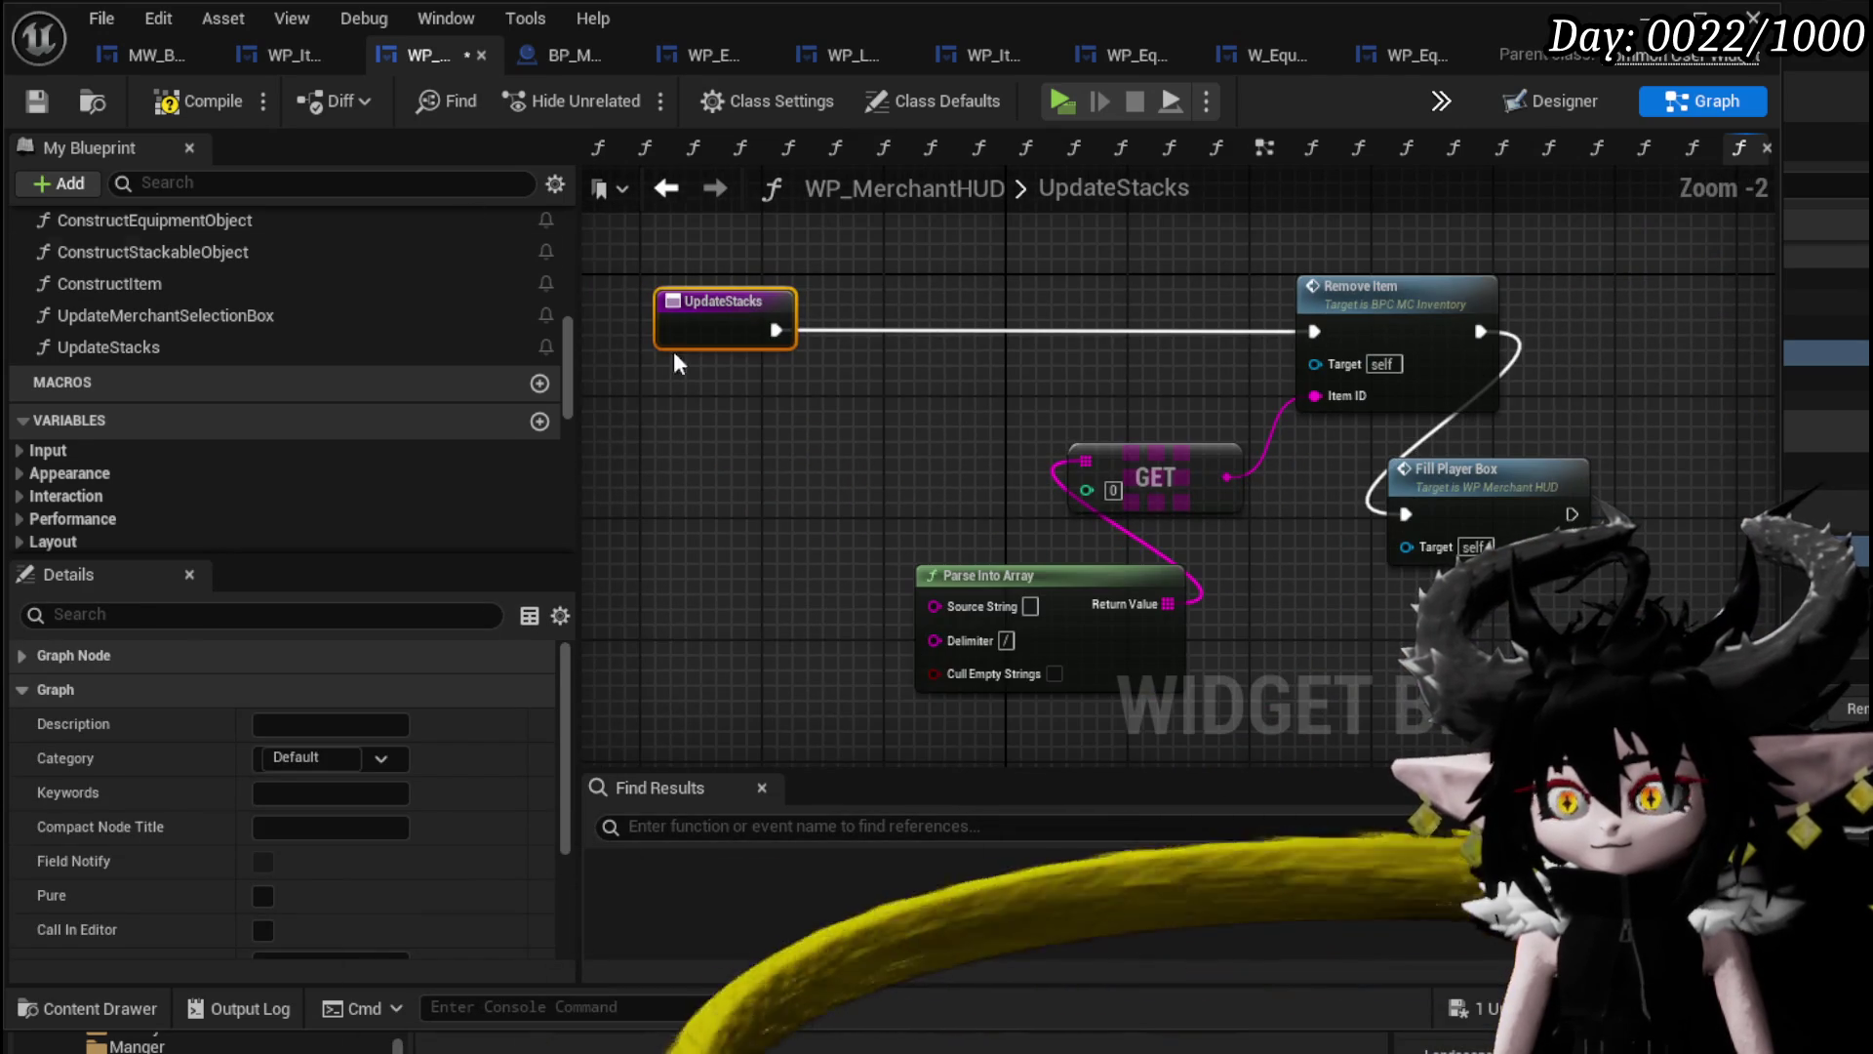
click(198, 102)
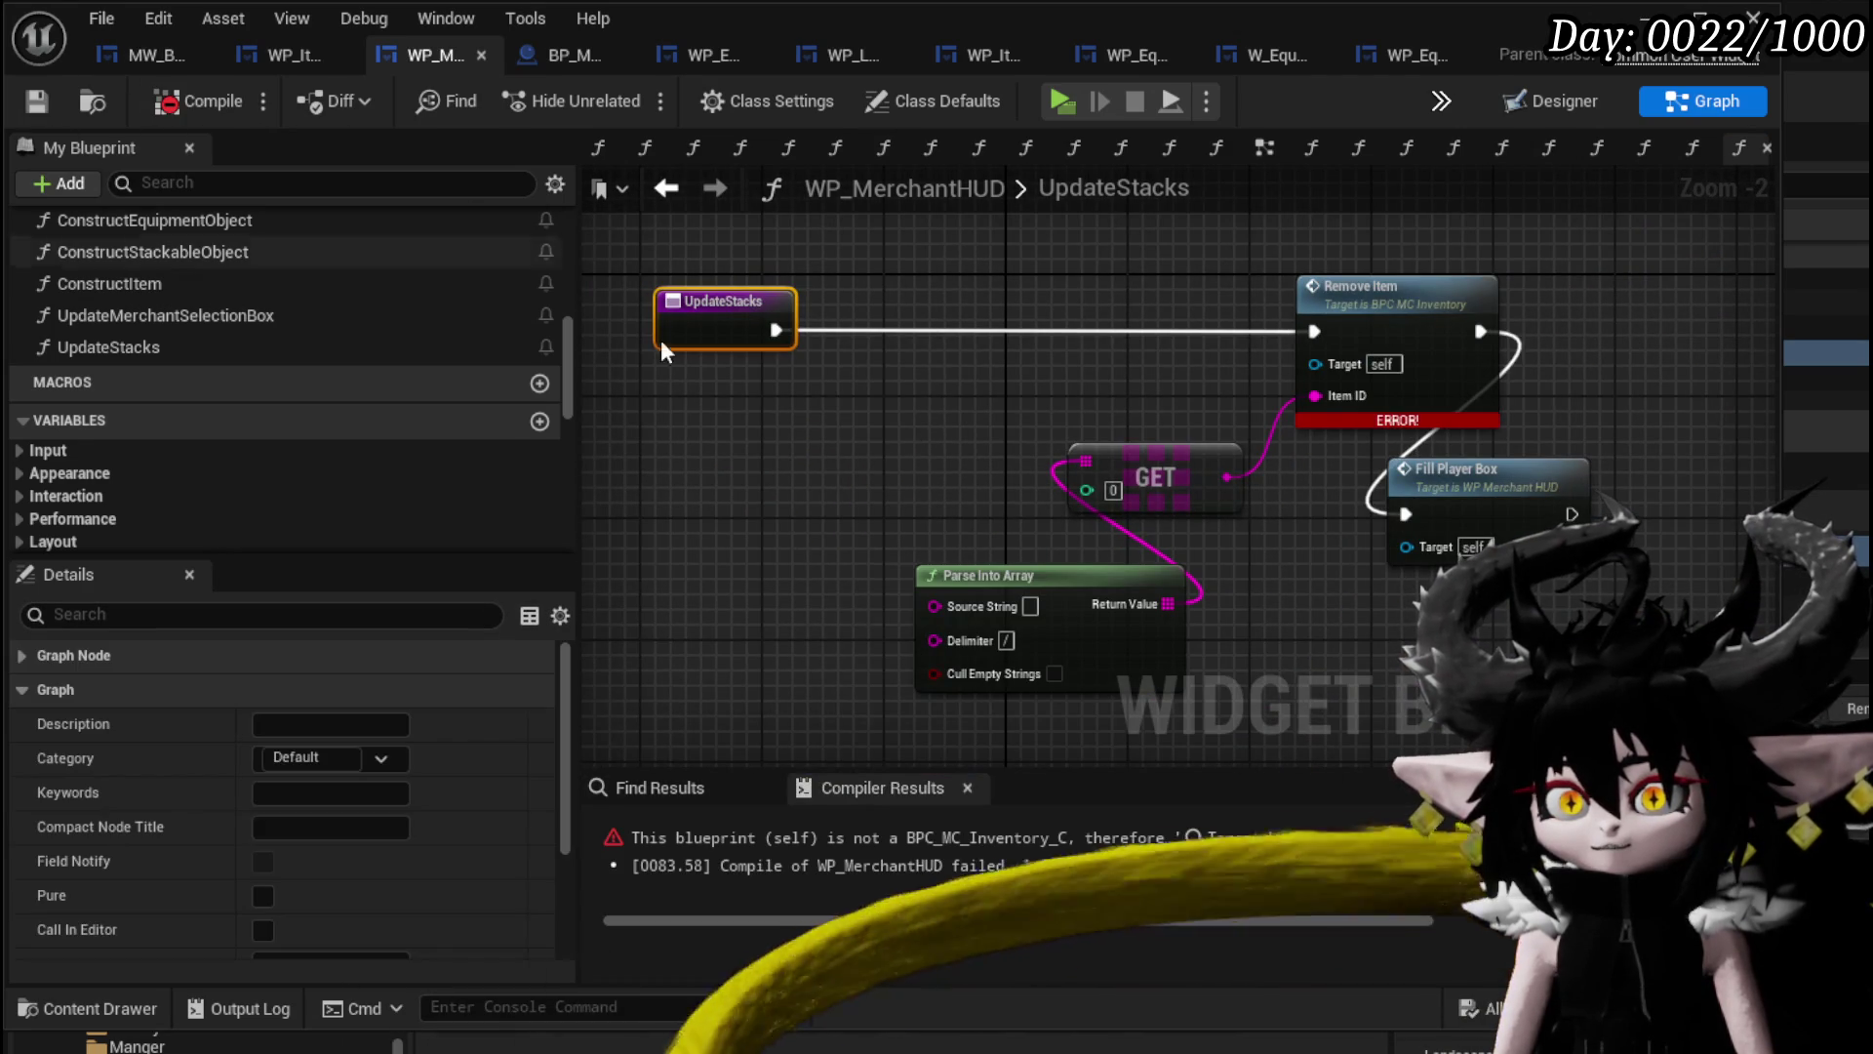
mouse_move(793, 689)
mouse_down()
mouse_move(1290, 377)
mouse_move(1464, 305)
mouse_up()
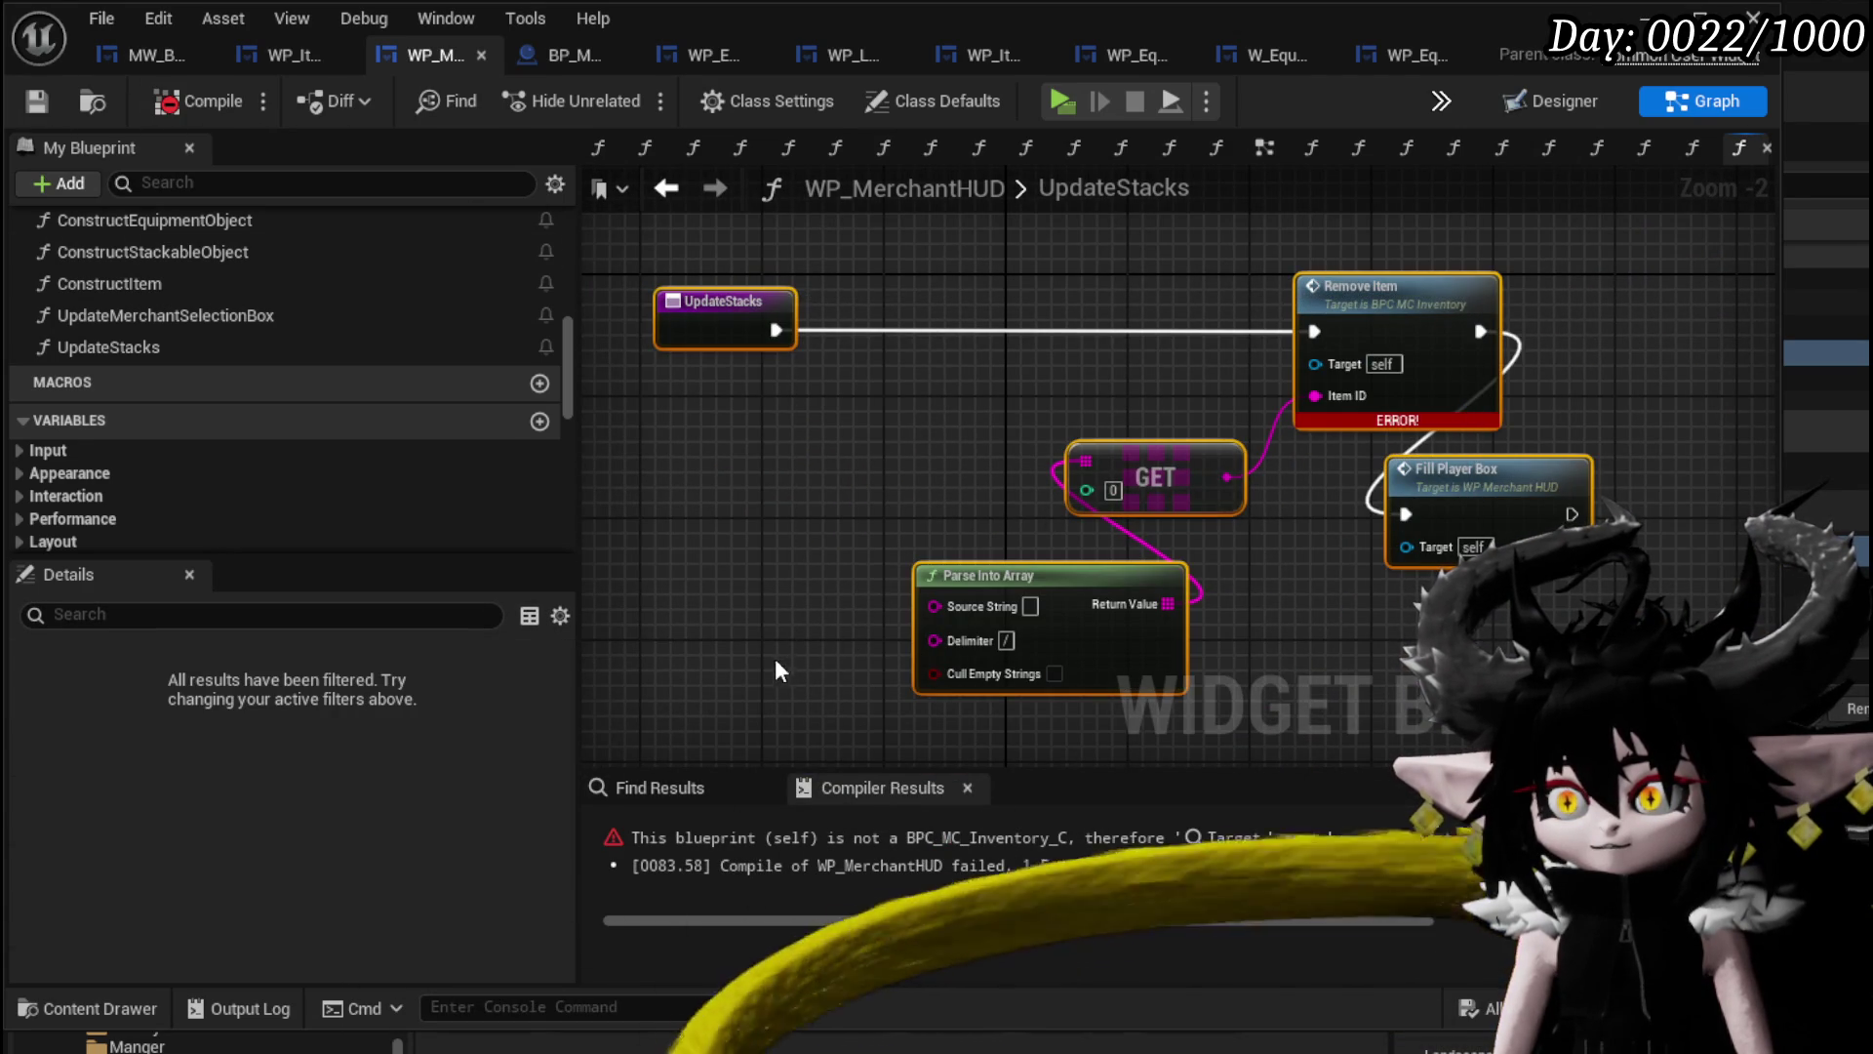
click(1176, 273)
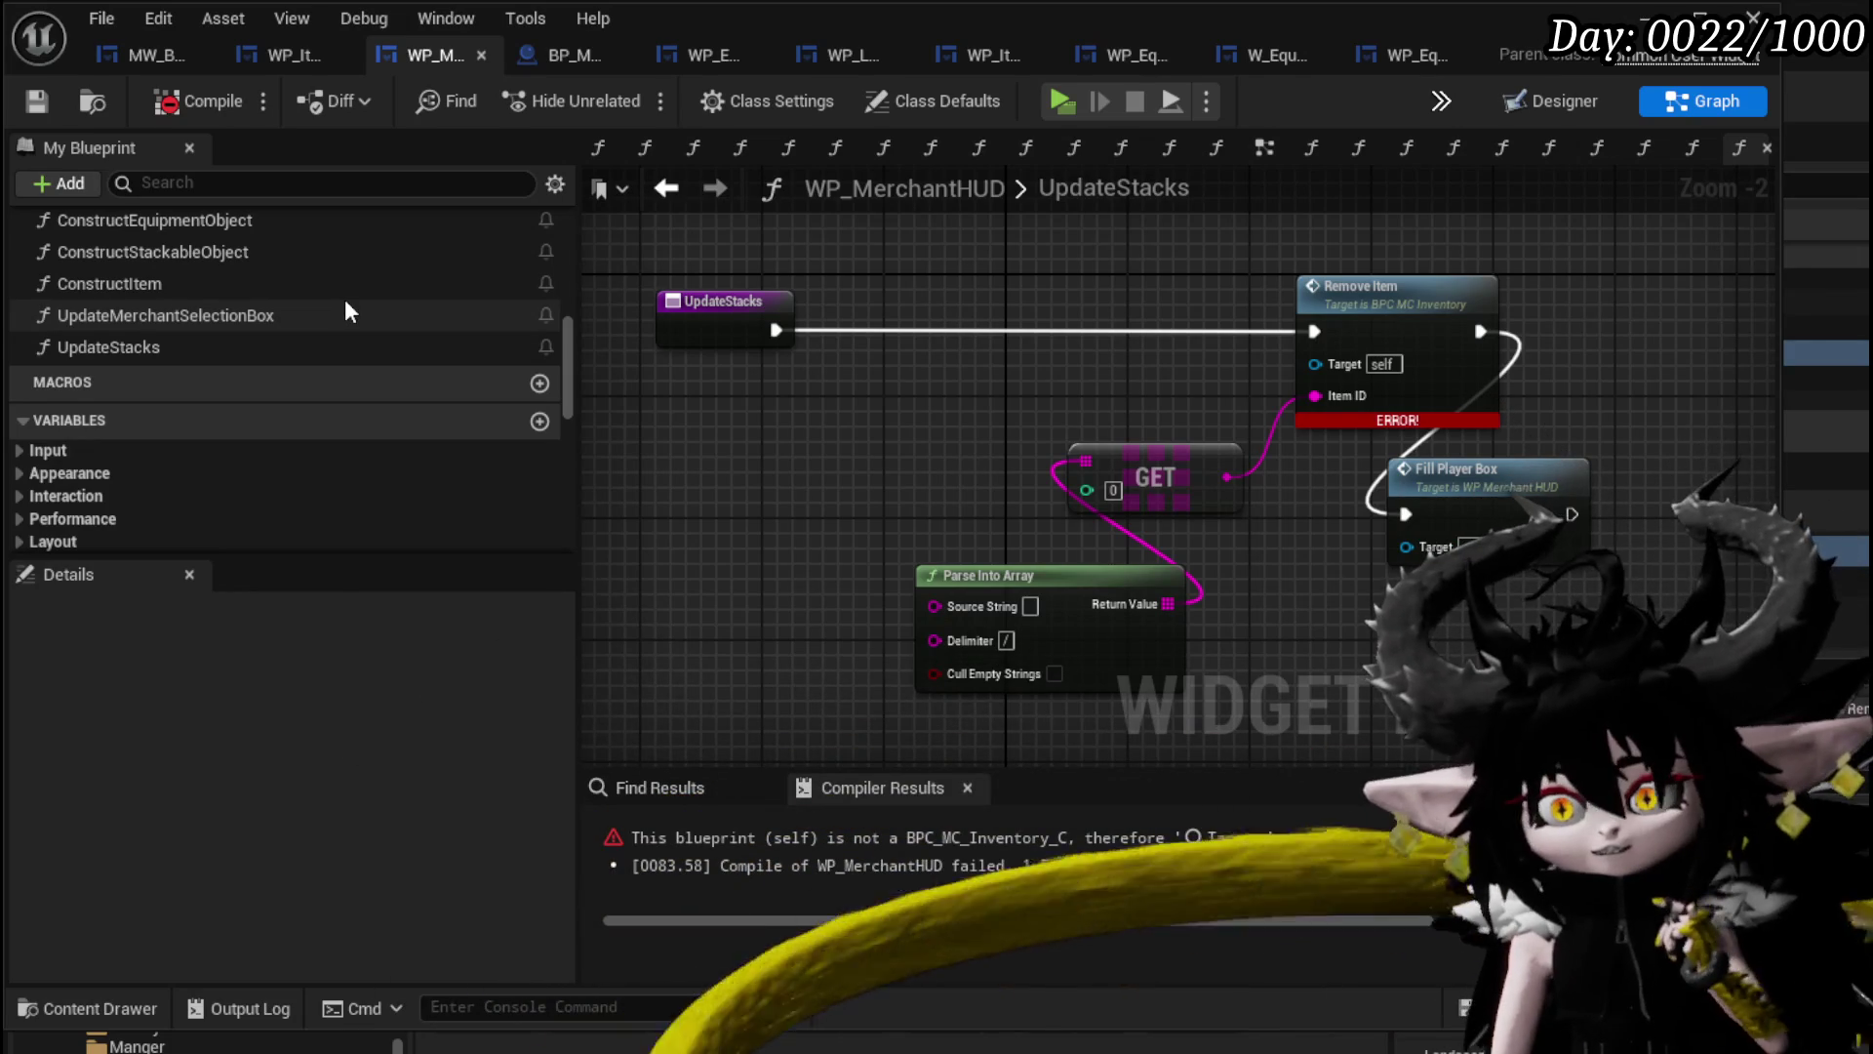
scroll(343, 299, up, 4)
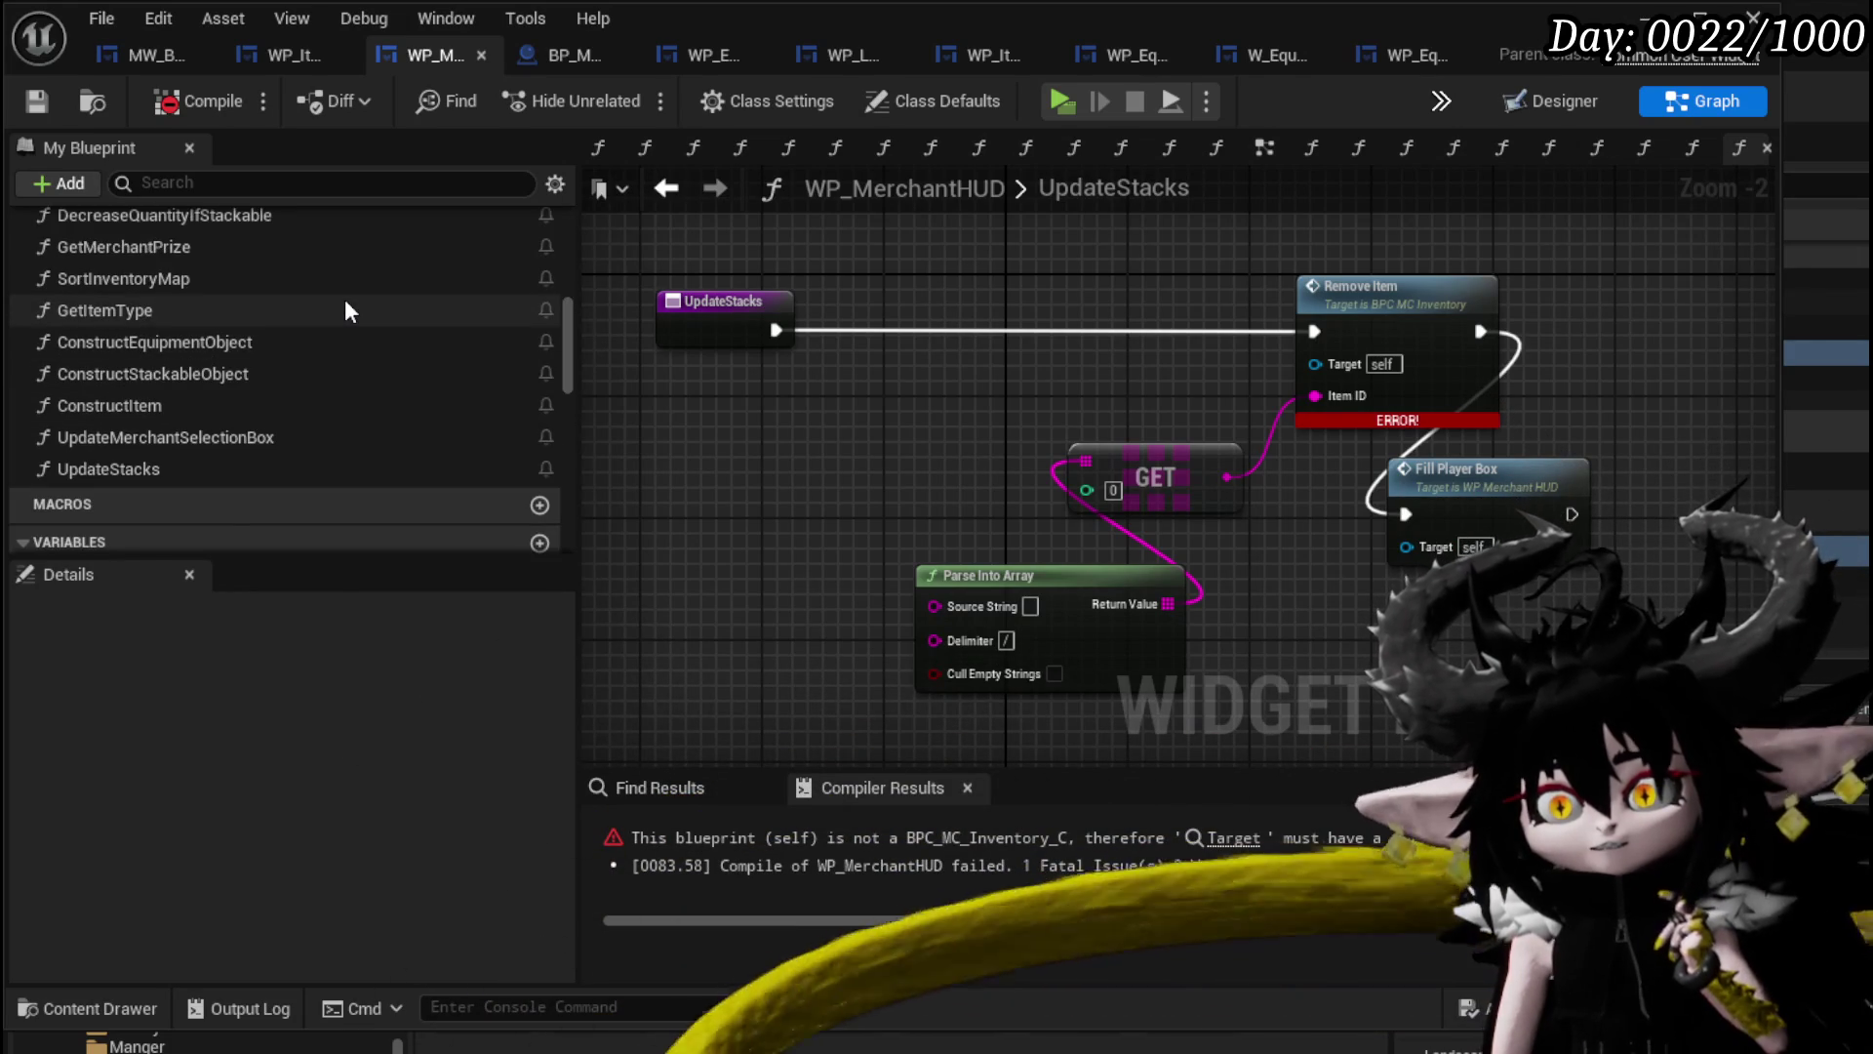
scroll(346, 308, up, 10)
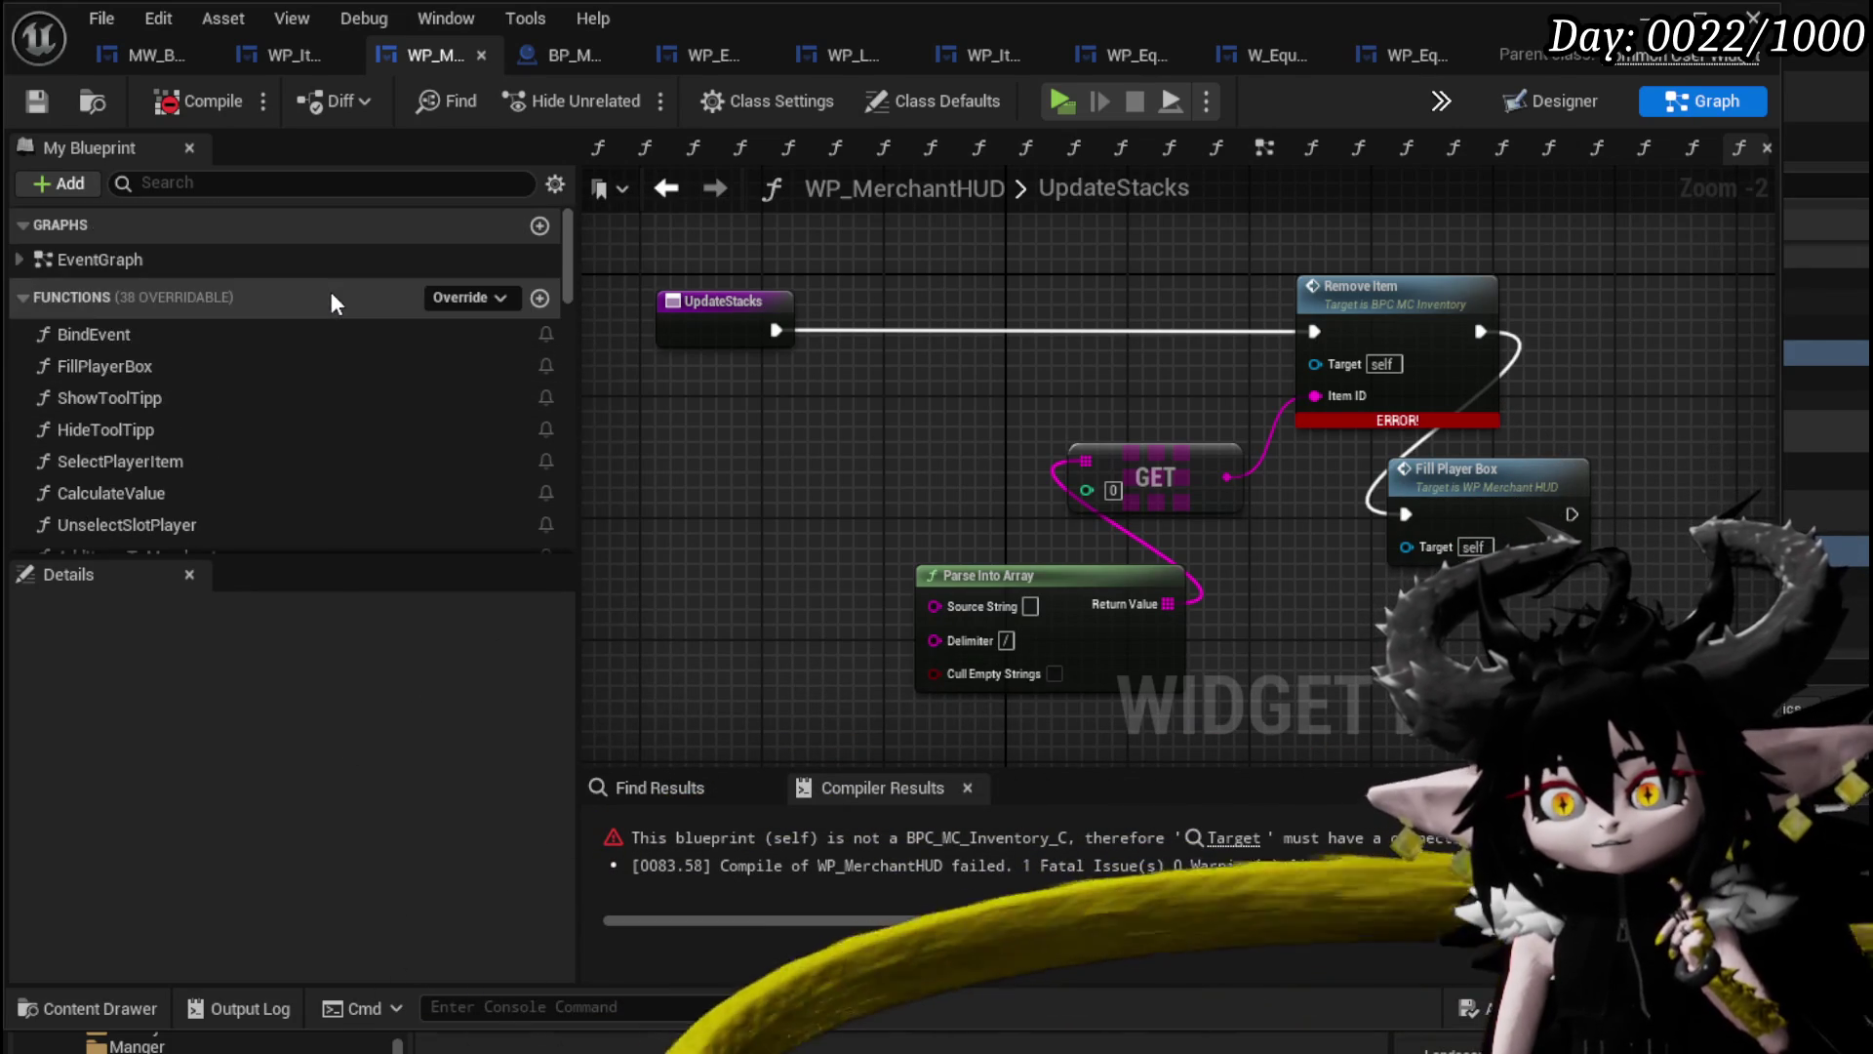
scroll(196, 404, down, 3)
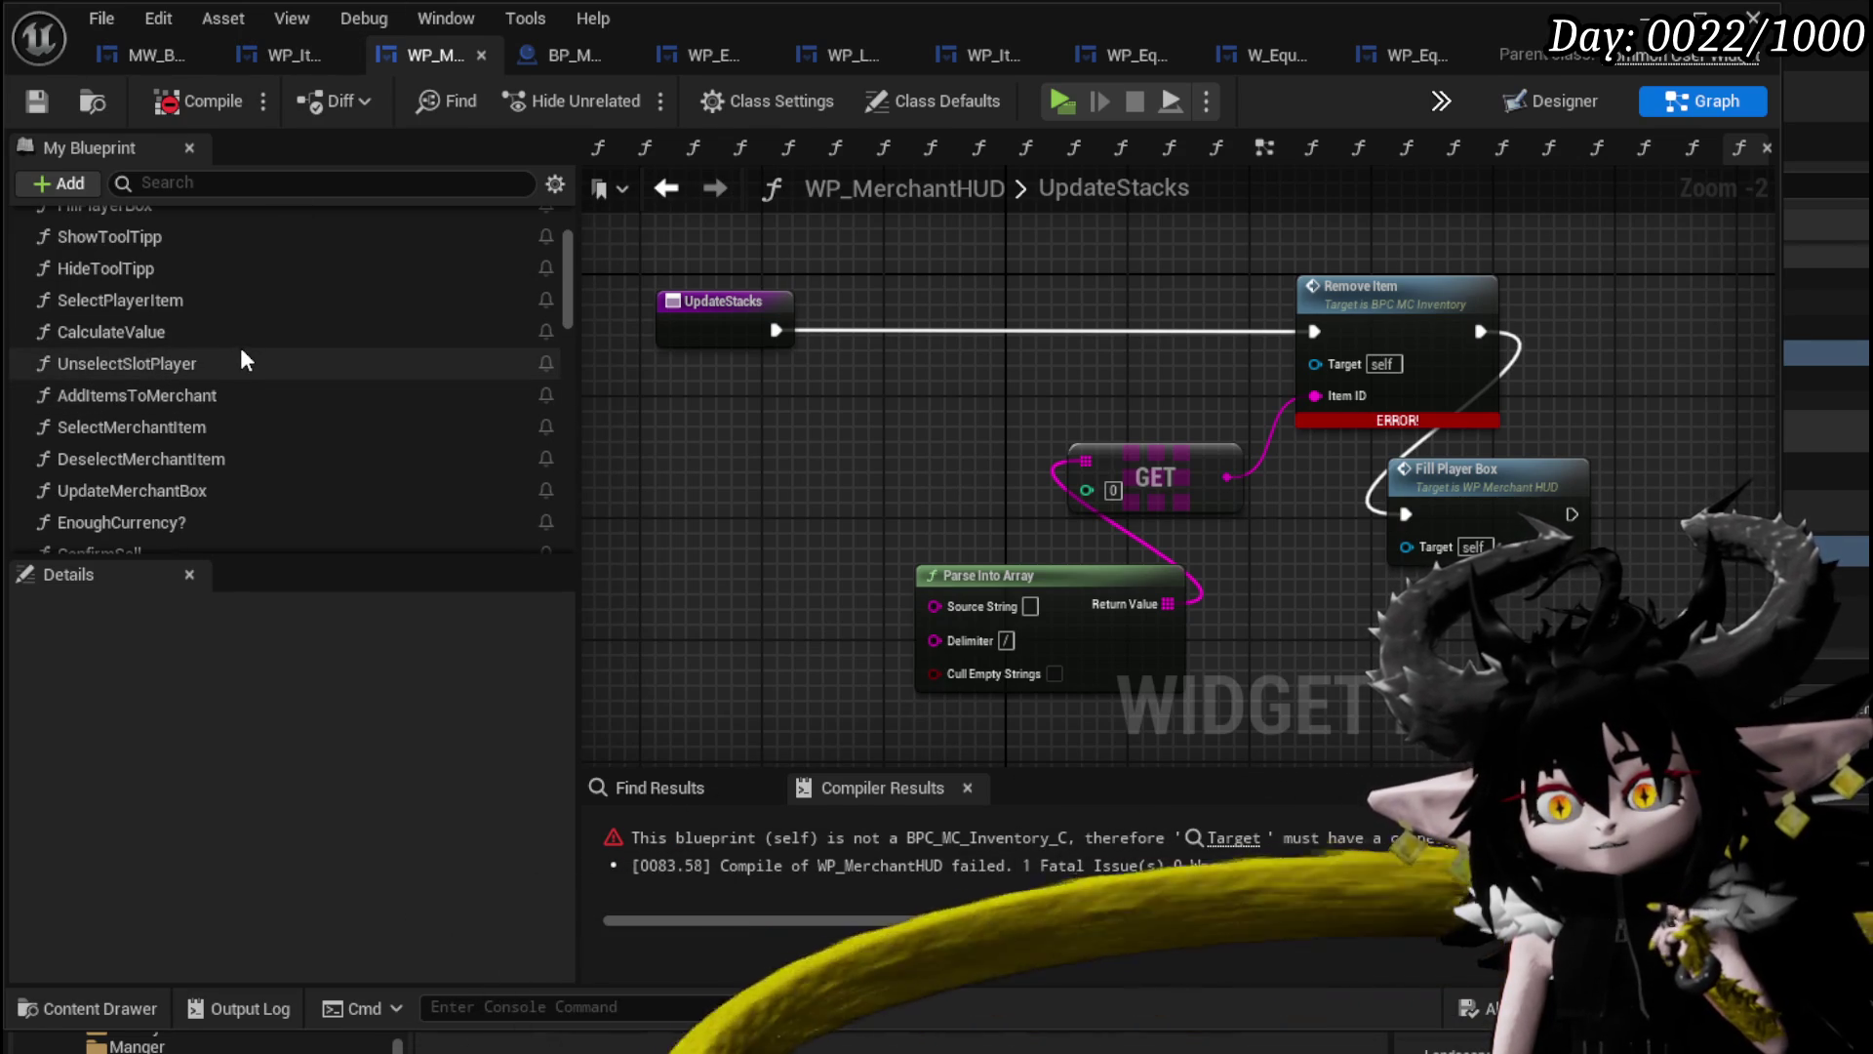
scroll(232, 322, up, 2)
click(188, 383)
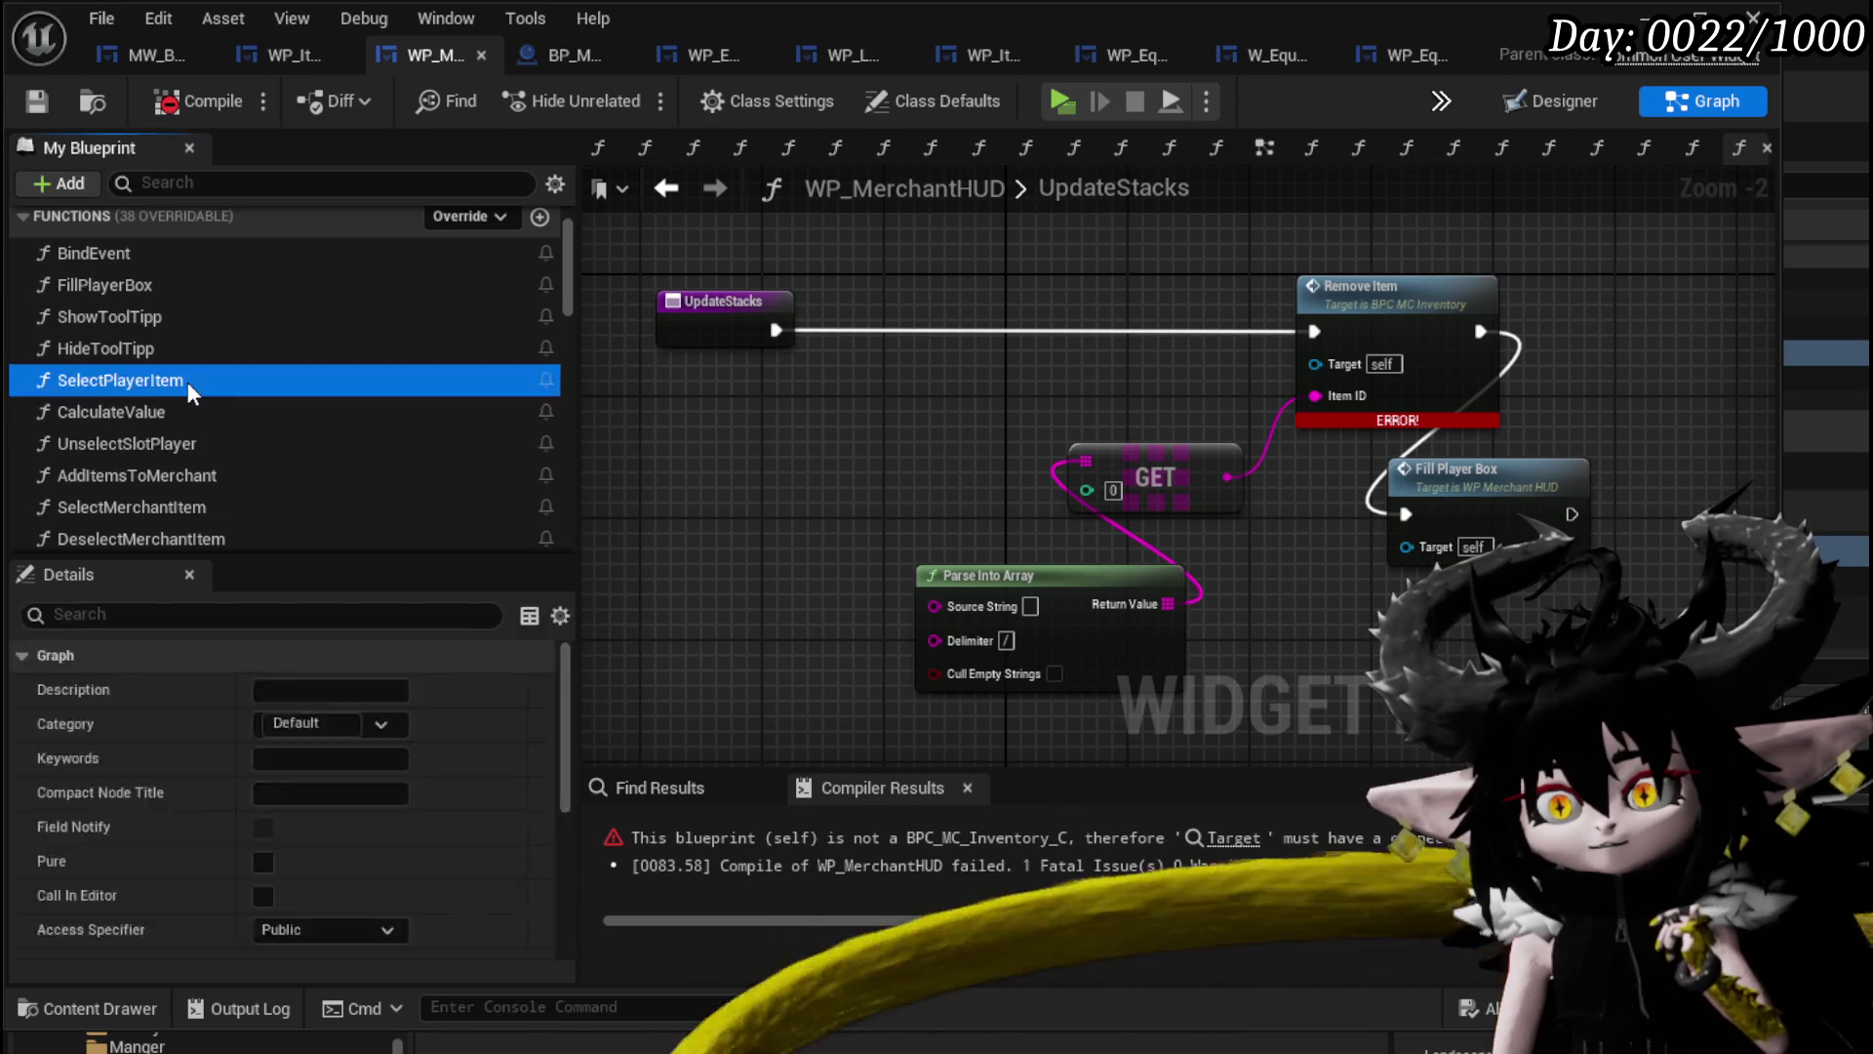
In SelectPlayerItem, select the Owner and BPC MC Inventory target nodes to copy them.
double_click(188, 383)
mouse_move(1041, 423)
mouse_down()
mouse_move(1659, 446)
mouse_move(1359, 481)
mouse_move(1714, 385)
mouse_move(1610, 390)
mouse_move(1327, 337)
mouse_up()
drag(1138, 325, 1139, 328)
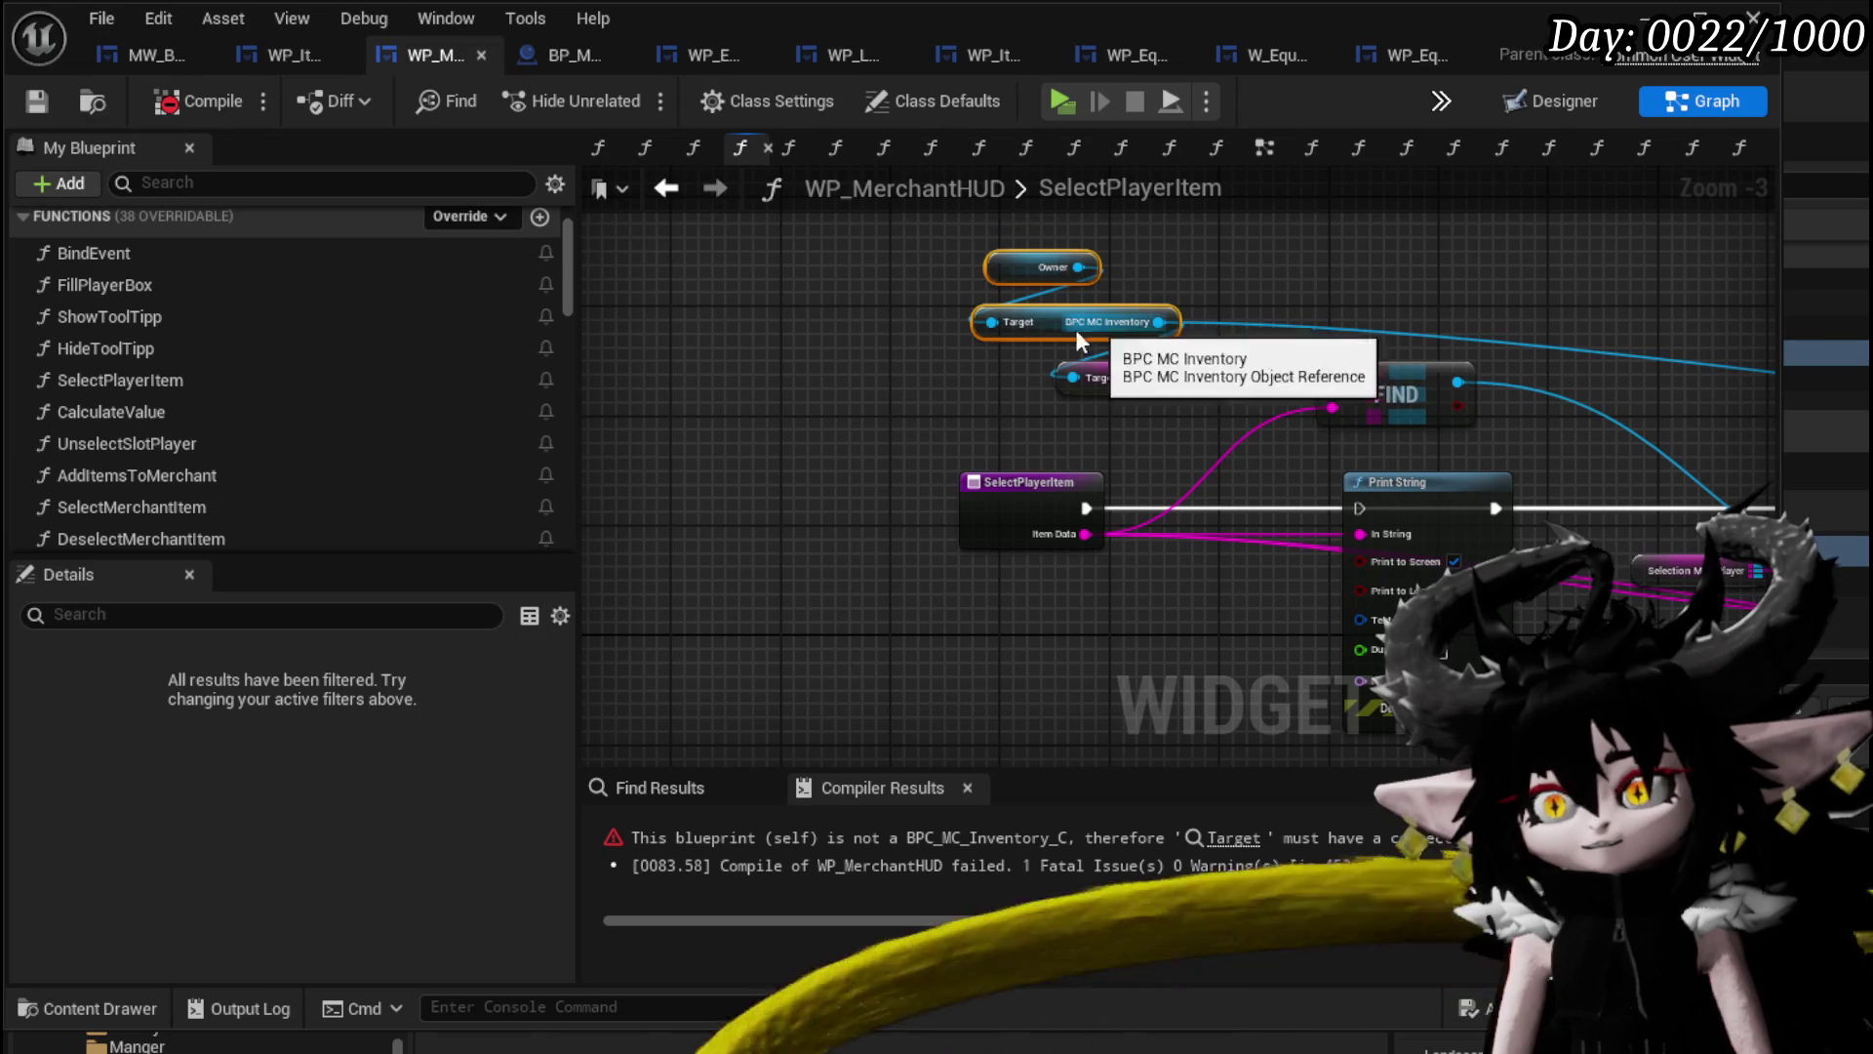
mouse_move(1251, 314)
mouse_down()
mouse_move(592, 284)
mouse_move(58, 287)
mouse_up()
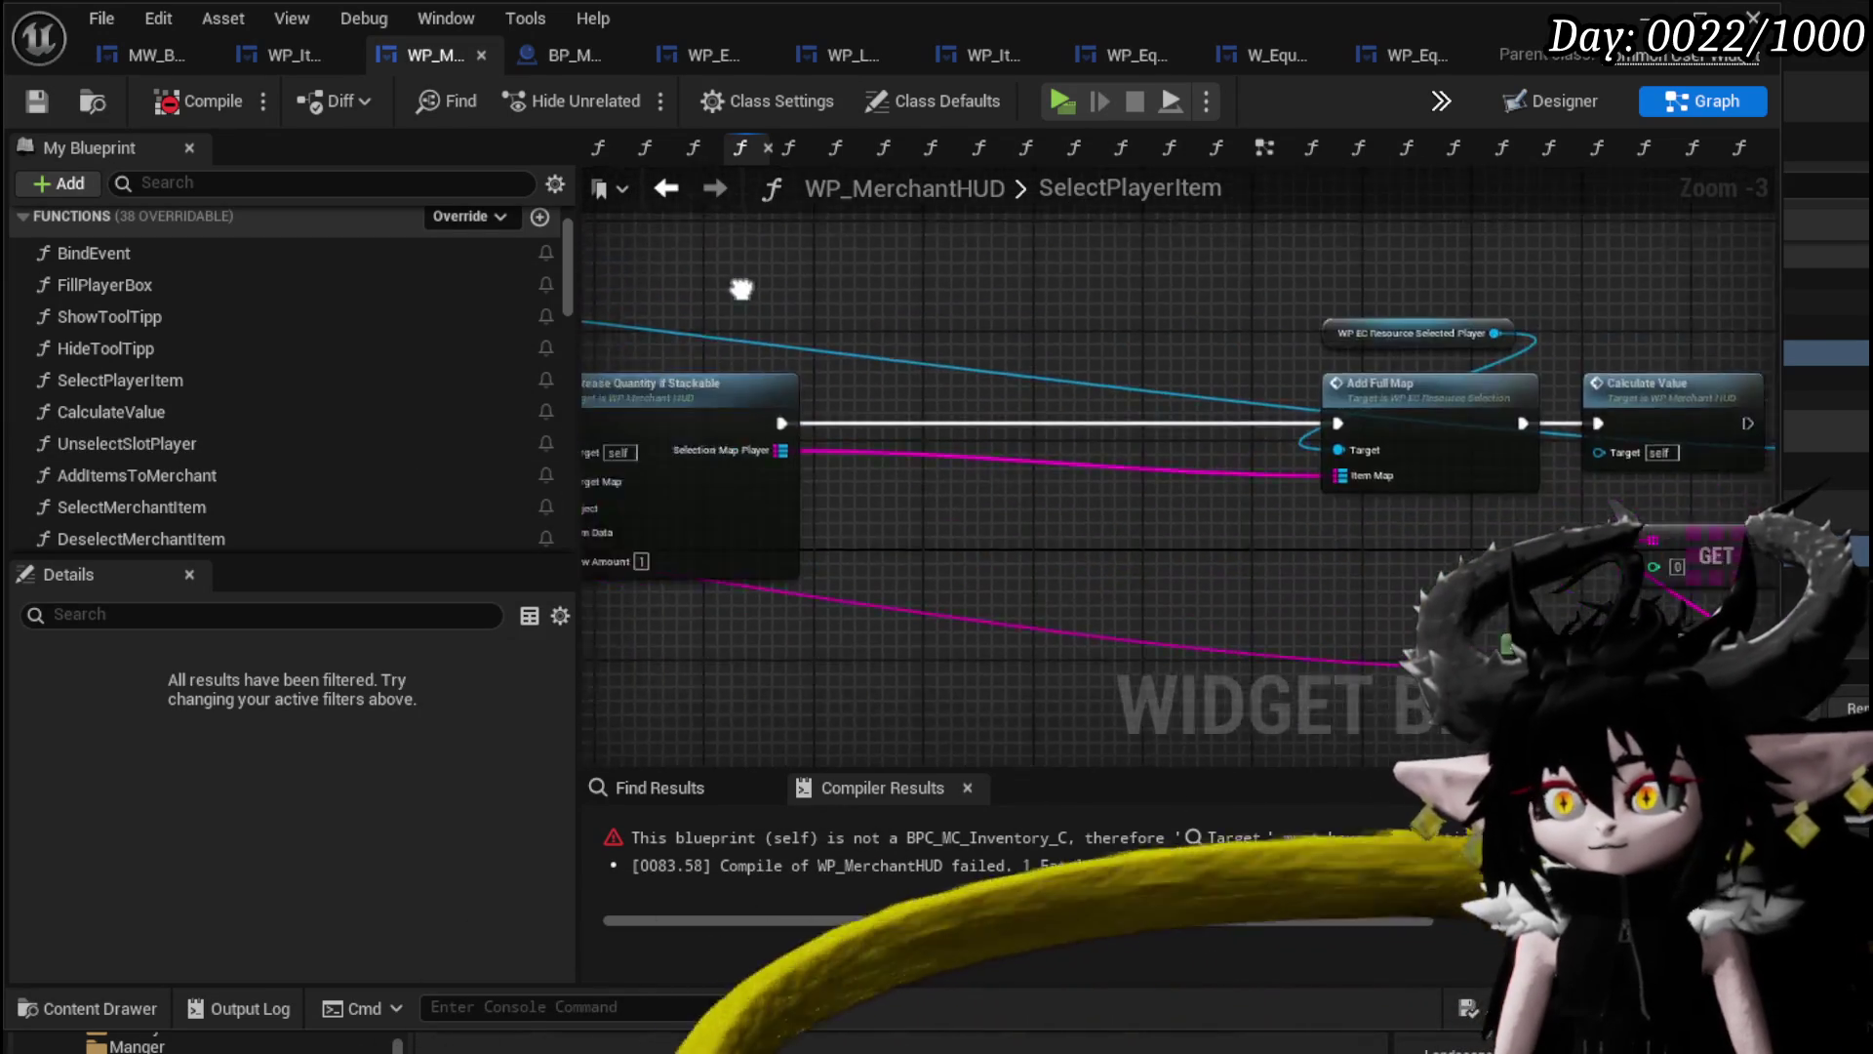
drag(808, 306, 1102, 312)
mouse_move(676, 335)
mouse_down()
mouse_move(569, 349)
mouse_move(569, 402)
mouse_up()
Paste them into UpdateStacks, wire BPC MC Inventory into Remove Item's Target, and compile.
double_click(125, 406)
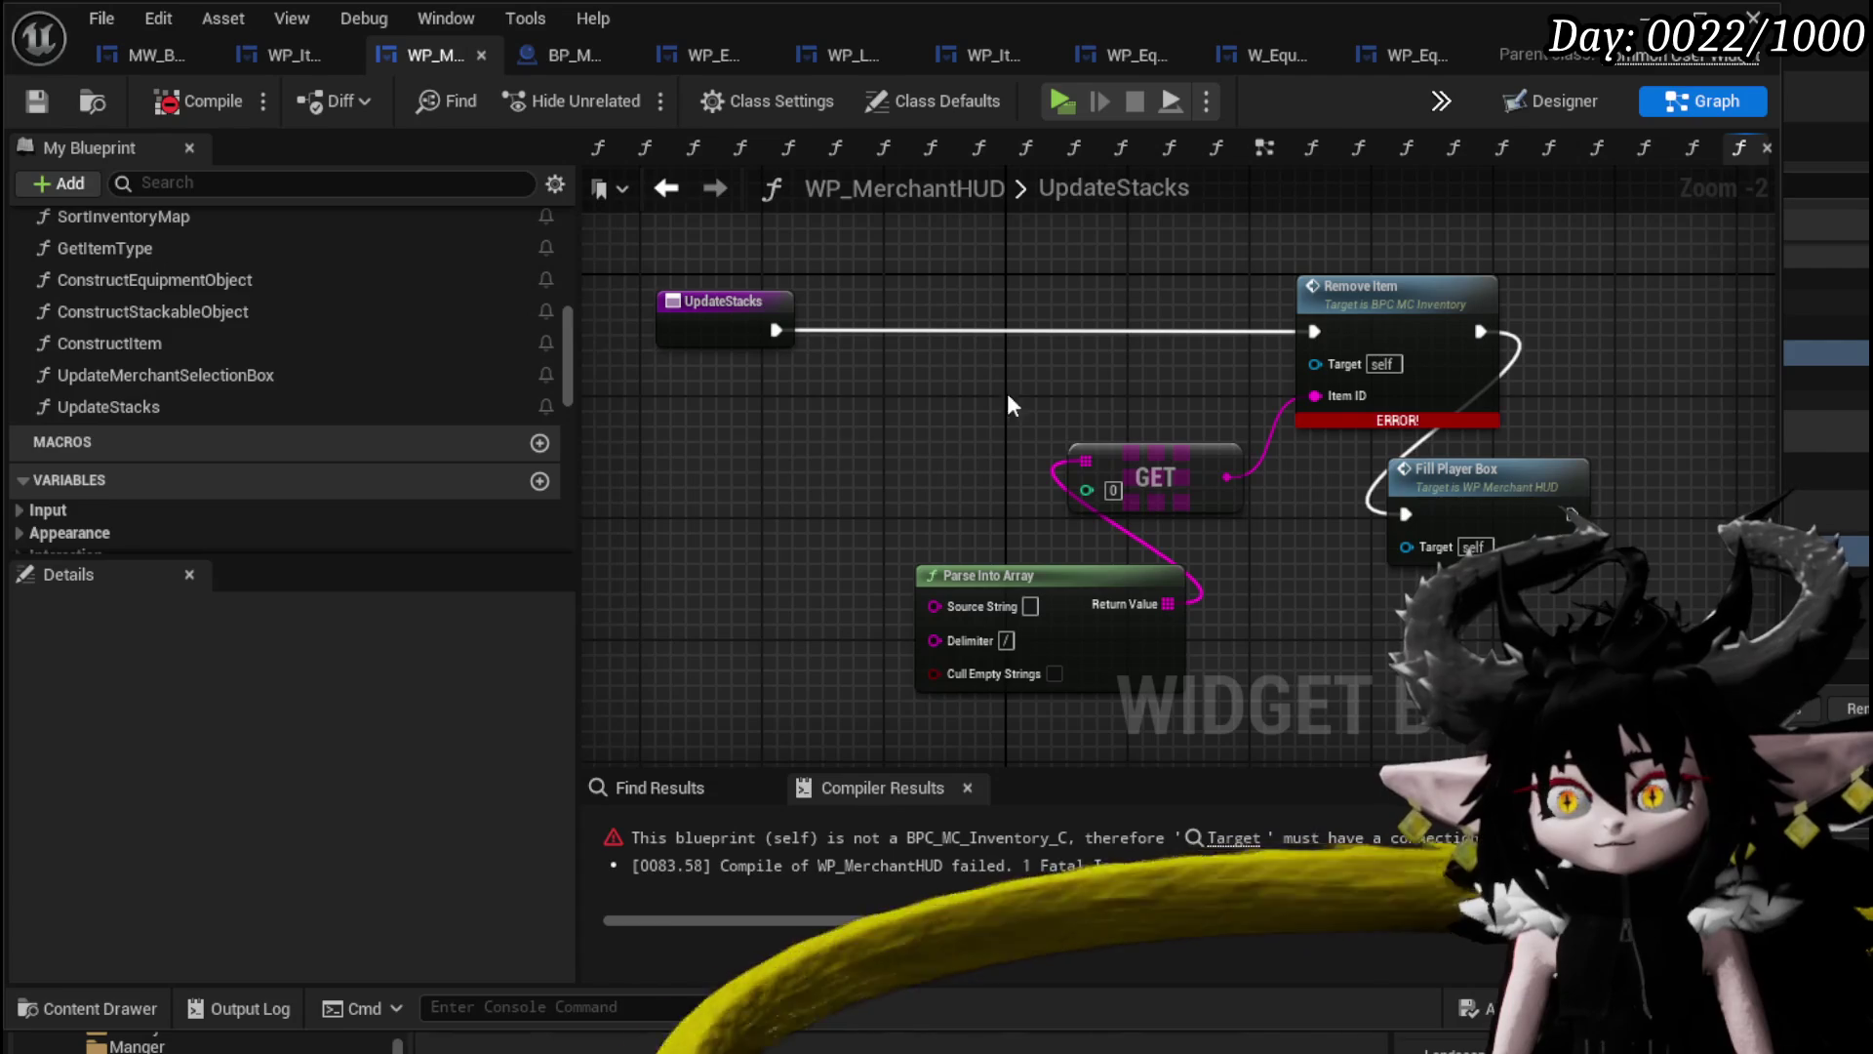
key(ctrl+v)
mouse_move(859, 449)
mouse_down()
mouse_move(1087, 264)
mouse_move(1145, 269)
mouse_up()
drag(1323, 385, 1317, 369)
click(1124, 383)
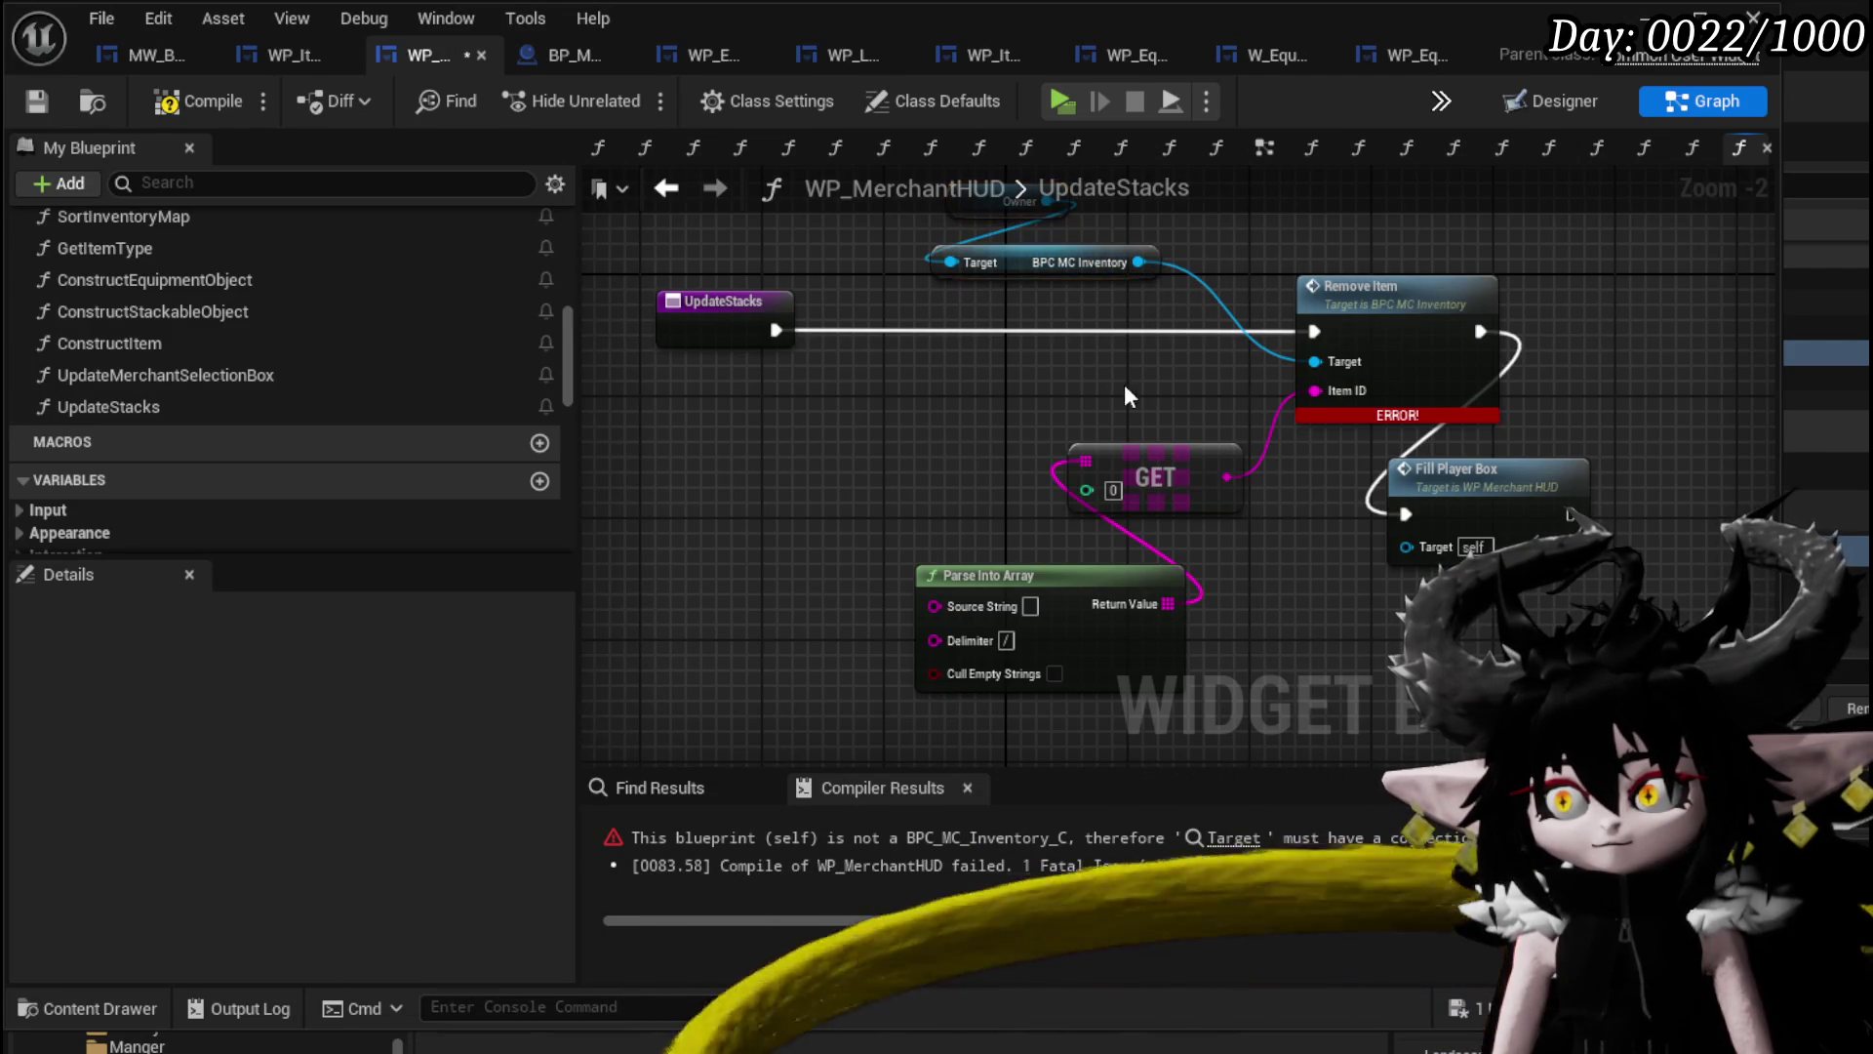
click(36, 102)
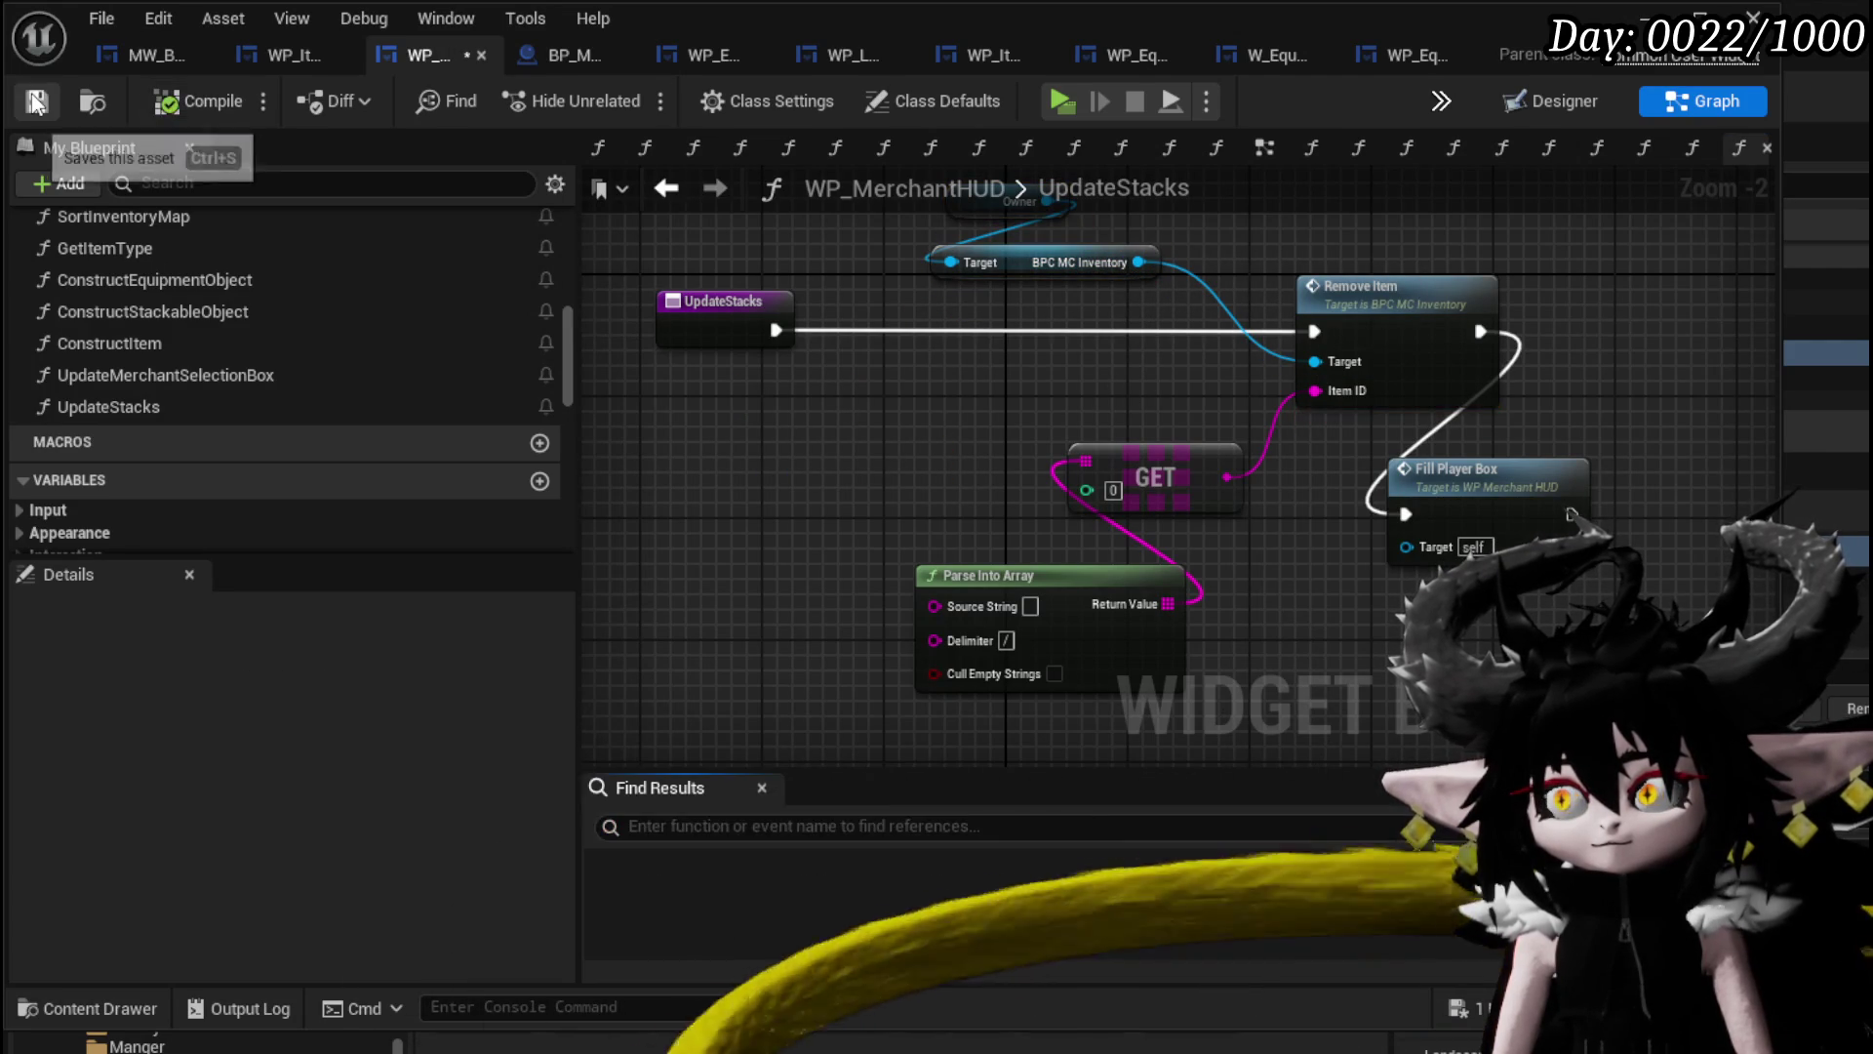
mouse_move(1014, 469)
mouse_down()
mouse_move(1117, 224)
mouse_move(1373, 266)
mouse_up()
drag(1124, 439, 1123, 439)
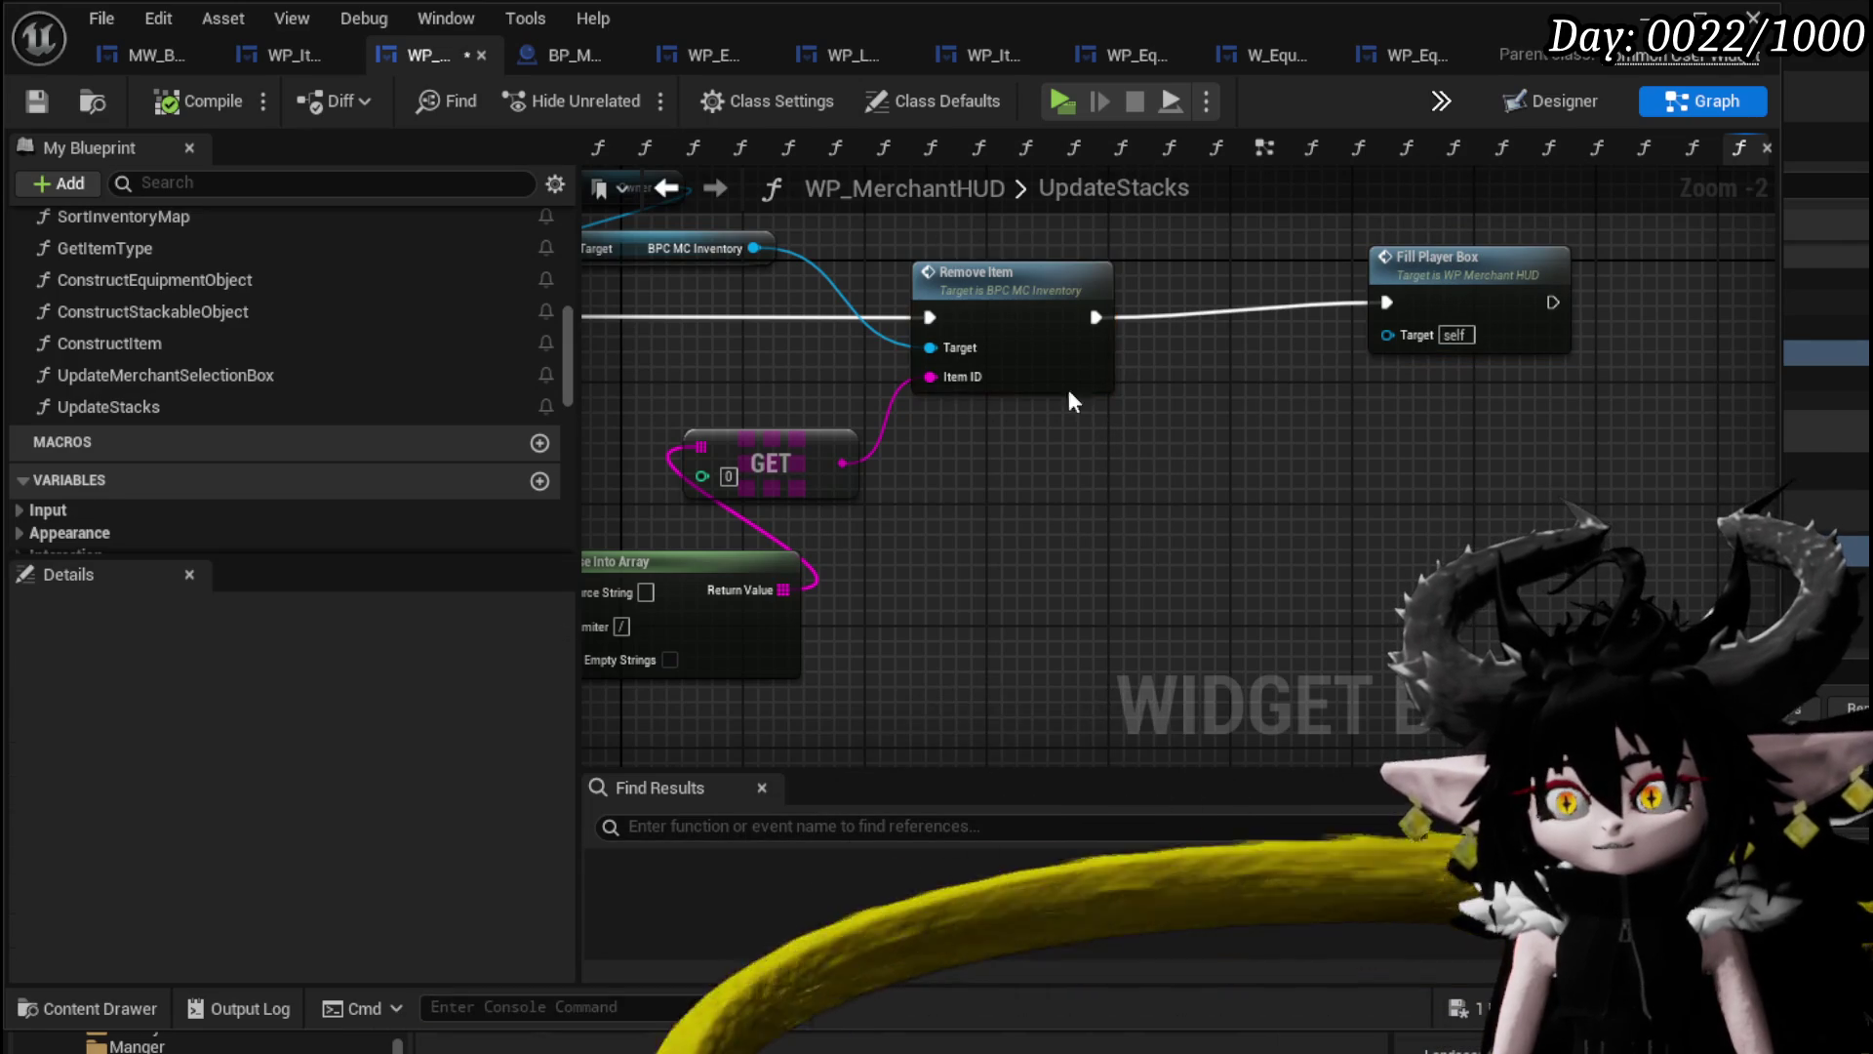
double_click(1164, 291)
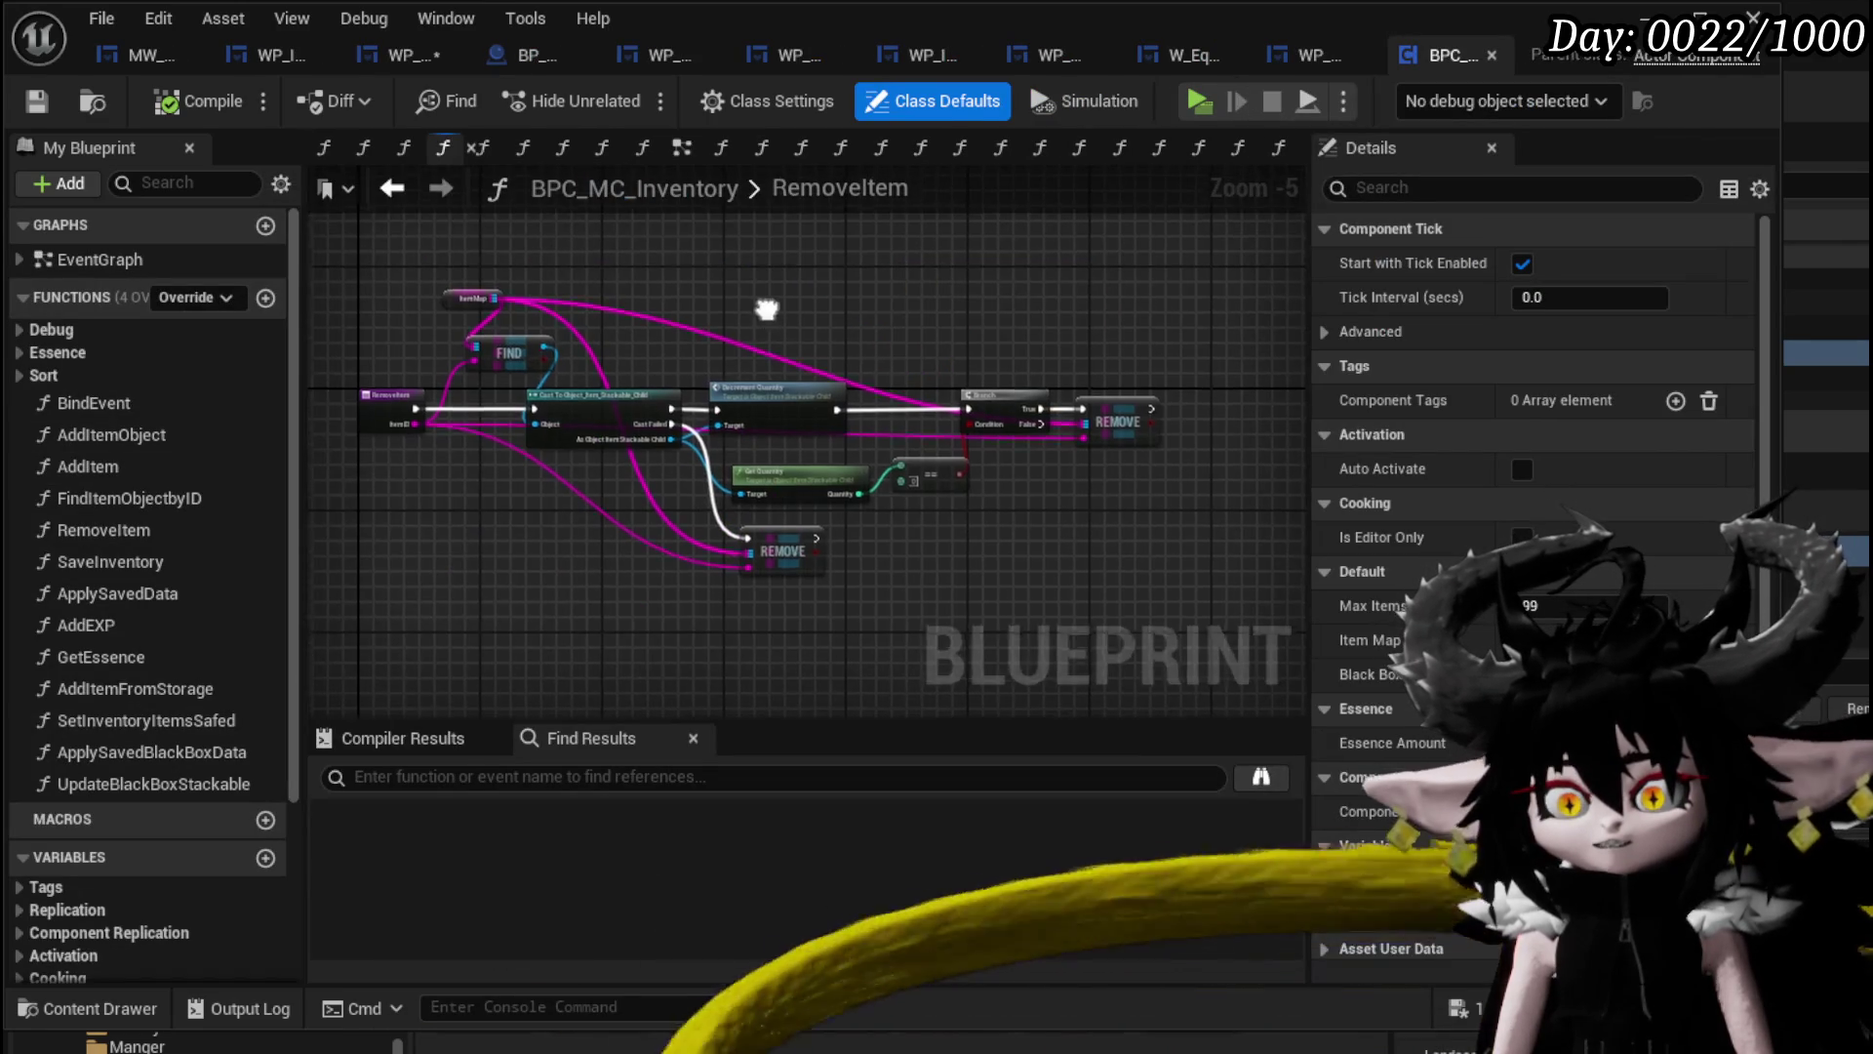
scroll(820, 242, up, 2)
drag(813, 257, 810, 230)
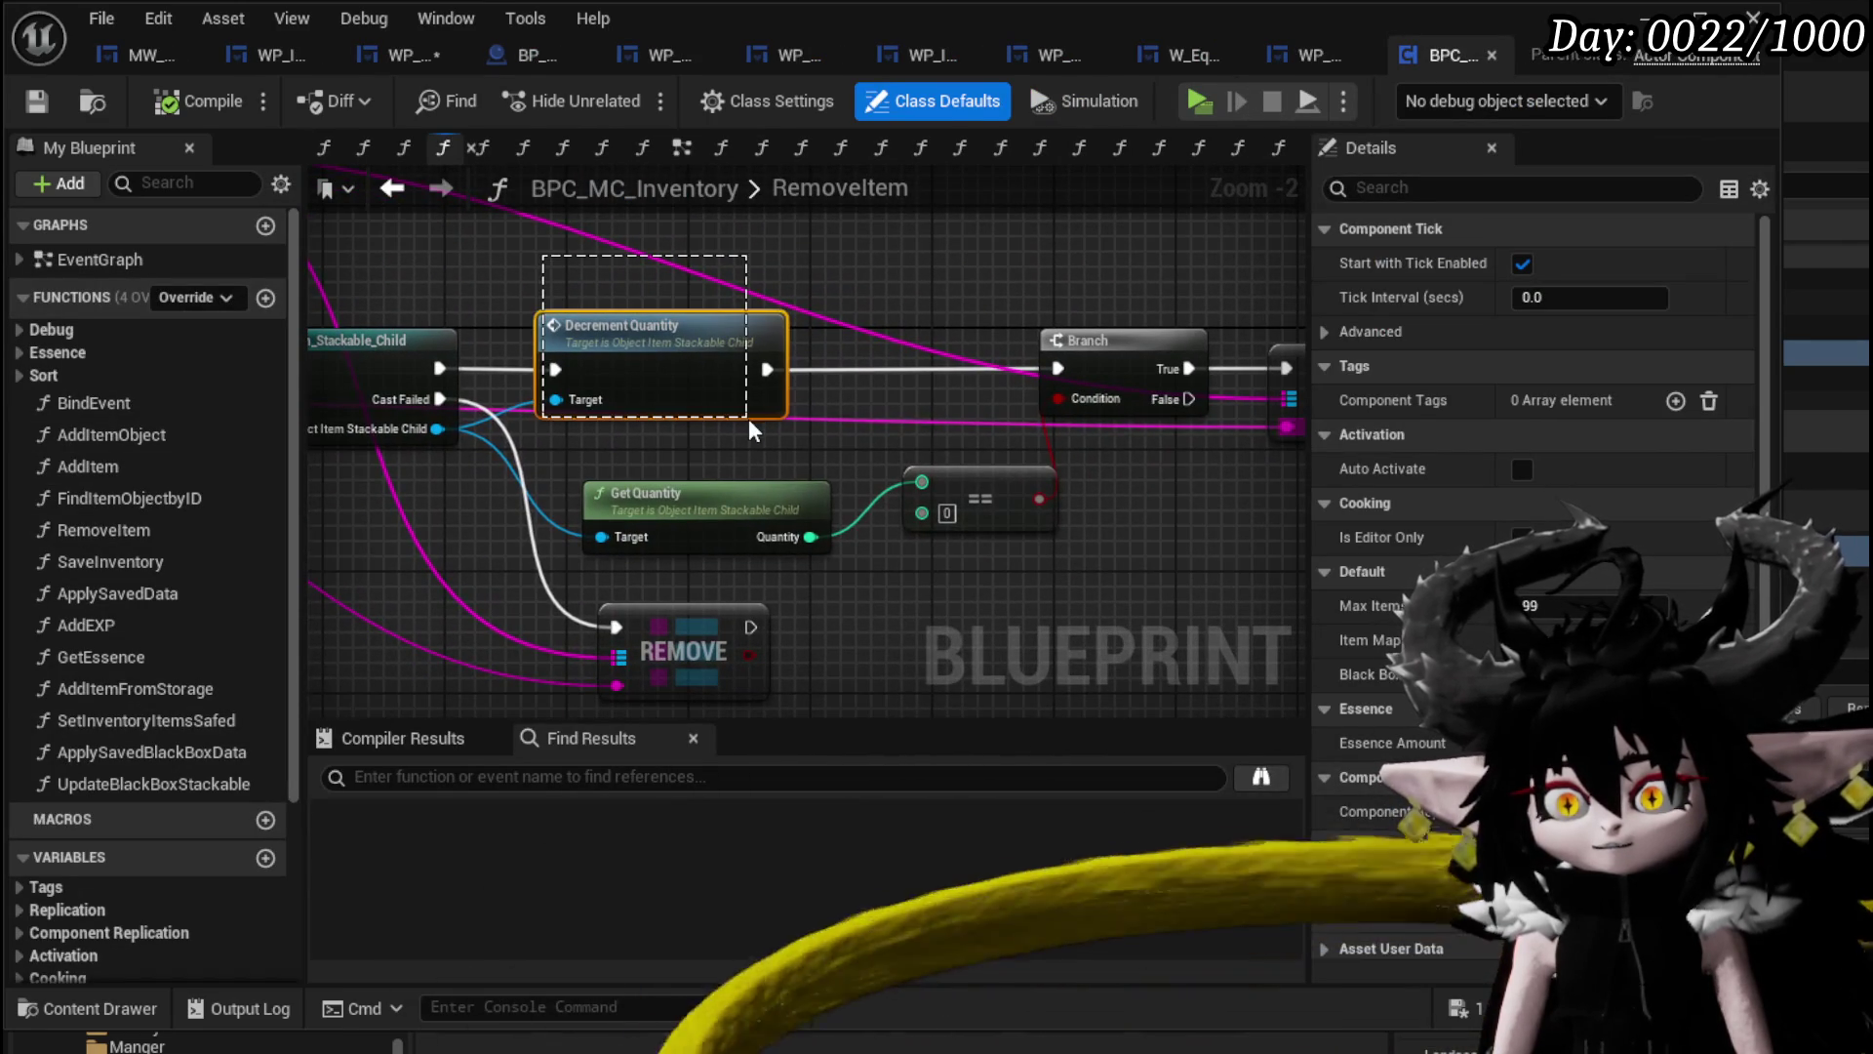
drag(747, 418, 747, 419)
click(923, 306)
drag(468, 510, 818, 478)
drag(639, 527, 868, 268)
drag(934, 475, 657, 464)
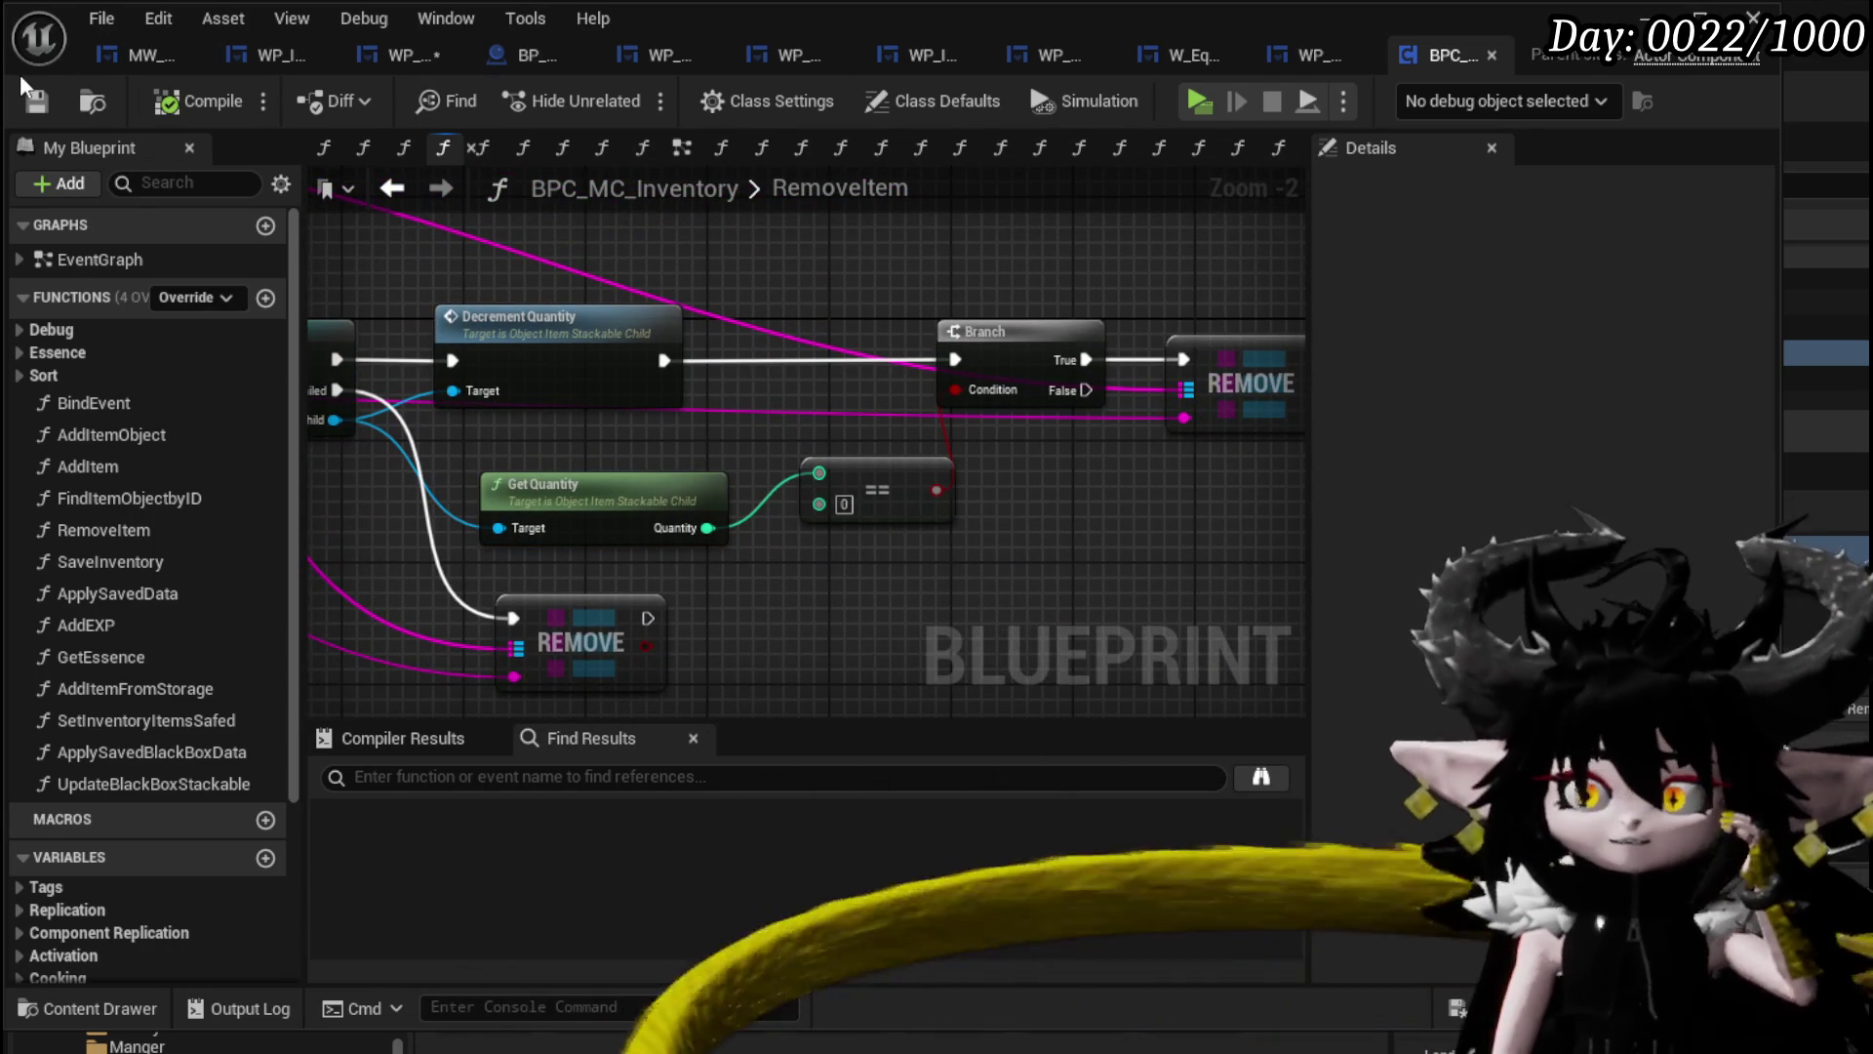
click(418, 57)
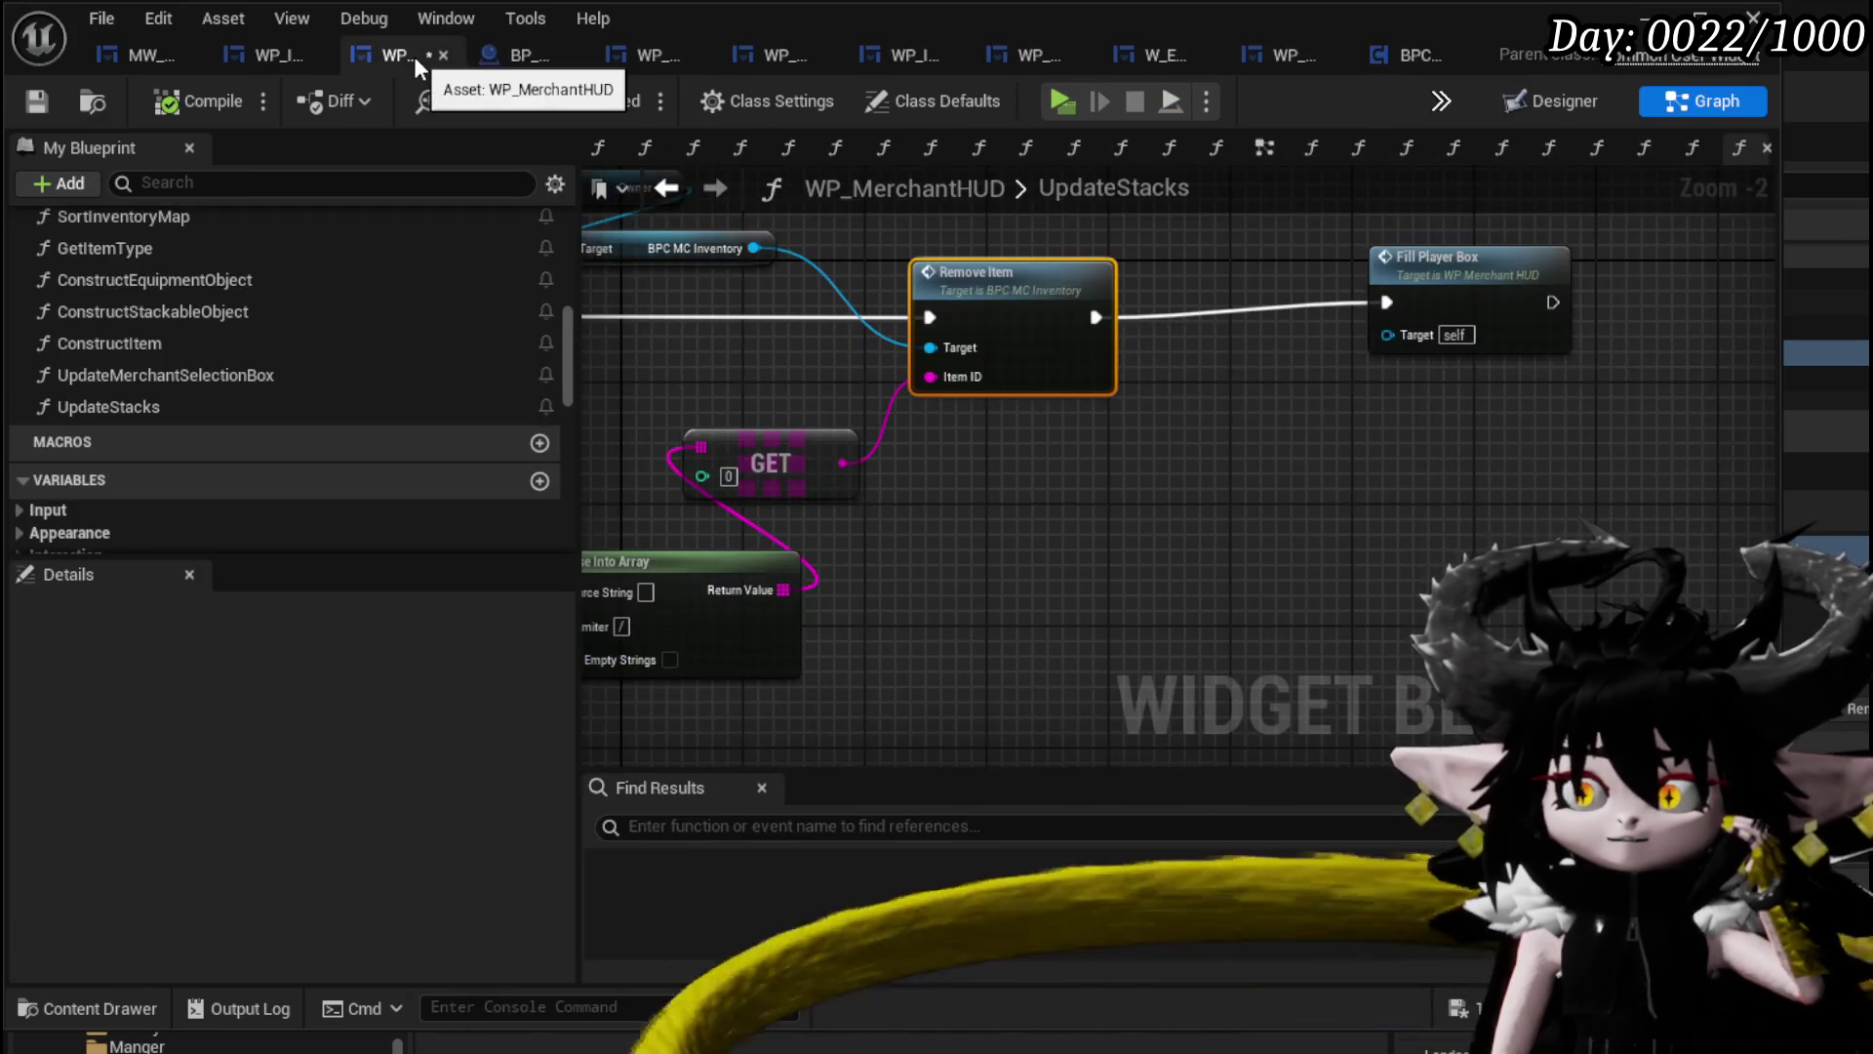
Reposition the UpdateStacks graph view to bring its entry node into view.
drag(1242, 488, 1470, 555)
right_click(887, 381)
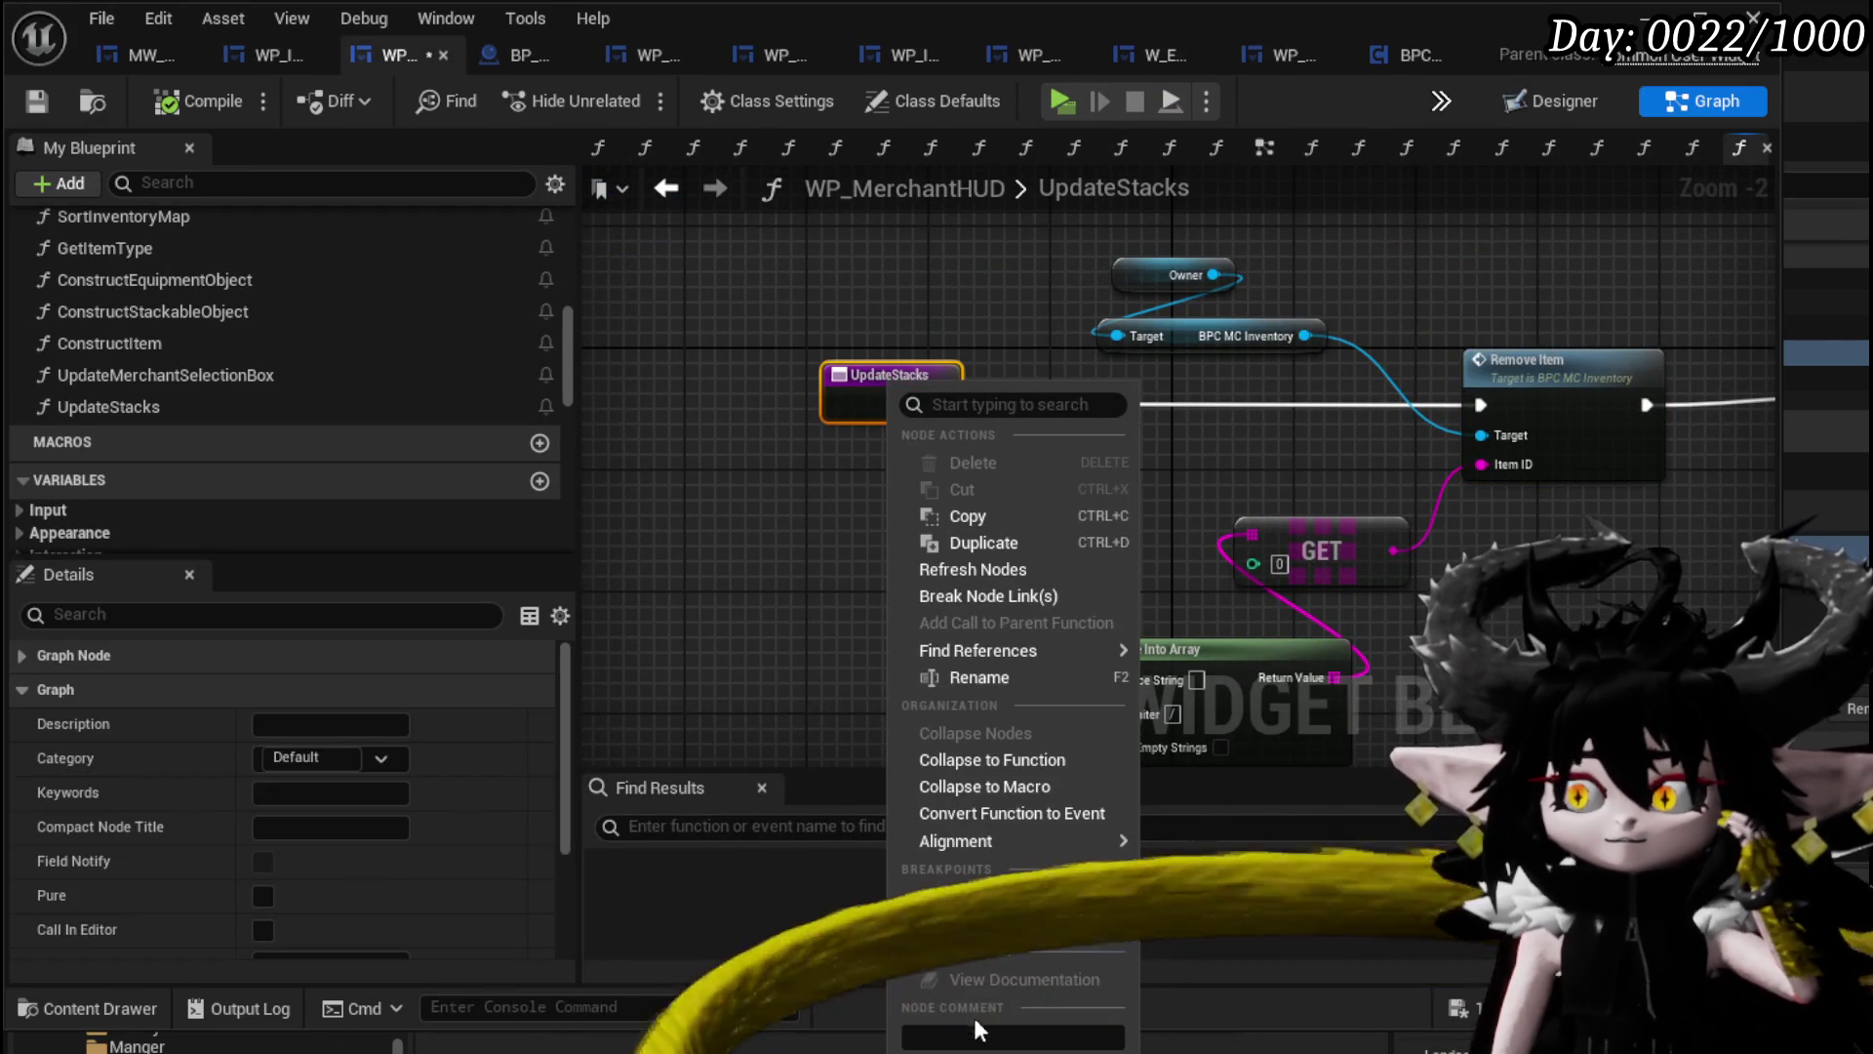
click(858, 502)
drag(858, 503, 437, 493)
drag(593, 513, 745, 526)
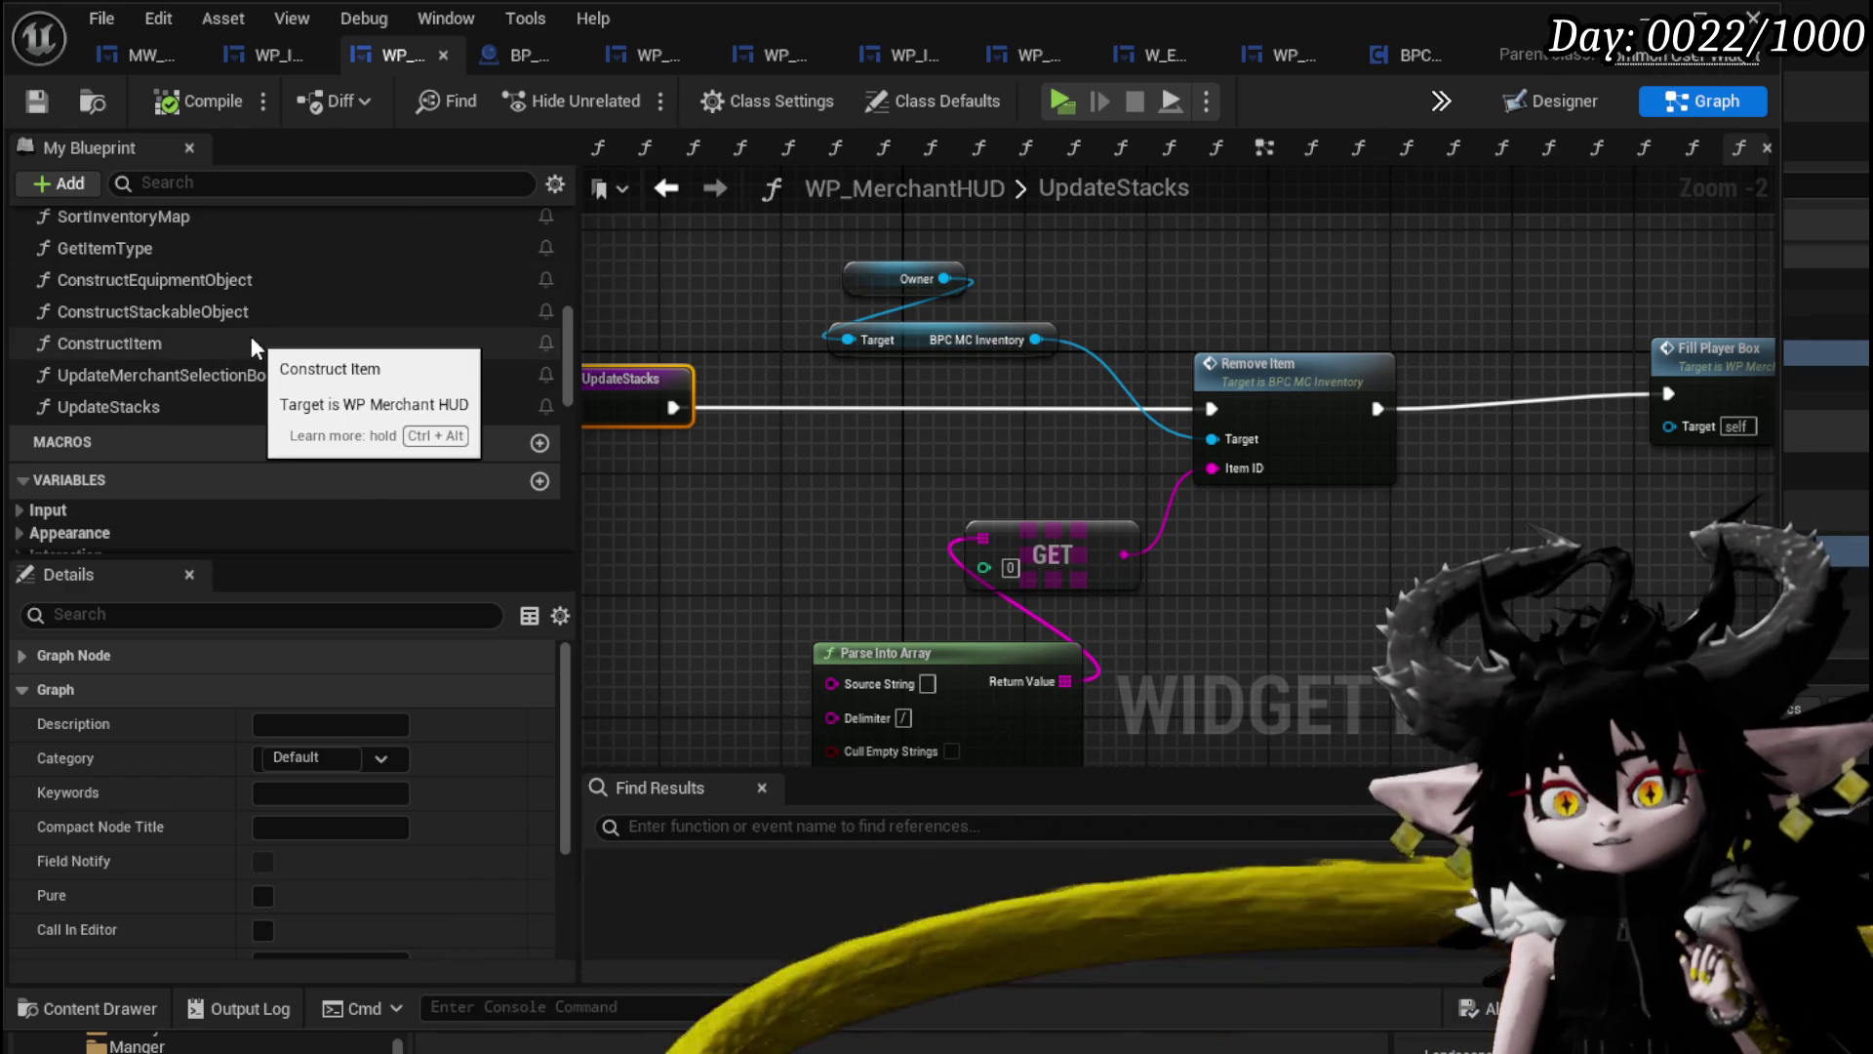
Scroll the My Blueprint functions list to the top and open SelectPlayerItem.
scroll(249, 336, up, 2)
scroll(271, 377, up, 8)
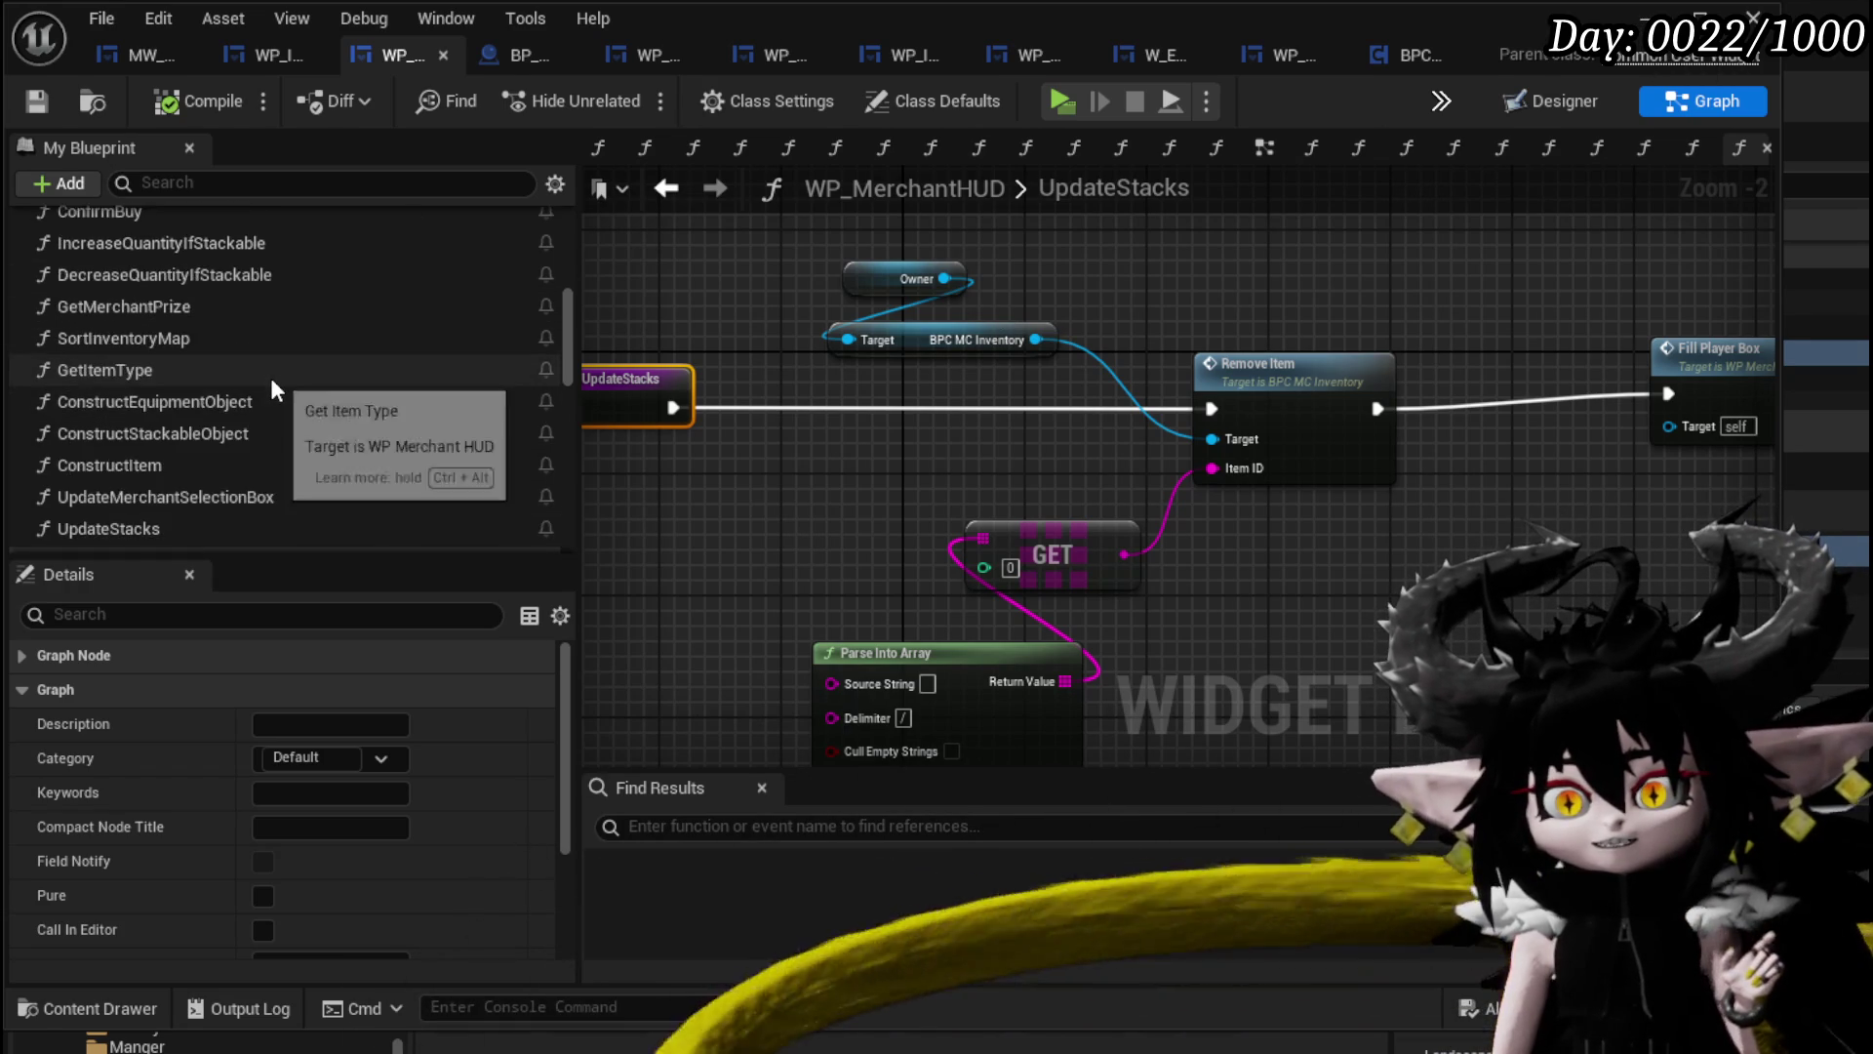
scroll(272, 380, up, 4)
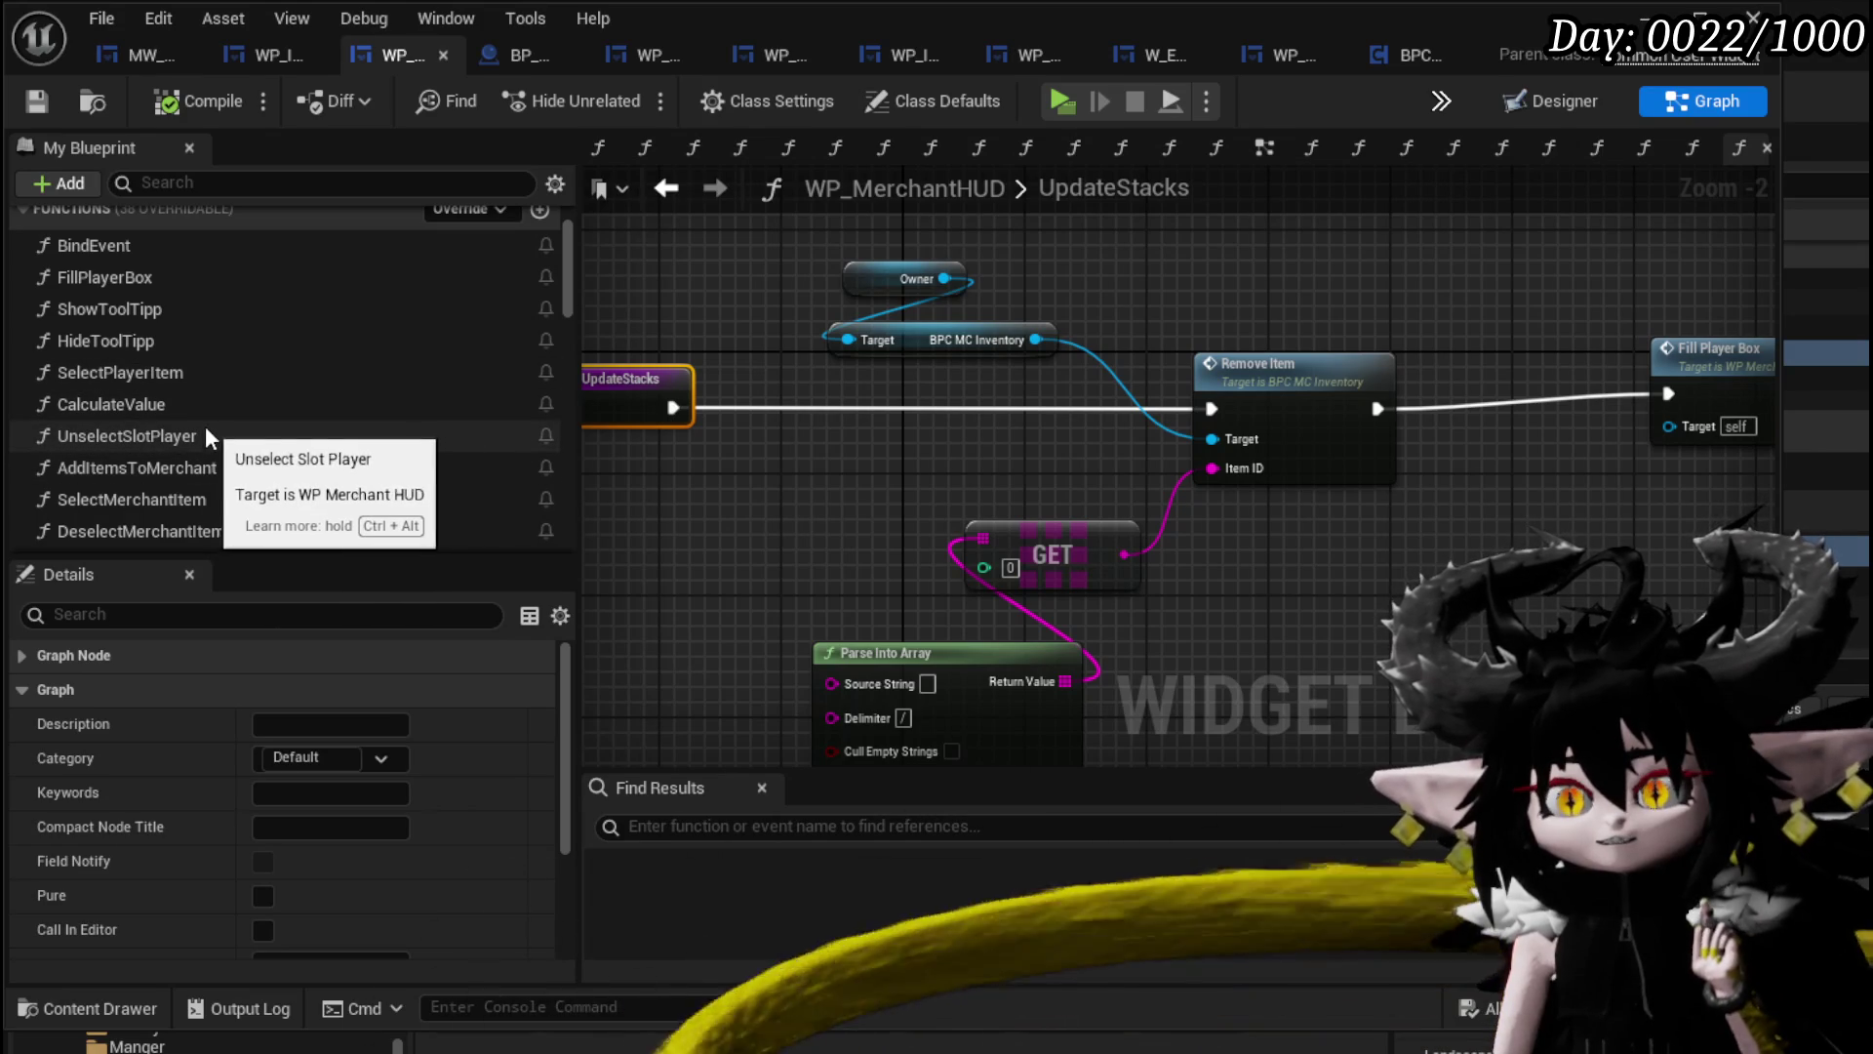
double_click(180, 374)
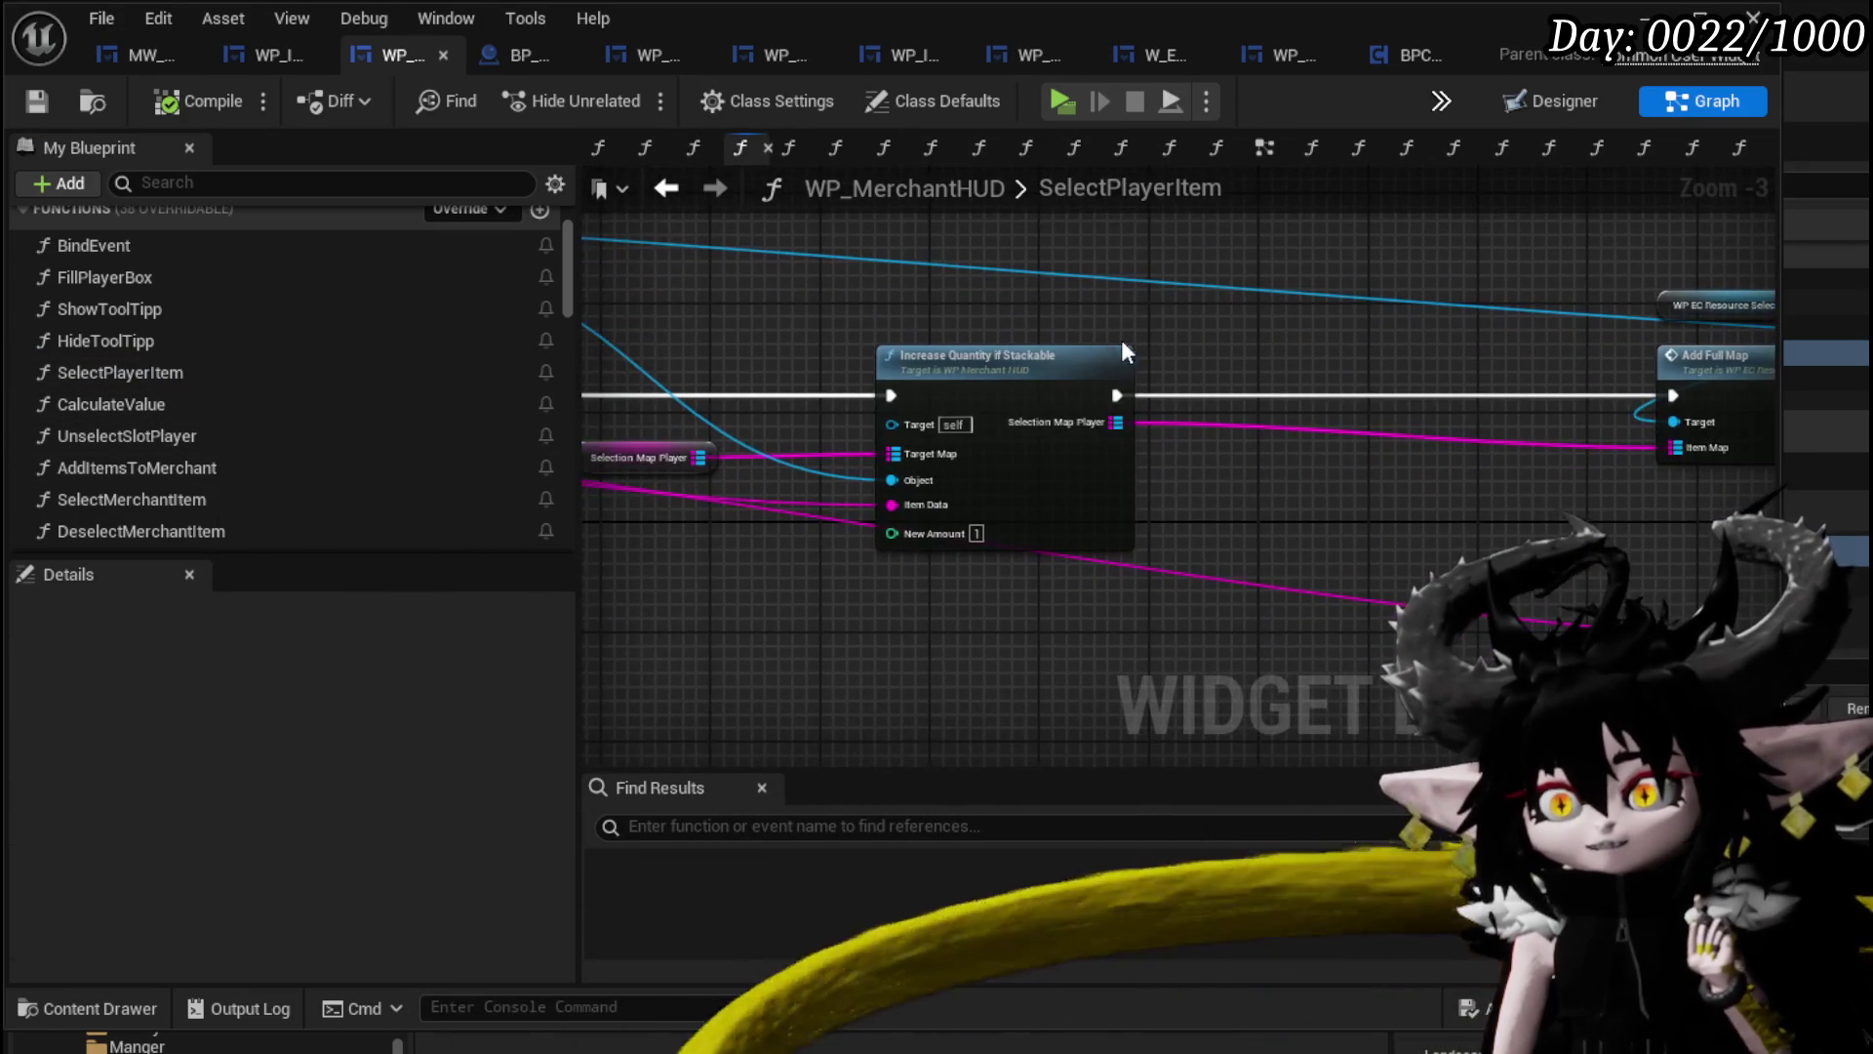
Open Increase Quantity If Stackable, align both Get Quantity nodes above the cast, and select Increment Quantity.
double_click(963, 356)
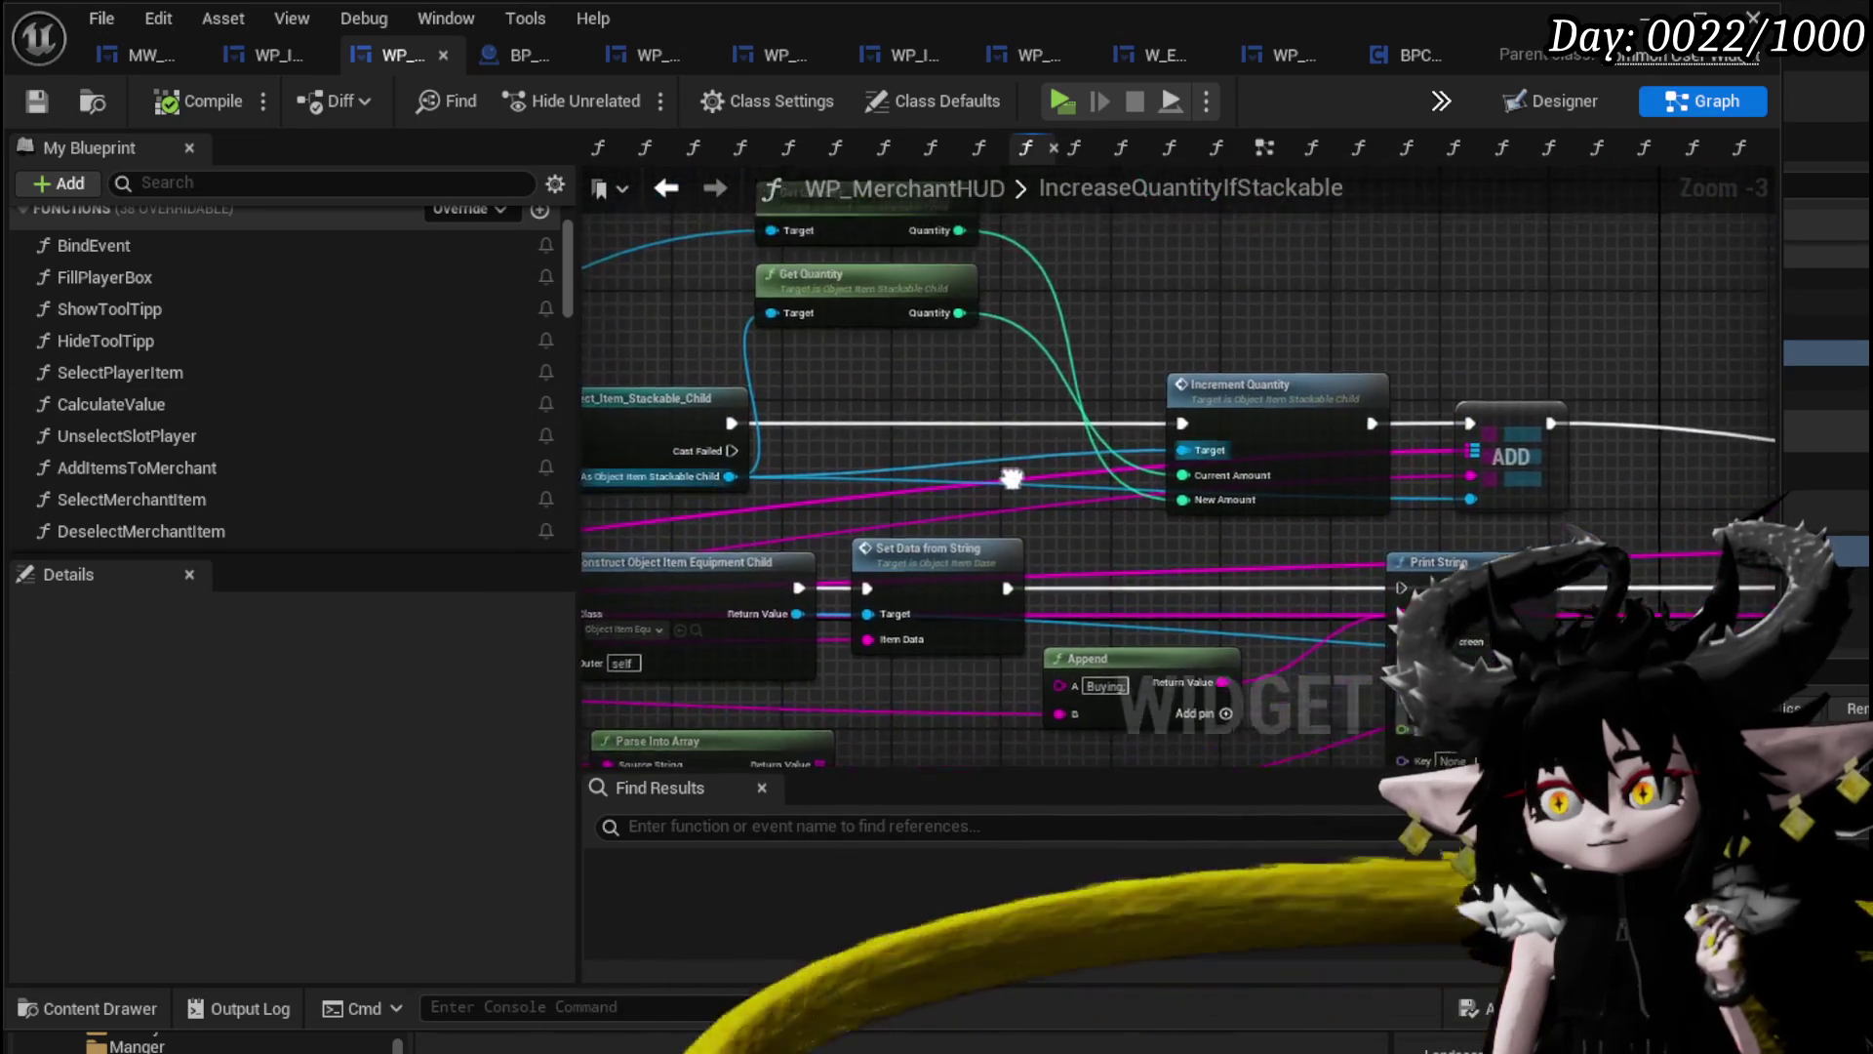
drag(918, 349, 956, 441)
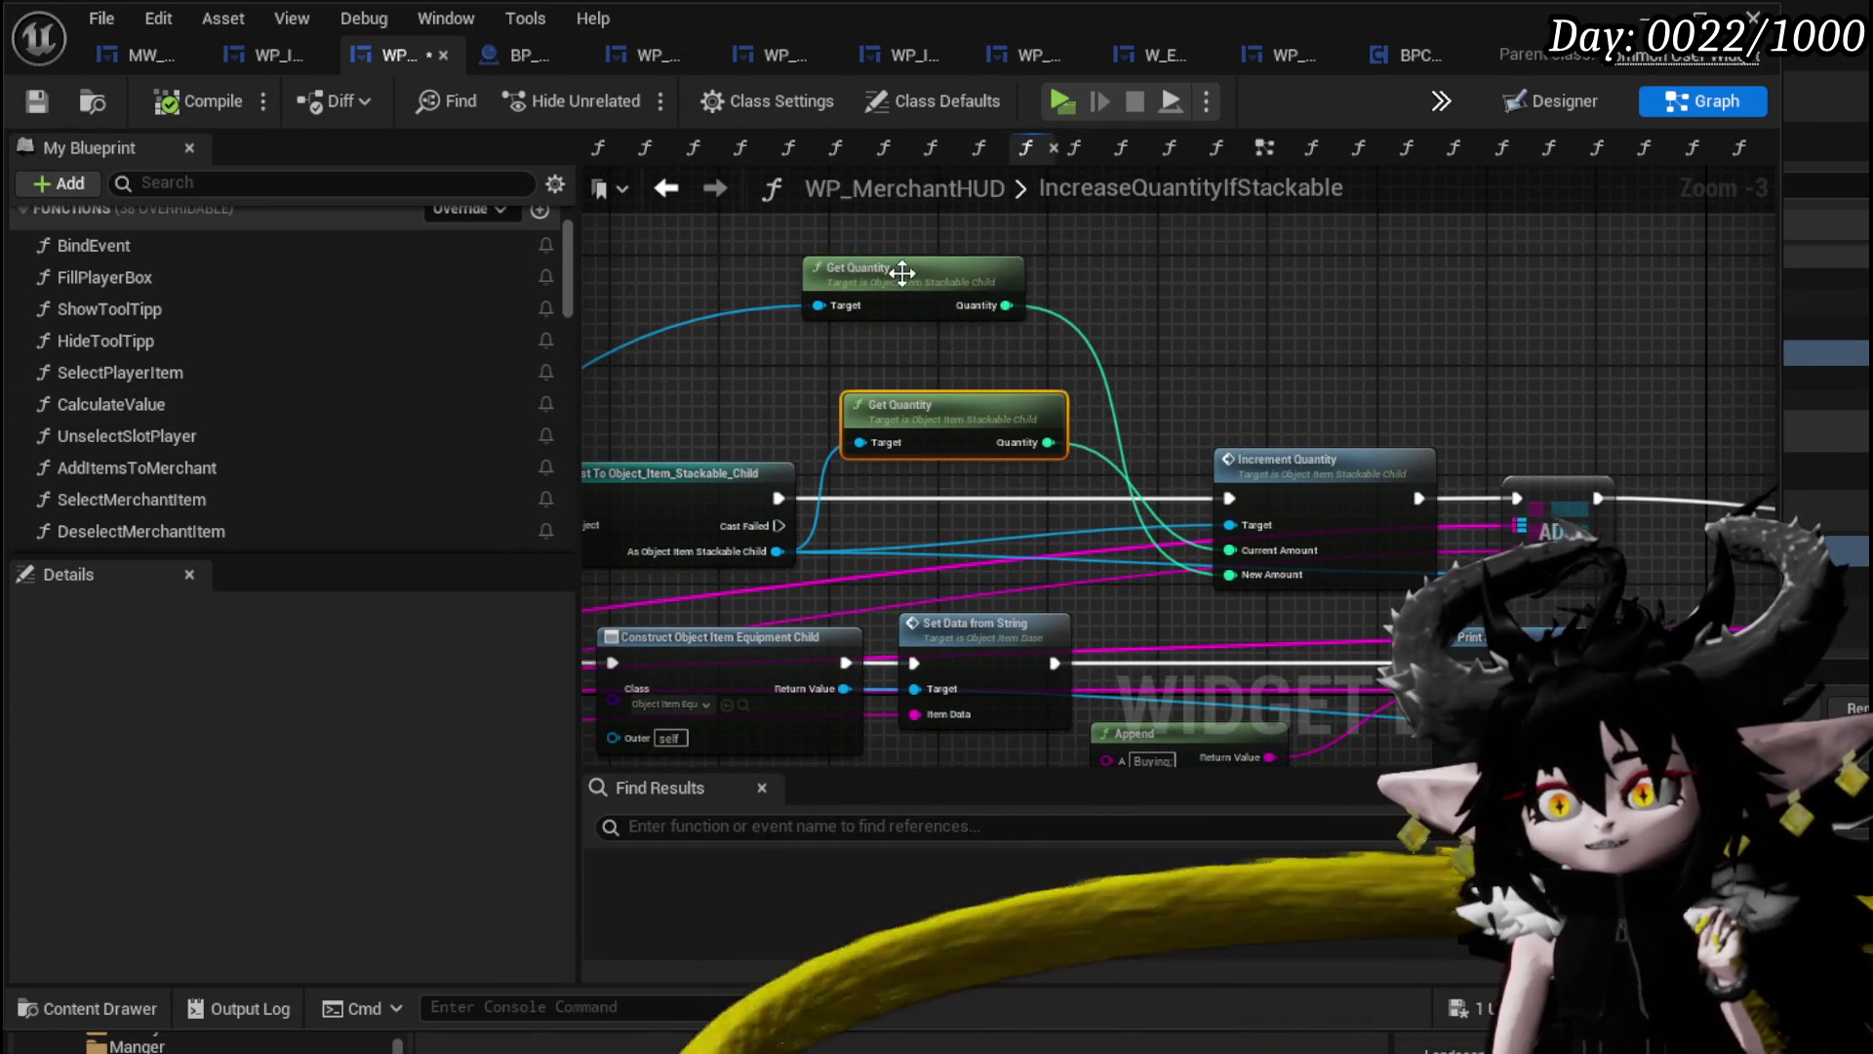
drag(902, 276, 933, 299)
mouse_move(1044, 395)
mouse_down()
mouse_move(1072, 285)
mouse_move(1017, 244)
mouse_up()
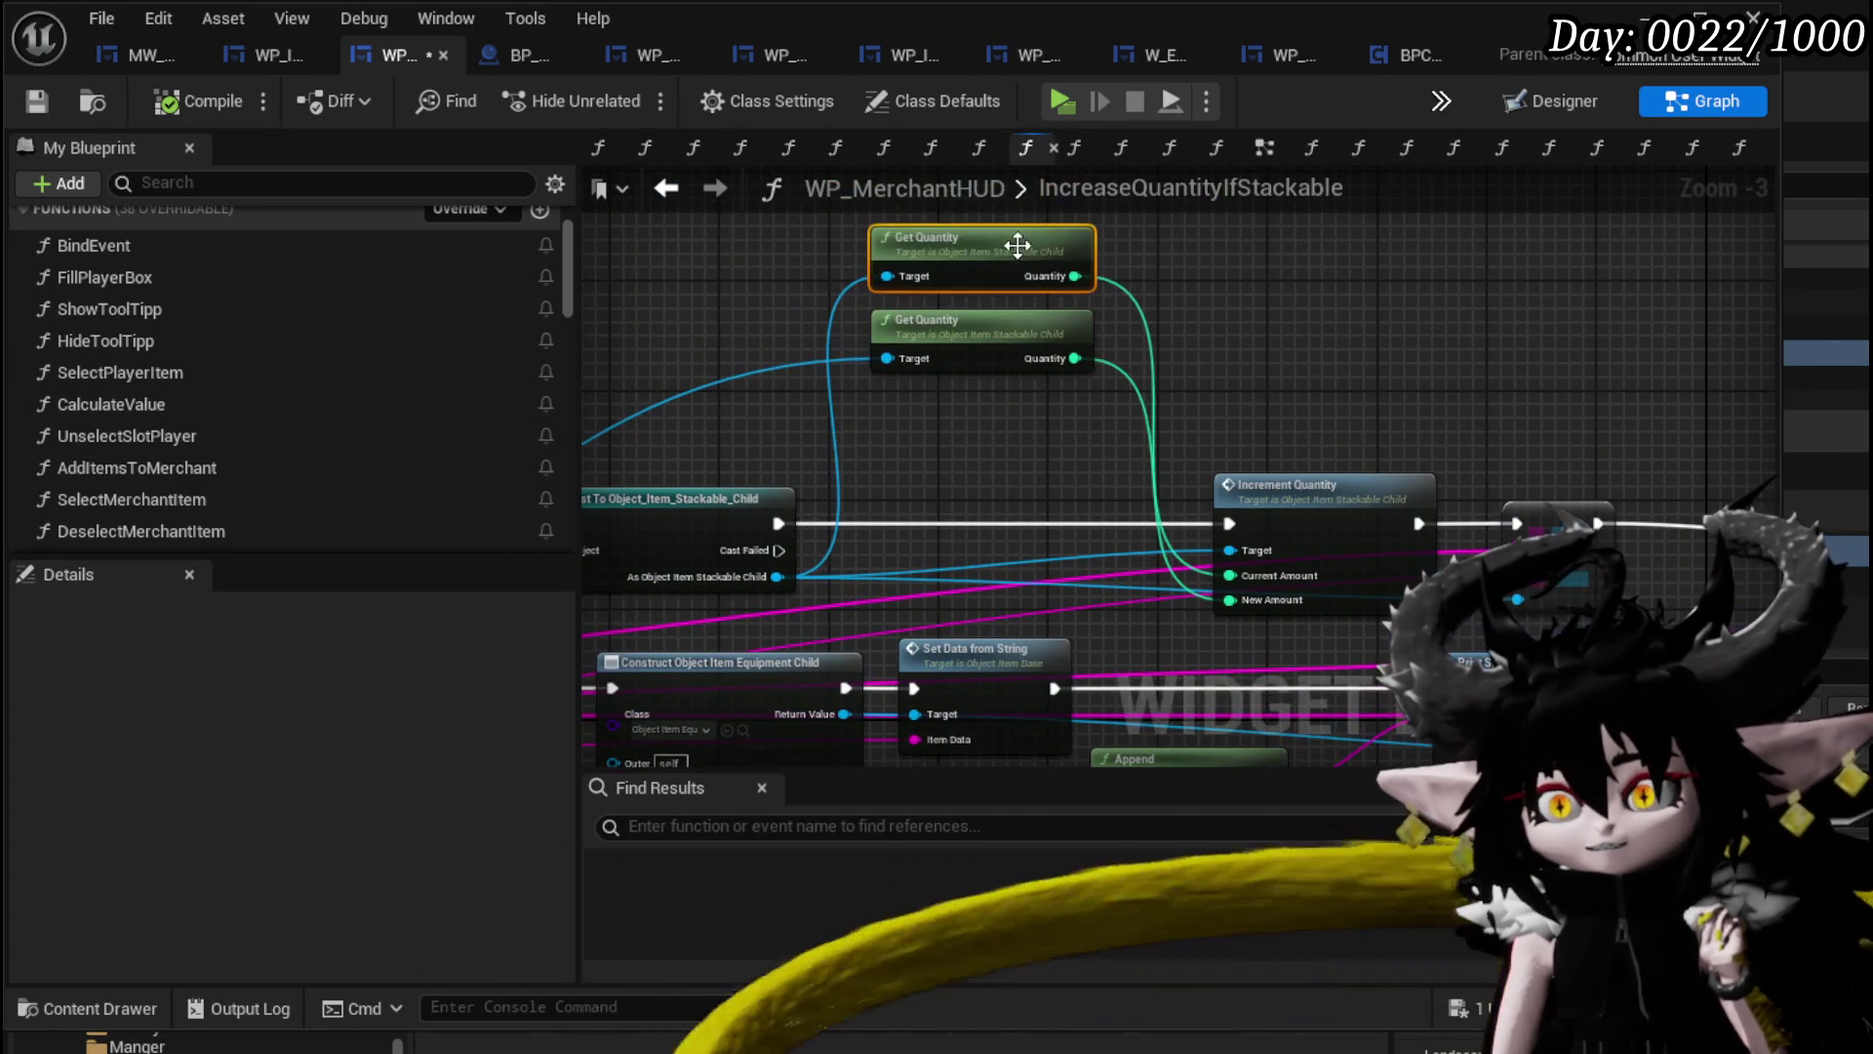
mouse_move(915, 434)
mouse_down()
mouse_move(896, 391)
mouse_move(1079, 414)
mouse_move(818, 400)
mouse_up()
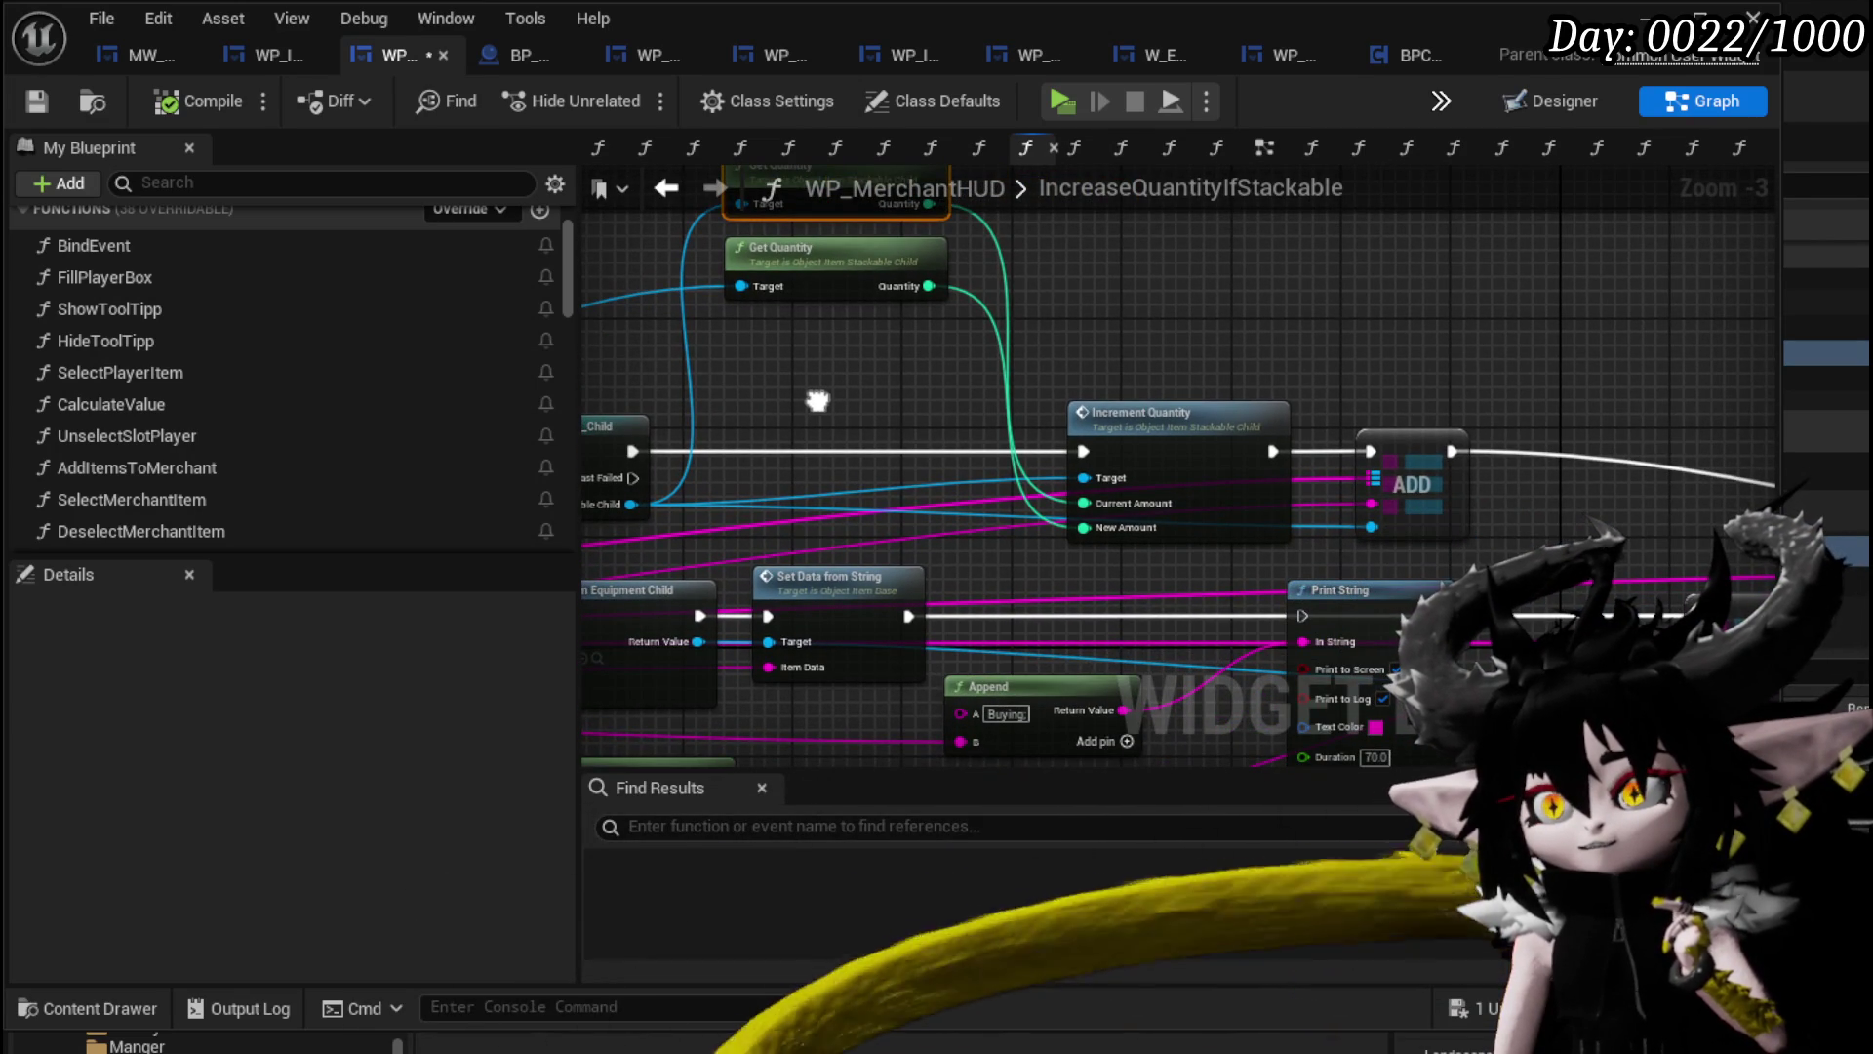
click(1151, 416)
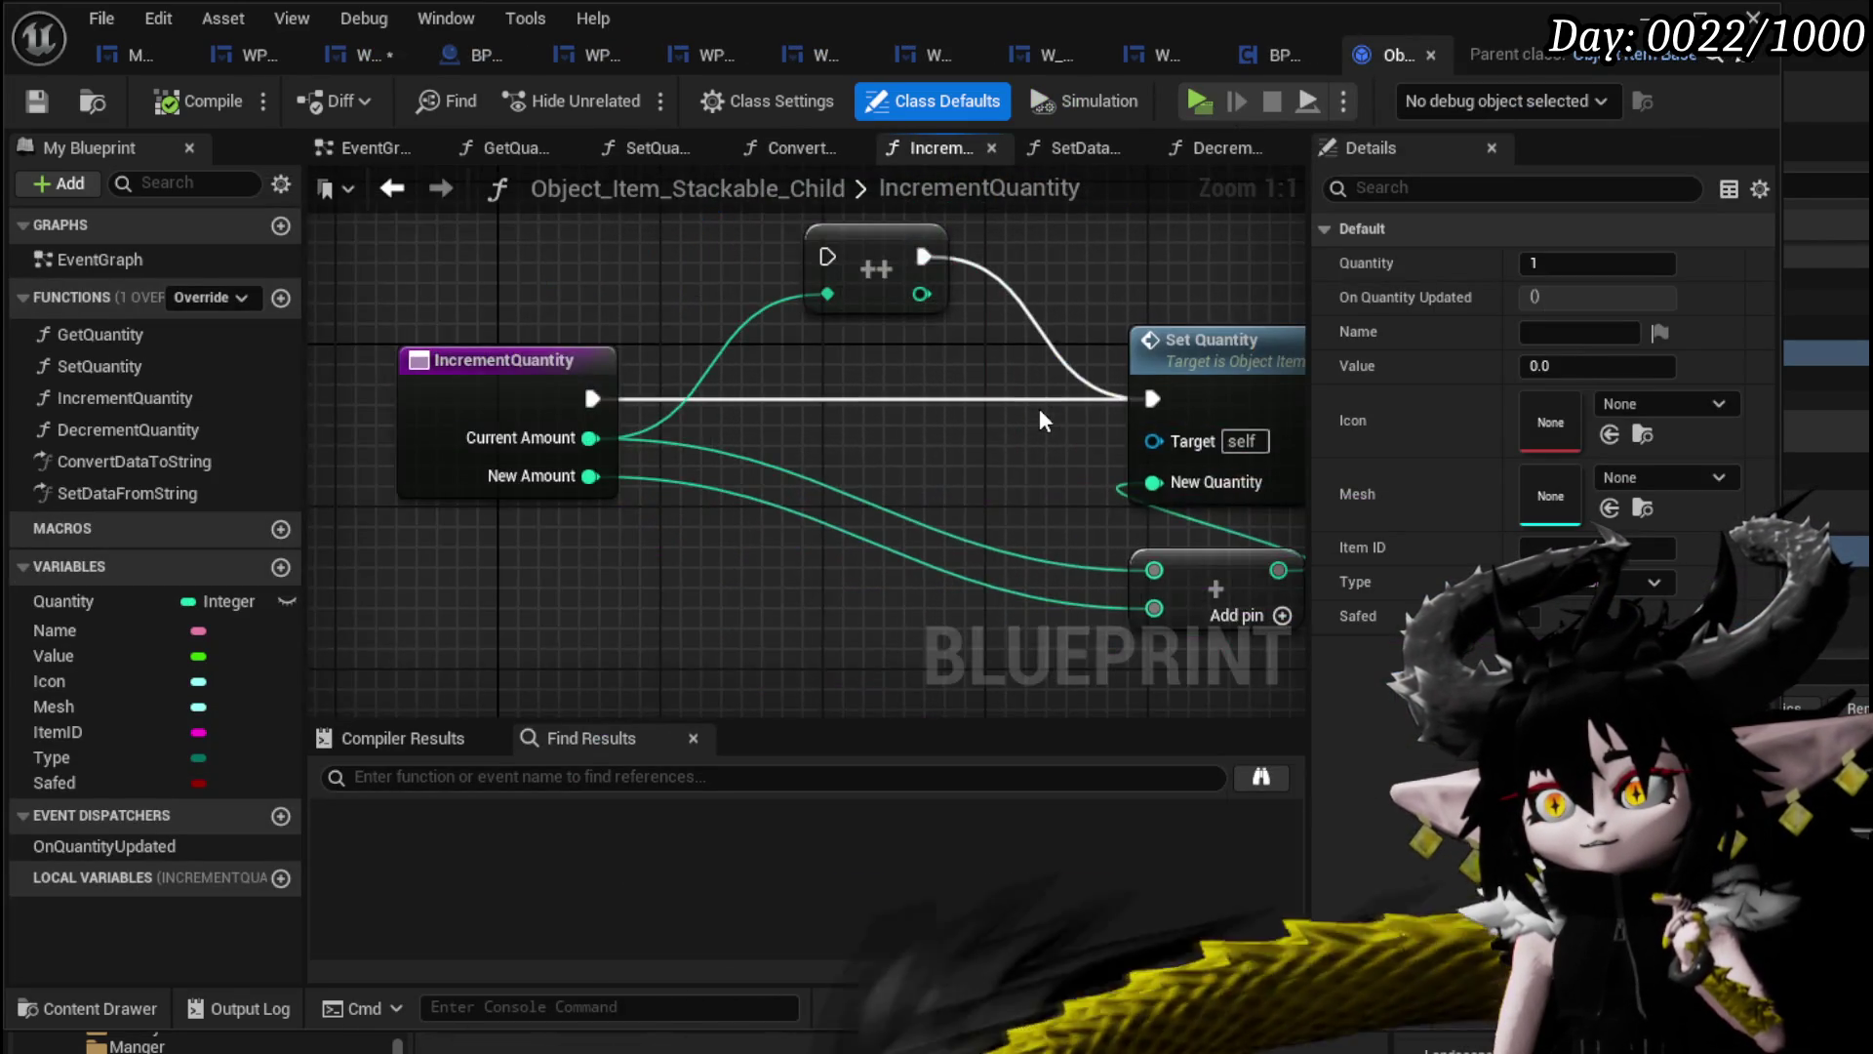
scroll(1039, 408, up, 3)
Inspect the IncrementQuantity graph, selecting its Set Quantity node and entry node.
mouse_move(839, 547)
mouse_down()
mouse_move(1087, 547)
mouse_move(785, 519)
mouse_up()
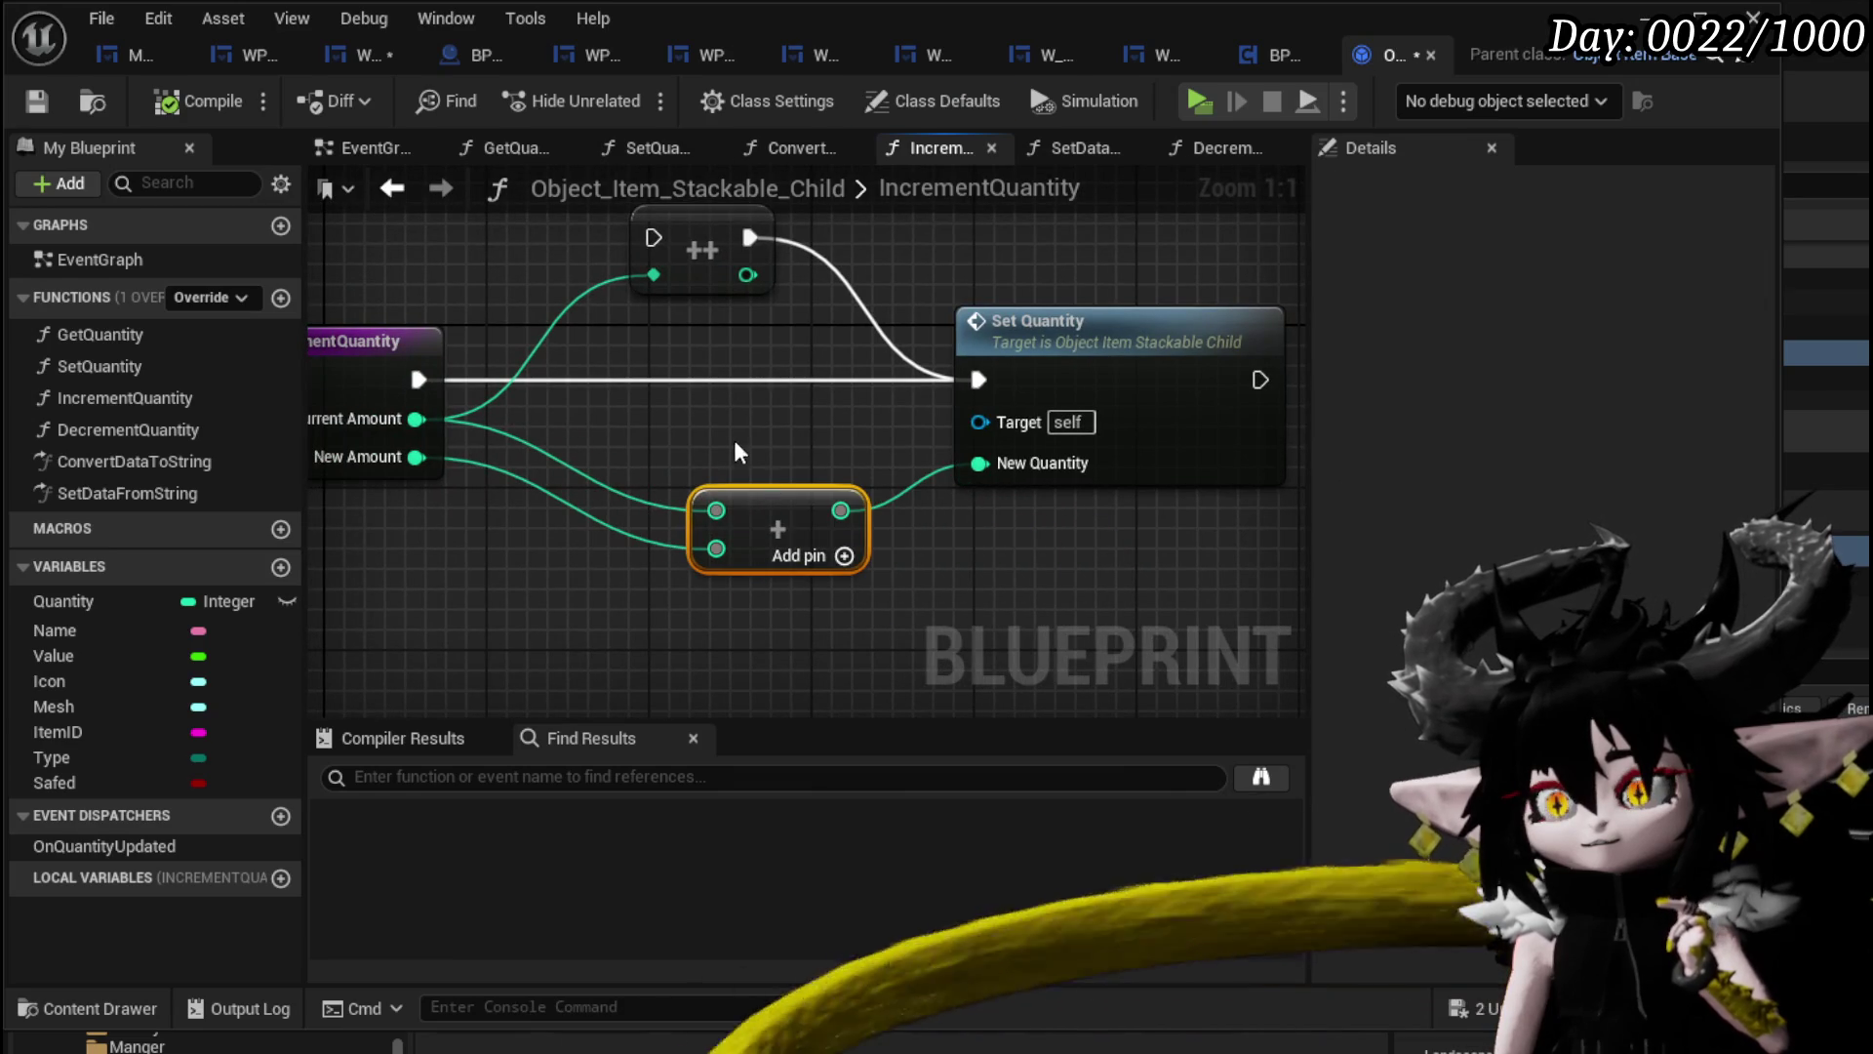
mouse_move(732, 436)
mouse_down()
mouse_move(868, 428)
mouse_move(695, 433)
mouse_move(746, 496)
mouse_move(869, 499)
mouse_move(813, 490)
mouse_up()
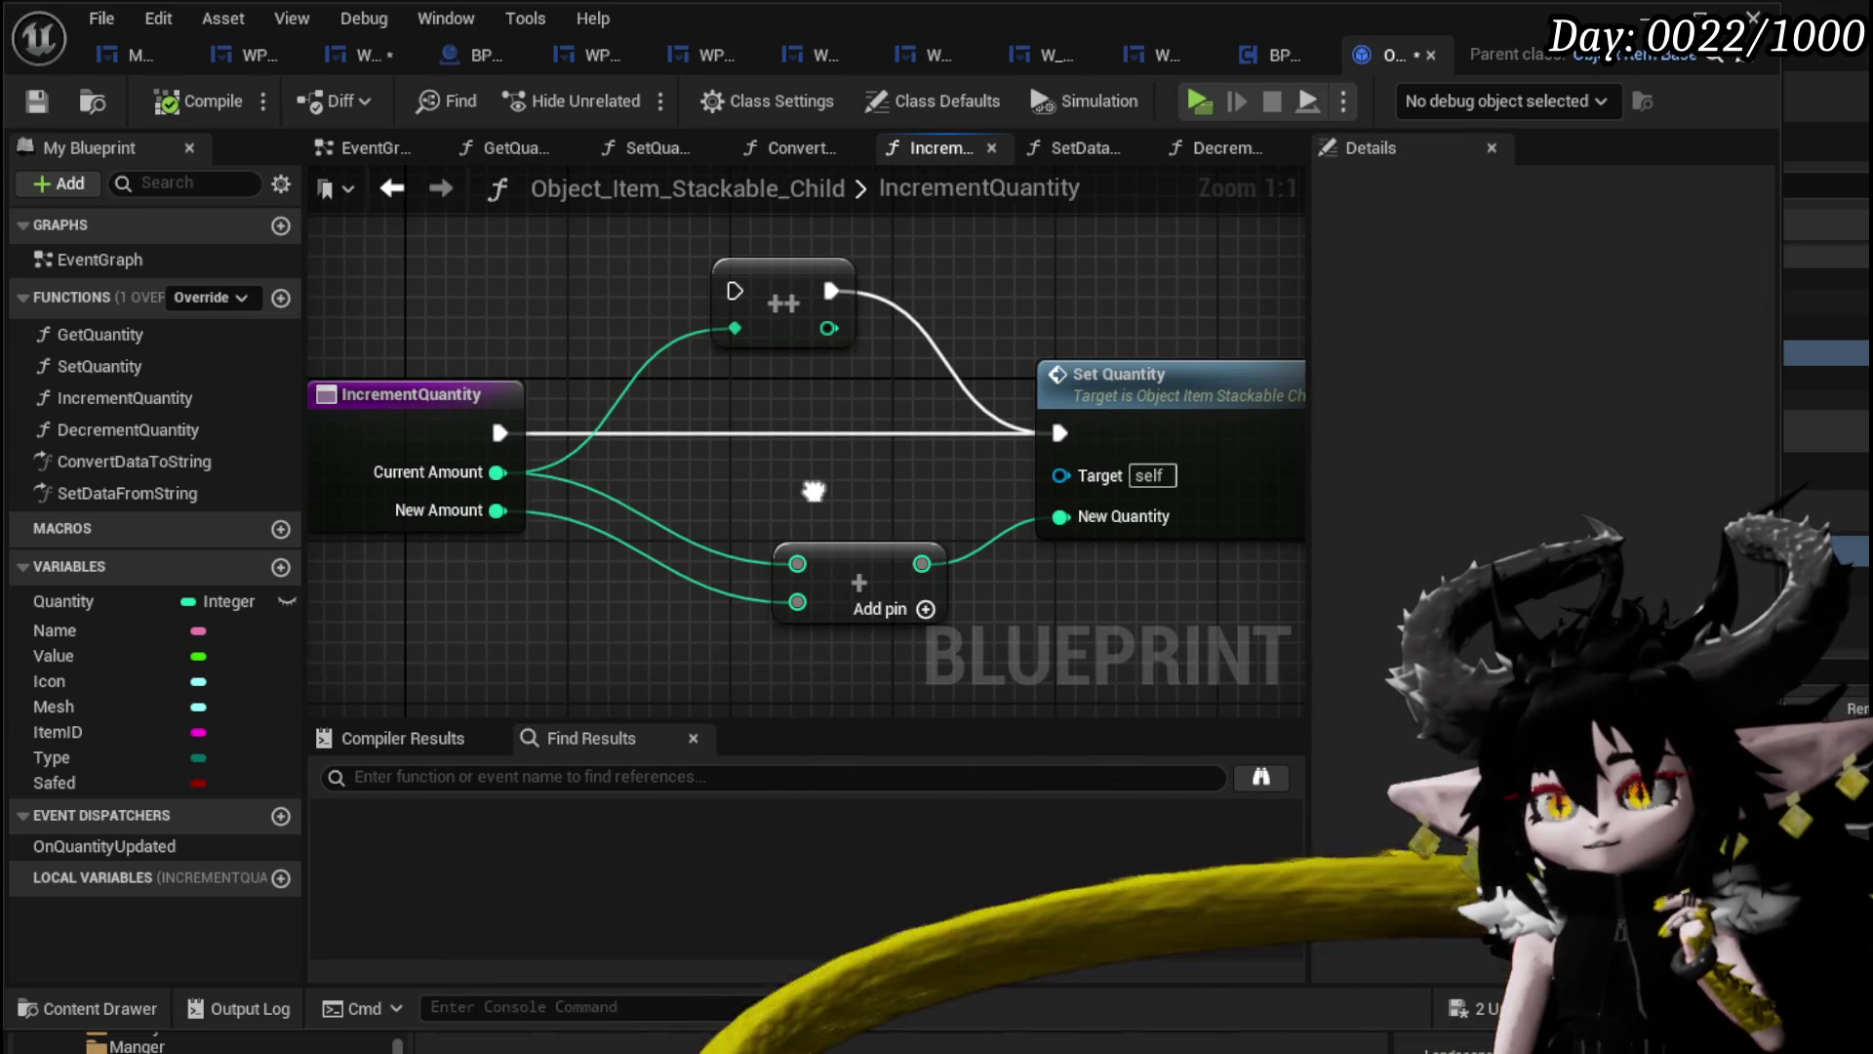
drag(1210, 622, 1069, 263)
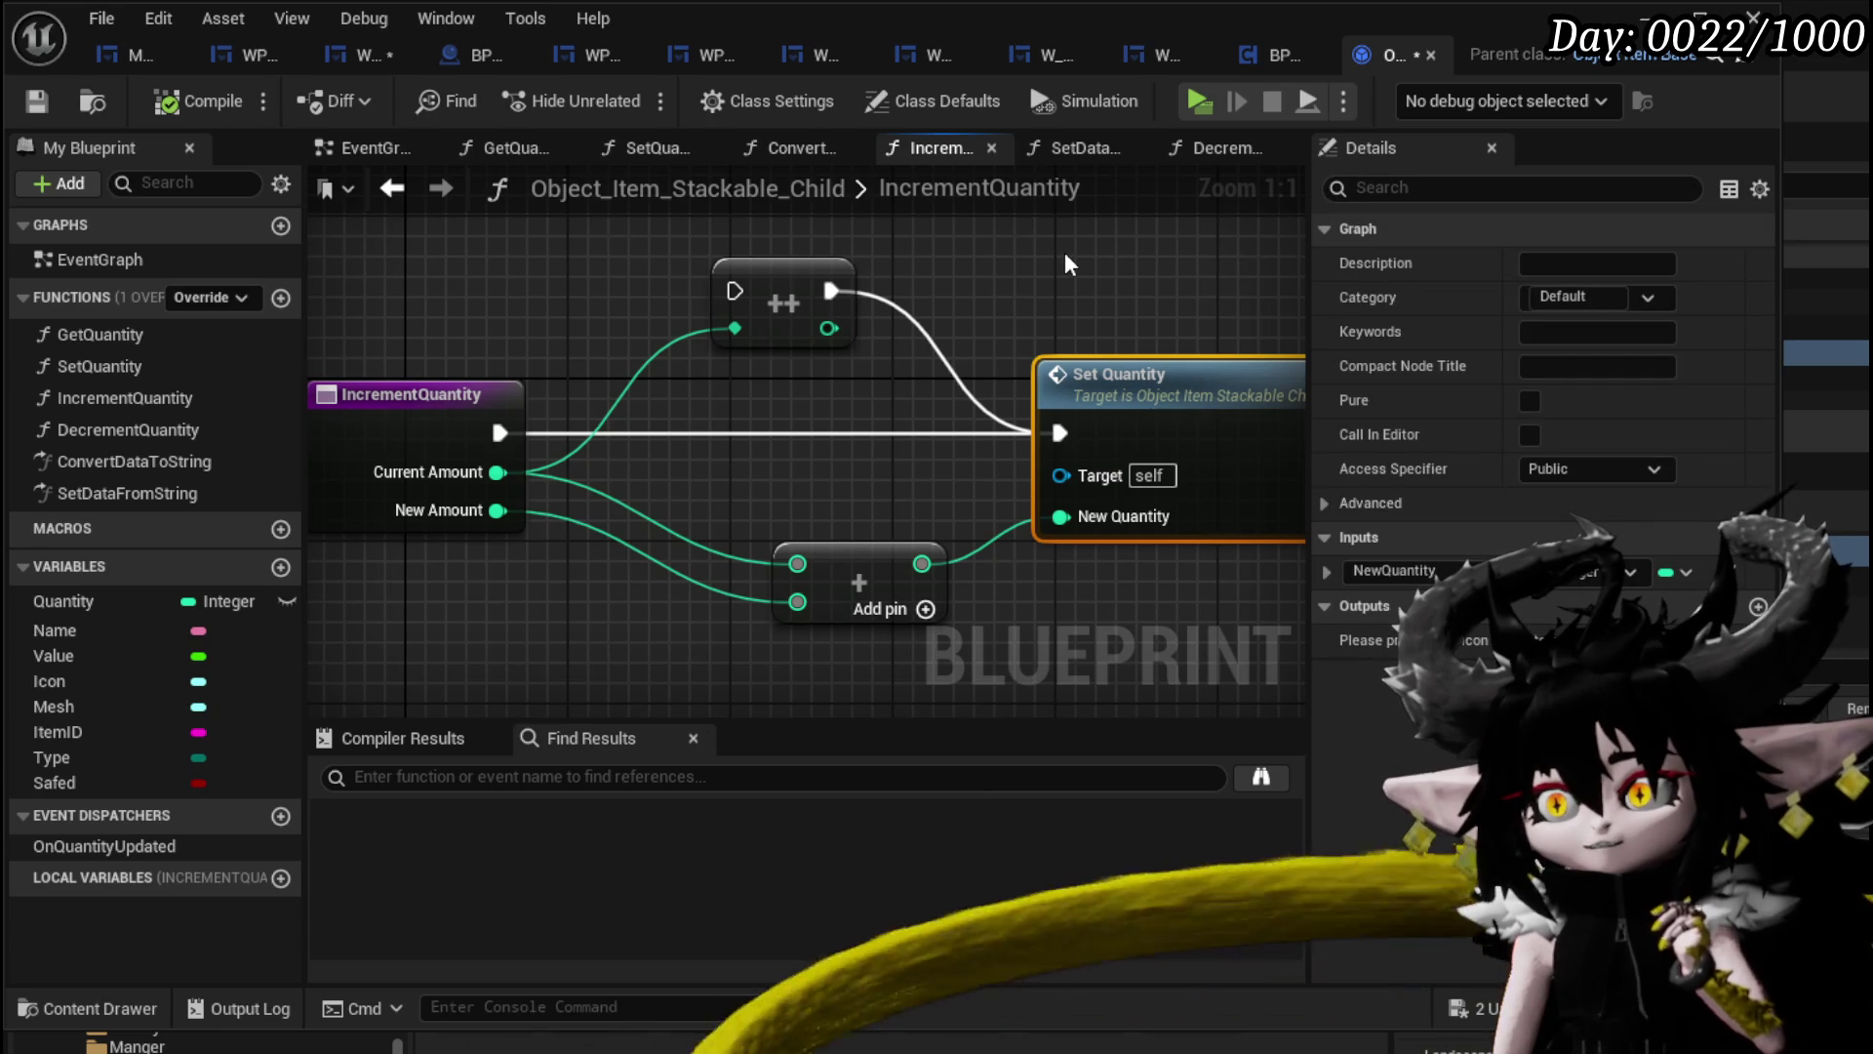
drag(435, 261, 526, 273)
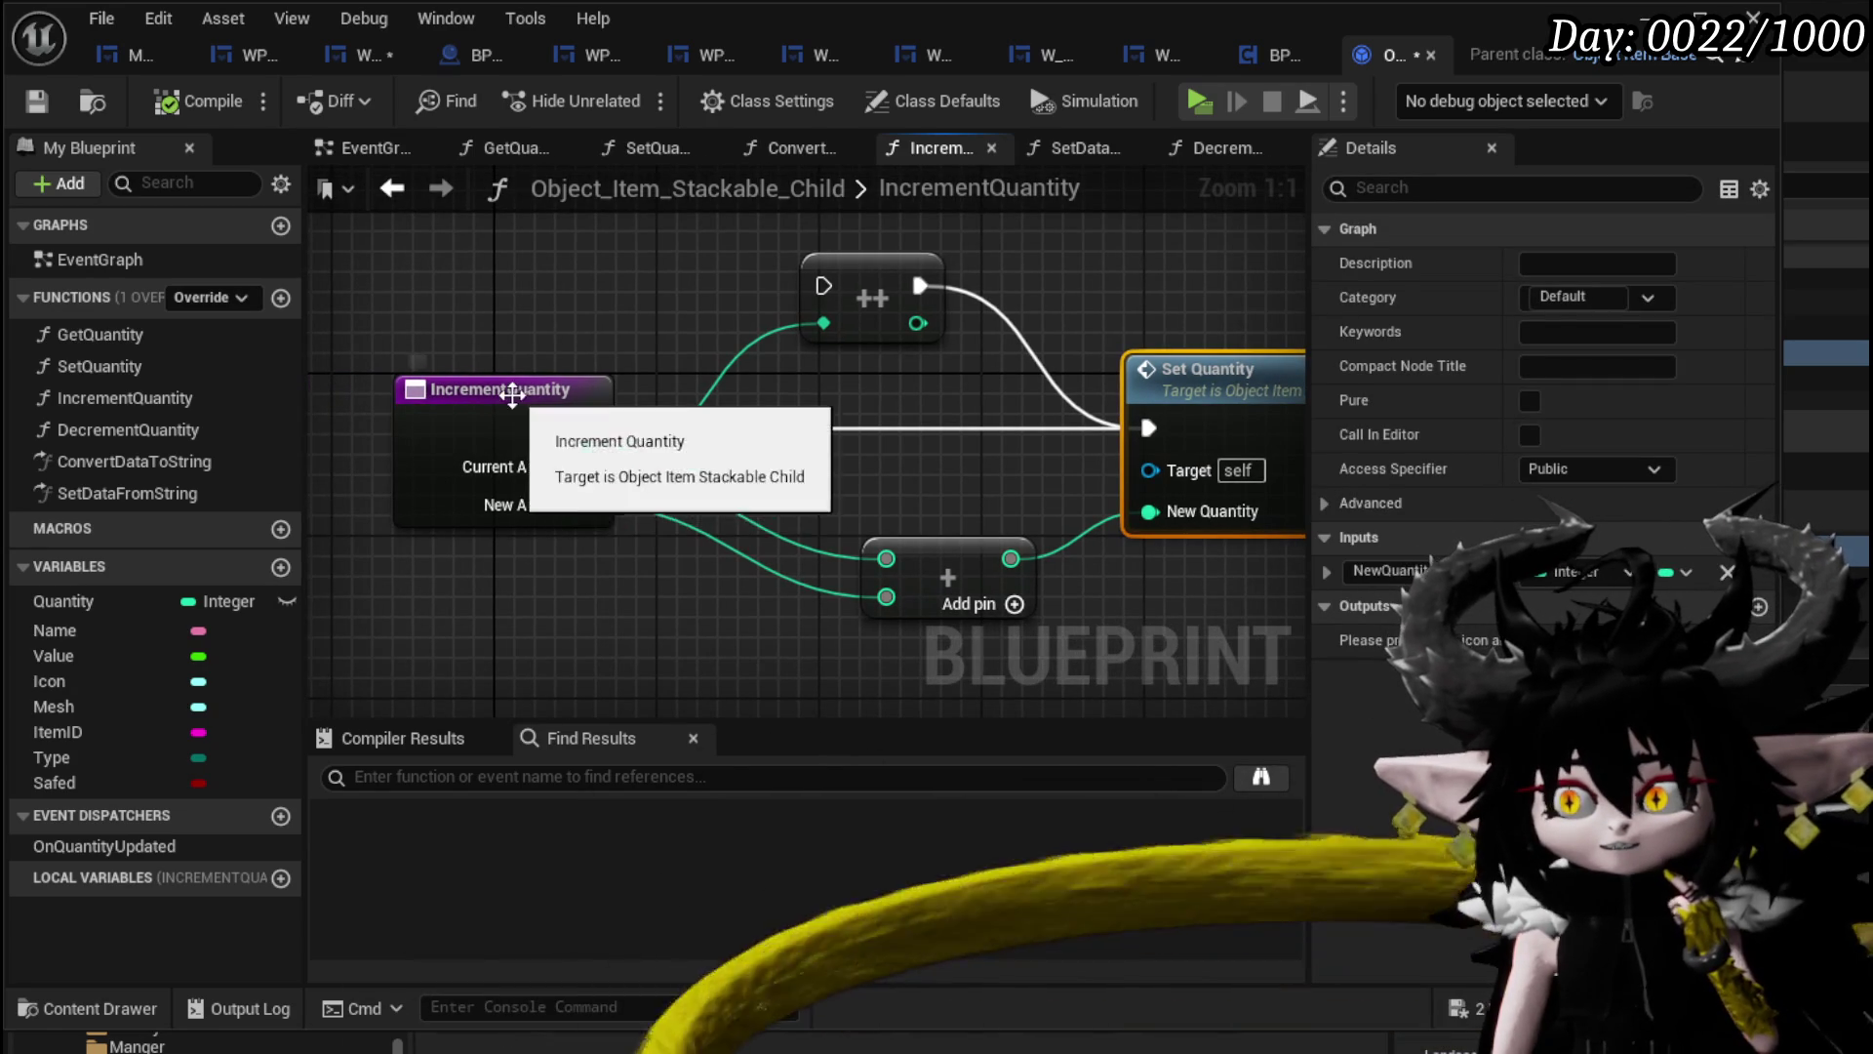
click(571, 387)
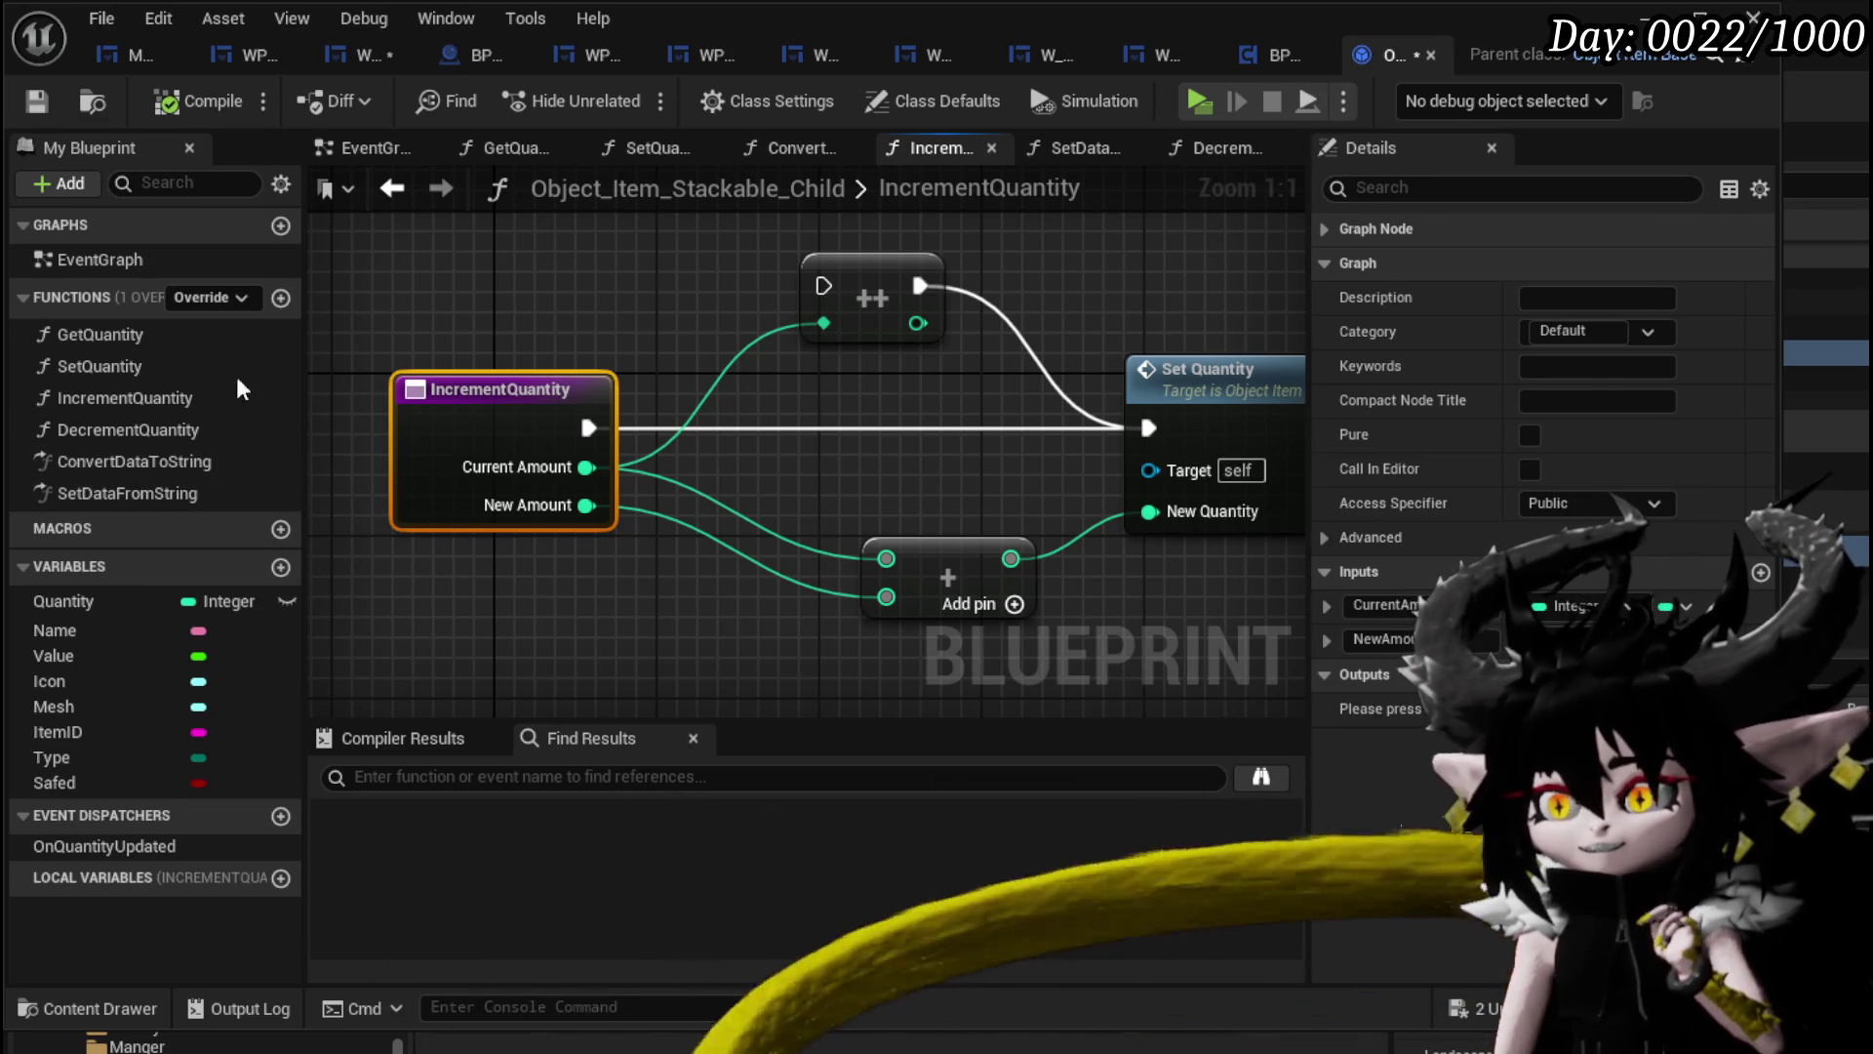
Rename the IncrementQuantity function to AddQuantity.
right_click(138, 396)
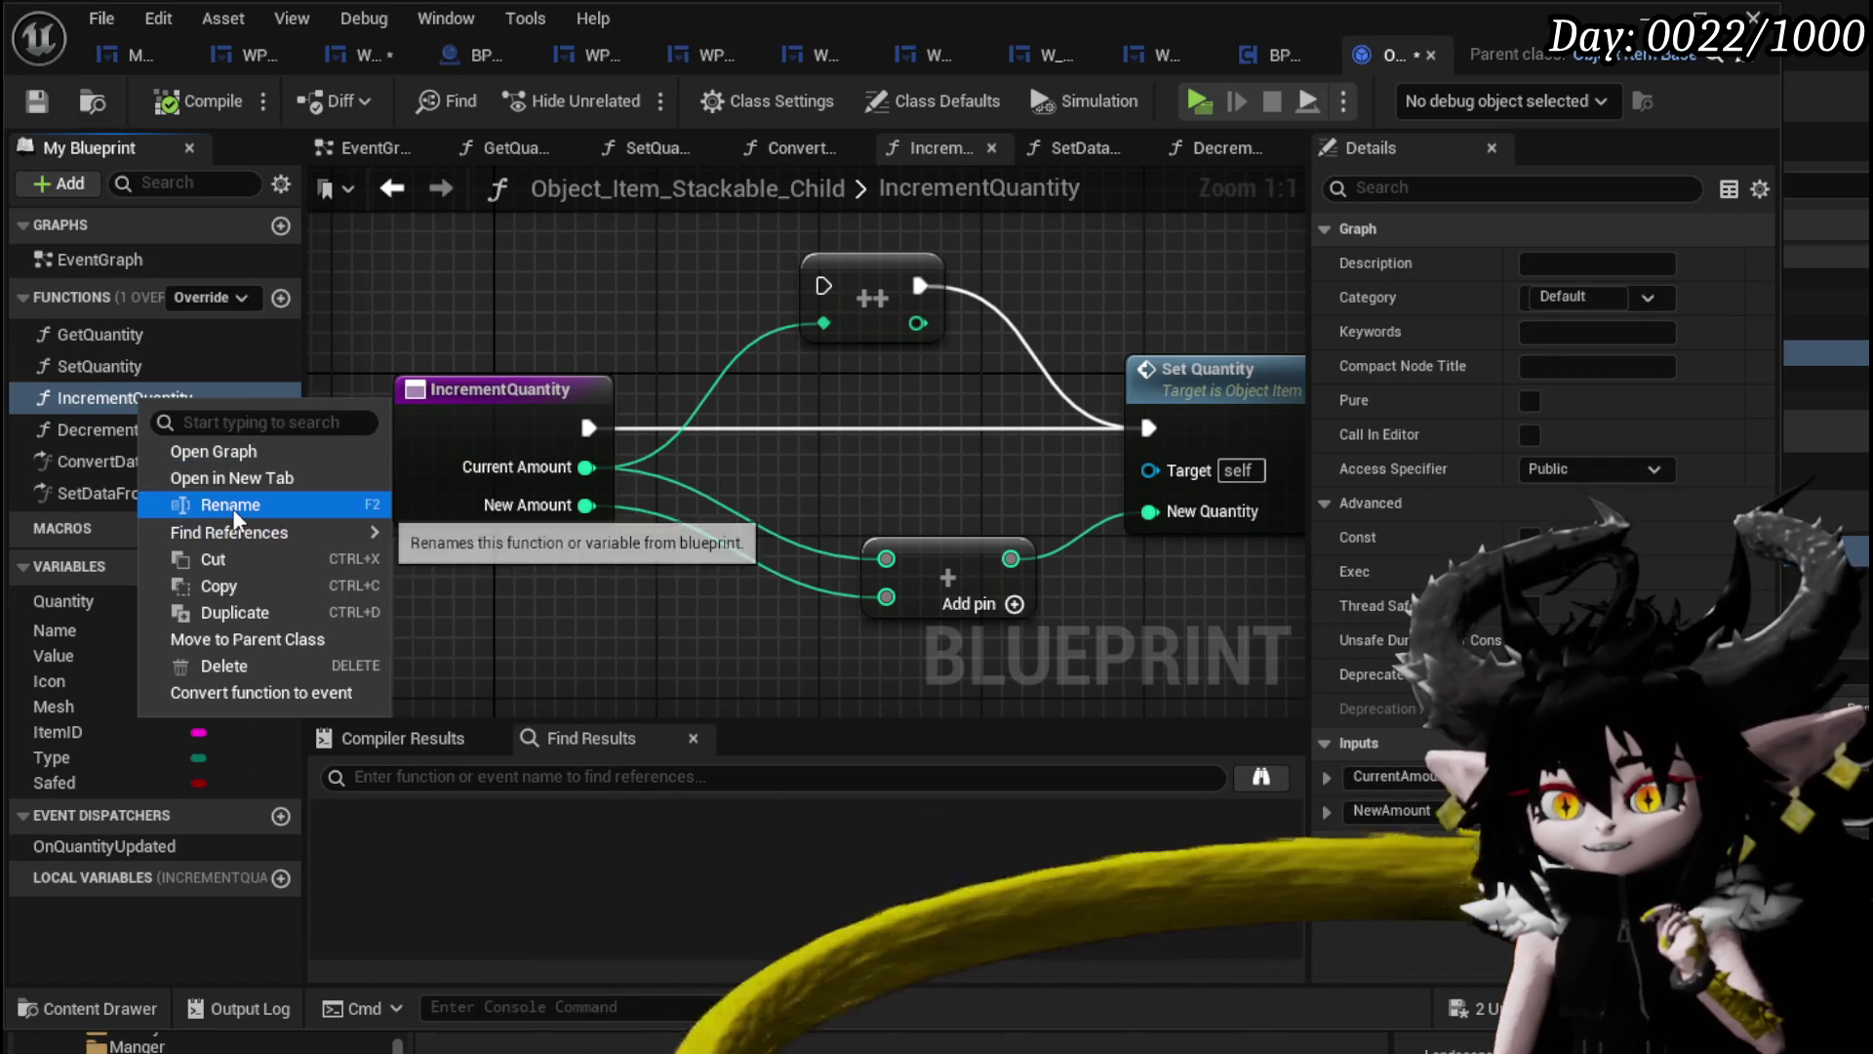
click(234, 508)
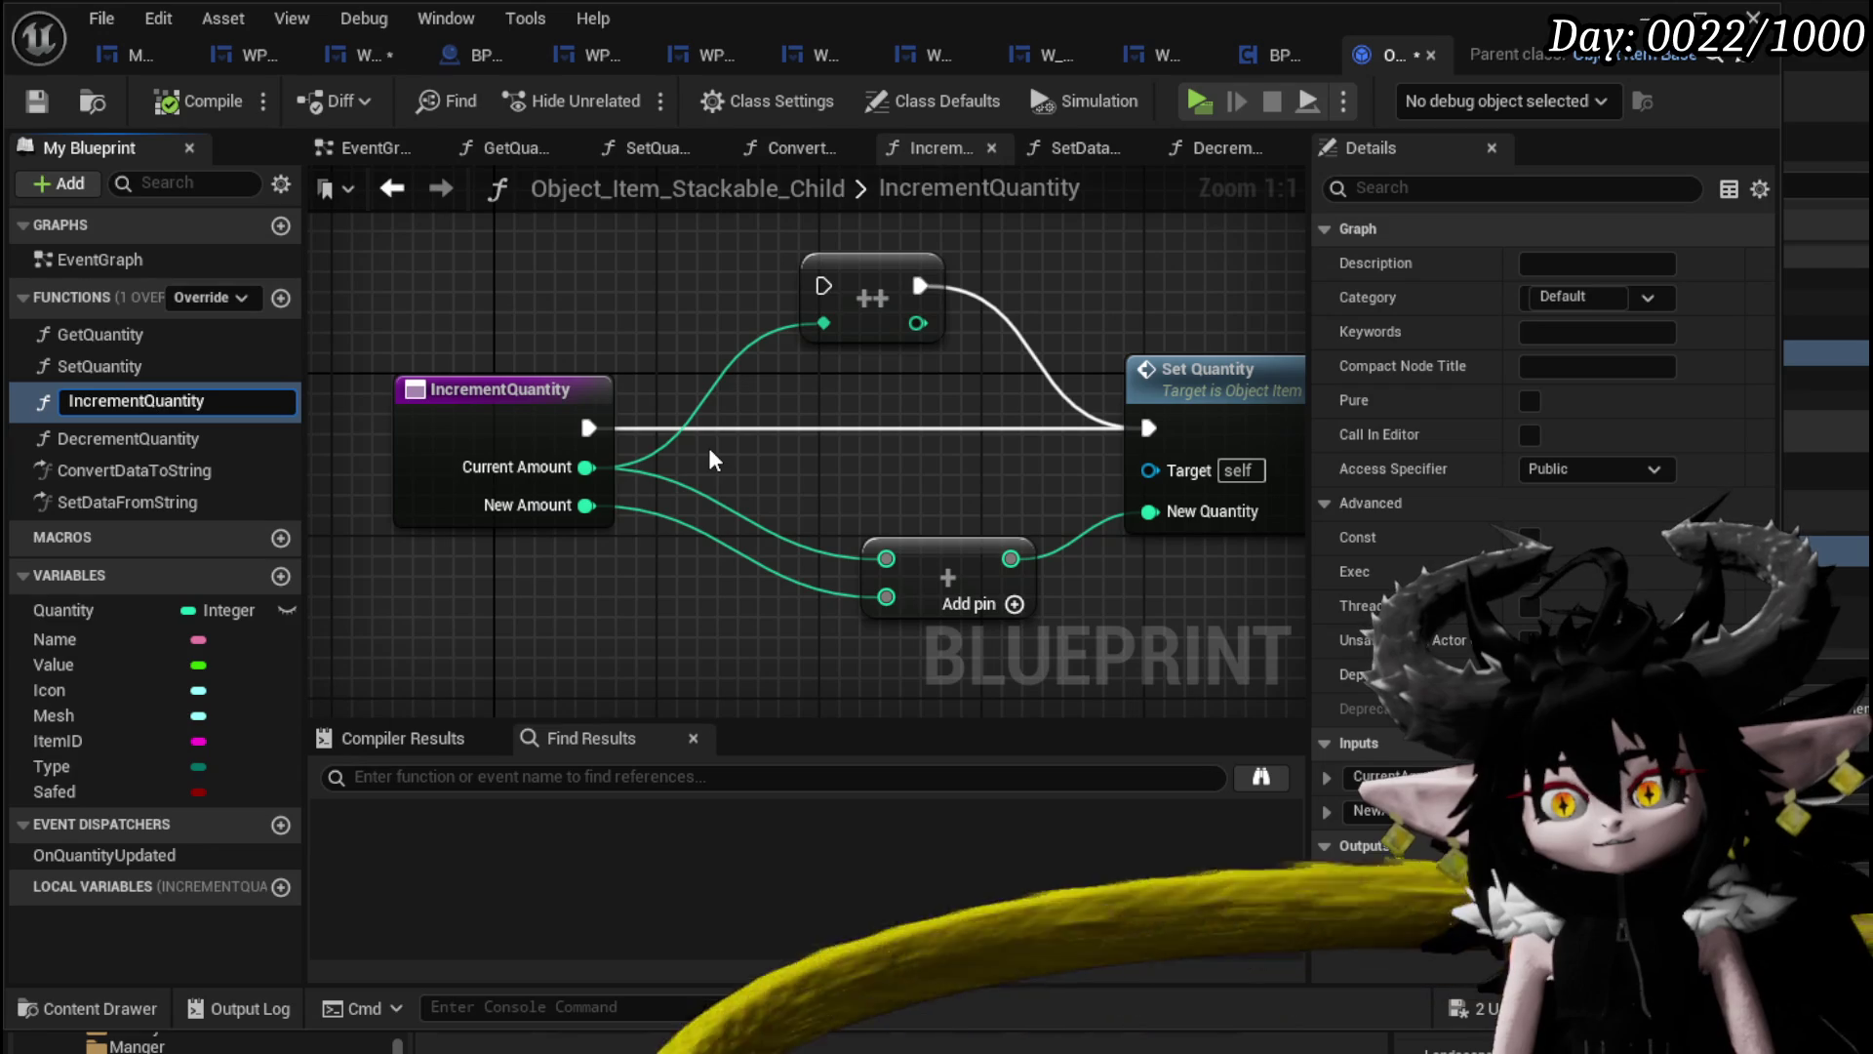
key(BackSpace)
key(BackSpace)
key(BackSpace)
text(Add)
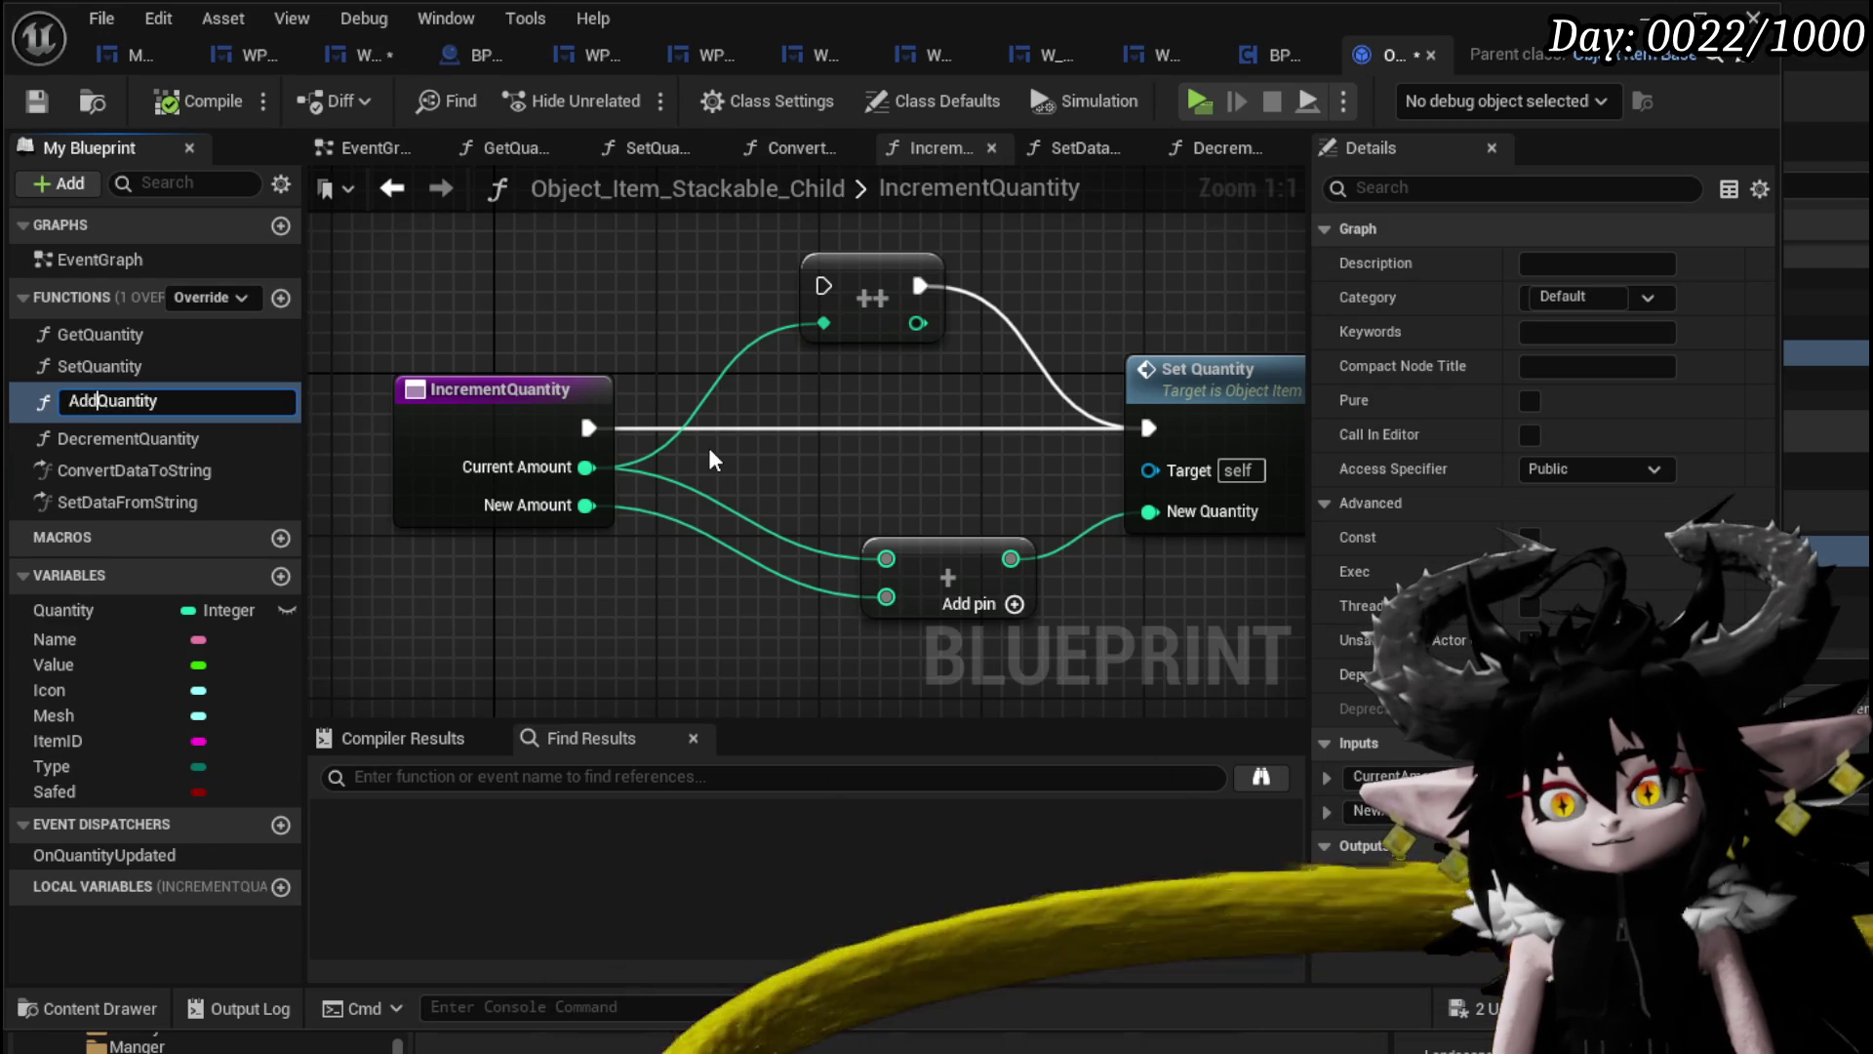
key(Return)
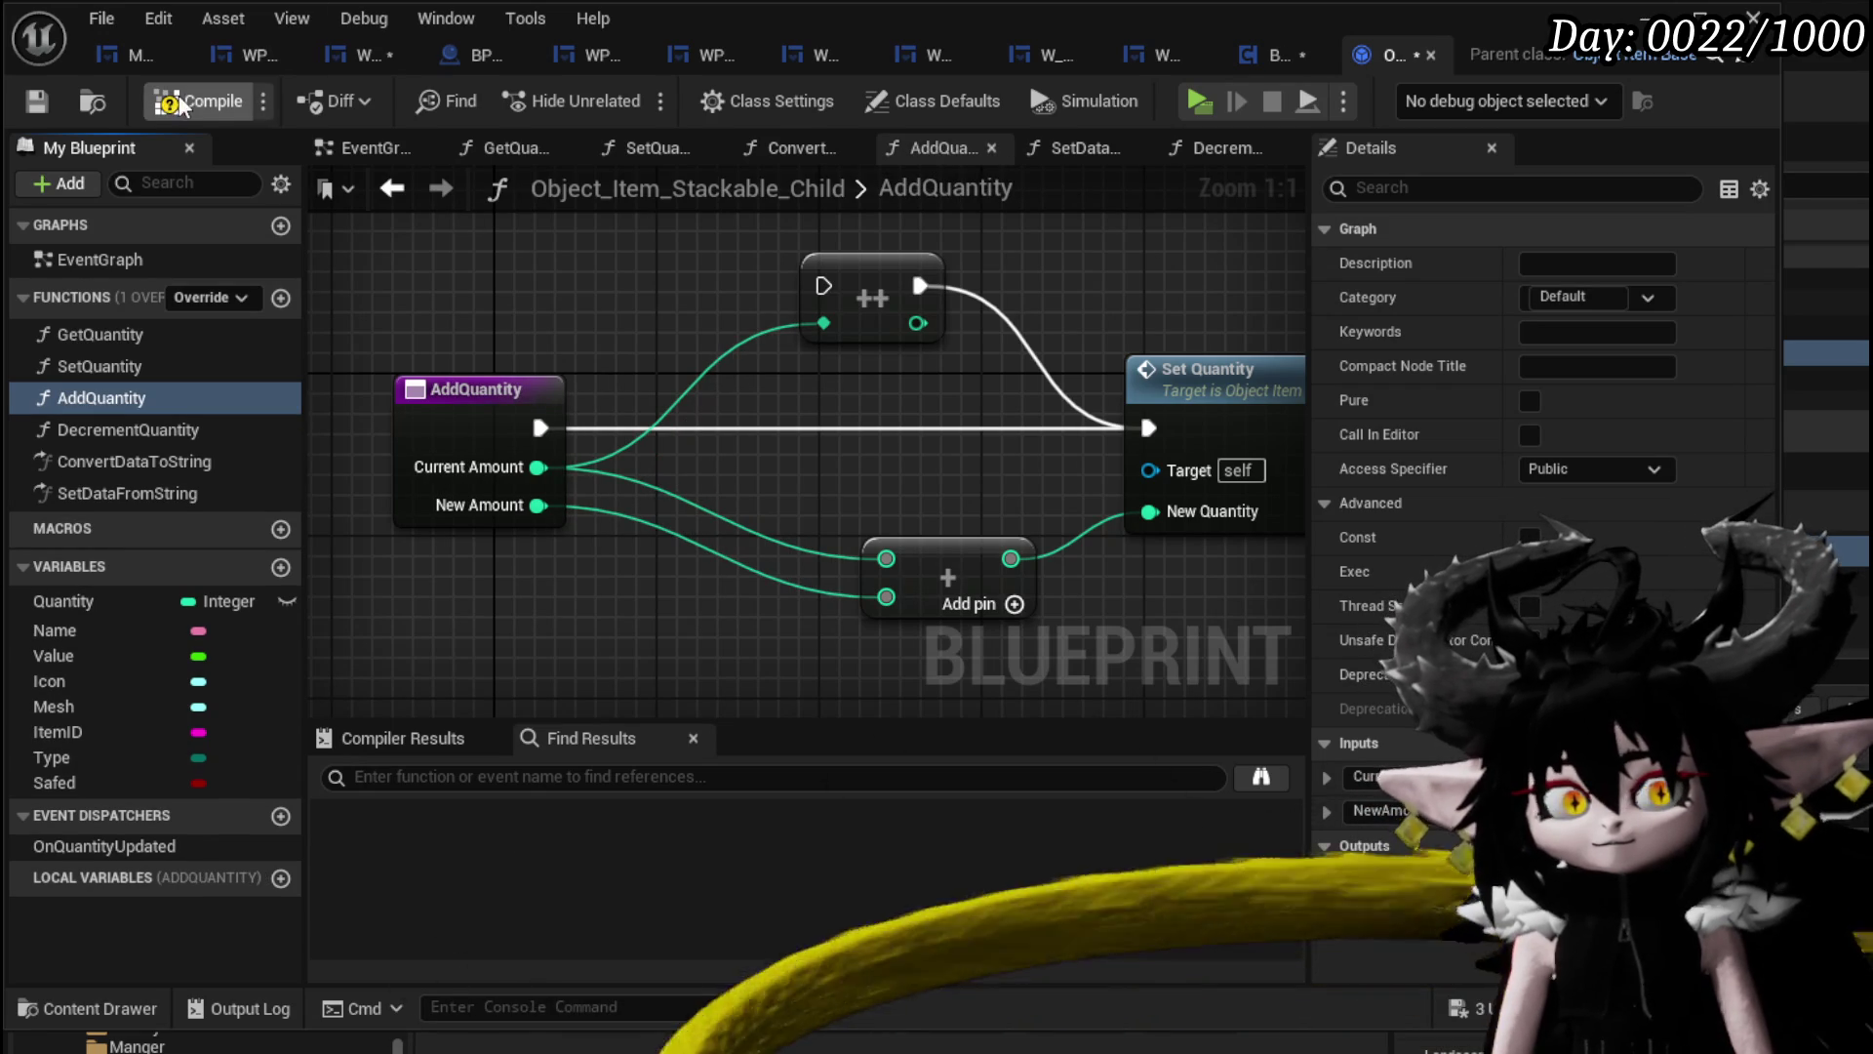
Save the item blueprint and BPC_MC_Inventory, then return to IncreaseQuantityIfStackable.
click(36, 101)
click(361, 53)
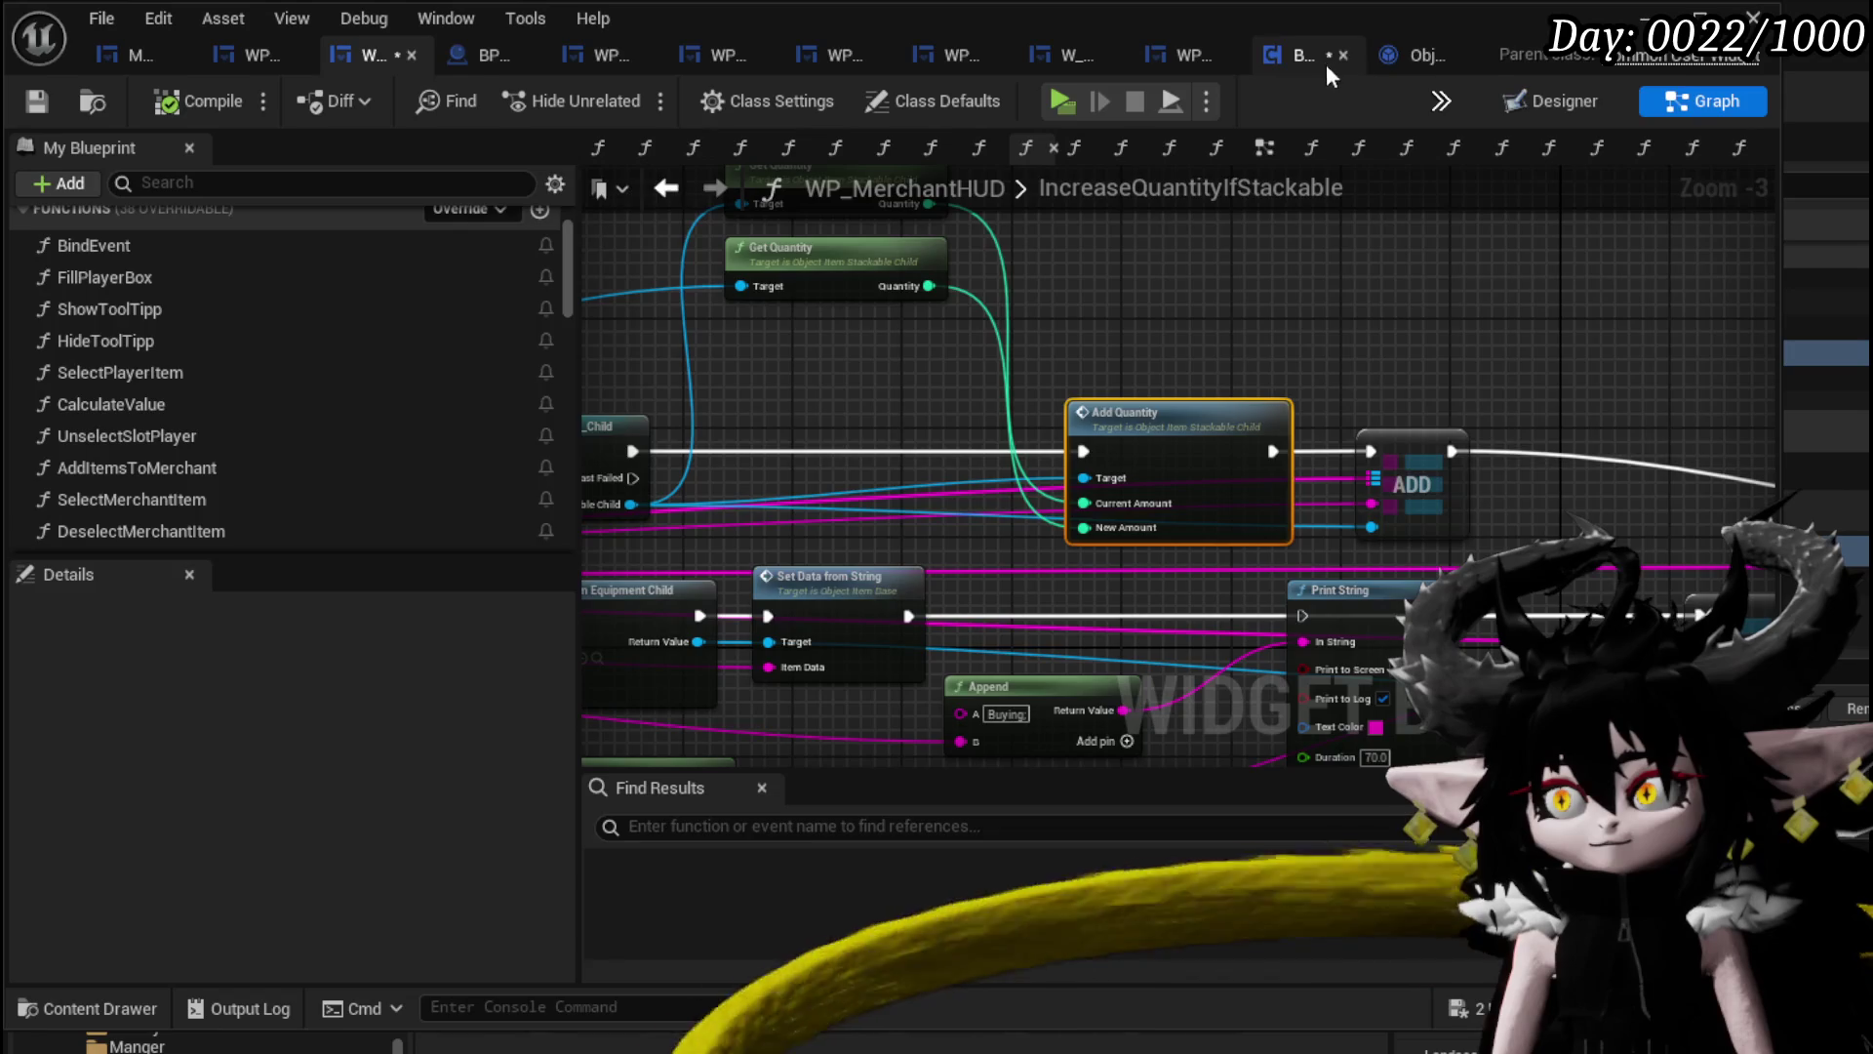
click(1350, 67)
click(39, 105)
click(355, 67)
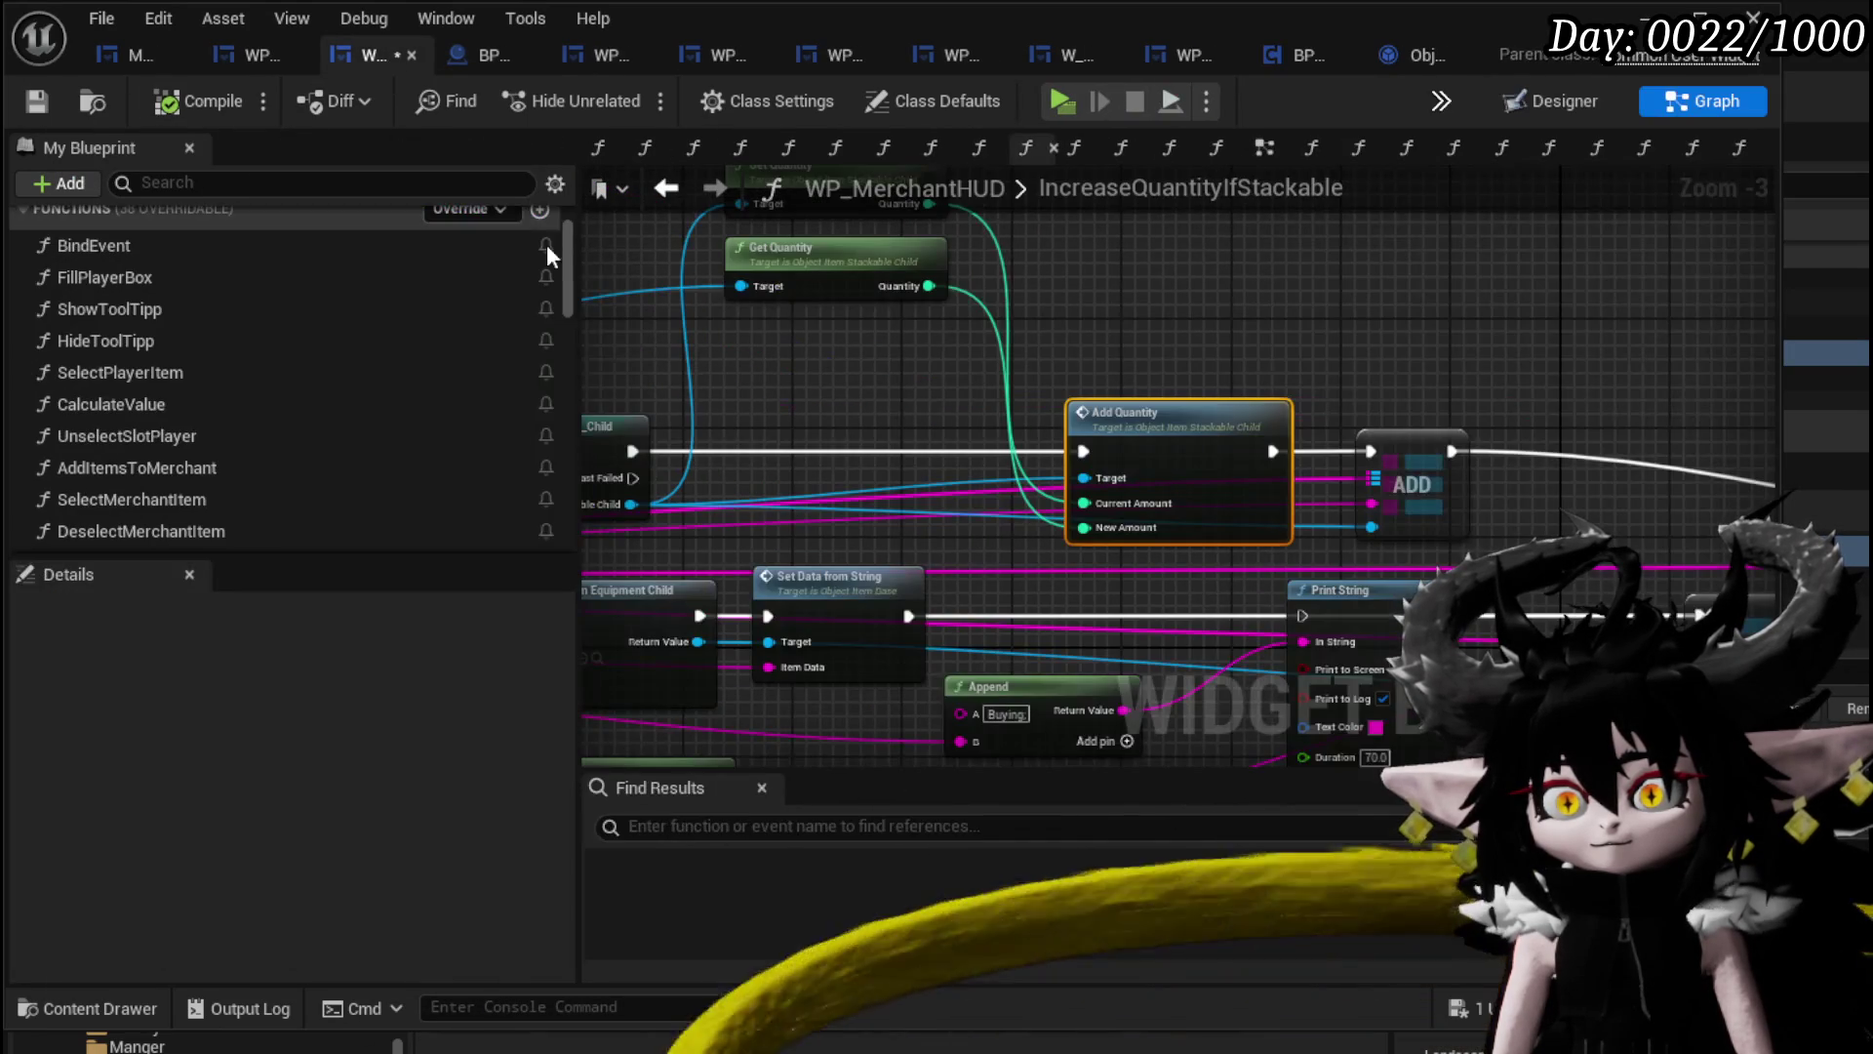
Add a Set Quantity node from the cast's stackable item output, targeting that item.
drag(1157, 327, 1394, 336)
mouse_move(867, 523)
mouse_down()
mouse_move(1496, 339)
mouse_move(1483, 327)
mouse_up()
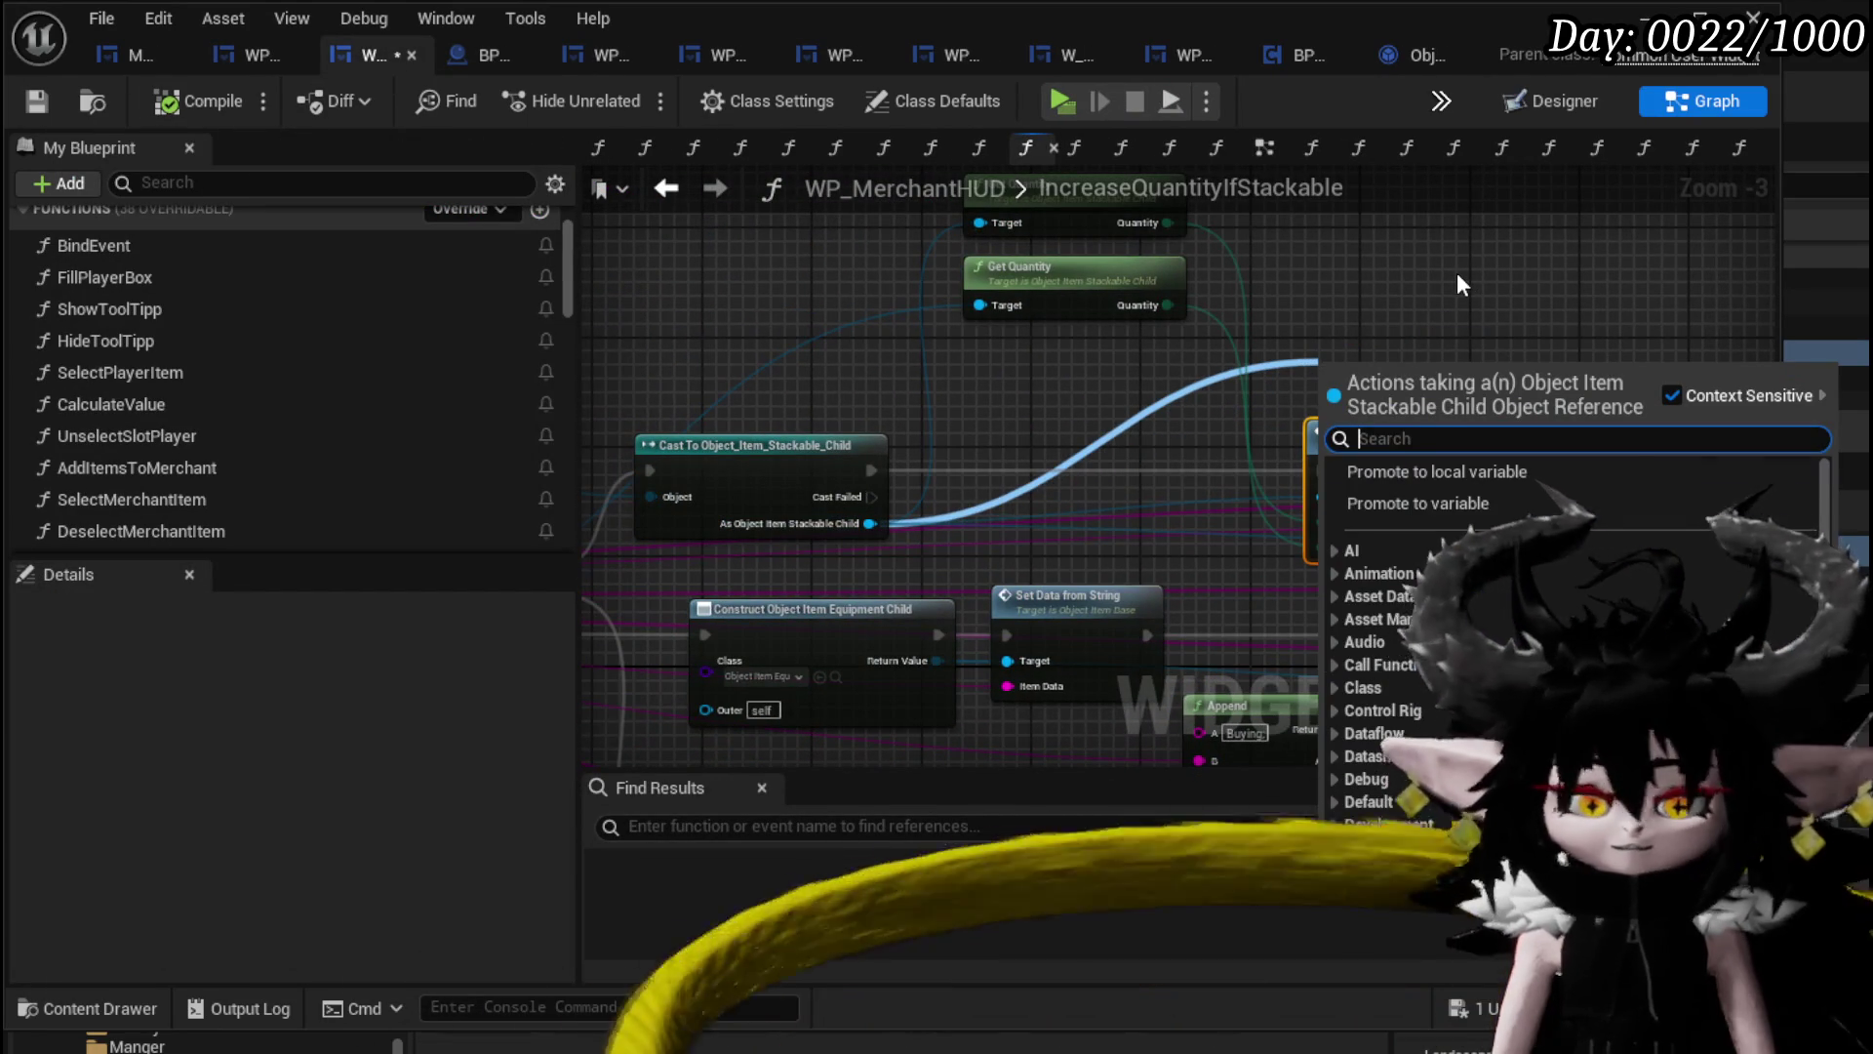
text(Quantit)
key(Down)
key(Return)
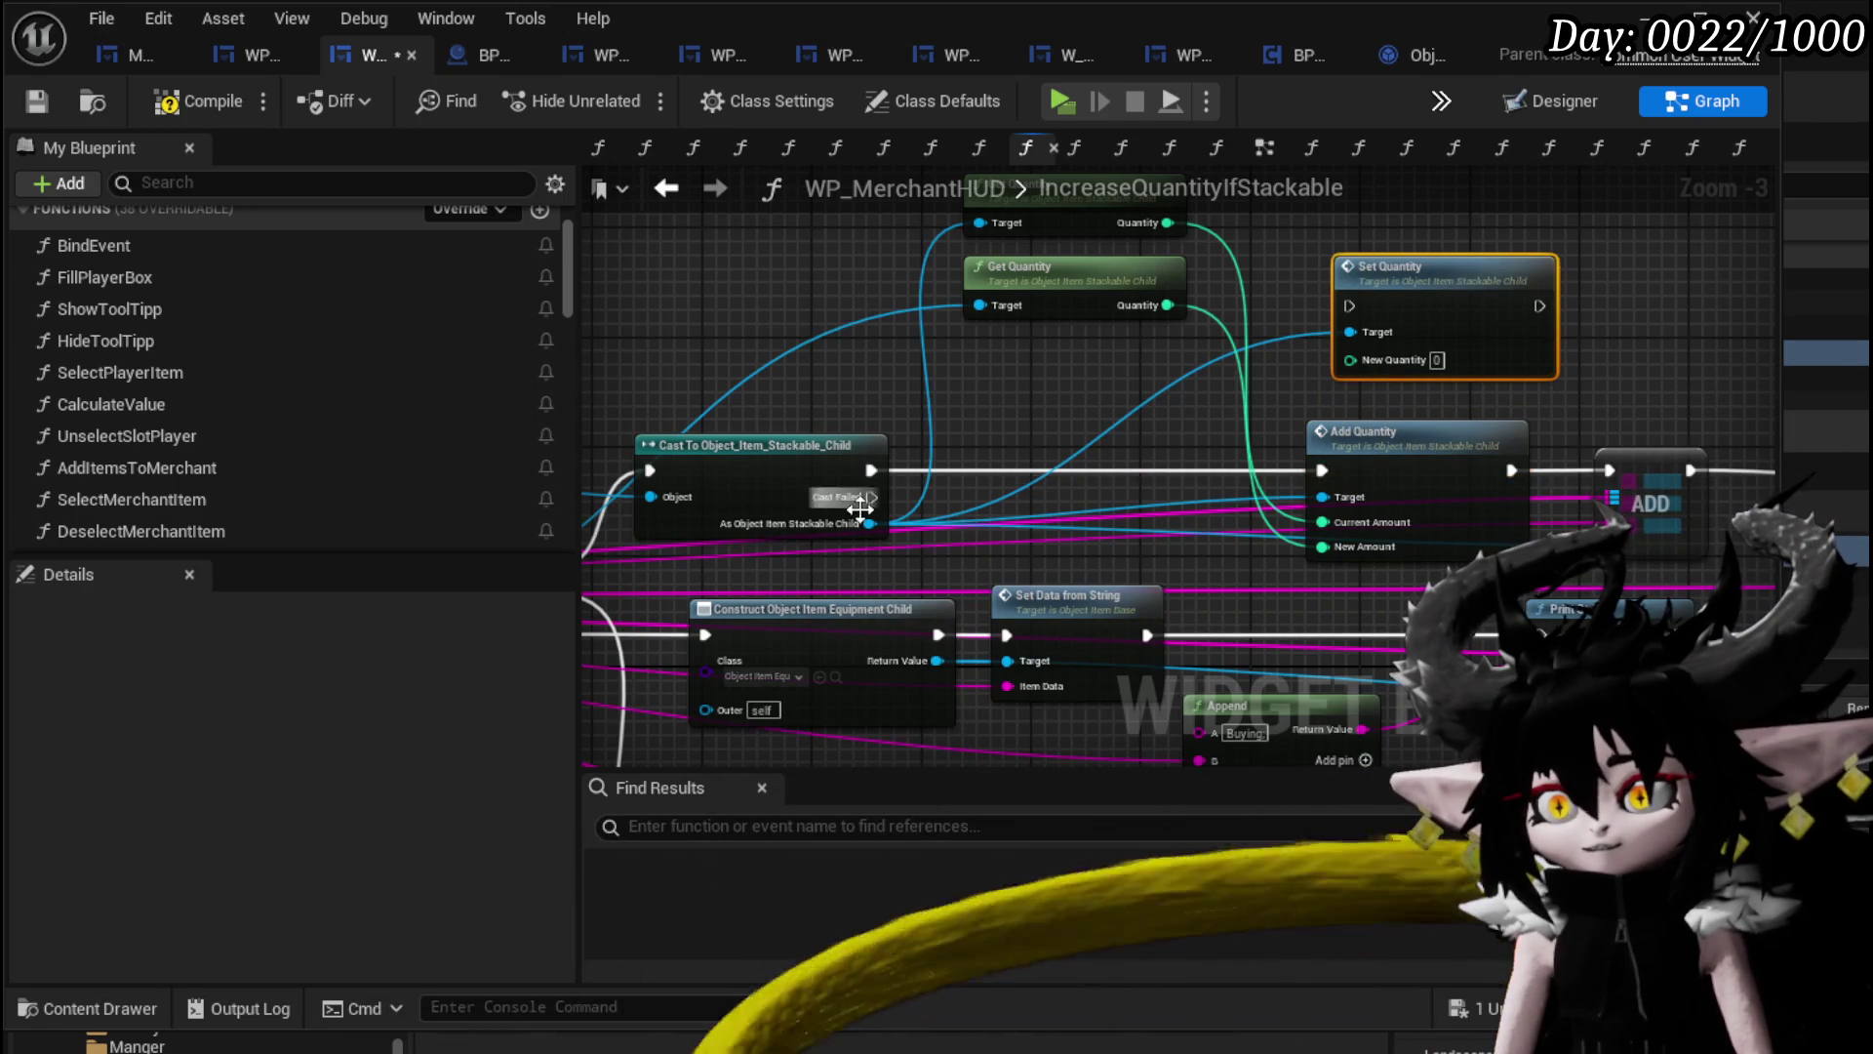
mouse_move(1073, 391)
mouse_down()
mouse_move(691, 415)
mouse_move(882, 436)
mouse_up()
text(Incr)
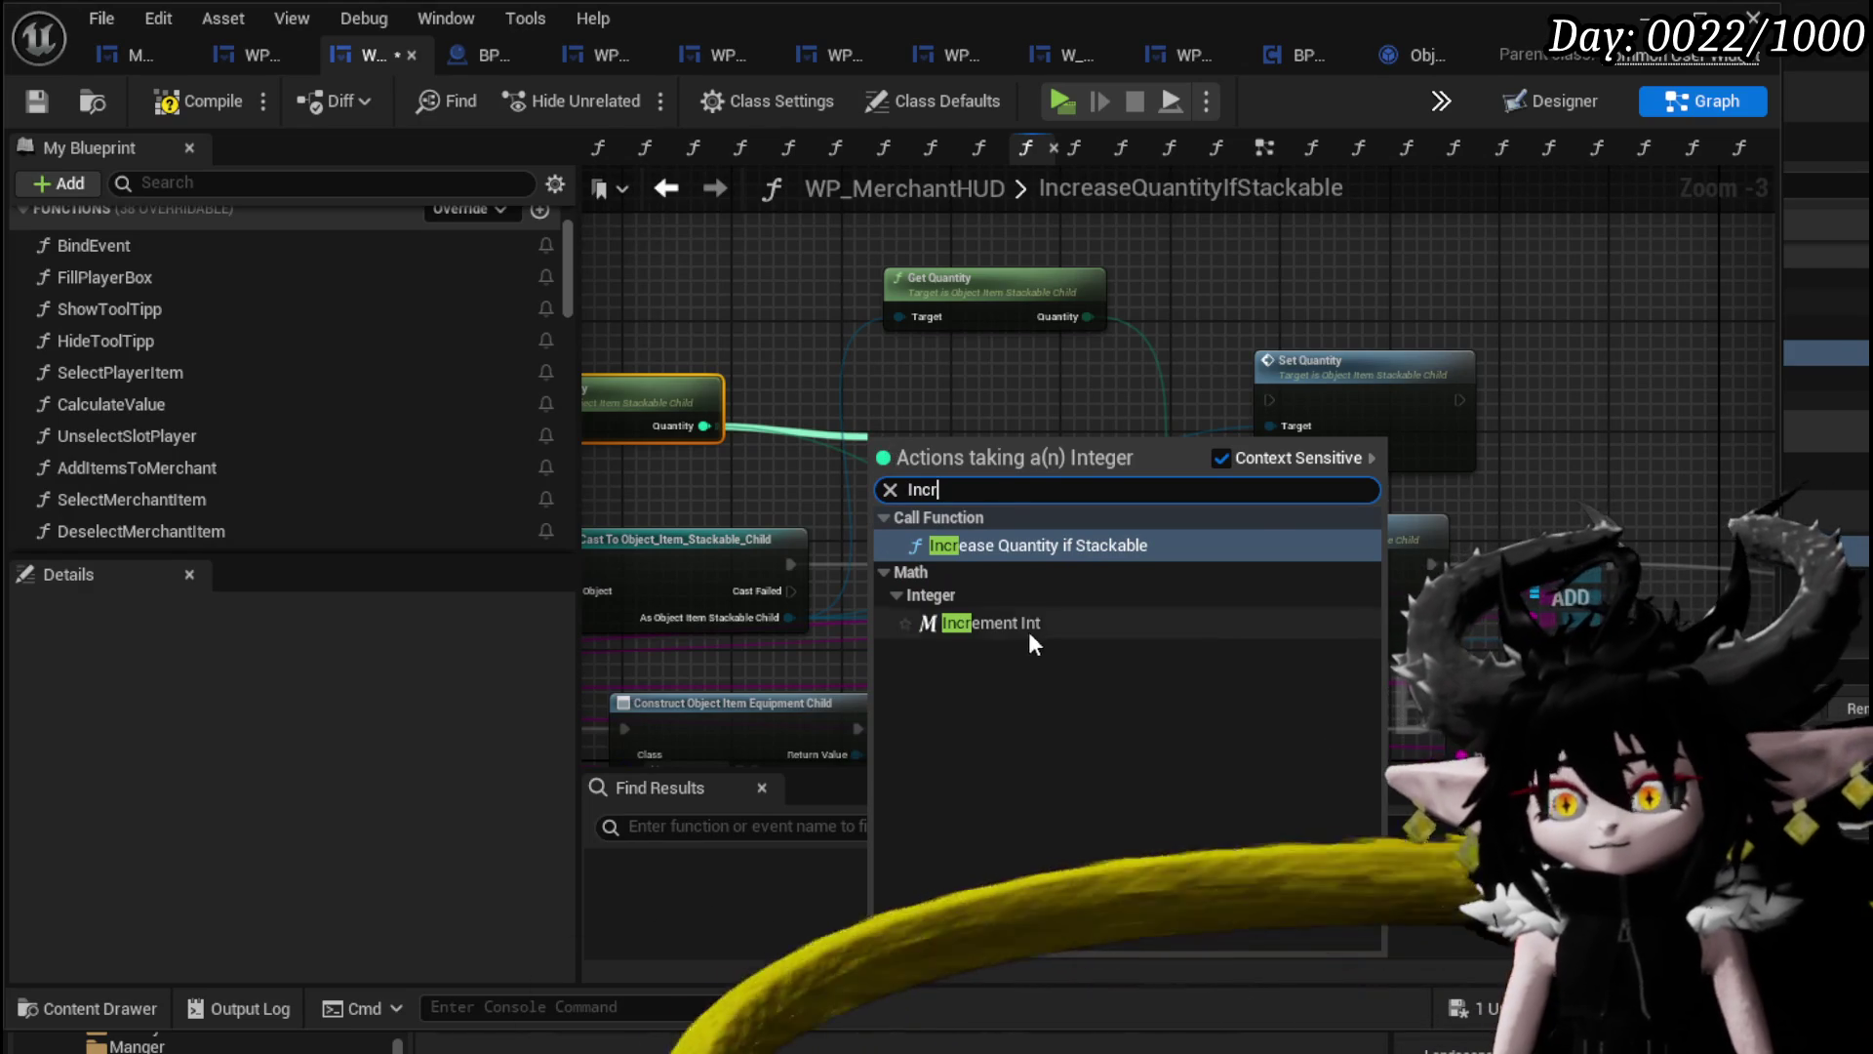
Add an Increment Int node on Quantity, feed it into Set Quantity, and continue into ADD.
click(1028, 625)
mouse_move(936, 453)
mouse_down()
mouse_move(1295, 404)
mouse_move(1268, 400)
mouse_up()
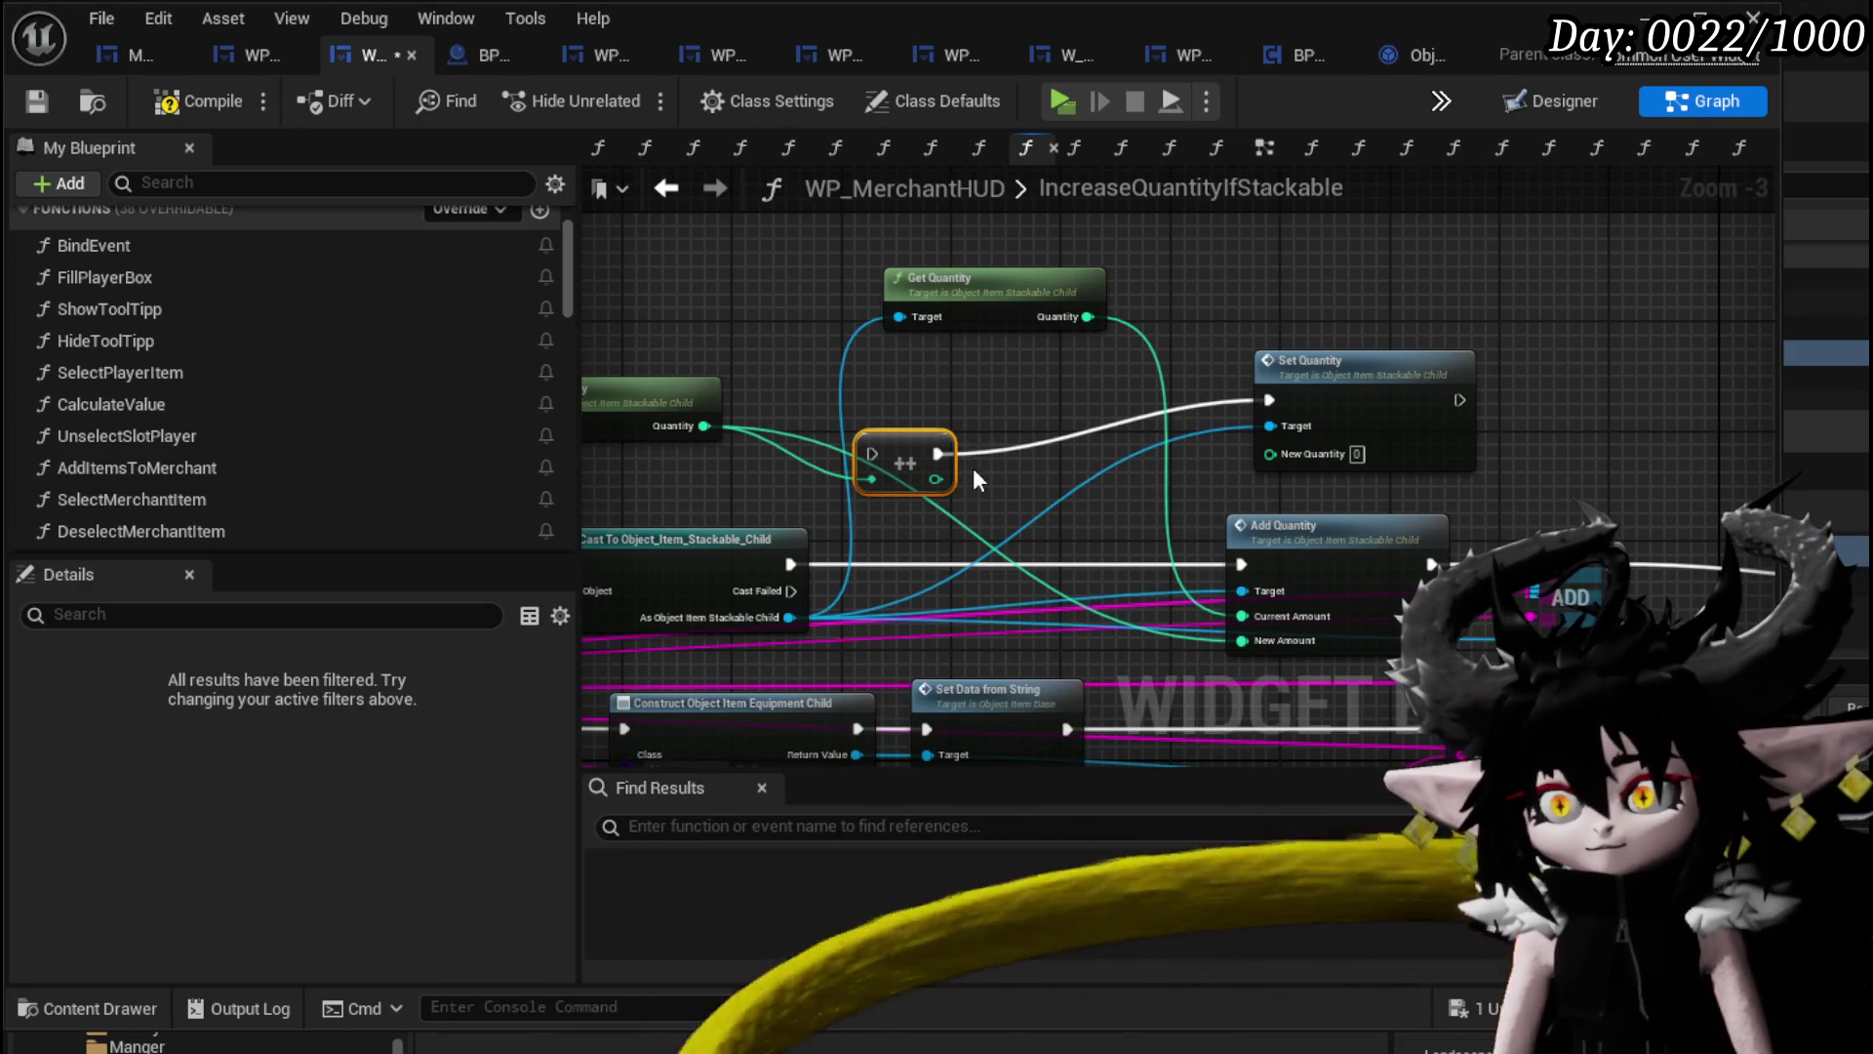
mouse_move(934, 480)
mouse_down()
mouse_move(1278, 473)
mouse_move(1271, 452)
mouse_move(1042, 418)
mouse_up()
drag(790, 564, 1009, 399)
ctrl+click(1361, 419)
drag(1361, 419, 1246, 418)
drag(1132, 391, 1313, 540)
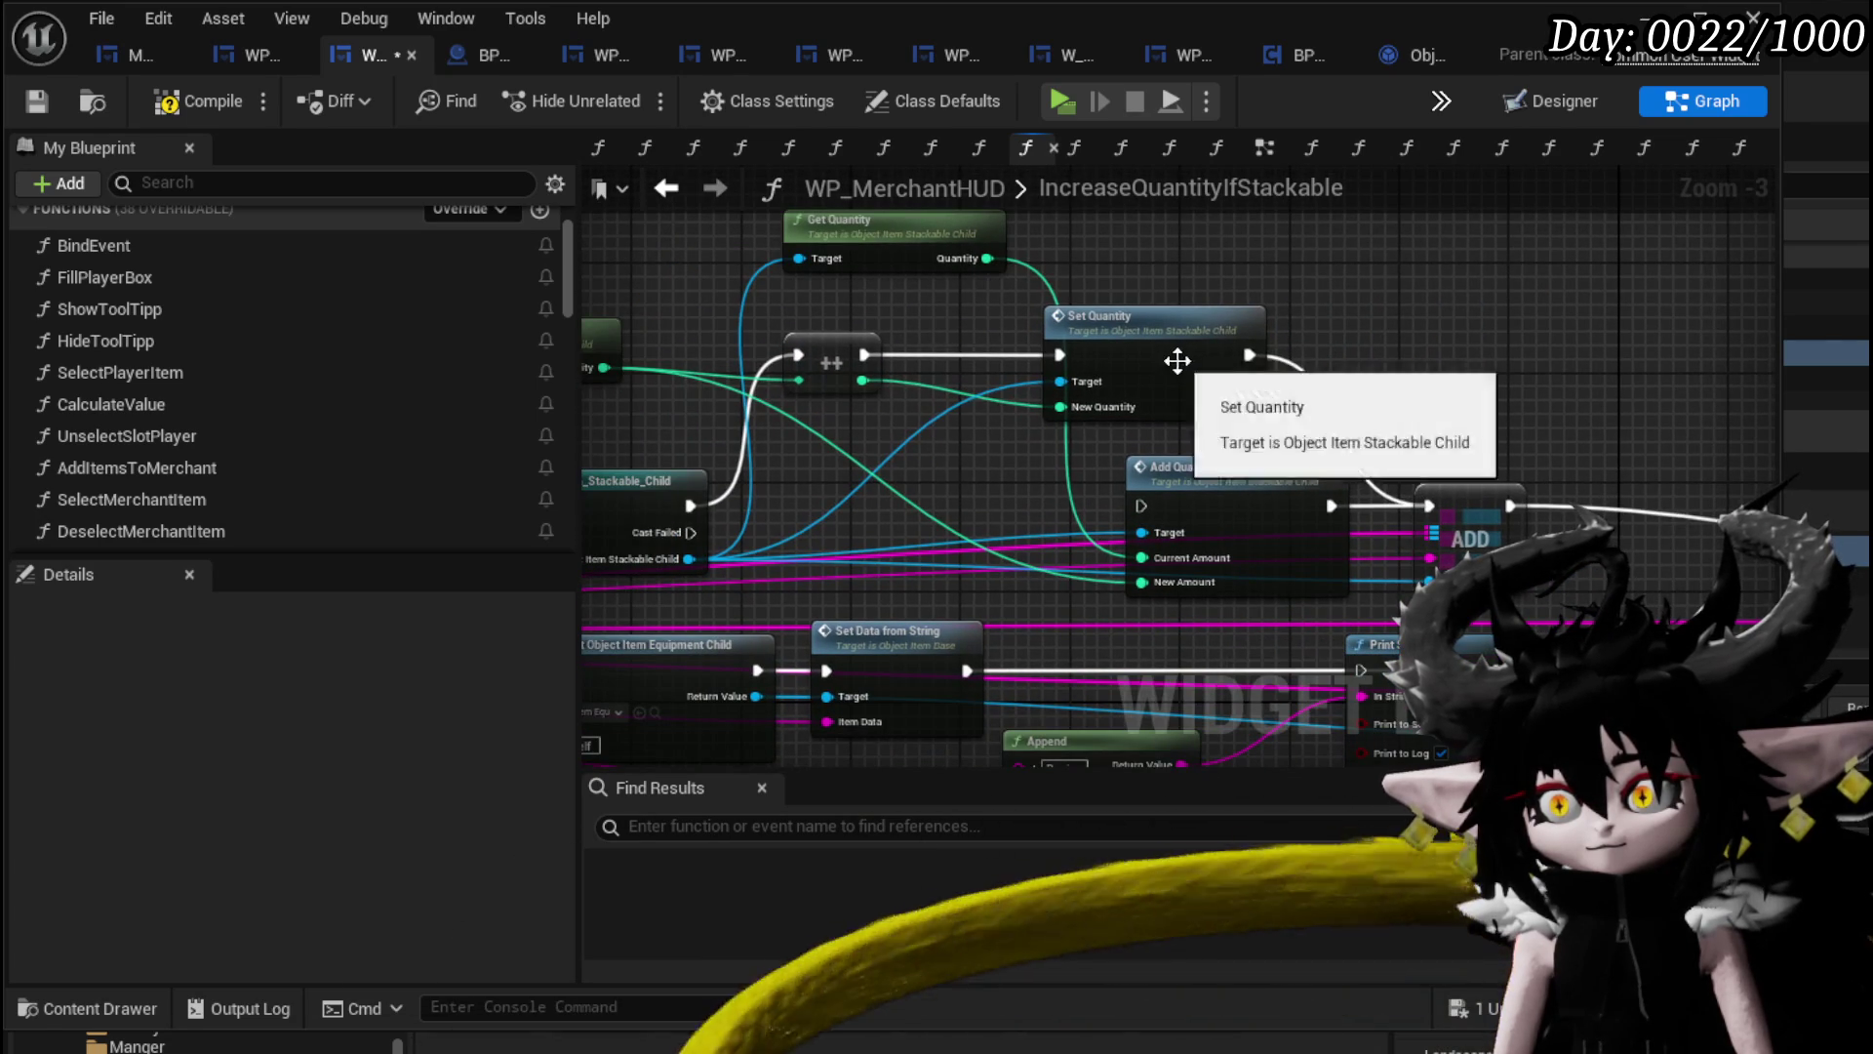
drag(1184, 368, 1211, 367)
Feed the top Get Quantity into the increment, tidy the nodes, compile, and start a play test.
drag(1483, 398, 1495, 248)
mouse_move(975, 299)
mouse_down()
mouse_move(811, 351)
mouse_move(781, 400)
mouse_move(1061, 411)
mouse_up()
mouse_move(683, 400)
mouse_down()
mouse_move(832, 405)
mouse_move(872, 498)
mouse_move(785, 456)
mouse_up()
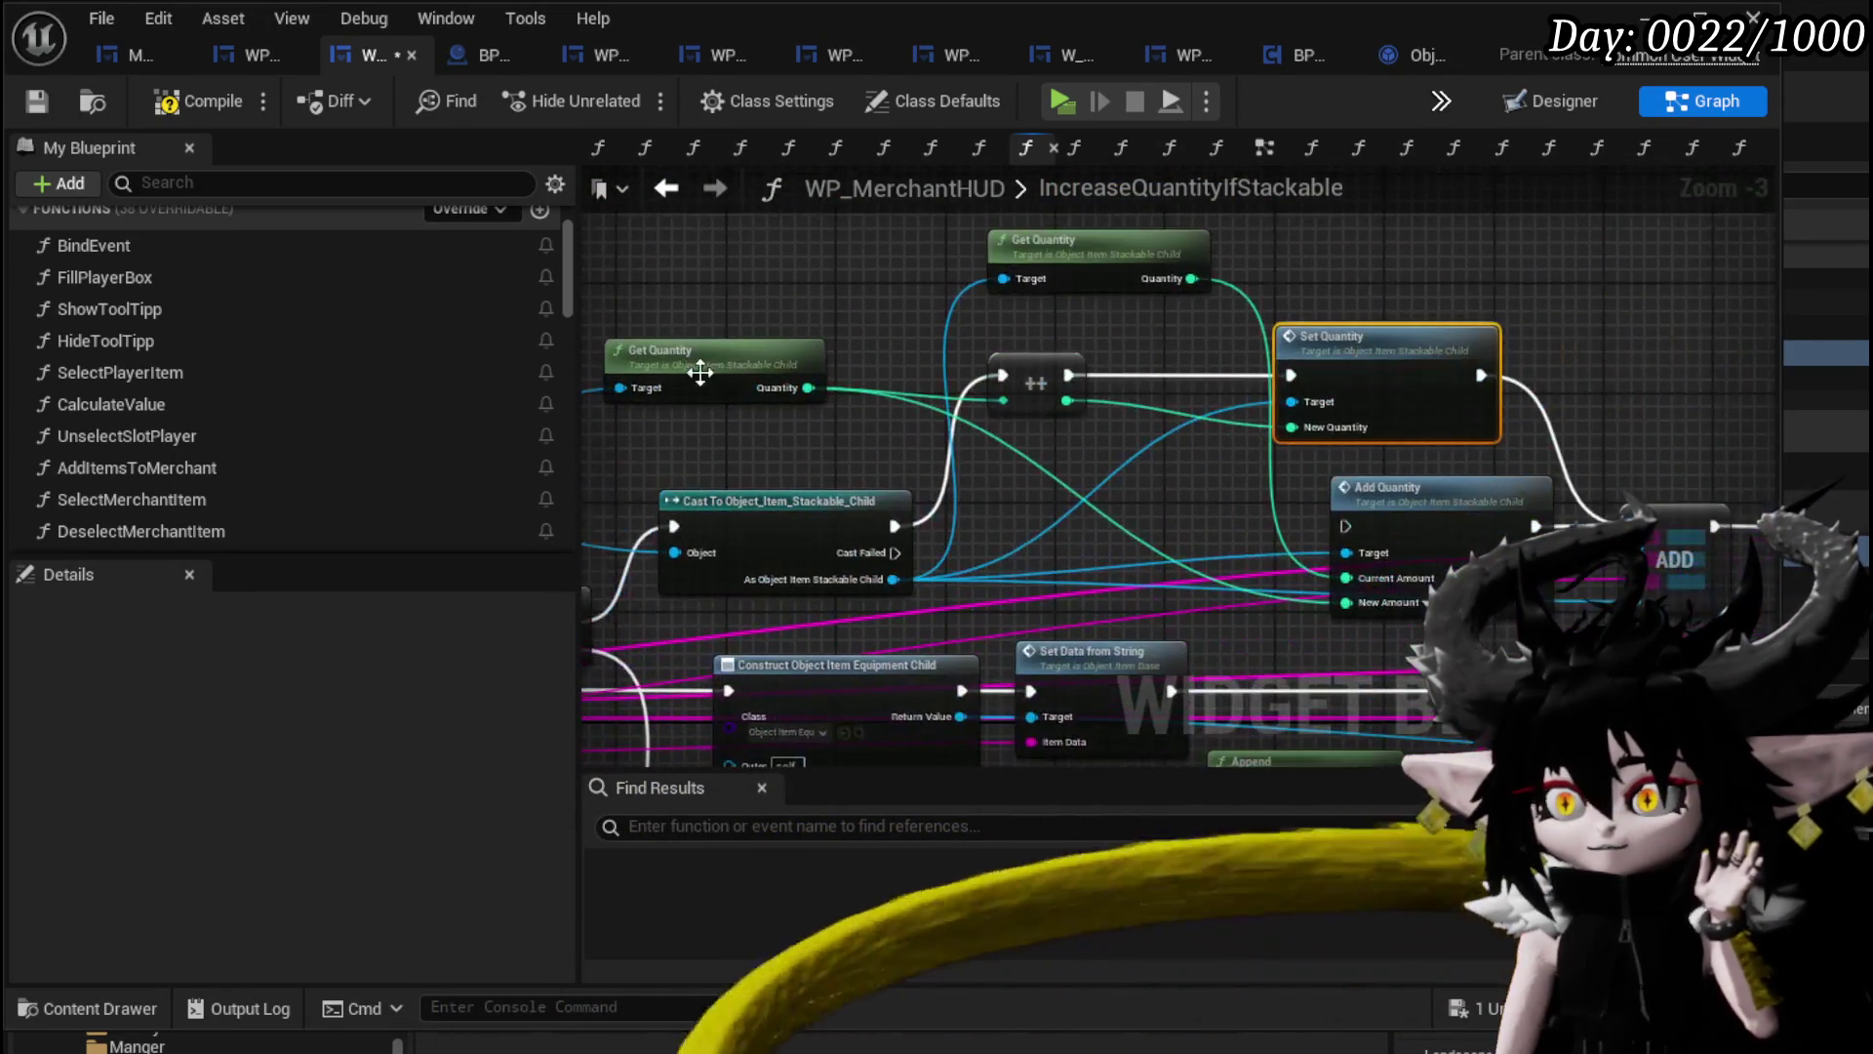
mouse_move(1032, 279)
mouse_down()
mouse_move(958, 391)
mouse_move(998, 404)
mouse_move(1242, 368)
mouse_up()
drag(966, 322, 771, 280)
drag(610, 554, 926, 555)
mouse_move(1737, 327)
mouse_down()
mouse_move(1440, 422)
mouse_move(1478, 375)
mouse_move(1817, 283)
mouse_up()
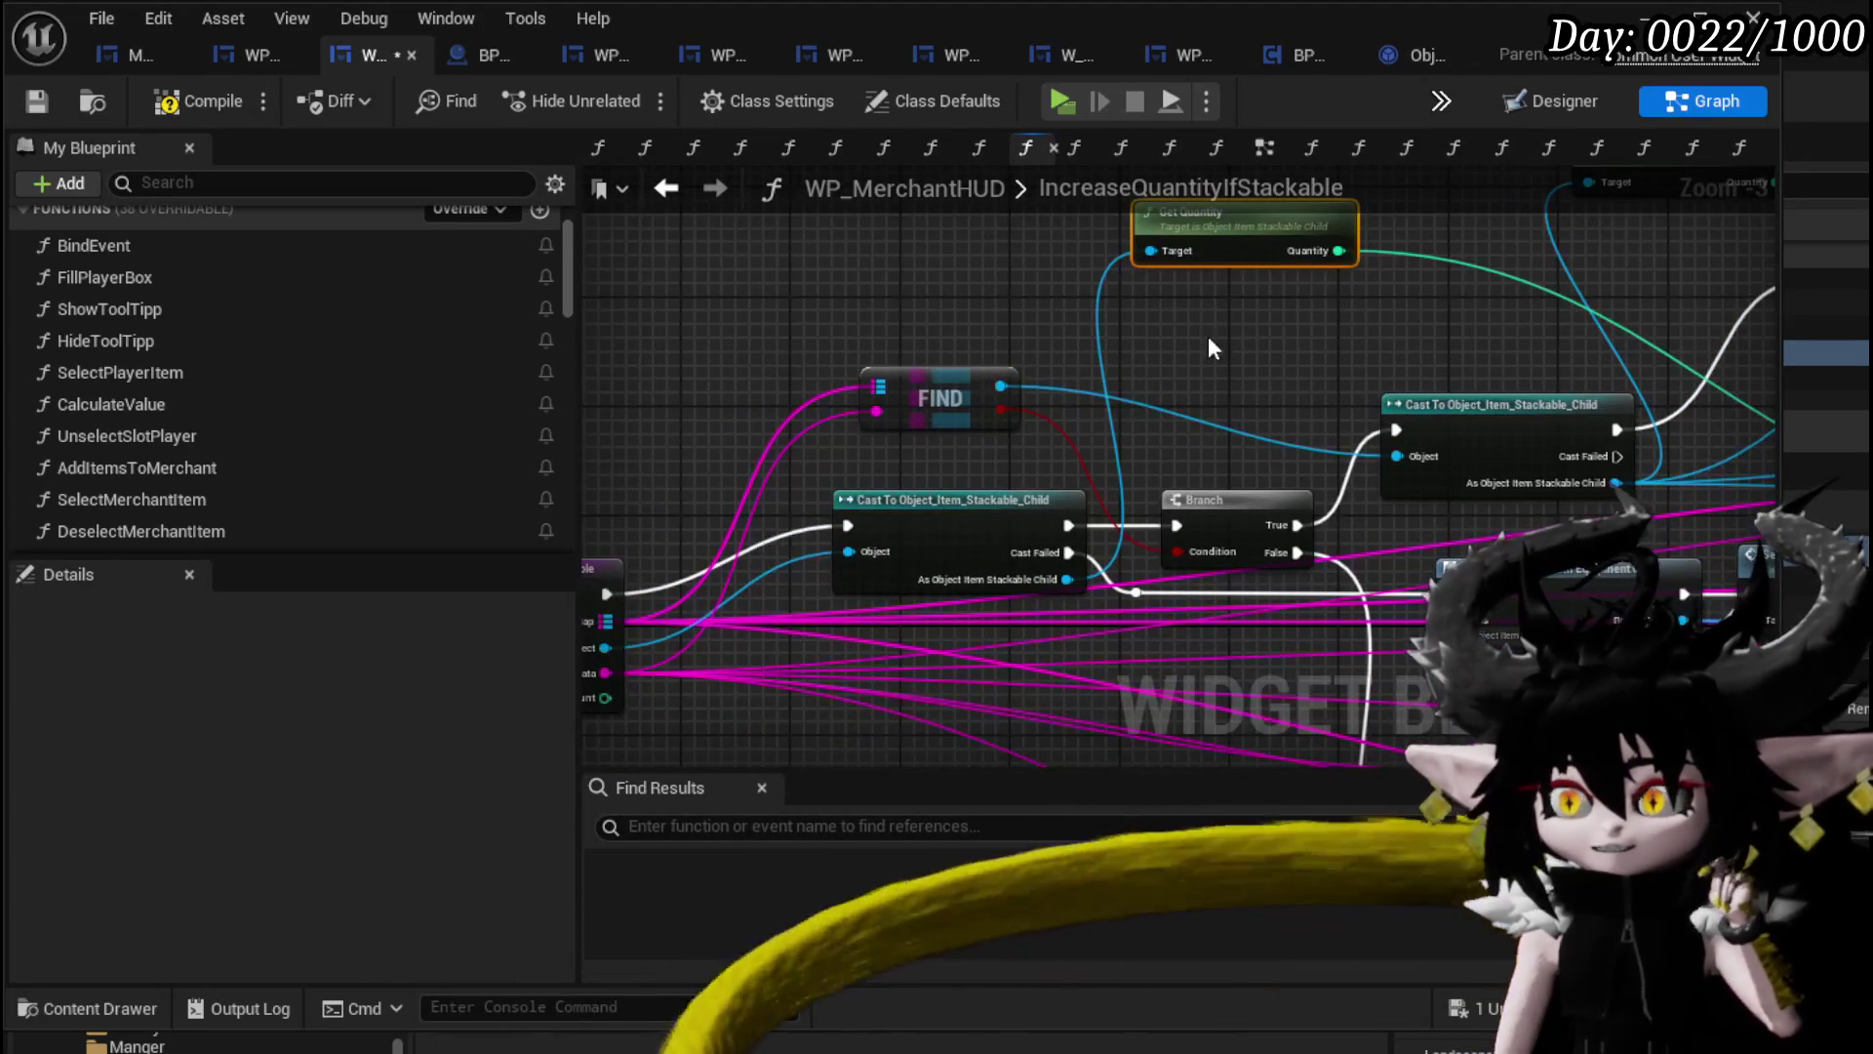
click(798, 518)
drag(939, 395, 843, 382)
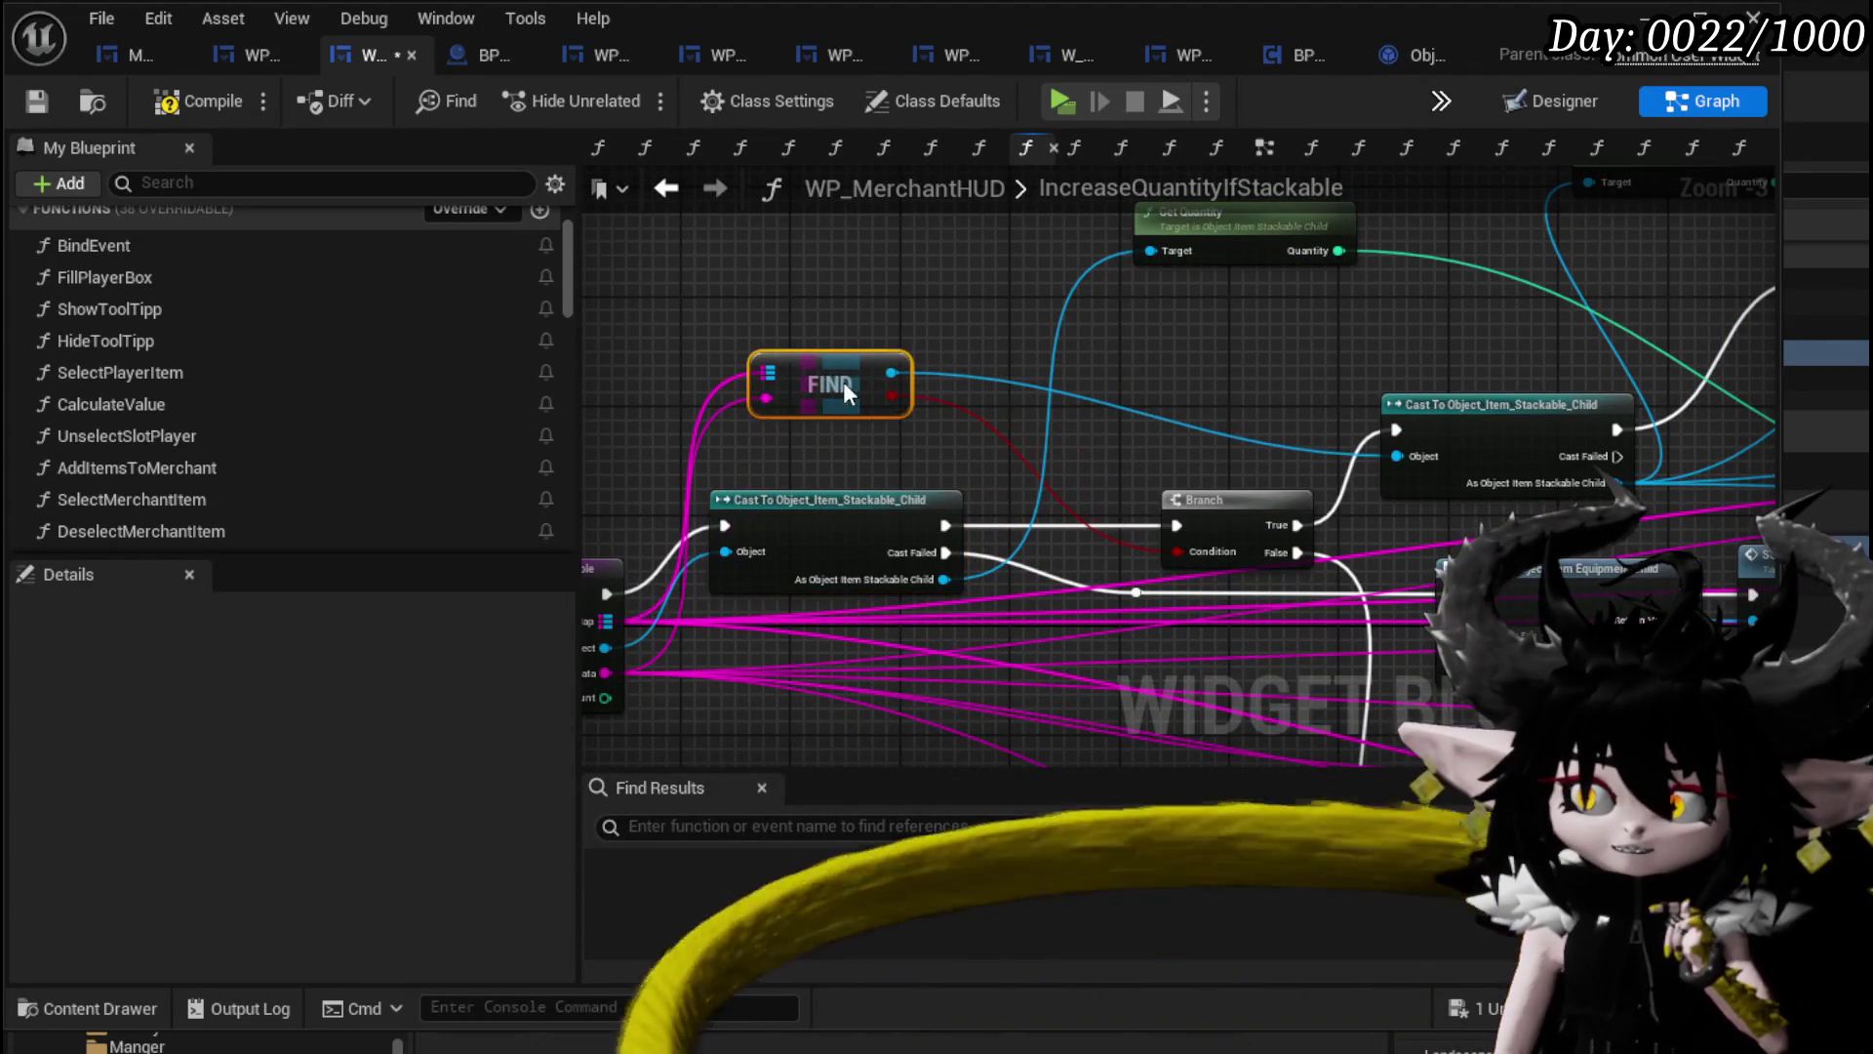
drag(1112, 290, 788, 361)
click(213, 95)
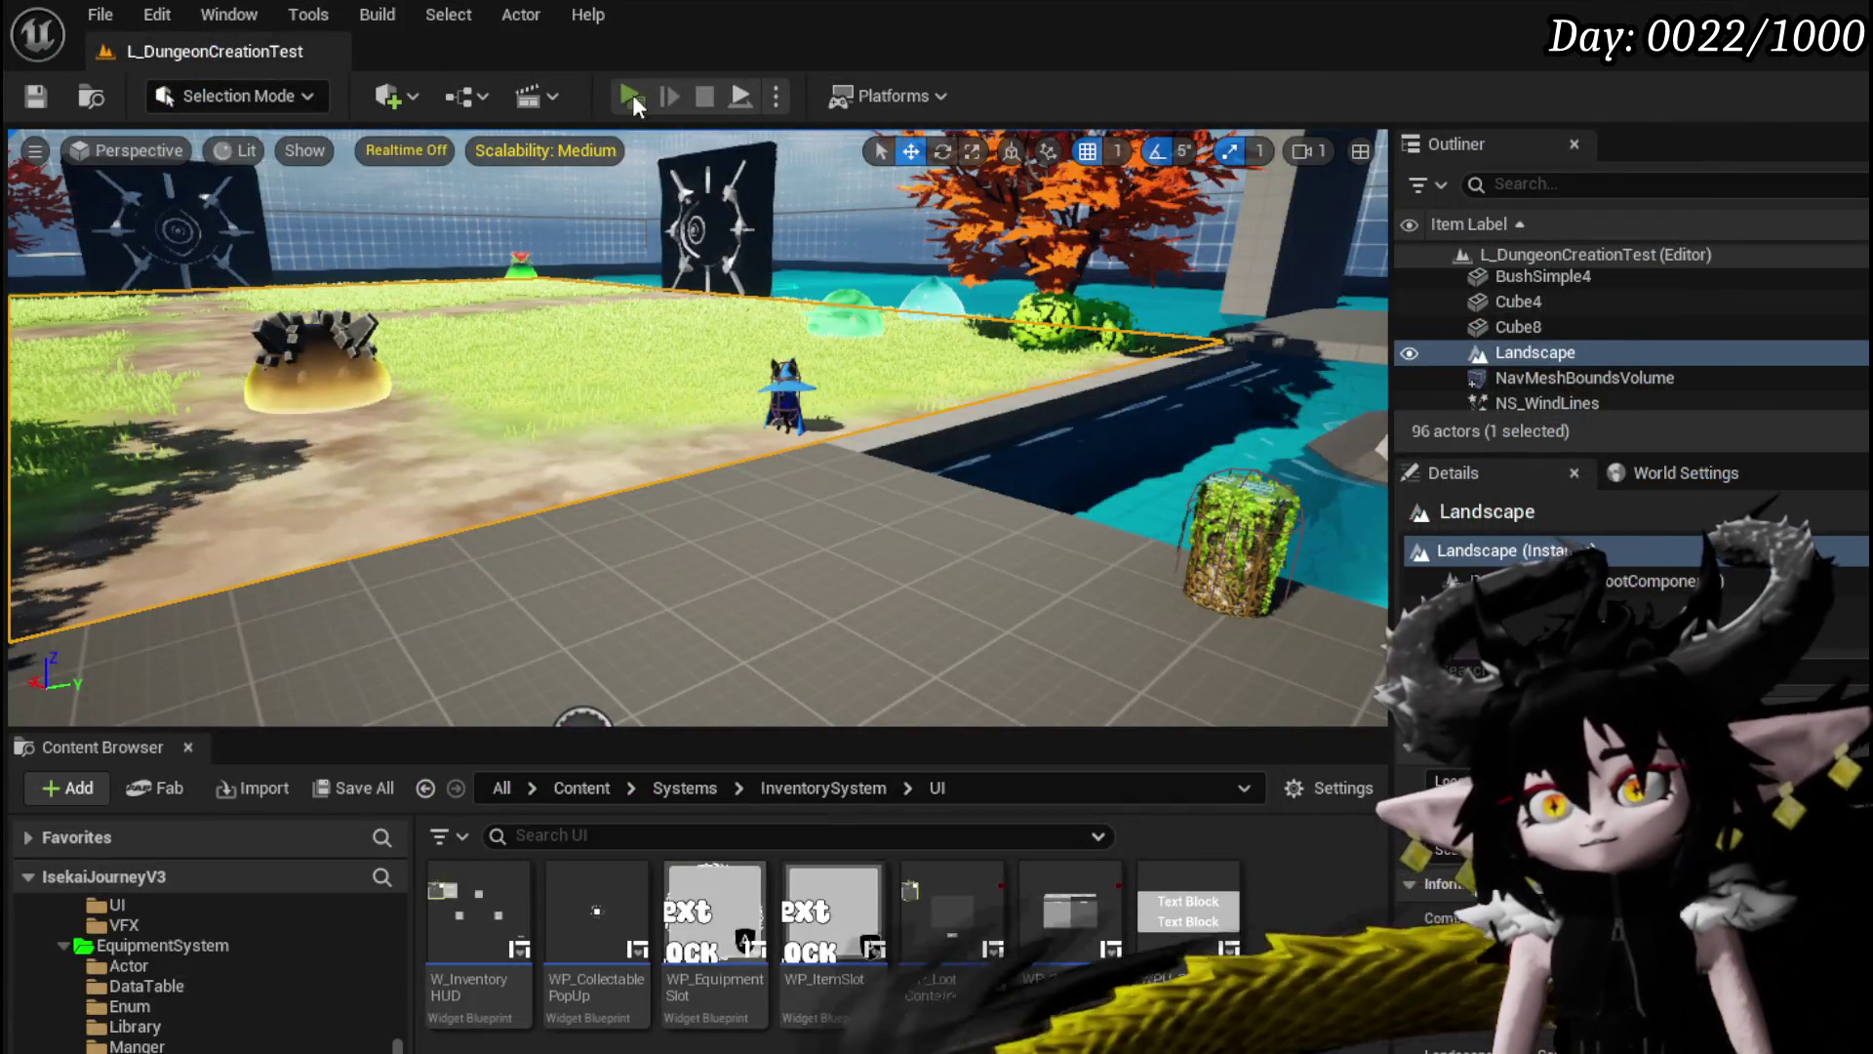
click(632, 96)
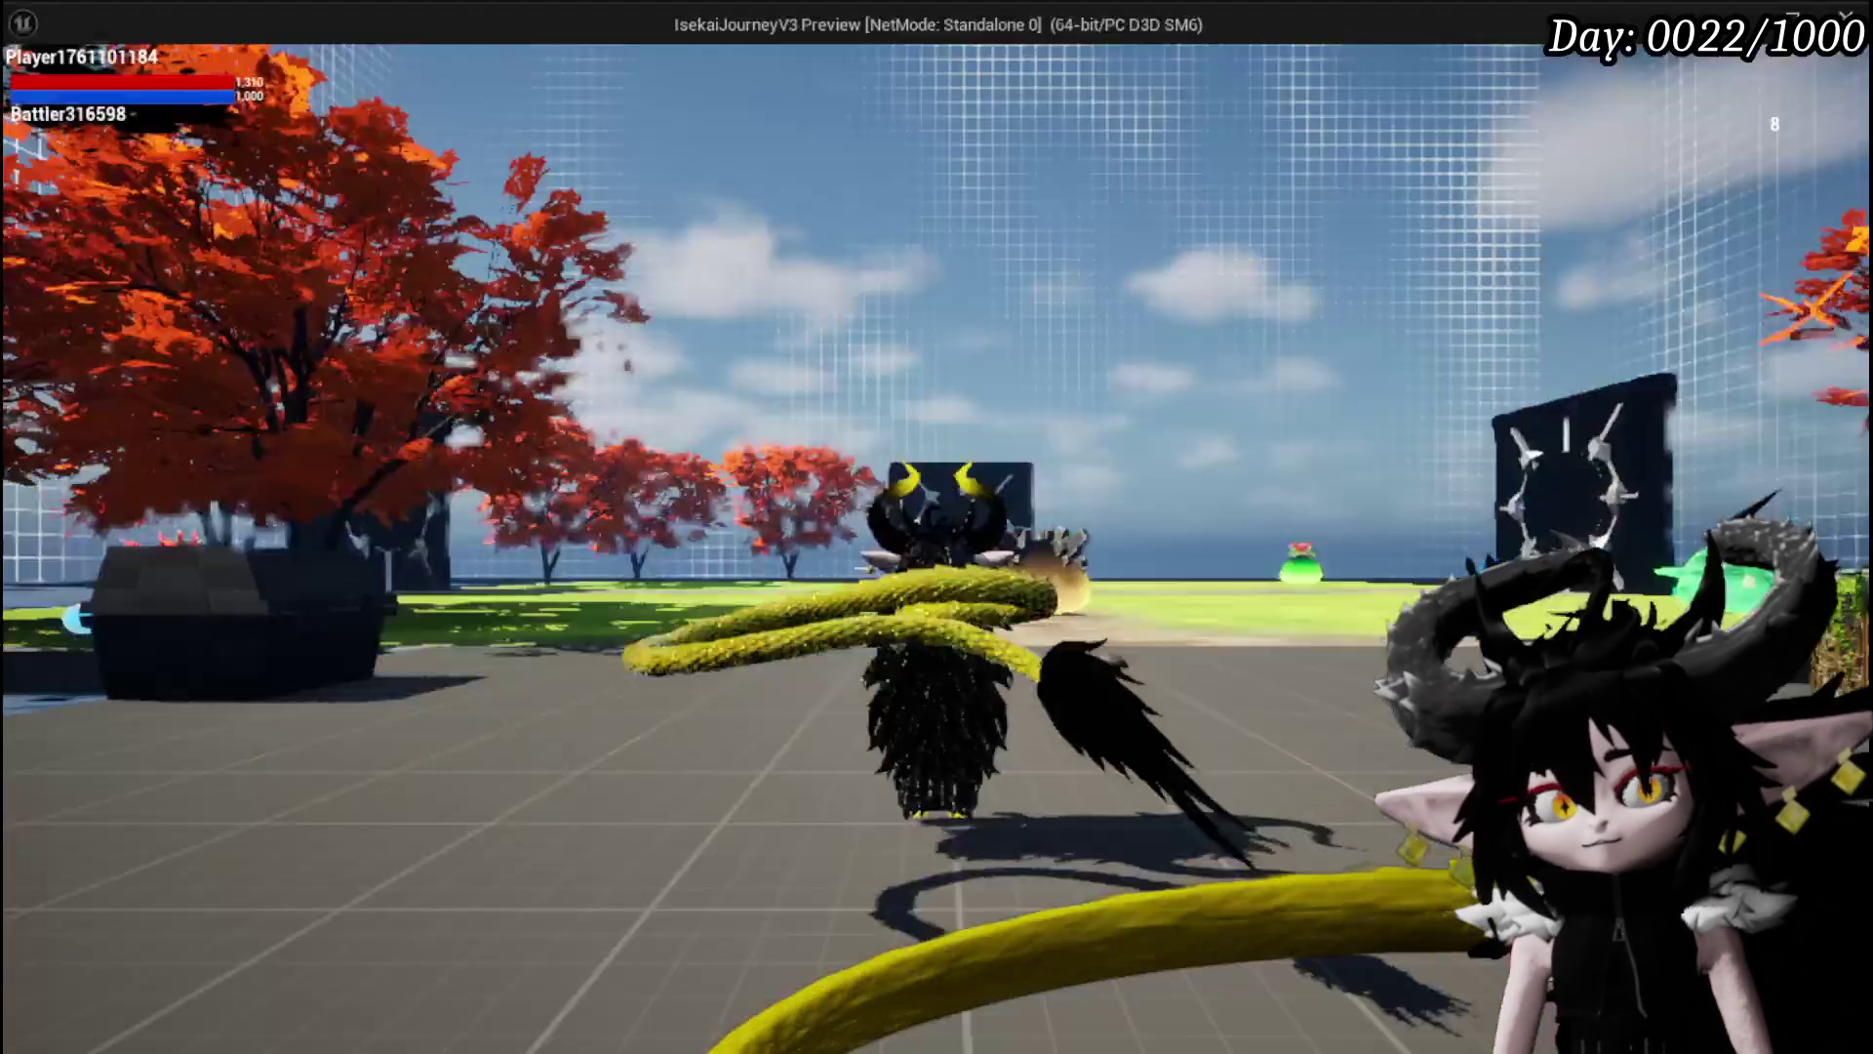
Walk to the merchant, open trading, and add Essence to the Sell box until the breakpoint hits.
key(w)
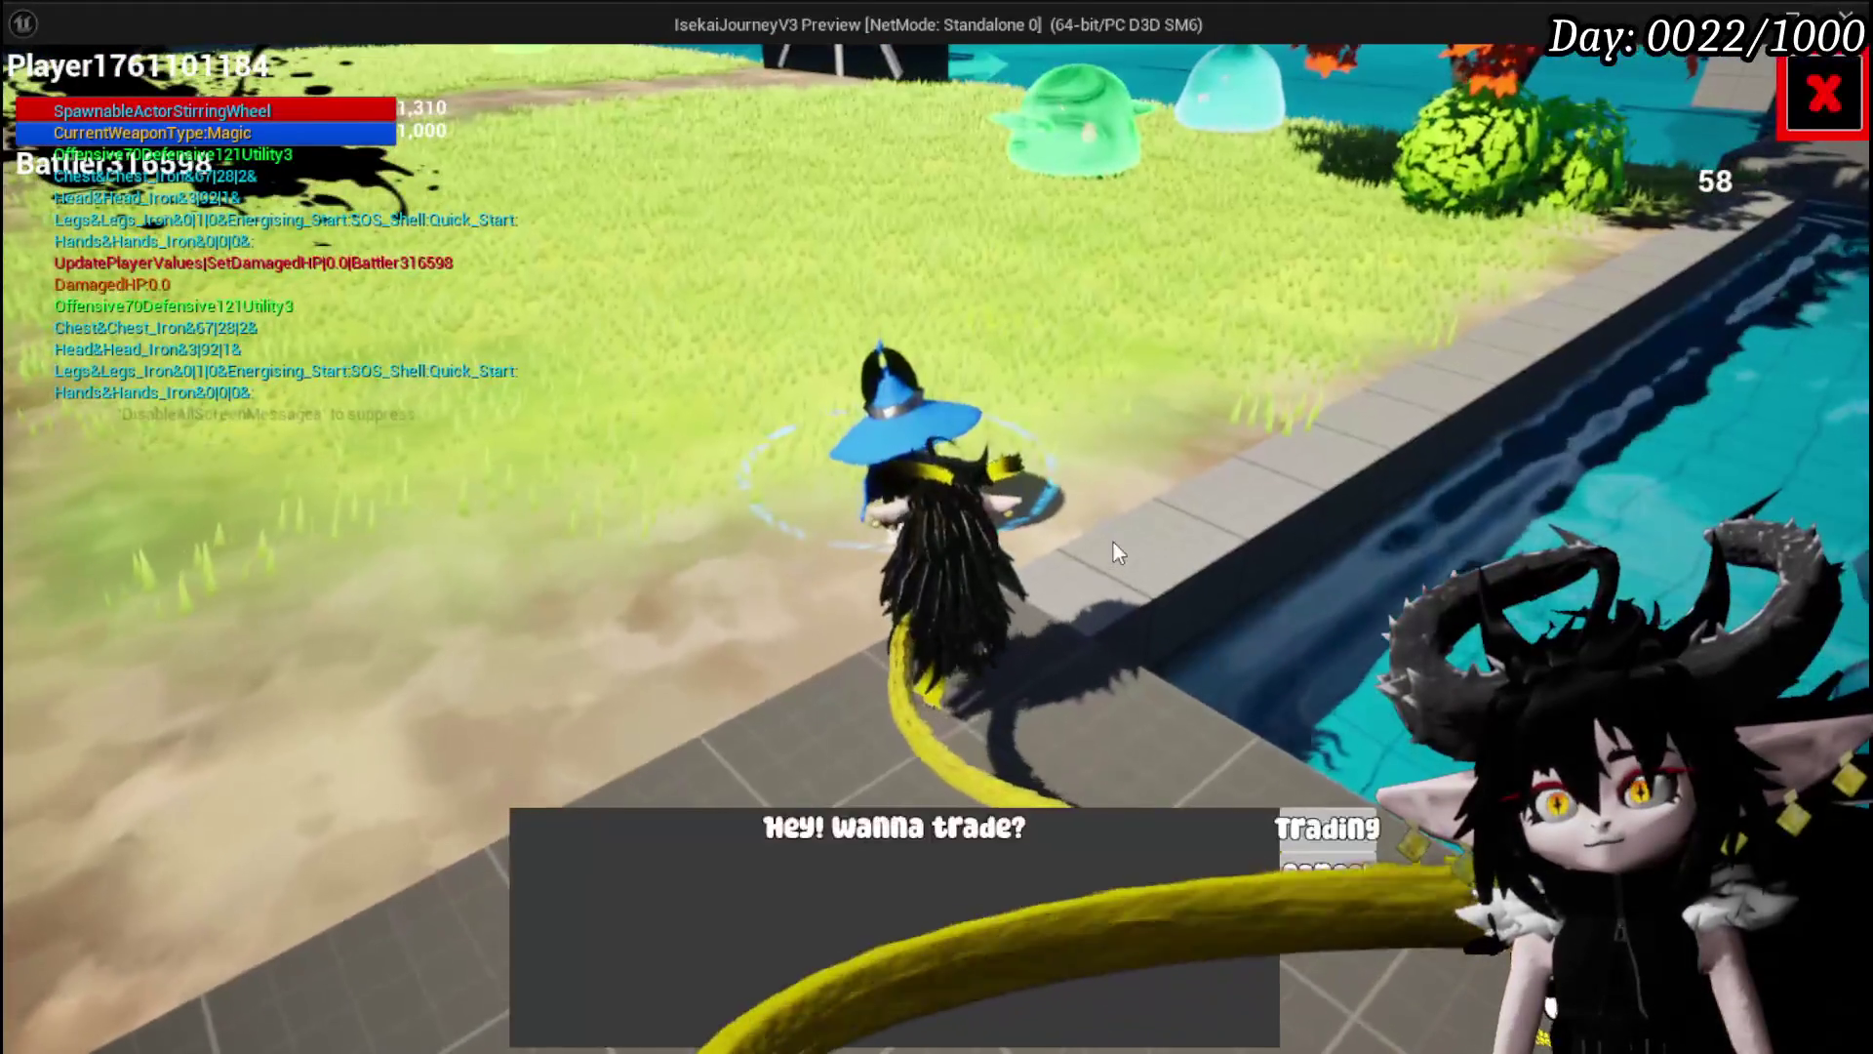
click(1345, 830)
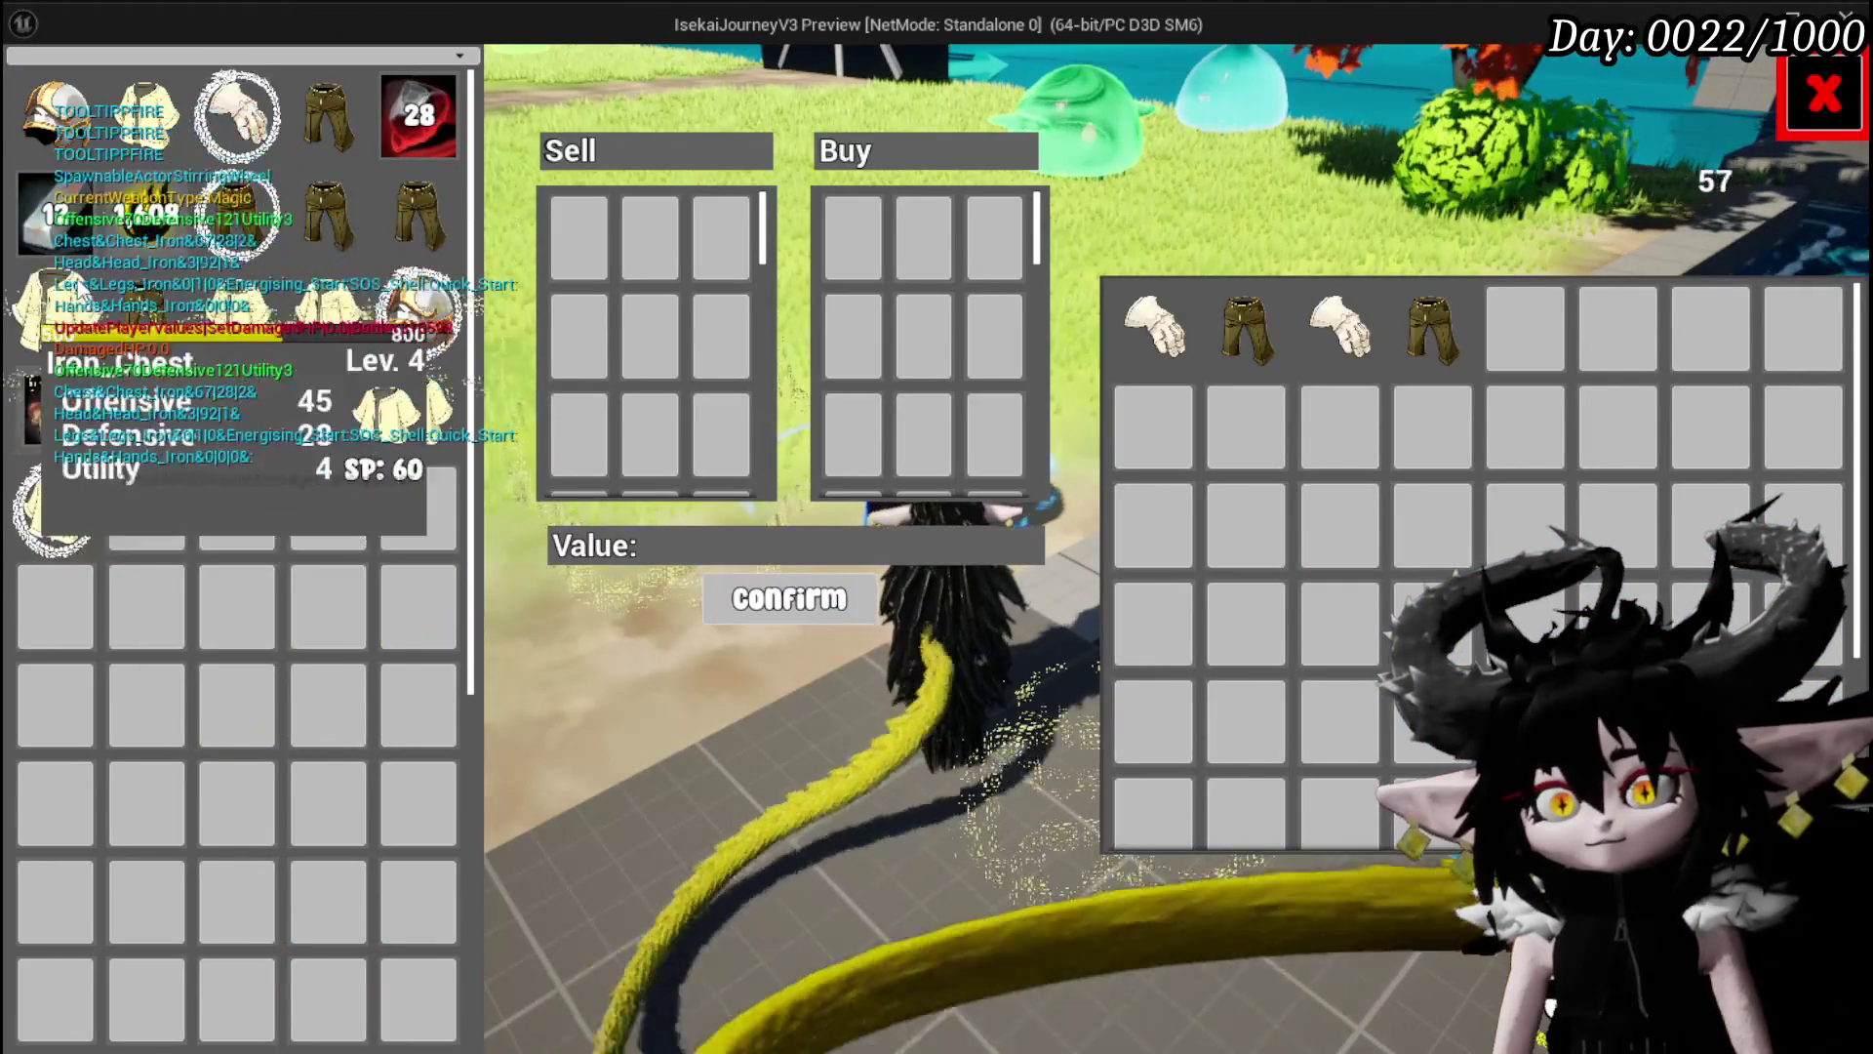
click(132, 226)
drag(133, 226, 168, 231)
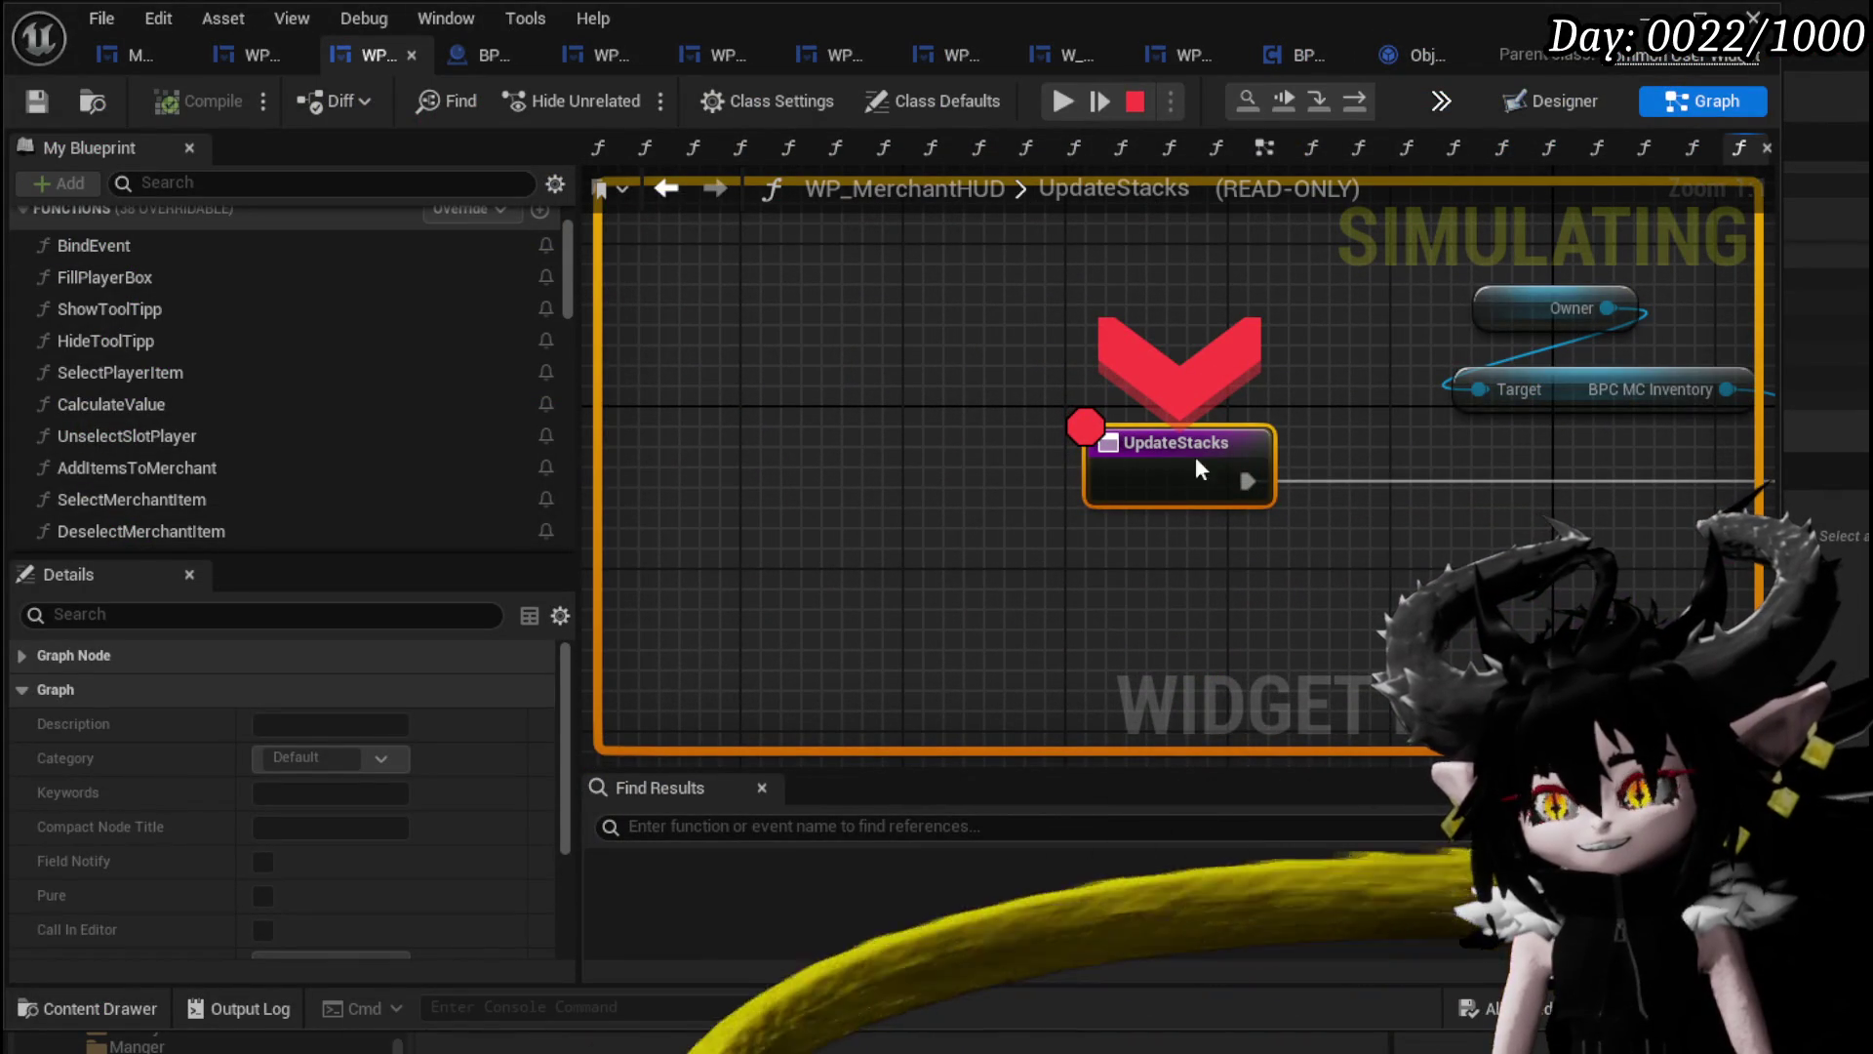
Resume from the breakpoint and drag Iron_Chest into the Sell box, raising its value to 383.
click(1062, 101)
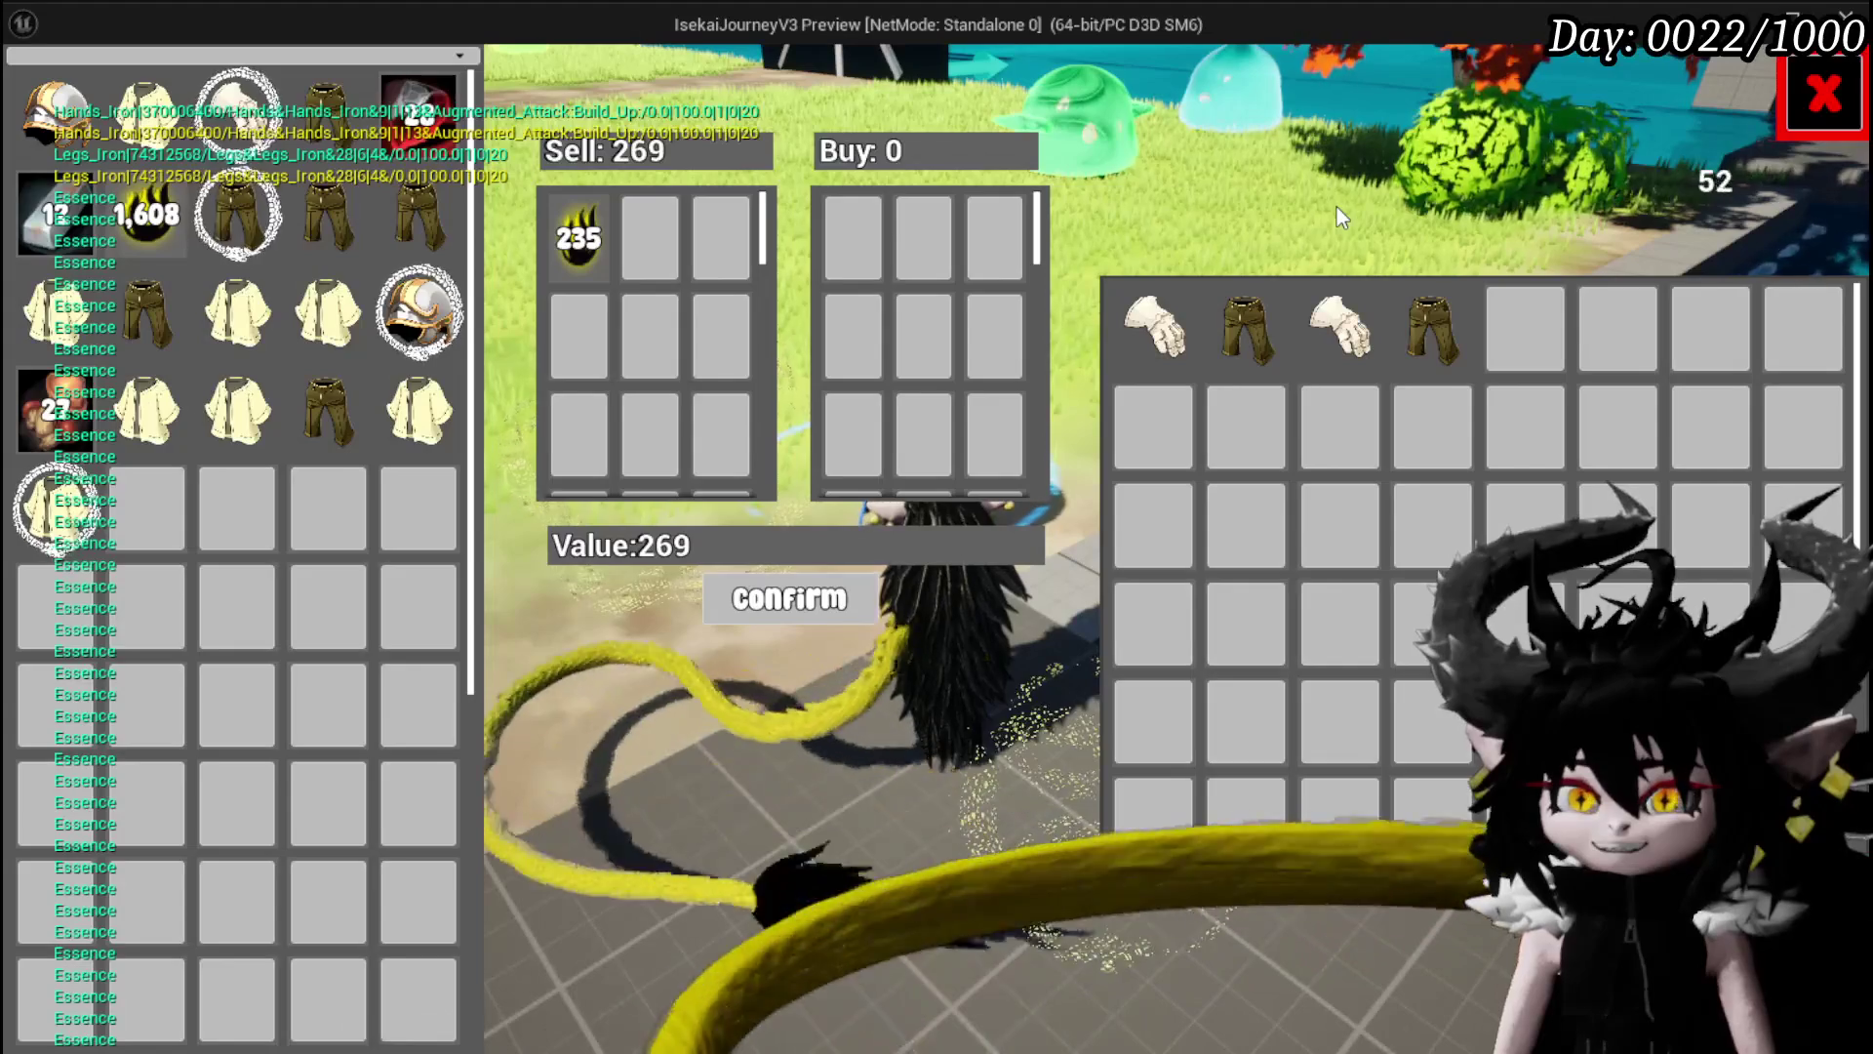
mouse_move(422, 446)
drag(427, 438, 671, 447)
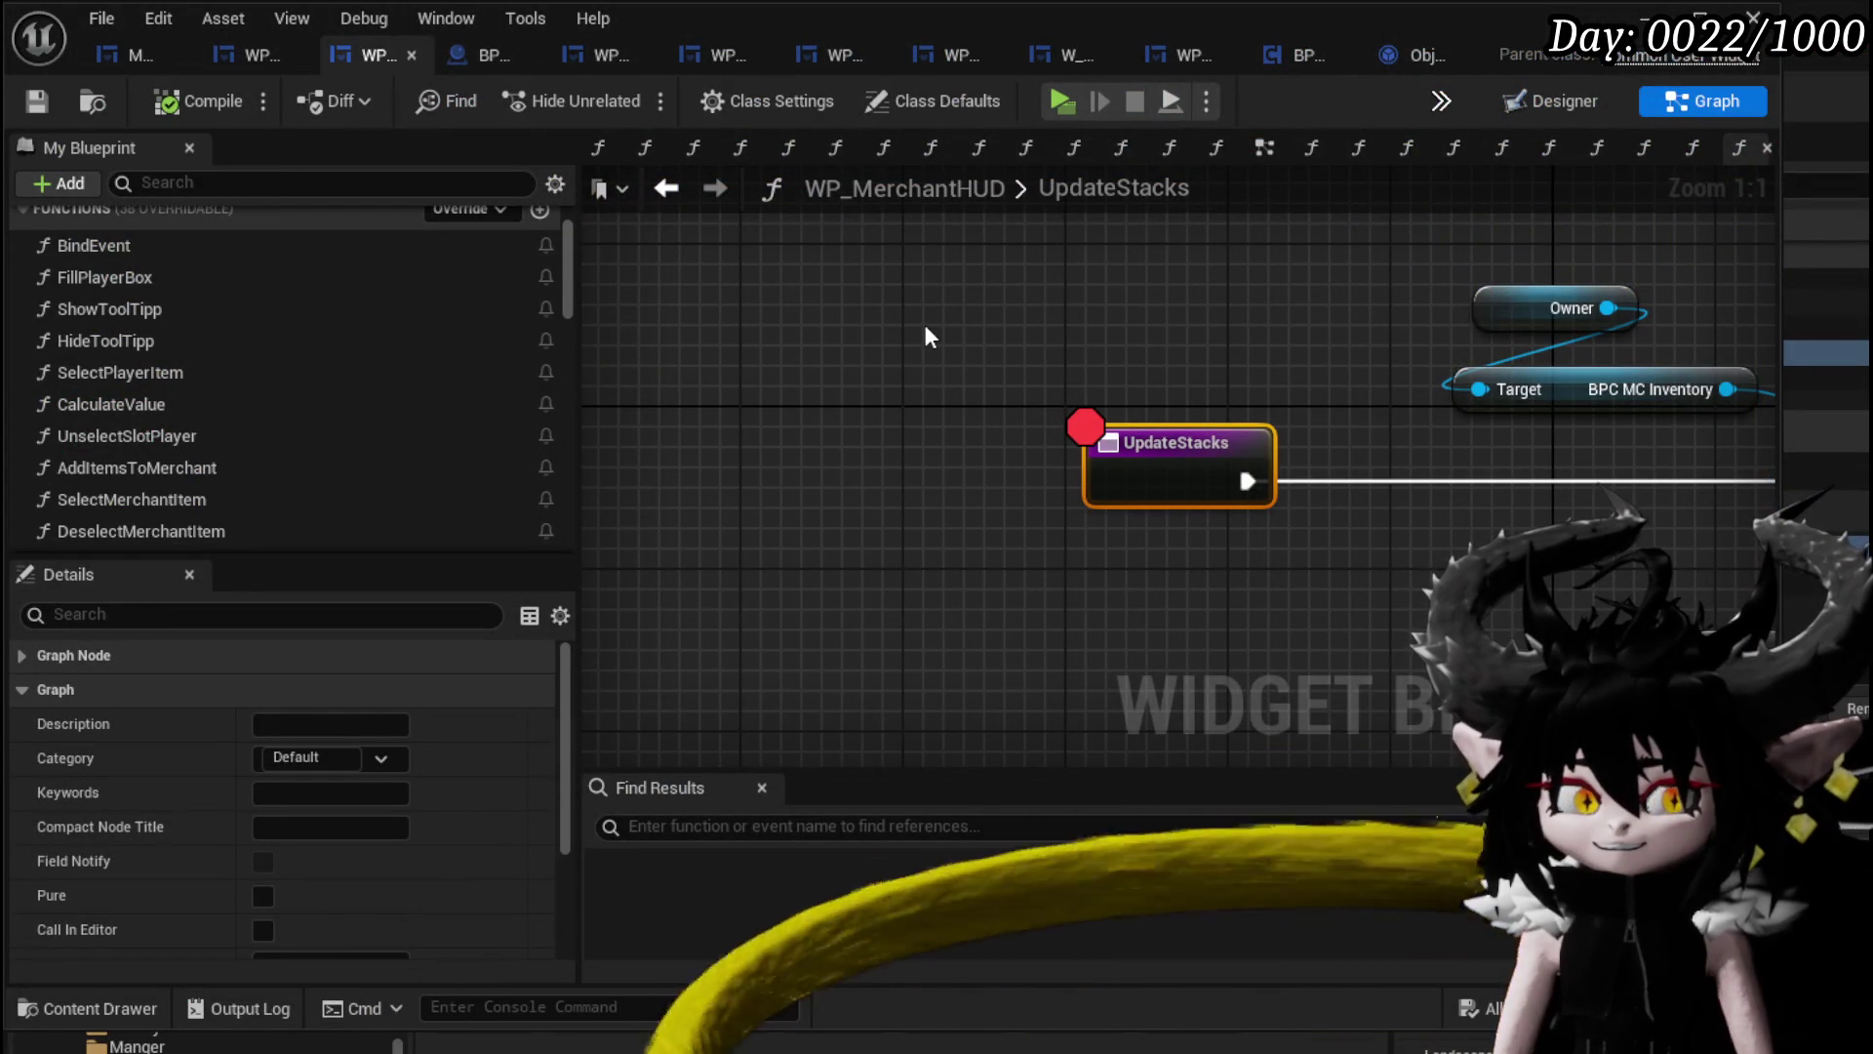
Step past the breakpoint and move Fill Player Box next to Remove Item in UpdateStacks.
key(F10)
key(F10)
drag(1440, 376, 1319, 354)
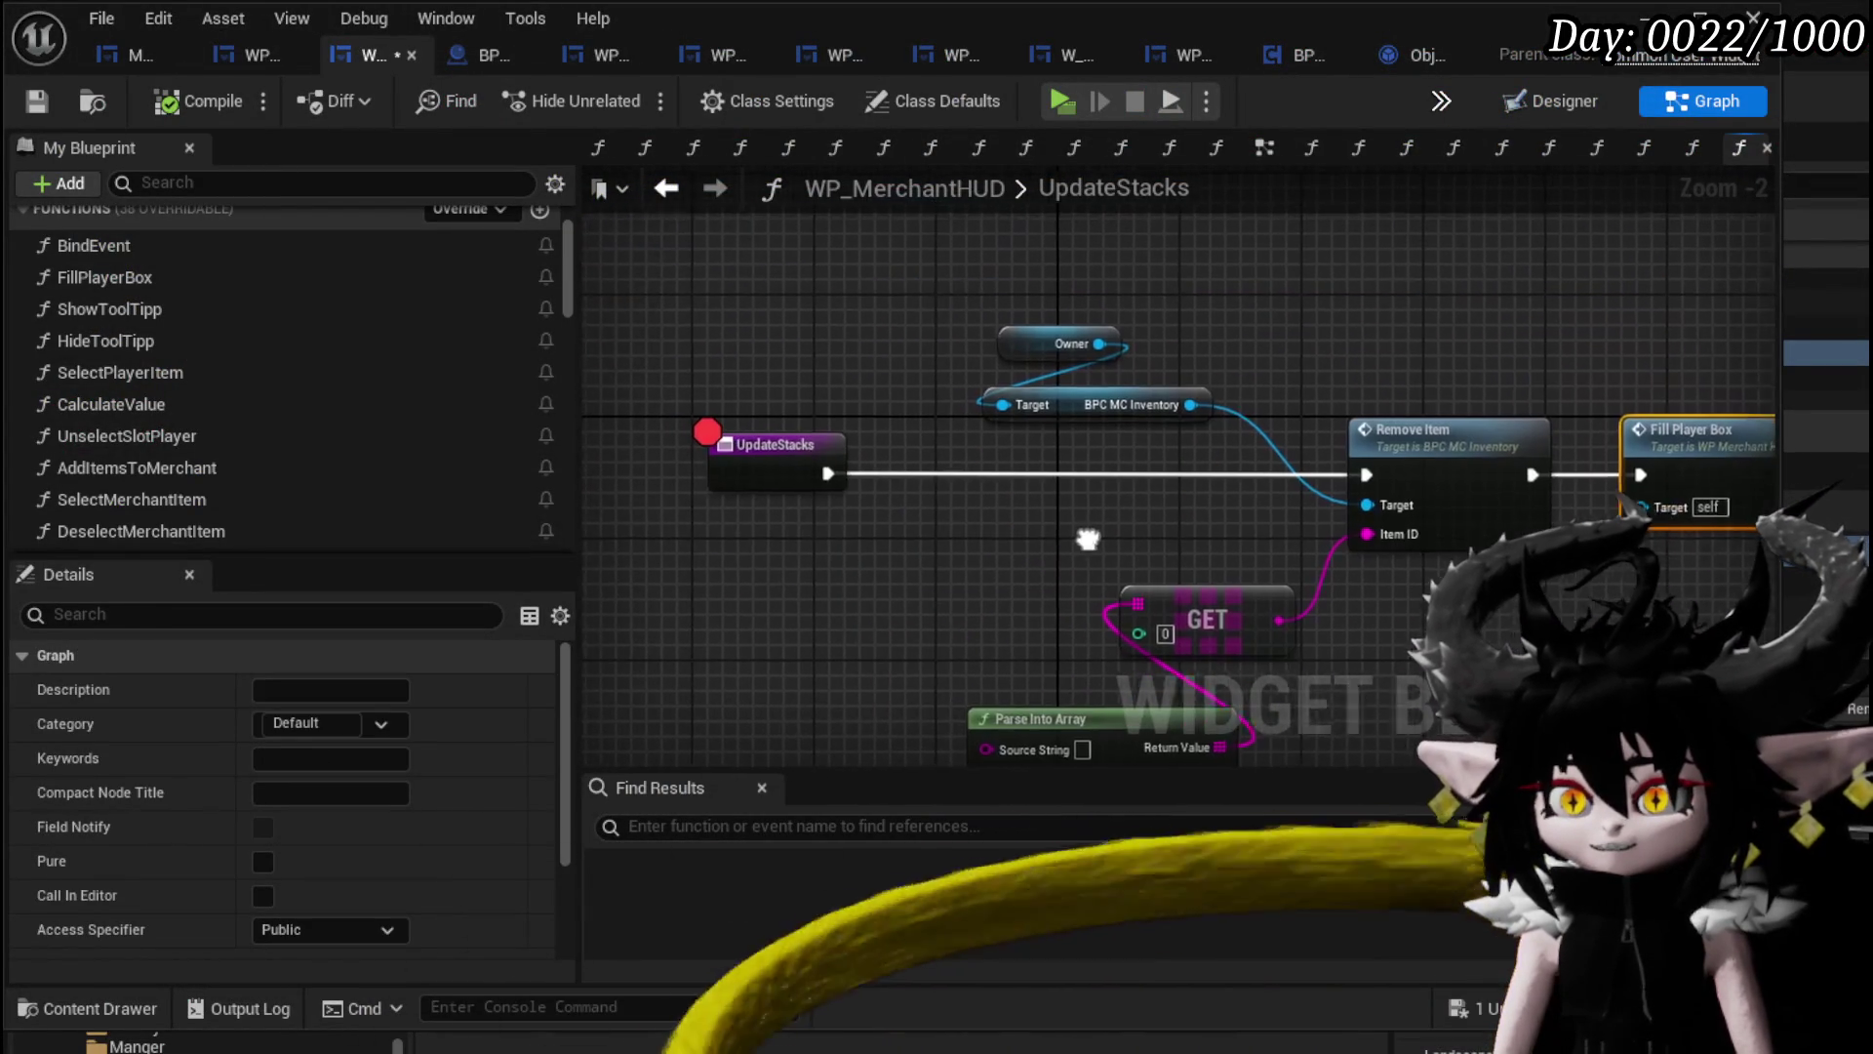
mouse_move(733, 424)
mouse_down()
mouse_move(688, 347)
mouse_move(723, 345)
mouse_up()
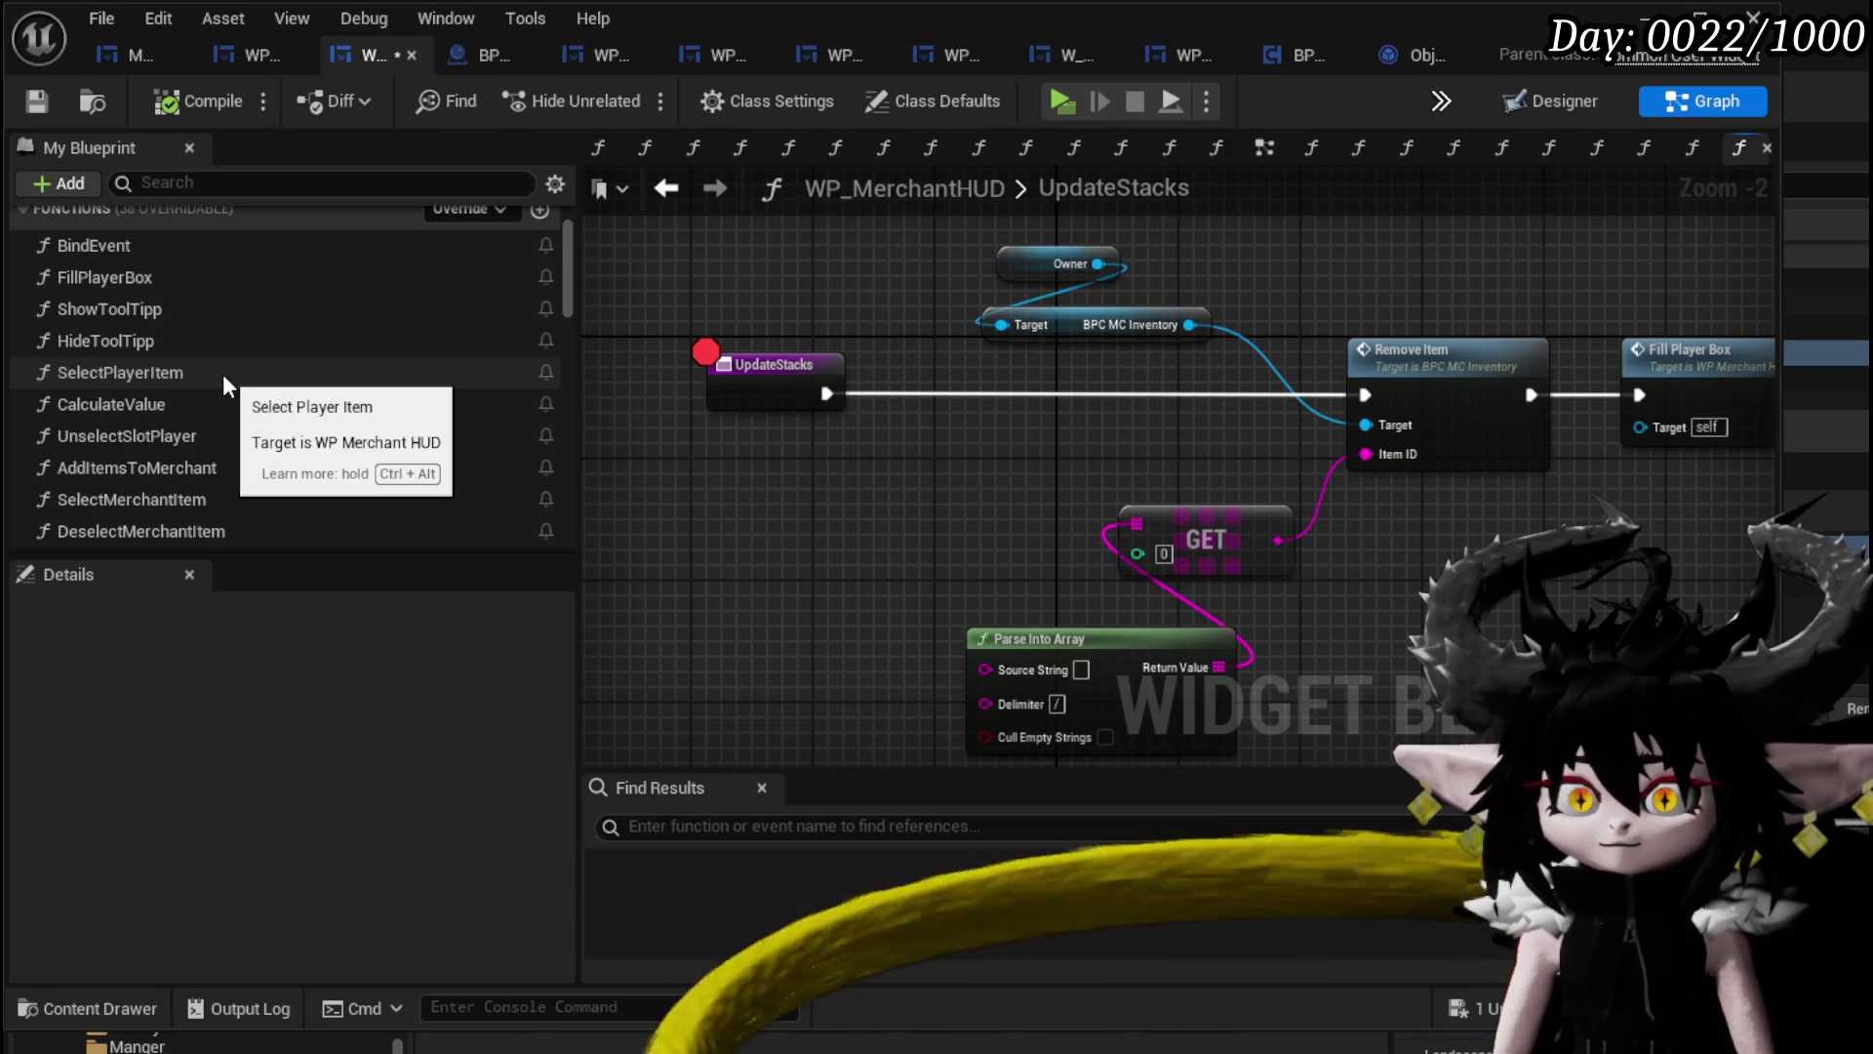
drag(1103, 502, 1102, 486)
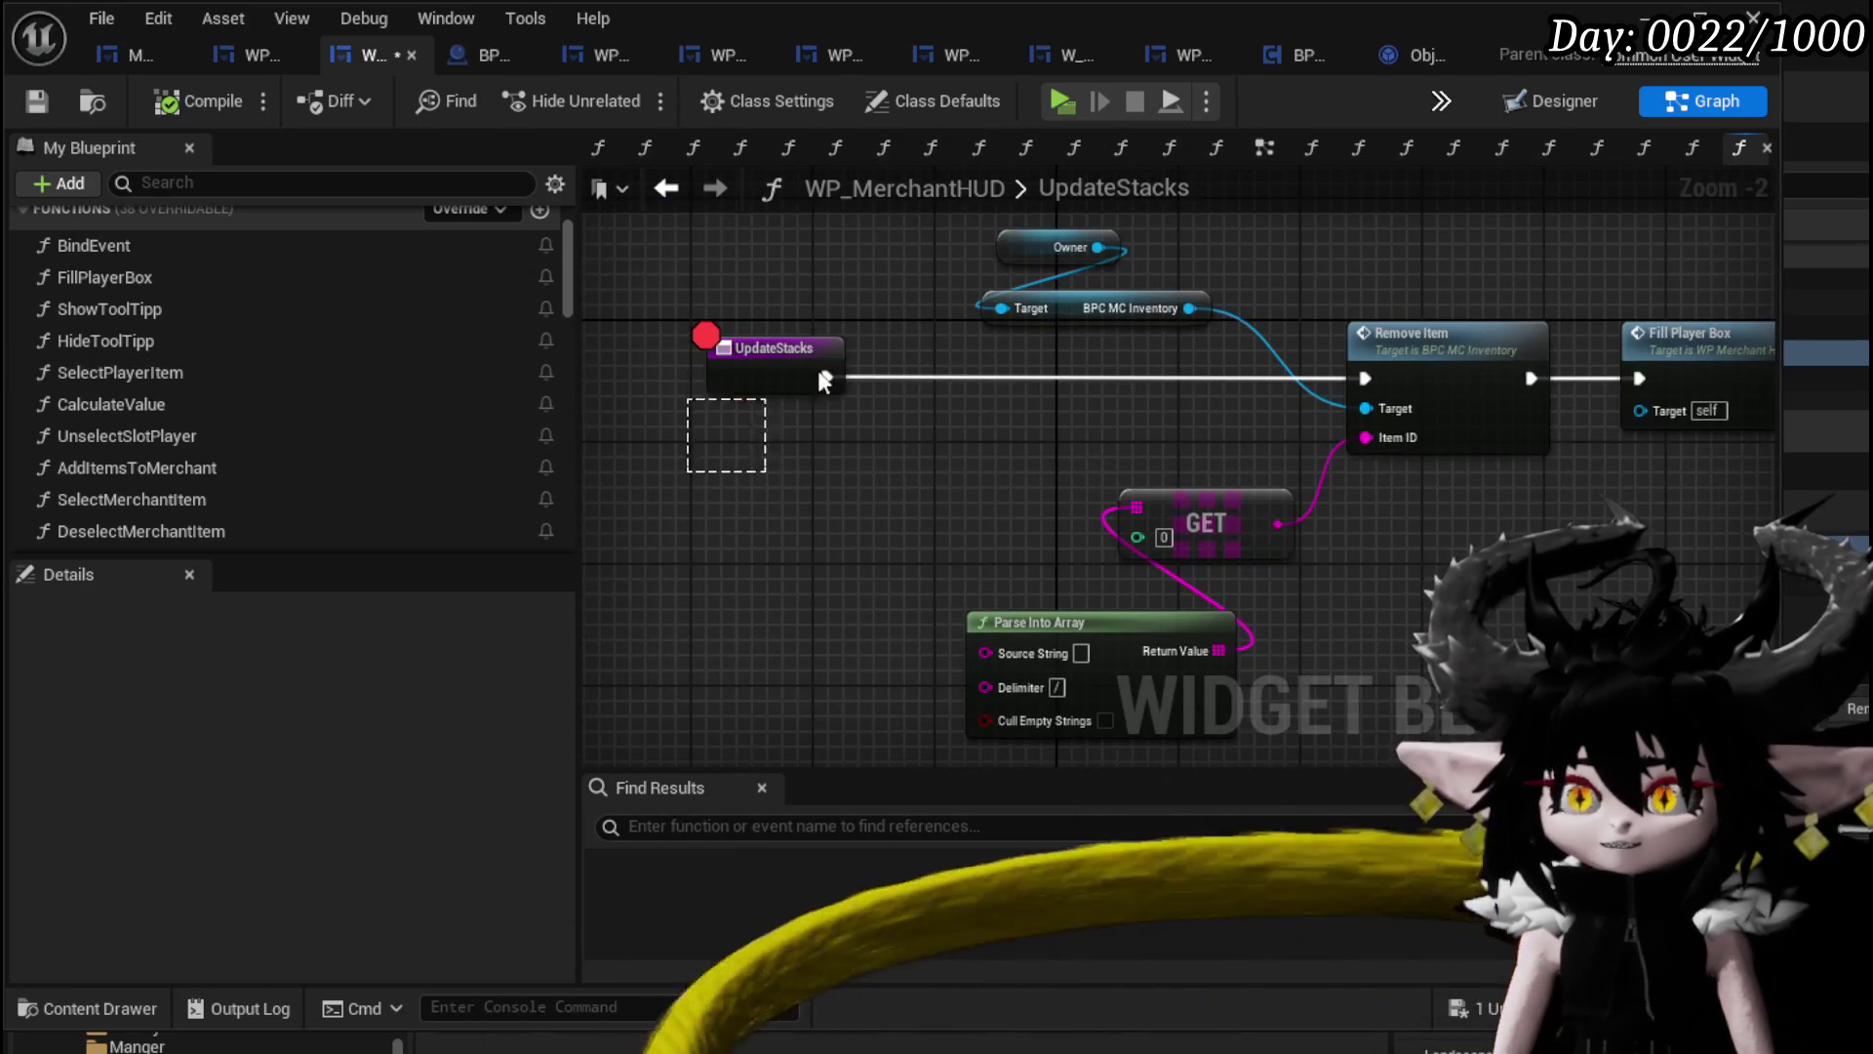
click(771, 379)
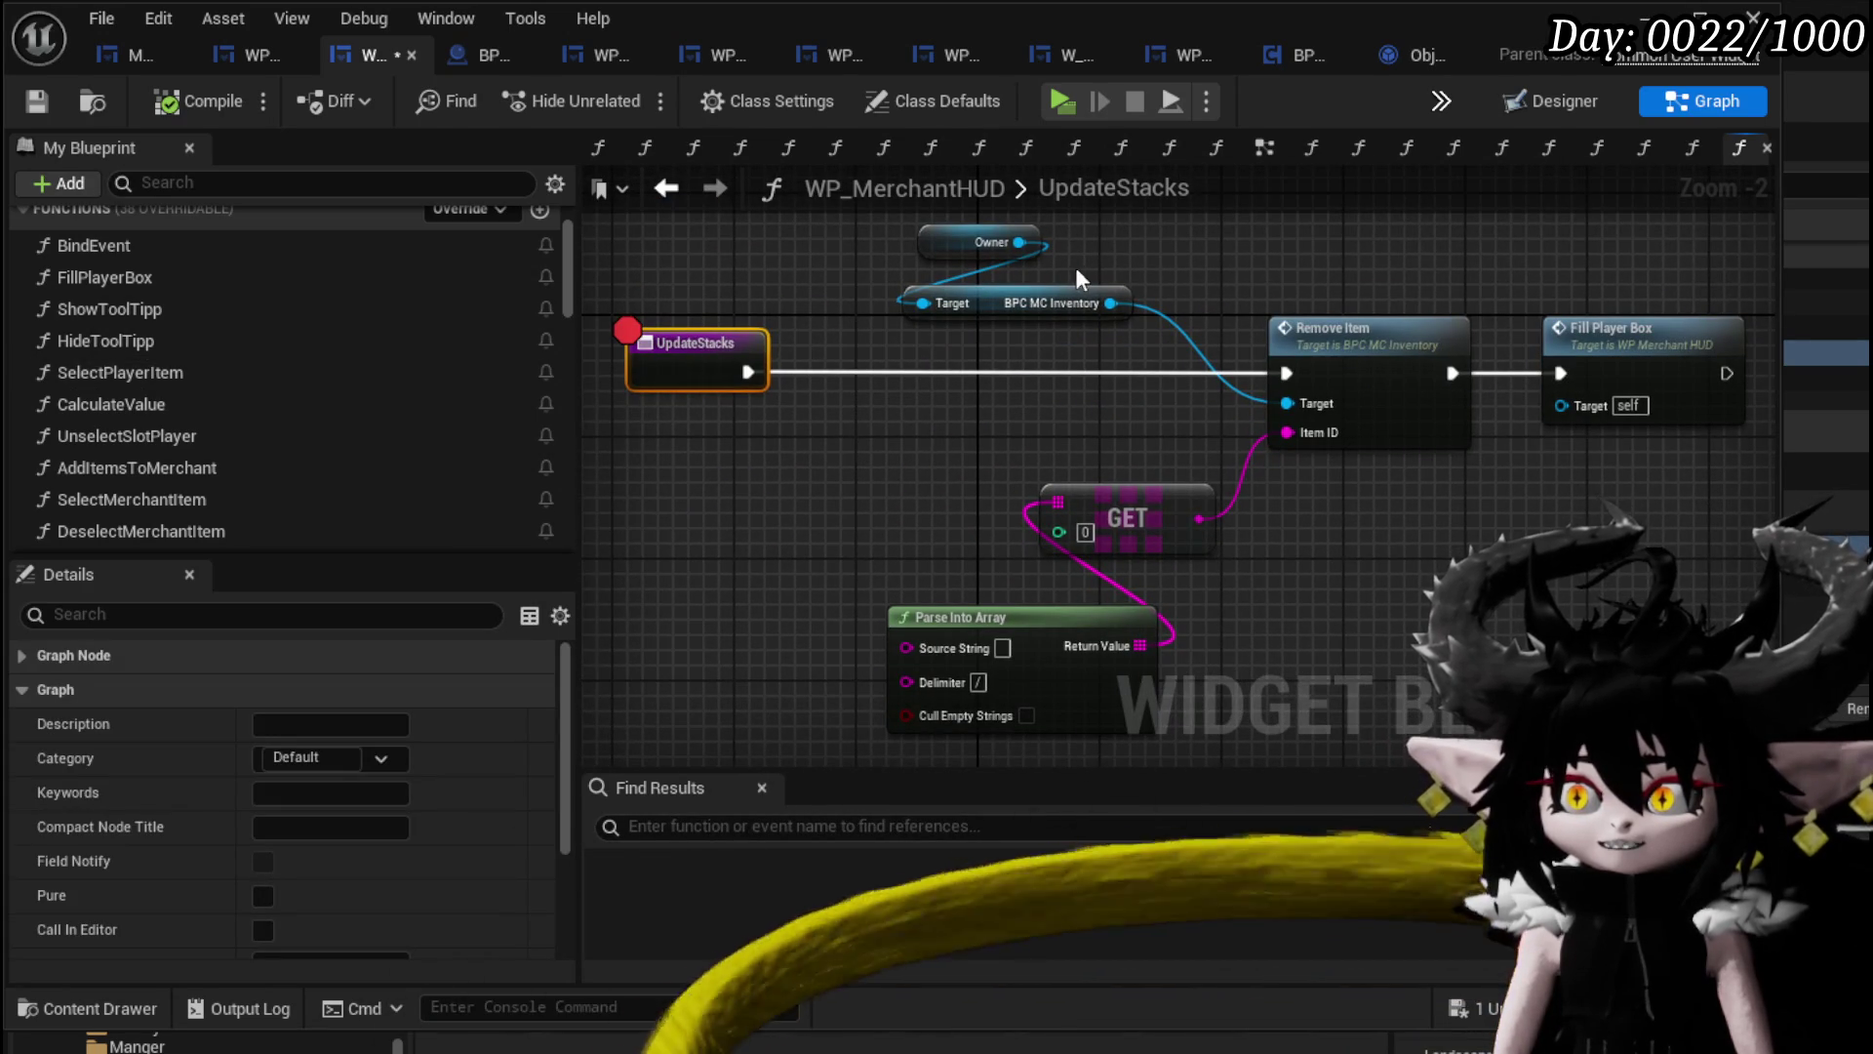
click(1345, 644)
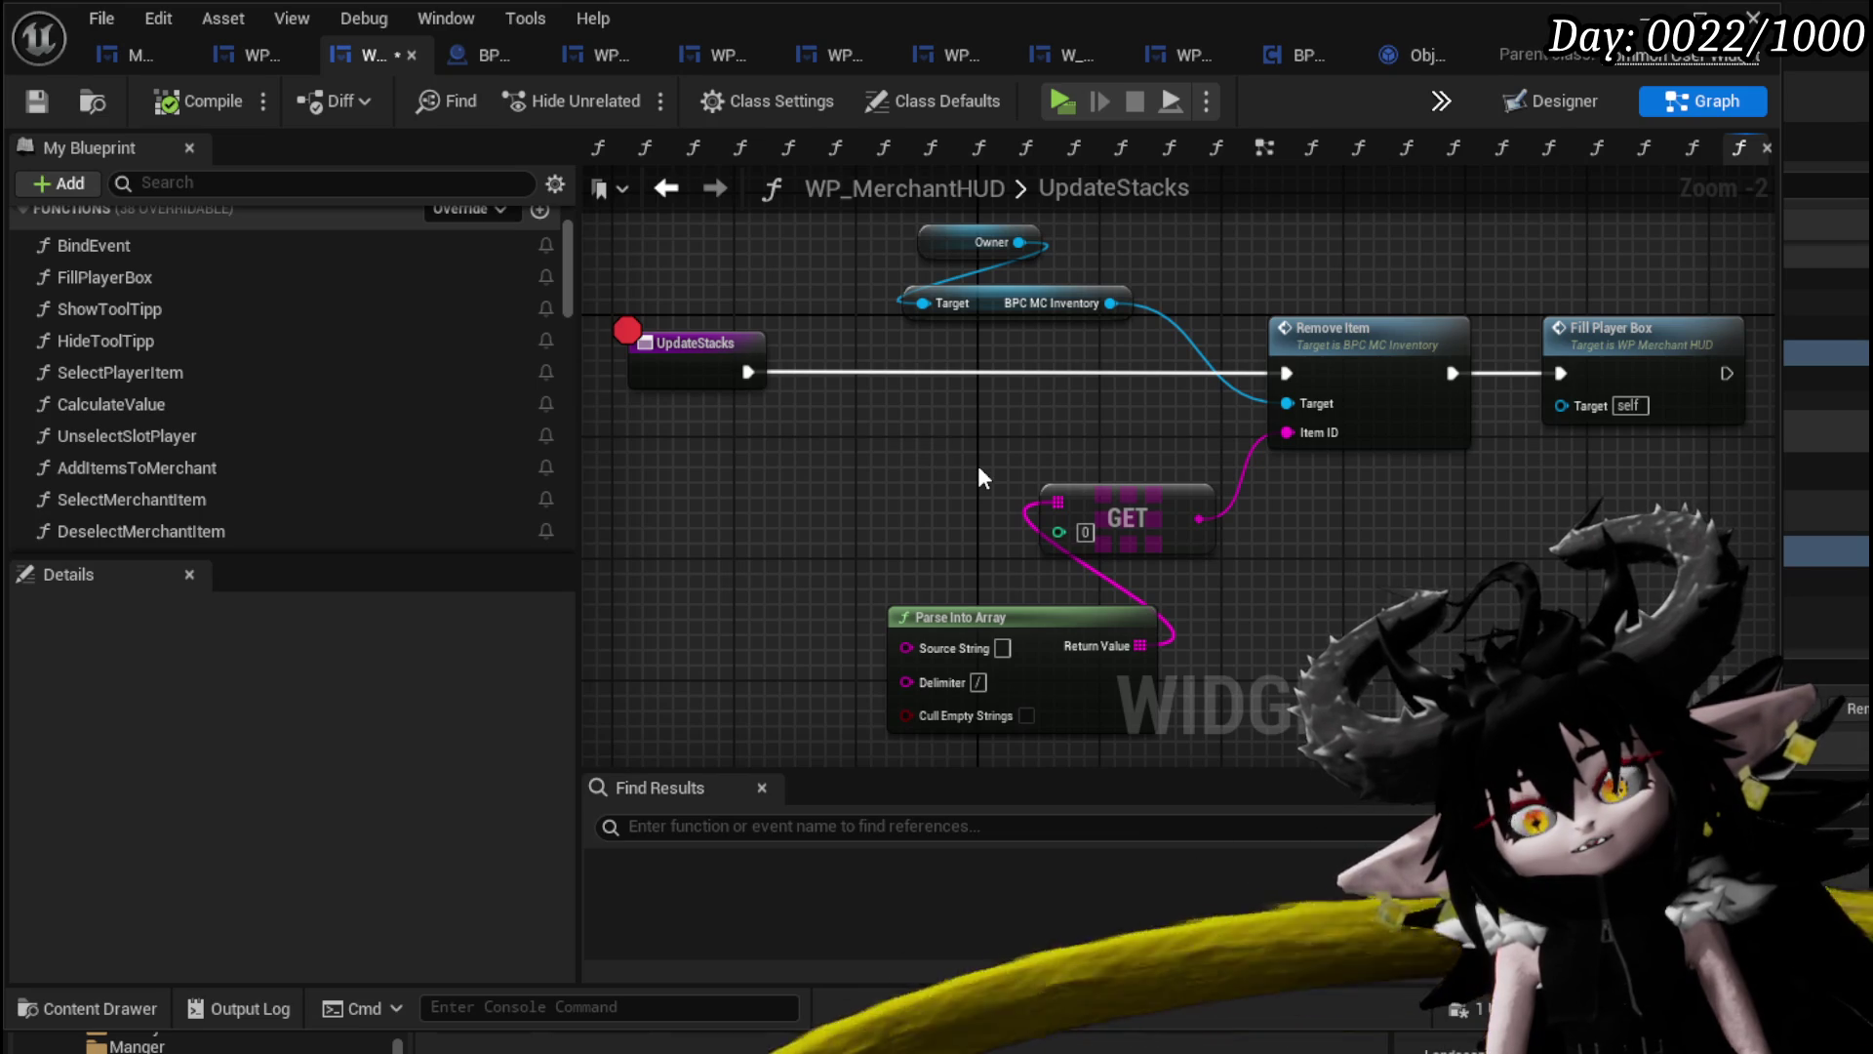
Save WP_MerchantHUD and switch to WP_EC_ResourceSelection's ReleaseItemSlot graph.
click(37, 100)
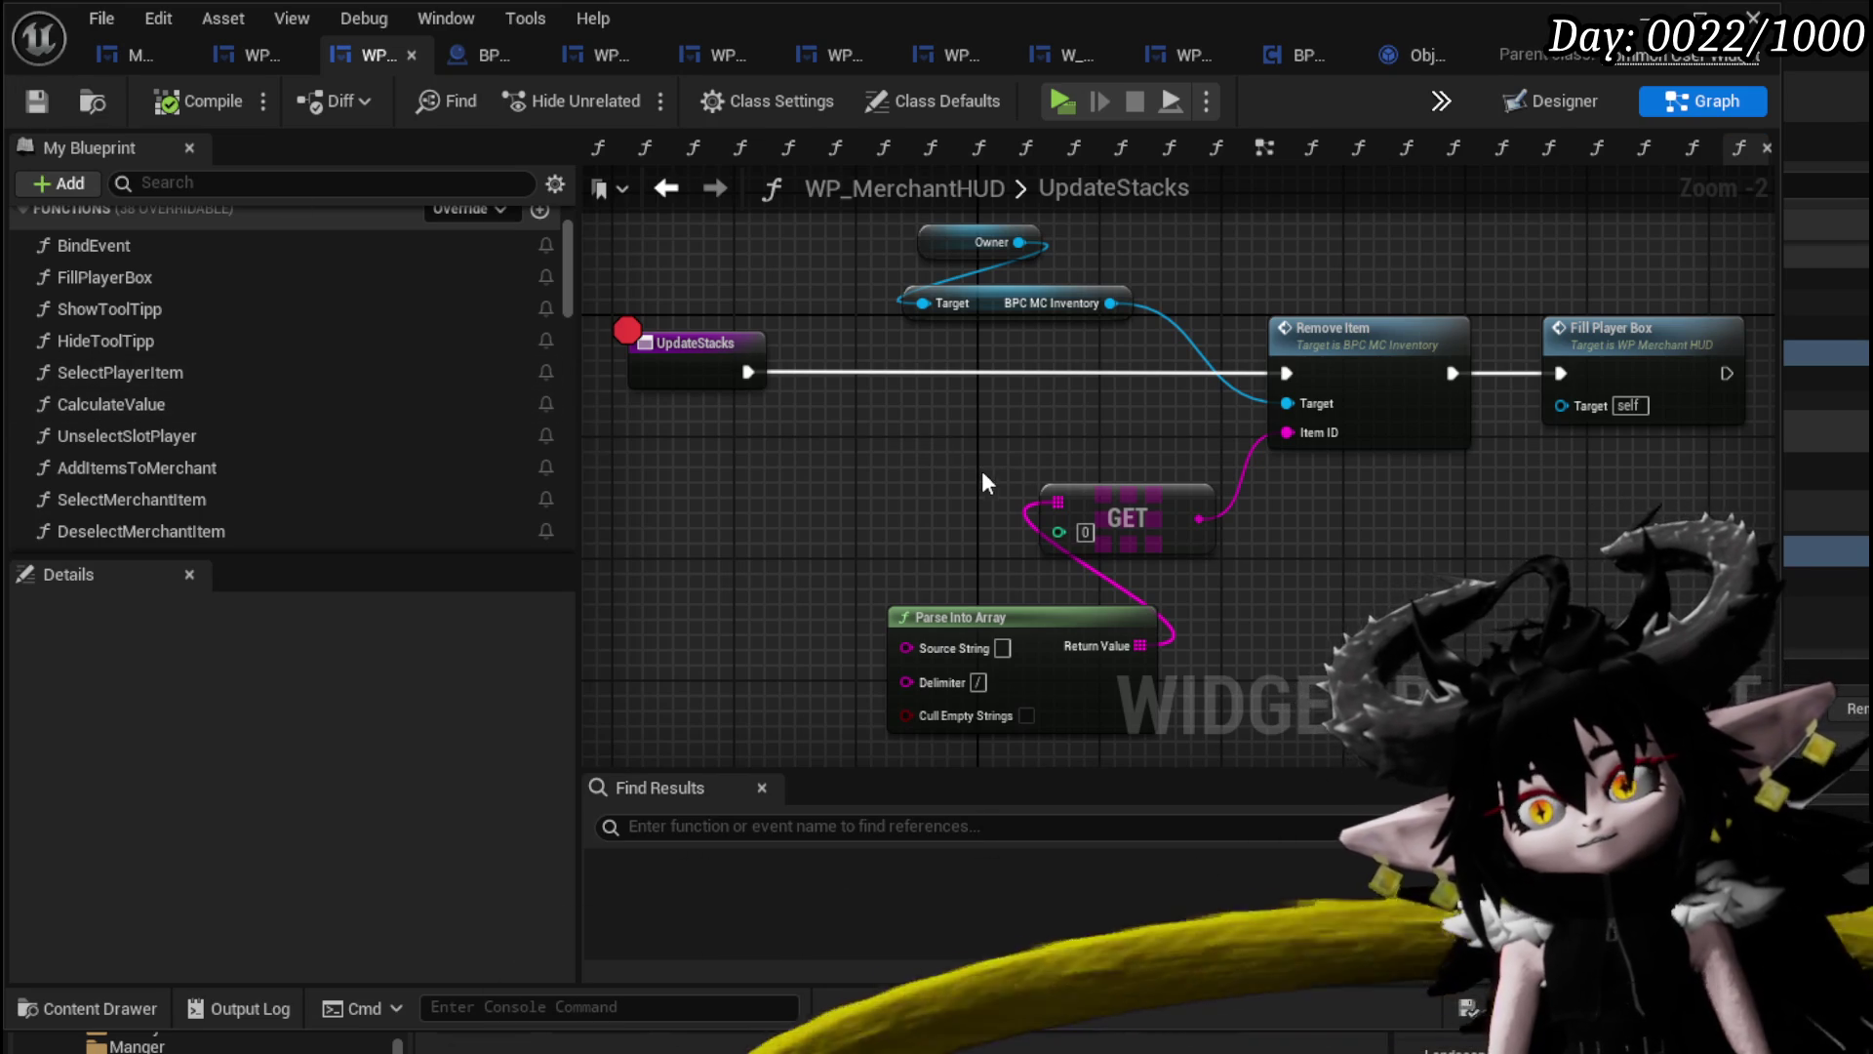
drag(985, 470, 959, 472)
scroll(180, 445, up, 3)
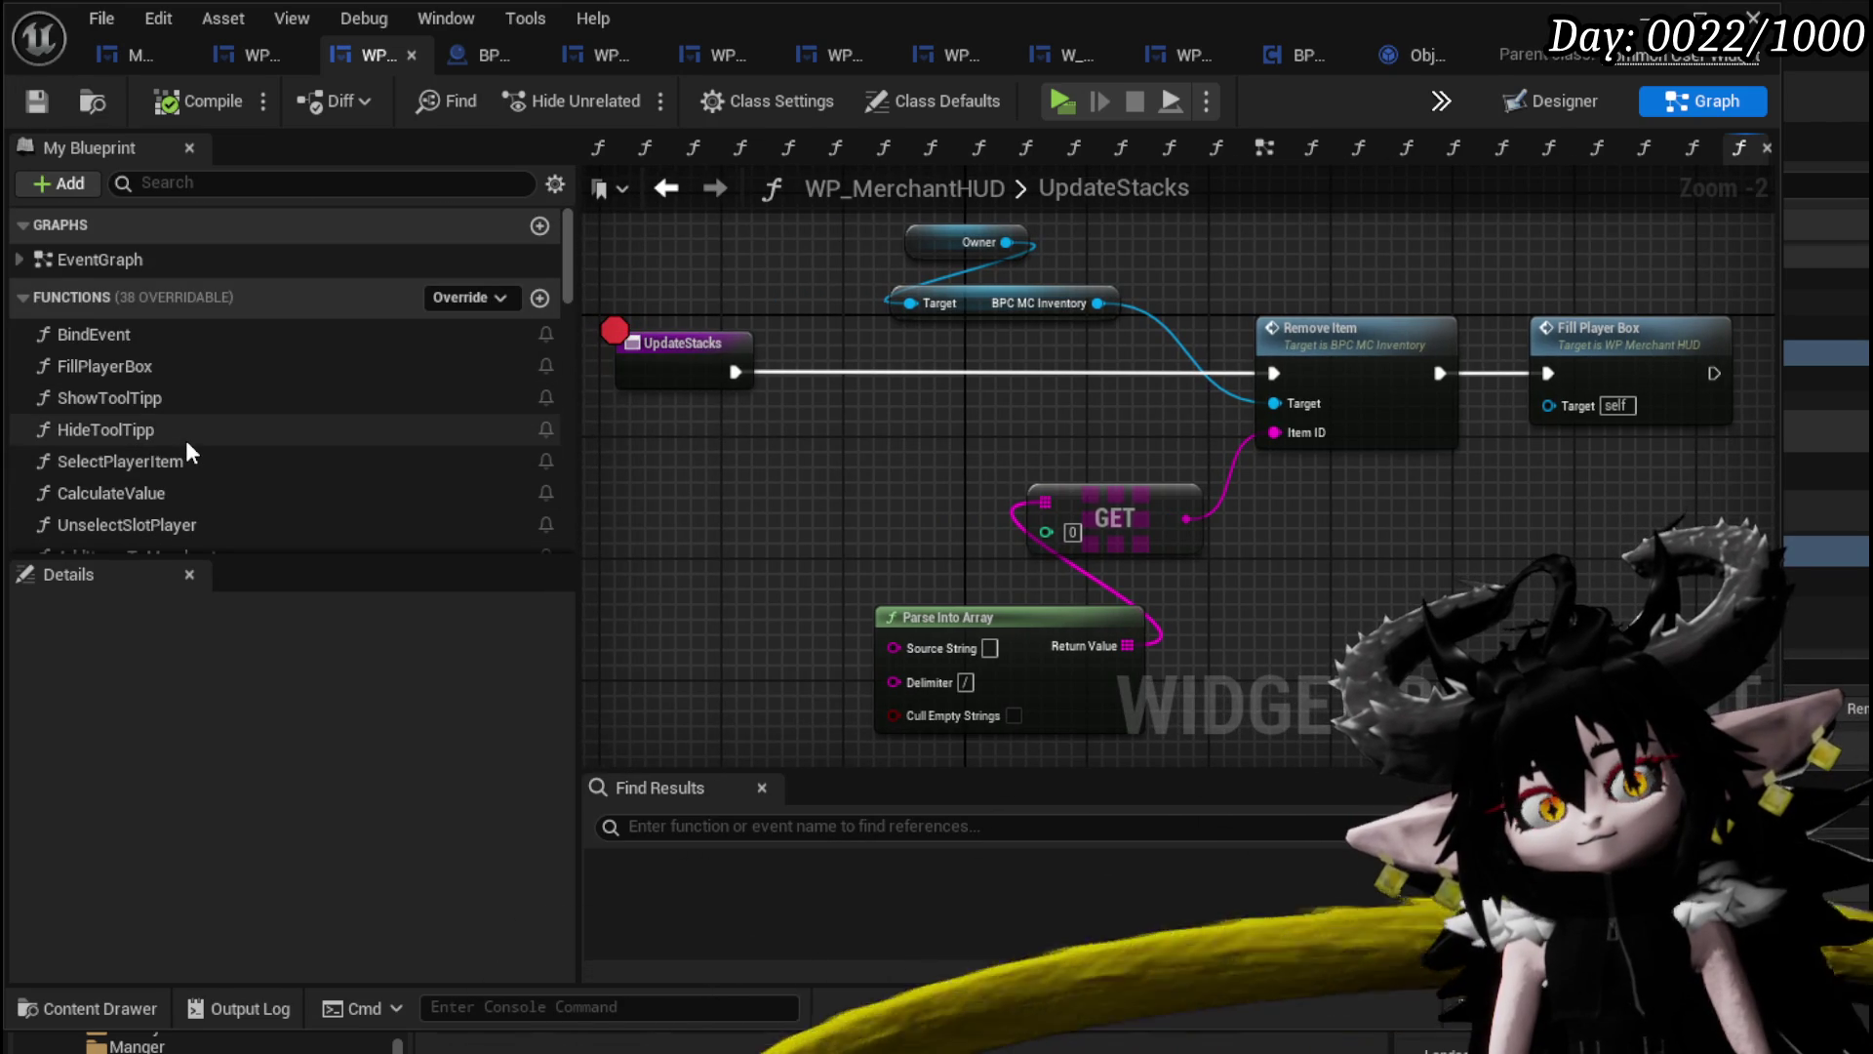
scroll(187, 449, down, 3)
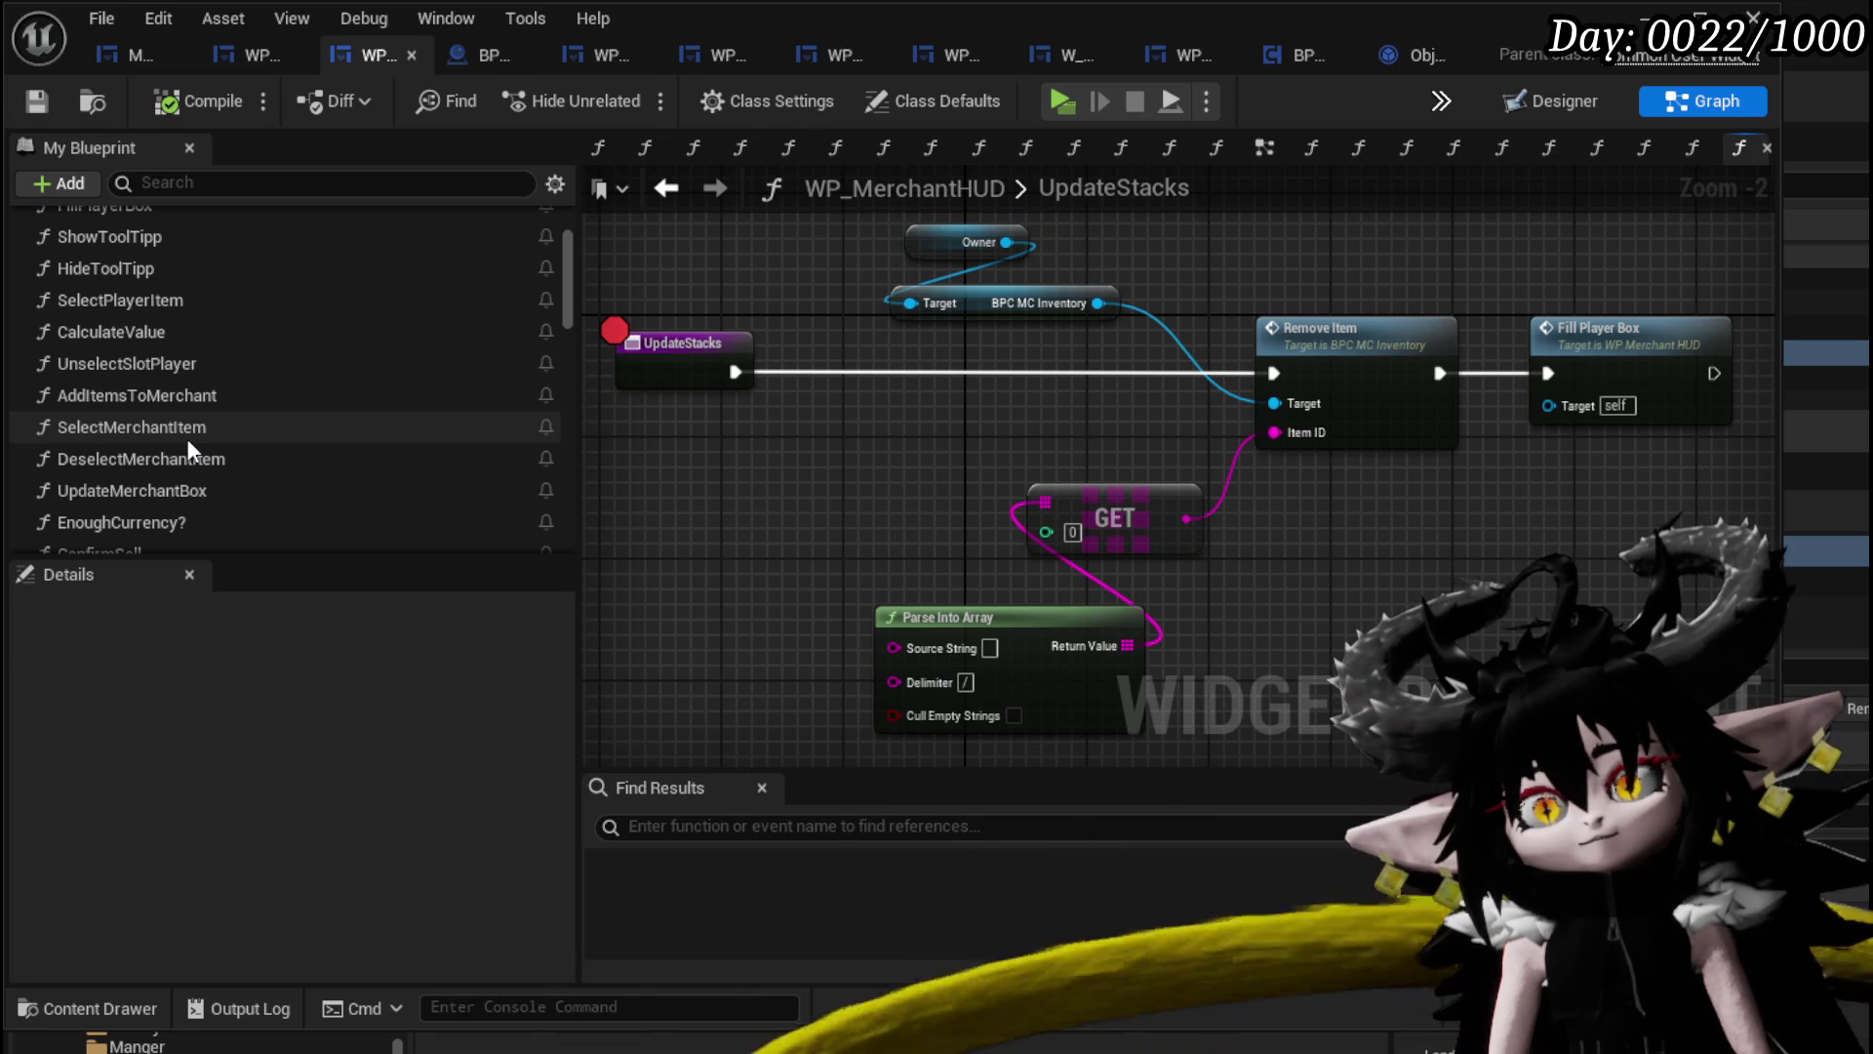
scroll(187, 448, up, 3)
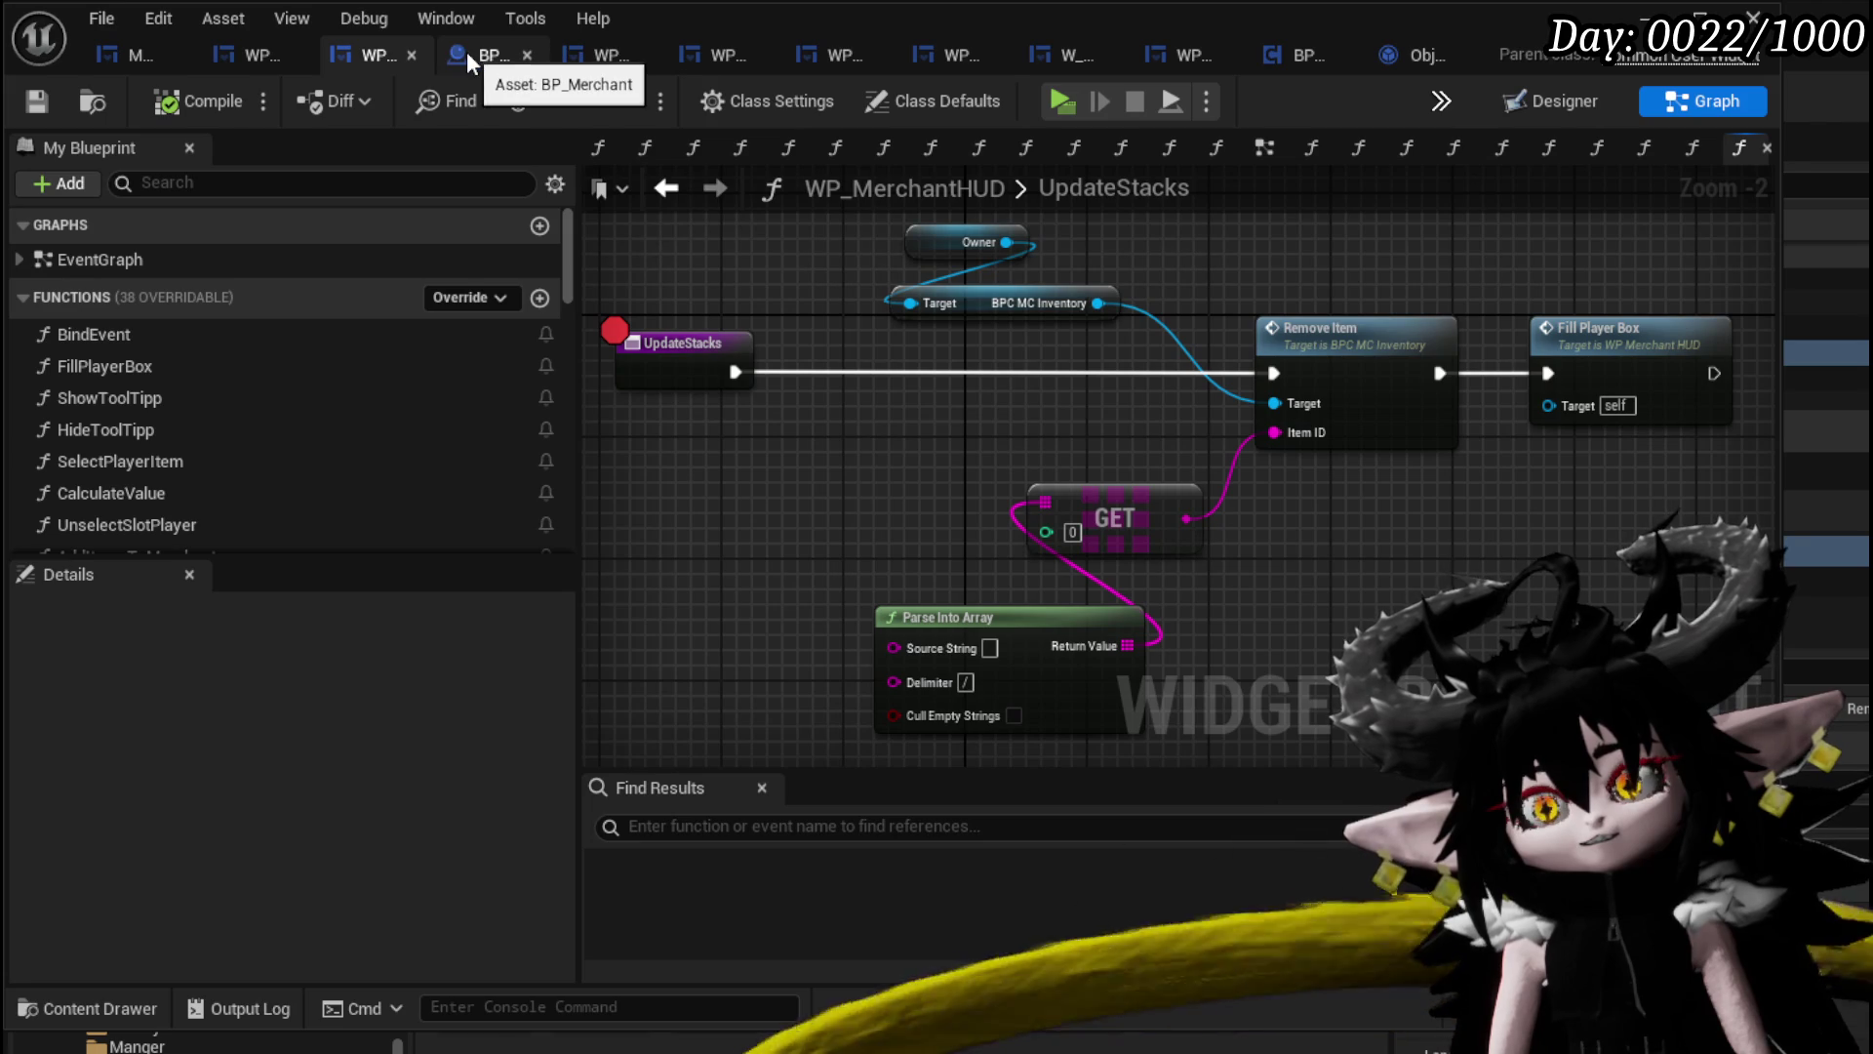
click(612, 57)
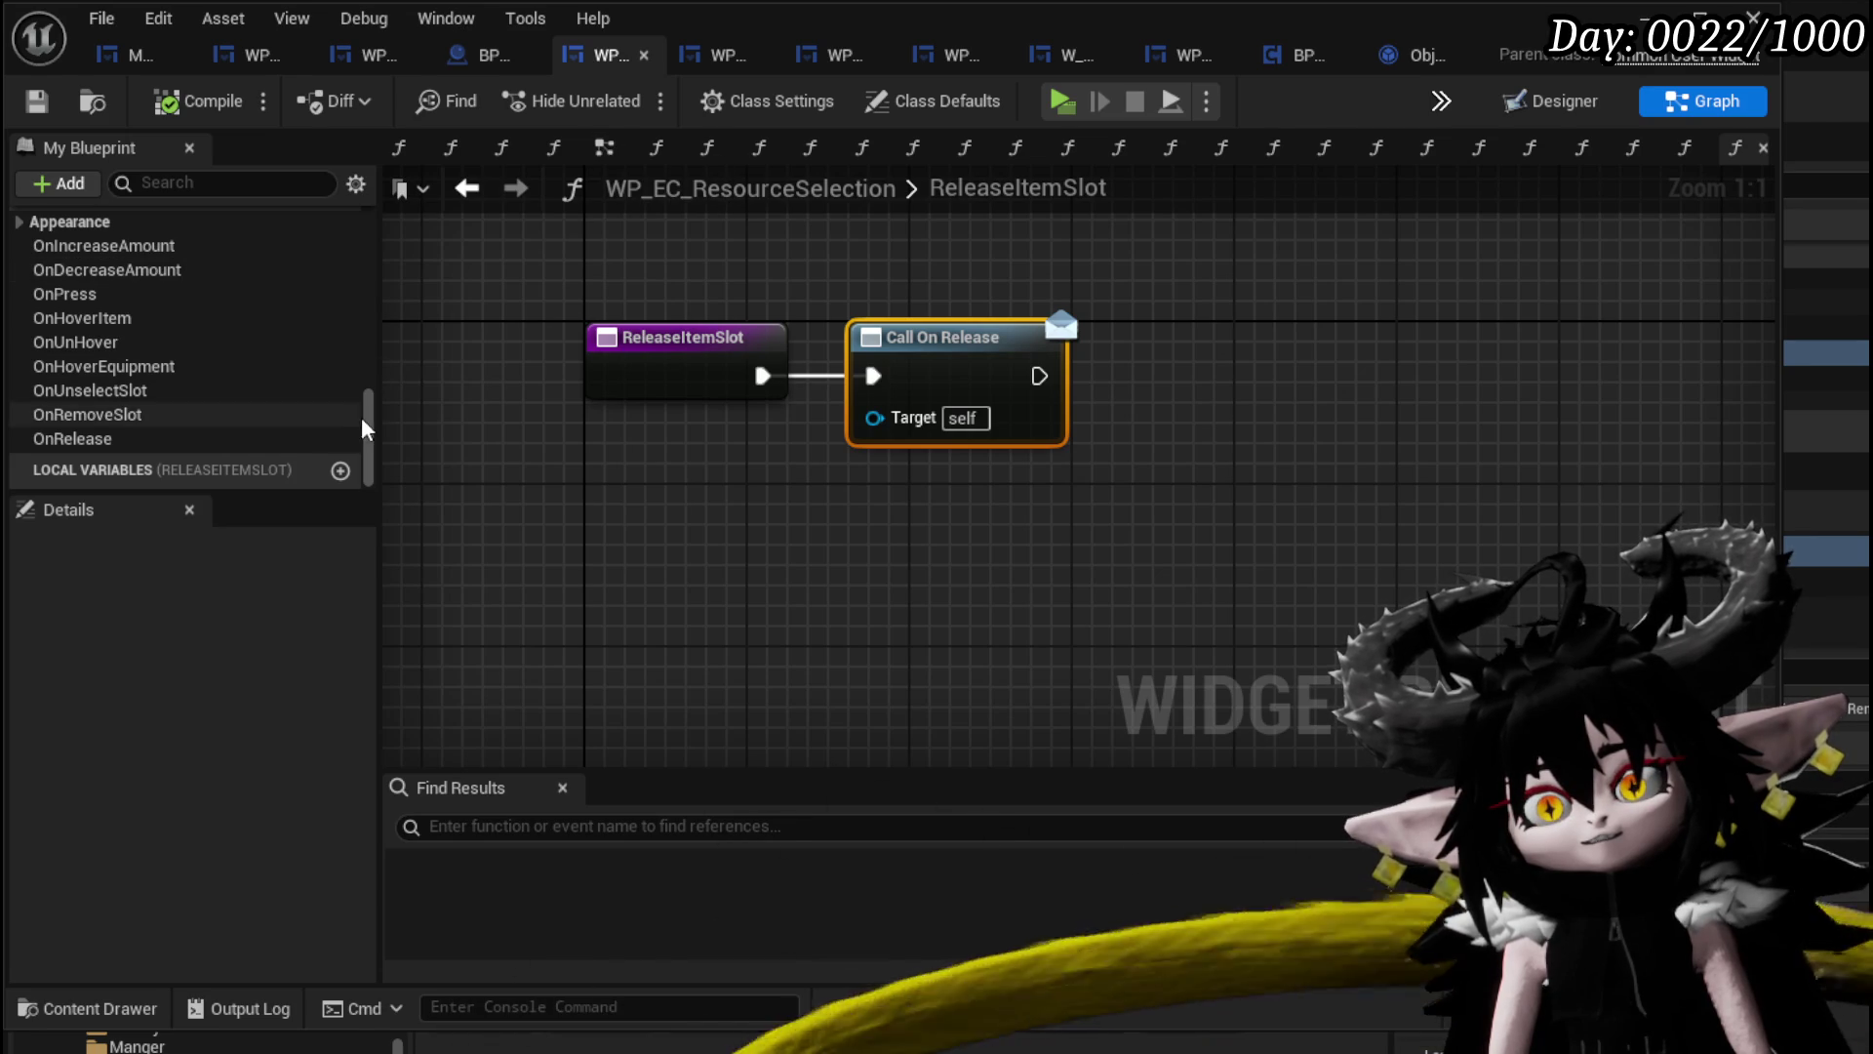
Expand the Add To Grid category in My Blueprint and open the AddFullMap function graph.
scroll(363, 430, up, 5)
scroll(353, 400, down, 2)
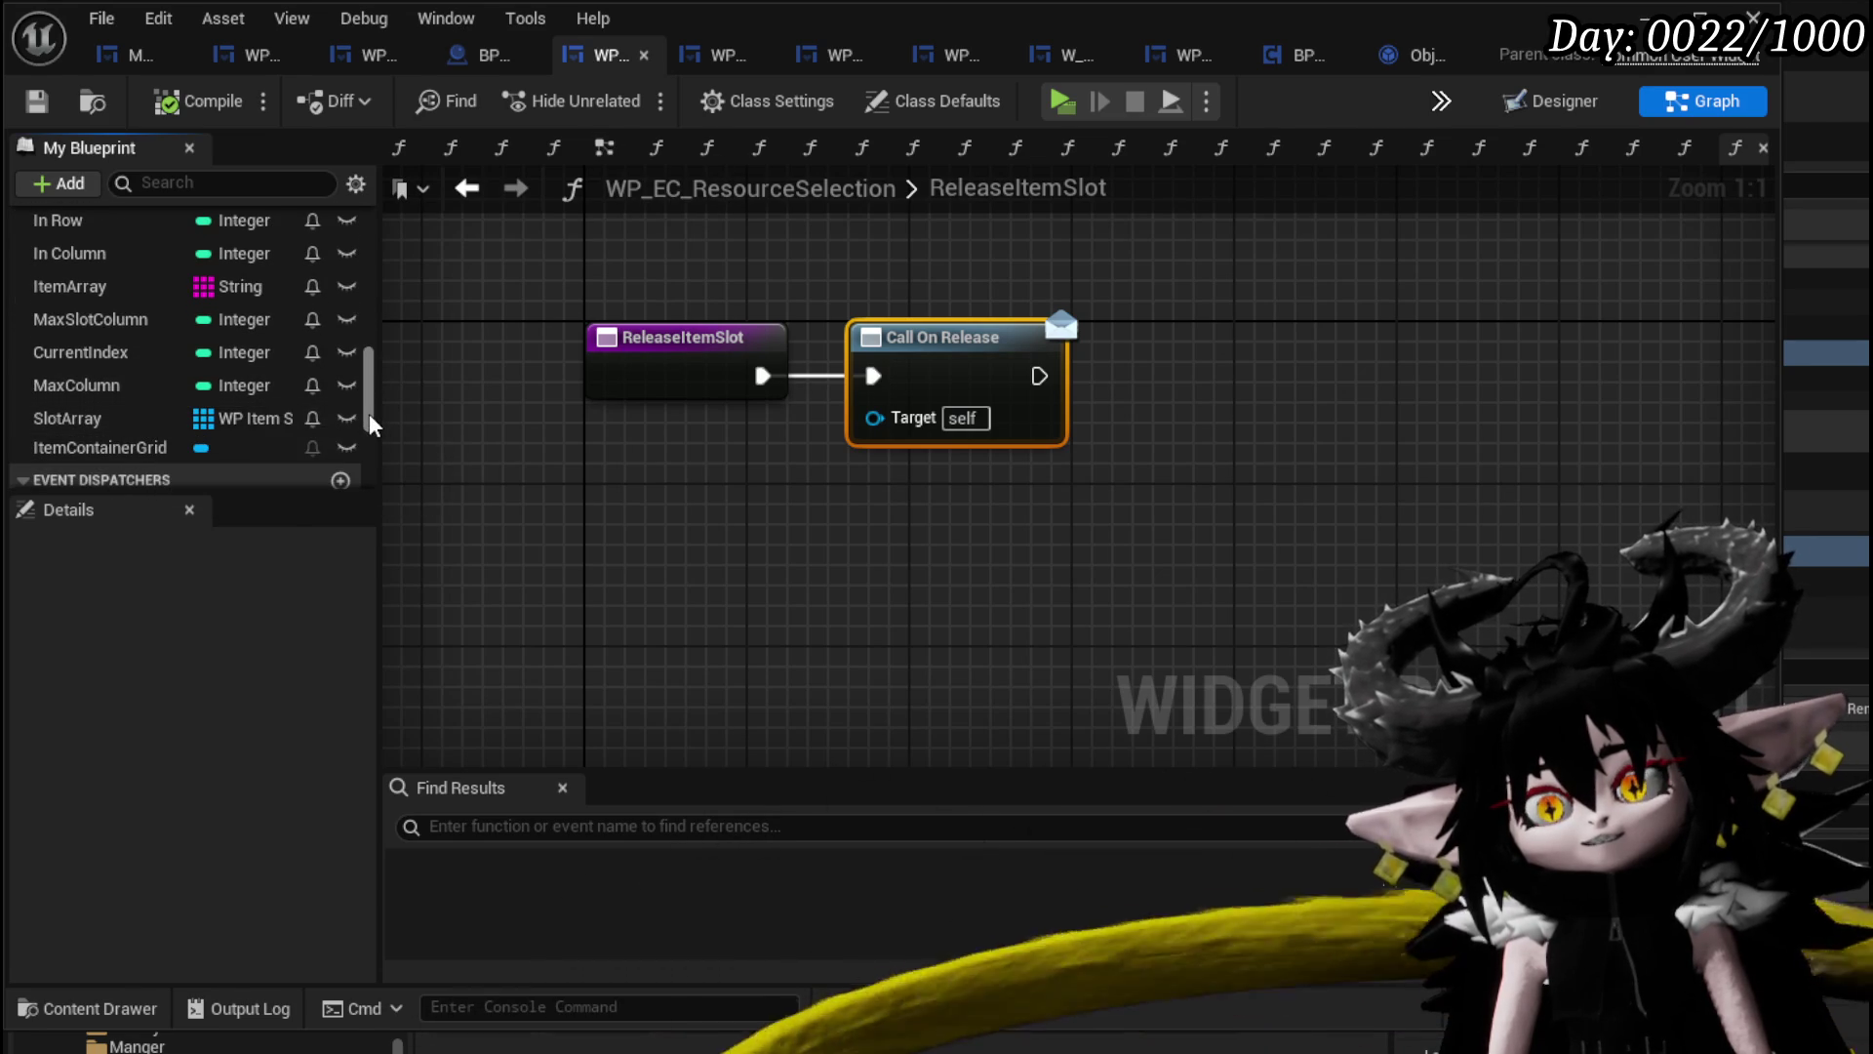
mouse_move(371, 424)
mouse_down()
mouse_move(377, 341)
mouse_move(381, 393)
mouse_up()
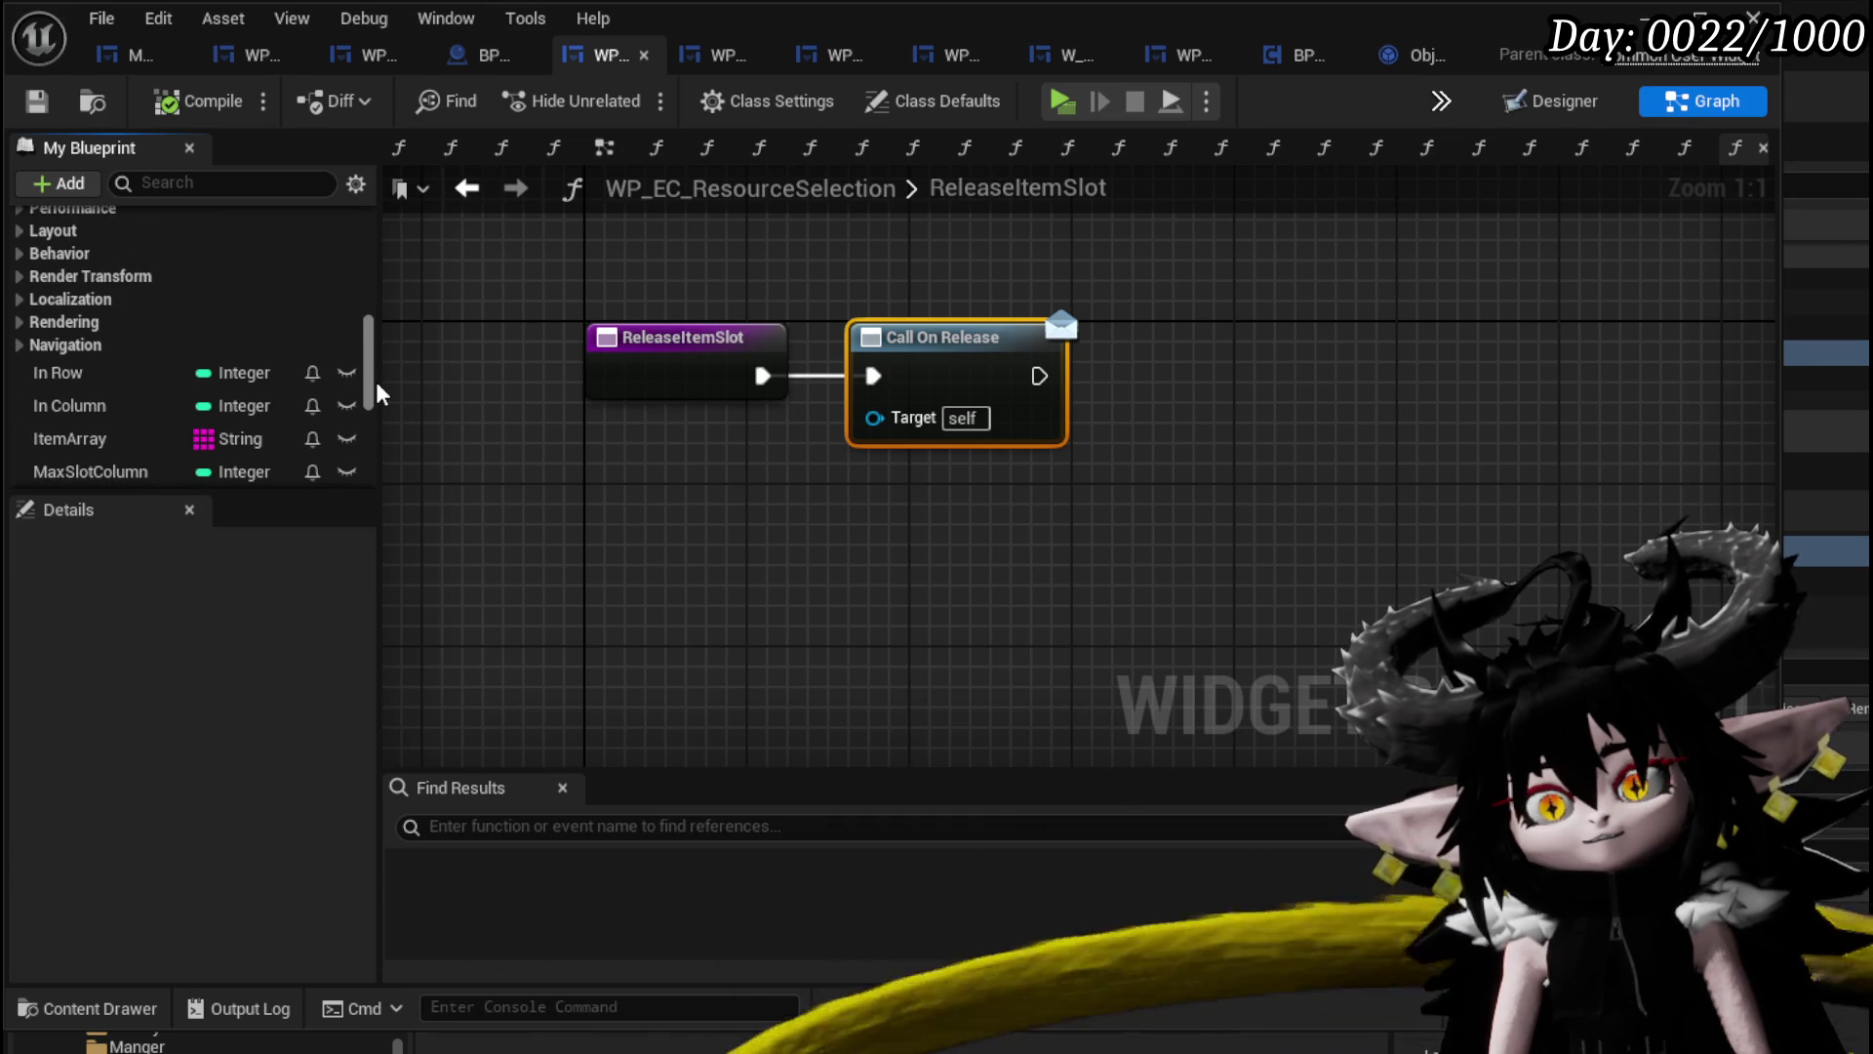
scroll(288, 318, up, 10)
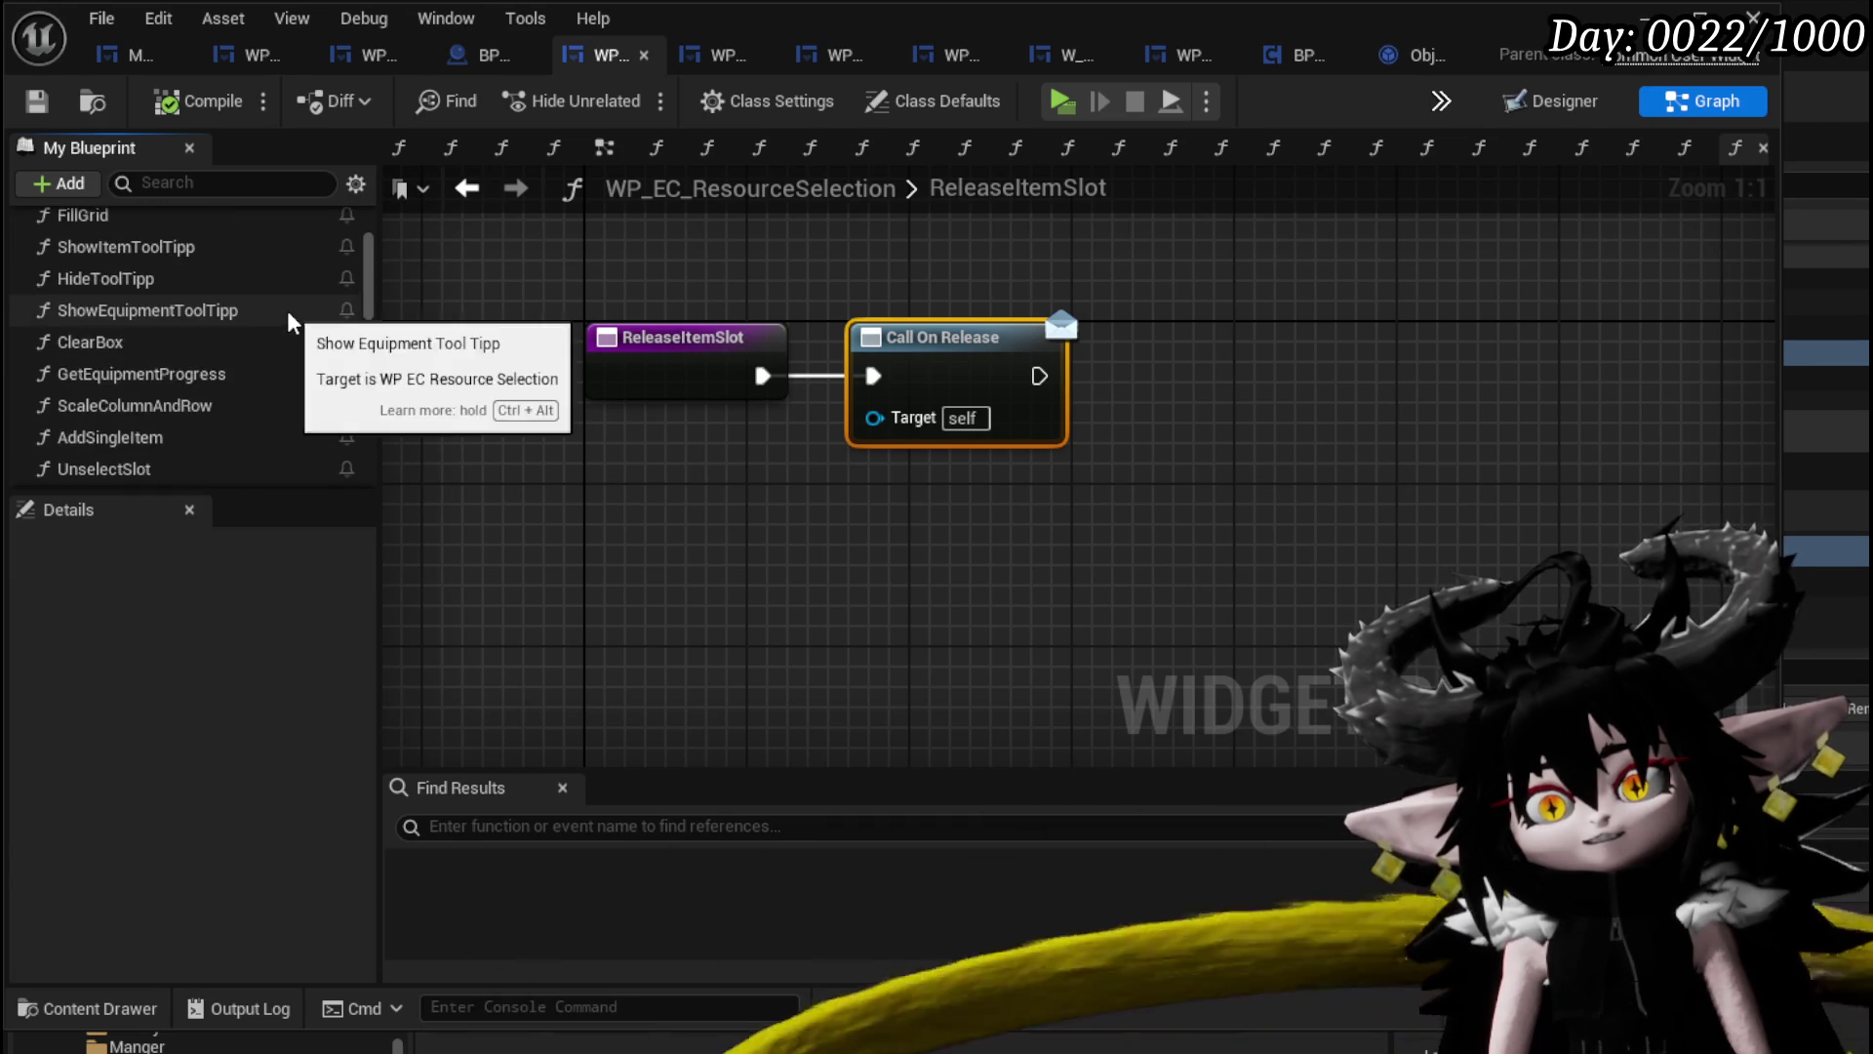
scroll(289, 318, up, 5)
scroll(293, 318, down, 2)
click(19, 250)
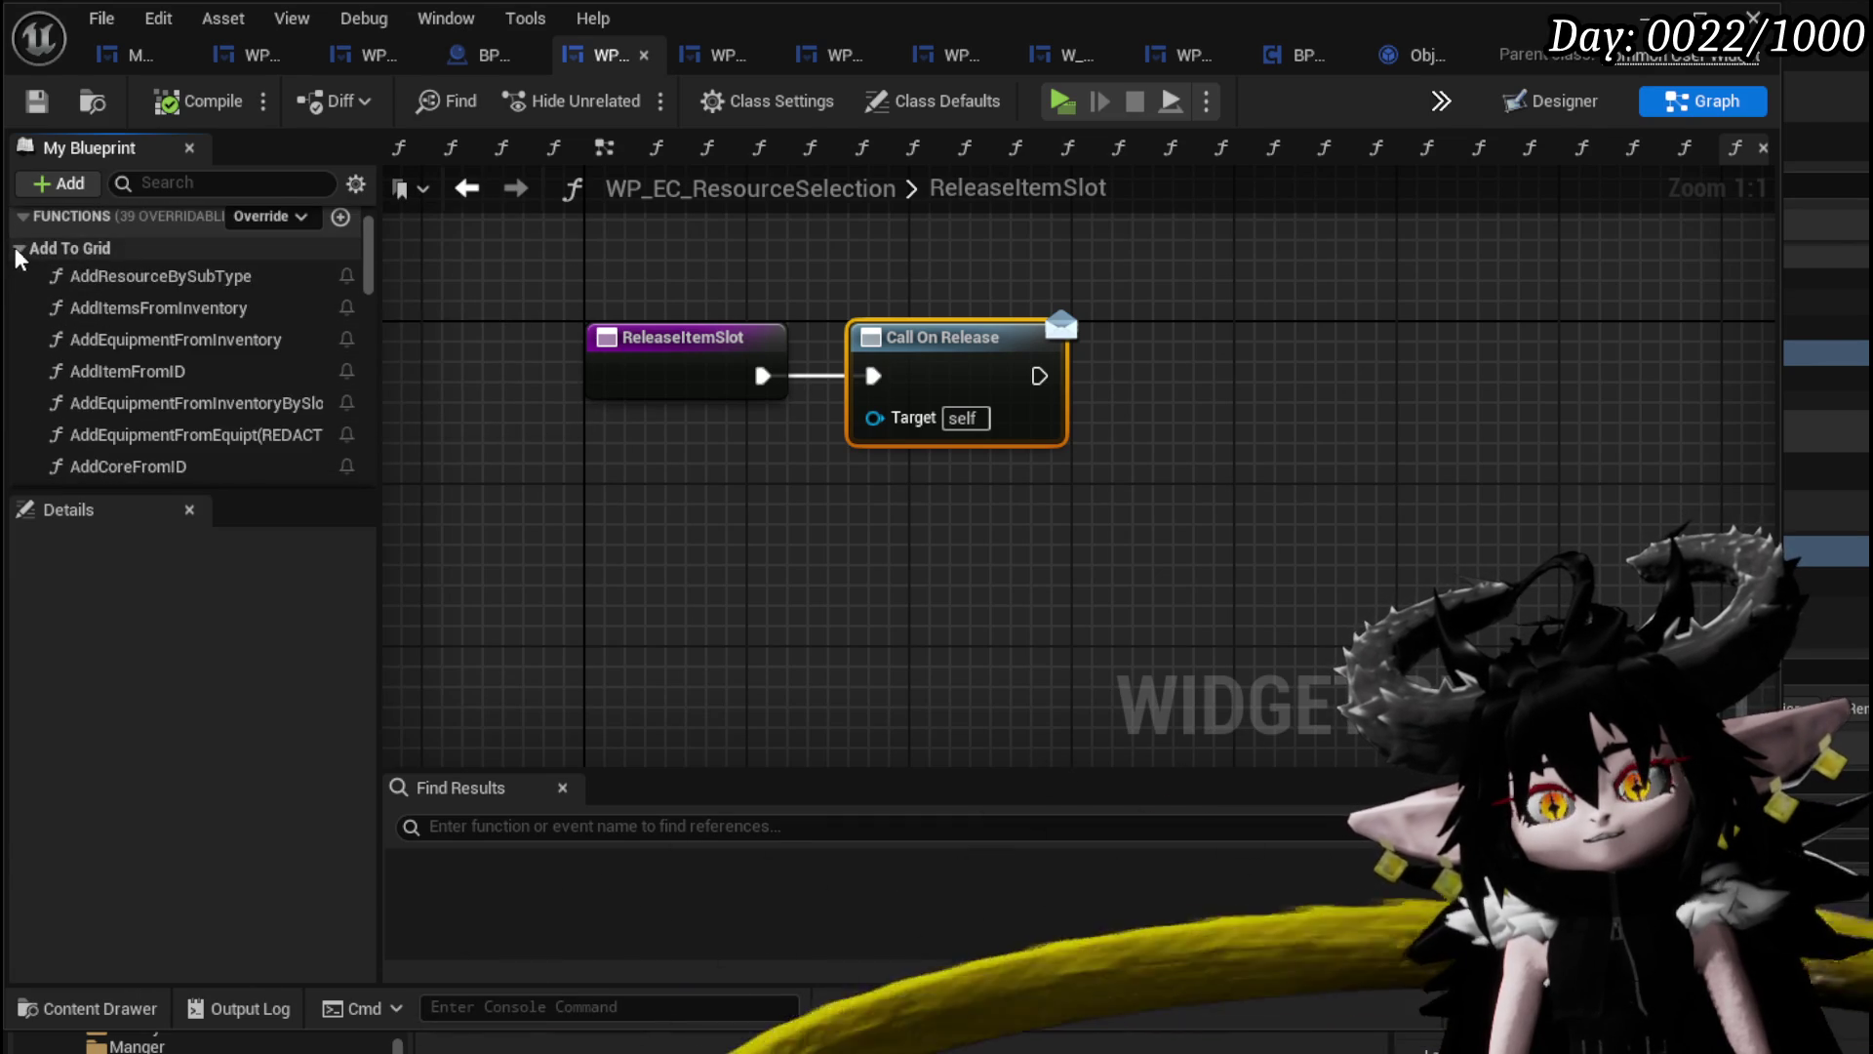
scroll(226, 313, down, 2)
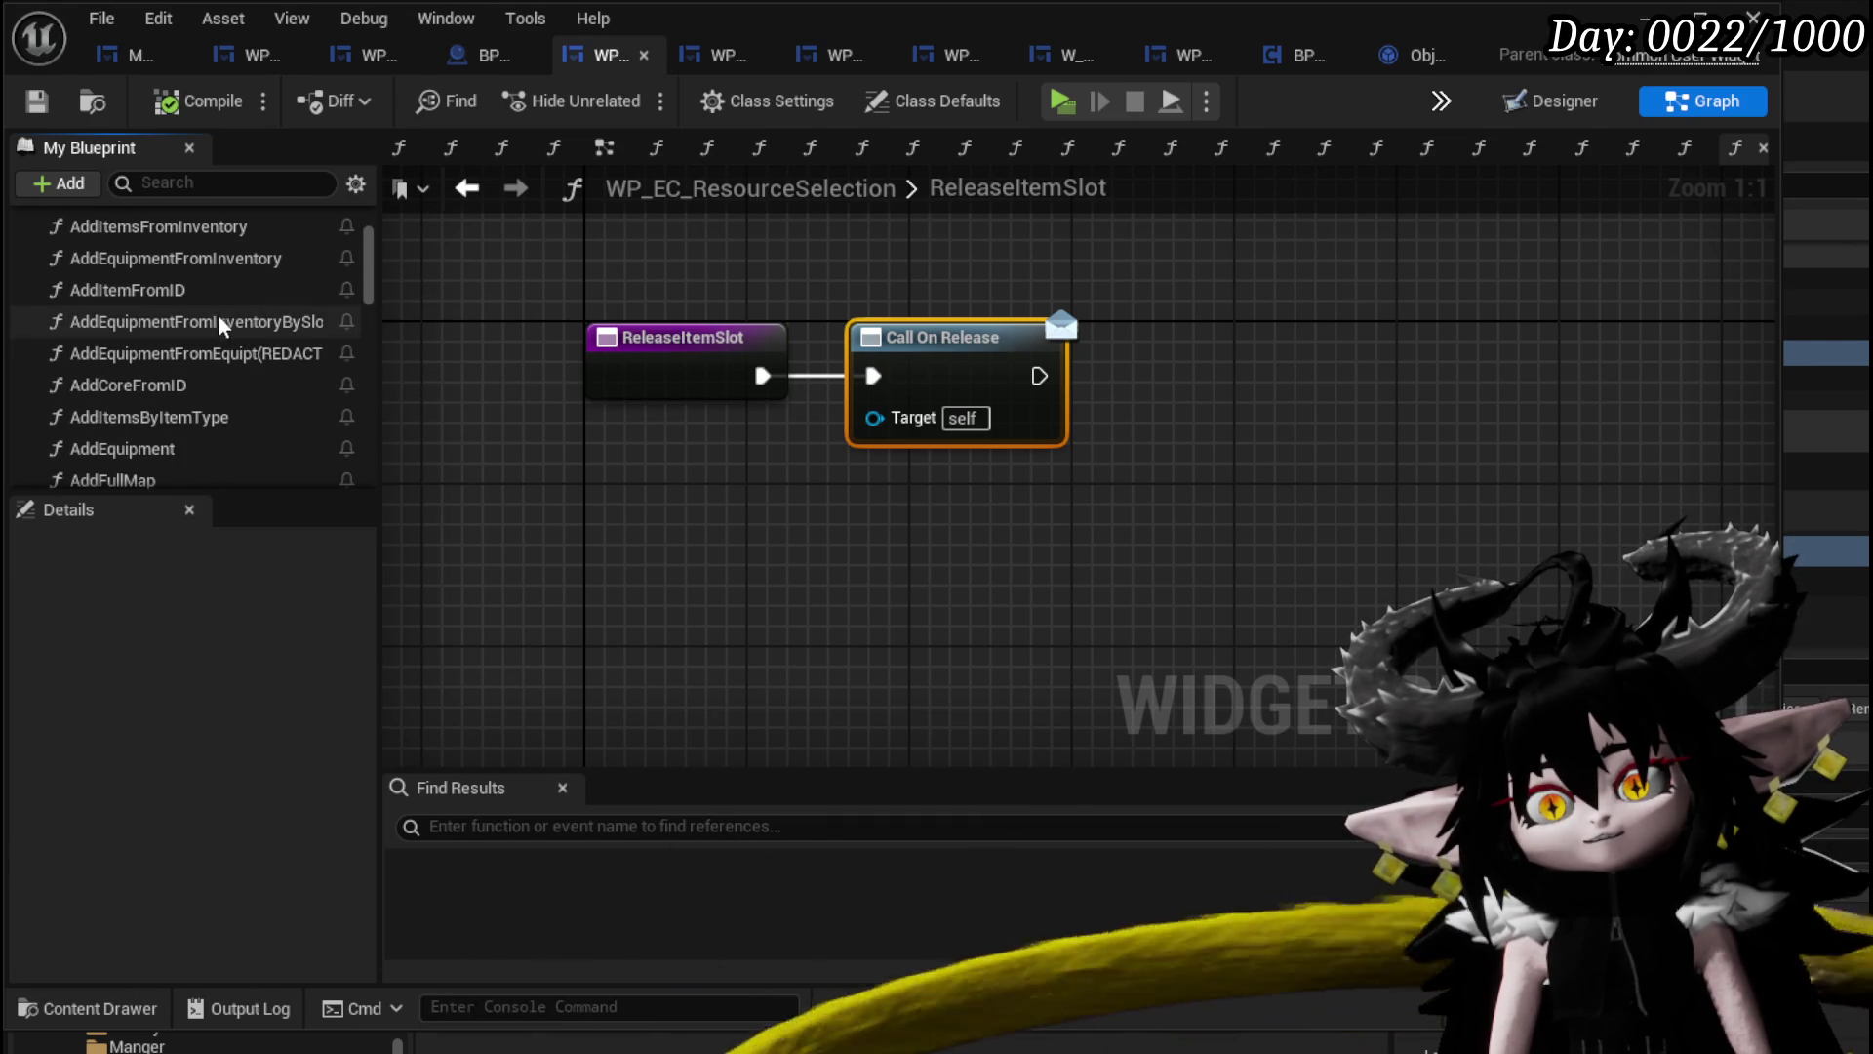
scroll(222, 385, down, 2)
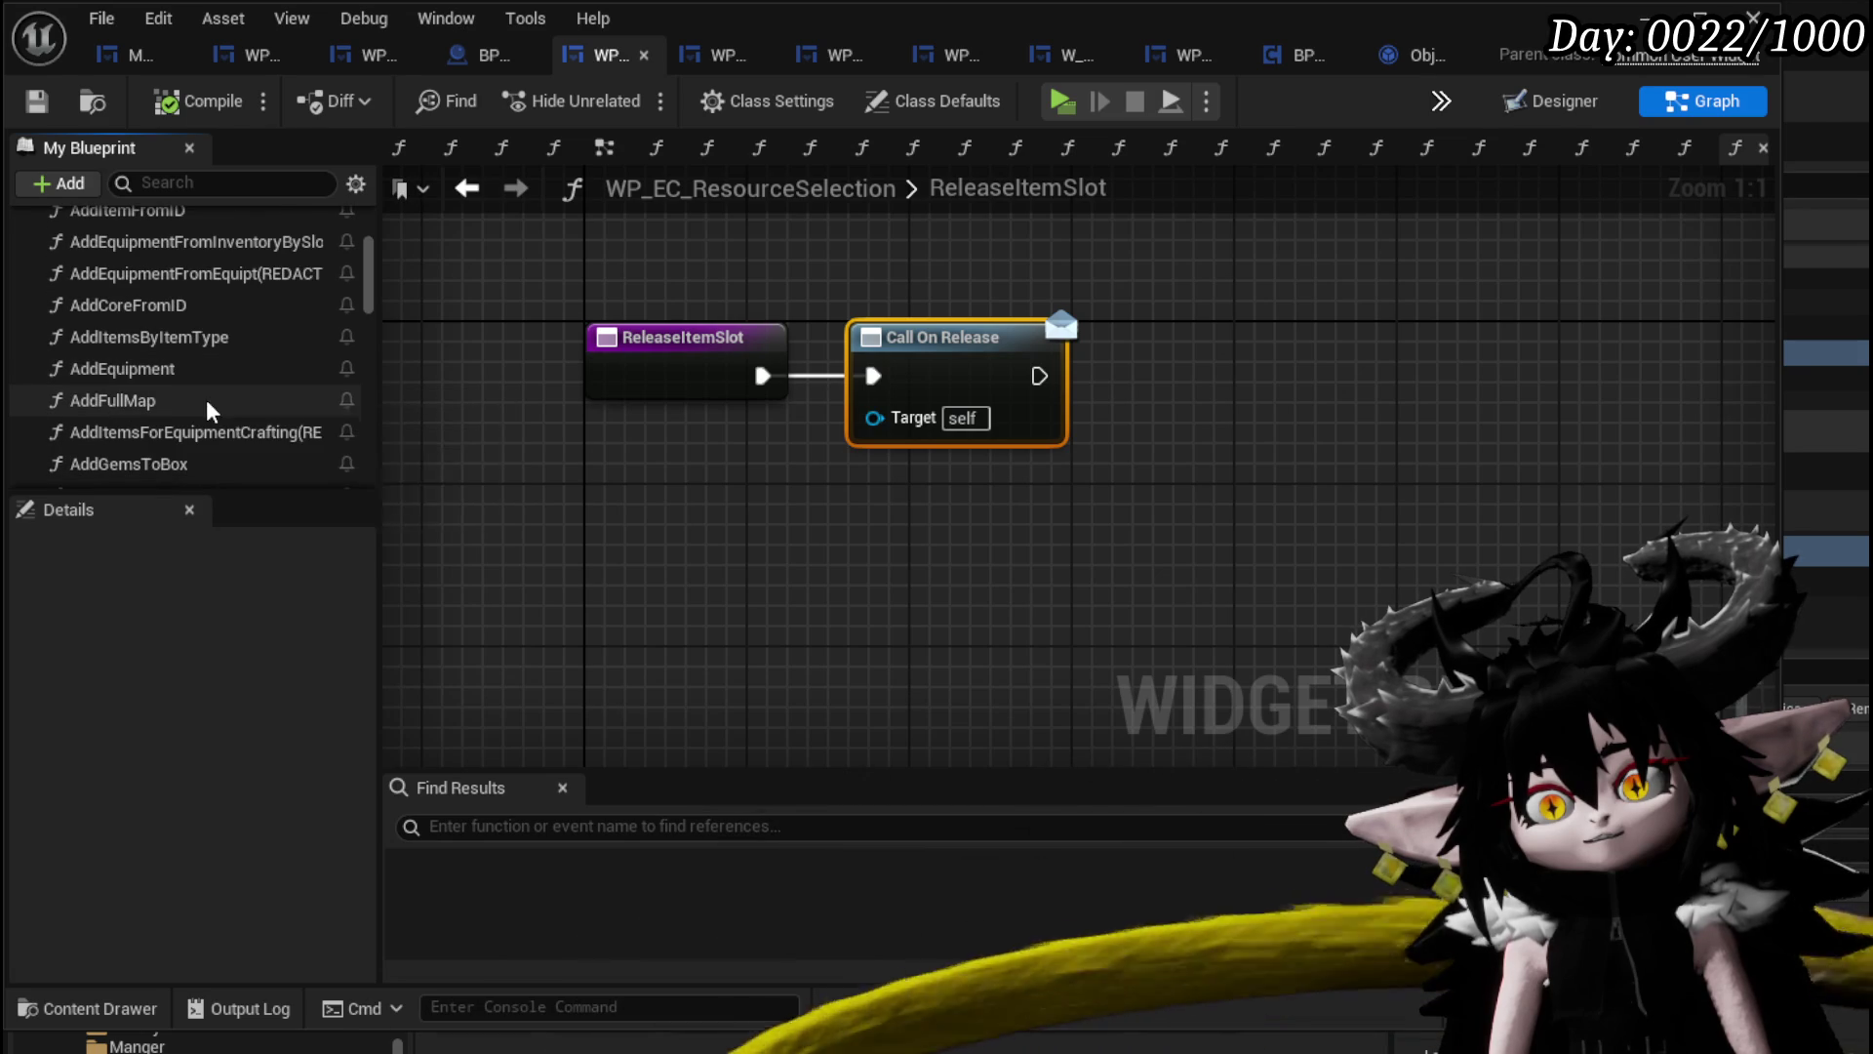
double_click(112, 400)
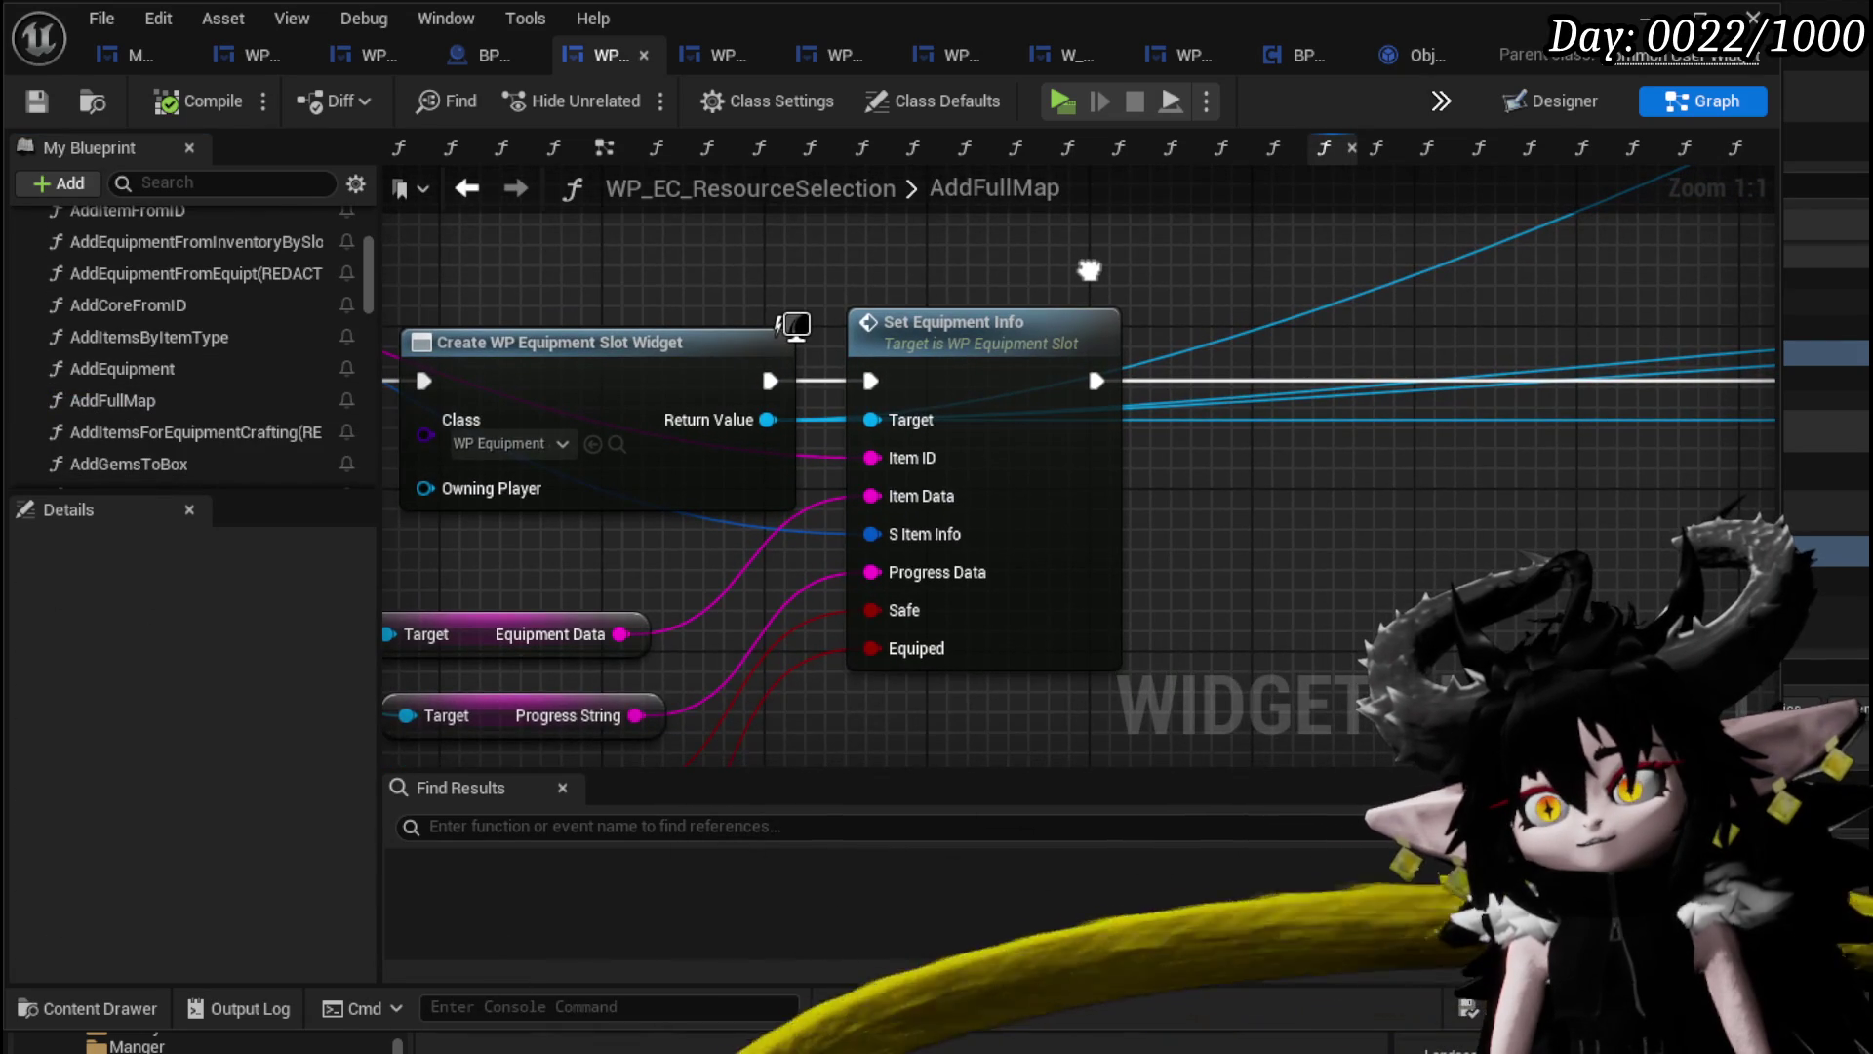
Drag Get Quantity up-left to sit above Create WP Item Slot Widget, then recenter the graph.
drag(1089, 270, 1257, 229)
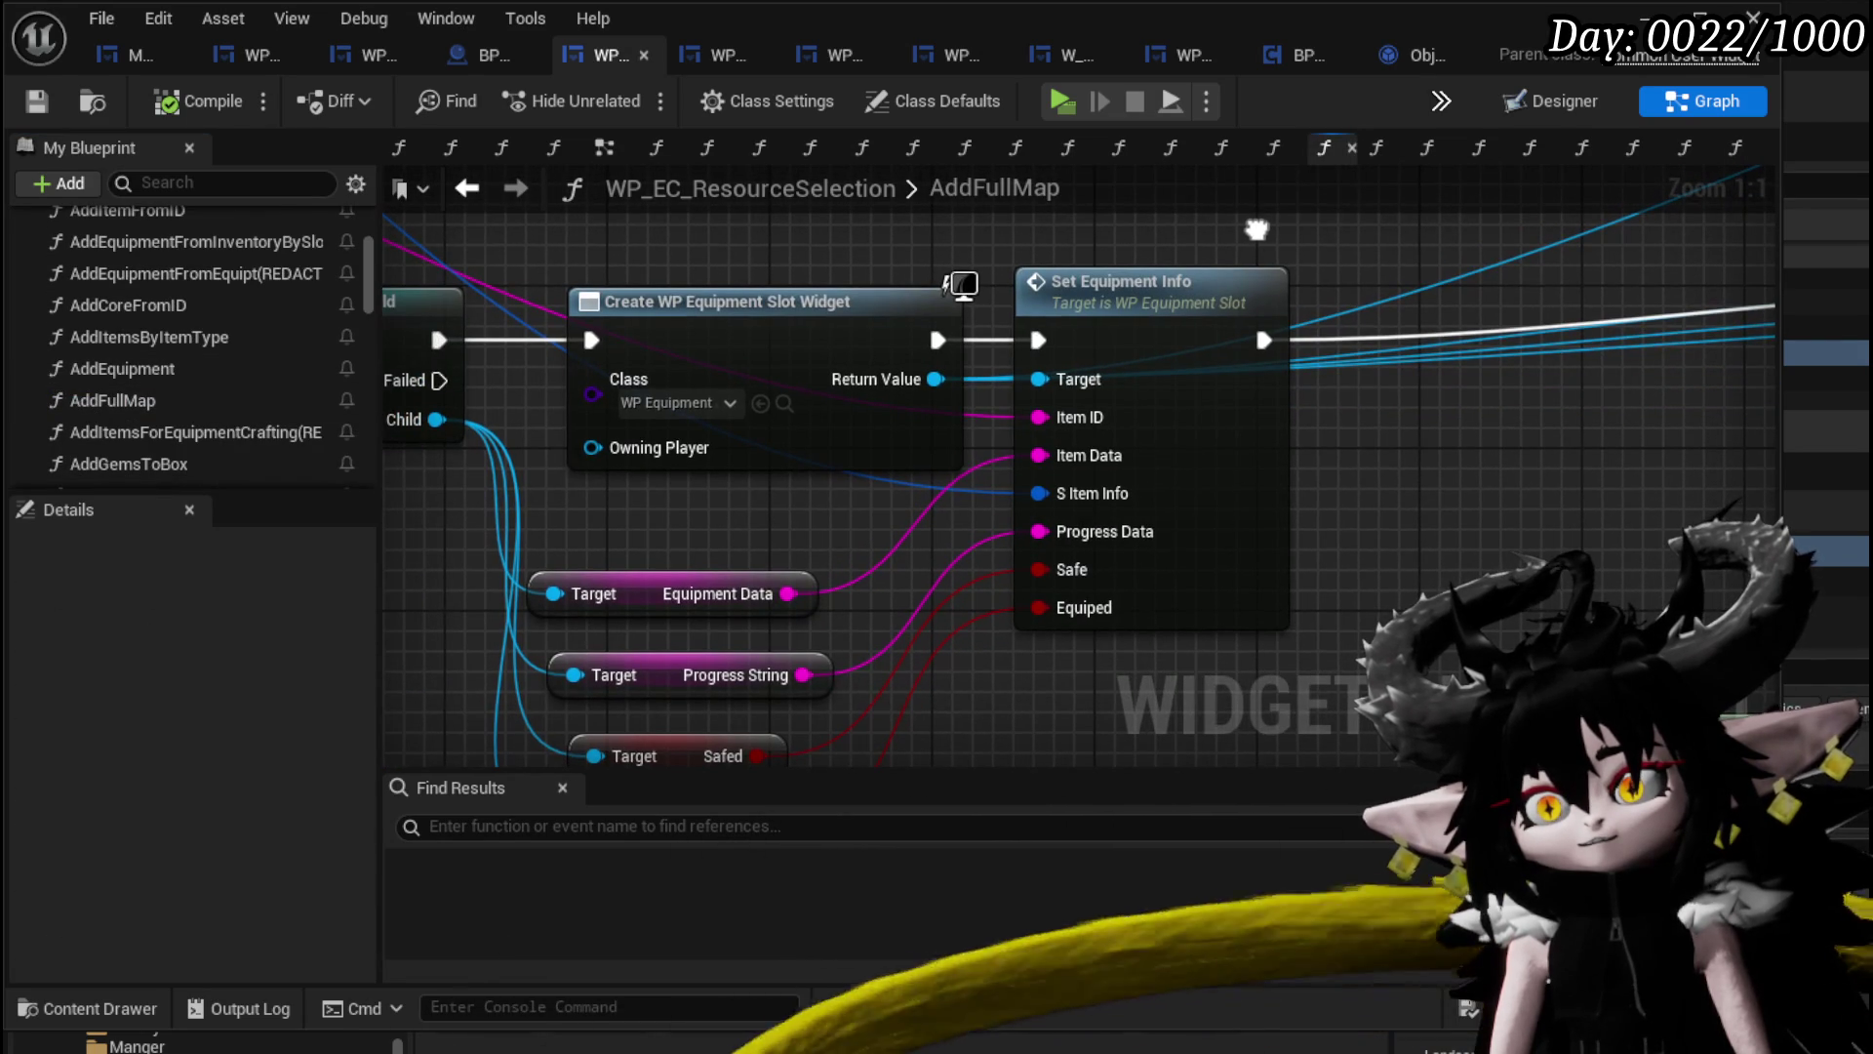
drag(1475, 472, 1138, 443)
scroll(1122, 429, down, 2)
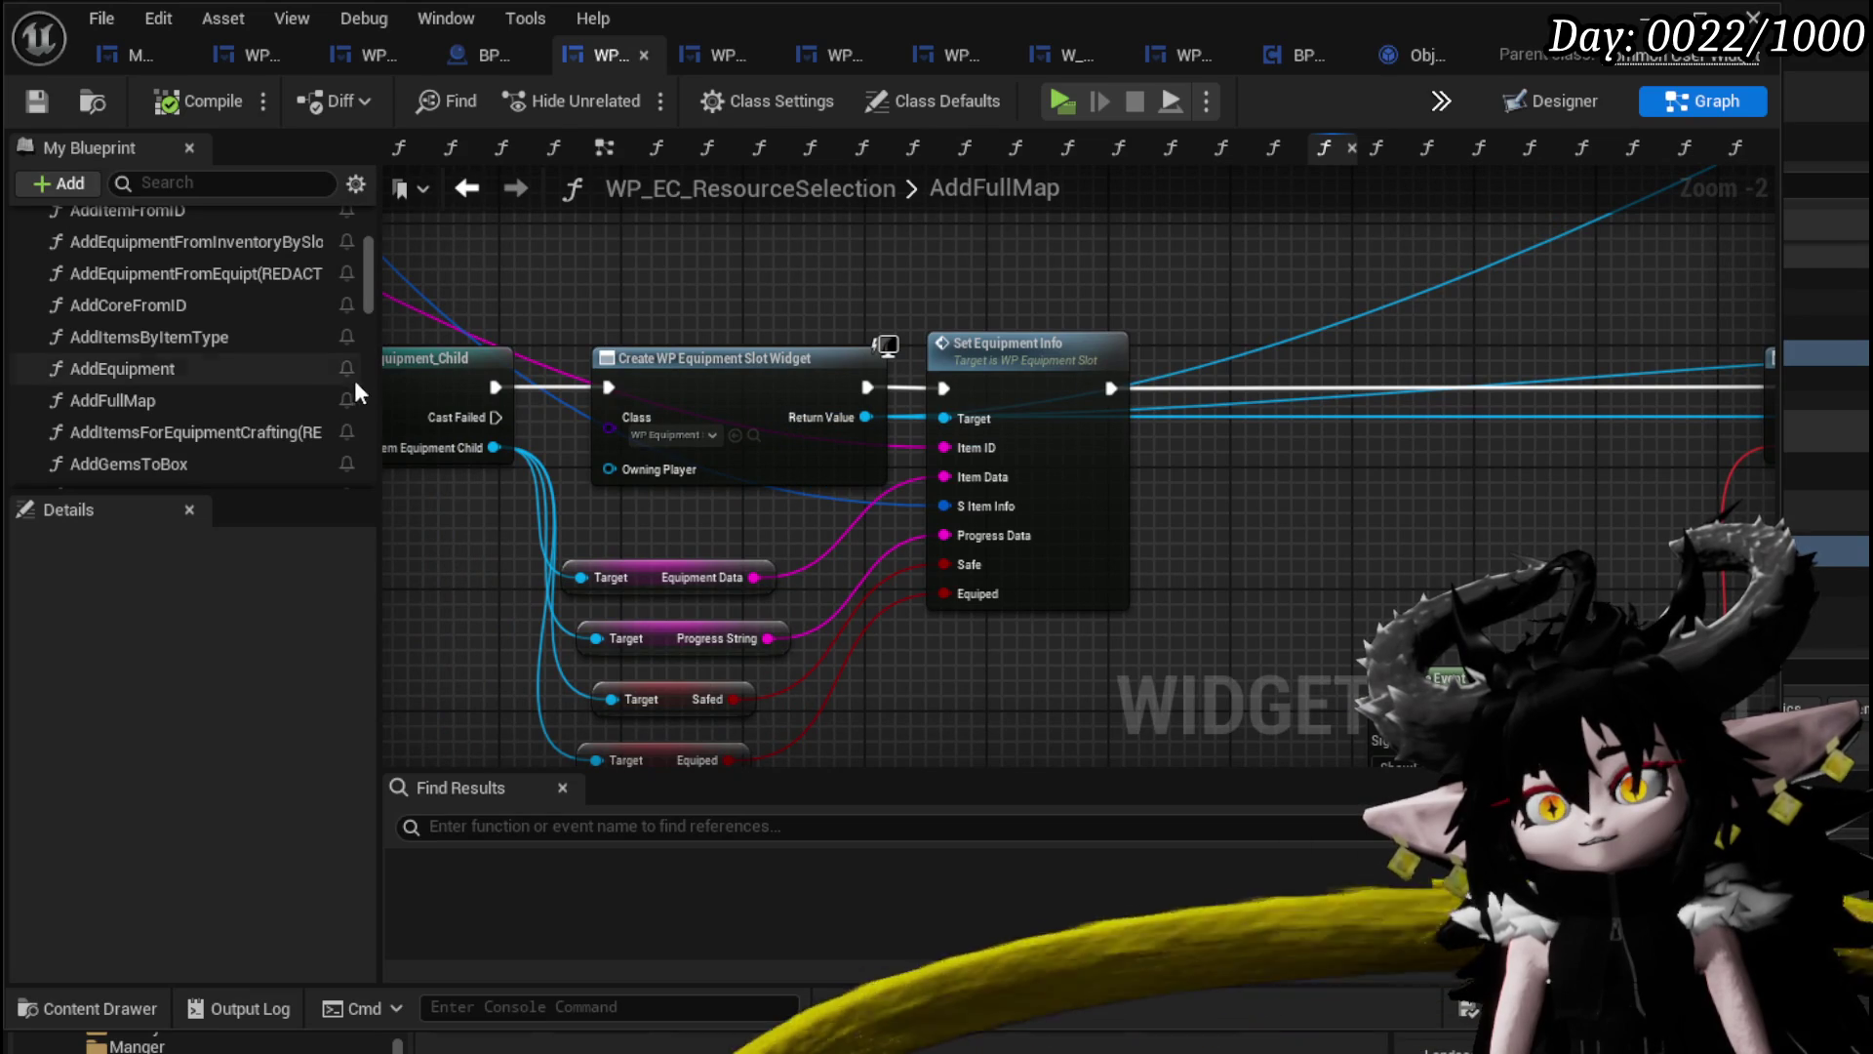
scroll(289, 359, down, 5)
scroll(289, 357, down, 10)
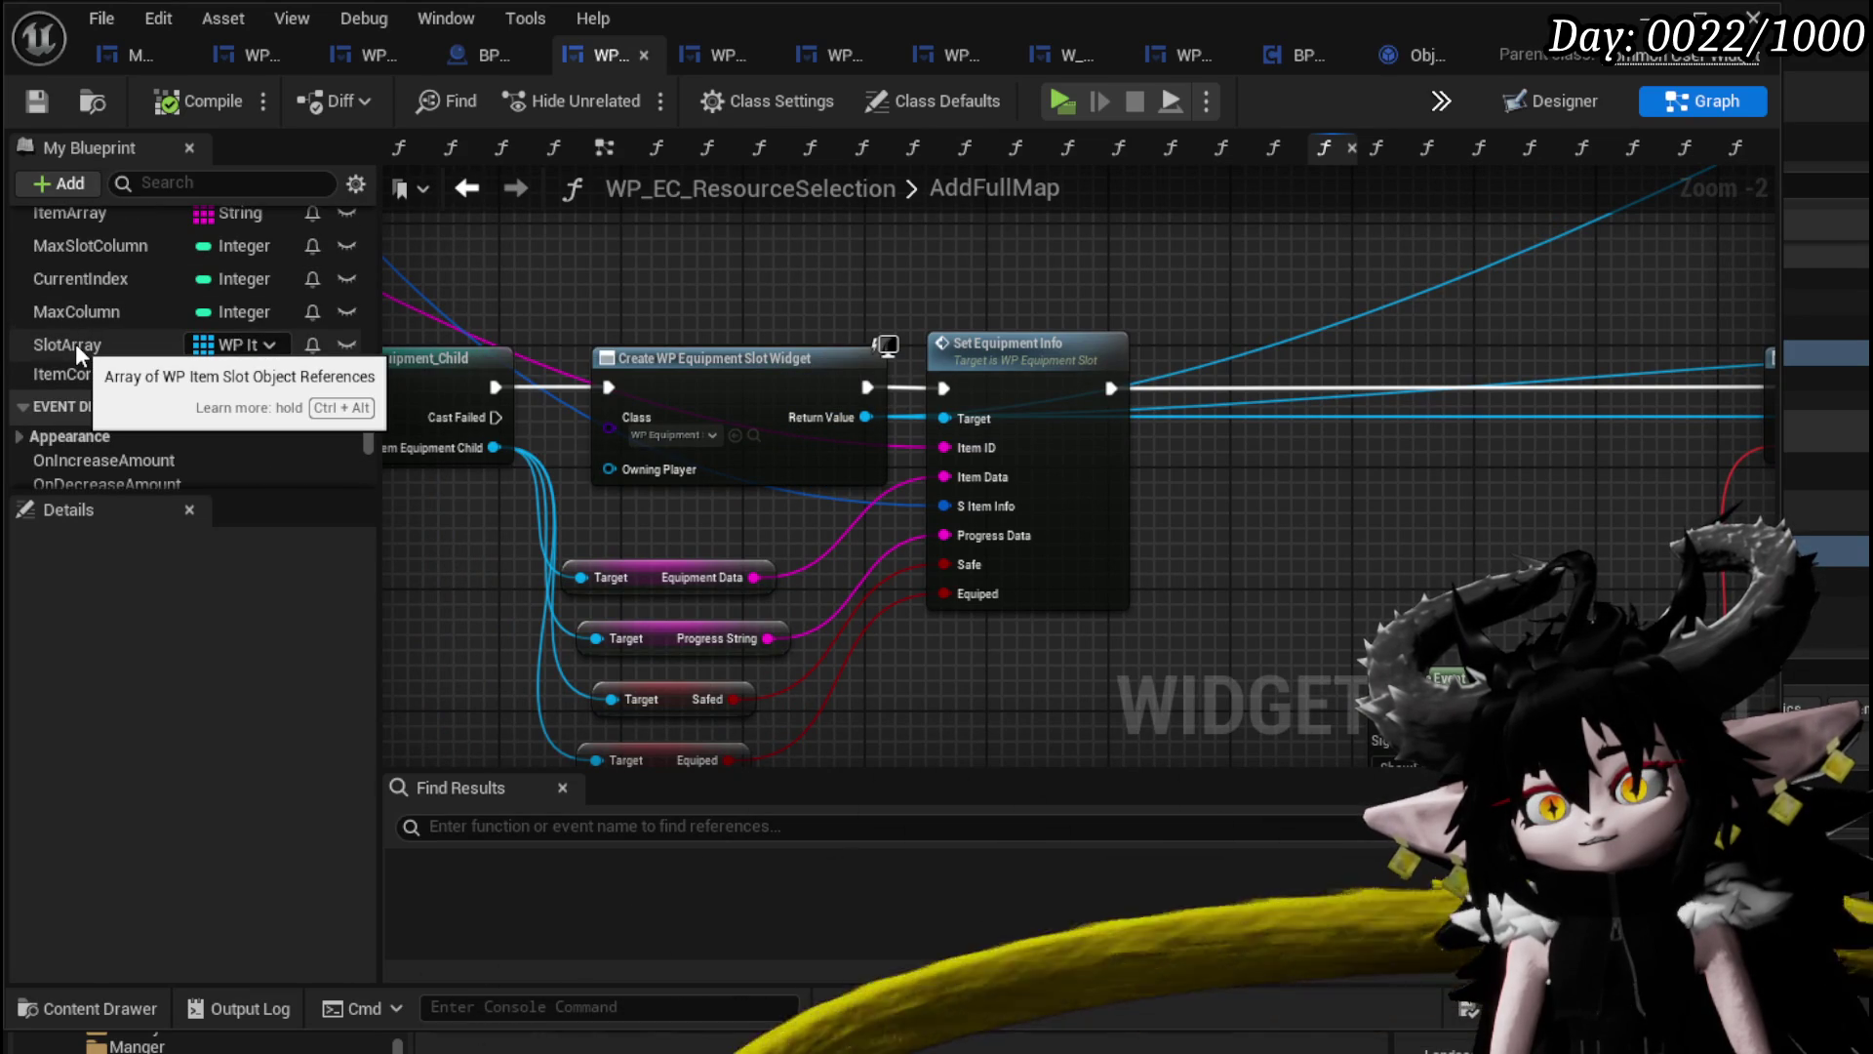
scroll(891, 322, down, 2)
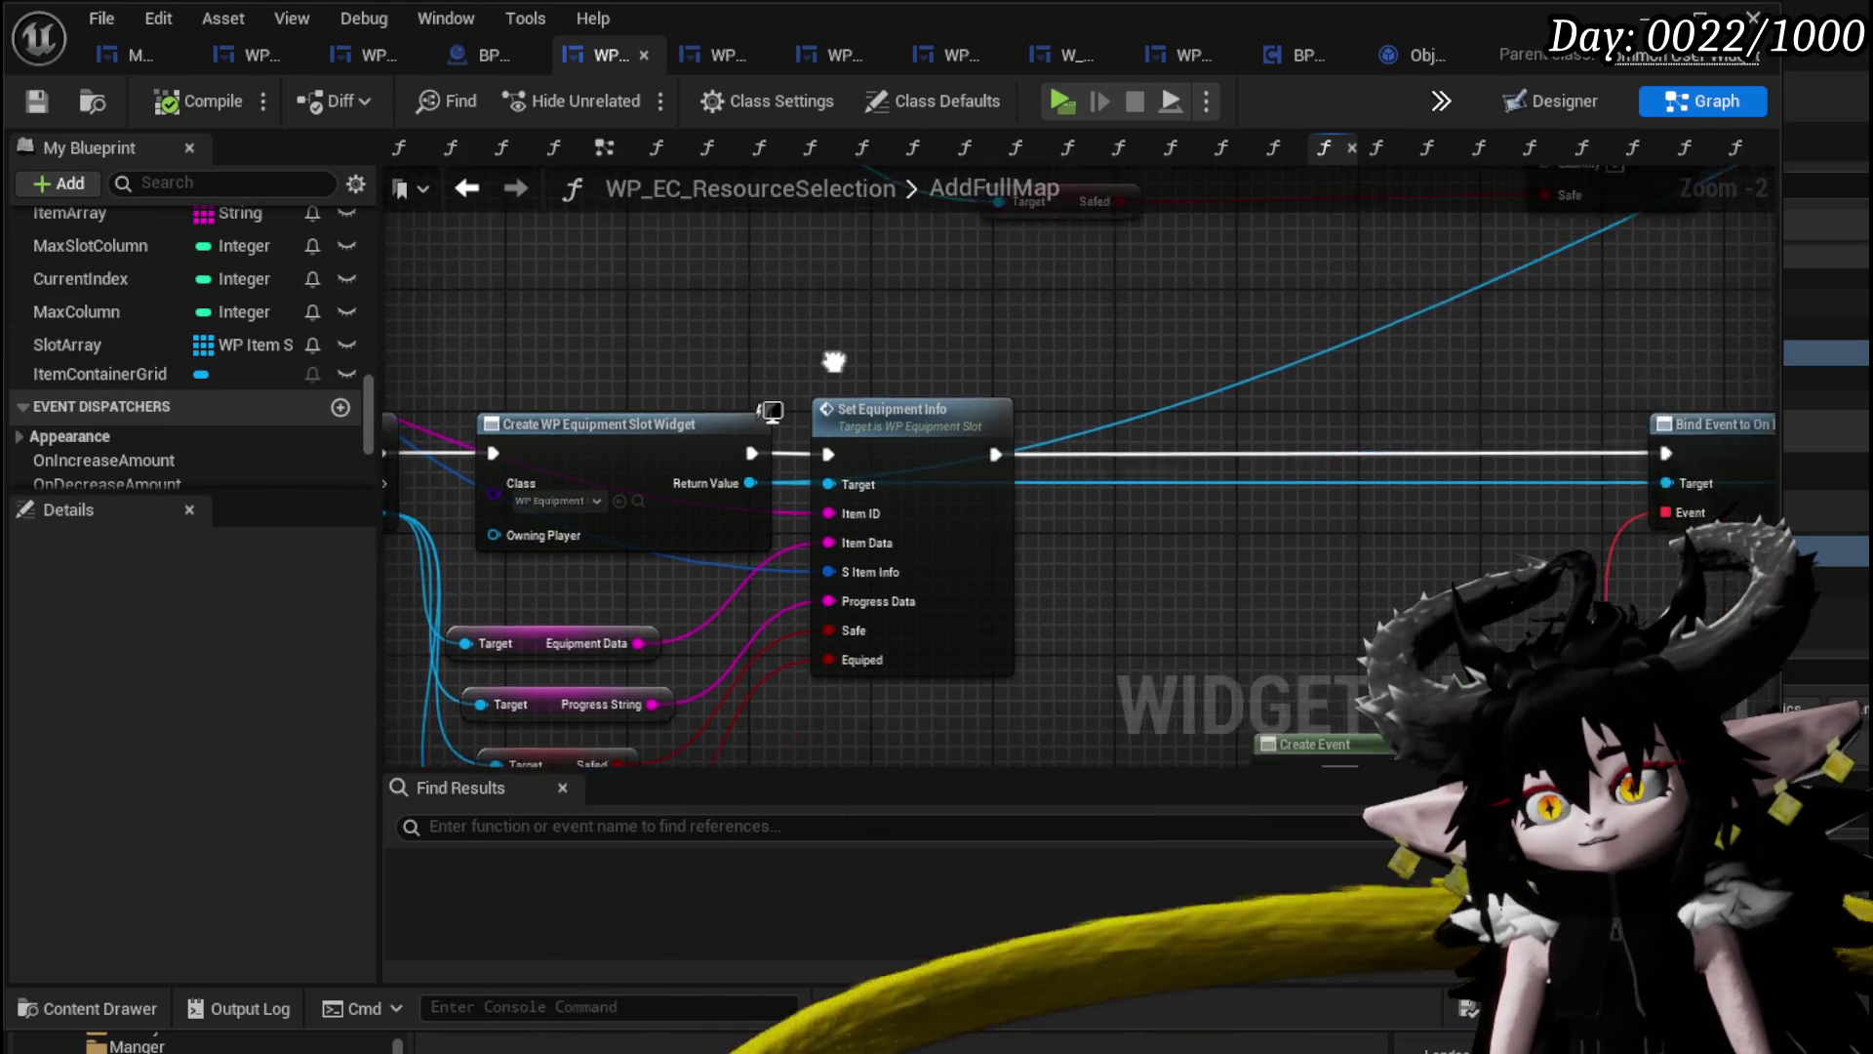
scroll(659, 558, up, 2)
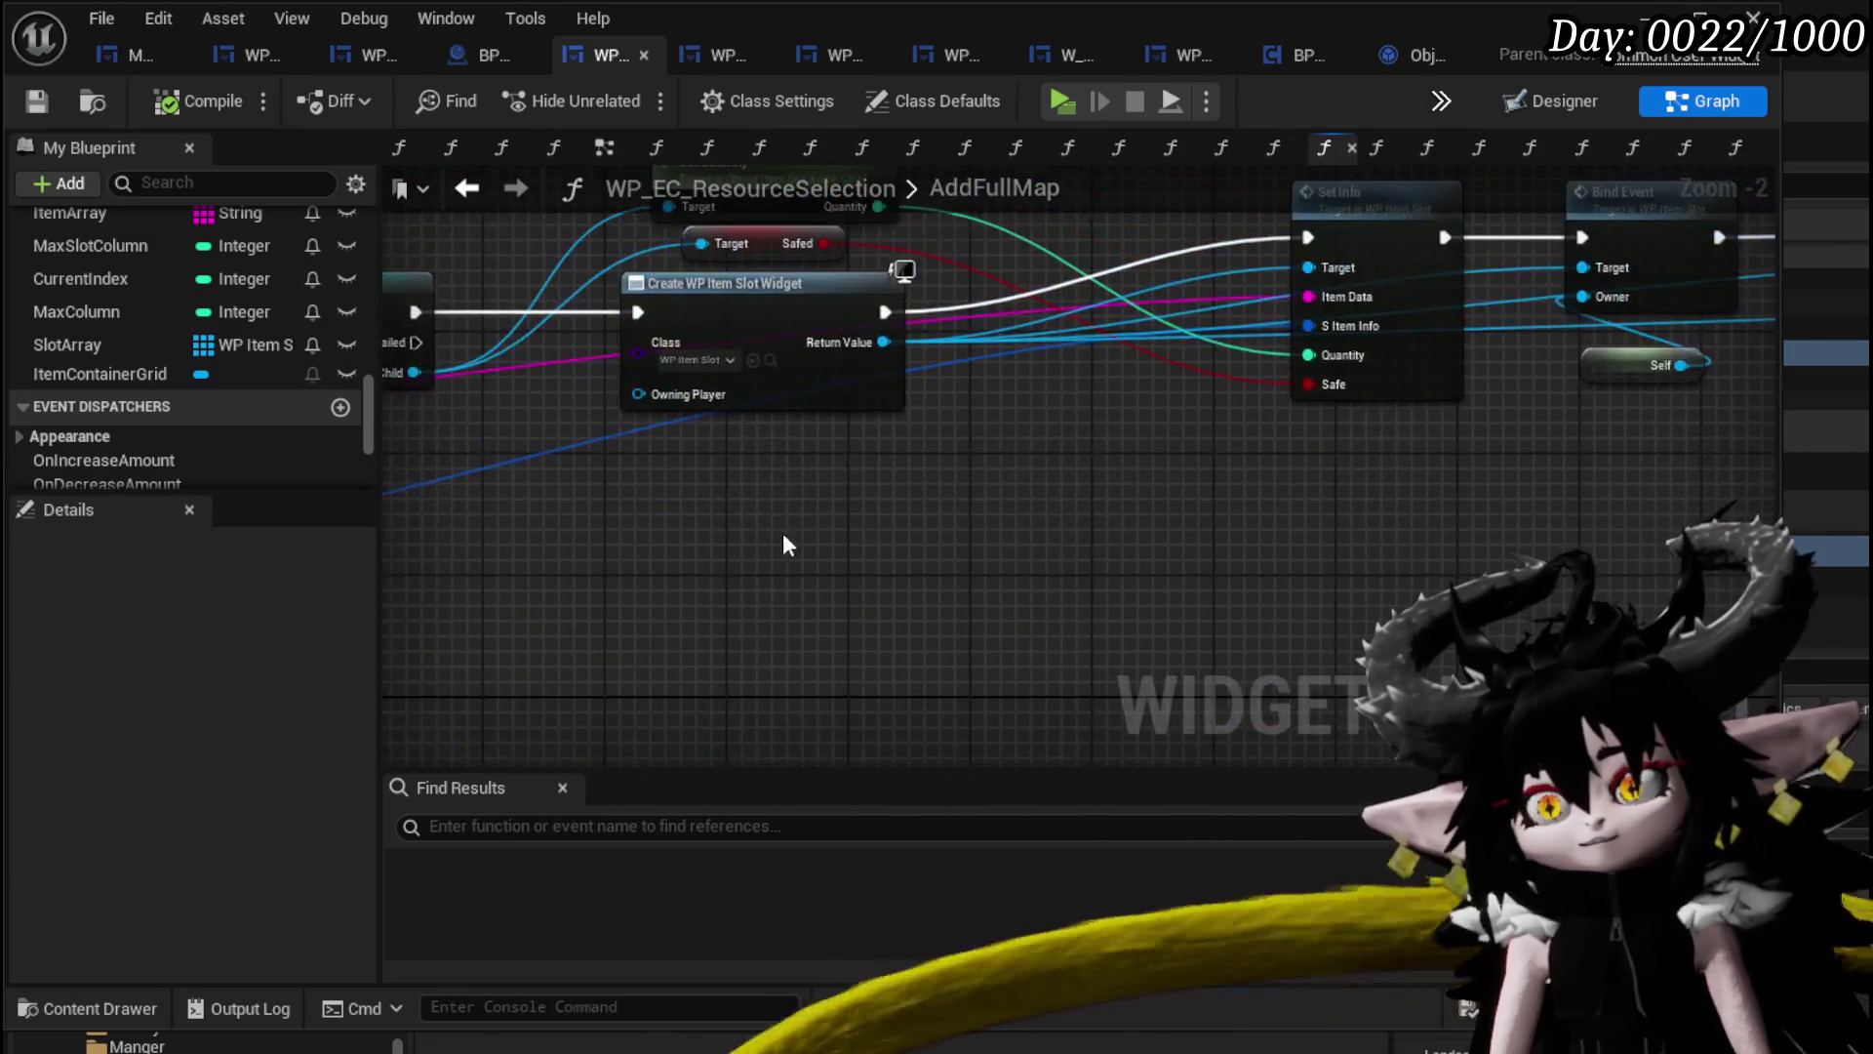
drag(910, 602, 906, 591)
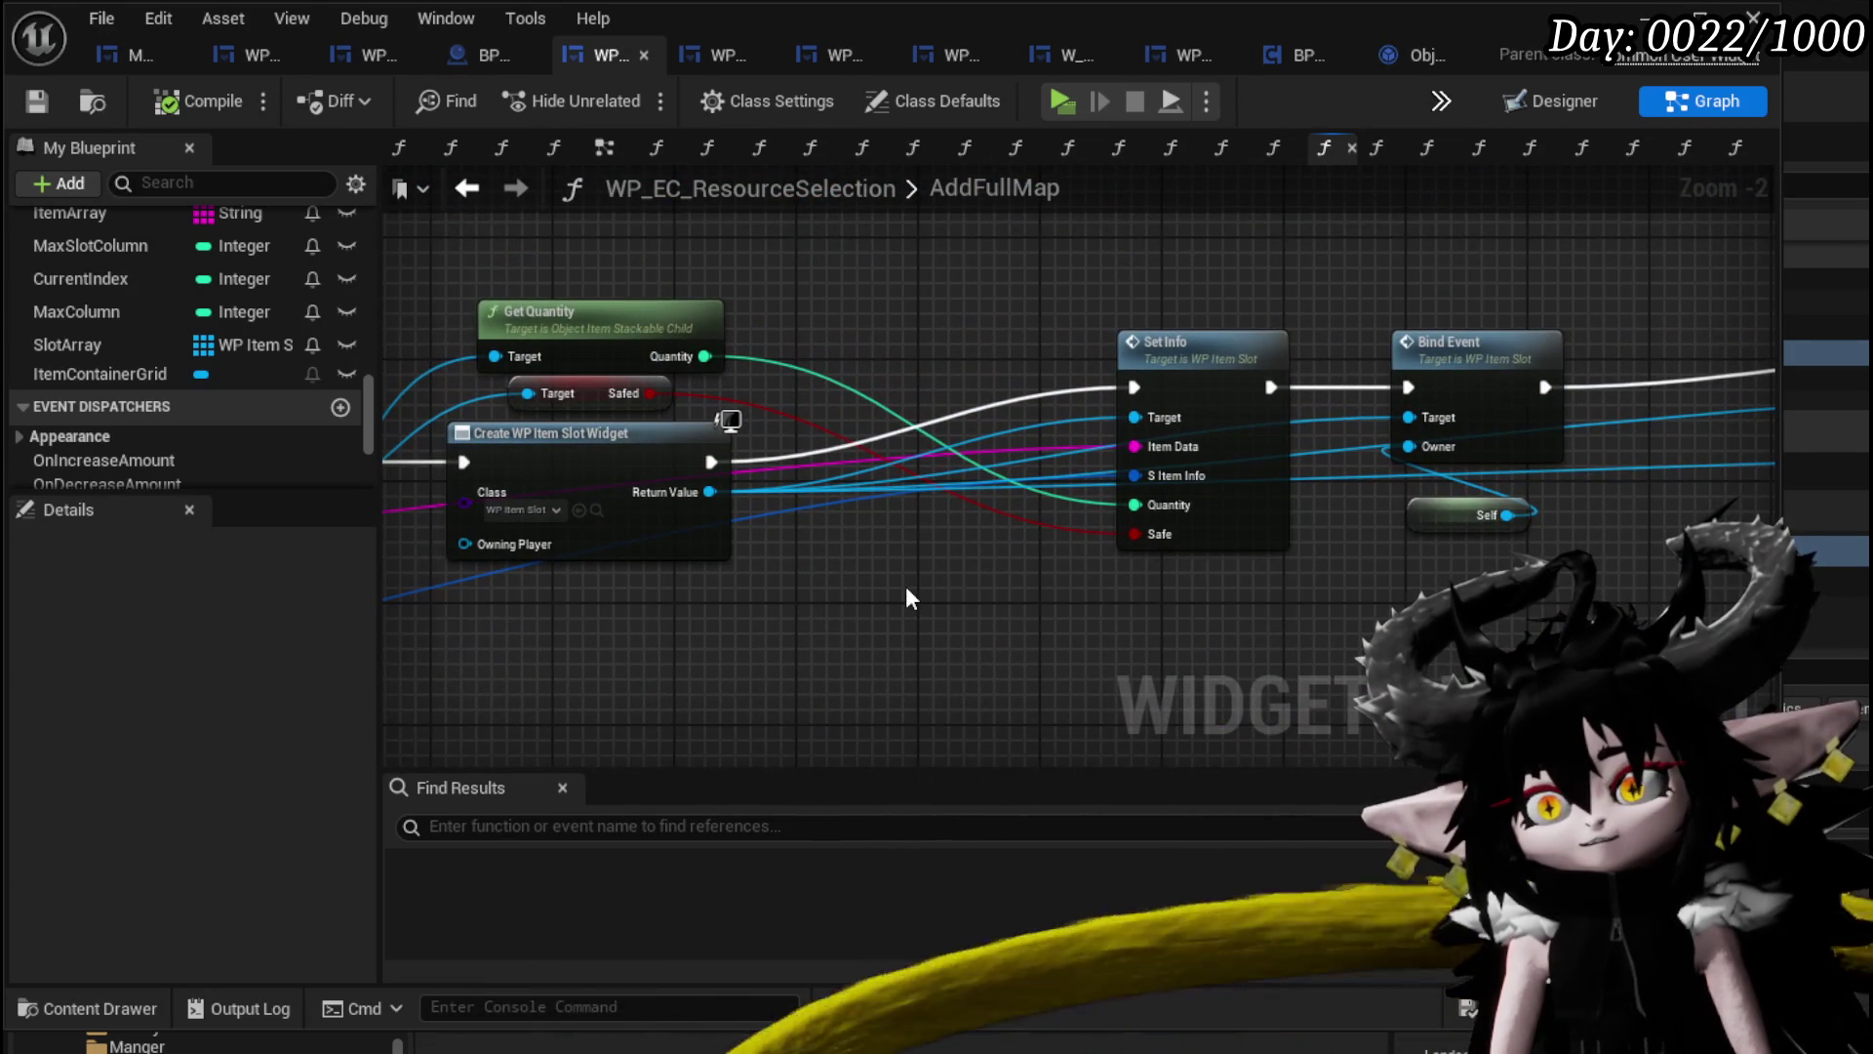
drag(630, 325, 596, 247)
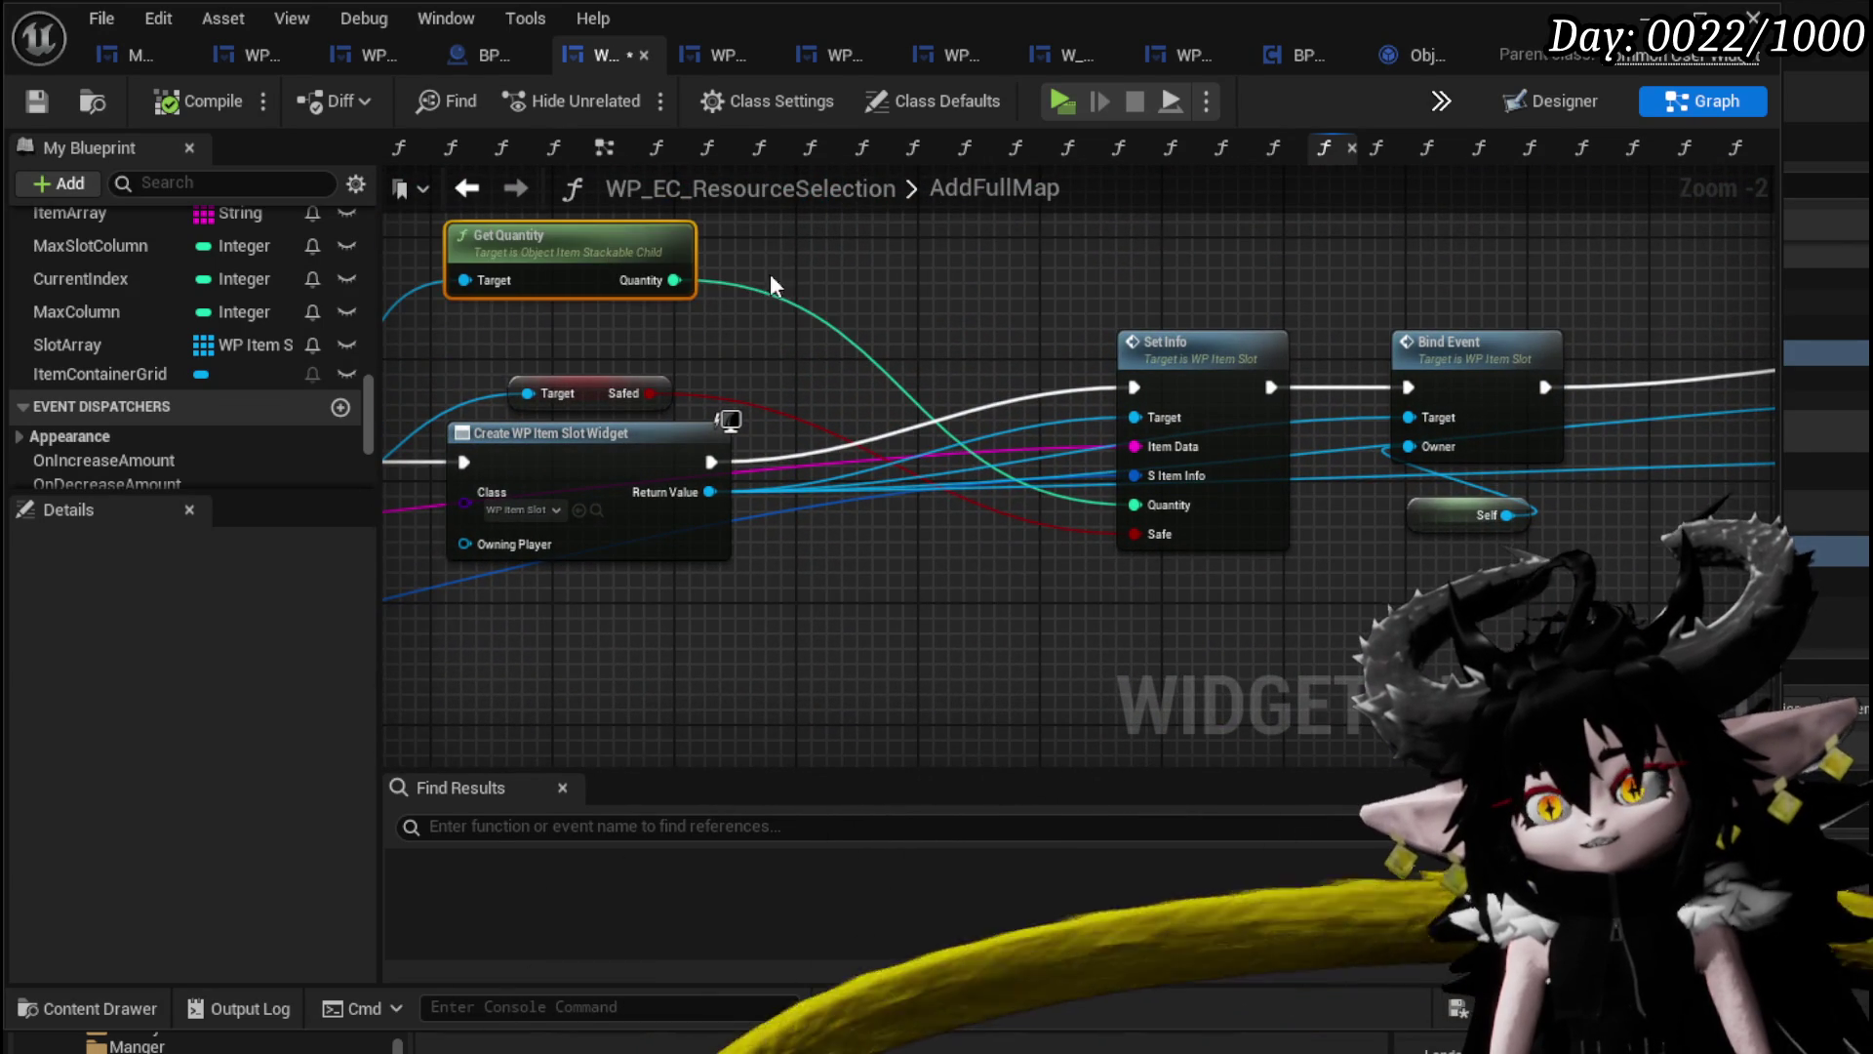
drag(543, 360, 585, 503)
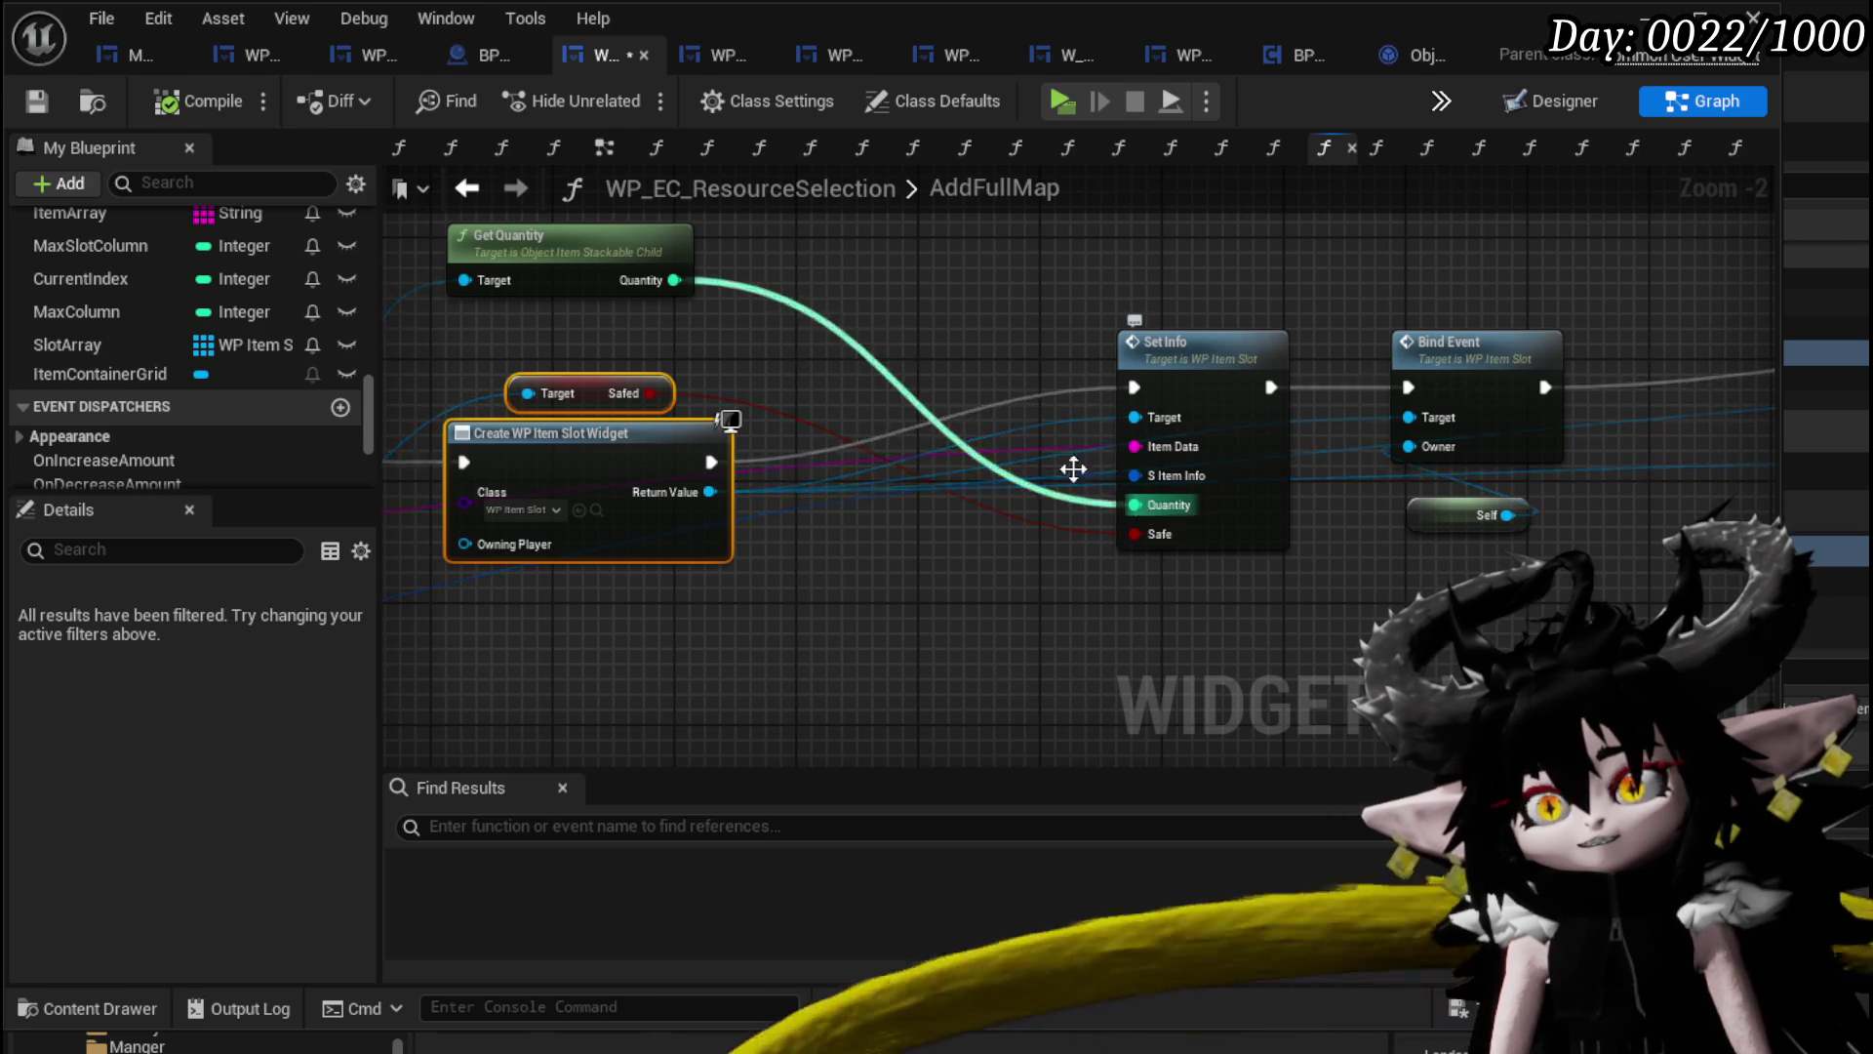
mouse_move(939, 319)
mouse_down()
mouse_move(1444, 377)
mouse_move(1301, 397)
mouse_up()
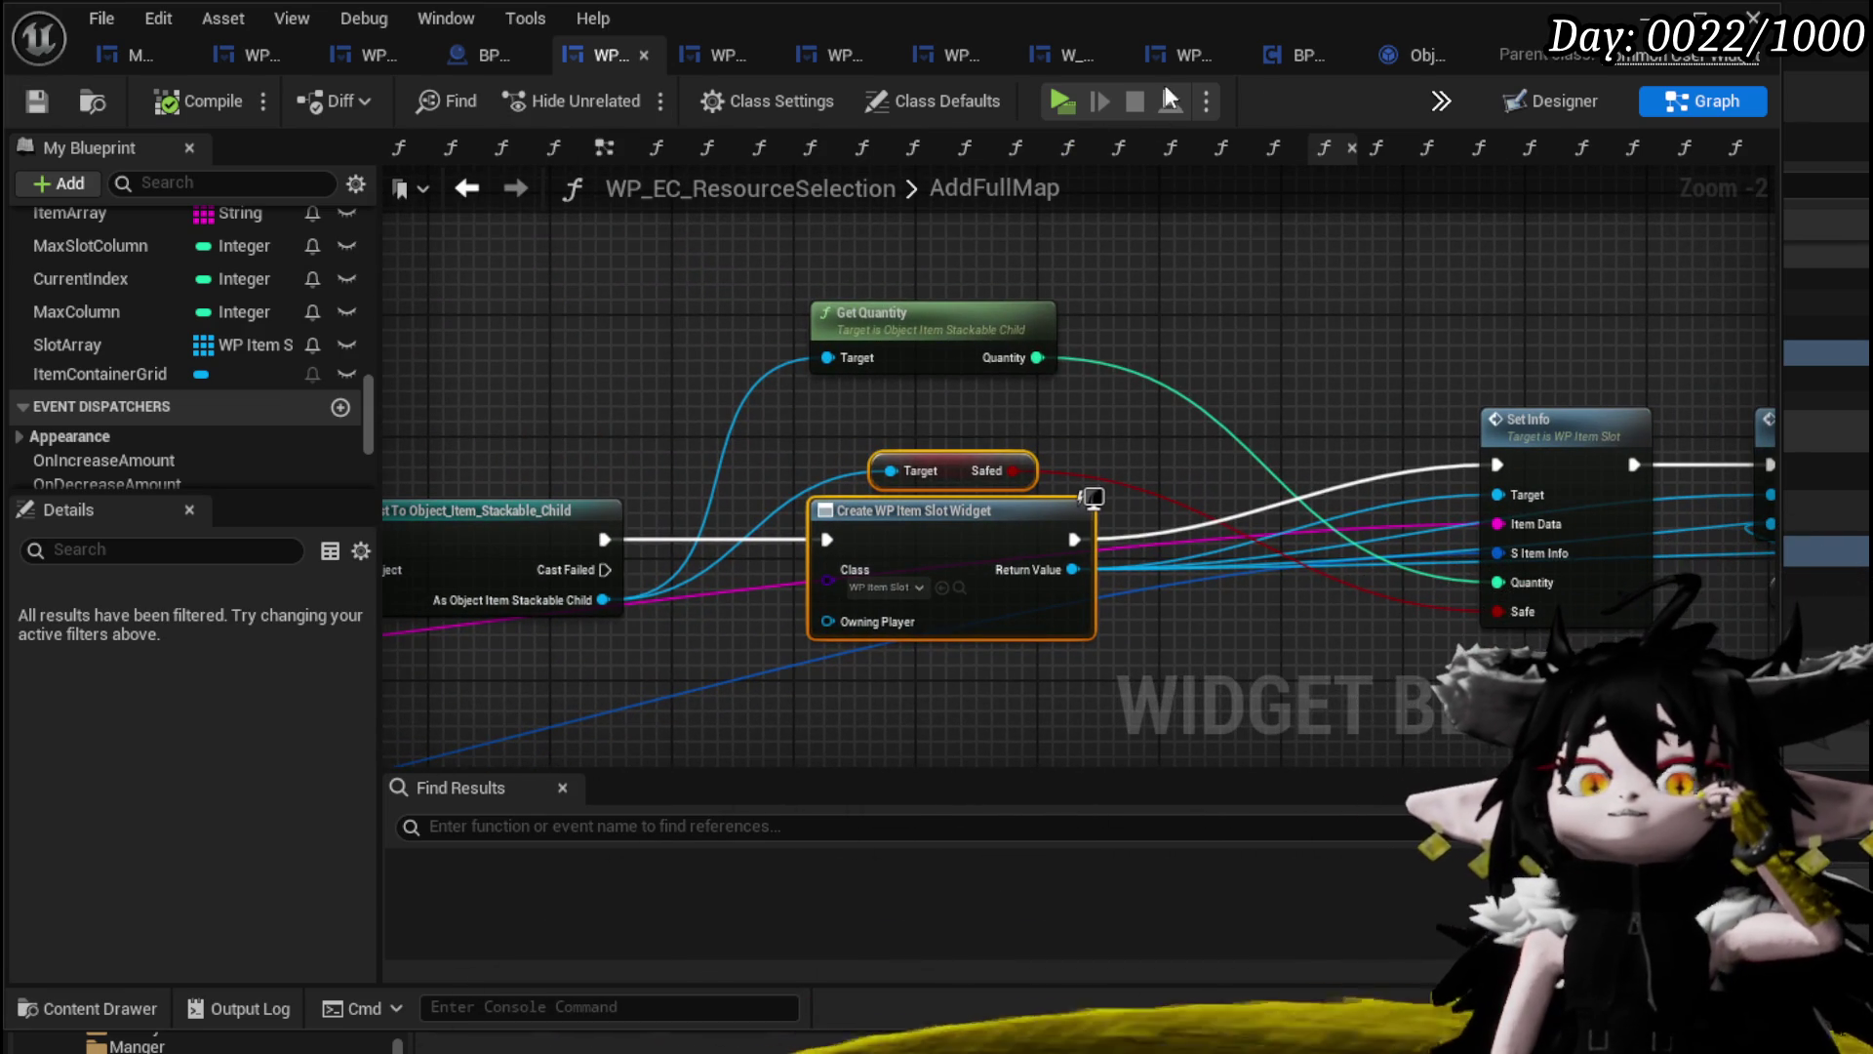
Switch to WP_MerchantHUD and open its SelectPlayerItem function graph.
click(377, 50)
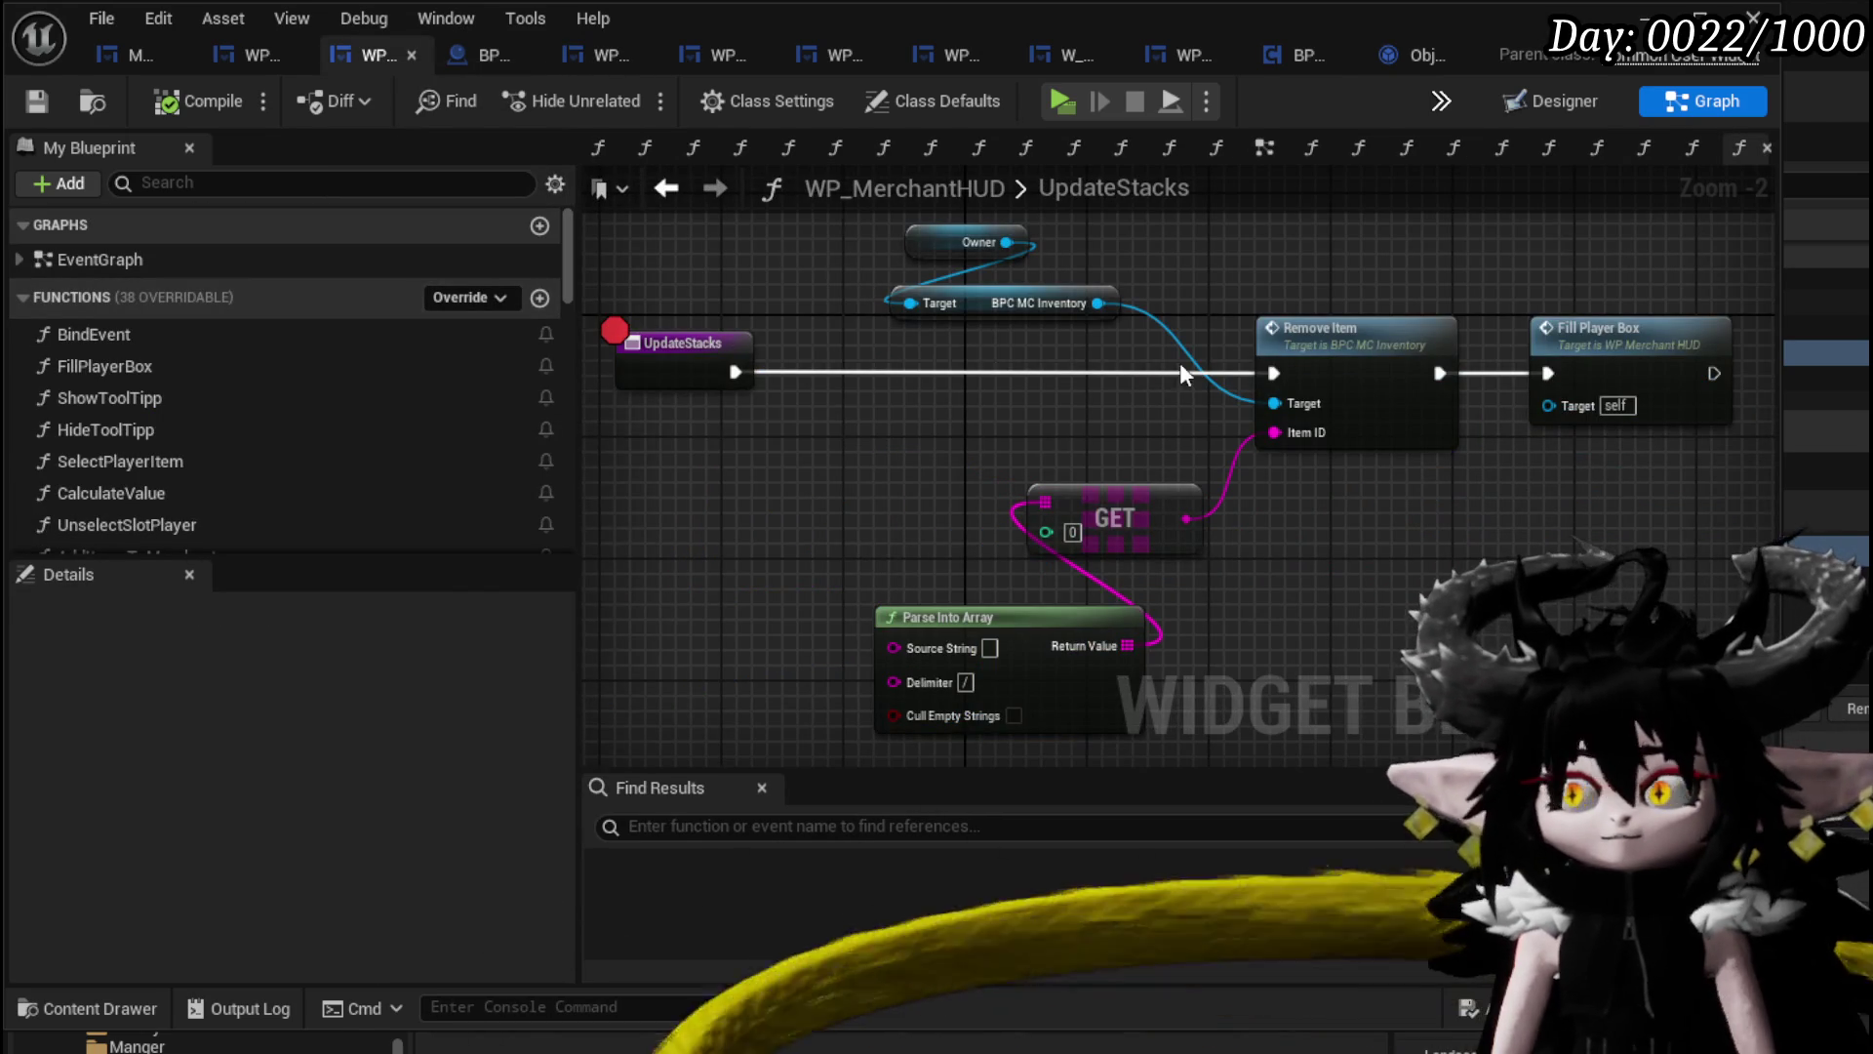
scroll(1180, 361, down, 2)
drag(773, 496, 1483, 250)
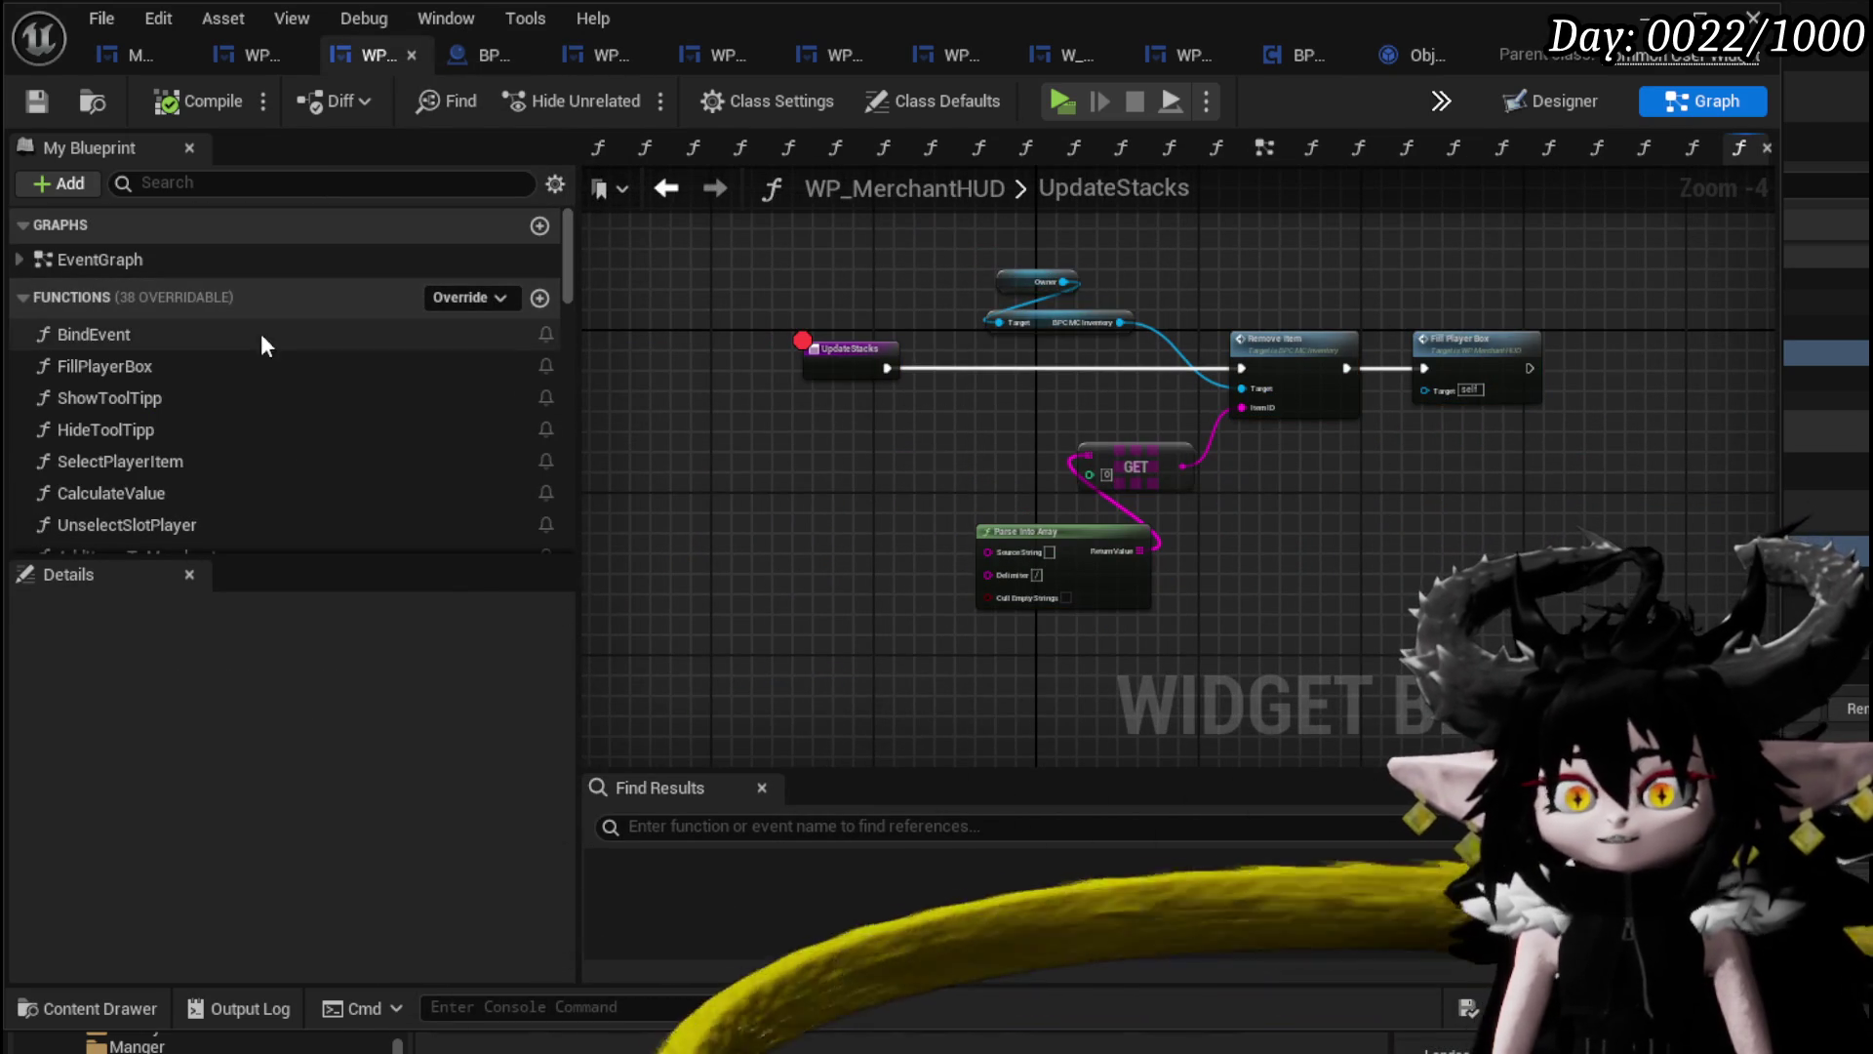
scroll(221, 424, down, 1)
double_click(218, 421)
Pan past the FIND and Print String nodes to bring the Add Full Map call into view.
mouse_move(764, 368)
mouse_down()
mouse_move(1045, 388)
mouse_move(1054, 342)
mouse_move(1275, 377)
mouse_up()
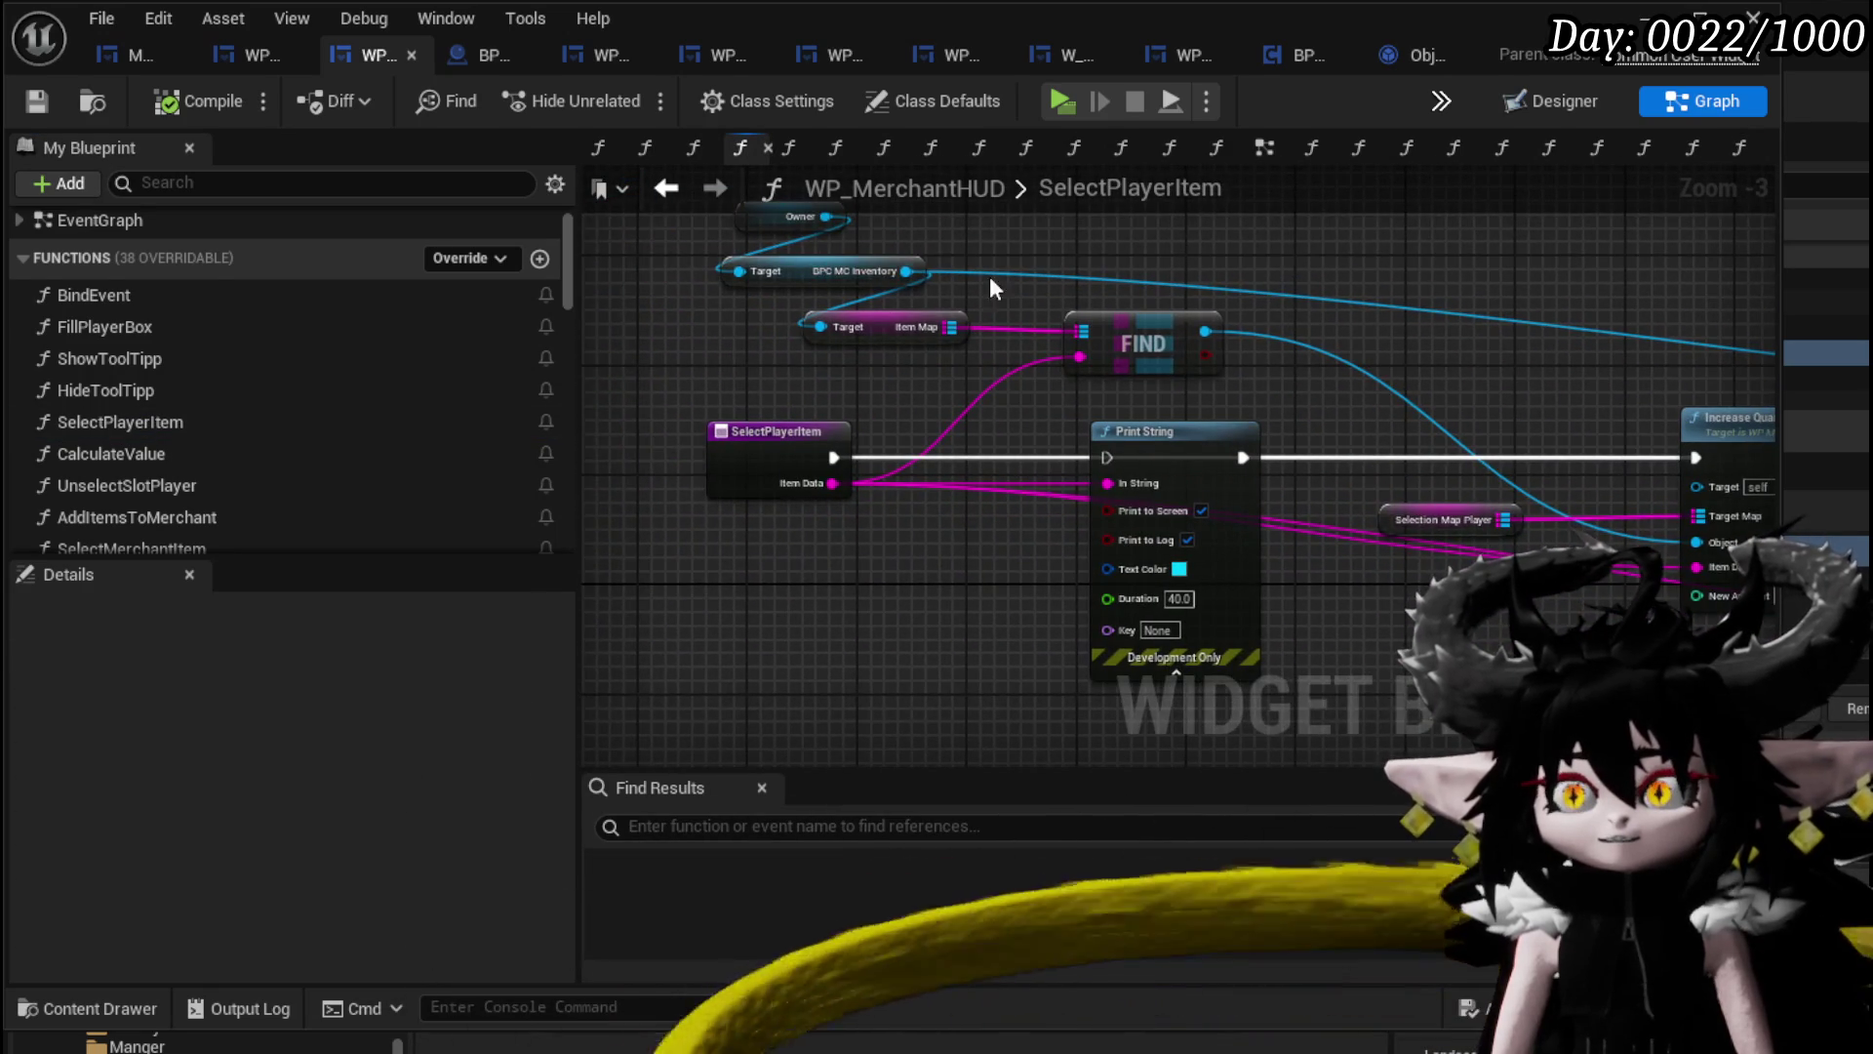
drag(936, 274, 852, 337)
drag(1008, 395, 990, 361)
click(983, 358)
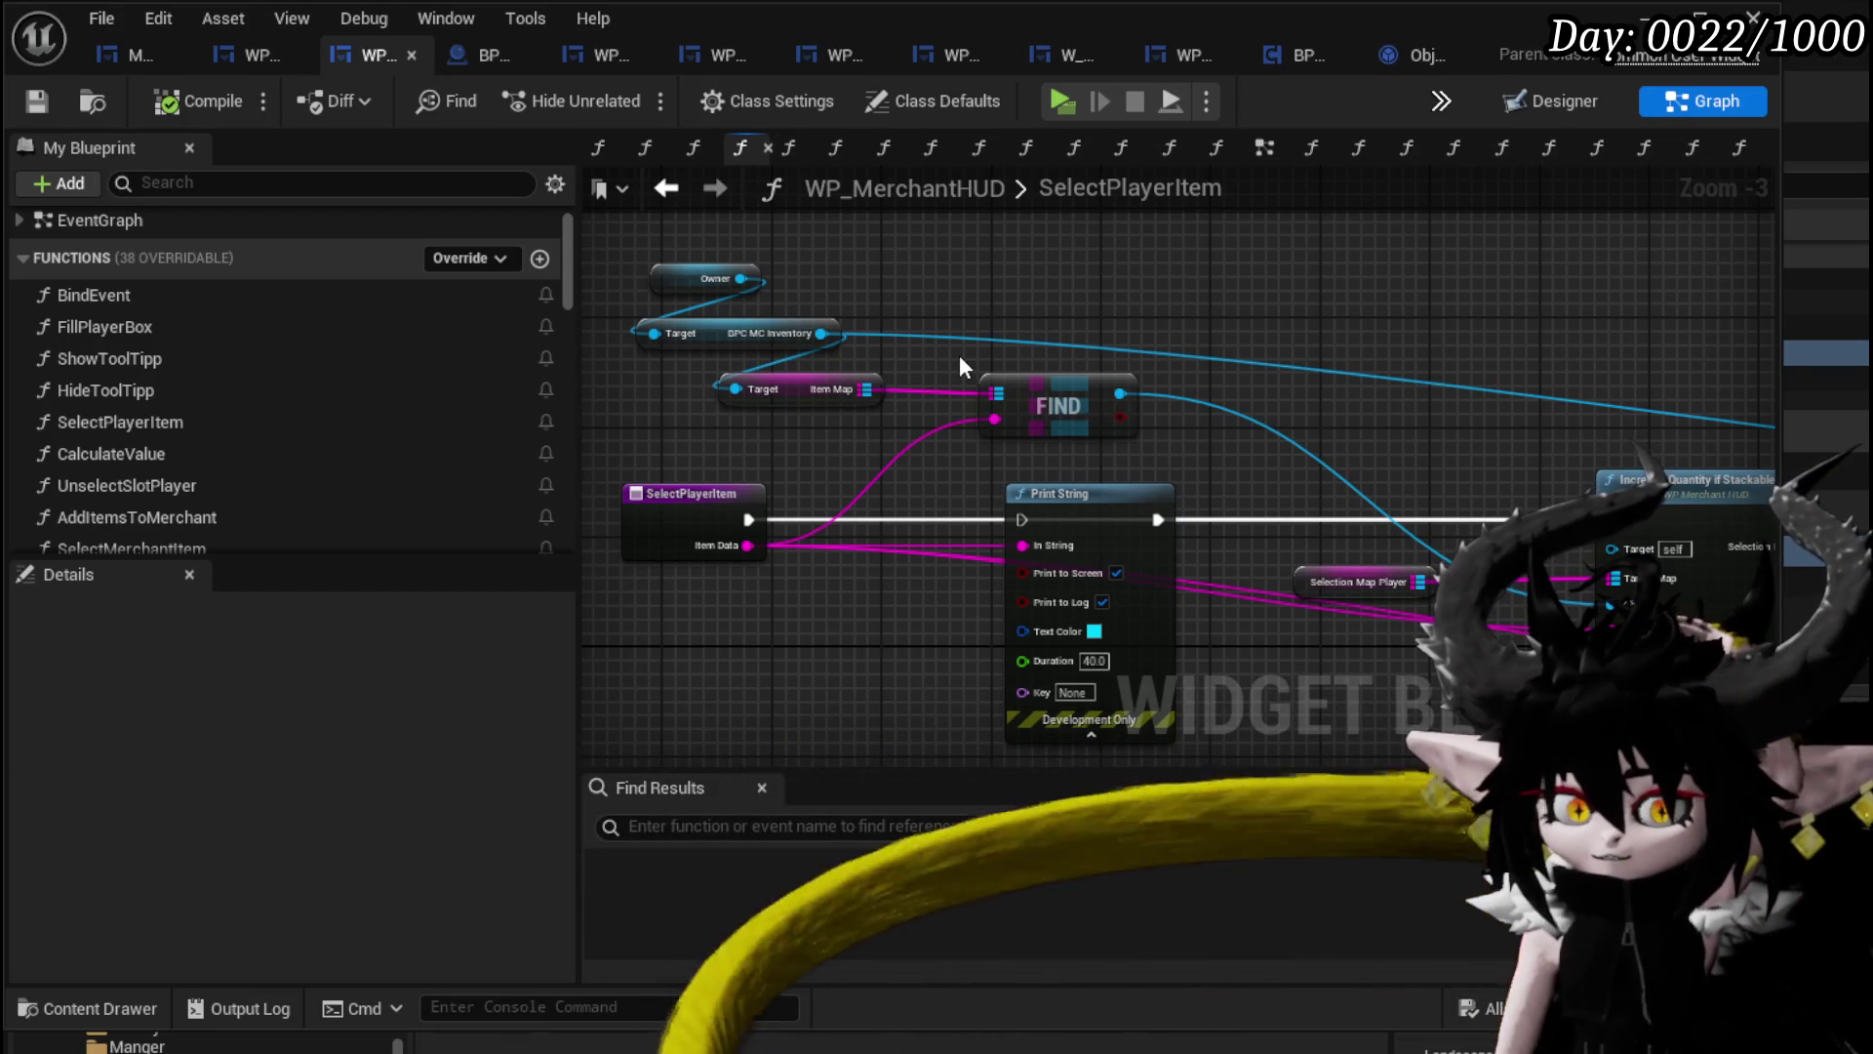
drag(958, 355, 972, 396)
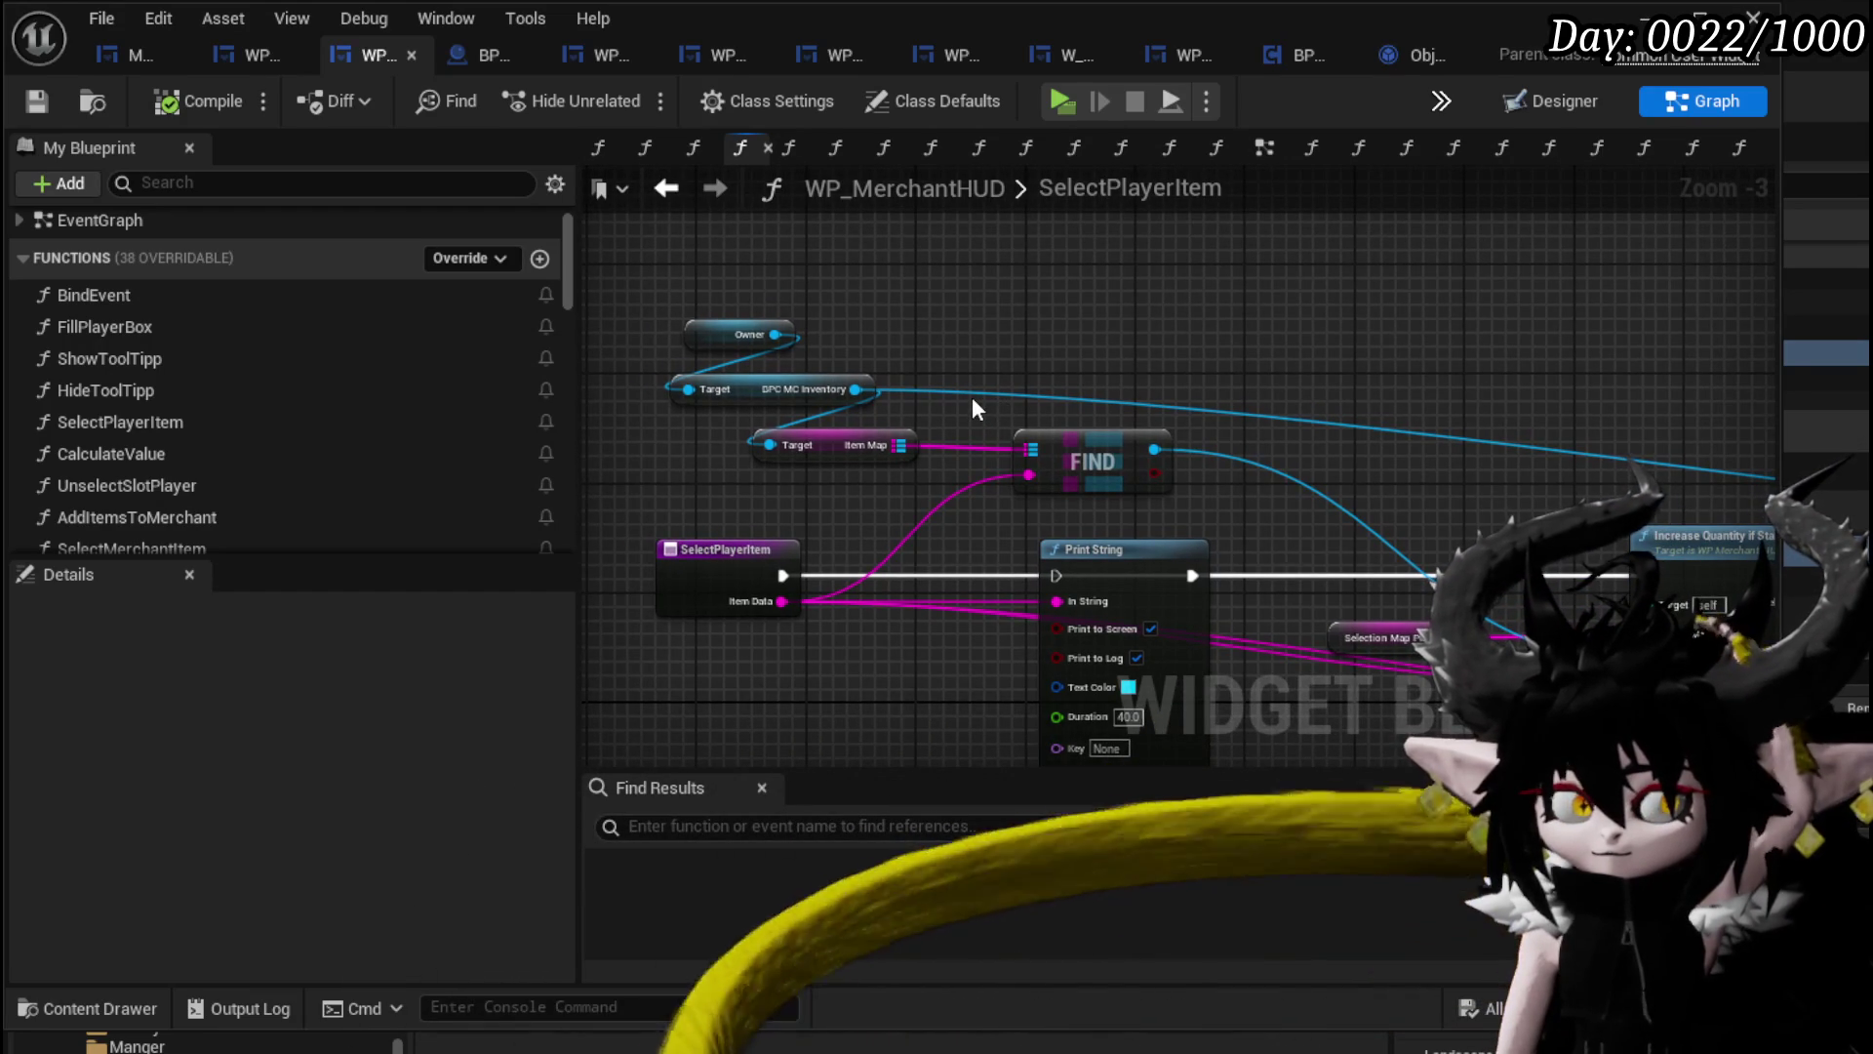
mouse_move(972, 396)
mouse_down()
mouse_move(1215, 390)
mouse_move(1070, 366)
mouse_up()
scroll(1122, 390, up, 3)
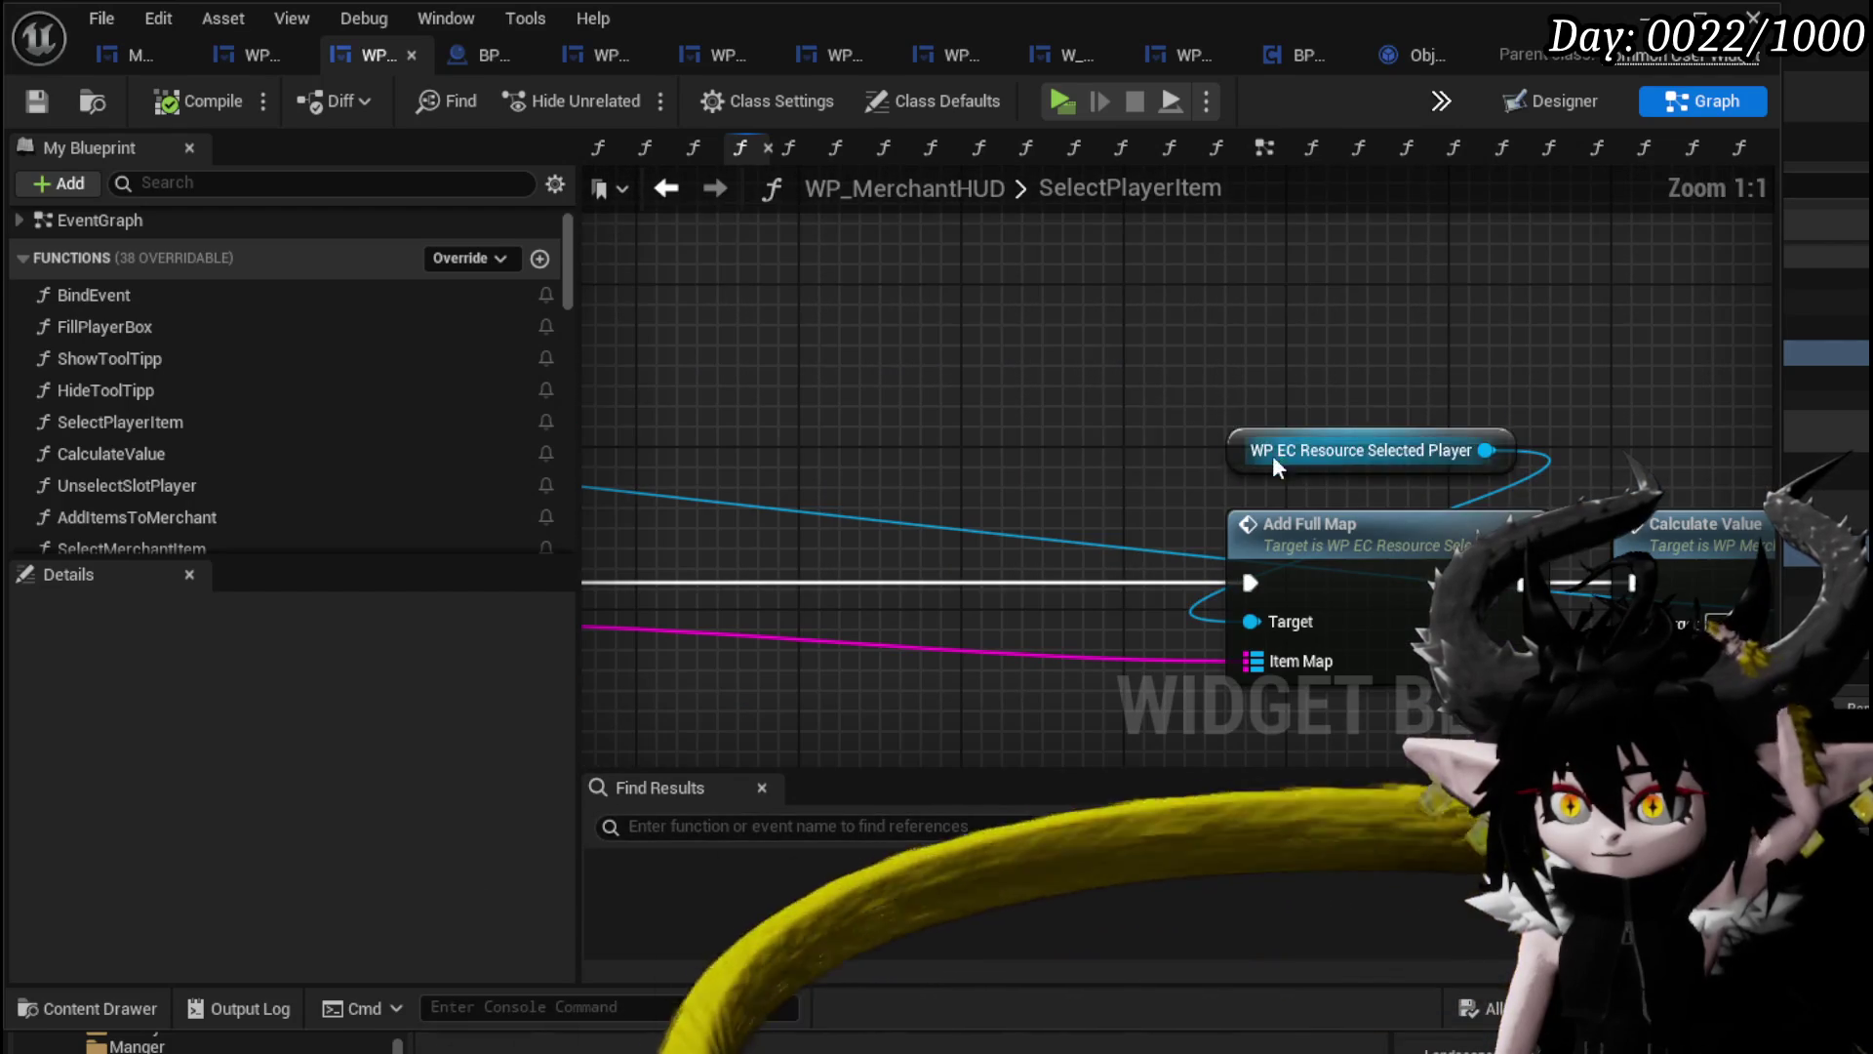
Move WP EC Resource Selected Player up-left, cancel a 'Slot Ar' node search, and save WP_MerchantHUD.
drag(1284, 461, 699, 252)
drag(960, 302, 812, 452)
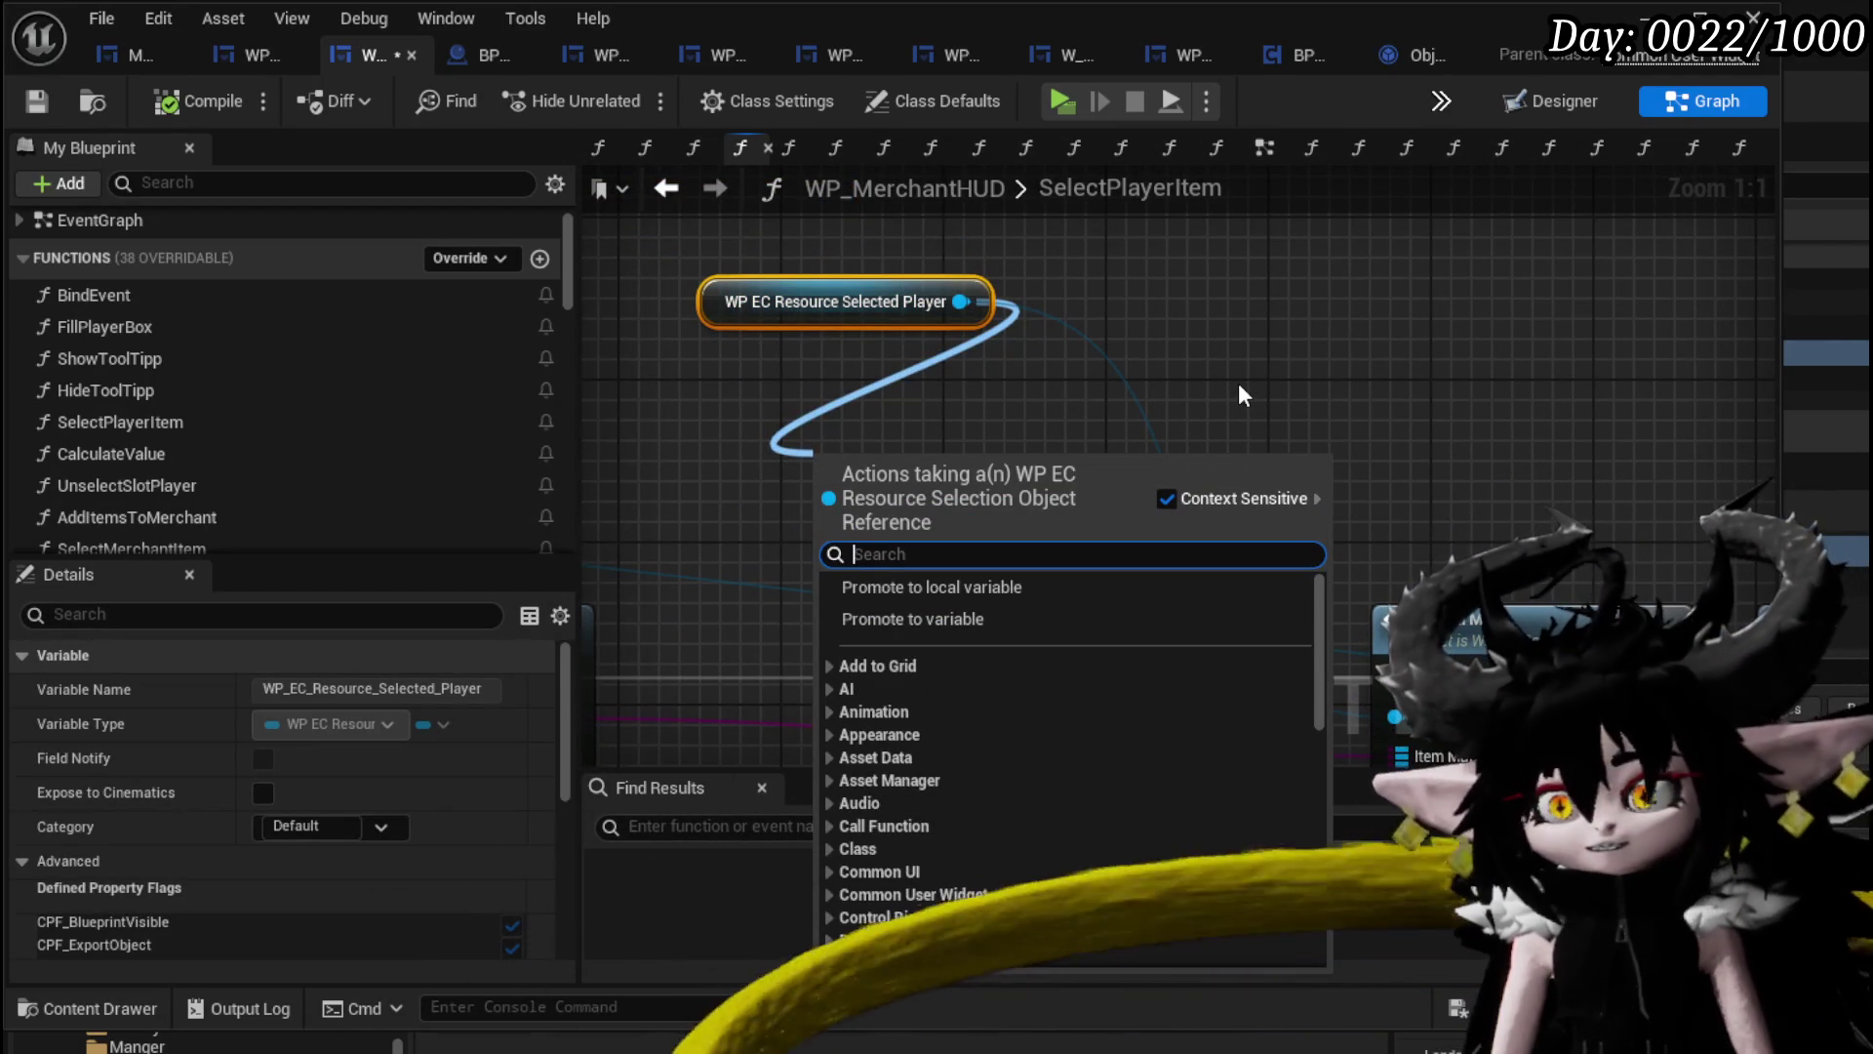
text(Slot)
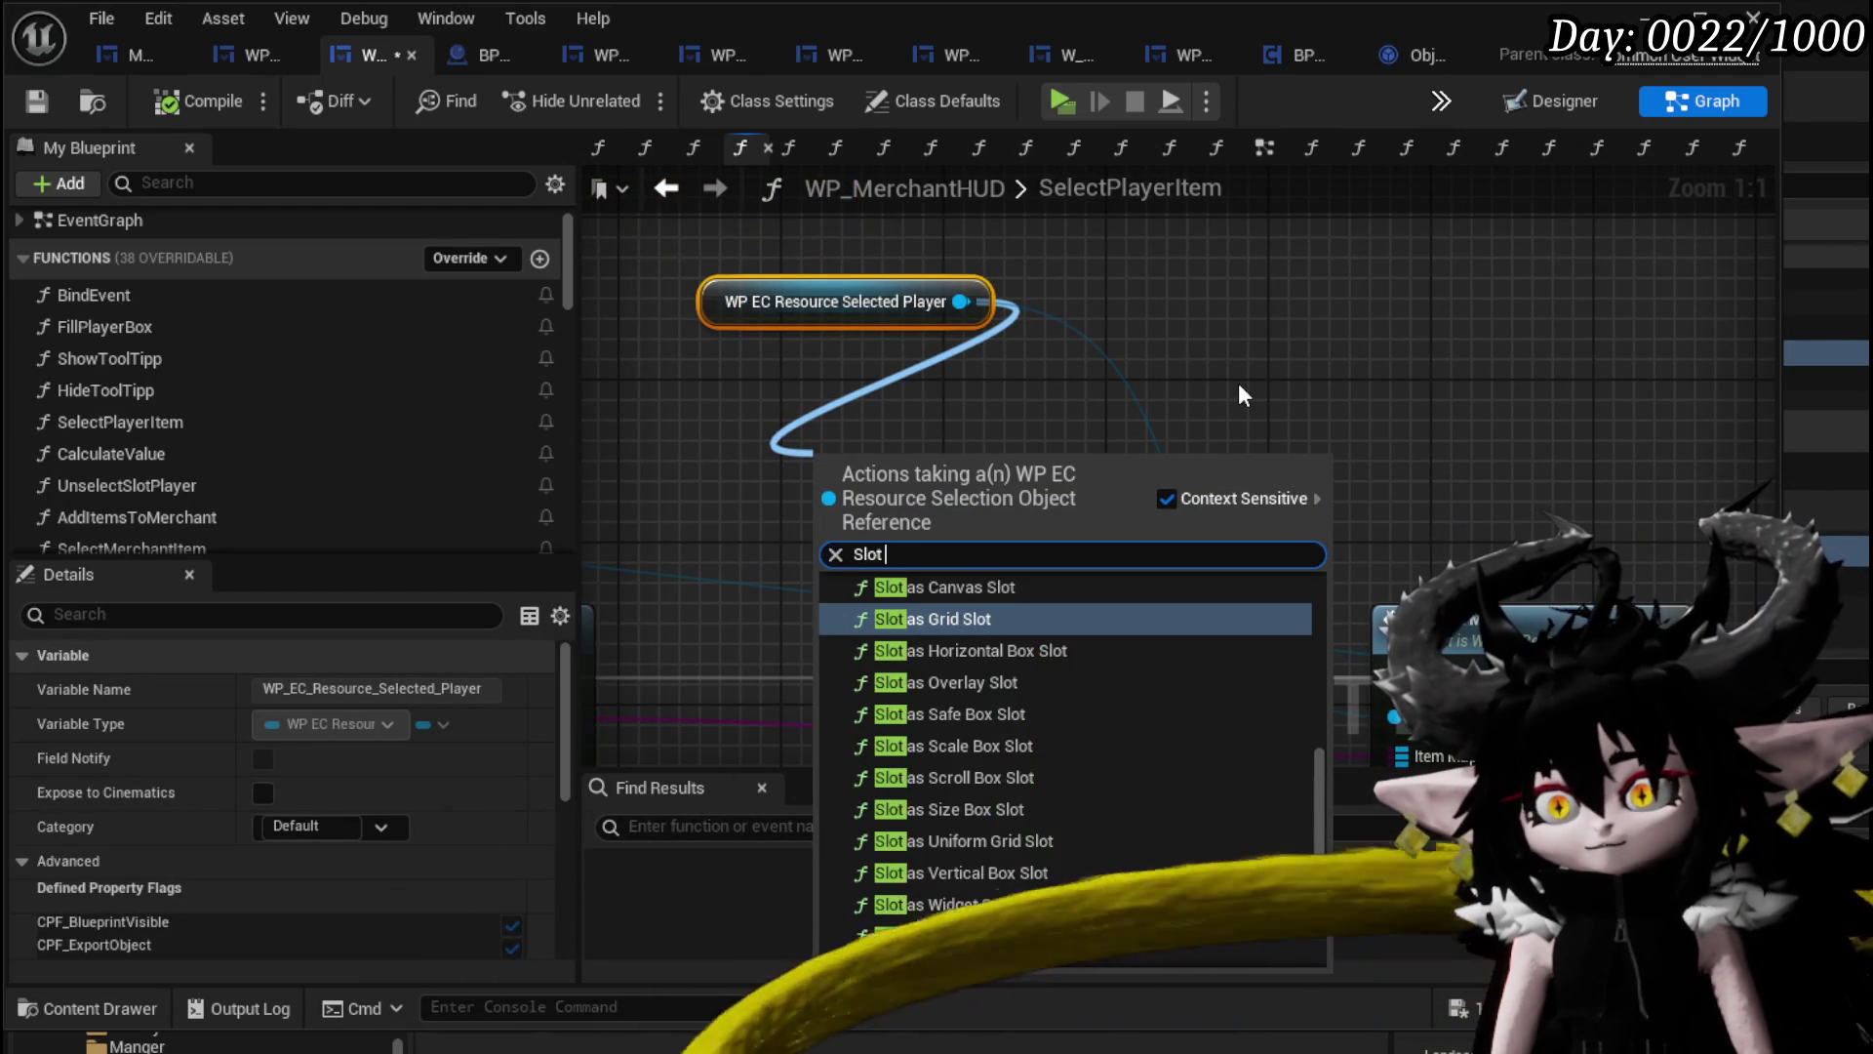
text( Ar)
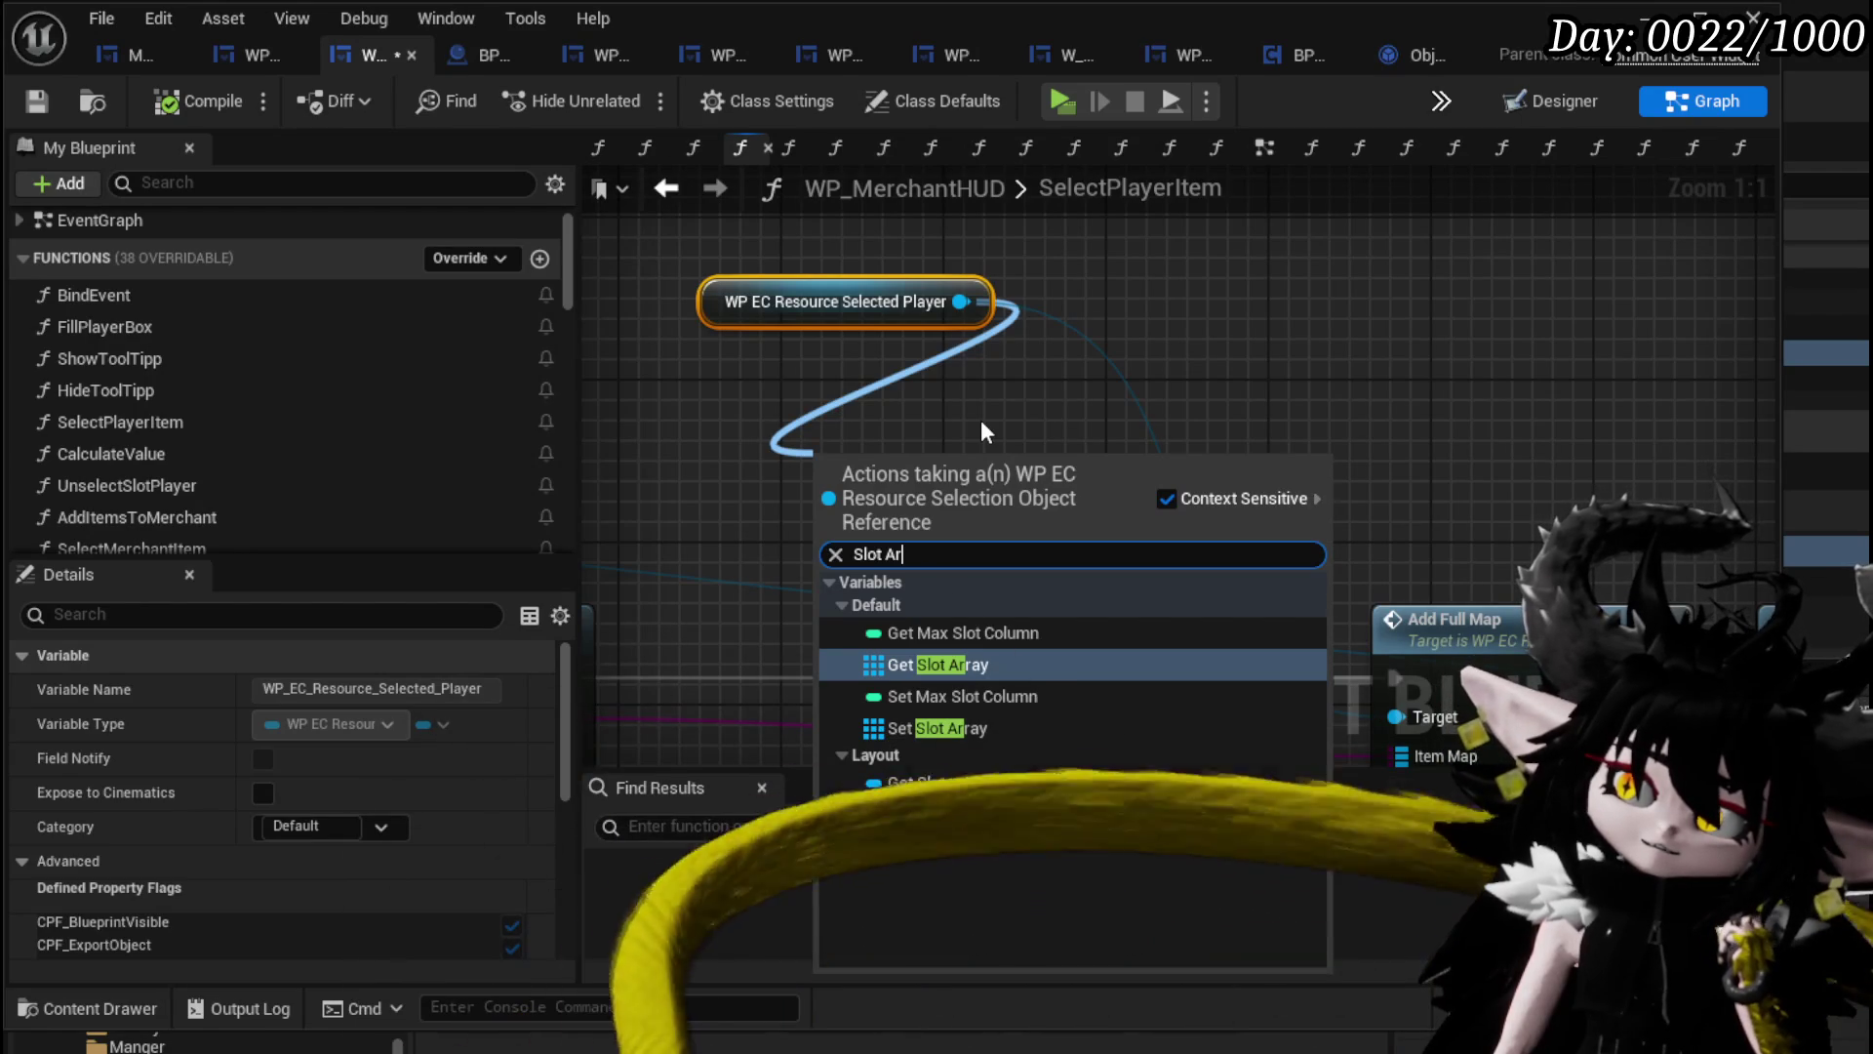
click(981, 420)
click(29, 102)
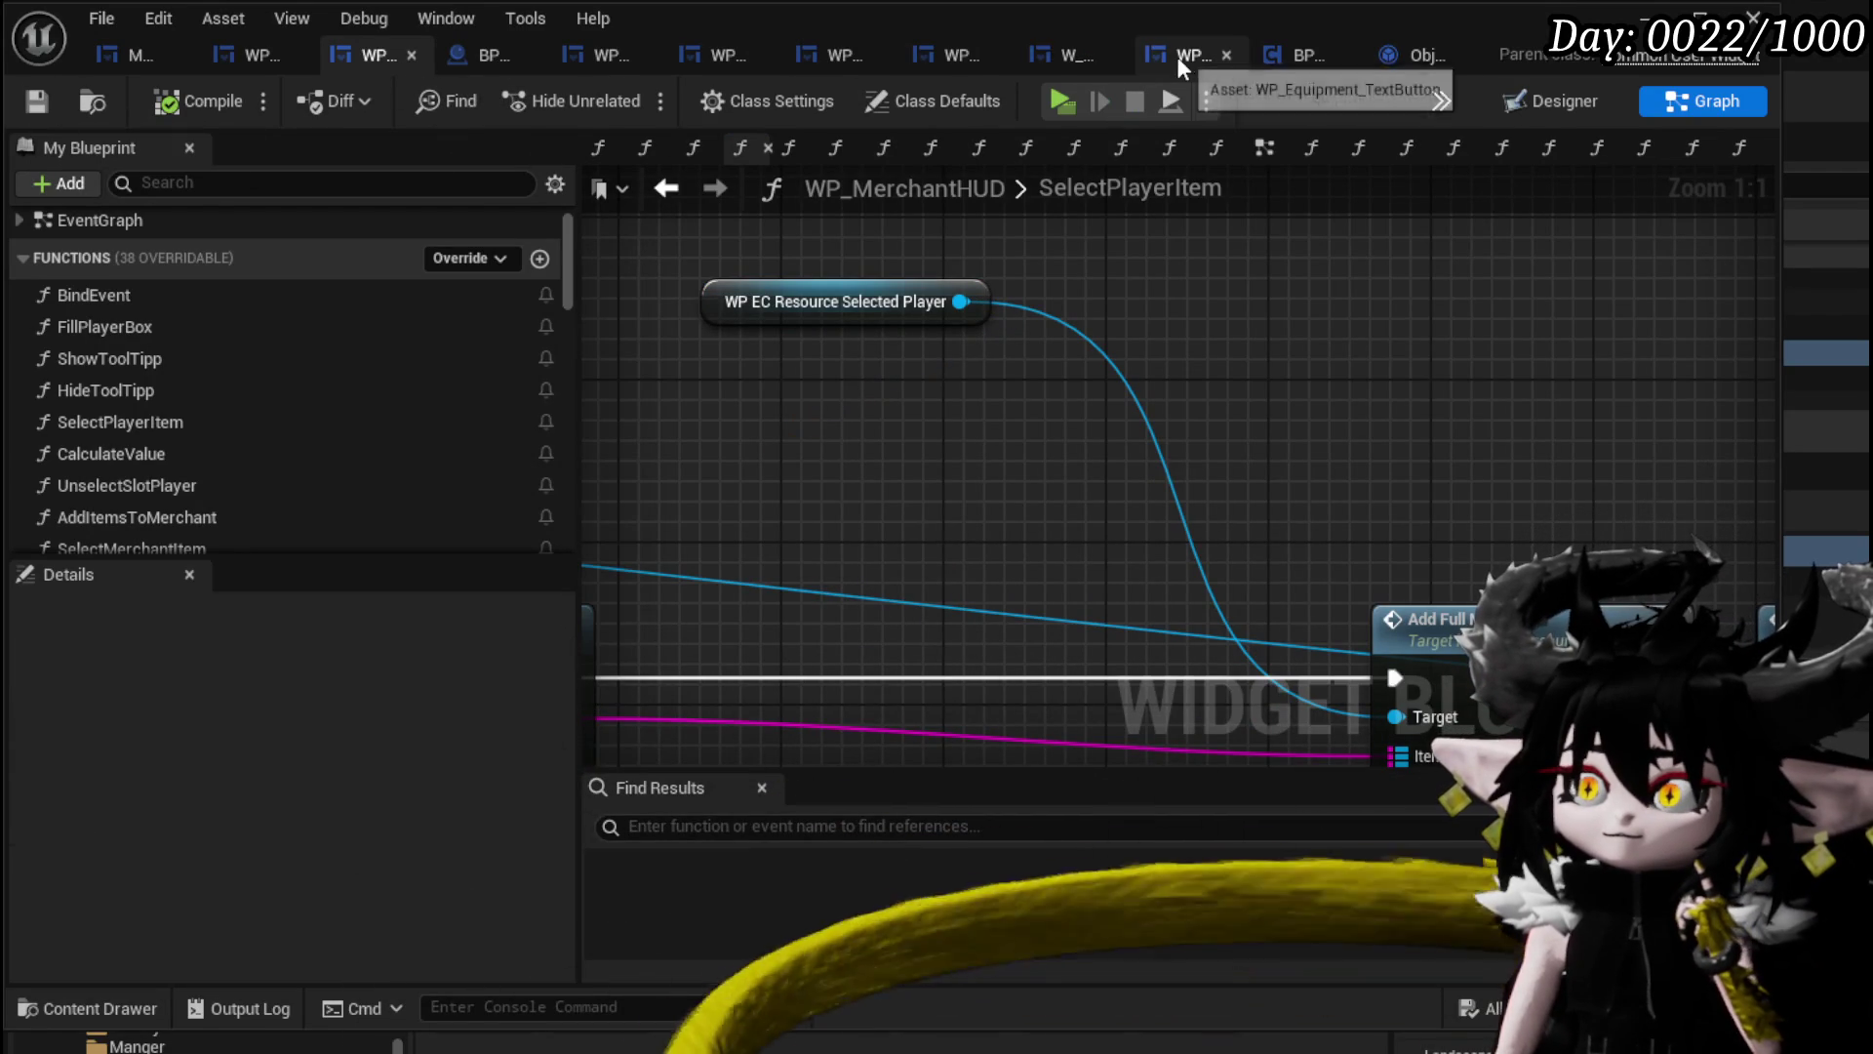
Return to WP_EC_ResourceSelection, survey AddFullMap's slot widget nodes, and select the SlotArray variable.
click(618, 49)
drag(589, 55, 494, 53)
mouse_move(1339, 373)
mouse_down()
mouse_move(1055, 372)
mouse_move(878, 238)
mouse_move(1610, 251)
mouse_move(1410, 182)
mouse_move(1171, 341)
mouse_move(1073, 351)
mouse_move(1122, 369)
mouse_up()
scroll(1056, 373, down, 3)
scroll(1171, 342, up, 3)
click(1120, 368)
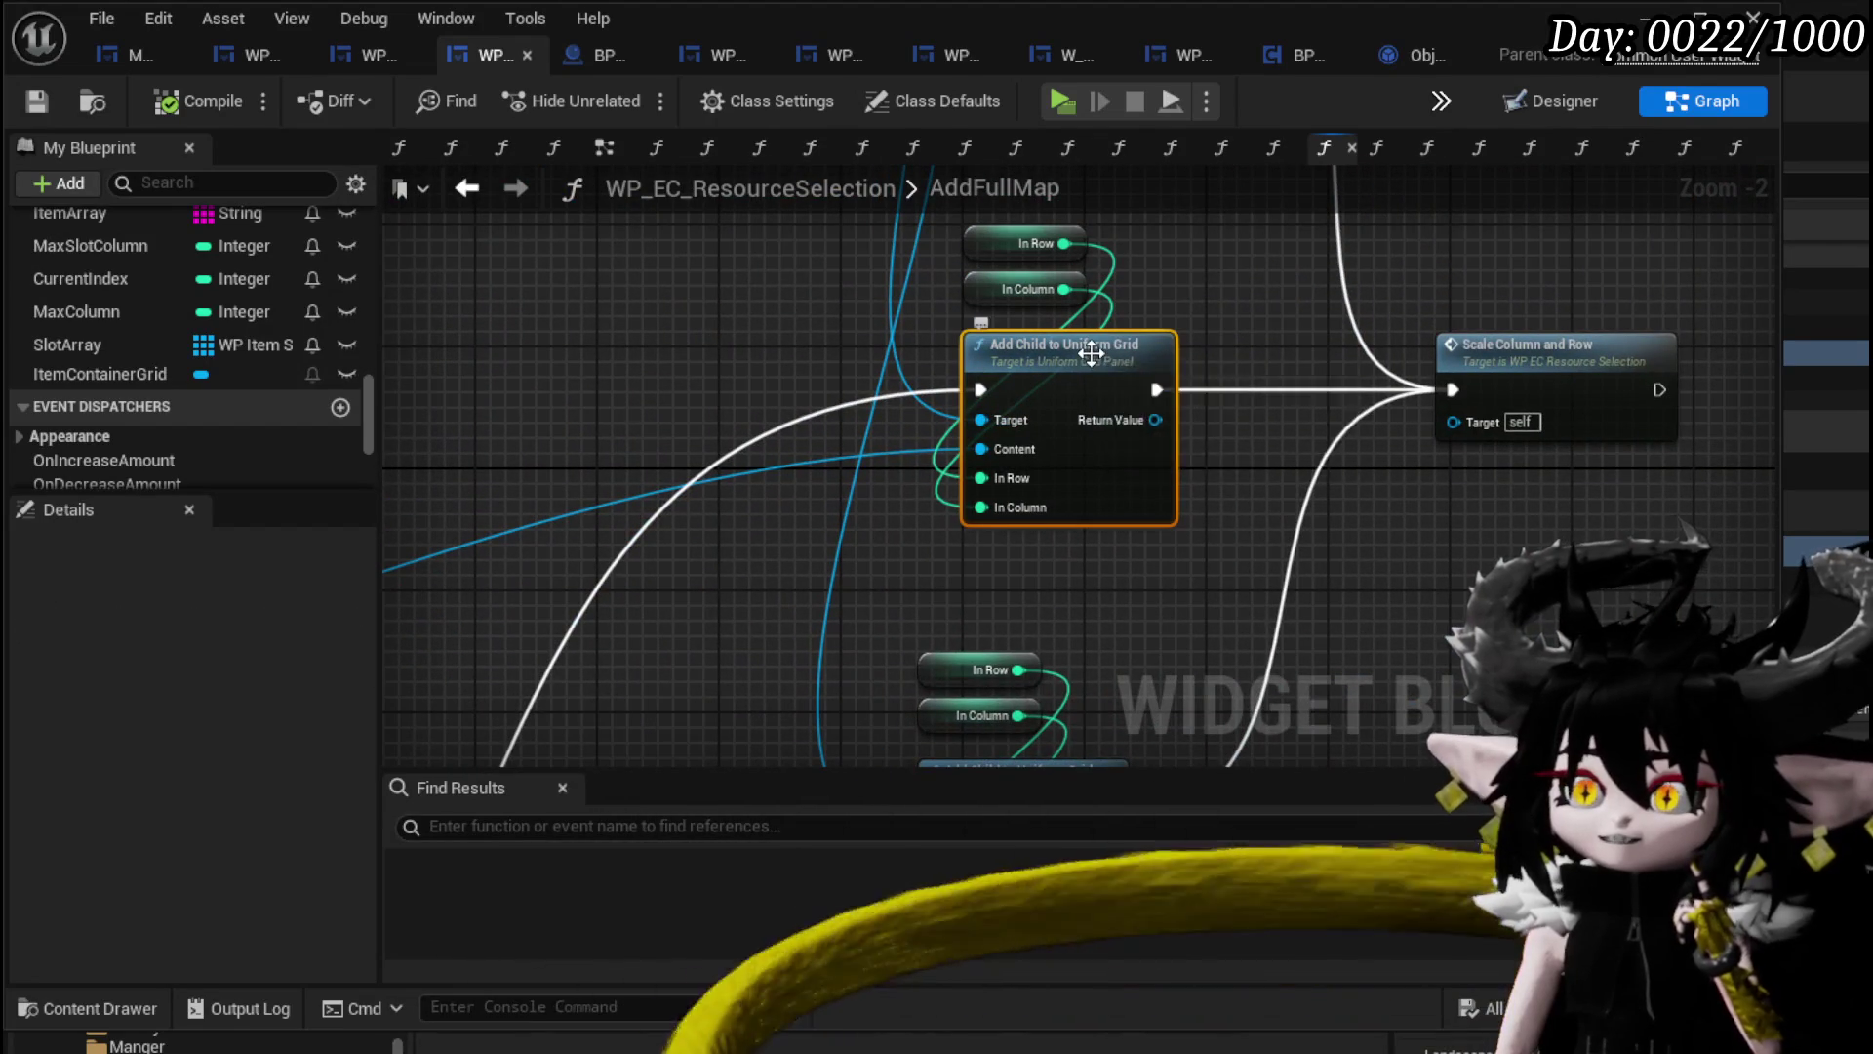
scroll(858, 356, down, 2)
mouse_move(858, 439)
mouse_down()
mouse_move(953, 573)
mouse_move(1423, 322)
mouse_move(929, 420)
mouse_up()
mouse_move(551, 458)
mouse_down()
mouse_move(1208, 447)
mouse_move(1258, 459)
mouse_move(1345, 529)
mouse_move(1549, 532)
mouse_move(821, 494)
mouse_move(988, 365)
mouse_up()
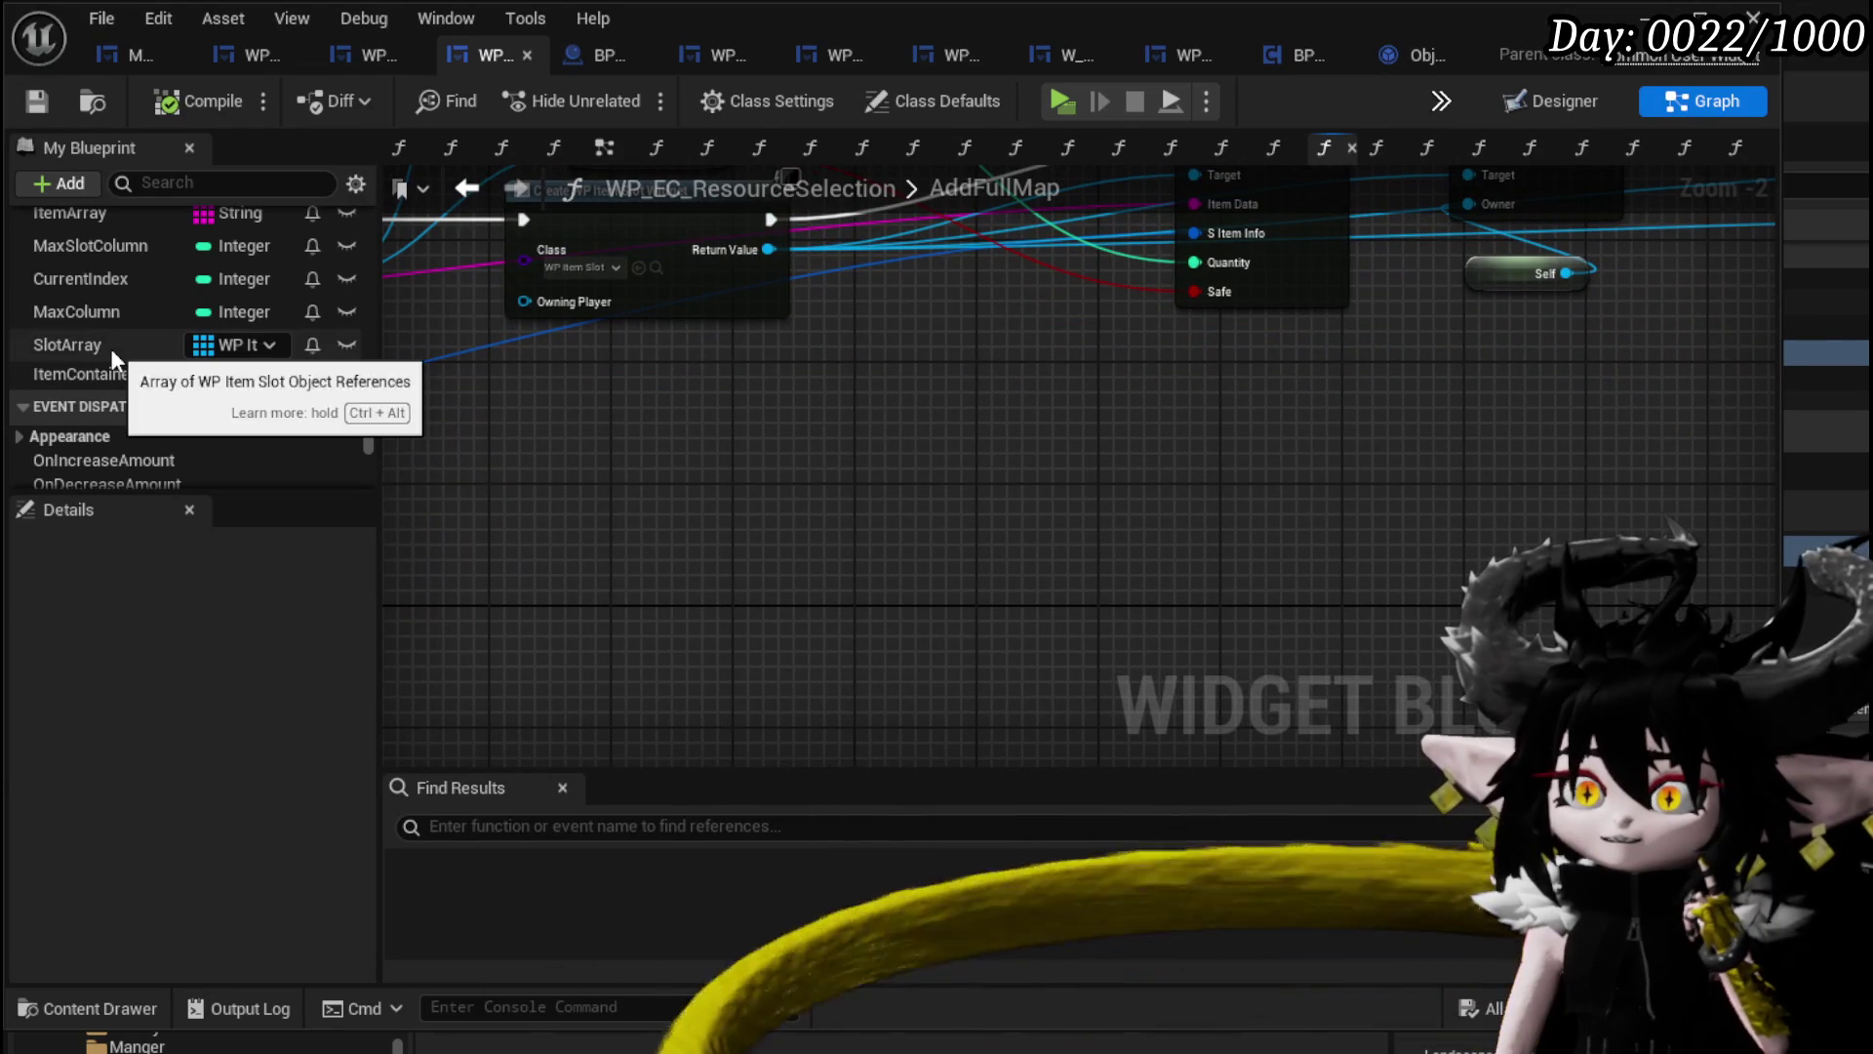
click(109, 347)
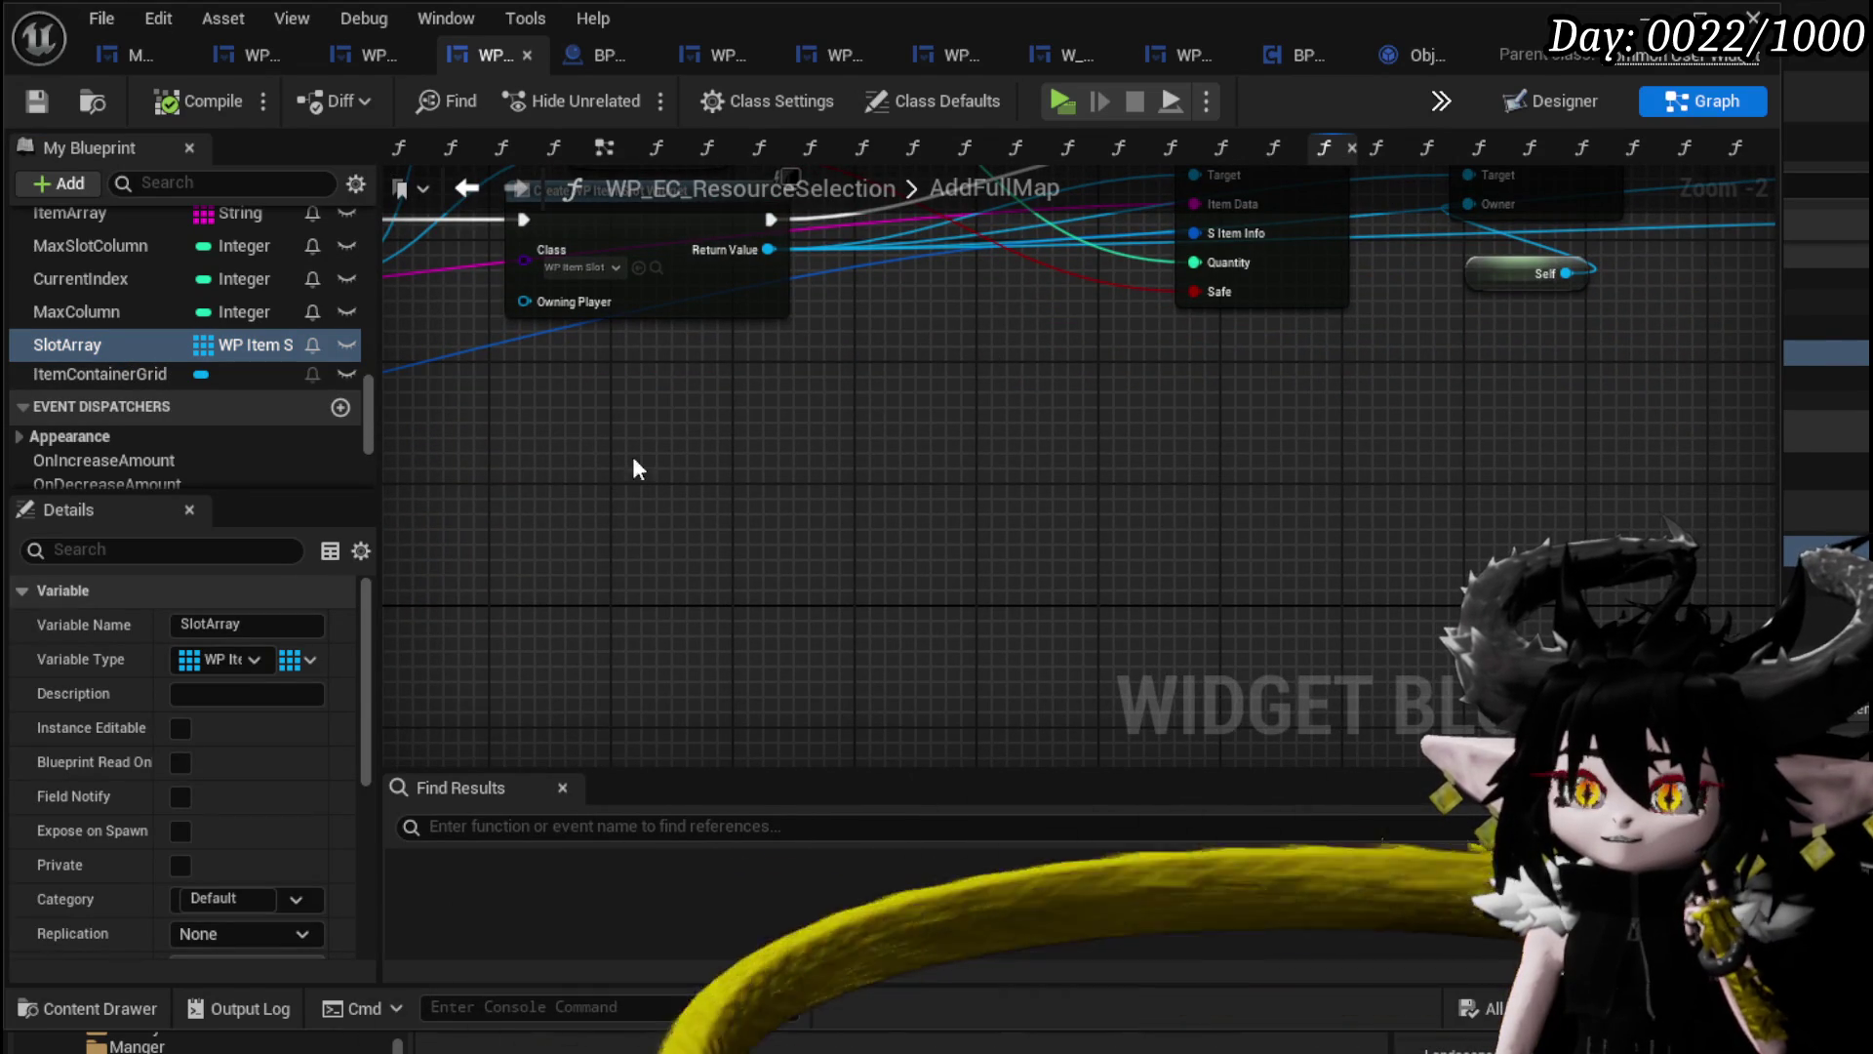
scroll(196, 383, up, 10)
Add a new blueprint variable named ItemMap.
click(340, 292)
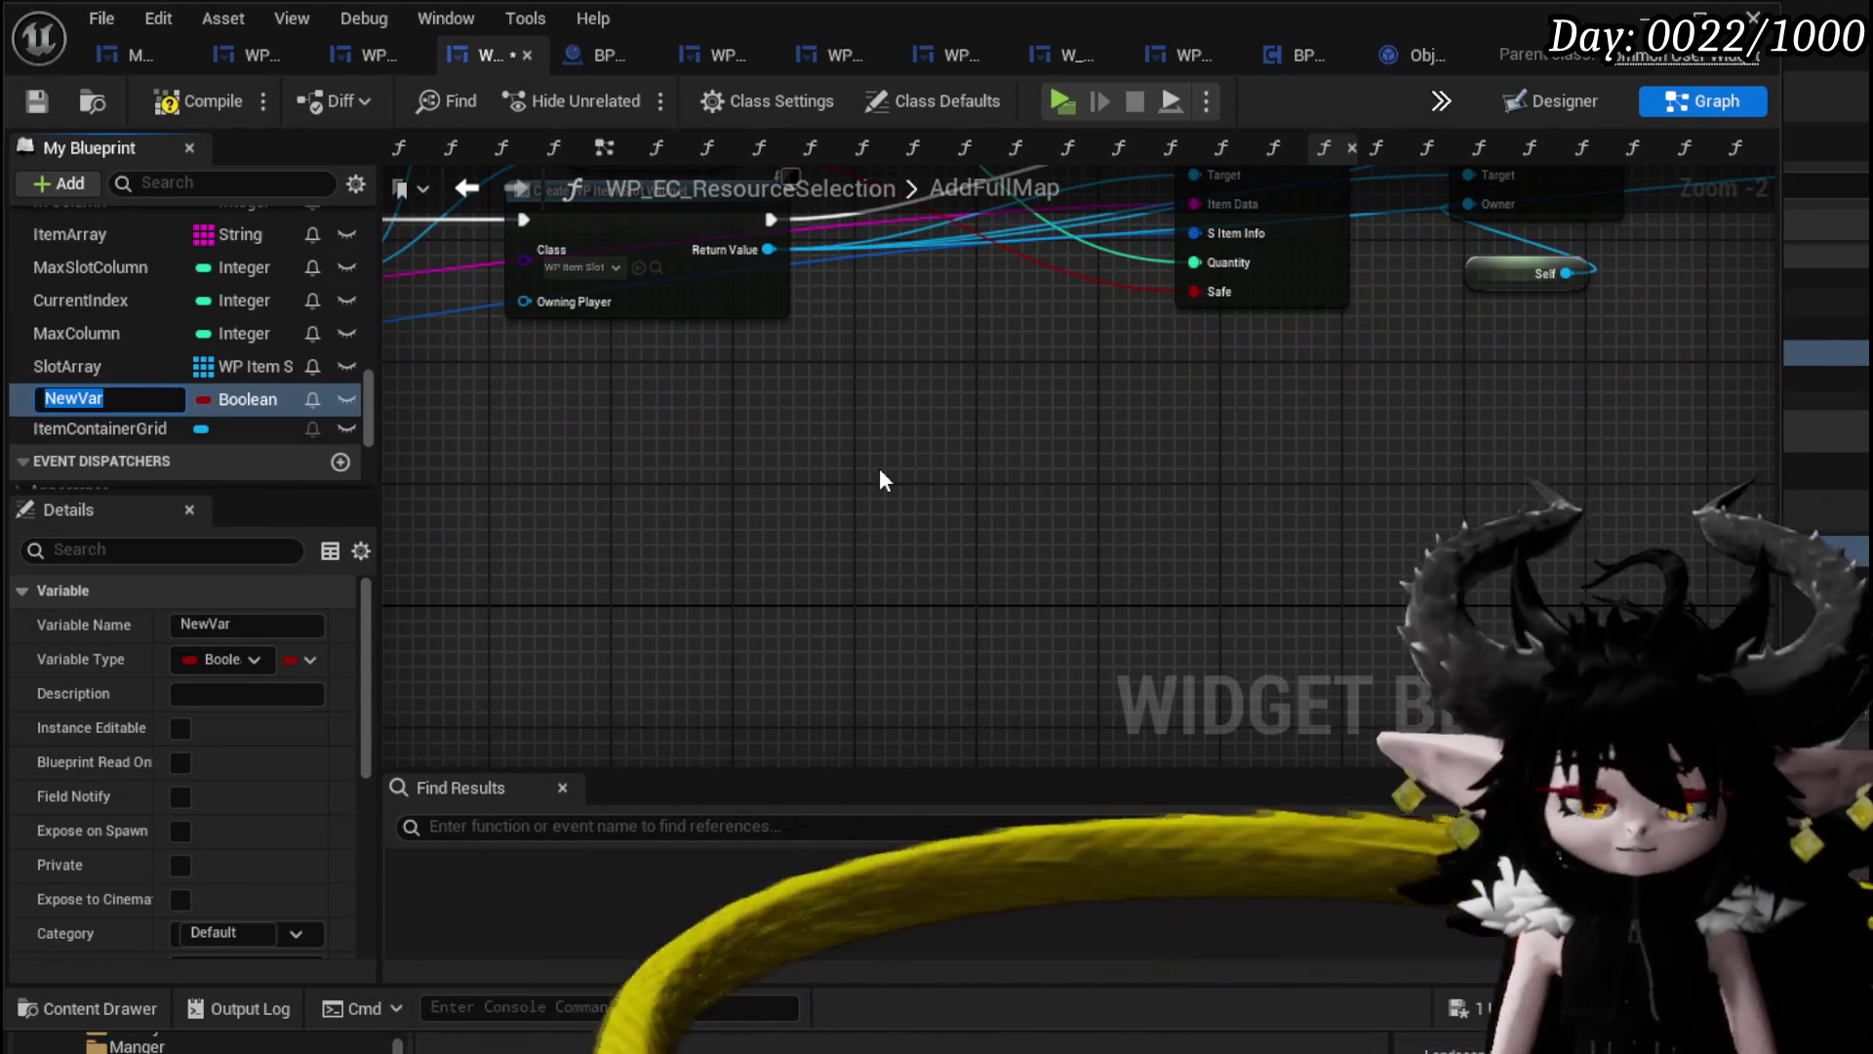
text(ItemMap)
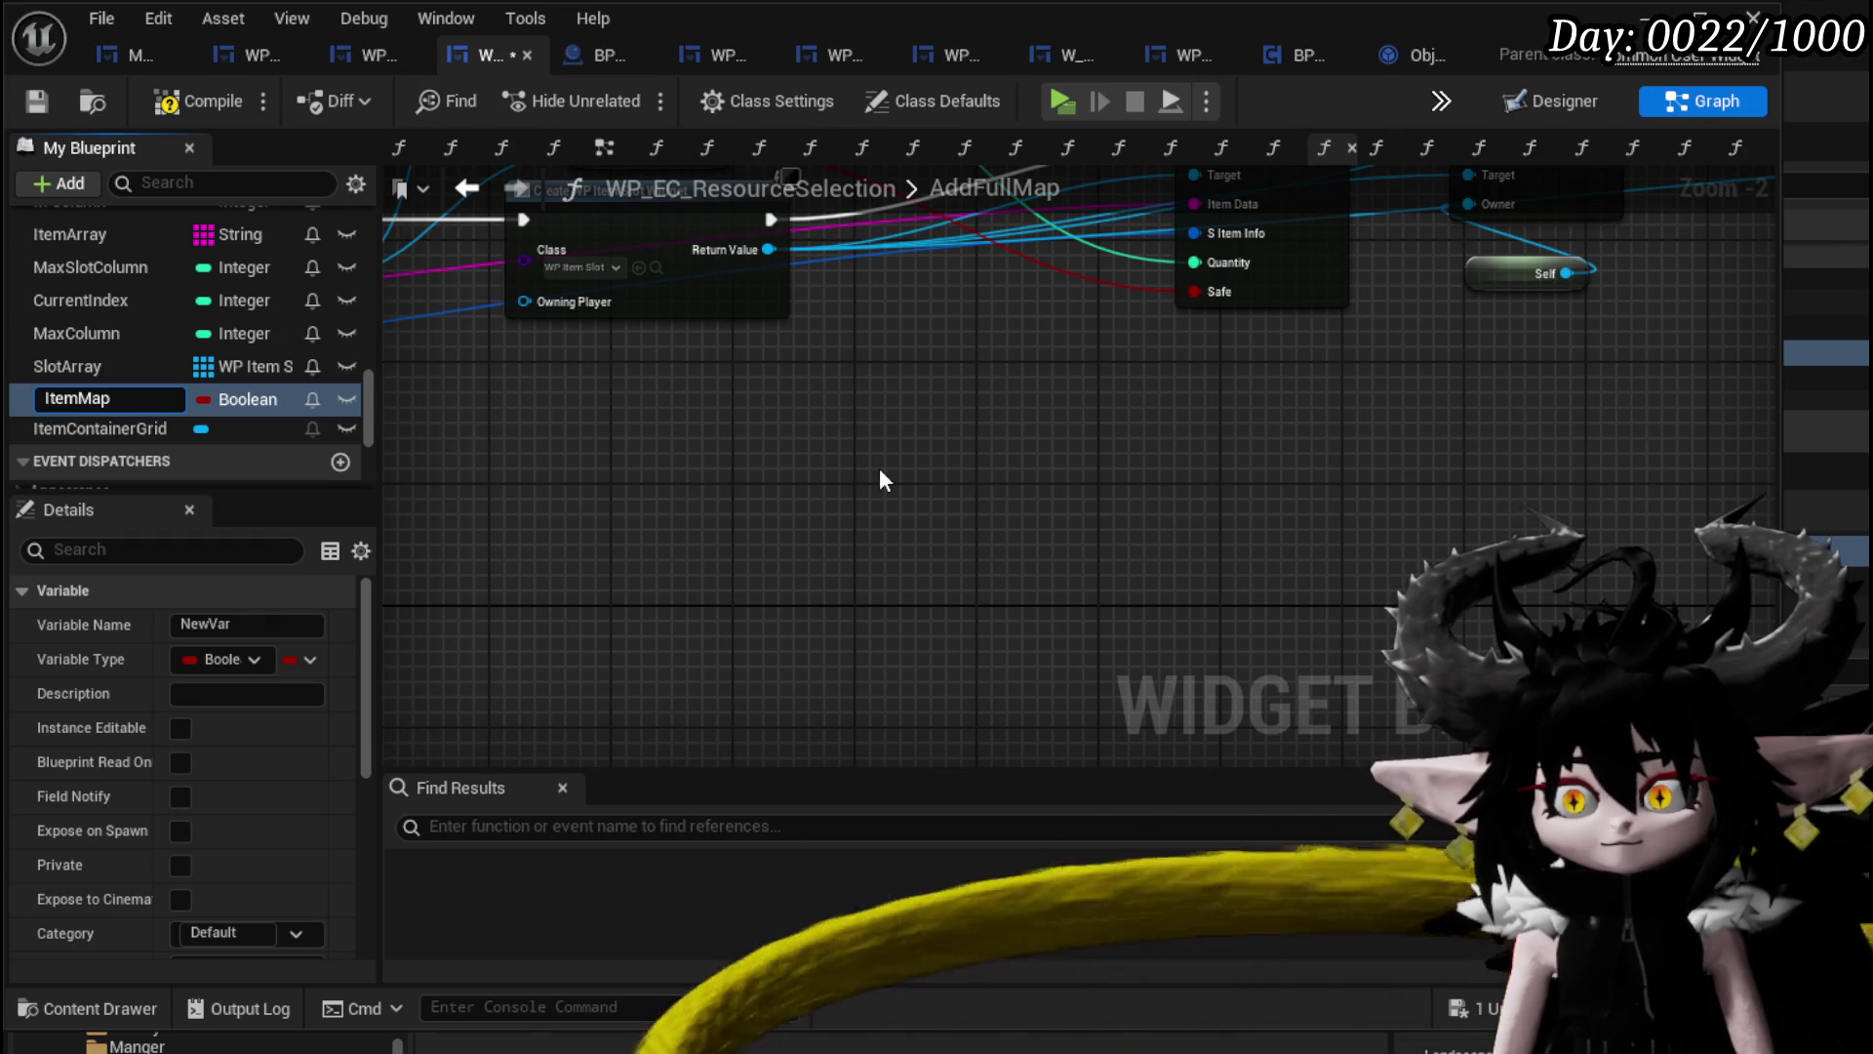
key(Return)
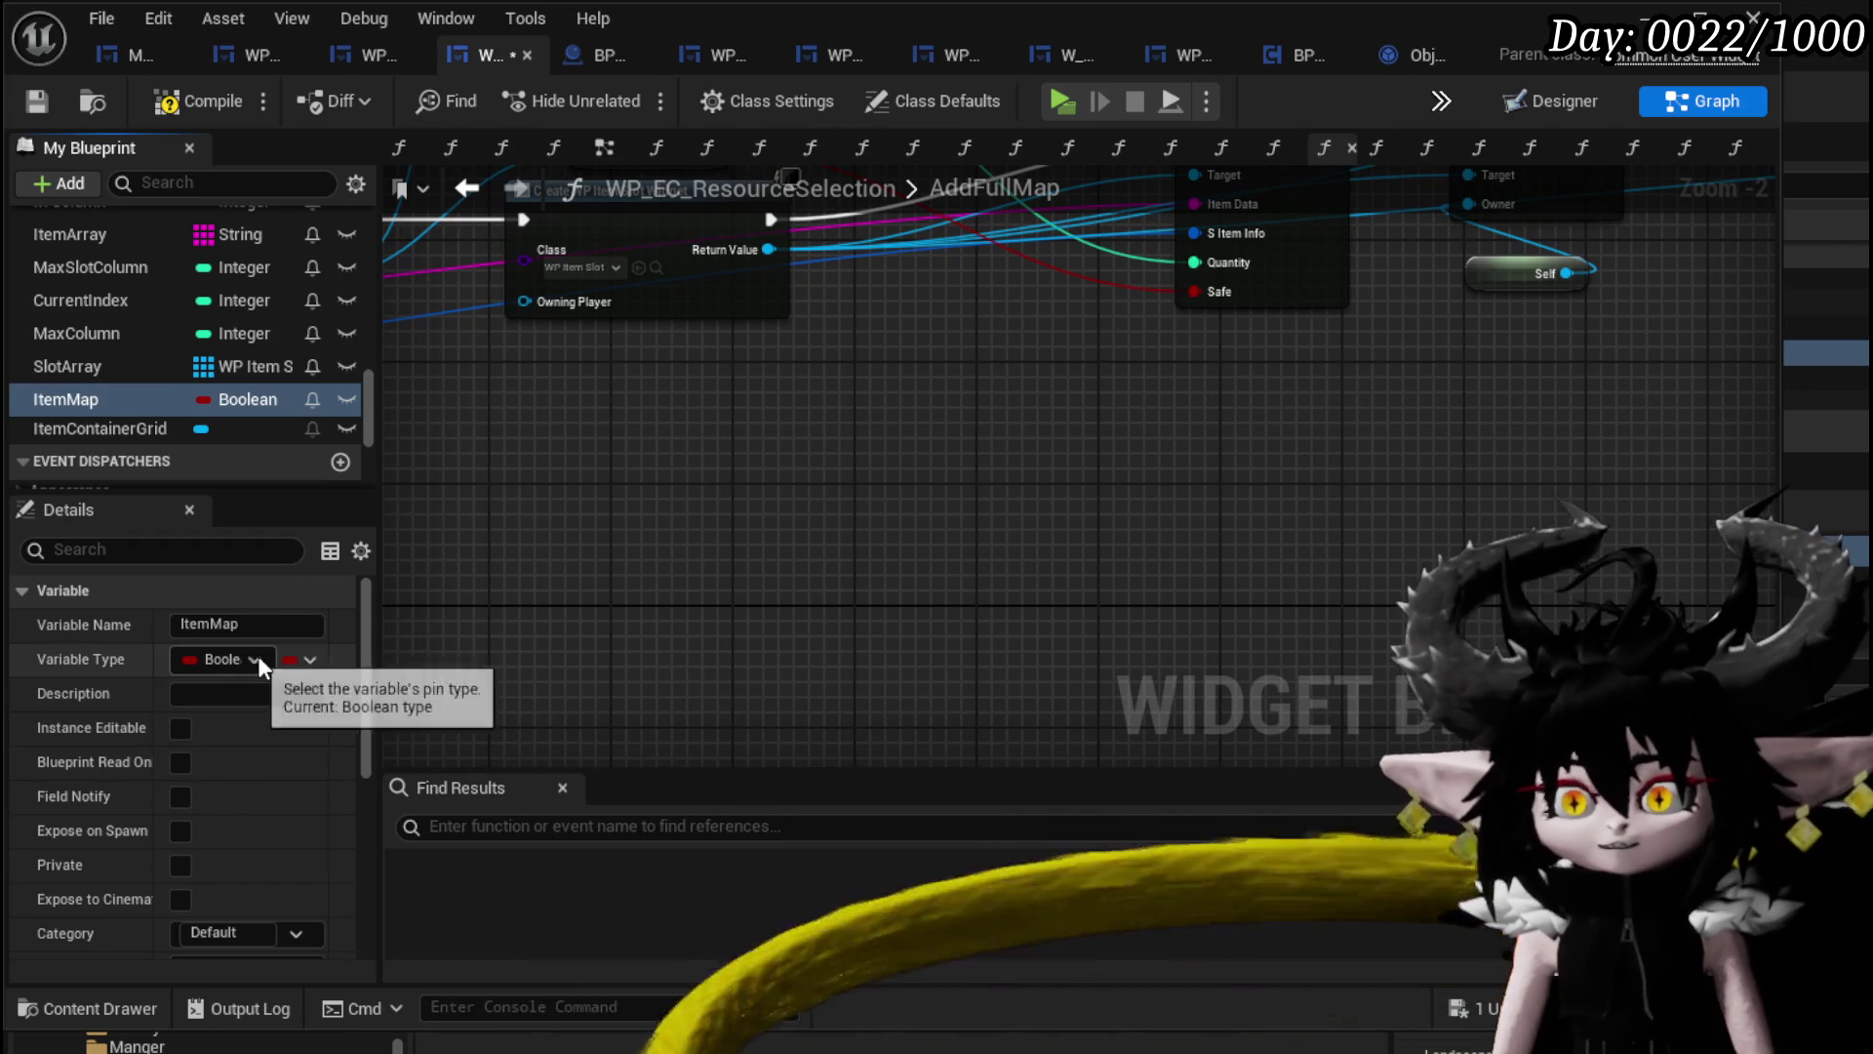
drag(915, 354, 915, 544)
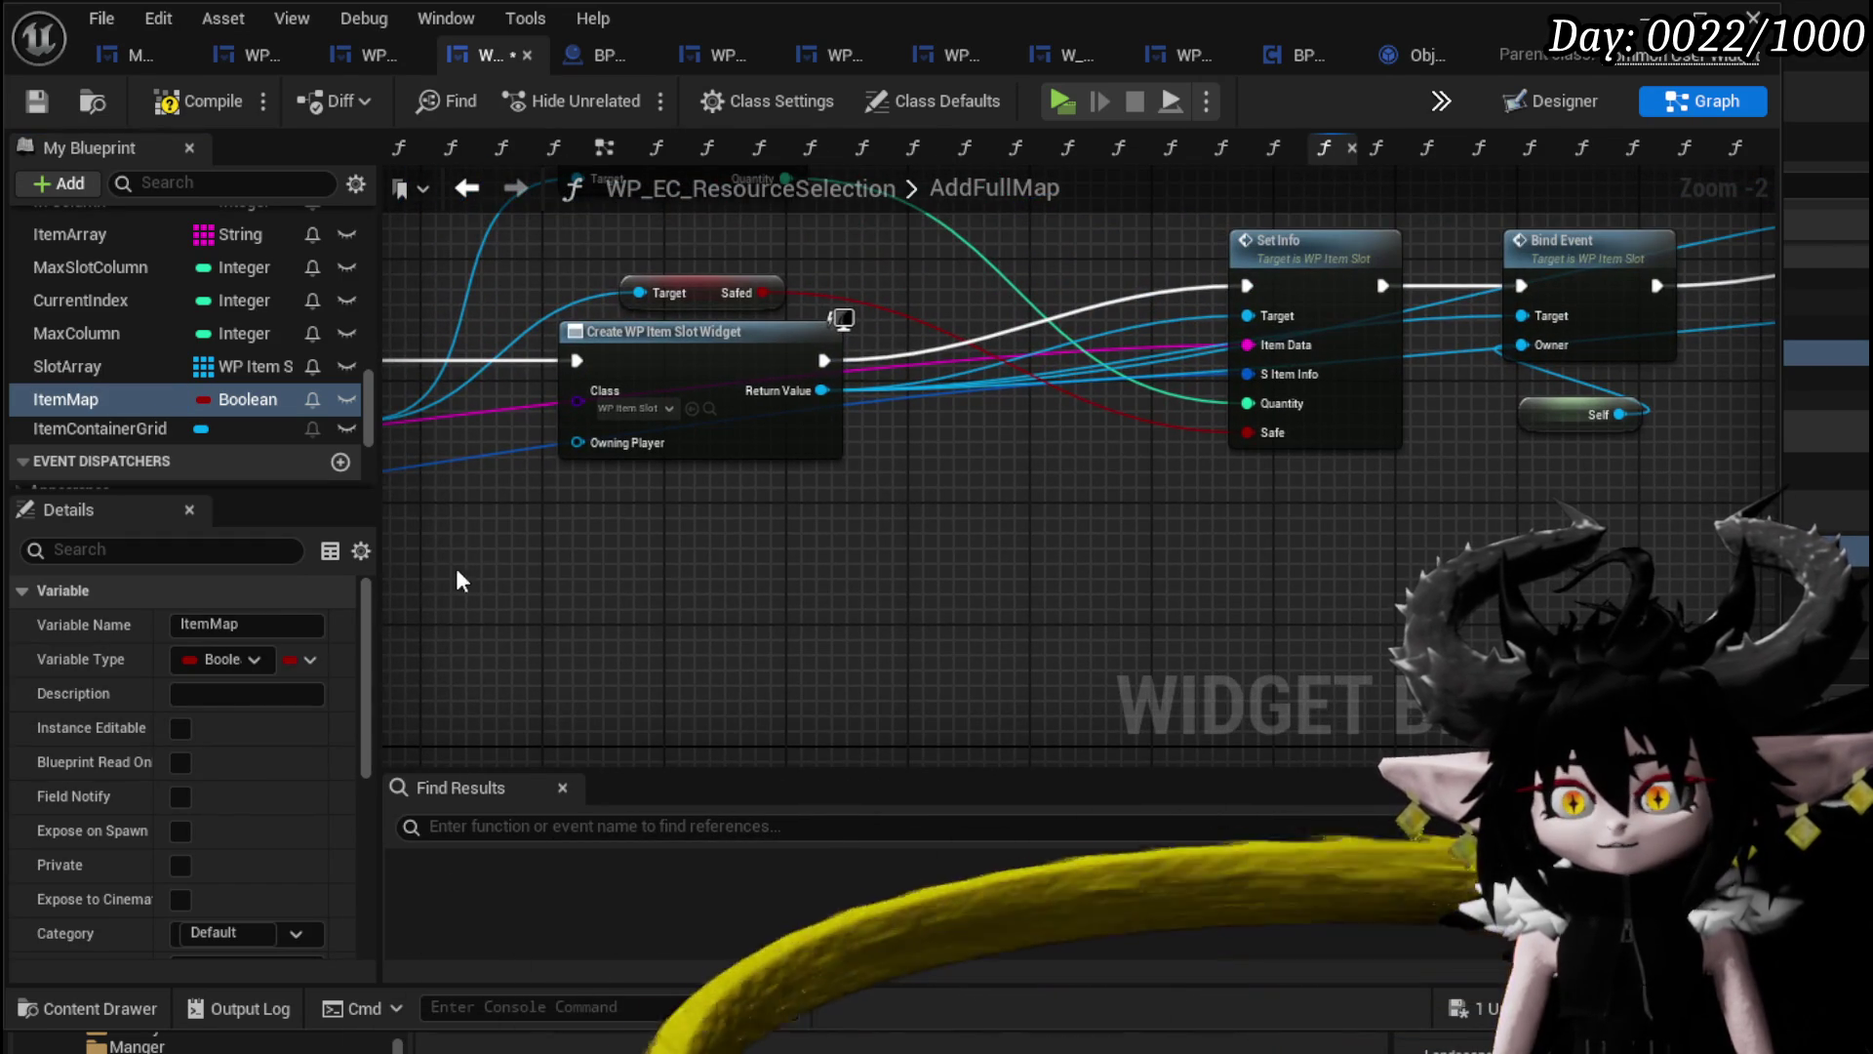
Set ItemMap's type to a String-keyed Map with WP Item Slot Object Reference values.
click(226, 657)
click(251, 878)
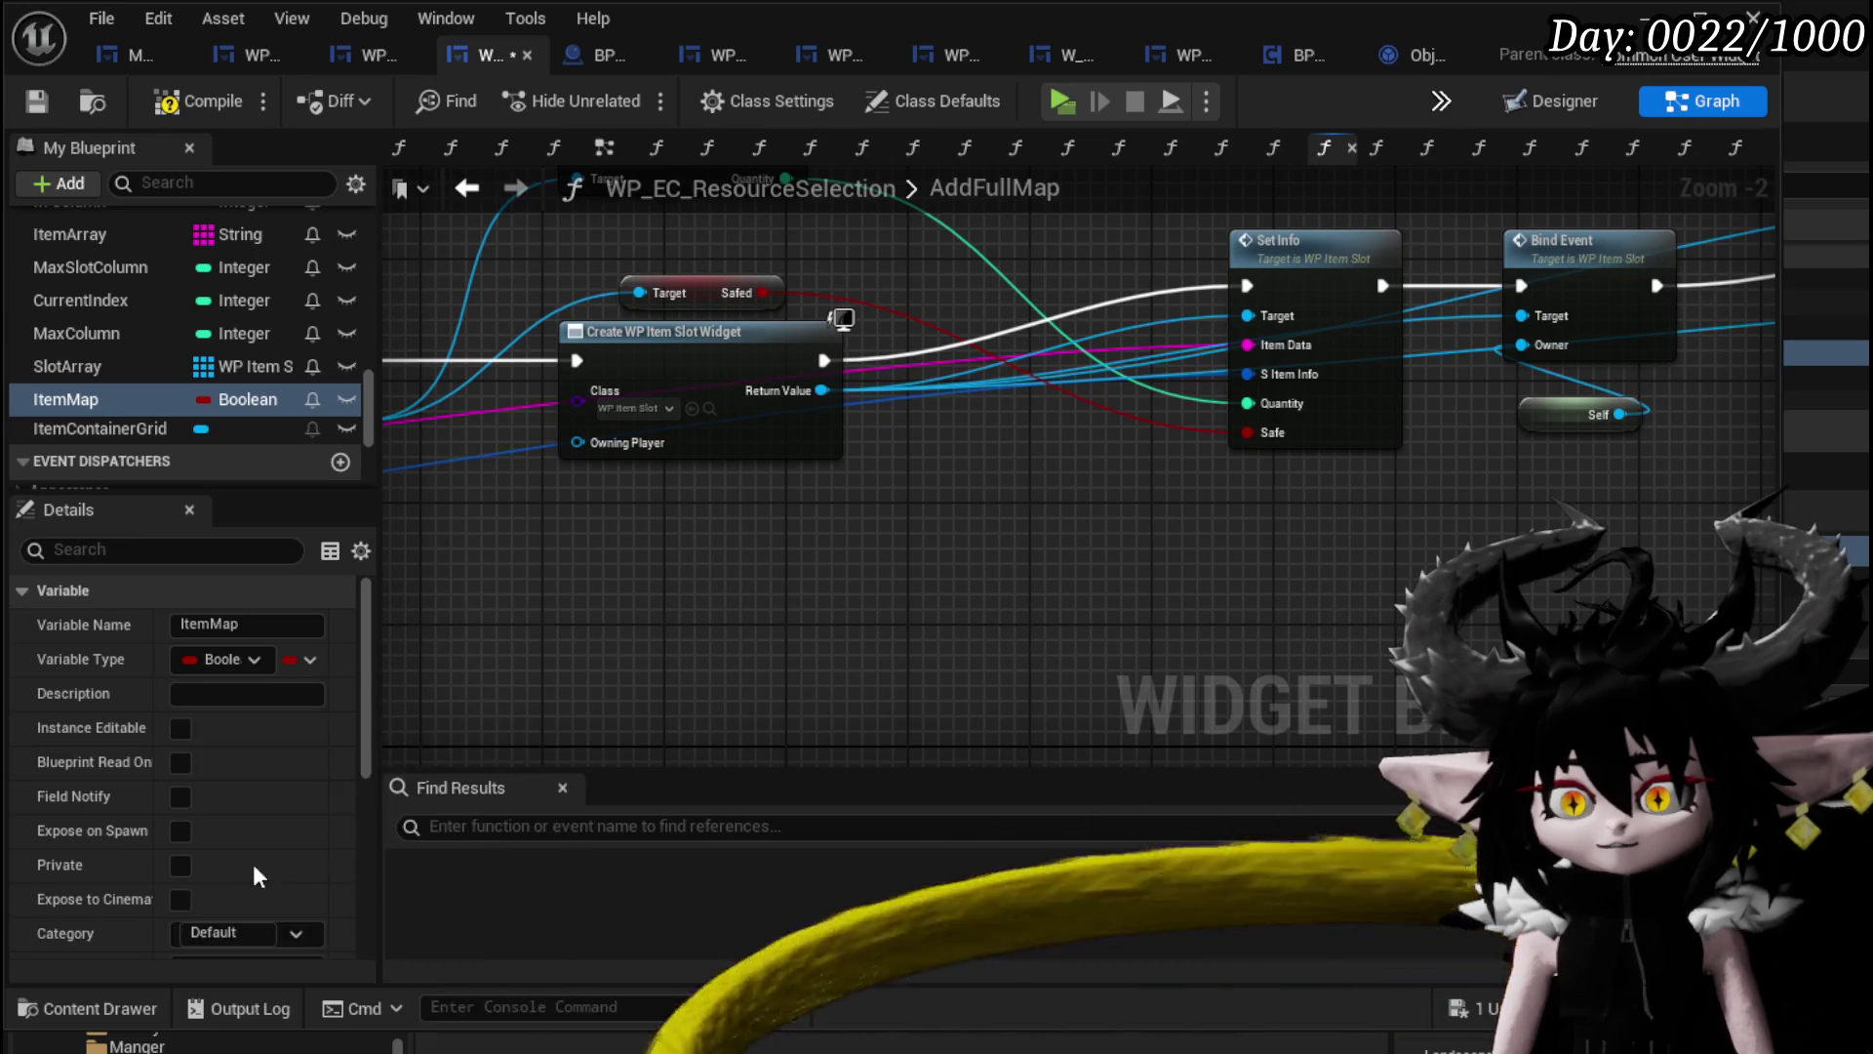
click(281, 795)
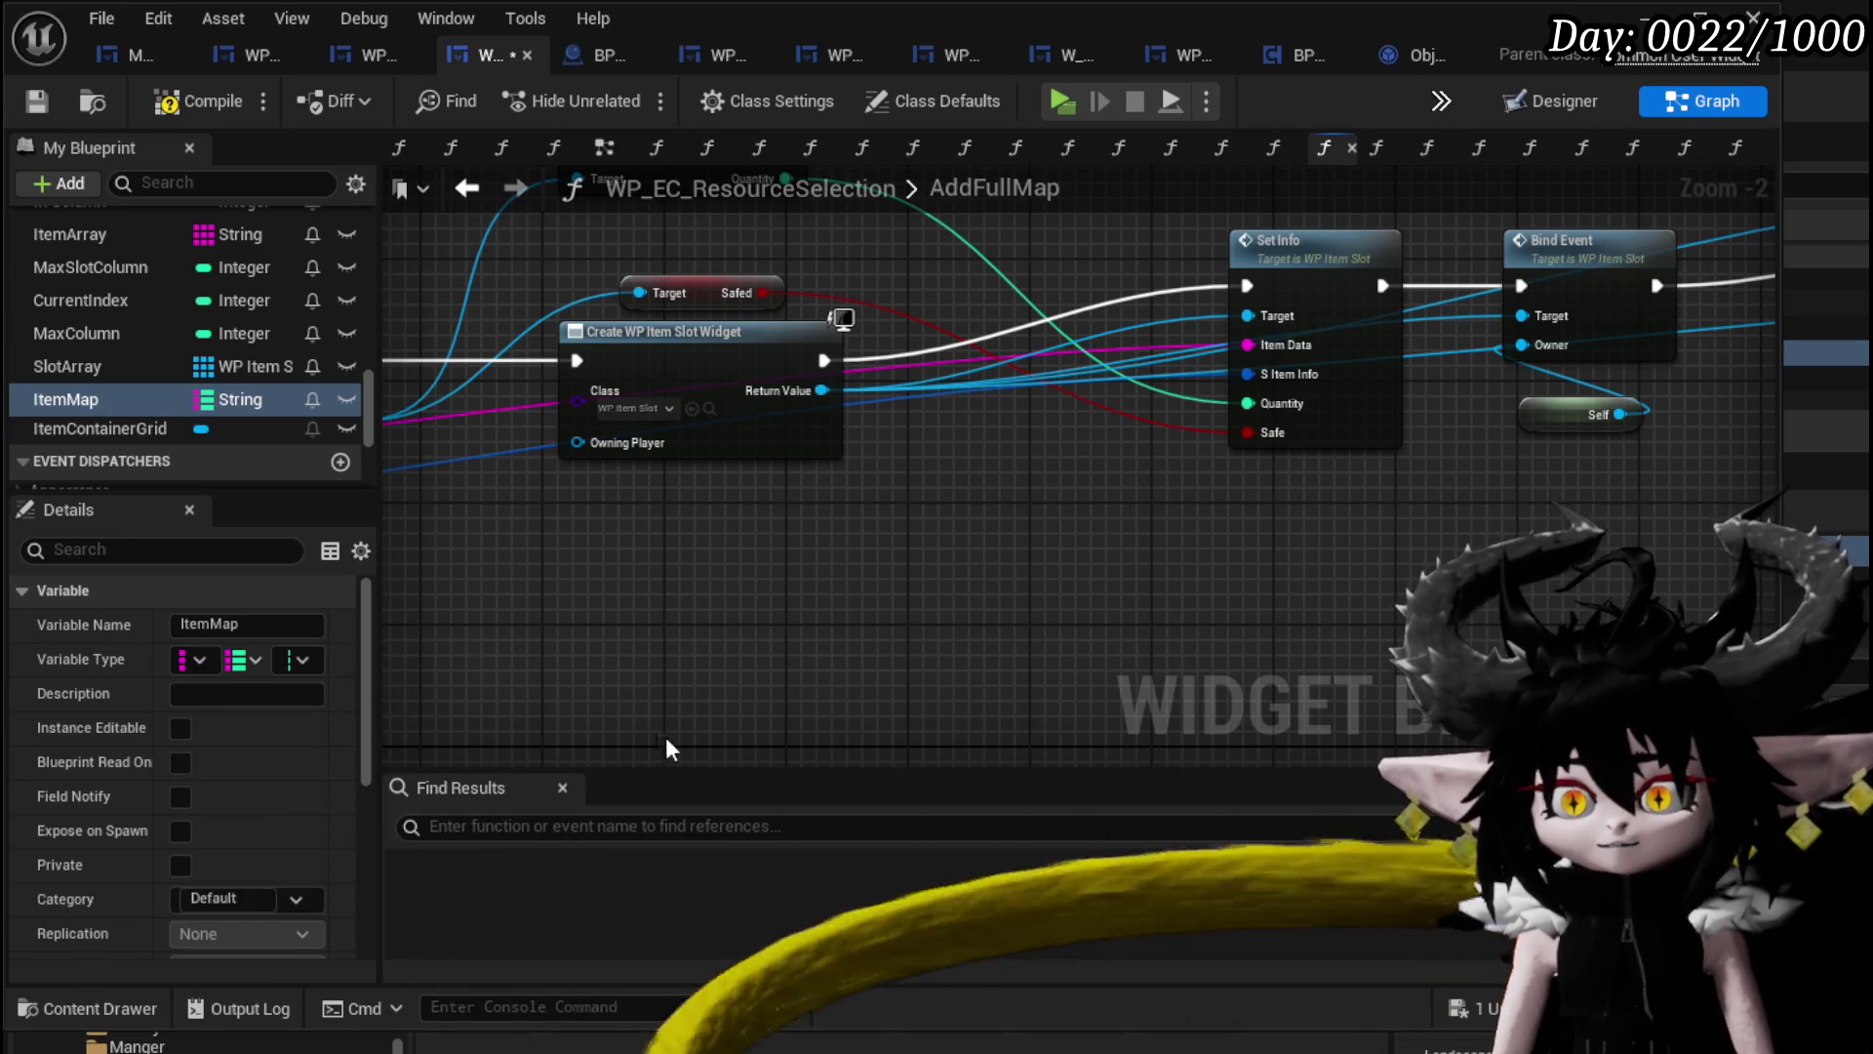
click(302, 659)
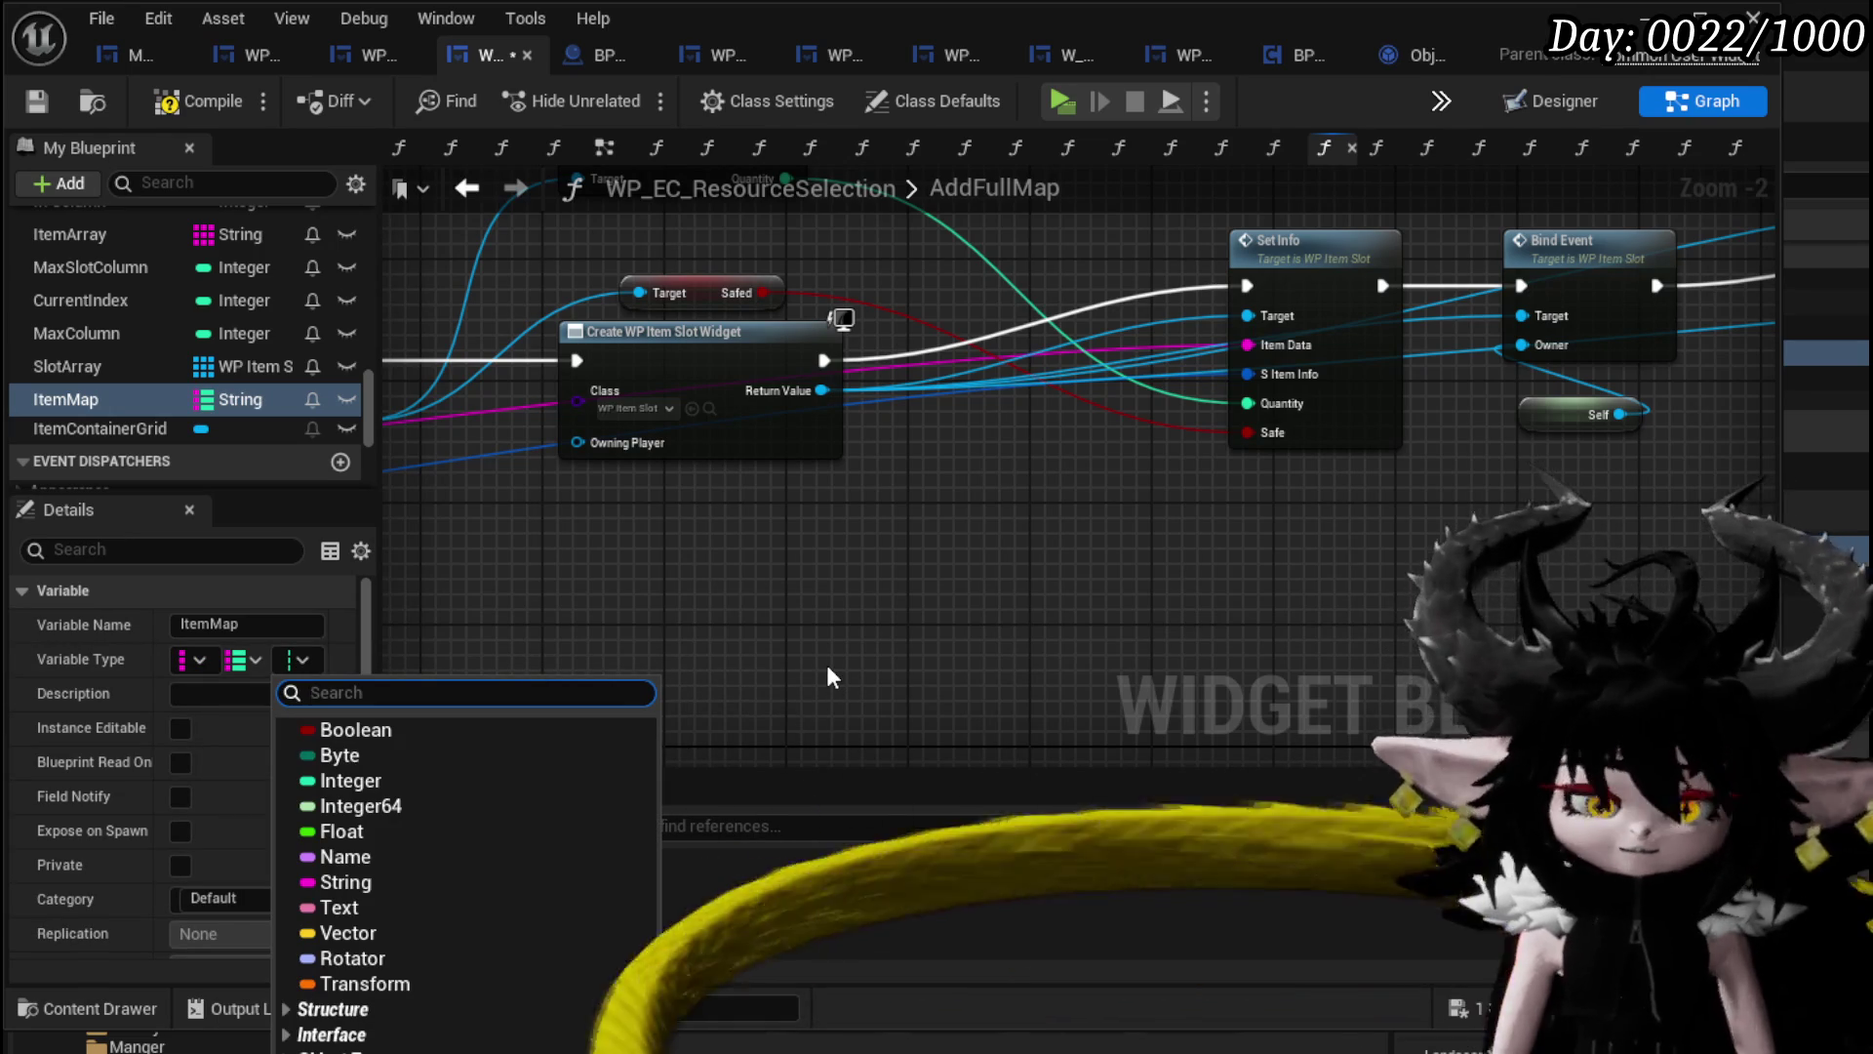
text(WP_ItemS)
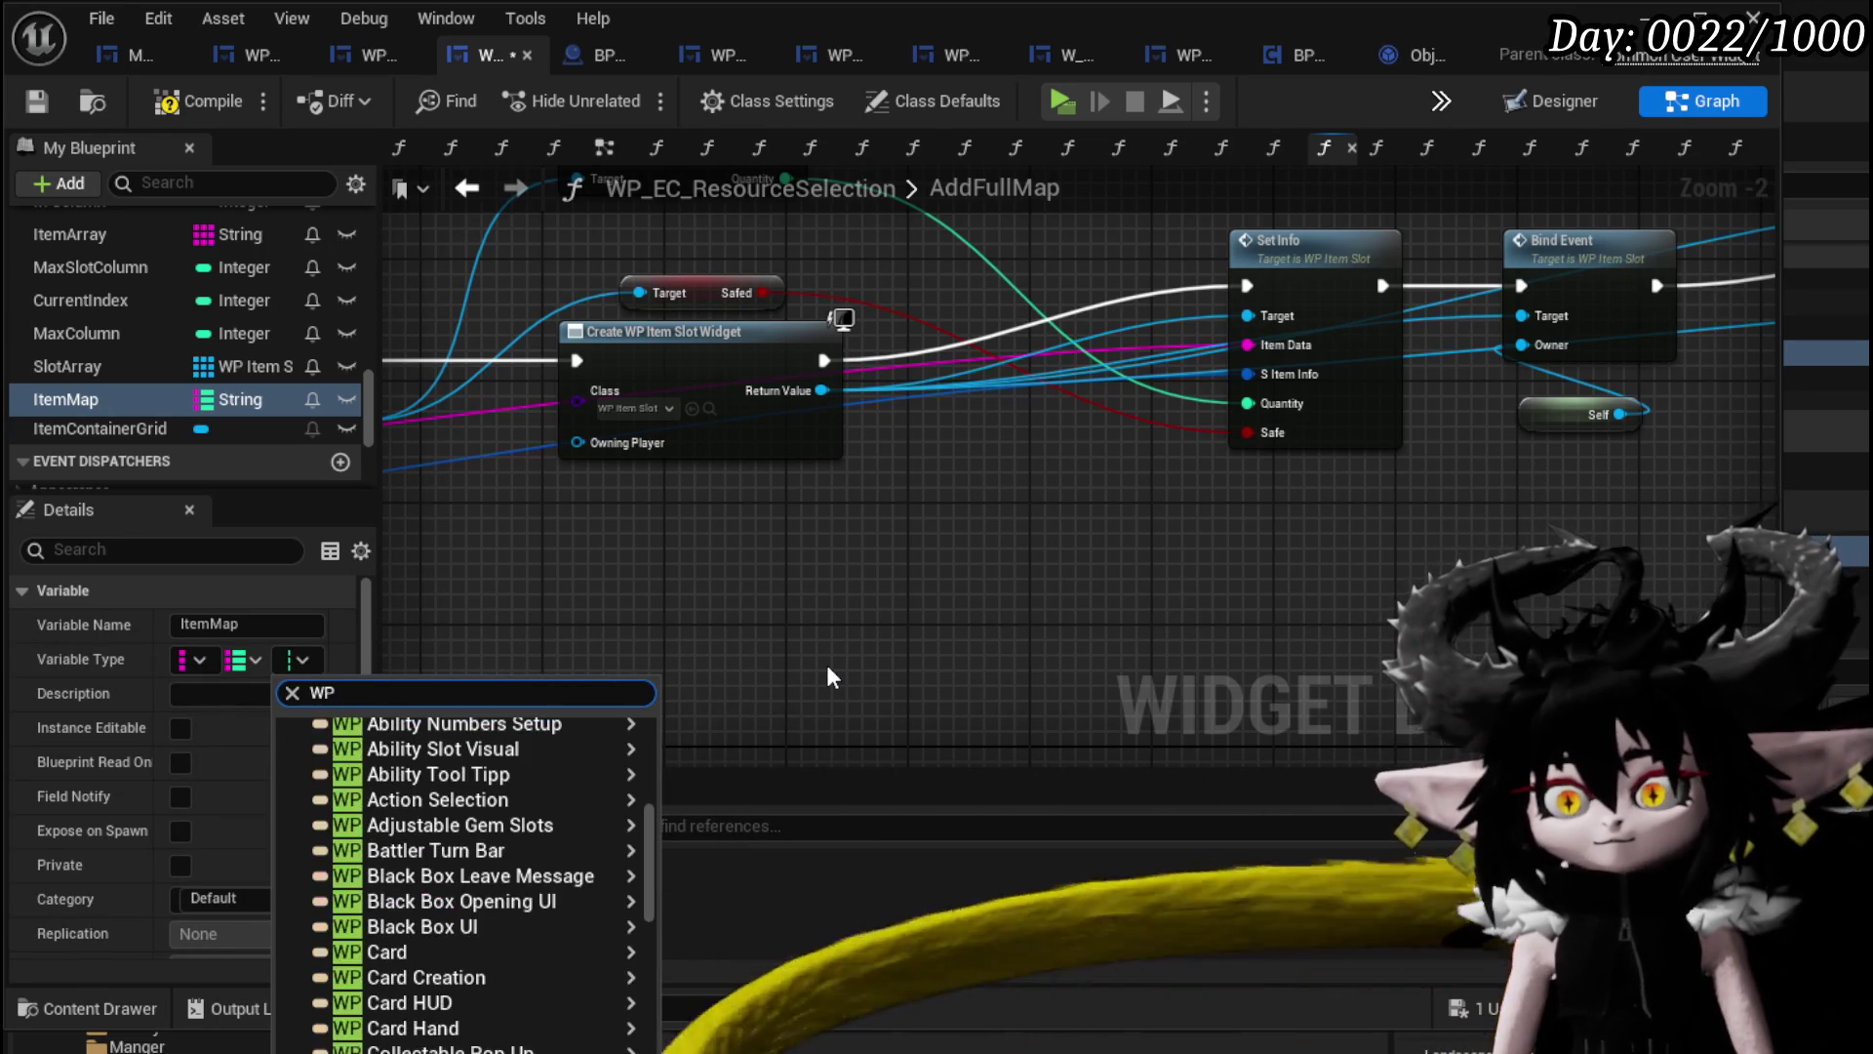
text(l)
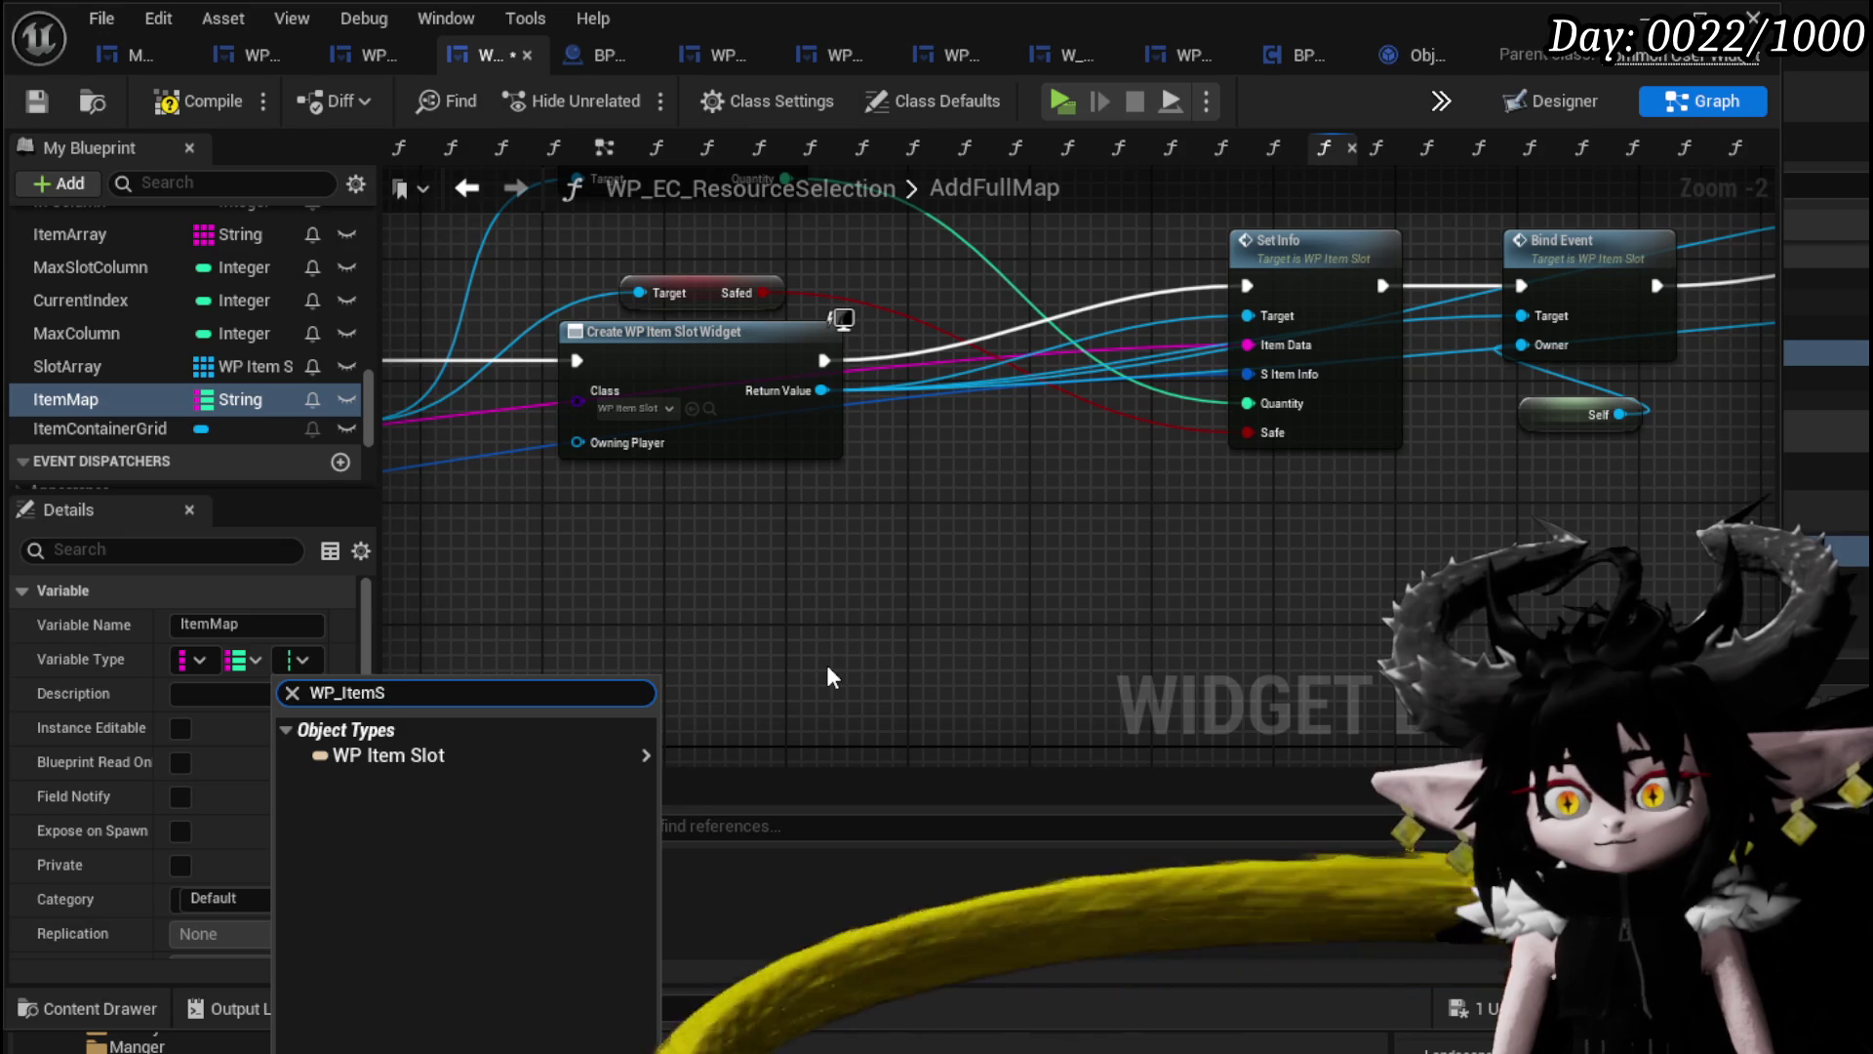
click(674, 757)
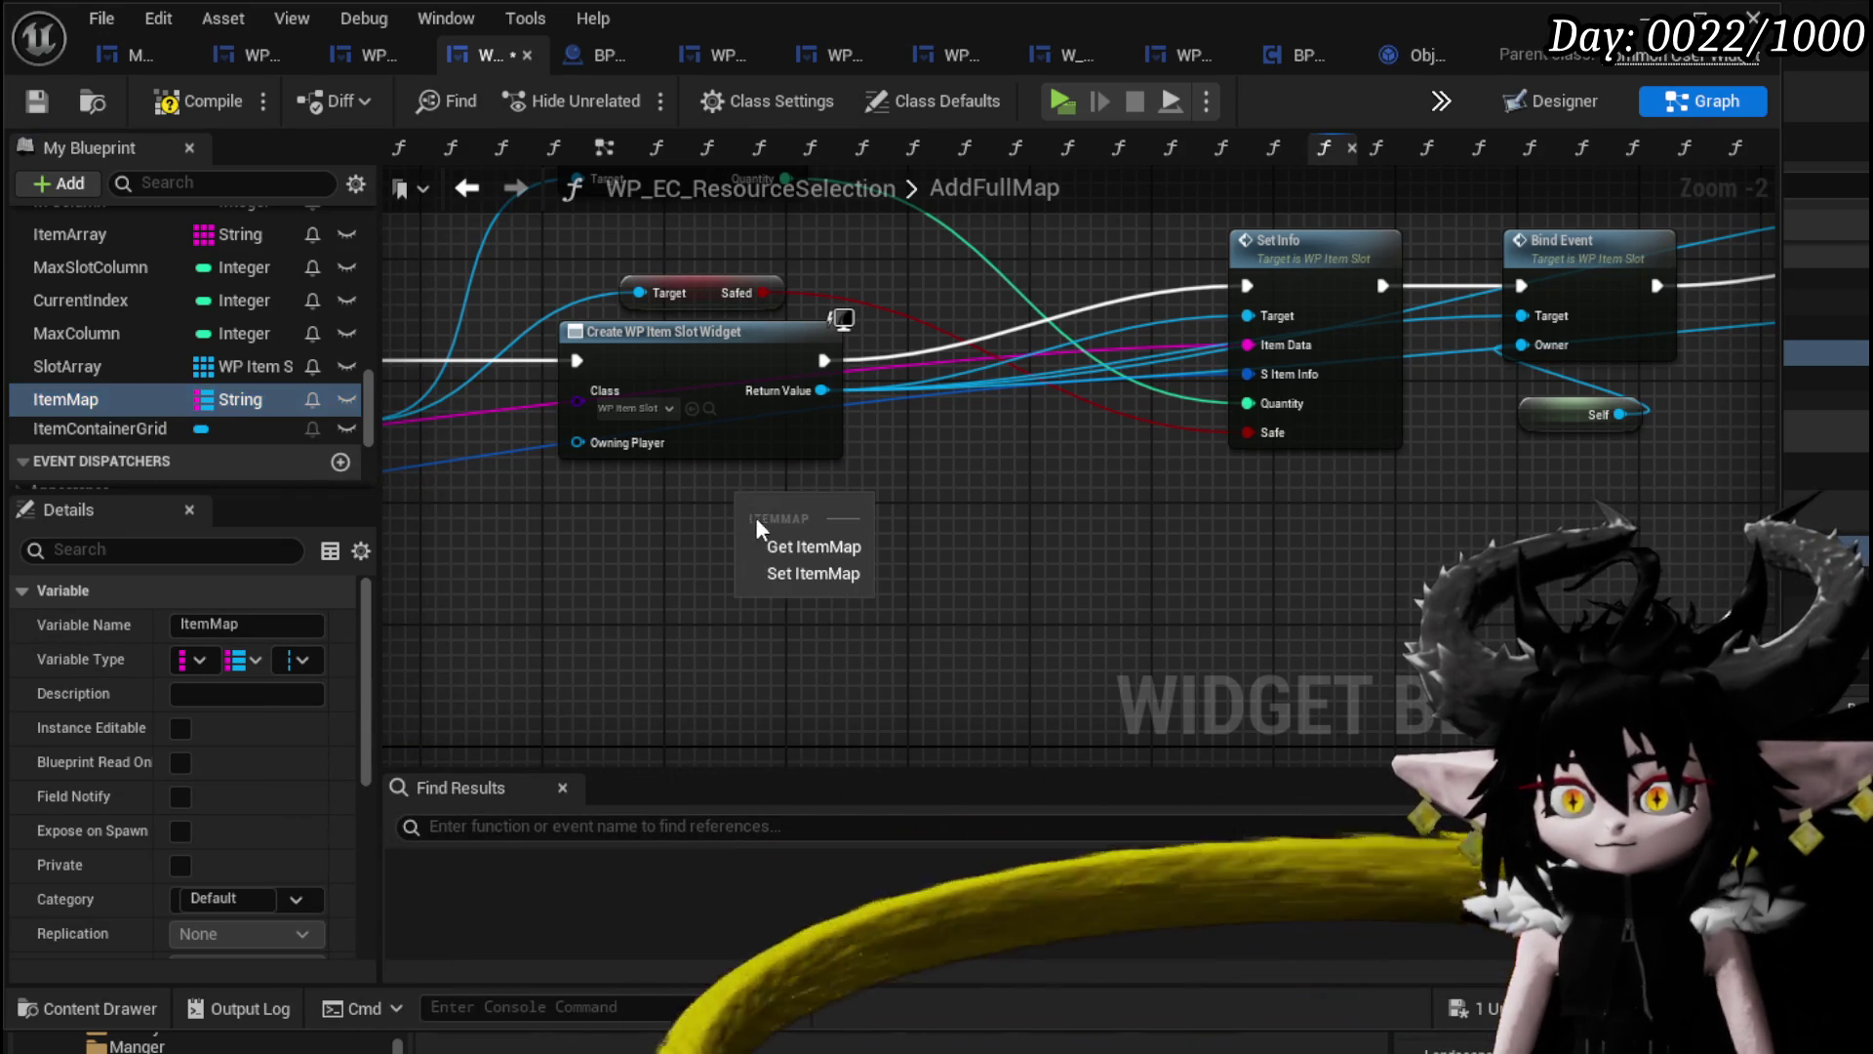
Create an ItemMap getter with a Map ADD node and paste a copy just after Bind Event.
click(814, 547)
drag(844, 507, 935, 573)
text(add)
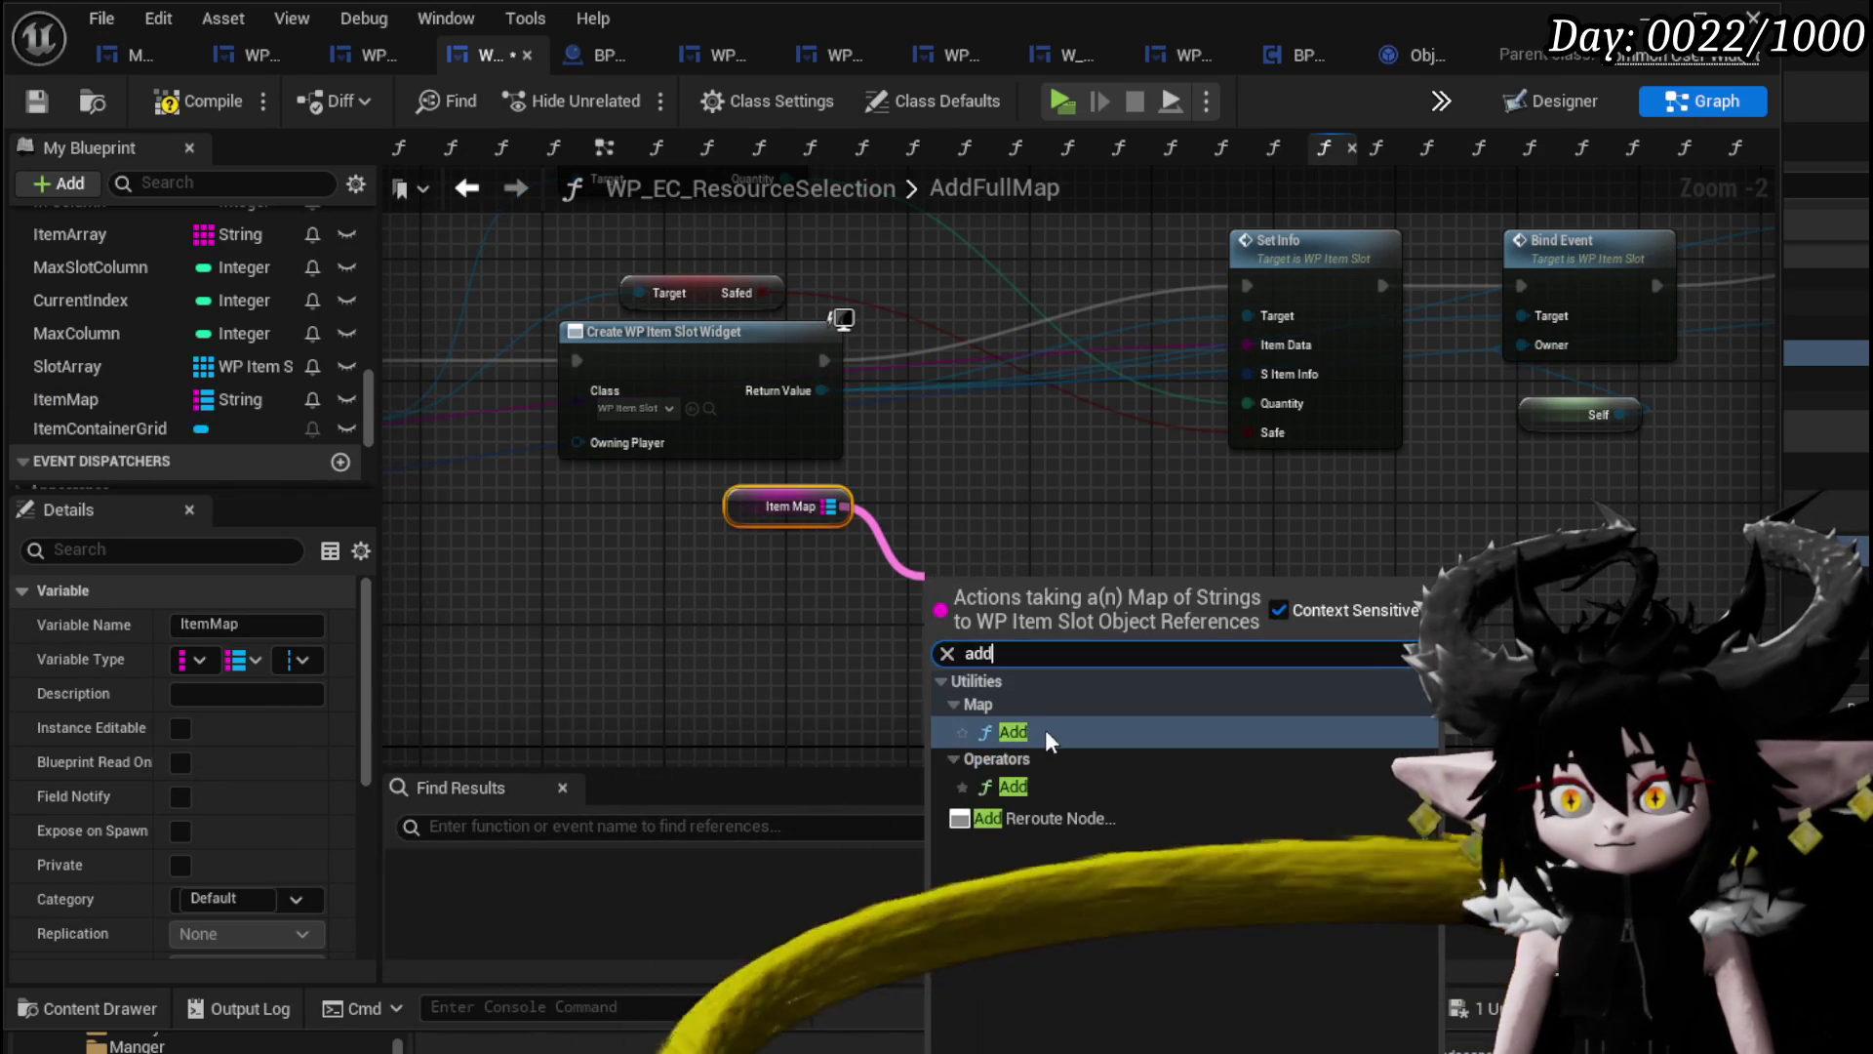
click(1015, 732)
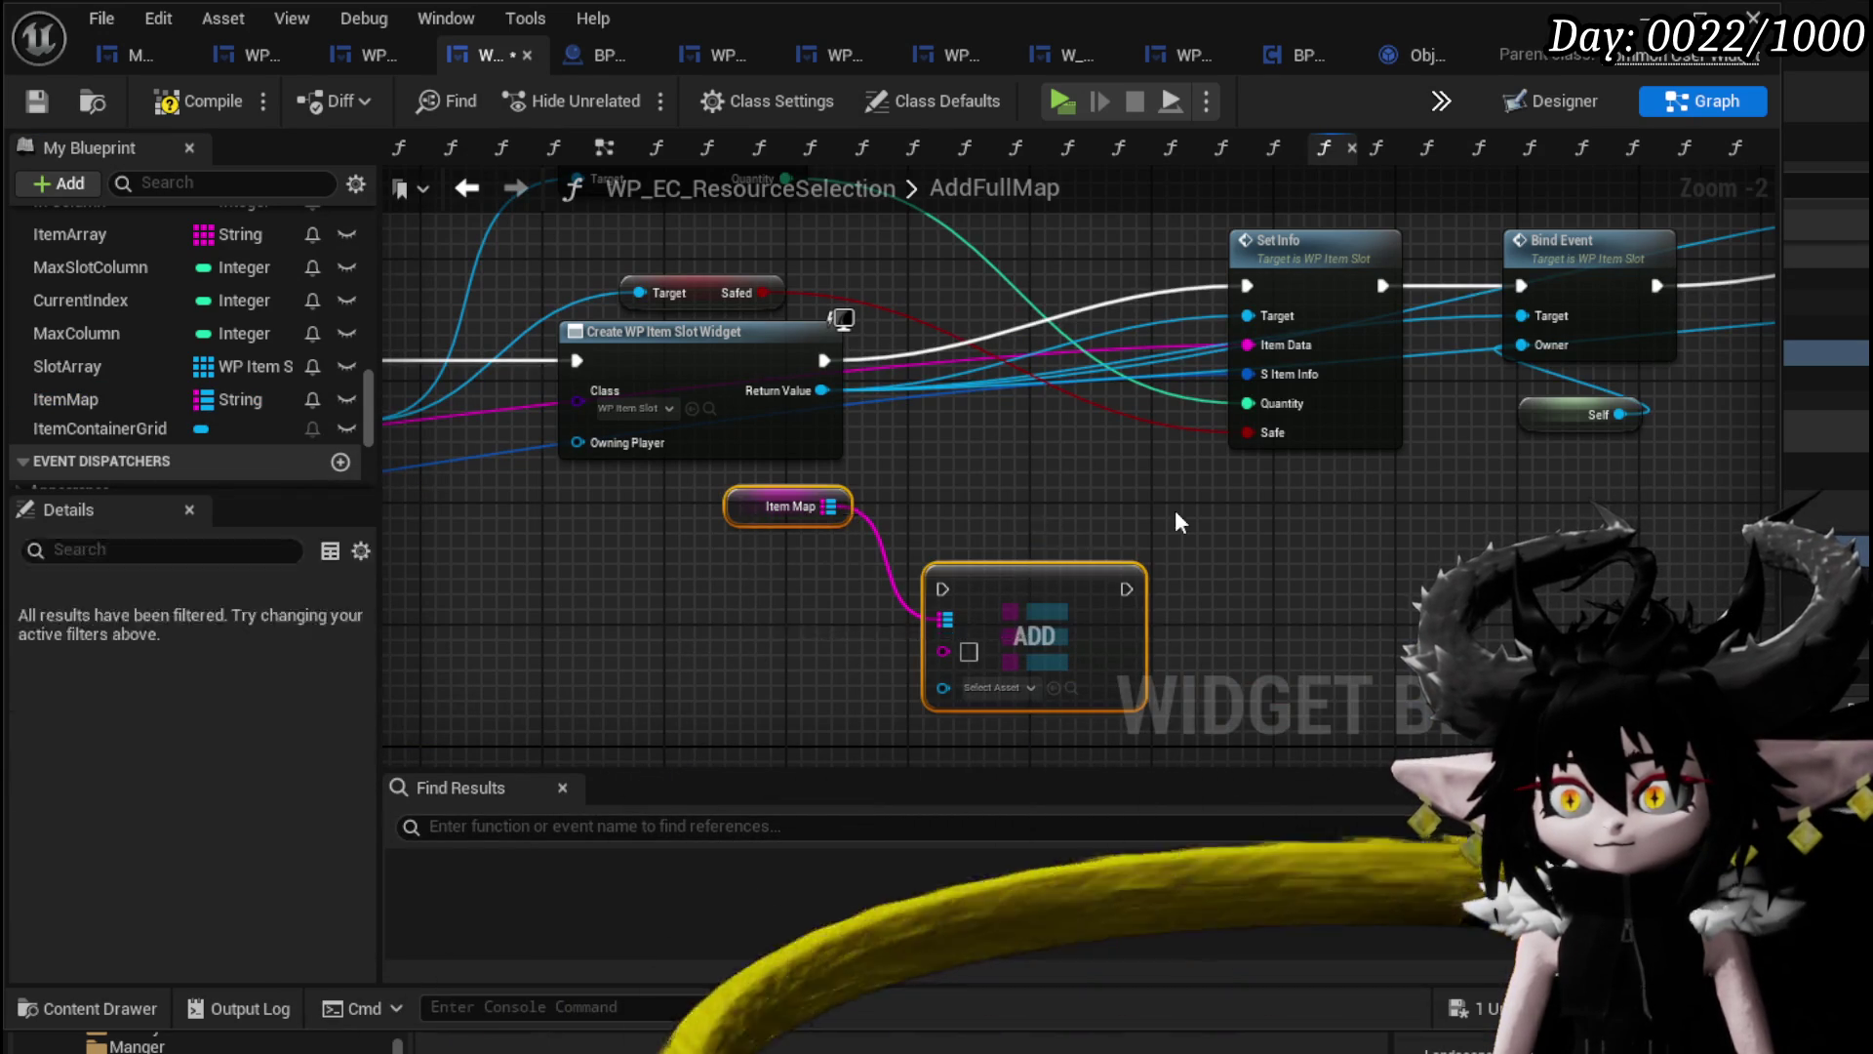
drag(1115, 520, 691, 611)
drag(694, 726, 1032, 646)
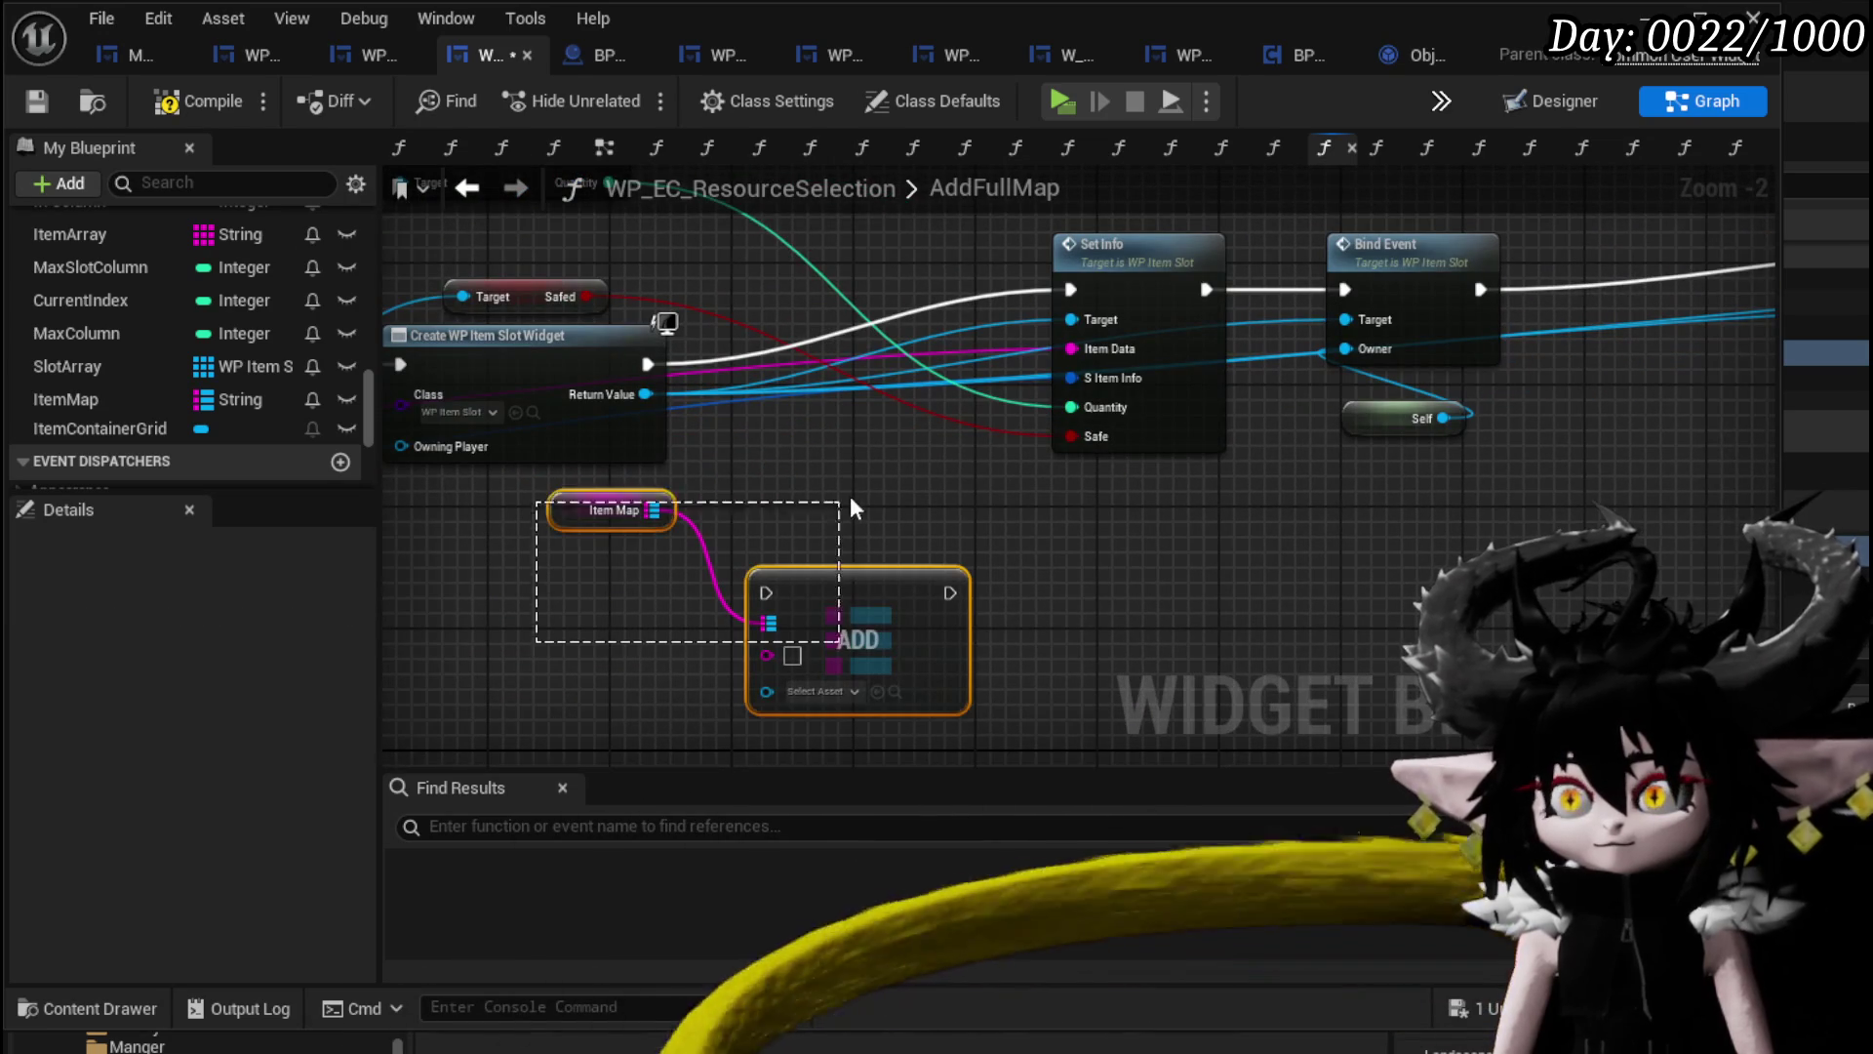
drag(836, 515, 839, 515)
mouse_move(1056, 525)
mouse_down()
mouse_move(980, 560)
mouse_move(1436, 464)
mouse_move(1638, 324)
mouse_up()
click(775, 513)
key(ctrl+v)
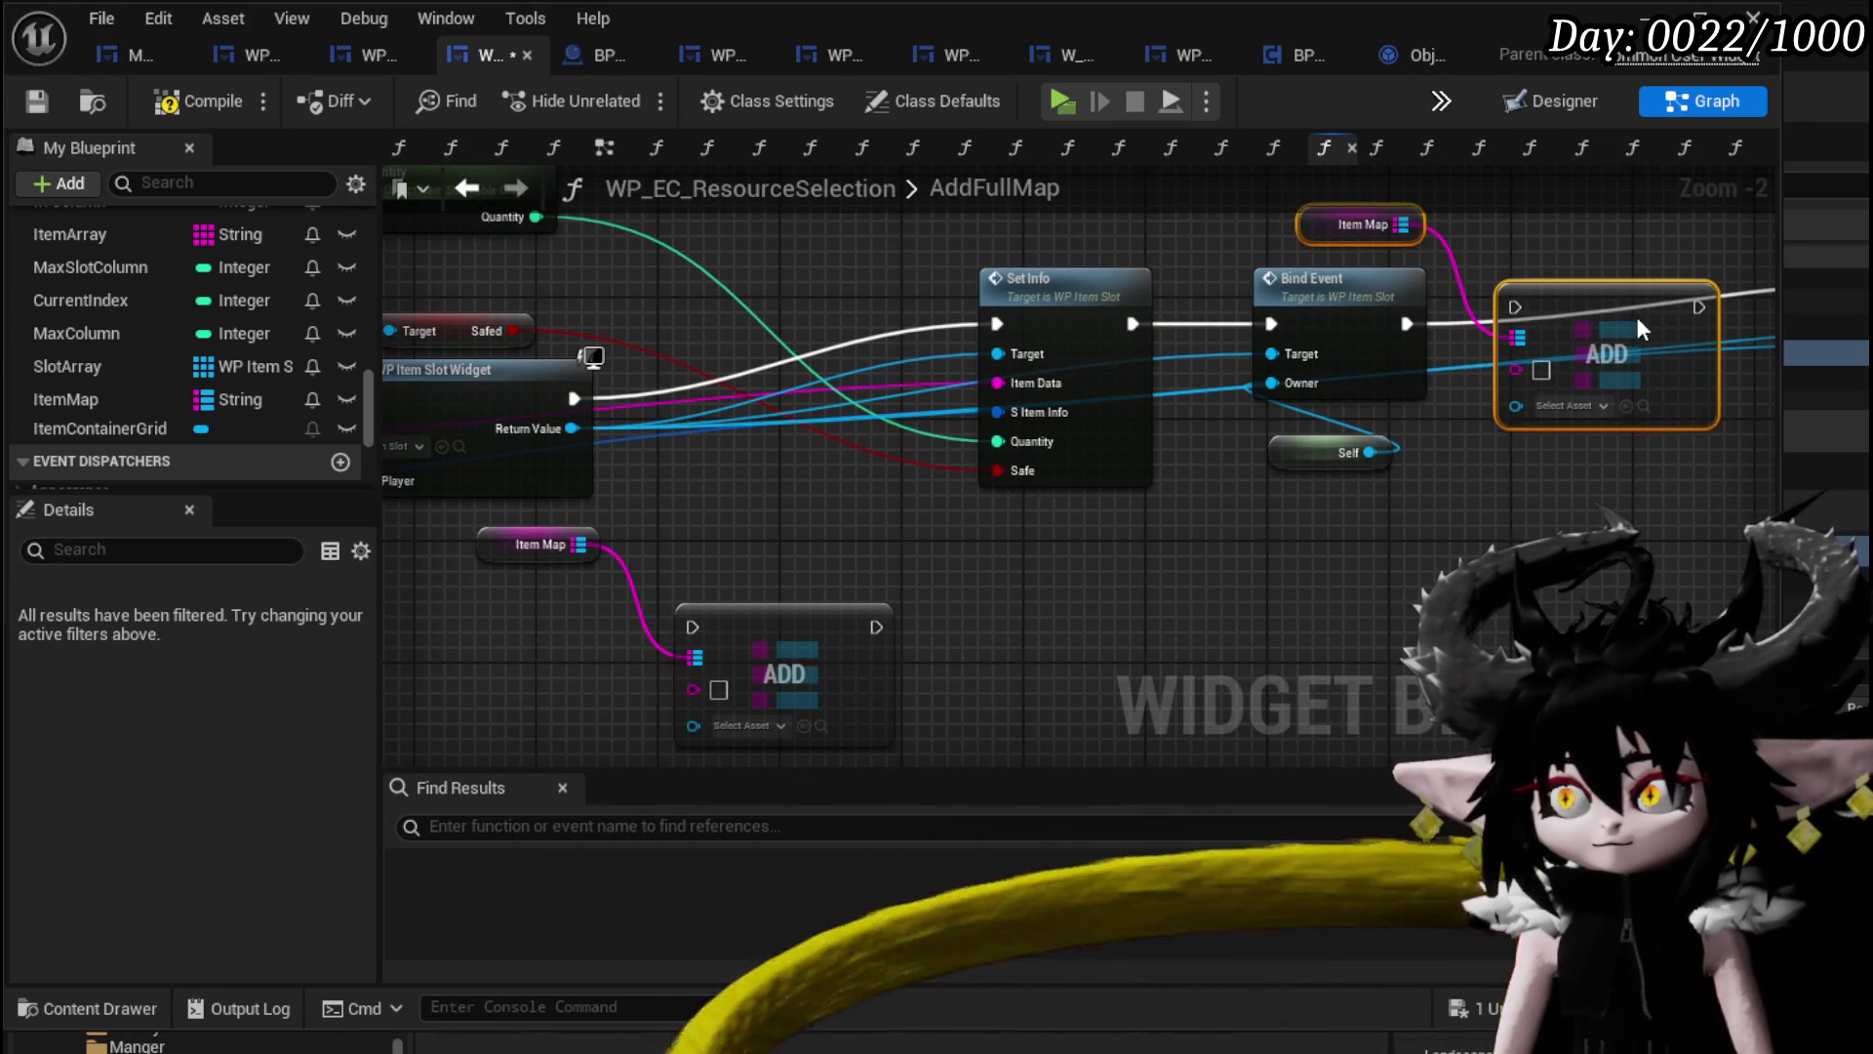
mouse_move(1449, 330)
mouse_down()
mouse_move(611, 437)
mouse_move(687, 430)
mouse_move(677, 417)
mouse_up()
Wire ADD's exec into Bind Item Slot, the new widget to Value, and Item Data to Key.
mouse_move(1094, 373)
mouse_down()
mouse_move(1128, 373)
mouse_move(1183, 418)
mouse_move(1090, 400)
mouse_move(1561, 420)
mouse_up()
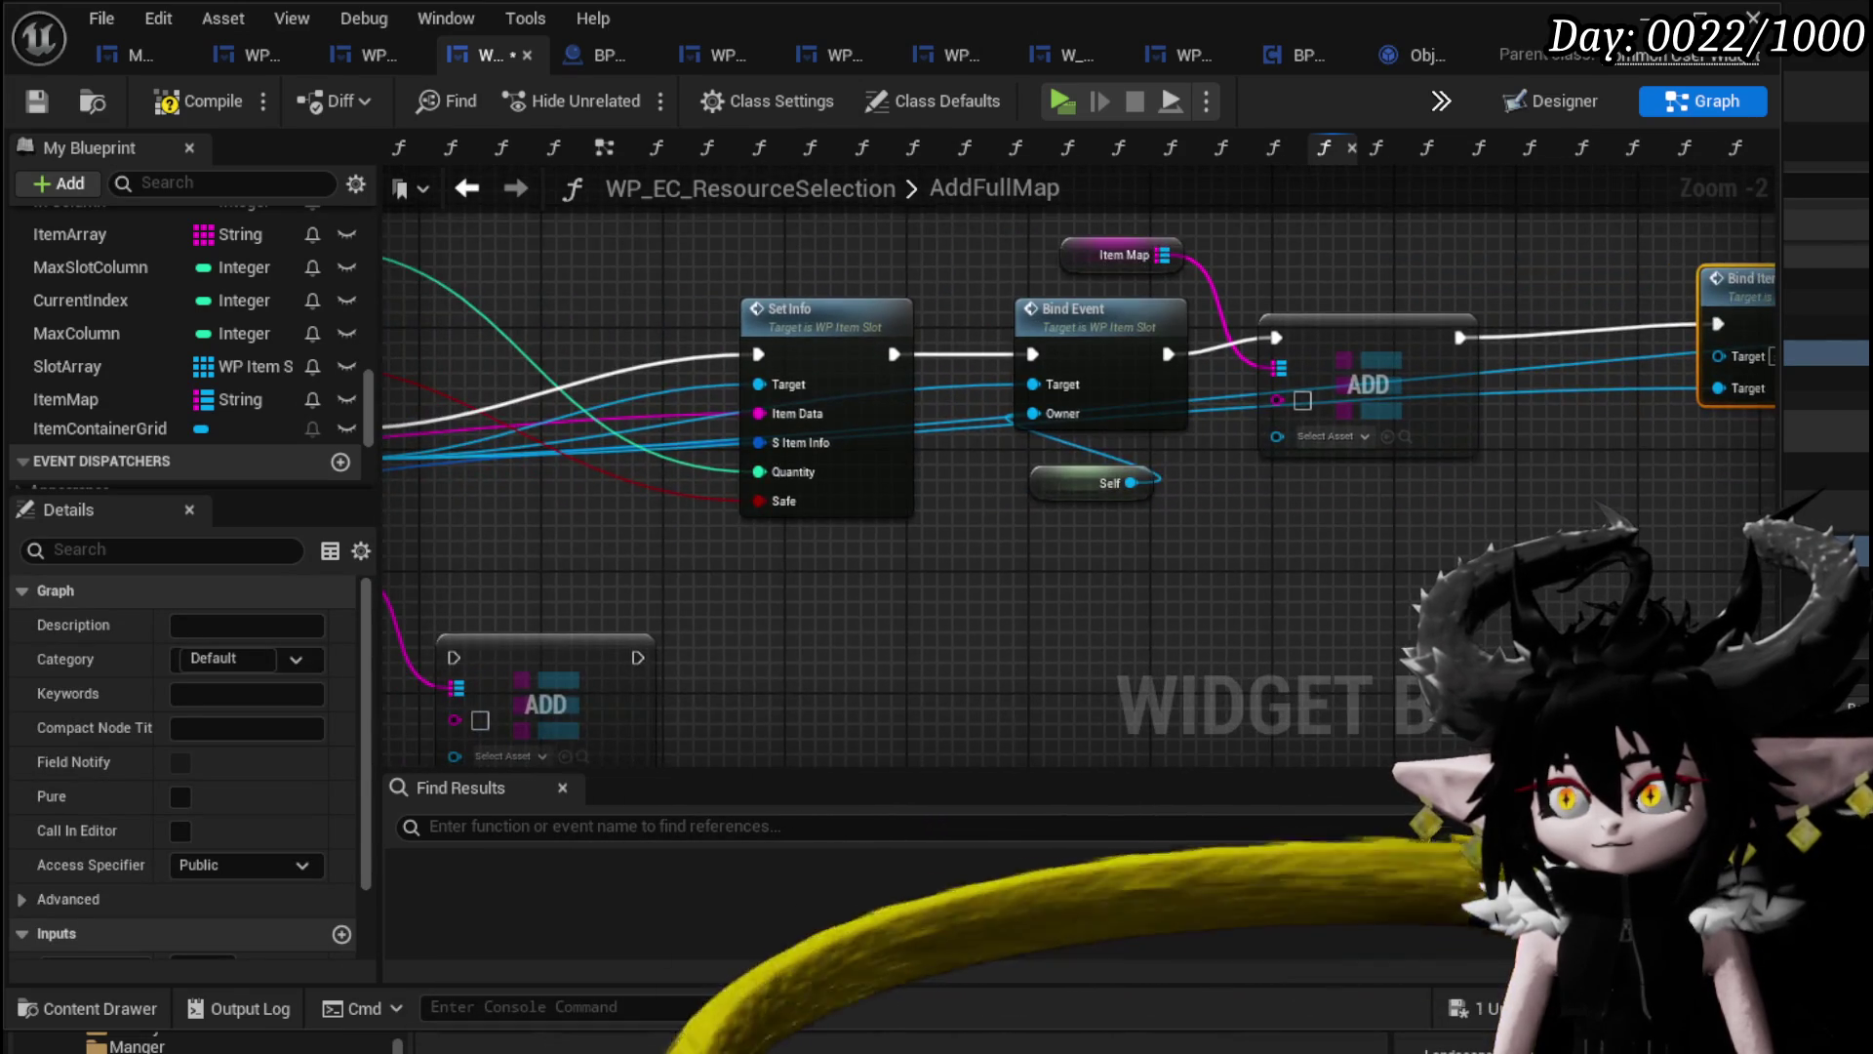
drag(1234, 531, 781, 471)
drag(588, 438, 1531, 416)
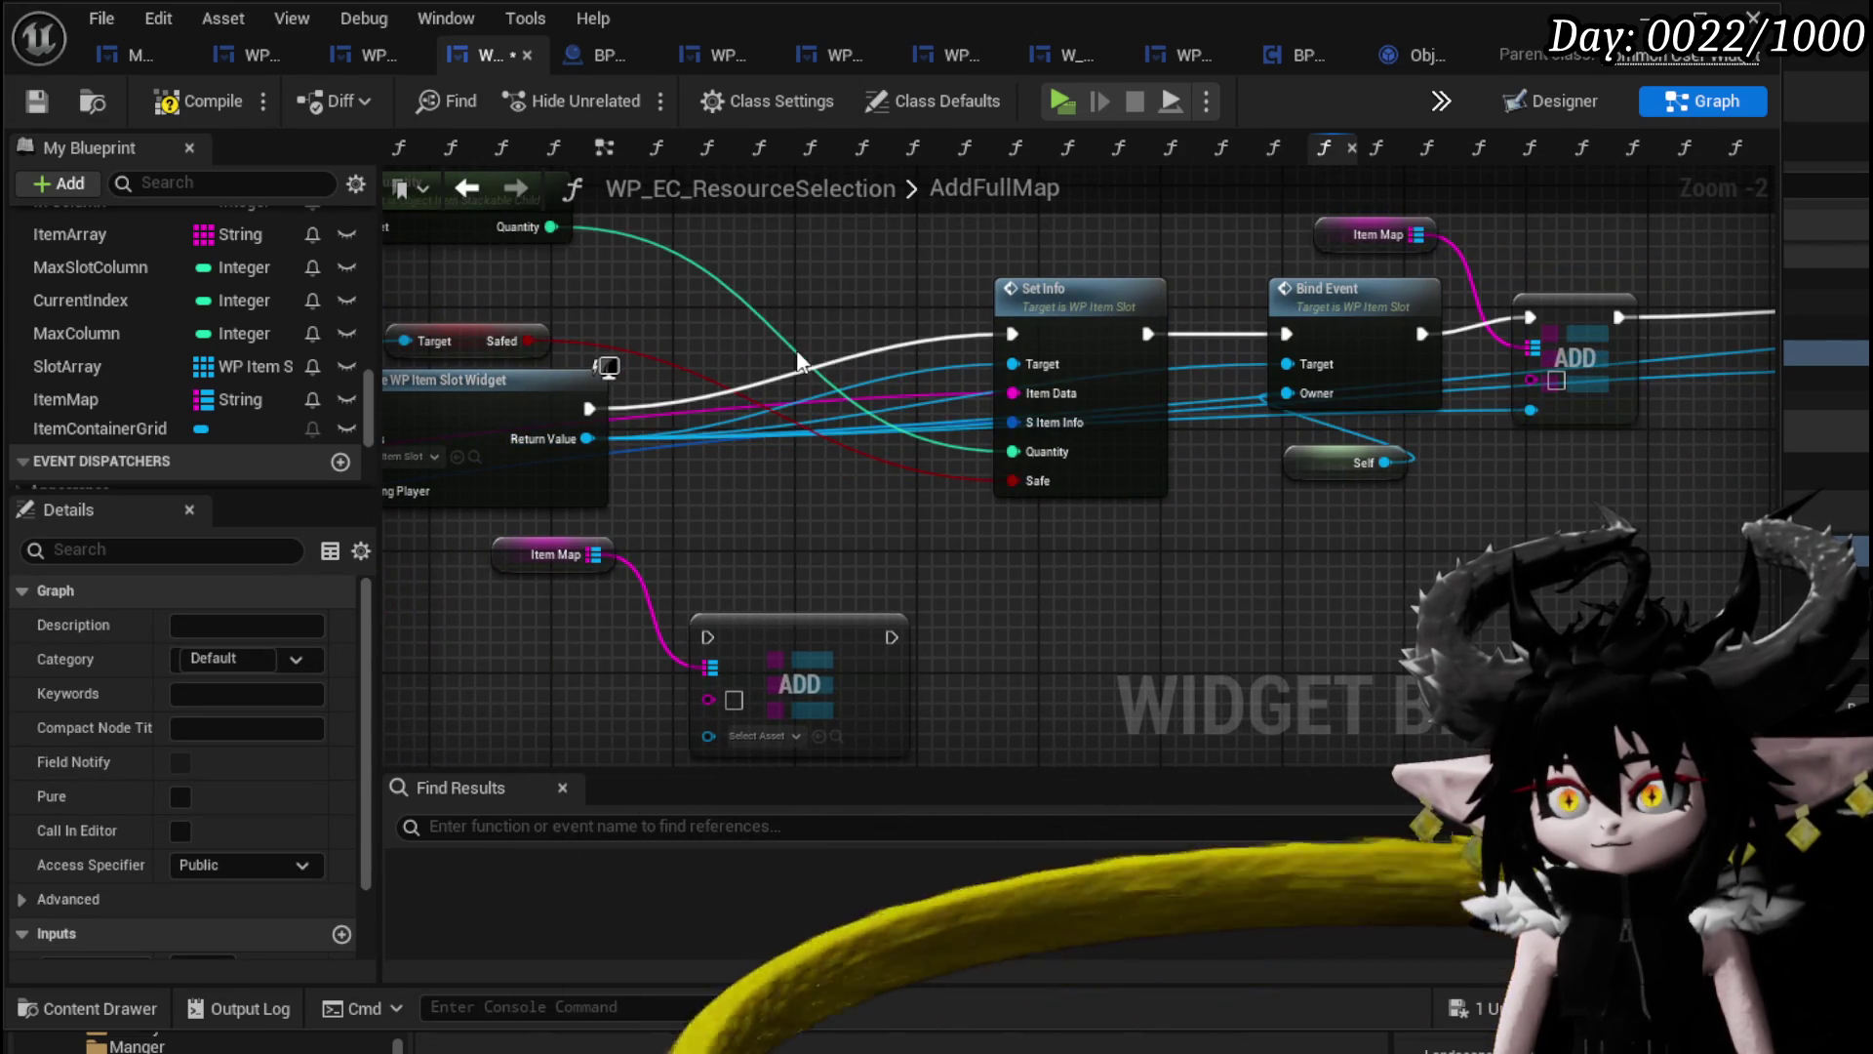
mouse_move(1032, 415)
mouse_down()
mouse_move(947, 445)
mouse_move(1558, 424)
mouse_move(1777, 381)
mouse_move(1503, 524)
mouse_move(859, 539)
mouse_move(842, 570)
mouse_up()
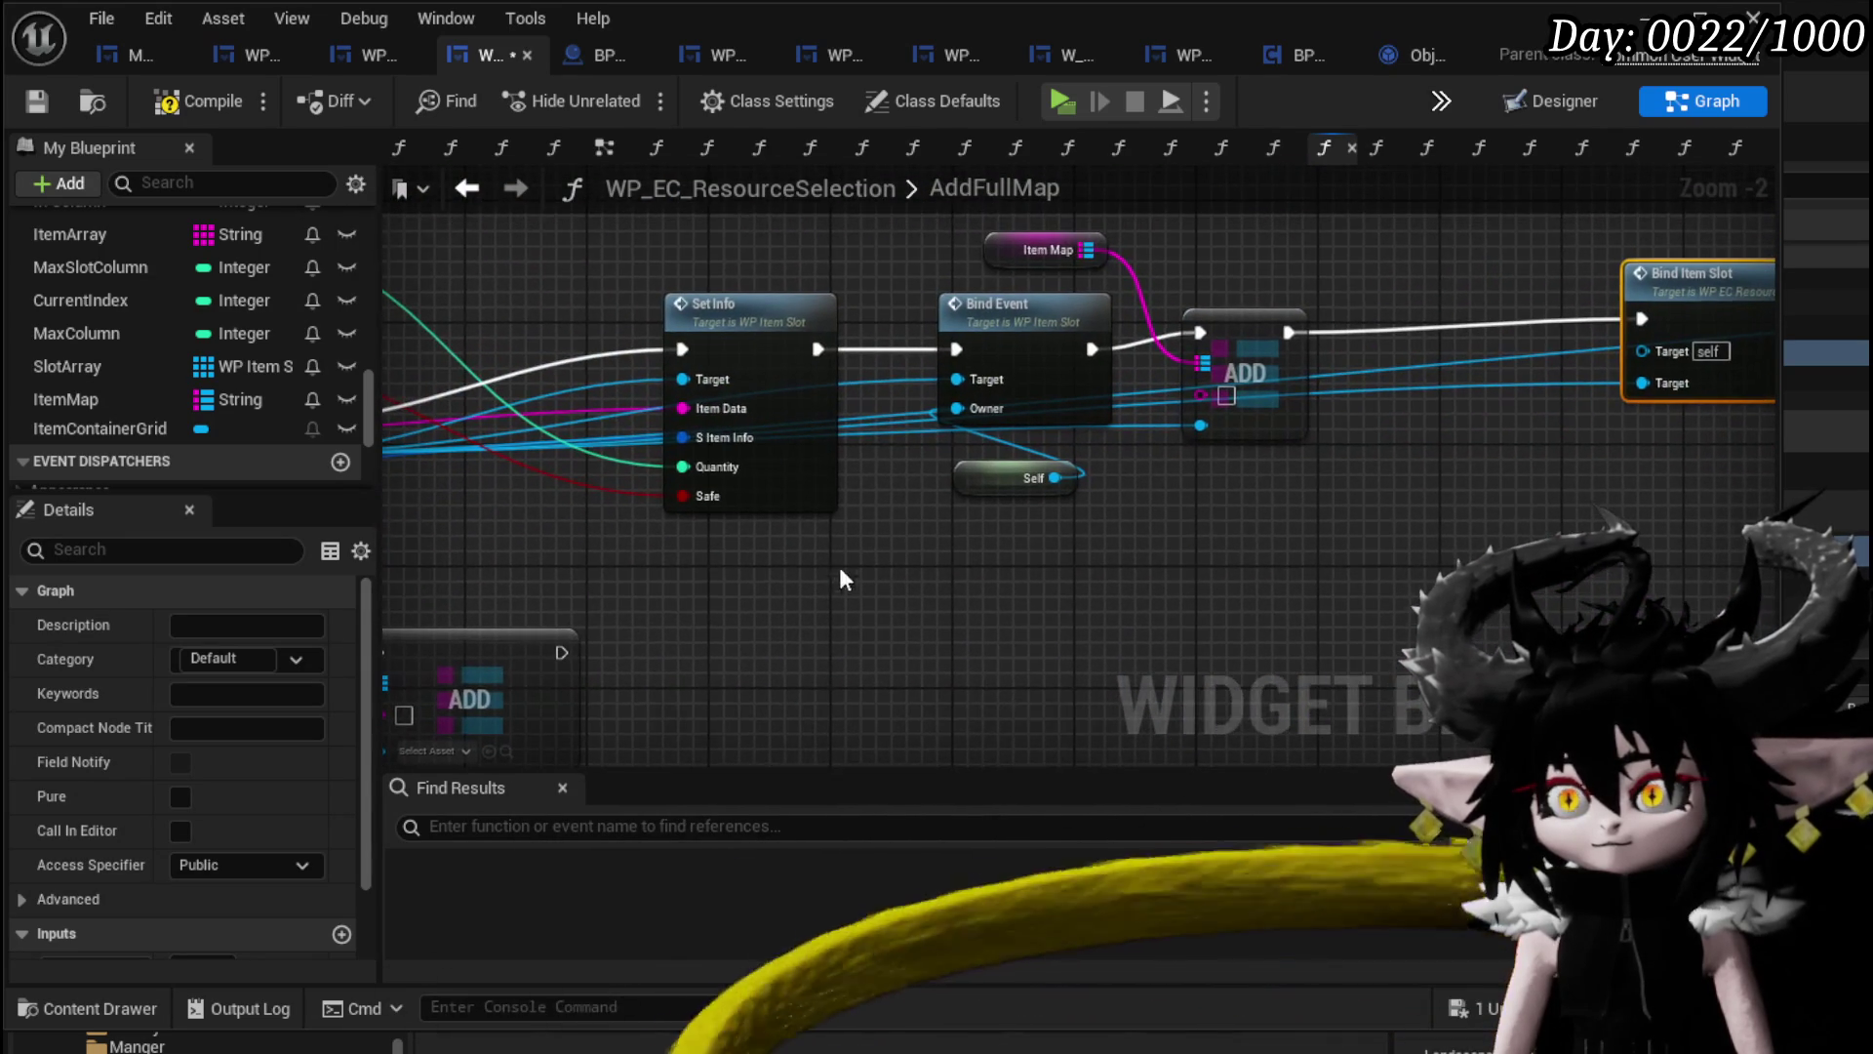
drag(685, 409, 1028, 395)
drag(1204, 392, 1204, 393)
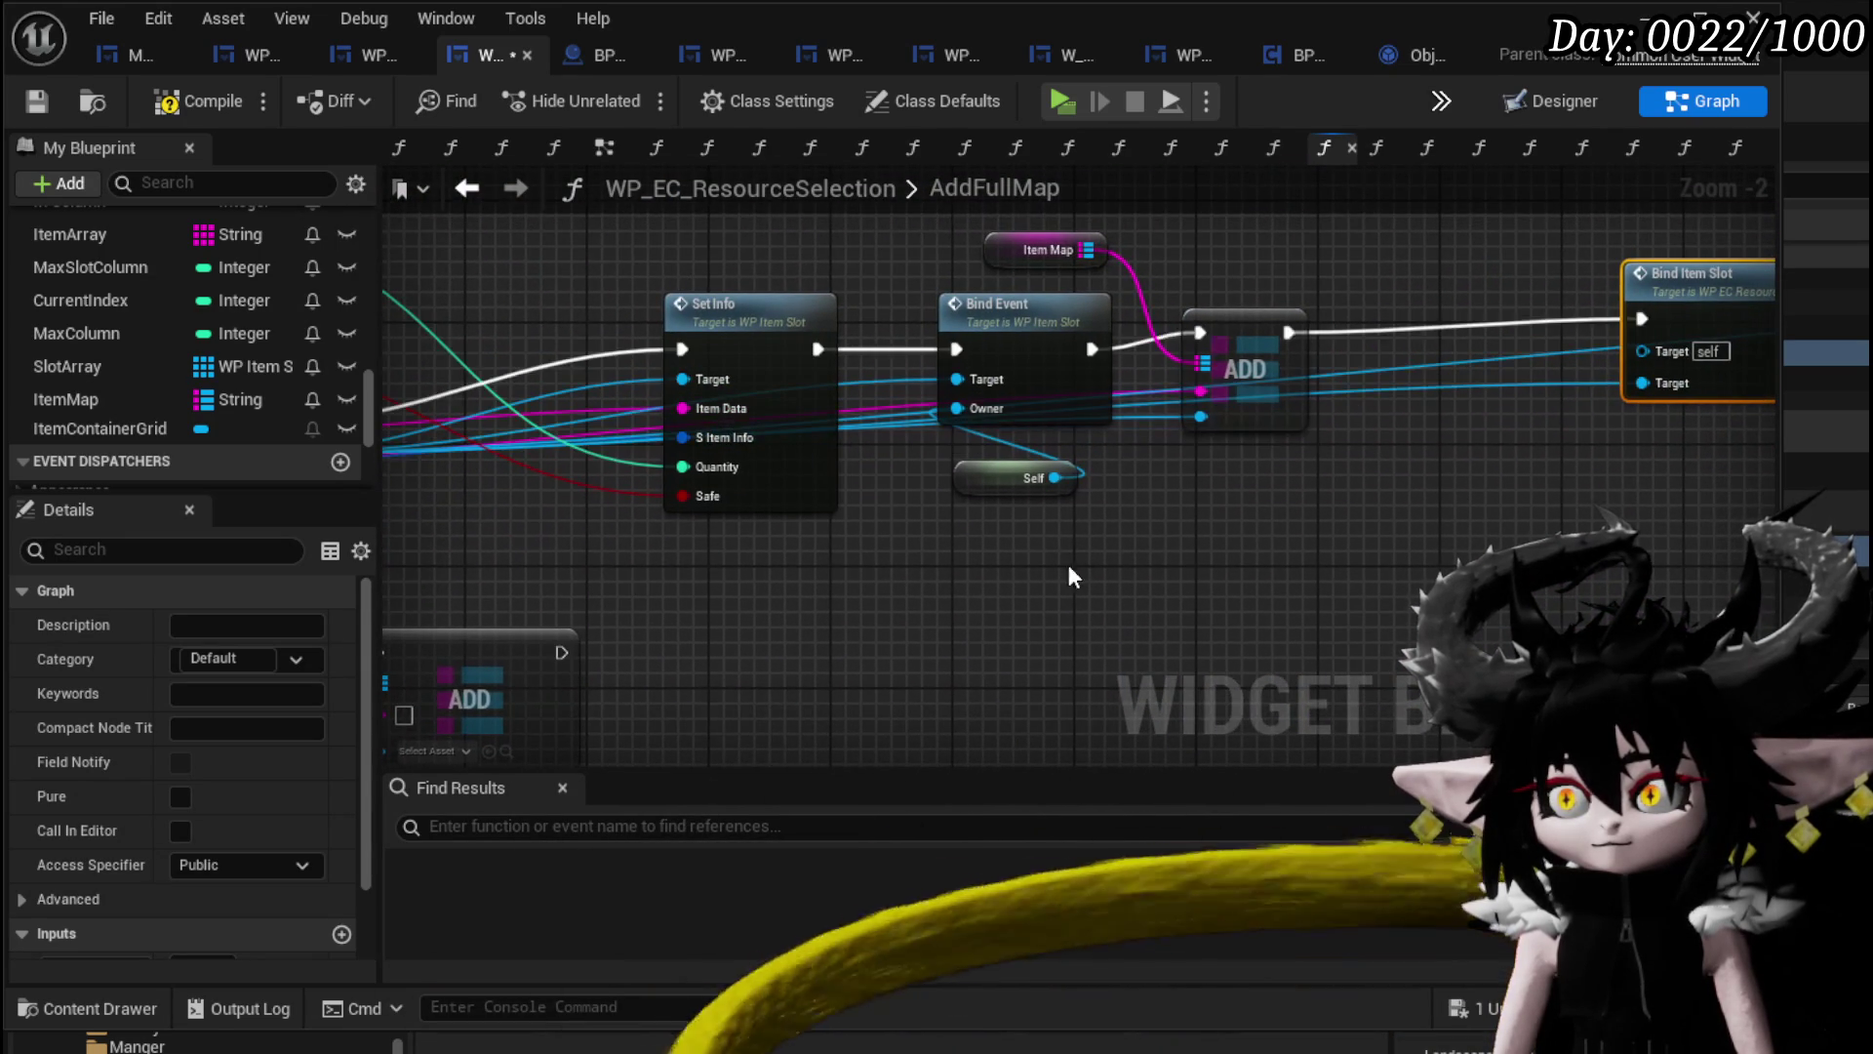
drag(737, 581, 899, 483)
click(648, 624)
mouse_move(702, 548)
mouse_down()
mouse_move(1057, 533)
mouse_move(1227, 484)
mouse_up()
mouse_move(1005, 586)
mouse_down()
mouse_move(1067, 644)
mouse_move(607, 648)
mouse_up()
right_click(607, 648)
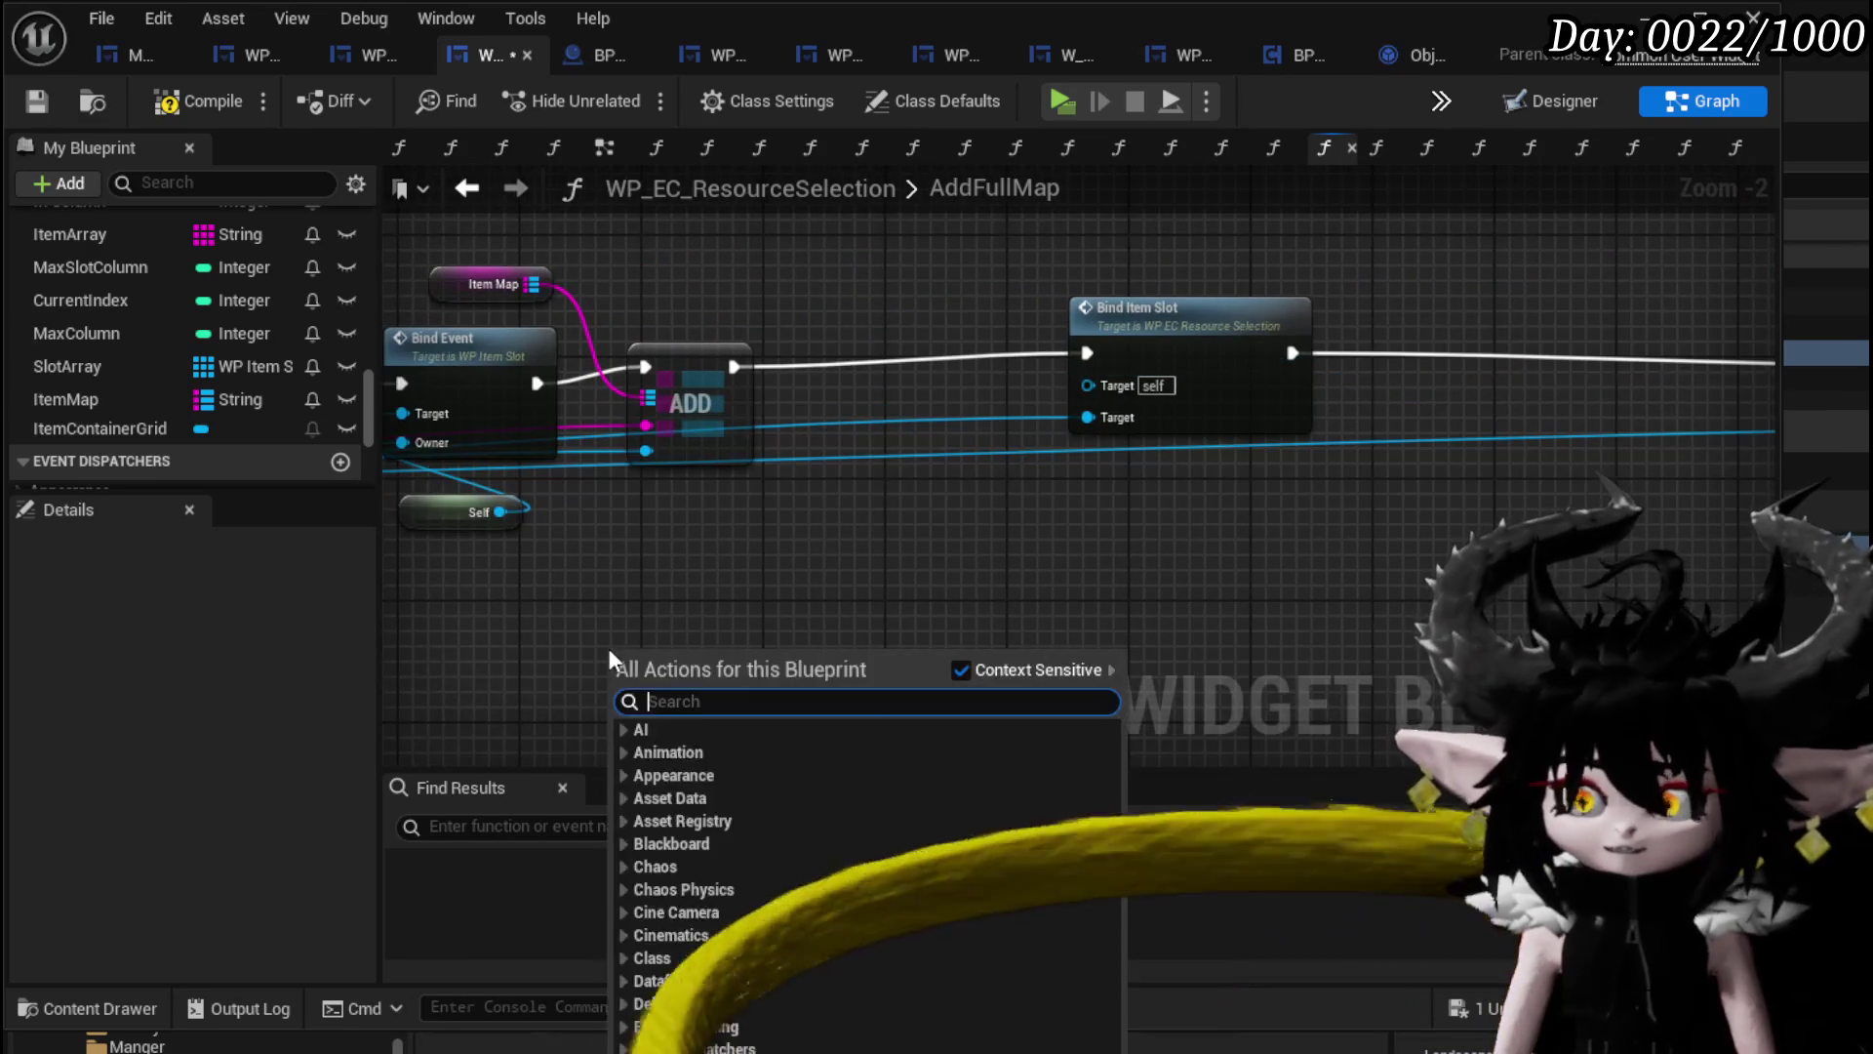
Insert a Print String between ADD and Bind Item Slot that prints ADD's output.
text(Print String)
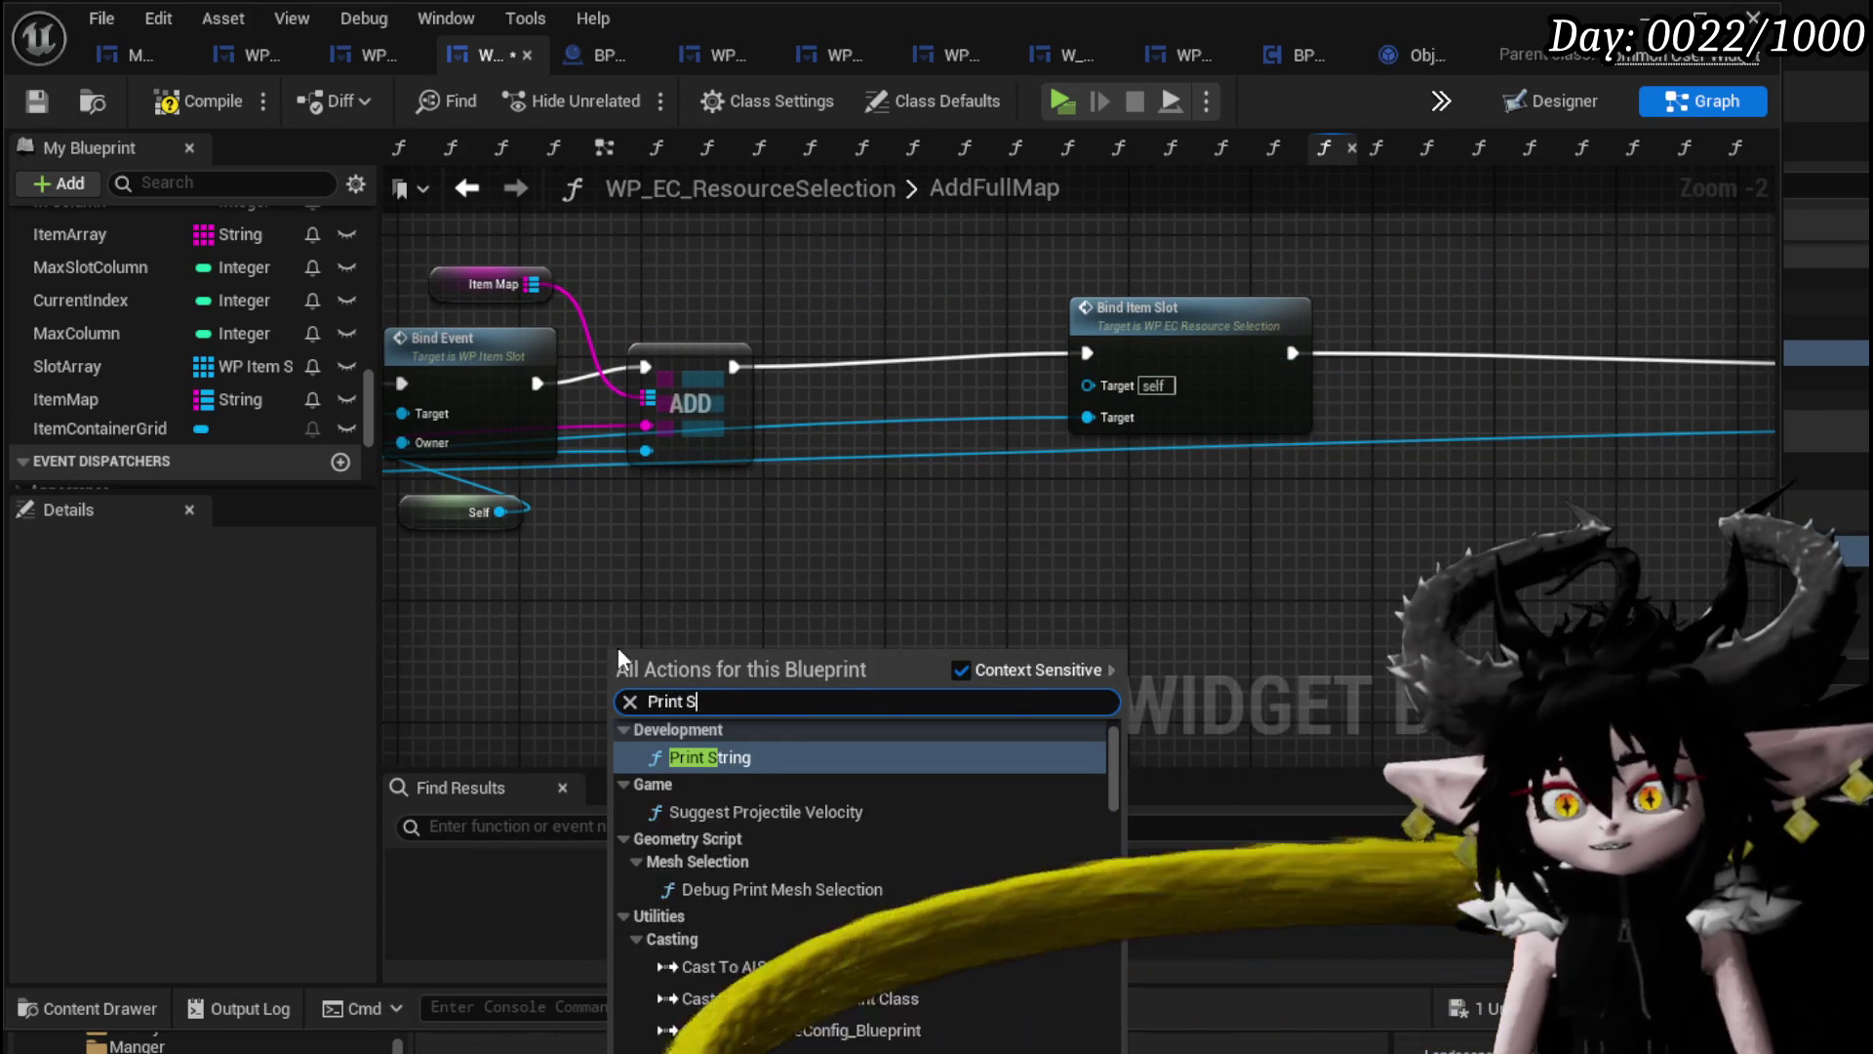
key(Return)
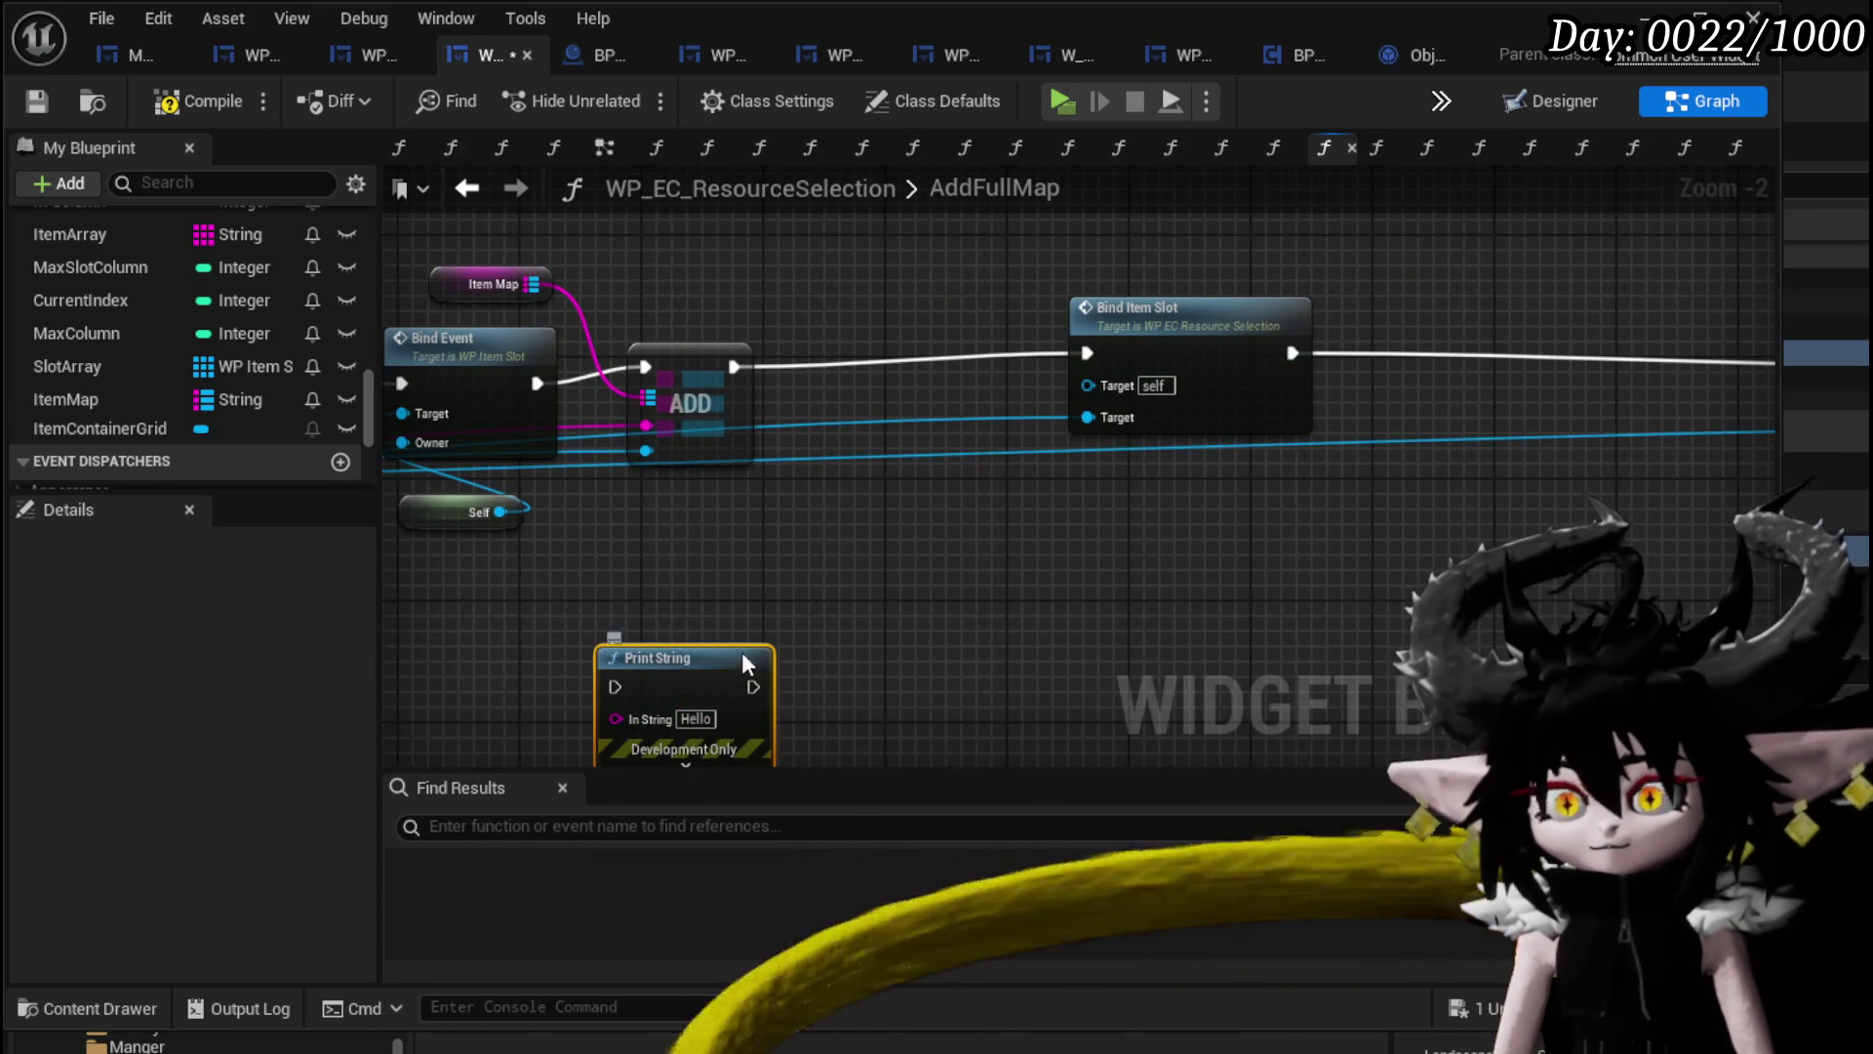
drag(722, 677, 984, 363)
drag(735, 367, 882, 361)
drag(1013, 366, 1088, 353)
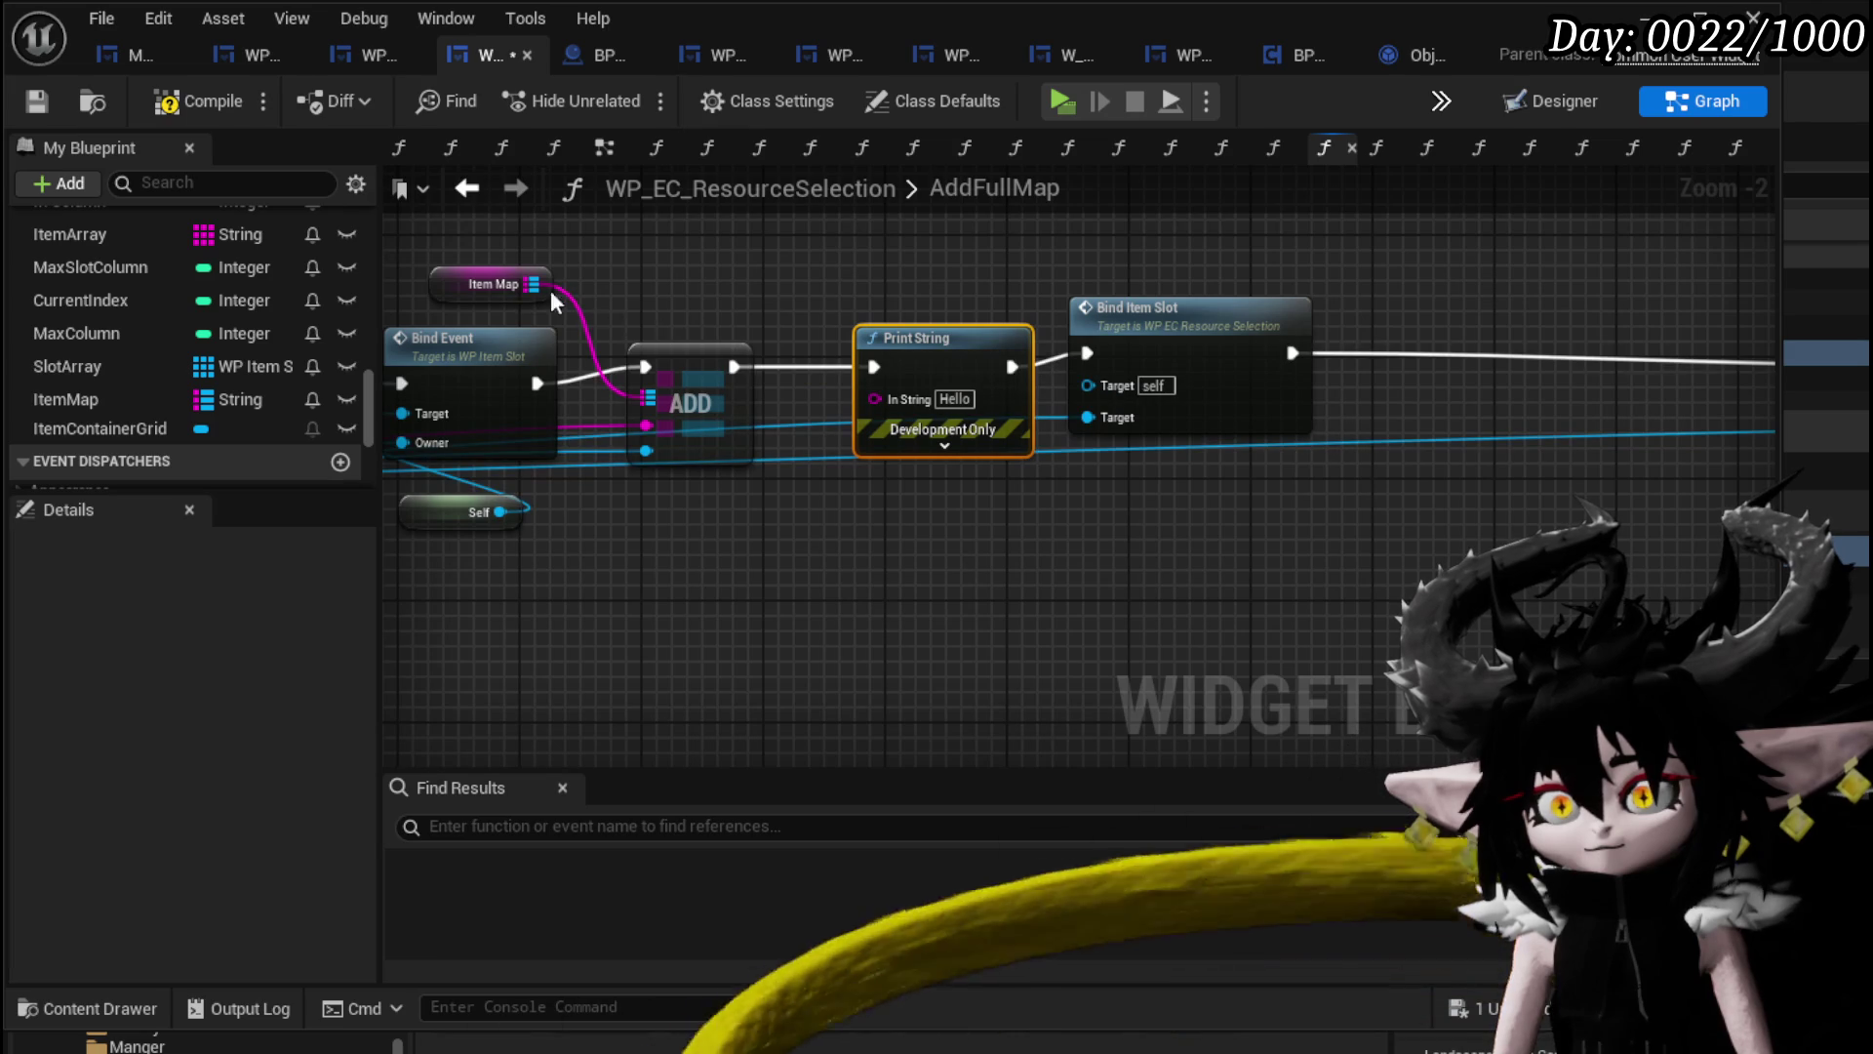
drag(648, 426, 875, 400)
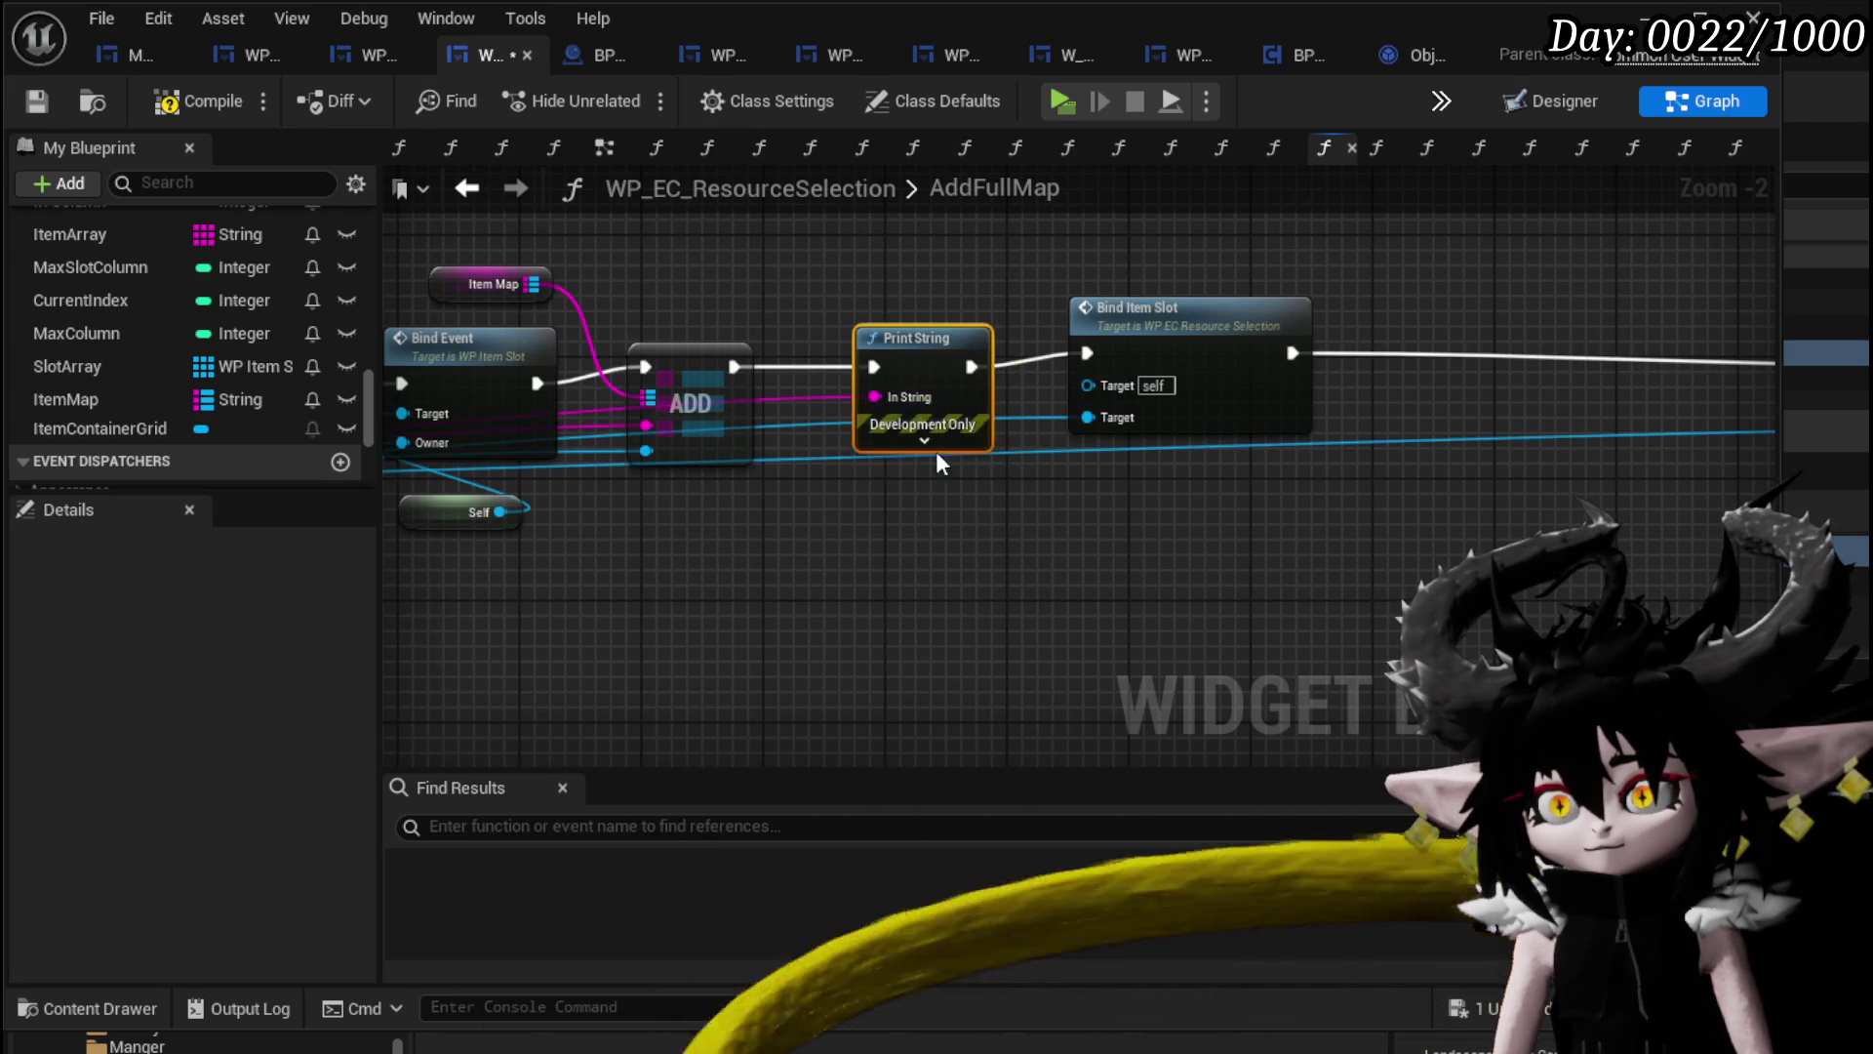
Set the Print String text colour to orange and its duration to 180 seconds.
click(937, 449)
click(952, 492)
click(1207, 770)
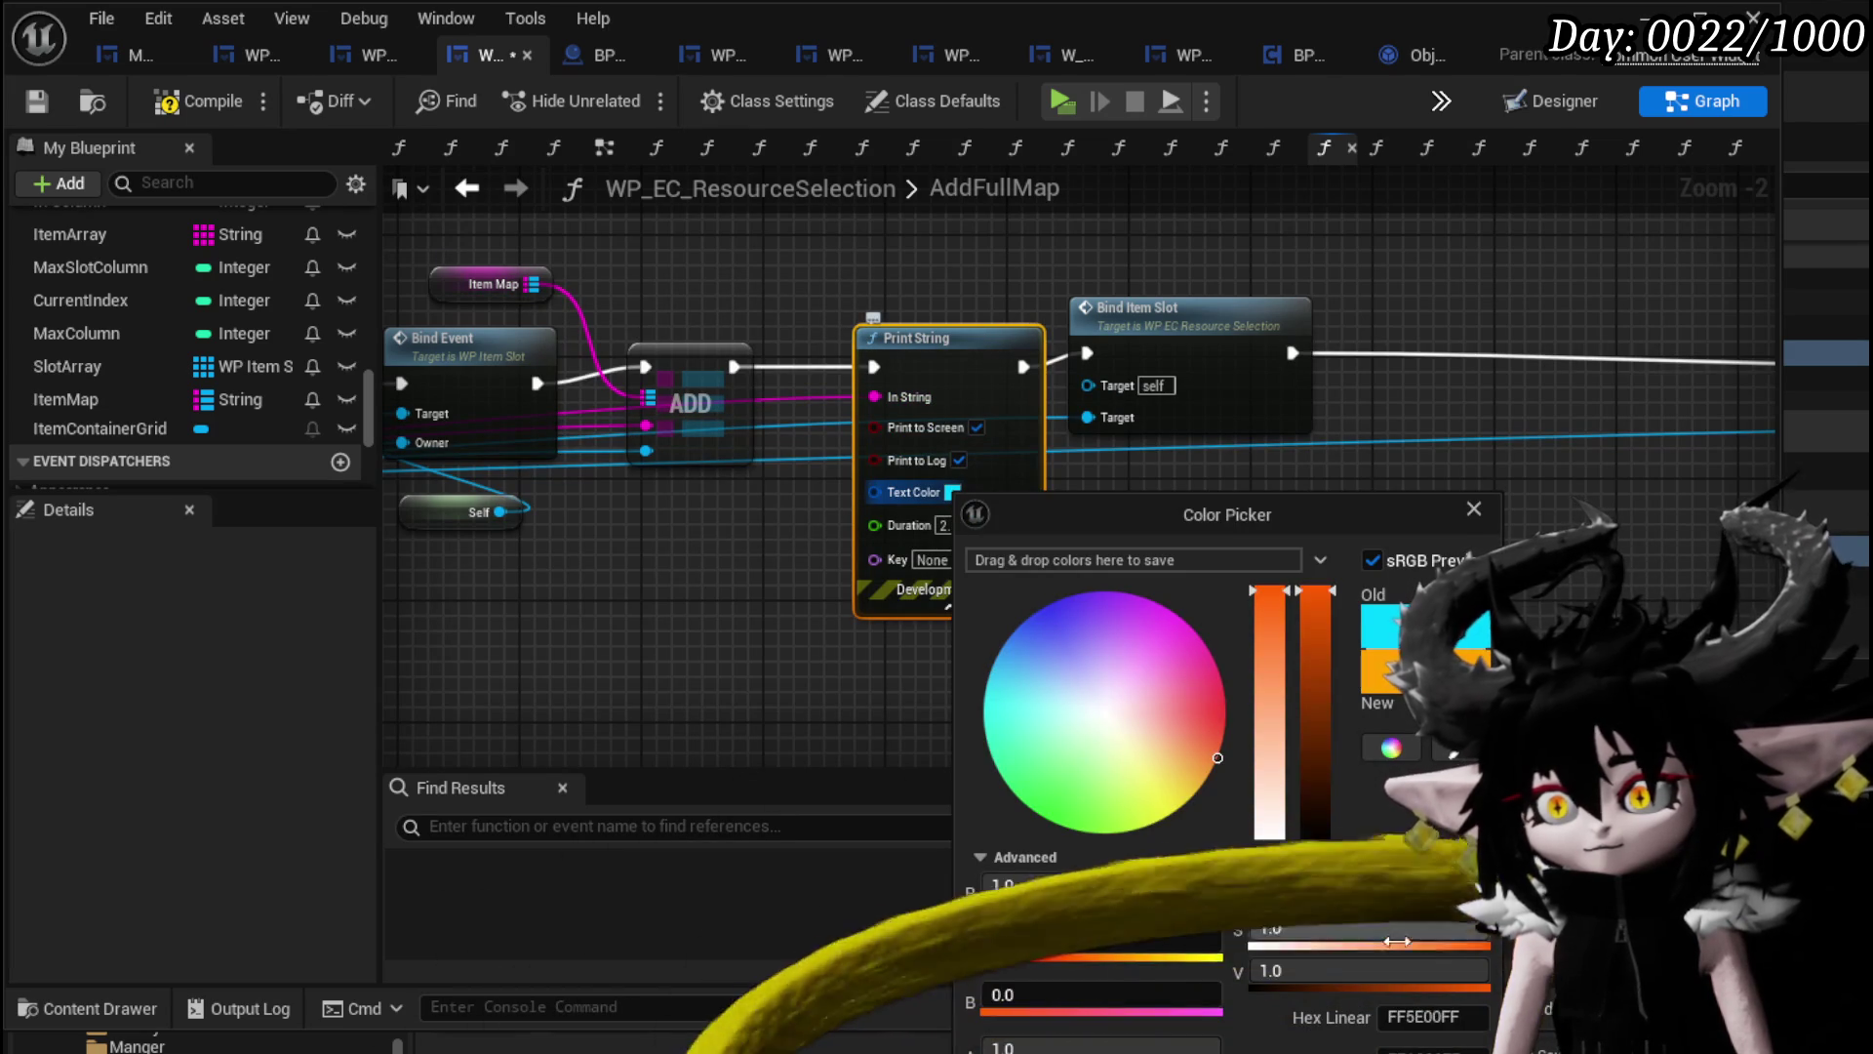
click(1191, 909)
double_click(948, 525)
text(180)
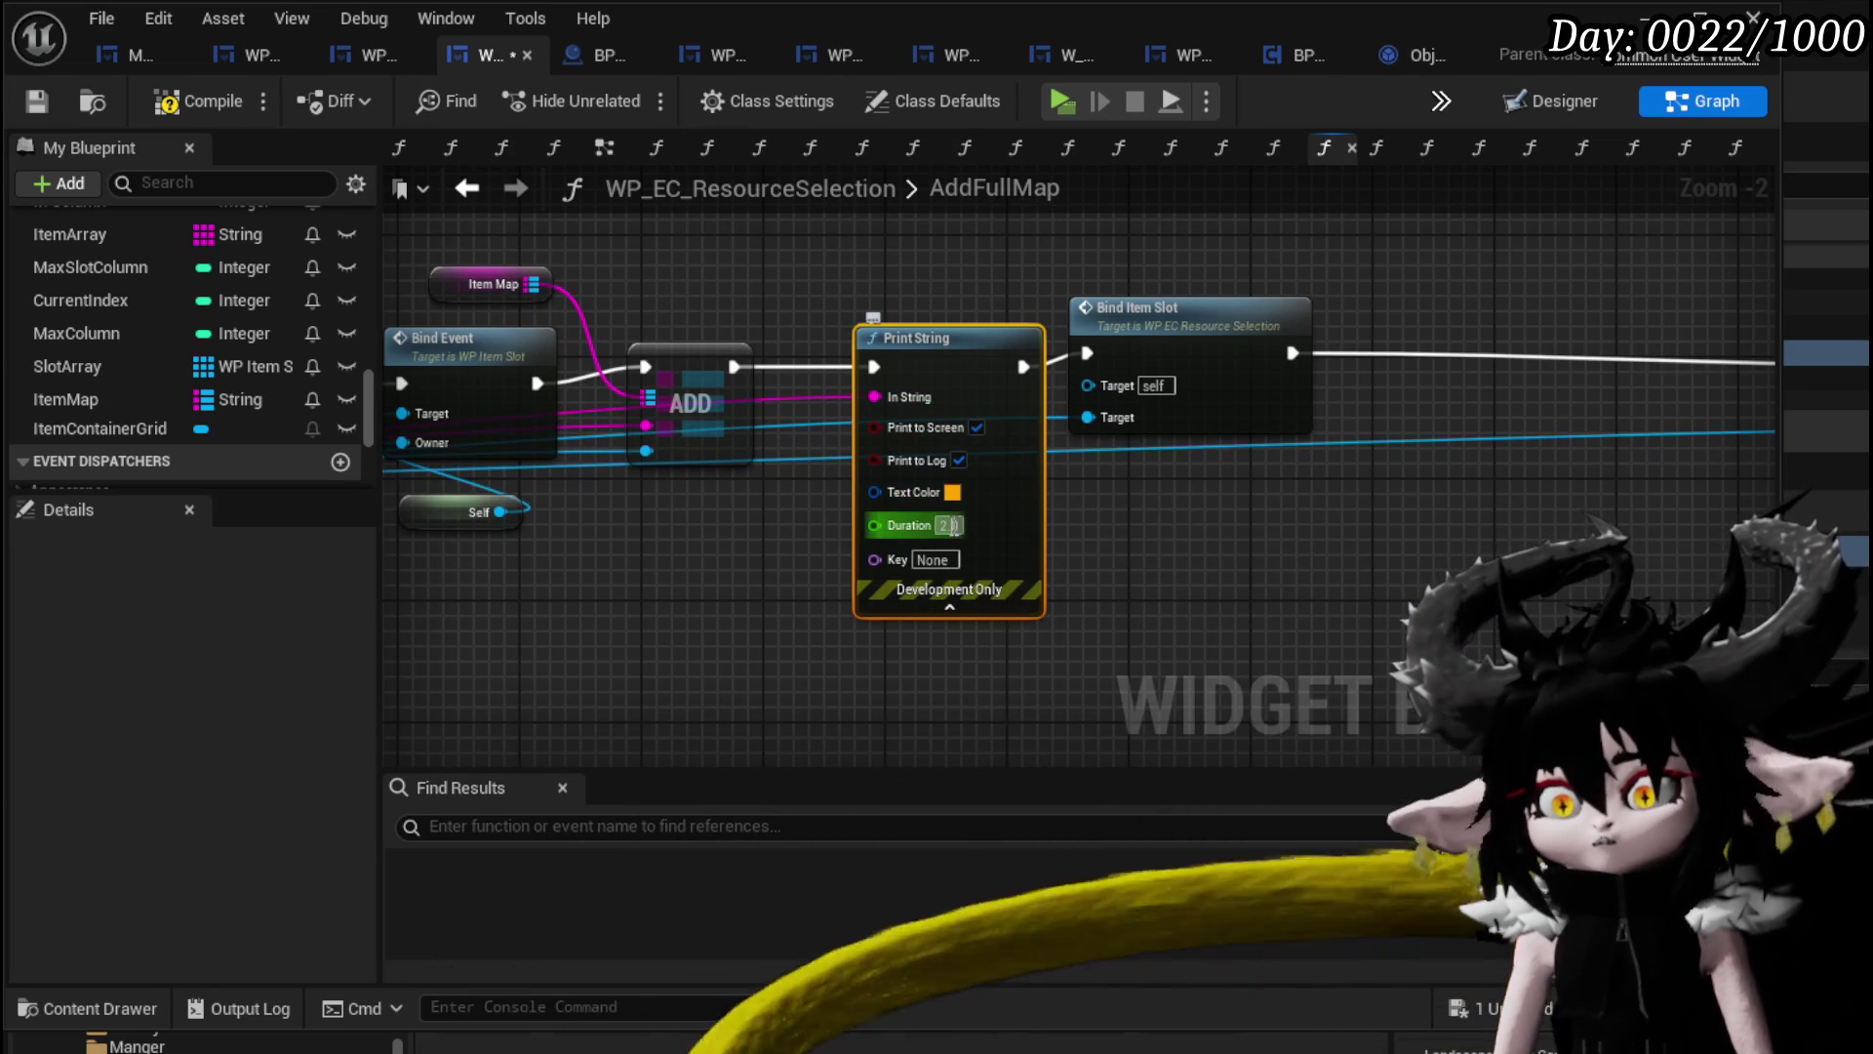
click(1204, 559)
Compile and save the blueprint, then switch to the level editor.
click(189, 98)
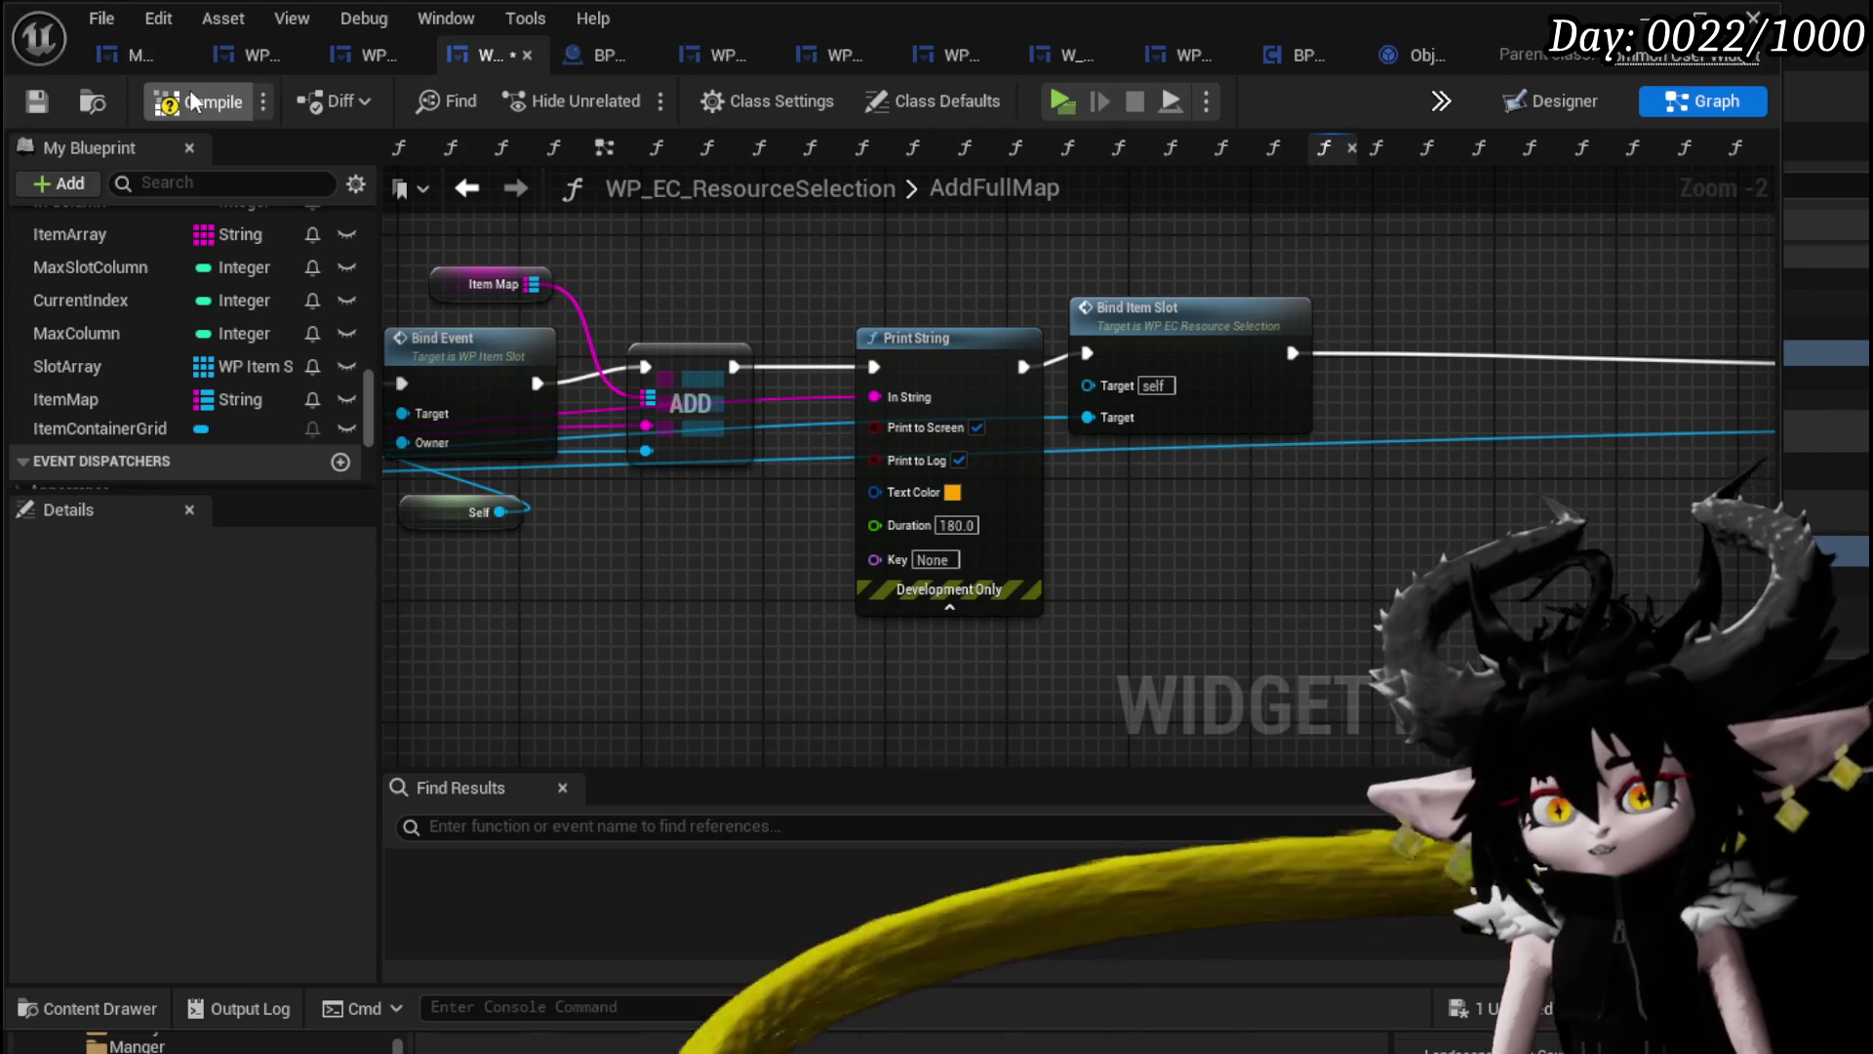
click(45, 100)
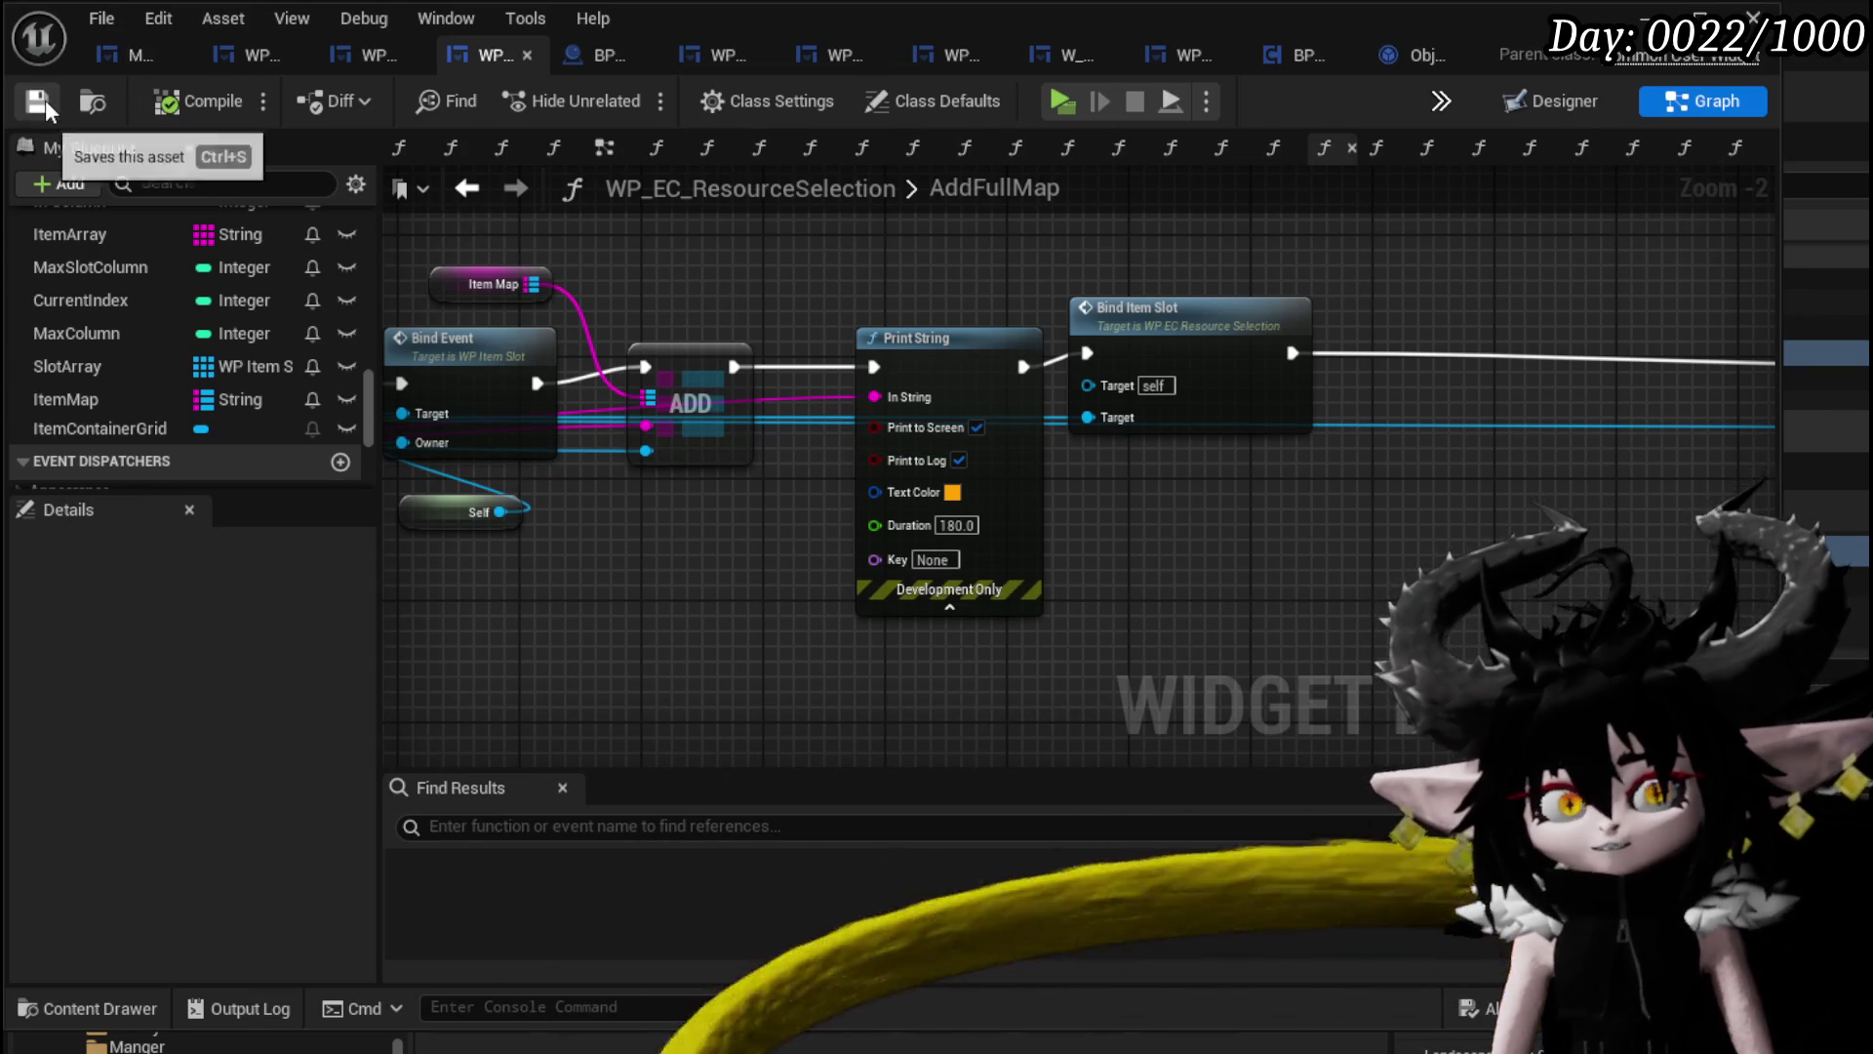
key(alt+Tab)
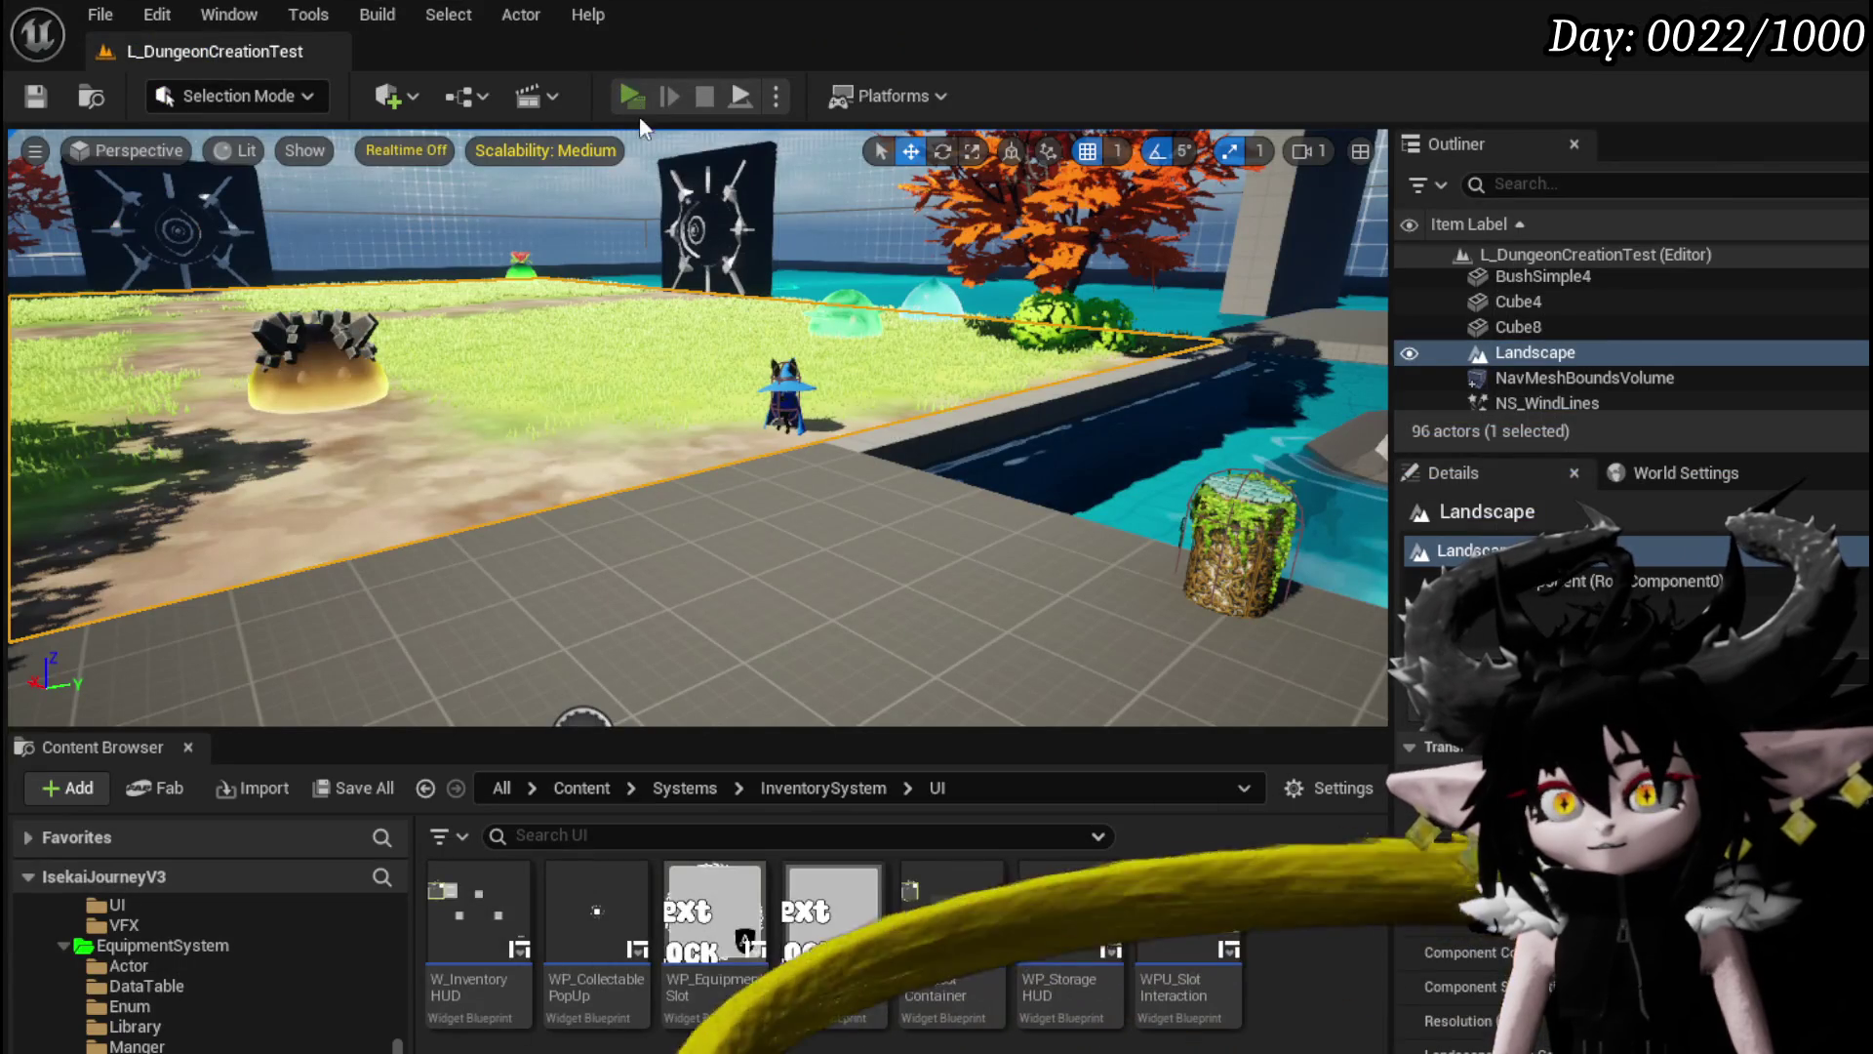
Play the level, walk to the merchant, open Trading, and check the printed messages.
click(629, 94)
key(w)
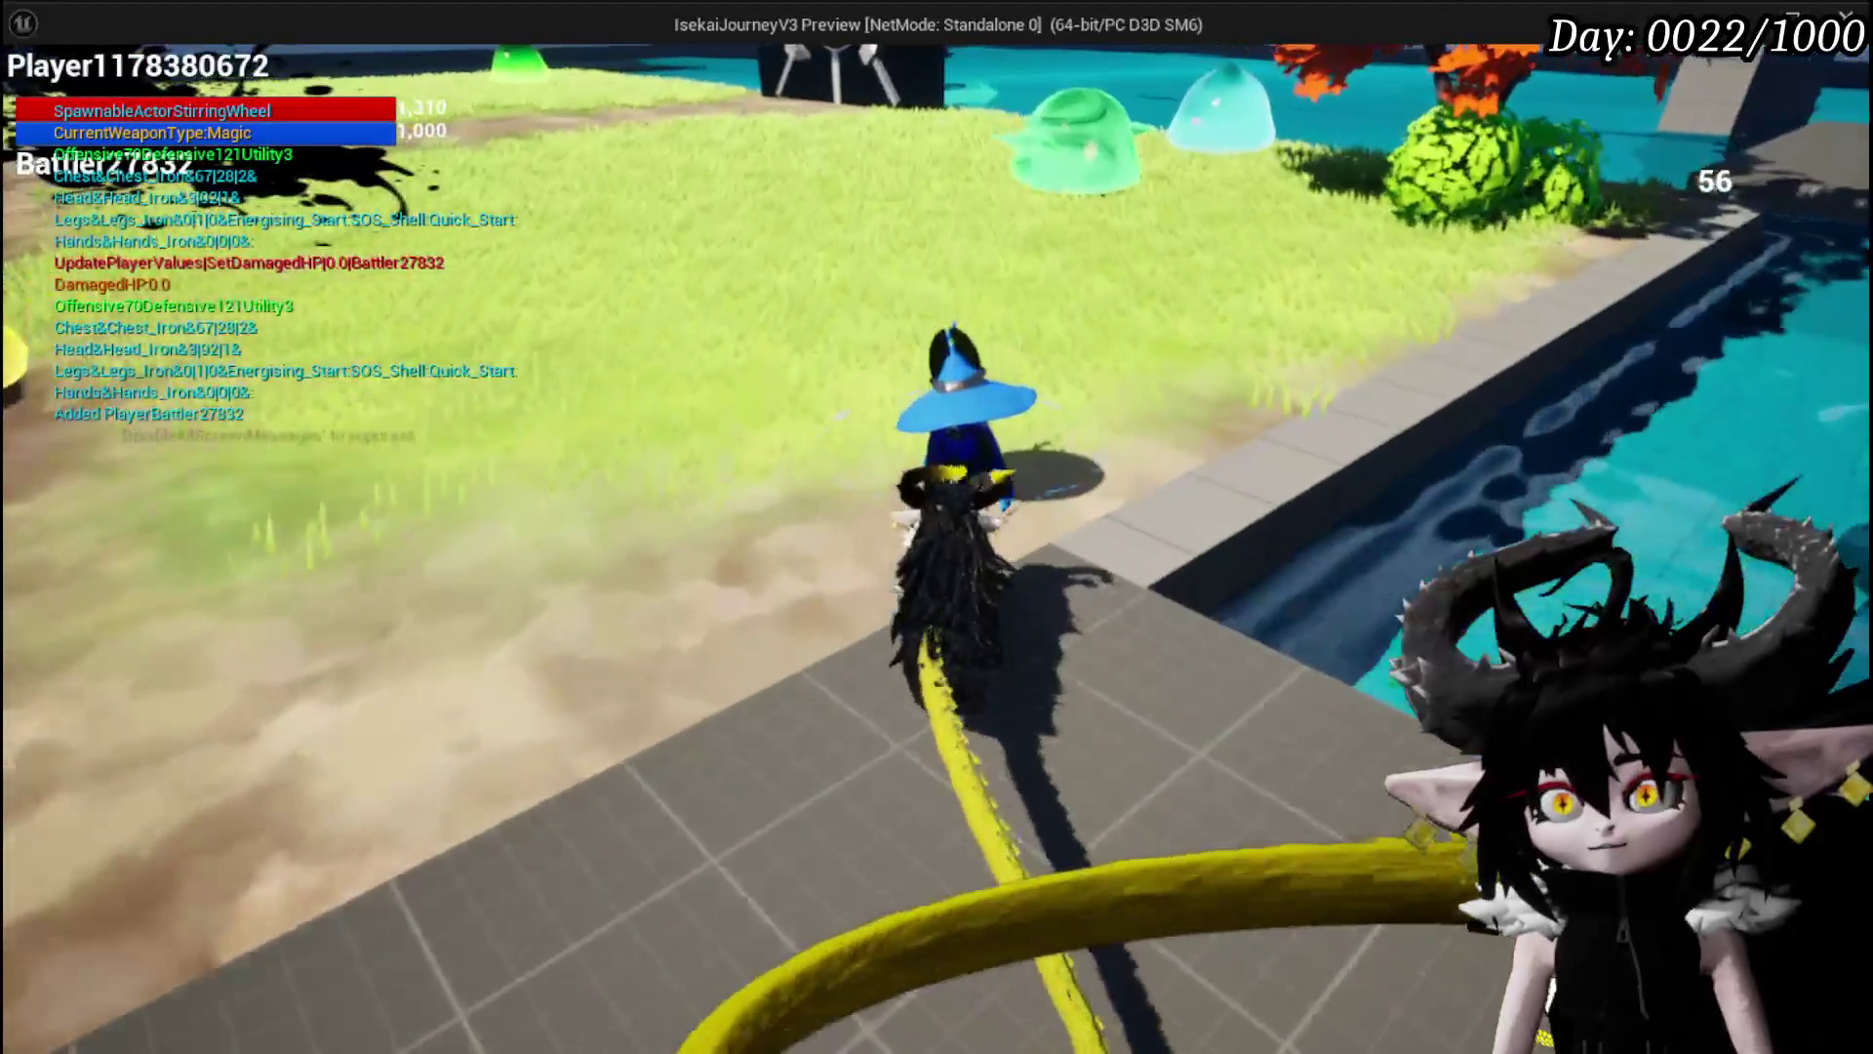
click(1333, 827)
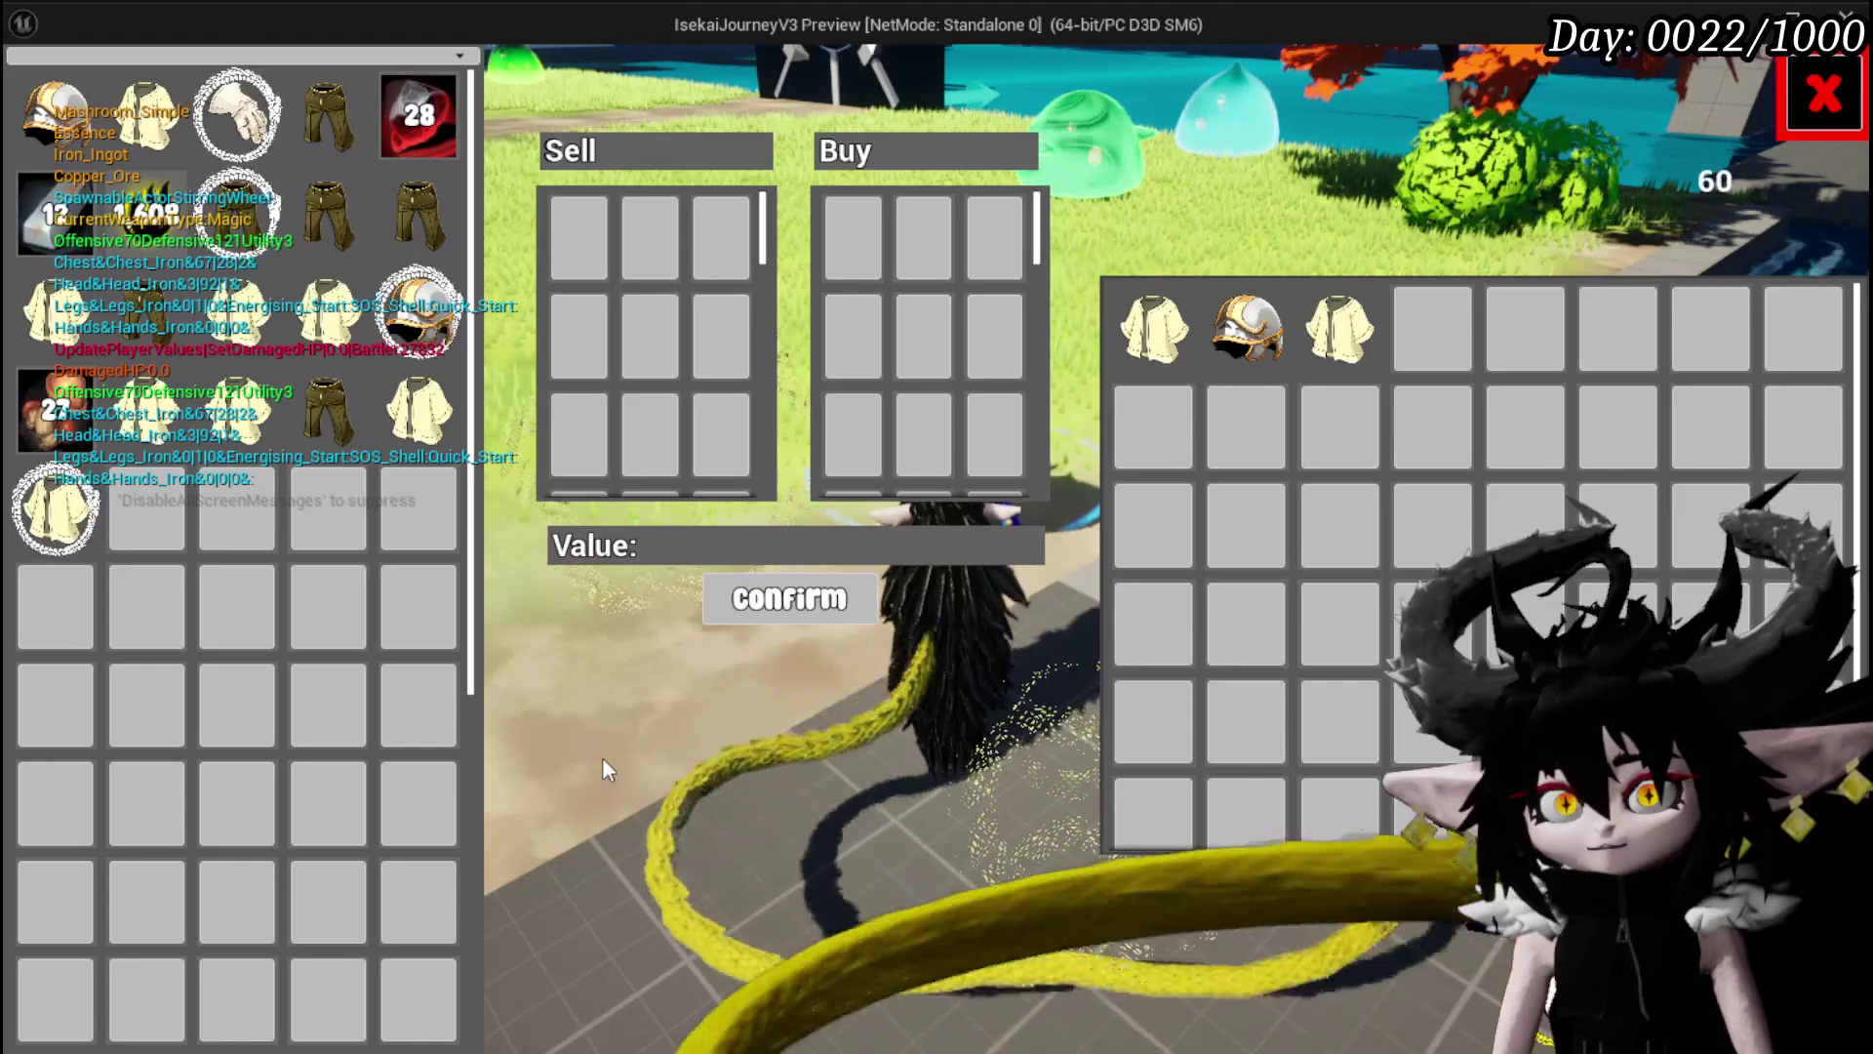
mouse_move(160, 330)
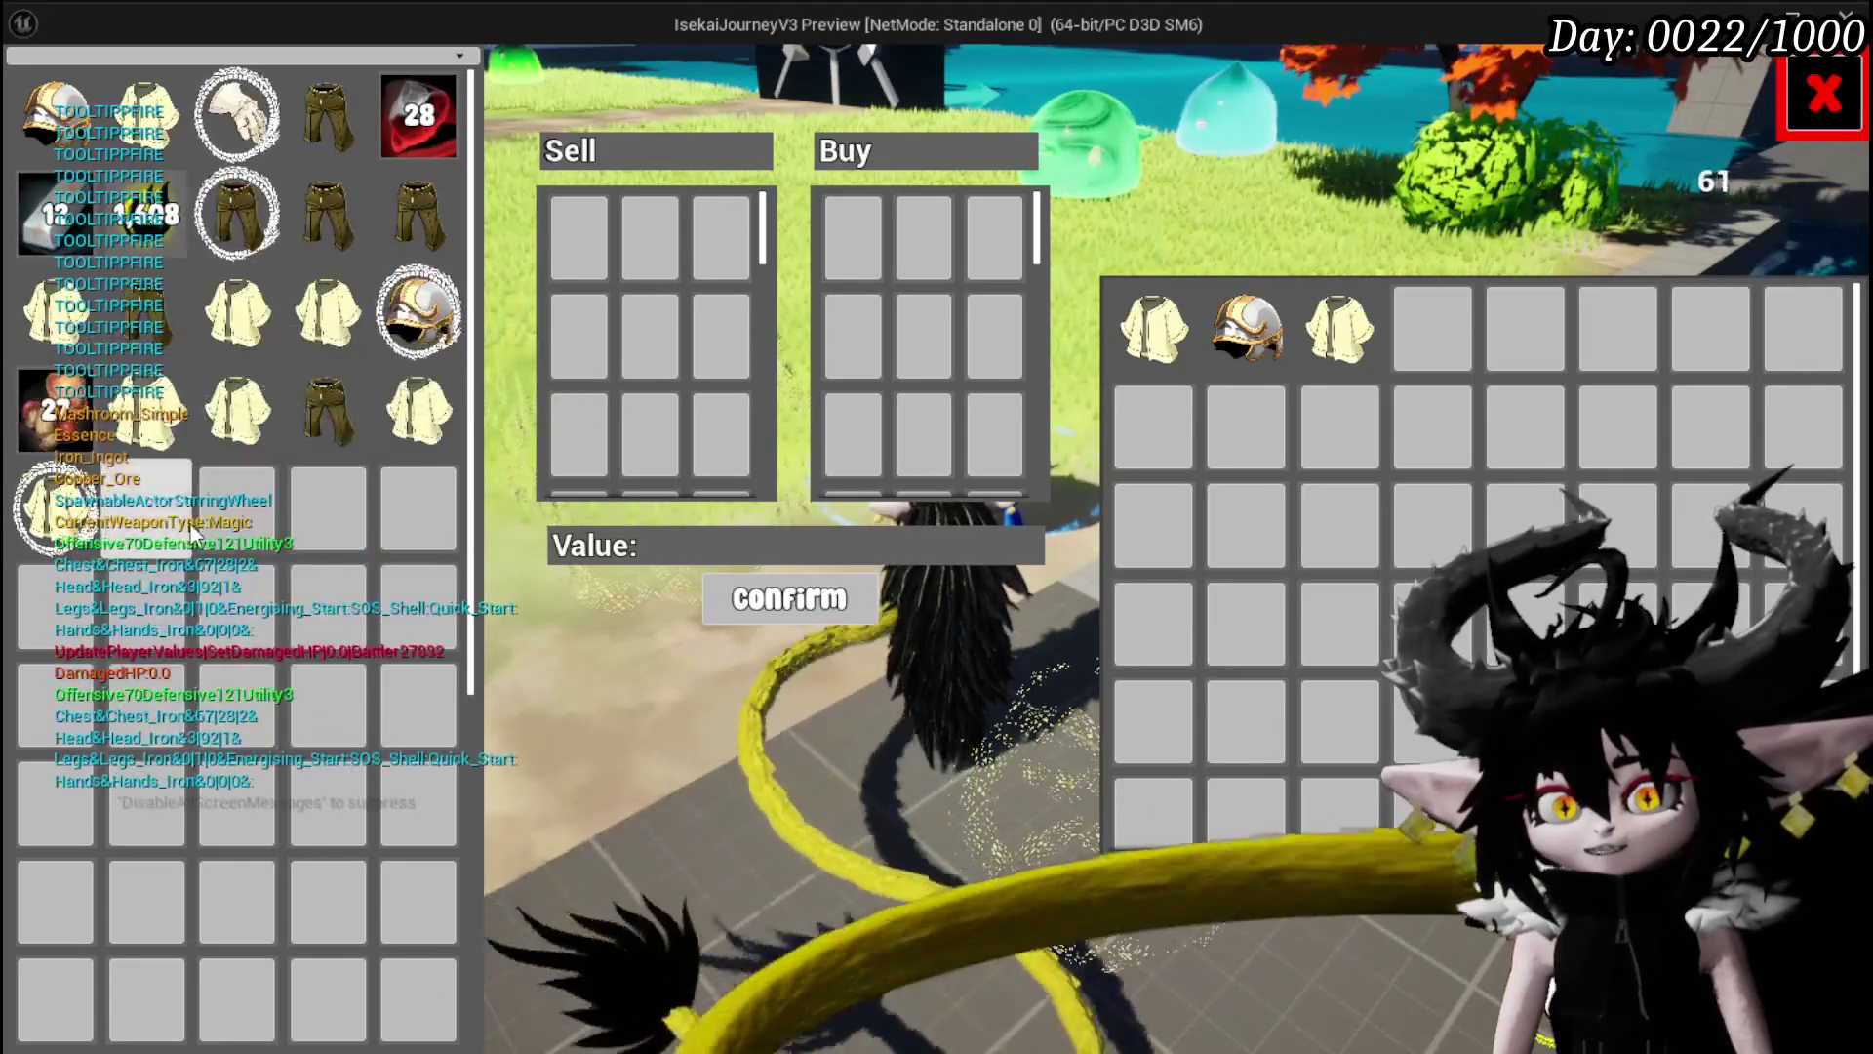
key(Escape)
Save the level and frame the start of the AddFullMap node chain.
key(ctrl+s)
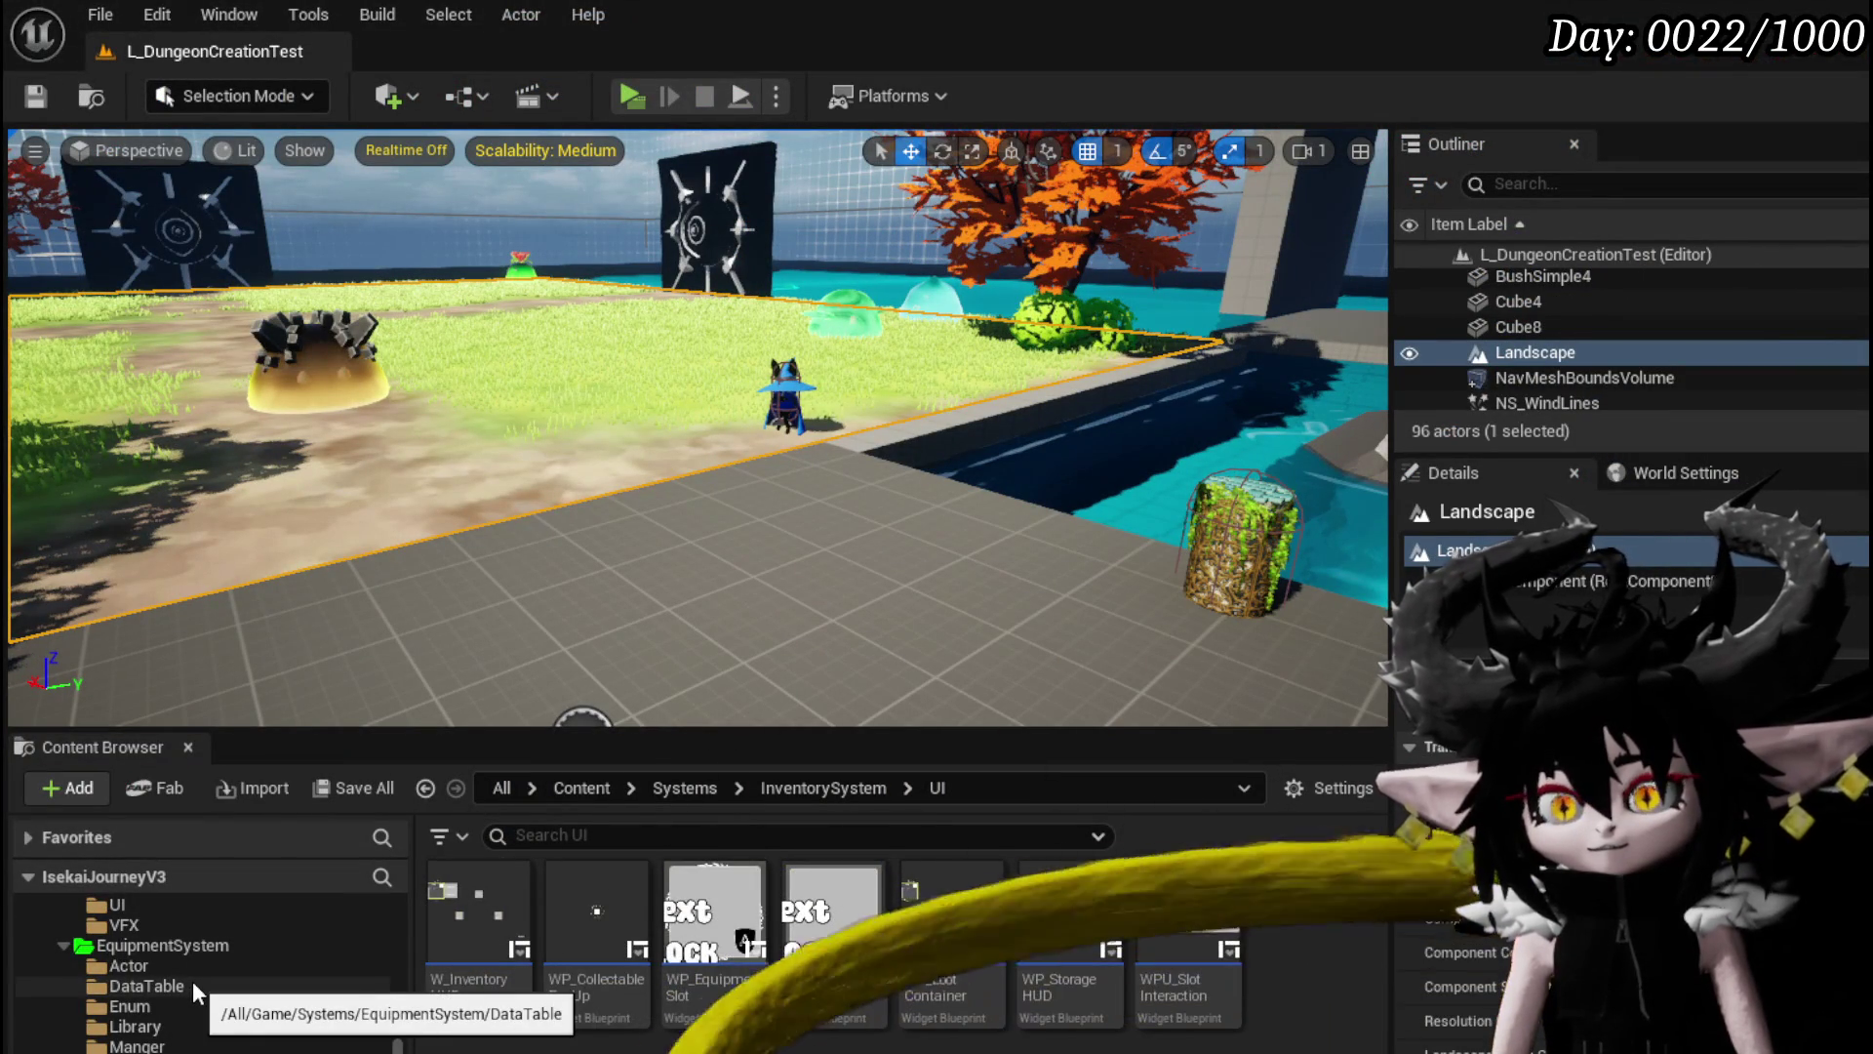
scroll(191, 981, up, 3)
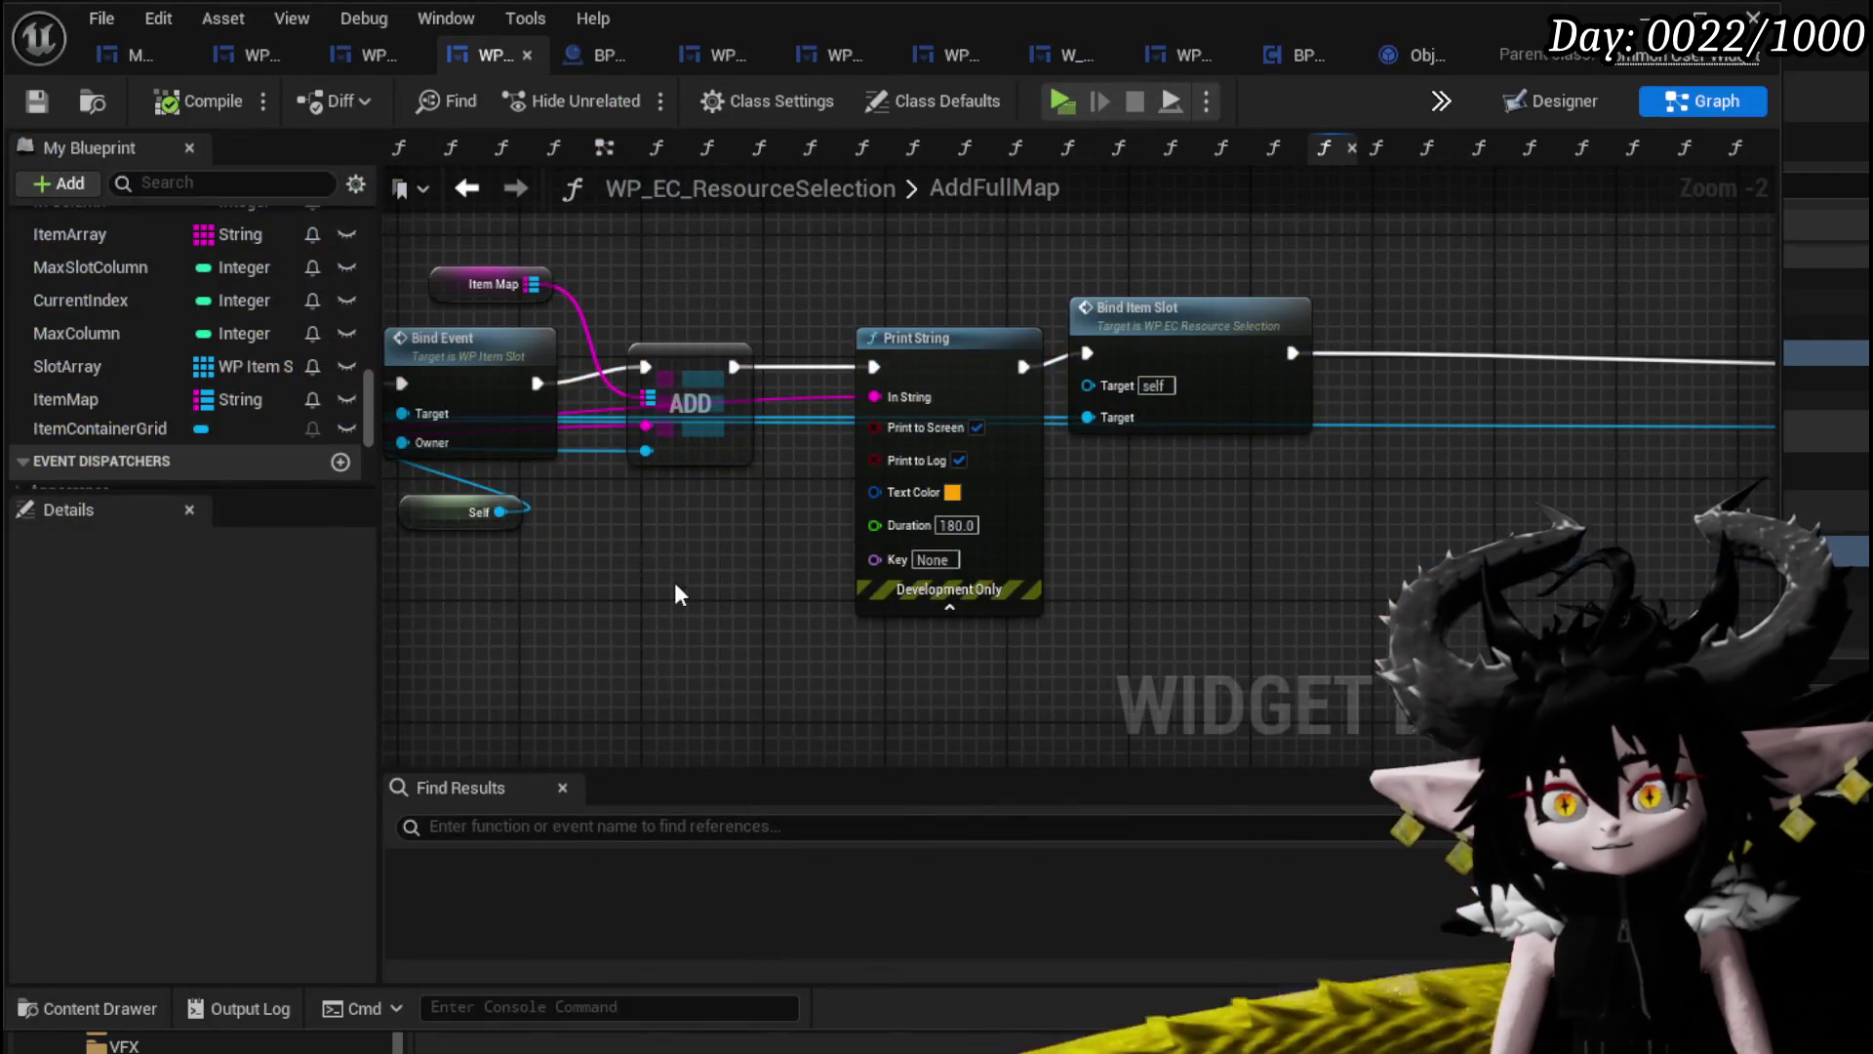
drag(675, 582, 975, 546)
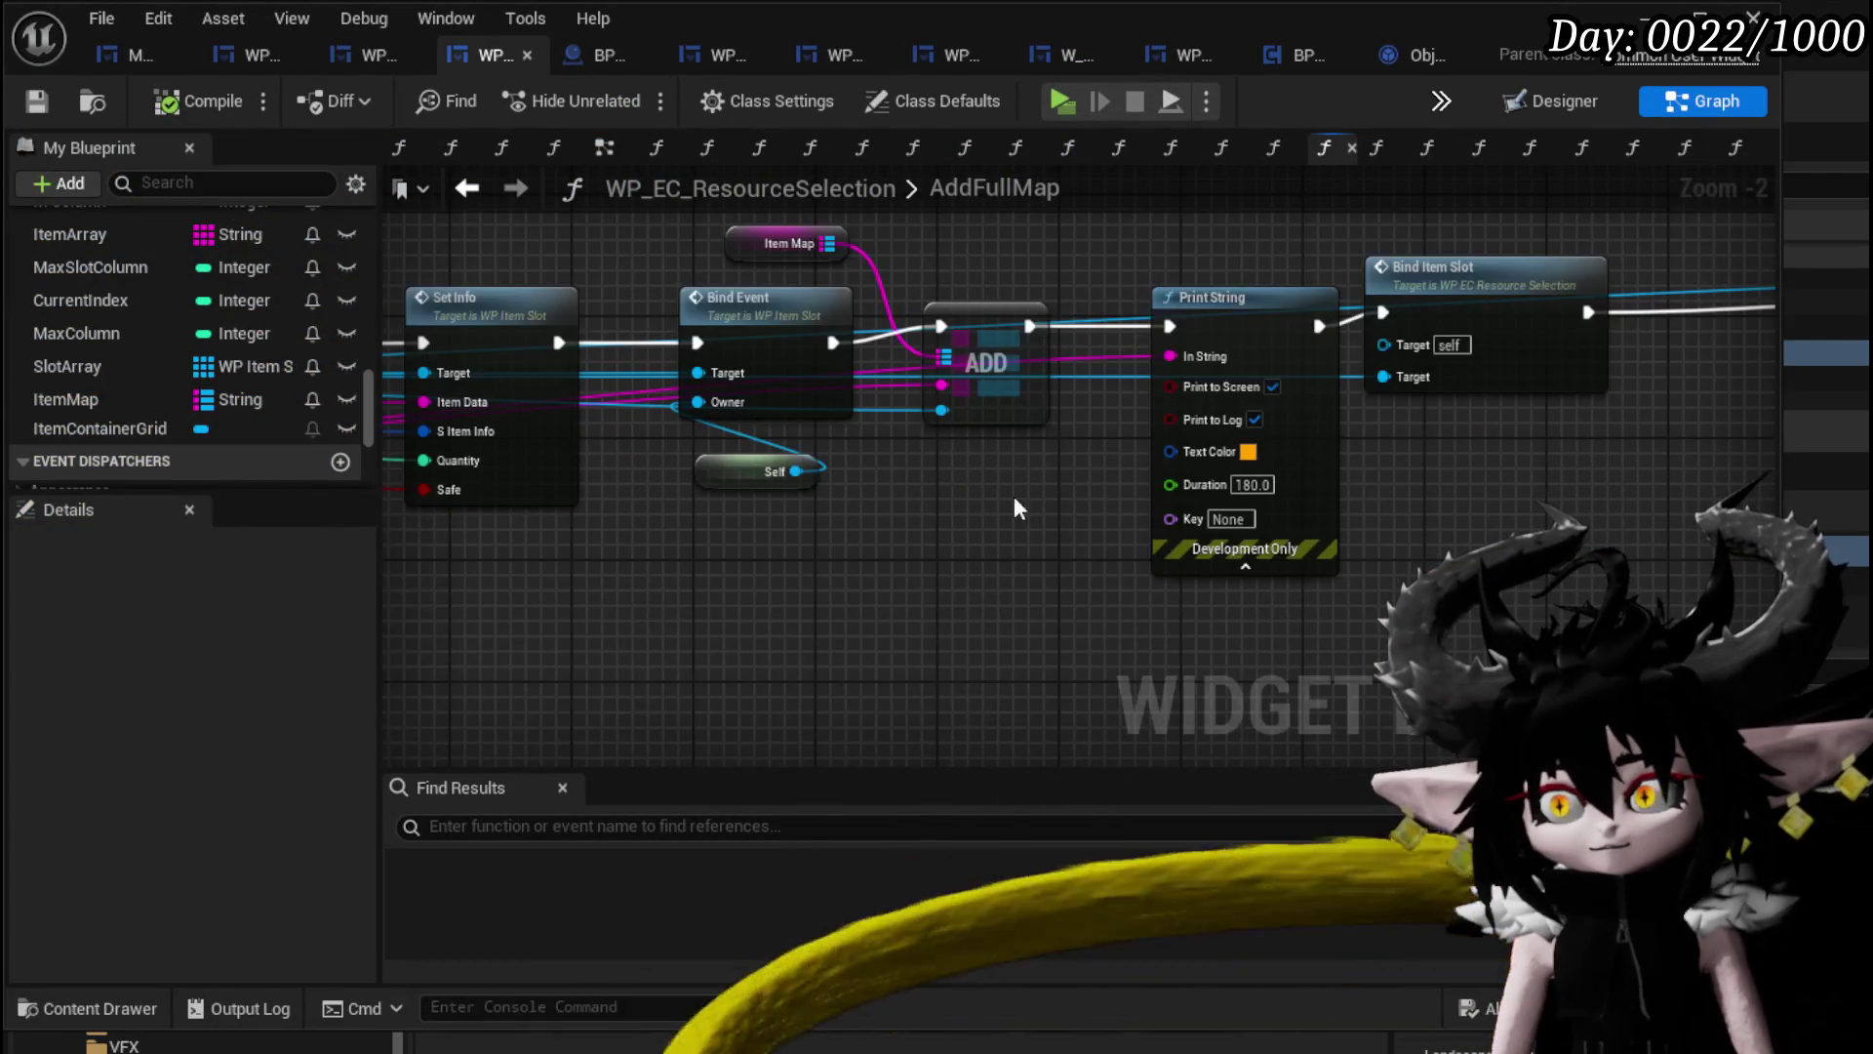
Undo the debug Print String so ADD feeds Bind Item Slot, save, and switch to WP_MerchantHUD.
drag(1319, 326, 1355, 314)
key(ctrl+z)
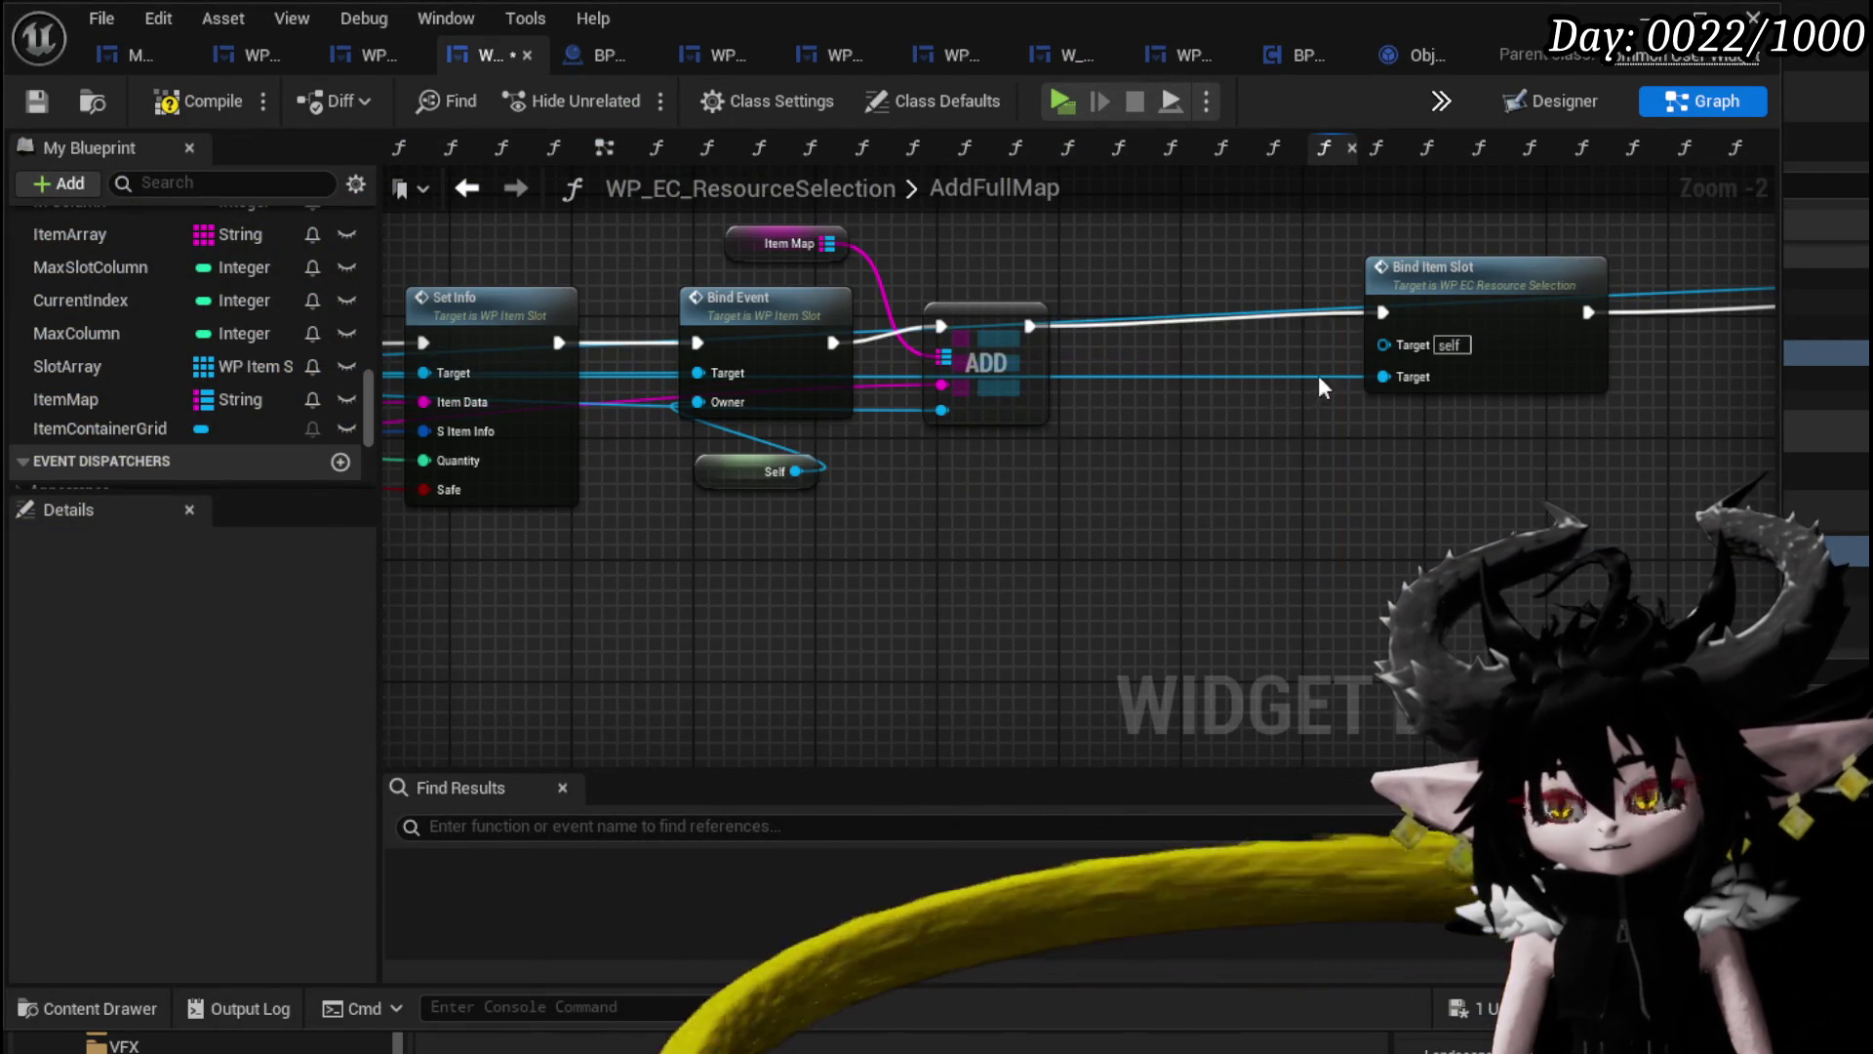
key(ctrl+z)
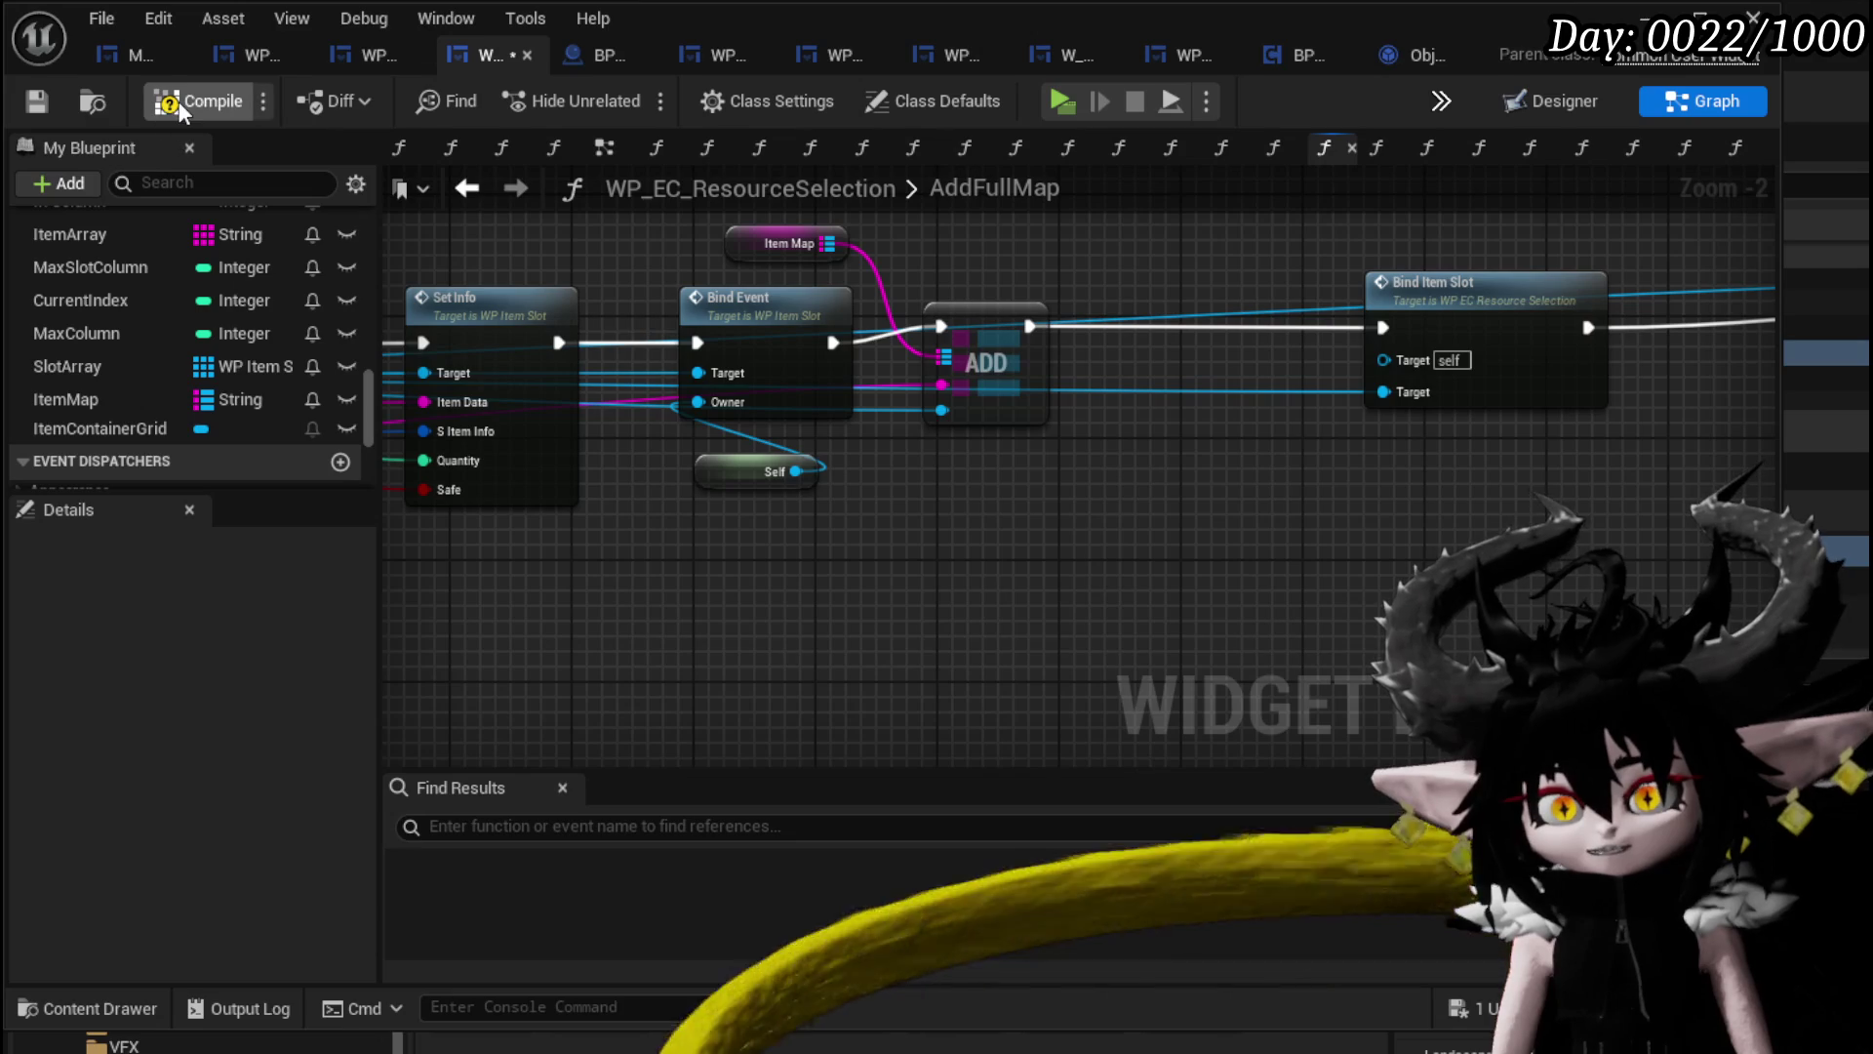
click(61, 93)
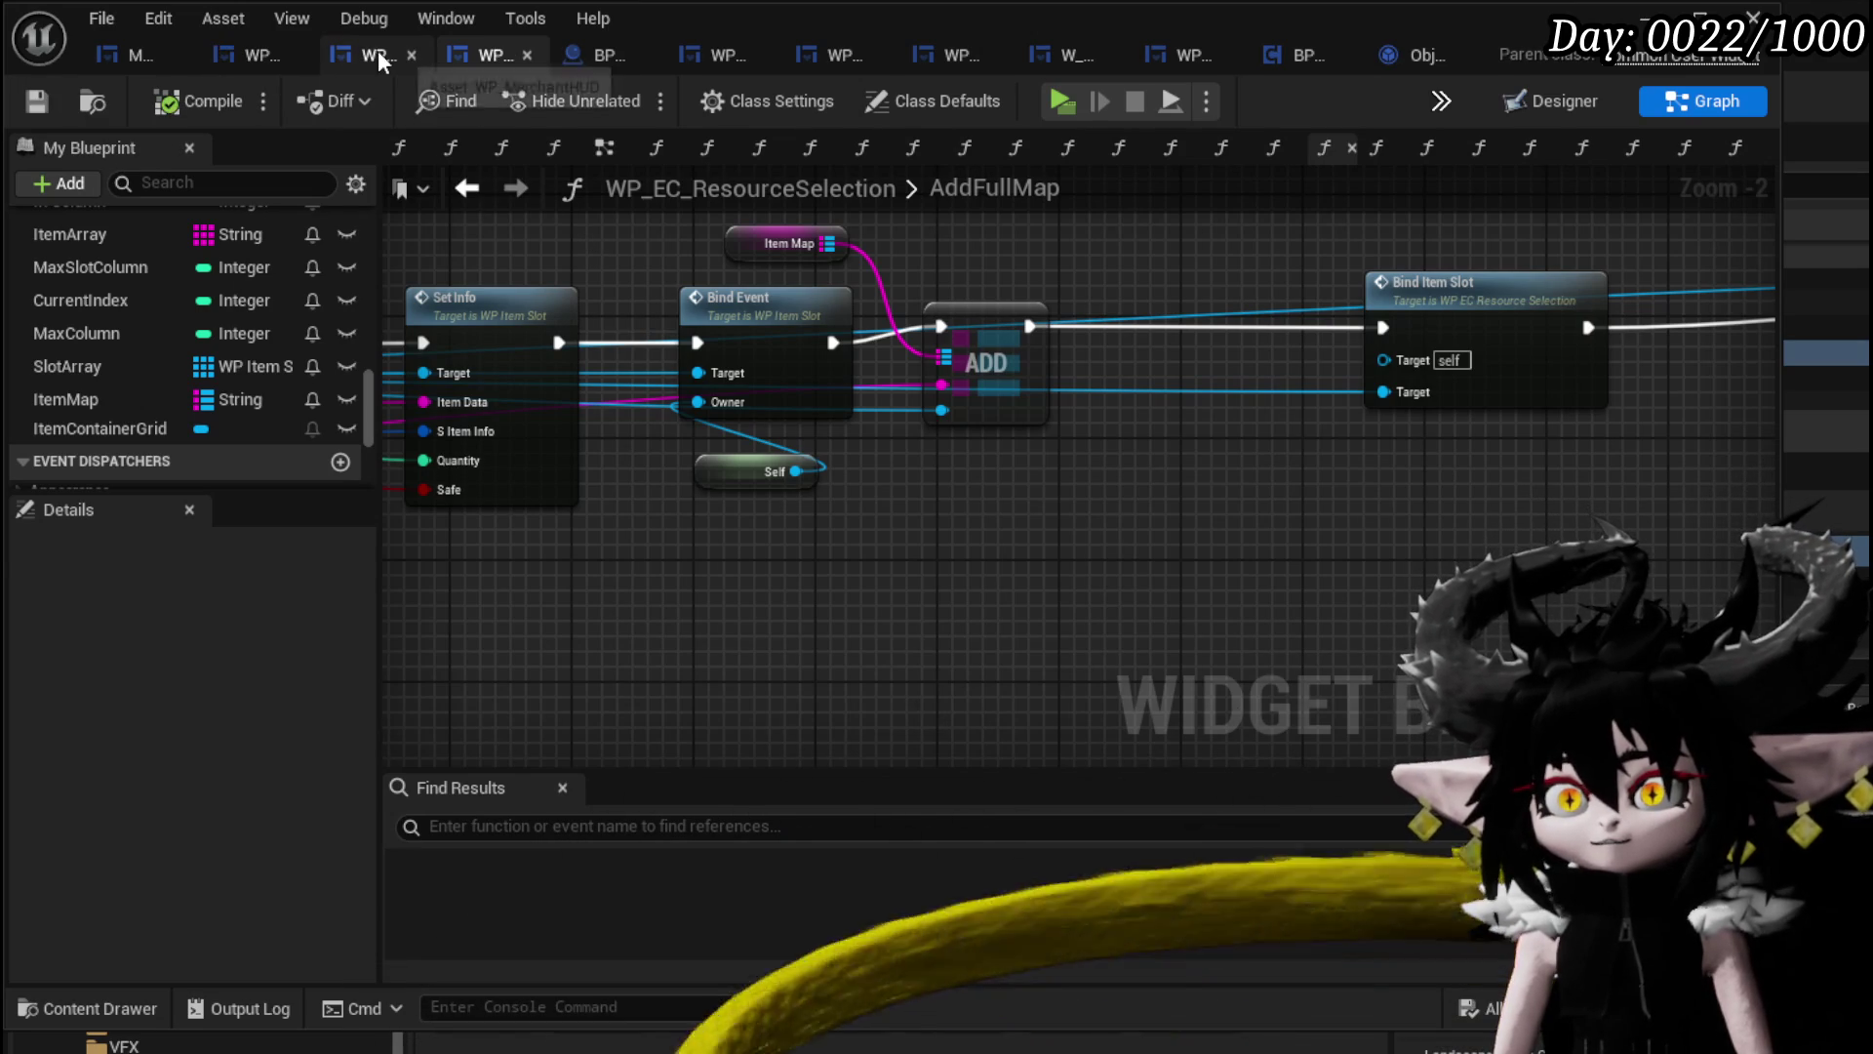
click(378, 59)
Pull Item Map off the selected-player reference and attach a Find node to it.
scroll(977, 444, down, 3)
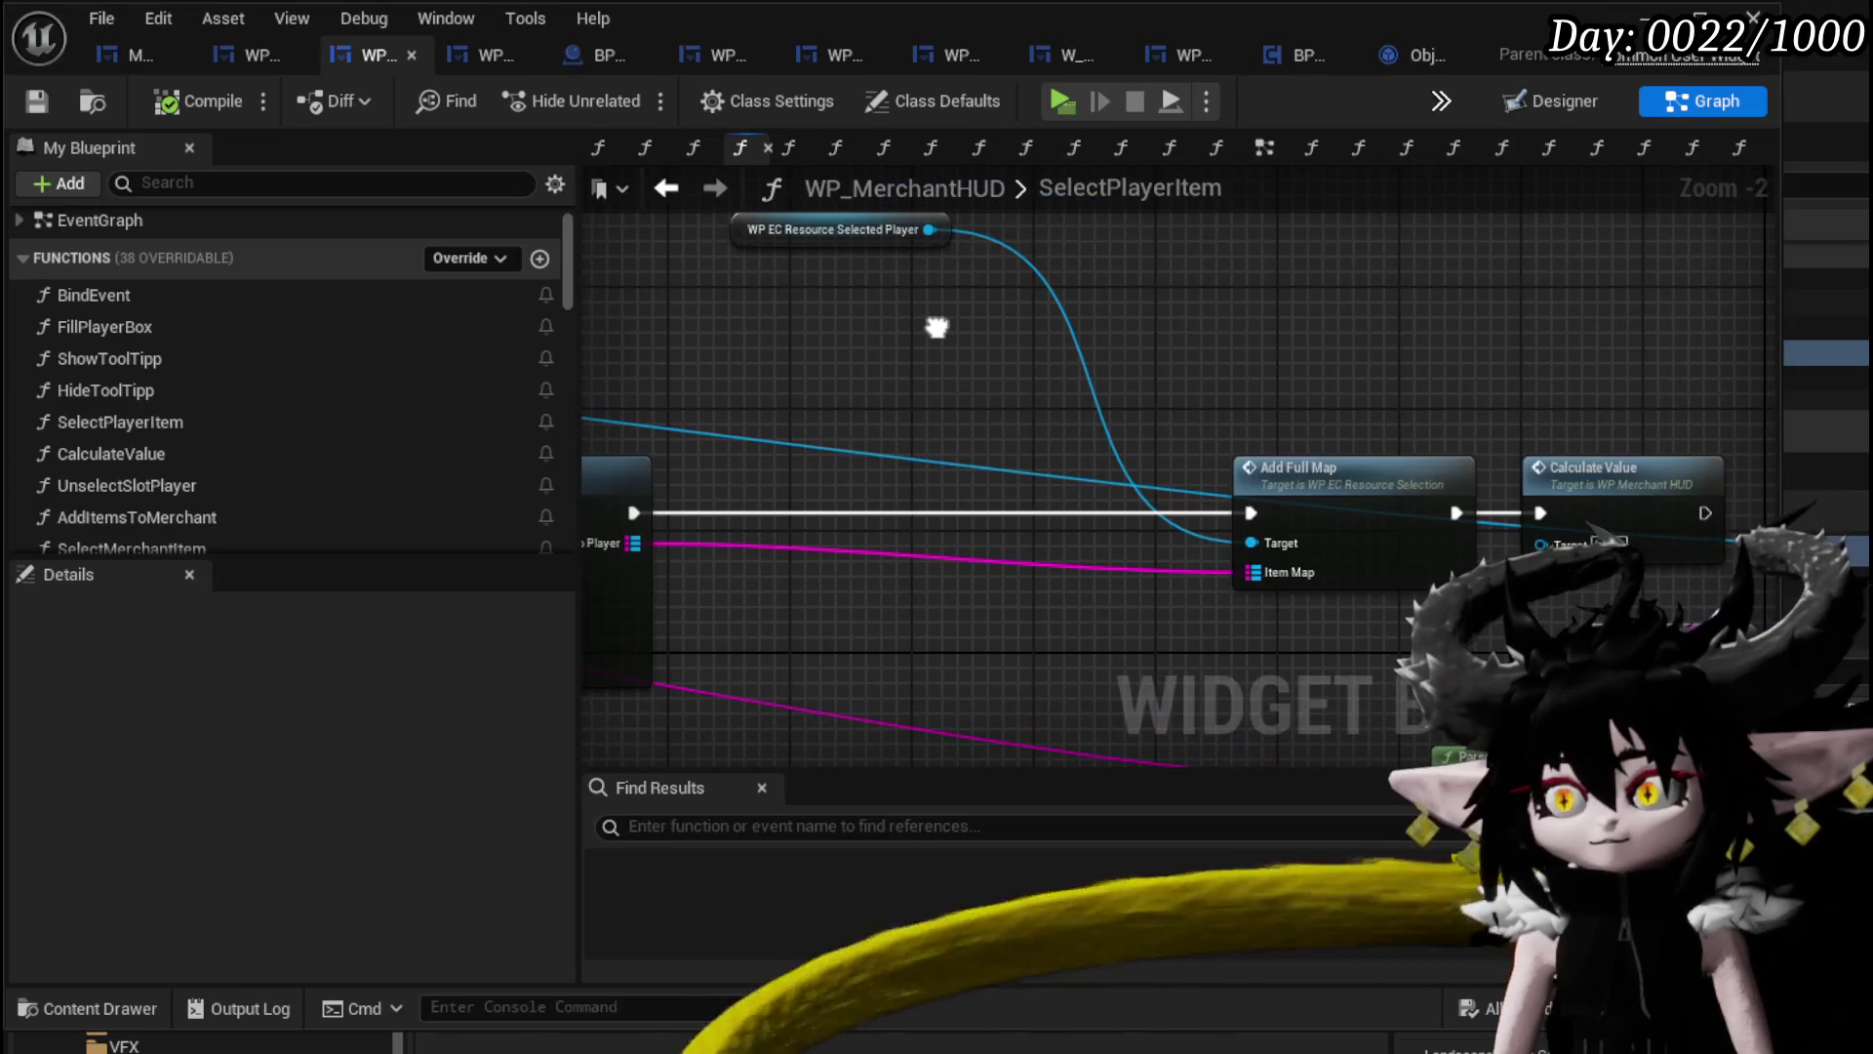
drag(934, 280, 848, 371)
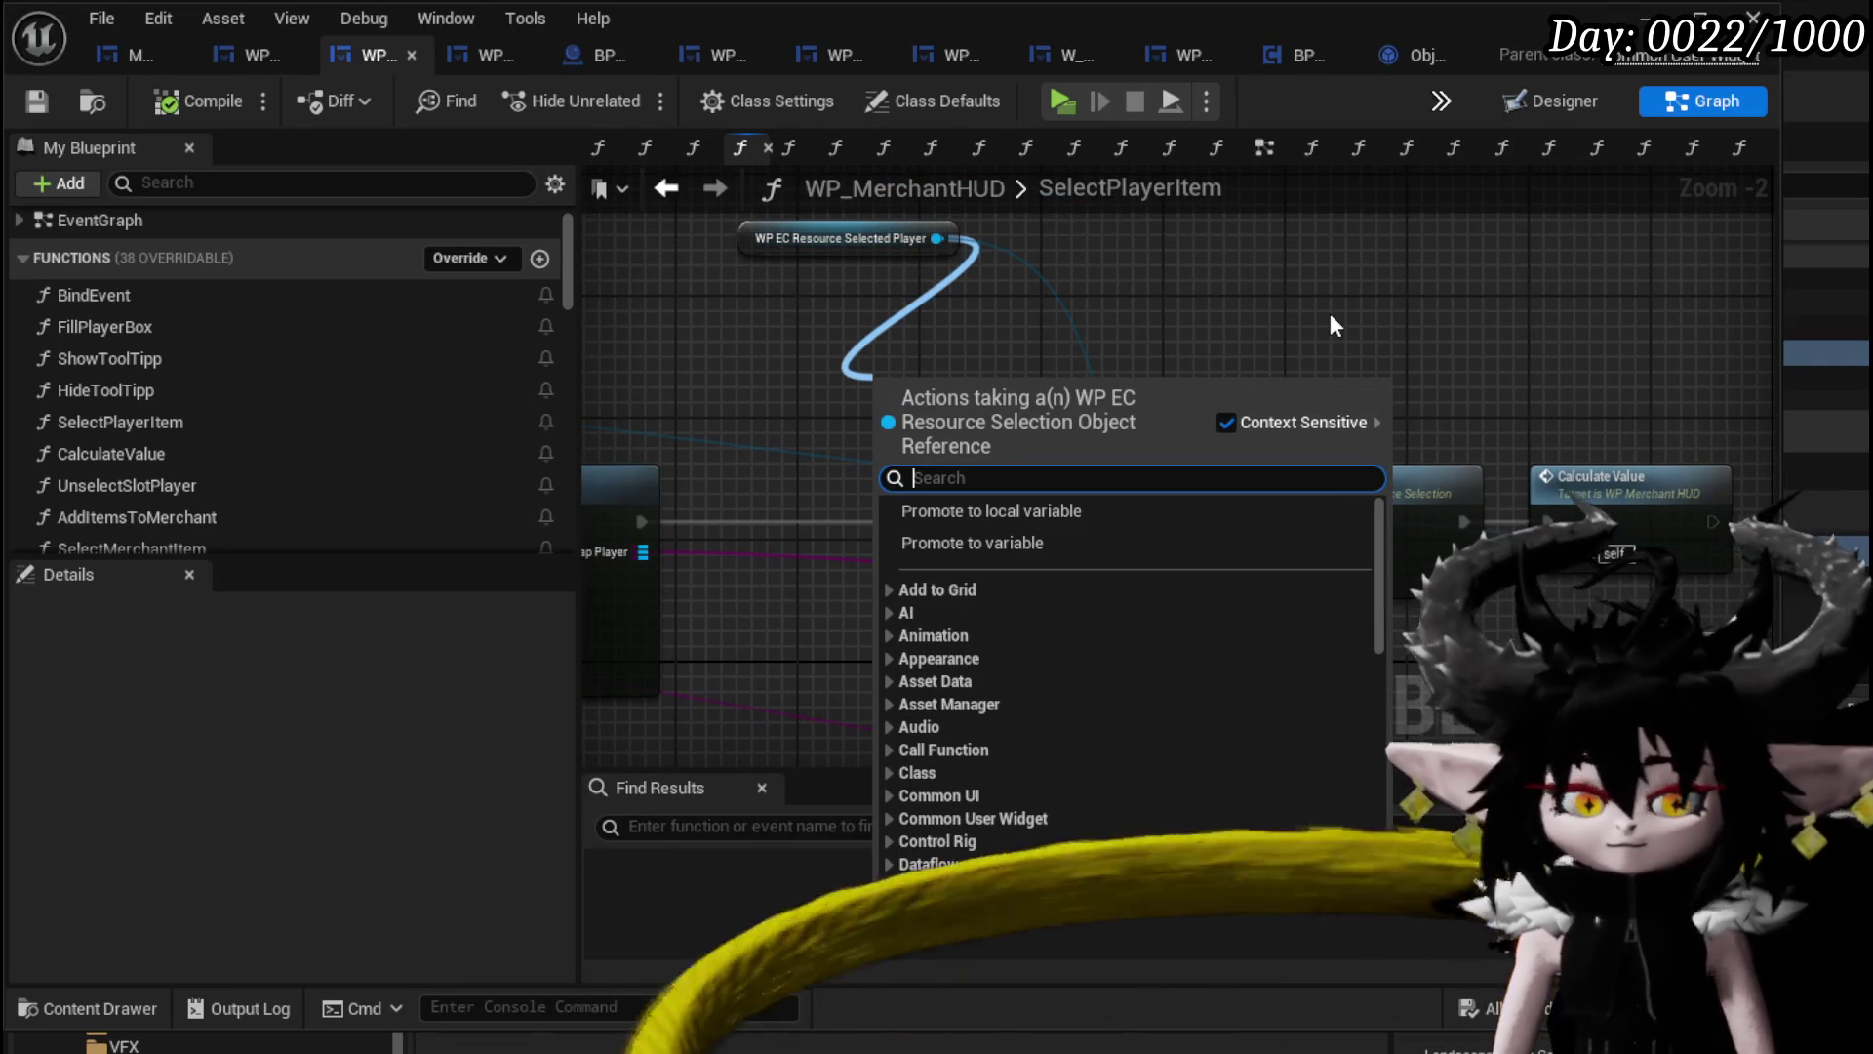
text(Map)
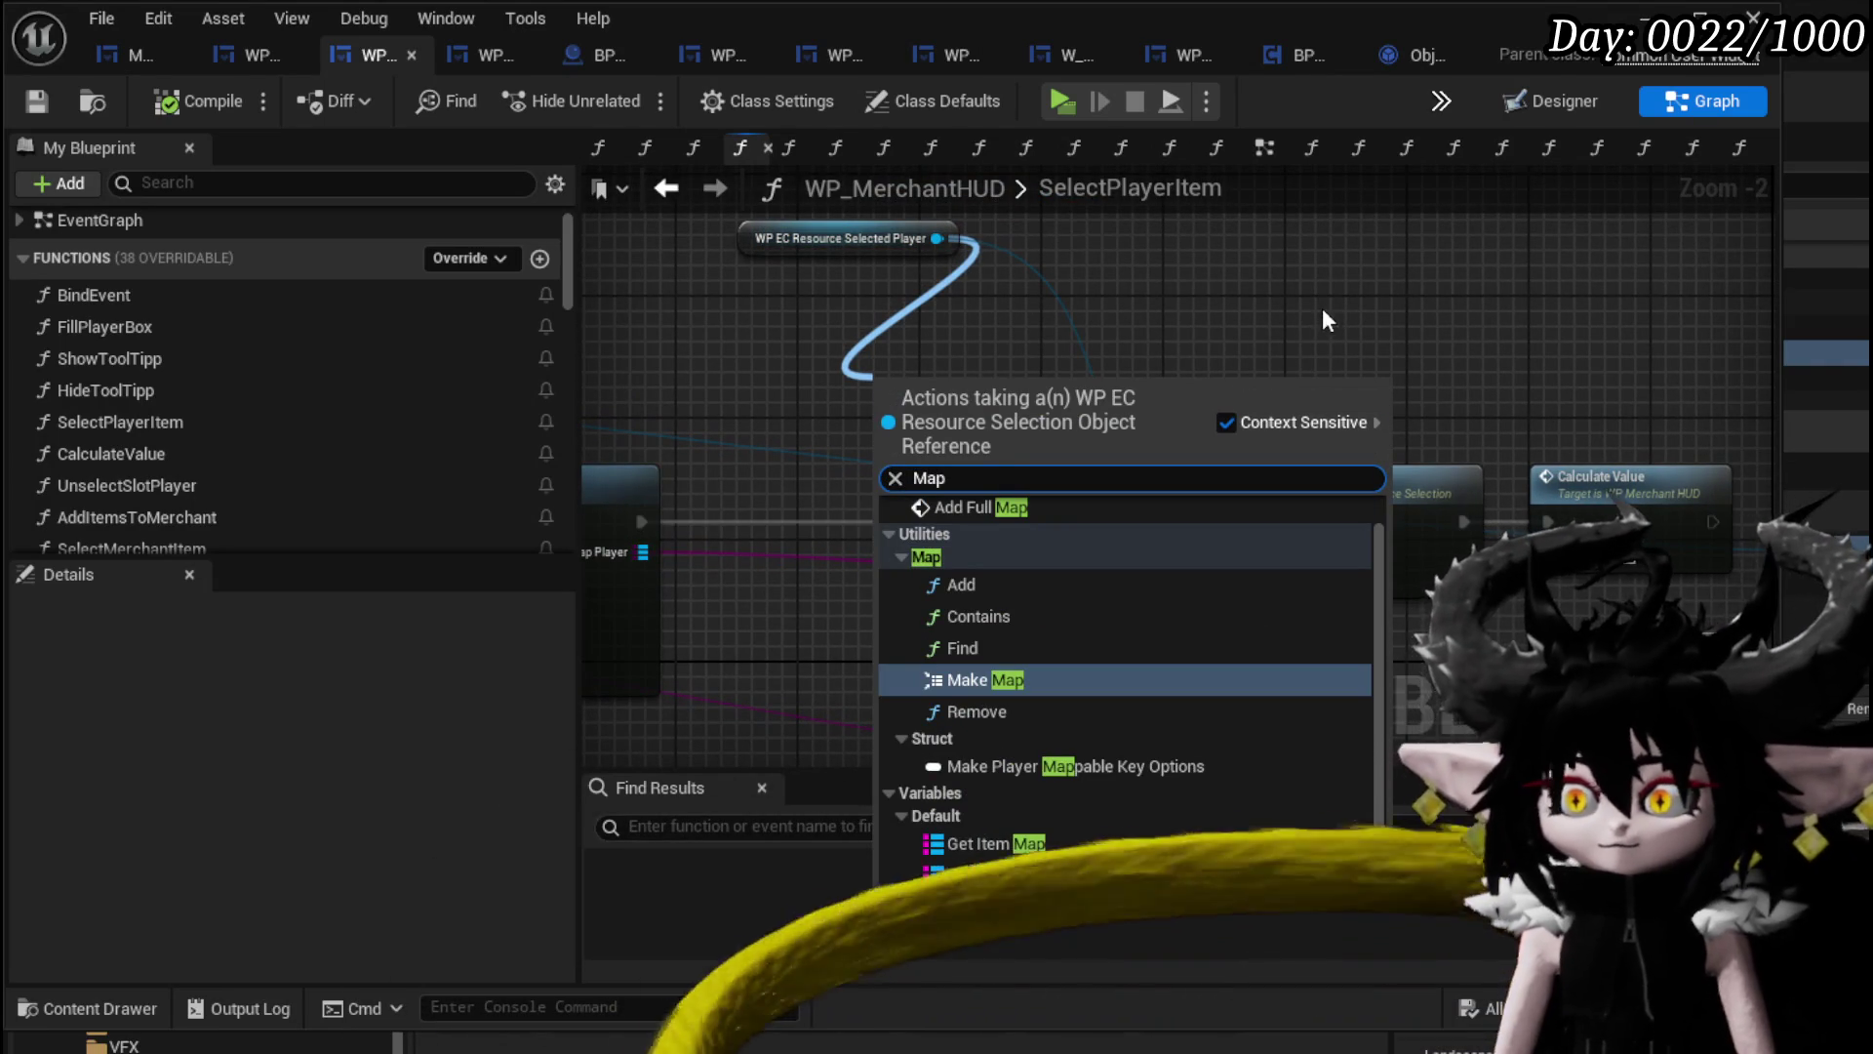
click(1022, 843)
mouse_move(1027, 391)
mouse_down()
mouse_move(1068, 408)
mouse_move(1284, 310)
mouse_up()
text(Find)
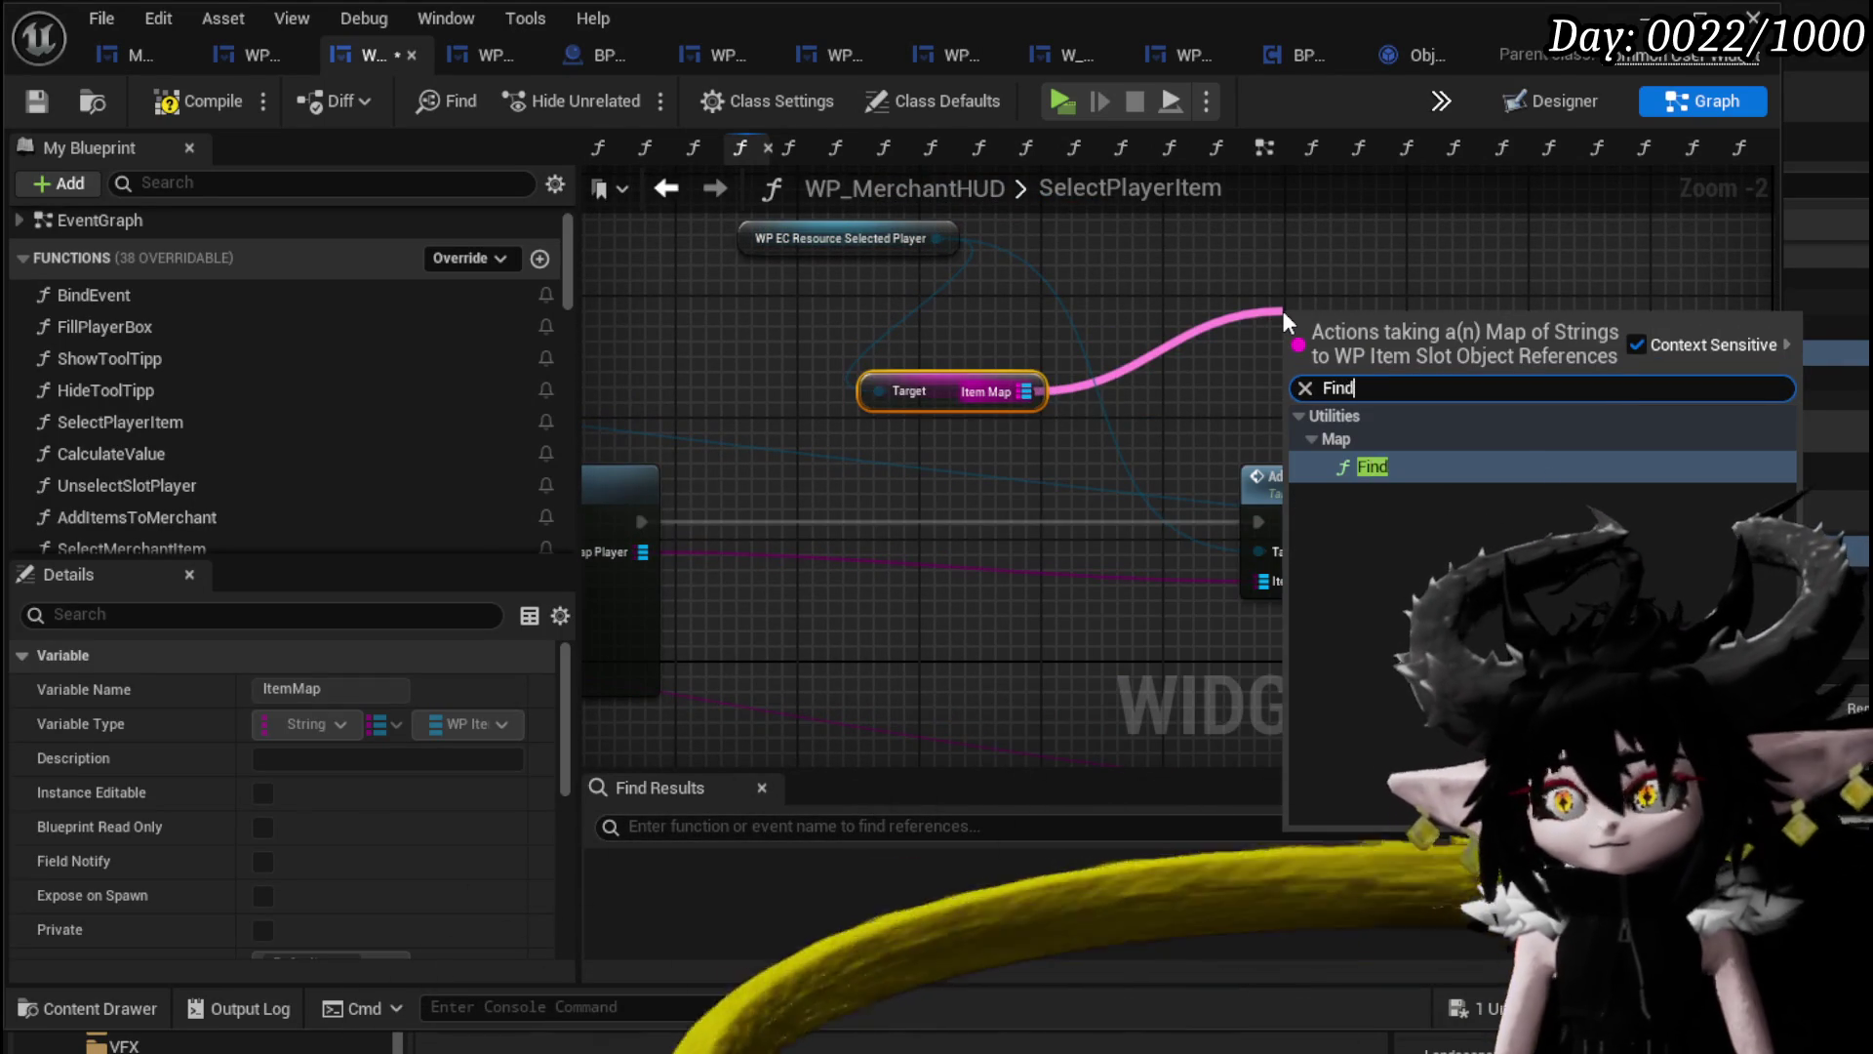
key(Return)
Wire the item data into the Find node's key.
scroll(1466, 342, down, 4)
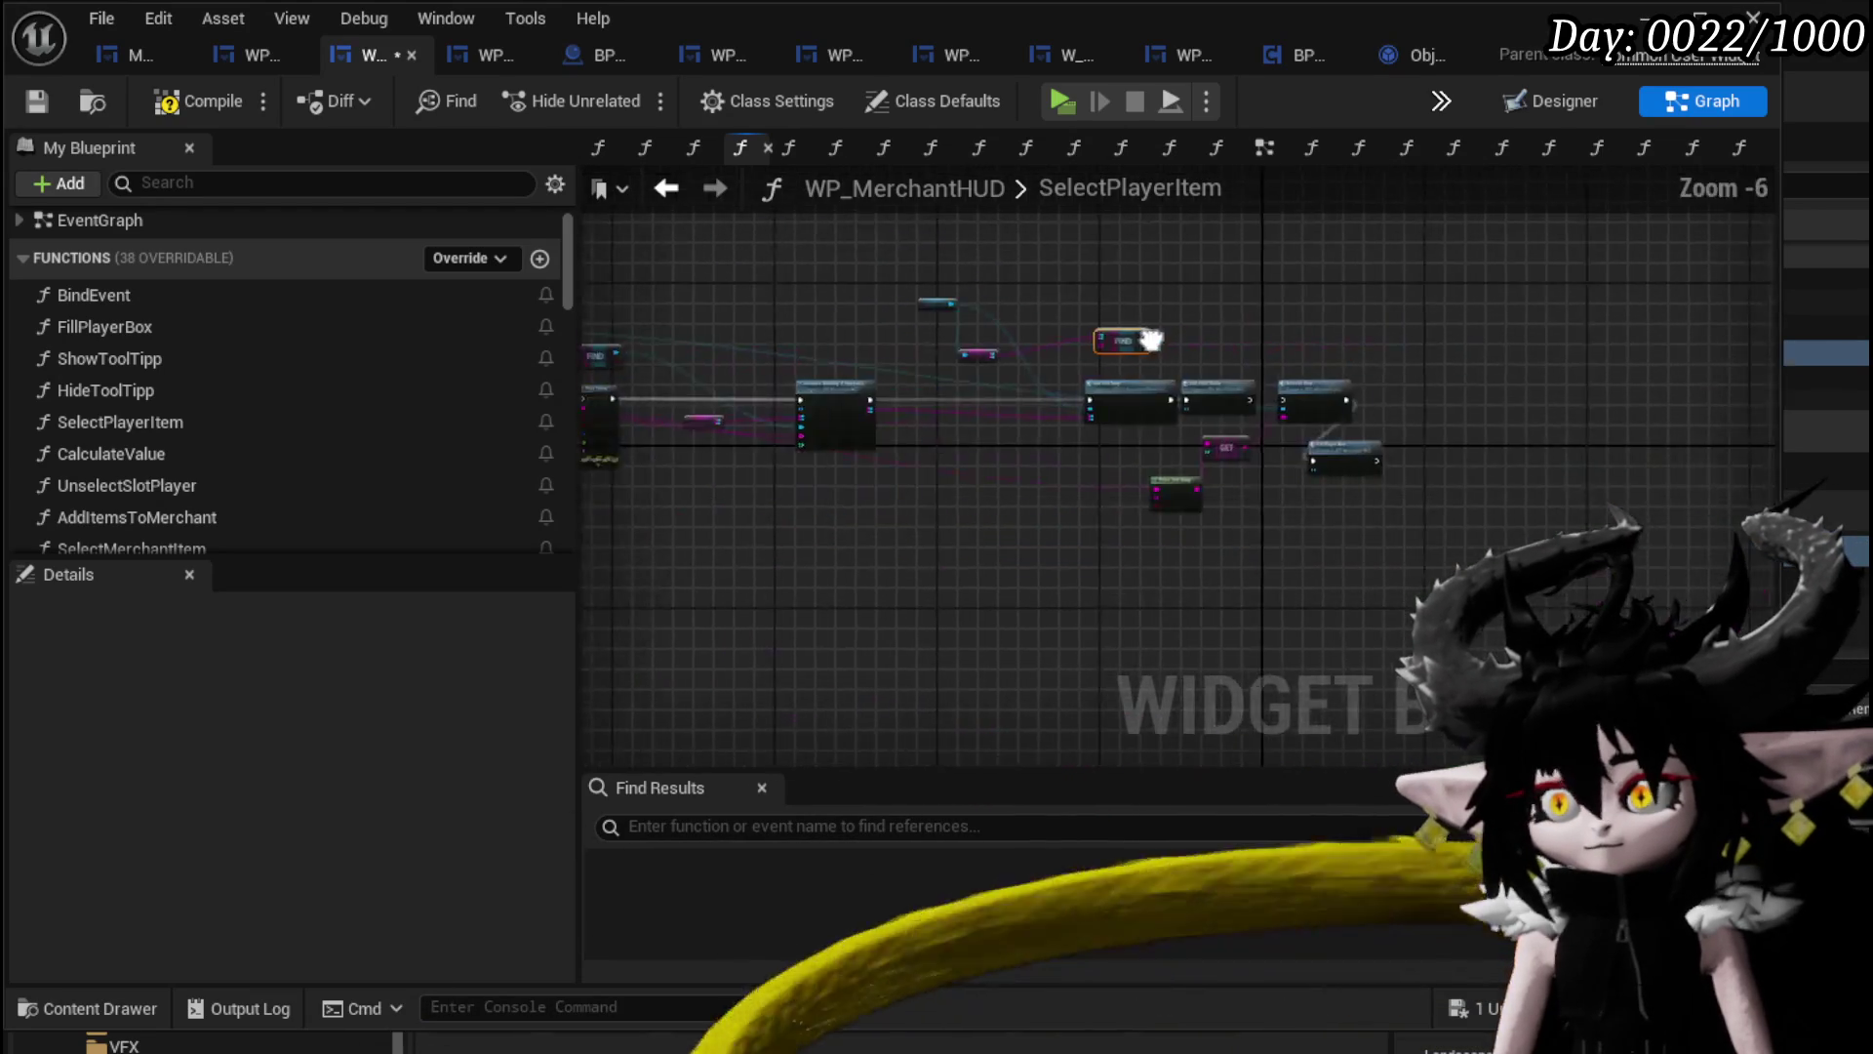
scroll(1385, 371, up, 2)
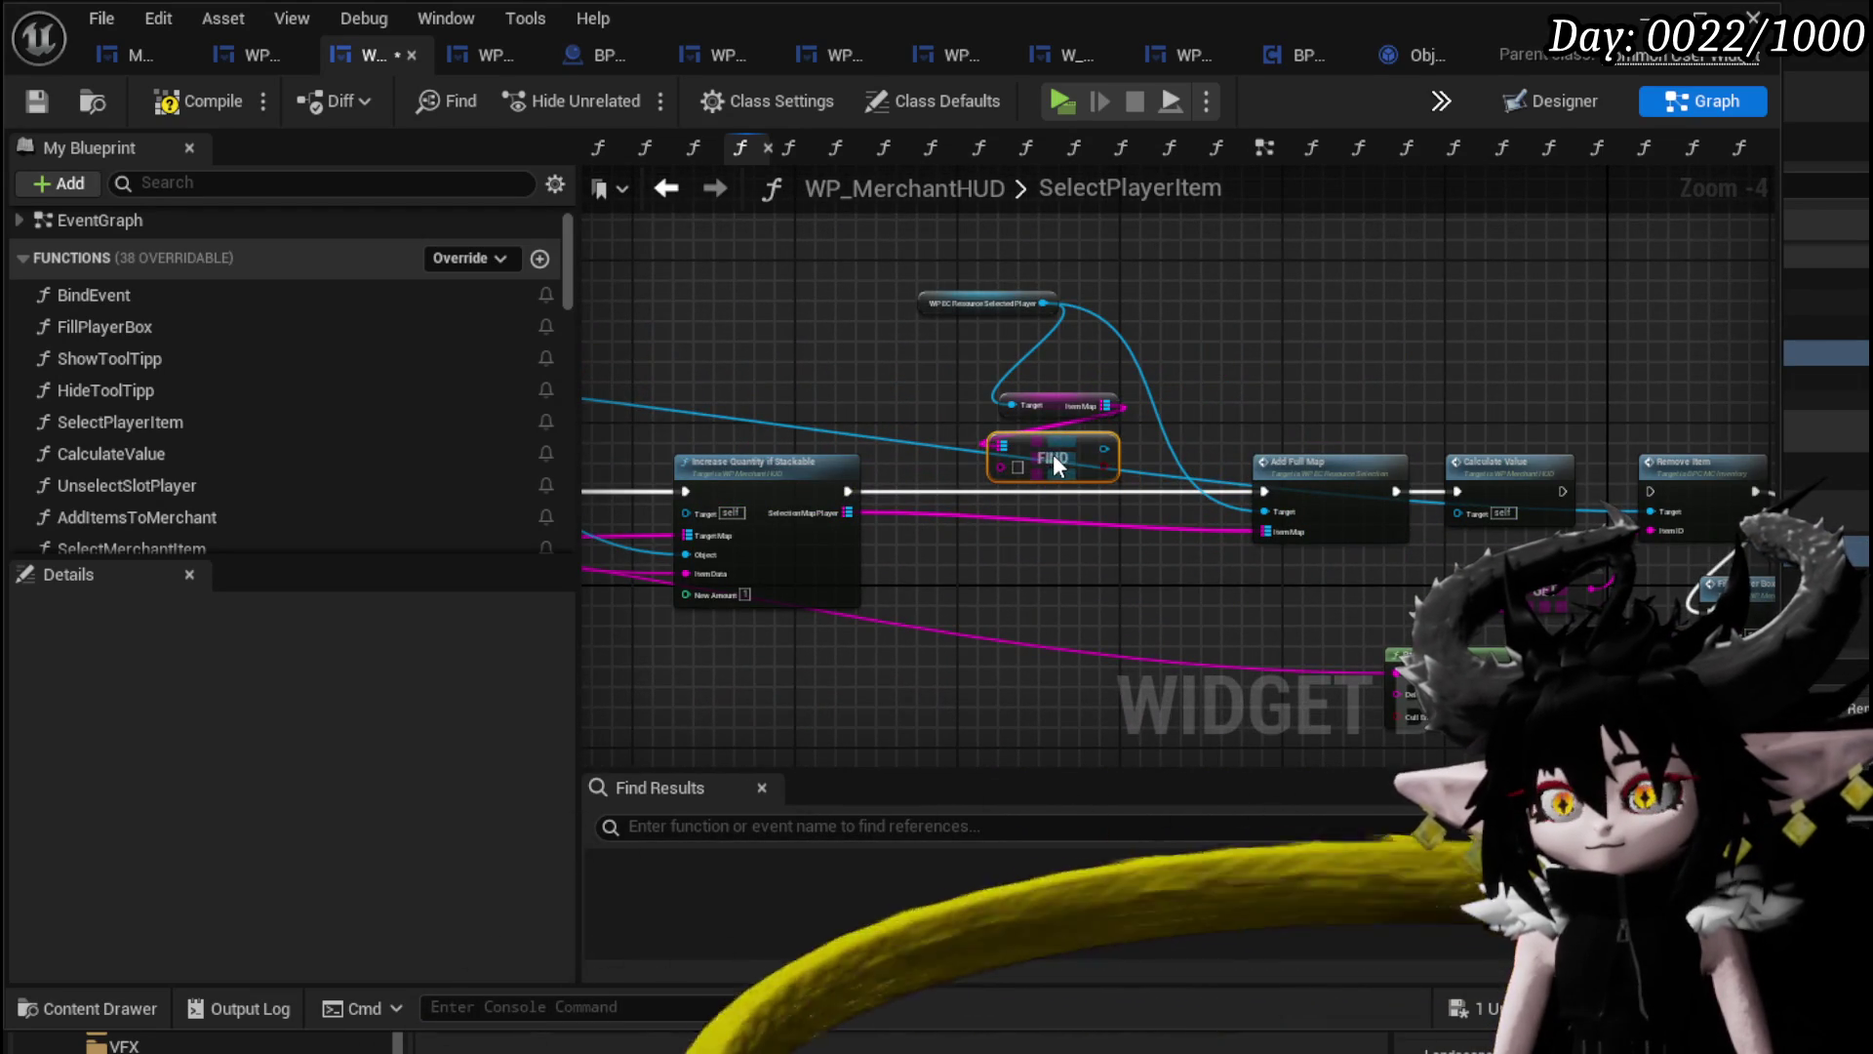
drag(911, 265, 980, 381)
scroll(1052, 443, up, 3)
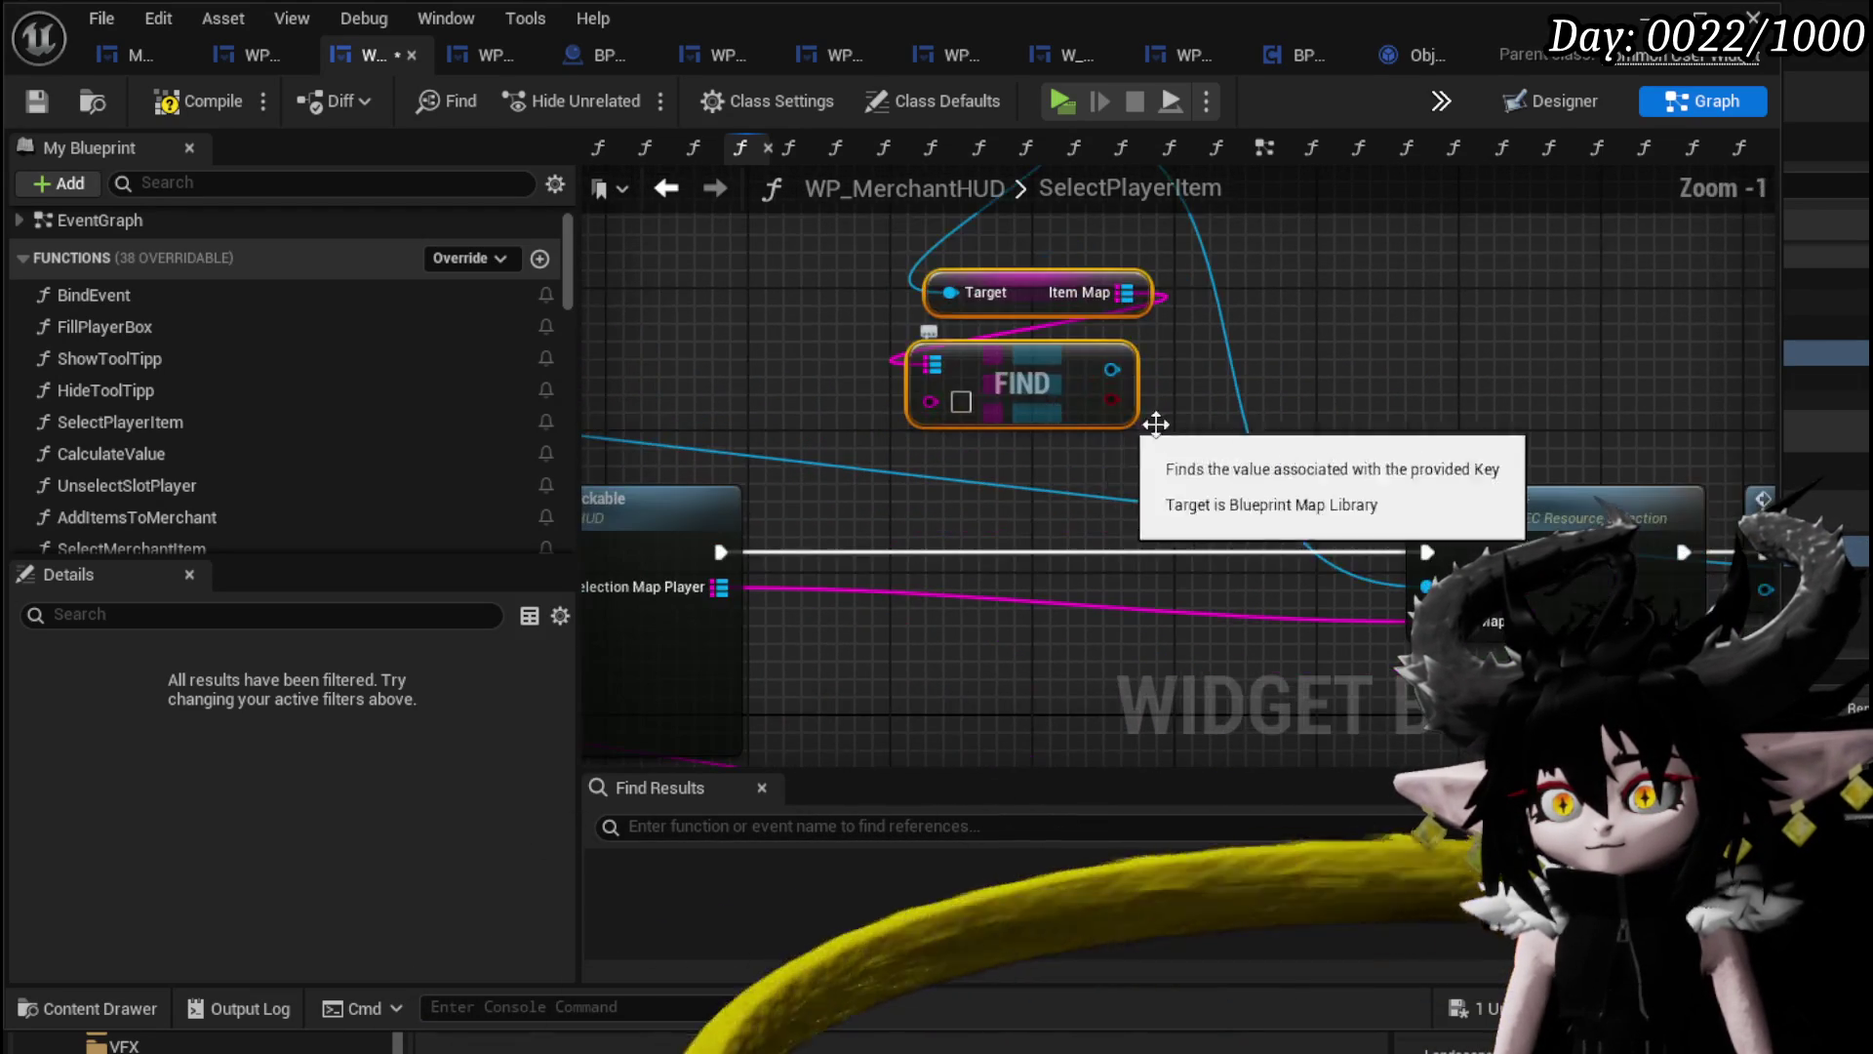
mouse_move(1178, 492)
mouse_down()
mouse_move(1010, 466)
mouse_move(1752, 368)
mouse_move(719, 394)
mouse_up()
mouse_move(753, 634)
mouse_down()
mouse_move(1081, 316)
mouse_move(904, 351)
mouse_move(839, 400)
mouse_up()
Search Find's result for a quantity node, then dismiss the list without adding anything.
drag(993, 390, 994, 391)
text(Qua)
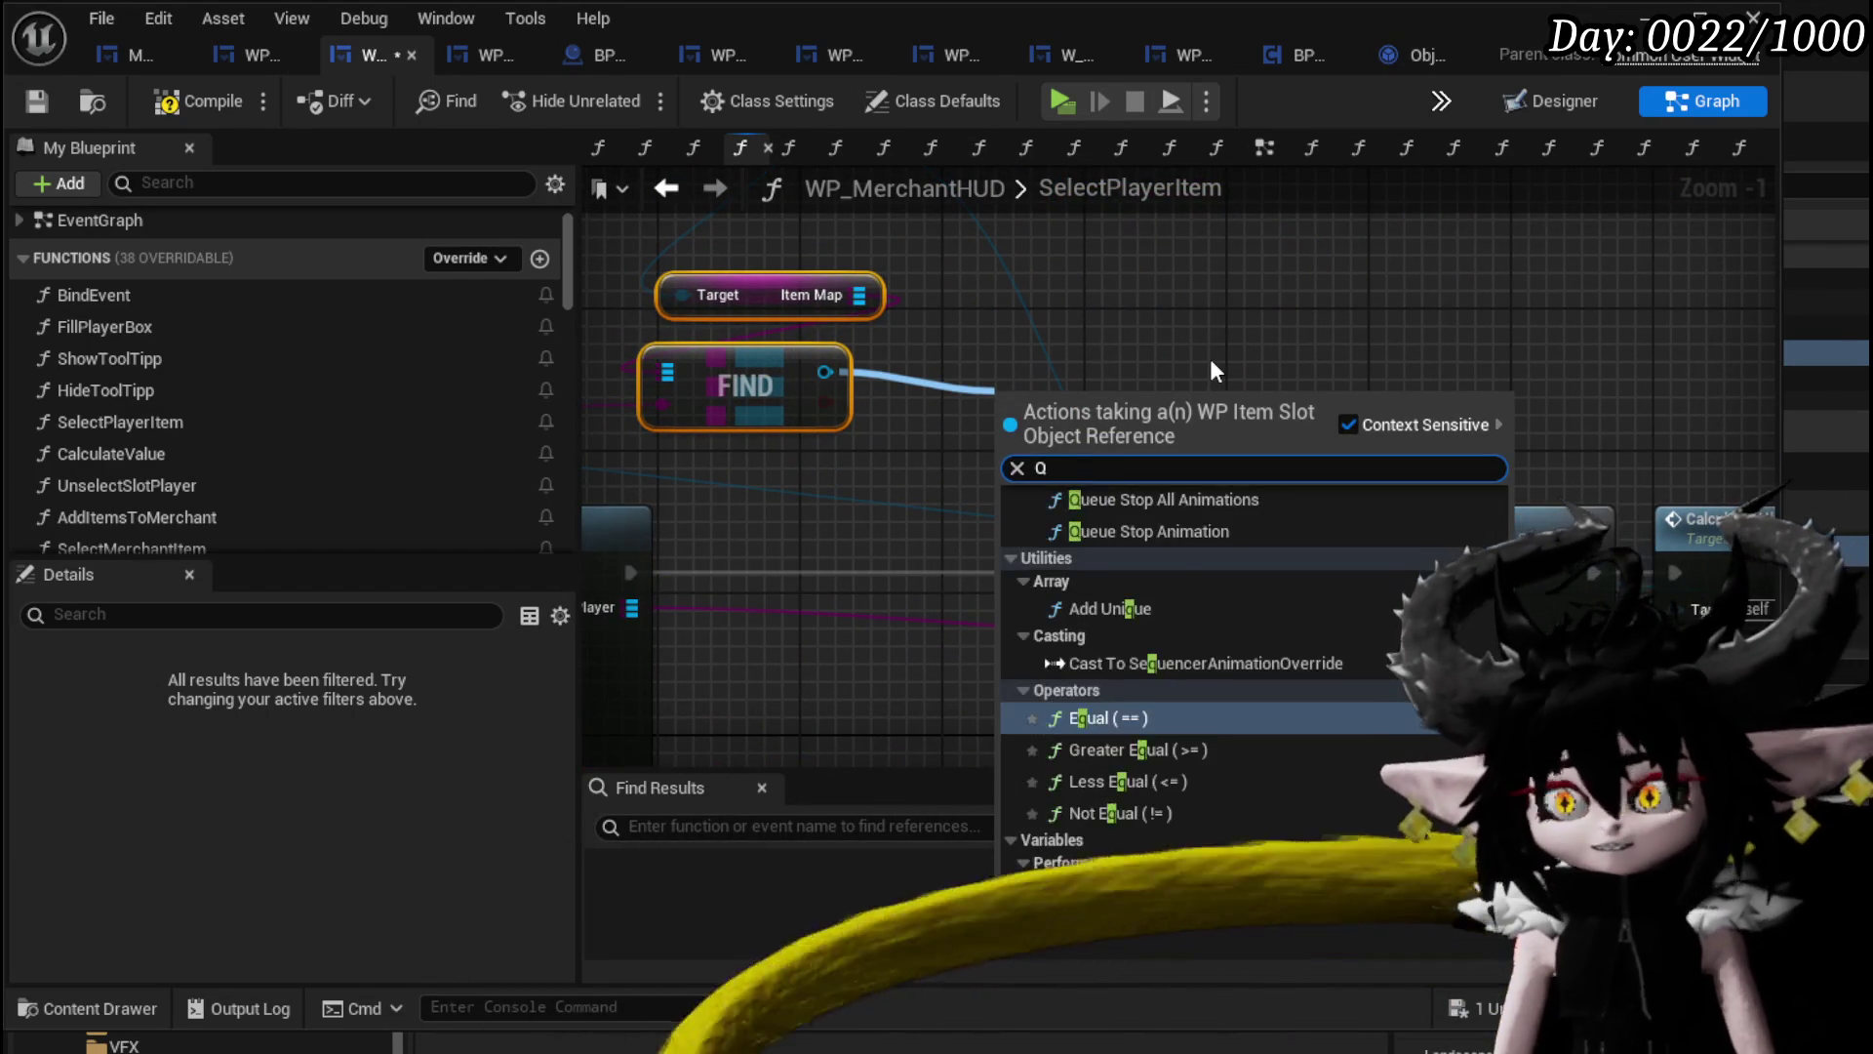
key(BackSpace)
key(BackSpace)
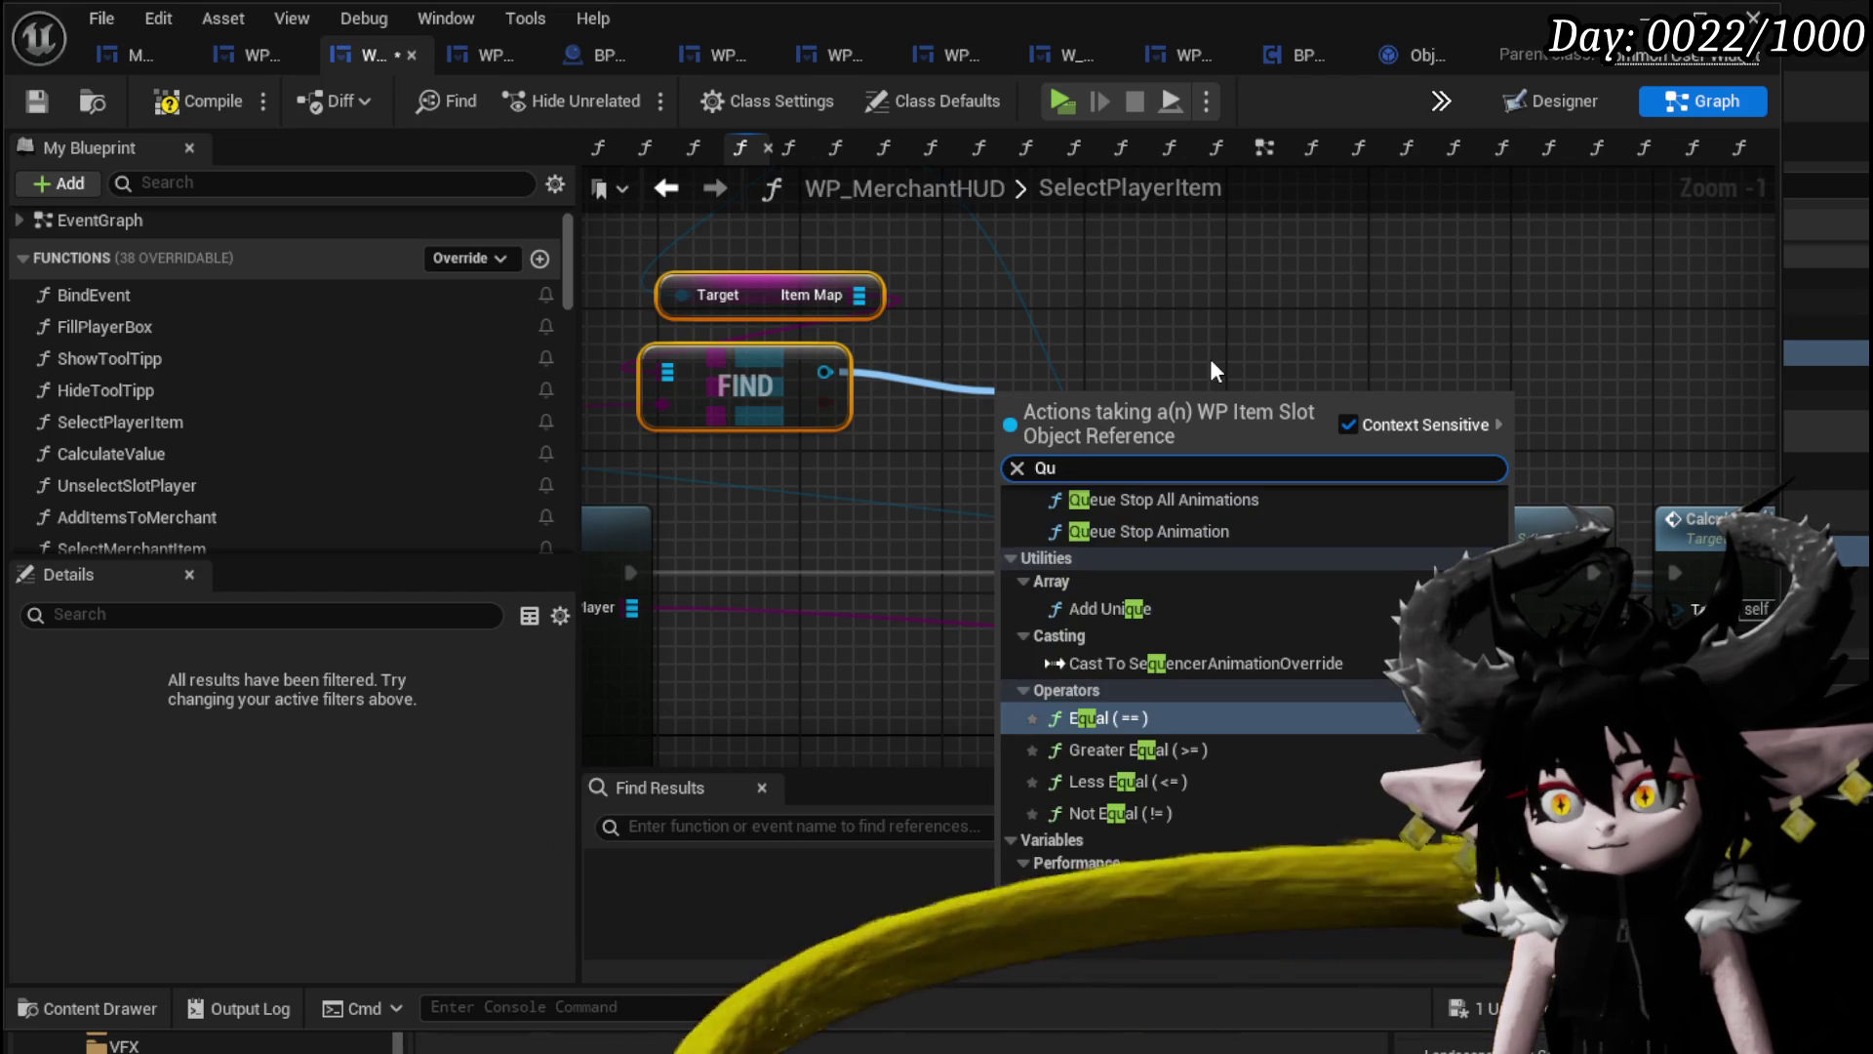
key(BackSpace)
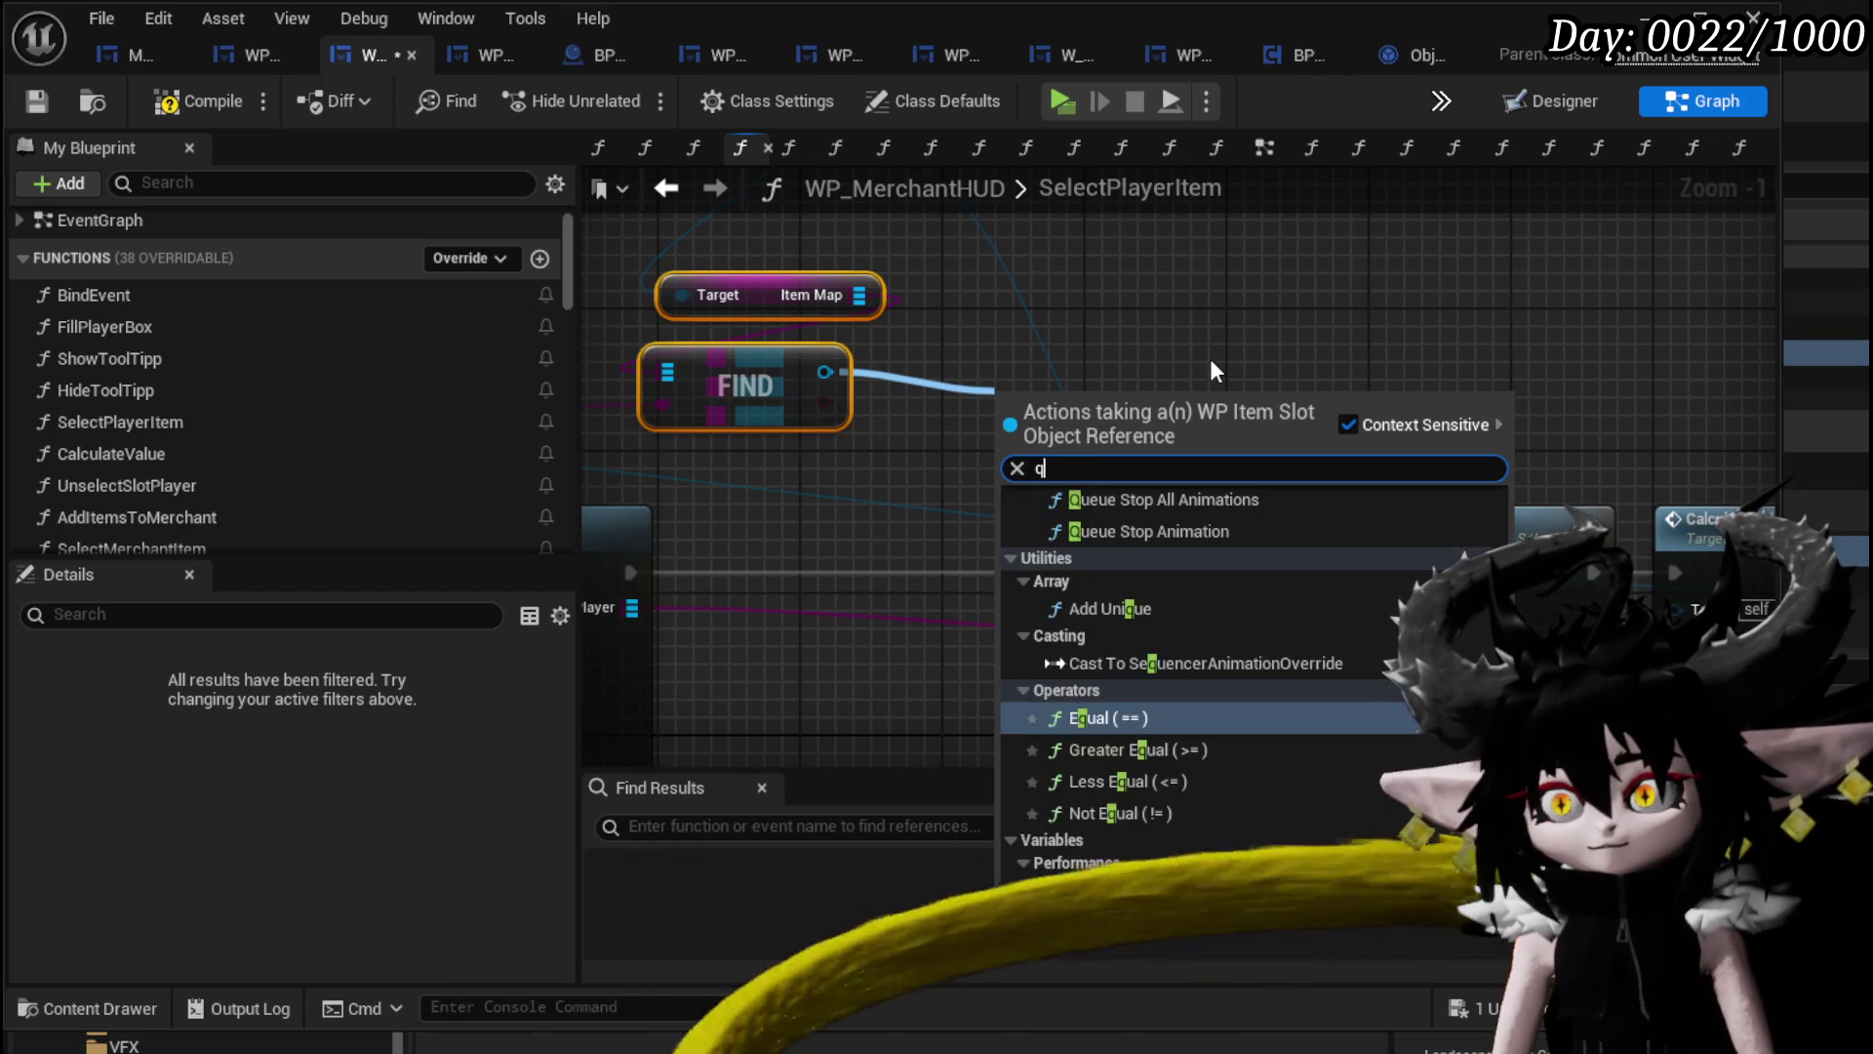
text(qua)
key(BackSpace)
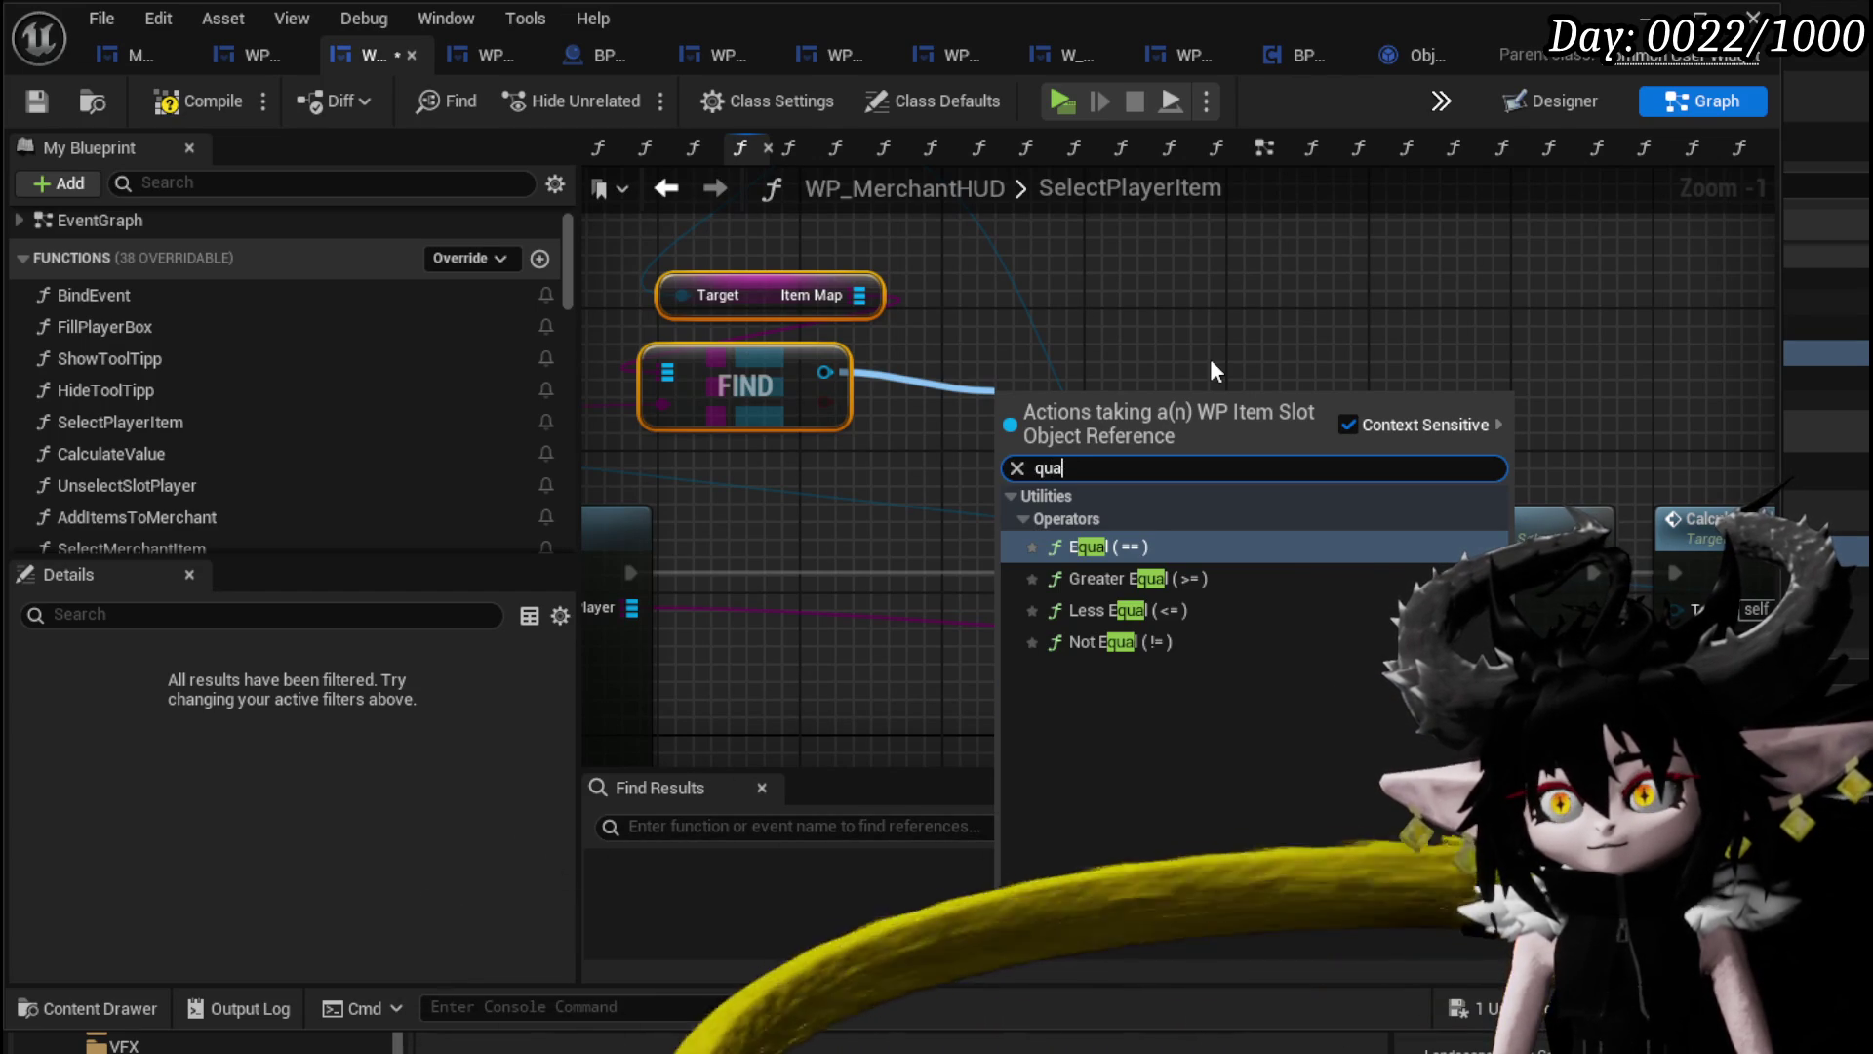
text(ent)
key(BackSpace)
key(BackSpace)
key(BackSpace)
click(1218, 330)
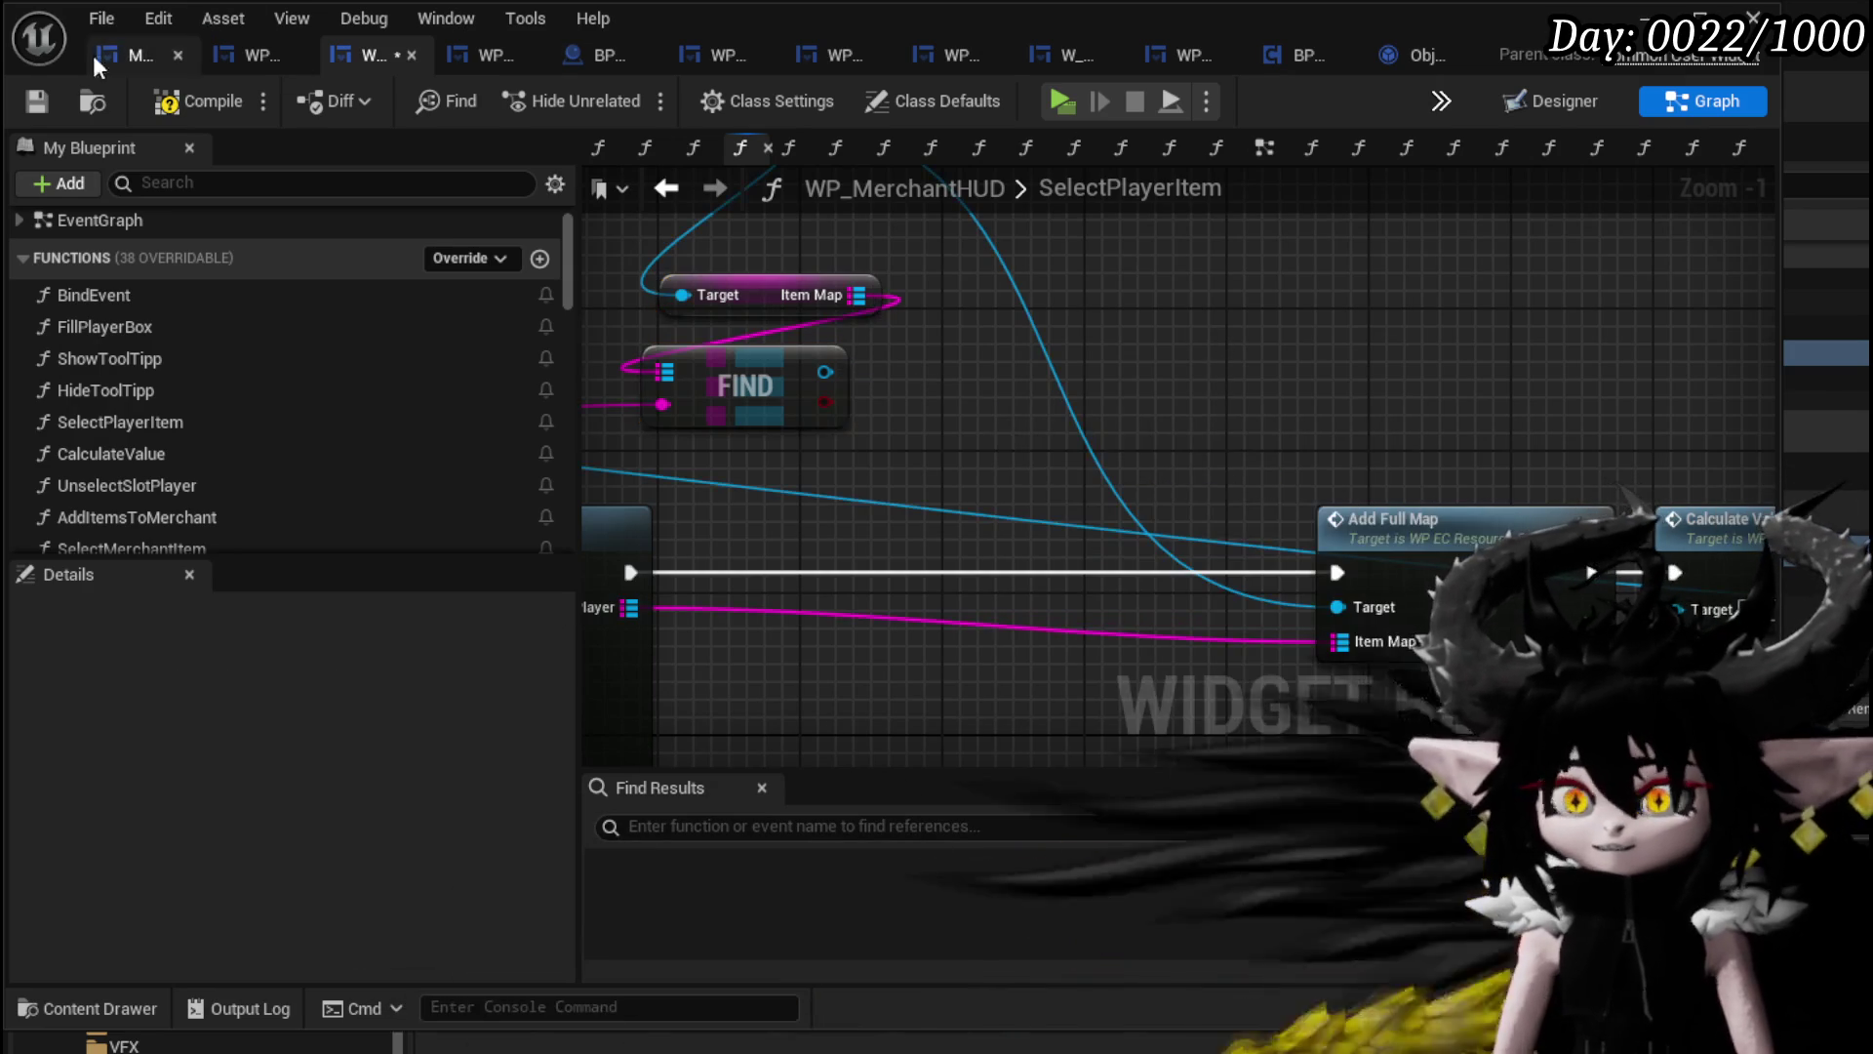
Save WP_MerchantHUD and switch to the WP_ItemSlot blueprint.
click(37, 99)
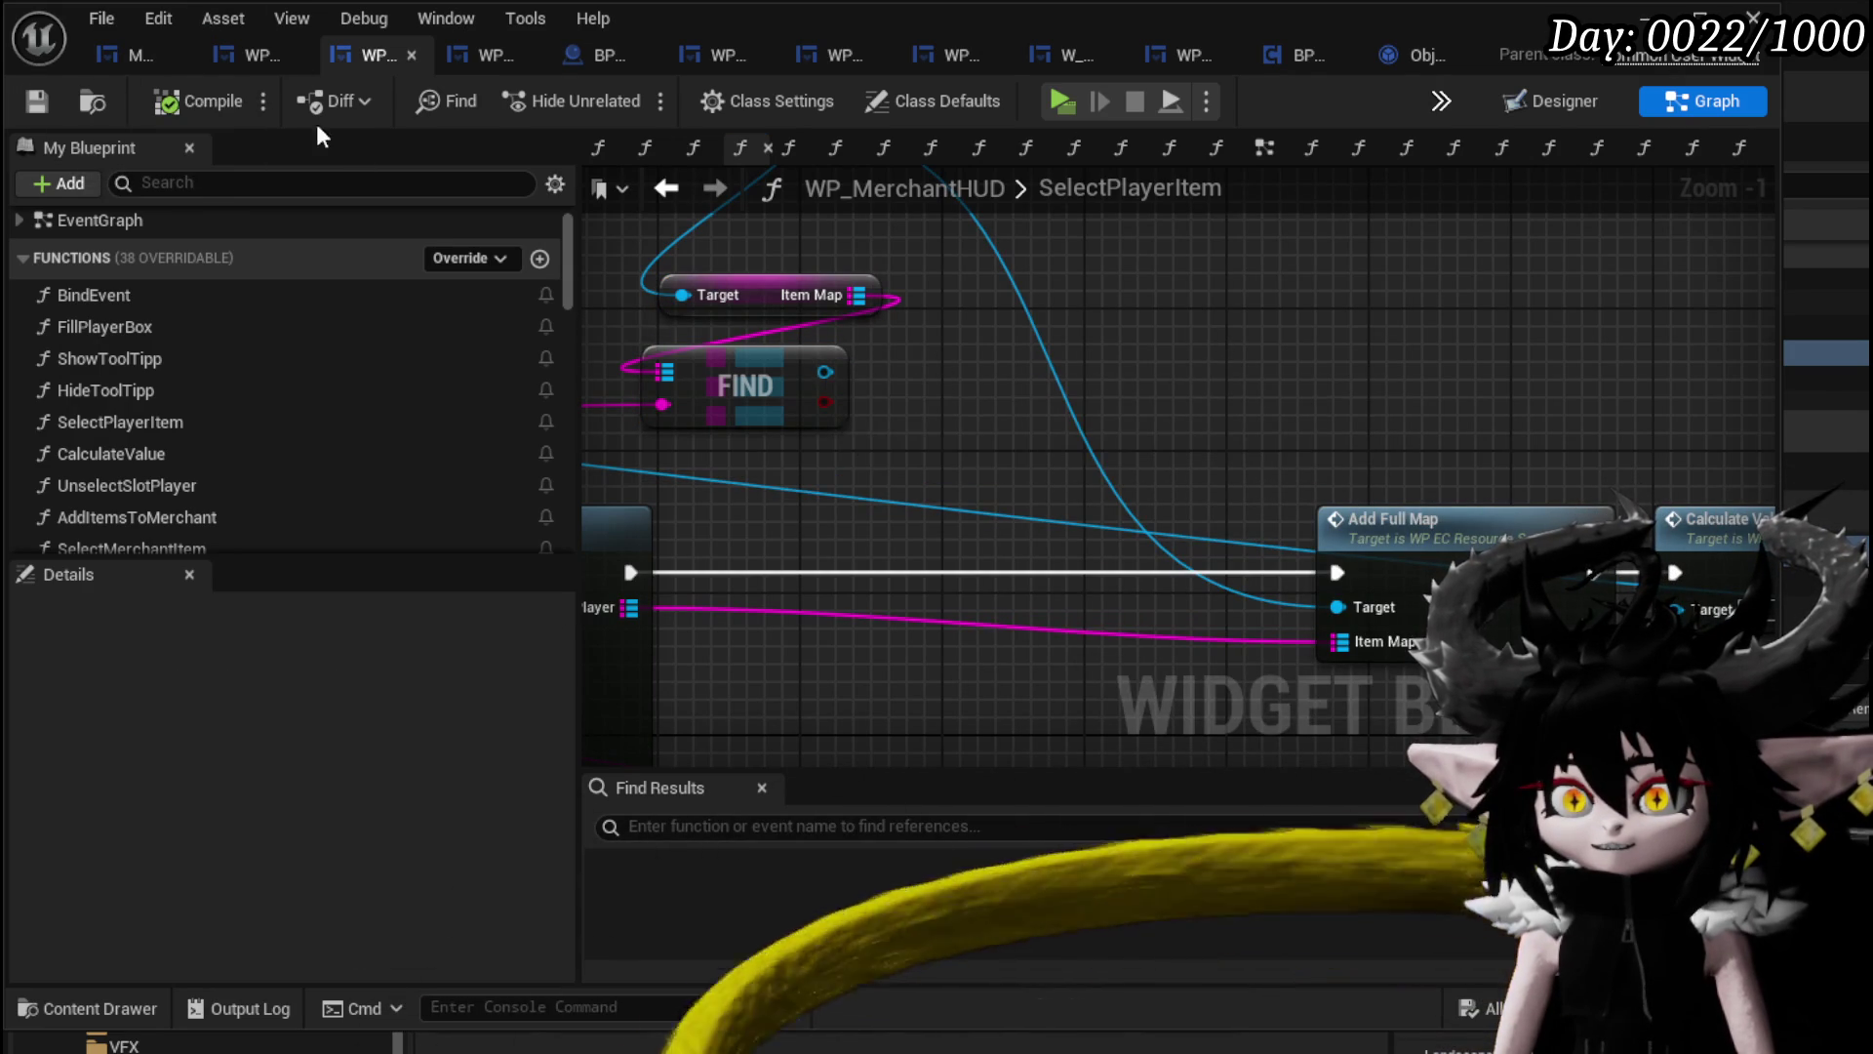
click(264, 57)
scroll(307, 390, up, 6)
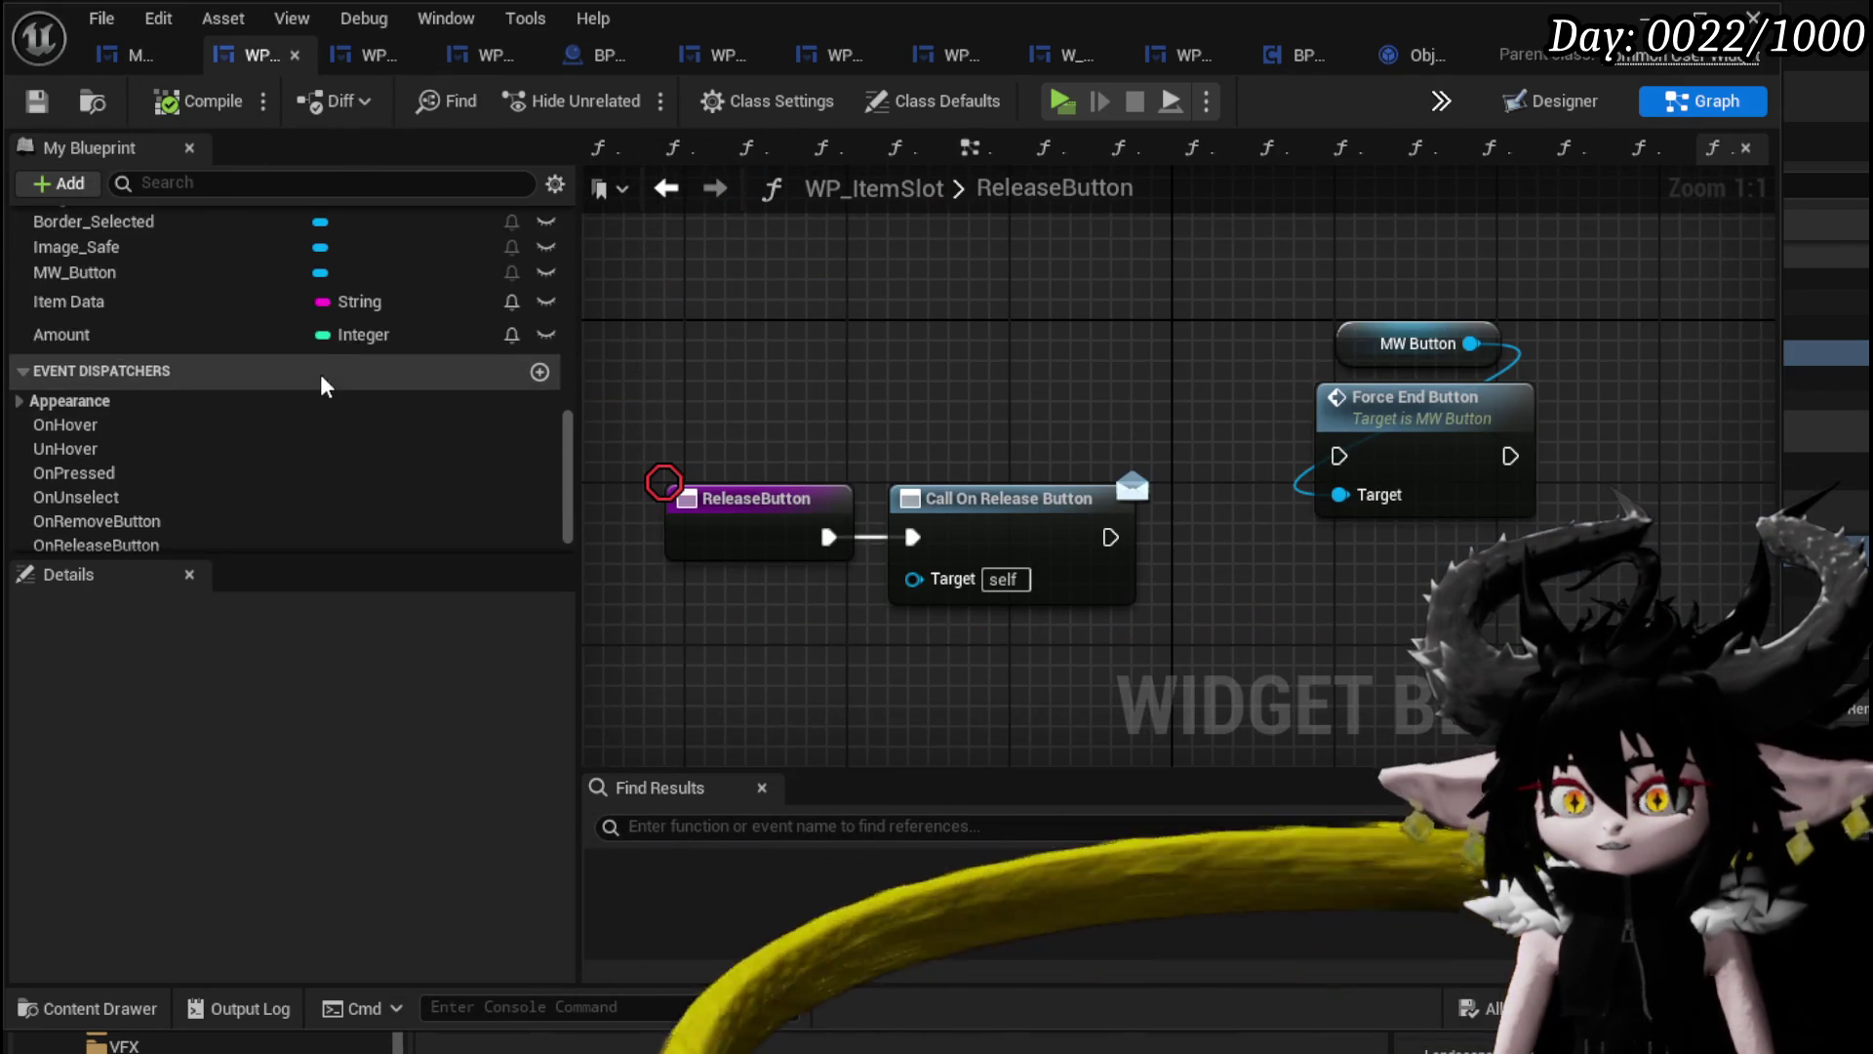
Open WP_ItemSlot's IncreaseAmount function and inspect its Item Data check, Amount increment and MW Button text update.
scroll(249, 412, up, 4)
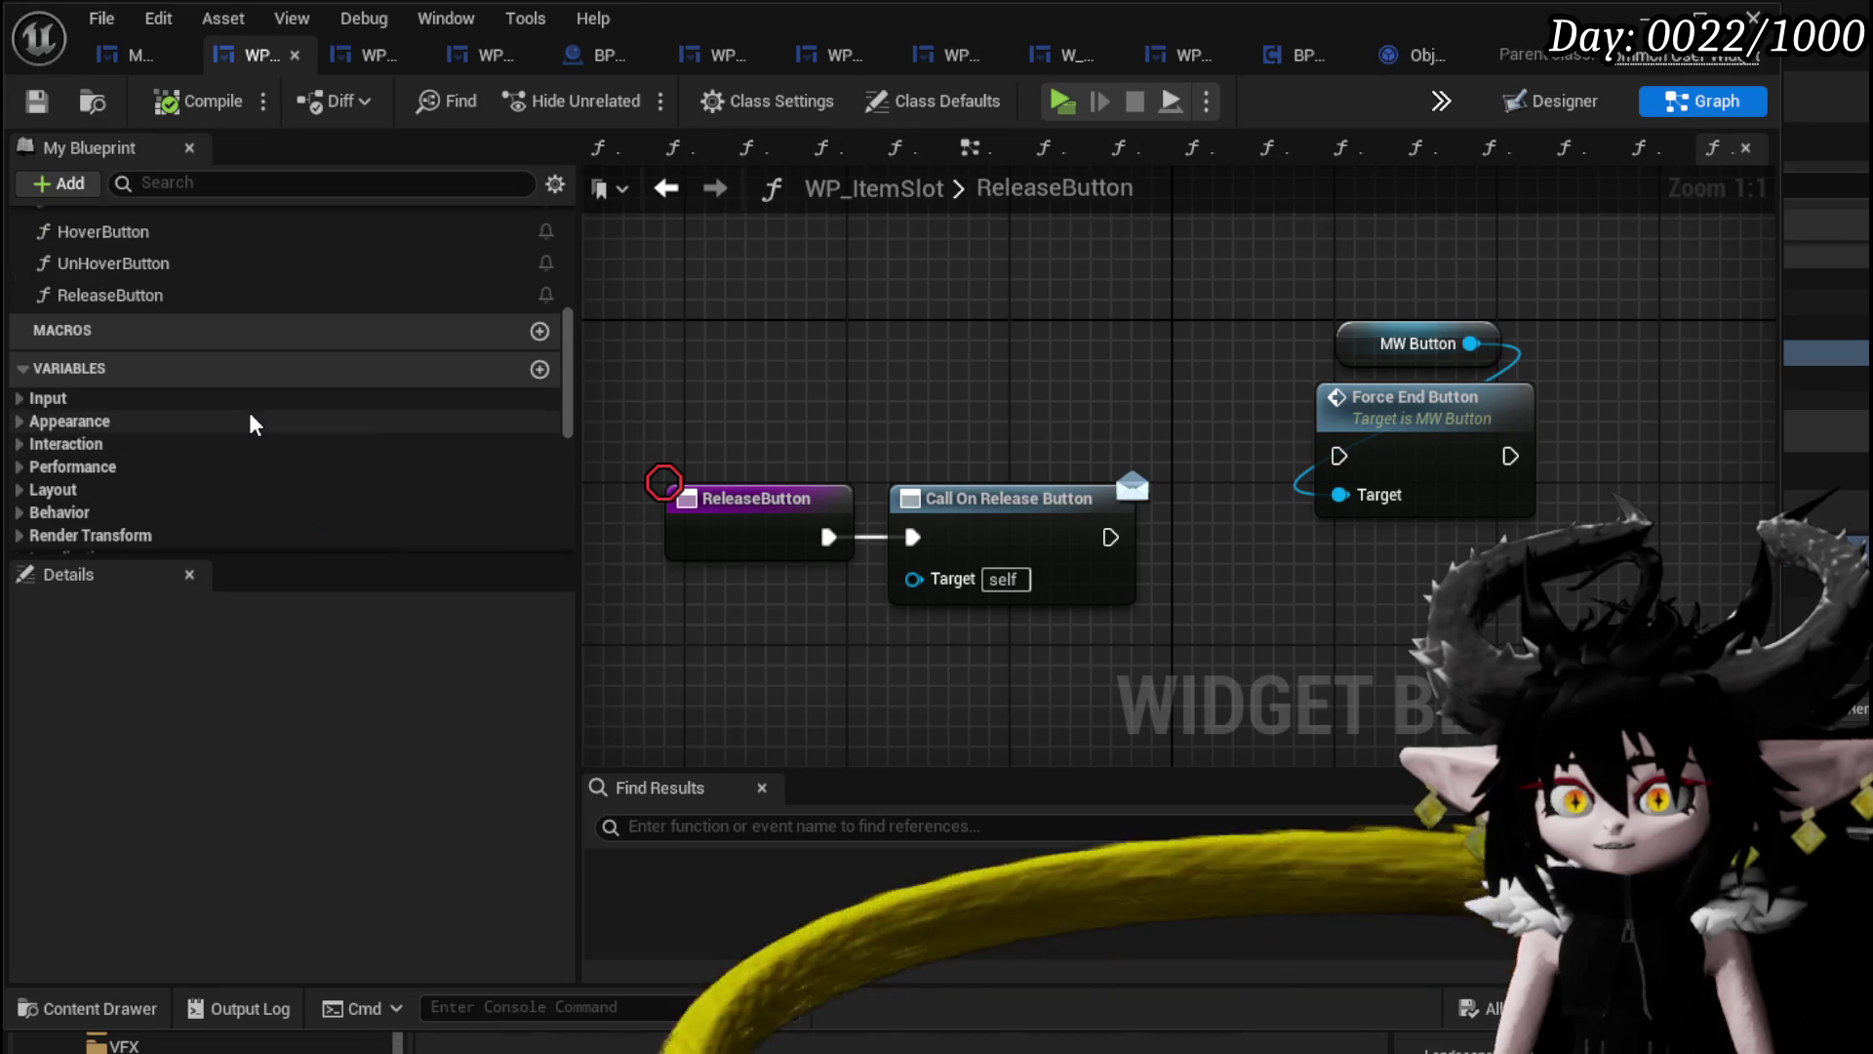
scroll(249, 412, up, 5)
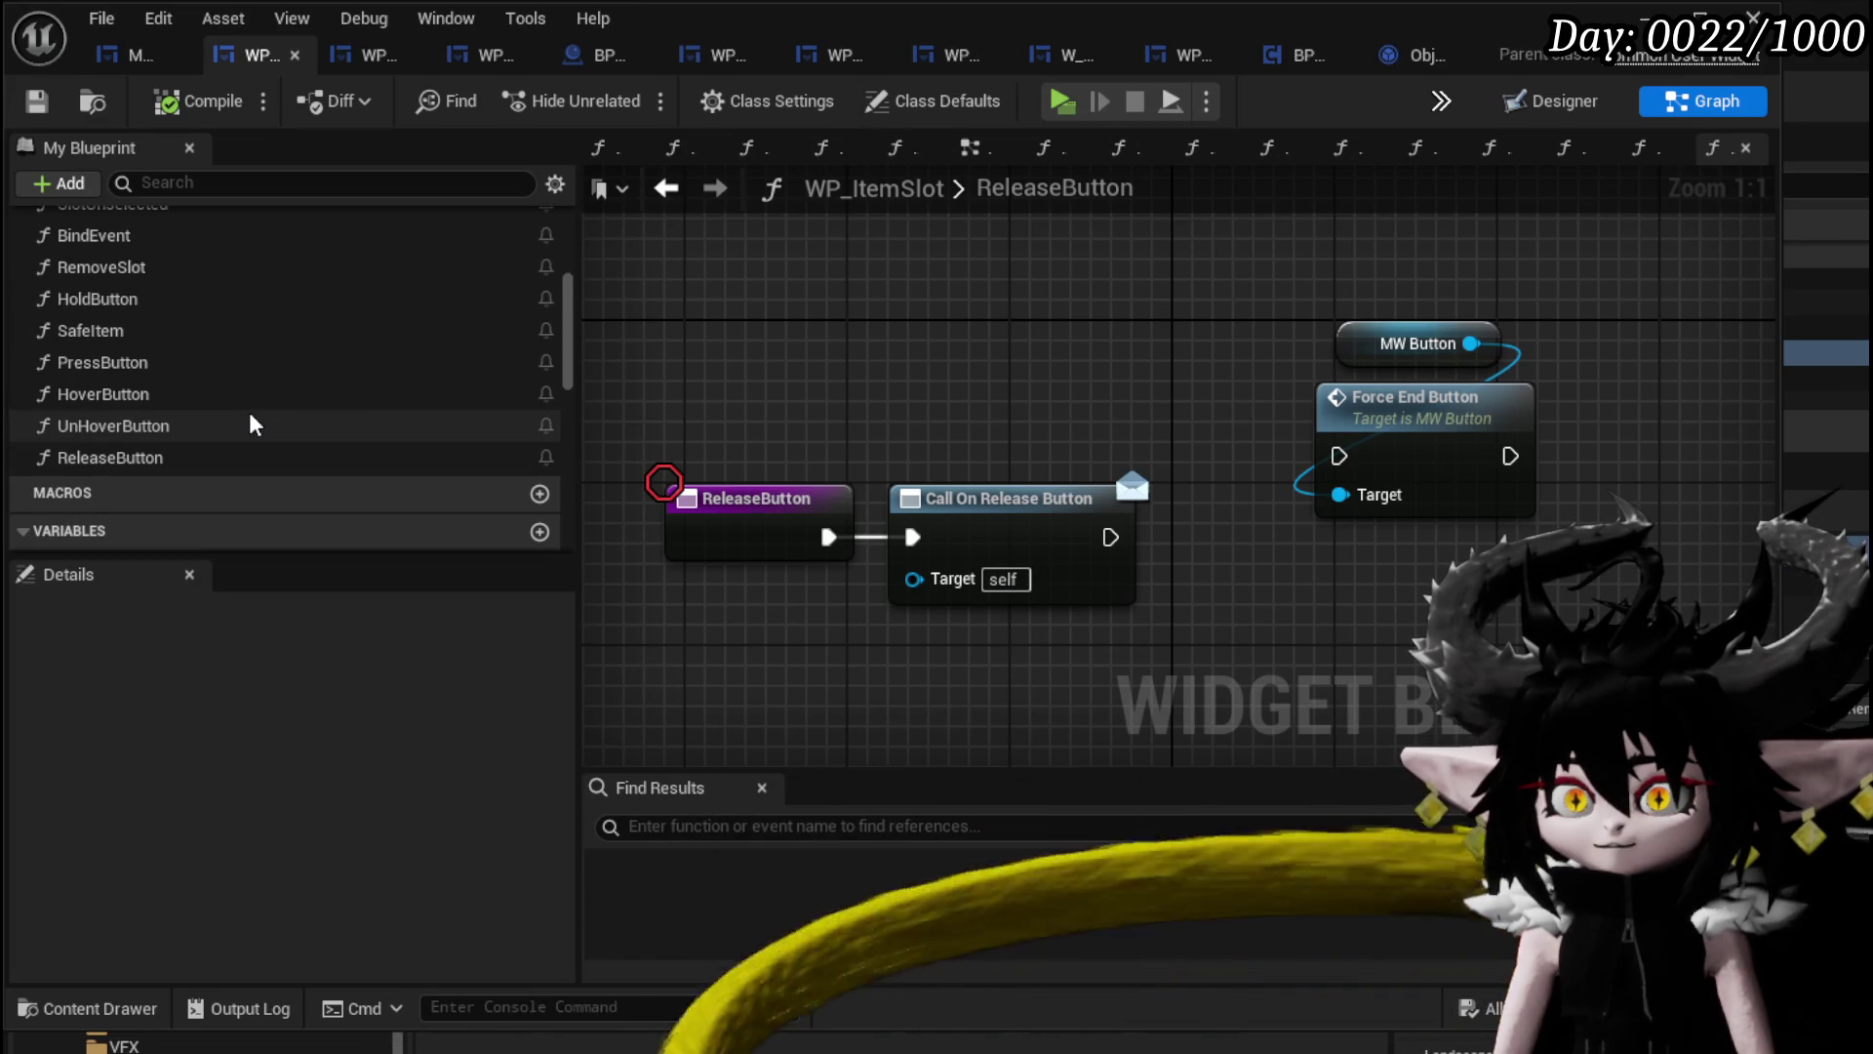
scroll(249, 411, up, 4)
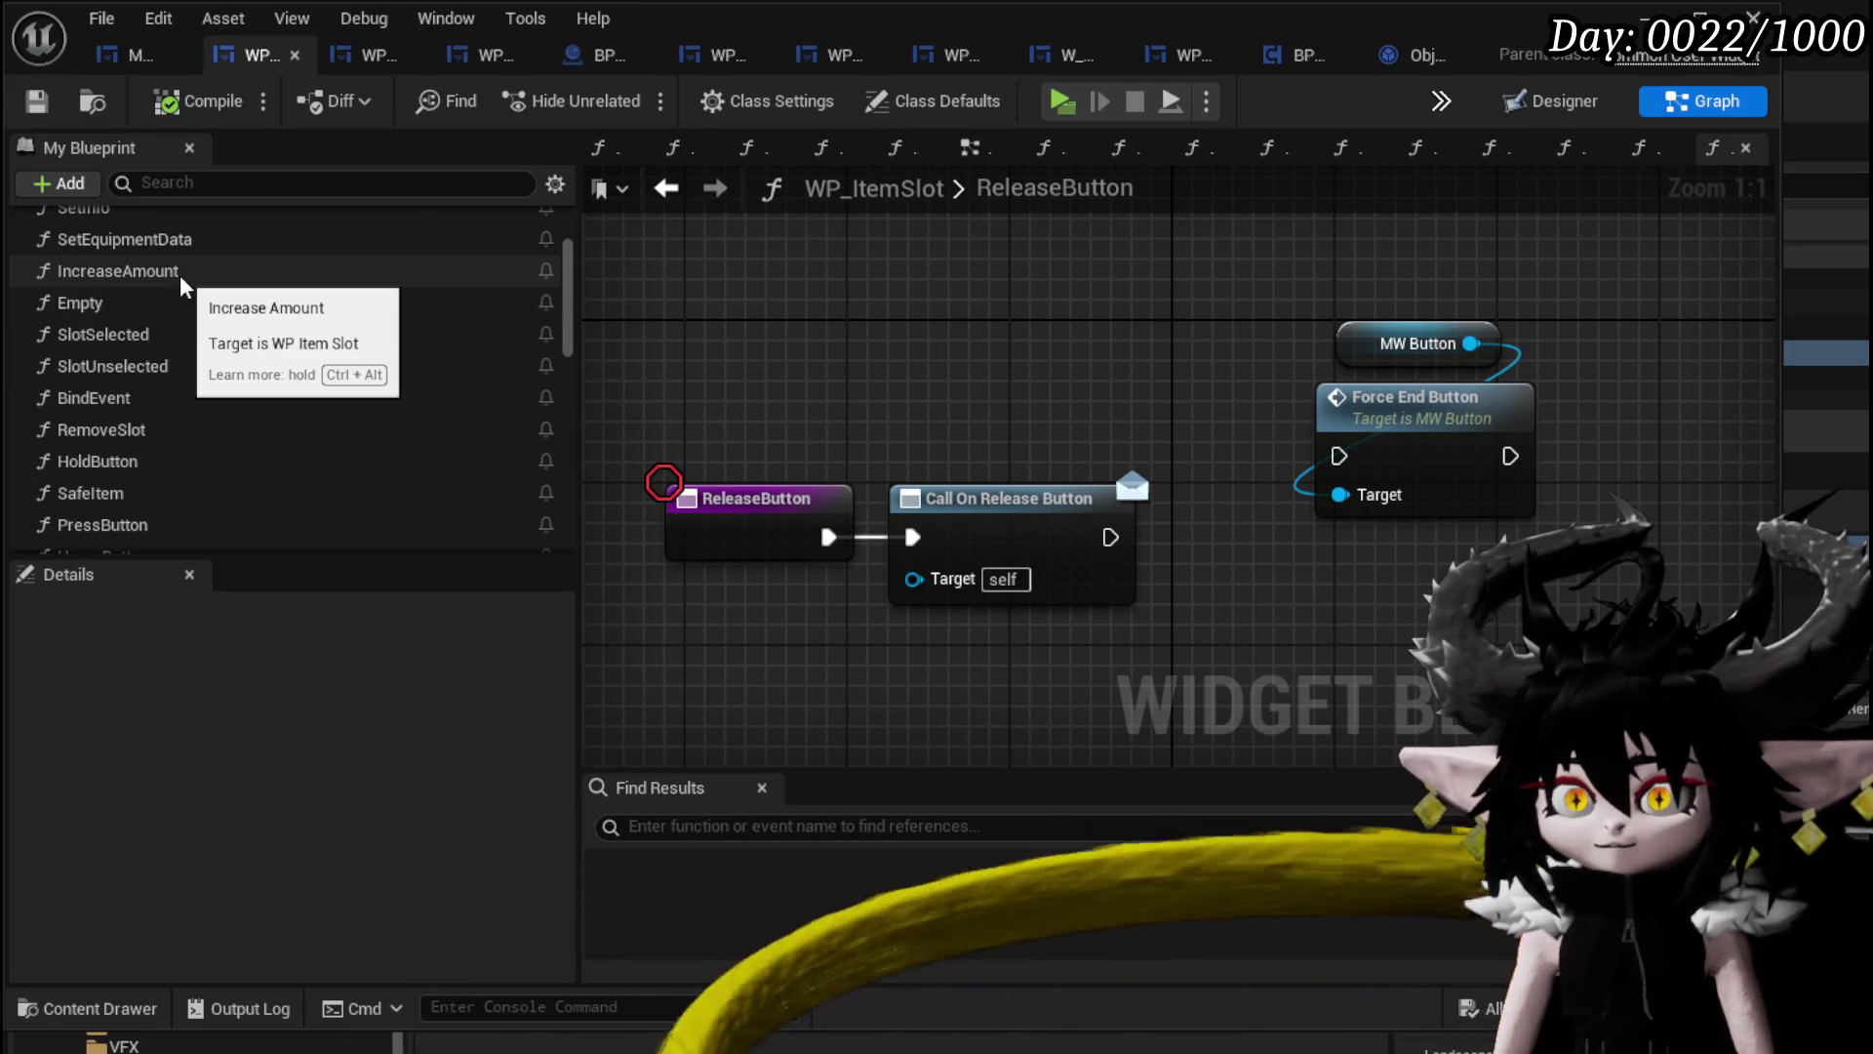
scroll(179, 275, up, 3)
double_click(150, 351)
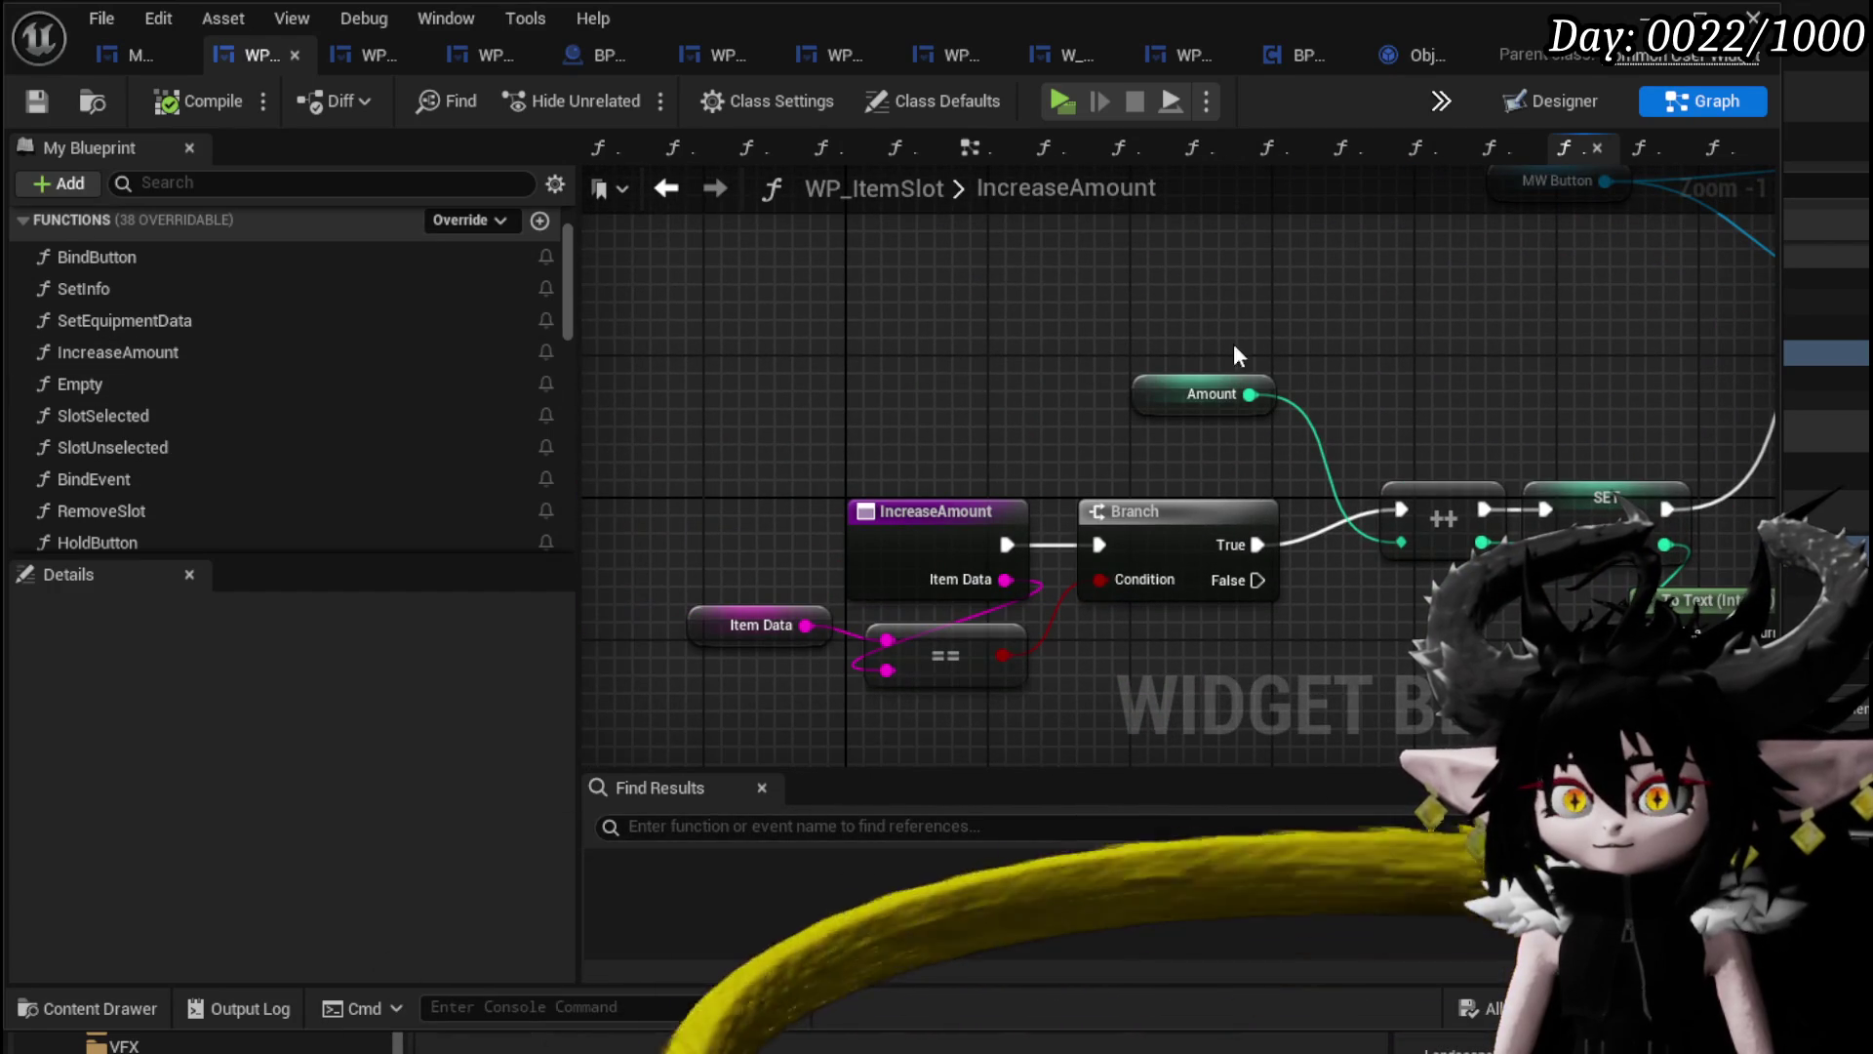
scroll(1140, 393, down, 1)
mouse_move(1139, 393)
mouse_down()
mouse_move(968, 364)
mouse_move(812, 413)
mouse_move(735, 405)
mouse_move(909, 373)
mouse_up()
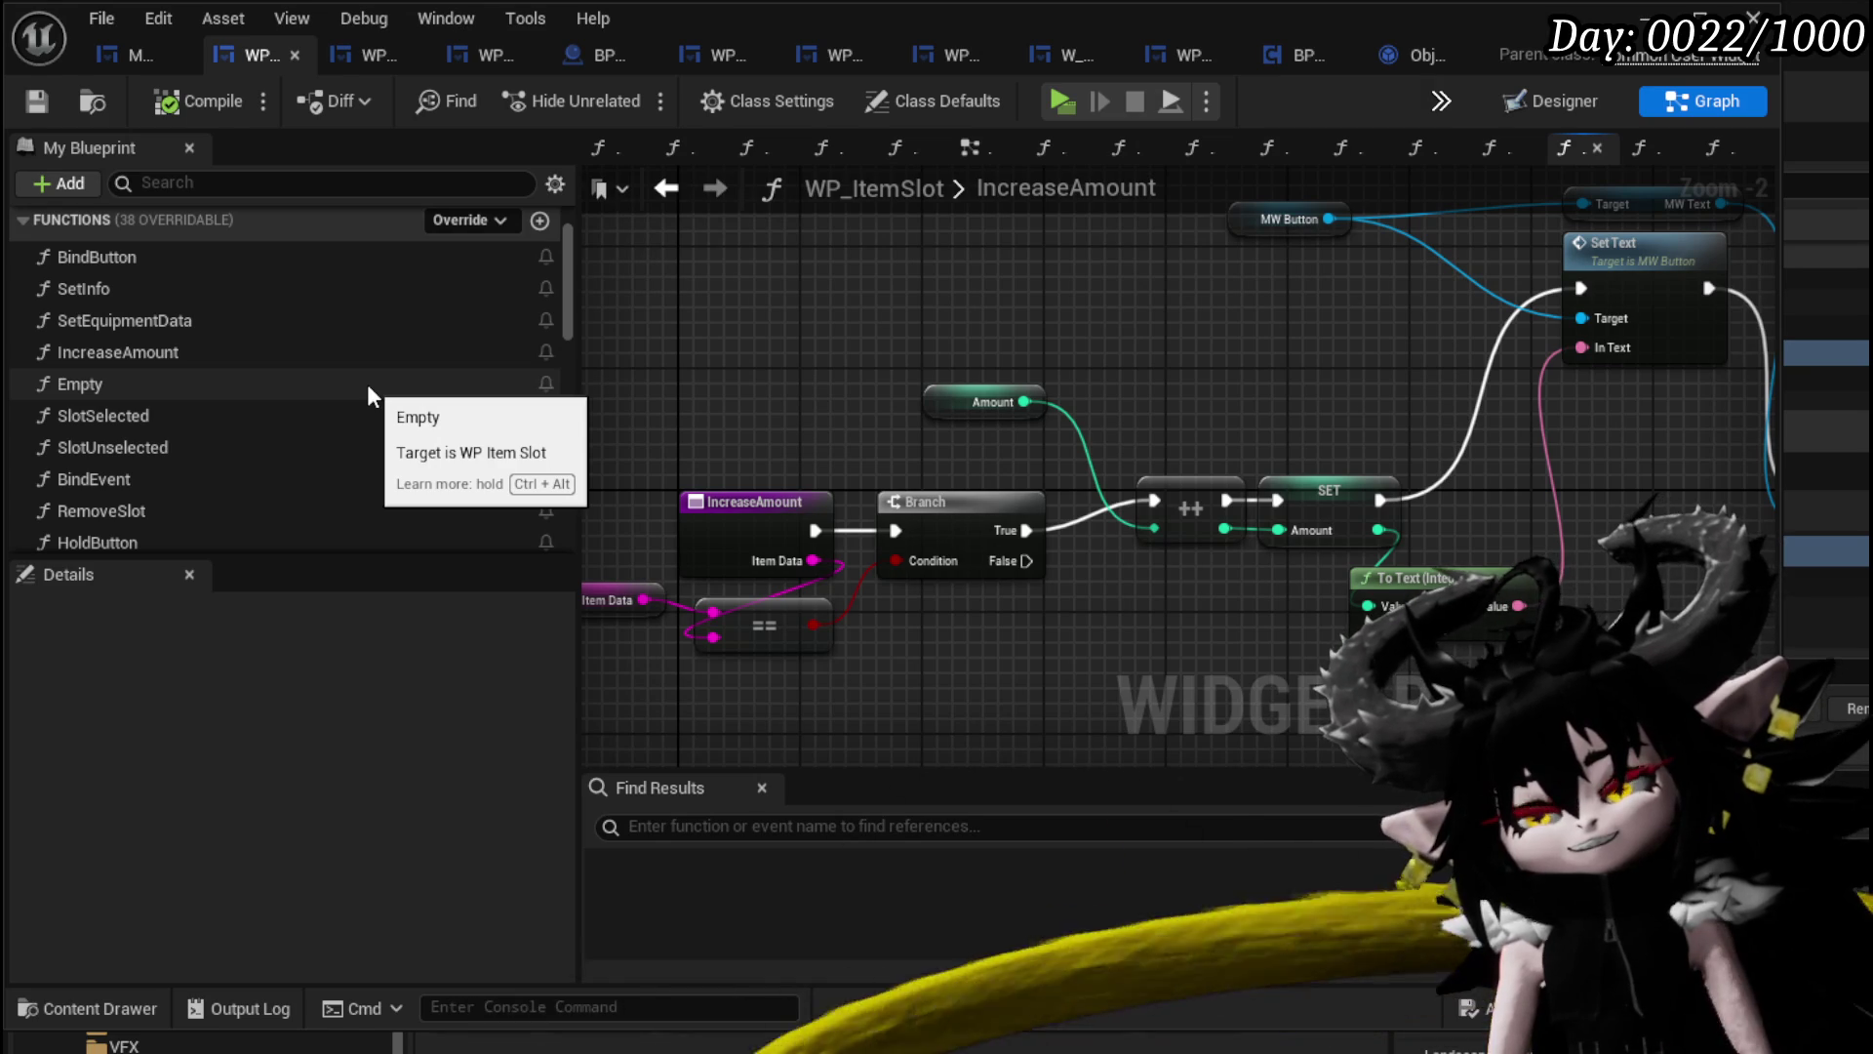
mouse_move(1138, 364)
mouse_down()
mouse_move(879, 397)
mouse_move(1179, 376)
mouse_up()
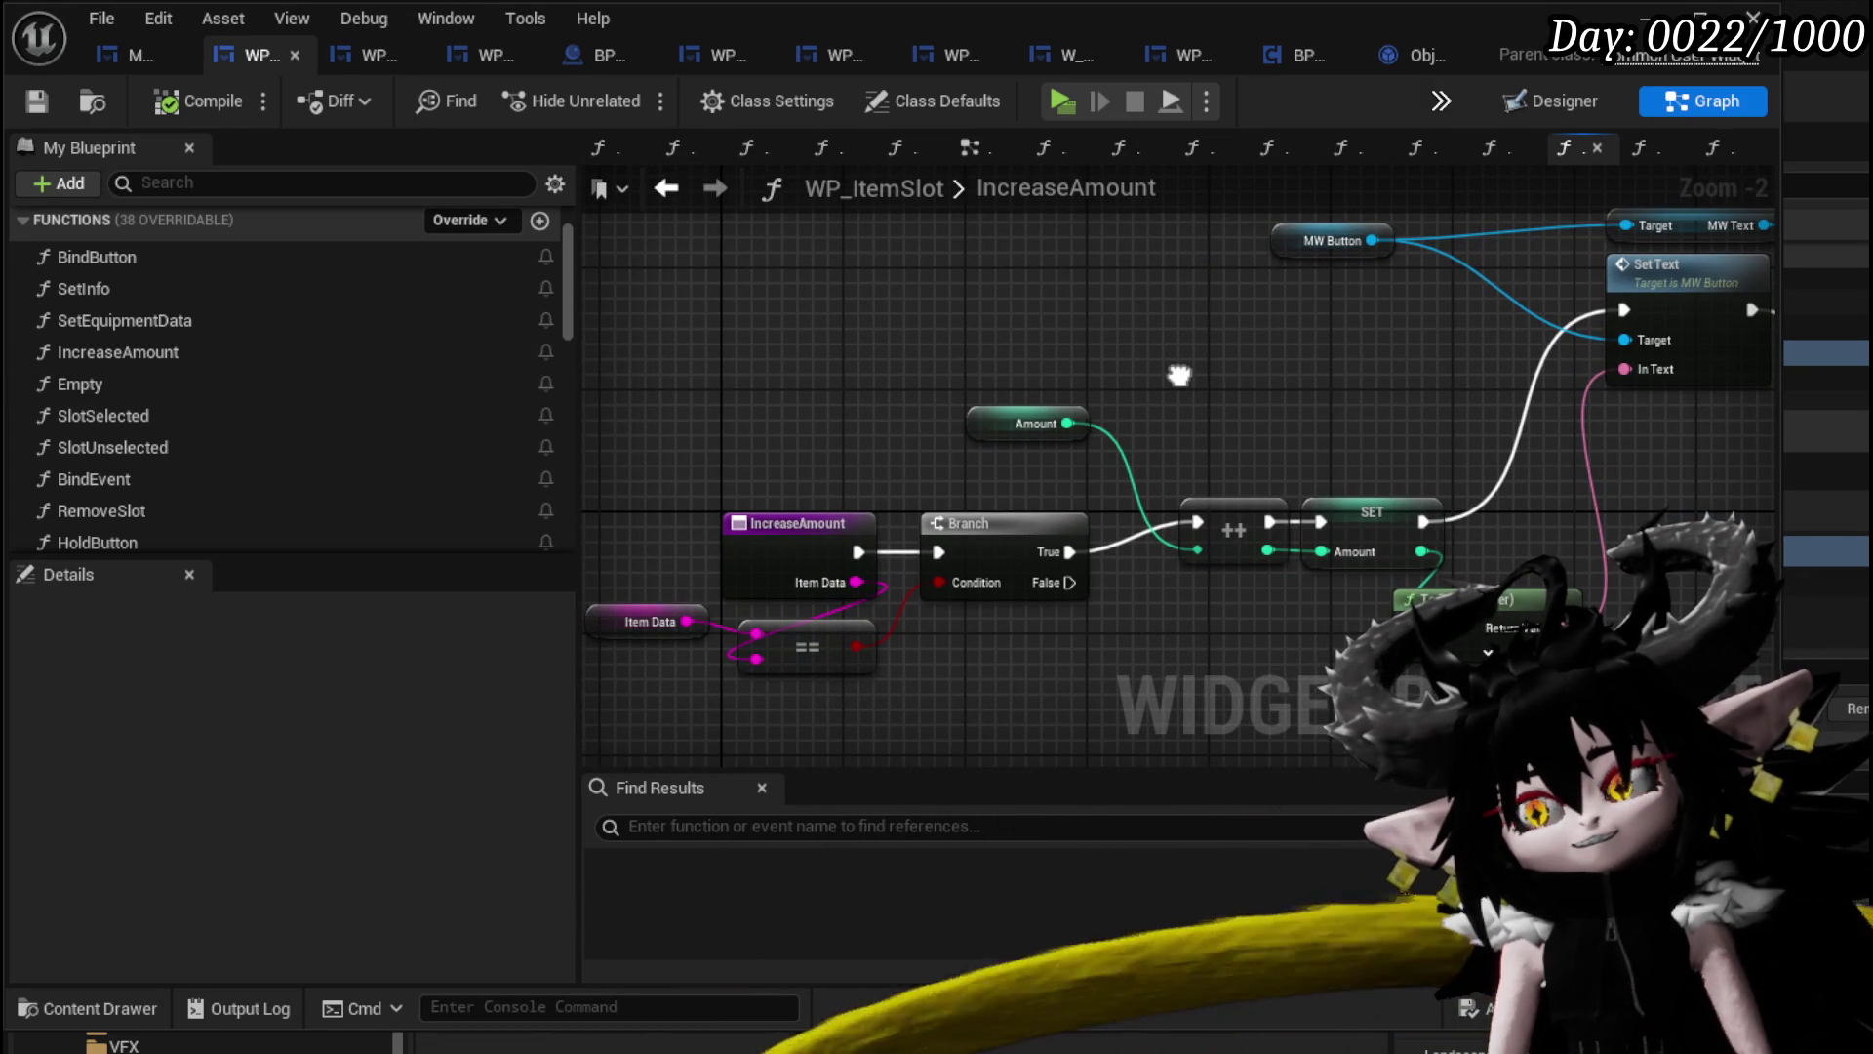
scroll(494, 293, up, 5)
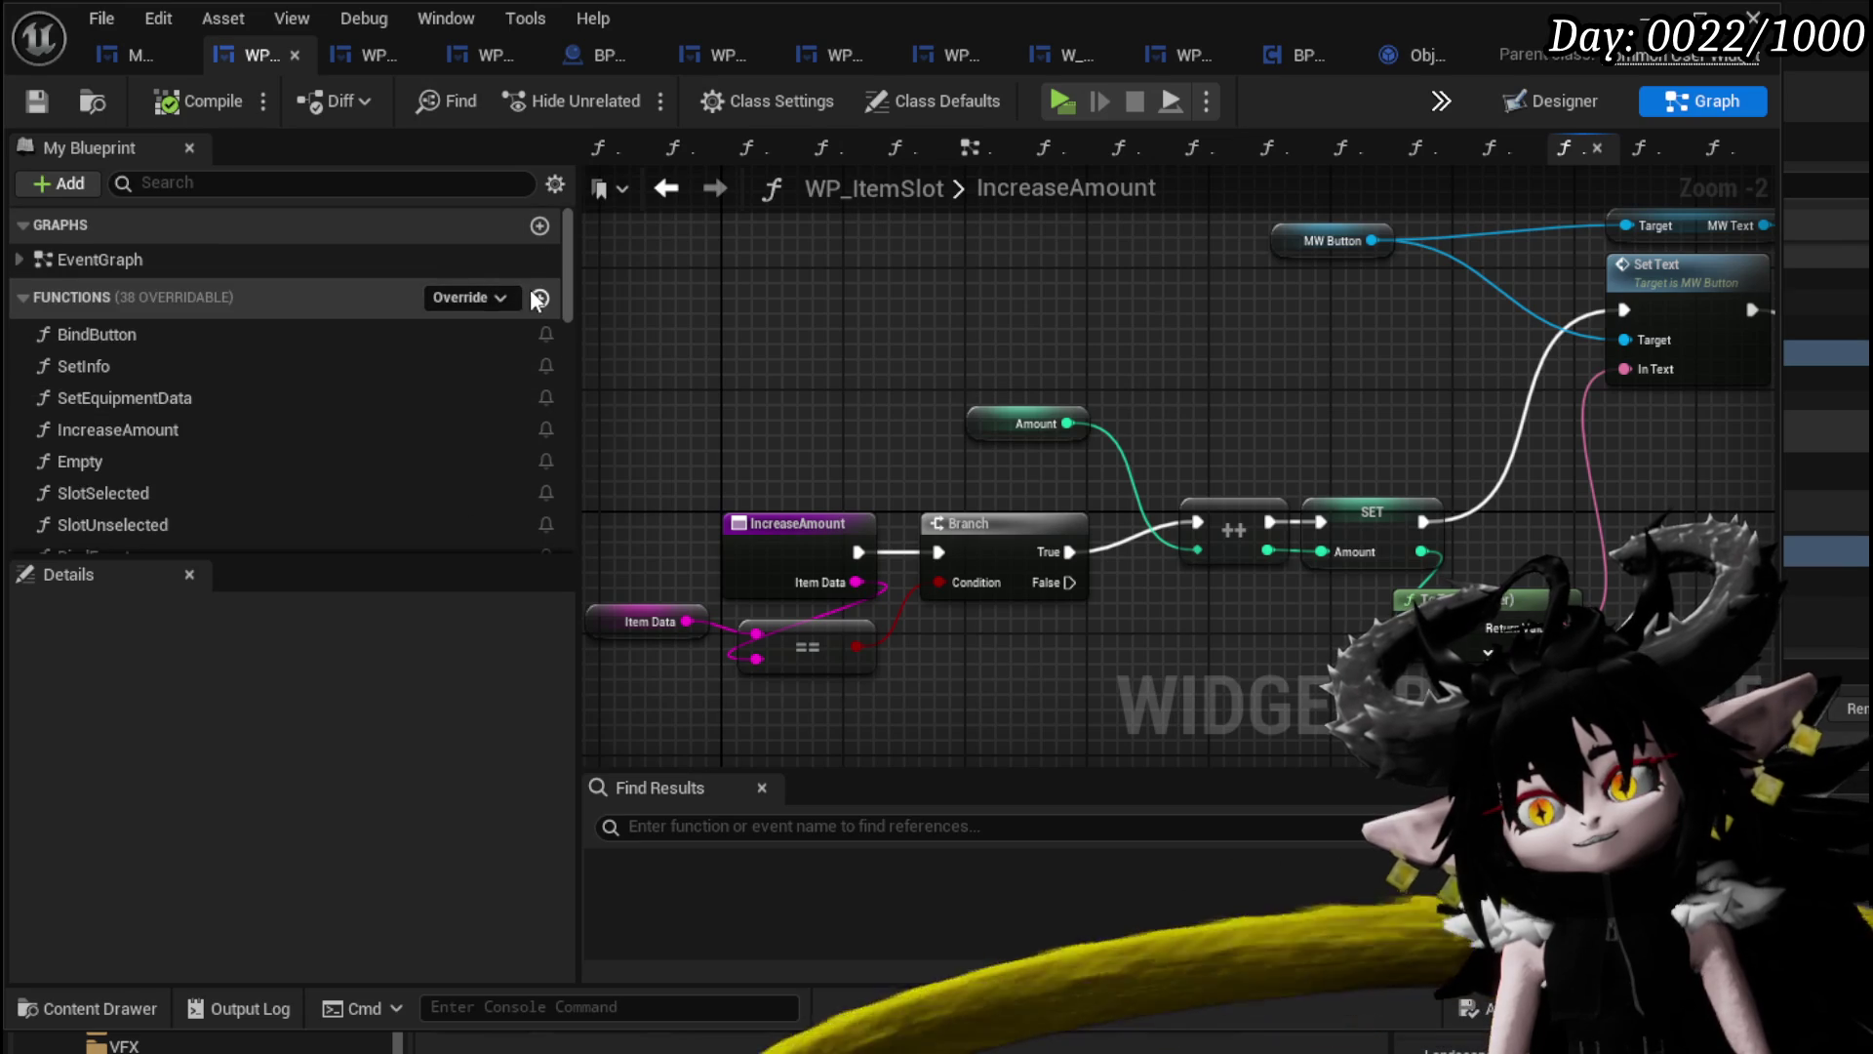
Create a SetAmount function with an Integer input parameter named Amount.
click(539, 274)
text(tAmount)
key(Return)
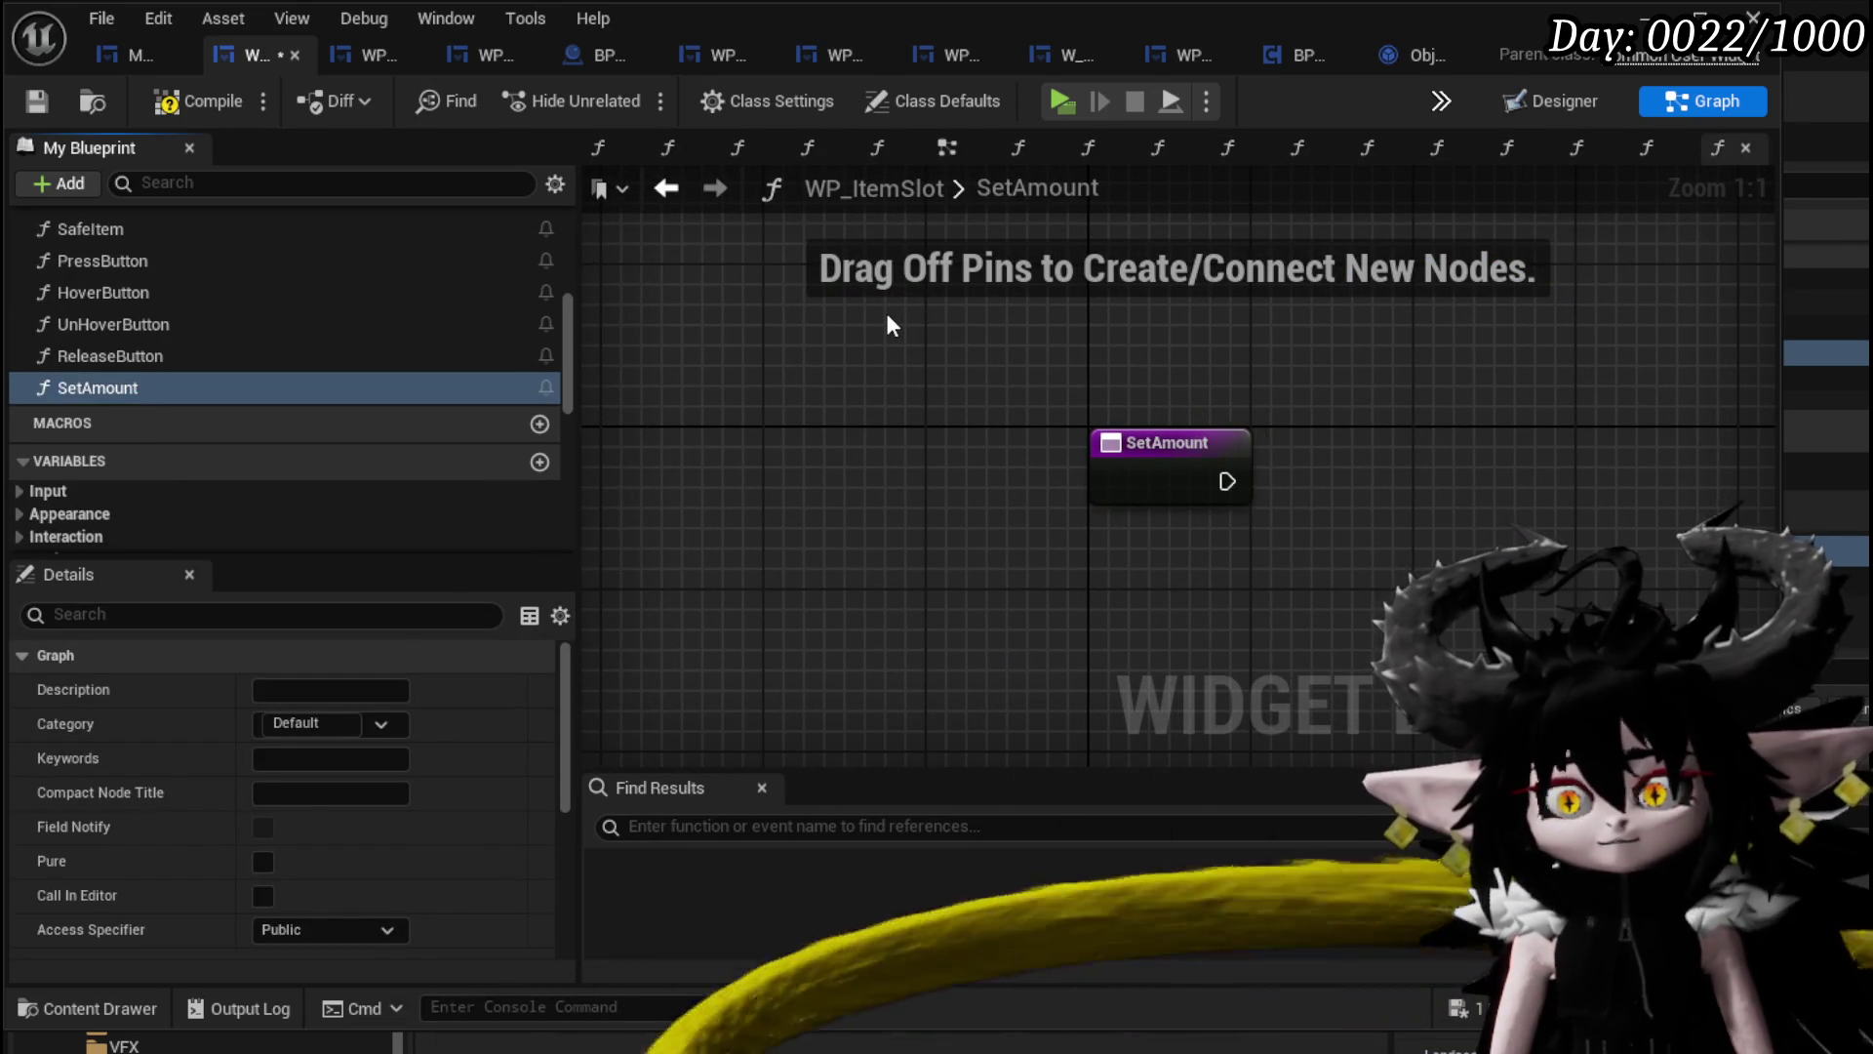
scroll(402, 413, down, 6)
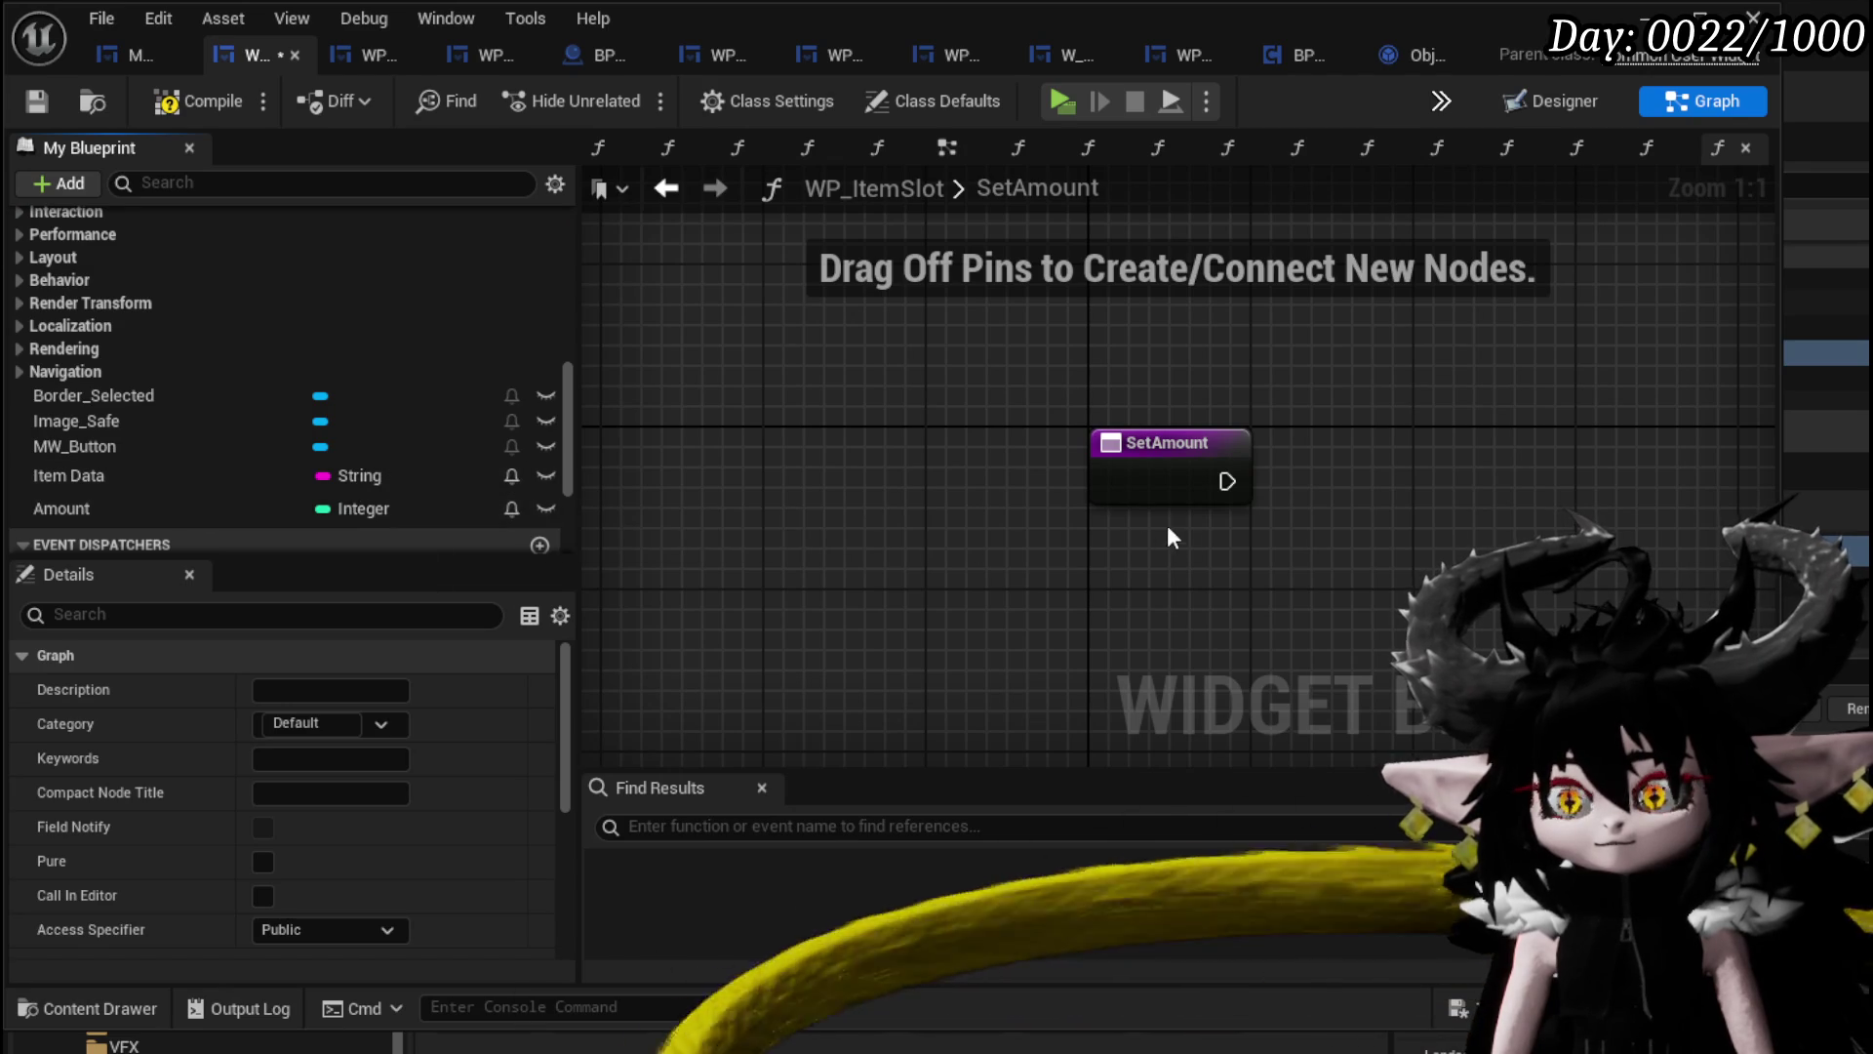
click(1184, 472)
scroll(539, 862, down, 3)
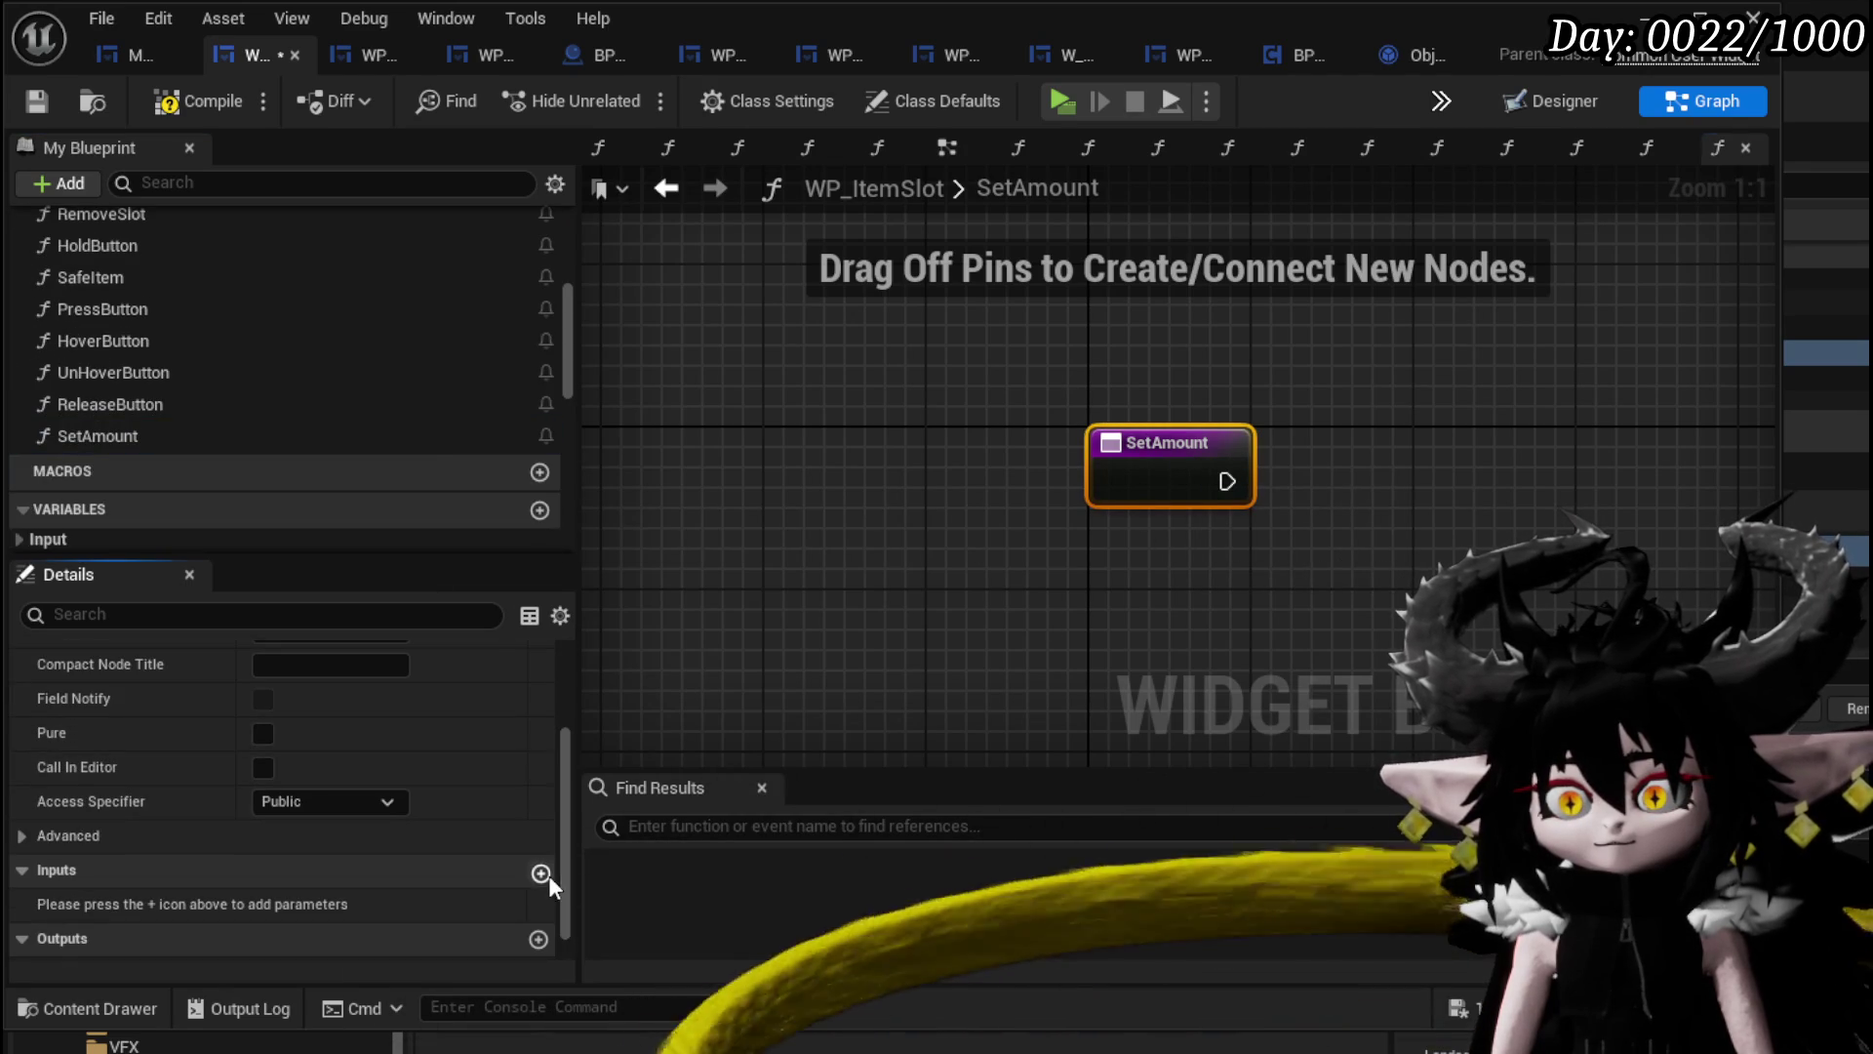
click(540, 870)
click(302, 904)
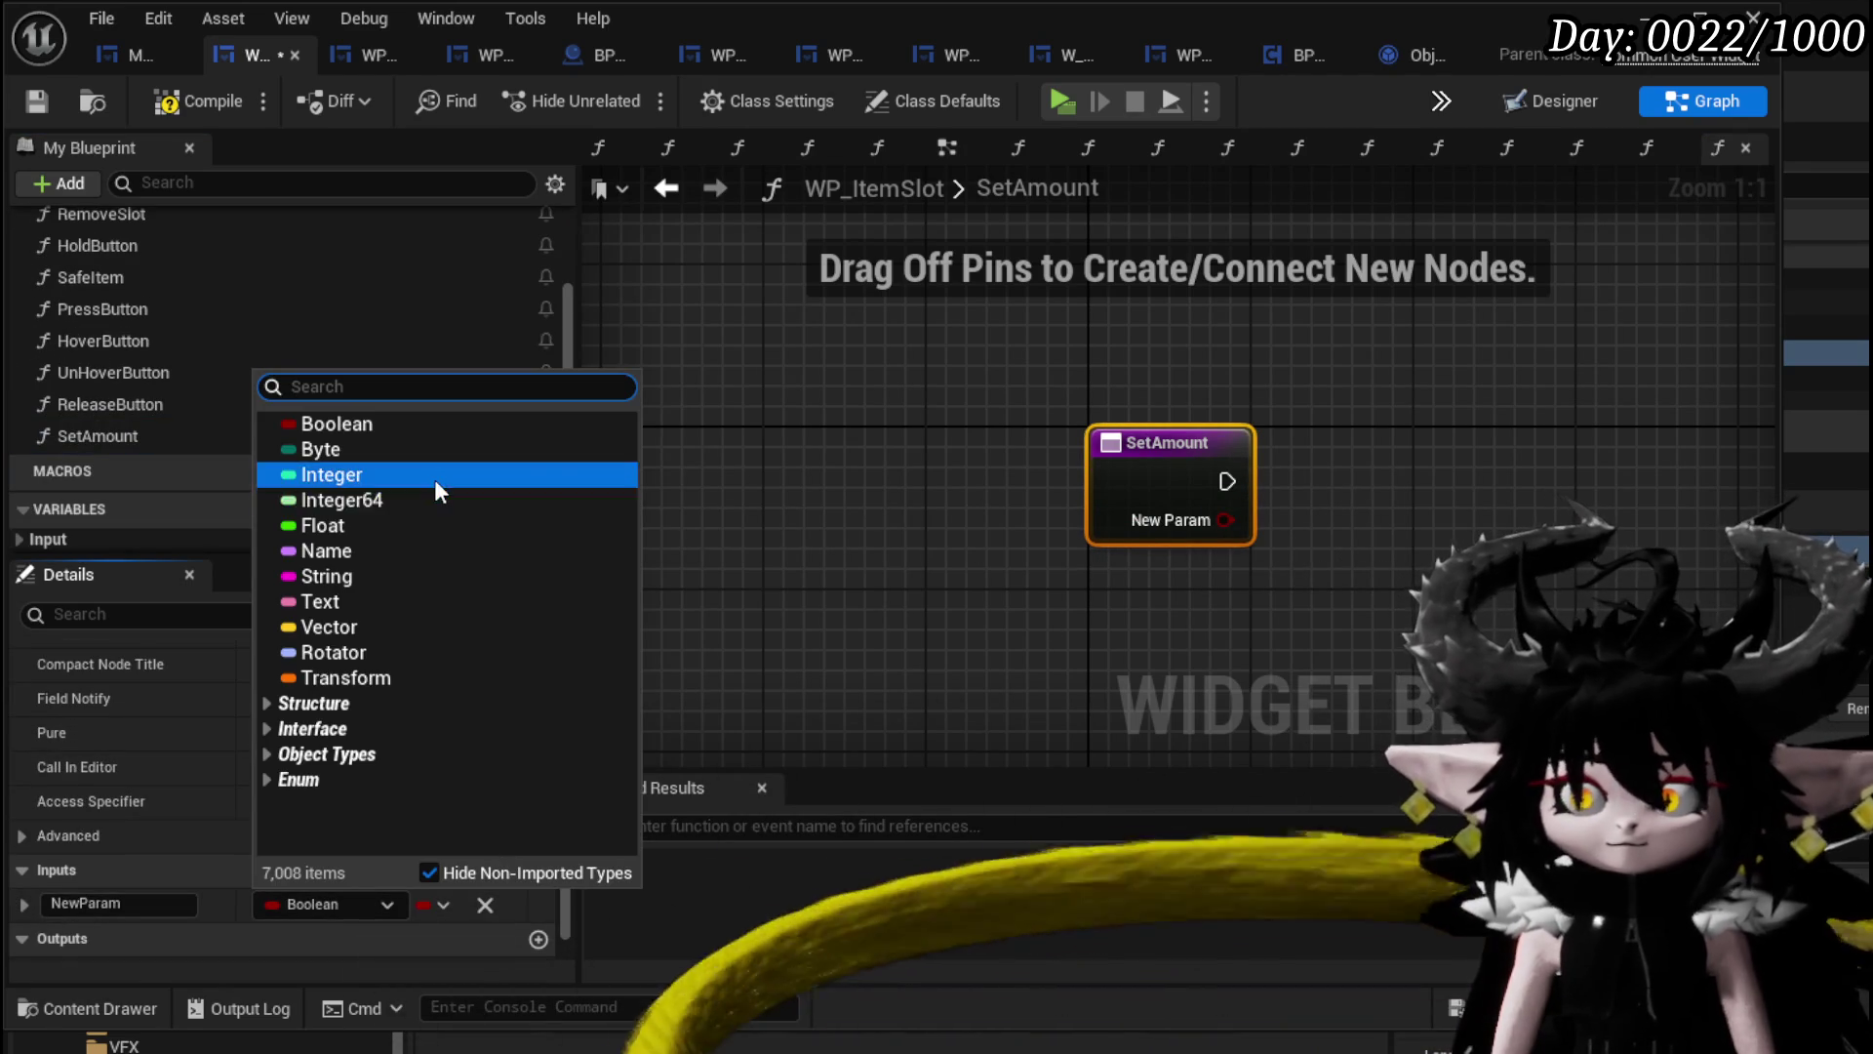
click(434, 480)
text(Amount)
key(Return)
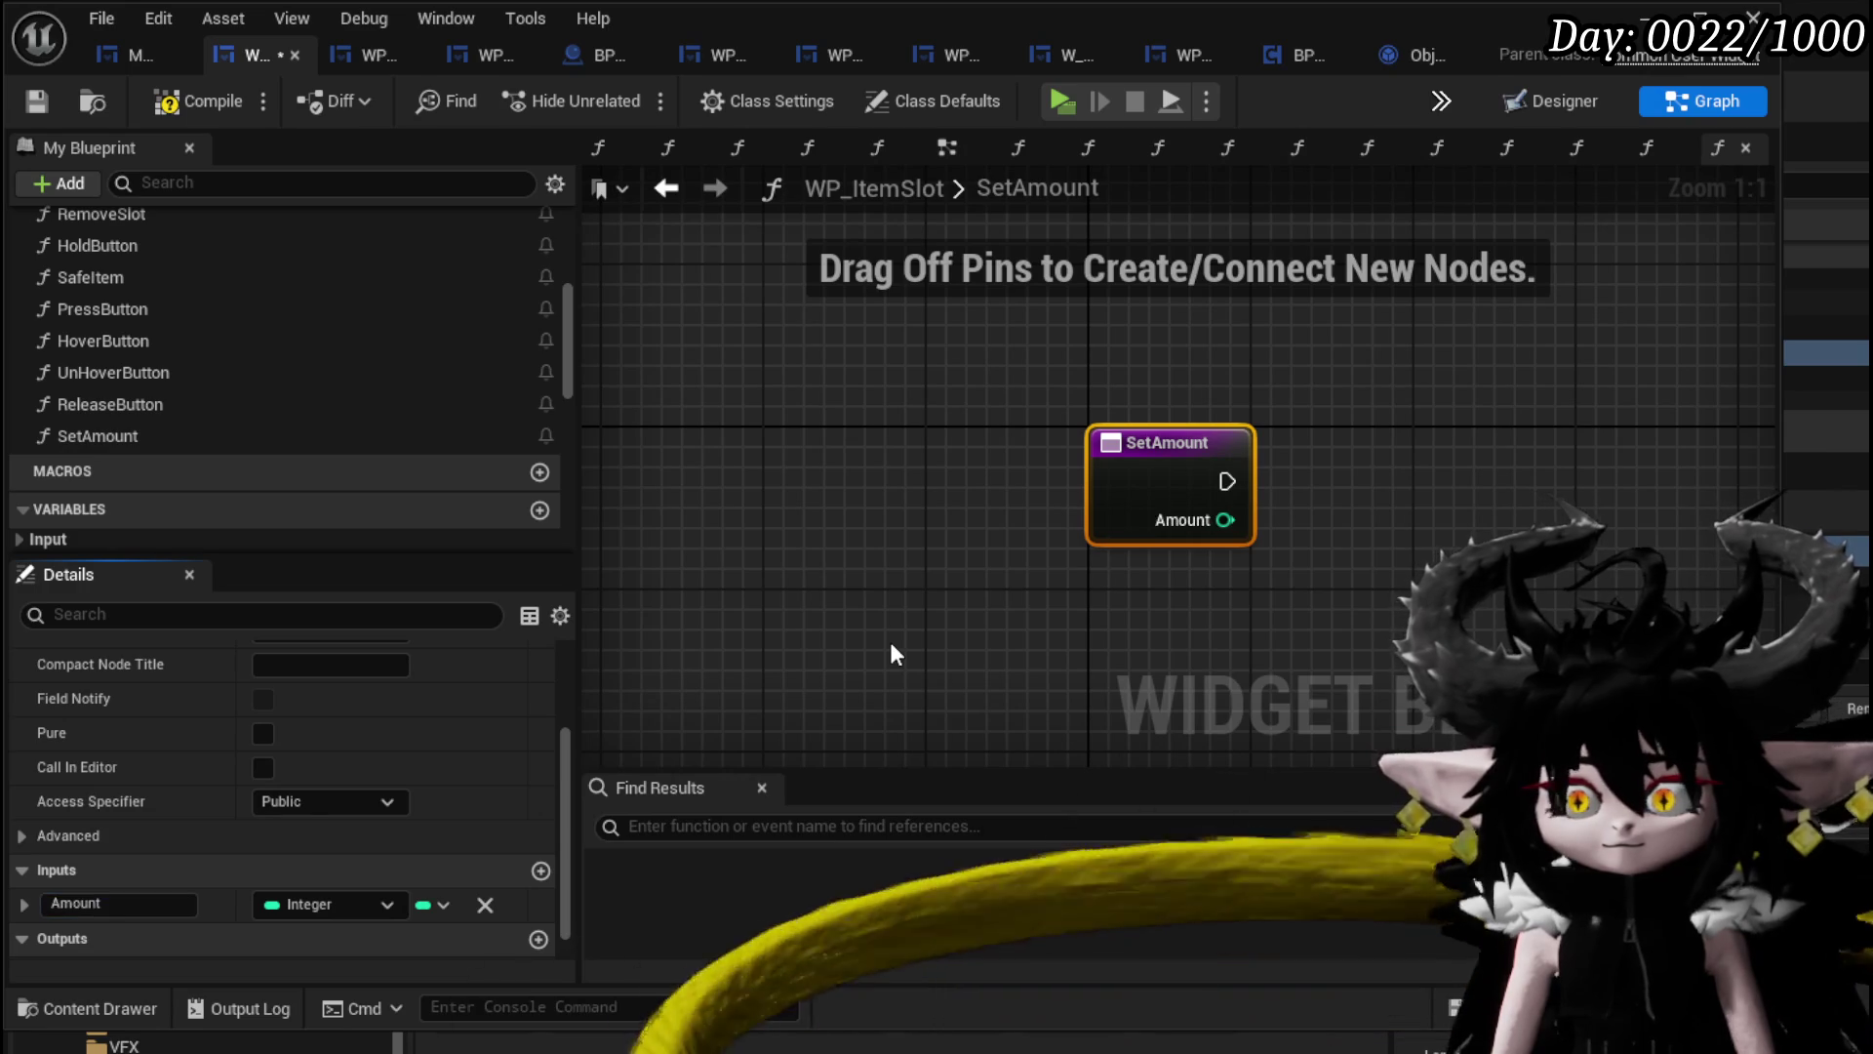
Add a Set Amount node wired to the Amount input, then reopen IncreaseAmount.
scroll(332, 386, down, 5)
mouse_move(155, 320)
mouse_down()
mouse_move(1466, 465)
mouse_move(1268, 471)
mouse_move(1369, 481)
mouse_up()
click(1364, 556)
drag(1224, 520, 1340, 523)
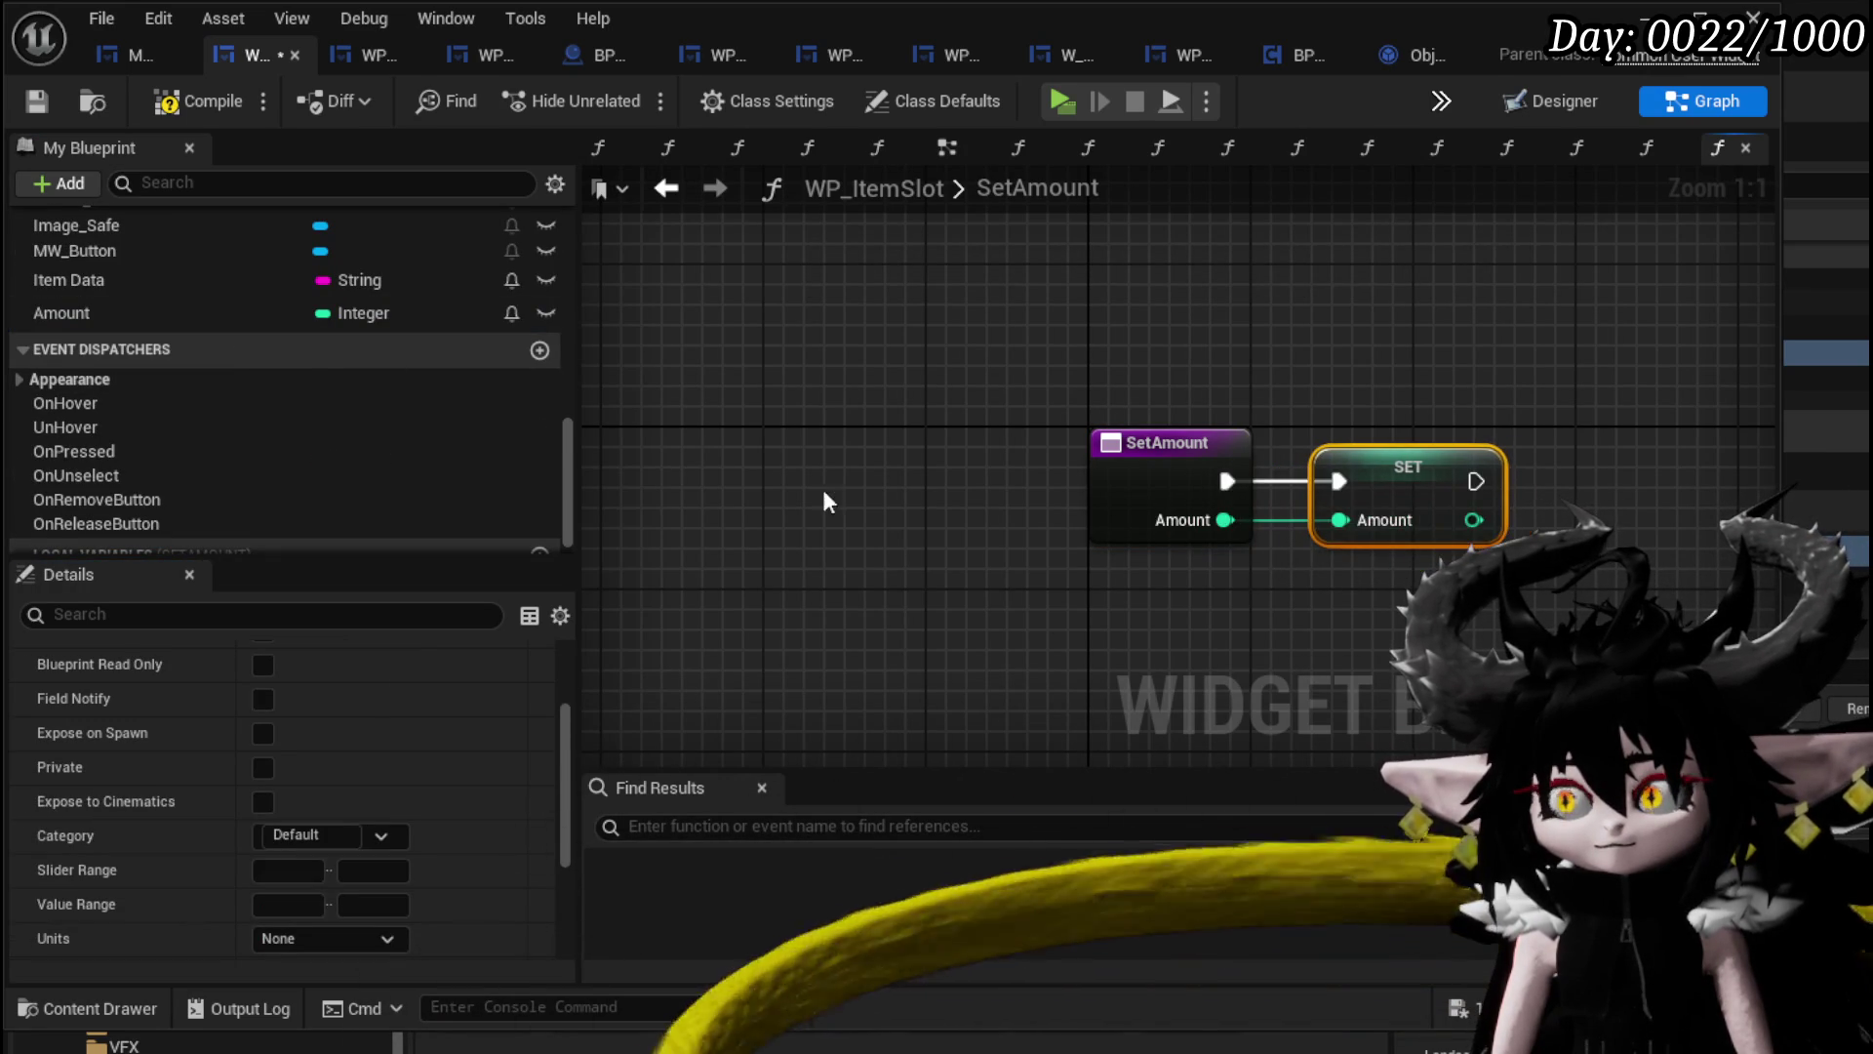
scroll(339, 324, up, 10)
scroll(340, 329, up, 5)
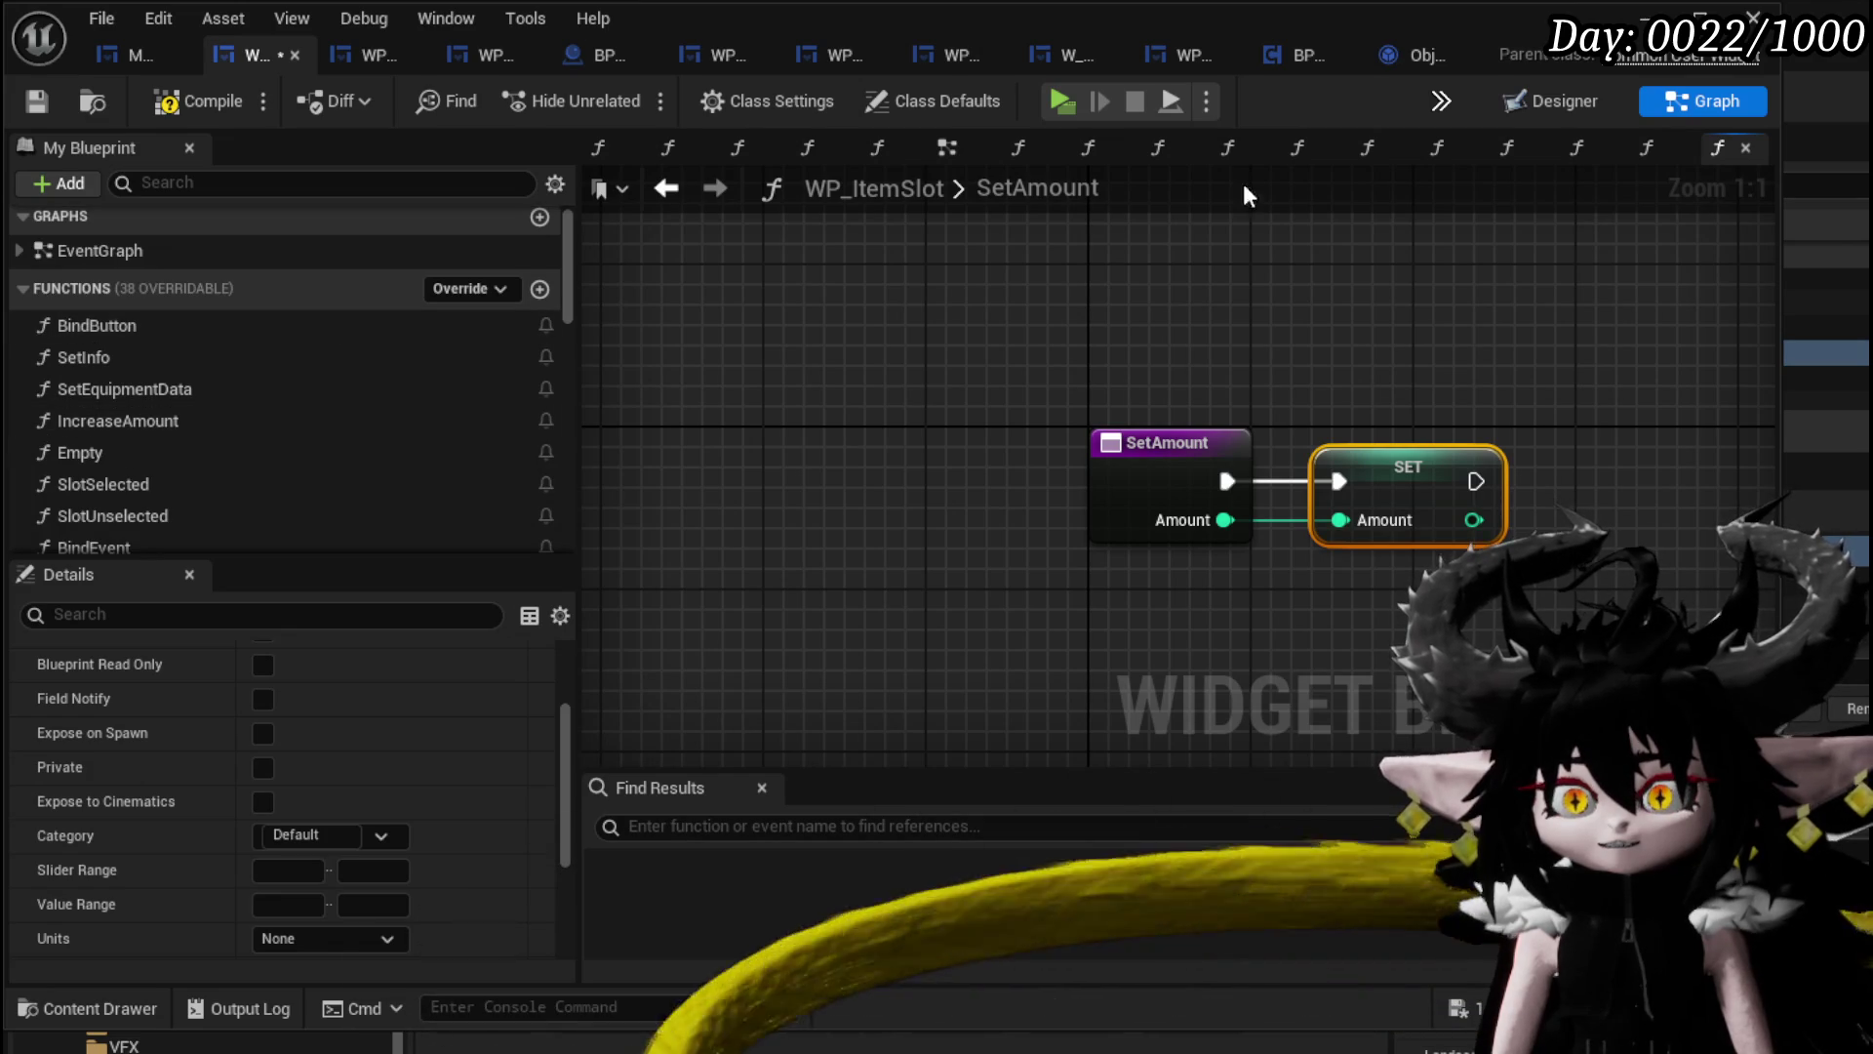
double_click(117, 421)
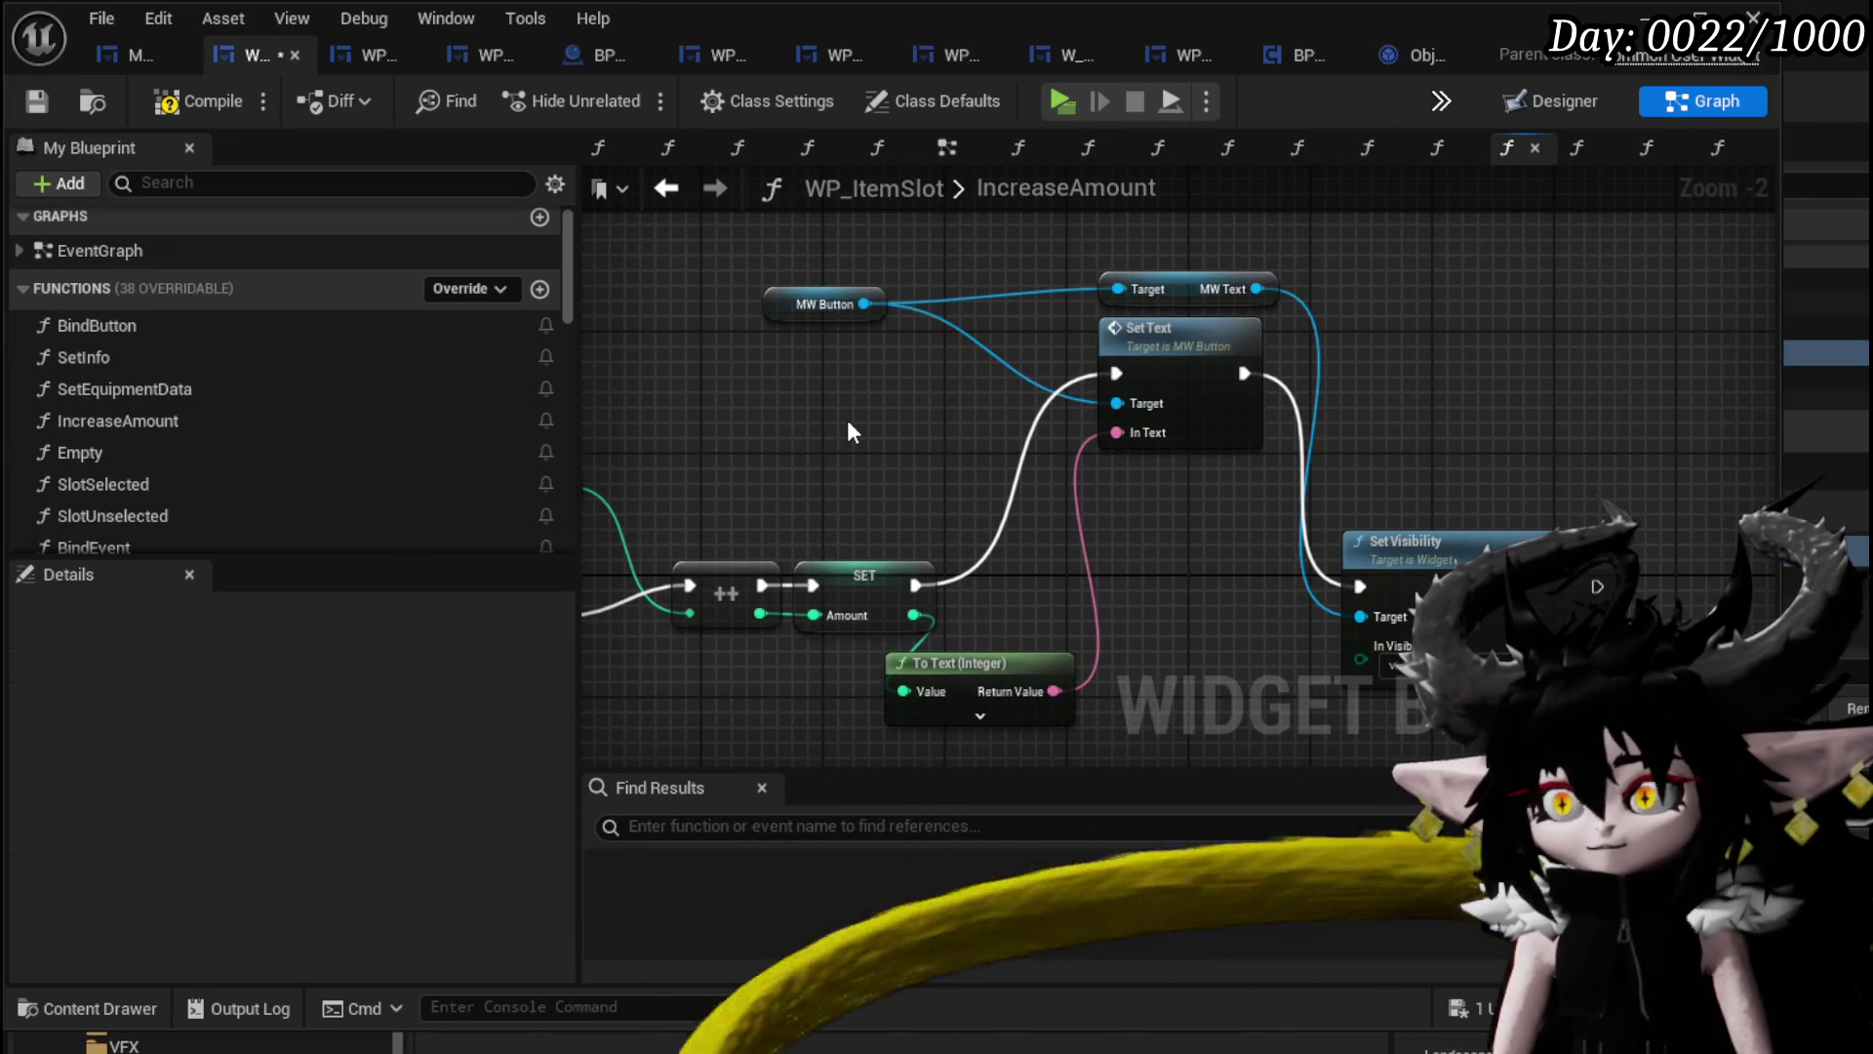
Select IncreaseAmount's Set Text, MW Button, Set Visibility and To Text (Integer) nodes.
drag(832, 430, 1163, 378)
mouse_move(747, 397)
mouse_down()
mouse_move(958, 266)
mouse_move(1355, 248)
mouse_up()
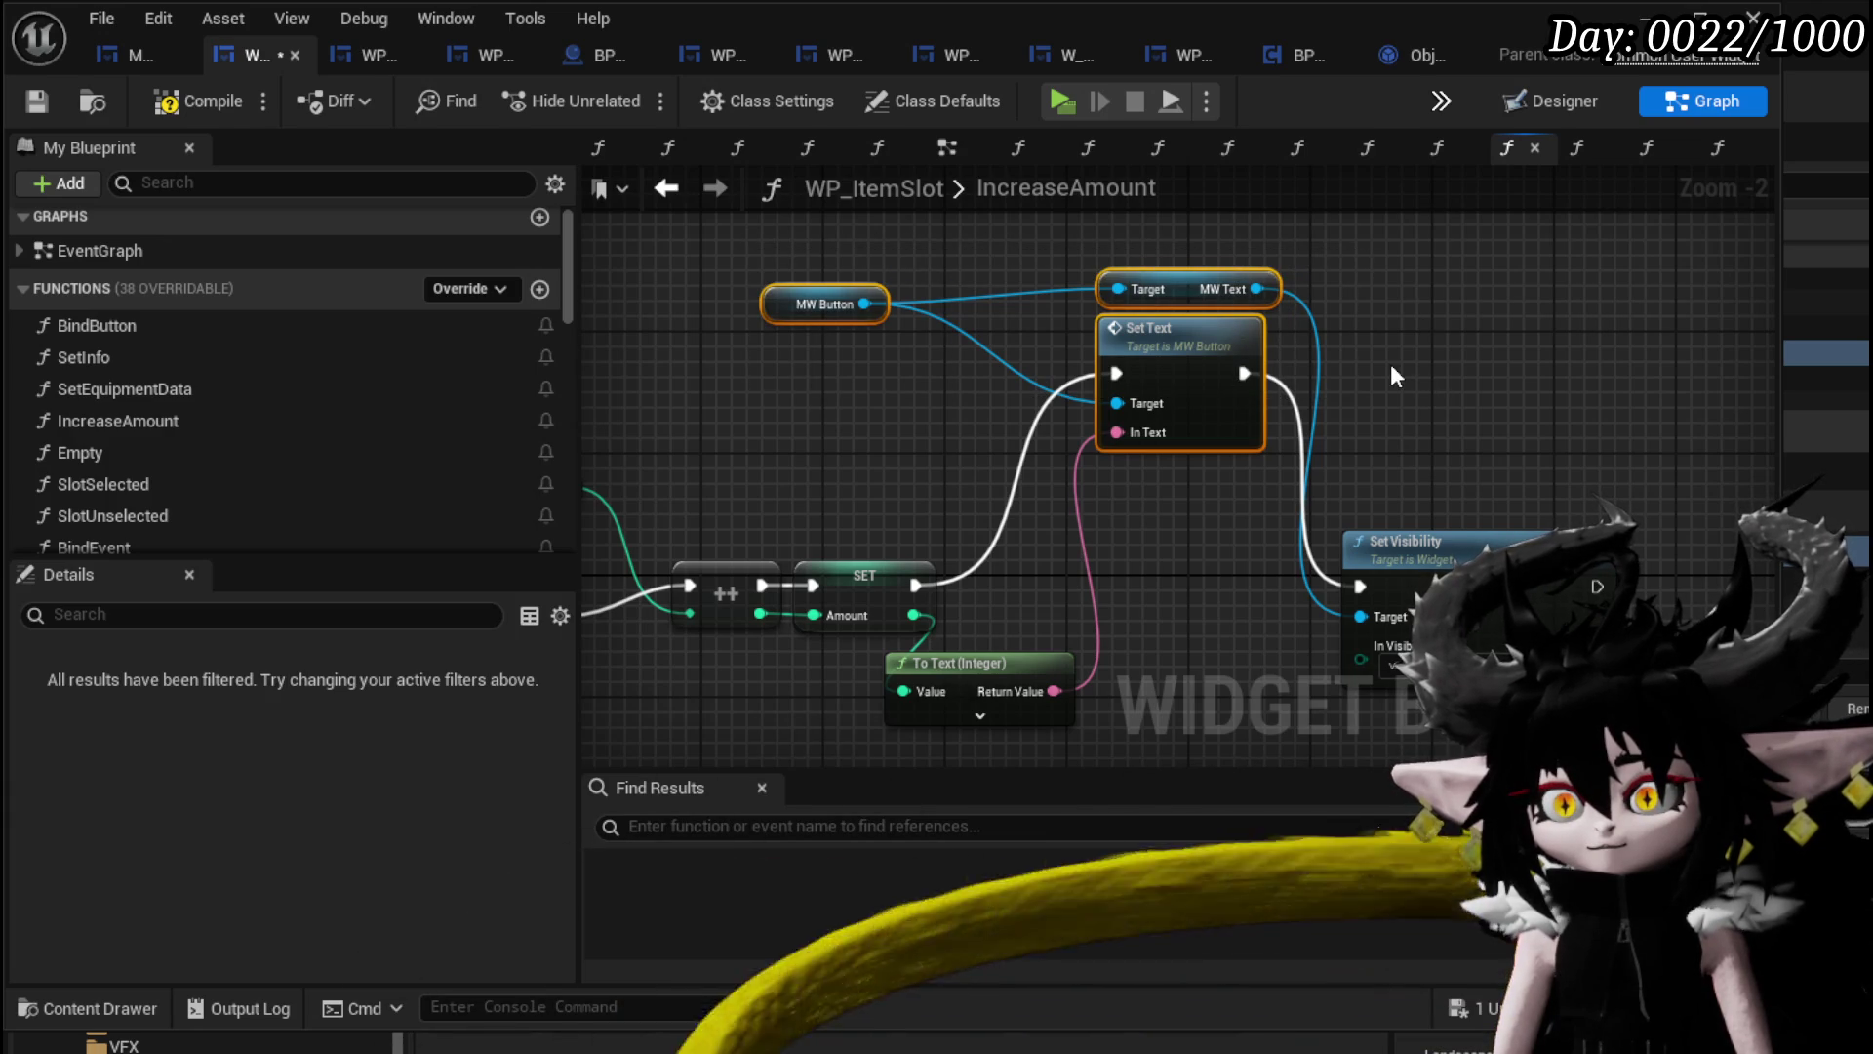
drag(1391, 366, 1513, 639)
ctrl+click(1061, 678)
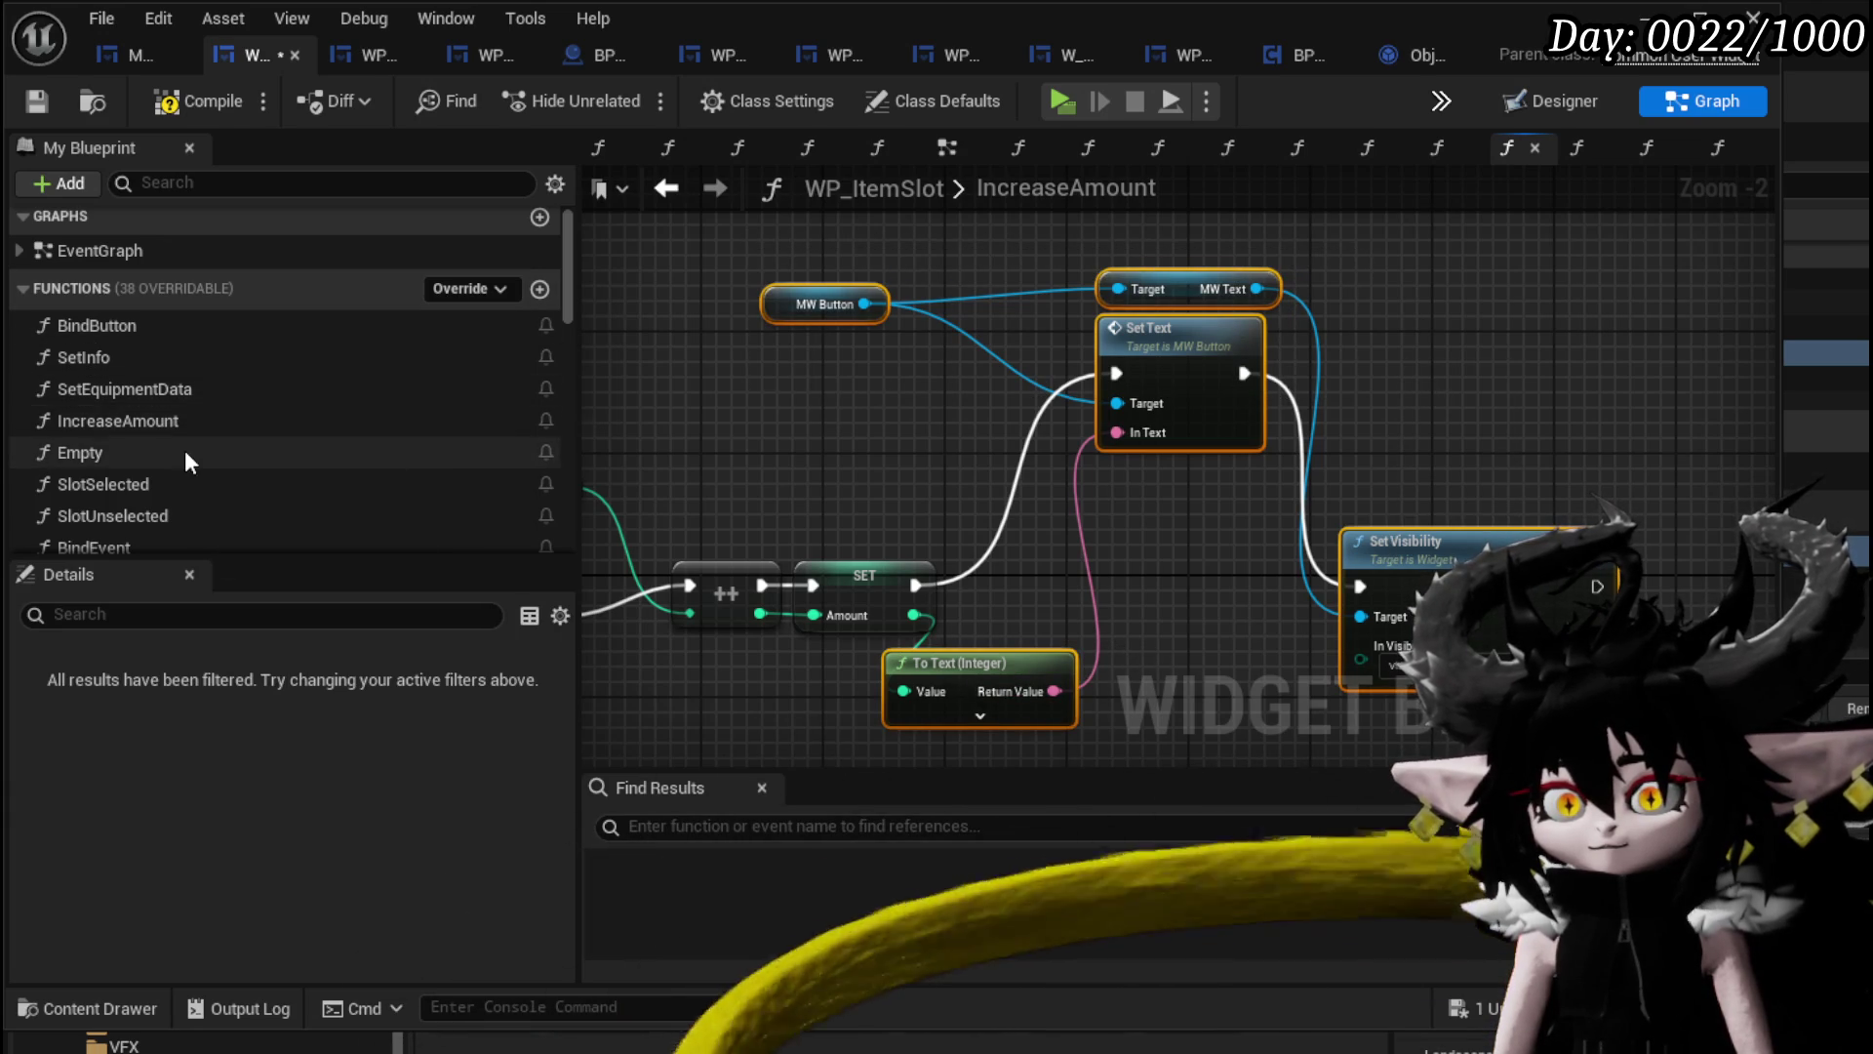
Open the SetEquipmentData function graph to view its DT_ItemInfo row lookup and icon texture setup.
scroll(151, 449, down, 2)
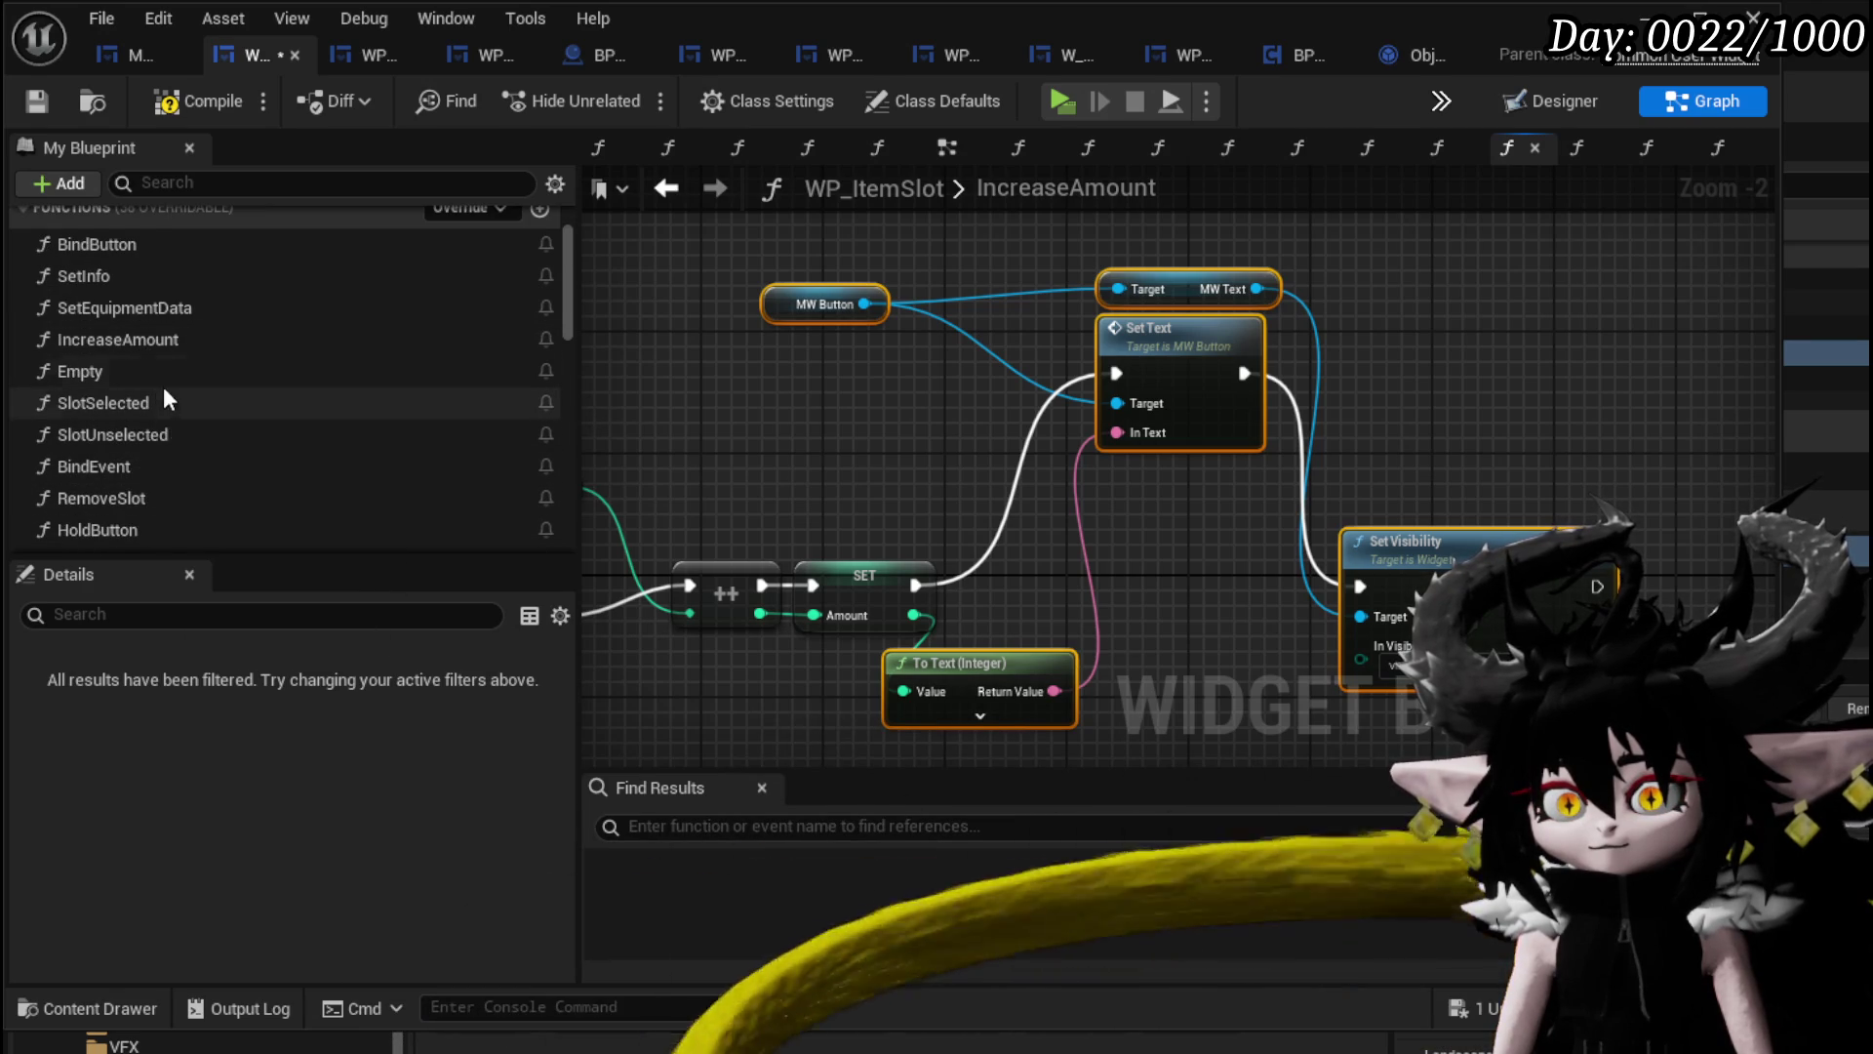
double_click(153, 311)
scroll(169, 440, down, 3)
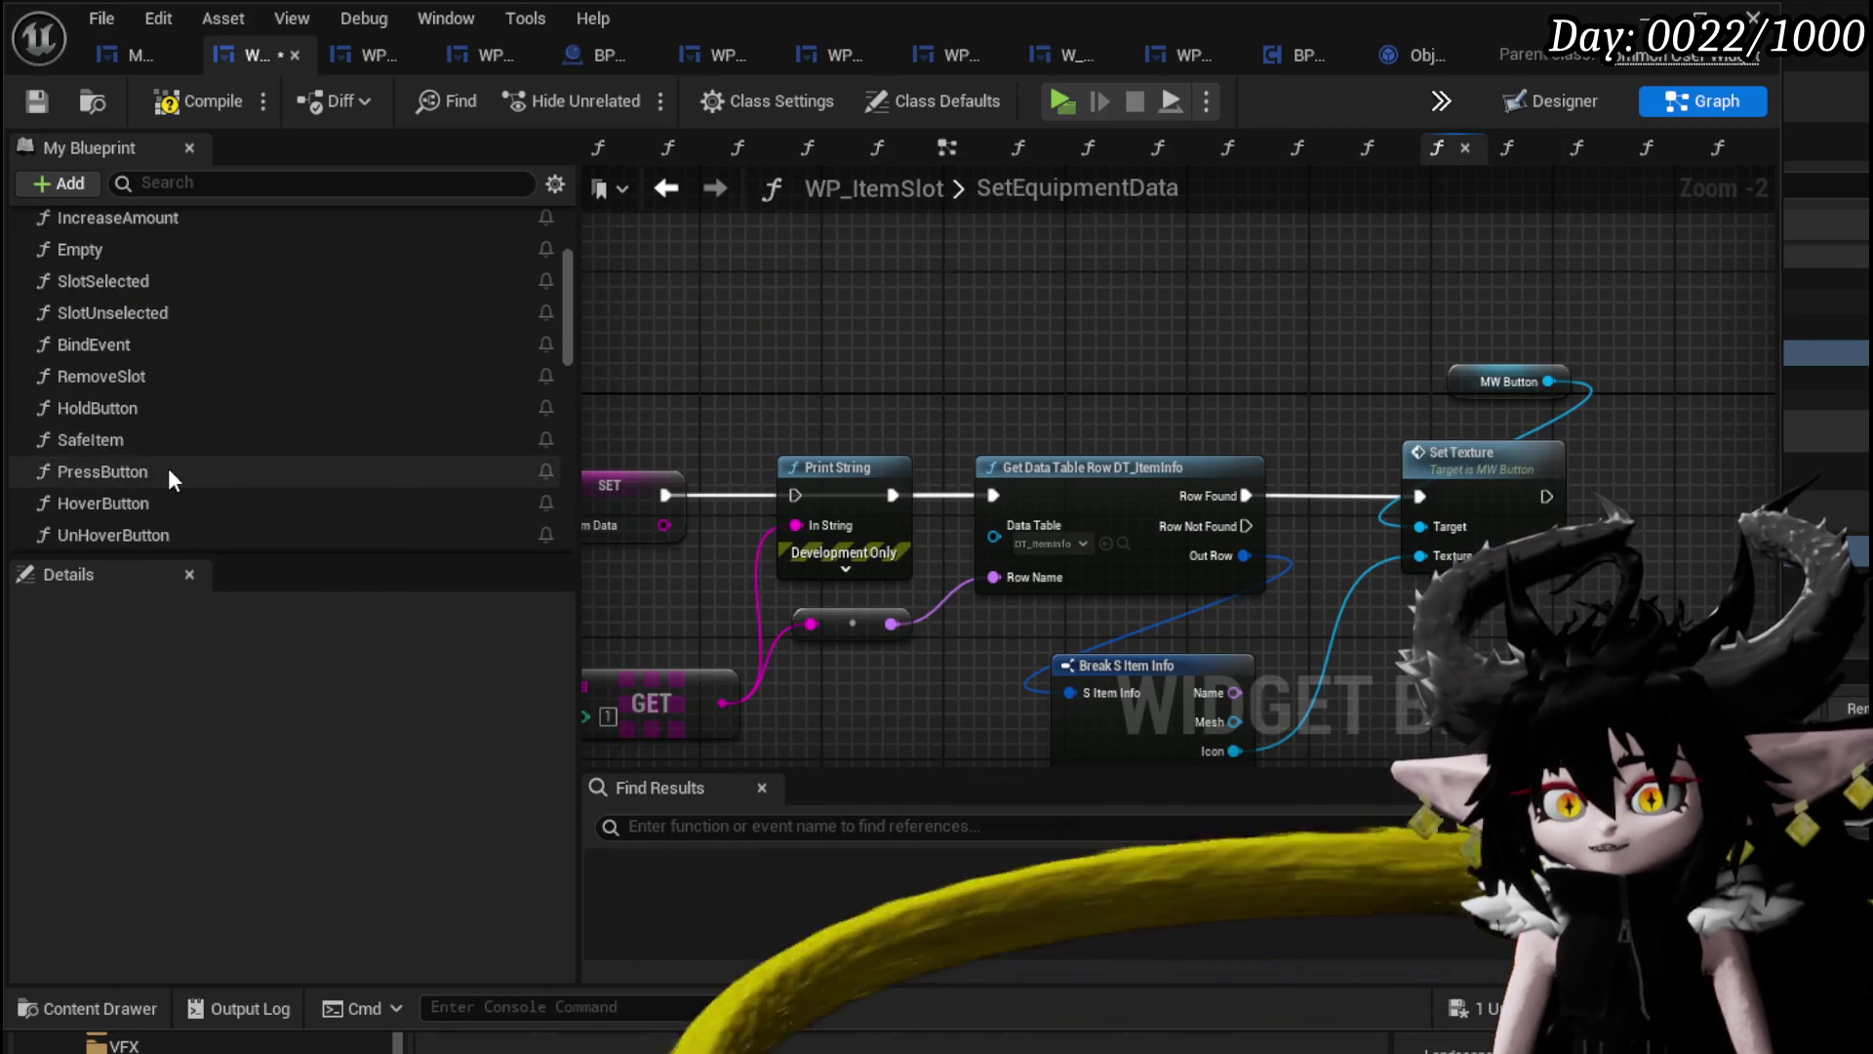
scroll(168, 469, down, 3)
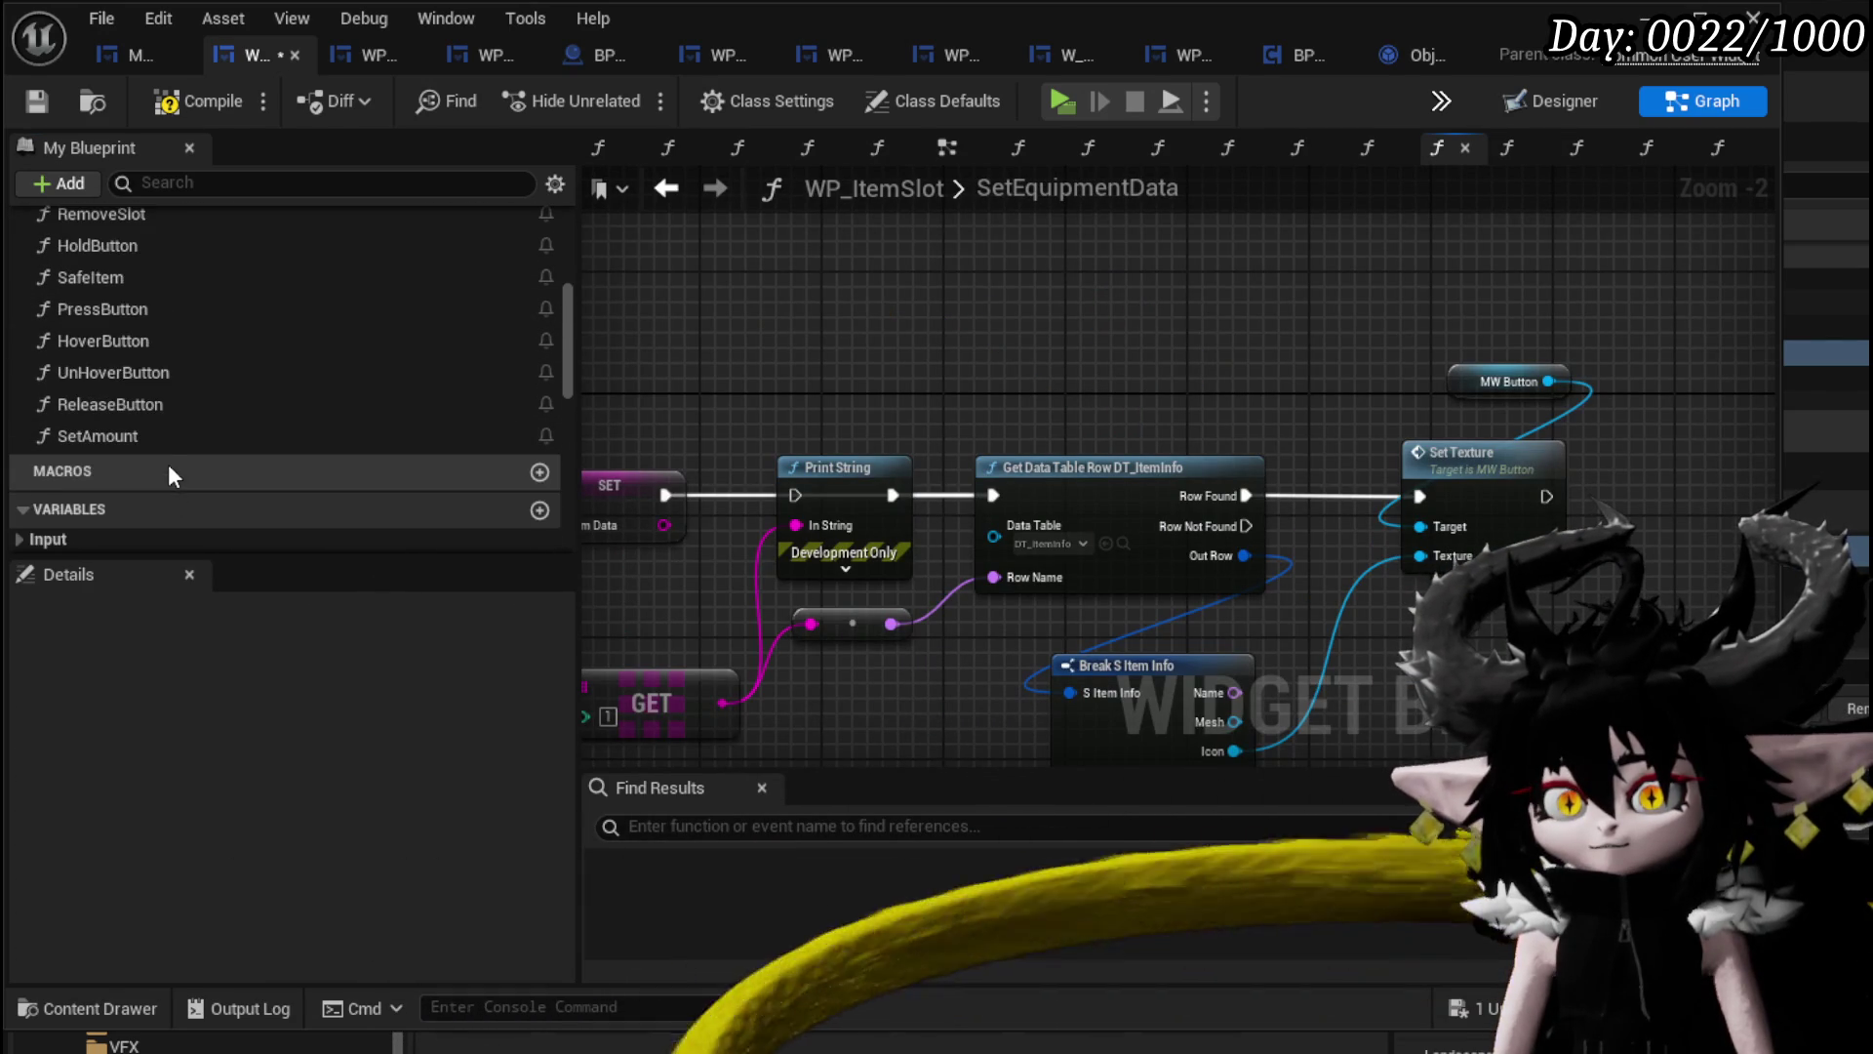